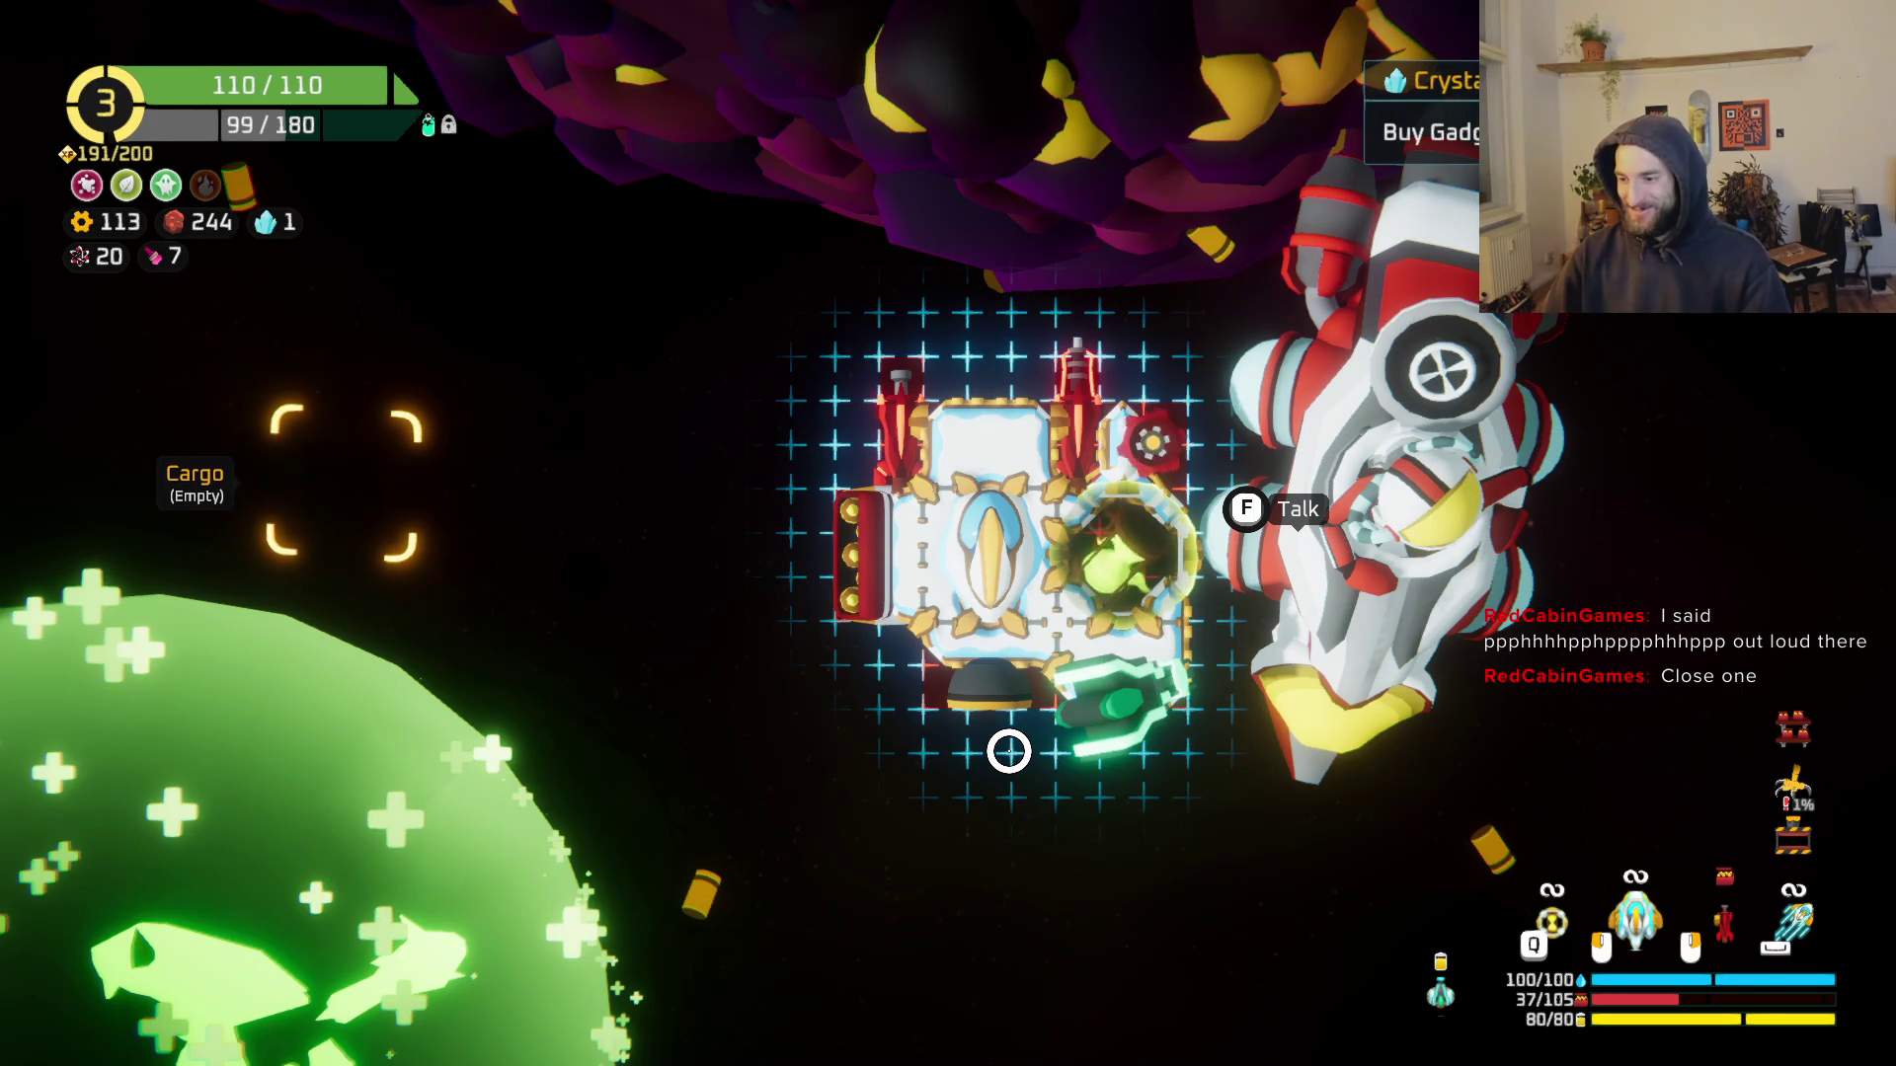
# Step: Leave the build grid, fly to the green orb and bring up the epic gadget choice
pyautogui.press('Tab')
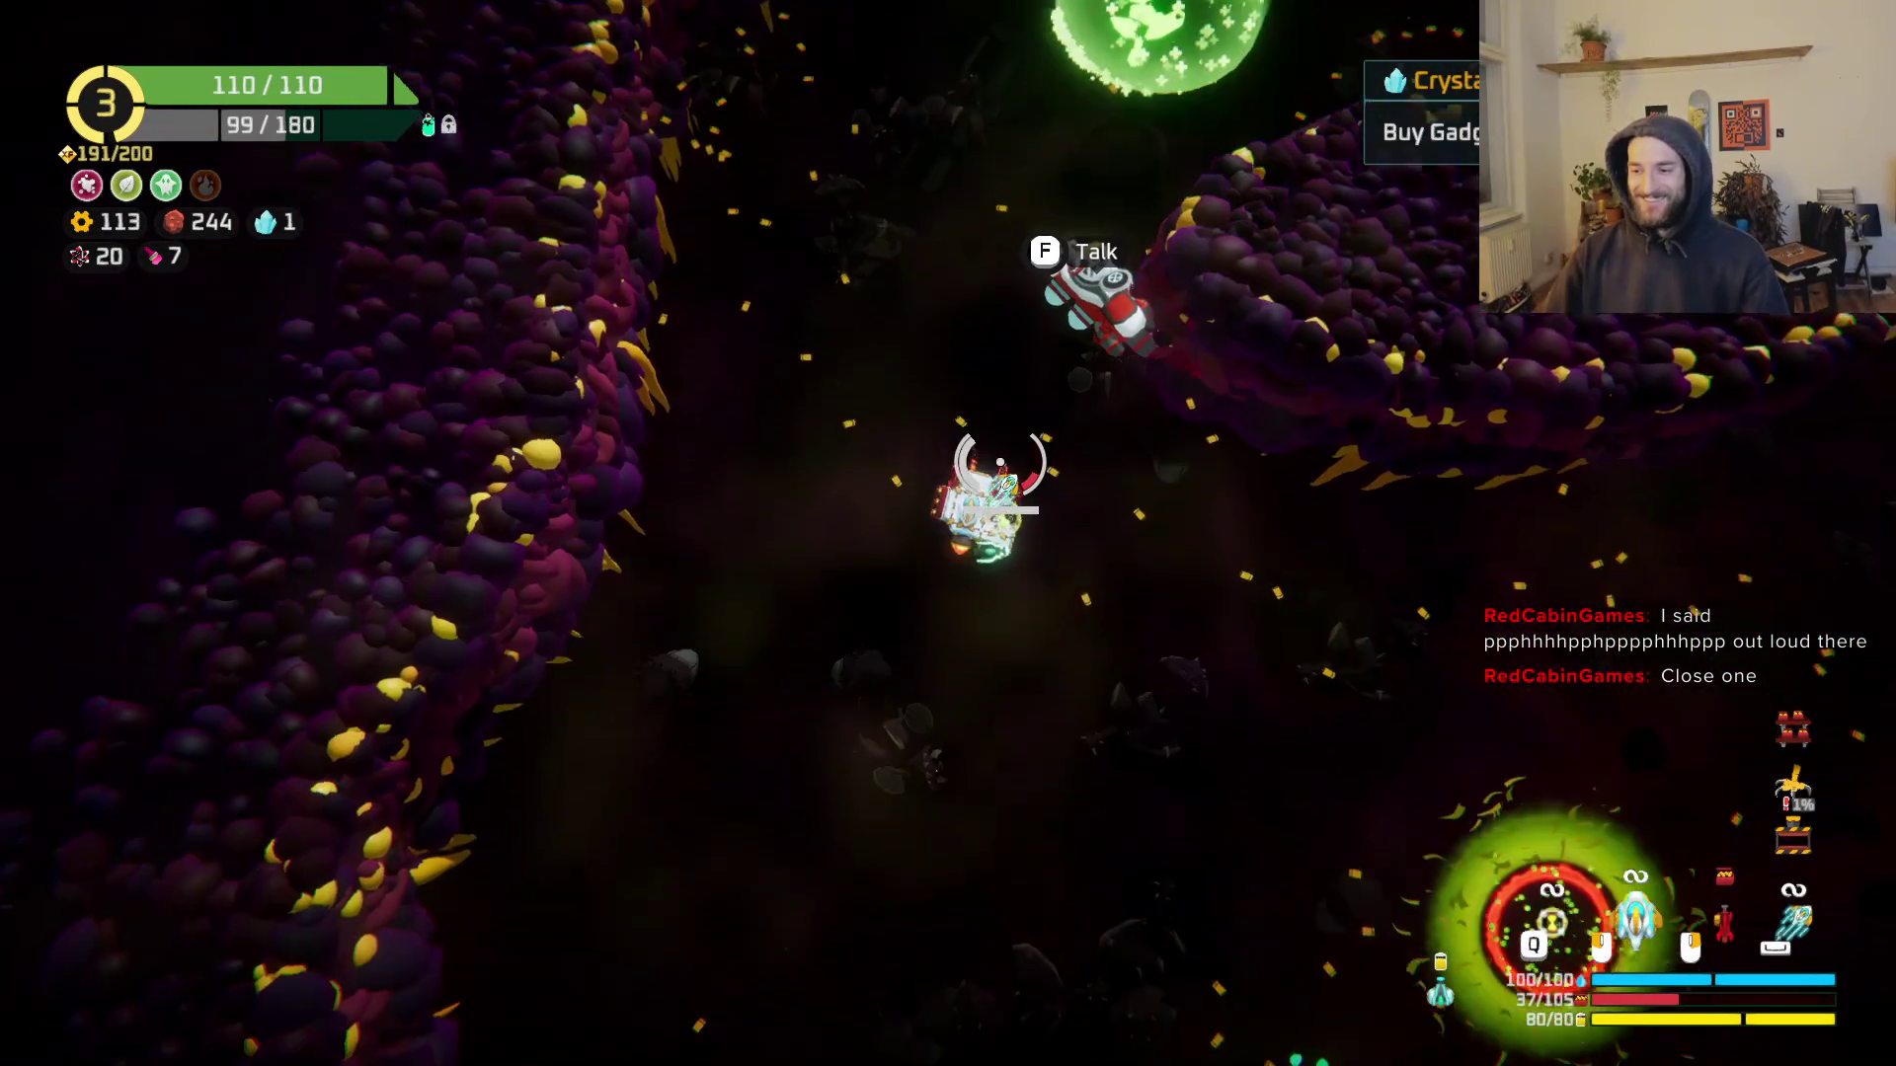
pyautogui.press('d')
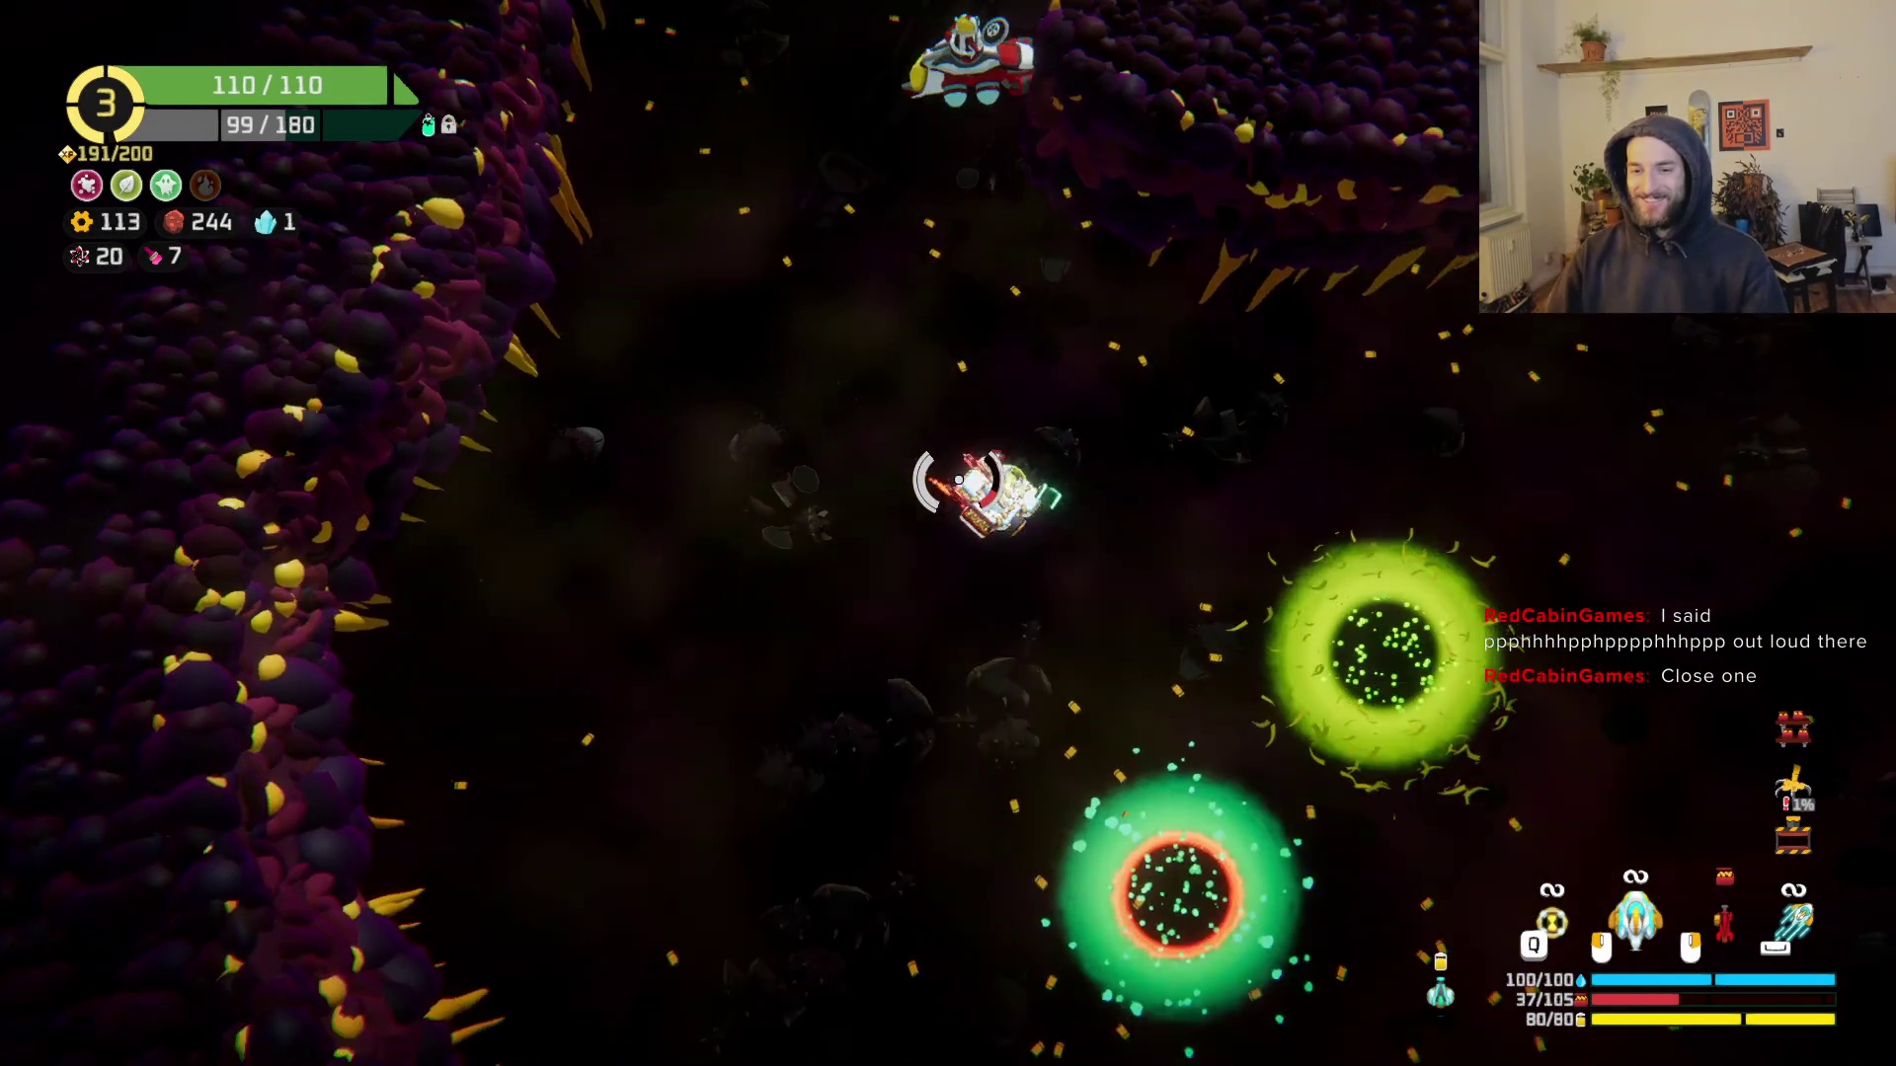
pyautogui.press('f')
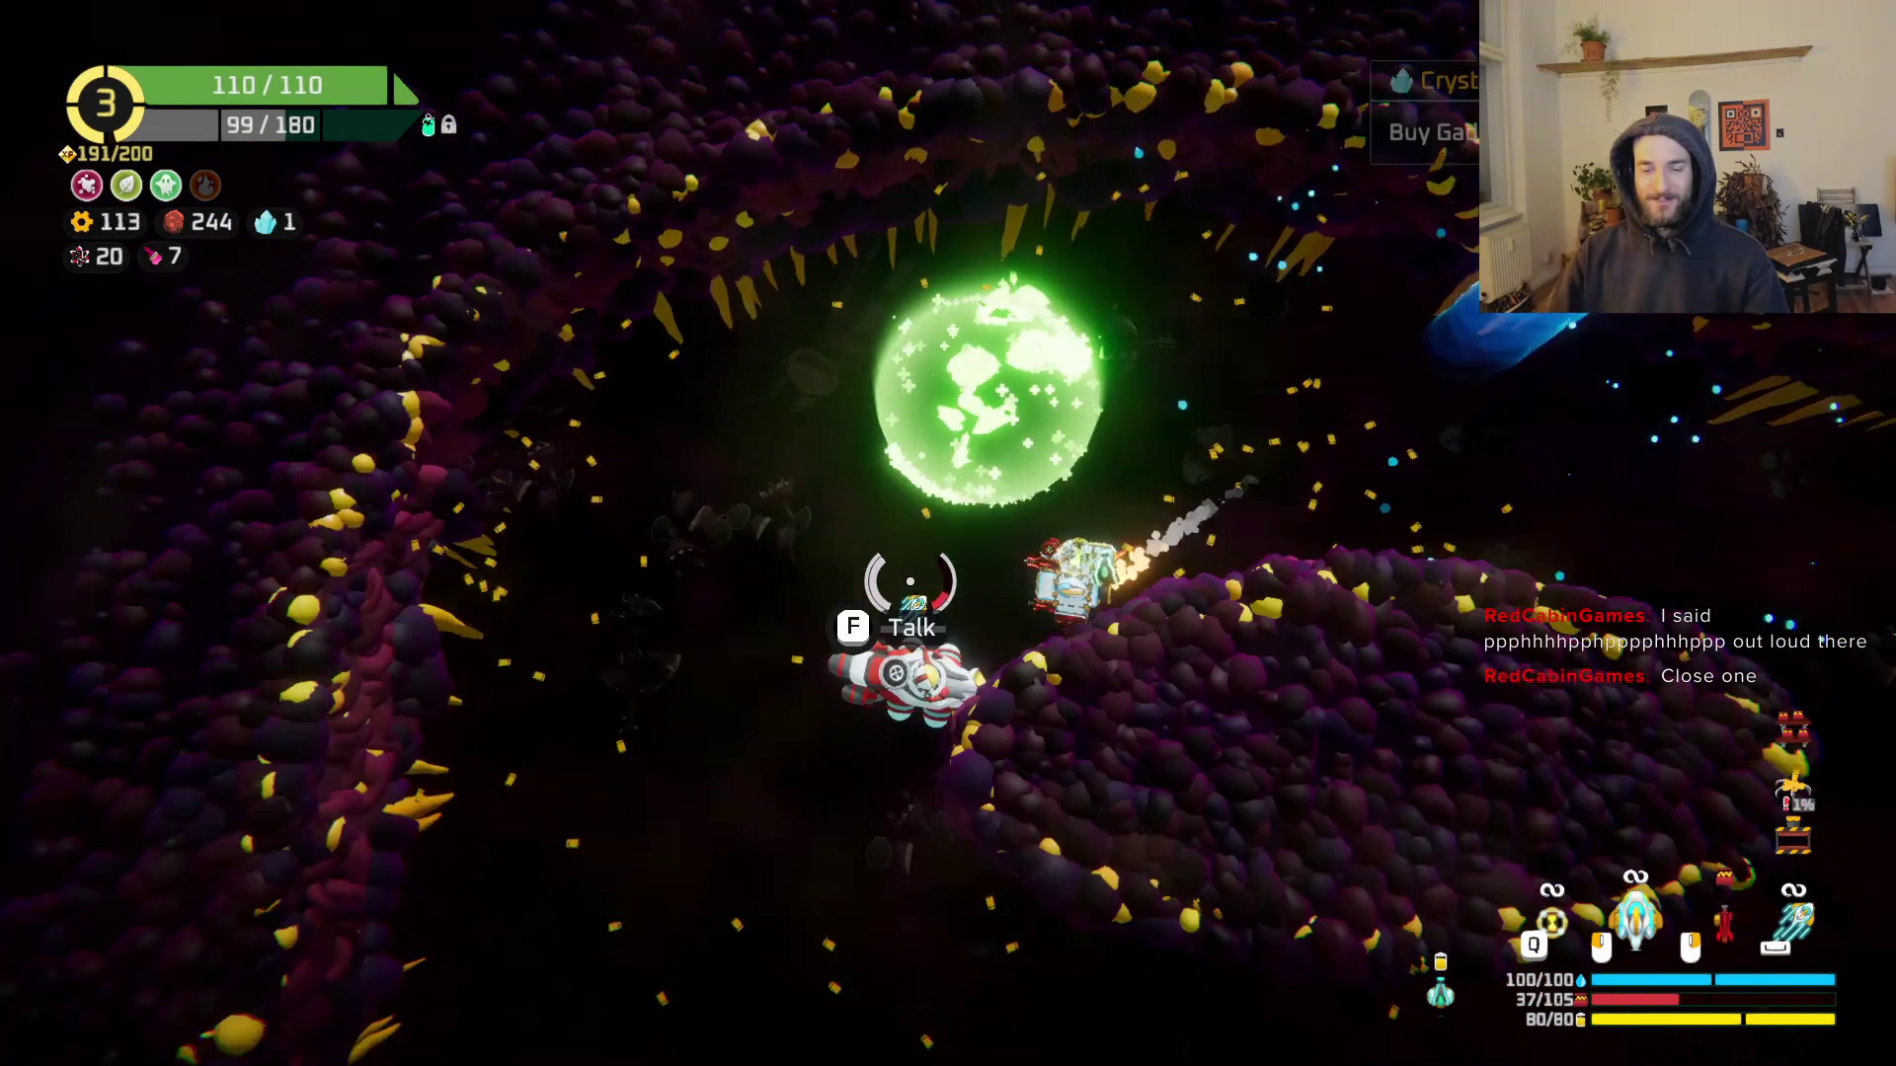
pyautogui.press('f')
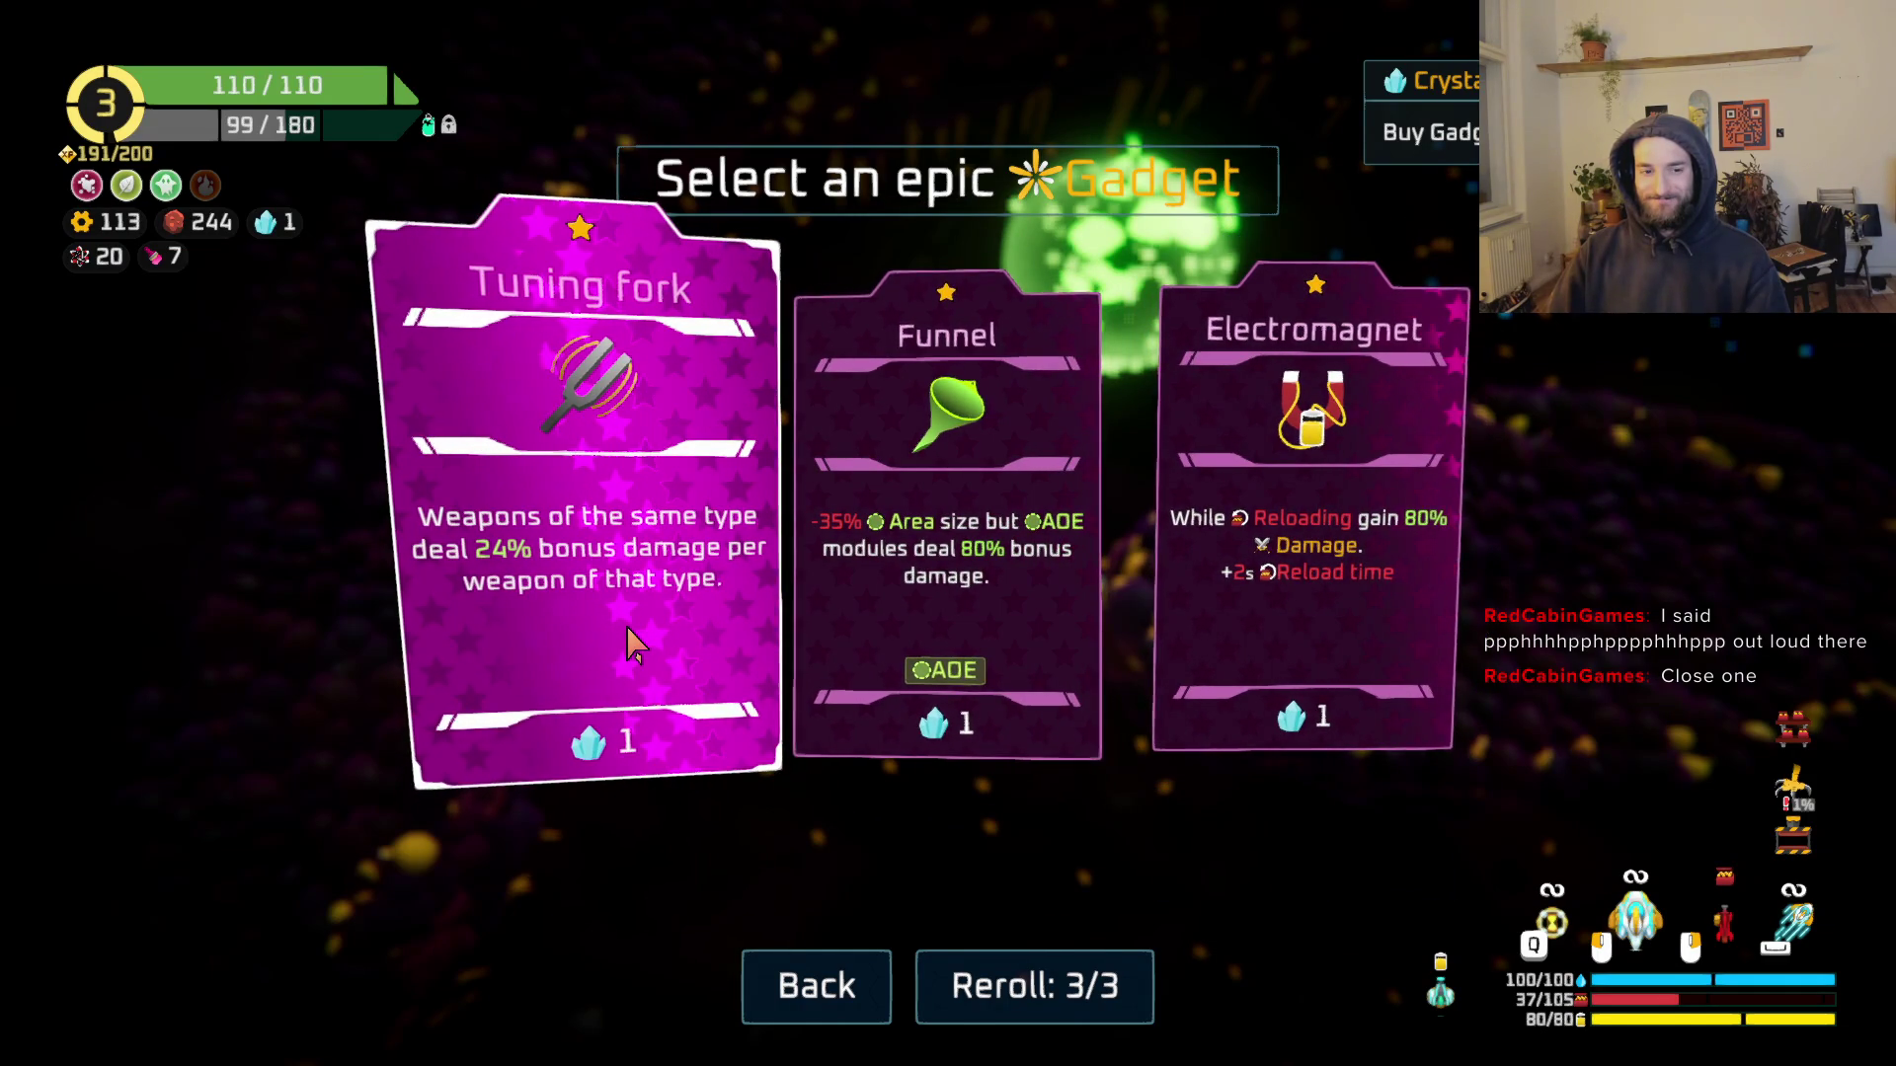
# Step: Buy the Tuning fork gadget with the last crystal and warp out through the green portal
pyautogui.click(592, 652)
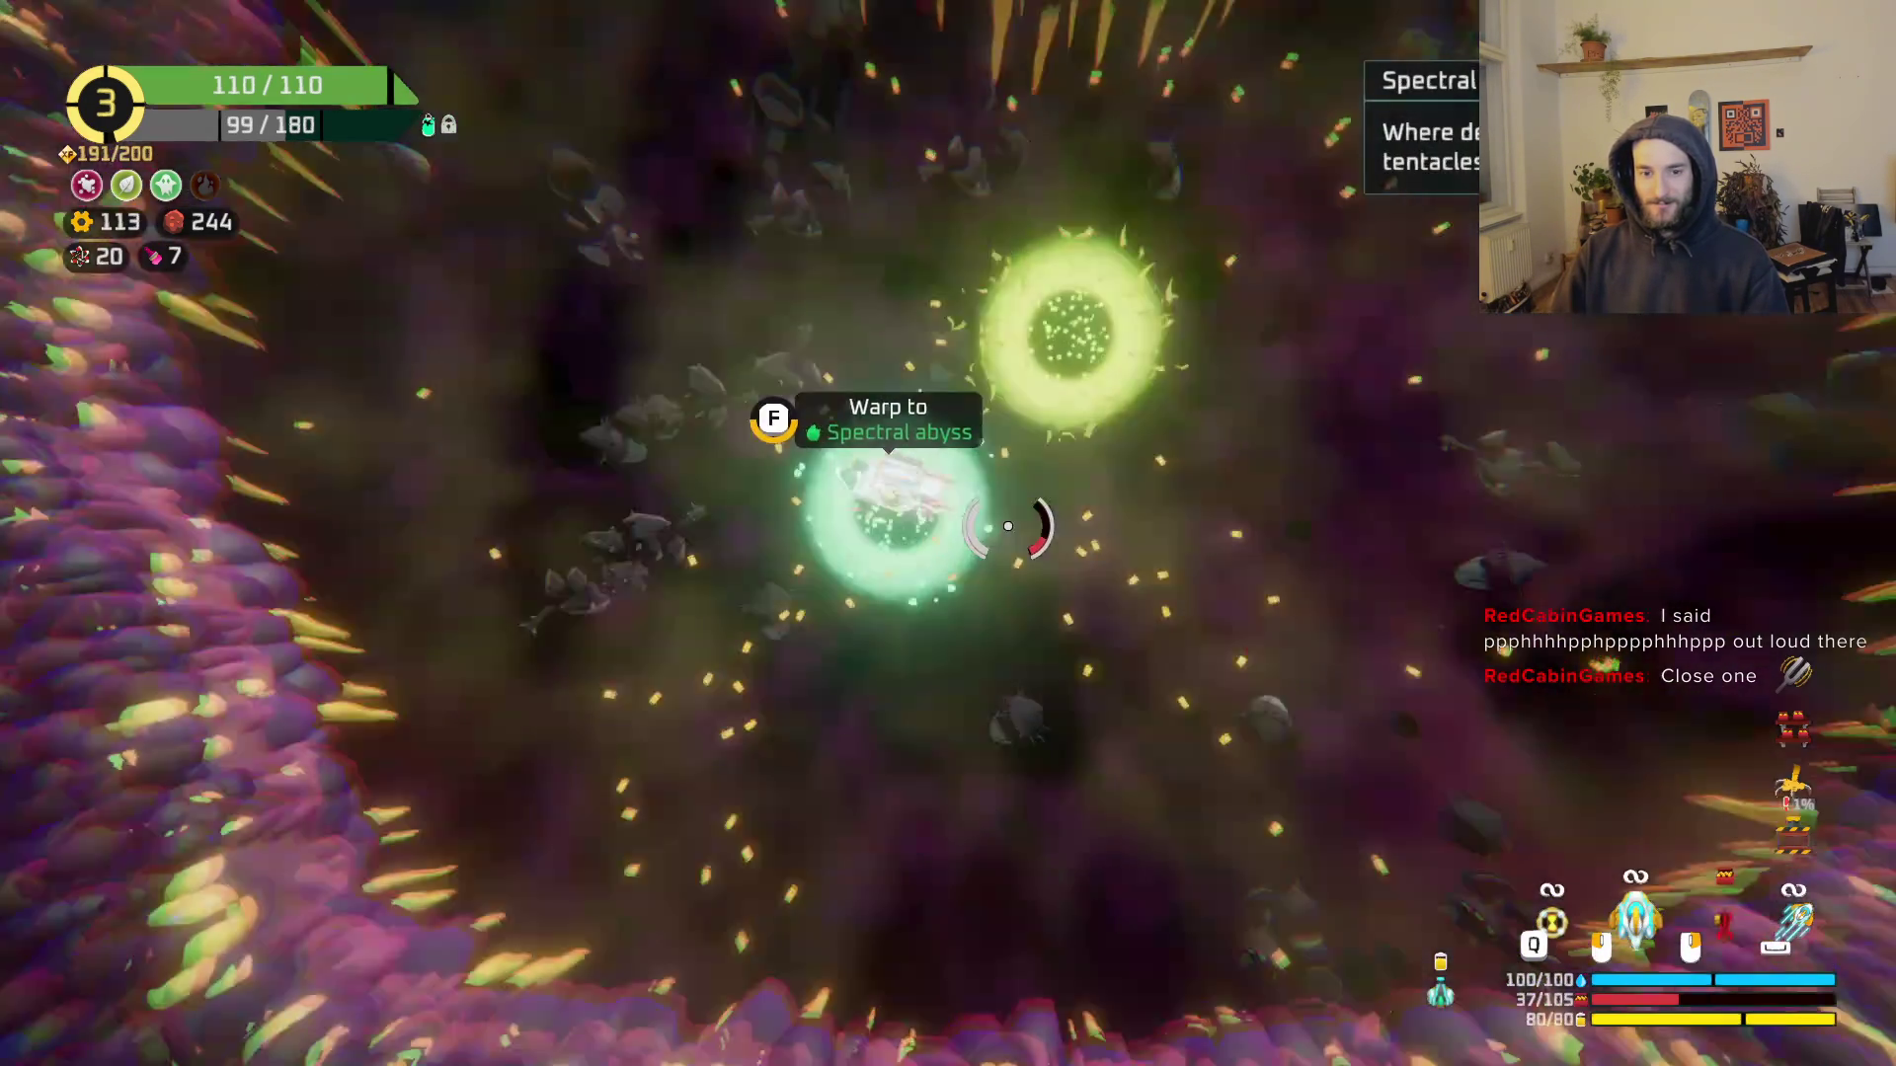
pyautogui.press('f')
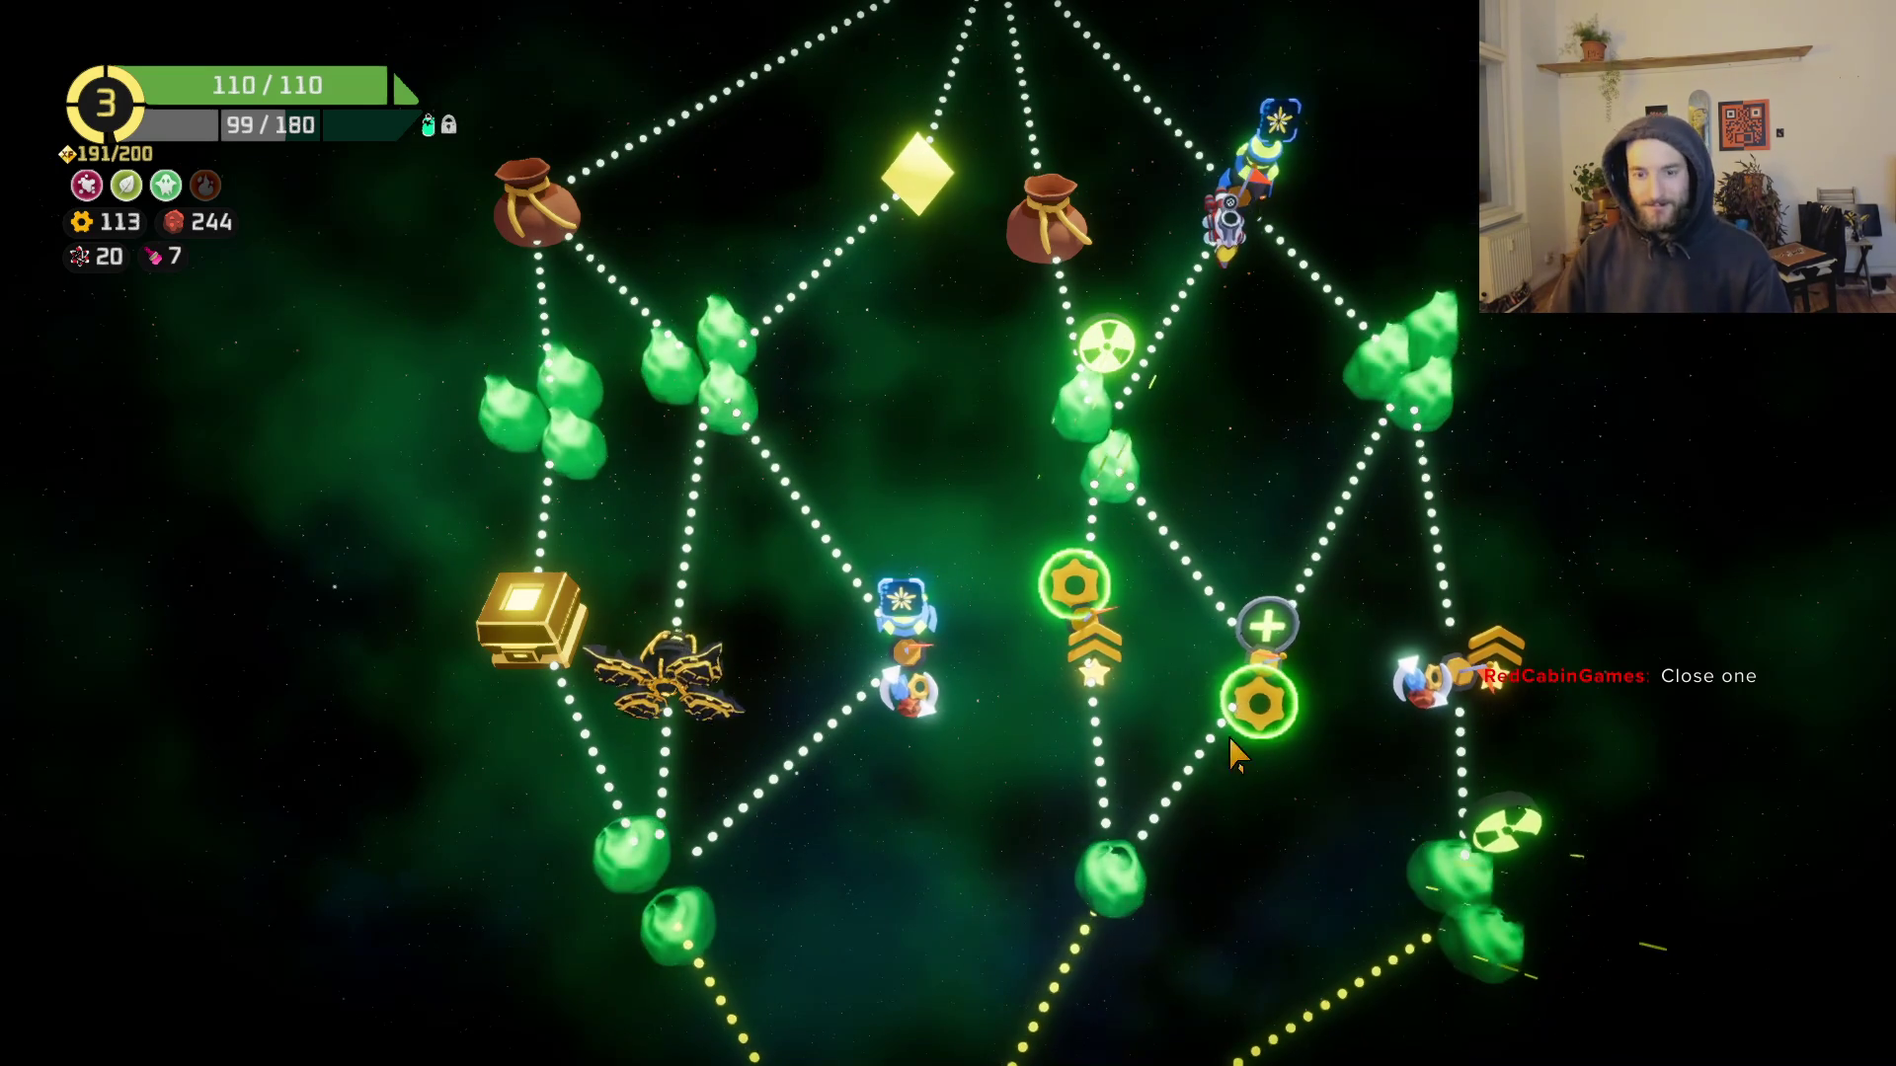
# Step: Travel to the next planet node on the sector map, arriving in the green nebula
pyautogui.click(1133, 883)
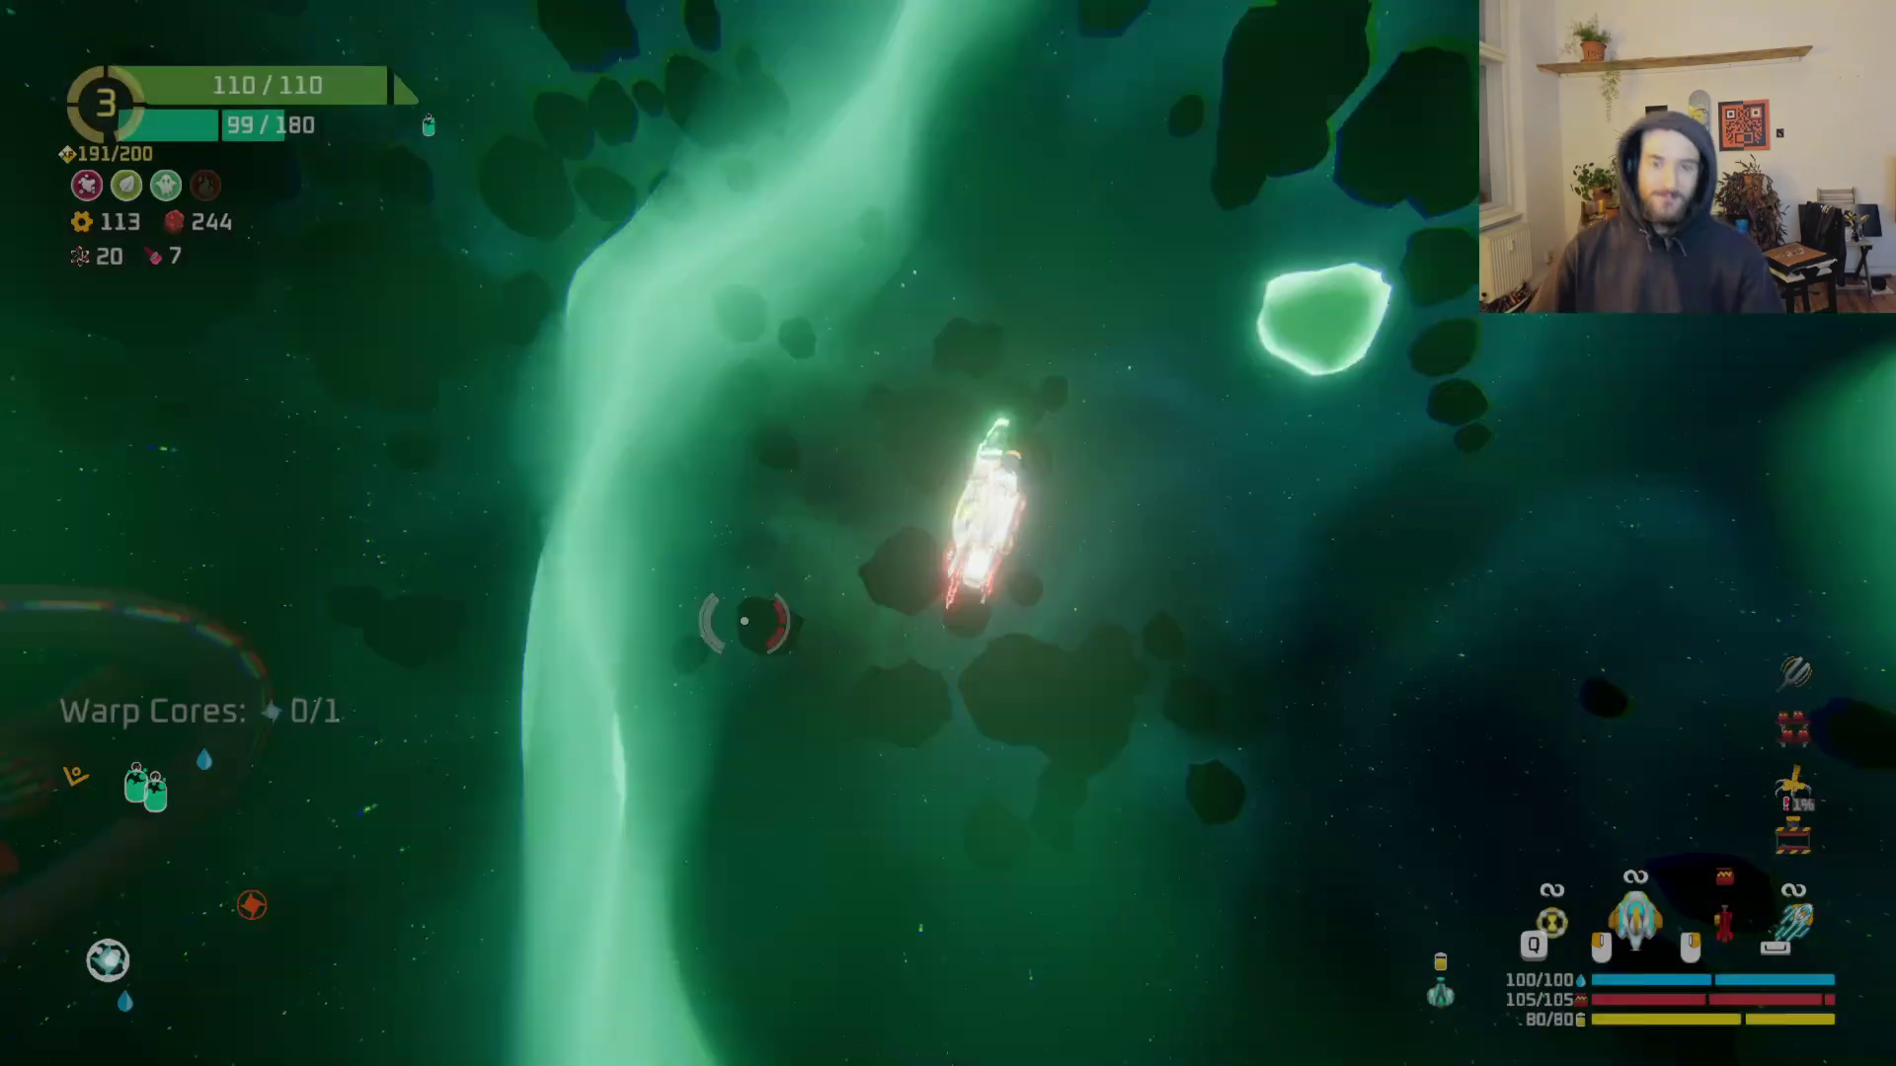
# Step: Fly and dash to the reward structure, take 60 copper, then keep flying under enemy fire
pyautogui.press('w')
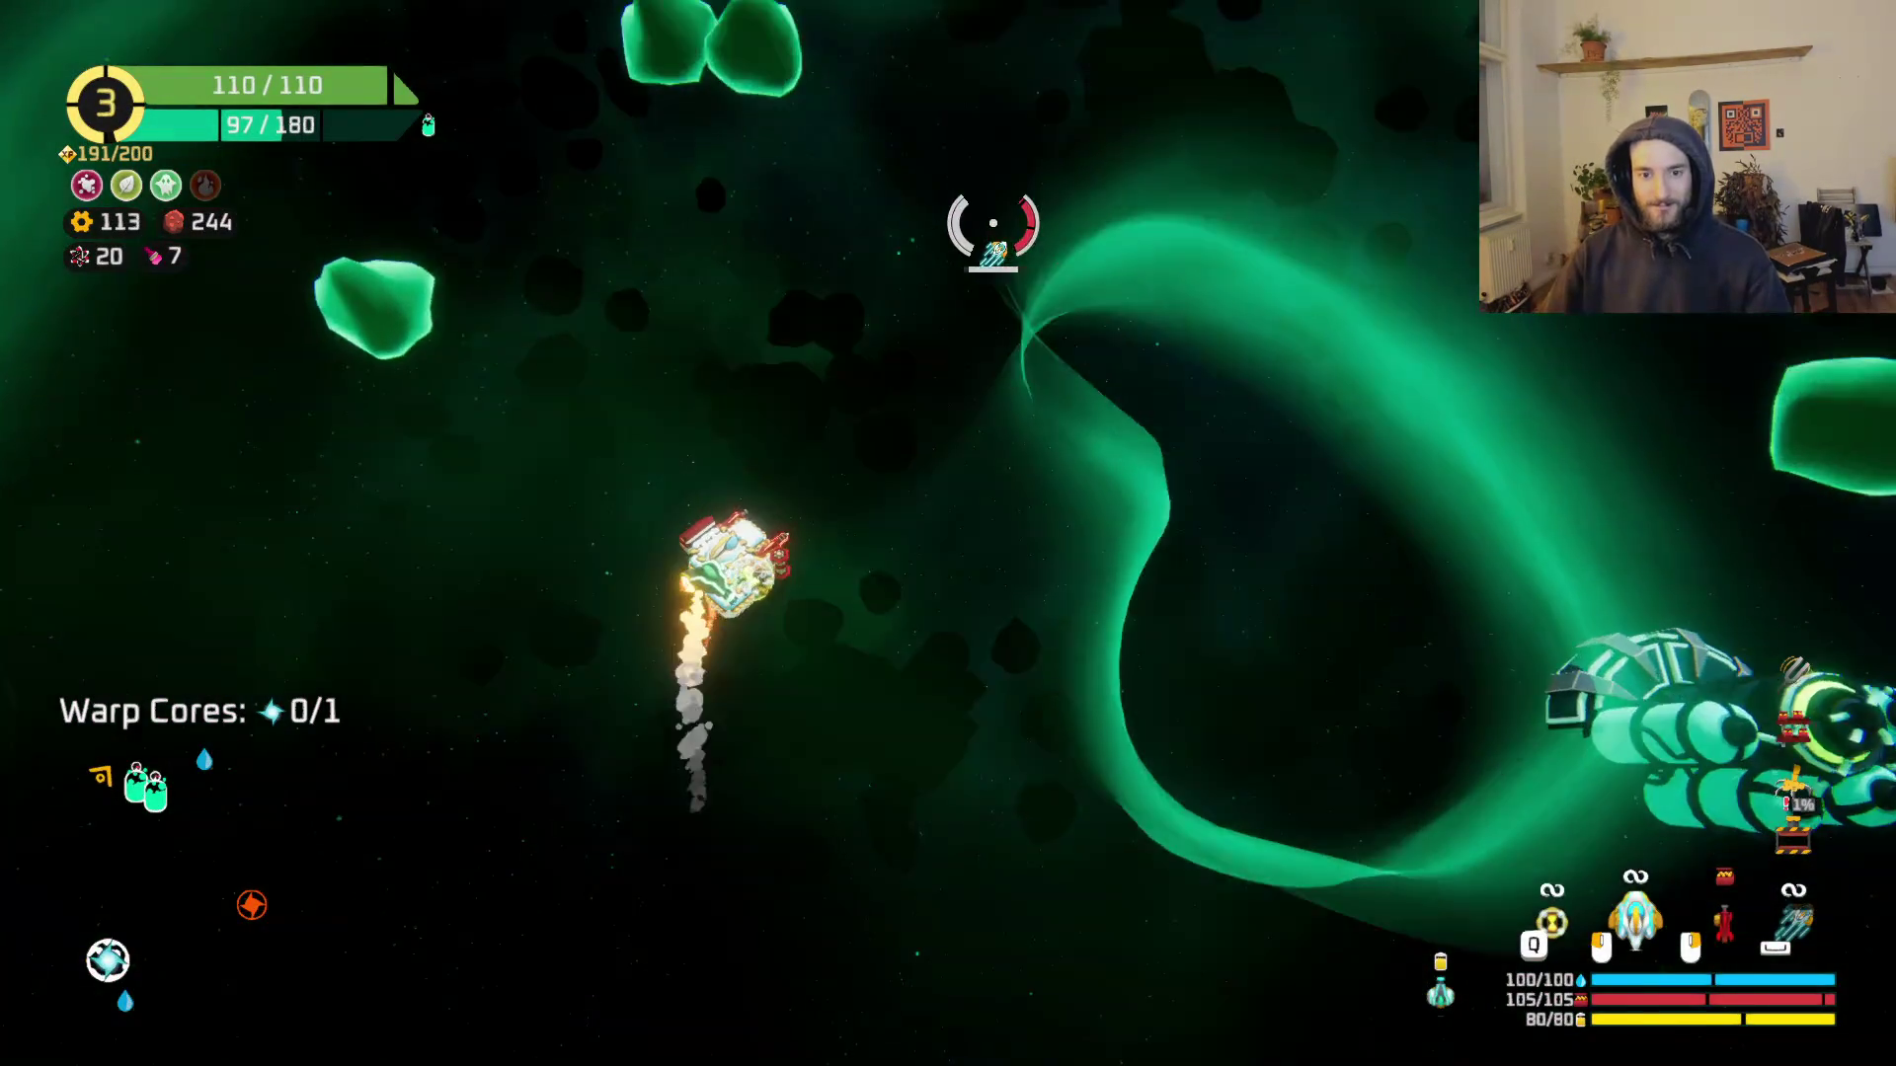
pyautogui.press('space')
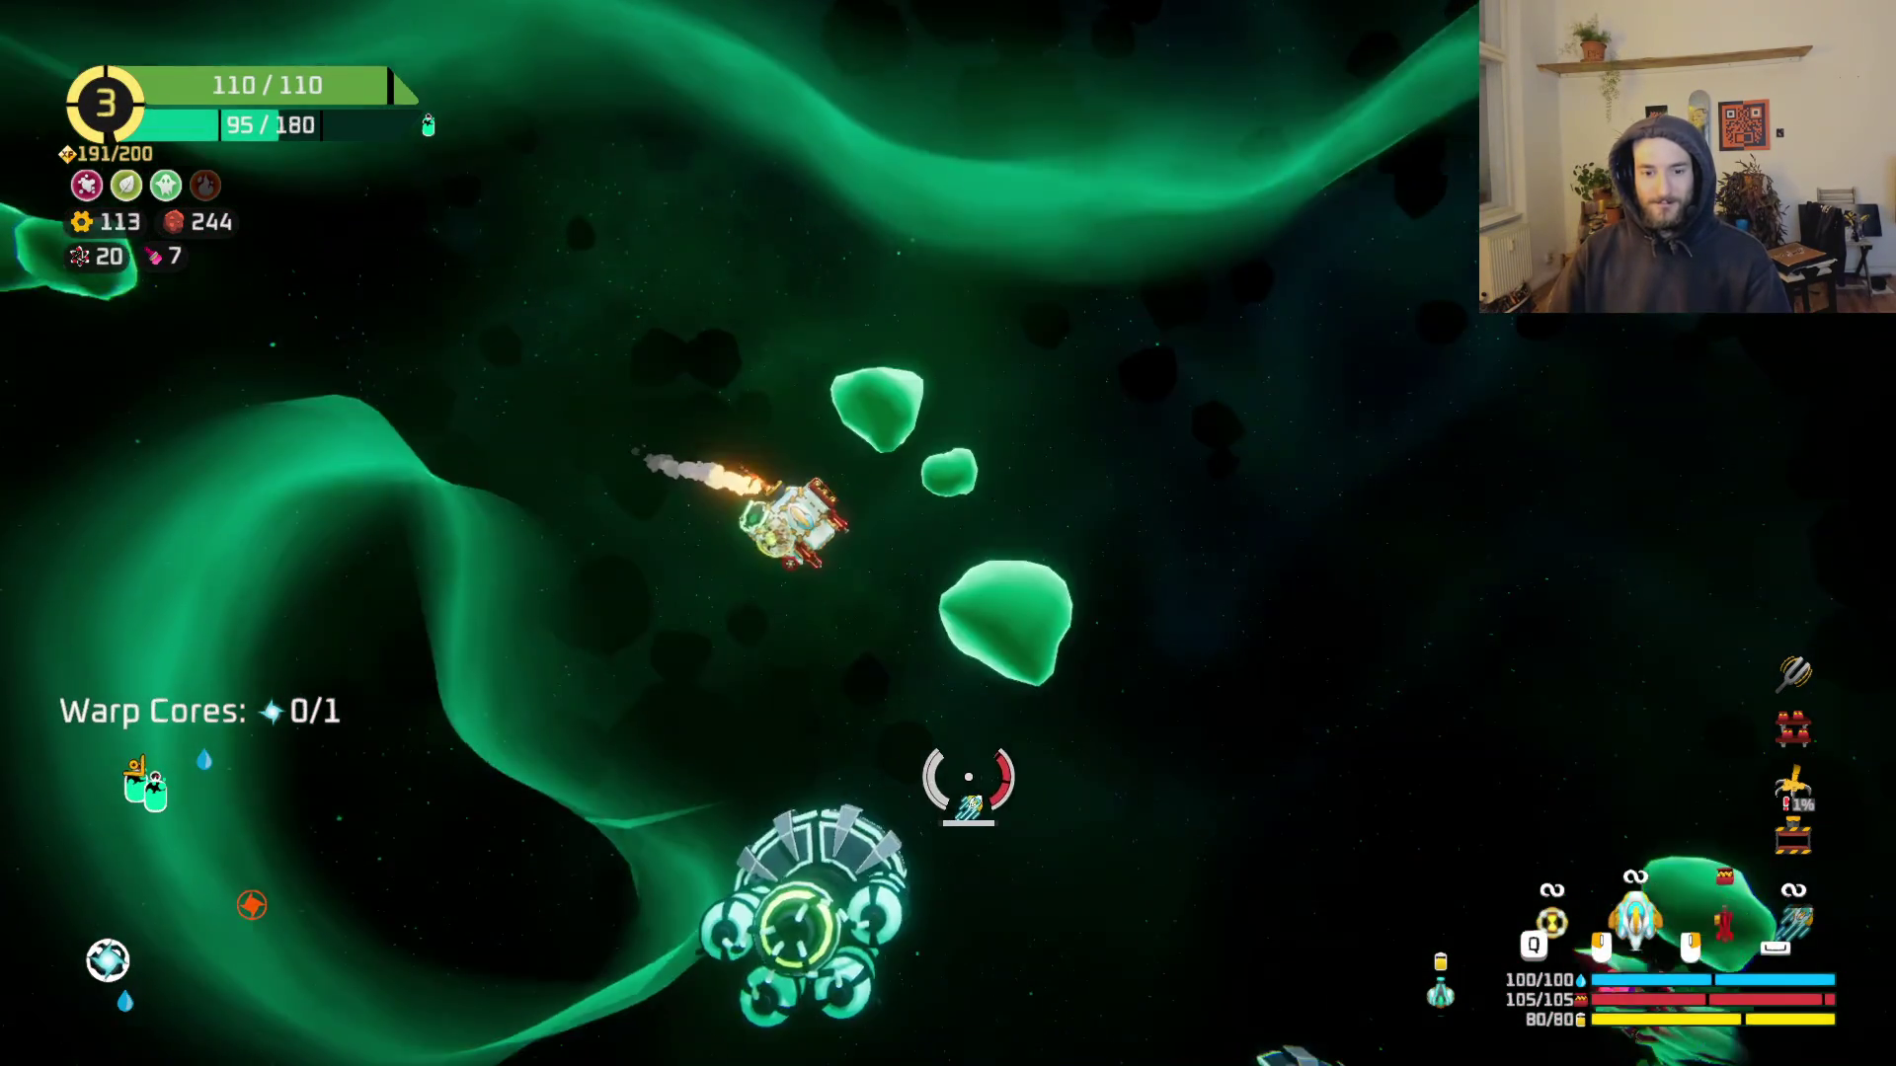
pyautogui.press('f')
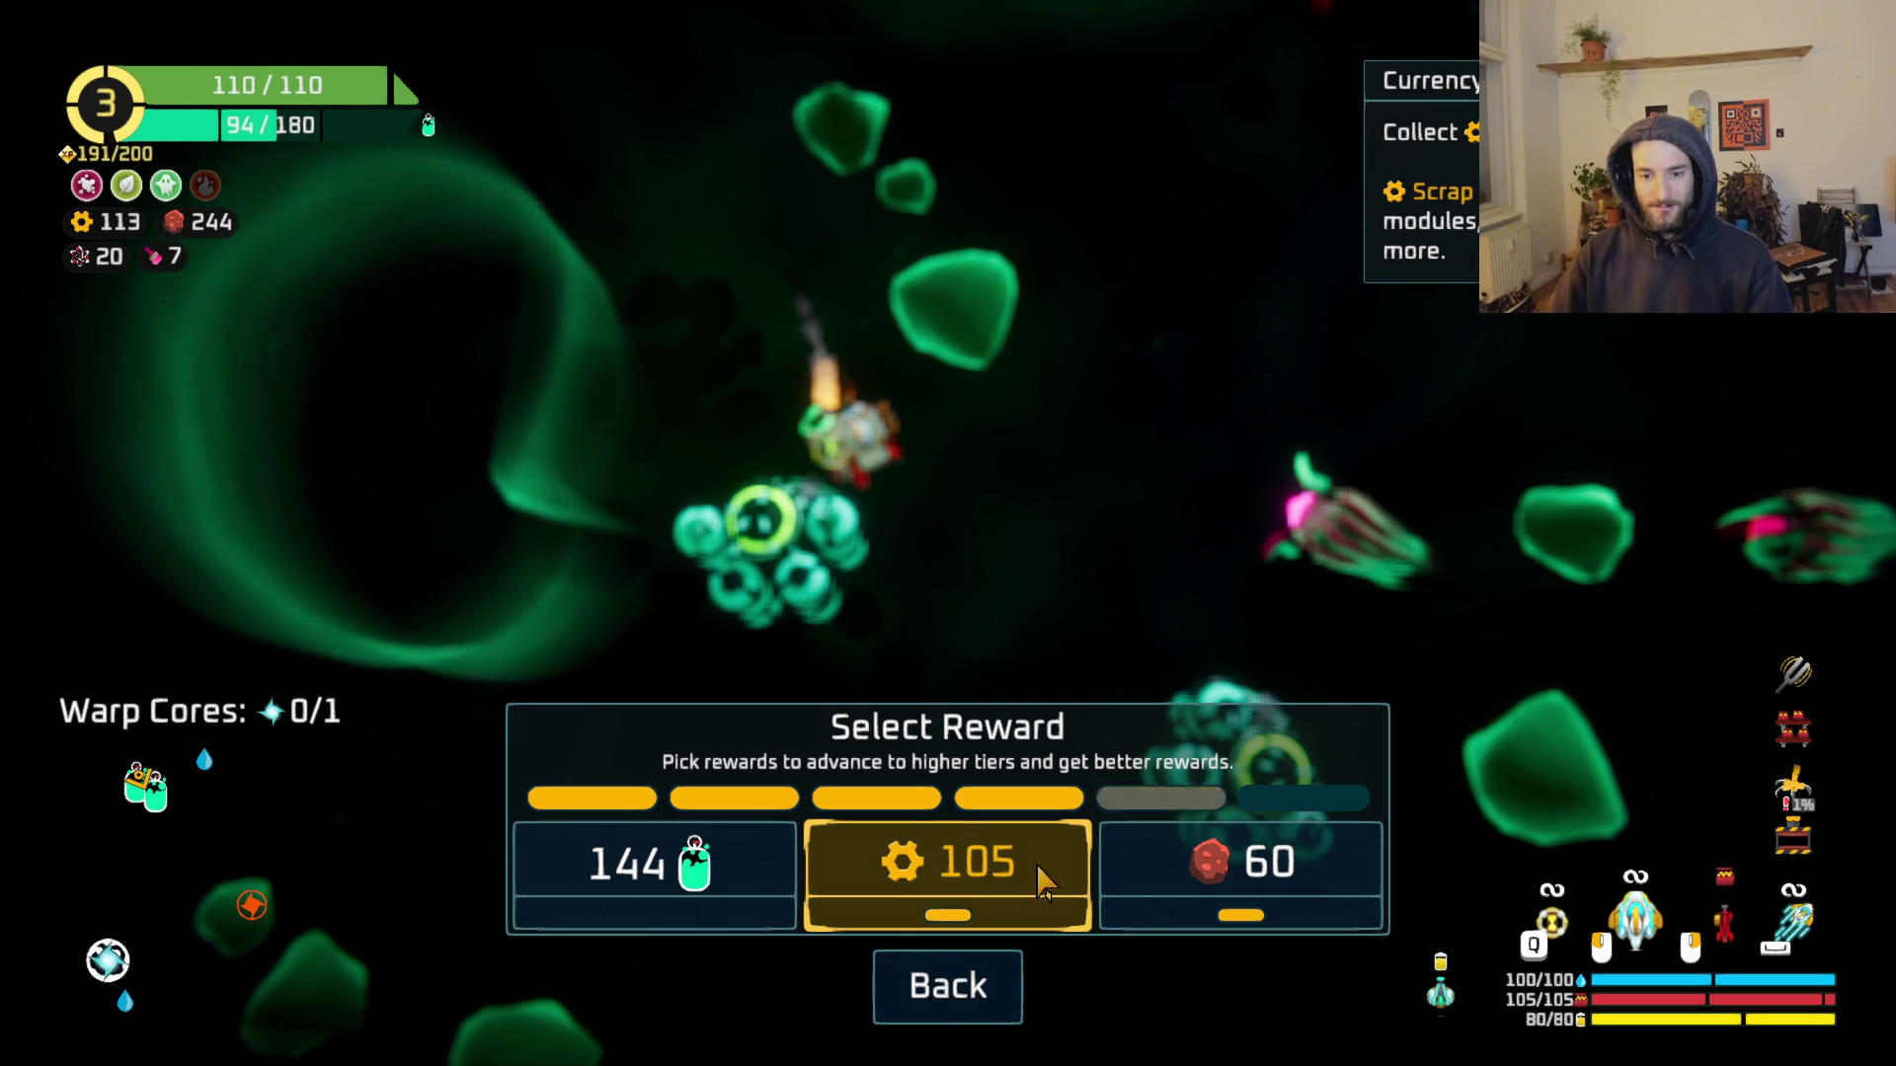
pyautogui.click(1231, 874)
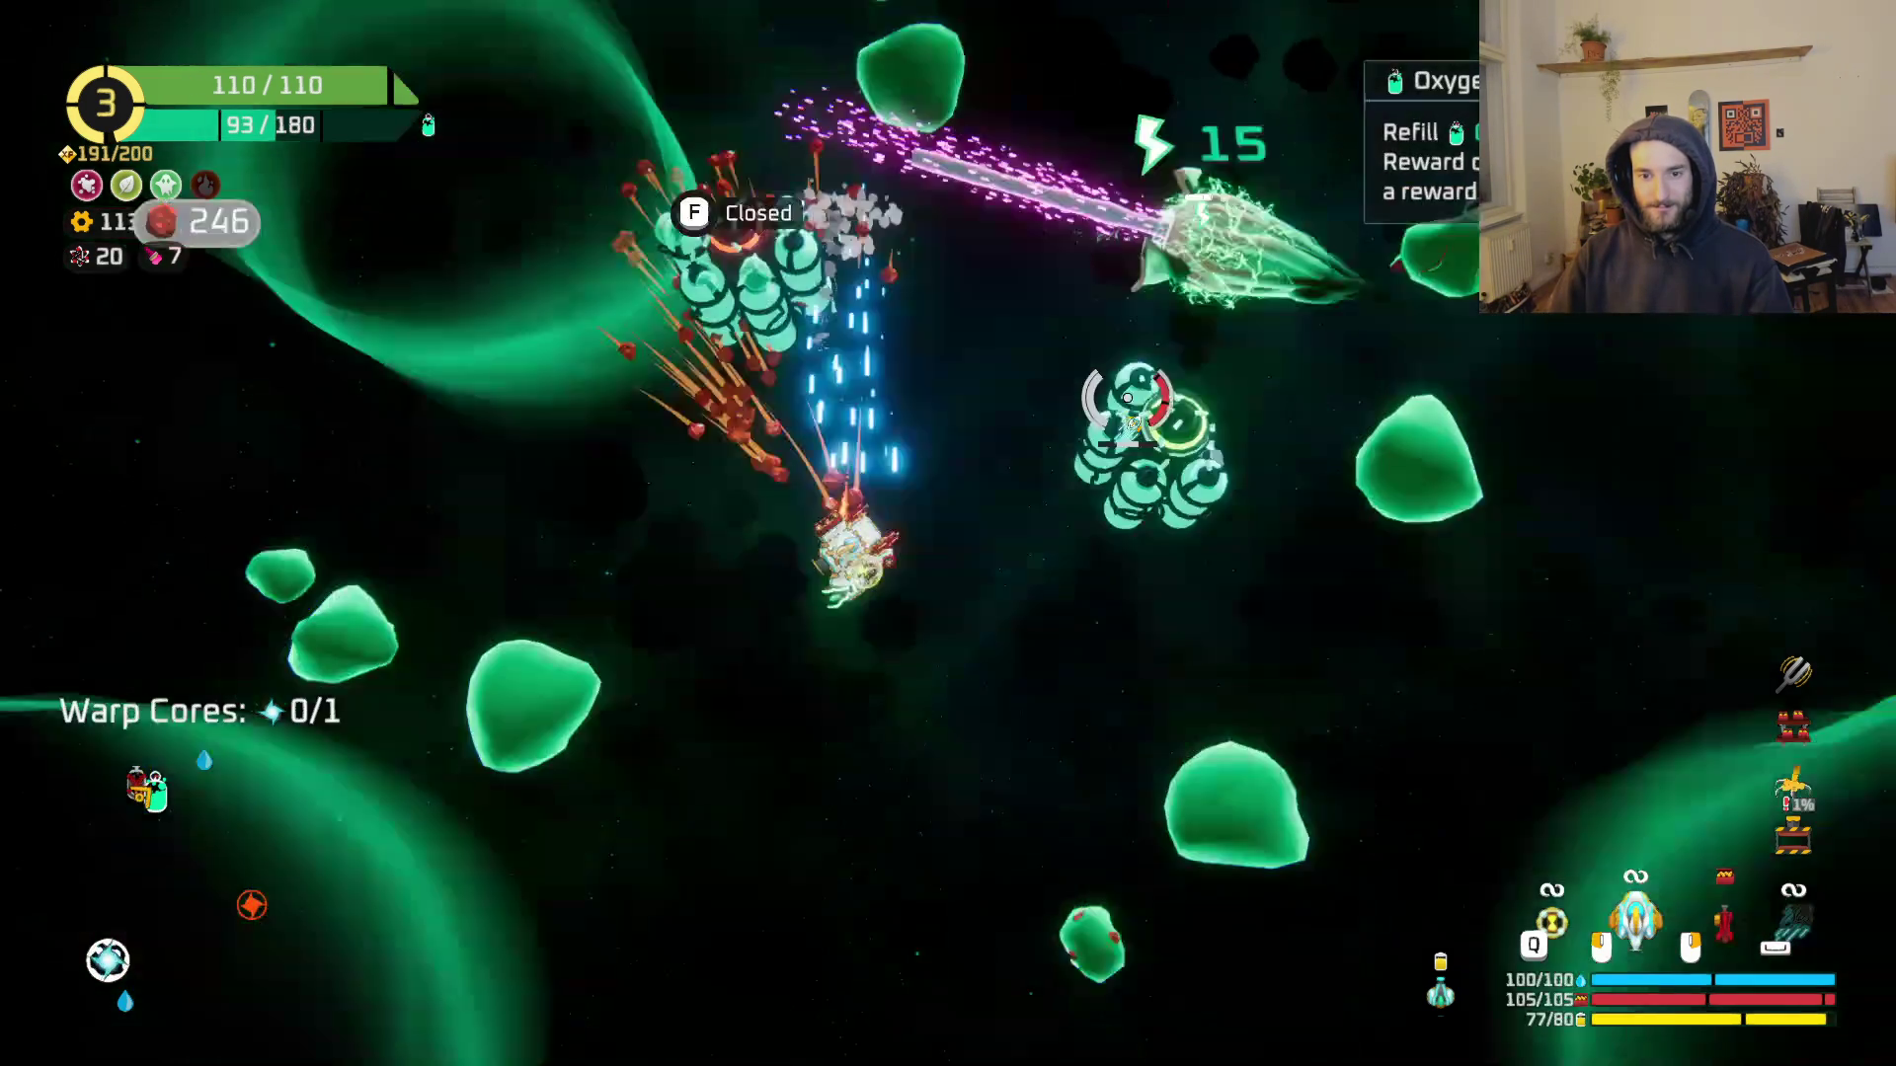
pyautogui.press('w')
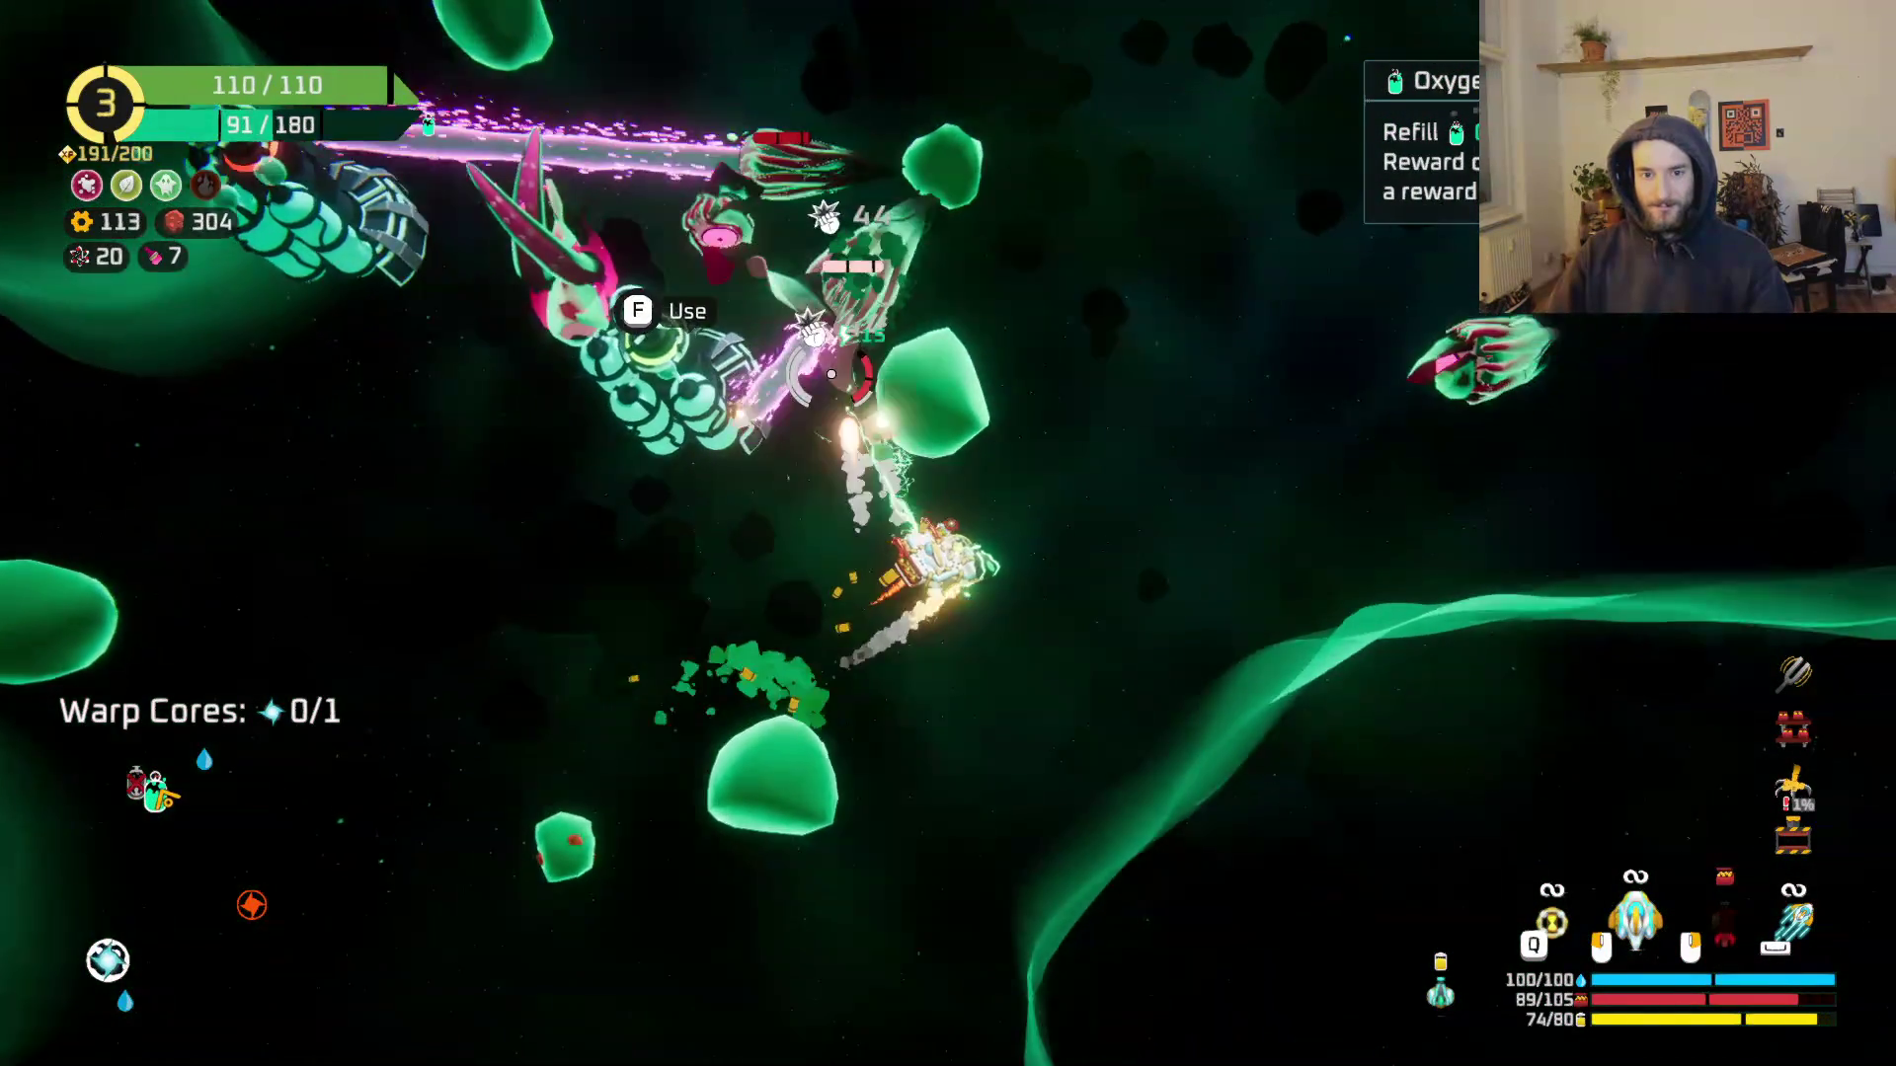
pyautogui.press('w')
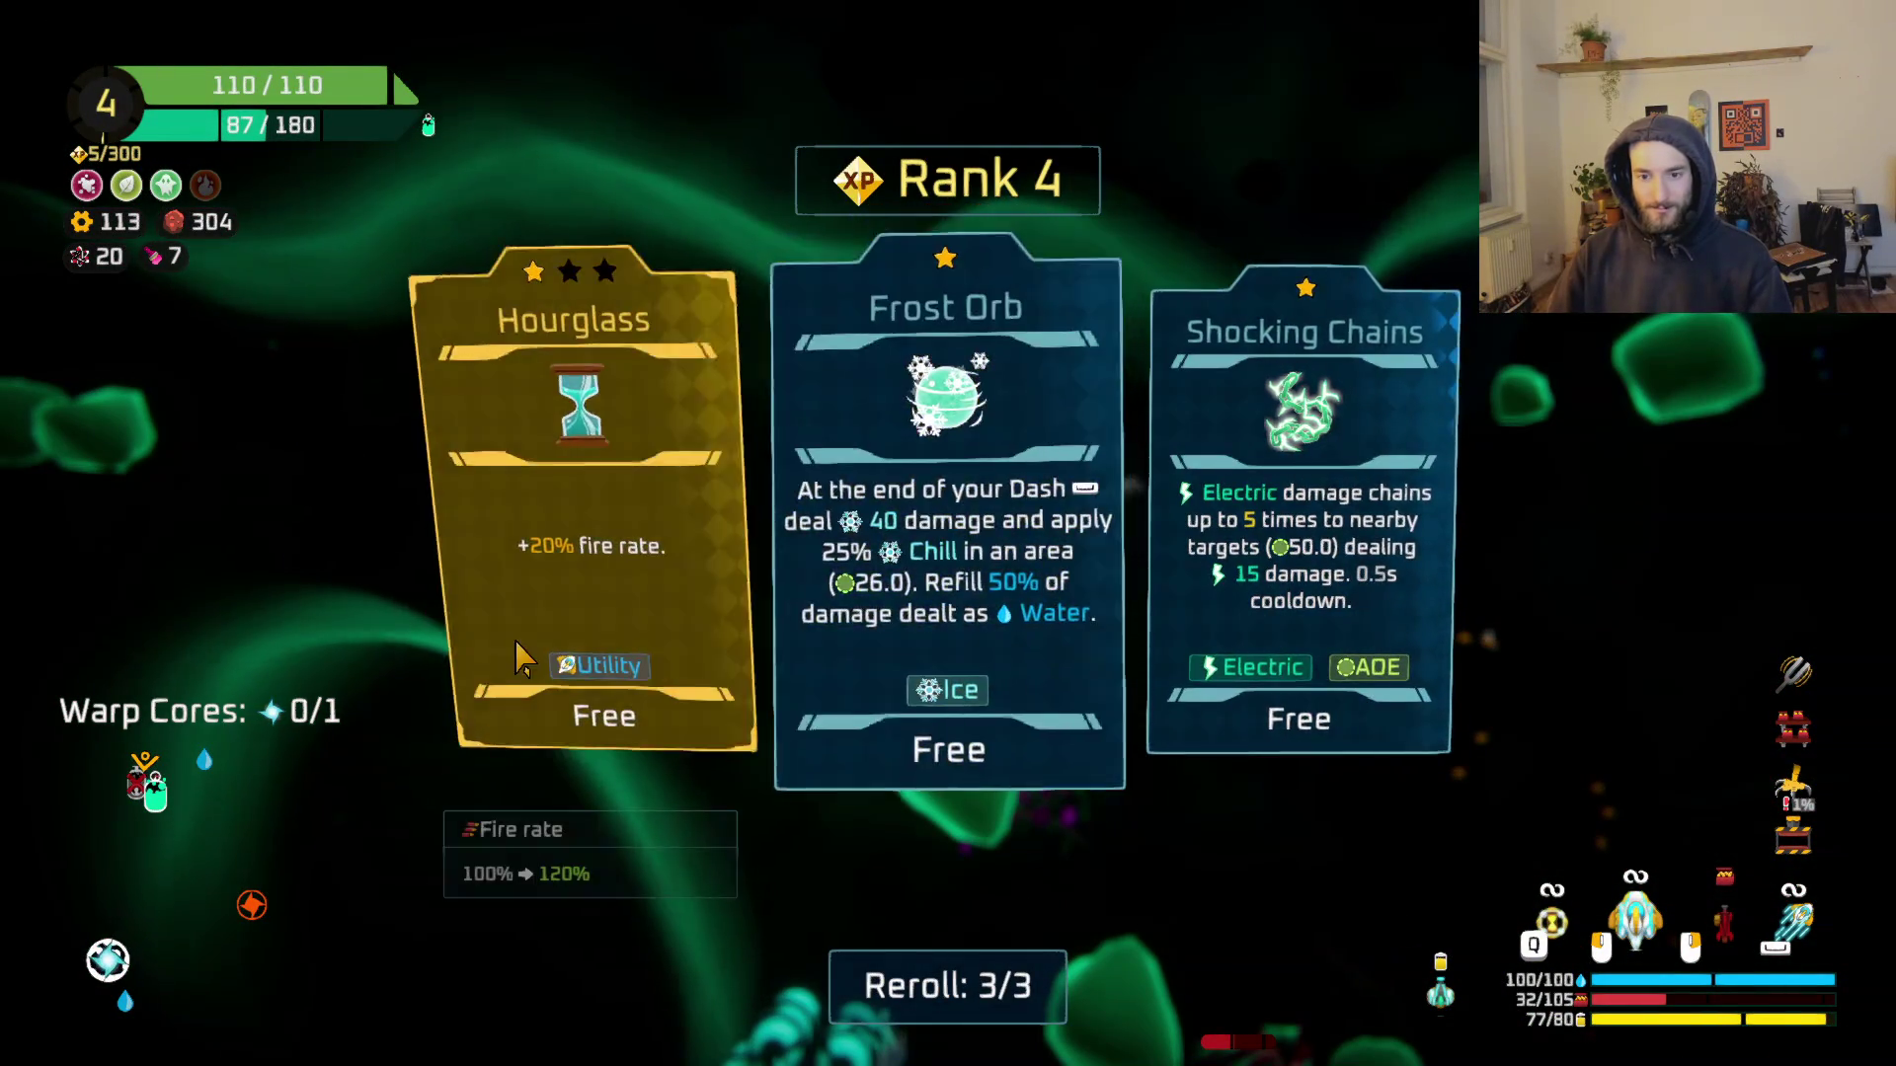
# Step: Take the Hourglass +20% fire rate upgrade, then fly to the next structure's reward selection
pyautogui.click(622, 618)
pyautogui.press('s')
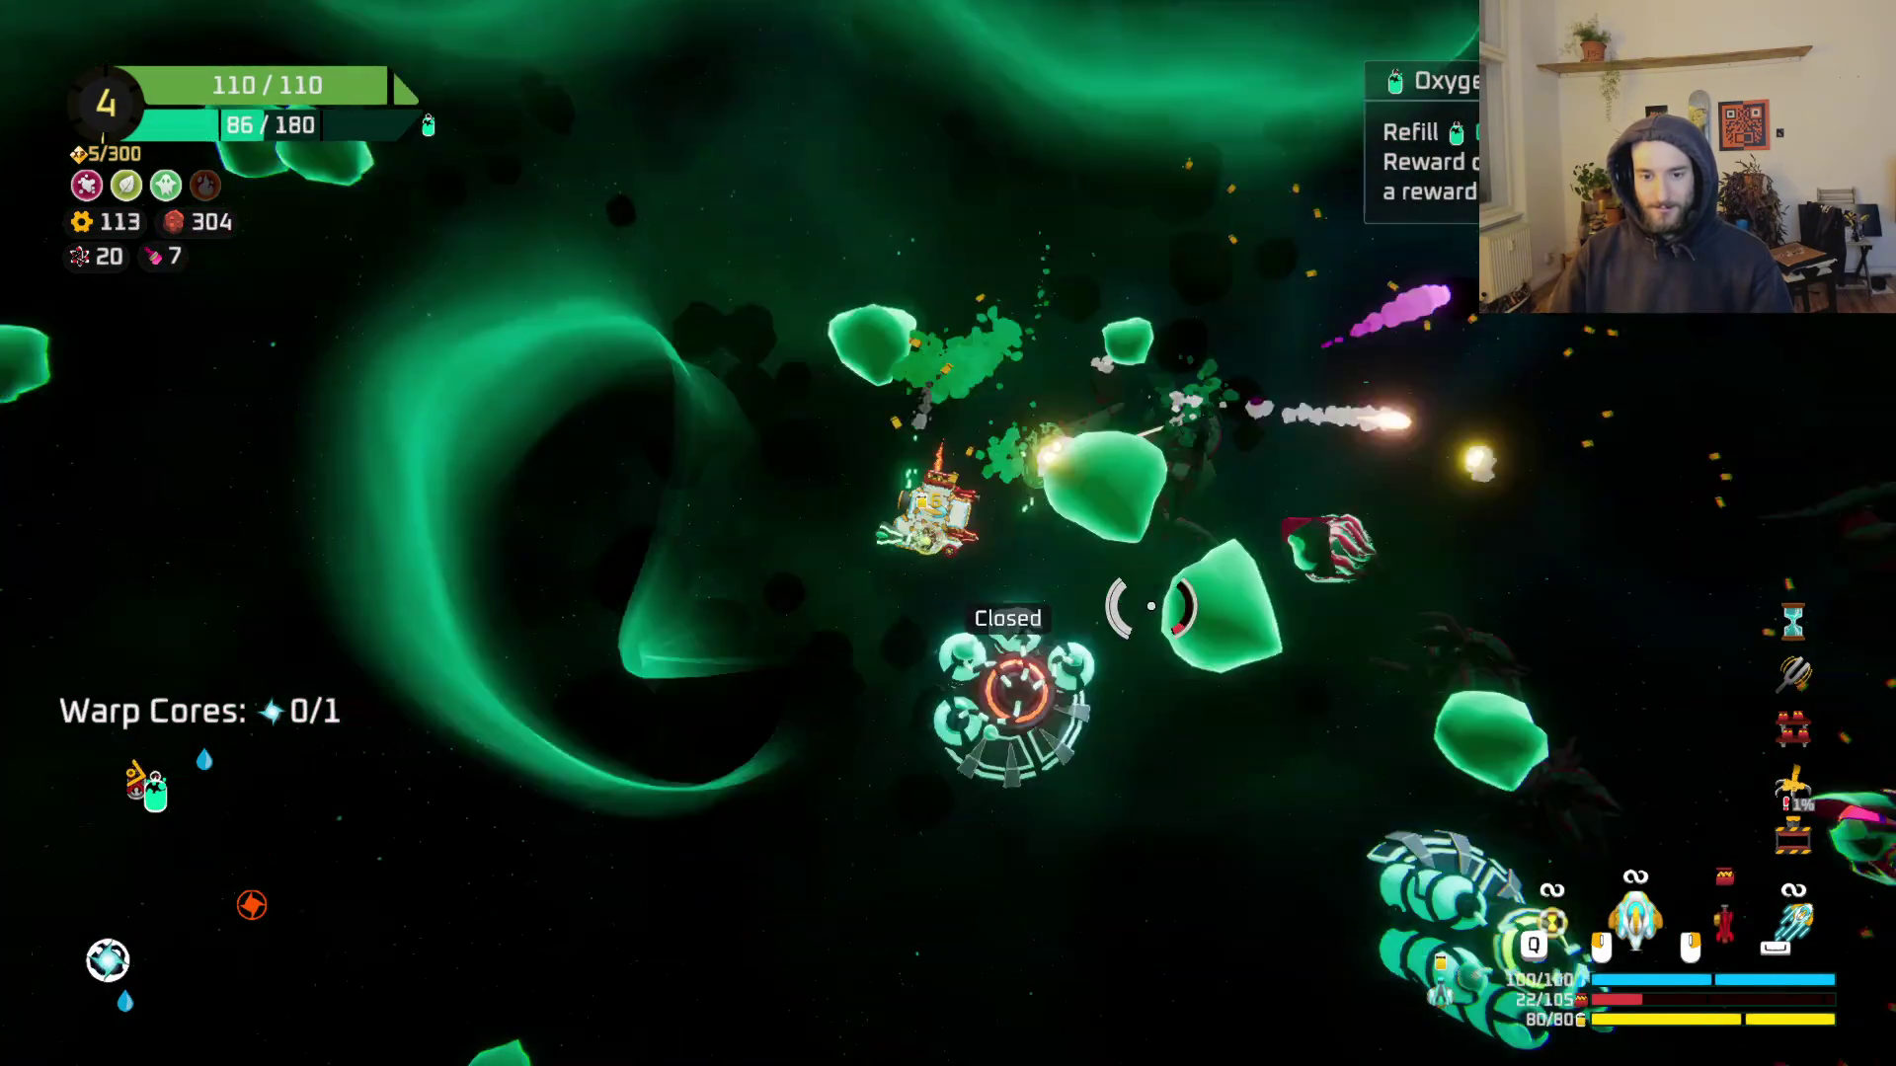
pyautogui.press('d')
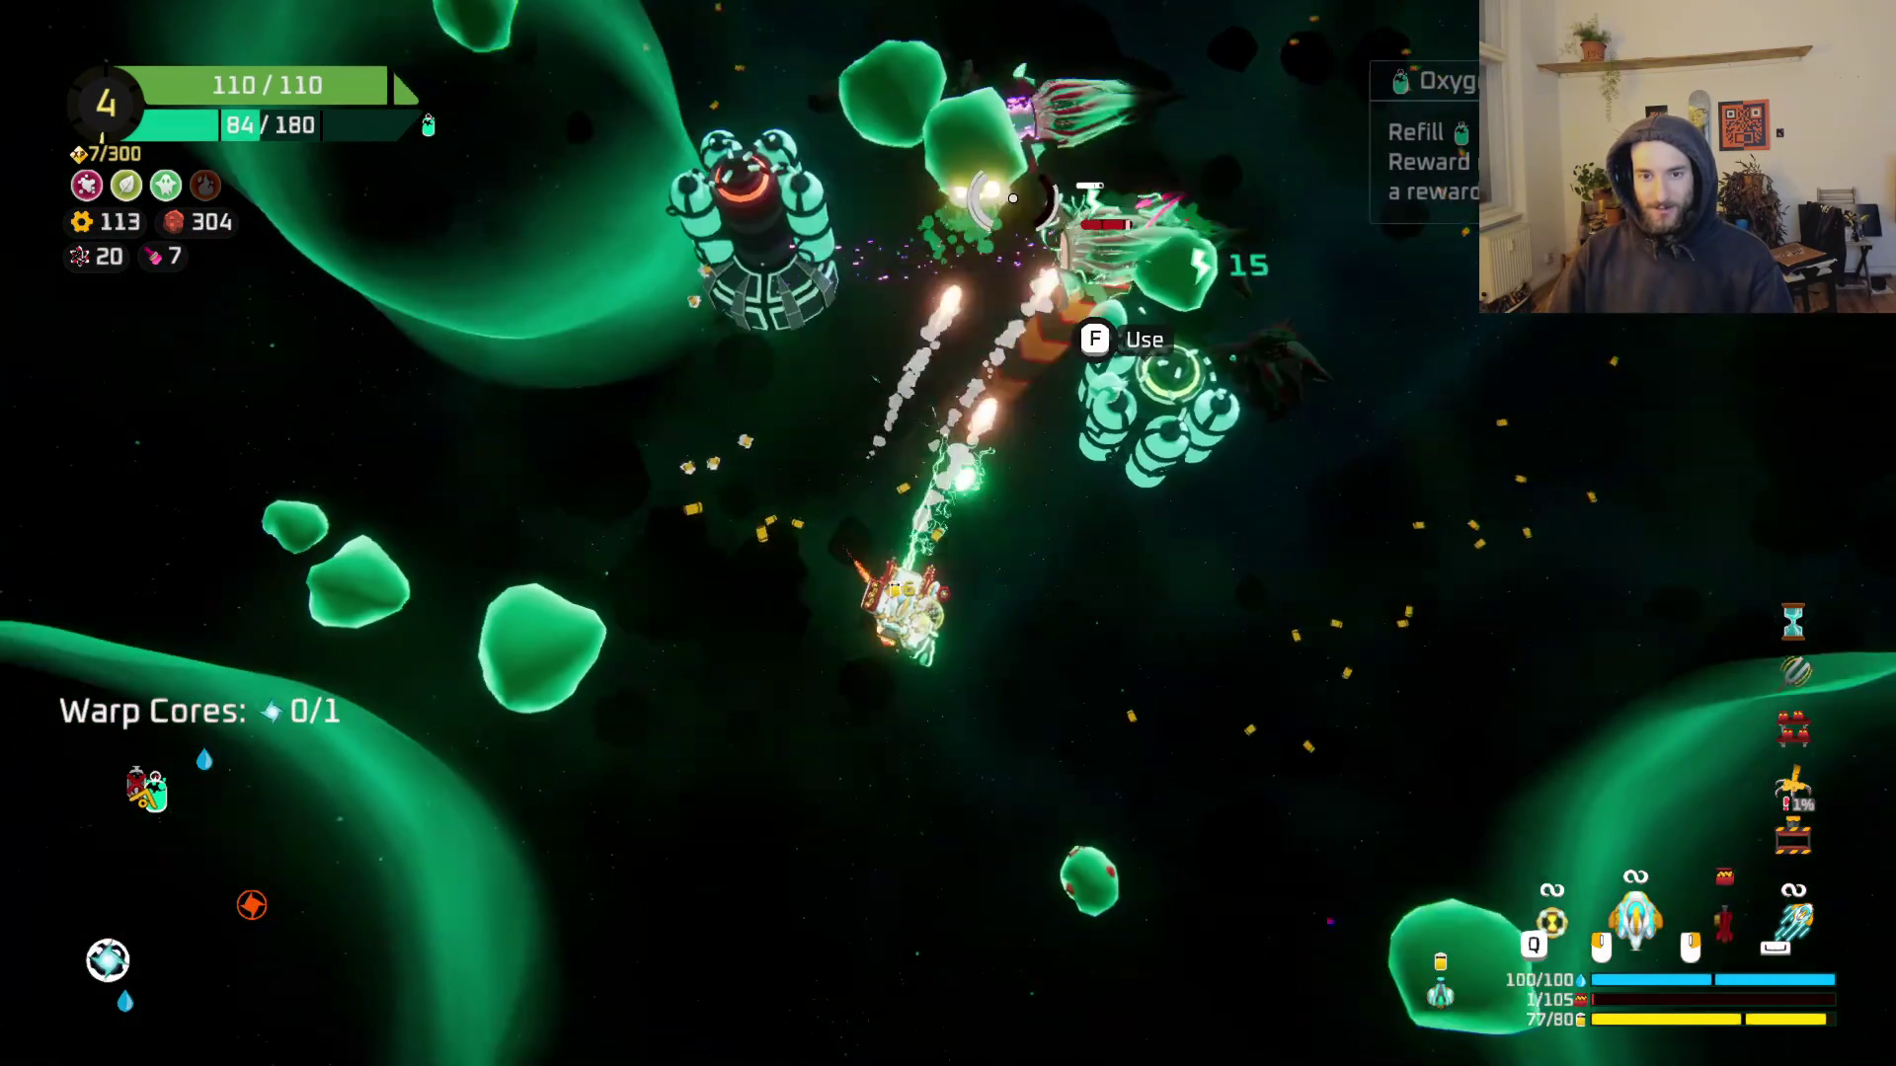
pyautogui.press('w')
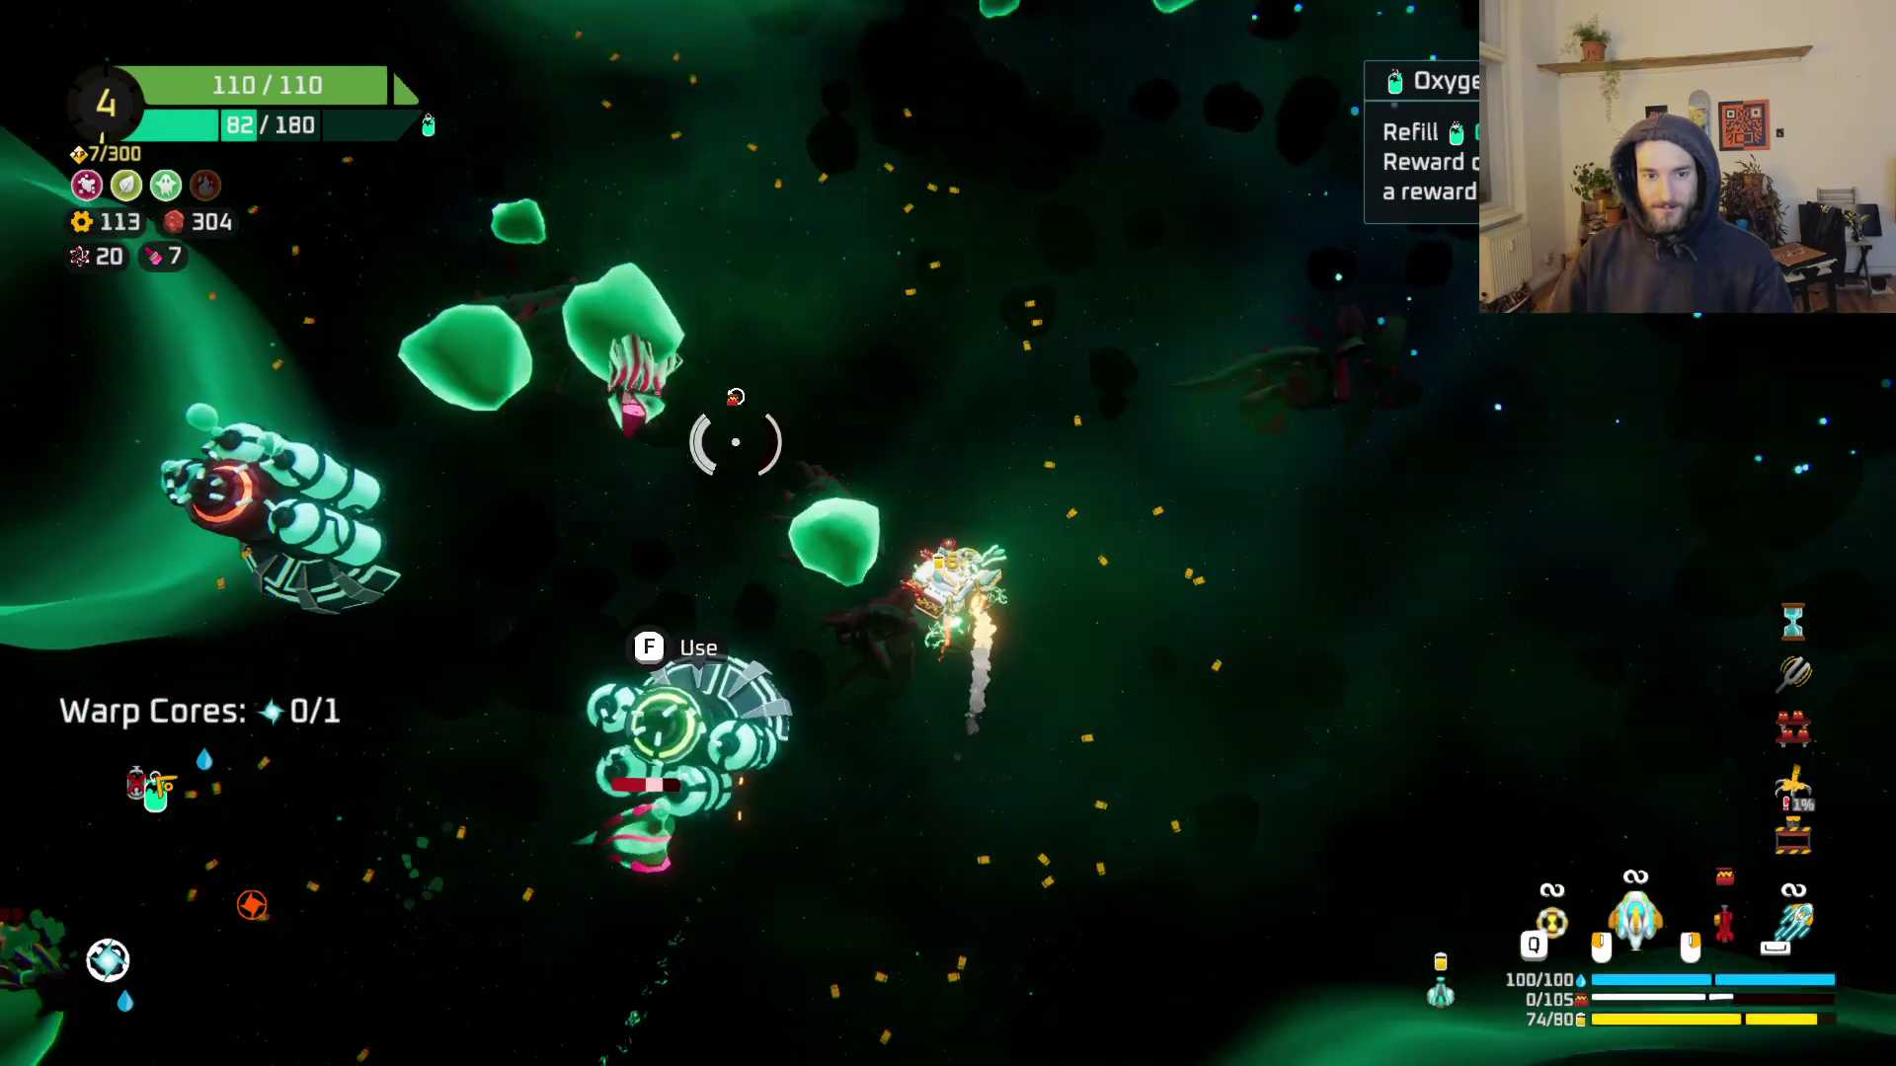
pyautogui.press('w')
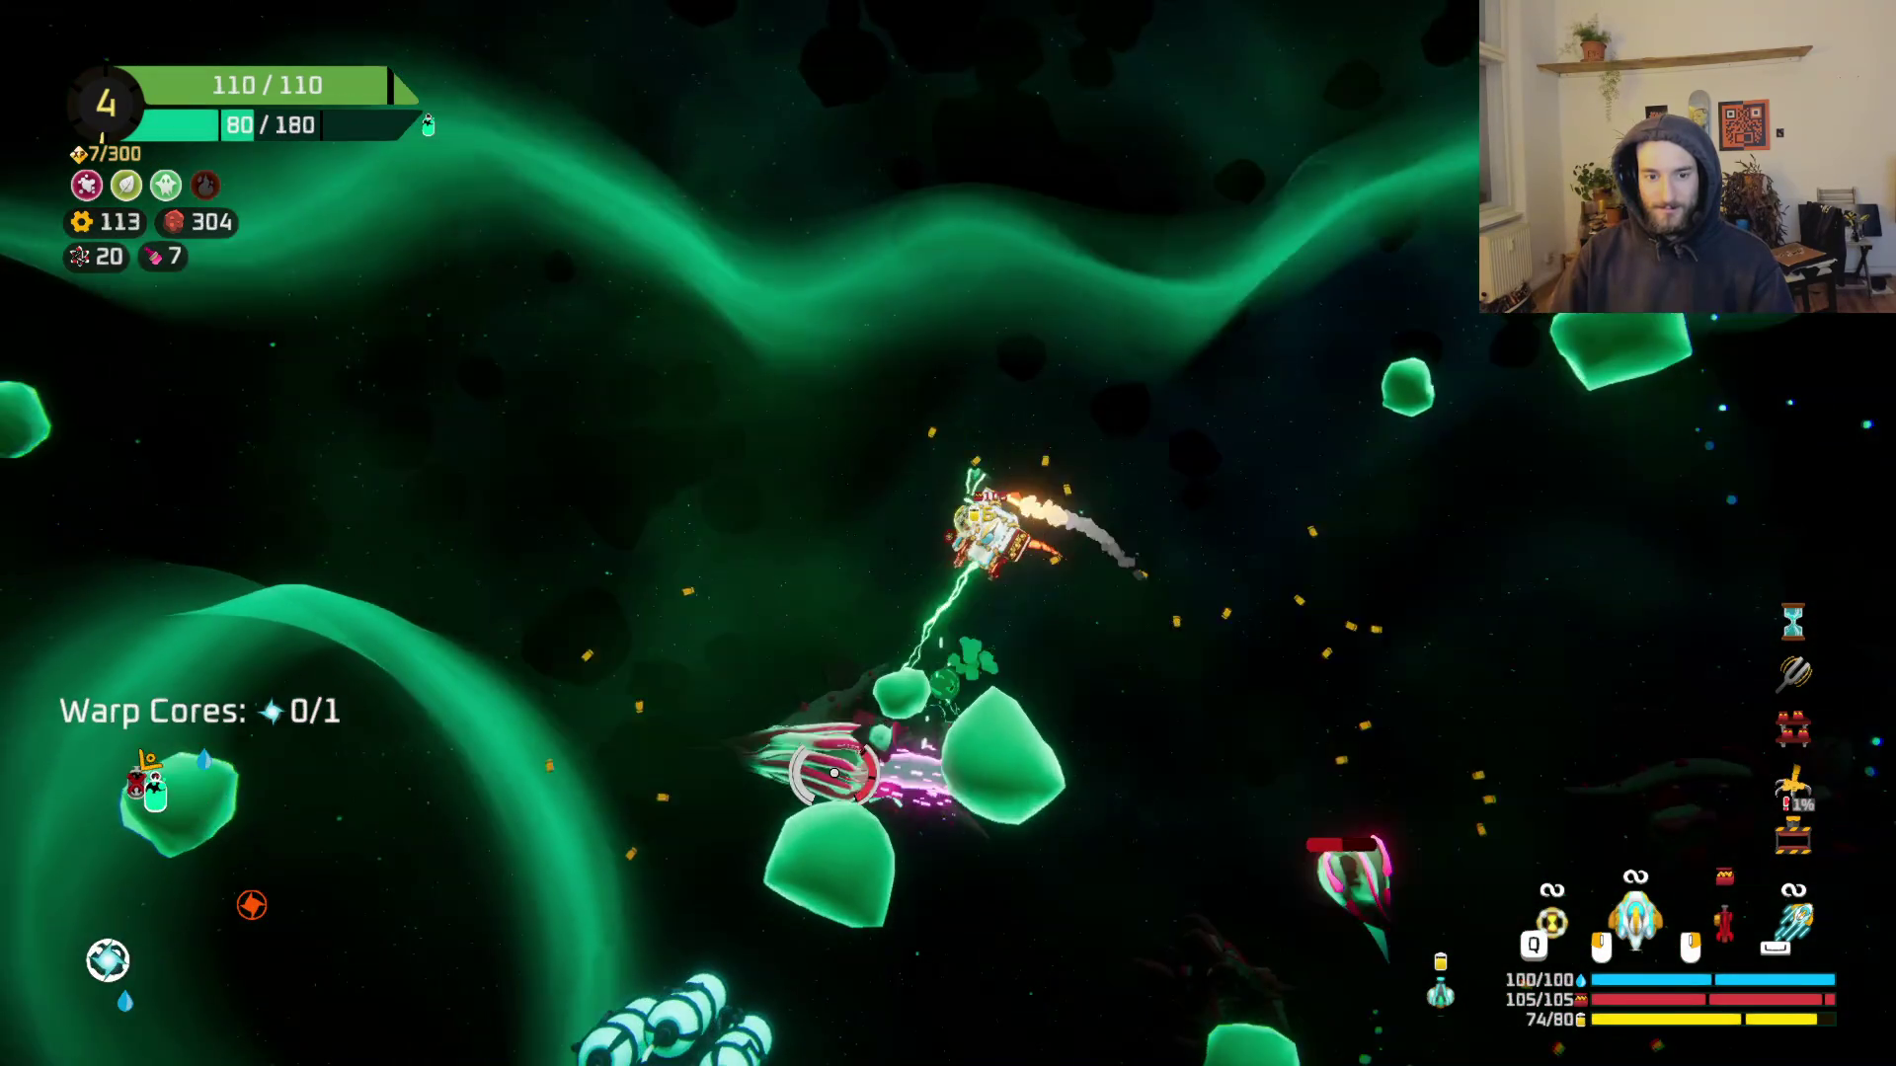
pyautogui.press('s')
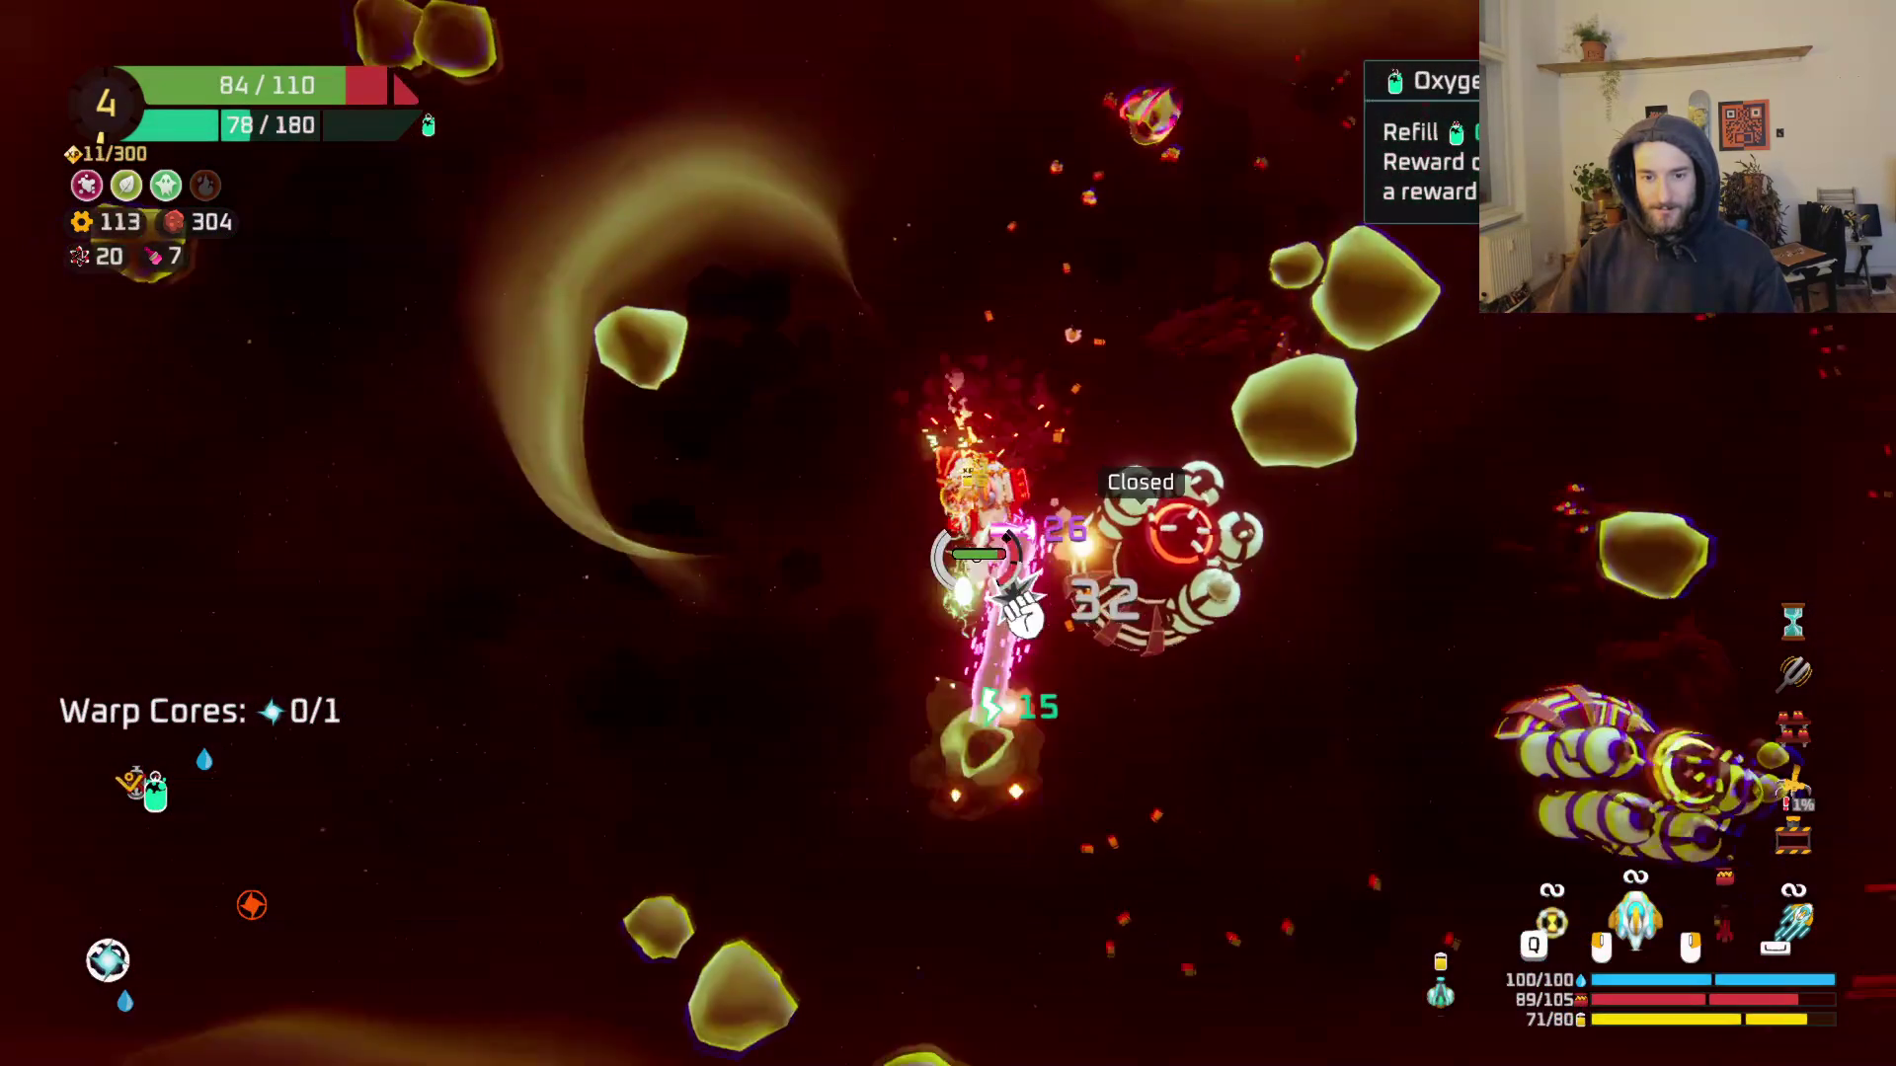
pyautogui.press('d')
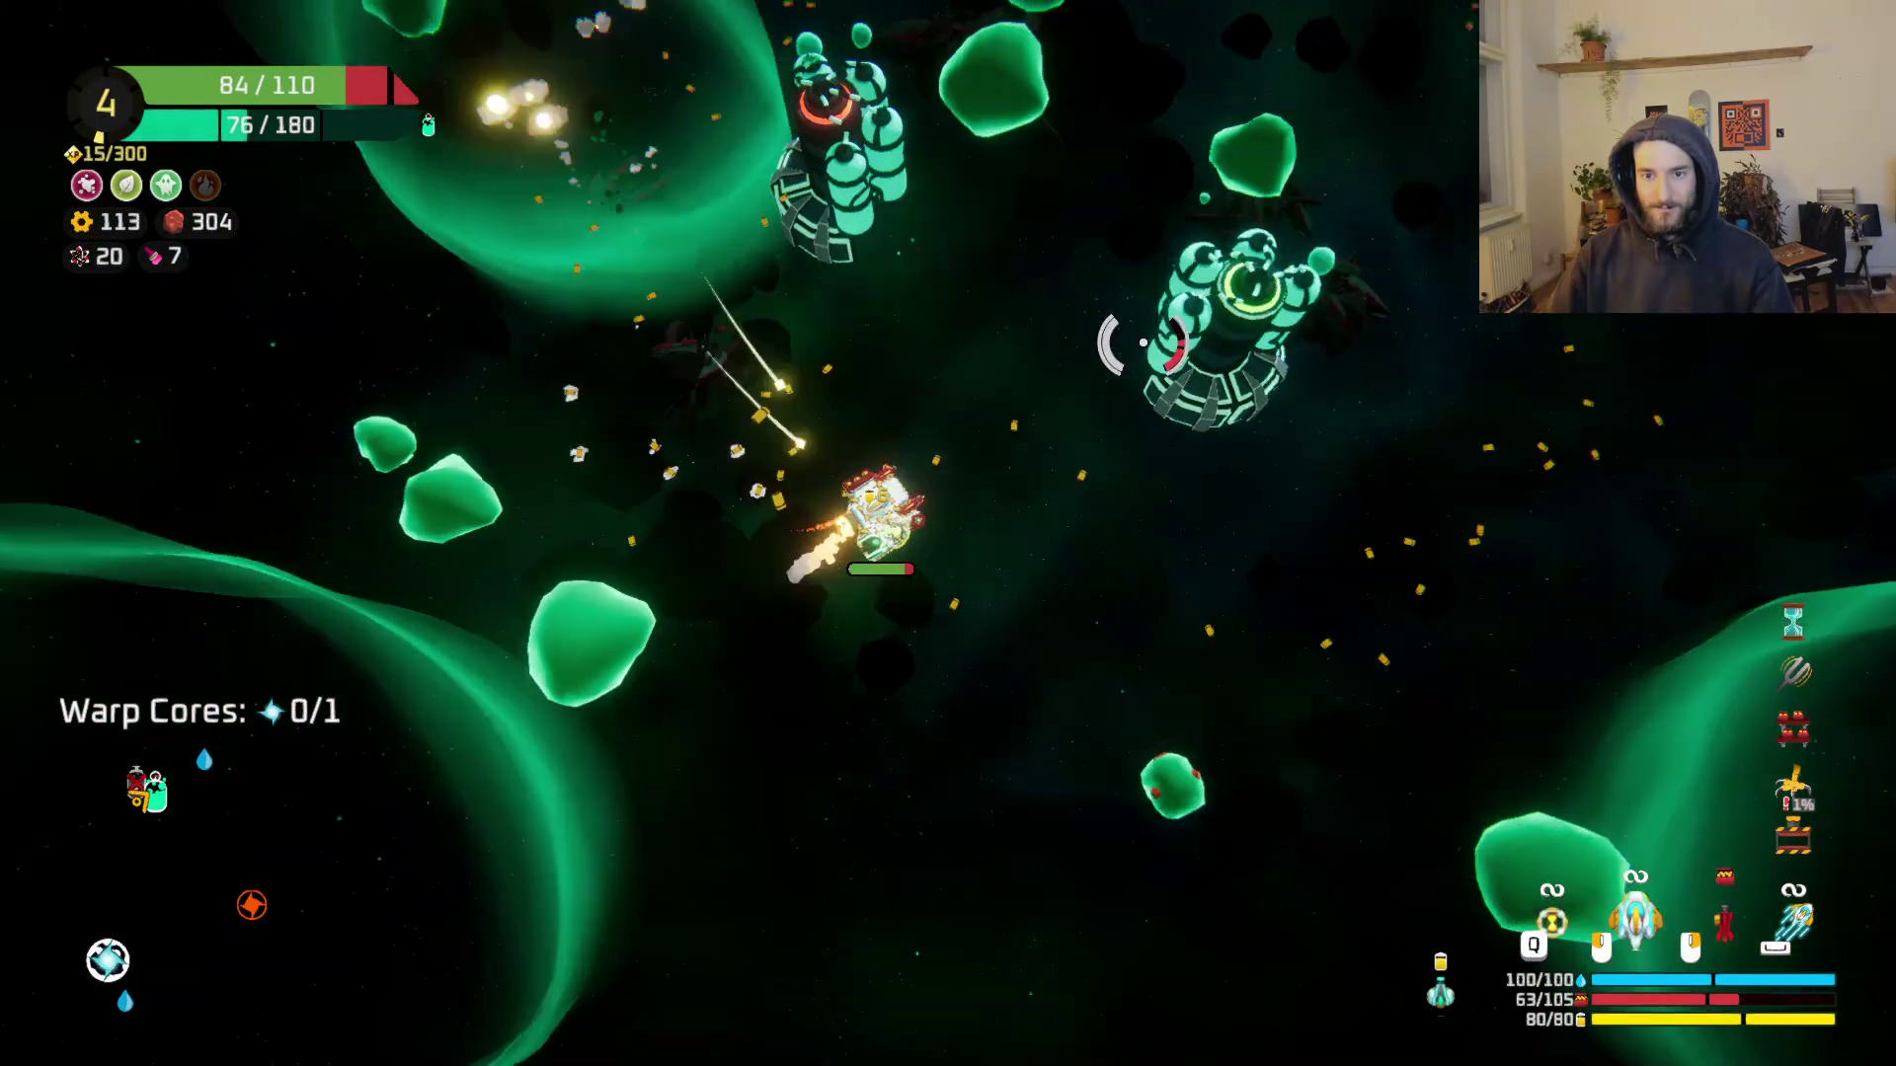
pyautogui.press('f')
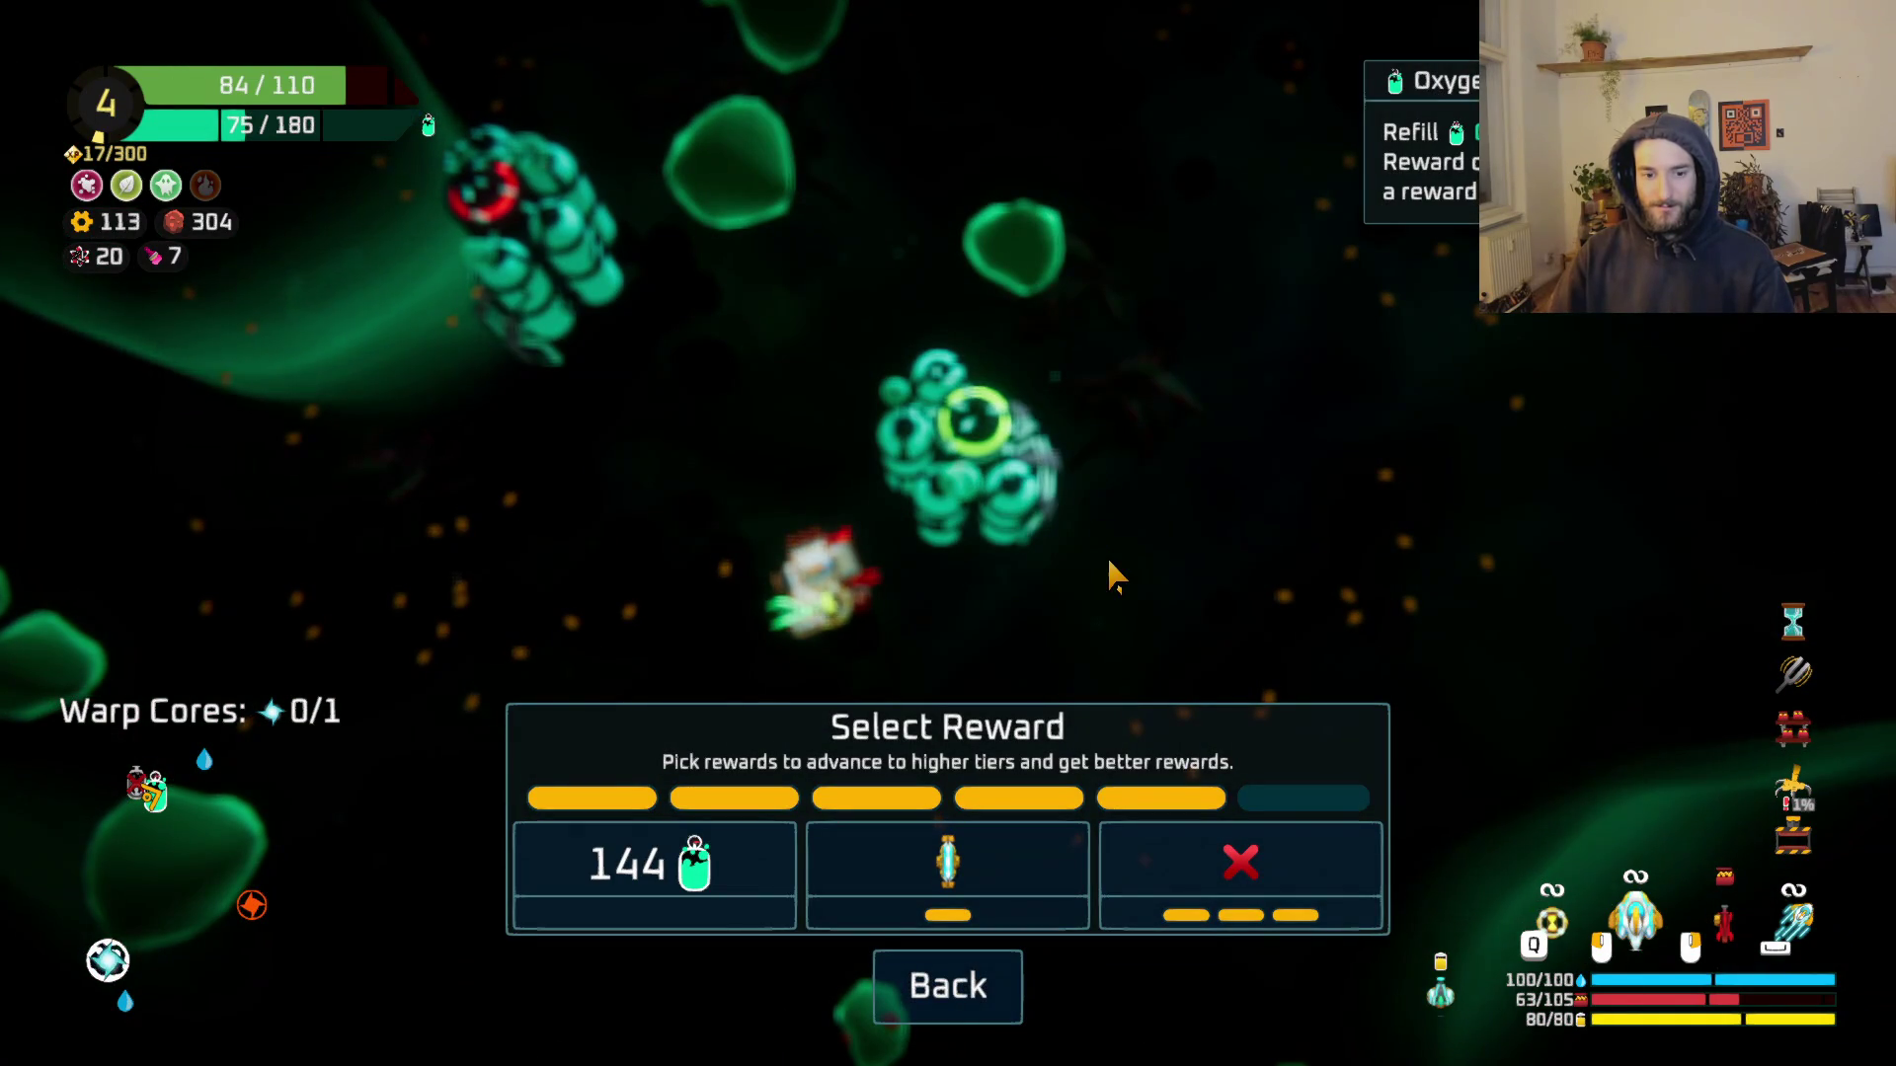
# Step: Take the Hull capsule part and attach it to the ship, raising hull to 94/120
pyautogui.click(1009, 893)
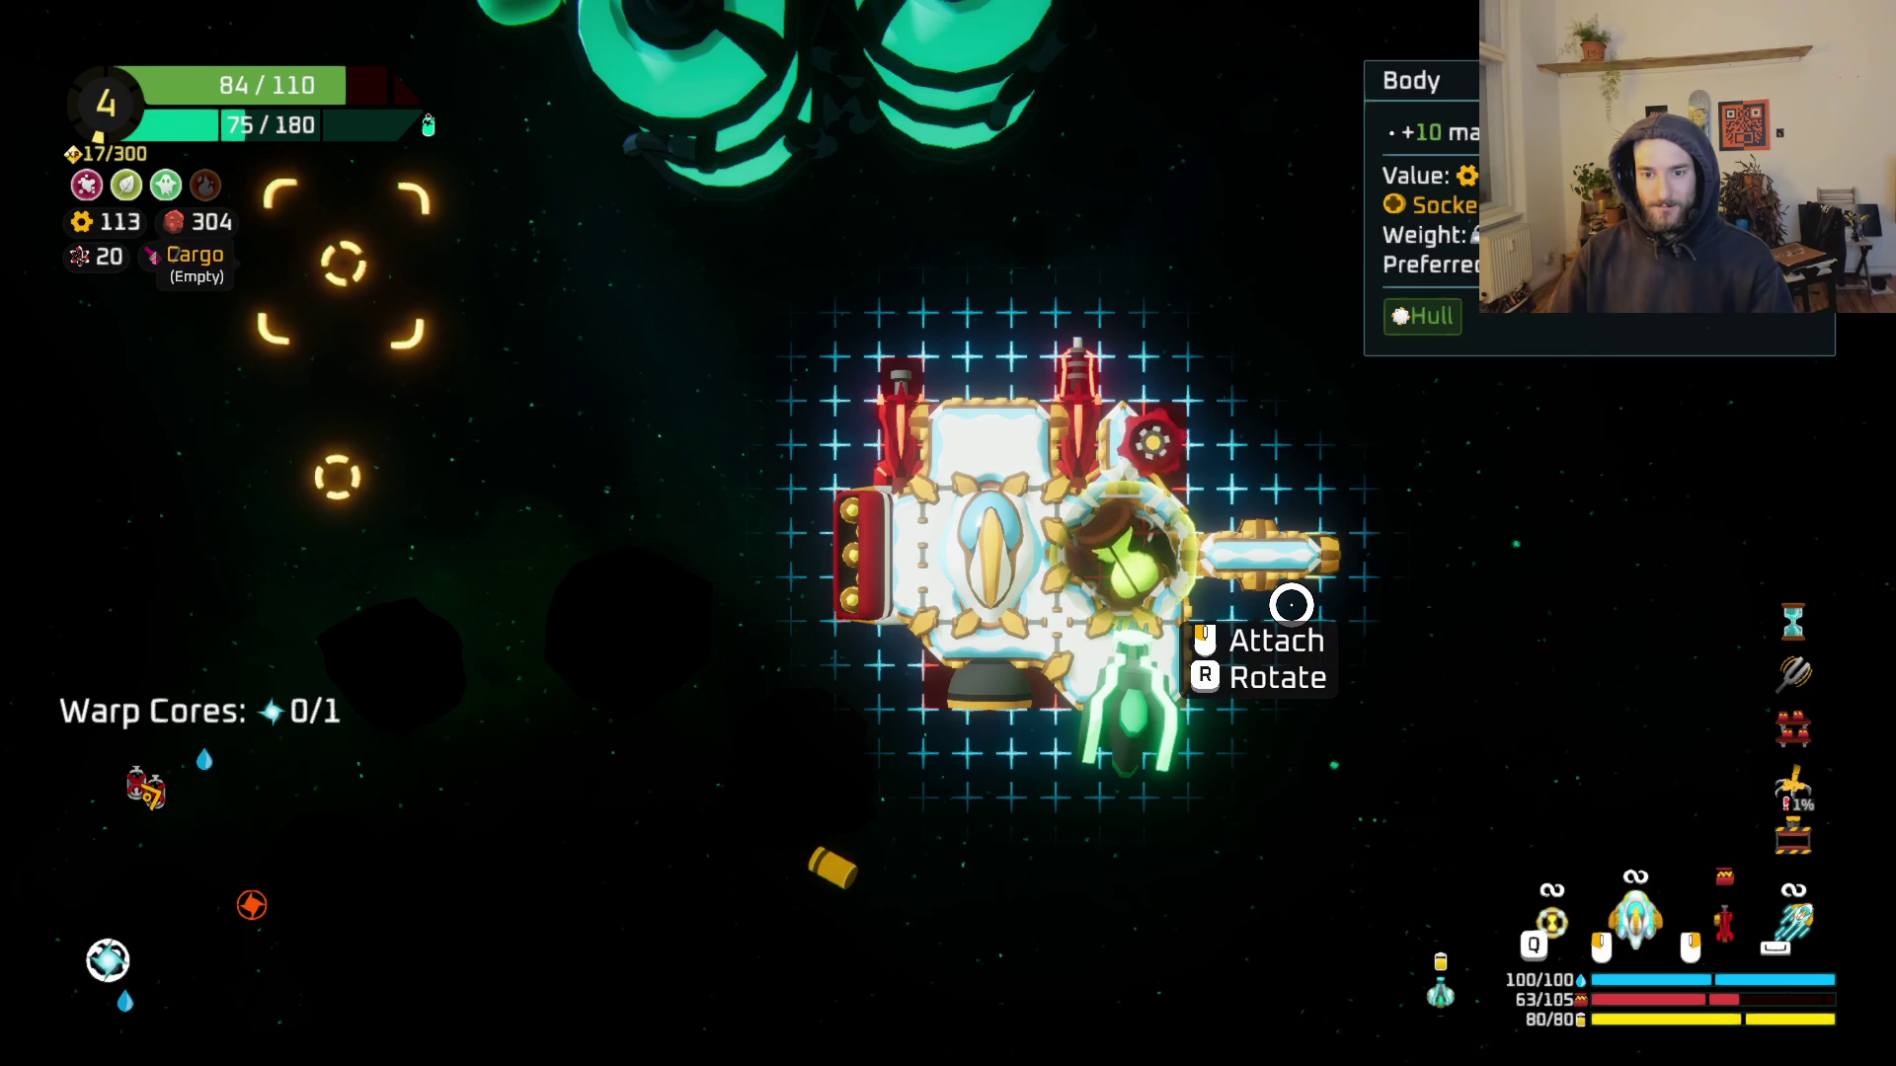
pyautogui.click(1274, 573)
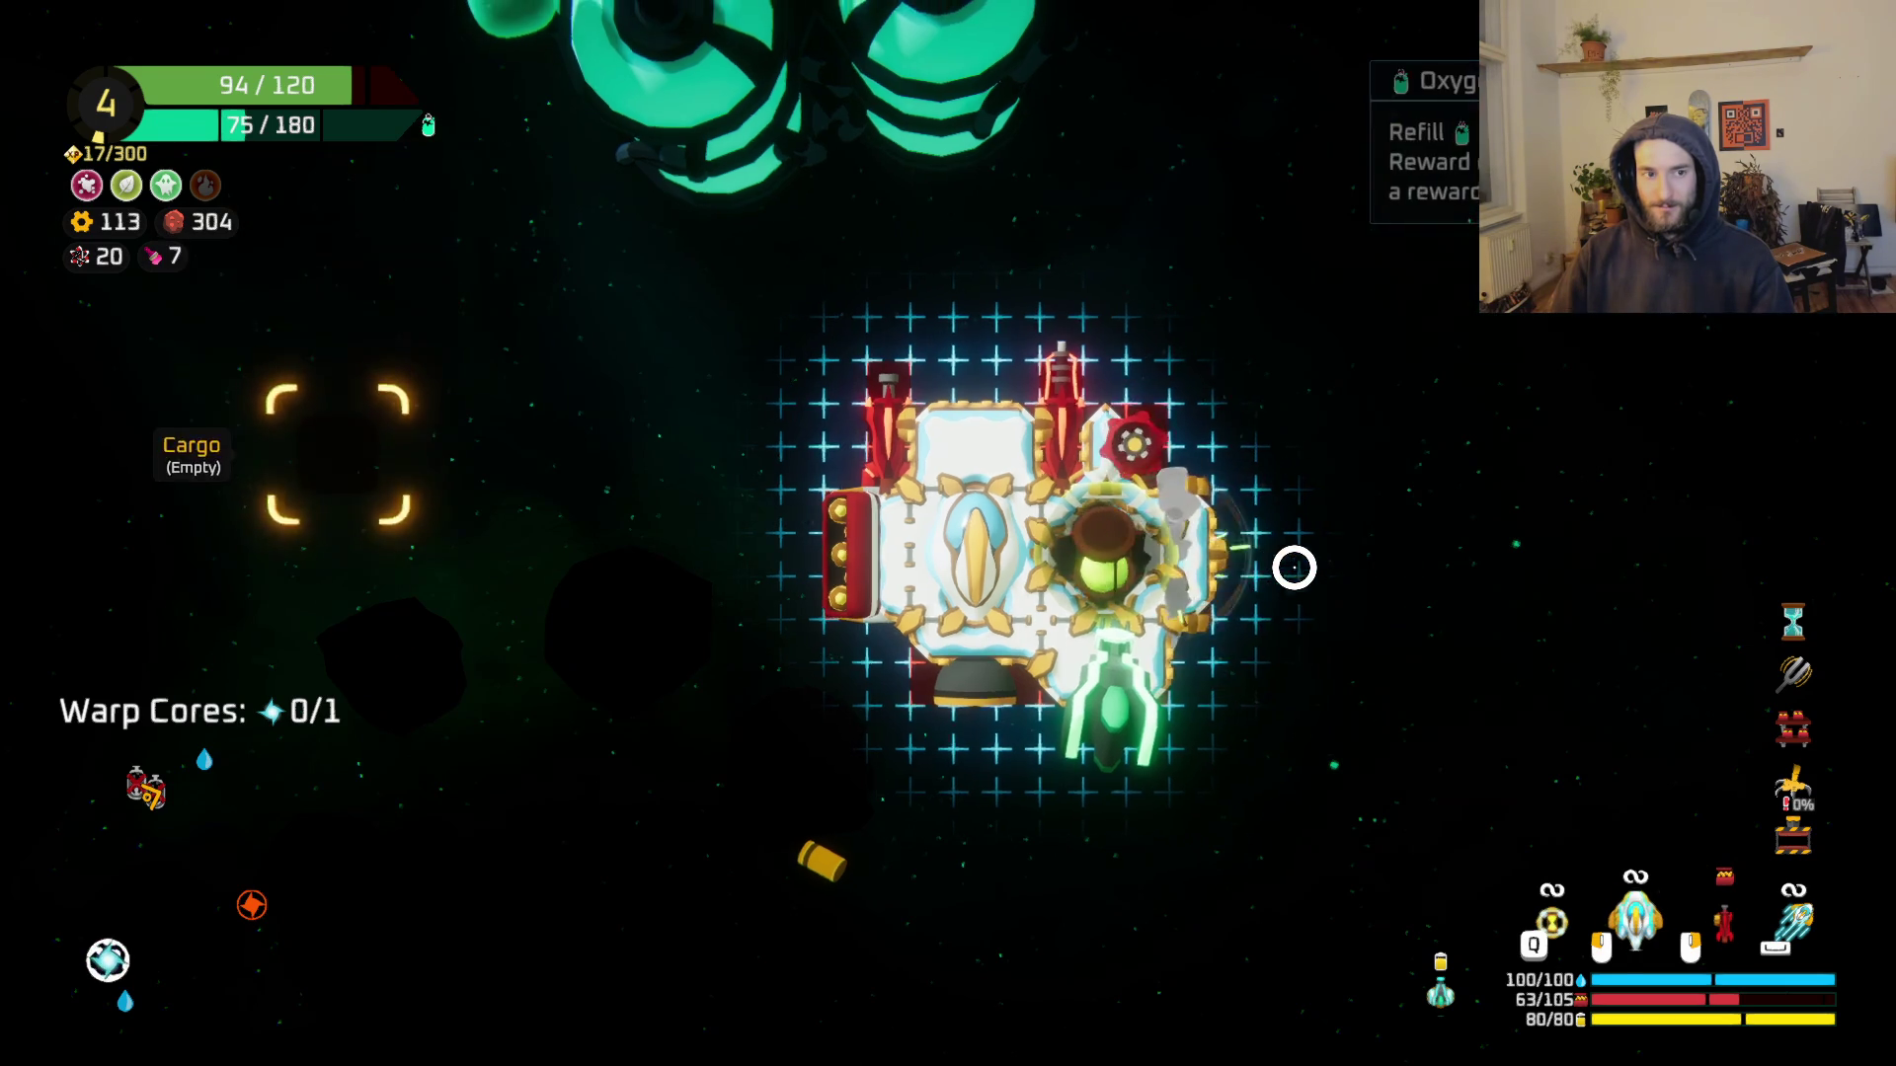
# Step: Fly toward the spiked enemies, firing missiles and a laser barrage at them
pyautogui.press('w')
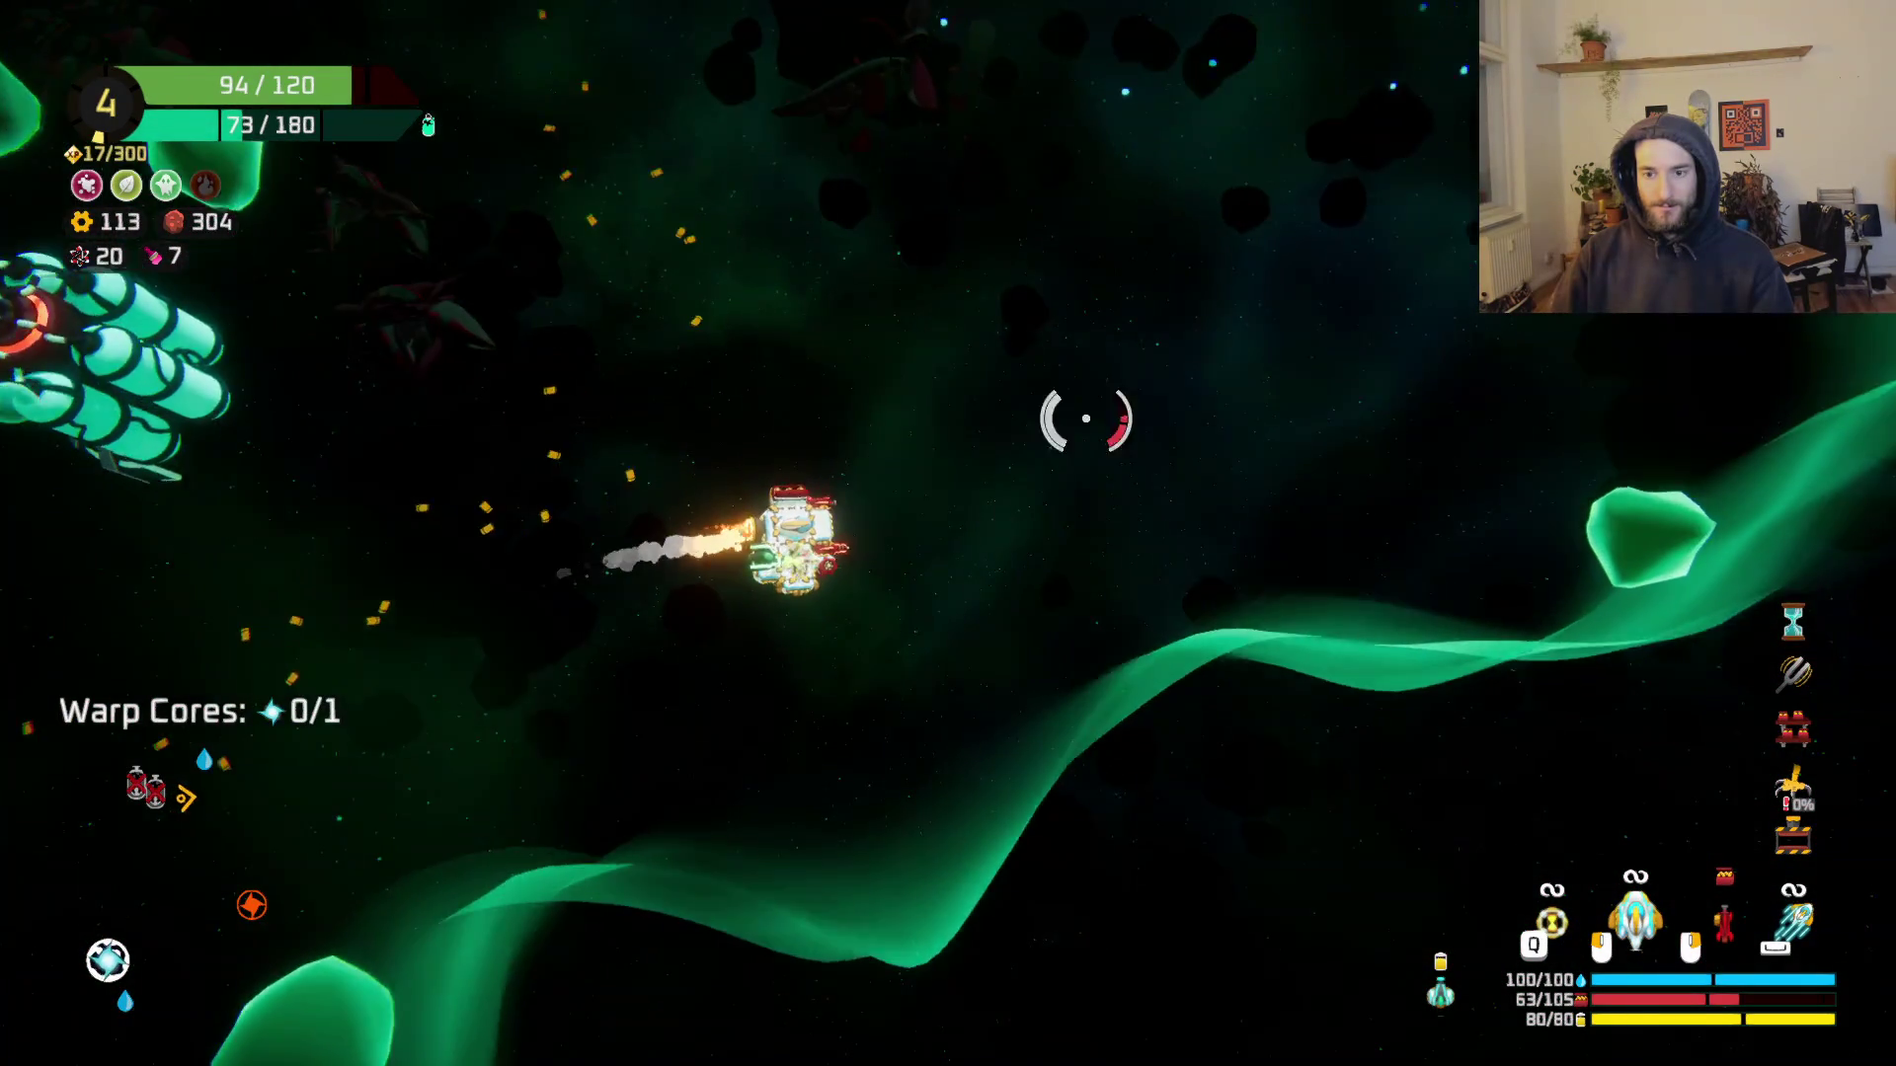
pyautogui.press('w')
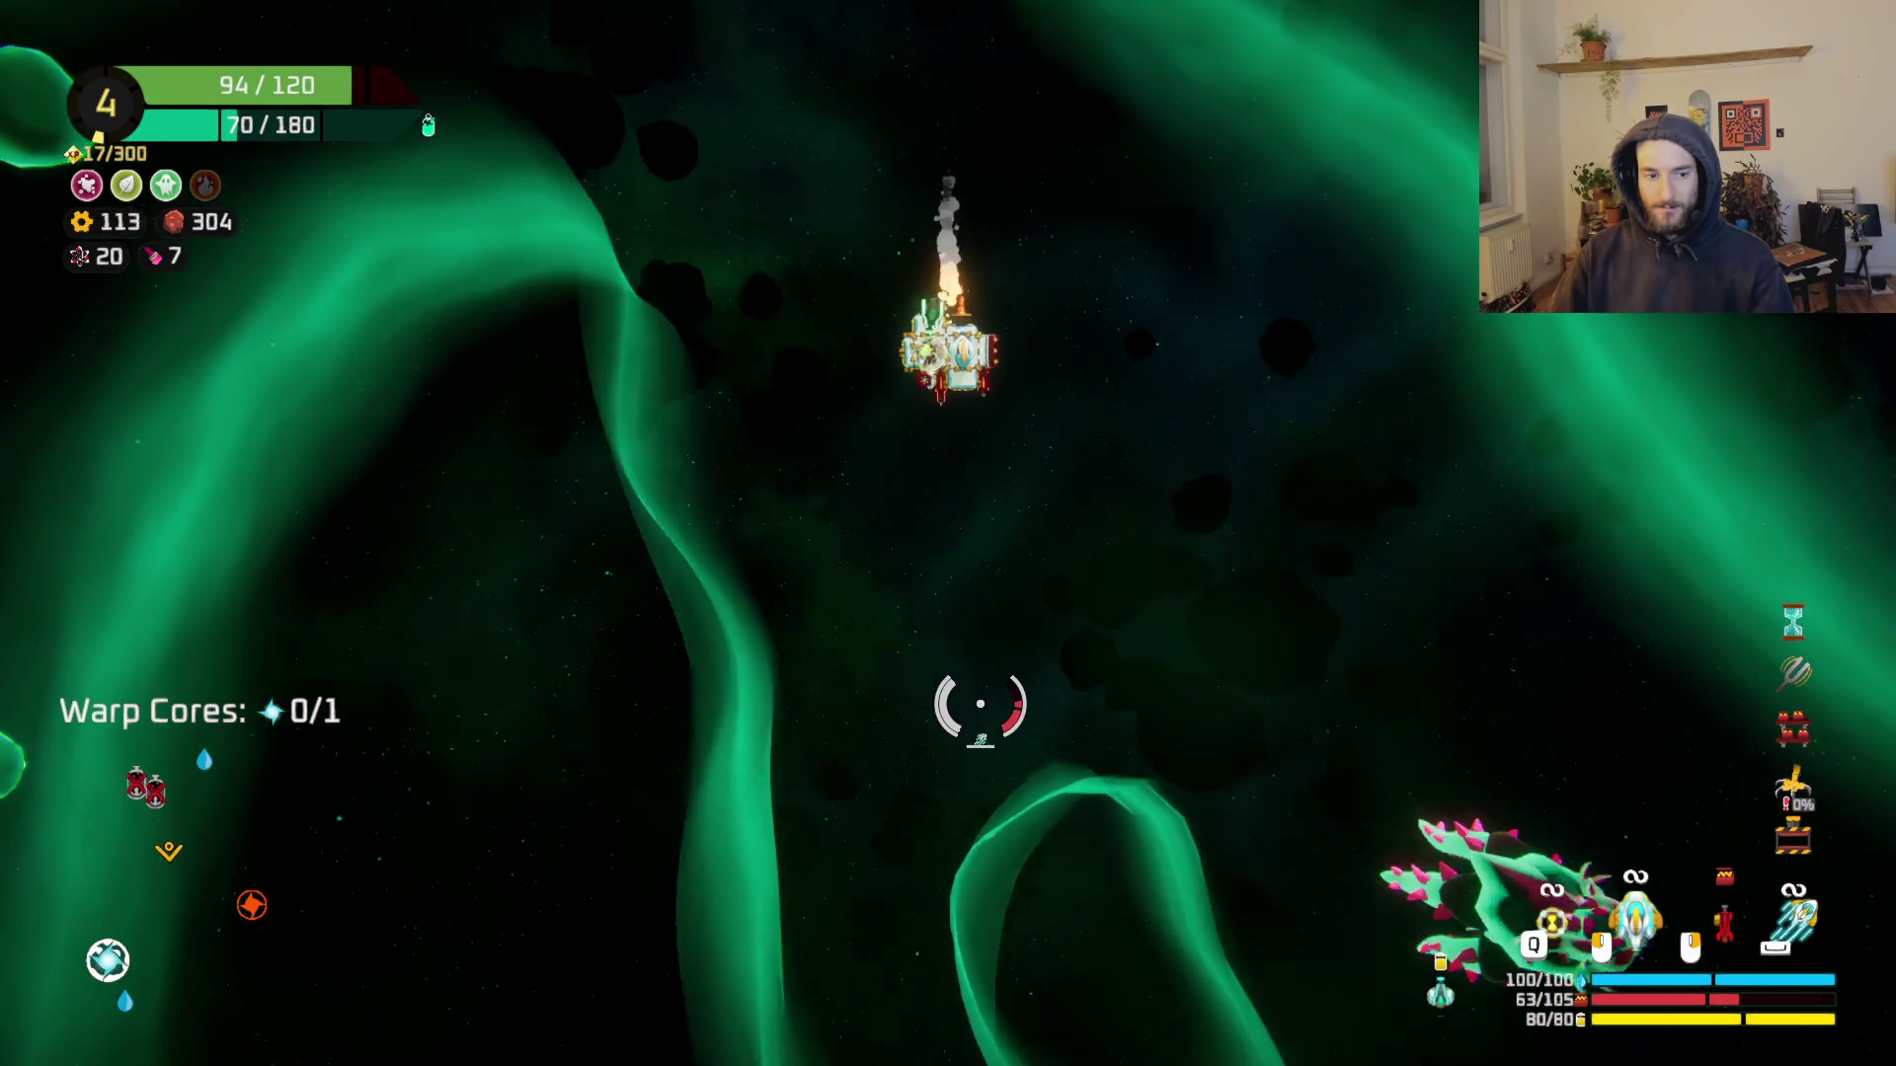
pyautogui.rightClick(1217, 617)
pyautogui.press('w')
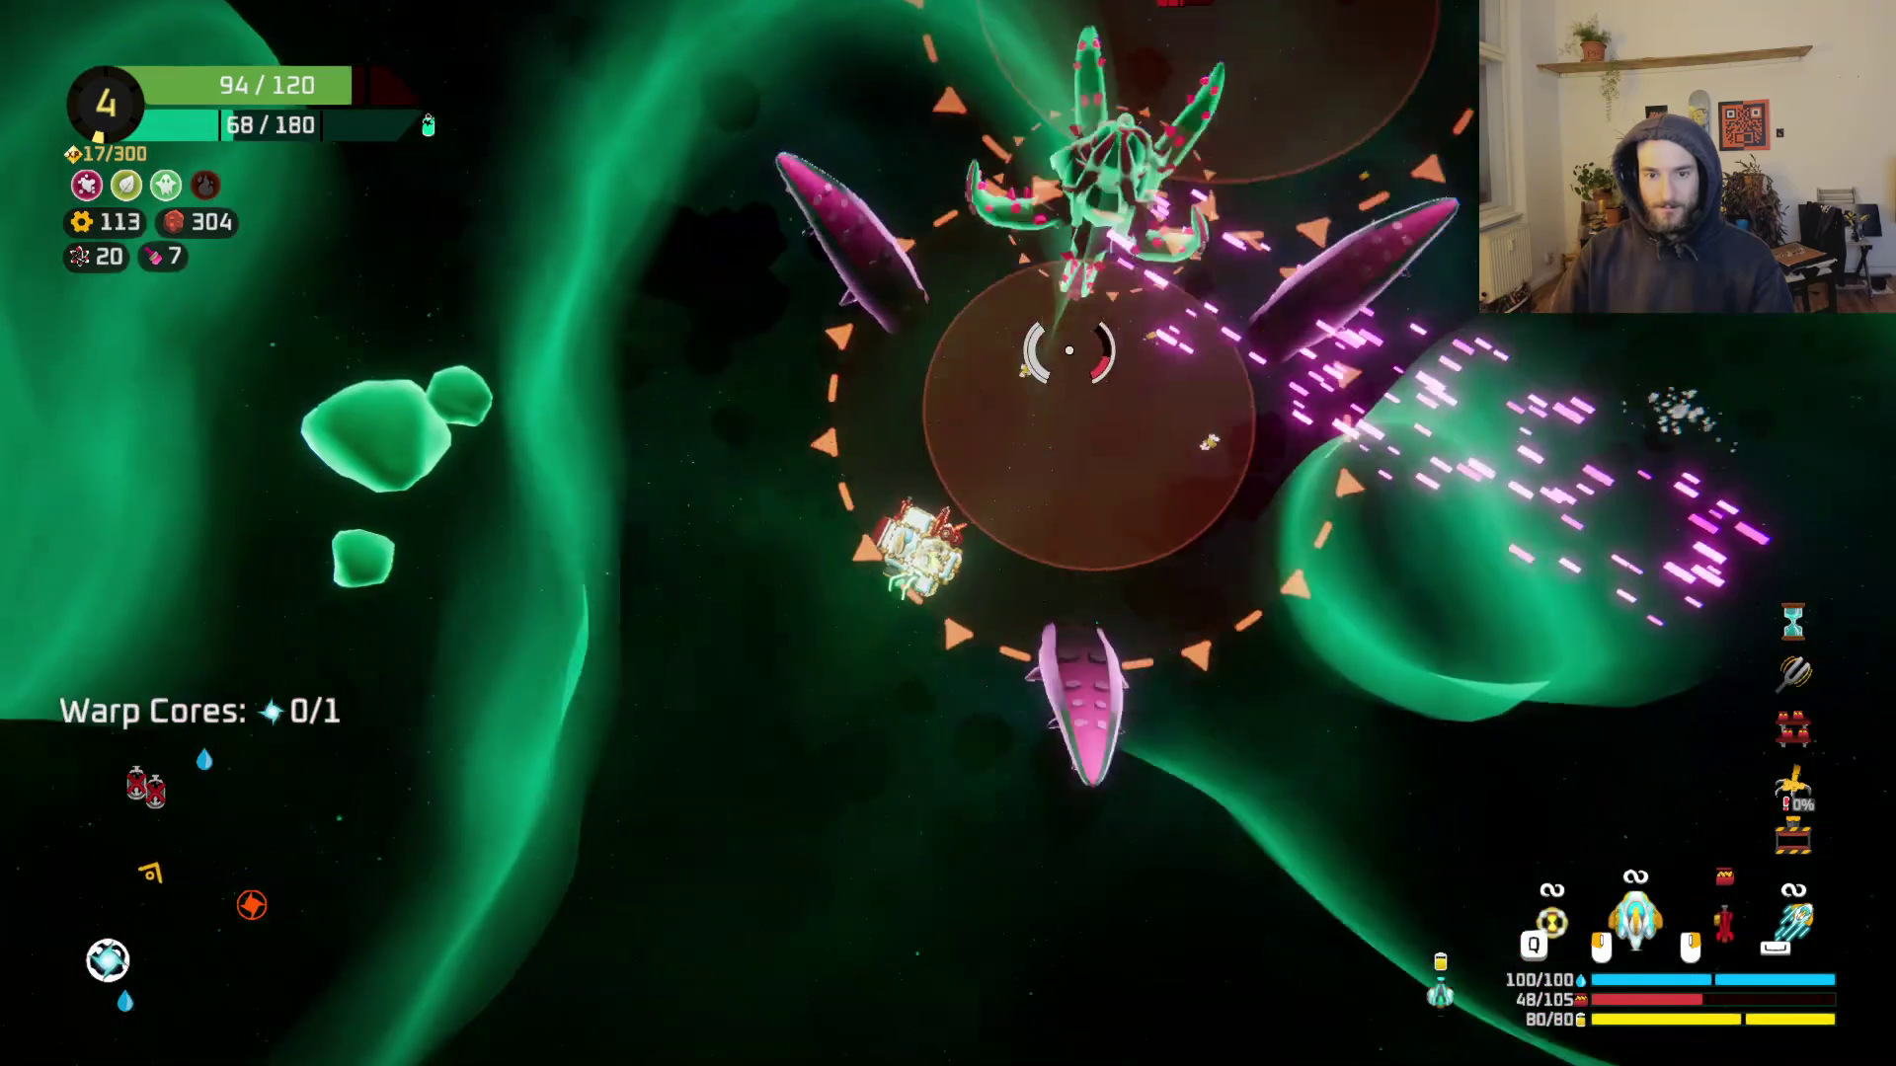
pyautogui.click(1259, 339)
# Step: Keep firing missiles and lasers upward until the enemies fall, then enter the build grid
pyautogui.press('w')
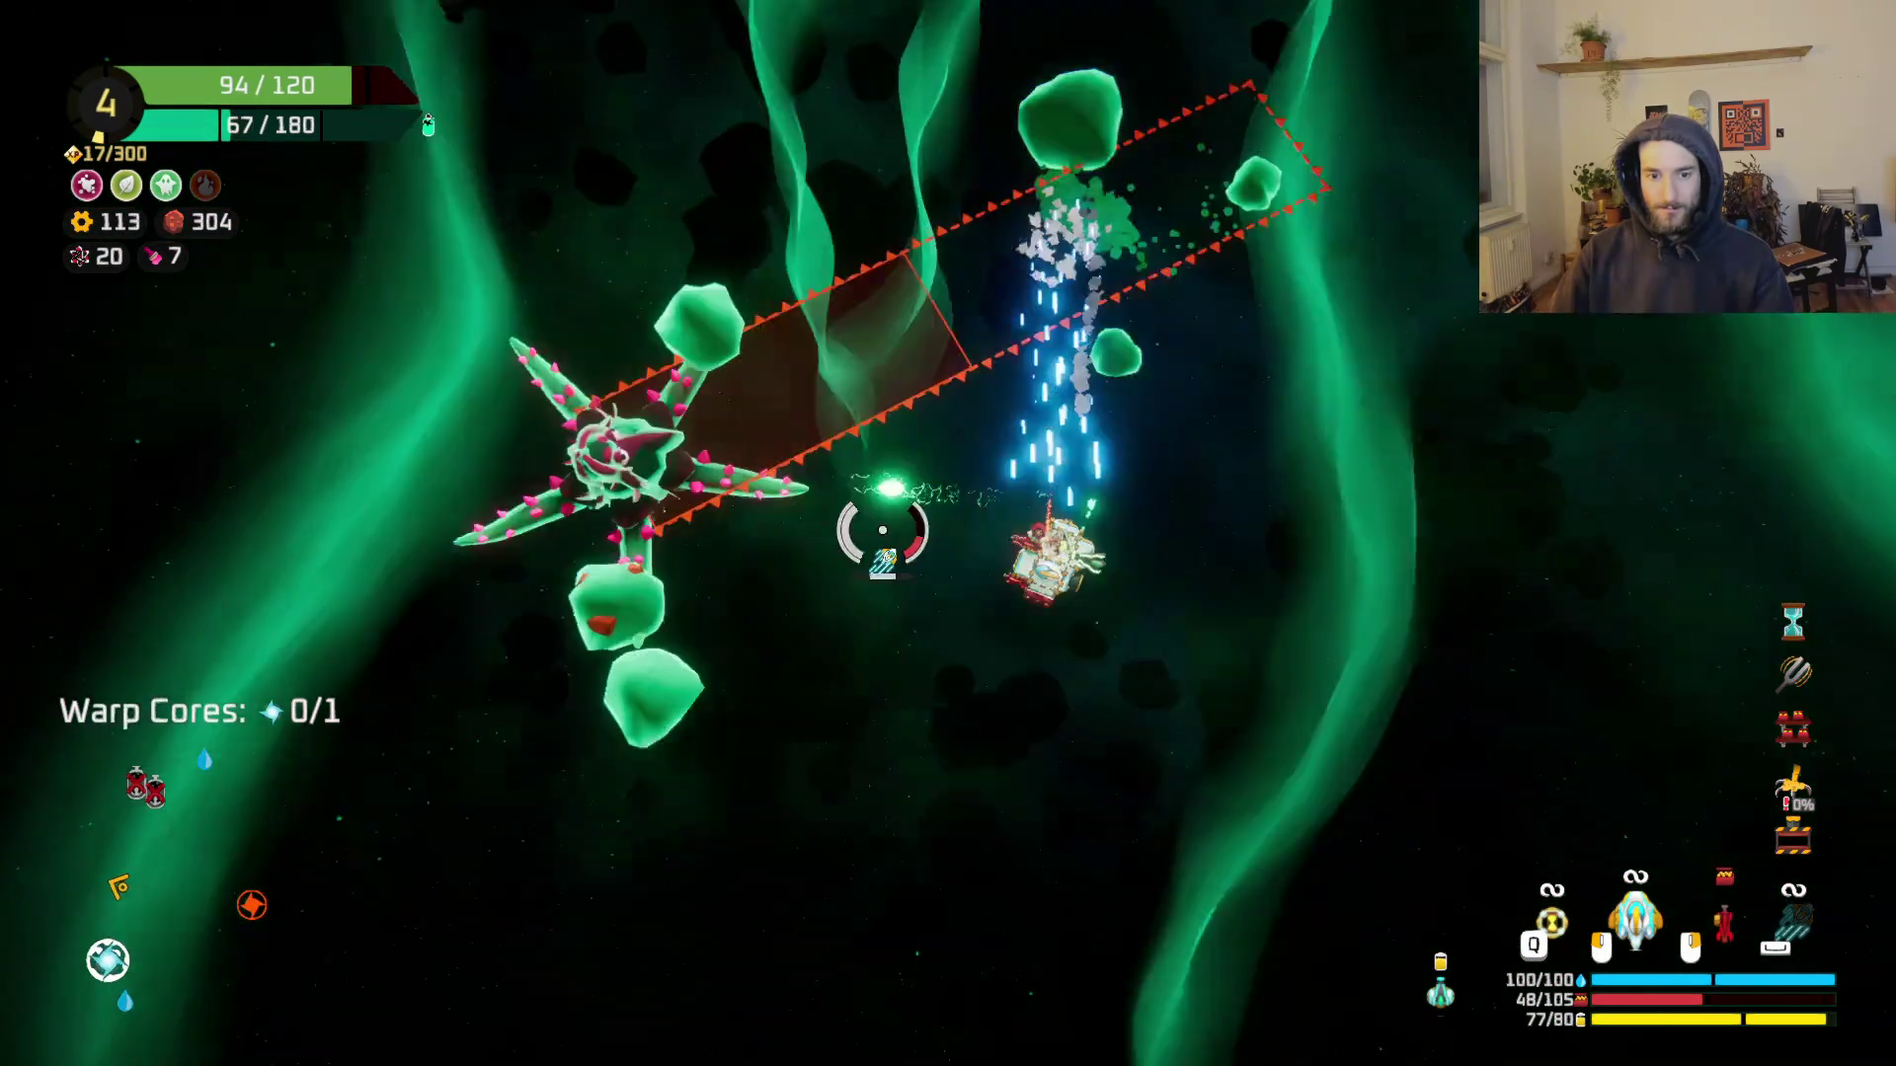
pyautogui.rightClick(1040, 266)
pyautogui.press('w')
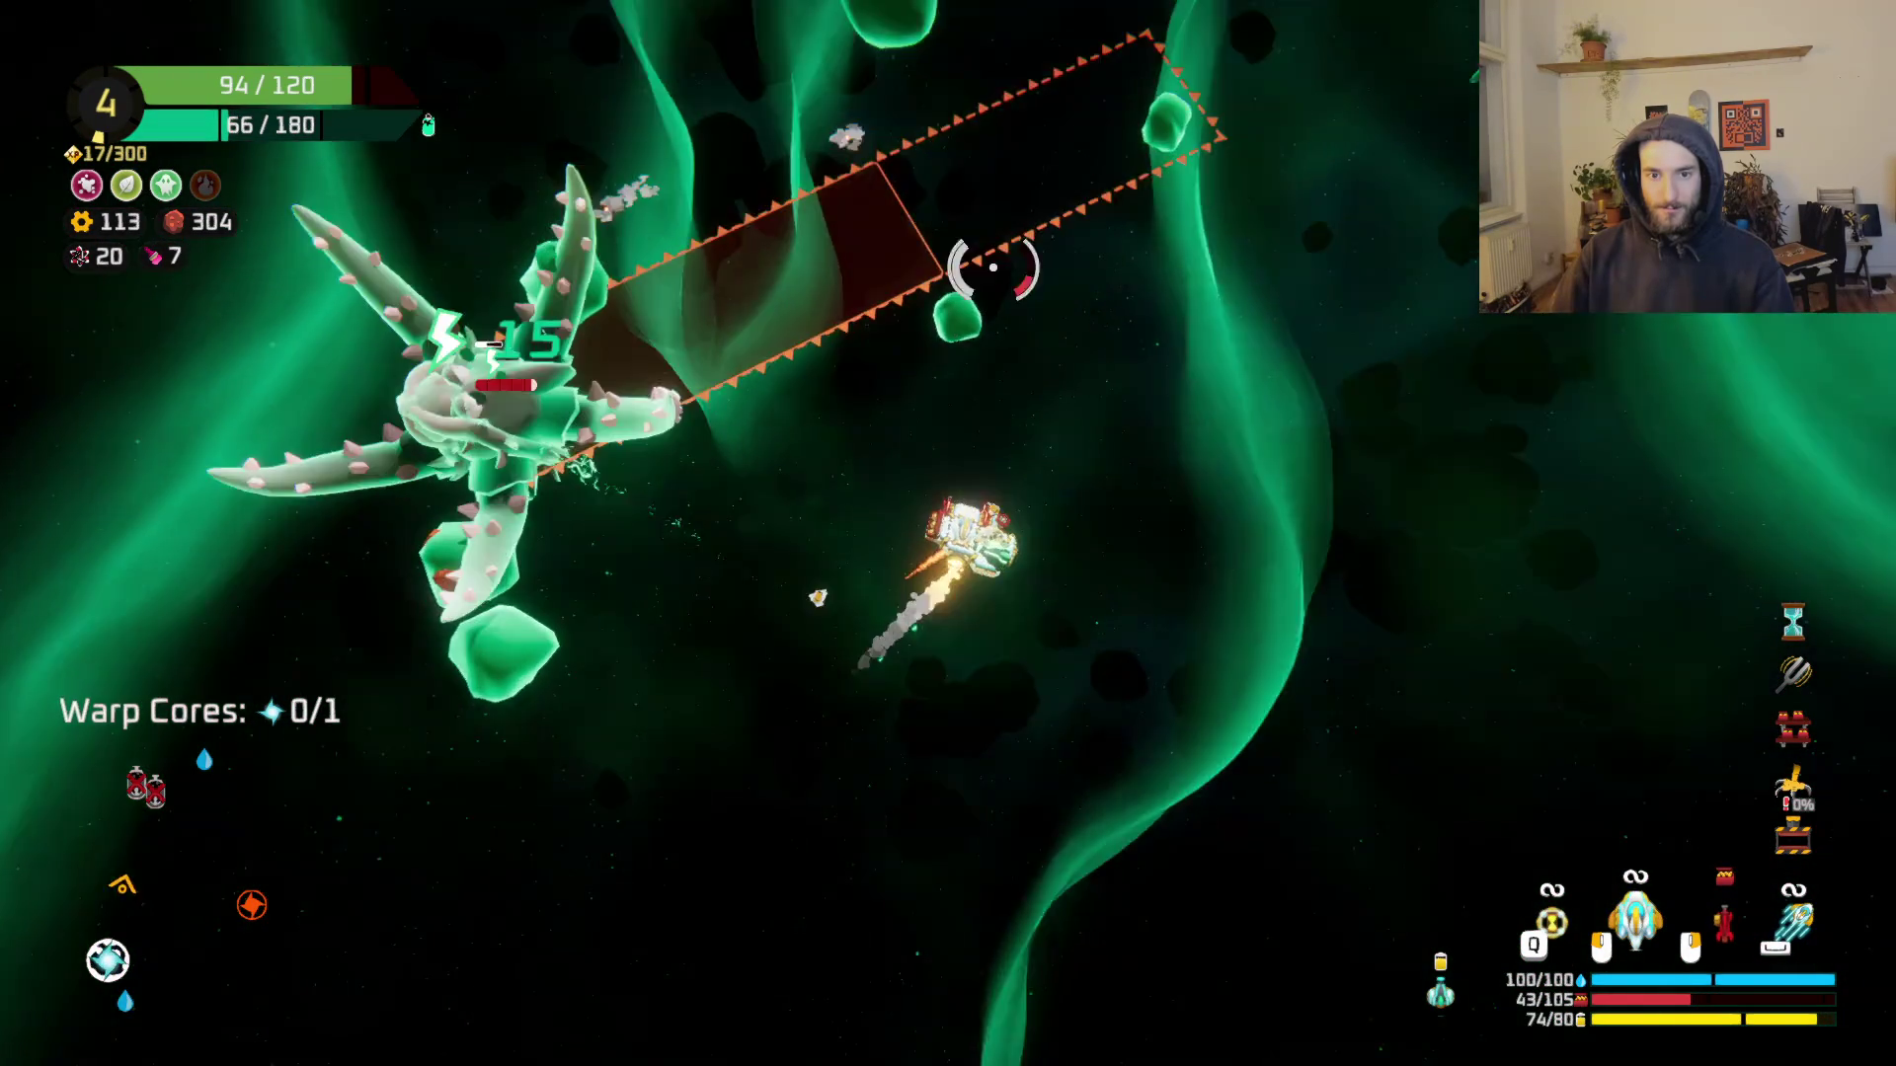
pyautogui.click(1003, 241)
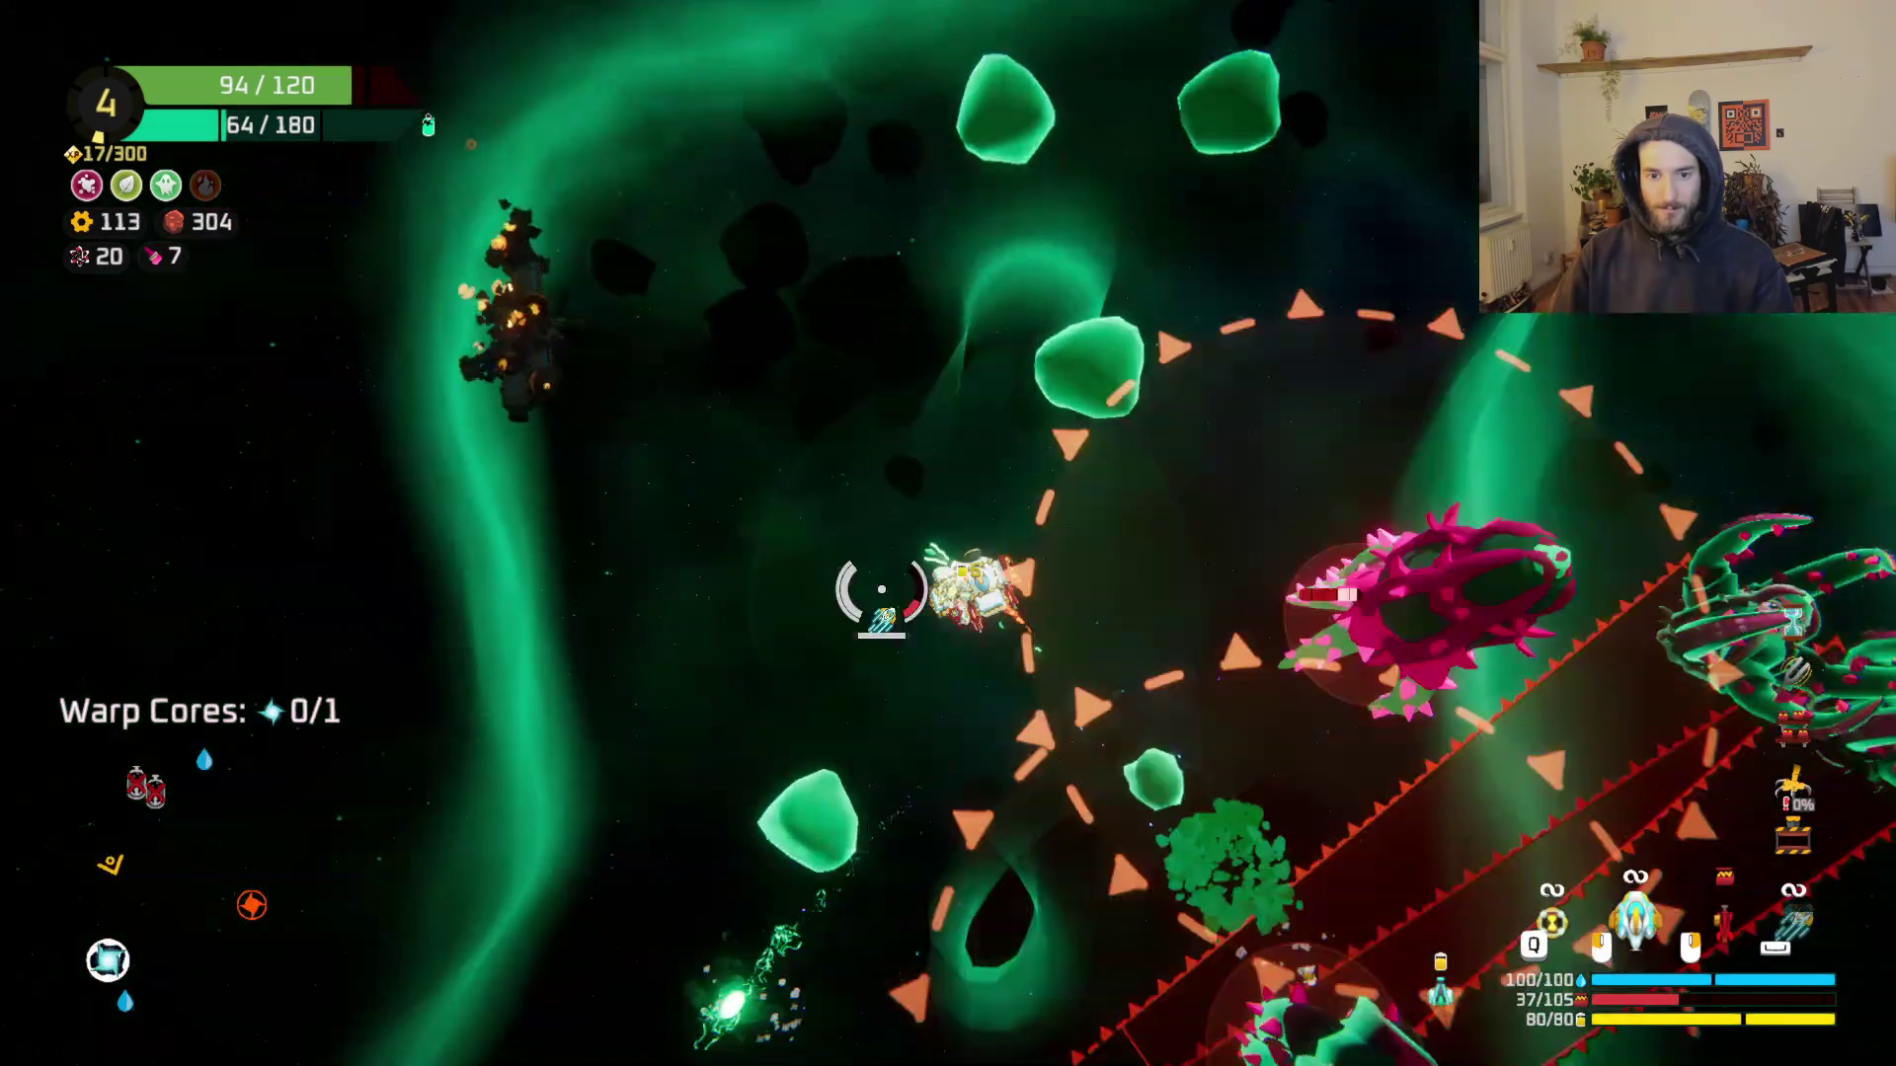
pyautogui.press('w')
pyautogui.click(881, 590)
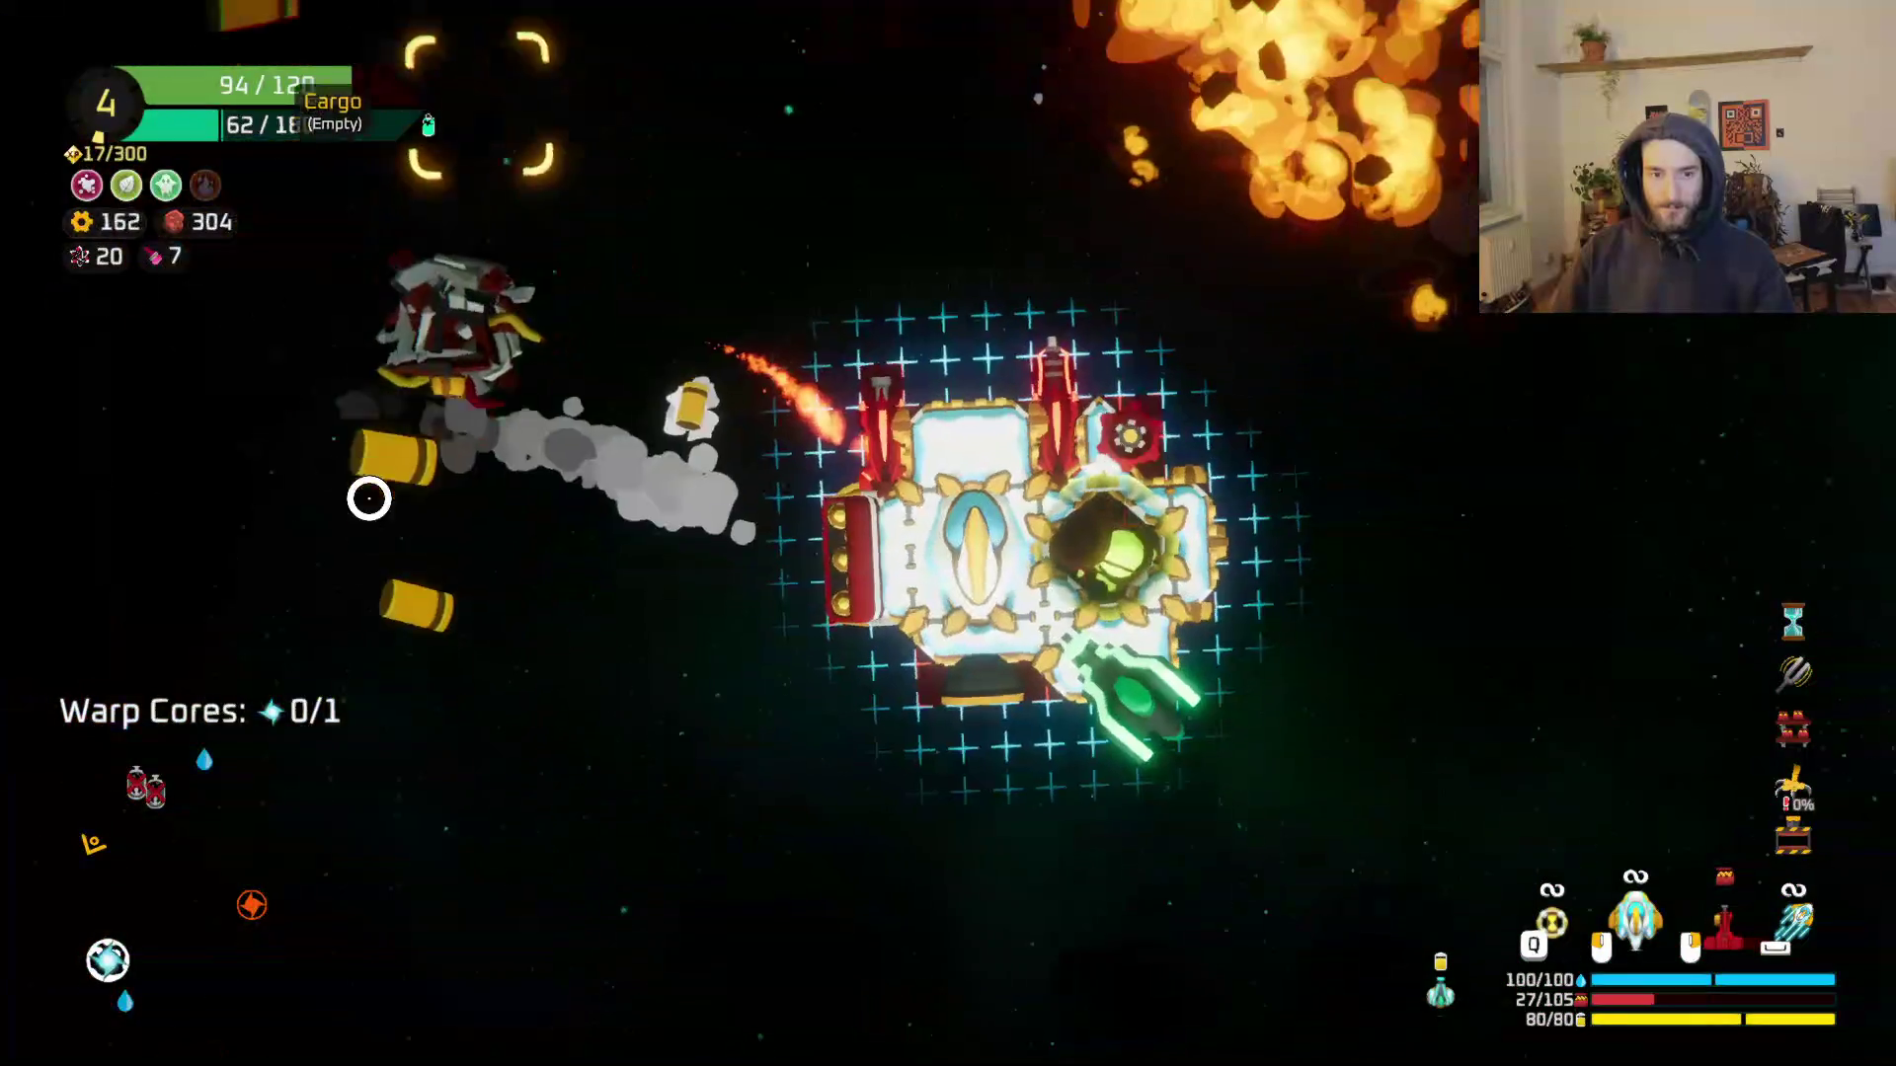
pyautogui.moveTo(350, 499)
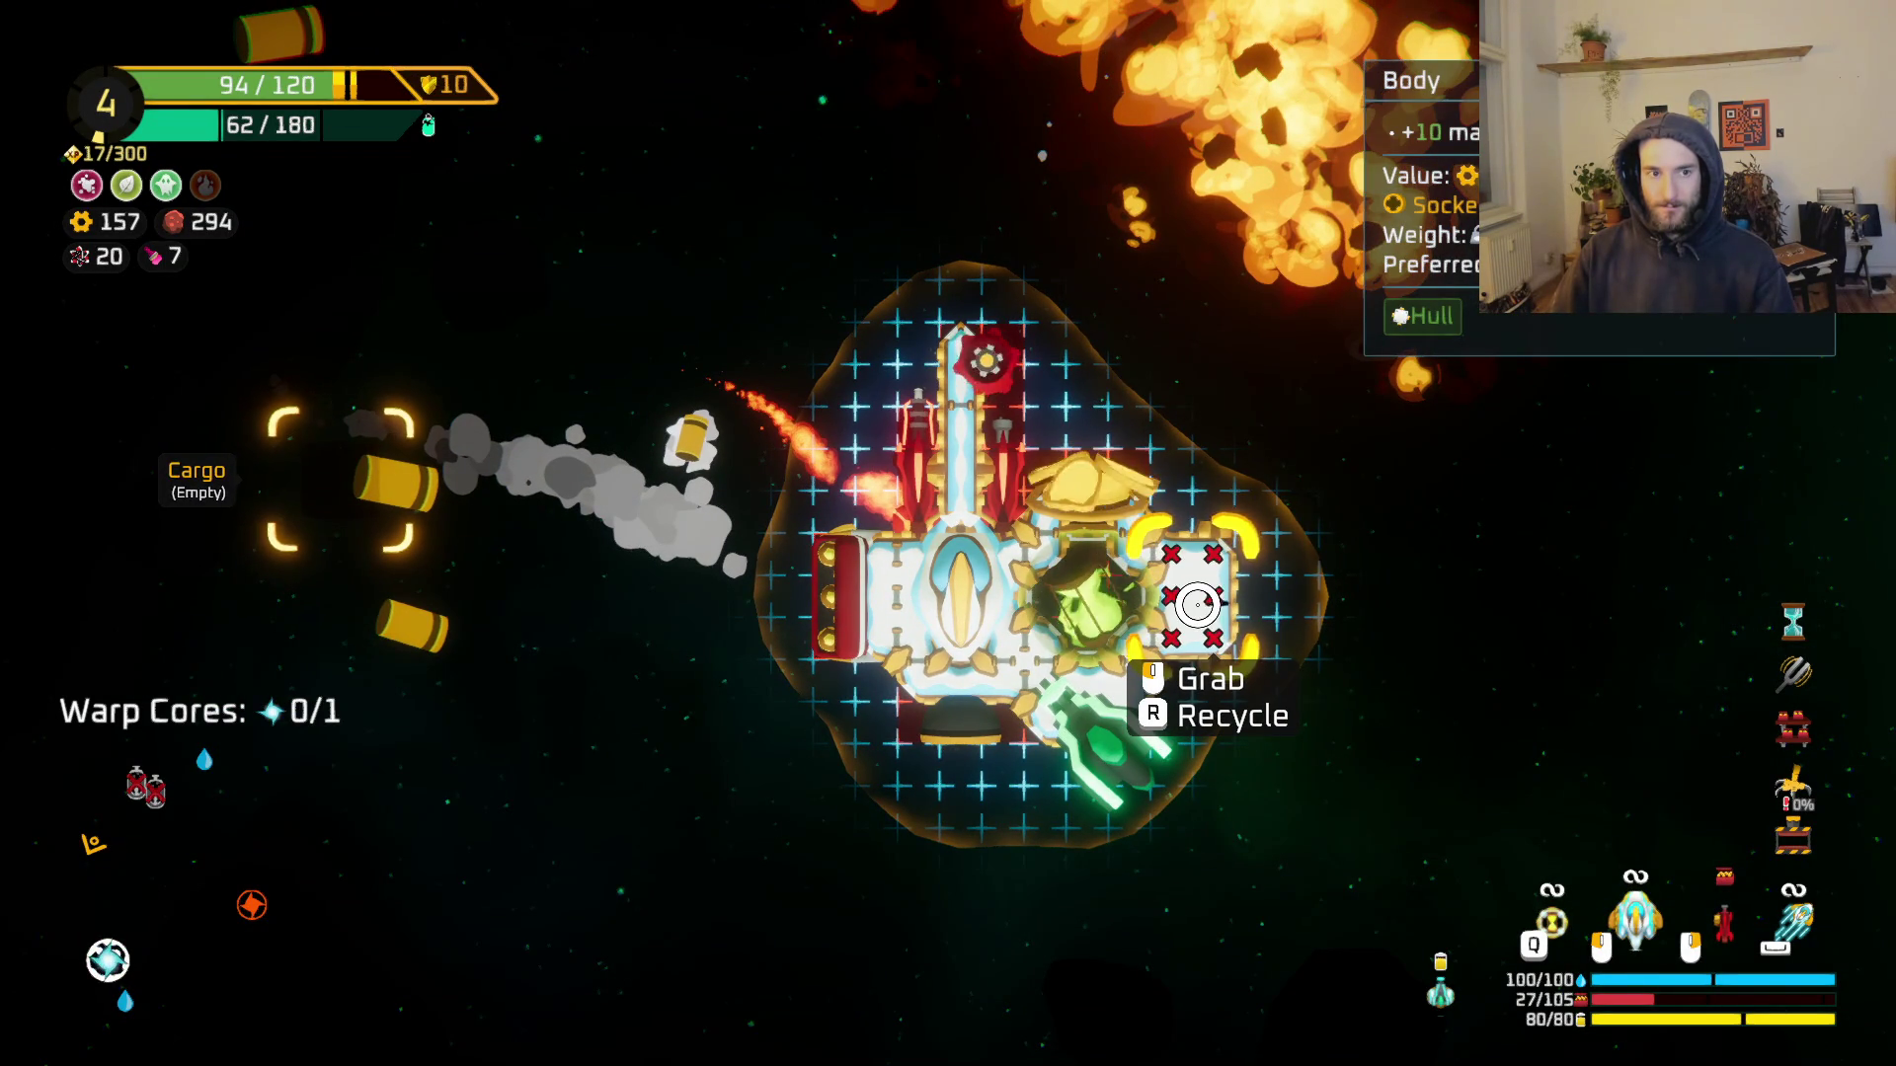
# Step: Return to combat, beam through the enemy swarm and collect the warp core for 1/1
pyautogui.press('Tab')
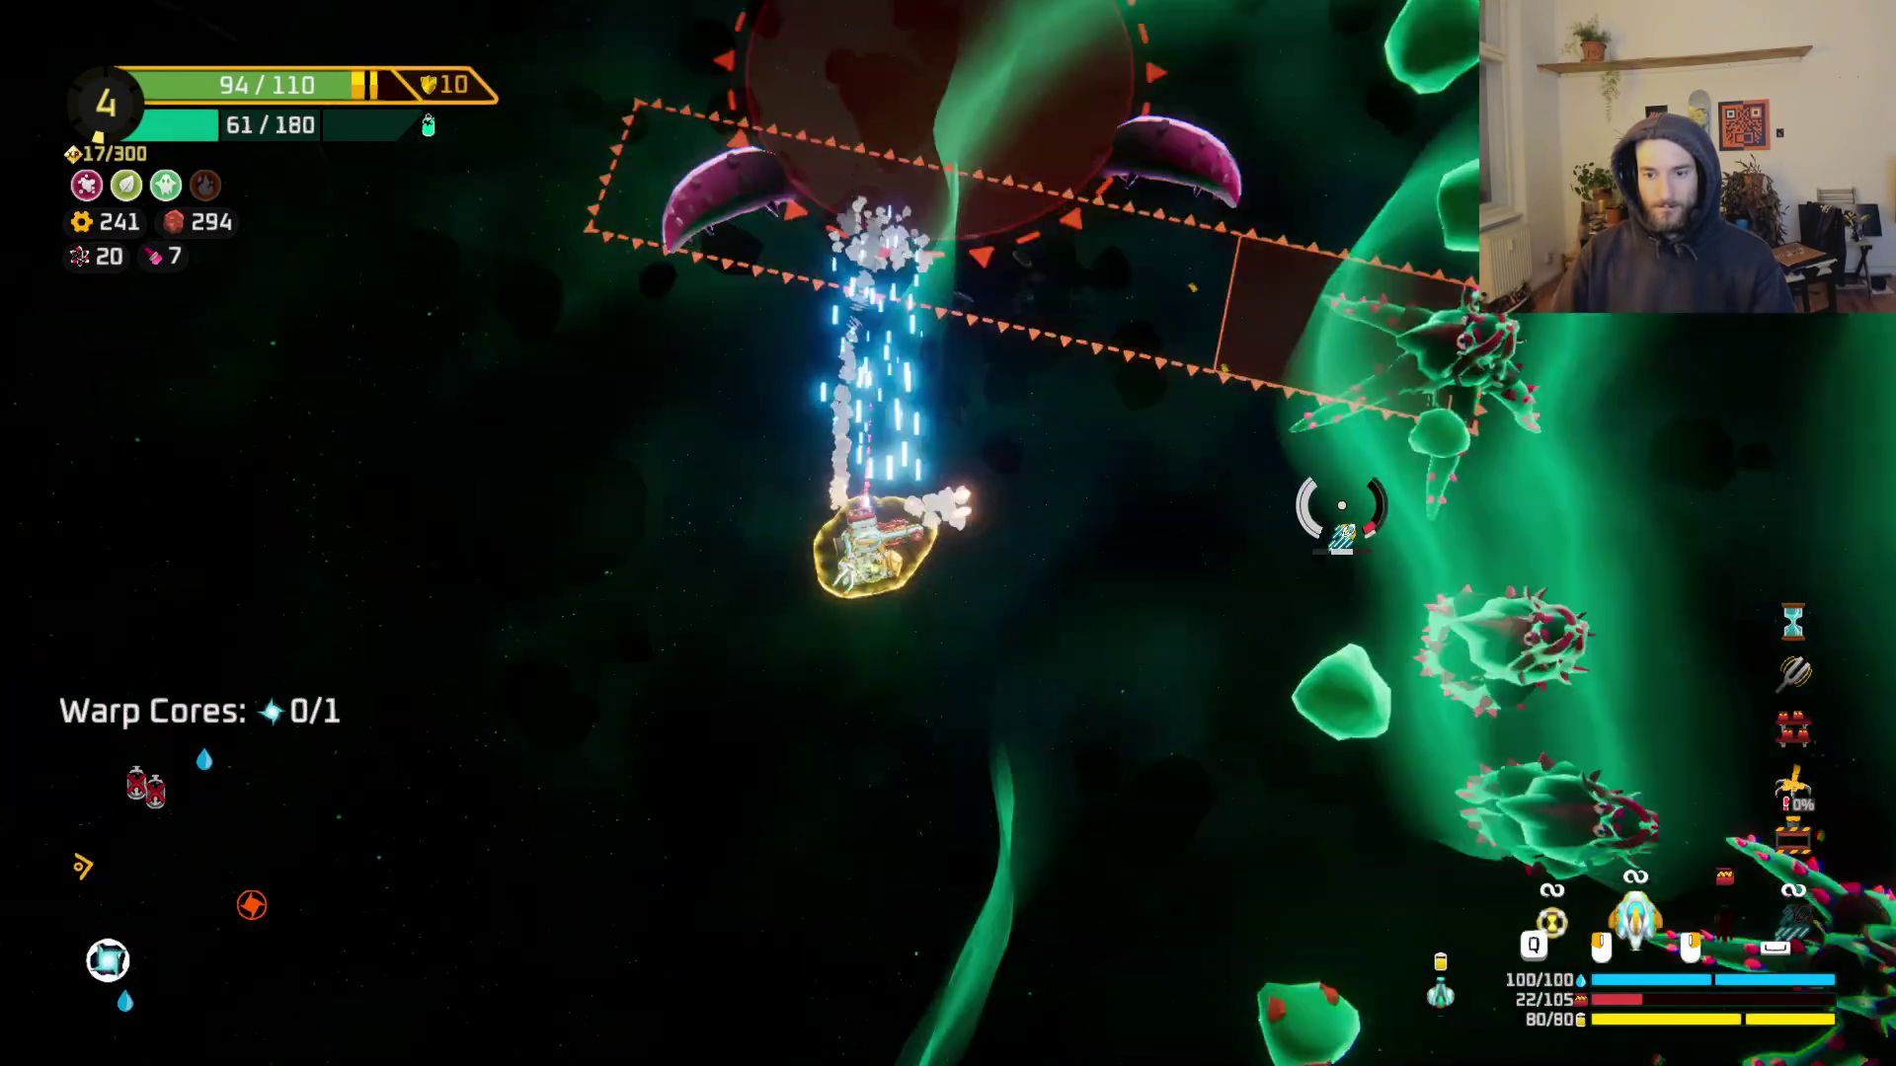
pyautogui.moveTo(1341, 506)
pyautogui.mouseDown()
pyautogui.moveTo(1273, 394)
pyautogui.moveTo(1323, 445)
pyautogui.moveTo(1127, 398)
pyautogui.mouseUp()
pyautogui.press('d')
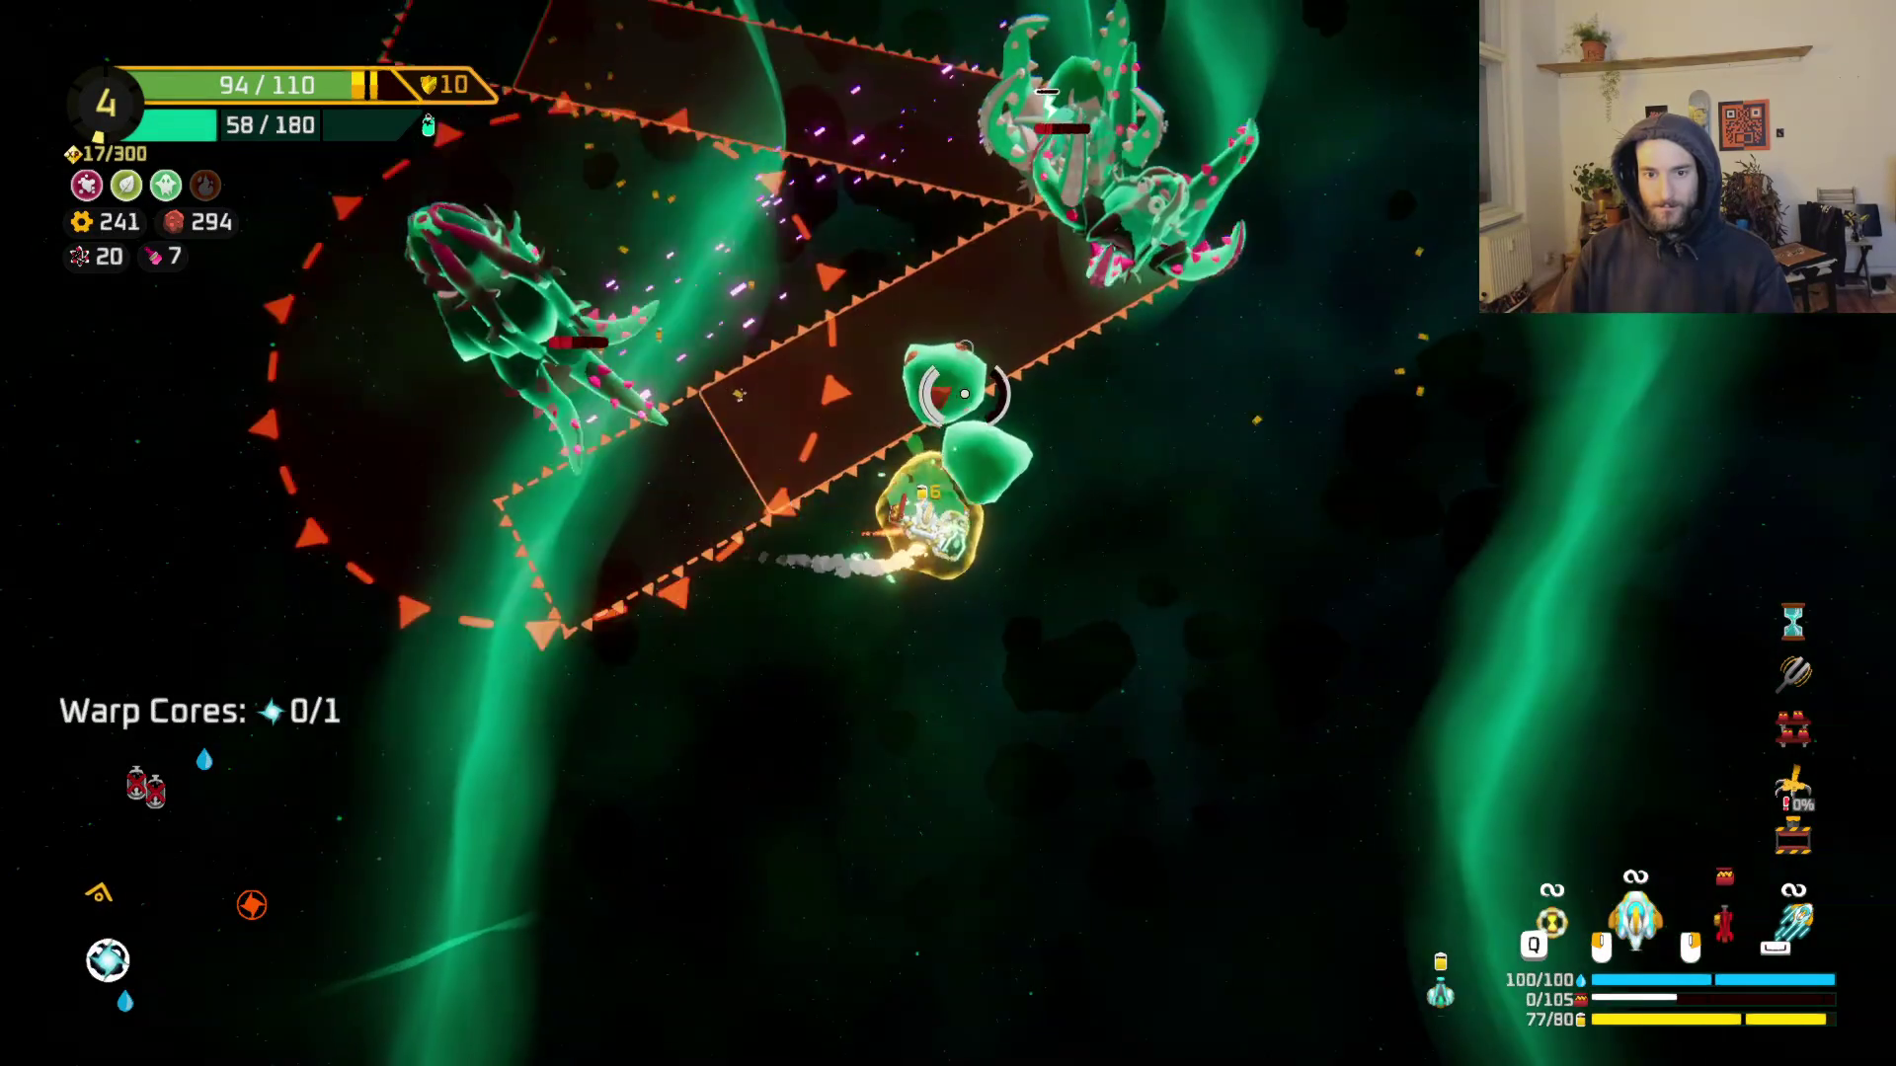
pyautogui.press('w')
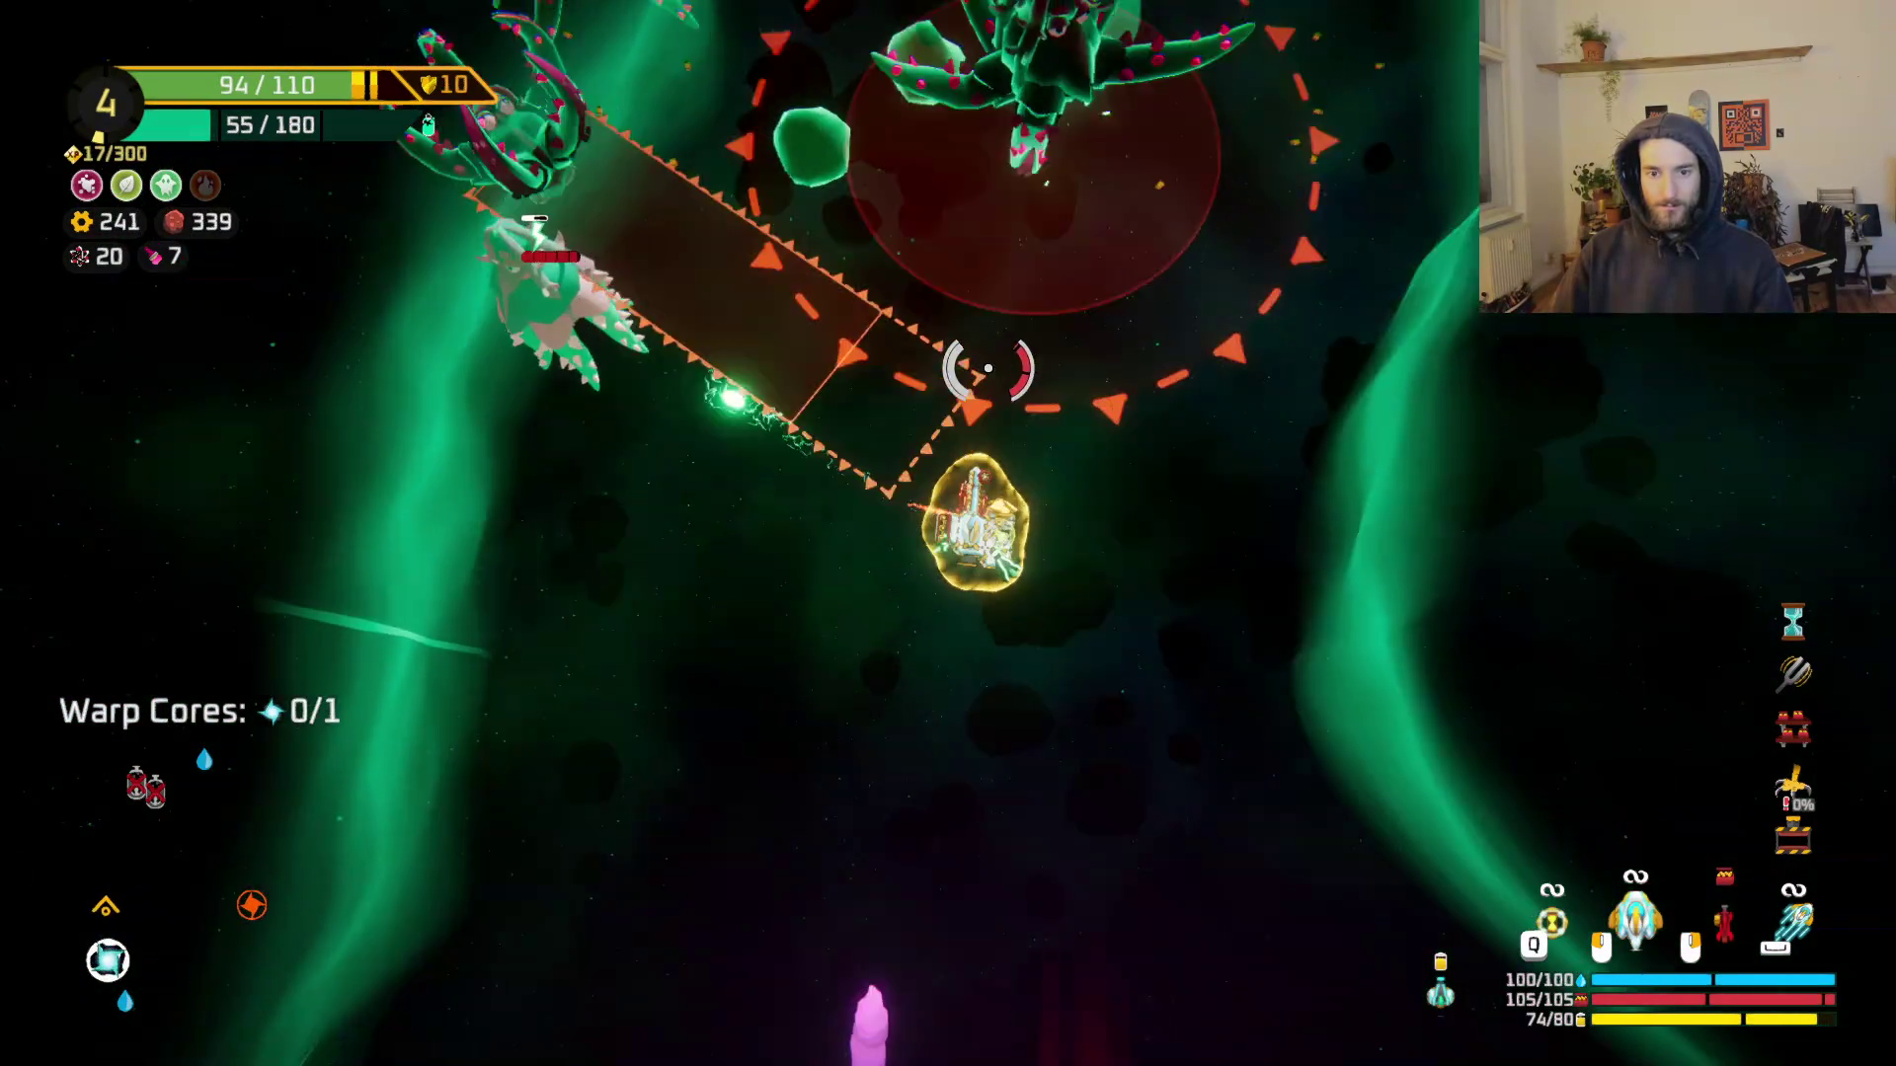
pyautogui.moveTo(989, 367)
pyautogui.mouseDown()
pyautogui.moveTo(987, 187)
pyautogui.moveTo(1057, 530)
pyautogui.moveTo(1269, 276)
pyautogui.moveTo(1216, 306)
pyautogui.moveTo(1184, 395)
pyautogui.moveTo(1274, 444)
pyautogui.moveTo(1227, 508)
pyautogui.moveTo(971, 814)
pyautogui.moveTo(783, 875)
pyautogui.moveTo(755, 857)
pyautogui.moveTo(932, 265)
pyautogui.mouseUp()
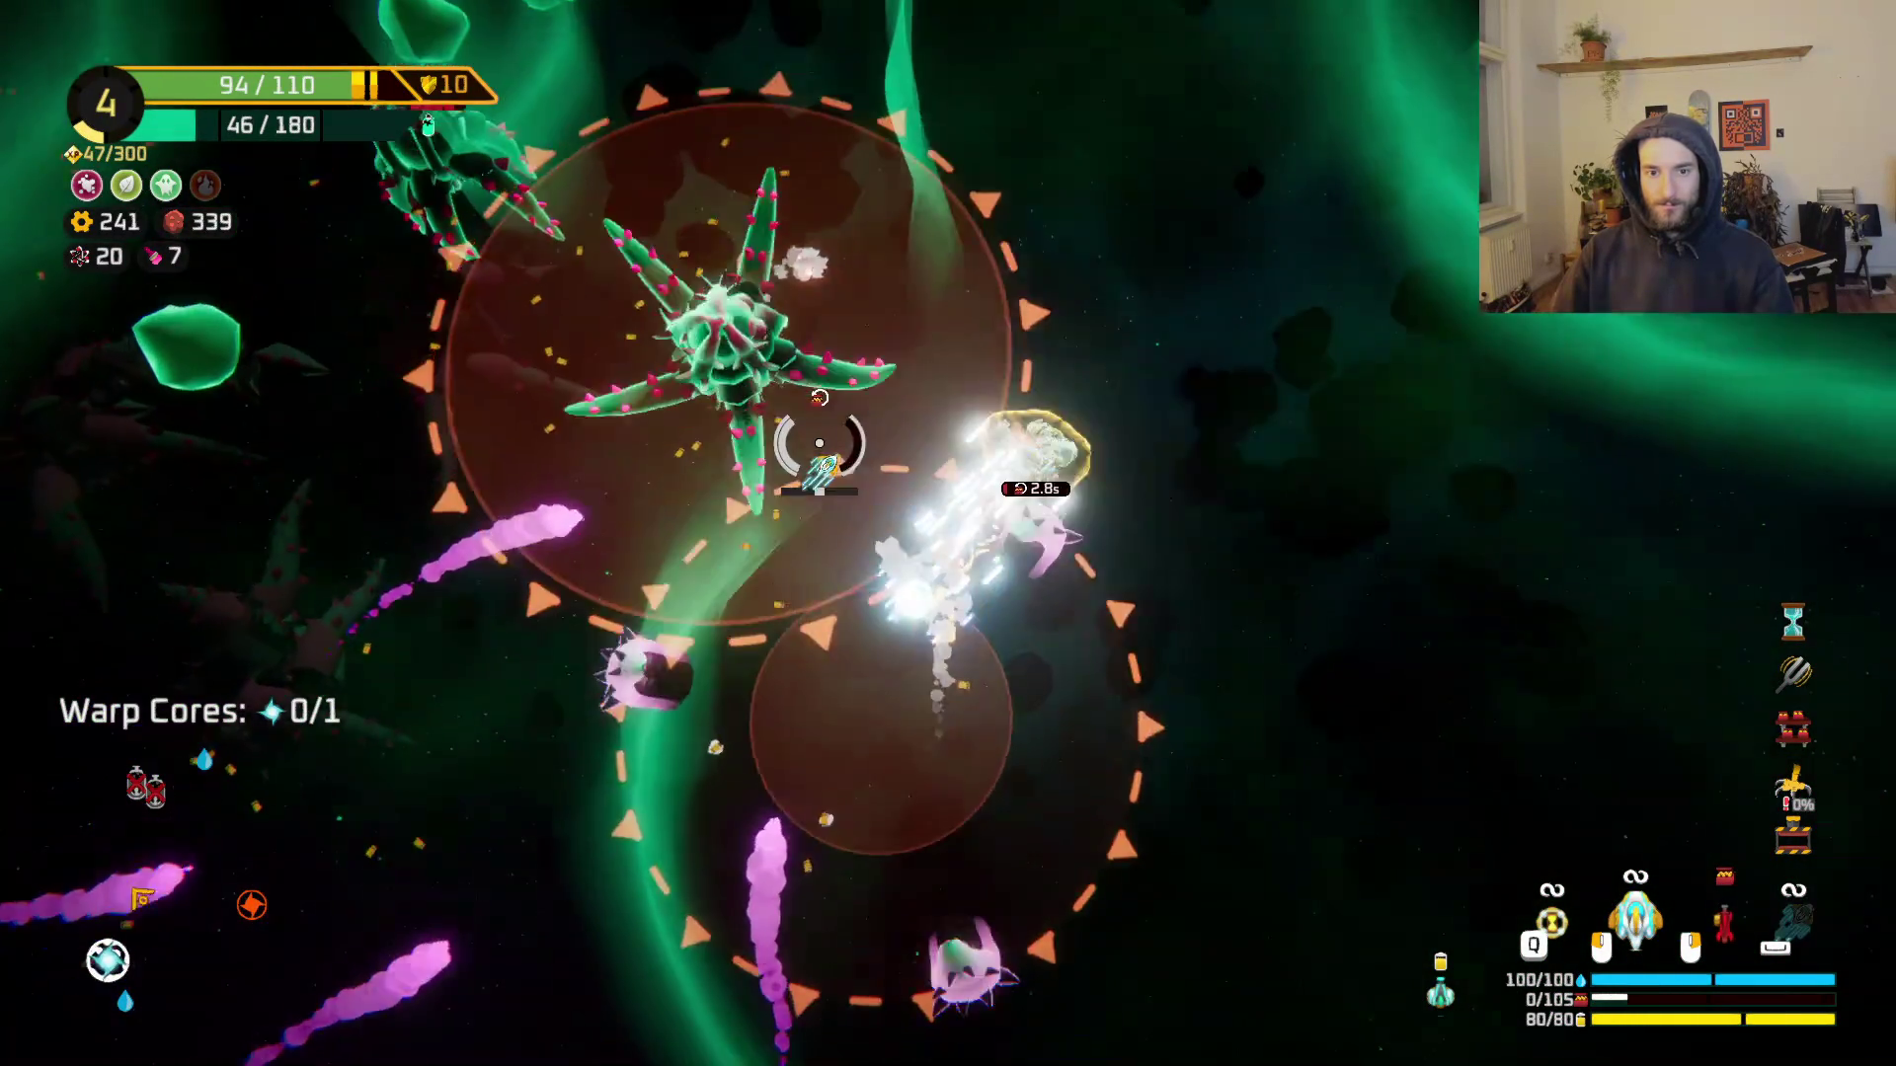
pyautogui.moveTo(819, 443)
pyautogui.mouseDown()
pyautogui.moveTo(1076, 821)
pyautogui.moveTo(783, 689)
pyautogui.moveTo(866, 678)
pyautogui.moveTo(941, 738)
pyautogui.moveTo(1240, 710)
pyautogui.moveTo(1135, 800)
pyautogui.moveTo(1274, 691)
pyautogui.moveTo(1356, 545)
pyautogui.mouseUp()
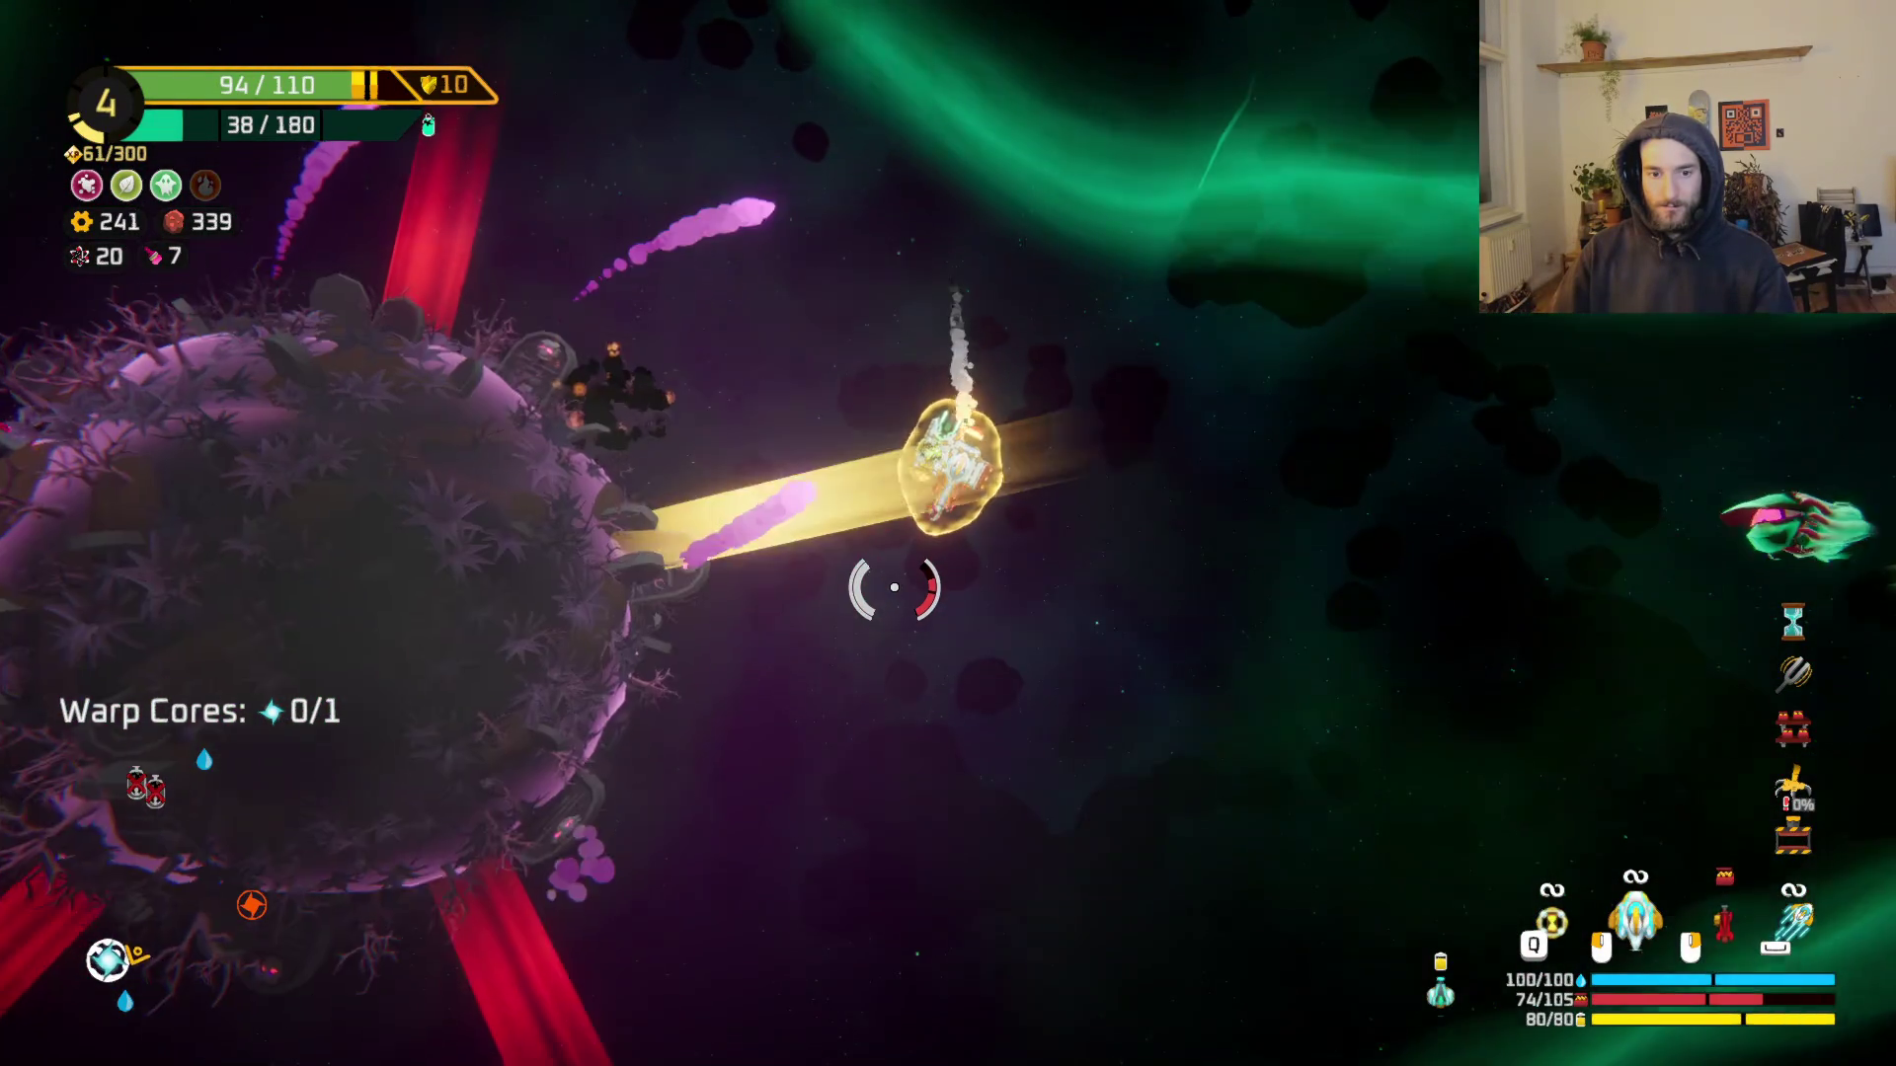
pyautogui.moveTo(893, 586)
pyautogui.mouseDown()
pyautogui.moveTo(849, 514)
pyautogui.moveTo(987, 395)
pyautogui.moveTo(968, 458)
pyautogui.moveTo(1094, 448)
pyautogui.moveTo(829, 572)
pyautogui.moveTo(957, 745)
pyautogui.moveTo(1069, 835)
pyautogui.moveTo(969, 790)
pyautogui.mouseUp()
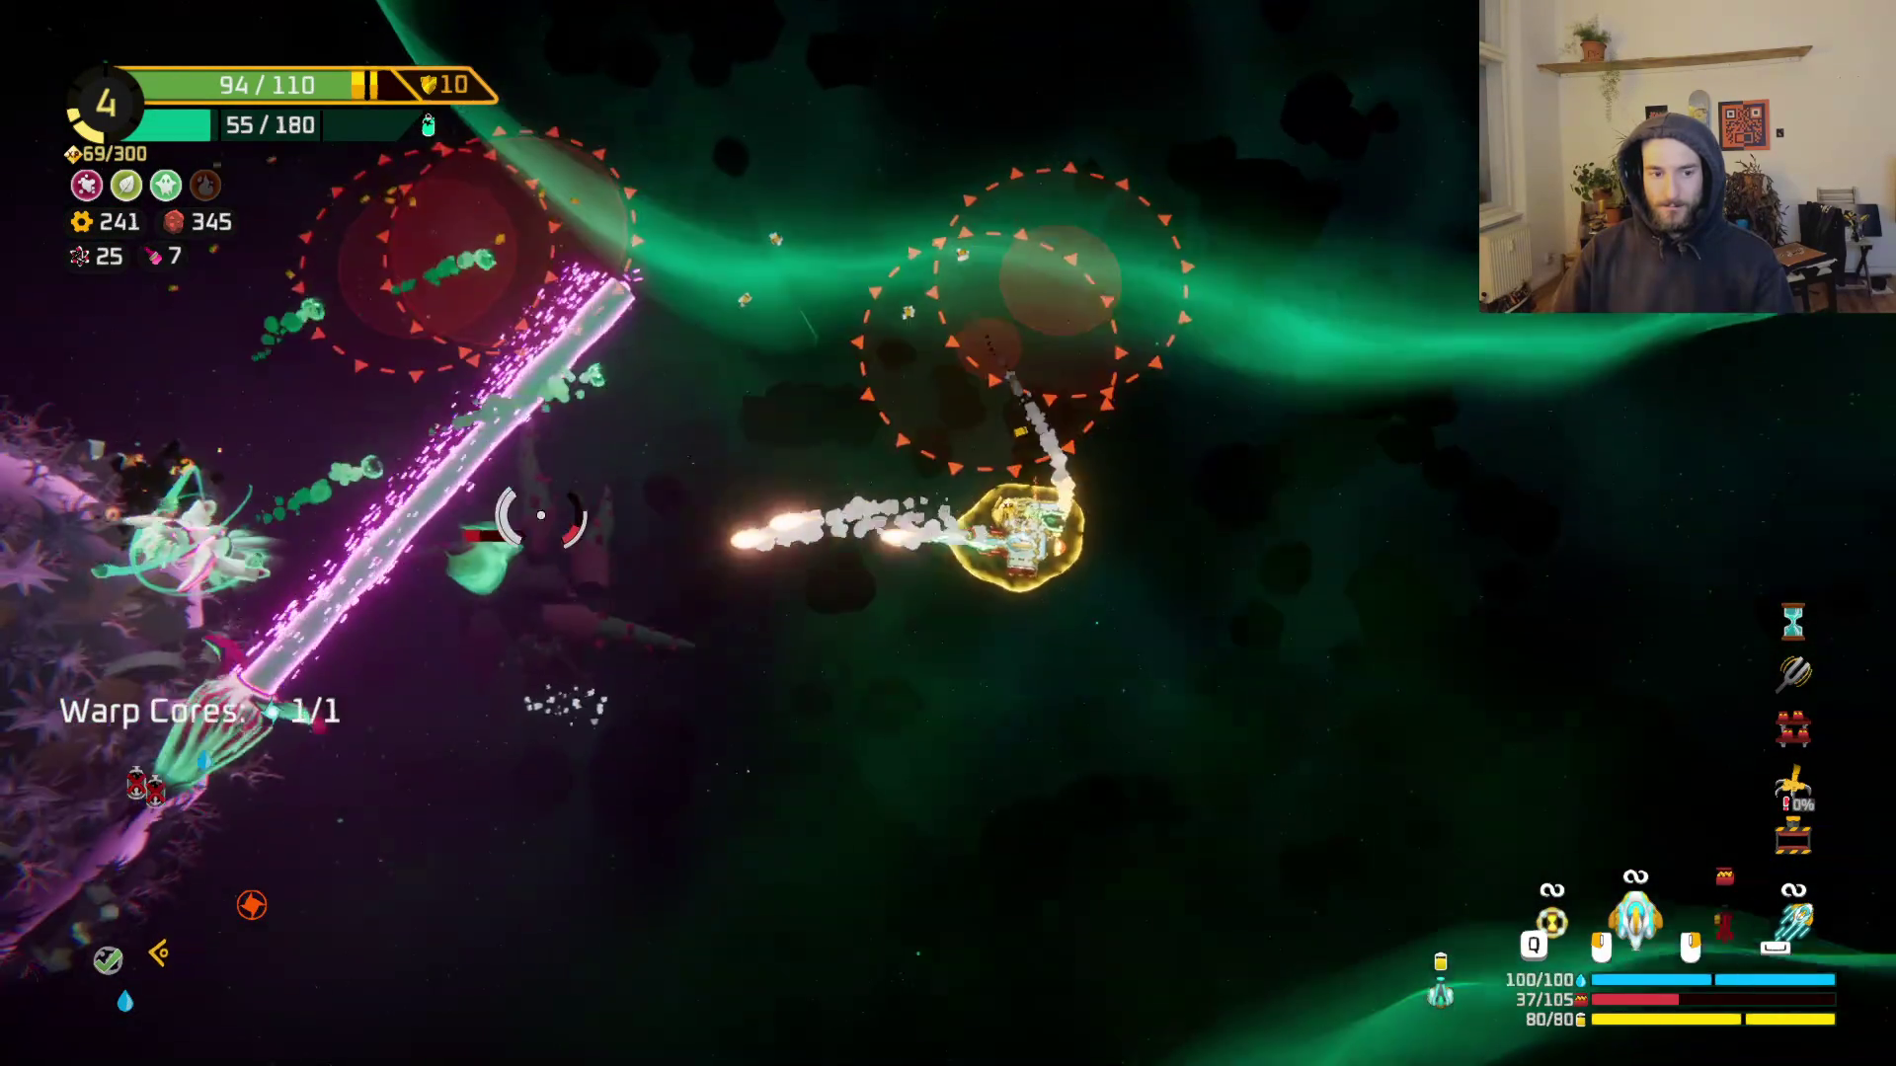
pyautogui.moveTo(541, 514)
pyautogui.mouseDown()
pyautogui.moveTo(635, 402)
pyautogui.moveTo(1033, 388)
pyautogui.mouseUp()
pyautogui.press('space')
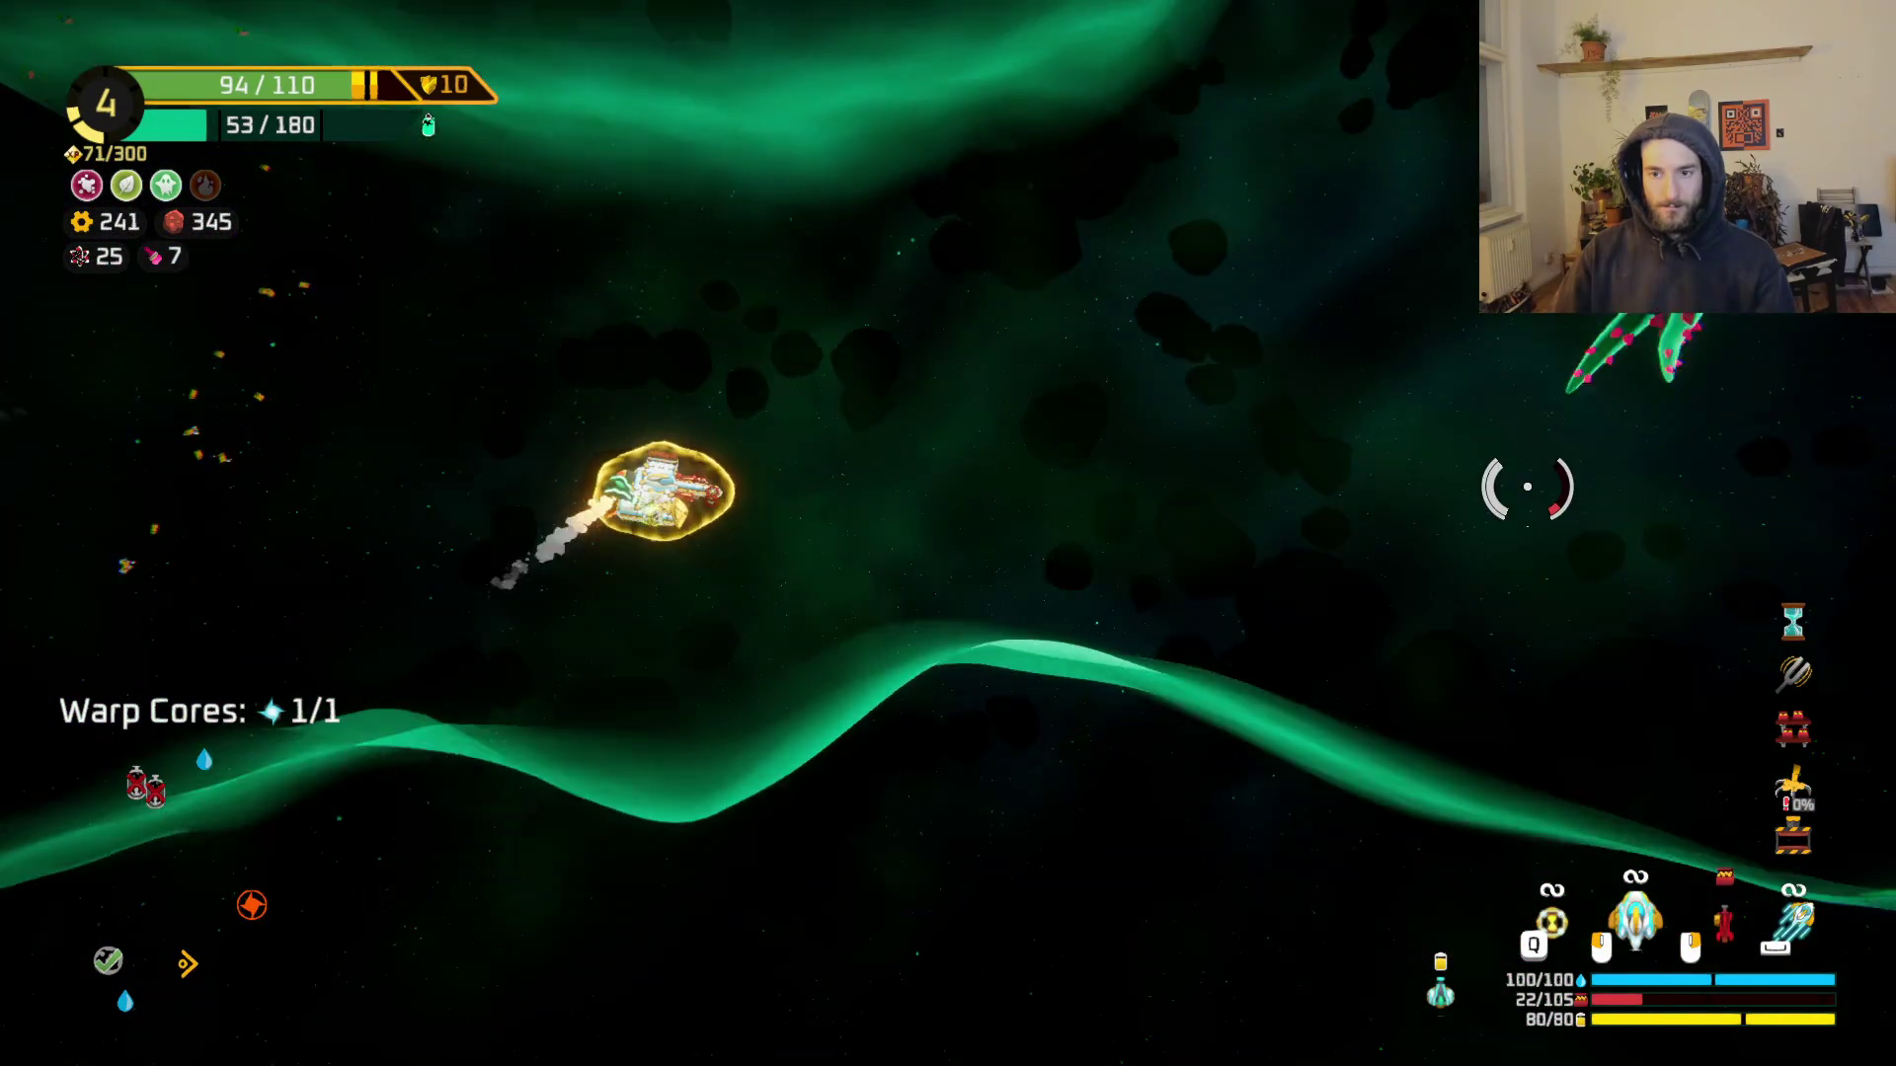
# Step: Shoot the starfish enemy and asteroids to raise gold to 340, then dash up toward the portal
pyautogui.moveTo(1381, 560)
pyautogui.mouseDown()
pyautogui.moveTo(1185, 632)
pyautogui.moveTo(1055, 768)
pyautogui.mouseUp()
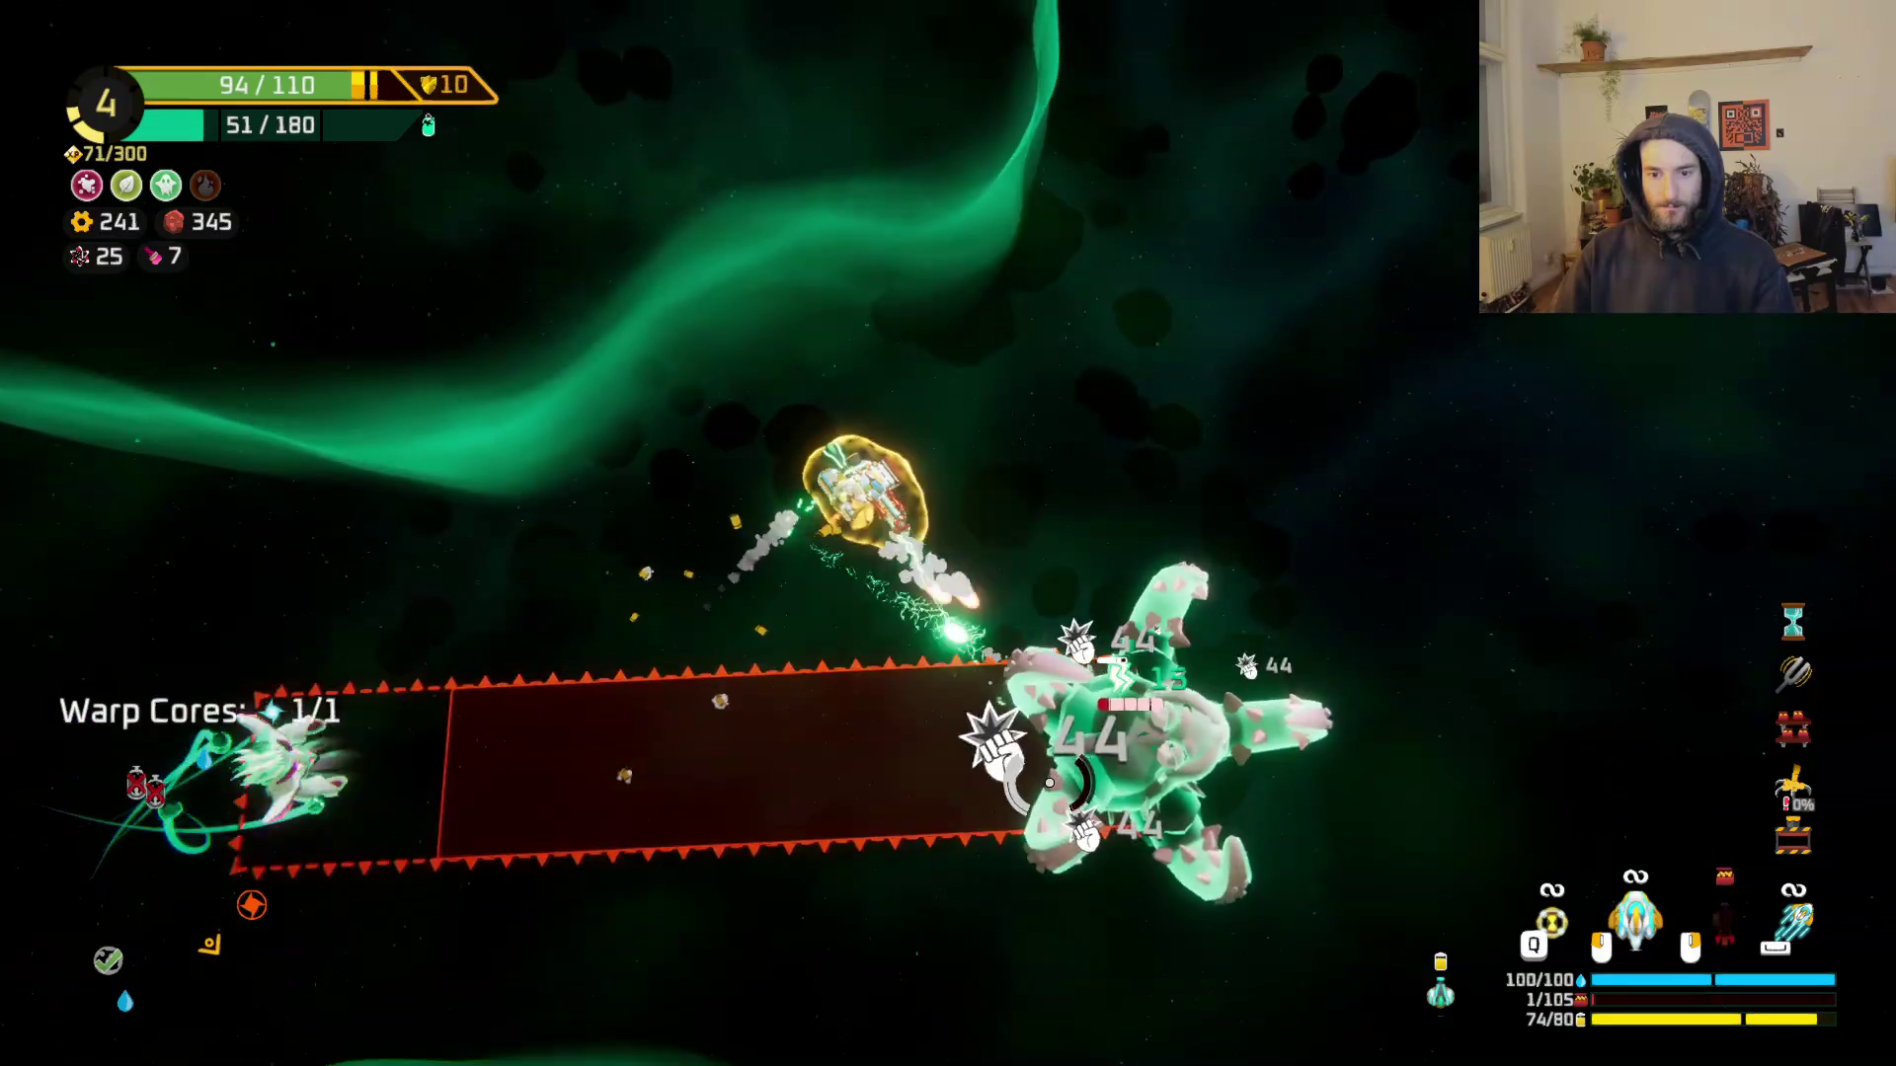
pyautogui.press('w')
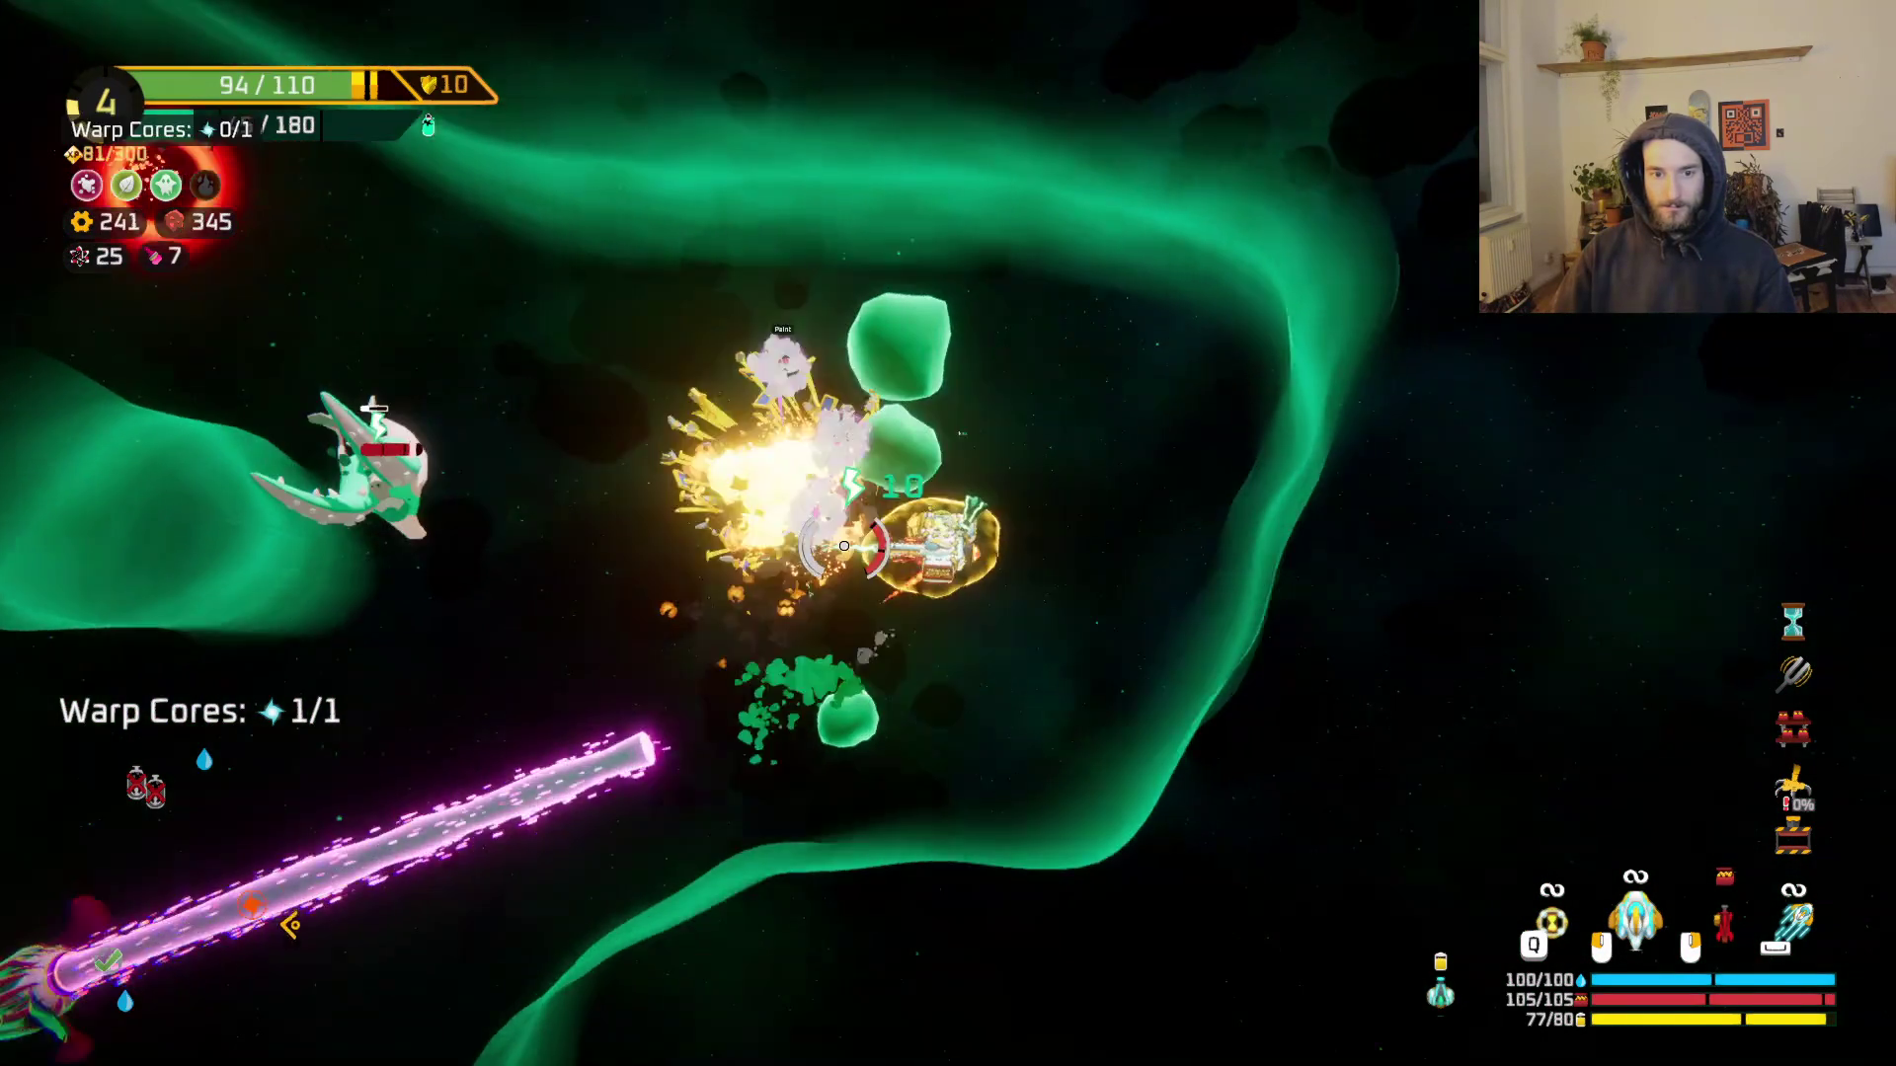
pyautogui.moveTo(844, 545)
pyautogui.mouseDown()
pyautogui.moveTo(876, 563)
pyautogui.moveTo(869, 533)
pyautogui.moveTo(728, 554)
pyautogui.moveTo(920, 673)
pyautogui.moveTo(1263, 632)
pyautogui.moveTo(1249, 360)
pyautogui.moveTo(1283, 276)
pyautogui.moveTo(1393, 374)
pyautogui.moveTo(1365, 812)
pyautogui.moveTo(1313, 632)
pyautogui.moveTo(1185, 415)
pyautogui.moveTo(963, 195)
pyautogui.moveTo(721, 424)
pyautogui.moveTo(530, 542)
pyautogui.moveTo(705, 761)
pyautogui.moveTo(825, 741)
pyautogui.moveTo(1016, 846)
pyautogui.moveTo(1198, 761)
pyautogui.moveTo(1214, 578)
pyautogui.moveTo(1185, 434)
pyautogui.moveTo(1056, 316)
pyautogui.moveTo(876, 347)
pyautogui.moveTo(886, 390)
pyautogui.mouseUp()
pyautogui.press('space')
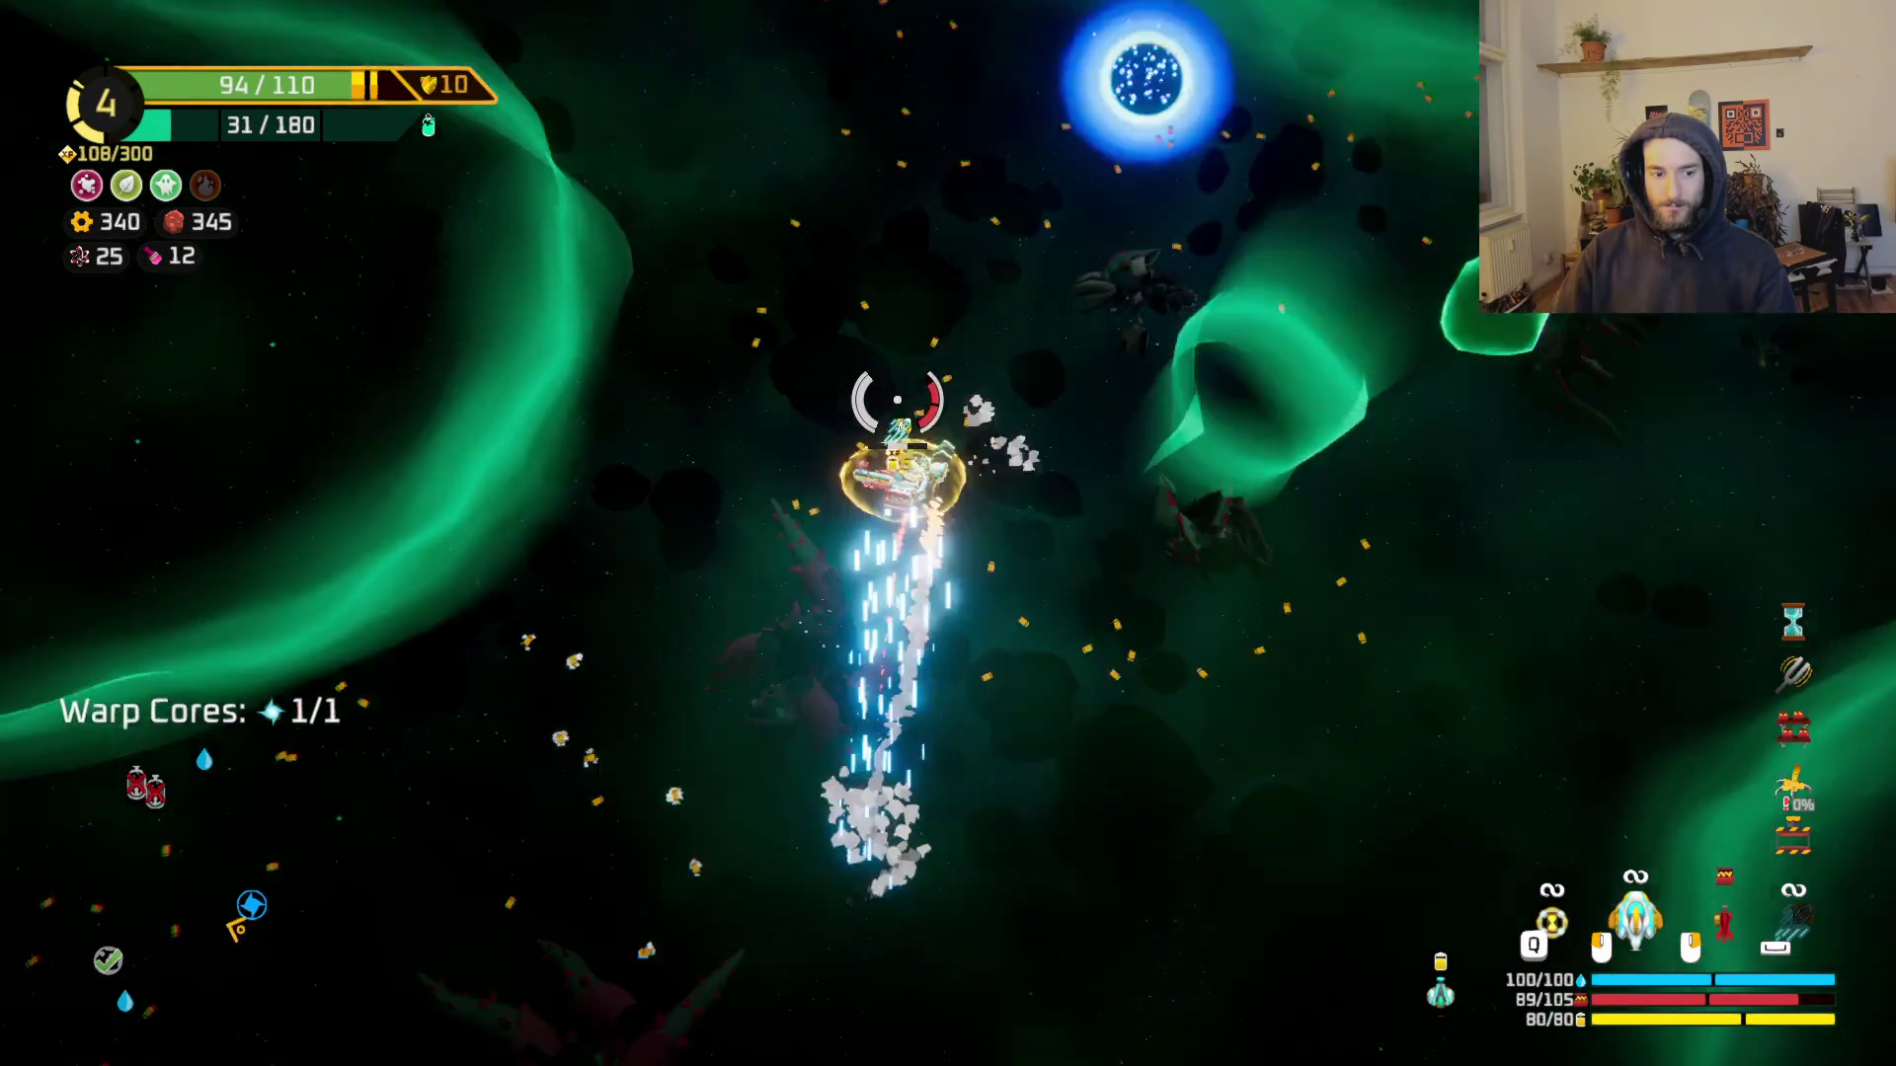
# Step: Warp out through the blue portal and travel to the gear node's parts shop
pyautogui.press('w')
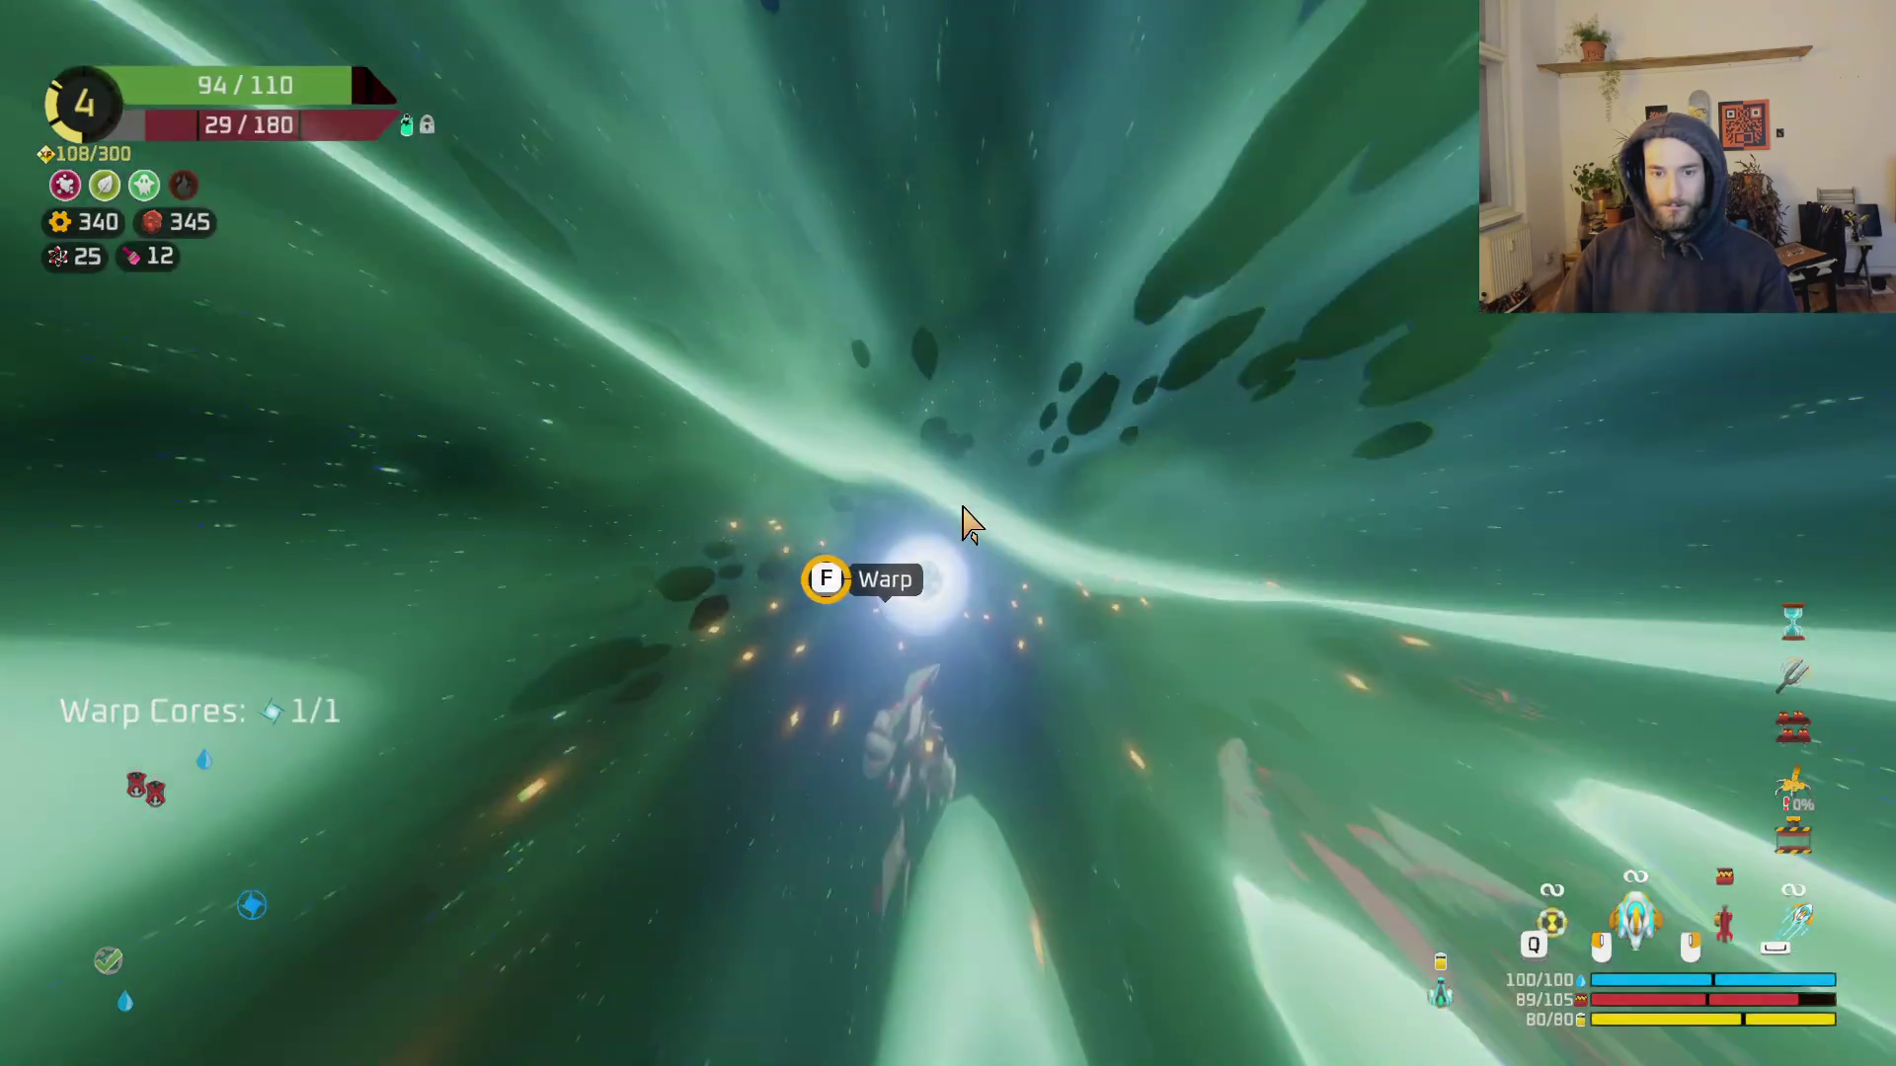
pyautogui.press('f')
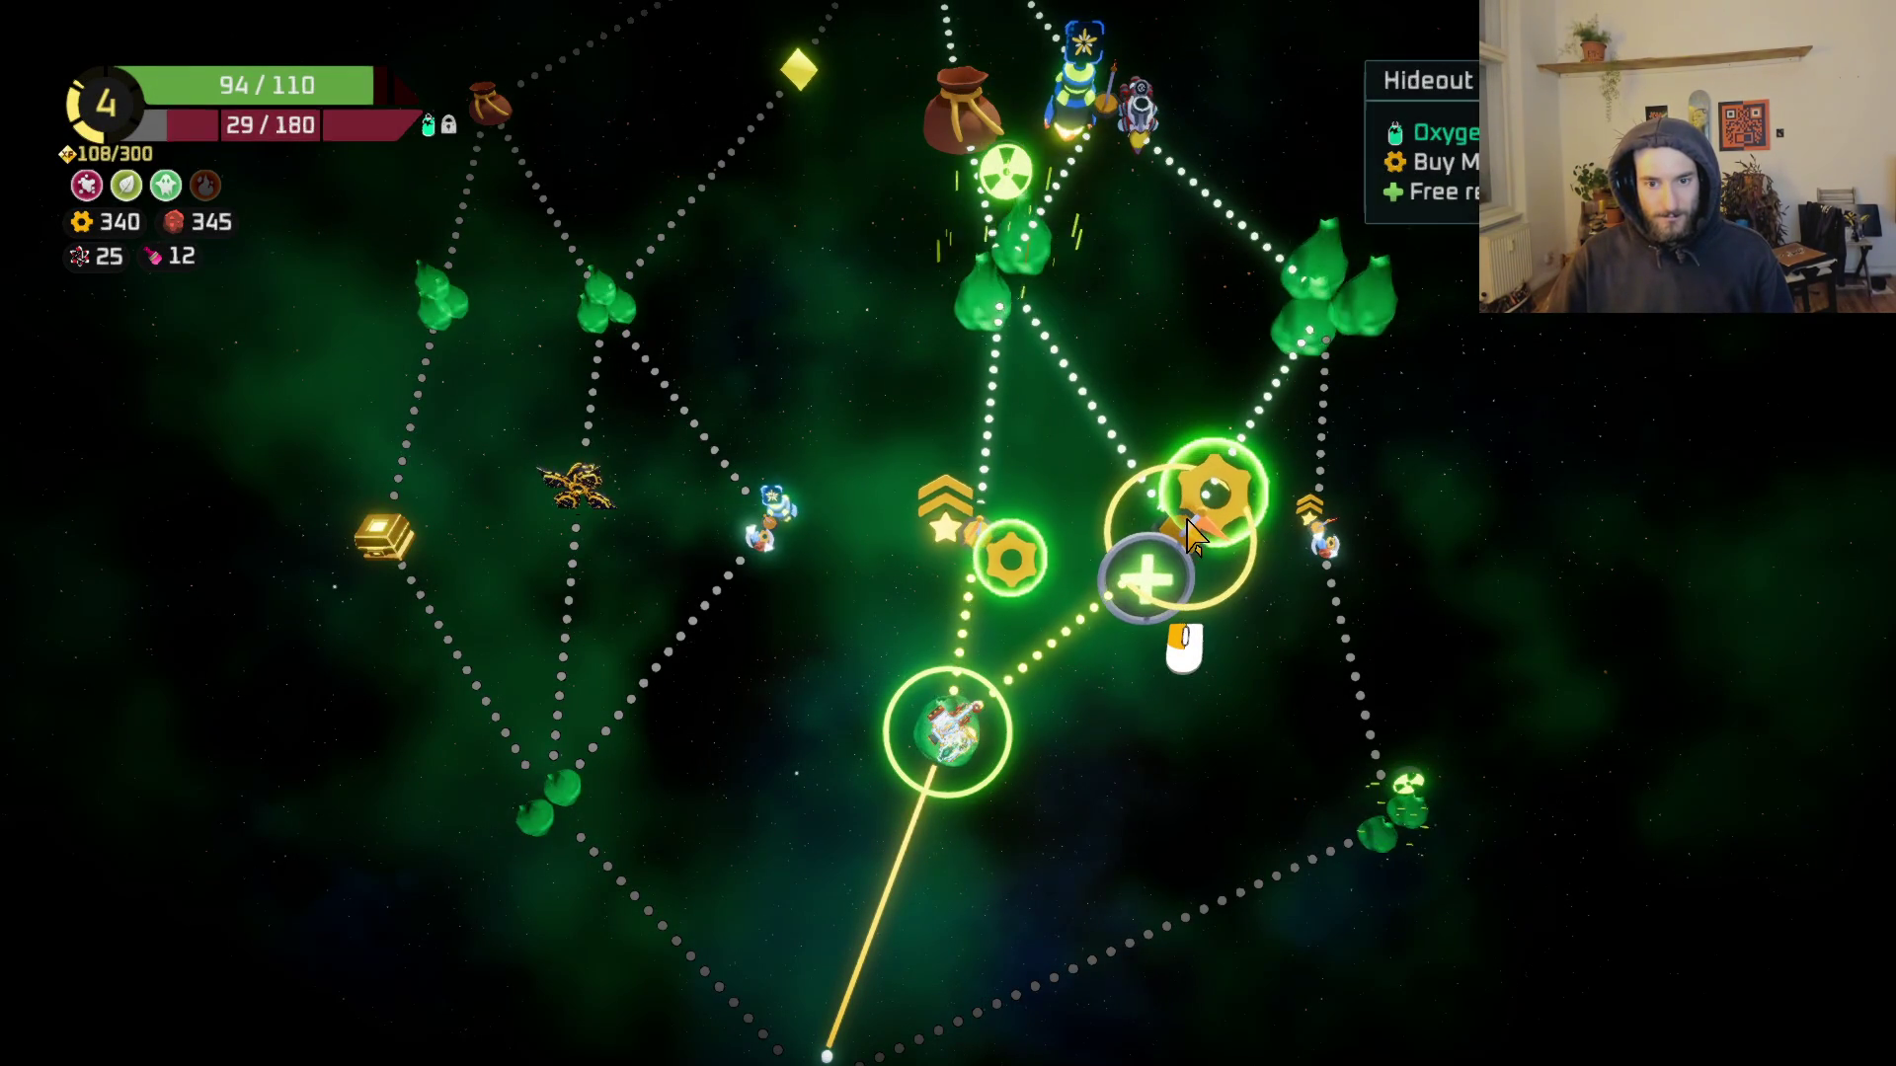
pyautogui.click(1005, 560)
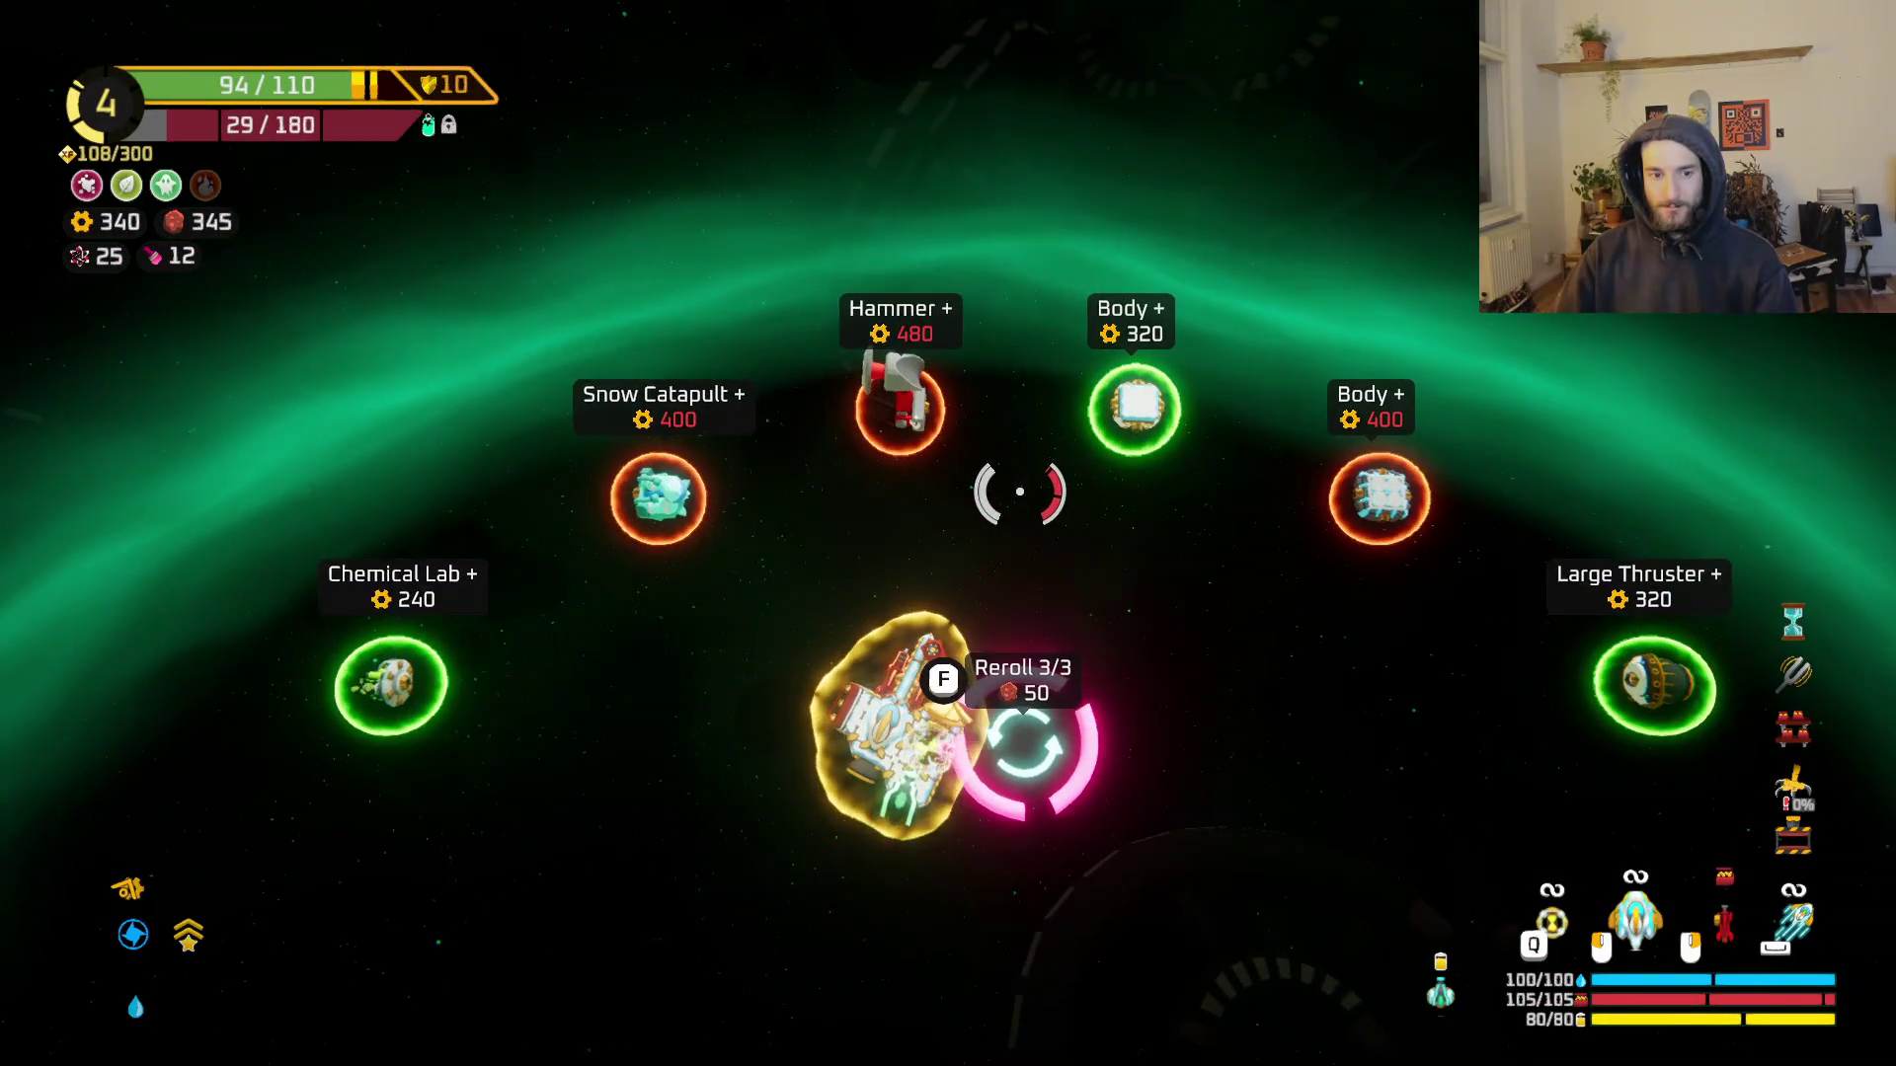
# Step: Fly right past the shop item pods and the reroll station to the warp portal
pyautogui.press('d')
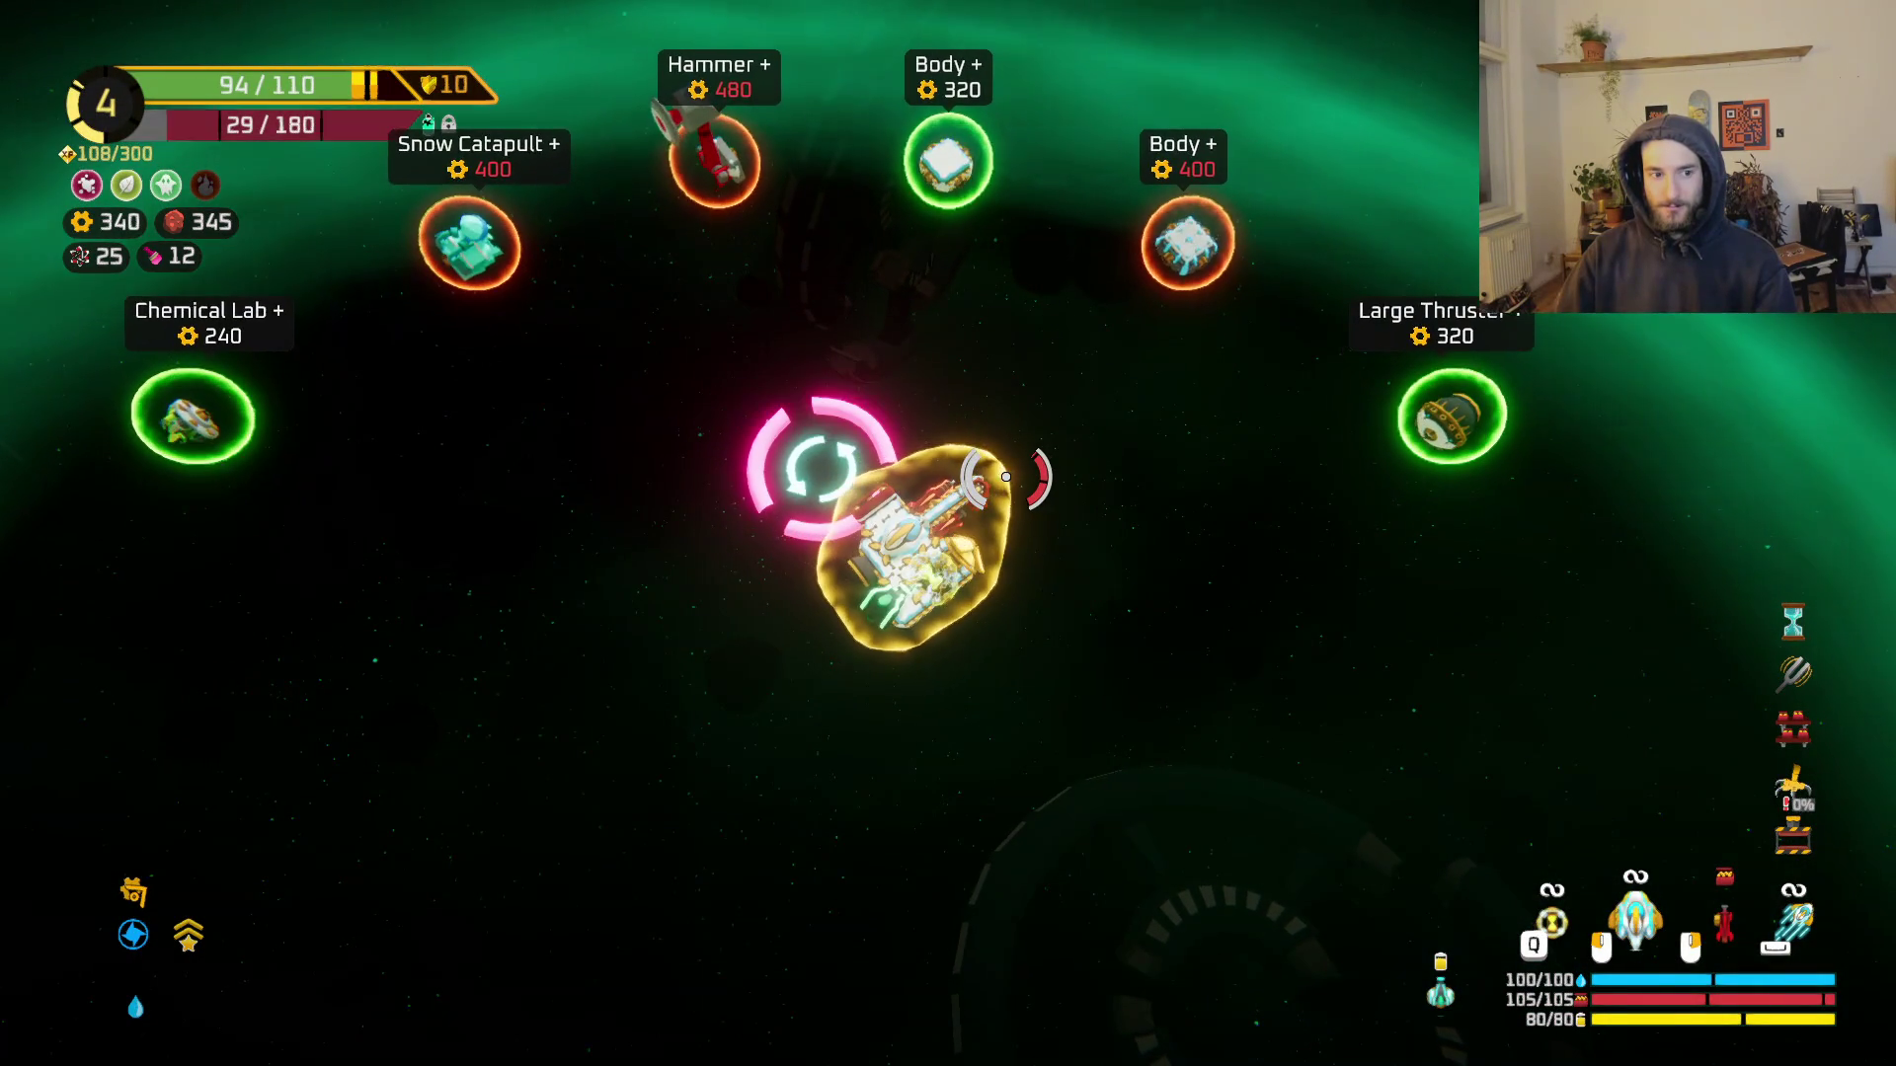
pyautogui.press('d')
pyautogui.press('d')
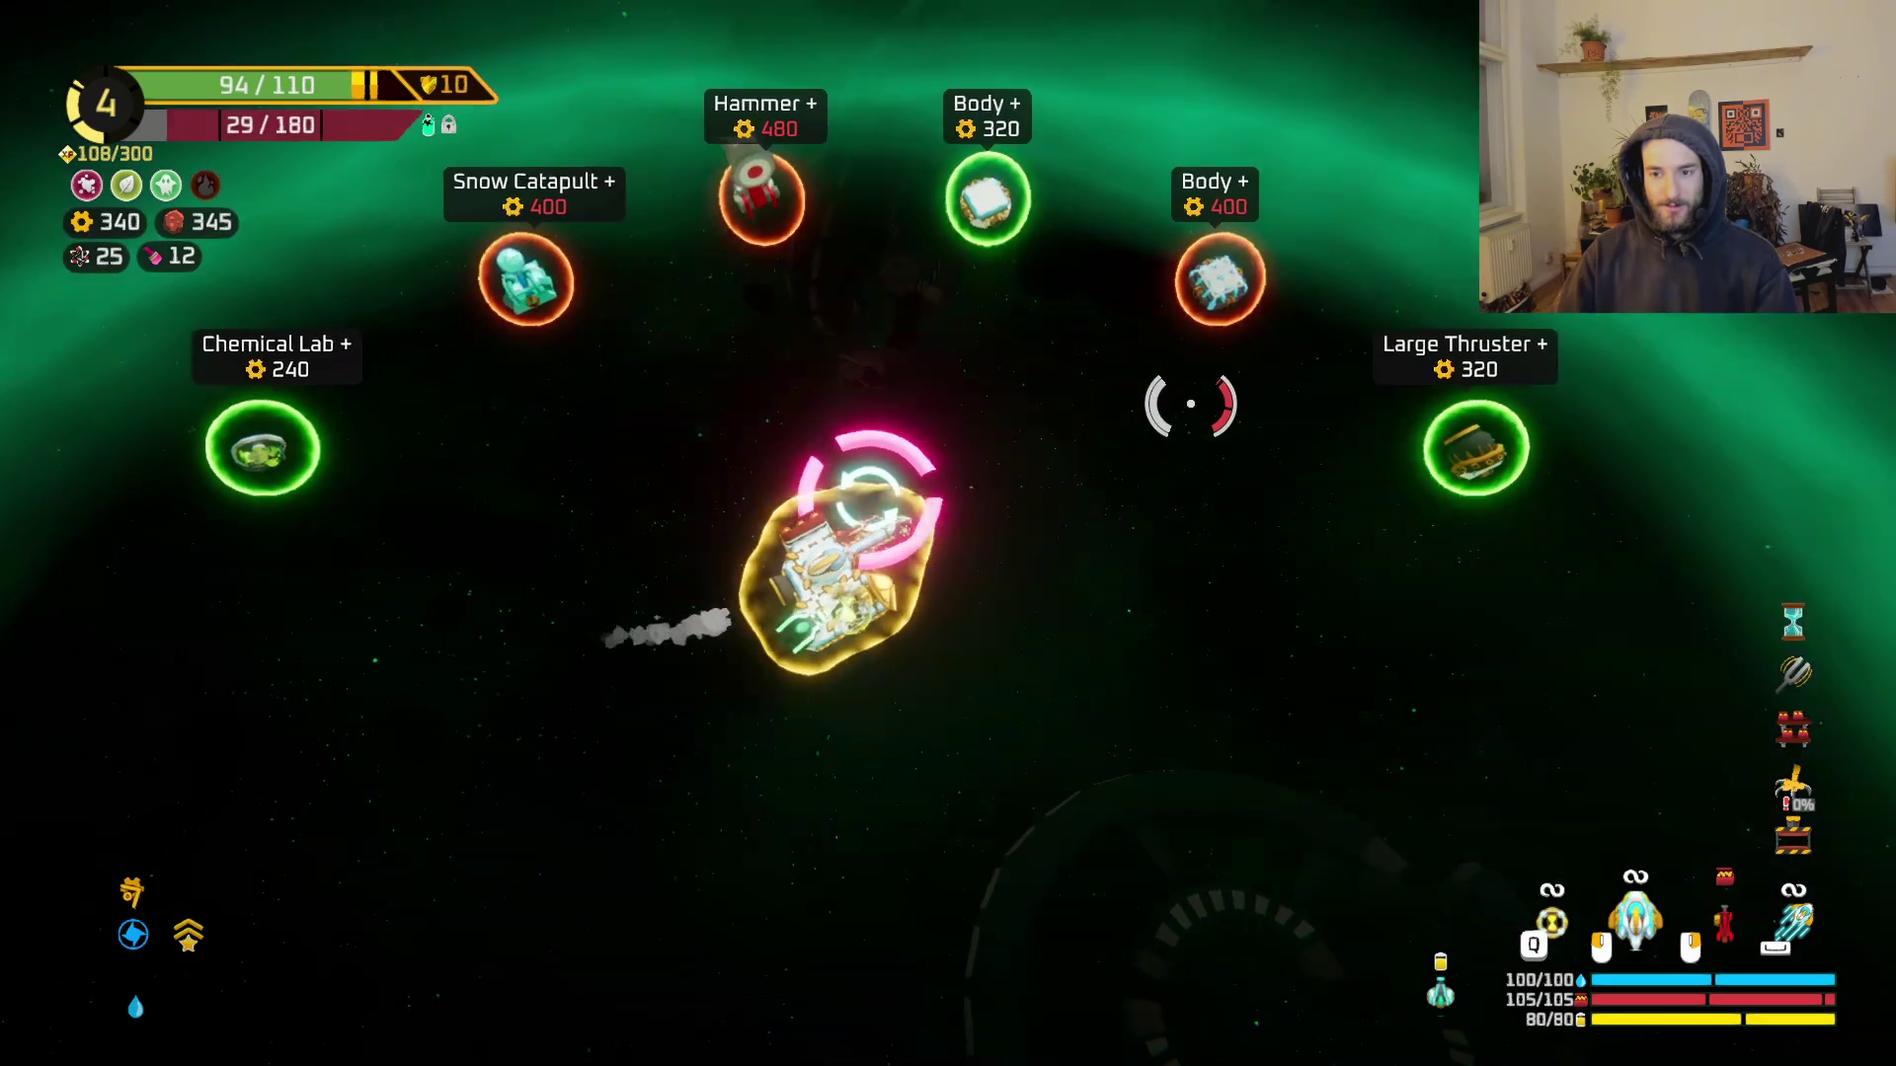
# Step: Fly to the upgrade station and buy a 200-gear thruster upgrade, leaving 140 gold
pyautogui.press('s')
pyautogui.press('d')
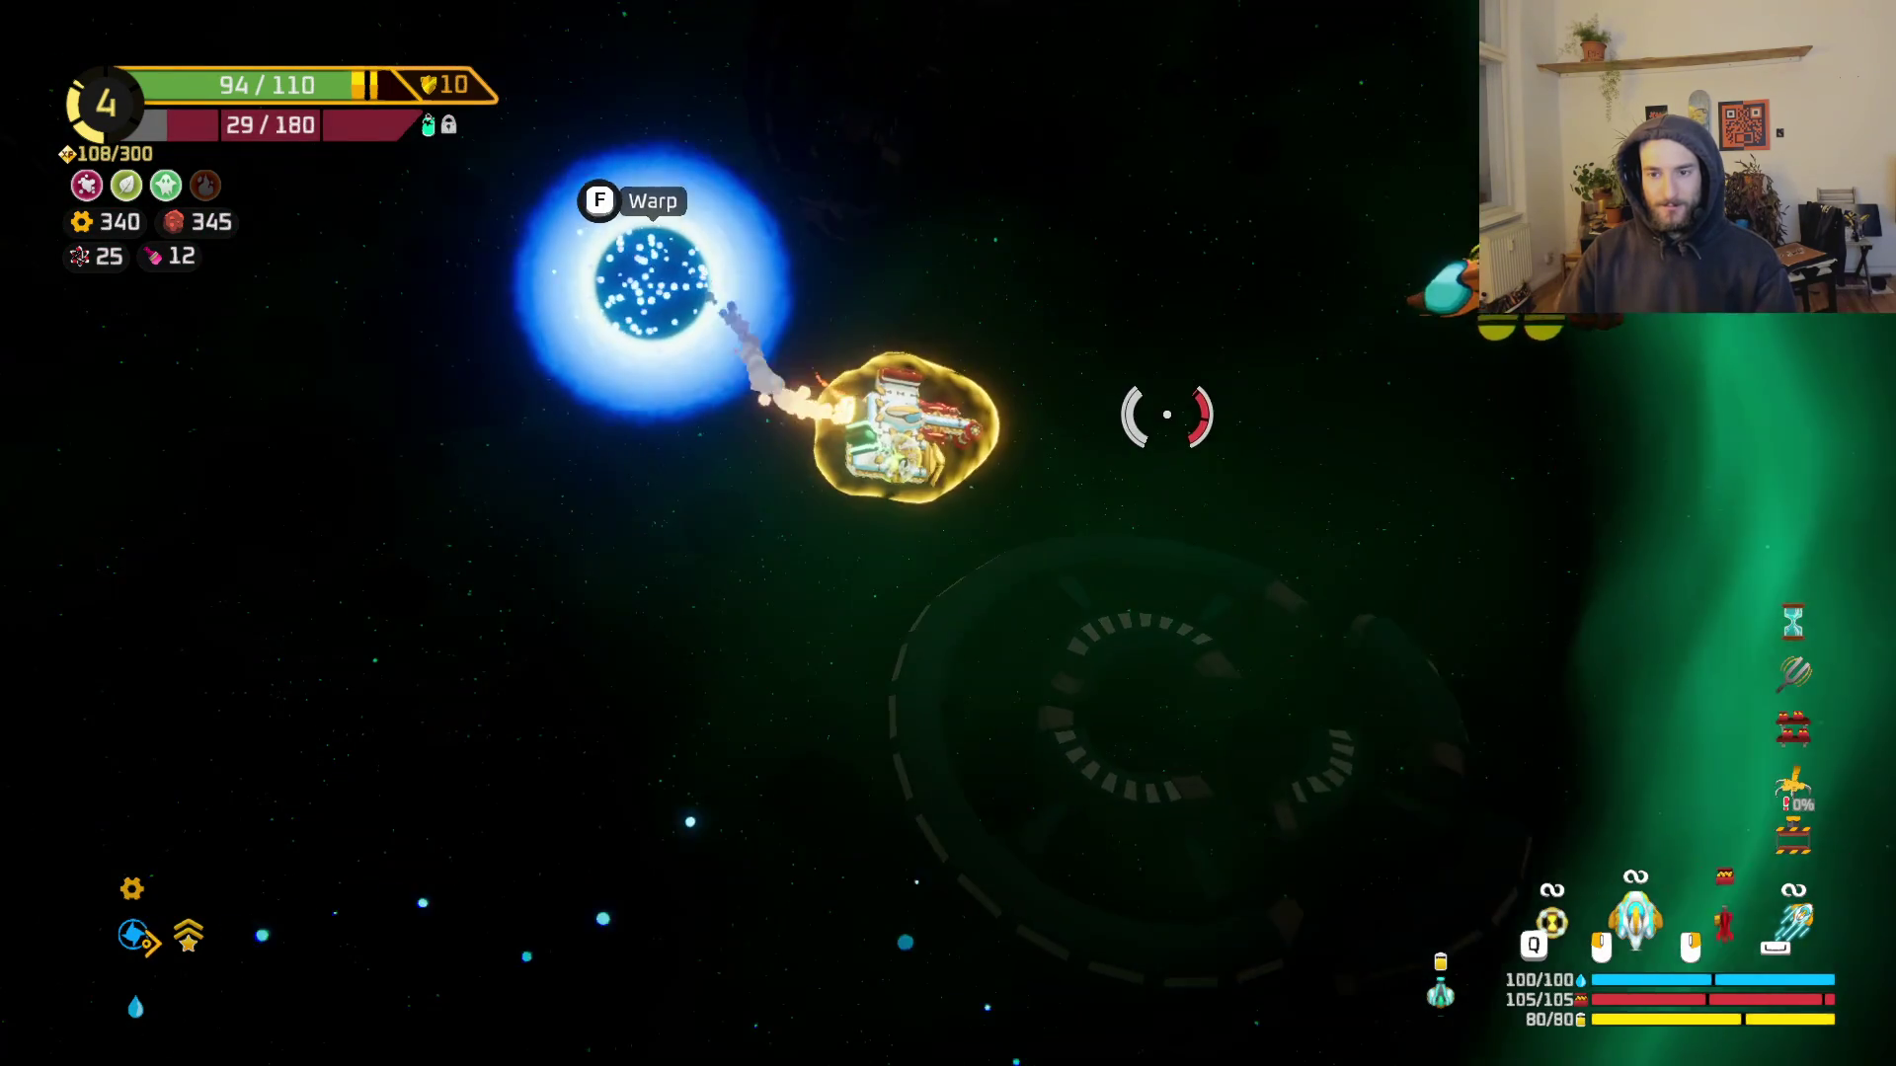
pyautogui.press('f')
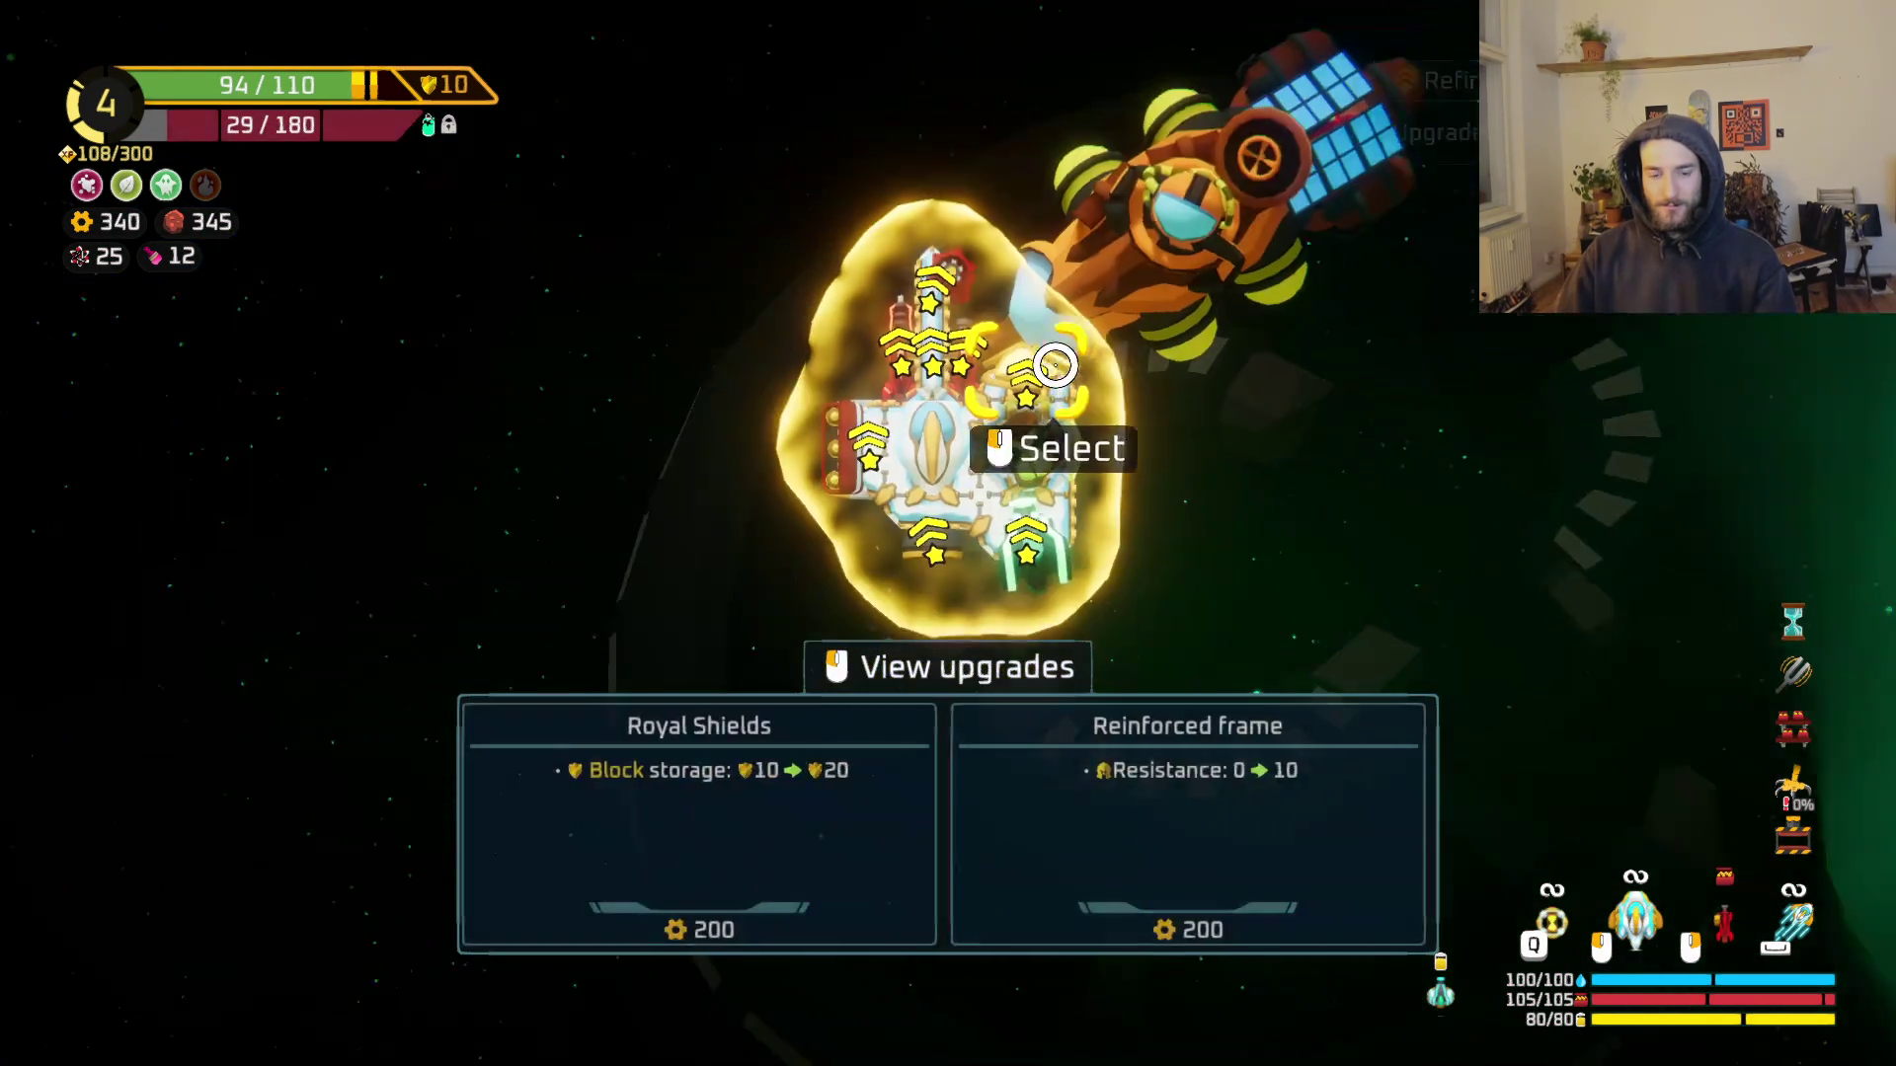
pyautogui.click(933, 508)
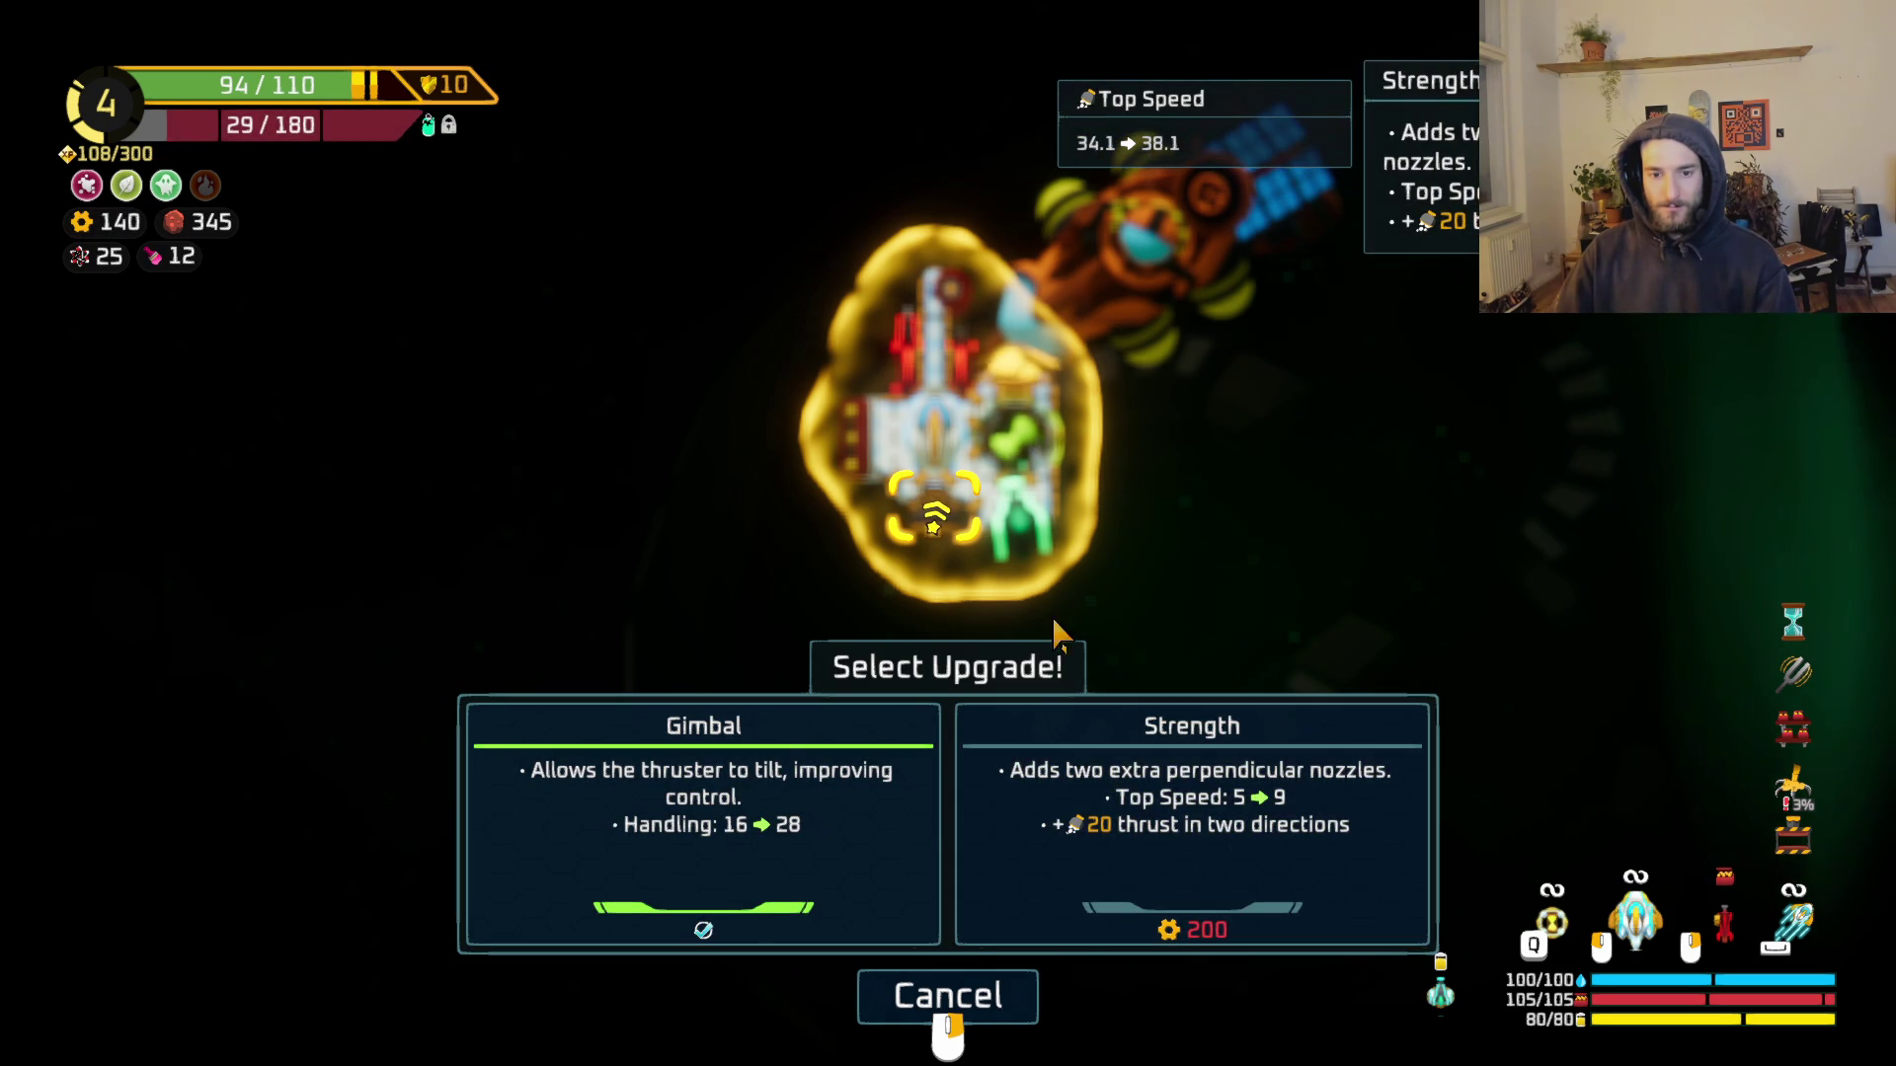
pyautogui.rightClick(642, 482)
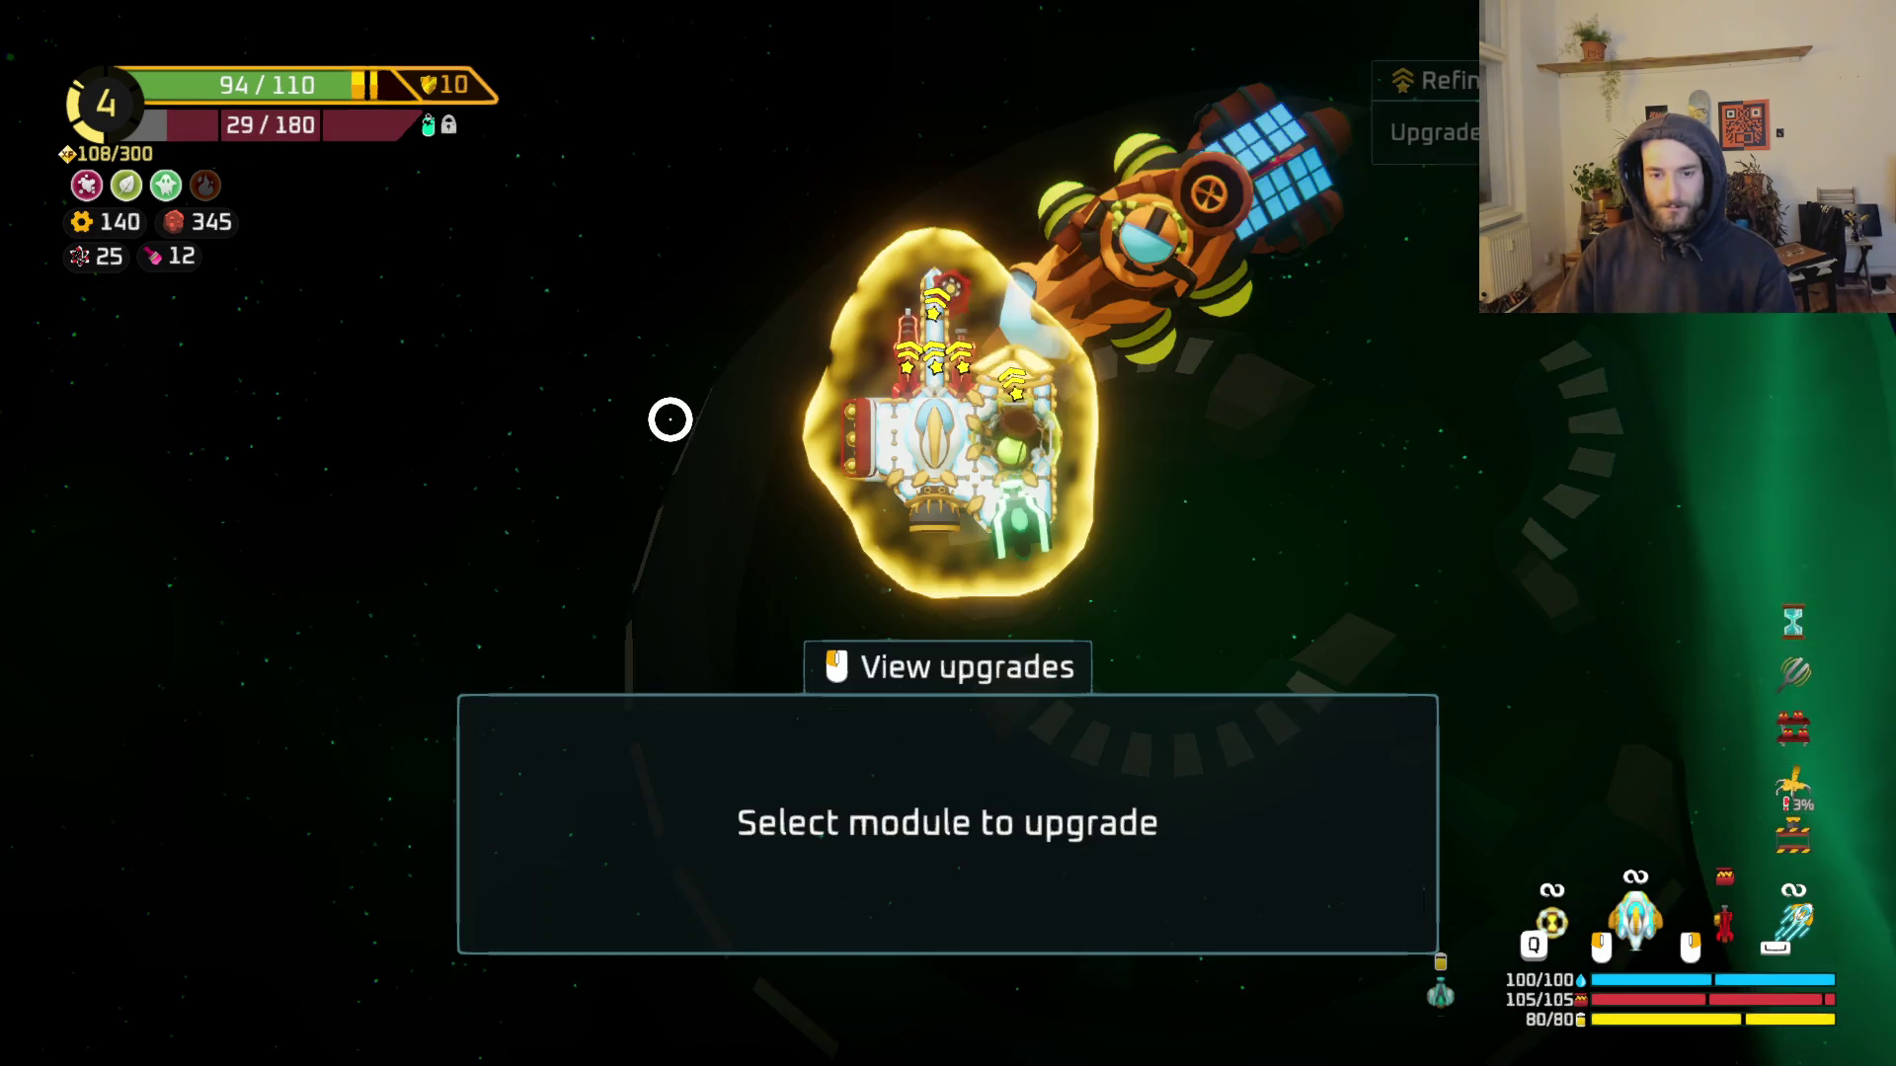
pyautogui.rightClick(669, 419)
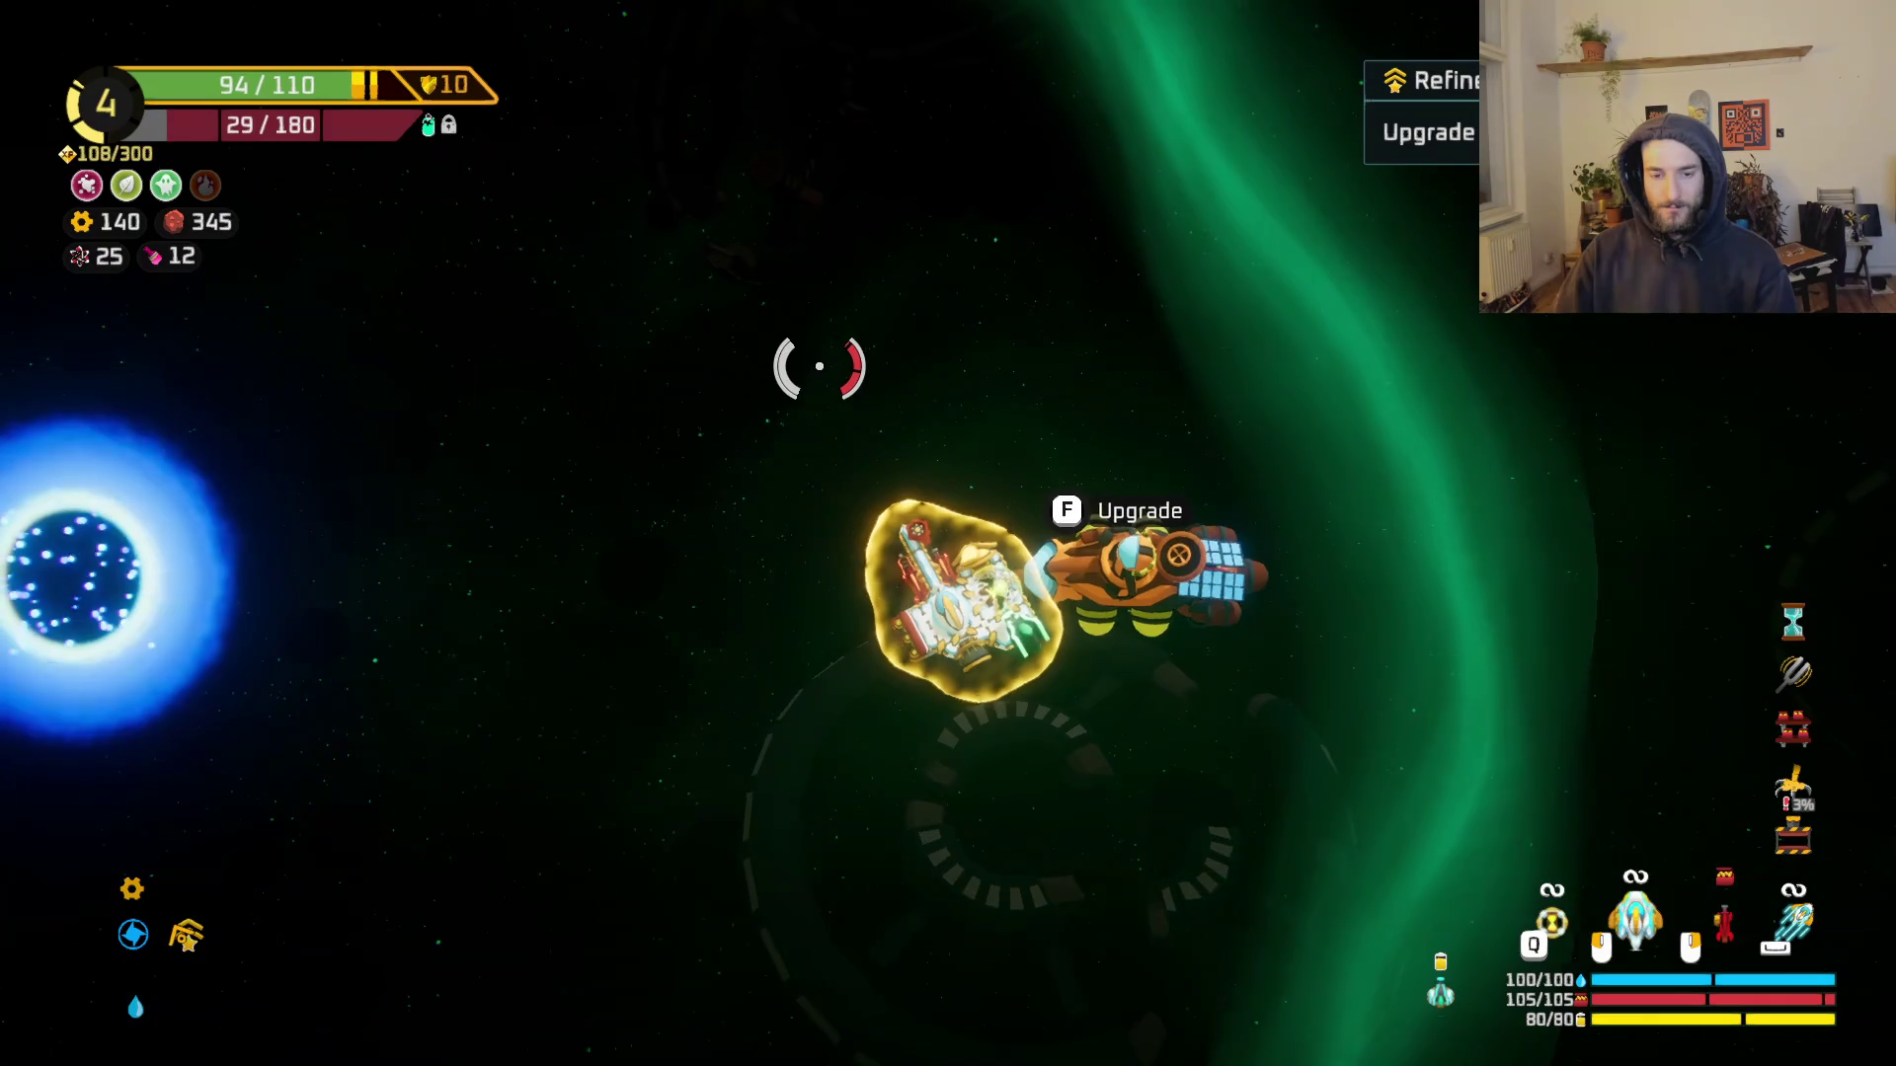
# Step: Check the ship's build grid, then fly back toward the shop pods and warp portal
pyautogui.press('Tab')
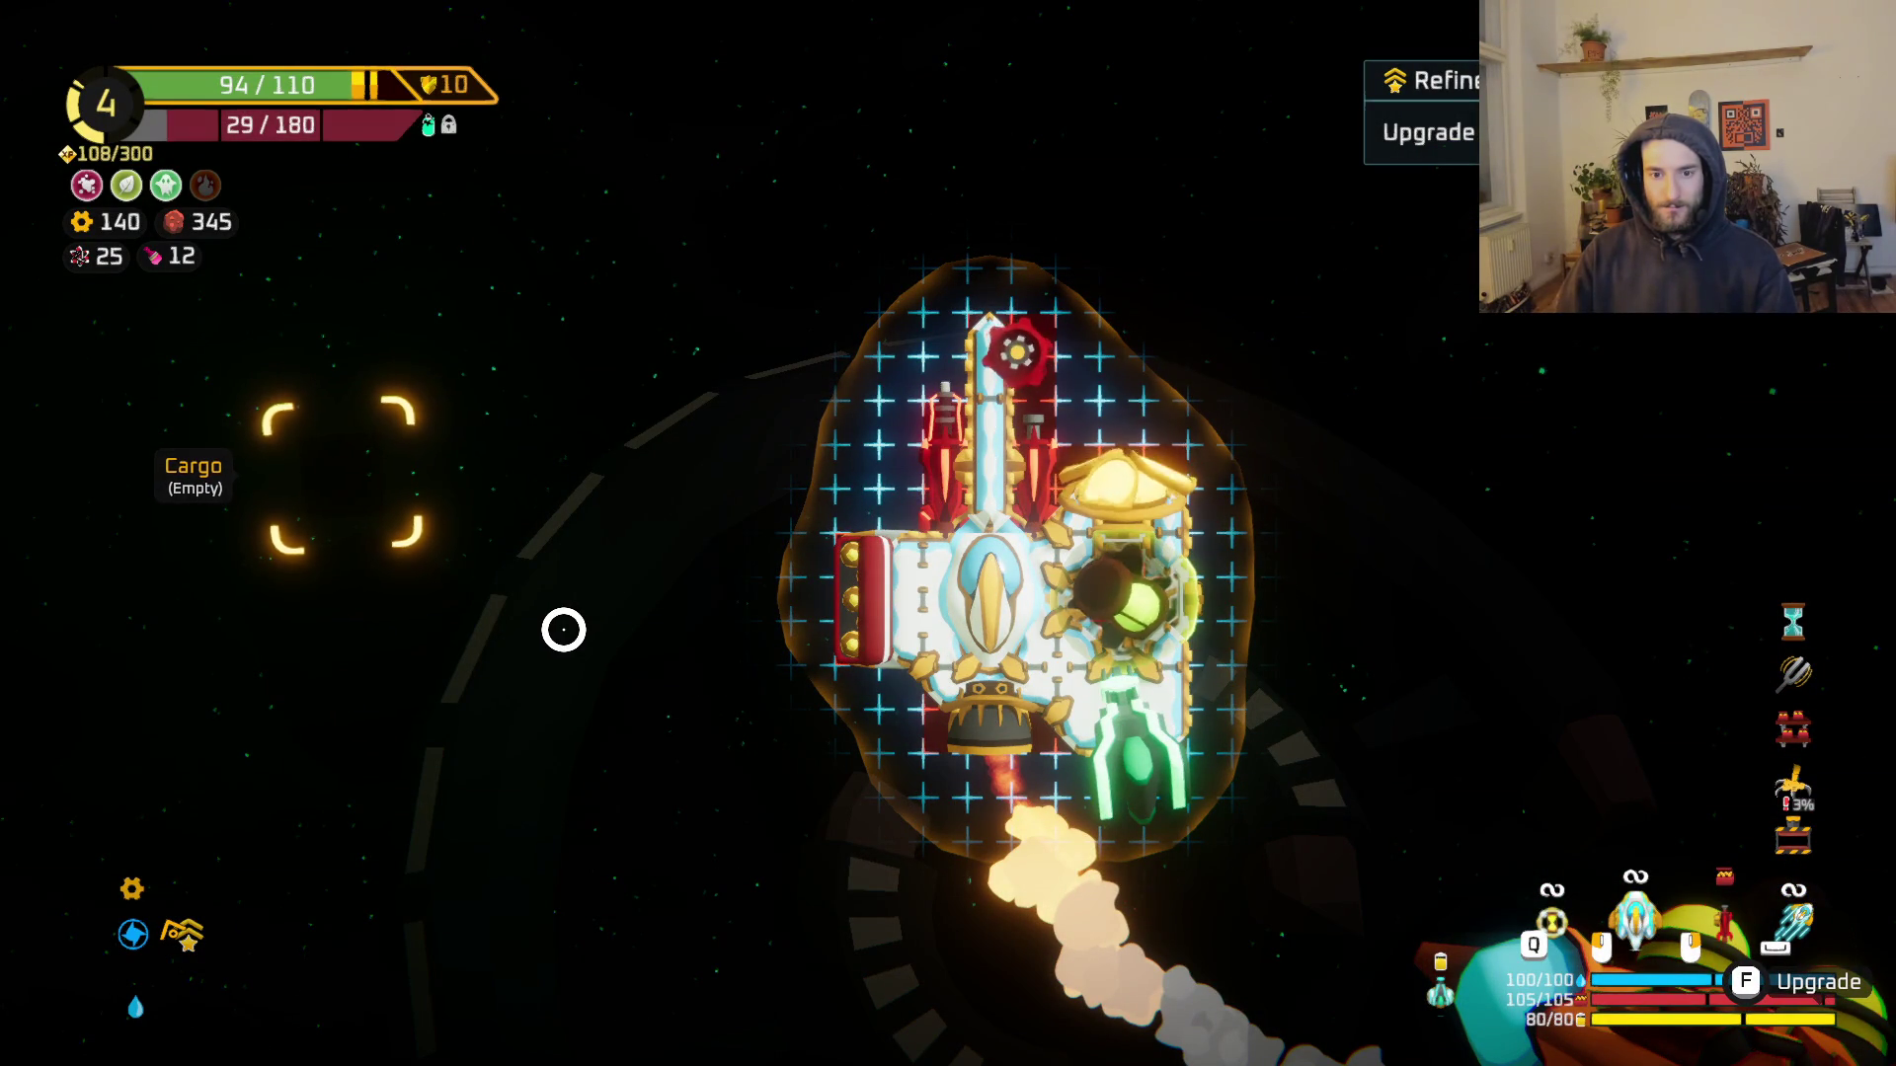
pyautogui.press('Tab')
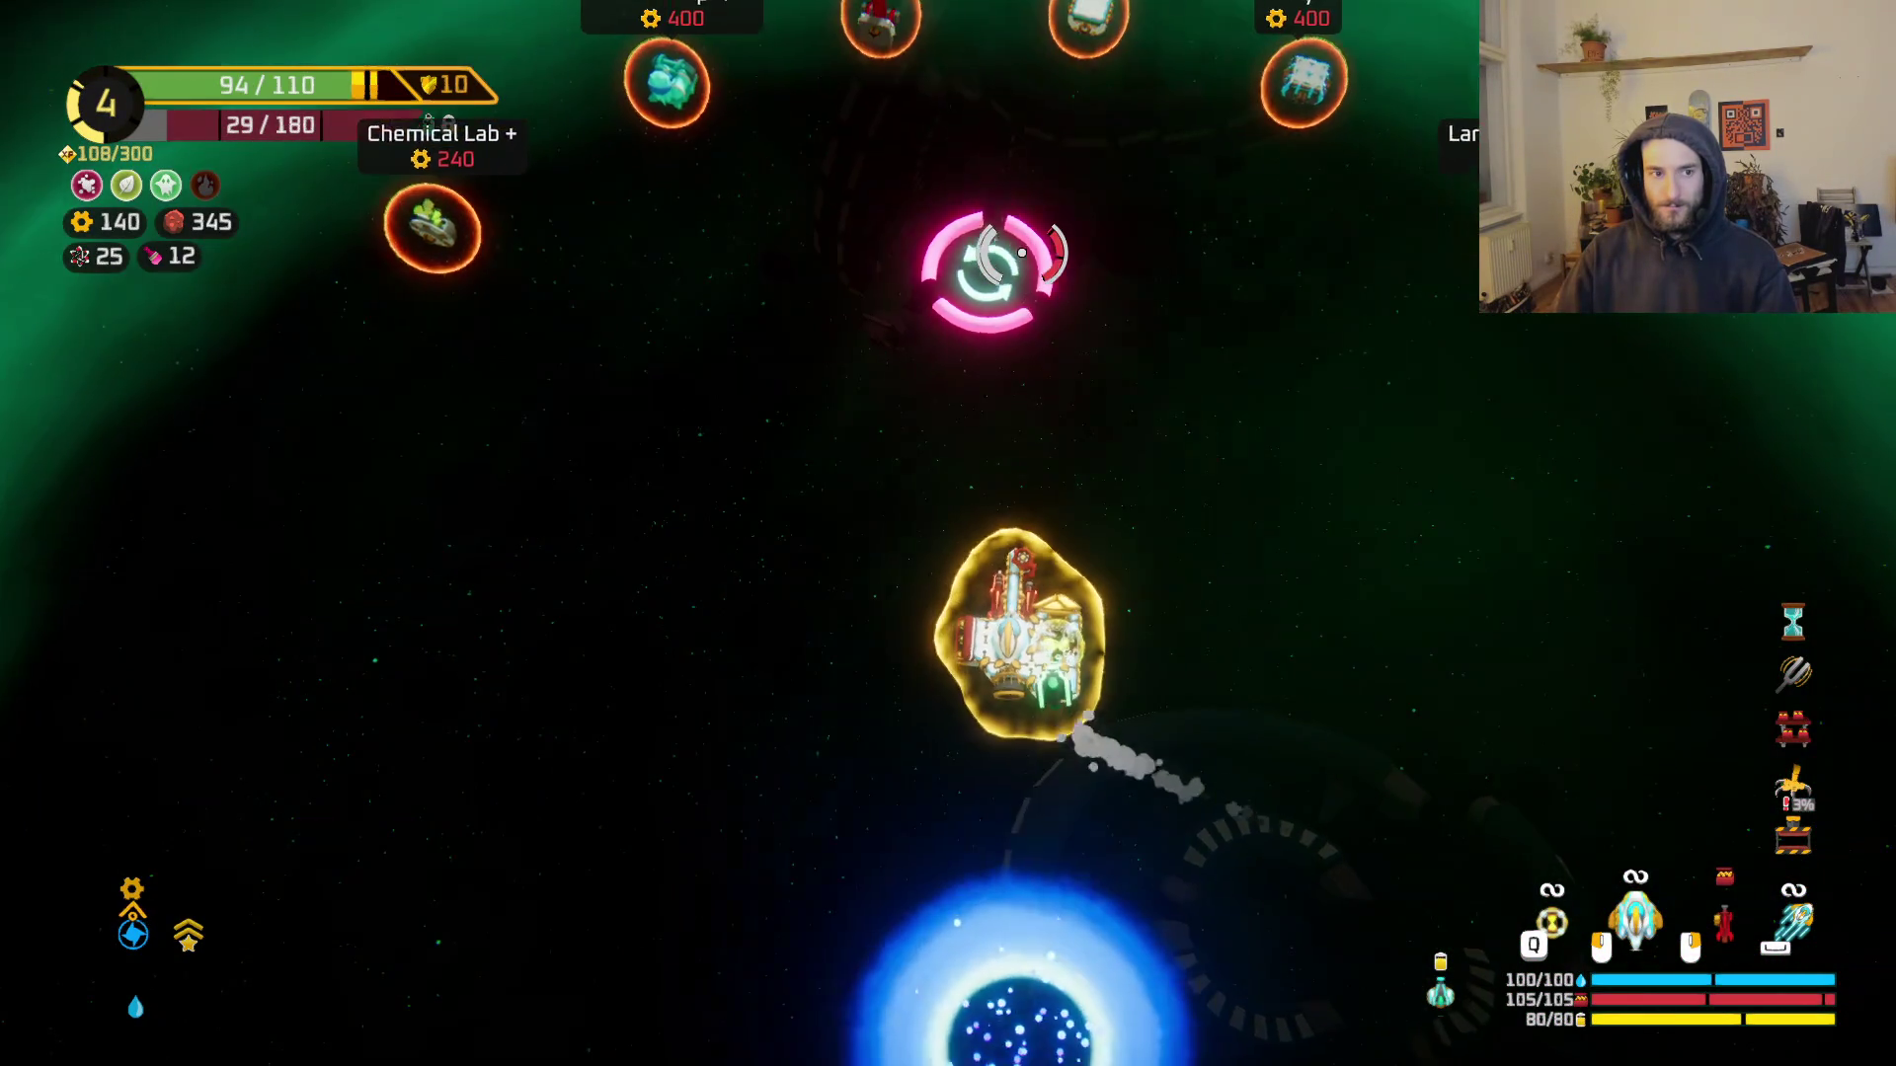
pyautogui.press('w')
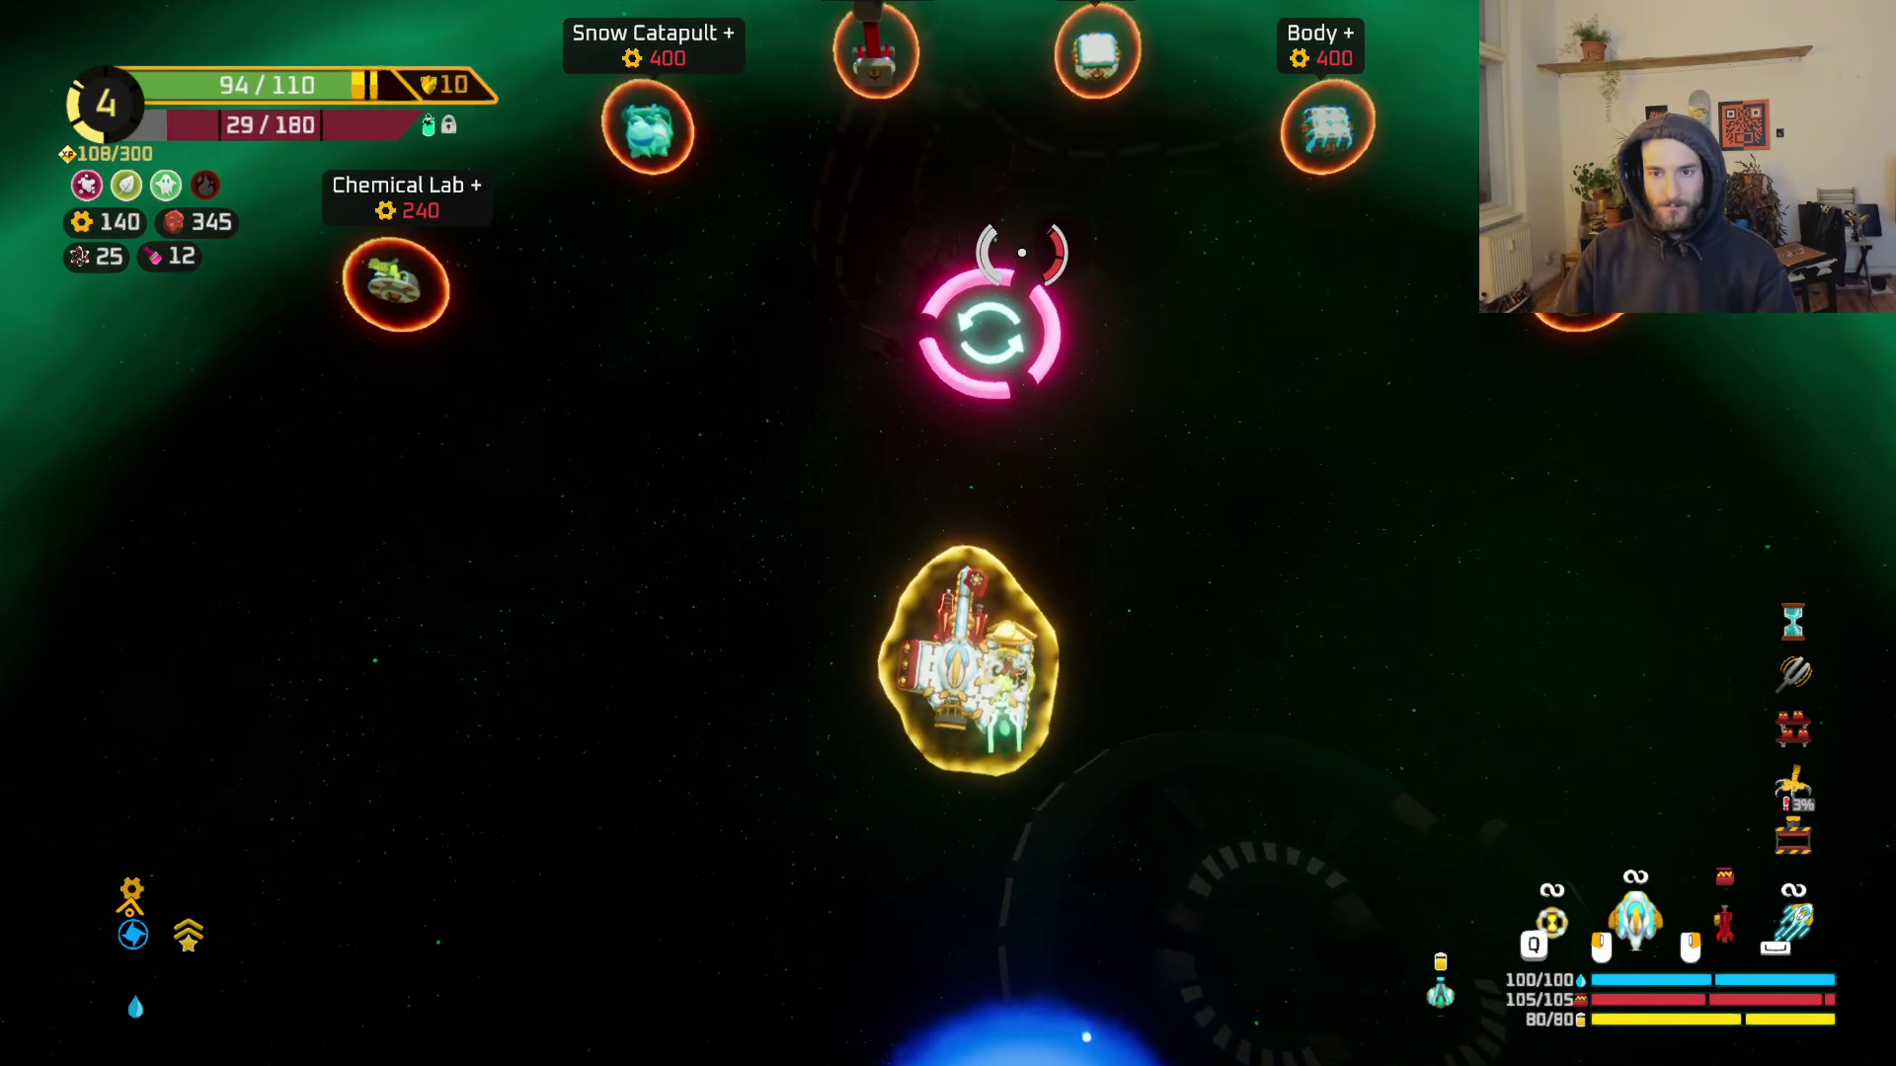
pyautogui.press('f')
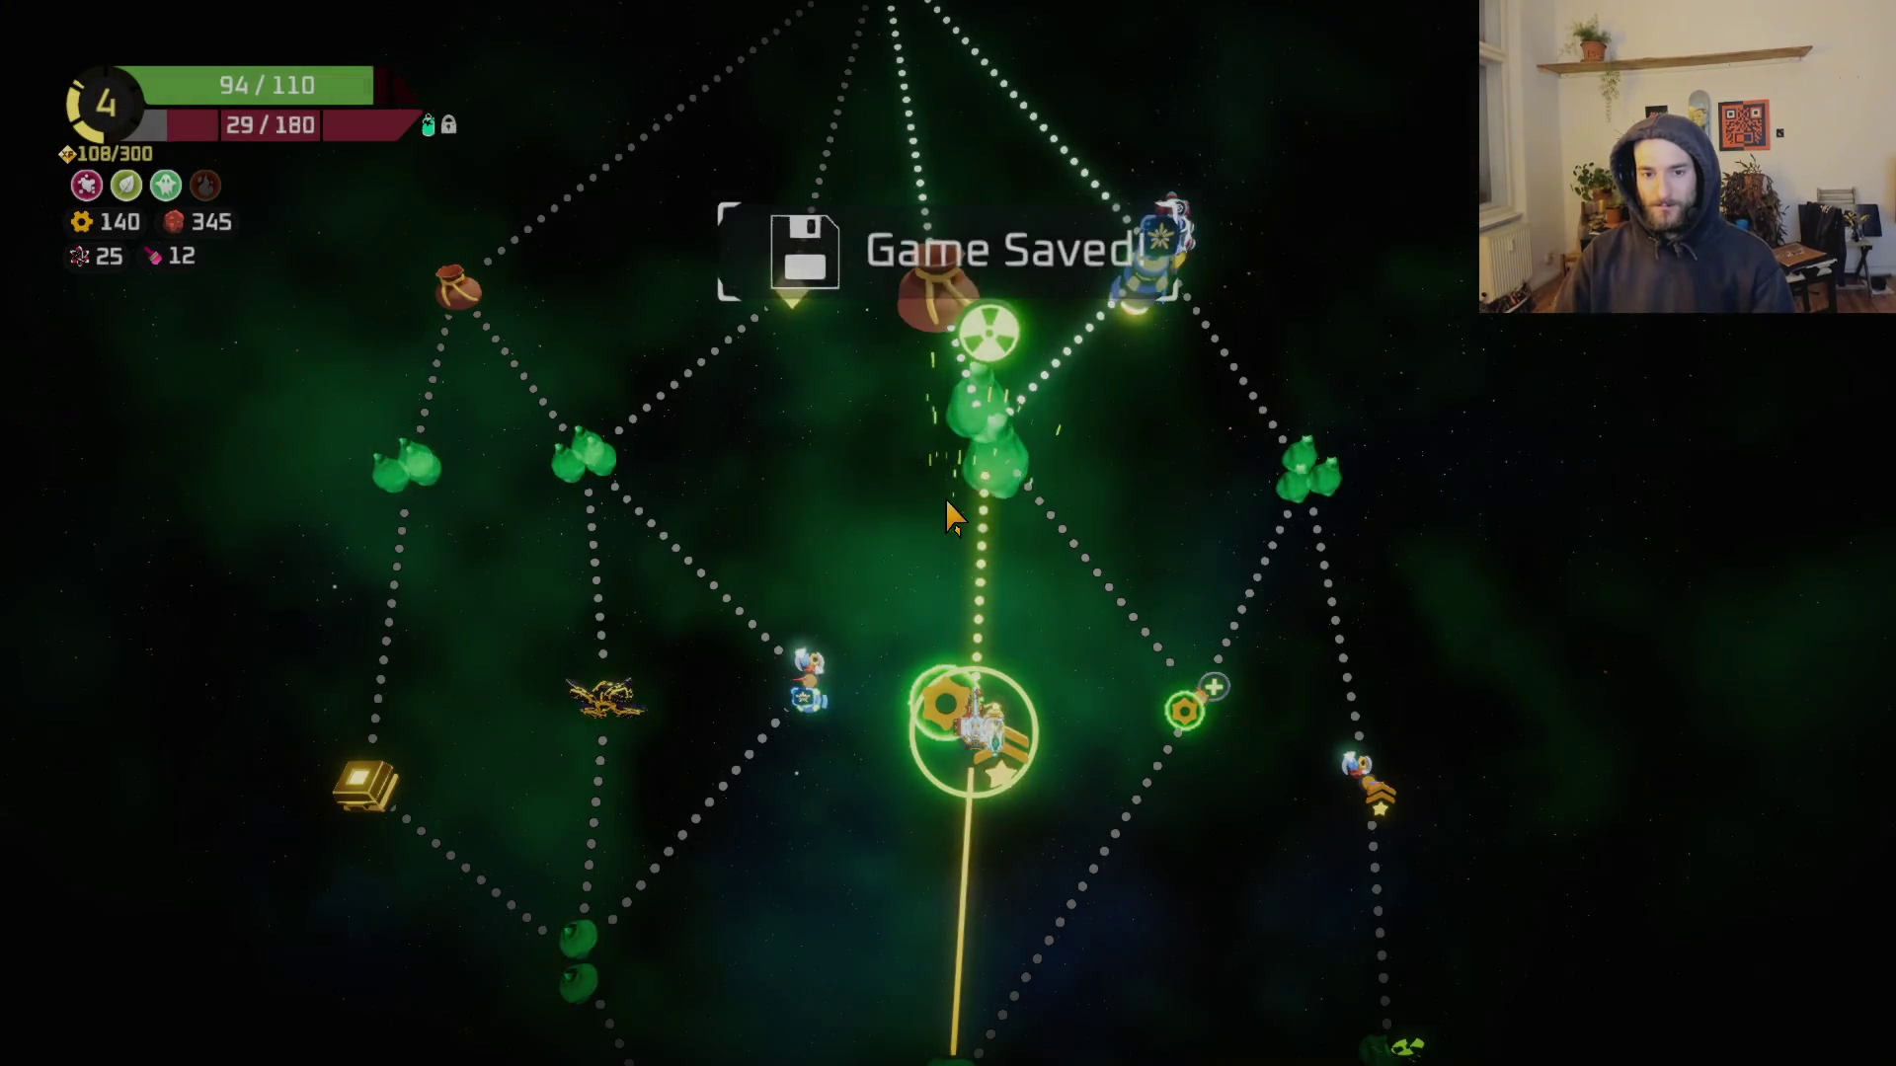
# Step: Choose the next sector node on the map to warp into a new level
pyautogui.click(982, 484)
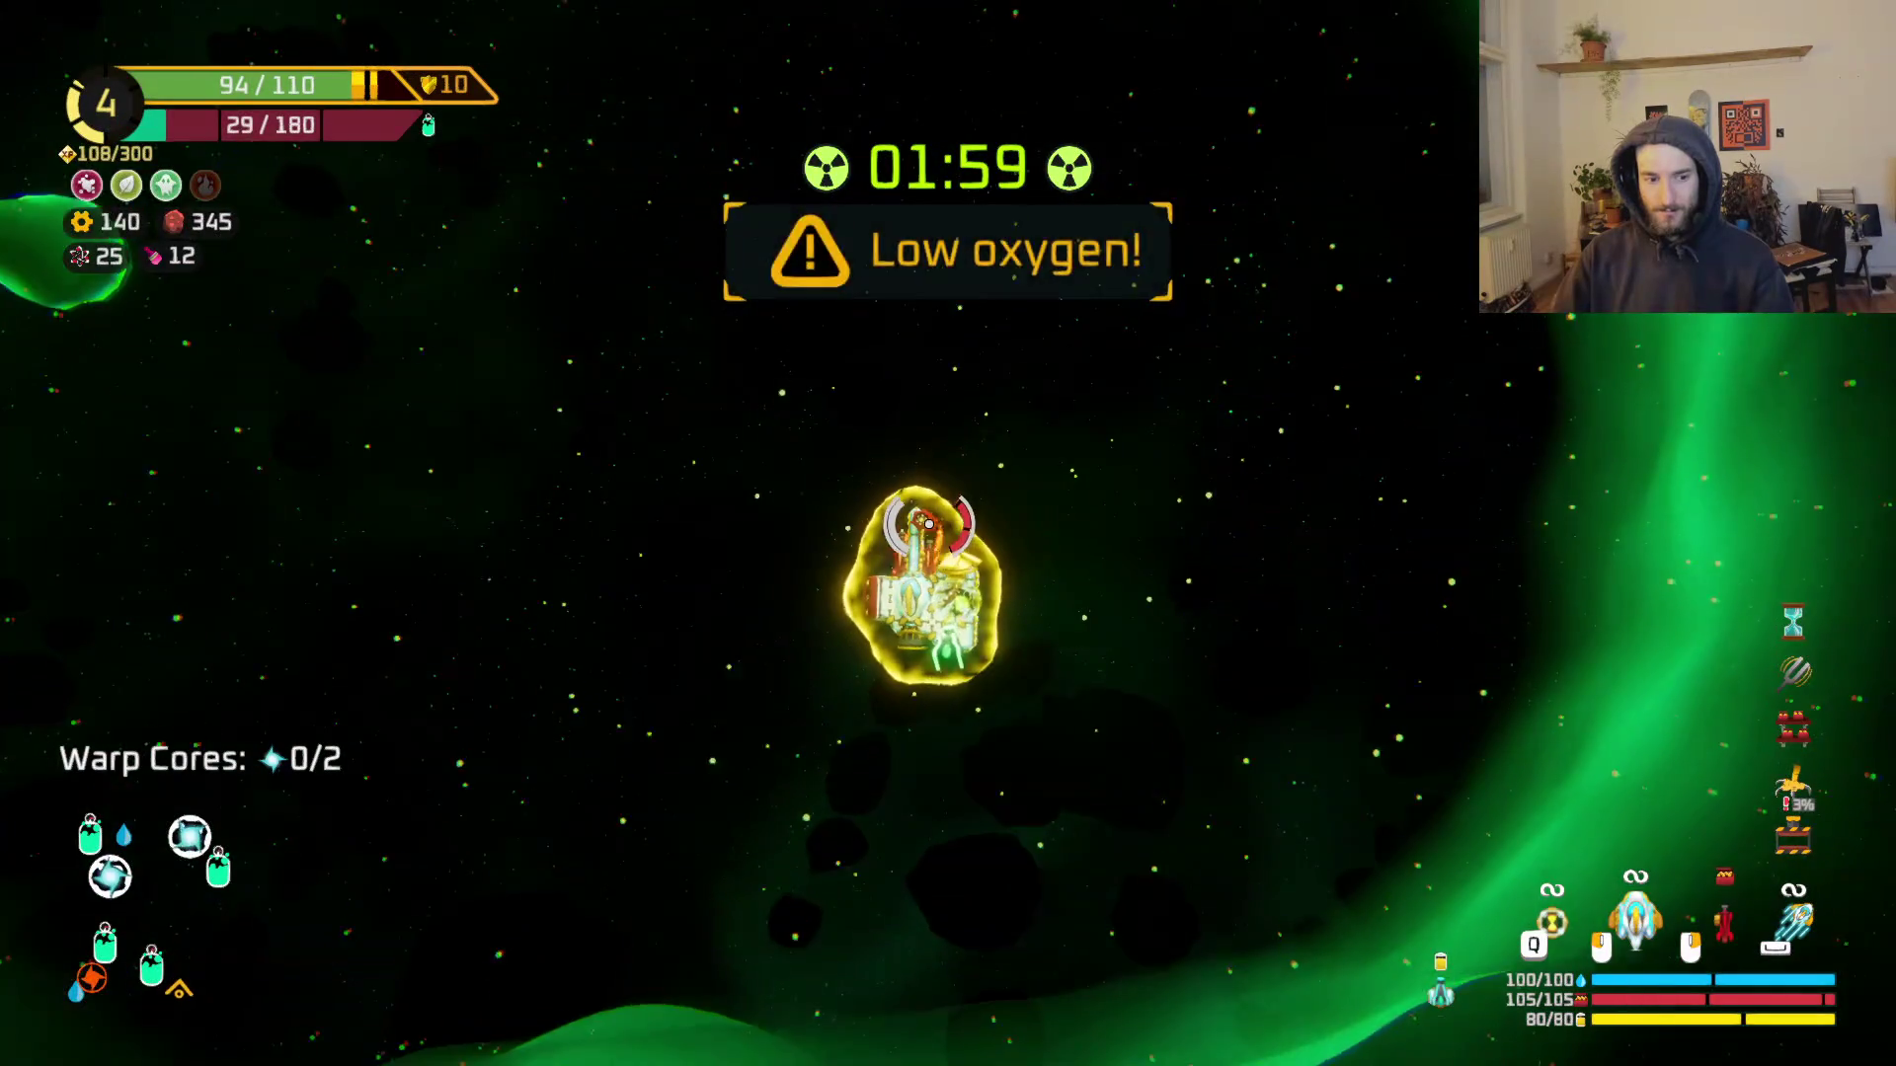
# Step: Use the oxygen station and take the 144 oxygen refill, then fly on through asteroids
pyautogui.press('w')
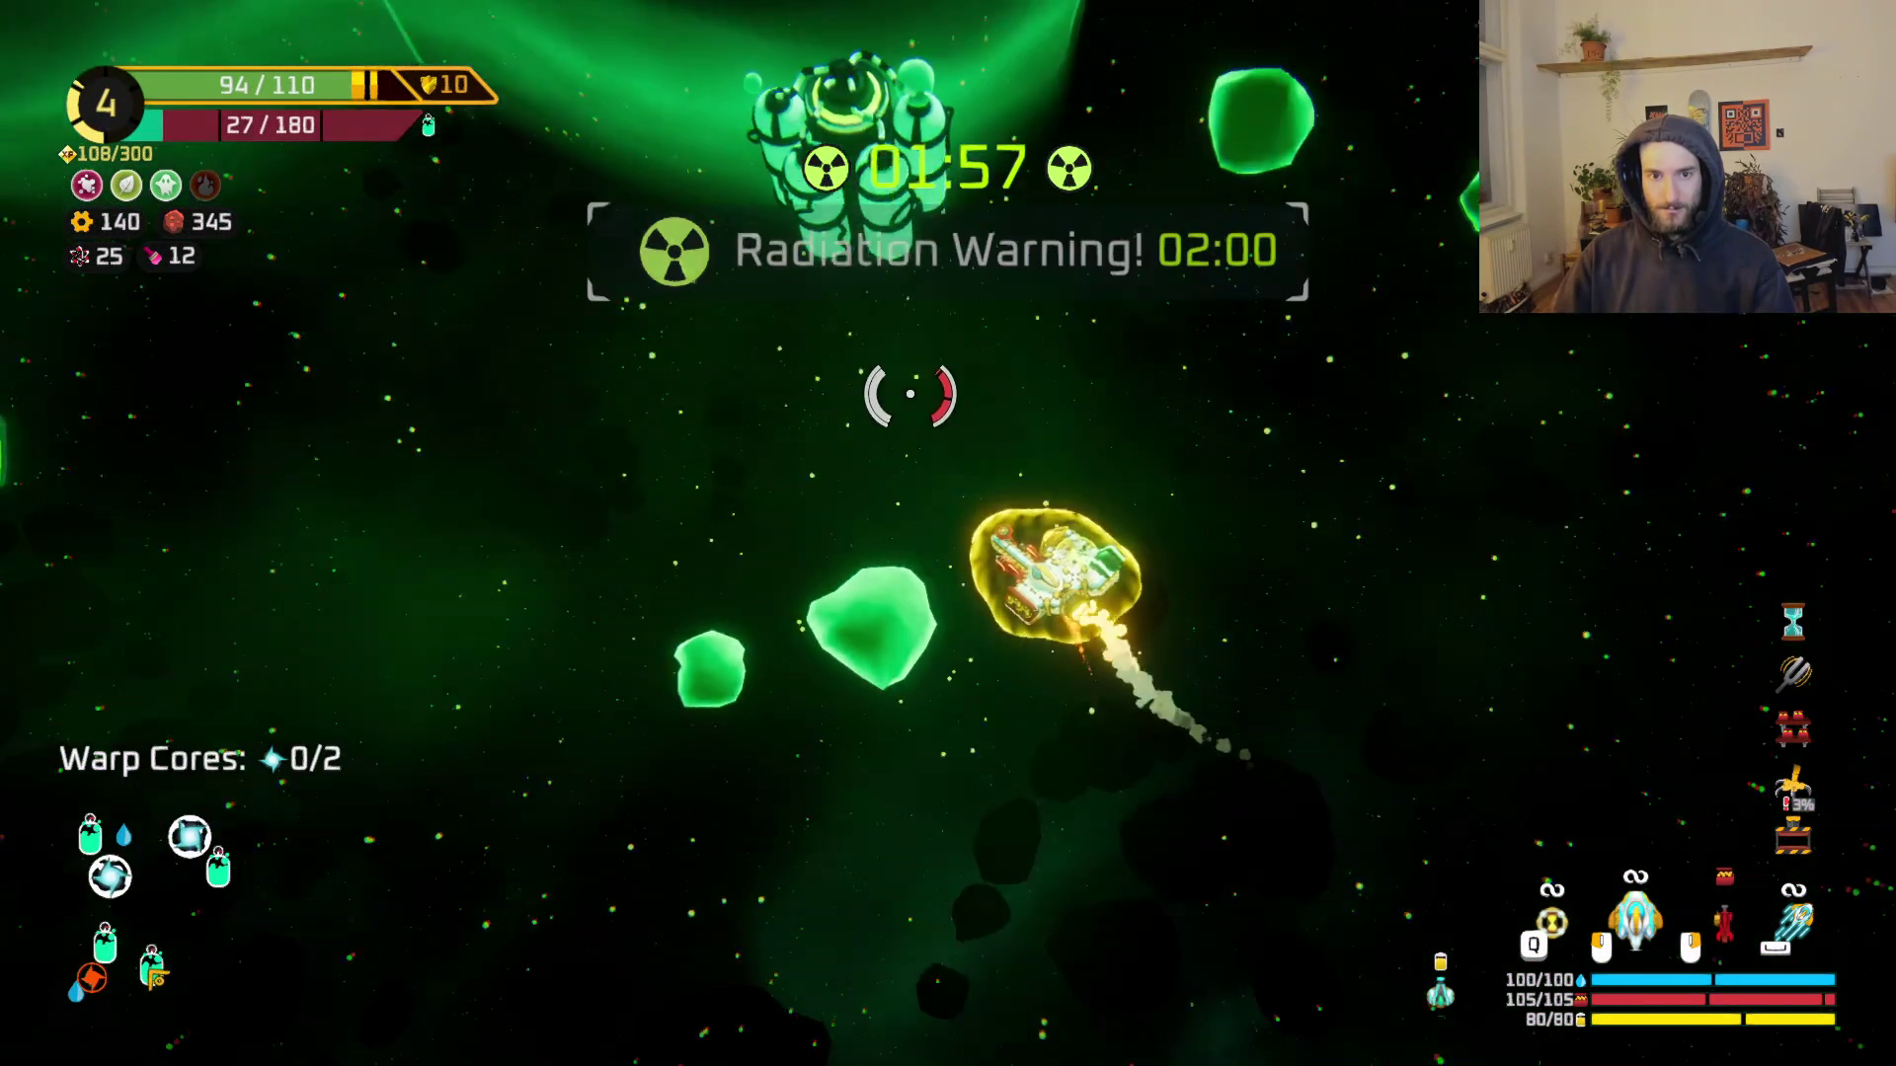
pyautogui.press('e')
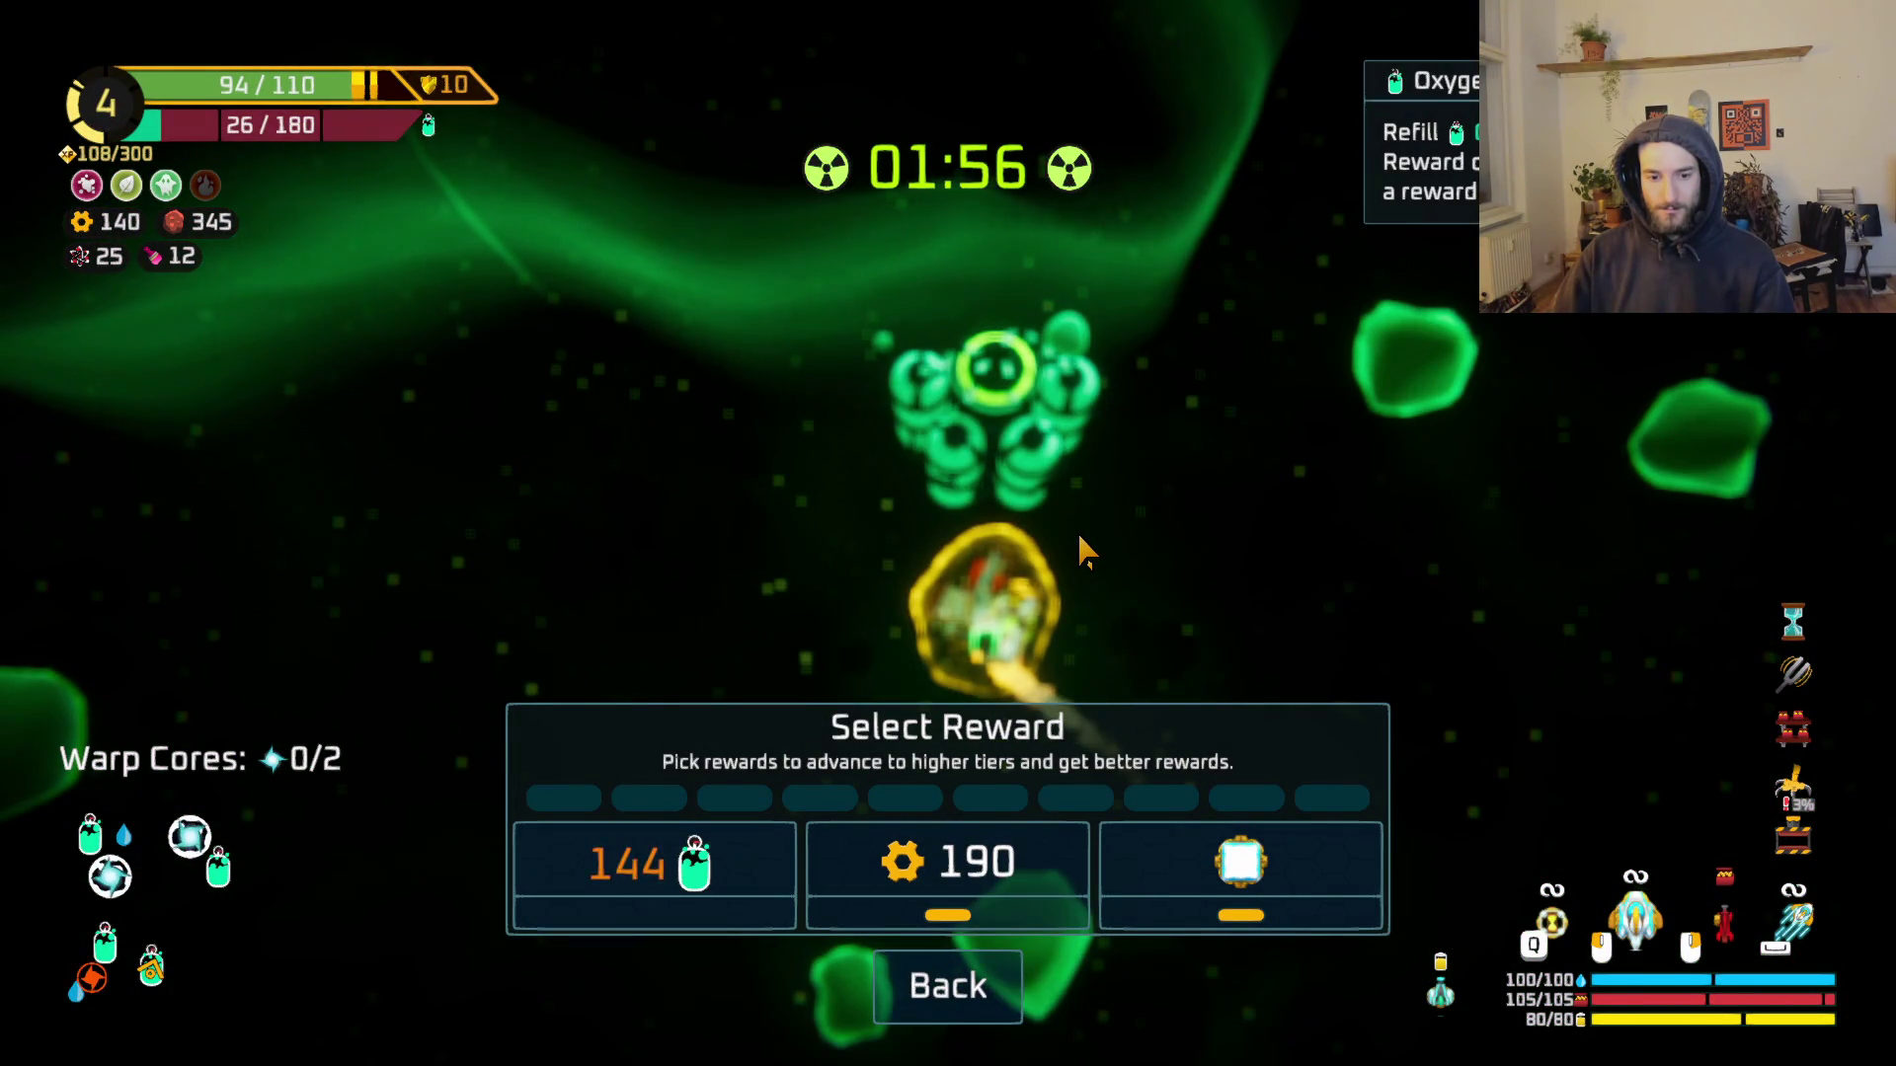
pyautogui.click(703, 854)
pyautogui.press('Escape')
pyautogui.press('w')
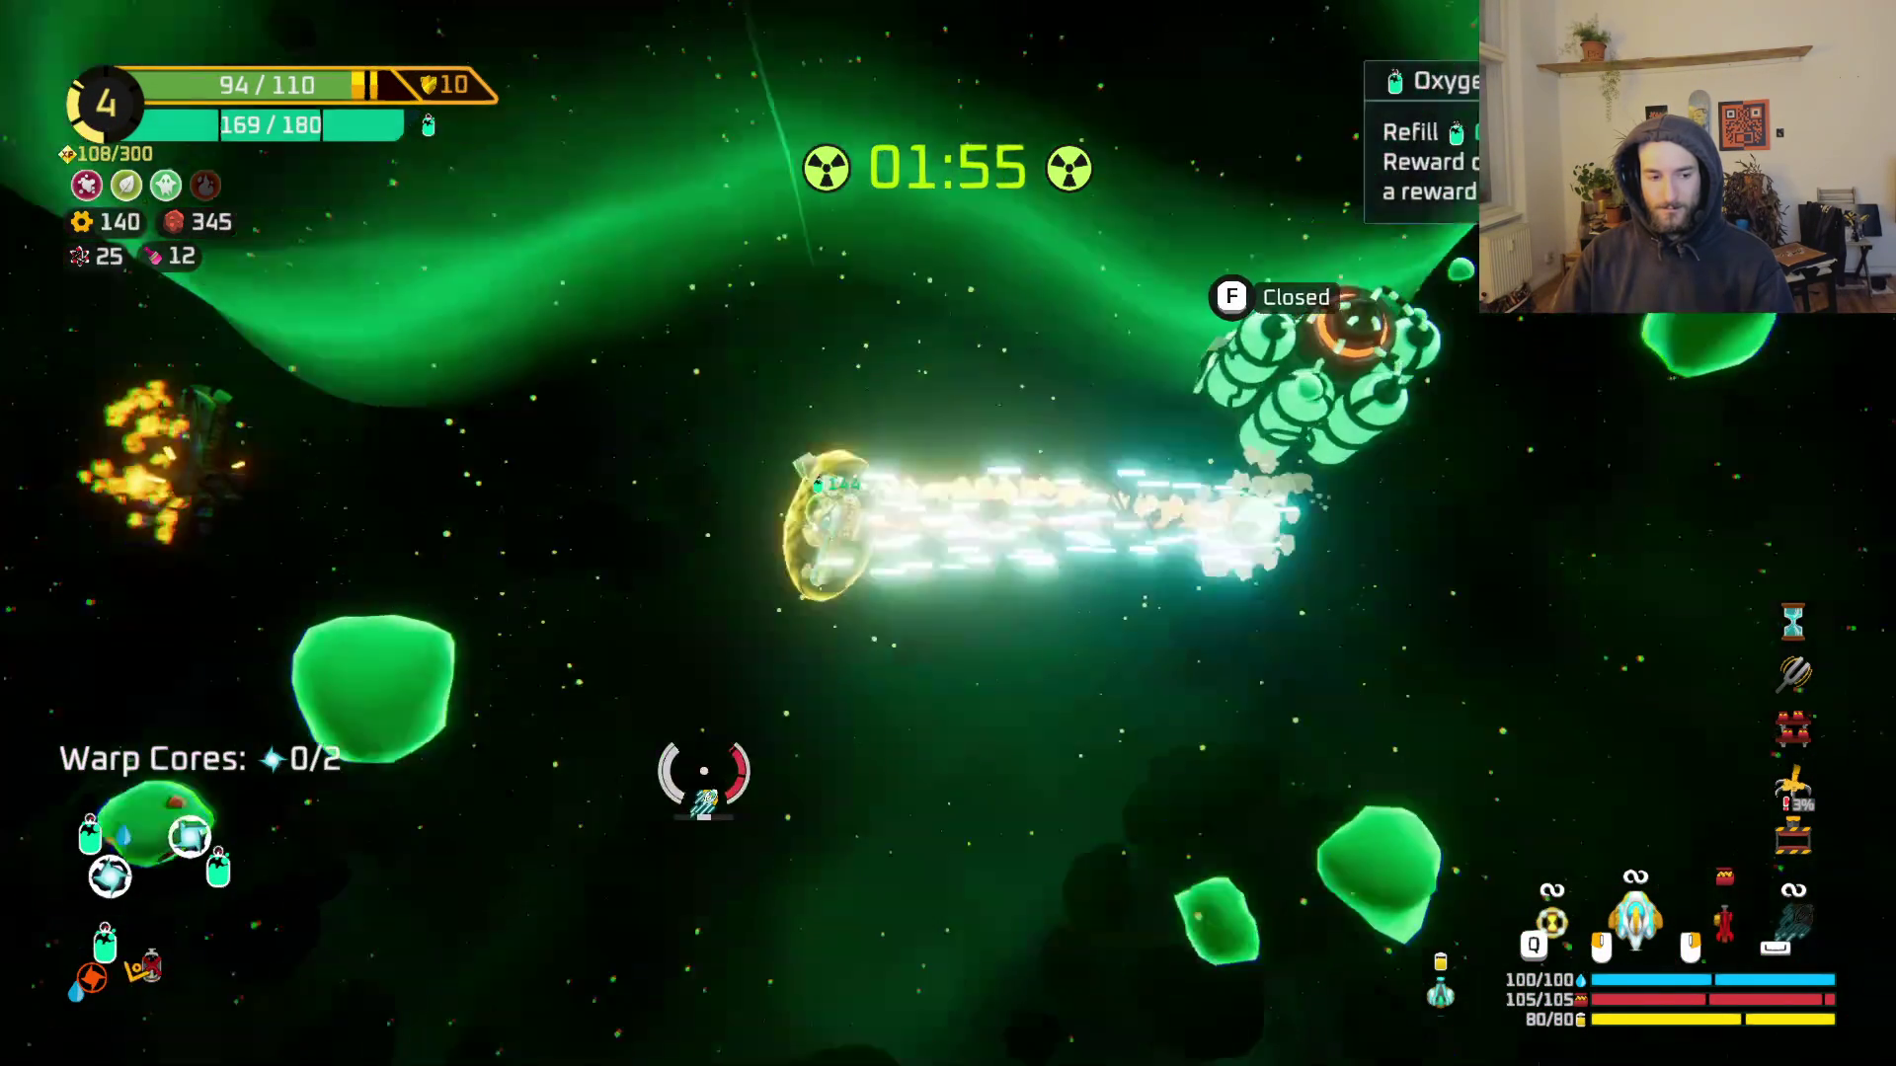
# Step: Buy the 80-gear option for the spare part in the build view
pyautogui.press('e')
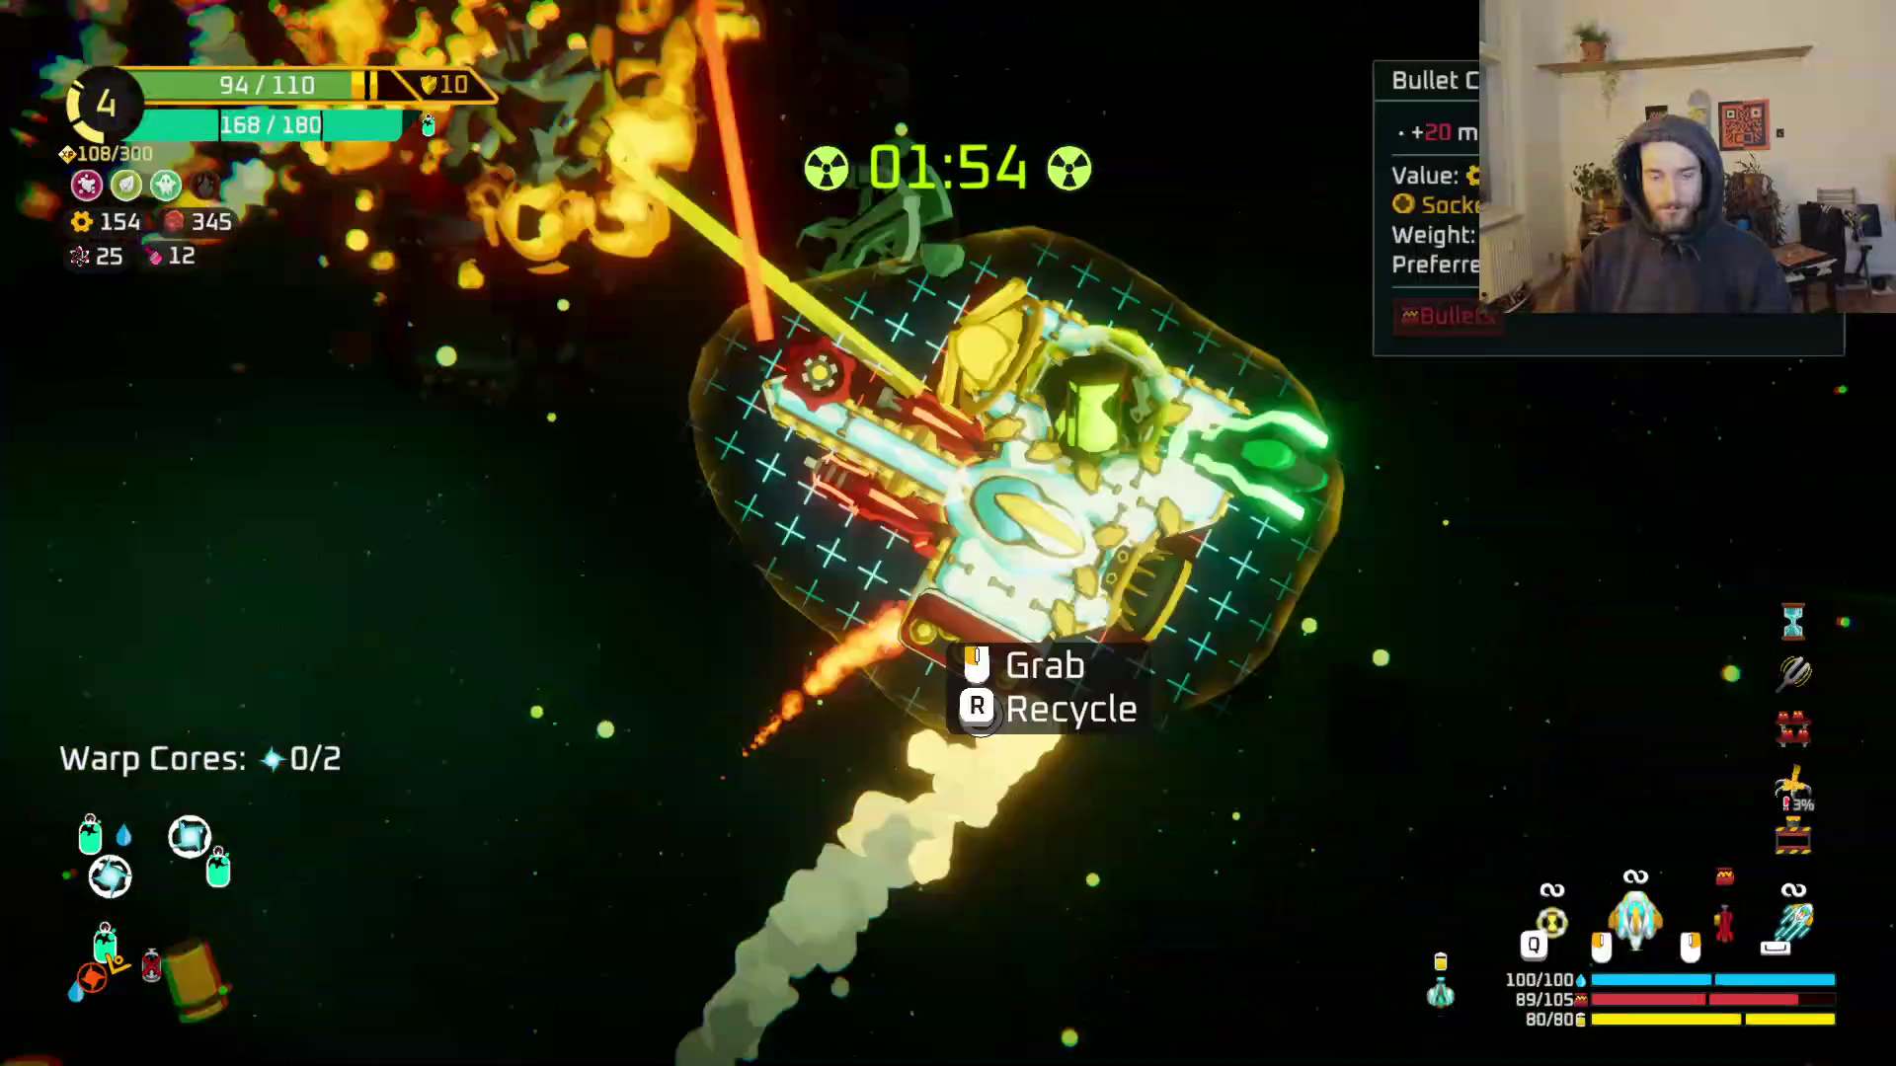
pyautogui.click(400, 434)
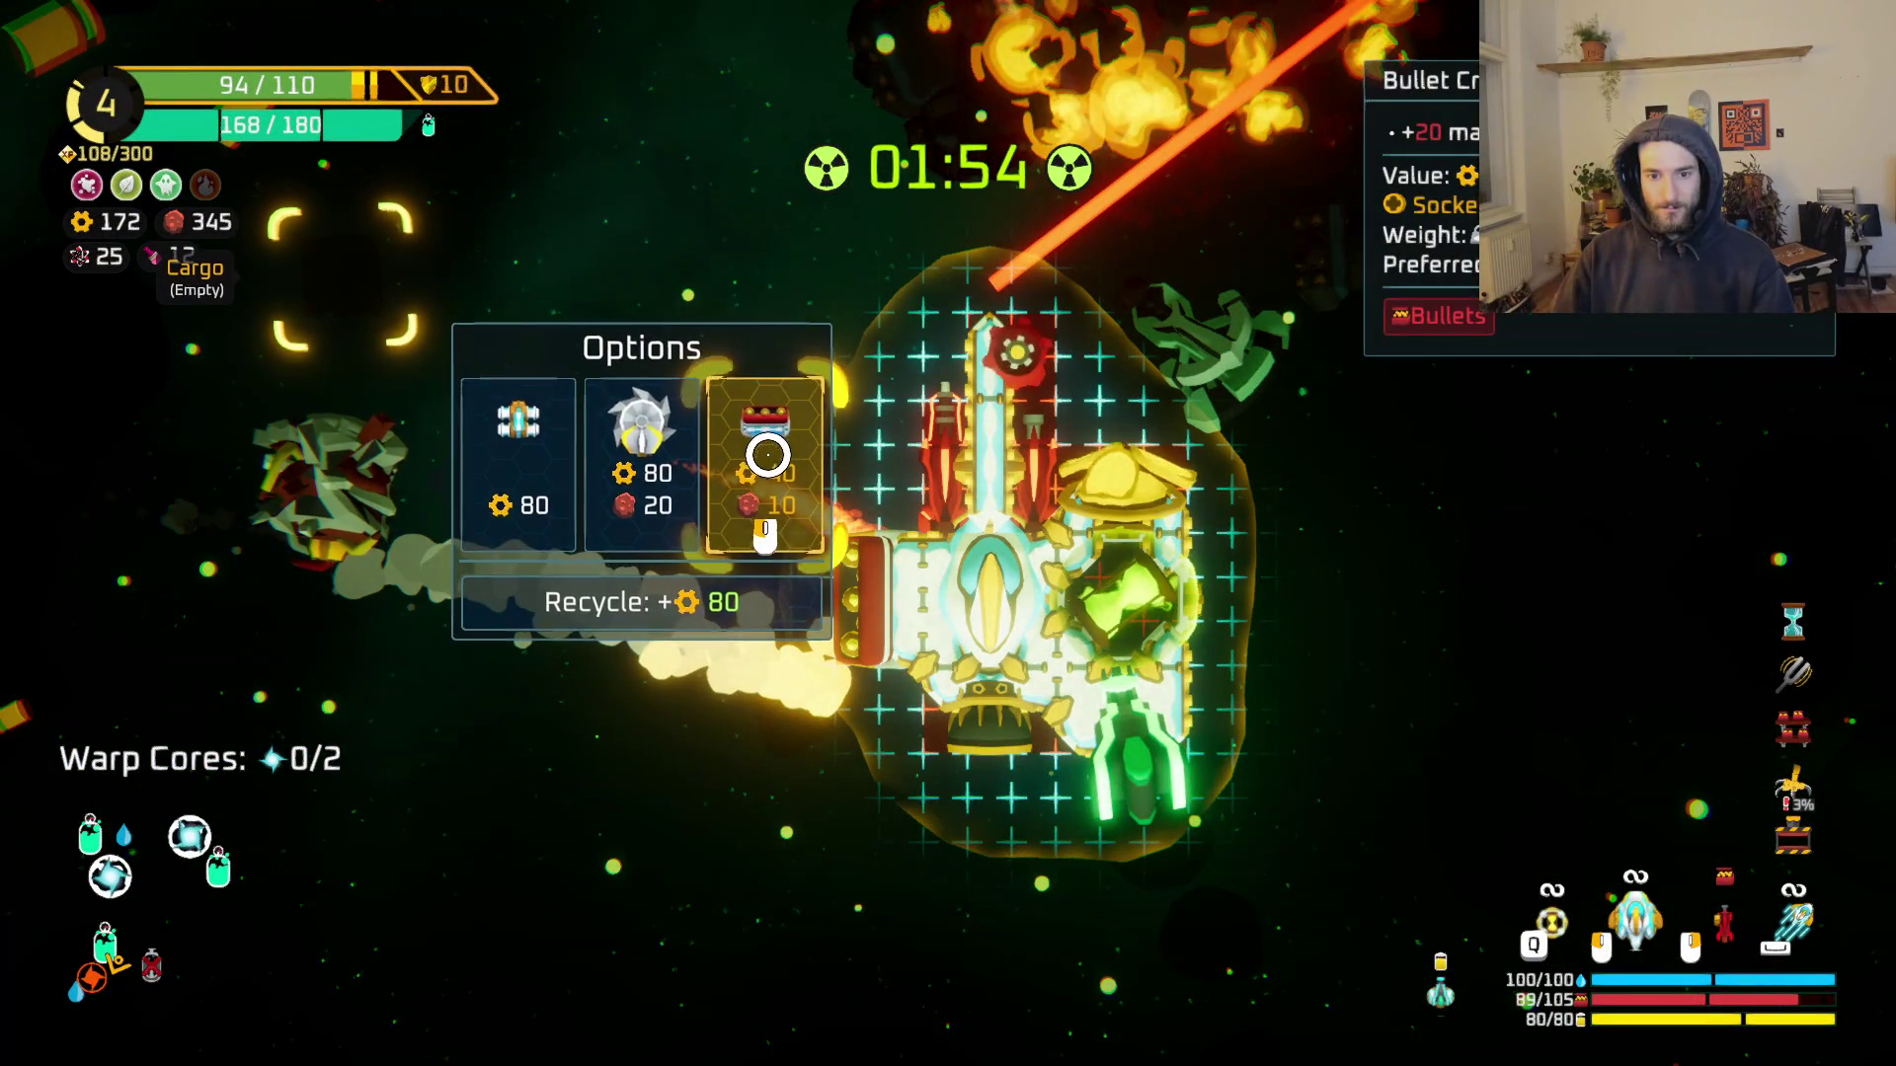
pyautogui.click(482, 464)
pyautogui.press('e')
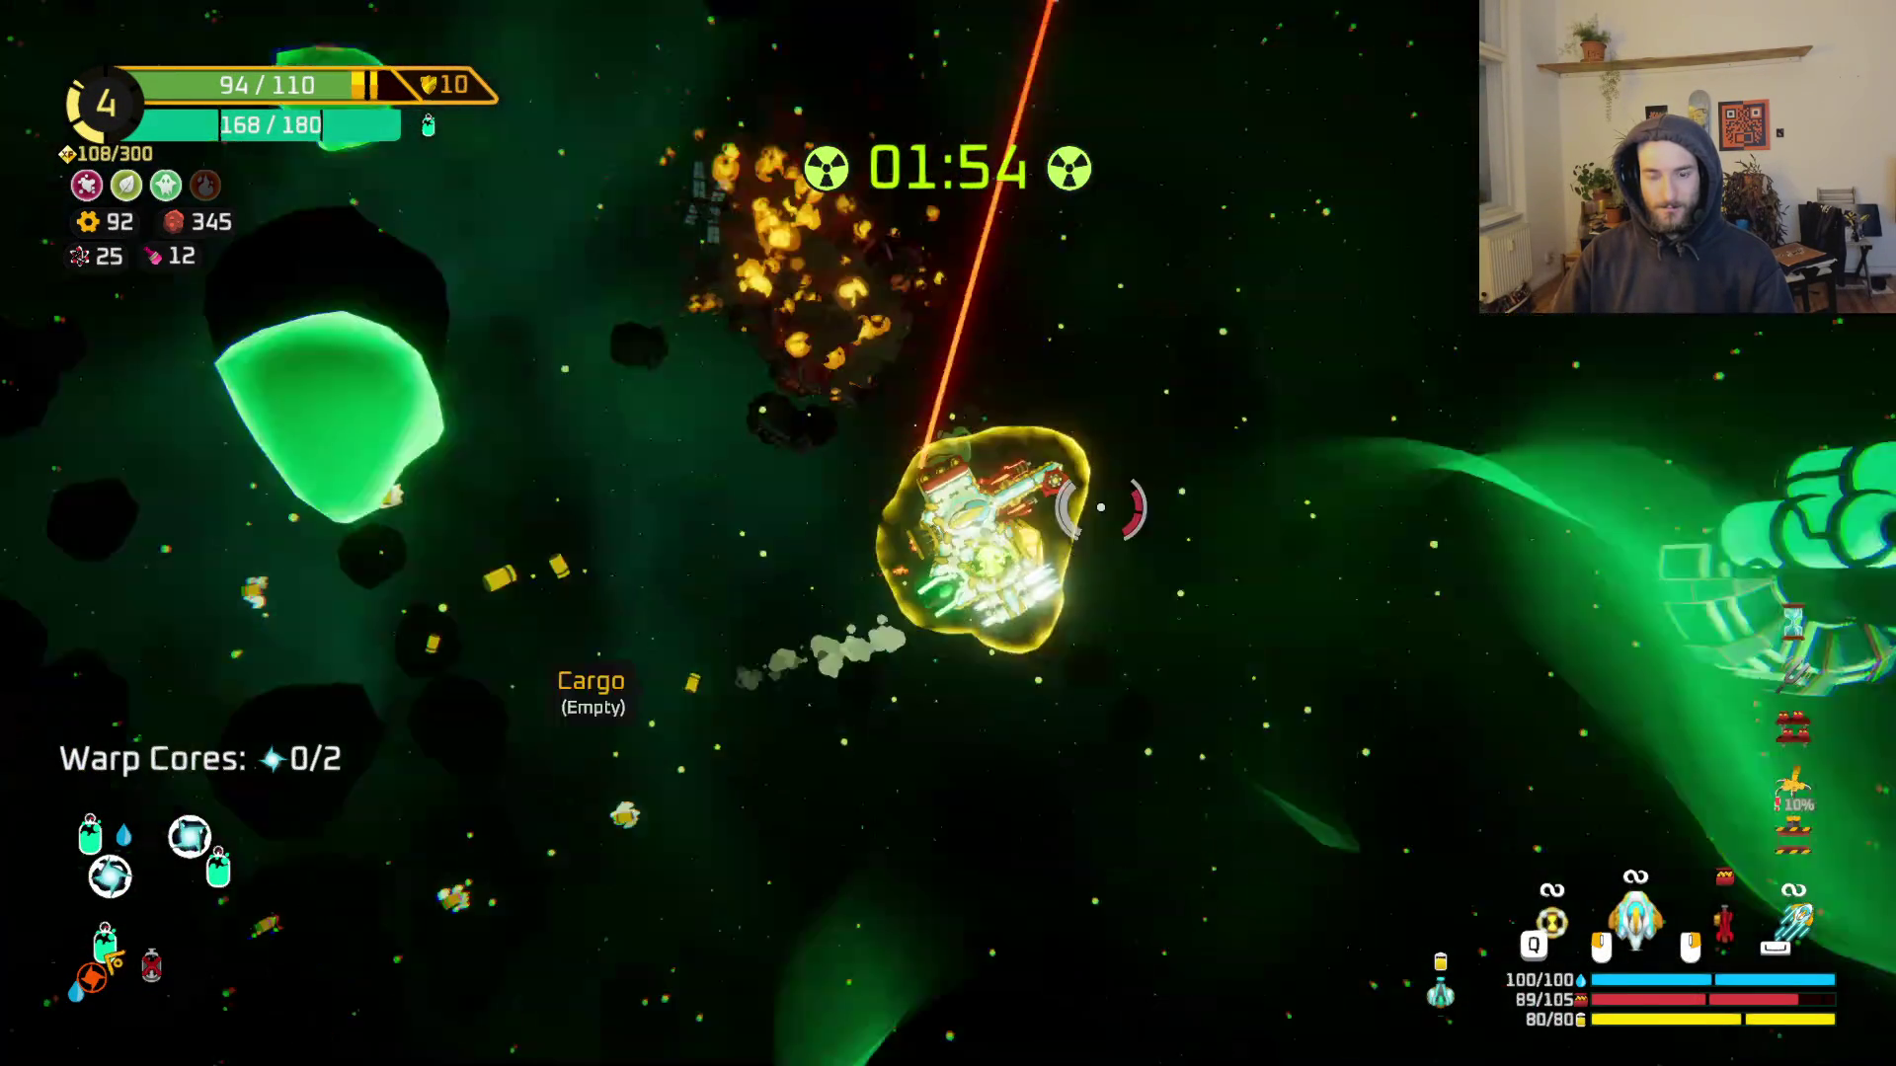
# Step: Claim the middle reward from the station twice
pyautogui.press('f')
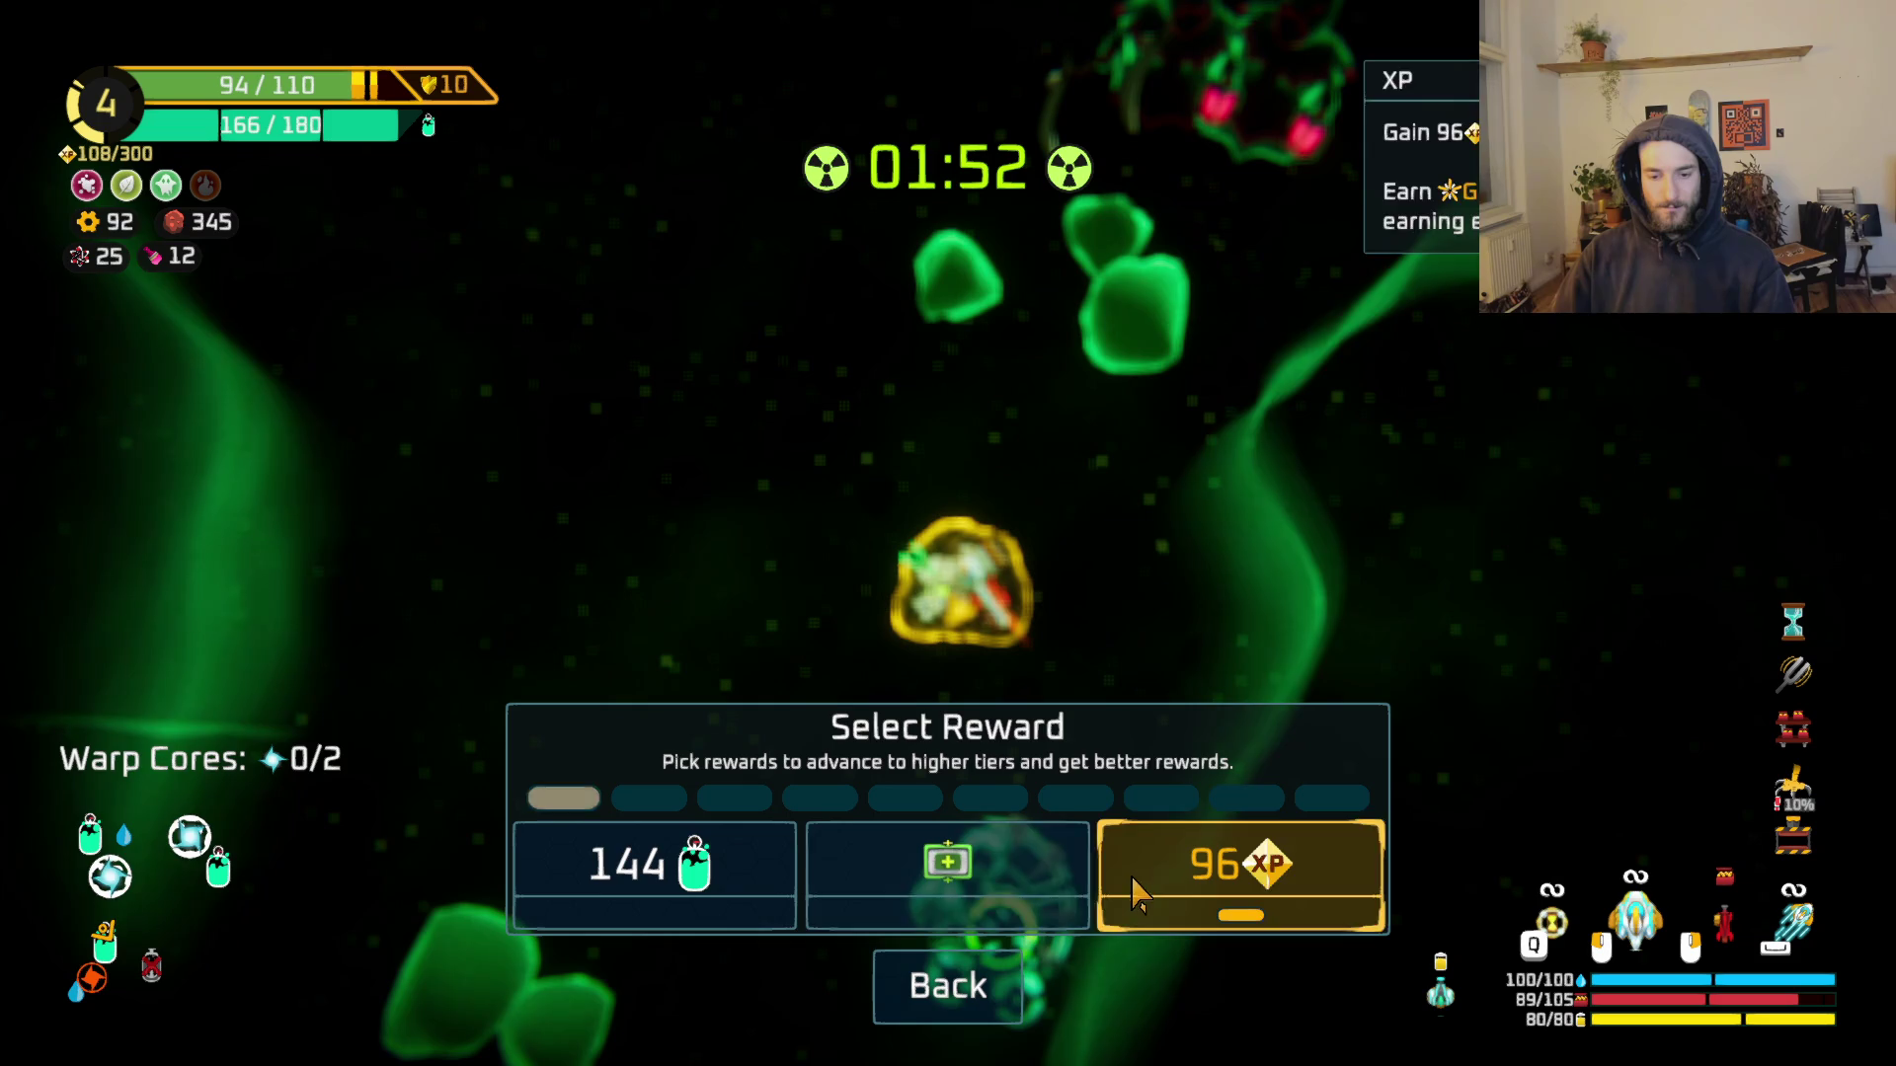
pyautogui.click(940, 885)
pyautogui.press('e')
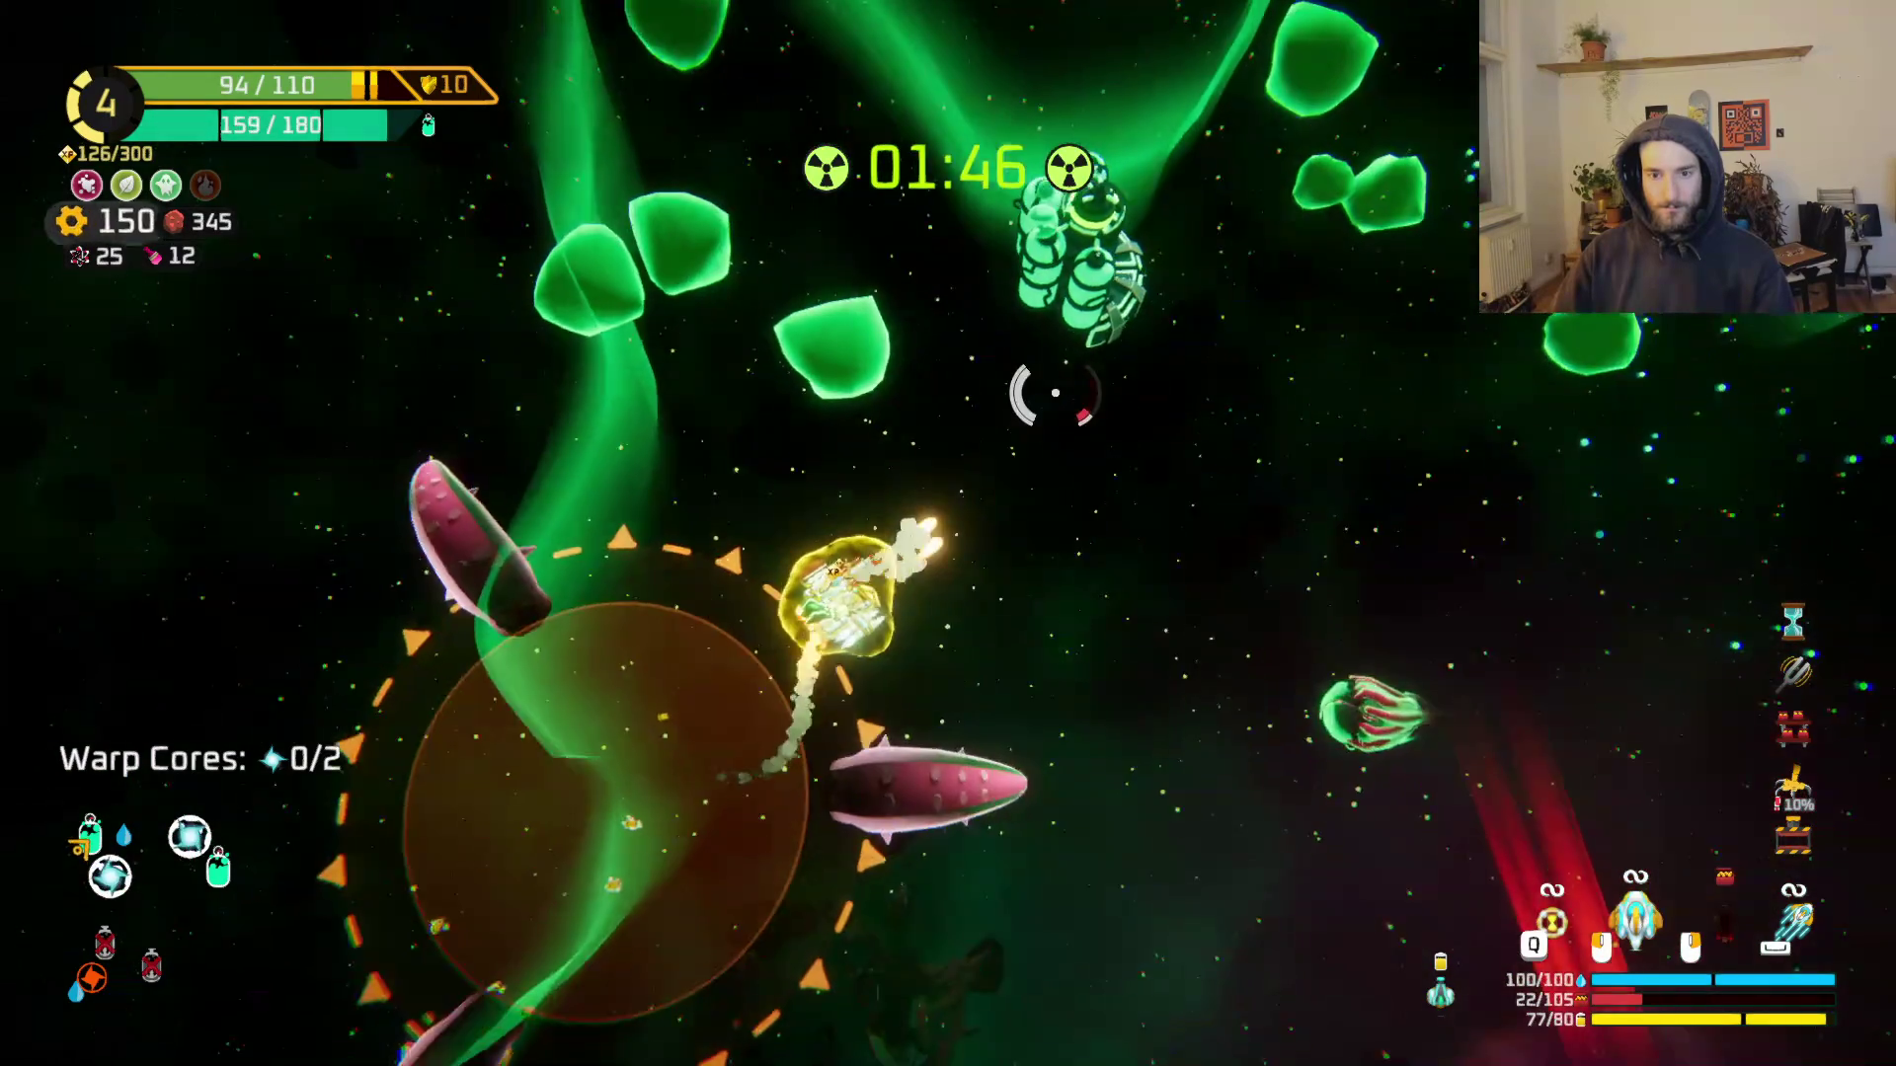
pyautogui.press('e')
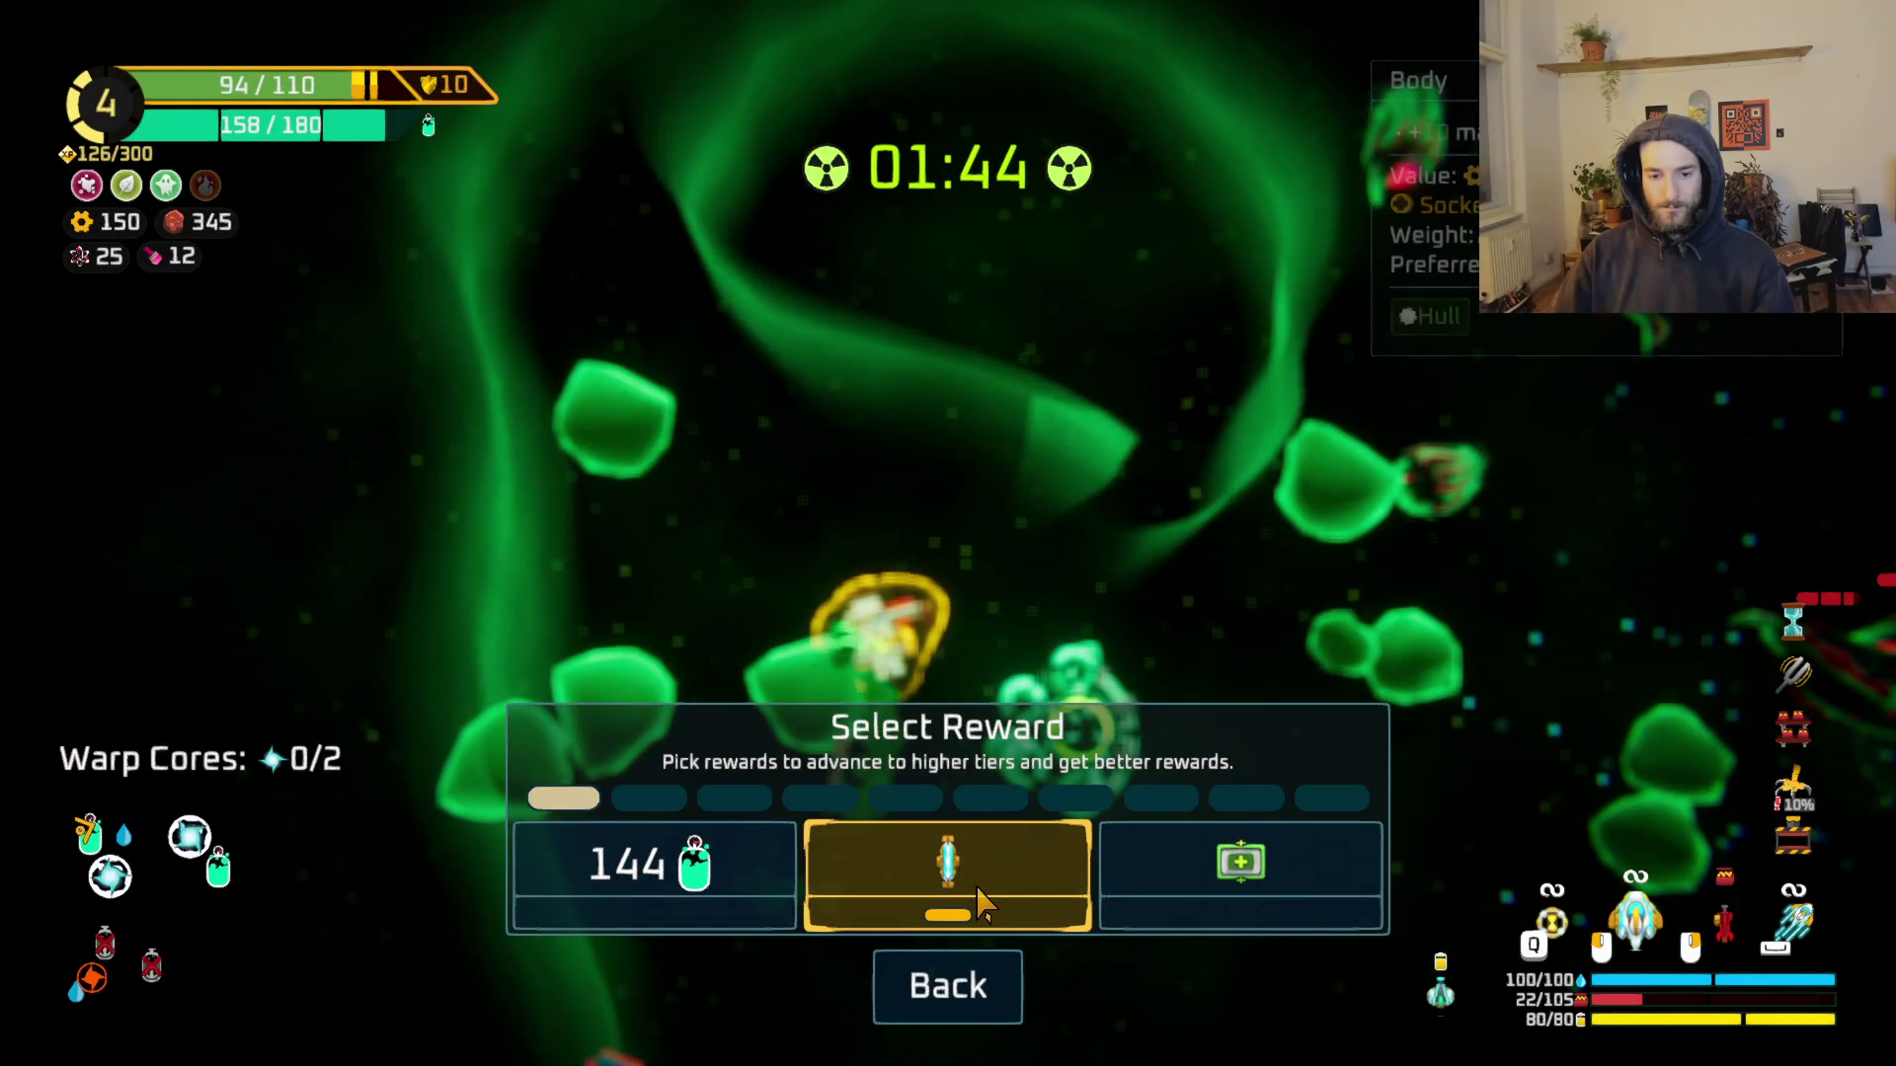
pyautogui.click(903, 894)
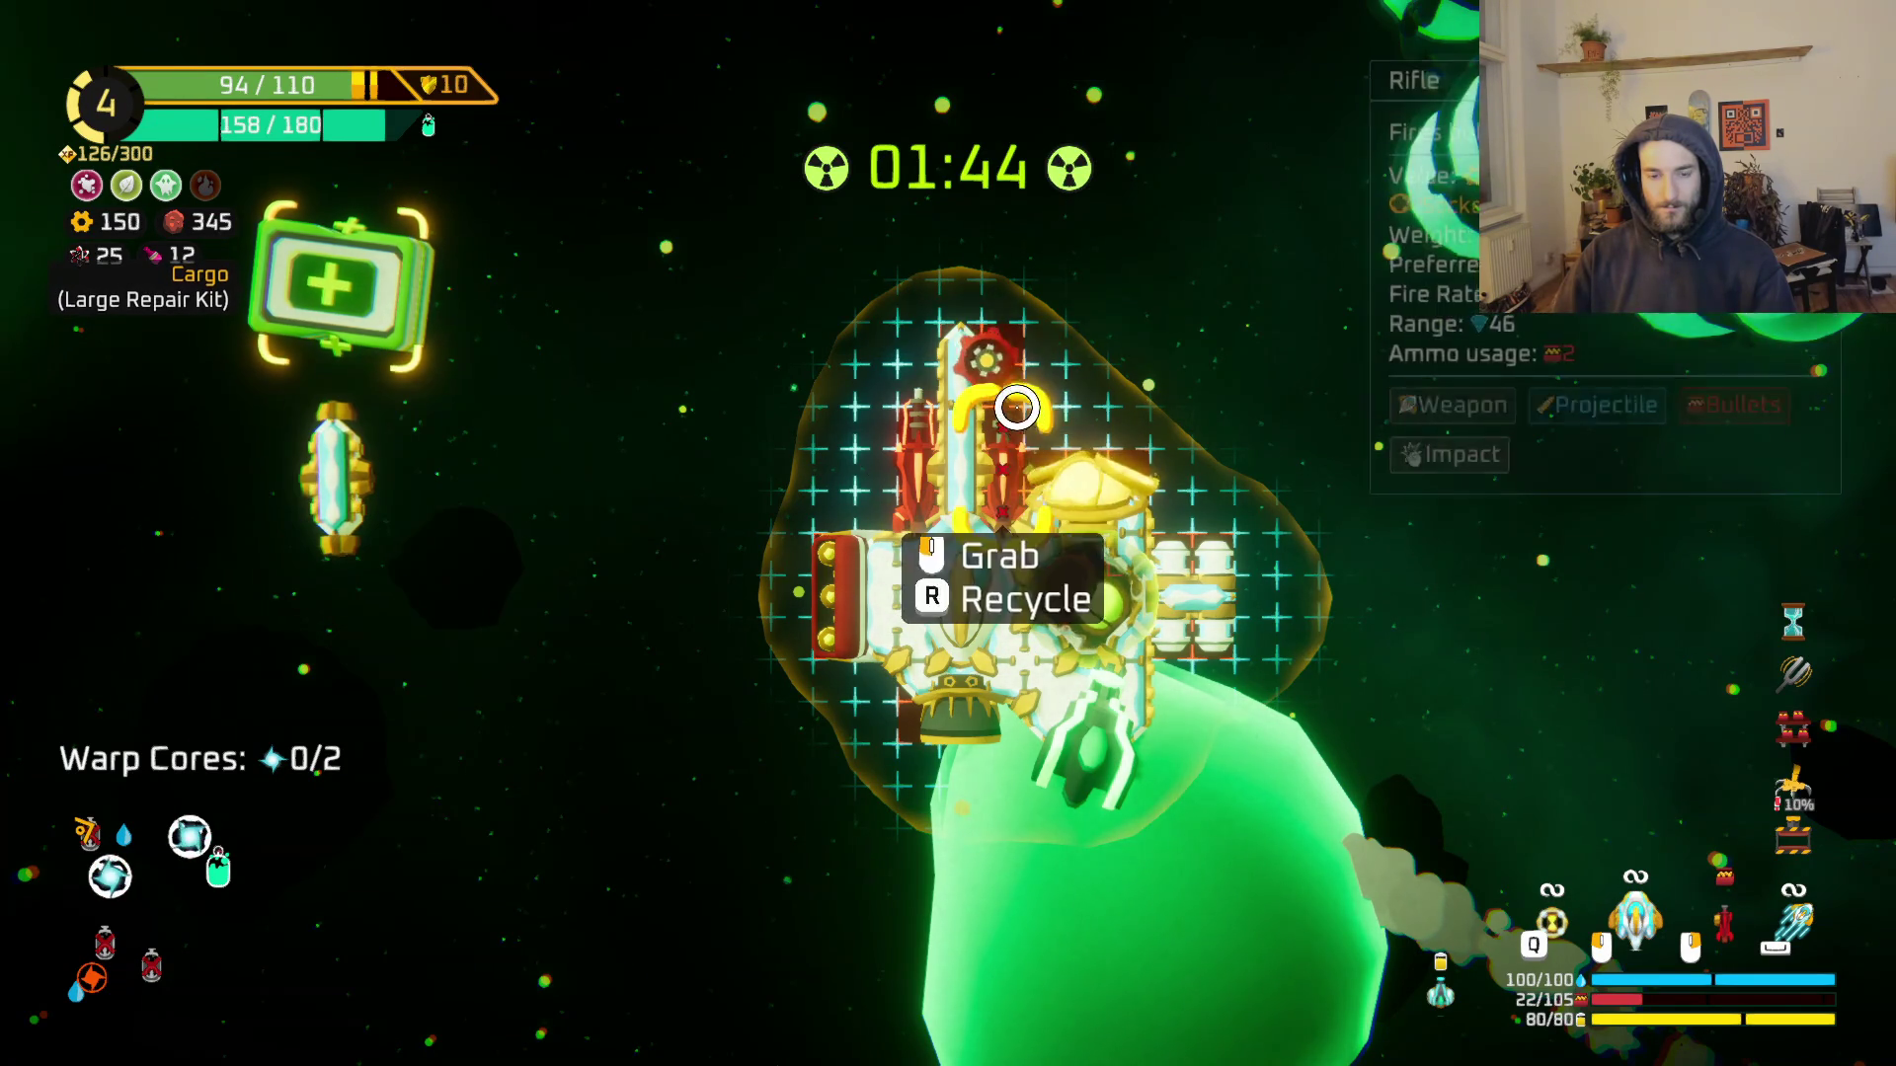
# Step: Replace the ship's top red part with the crystal, then attach the yellow dish and red gear
pyautogui.click(956, 360)
pyautogui.click(356, 632)
pyautogui.click(336, 474)
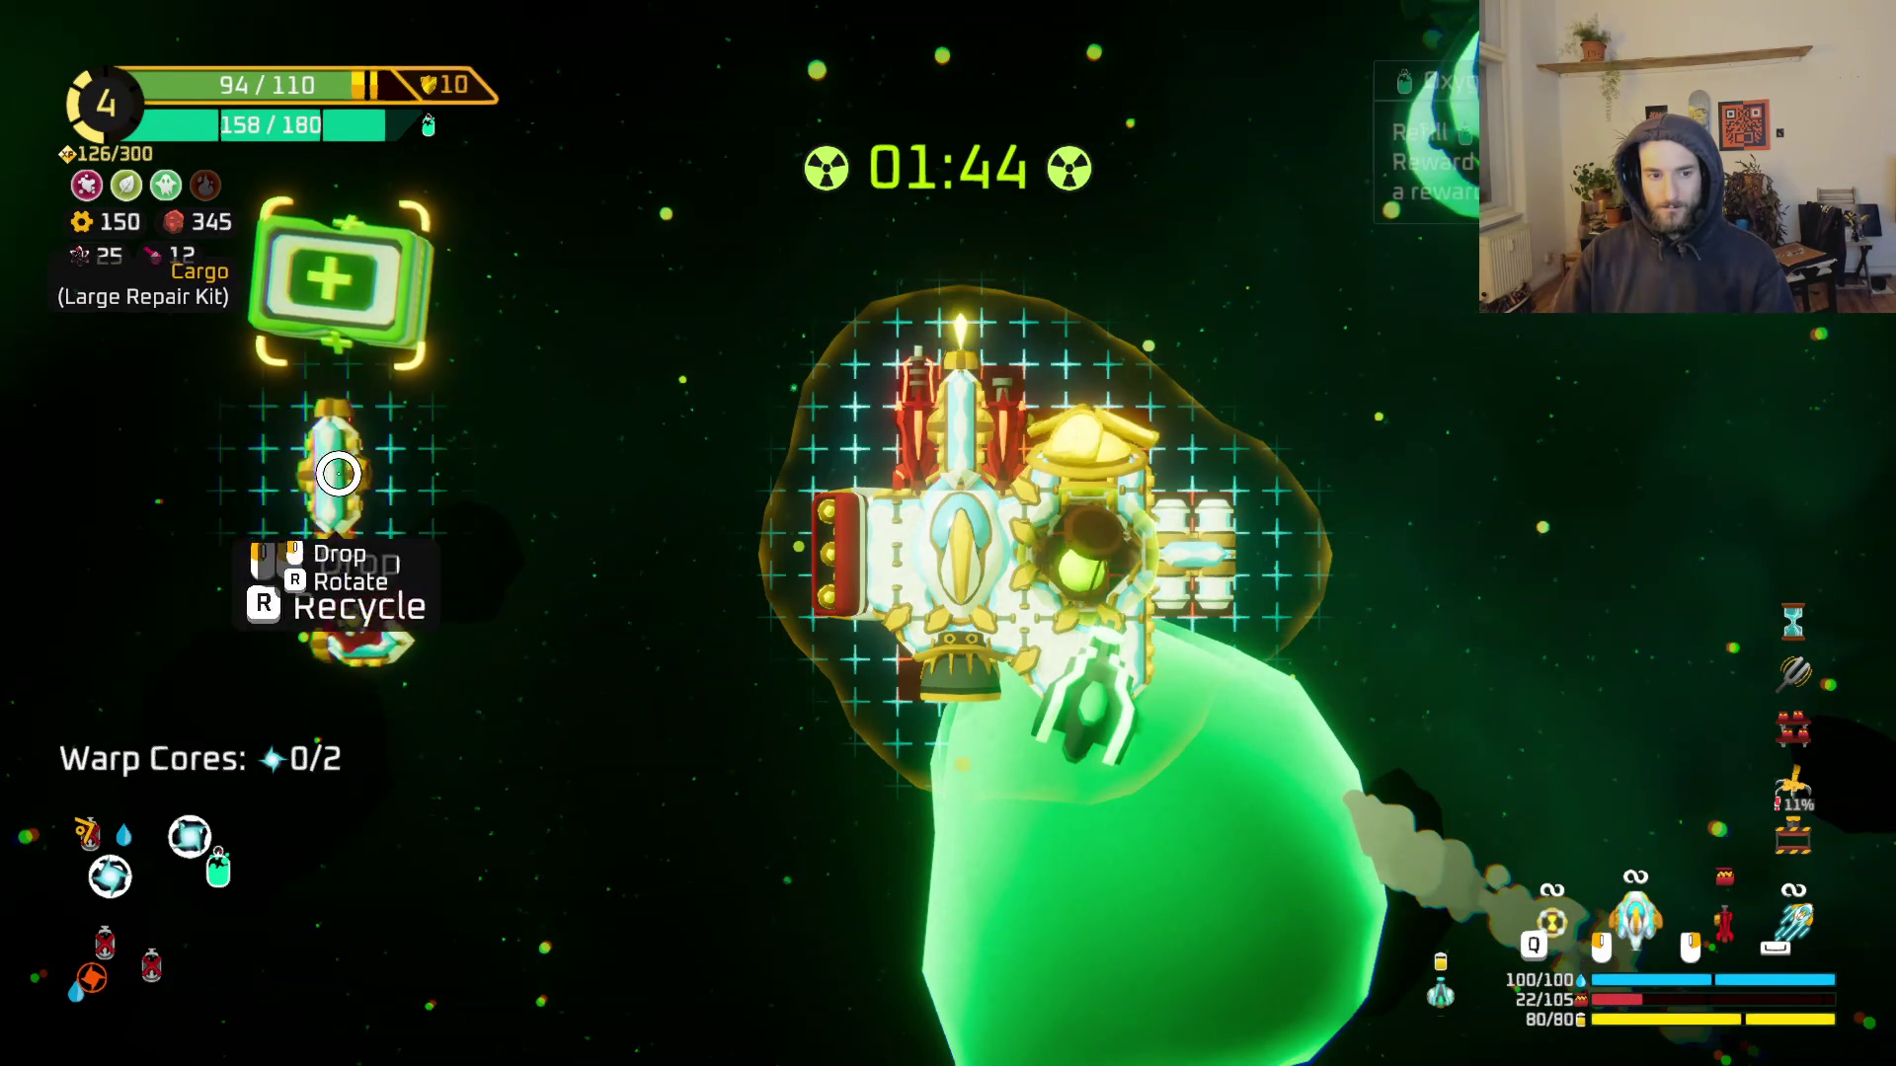
pyautogui.click(1017, 357)
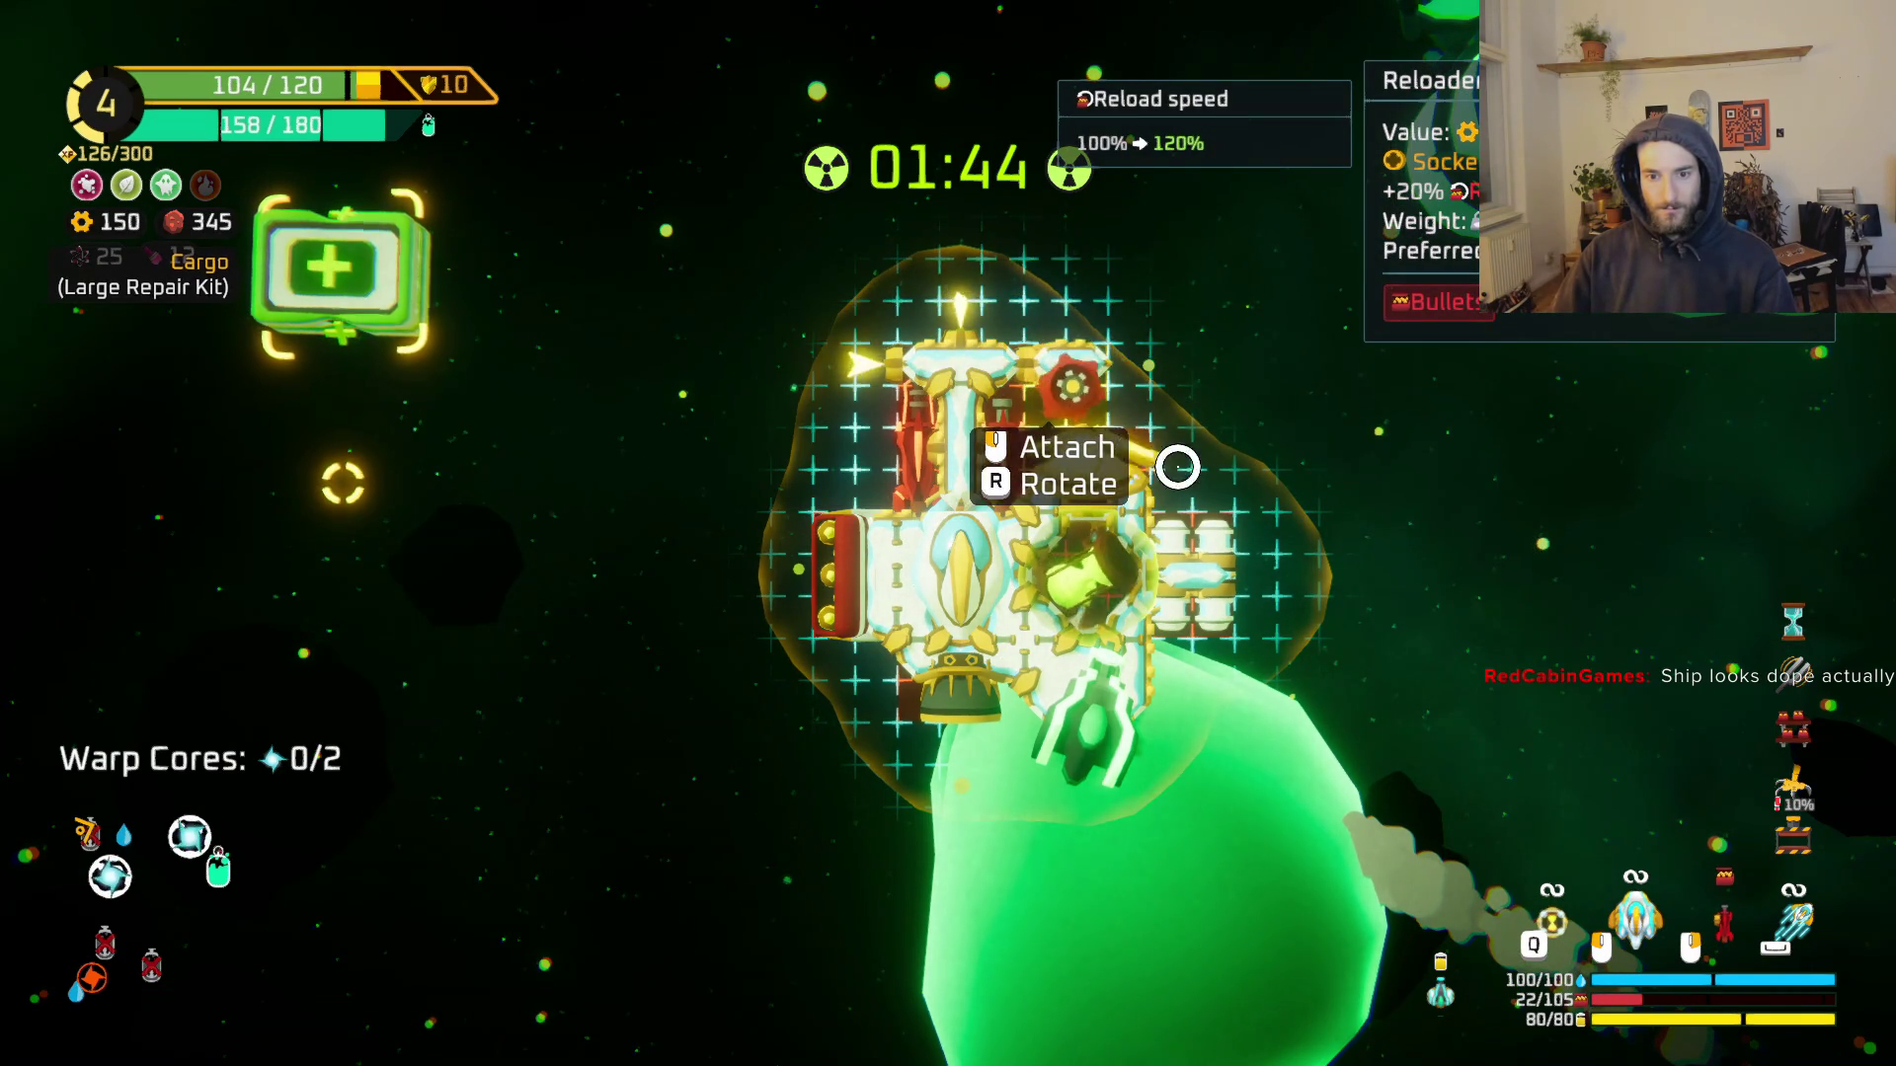
pyautogui.rightClick(1223, 656)
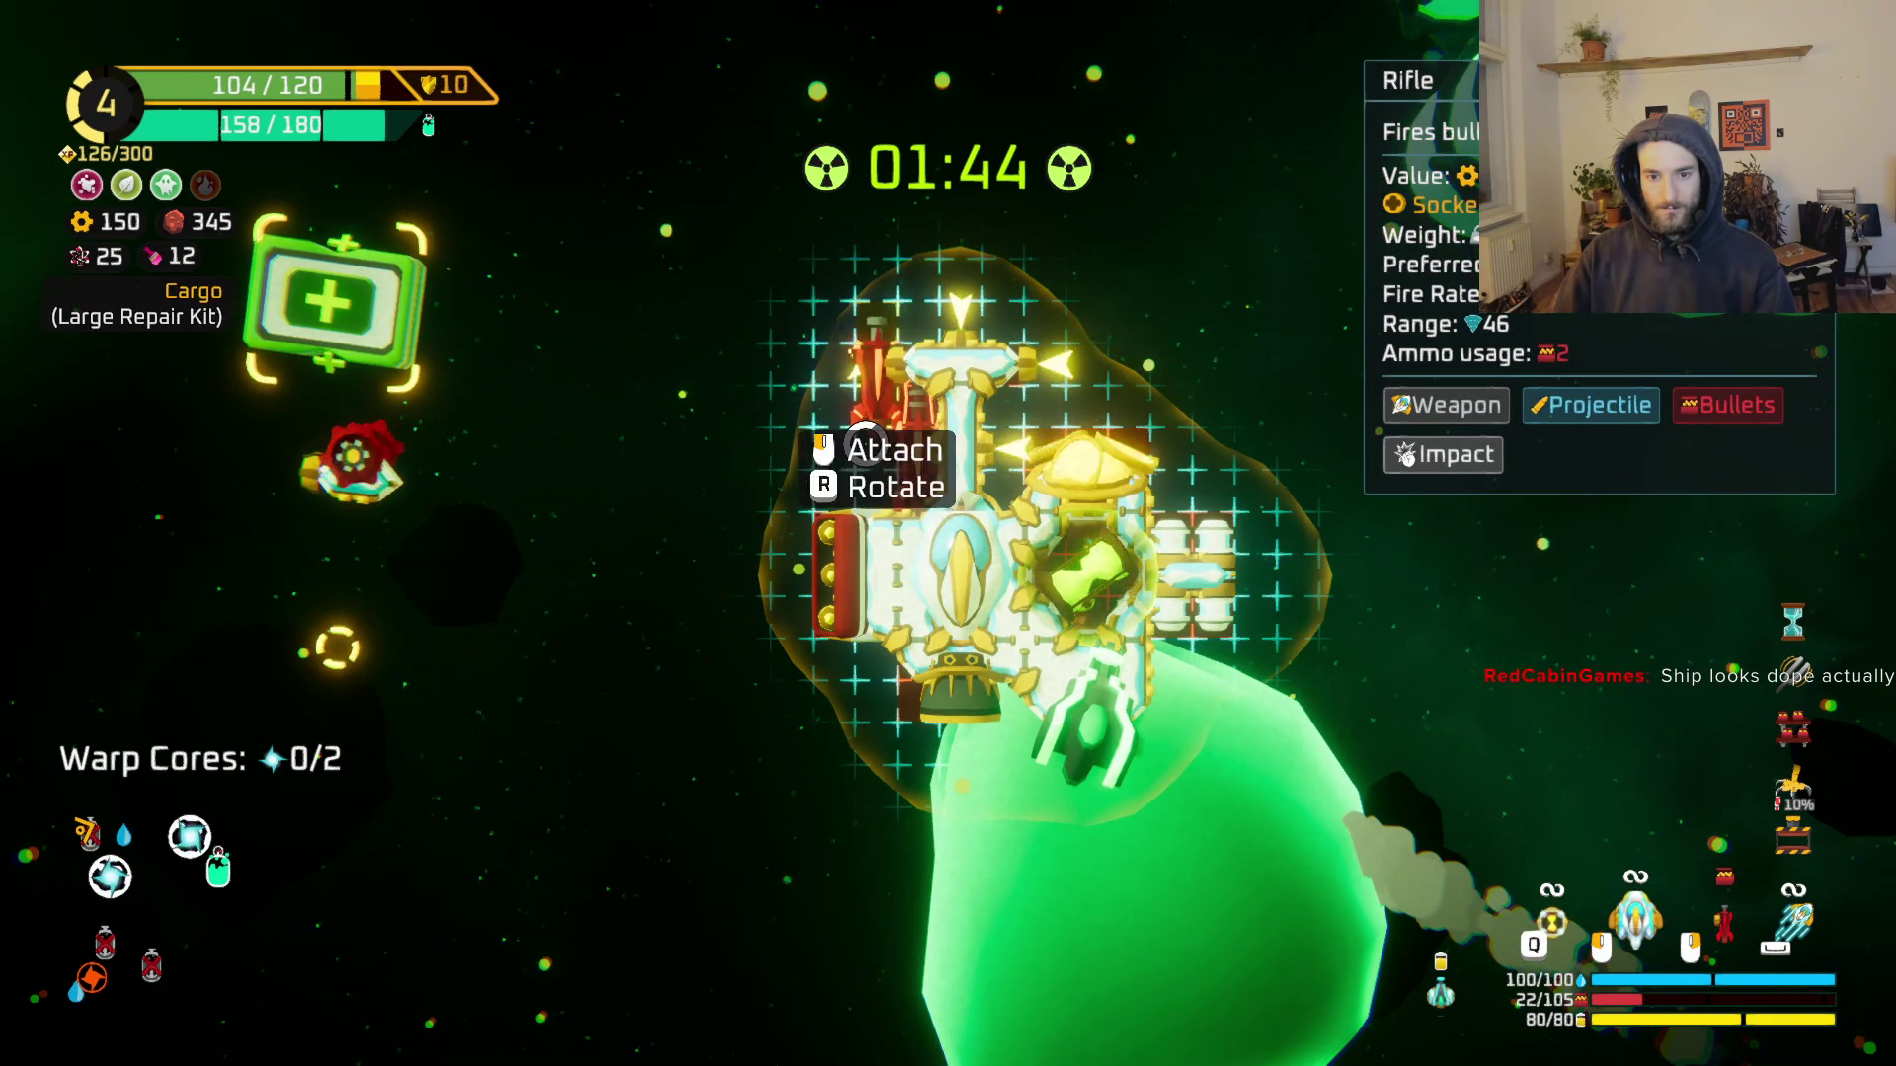
pyautogui.click(1042, 482)
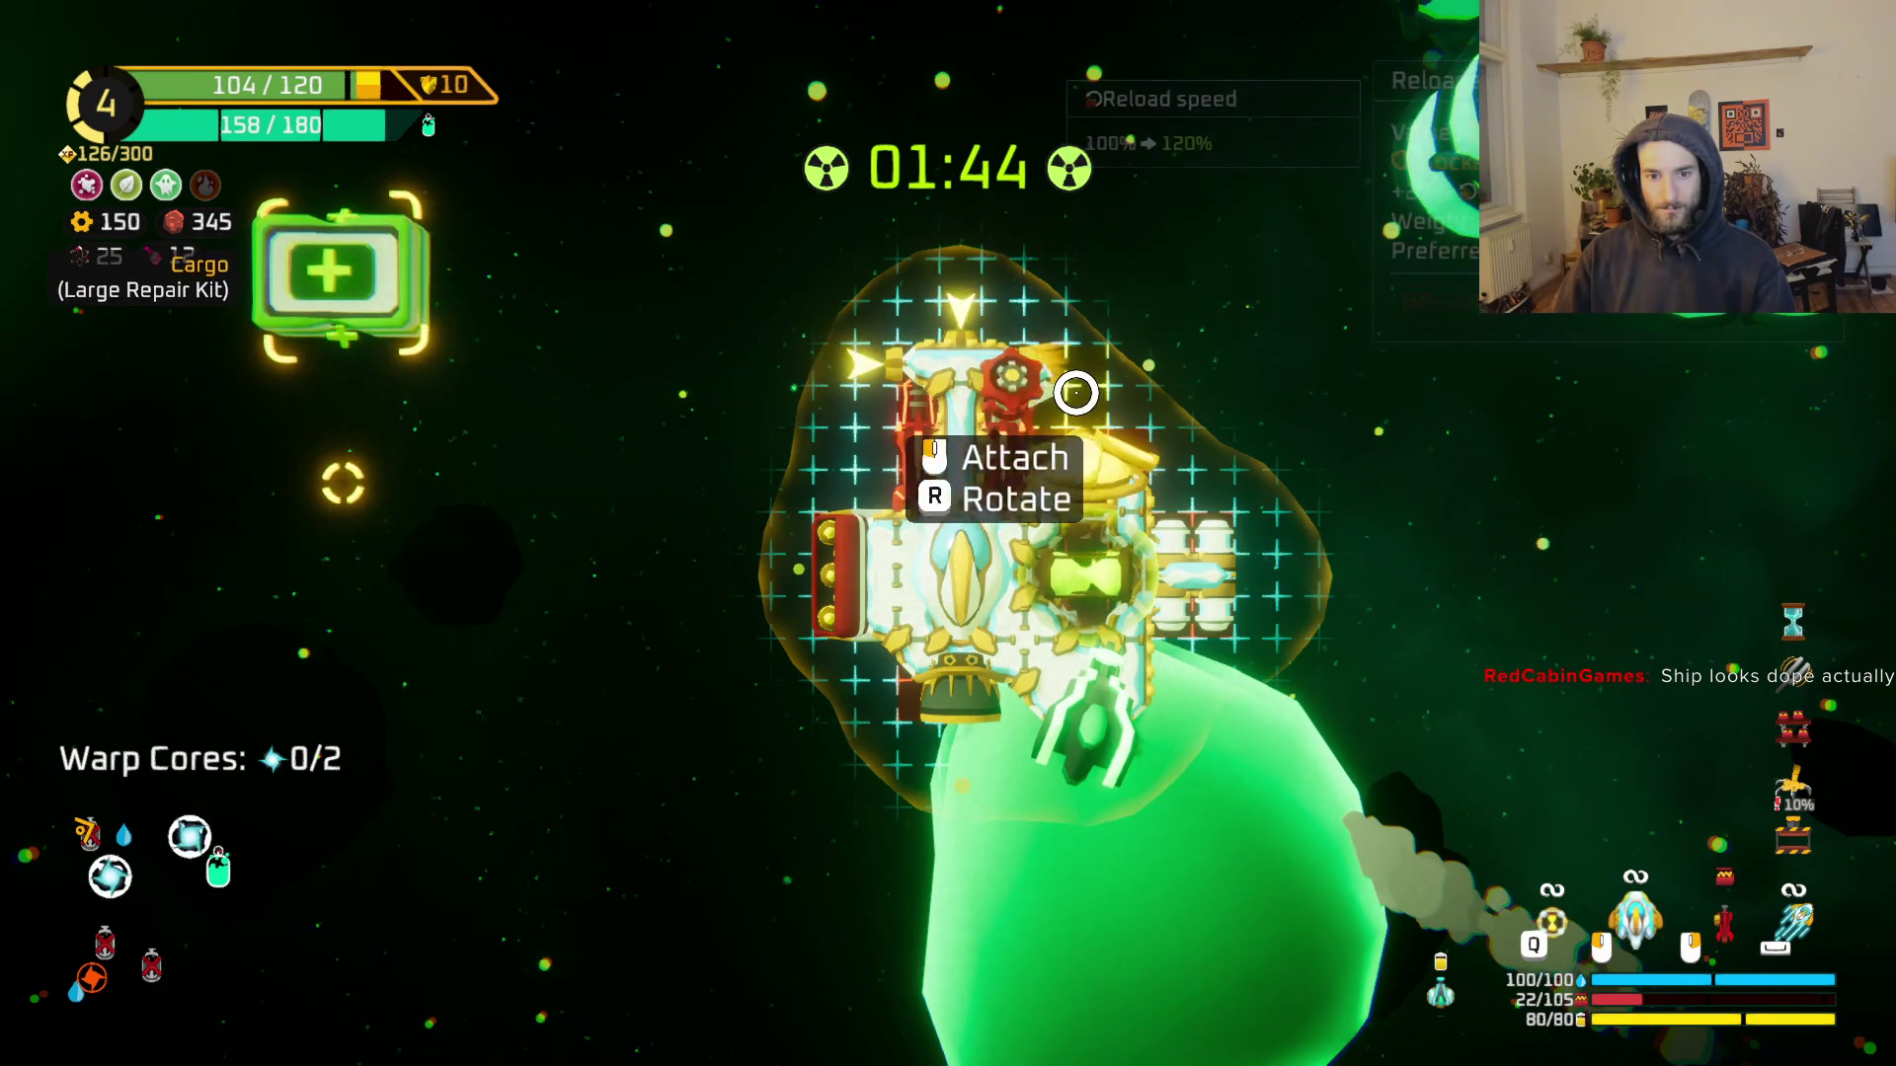
pyautogui.click(969, 352)
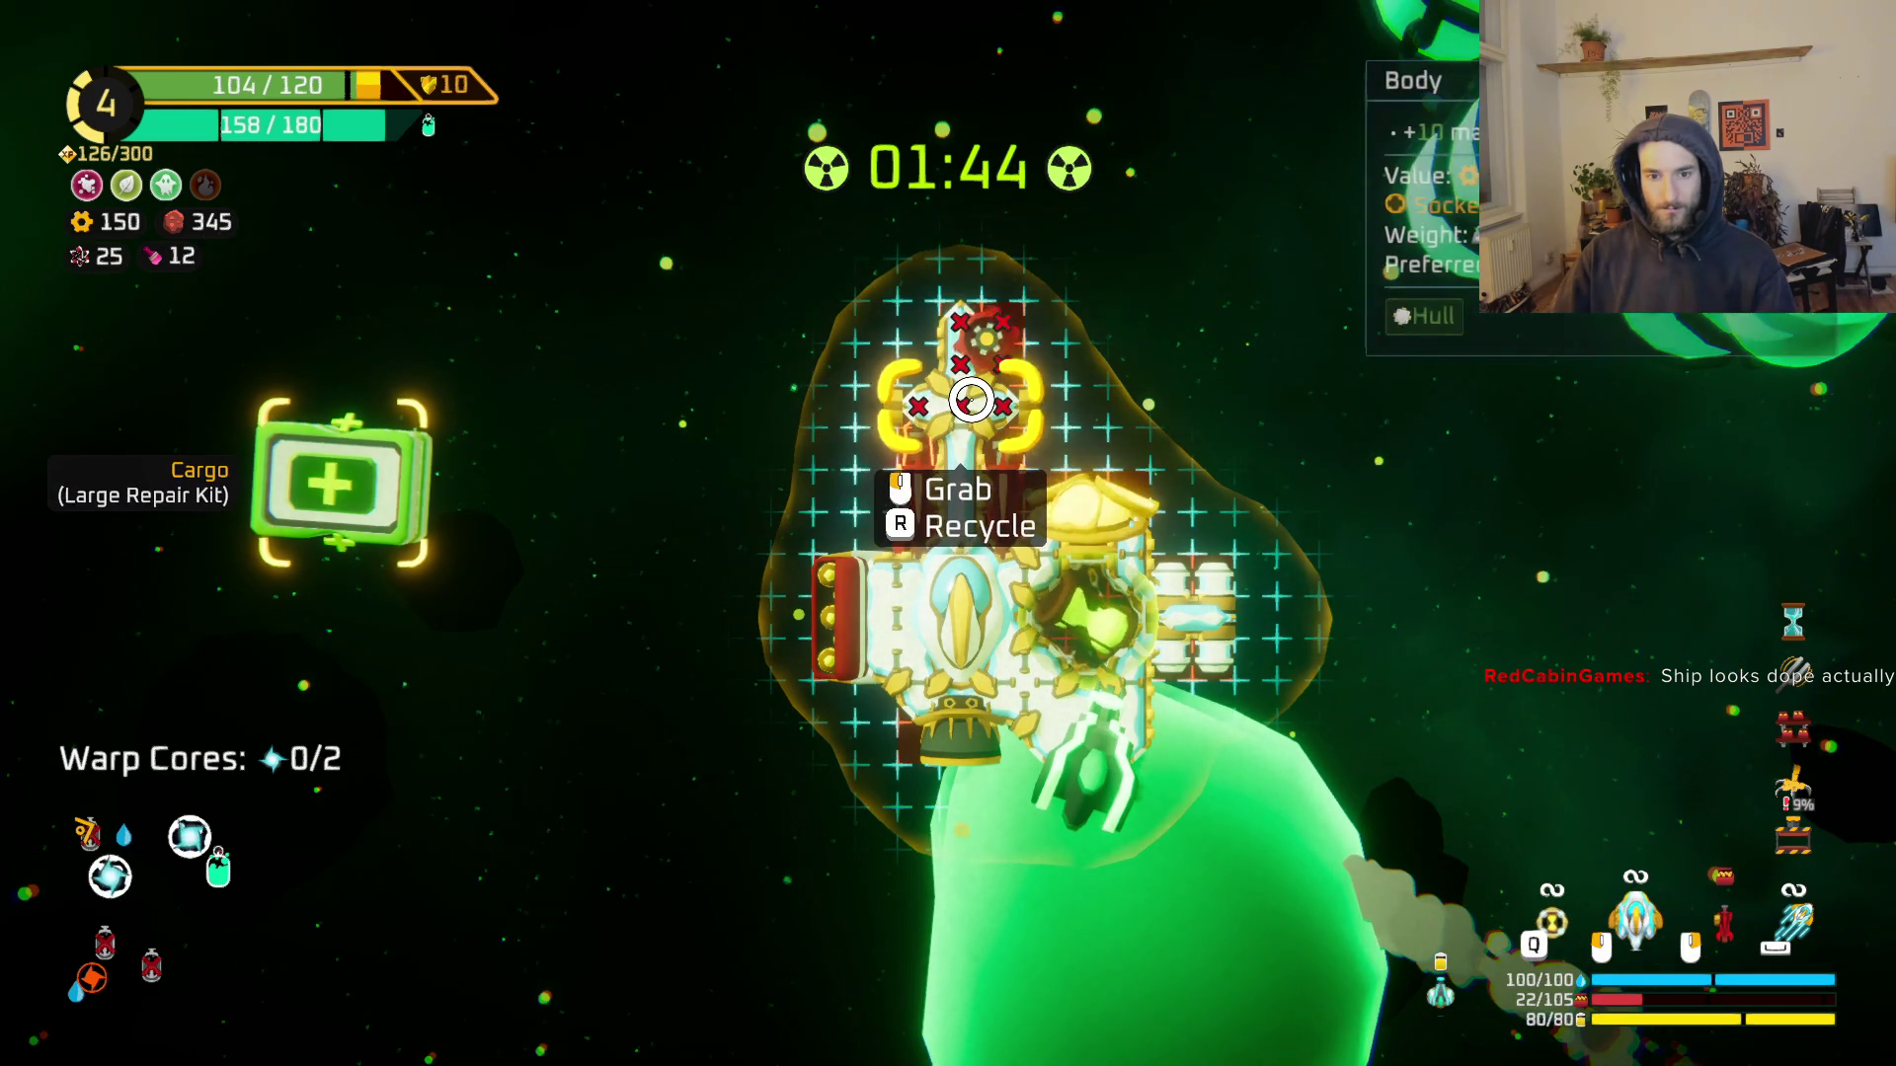
# Step: Reposition the Block and Body parts, put the yellow dish on top, and resume combat
pyautogui.click(1084, 499)
pyautogui.click(938, 395)
pyautogui.click(1056, 470)
pyautogui.click(1056, 470)
pyautogui.click(347, 758)
pyautogui.click(1071, 434)
pyautogui.click(365, 624)
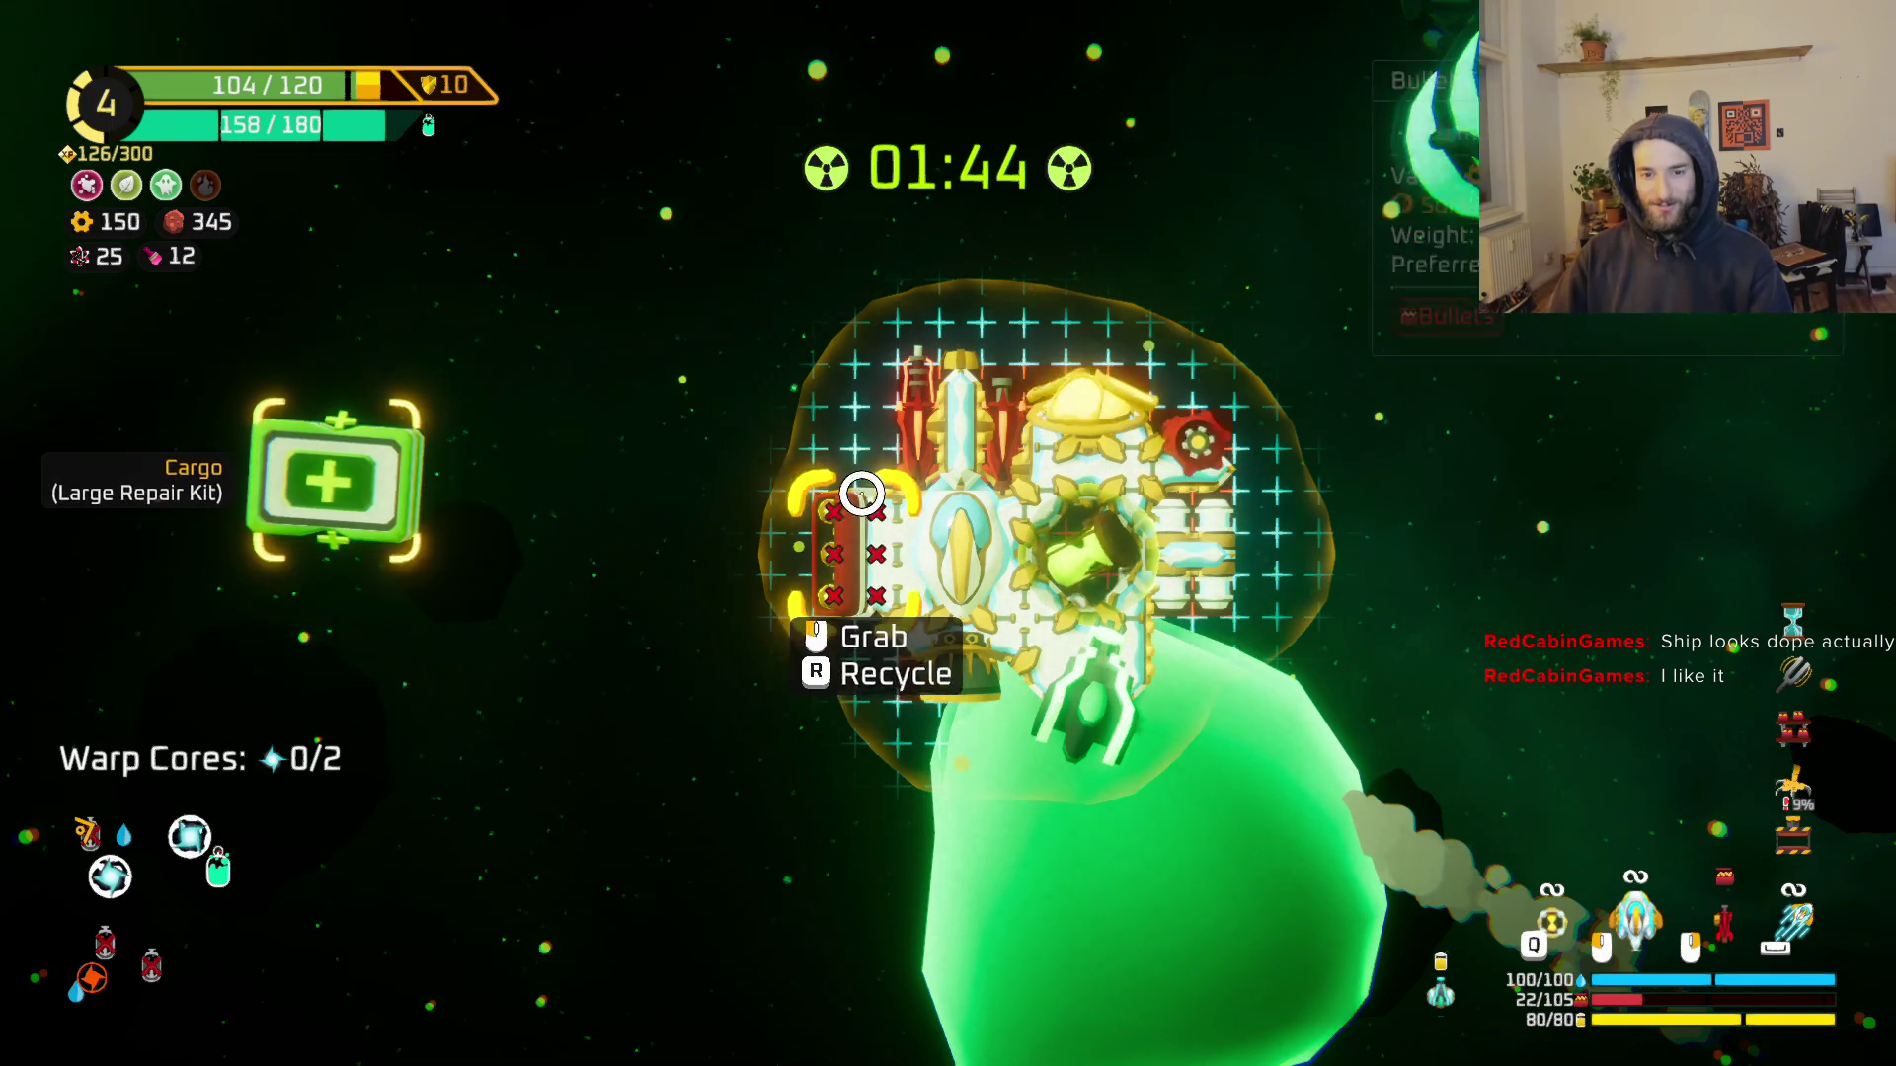
pyautogui.press('Tab')
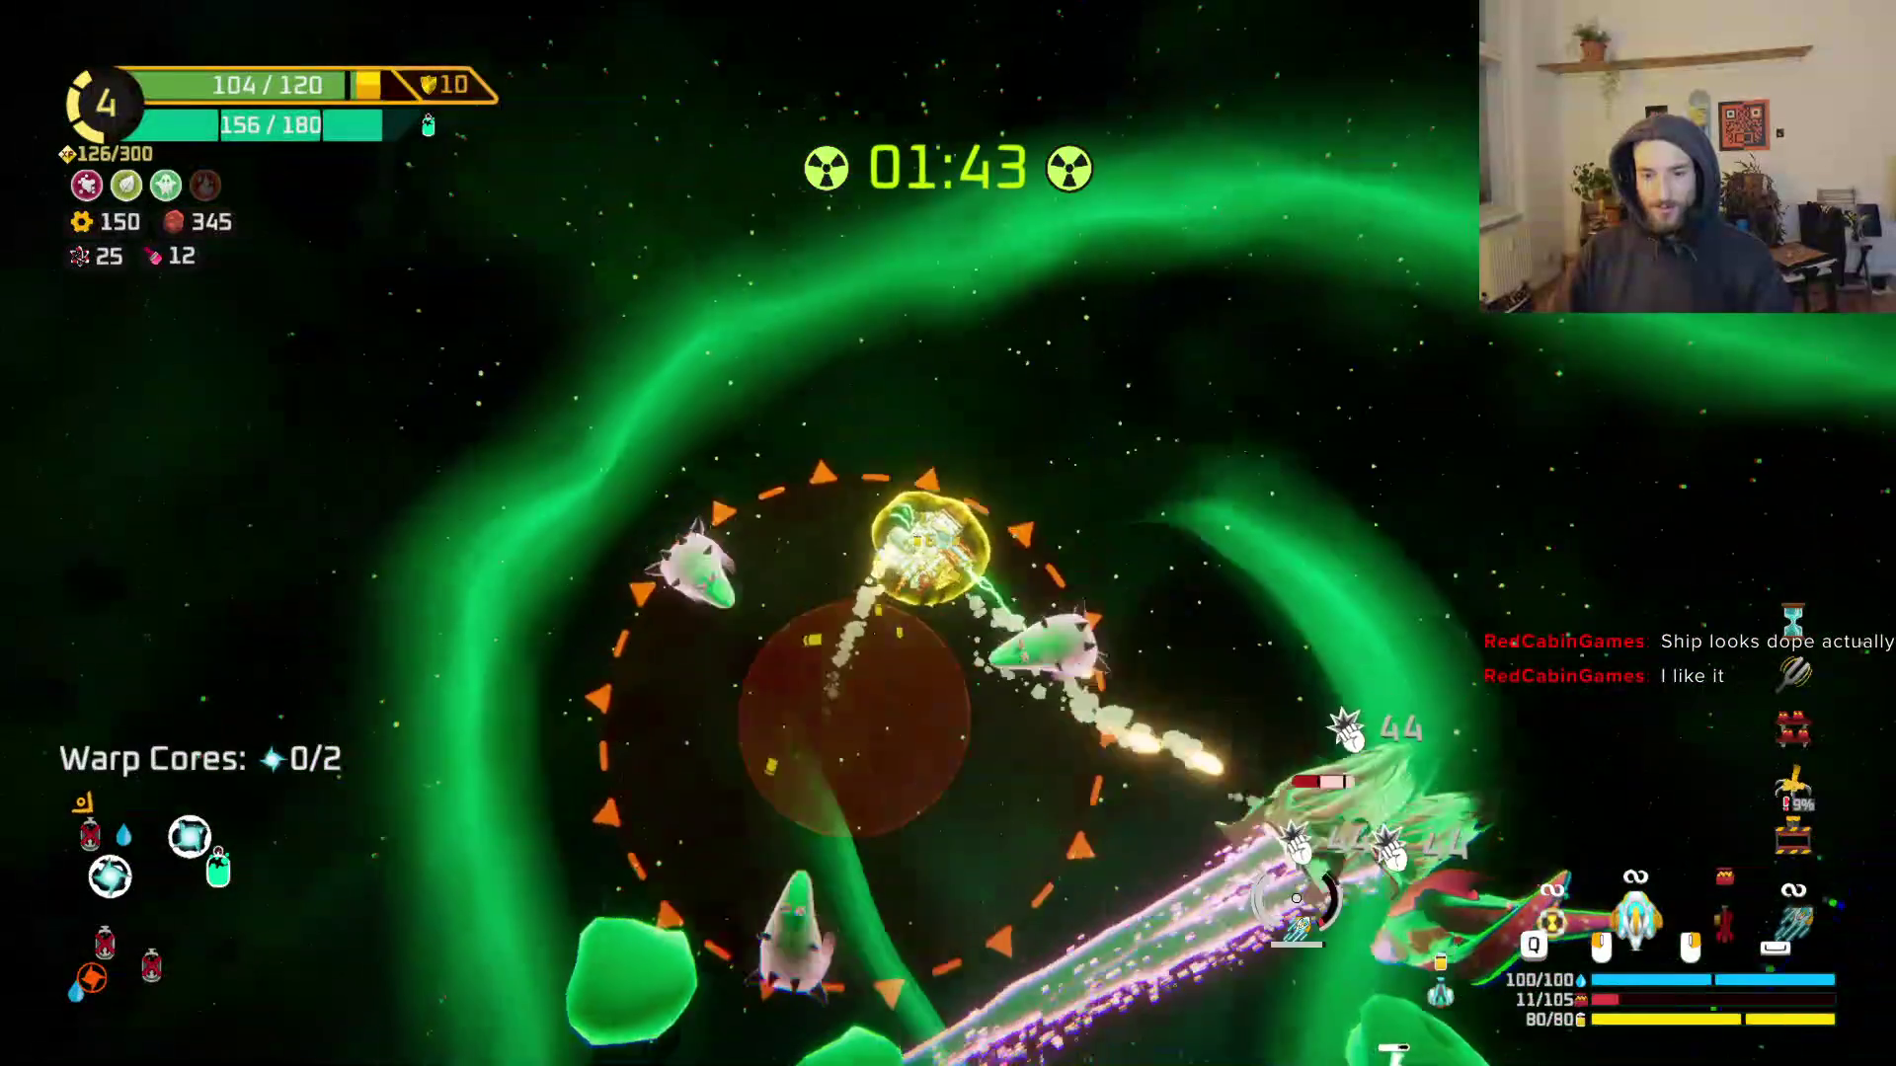
# Step: Keep the laser aimed on nearby enemies and the large green monster
pyautogui.moveTo(1296, 899)
pyautogui.mouseDown()
pyautogui.moveTo(1120, 888)
pyautogui.moveTo(994, 922)
pyautogui.moveTo(1016, 825)
pyautogui.moveTo(936, 812)
pyautogui.moveTo(922, 728)
pyautogui.moveTo(1206, 690)
pyautogui.moveTo(1113, 691)
pyautogui.mouseUp()
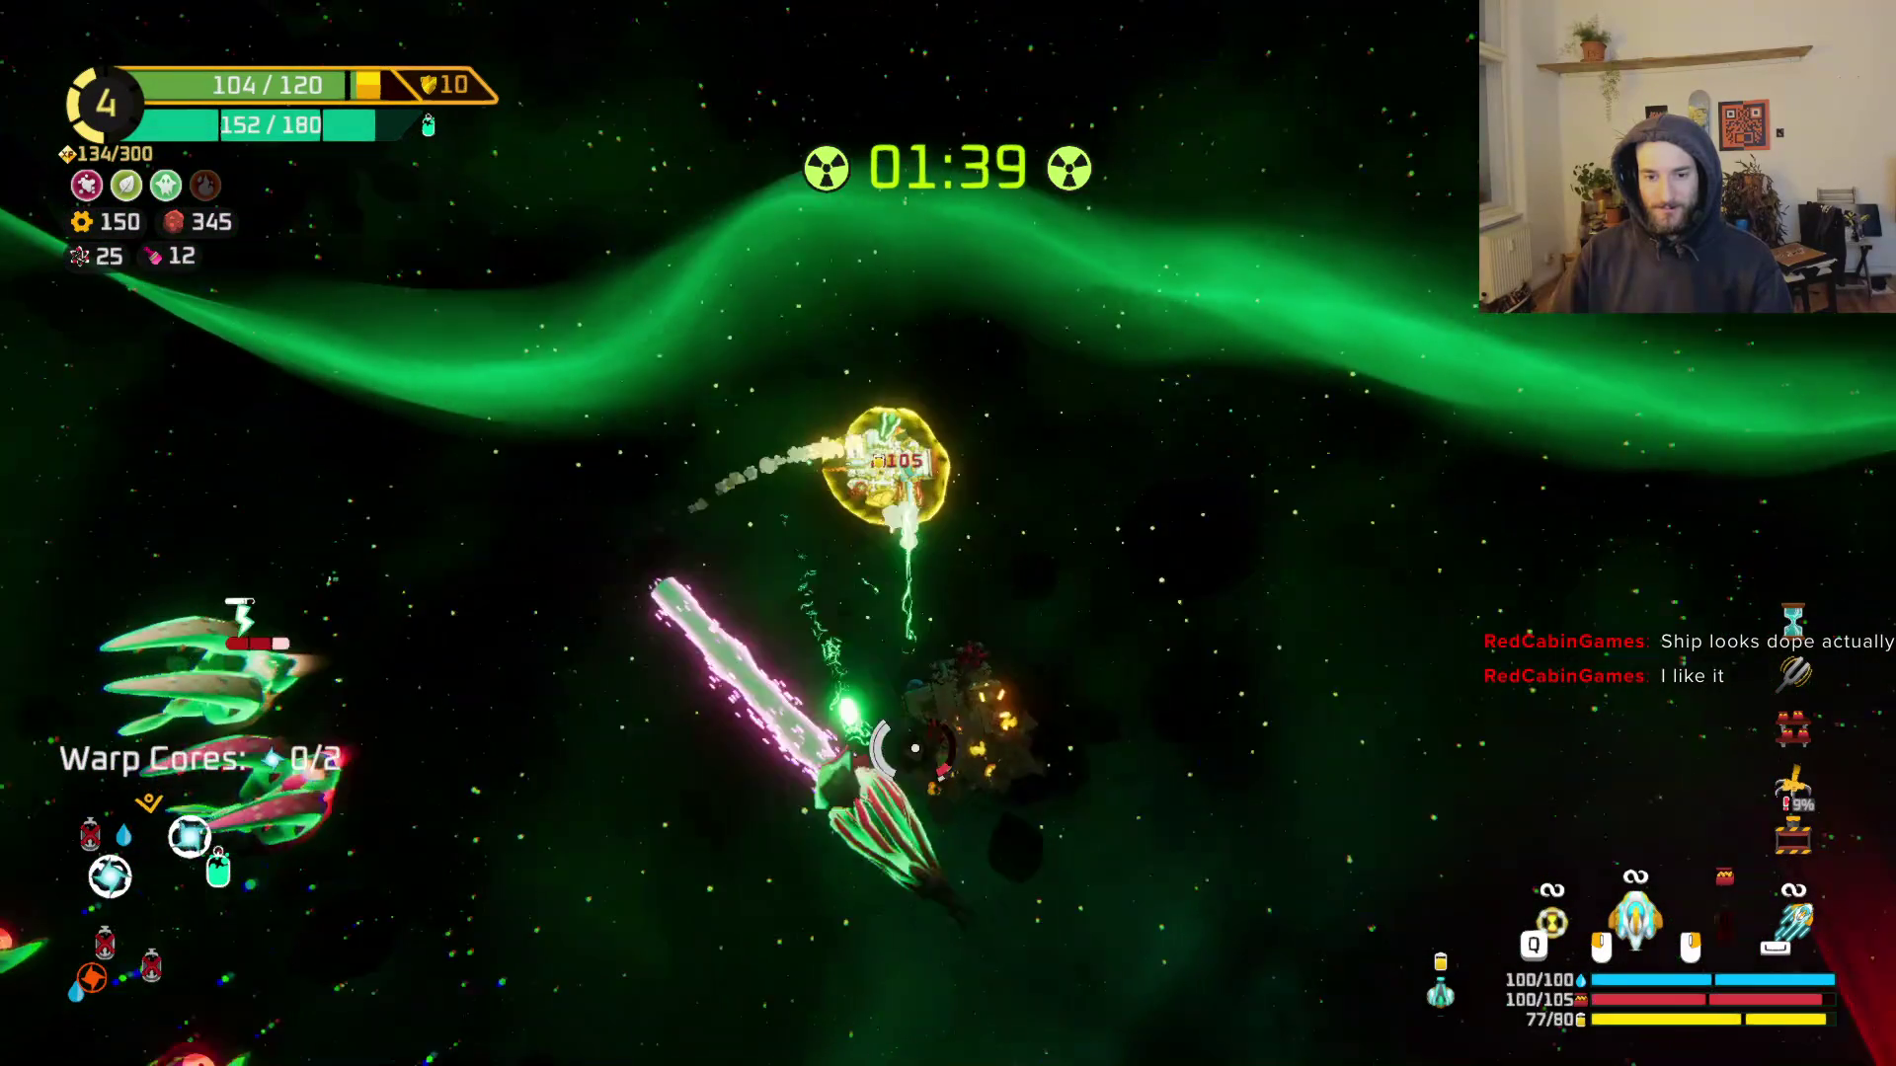
pyautogui.moveTo(916, 748)
pyautogui.mouseDown()
pyautogui.moveTo(868, 613)
pyautogui.moveTo(740, 592)
pyautogui.moveTo(666, 396)
pyautogui.moveTo(804, 339)
pyautogui.moveTo(868, 247)
pyautogui.moveTo(1005, 317)
pyautogui.mouseUp()
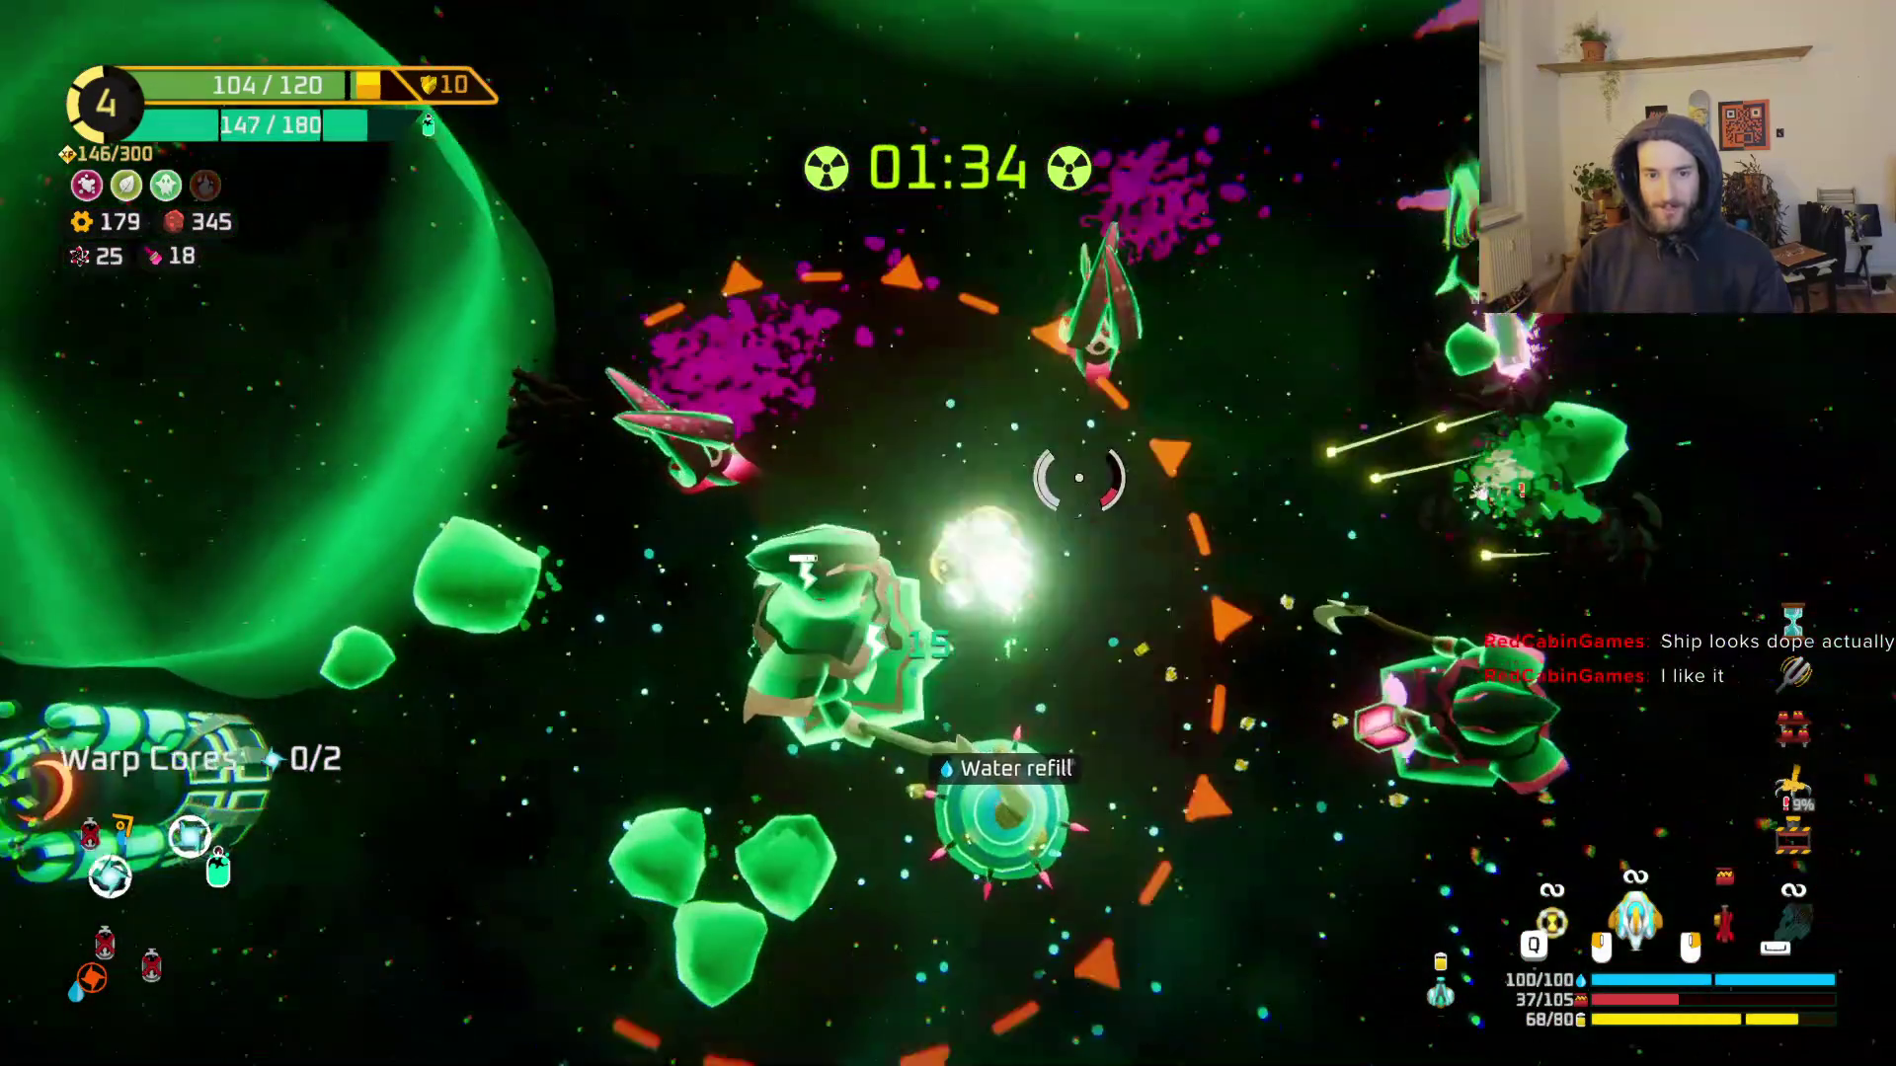
pyautogui.moveTo(1079, 478); pyautogui.dragTo(1085, 668)
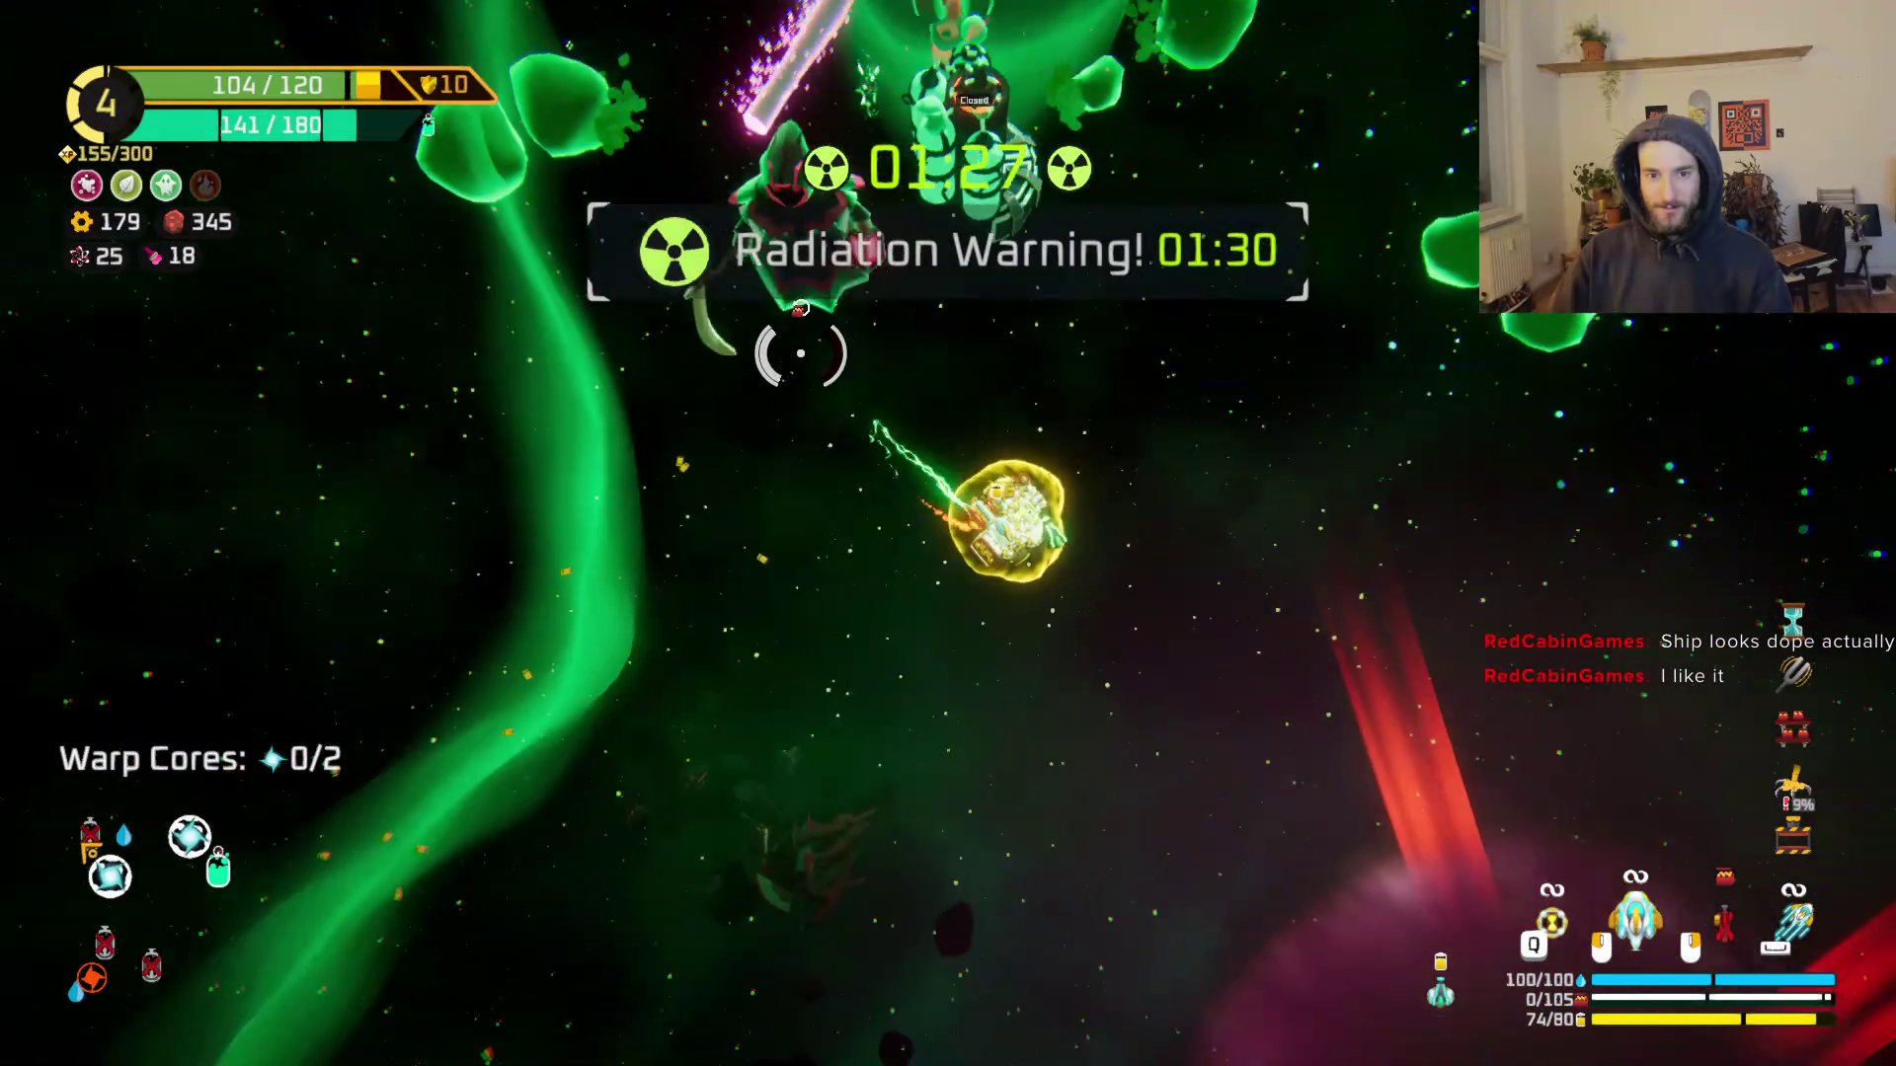
pyautogui.moveTo(799, 354); pyautogui.dragTo(760, 484)
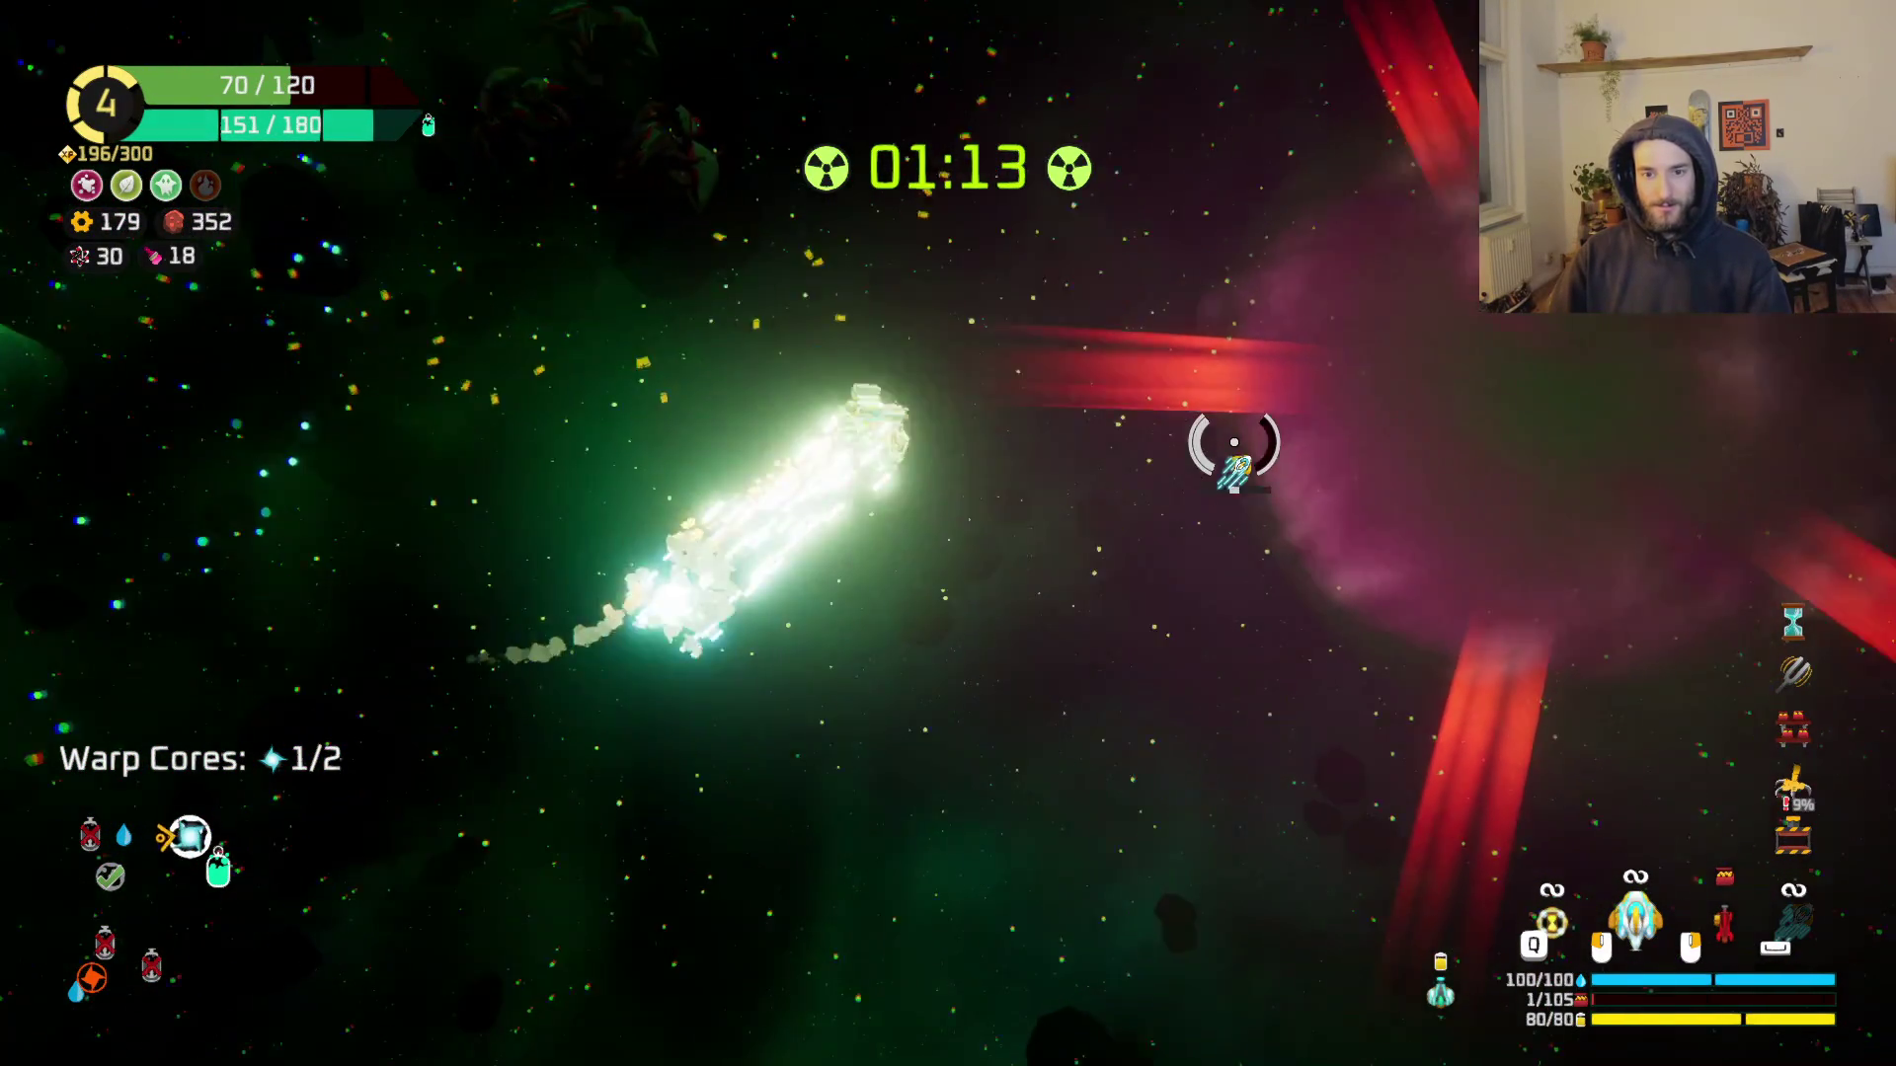
# Step: Dash to reposition, then fly toward the warp station and the green cluster enemy
pyautogui.press('space')
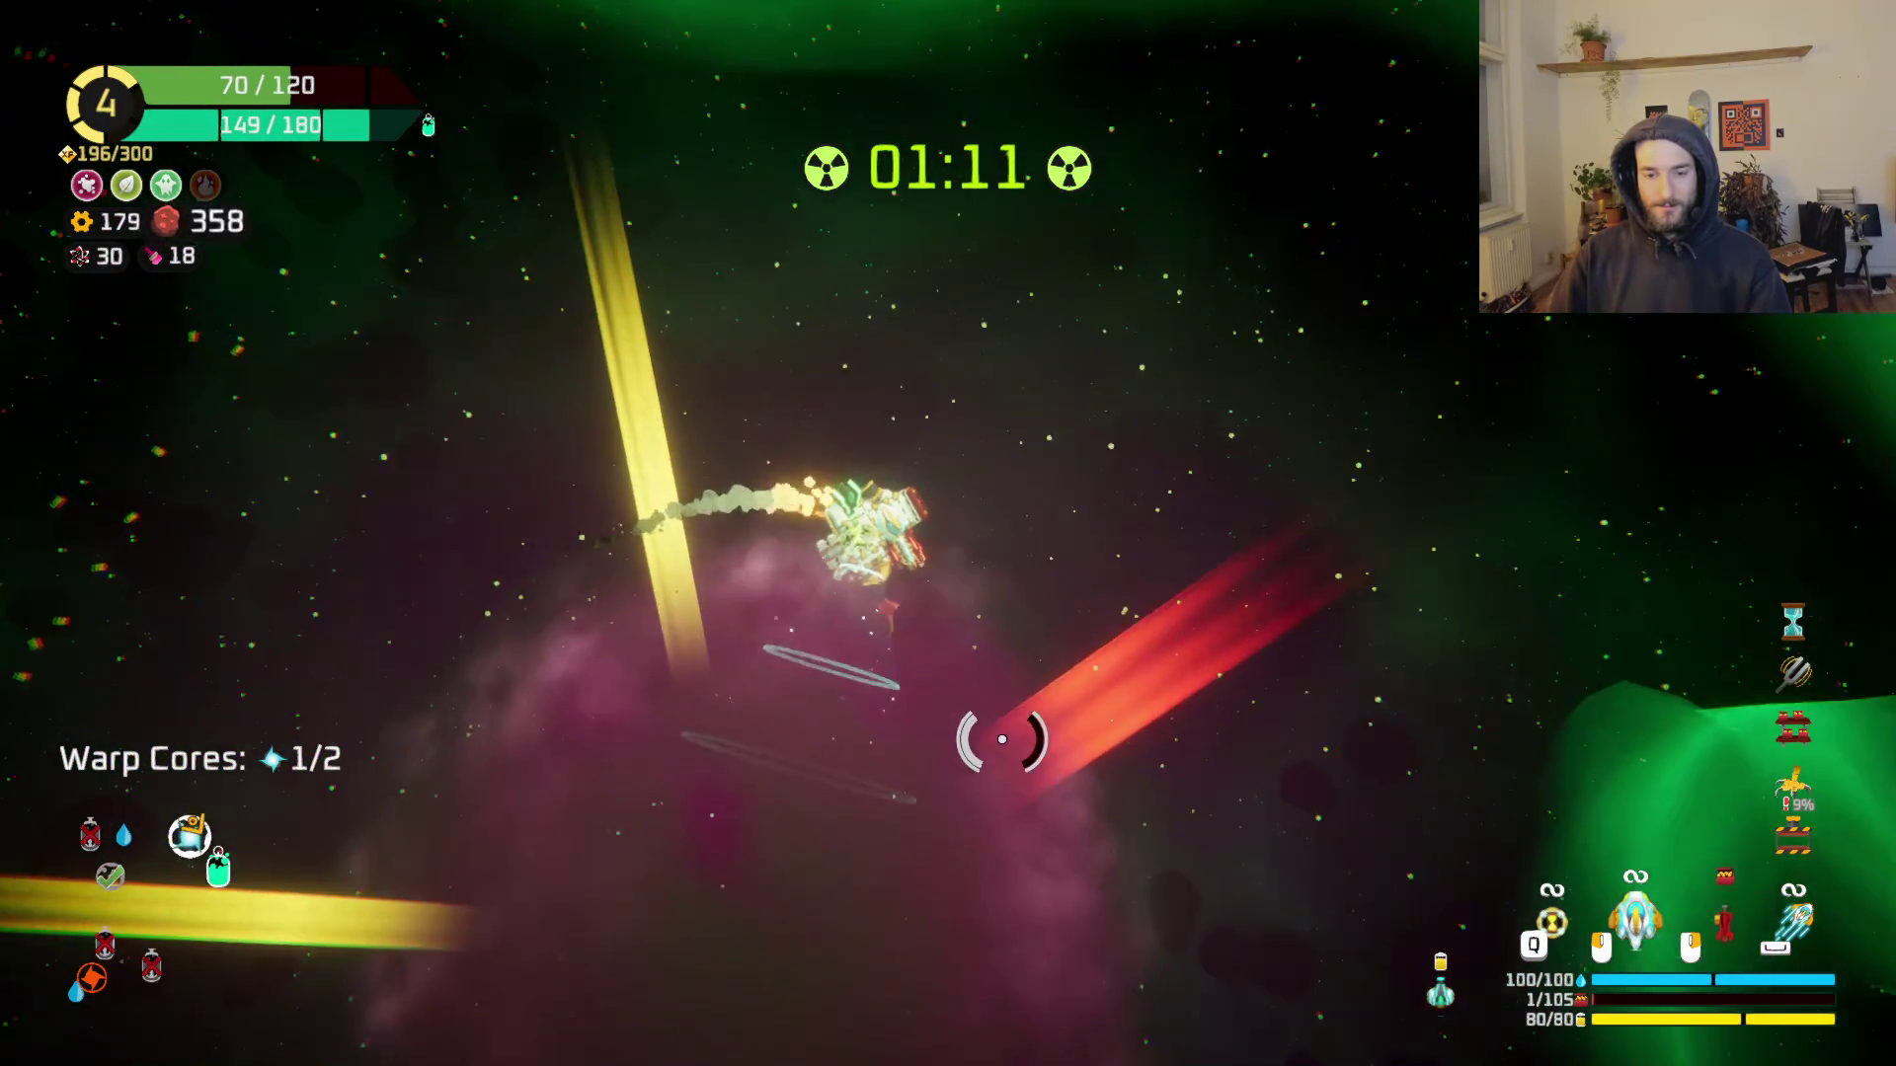
pyautogui.press('space')
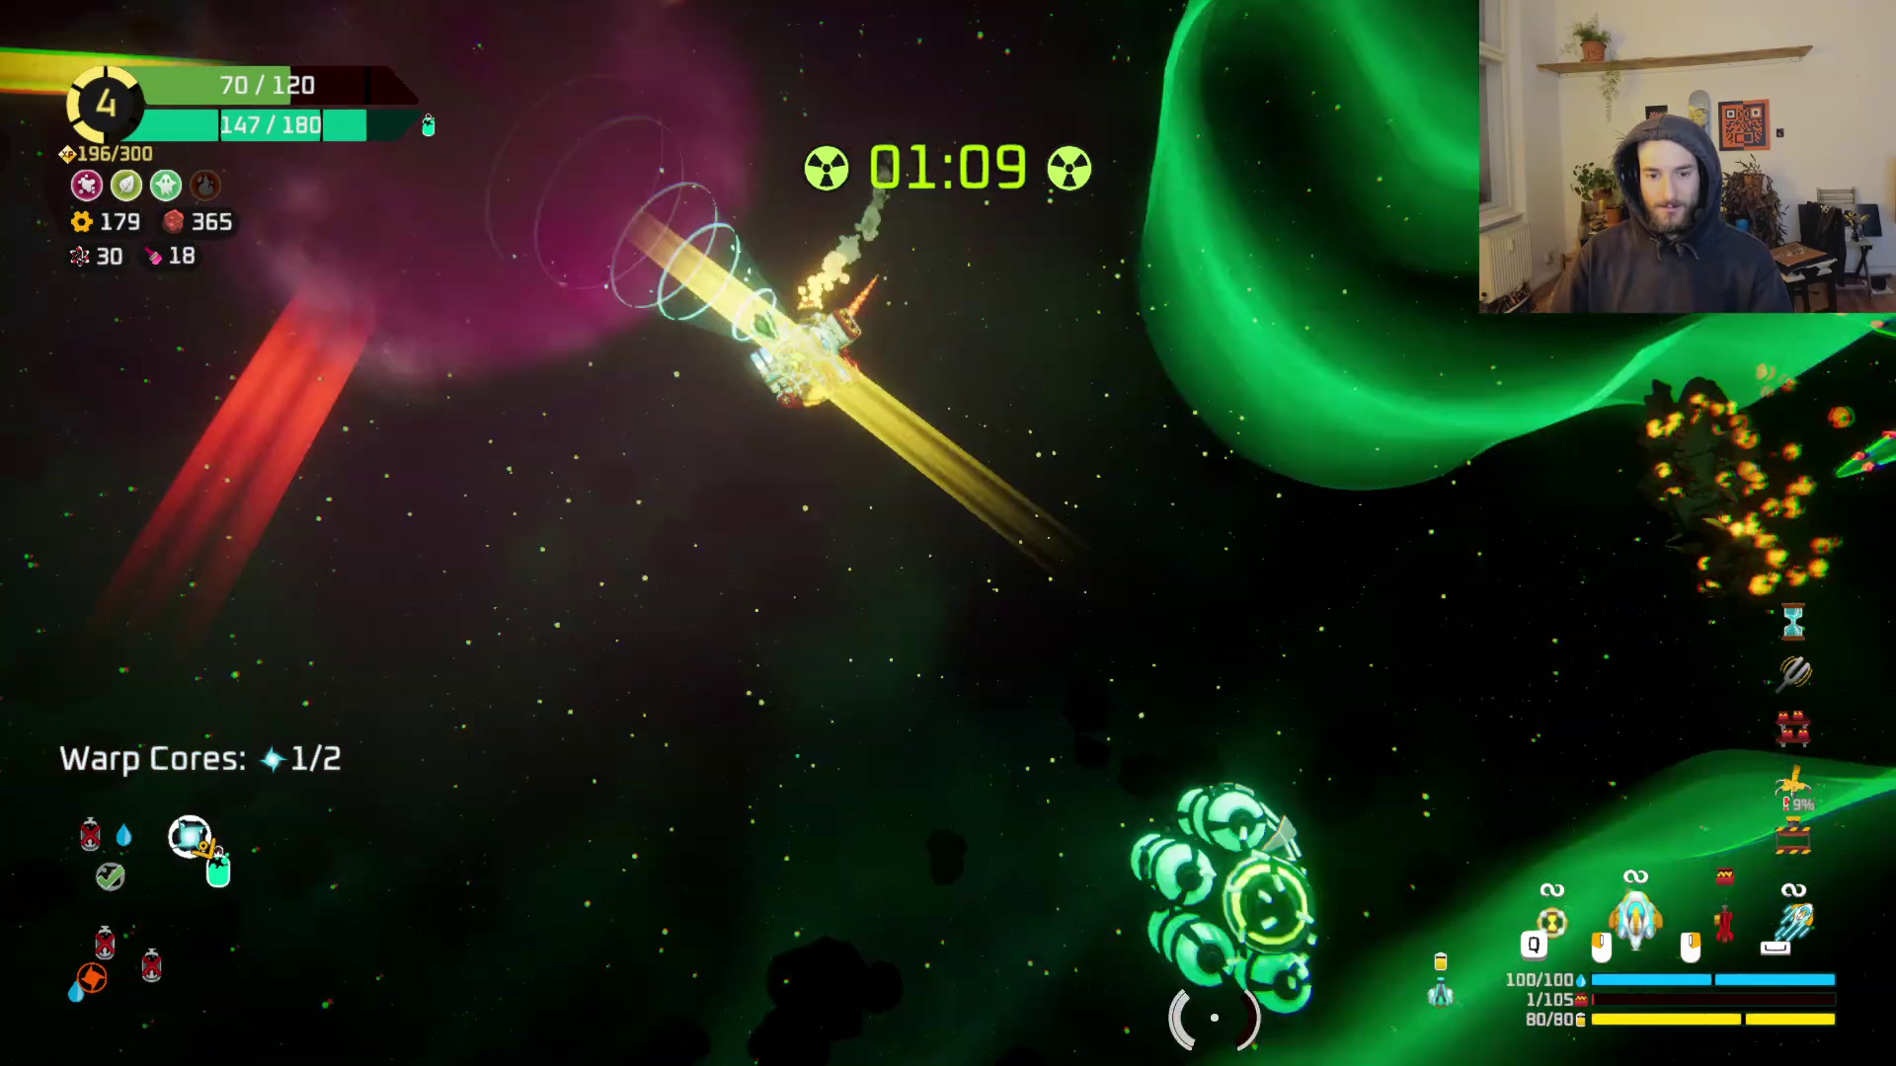
pyautogui.press('space')
pyautogui.press('w')
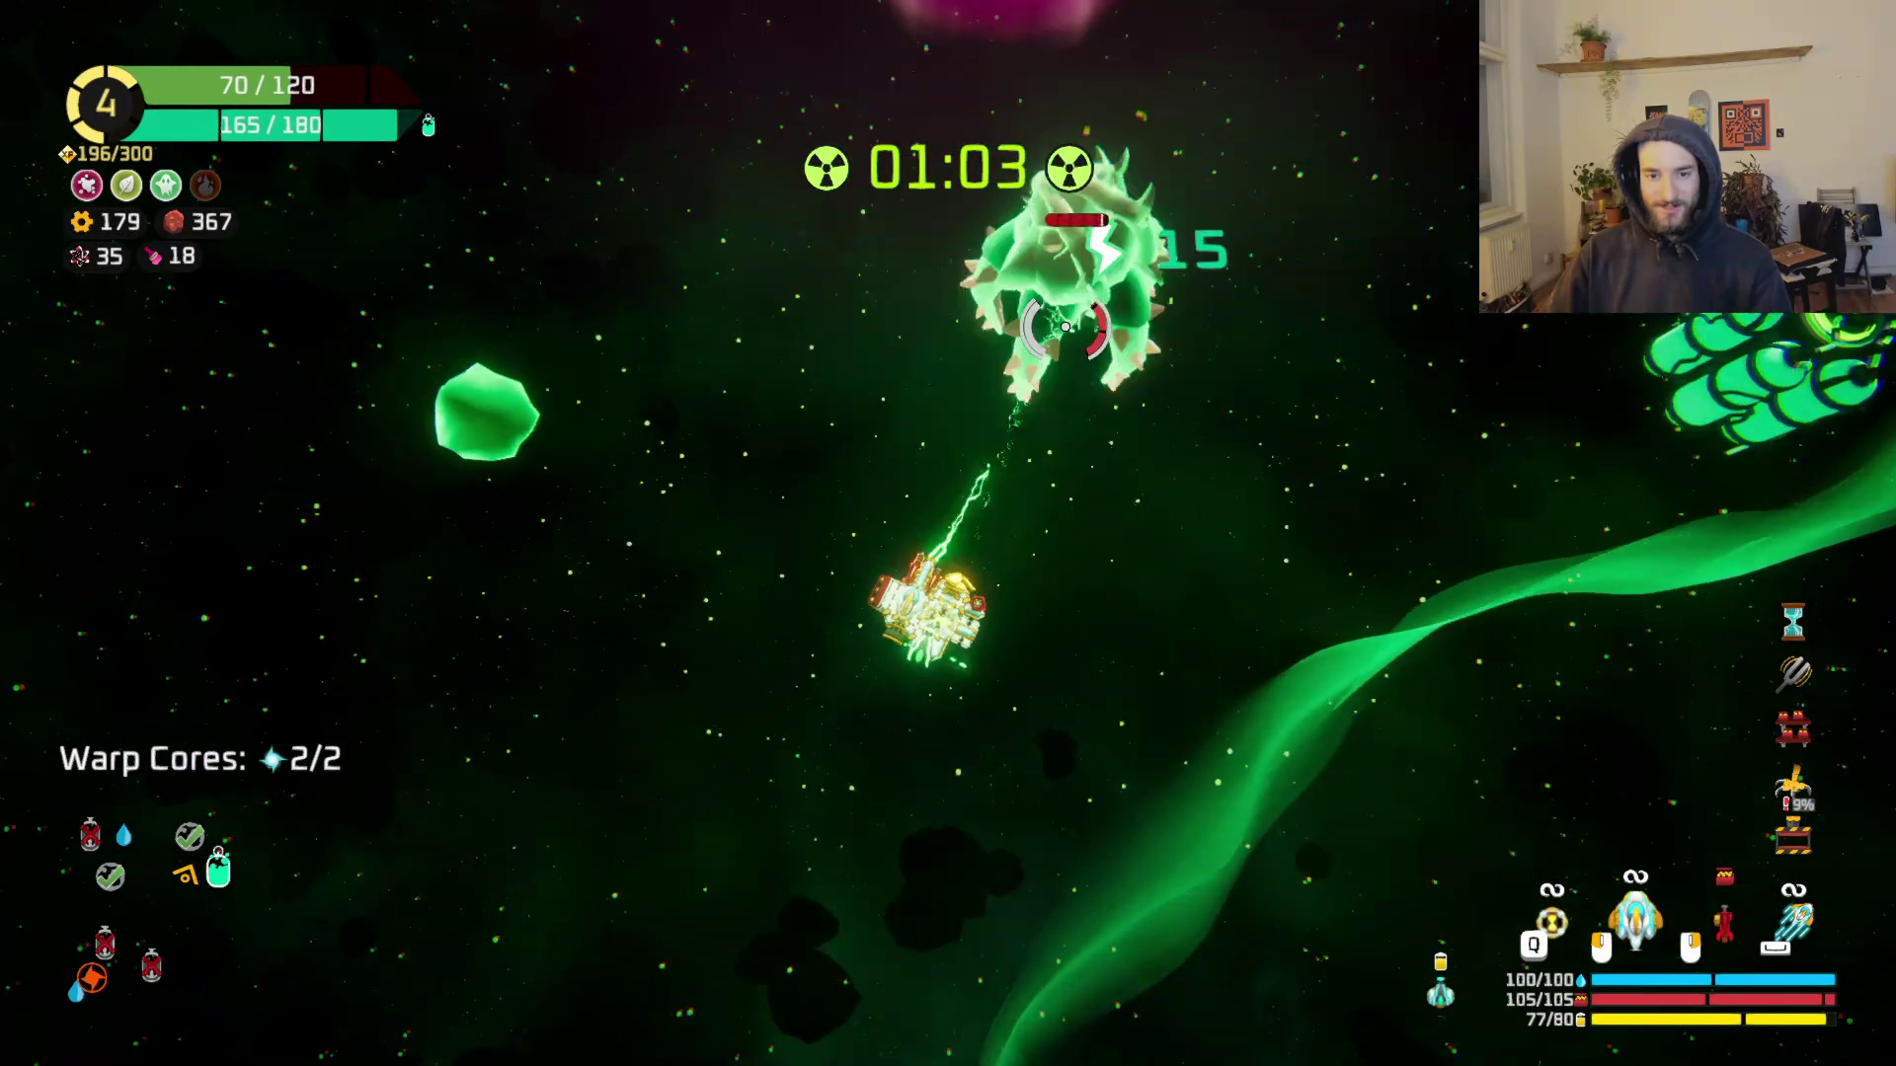
pyautogui.press('w')
pyautogui.press('d')
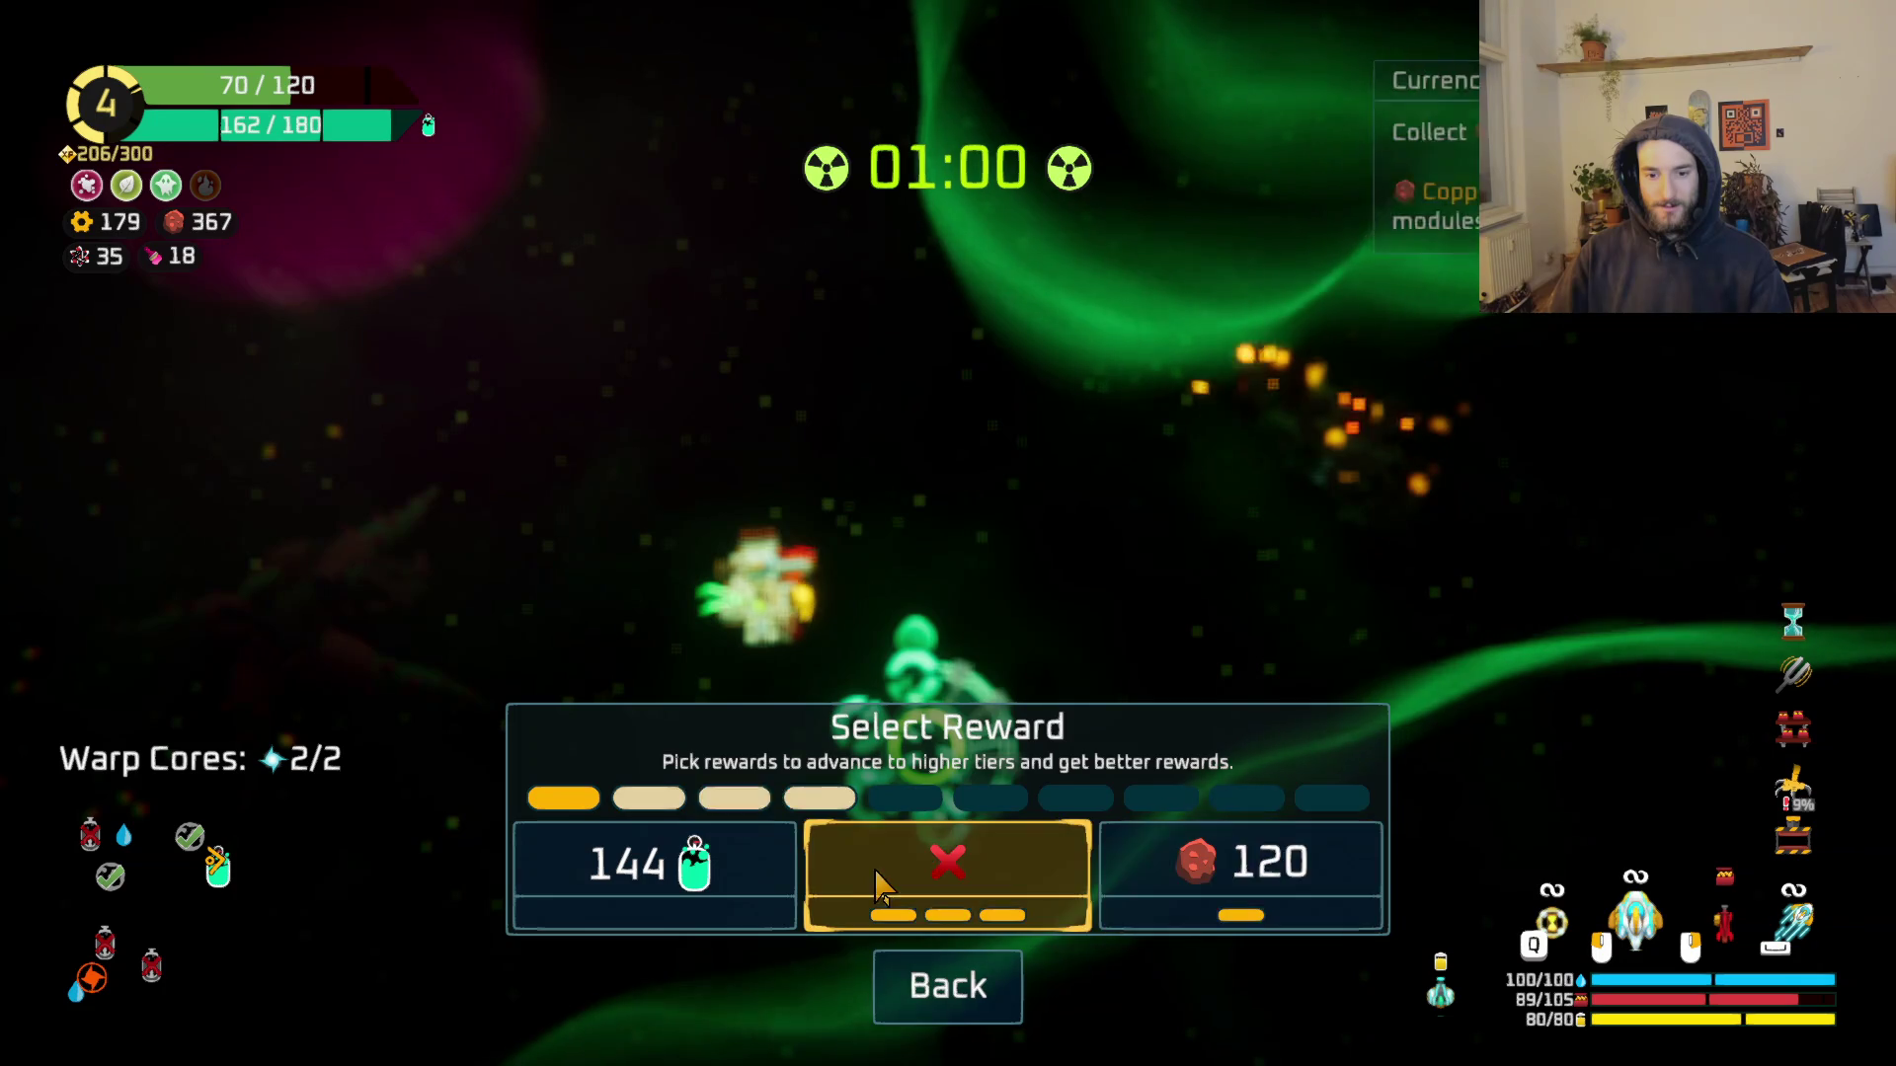
# Step: Finish the reward choice and fly while firing through the pink nebula and asteroids
pyautogui.press('Escape')
pyautogui.press('w')
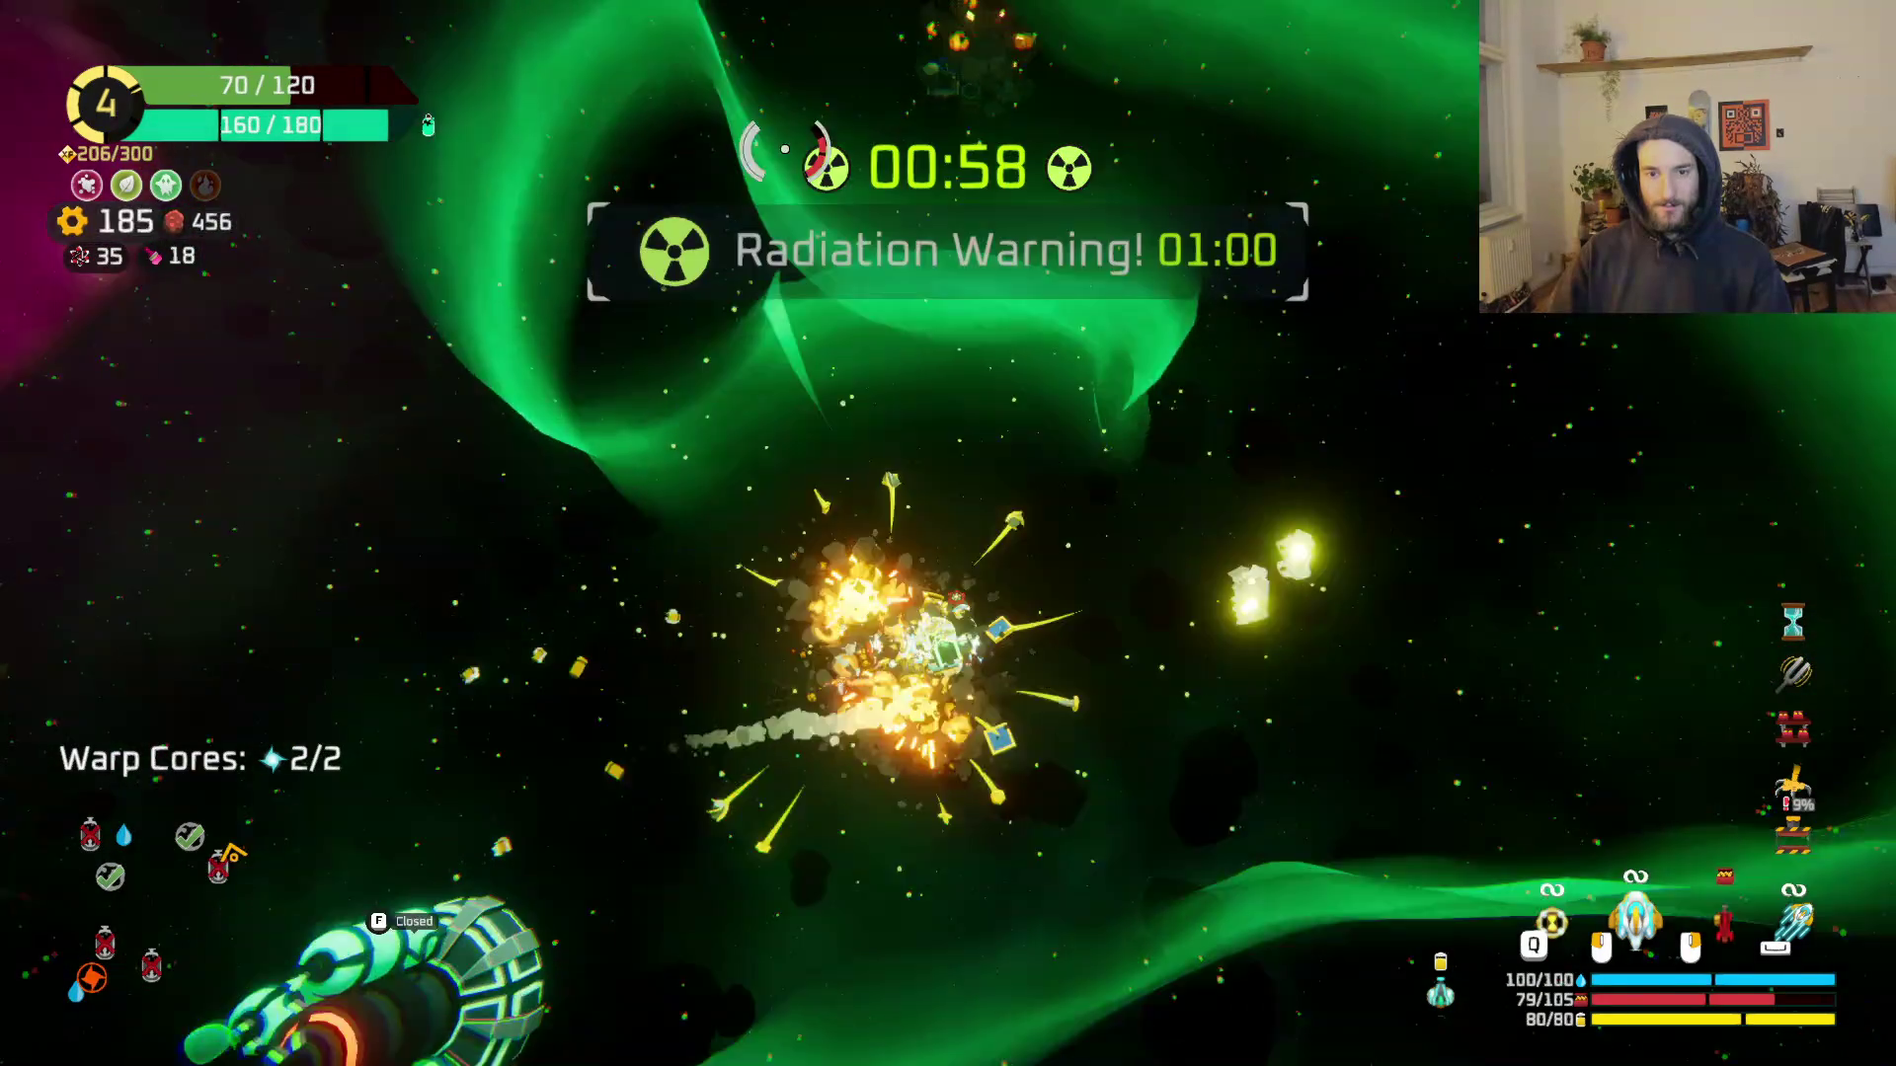
pyautogui.press('s')
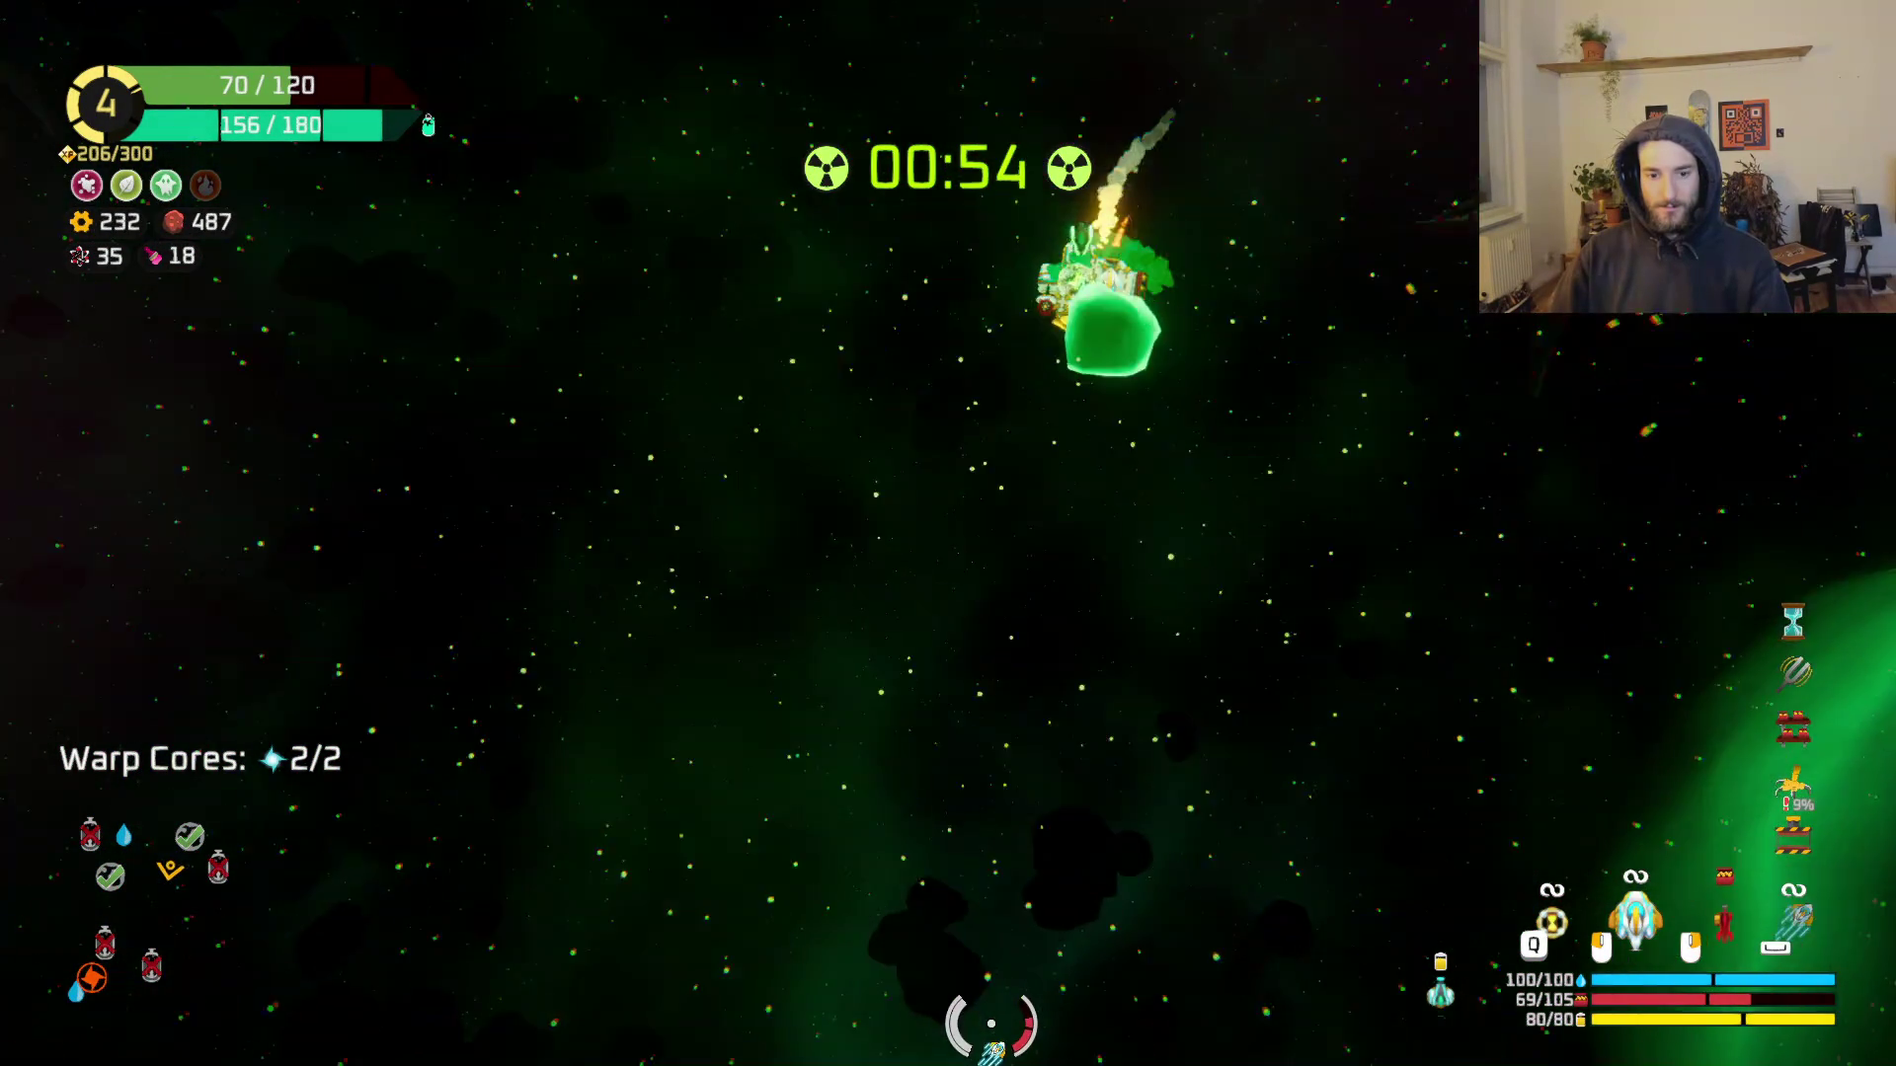
pyautogui.press('s')
pyautogui.press('a')
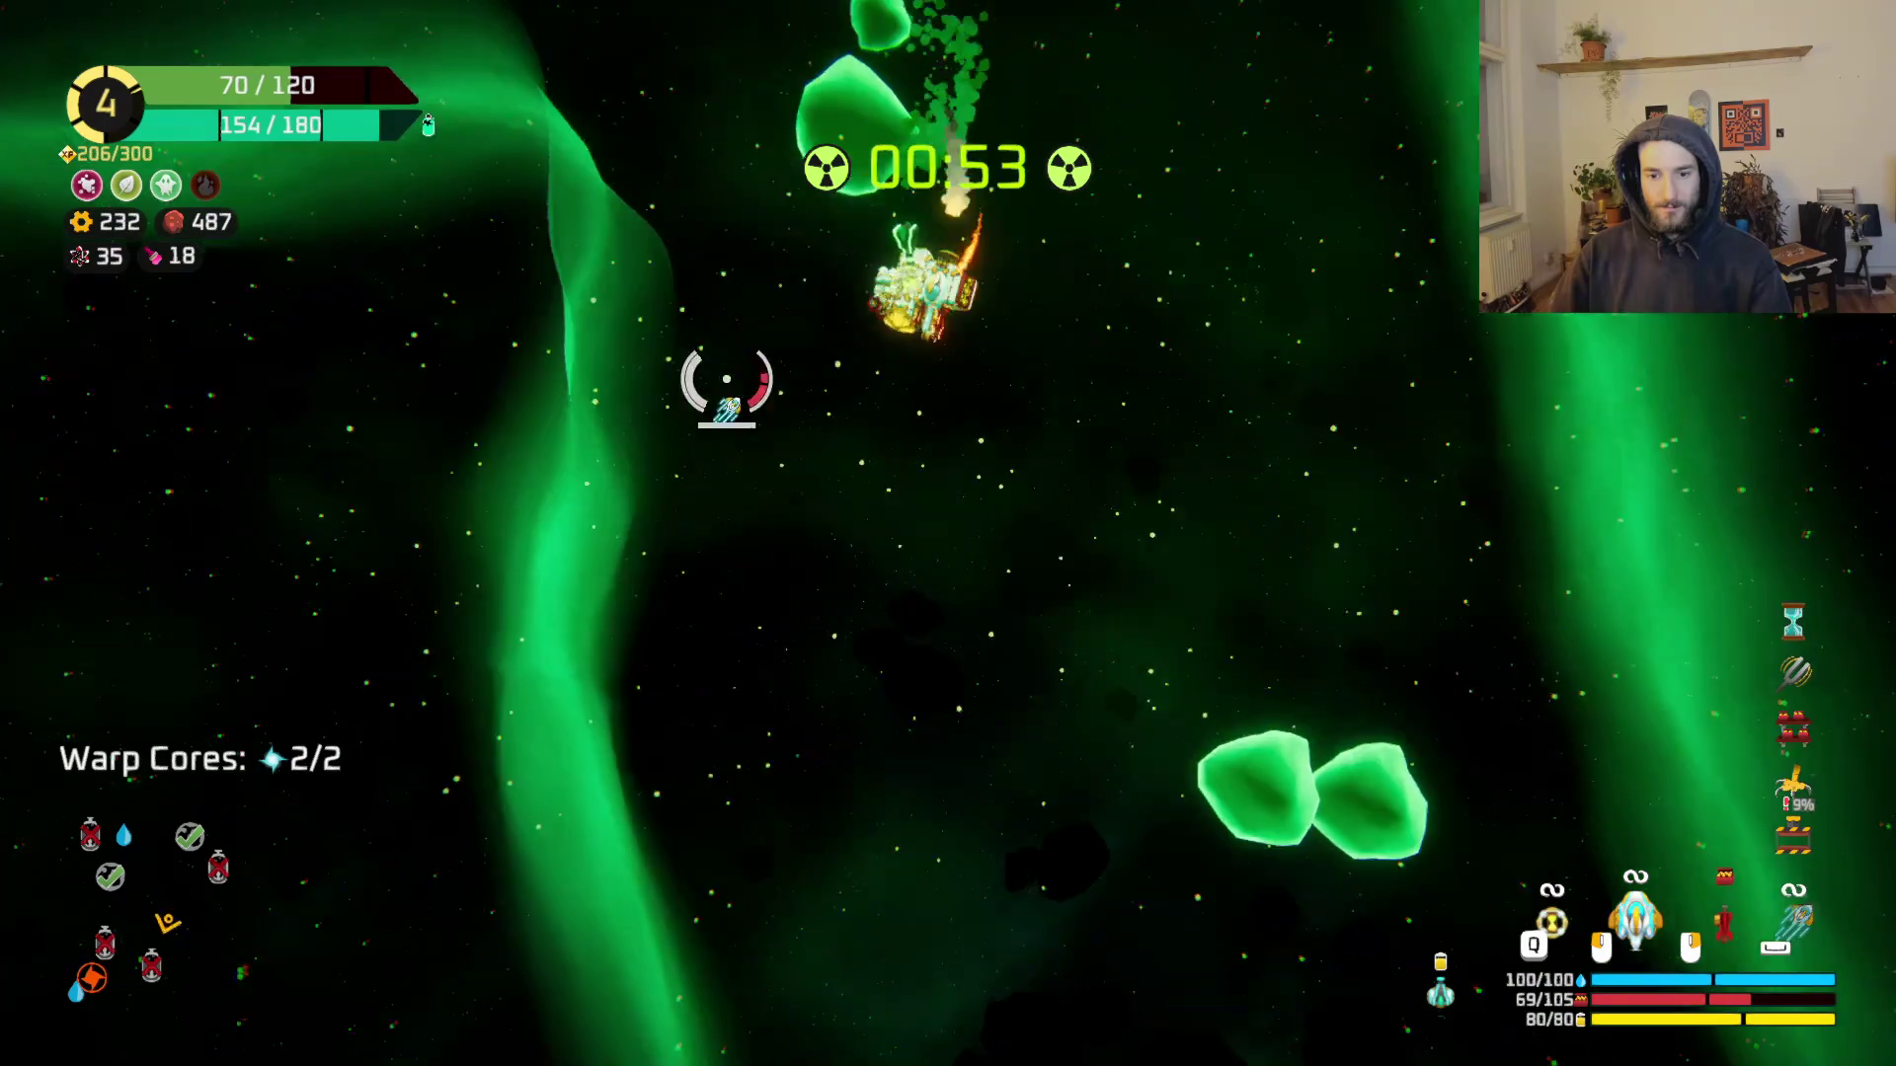
pyautogui.press('s')
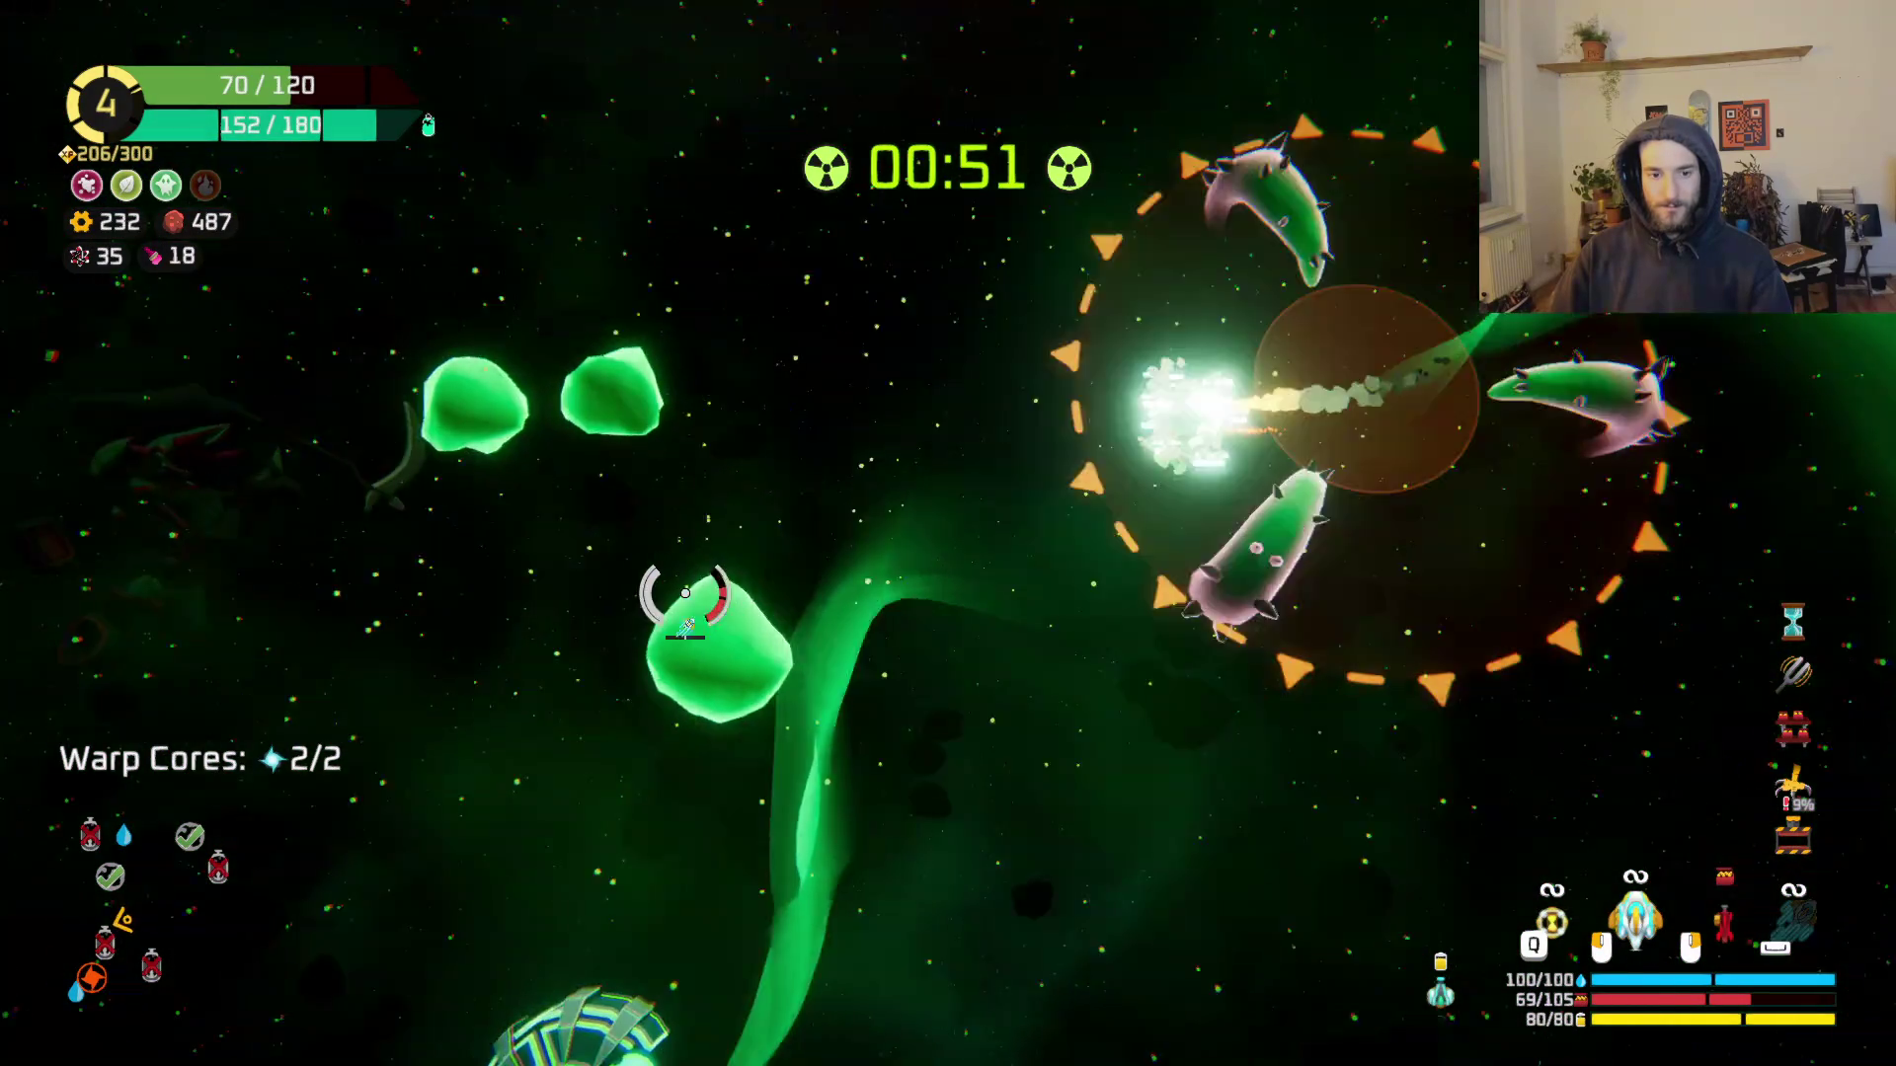
pyautogui.press('w')
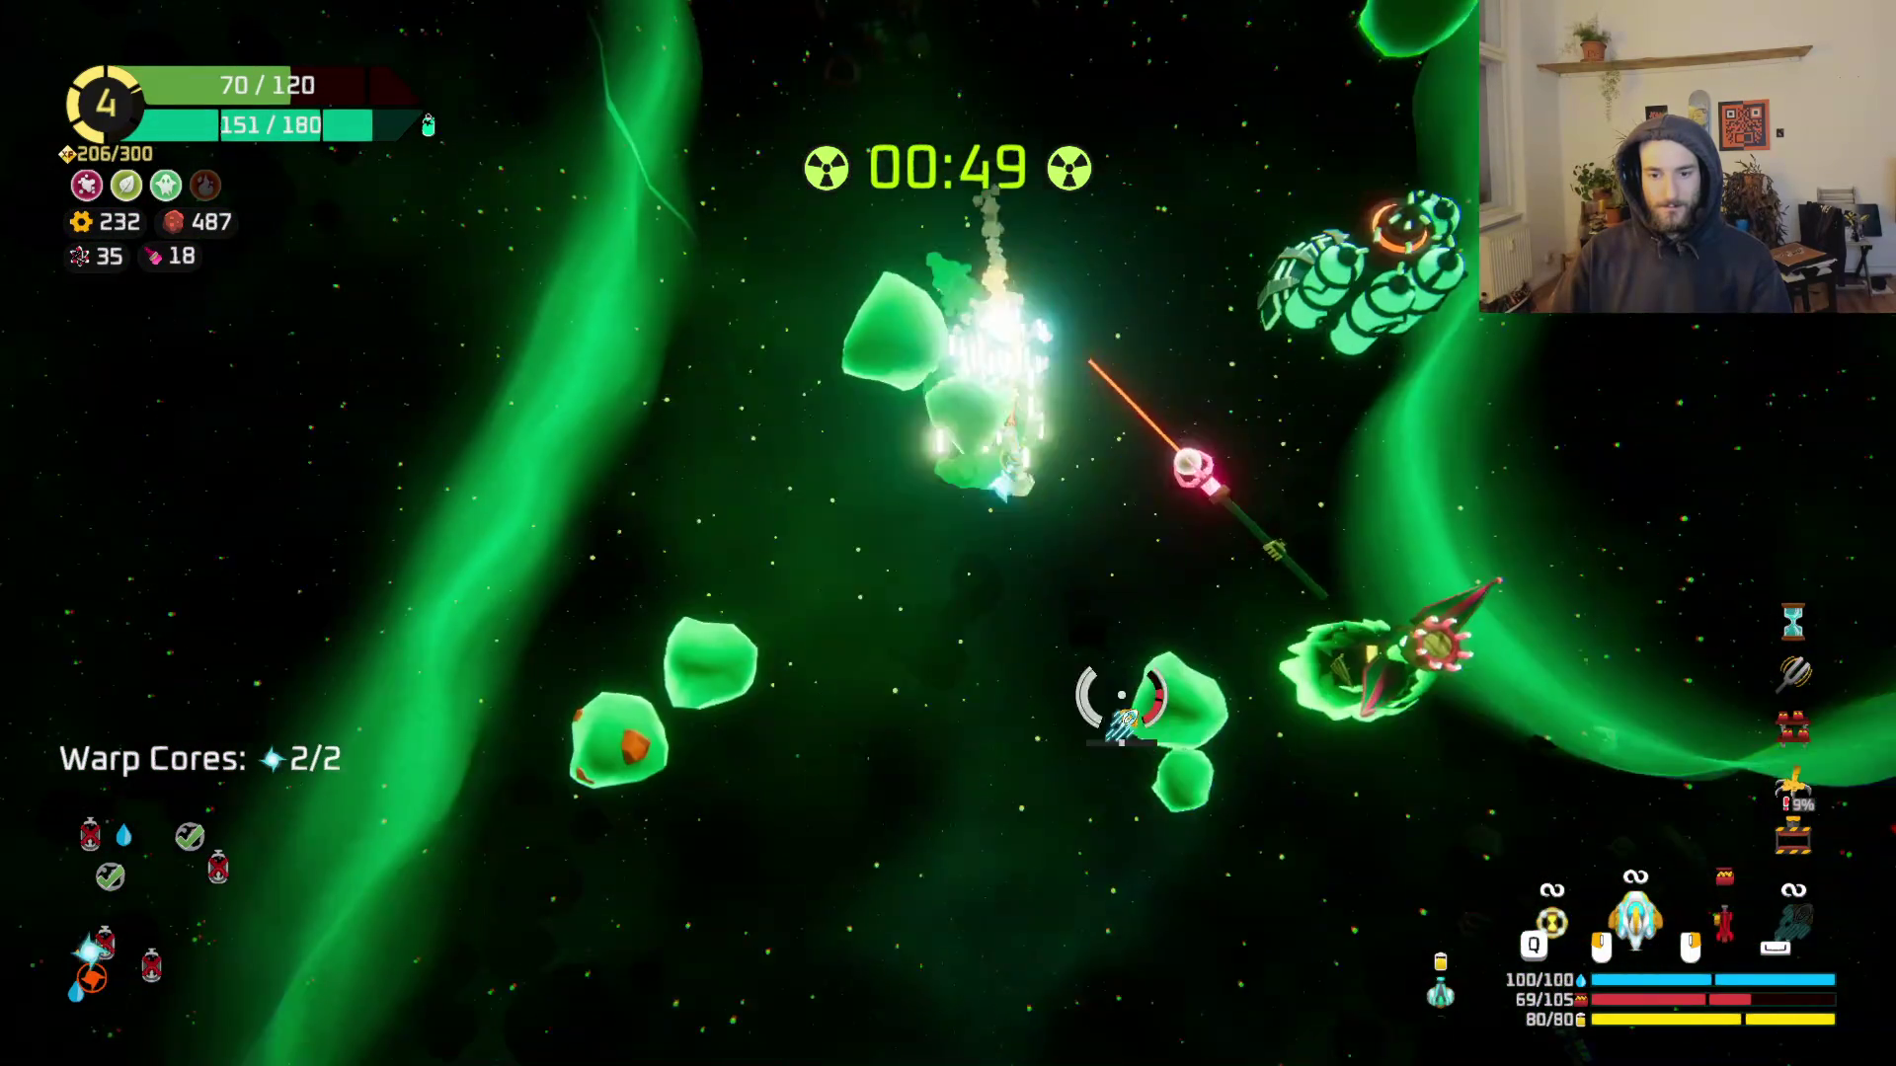
pyautogui.press('a')
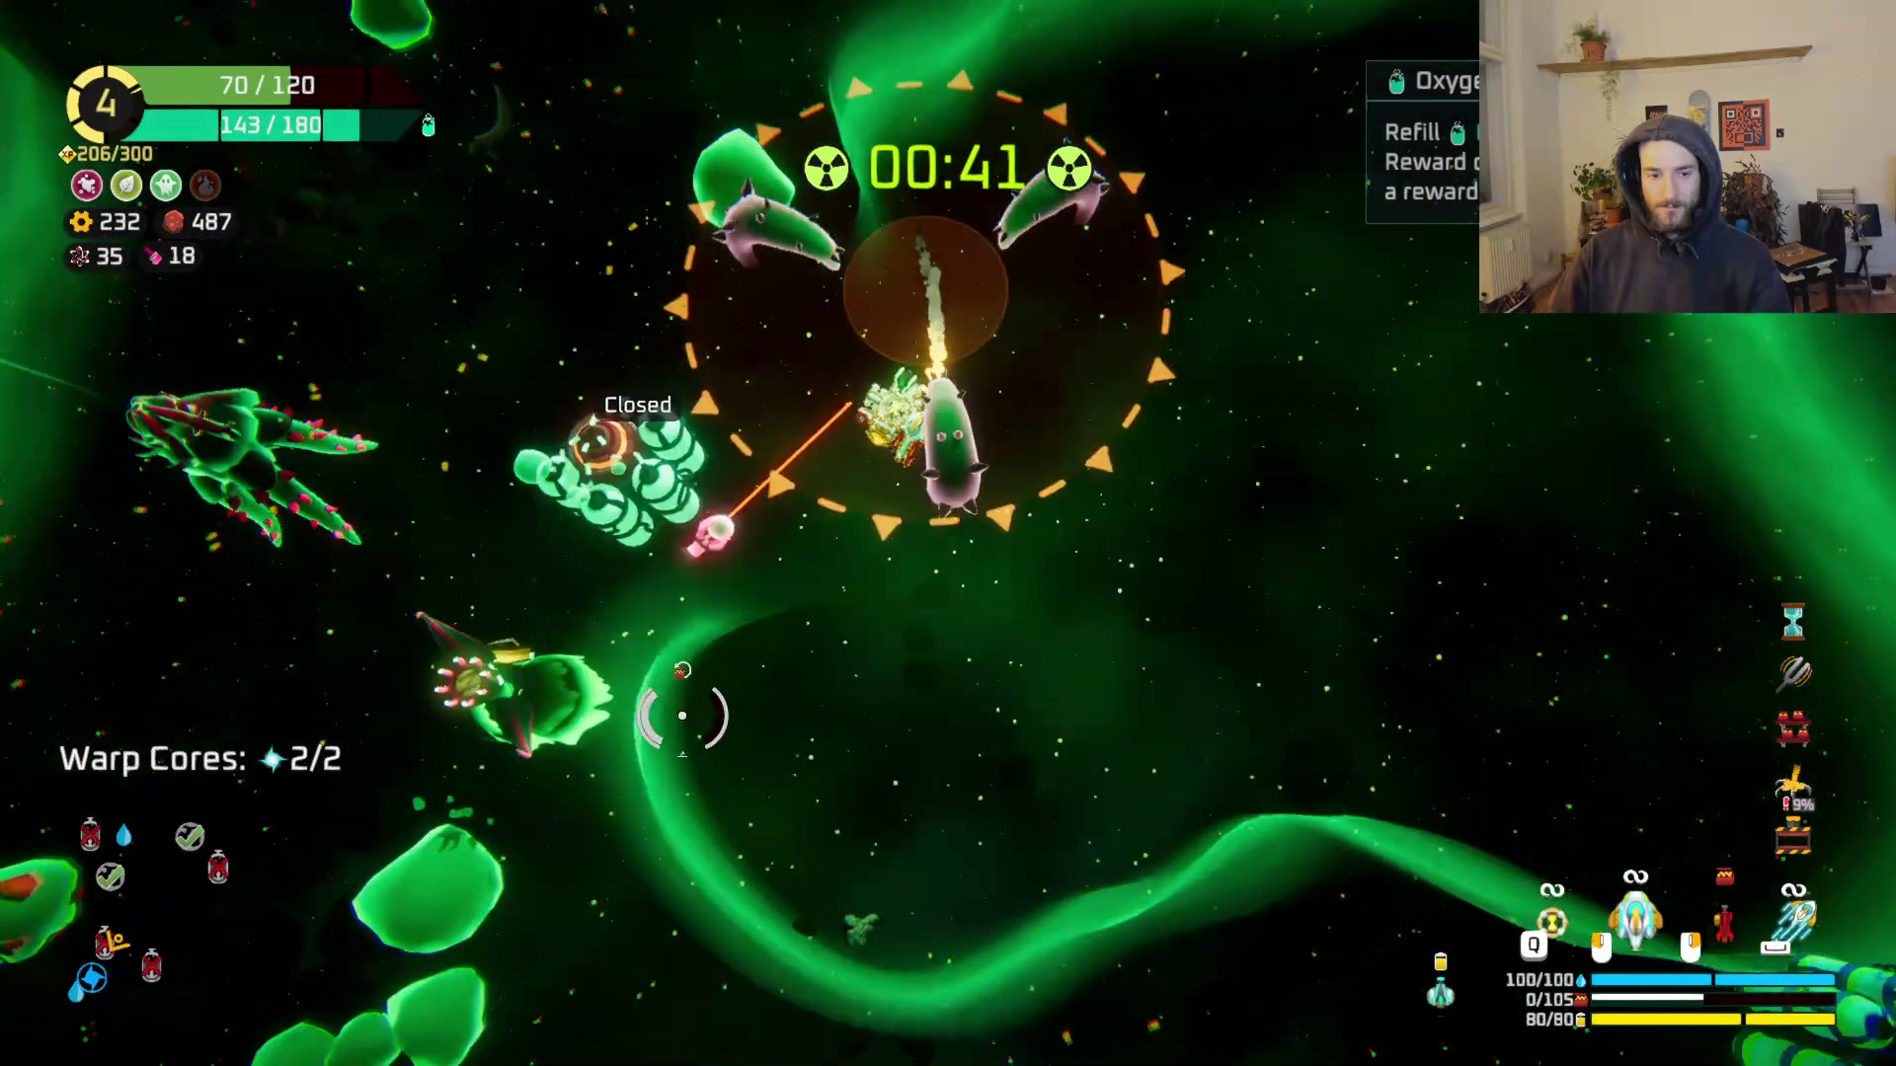
# Step: Escape the orange danger zone, fire the red beam, and warp from the blue planet
pyautogui.press('s')
pyautogui.press('w')
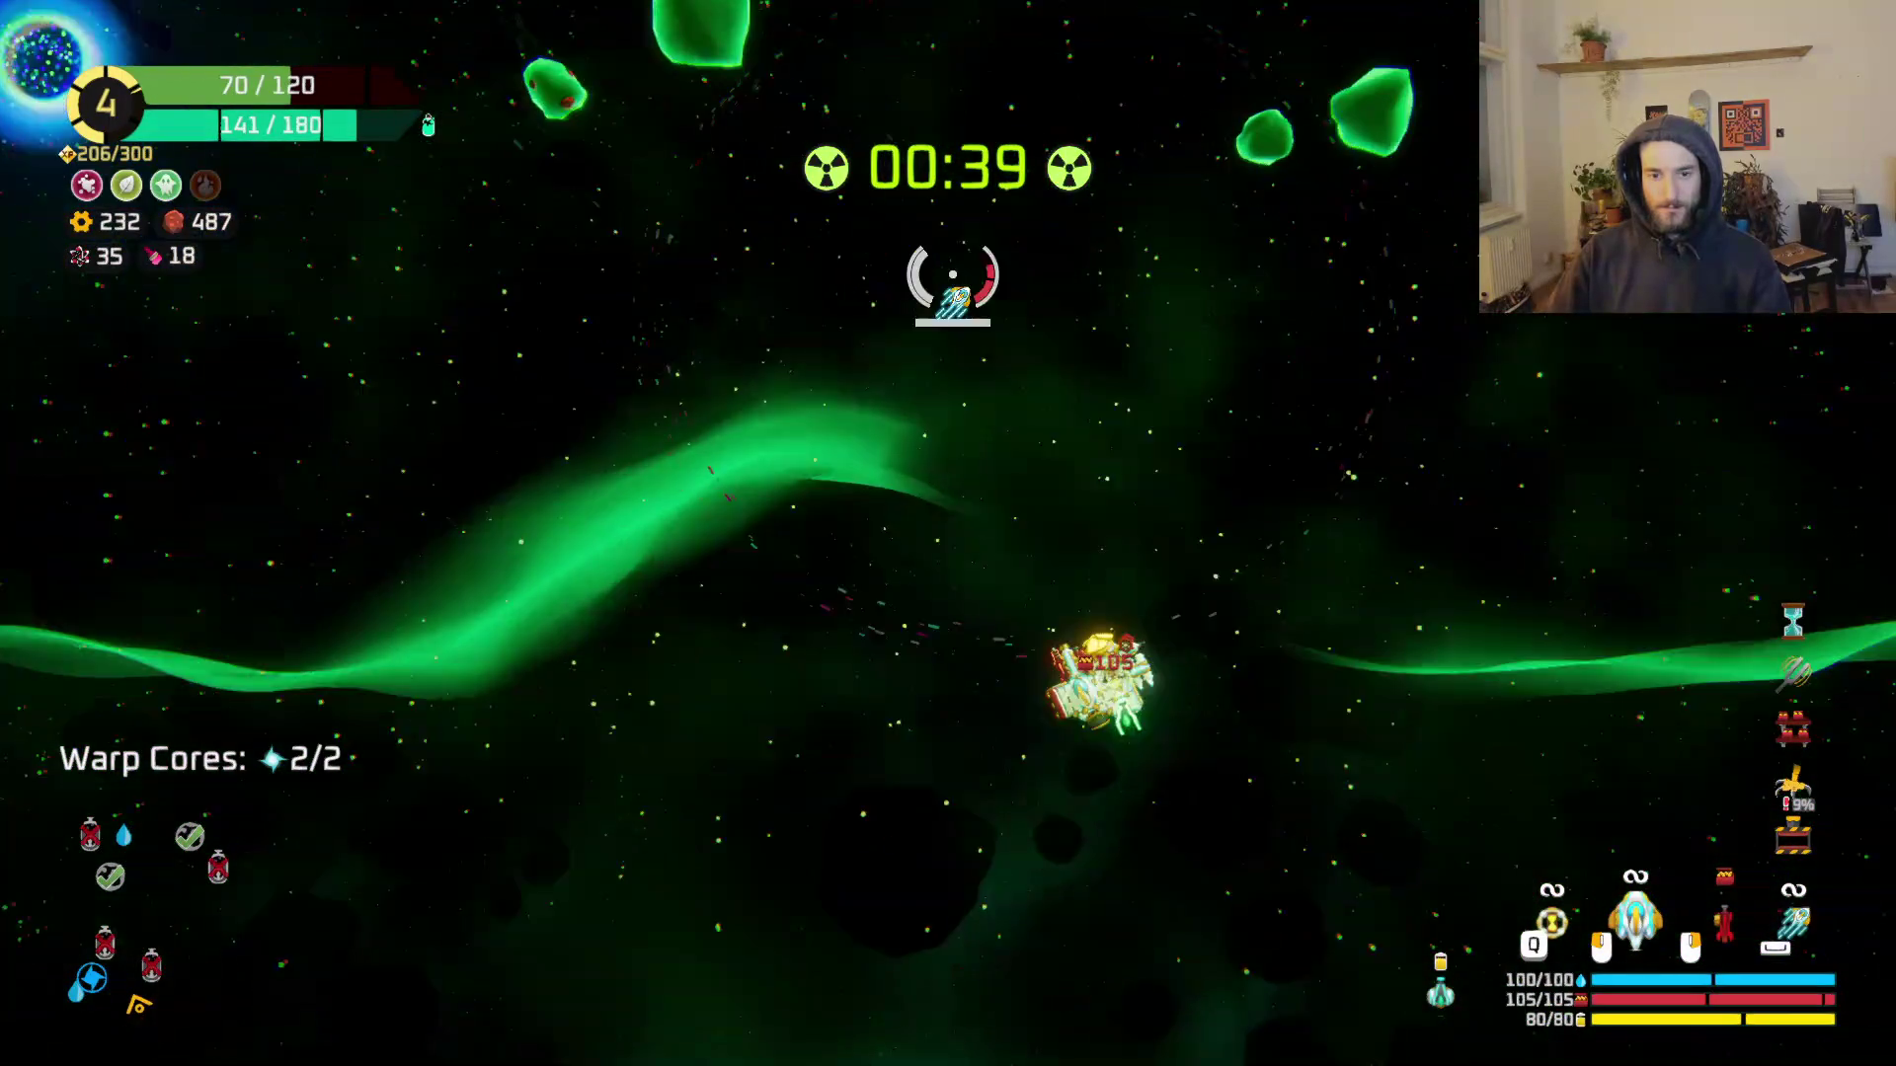
pyautogui.press('w')
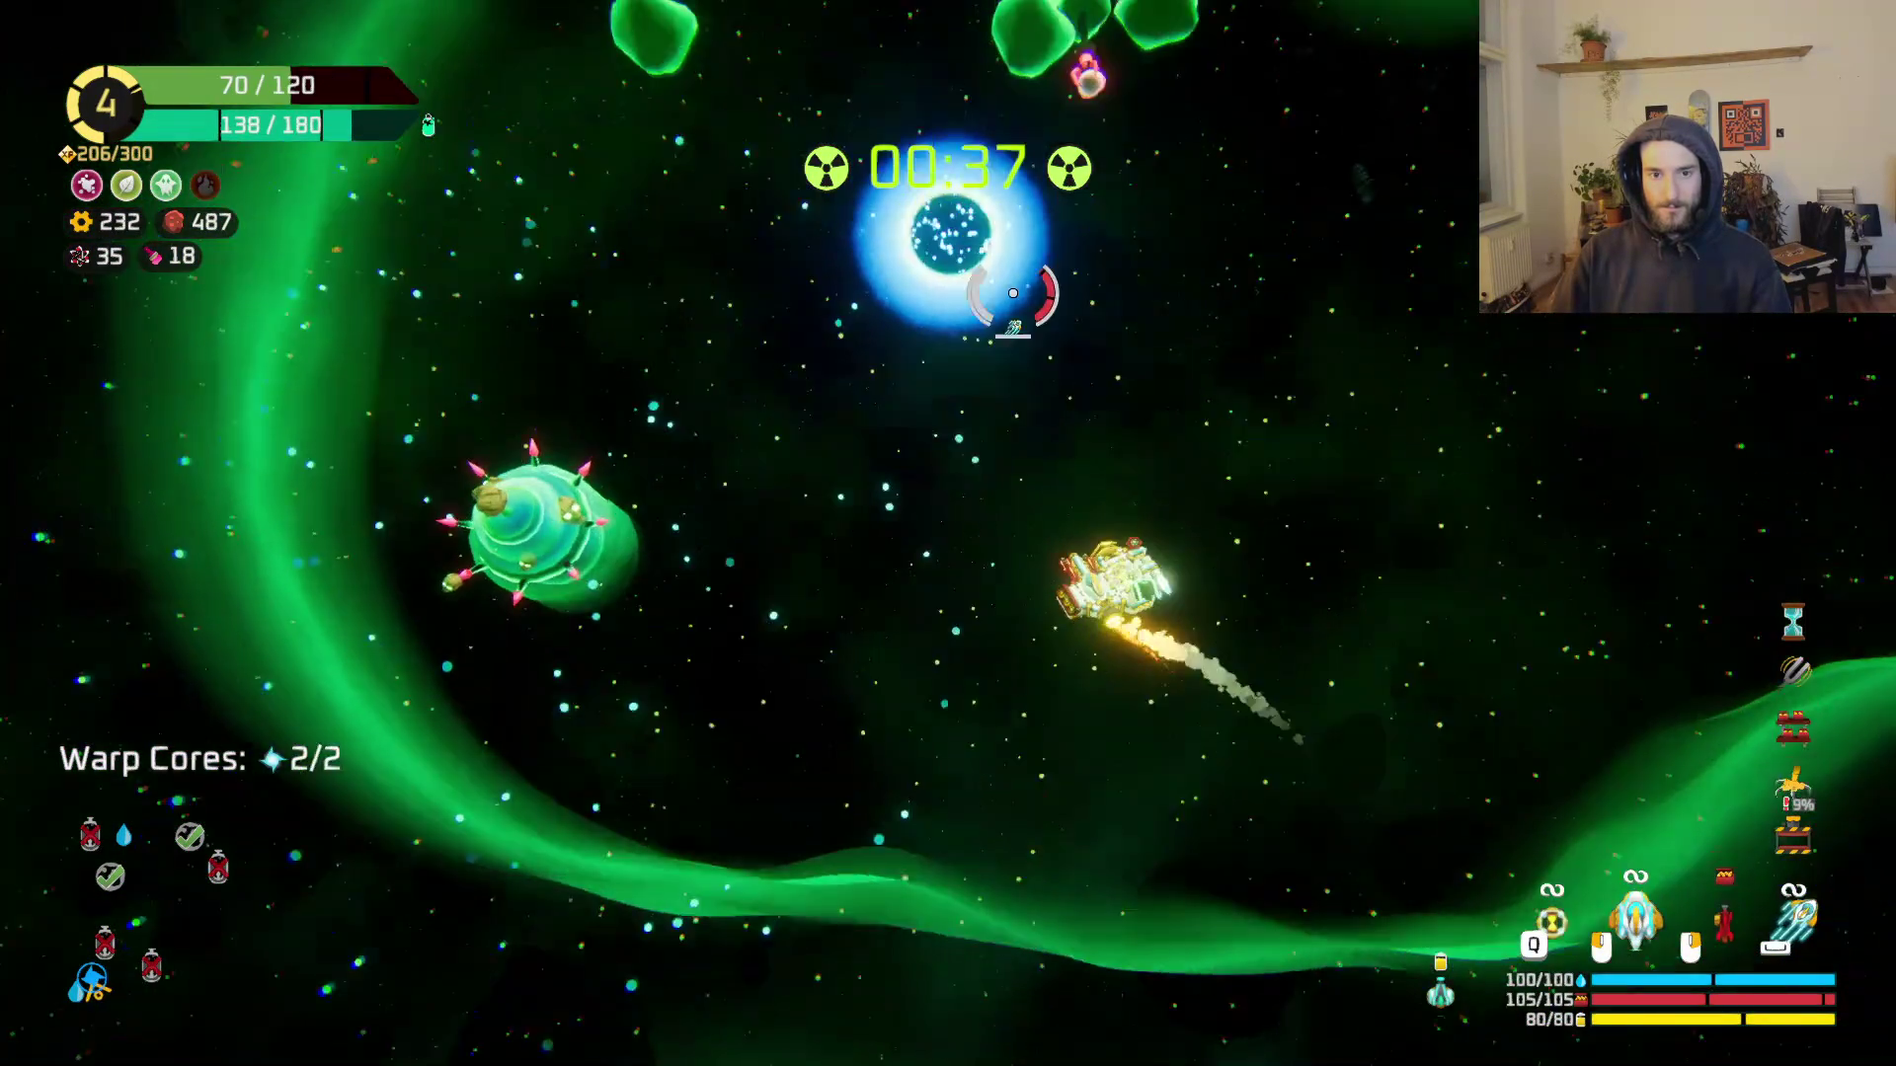
pyautogui.click(1012, 293)
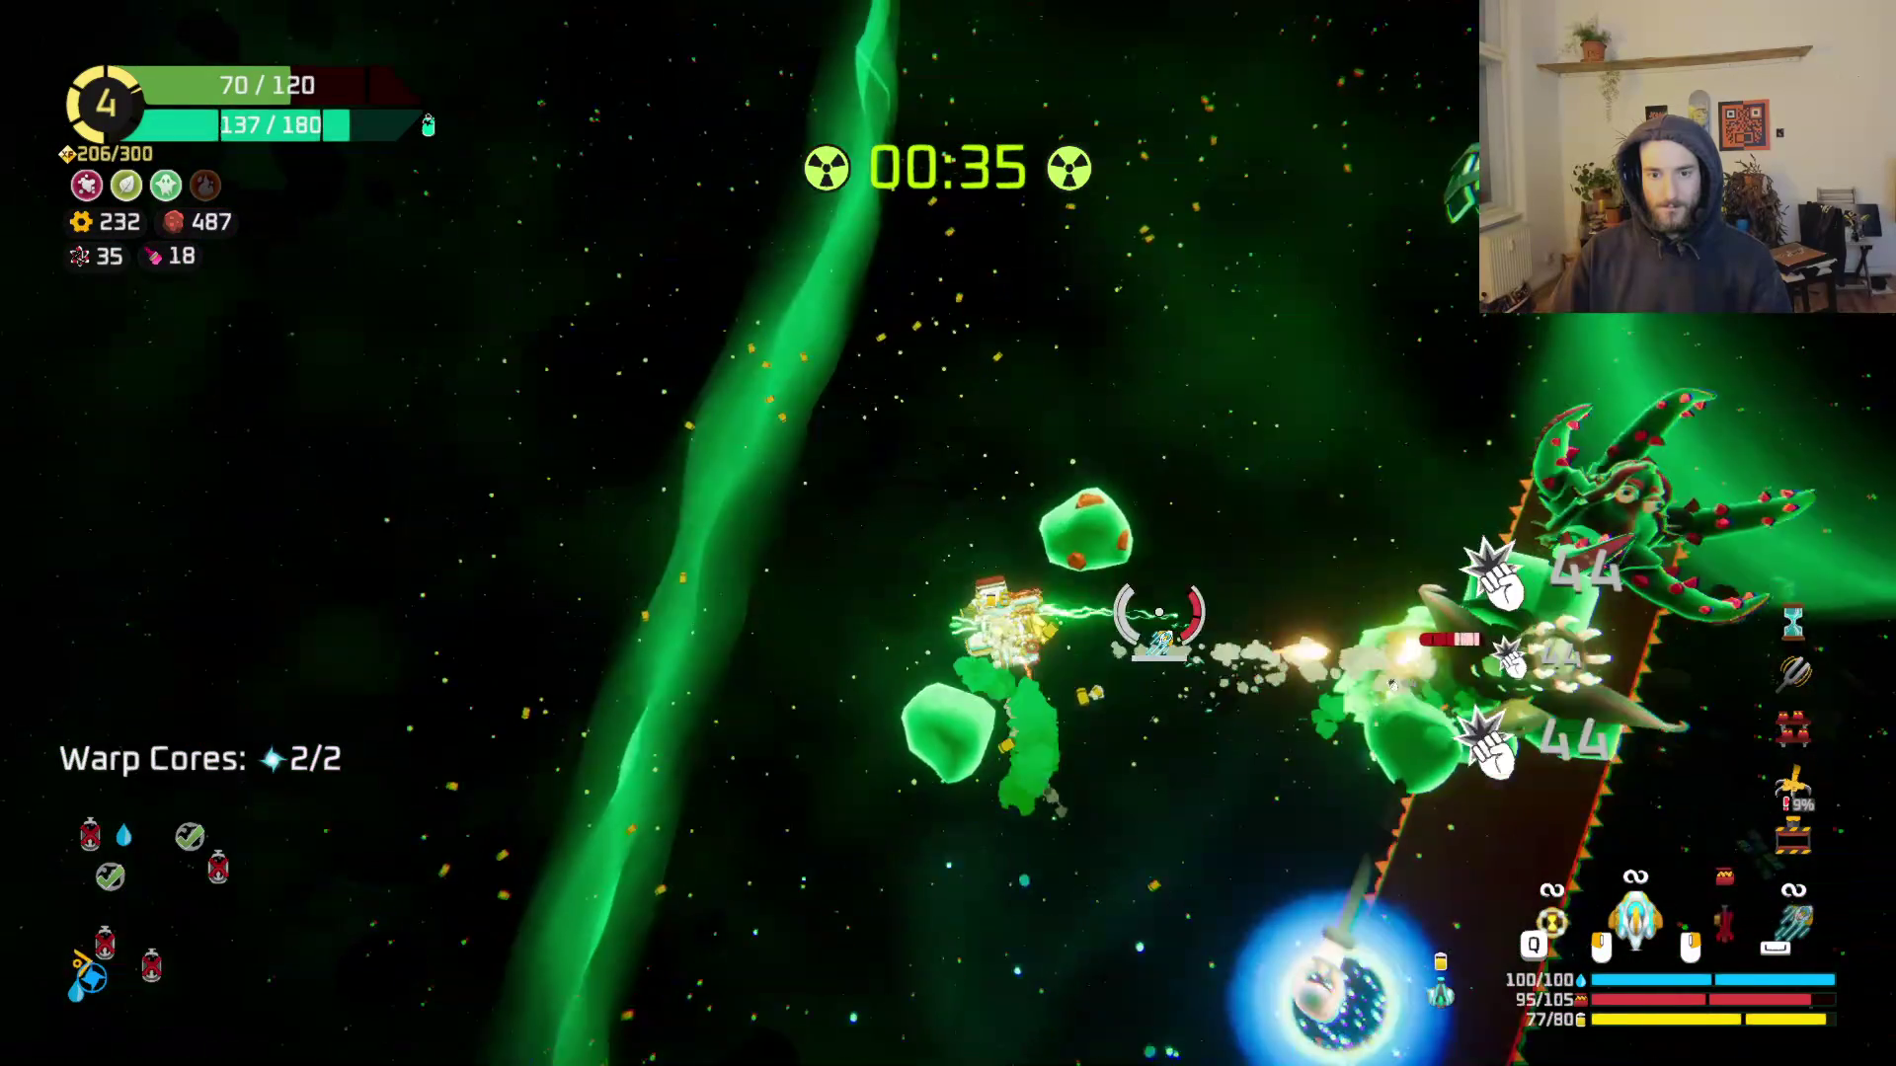
pyautogui.press('w')
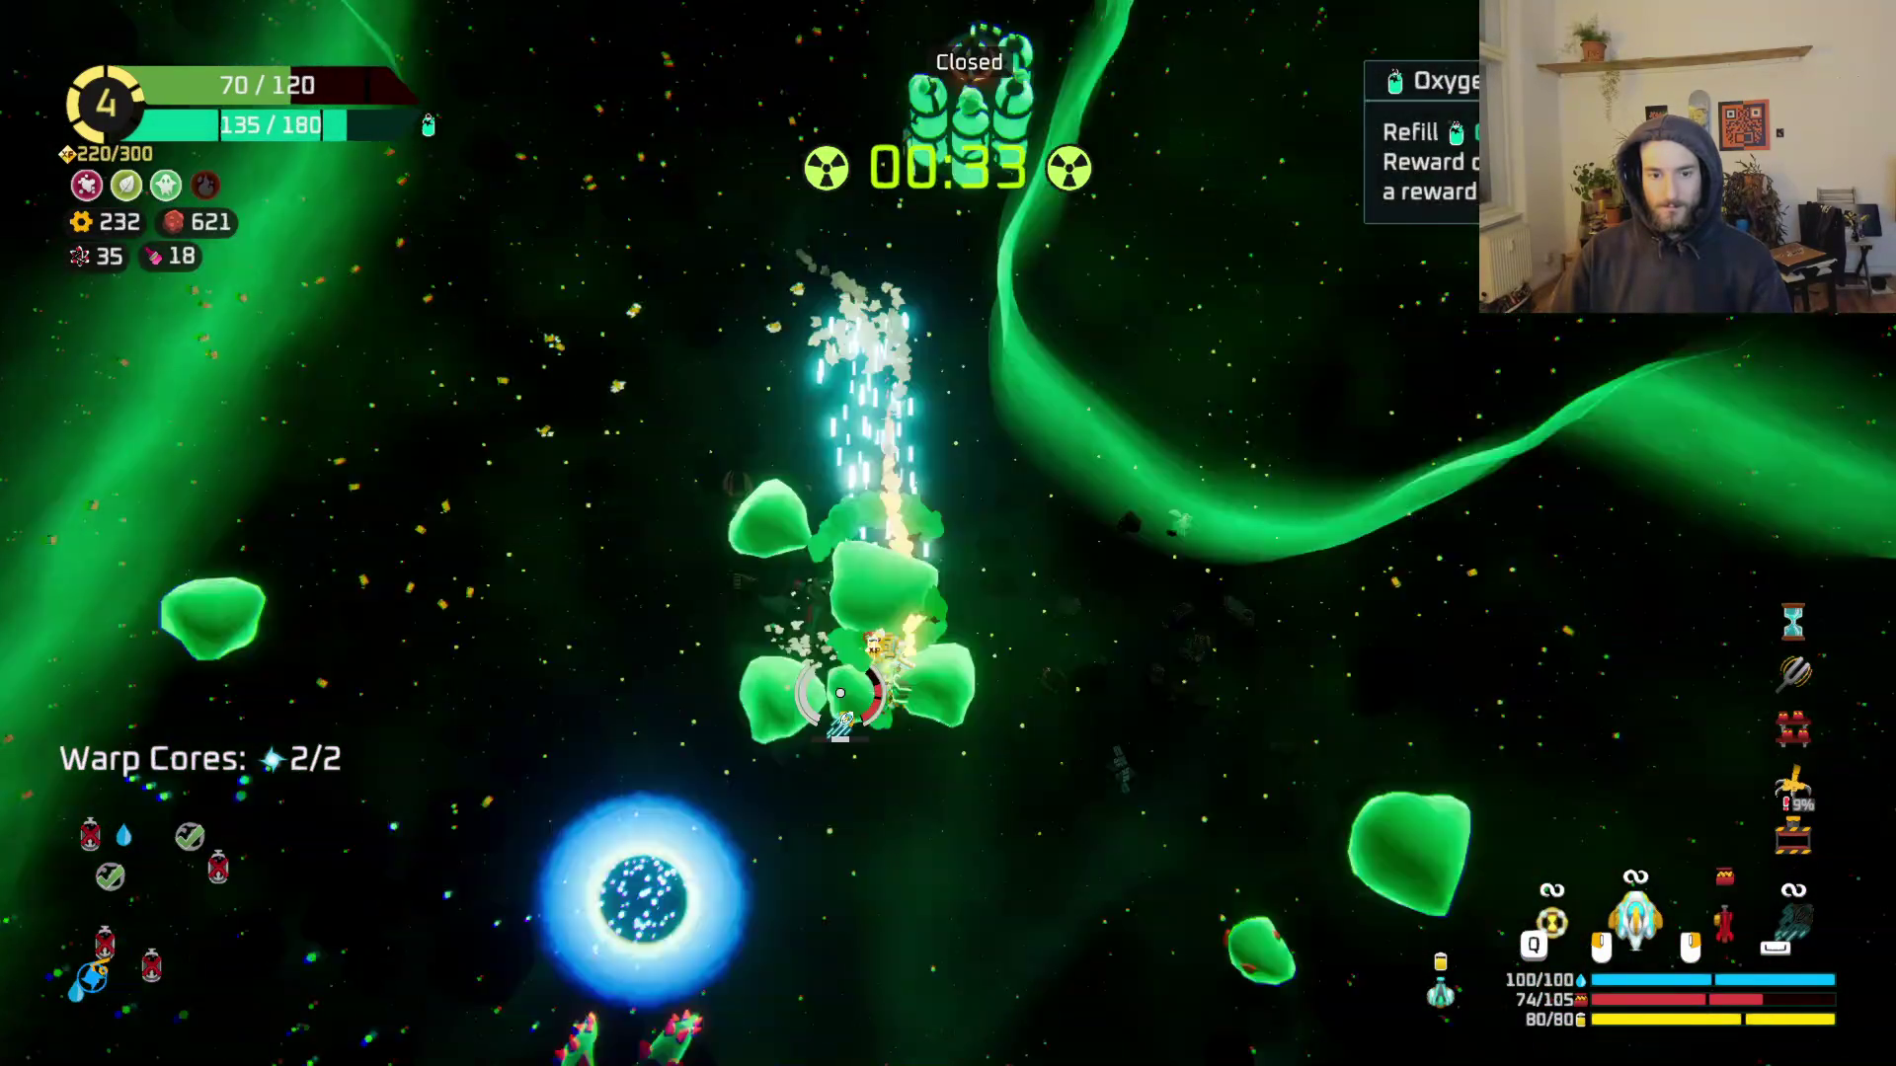
pyautogui.press('w')
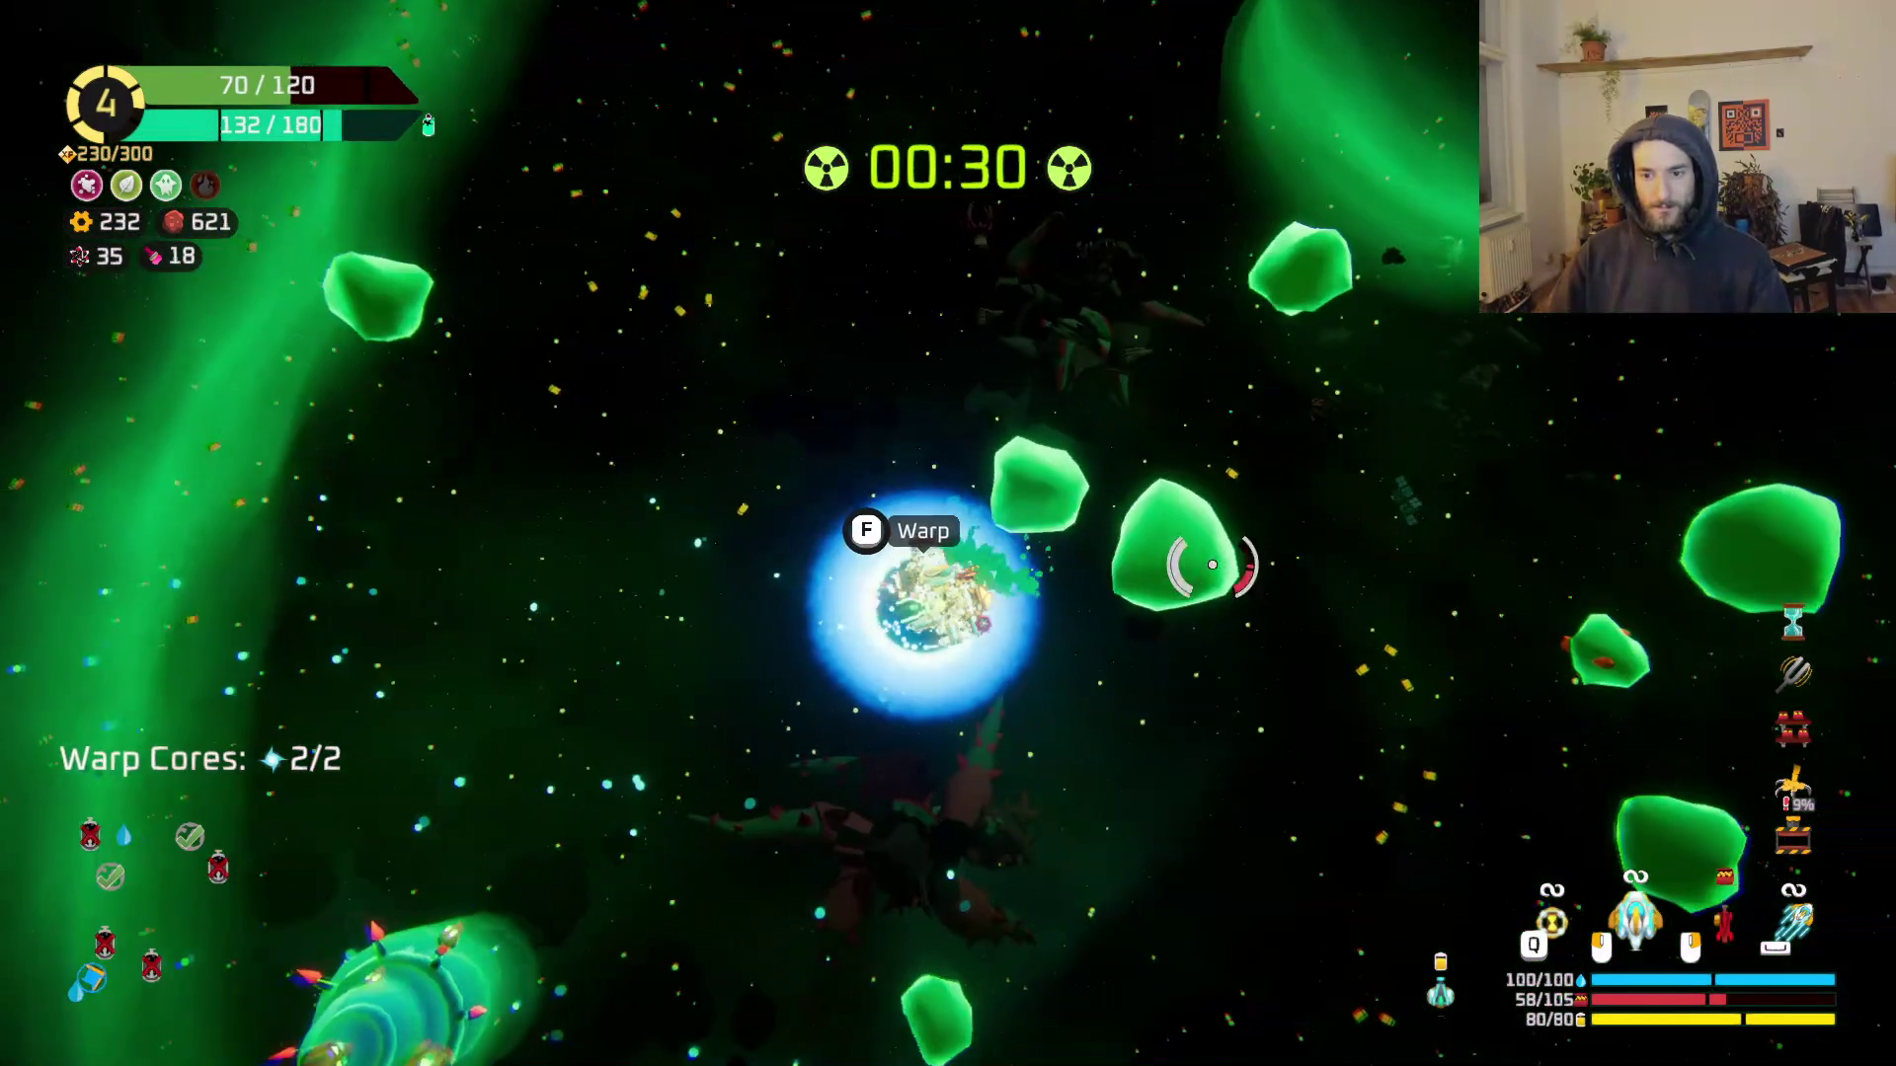
pyautogui.click(1079, 550)
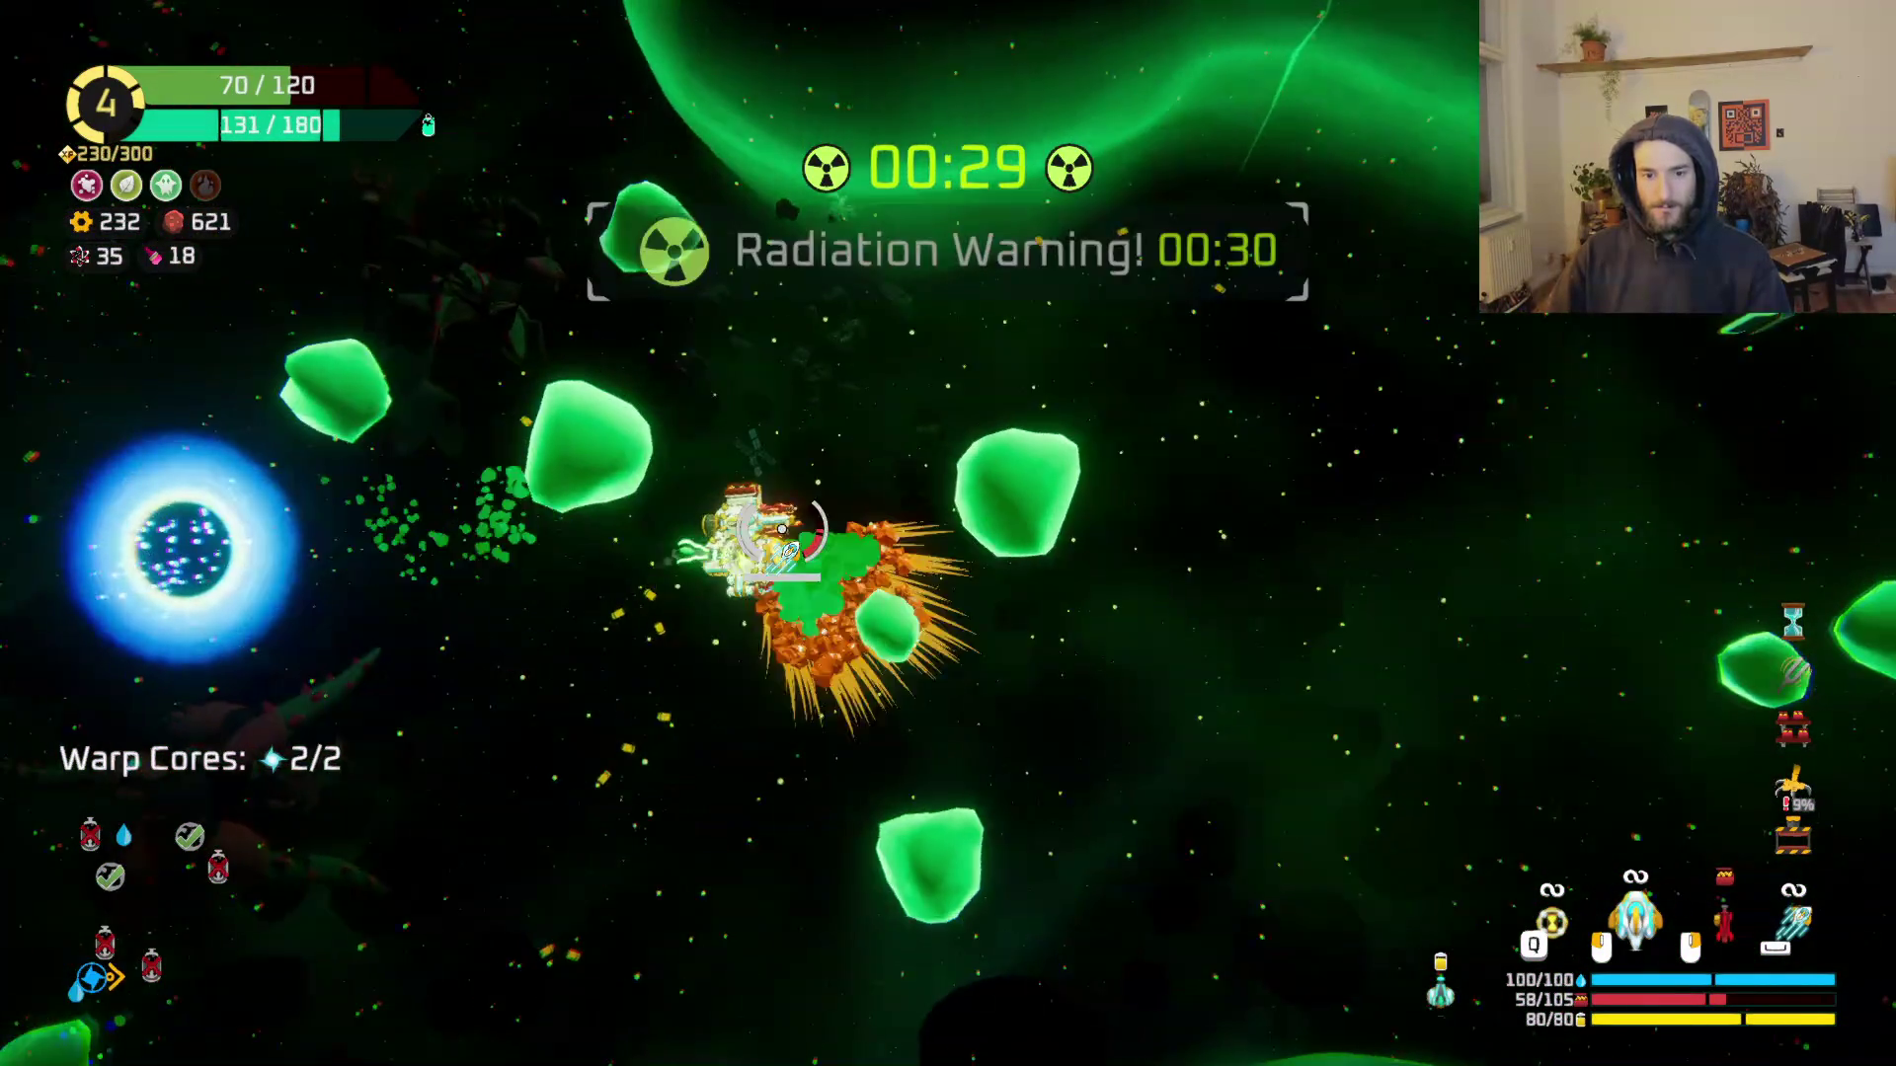
pyautogui.press('a')
pyautogui.press('f')
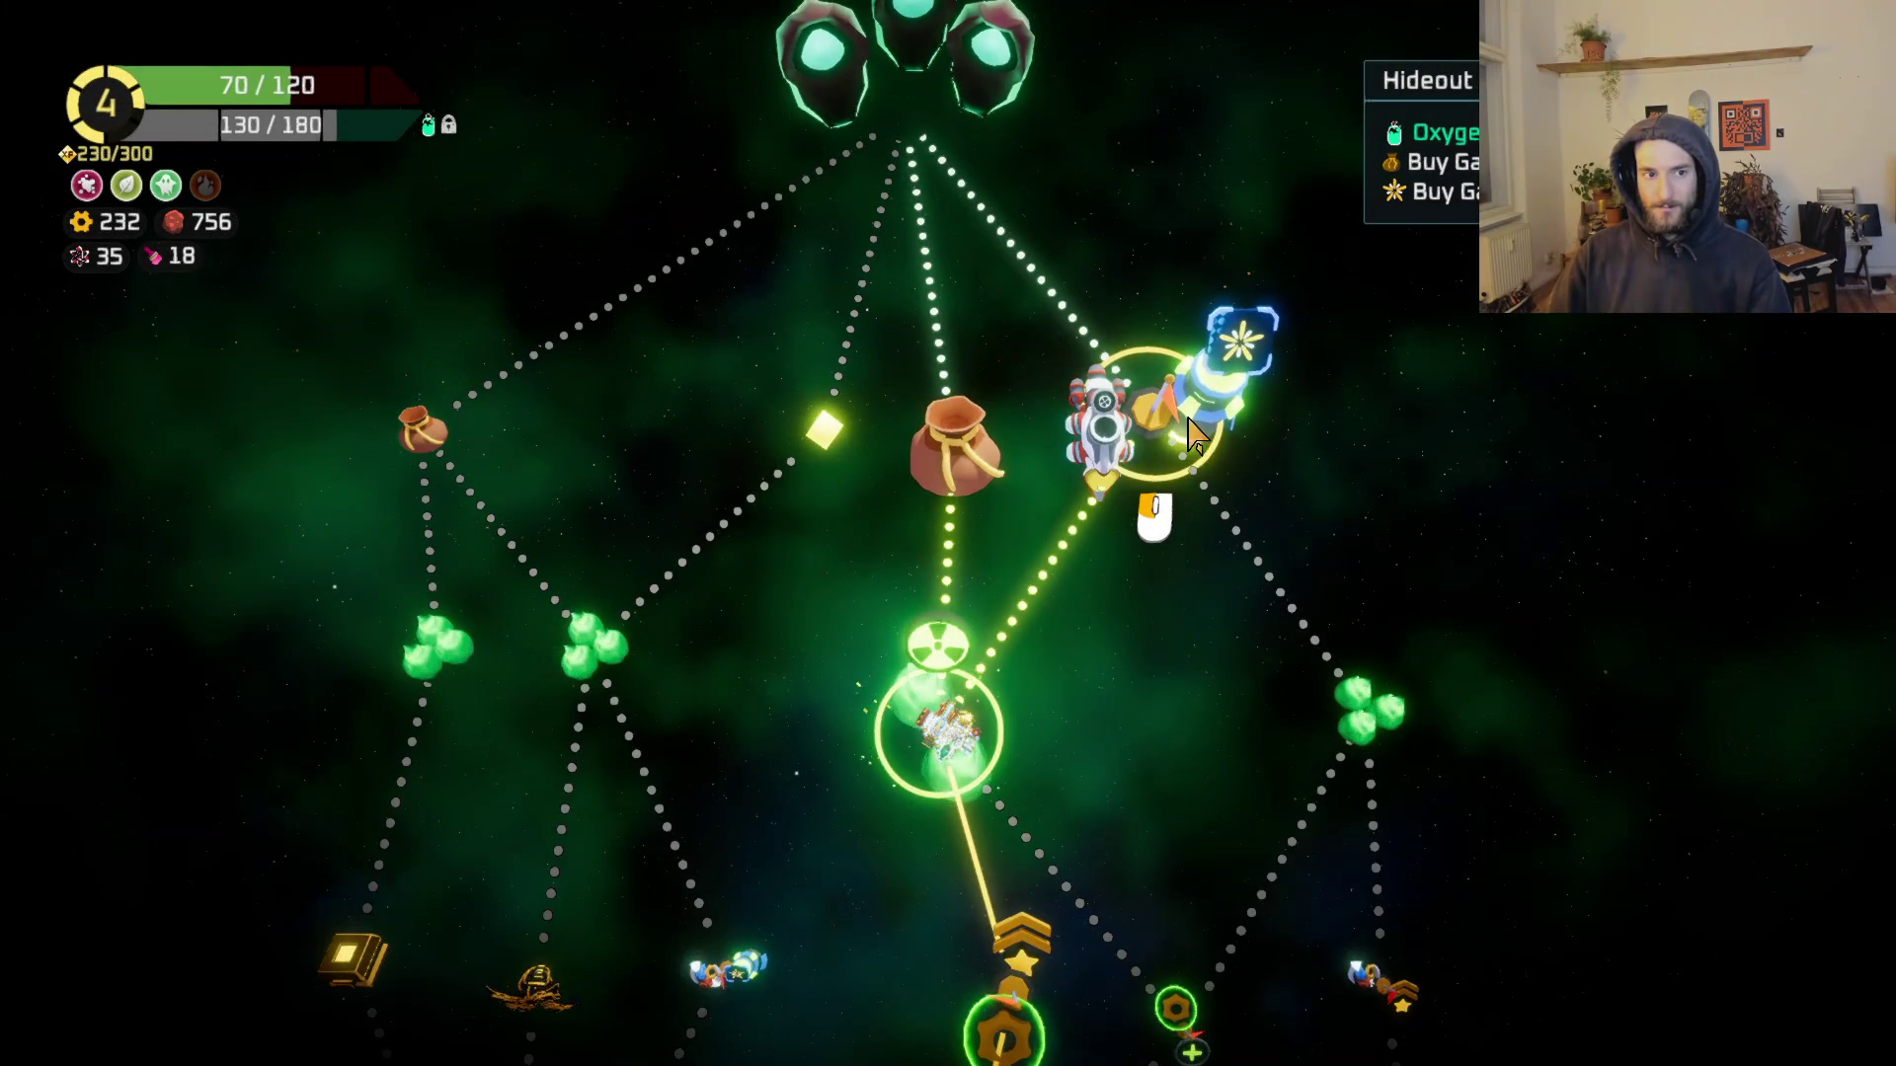
# Step: Jump to the Hideout node on the sector map
pyautogui.click(1197, 449)
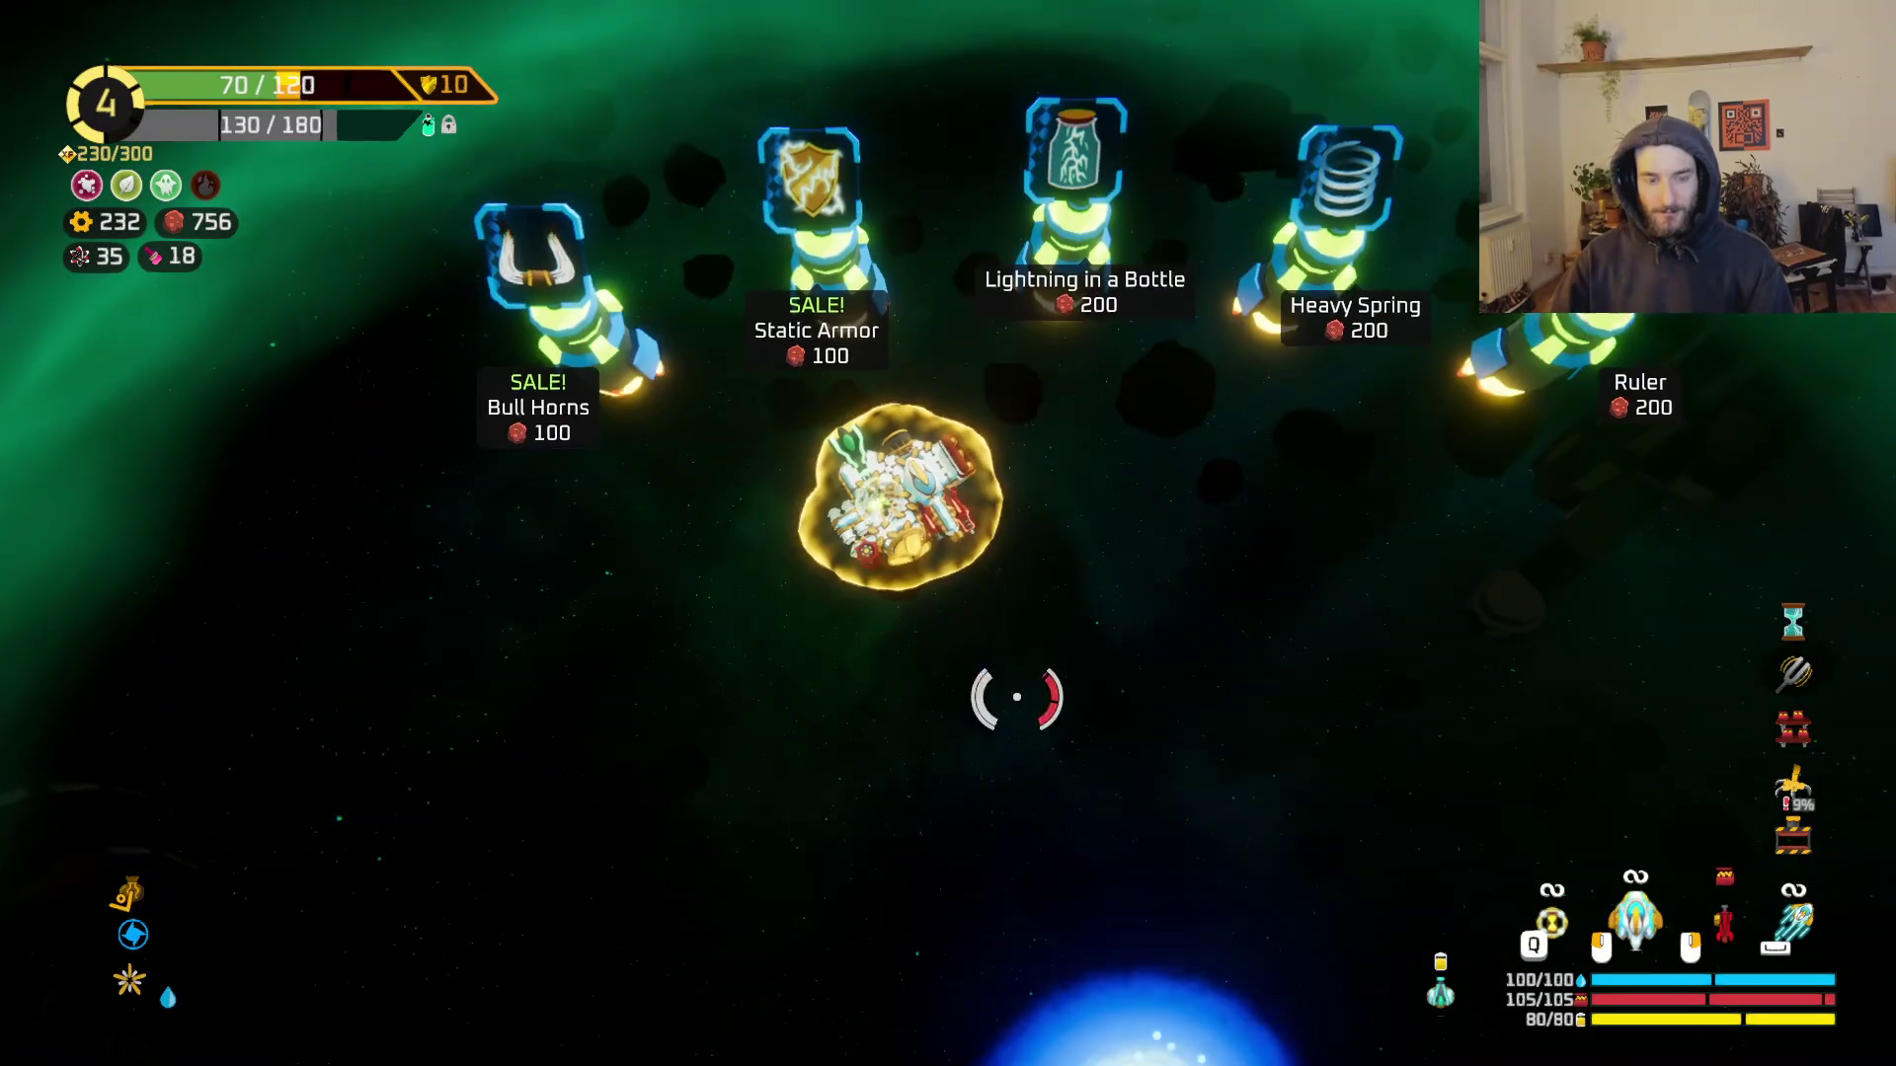
# Step: Buy the Ruler, the Heavy Spring and the discounted Static Armor from the shop pods
pyautogui.press('d')
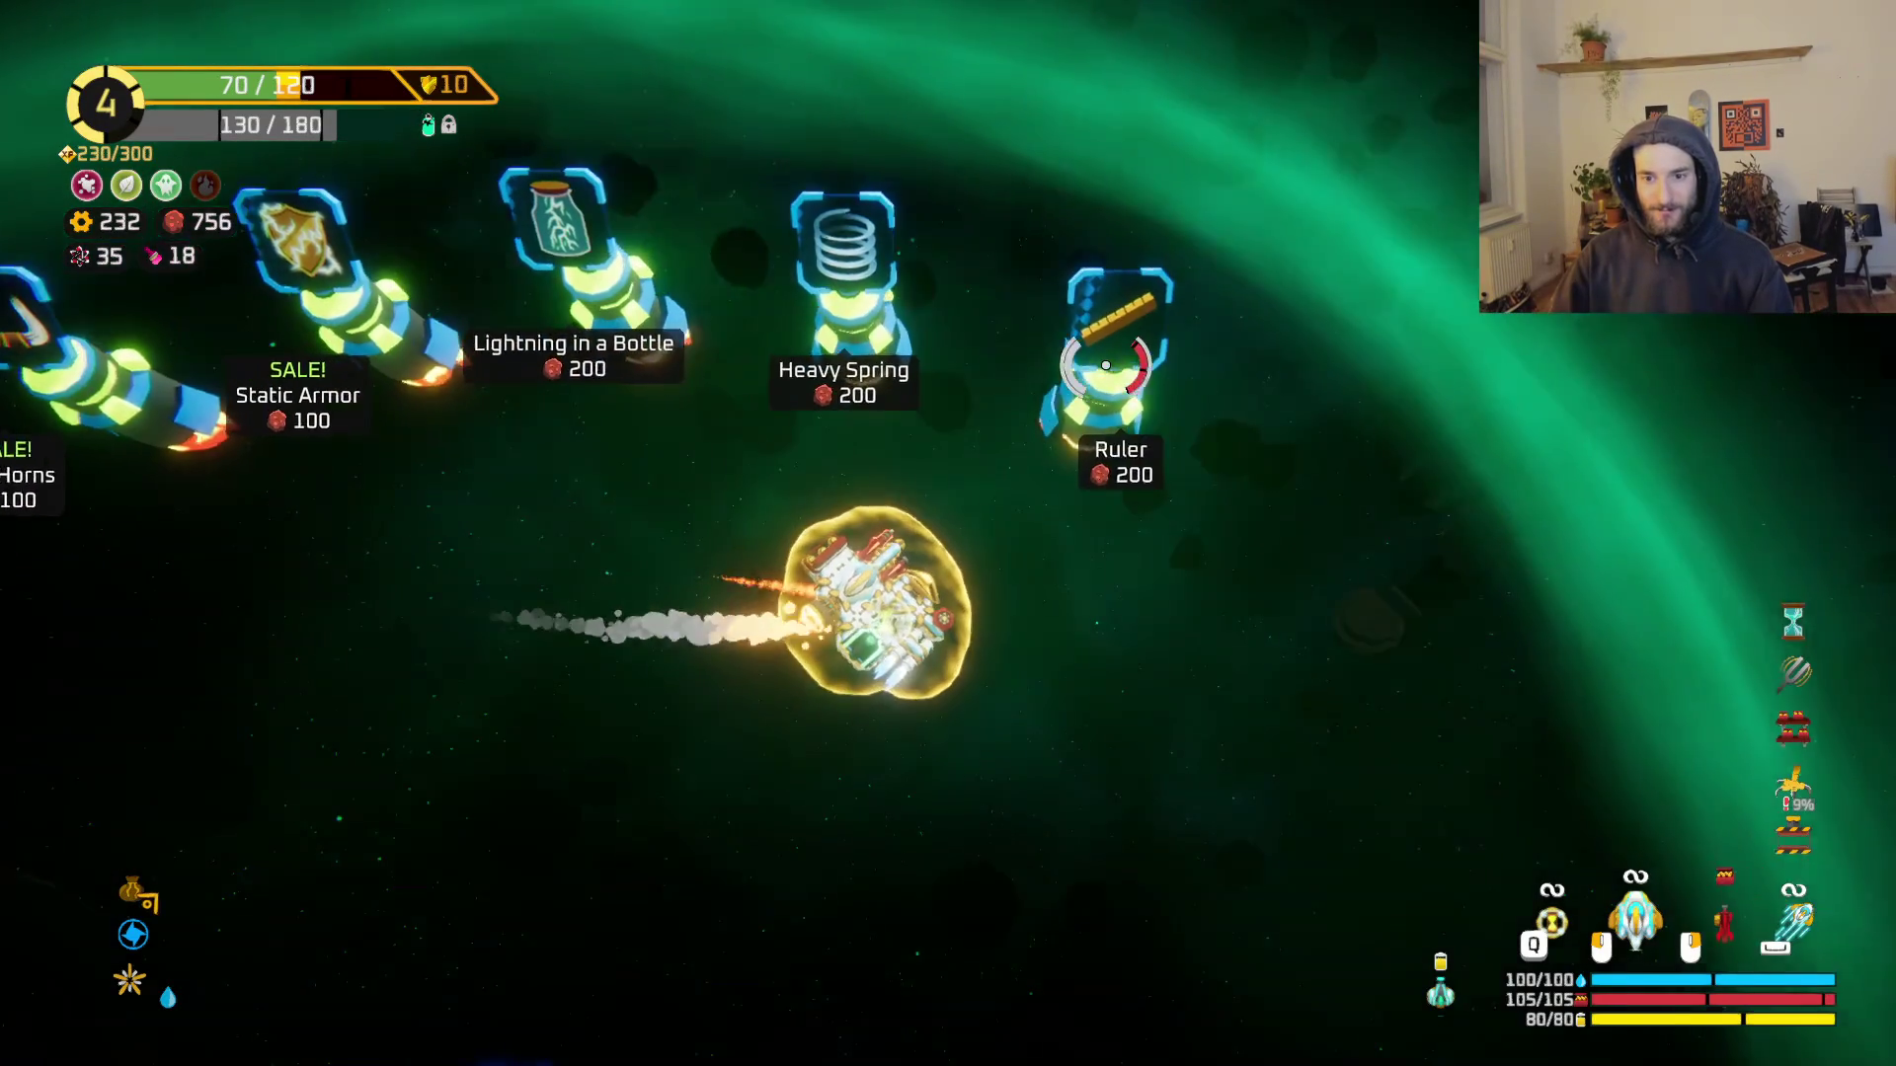
pyautogui.press('f')
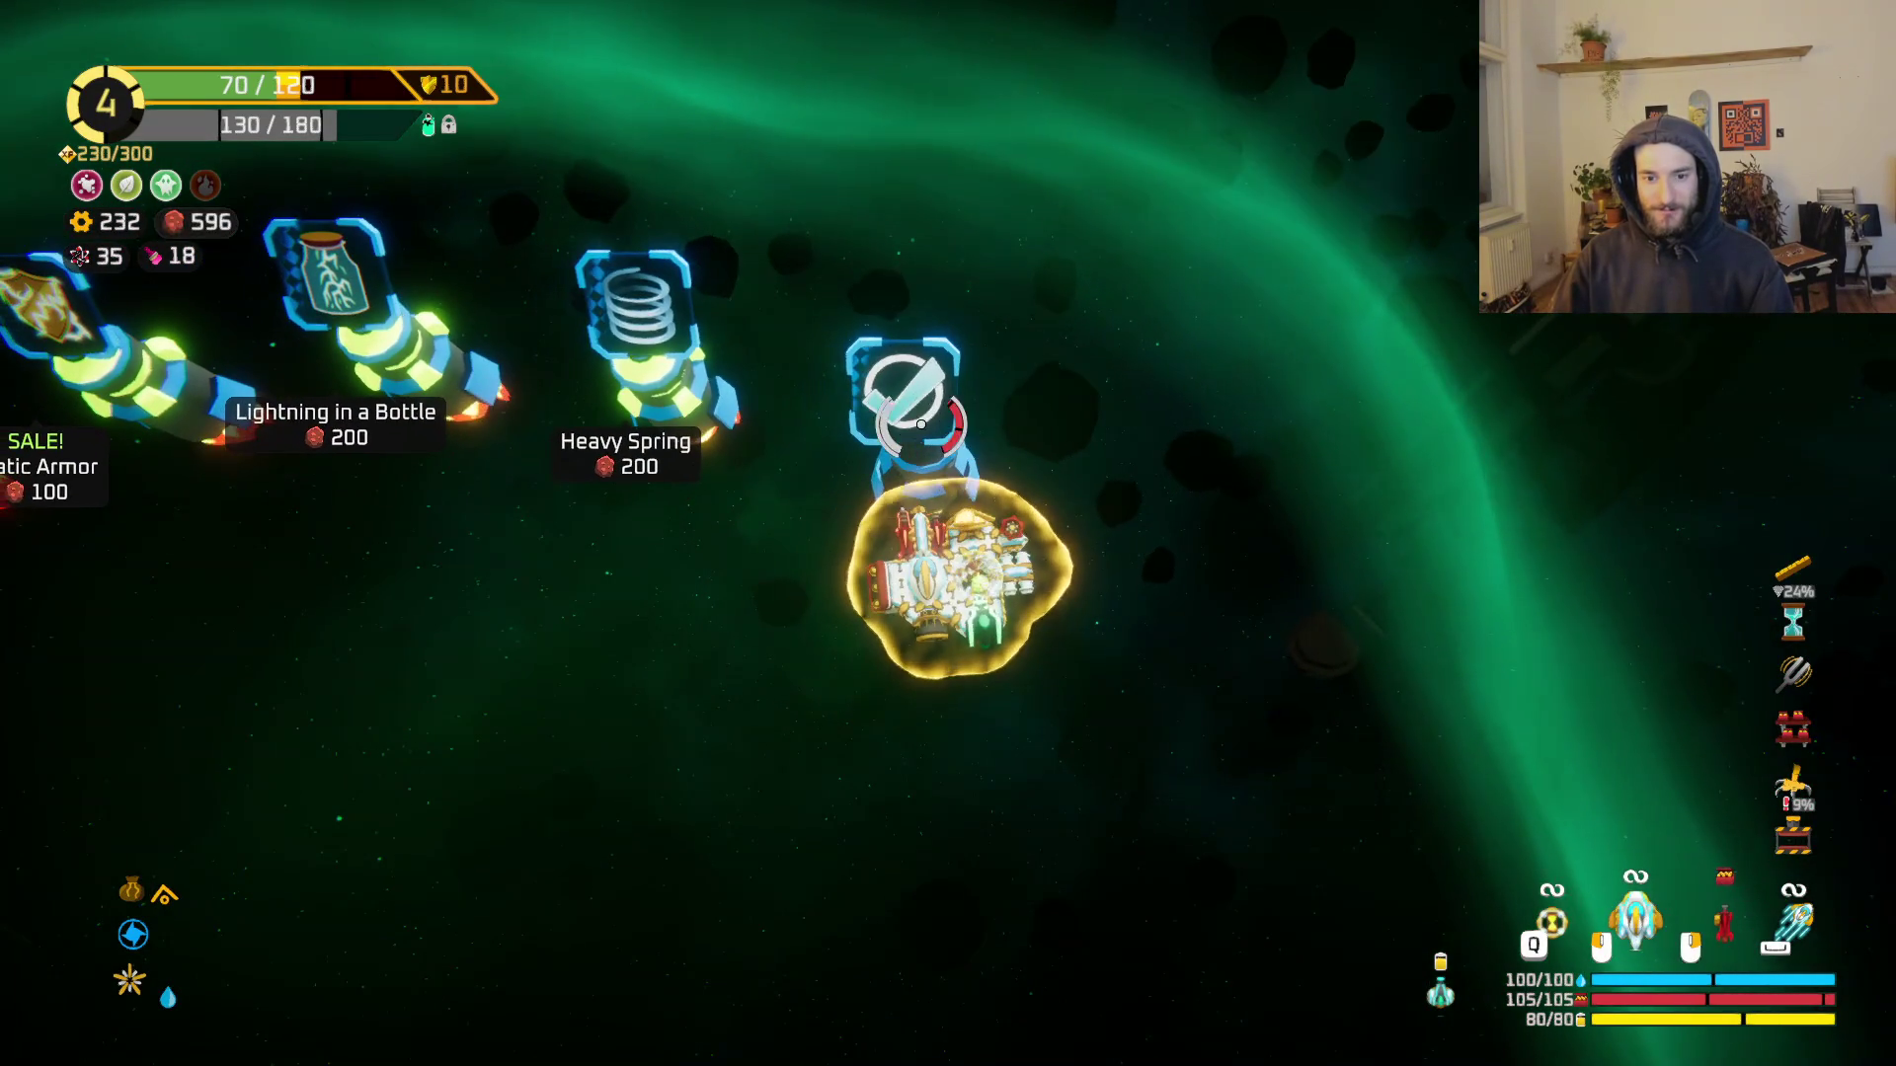
pyautogui.press('a')
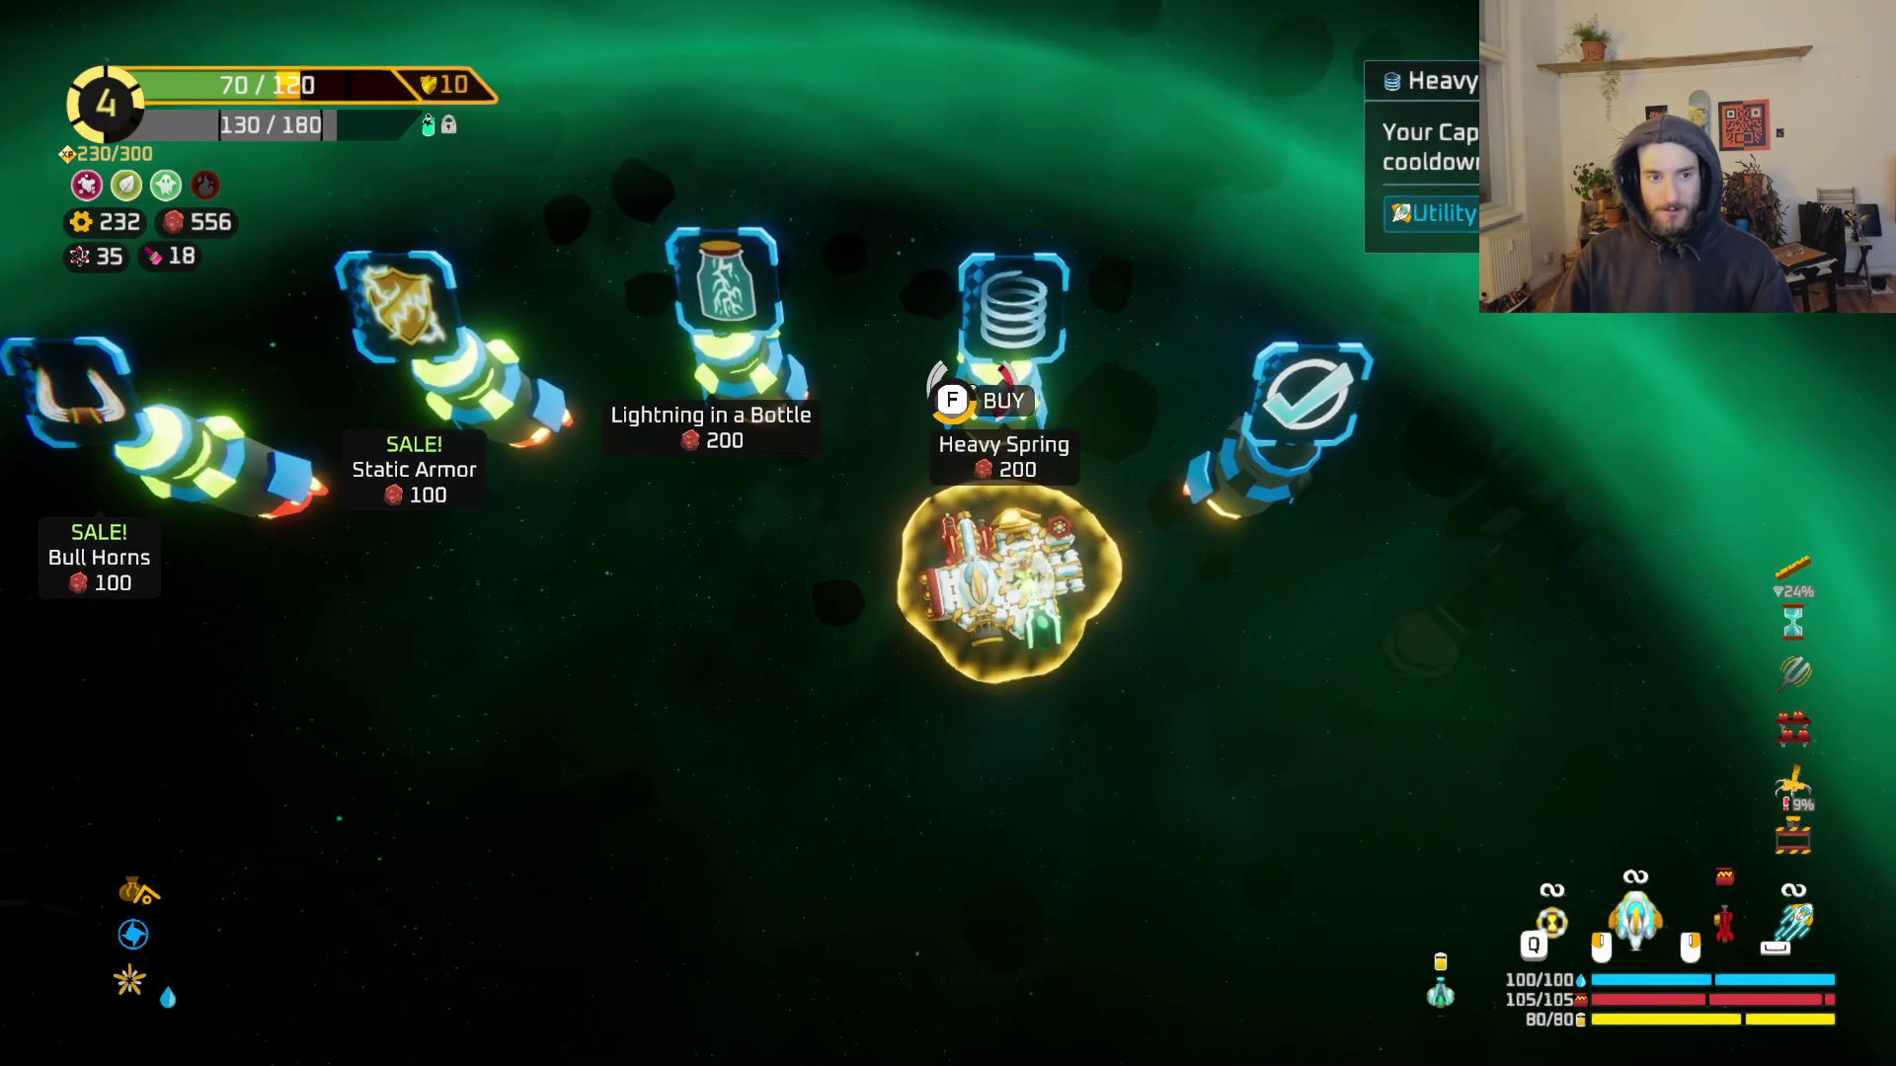
pyautogui.press('a')
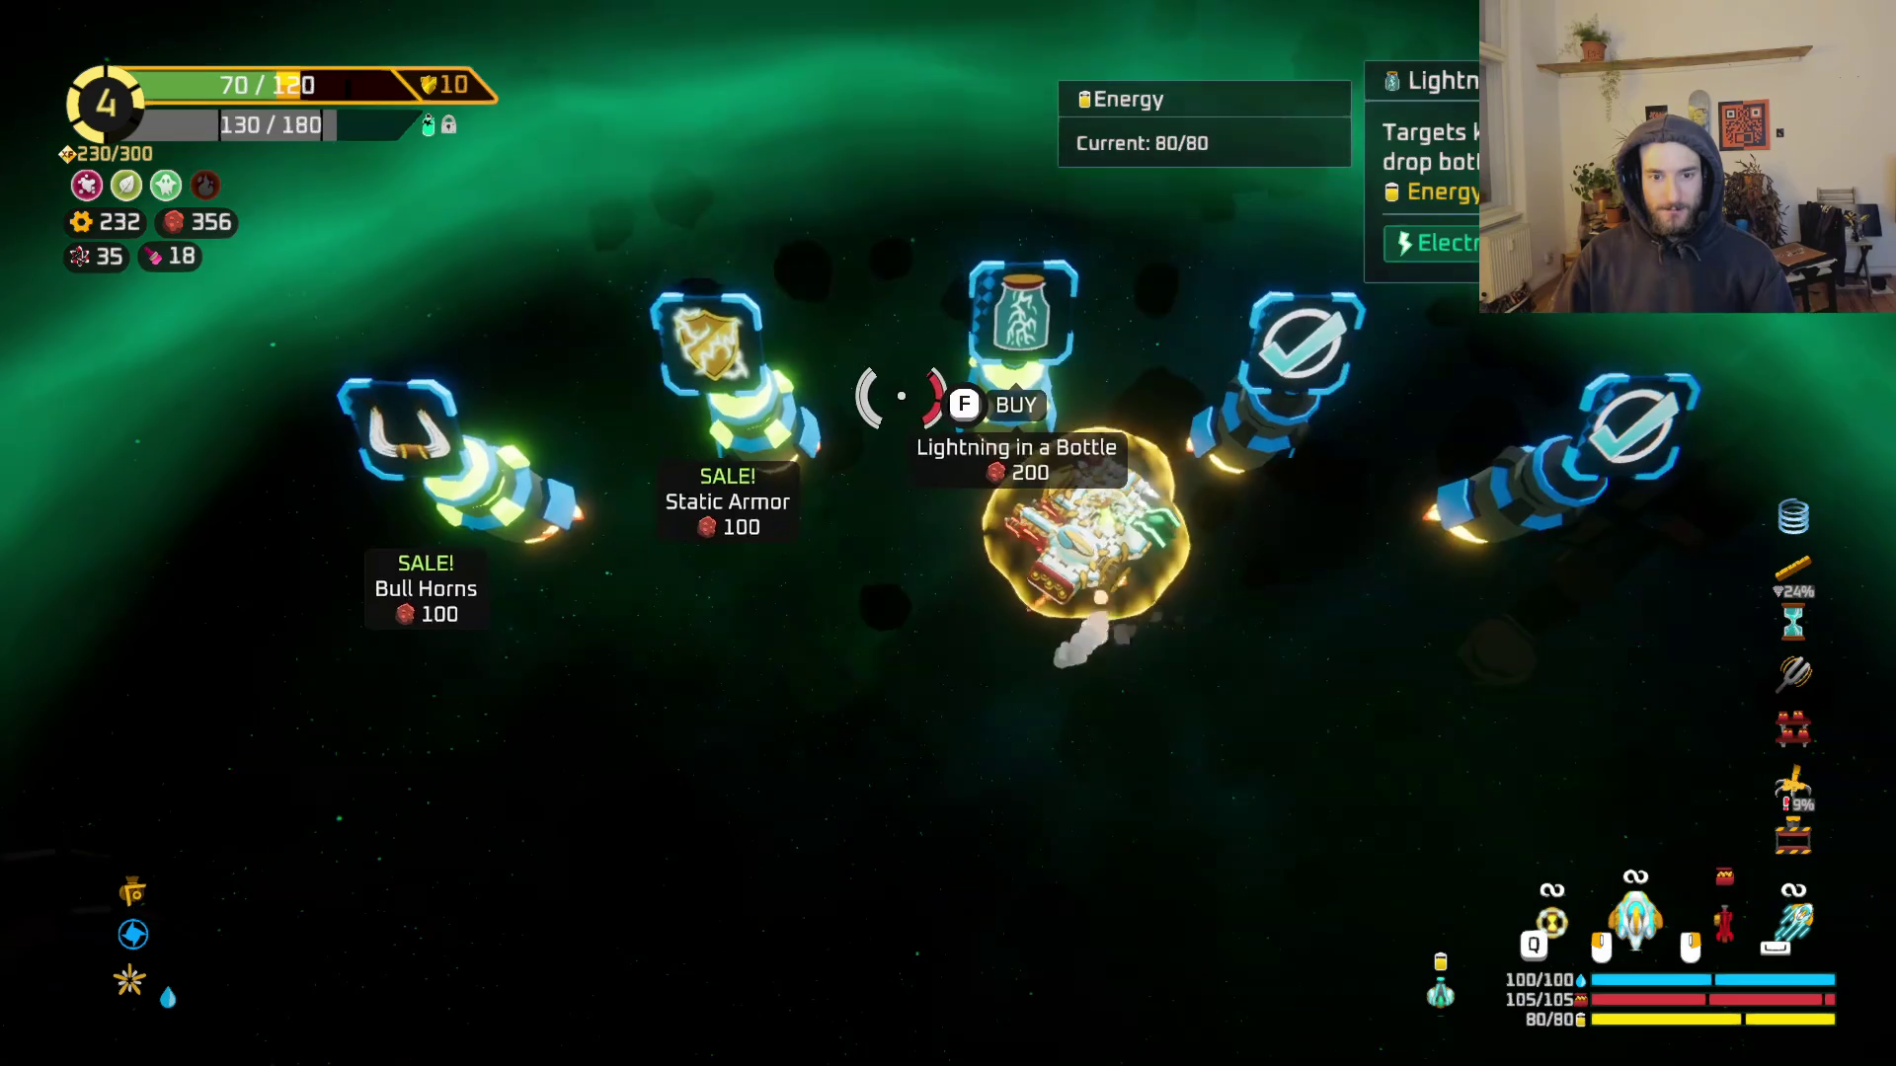
pyautogui.press('w')
pyautogui.press('a')
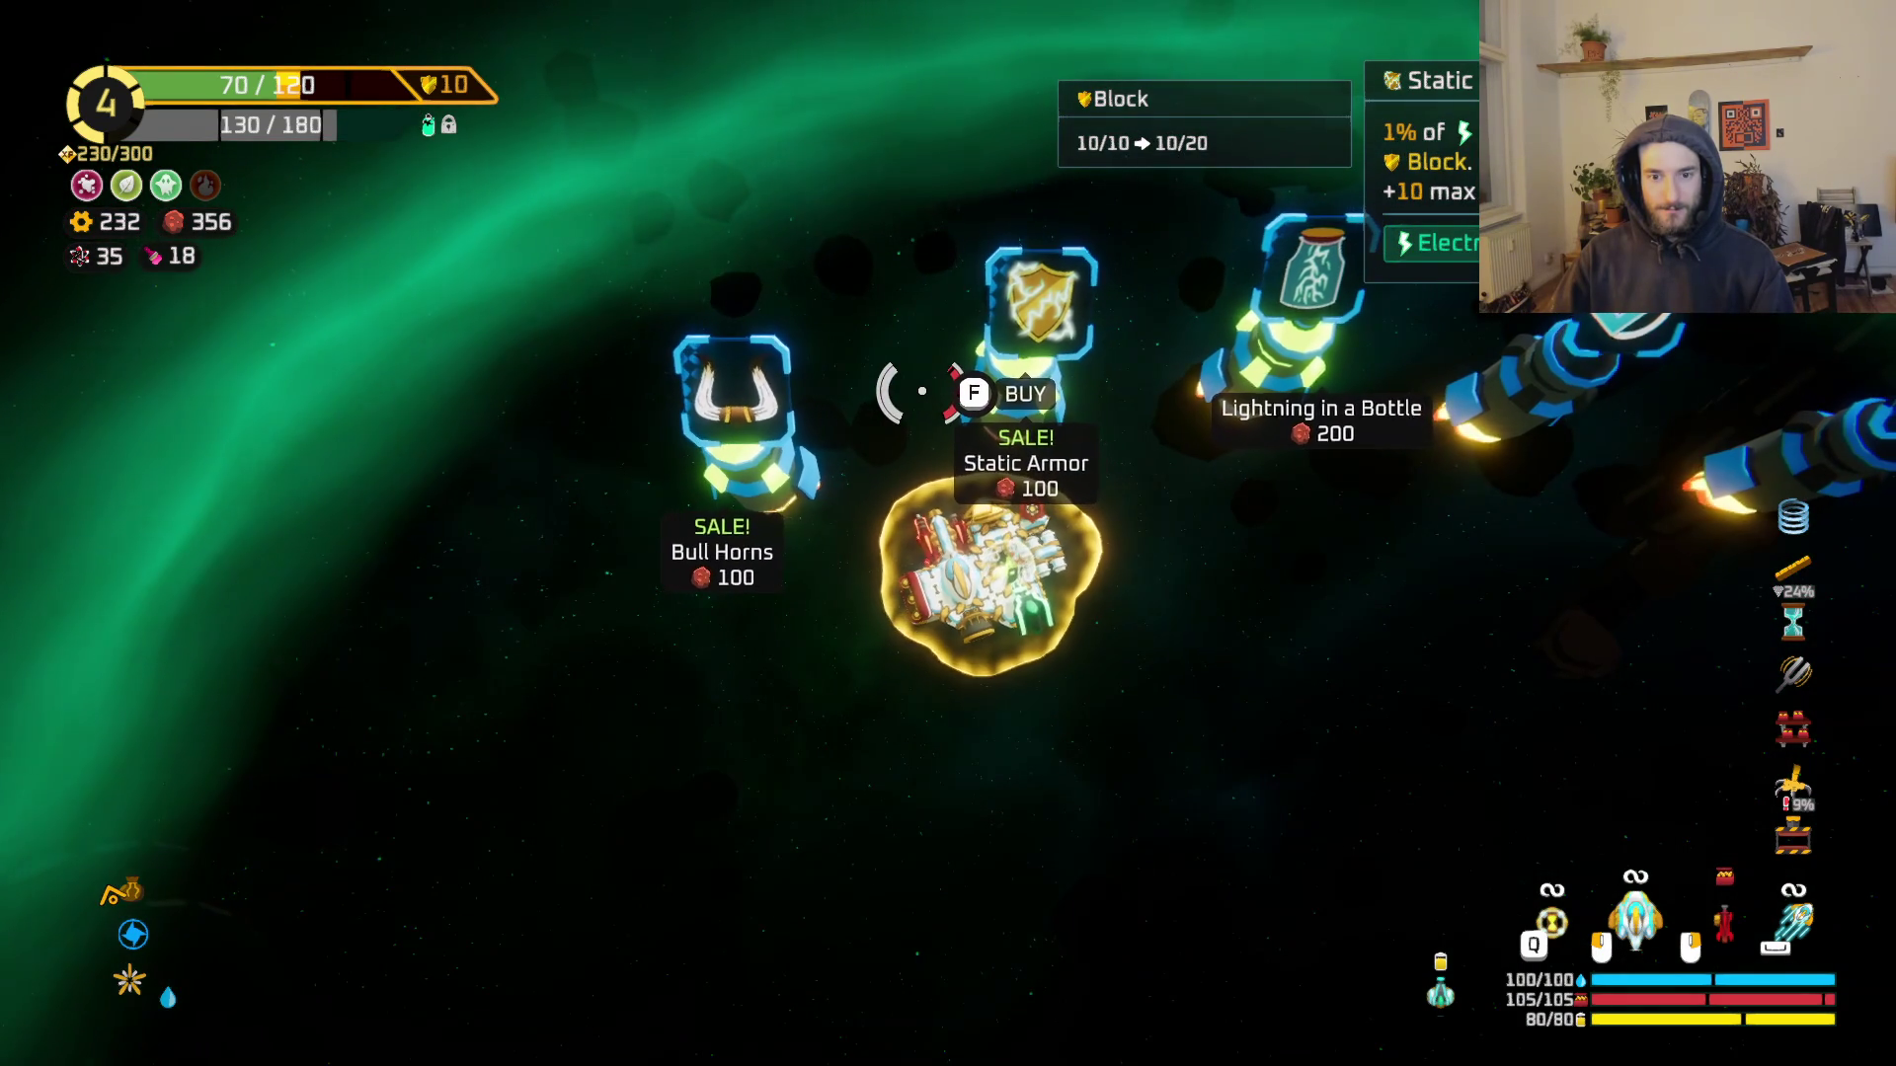
pyautogui.press('a')
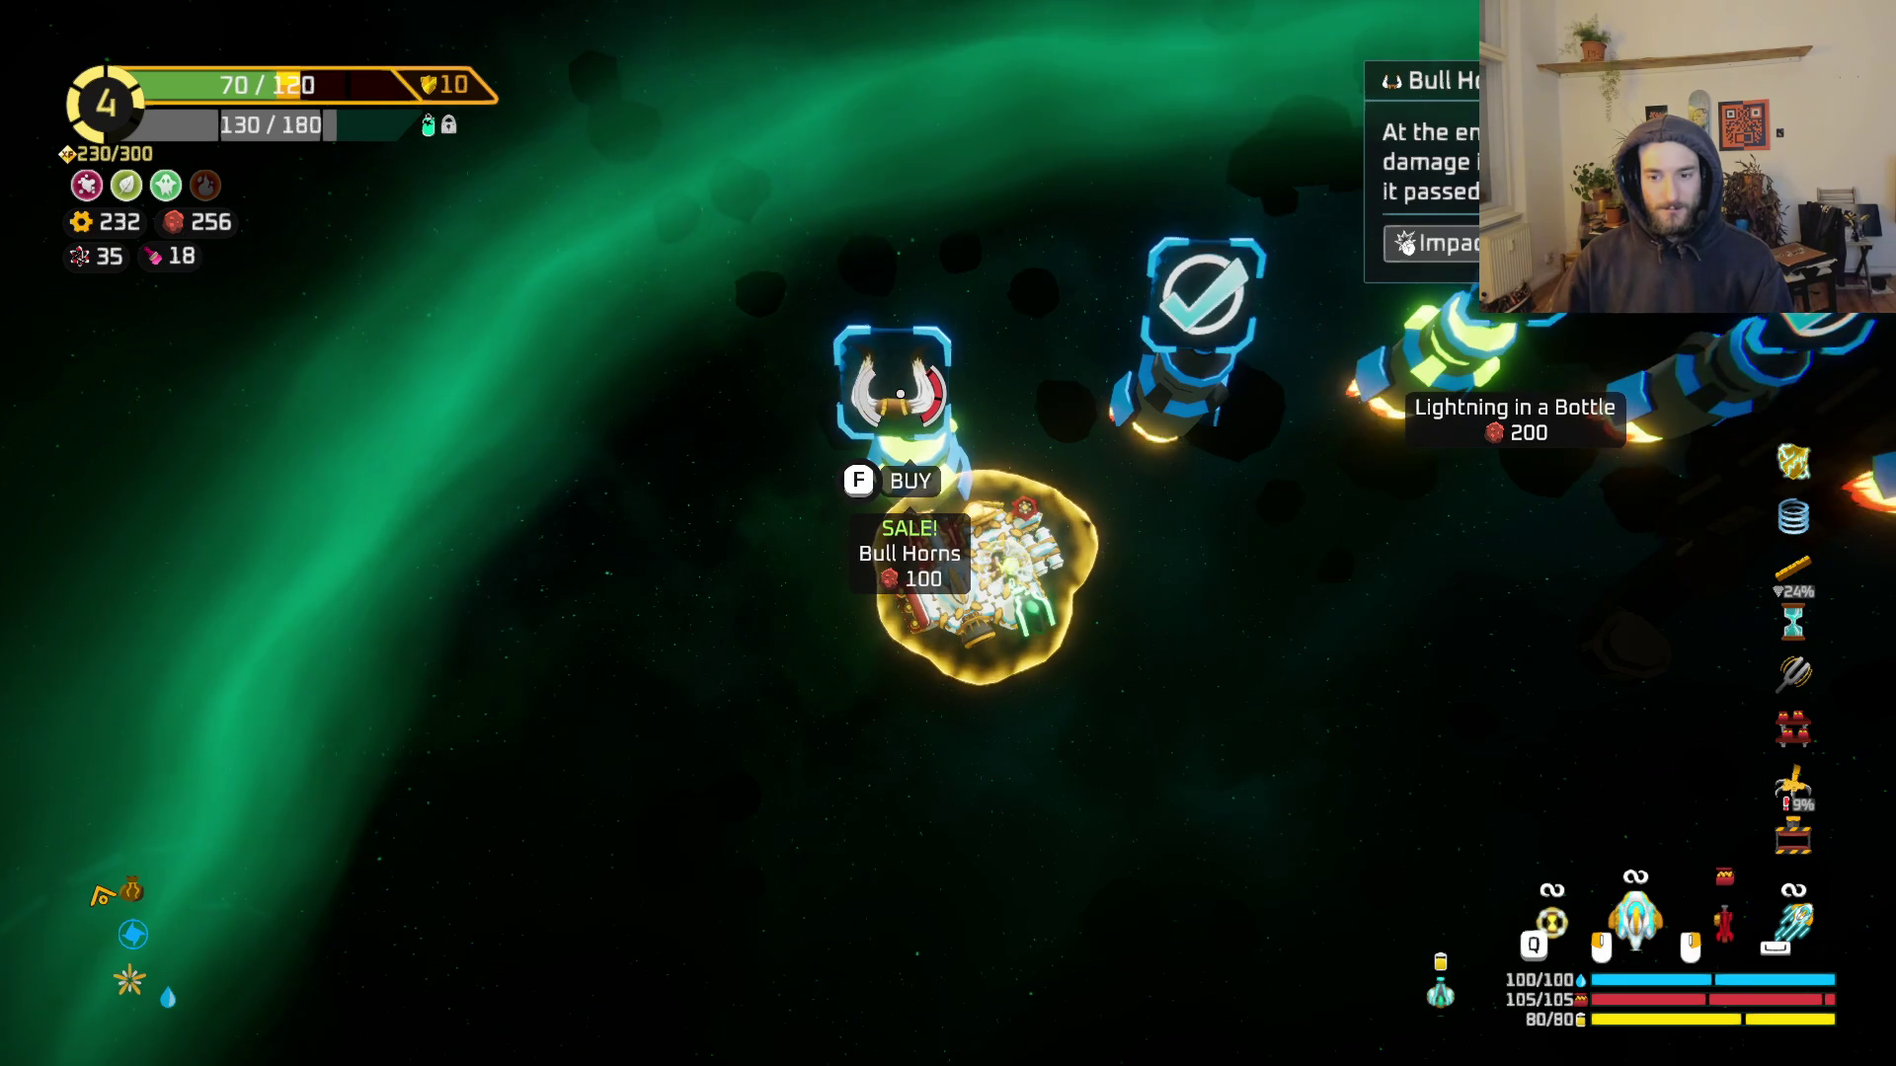
# Step: Return toward the shop, open the ship-building grid, and detach modules from the right side
pyautogui.press('s')
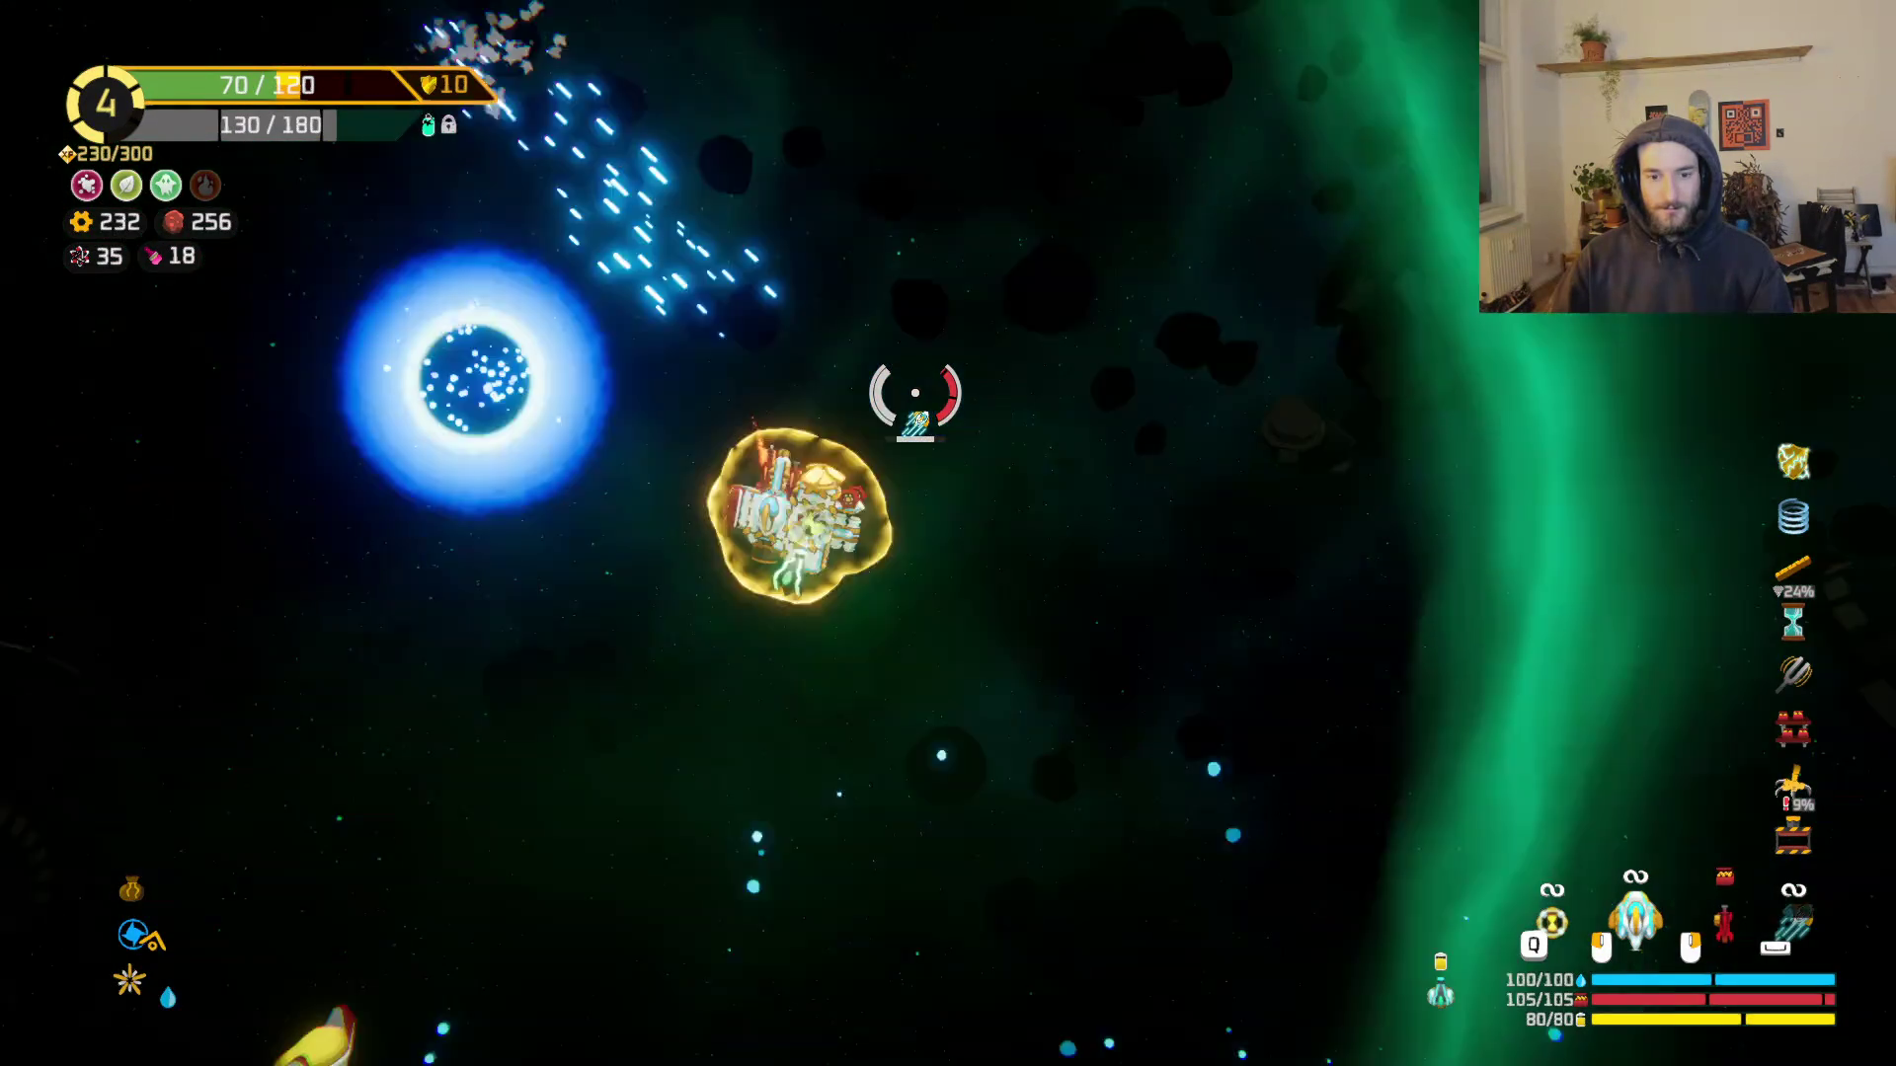
pyautogui.press('w')
pyautogui.press('space')
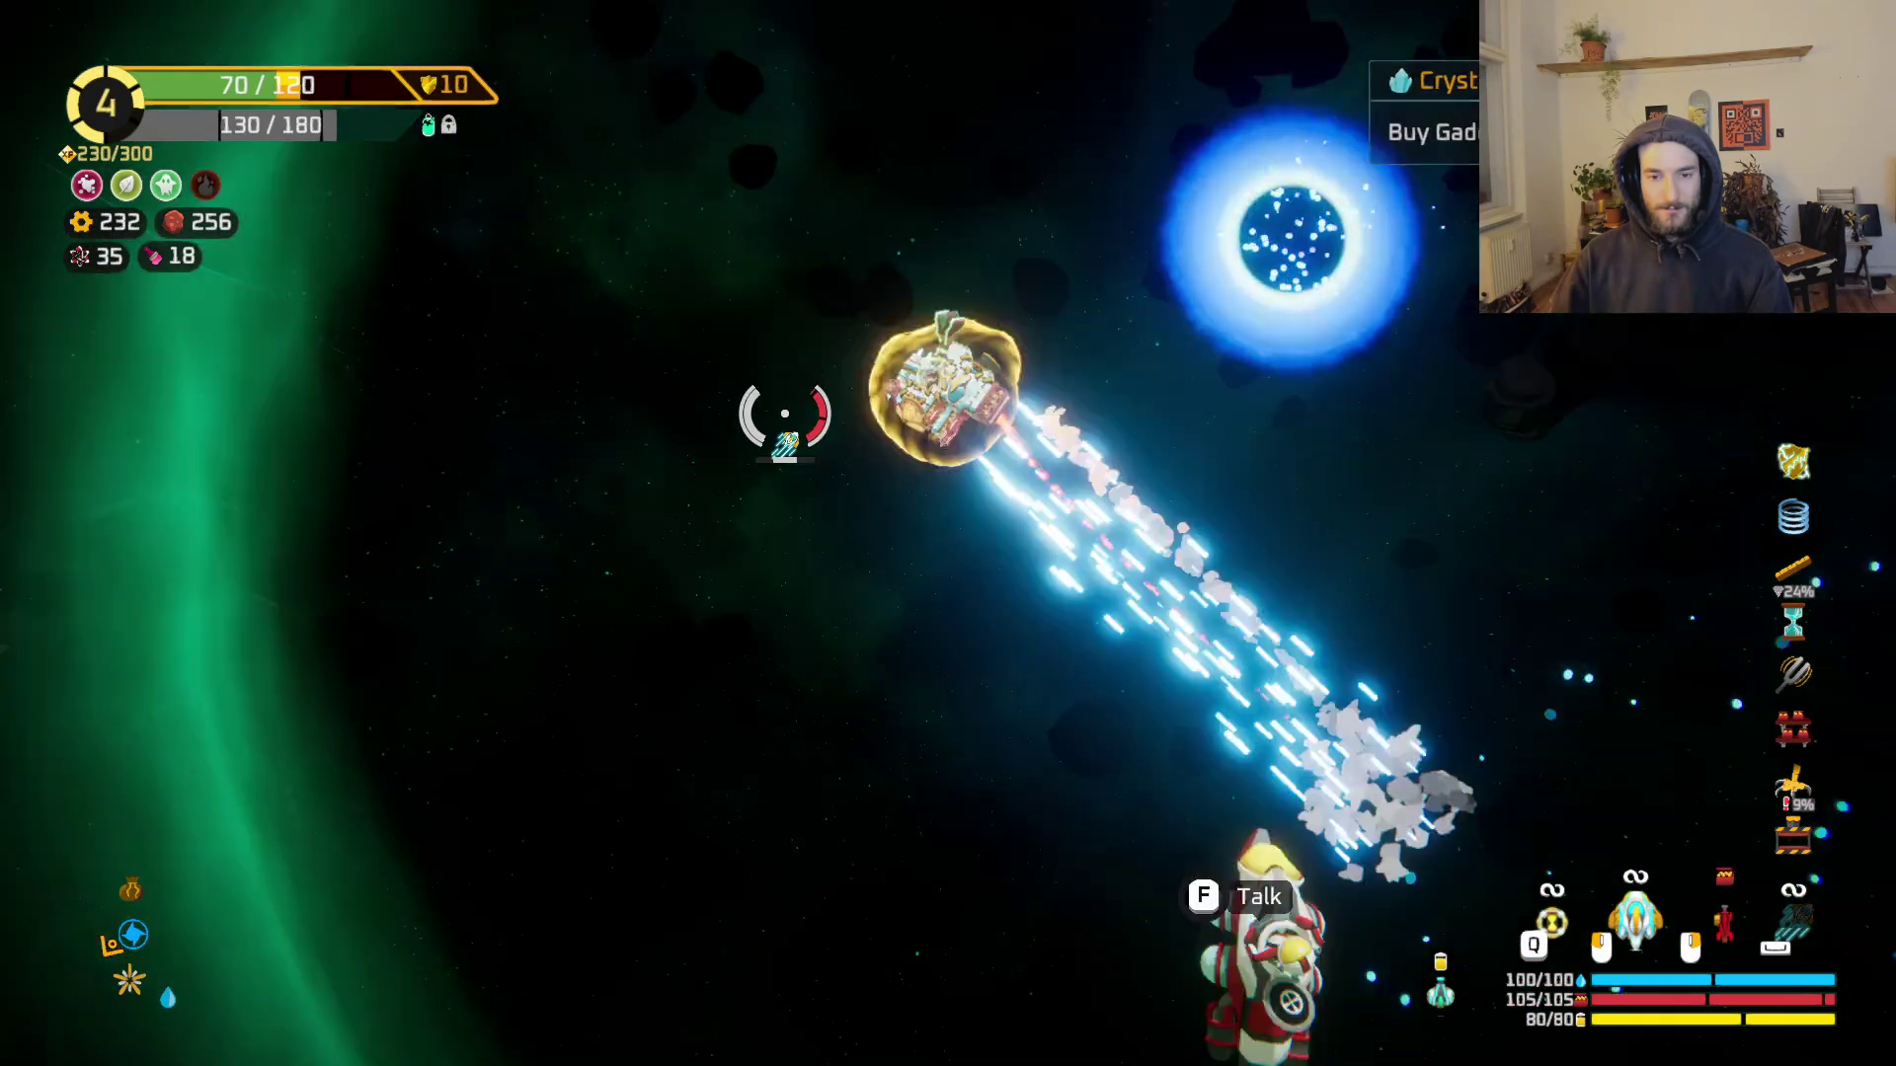
pyautogui.press('Tab')
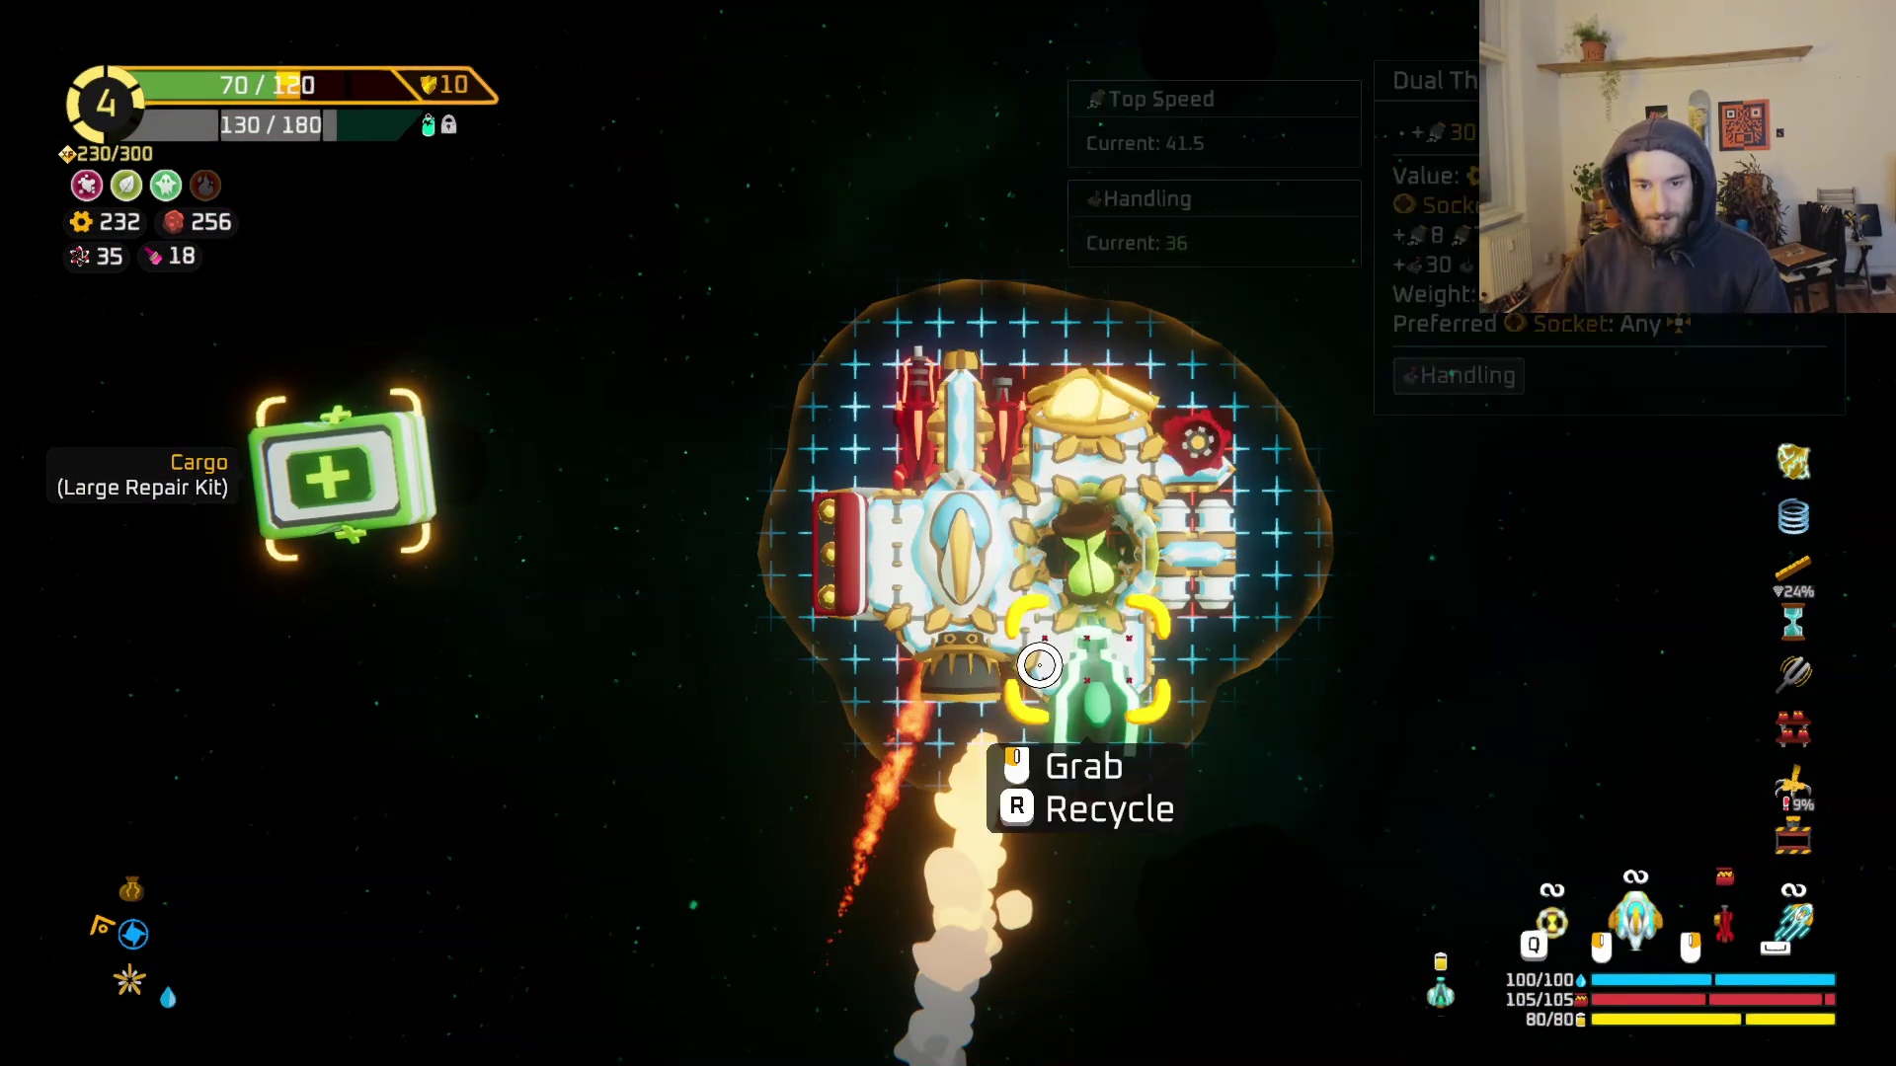
pyautogui.moveTo(1086, 533)
pyautogui.mouseDown()
pyautogui.moveTo(1057, 642)
pyautogui.moveTo(365, 789)
pyautogui.mouseUp()
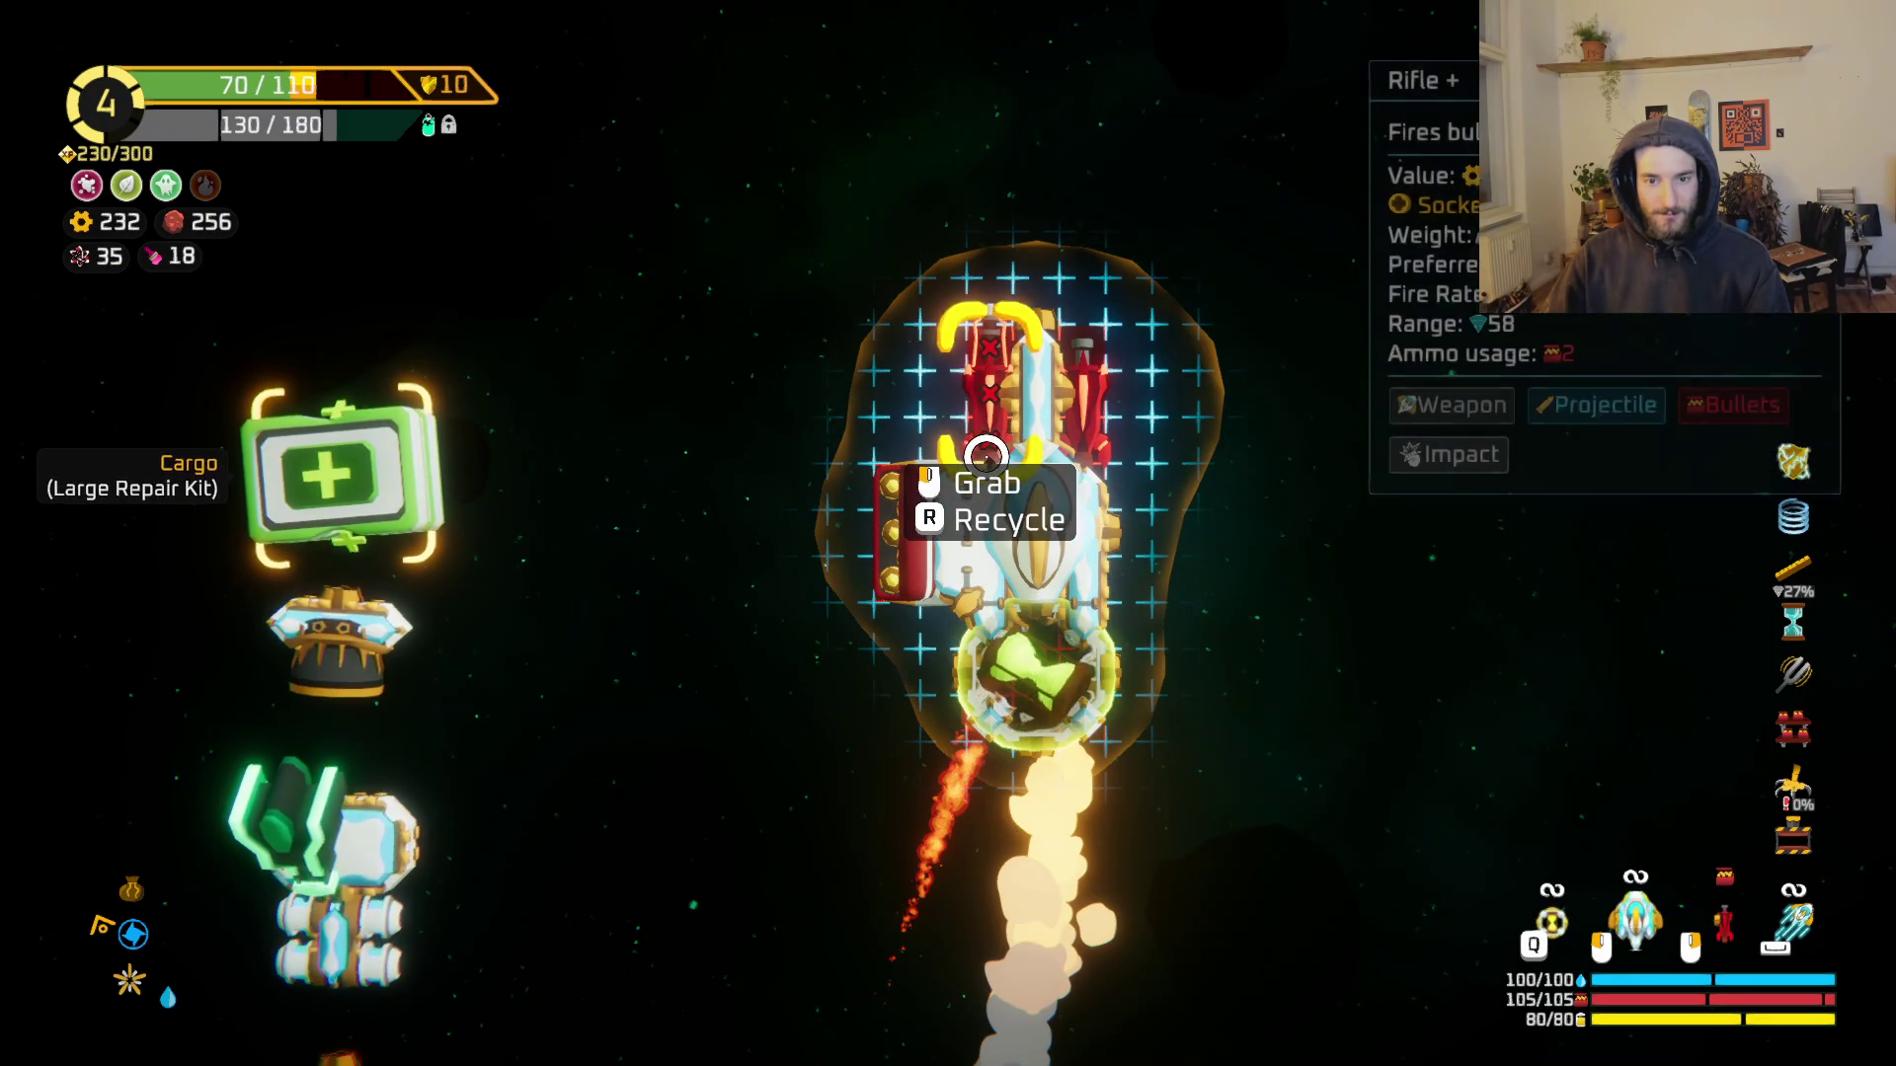
# Step: Attach the Sentry to the ship's top, other parts to its bottom and right, and close the grid
pyautogui.scroll(-5, 689, 613)
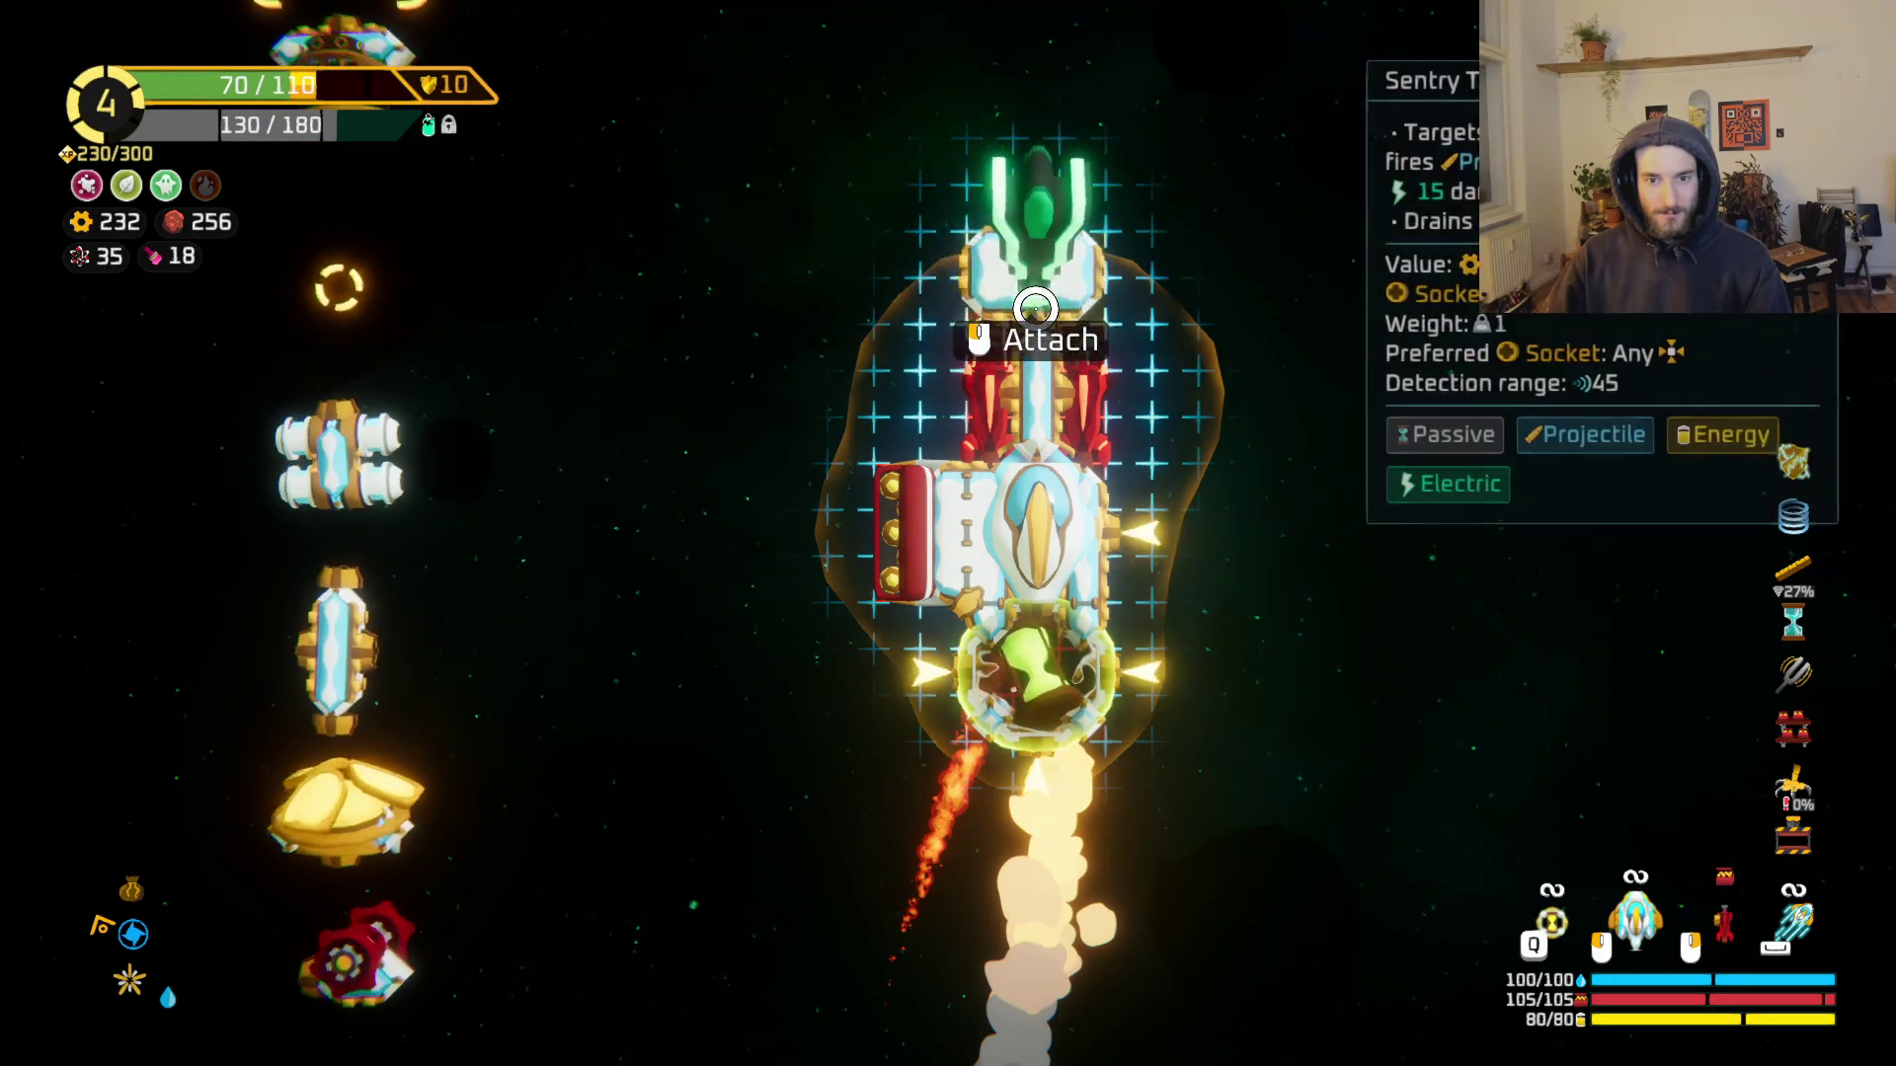
pyautogui.click(1035, 308)
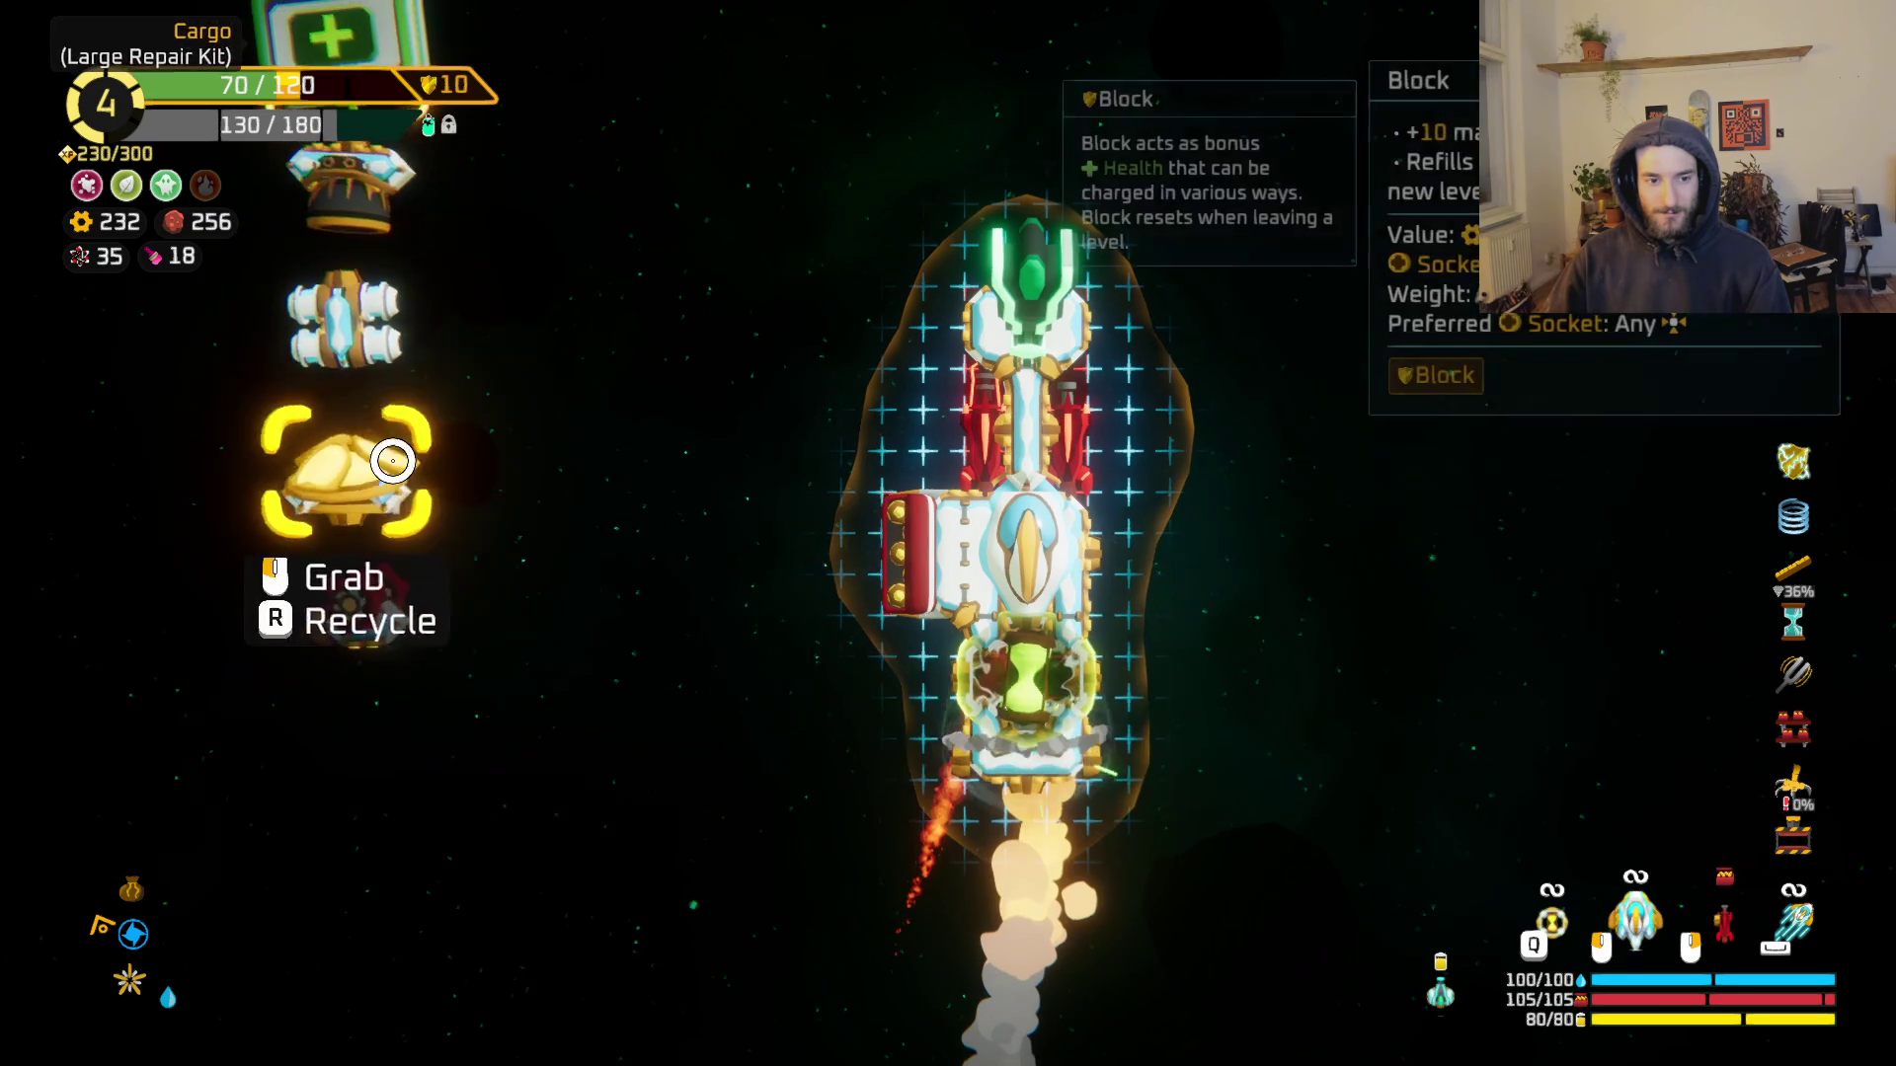
pyautogui.click(1072, 870)
pyautogui.click(1167, 550)
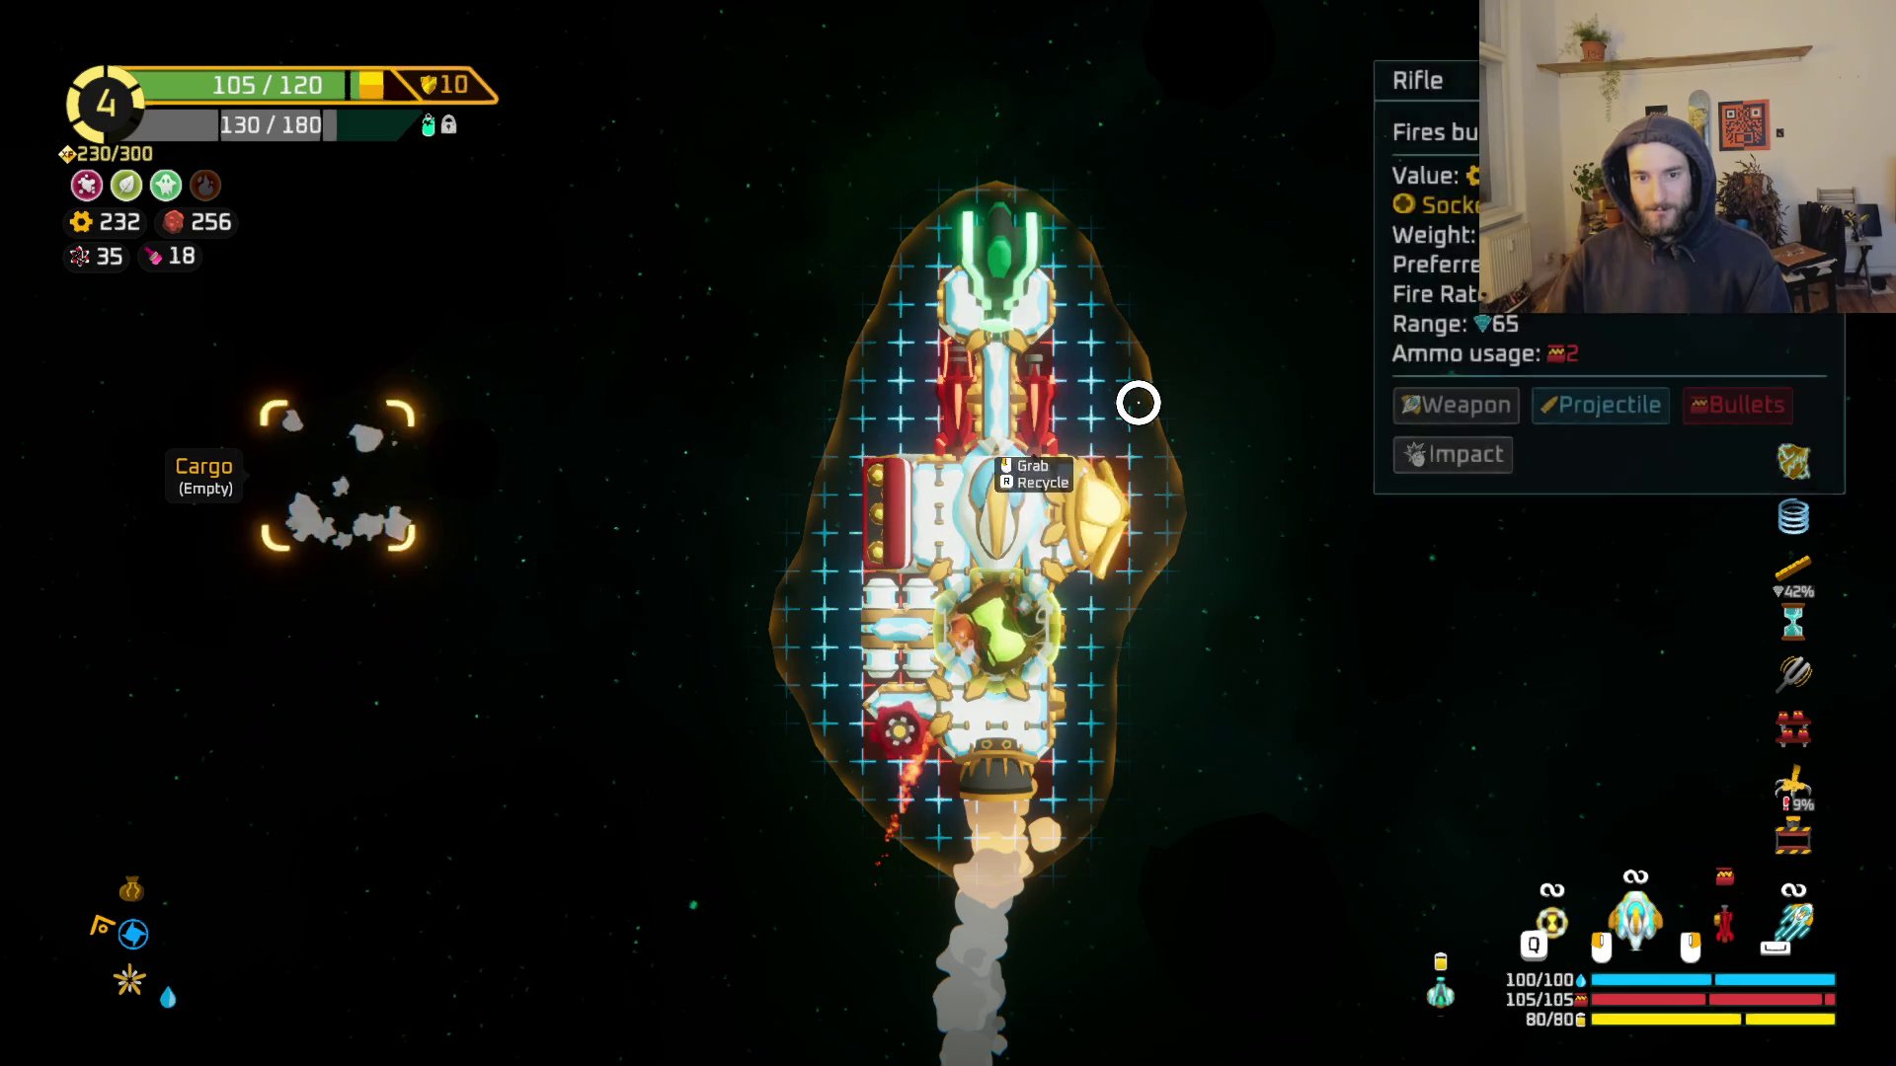
pyautogui.press('Escape')
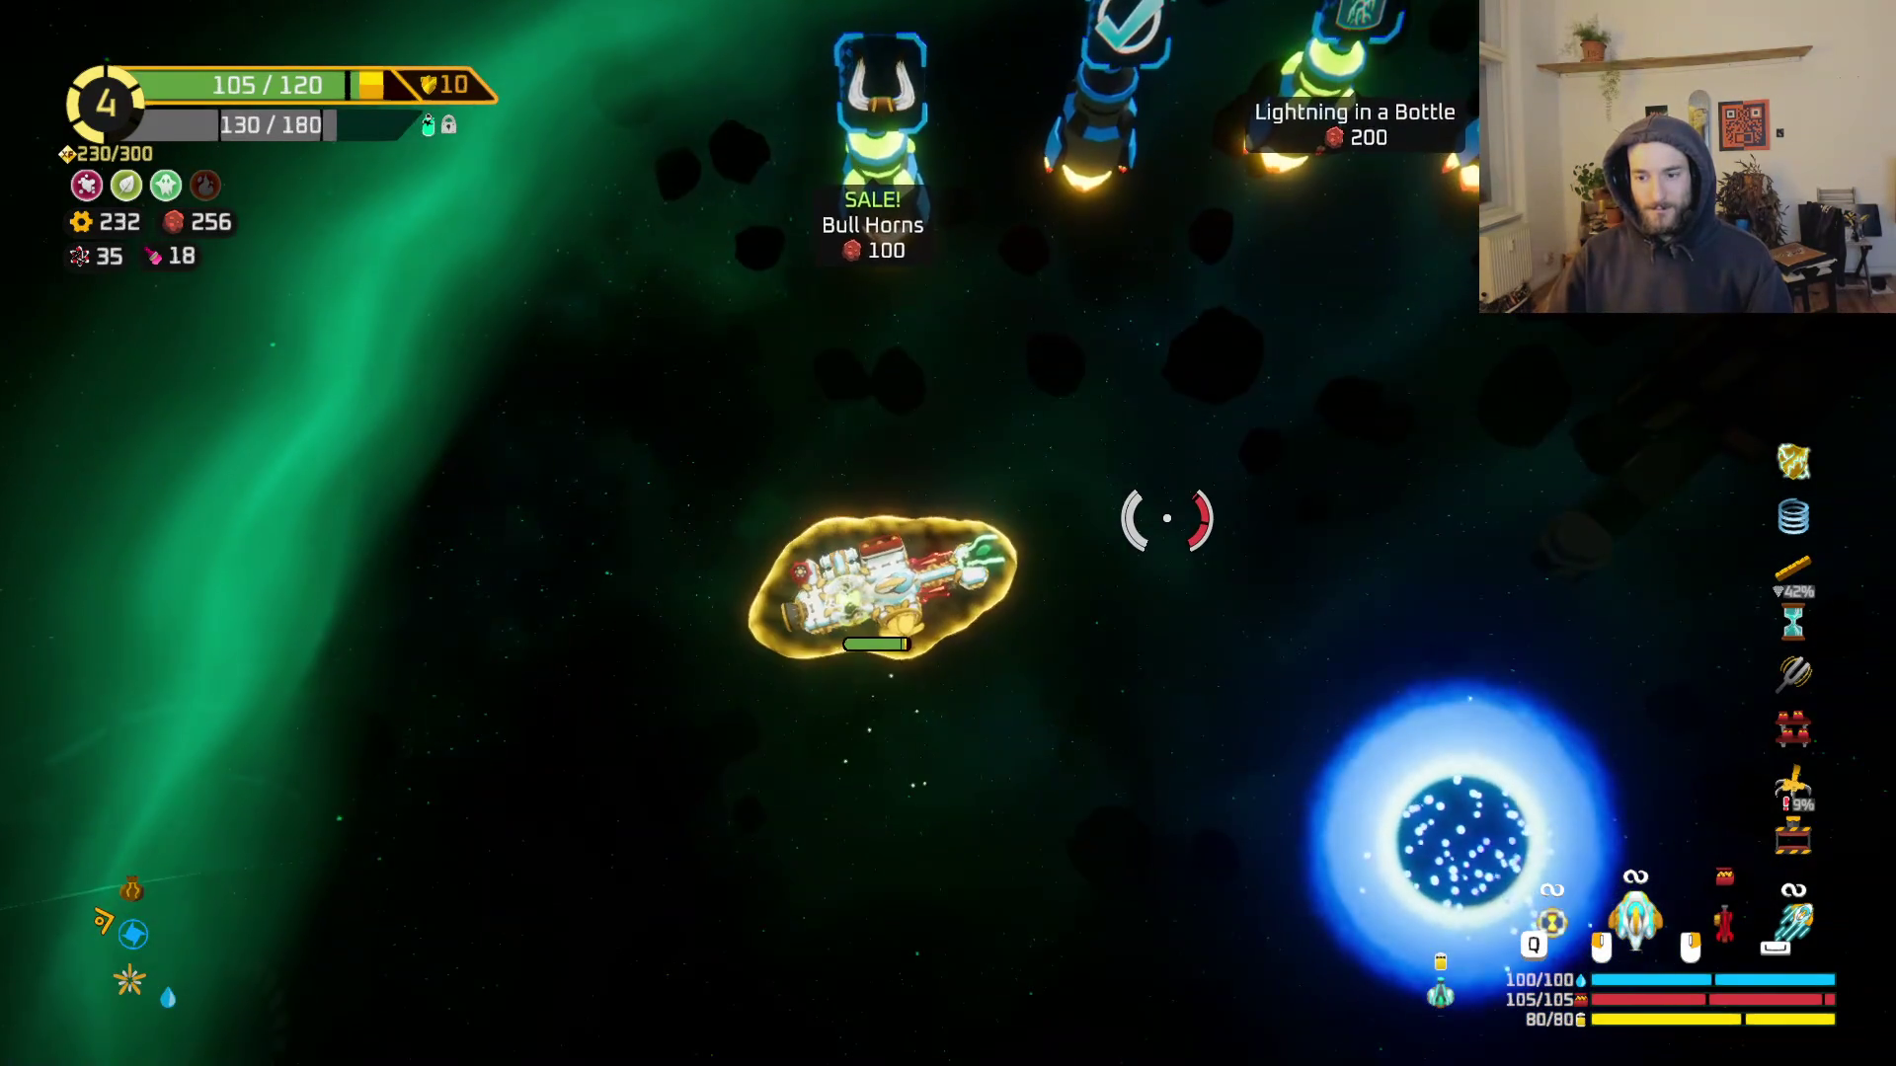
# Step: Buy Bull Horns at the shop and warp through the blue portal to the Spectral Sisters
pyautogui.press('w')
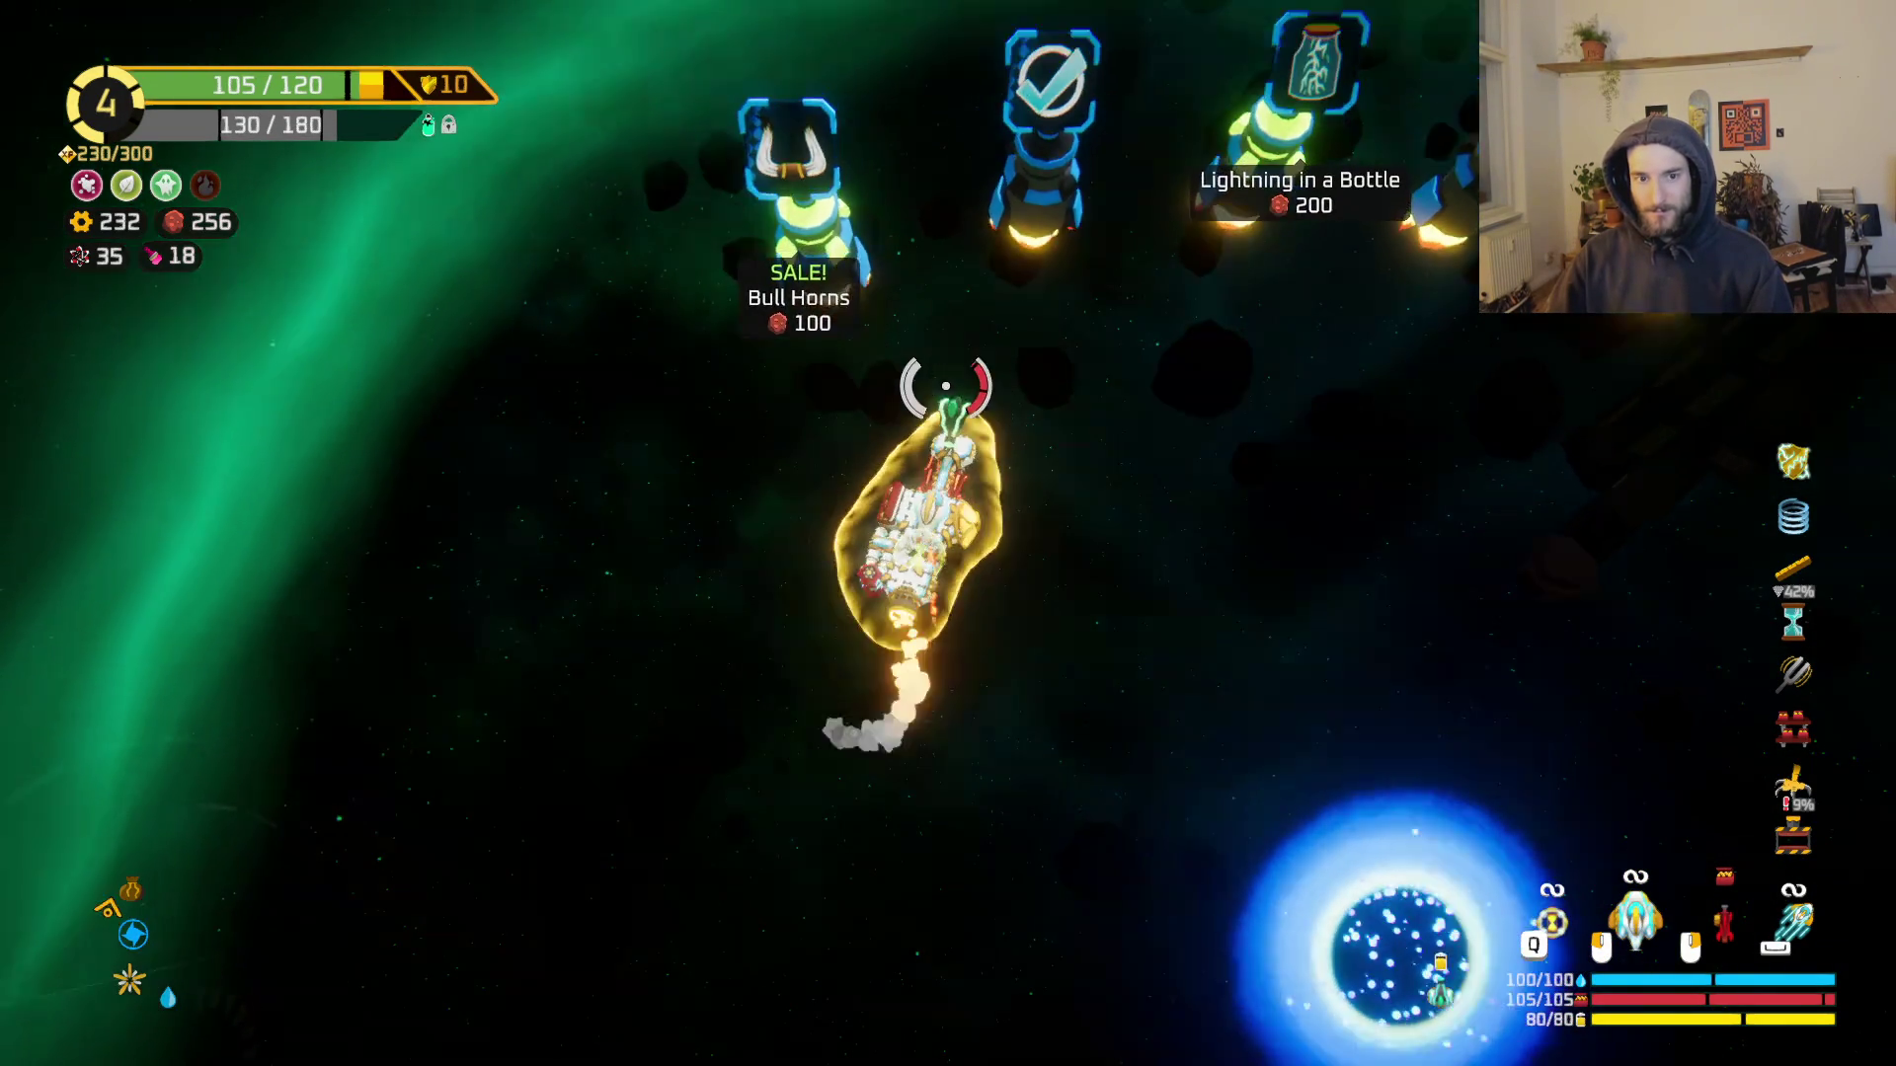
pyautogui.press('a')
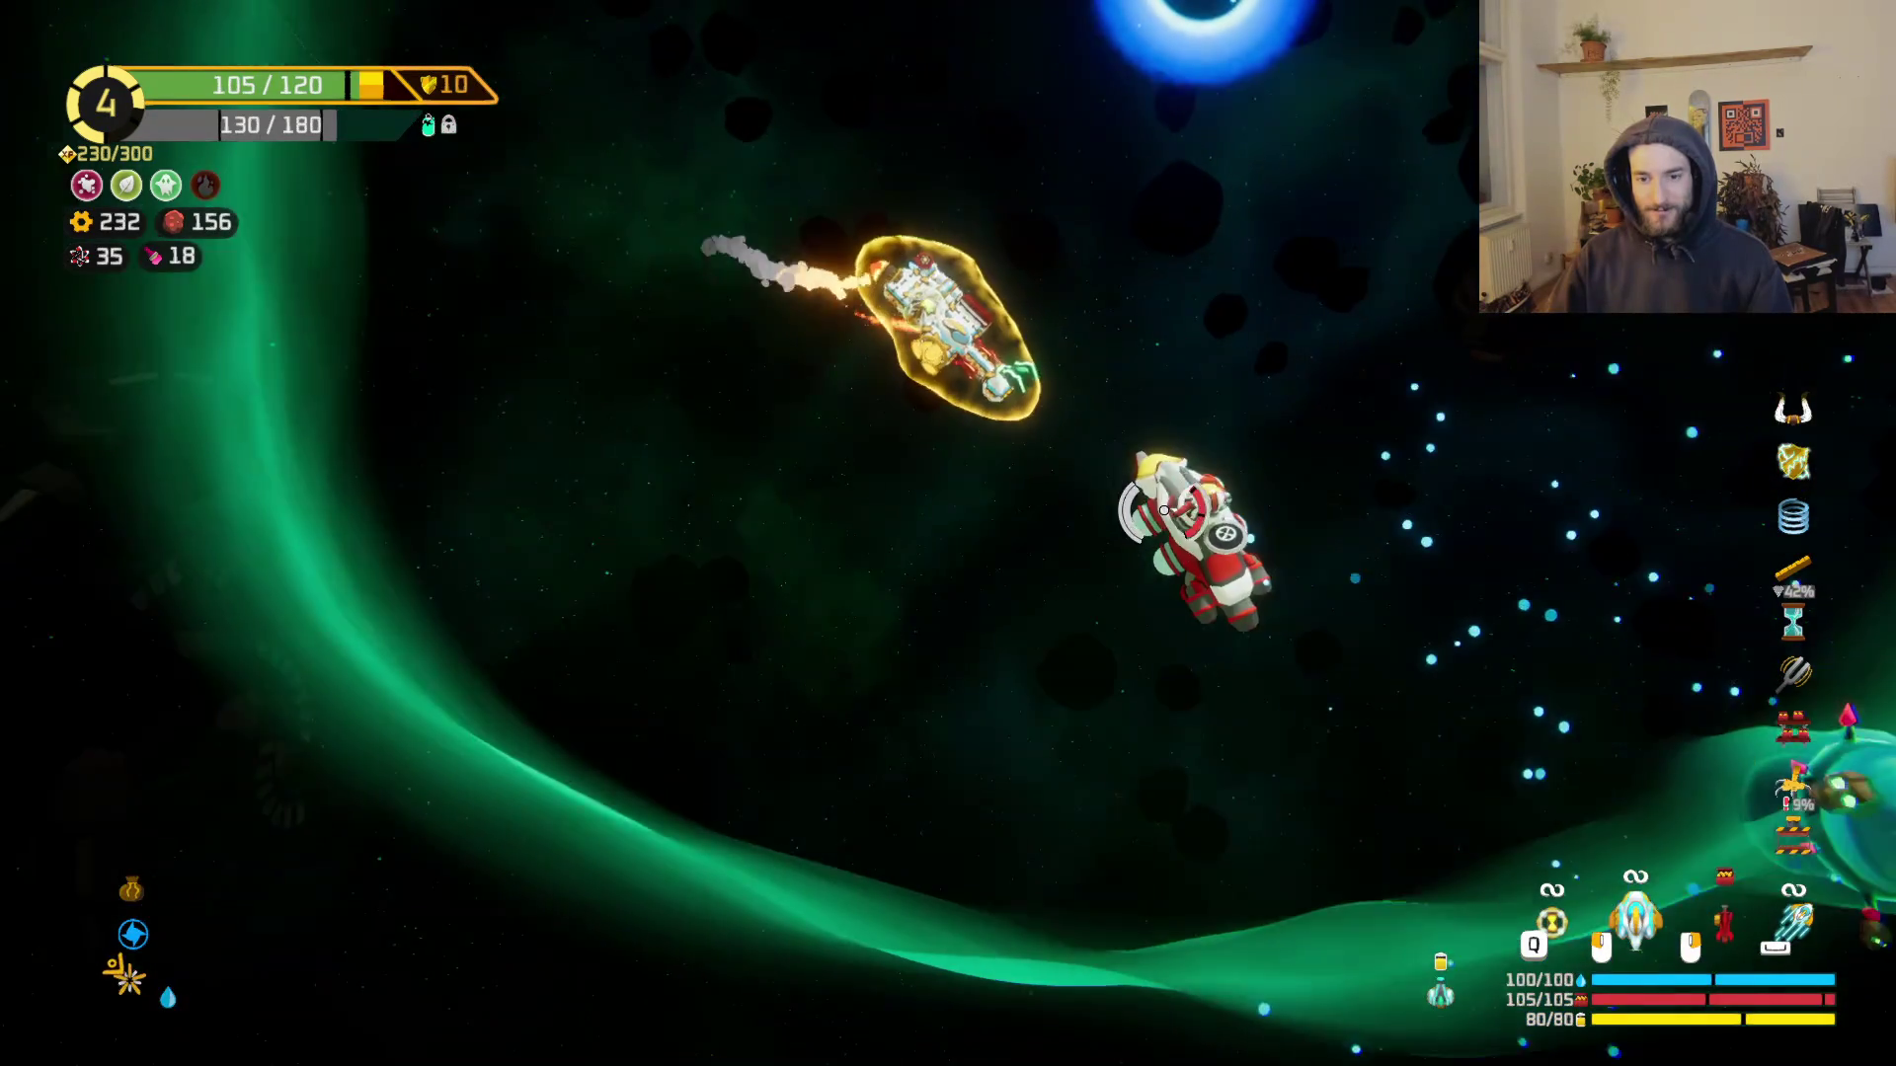
pyautogui.press('w')
pyautogui.press('e')
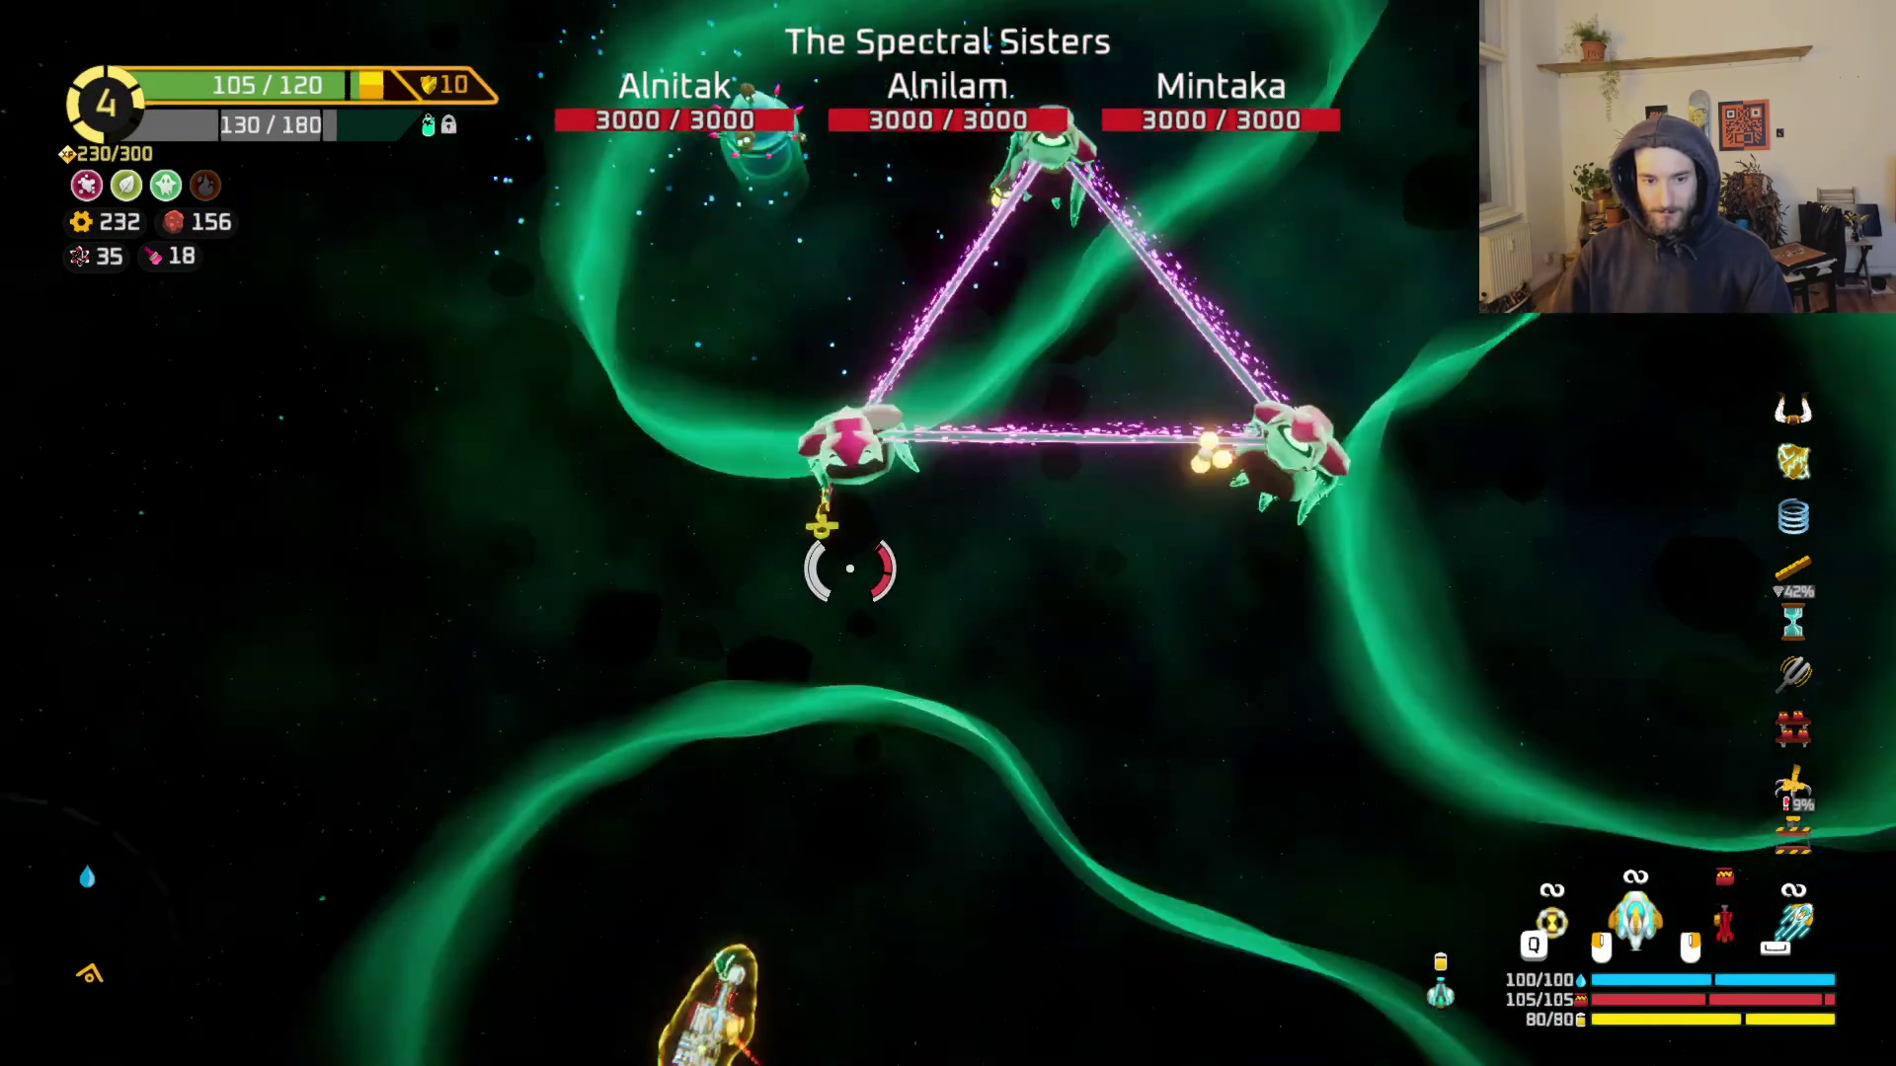
# Step: Fight Alnitak, Alnilam and Mintaka with the shield ring and energy weapon until Rank 5
pyautogui.press('w')
pyautogui.moveTo(981, 427)
pyautogui.mouseDown()
pyautogui.moveTo(1135, 287)
pyautogui.moveTo(1197, 500)
pyautogui.moveTo(1143, 620)
pyautogui.moveTo(1198, 787)
pyautogui.moveTo(1126, 869)
pyautogui.moveTo(913, 889)
pyautogui.moveTo(849, 445)
pyautogui.moveTo(804, 405)
pyautogui.moveTo(894, 445)
pyautogui.moveTo(869, 464)
pyautogui.moveTo(956, 339)
pyautogui.moveTo(927, 306)
pyautogui.moveTo(948, 300)
pyautogui.mouseUp()
pyautogui.press('space')
pyautogui.press('space')
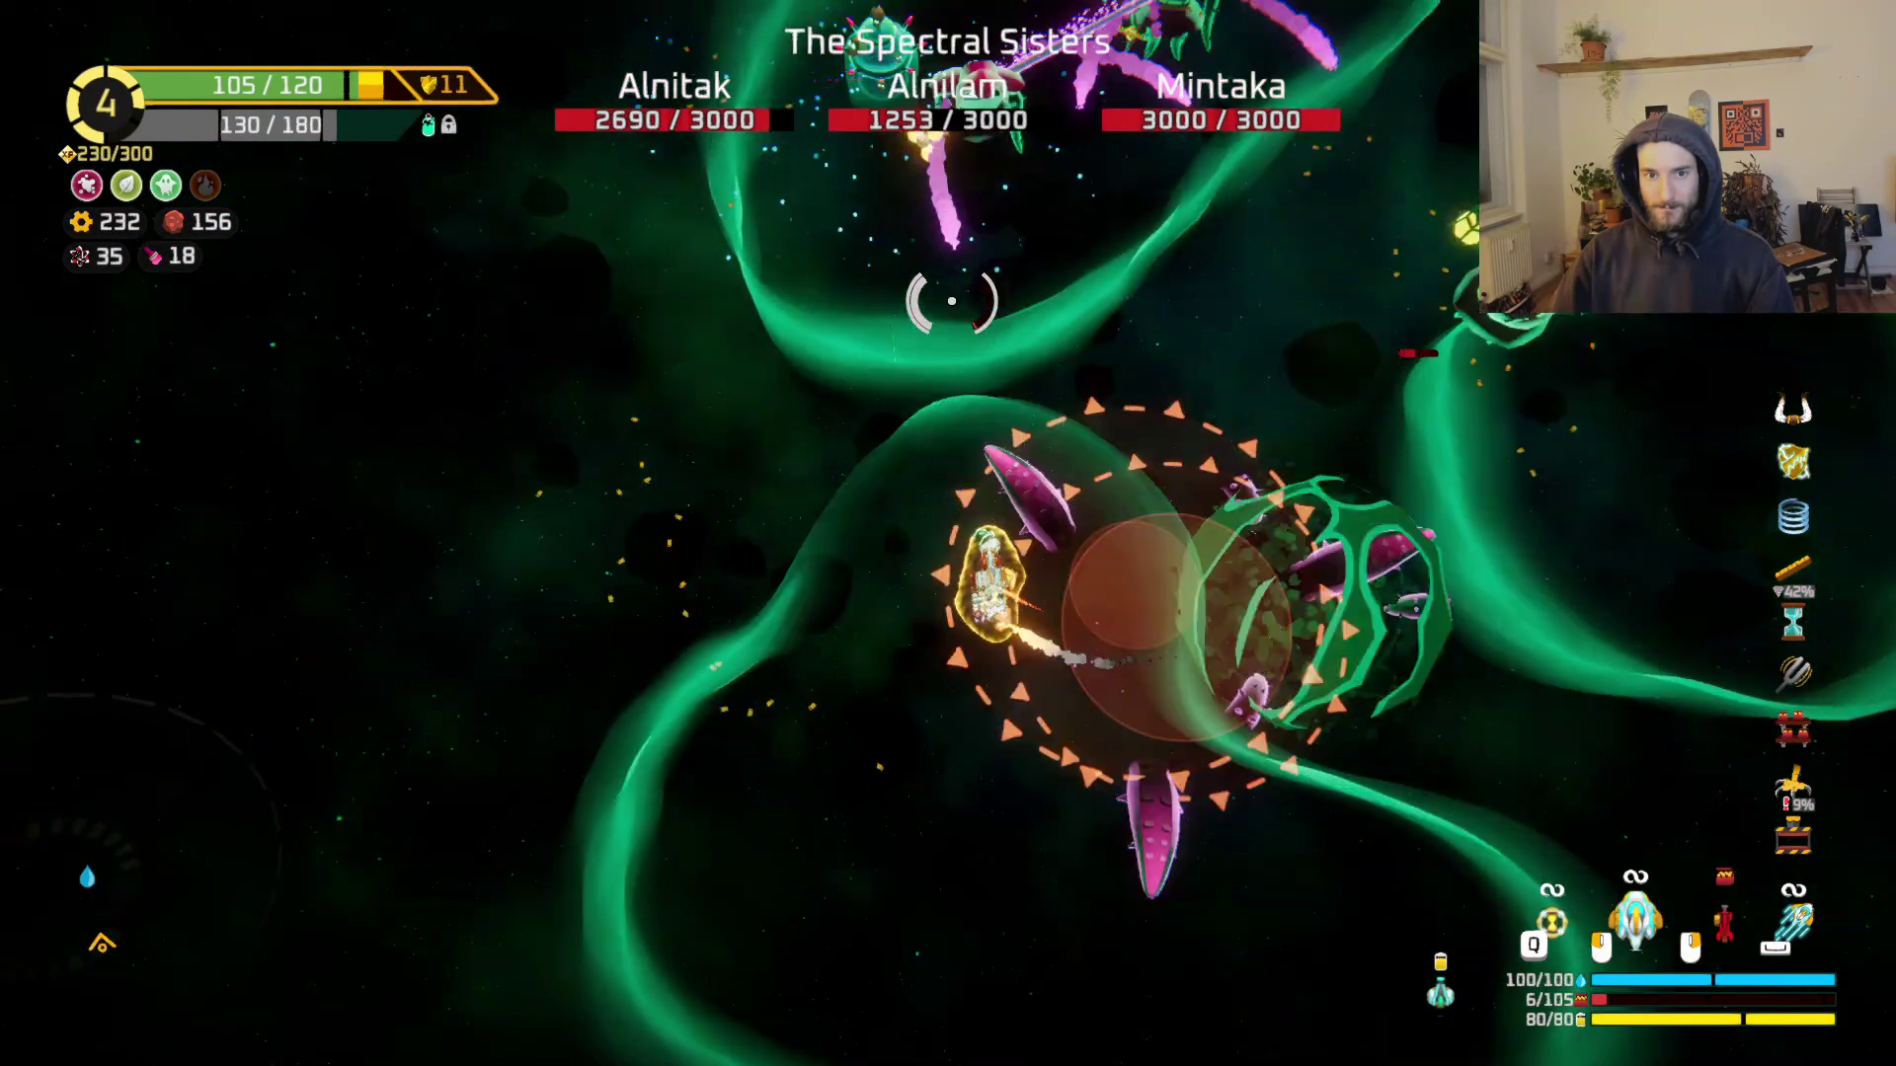
pyautogui.moveTo(1144, 441)
pyautogui.mouseDown()
pyautogui.moveTo(1181, 487)
pyautogui.moveTo(1142, 677)
pyautogui.moveTo(1201, 711)
pyautogui.moveTo(1155, 750)
pyautogui.moveTo(1057, 780)
pyautogui.moveTo(1122, 770)
pyautogui.moveTo(821, 733)
pyautogui.mouseUp()
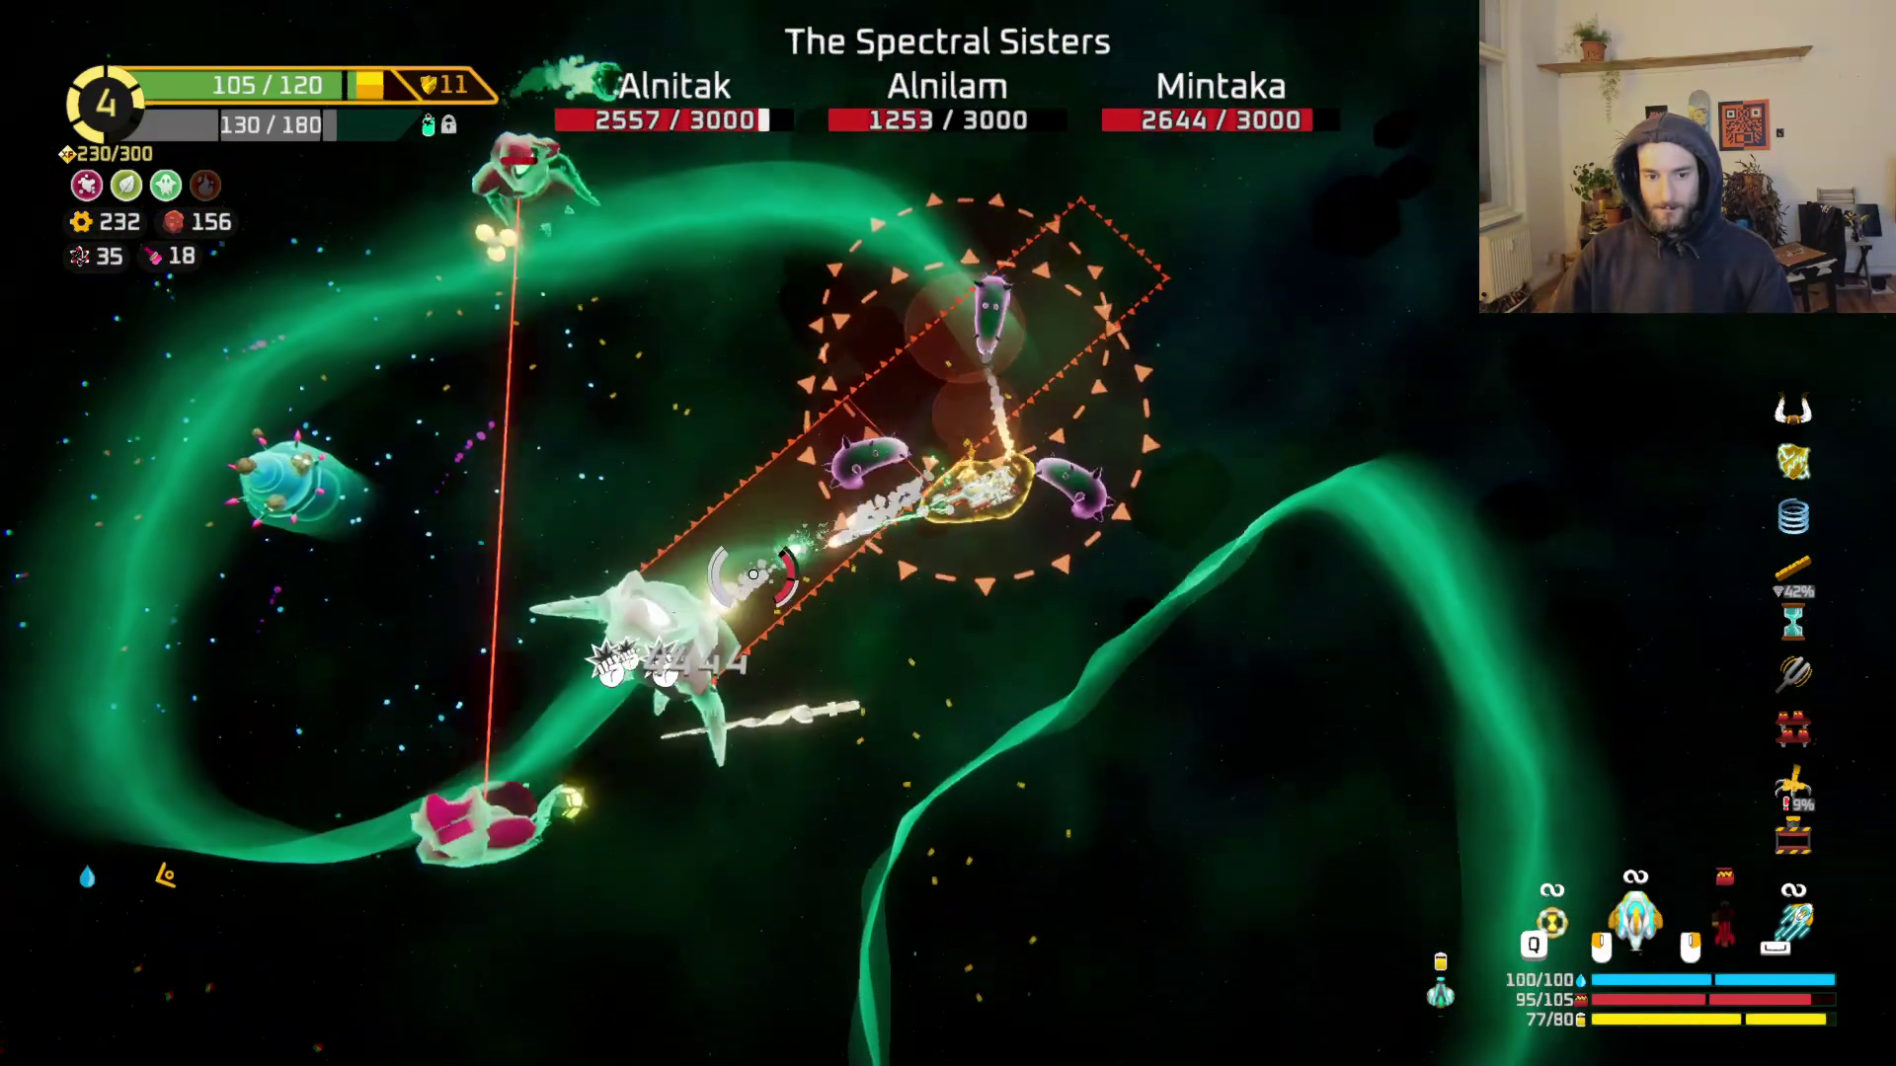
pyautogui.moveTo(753, 573)
pyautogui.mouseDown()
pyautogui.moveTo(691, 513)
pyautogui.moveTo(834, 445)
pyautogui.moveTo(719, 473)
pyautogui.moveTo(675, 436)
pyautogui.moveTo(1251, 560)
pyautogui.moveTo(1224, 346)
pyautogui.moveTo(1125, 346)
pyautogui.moveTo(908, 496)
pyautogui.mouseUp()
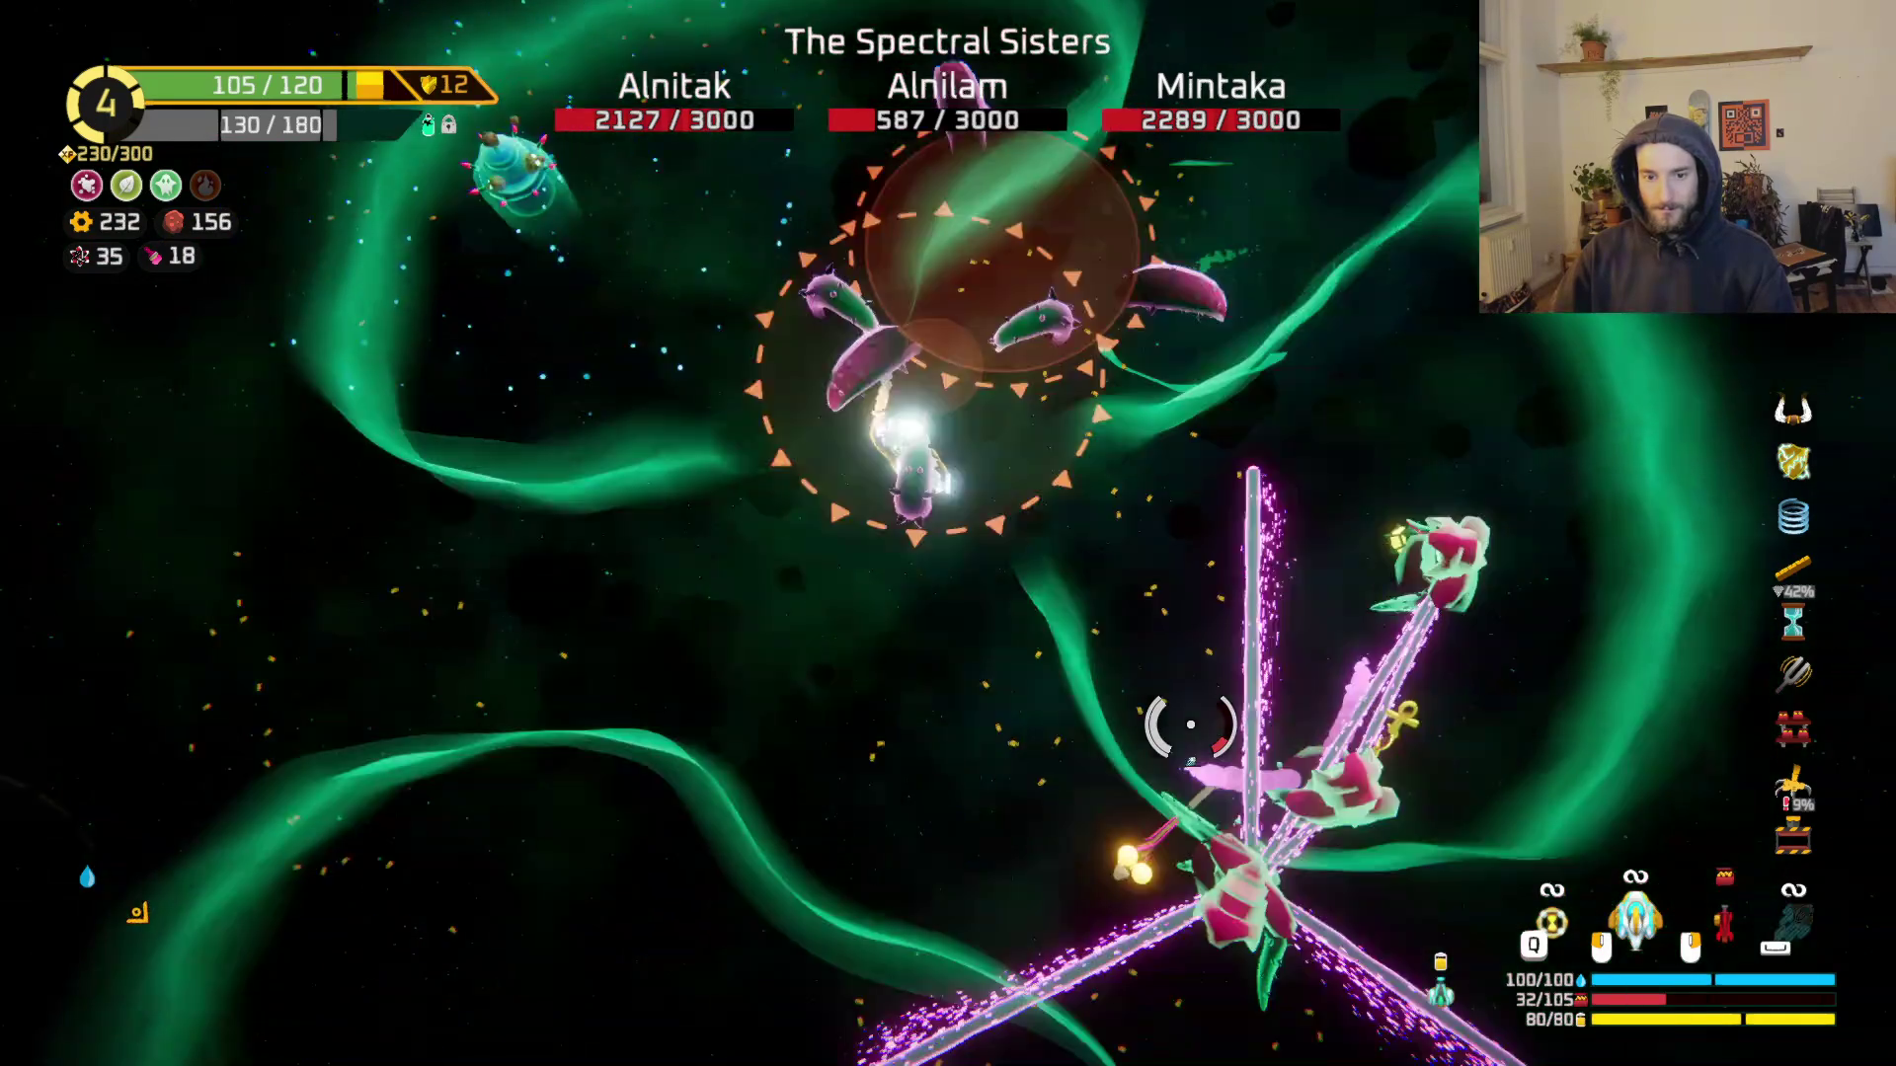
pyautogui.click(1167, 728)
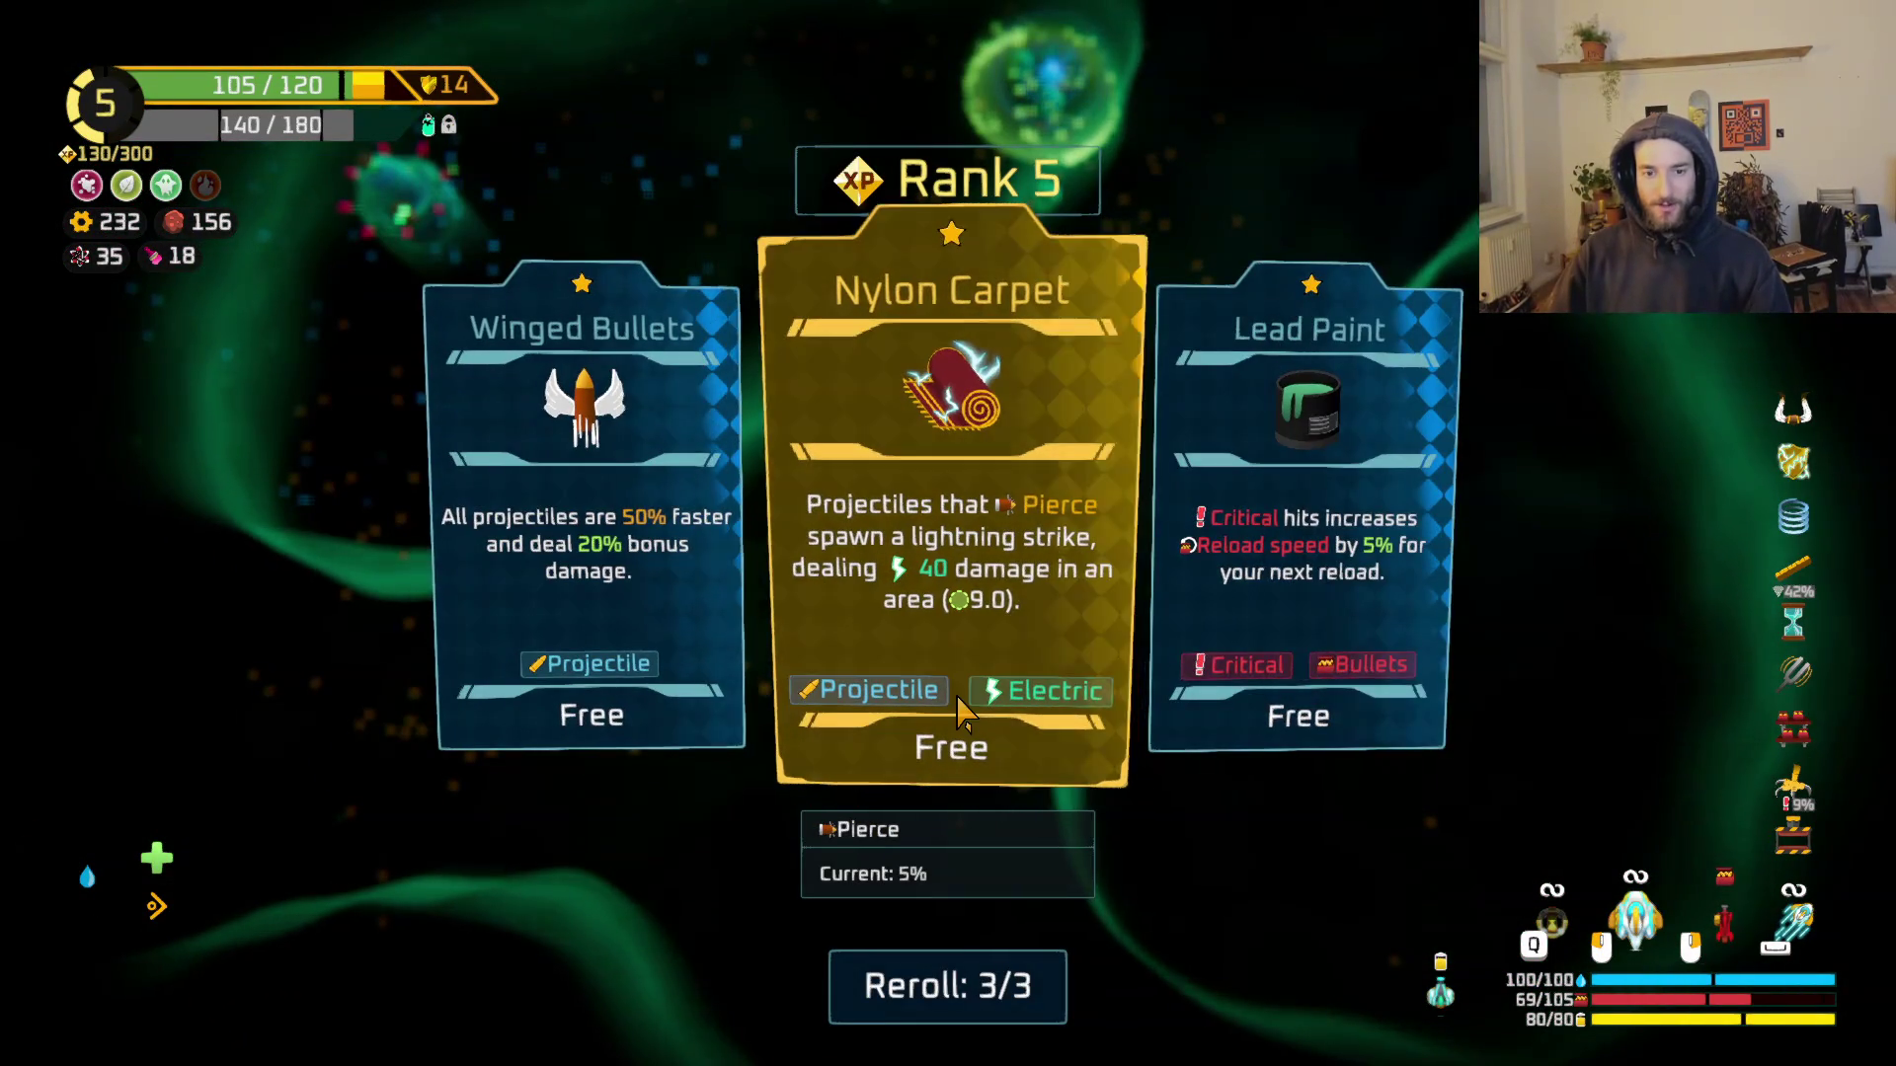
# Step: Take Winged Bullets, buy the Lotus Flower gadget from the crystal merchant, and enter the orange portal
pyautogui.click(588, 613)
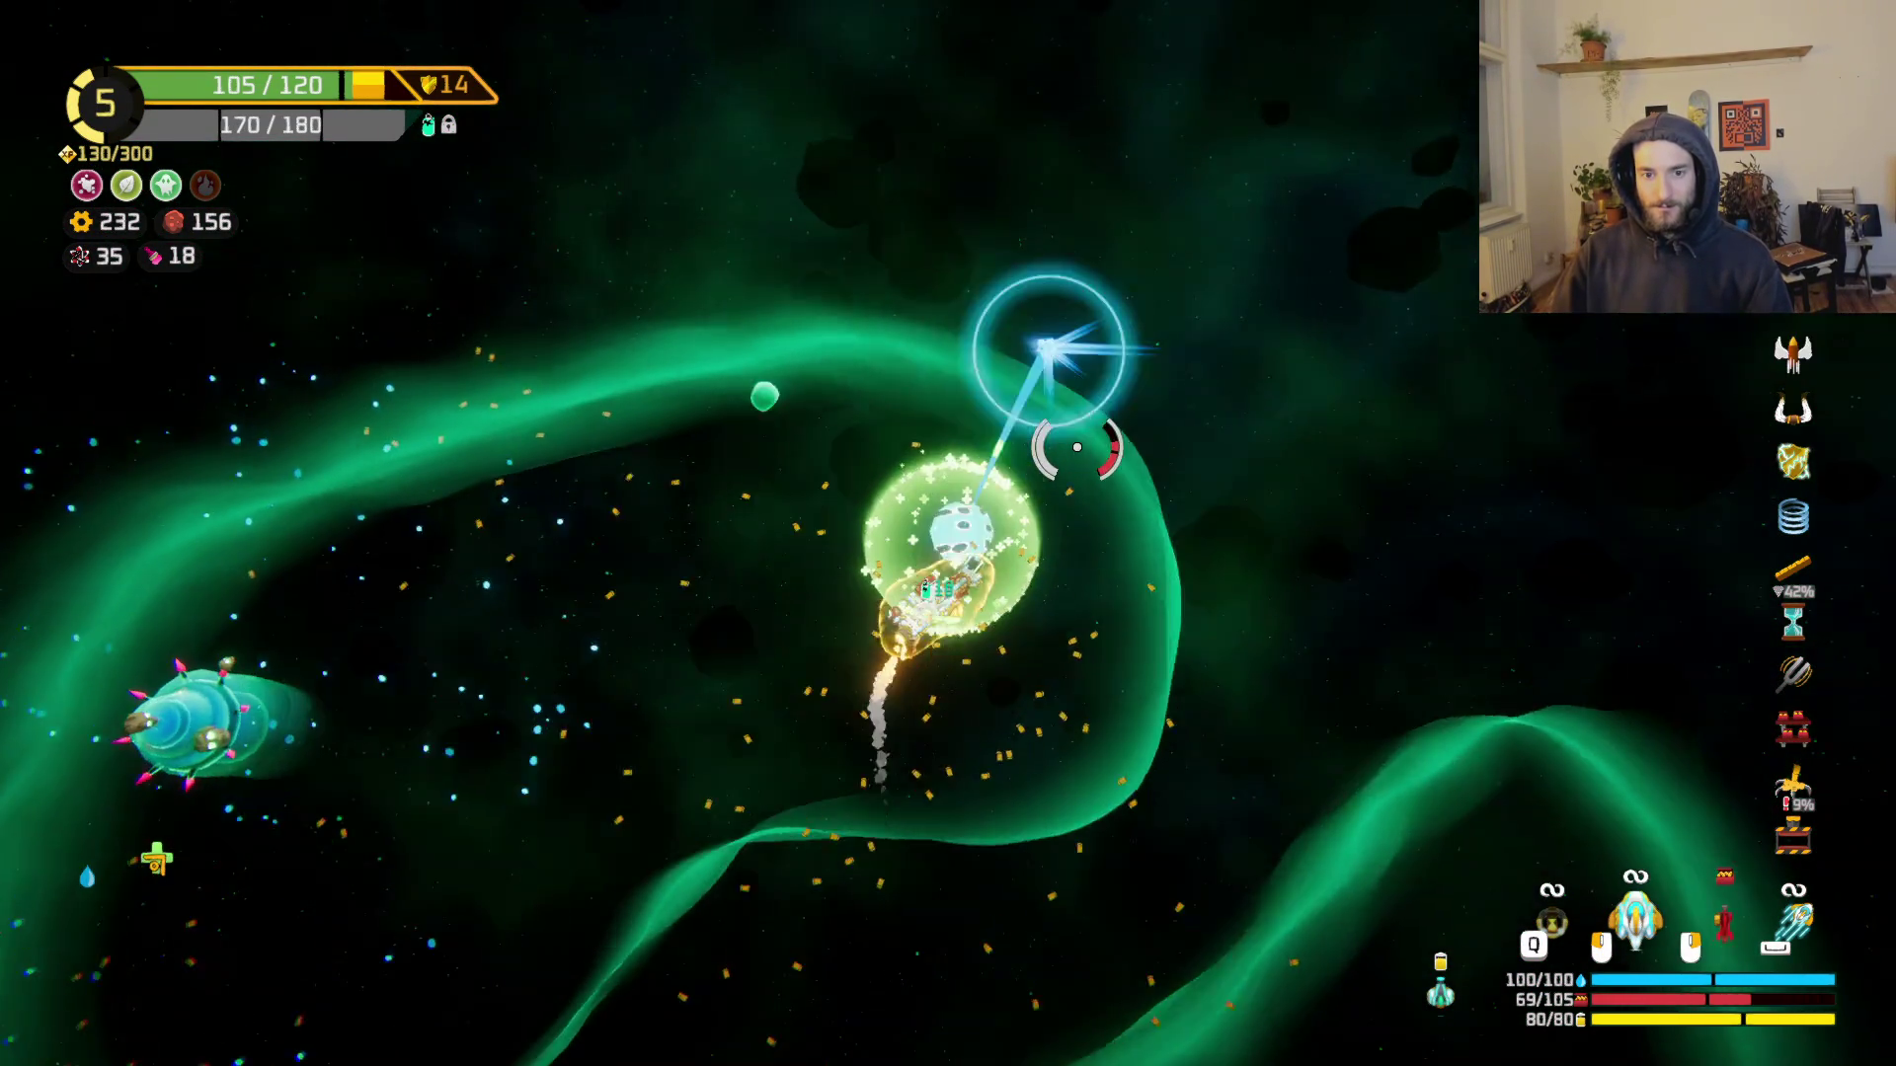
pyautogui.moveTo(1077, 447)
pyautogui.mouseDown()
pyautogui.moveTo(1045, 512)
pyautogui.moveTo(1007, 435)
pyautogui.moveTo(1016, 483)
pyautogui.moveTo(971, 480)
pyautogui.moveTo(1205, 317)
pyautogui.mouseUp()
pyautogui.press('w')
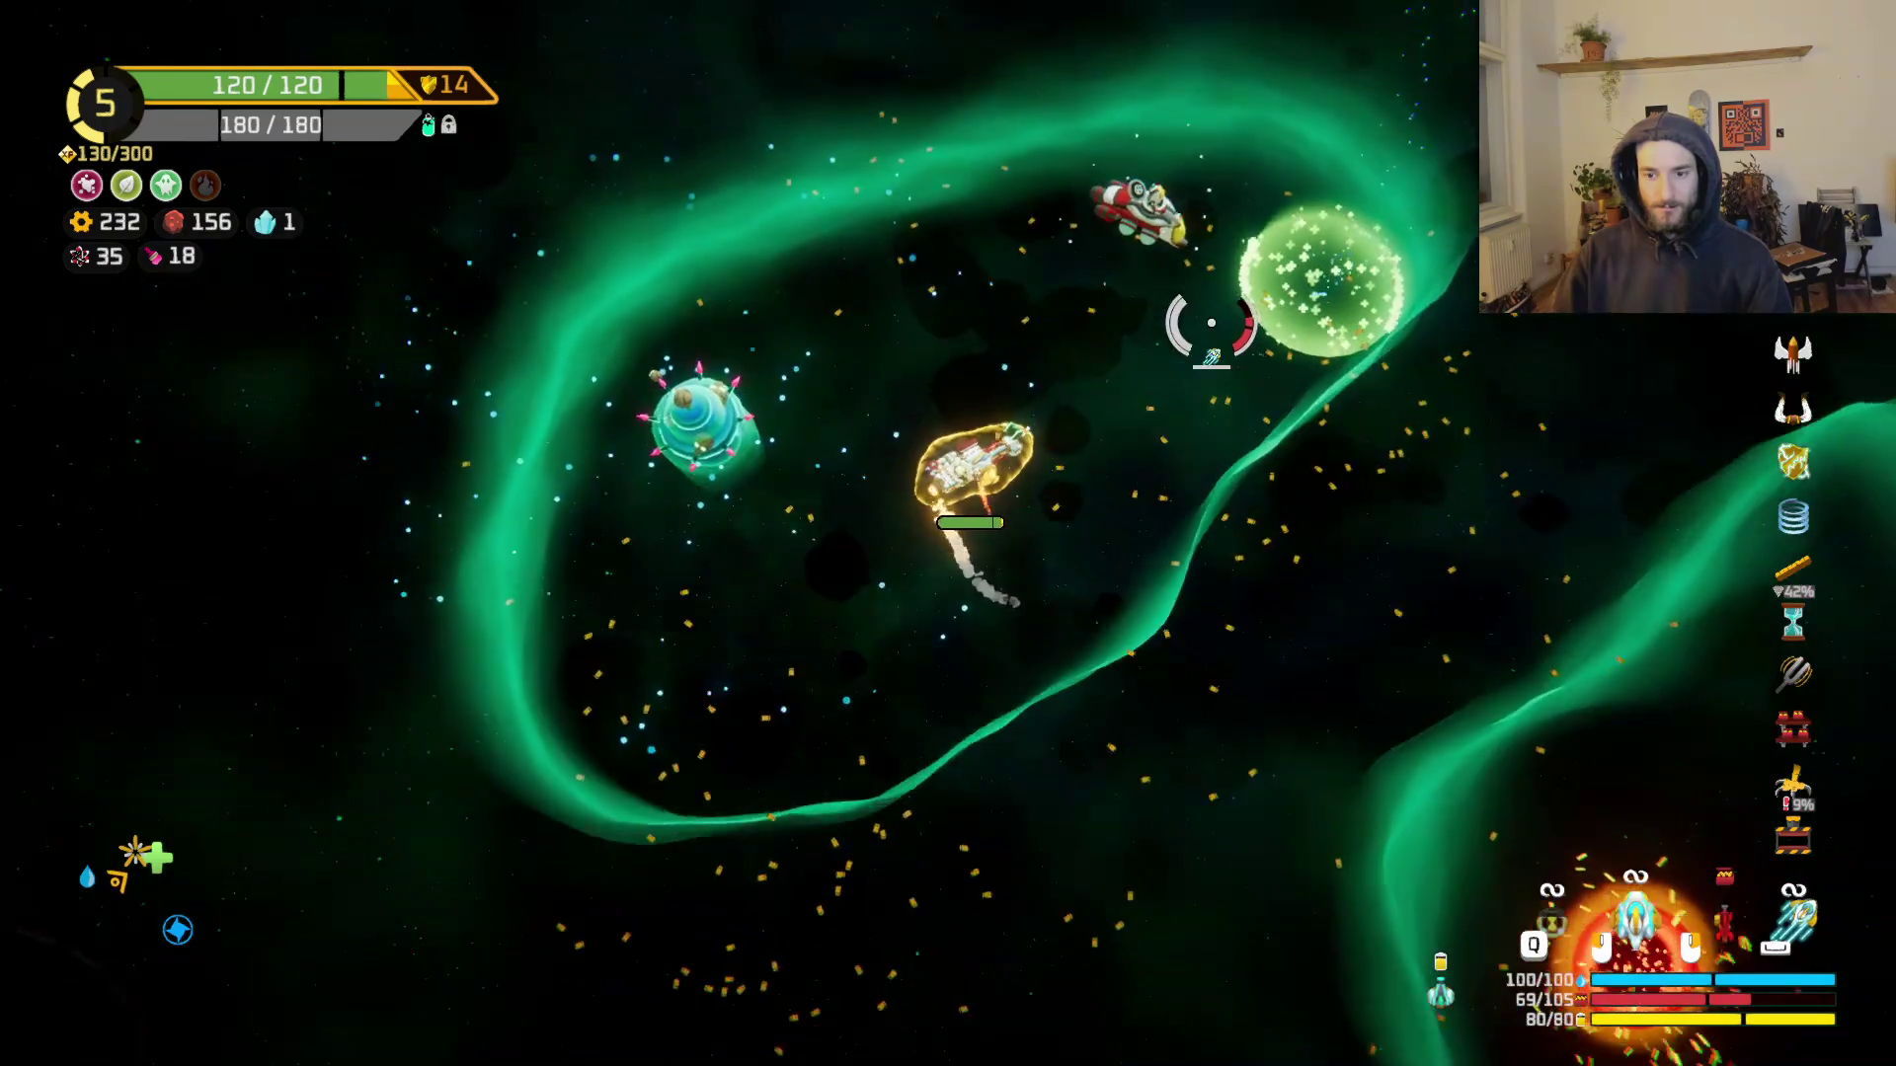
pyautogui.press('f')
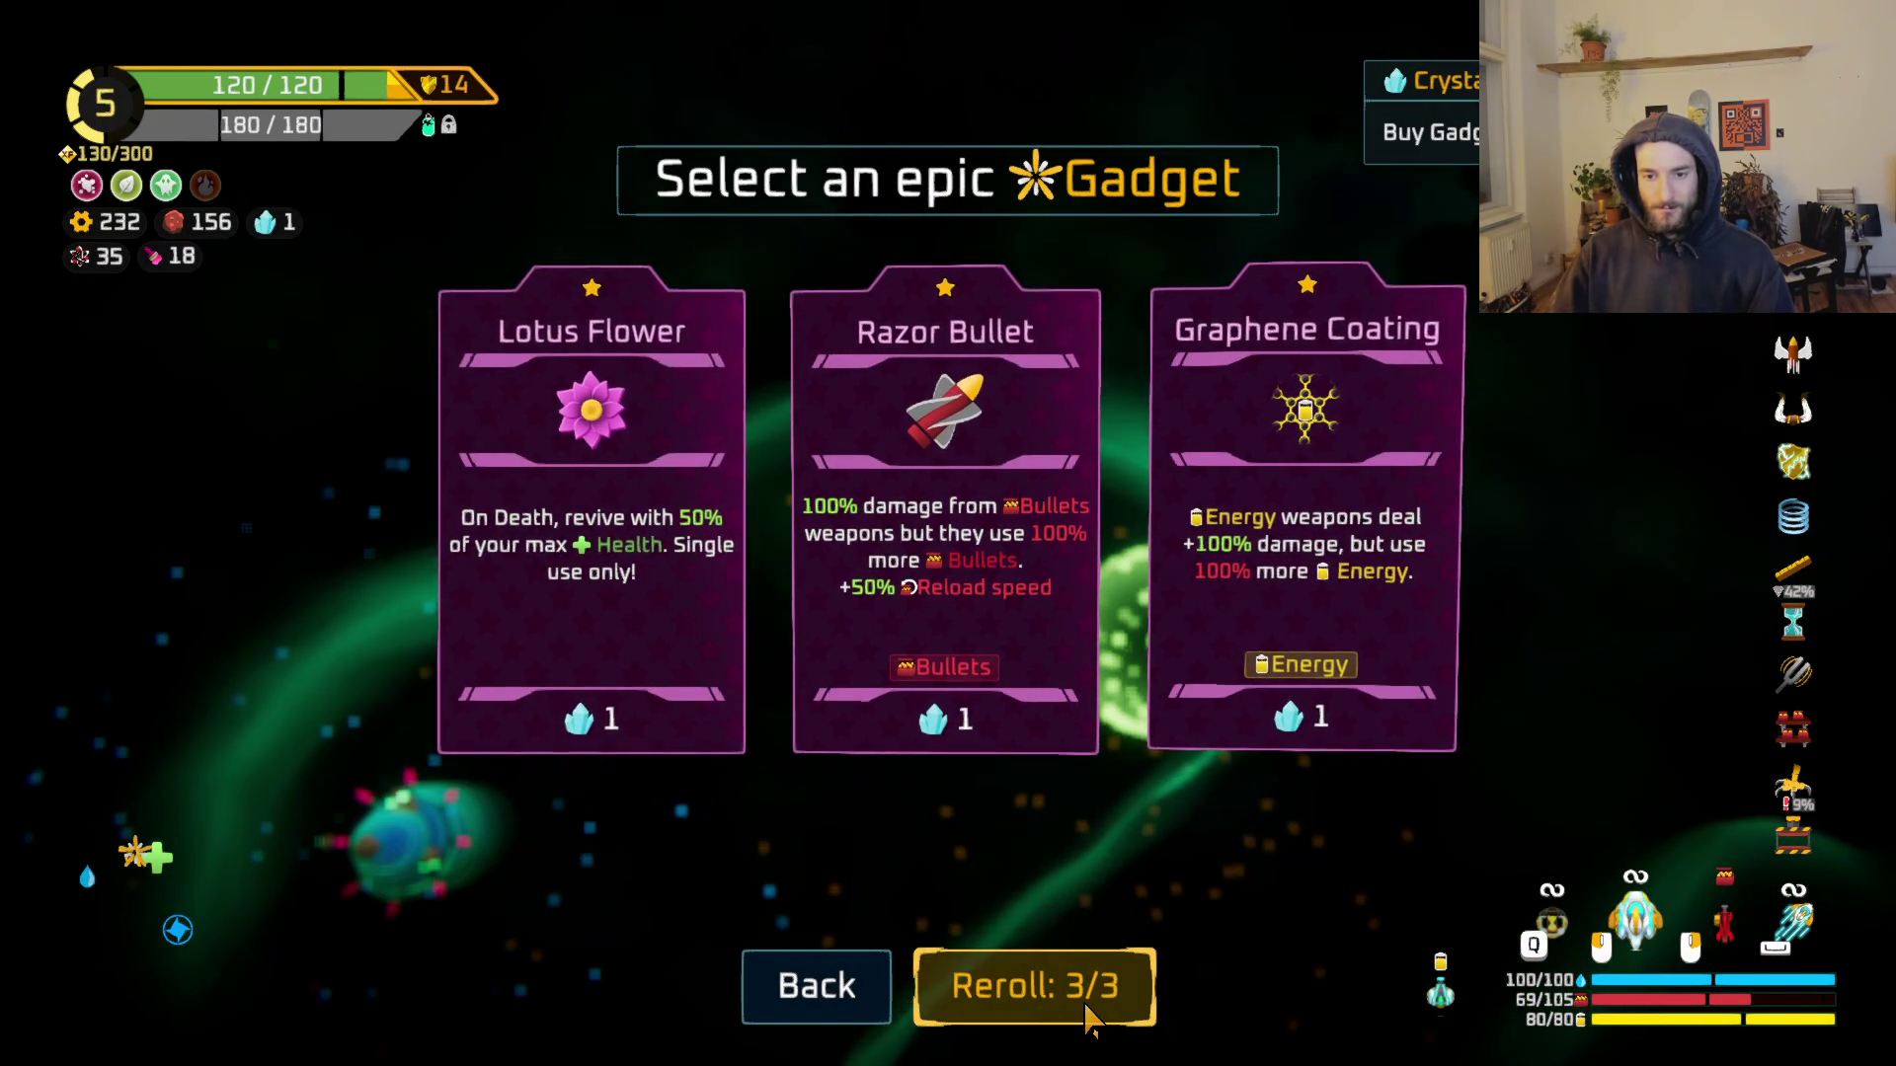
pyautogui.click(602, 641)
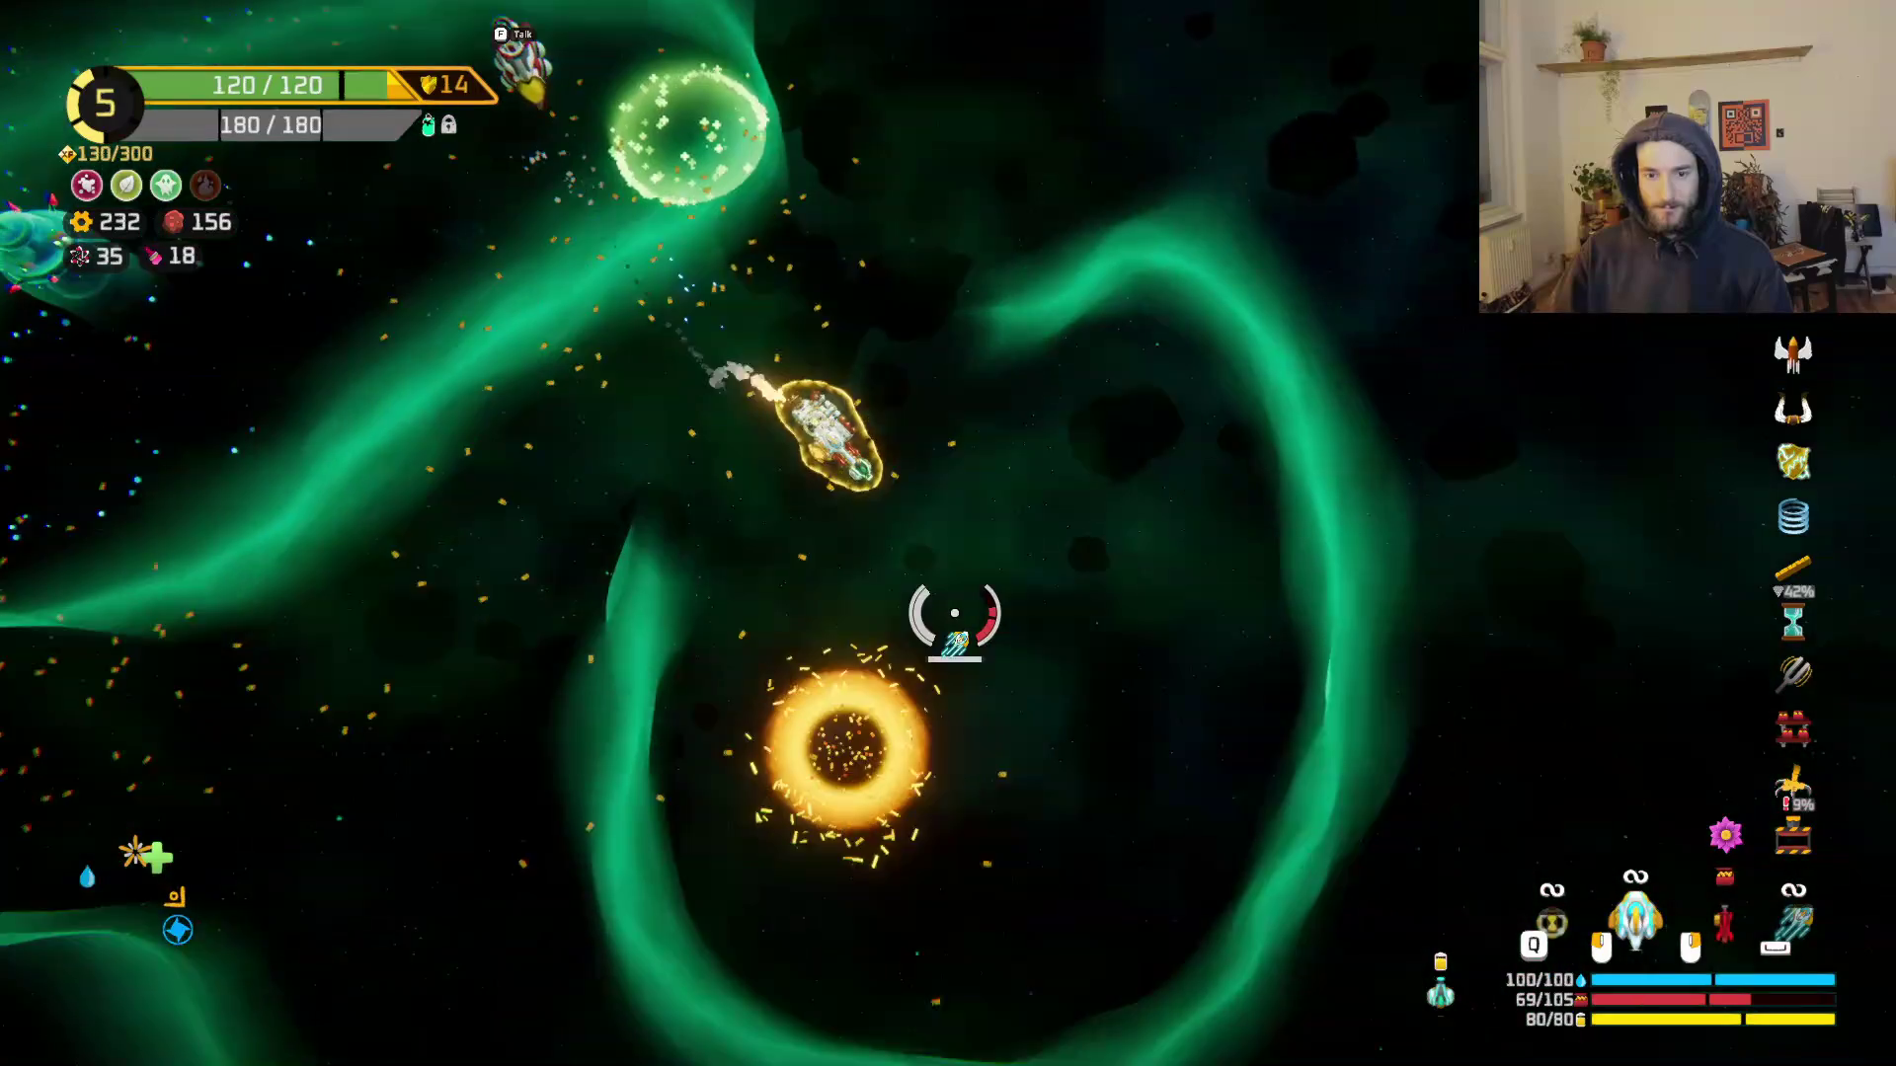
pyautogui.press('f')
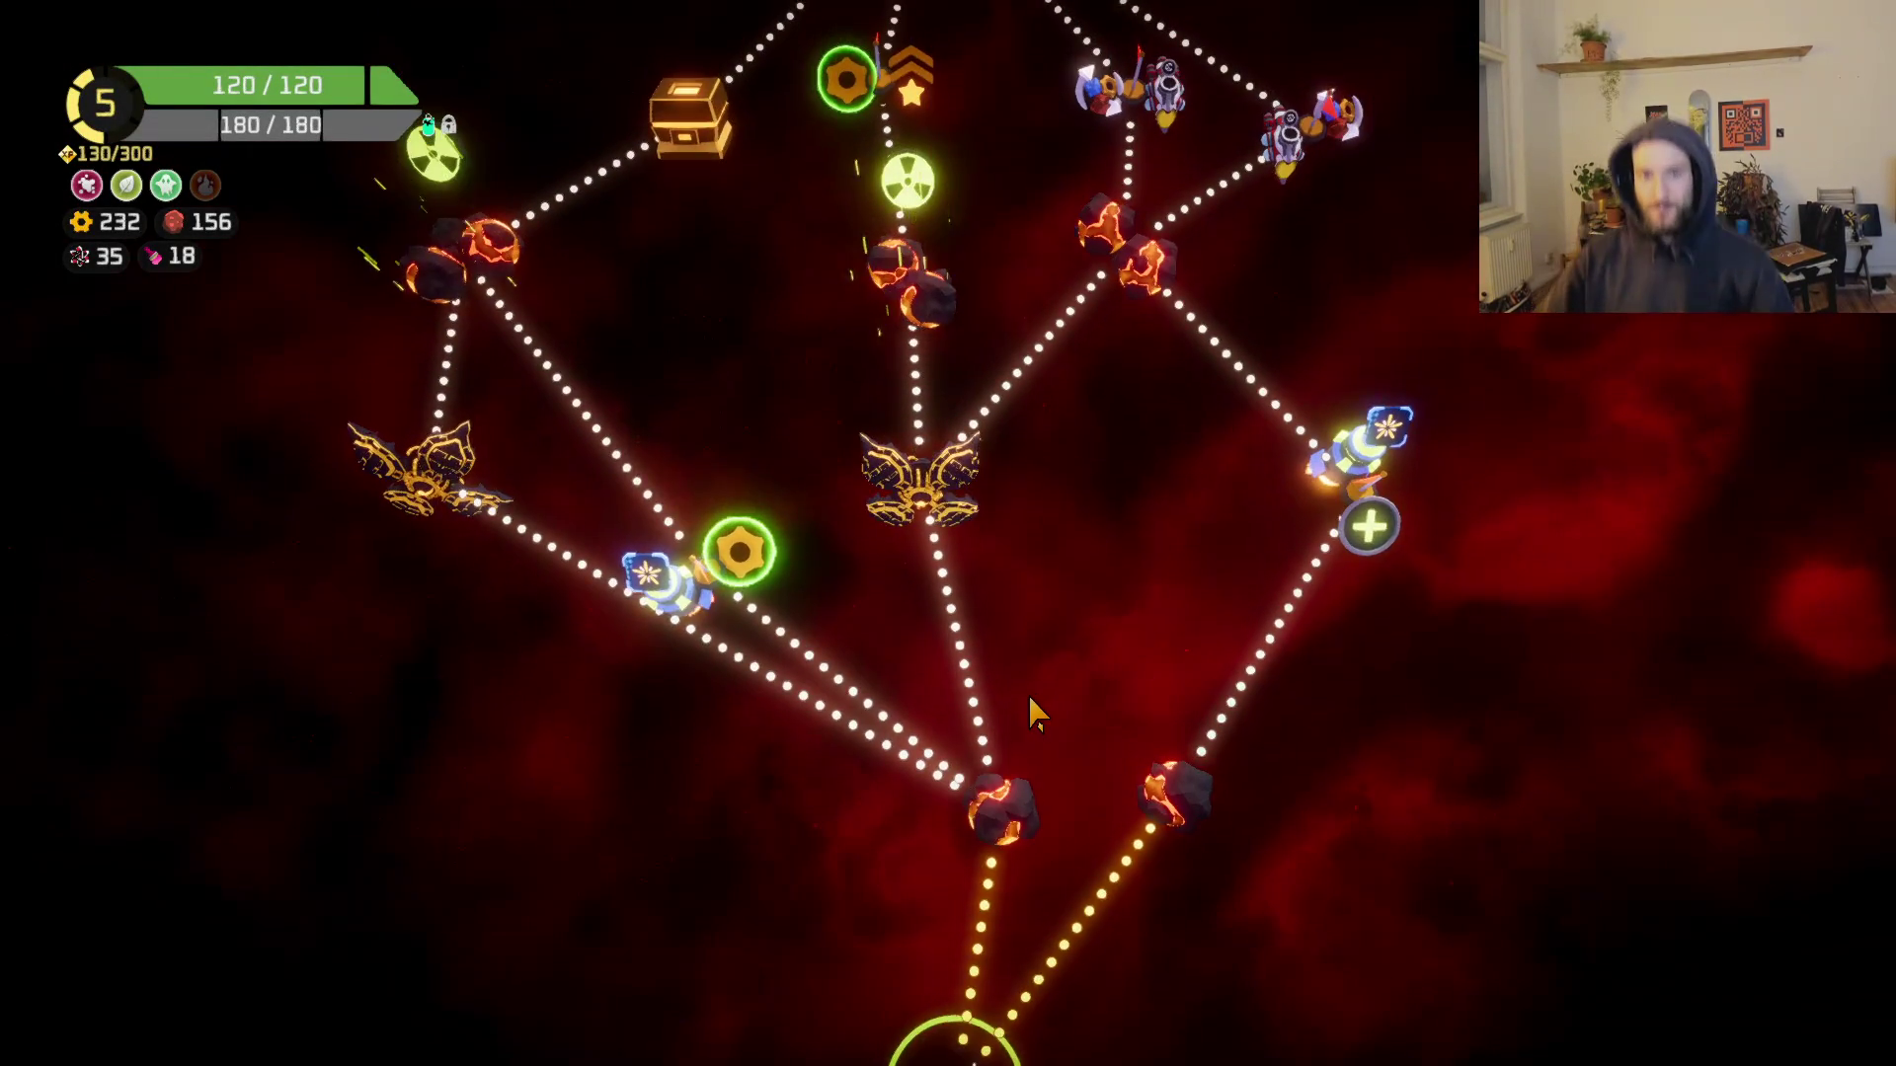
# Step: Travel to the lava-rock node and fly and dash through its lava cave
pyautogui.click(999, 805)
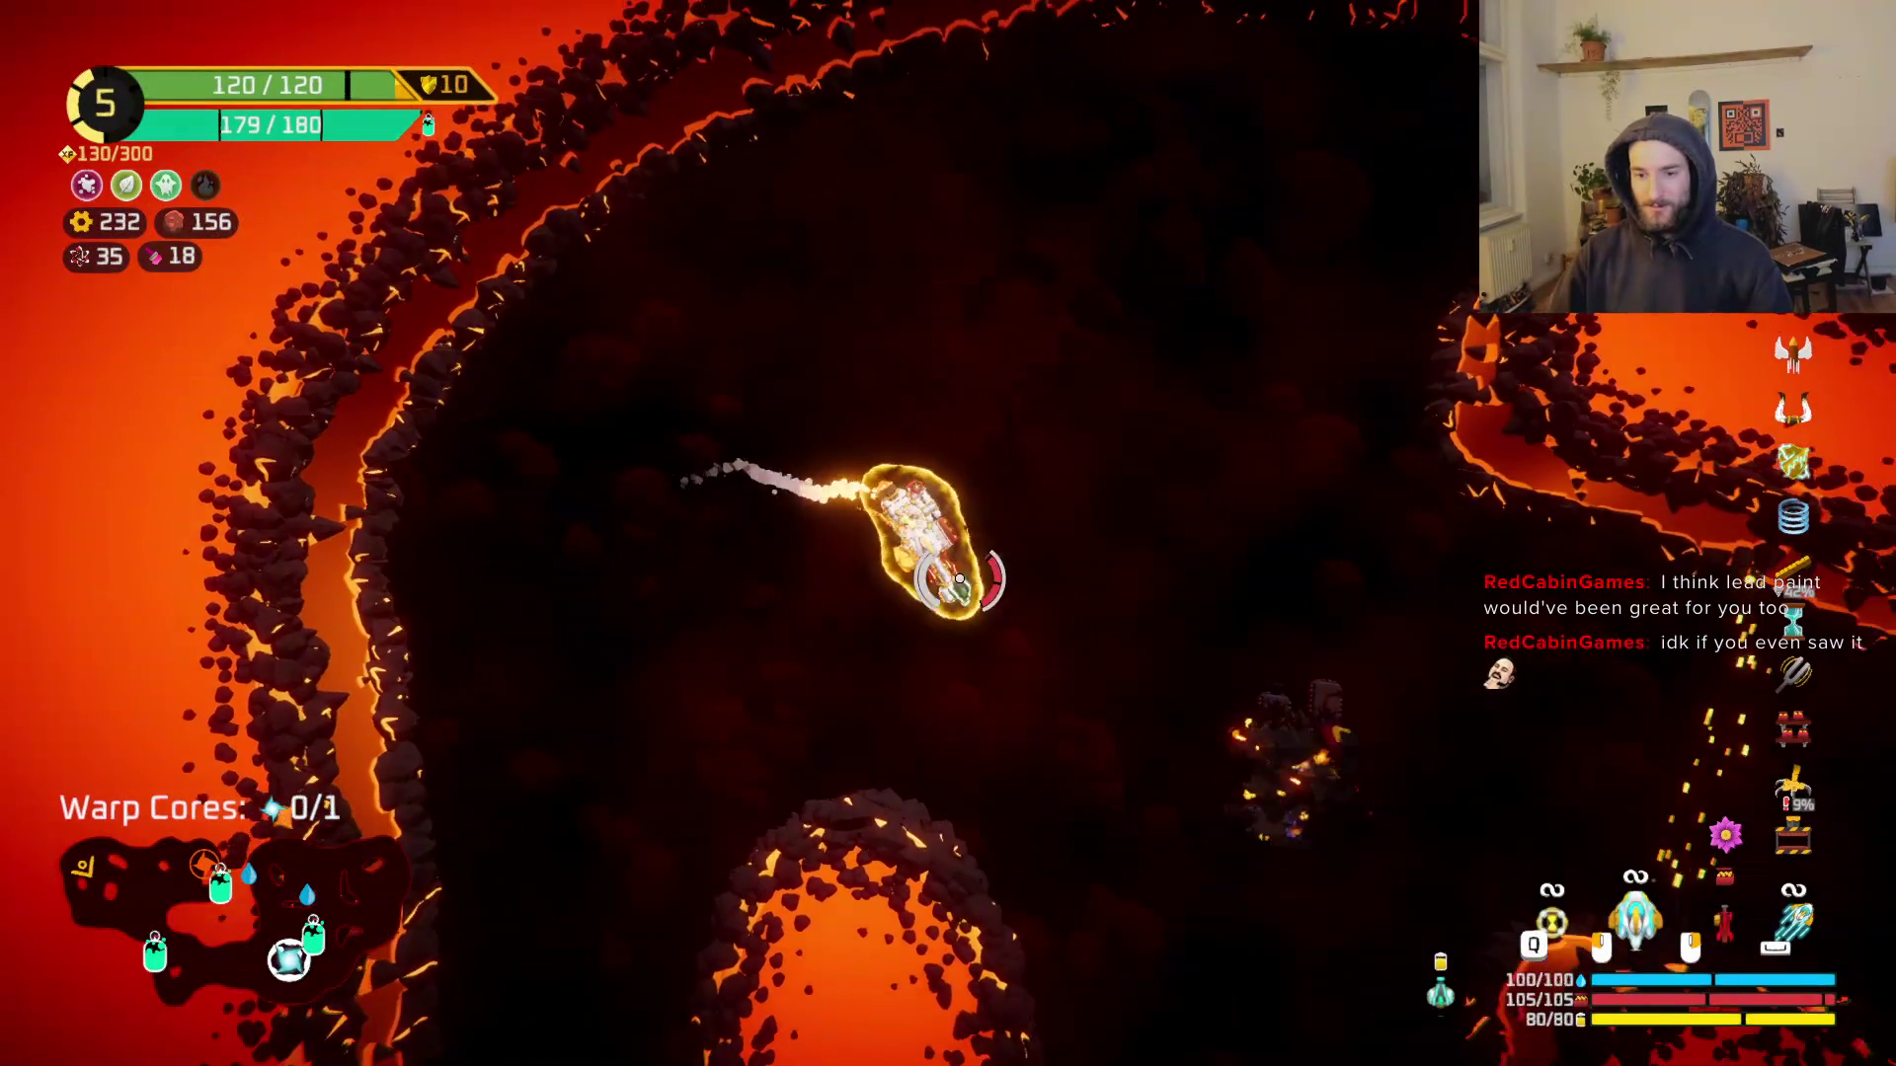
pyautogui.press('Tab')
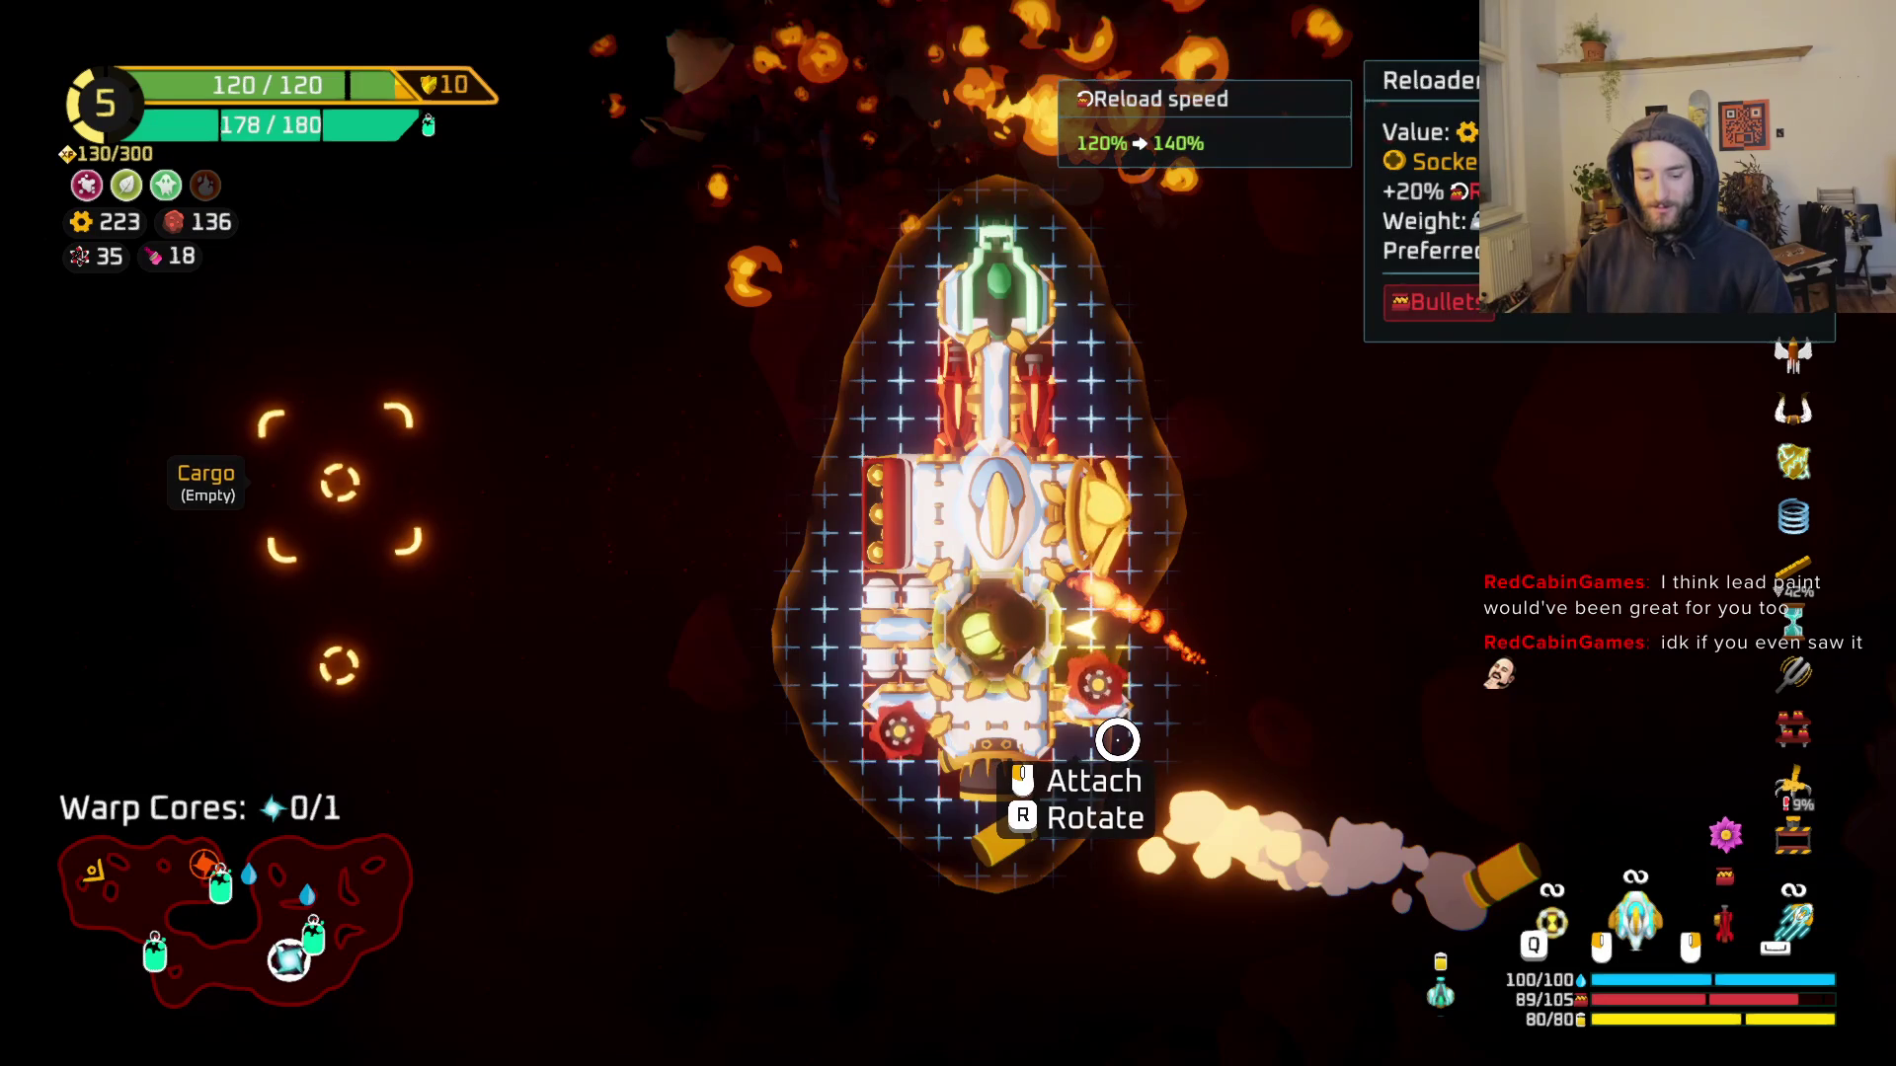
pyautogui.press('Tab')
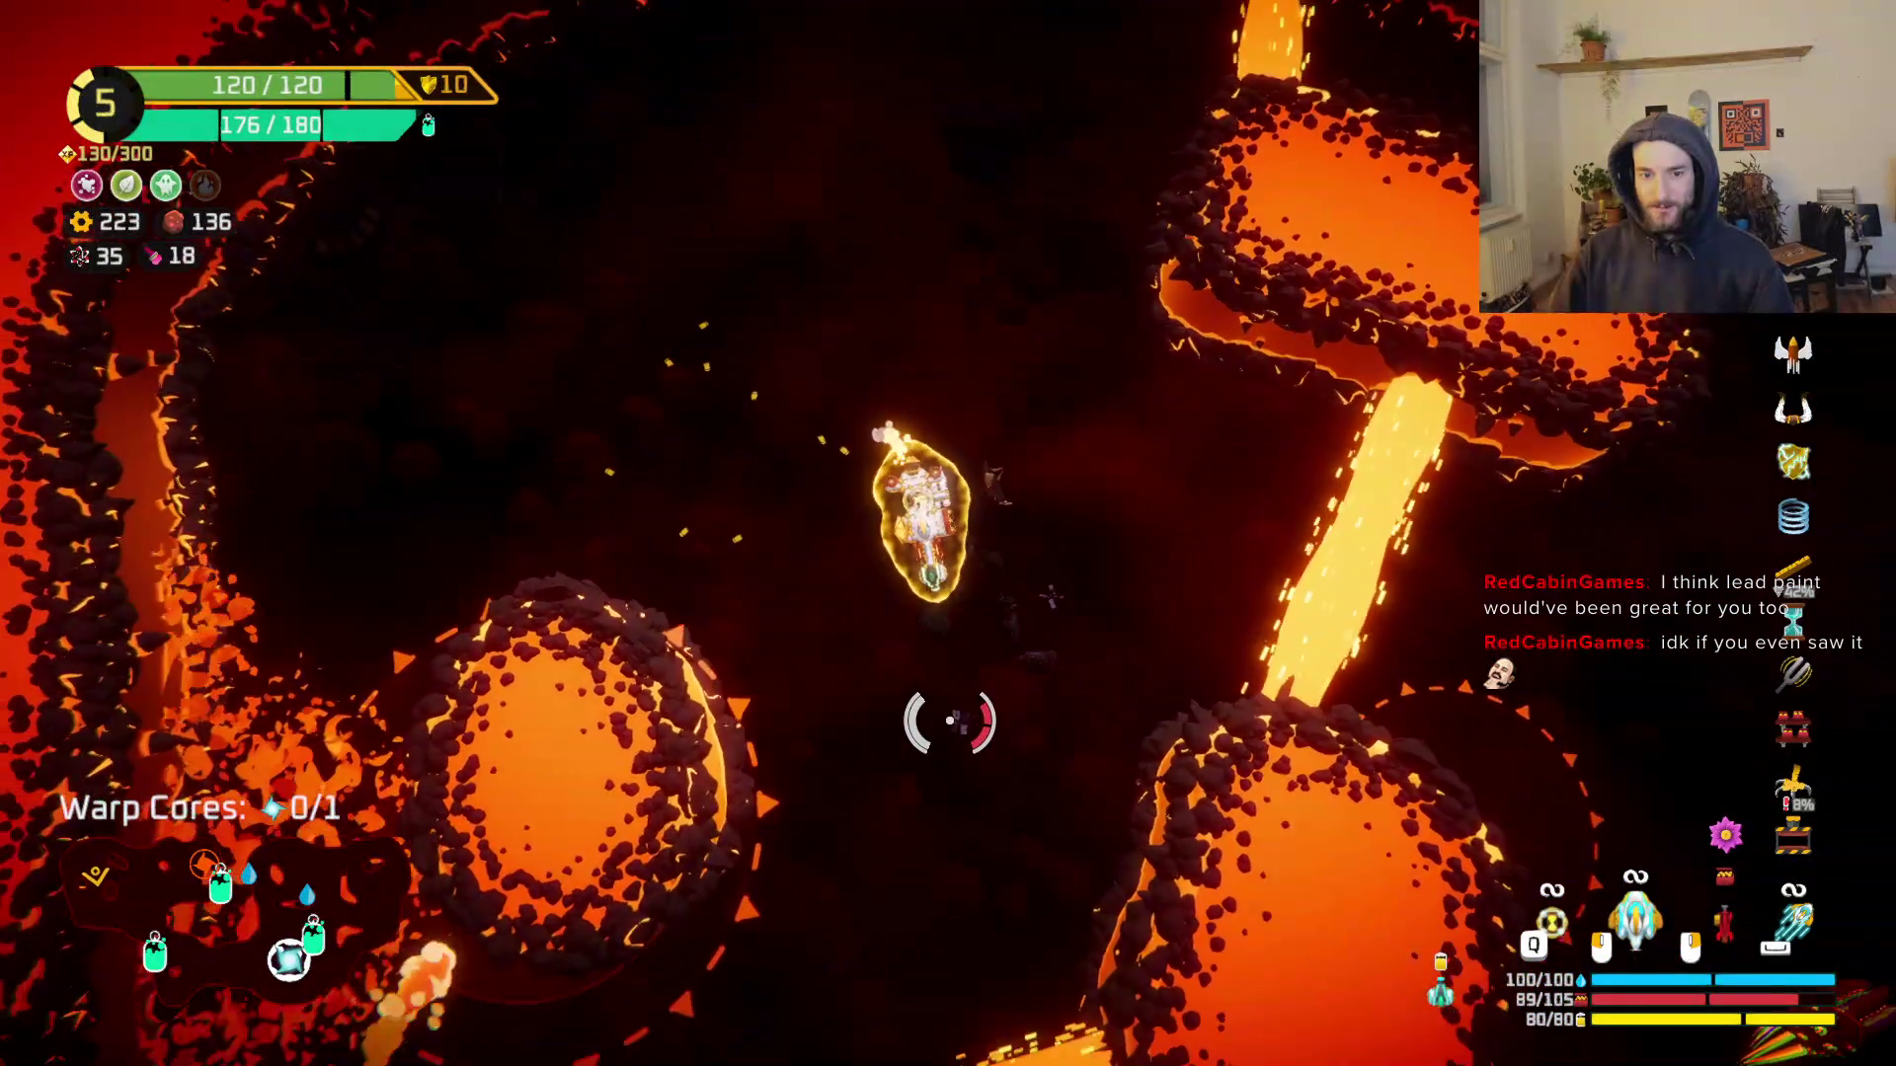
pyautogui.press('s')
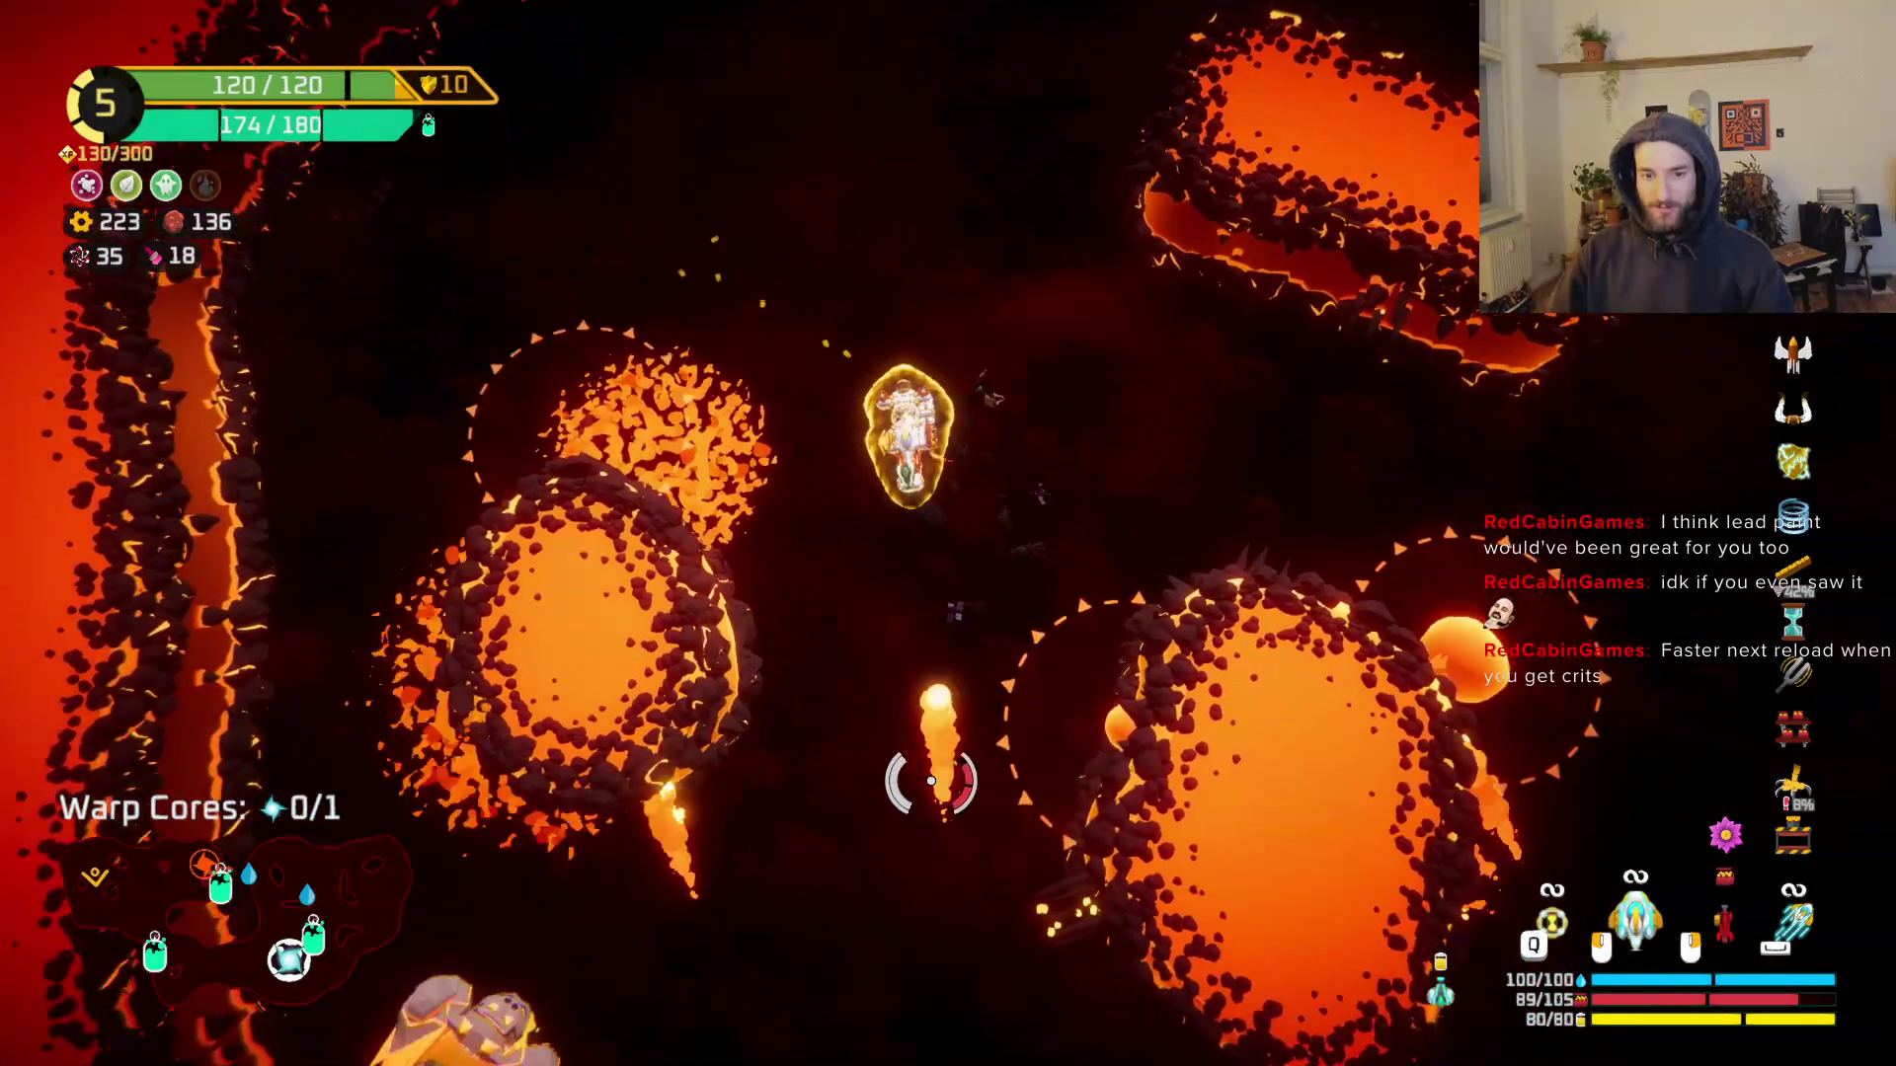
pyautogui.press('w')
pyautogui.press('d')
pyautogui.press('d')
pyautogui.press('space')
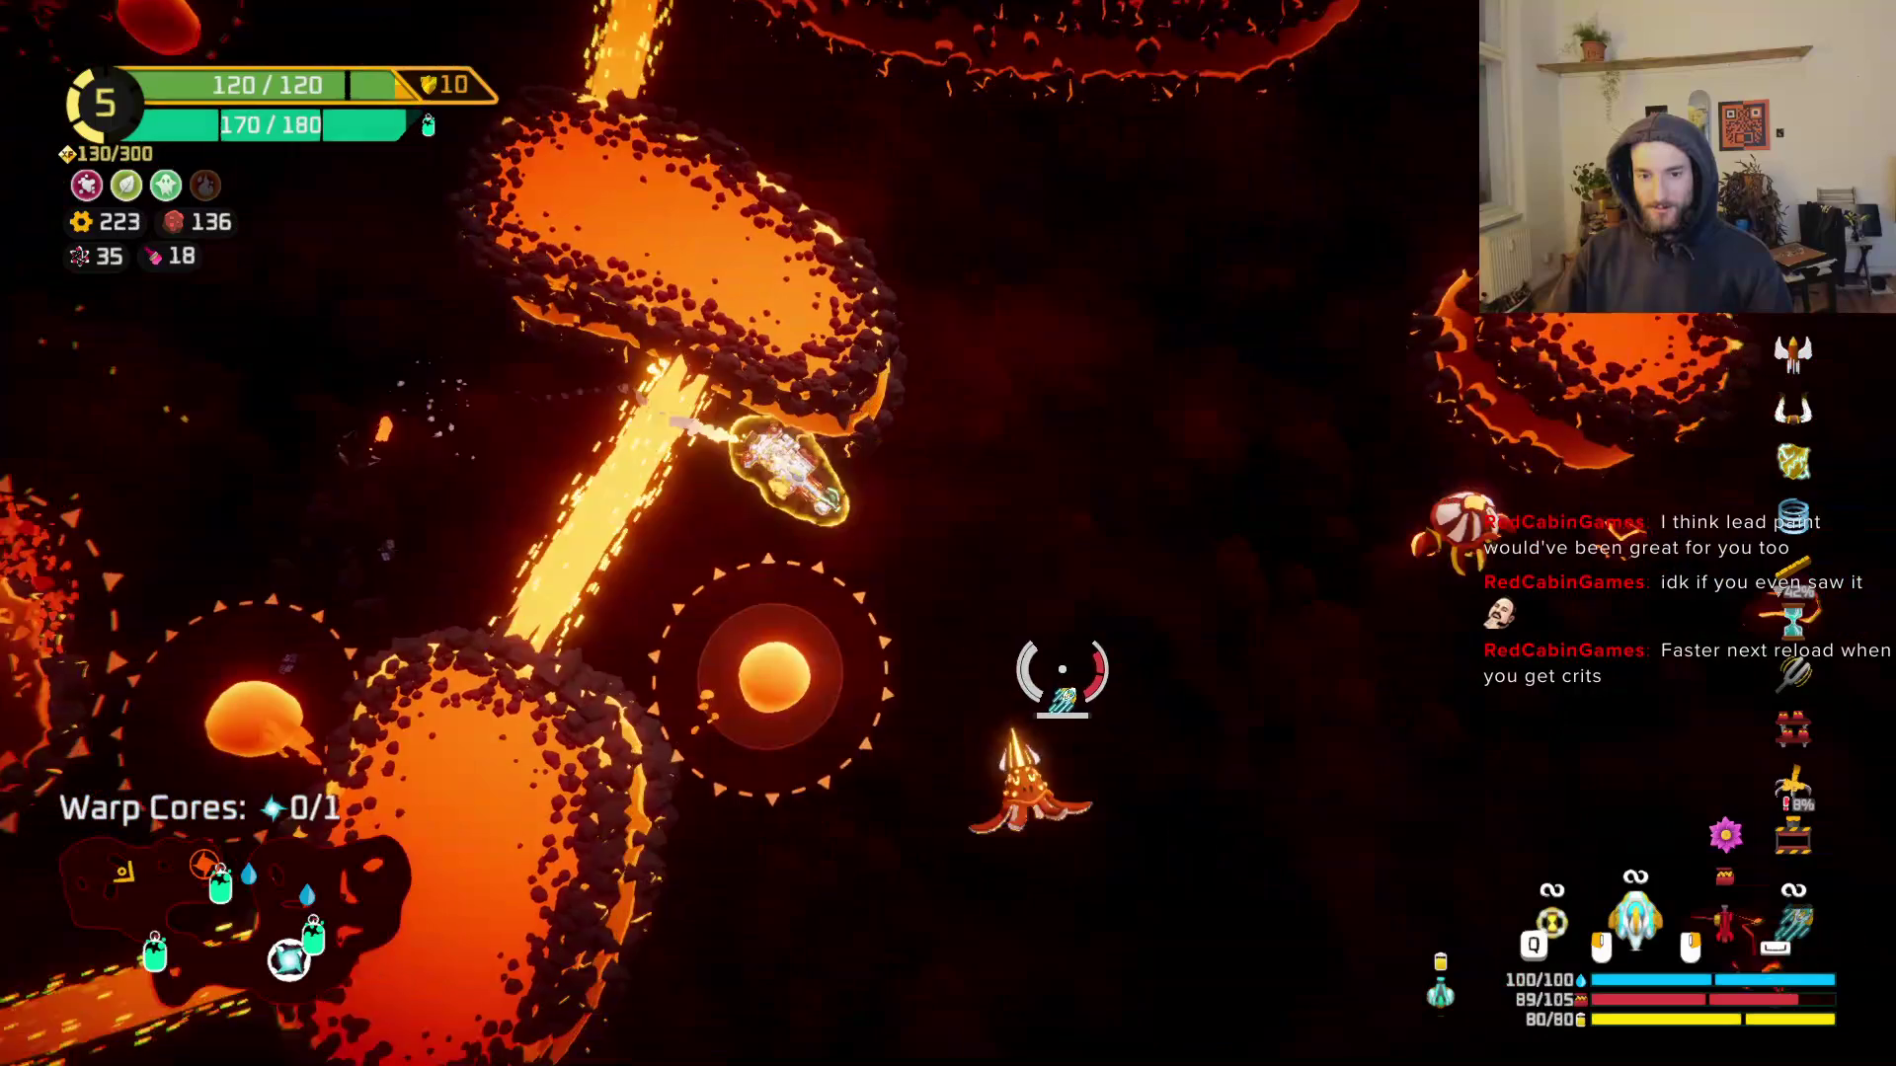
# Step: Fight the rock enemies across the lava field, firing while steering between them
pyautogui.click(1064, 671)
pyautogui.press('w')
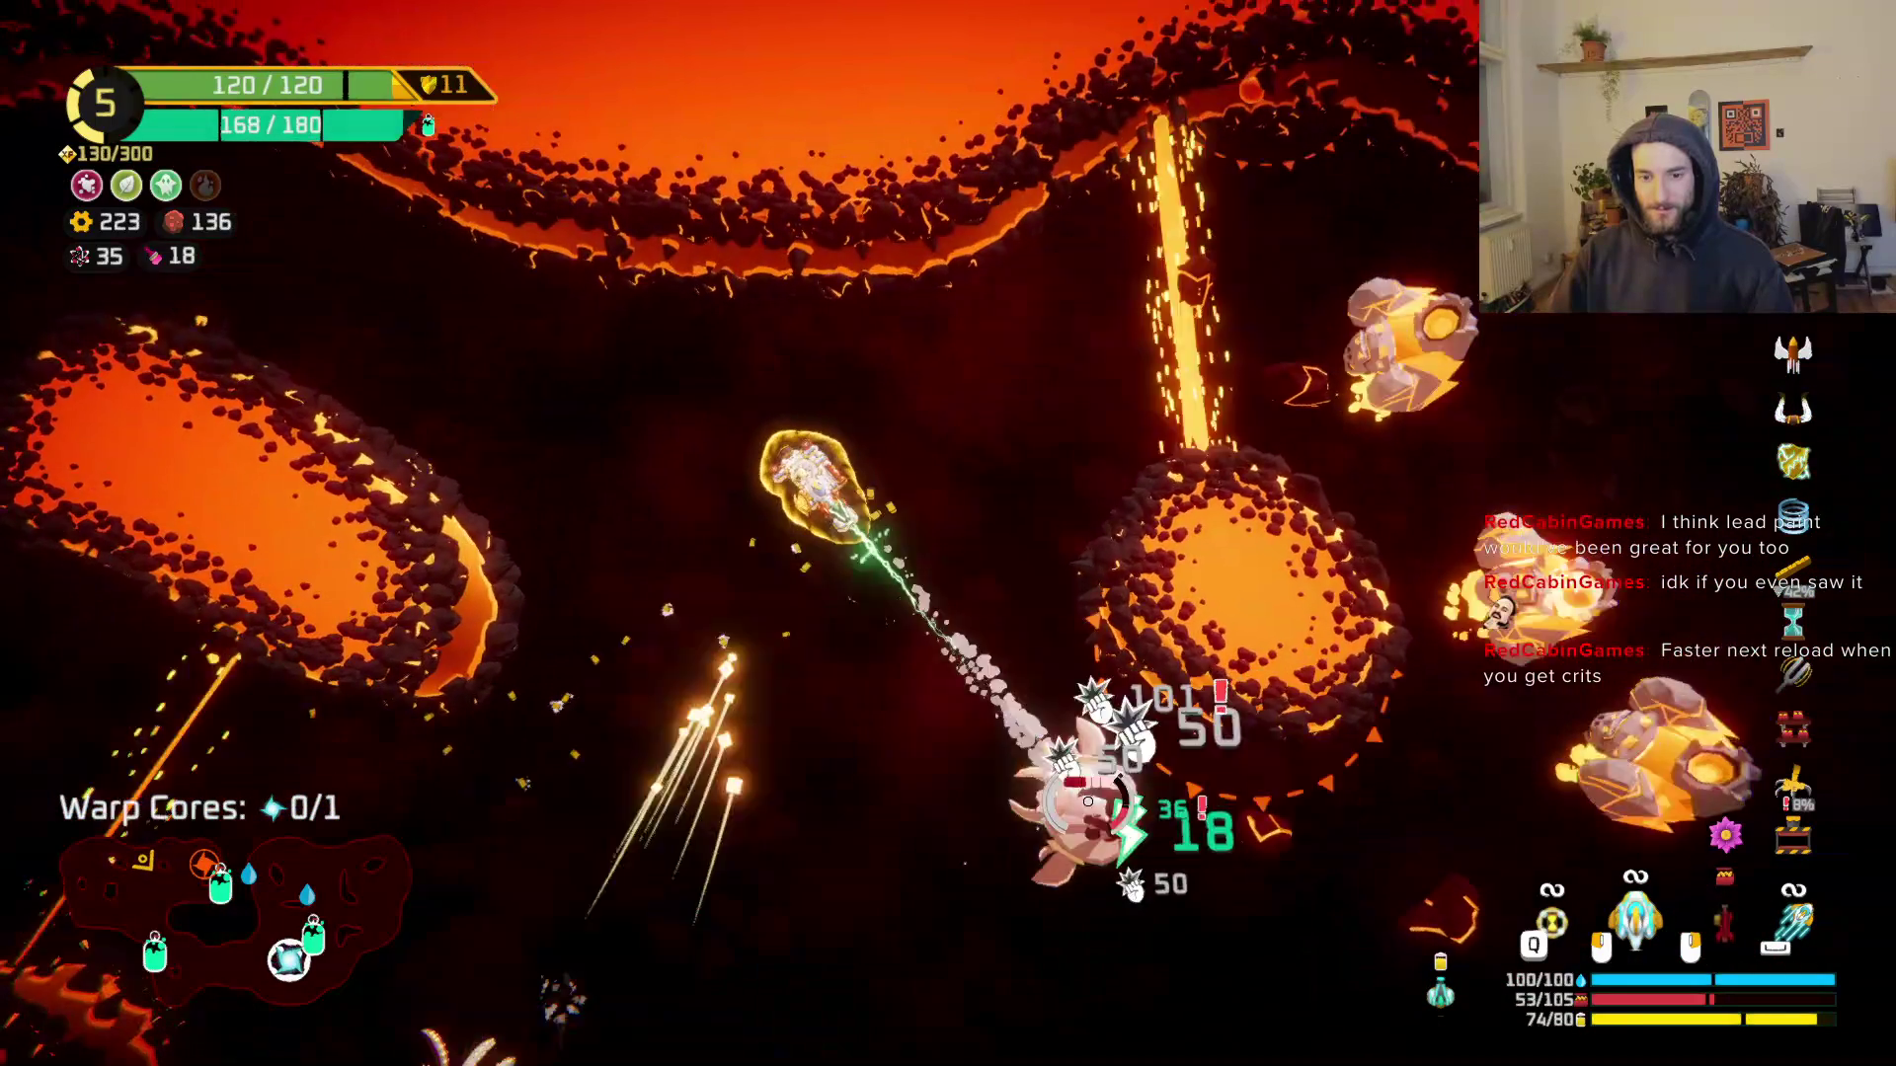
pyautogui.click(1086, 797)
pyautogui.press('s')
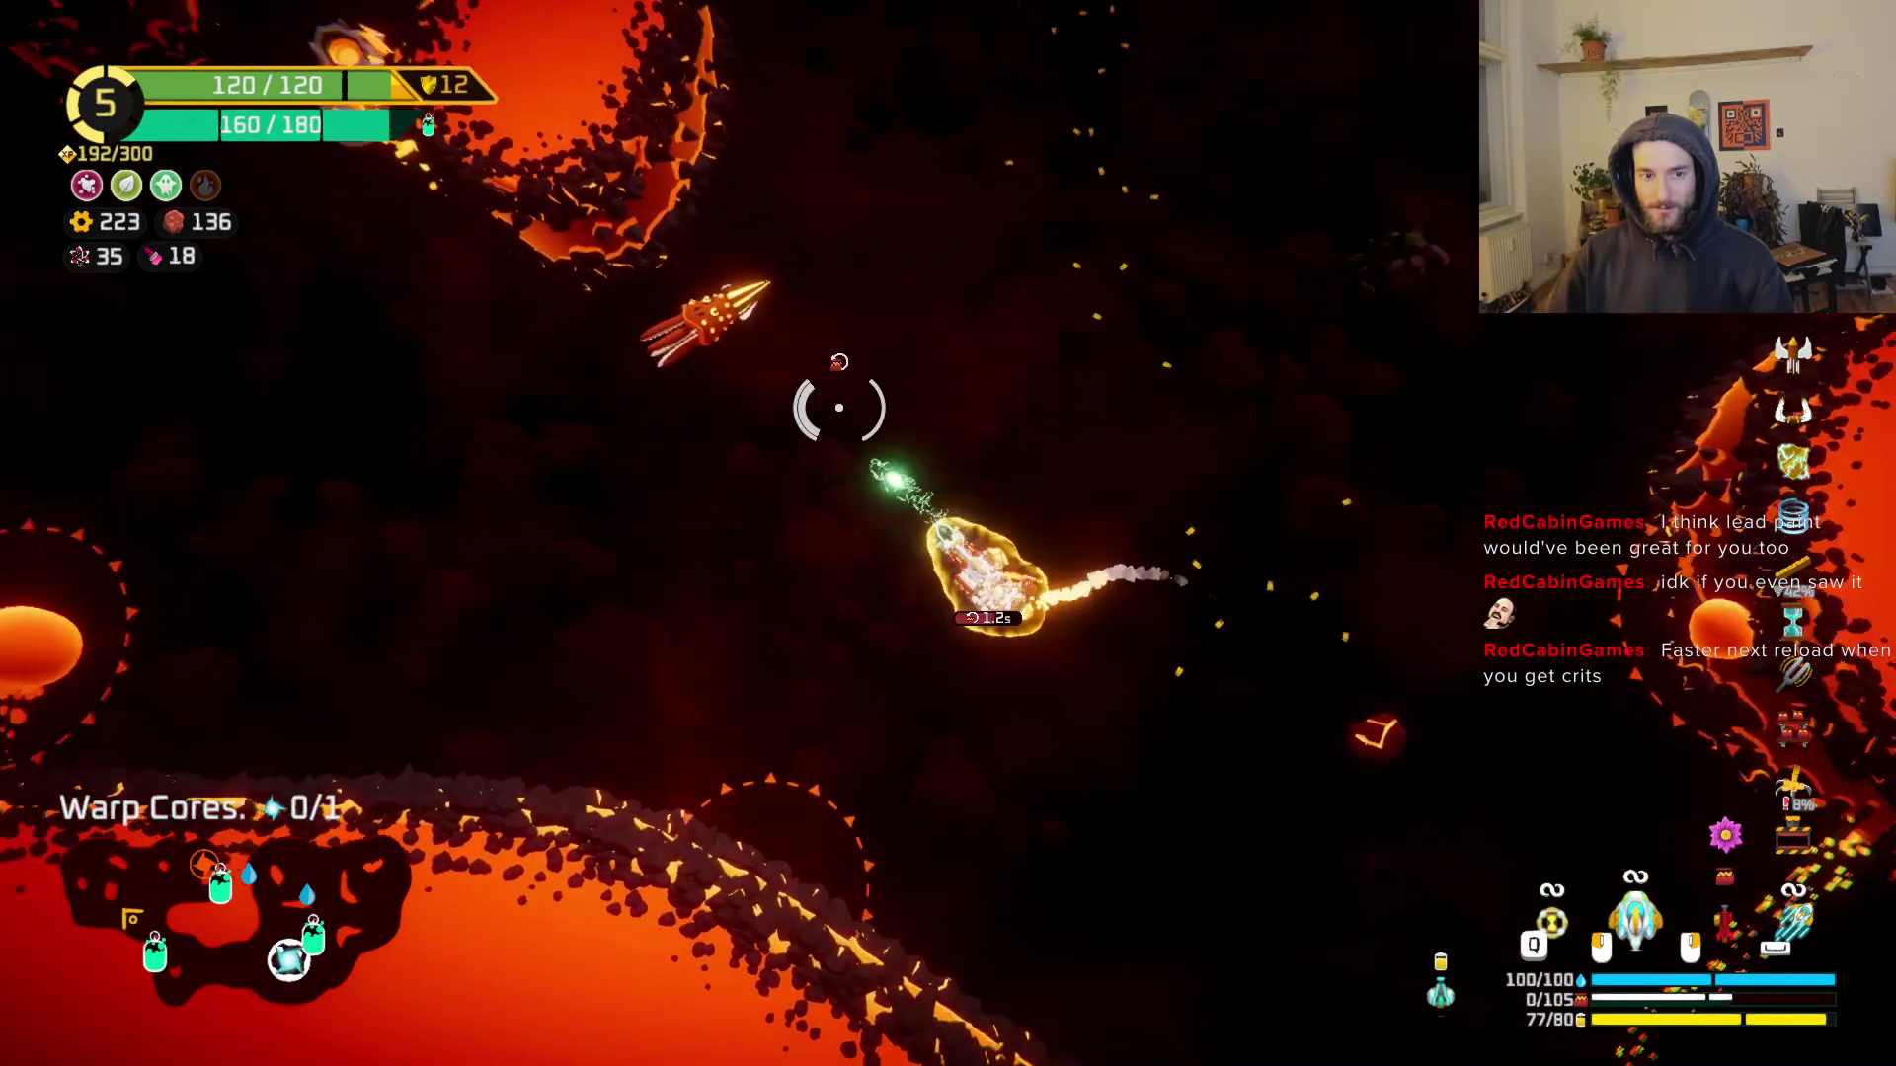
pyautogui.click(927, 364)
pyautogui.click(997, 403)
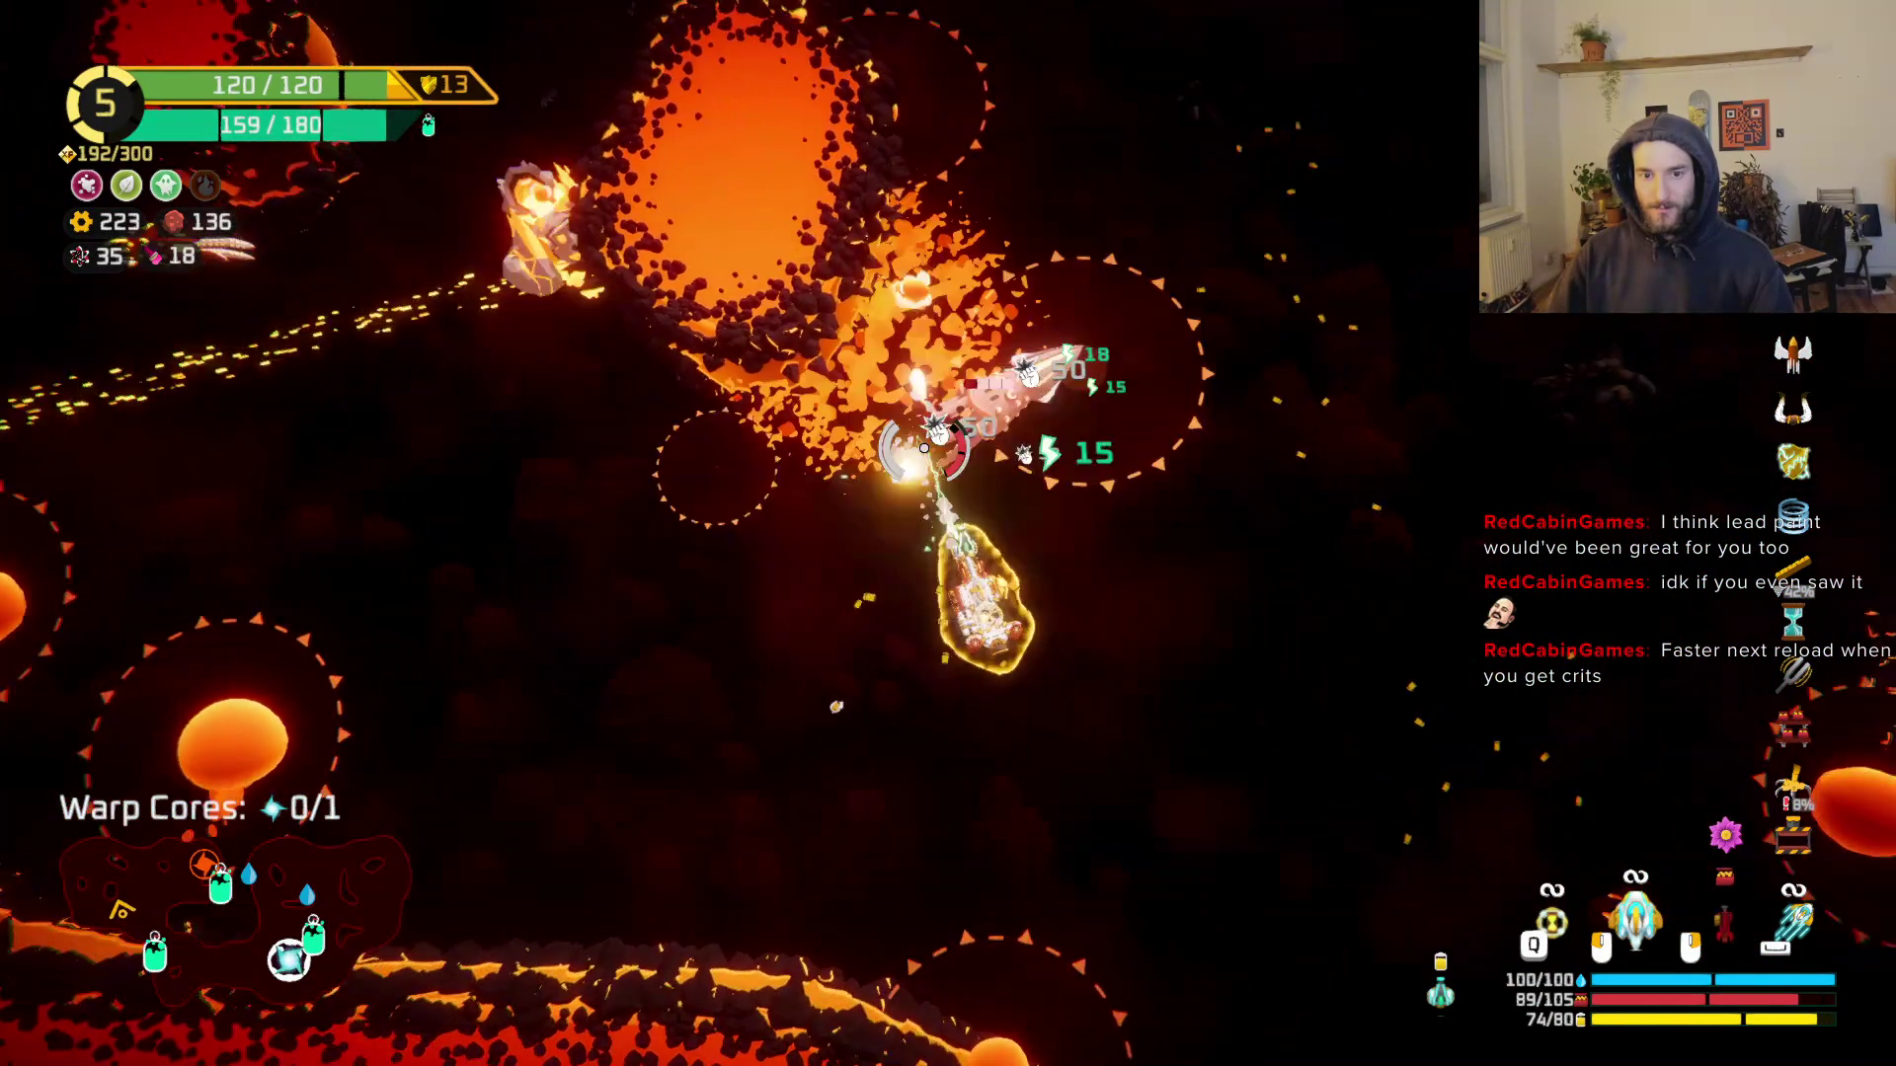
pyautogui.press('w')
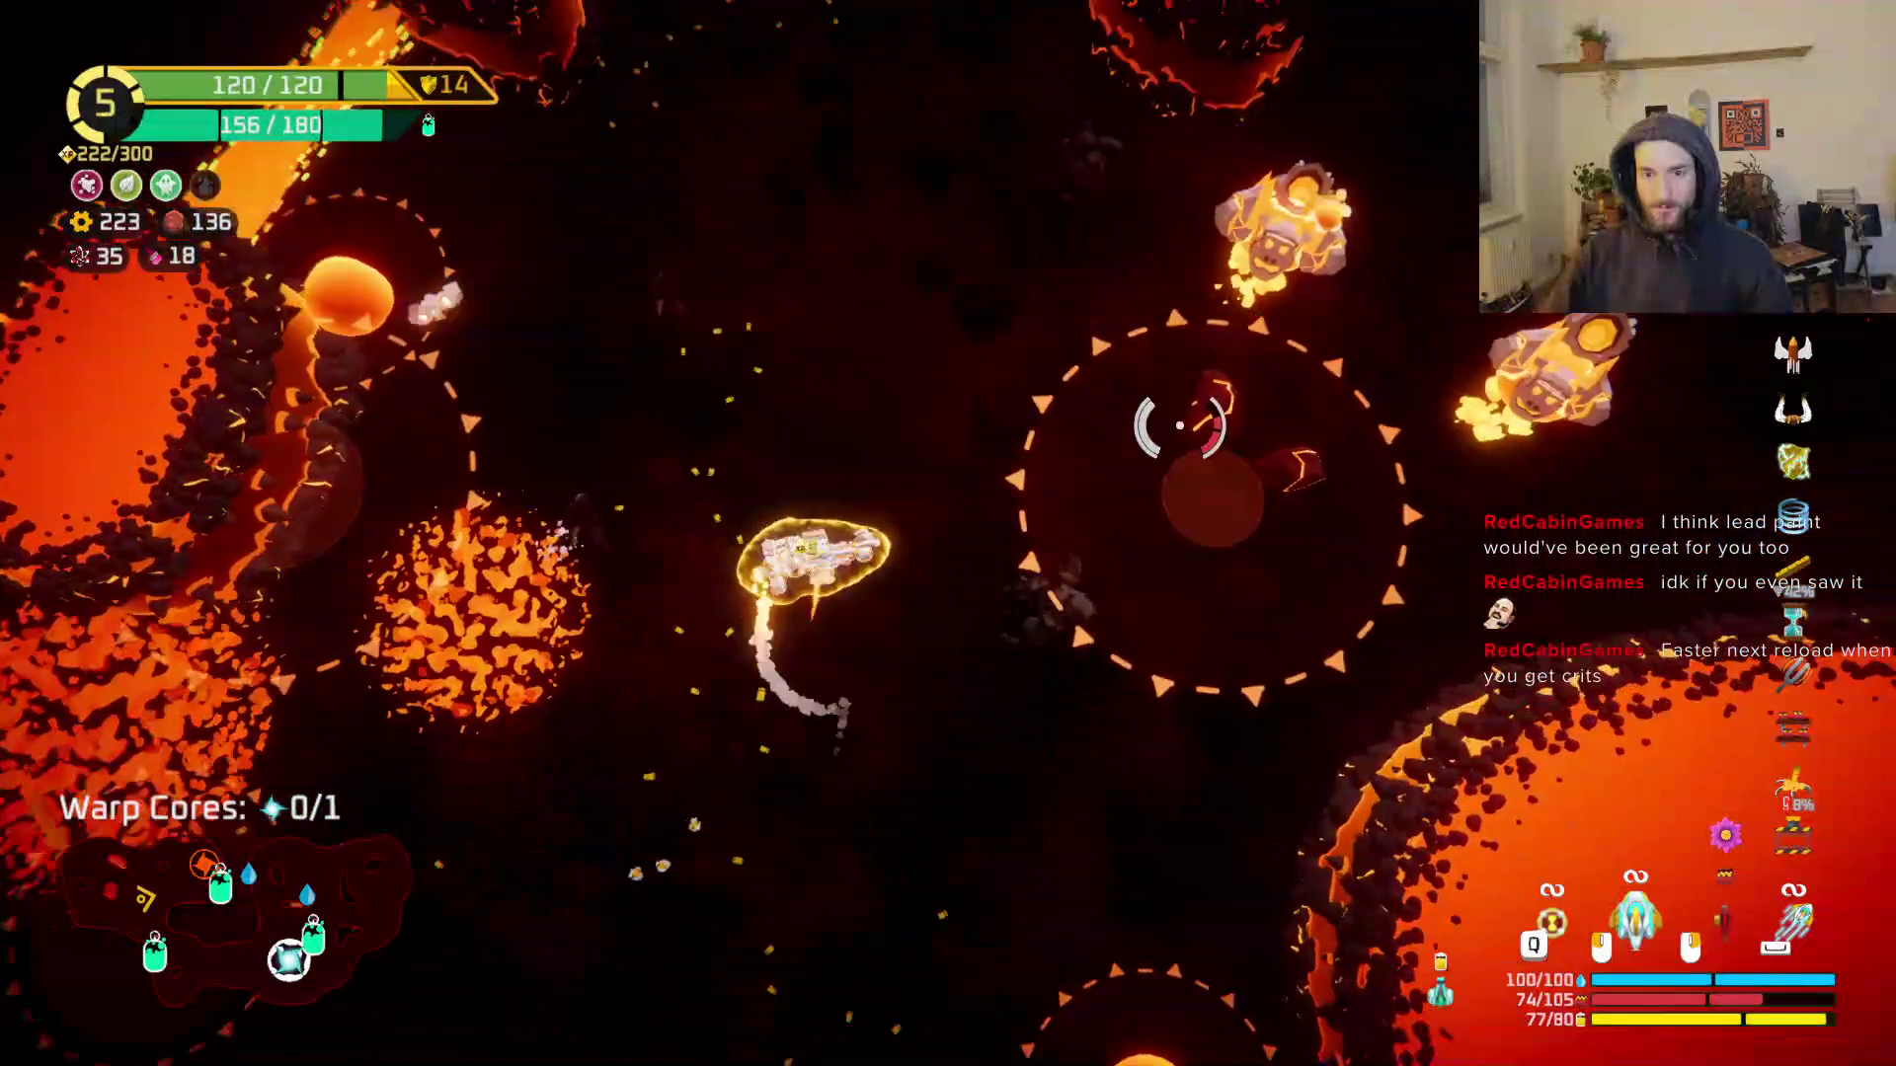
pyautogui.click(1235, 546)
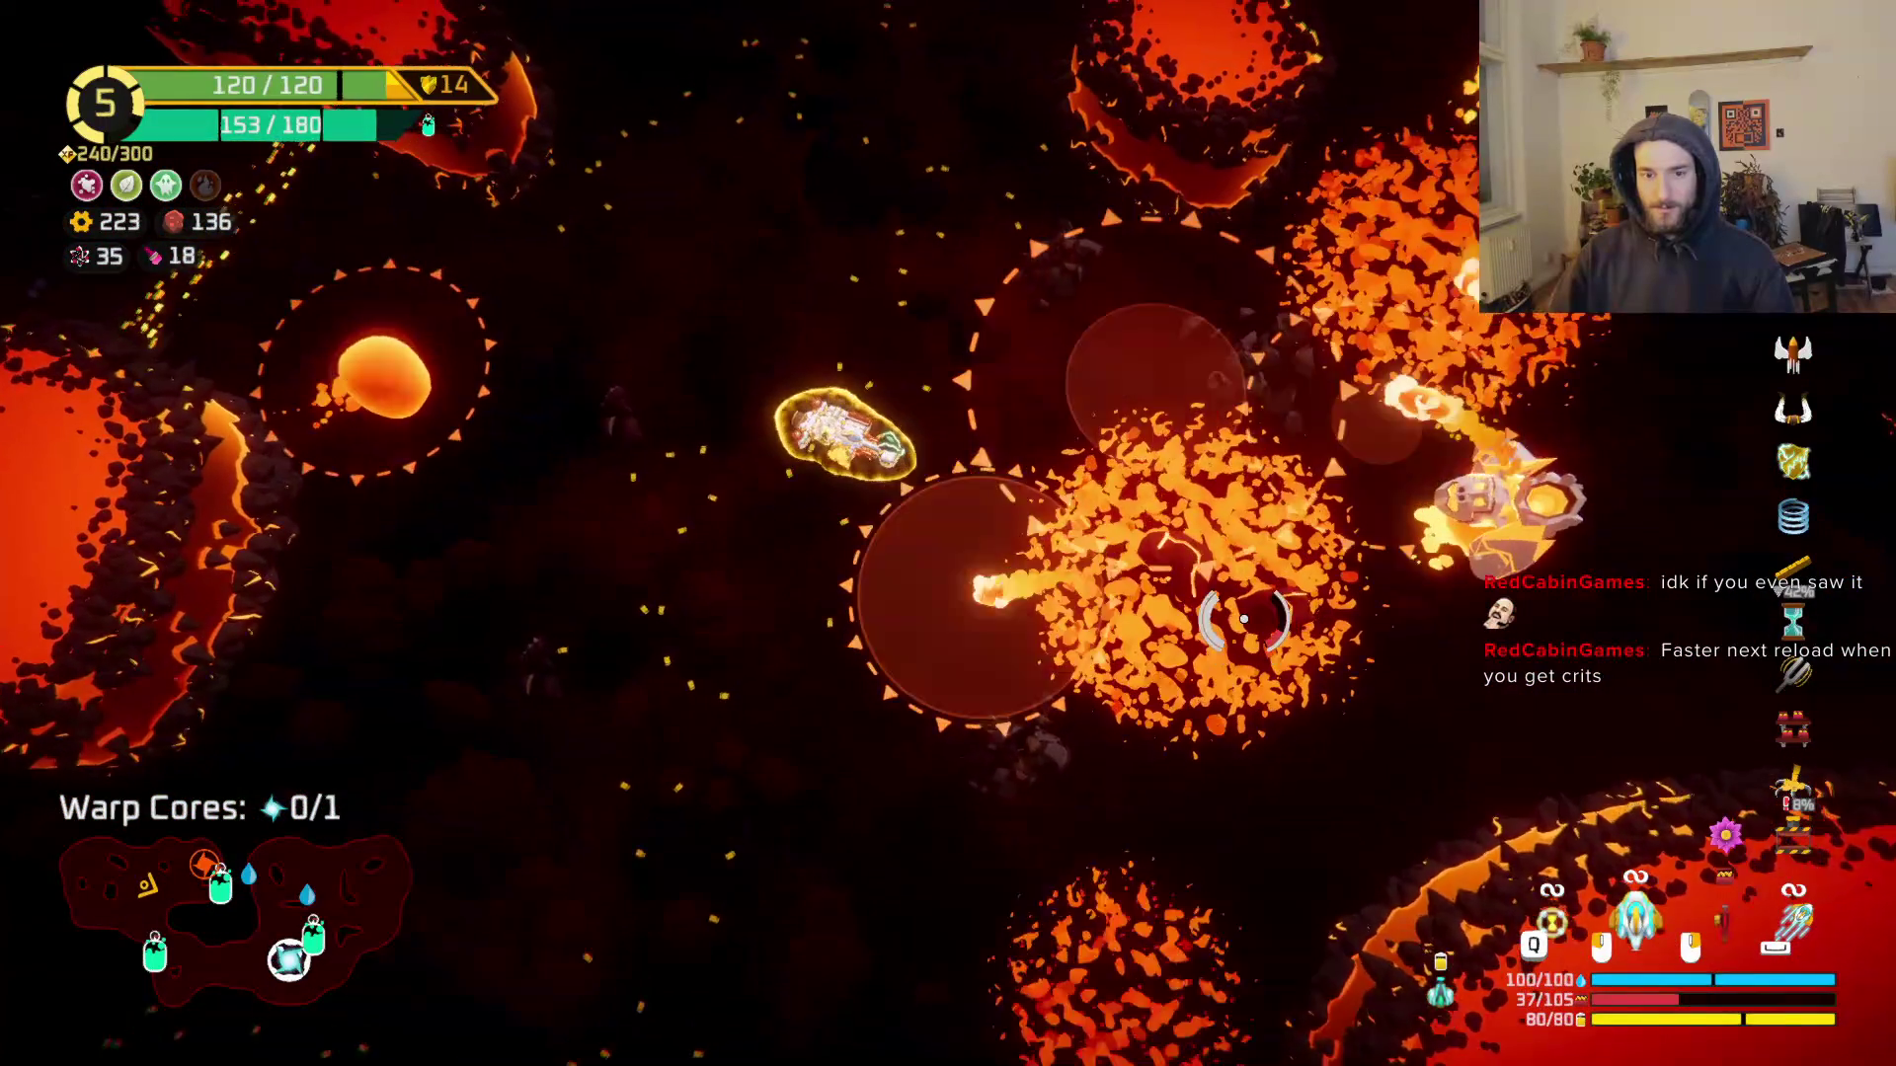
# Step: Keep fighting past the lava orbs and steer to the oxygen station at 294/300 XP
pyautogui.press('s')
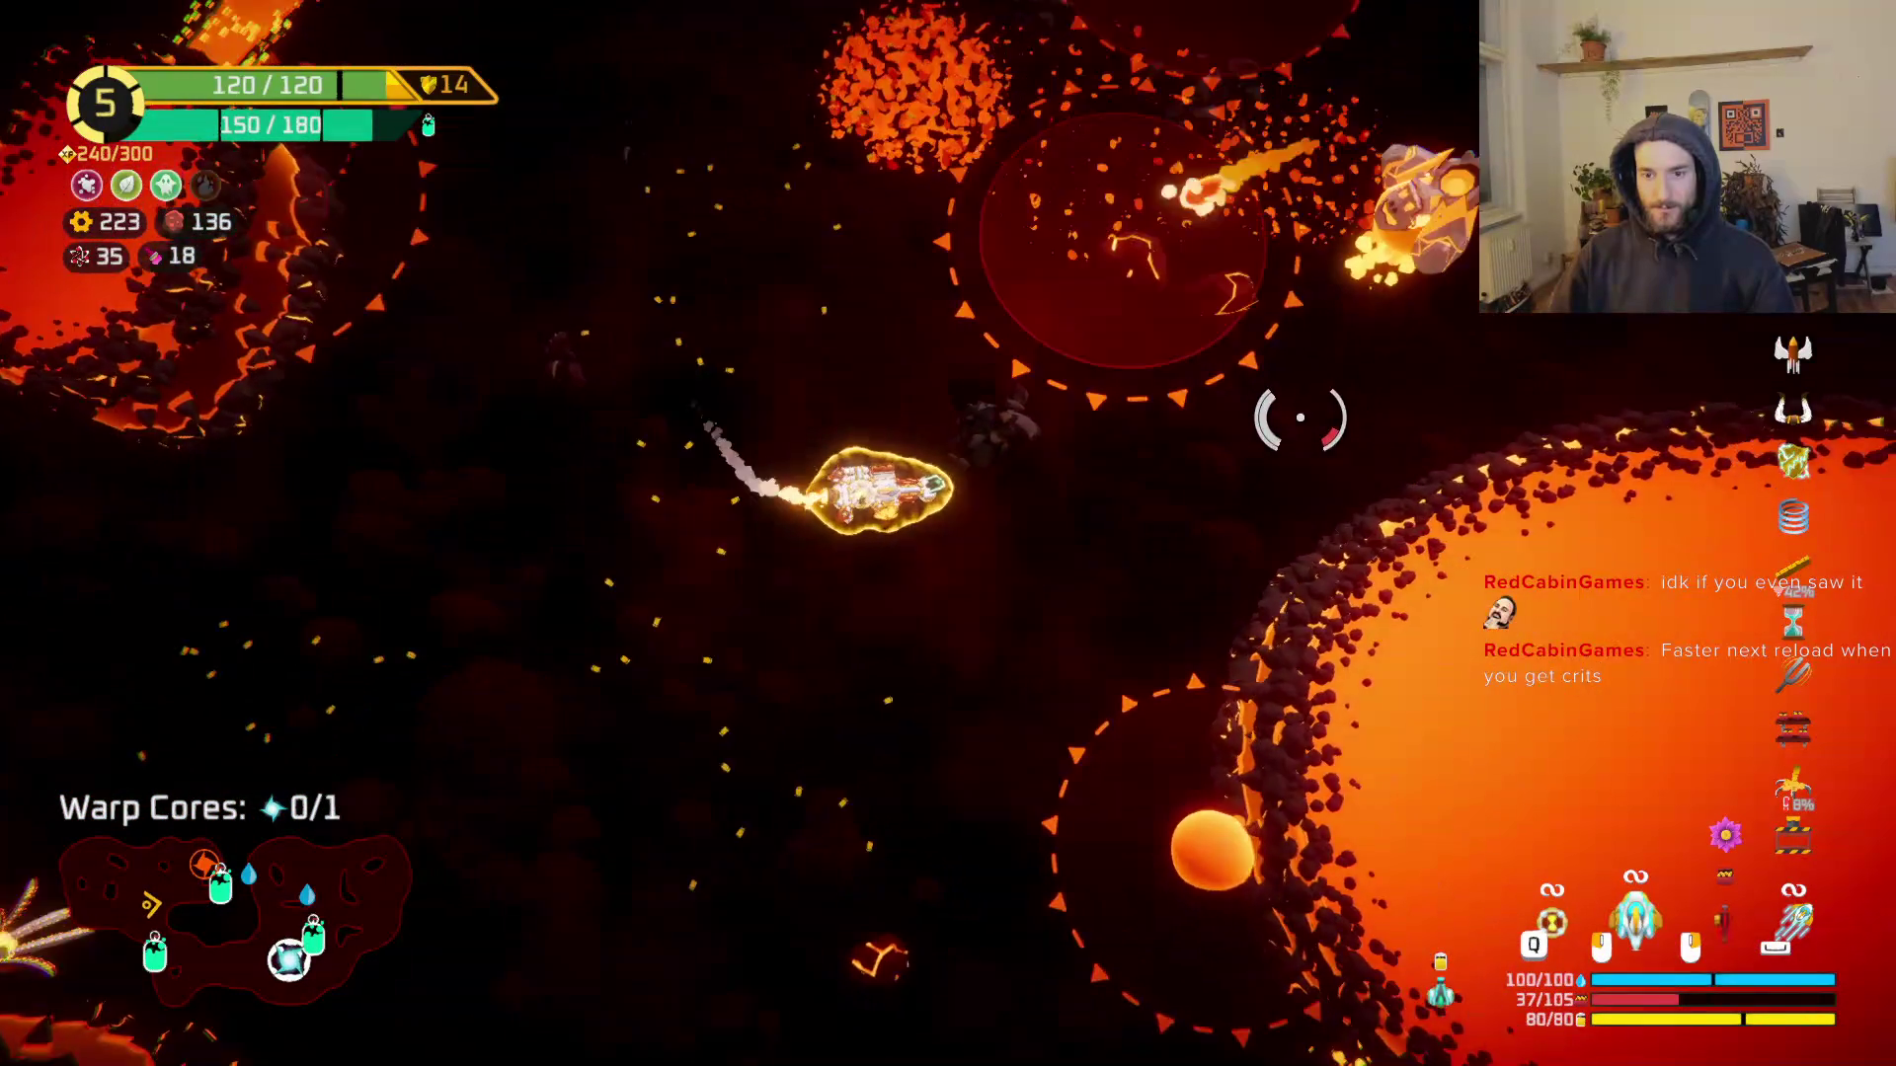
pyautogui.click(1166, 351)
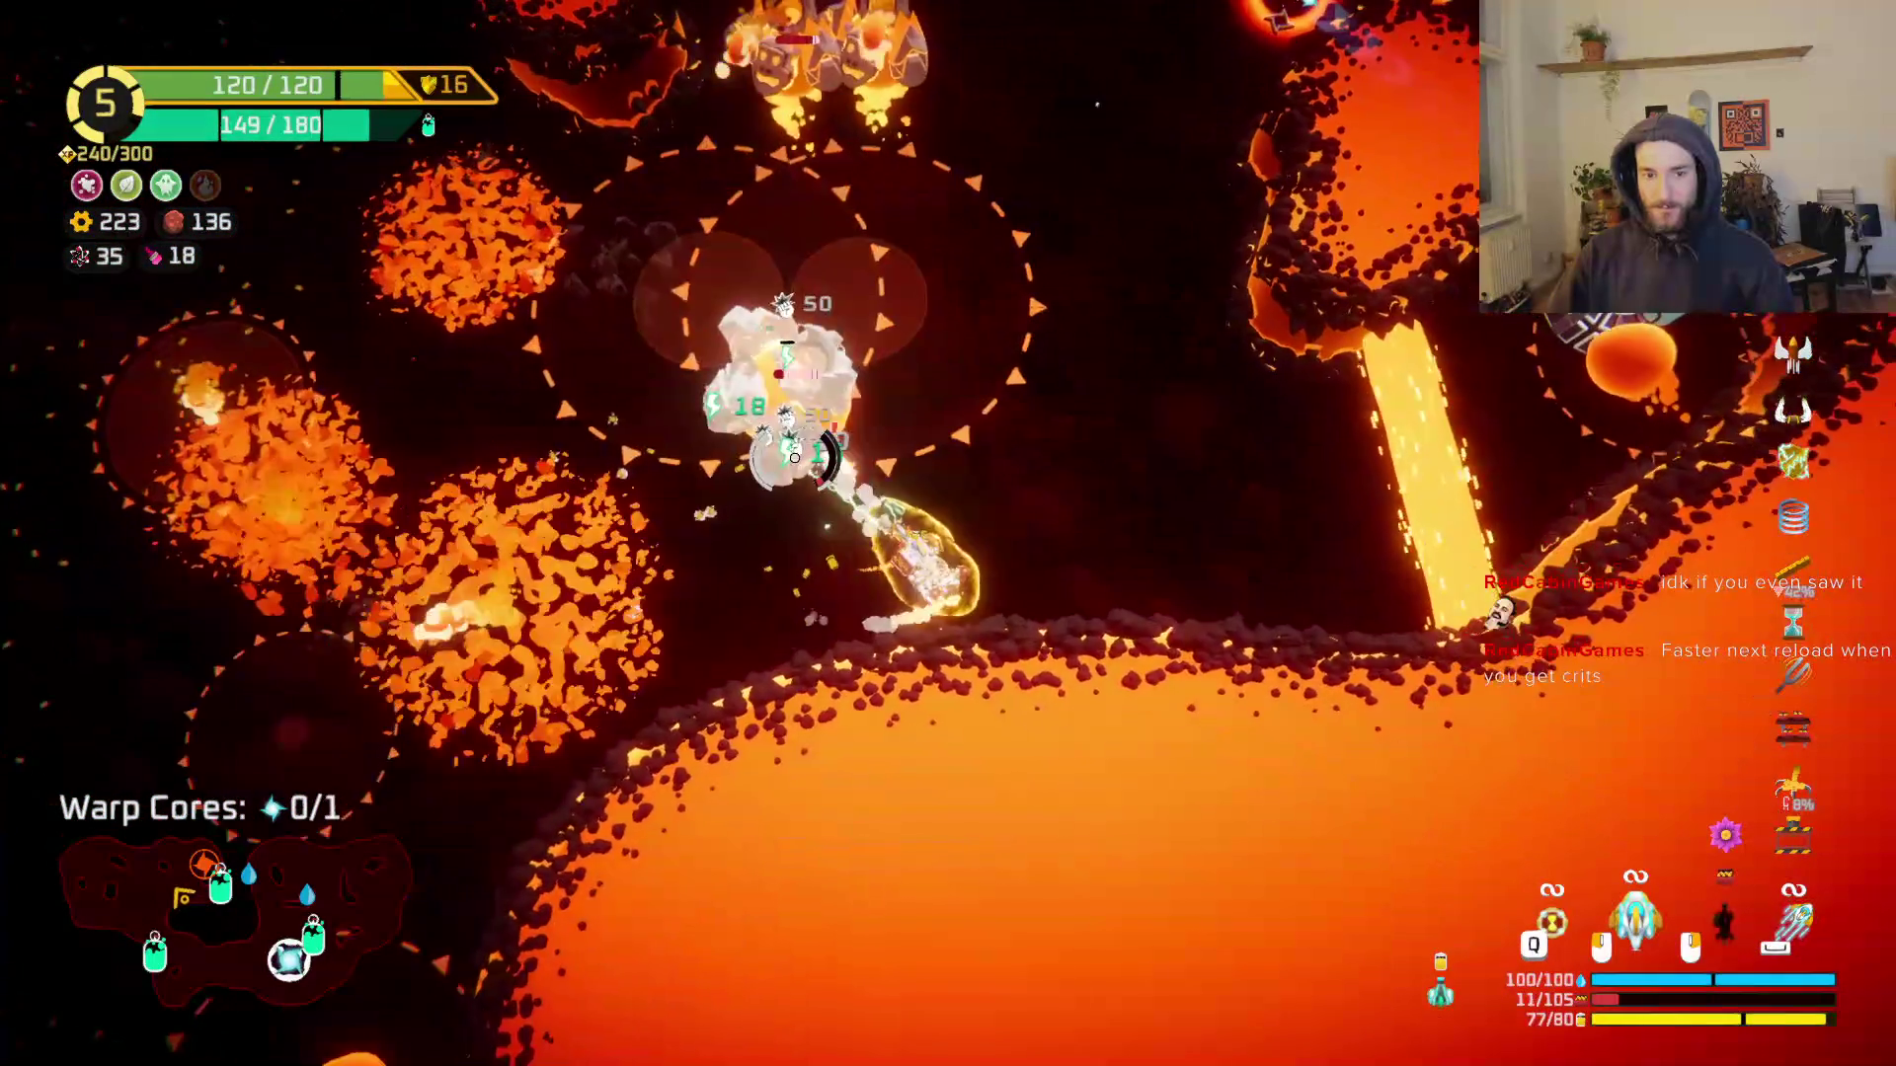
pyautogui.press('w')
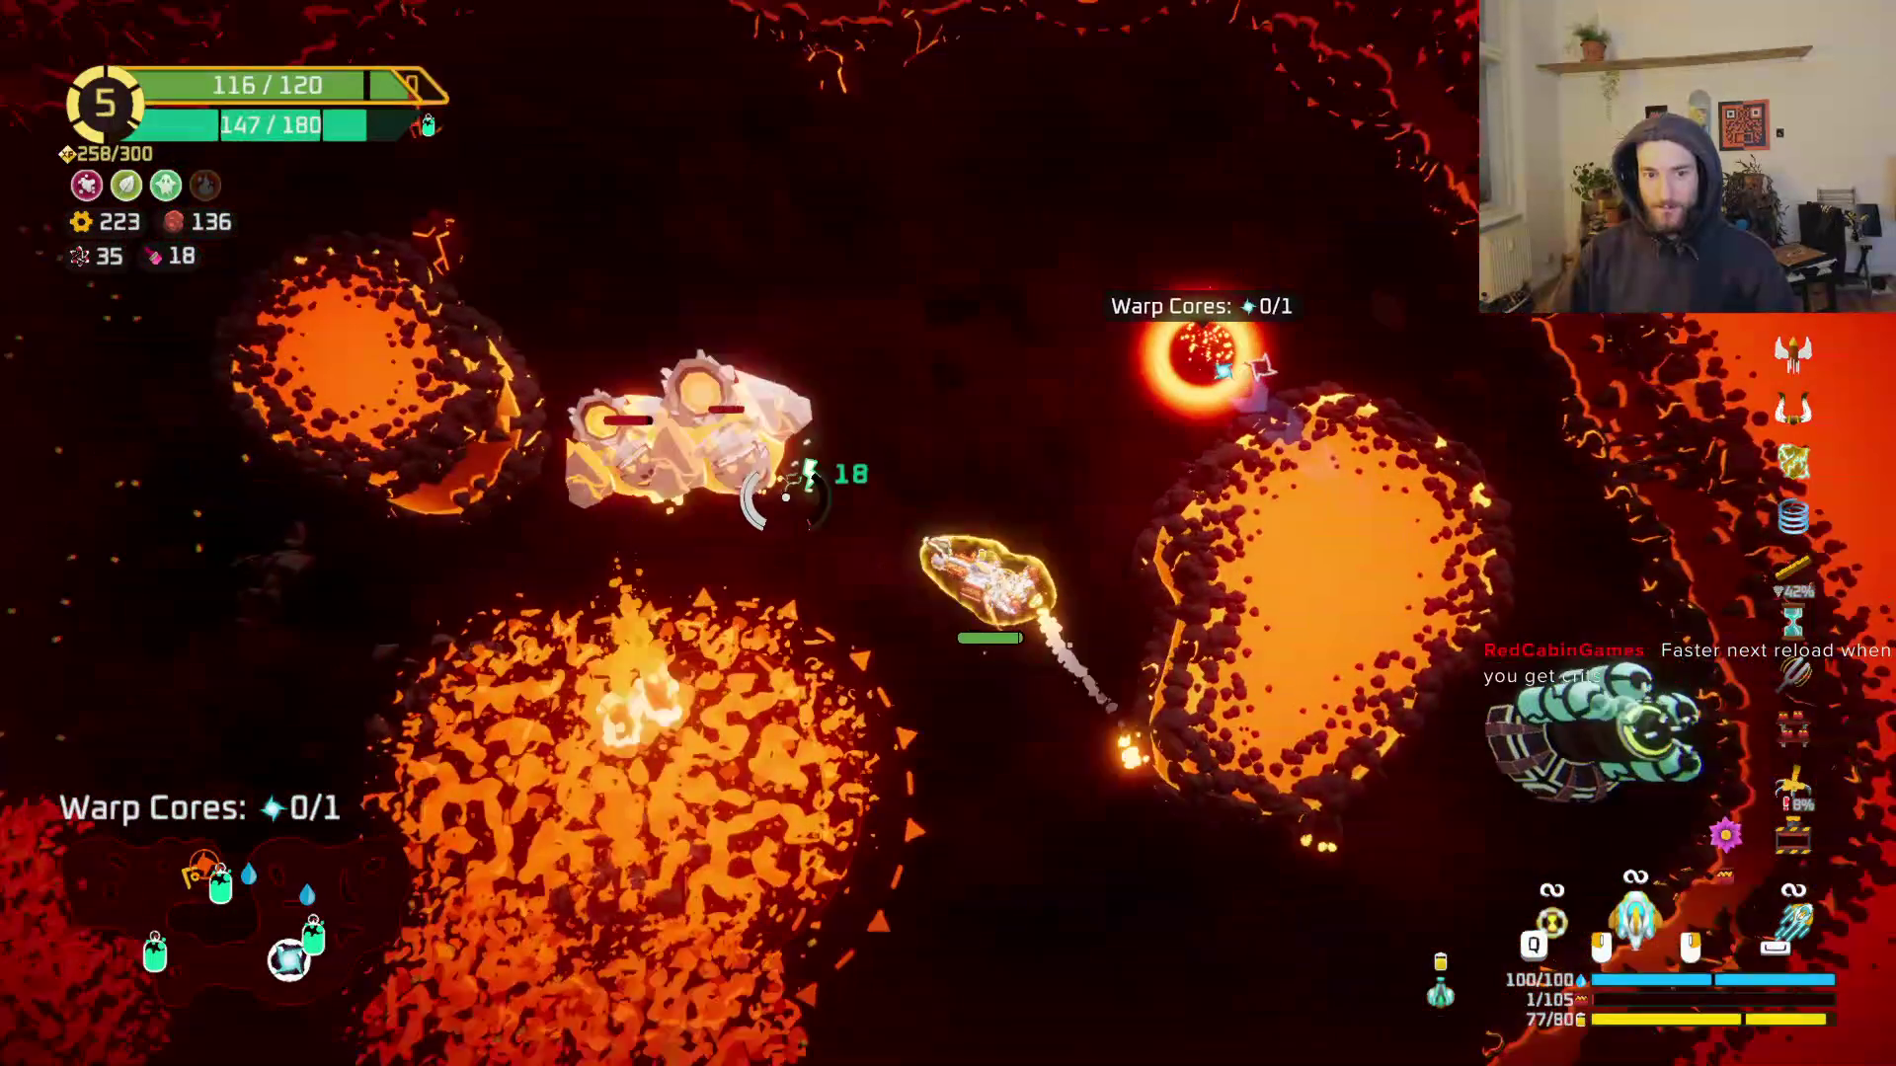
pyautogui.press('a')
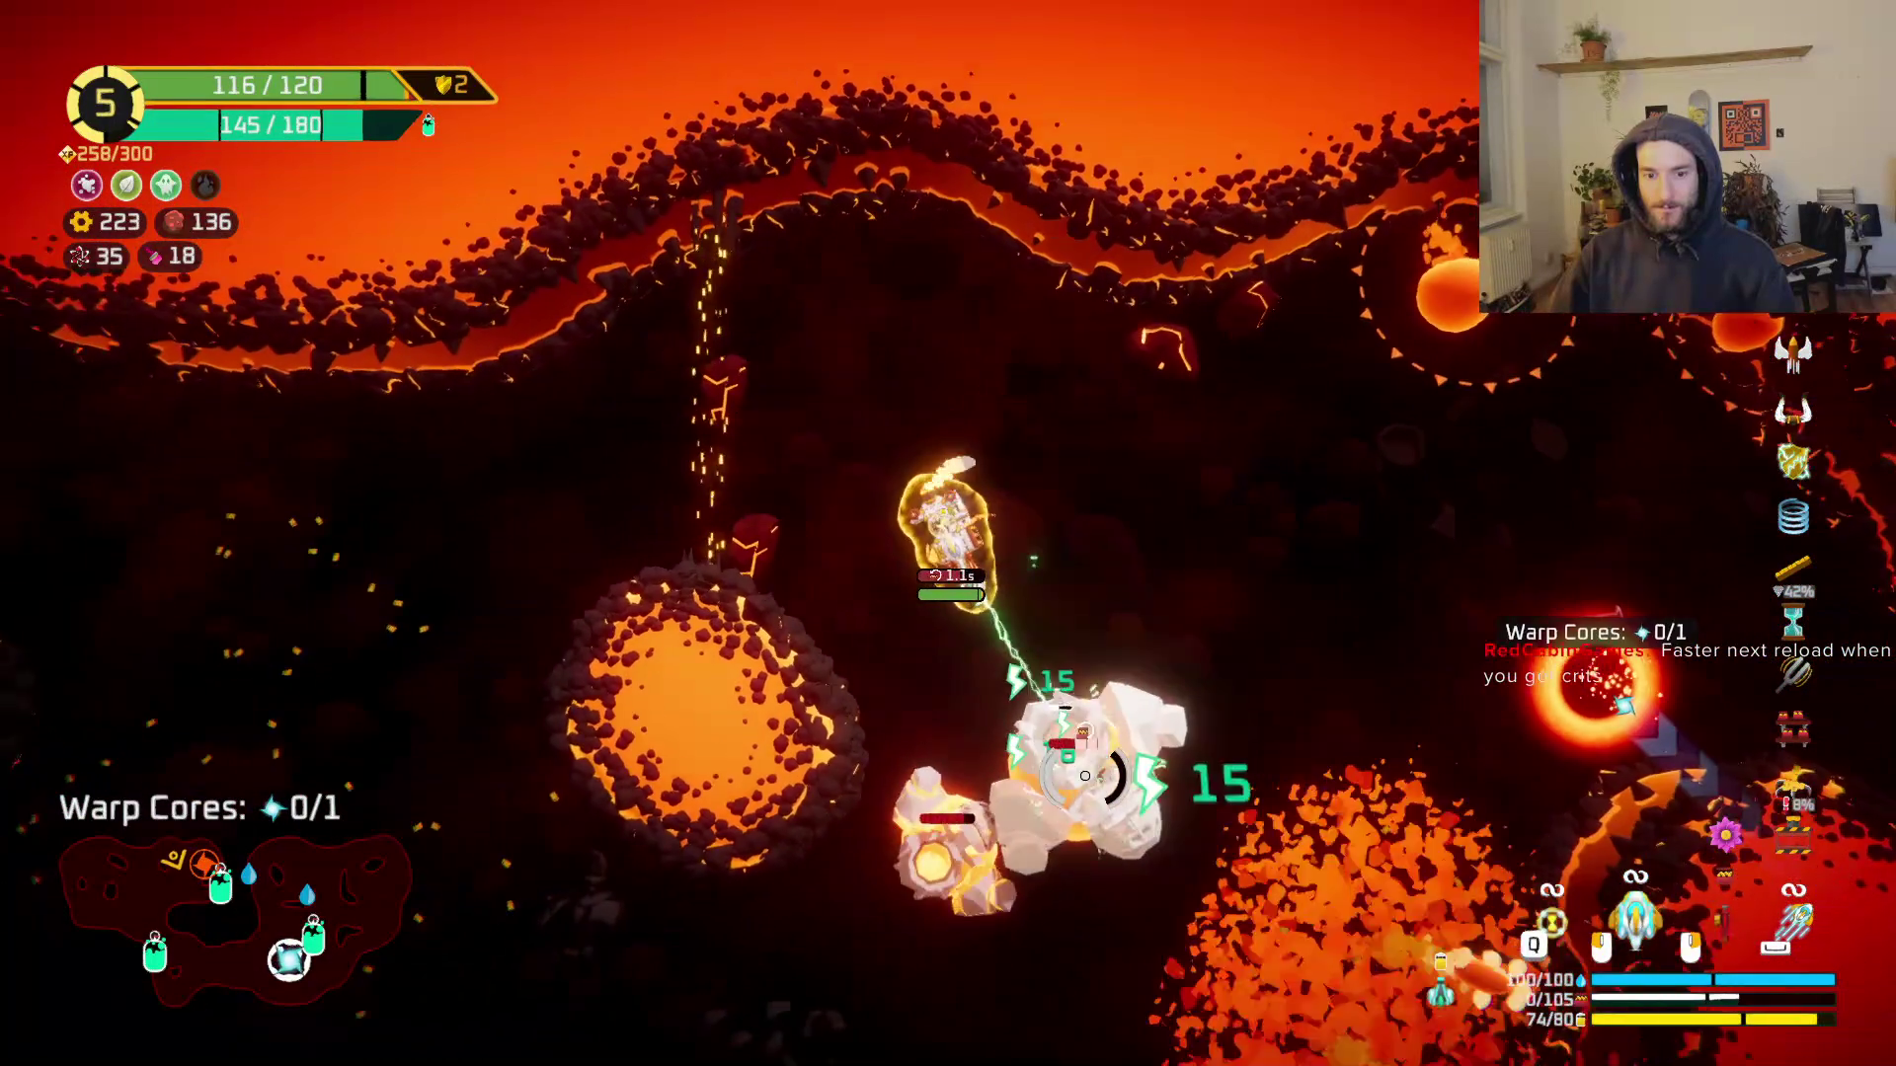
pyautogui.press('w')
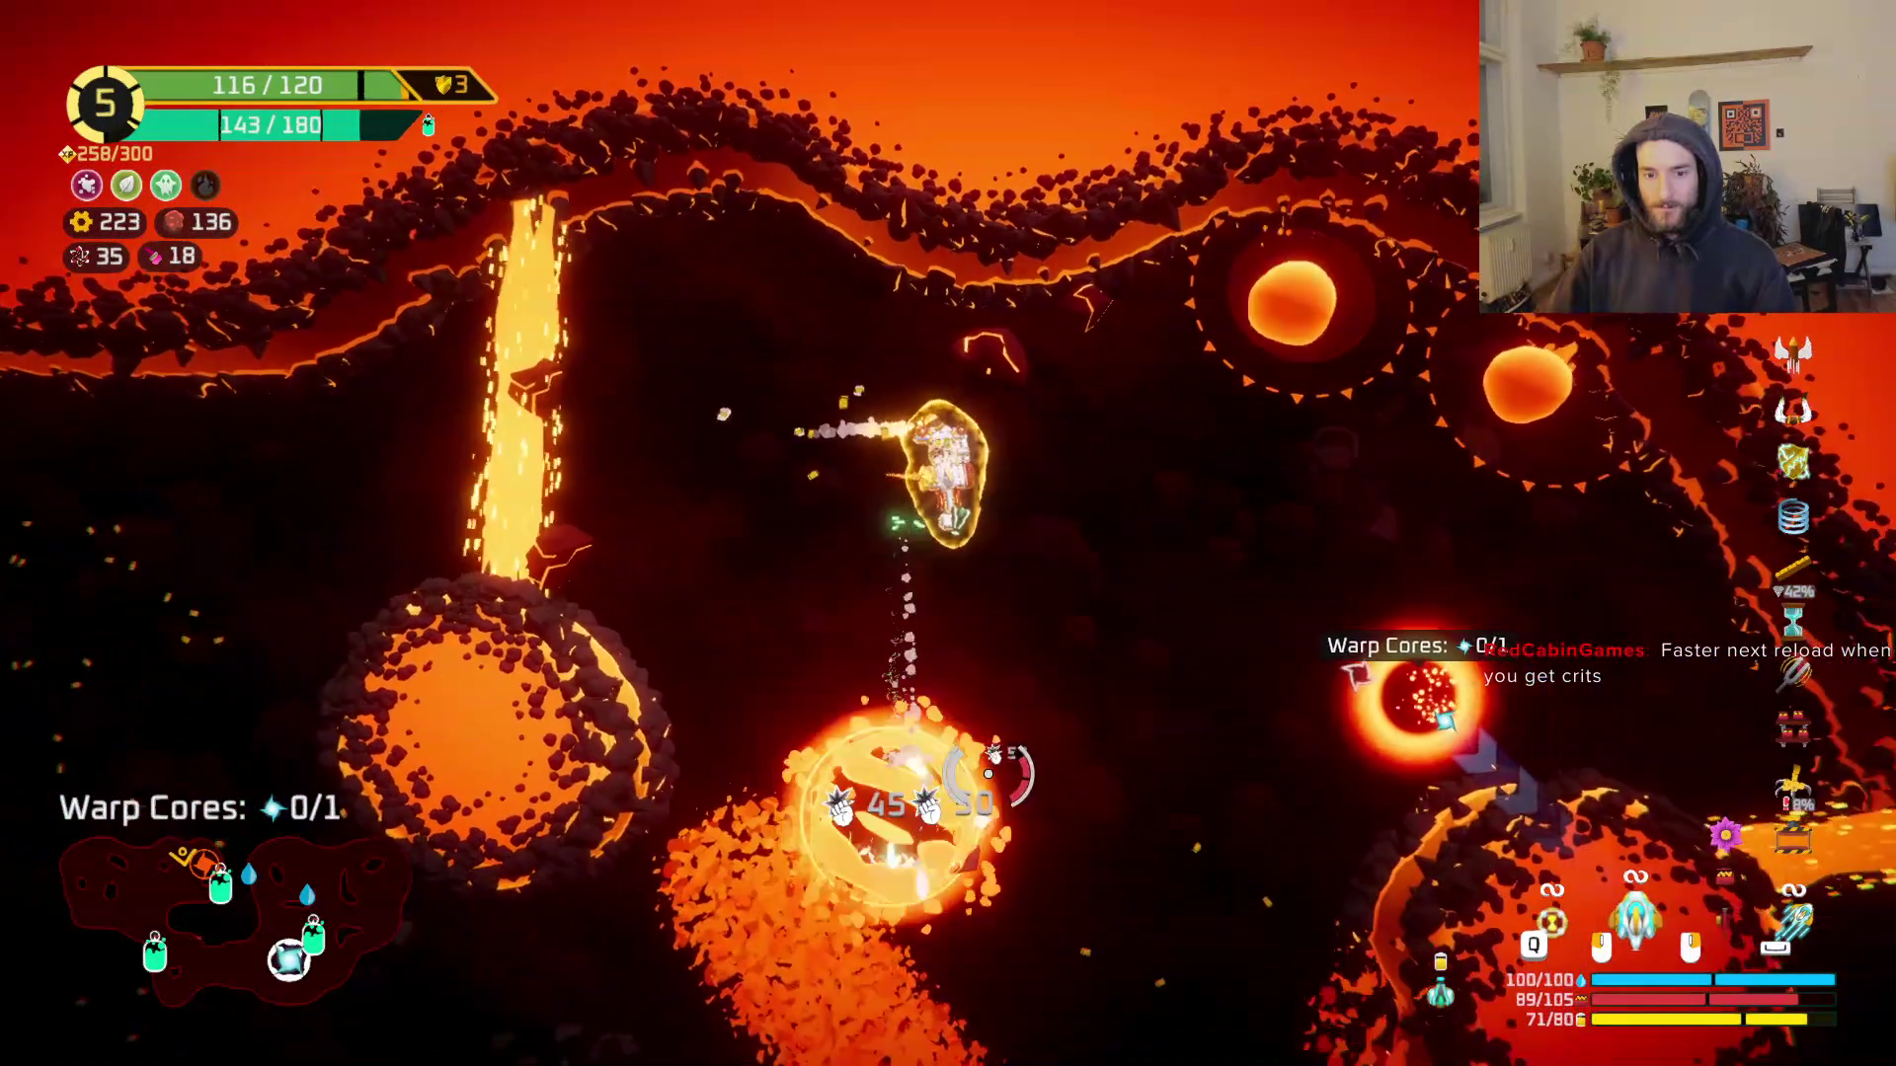
pyautogui.press('s')
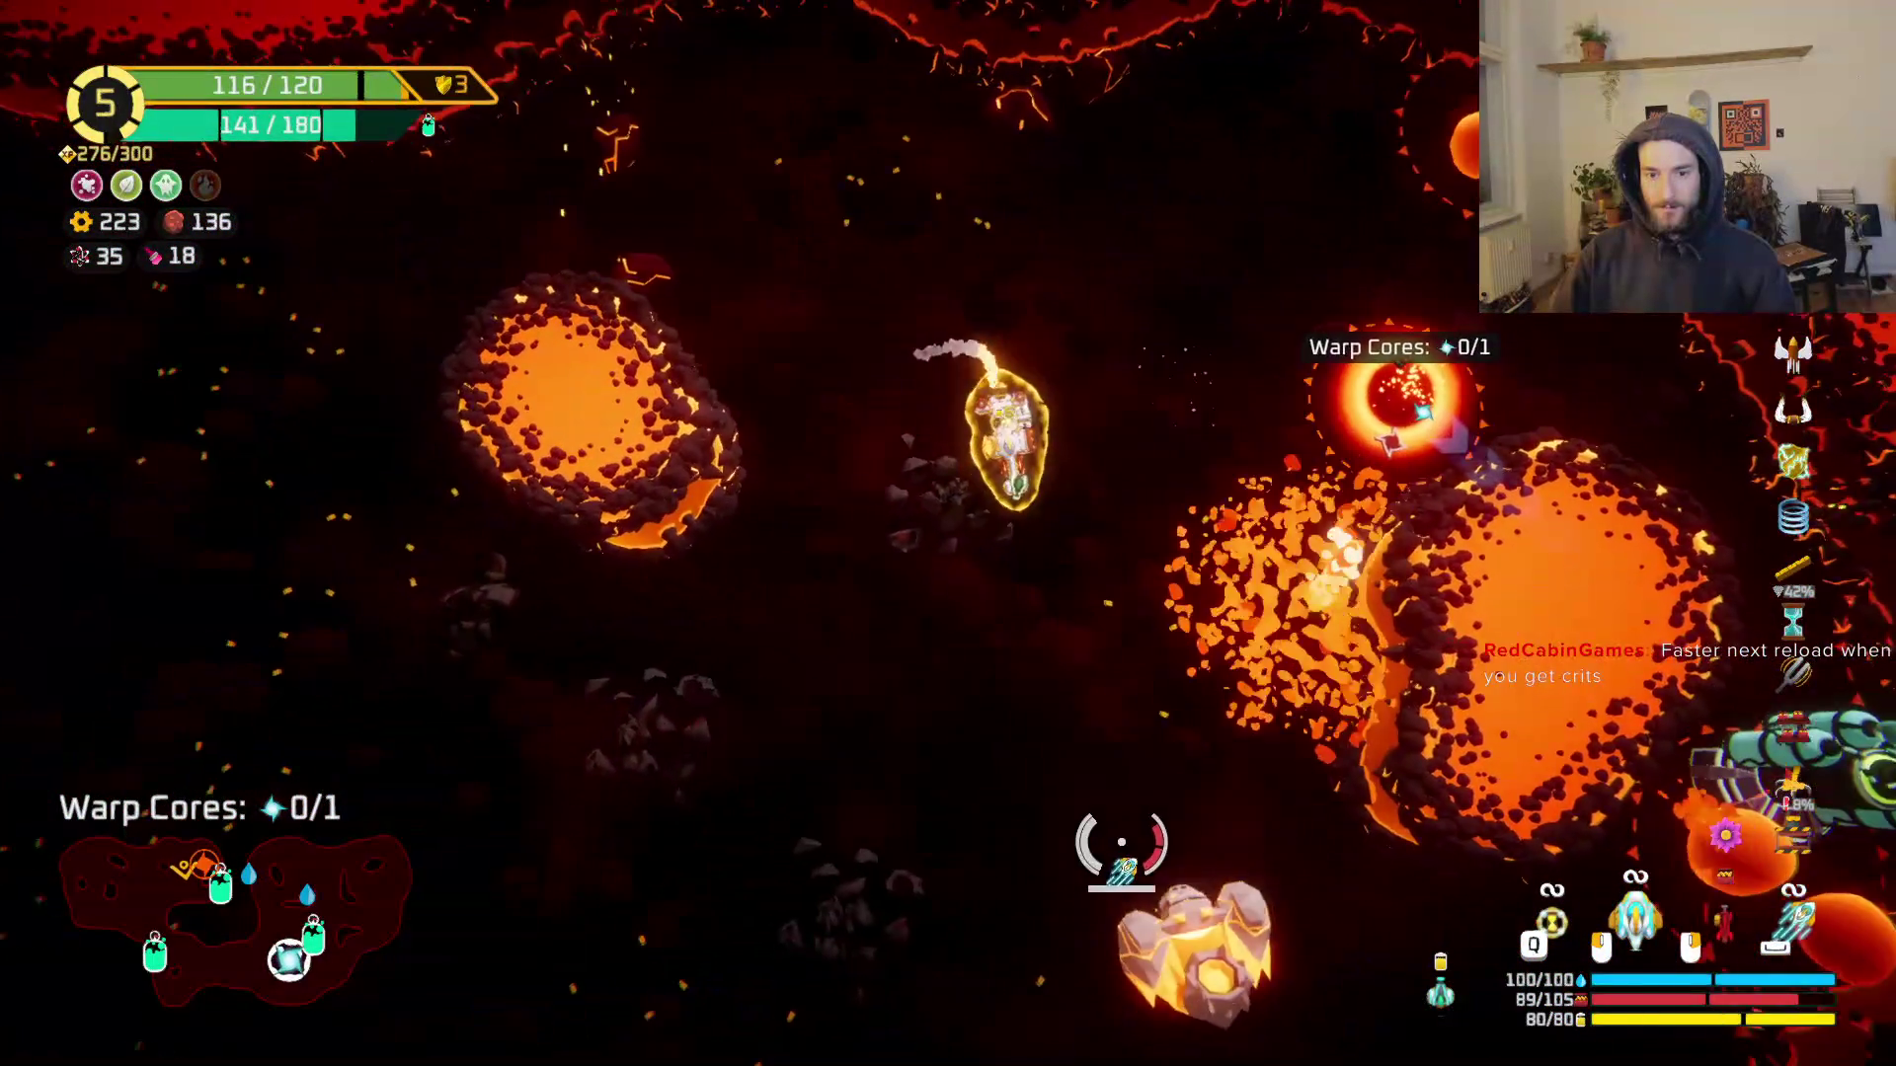
pyautogui.press('d')
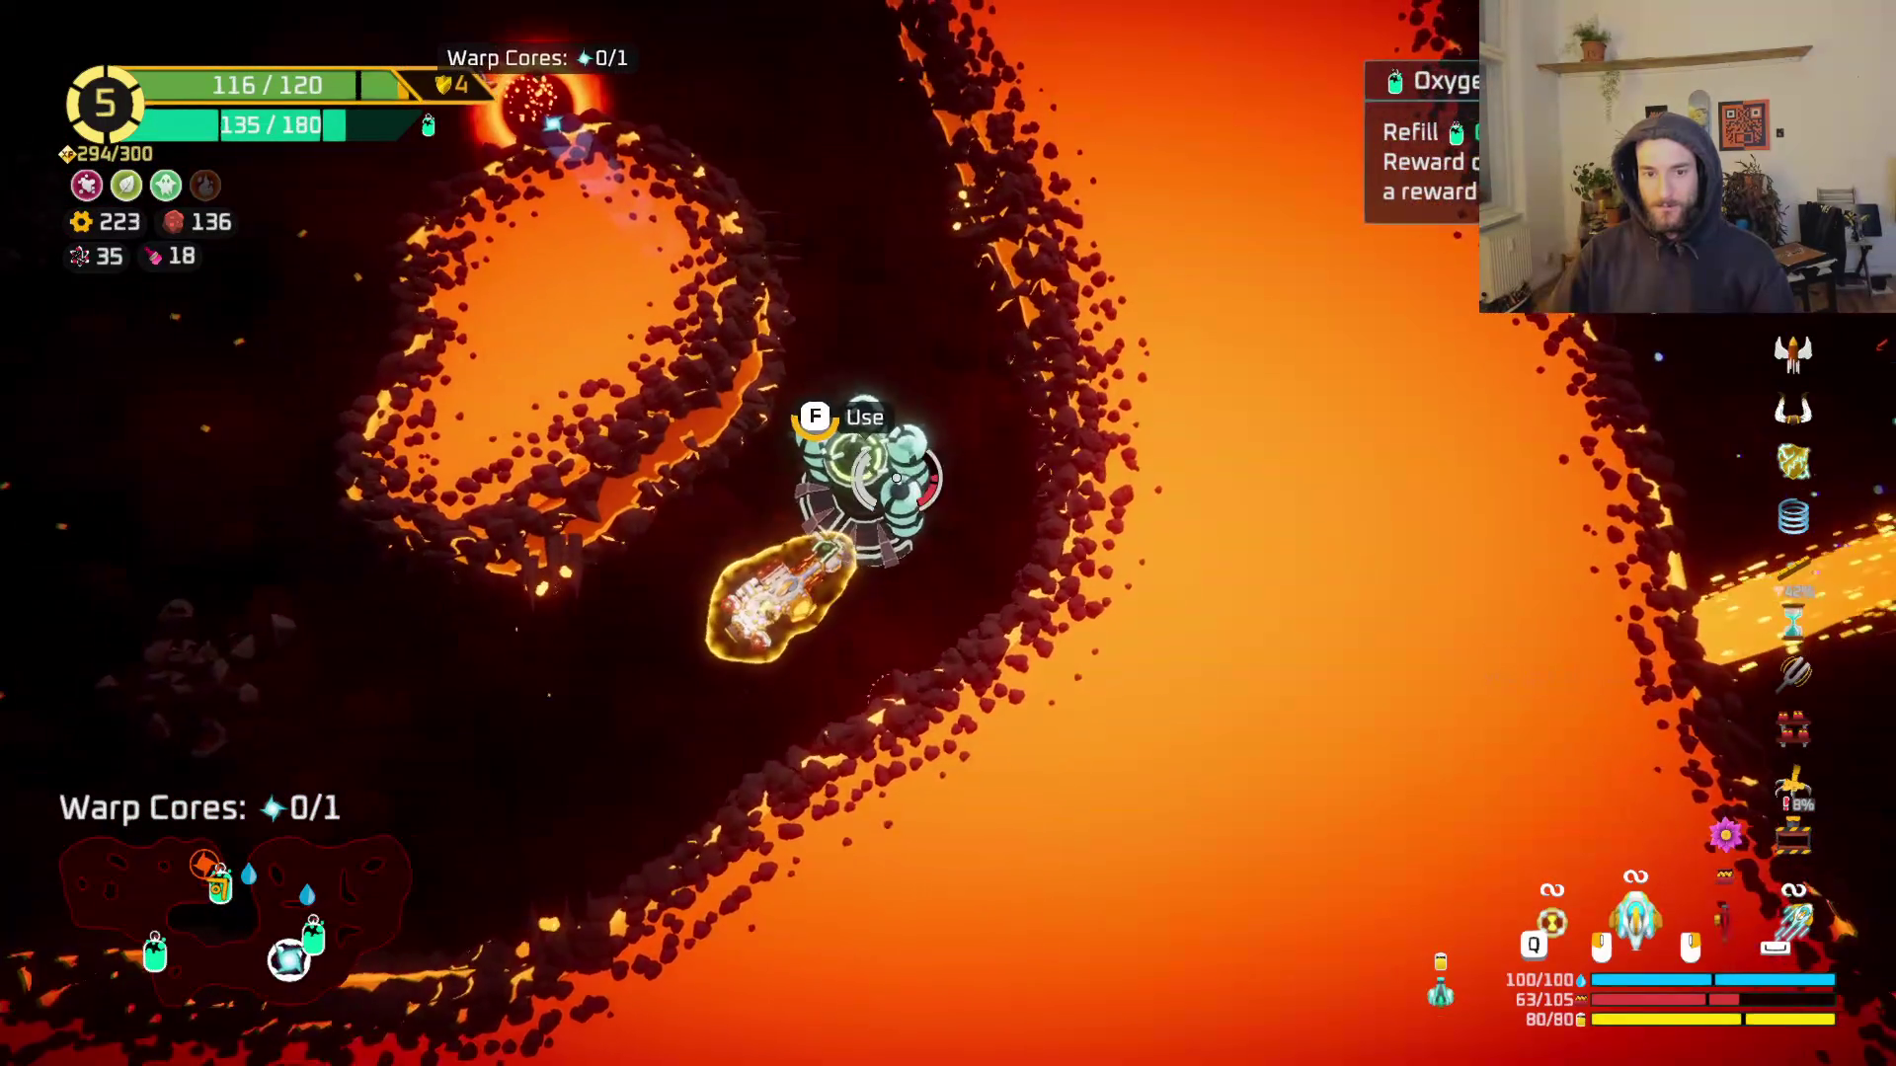
# Step: Claim the station's copper reward, raising copper to 236, and fly away from the station
pyautogui.press('f')
pyautogui.click(1237, 851)
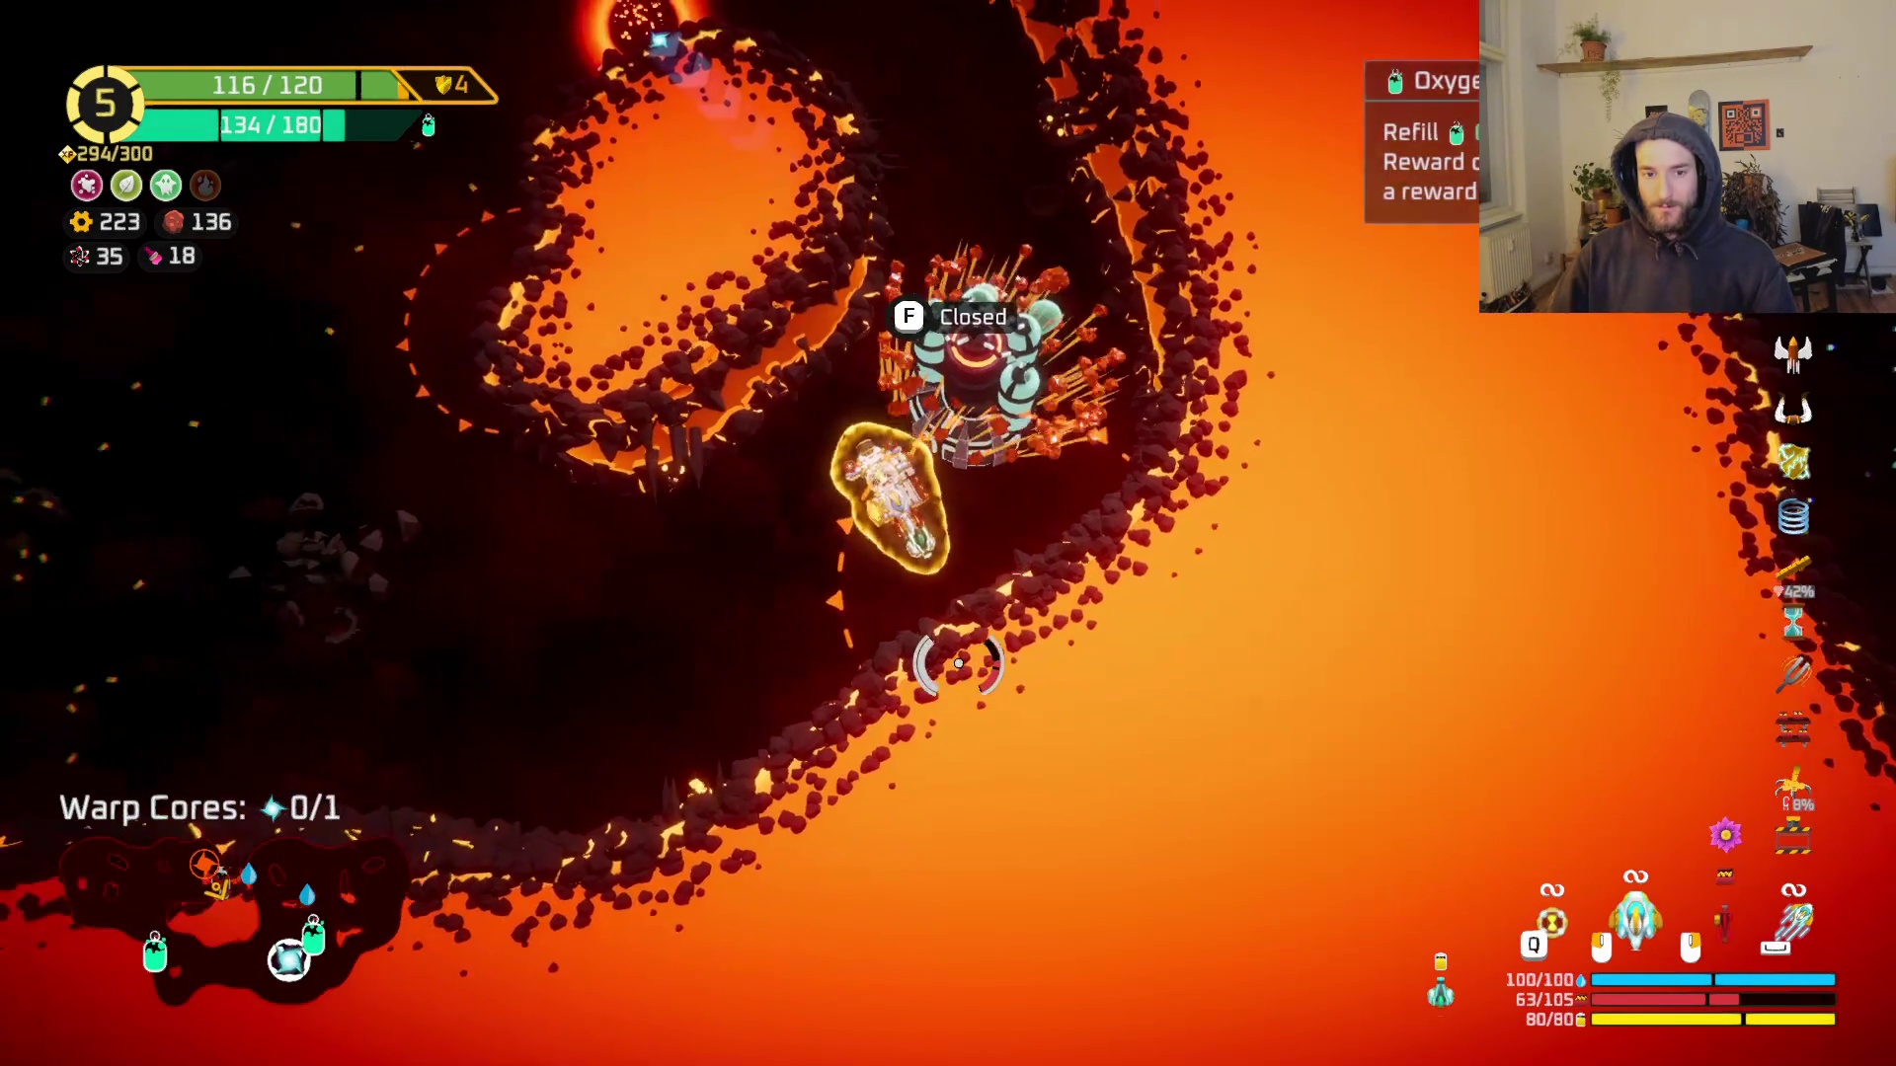
pyautogui.press('a')
pyautogui.press('s')
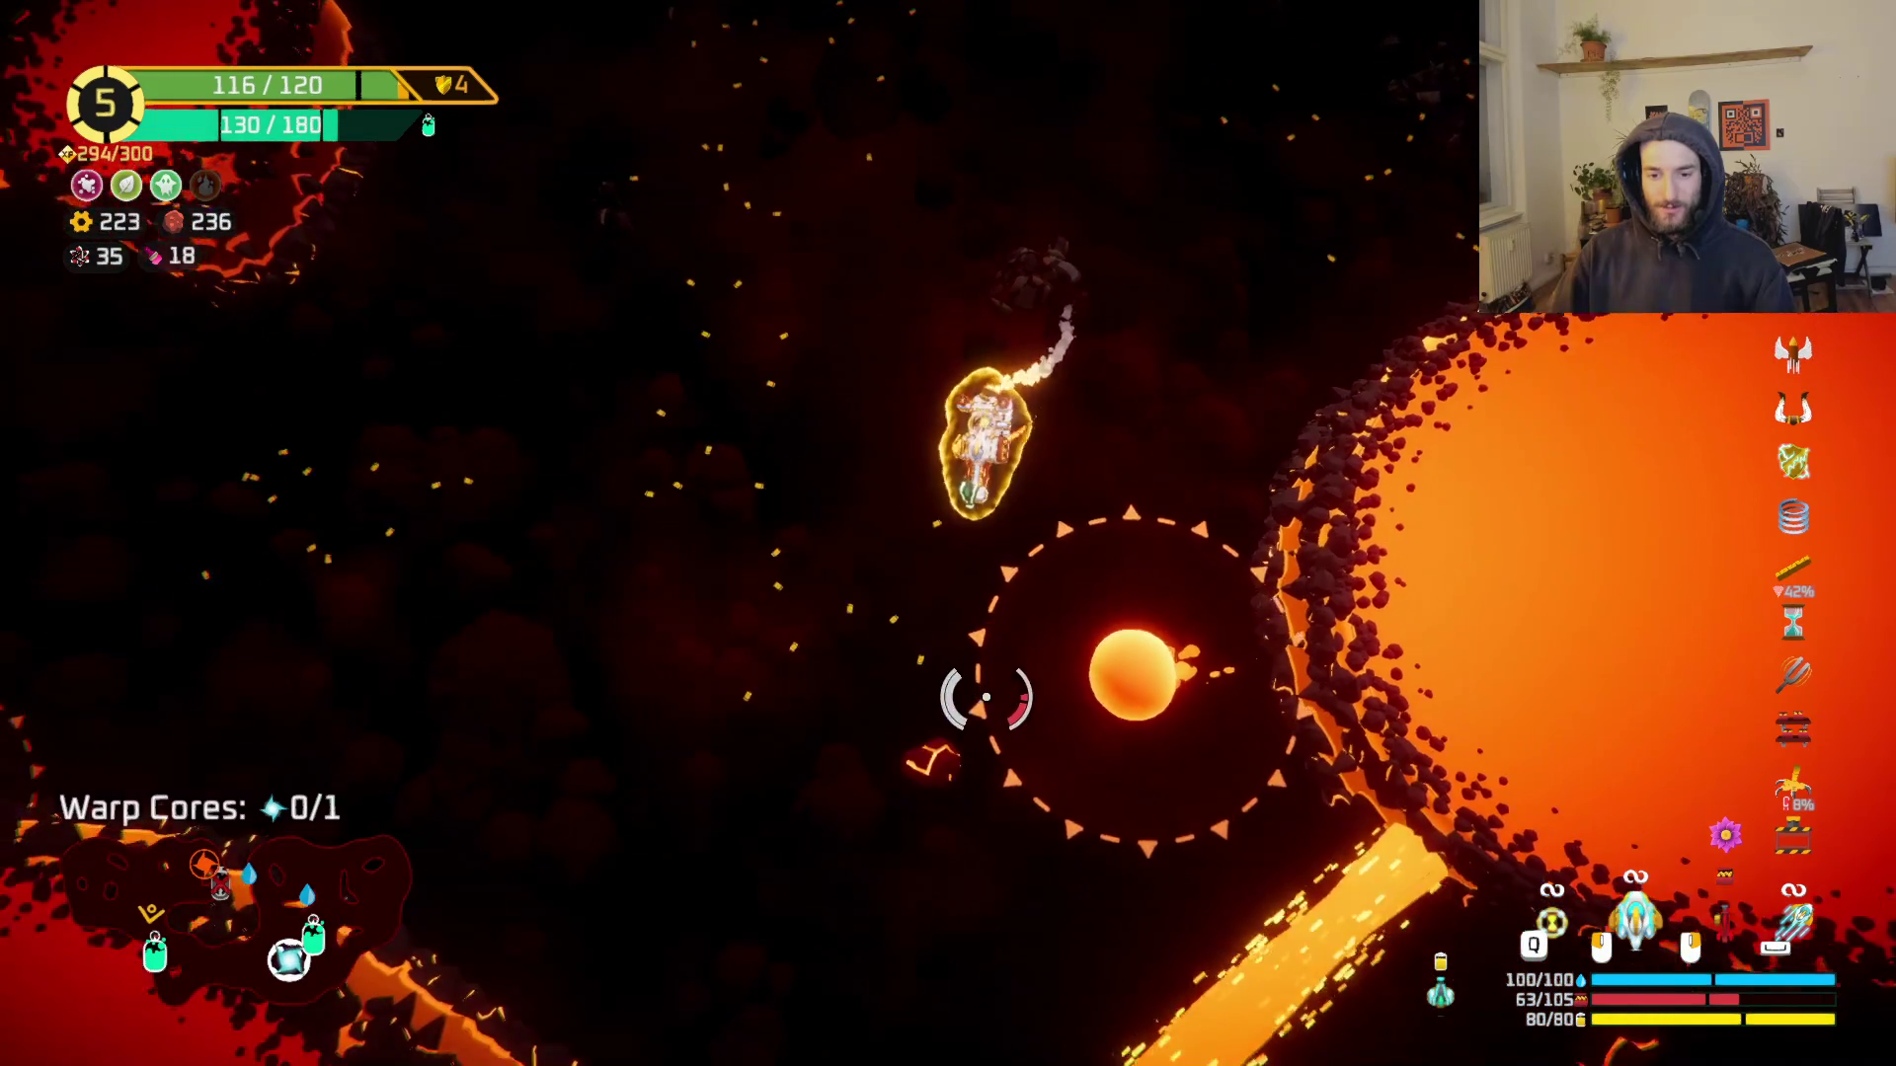
# Step: Shoot the squid and surrounding enemies until the Rank 6 upgrade cards appear
pyautogui.click(1264, 666)
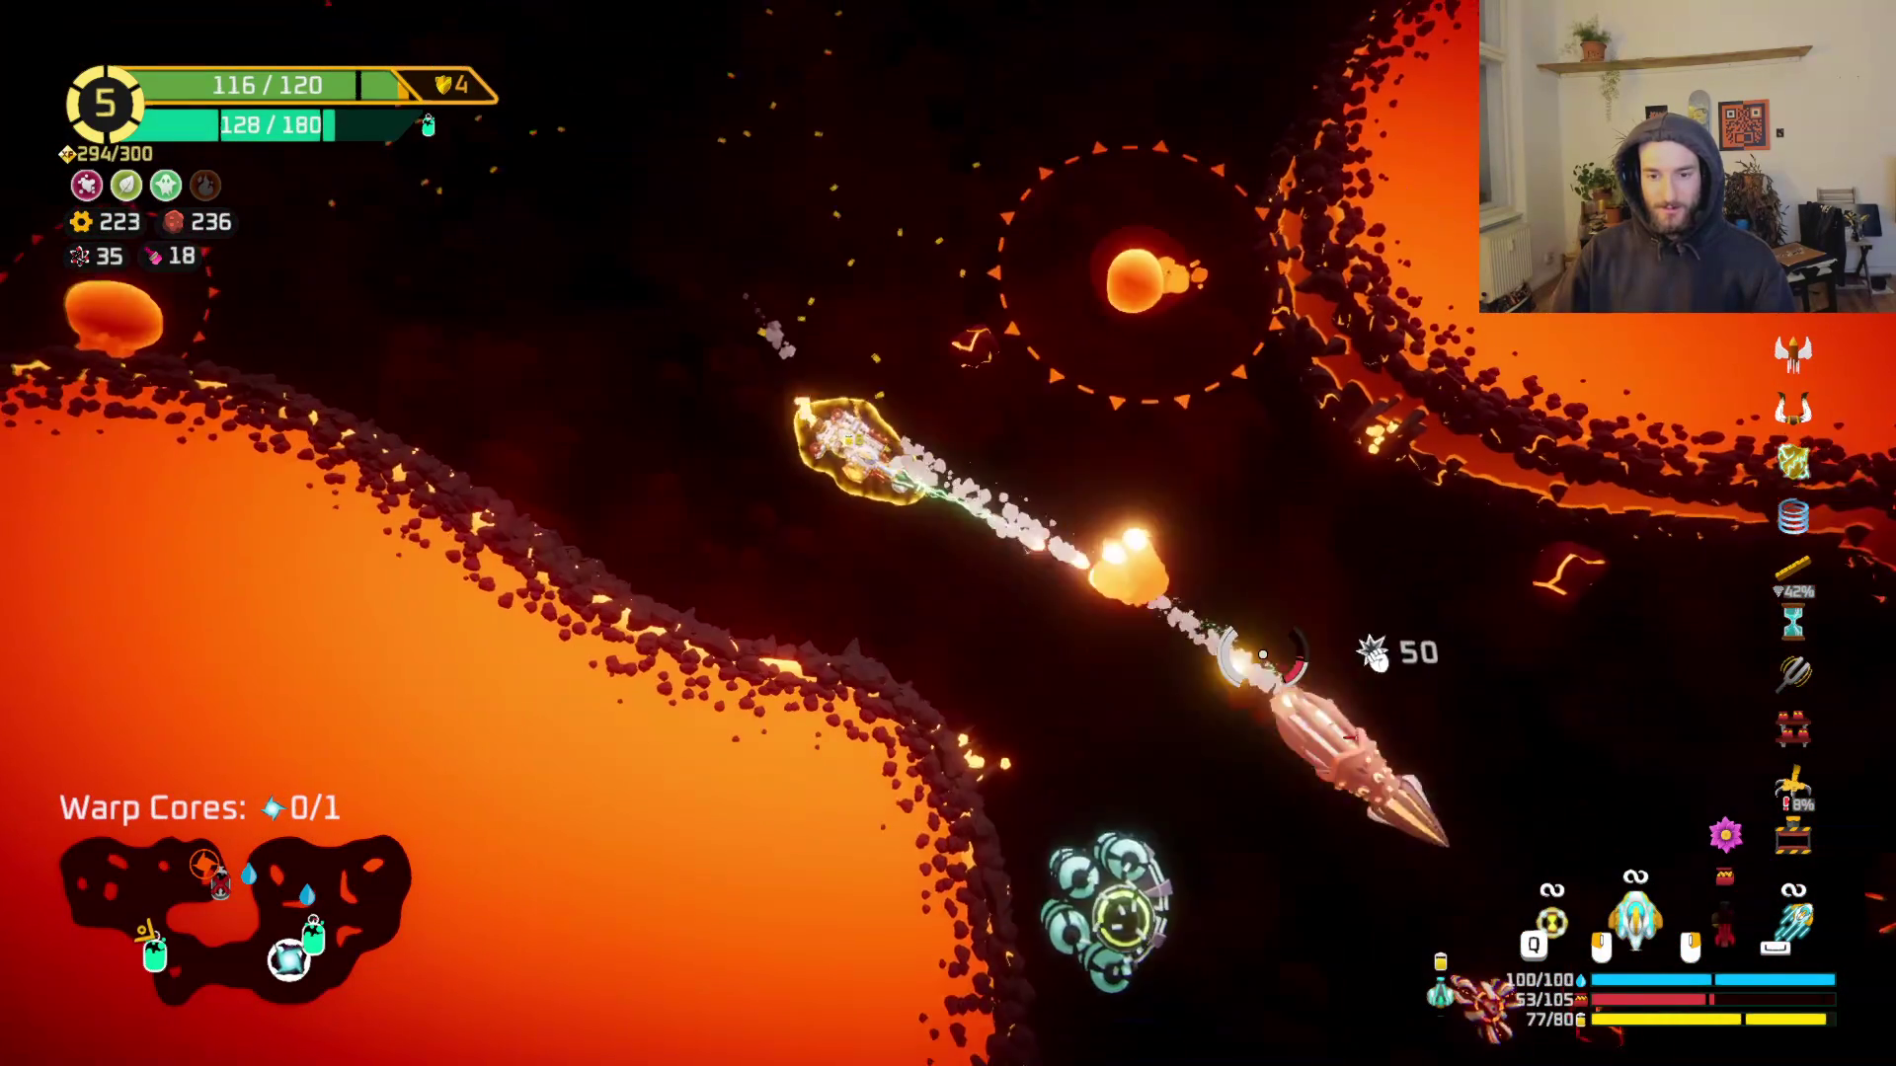
pyautogui.press('w')
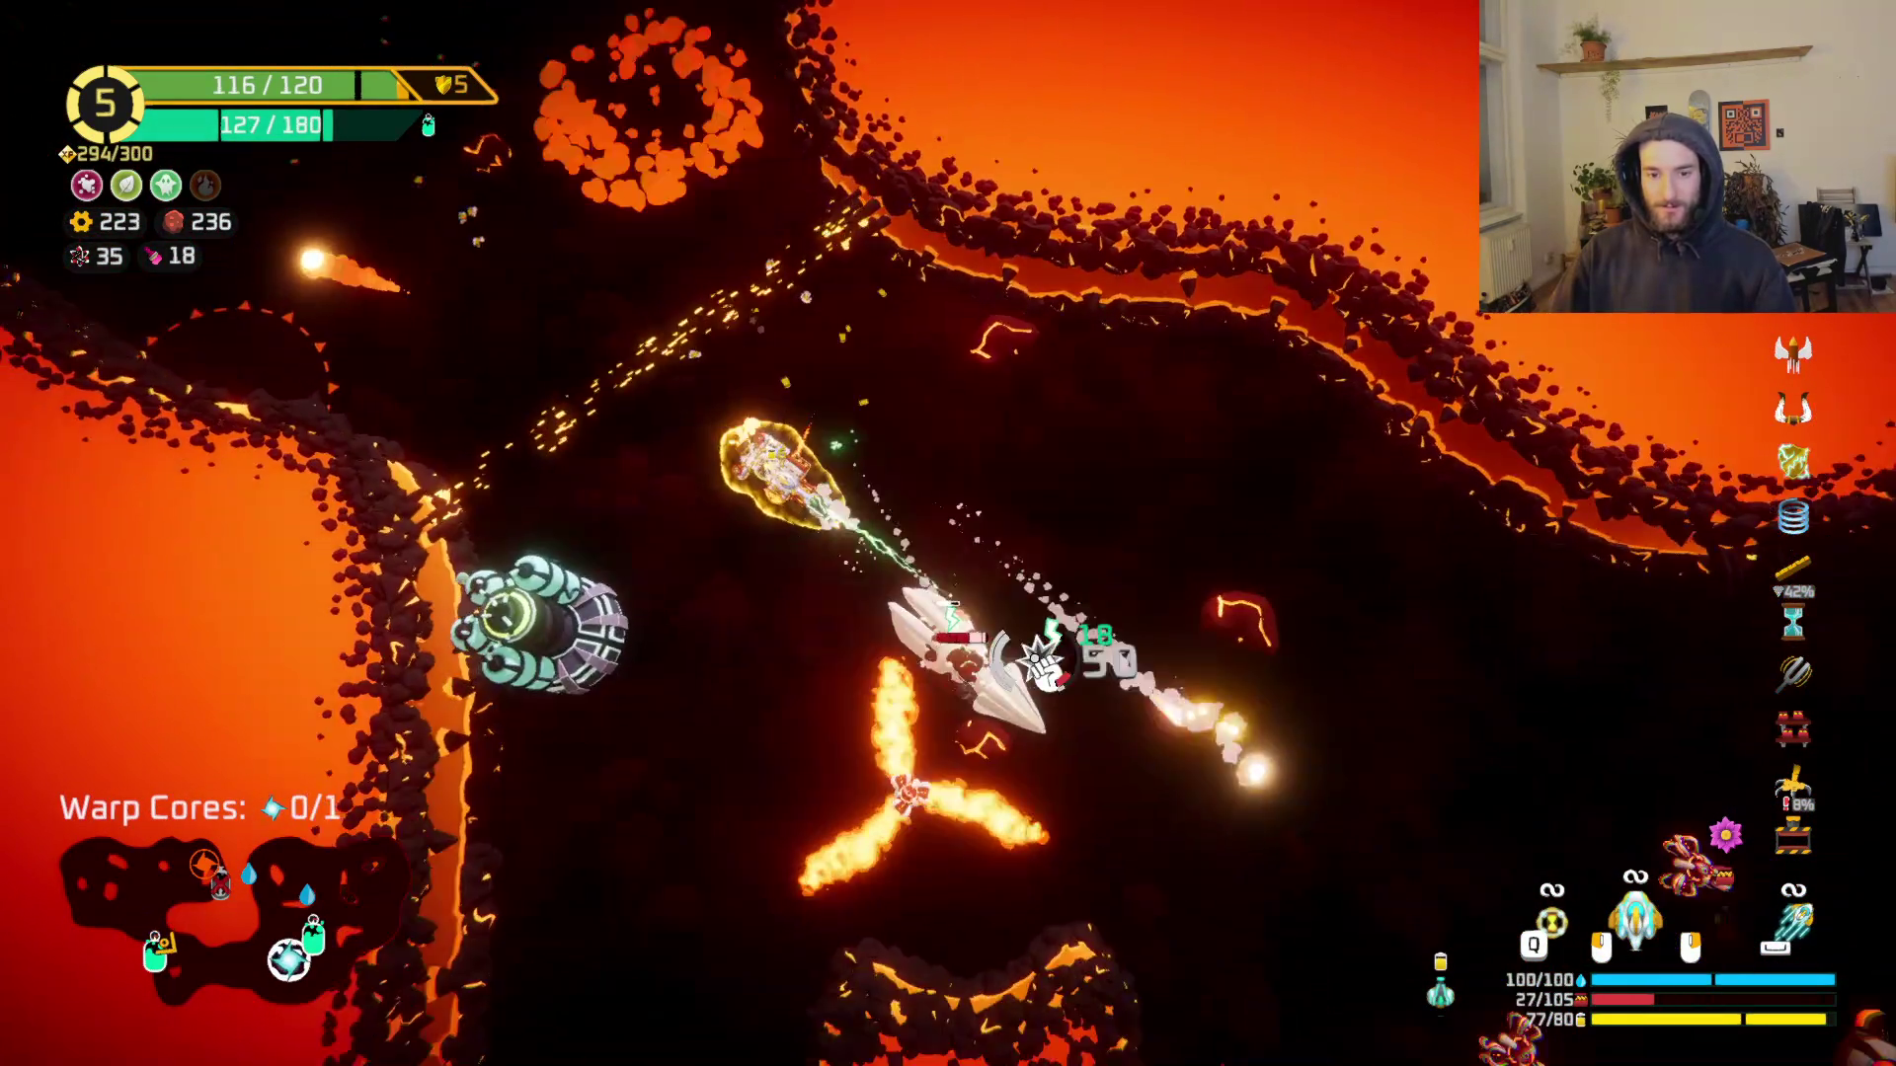
pyautogui.click(1053, 441)
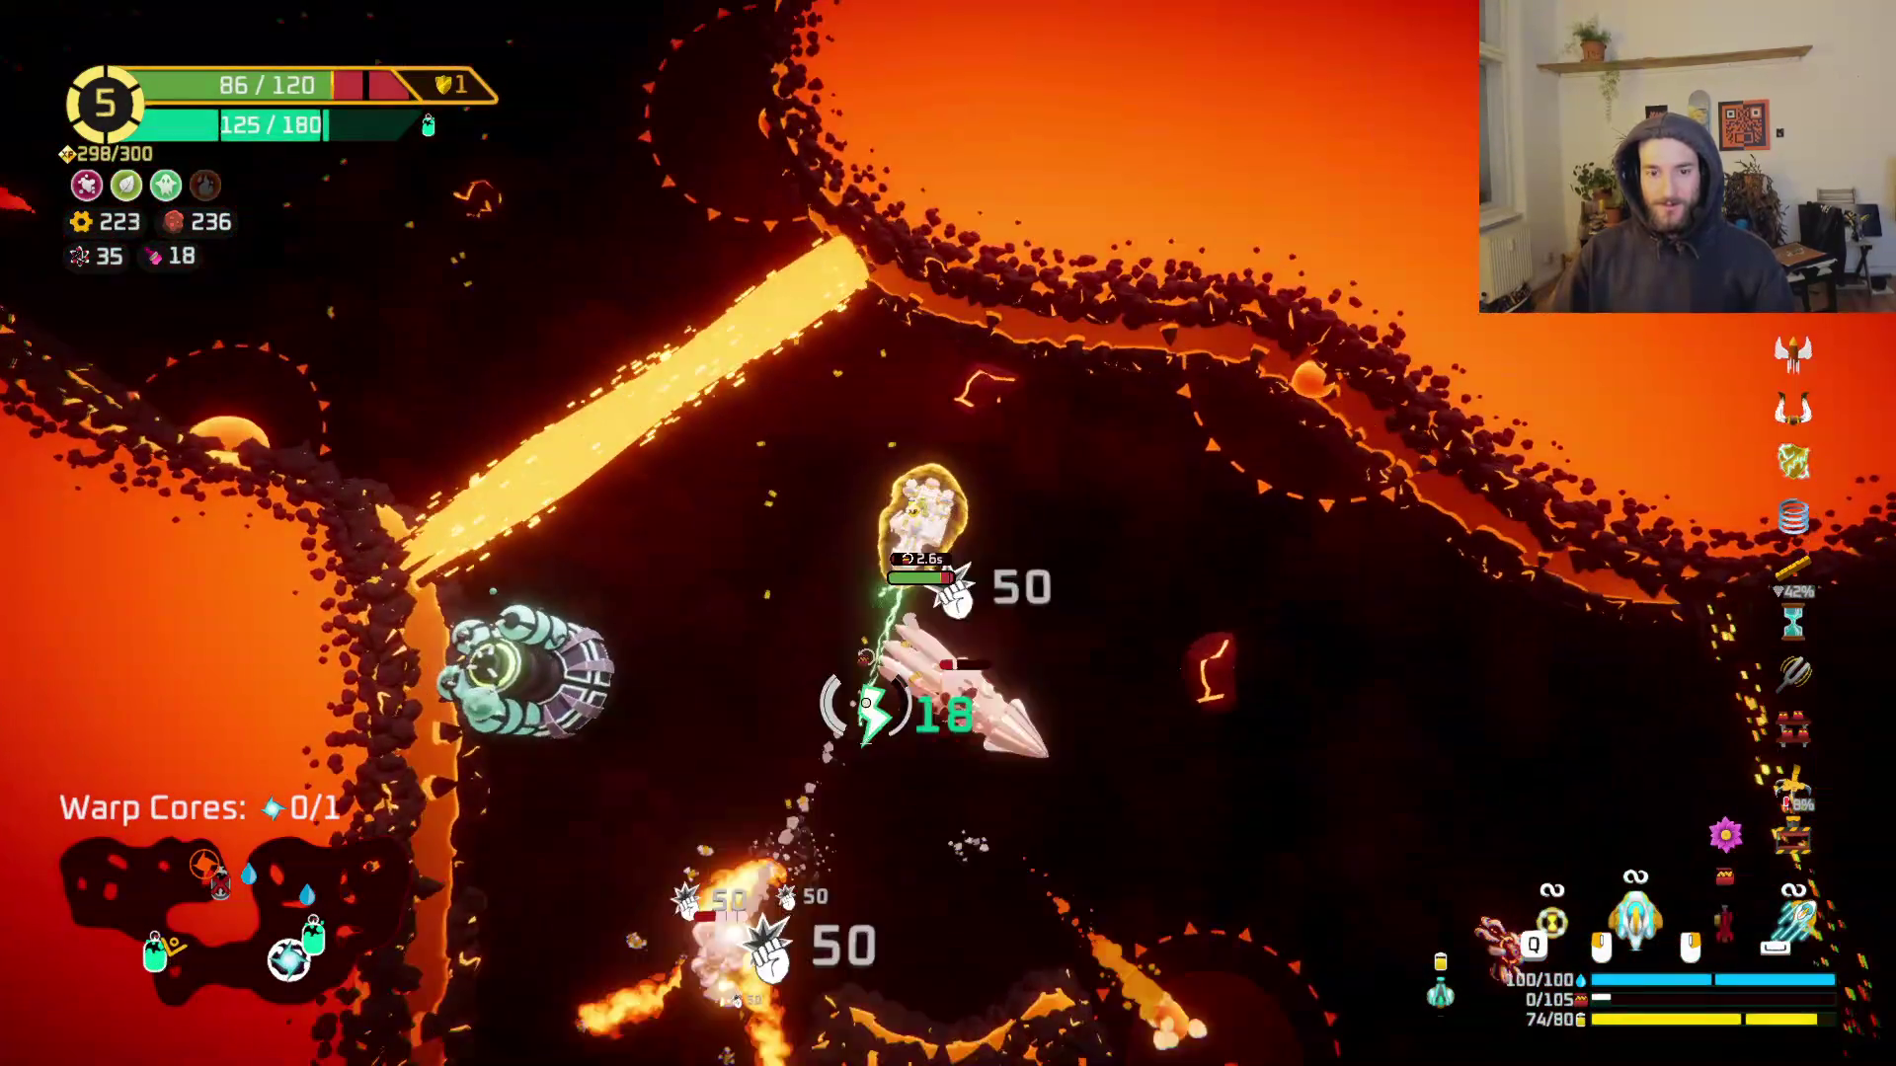
pyautogui.click(925, 797)
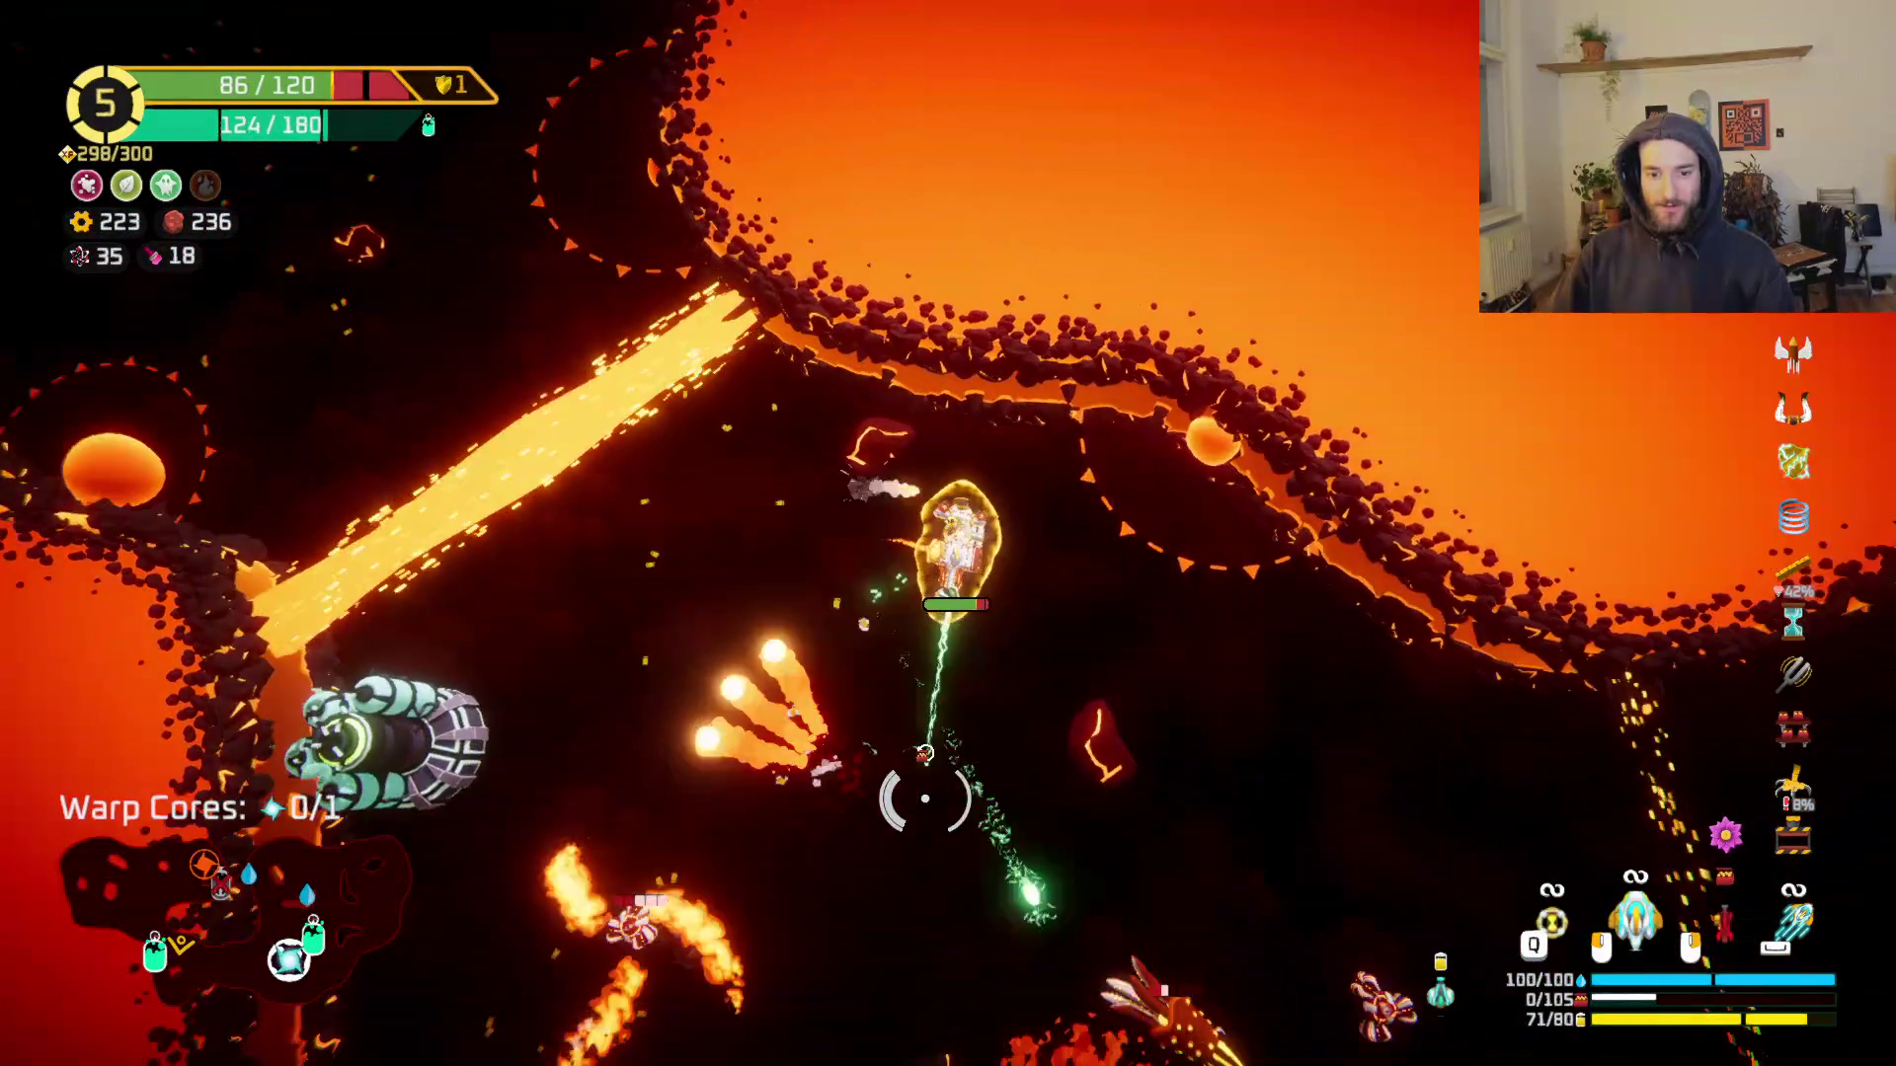
pyautogui.click(989, 775)
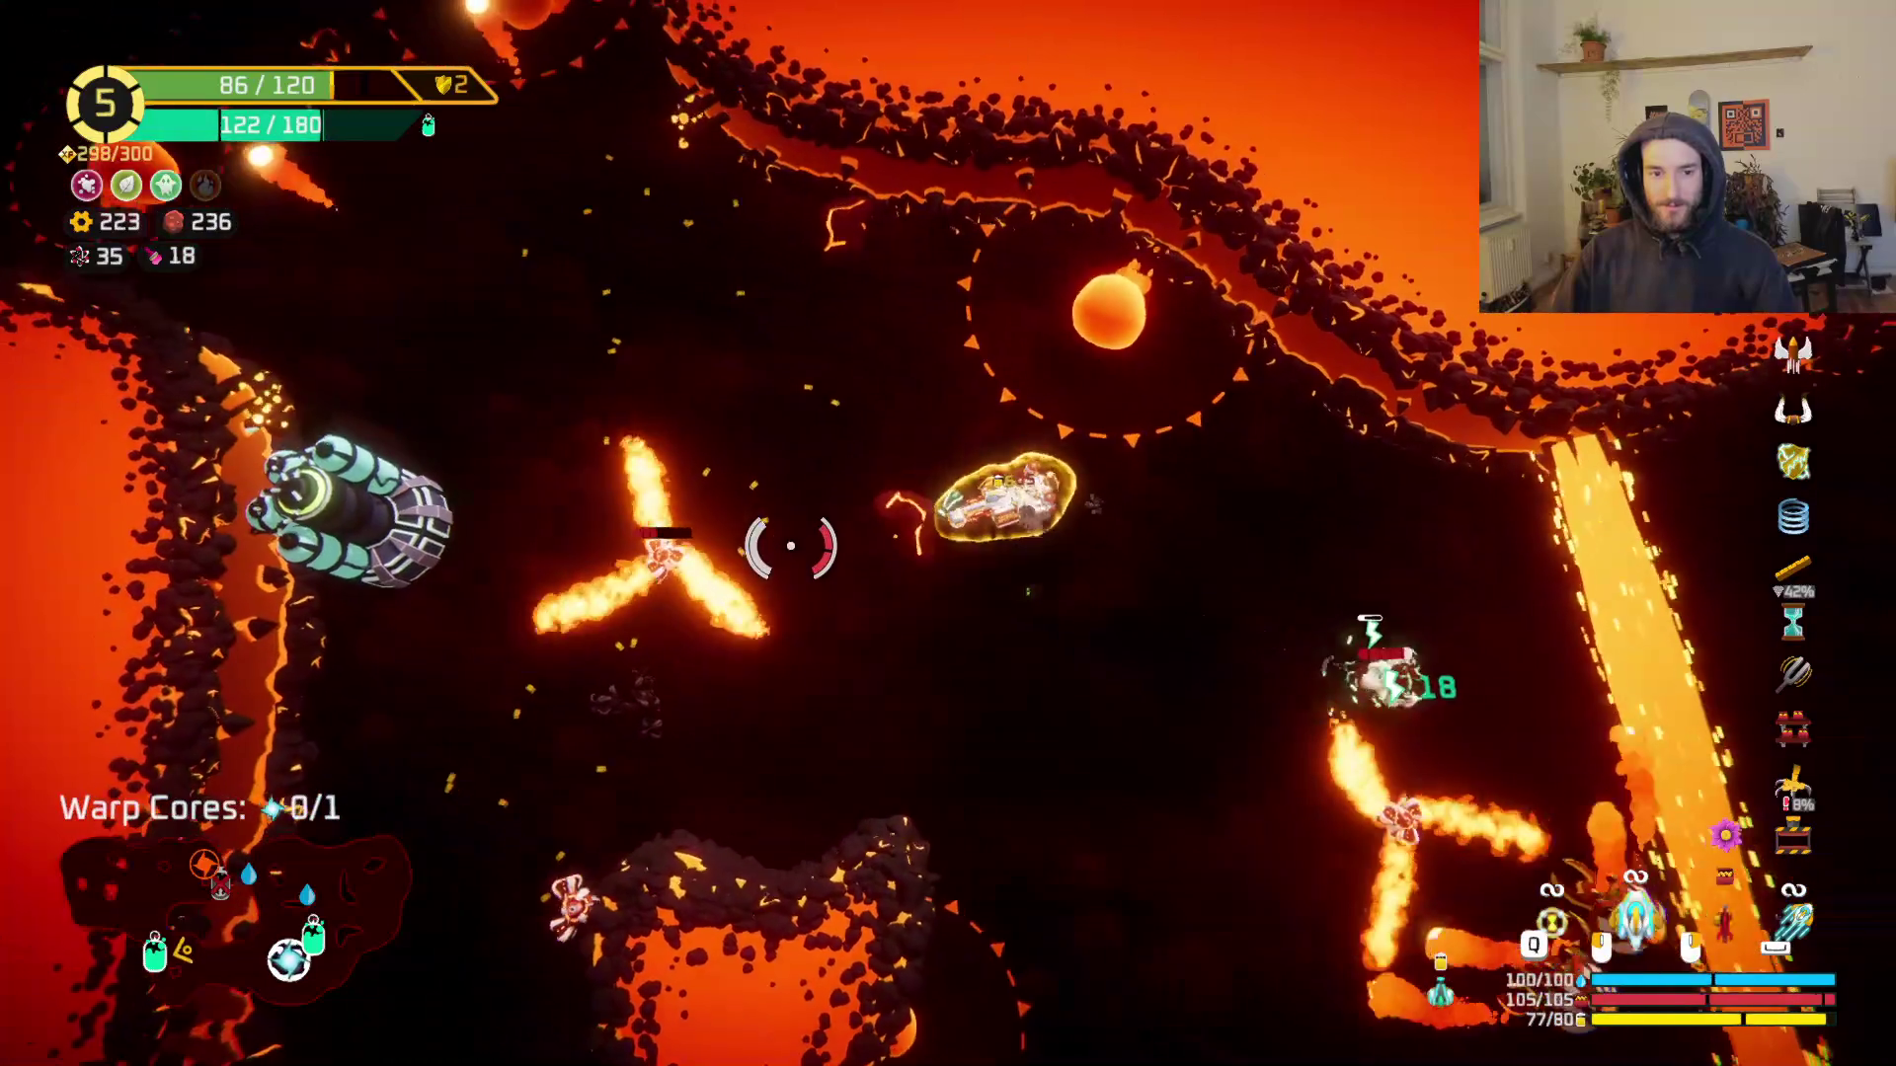
pyautogui.click(832, 604)
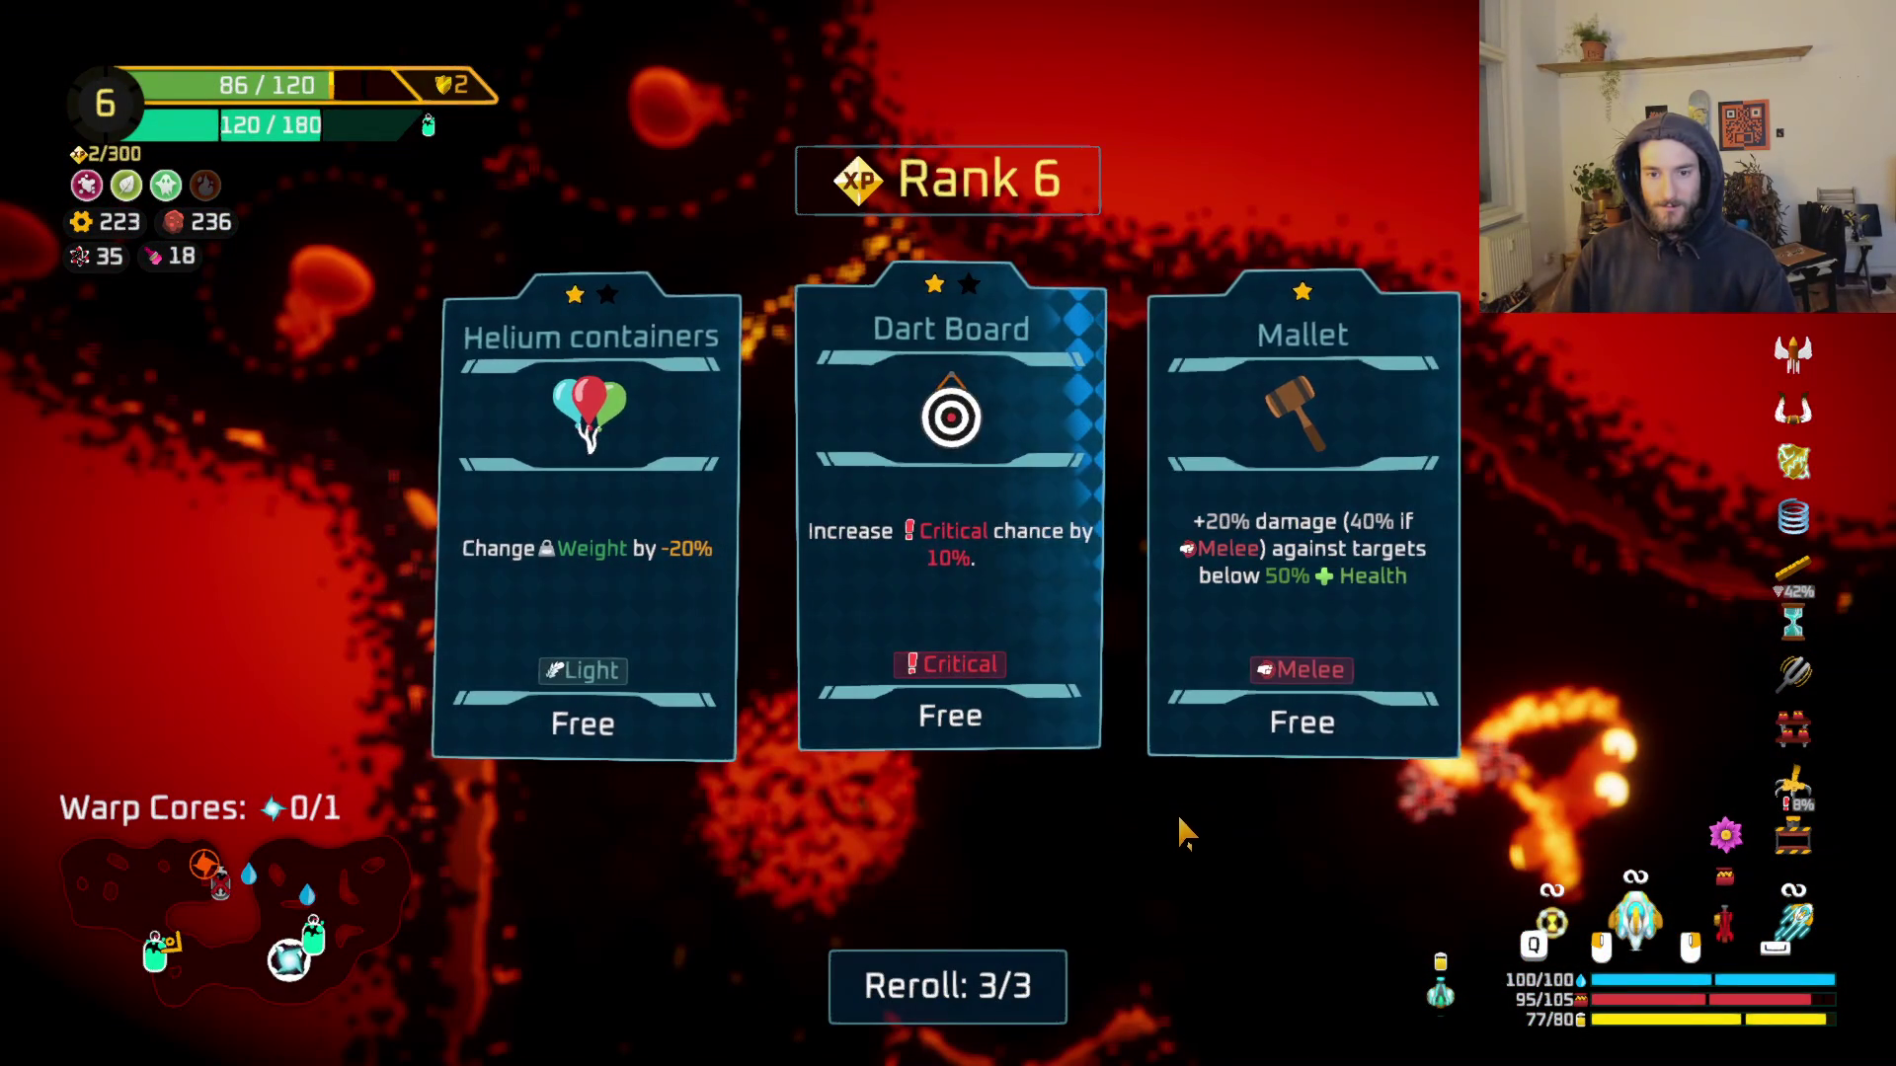
# Step: Take the Dart Board upgrade and claim the next station's 185 scrap reward, reaching 398
pyautogui.click(988, 631)
pyautogui.moveTo(1235, 614)
pyautogui.mouseDown()
pyautogui.moveTo(1227, 571)
pyautogui.moveTo(1253, 677)
pyautogui.moveTo(1122, 635)
pyautogui.moveTo(1288, 765)
pyautogui.moveTo(1036, 635)
pyautogui.moveTo(1227, 677)
pyautogui.moveTo(1290, 826)
pyautogui.moveTo(997, 659)
pyautogui.moveTo(879, 719)
pyautogui.moveTo(846, 846)
pyautogui.moveTo(1015, 850)
pyautogui.moveTo(969, 678)
pyautogui.mouseUp()
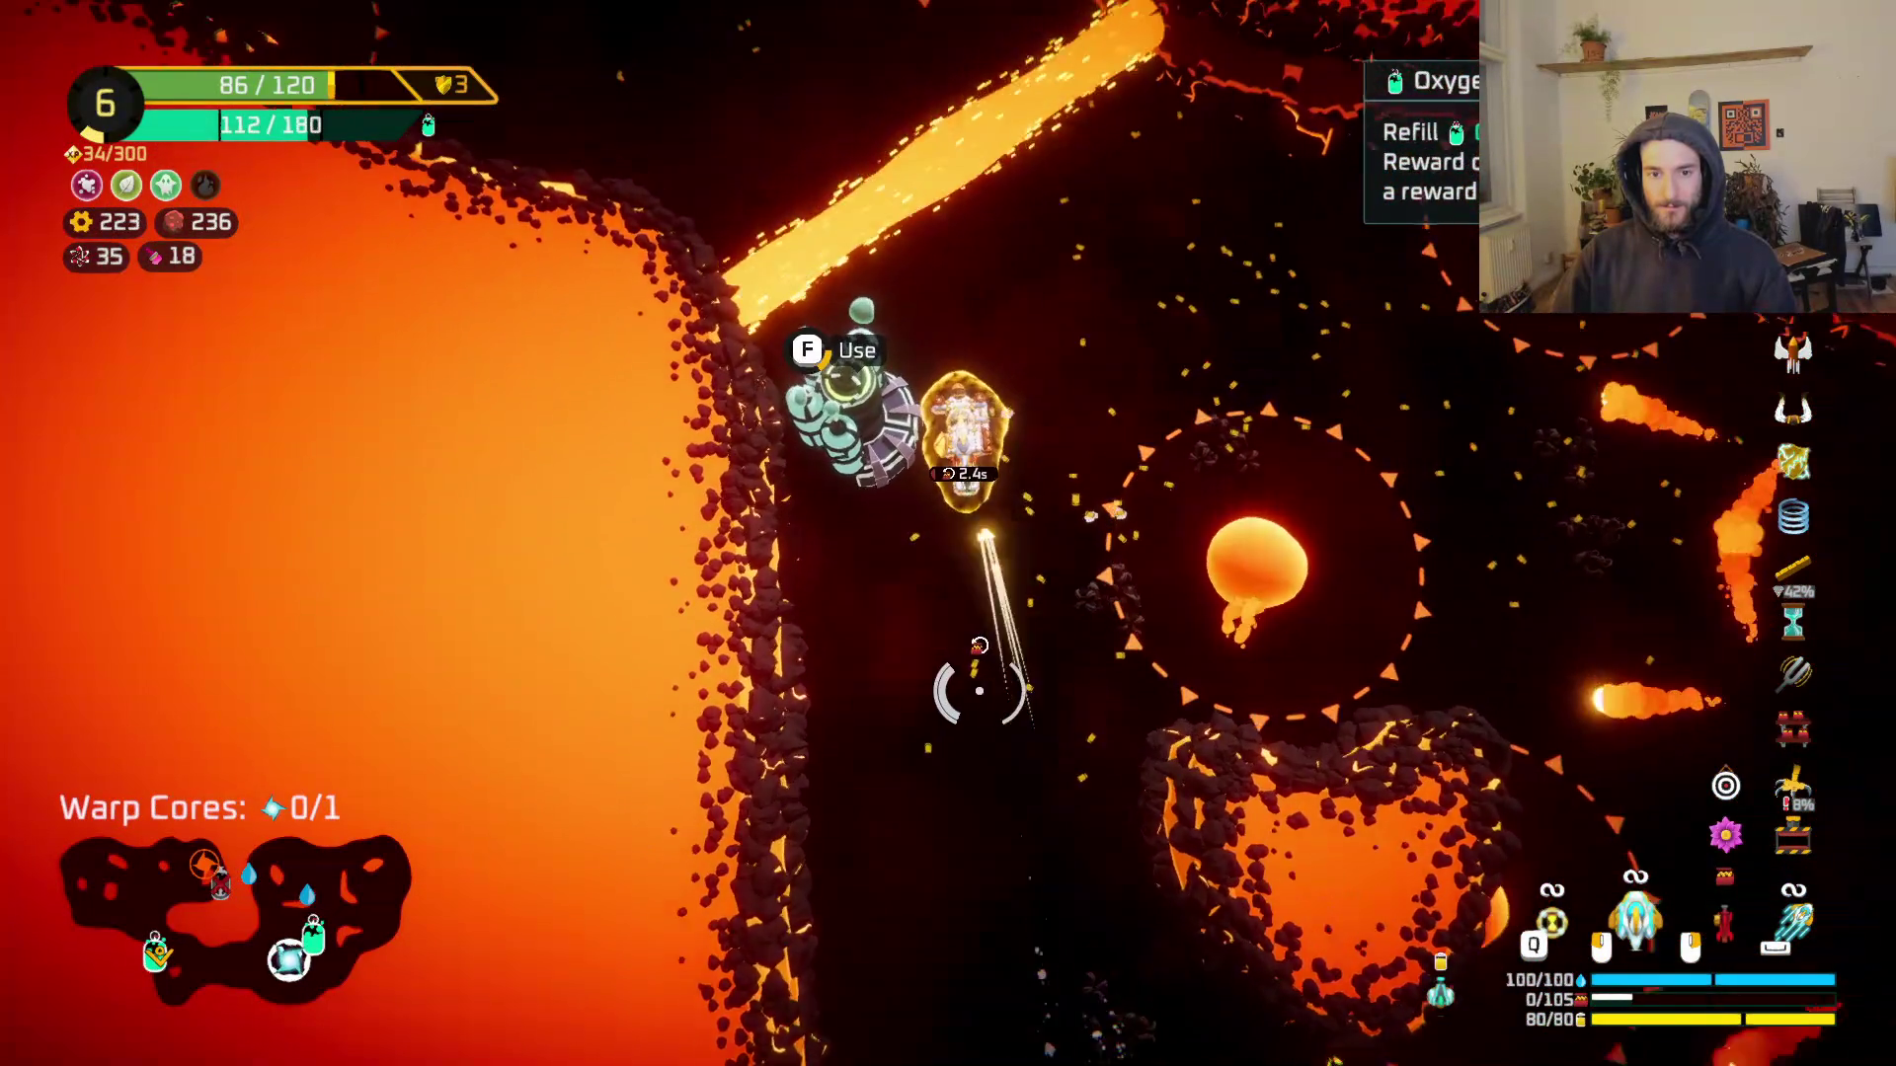
pyautogui.press('f')
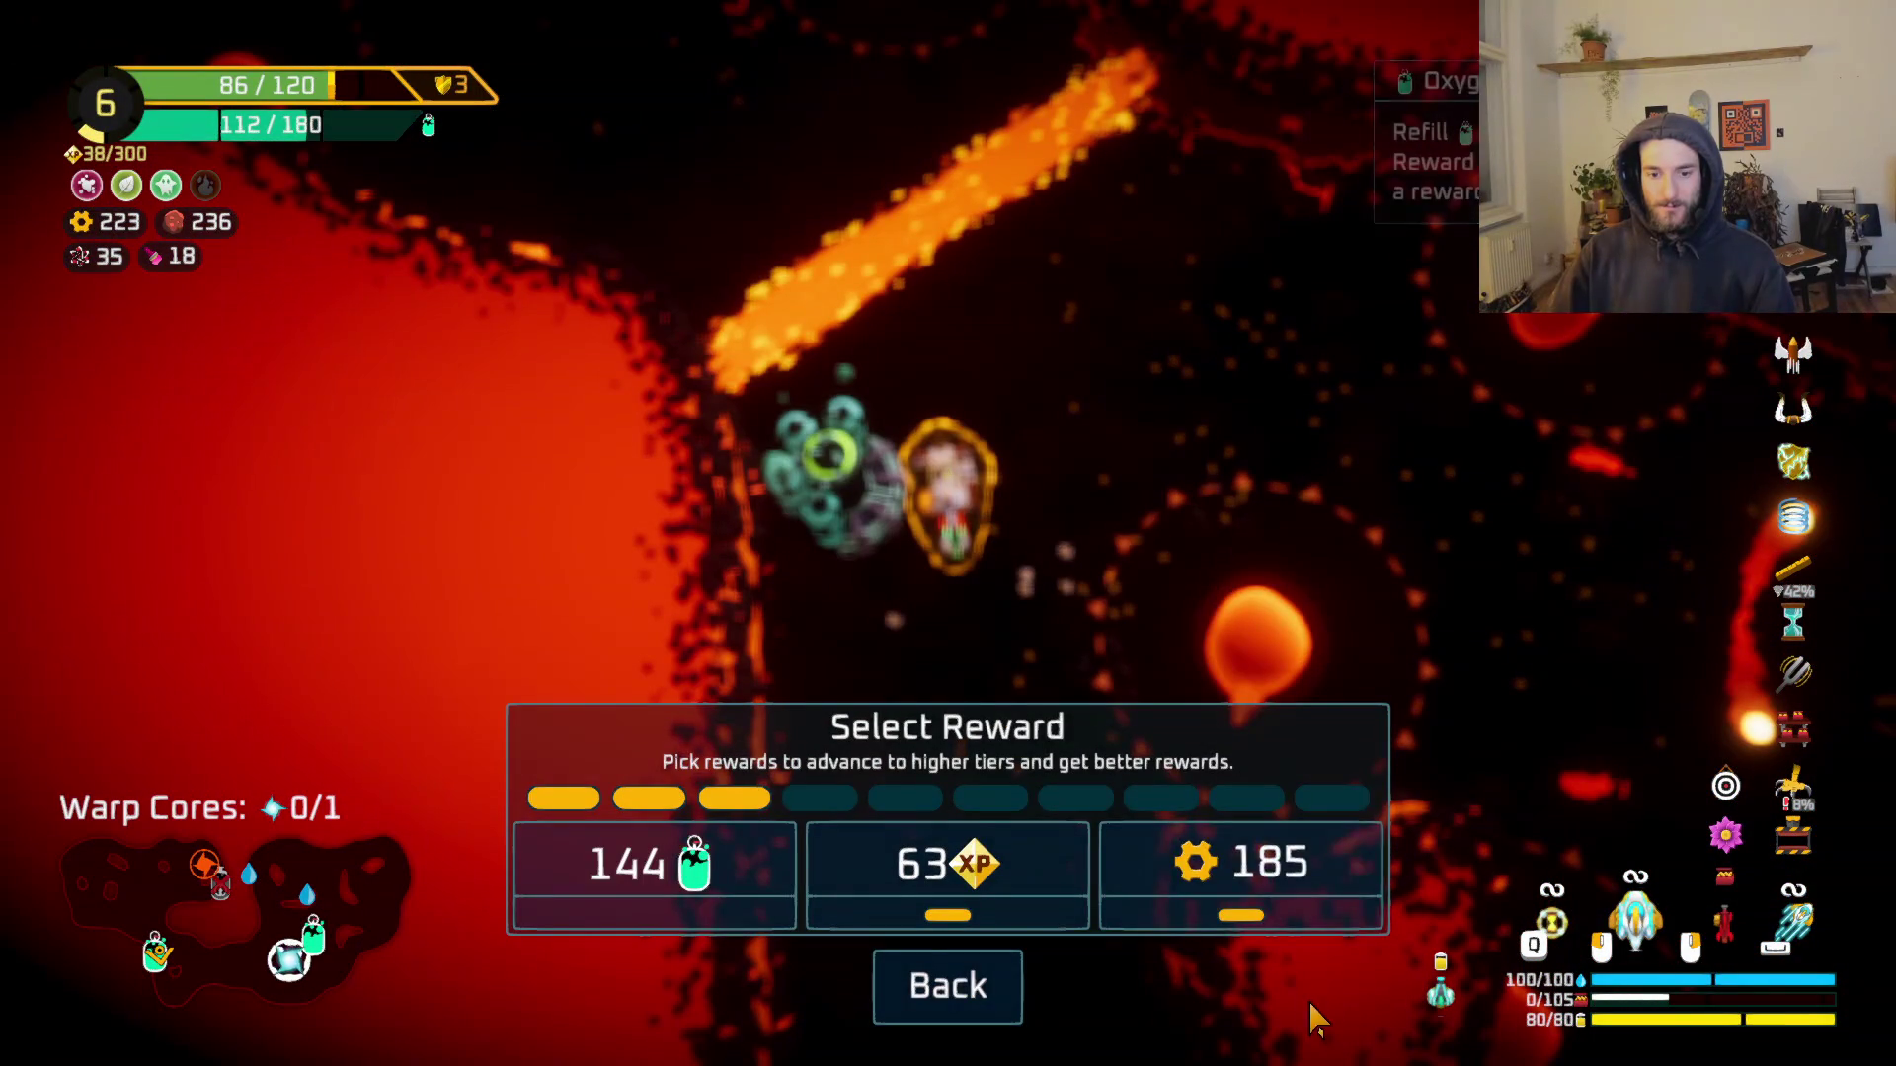
pyautogui.click(1205, 898)
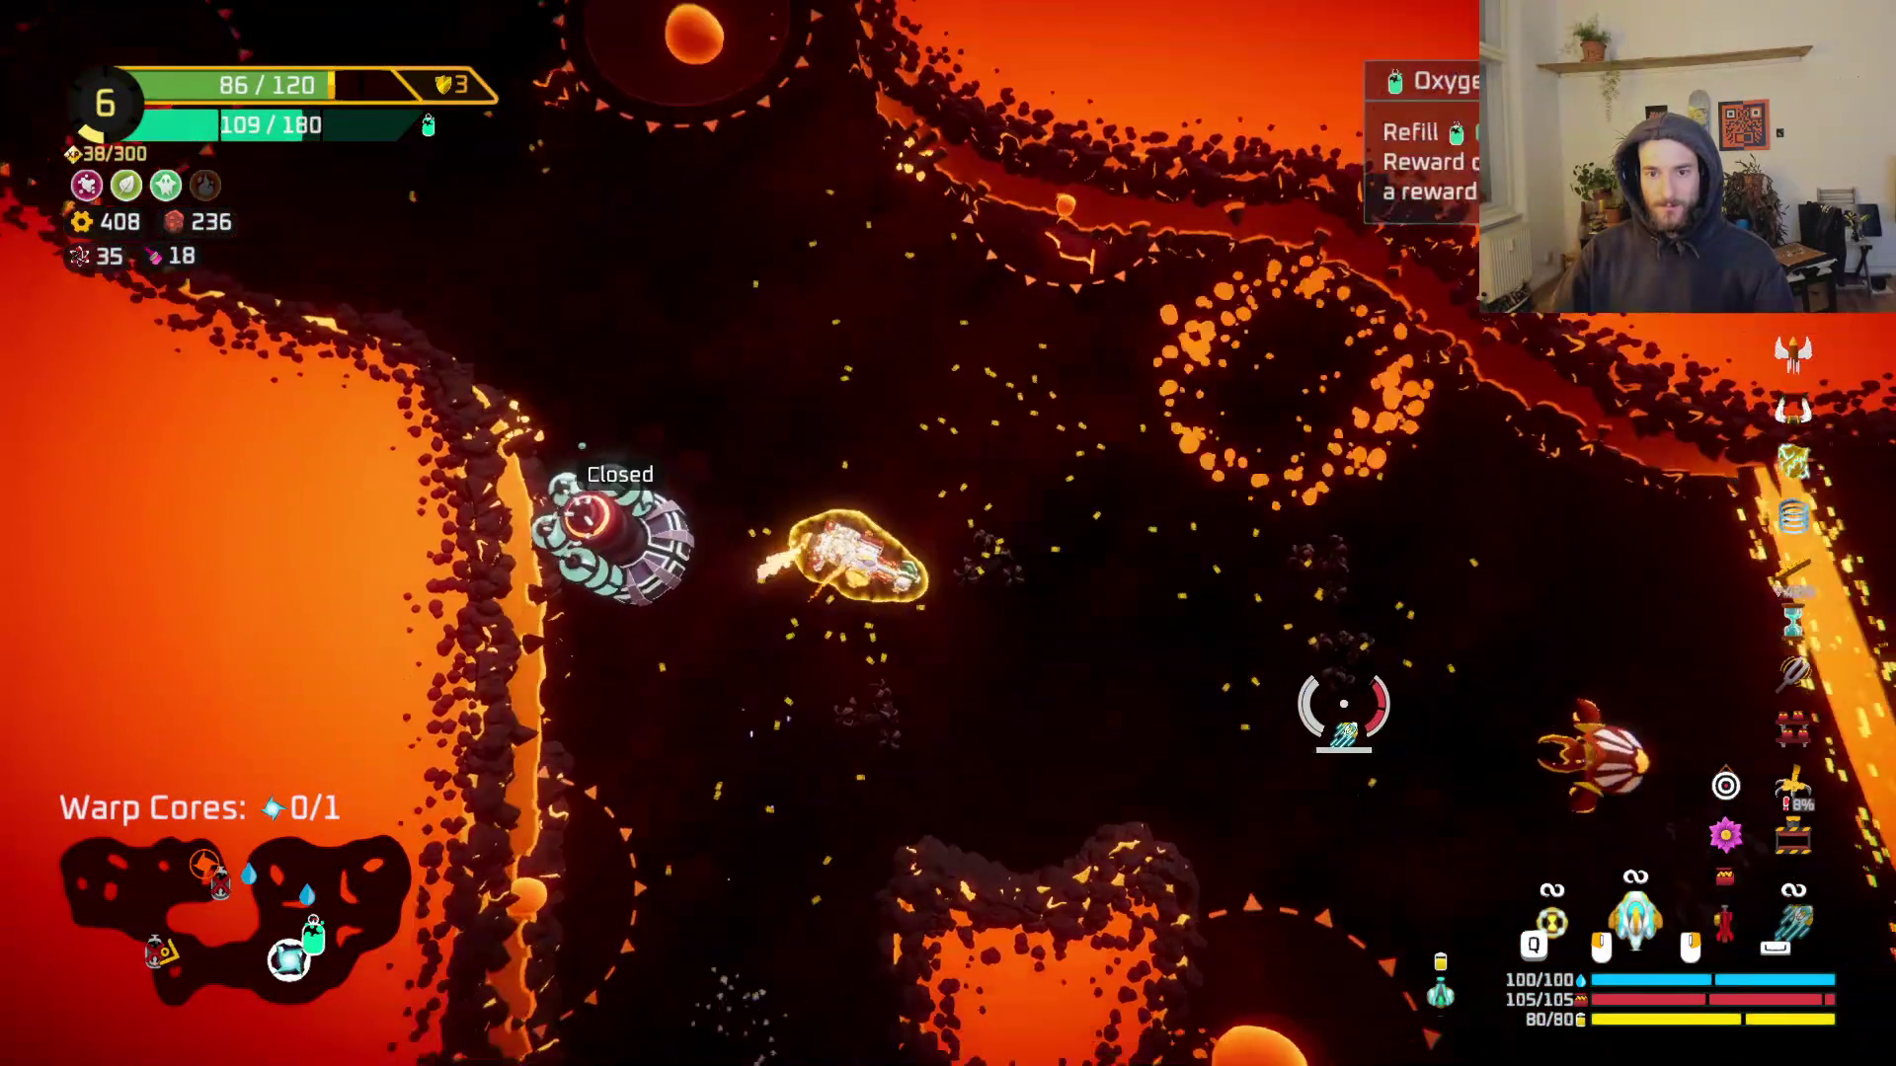
# Step: Dash and fire at a nearby enemy, briefly checking the build grid
pyautogui.moveTo(1346, 698)
pyautogui.mouseDown()
pyautogui.moveTo(1373, 750)
pyautogui.moveTo(1257, 659)
pyautogui.moveTo(1185, 641)
pyautogui.moveTo(1172, 698)
pyautogui.moveTo(1146, 698)
pyautogui.moveTo(1164, 626)
pyautogui.moveTo(1064, 714)
pyautogui.moveTo(1086, 484)
pyautogui.moveTo(1106, 474)
pyautogui.moveTo(1045, 547)
pyautogui.mouseUp()
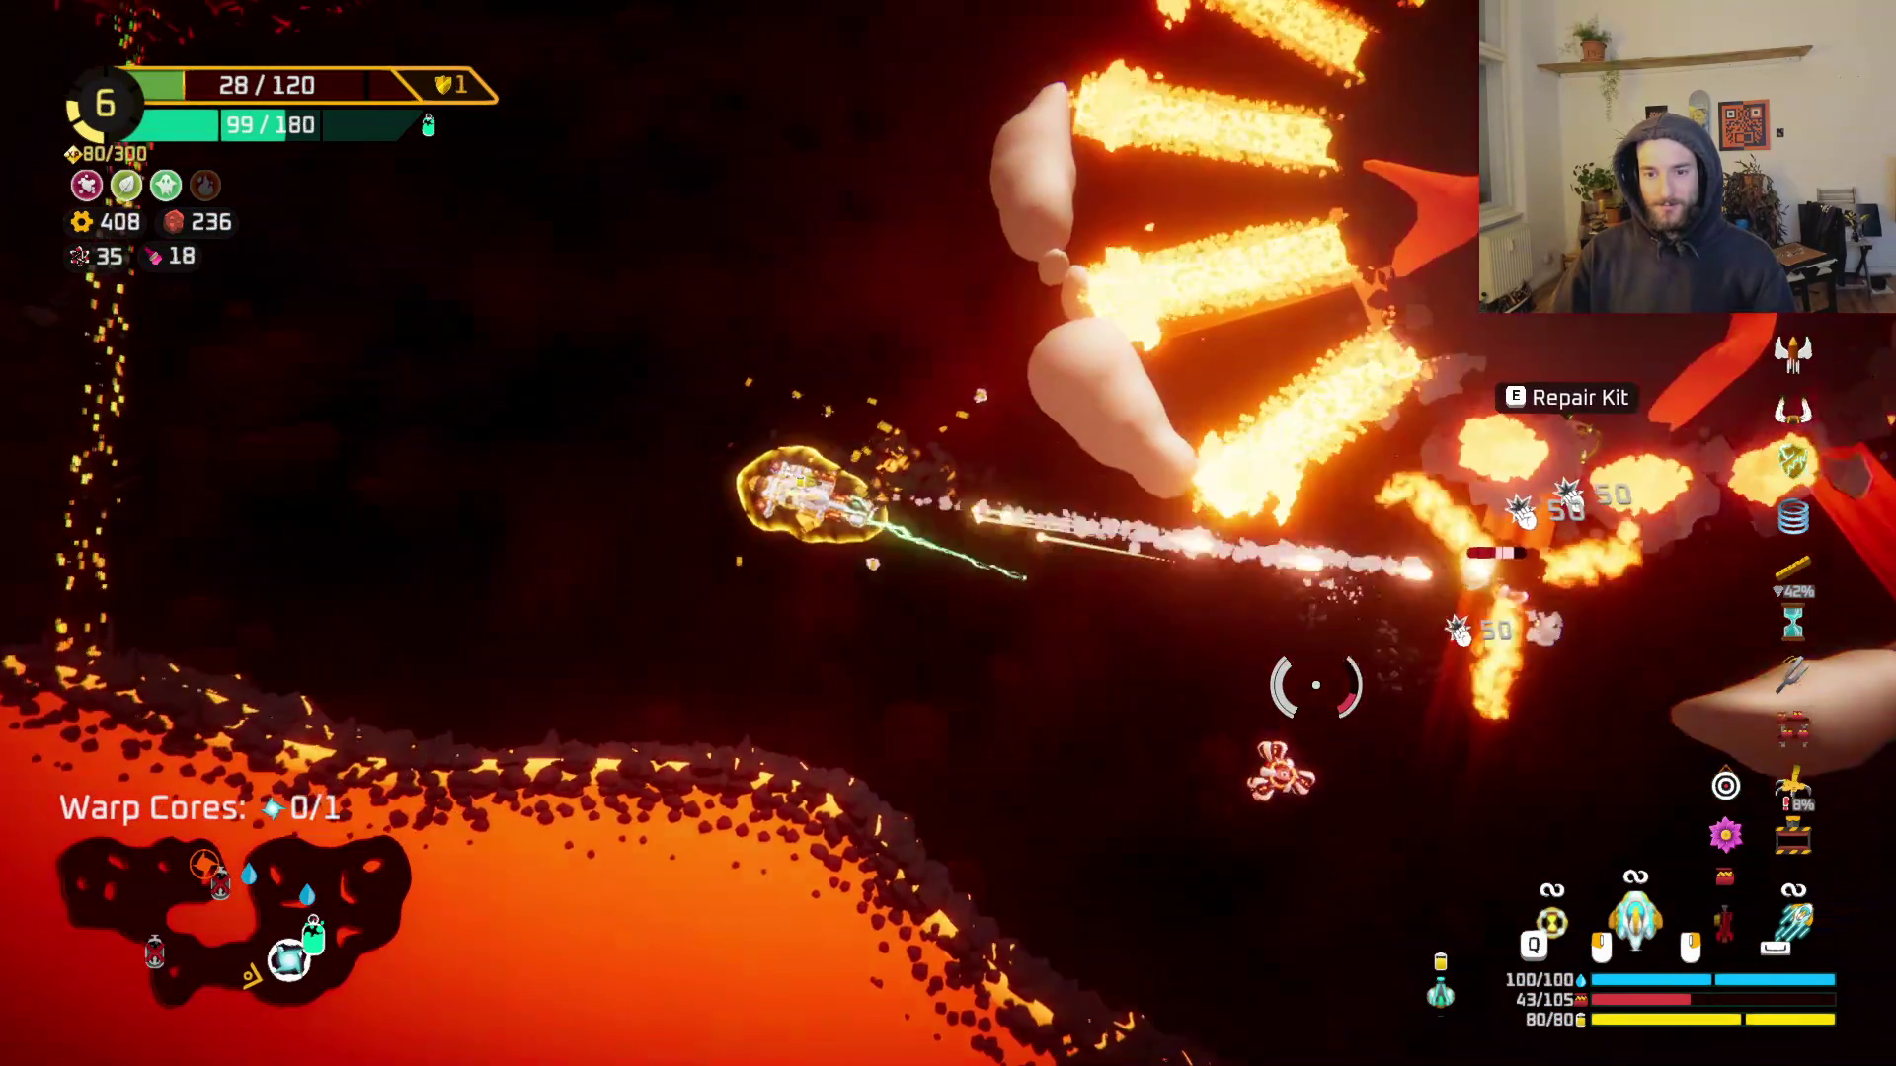
pyautogui.moveTo(1316, 685); pyautogui.dragTo(1318, 696)
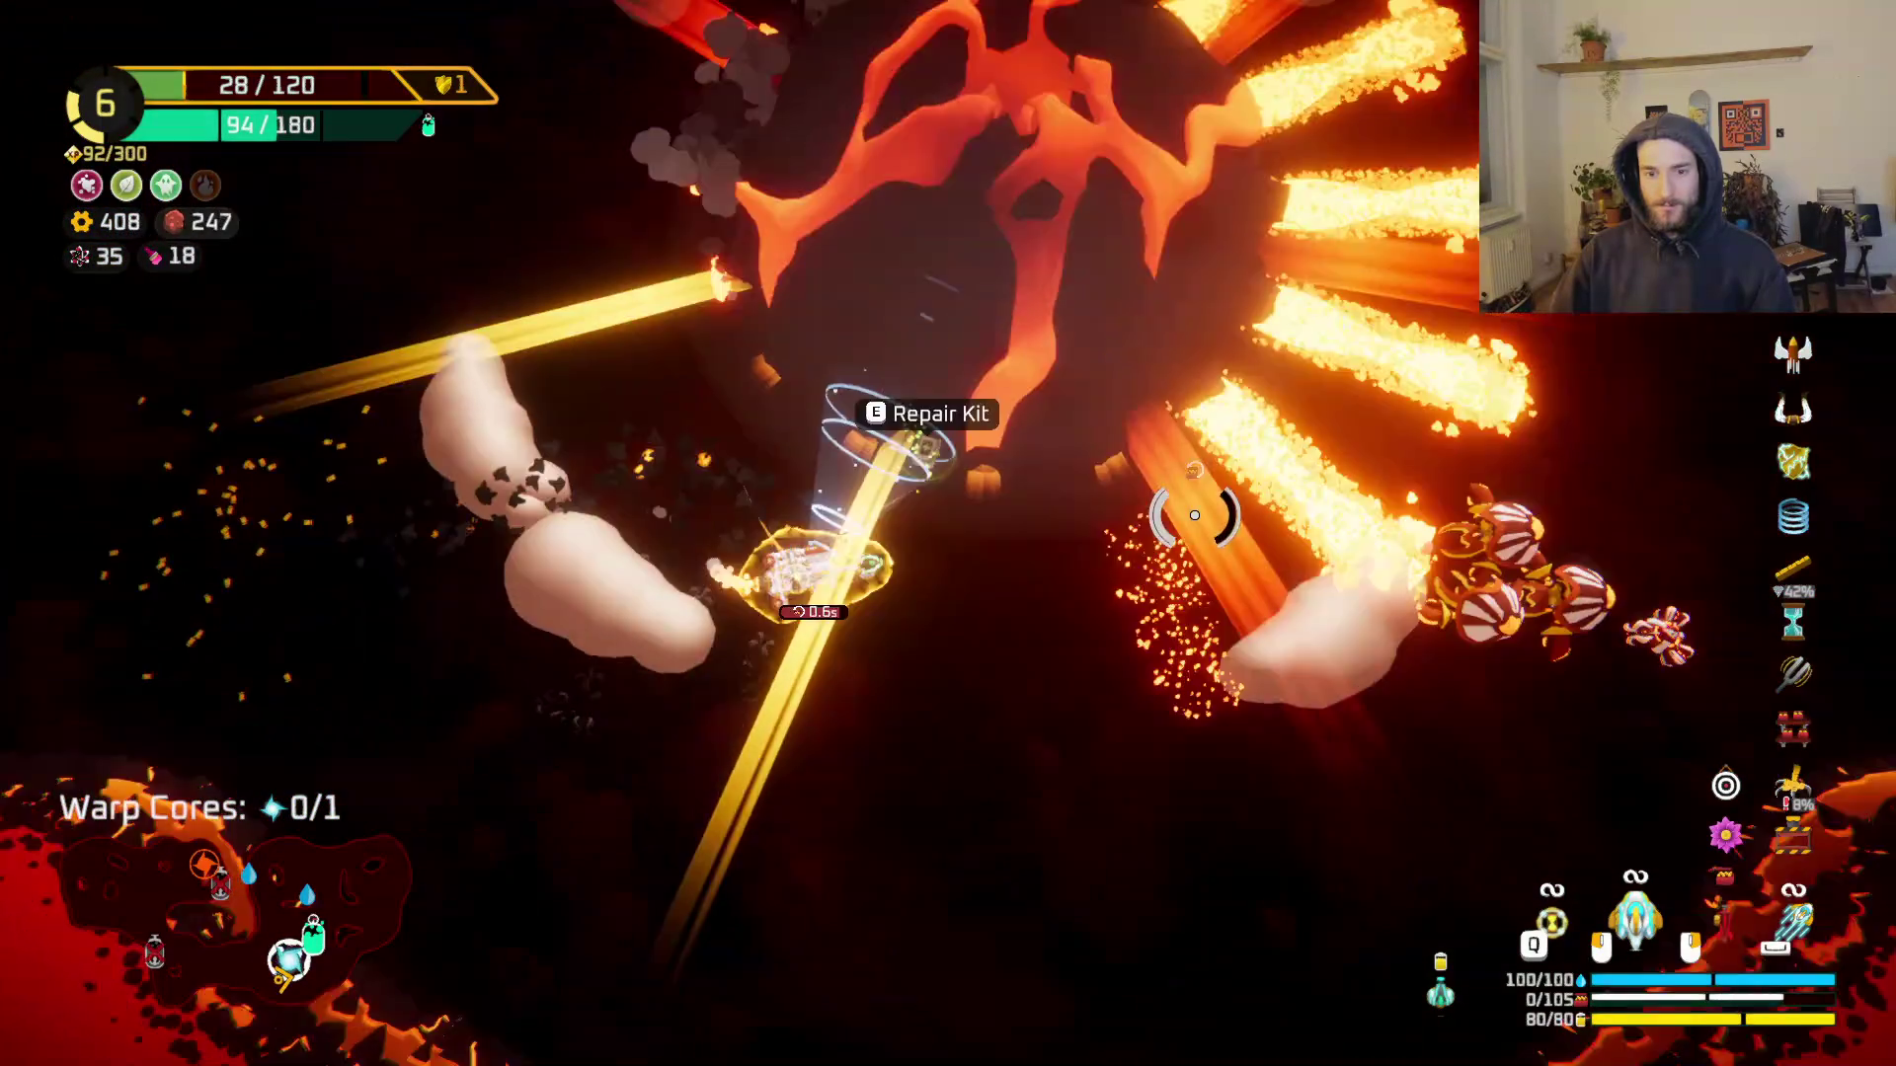
pyautogui.press('e')
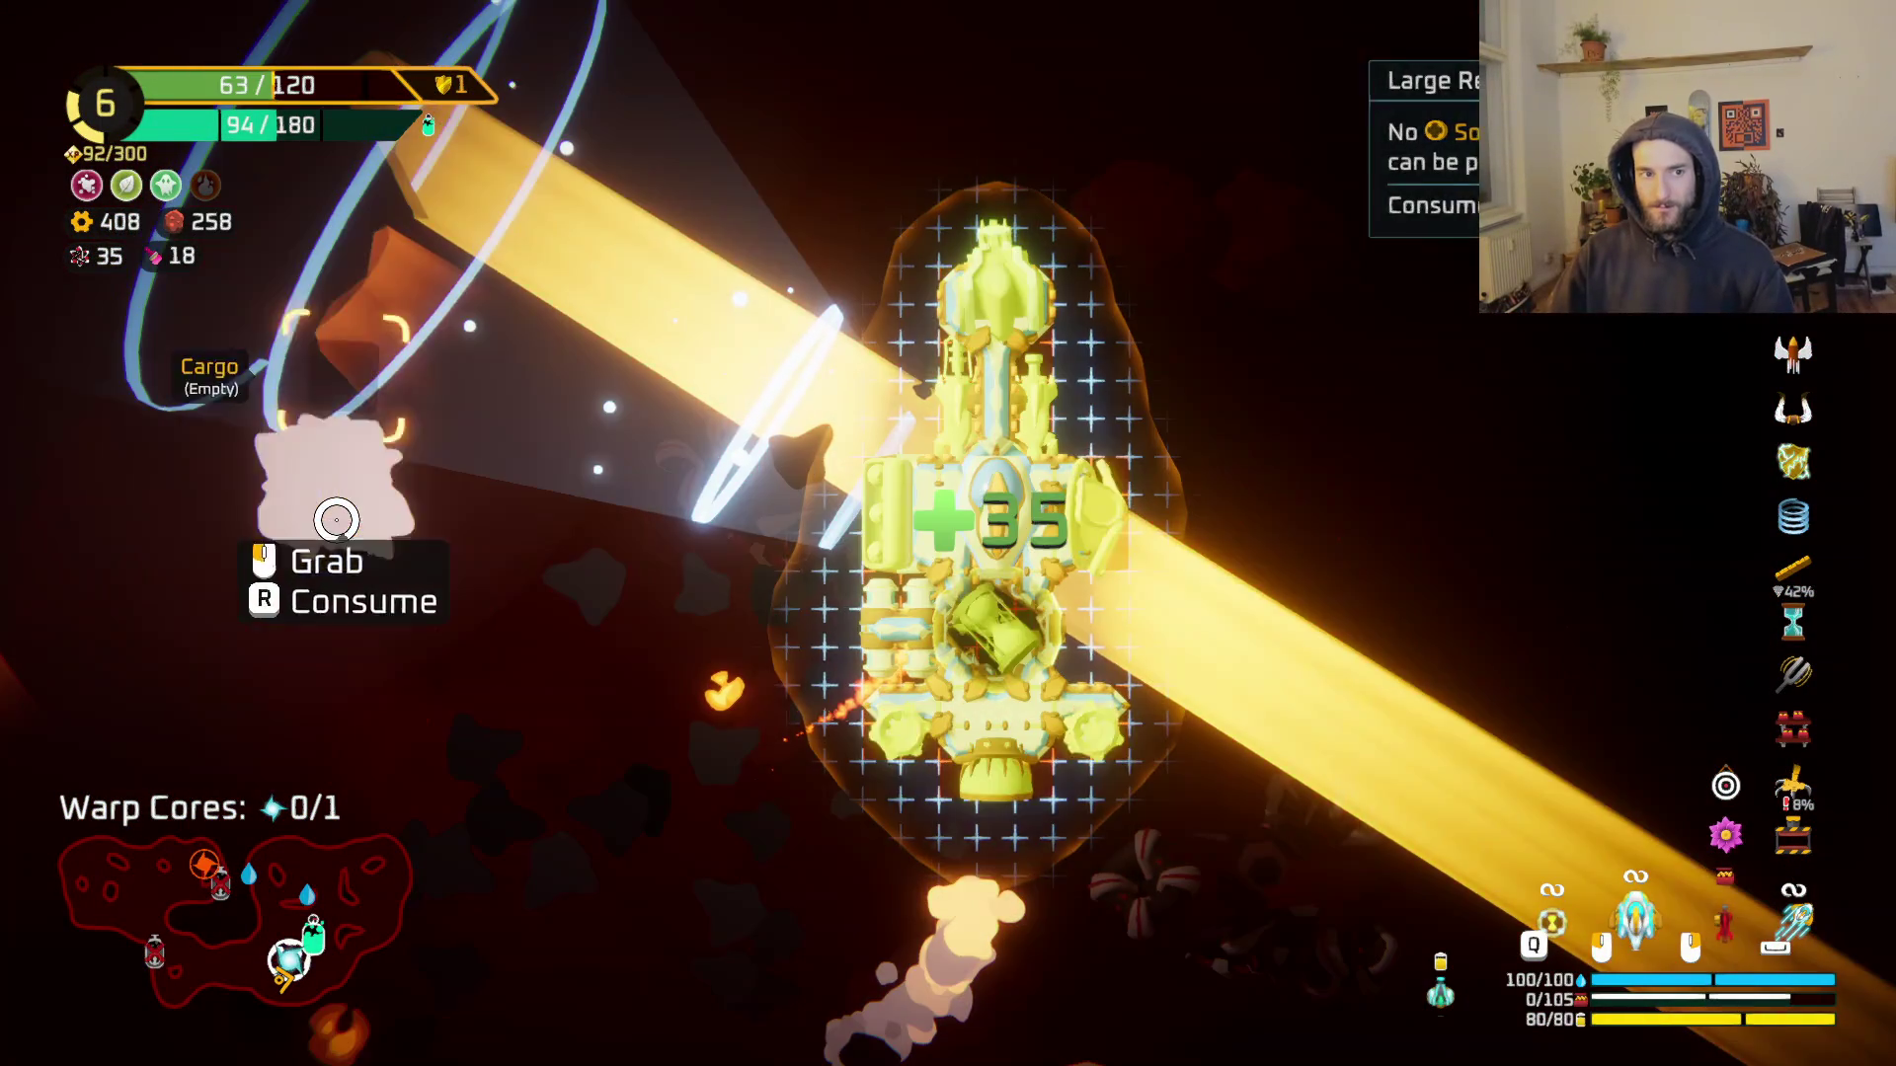
pyautogui.press('e')
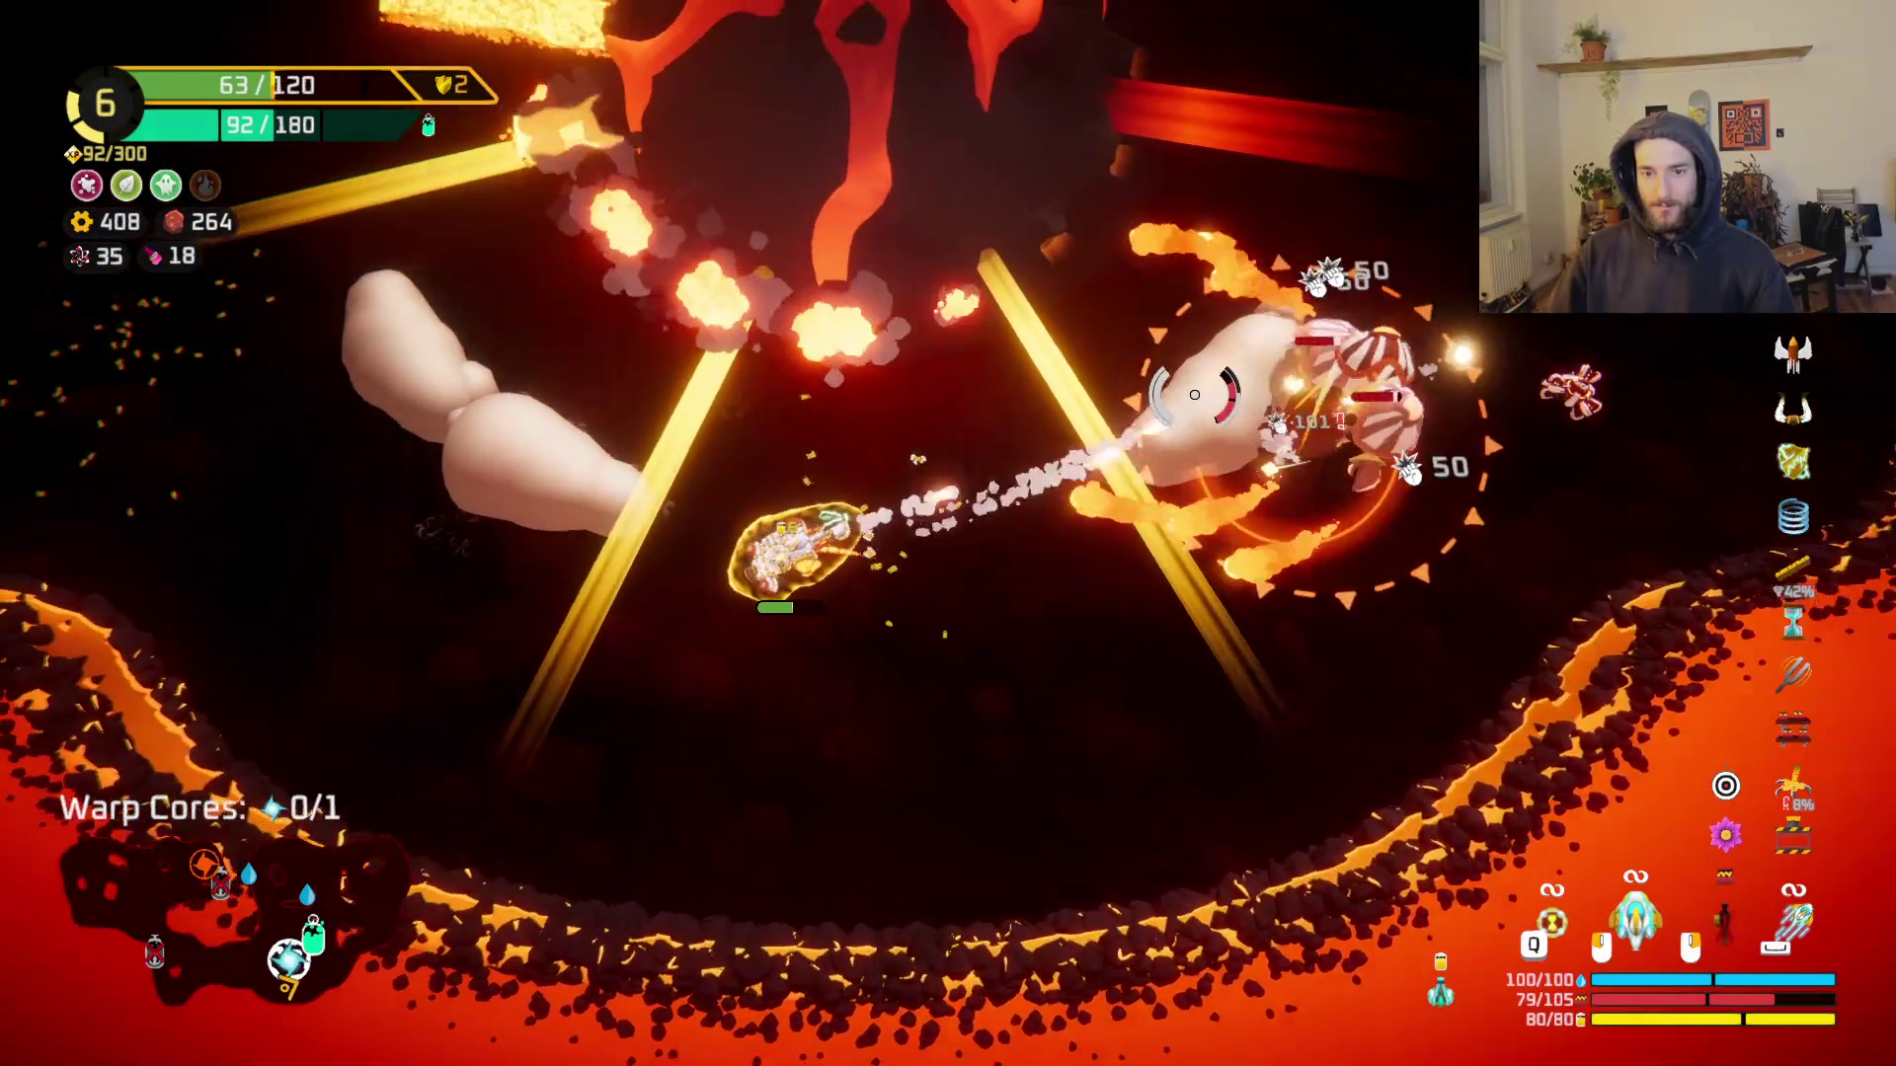
# Step: Fight on to the green station and open its 144 oxygen, 110 copper, 180 scrap rewards
pyautogui.press('a')
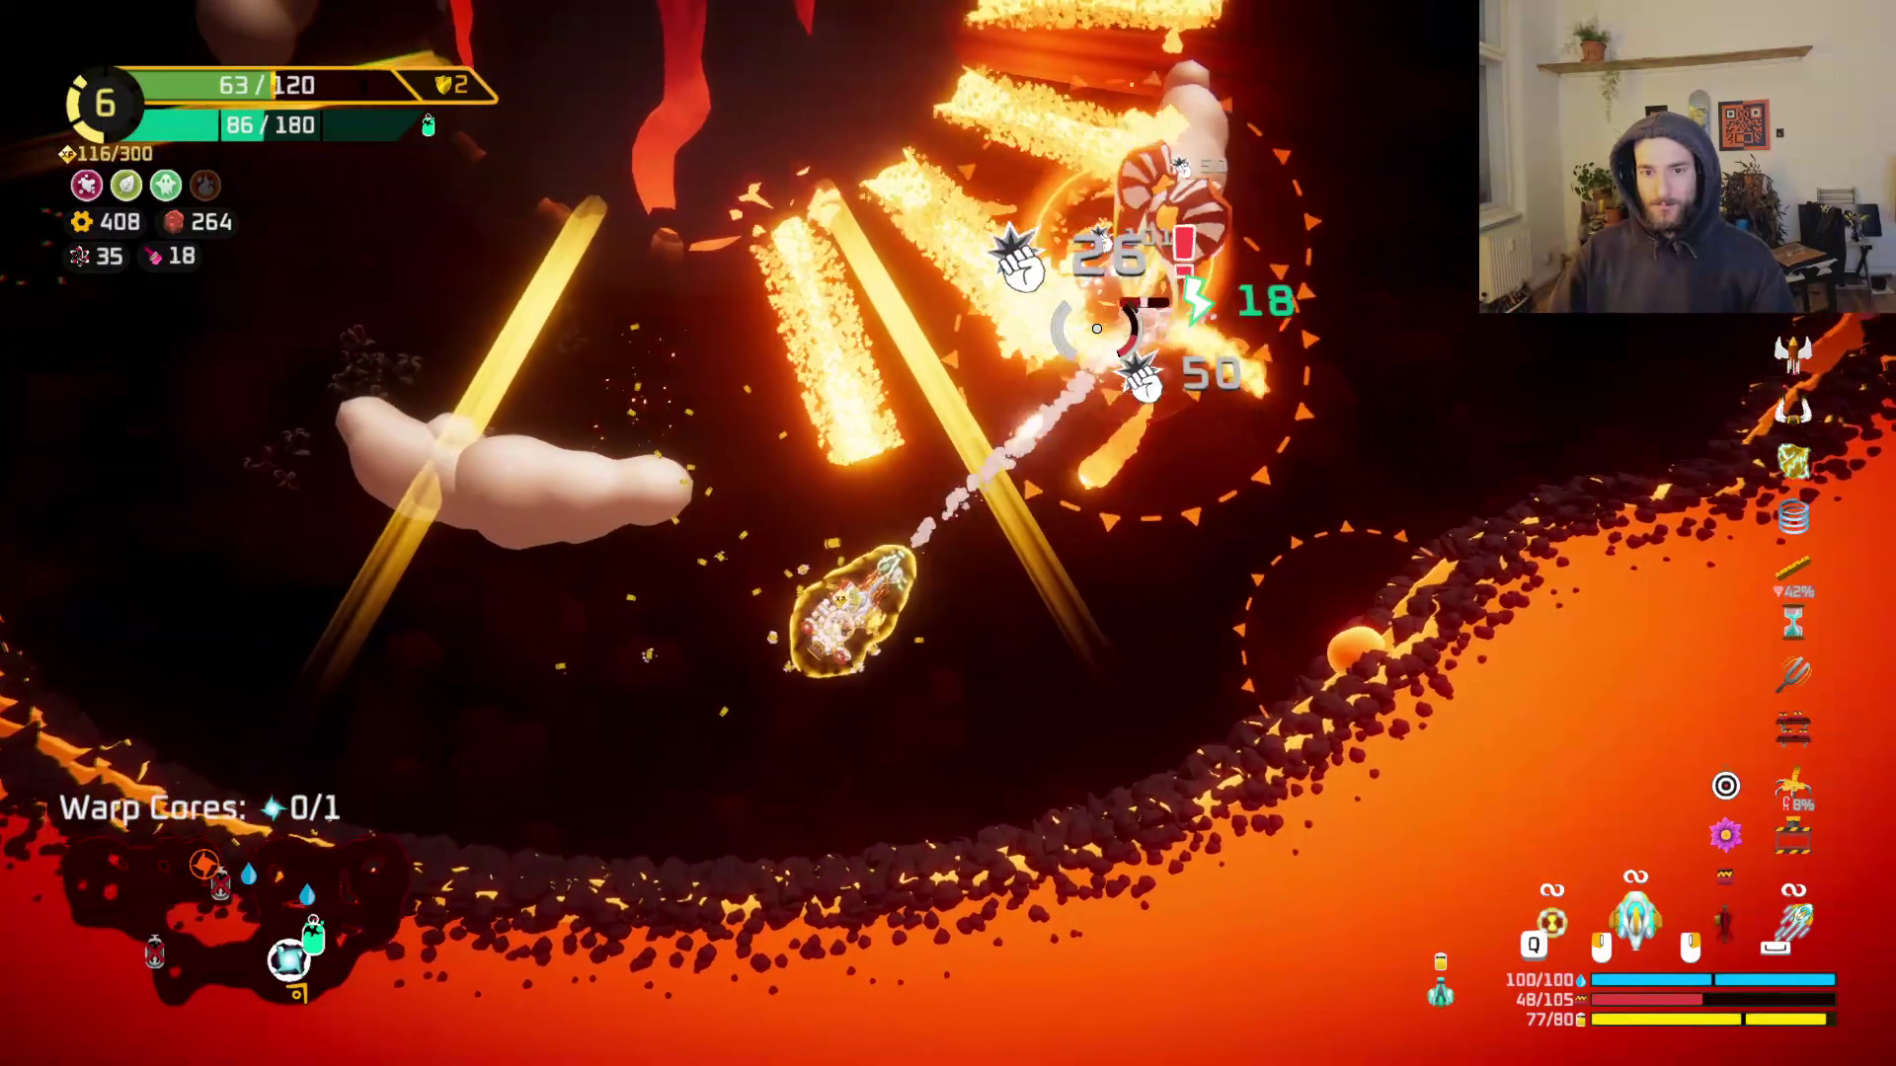
pyautogui.press('a')
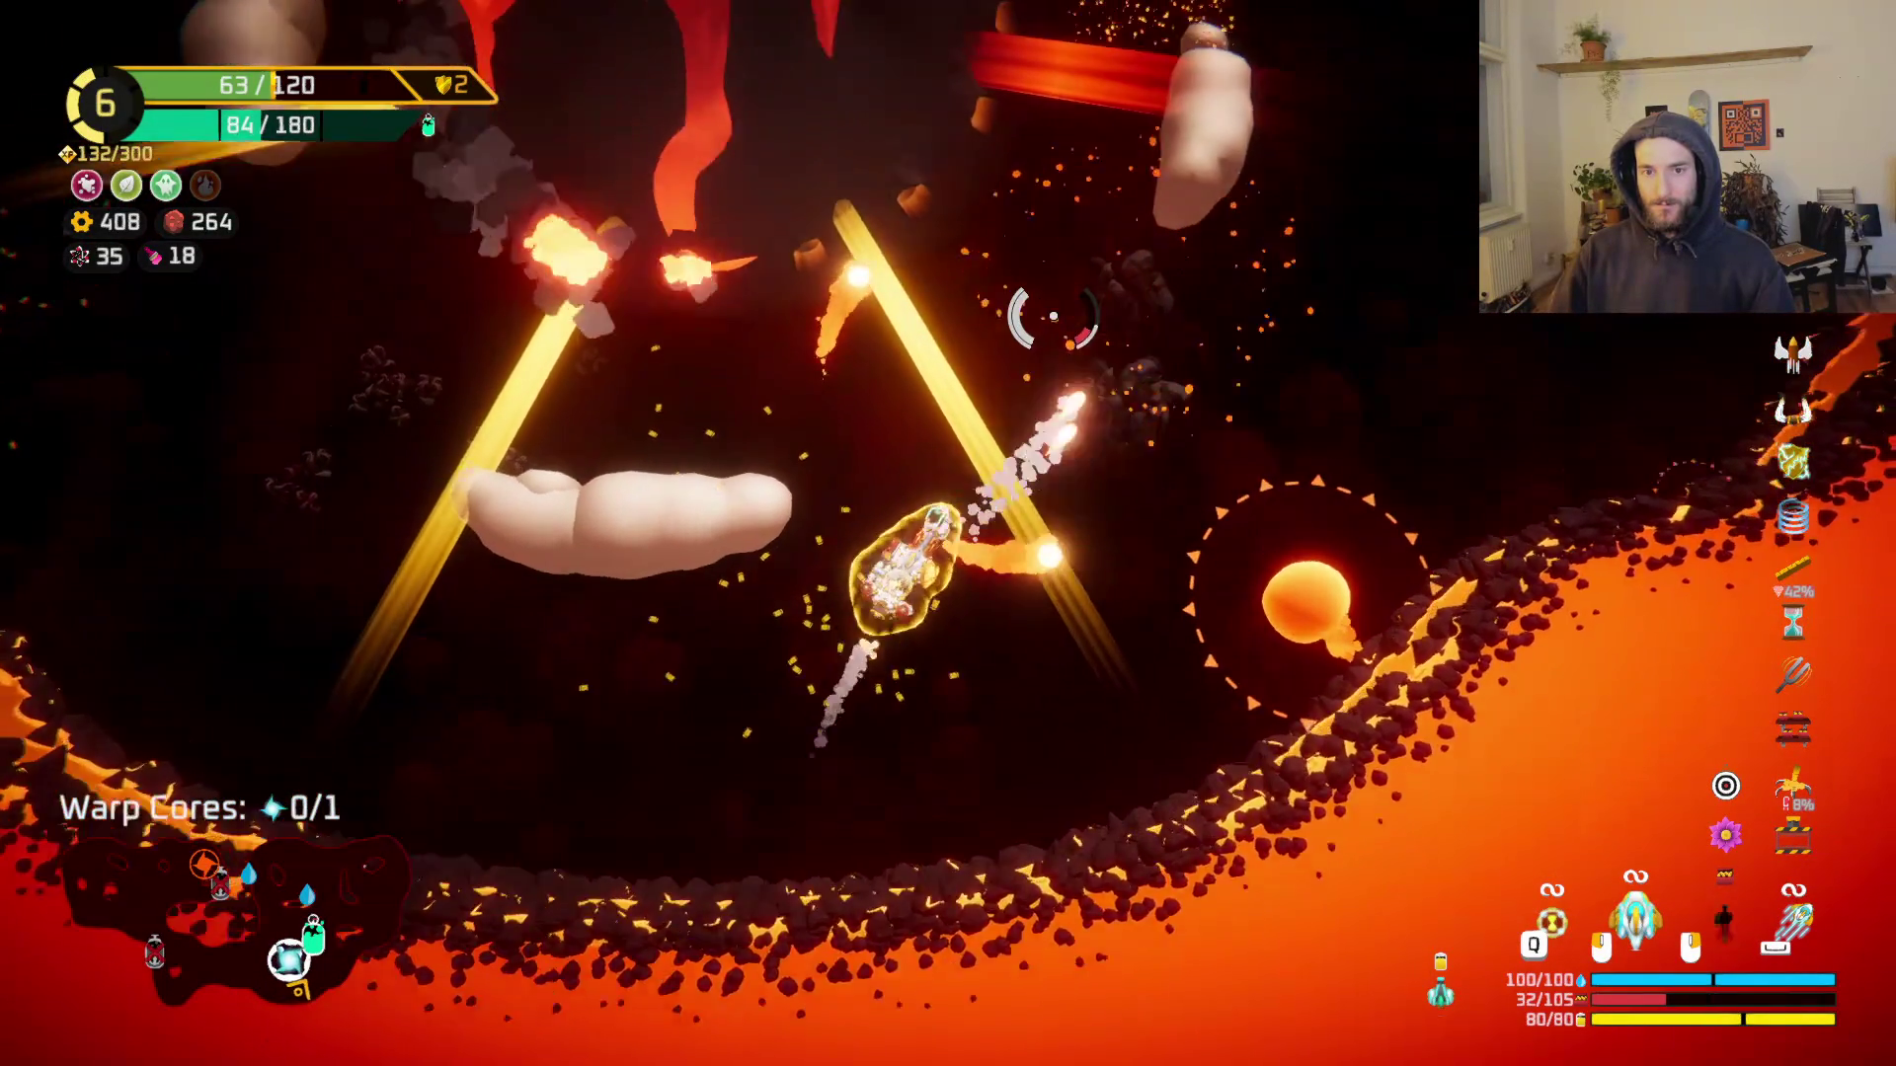
pyautogui.press('w')
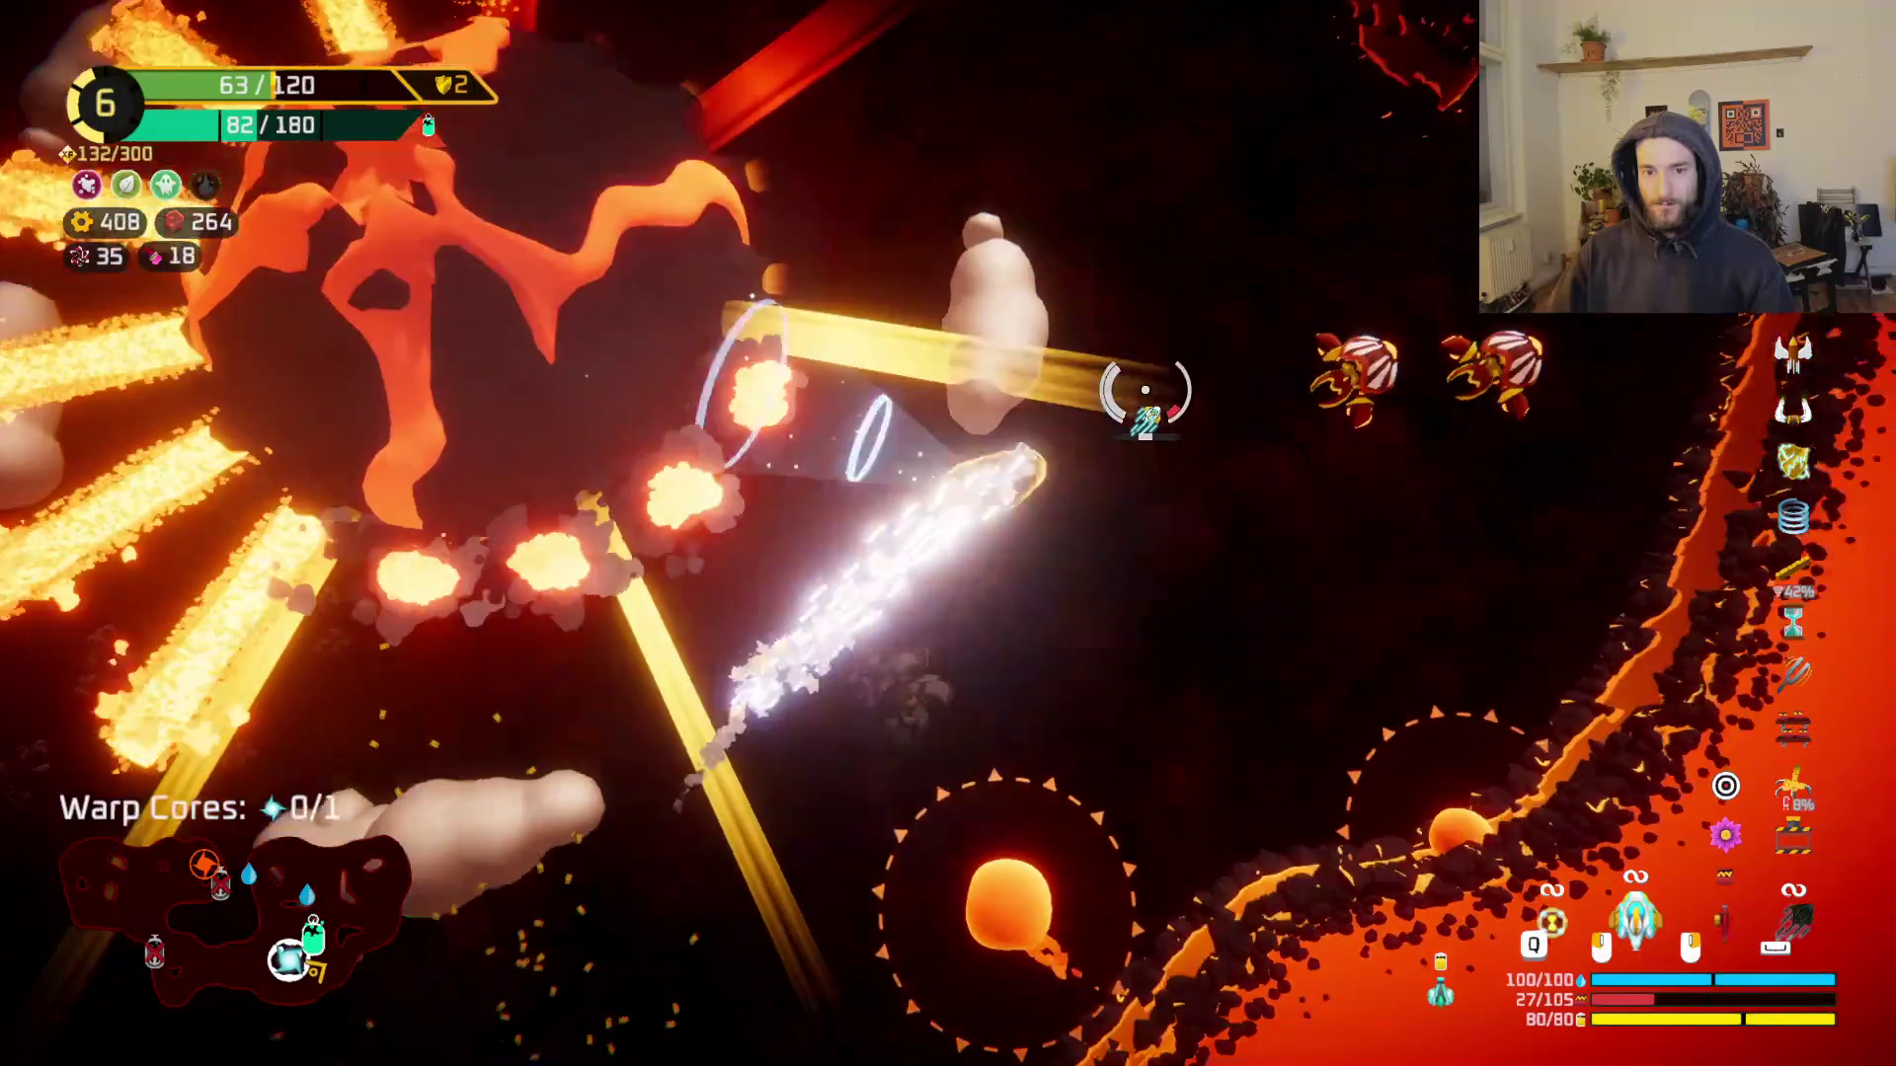
pyautogui.press('d')
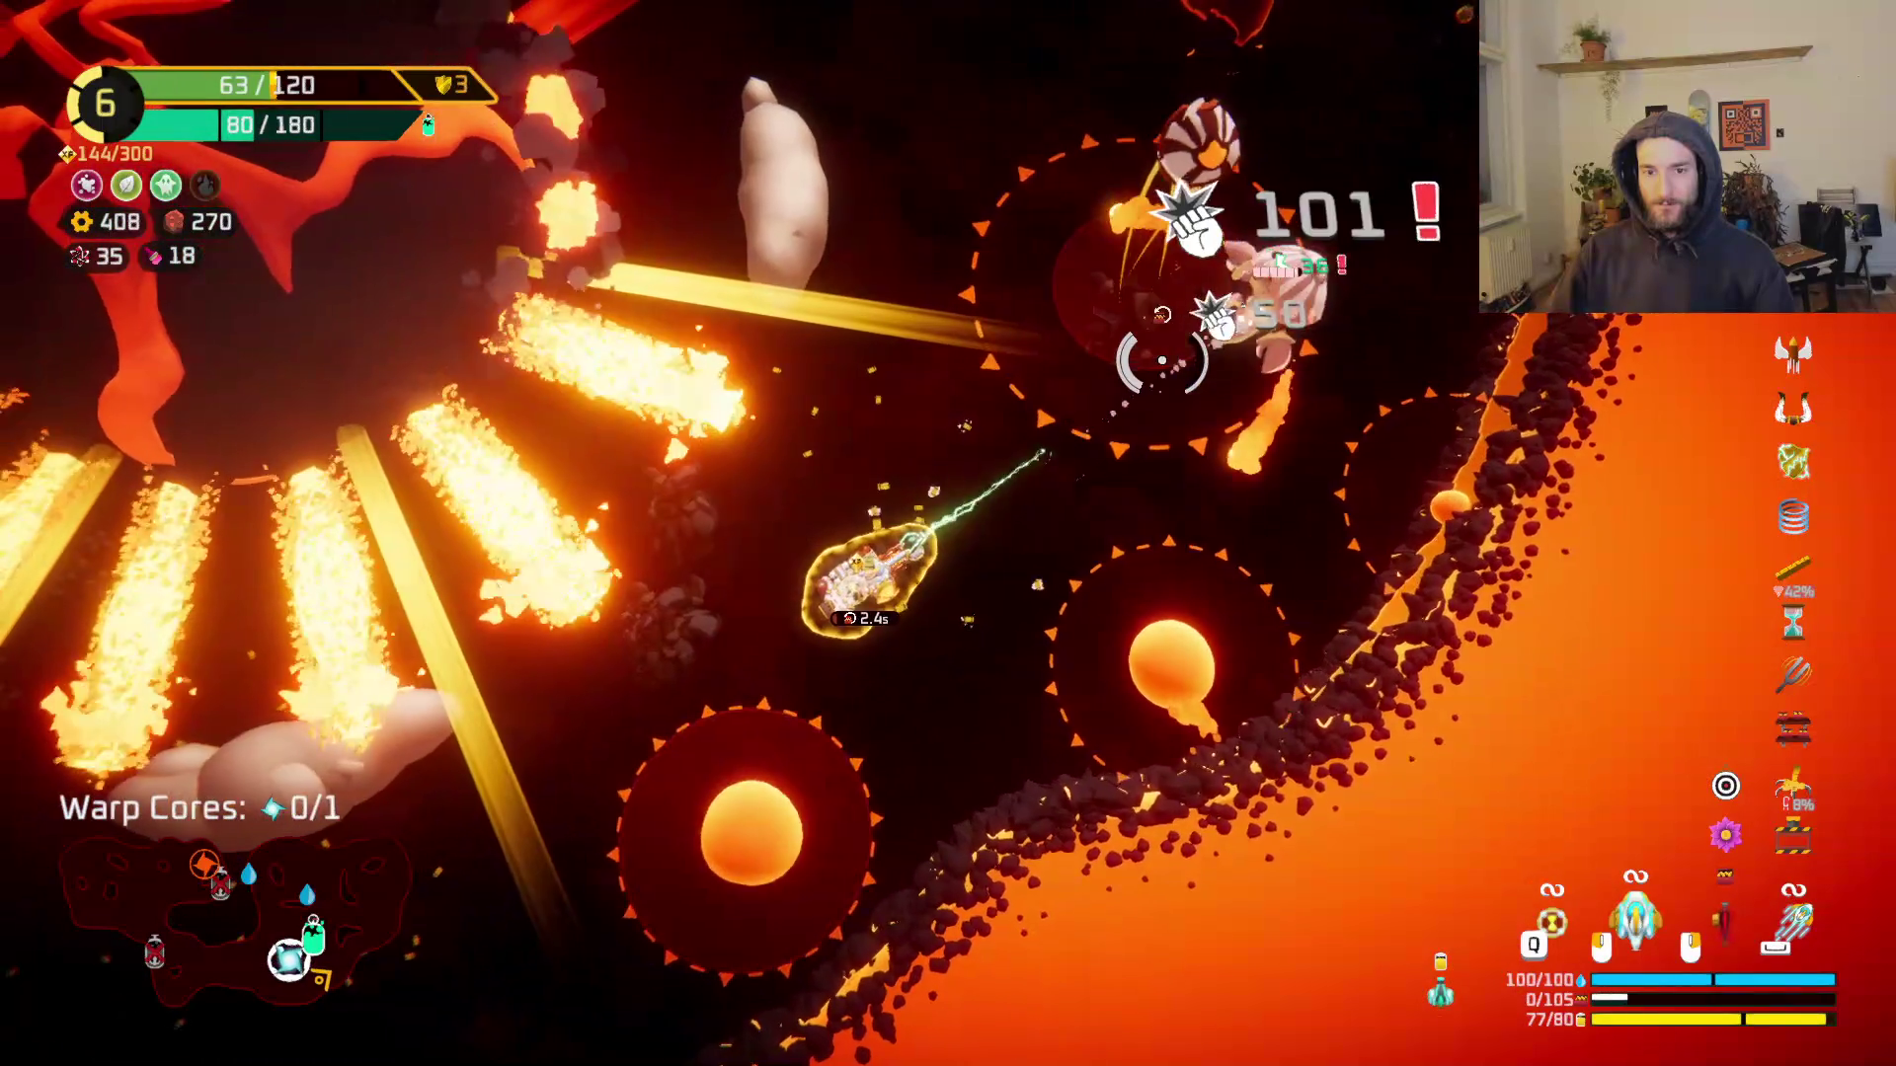
pyautogui.press('s')
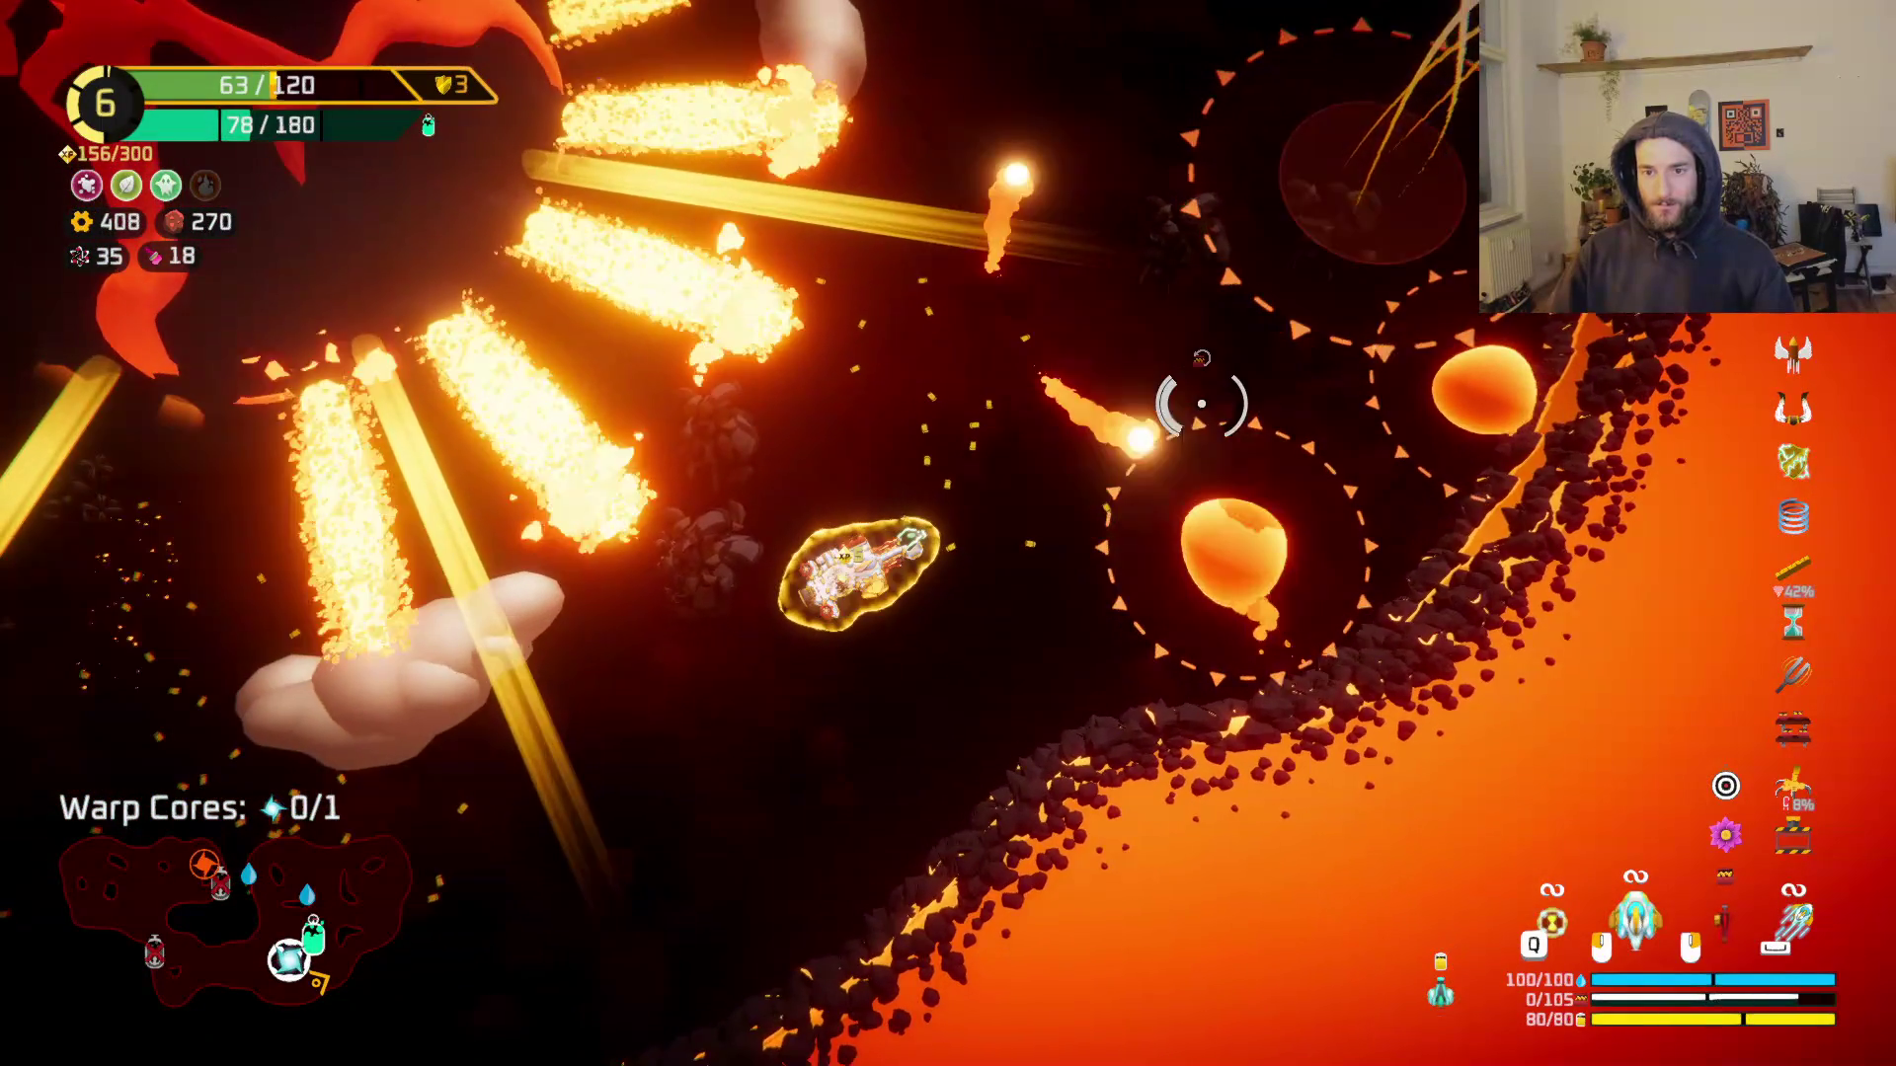
pyautogui.press('a')
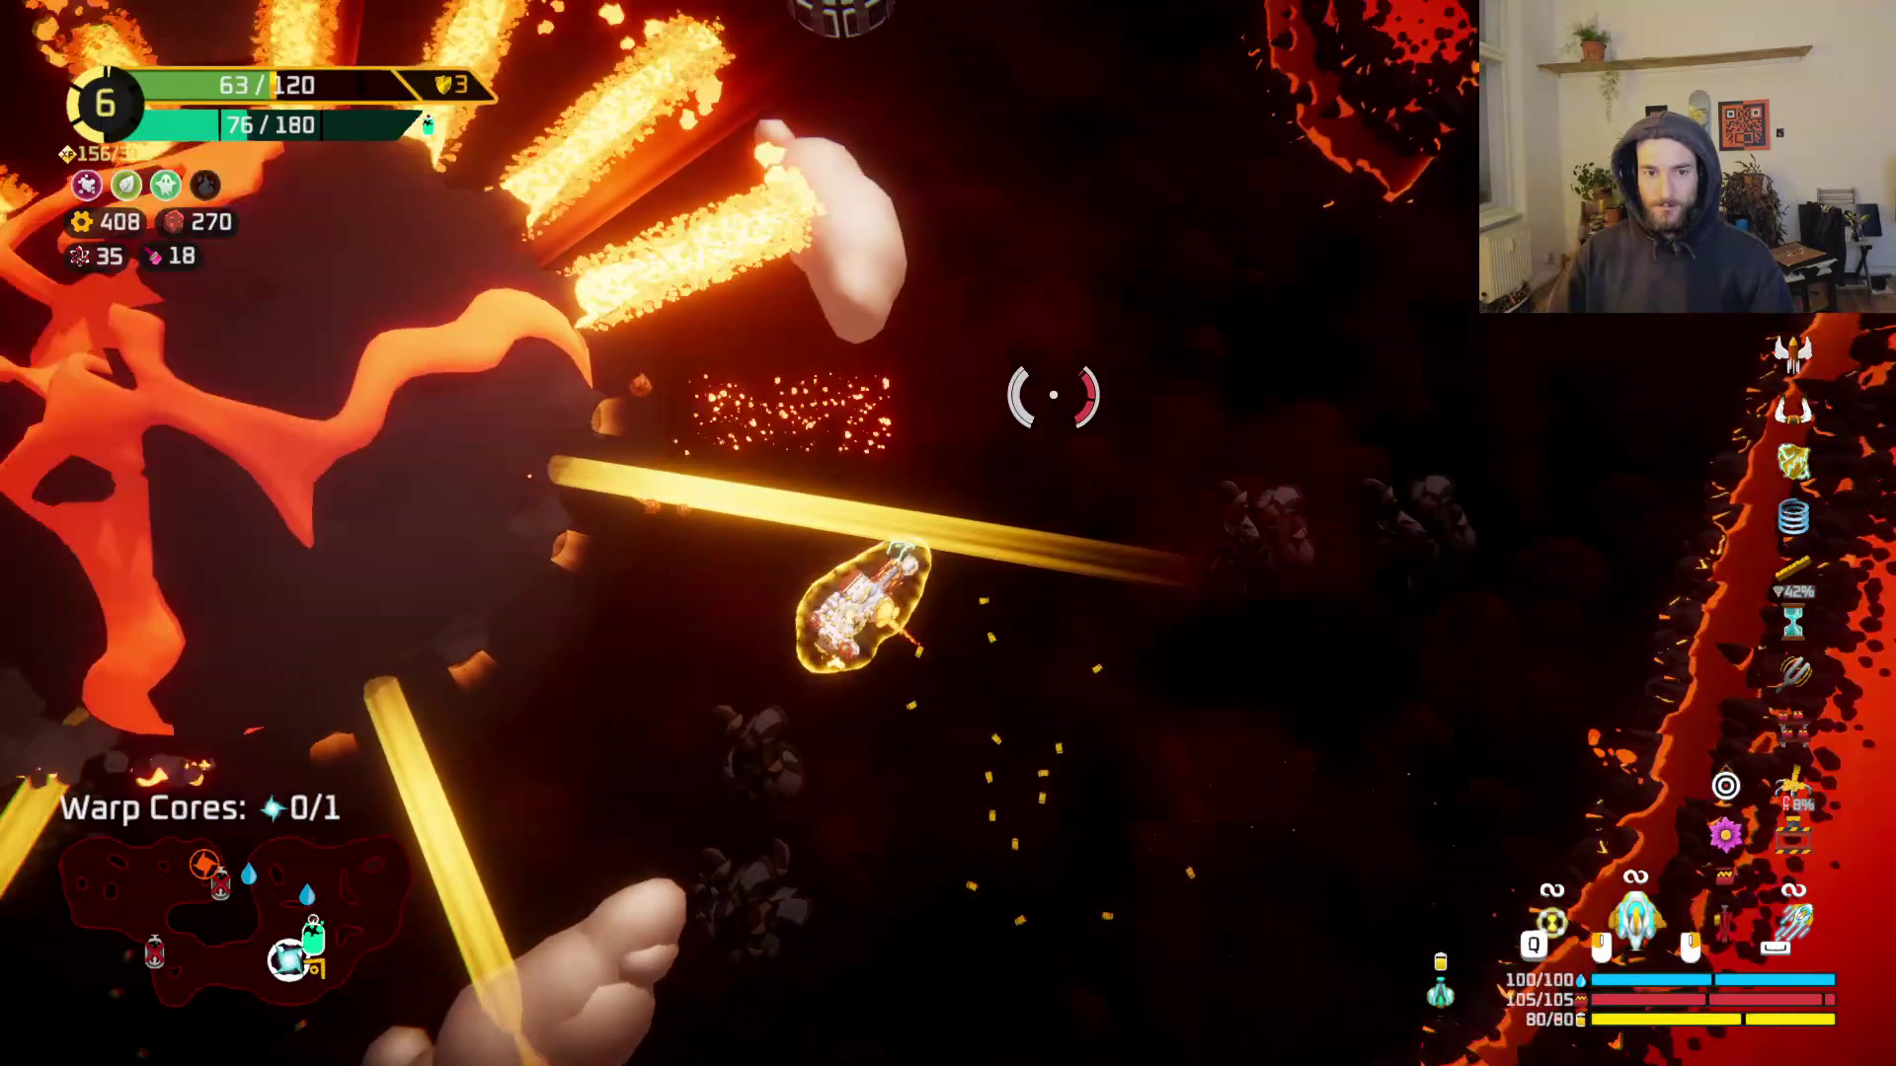
pyautogui.press('Tab')
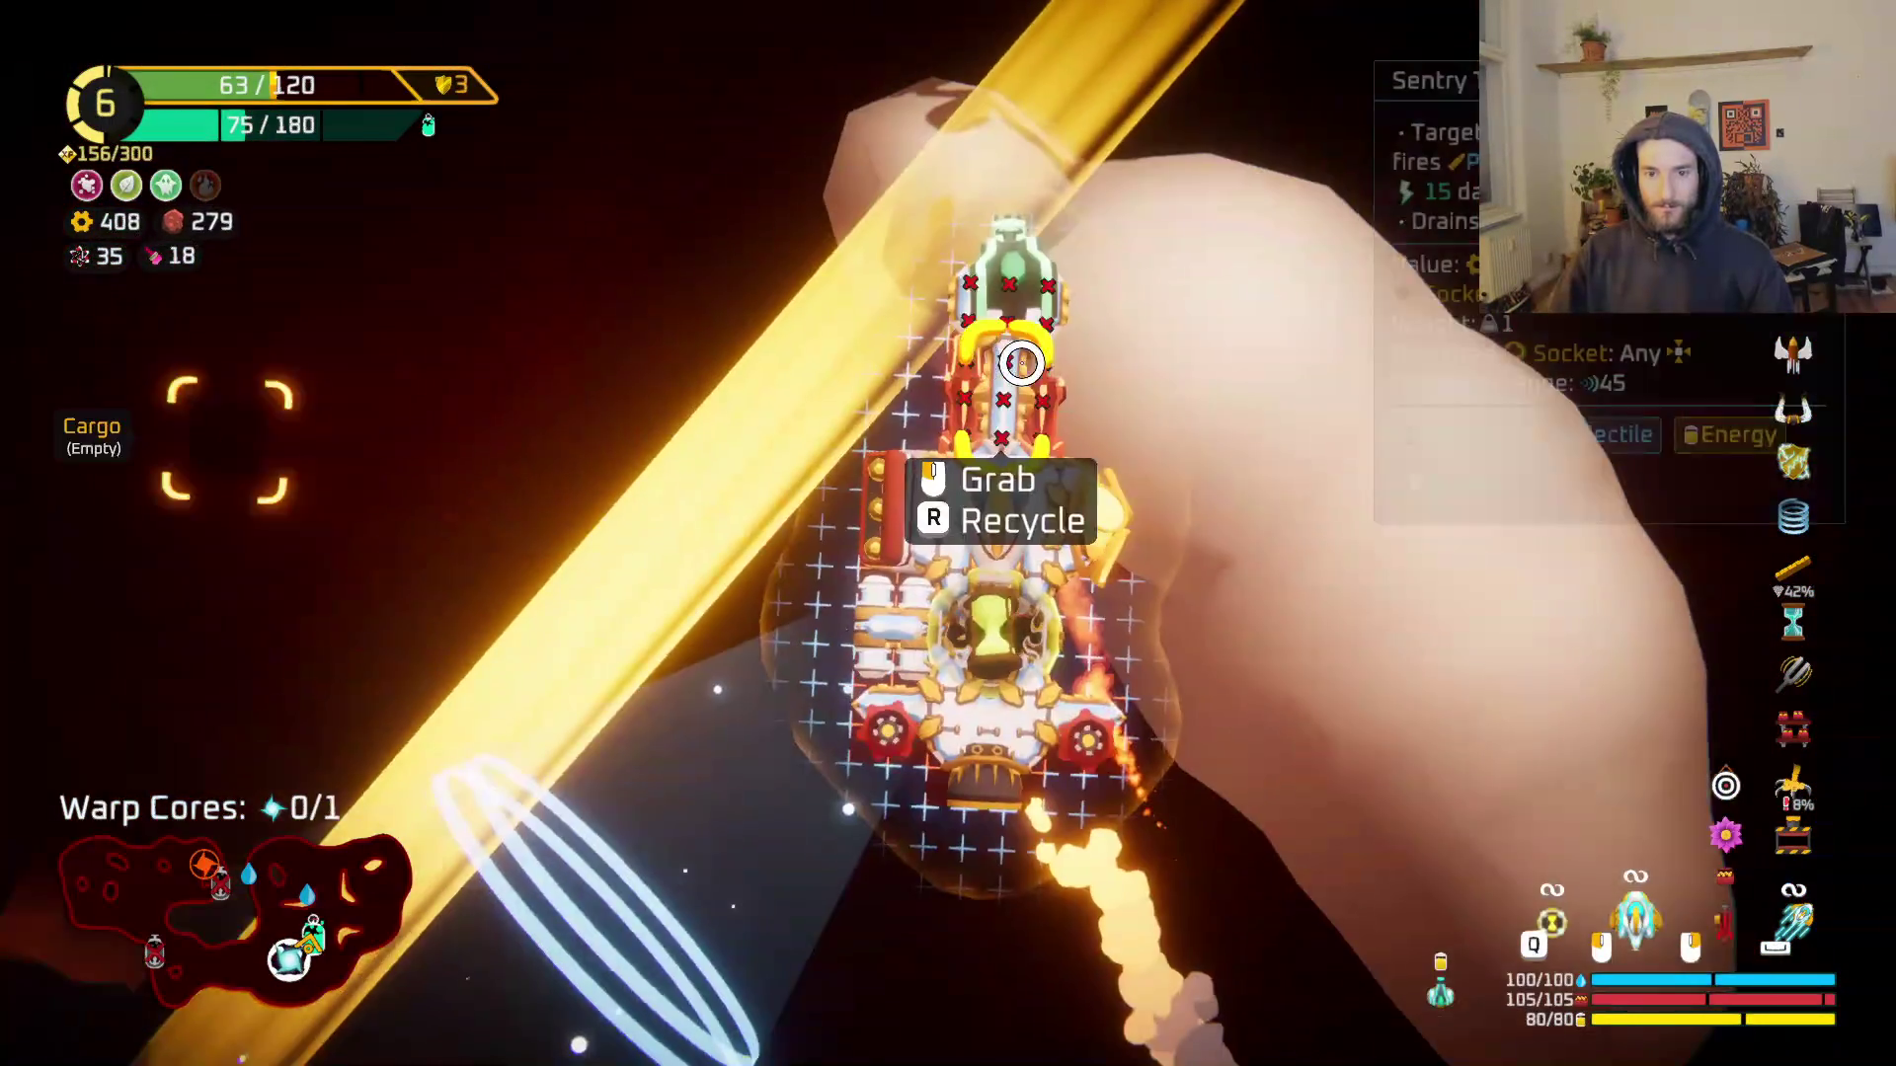
pyautogui.press('Tab')
pyautogui.press('e')
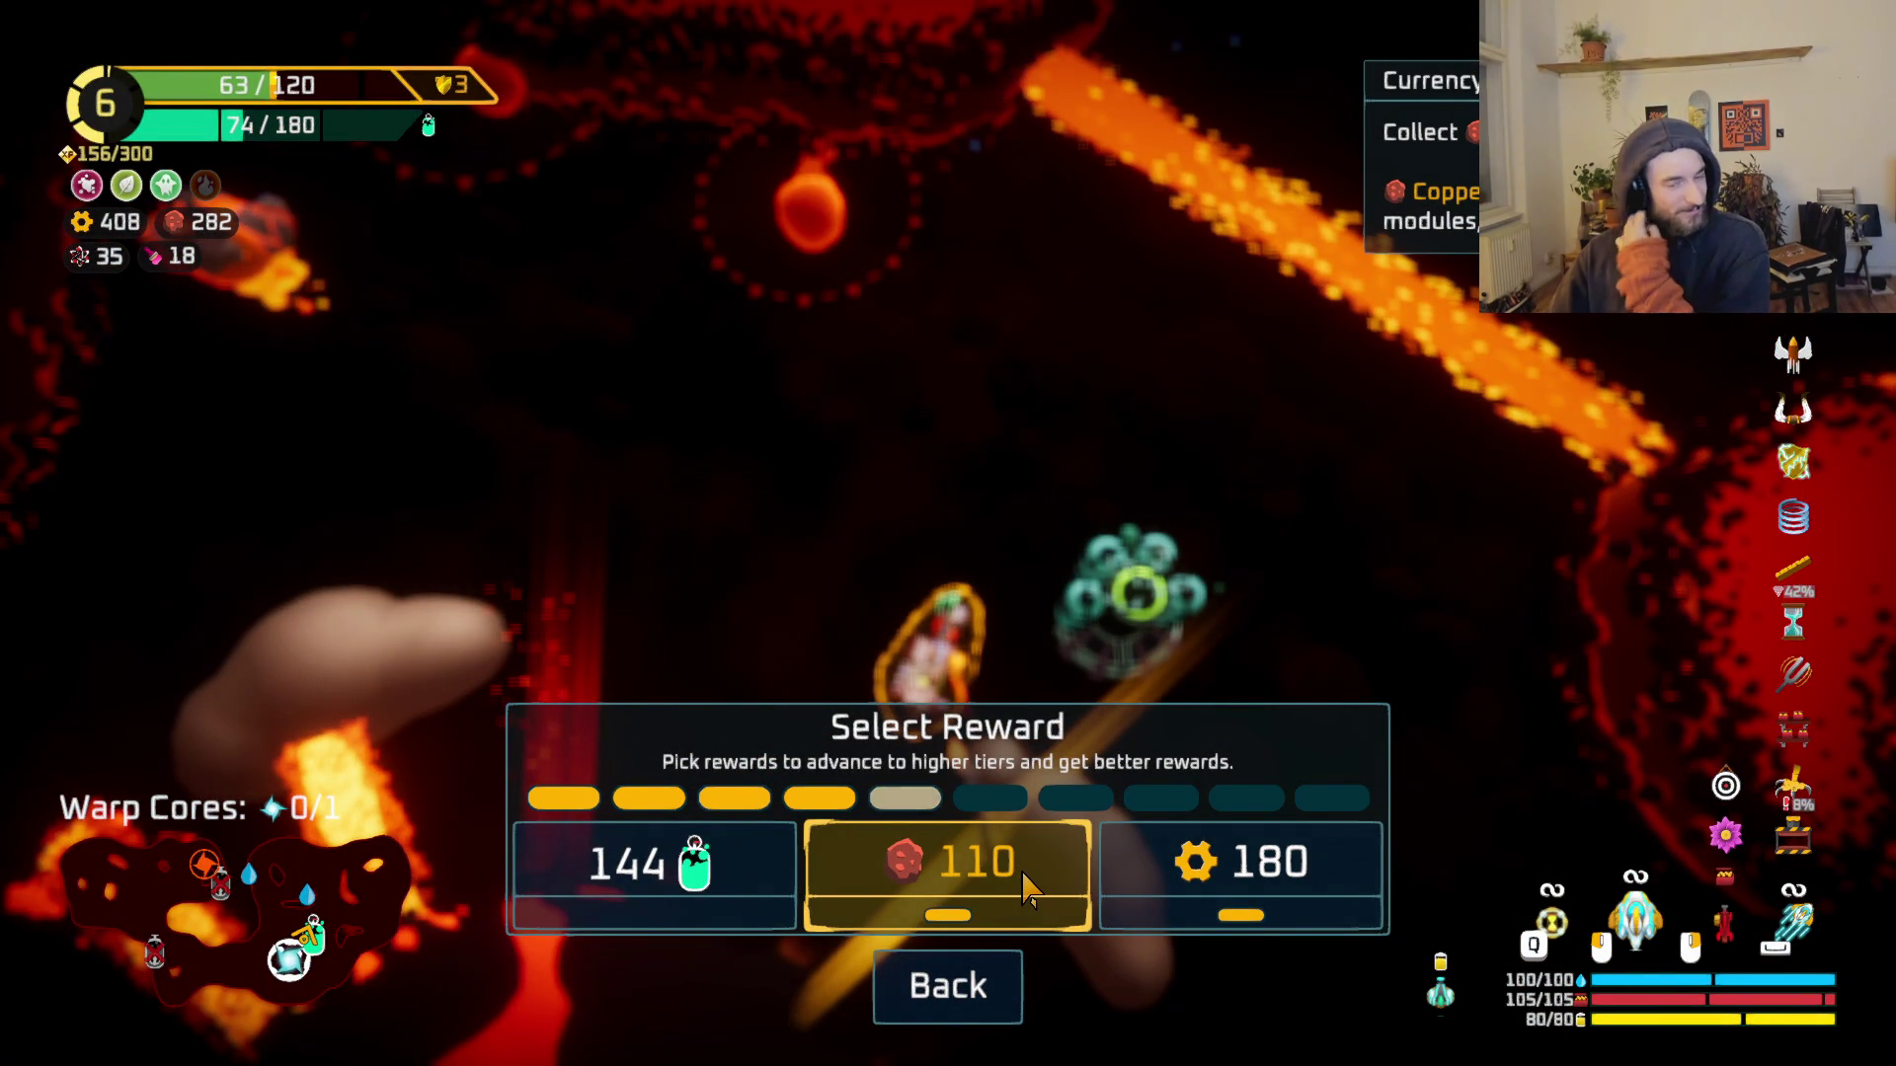
# Step: Claim the 110 copper reward and fight through the lava cave
pyautogui.click(1195, 873)
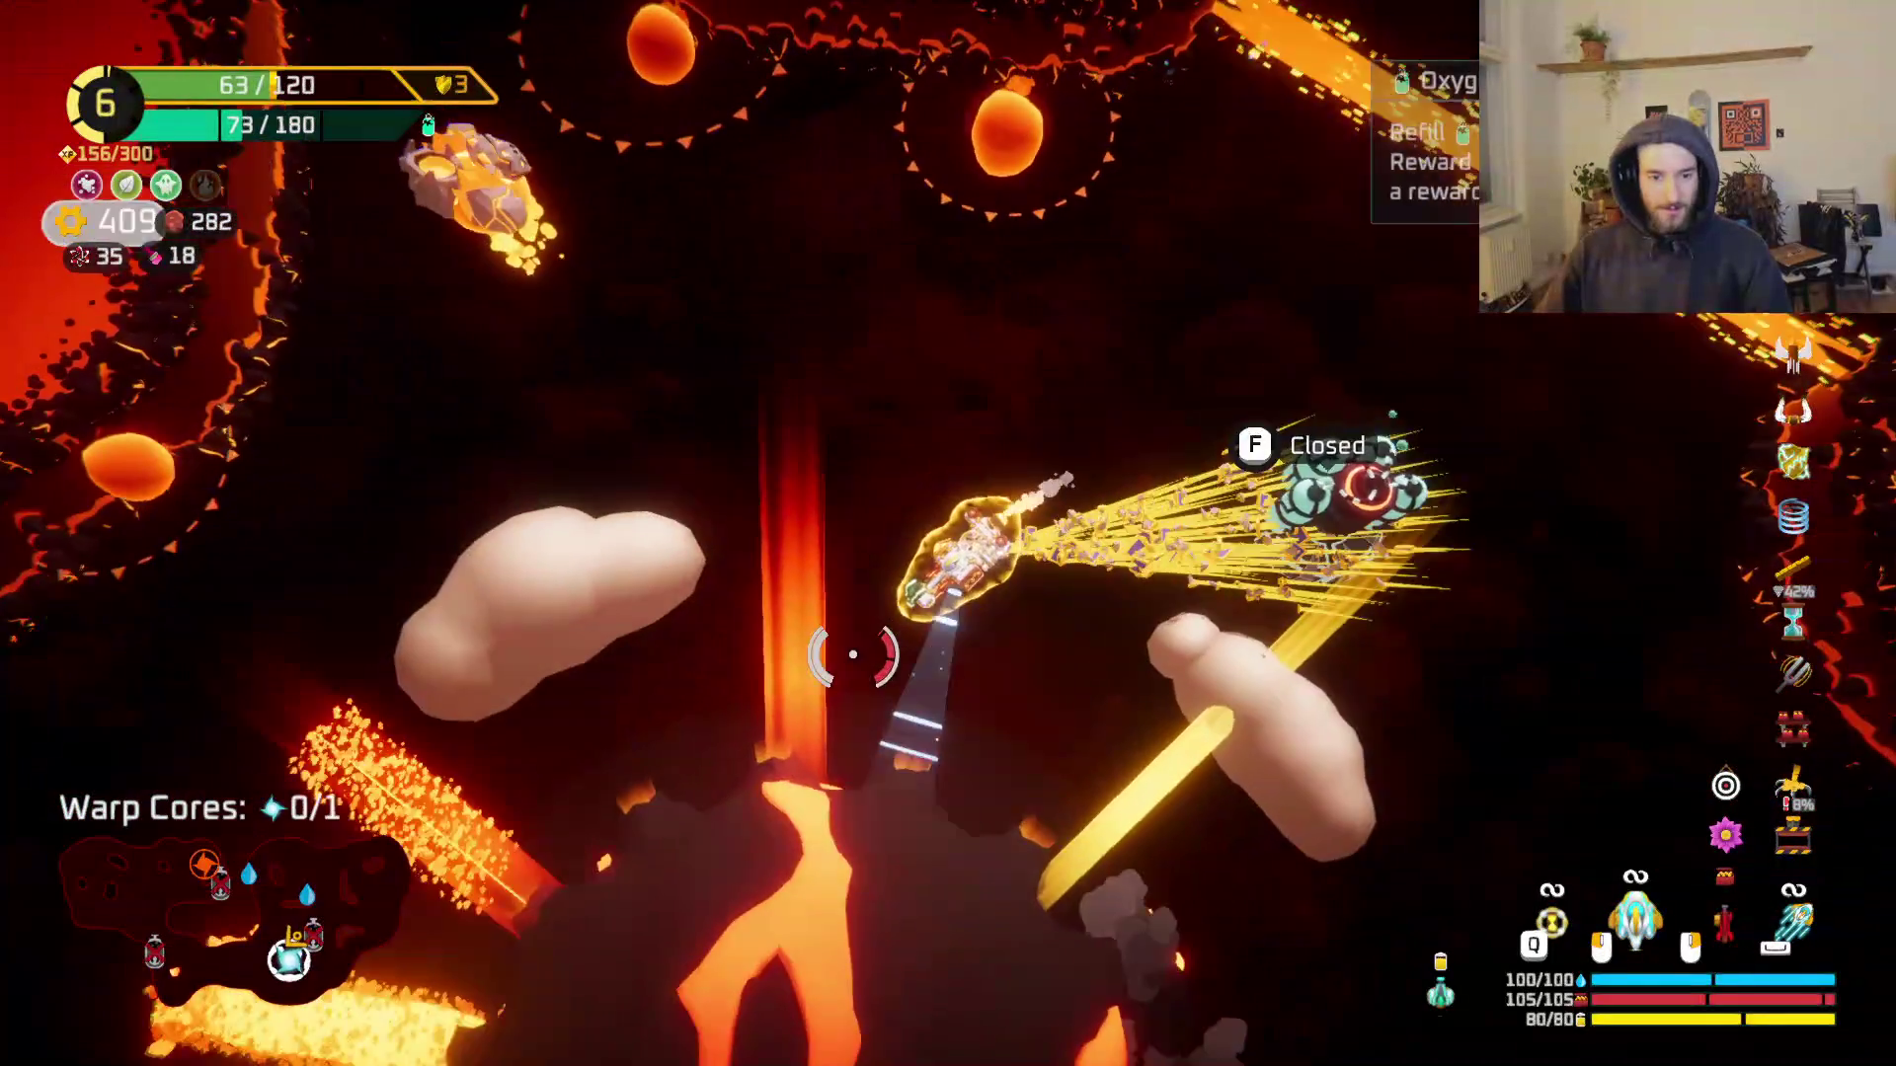
pyautogui.press('w')
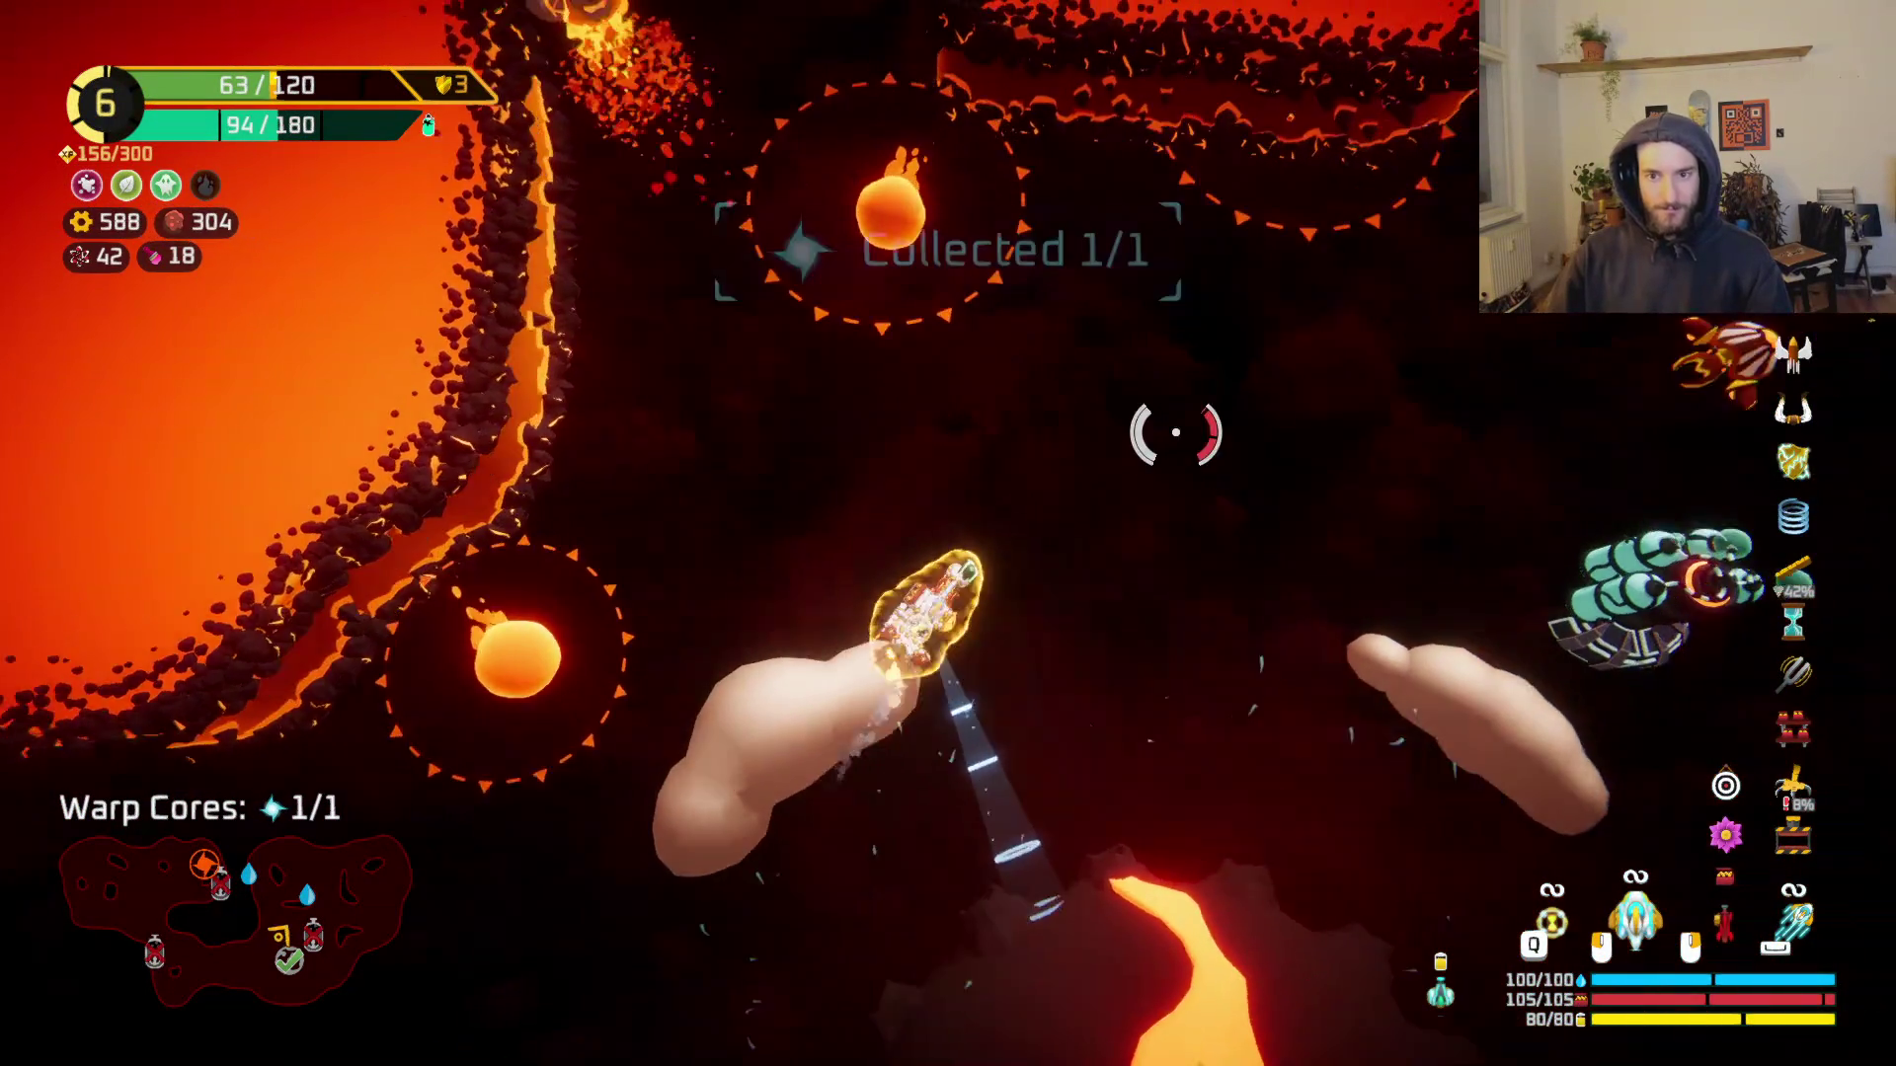
pyautogui.press('d')
pyautogui.moveTo(1248, 401); pyautogui.dragTo(1213, 481)
pyautogui.press('s')
pyautogui.press('d')
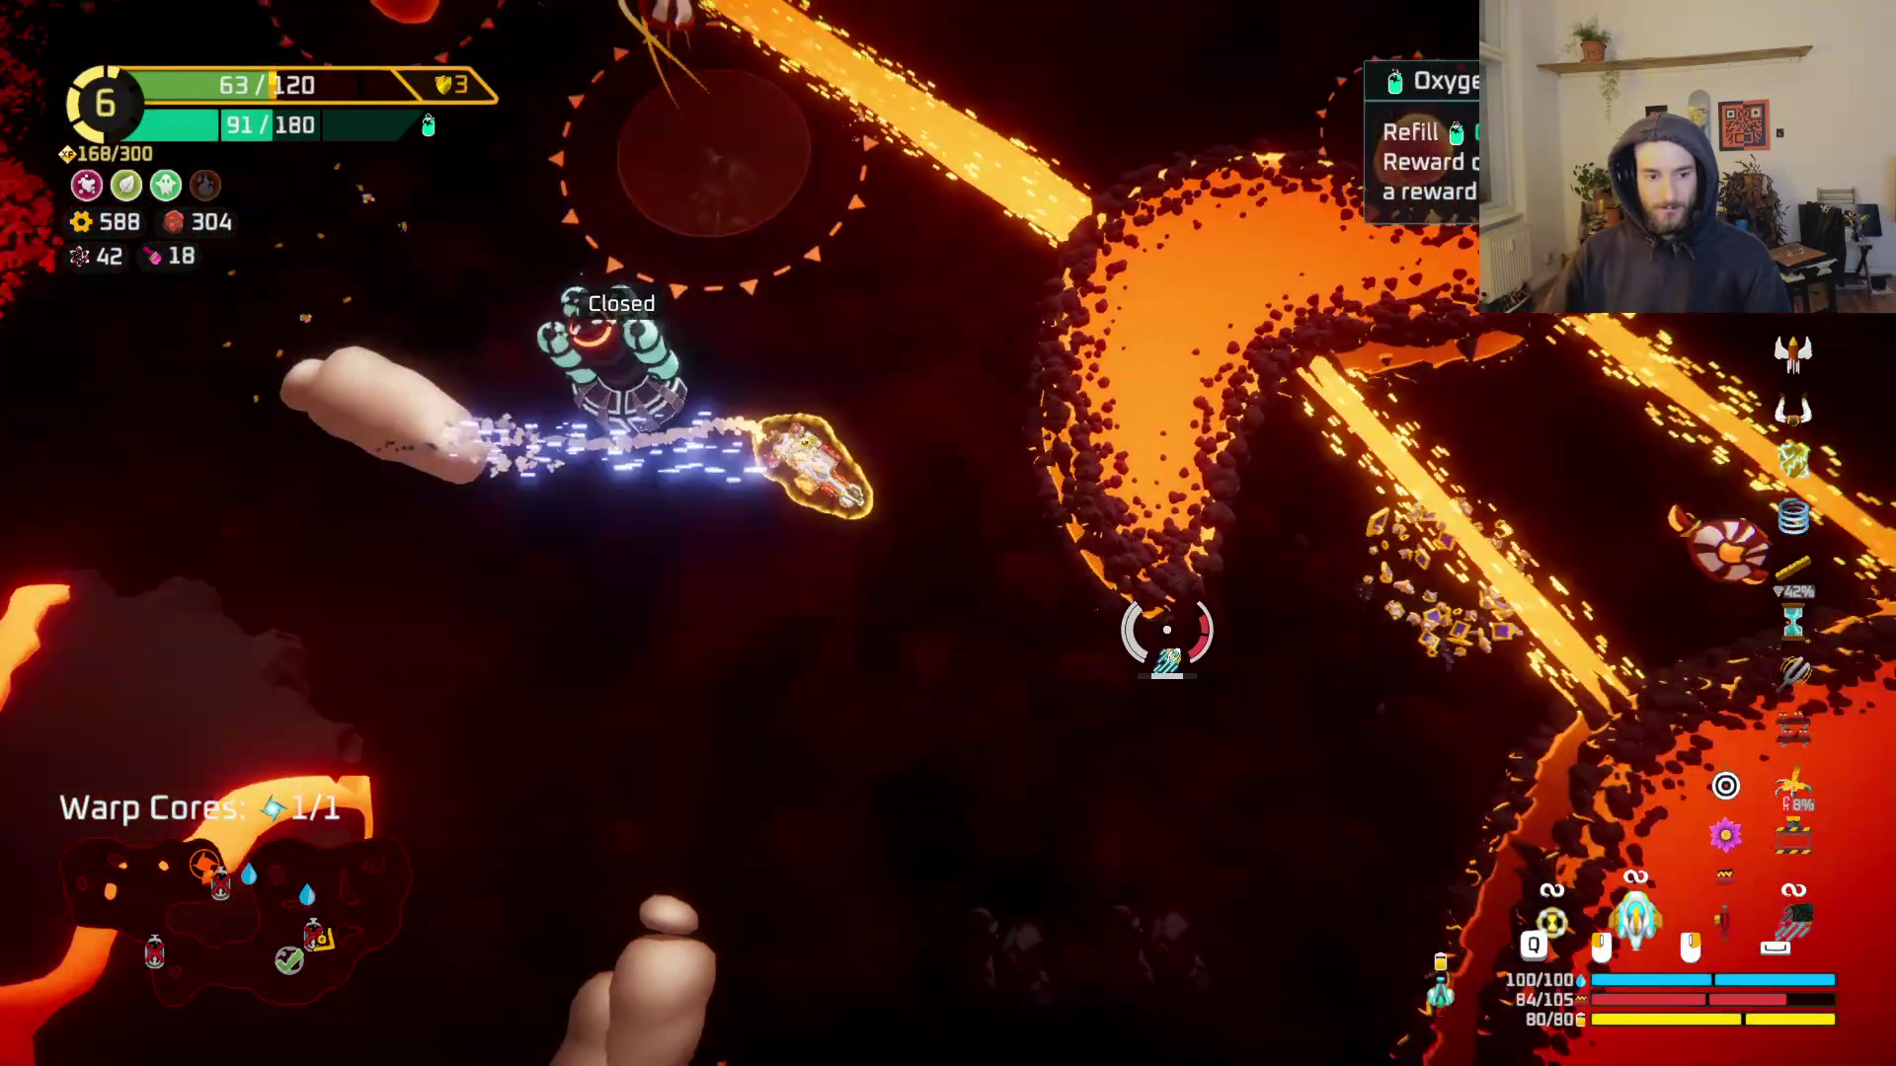
pyautogui.press('d')
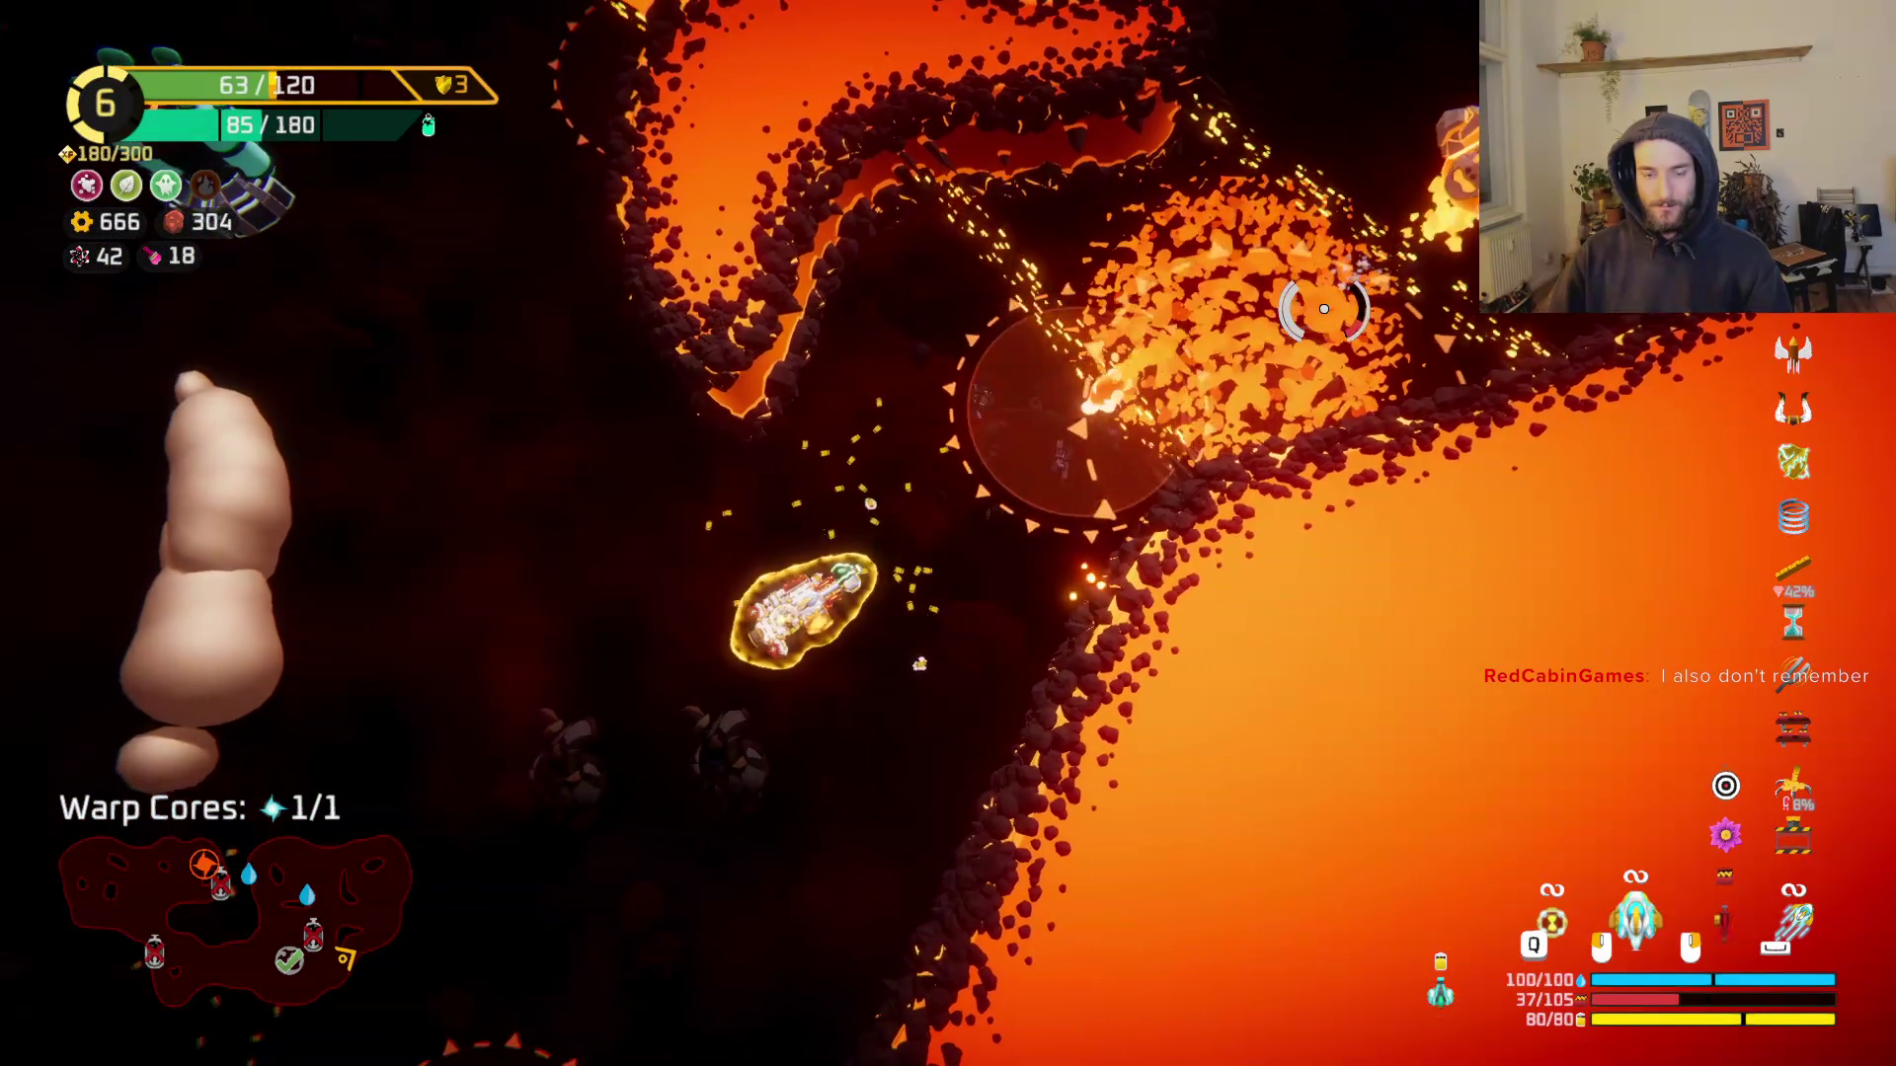
pyautogui.press('w')
pyautogui.press('a')
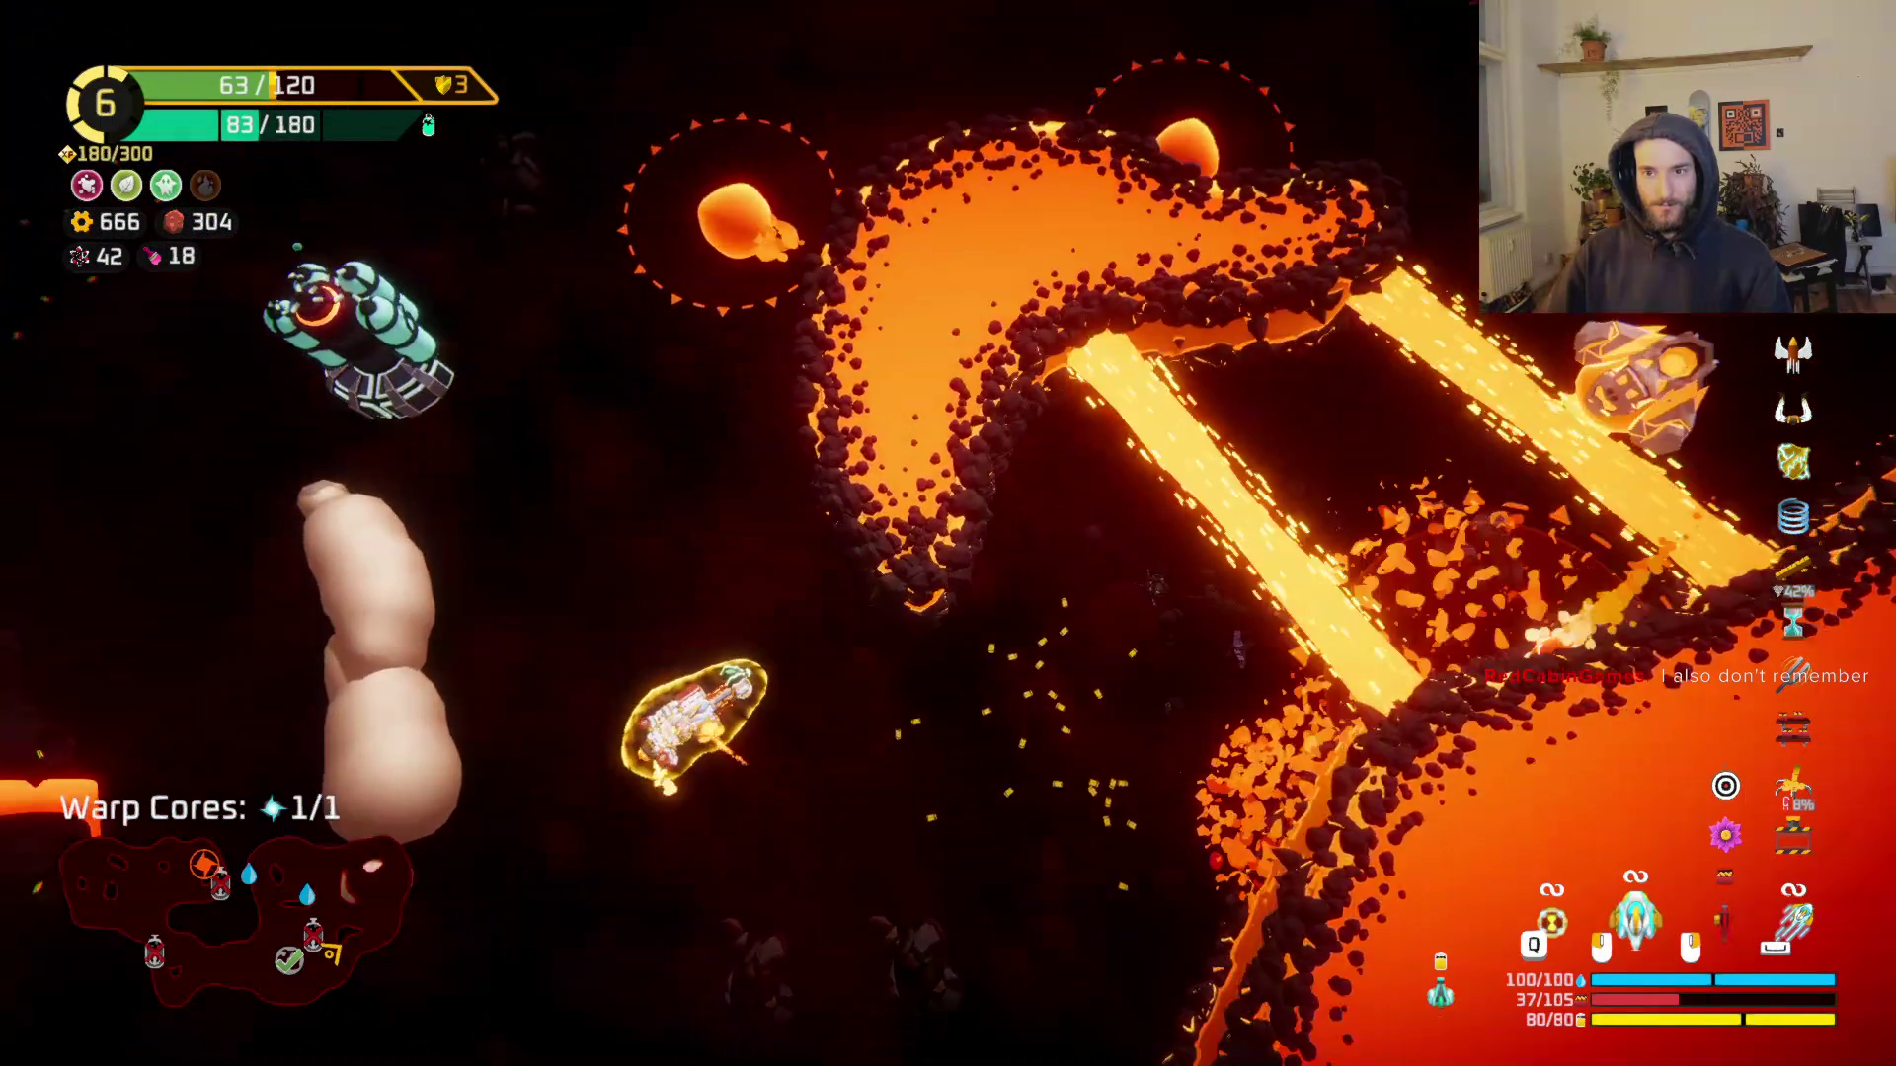
pyautogui.press('w')
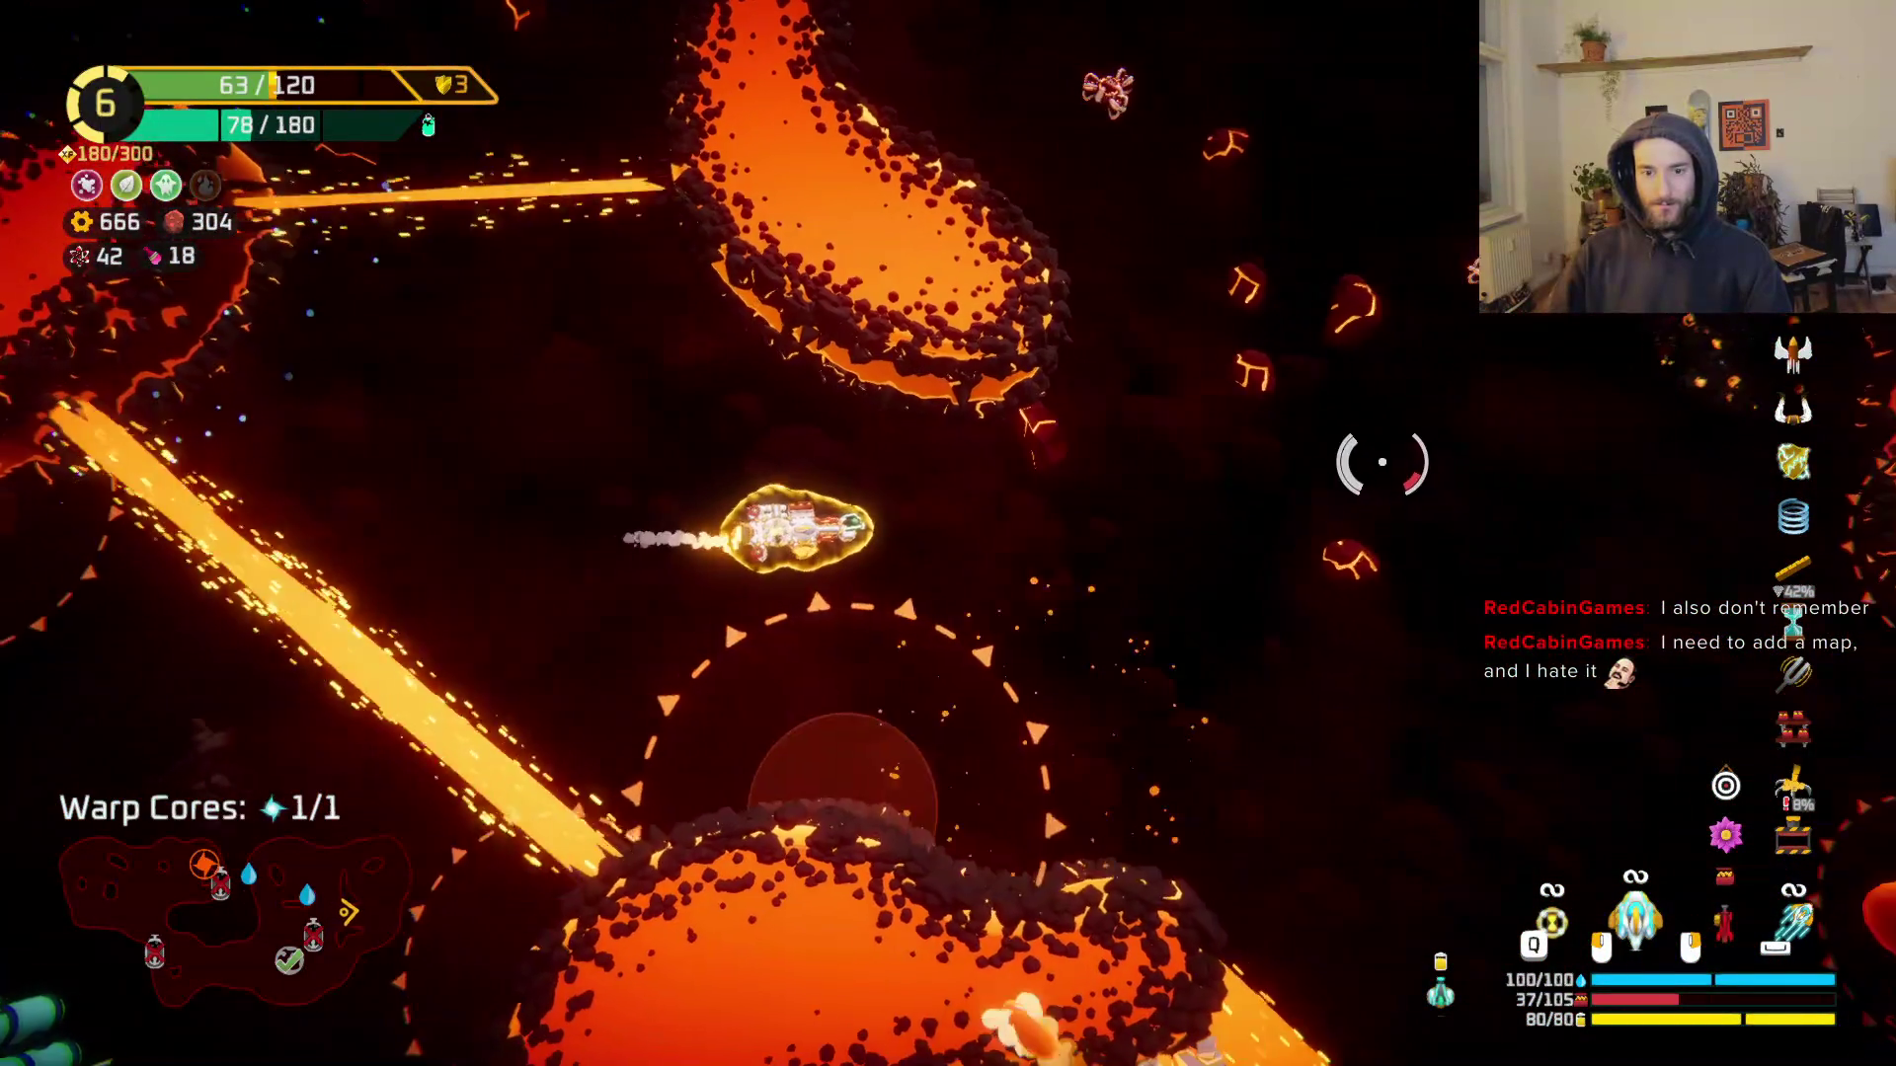
pyautogui.press('w')
# Step: Fly across the lava level to the warp core, grapple onto it (1/1) and warp out
pyautogui.moveTo(1381, 461)
pyautogui.mouseDown()
pyautogui.moveTo(1307, 405)
pyautogui.moveTo(1273, 415)
pyautogui.mouseUp()
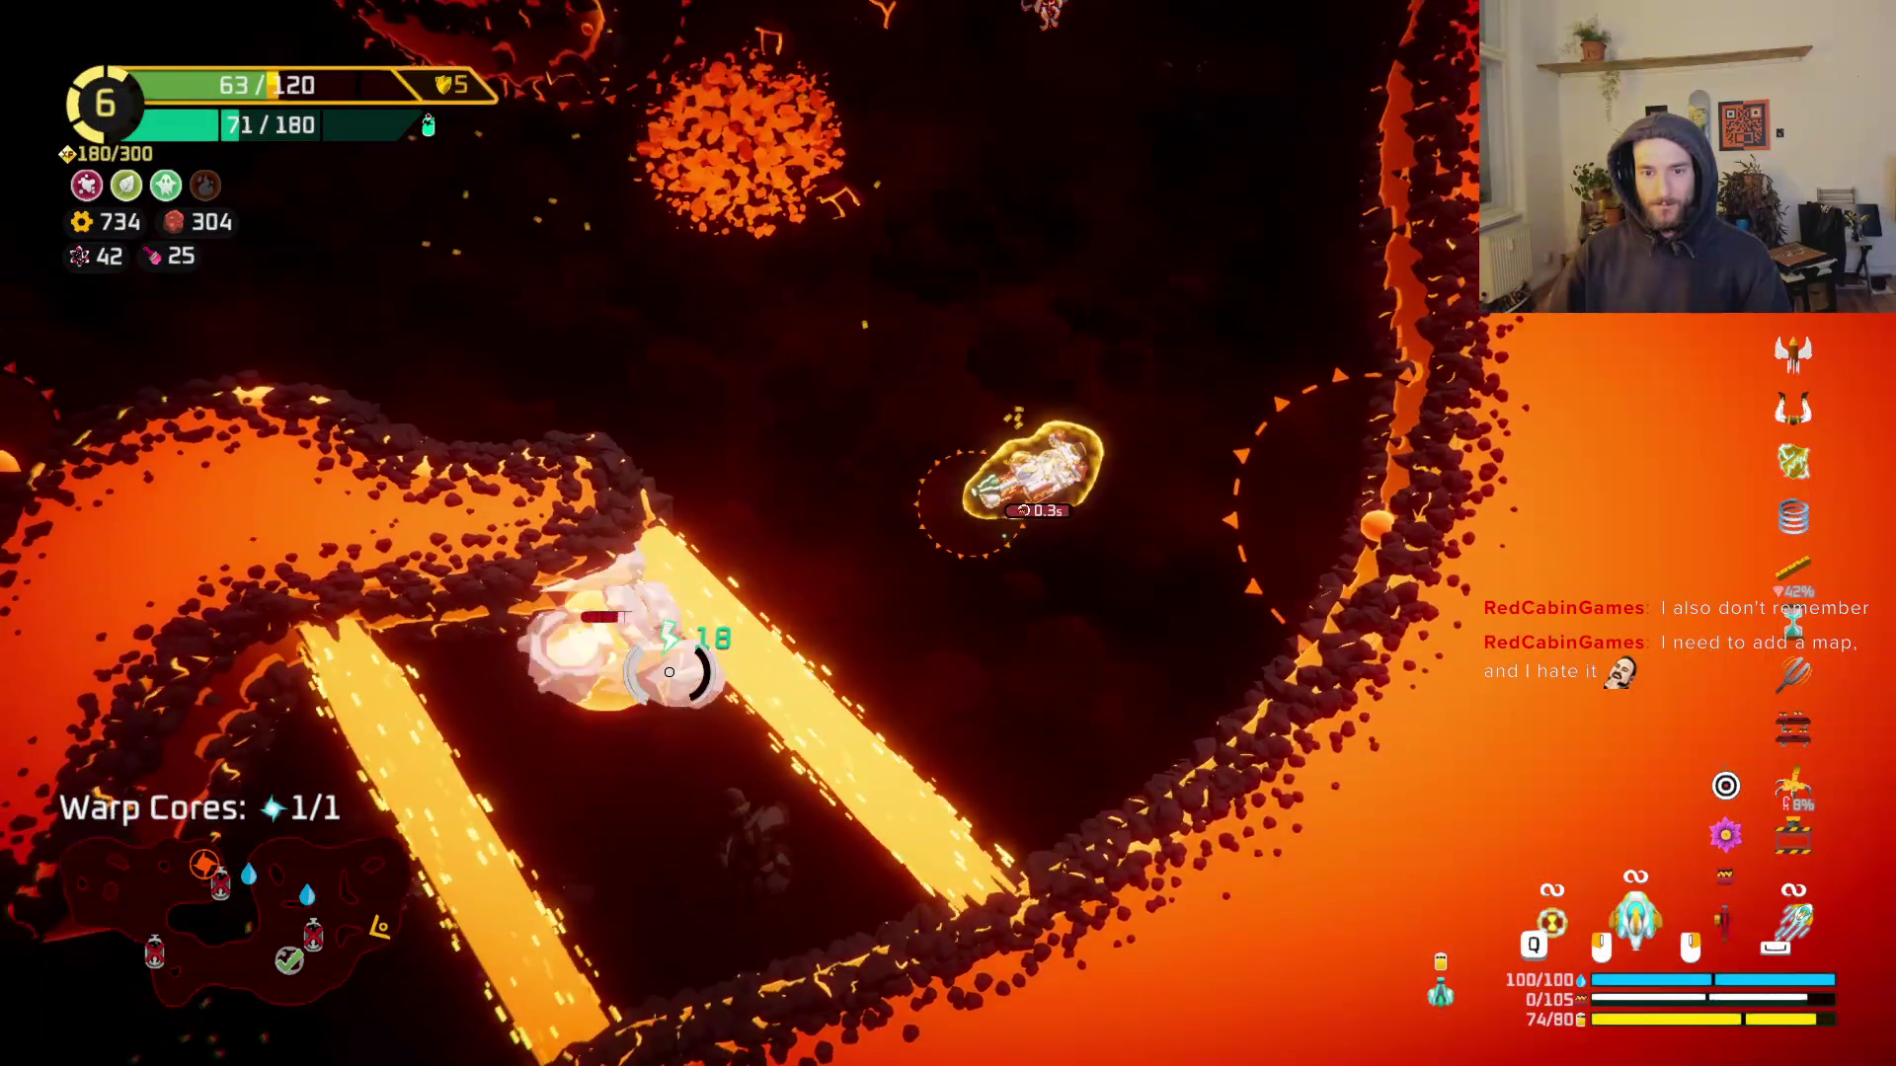
pyautogui.press('w')
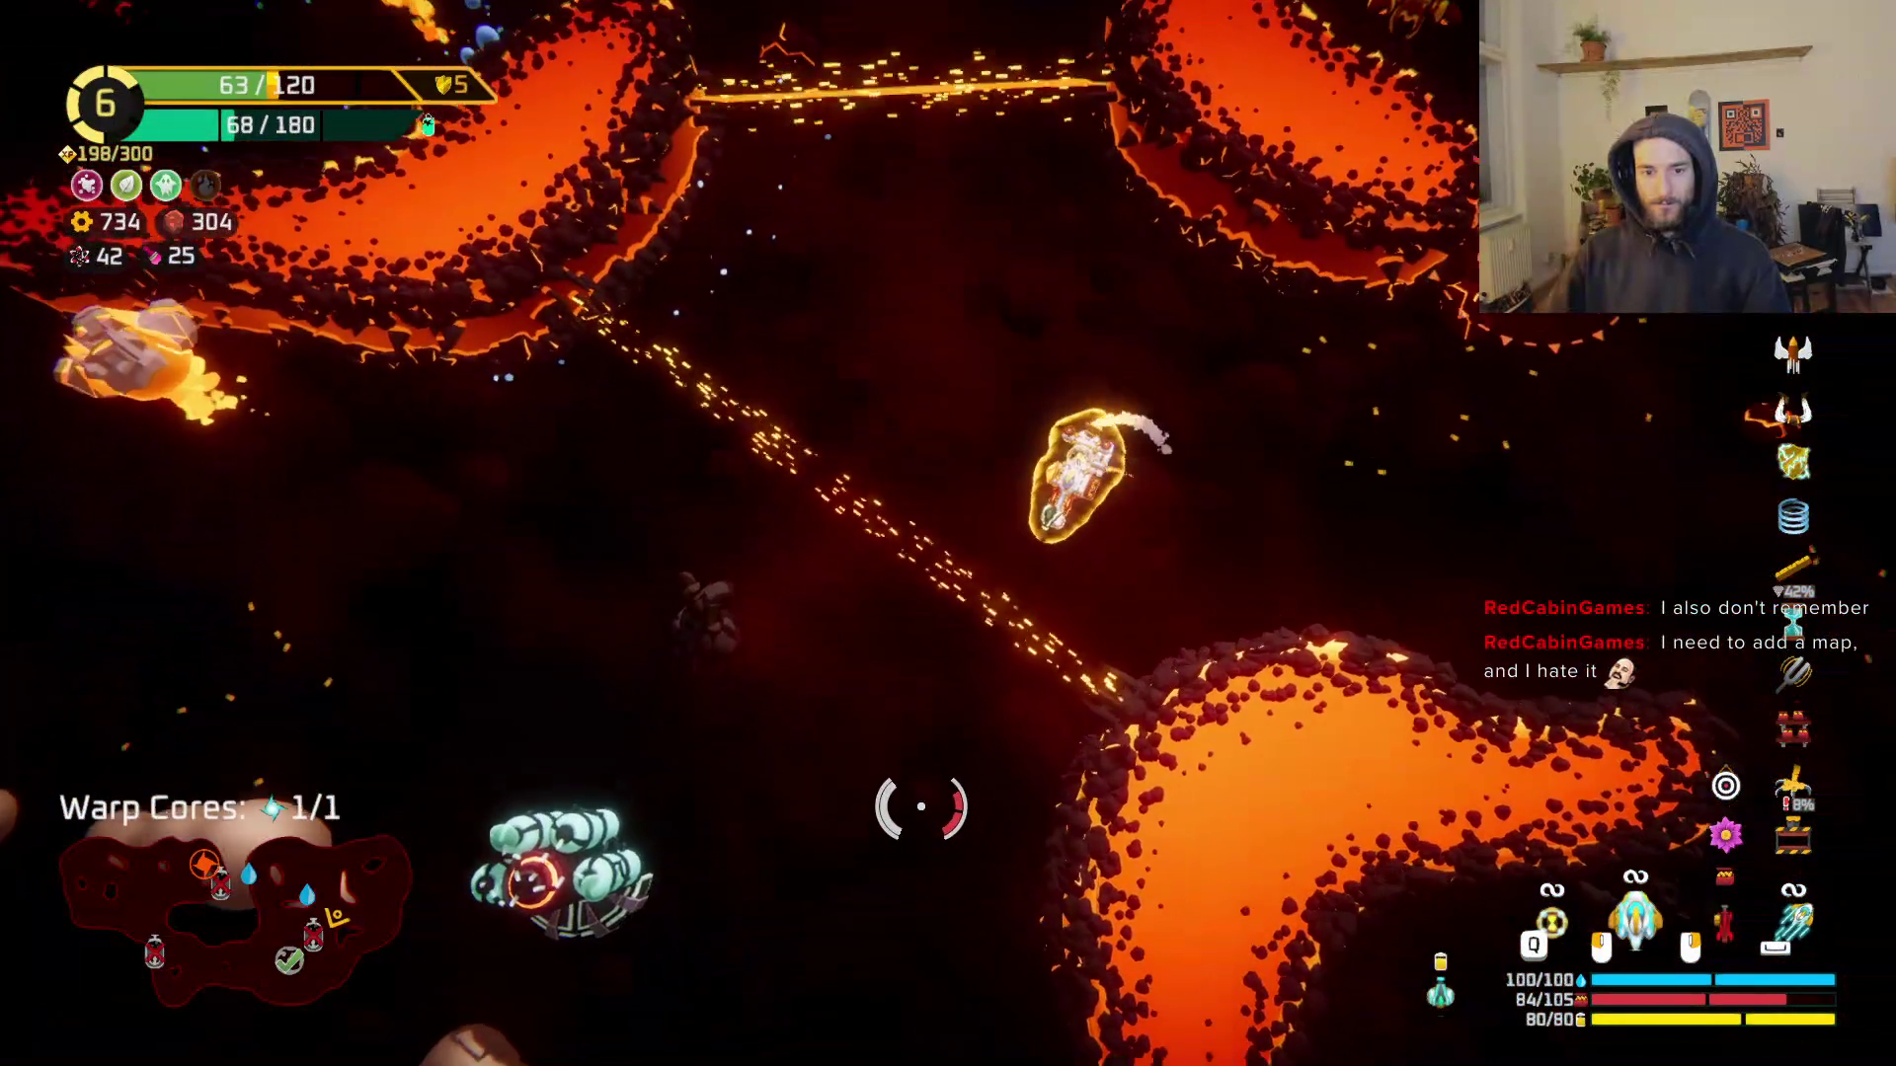
pyautogui.press('w')
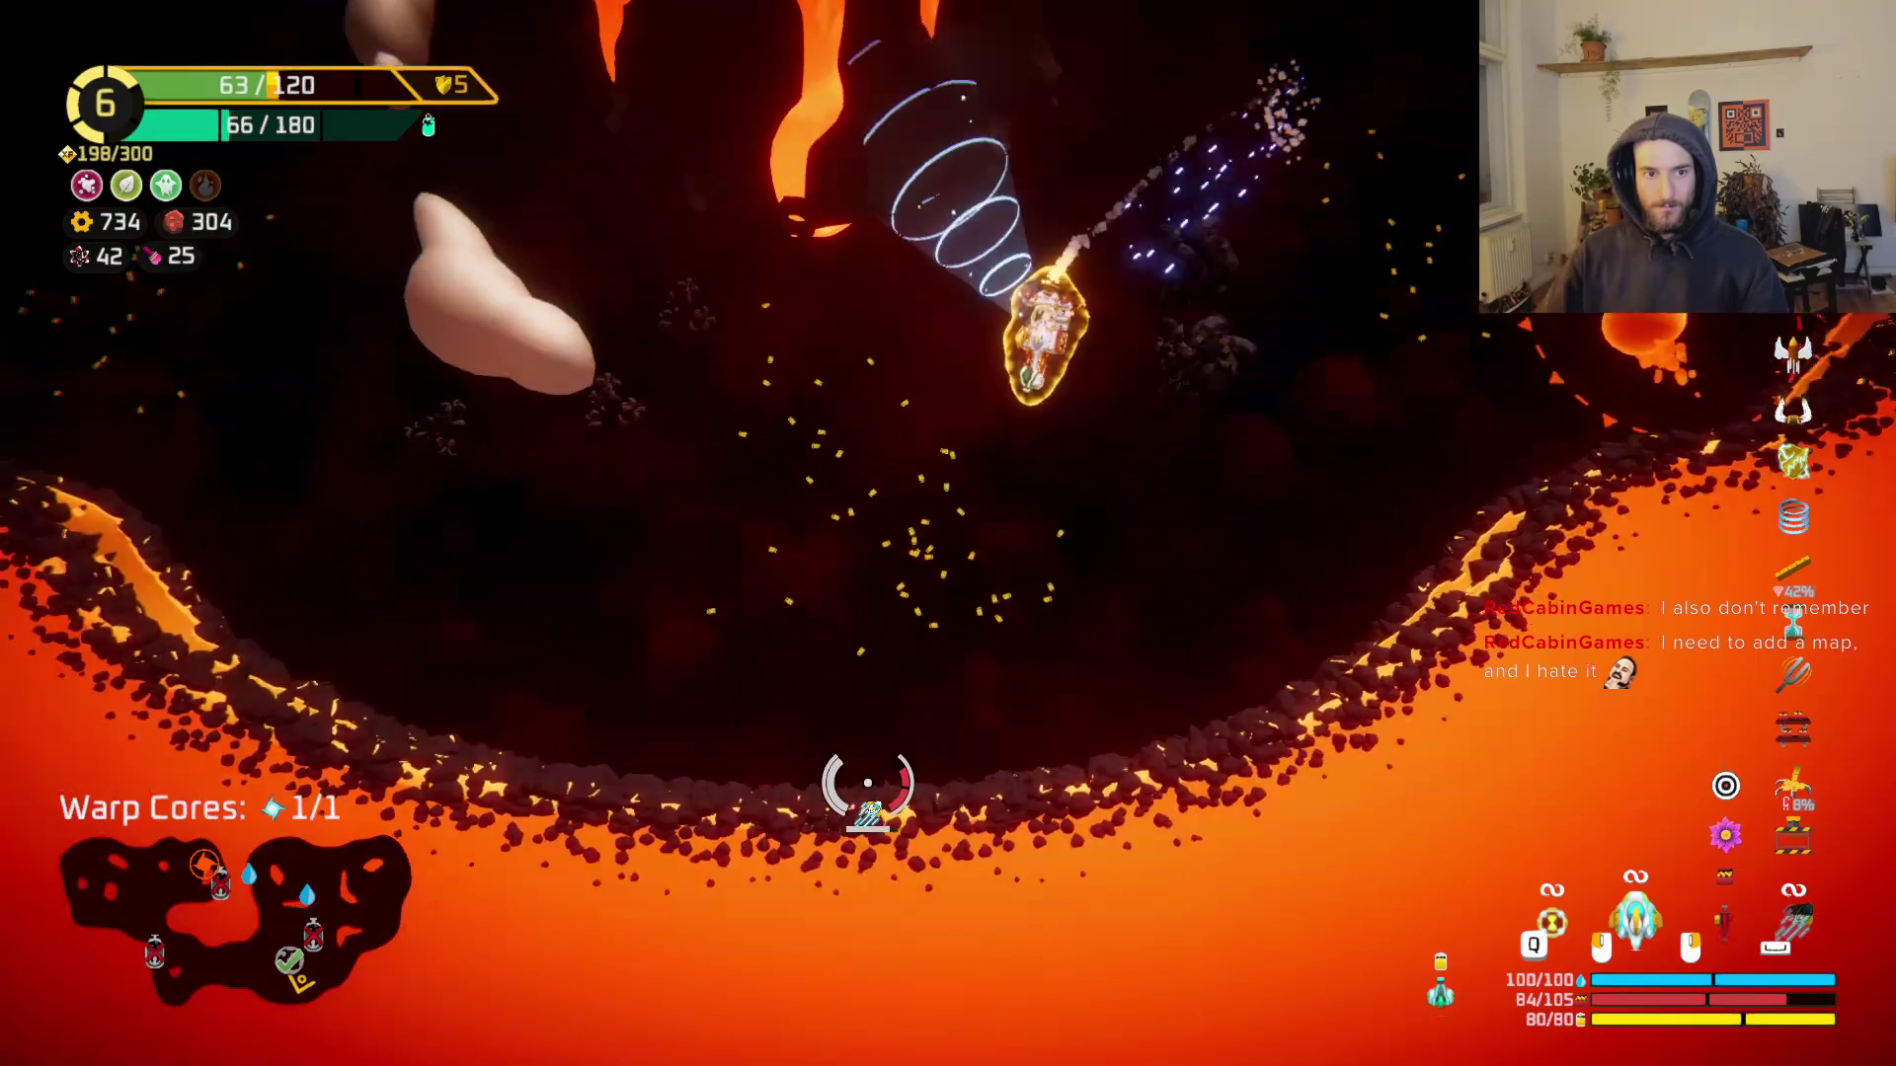
pyautogui.press('w')
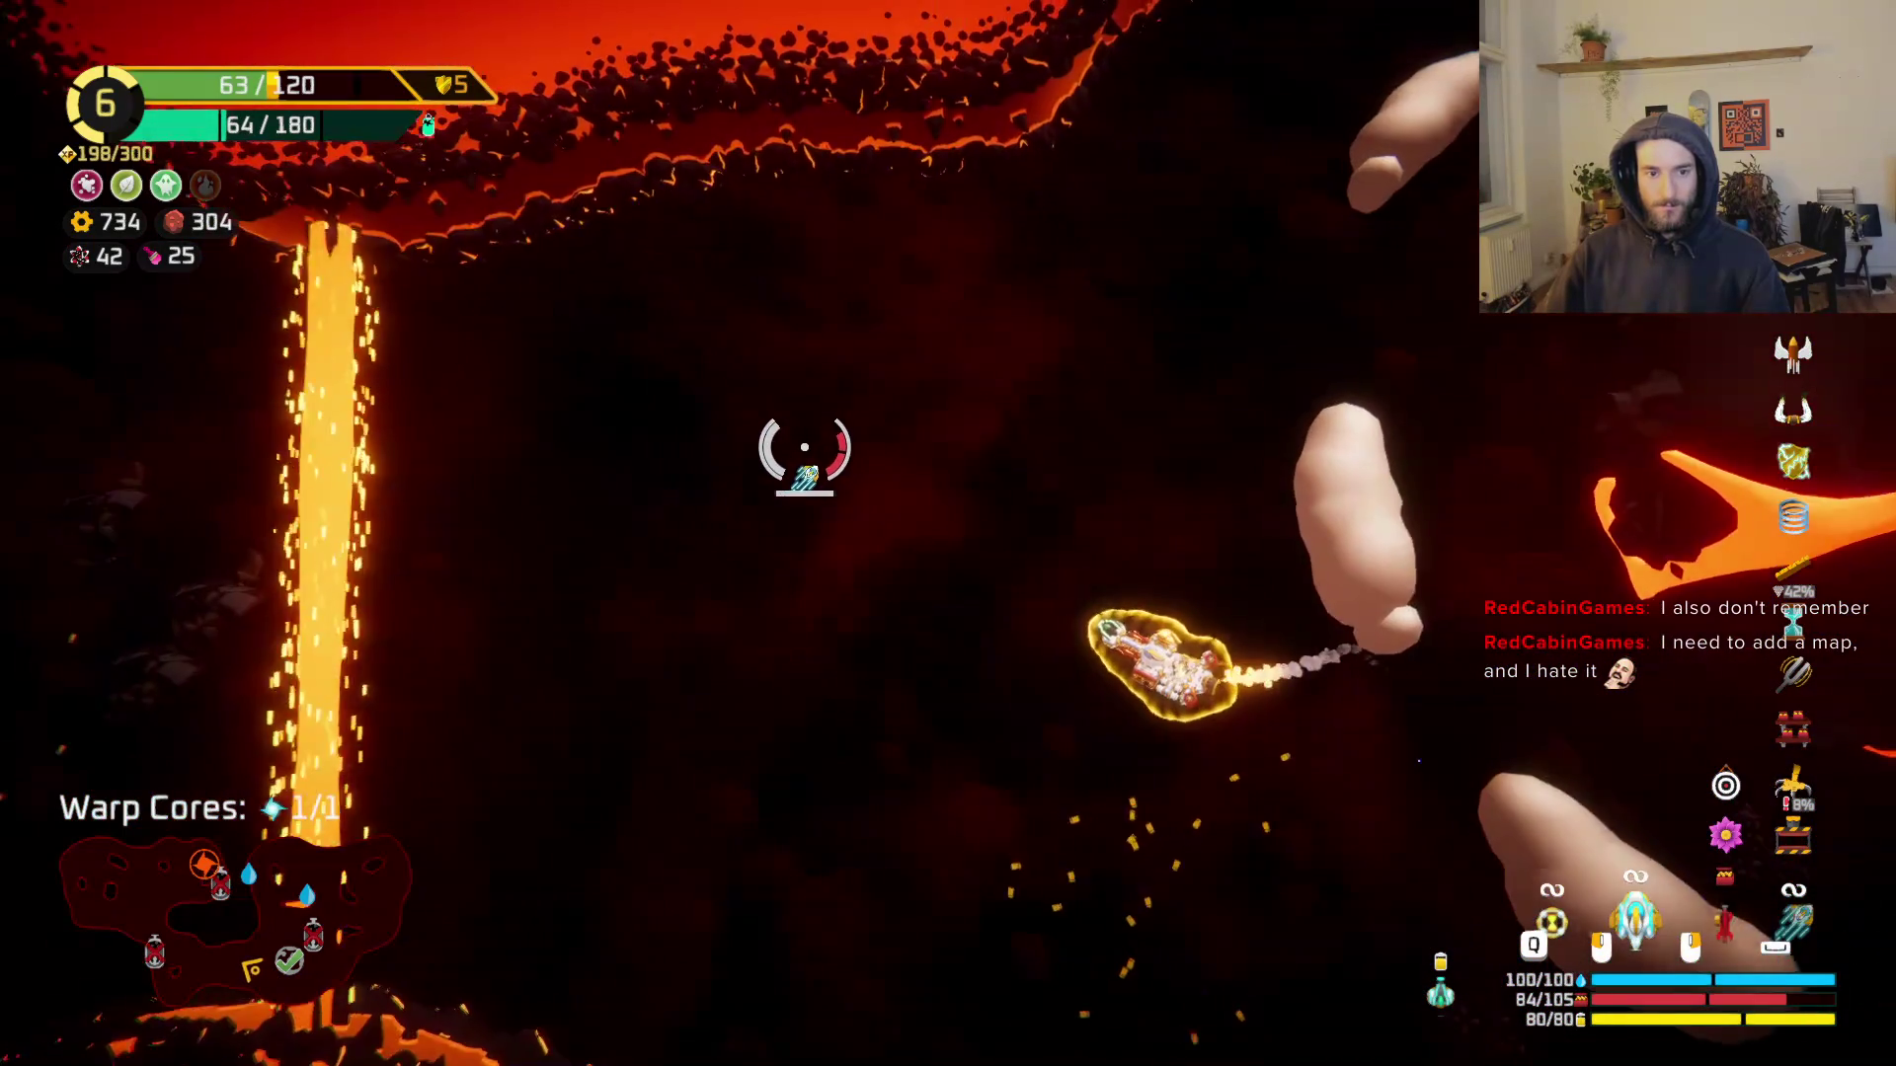
pyautogui.press('w')
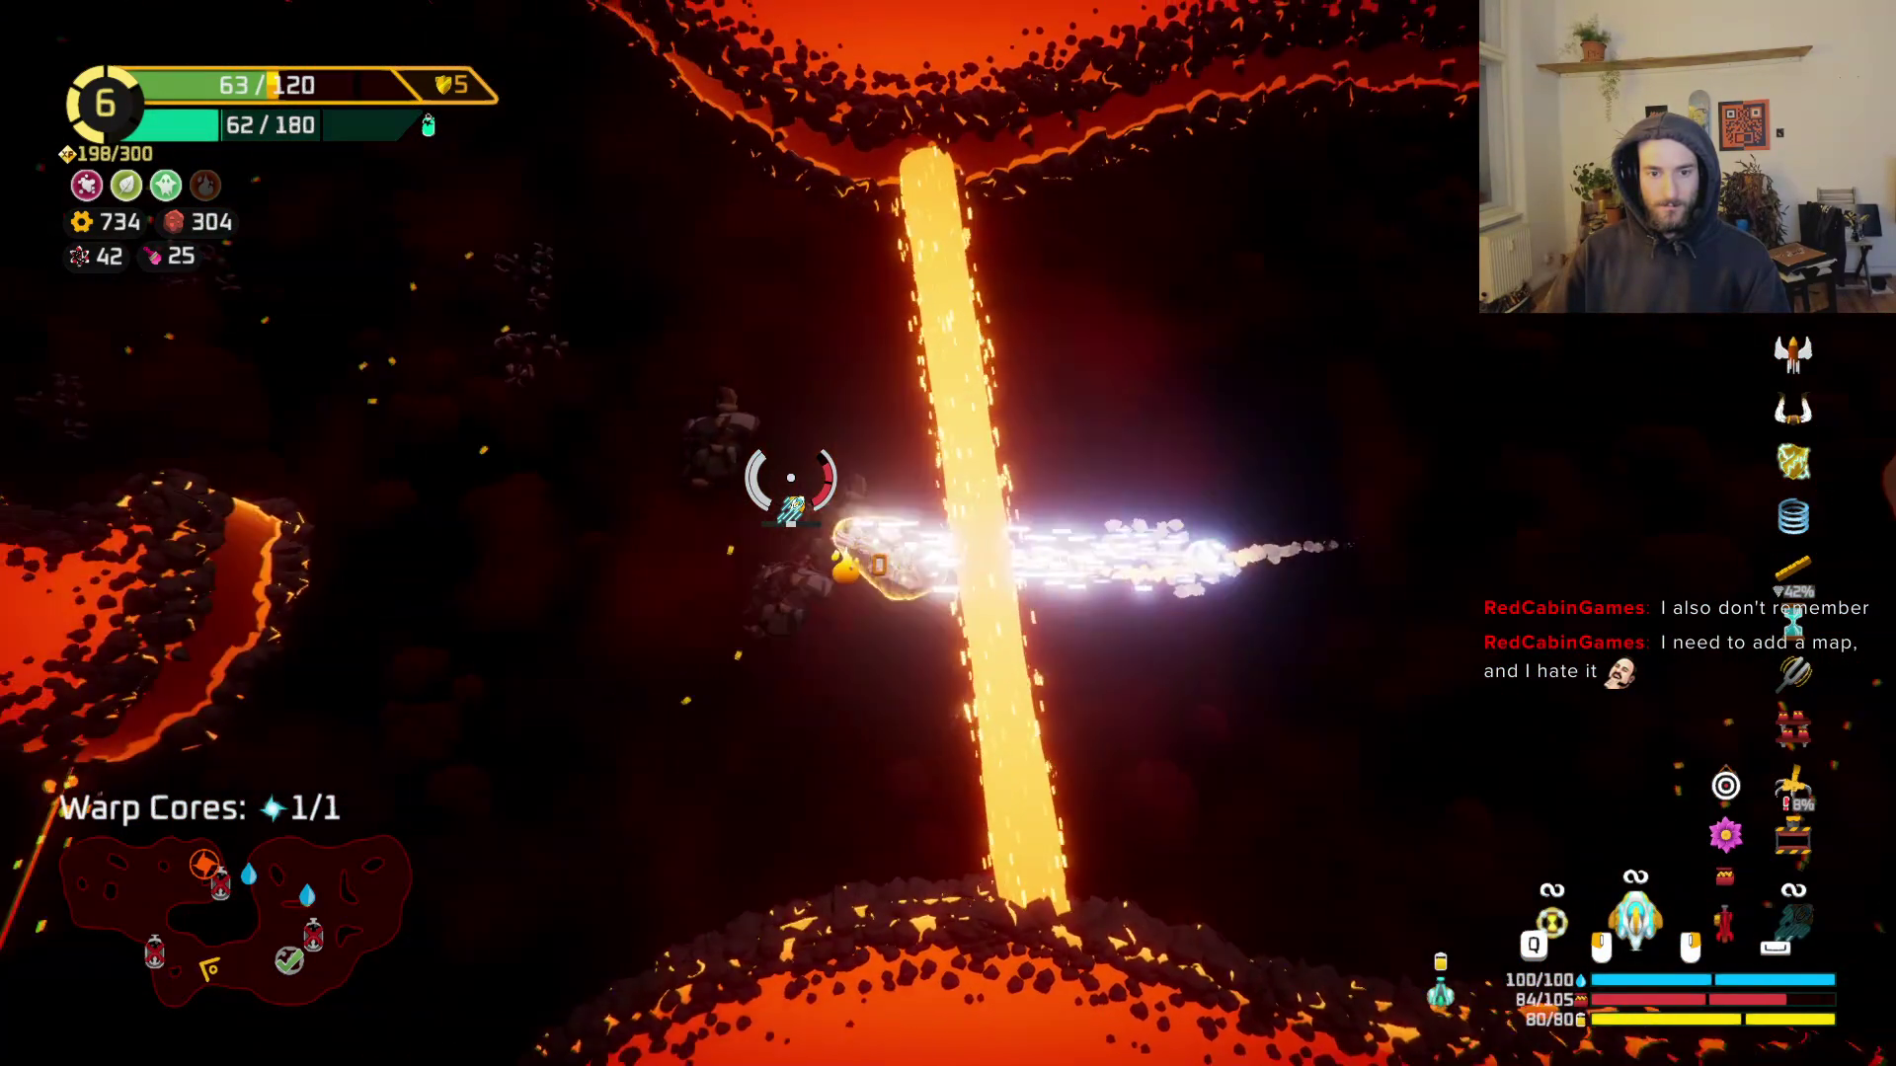
pyautogui.press('w')
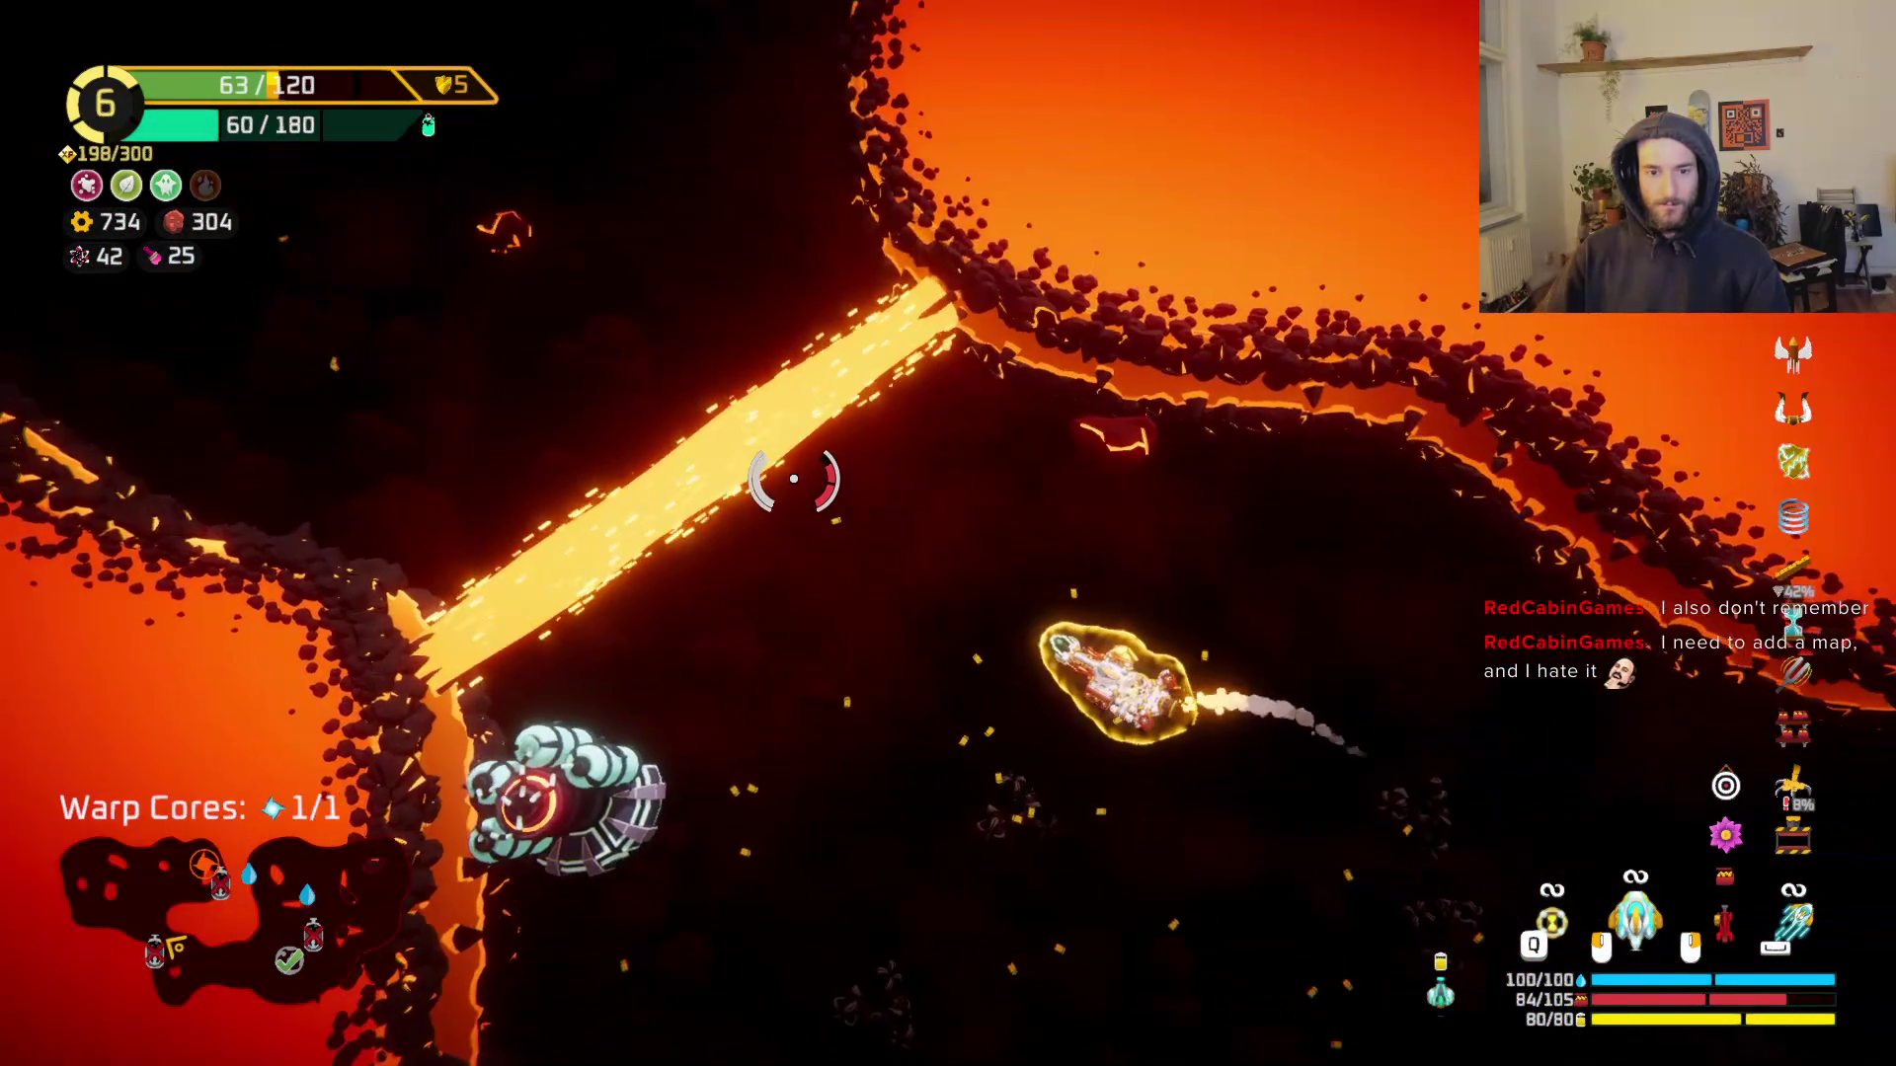
pyautogui.press('w')
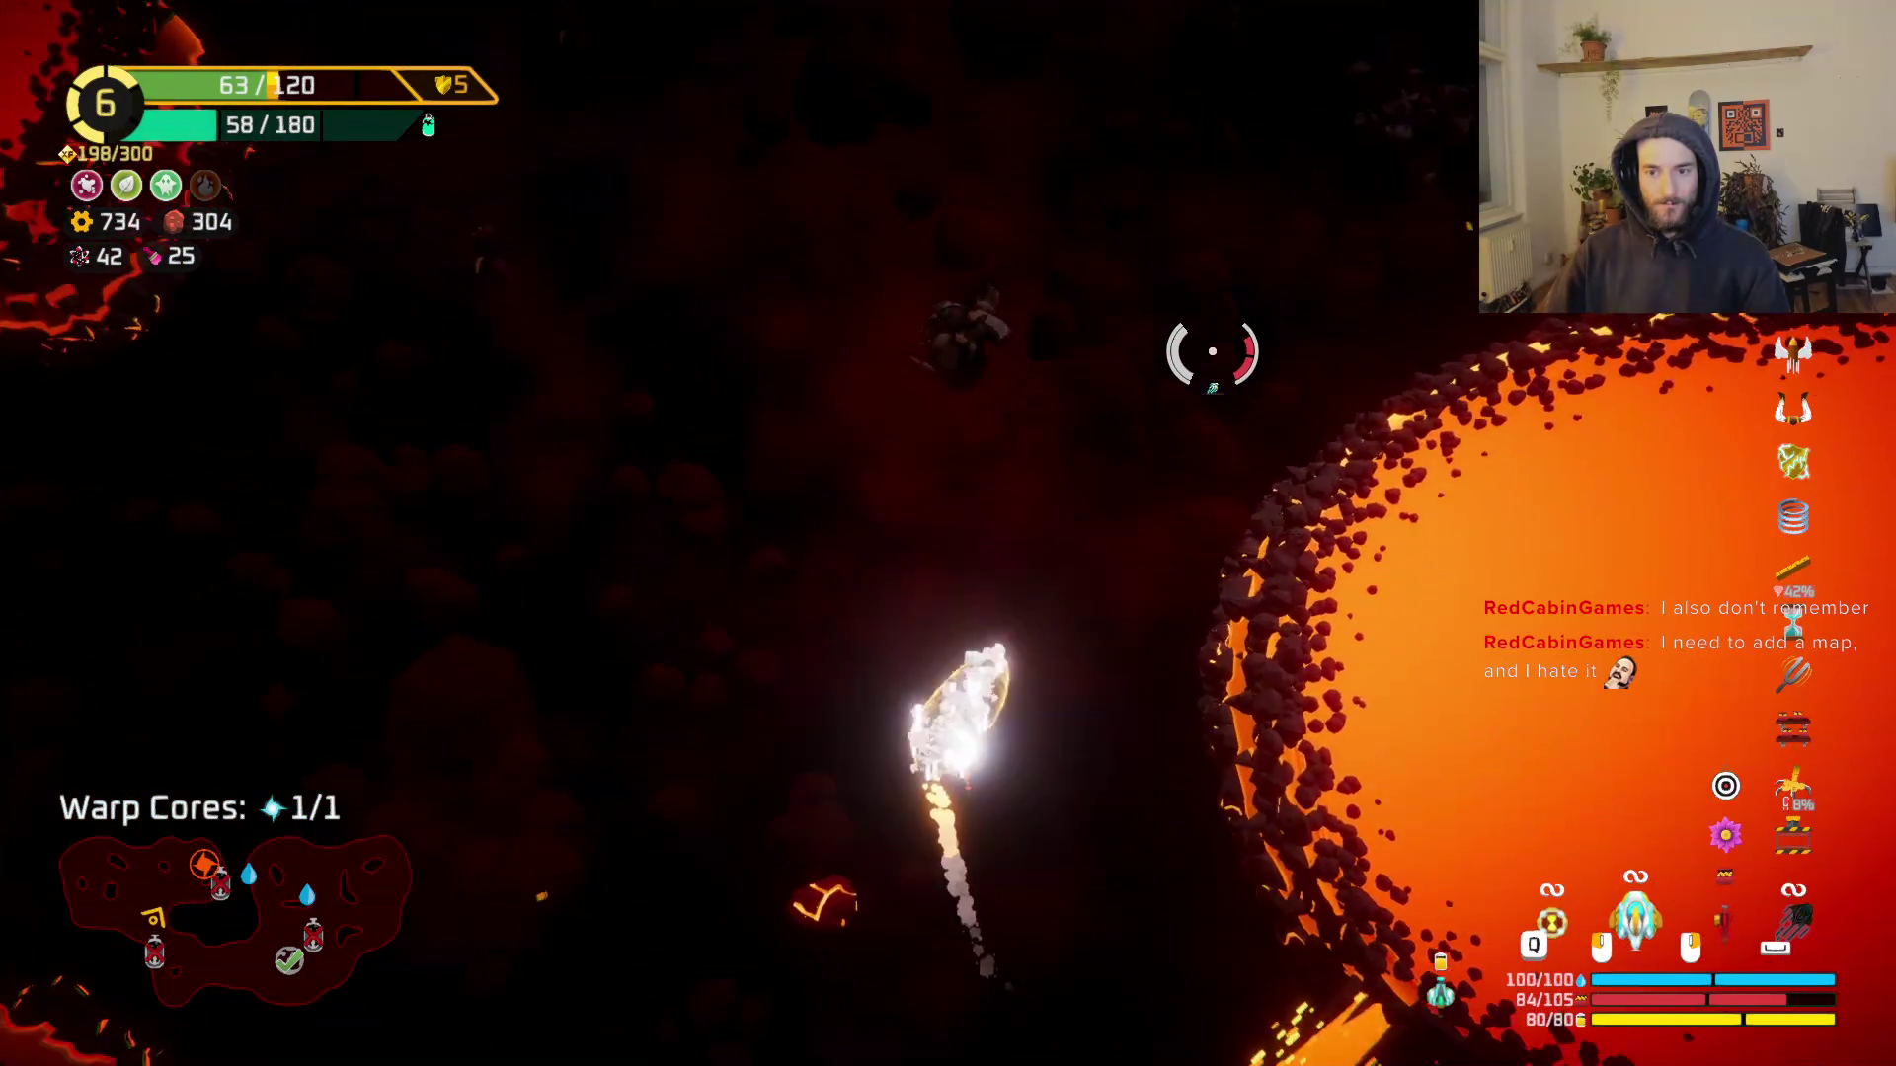
pyautogui.press('w')
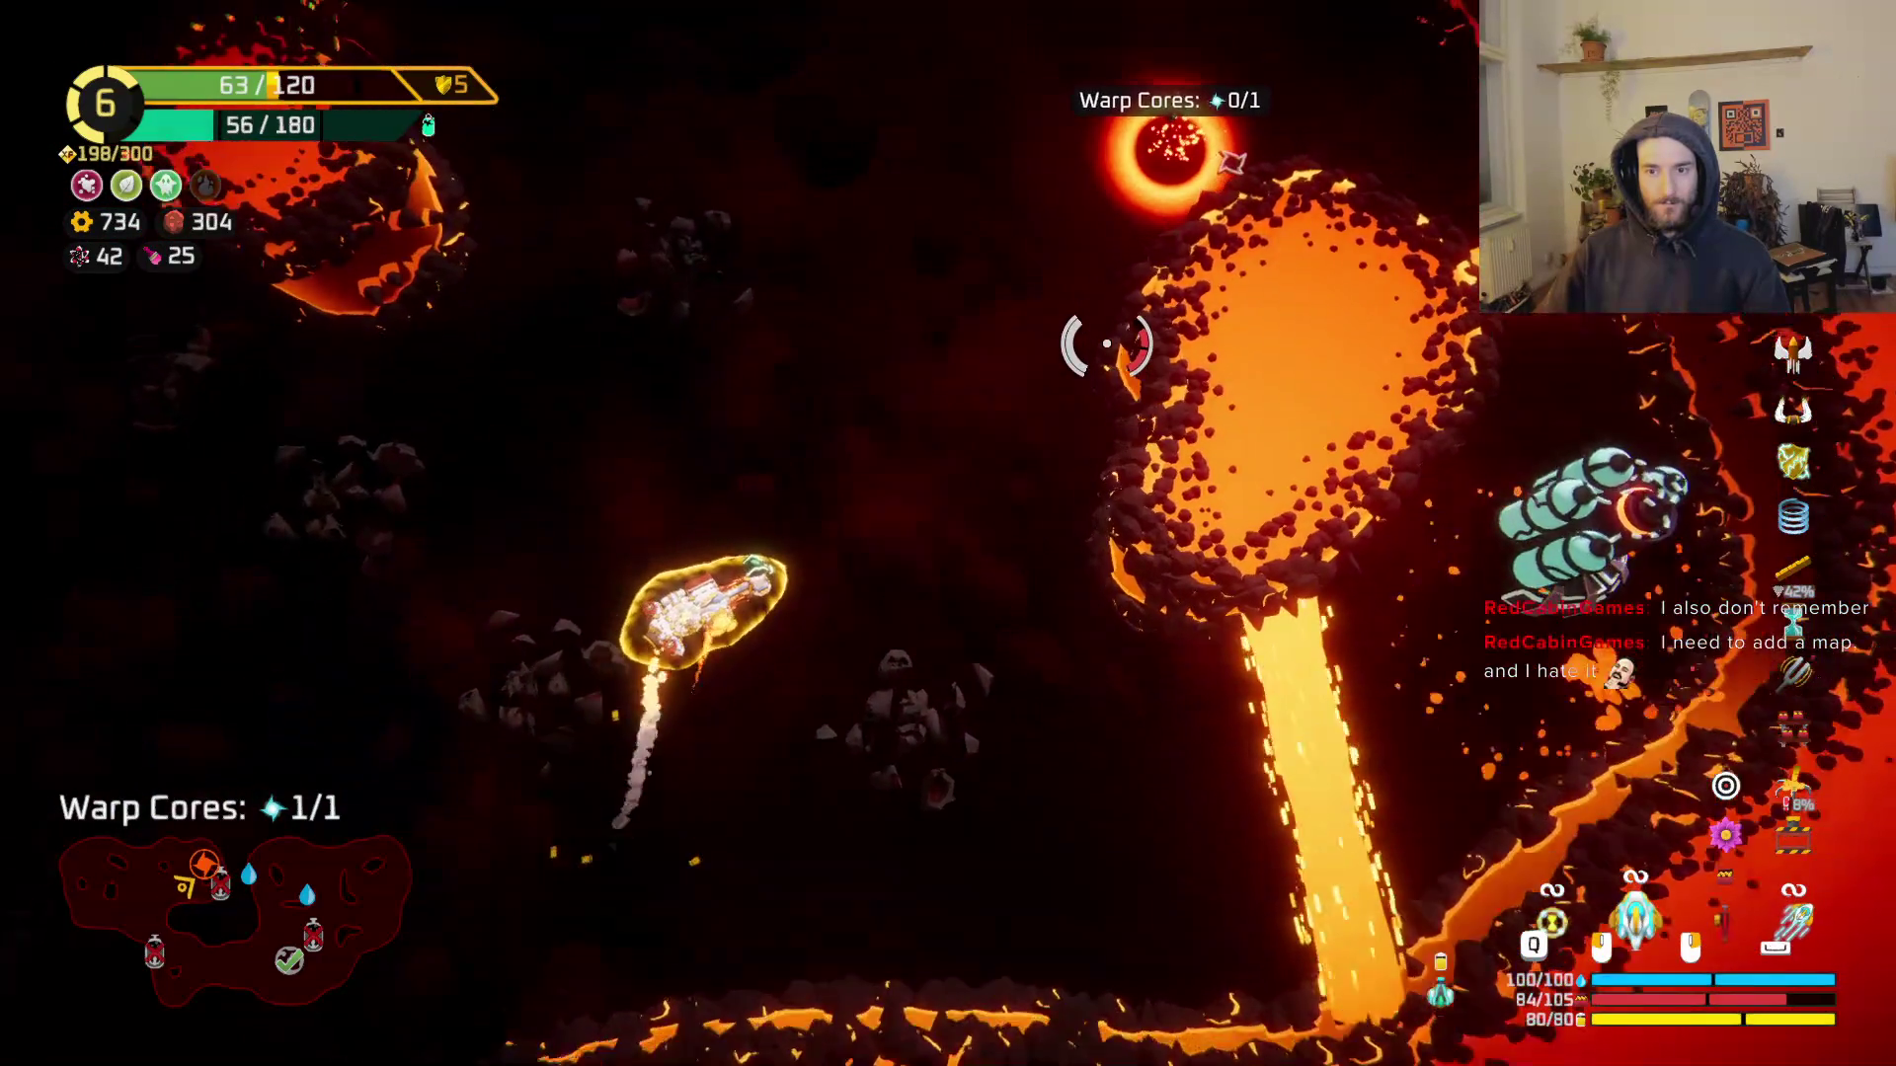
pyautogui.rightClick(1107, 344)
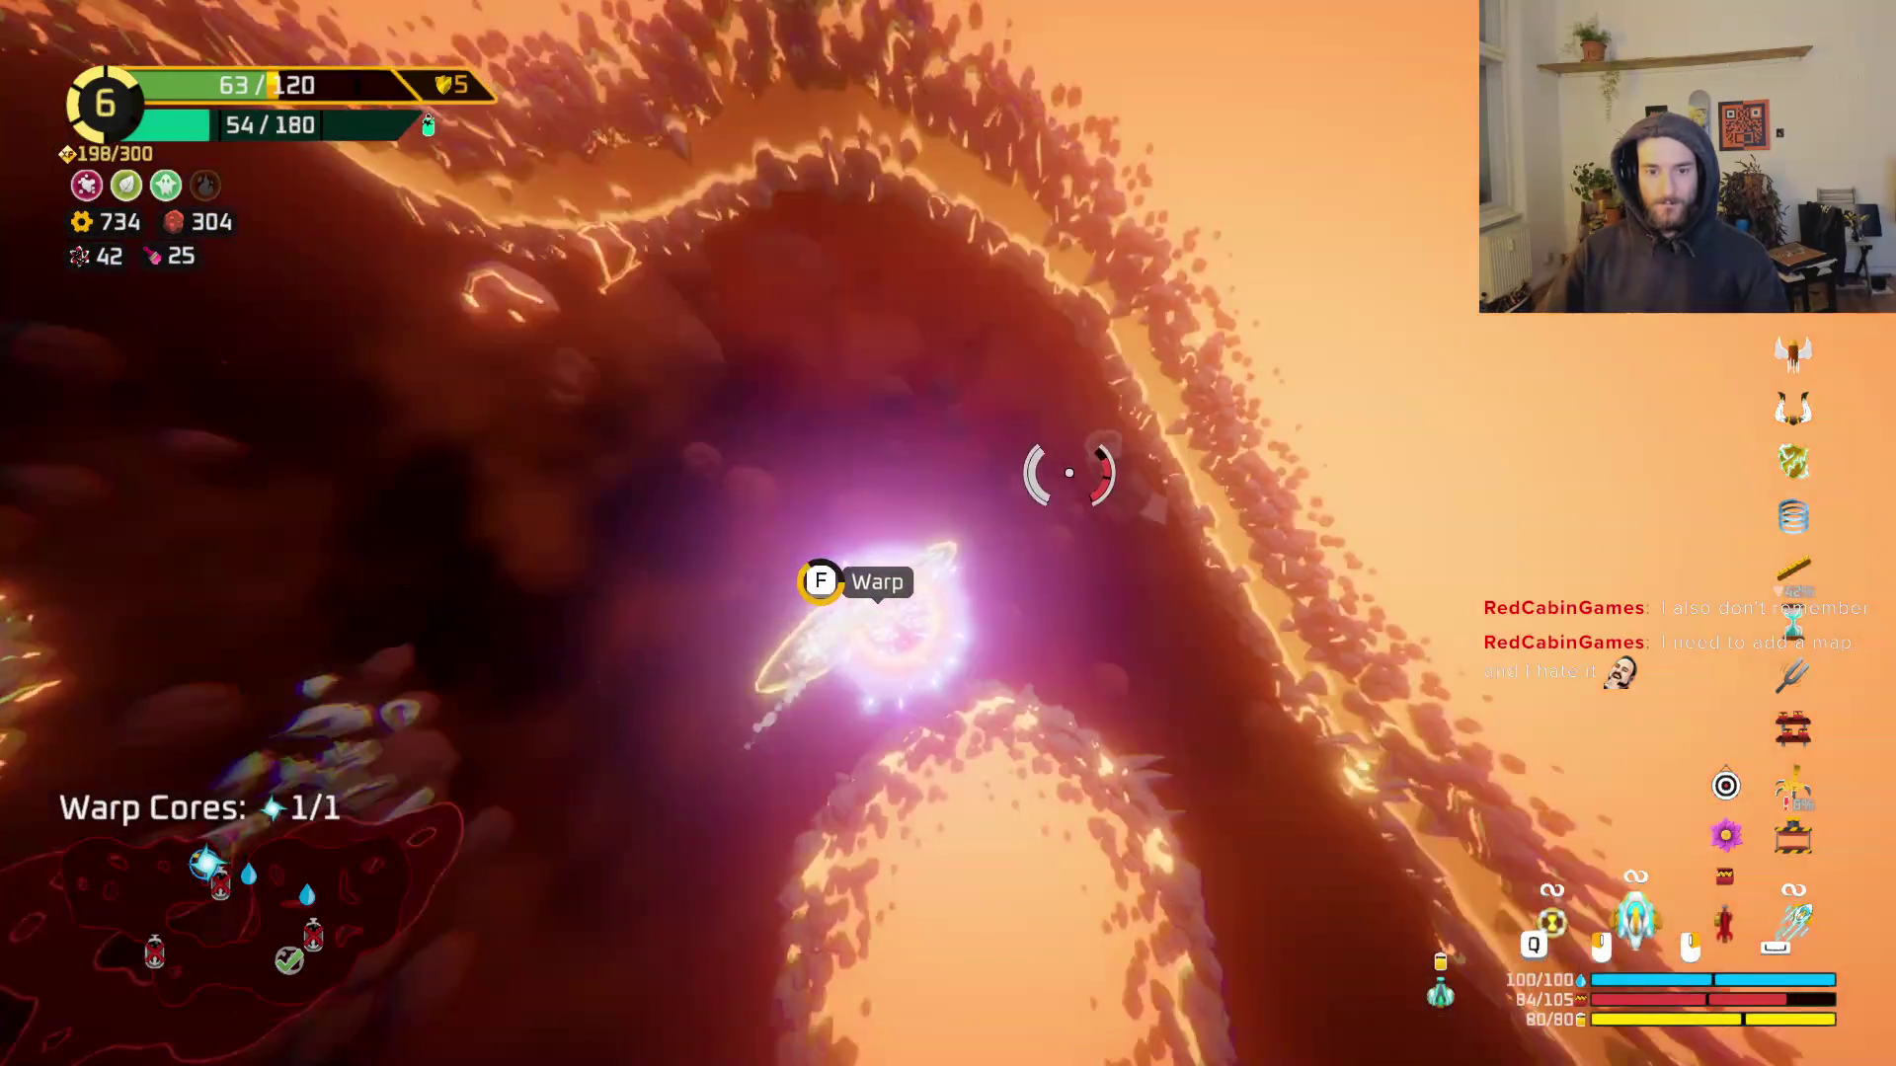
pyautogui.press('f')
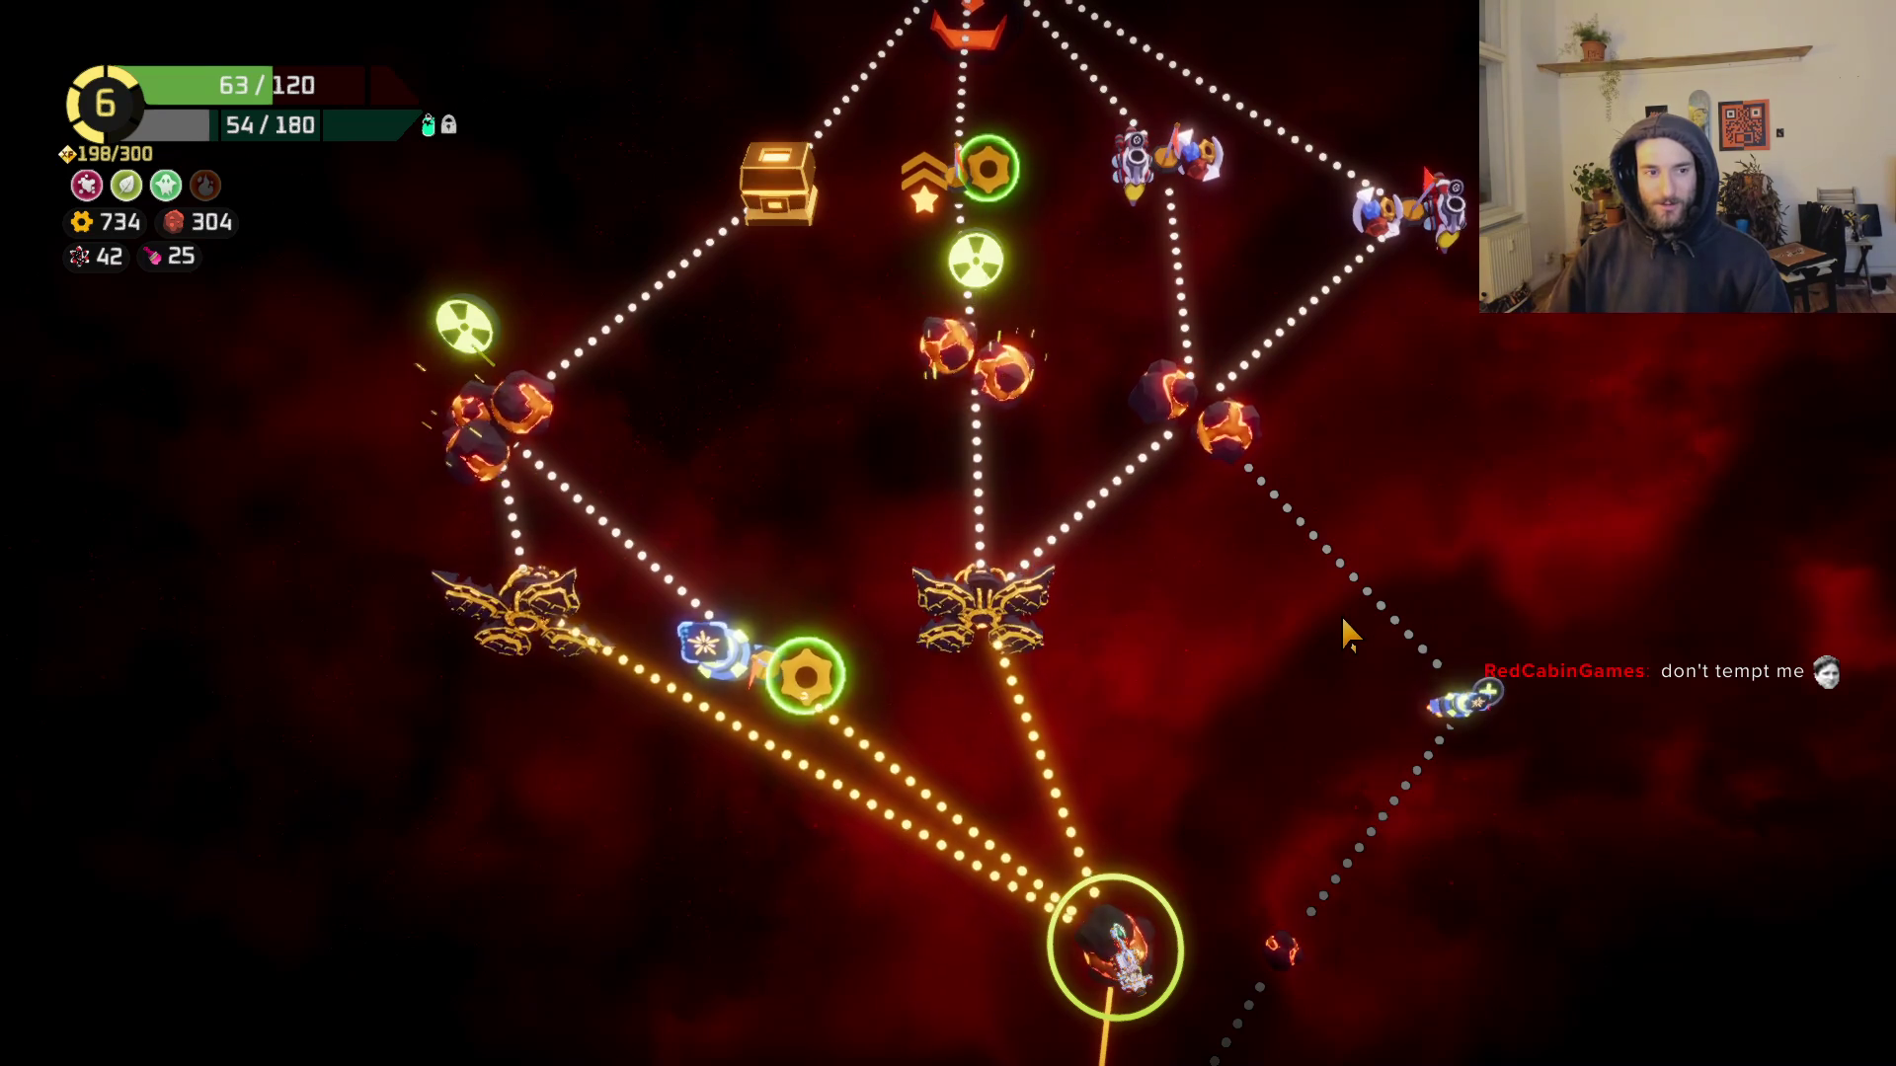
# Step: Inspect the red sector map, then travel to the central Cargo Ship node
pyautogui.scroll(2, 1340, 613)
pyautogui.scroll(-3, 1270, 763)
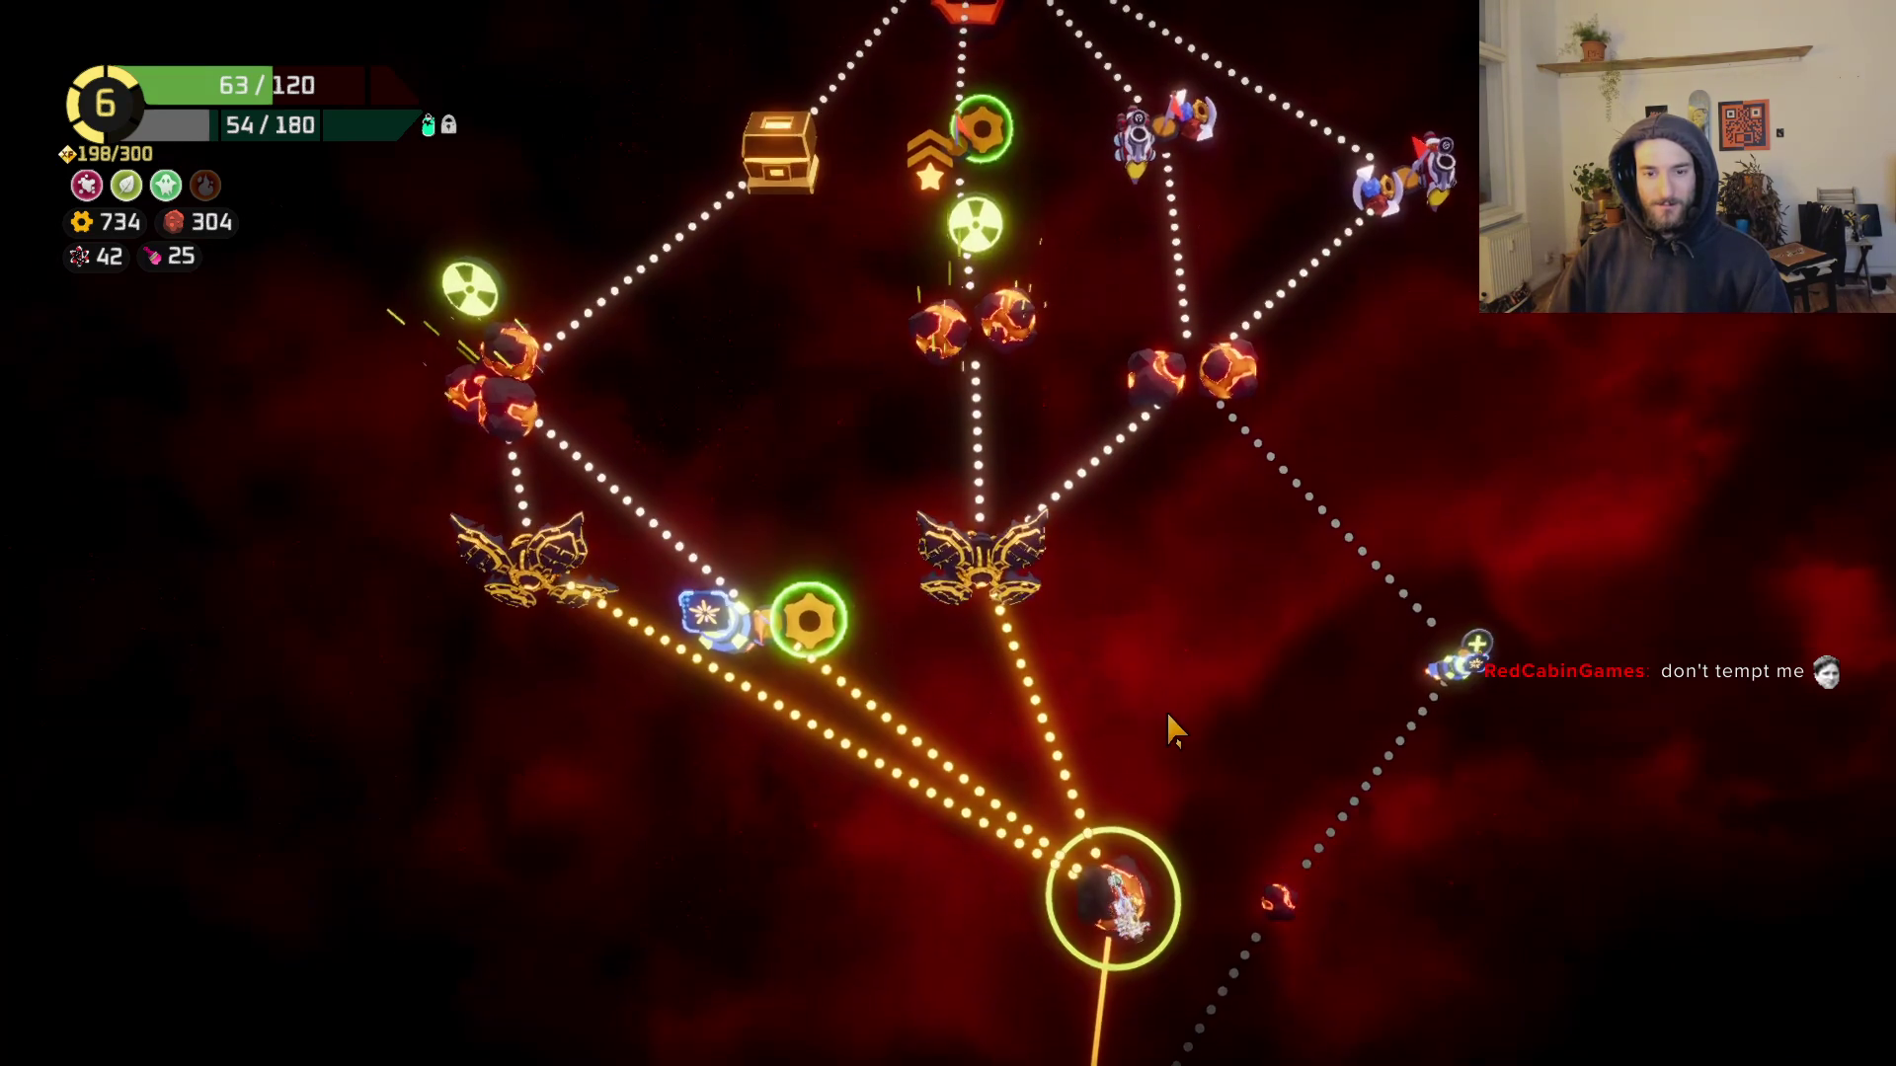
pyautogui.scroll(2, 1175, 746)
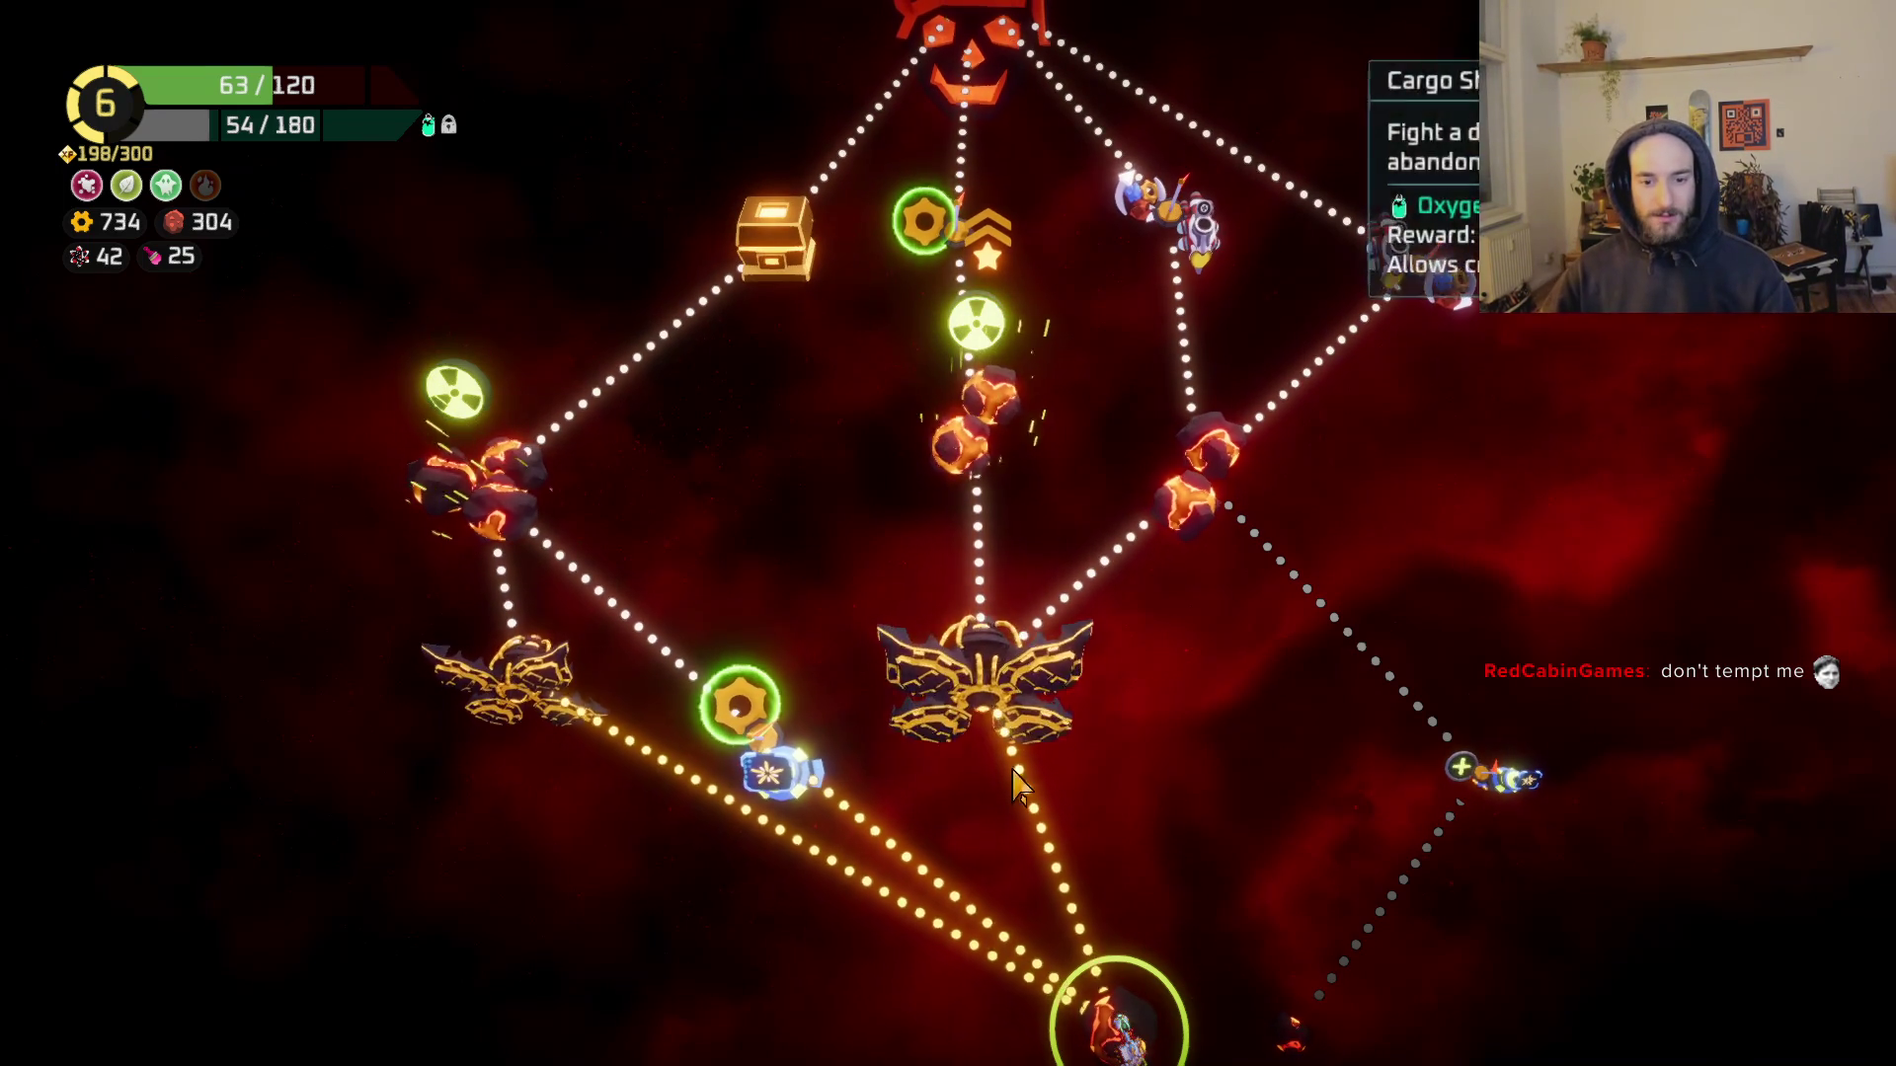
pyautogui.moveTo(982, 696); pyautogui.dragTo(997, 642)
pyautogui.scroll(3, 1002, 651)
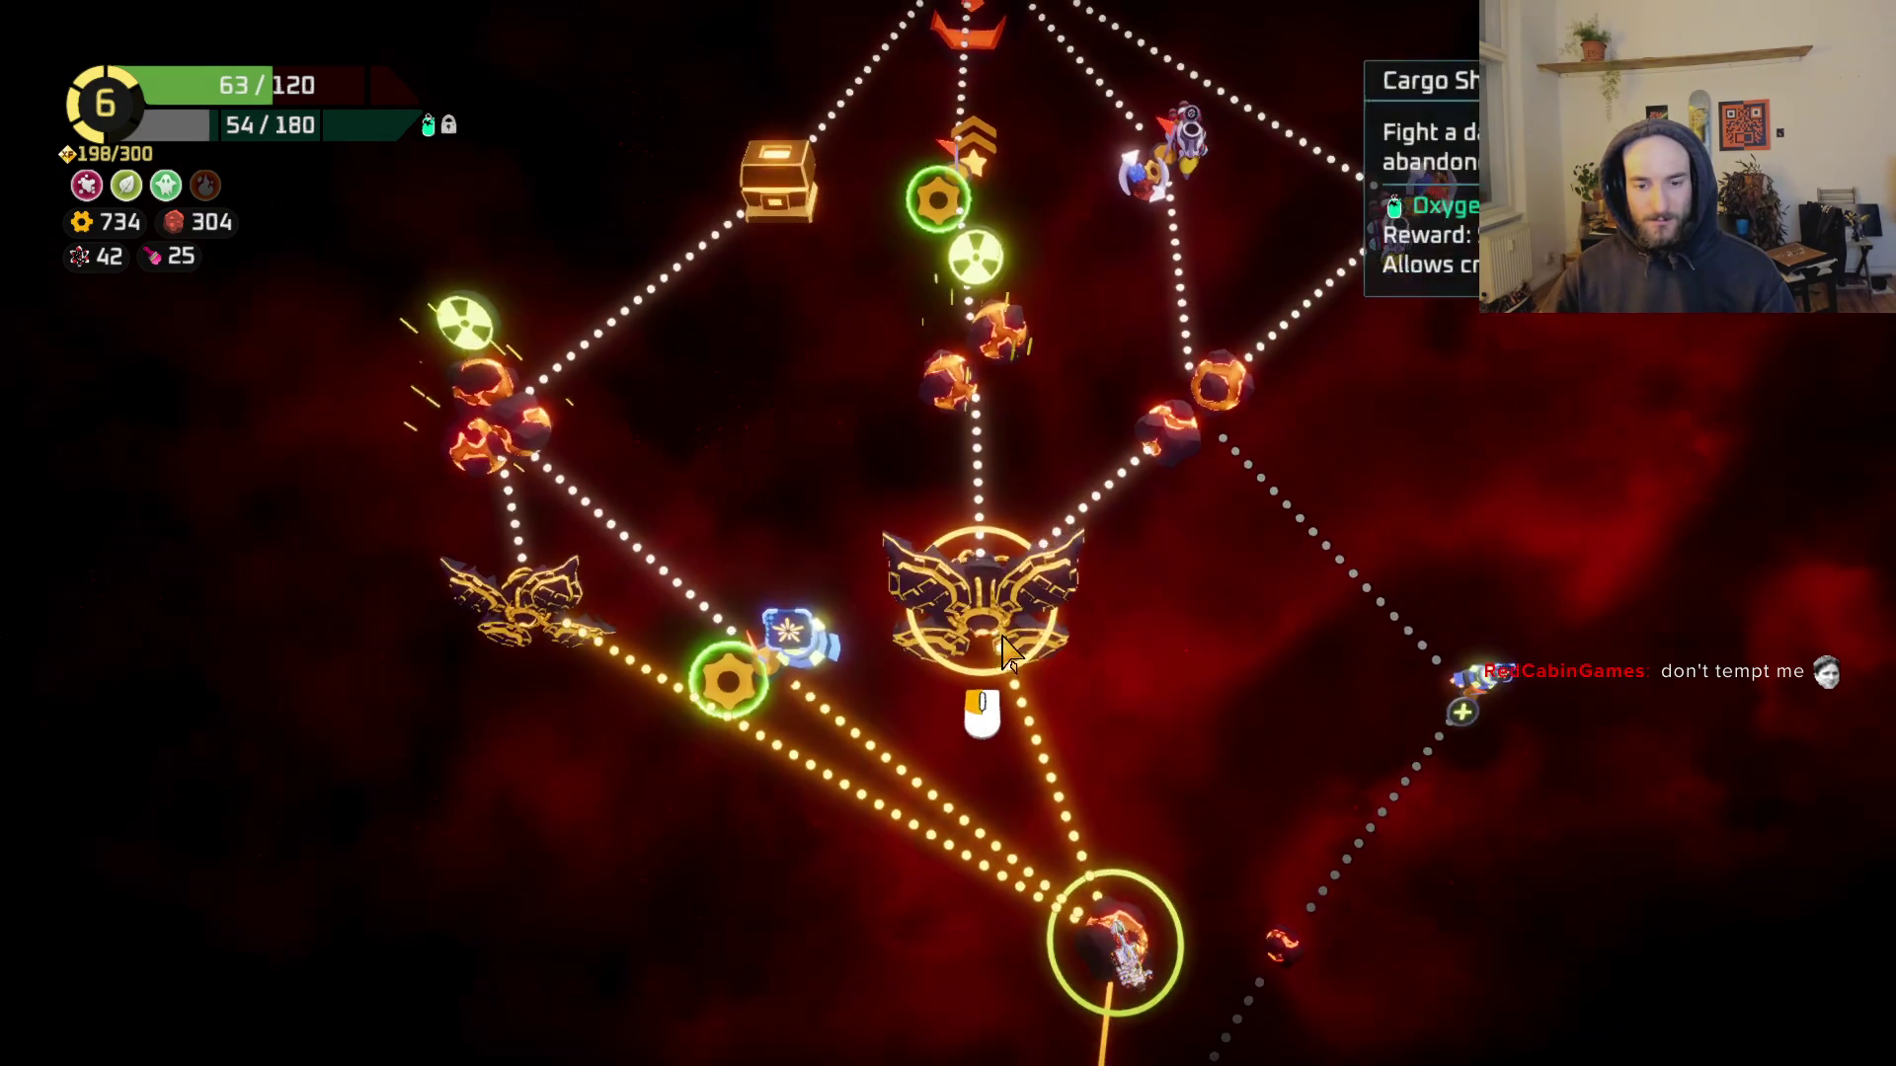
pyautogui.click(983, 709)
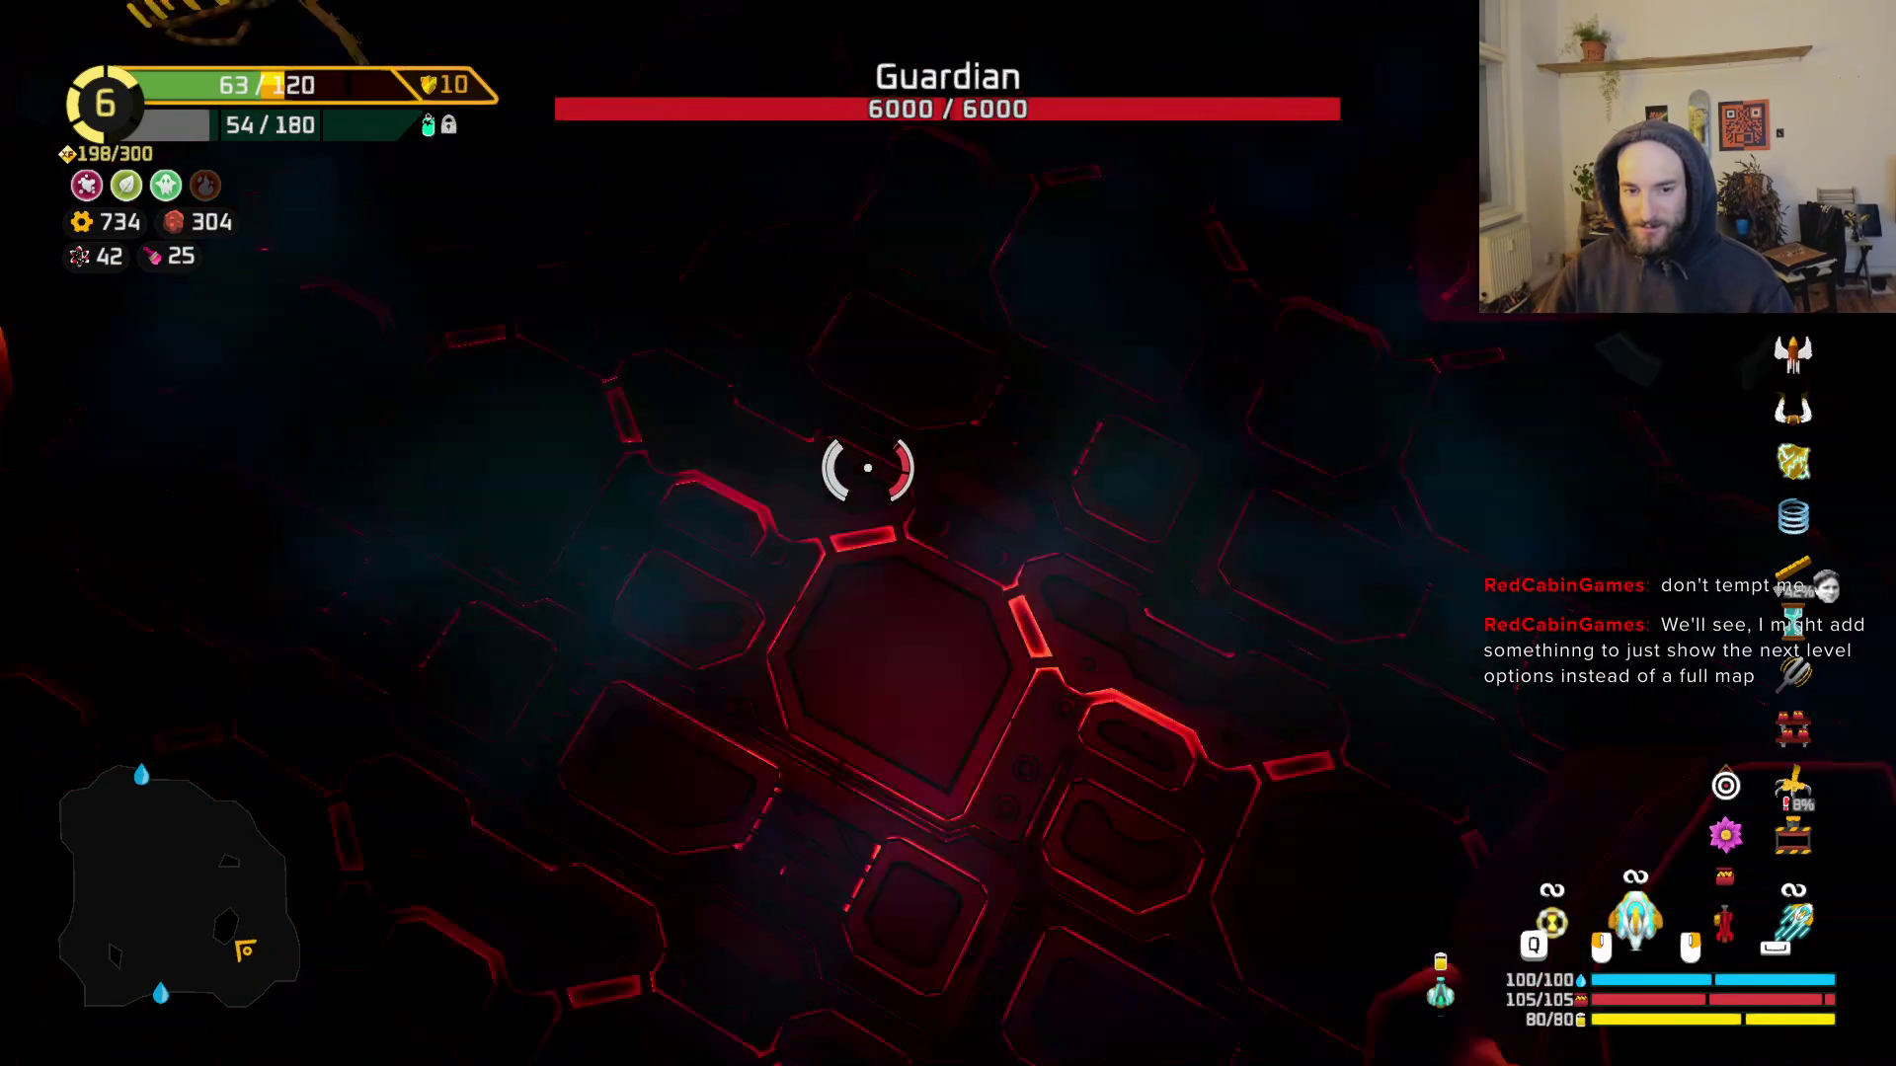
# Step: Strafe around the Guardian boss with WASD while firing until it is destroyed
pyautogui.press('w')
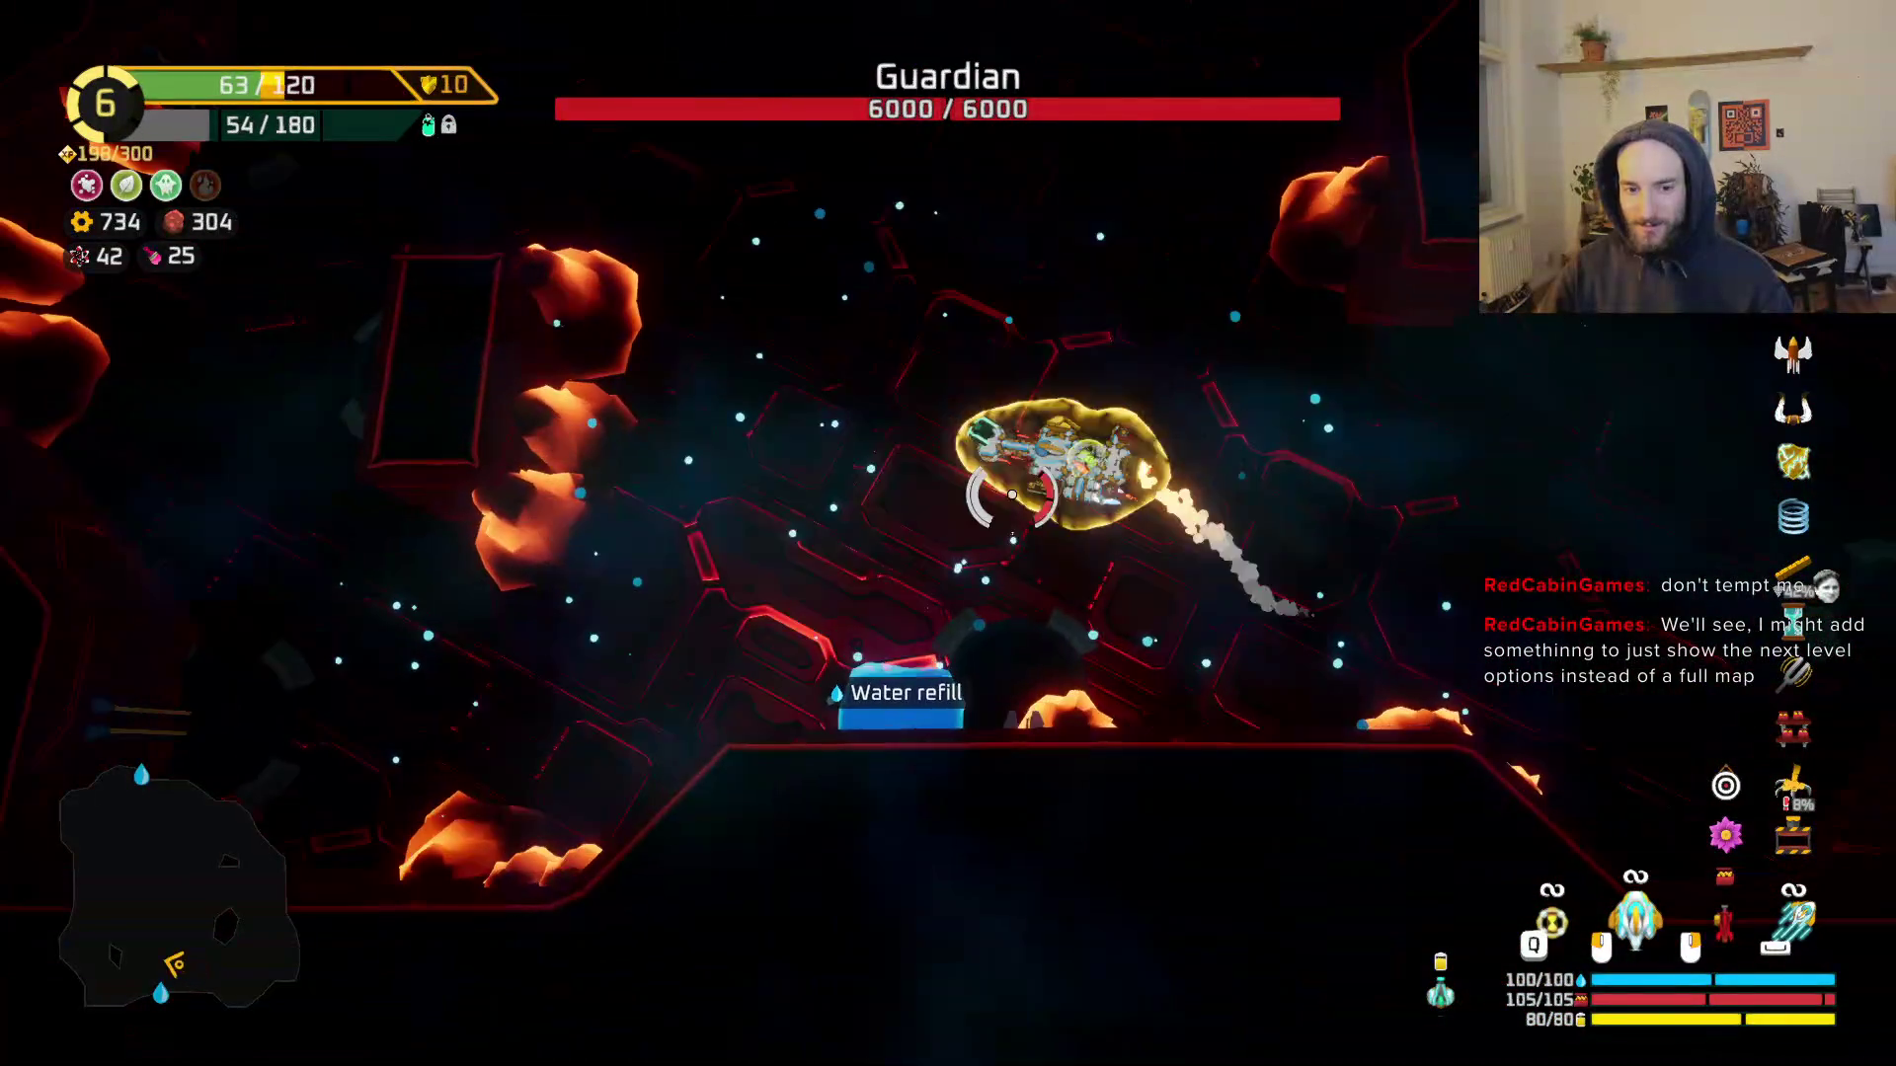
pyautogui.press('w')
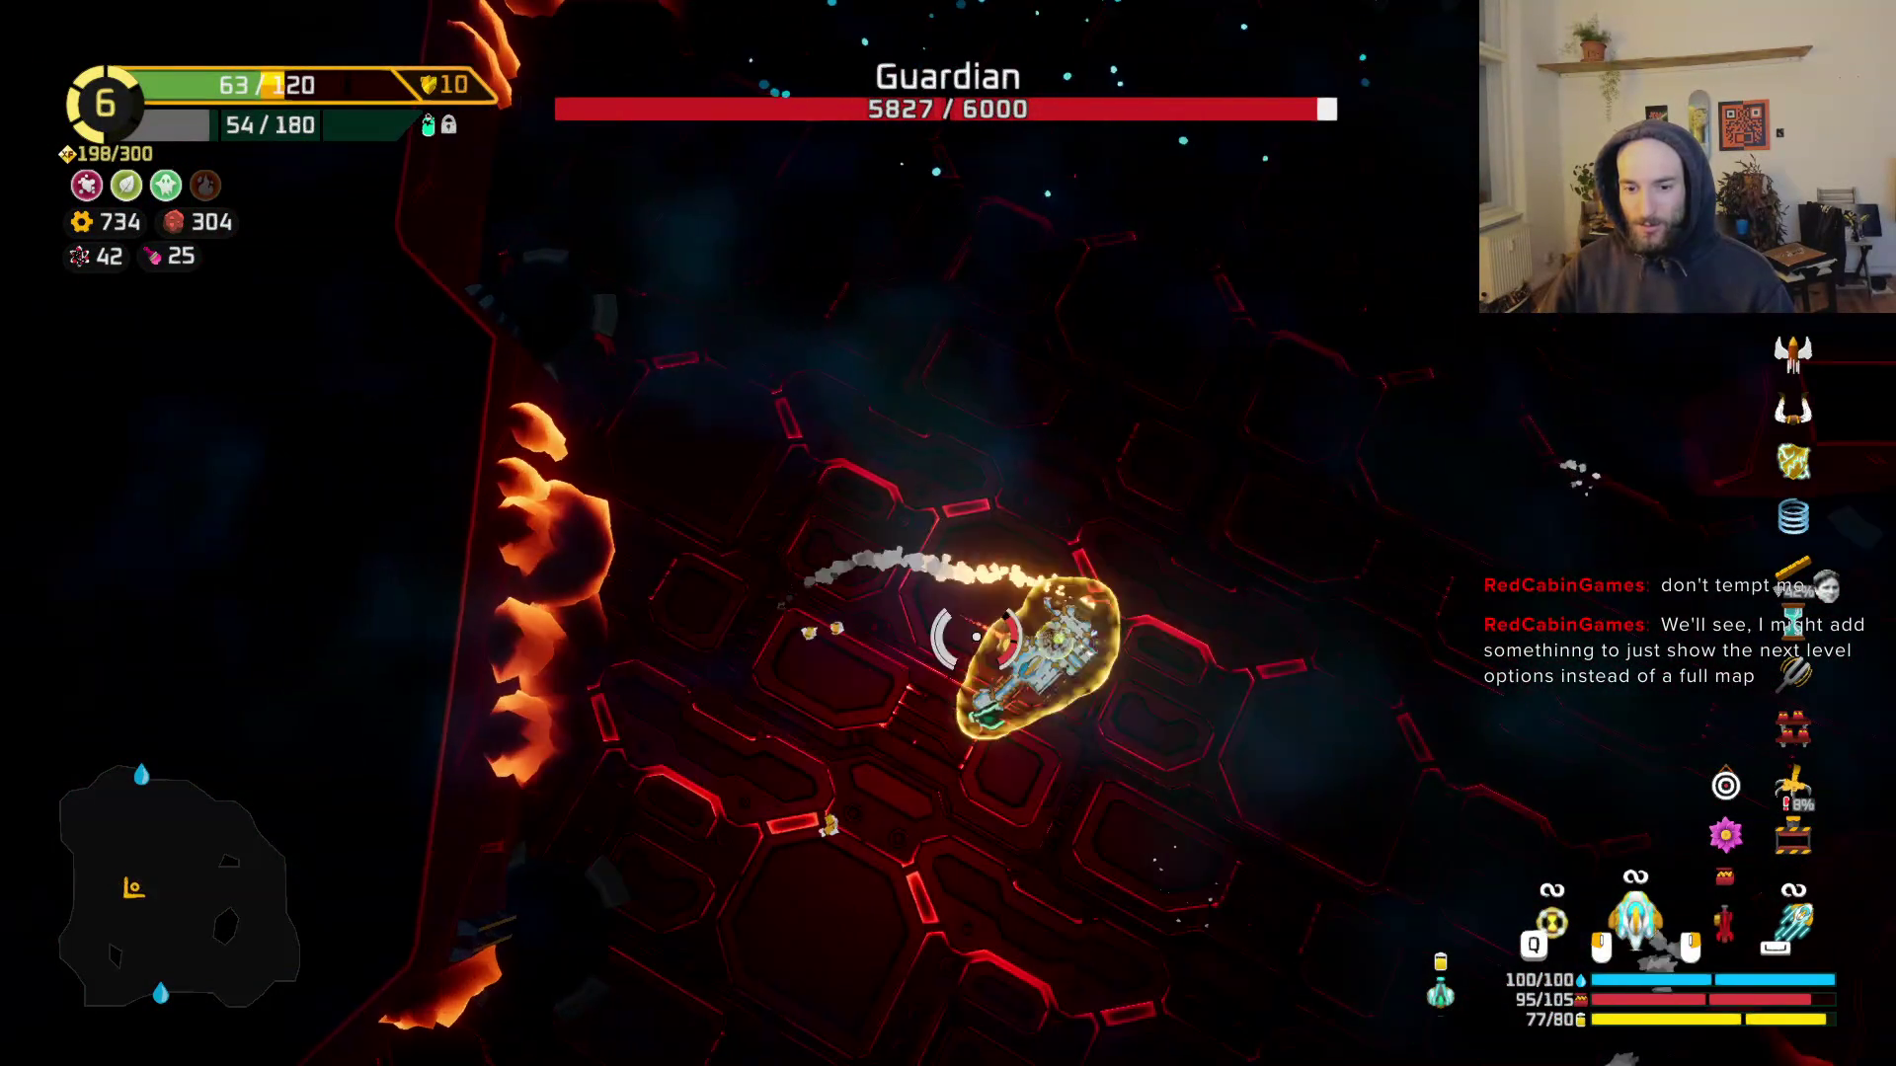
pyautogui.press('d')
pyautogui.press('s')
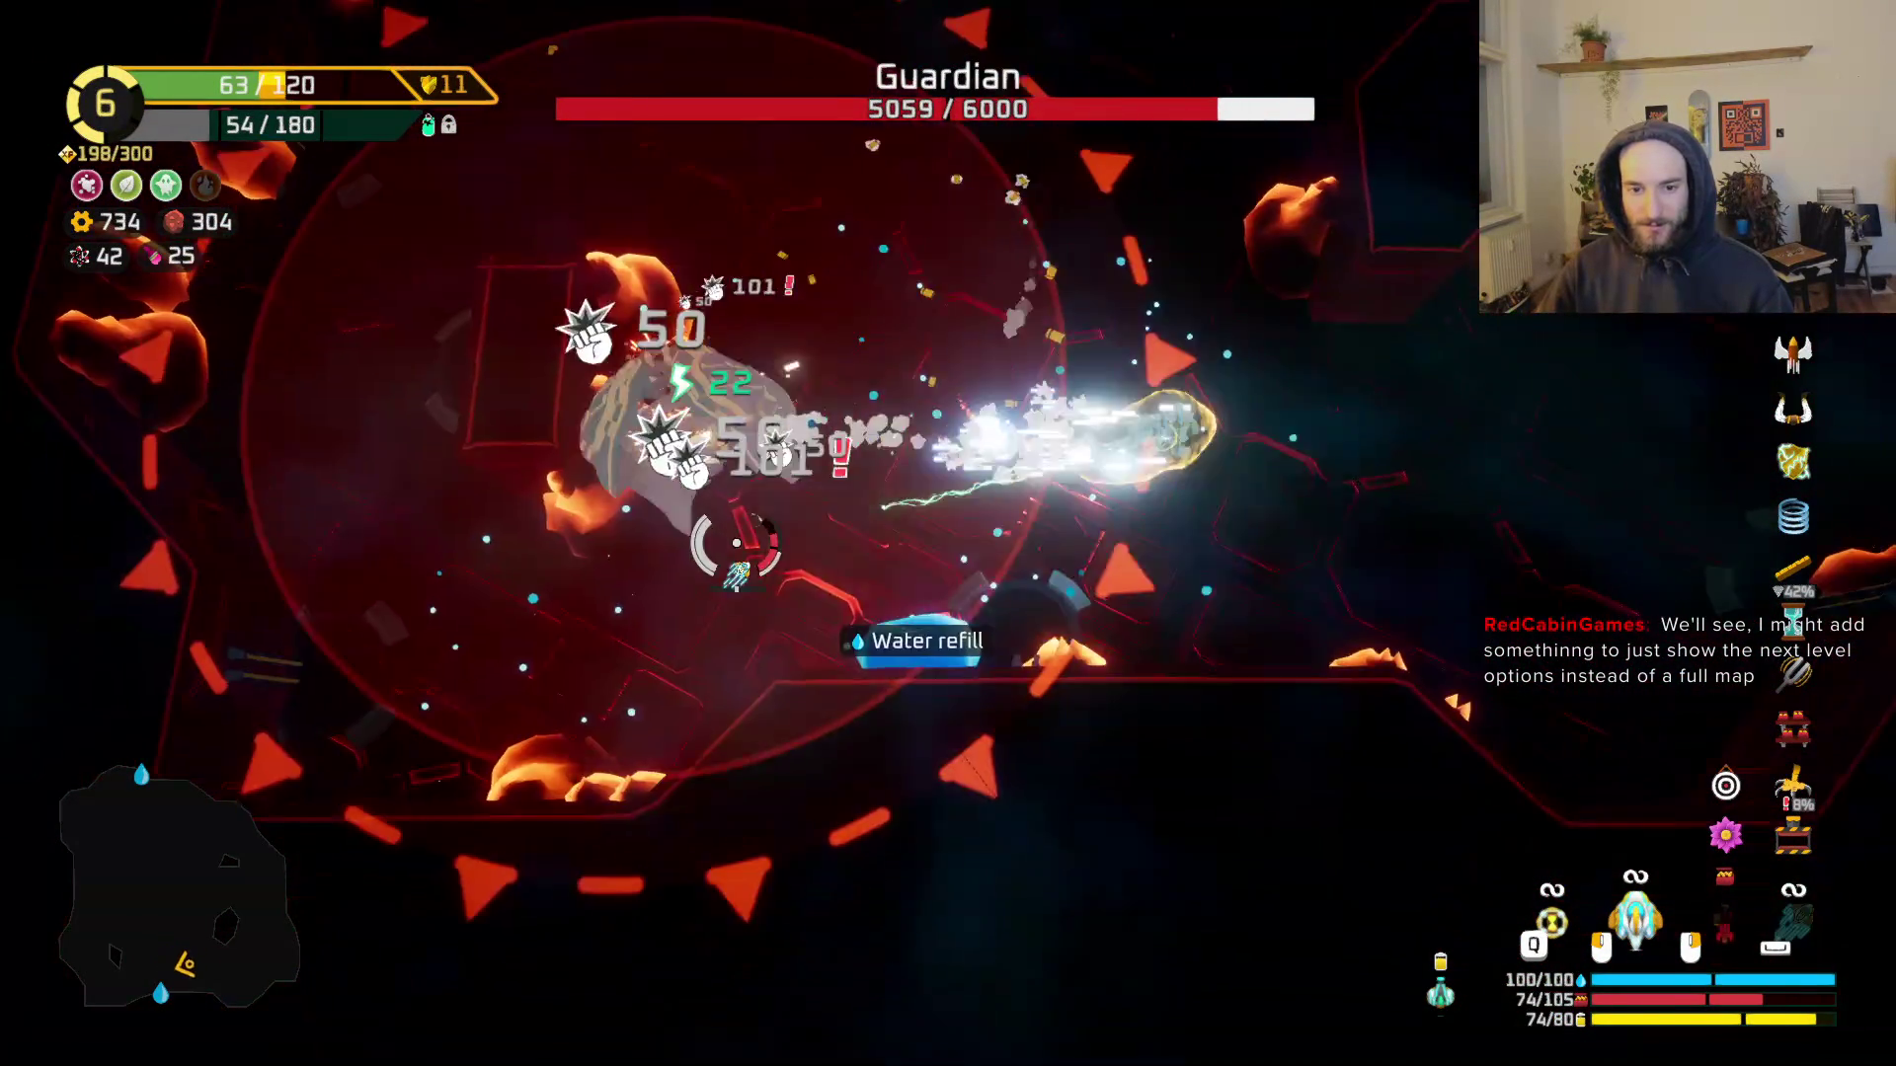
pyautogui.press('w')
pyautogui.press('a')
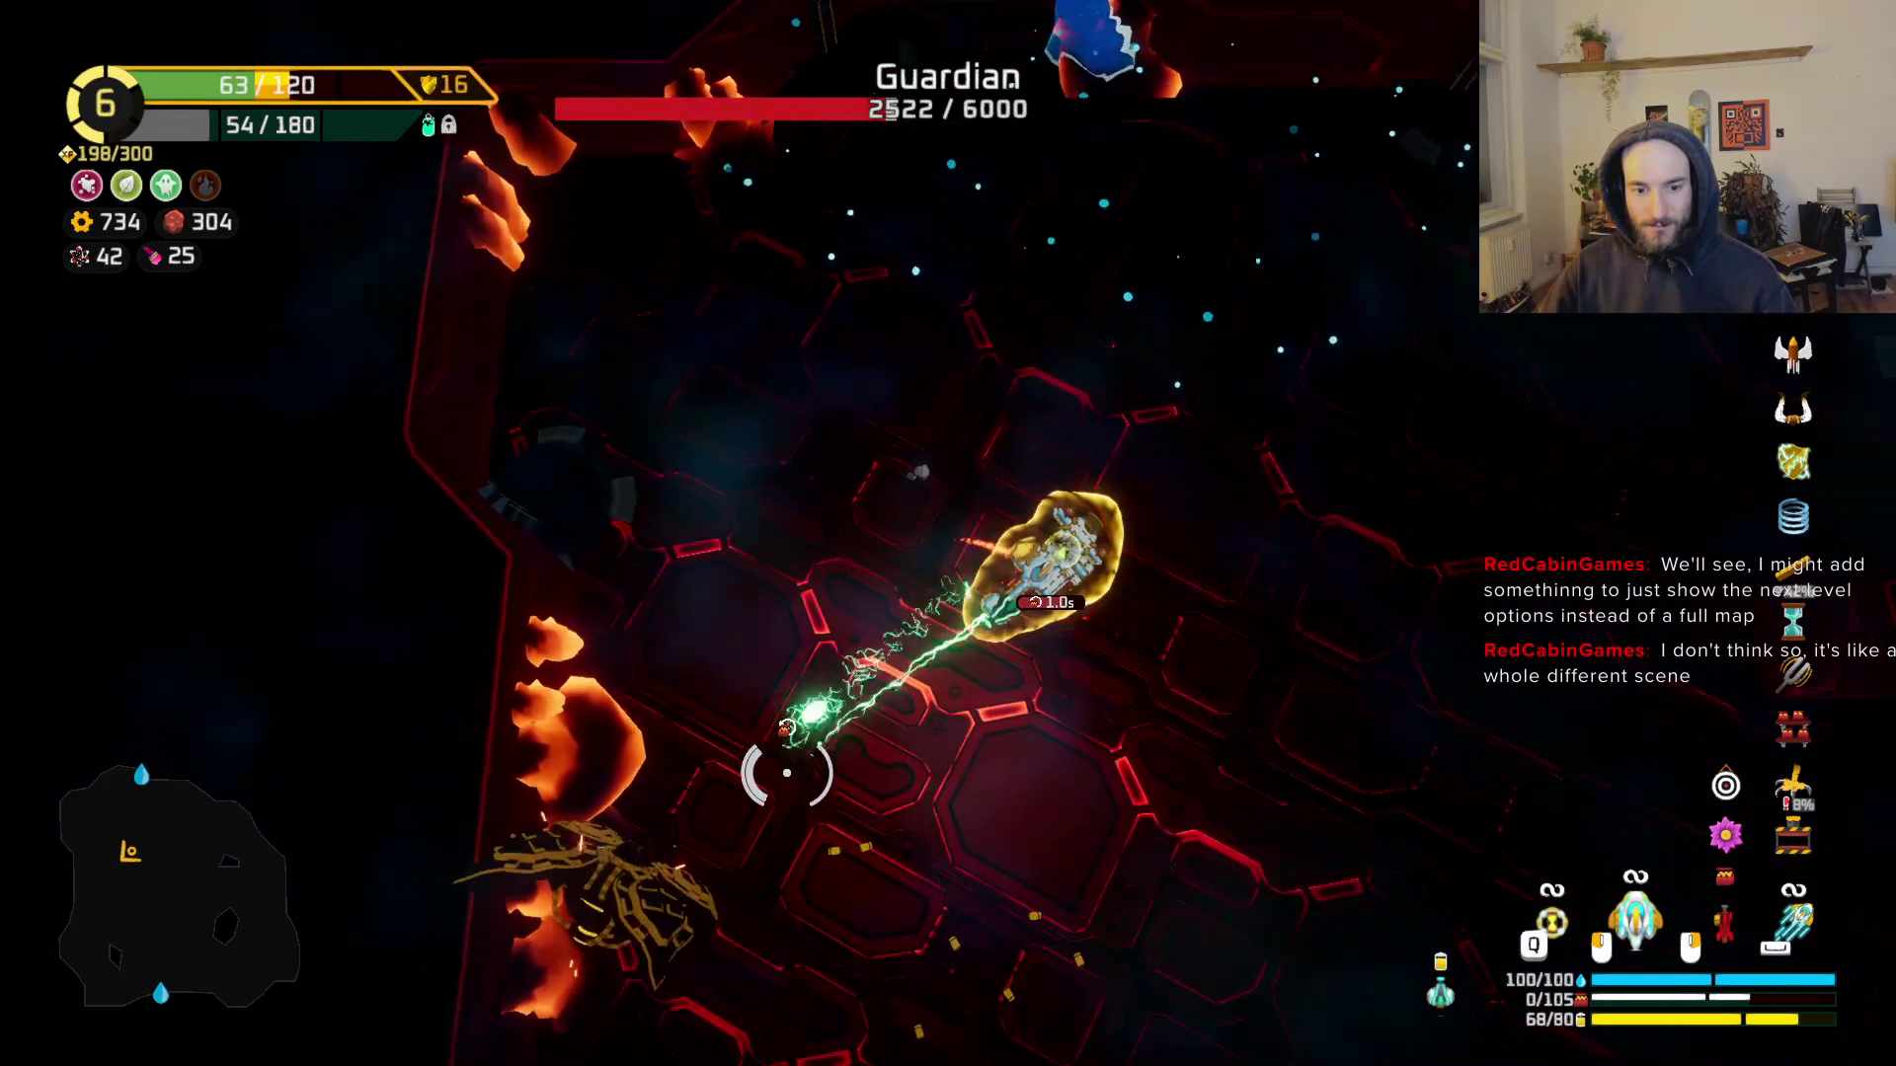
pyautogui.press('s')
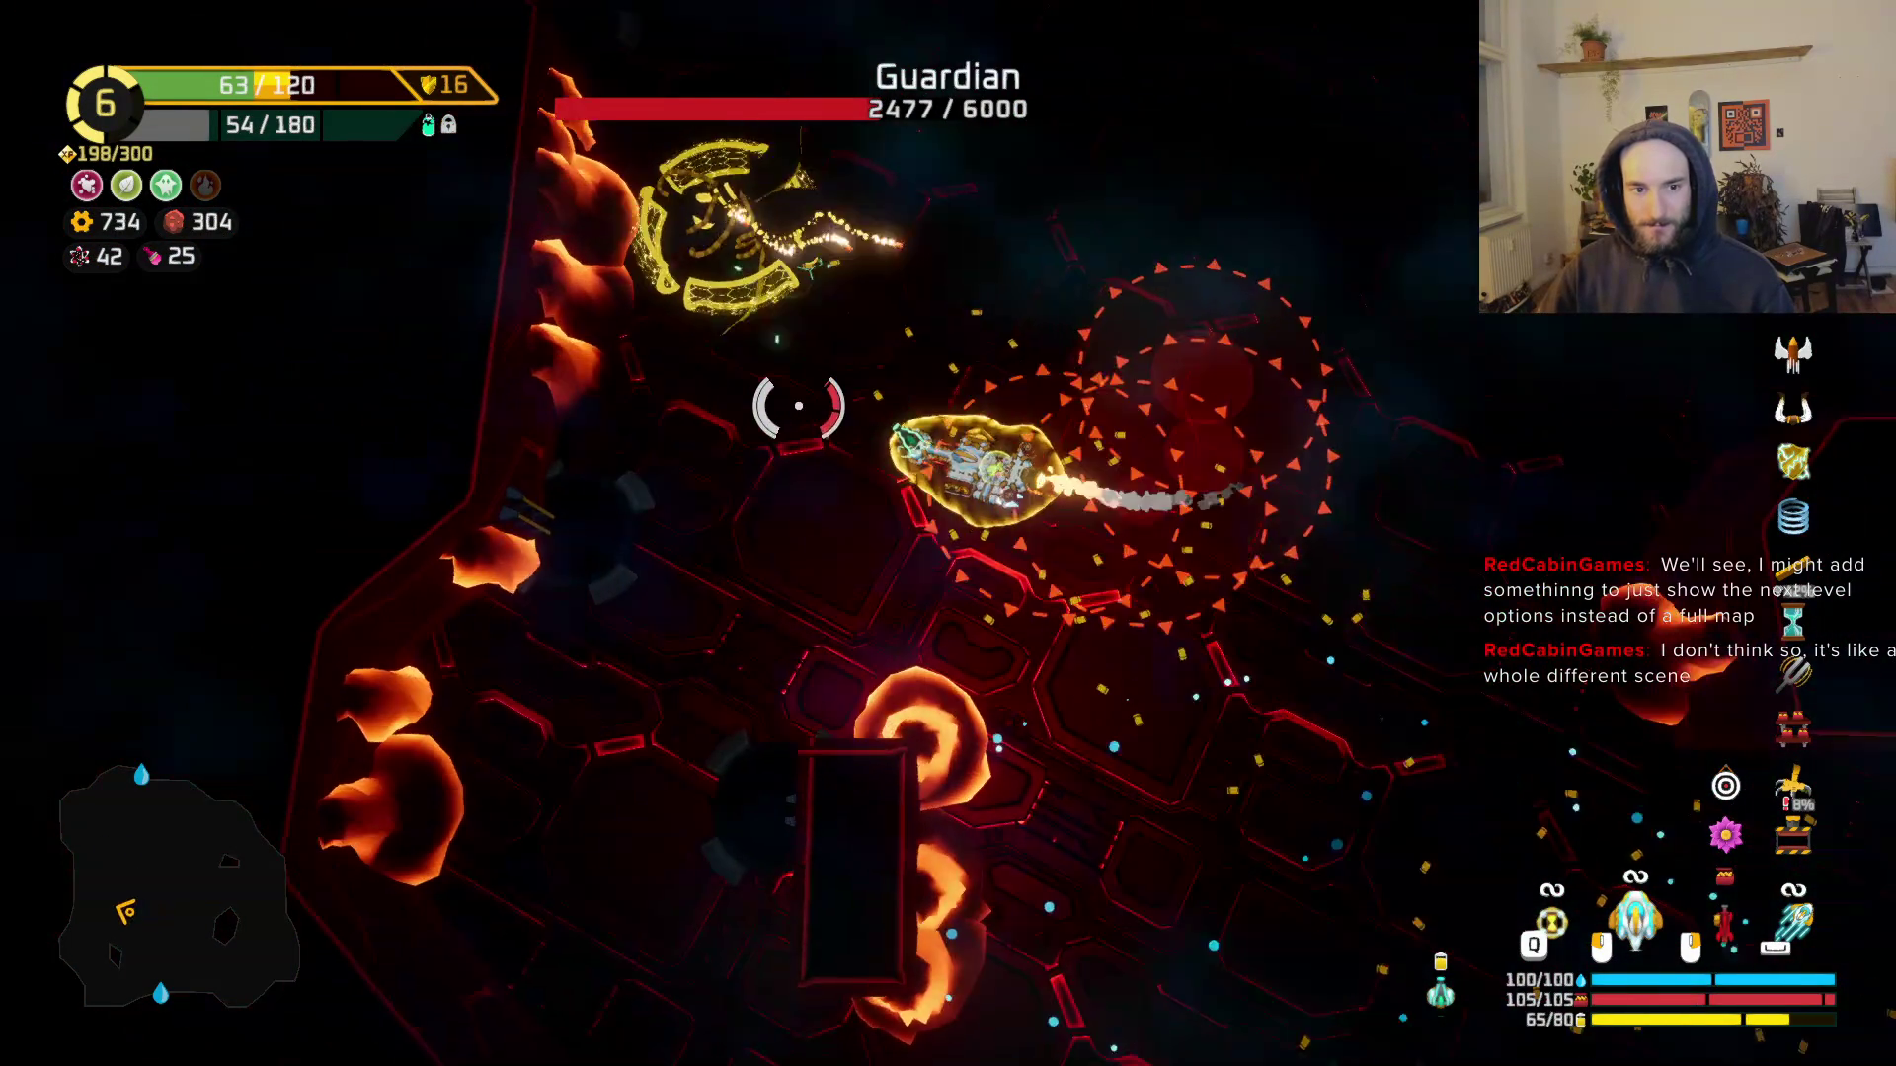
pyautogui.press('w')
pyautogui.press('d')
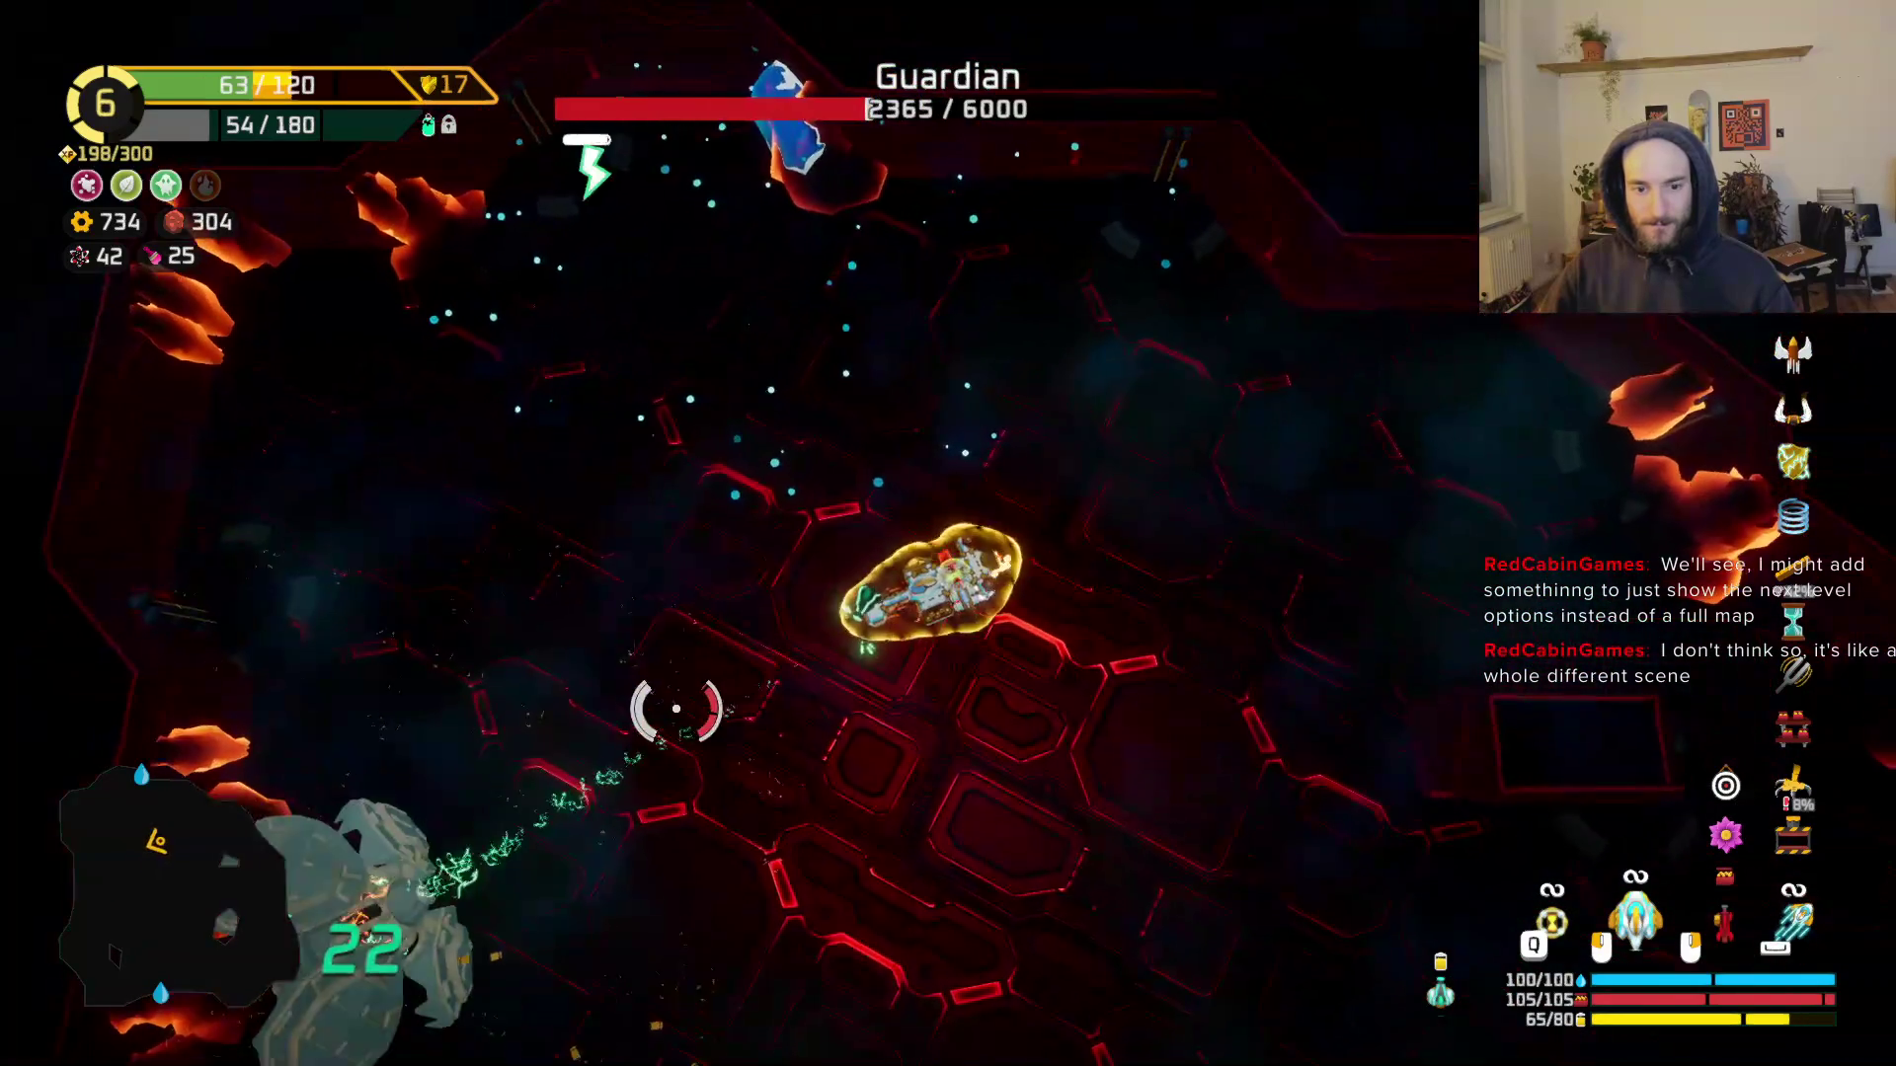
pyautogui.press('s')
pyautogui.press('s')
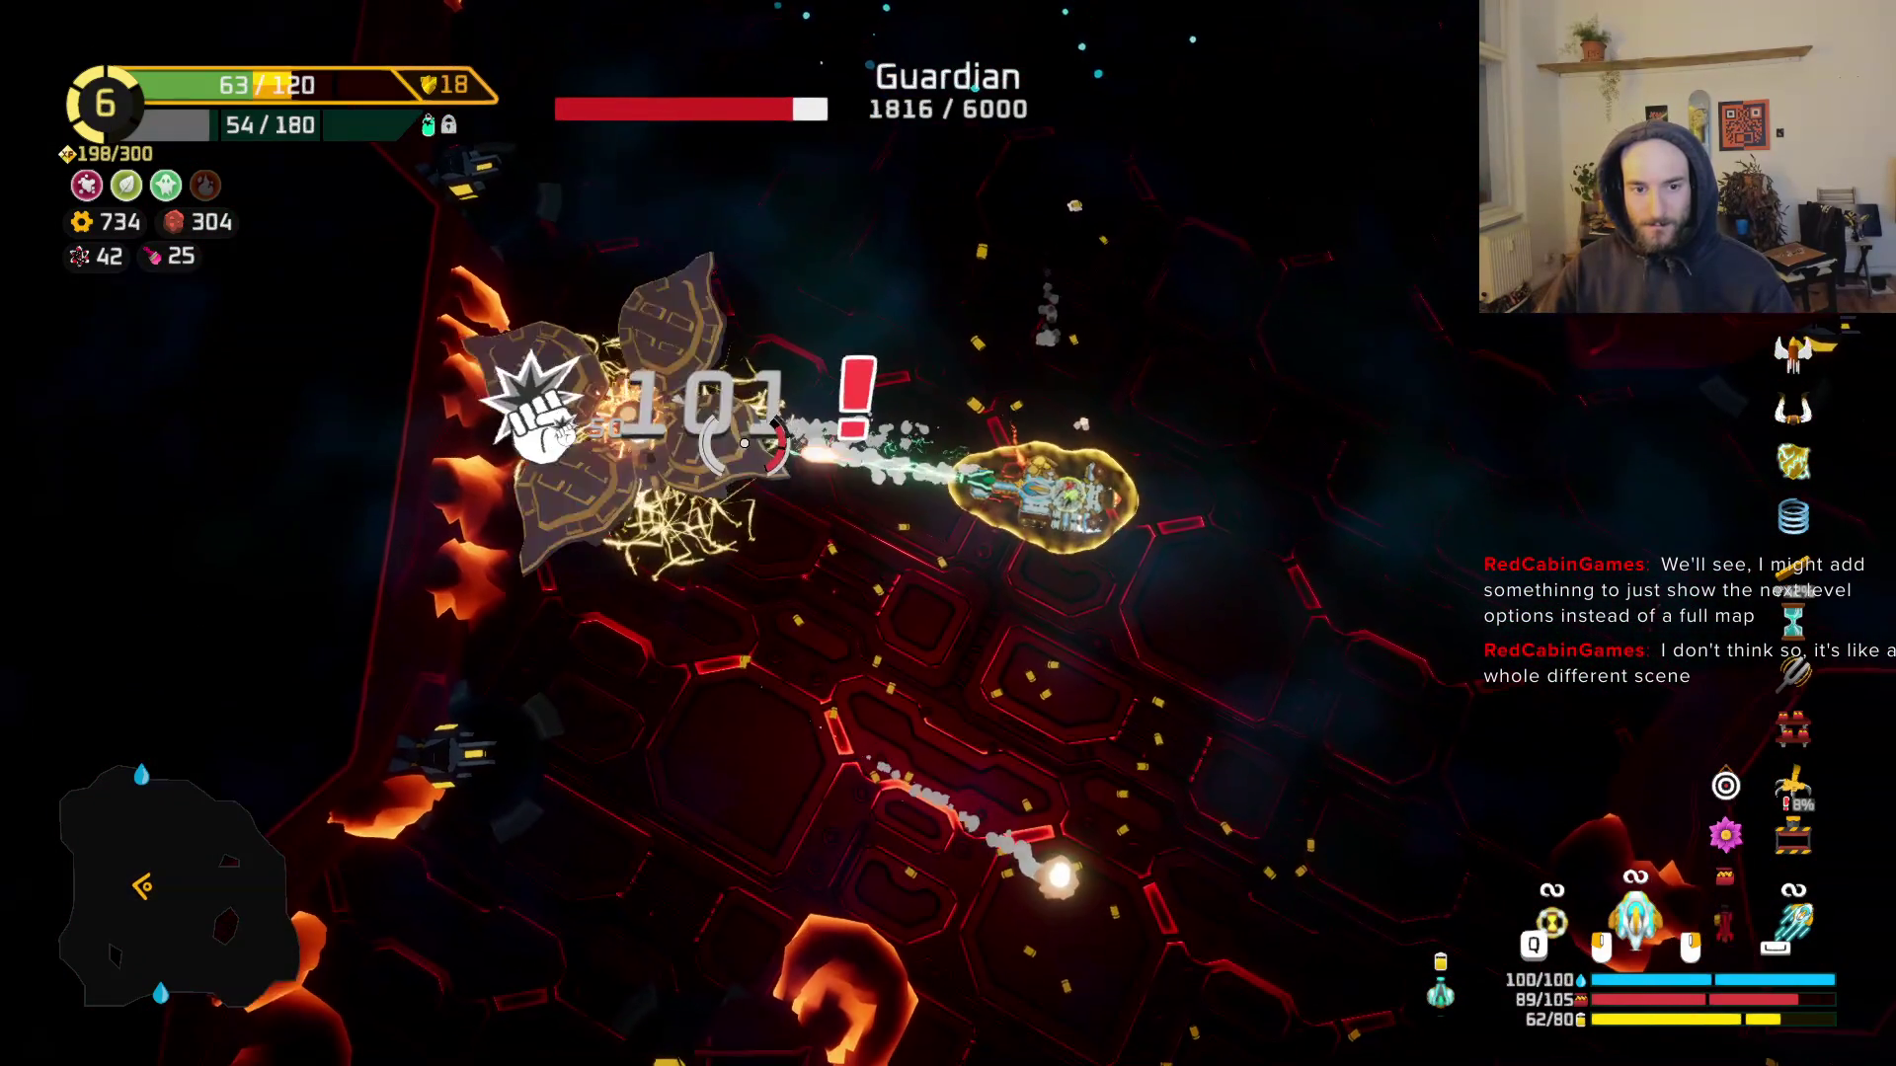
pyautogui.press('a')
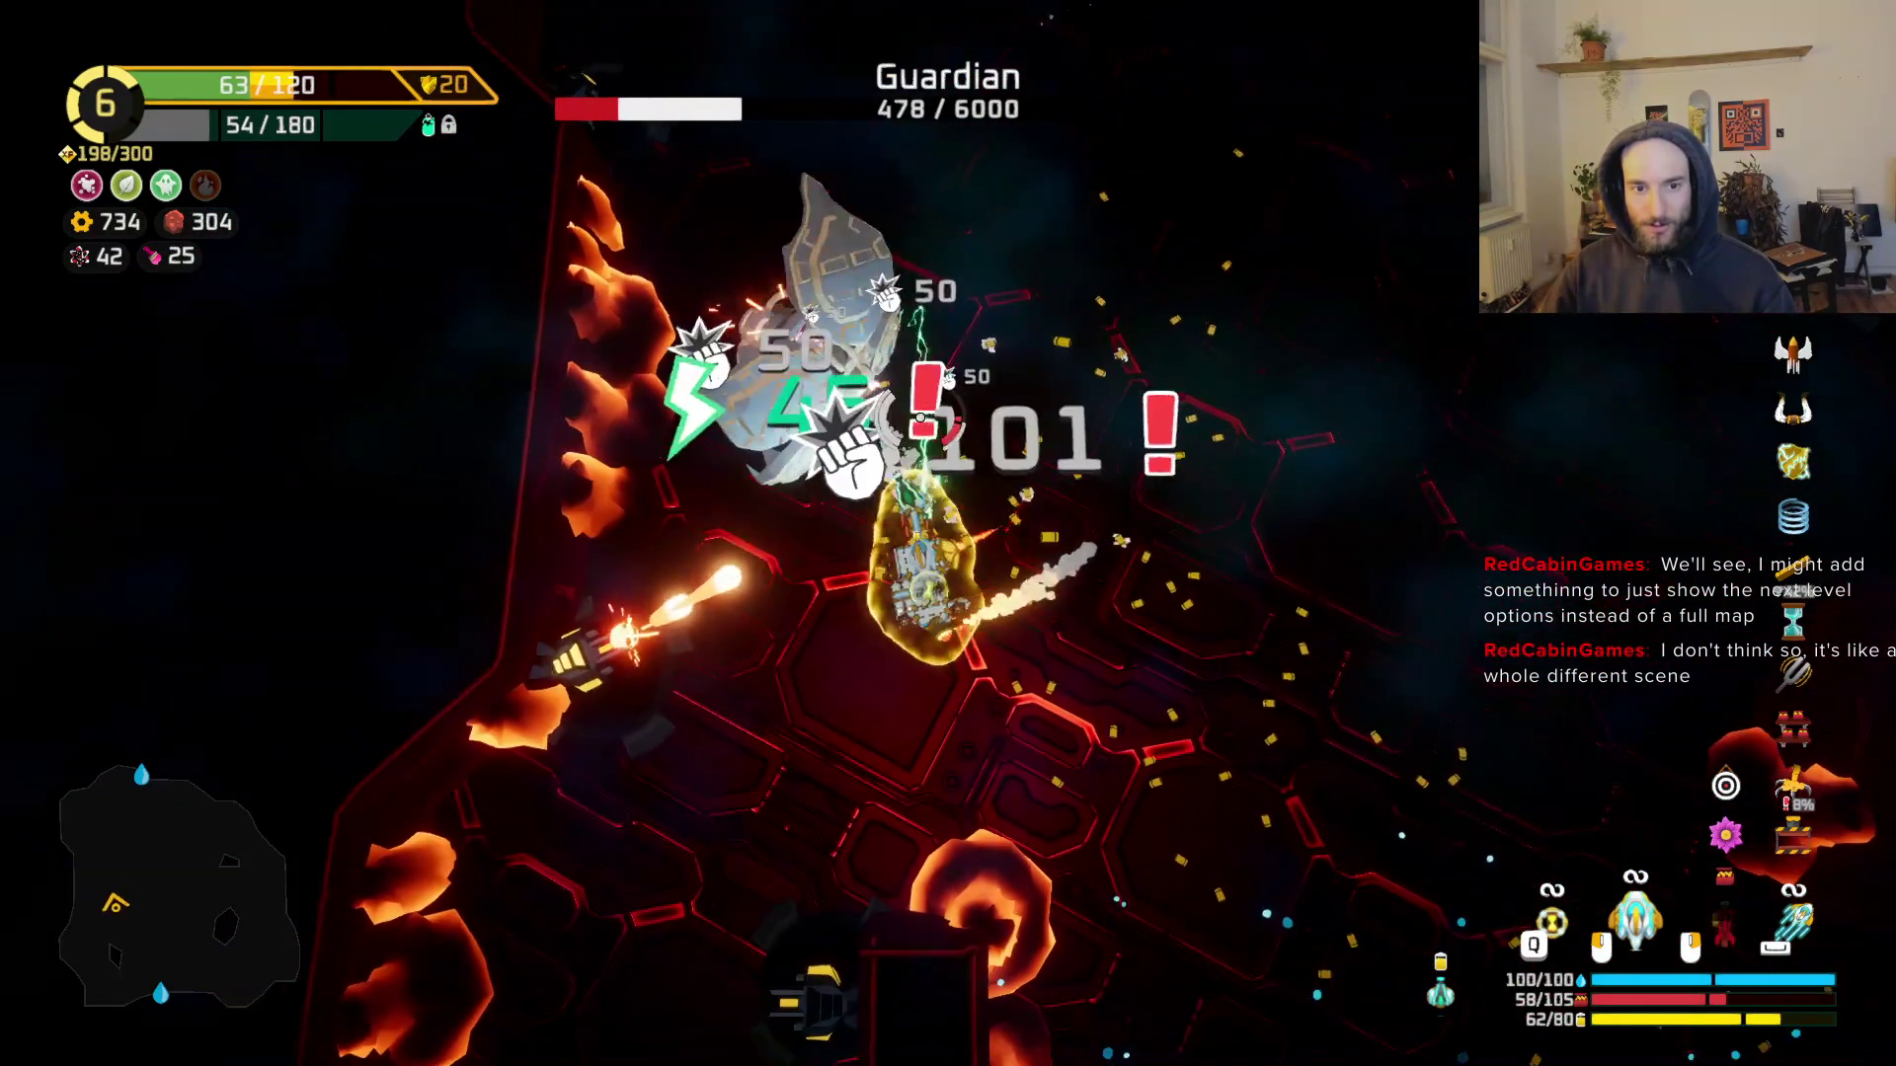
# Step: Fly up to the Supply Crate and consume the teal item beside it
pyautogui.press('a')
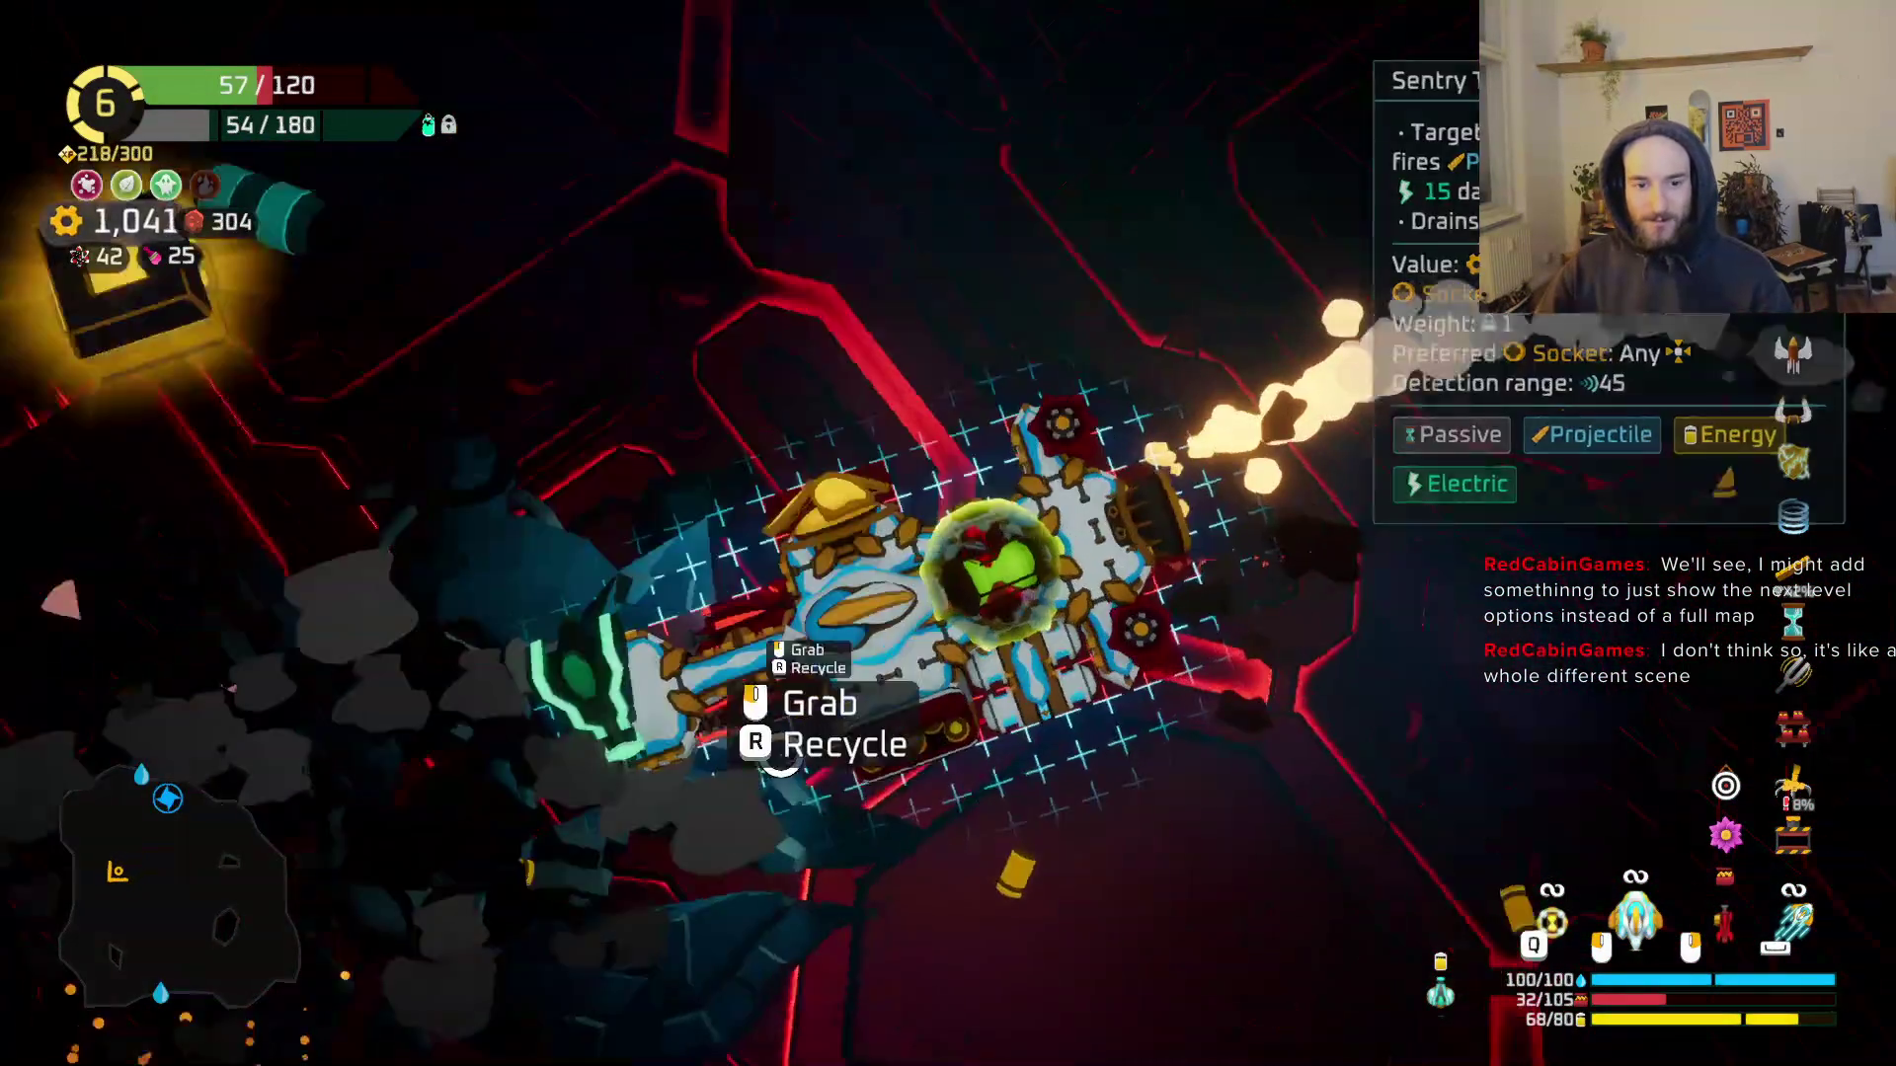
pyautogui.press('w')
pyautogui.moveTo(316, 486)
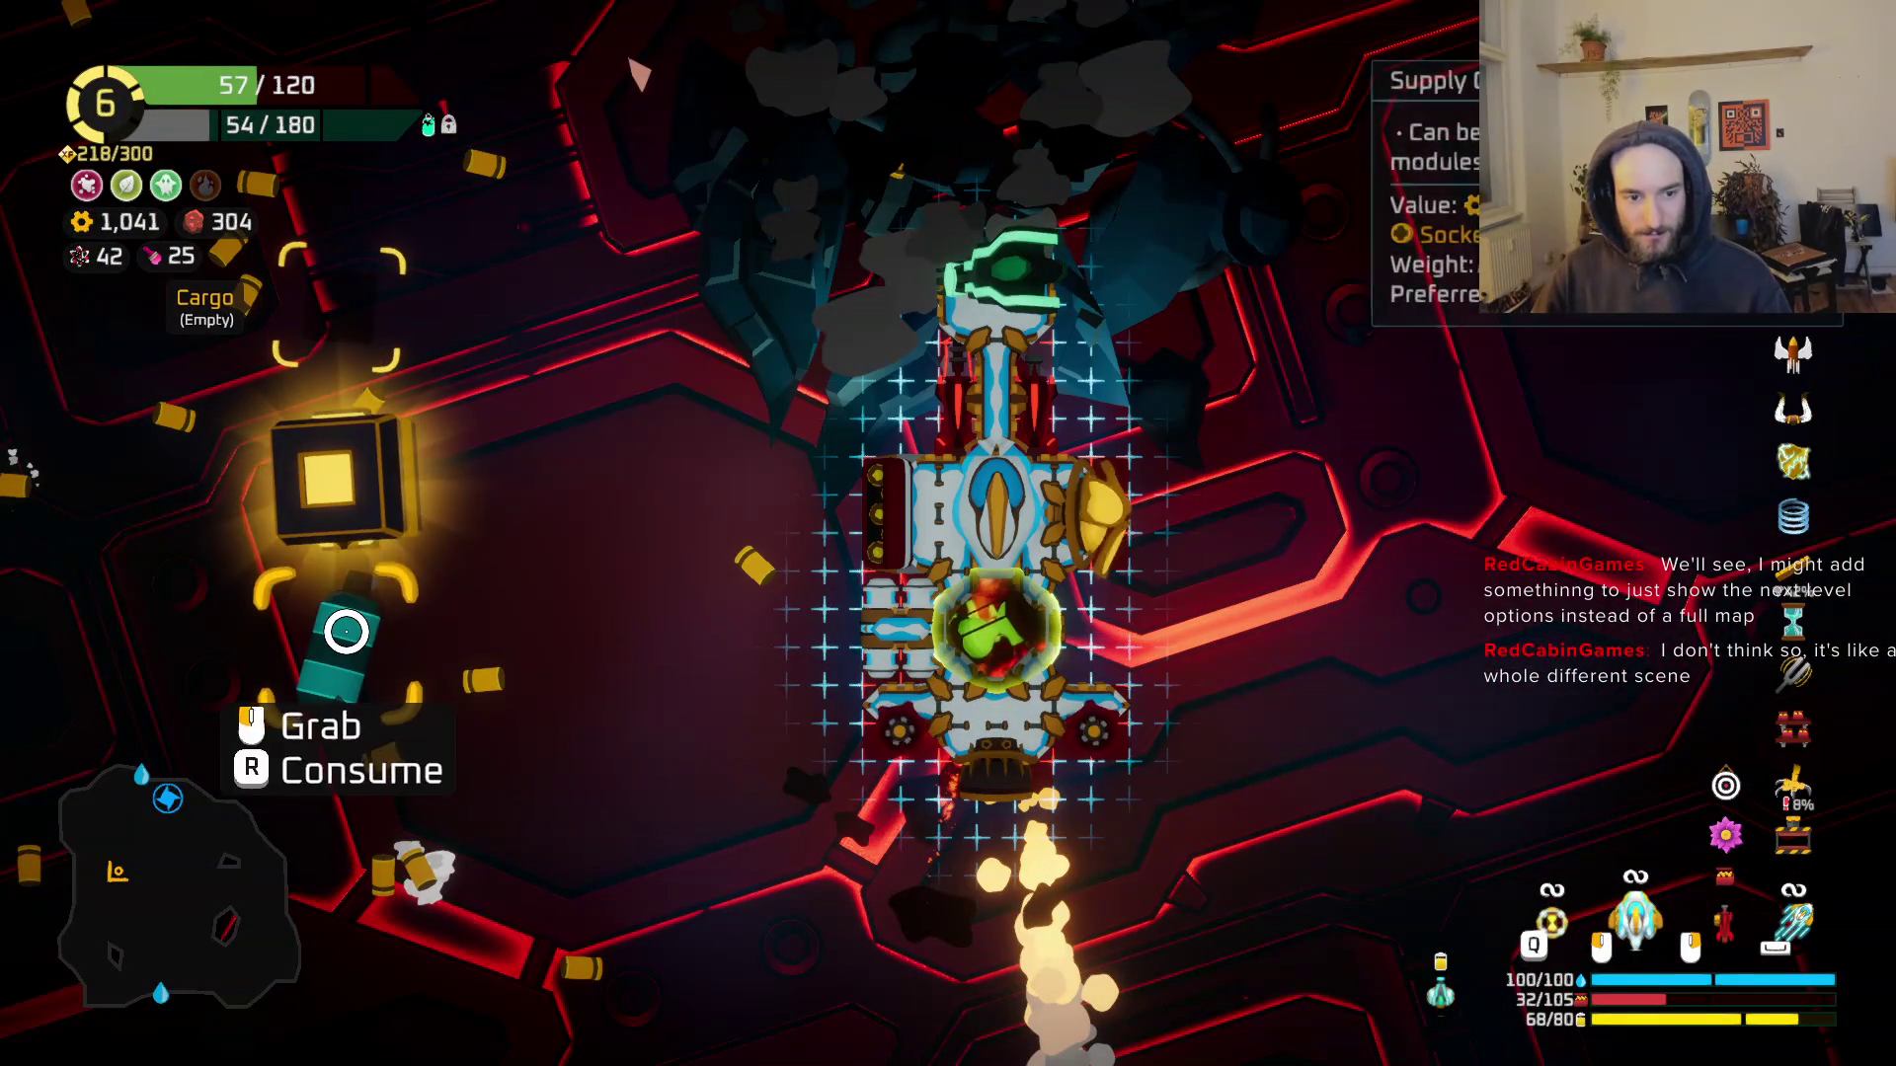
pyautogui.moveTo(350, 644)
pyautogui.press('r')
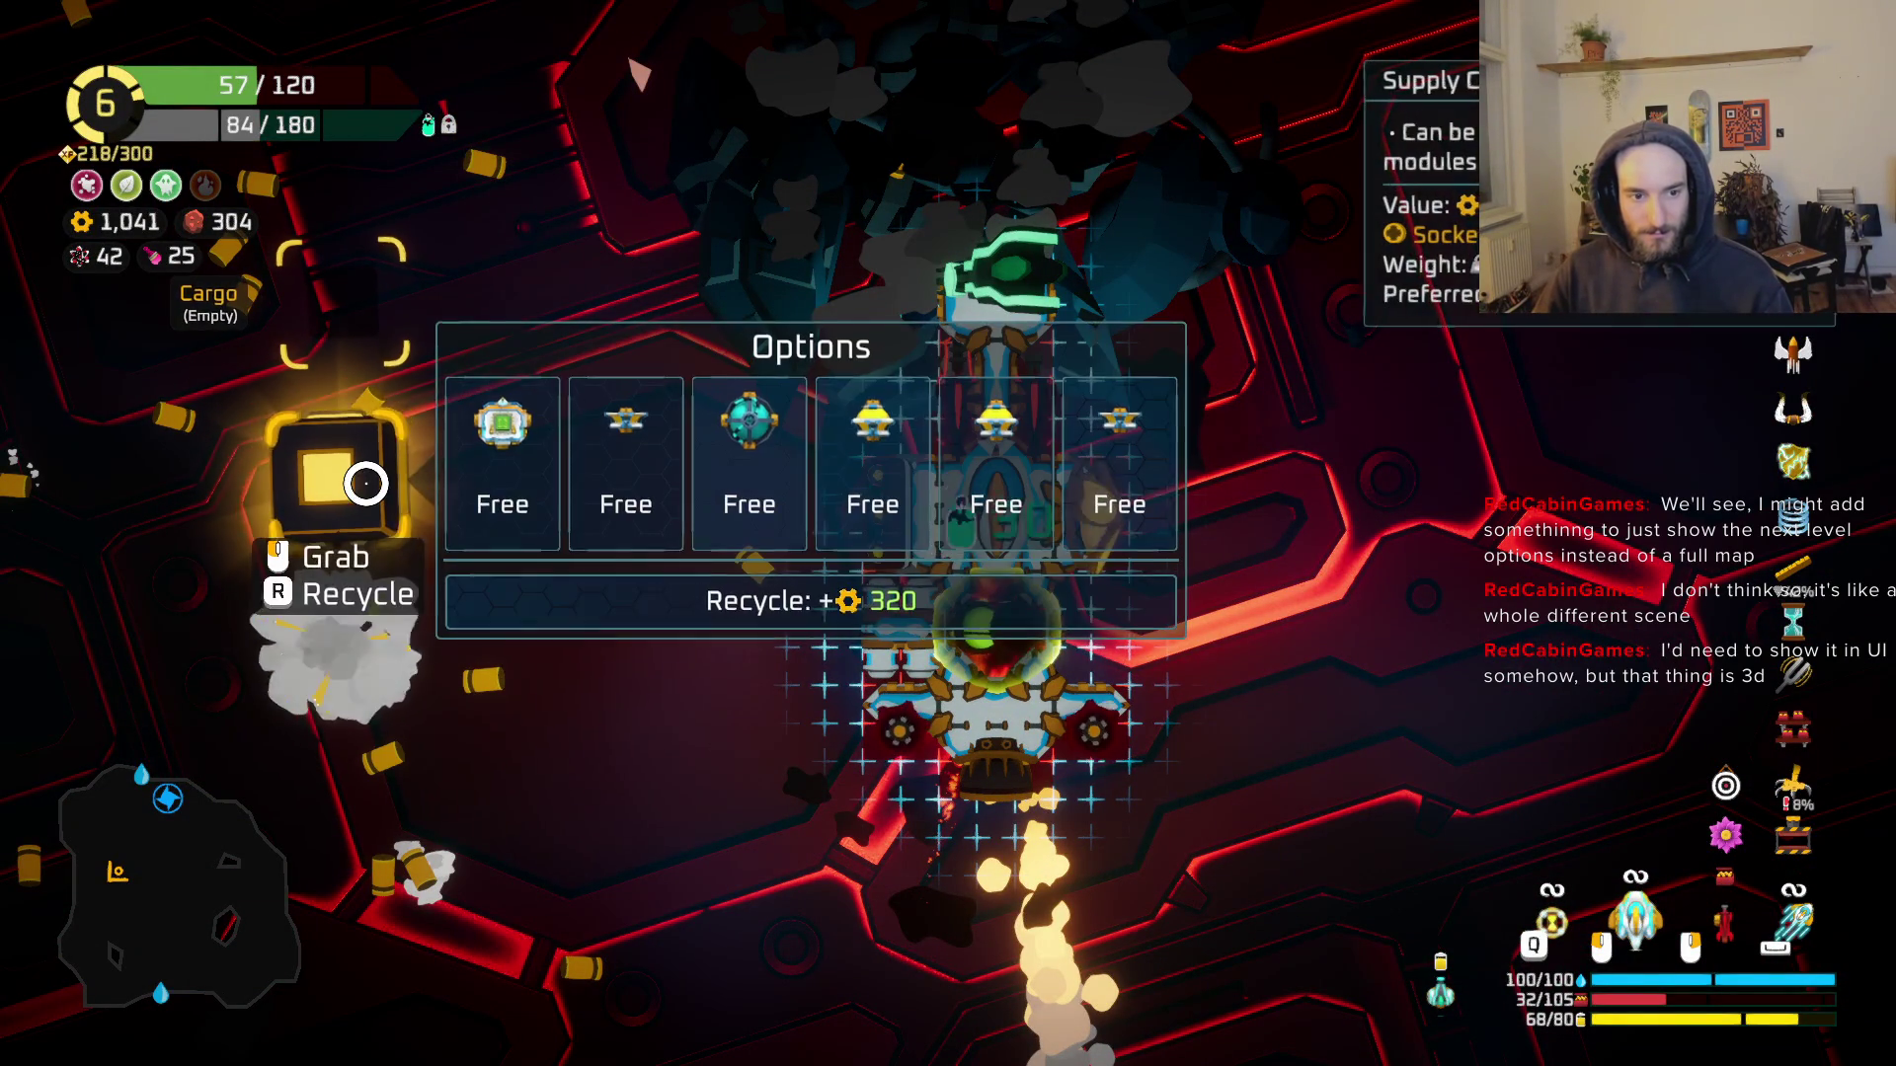
# Step: Rearrange ship parts, swapping the Rifle, red part and Sentry, ending with the Sentry on top
pyautogui.moveTo(874, 490)
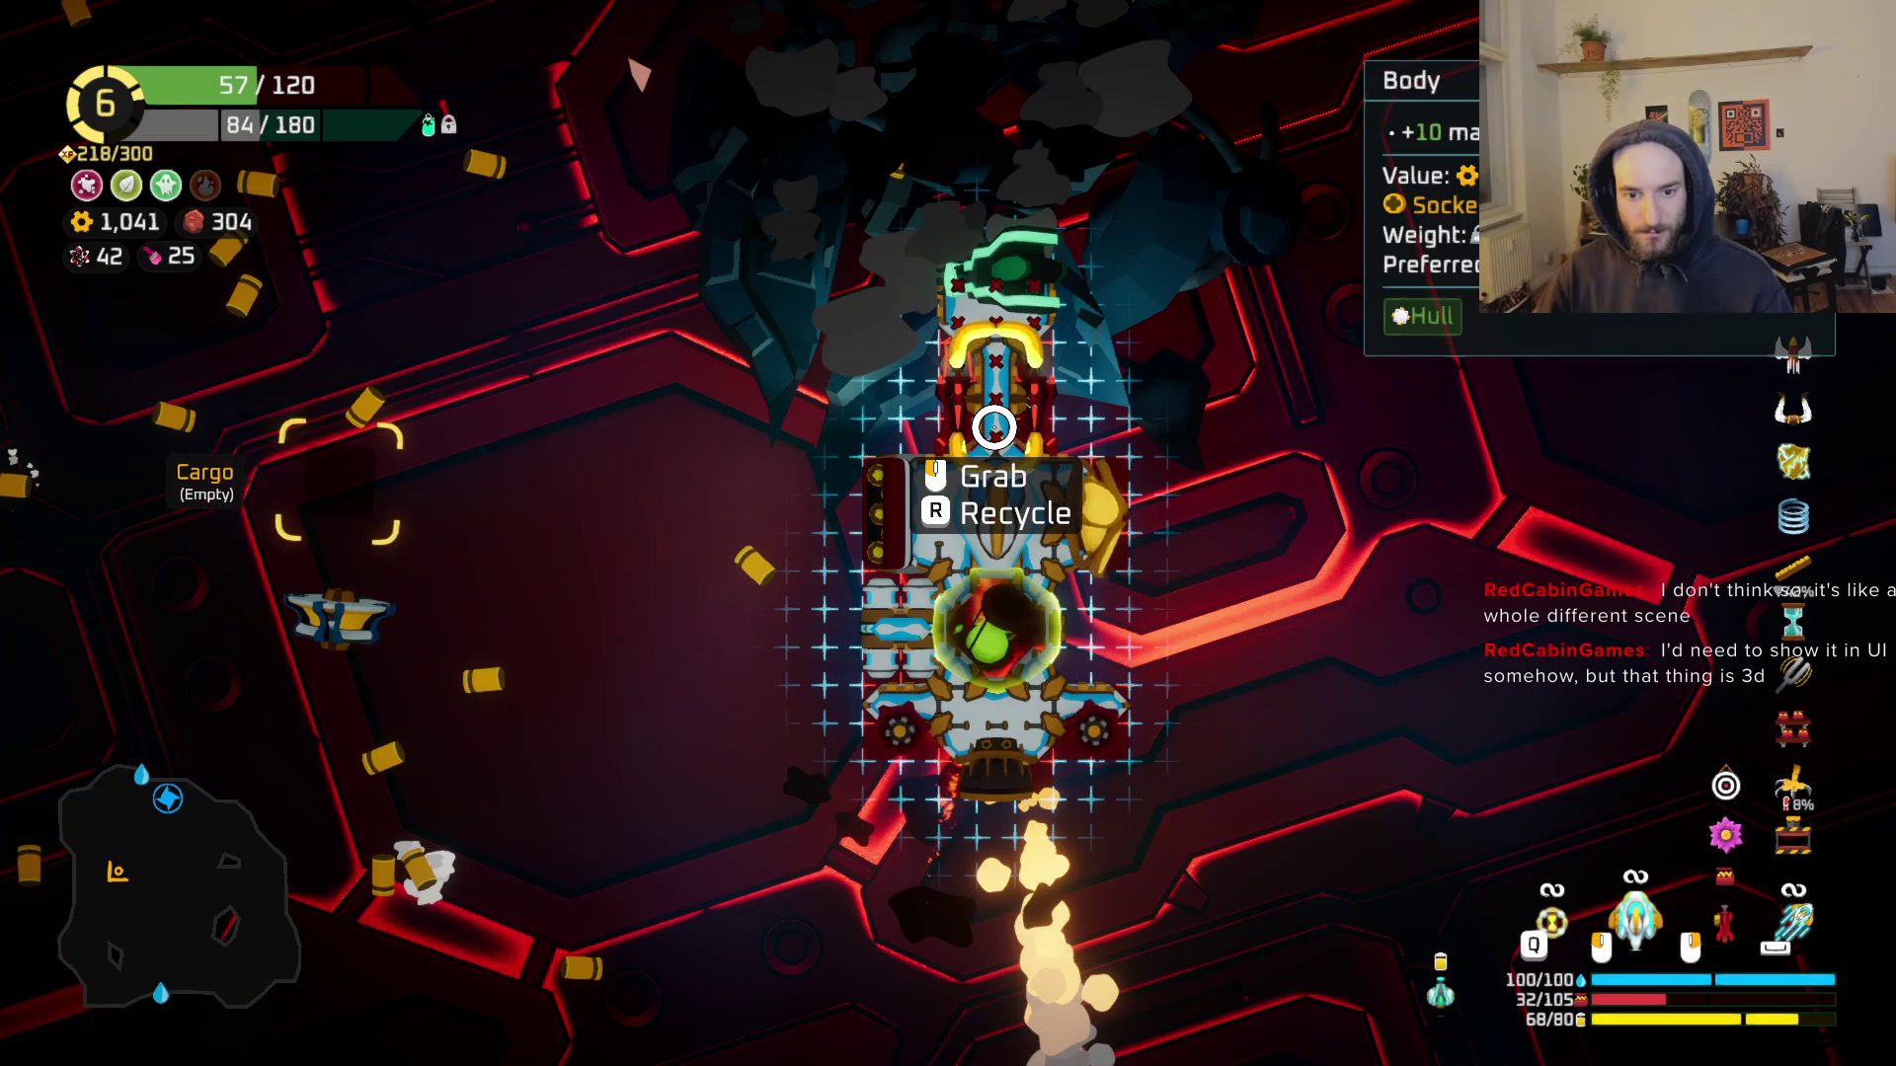
pyautogui.click(1003, 423)
pyautogui.click(1003, 414)
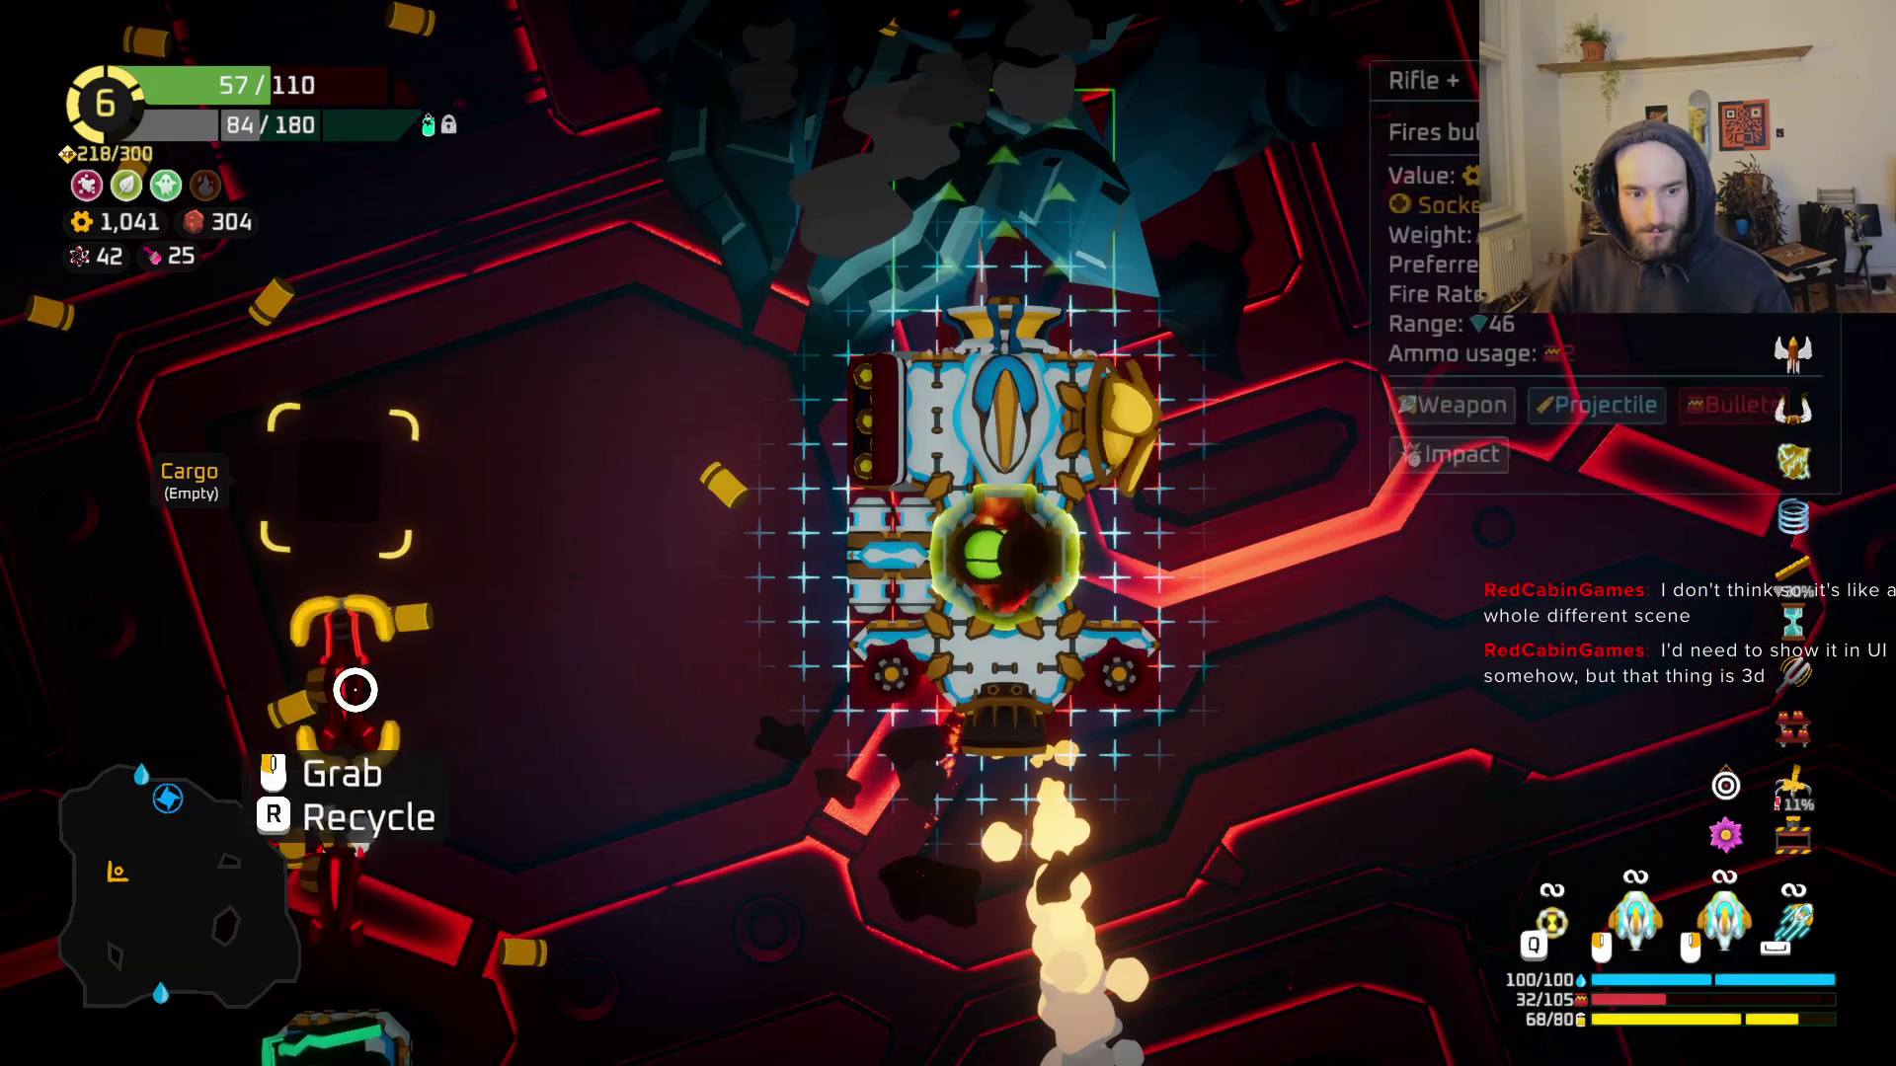
pyautogui.click(341, 802)
pyautogui.click(1057, 288)
pyautogui.click(402, 423)
pyautogui.click(1030, 293)
pyautogui.click(1029, 293)
pyautogui.click(448, 372)
pyautogui.click(1032, 296)
pyautogui.click(281, 483)
pyautogui.click(1037, 259)
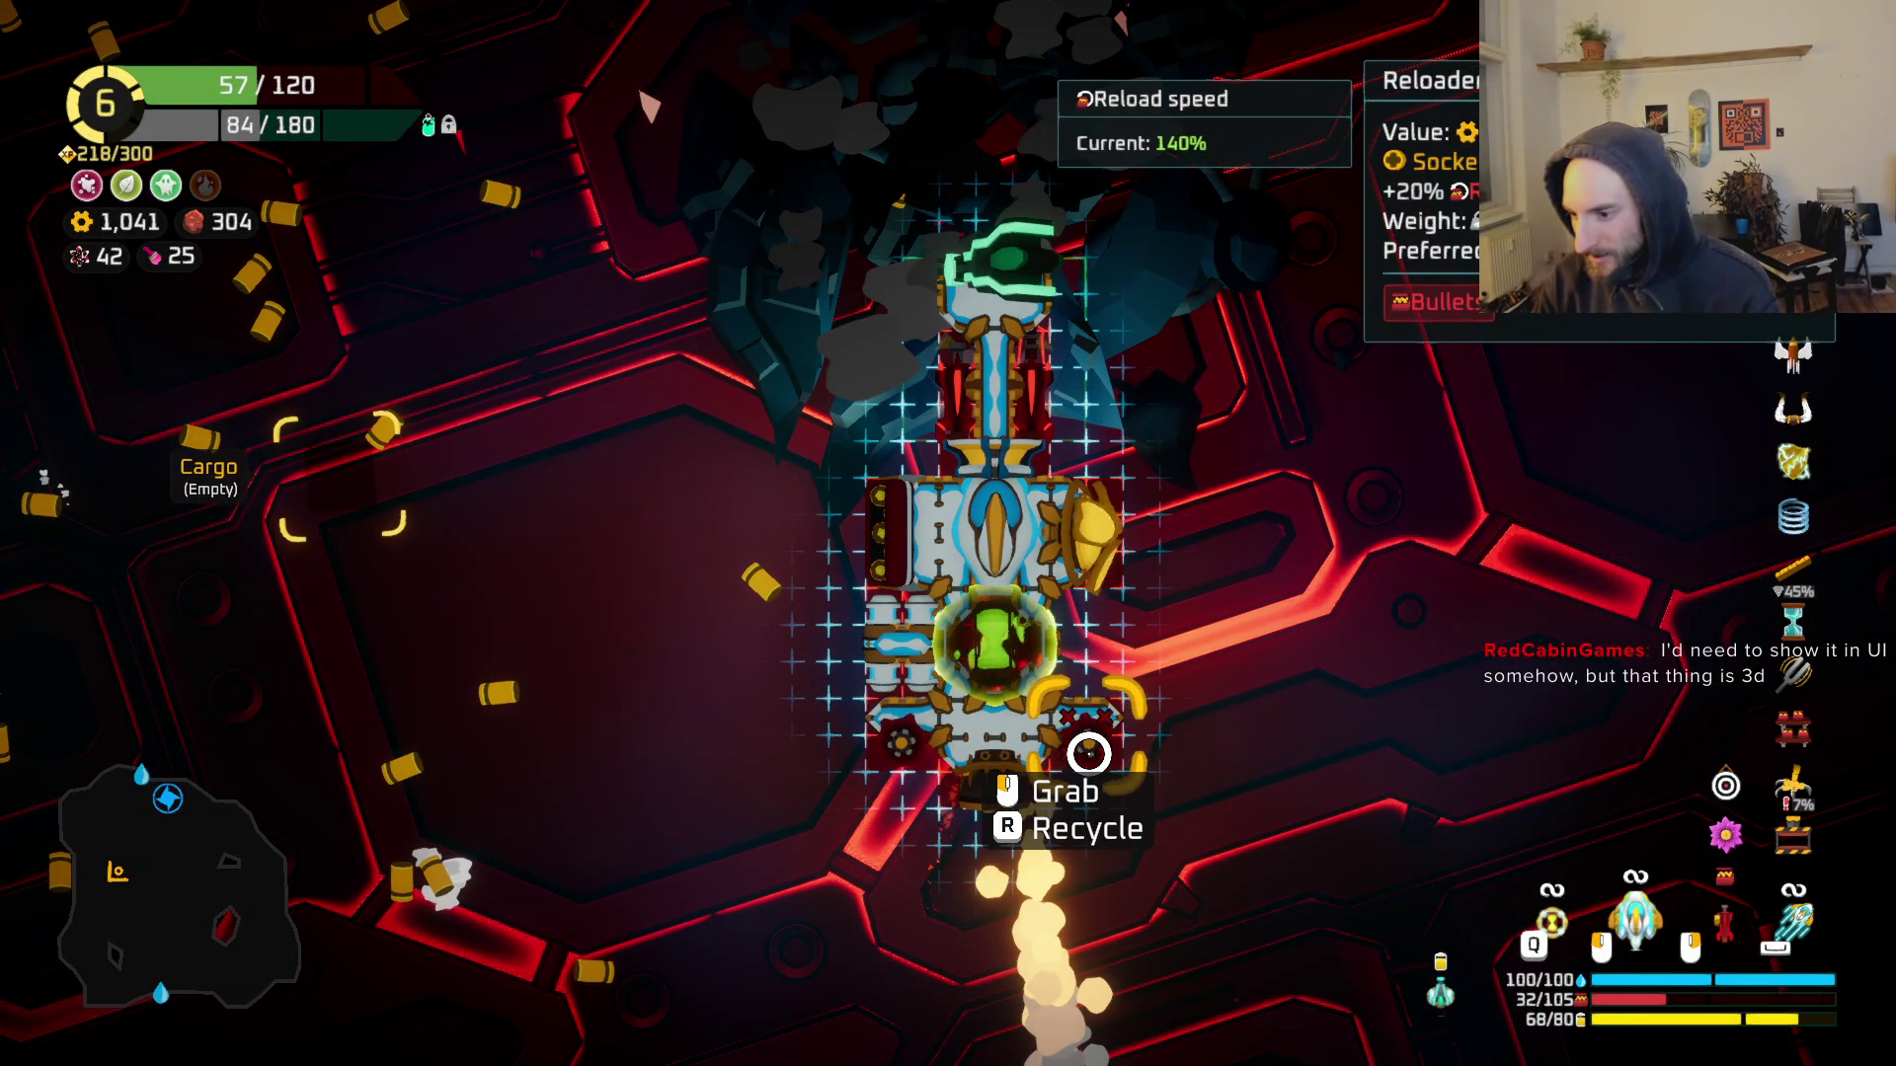
# Step: Leave ship building, fly on, and check the ship's damage and offense stats
pyautogui.press('Tab')
pyautogui.press('w')
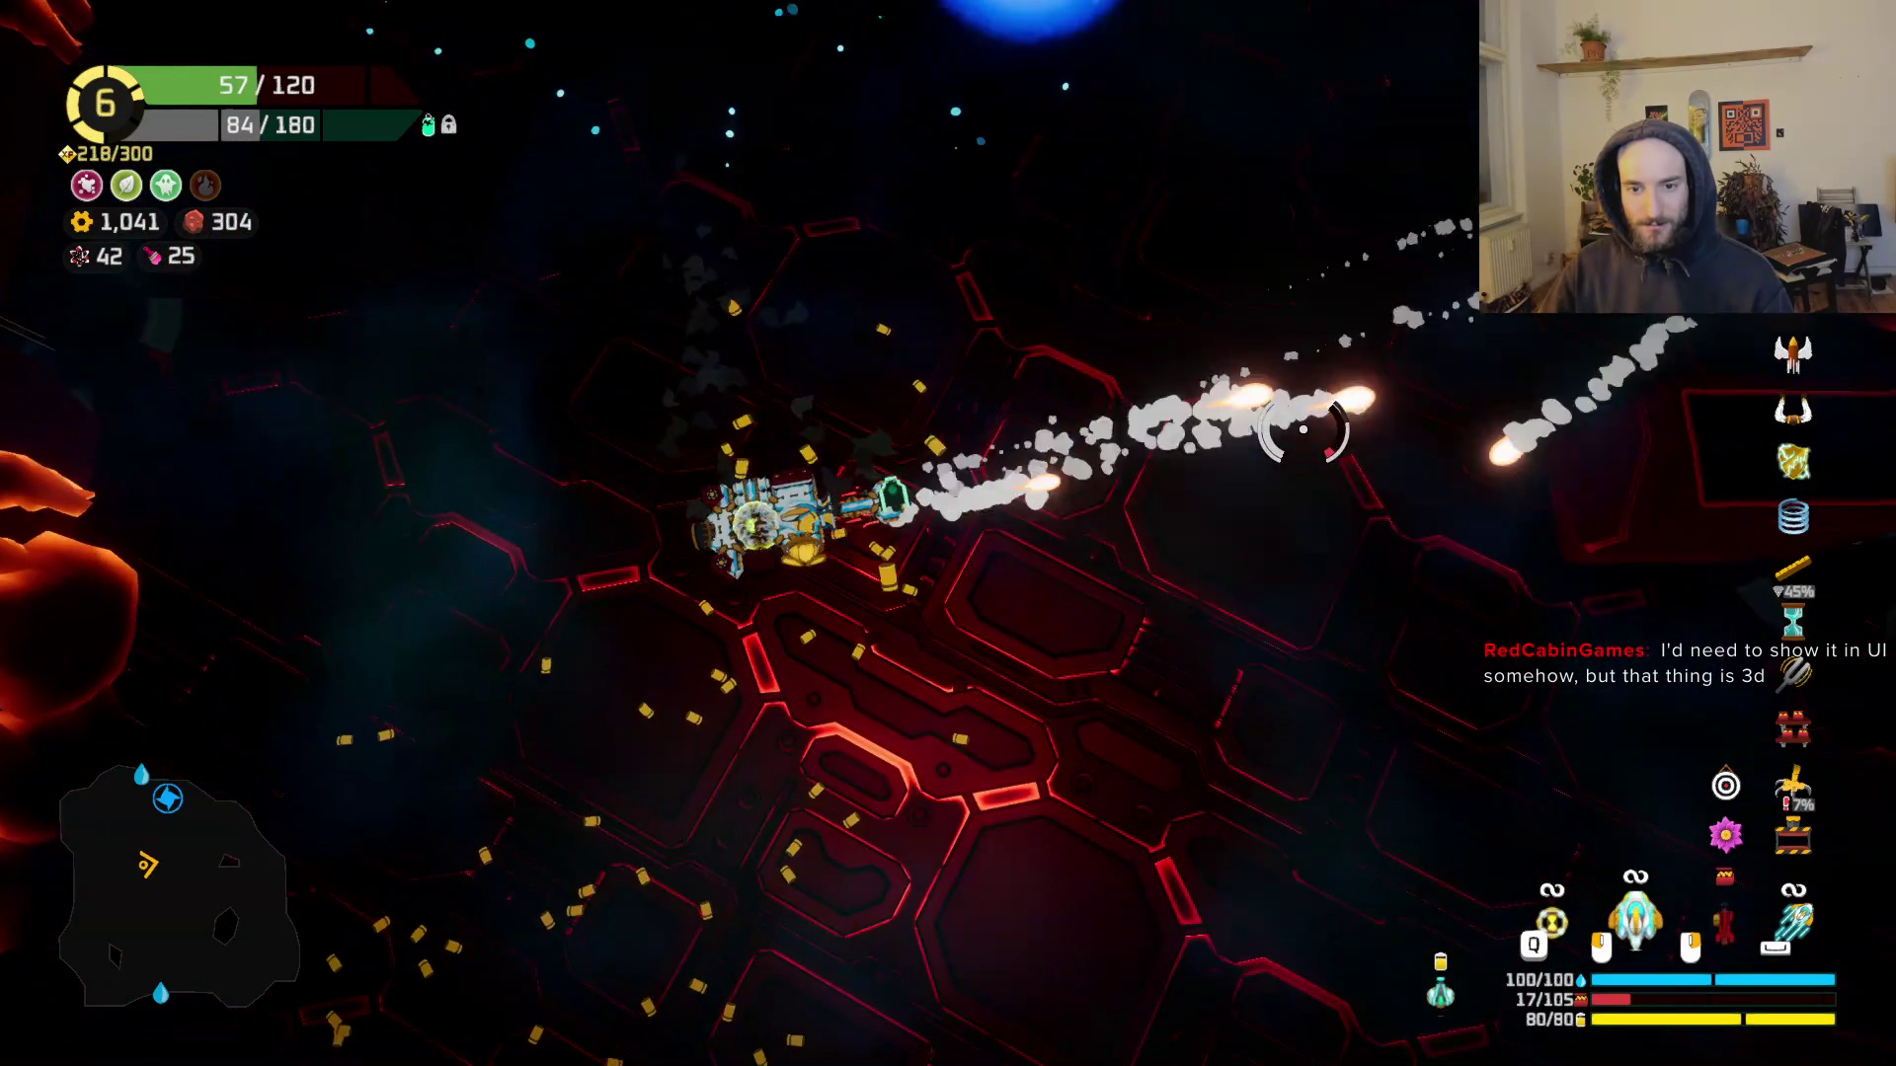
pyautogui.press('Tab')
pyautogui.press('Tab')
pyautogui.press('Tab')
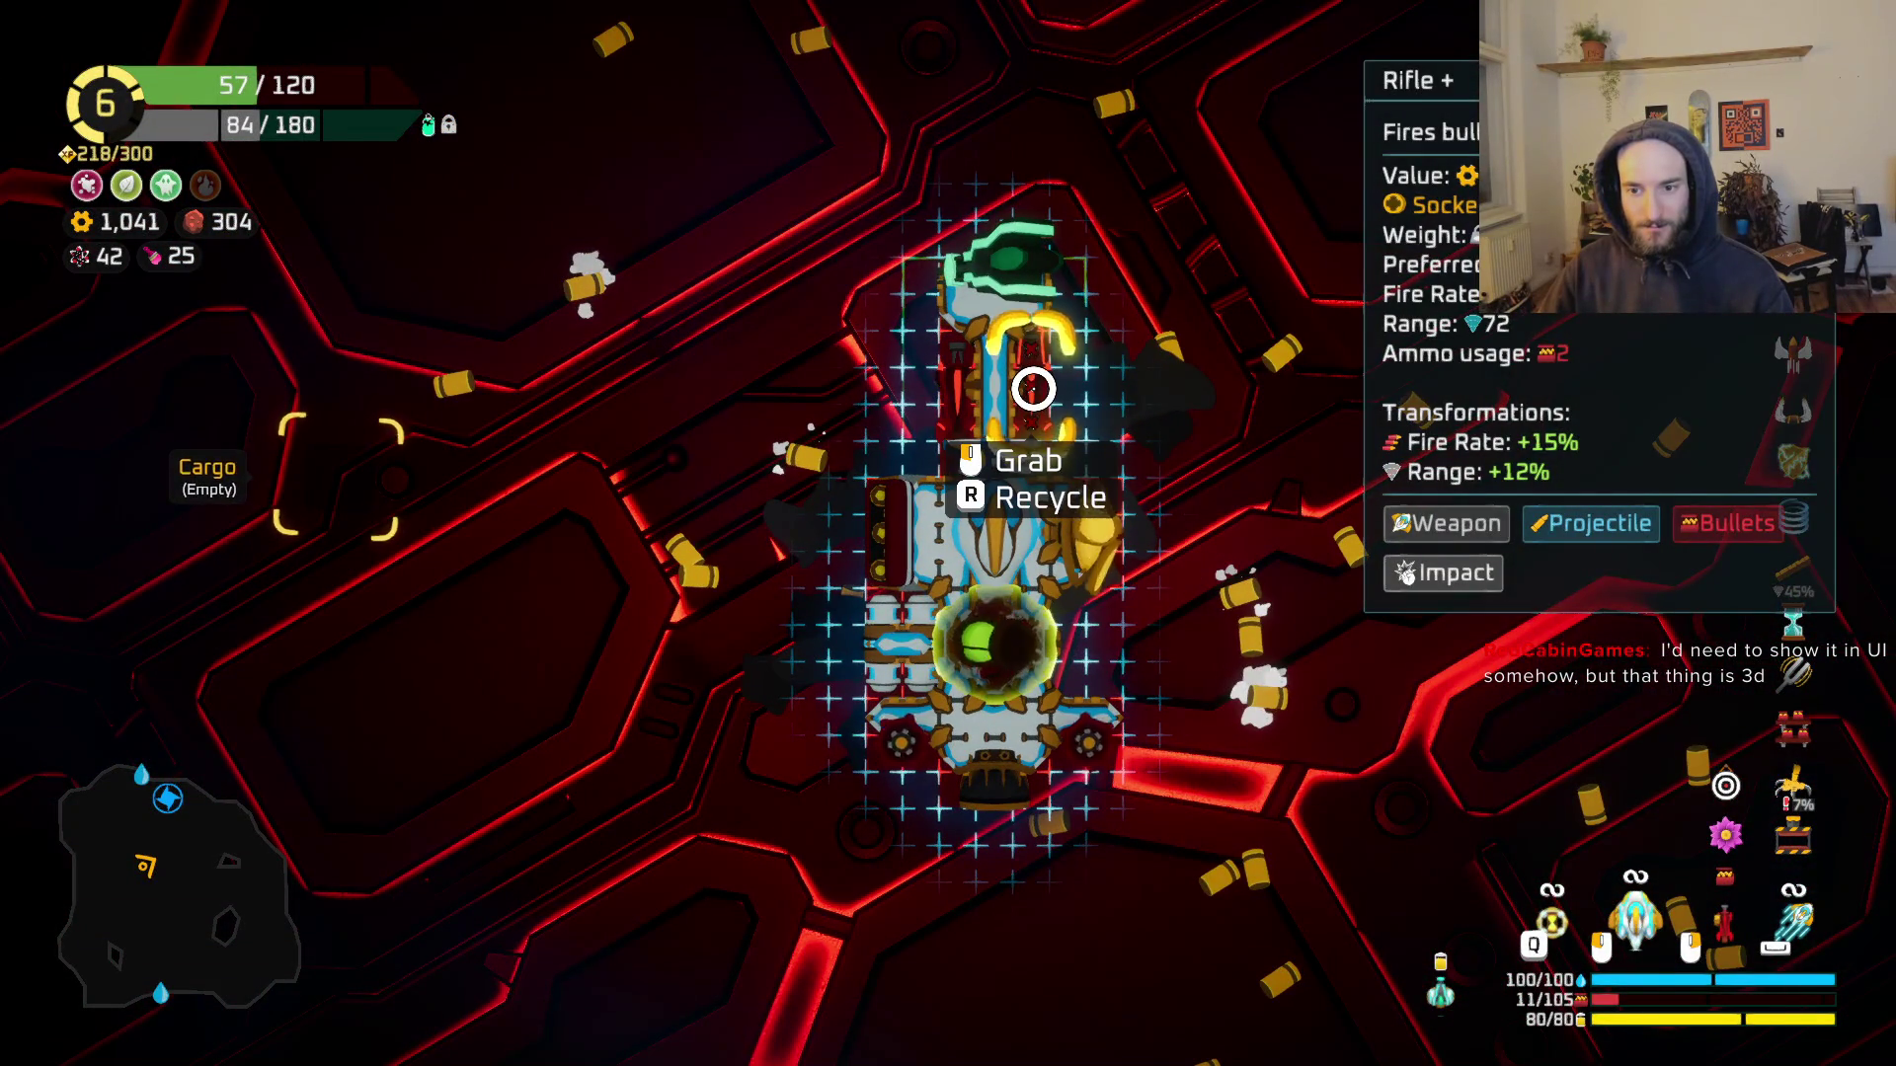
pyautogui.press('Tab')
pyautogui.click(179, 449)
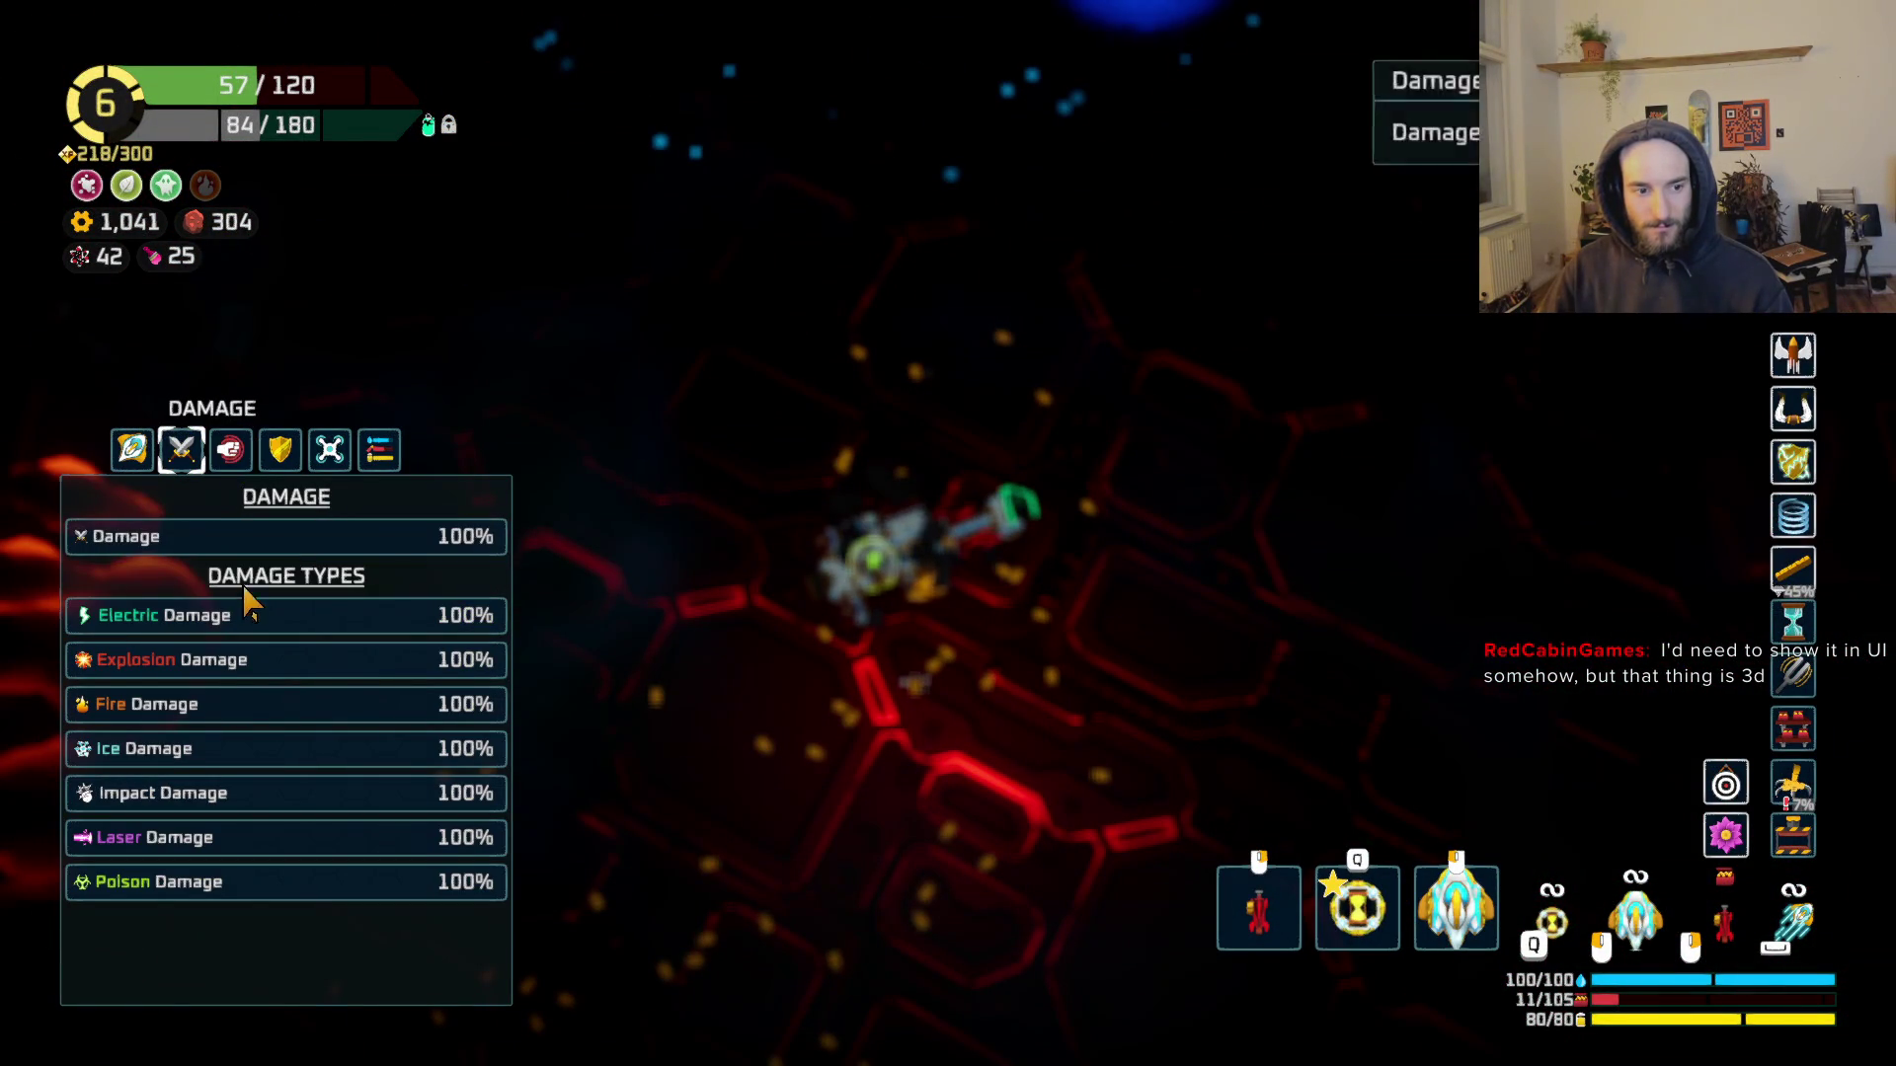
pyautogui.click(233, 468)
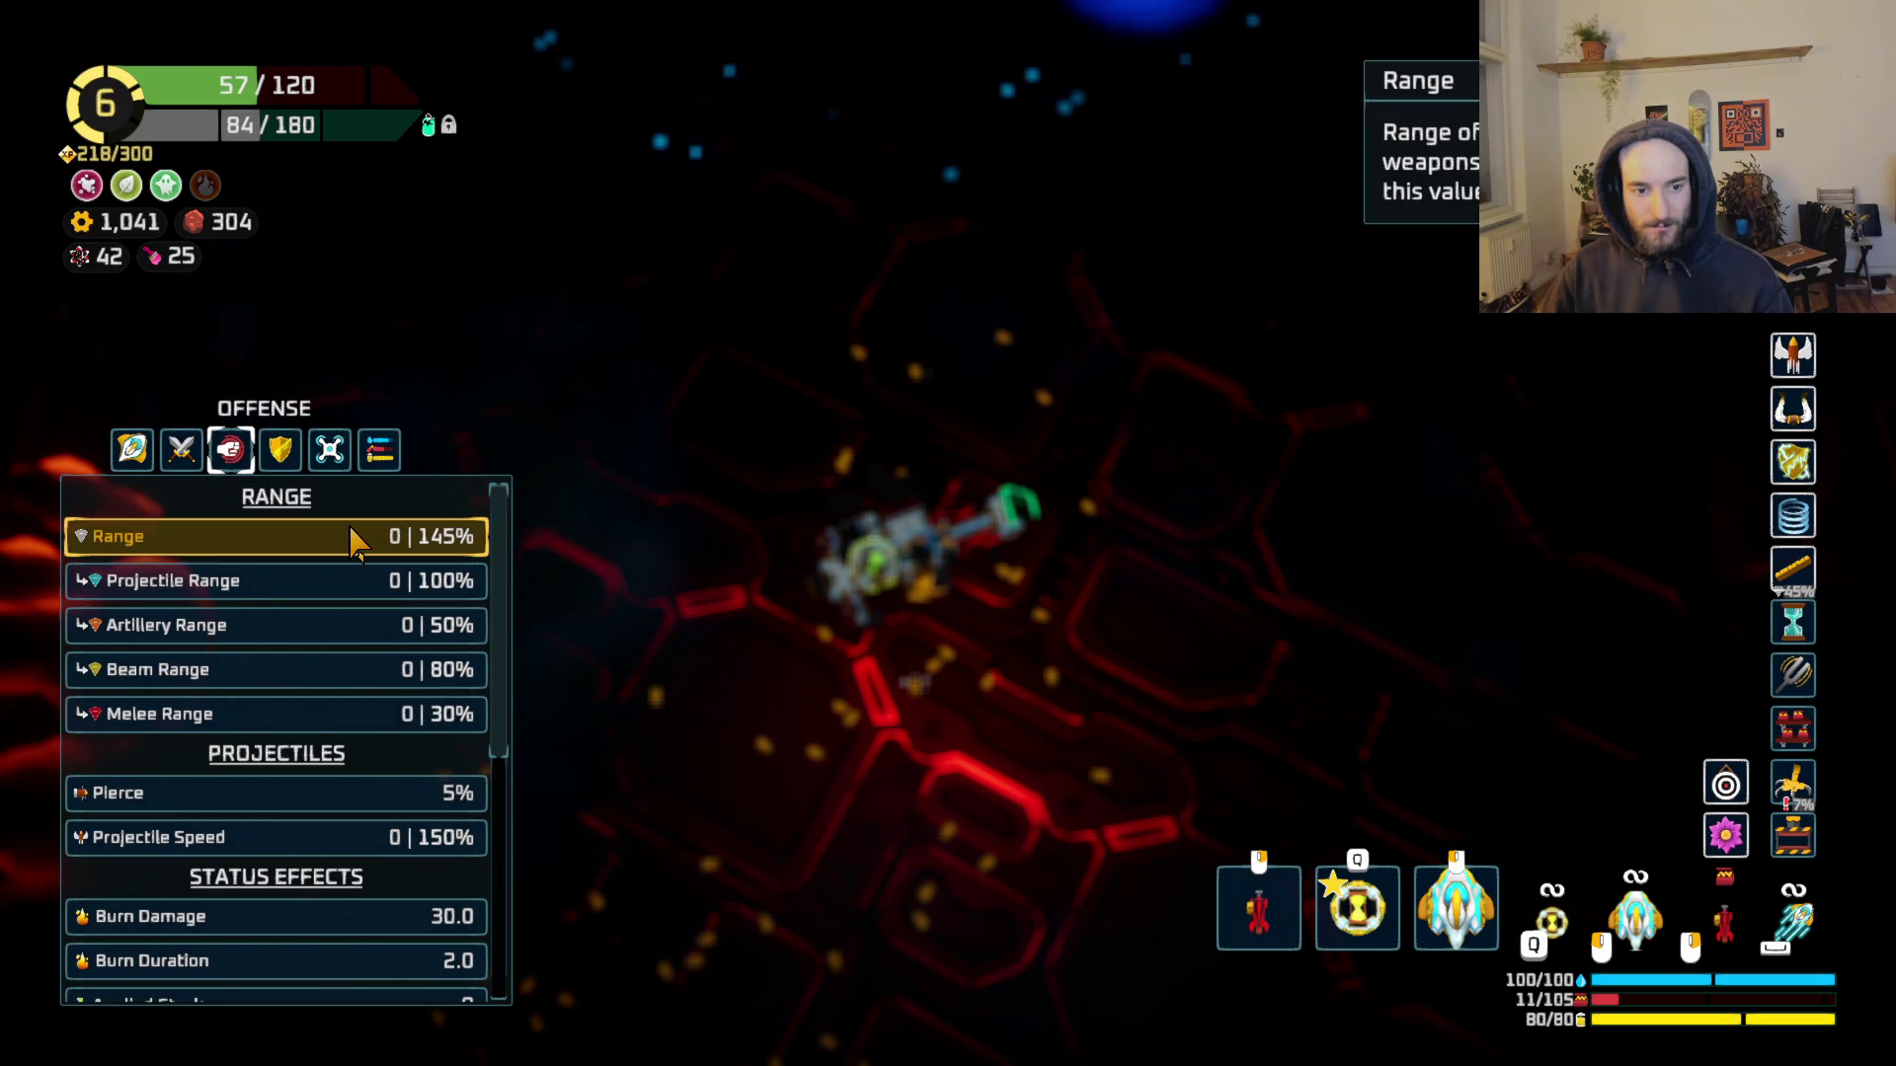
pyautogui.press('Tab')
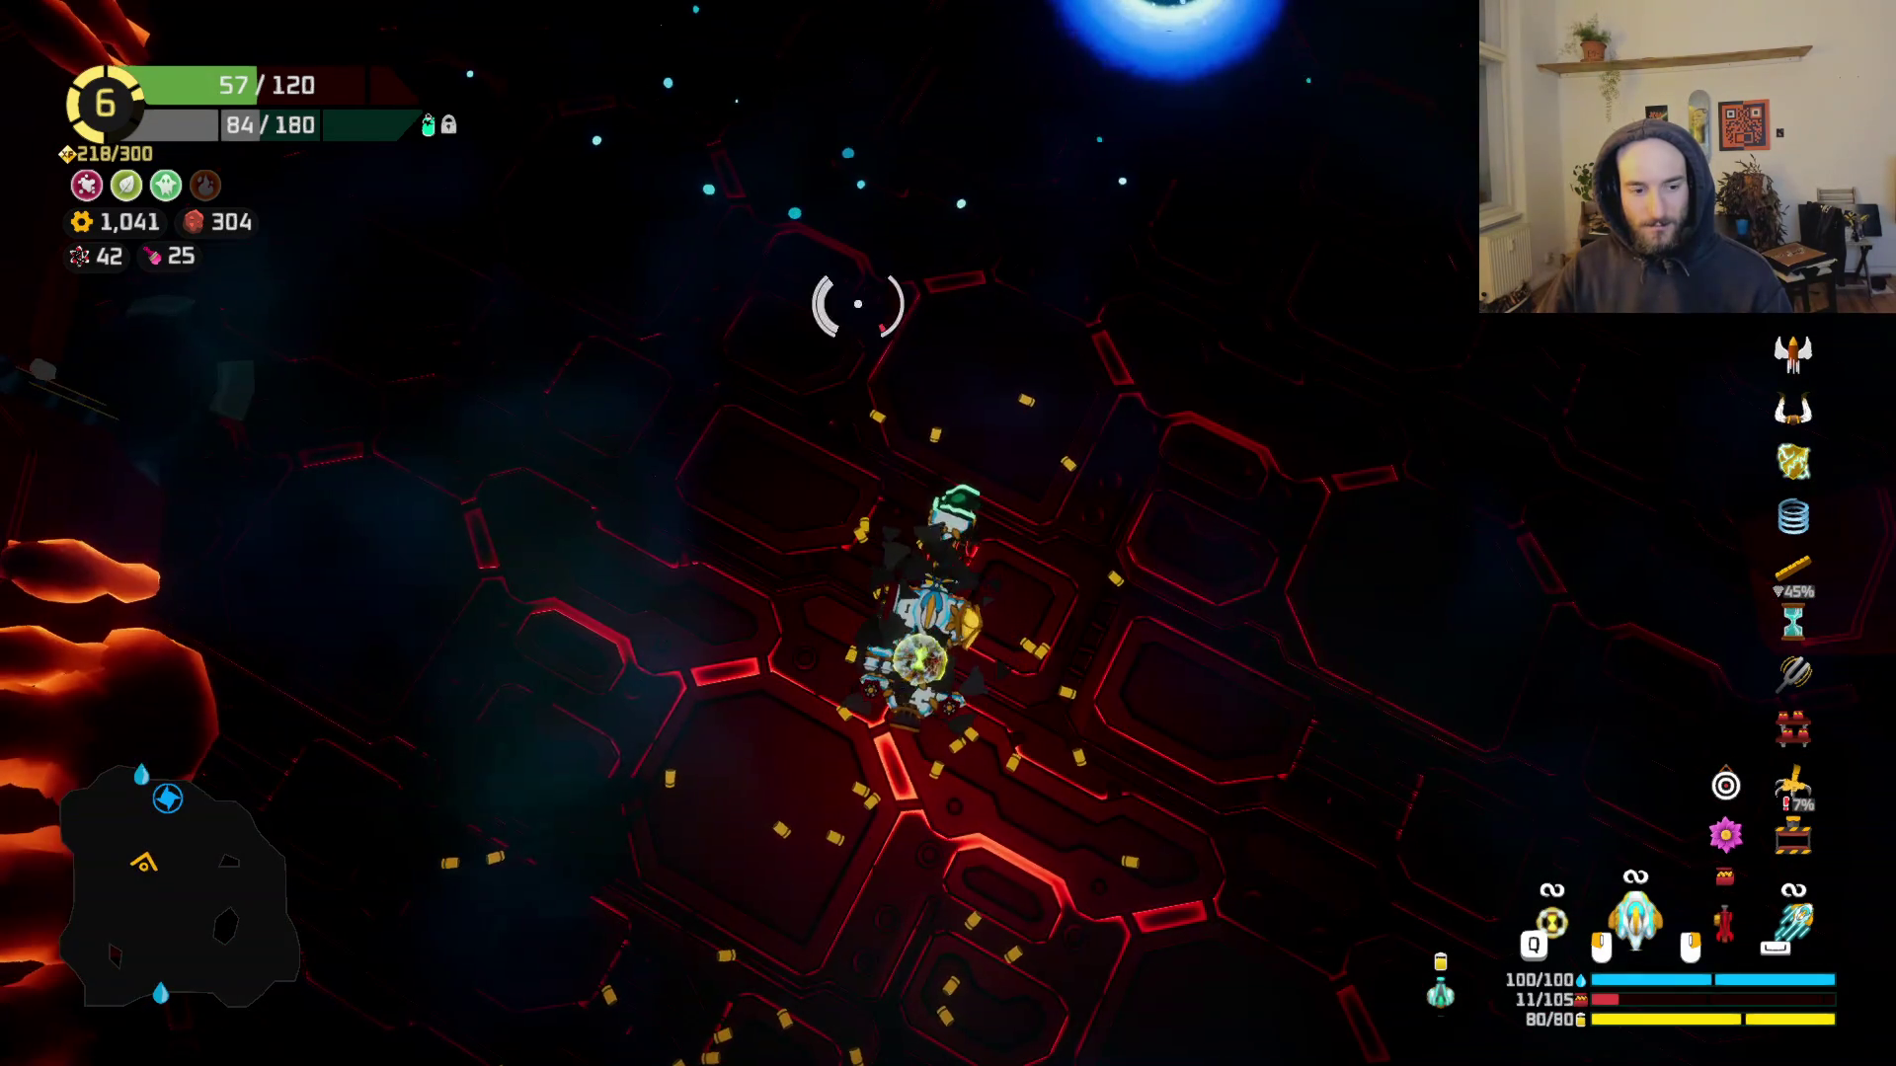
# Step: Warp through the blue portal to the next sector and fight its enemies until the ship dies
pyautogui.press('f')
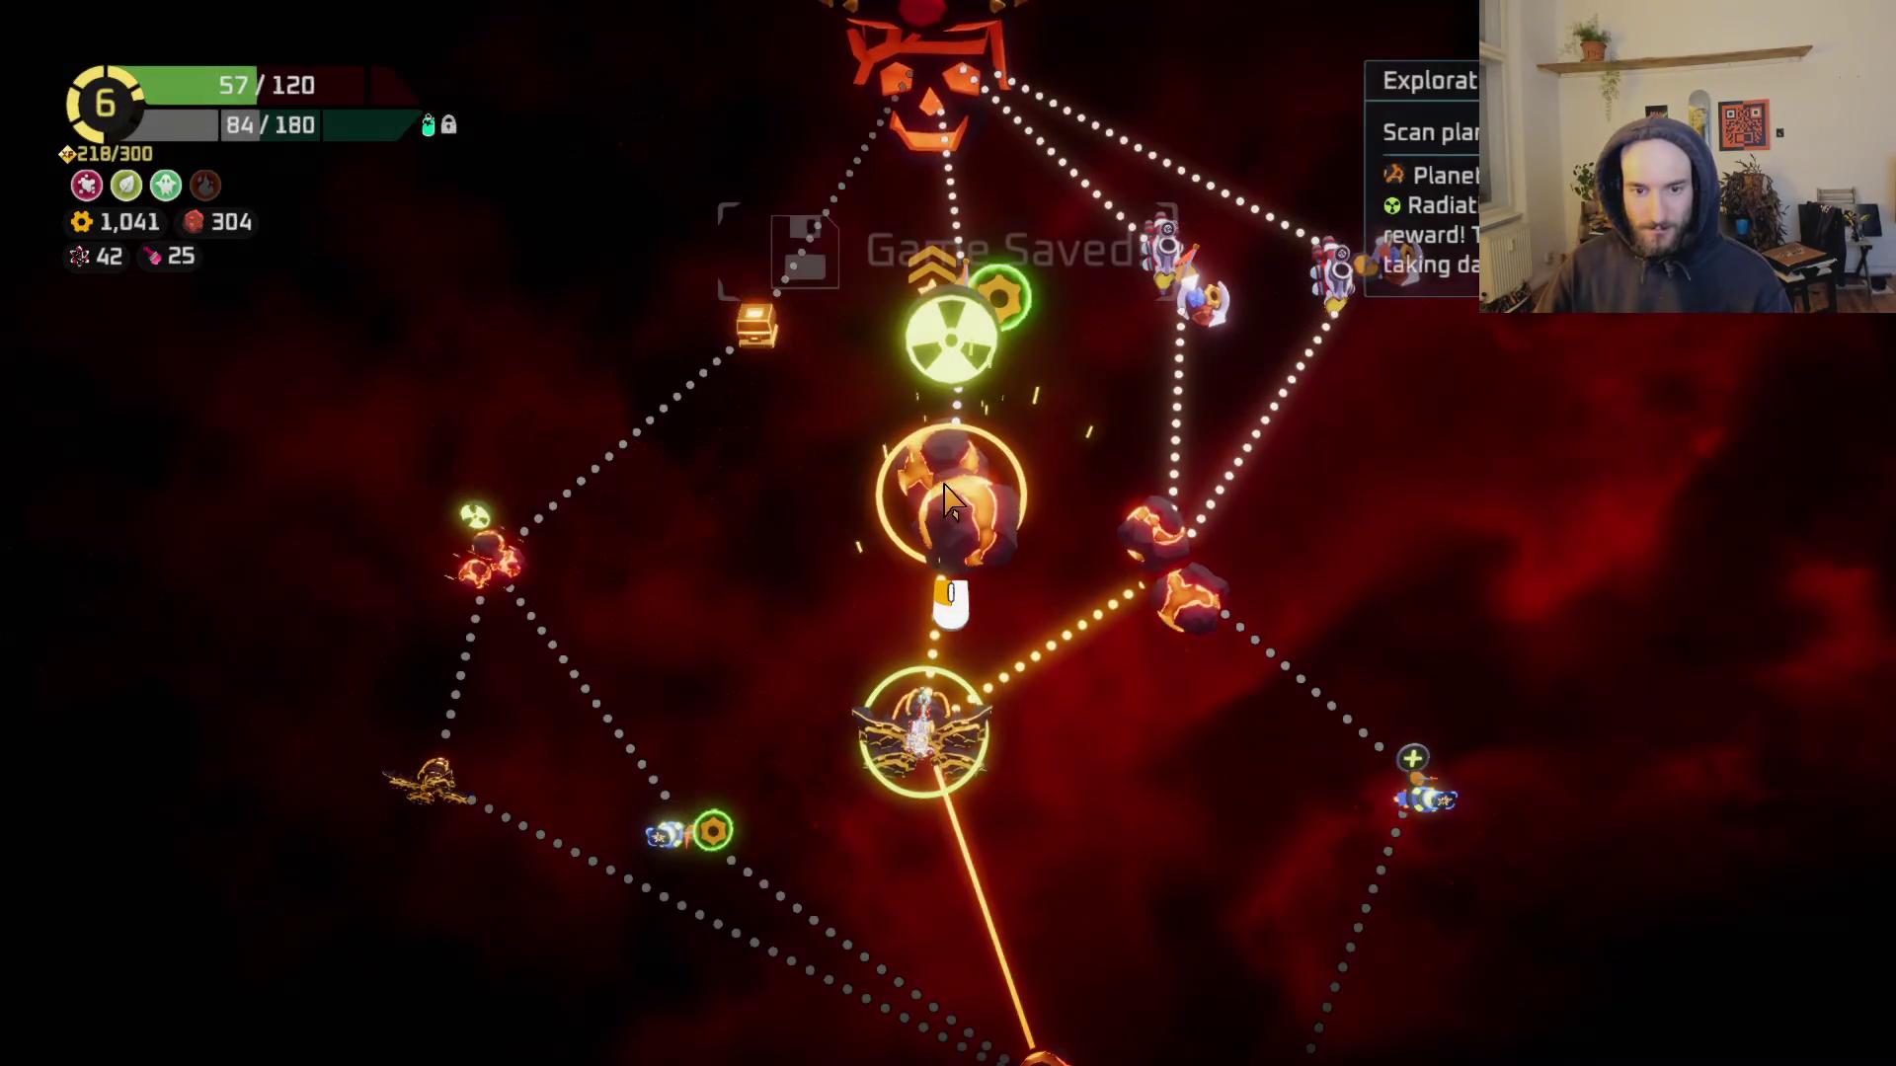
pyautogui.click(950, 657)
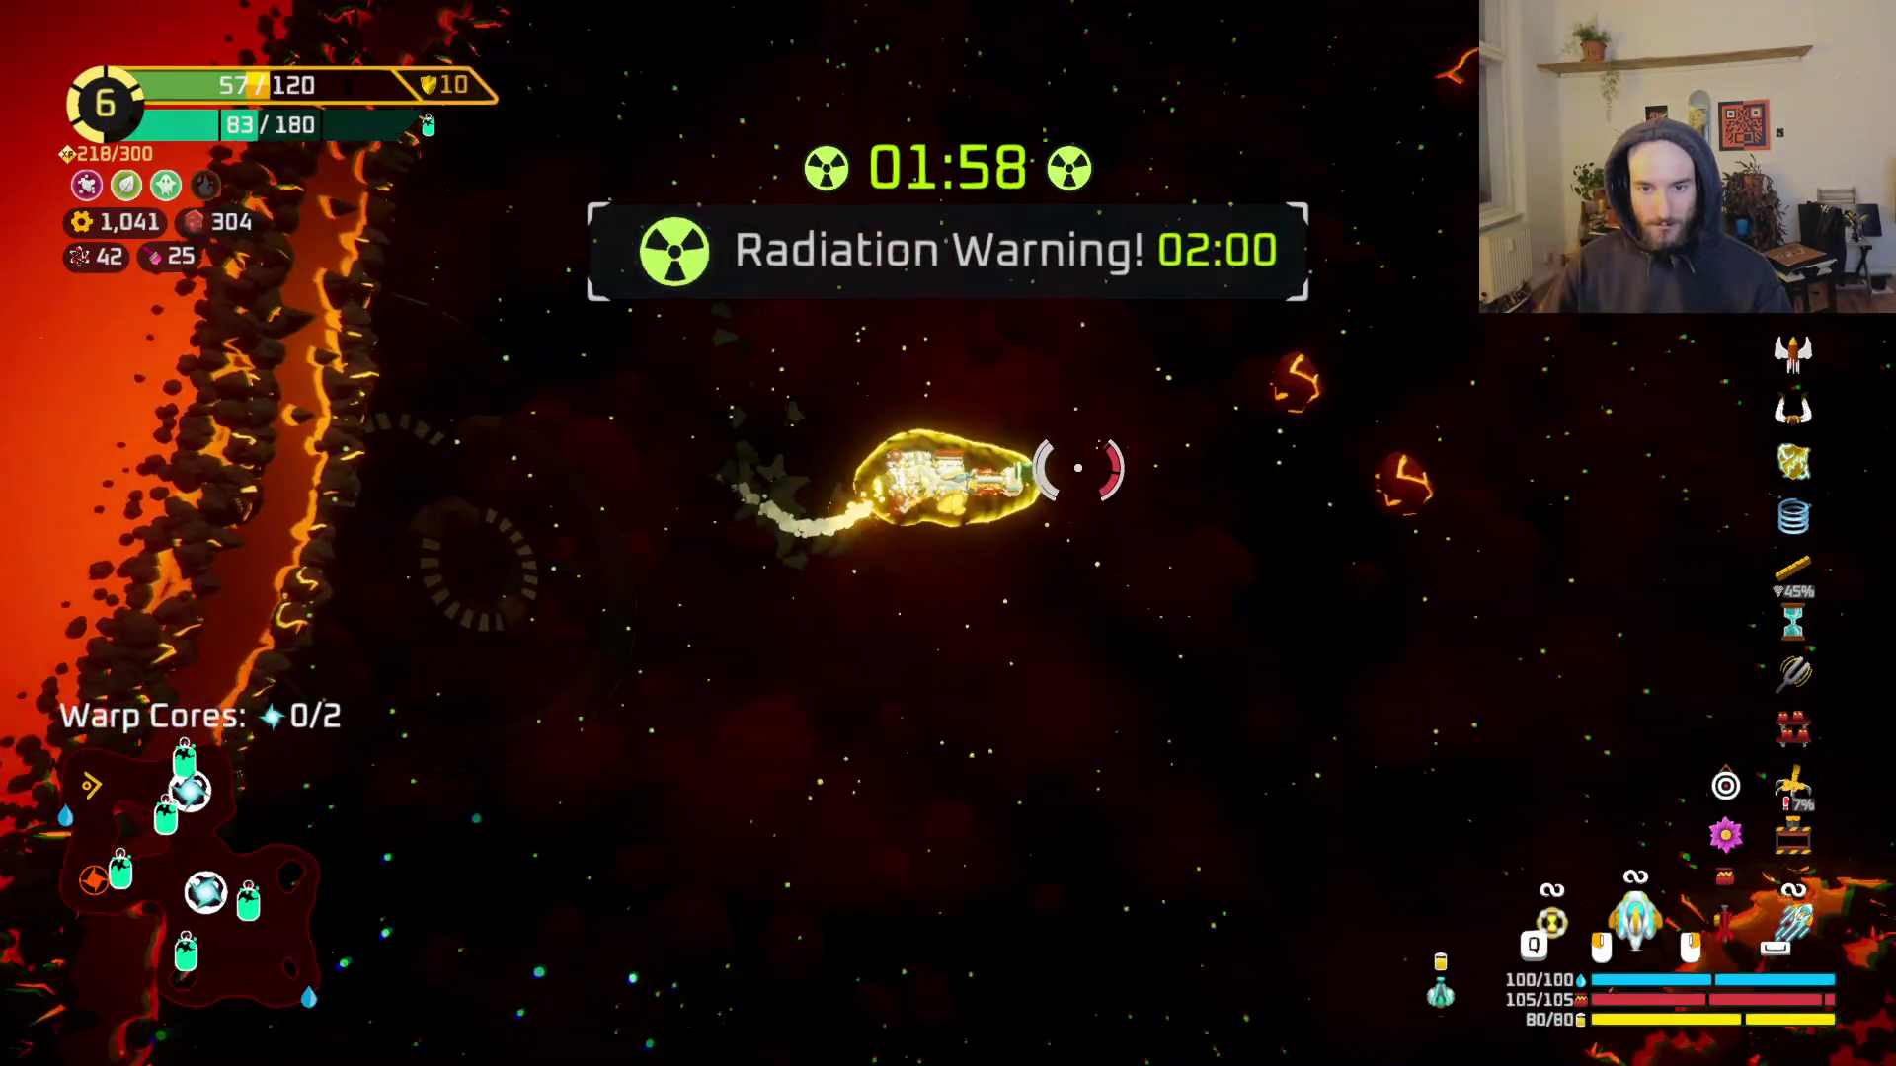
pyautogui.click(1206, 677)
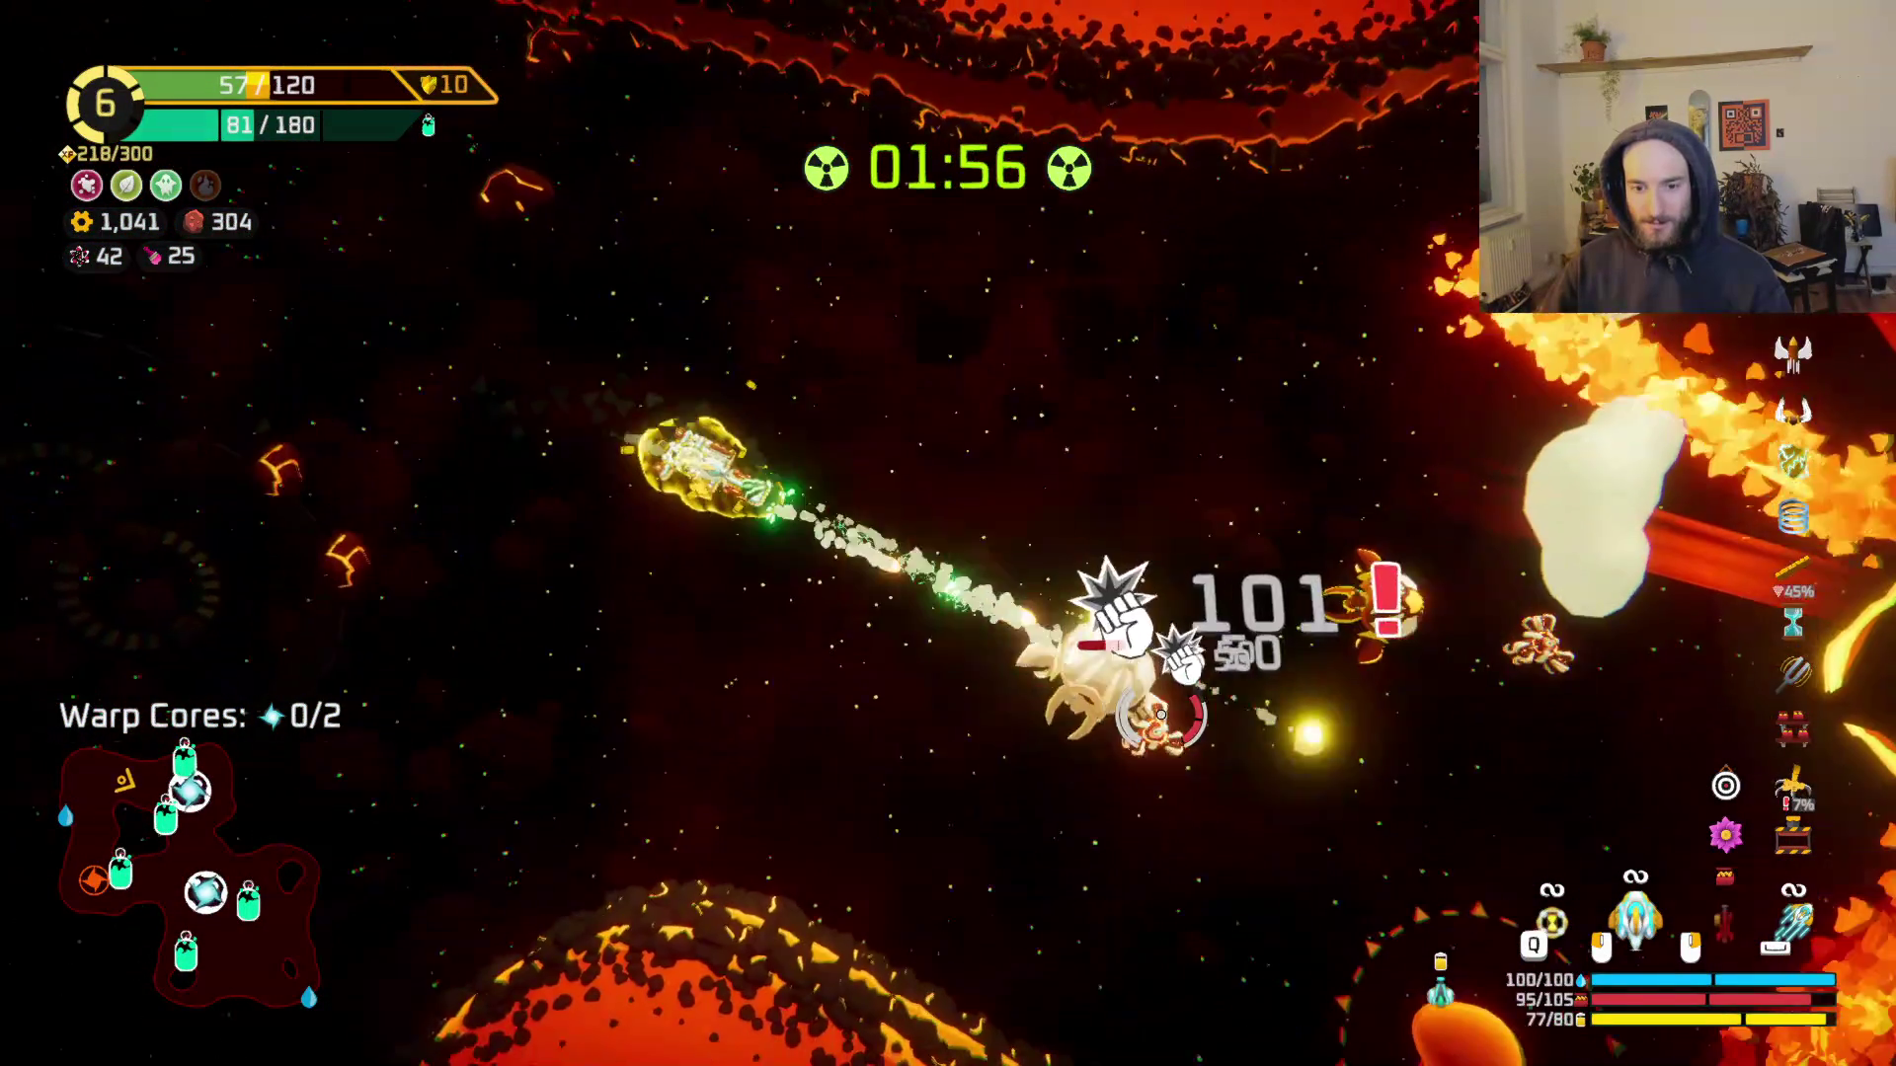
pyautogui.moveTo(1251, 681)
pyautogui.mouseDown()
pyautogui.moveTo(1185, 571)
pyautogui.moveTo(1333, 444)
pyautogui.moveTo(1438, 422)
pyautogui.moveTo(1422, 510)
pyautogui.moveTo(1451, 493)
pyautogui.moveTo(1412, 474)
pyautogui.moveTo(1392, 424)
pyautogui.moveTo(1332, 500)
pyautogui.moveTo(1333, 550)
pyautogui.mouseUp()
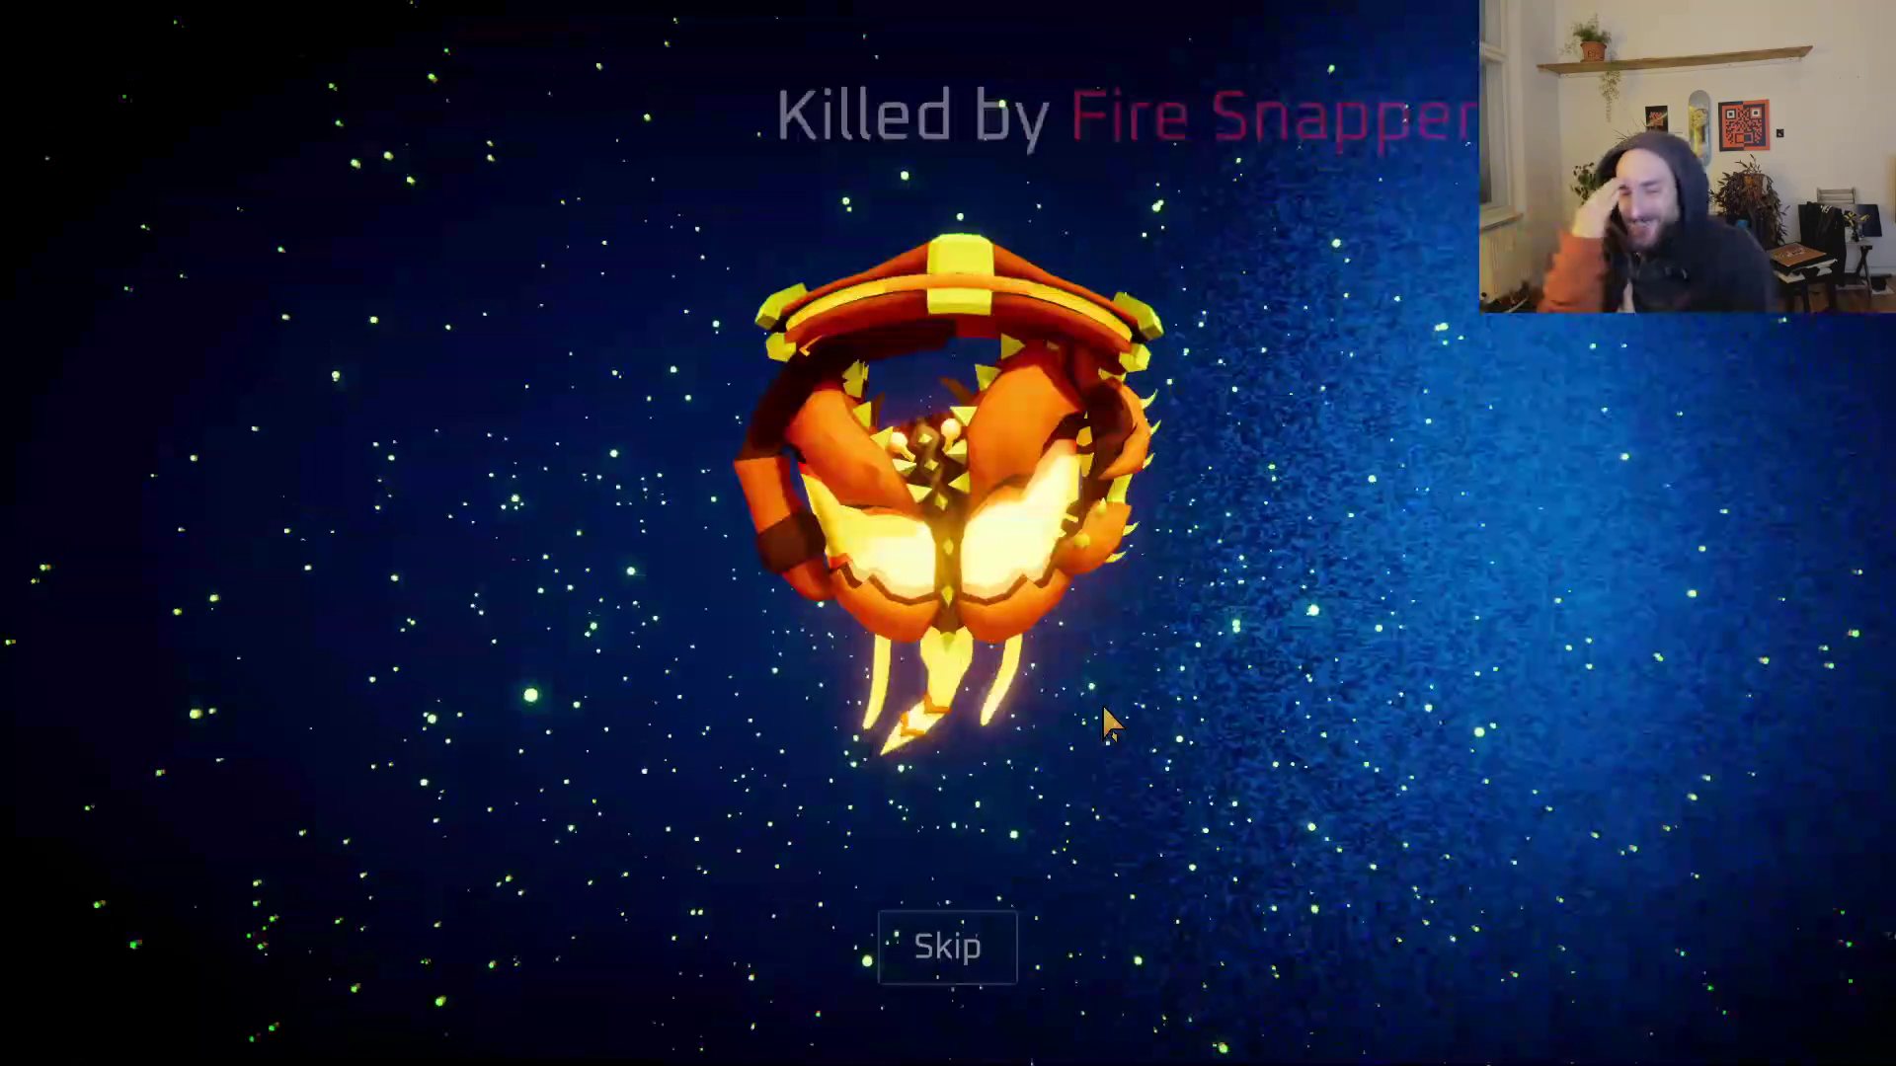
pyautogui.click(1003, 960)
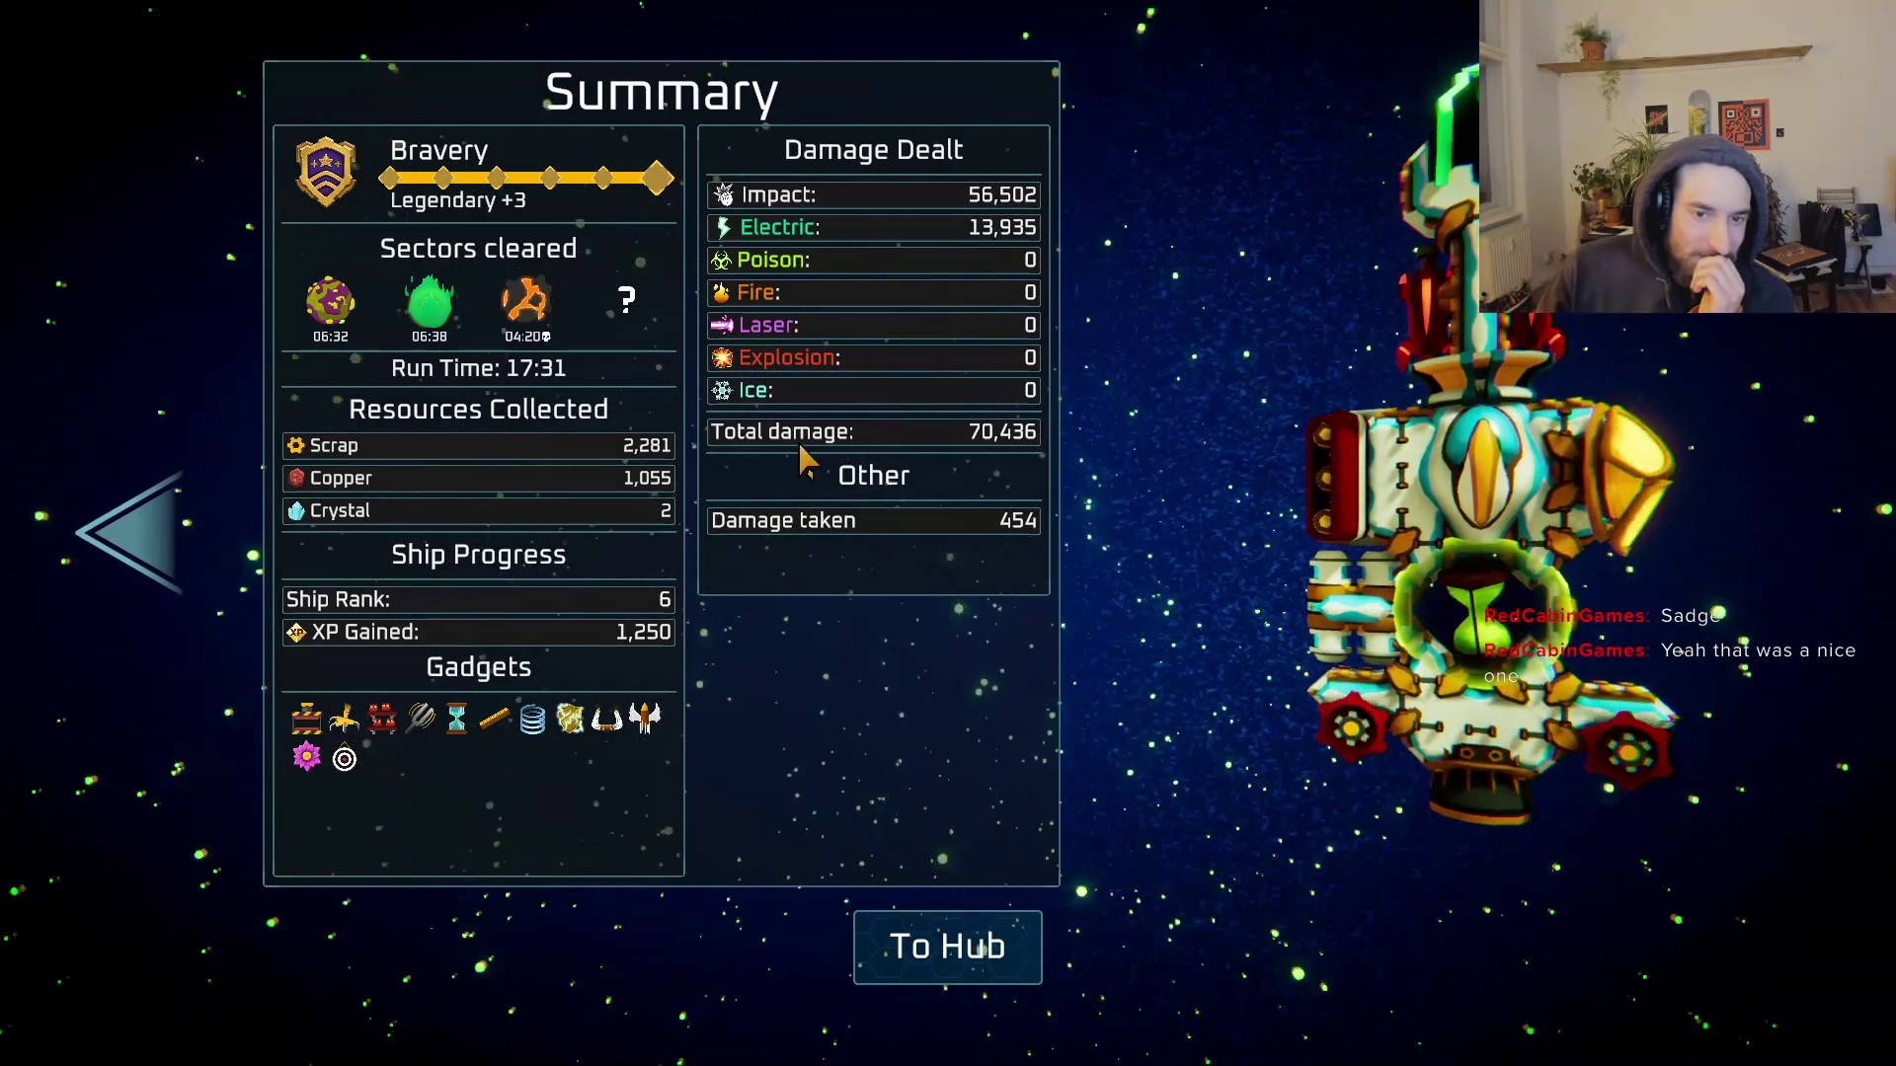
# Step: Leave the run summary for the hub and pause the game
pyautogui.click(927, 980)
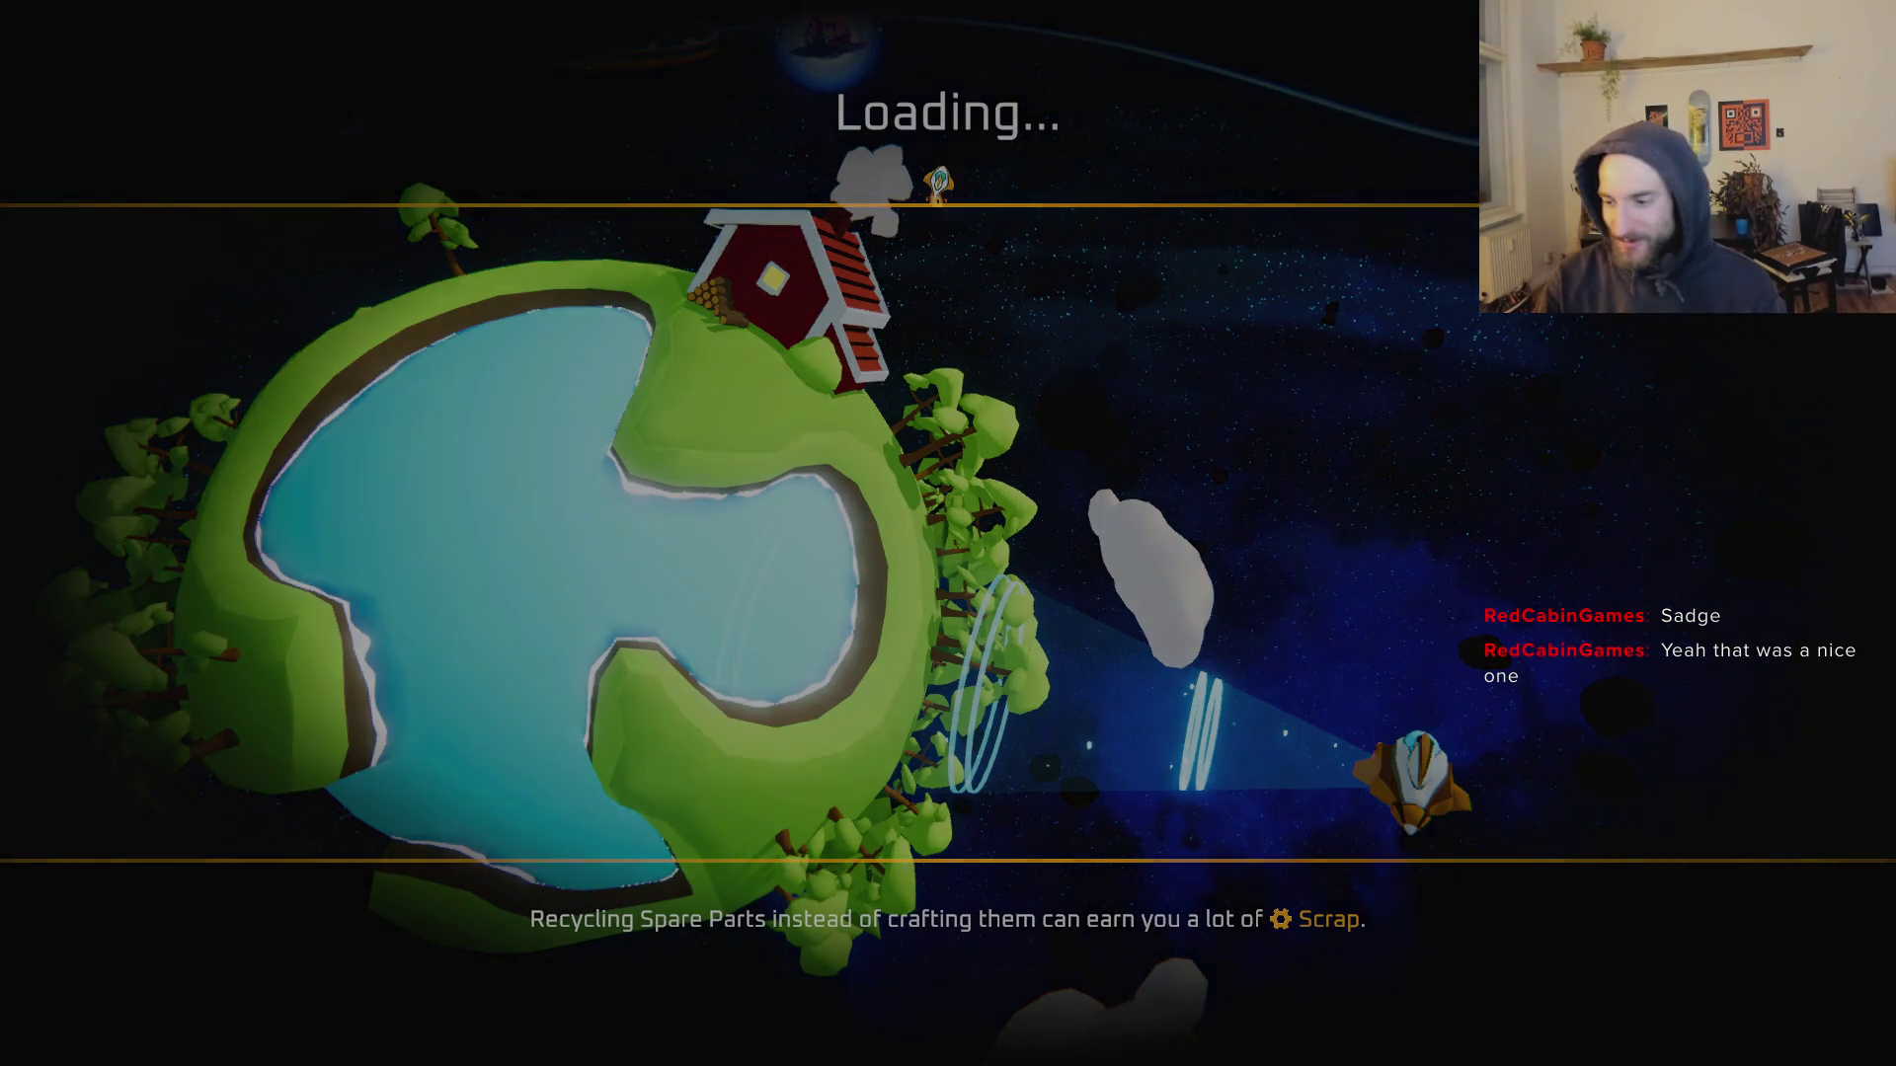
pyautogui.press('Escape')
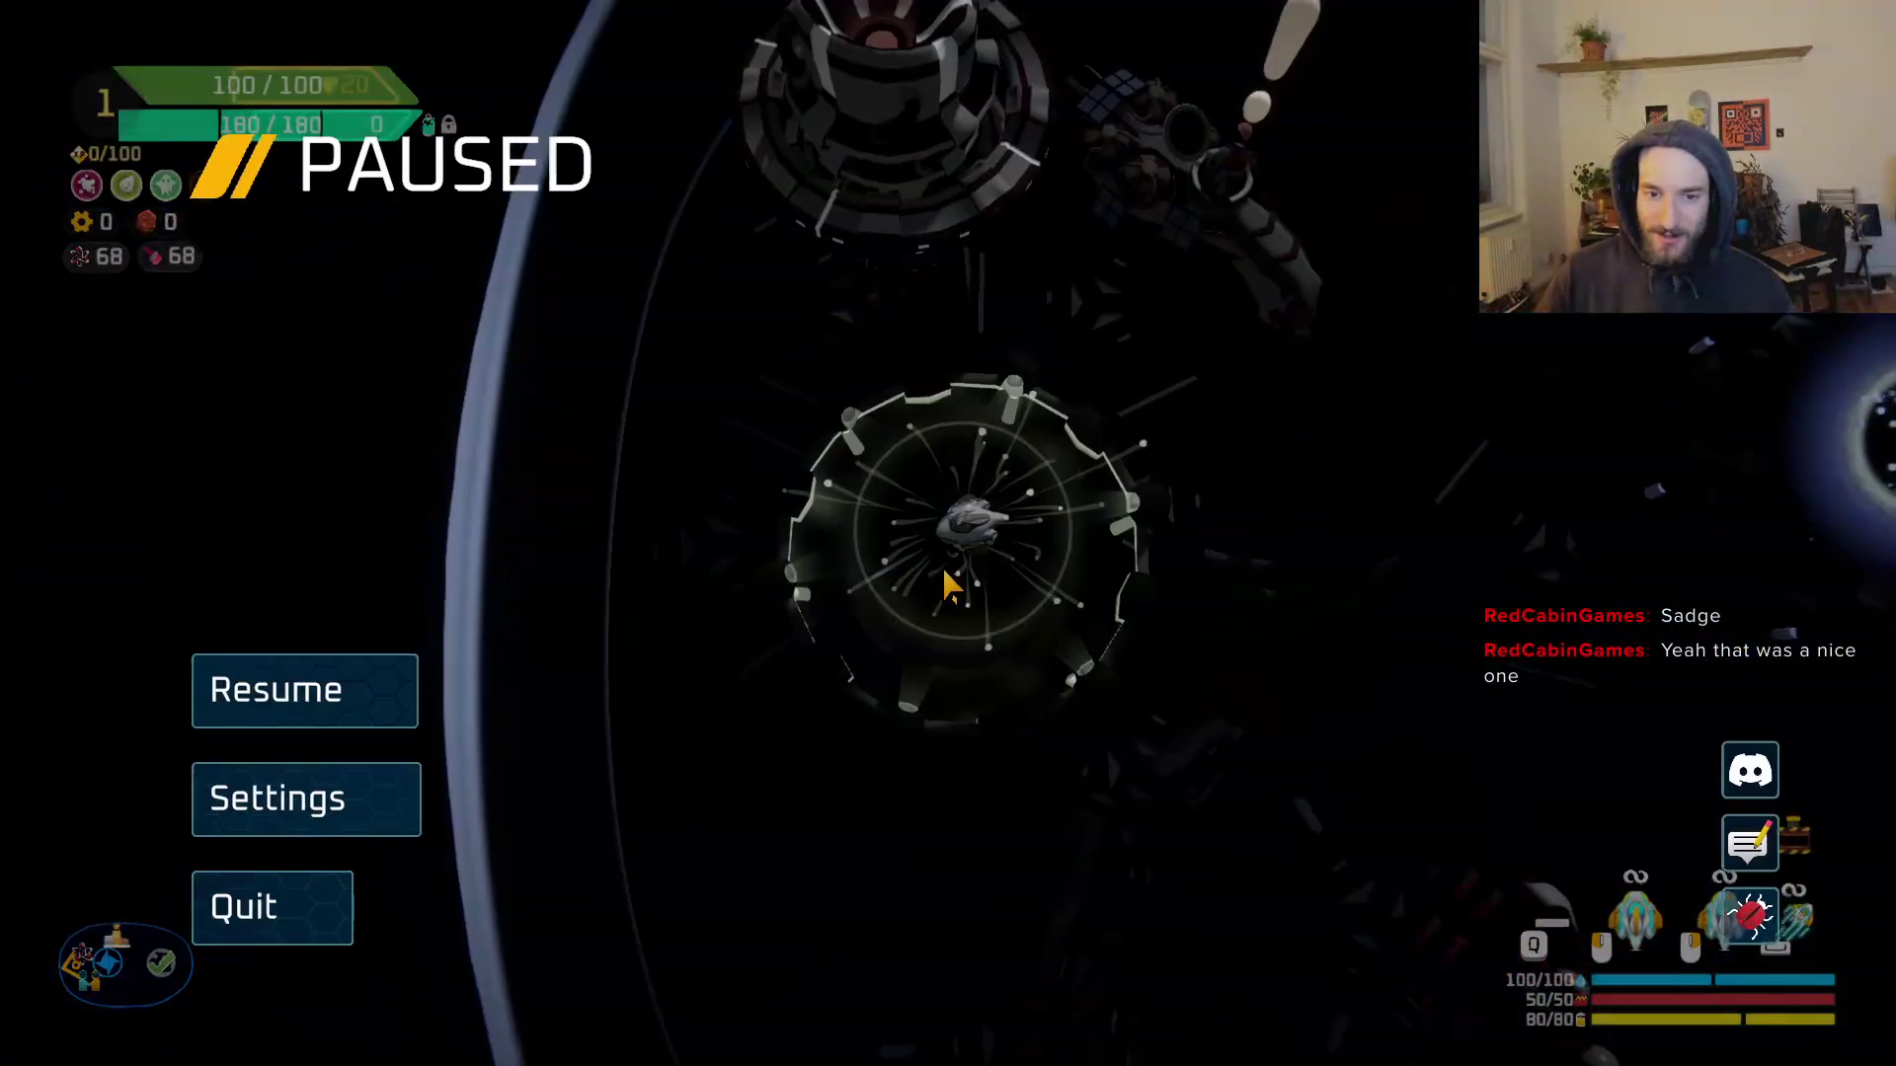
# Step: Choose Quit from the pause menu and confirm To Desktop
pyautogui.click(287, 923)
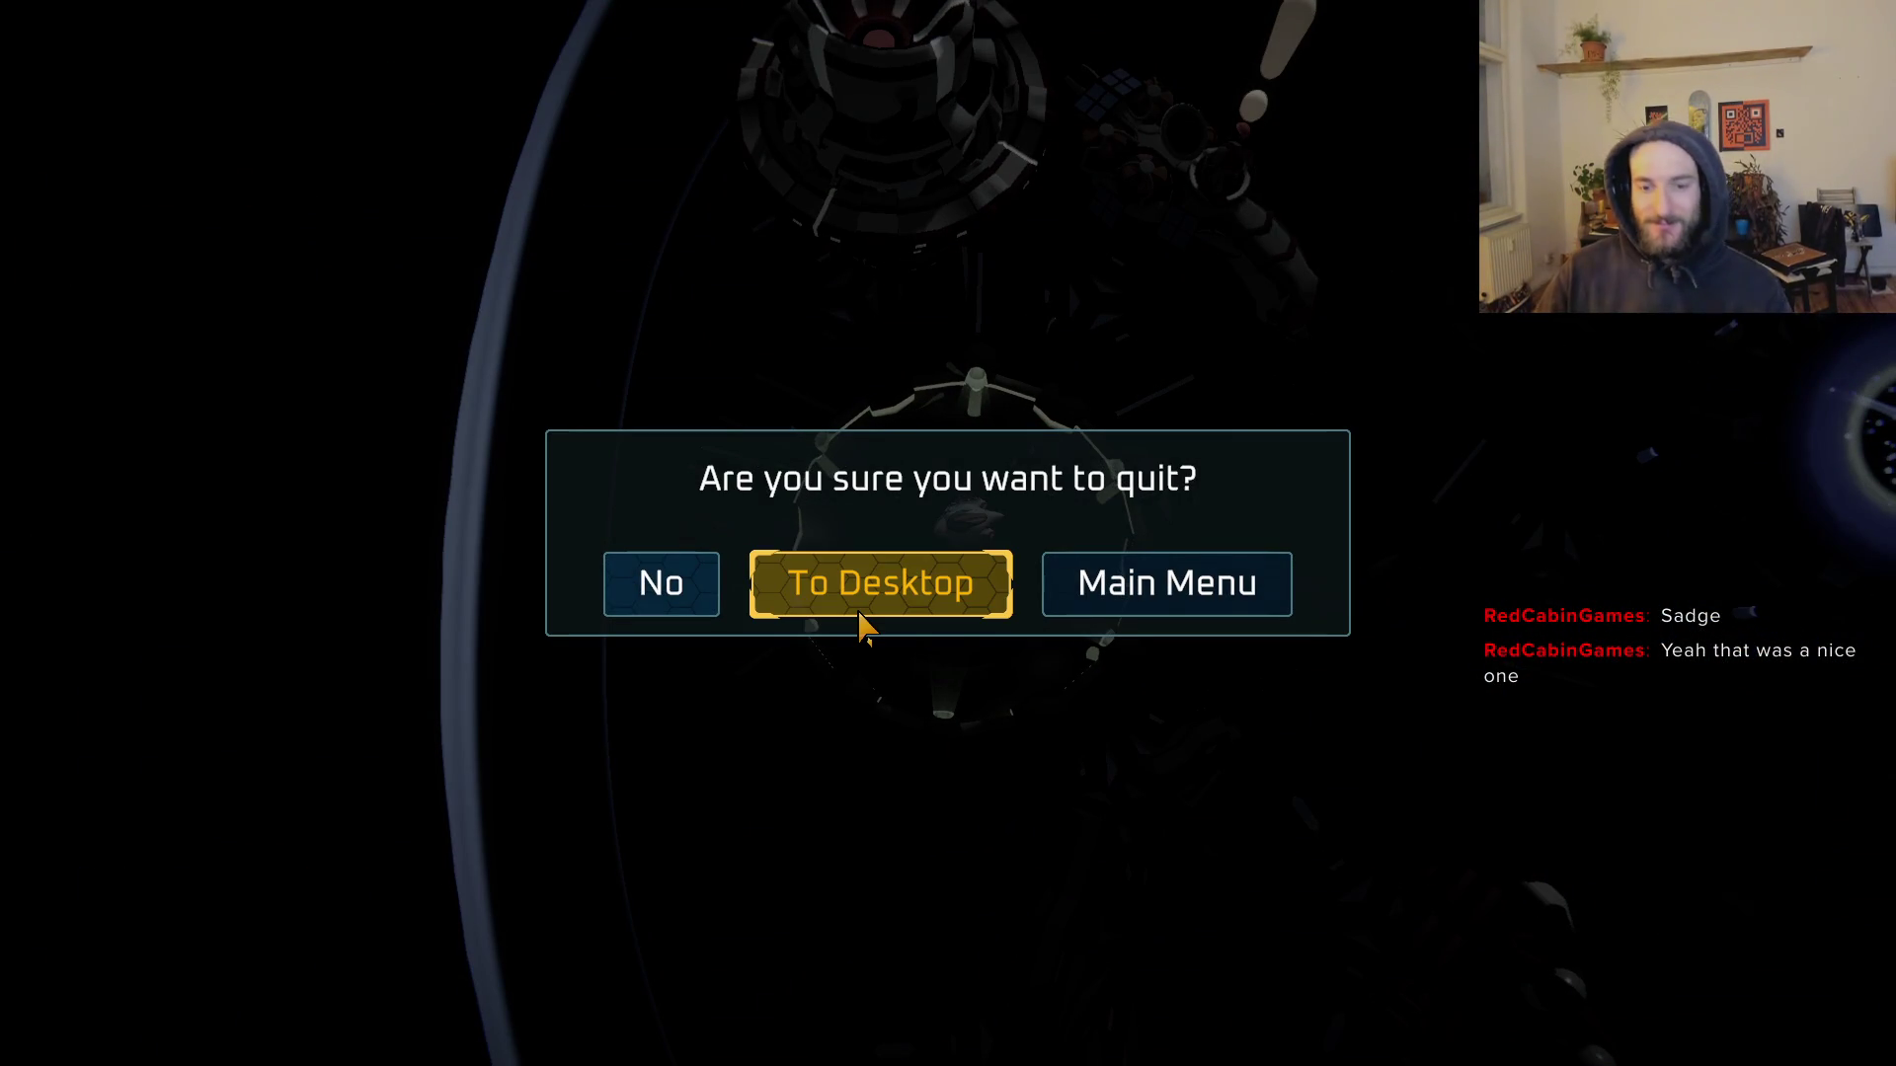
pyautogui.click(859, 626)
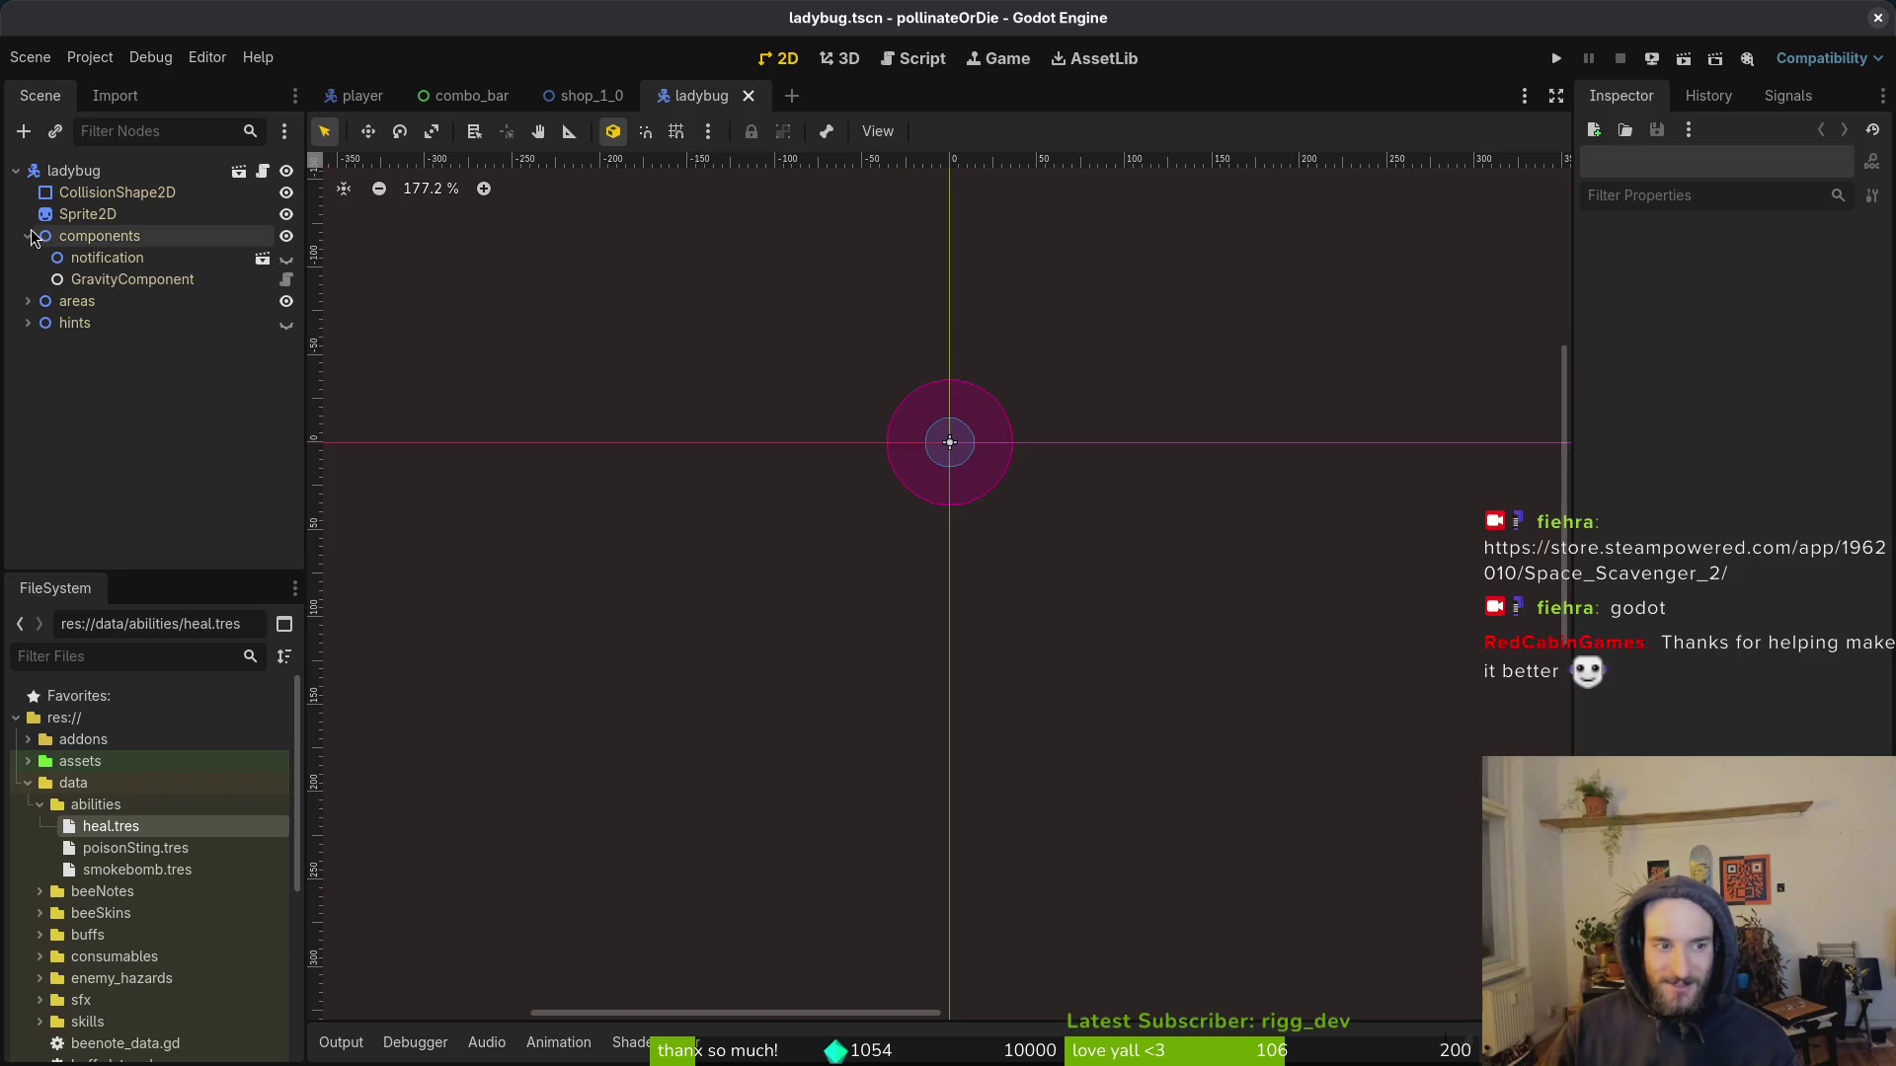
# Step: In shop_1_0, try Quick Loading a 'lady' texture for the ladybug Sprite2D, cancel, and switch to Aseprite
pyautogui.click(592, 97)
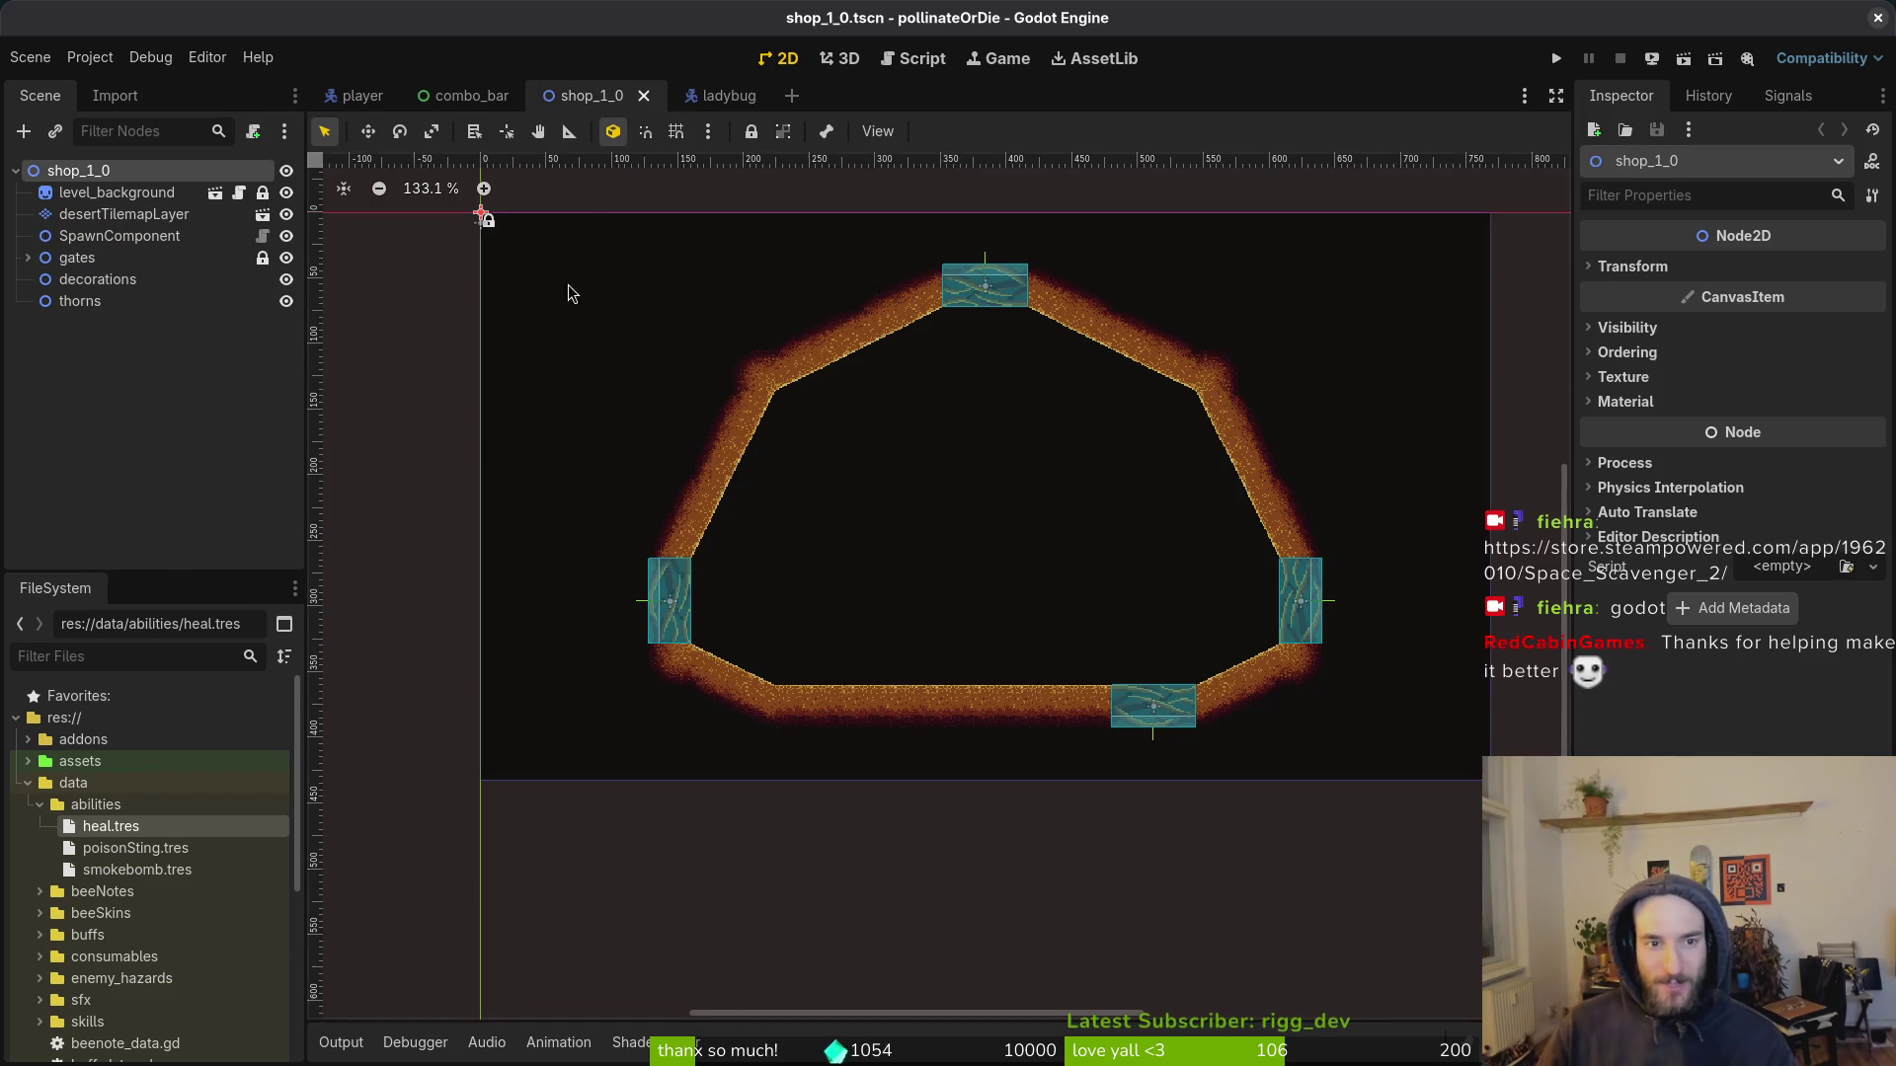
pyautogui.scroll(5, 957, 479)
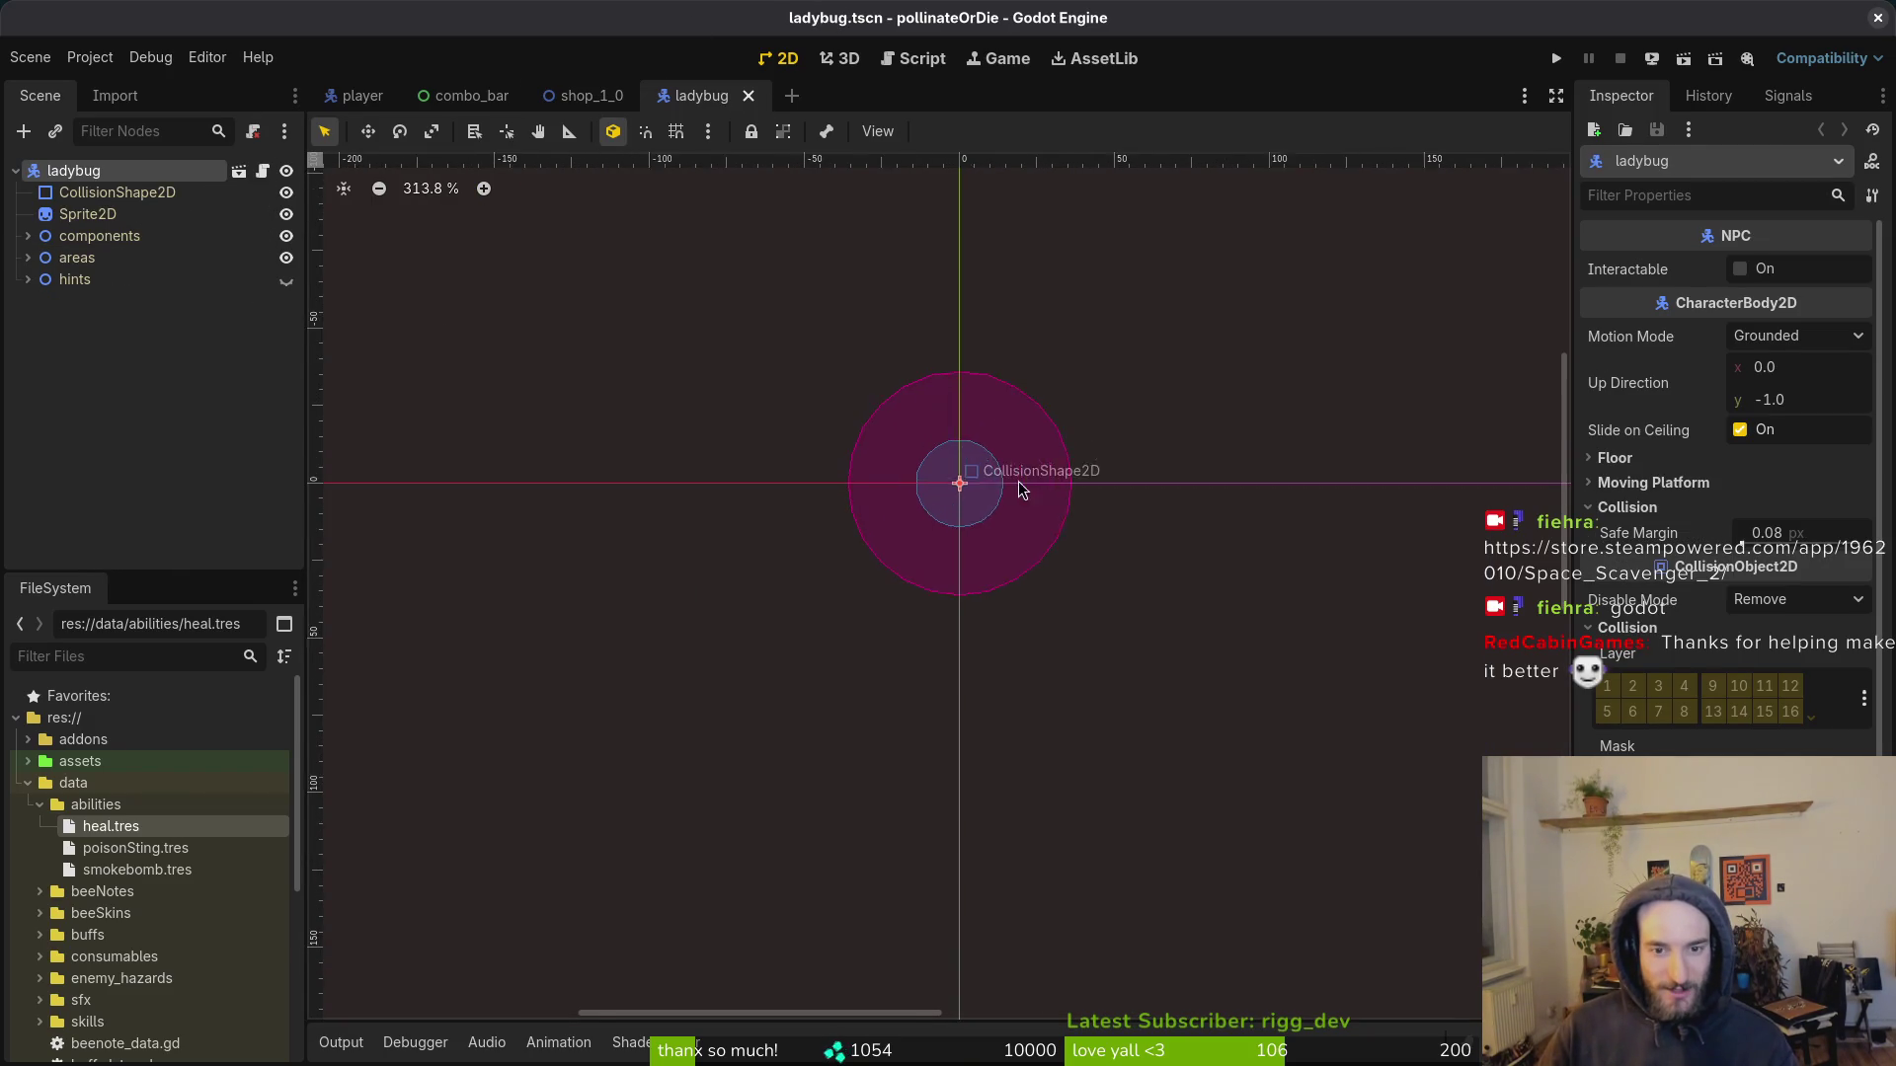
pyautogui.click(87, 214)
pyautogui.click(1782, 269)
pyautogui.click(1690, 743)
pyautogui.write('lady')
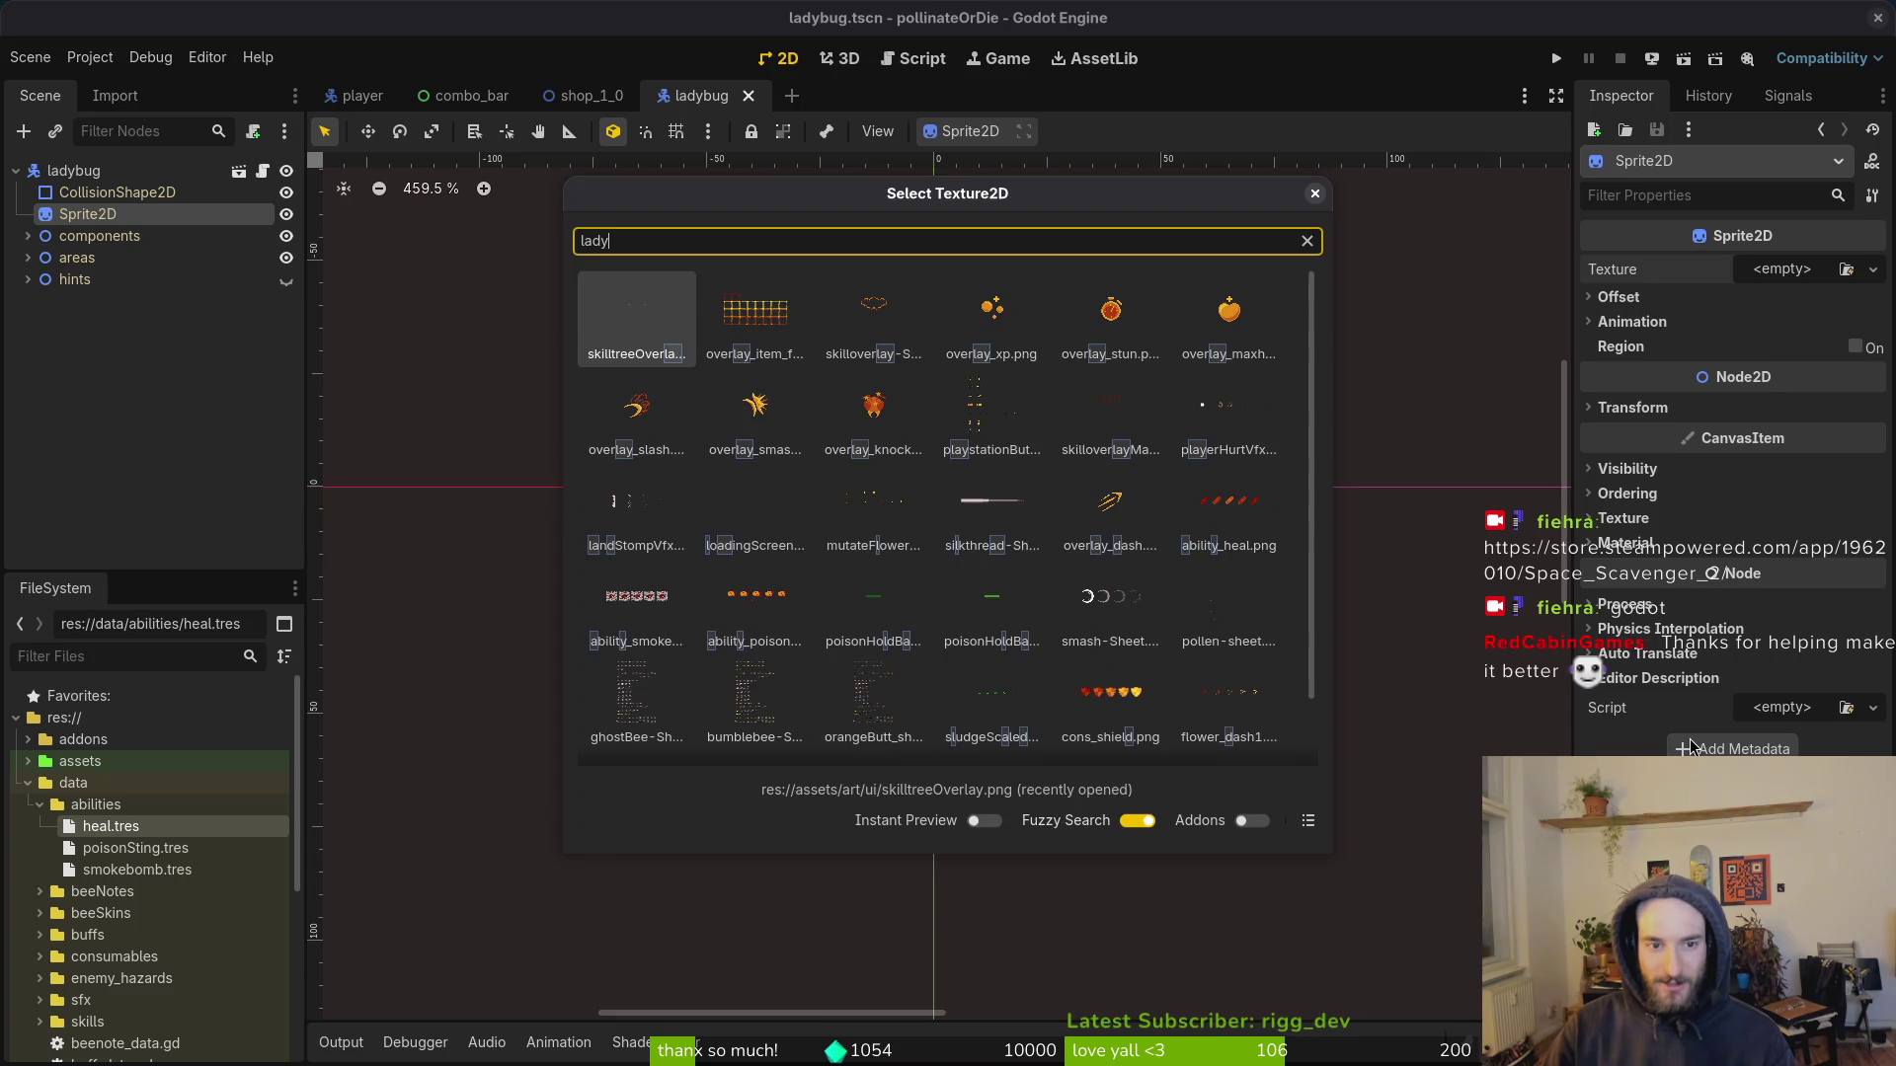
pyautogui.press('Escape')
pyautogui.hotkey('alt', 'Tab')
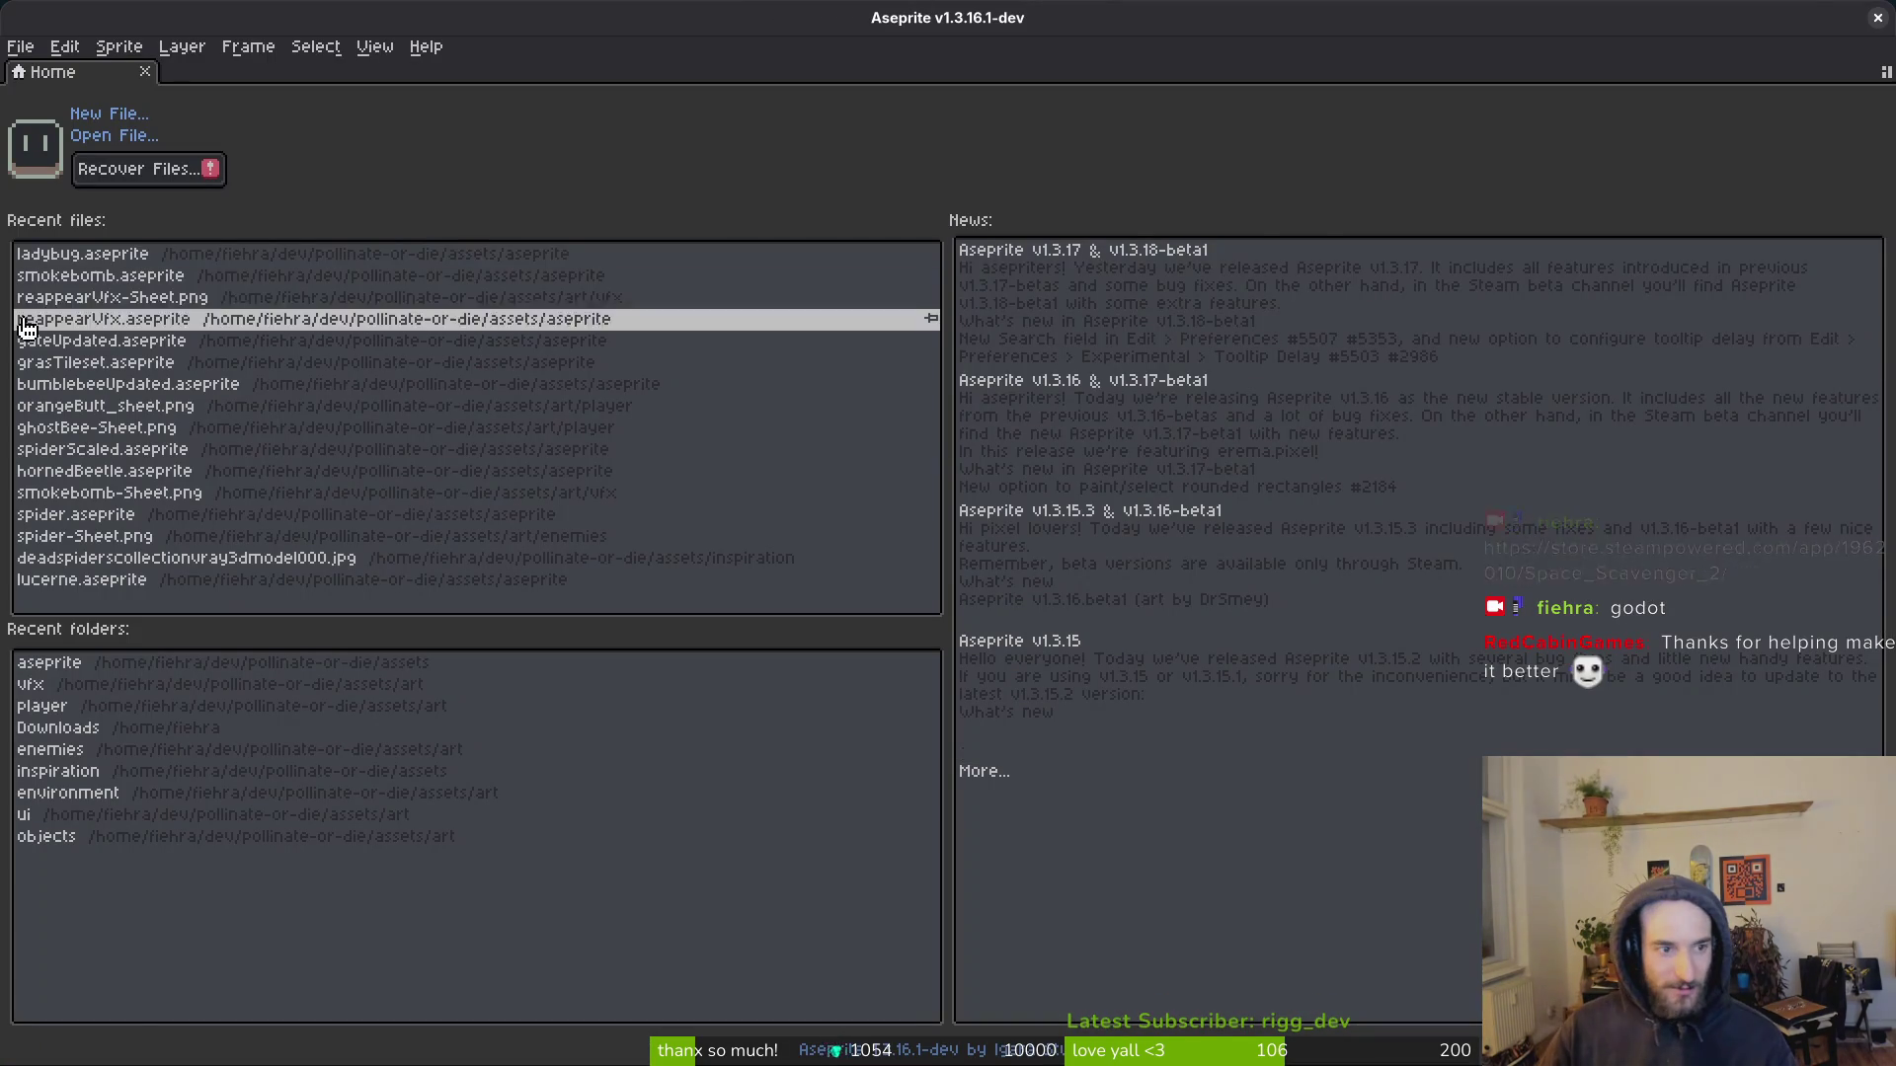
# Step: Open ladybug.aseprite from recent files, zoom into the sprite, then switch to the browser
pyautogui.click(889, 255)
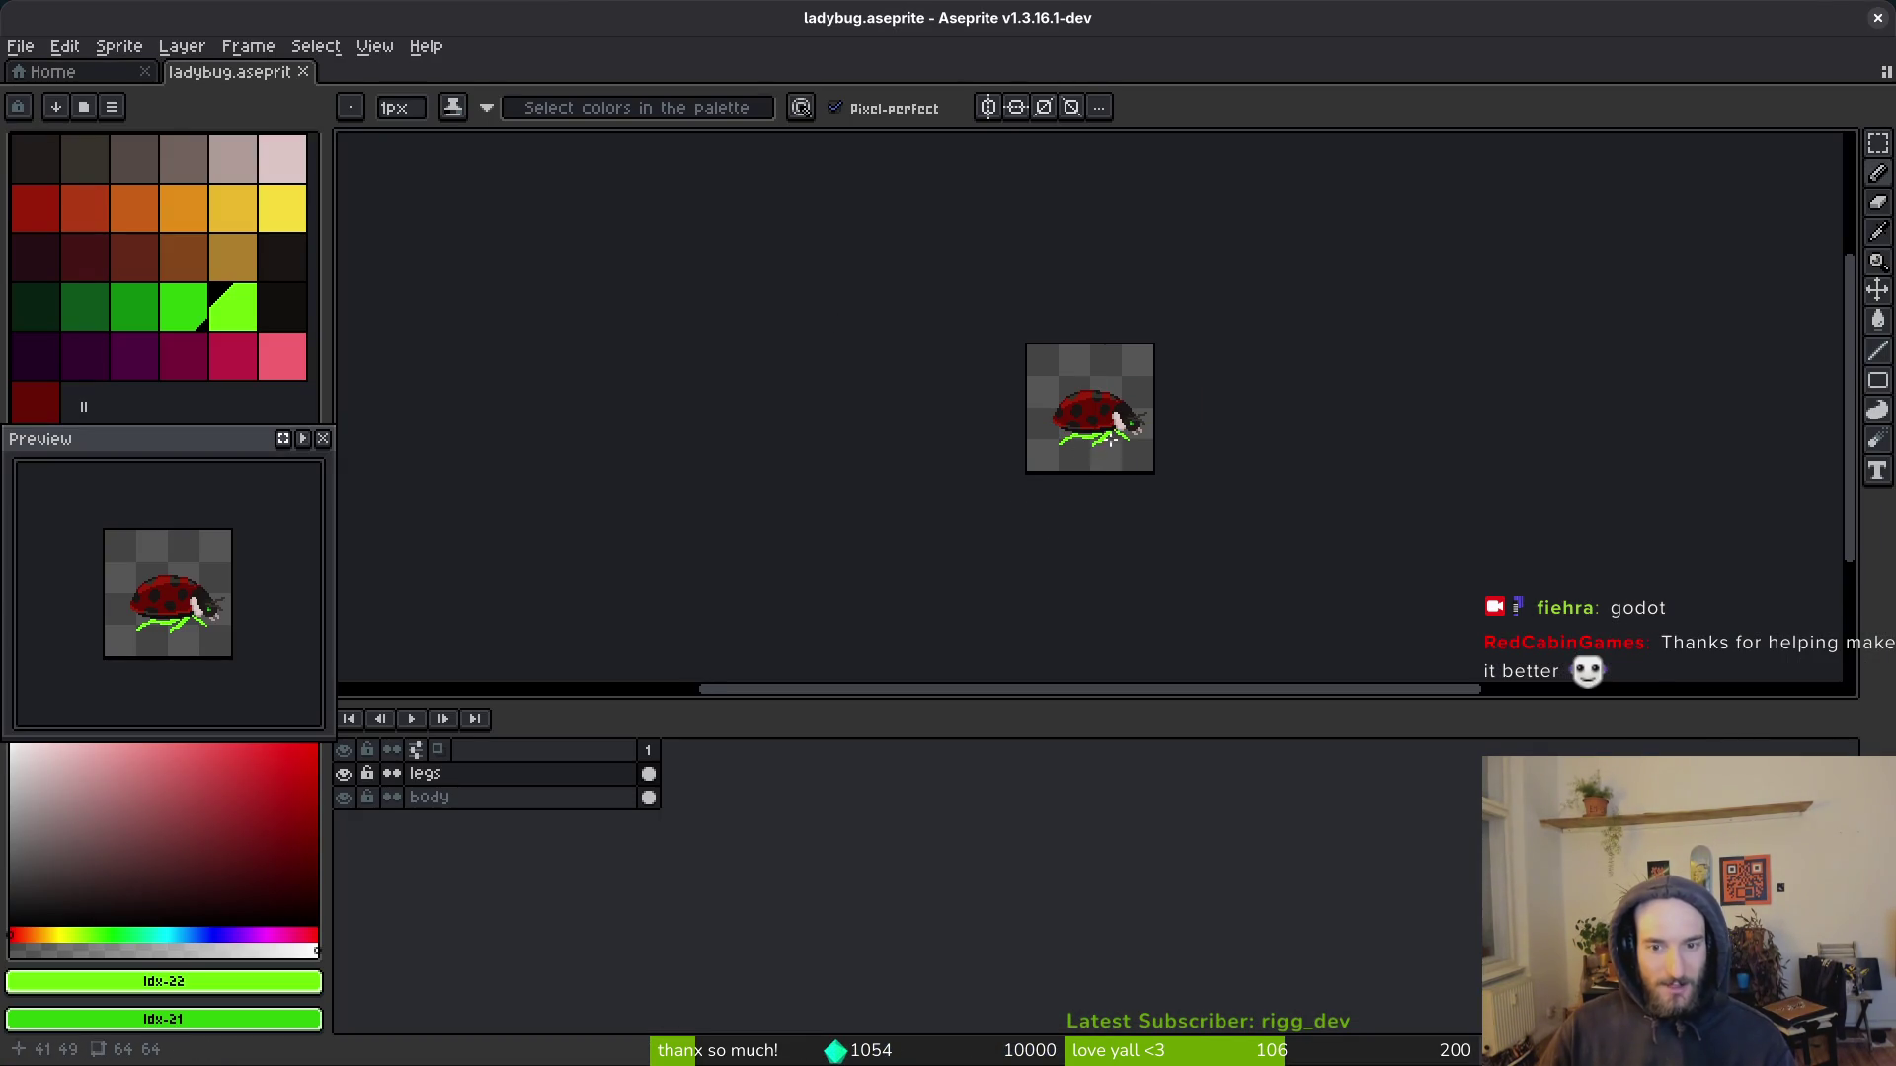
pyautogui.scroll(6, 1106, 442)
pyautogui.press('alt')
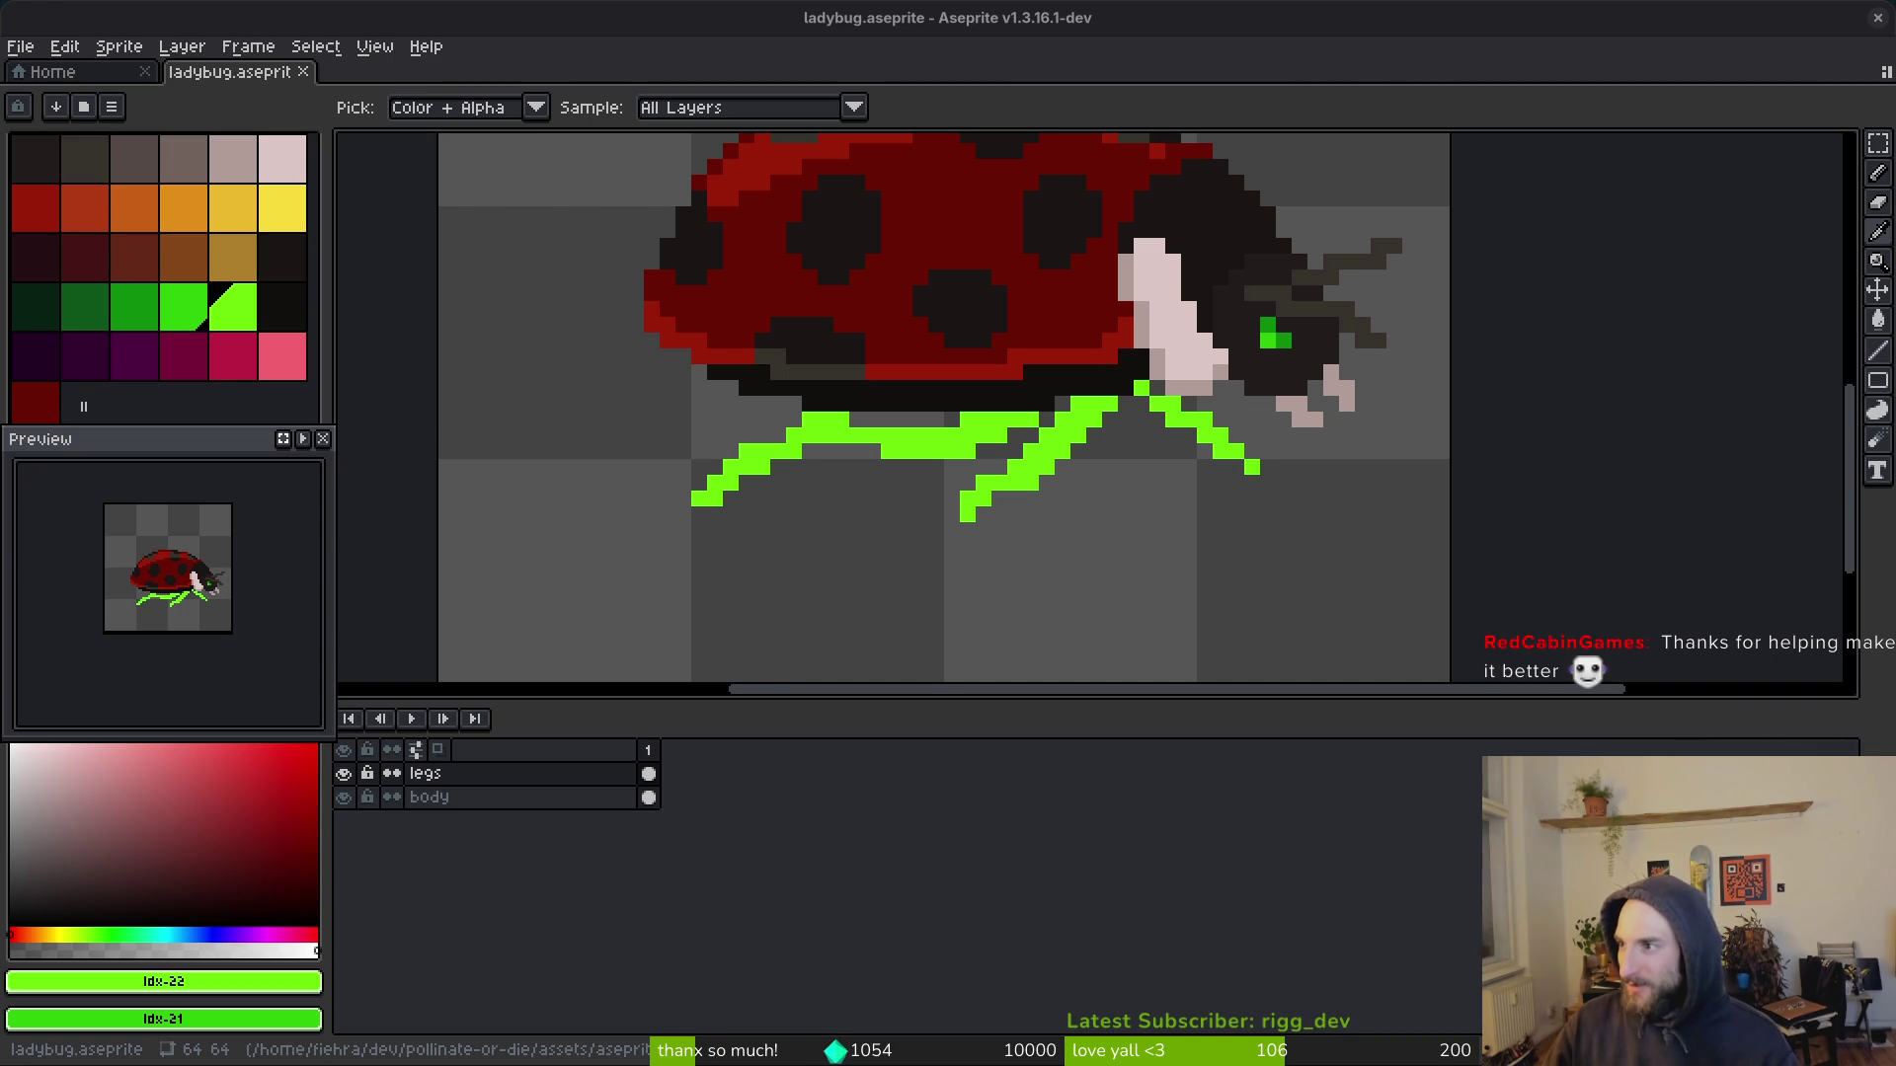
pyautogui.hotkey('alt', 'Tab')
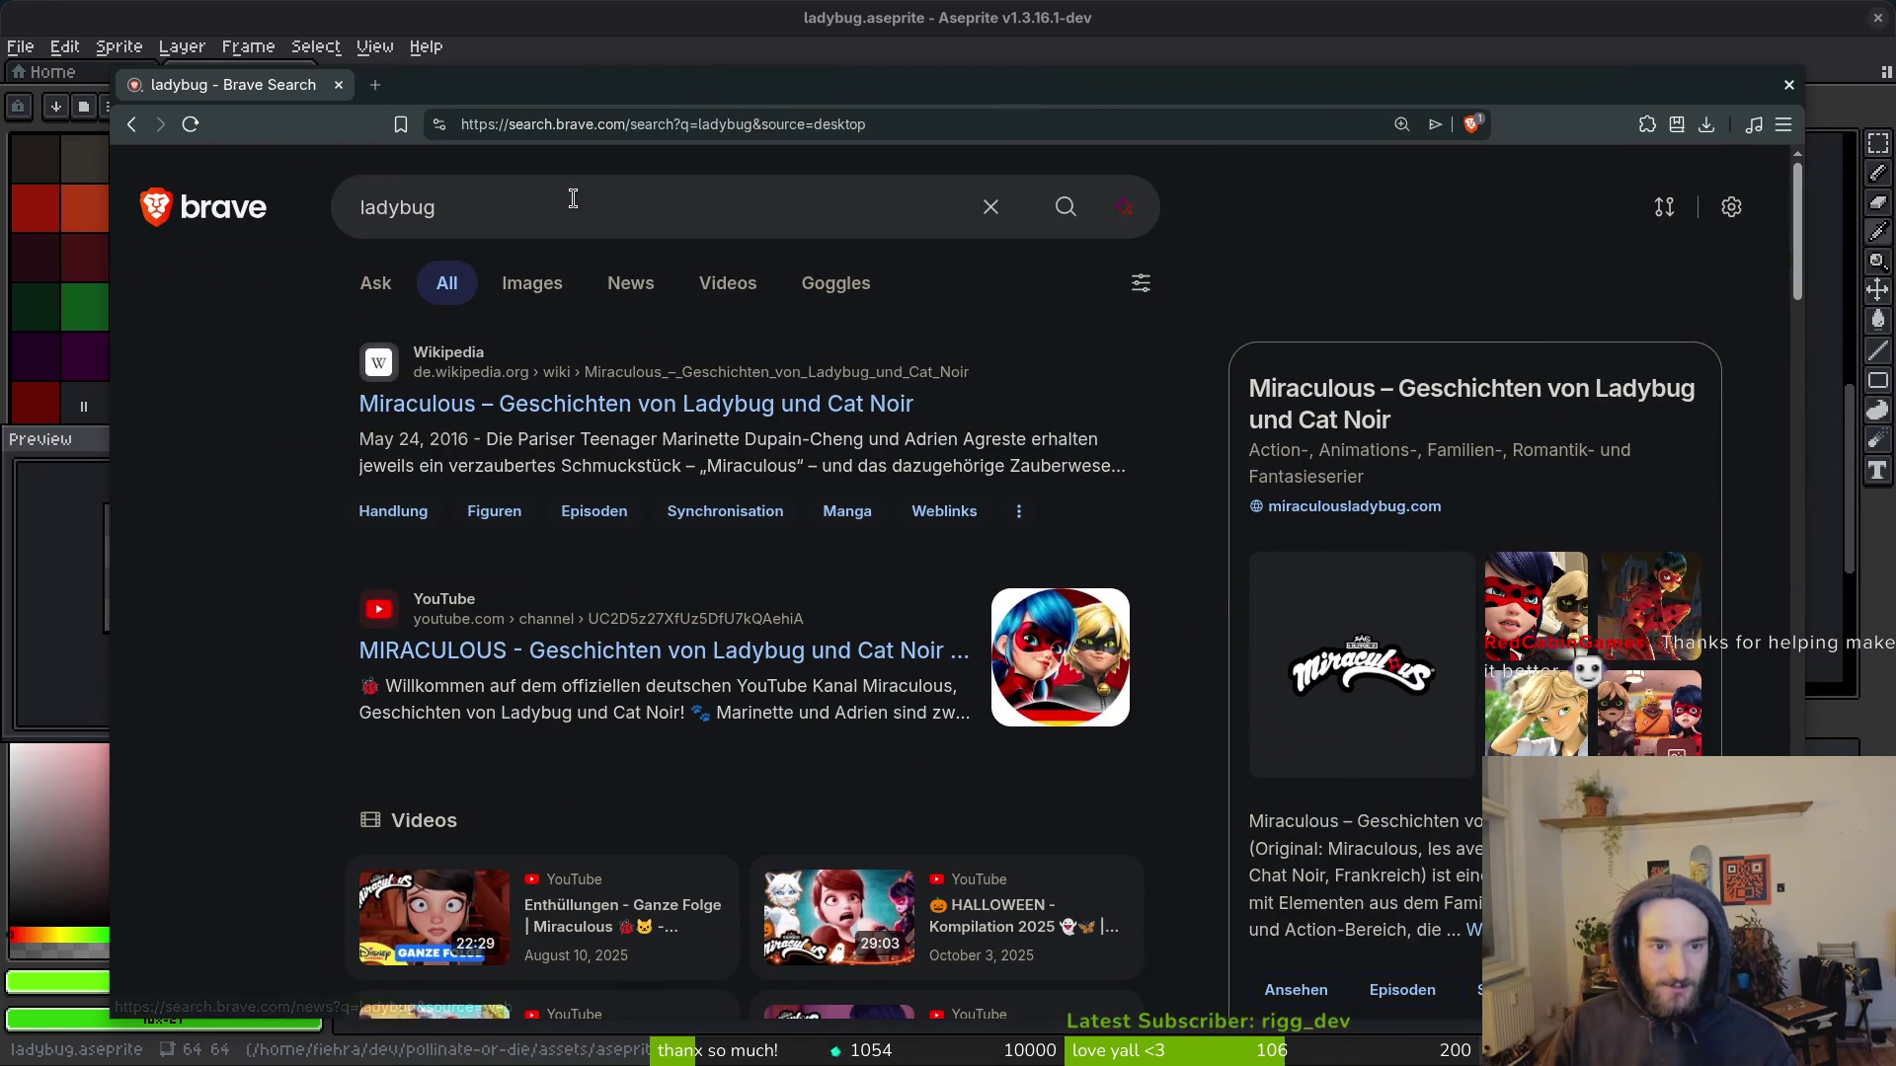
# Step: Search images for 'ladybug insect' and open one ladybug photo in a new tab
pyautogui.click(532, 283)
pyautogui.click(618, 196)
pyautogui.hotkey('ctrl', '-')
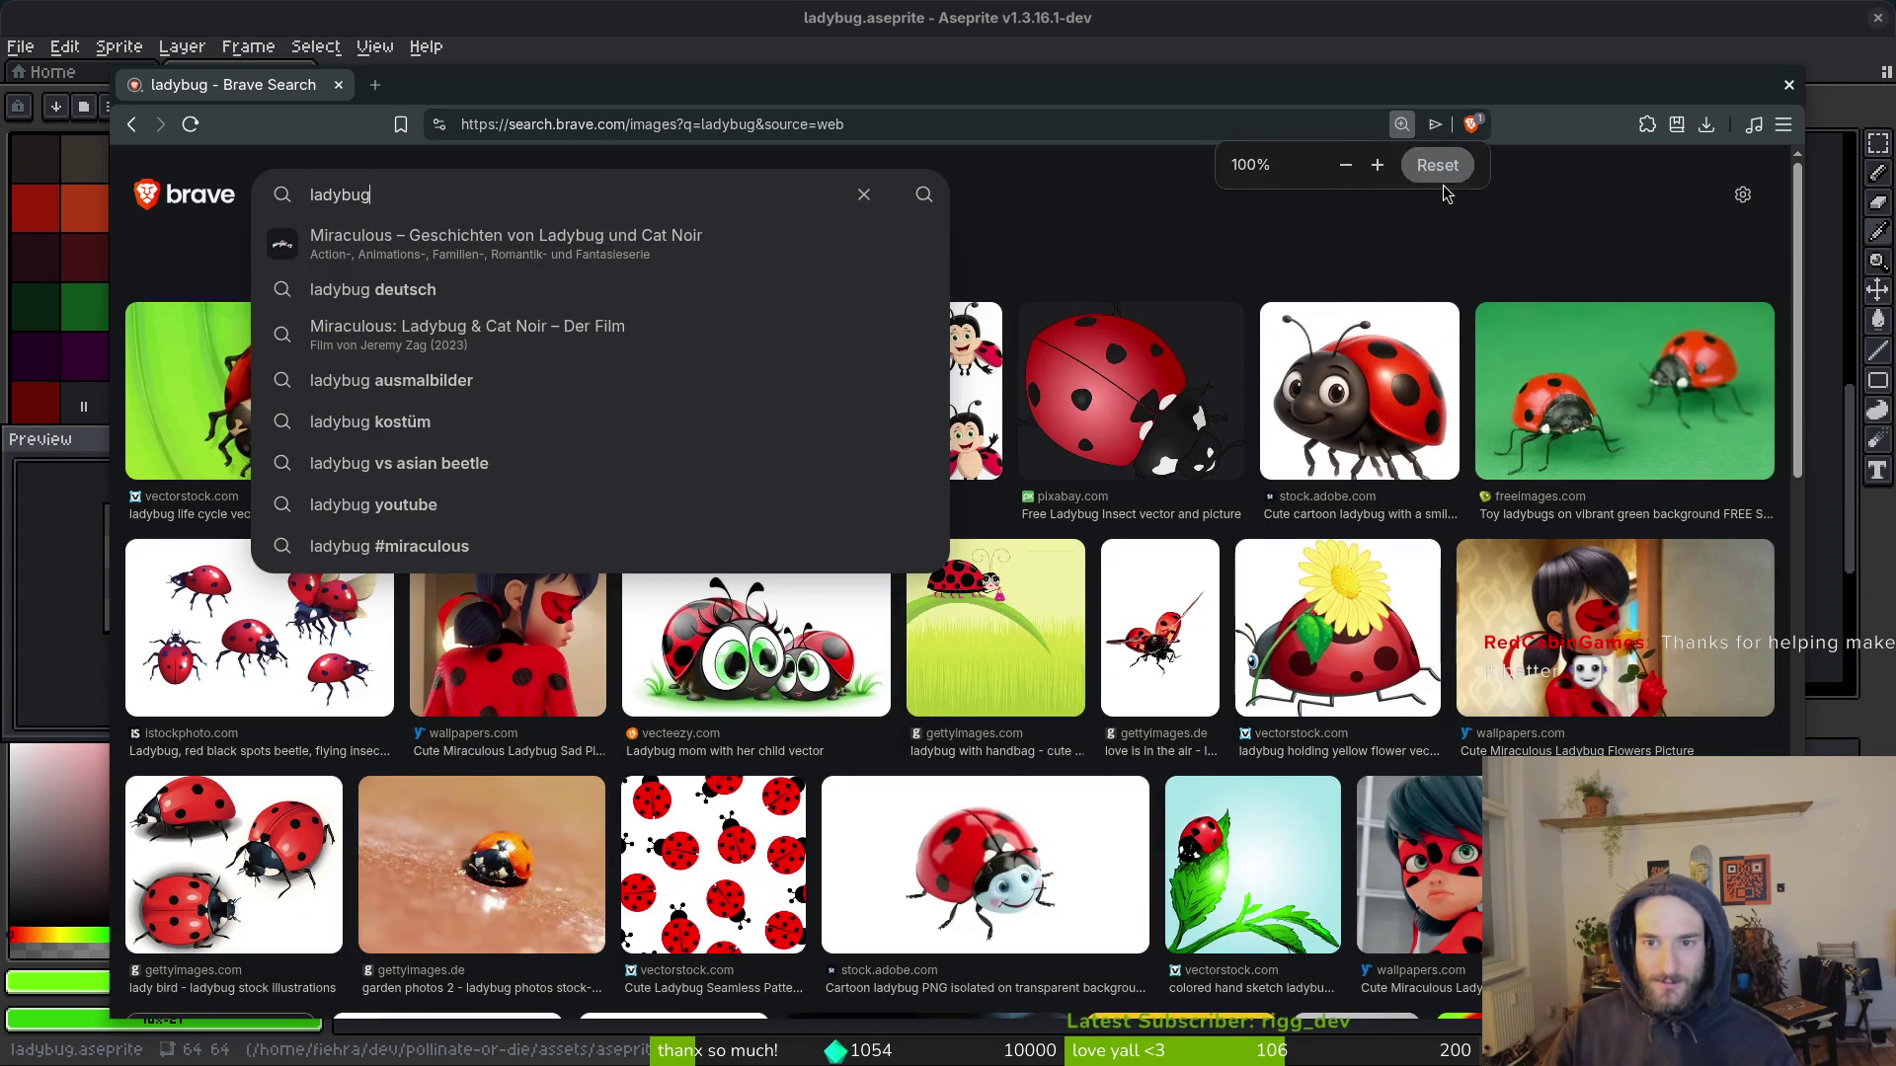
pyautogui.click(558, 200)
pyautogui.write('insect')
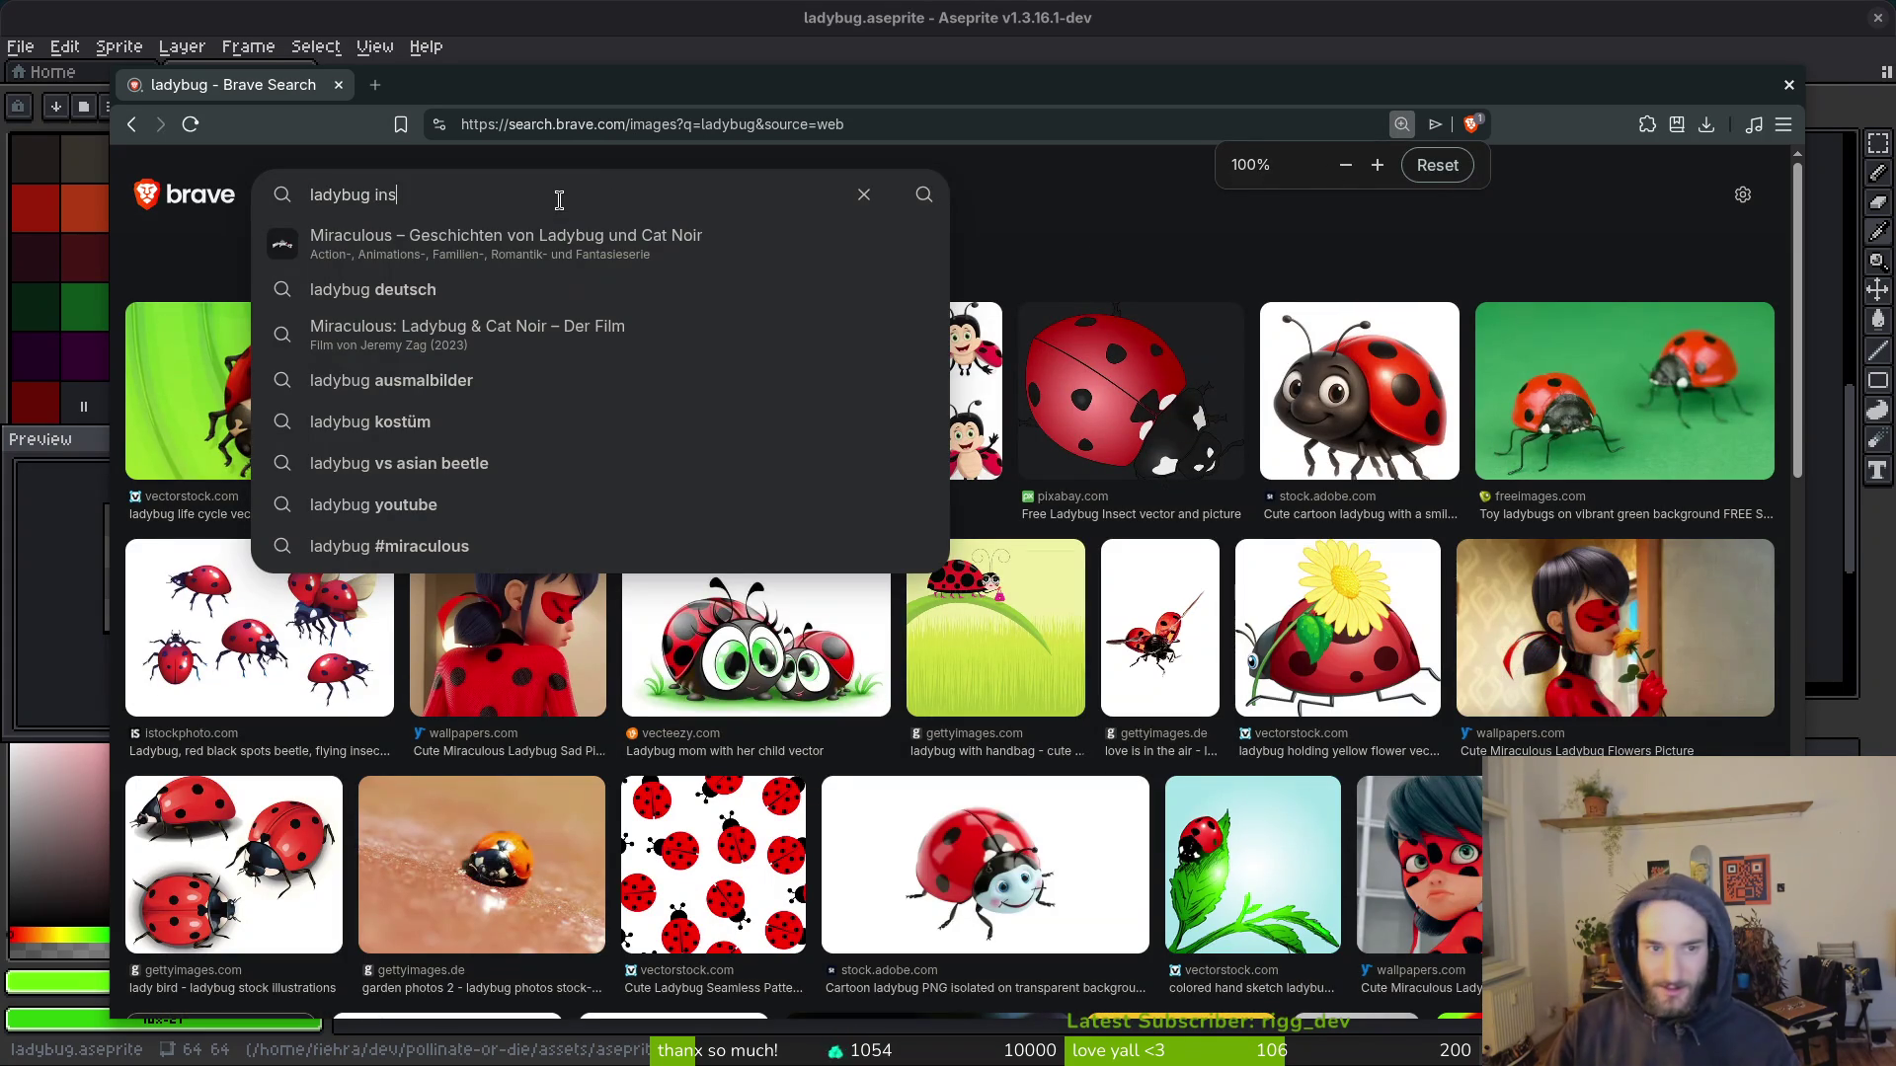
pyautogui.press('Return')
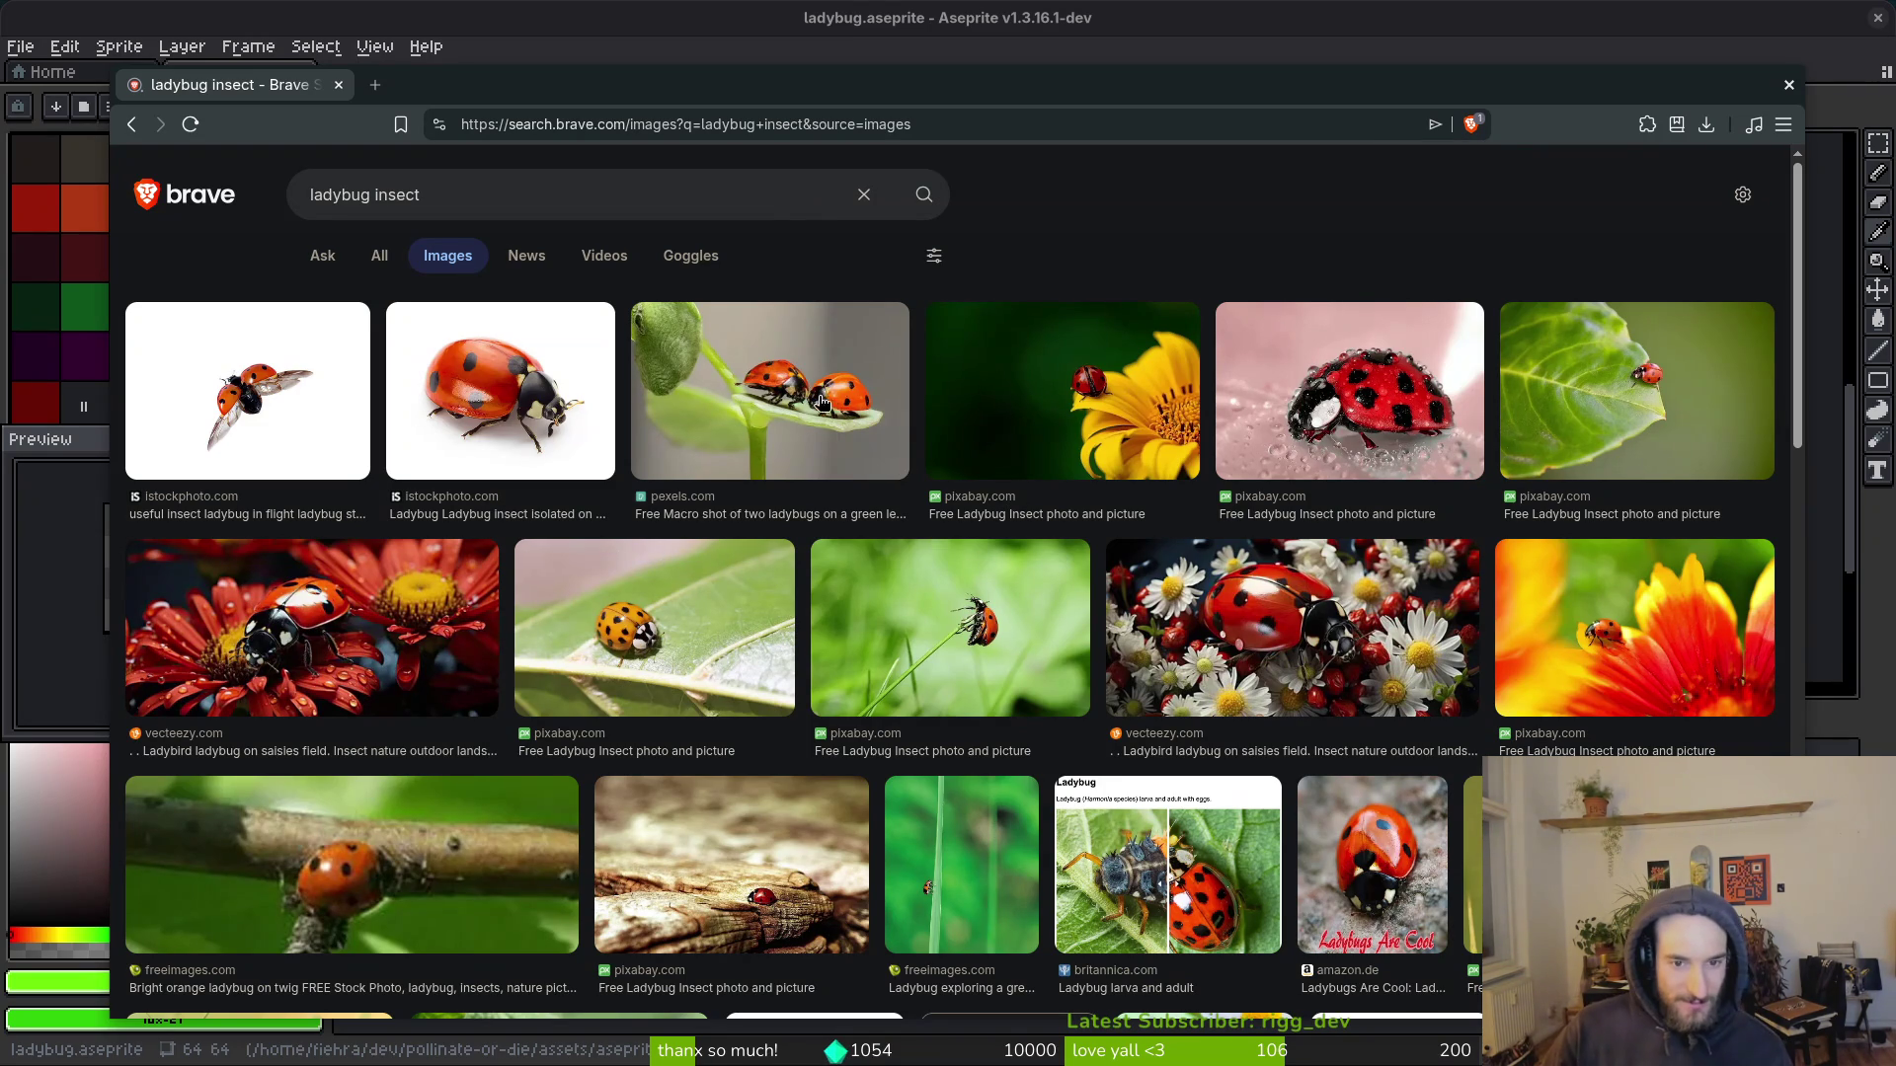
pyautogui.rightClick(770, 412)
pyautogui.click(933, 433)
# Step: Scroll through the ladybug image results for reference pictures
pyautogui.scroll(-5, 929, 457)
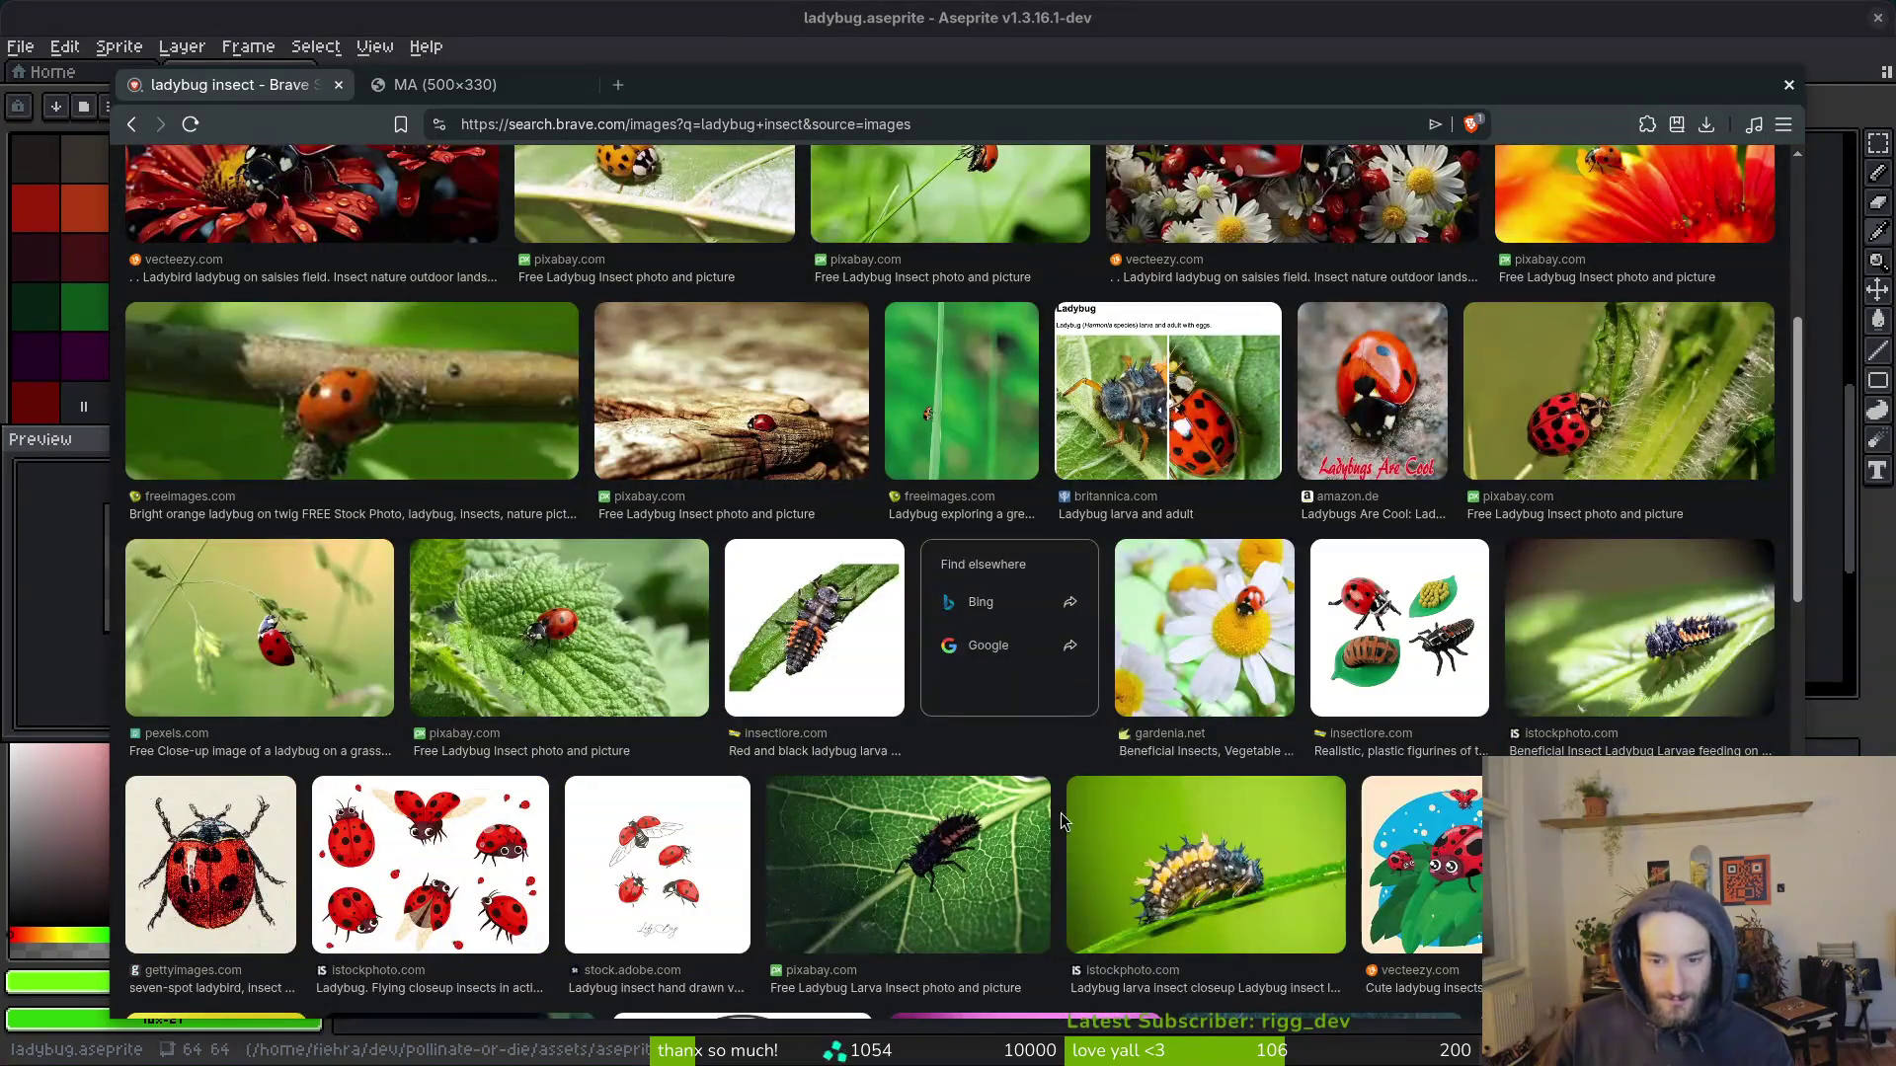
pyautogui.scroll(-9, 927, 834)
pyautogui.scroll(-6, 888, 780)
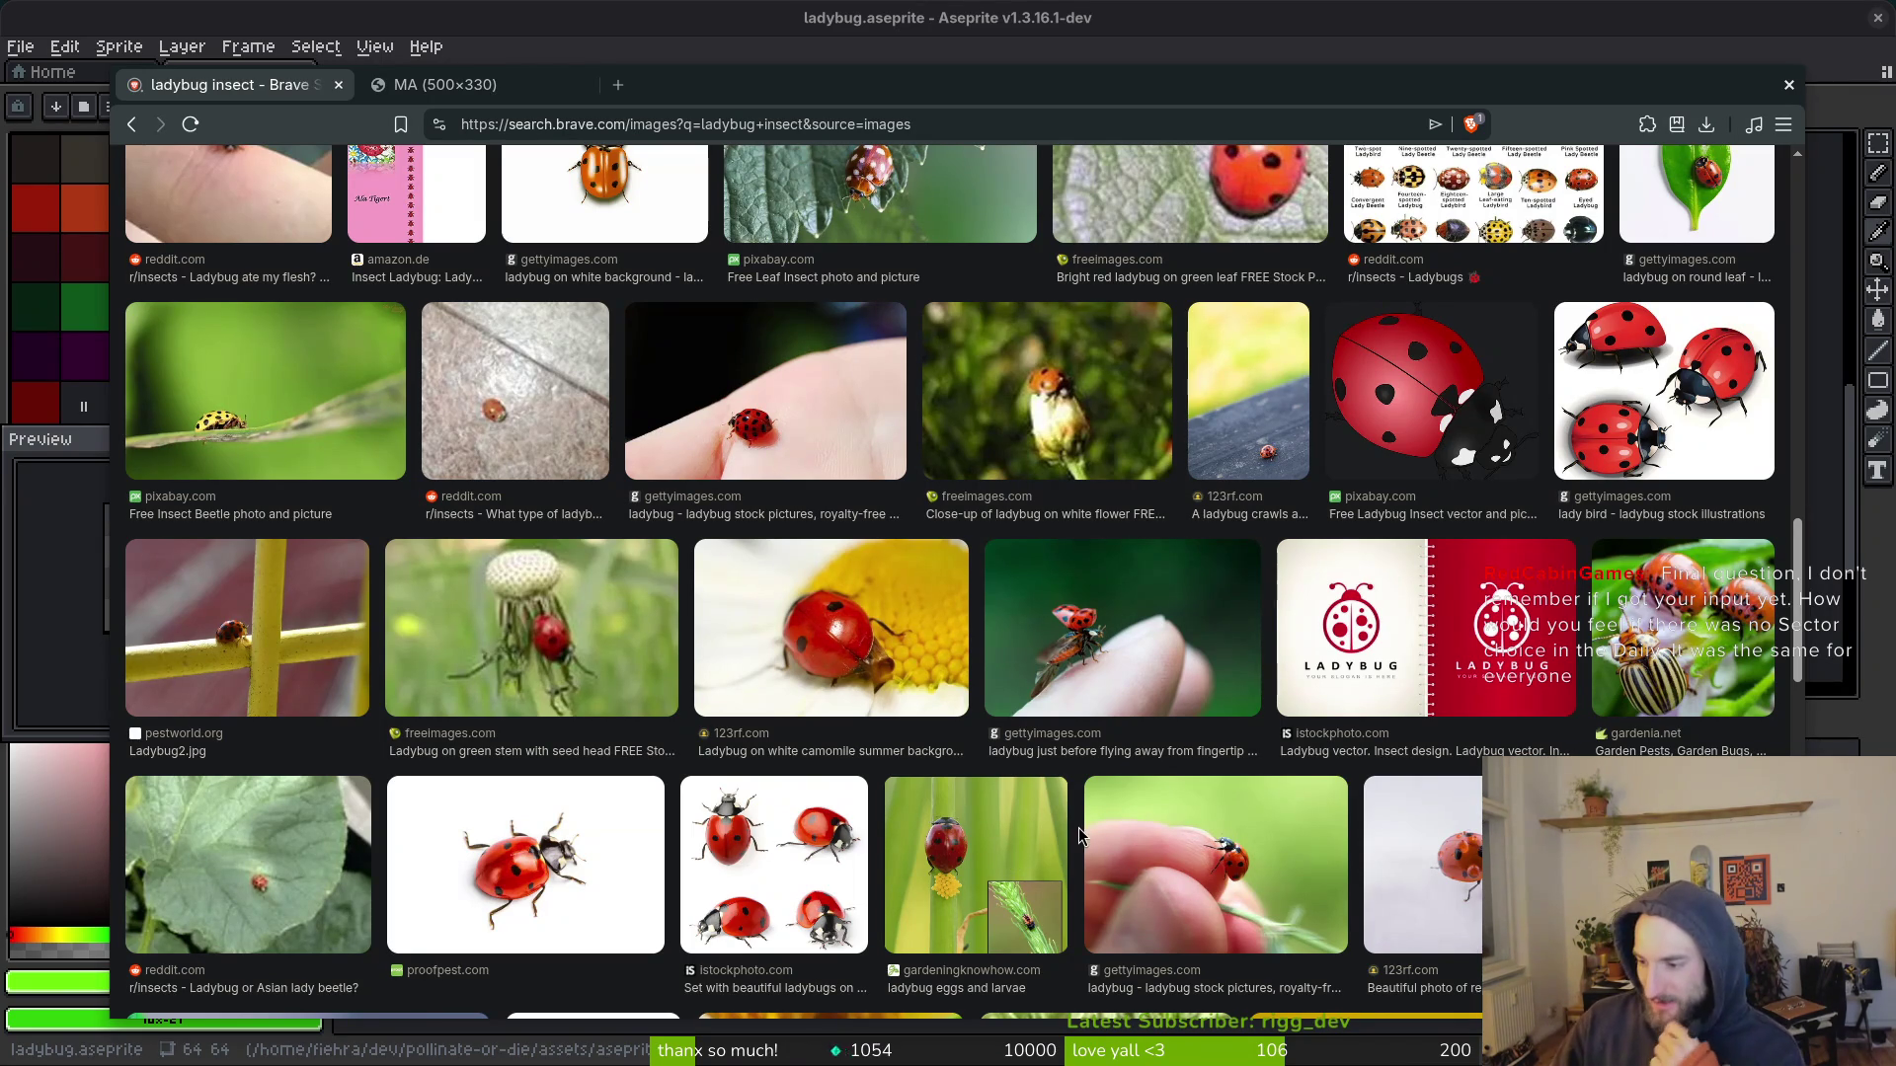
pyautogui.scroll(-3, 1080, 835)
pyautogui.scroll(-6, 1154, 747)
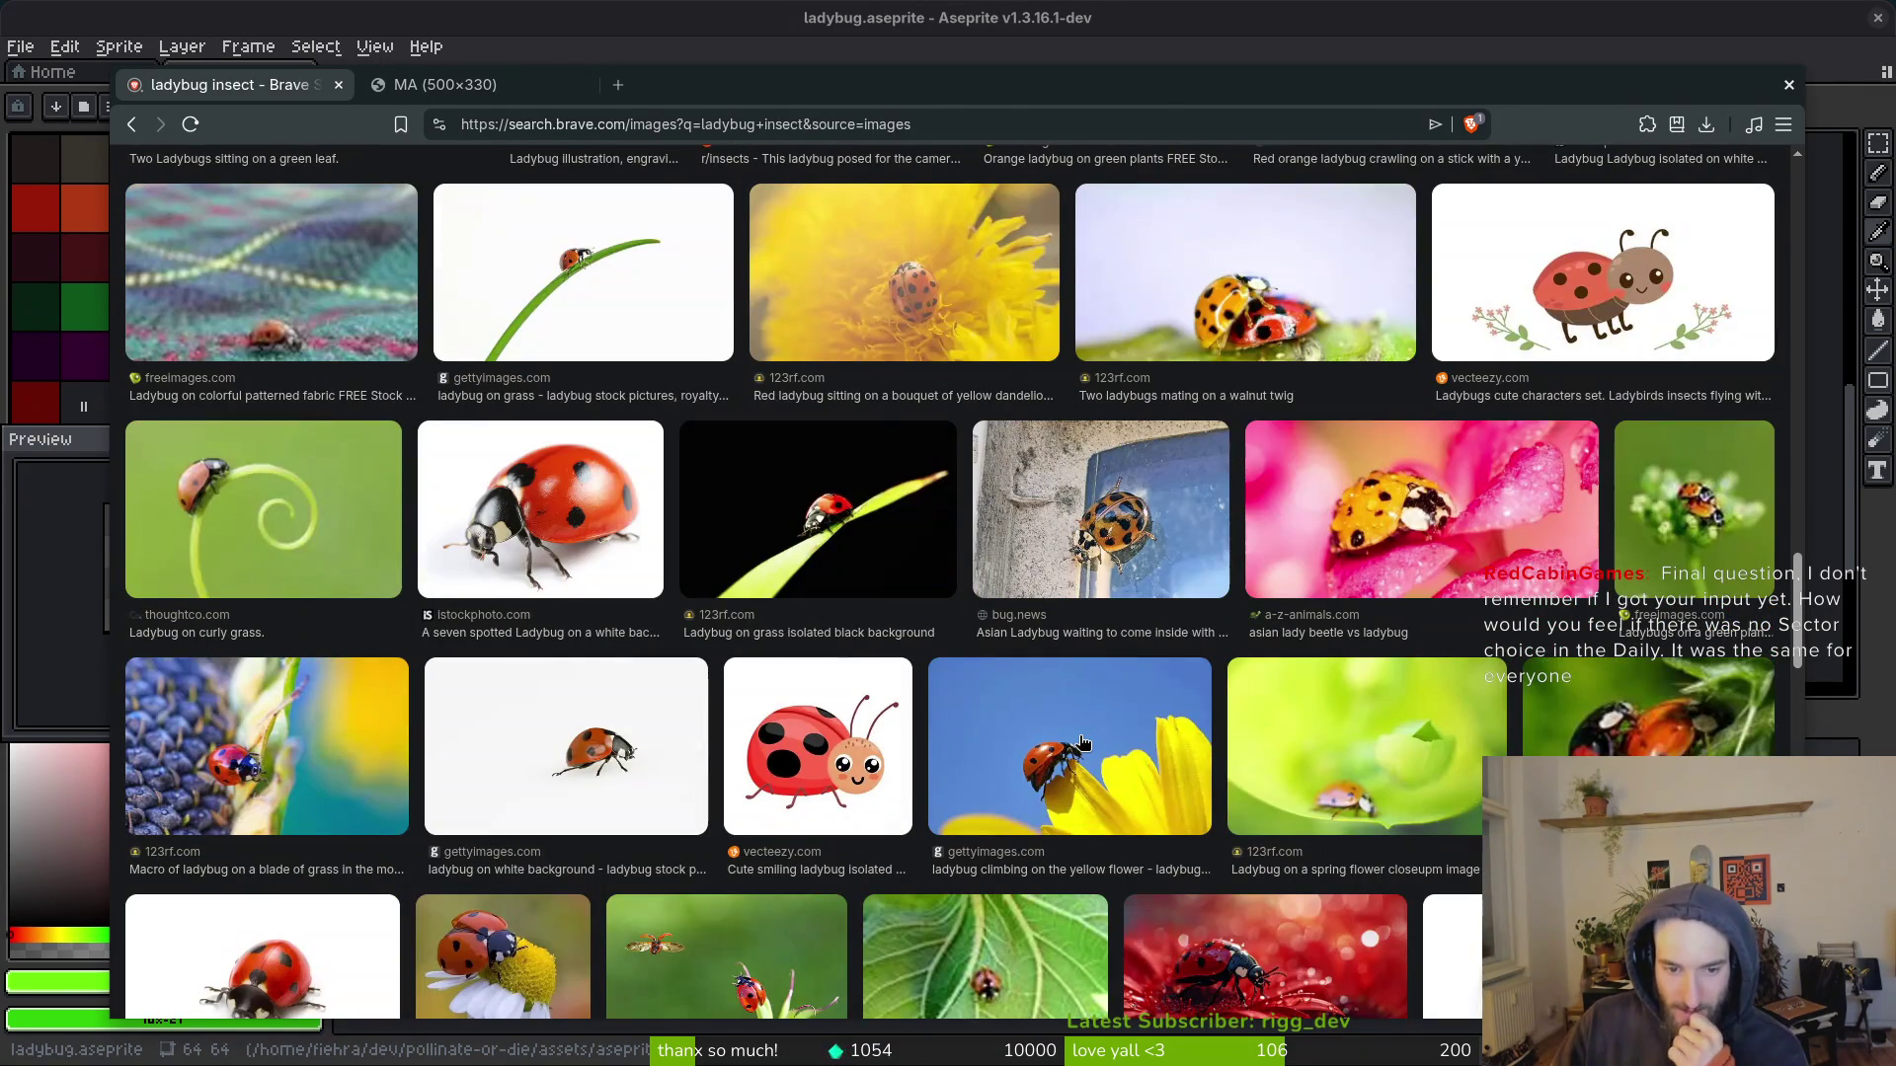
pyautogui.scroll(-3, 1083, 741)
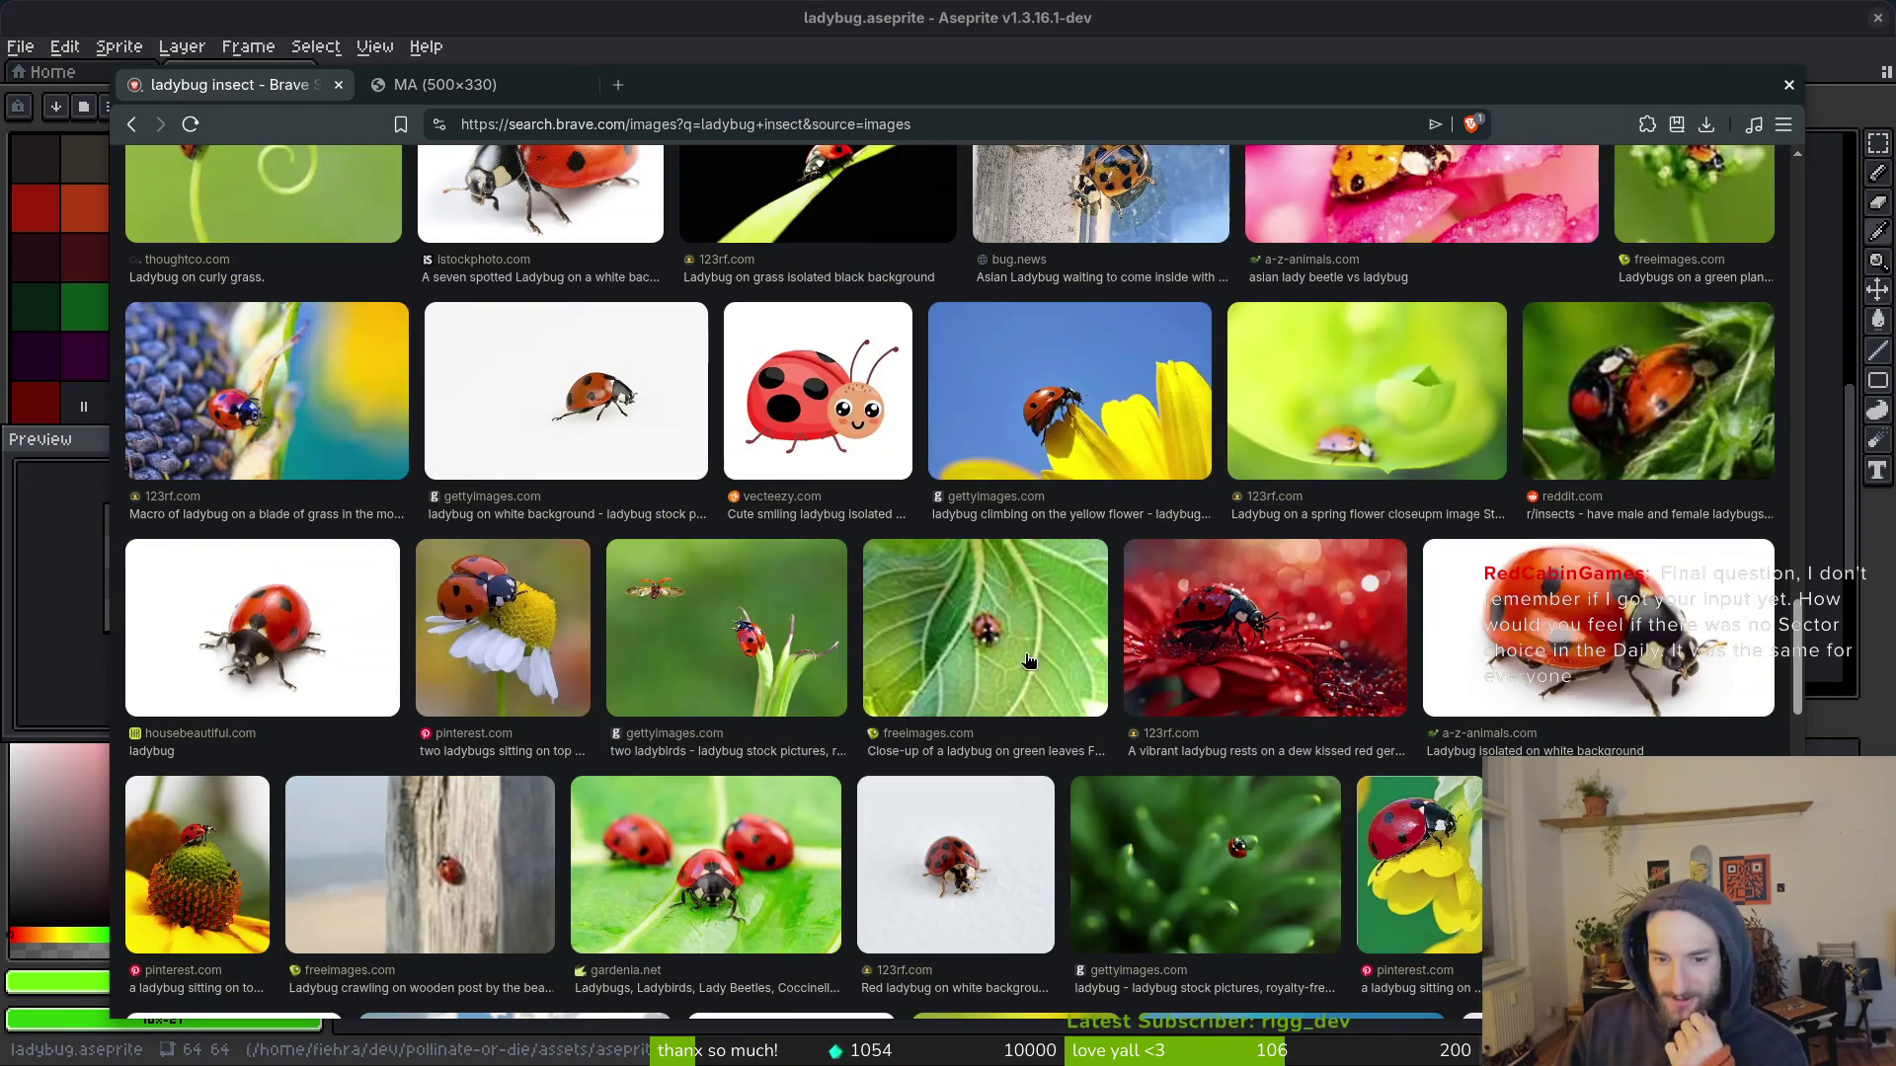
pyautogui.scroll(-2, 1027, 660)
pyautogui.scroll(-2, 1009, 647)
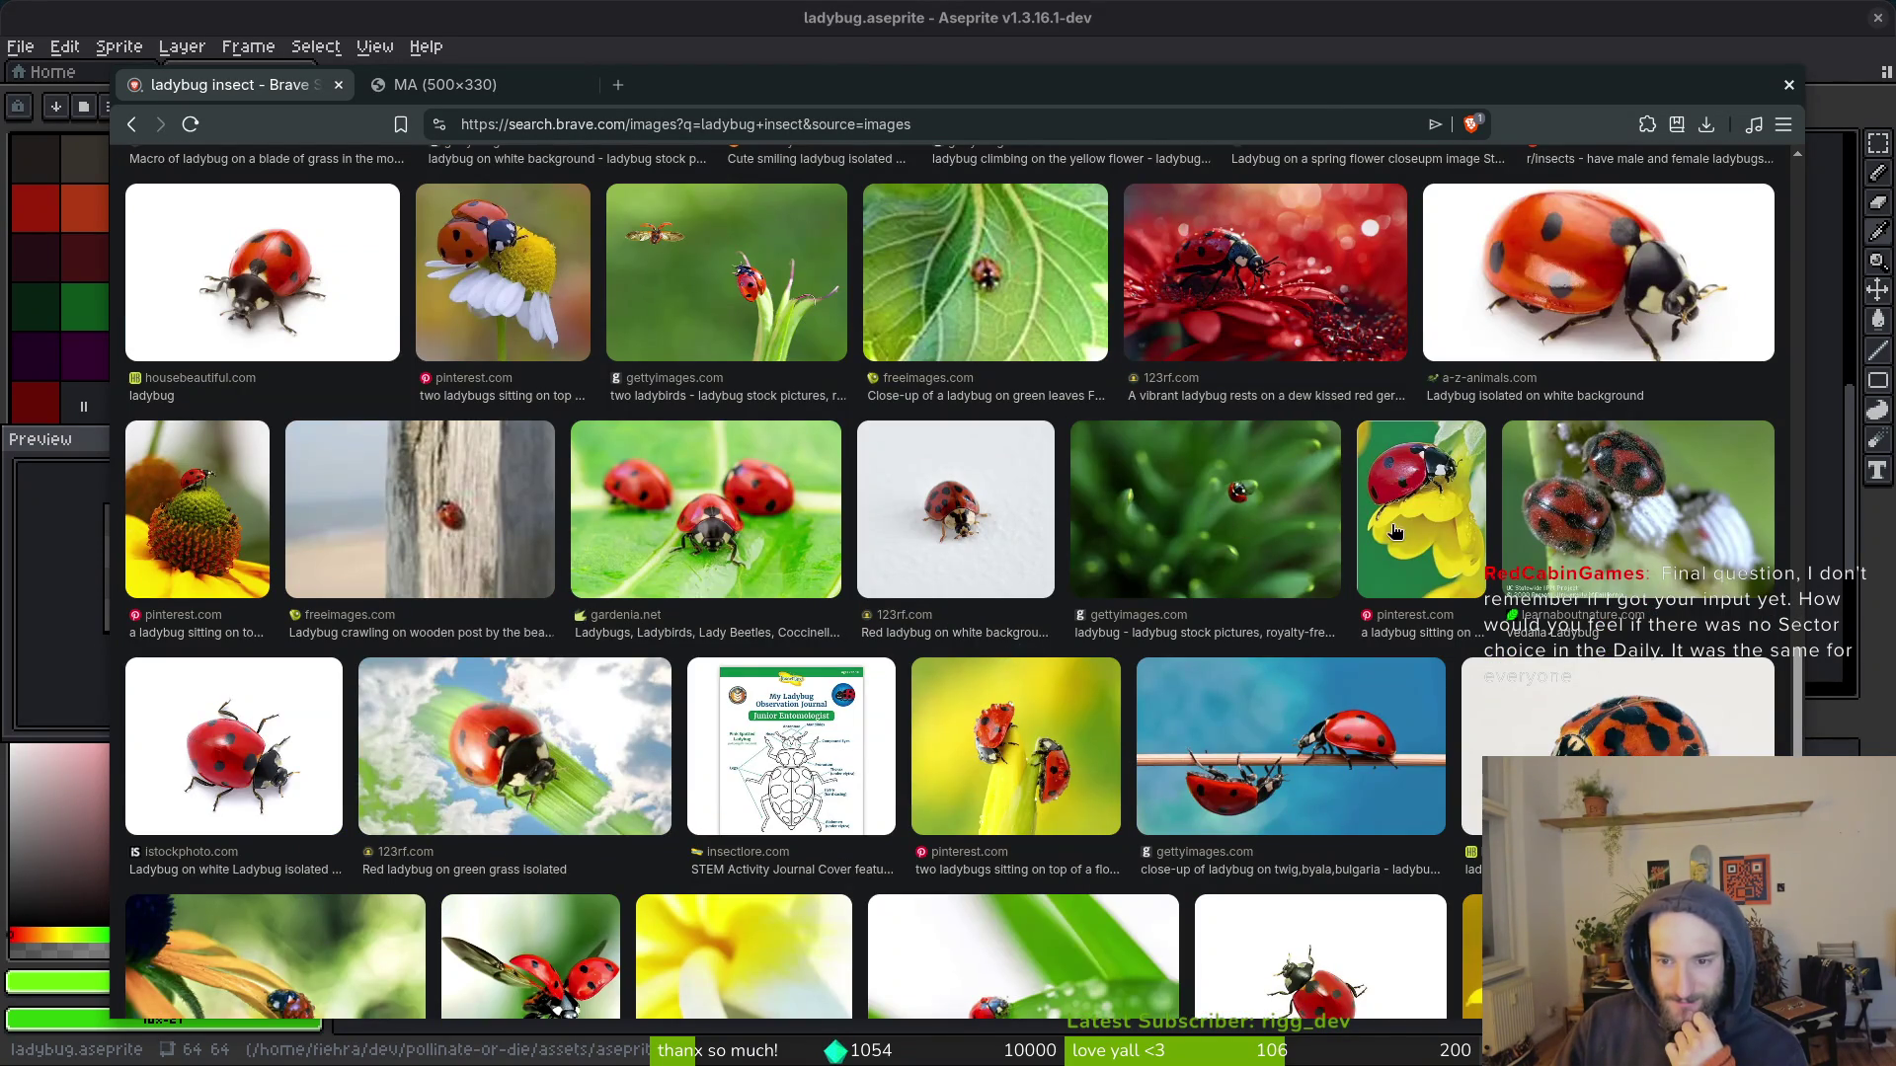
pyautogui.scroll(-2, 1290, 534)
pyautogui.scroll(-2, 1289, 533)
pyautogui.scroll(-5, 1214, 539)
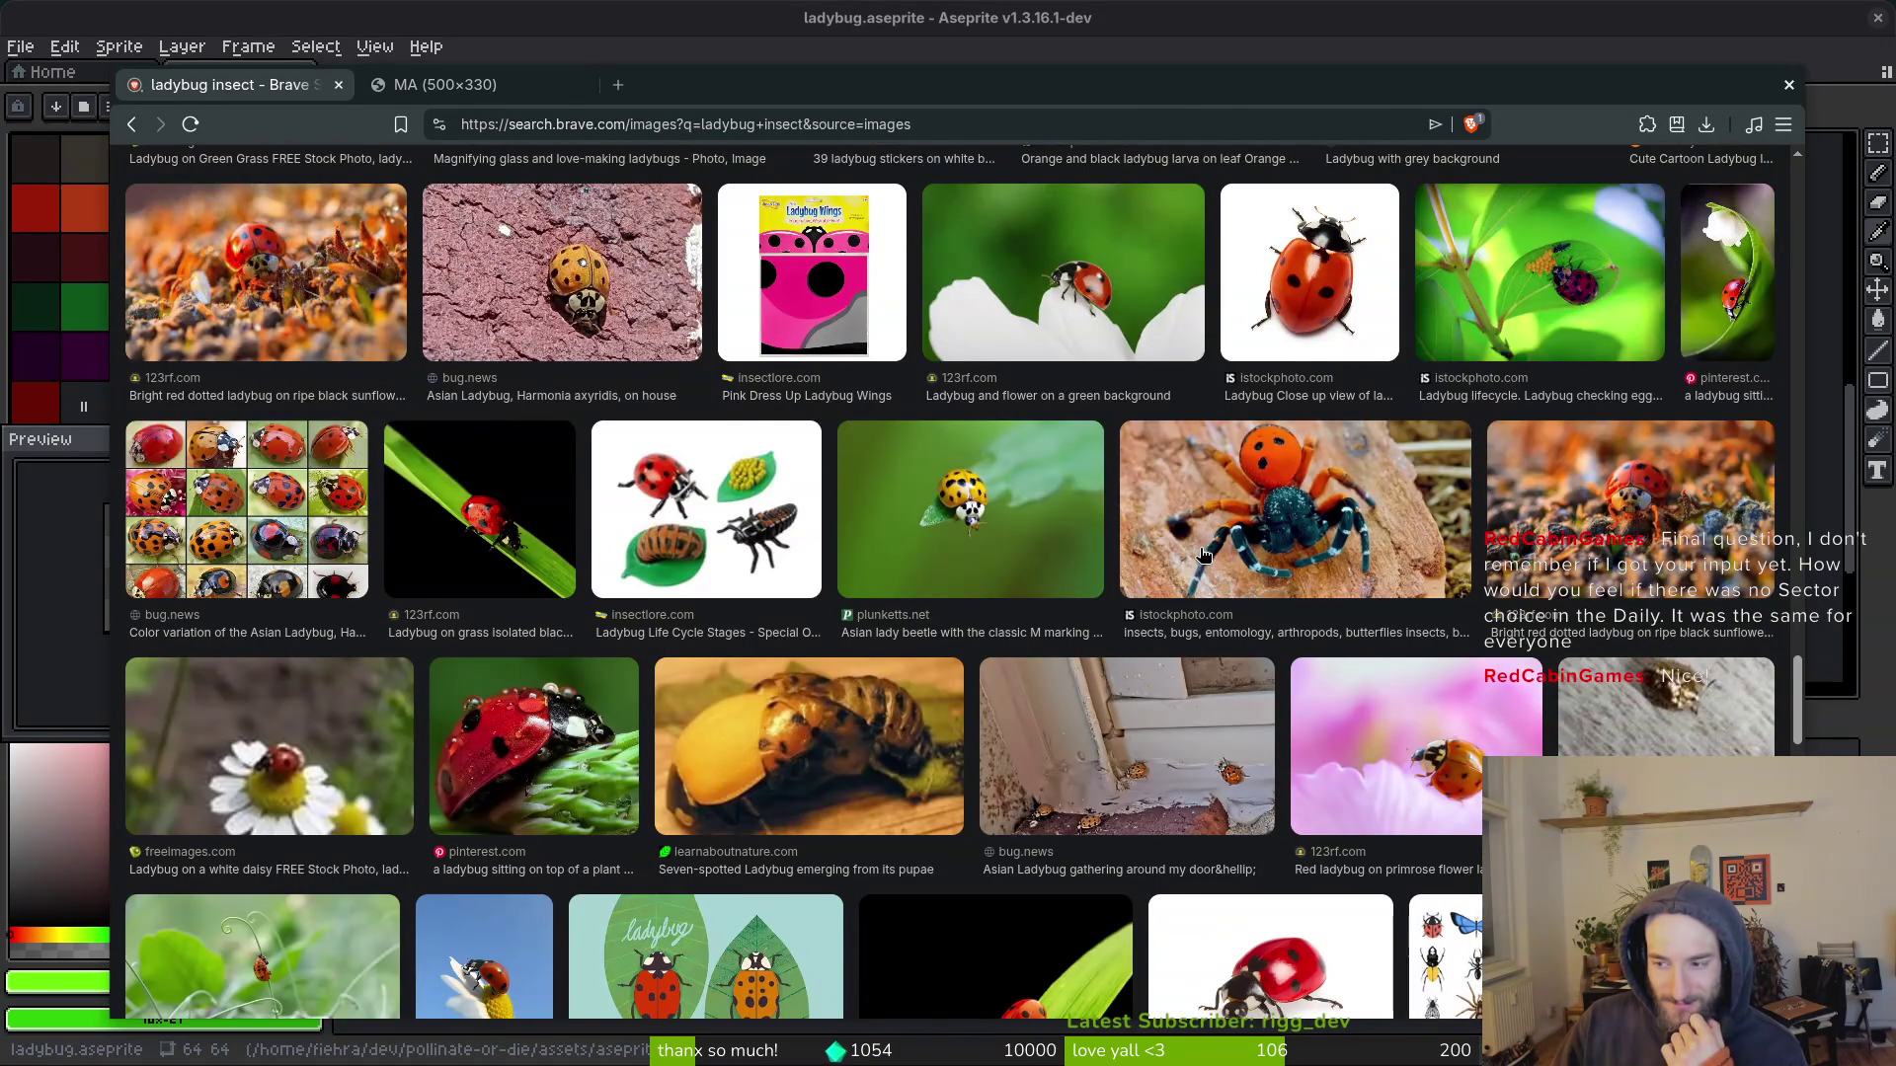
pyautogui.scroll(-2, 1199, 553)
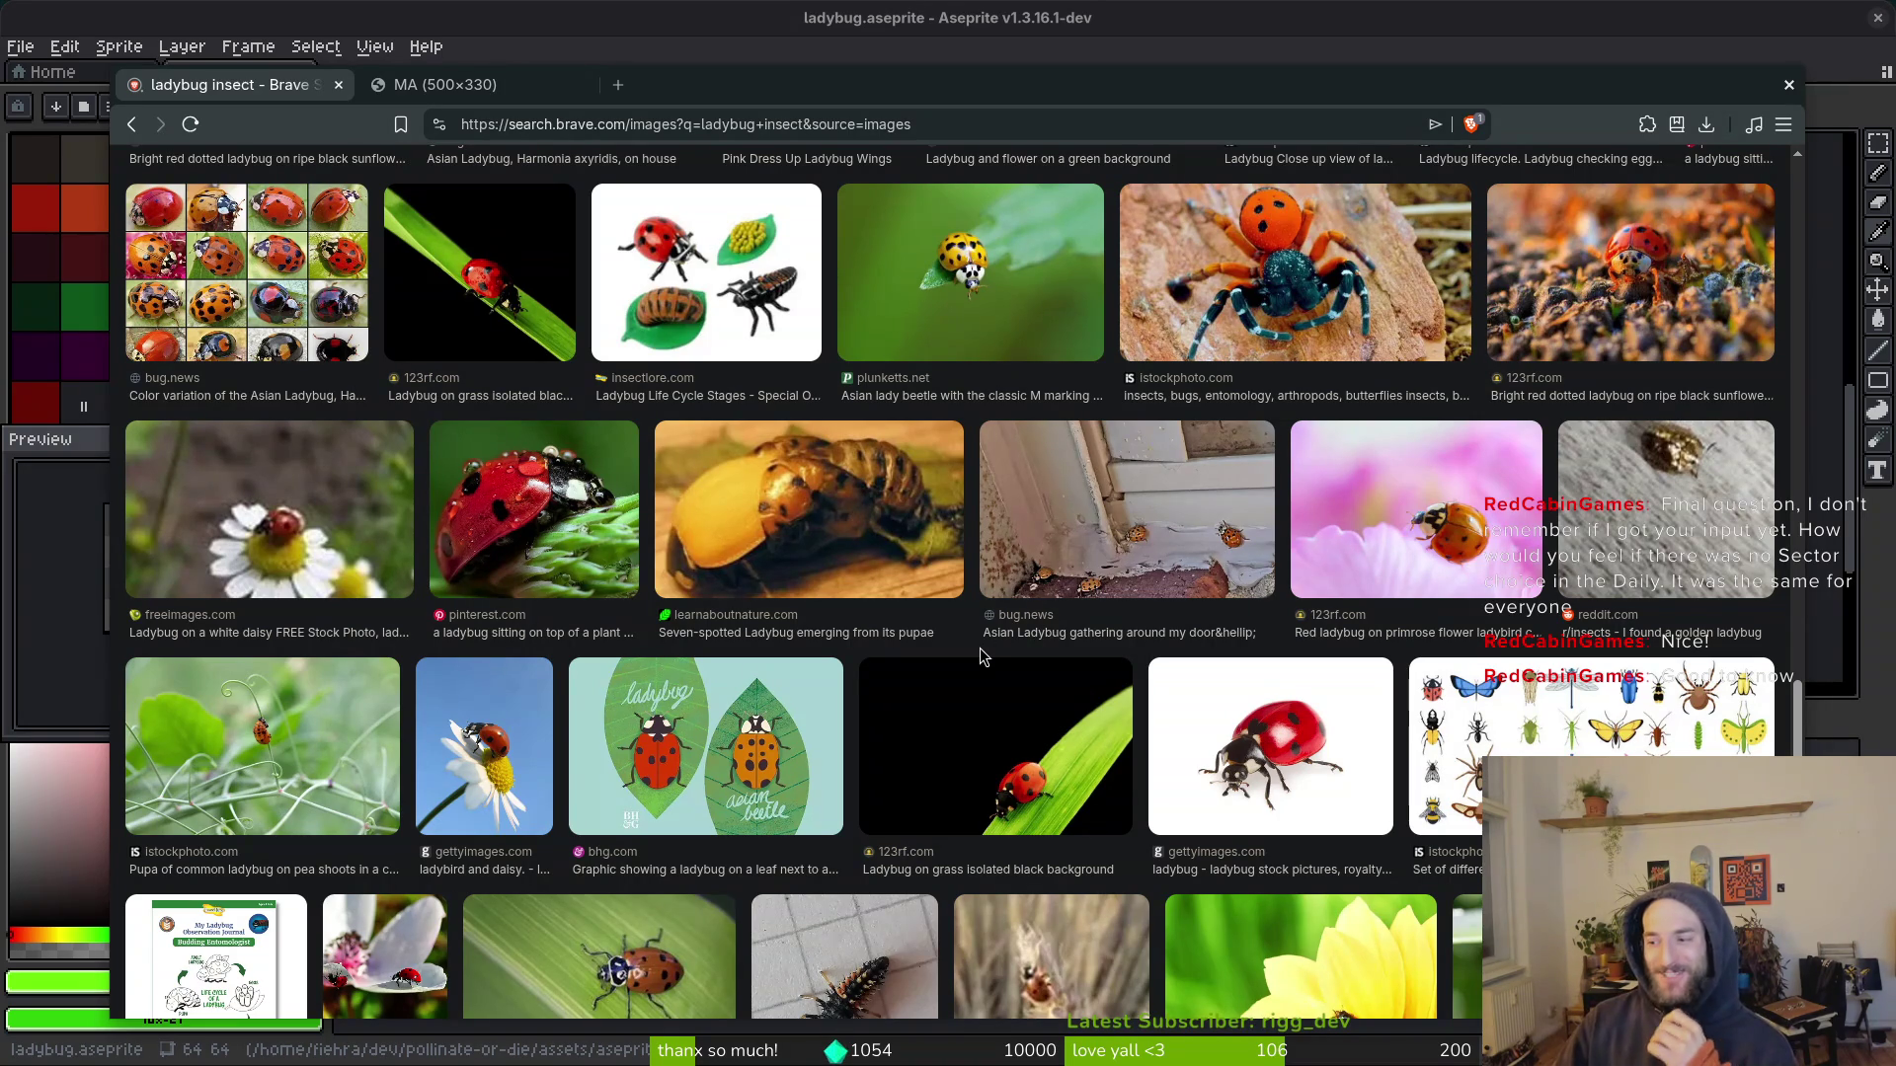
pyautogui.scroll(-2, 941, 624)
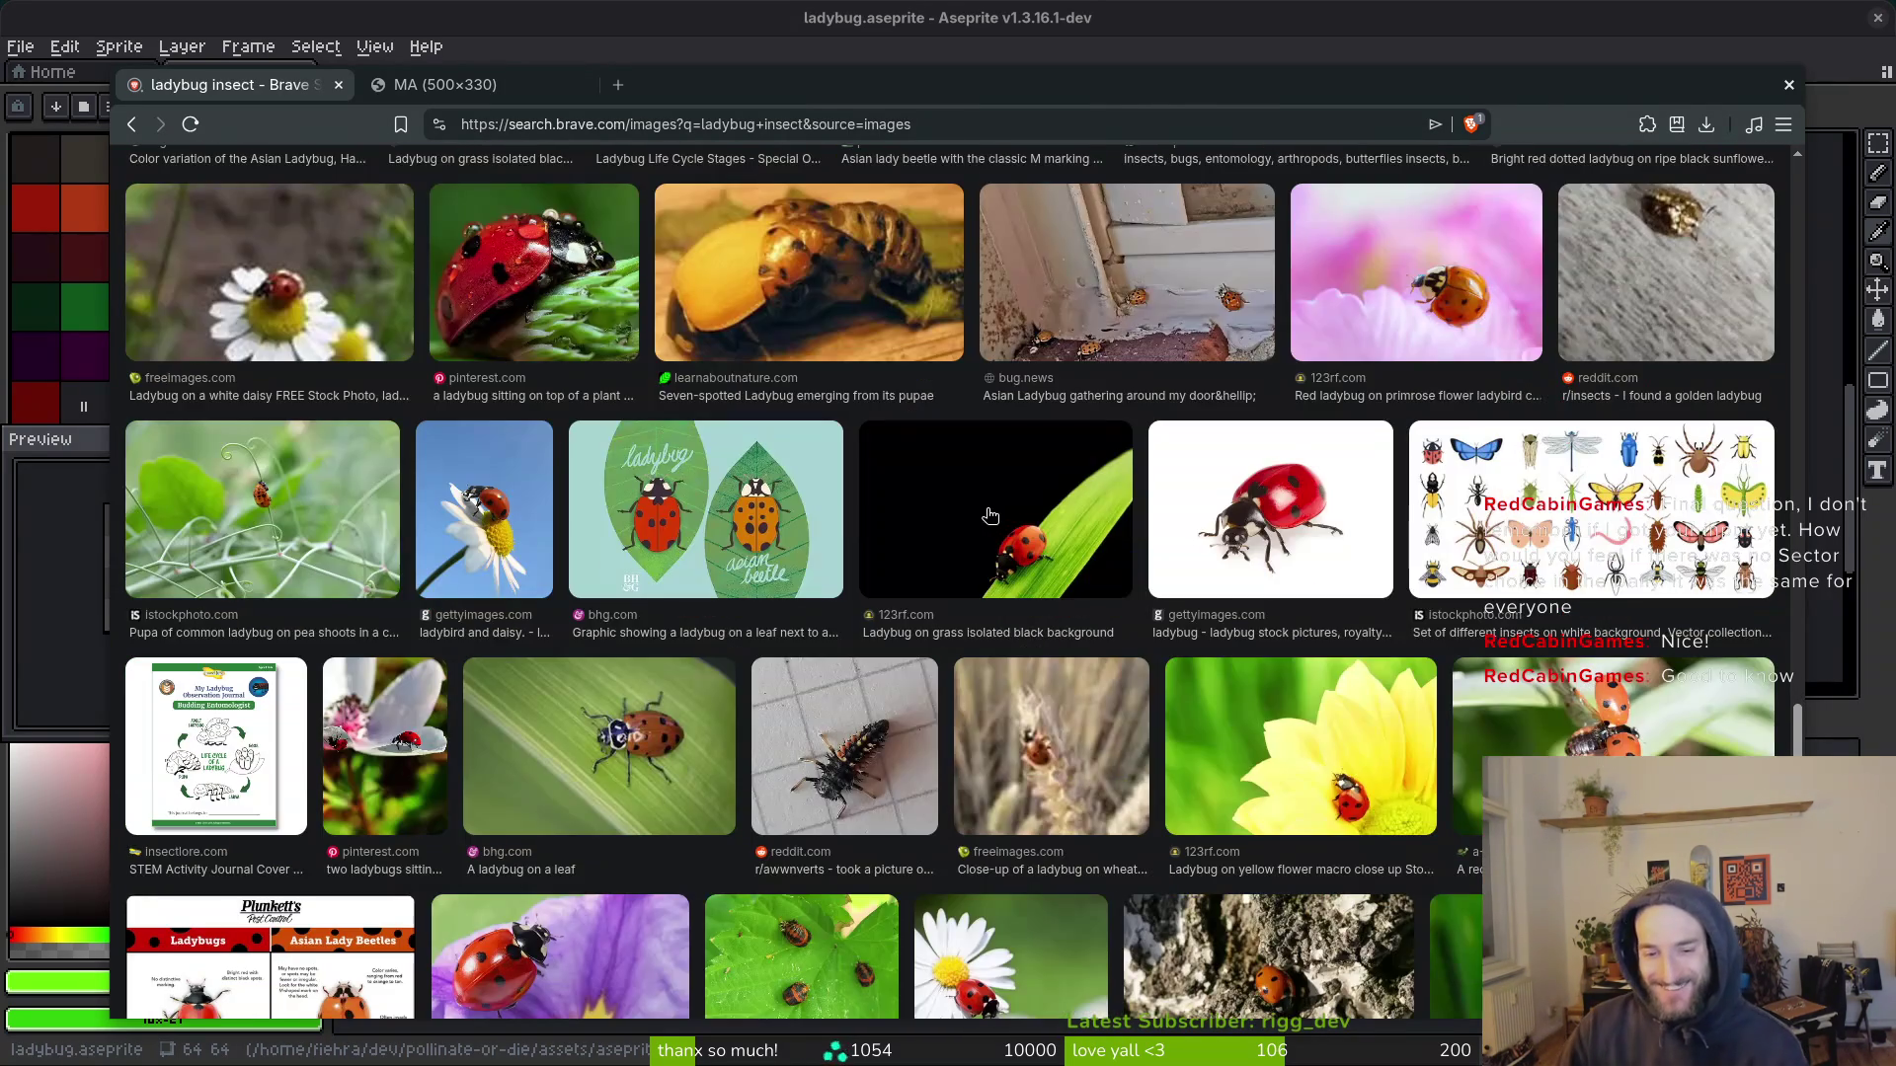
pyautogui.scroll(-5, 869, 518)
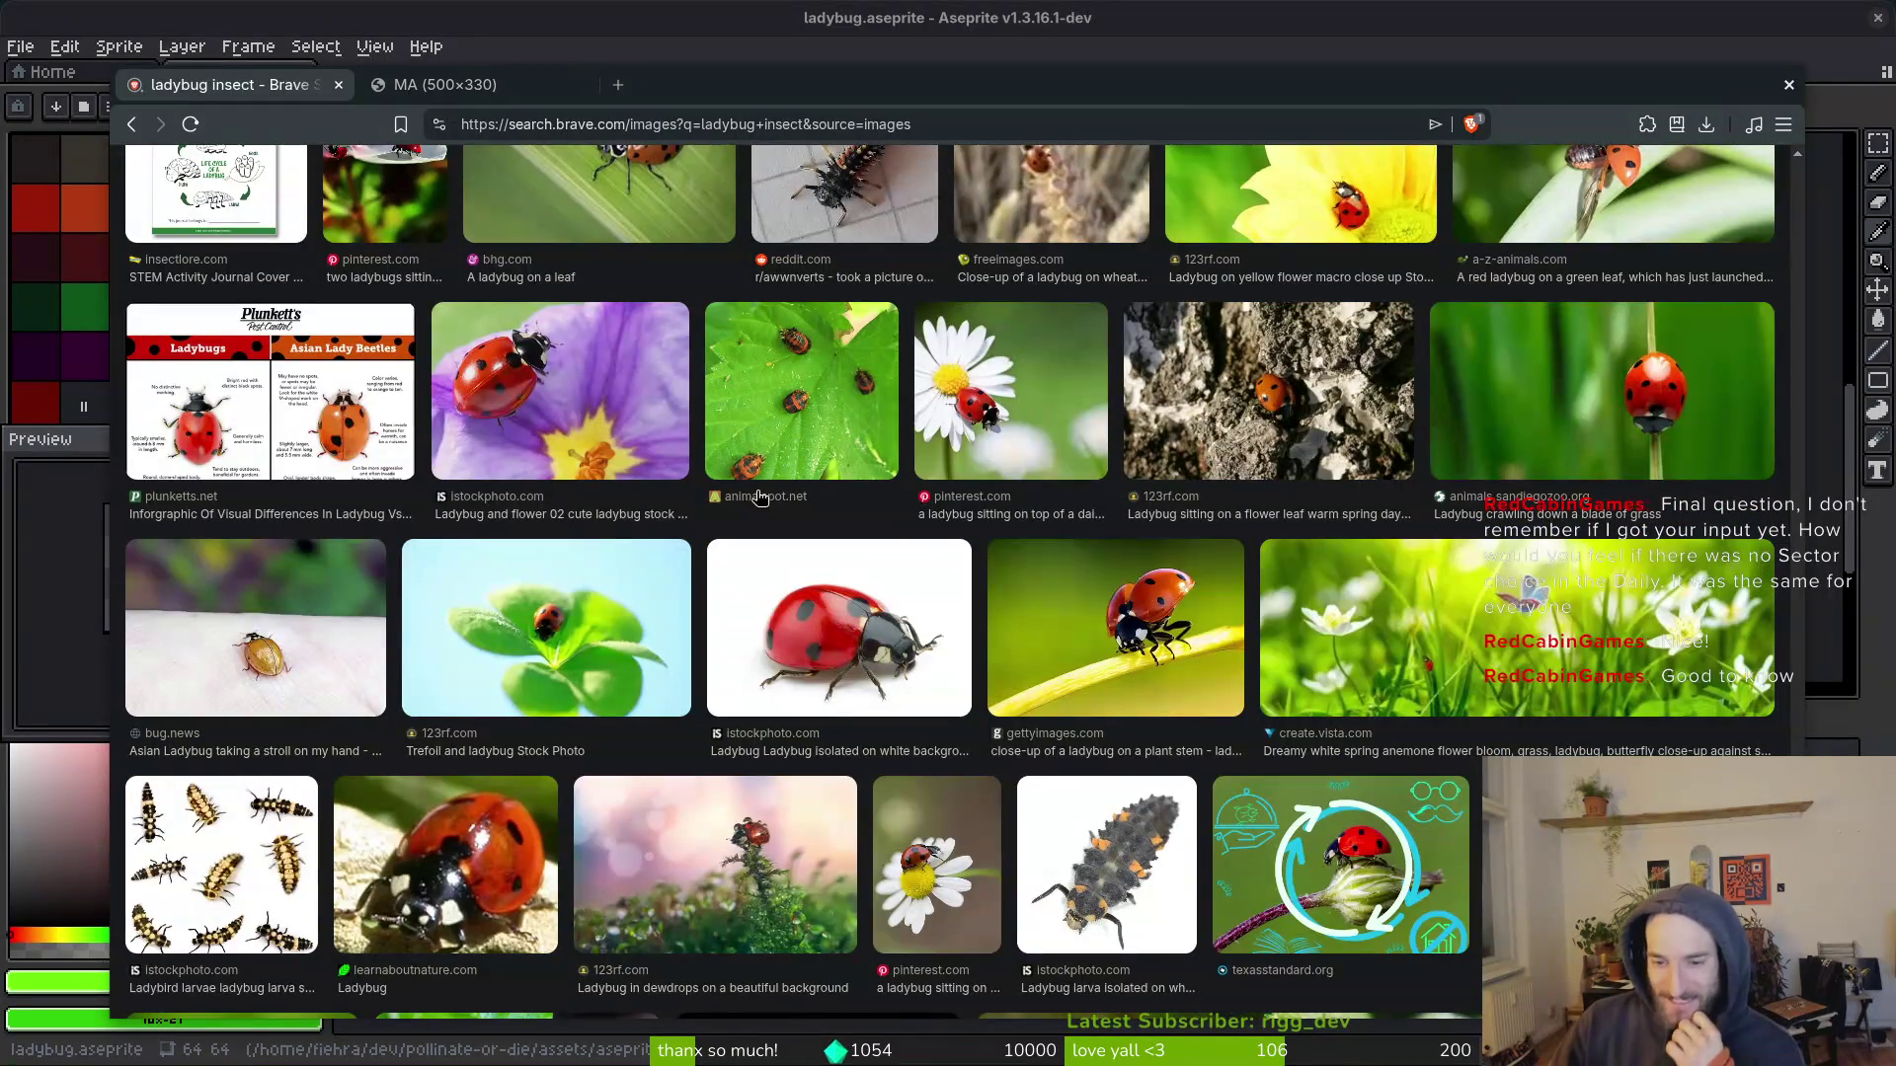
pyautogui.scroll(-3, 758, 499)
pyautogui.scroll(-3, 844, 619)
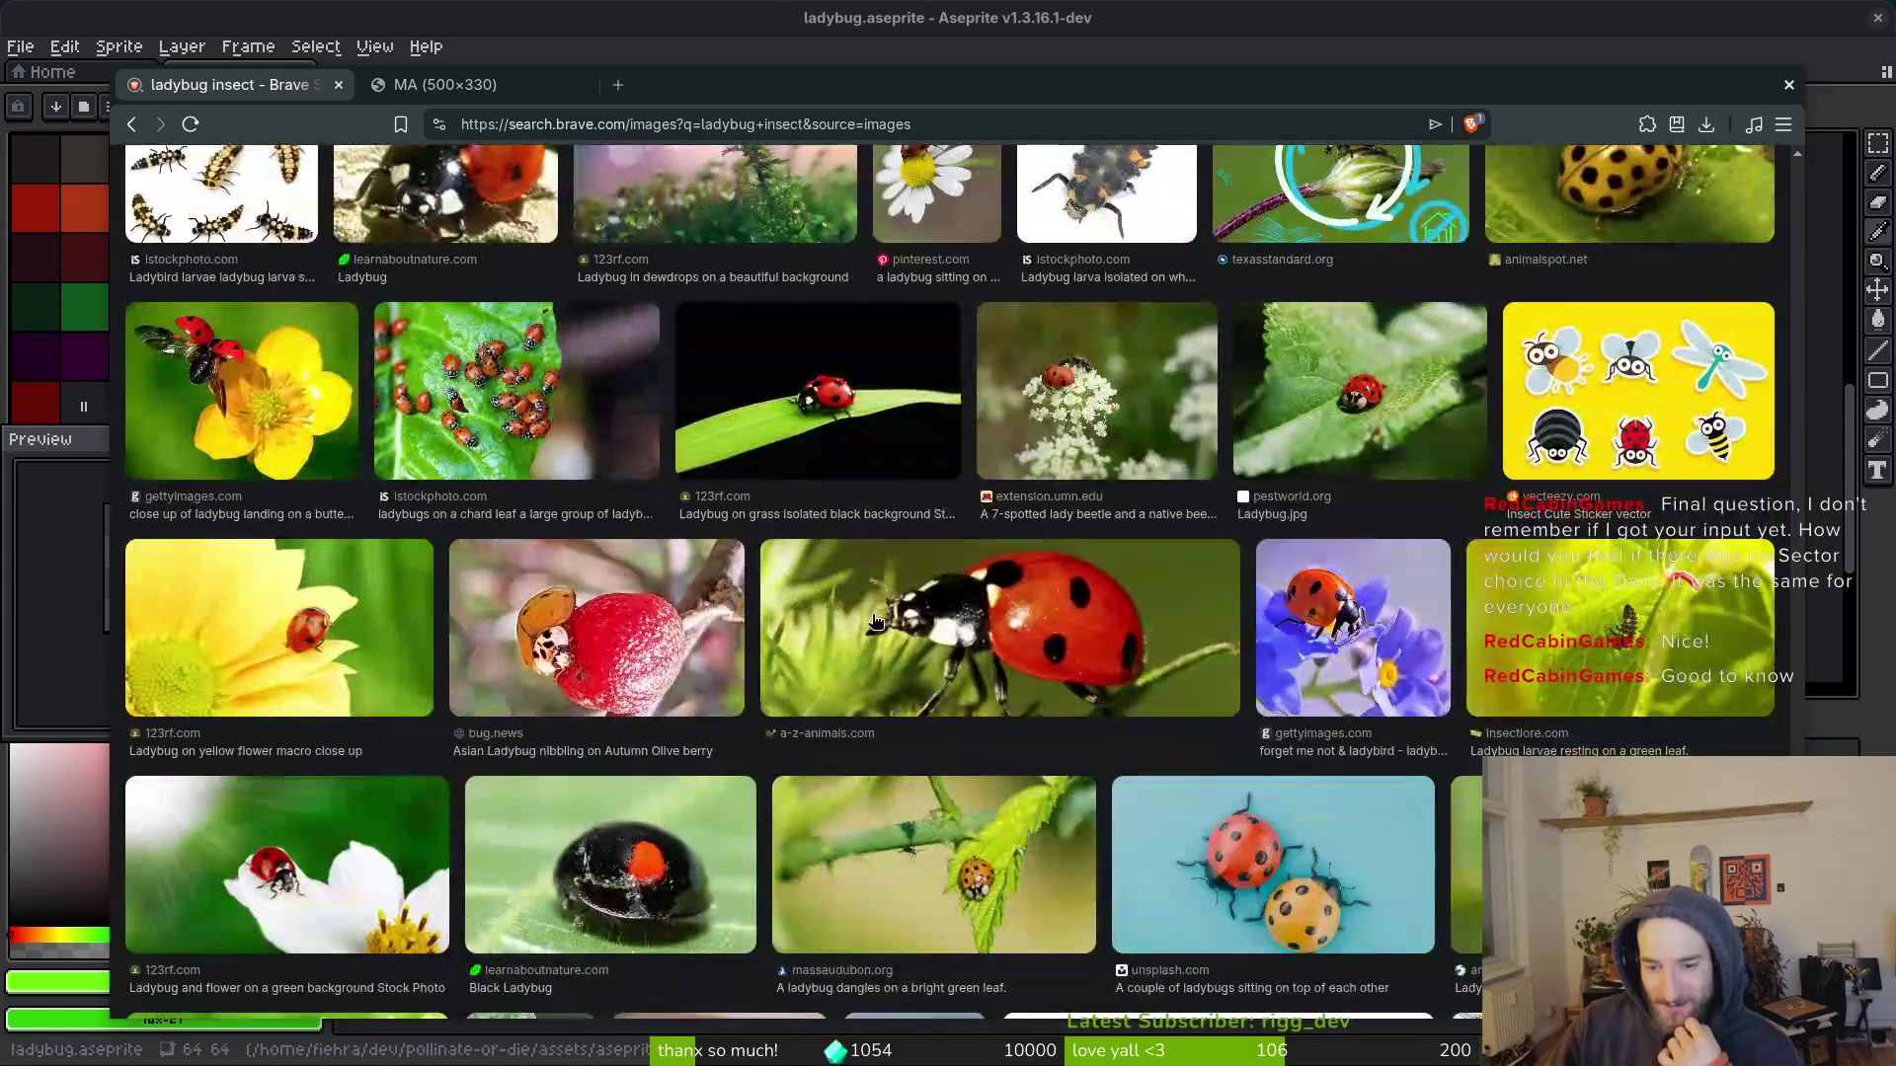
pyautogui.scroll(-3, 884, 627)
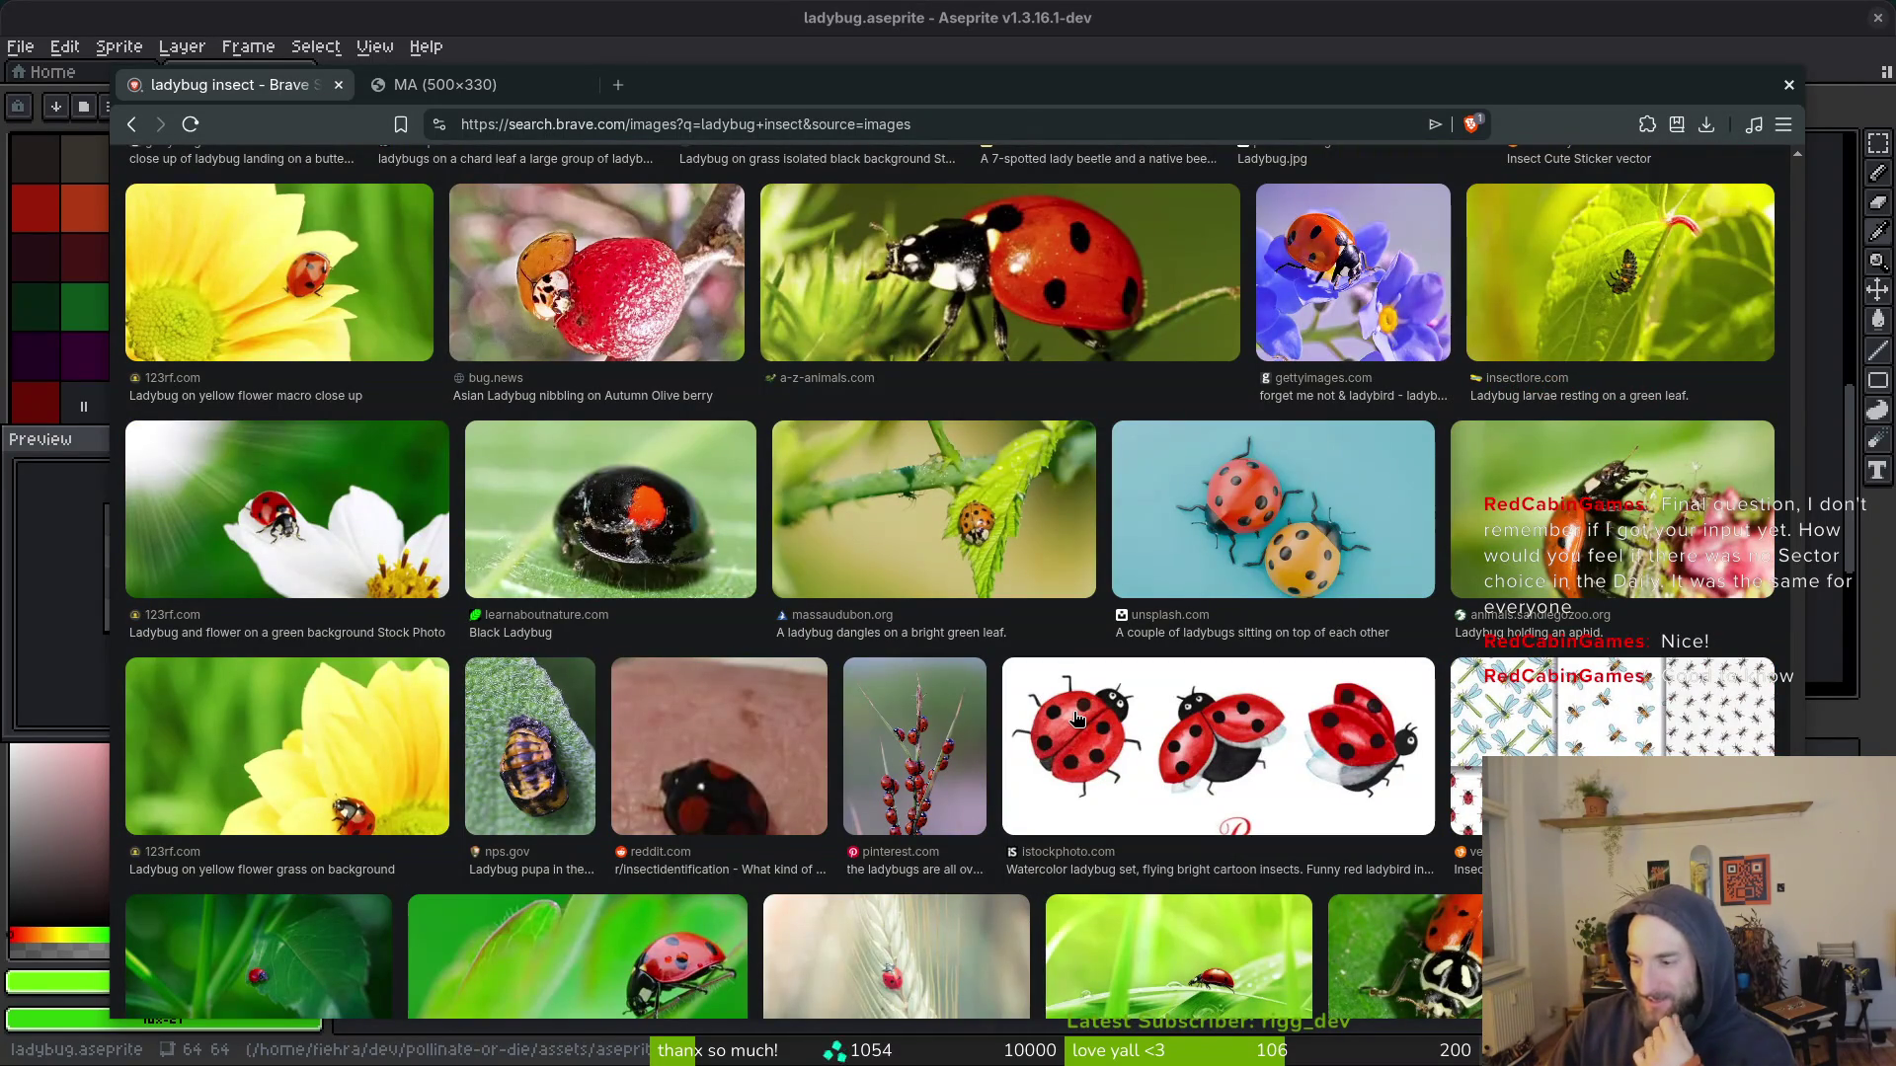
pyautogui.scroll(-2, 1137, 697)
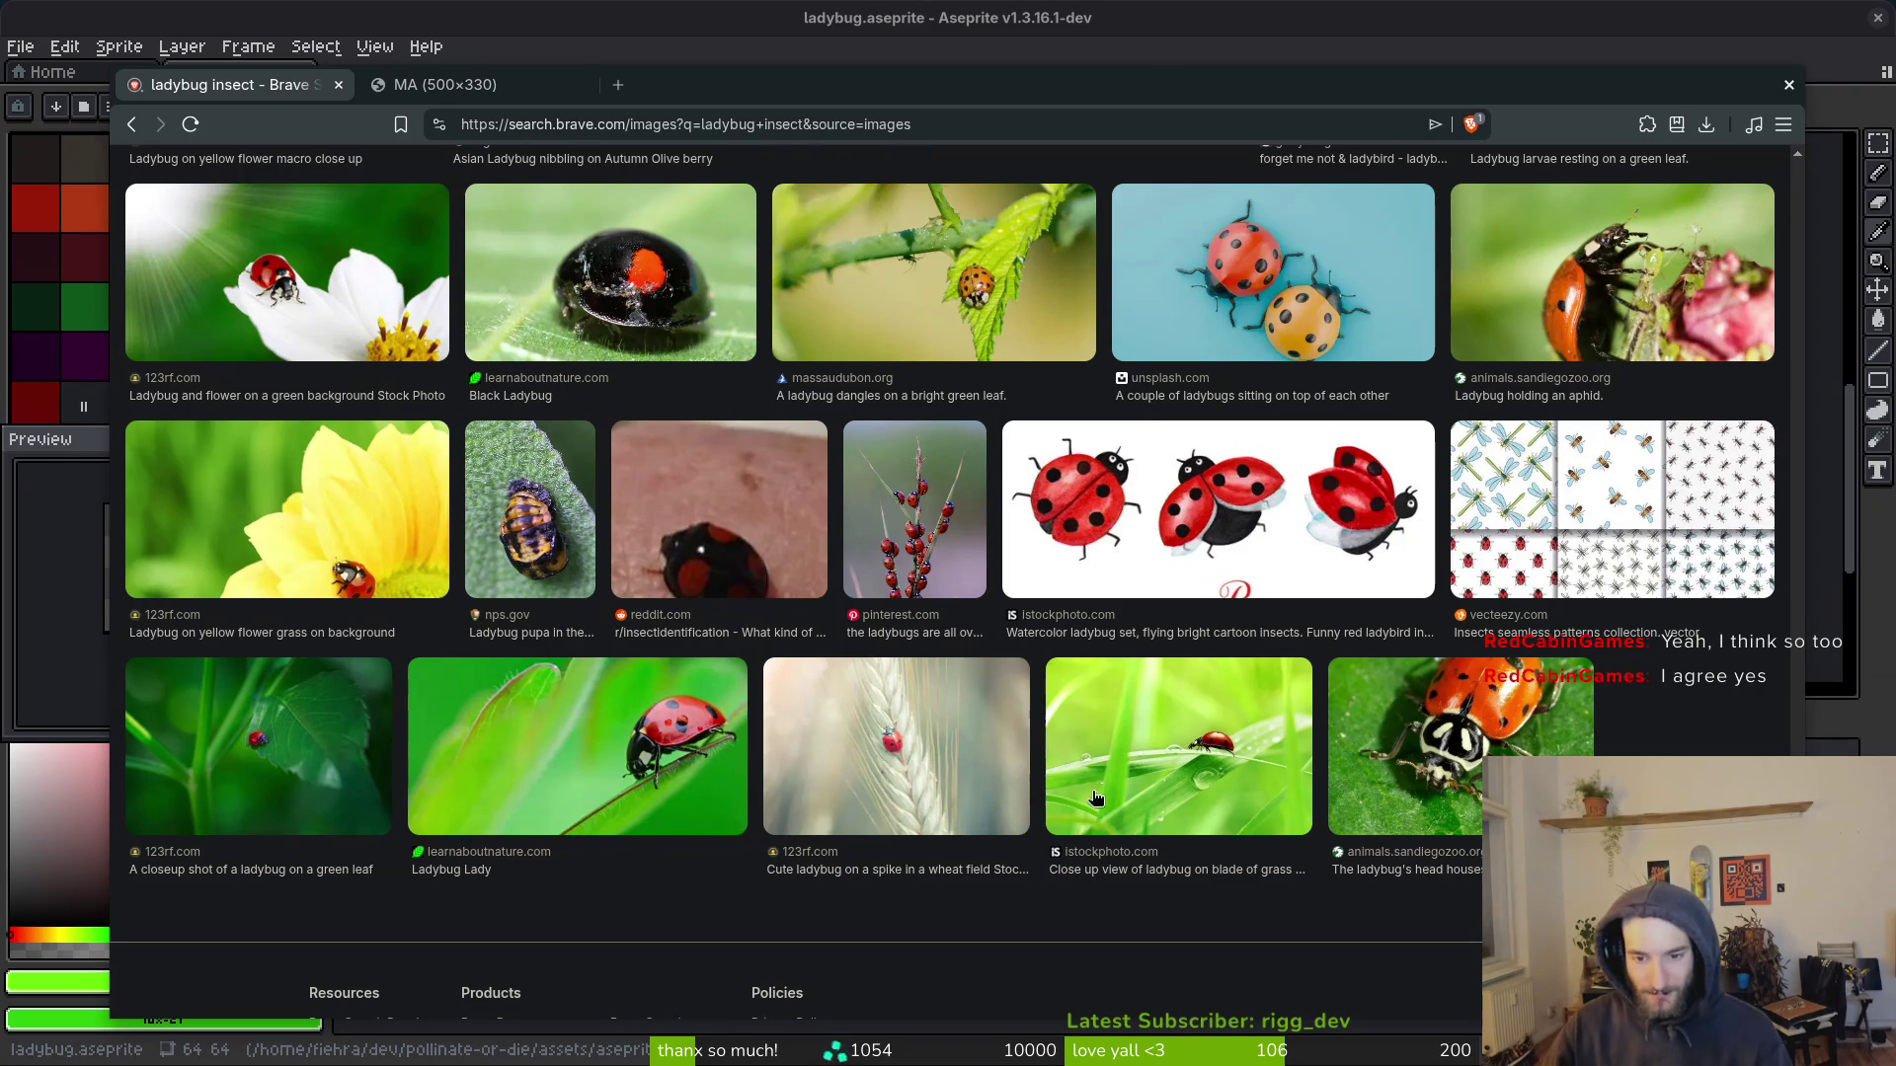
pyautogui.scroll(-2, 1098, 809)
pyautogui.scroll(2, 1140, 701)
# Step: Preview the grass-blade ladybug photo, then hide the browser to return to the sprite
pyautogui.click(1125, 795)
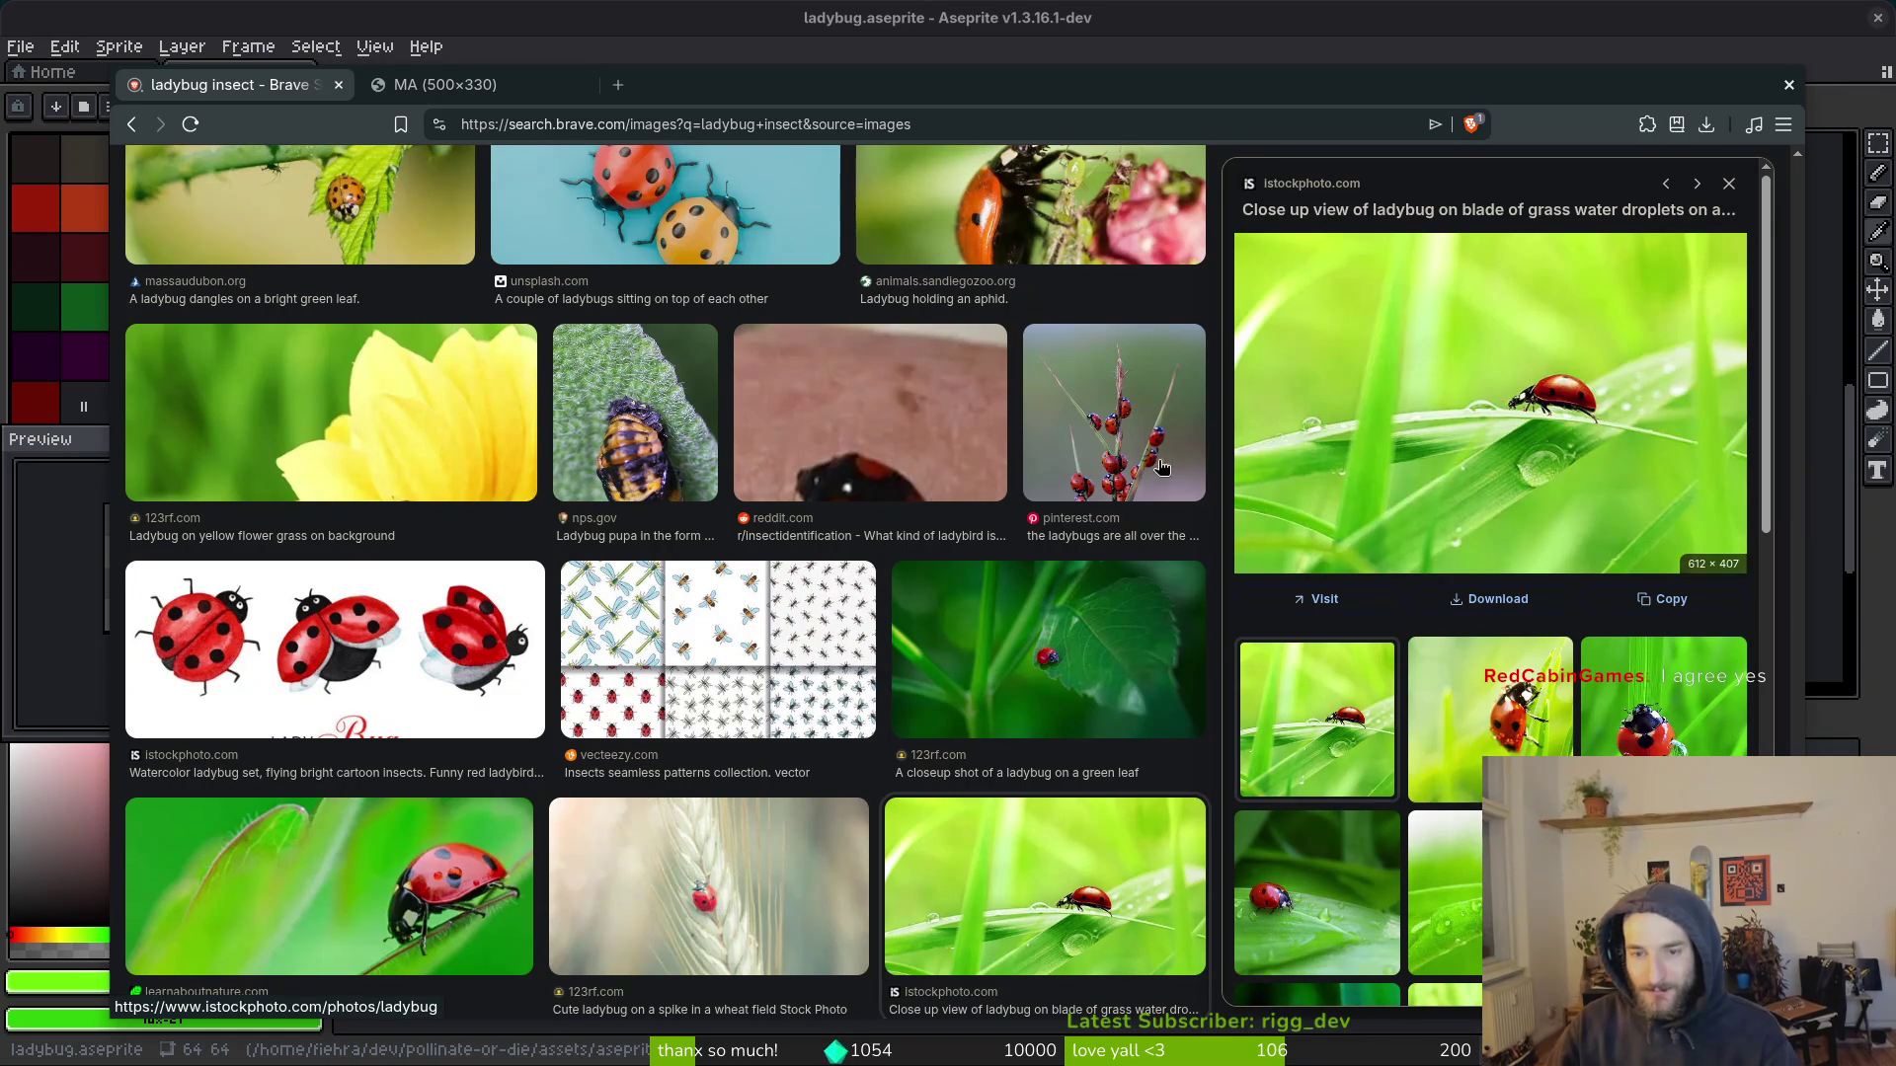
pyautogui.scroll(-15, 825, 514)
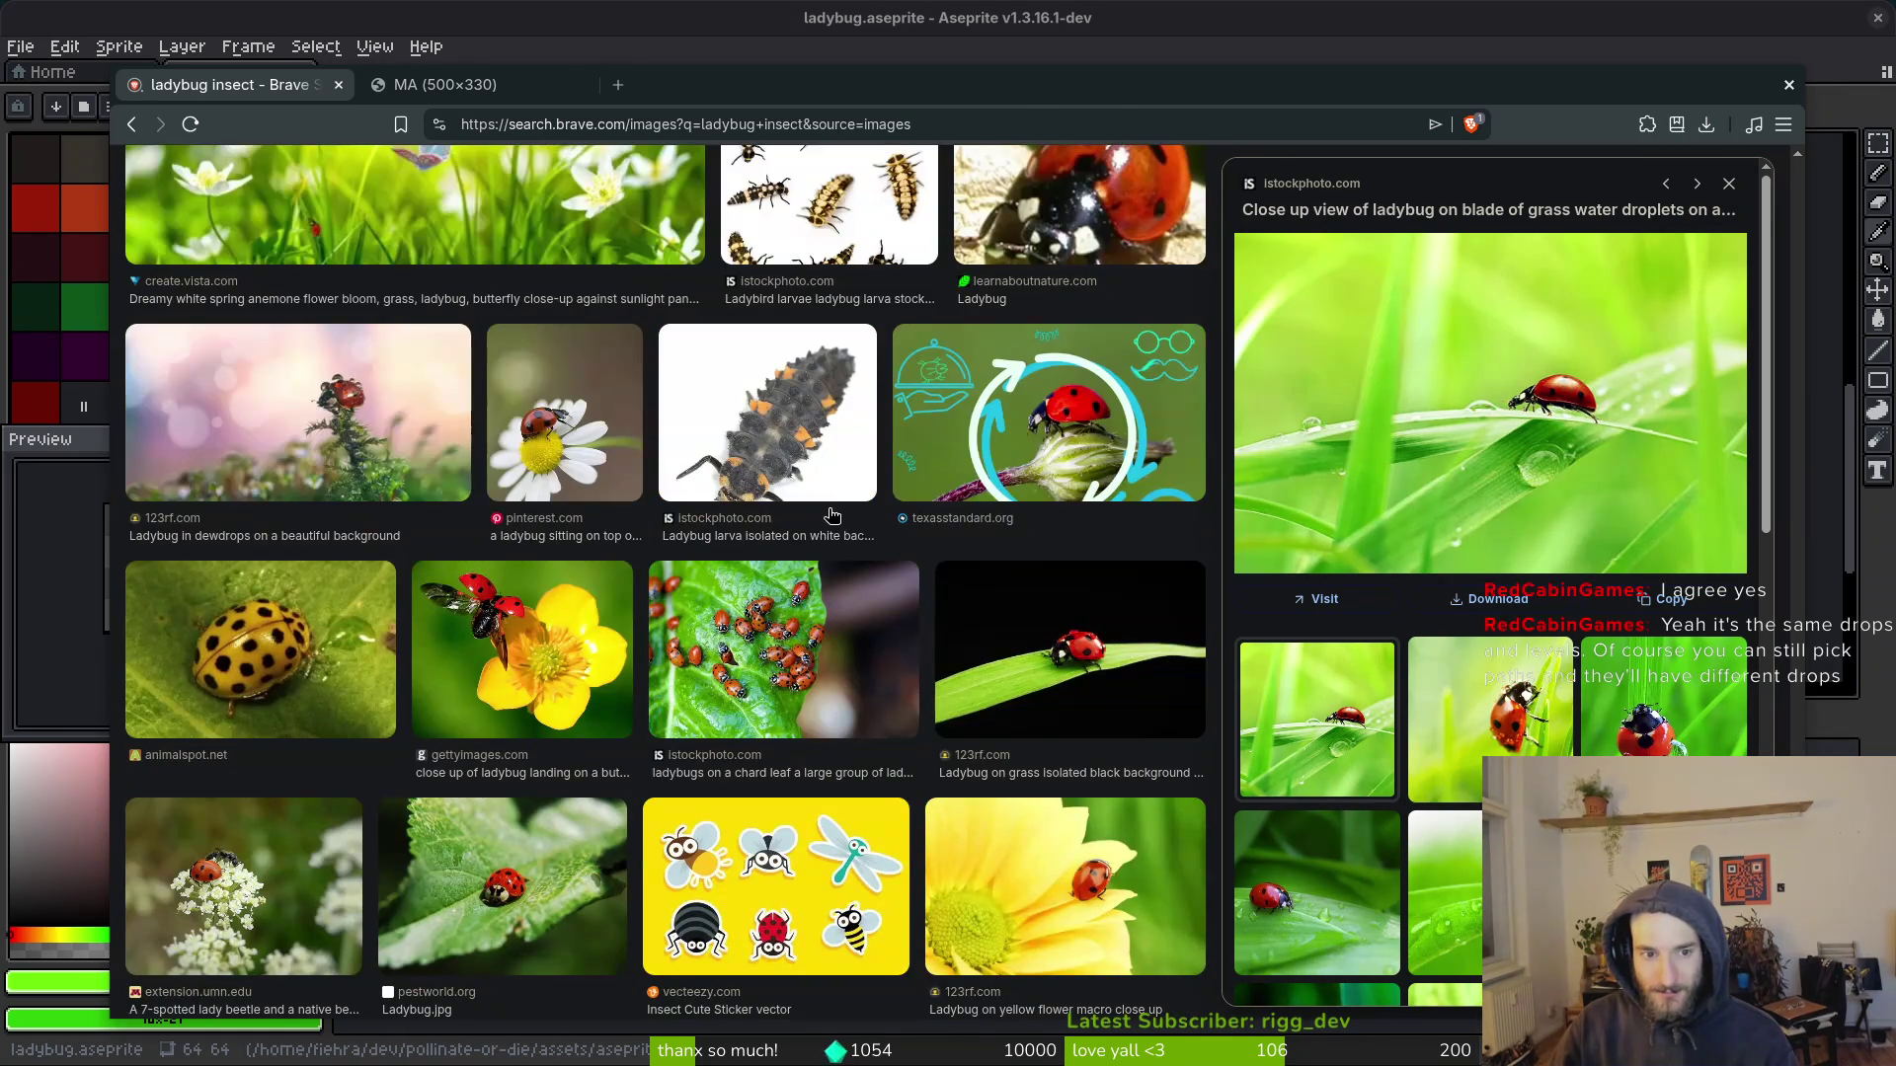
pyautogui.hotkey('alt', 'Tab')
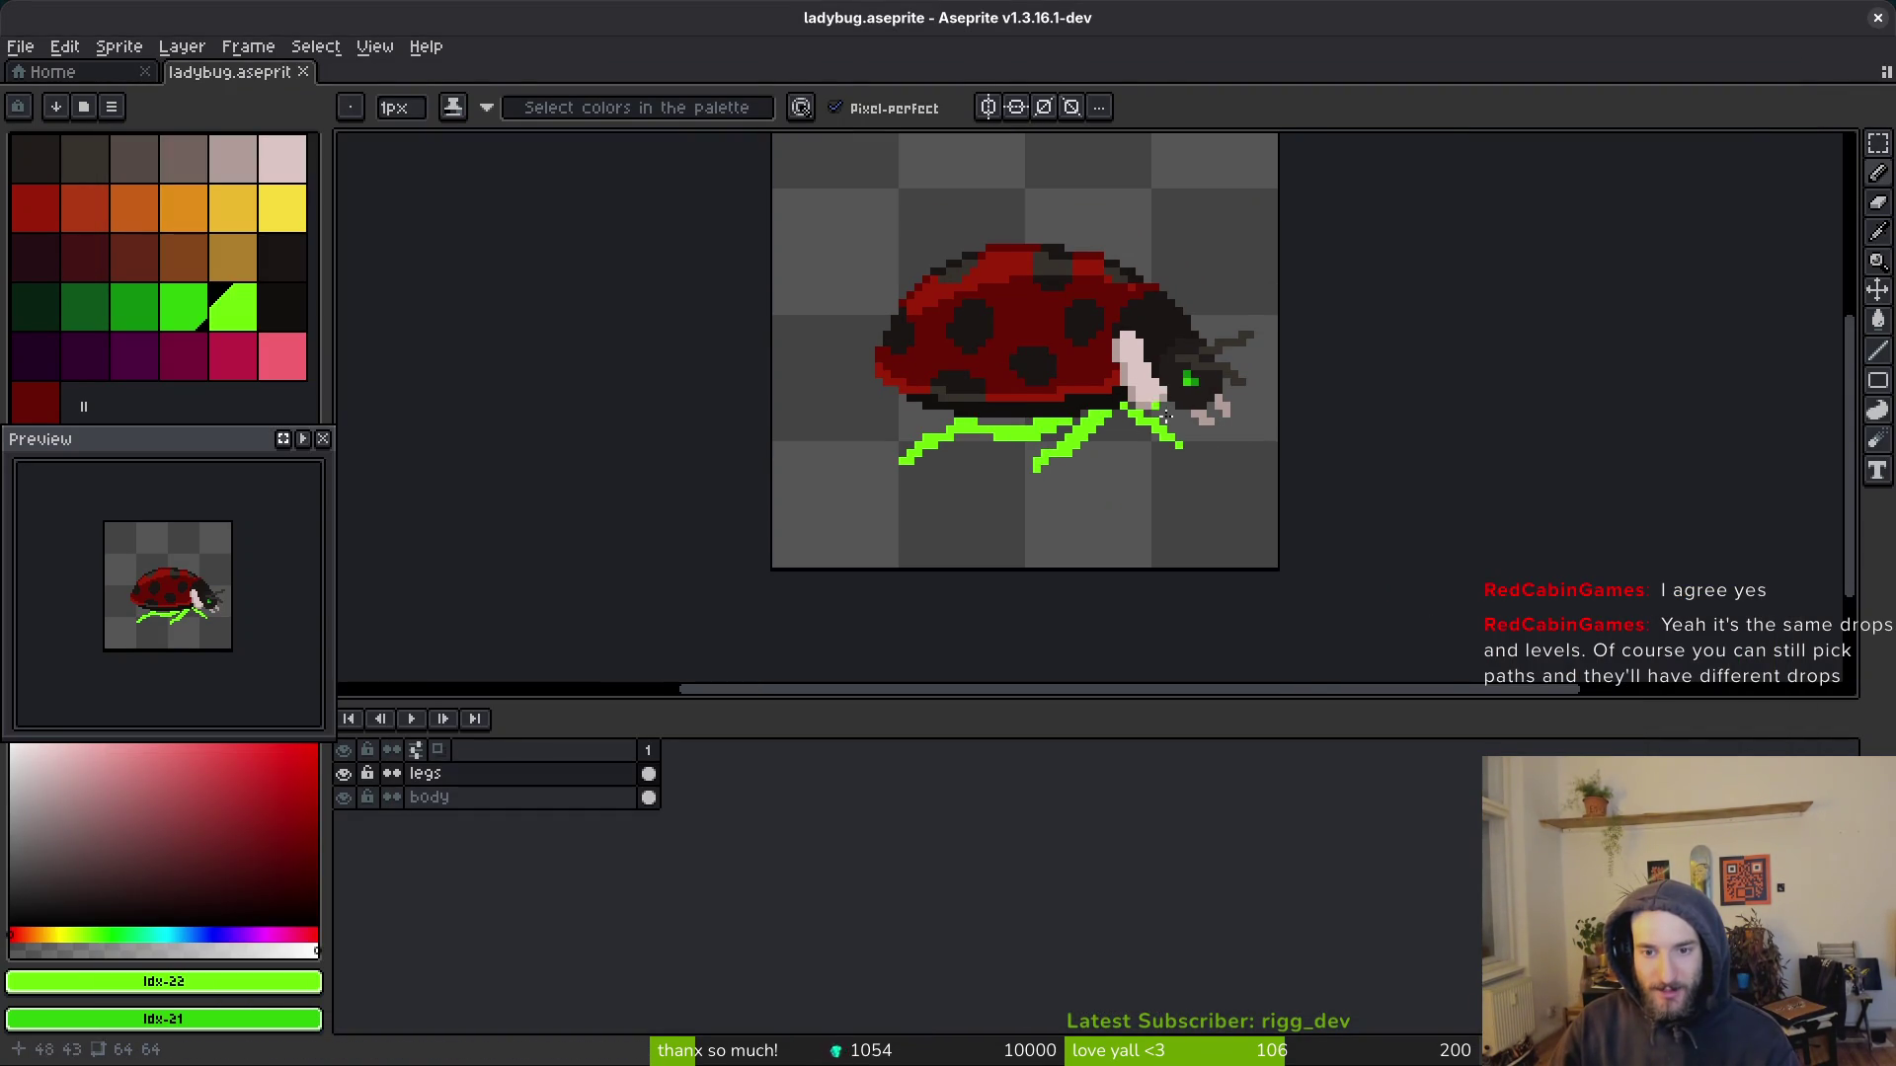
# Step: Lasso-select the ladybug's head and move it one pixel right and two down
pyautogui.scroll(3, 1139, 382)
pyautogui.press('m')
pyautogui.scroll(-1, 1139, 382)
pyautogui.moveTo(1224, 208)
pyautogui.mouseDown()
pyautogui.moveTo(1096, 237)
pyautogui.moveTo(1081, 341)
pyautogui.moveTo(1135, 425)
pyautogui.moveTo(1397, 370)
pyautogui.moveTo(1234, 198)
pyautogui.mouseUp()
pyautogui.click(533, 797)
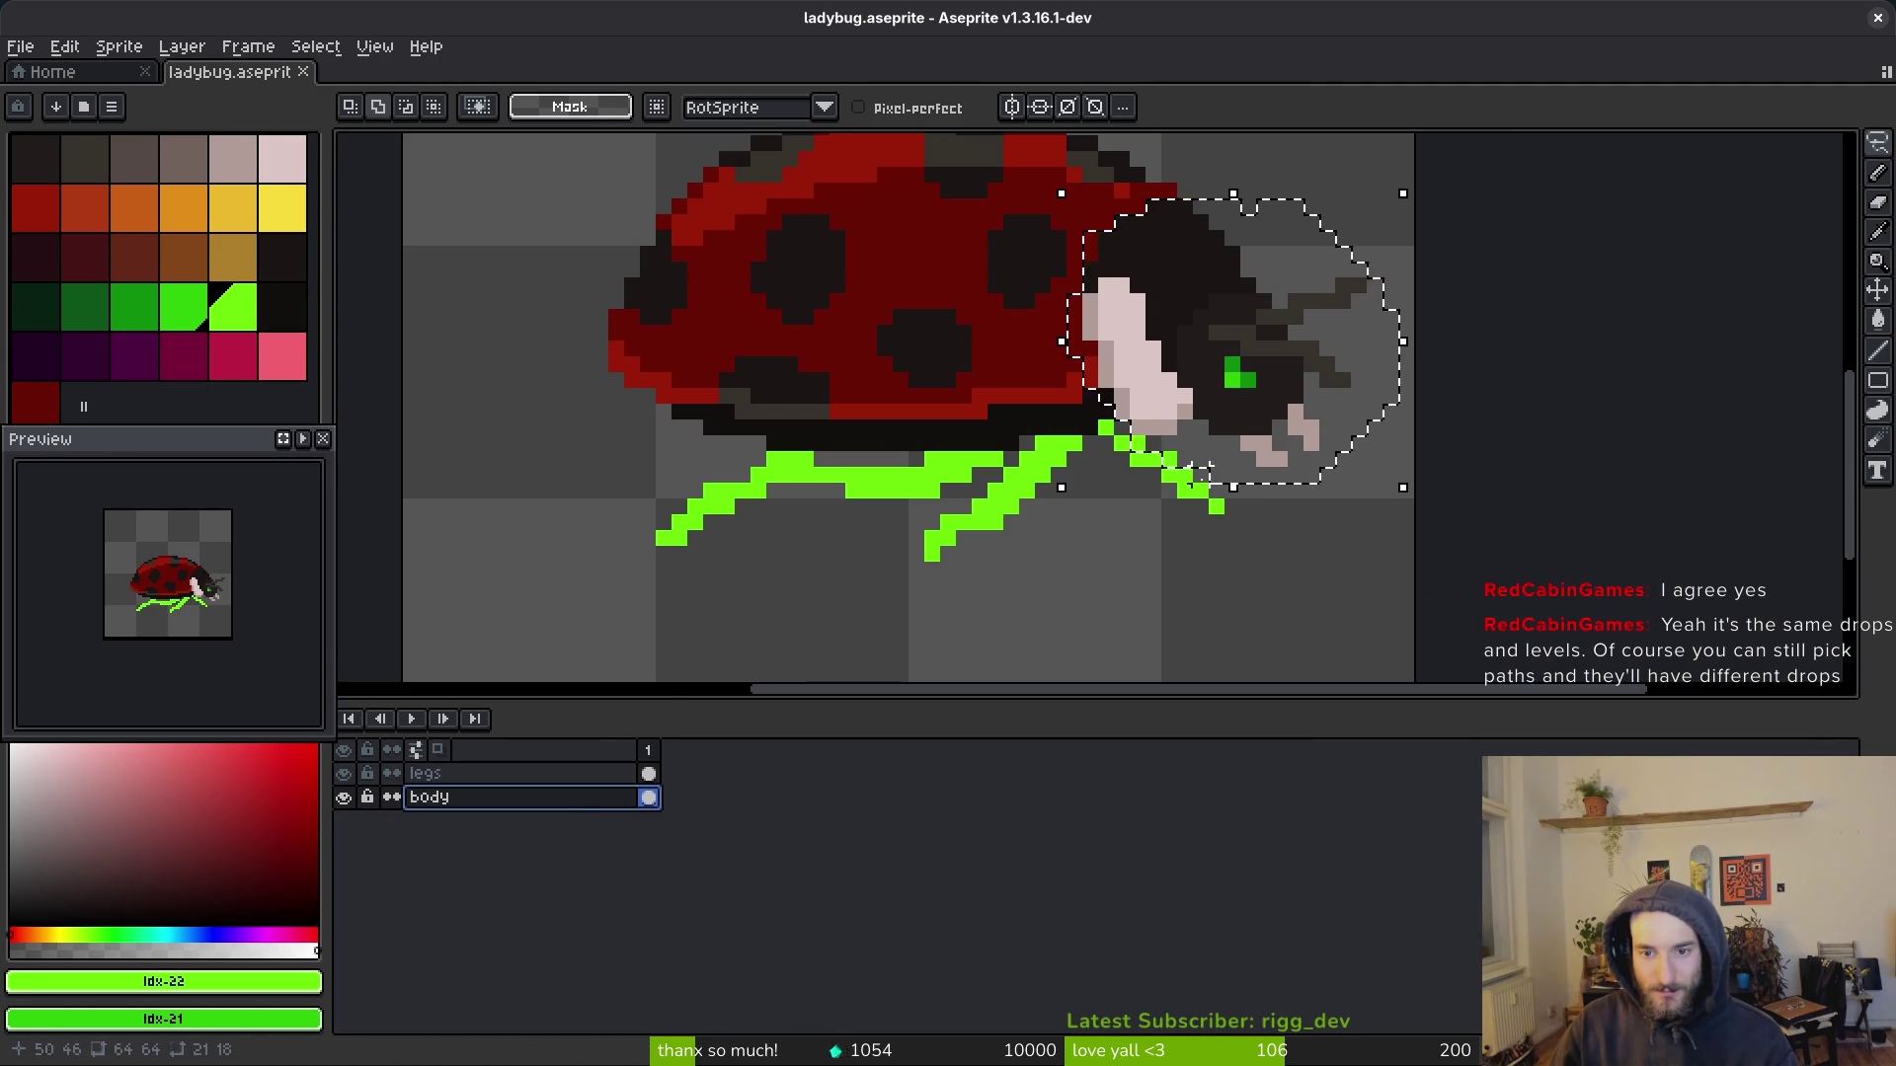
pyautogui.moveTo(1234, 359); pyautogui.dragTo(1256, 397)
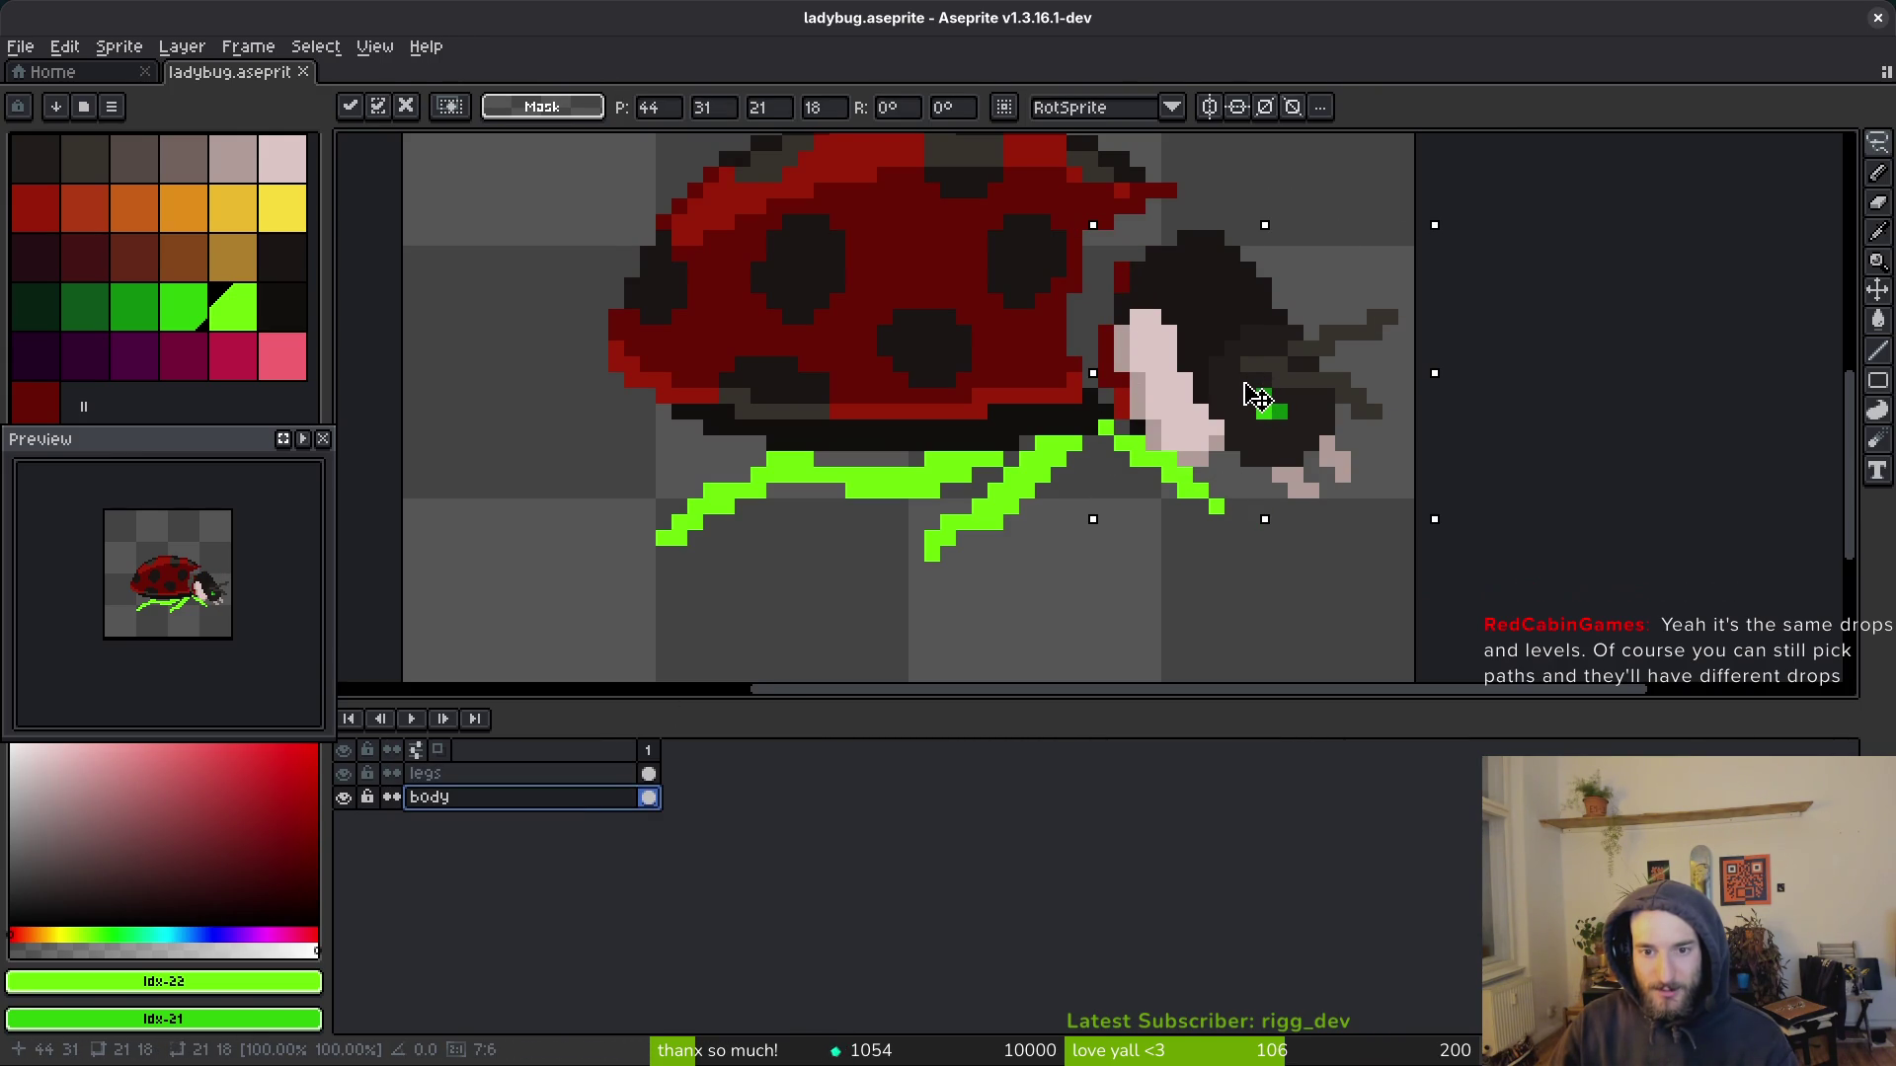
pyautogui.press('Return')
# Step: Select the red pixel column beside the head and move it toward the head
pyautogui.scroll(3, 1257, 396)
pyautogui.moveTo(1087, 438)
pyautogui.mouseDown()
pyautogui.moveTo(1118, 519)
pyautogui.moveTo(975, 225)
pyautogui.mouseUp()
pyautogui.moveTo(1061, 276)
pyautogui.mouseDown()
pyautogui.moveTo(1172, 583)
pyautogui.moveTo(1083, 478)
pyautogui.moveTo(1195, 383)
pyautogui.moveTo(1198, 309)
pyautogui.moveTo(1121, 287)
pyautogui.moveTo(1122, 263)
pyautogui.mouseUp()
pyautogui.scroll(-3, 1178, 435)
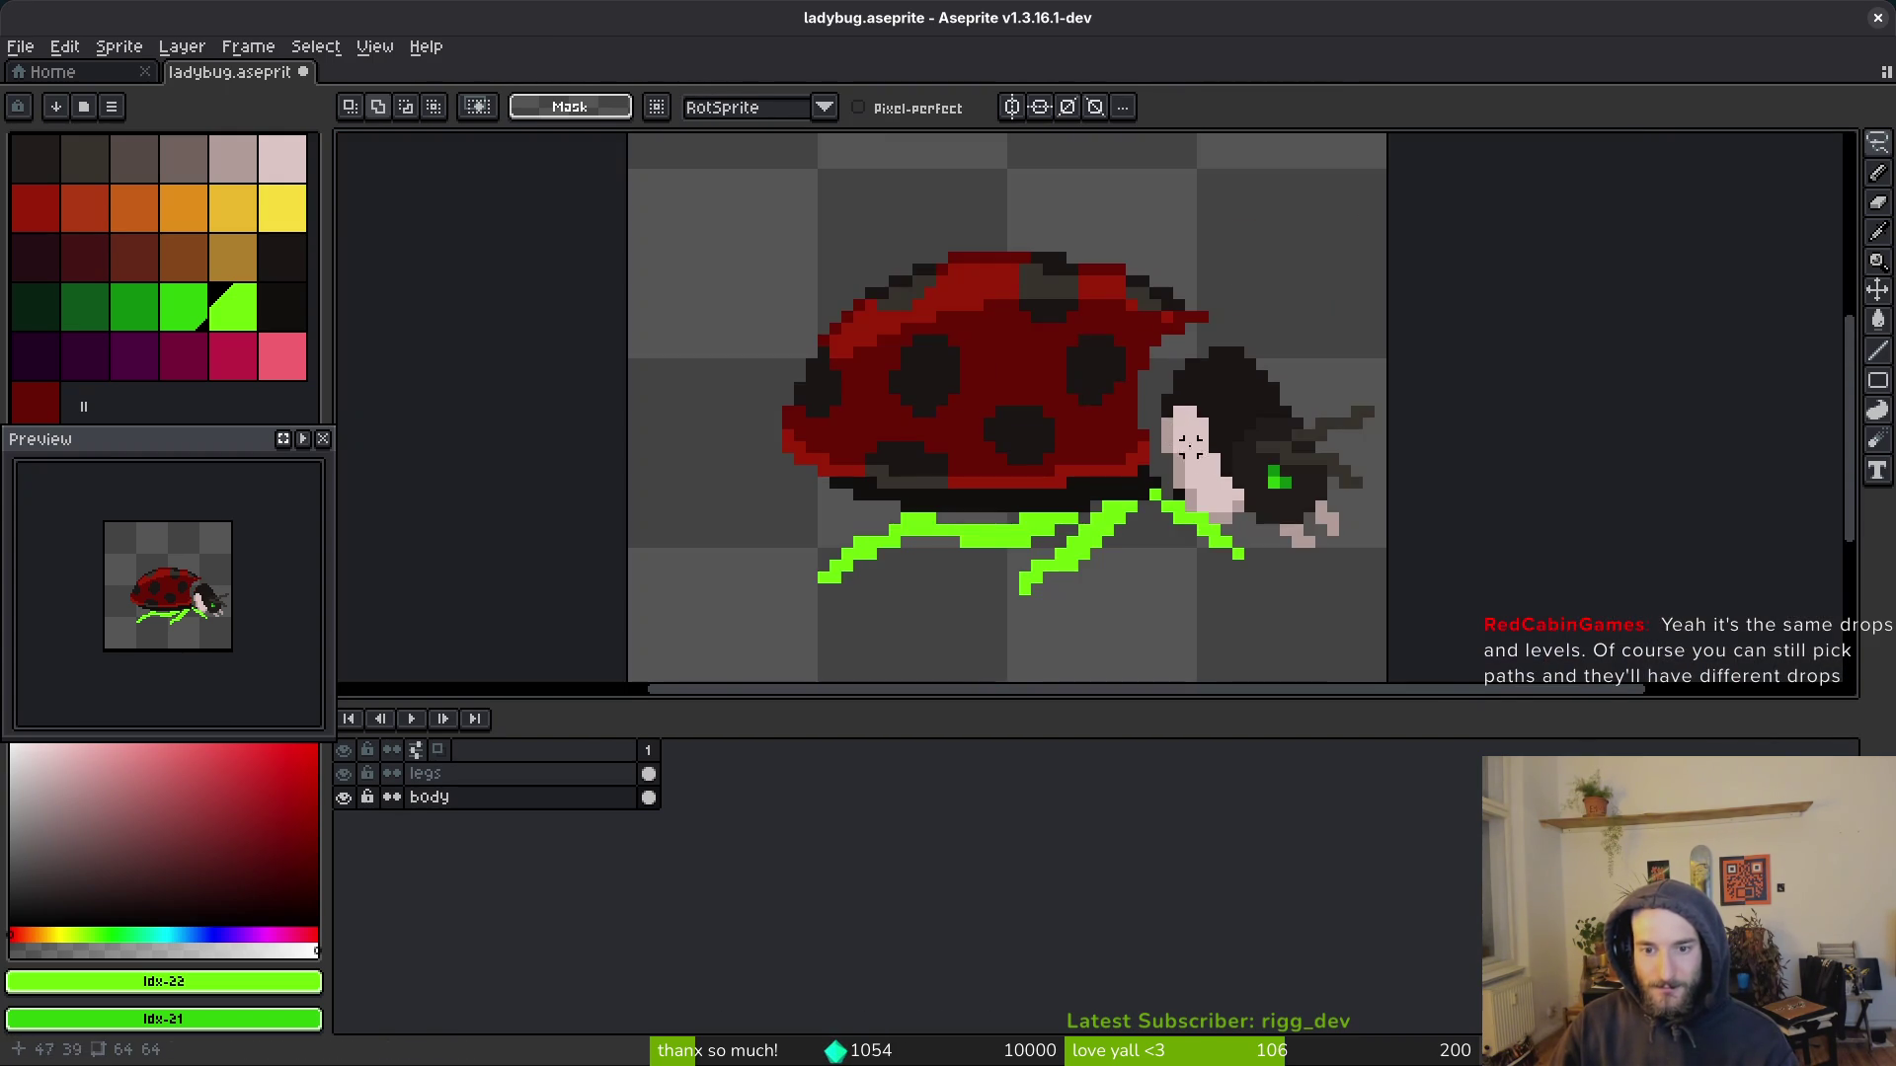
pyautogui.scroll(3, 1188, 470)
pyautogui.scroll(1, 1106, 432)
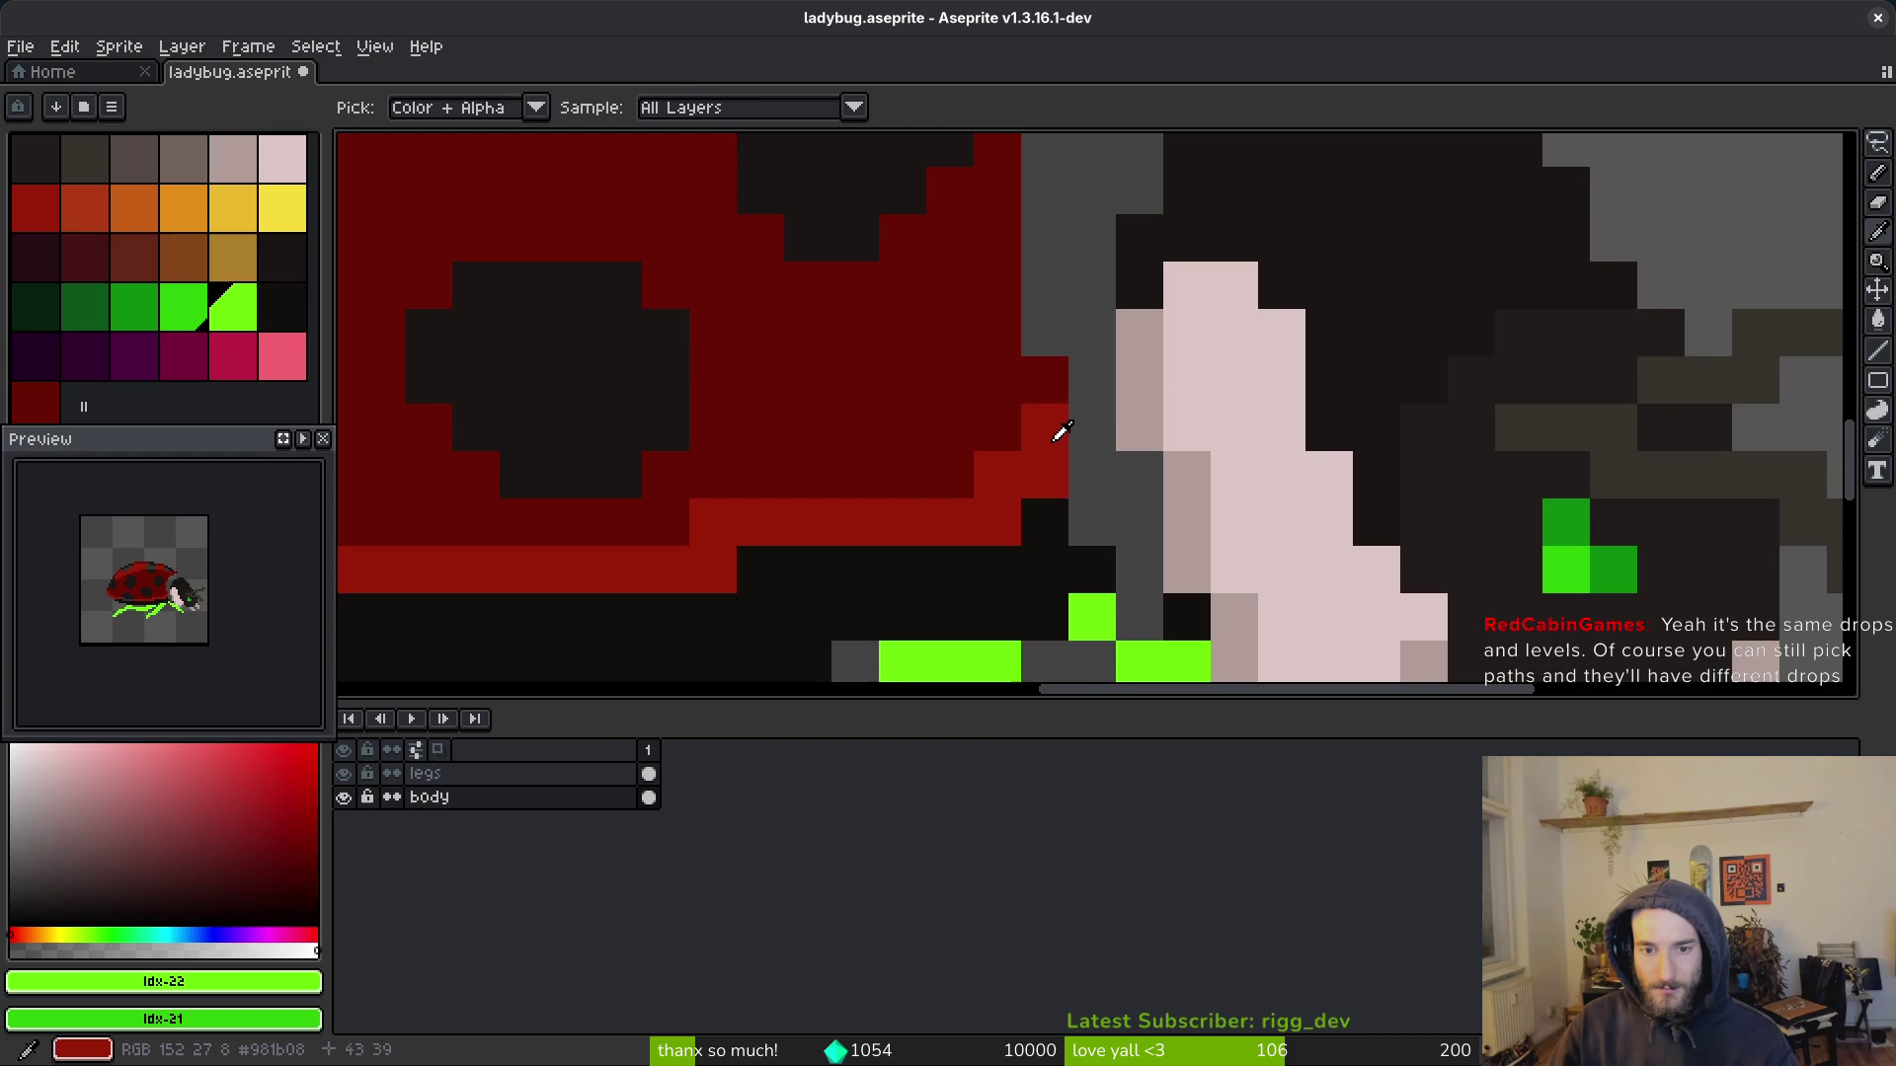
pyautogui.scroll(-3, 1160, 434)
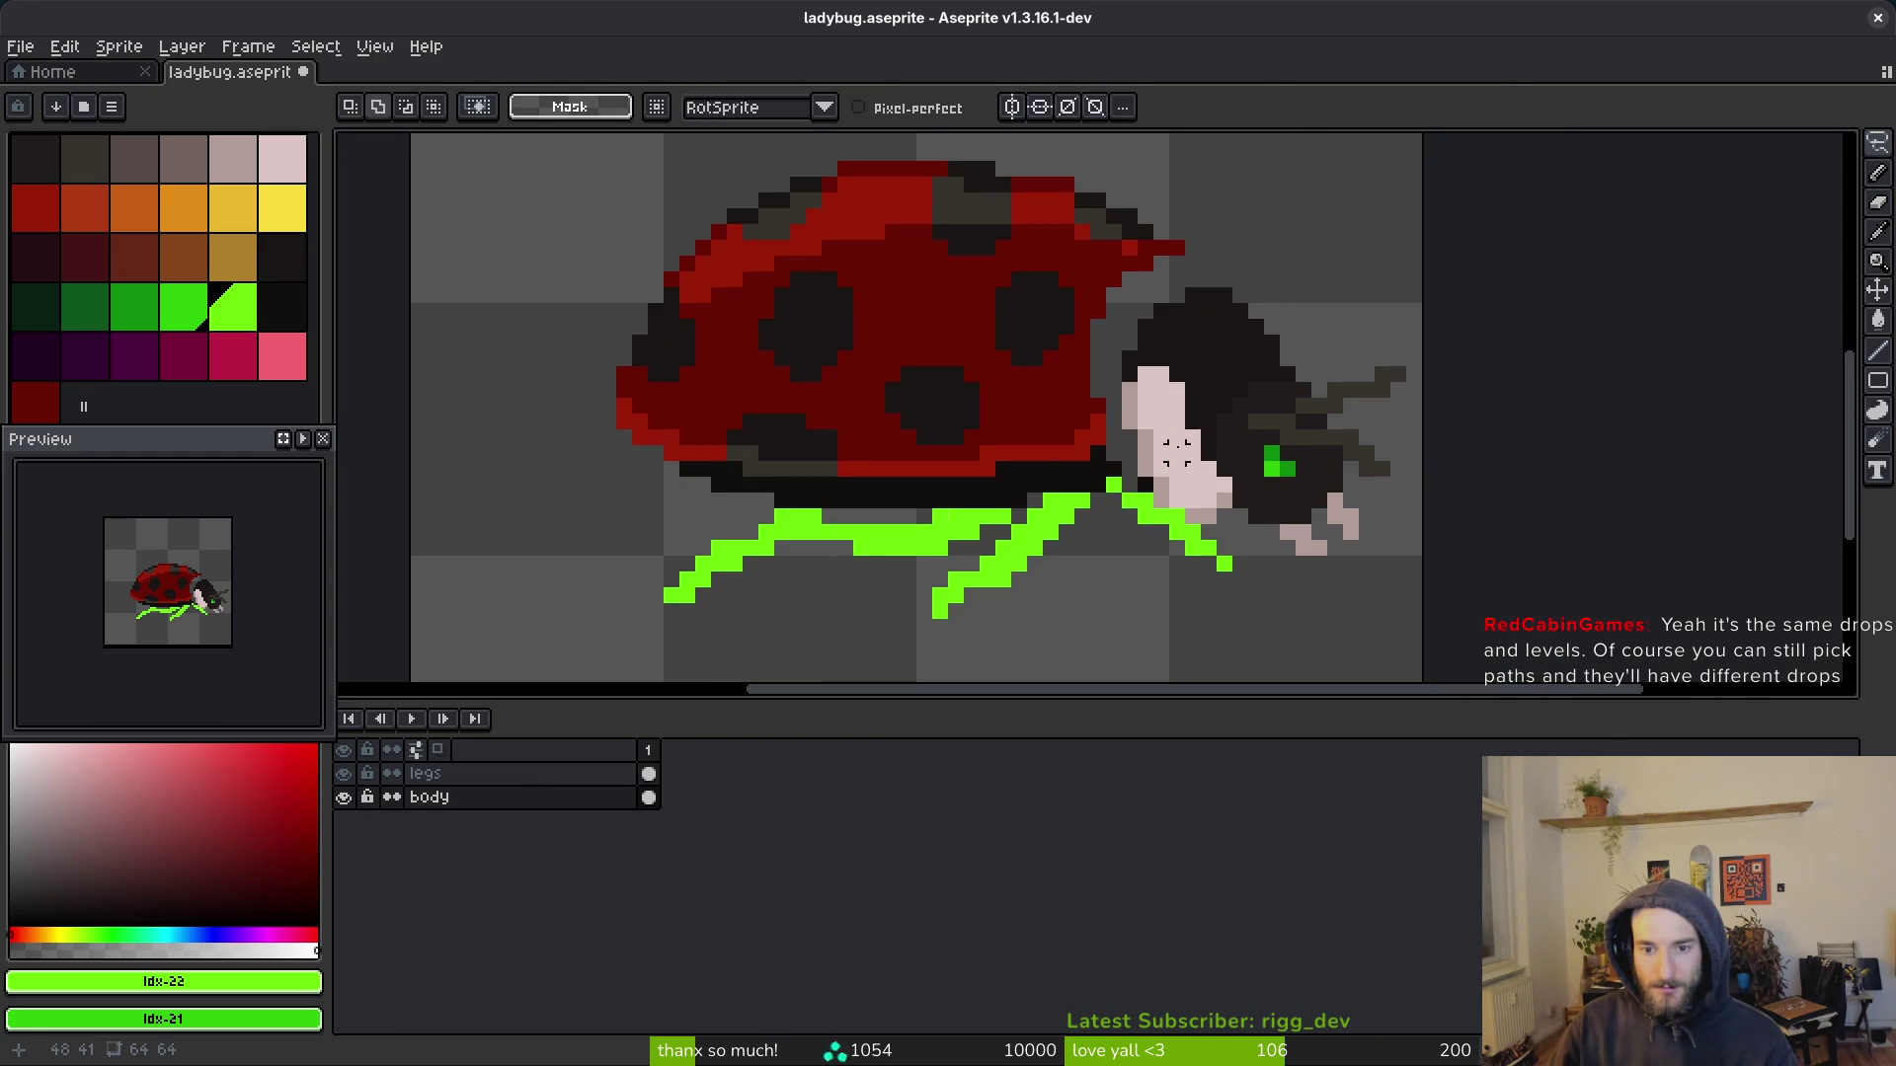
# Step: Reselect the head and shift it one pixel left against the body
pyautogui.moveTo(1287, 286)
pyautogui.mouseDown()
pyautogui.moveTo(1155, 291)
pyautogui.moveTo(1111, 395)
pyautogui.moveTo(1125, 449)
pyautogui.moveTo(1442, 425)
pyautogui.moveTo(1303, 296)
pyautogui.mouseUp()
pyautogui.click(1272, 410)
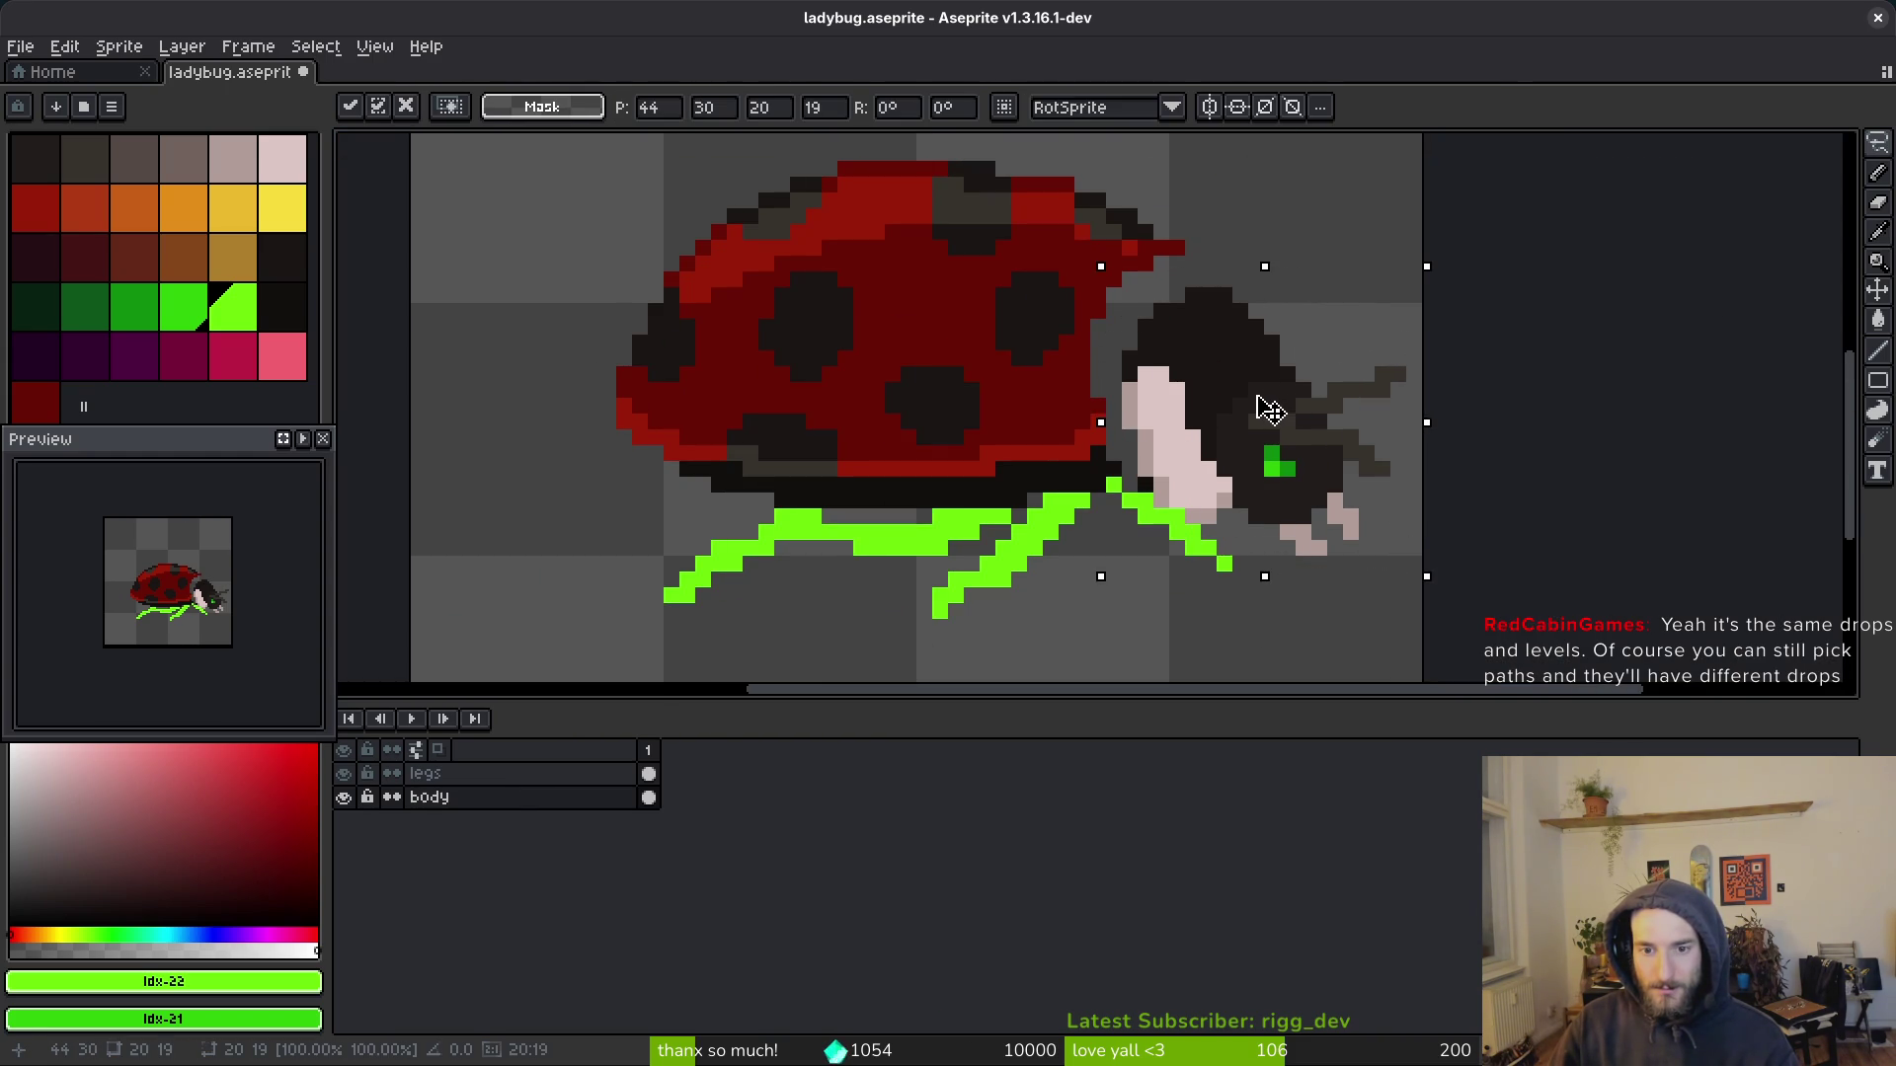
pyautogui.moveTo(1272, 410); pyautogui.dragTo(1256, 409)
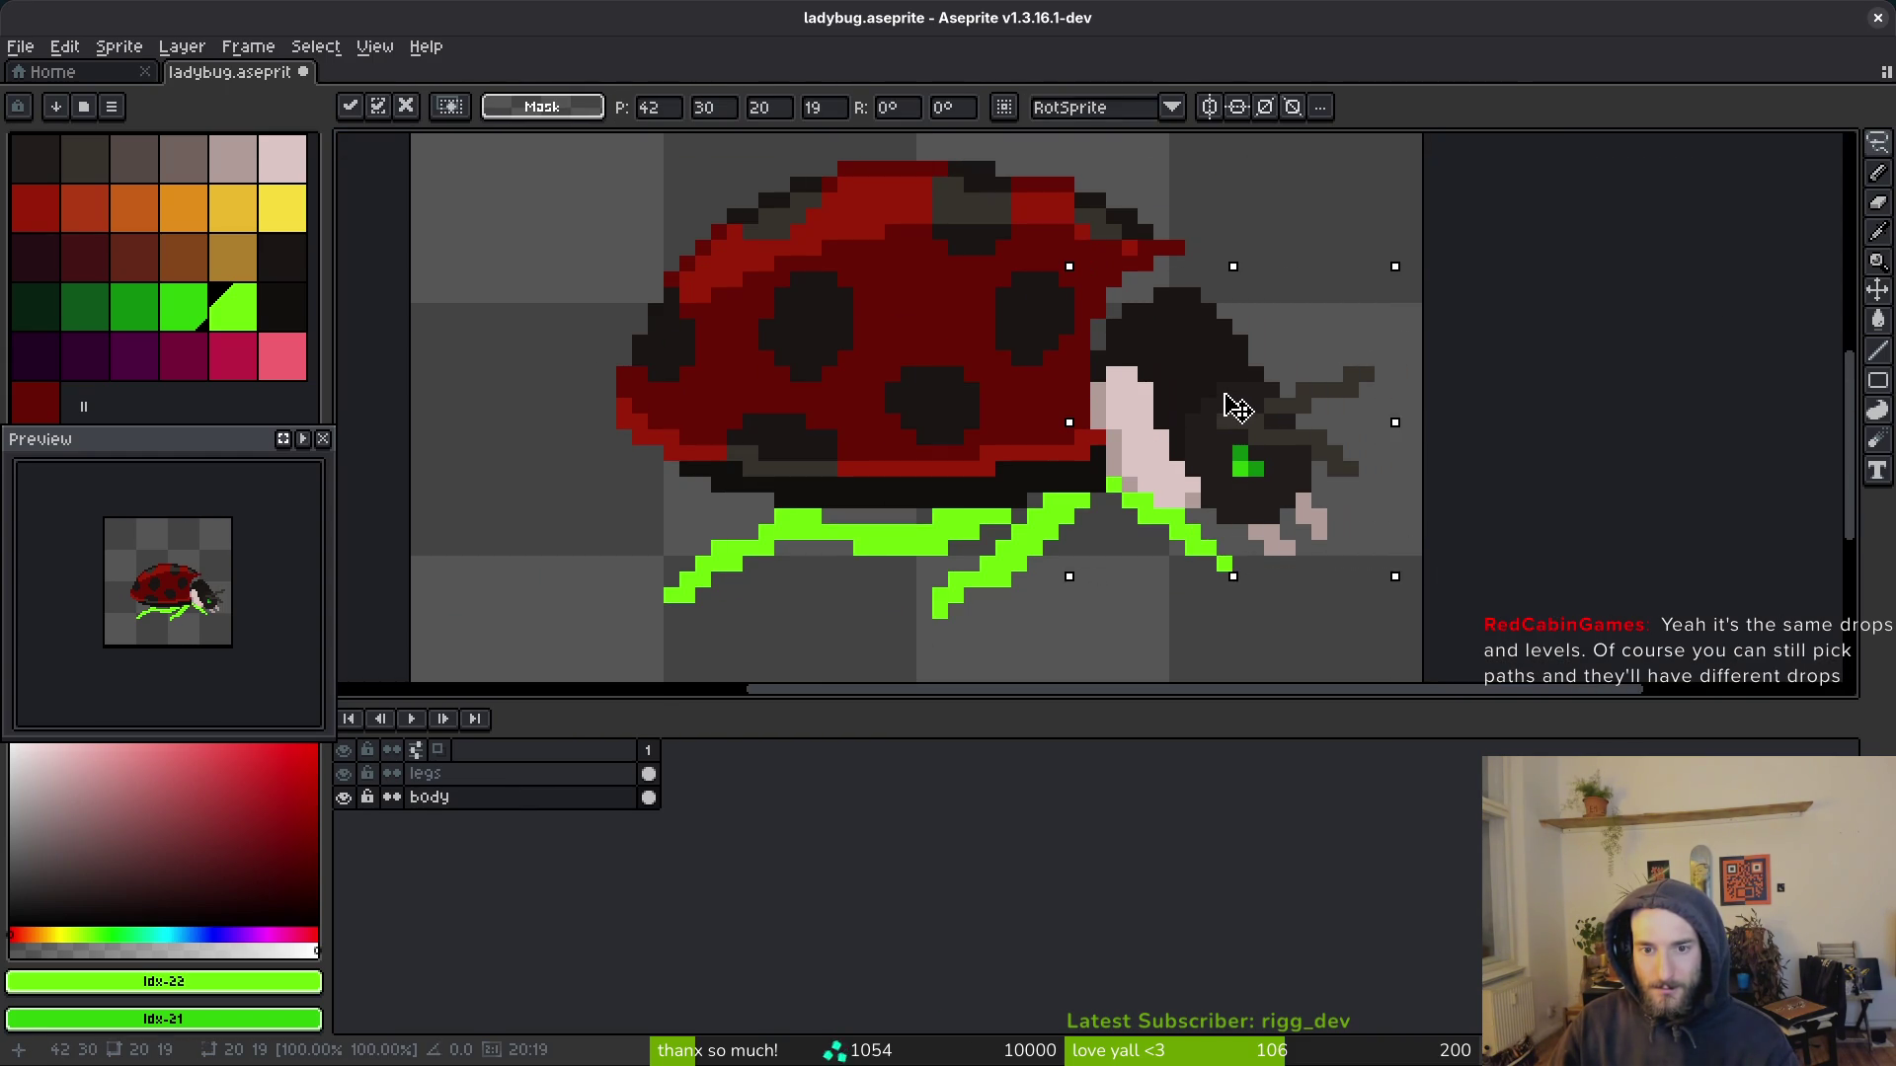
pyautogui.press('b')
# Step: Paint the two grey gap pixels near-black #120F0C and save ladybug.aseprite
pyautogui.scroll(3, 1252, 408)
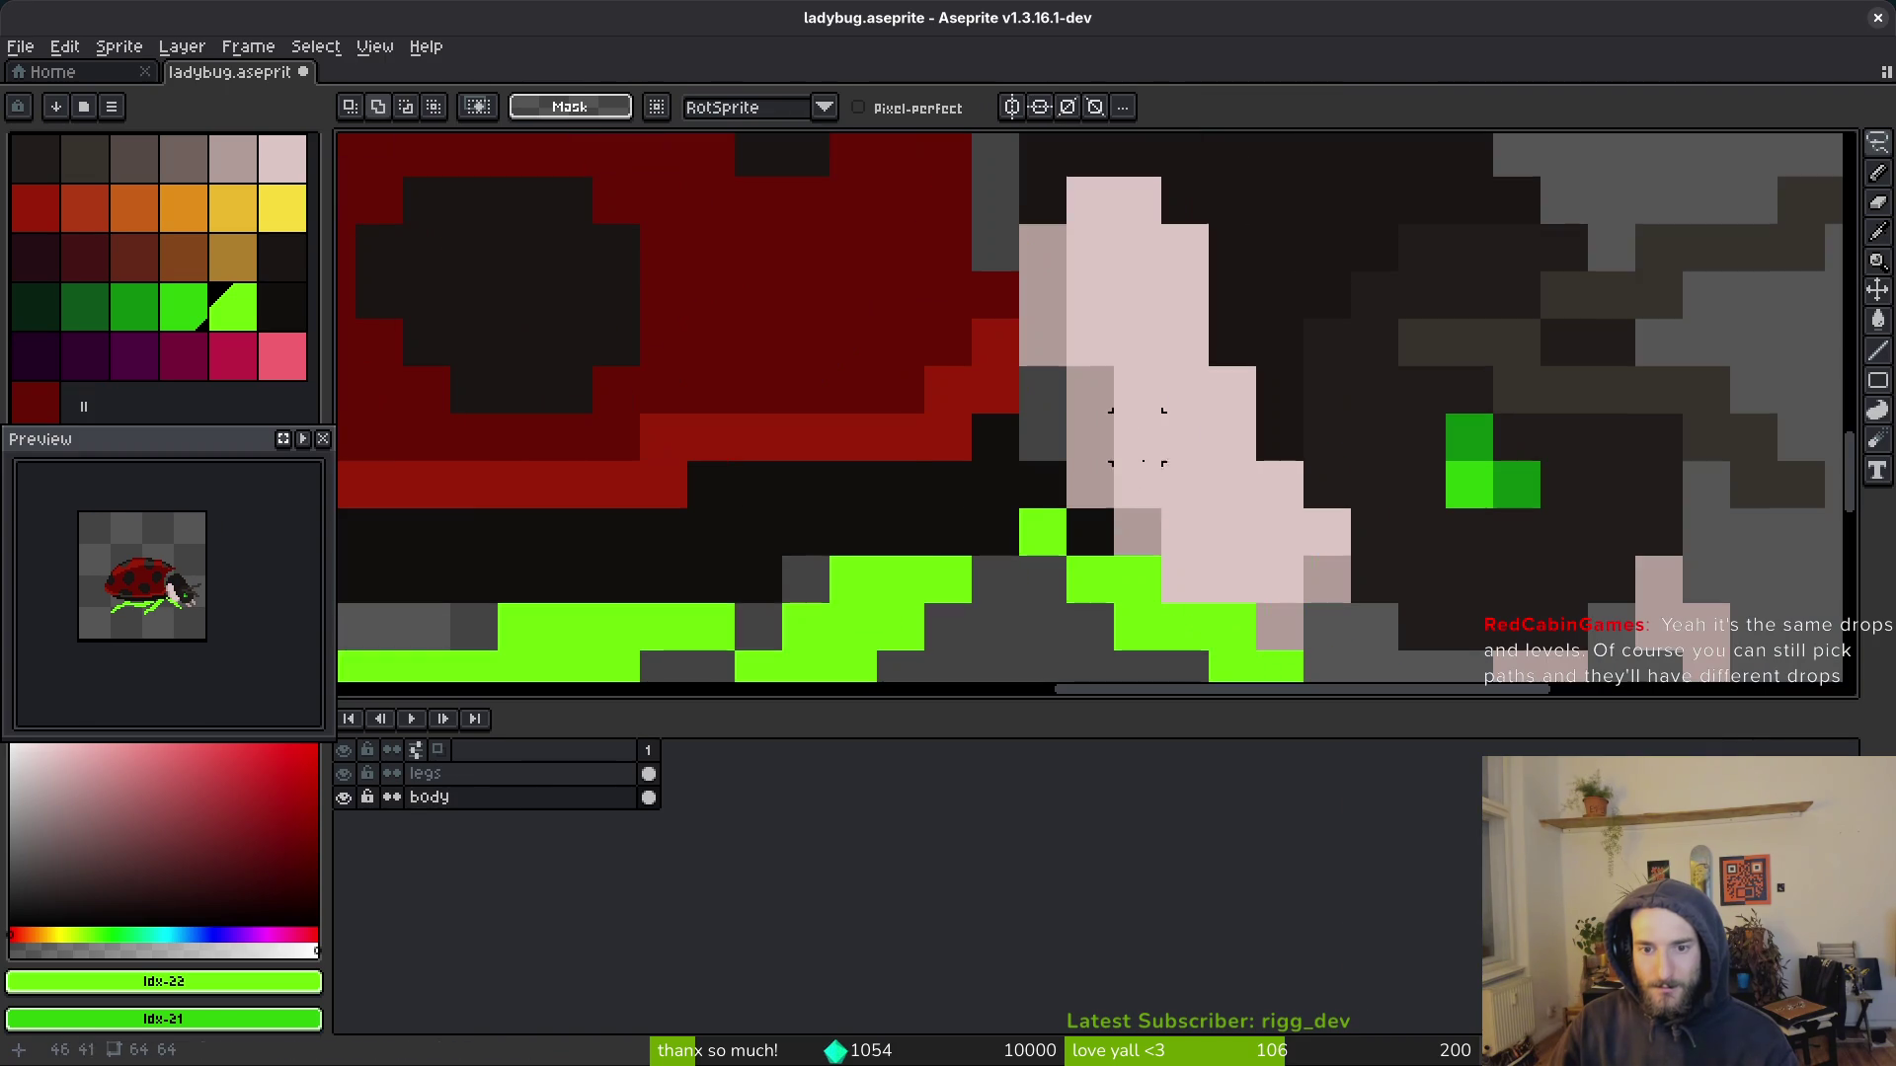
pyautogui.keyDown('alt'); pyautogui.click(1048, 467); pyautogui.keyUp('alt')
pyautogui.moveTo(1049, 467); pyautogui.dragTo(1044, 390)
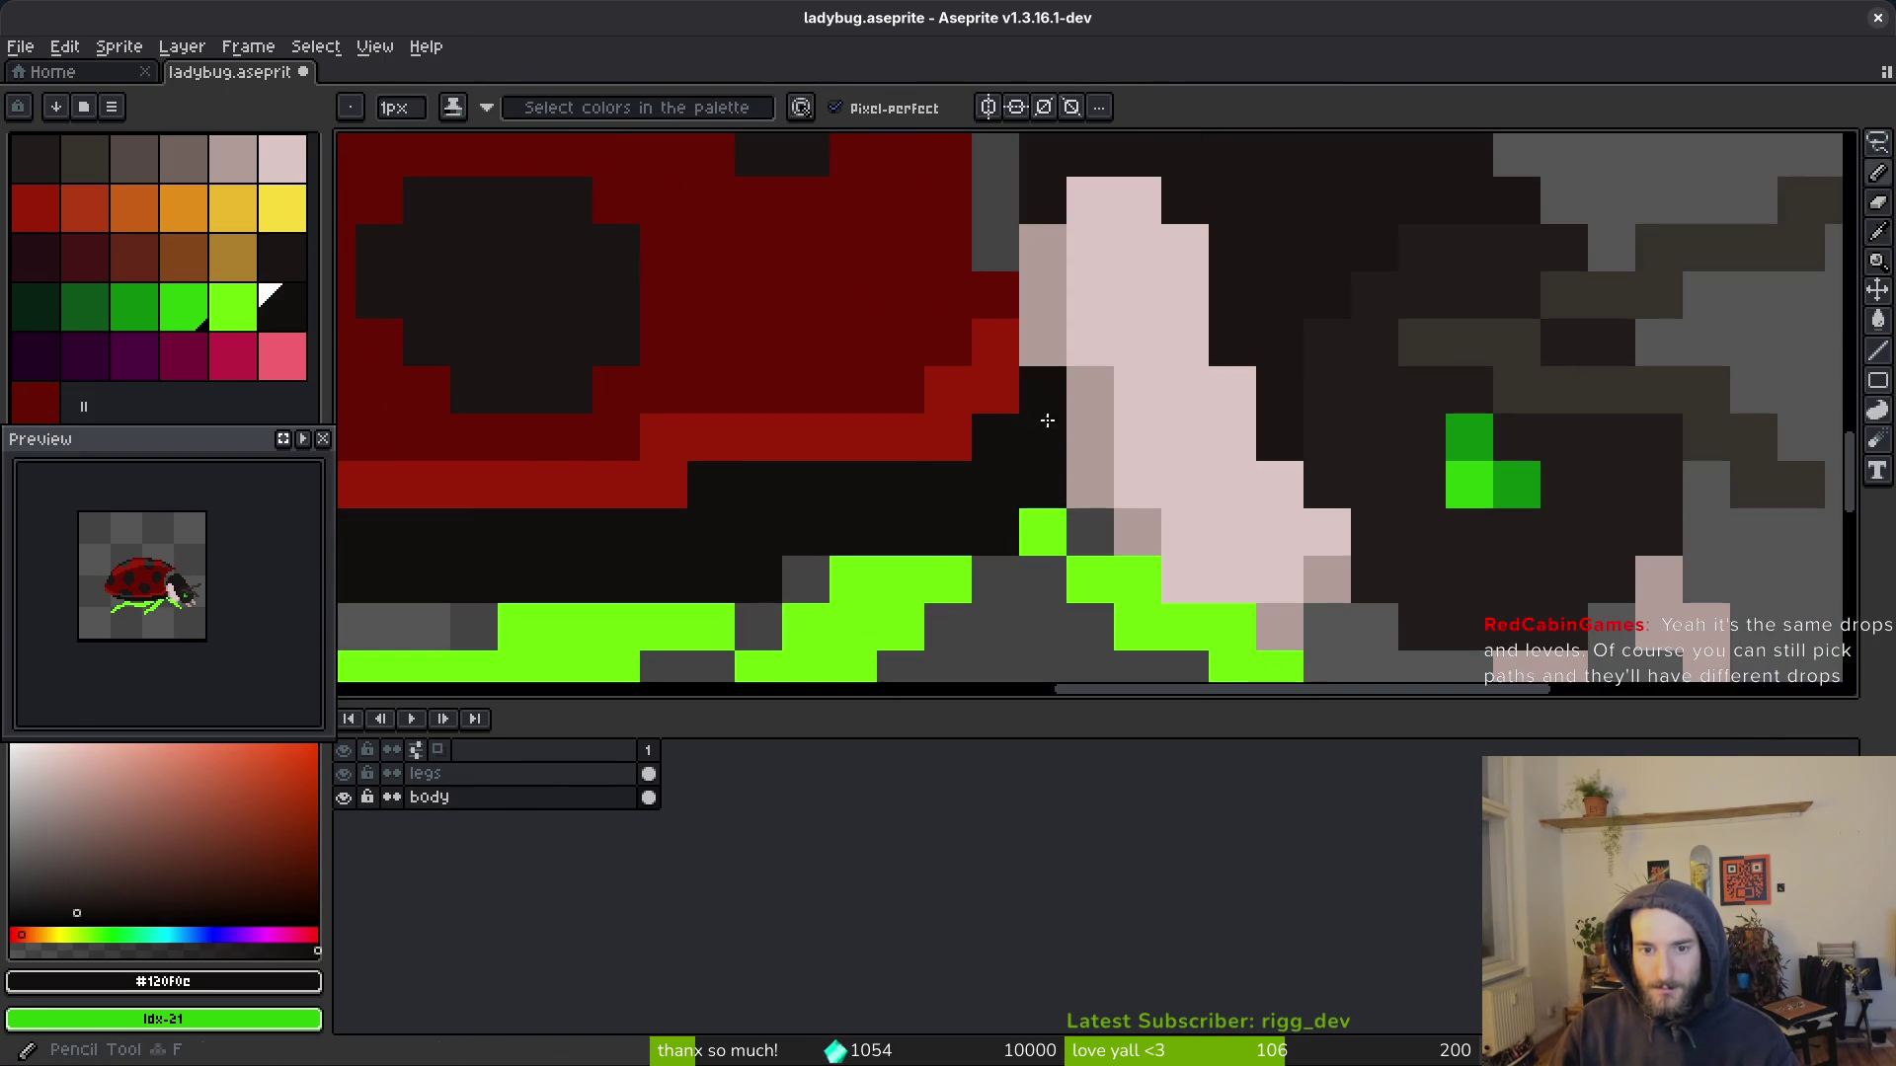
pyautogui.press('e')
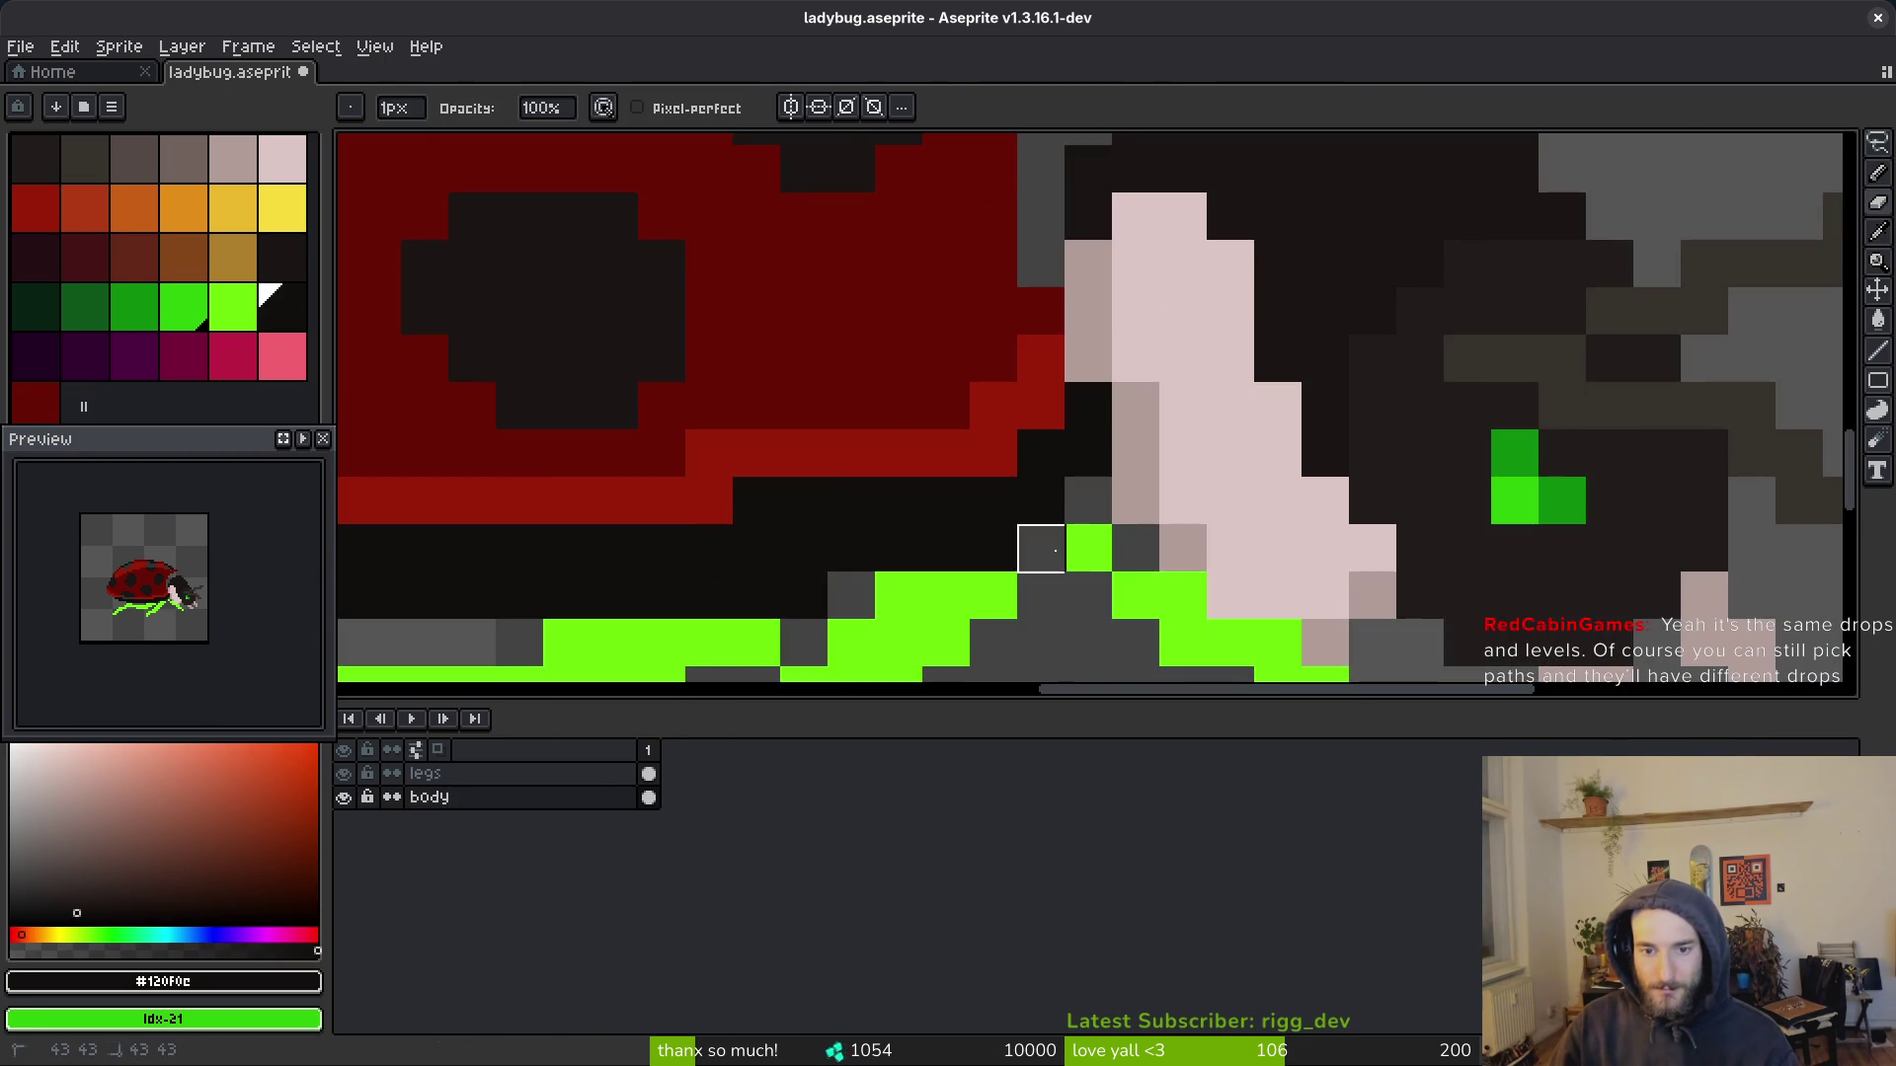
pyautogui.scroll(-5, 1150, 577)
pyautogui.hotkey('ctrl', 's')
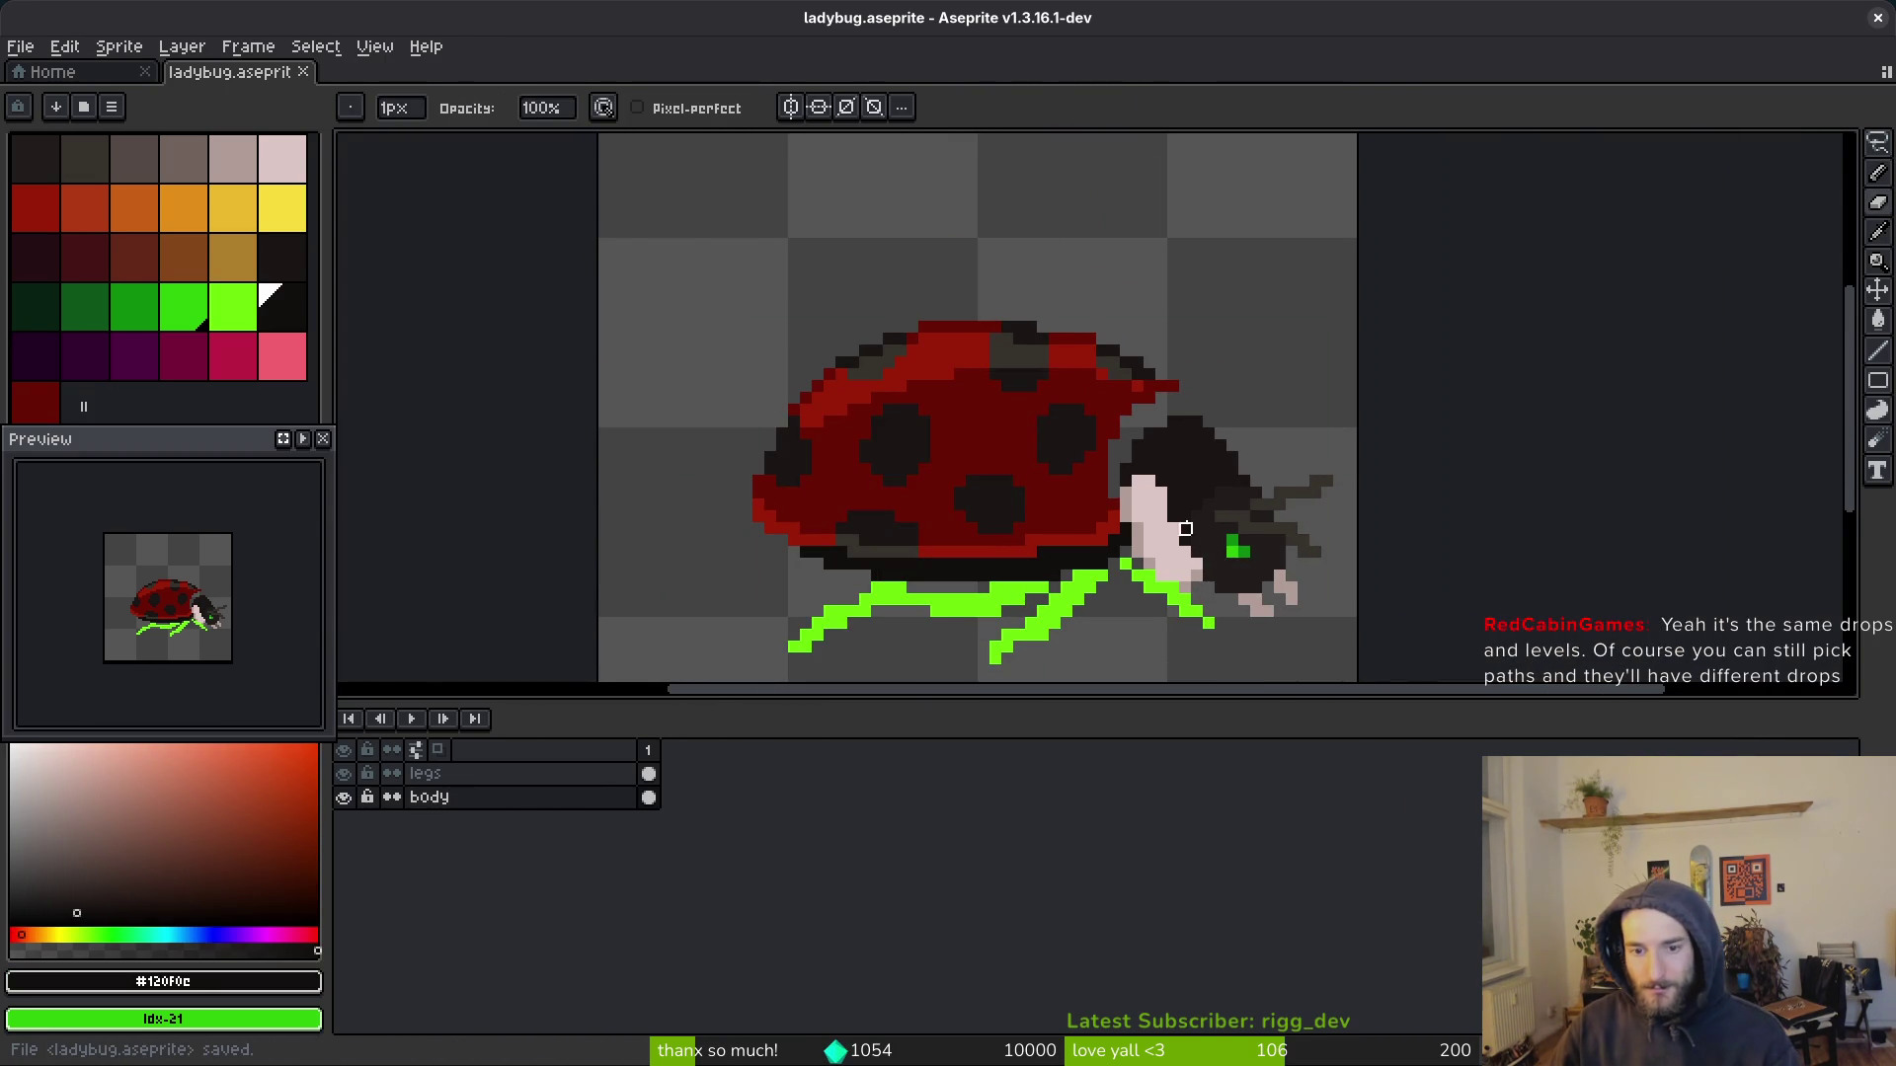
pyautogui.scroll(-2, 1227, 494)
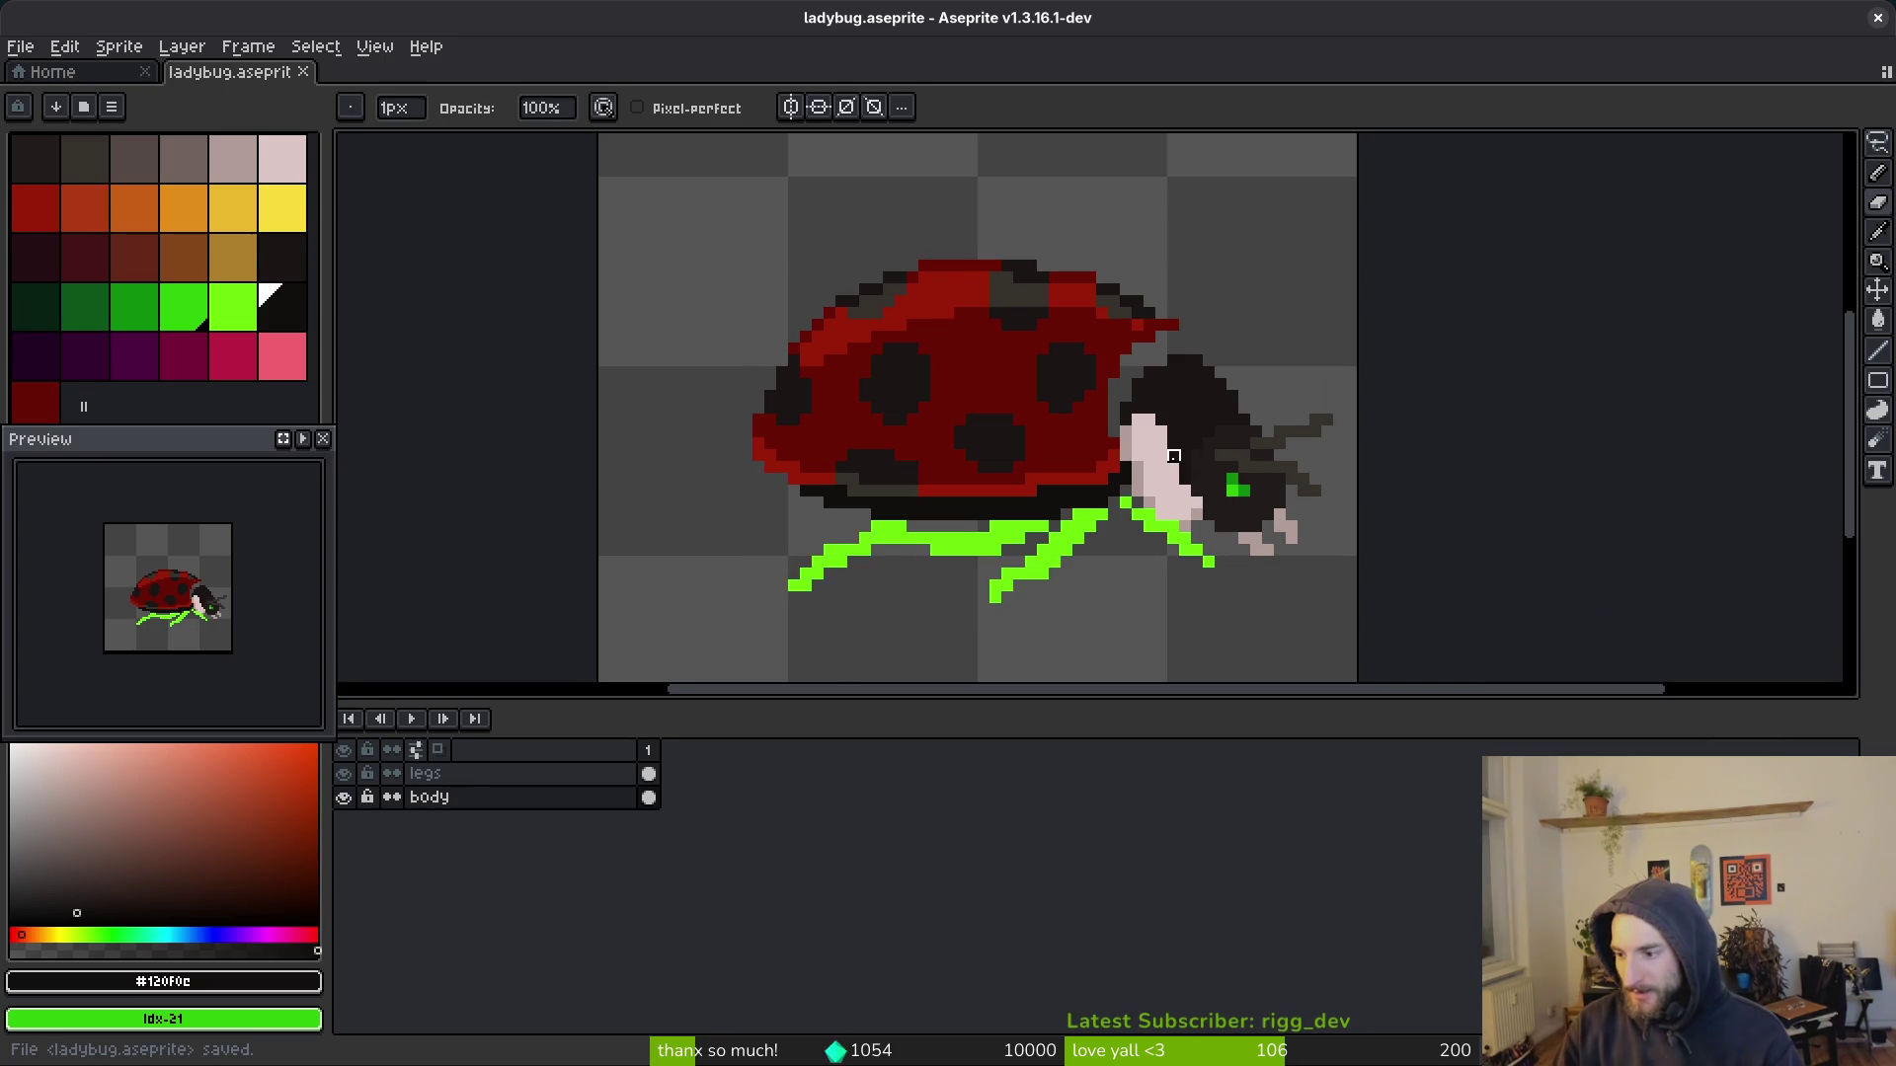
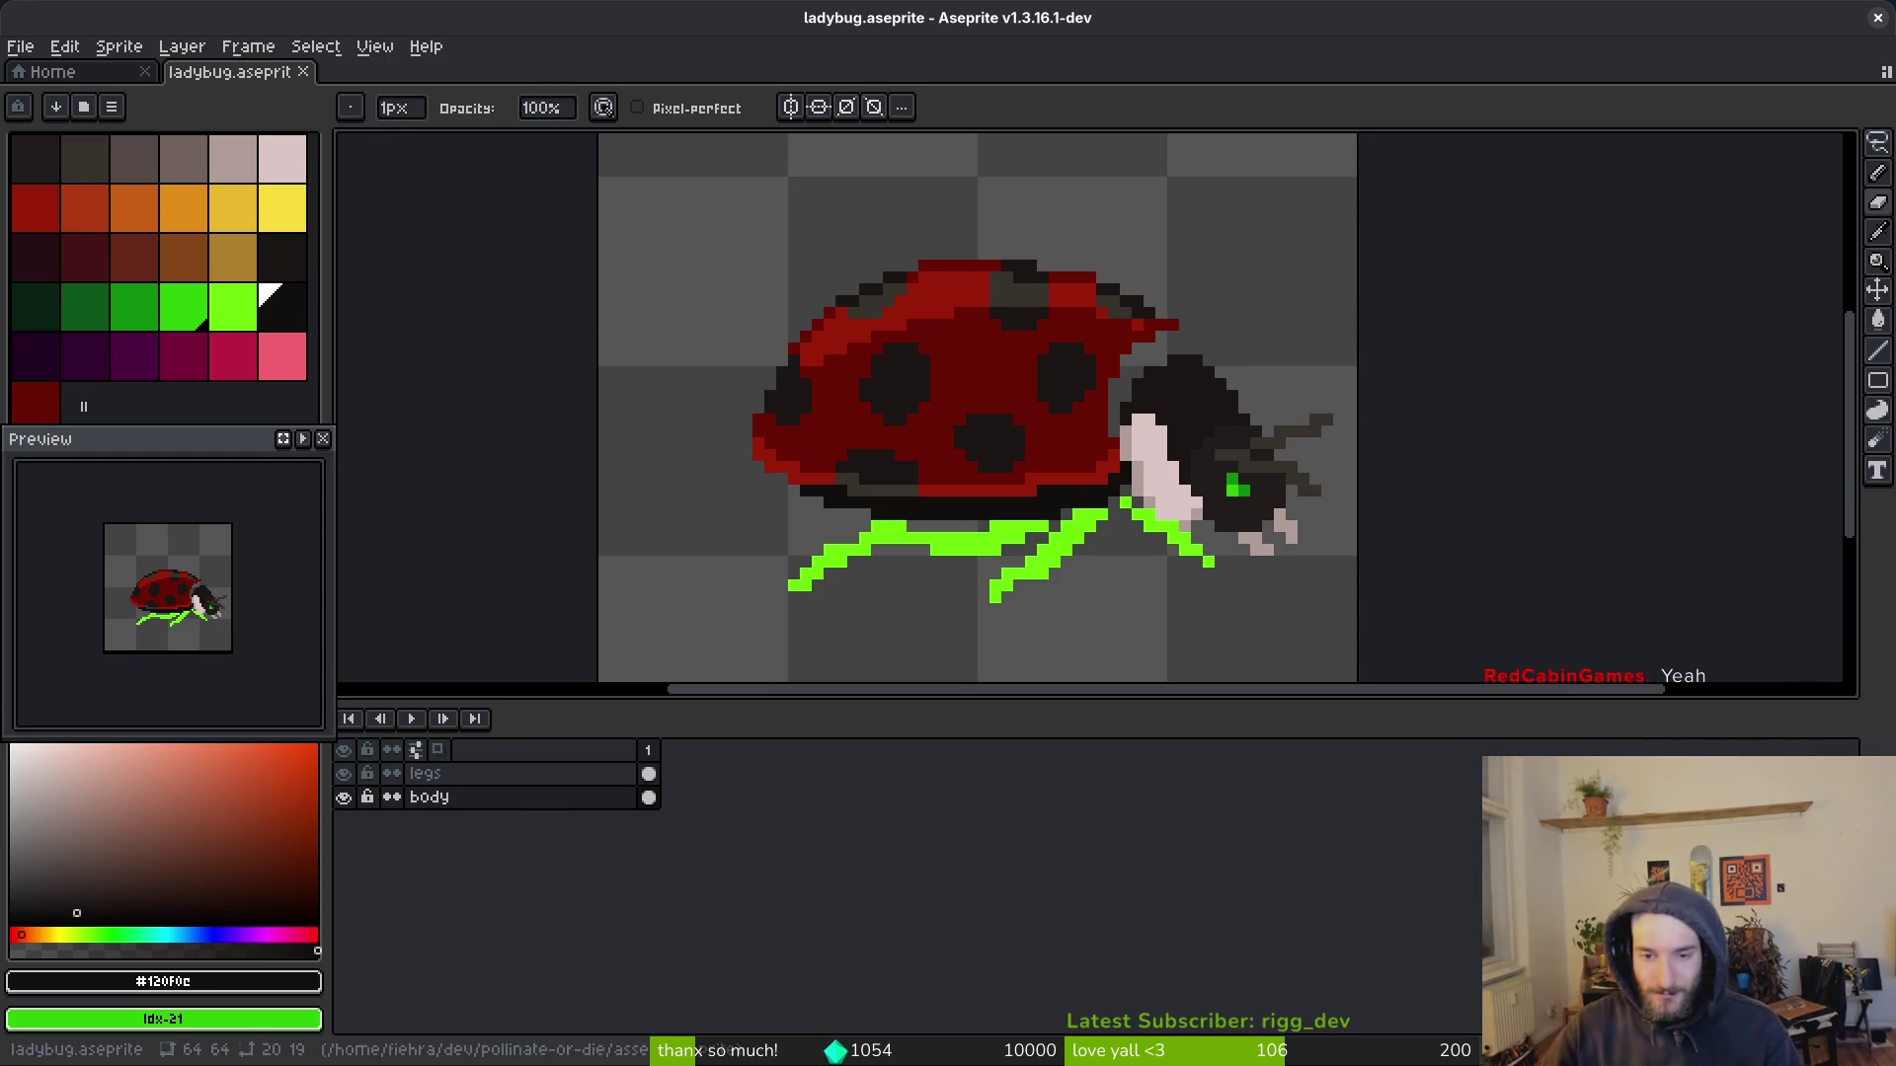
# Step: Add dark red pixels along the shell's front edge near the head
pyautogui.scroll(5, 1161, 450)
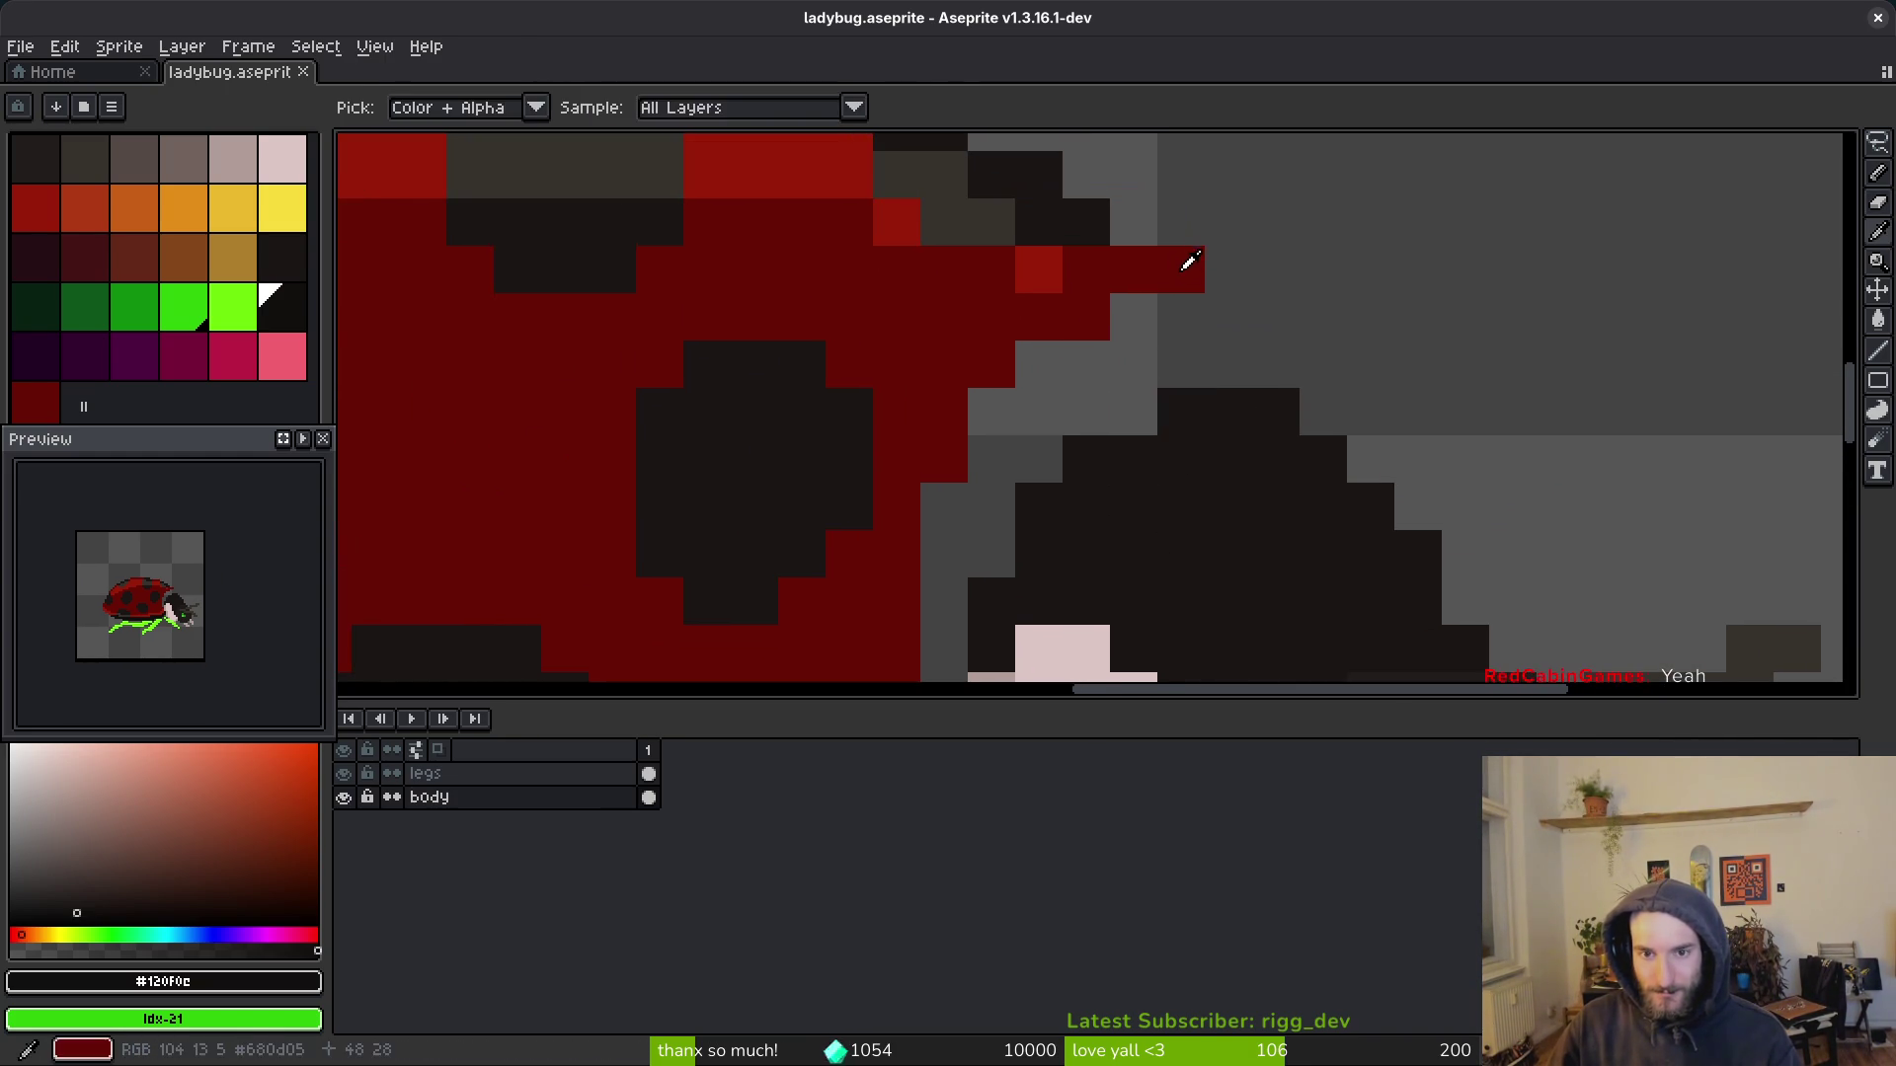
pyautogui.keyDown('alt'); pyautogui.click(1189, 270); pyautogui.keyUp('alt')
pyautogui.click(1190, 317)
pyautogui.click(1190, 365)
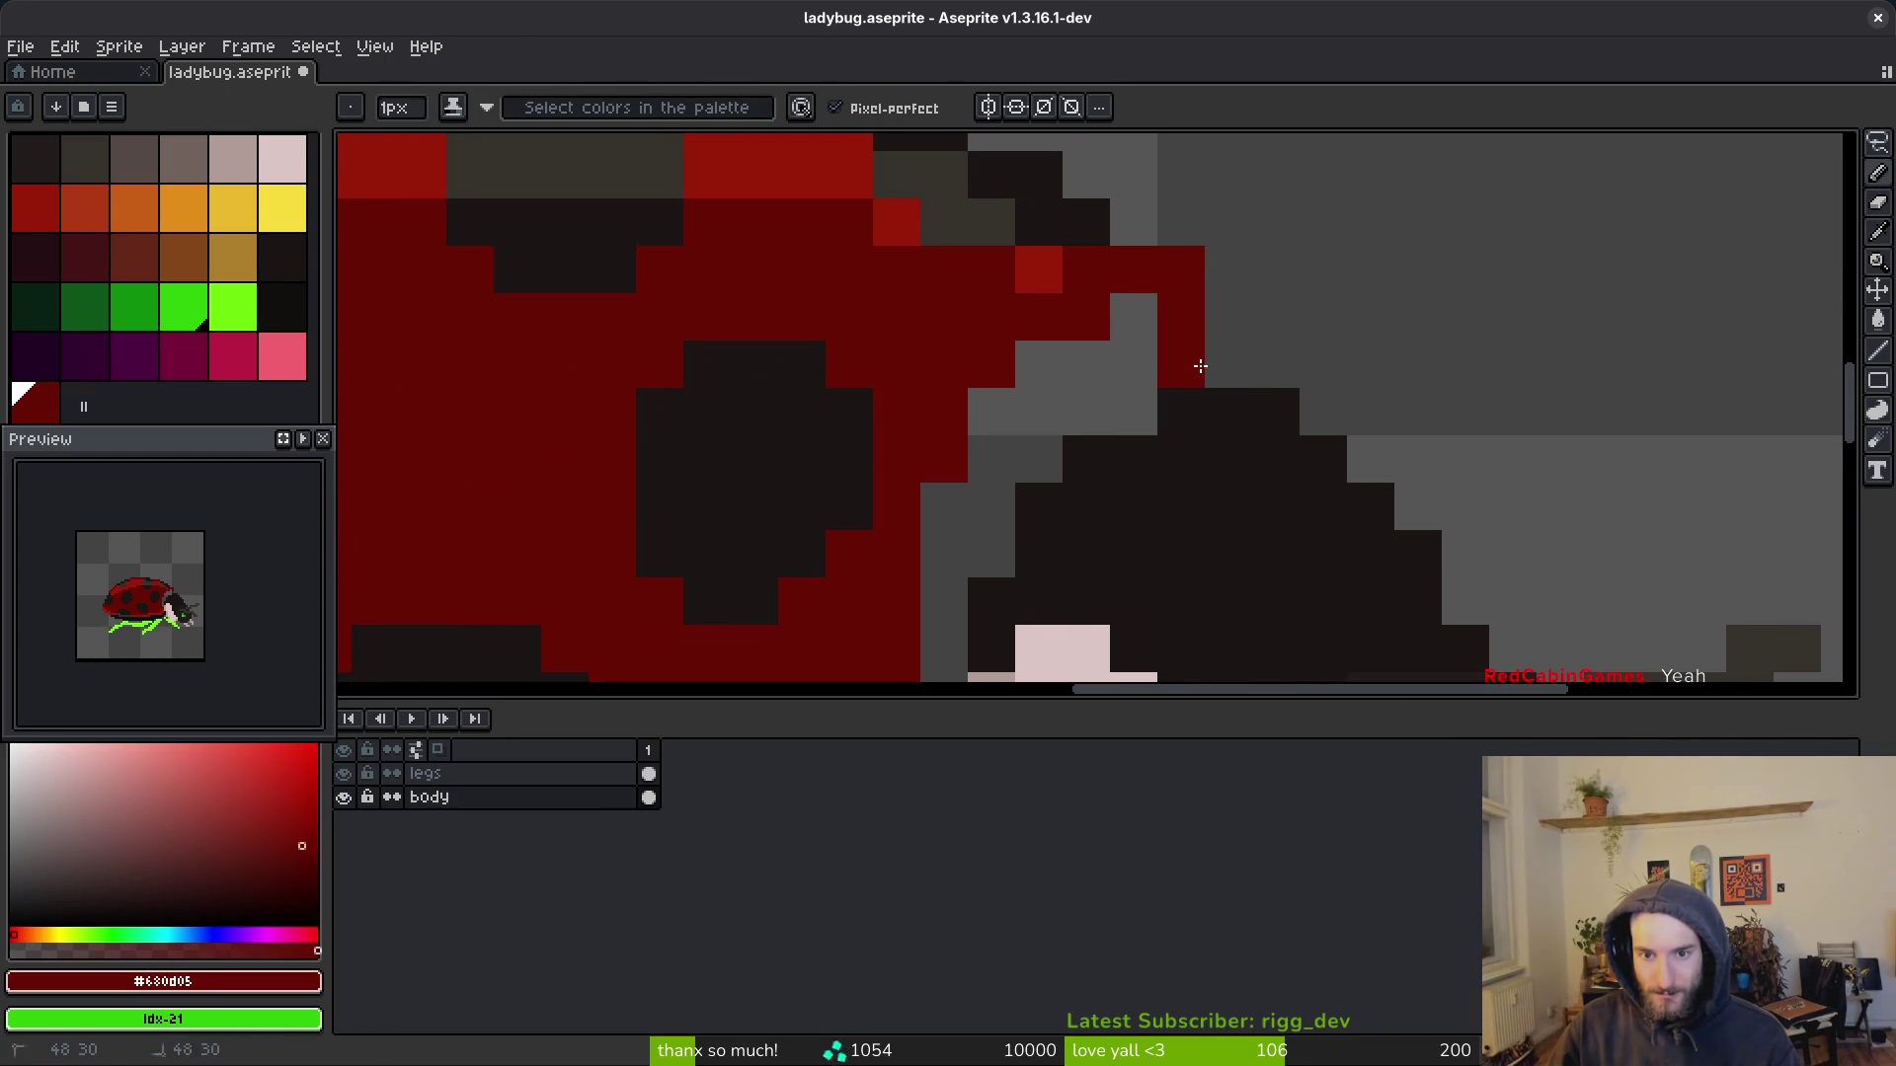
pyautogui.click(1210, 365)
pyautogui.scroll(-3, 1216, 381)
# Step: Add a bright red highlight pixel to the shell edge
pyautogui.press('w')
pyautogui.scroll(-1, 1200, 431)
pyautogui.scroll(4, 1200, 431)
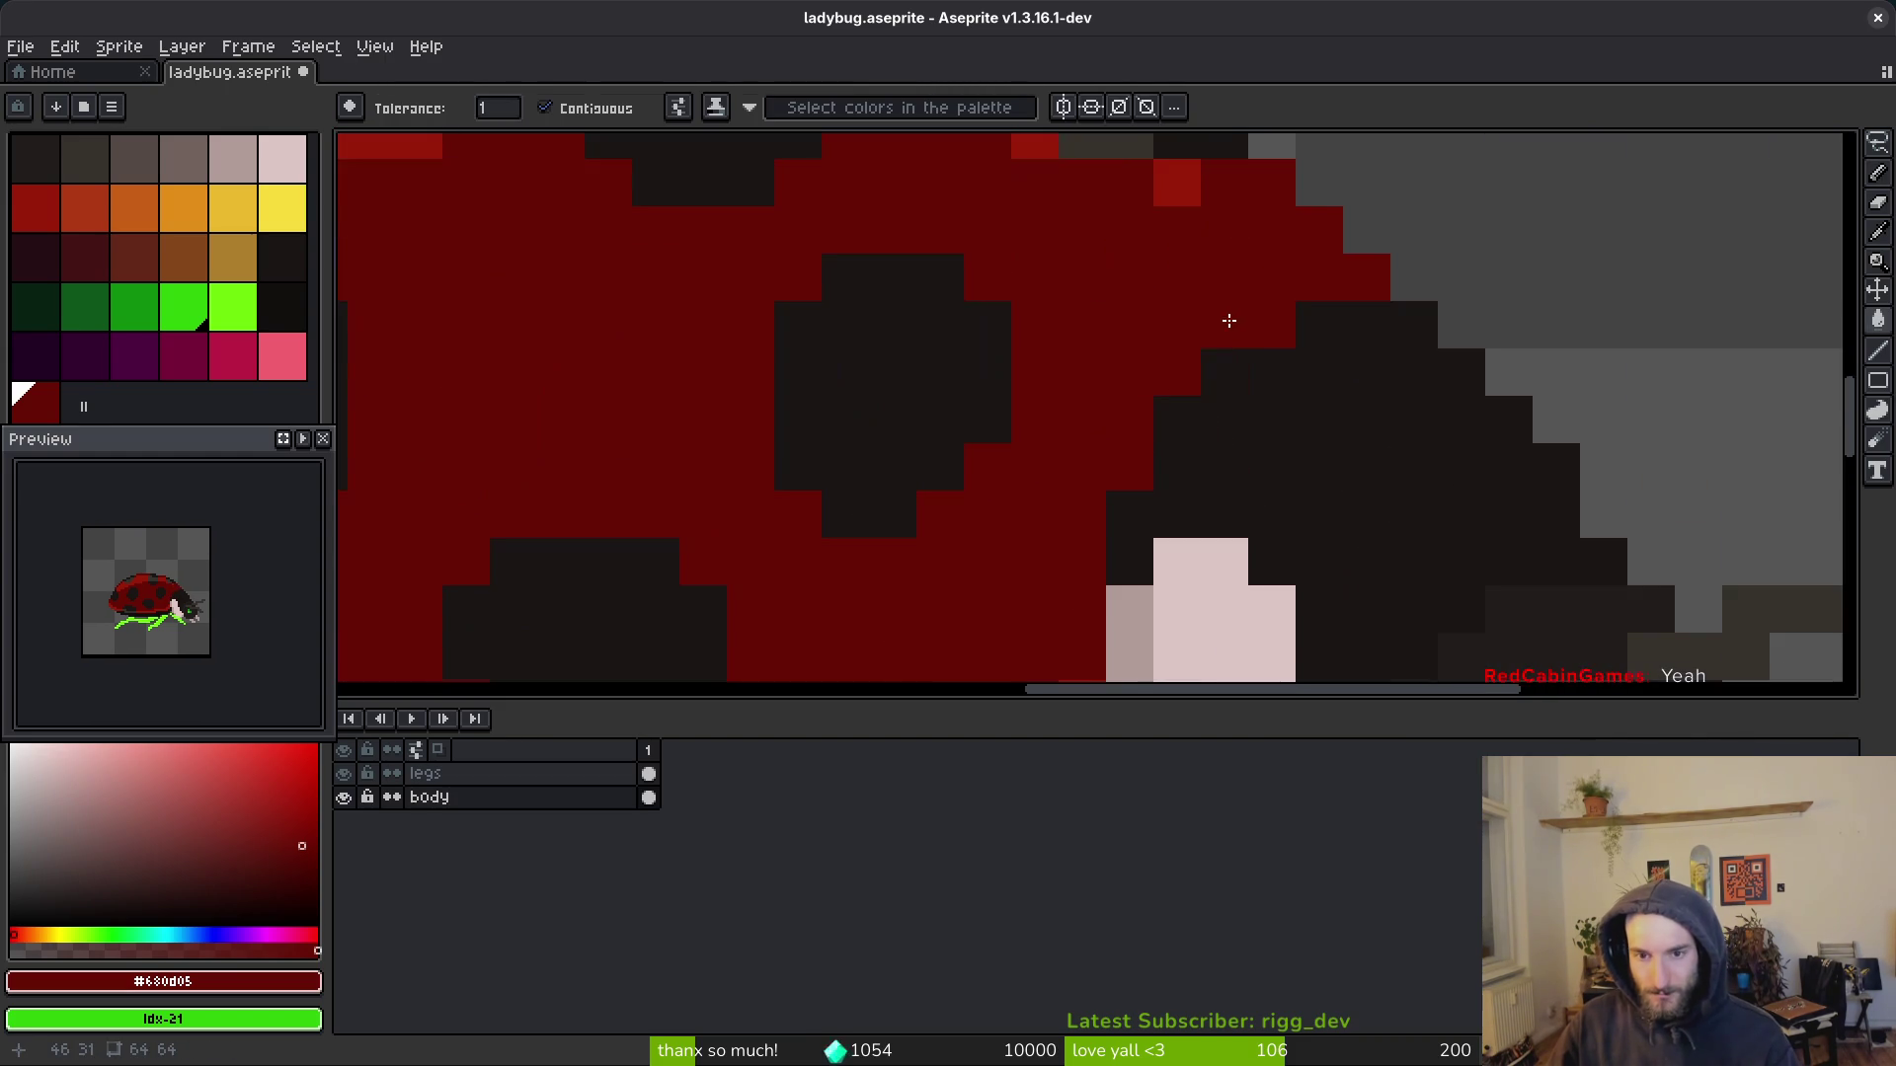
pyautogui.press('b')
pyautogui.keyDown('alt'); pyautogui.click(1143, 372); pyautogui.keyUp('alt')
pyautogui.click(1112, 368)
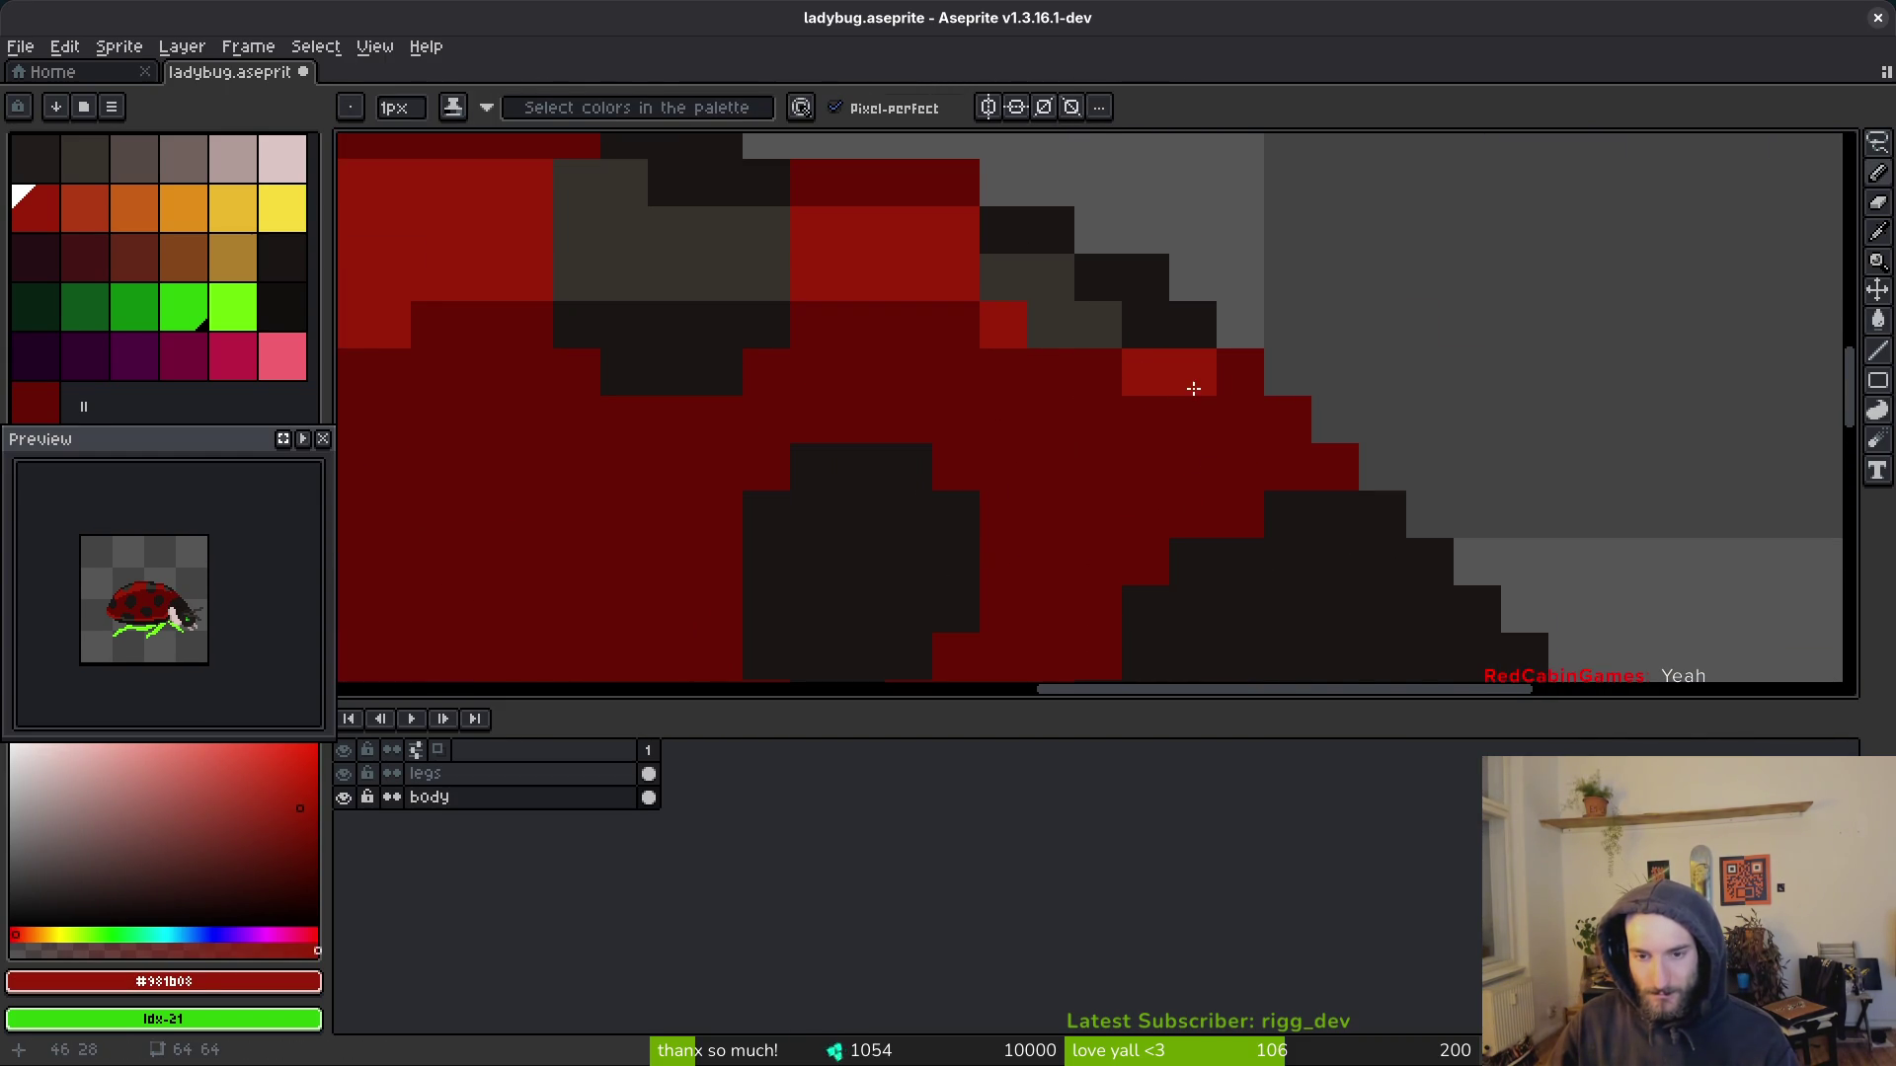
# Step: Add a dark red pixel on the top of the shell
pyautogui.scroll(-5, 1192, 407)
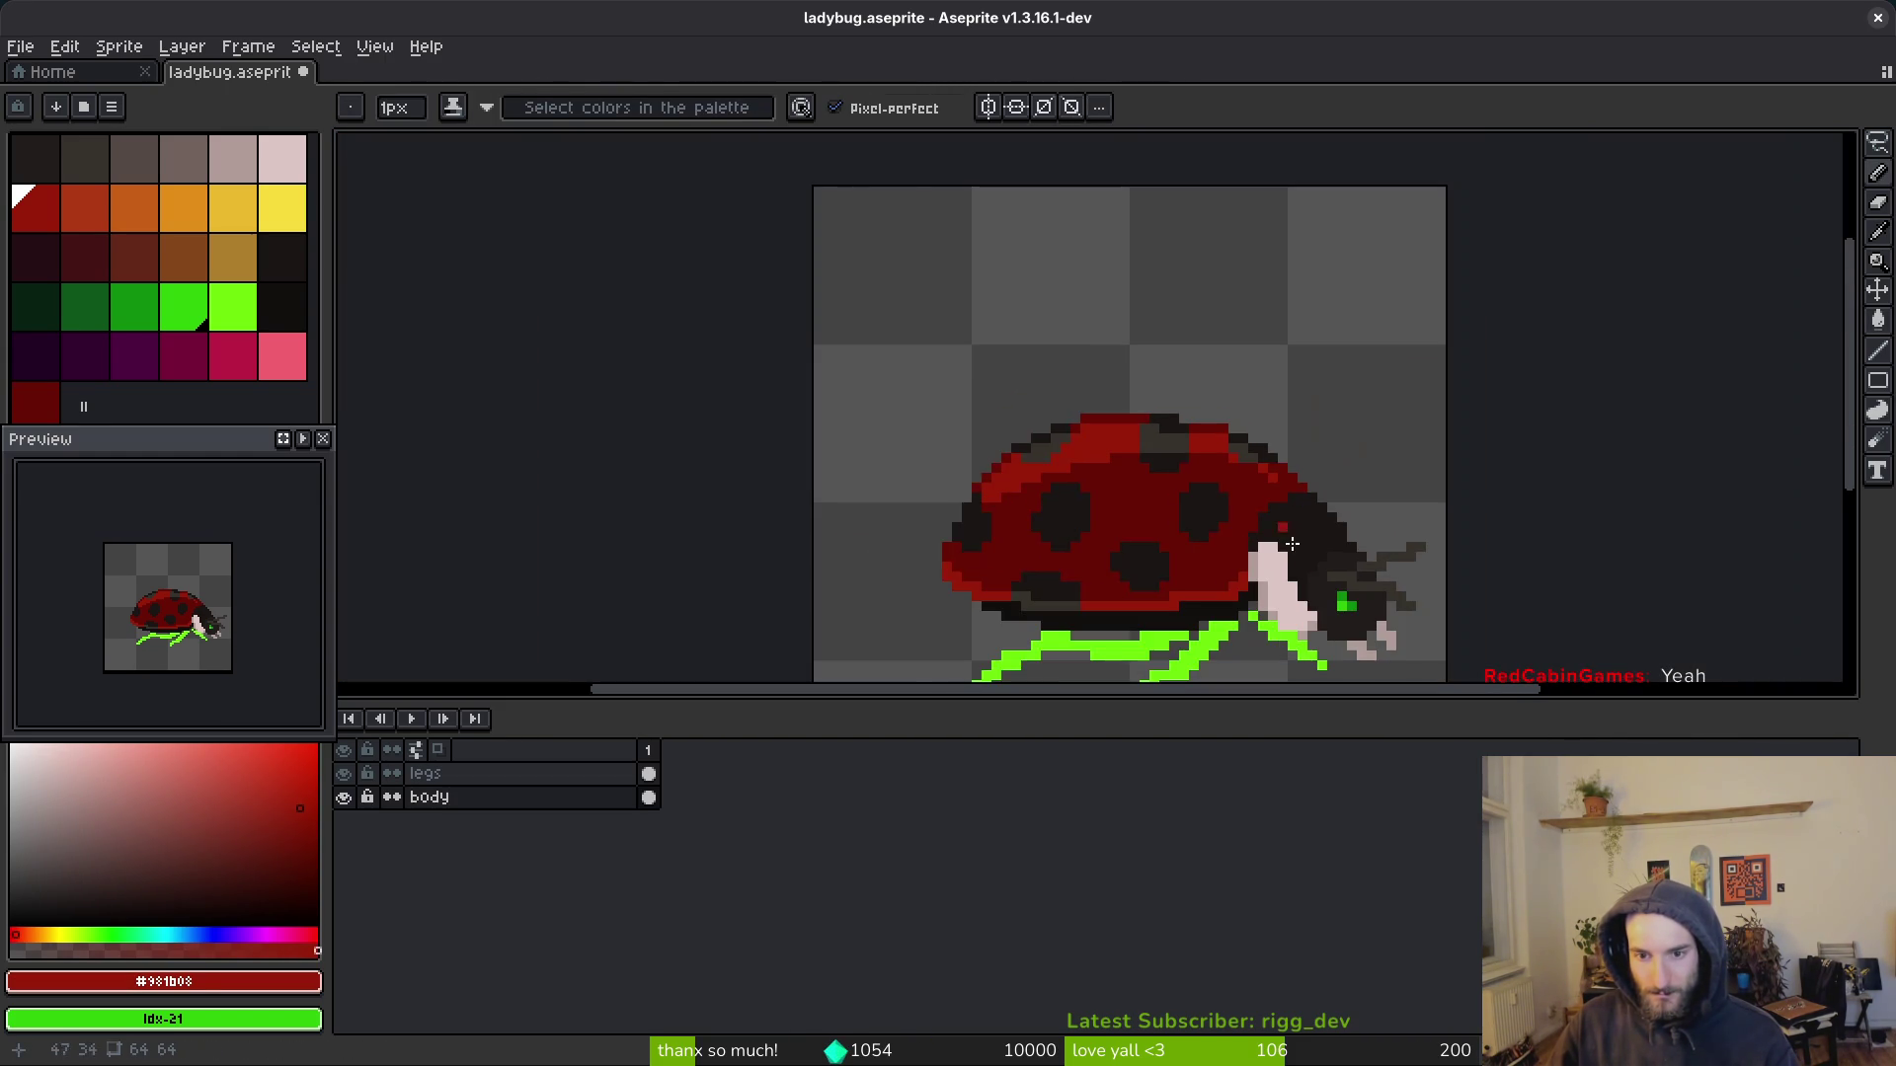
pyautogui.scroll(2, 1252, 468)
pyautogui.scroll(-3, 1333, 523)
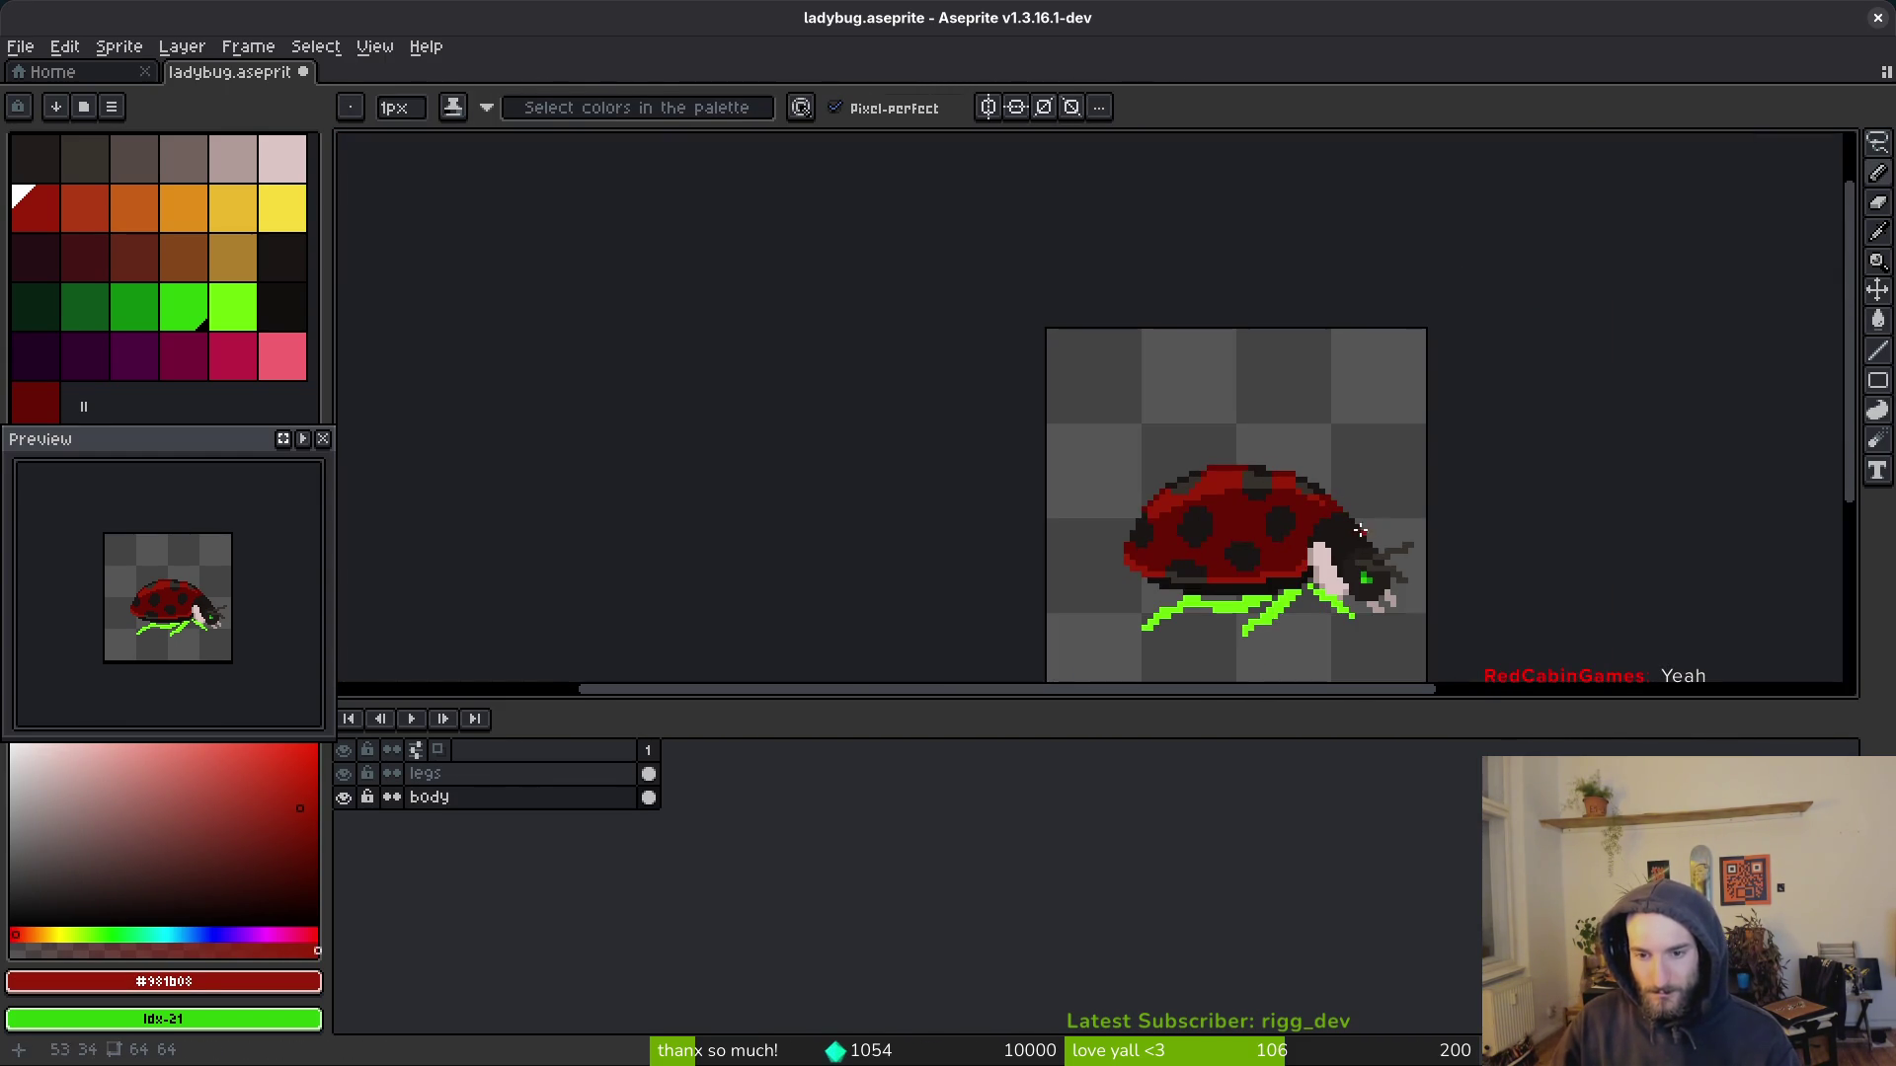
pyautogui.scroll(1, 1281, 505)
pyautogui.scroll(1, 1281, 504)
pyautogui.scroll(-4, 1276, 506)
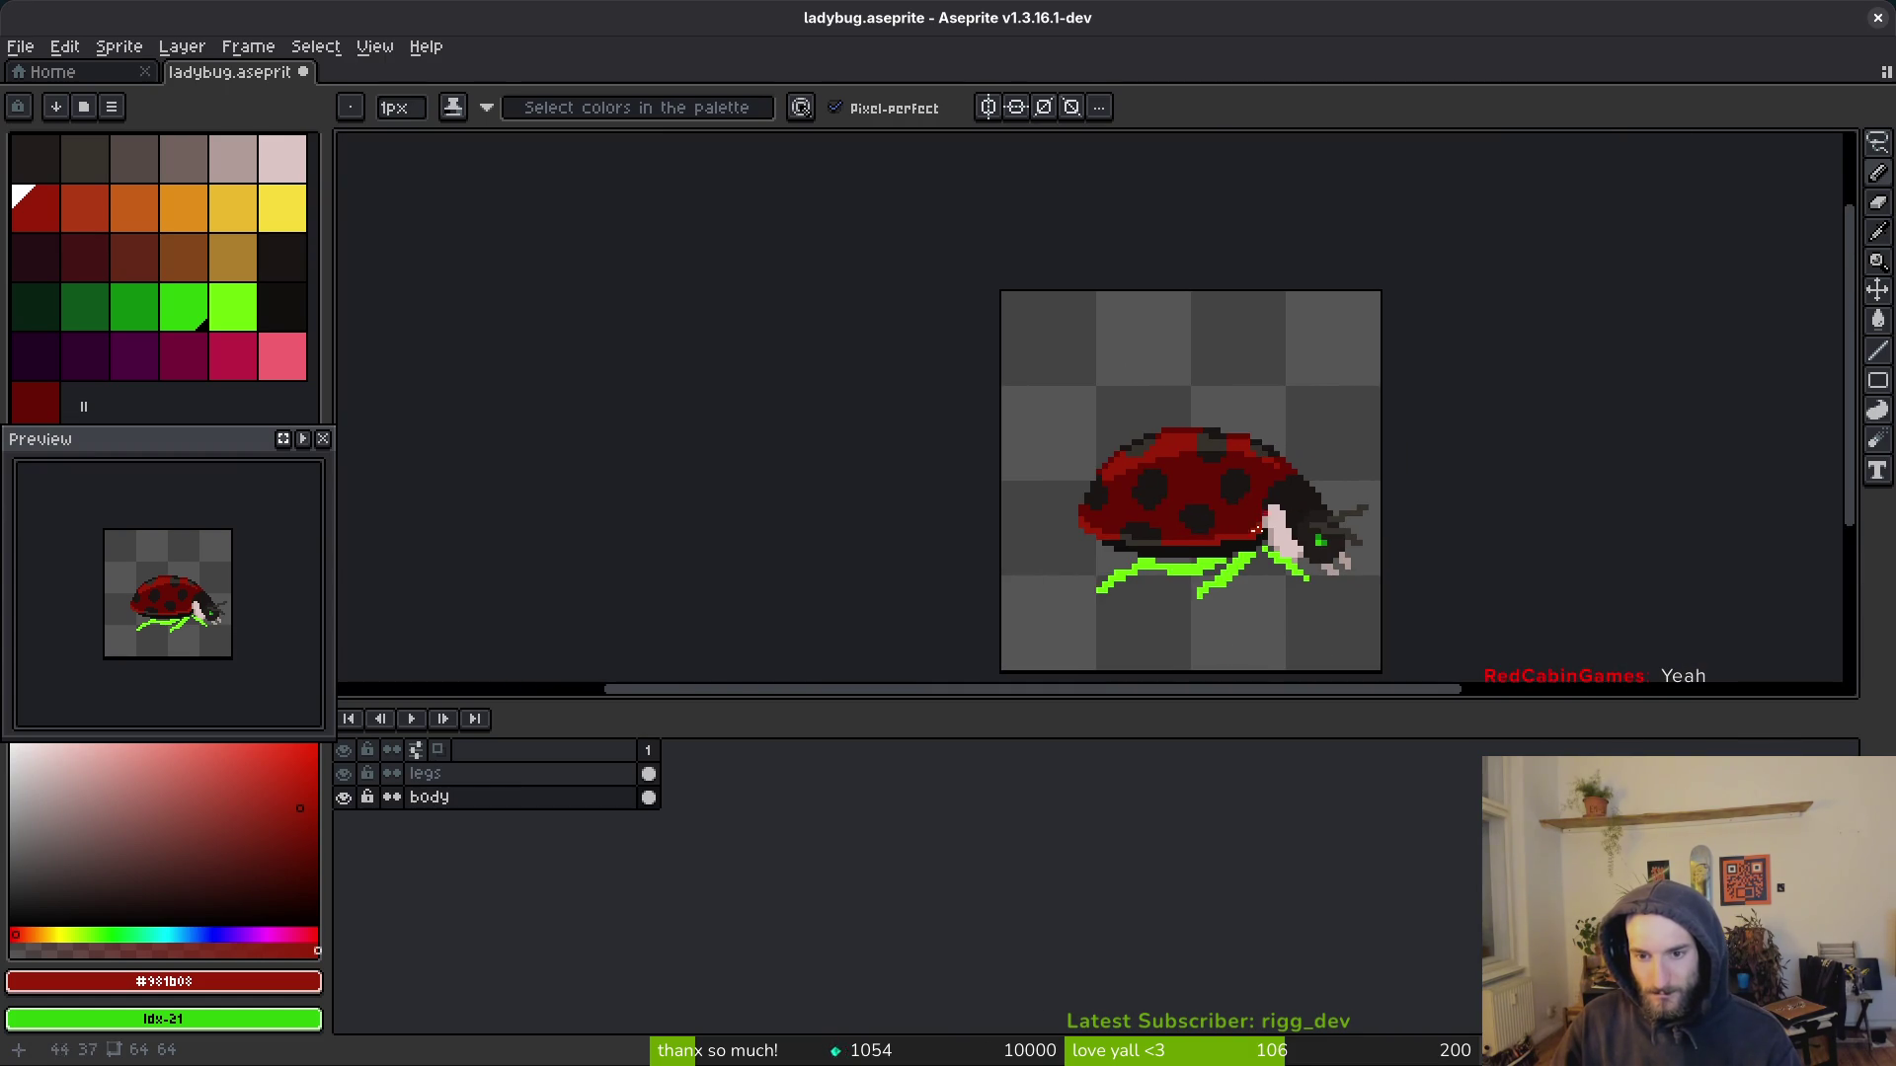
pyautogui.scroll(4, 1215, 530)
pyautogui.keyDown('alt'); pyautogui.click(1210, 397); pyautogui.keyUp('alt')
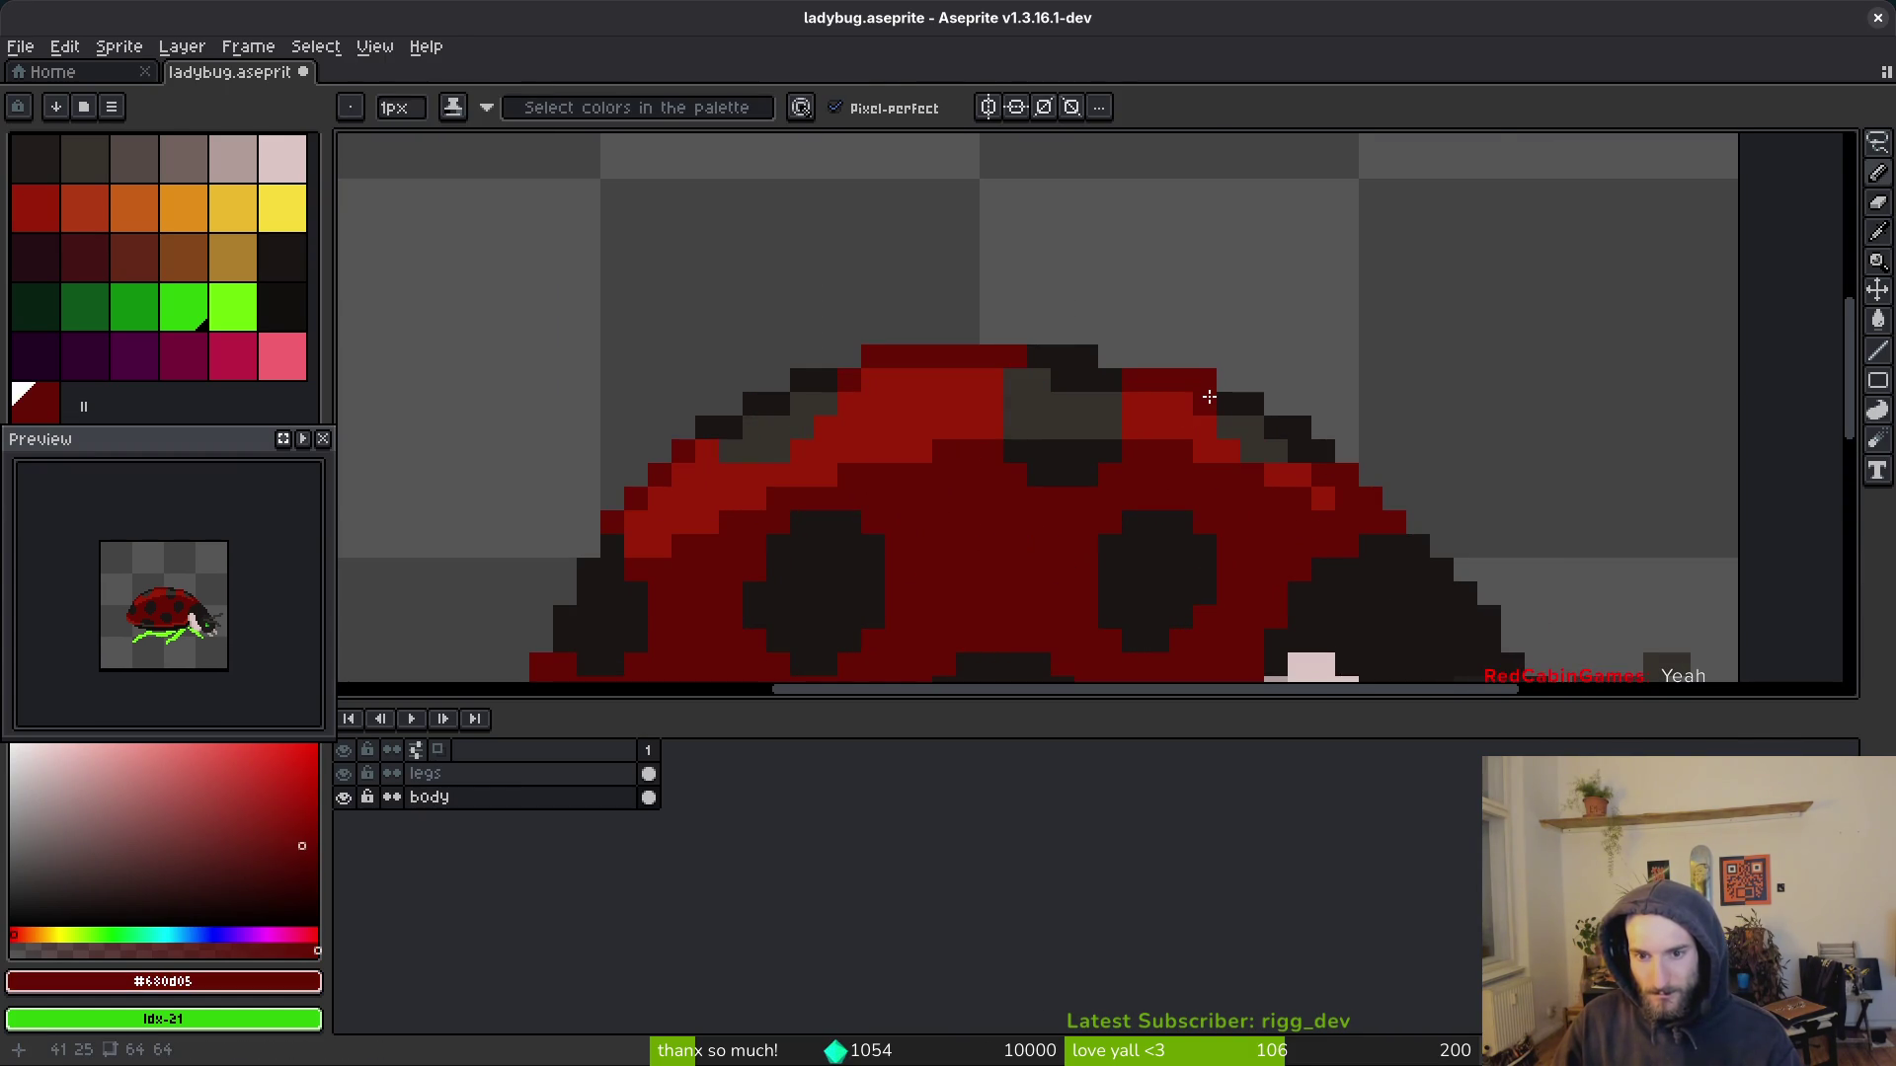
pyautogui.moveTo(1319, 513); pyautogui.dragTo(1060, 423)
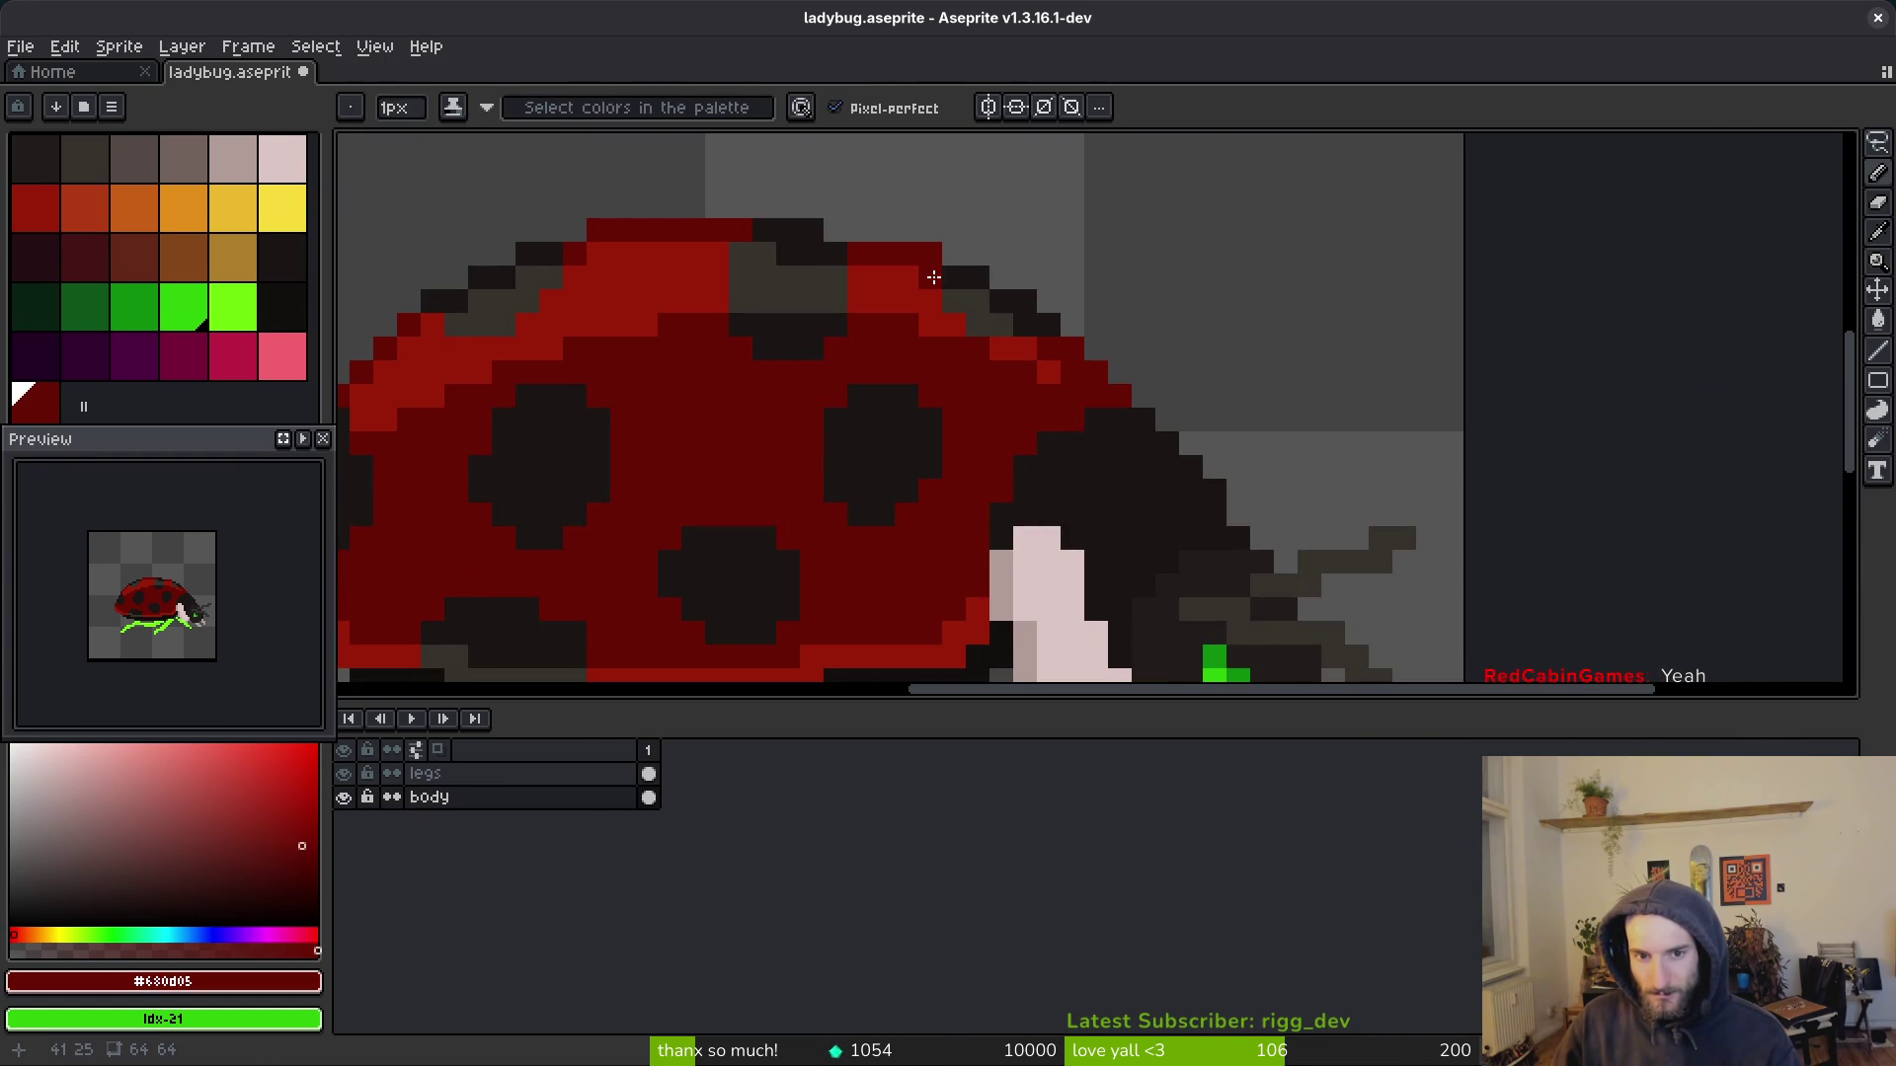
pyautogui.scroll(-3, 931, 283)
pyautogui.scroll(4, 1007, 388)
pyautogui.click(1024, 337)
# Step: Save the sprite as ladybug.aseprite
pyautogui.press('e')
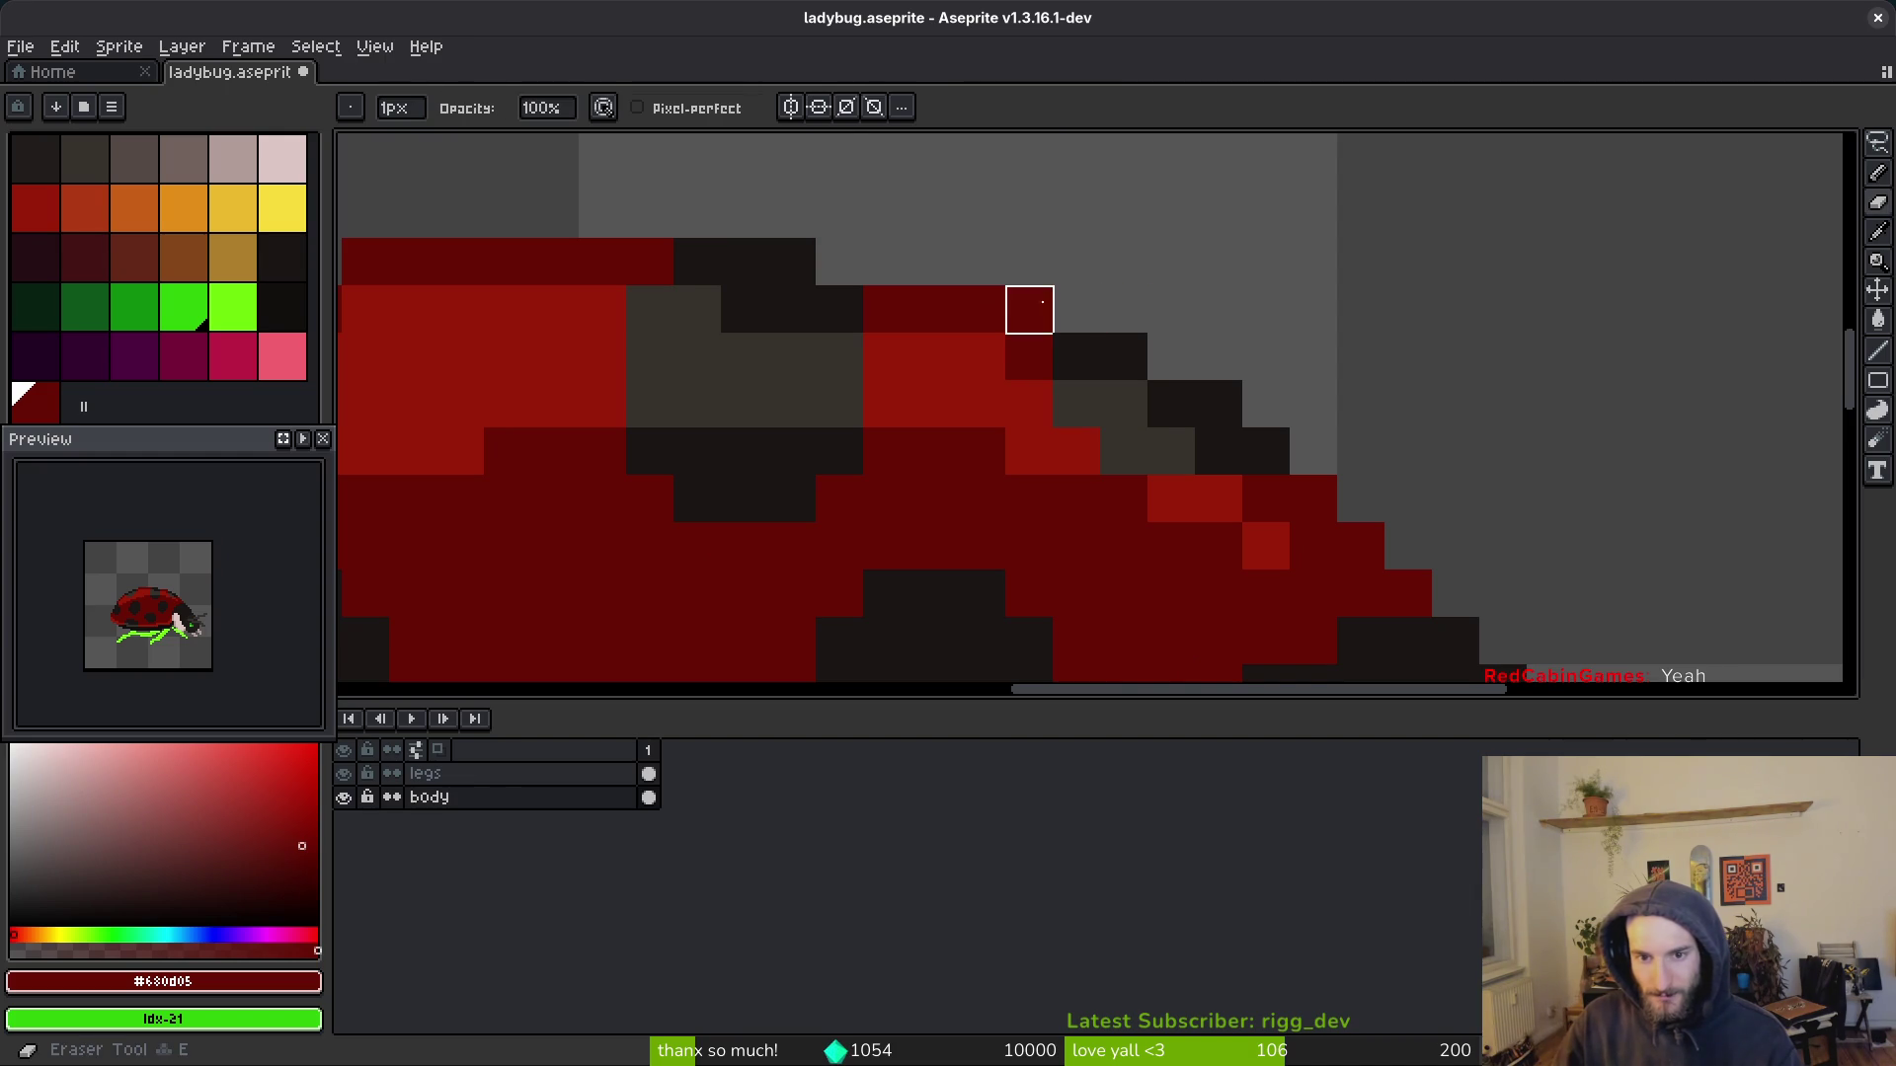
pyautogui.scroll(-3, 1135, 414)
pyautogui.hotkey('ctrl', 's')
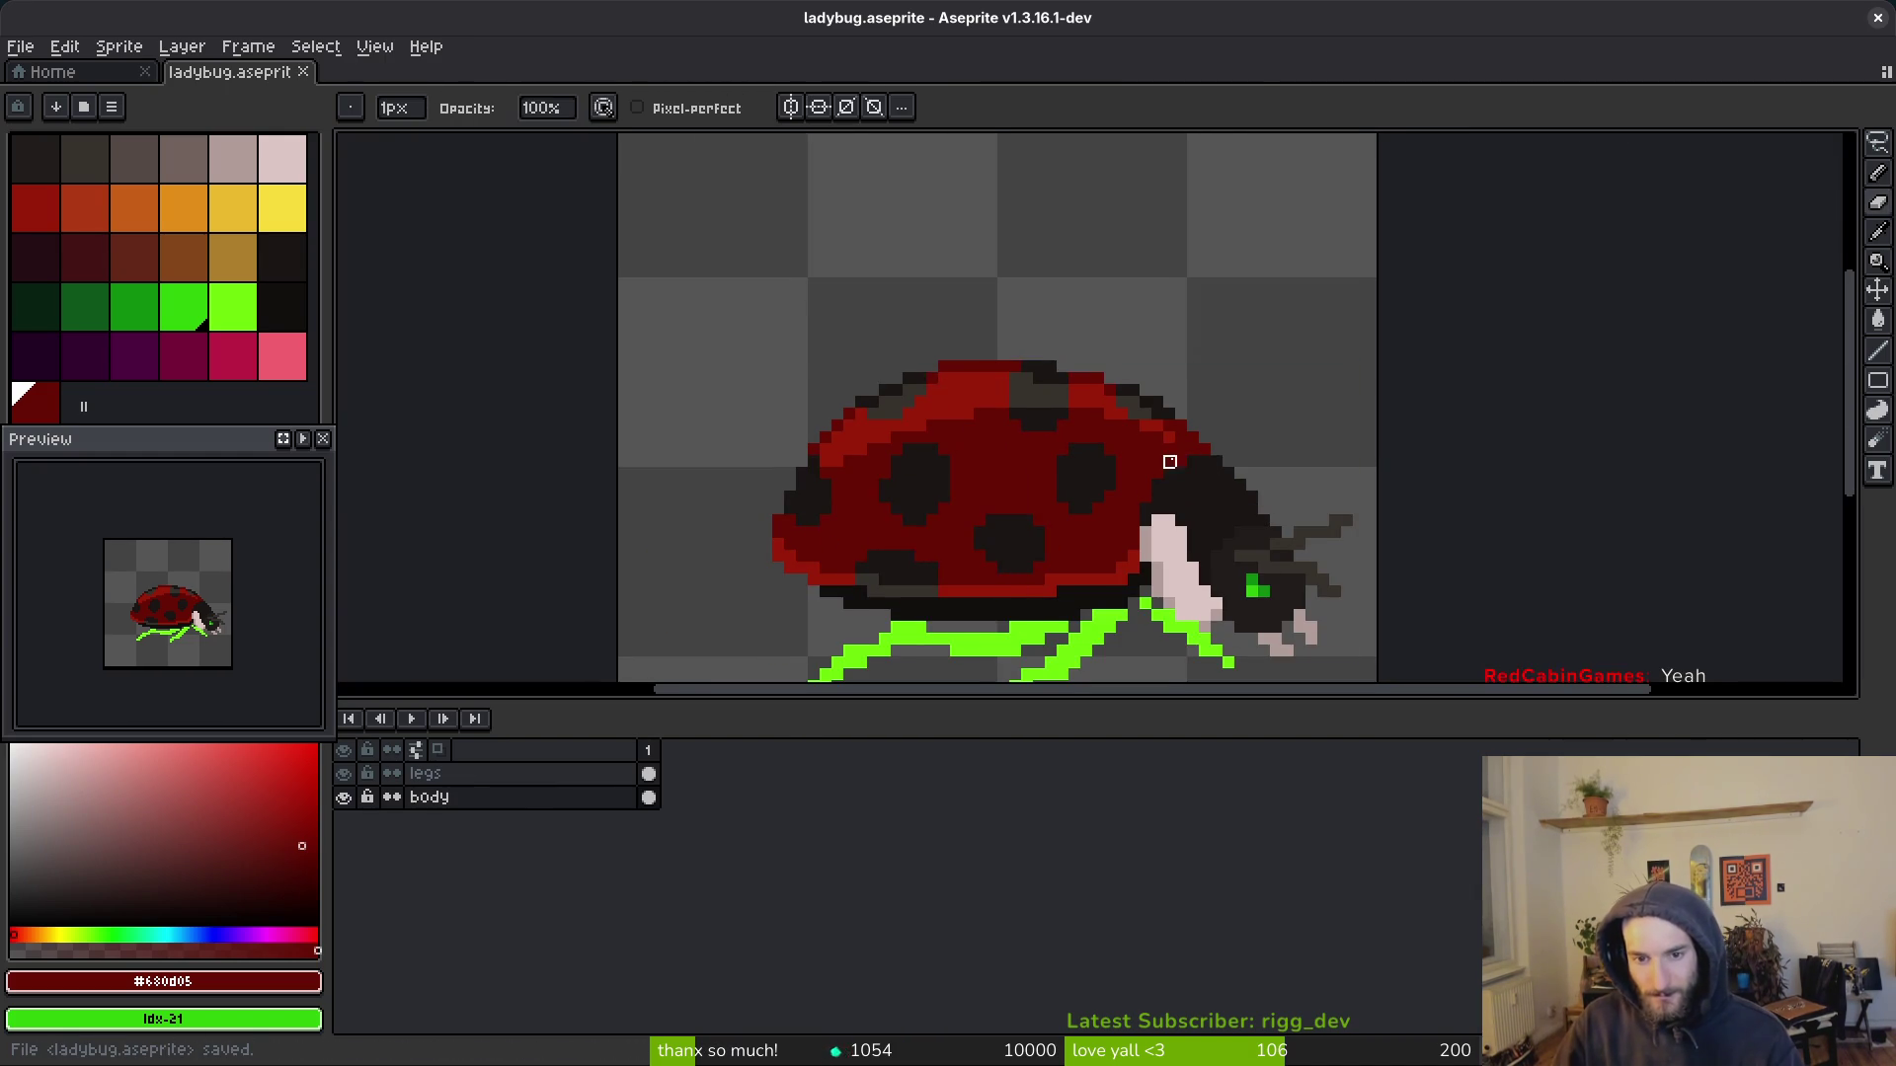
pyautogui.scroll(-2, 1165, 459)
pyautogui.scroll(3, 1128, 567)
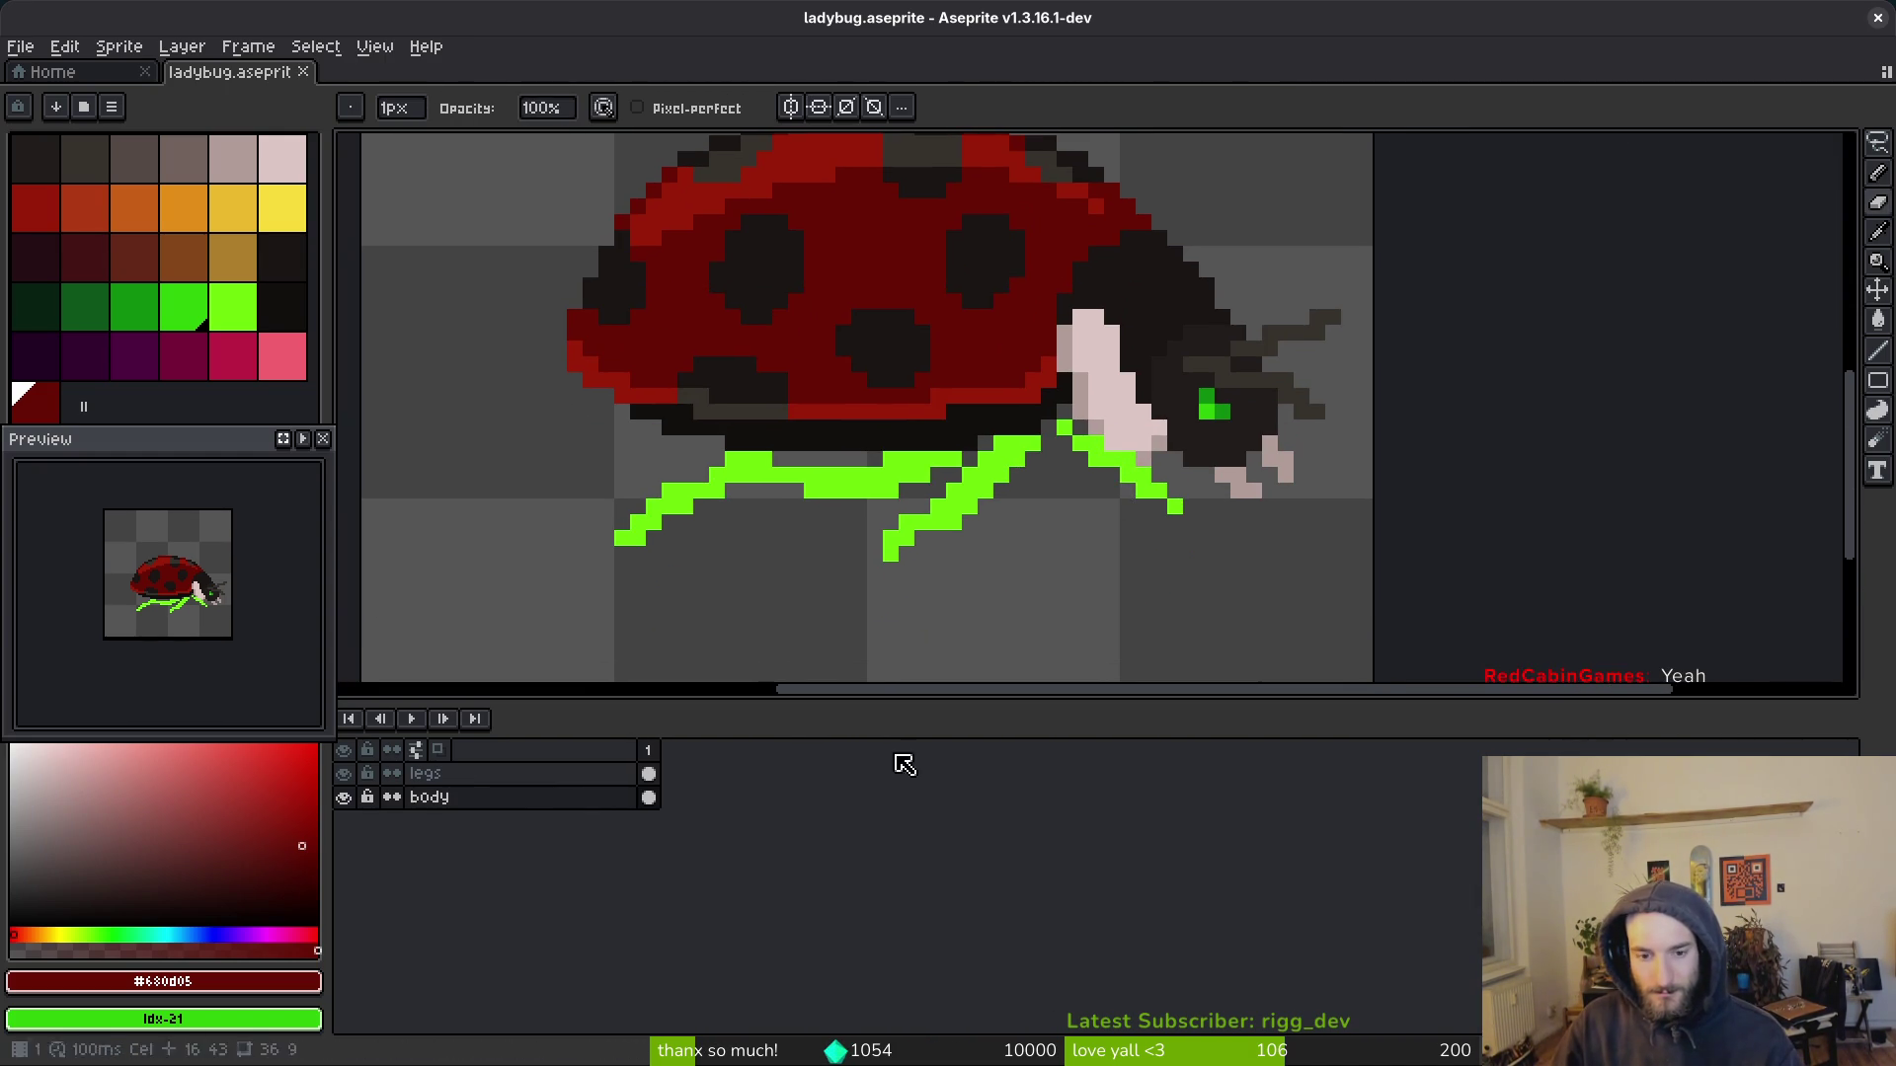
pyautogui.click(637, 773)
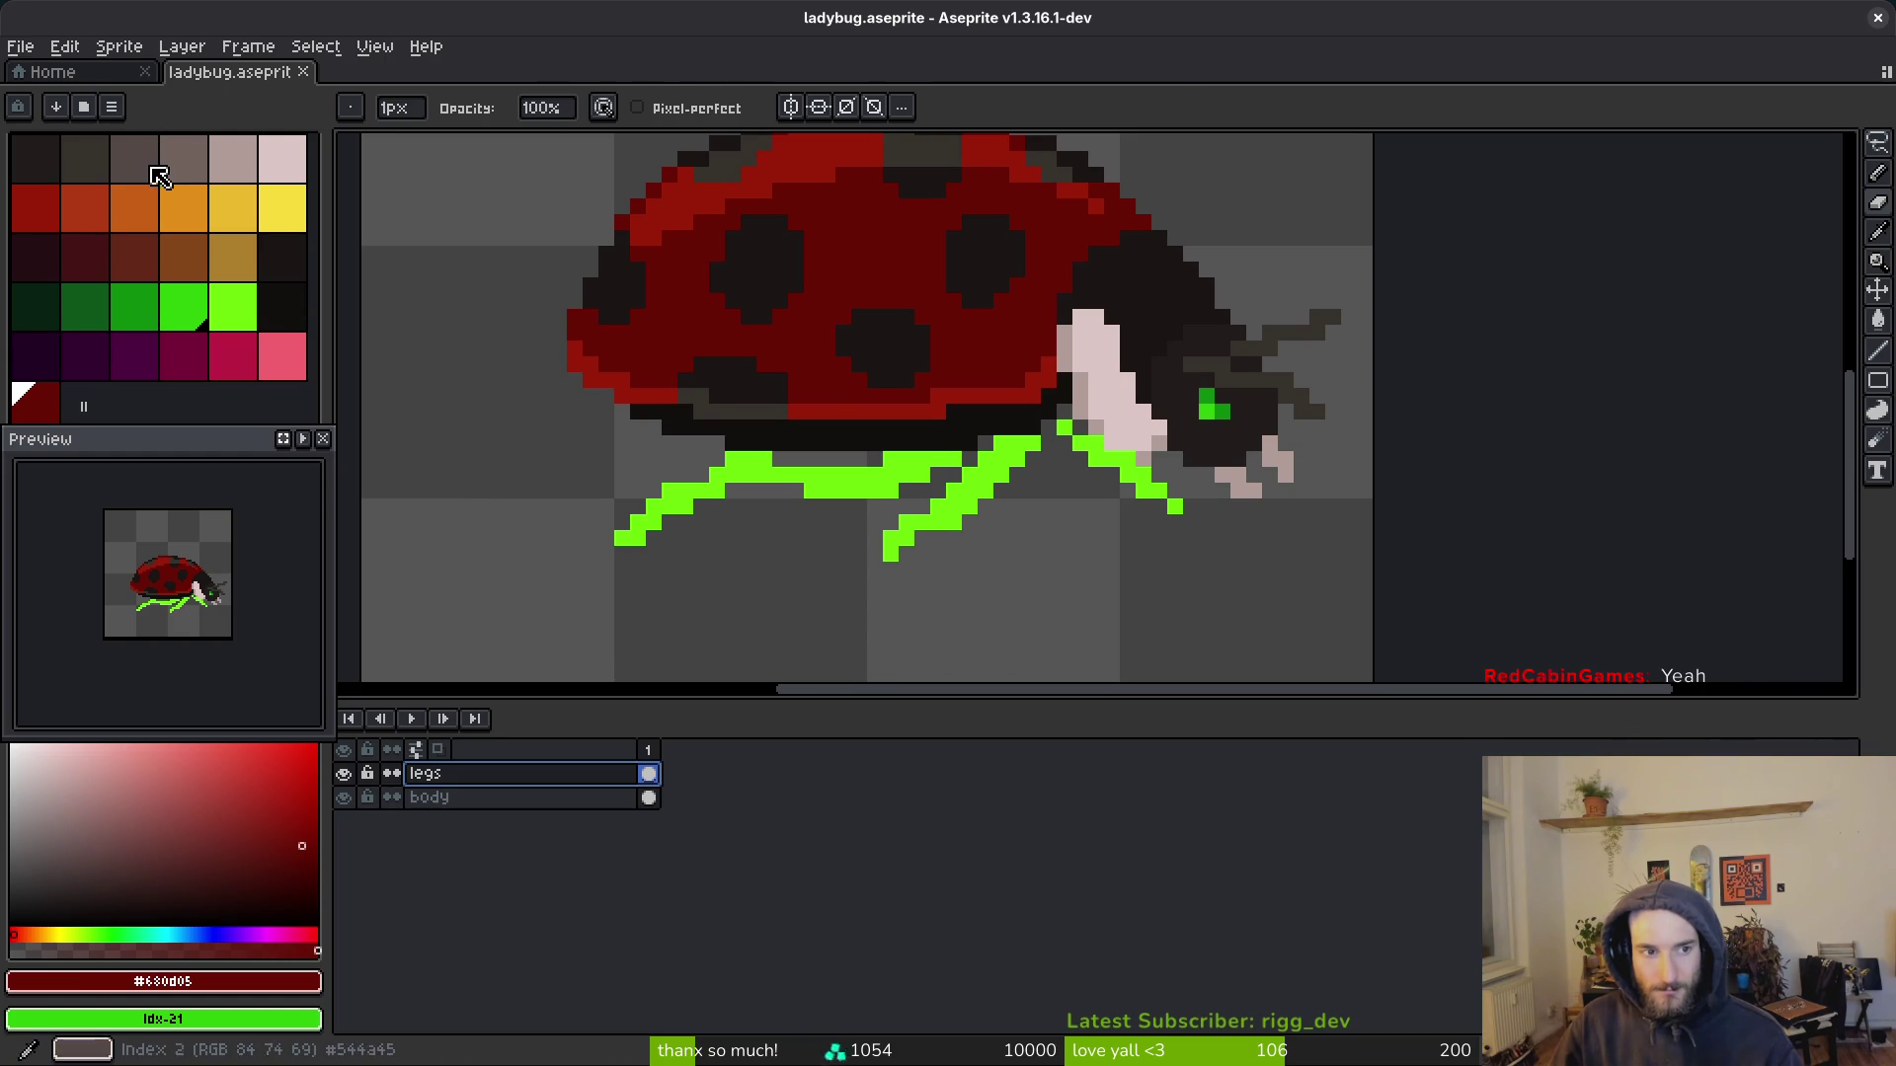
# Step: Replace the legs' bright green with a dark palette colour using Replace Color
pyautogui.click(152, 165)
pyautogui.press('w')
pyautogui.scroll(2, 1068, 464)
pyautogui.keyDown('alt'); pyautogui.click(1190, 464); pyautogui.keyUp('alt')
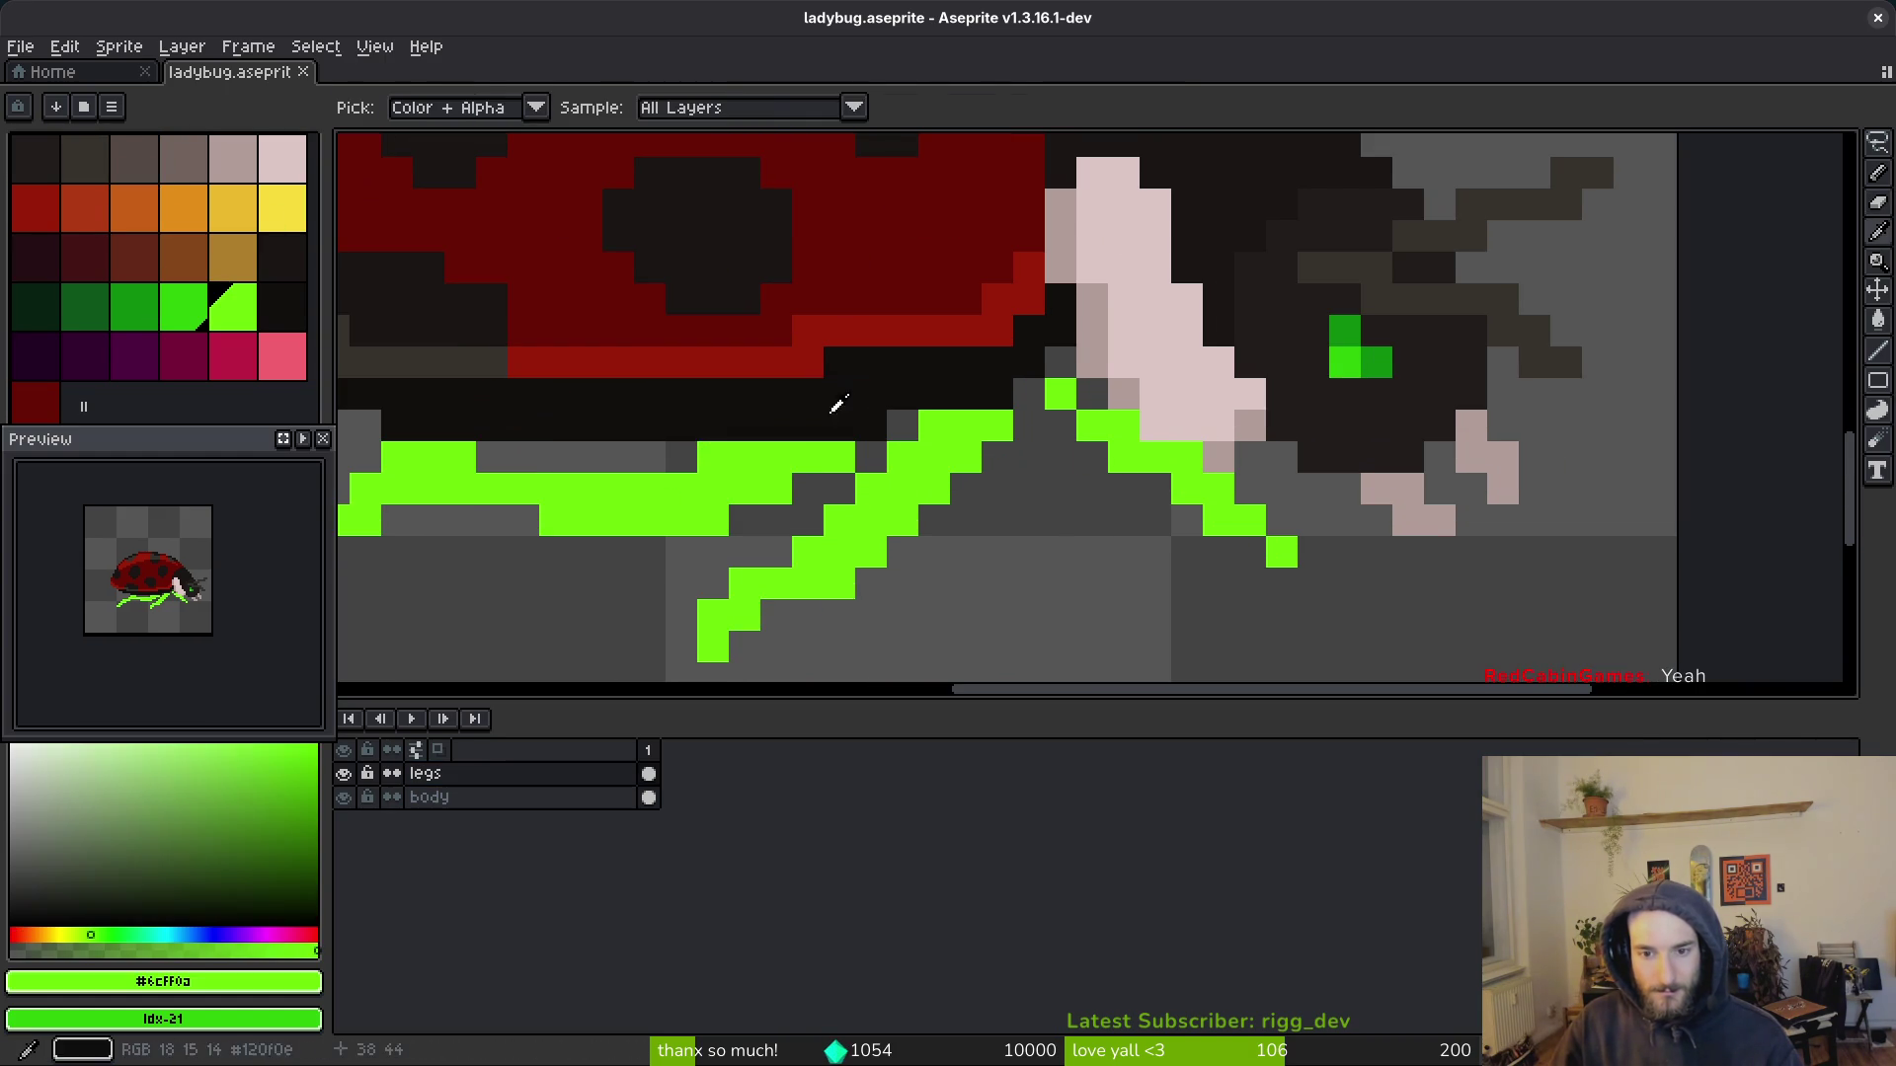
pyautogui.rightClick(99, 158)
pyautogui.hotkey('shift', 'r')
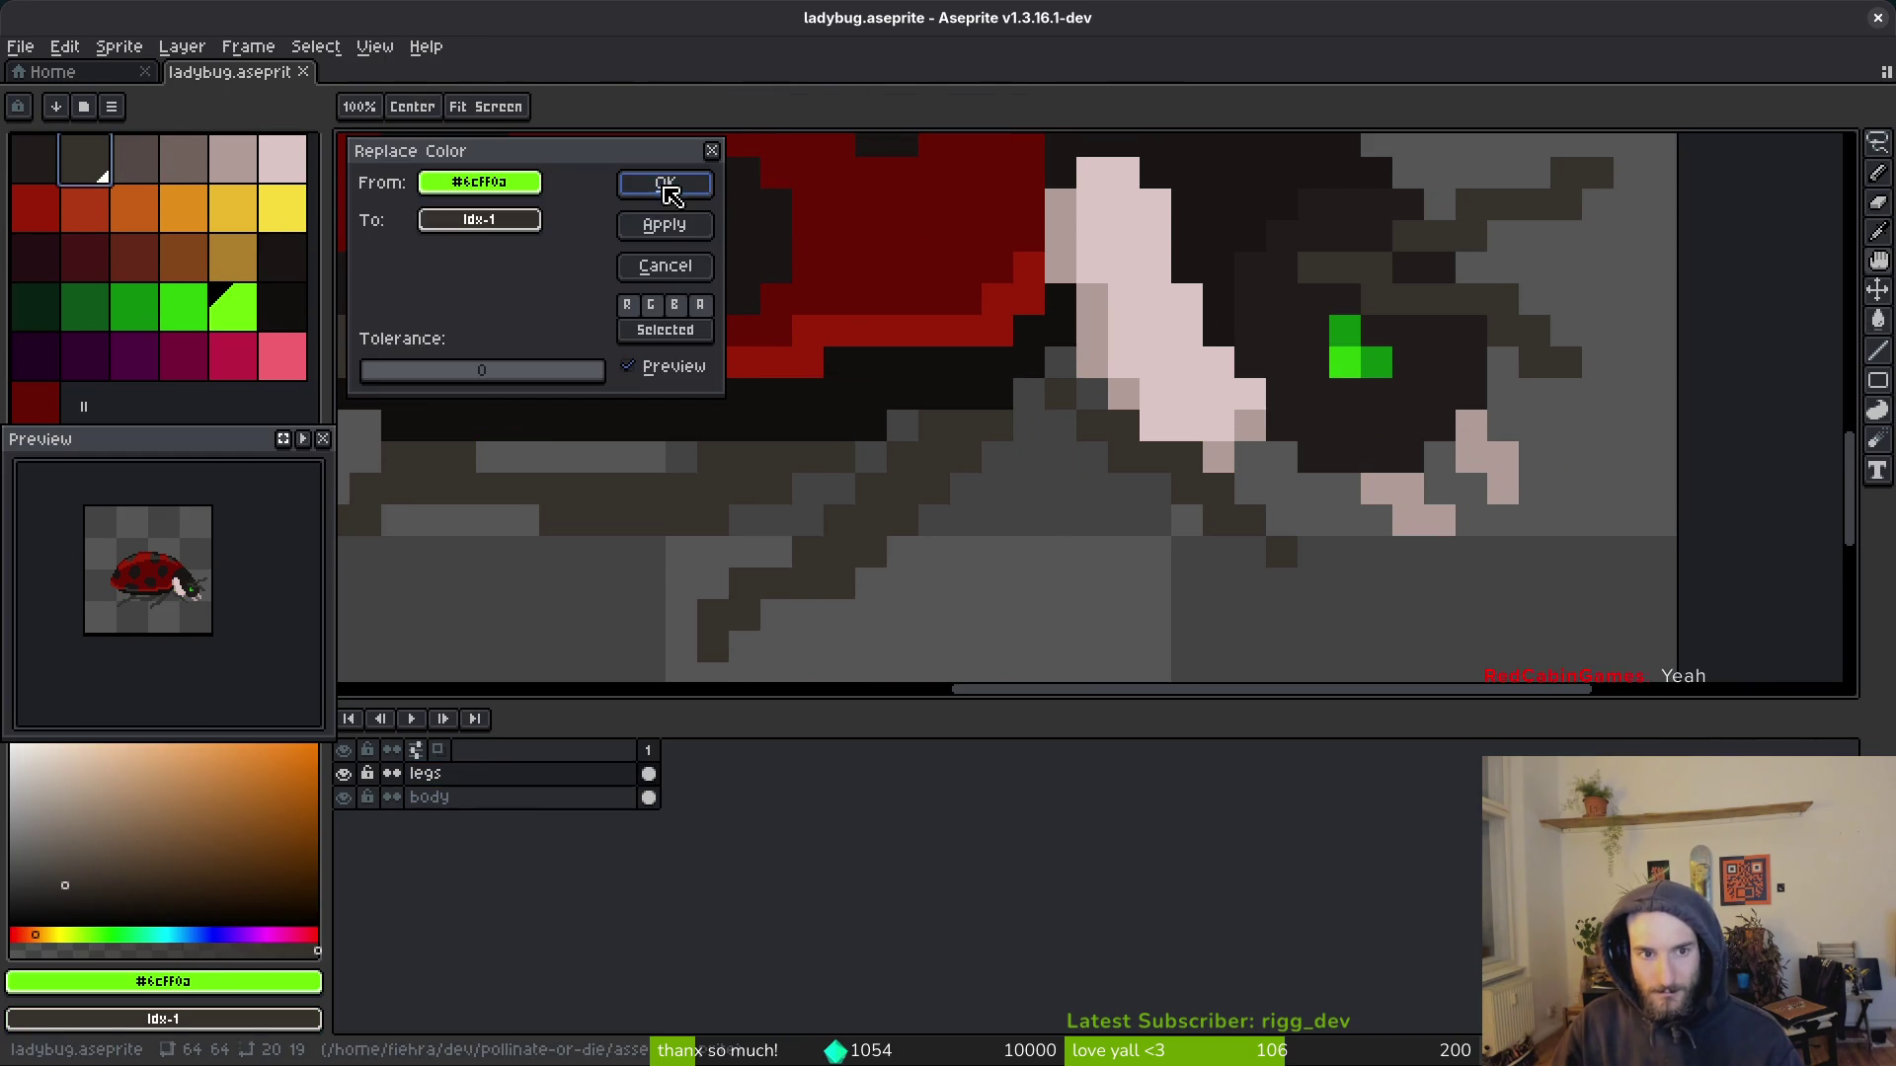
pyautogui.click(664, 186)
pyautogui.scroll(-3, 886, 450)
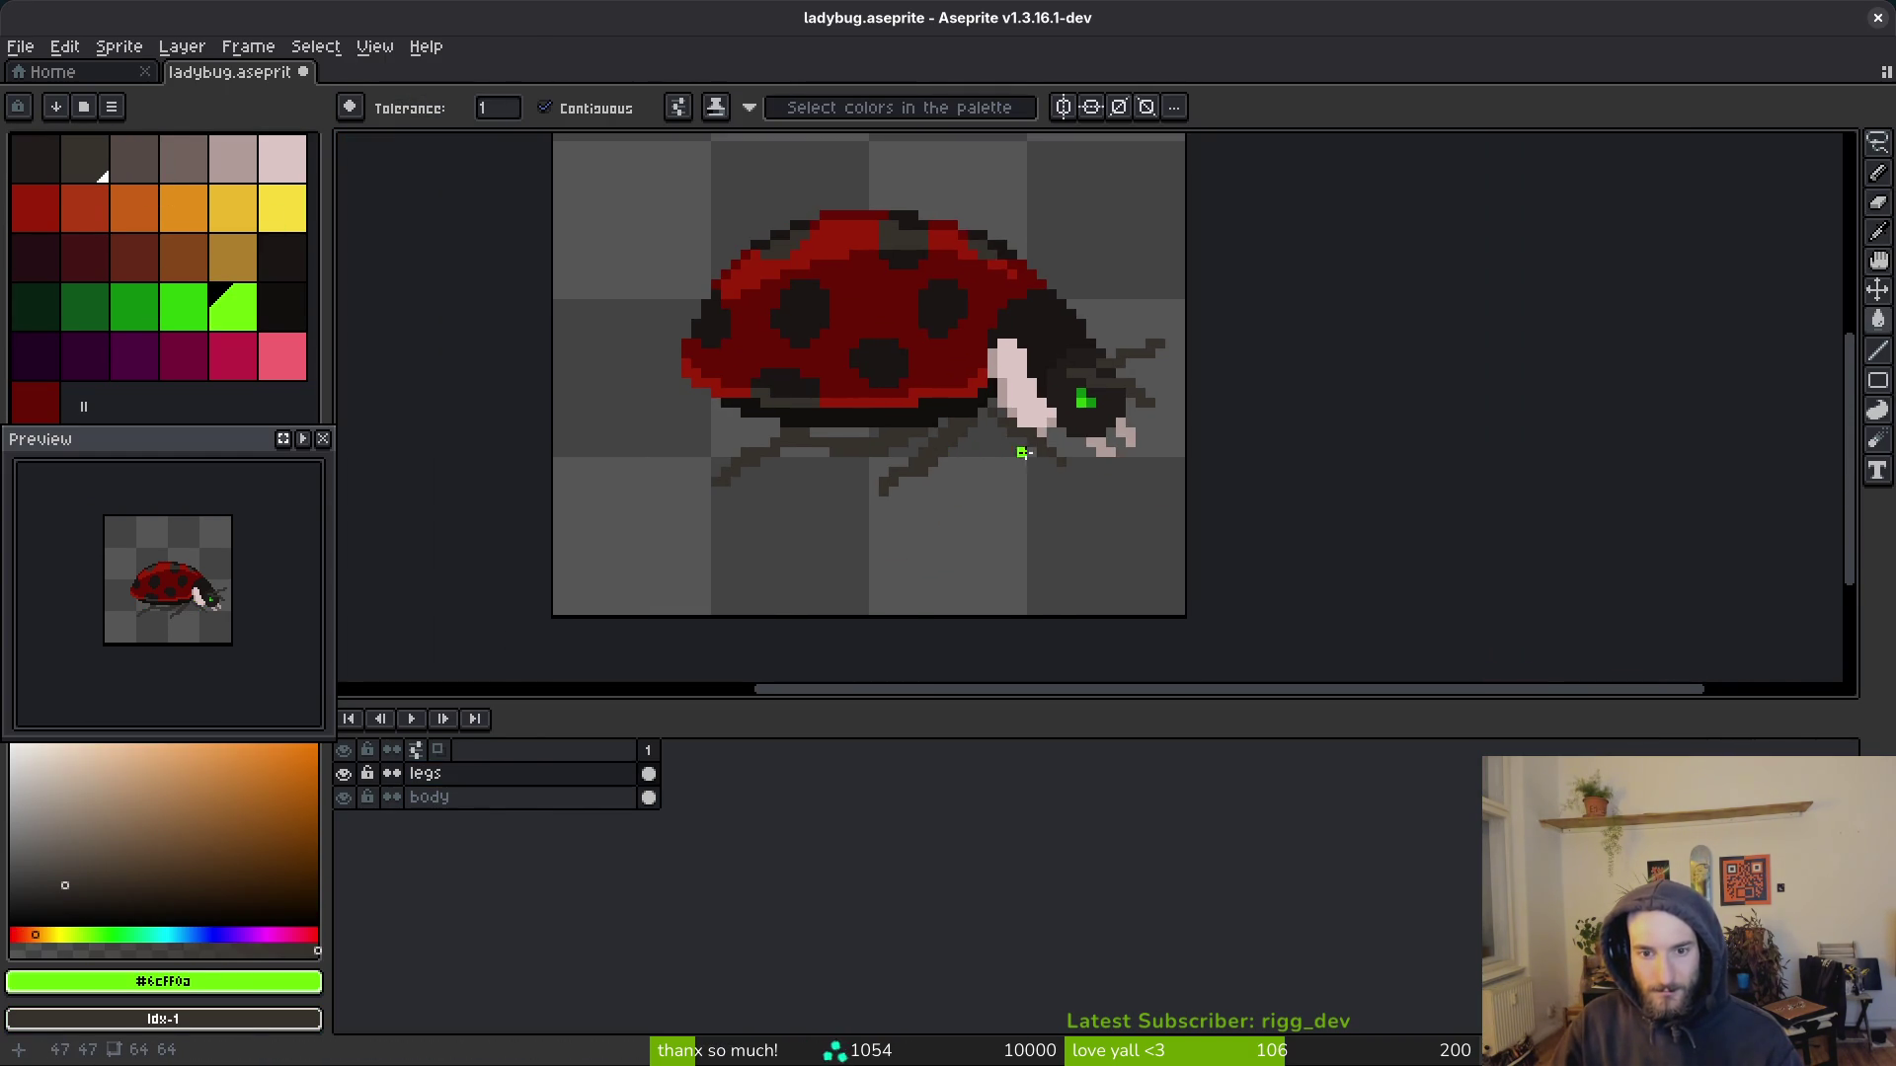
pyautogui.scroll(4, 1015, 444)
# Step: Hide the legs layer
pyautogui.press('i')
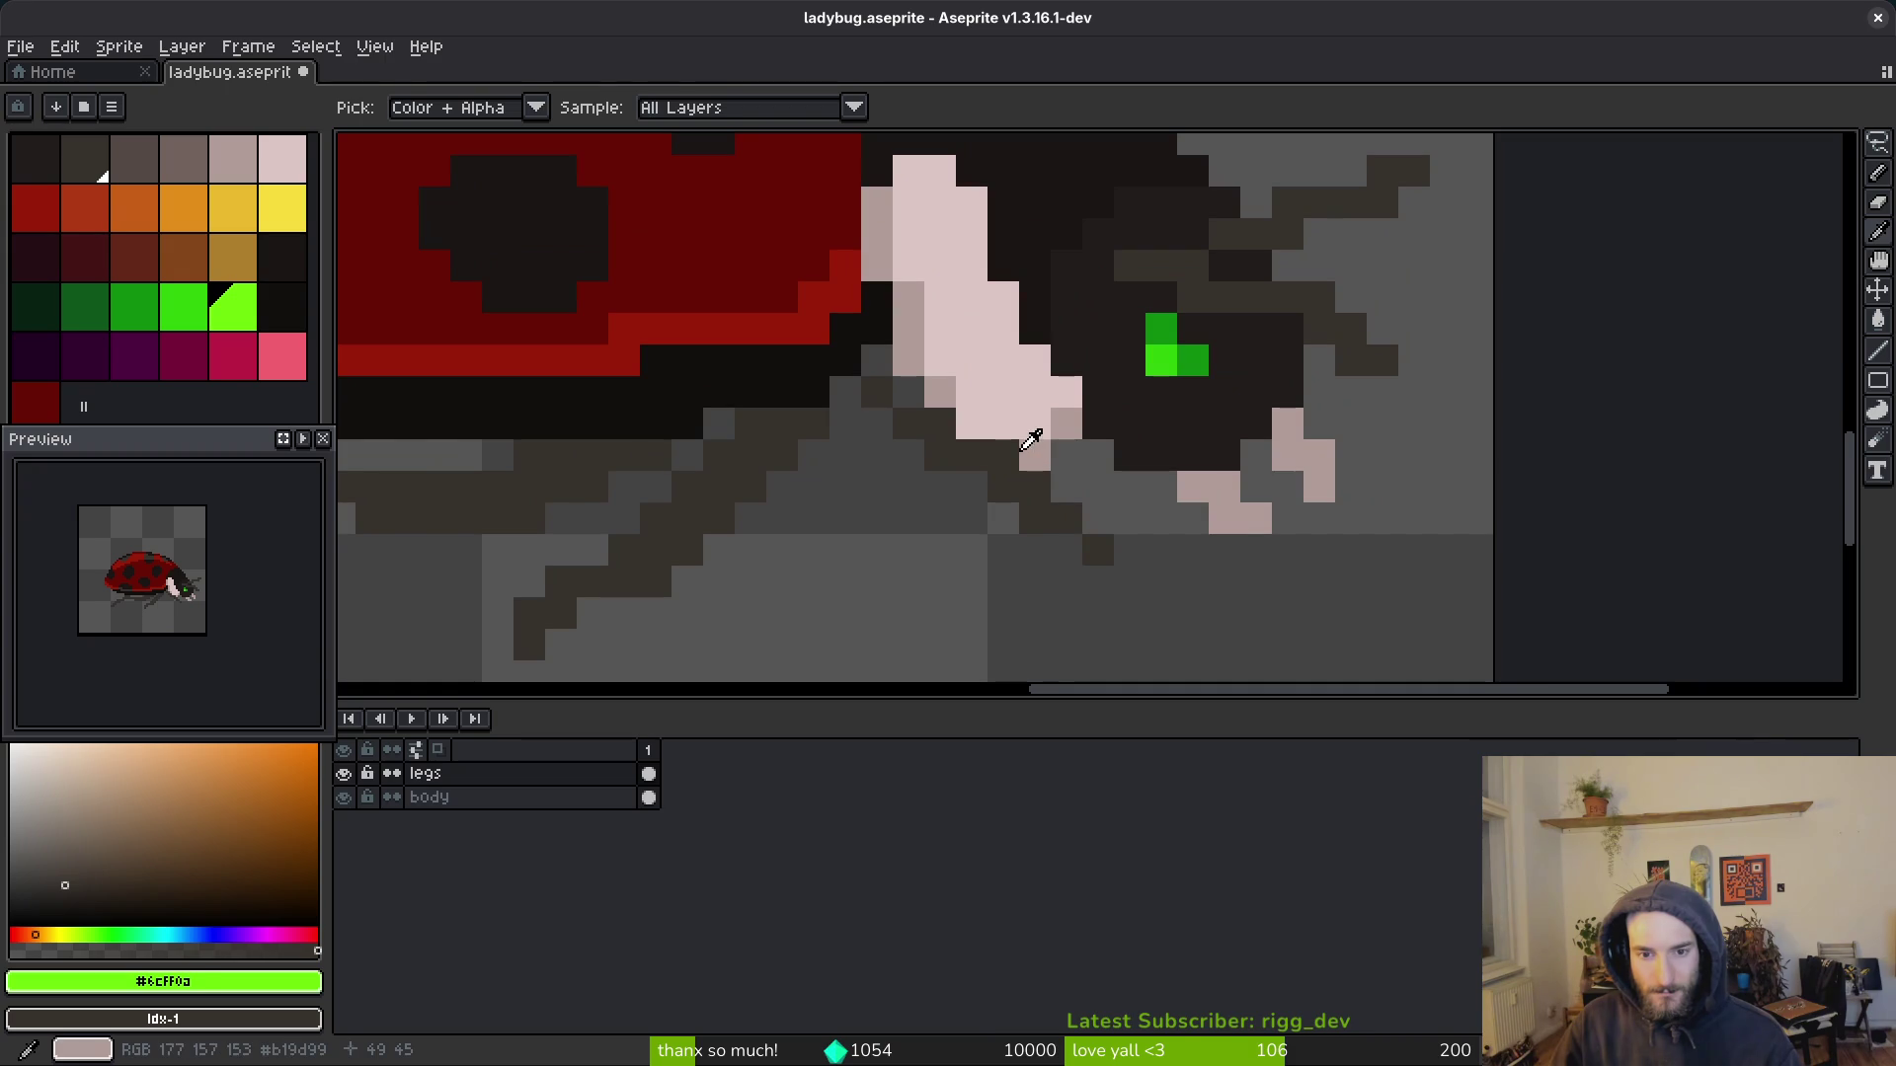
pyautogui.press('w')
pyautogui.click(344, 776)
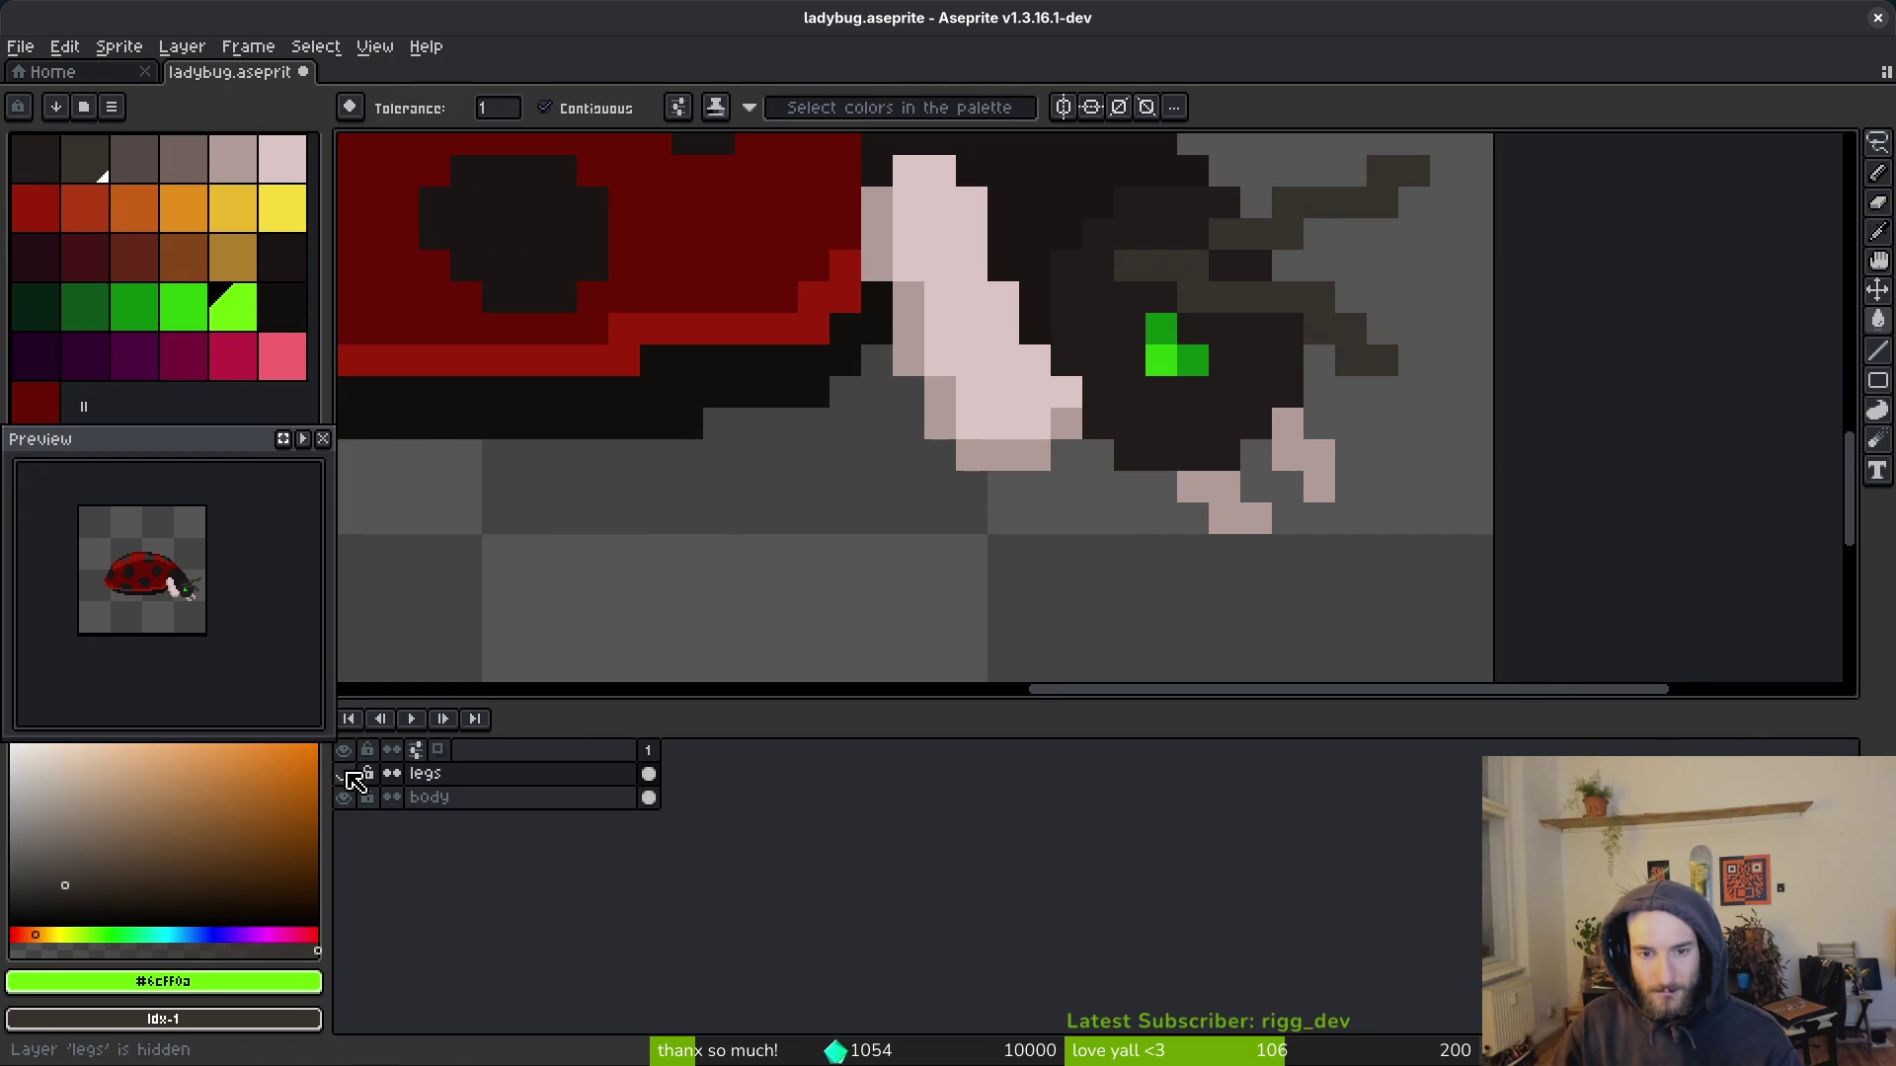
pyautogui.scroll(-3, 1084, 474)
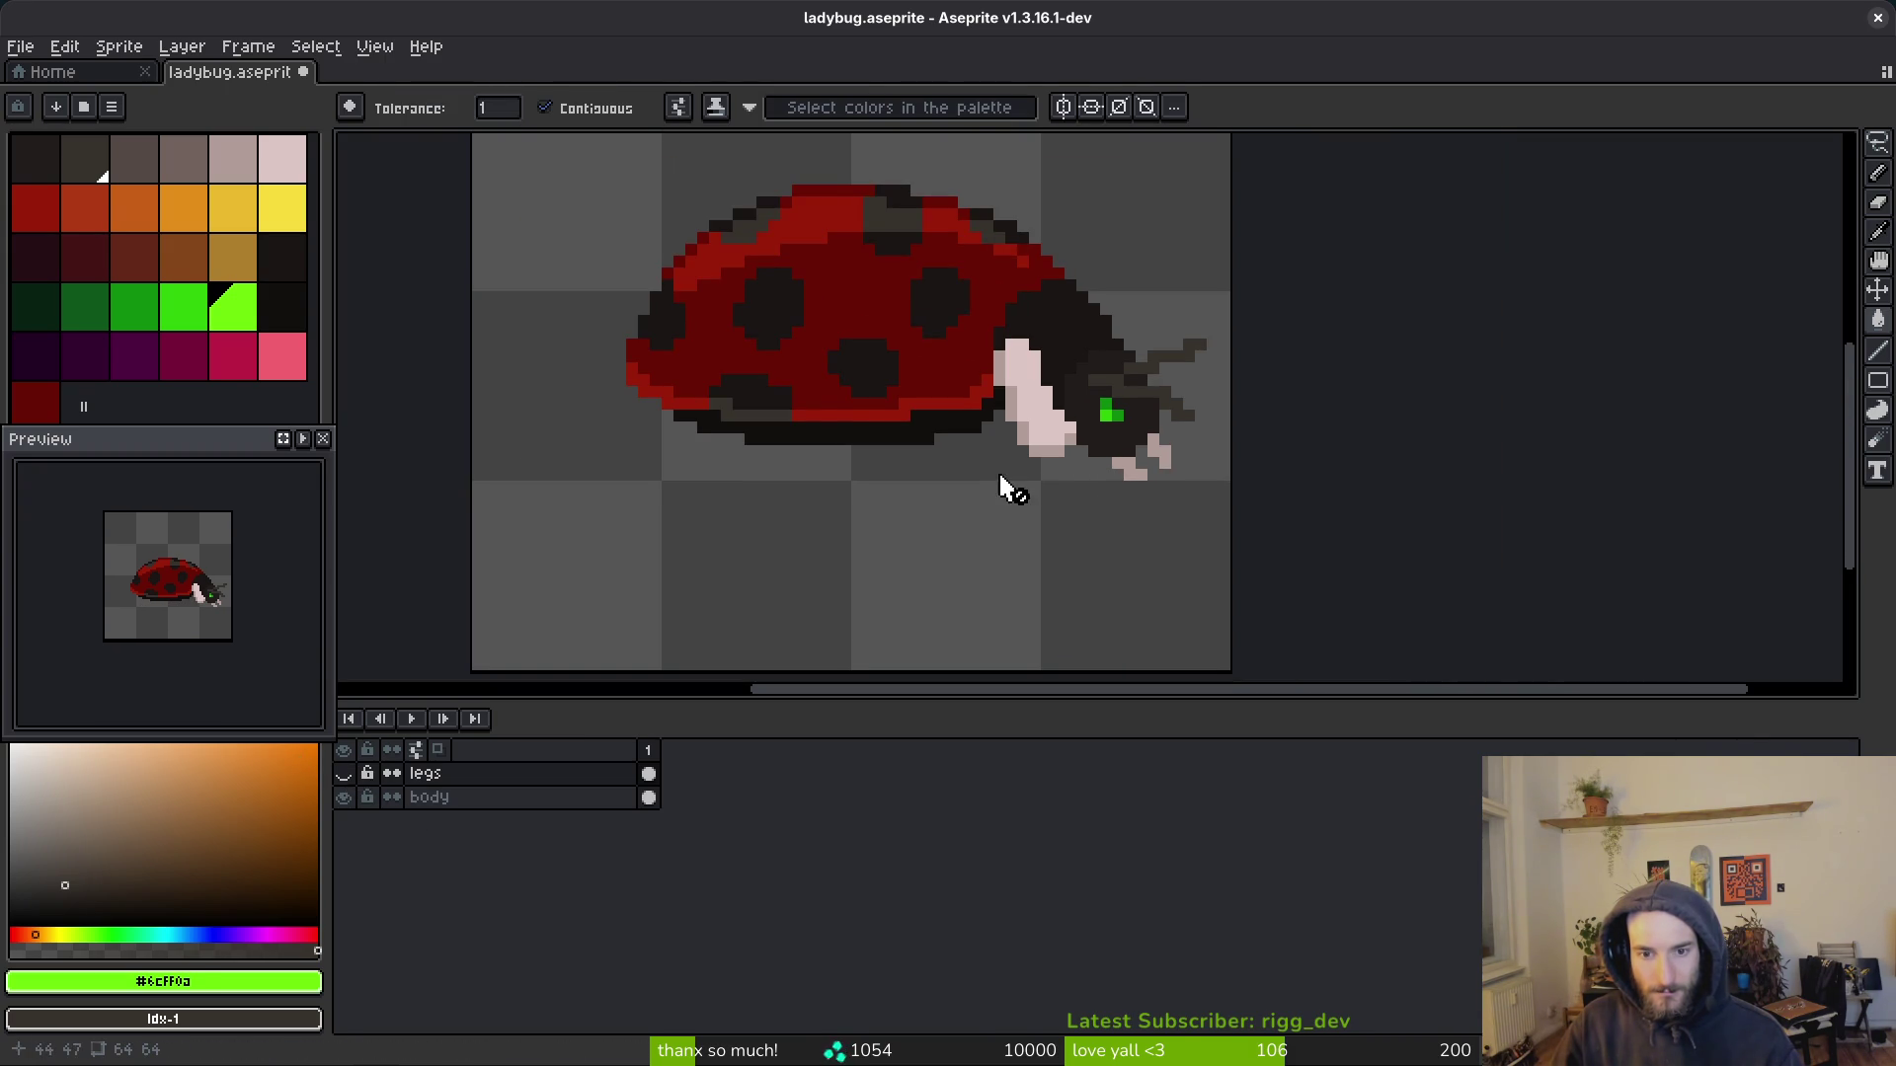
pyautogui.scroll(4, 1056, 450)
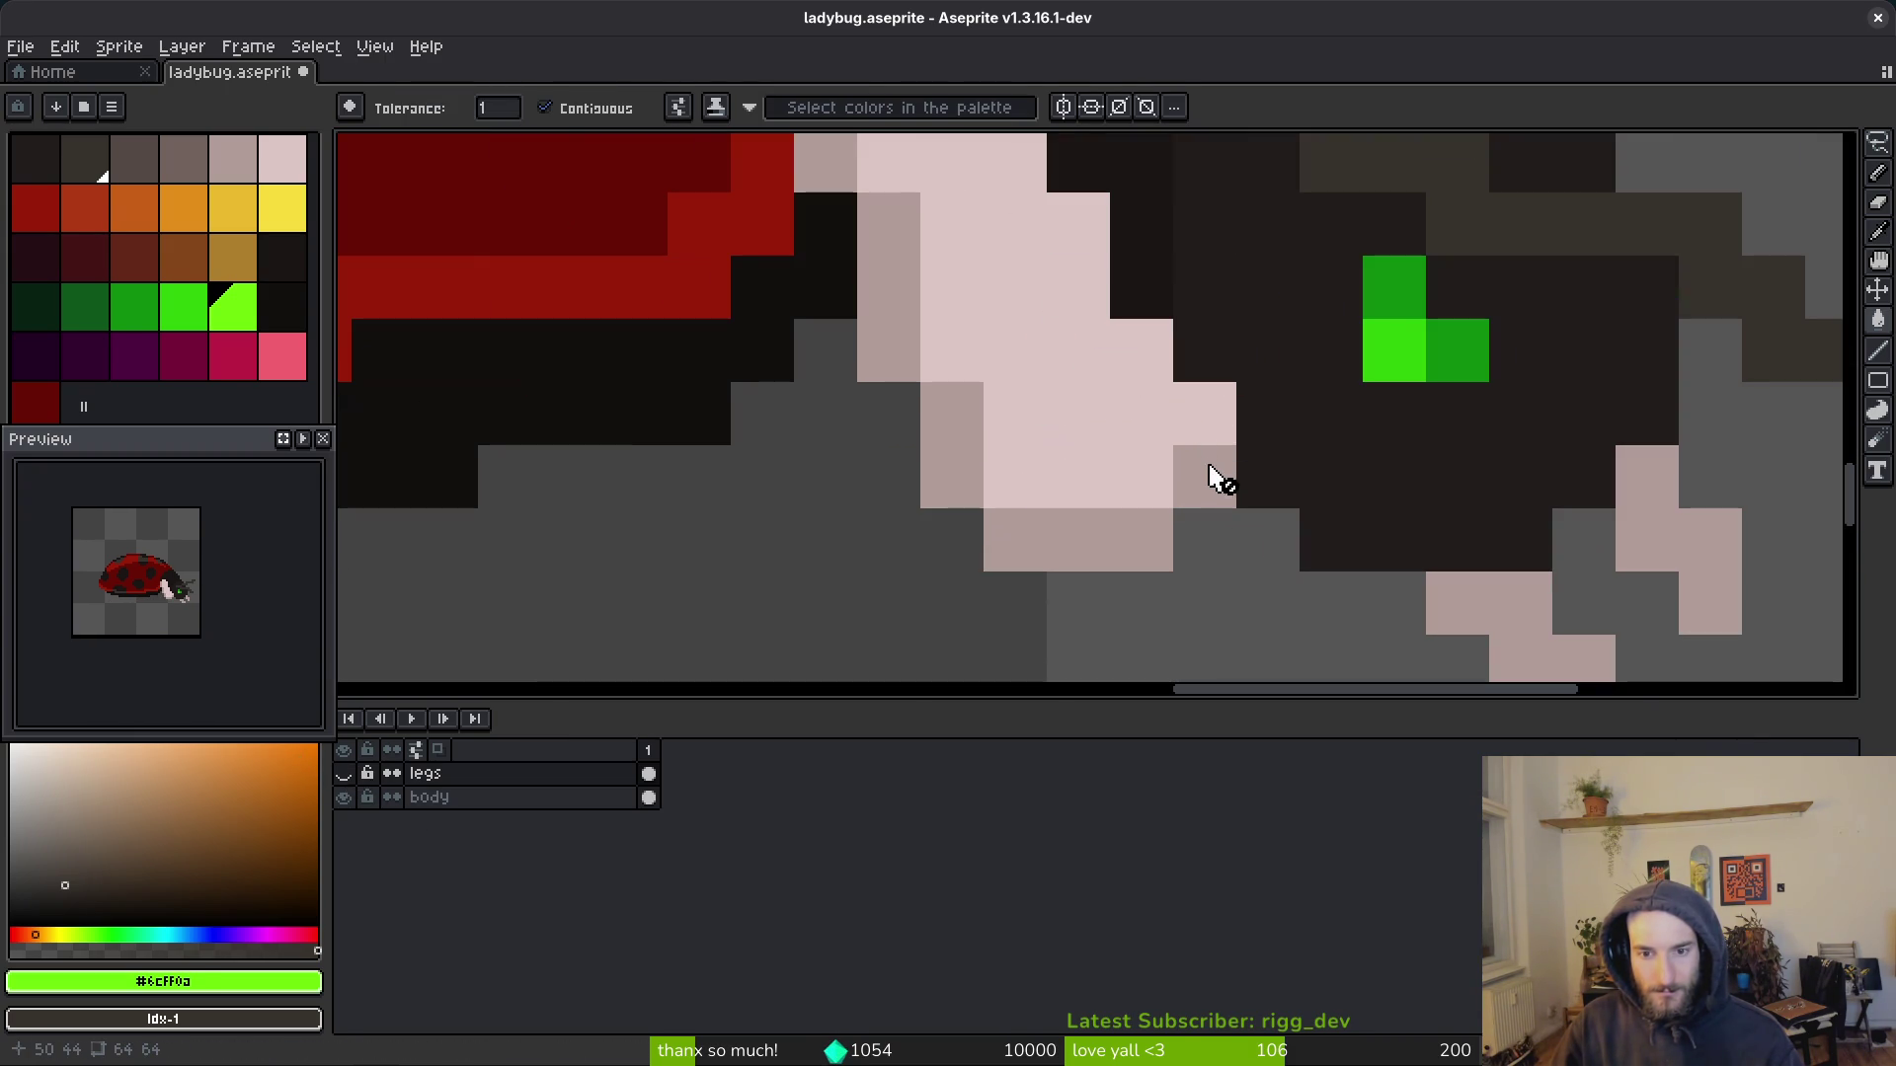
# Step: On the body layer, adjust the pink pixels below the head
pyautogui.click(648, 798)
pyautogui.click(1185, 464)
pyautogui.moveTo(1175, 454); pyautogui.dragTo(1129, 559)
pyautogui.hotkey('ctrl', 'z')
pyautogui.hotkey('ctrl', 'z')
pyautogui.hotkey('ctrl', 'z')
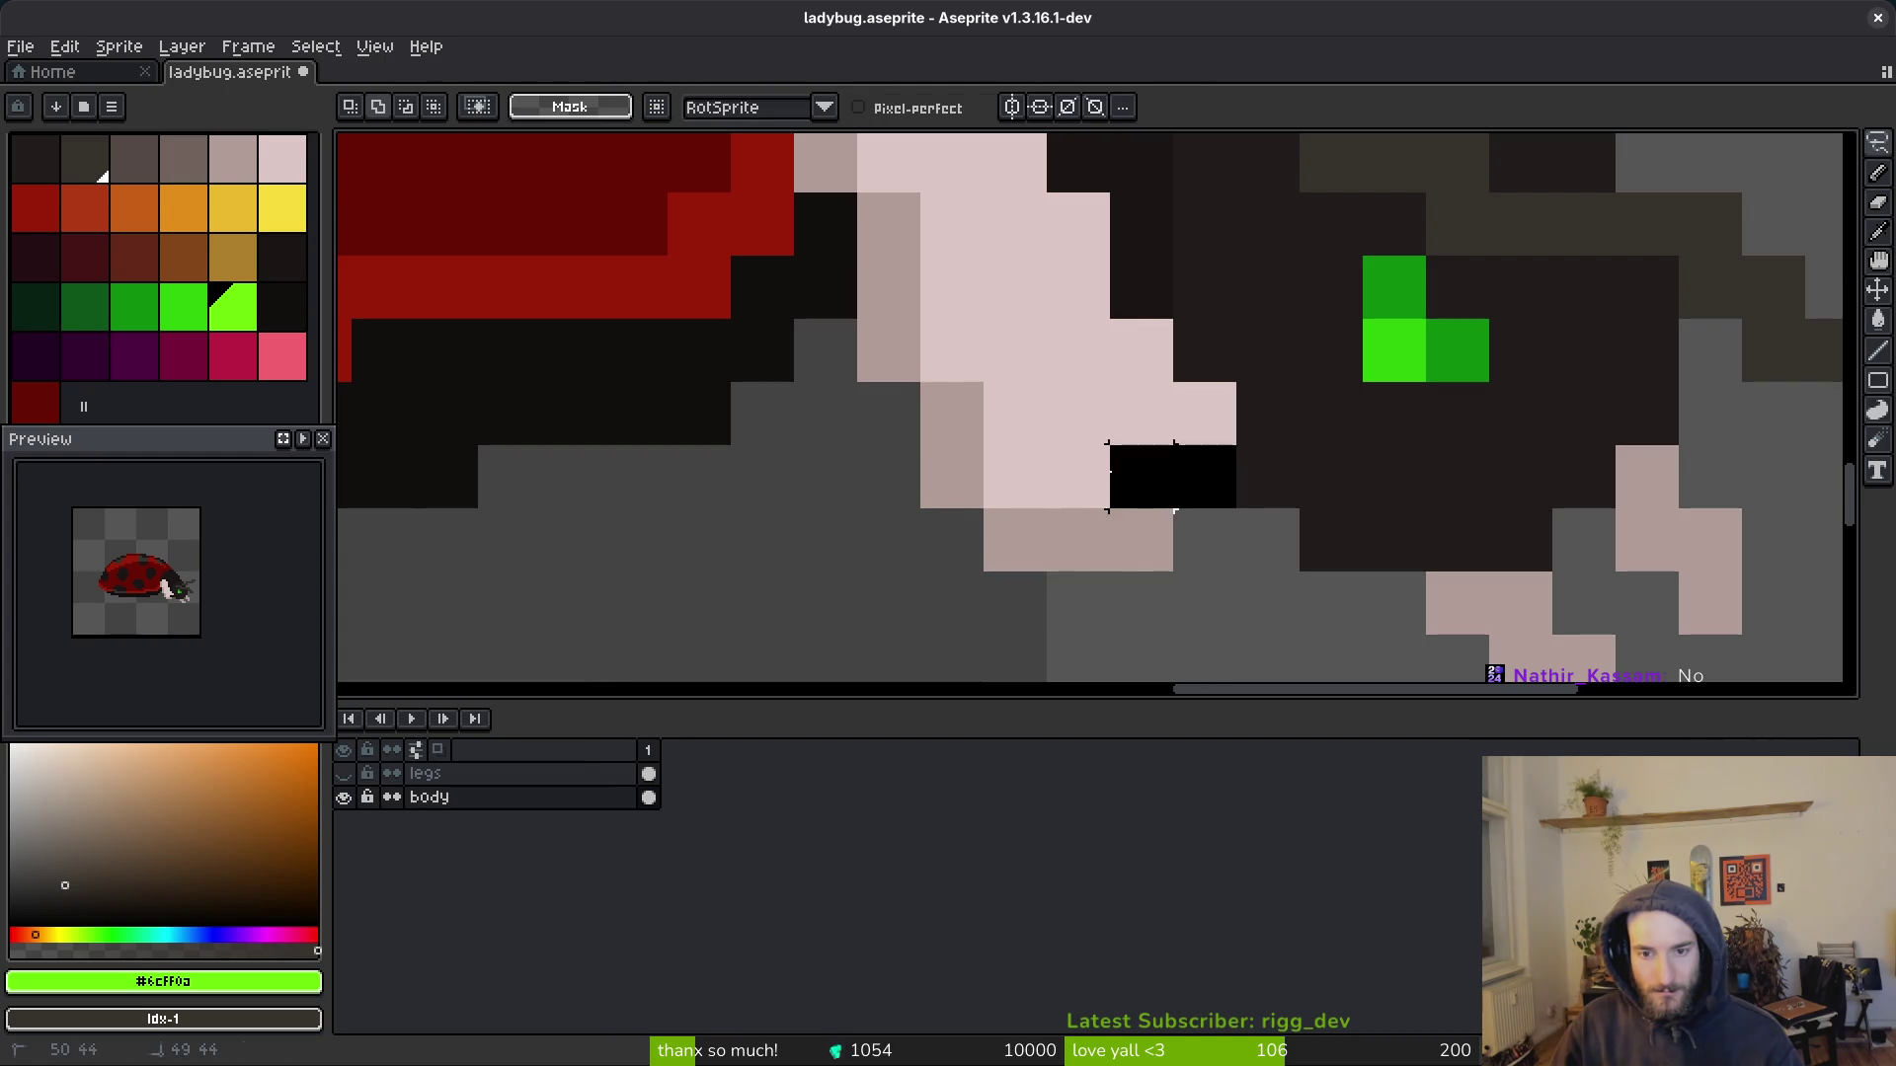
pyautogui.hotkey('ctrl', 'y')
pyautogui.hotkey('ctrl', 'd')
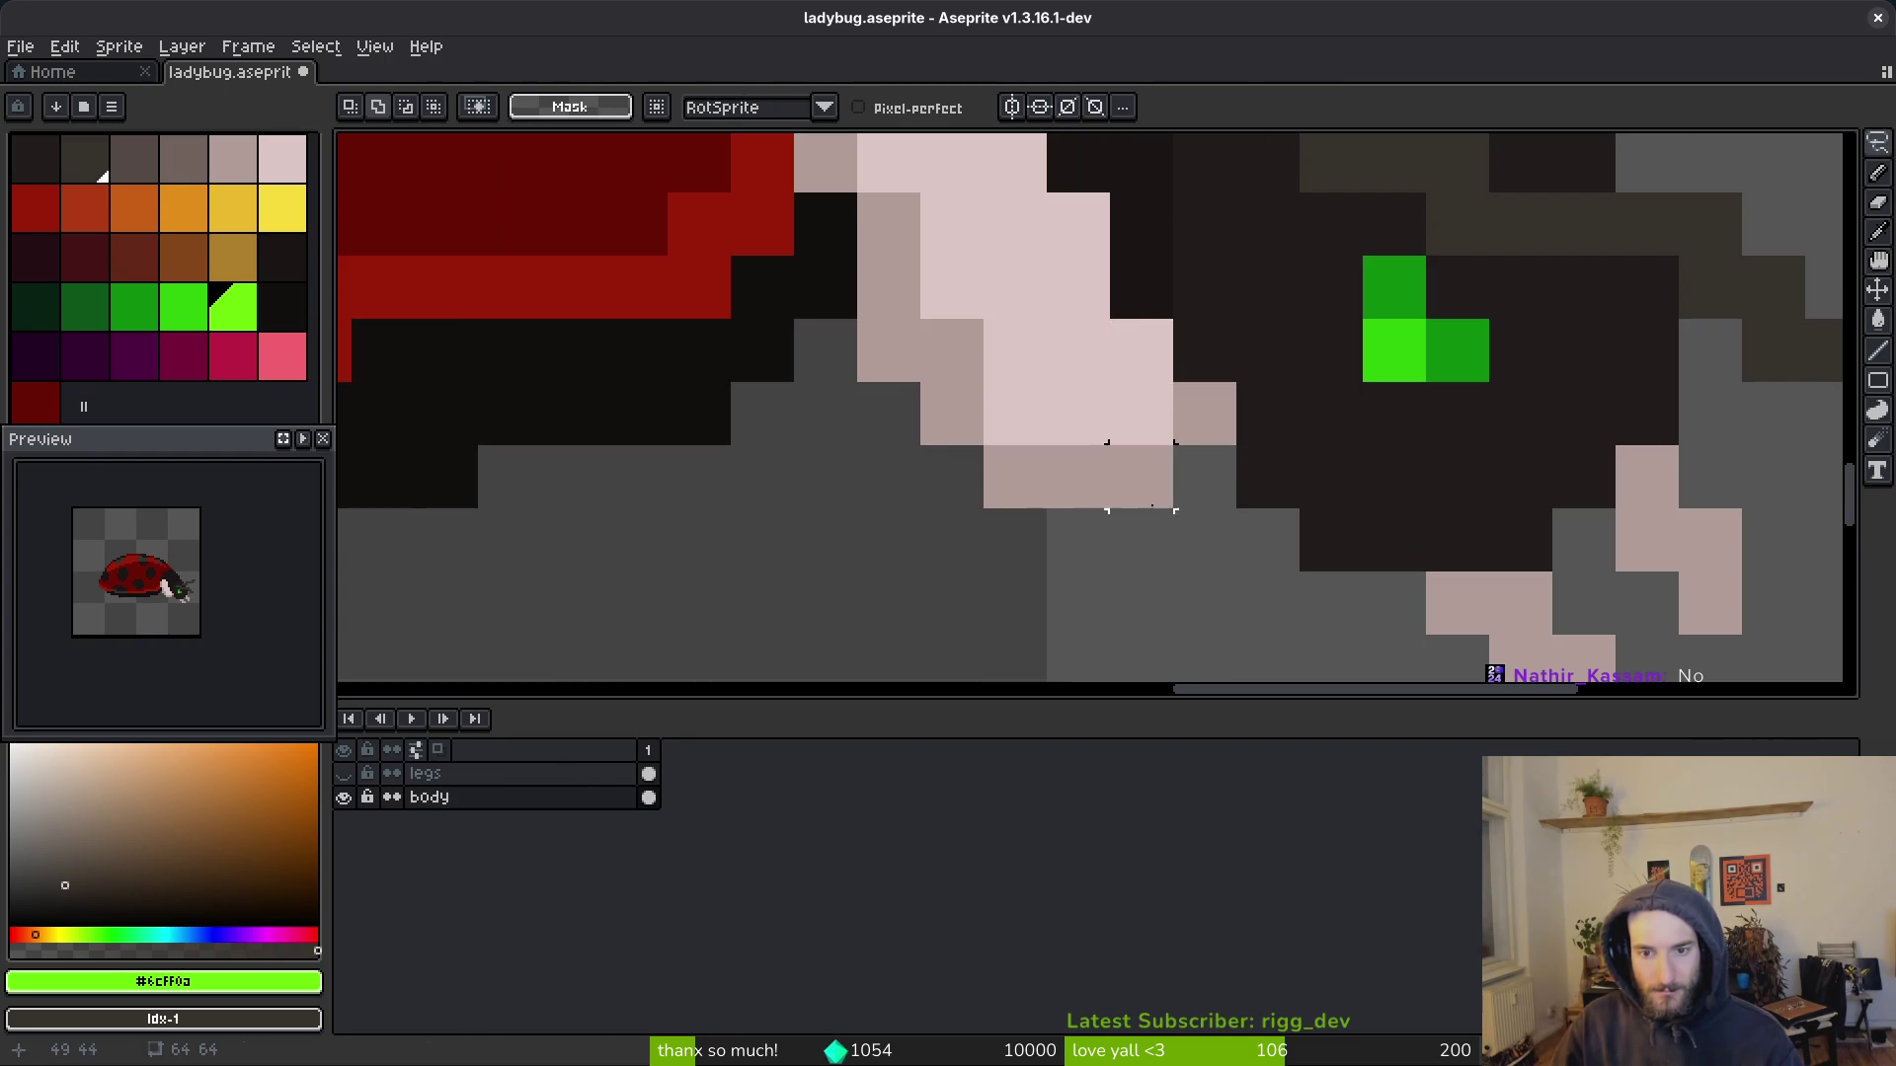
pyautogui.scroll(-4, 1125, 543)
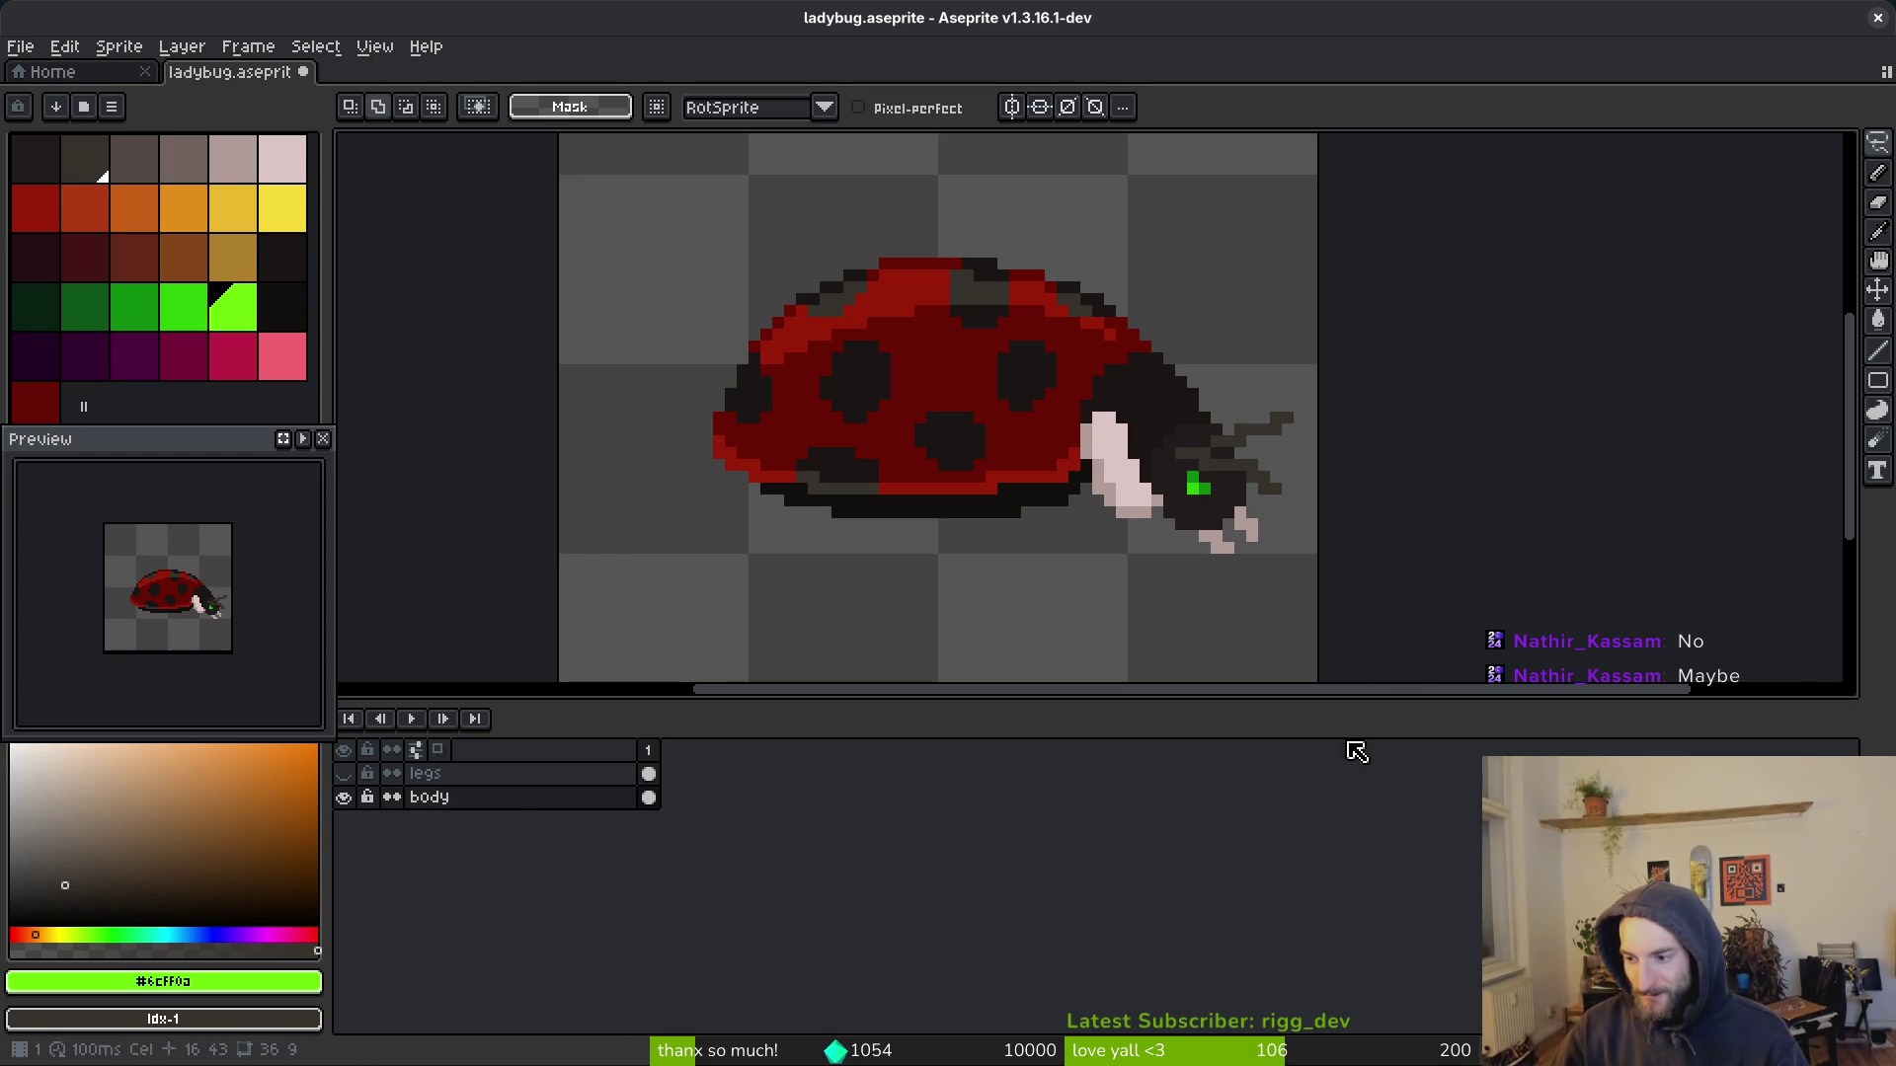
# Step: Save ladybug.aseprite and make the legs layer visible again
pyautogui.hotkey('ctrl', 's')
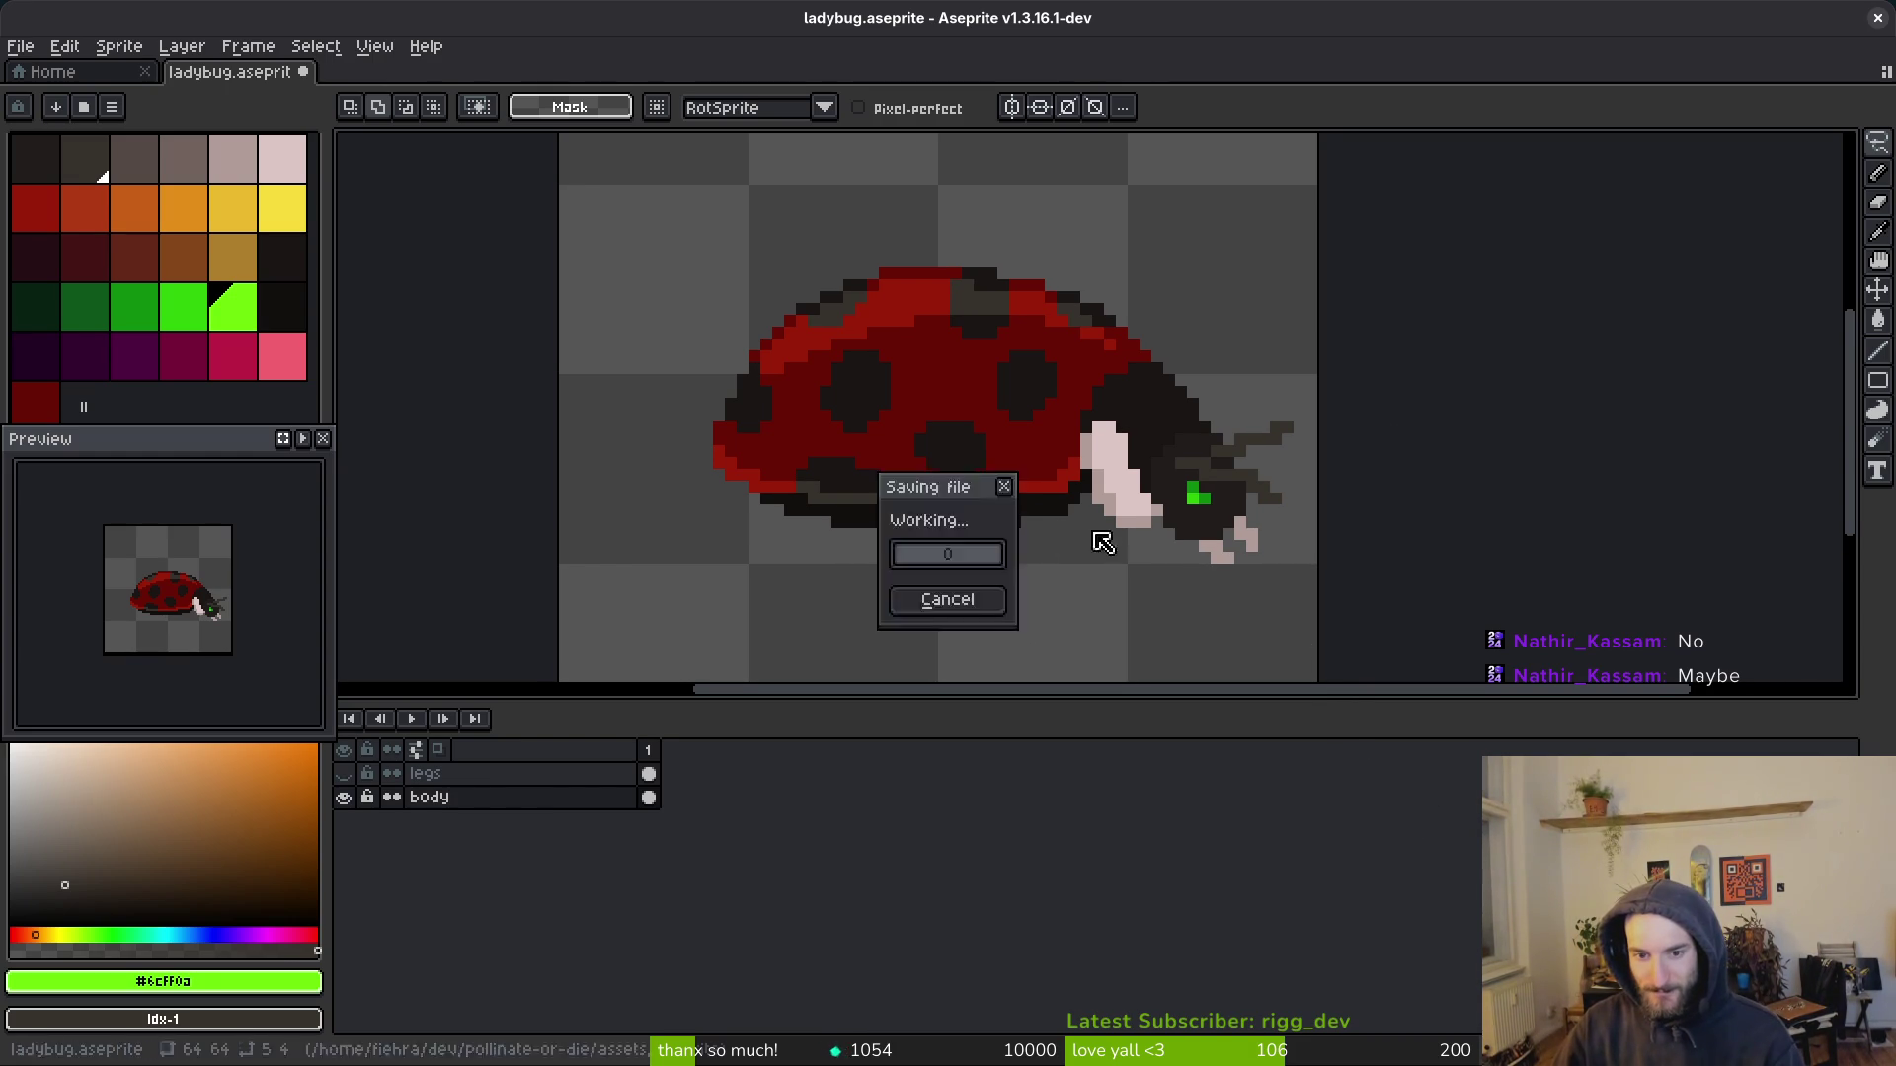
pyautogui.scroll(3, 1151, 563)
pyautogui.scroll(-3, 1185, 504)
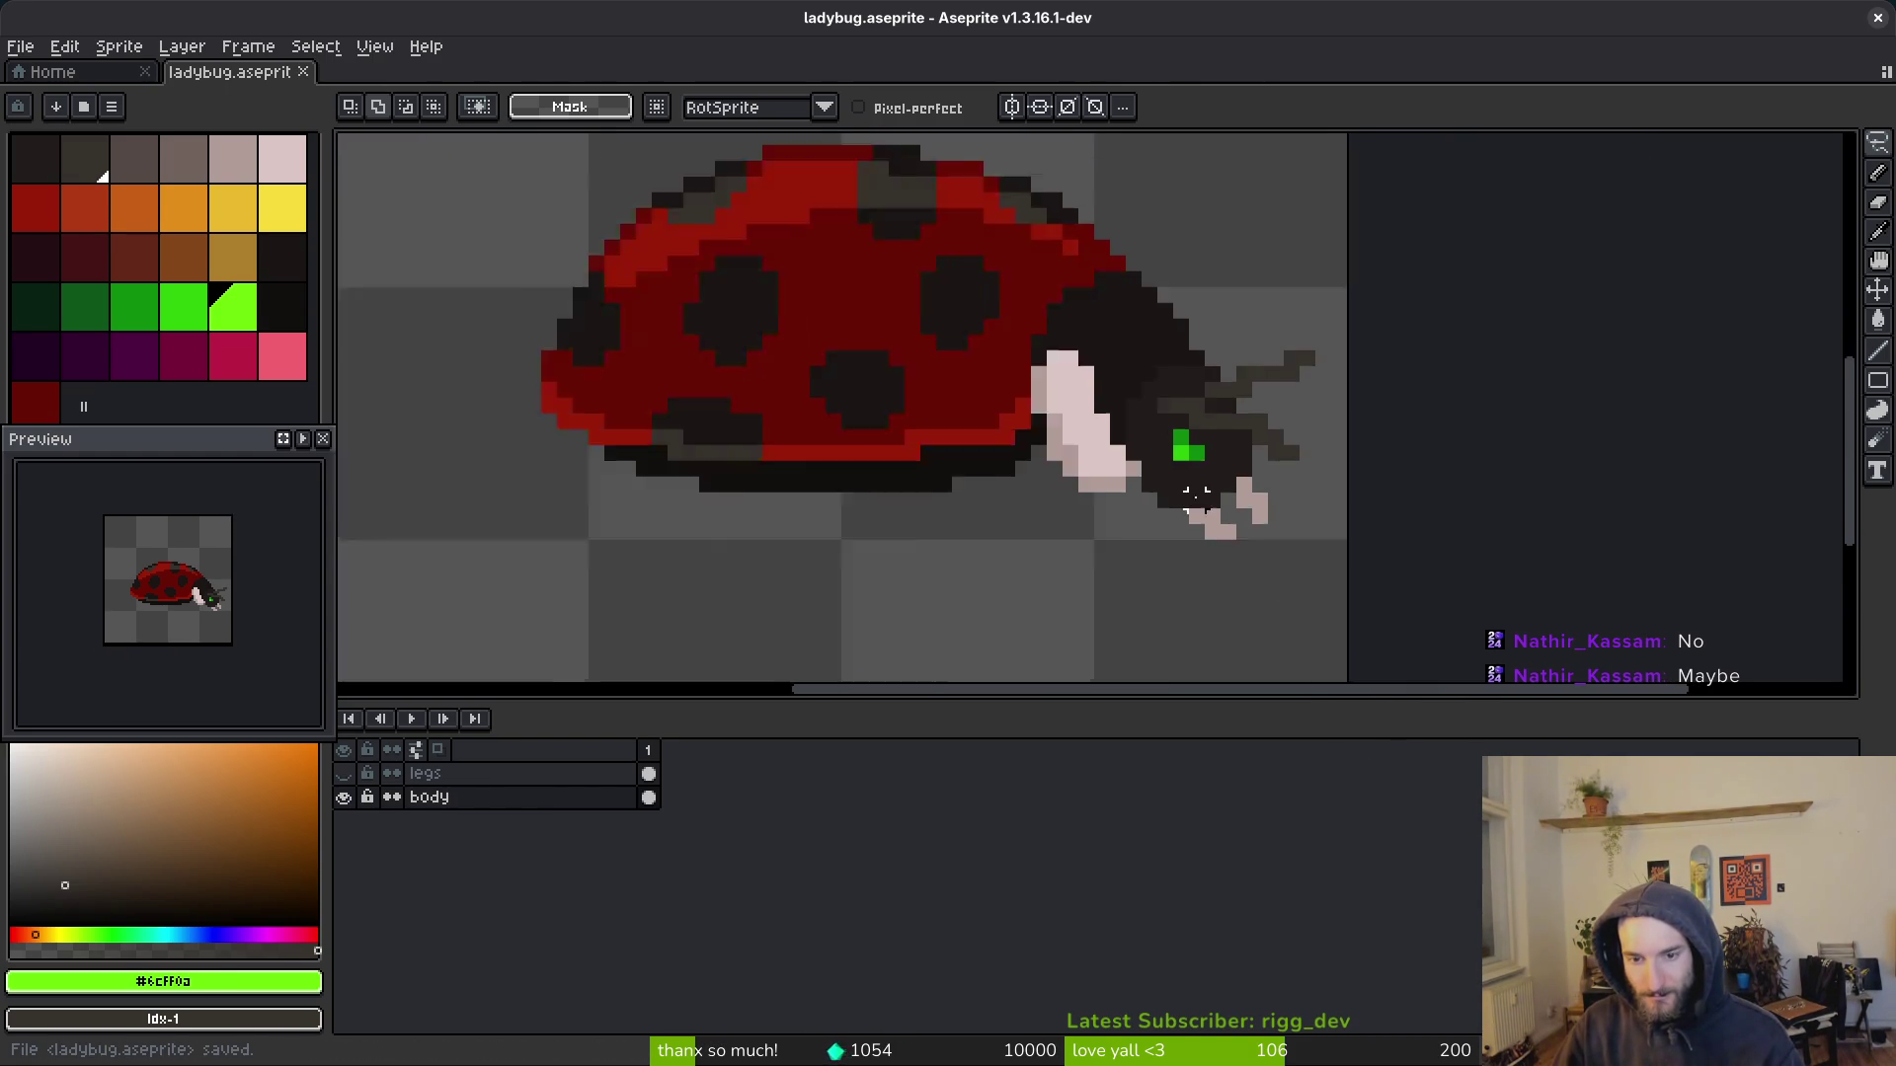
pyautogui.click(343, 773)
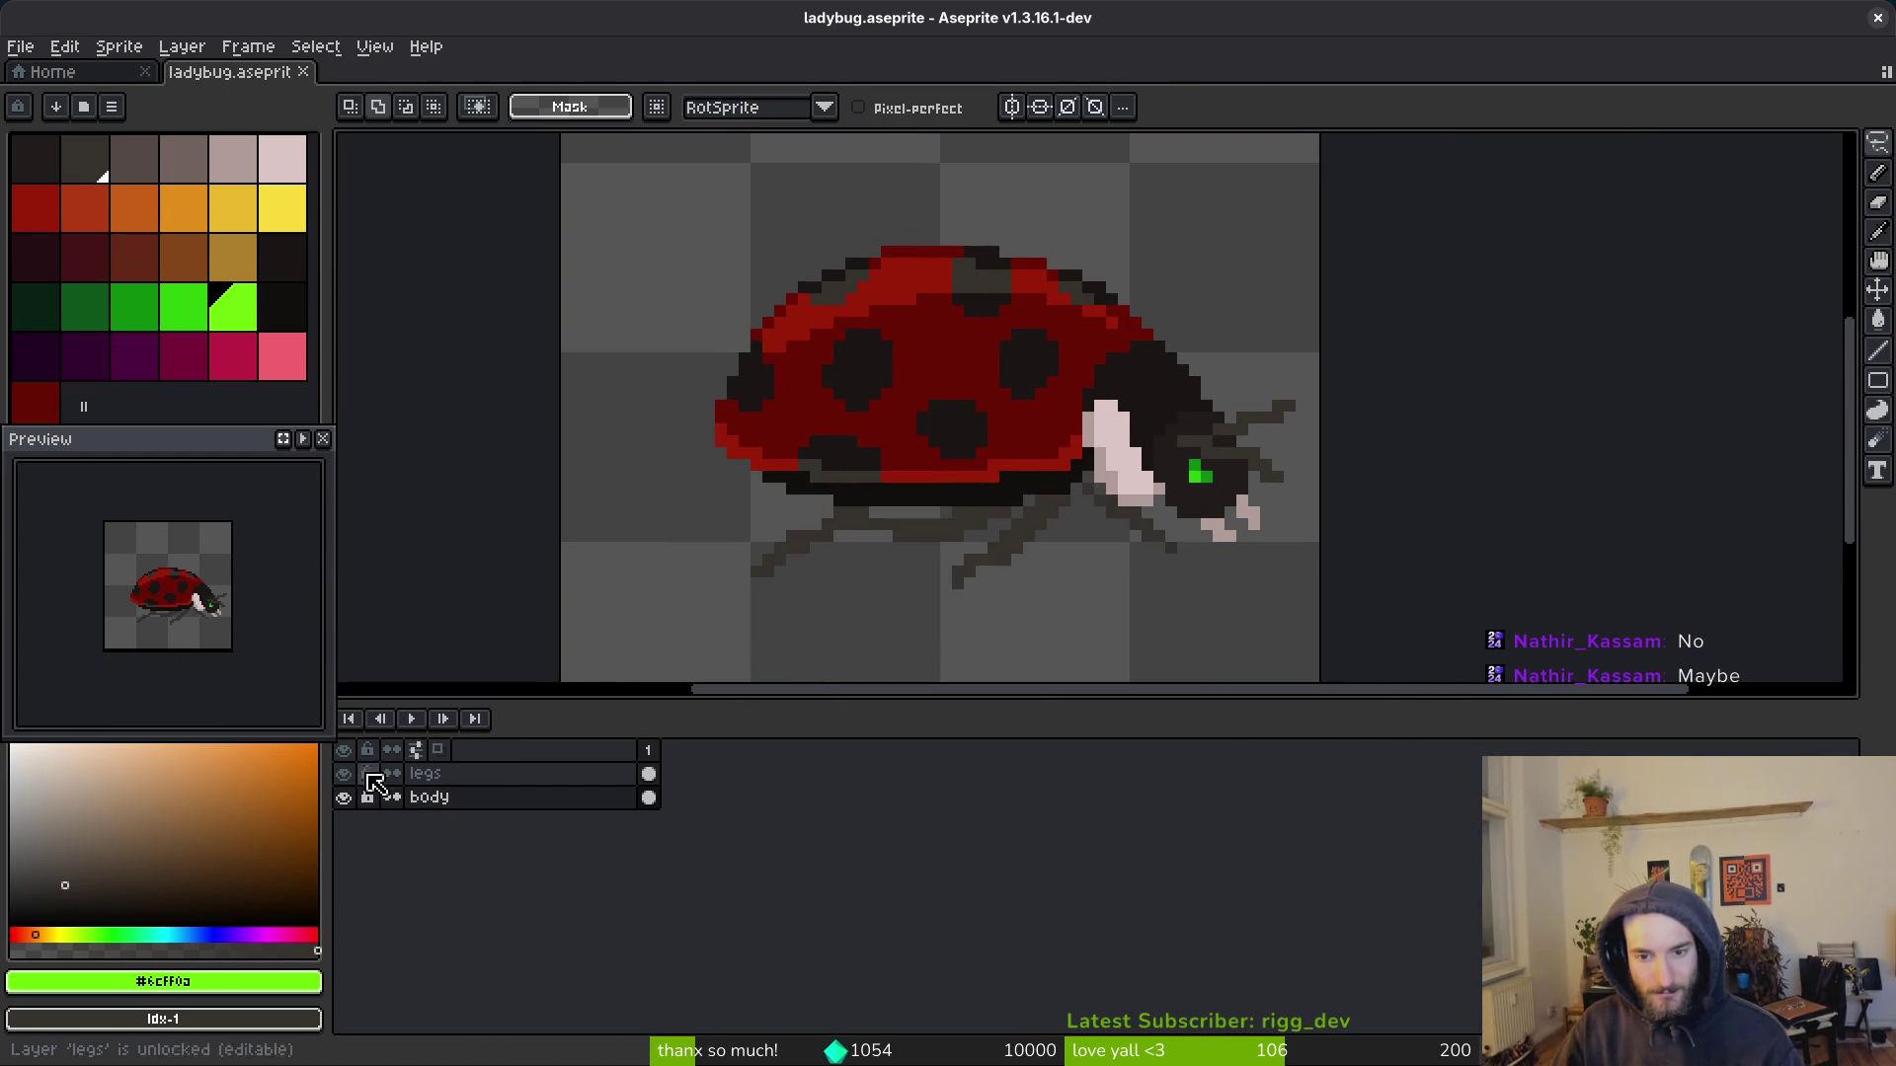
pyautogui.scroll(4, 1038, 511)
pyautogui.moveTo(1039, 511); pyautogui.dragTo(1169, 448)
pyautogui.hotkey('alt', 'Tab')
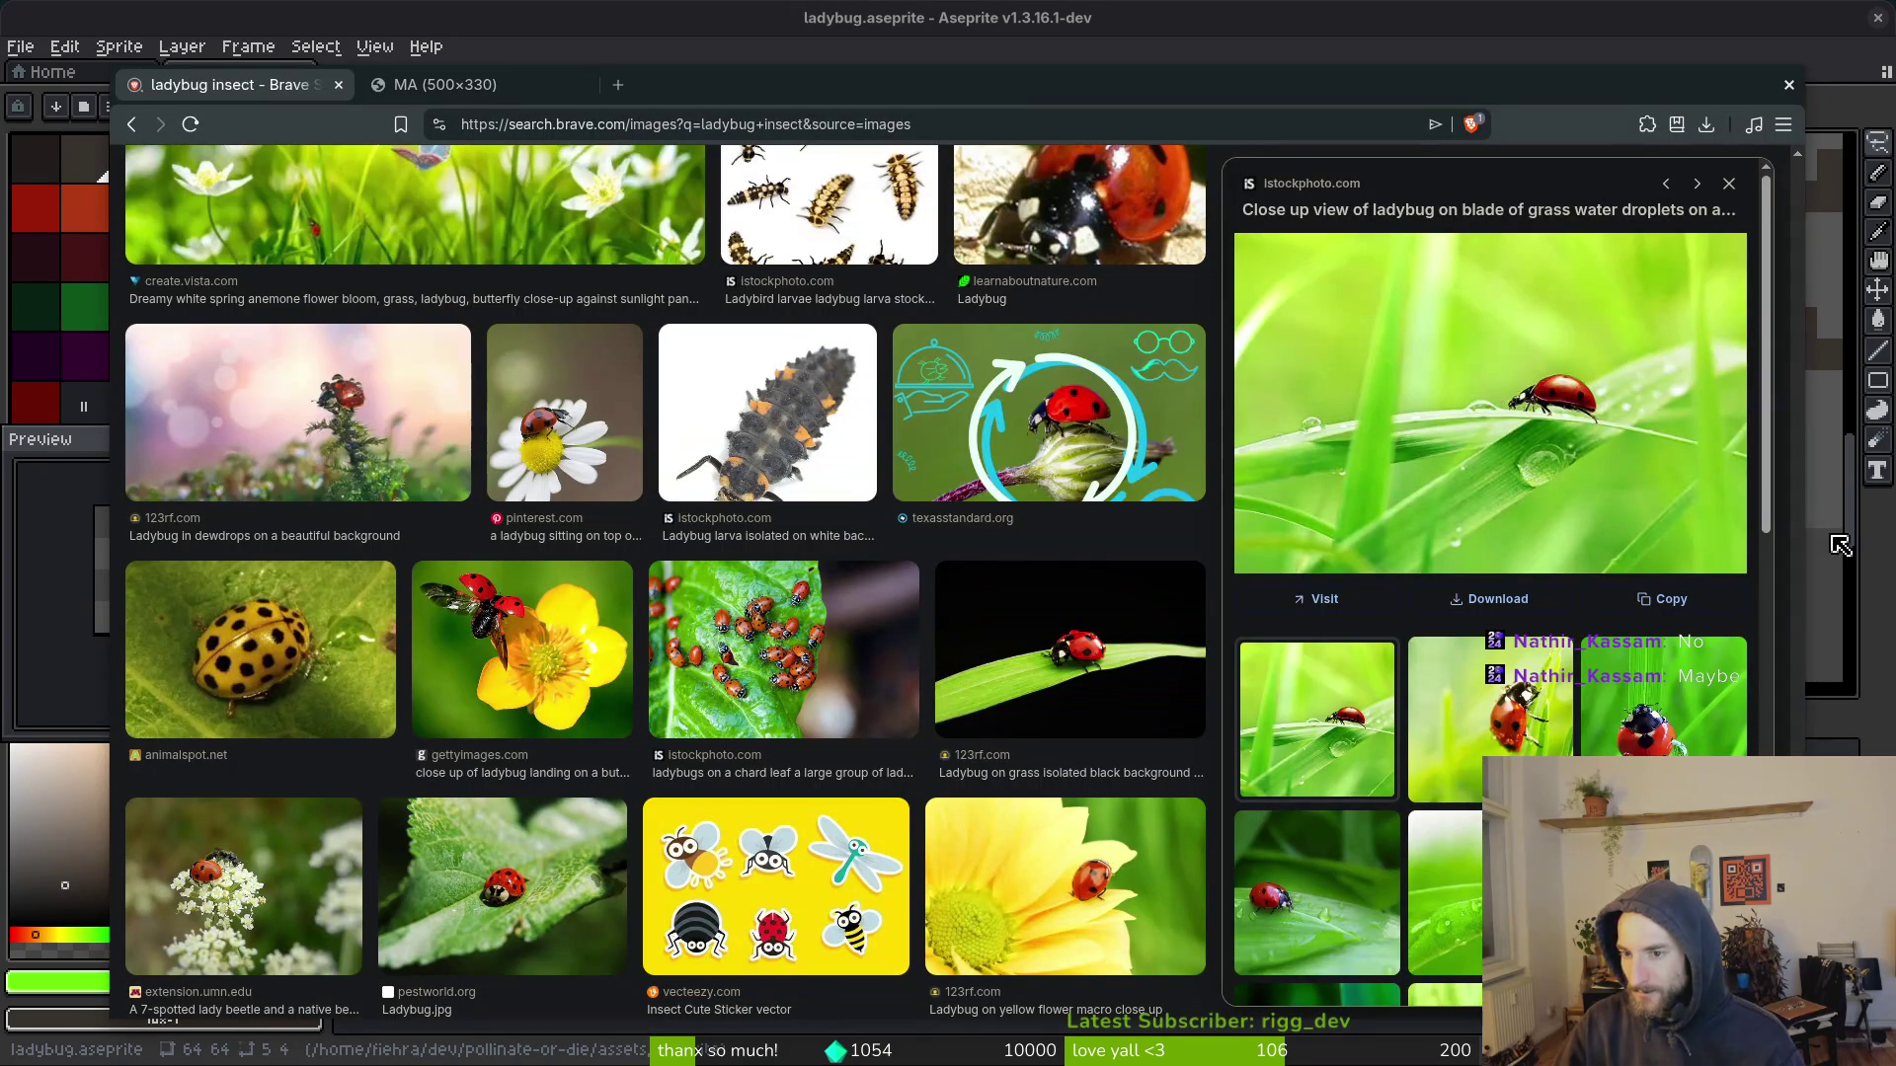
# Step: Preview the ladybug-holding-an-aphid image and check its source page
pyautogui.scroll(-2, 903, 697)
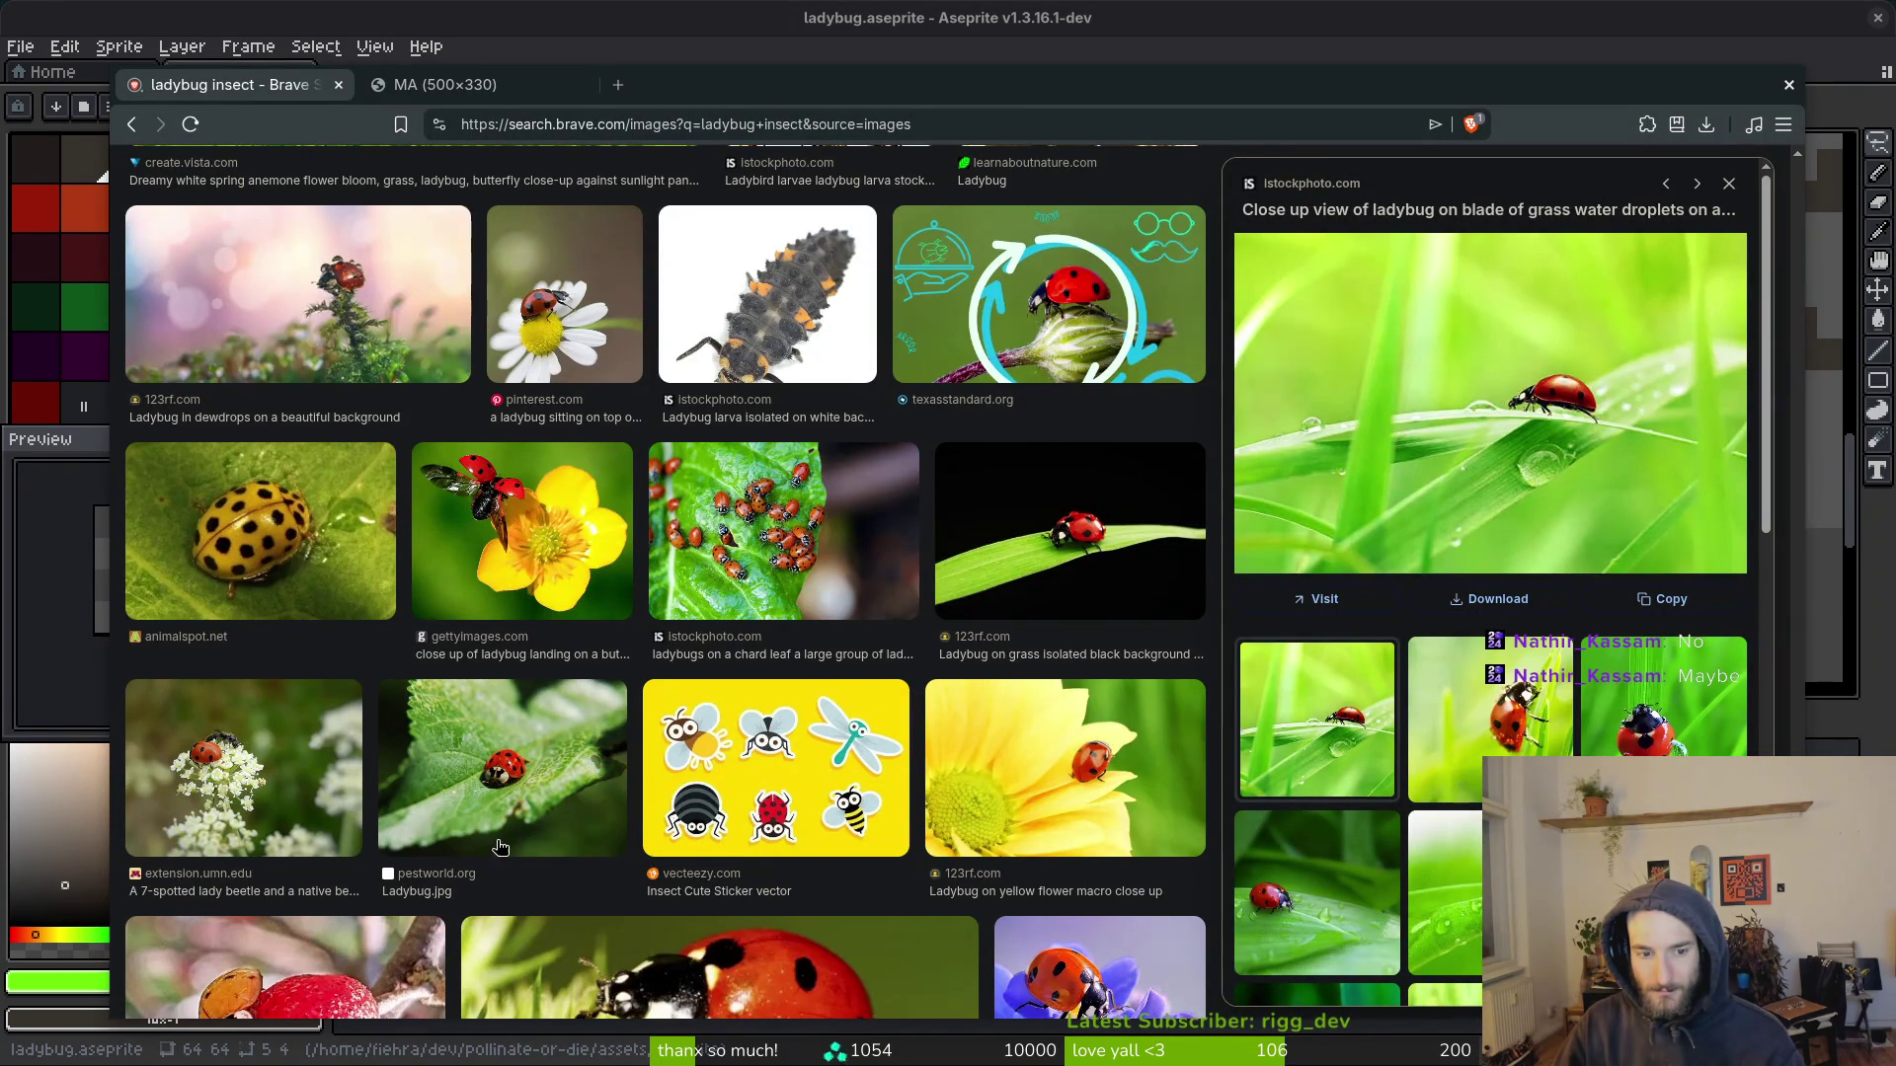
pyautogui.scroll(-6, 517, 839)
pyautogui.scroll(-6, 904, 748)
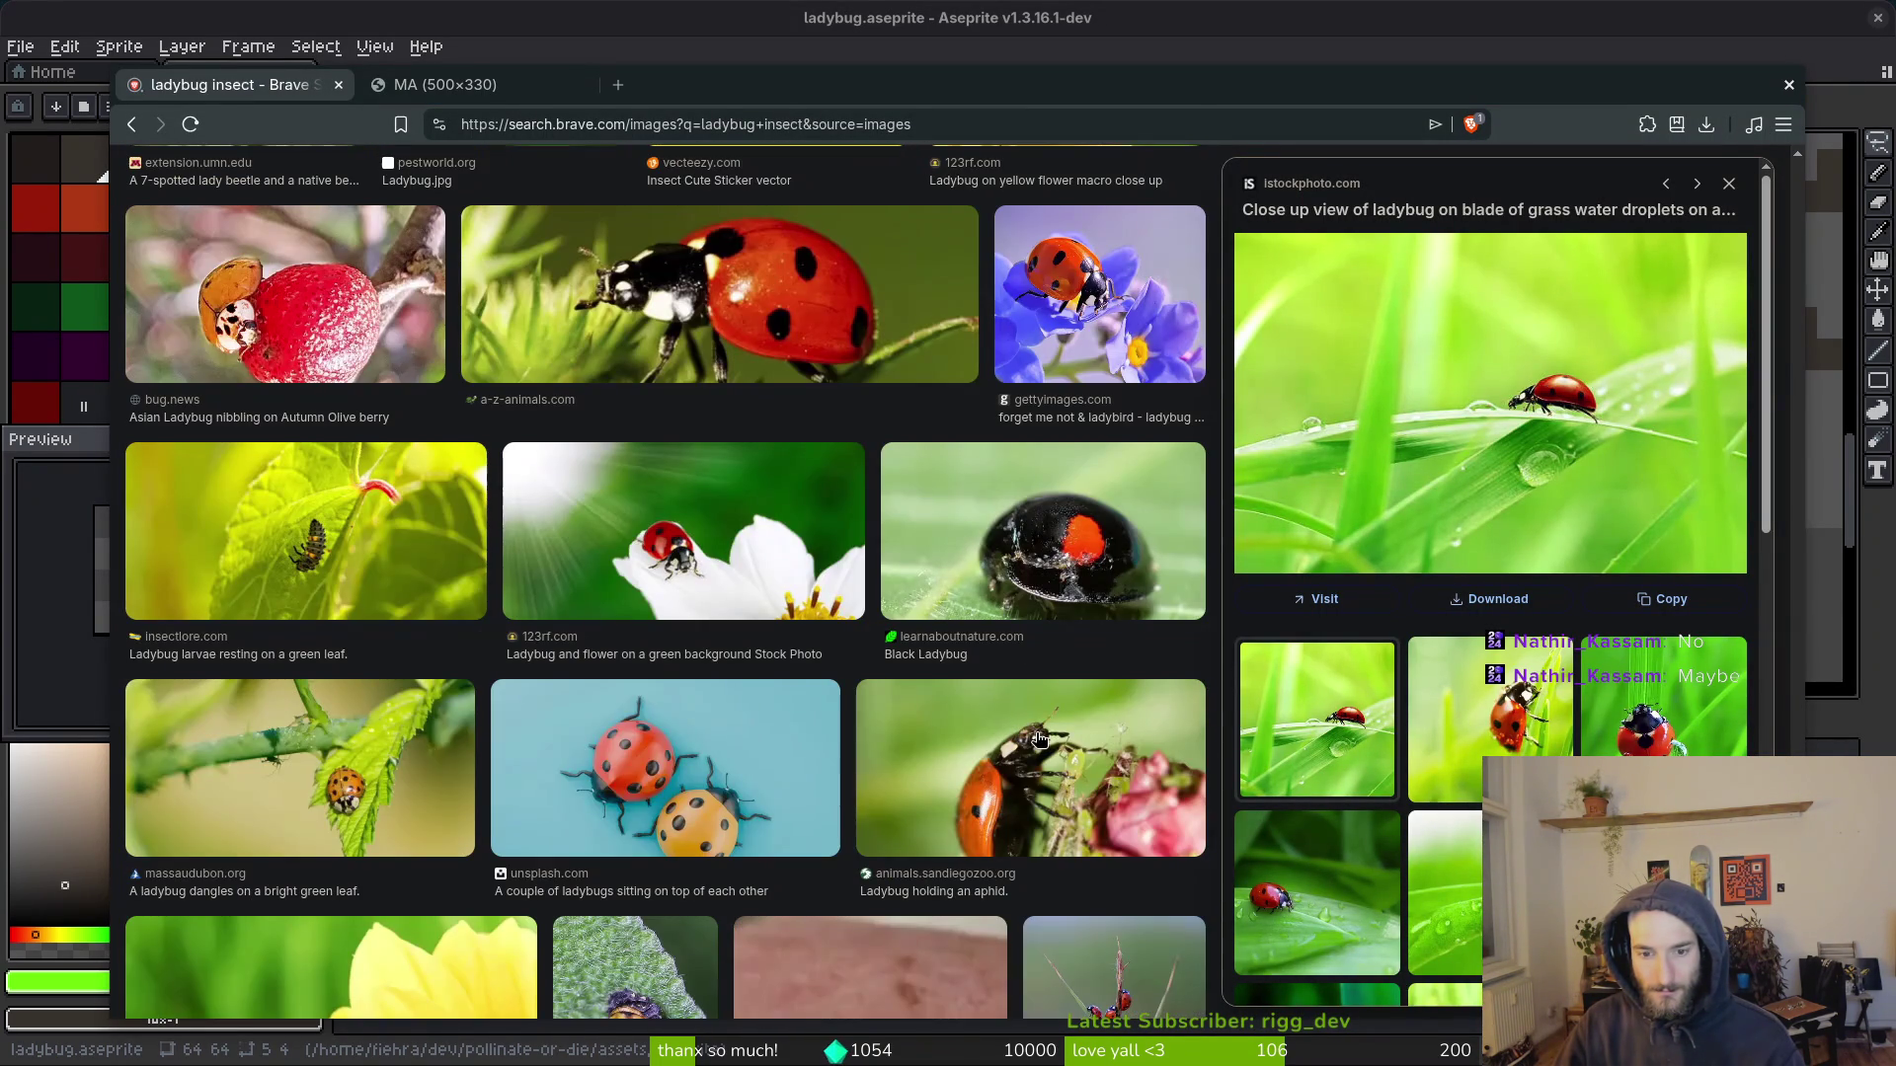
pyautogui.click(1062, 813)
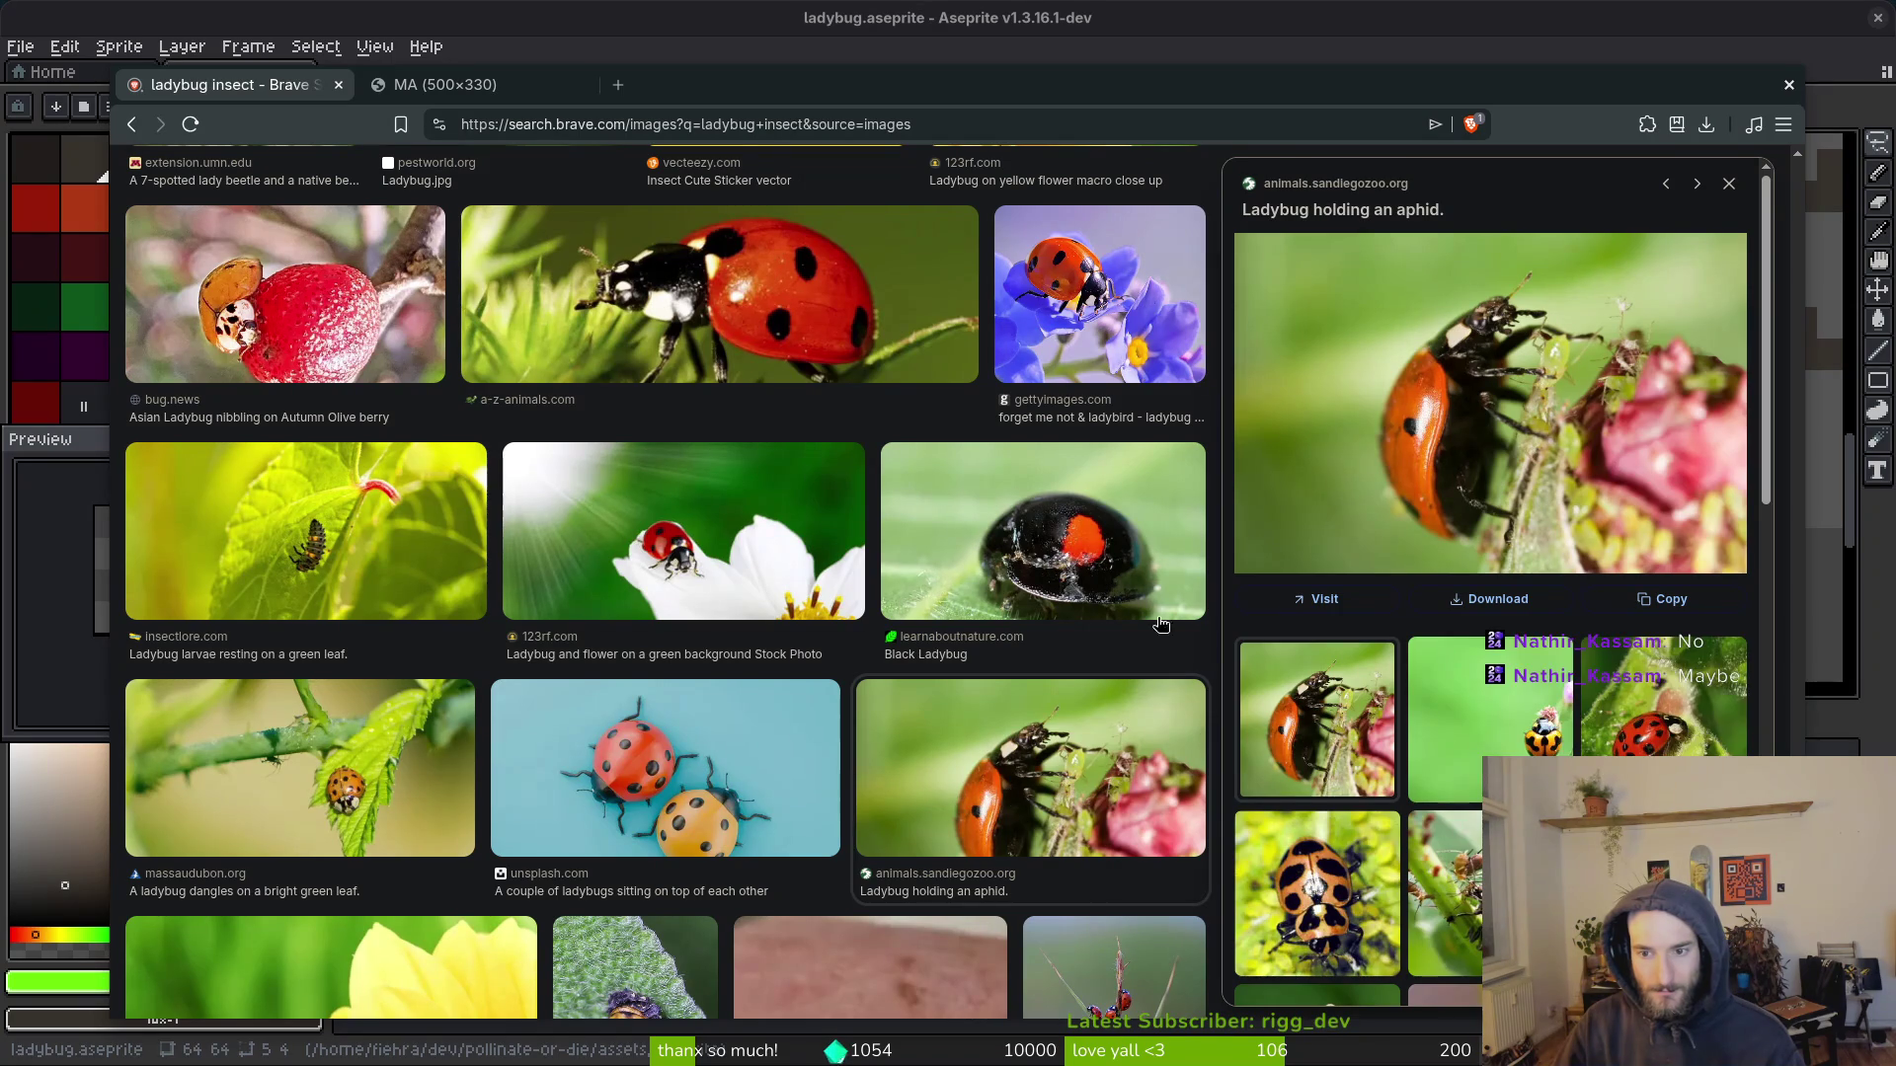
pyautogui.click(1530, 466)
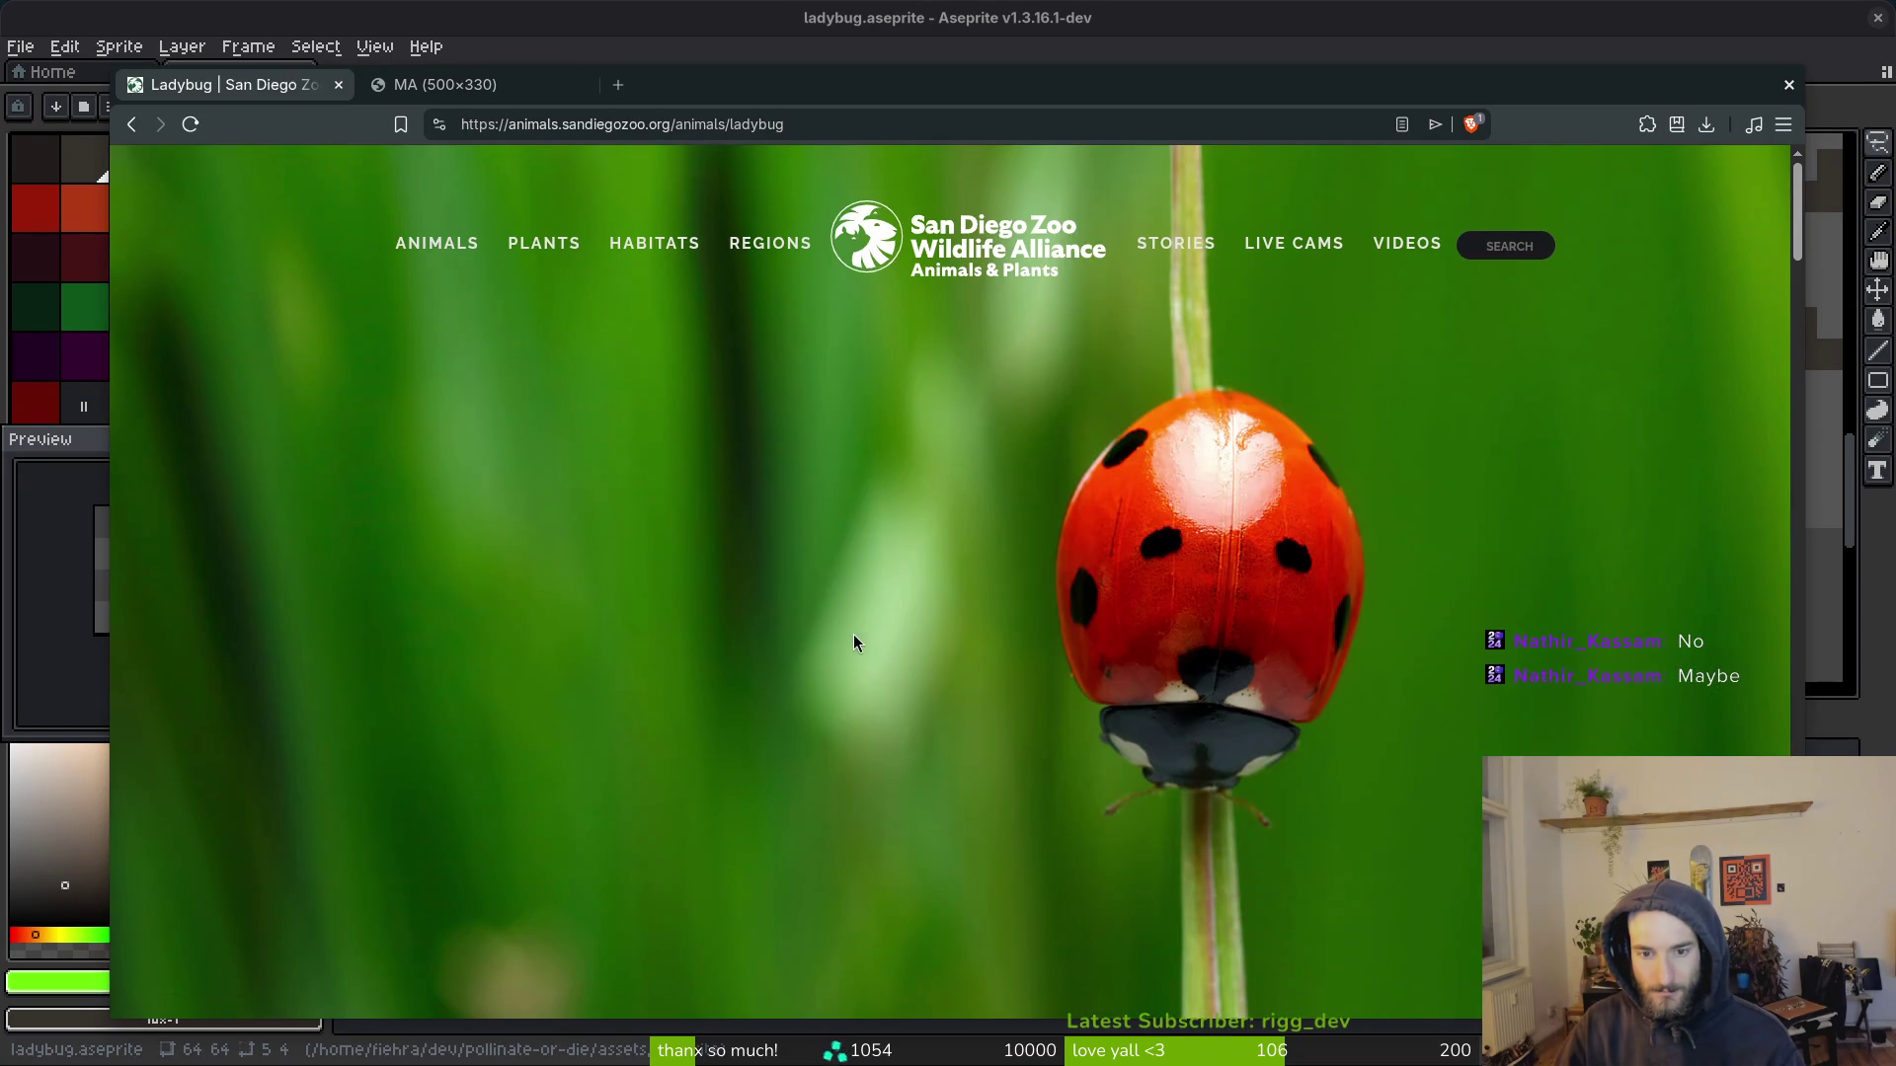
pyautogui.hotkey('alt', 'Left')
# Step: Open the ladybug photo full size in a new tab and zoom in
pyautogui.rightClick(1543, 435)
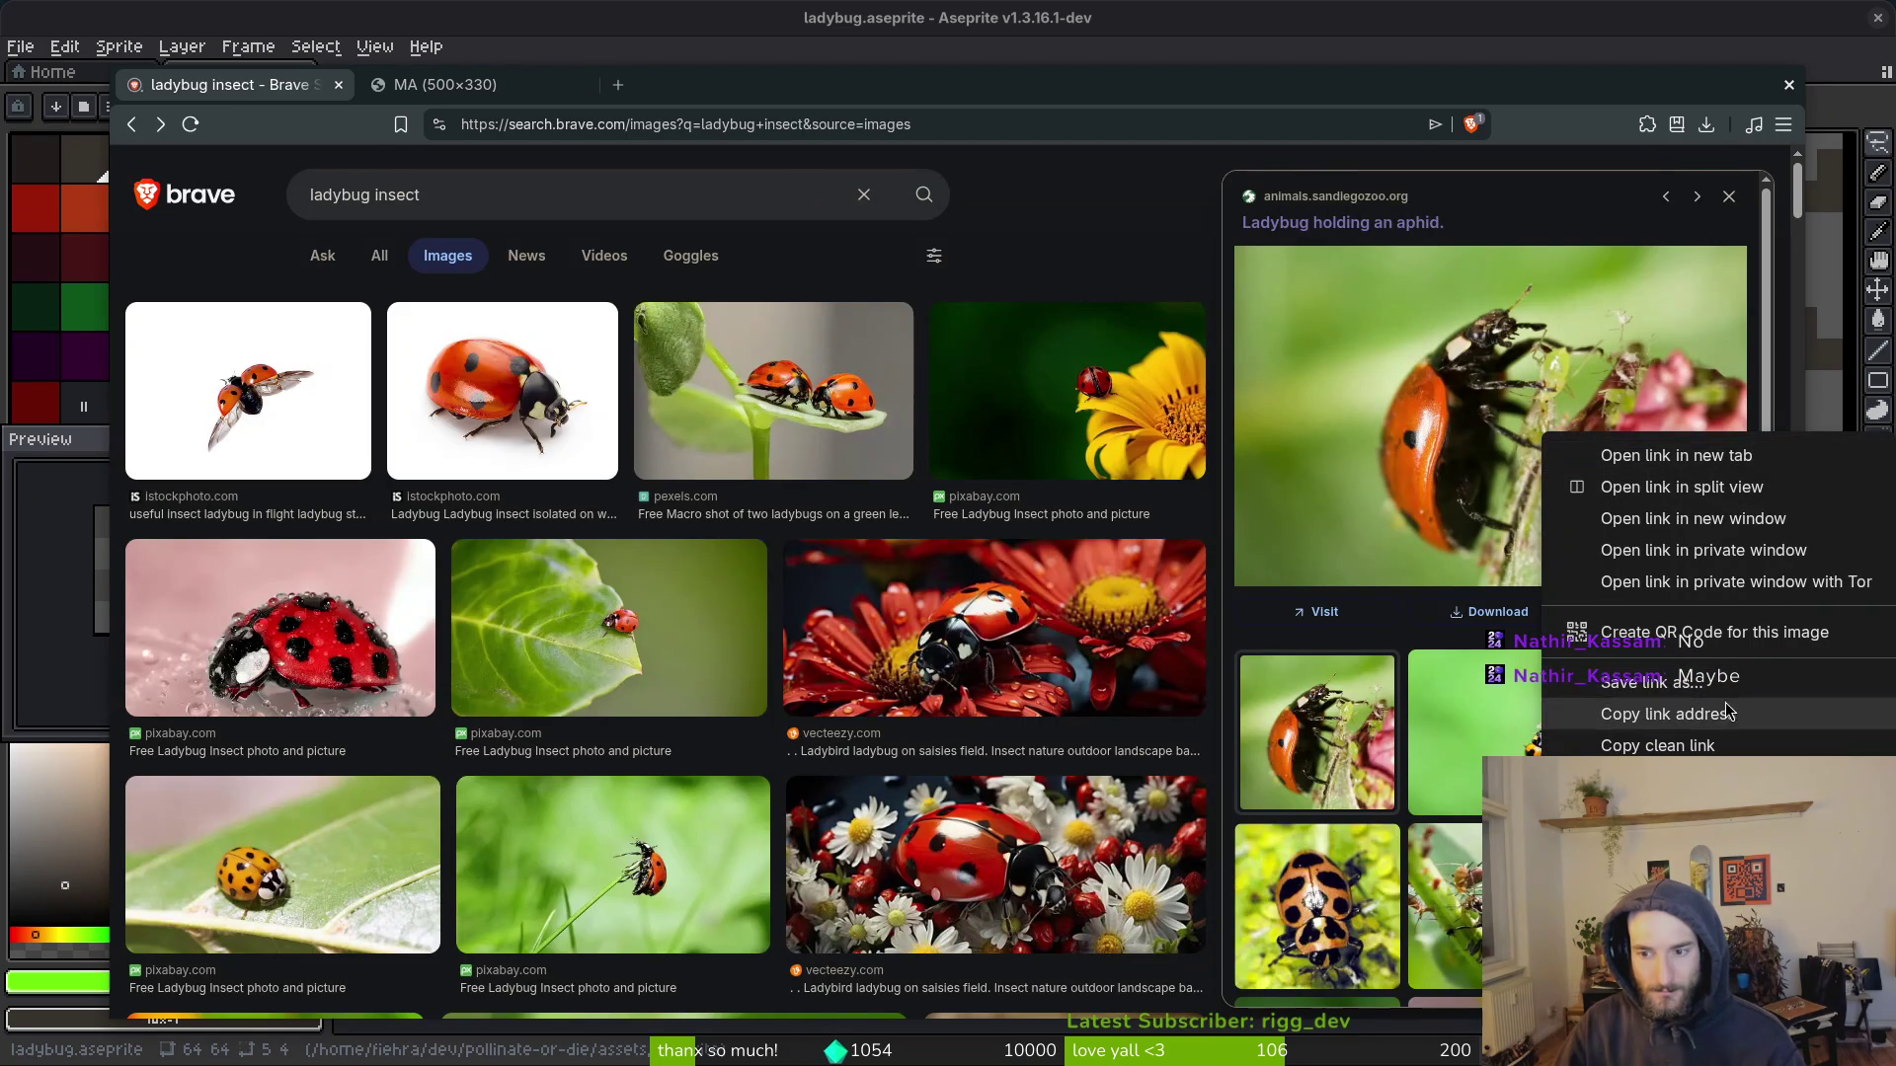
pyautogui.click(1678, 793)
pyautogui.click(684, 98)
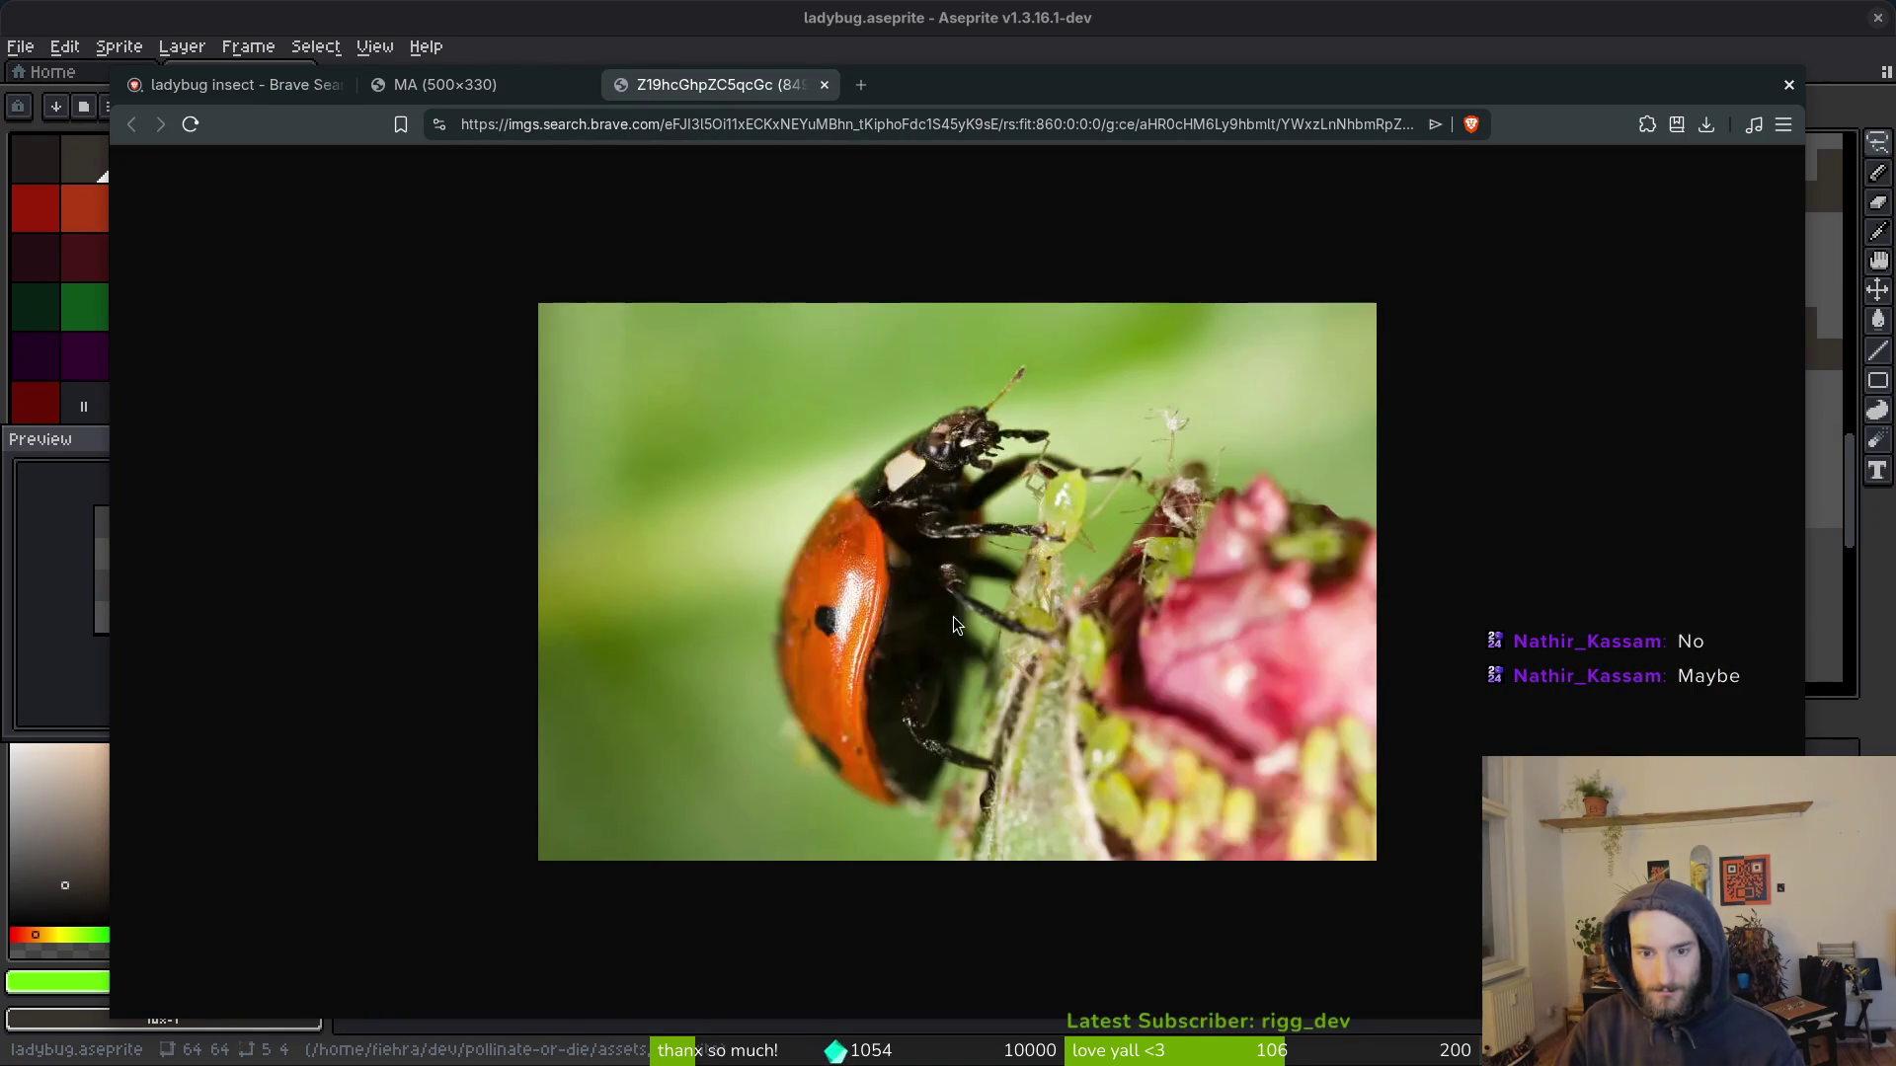
pyautogui.hotkey('ctrl', '+')
pyautogui.hotkey('ctrl', '+')
pyautogui.hotkey('ctrl', '+')
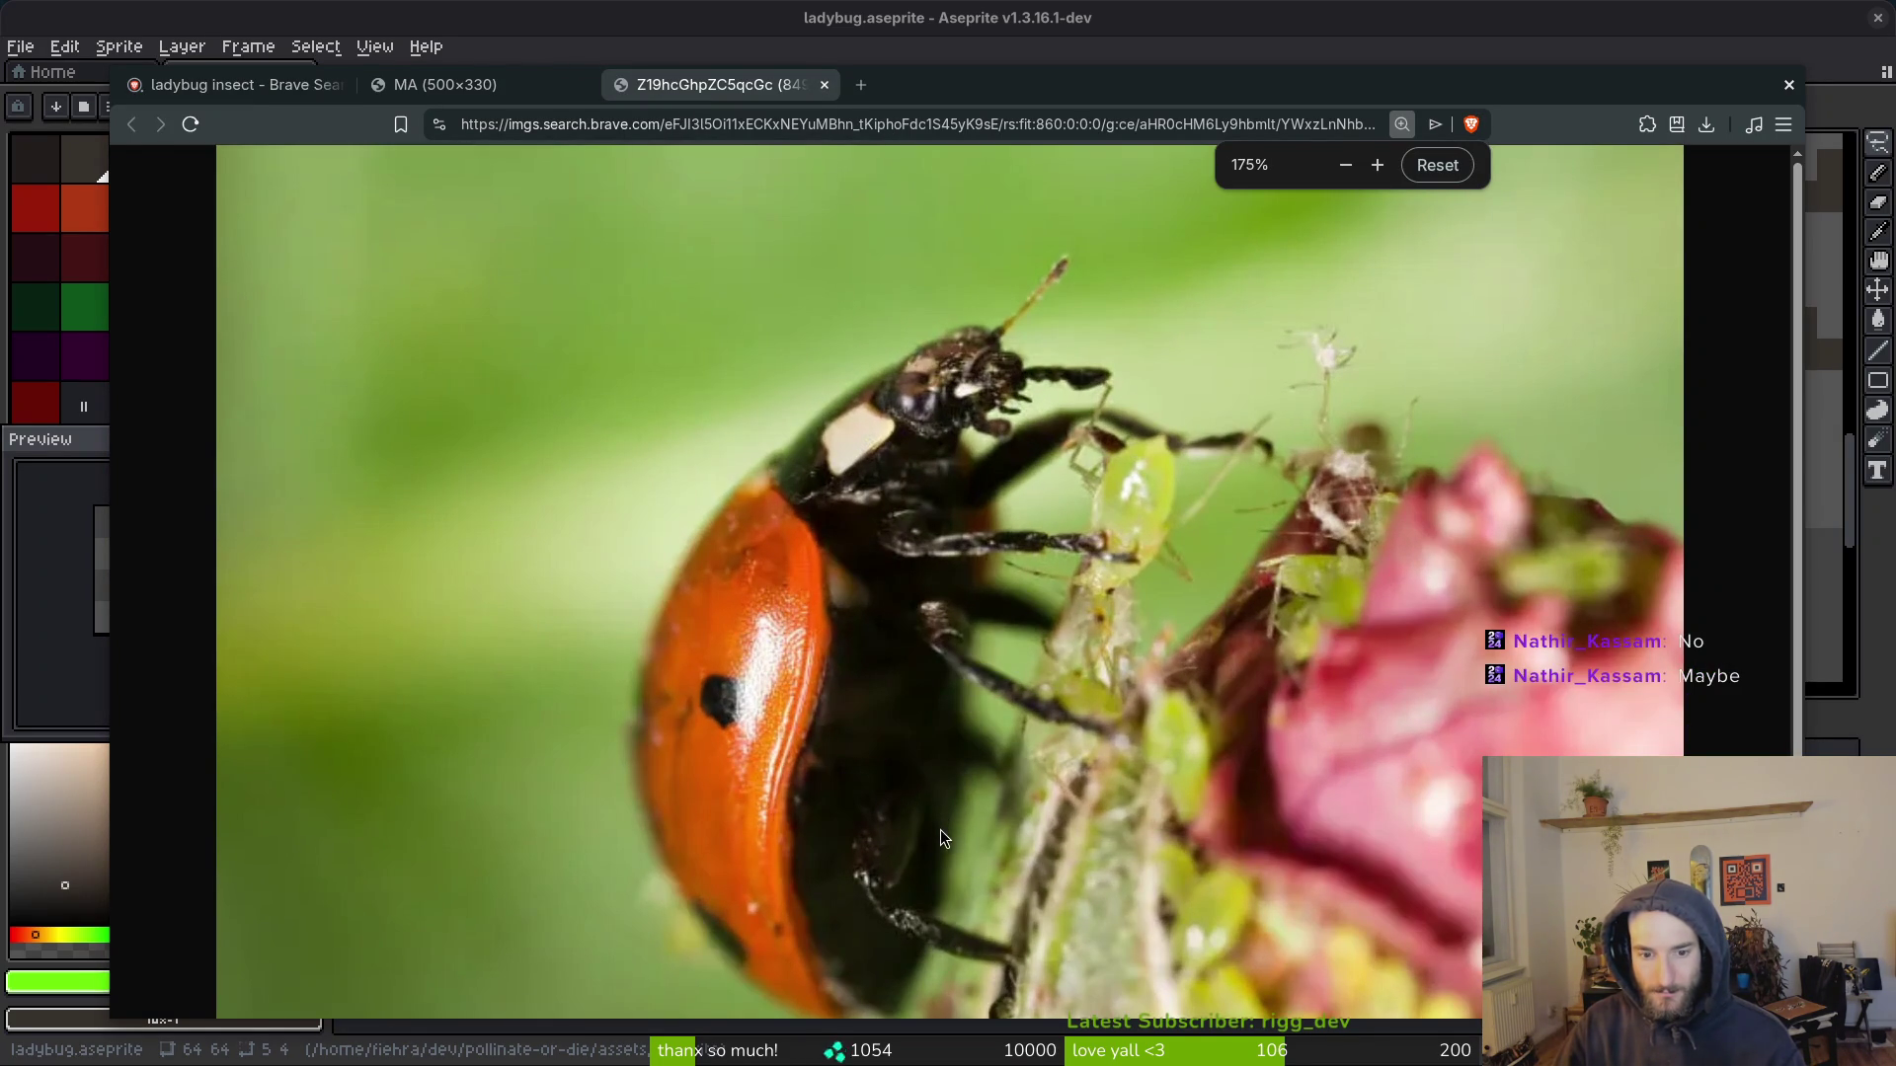
# Step: Search for 'ladybug anatomy' in a new tab
pyautogui.click(861, 85)
pyautogui.write('ladybug anatomy')
pyautogui.press('Return')
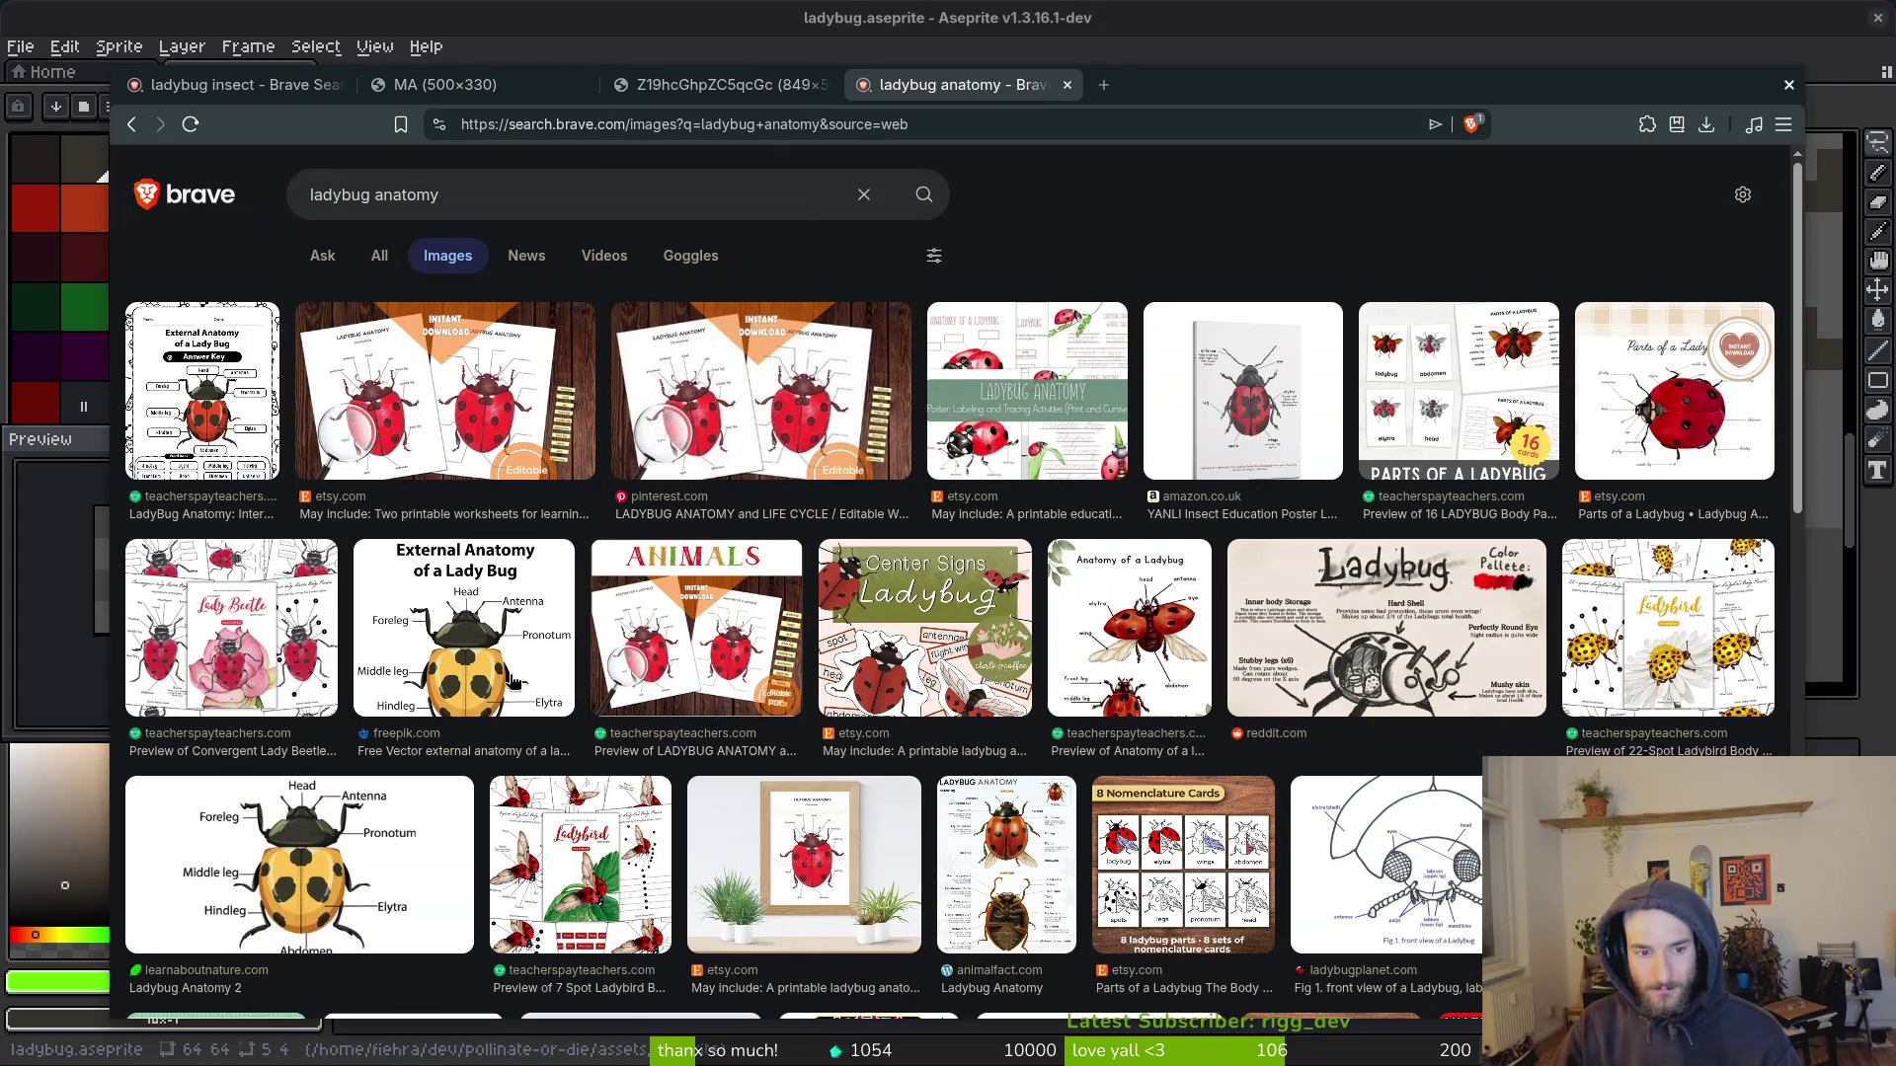
# Step: Preview the AnimalFact Ladybug Anatomy image and visit its page
pyautogui.scroll(-2, 393, 857)
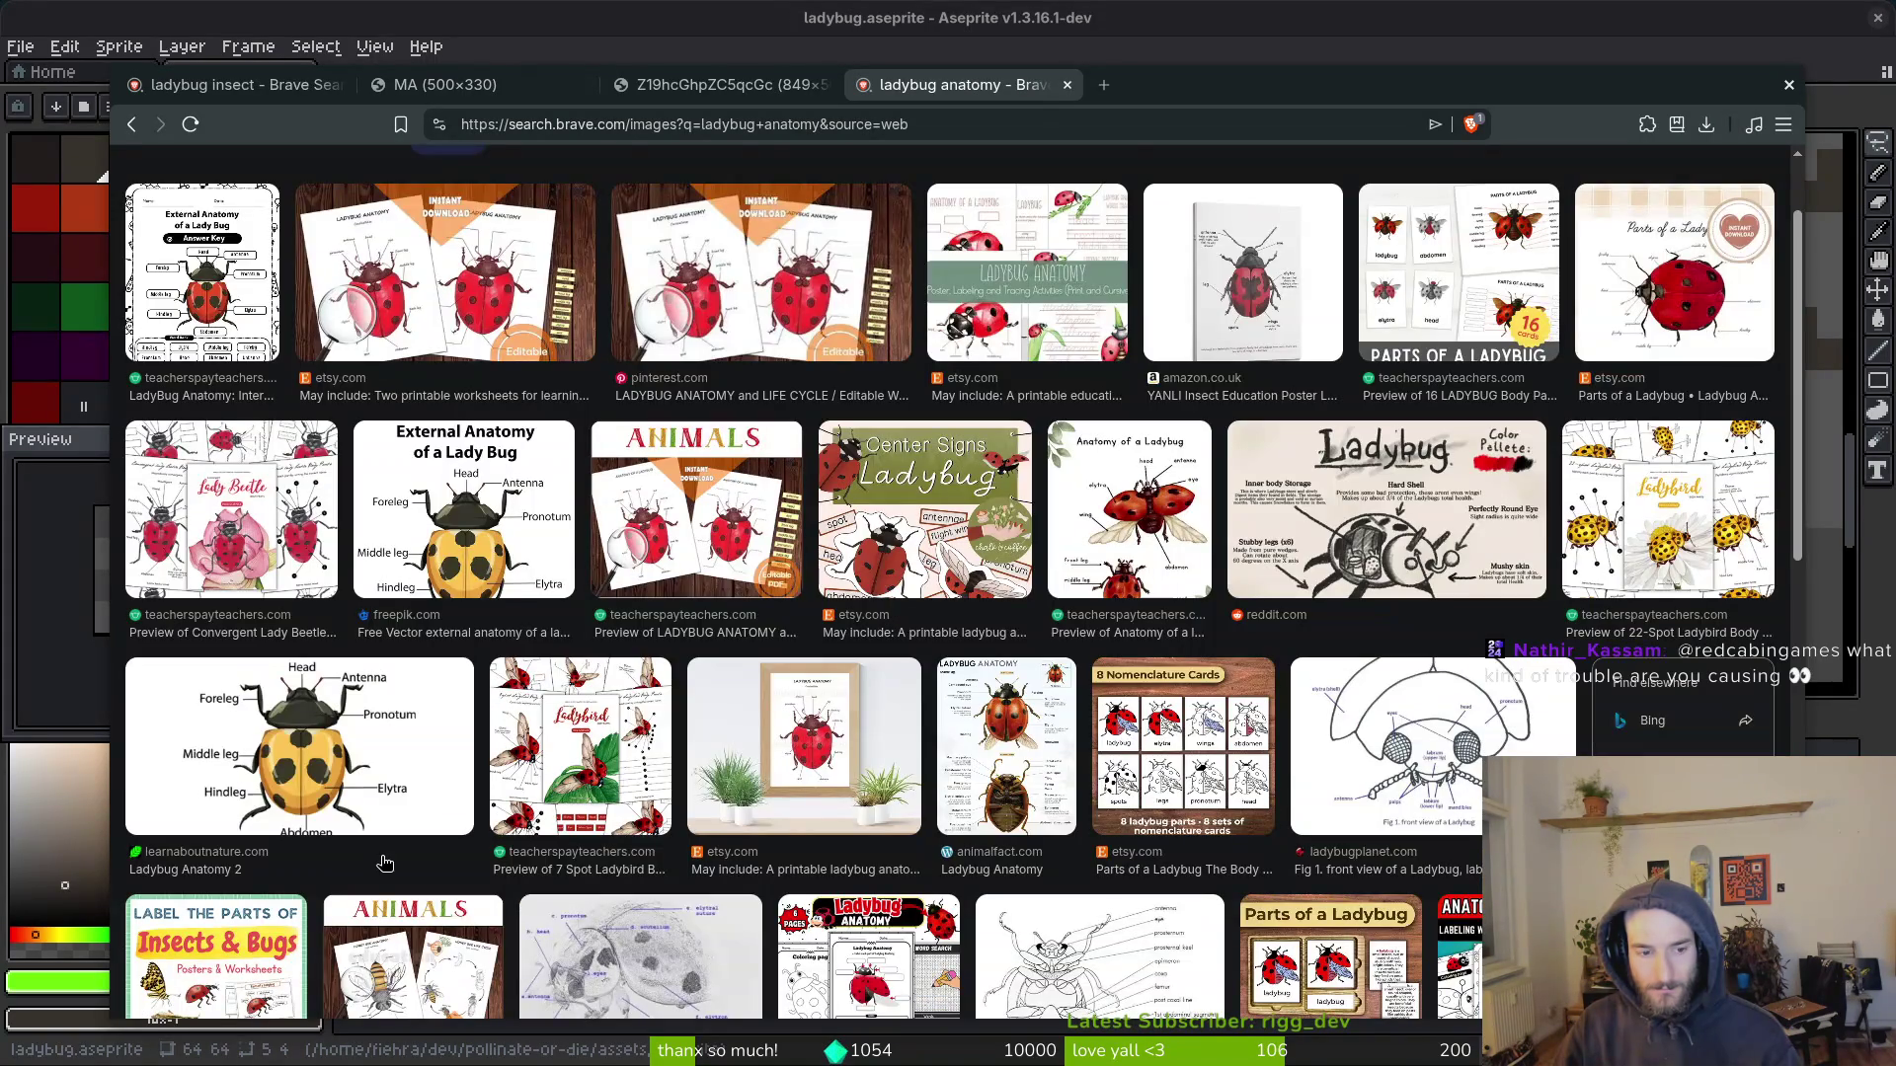
pyautogui.click(953, 798)
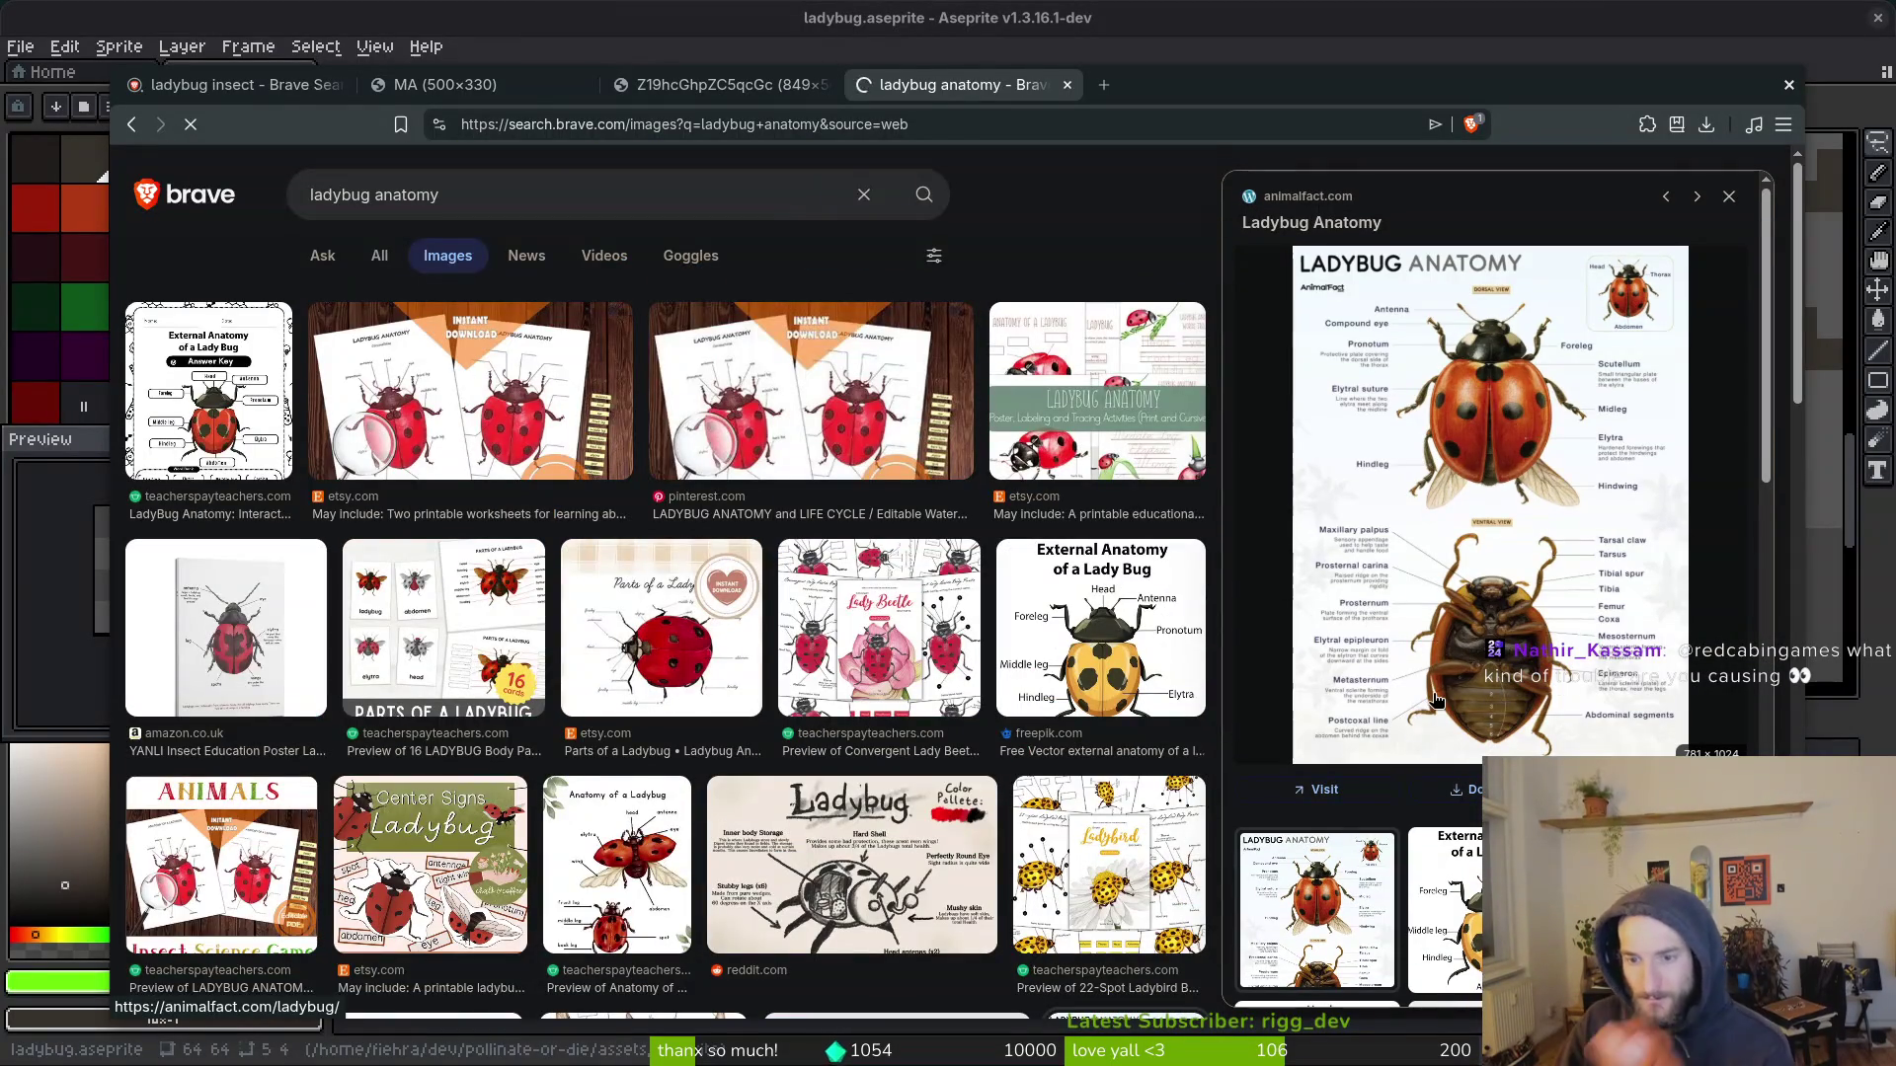
pyautogui.click(1496, 681)
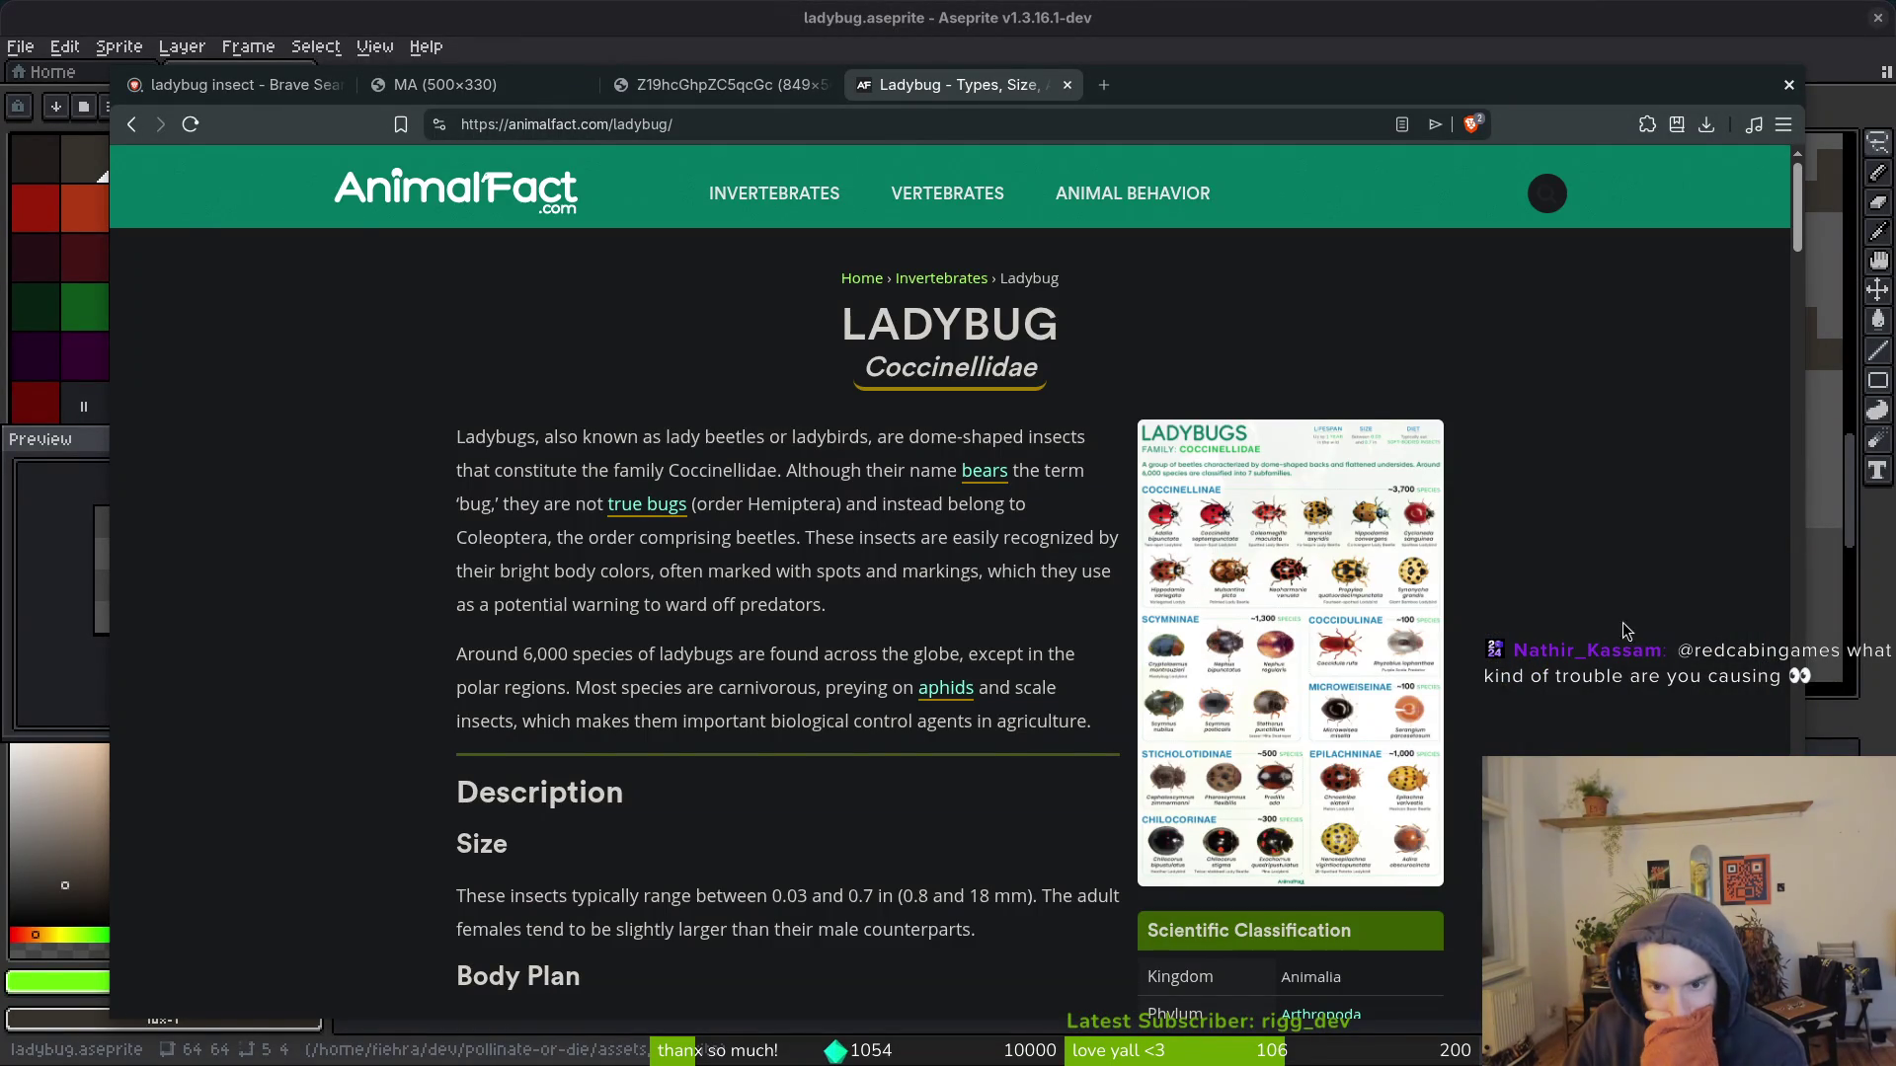
pyautogui.hotkey('alt', 'Left')
# Step: View the anatomy diagram full size in a new tab, then move the browser aside
pyautogui.rightClick(1544, 604)
pyautogui.click(1631, 415)
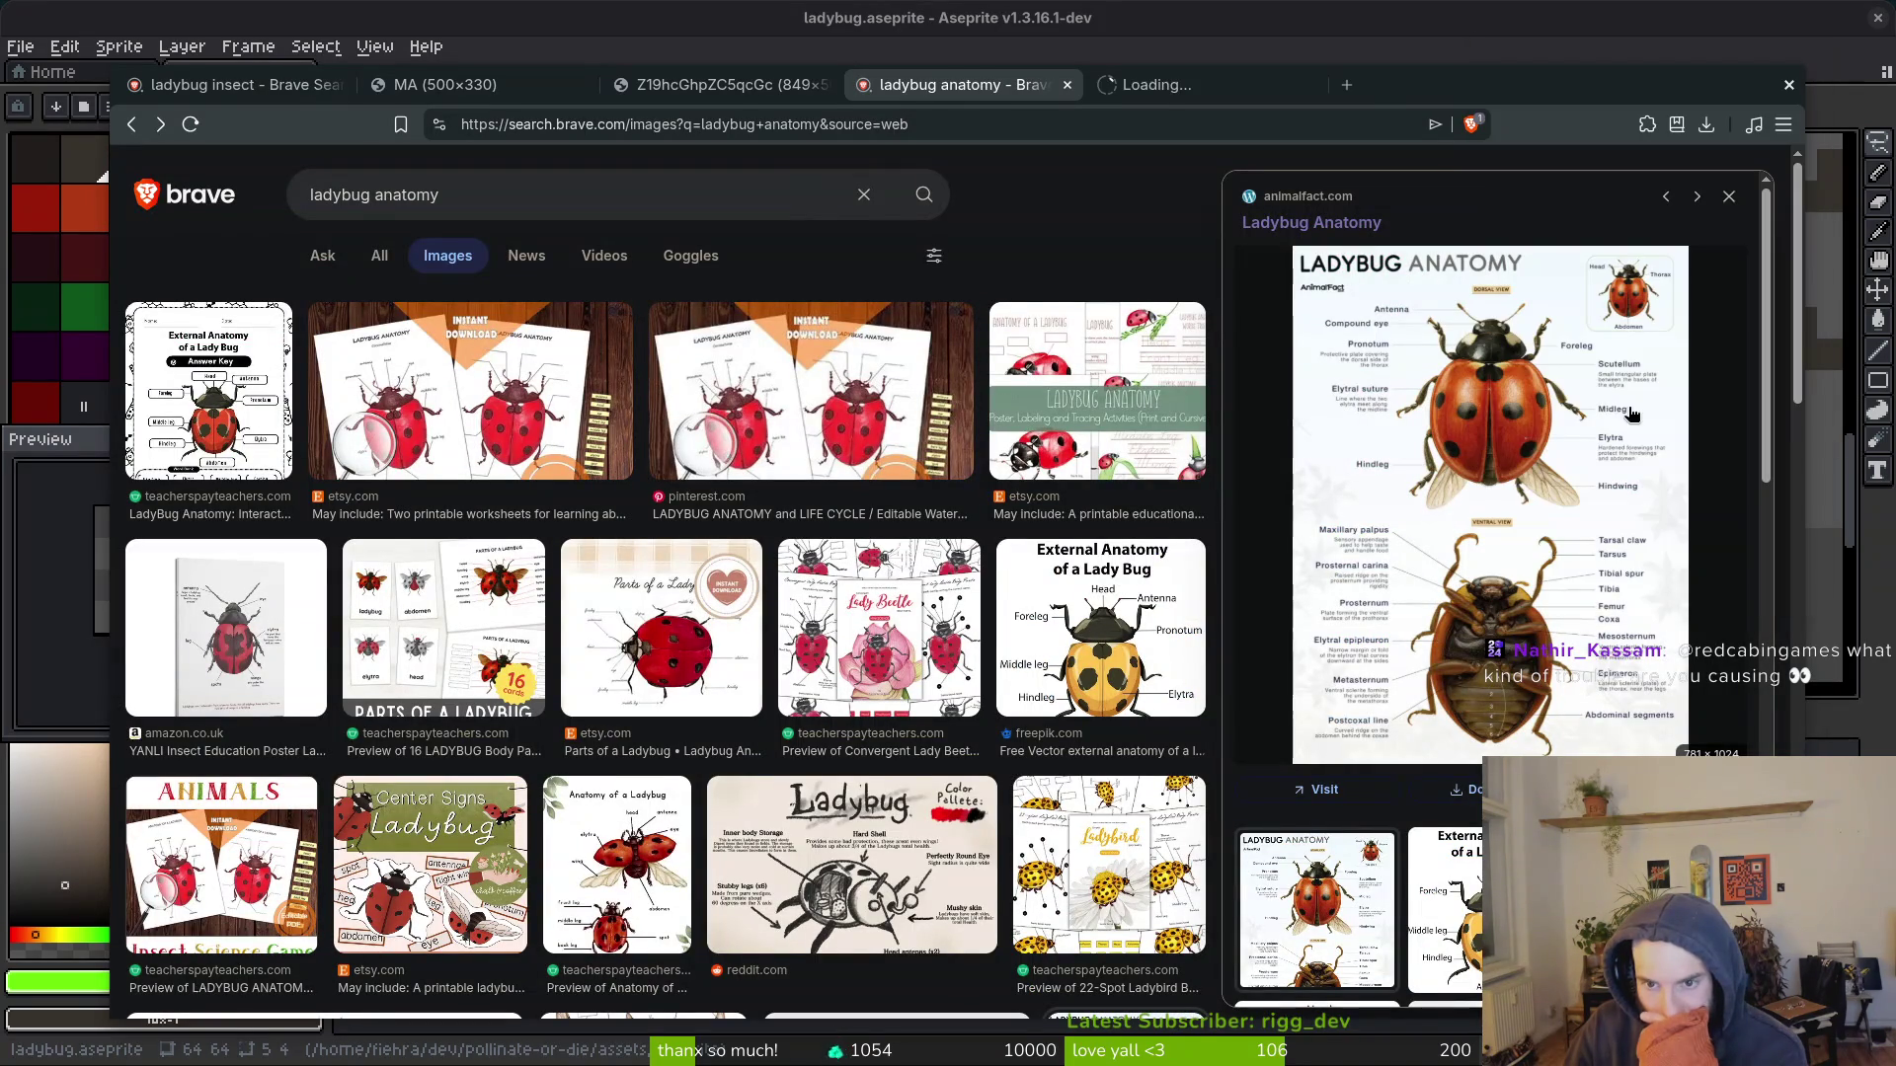
pyautogui.click(1135, 83)
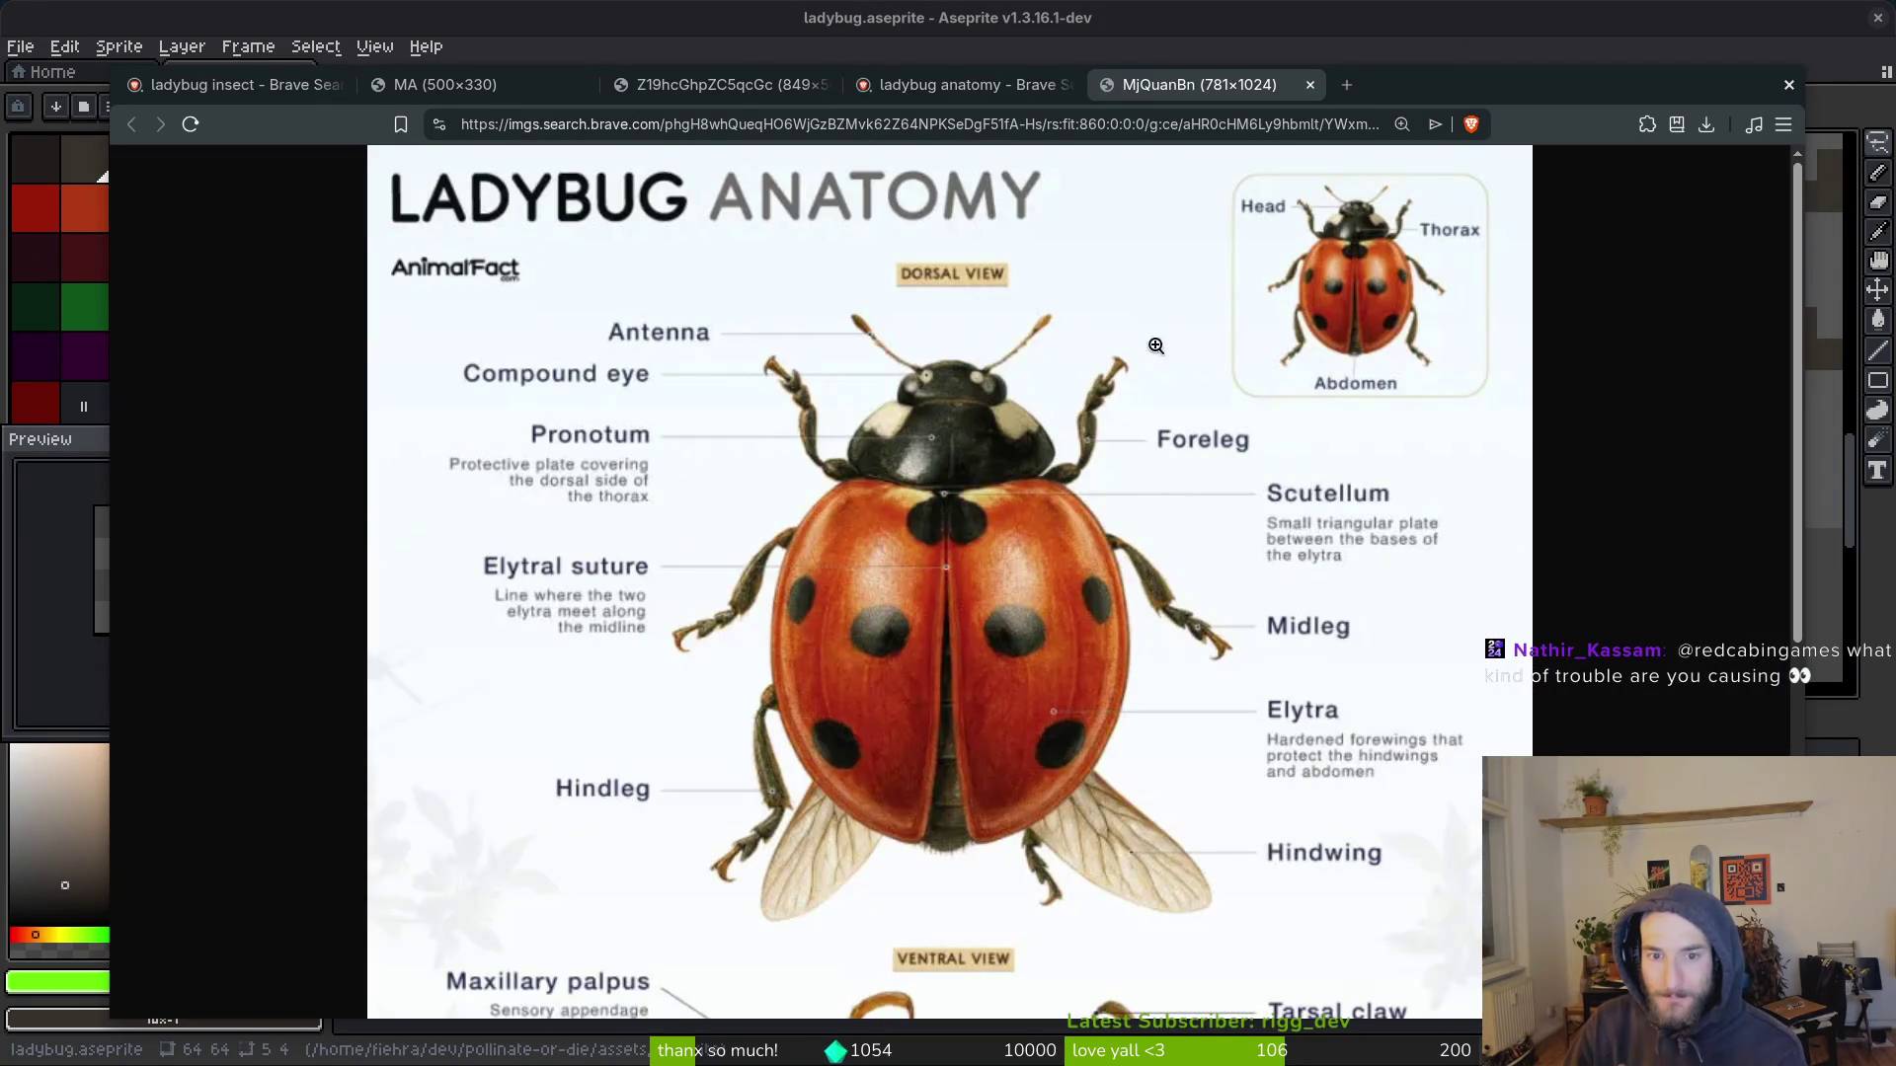
pyautogui.scroll(-5, 1190, 555)
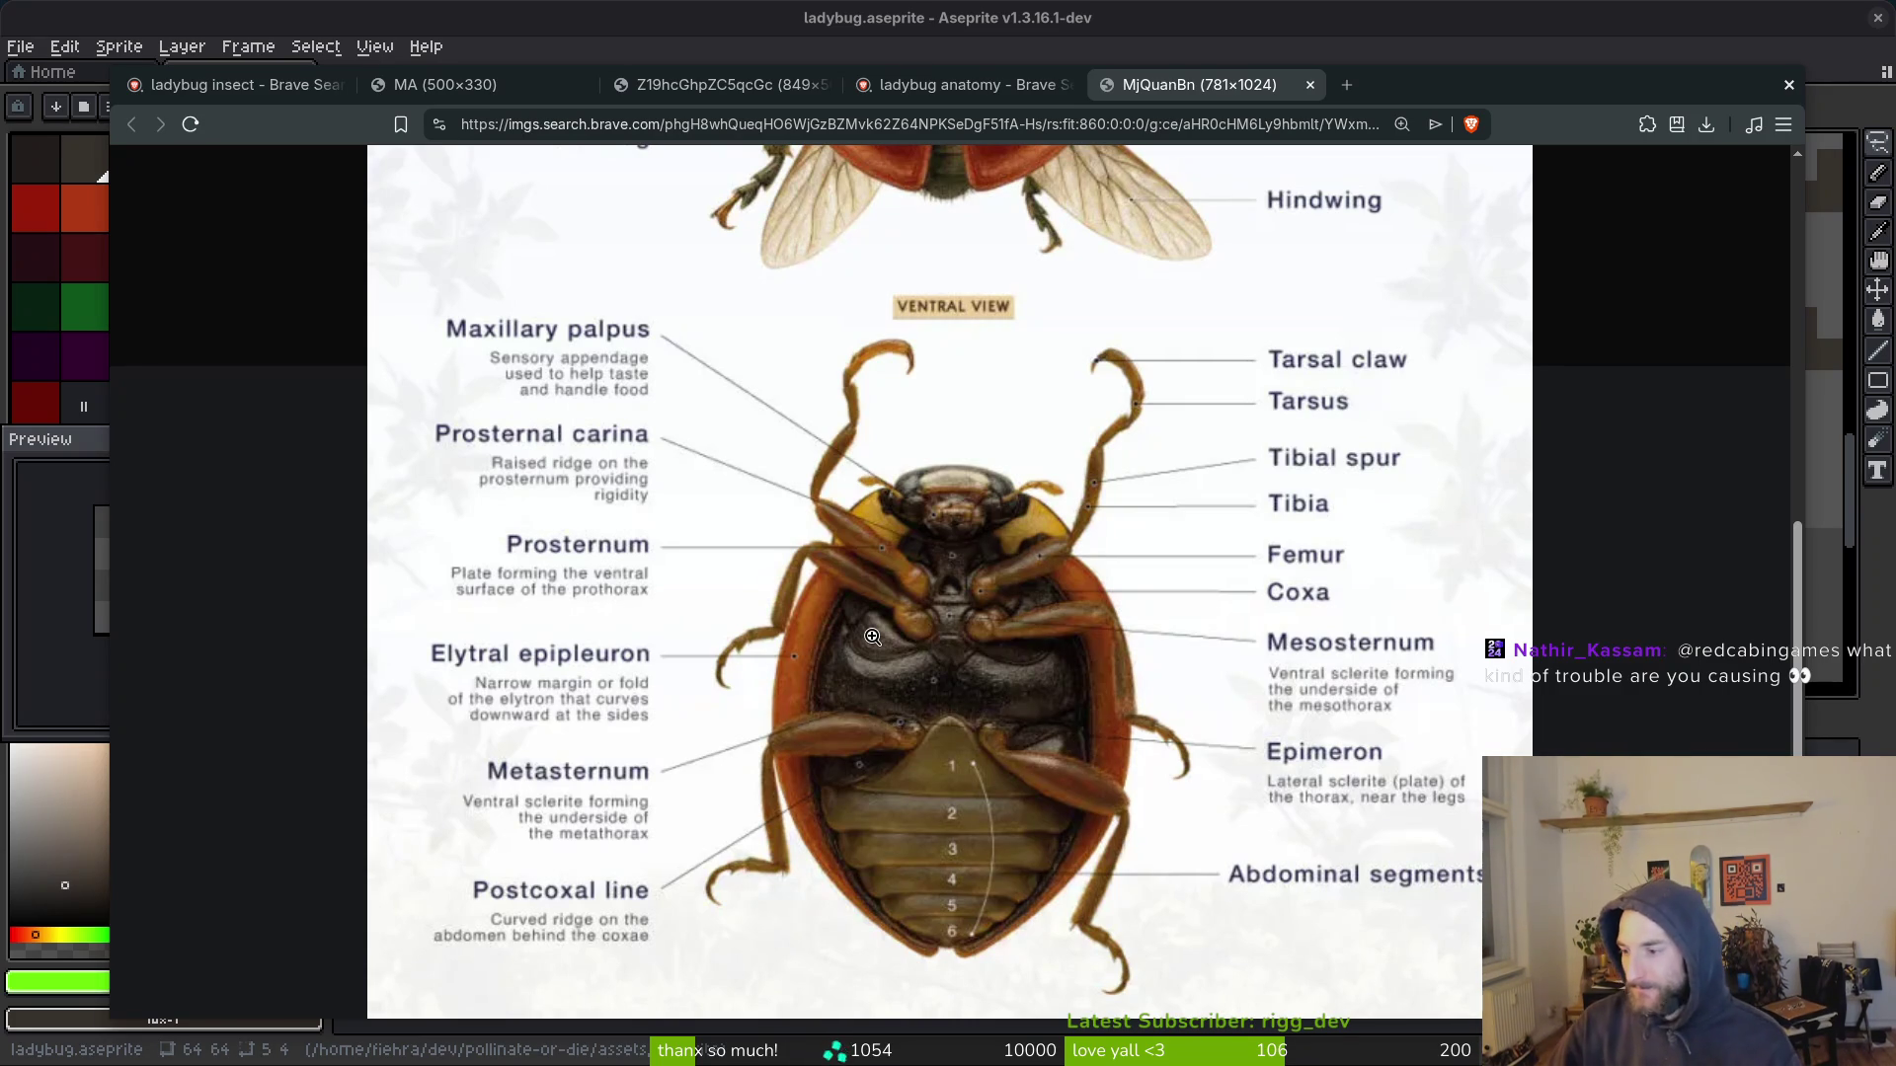
pyautogui.moveTo(1402, 88); pyautogui.dragTo(1894, 89)
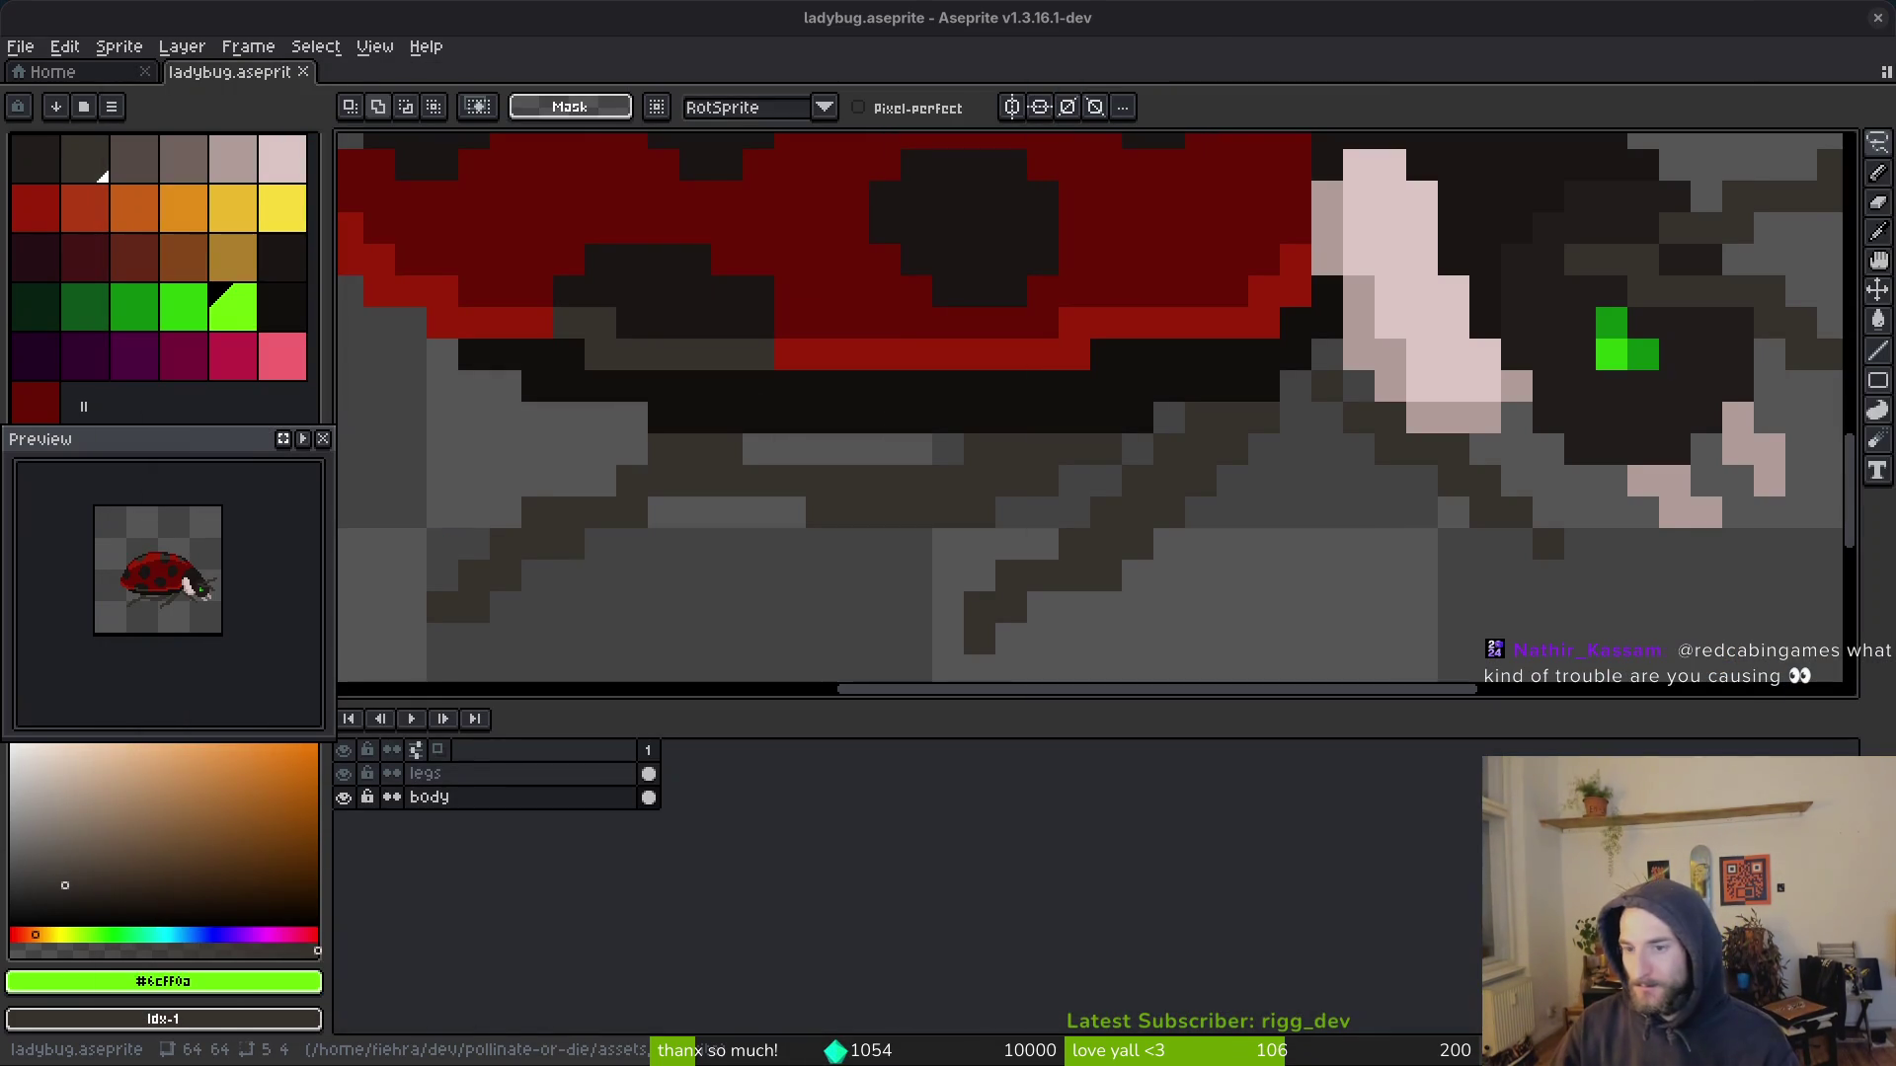
# Step: Clear the stray selection and make the legs layer active
pyautogui.scroll(-3, 1137, 574)
pyautogui.scroll(3, 1146, 516)
pyautogui.scroll(1, 1079, 406)
pyautogui.moveTo(1136, 386); pyautogui.dragTo(1045, 422)
pyautogui.click(1057, 435)
pyautogui.click(493, 773)
# Step: Try a transparent fill on the canvas, then undo it
pyautogui.press('b')
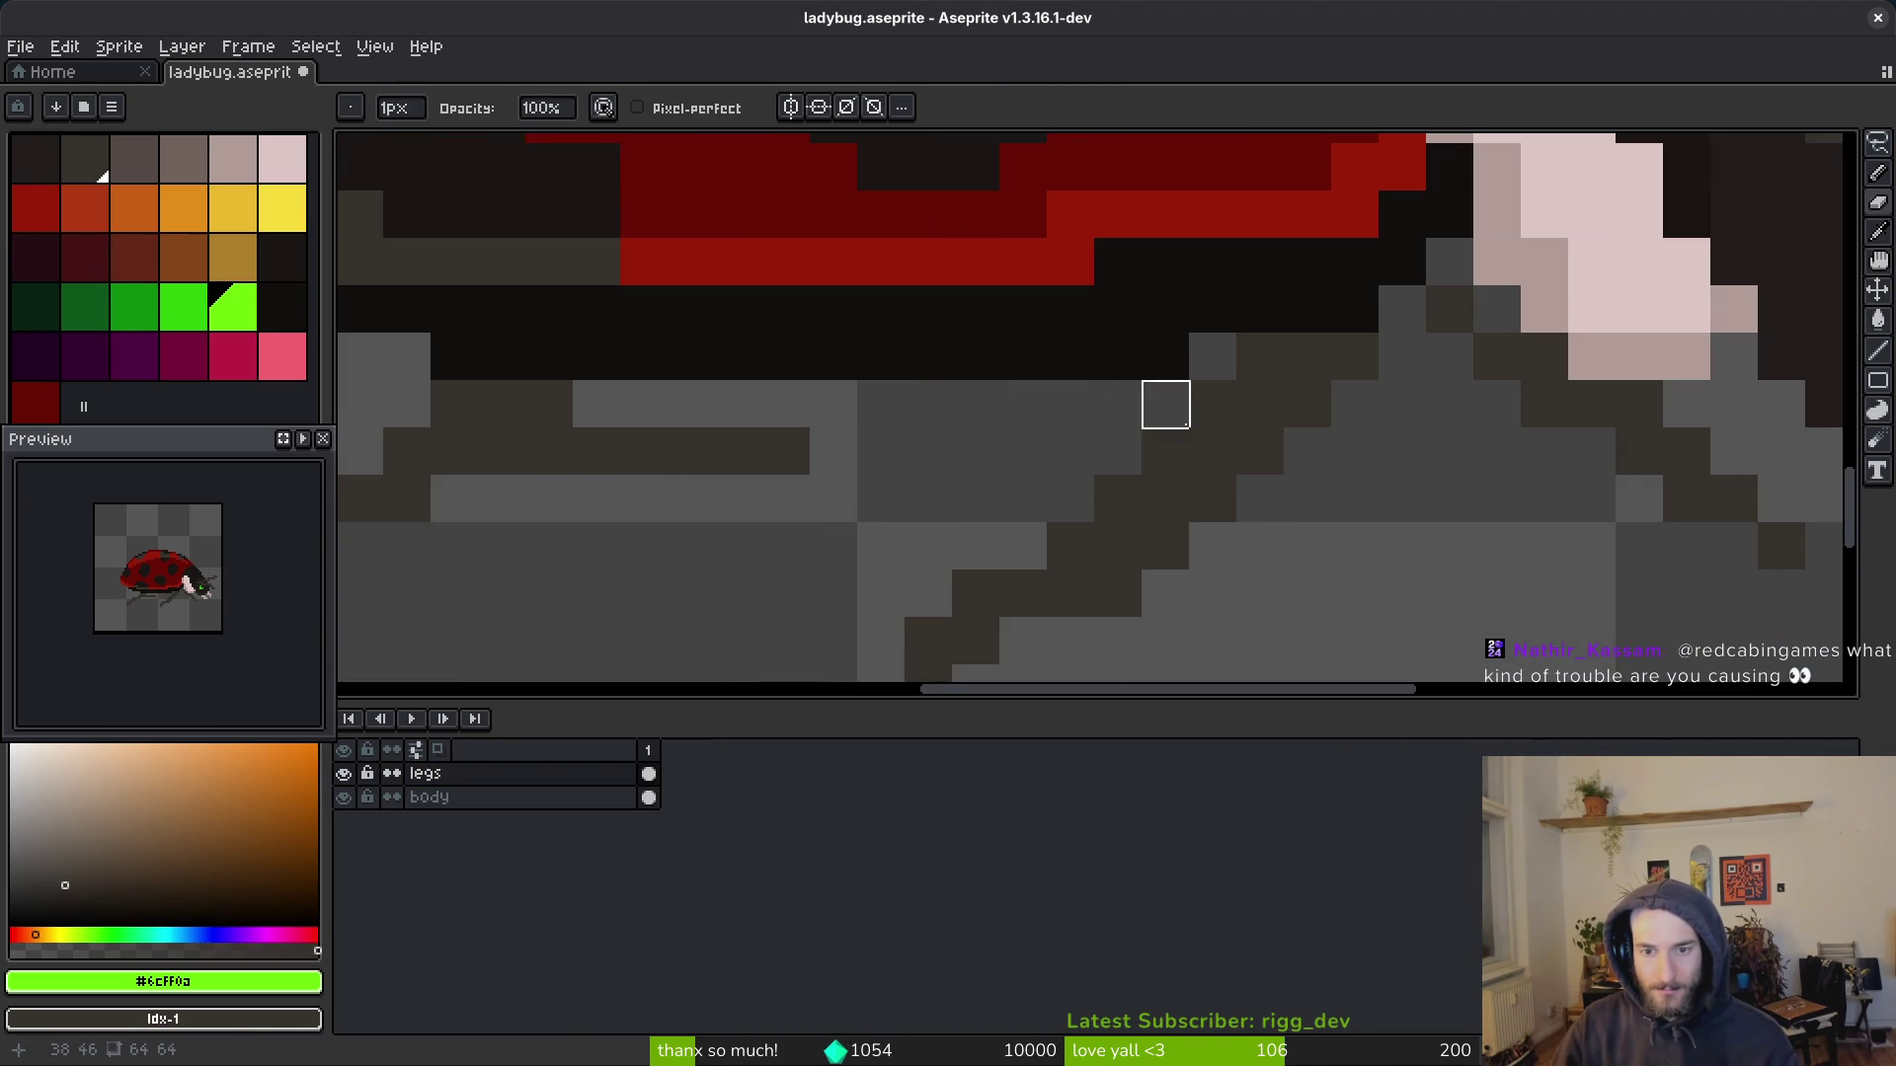
pyautogui.scroll(-4, 1296, 413)
pyautogui.scroll(4, 1382, 390)
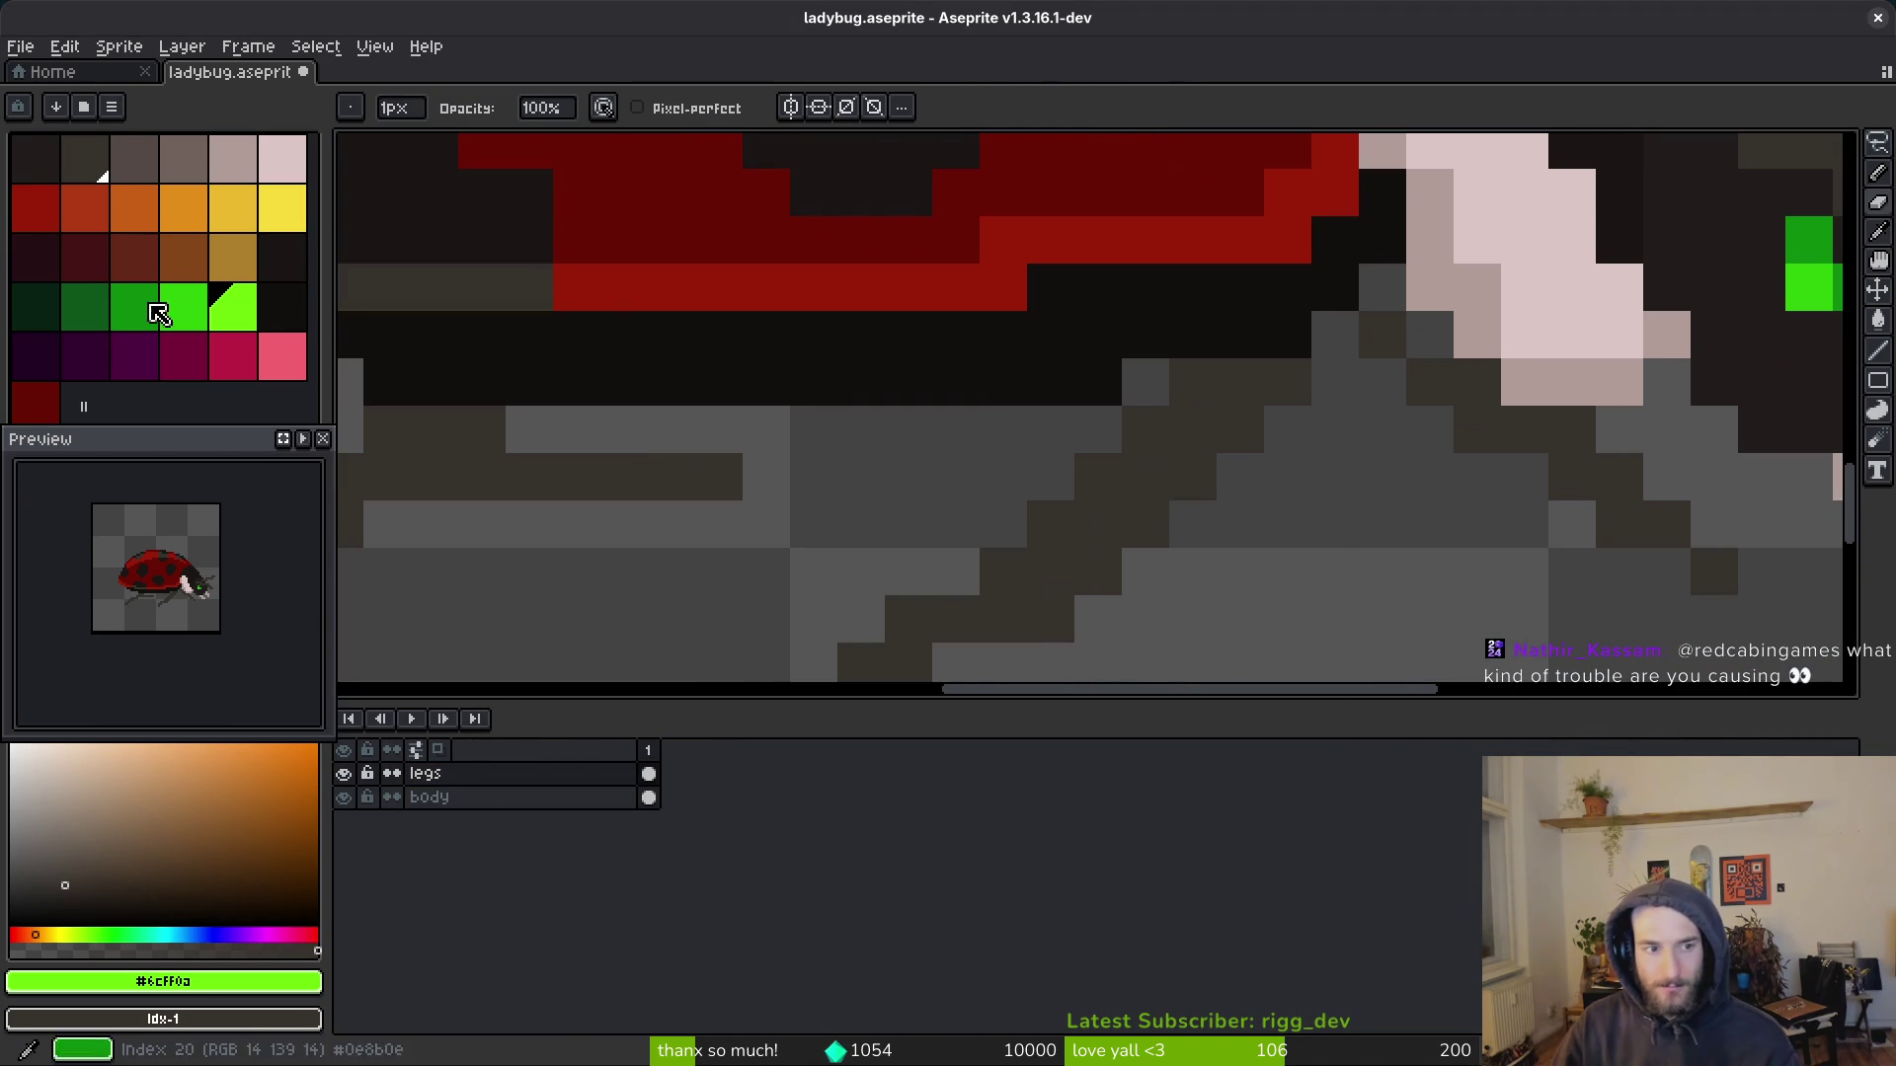
pyautogui.click(35, 158)
pyautogui.press('g')
pyautogui.click(1198, 338)
pyautogui.hotkey('ctrl', 'z')
# Step: Shade the leg pixels under the beetle's body darker
pyautogui.press('b')
pyautogui.moveTo(1202, 352); pyautogui.dragTo(1489, 474)
pyautogui.moveTo(1198, 309)
pyautogui.mouseDown()
pyautogui.moveTo(1223, 339)
pyautogui.moveTo(1231, 427)
pyautogui.moveTo(1257, 418)
pyautogui.mouseUp()
pyautogui.moveTo(1432, 510)
pyautogui.mouseDown()
pyautogui.moveTo(1135, 470)
pyautogui.moveTo(1234, 469)
pyautogui.moveTo(1186, 465)
pyautogui.moveTo(1397, 533)
pyautogui.moveTo(1461, 592)
pyautogui.moveTo(1321, 564)
pyautogui.mouseUp()
pyautogui.press('e')
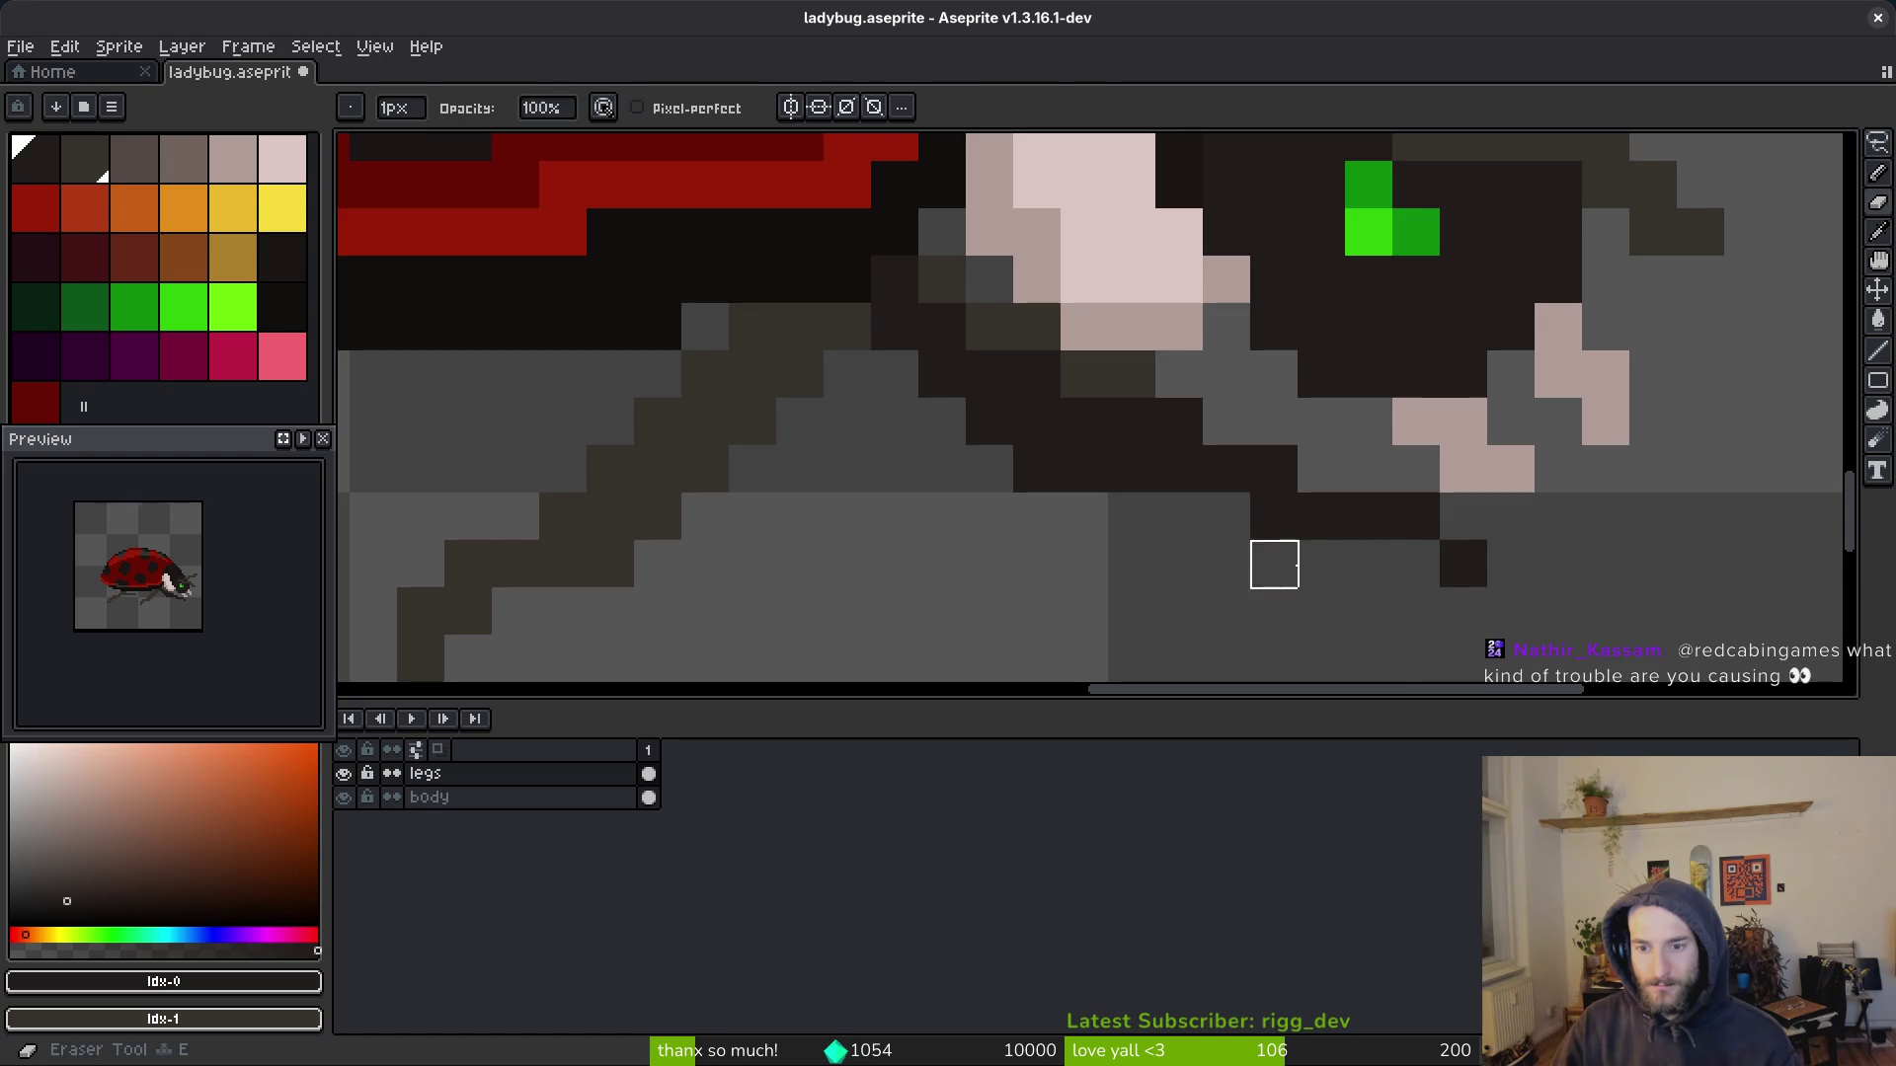
pyautogui.press('b')
pyautogui.scroll(-1, 1321, 564)
pyautogui.scroll(1, 1343, 565)
# Step: Darken pixels near the front leg, erasing a misplaced one
pyautogui.click(1392, 522)
pyautogui.click(1510, 568)
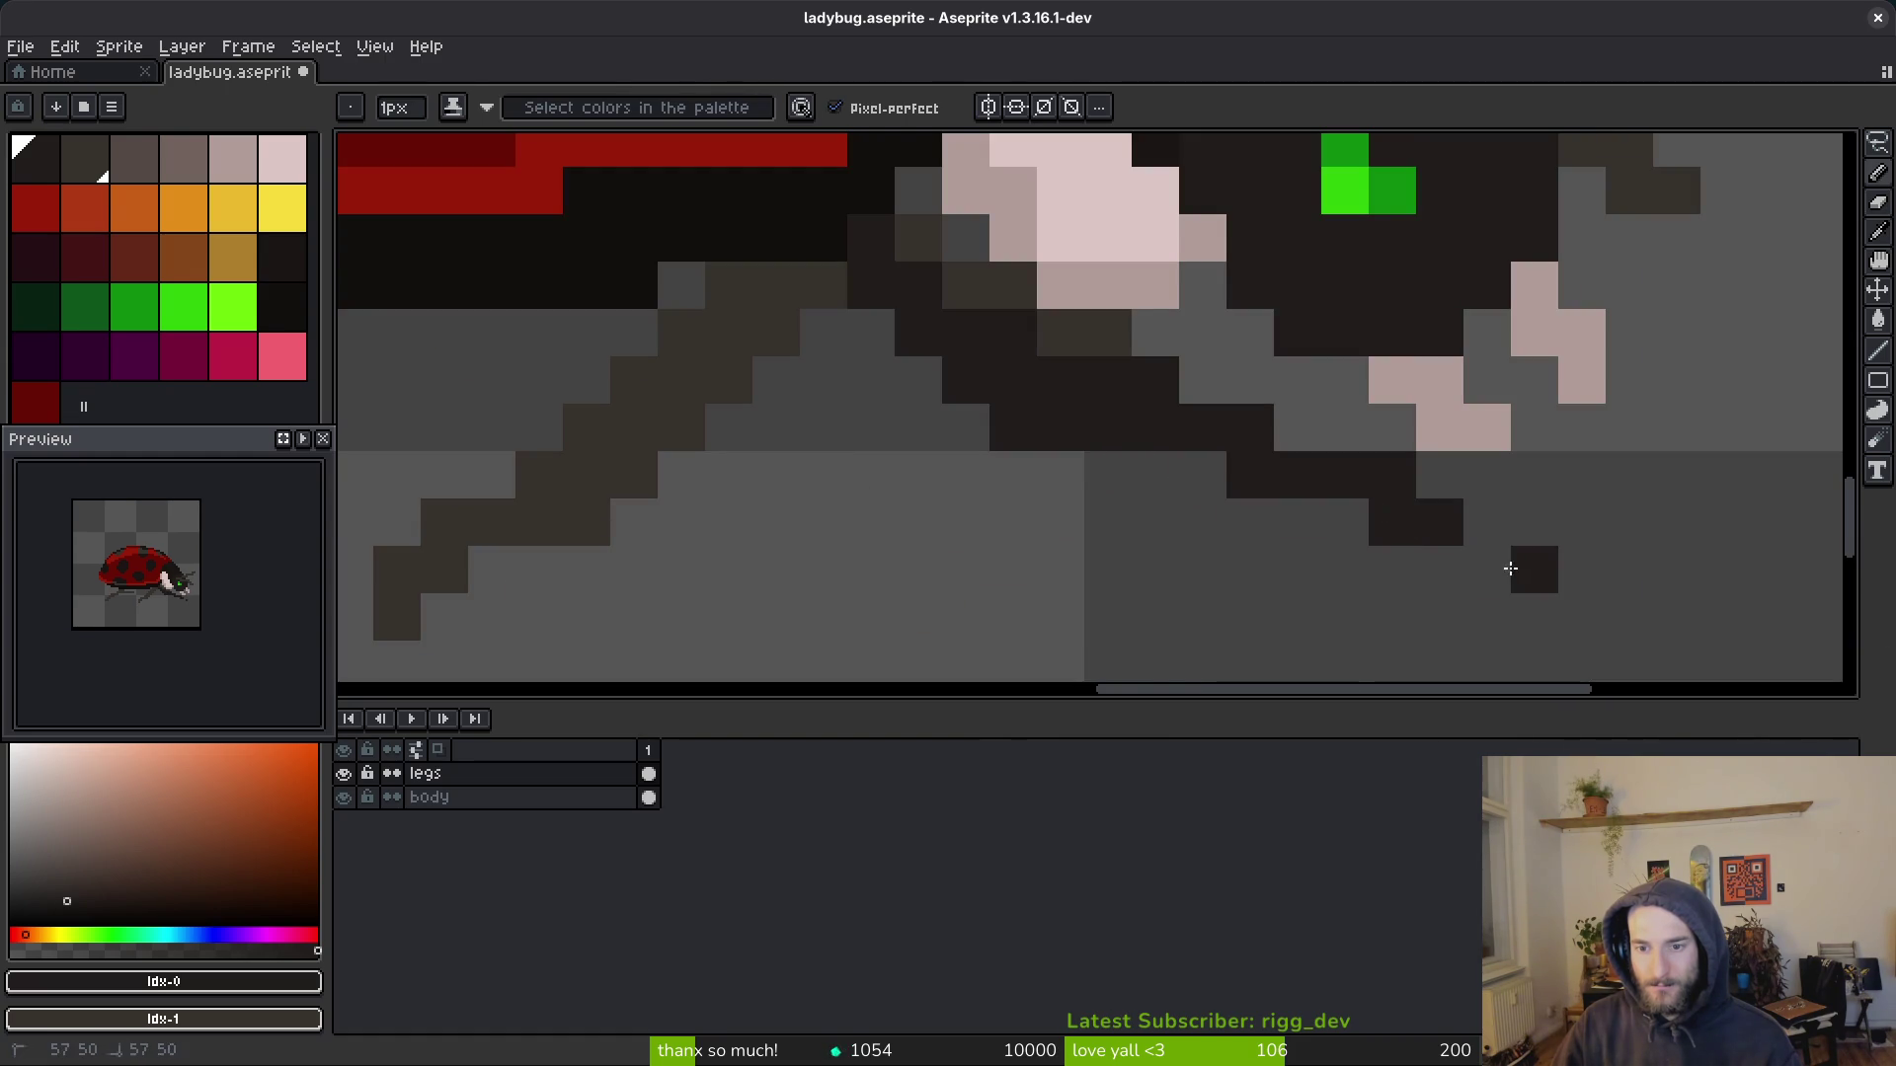
pyautogui.click(1486, 570)
pyautogui.press('e')
pyautogui.click(1534, 570)
pyautogui.press('b')
# Step: Add dark pixels at the leg joint and down the front leg
pyautogui.click(1296, 438)
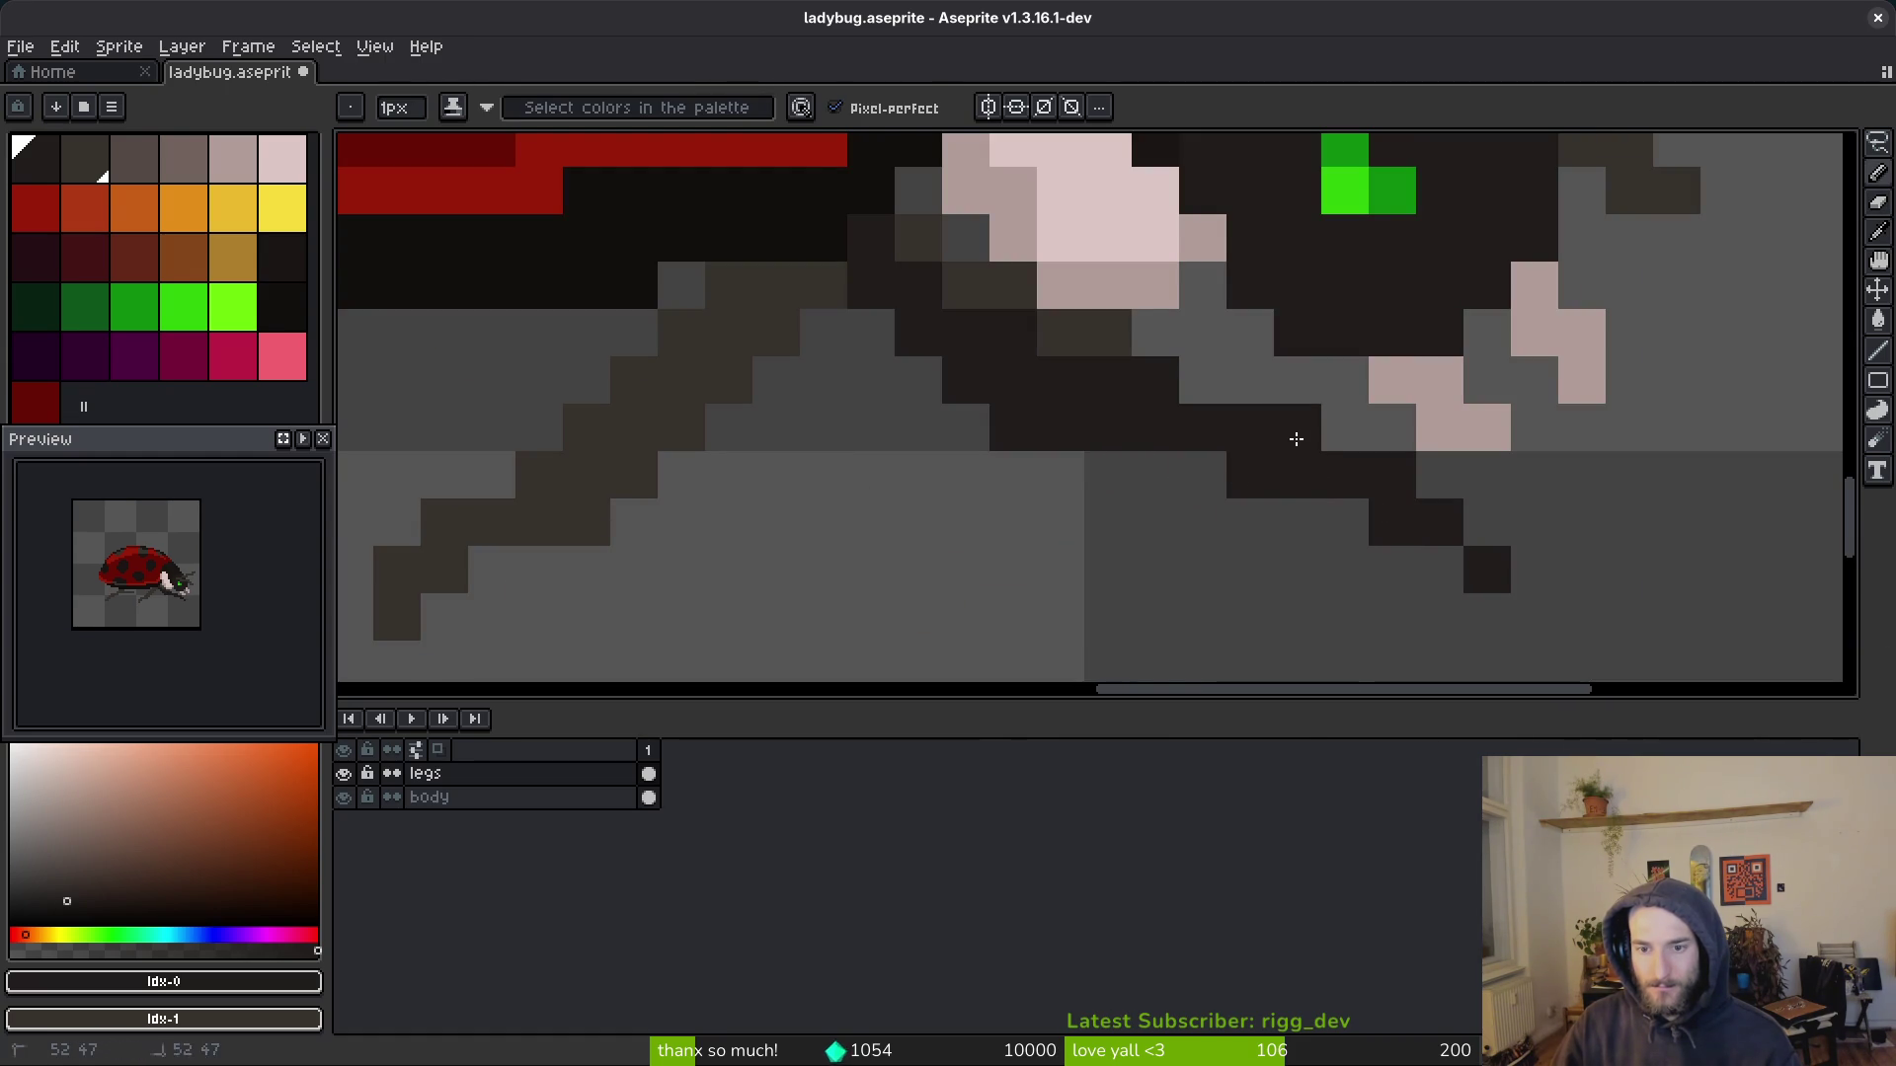
pyautogui.click(898, 220)
pyautogui.click(961, 297)
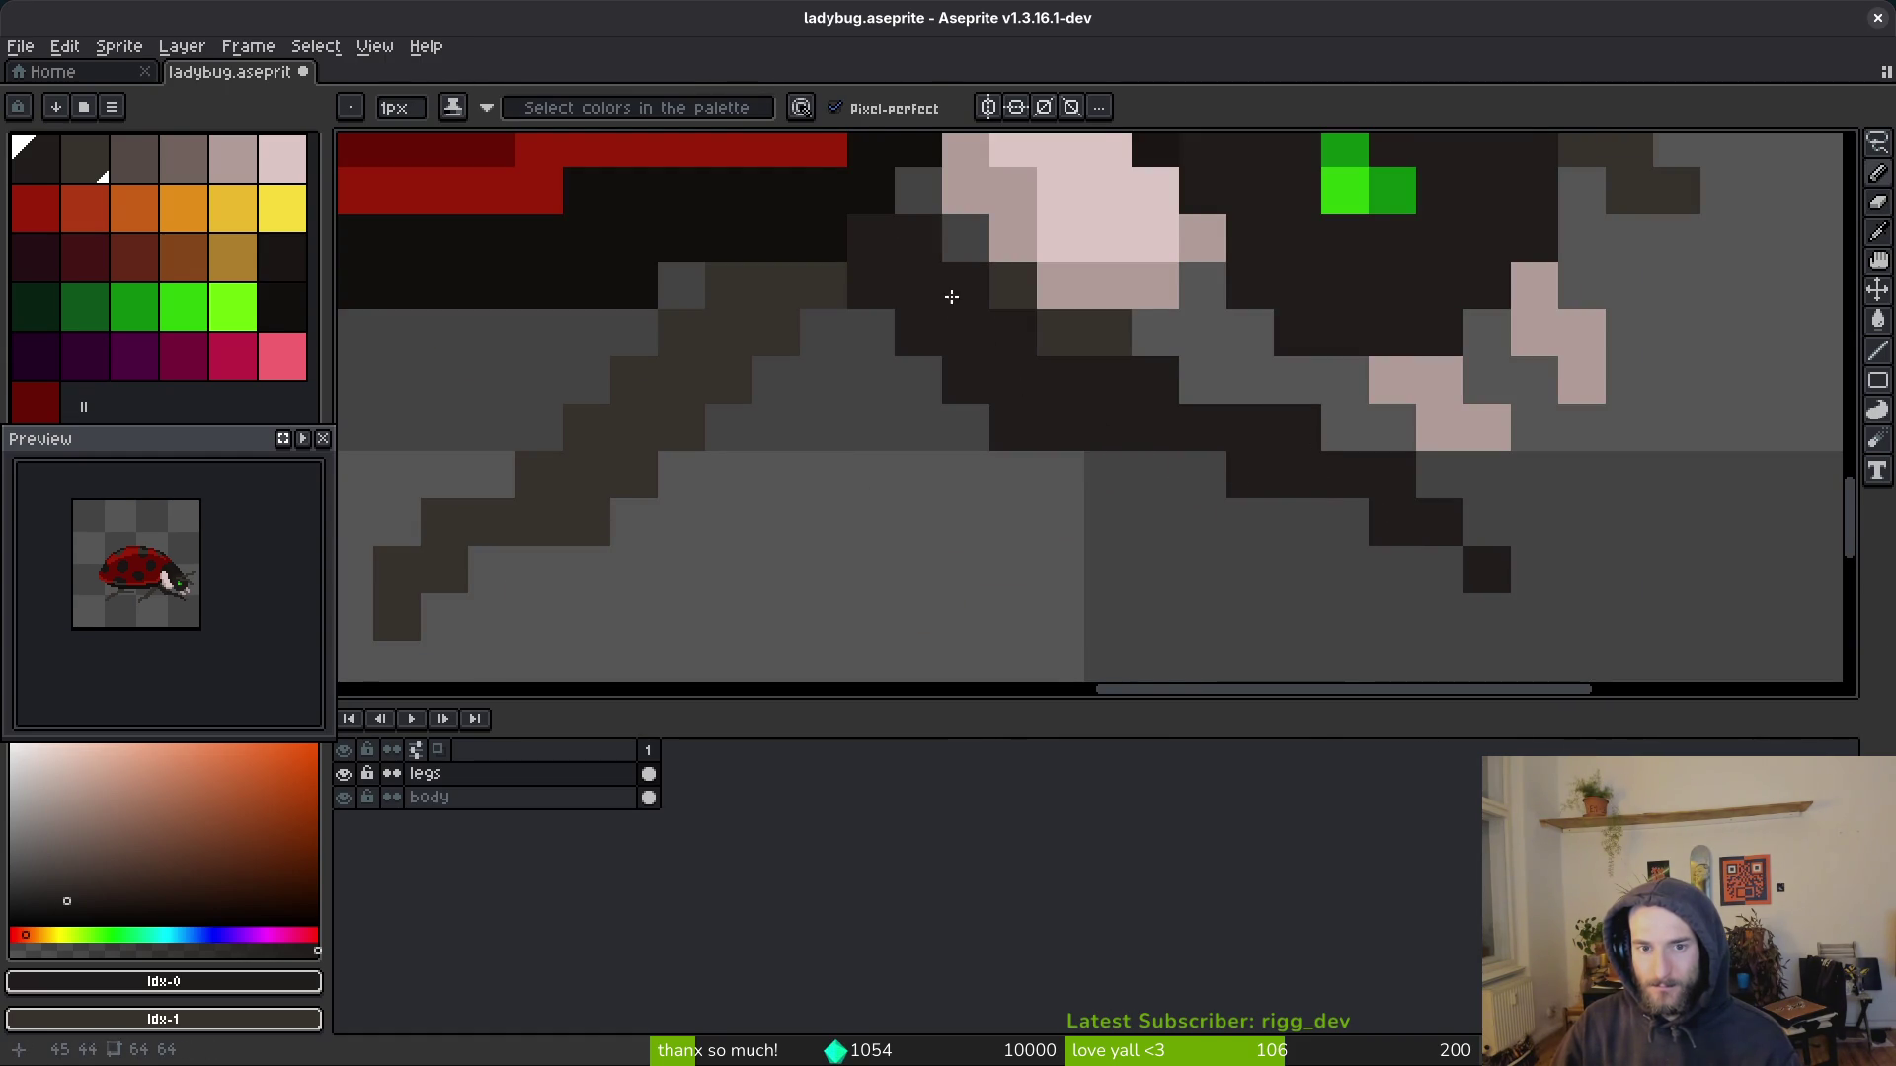
pyautogui.scroll(-1, 956, 292)
pyautogui.scroll(1, 943, 289)
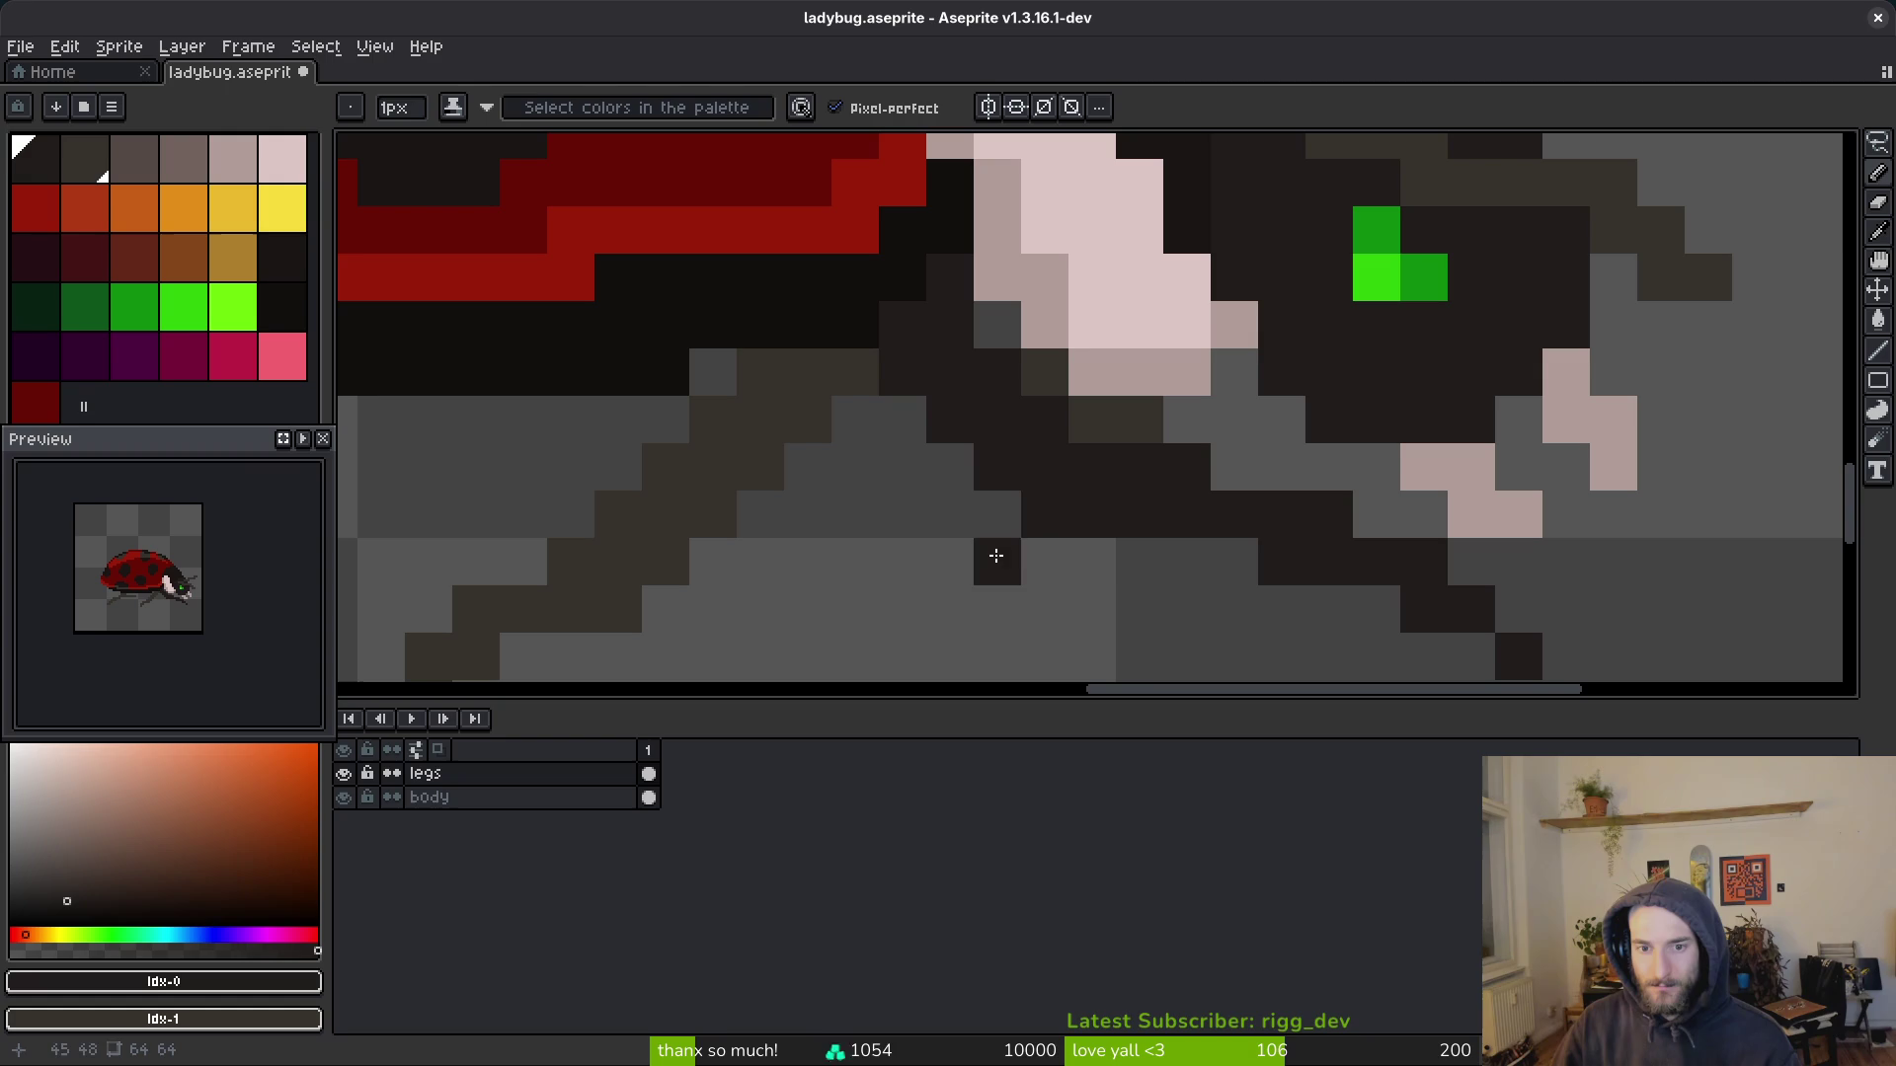
pyautogui.scroll(-3, 1251, 518)
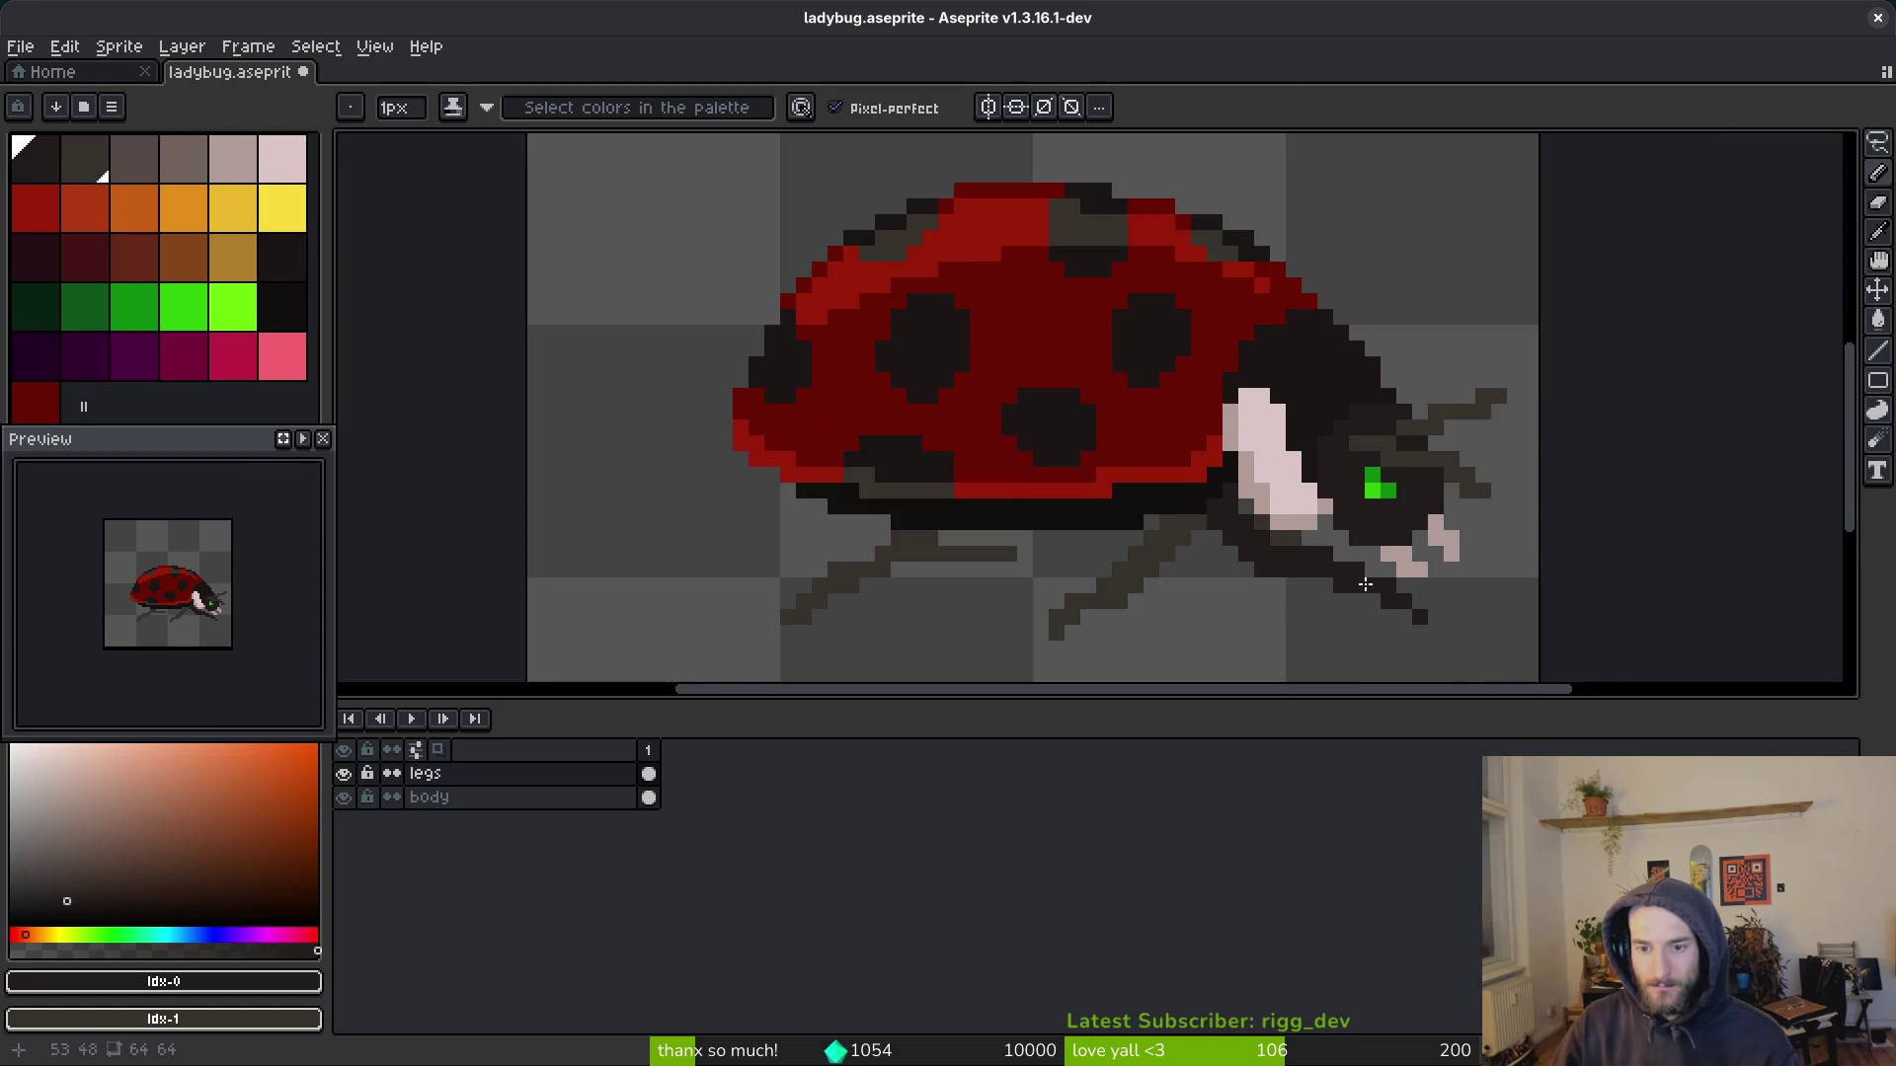
pyautogui.scroll(2, 1197, 621)
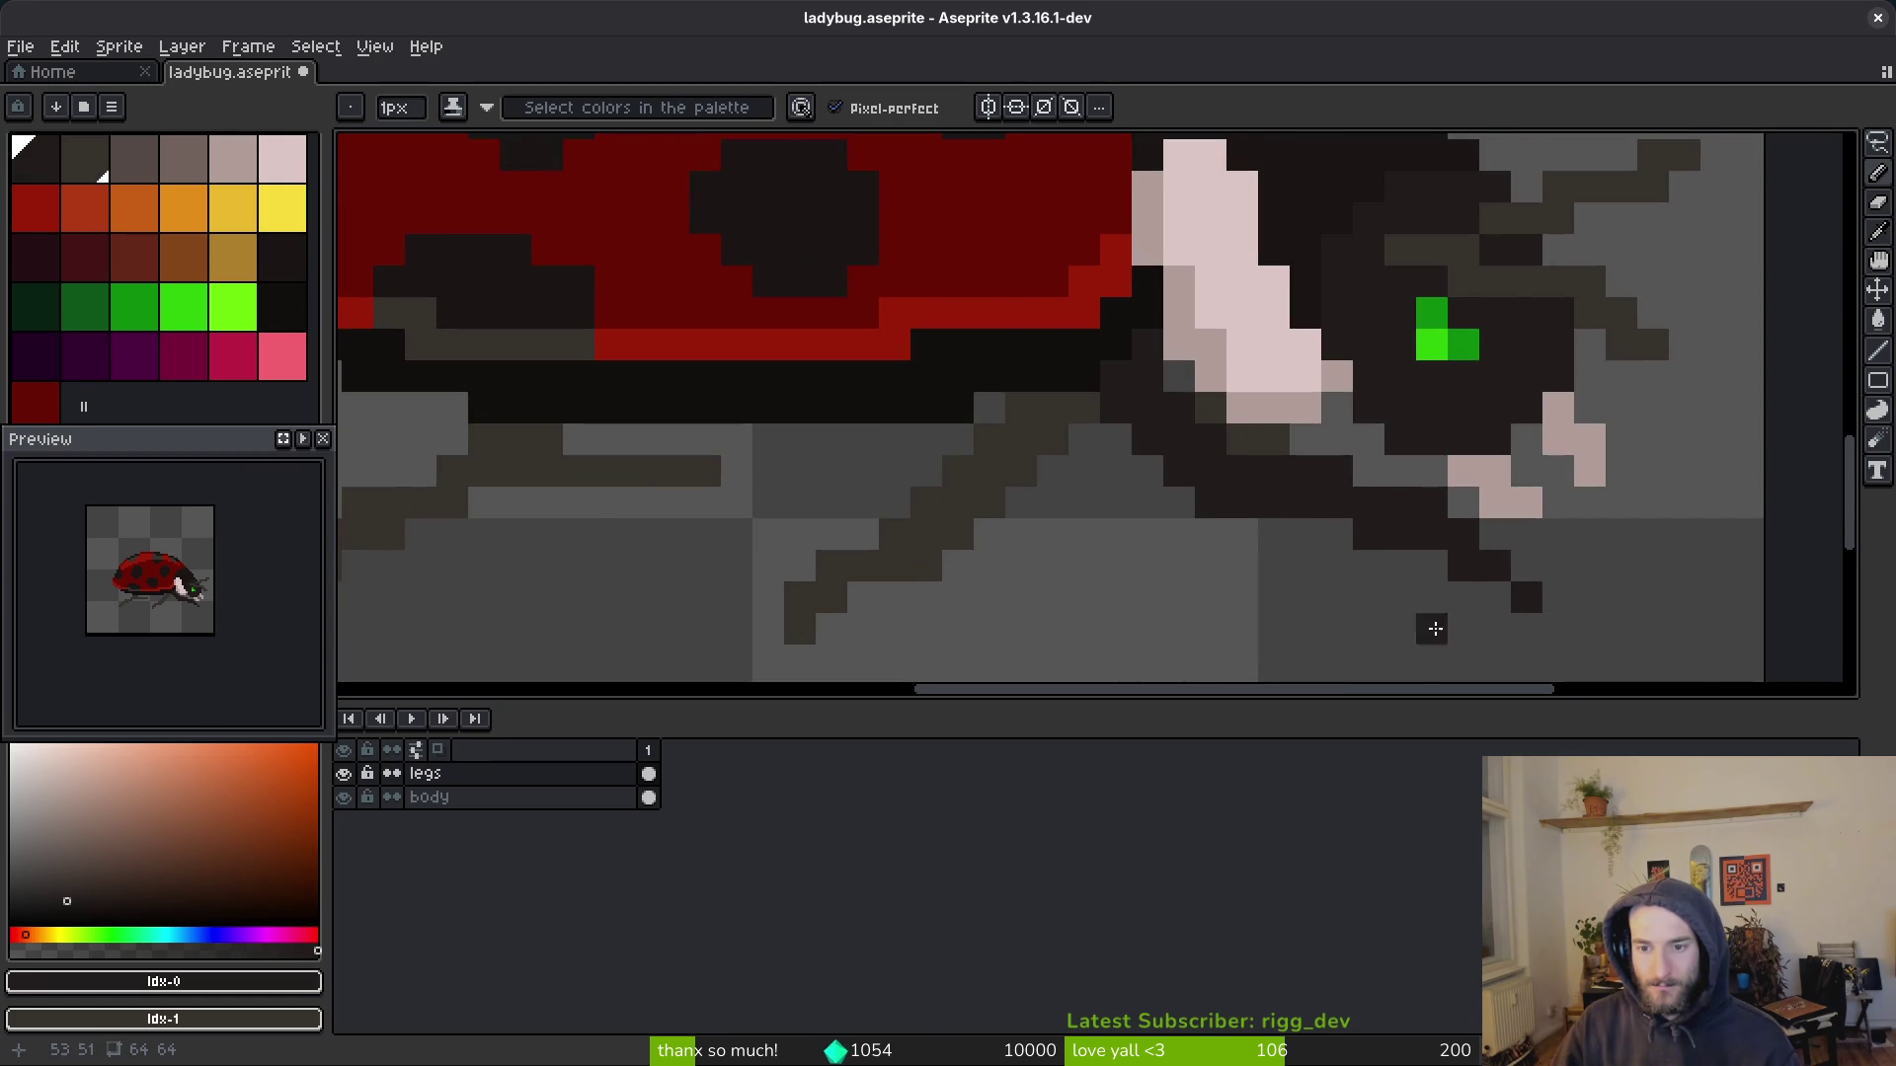
pyautogui.scroll(-3, 1451, 626)
pyautogui.scroll(4, 1278, 592)
# Step: Draw the middle leg as a dark line running down and right from under the shell
pyautogui.press('e')
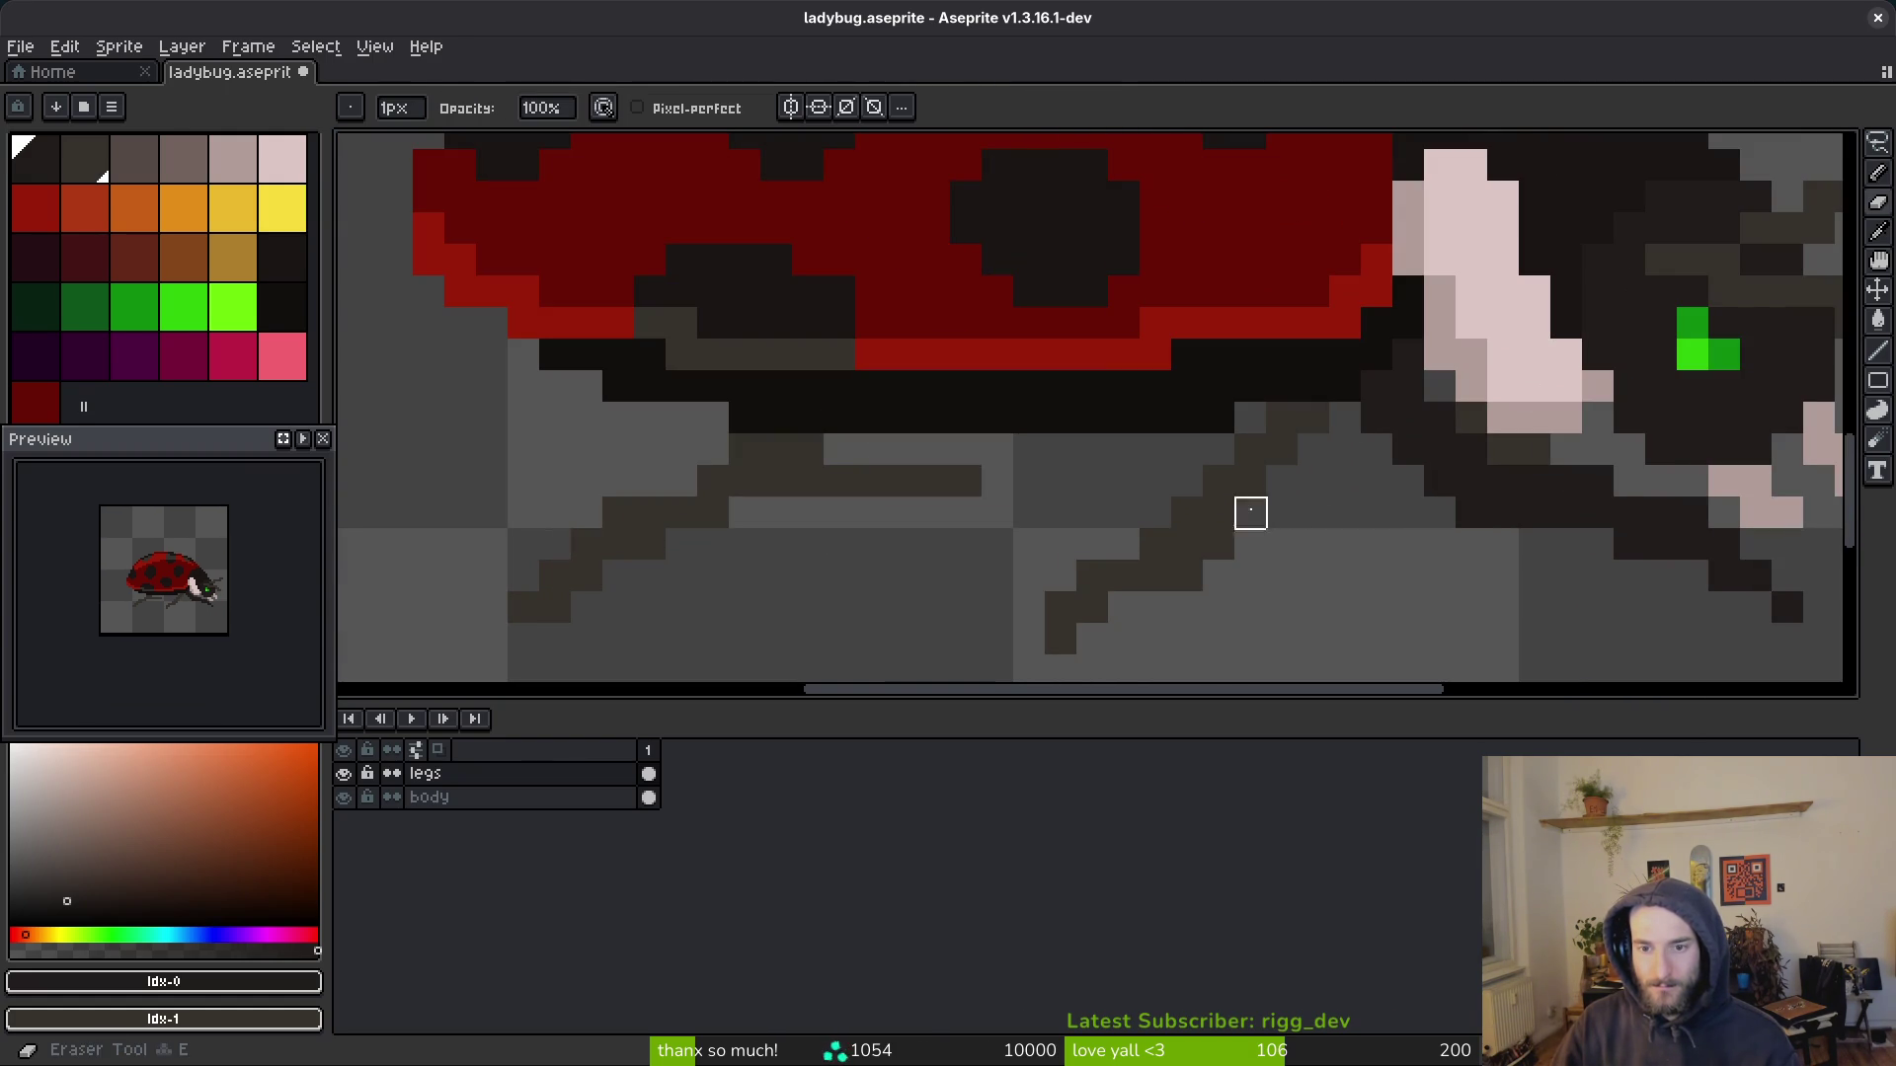
pyautogui.press('alt')
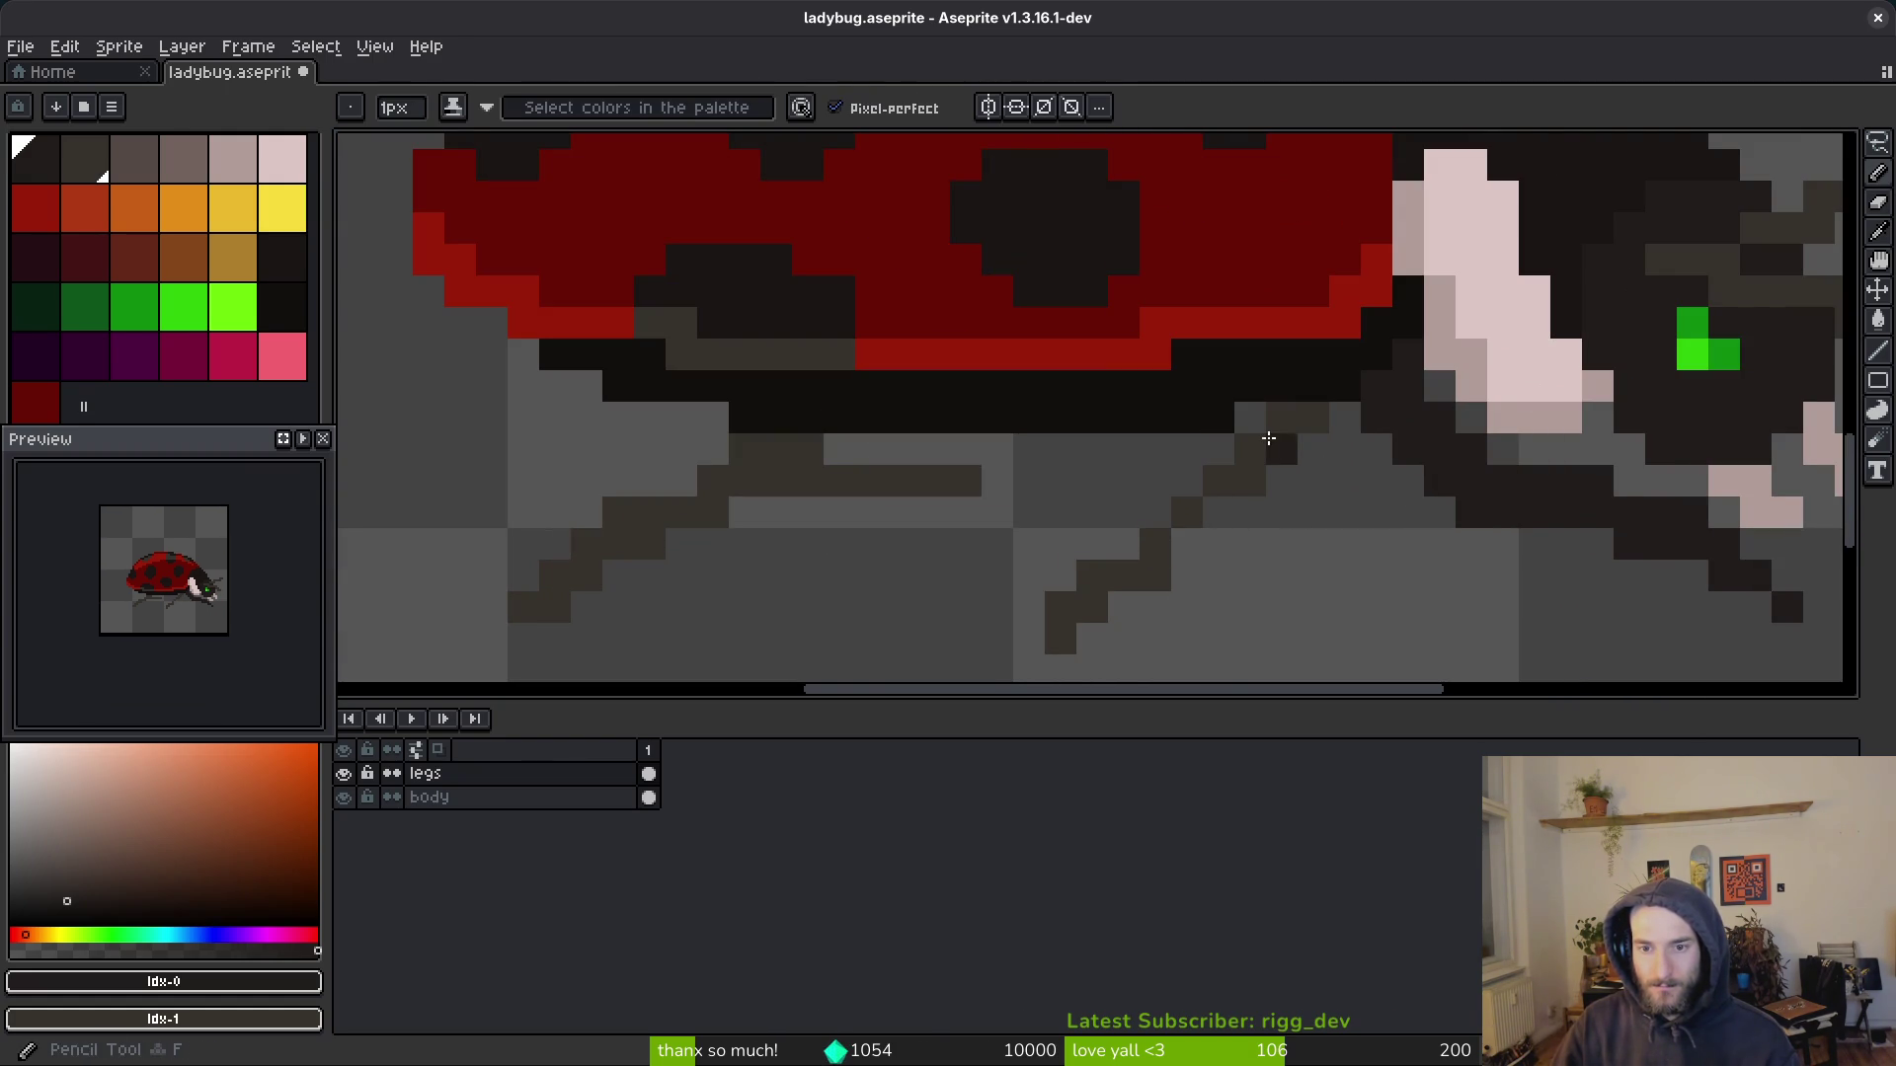
pyautogui.press('b')
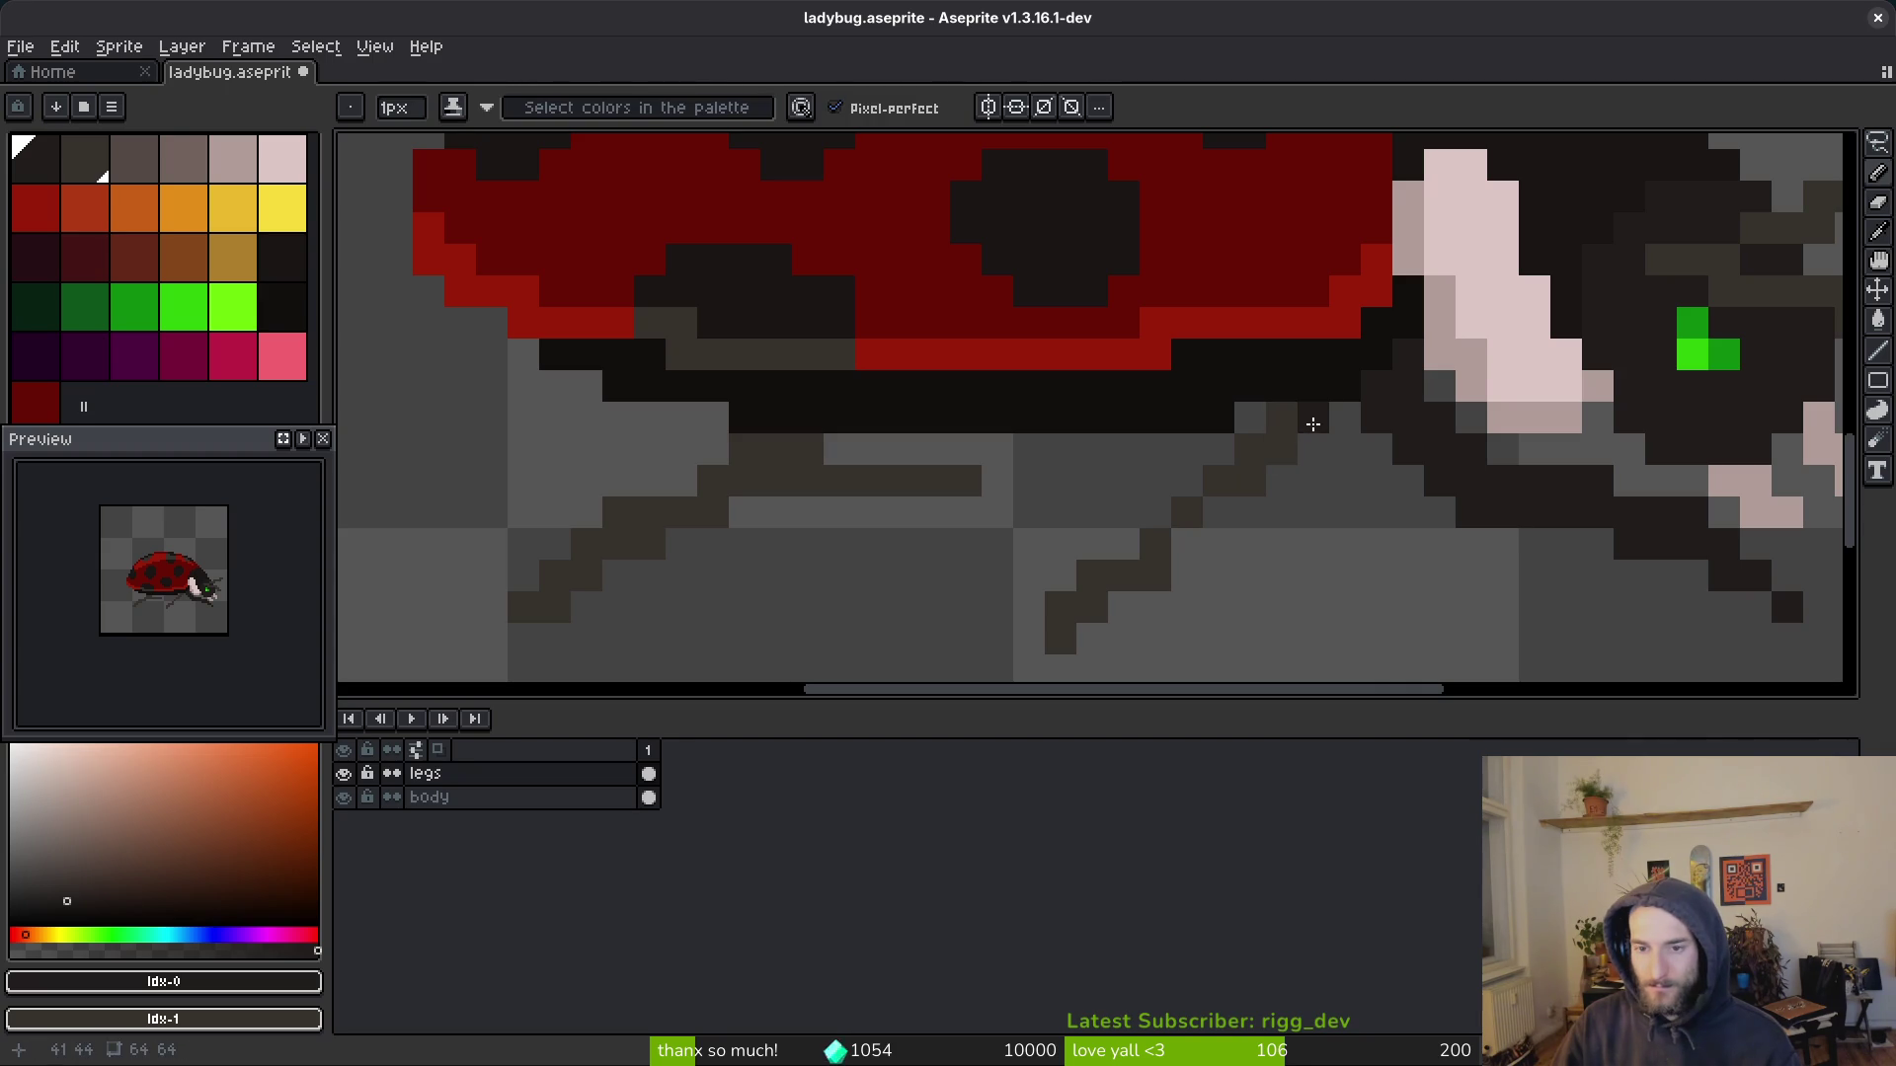
pyautogui.moveTo(1313, 423)
pyautogui.mouseDown()
pyautogui.moveTo(1308, 516)
pyautogui.moveTo(1337, 487)
pyautogui.moveTo(1234, 553)
pyautogui.moveTo(1295, 523)
pyautogui.mouseUp()
pyautogui.moveTo(1289, 449)
pyautogui.mouseDown()
pyautogui.moveTo(1345, 453)
pyautogui.moveTo(1371, 506)
pyautogui.moveTo(1163, 513)
pyautogui.moveTo(1324, 542)
pyautogui.moveTo(1130, 553)
pyautogui.moveTo(1086, 578)
pyautogui.moveTo(1282, 576)
pyautogui.mouseUp()
# Step: Touch up the lower leg and foot, adding dark pixels and removing misplaced ones
pyautogui.press('e')
pyautogui.press('b')
pyautogui.click(1151, 572)
pyautogui.click(1214, 606)
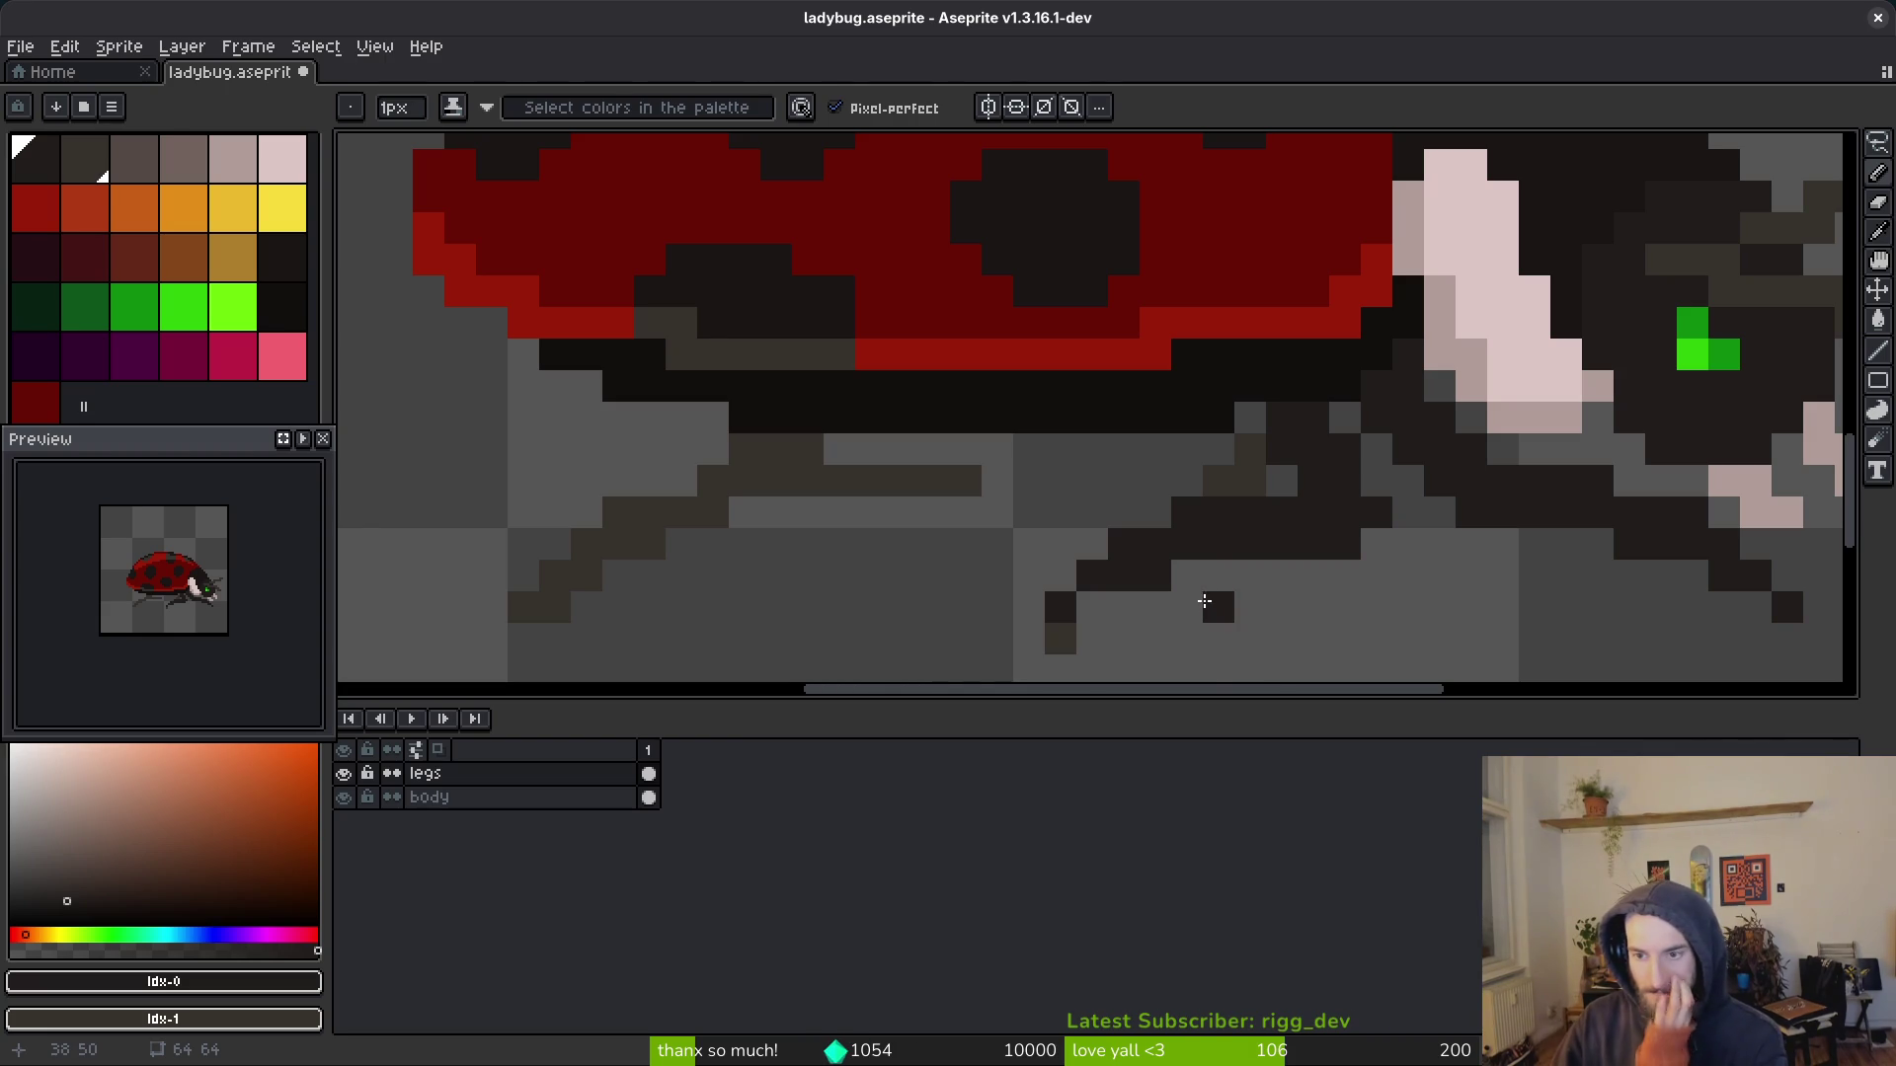
pyautogui.hotkey('ctrl', 'z')
pyautogui.press('e')
pyautogui.click(1155, 575)
pyautogui.press('b')
pyautogui.click(1157, 526)
pyautogui.click(1151, 605)
pyautogui.rightClick(1155, 513)
# Step: Erase a stray dark pixel under the body and zoom out to check the legs
pyautogui.scroll(-4, 1302, 574)
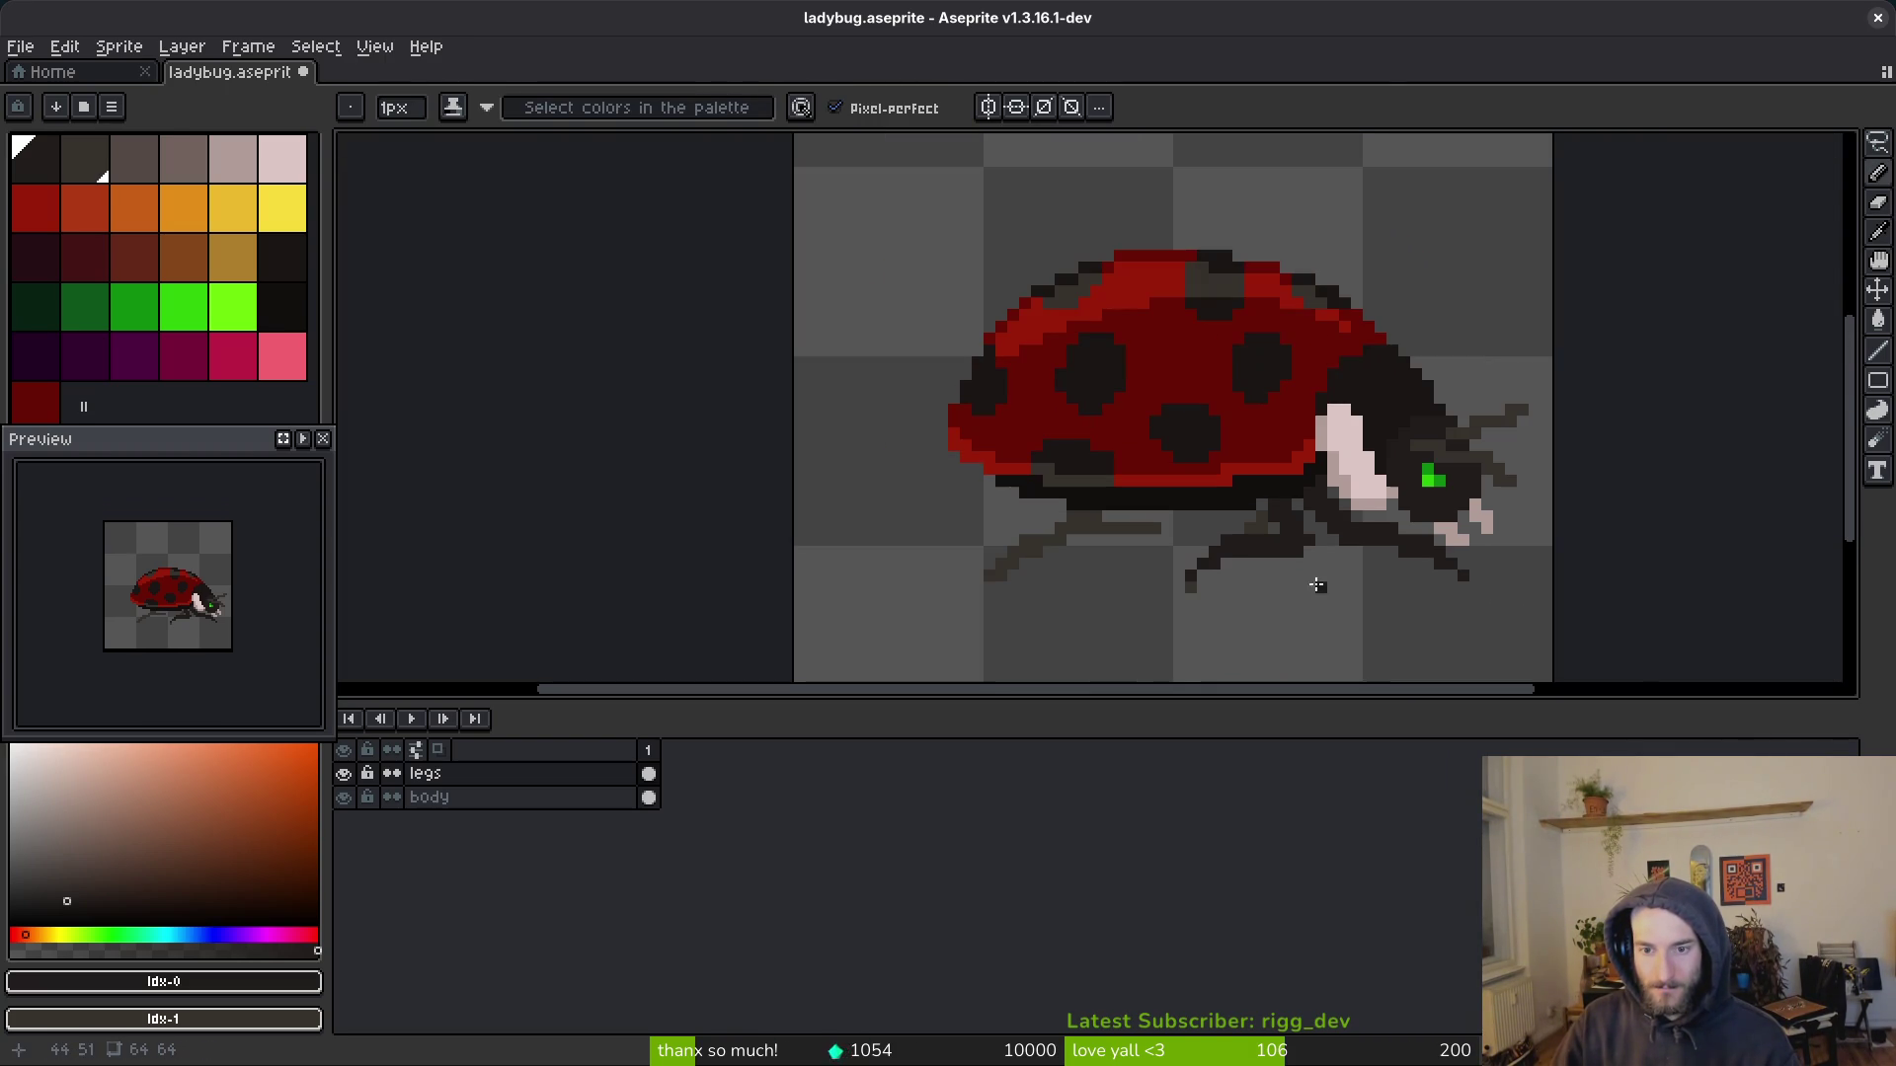
pyautogui.scroll(-1, 1333, 565)
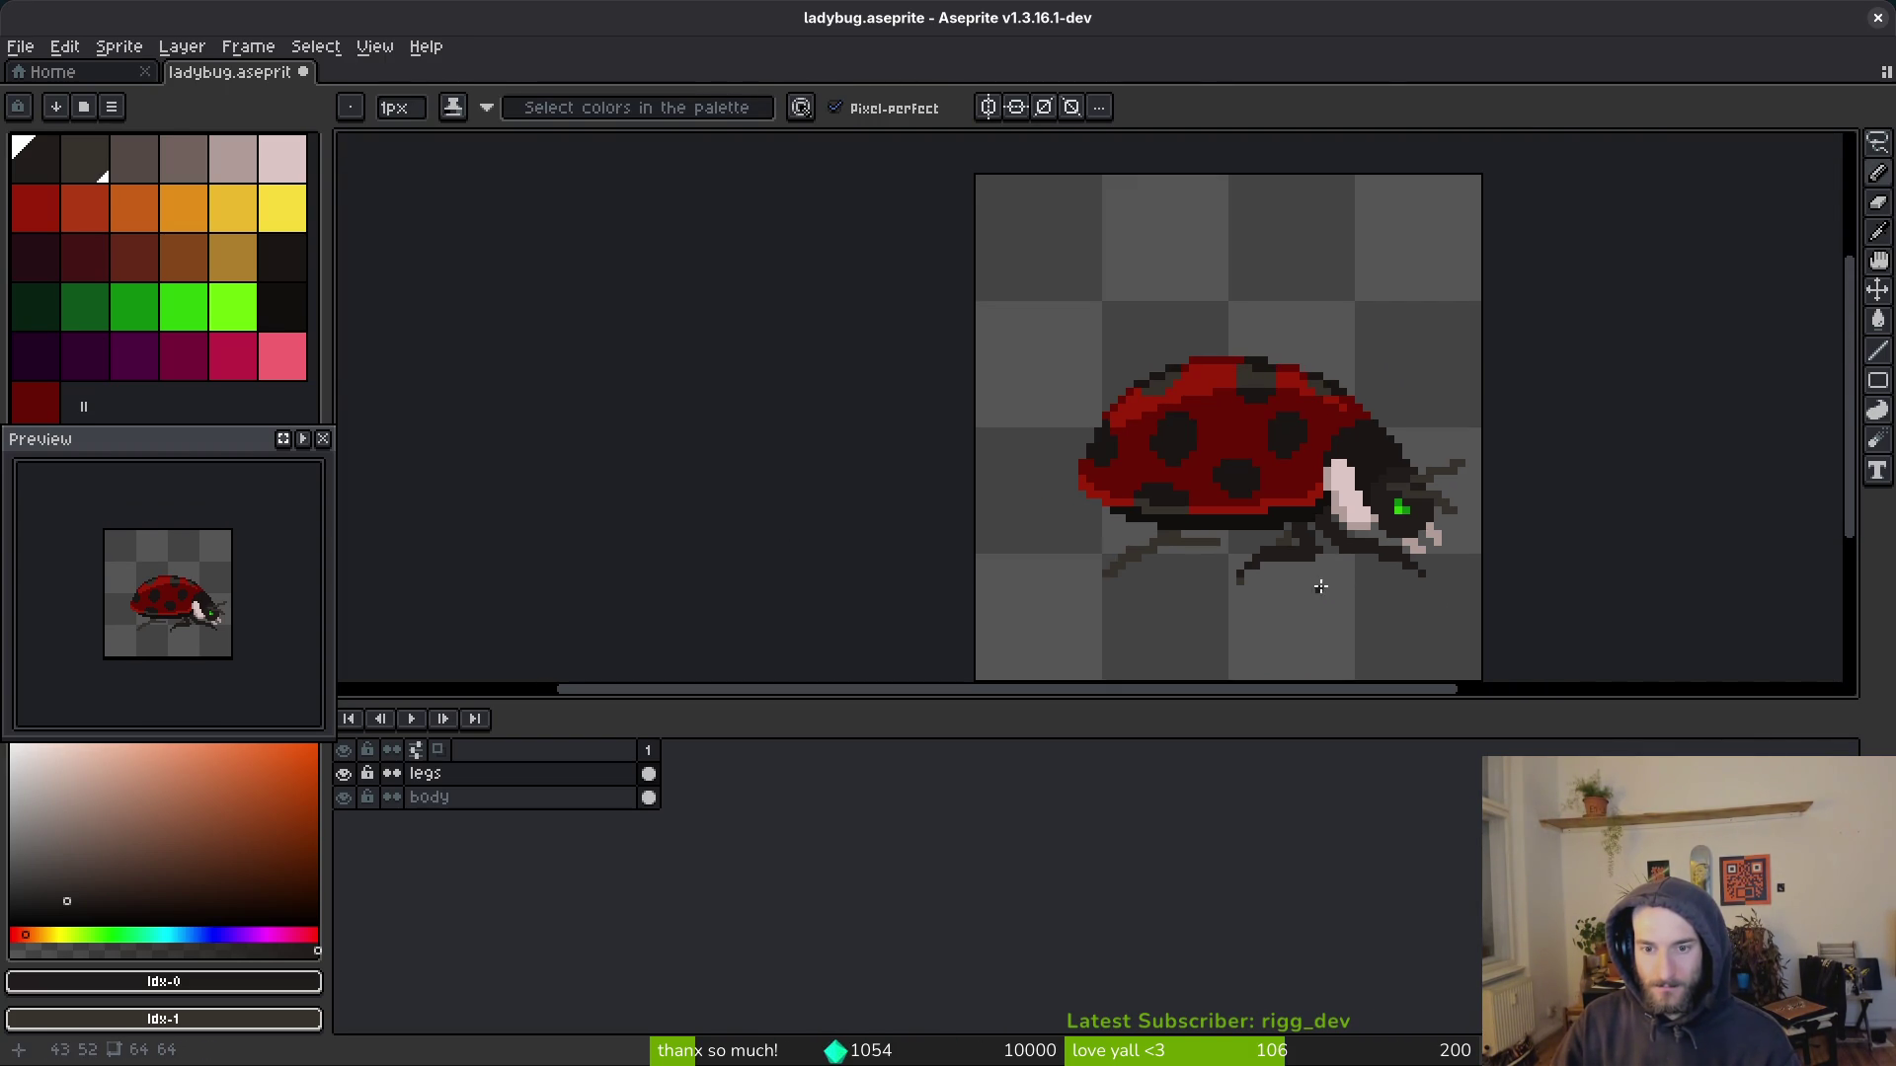
pyautogui.scroll(7, 1303, 577)
pyautogui.press('e')
pyautogui.click(1125, 443)
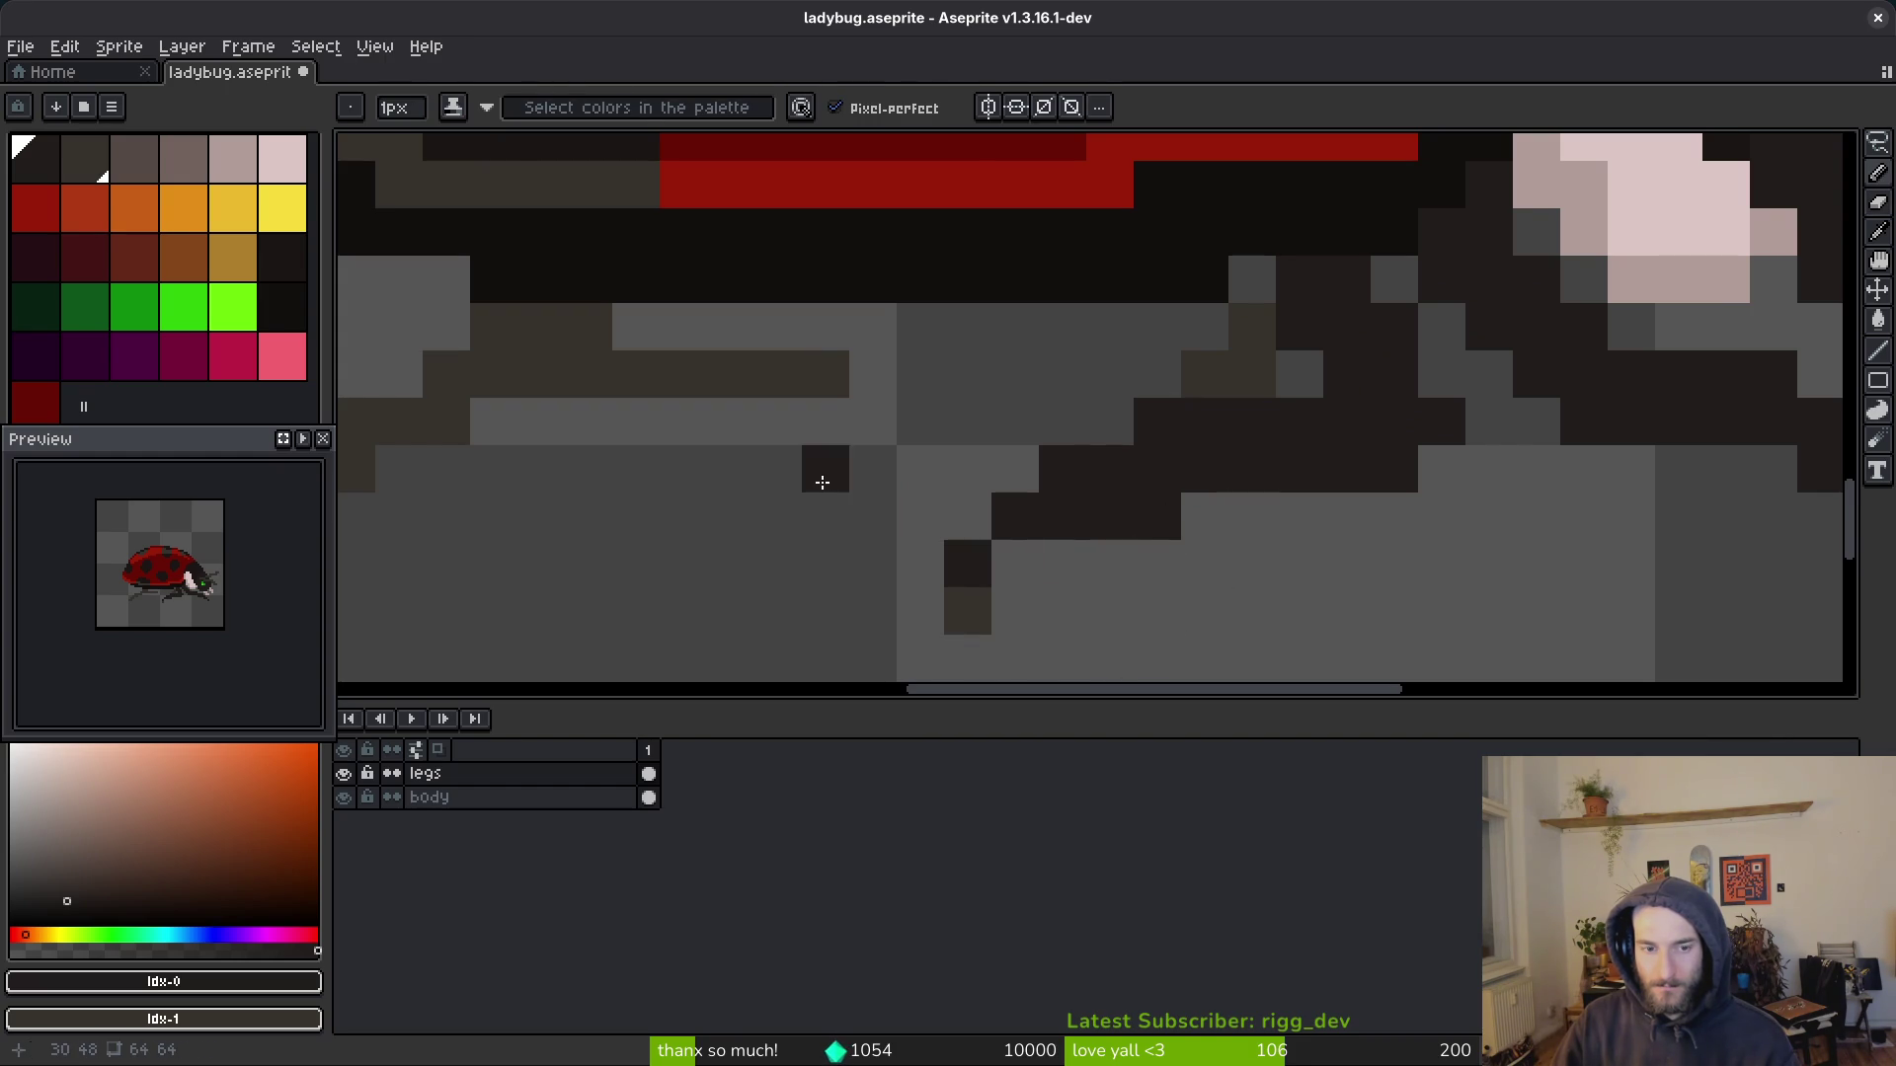
pyautogui.scroll(-4, 1501, 485)
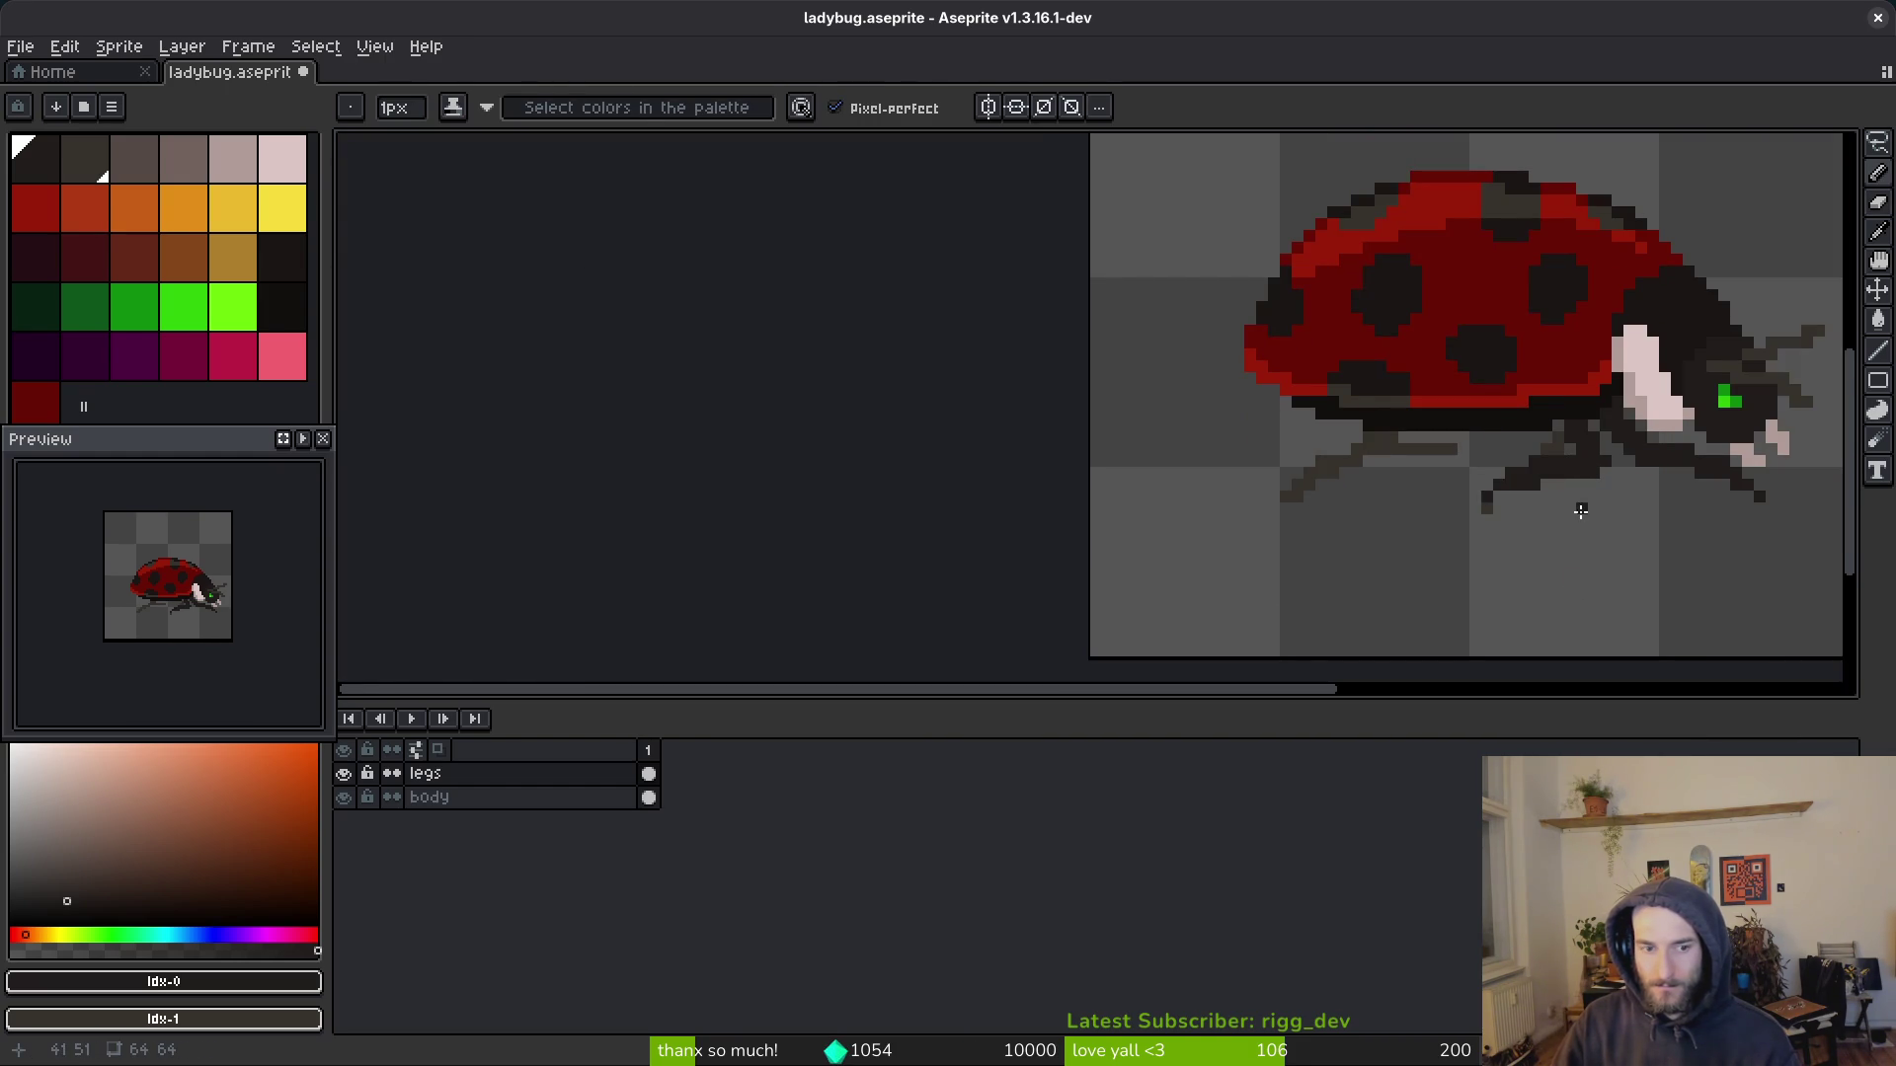
pyautogui.scroll(3, 1545, 479)
pyautogui.press('b')
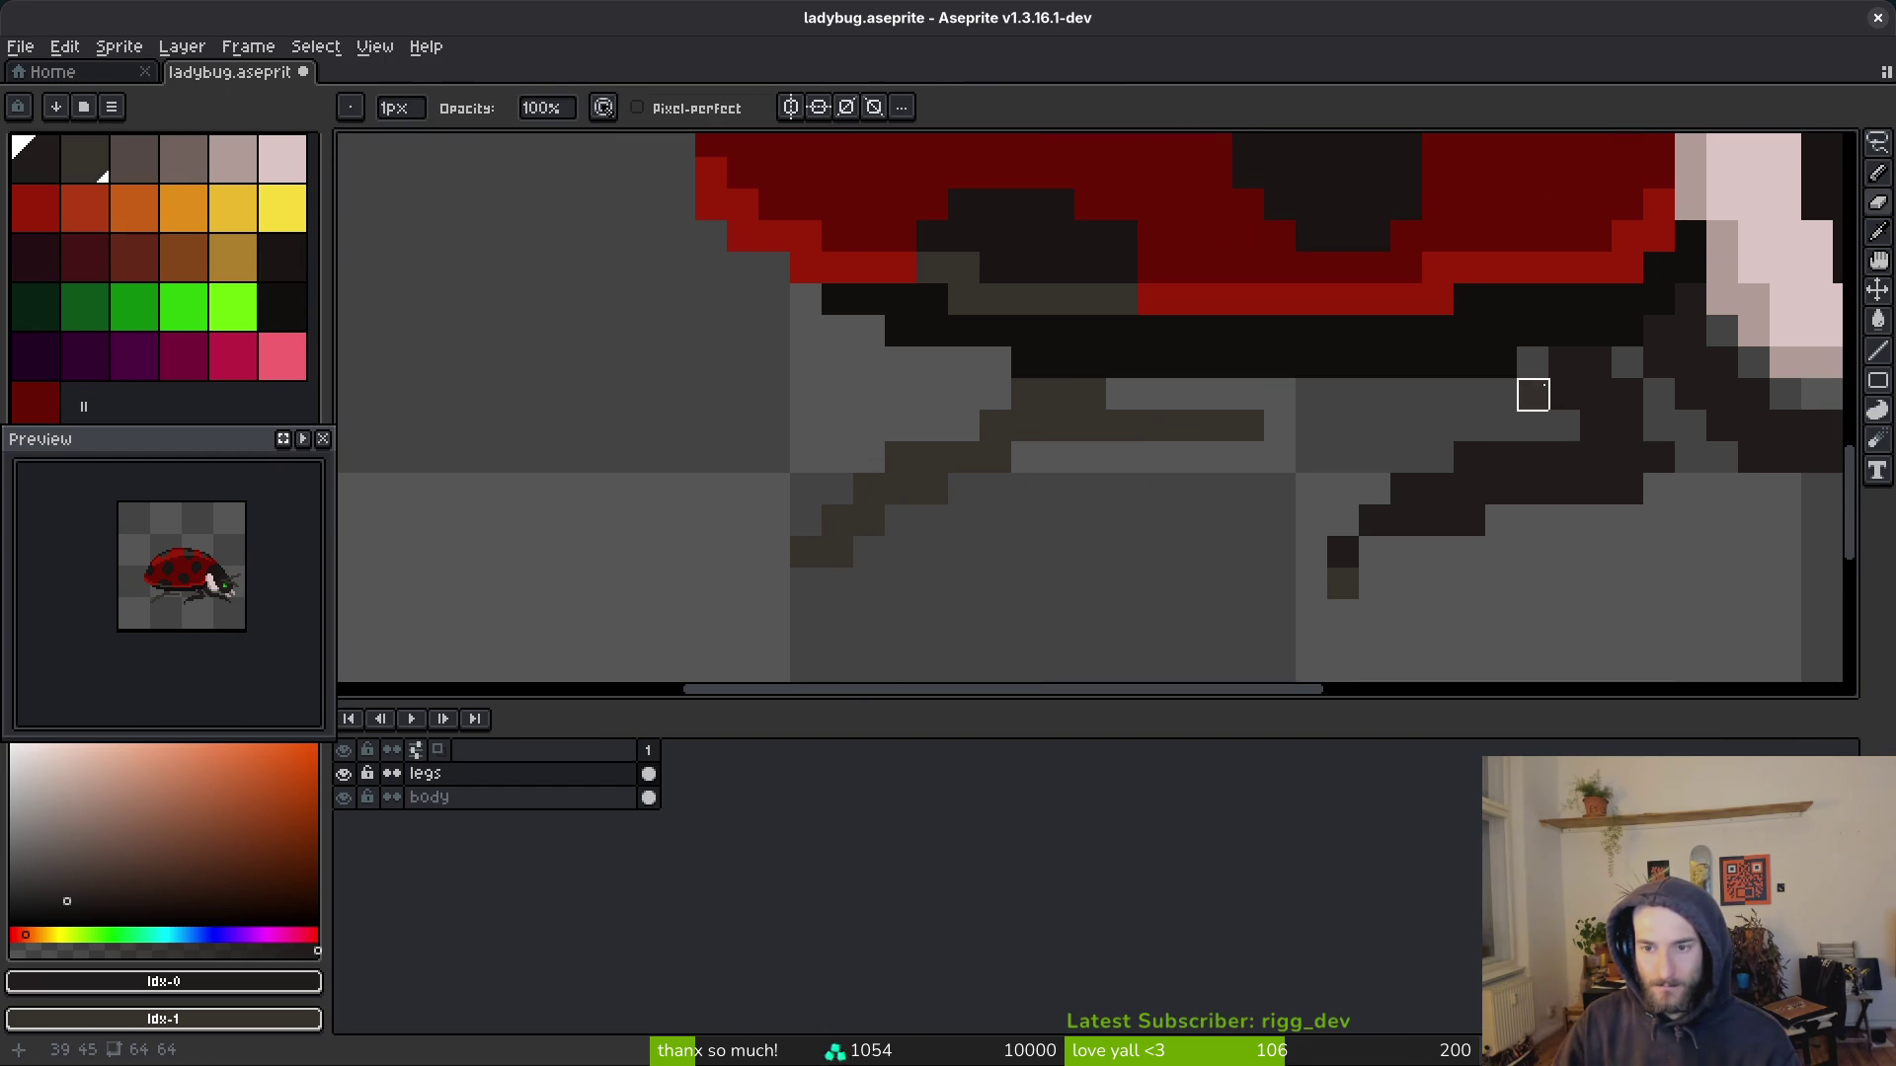
pyautogui.scroll(-4, 1438, 552)
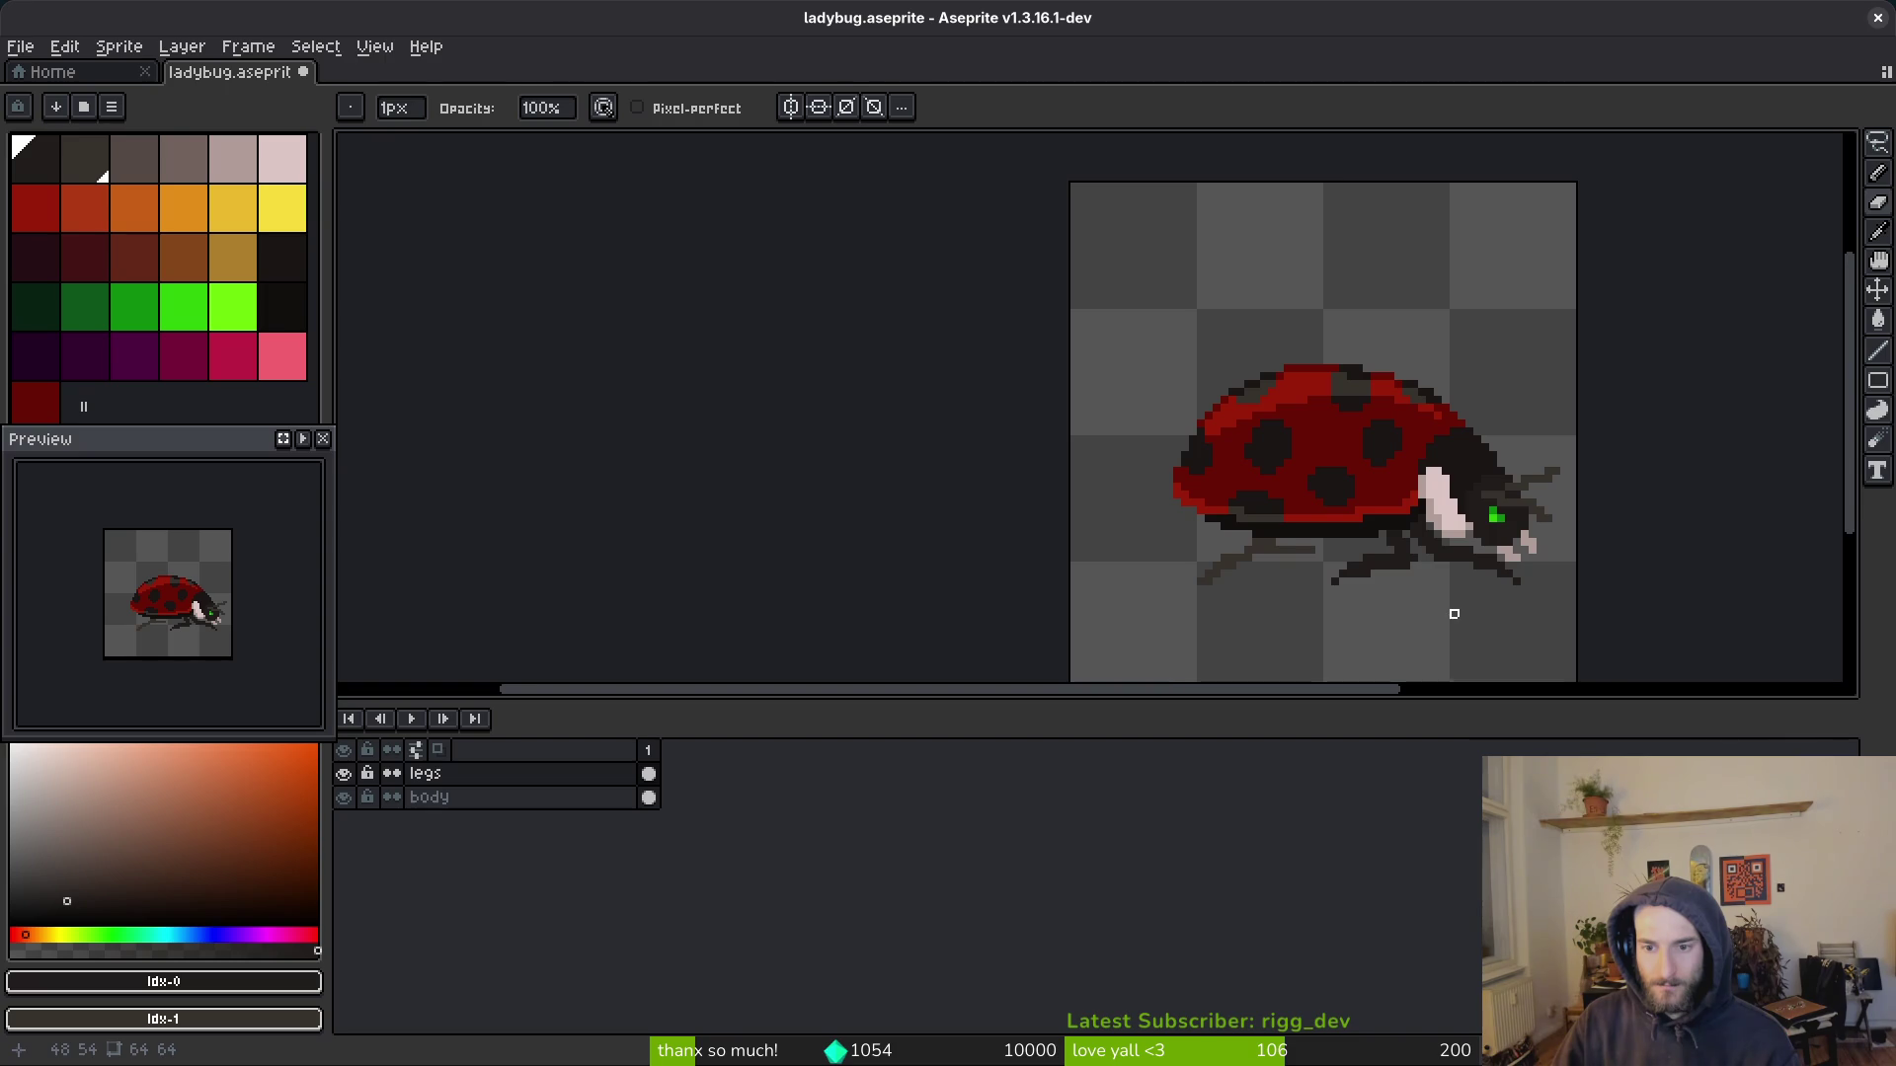
pyautogui.scroll(-5, 1454, 614)
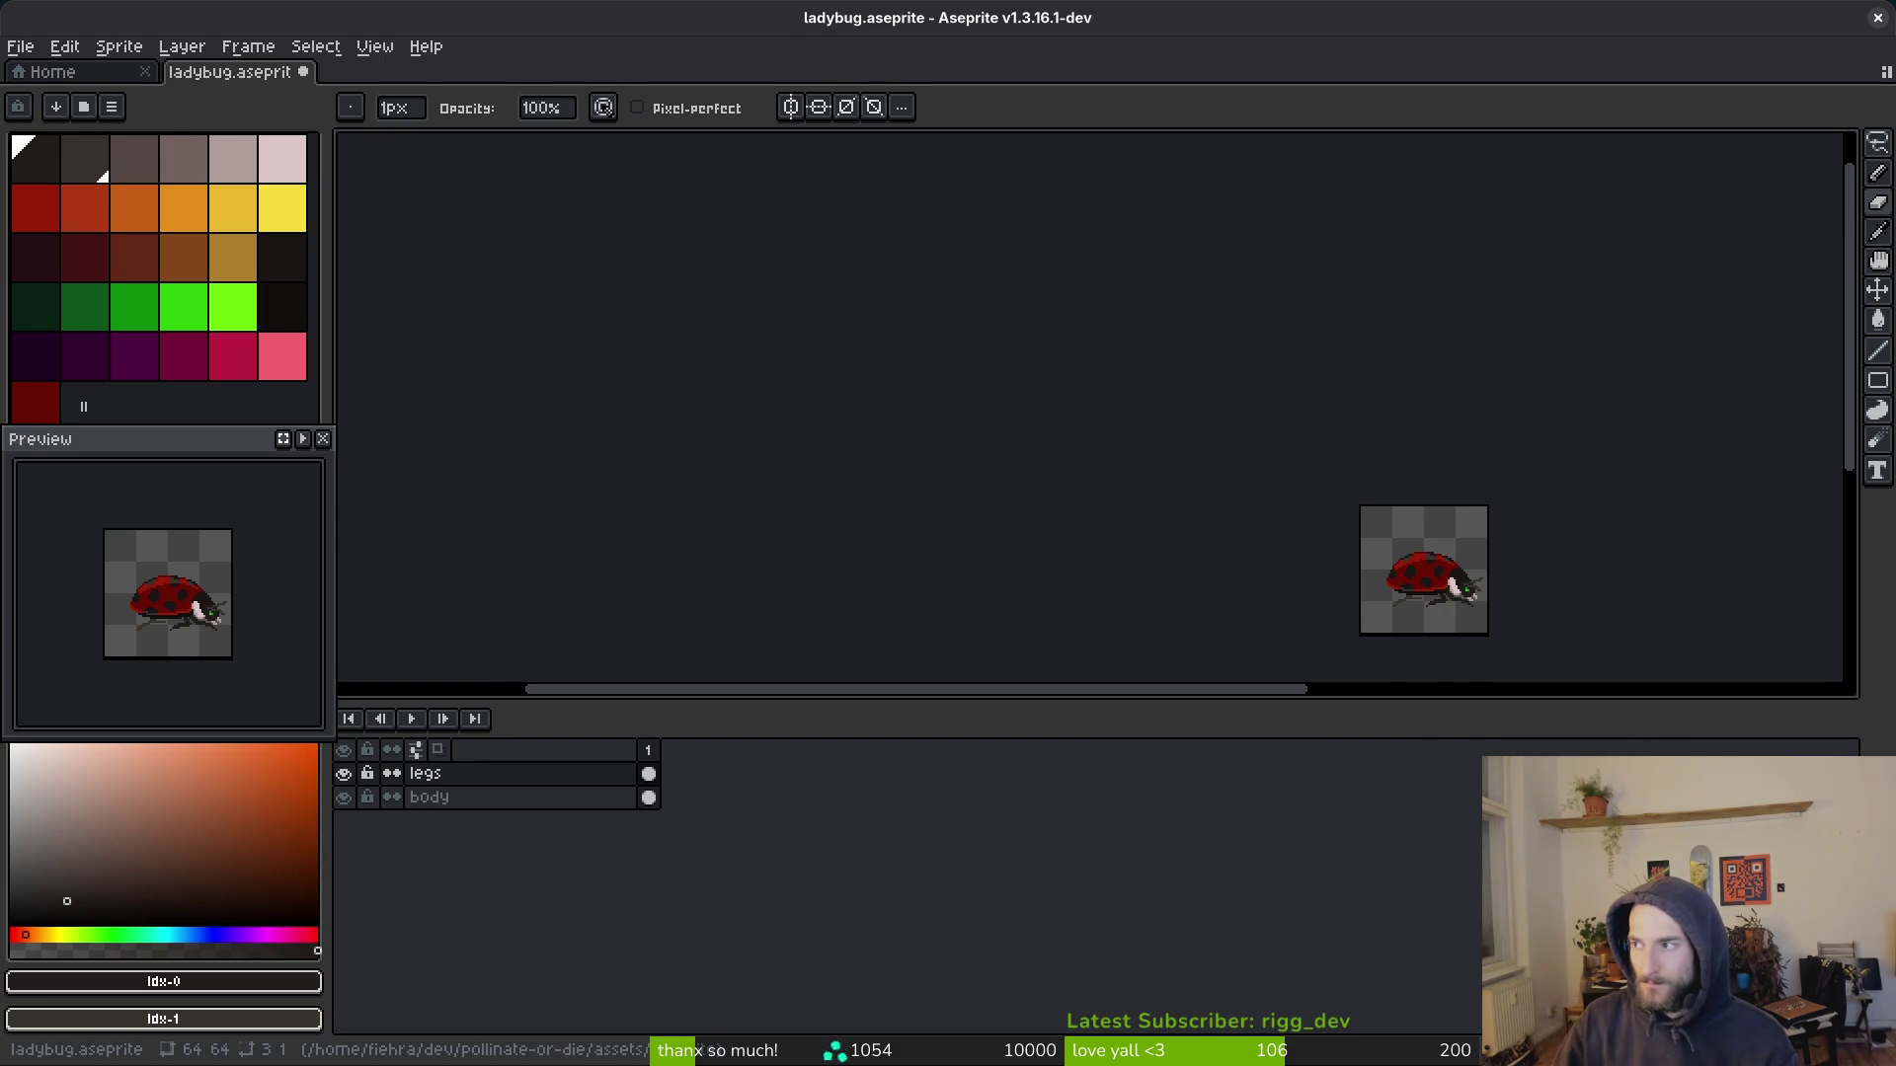
pyautogui.hotkey('alt', 'Tab')
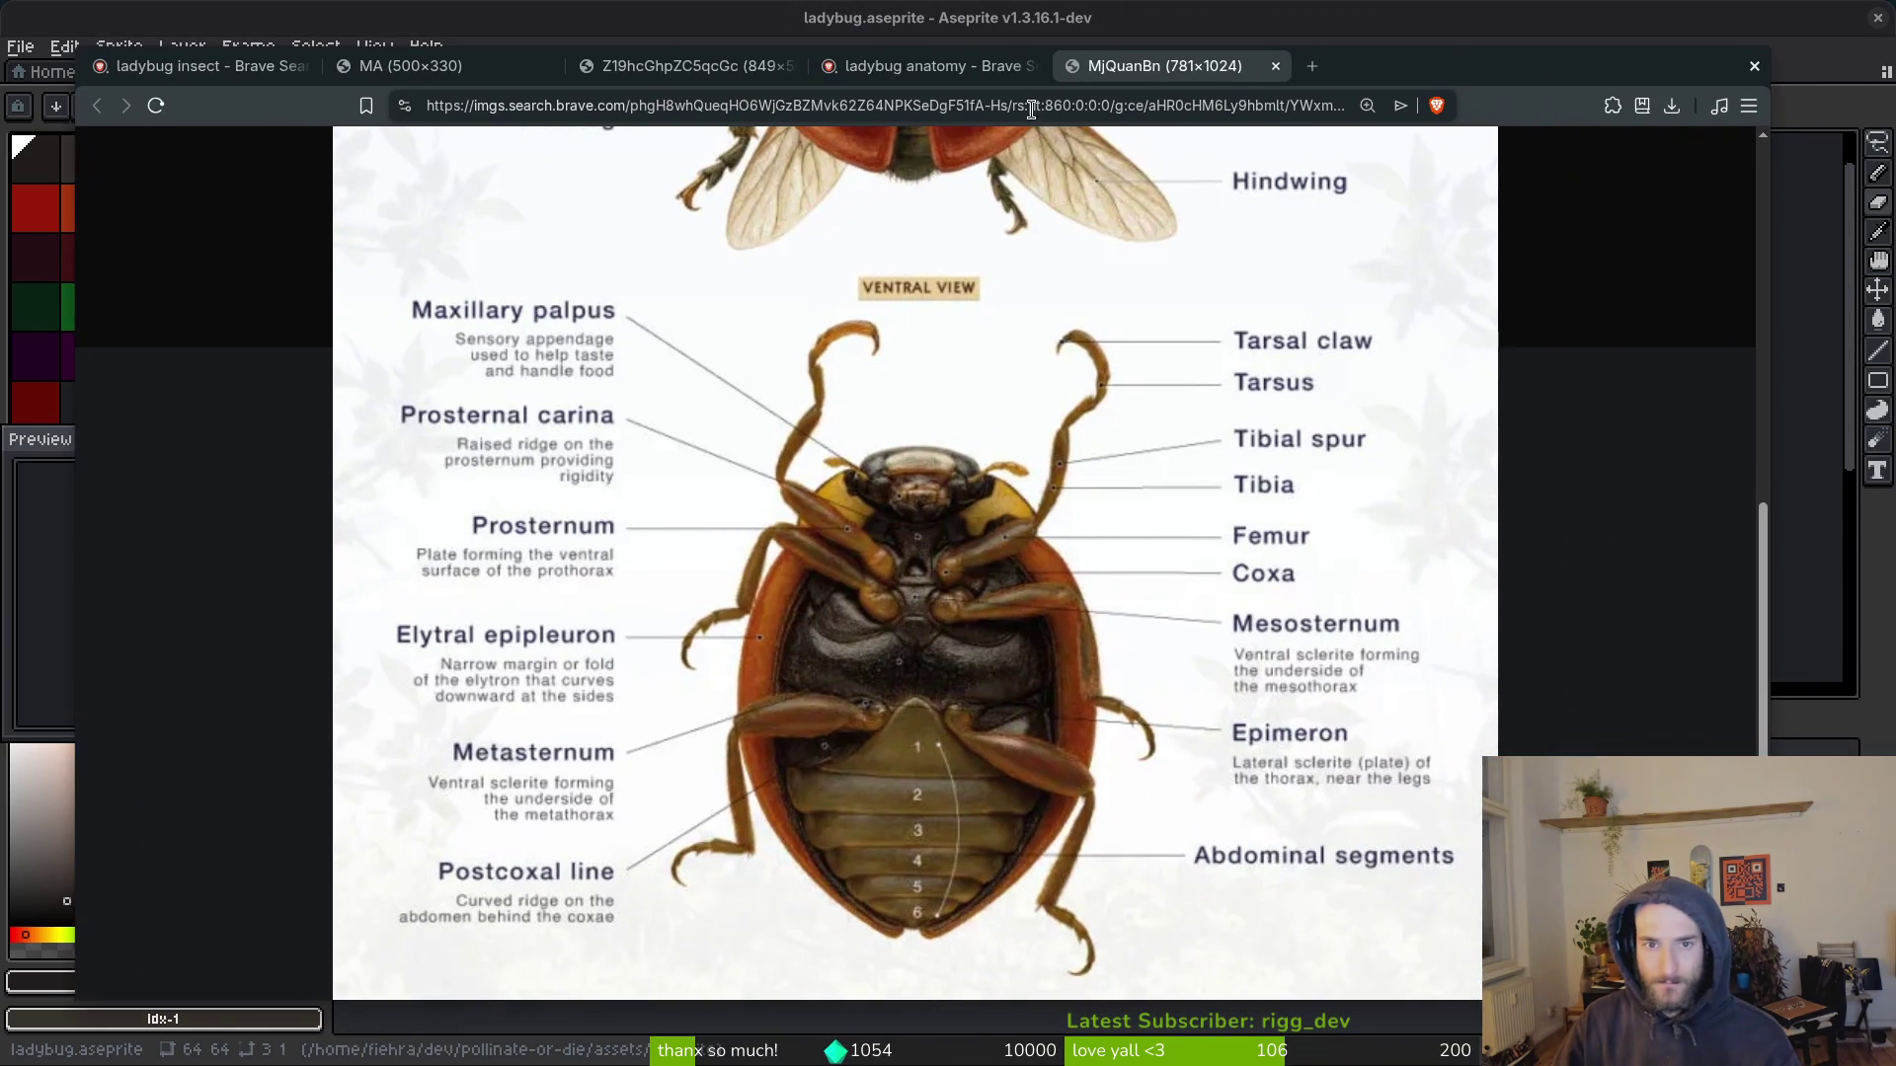
# Step: Look through the open ladybug reference tabs, then return to the ladybug insect image results
pyautogui.click(923, 65)
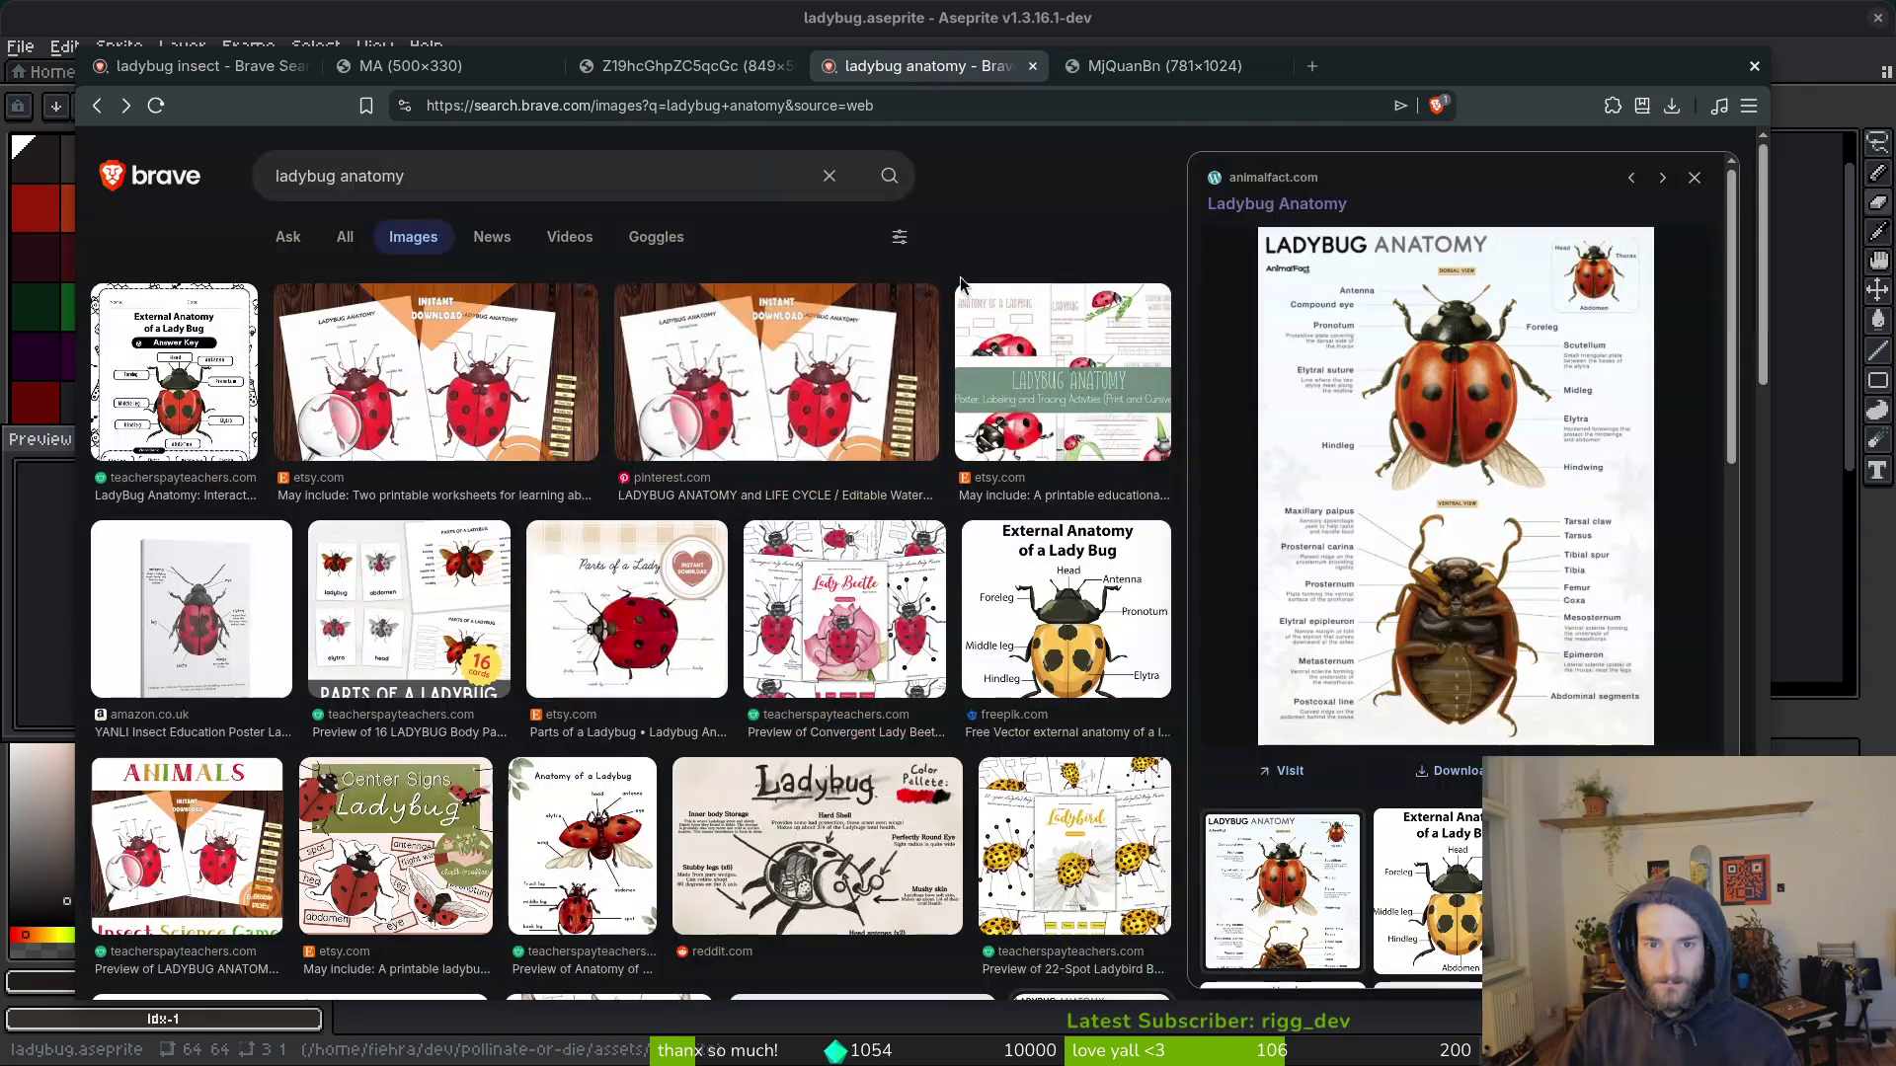
pyautogui.click(681, 65)
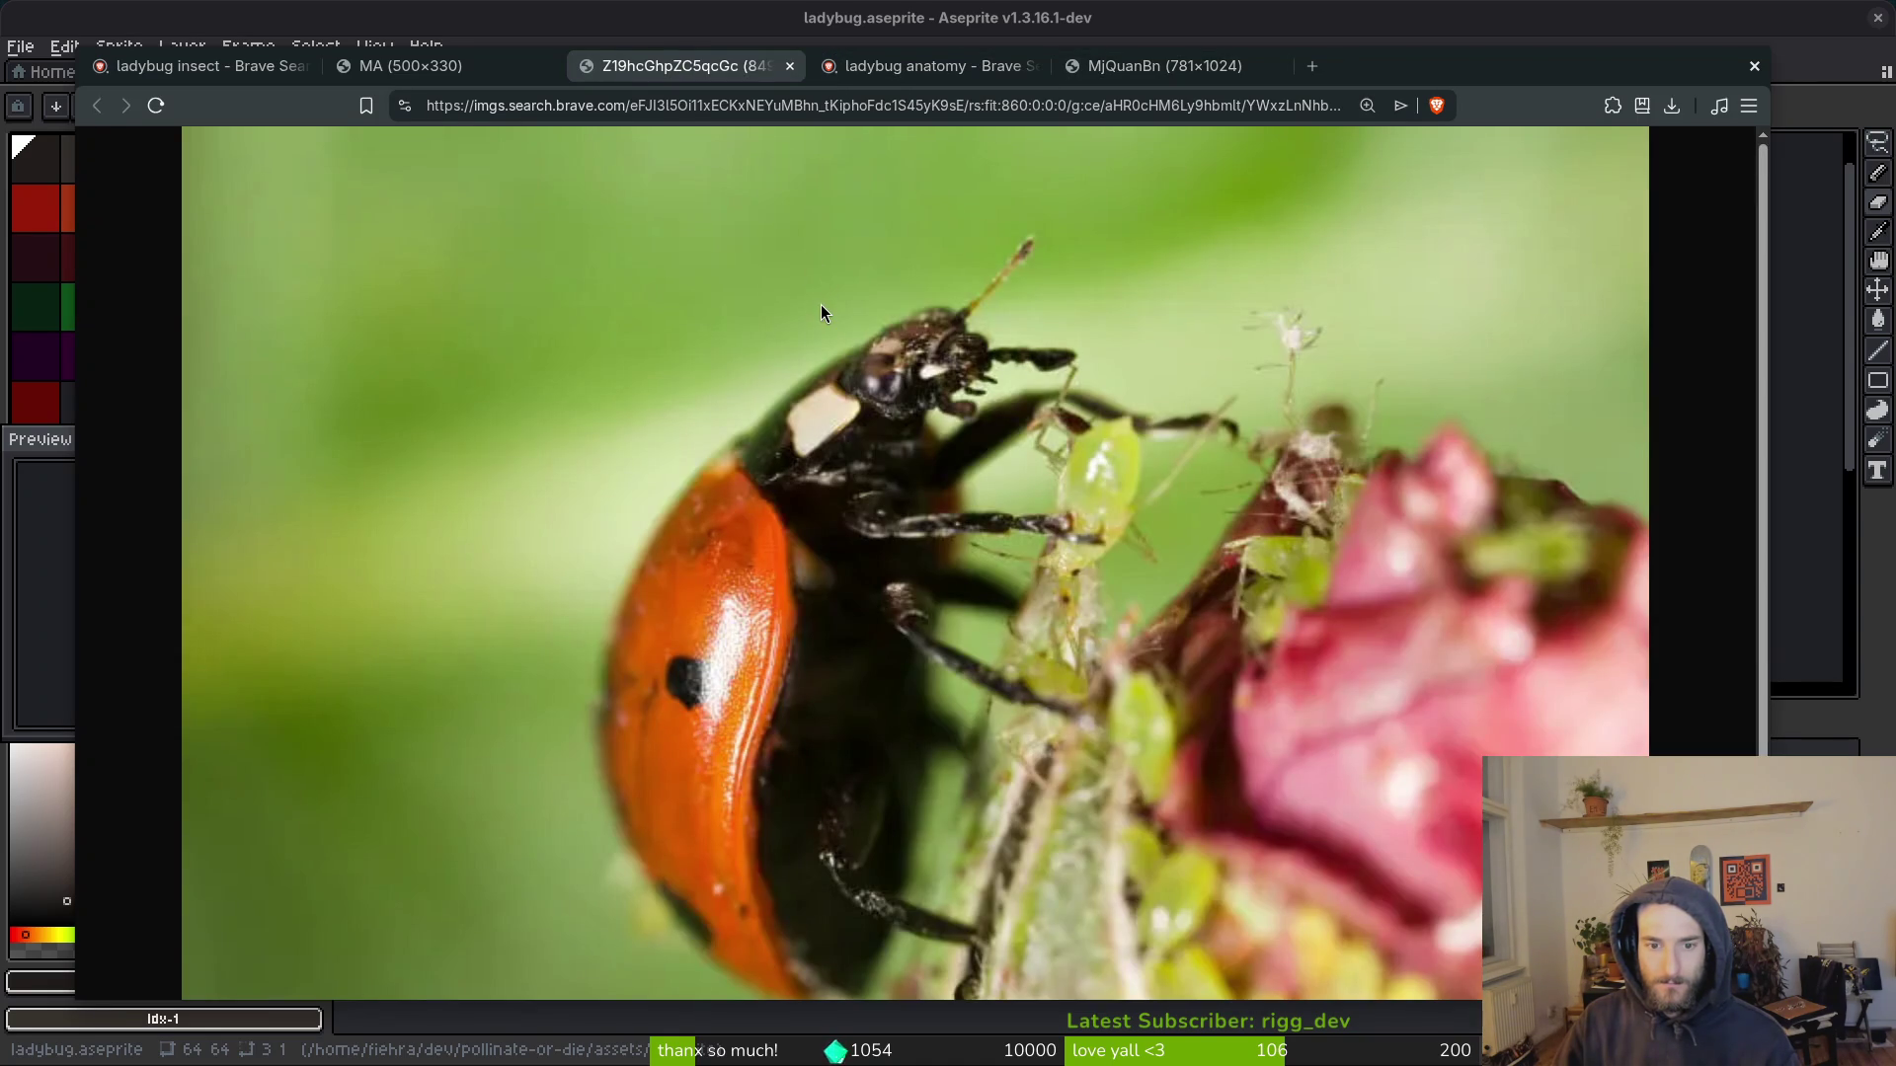
pyautogui.click(449, 66)
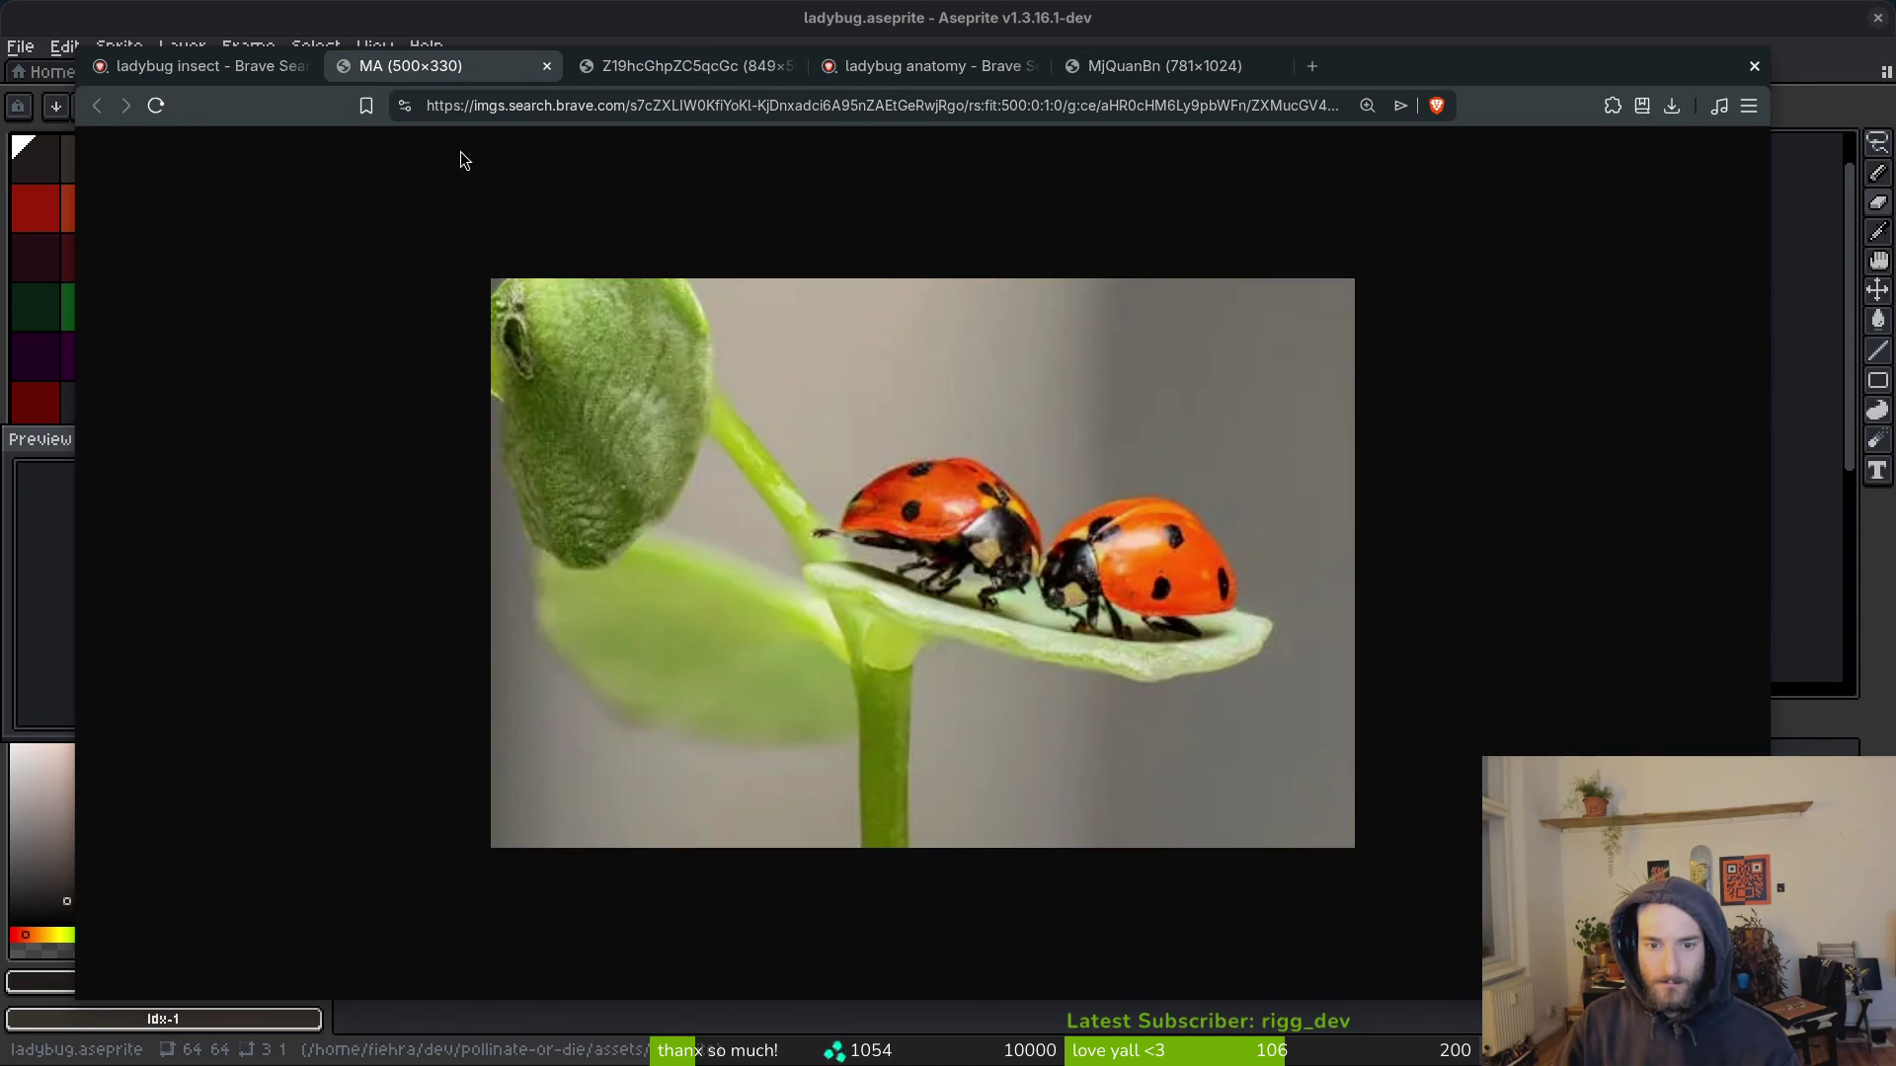
pyautogui.hotkey('ctrl', 'shift', 'Tab')
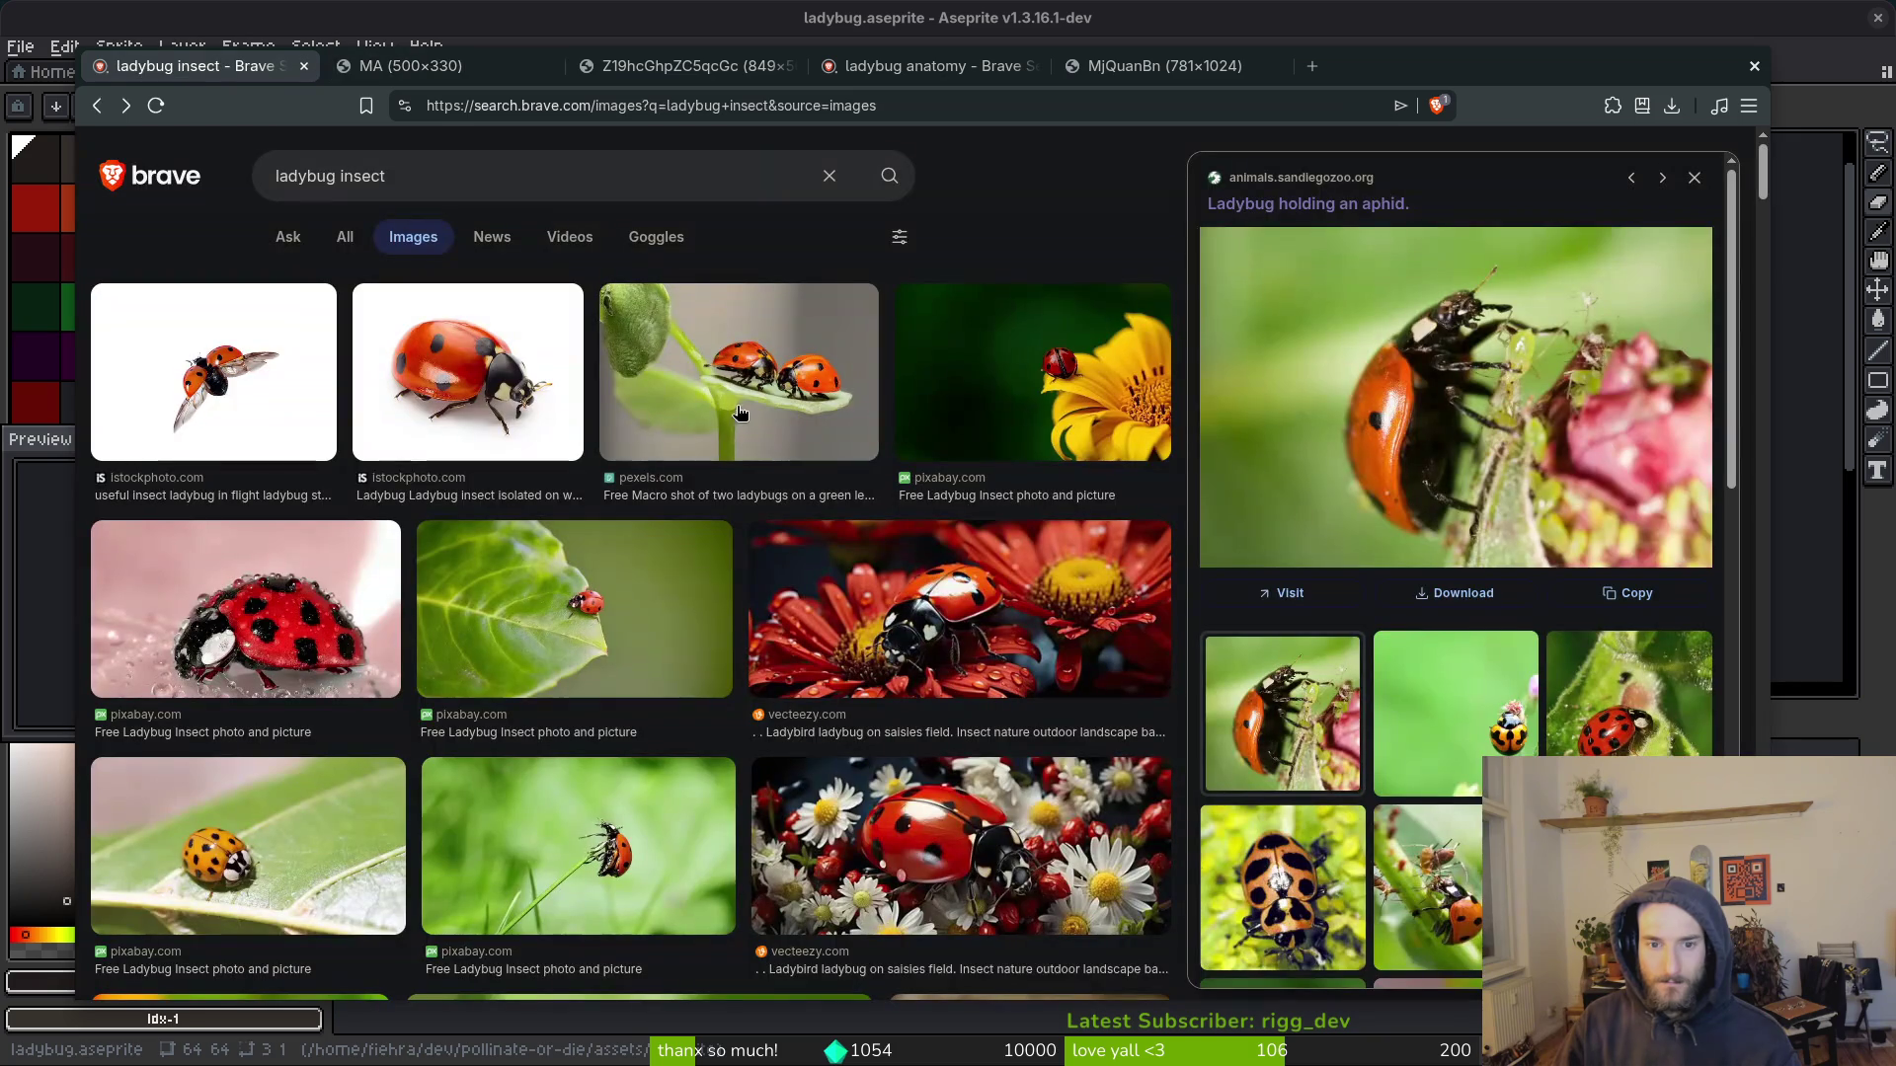
# Step: Close the image preview and change the search query to 'ladybug insect sideview'
pyautogui.click(1695, 177)
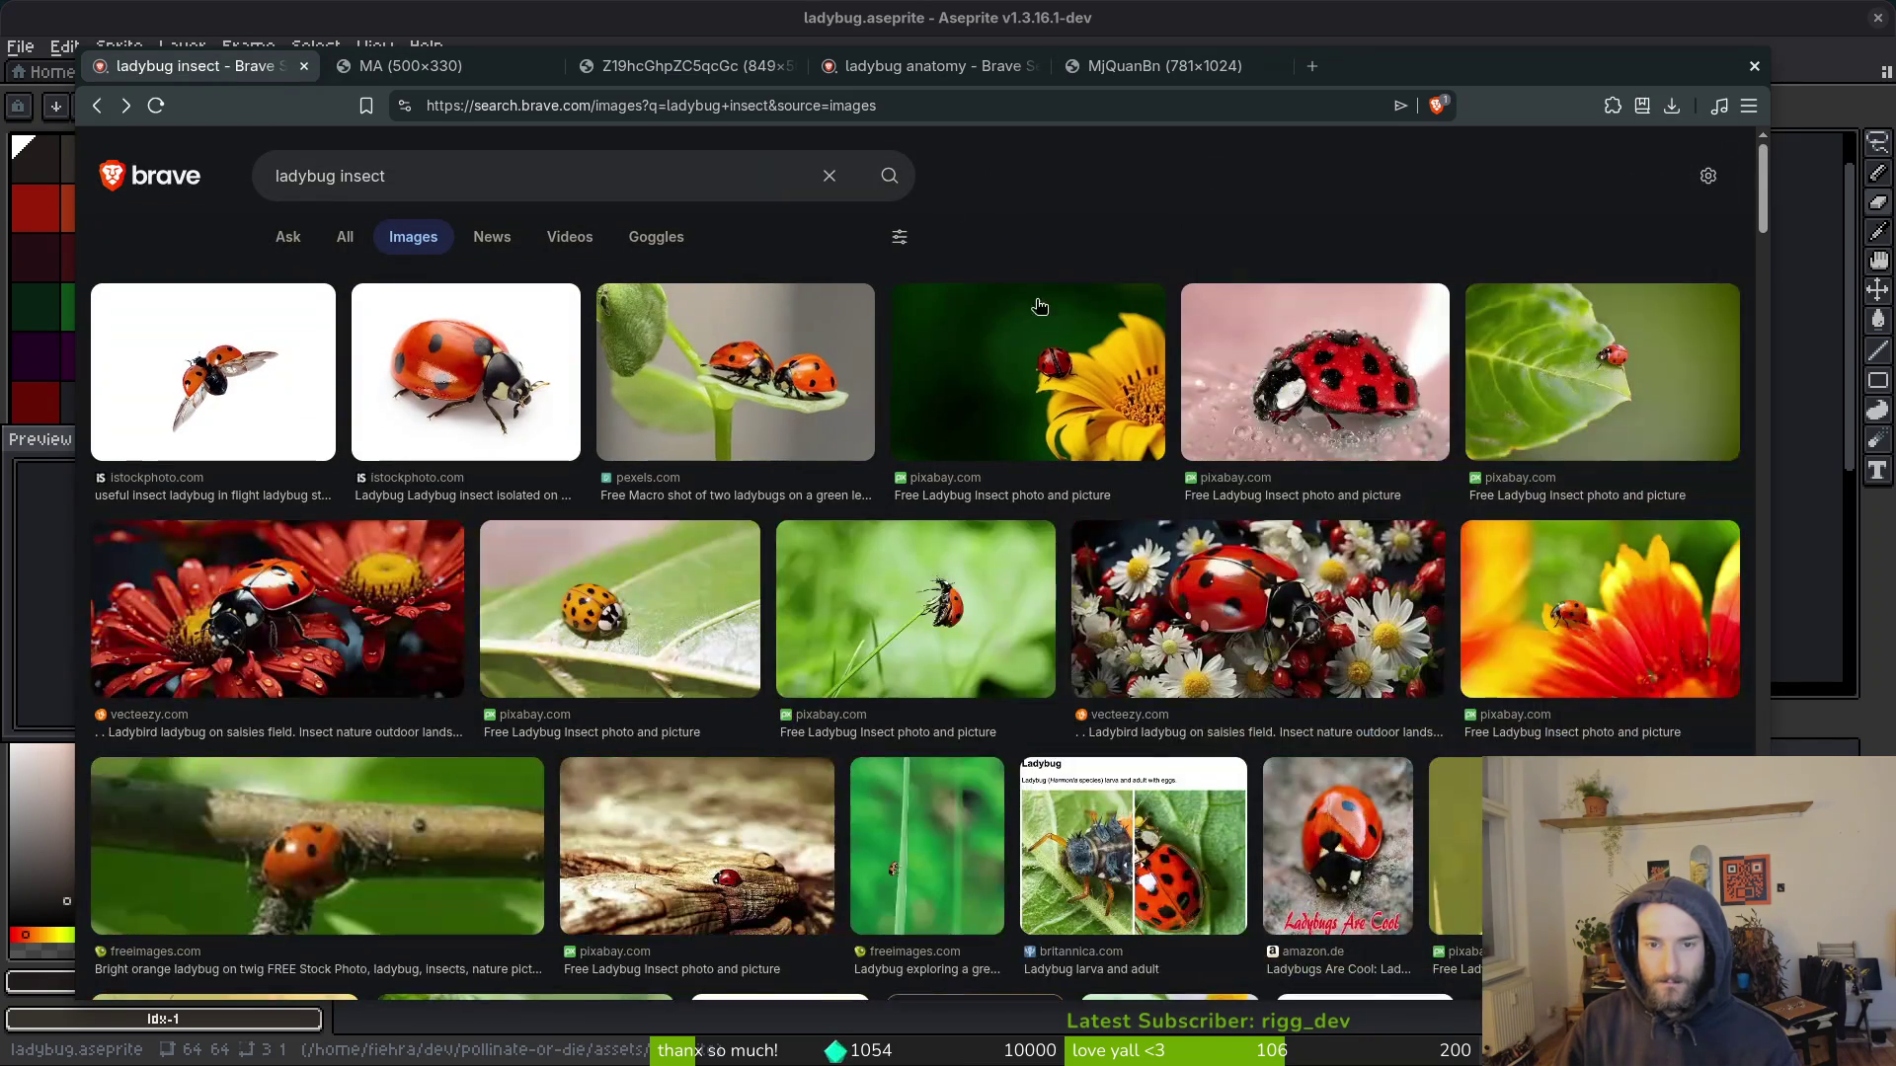
pyautogui.scroll(-8, 1083, 509)
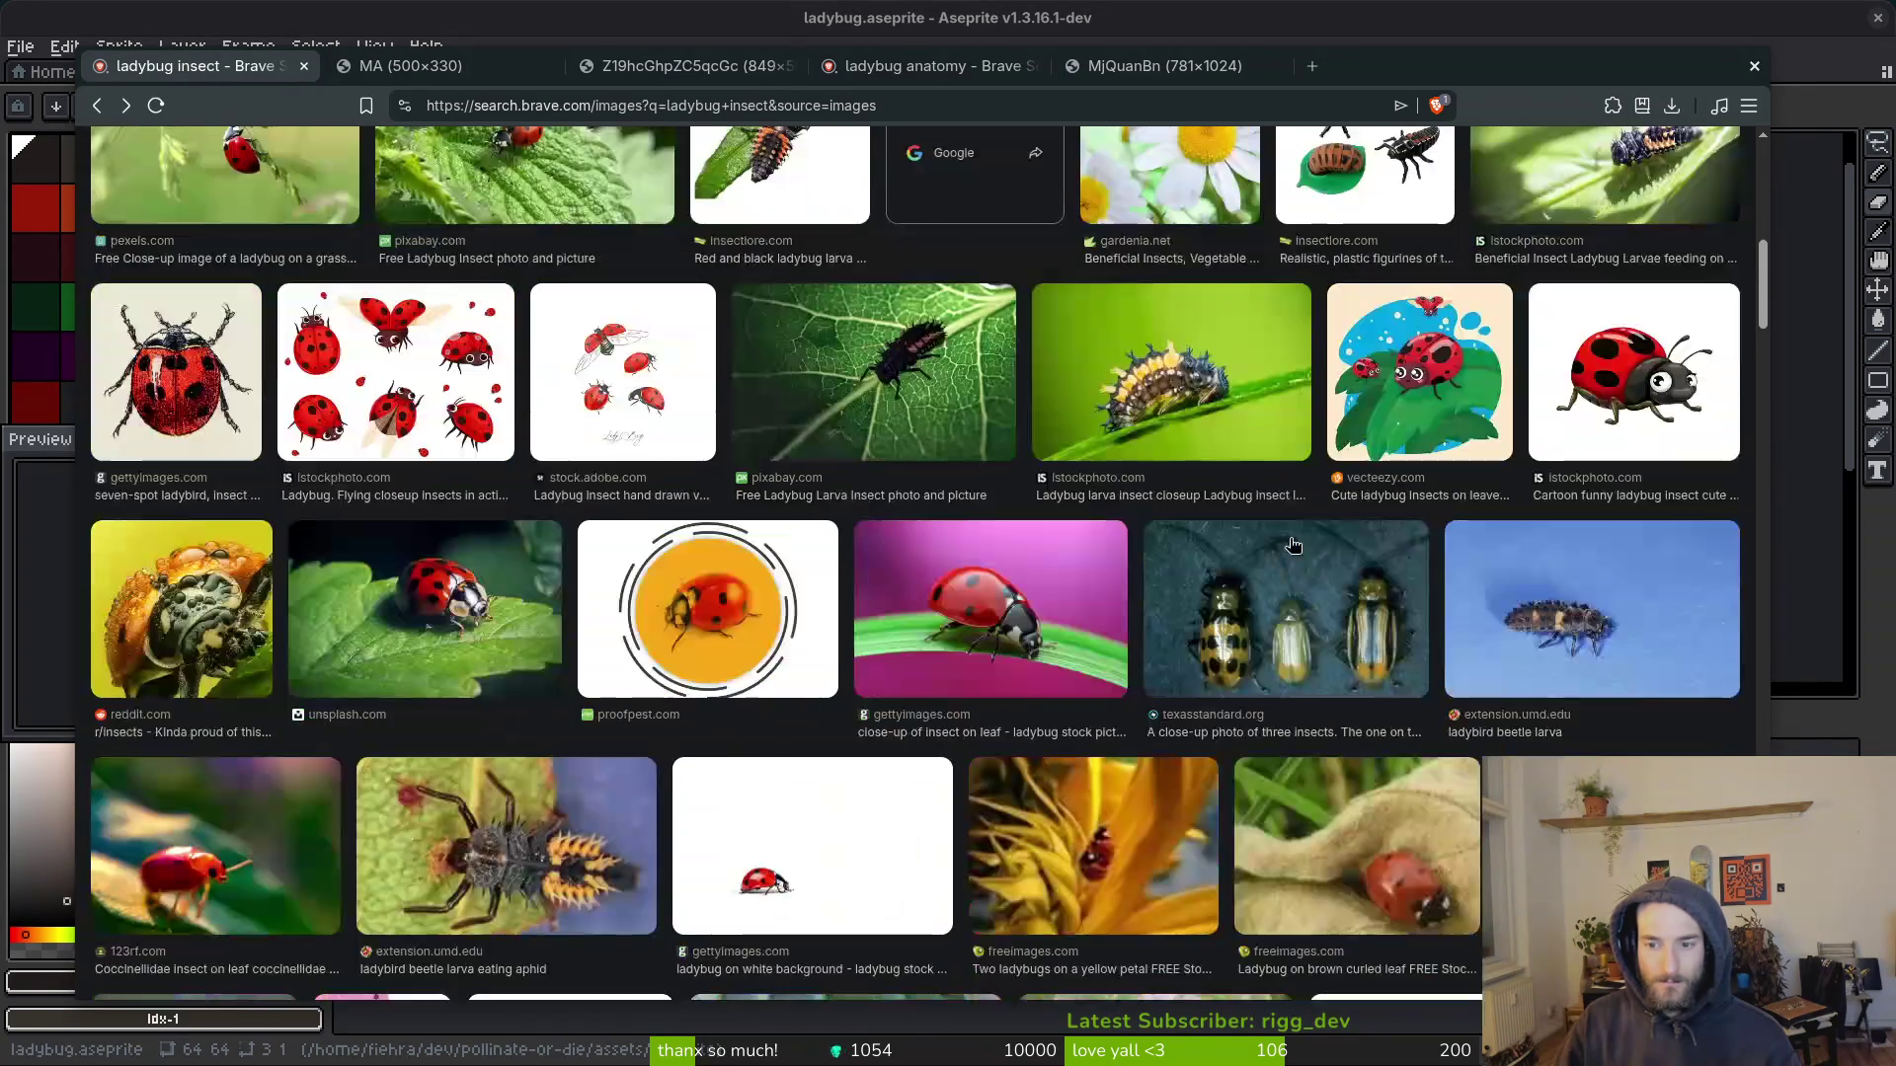
pyautogui.scroll(4, 1083, 509)
pyautogui.scroll(5, 1083, 509)
pyautogui.click(415, 174)
pyautogui.write('sideciew')
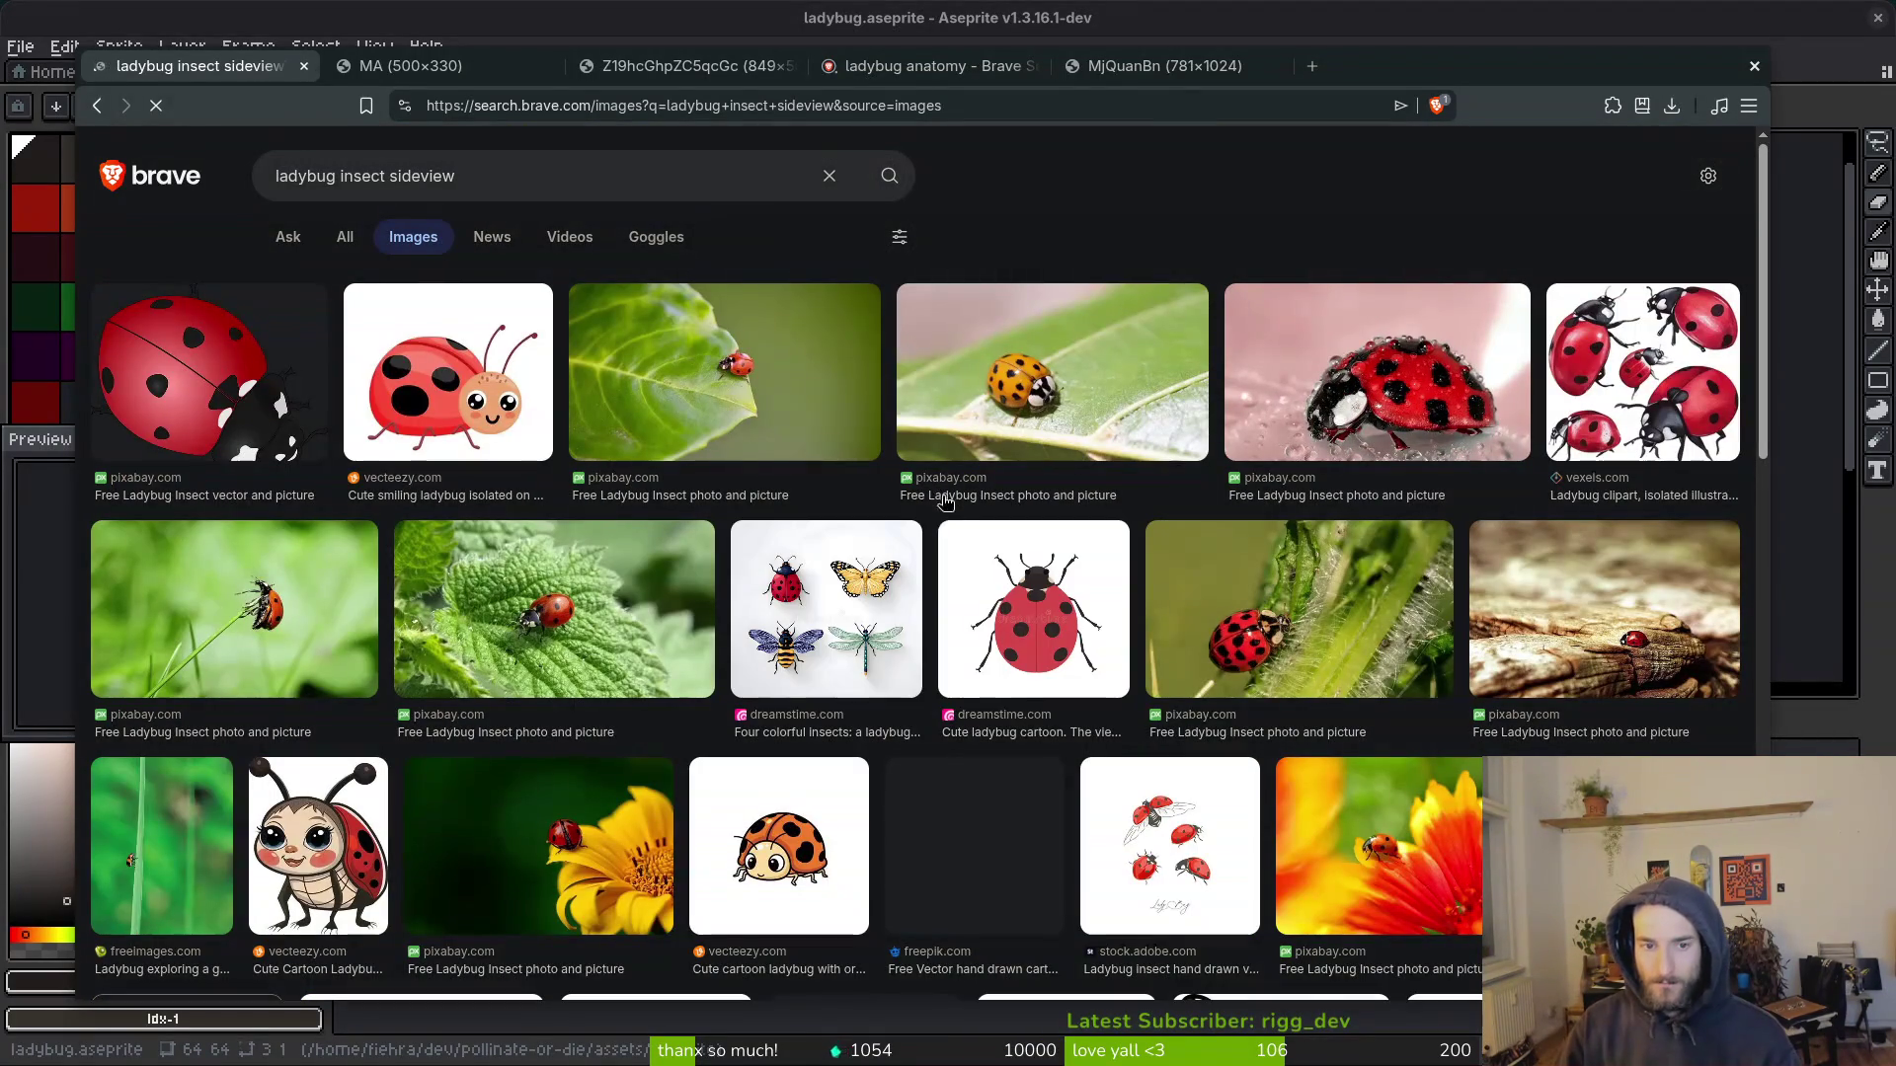
# Step: Open the ladybug-on-grass-stem photo full size in its own tab
pyautogui.click(252, 600)
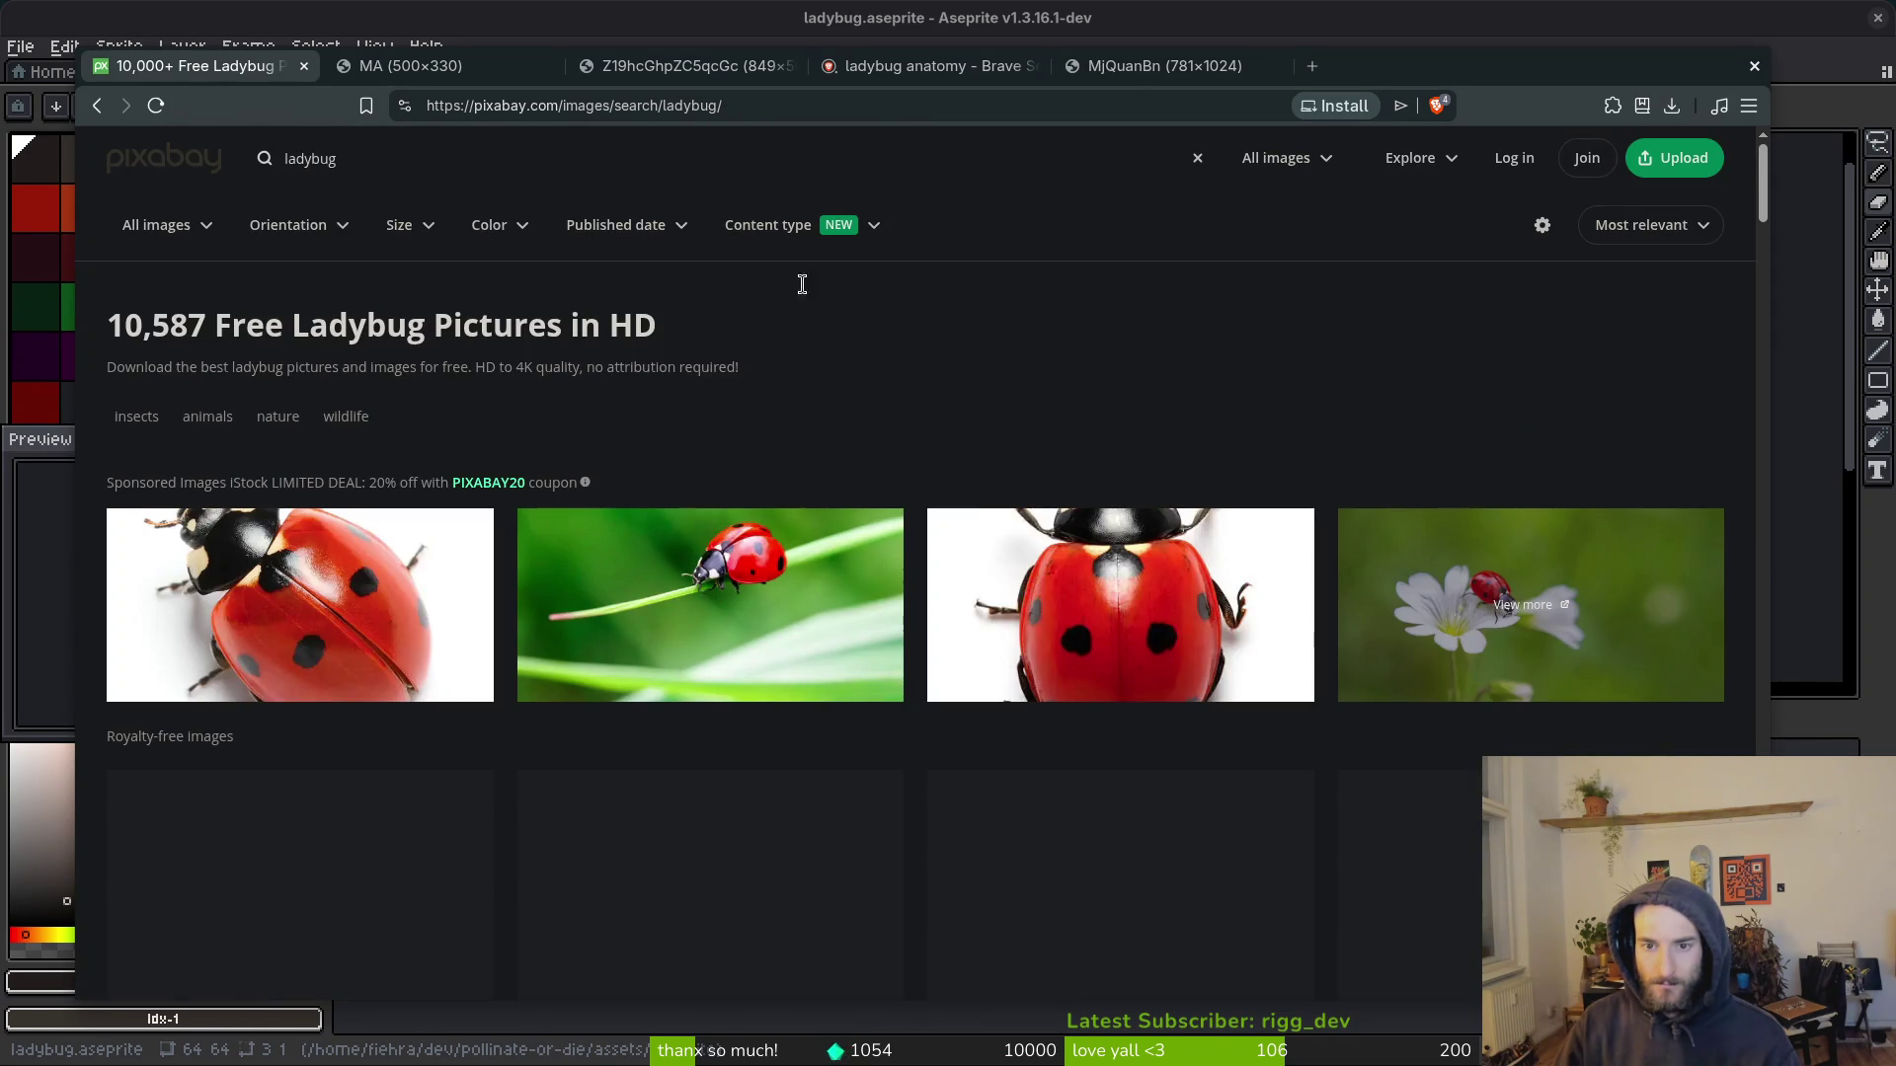
pyautogui.hotkey('alt', 'Left')
pyautogui.rightClick(1462, 397)
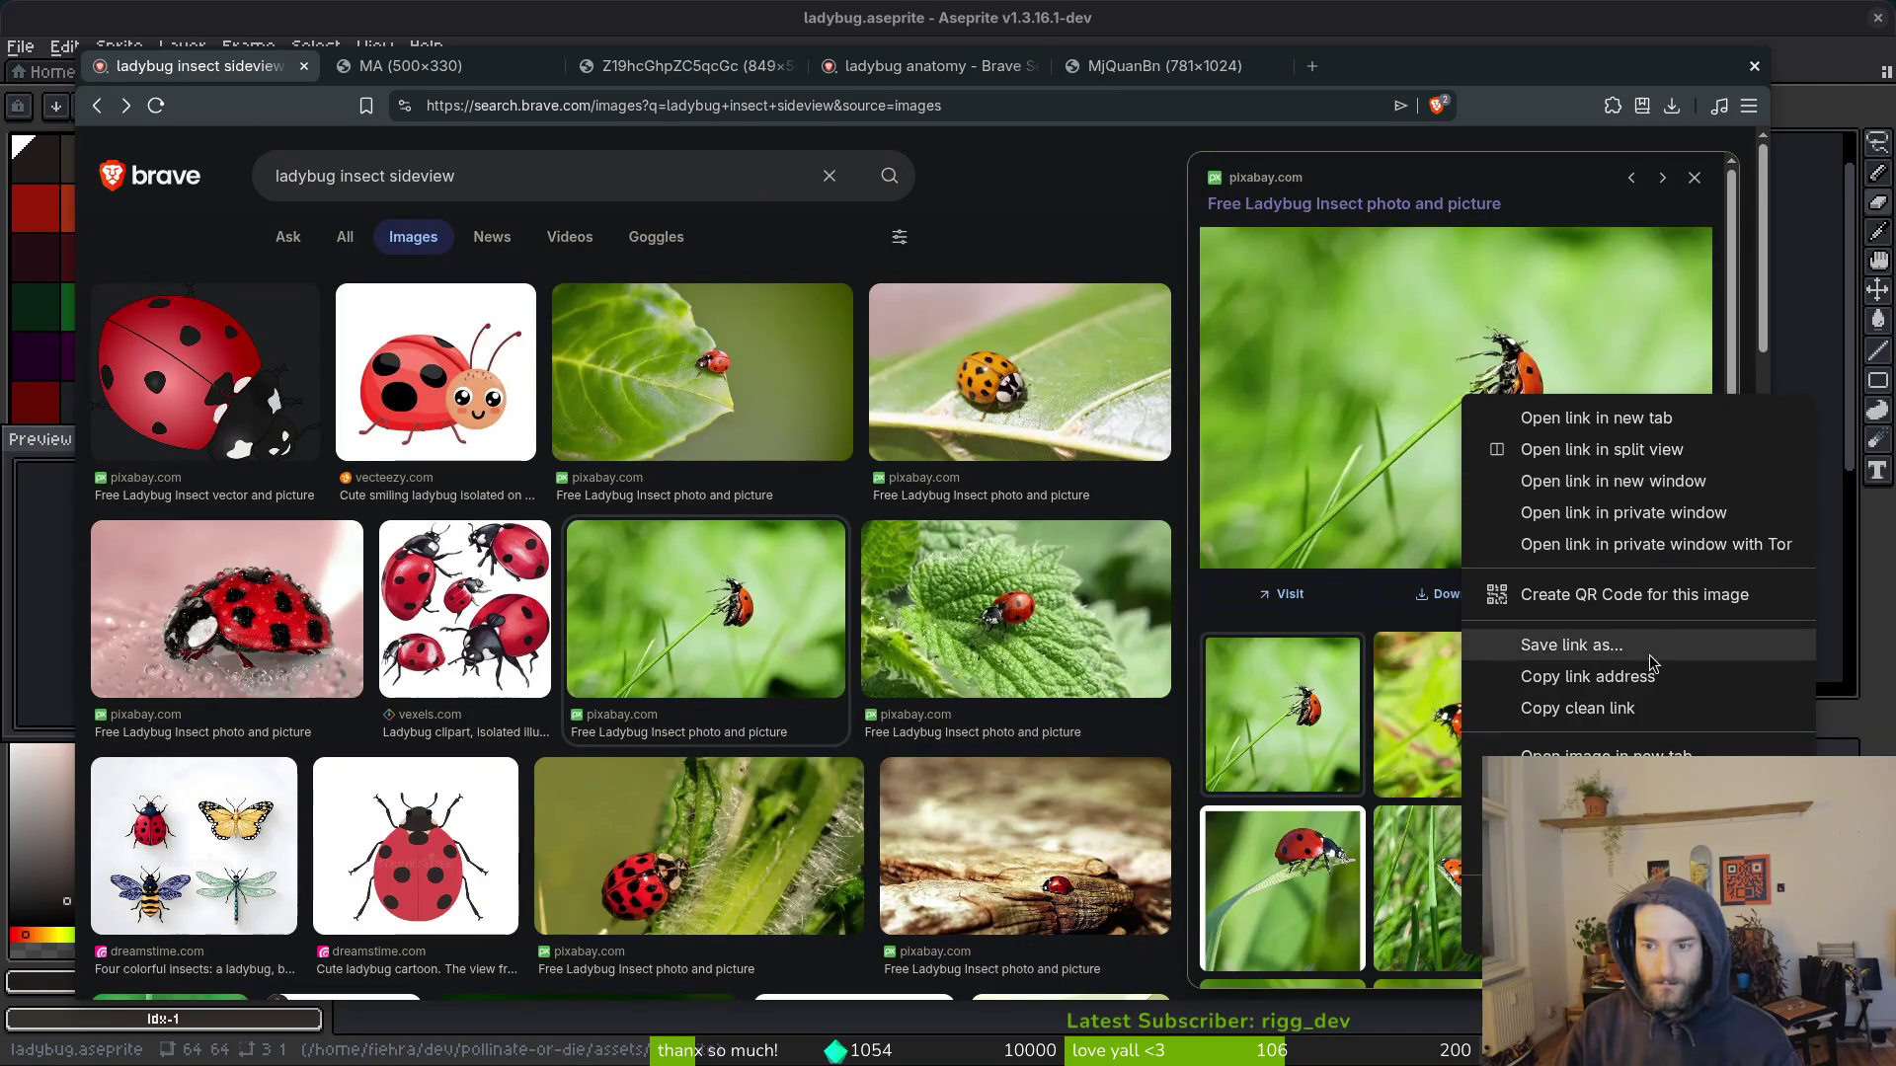
pyautogui.click(1620, 756)
pyautogui.click(425, 67)
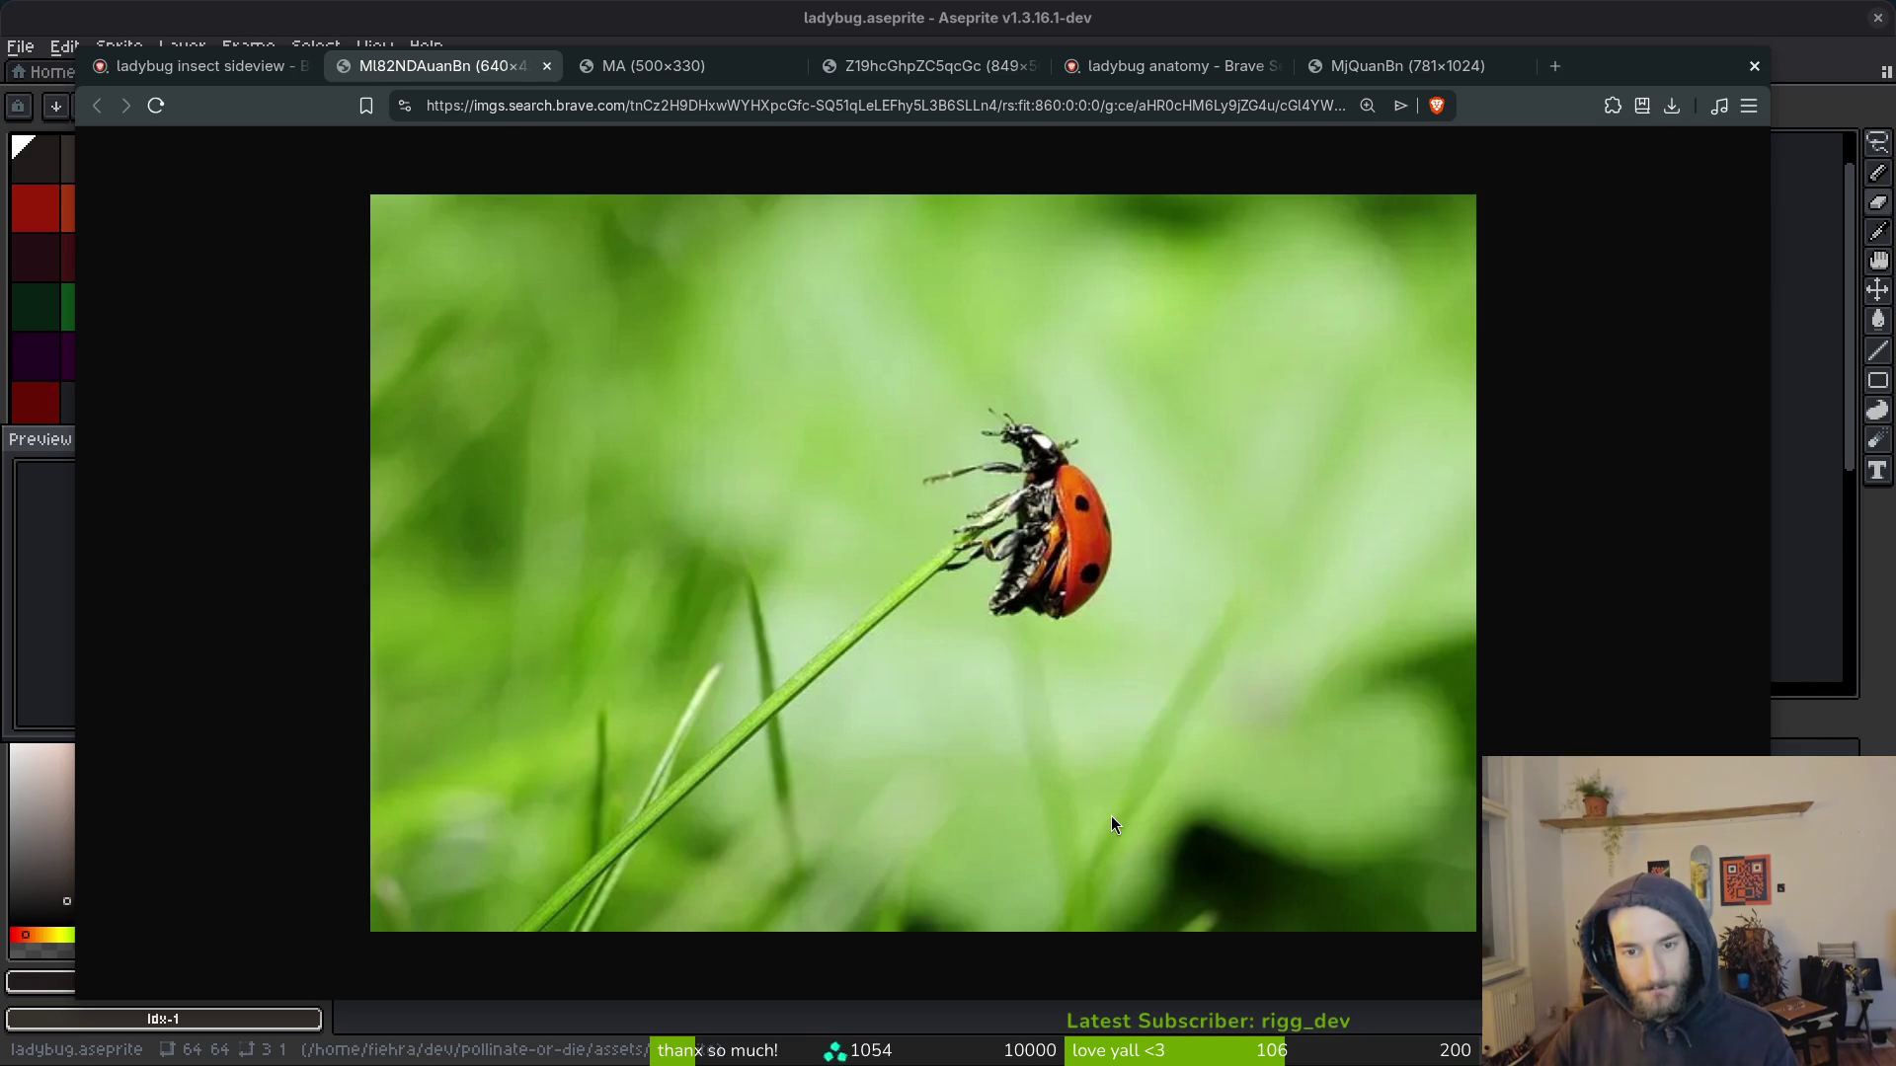
# Step: Compare the sprite against the grass-stem photo, then return to the sideview results
pyautogui.hotkey('alt', 'Tab')
pyautogui.scroll(5, 1484, 615)
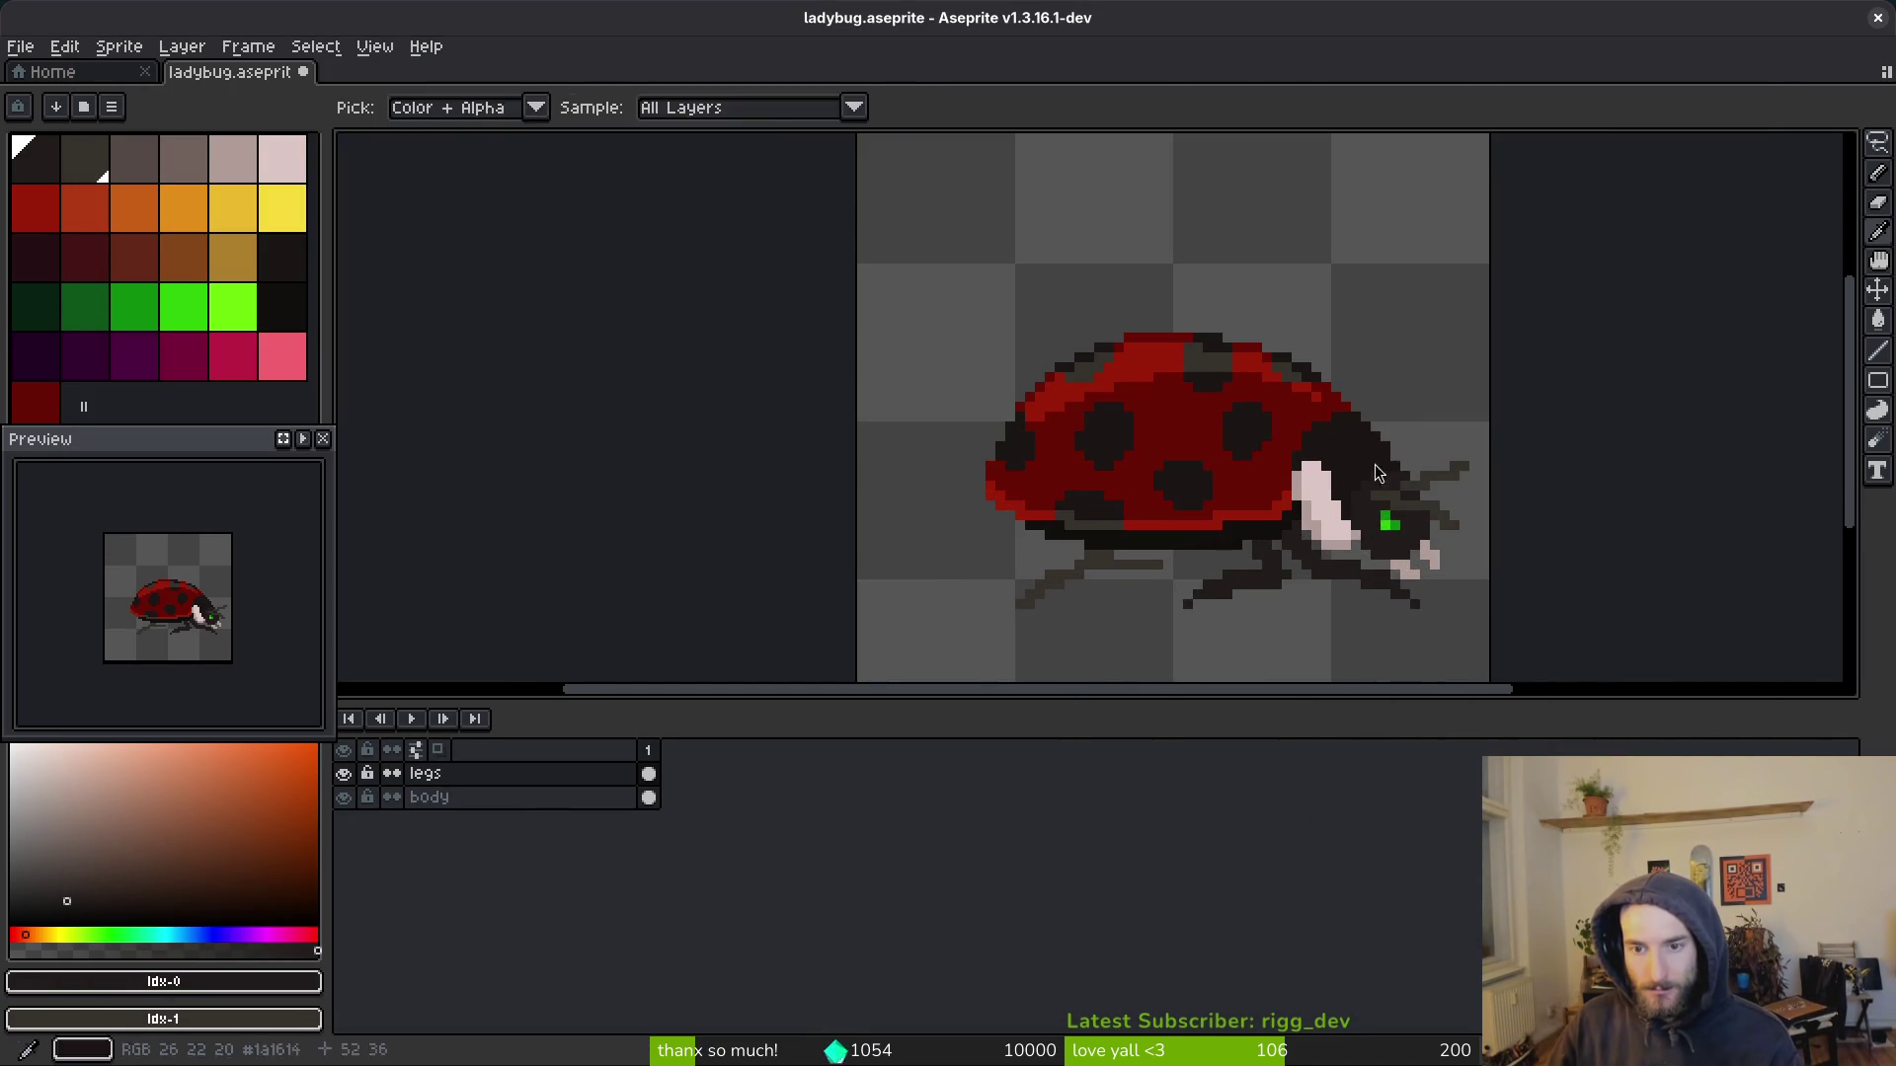
pyautogui.hotkey('alt', 'Tab')
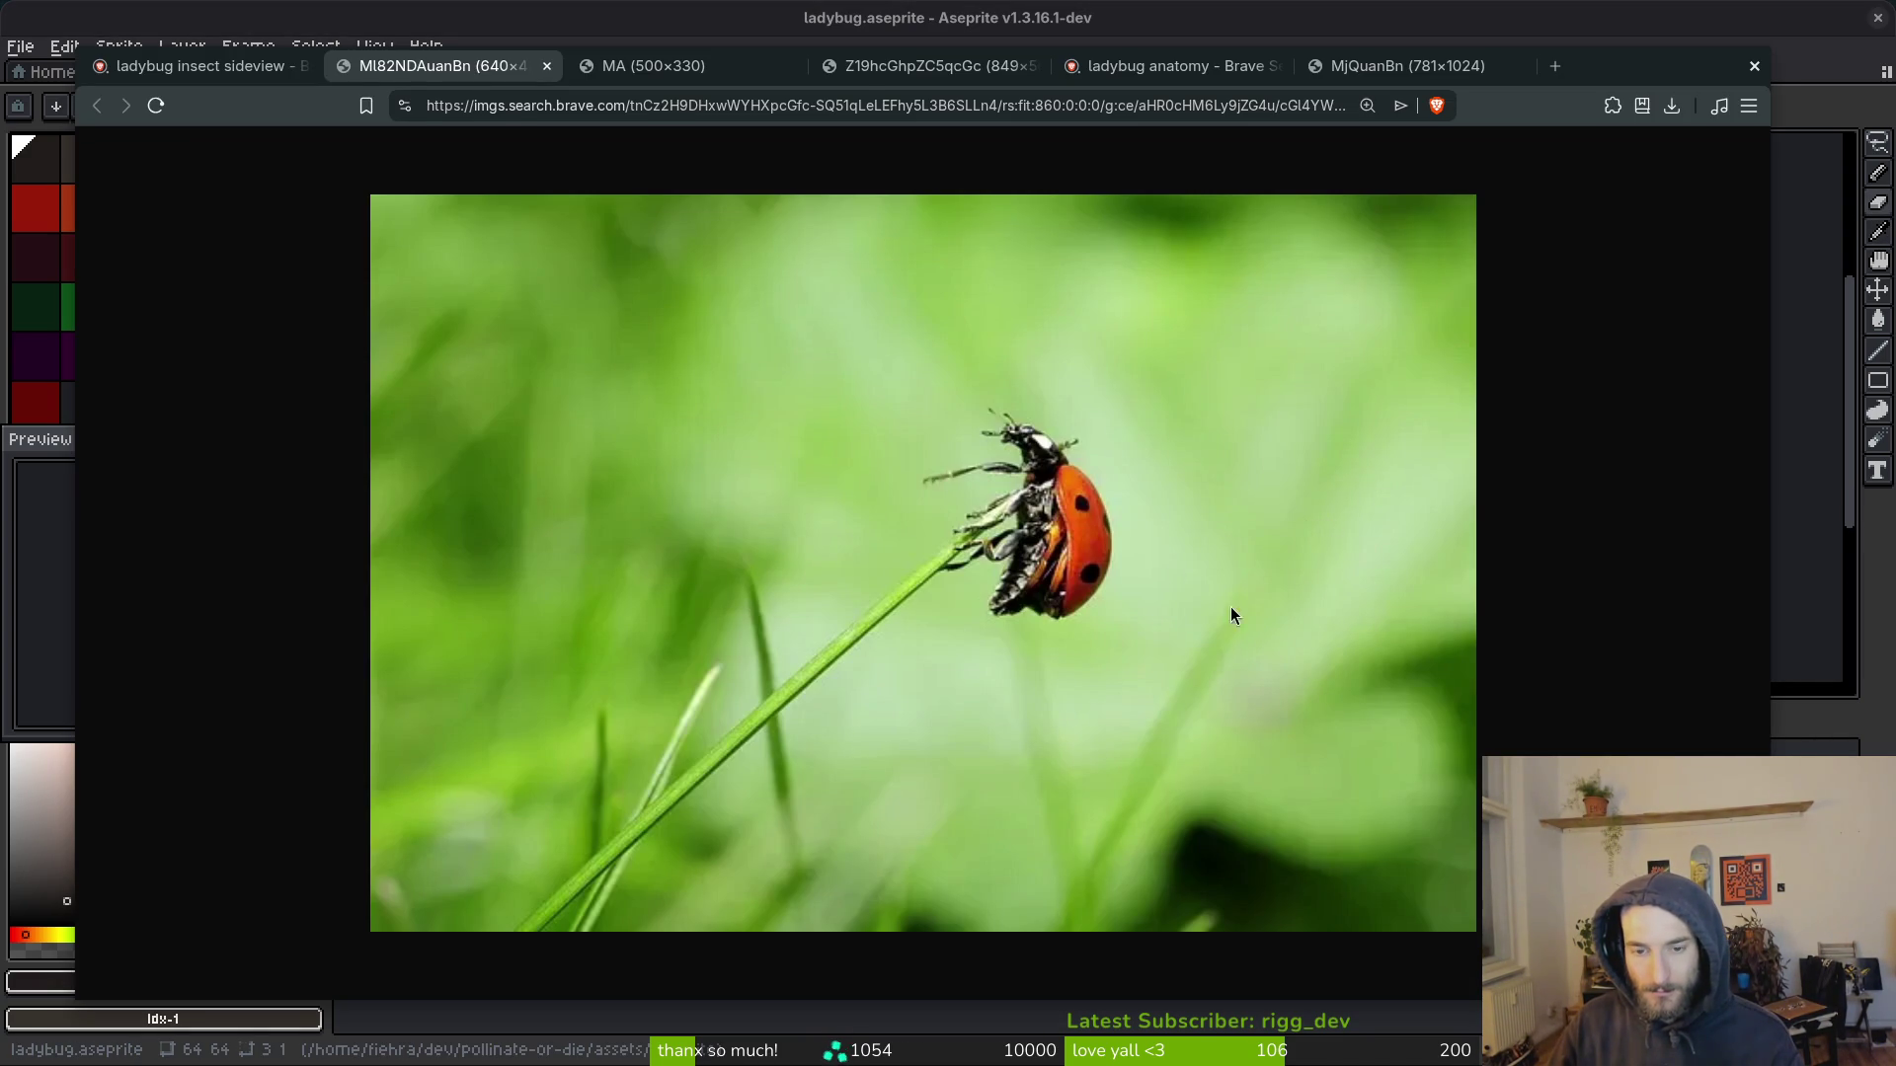
pyautogui.hotkey('alt', 'Tab')
pyautogui.hotkey('alt', 'Tab')
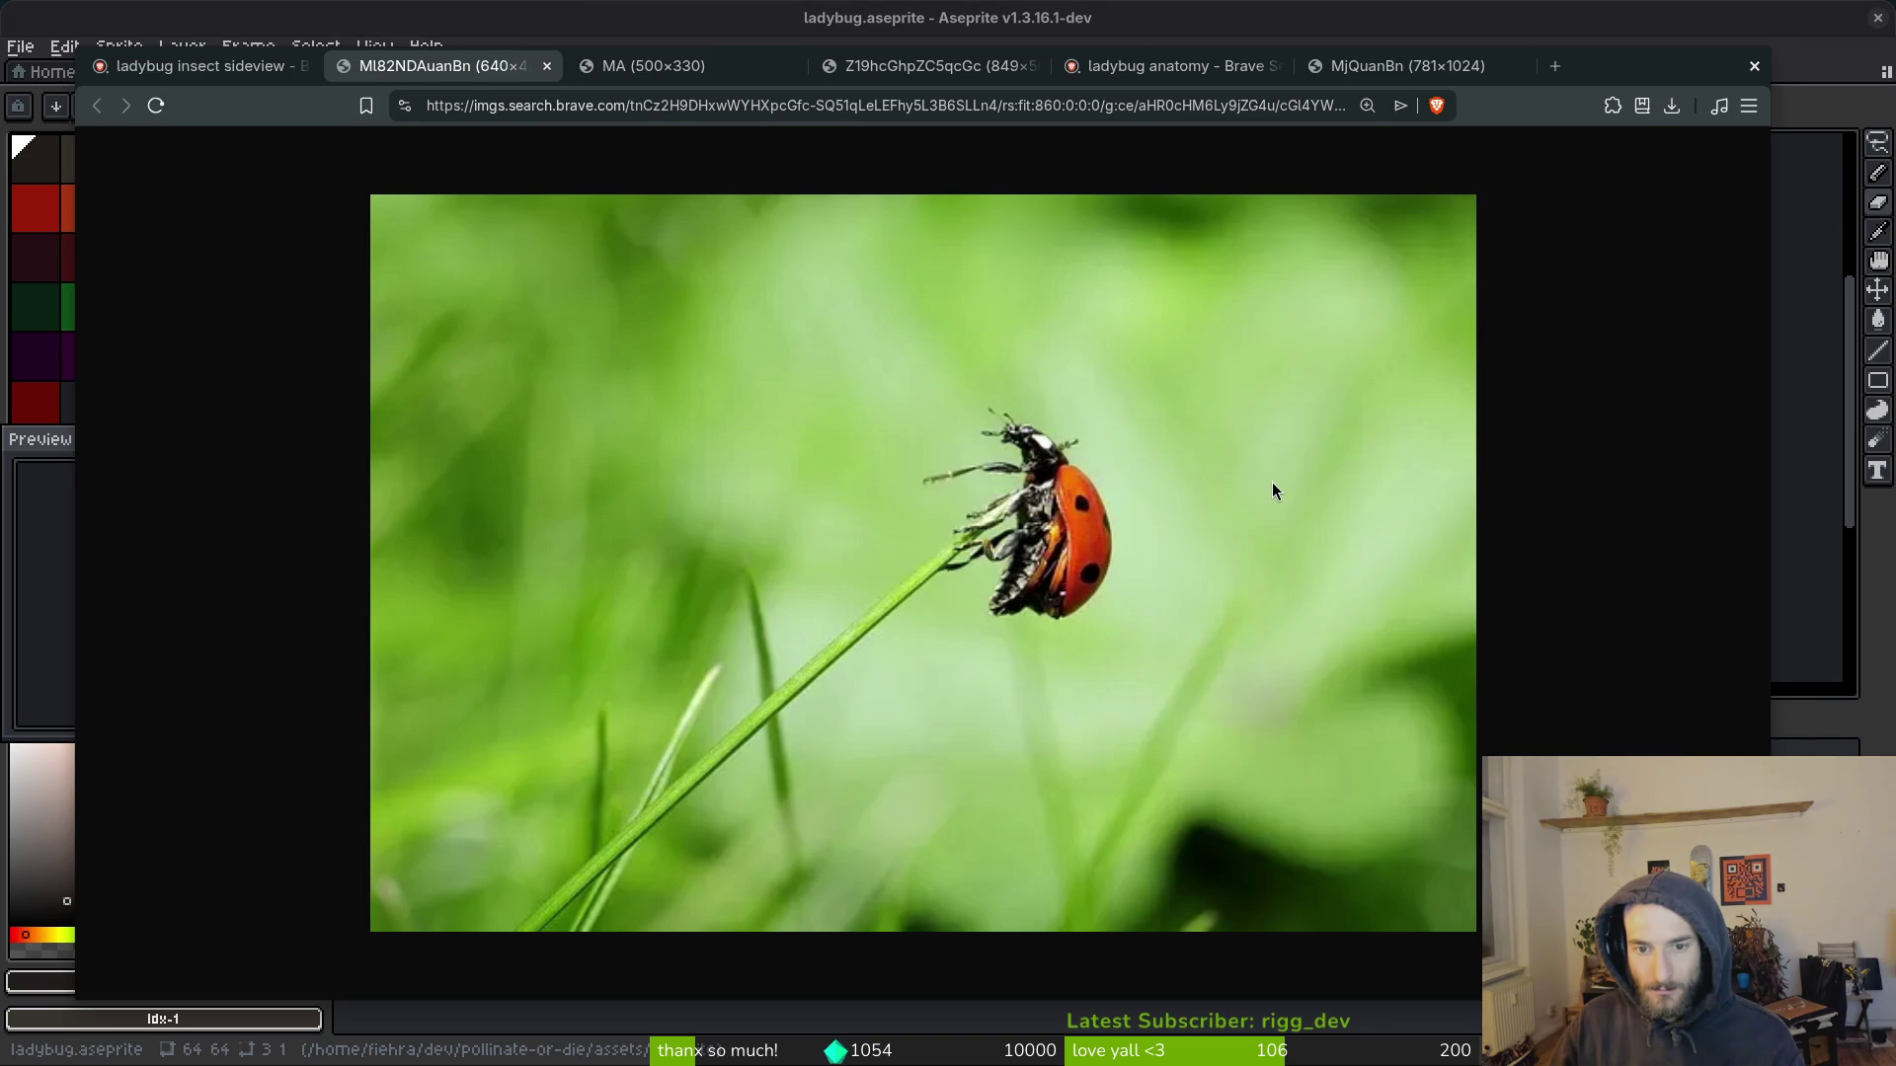
pyautogui.hotkey('alt', 'Tab')
pyautogui.hotkey('alt', 'Tab')
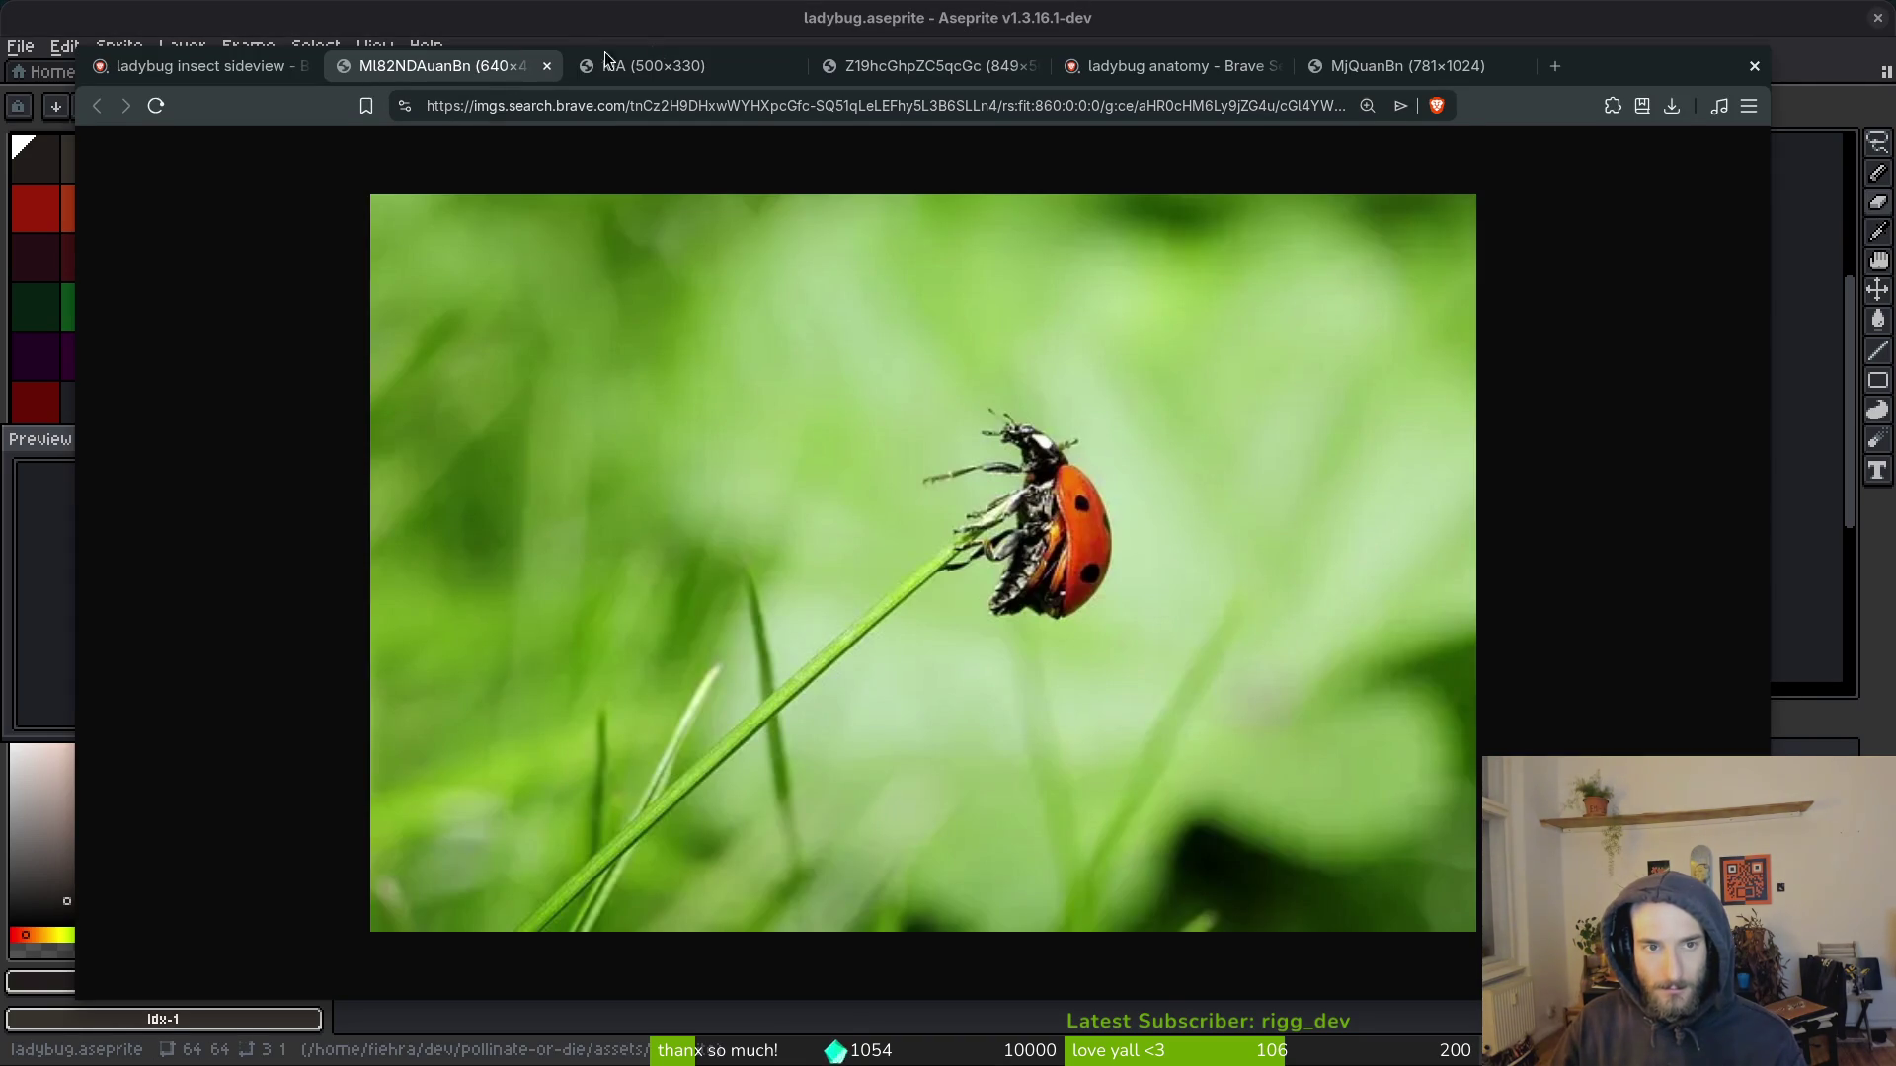
pyautogui.click(202, 63)
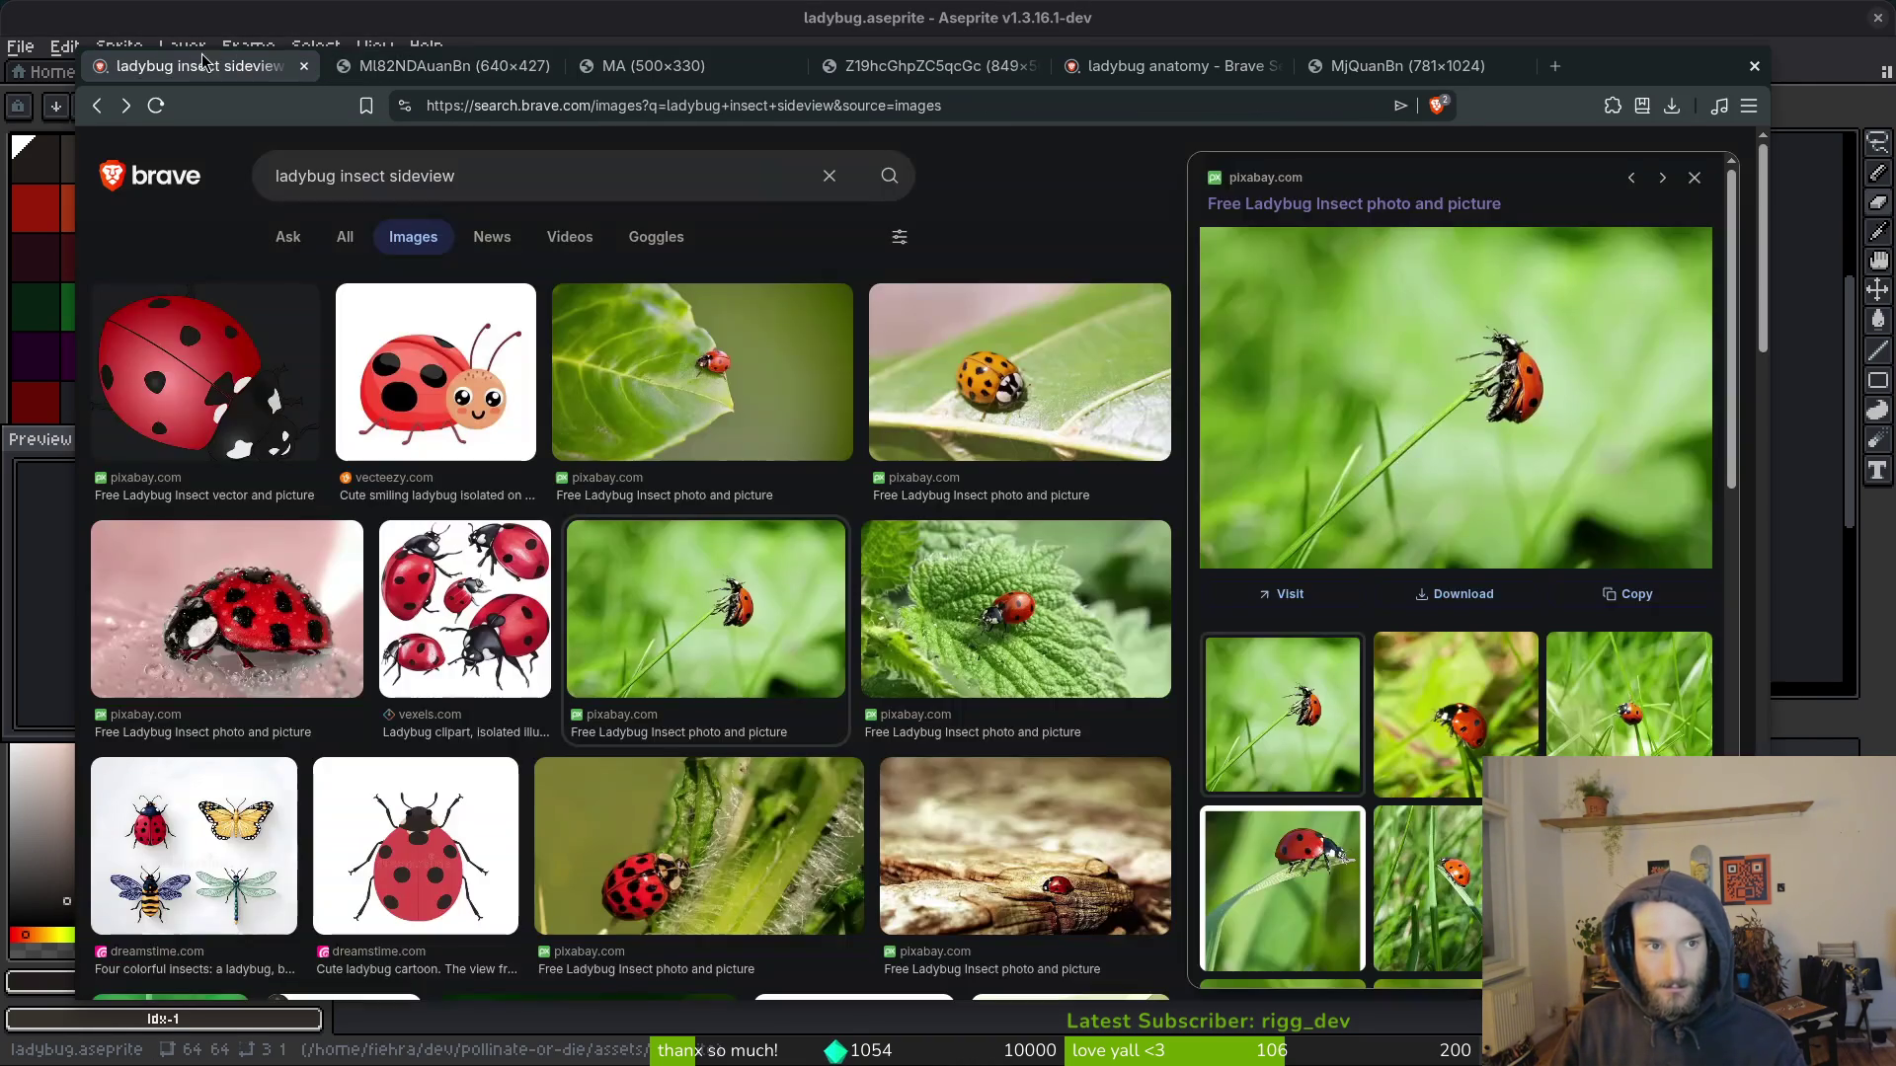
# Step: Open the orange spotted ladybug photo in a new tab and zoom in on it
pyautogui.click(1000, 405)
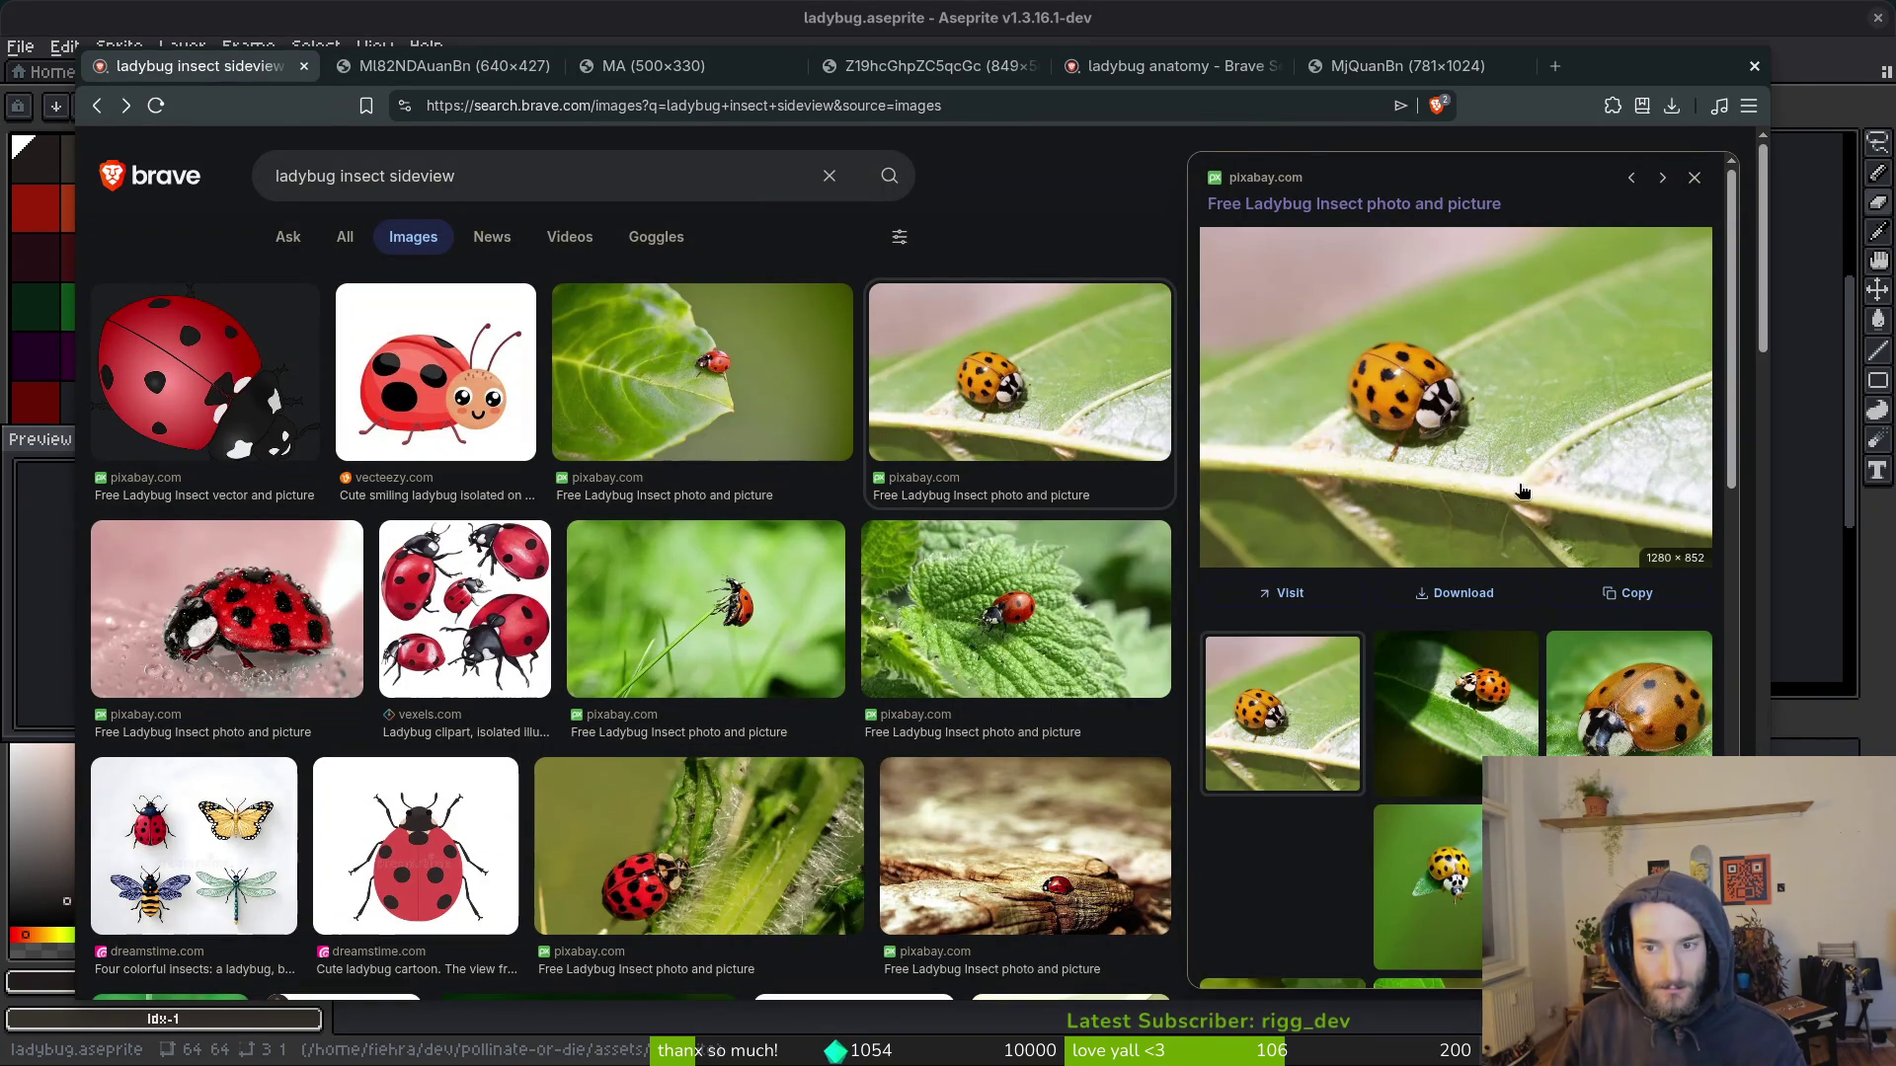
pyautogui.click(1434, 434)
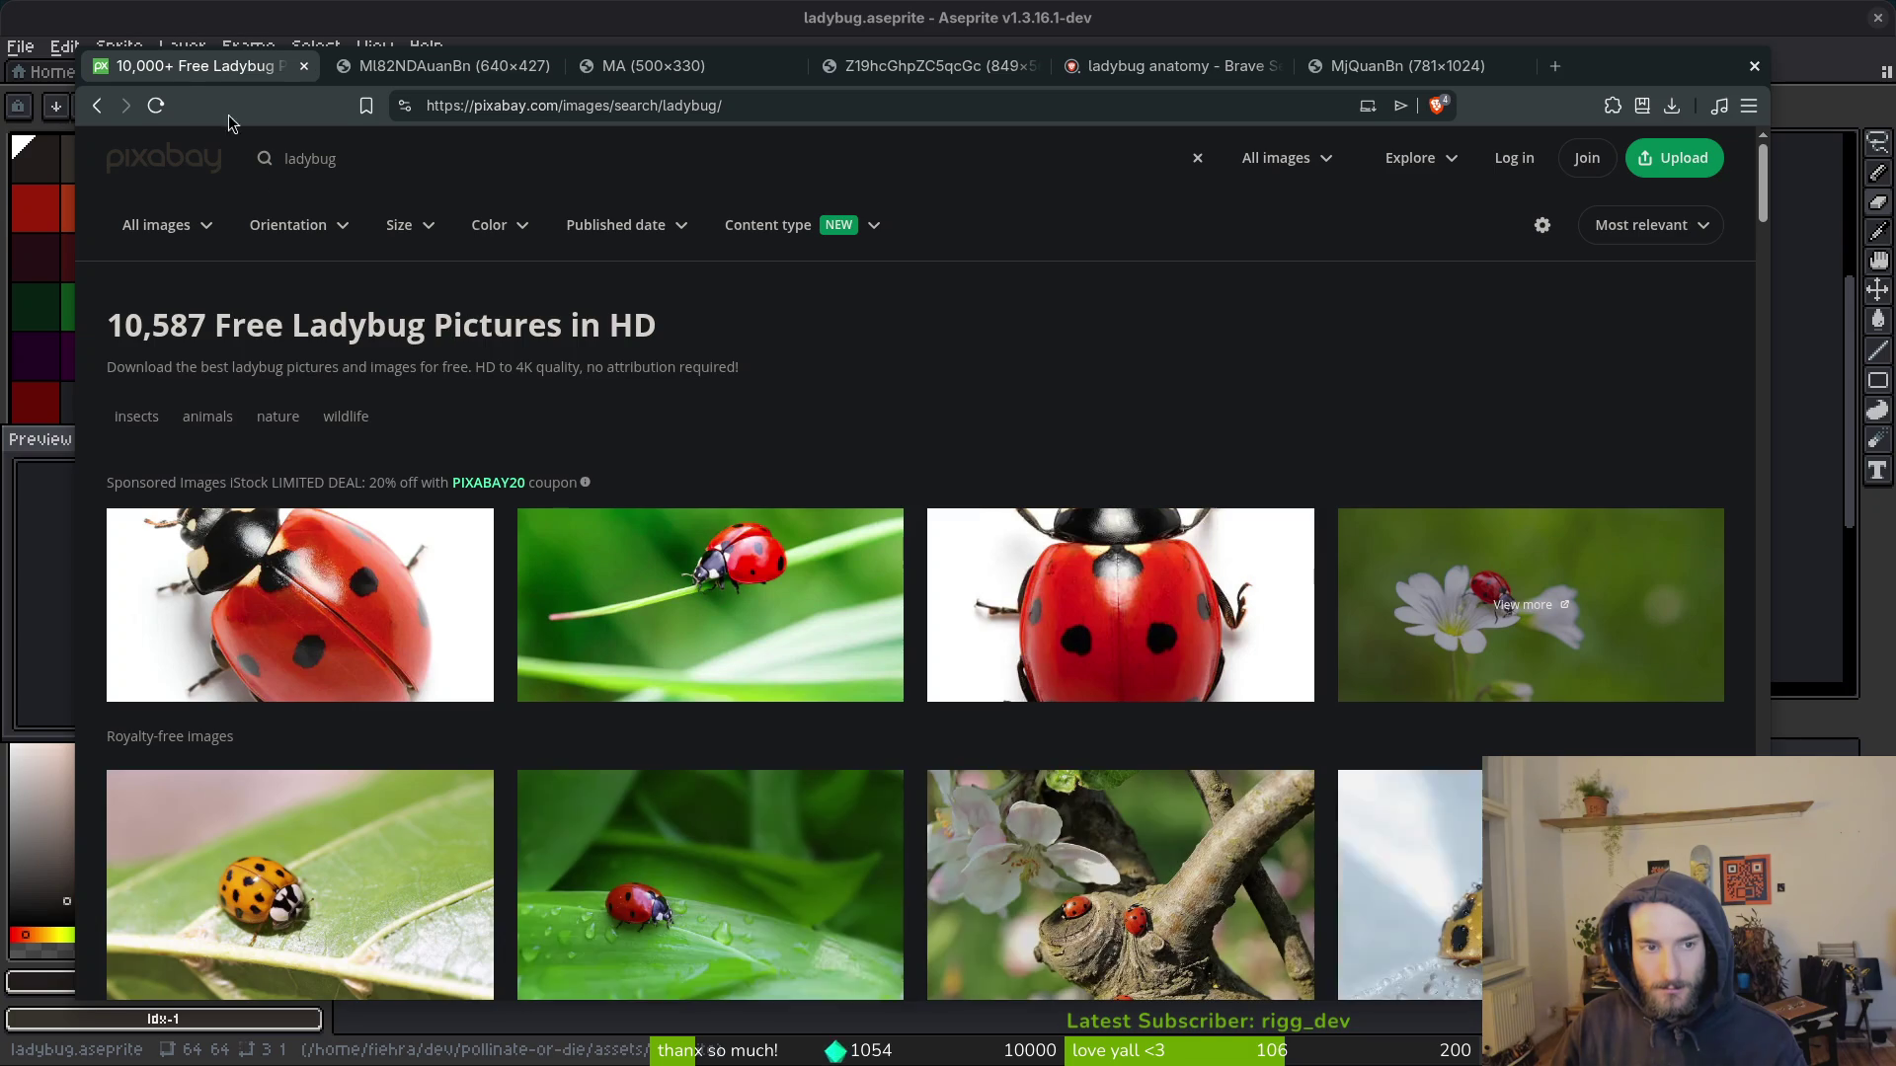
pyautogui.hotkey('alt', 'Left')
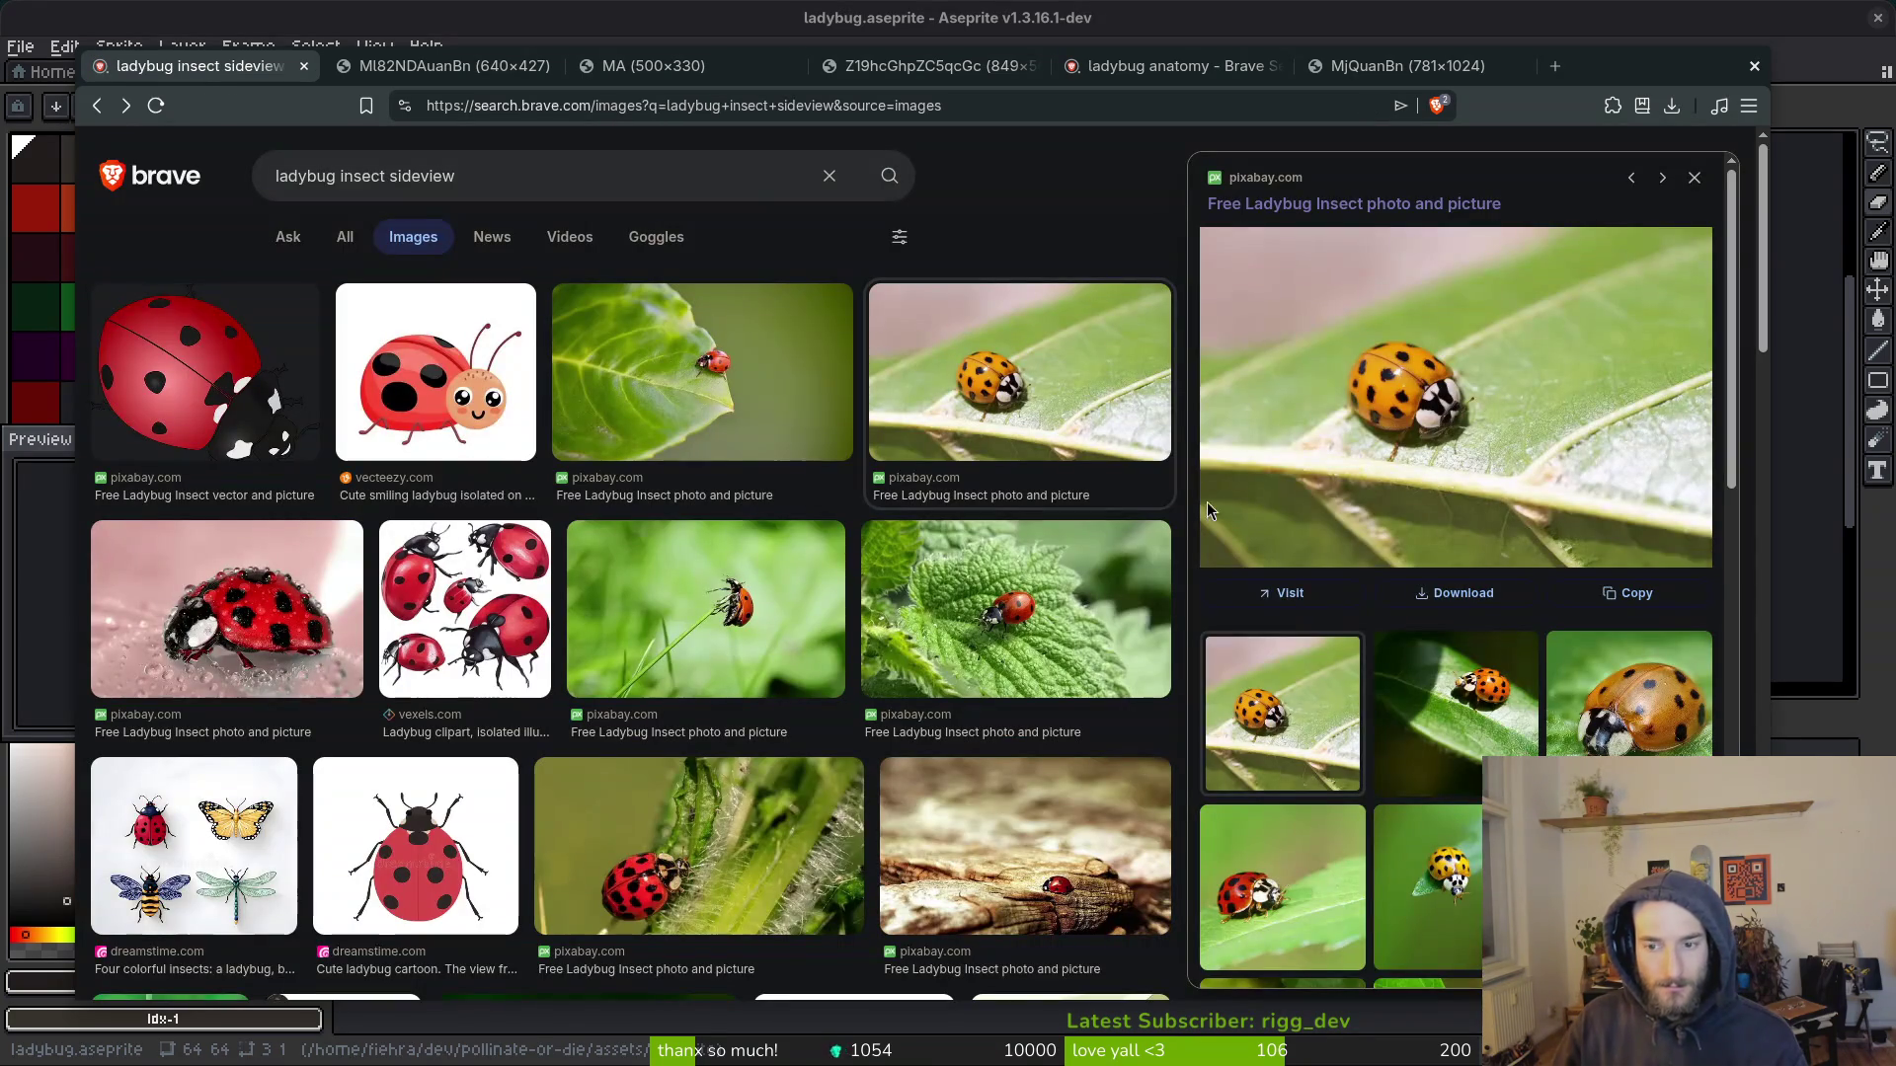
pyautogui.rightClick(1382, 476)
pyautogui.click(1457, 829)
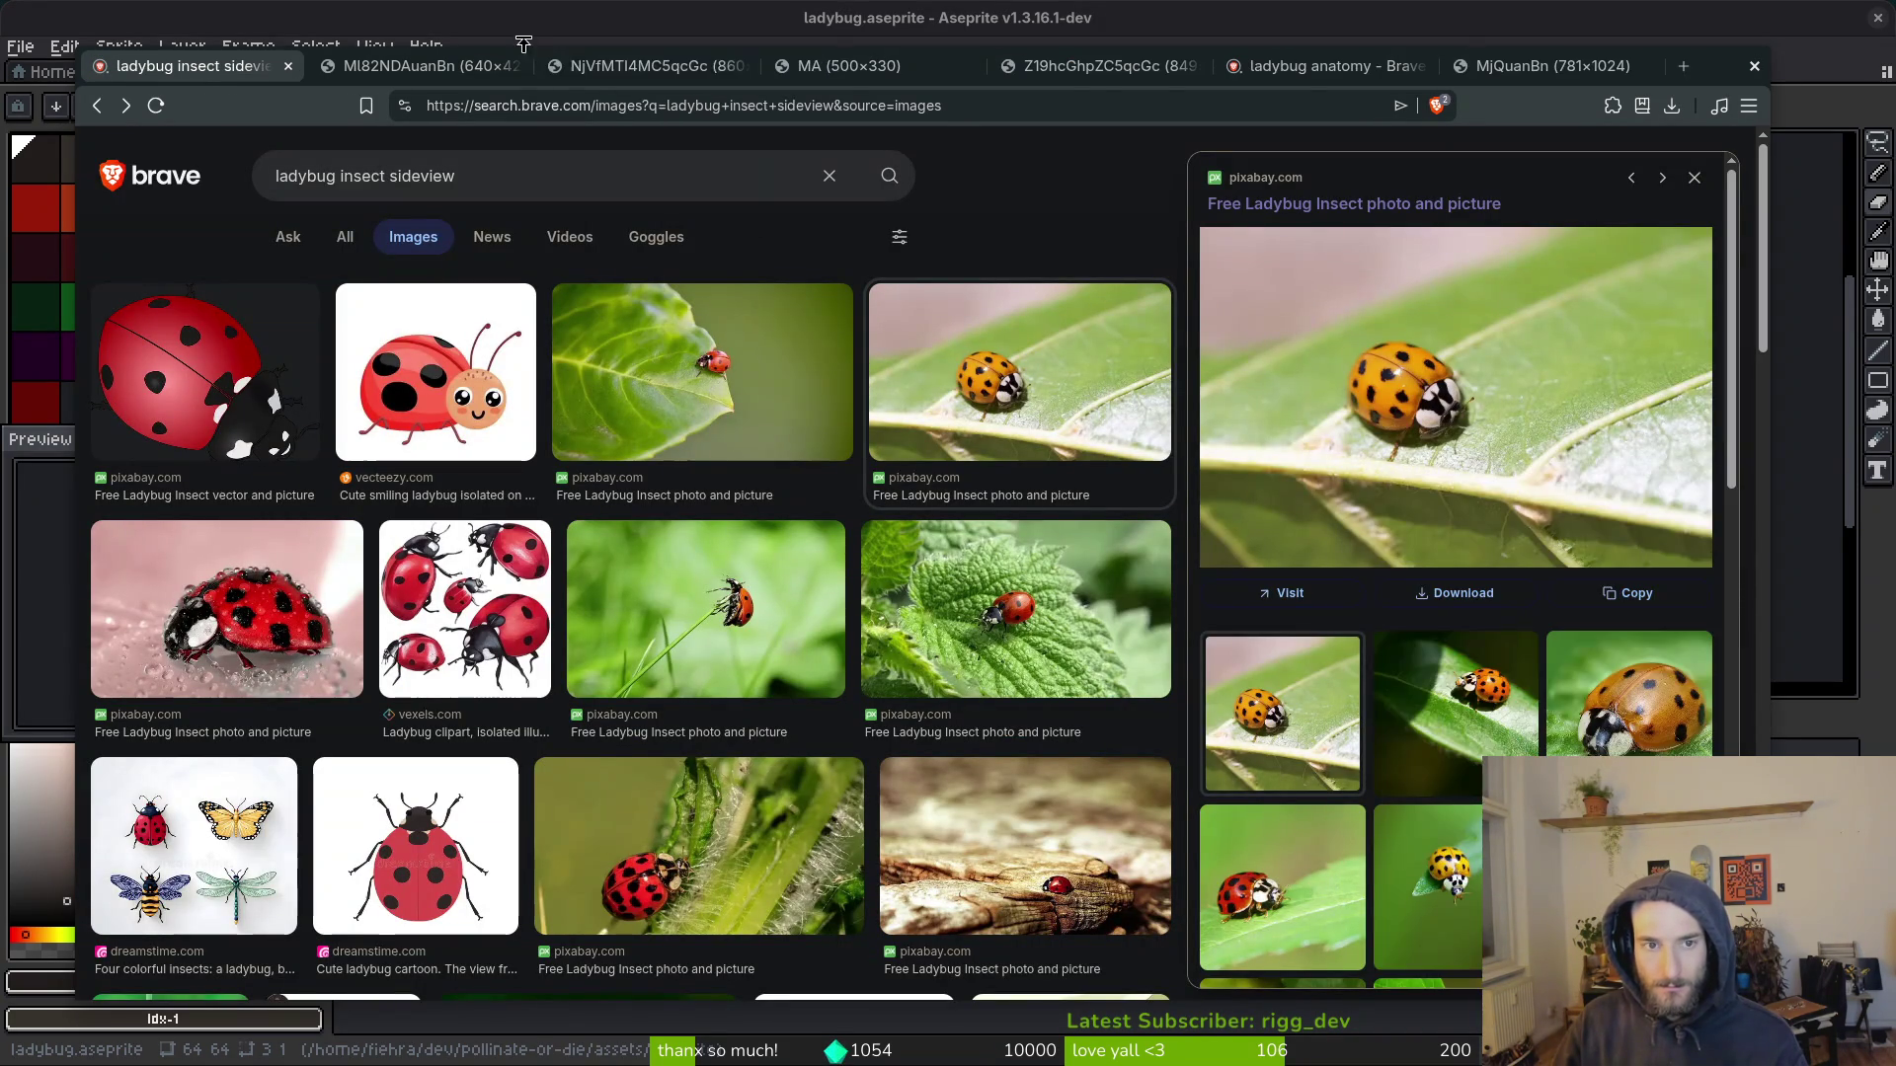
pyautogui.click(677, 71)
pyautogui.scroll(8, 832, 676)
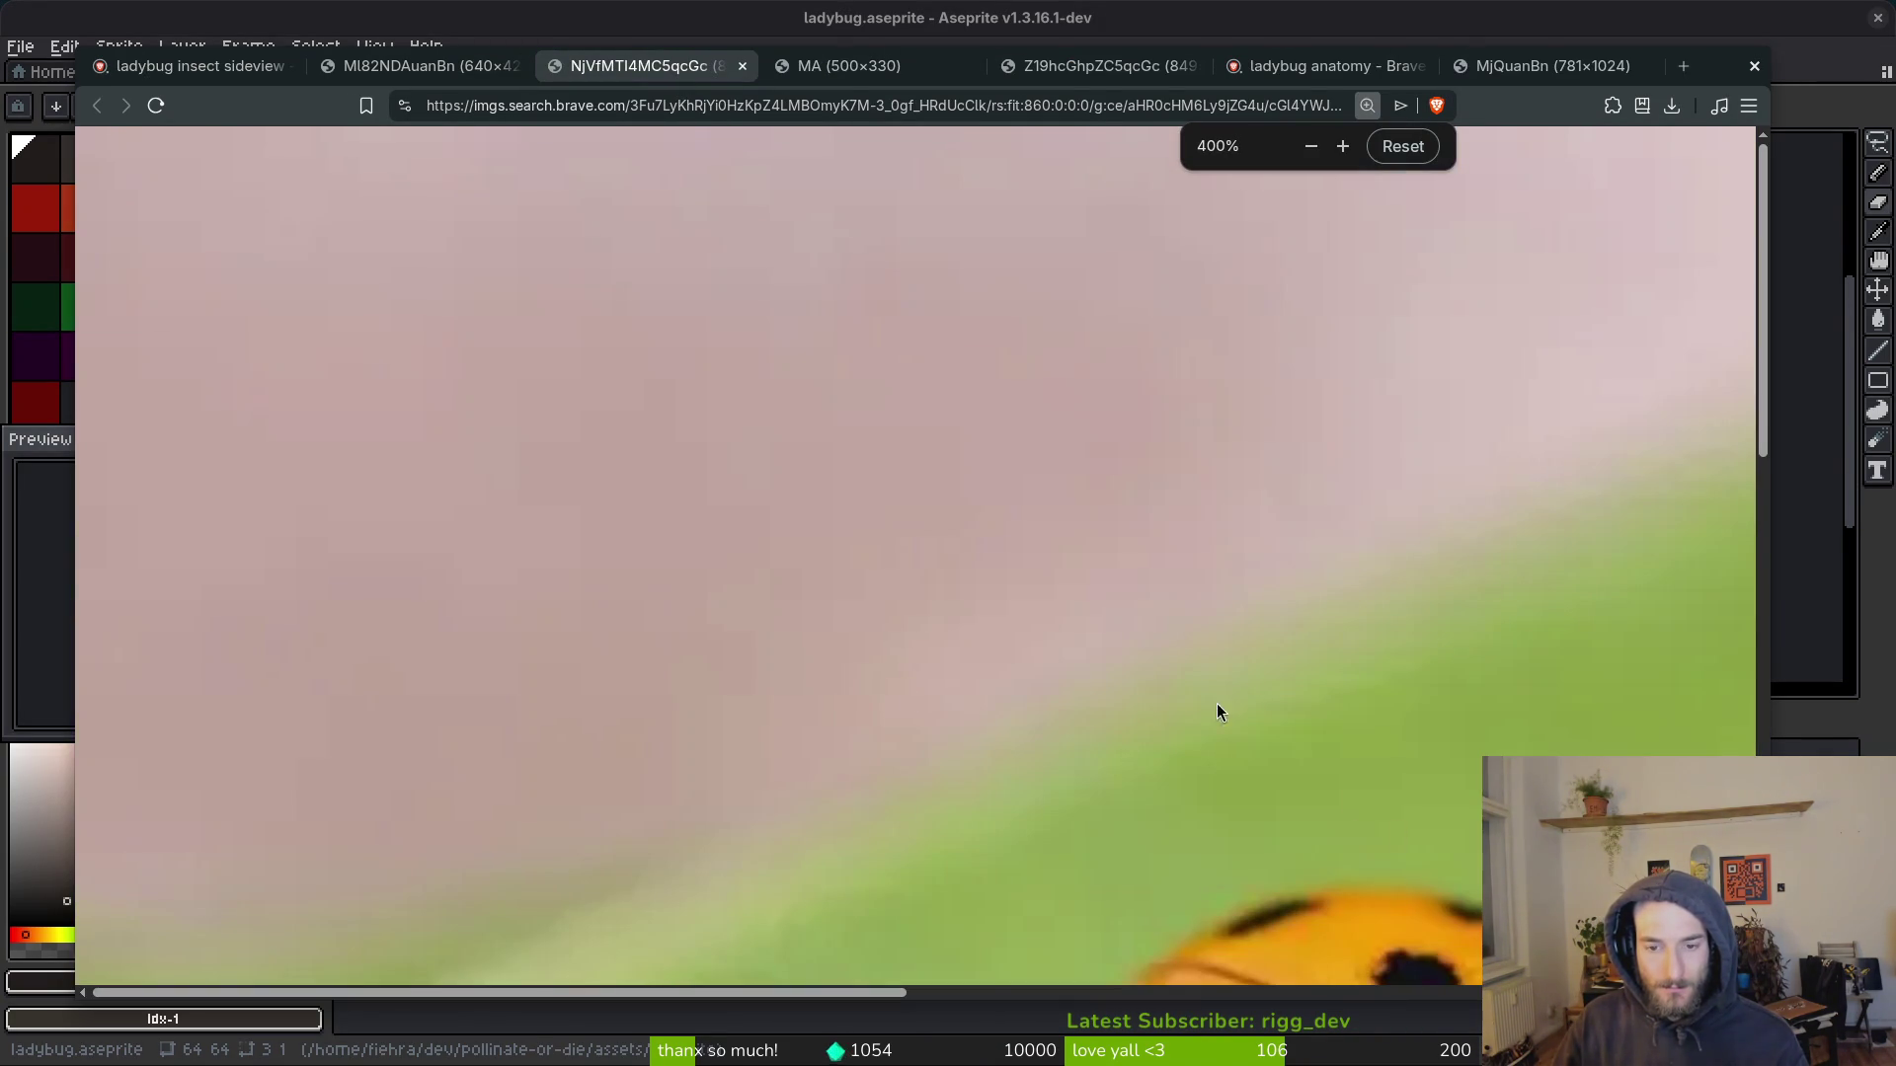
pyautogui.scroll(-8, 1347, 792)
pyautogui.hscroll(5, 1408, 681)
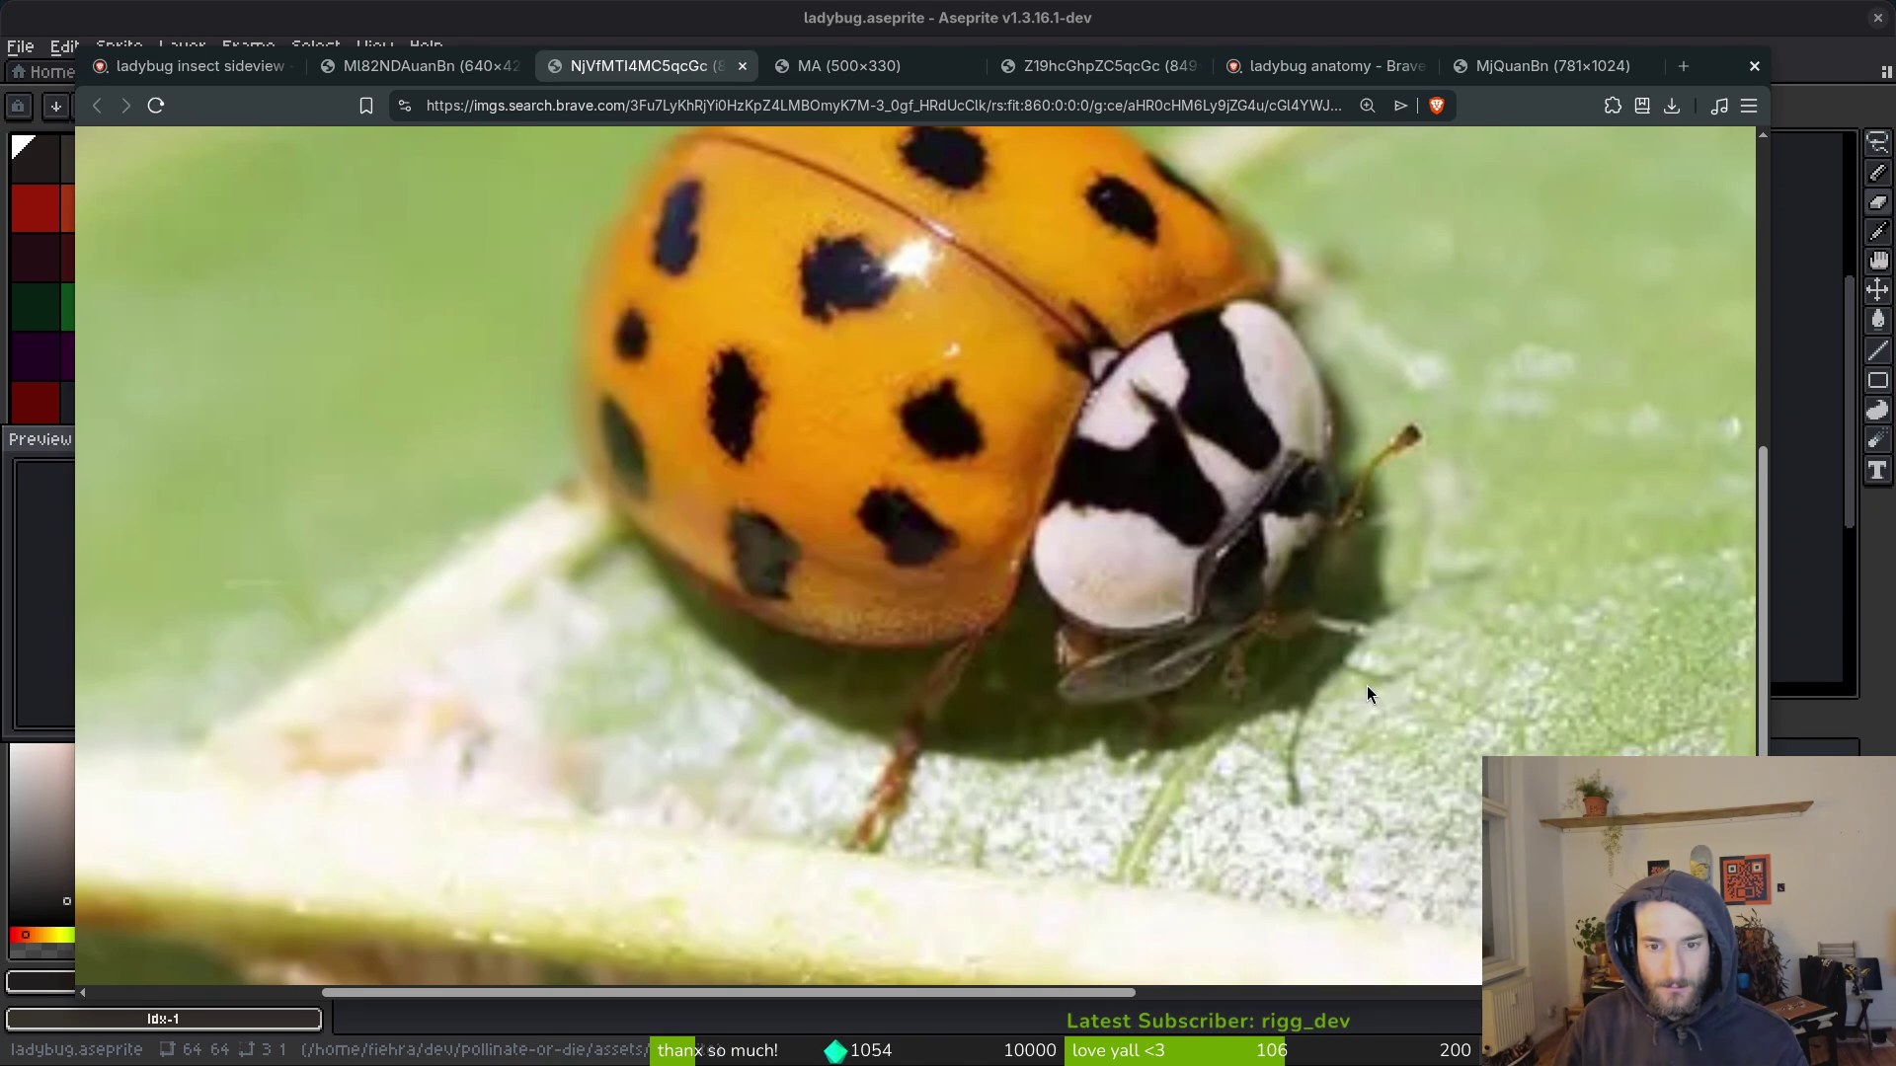
# Step: Back in Aseprite, pick the dark red shell colour from the sprite
pyautogui.hotkey('alt', 'Tab')
pyautogui.hotkey('alt', 'Tab')
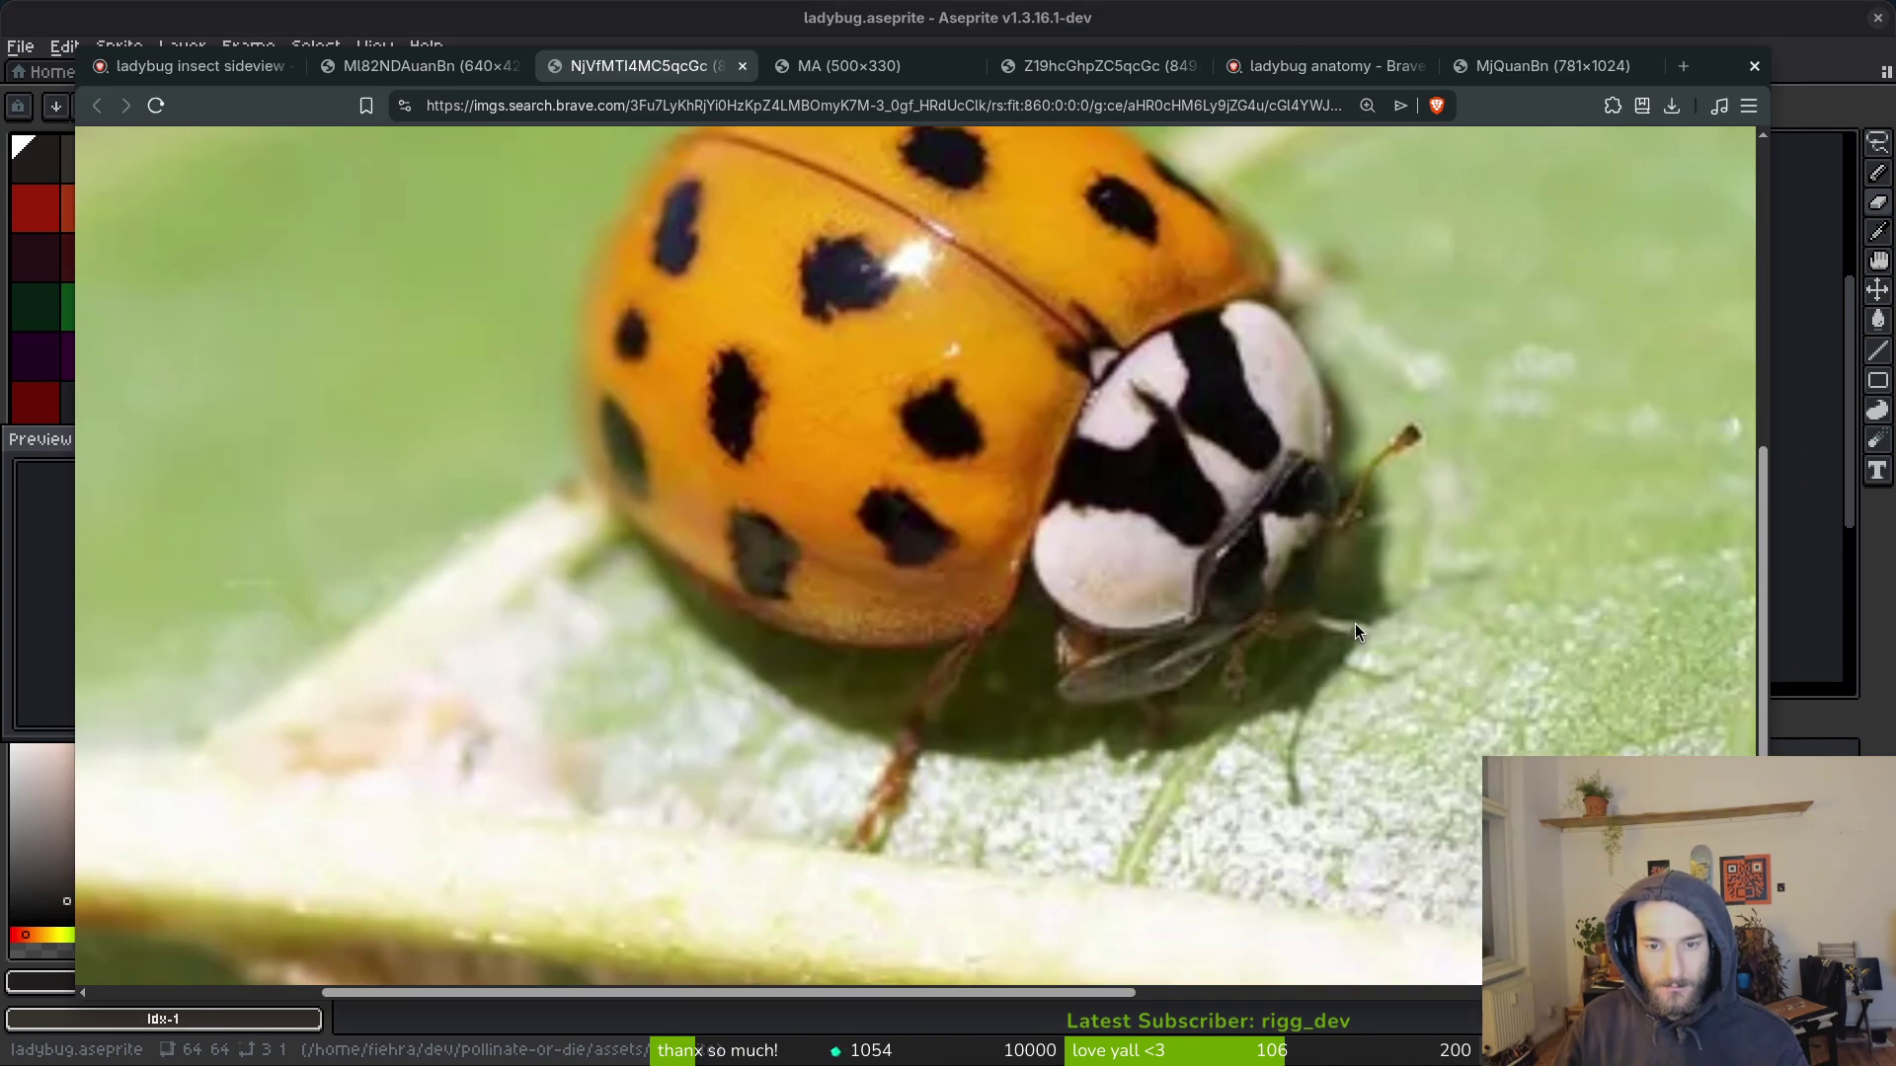
pyautogui.hotkey('alt', 'Tab')
pyautogui.scroll(4, 1307, 440)
pyautogui.keyDown('alt'); pyautogui.click(1311, 363); pyautogui.keyUp('alt')
# Step: Paint a dark red stroke near the shell's front edge, sampling shell reds and head pink
pyautogui.moveTo(1332, 393); pyautogui.dragTo(1260, 530)
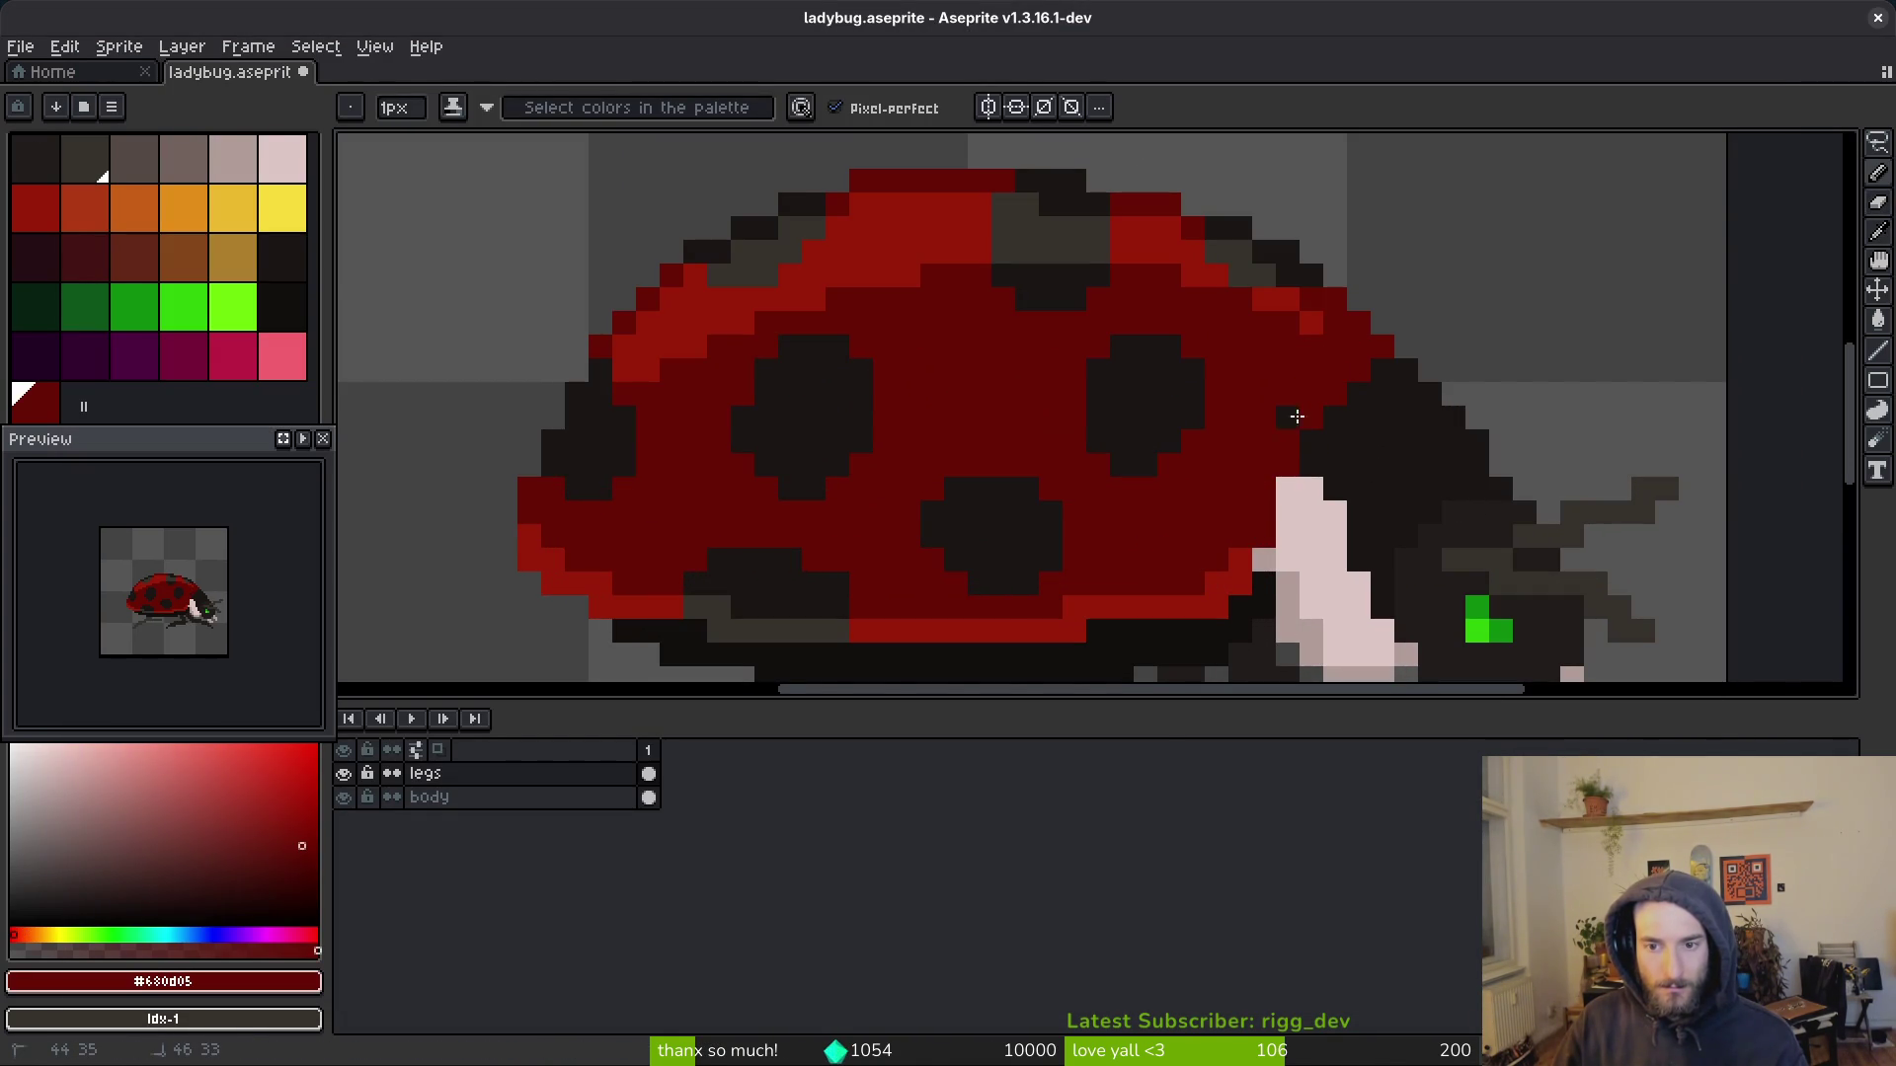
pyautogui.keyDown('alt'); pyautogui.click(1272, 497); pyautogui.keyUp('alt')
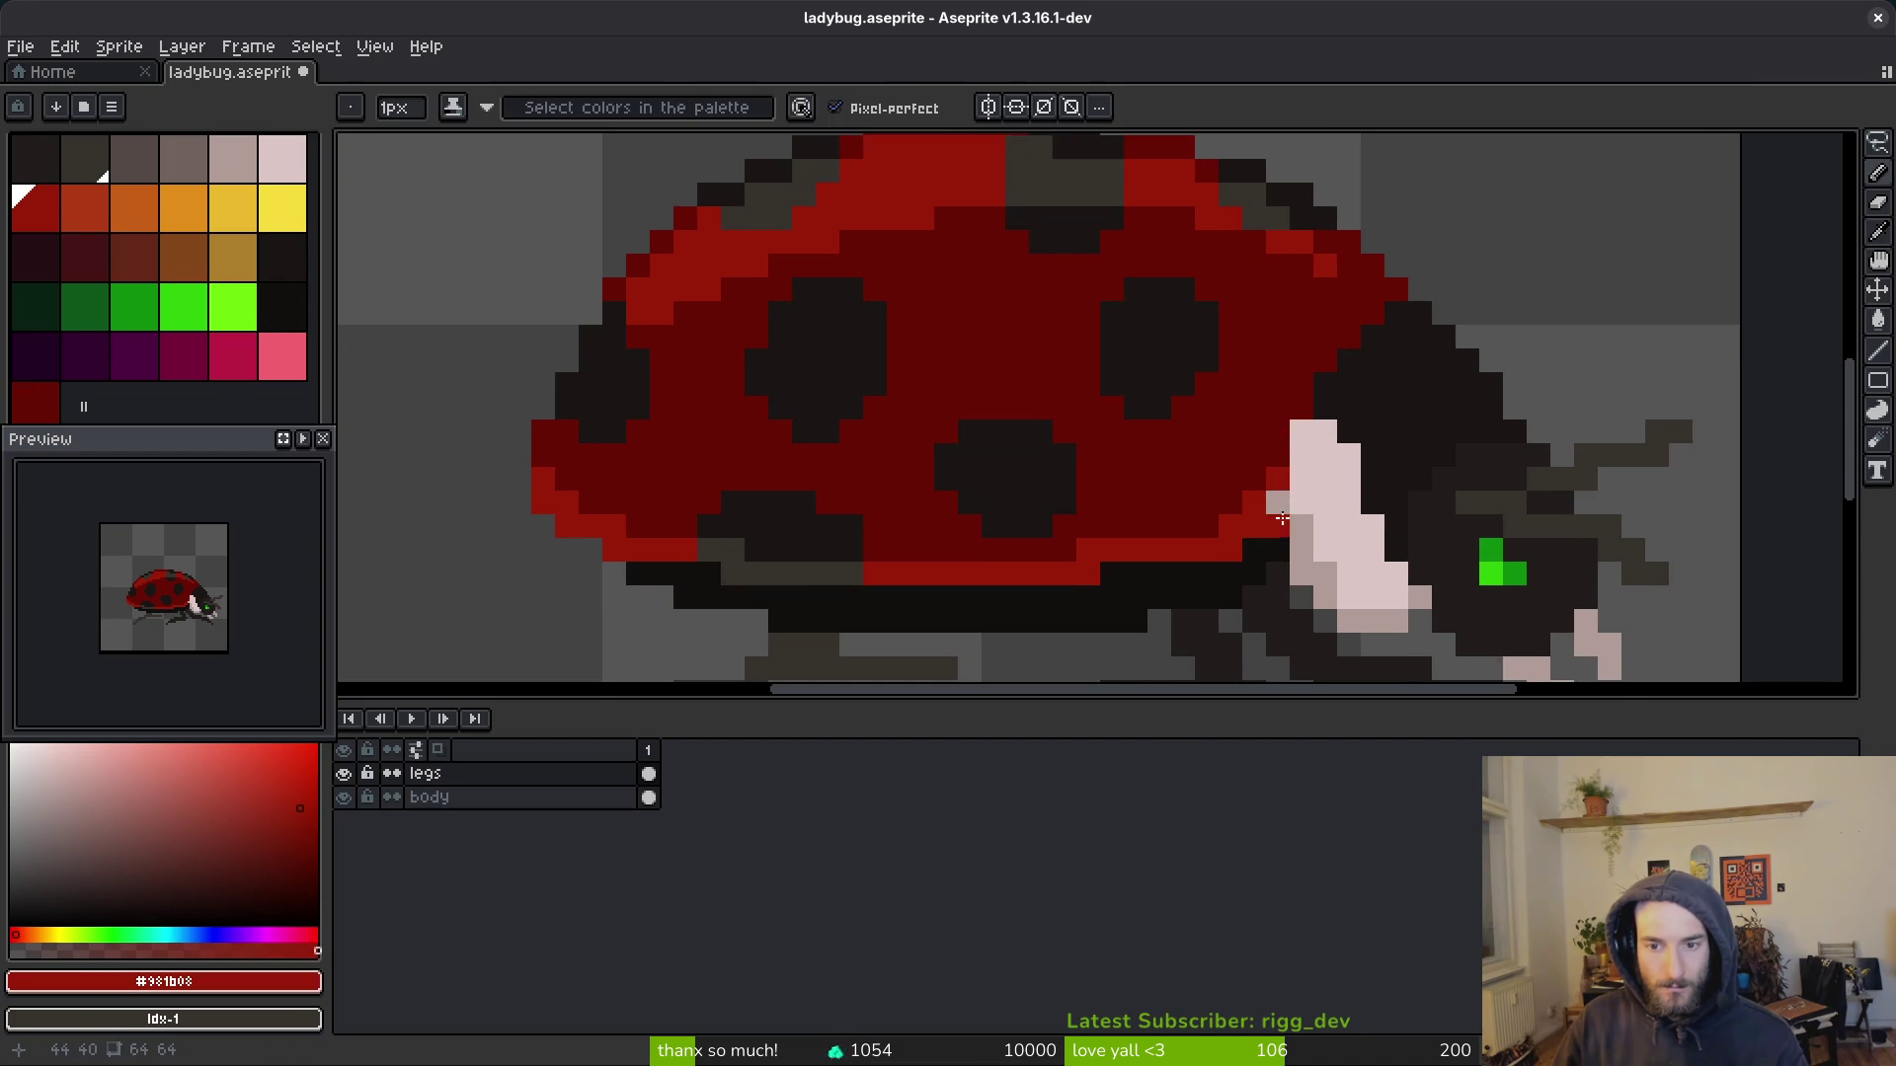
pyautogui.keyDown('alt'); pyautogui.click(1302, 500); pyautogui.keyUp('alt')
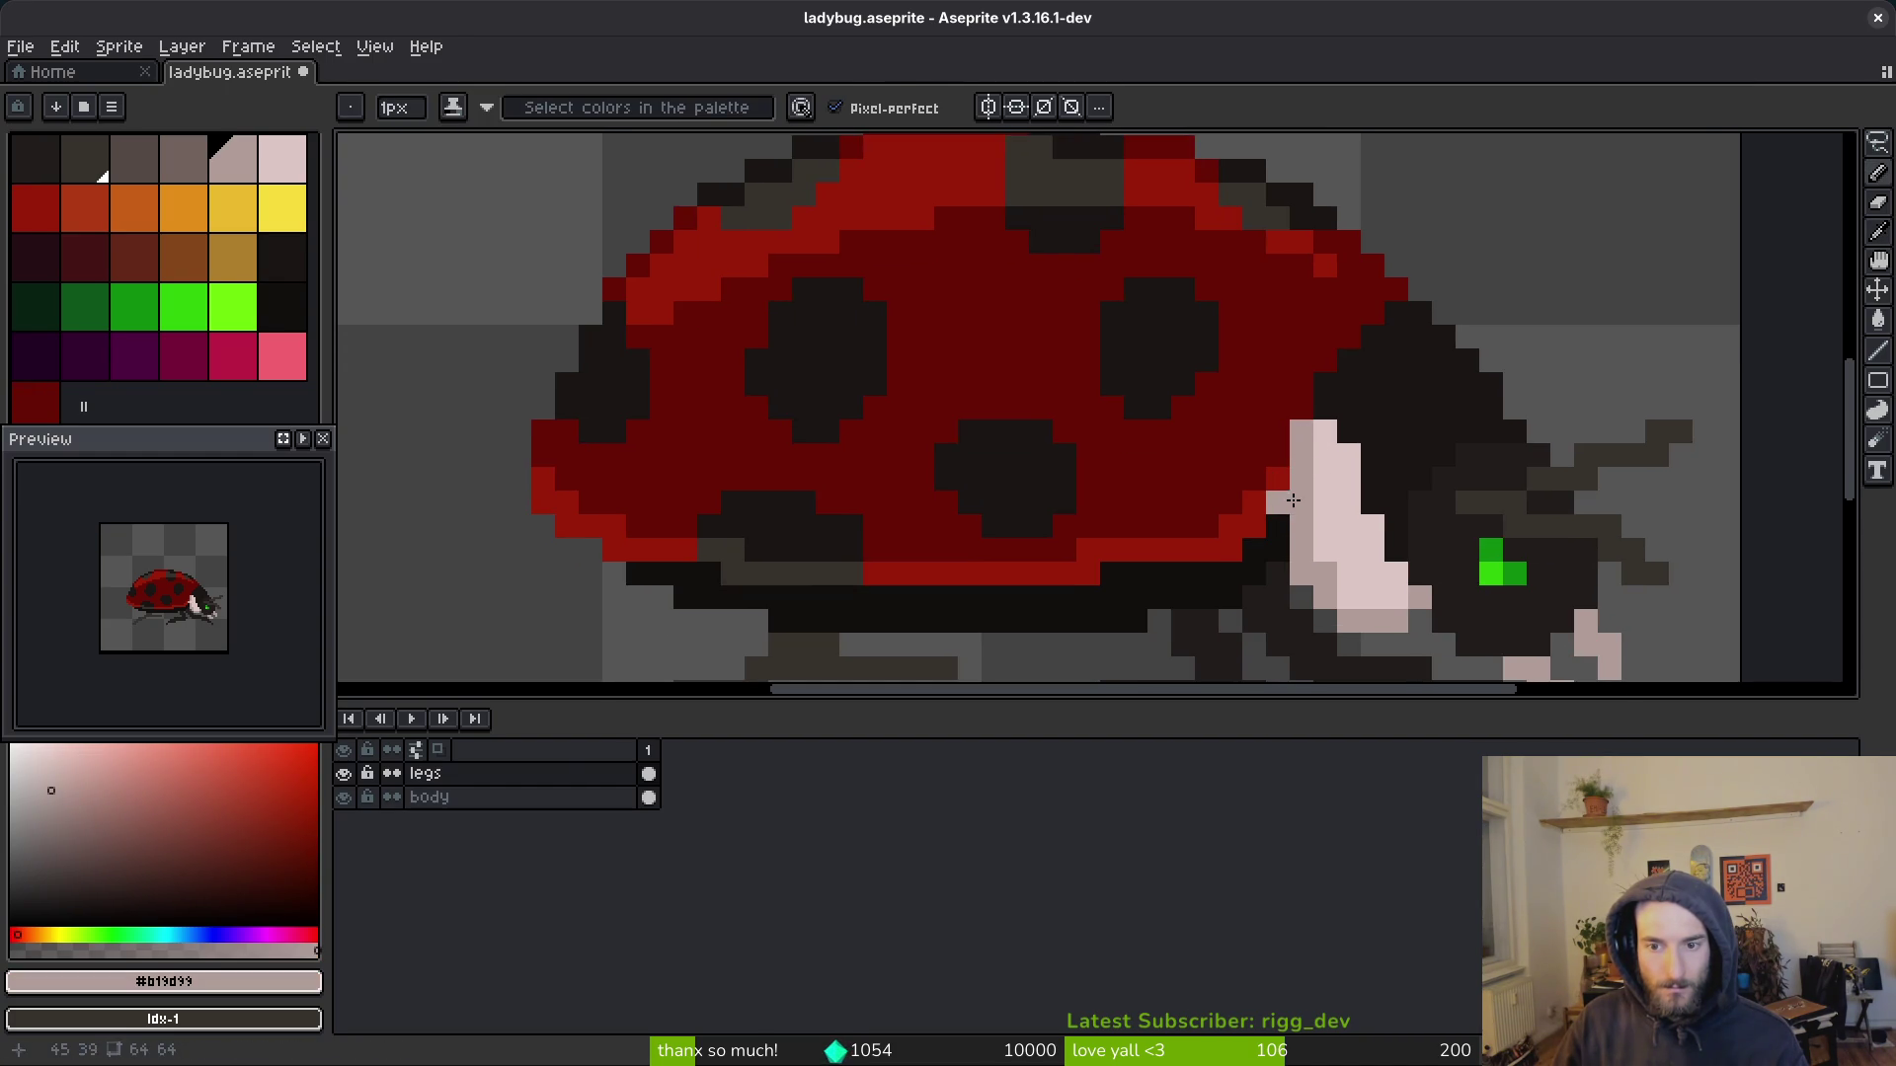
pyautogui.press('e')
pyautogui.press('b')
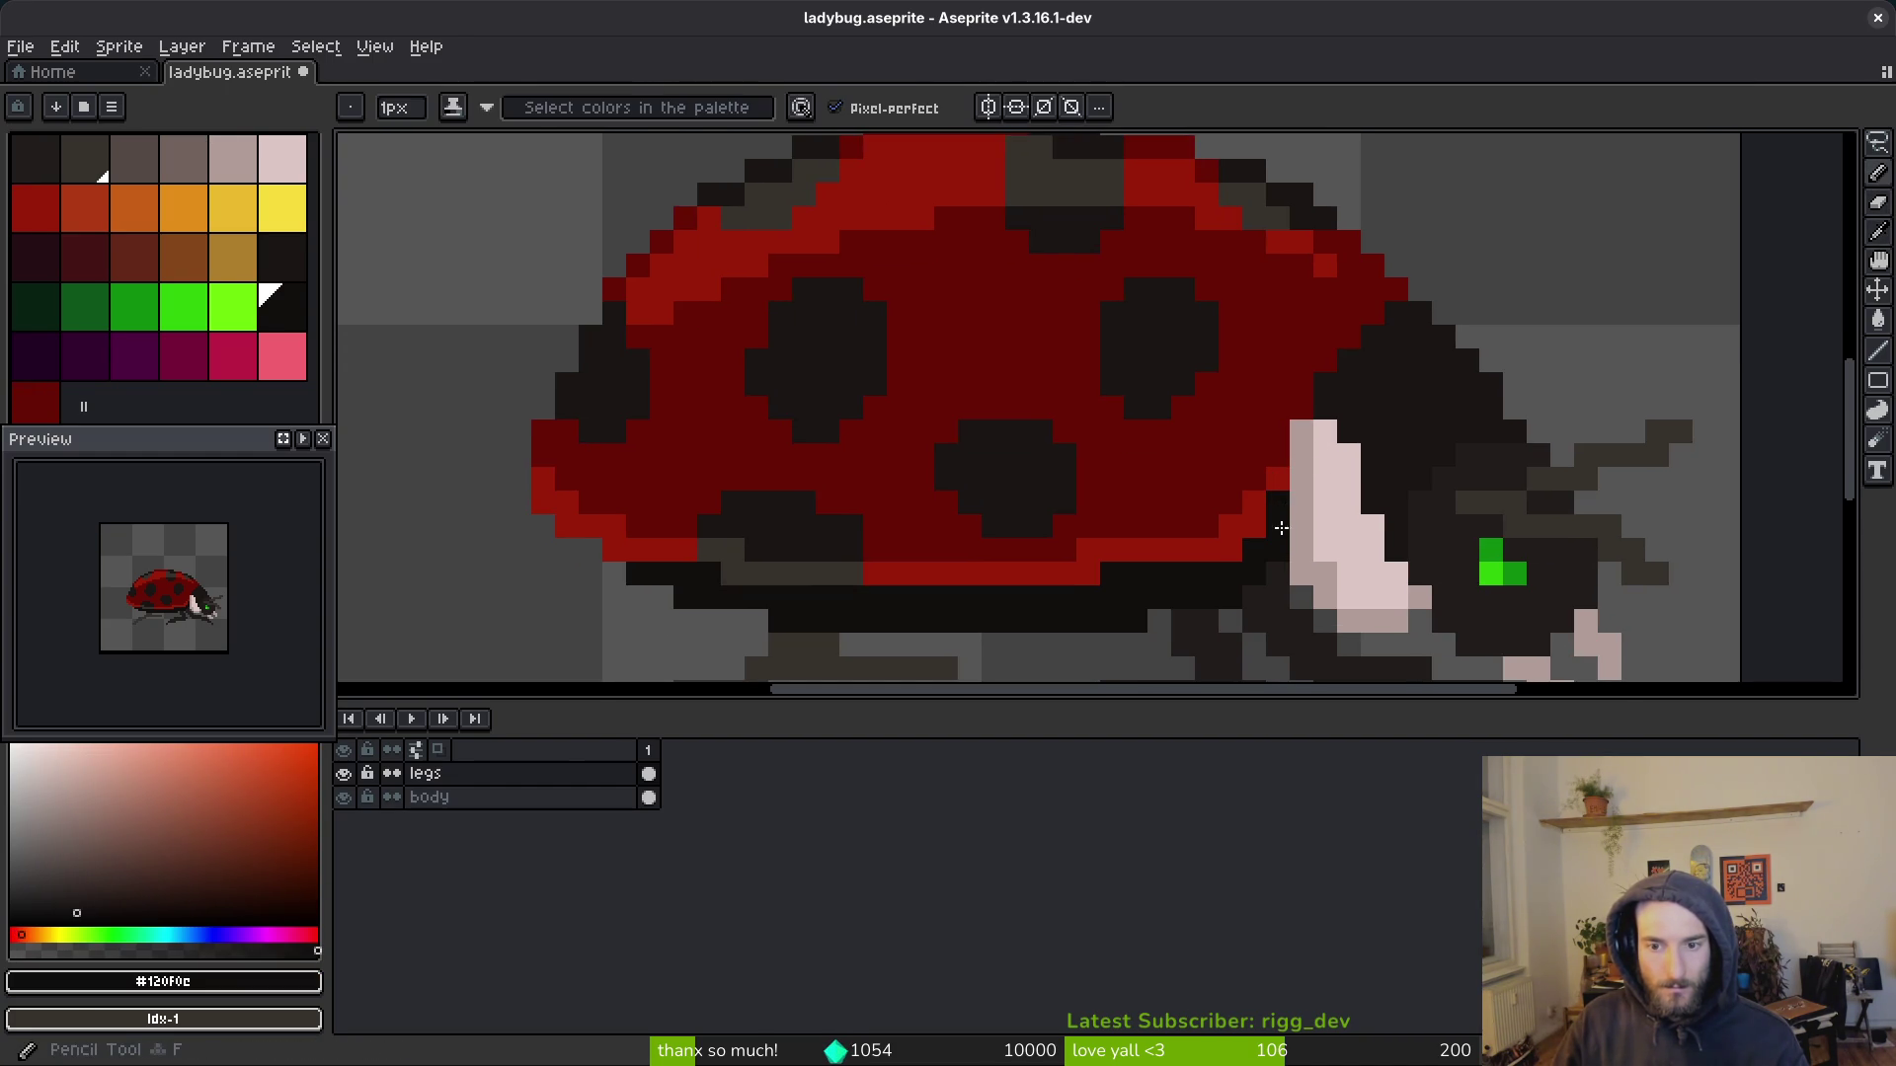
pyautogui.keyDown('alt'); pyautogui.click(1273, 503); pyautogui.keyUp('alt')
pyautogui.keyDown('alt'); pyautogui.click(1265, 451); pyautogui.keyUp('alt')
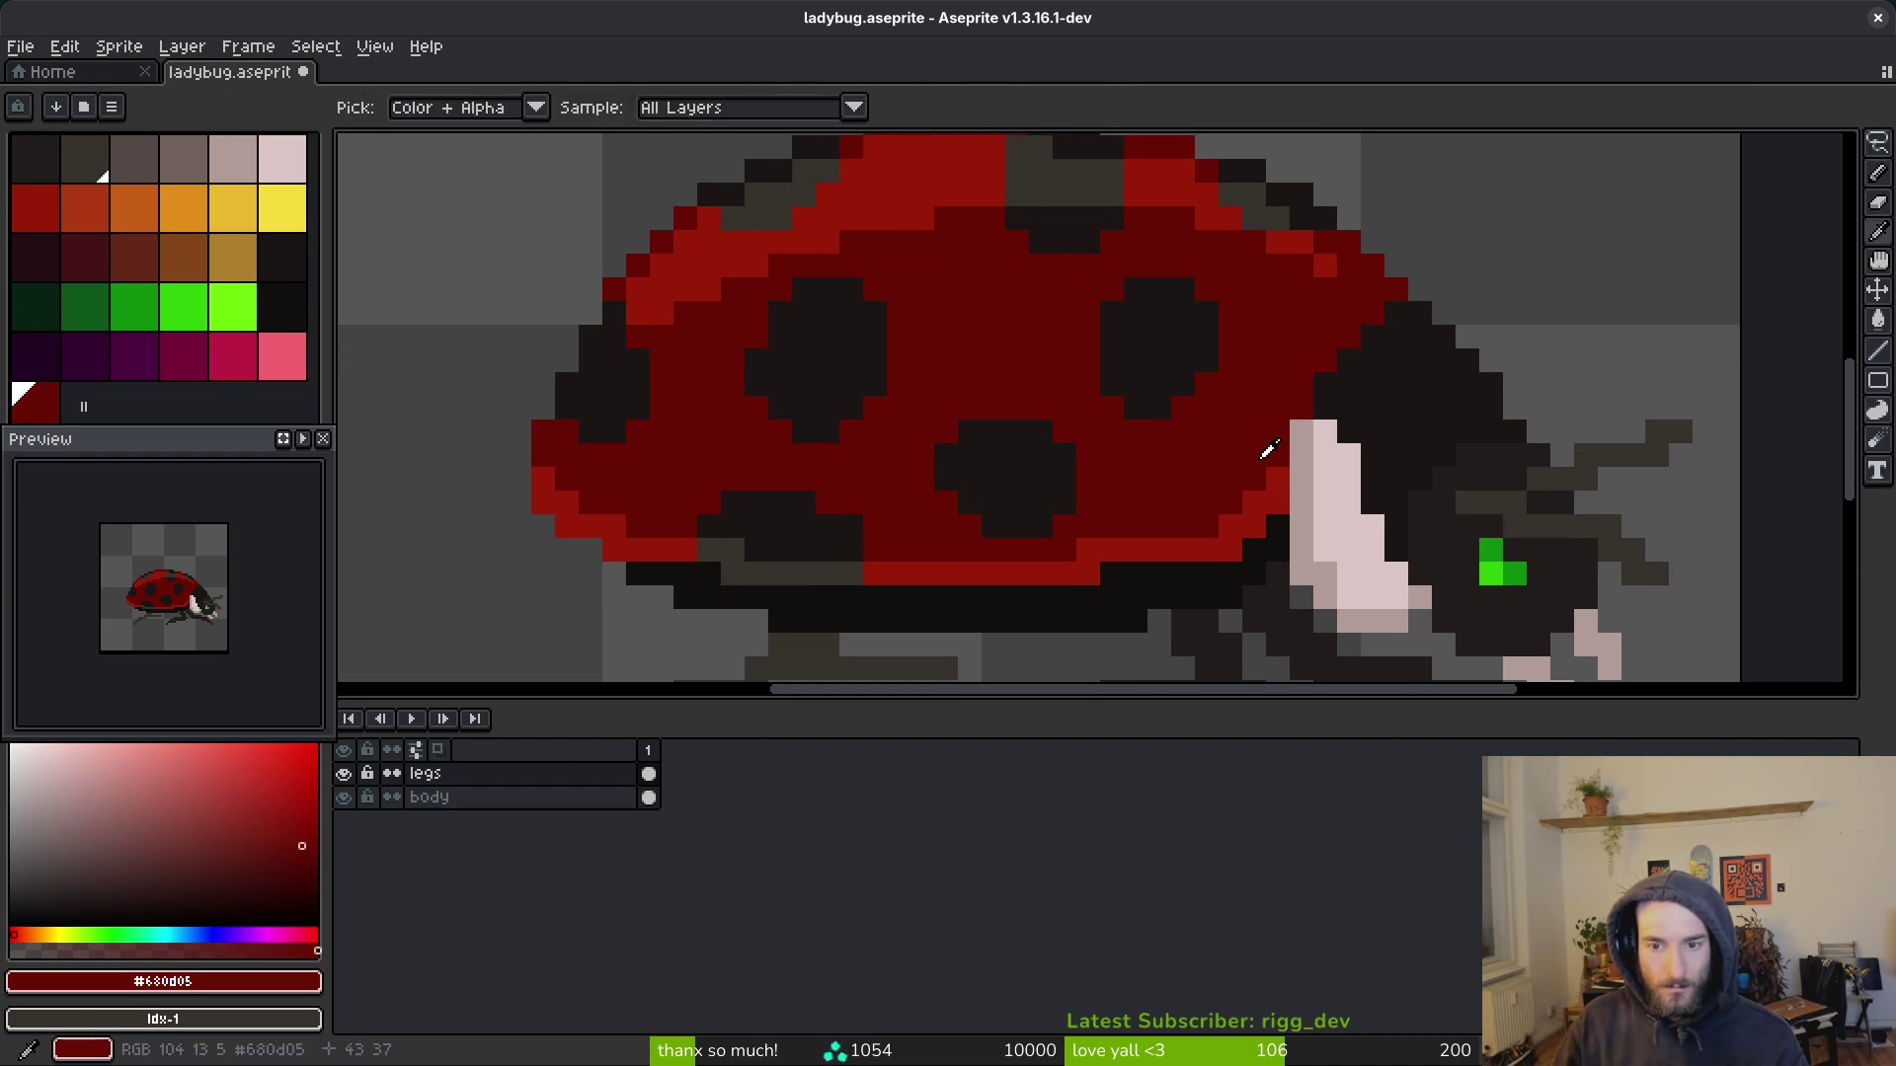
pyautogui.scroll(-4, 1234, 520)
pyautogui.scroll(5, 1229, 425)
pyautogui.press('e')
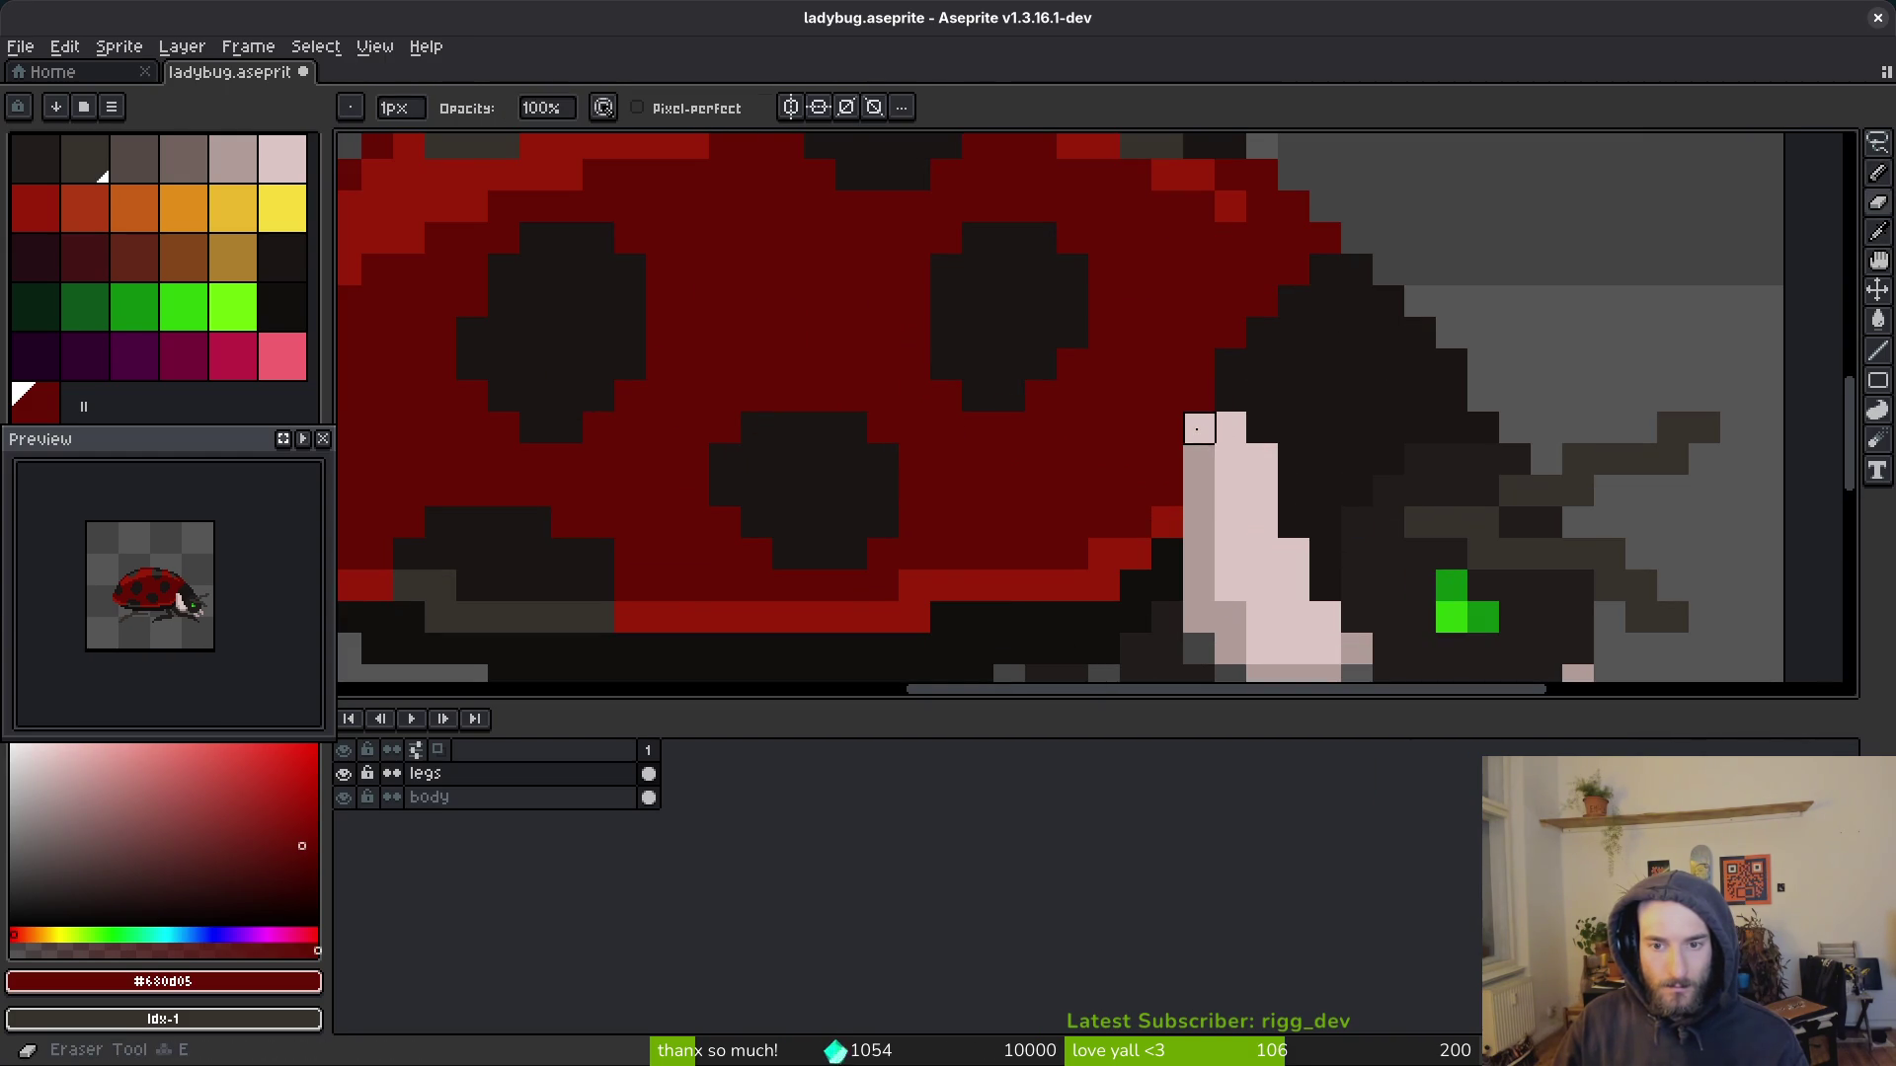
pyautogui.press('b')
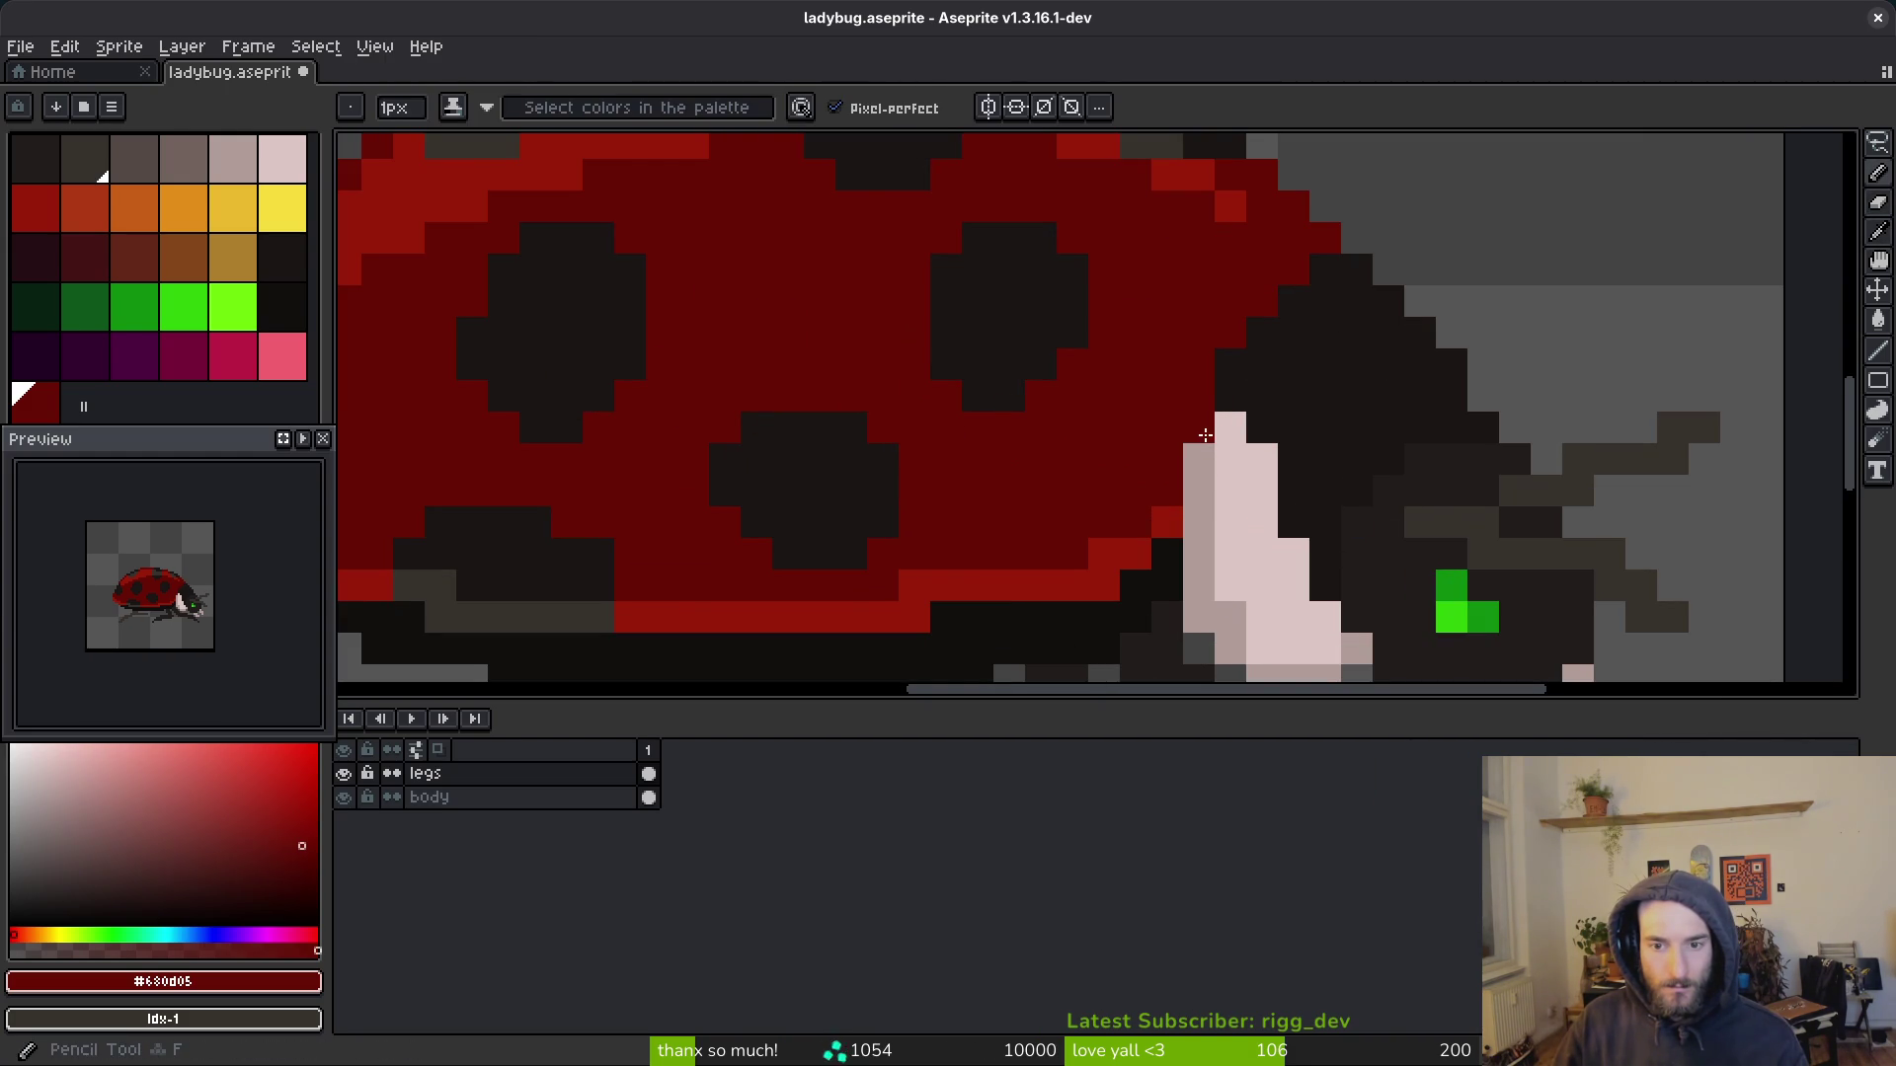
# Step: Hide the body layer, lasso-delete the stray red stroke on legs, restore body, and save
pyautogui.click(343, 797)
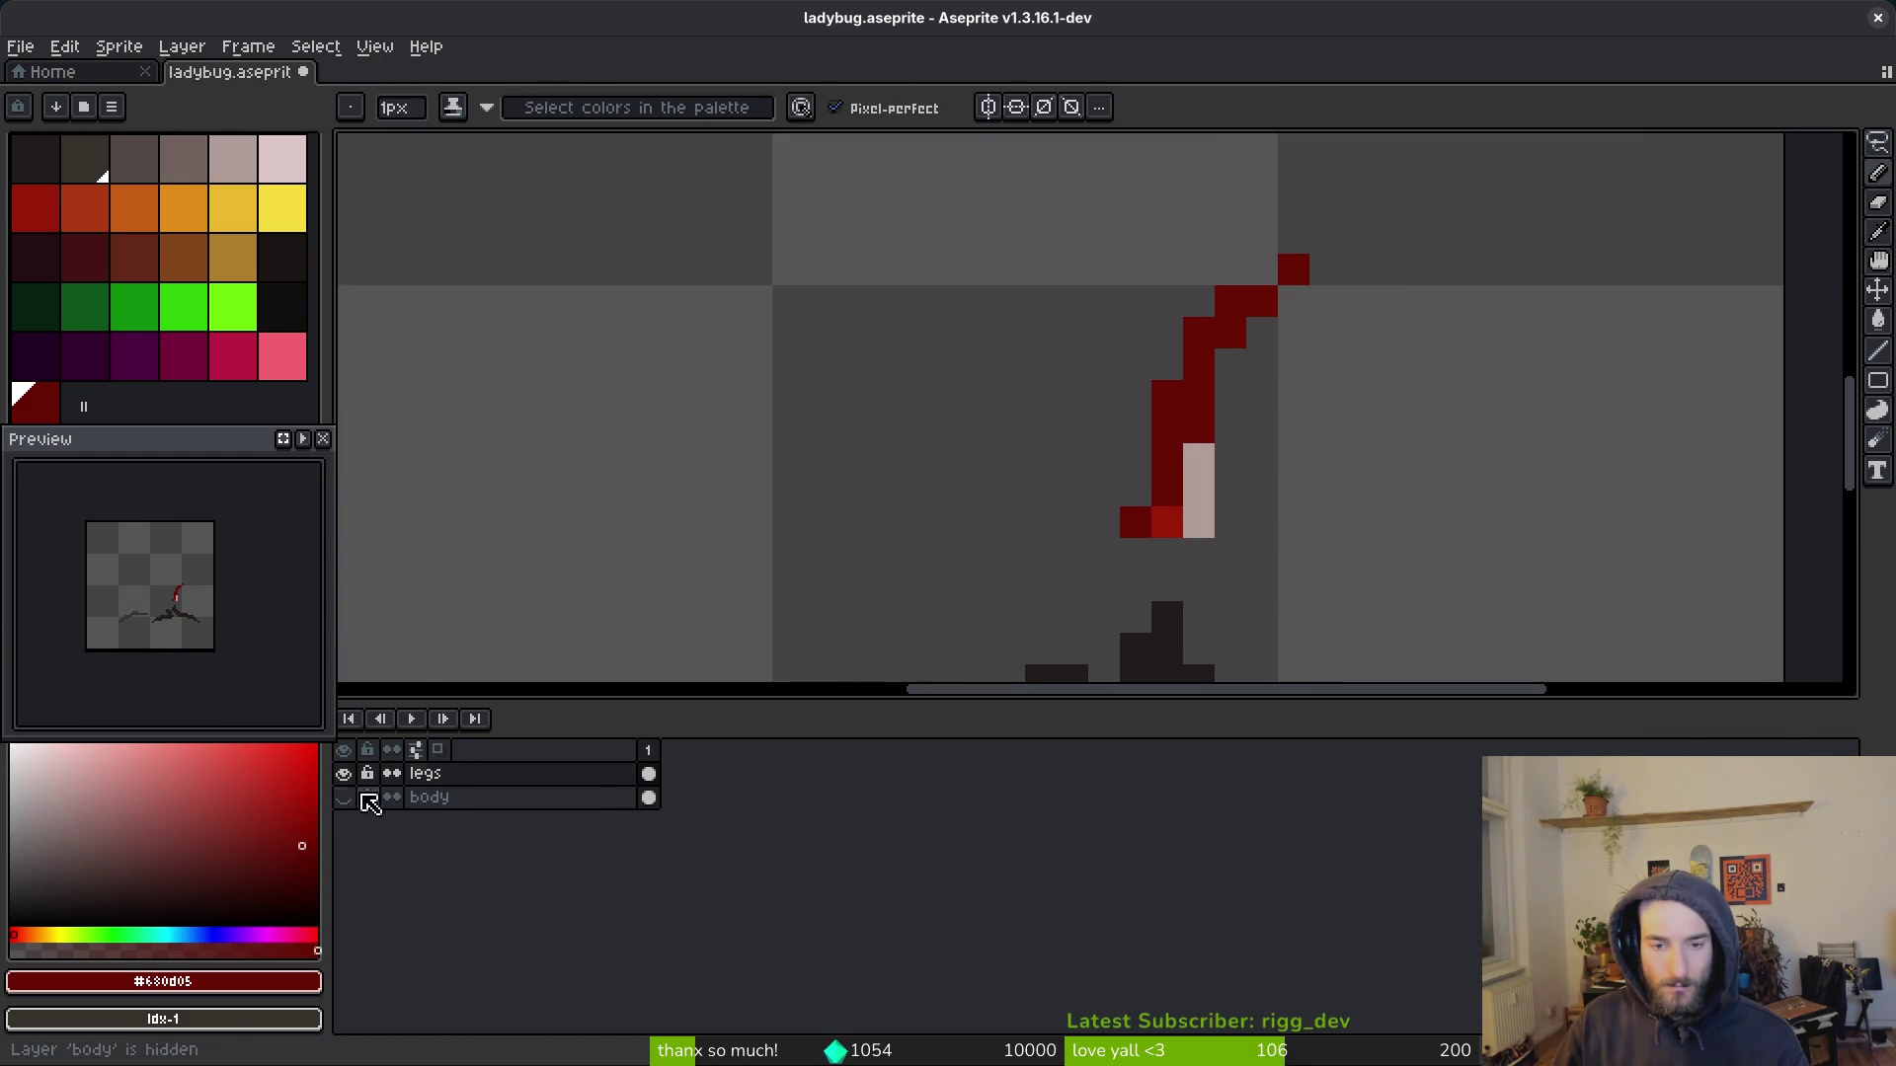
pyautogui.scroll(-2, 1250, 459)
pyautogui.press('q')
pyautogui.moveTo(1195, 368)
pyautogui.mouseDown()
pyautogui.moveTo(1087, 464)
pyautogui.moveTo(1175, 464)
pyautogui.moveTo(1199, 385)
pyautogui.mouseUp()
pyautogui.hotkey('ctrl', 's')
pyautogui.press('Delete')
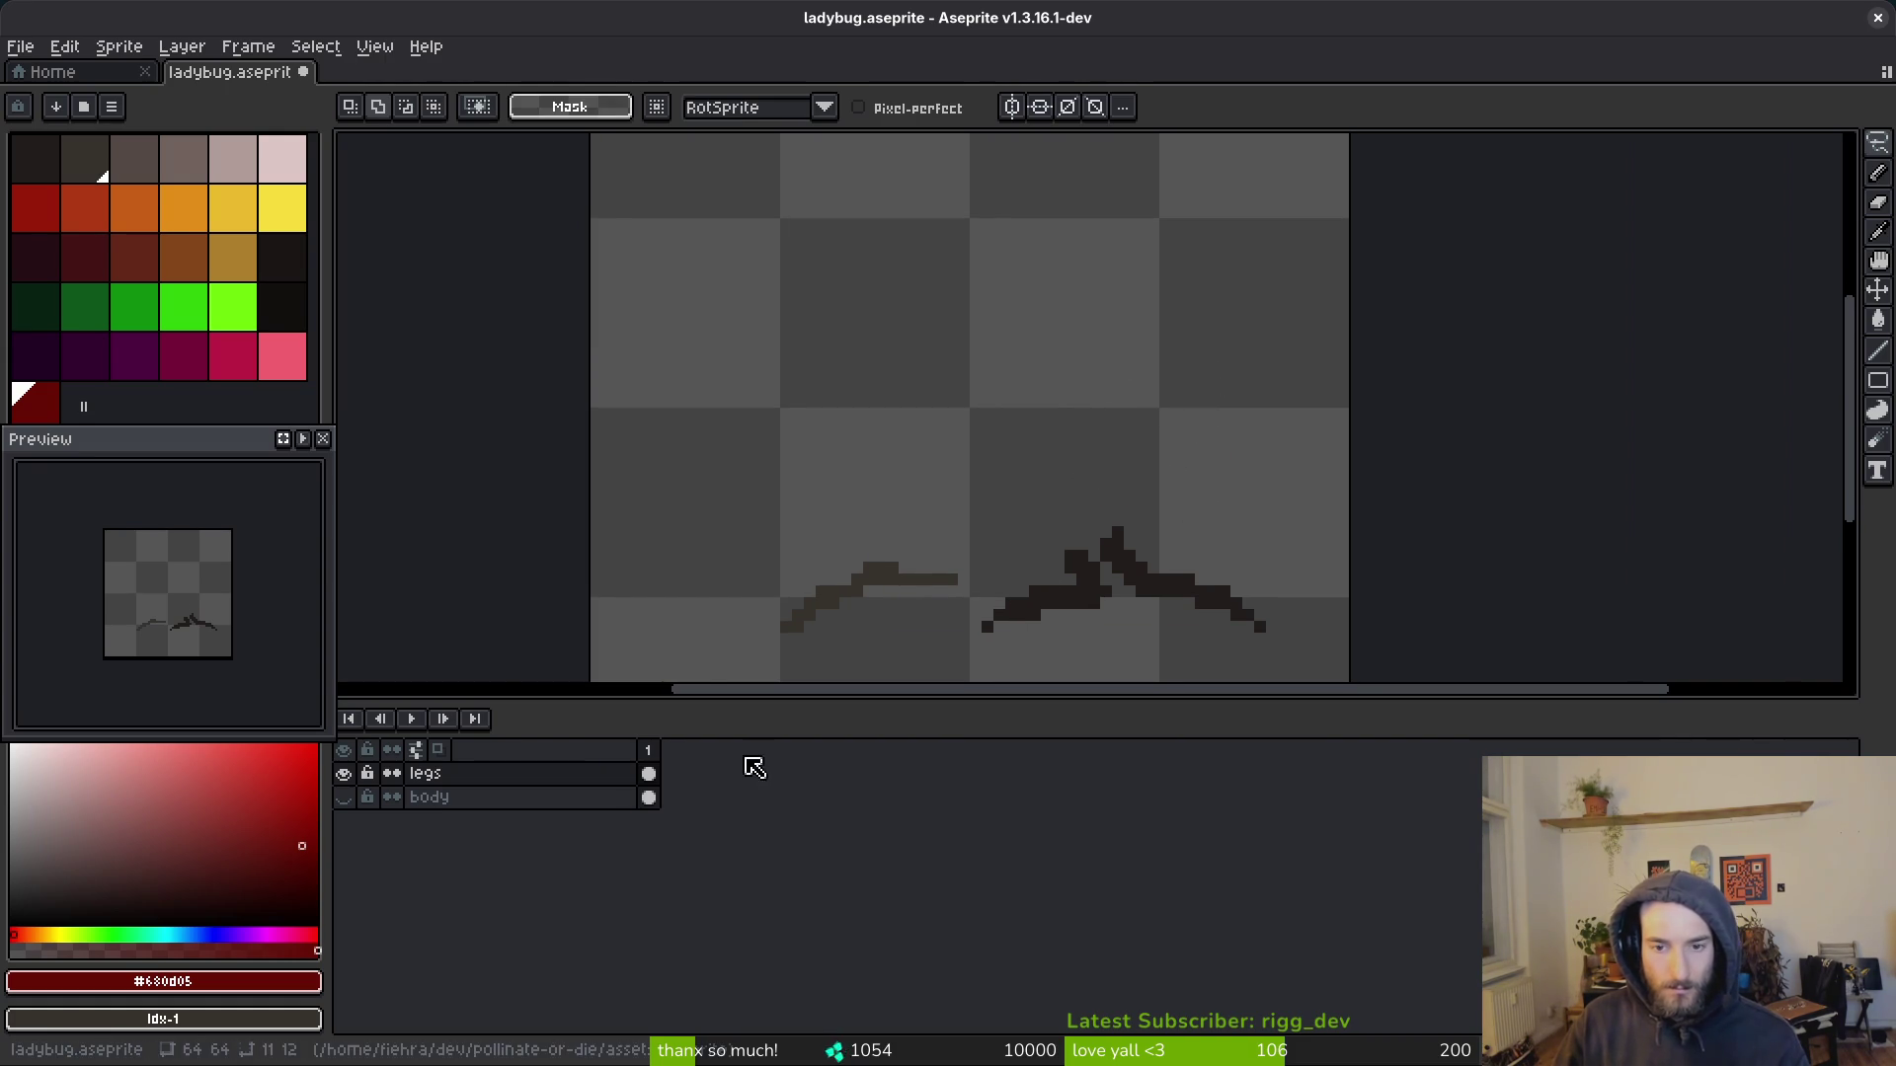
pyautogui.click(344, 797)
pyautogui.click(648, 797)
pyautogui.hotkey('ctrl', 'shift', 'd')
pyautogui.press('Delete')
pyautogui.hotkey('ctrl', 'd')
pyautogui.hotkey('ctrl', 's')
pyautogui.scroll(3, 1247, 425)
# Step: Fill out the face patch beside the dark head with extra pale pink pixels
pyautogui.press('b')
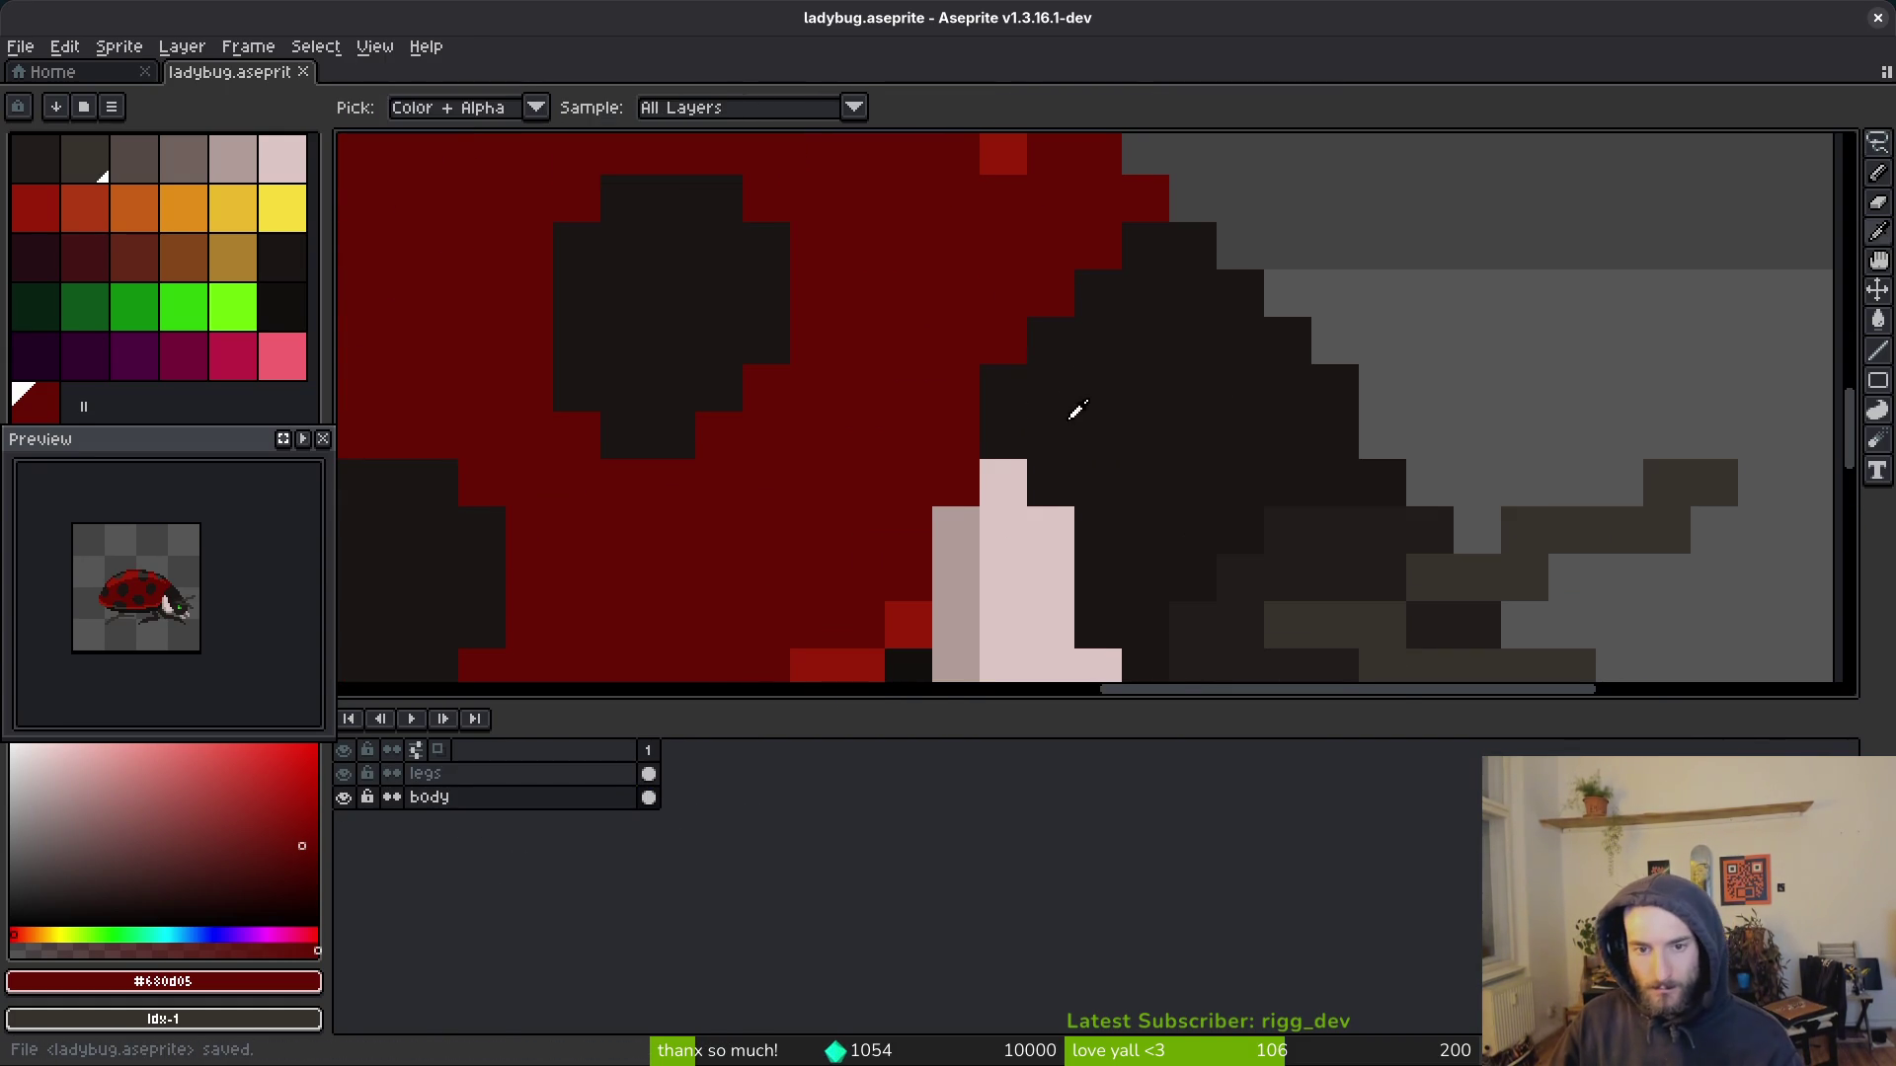
pyautogui.keyDown('alt'); pyautogui.click(949, 508); pyautogui.keyUp('alt')
pyautogui.keyDown('alt'); pyautogui.click(1015, 495); pyautogui.keyUp('alt')
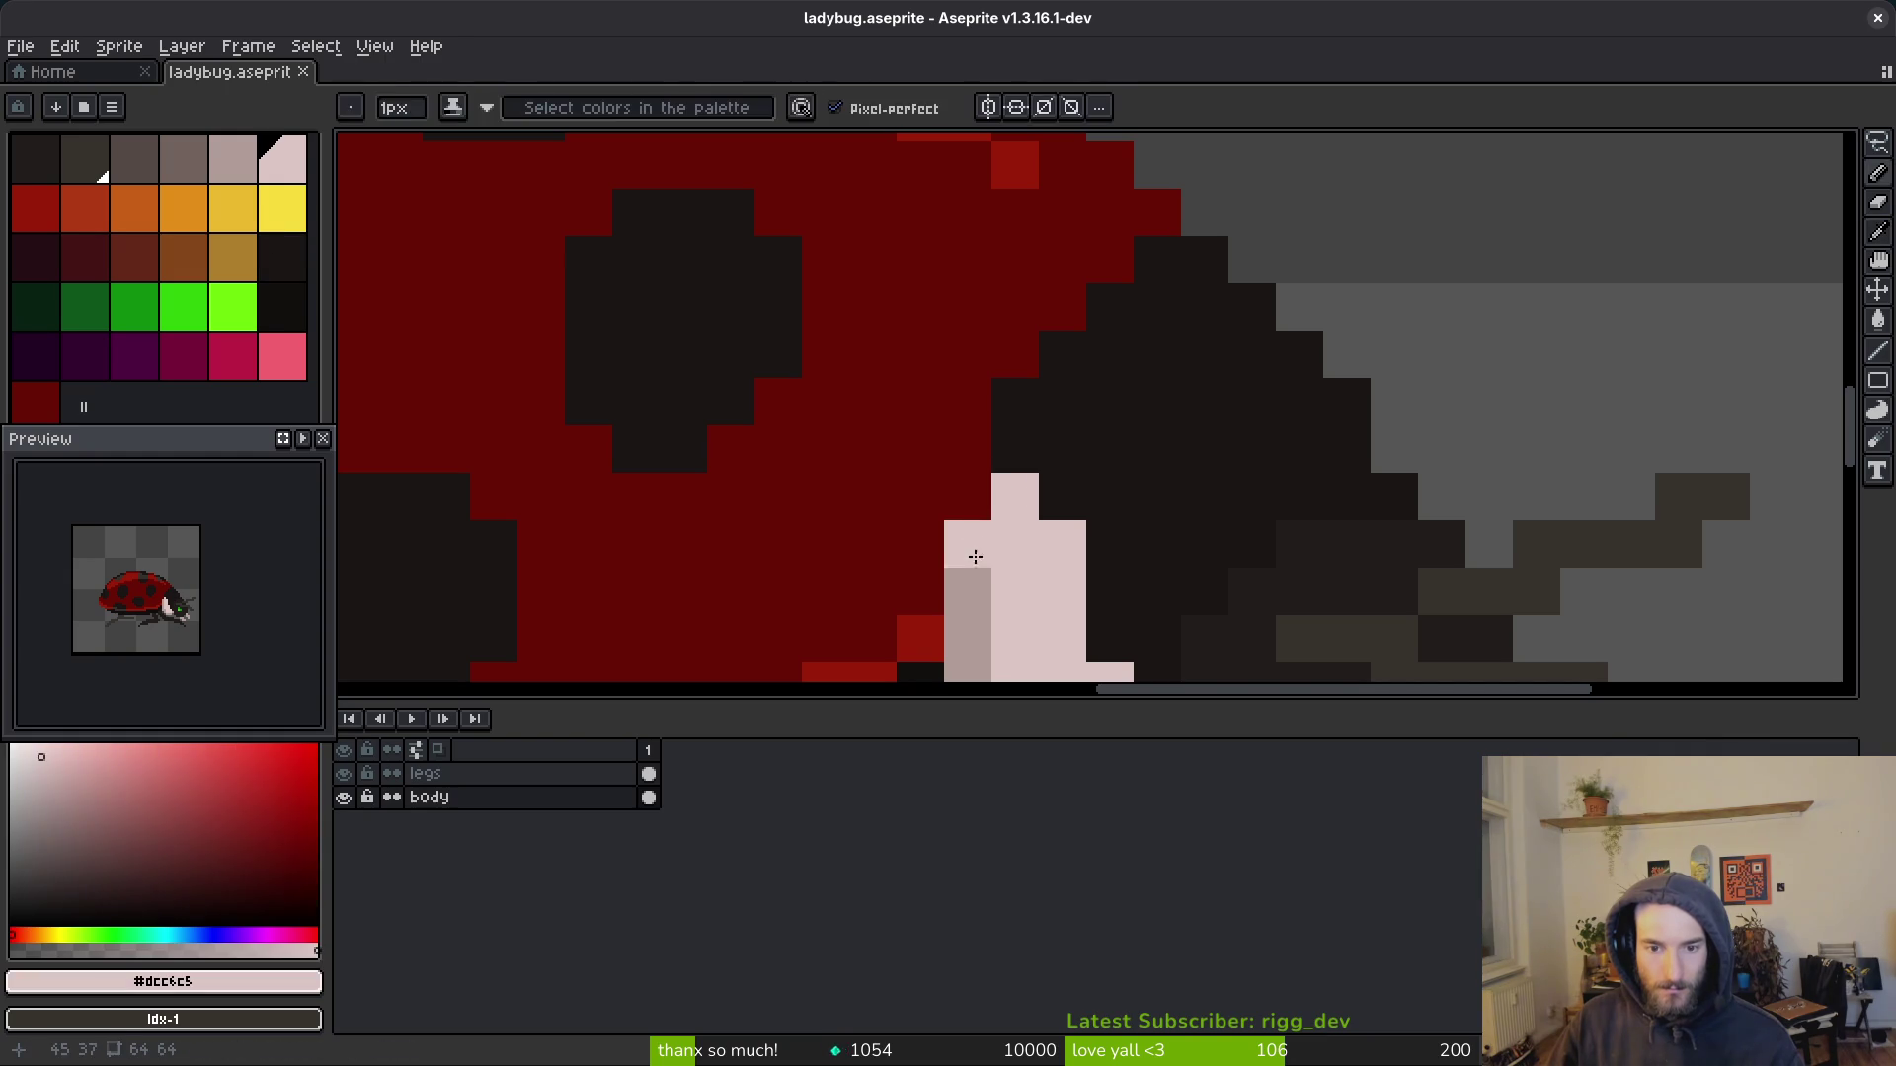
pyautogui.keyDown('alt'); pyautogui.click(969, 537); pyautogui.keyUp('alt')
pyautogui.click(1015, 496)
pyautogui.scroll(-3, 1015, 497)
pyautogui.scroll(-1, 1063, 528)
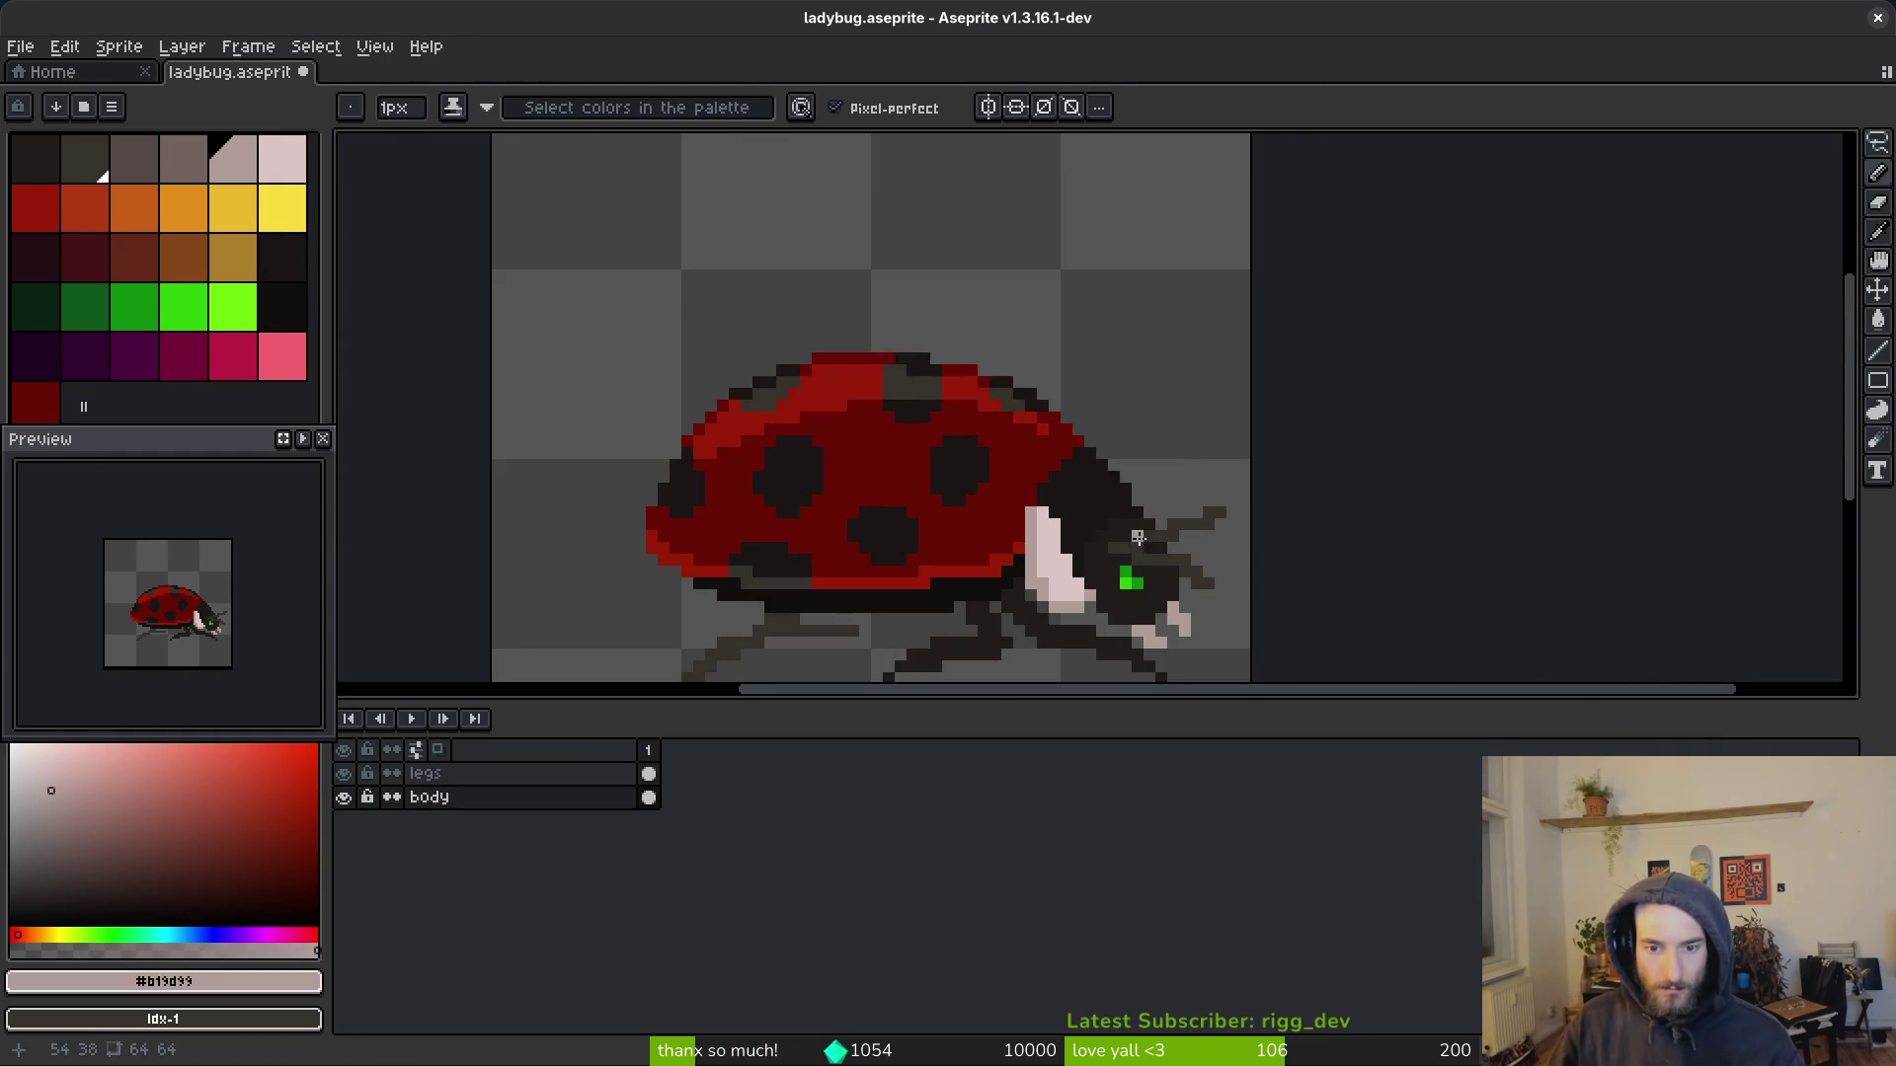
pyautogui.scroll(2, 1148, 536)
pyautogui.keyDown('alt'); pyautogui.click(948, 494); pyautogui.keyUp('alt')
pyautogui.click(928, 450)
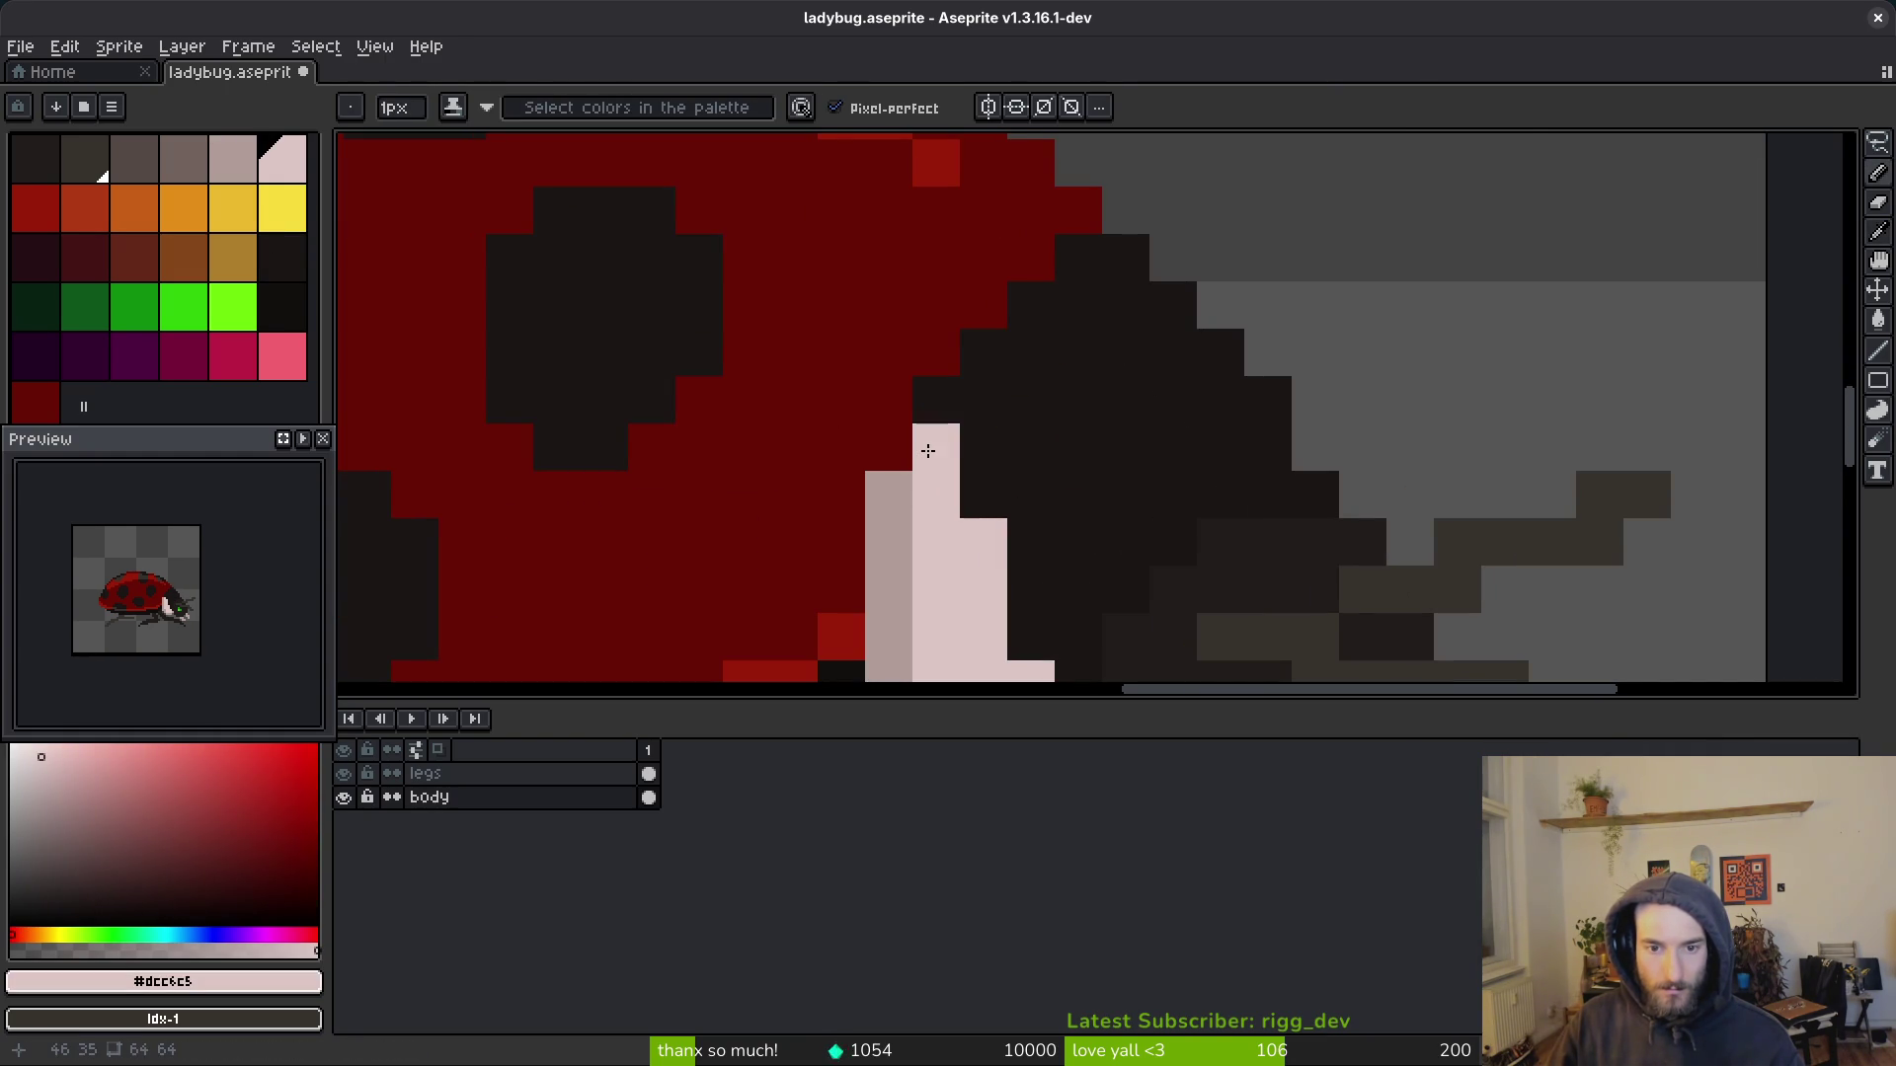
pyautogui.moveTo(928, 450); pyautogui.dragTo(968, 478)
pyautogui.keyDown('alt'); pyautogui.click(893, 494); pyautogui.keyUp('alt')
pyautogui.keyDown('alt'); pyautogui.click(971, 510); pyautogui.keyUp('alt')
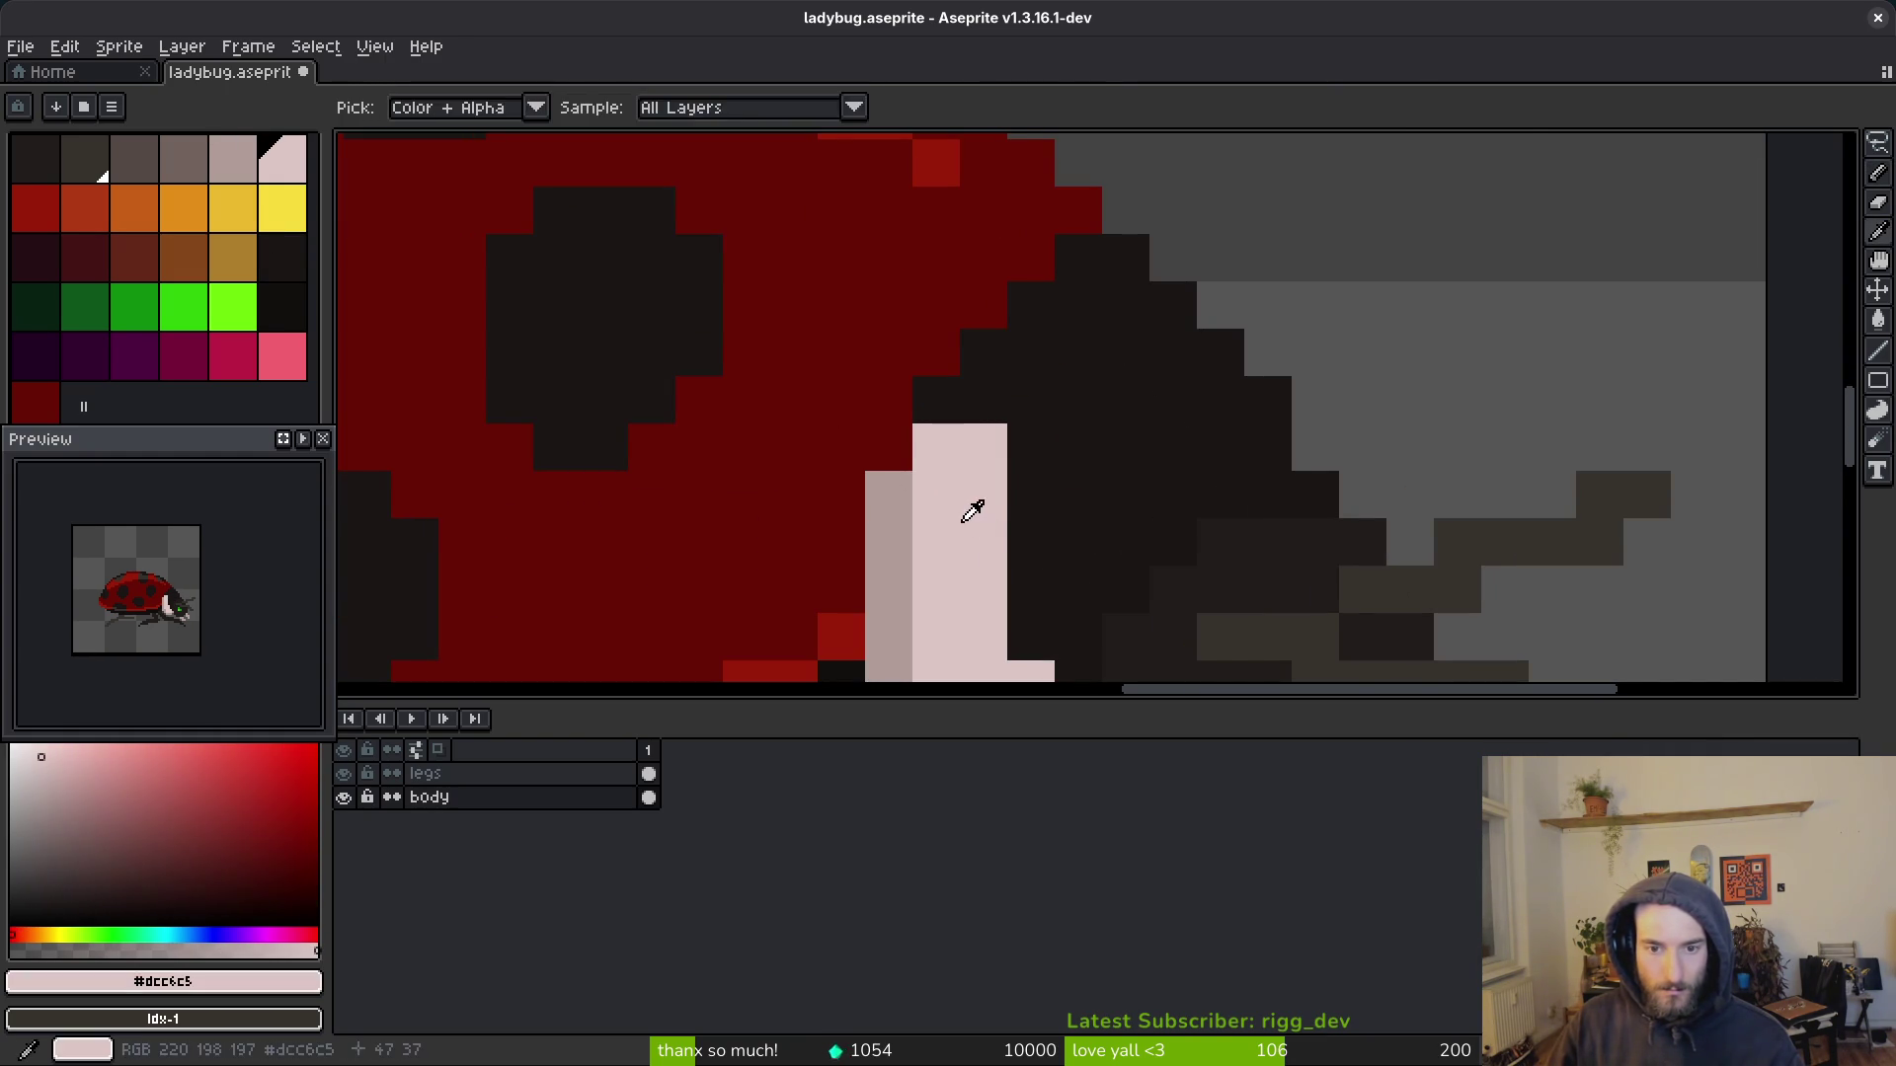
# Step: Pick the dark red shell colour for touch-ups and save ladybug.aseprite
pyautogui.scroll(-3, 972, 509)
pyautogui.scroll(2, 1054, 492)
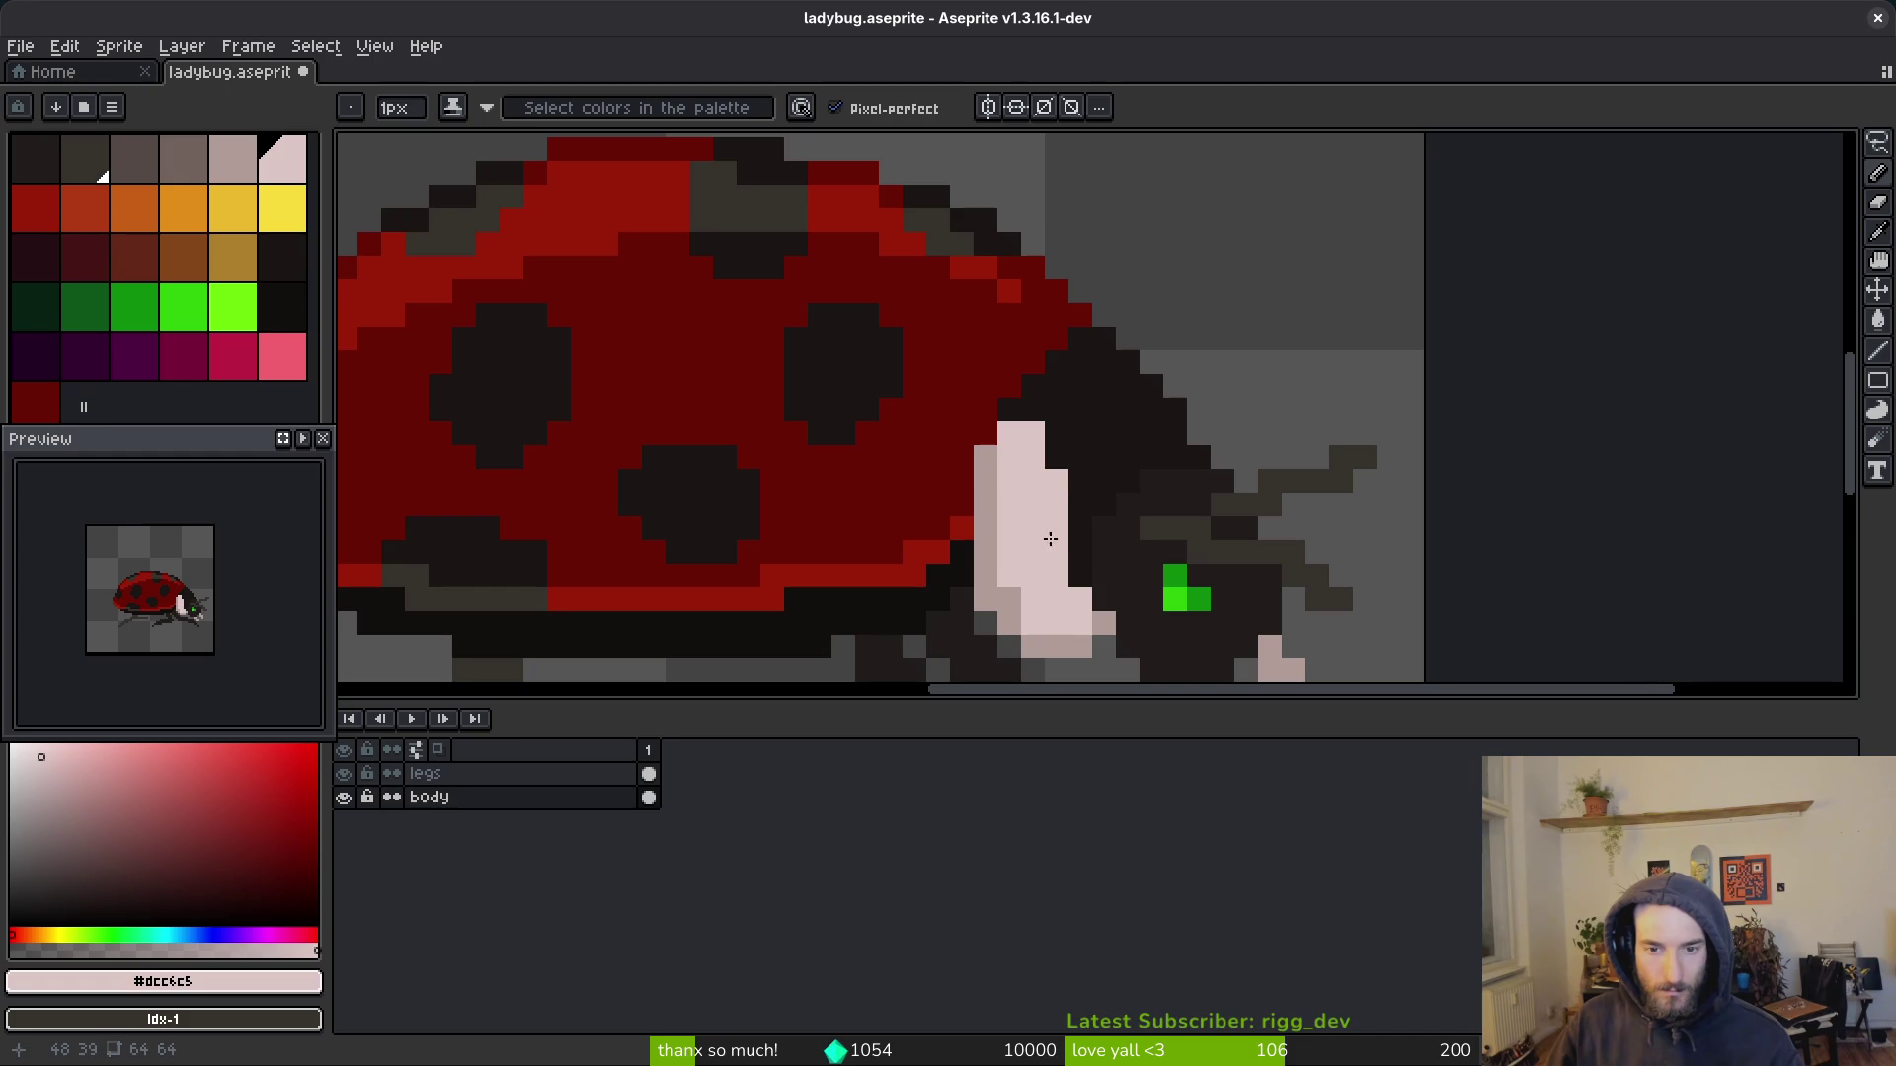
pyautogui.scroll(-4, 1102, 546)
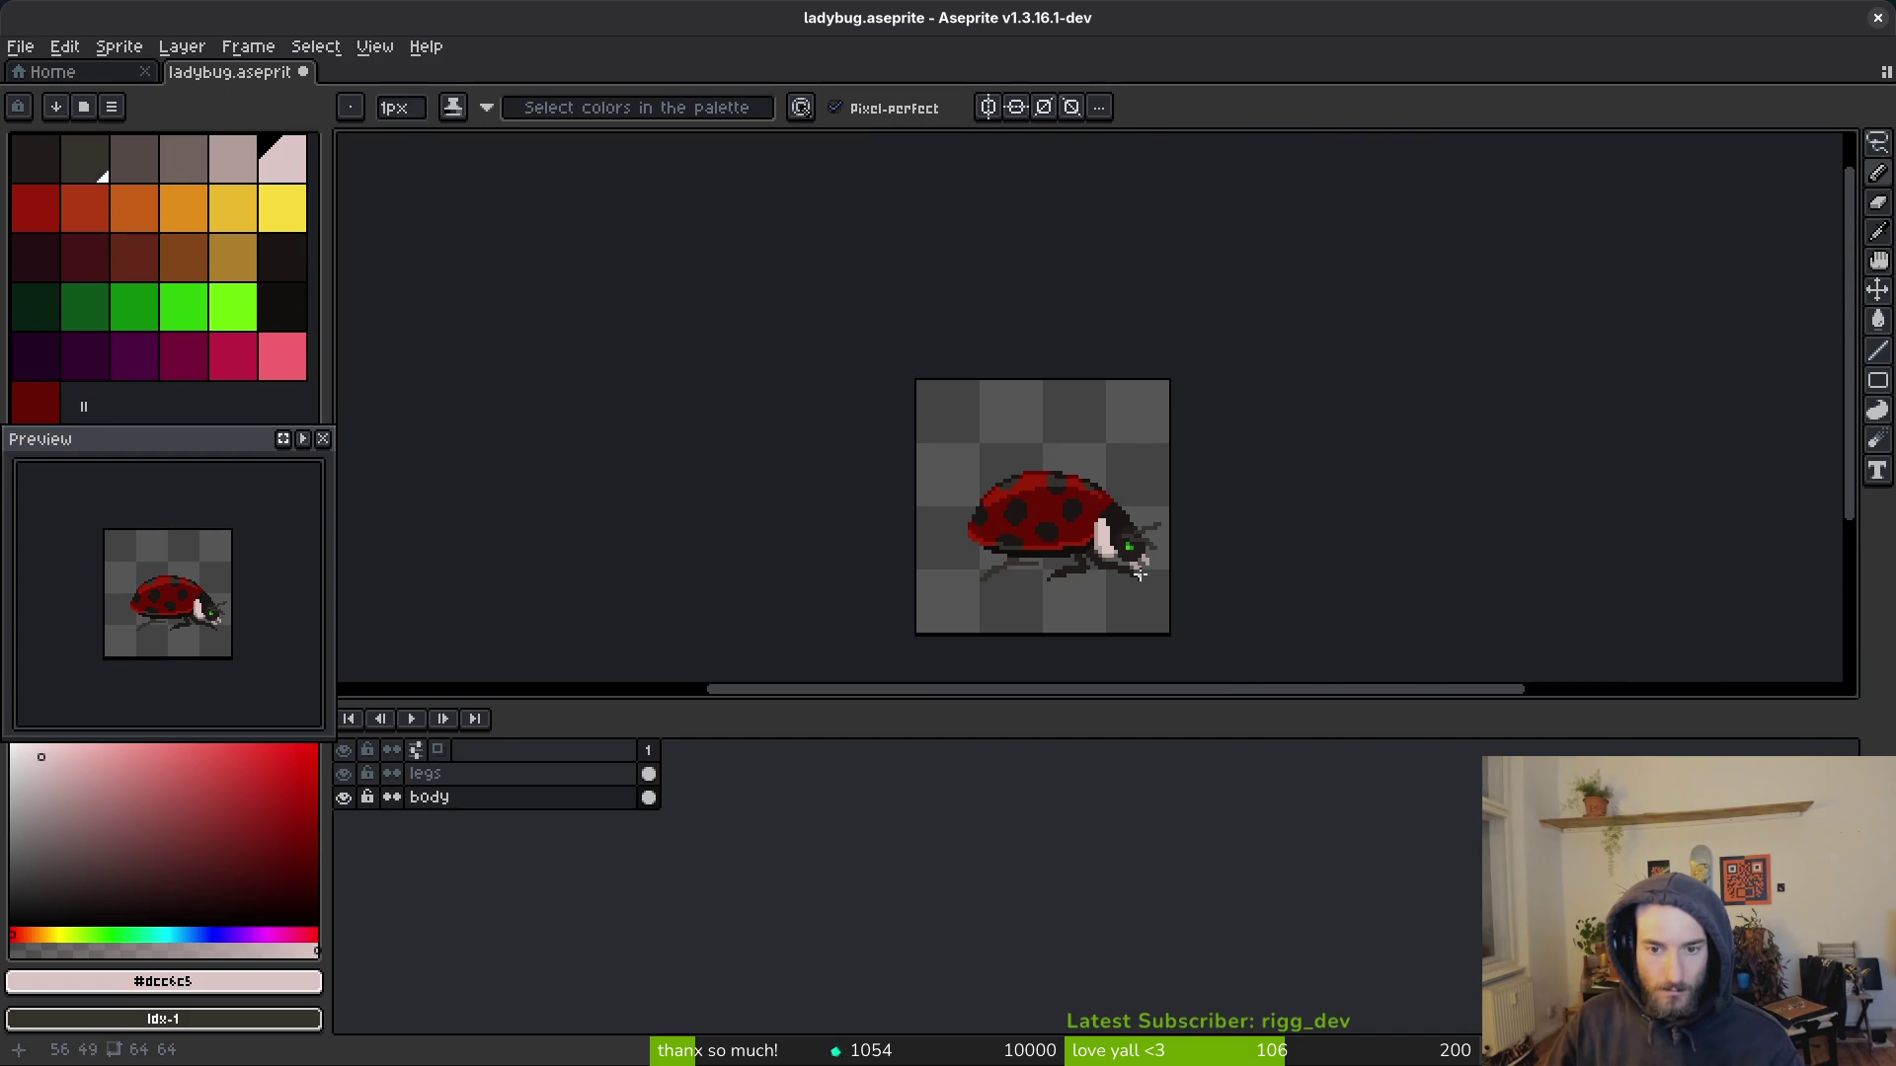
pyautogui.scroll(4, 1128, 541)
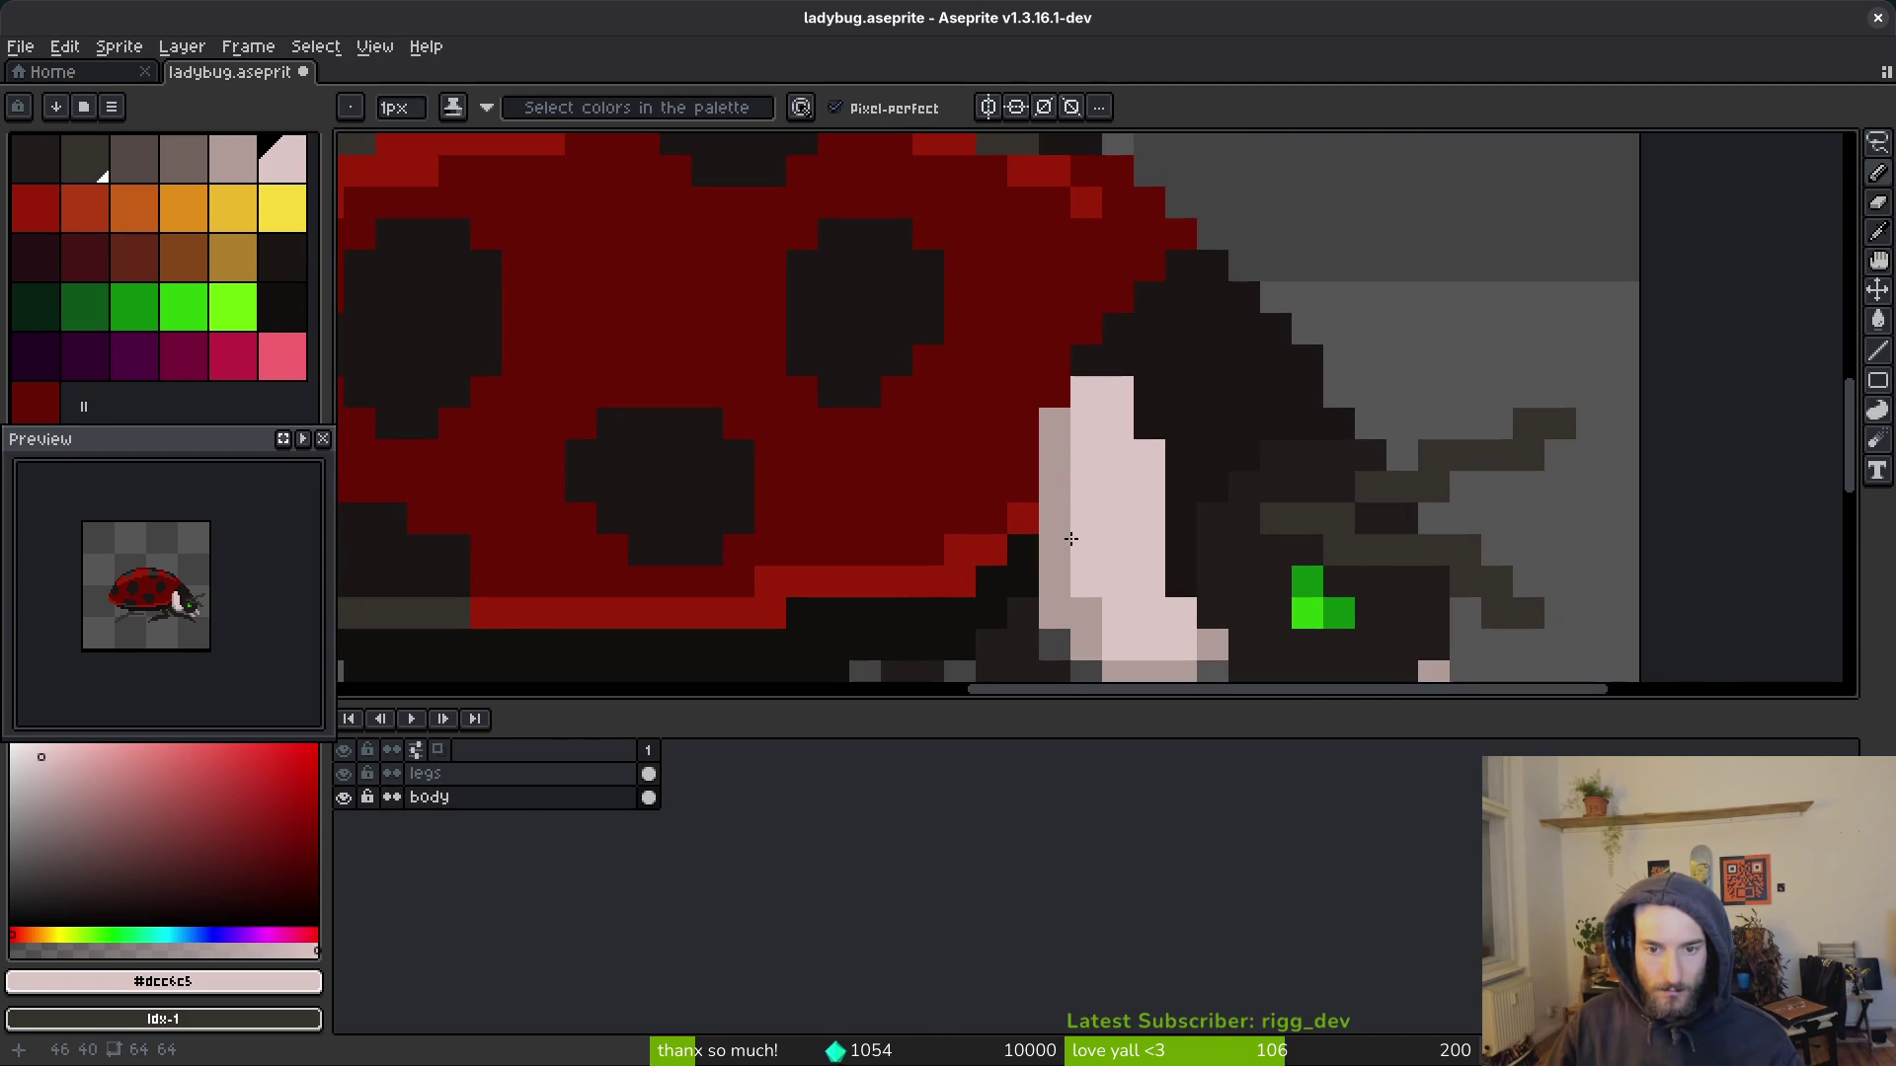
pyautogui.scroll(-3, 1147, 348)
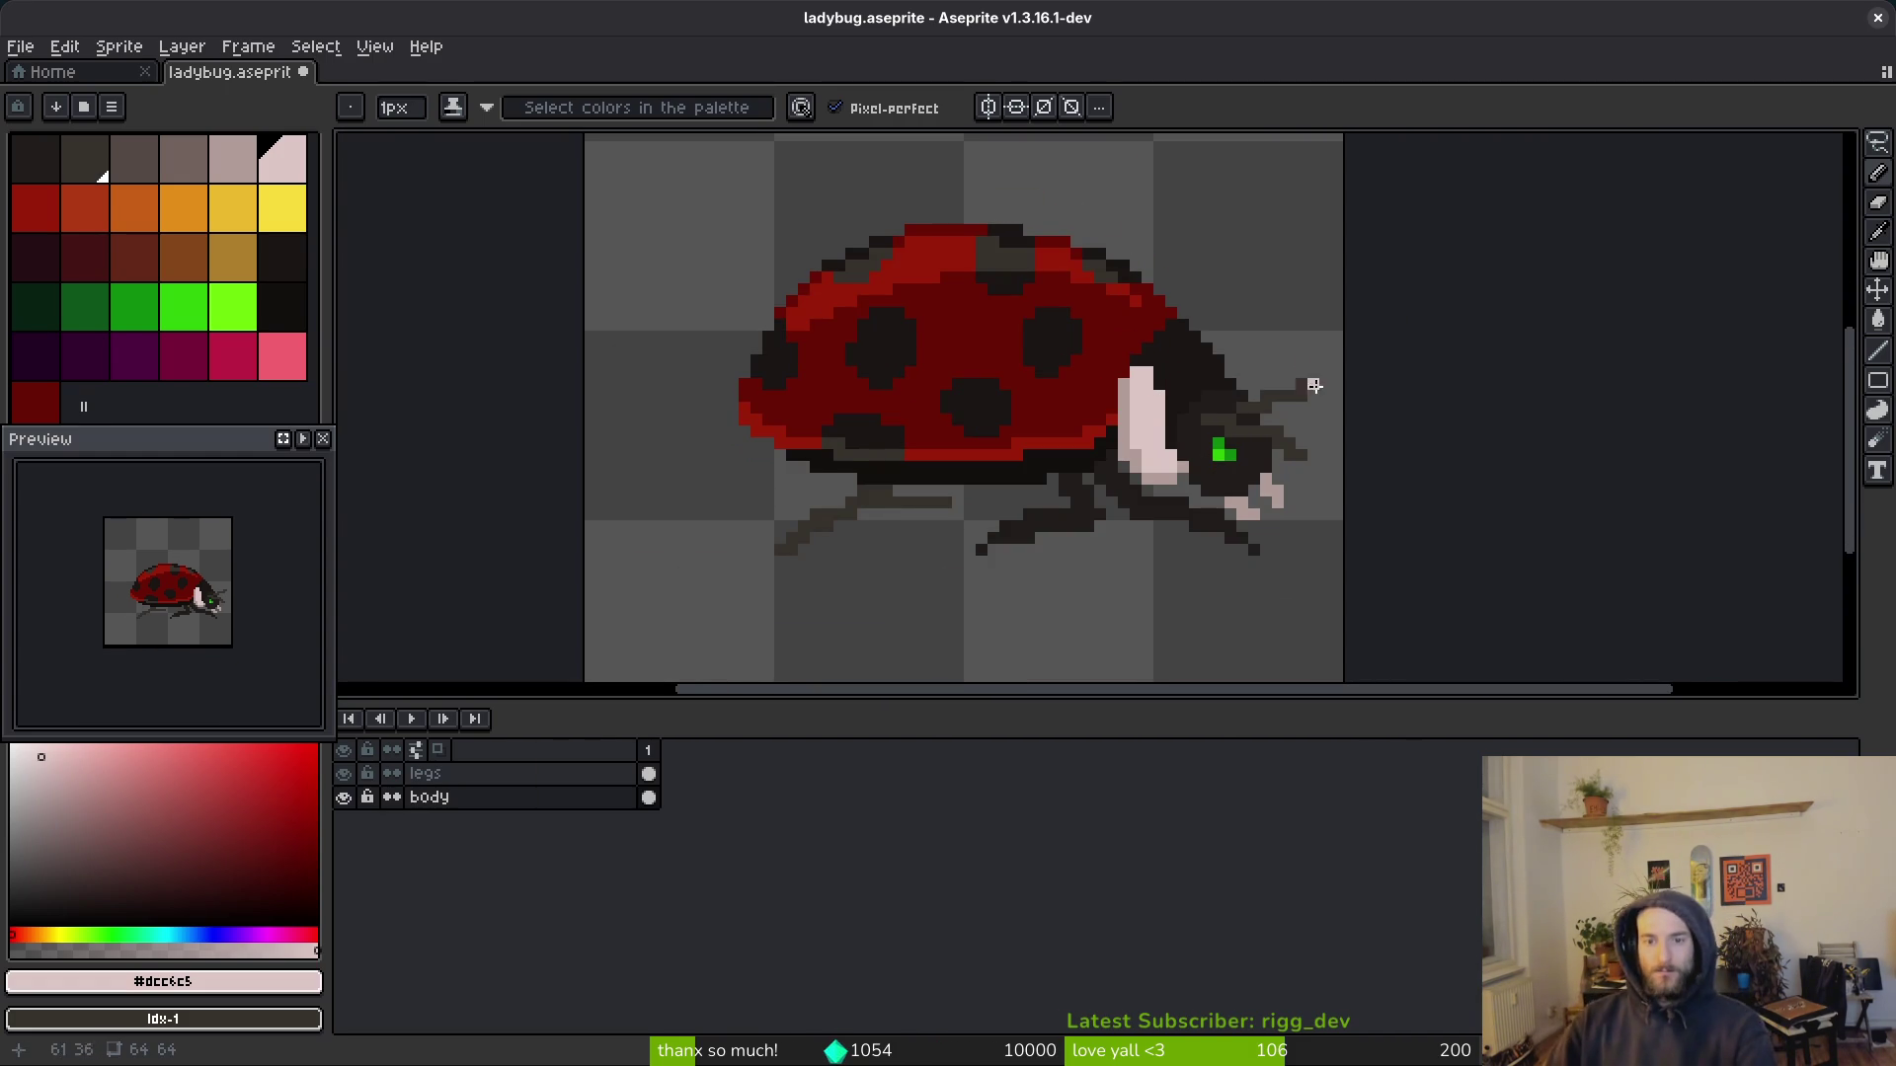
pyautogui.scroll(4, 1192, 385)
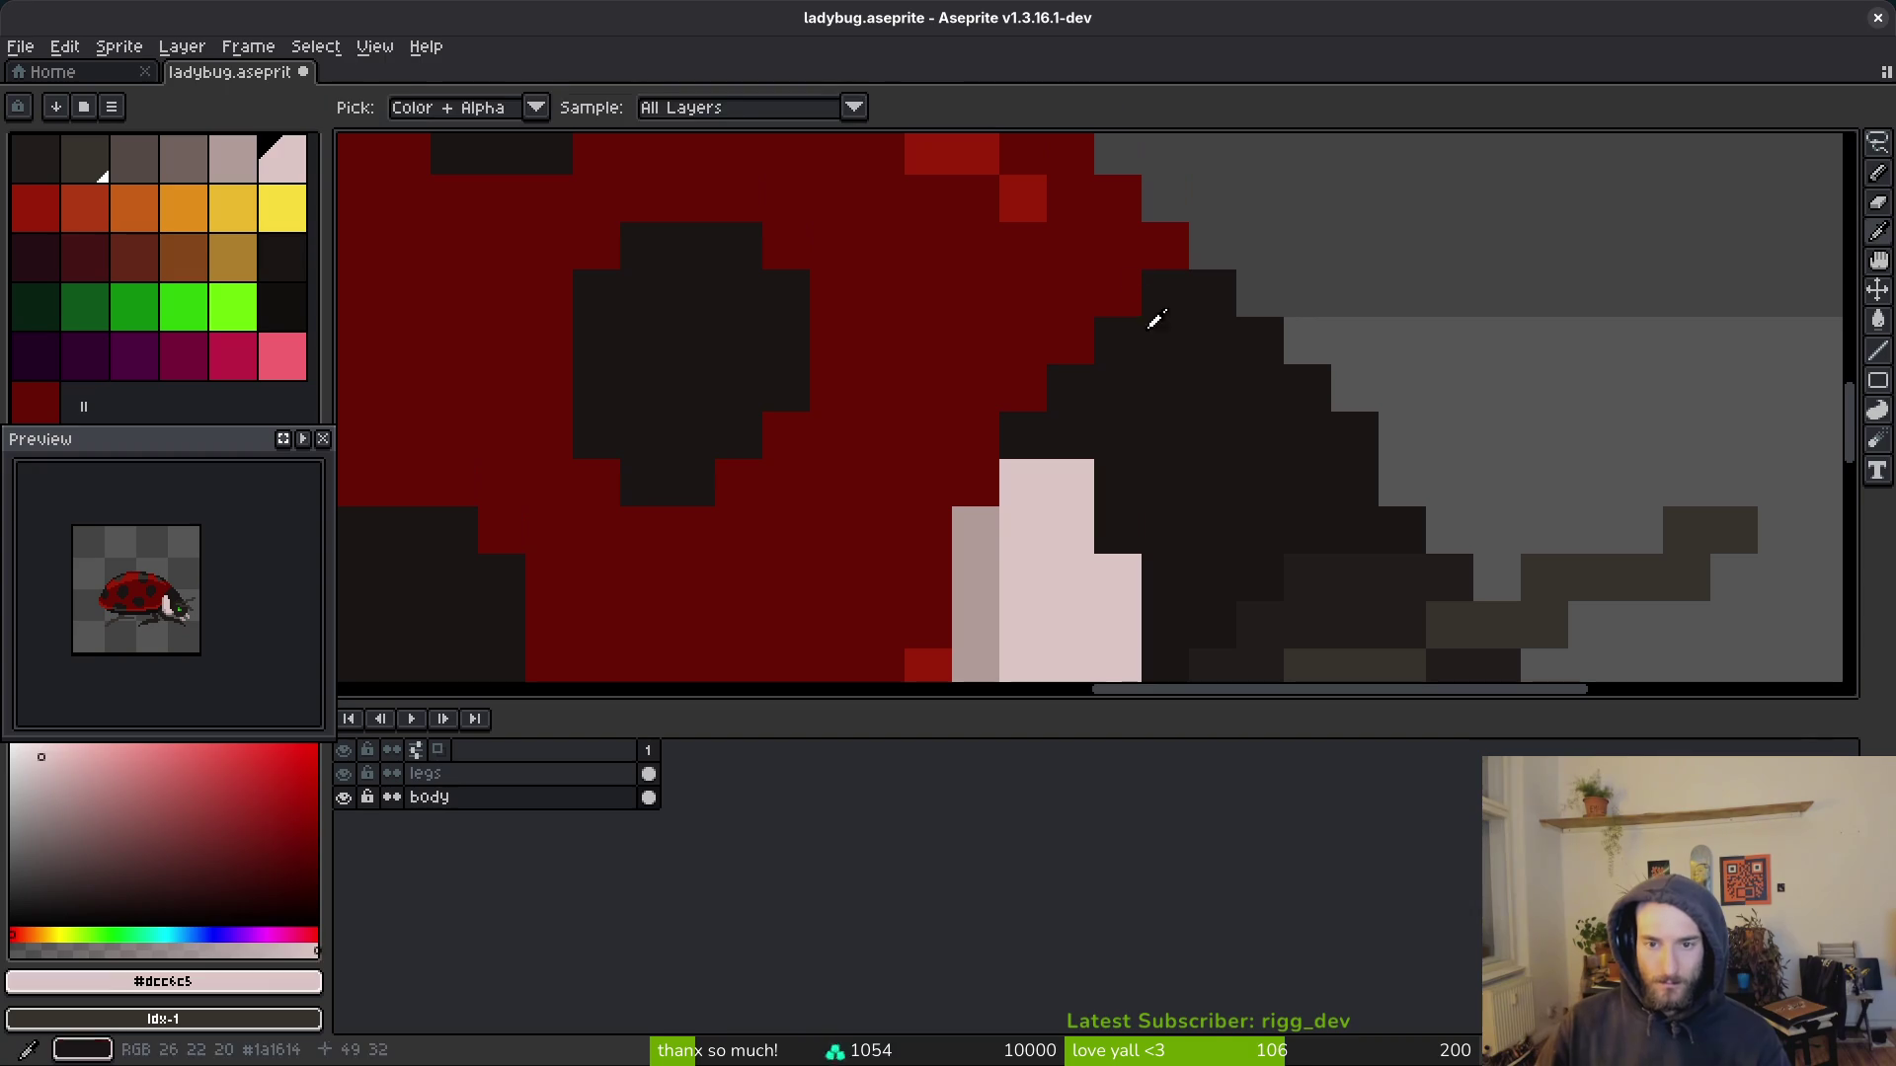
pyautogui.keyDown('alt'); pyautogui.click(1164, 297); pyautogui.keyUp('alt')
pyautogui.scroll(-4, 1153, 336)
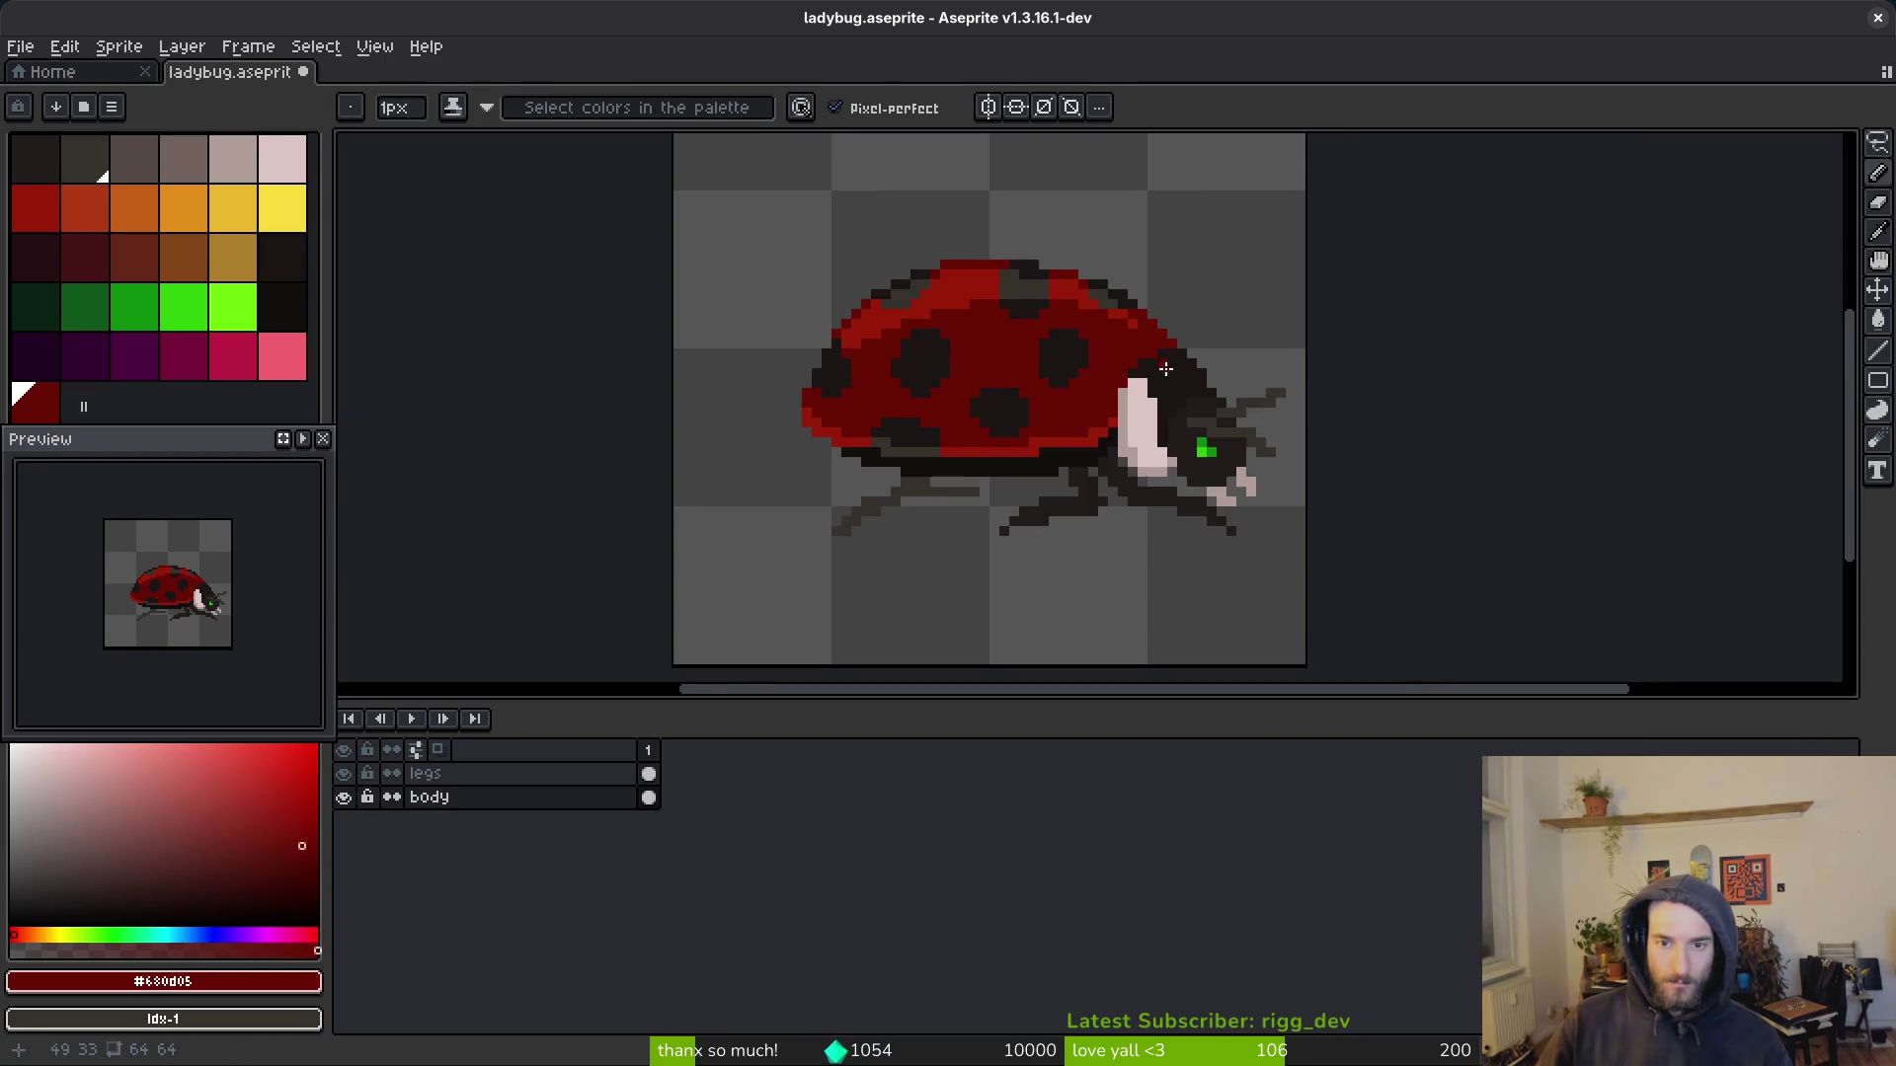
pyautogui.press('v')
pyautogui.hotkey('ctrl', 's')
pyautogui.press('b')
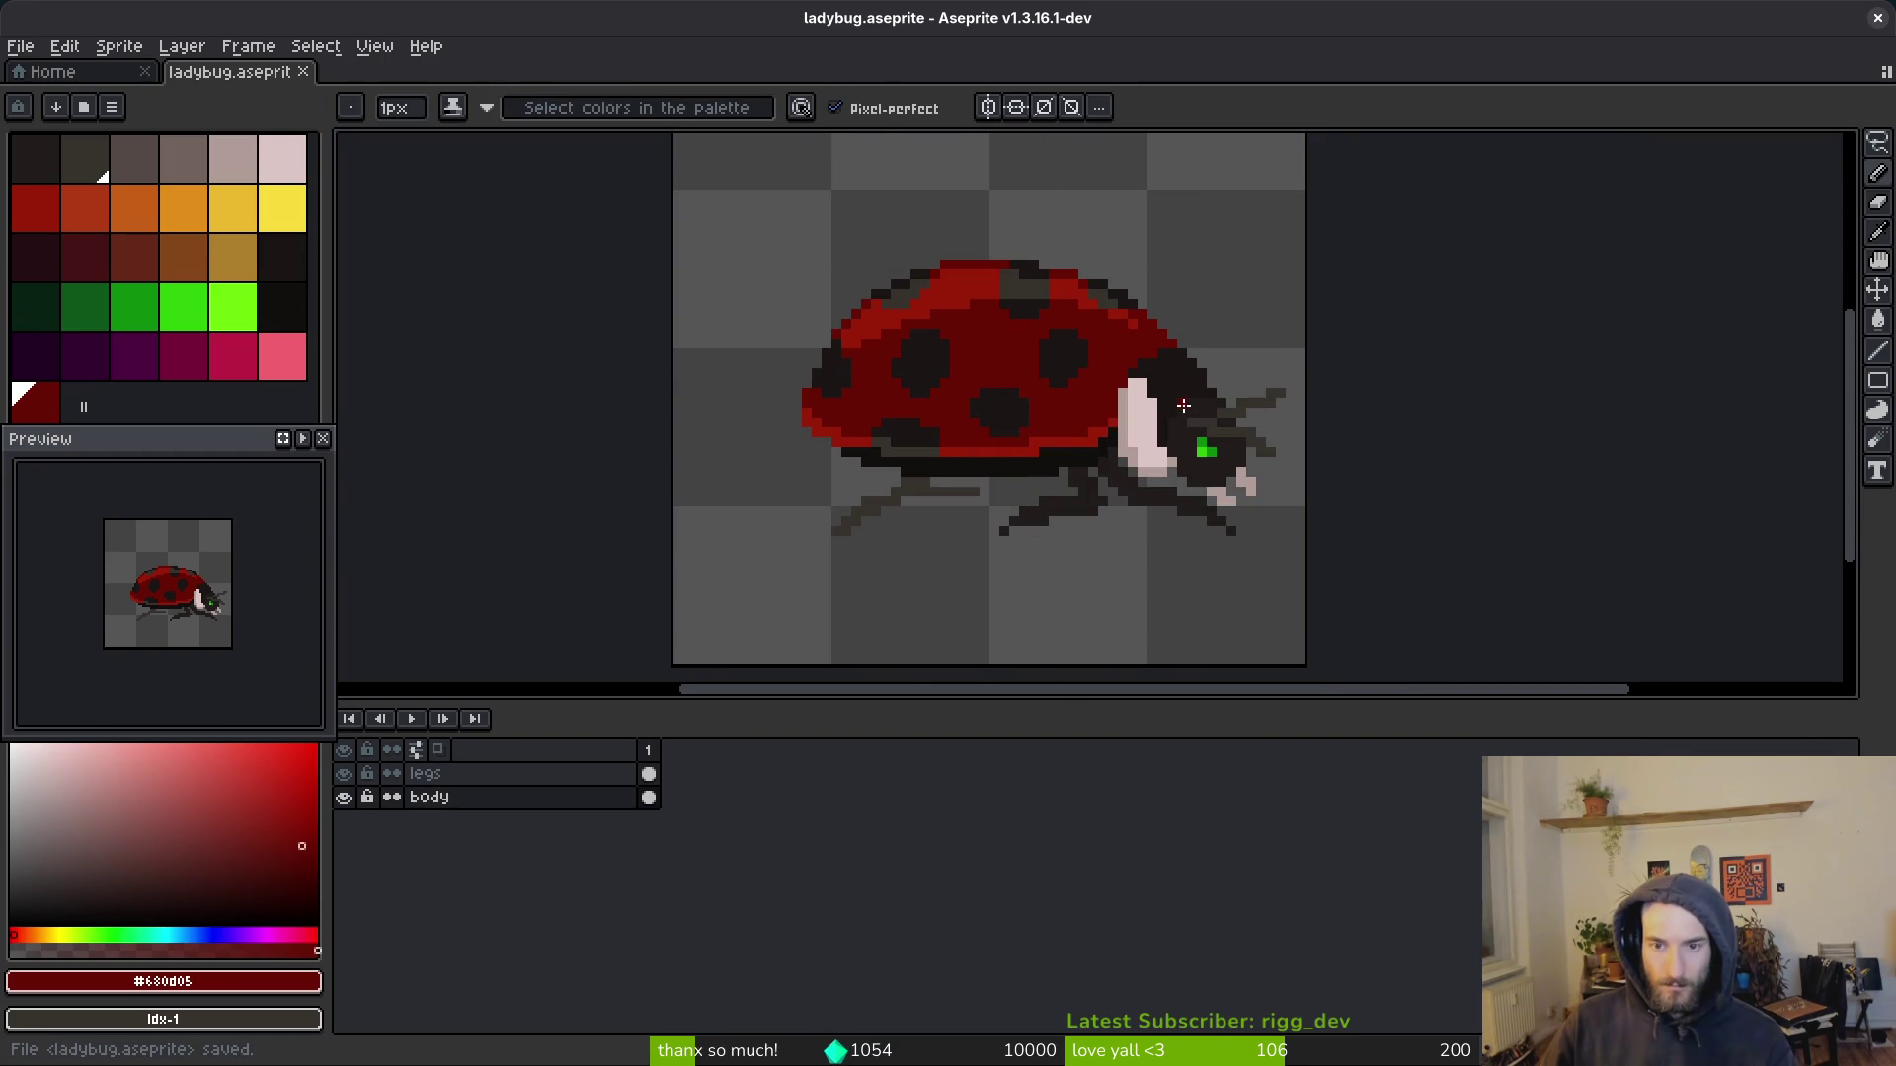
pyautogui.scroll(2, 1187, 422)
pyautogui.scroll(2, 1175, 417)
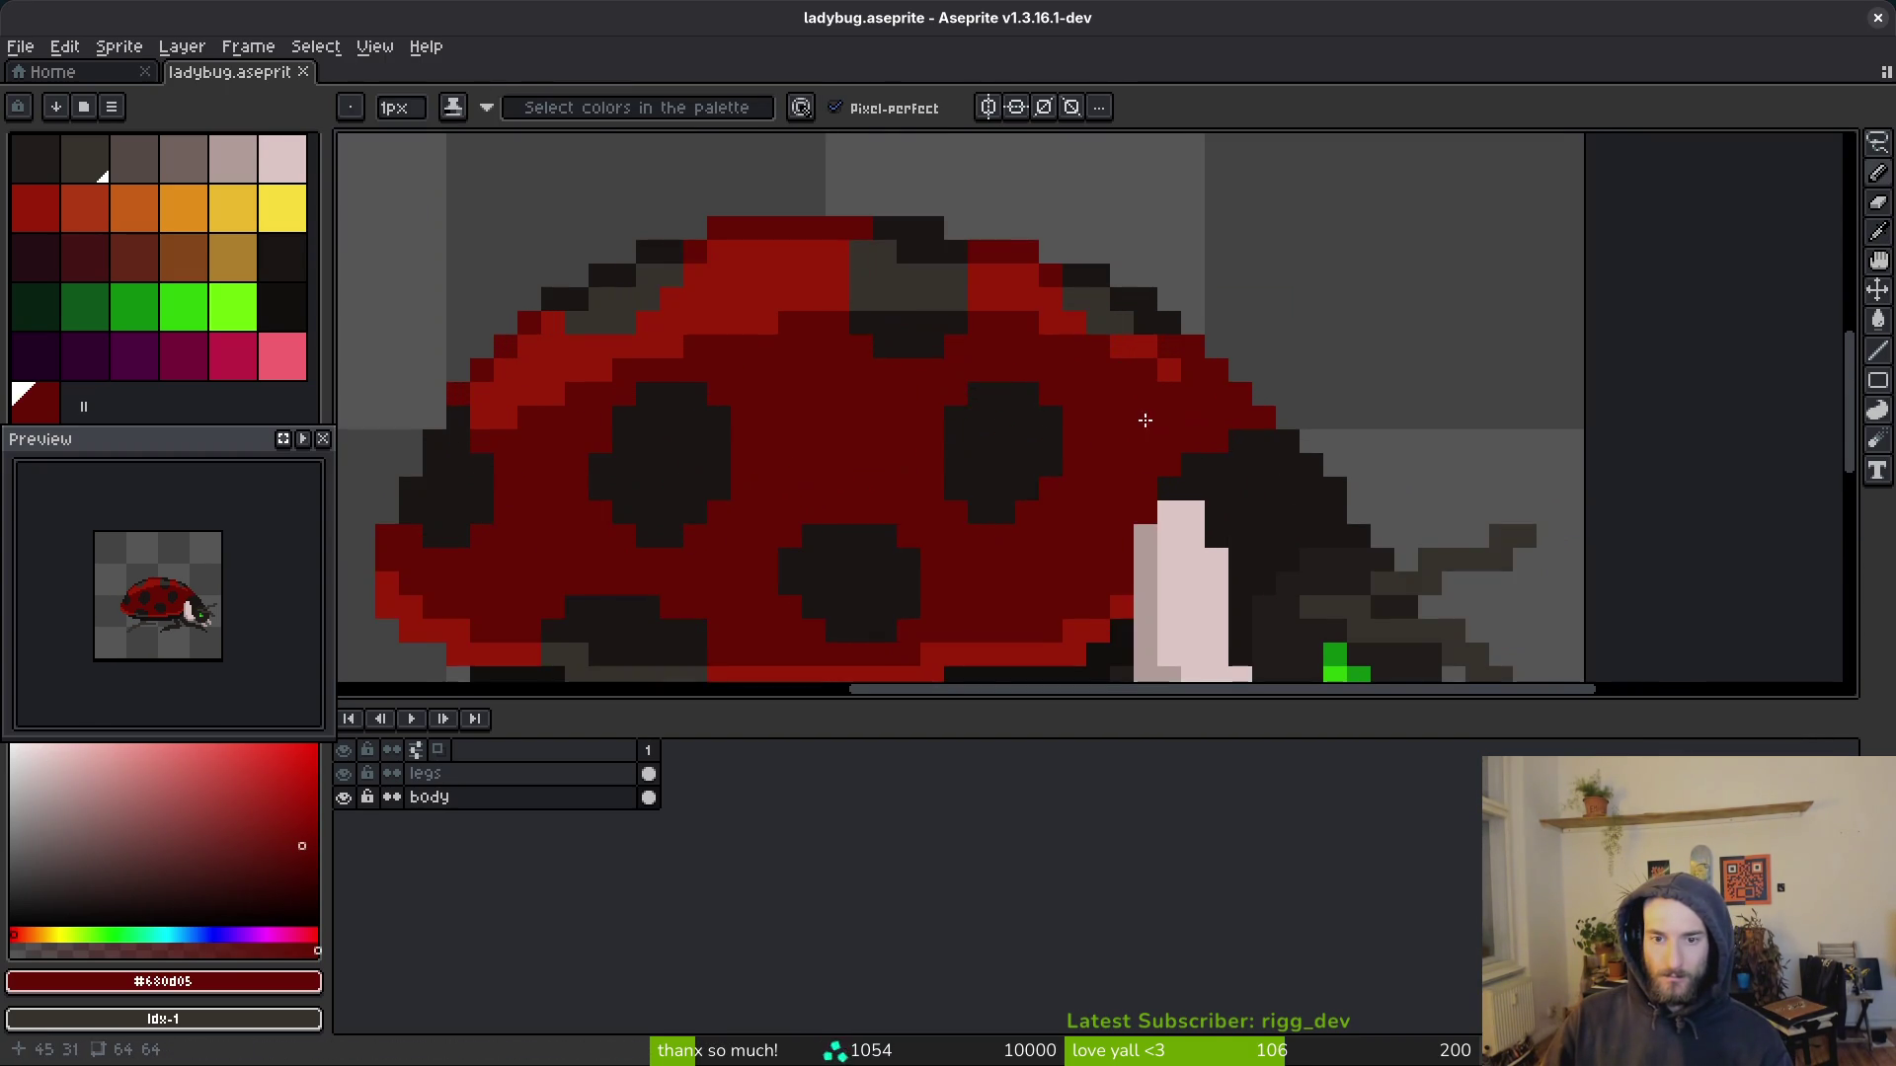
# Step: Magic-wand select a dark shell spot, commit the change, deselect and save the ladybug
pyautogui.press('w')
pyautogui.click(987, 377)
pyautogui.press('Return')
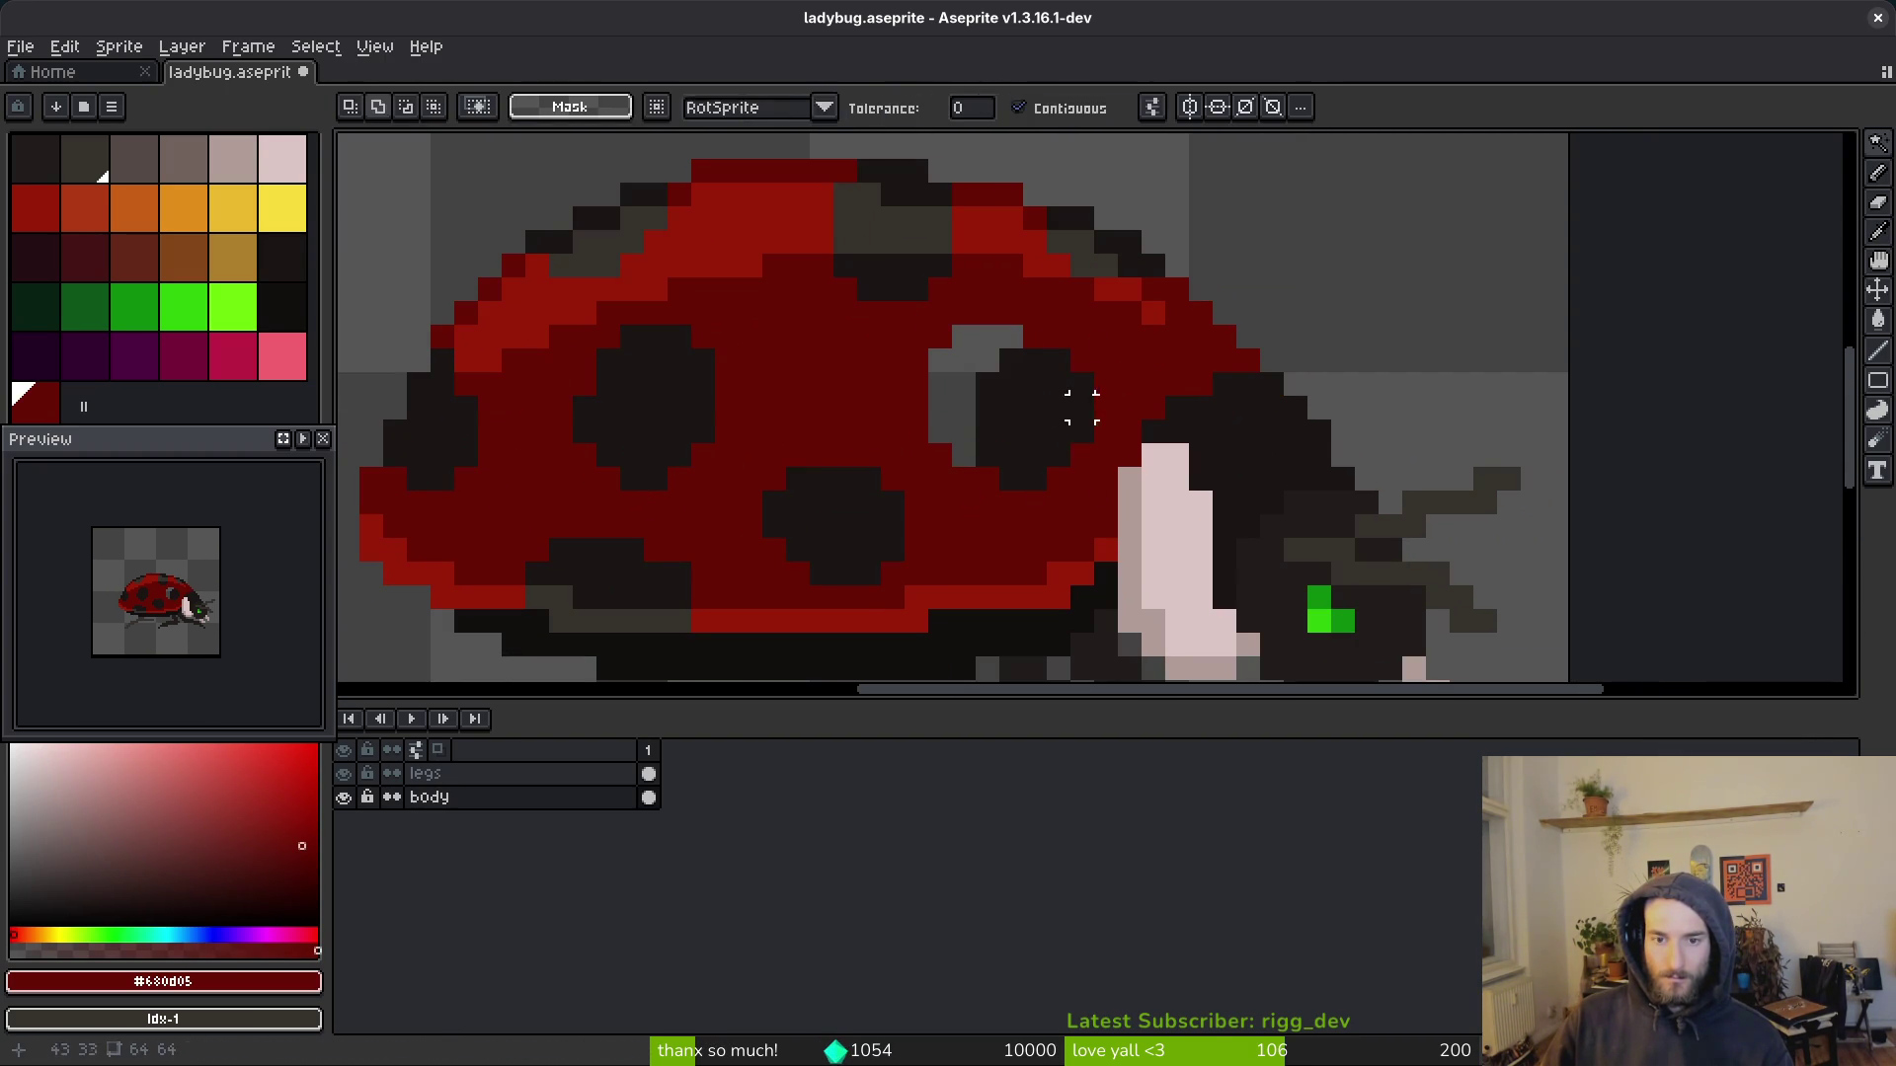
pyautogui.hotkey('ctrl', 'd')
pyautogui.scroll(-3, 1009, 486)
pyautogui.press('v')
pyautogui.hotkey('ctrl', 's')
pyautogui.press('b')
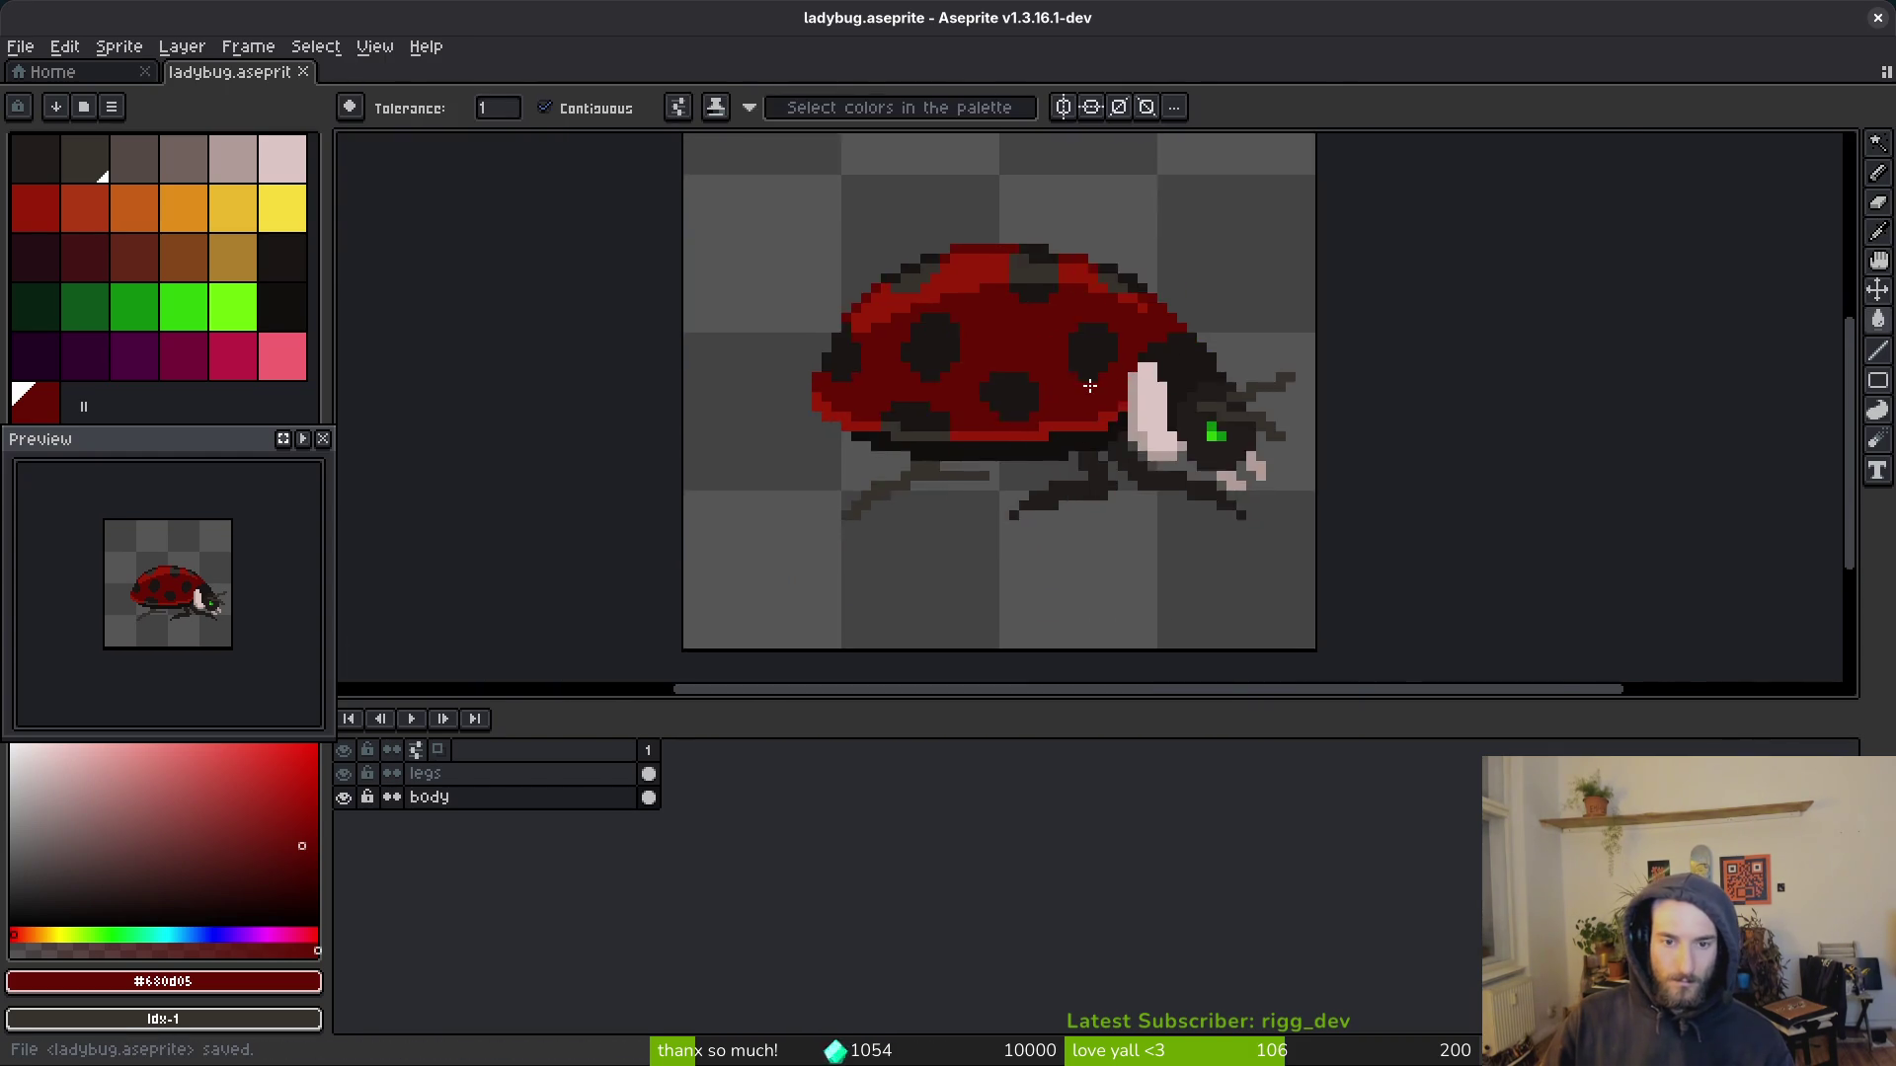
pyautogui.scroll(3, 1086, 376)
# Step: Sample the near-black and dark red shell colours and paint a dark pixel into the red shell
pyautogui.keyDown('alt'); pyautogui.click(1109, 279); pyautogui.keyUp('alt')
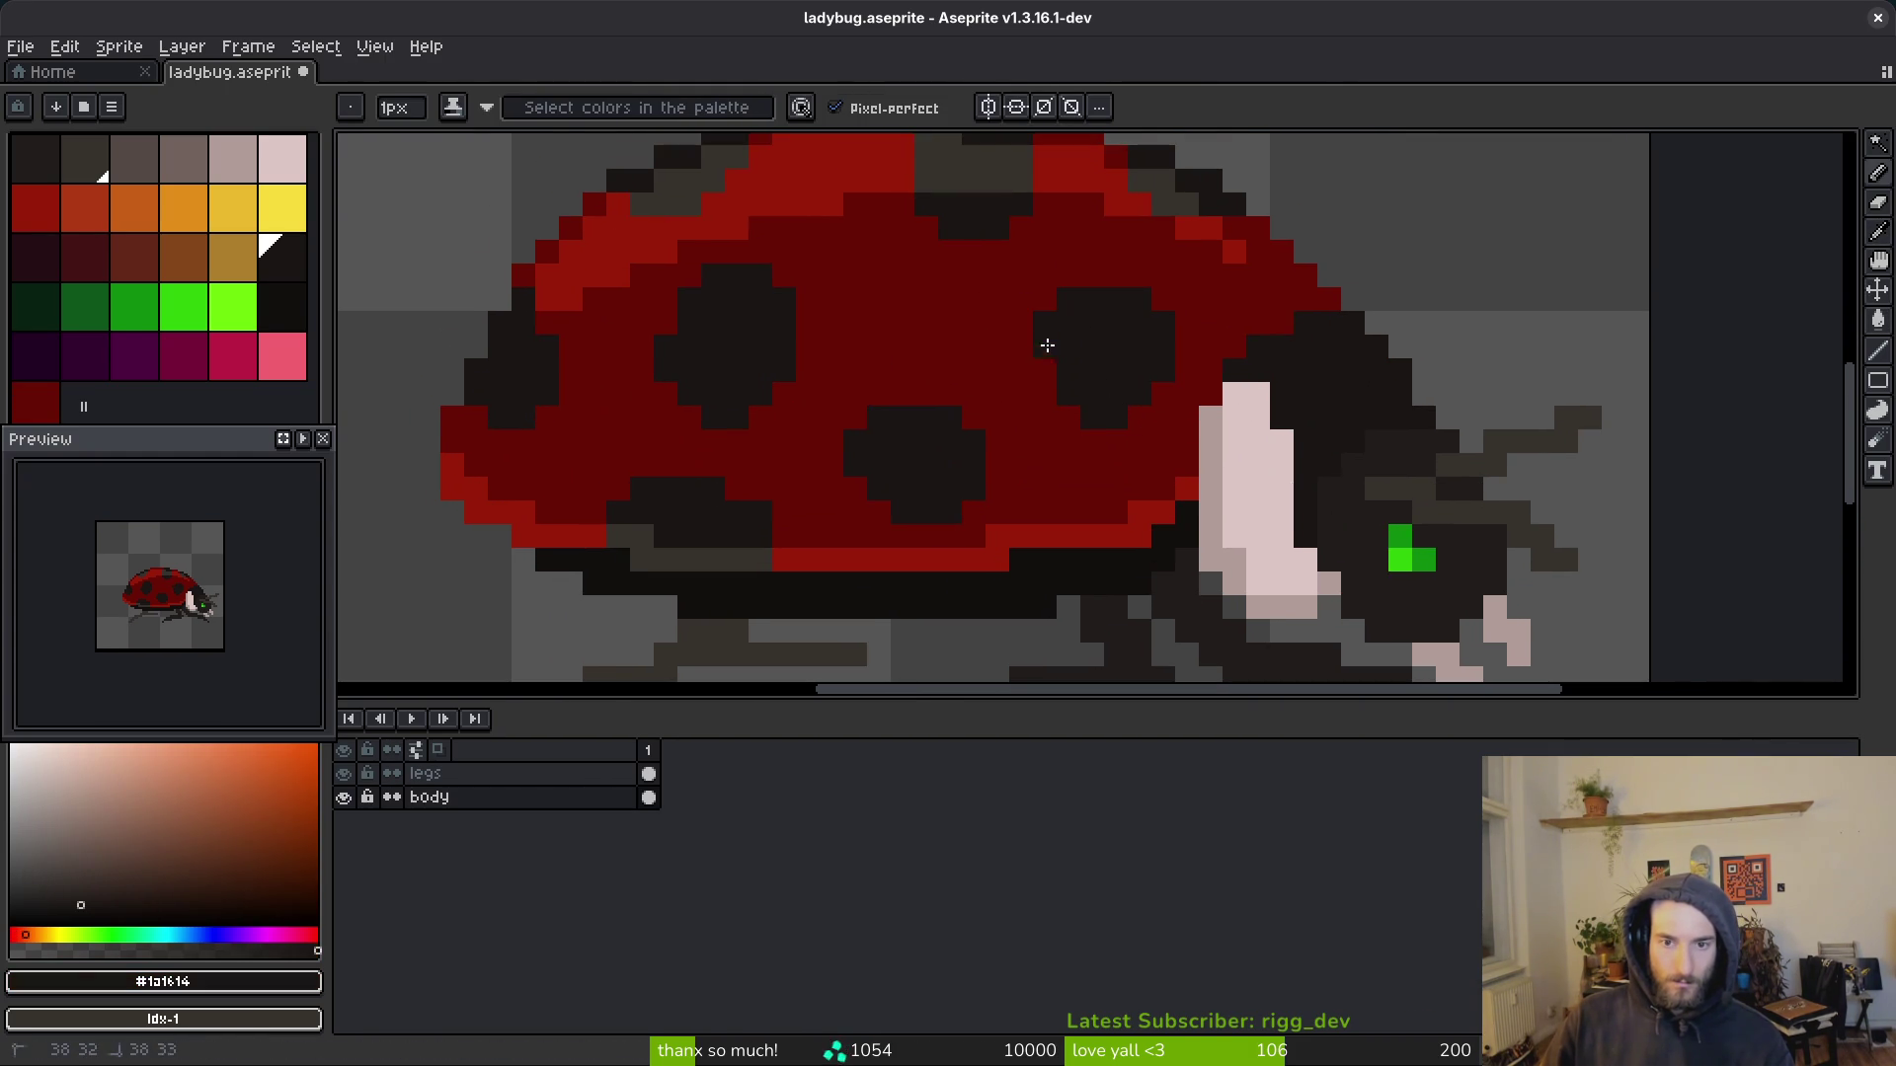
pyautogui.keyDown('alt'); pyautogui.click(1139, 453); pyautogui.keyUp('alt')
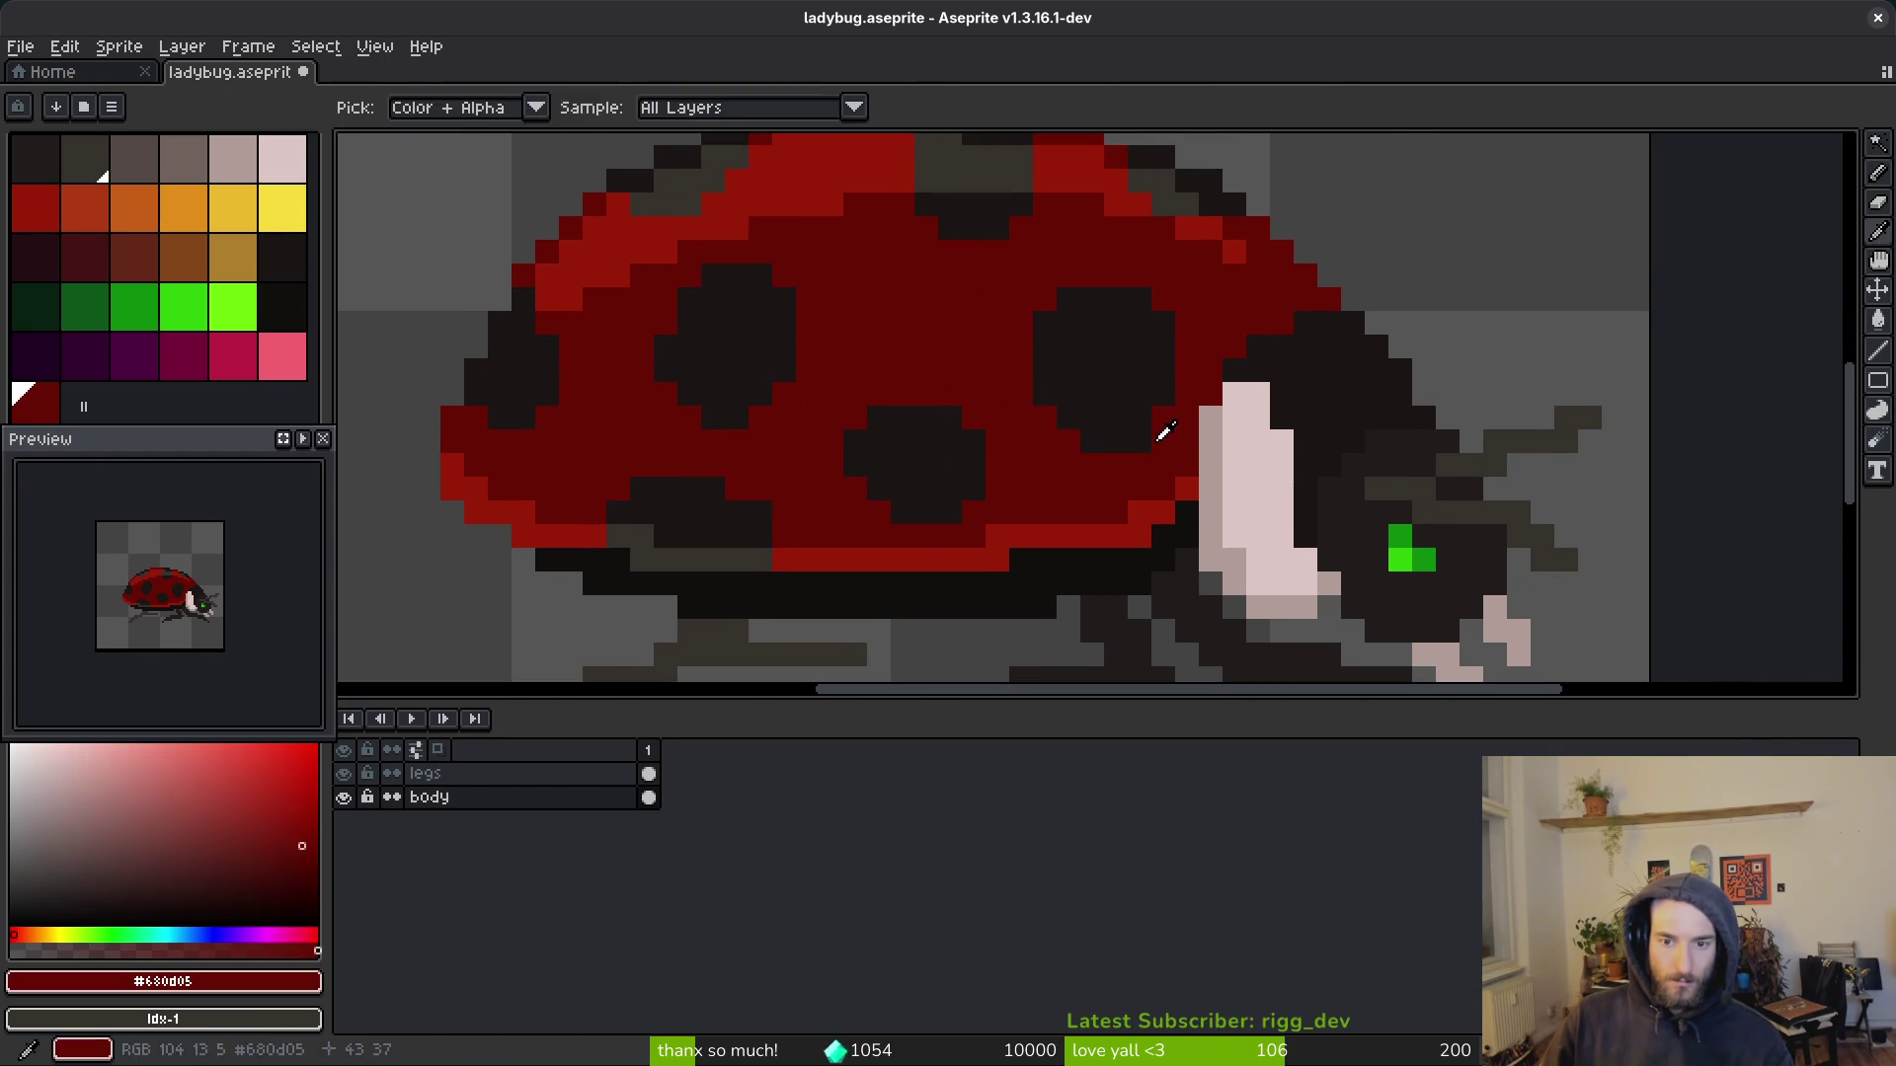
pyautogui.hotkey('ctrl', 's')
pyautogui.keyDown('alt'); pyautogui.click(963, 420); pyautogui.keyUp('alt')
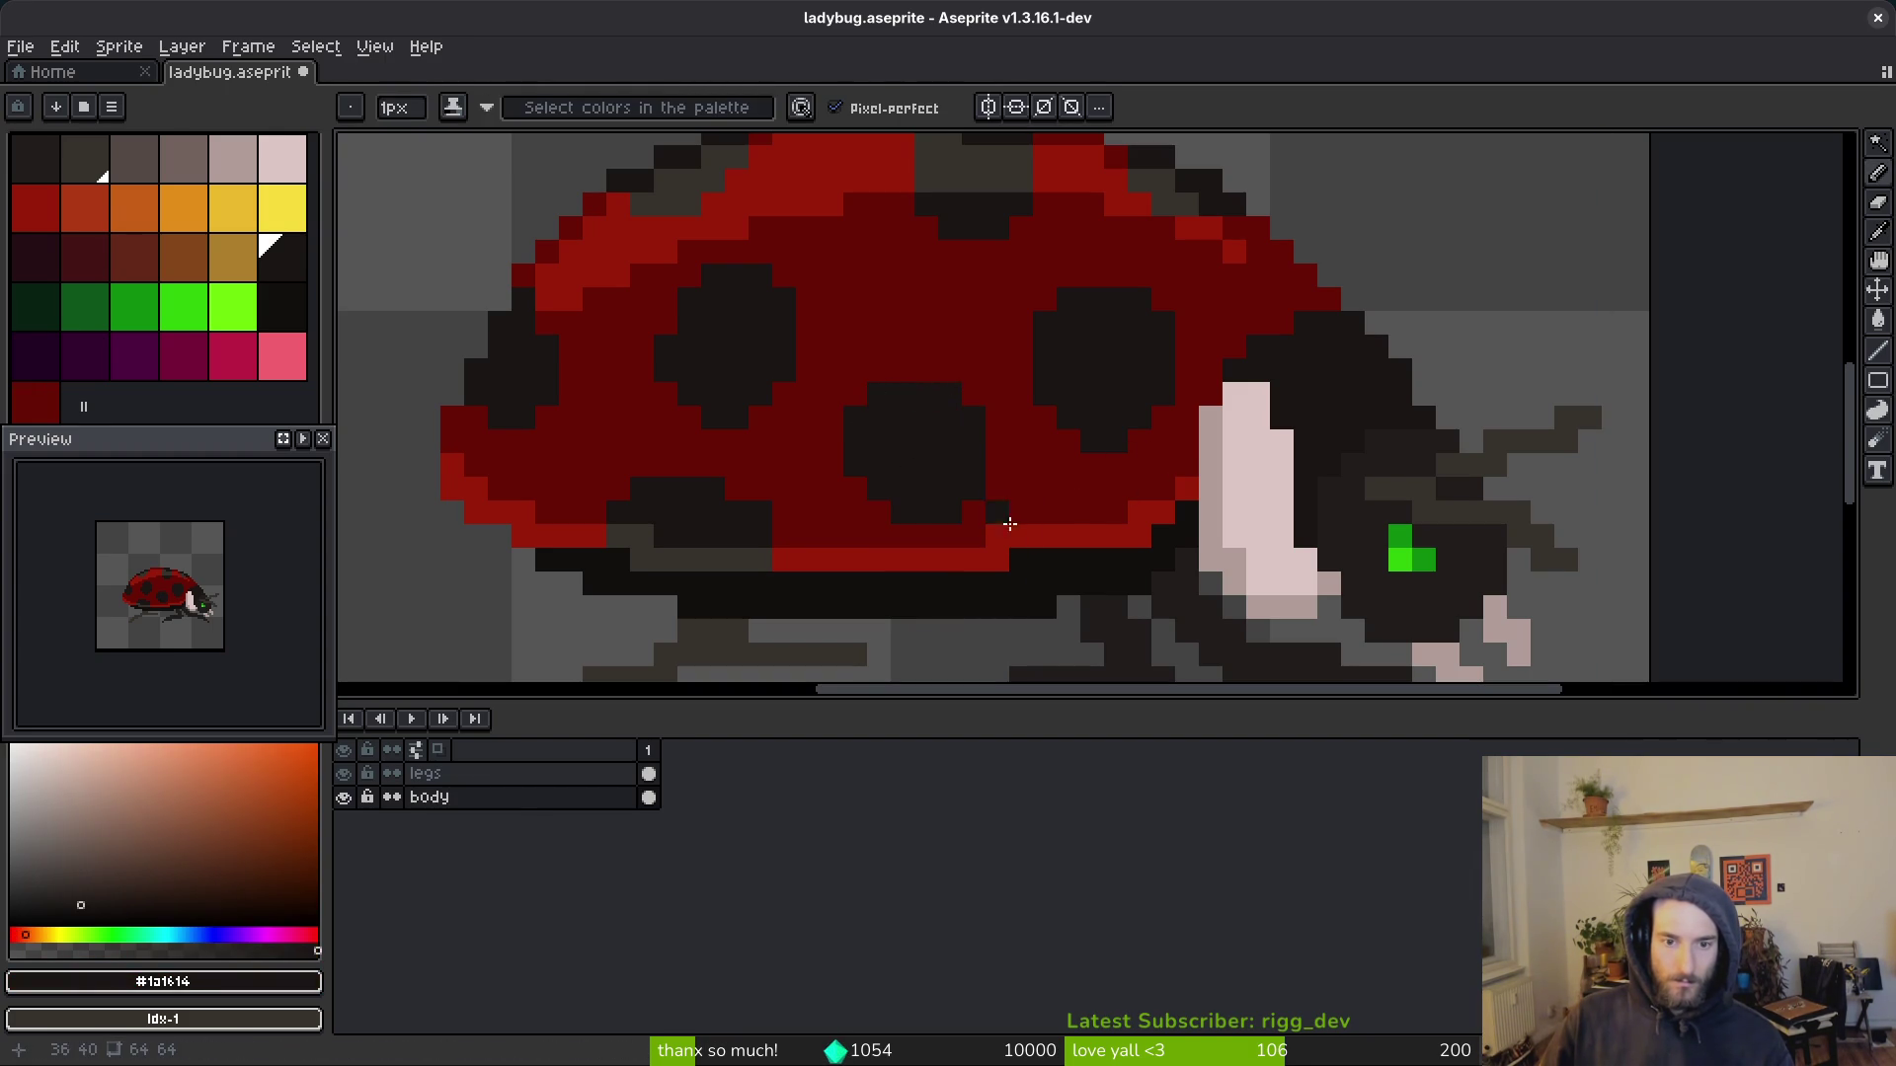
pyautogui.scroll(3, 1001, 524)
pyautogui.hscroll(-5, 1001, 523)
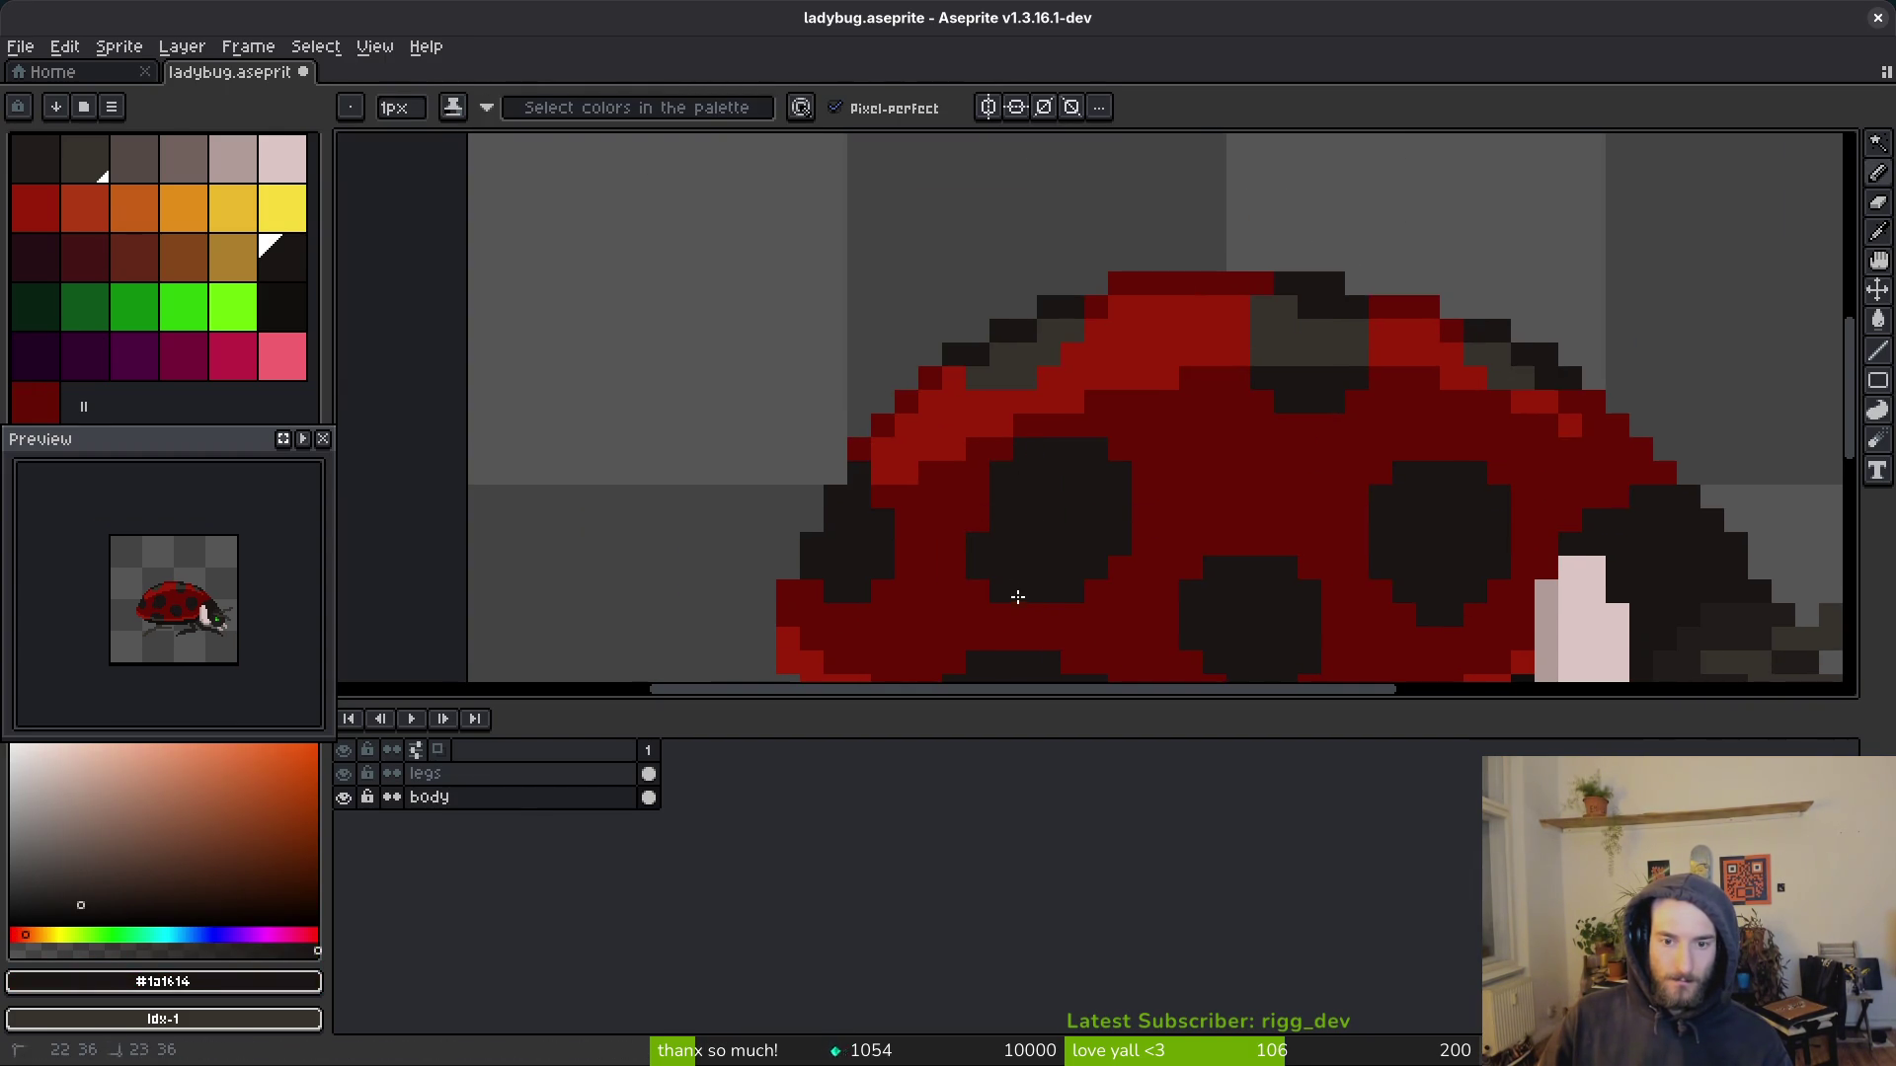
pyautogui.scroll(-4, 1093, 569)
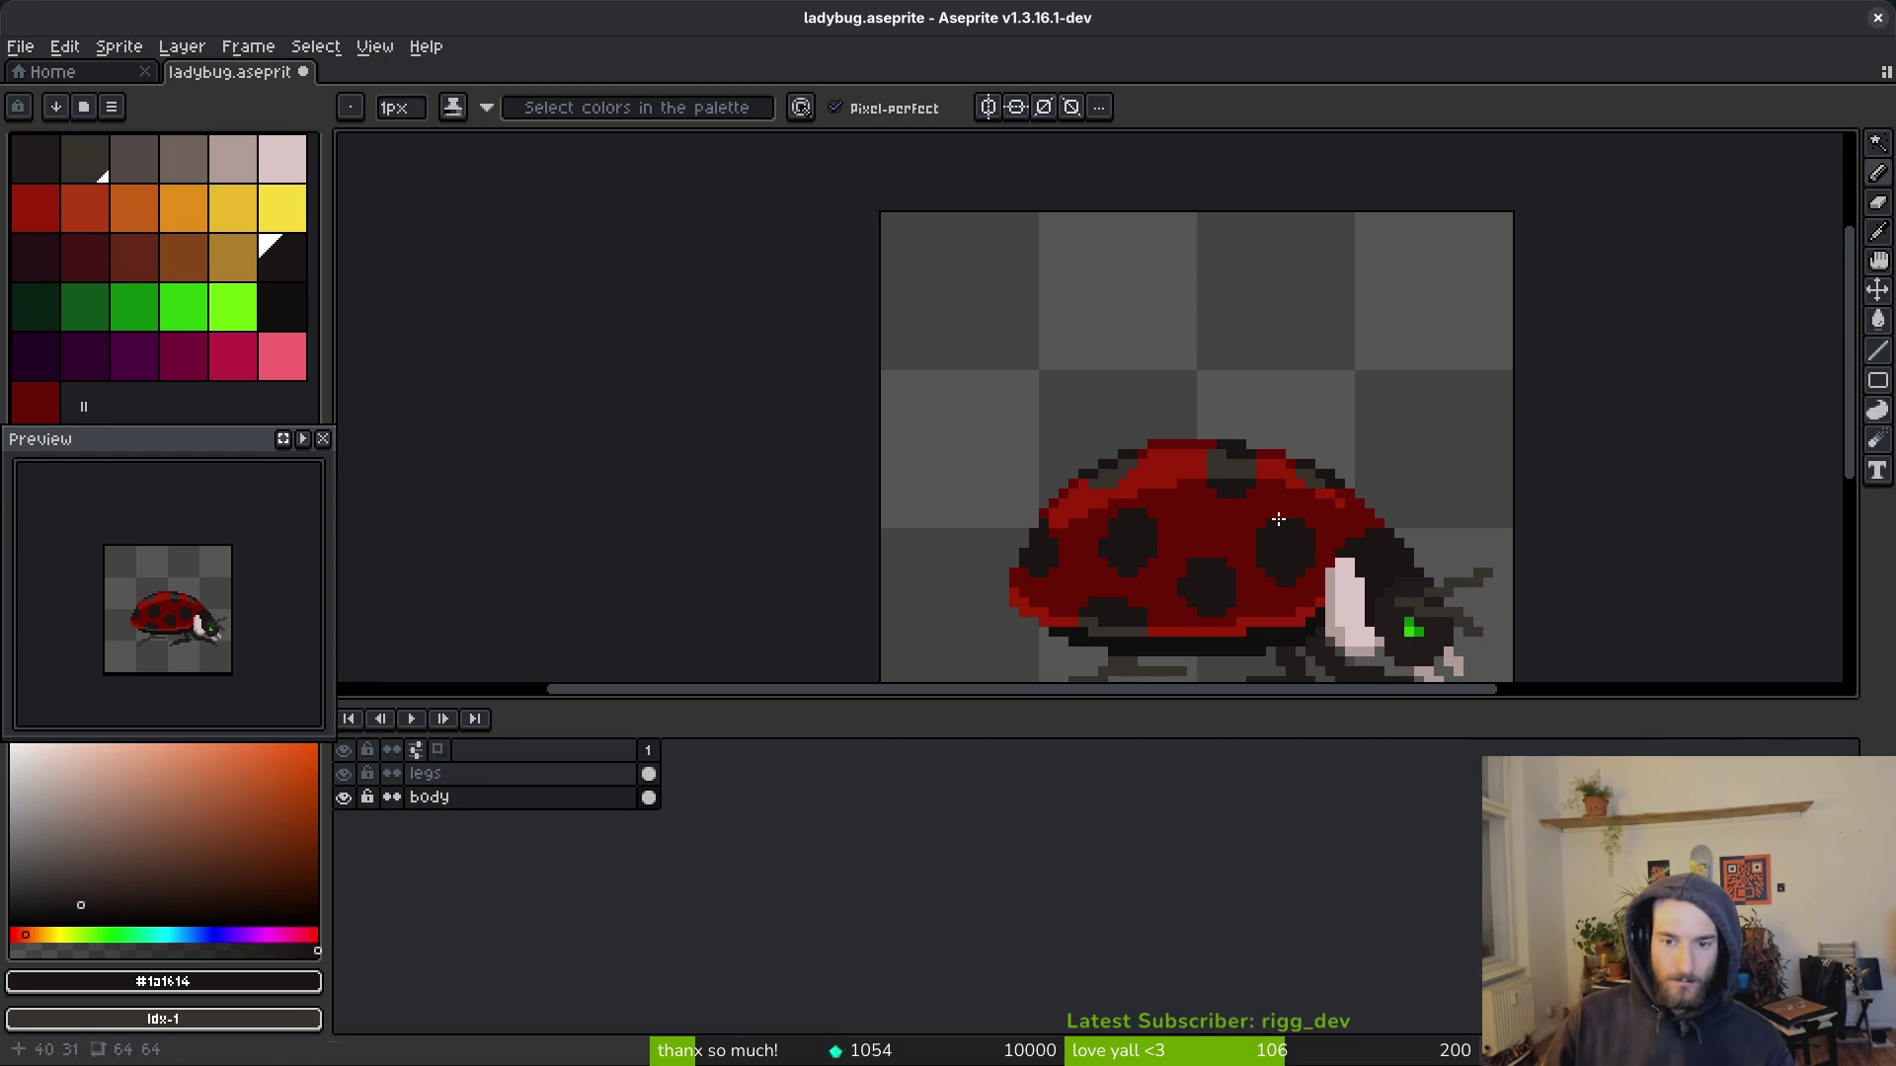
pyautogui.scroll(6, 1277, 520)
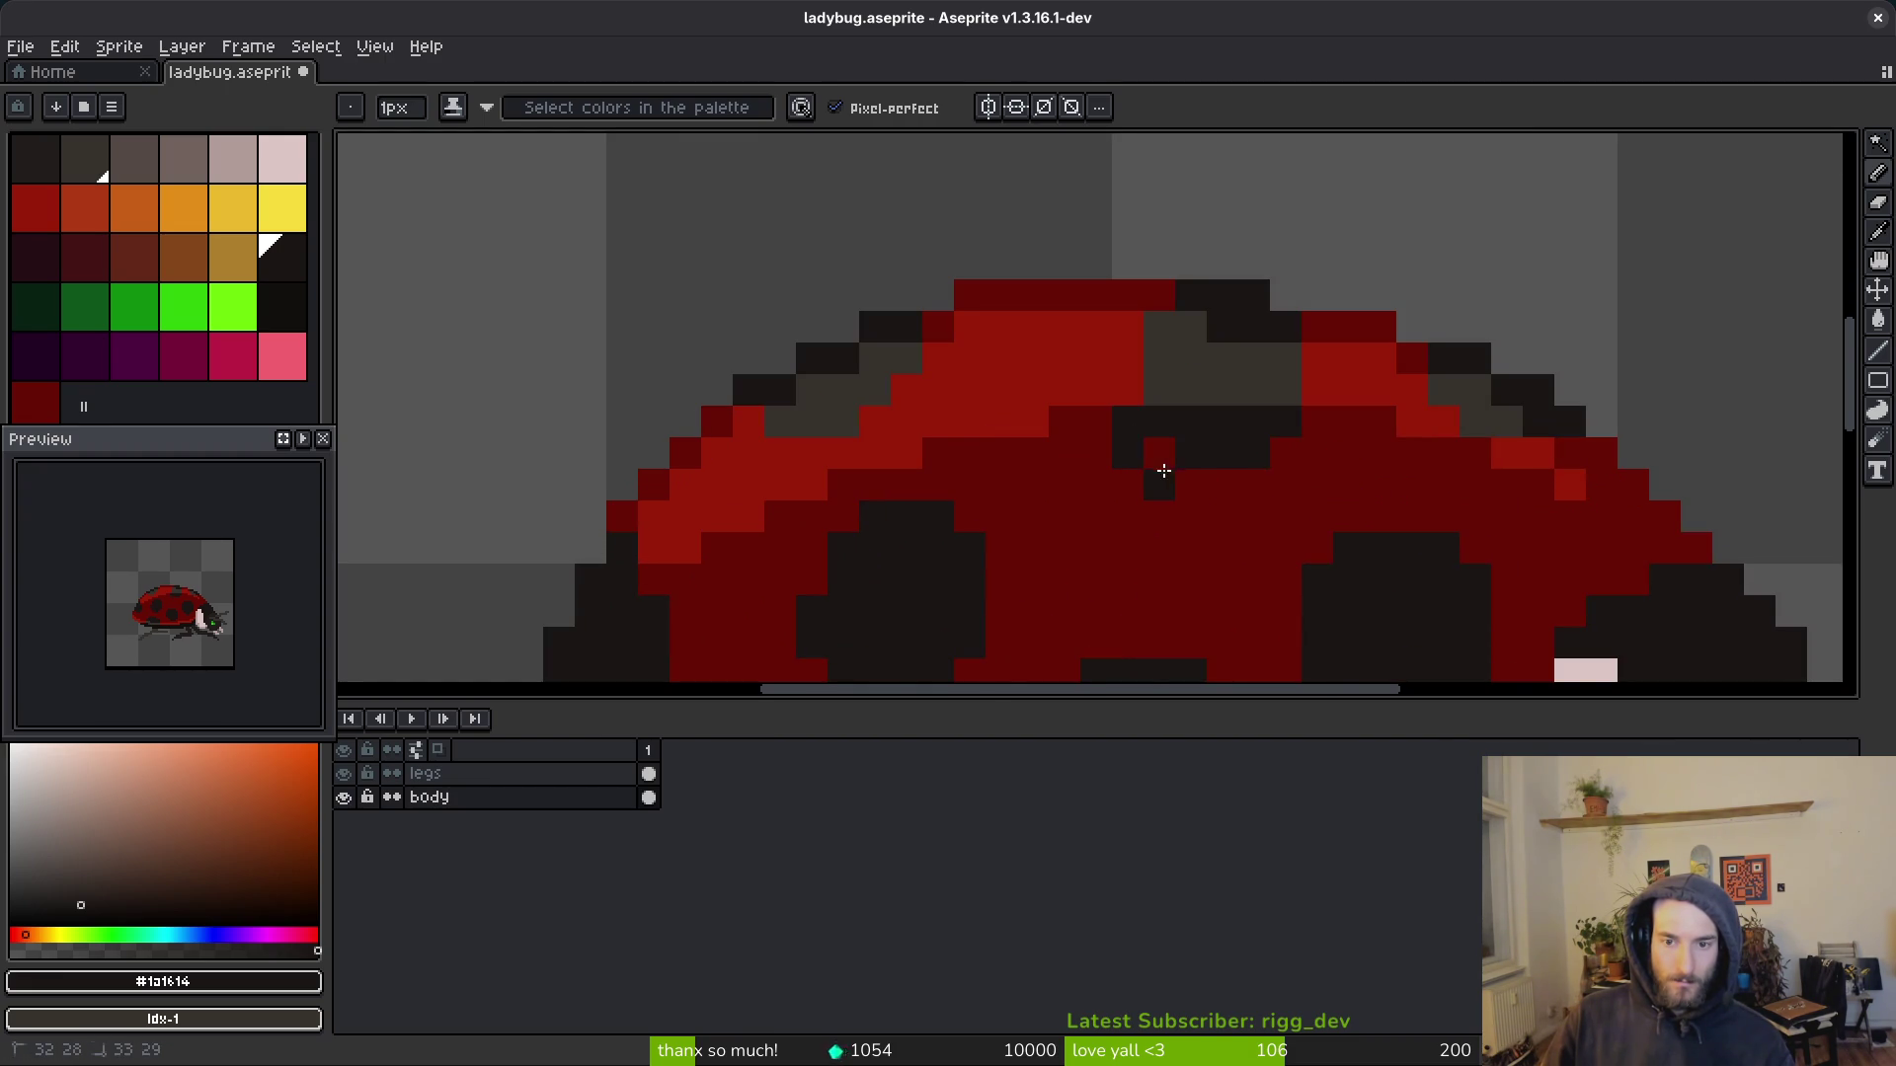
pyautogui.click(1190, 486)
# Step: Sample the dark grey and add two dark grey pixels along the shell's rear edge
pyautogui.keyDown('alt'); pyautogui.click(1185, 389); pyautogui.keyUp('alt')
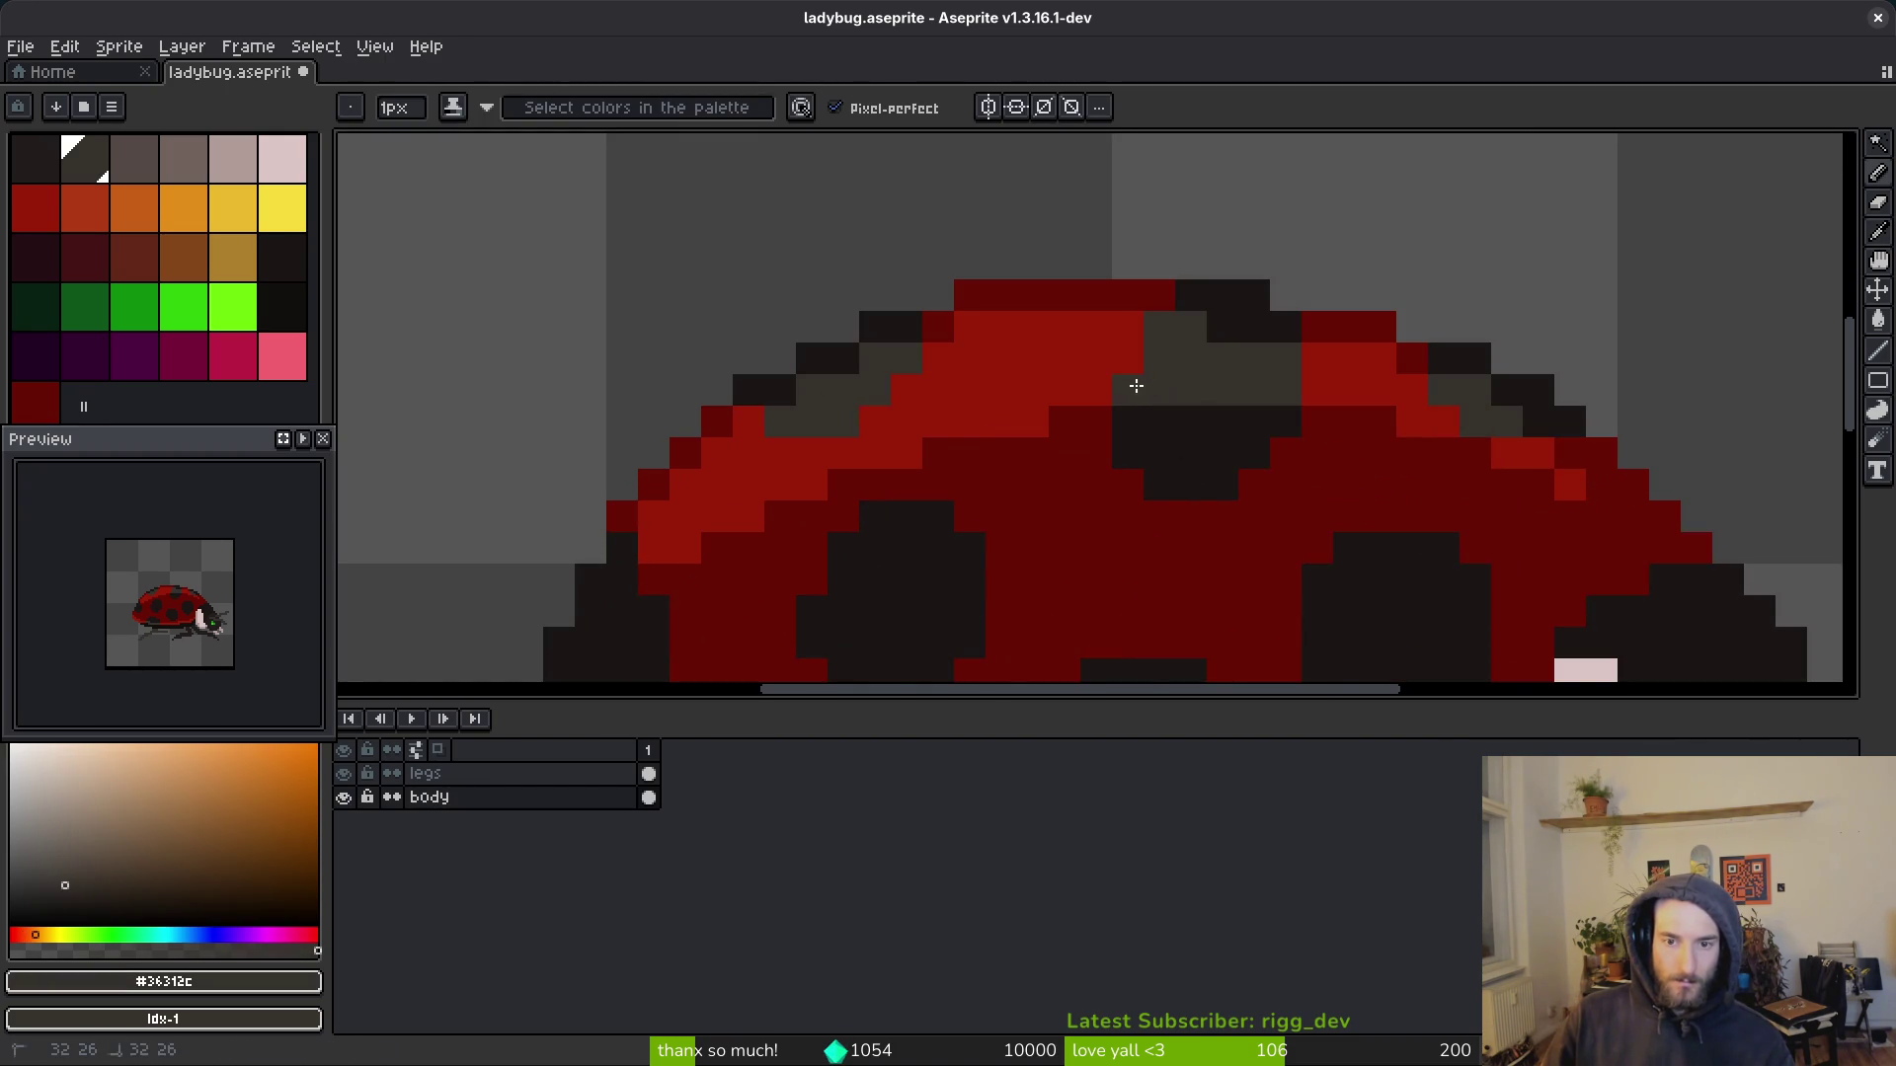
pyautogui.scroll(-4, 1280, 391)
pyautogui.hotkey('ctrl', 's')
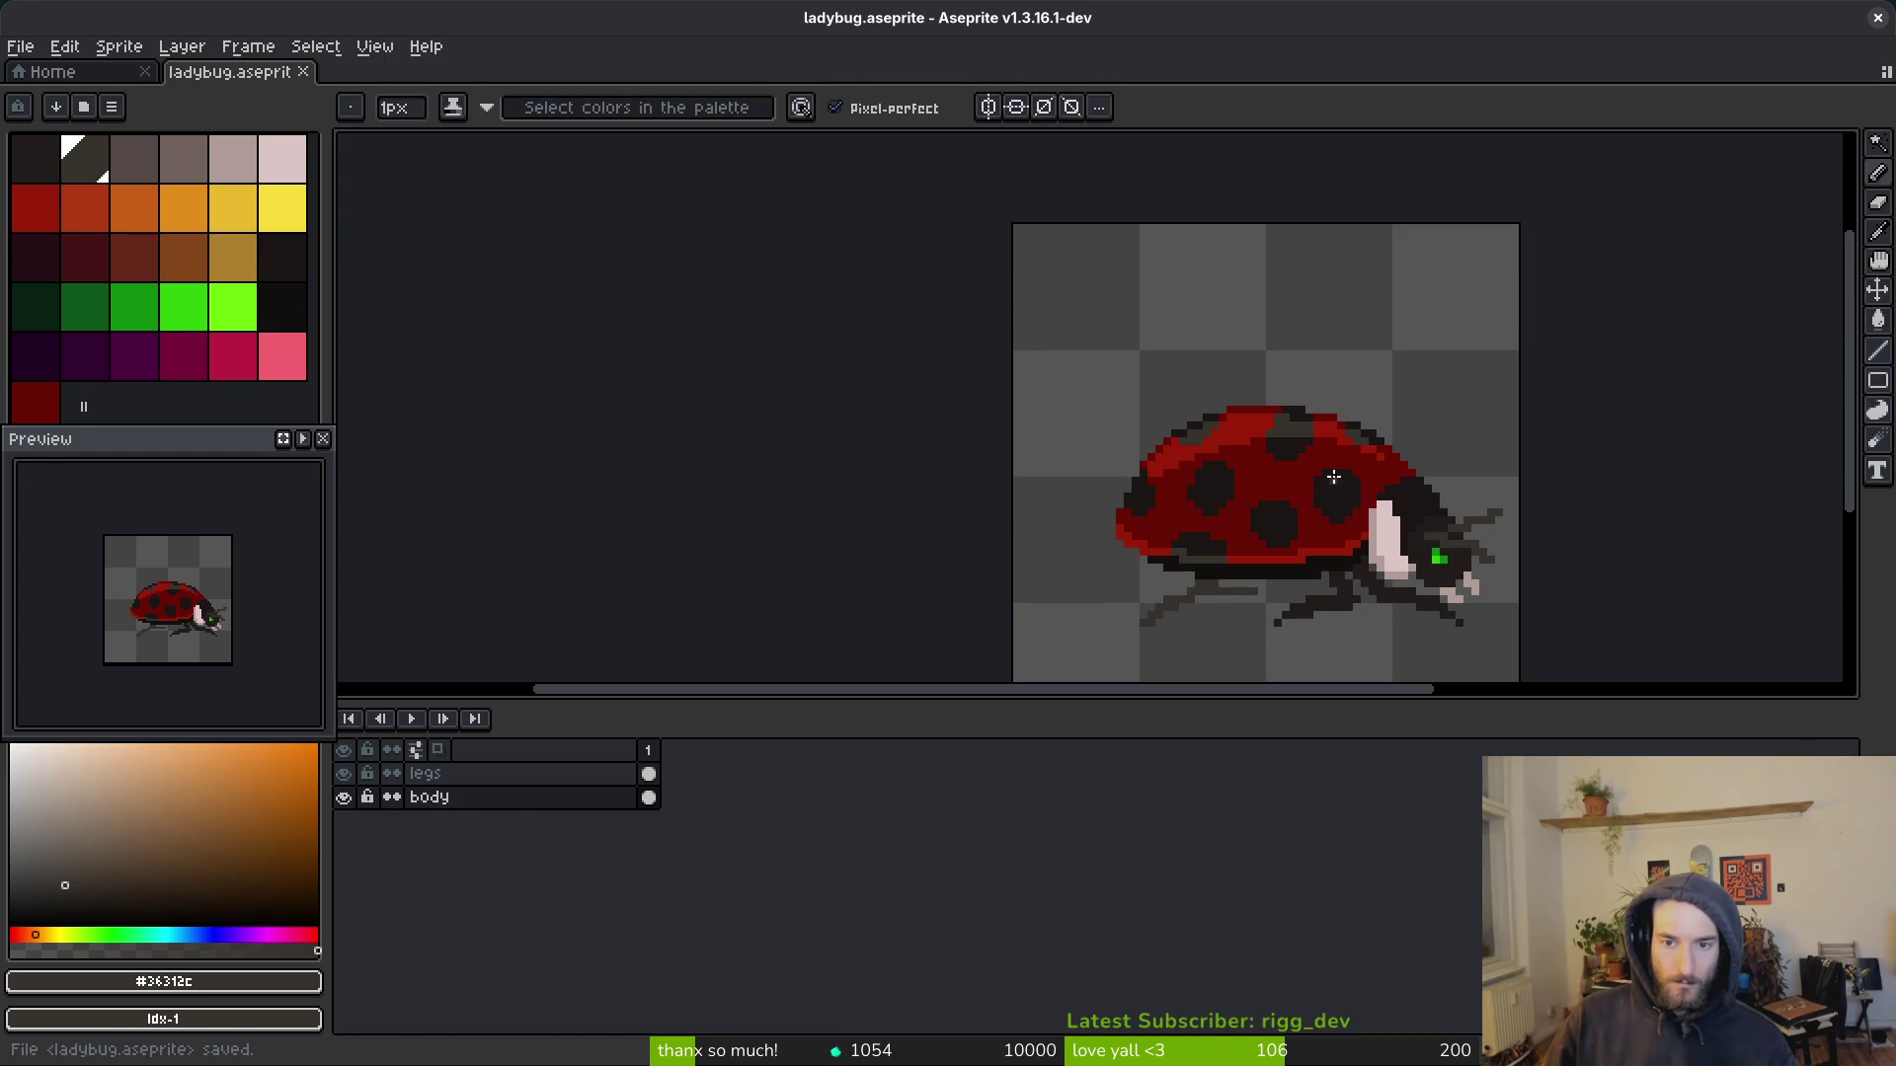
pyautogui.scroll(-3, 1362, 480)
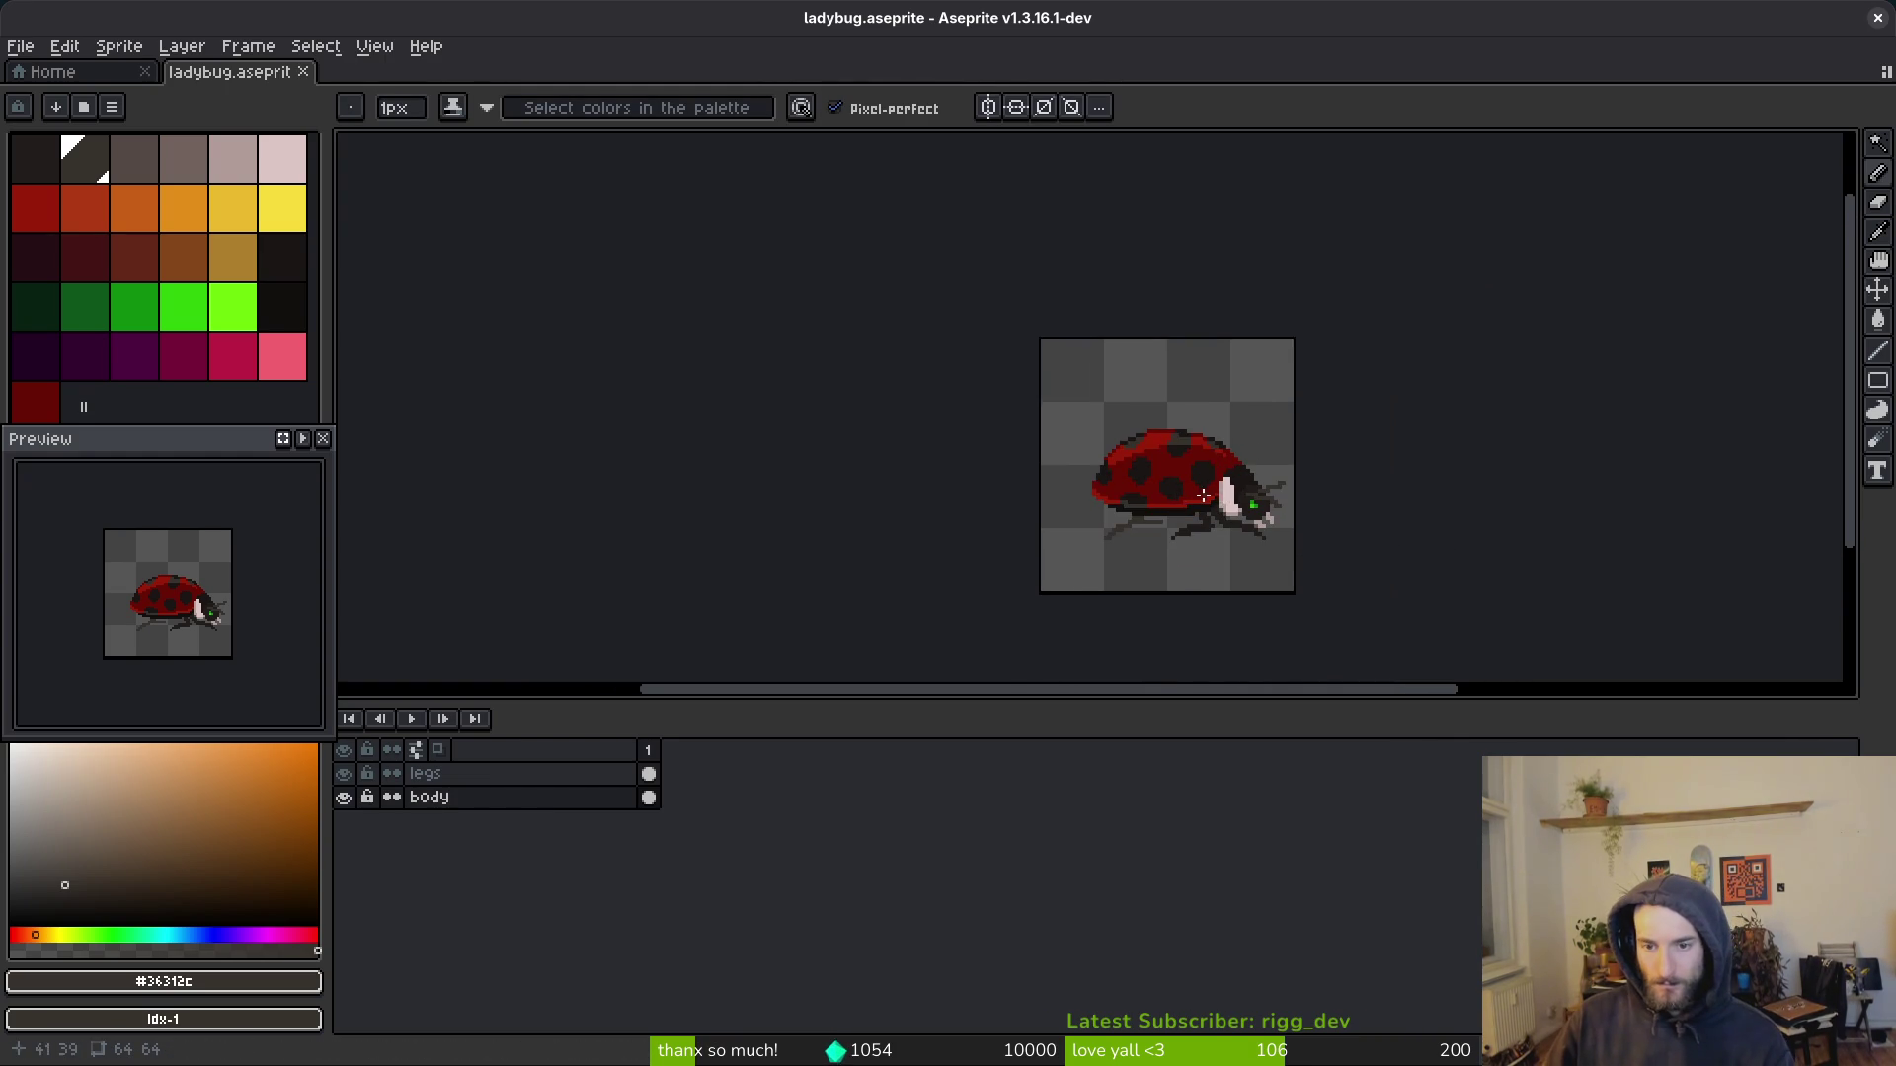
pyautogui.scroll(10, 1234, 474)
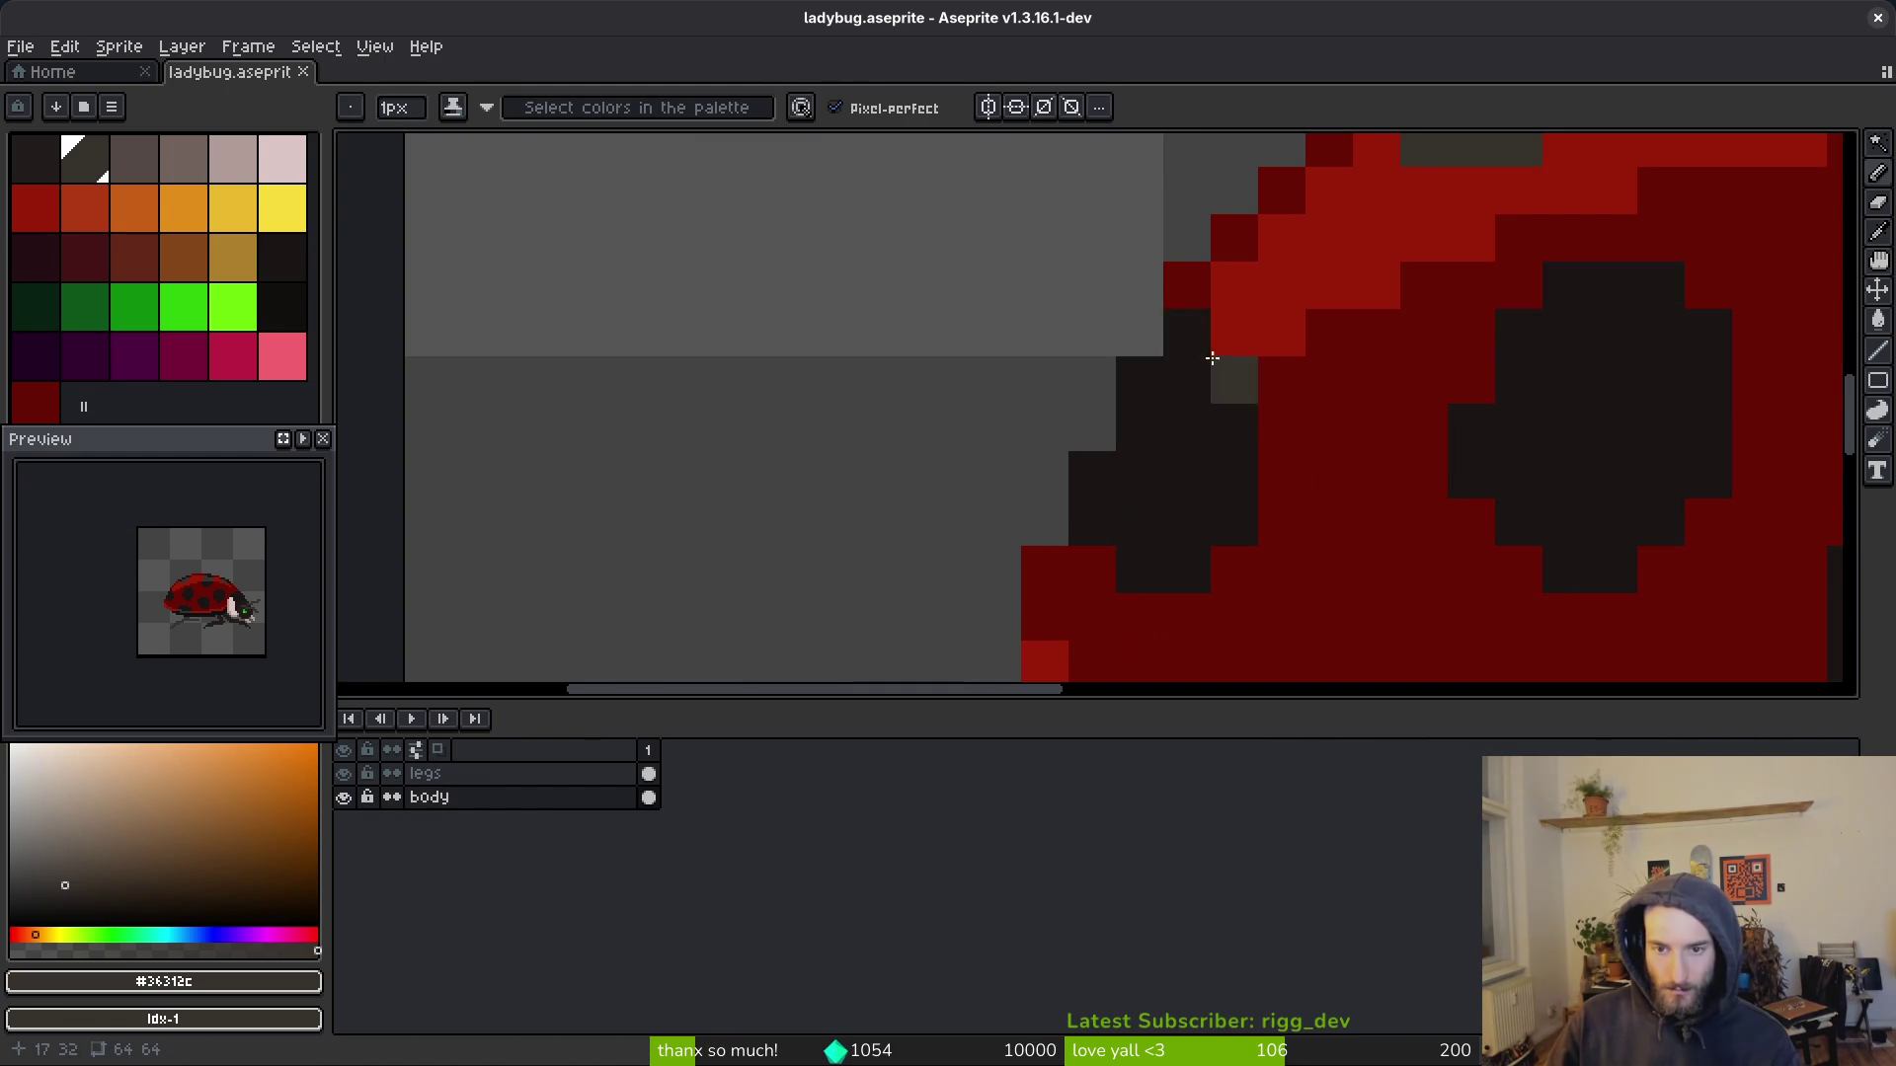
pyautogui.click(1189, 372)
pyautogui.press('alt')
pyautogui.keyDown('alt'); pyautogui.click(1233, 343); pyautogui.keyUp('alt')
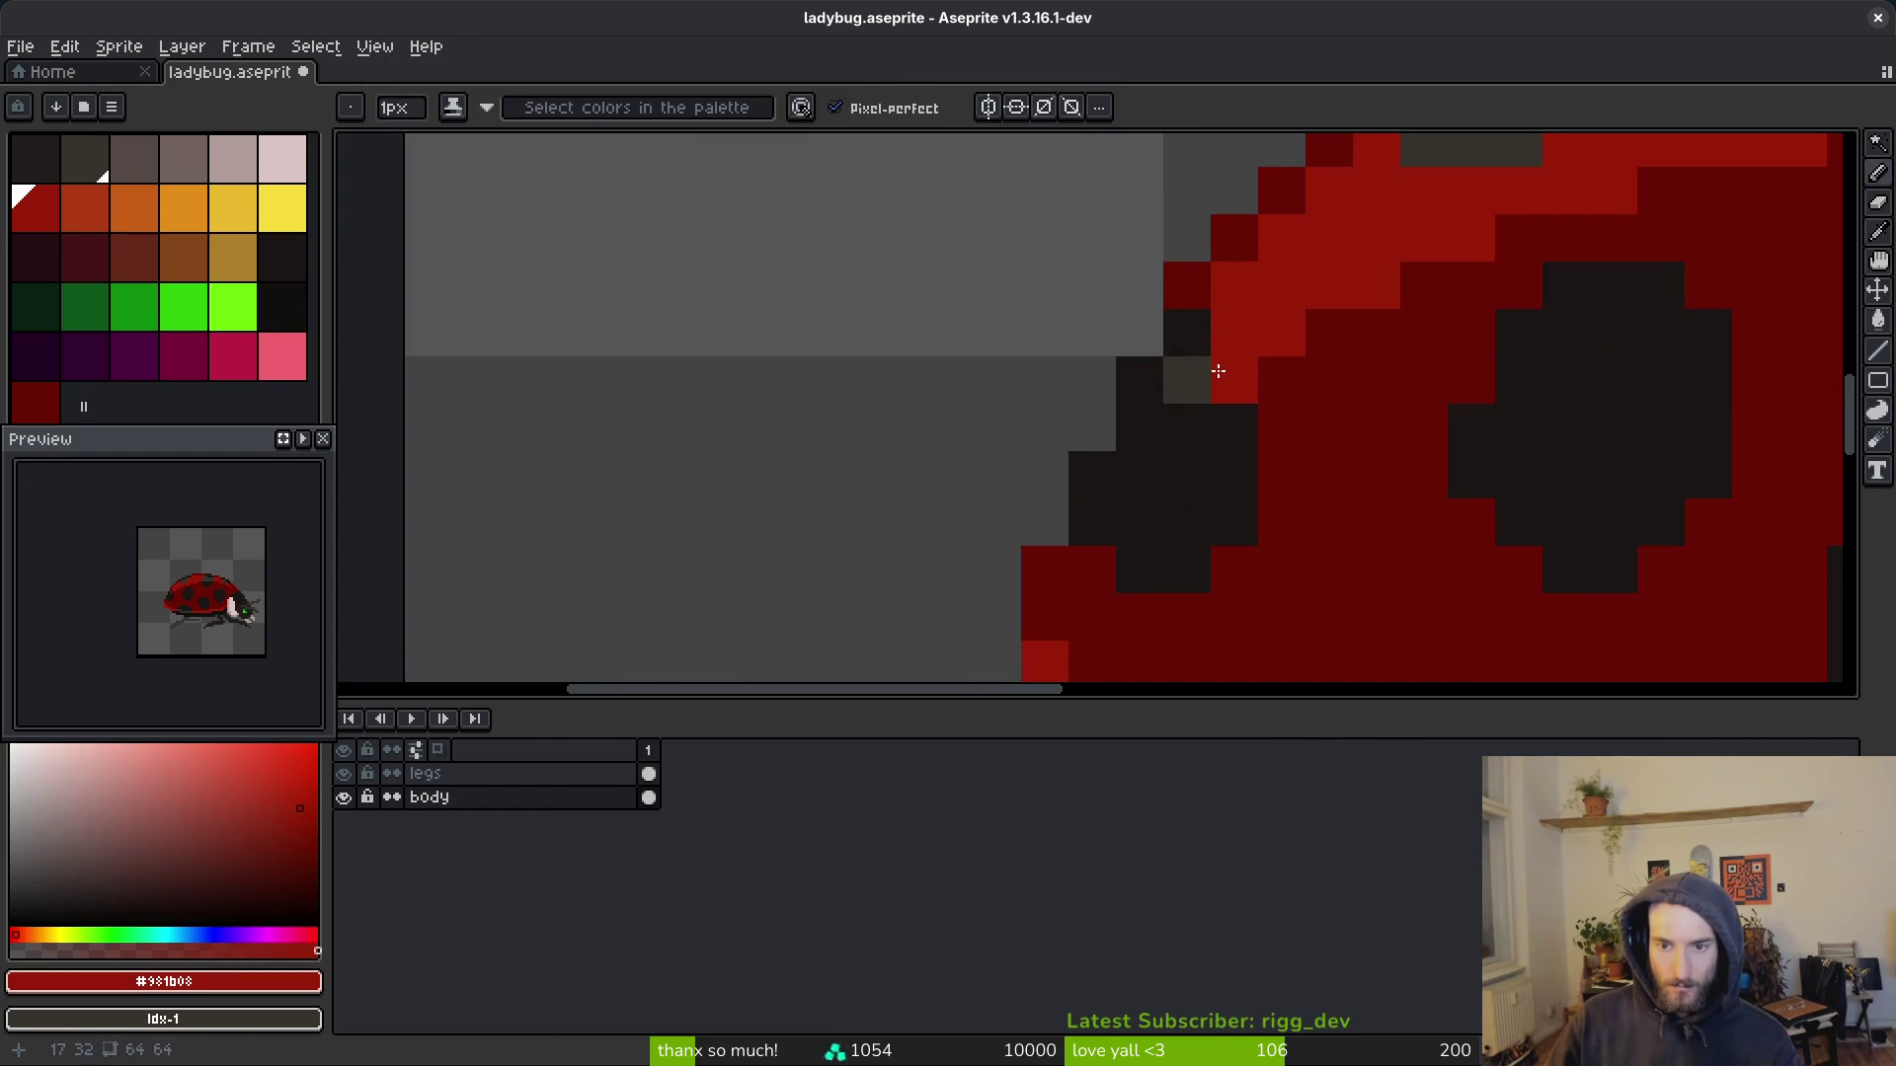
pyautogui.keyDown('alt'); pyautogui.click(1188, 379); pyautogui.keyUp('alt')
# Step: Undo a stray red edge pixel and darken neighbouring edge pixels to dark grey
pyautogui.click(1182, 427)
pyautogui.keyDown('alt'); pyautogui.click(1218, 363); pyautogui.keyUp('alt')
pyautogui.click(1182, 474)
pyautogui.hotkey('ctrl', 'z')
pyautogui.keyDown('alt'); pyautogui.click(1187, 405); pyautogui.keyUp('alt')
pyautogui.click(1146, 501)
pyautogui.scroll(-10, 1265, 473)
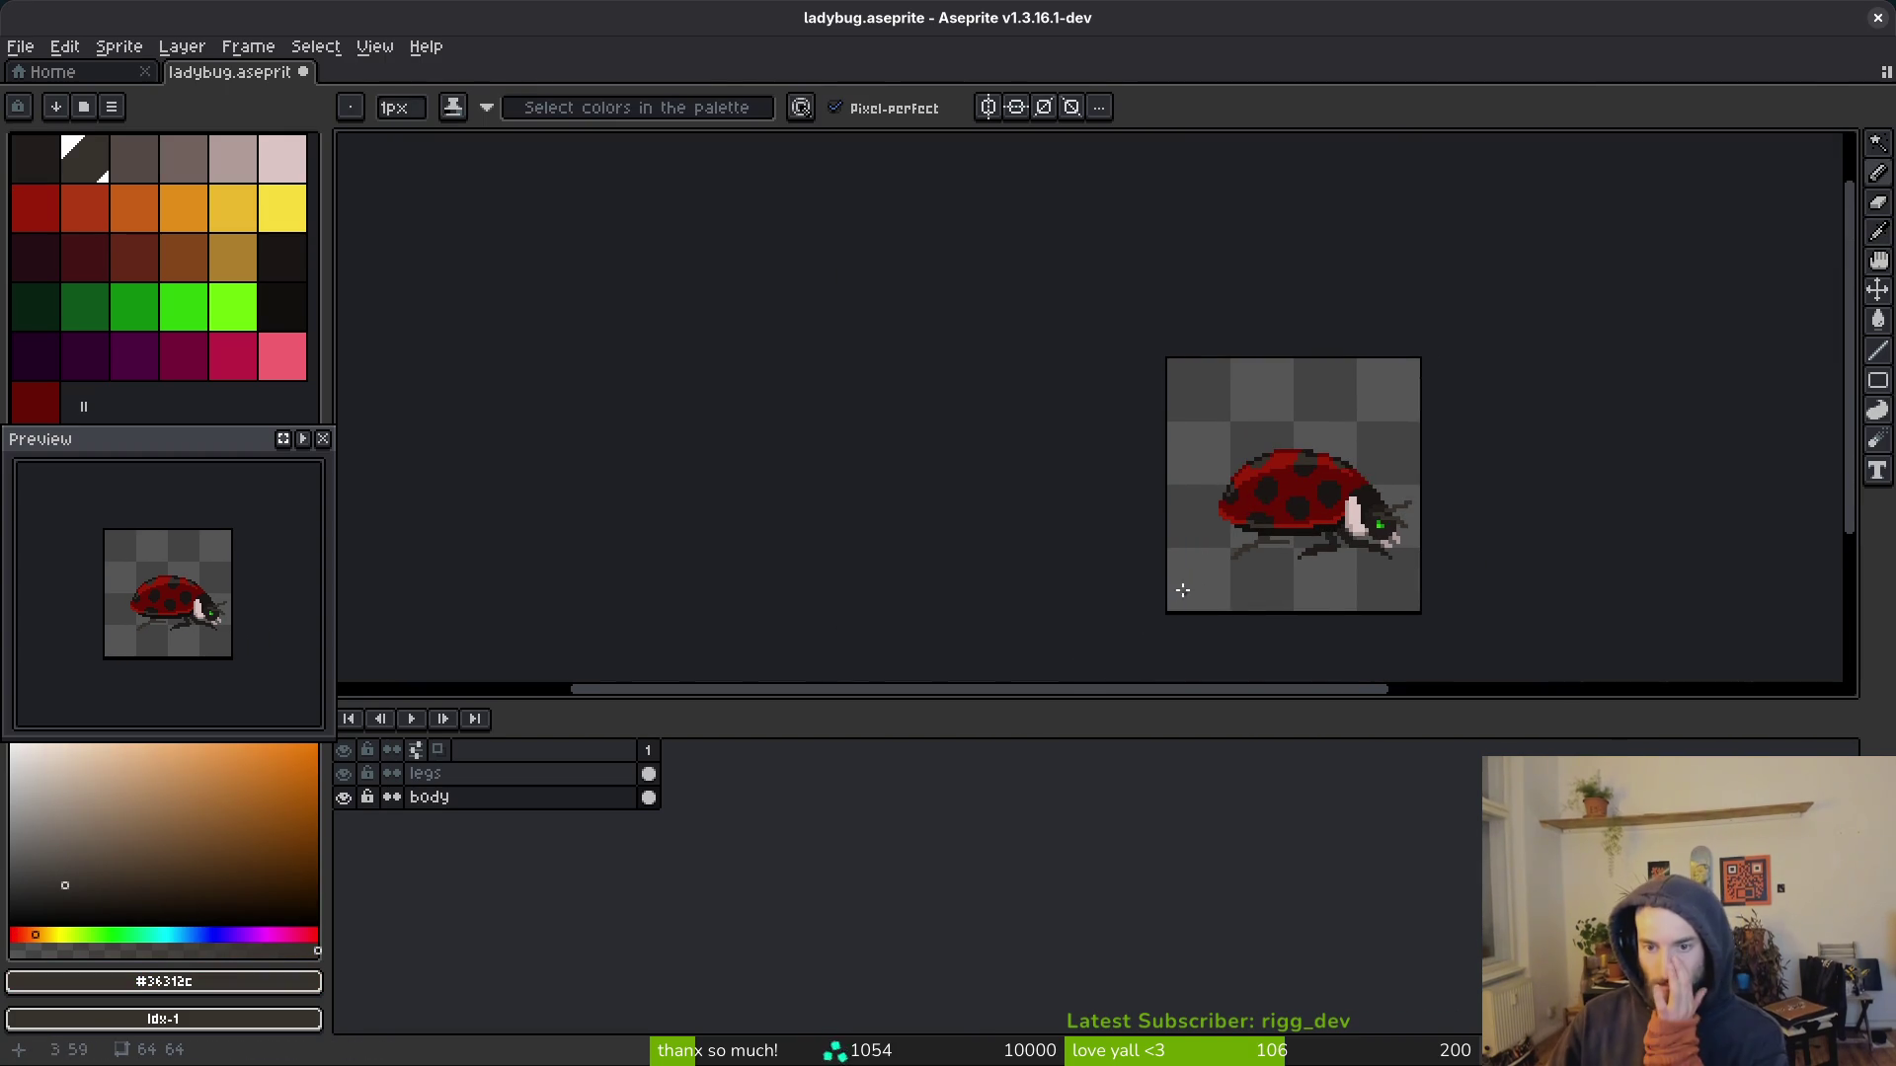
pyautogui.moveTo(1334, 629); pyautogui.dragTo(1103, 570)
pyautogui.scroll(6, 1103, 569)
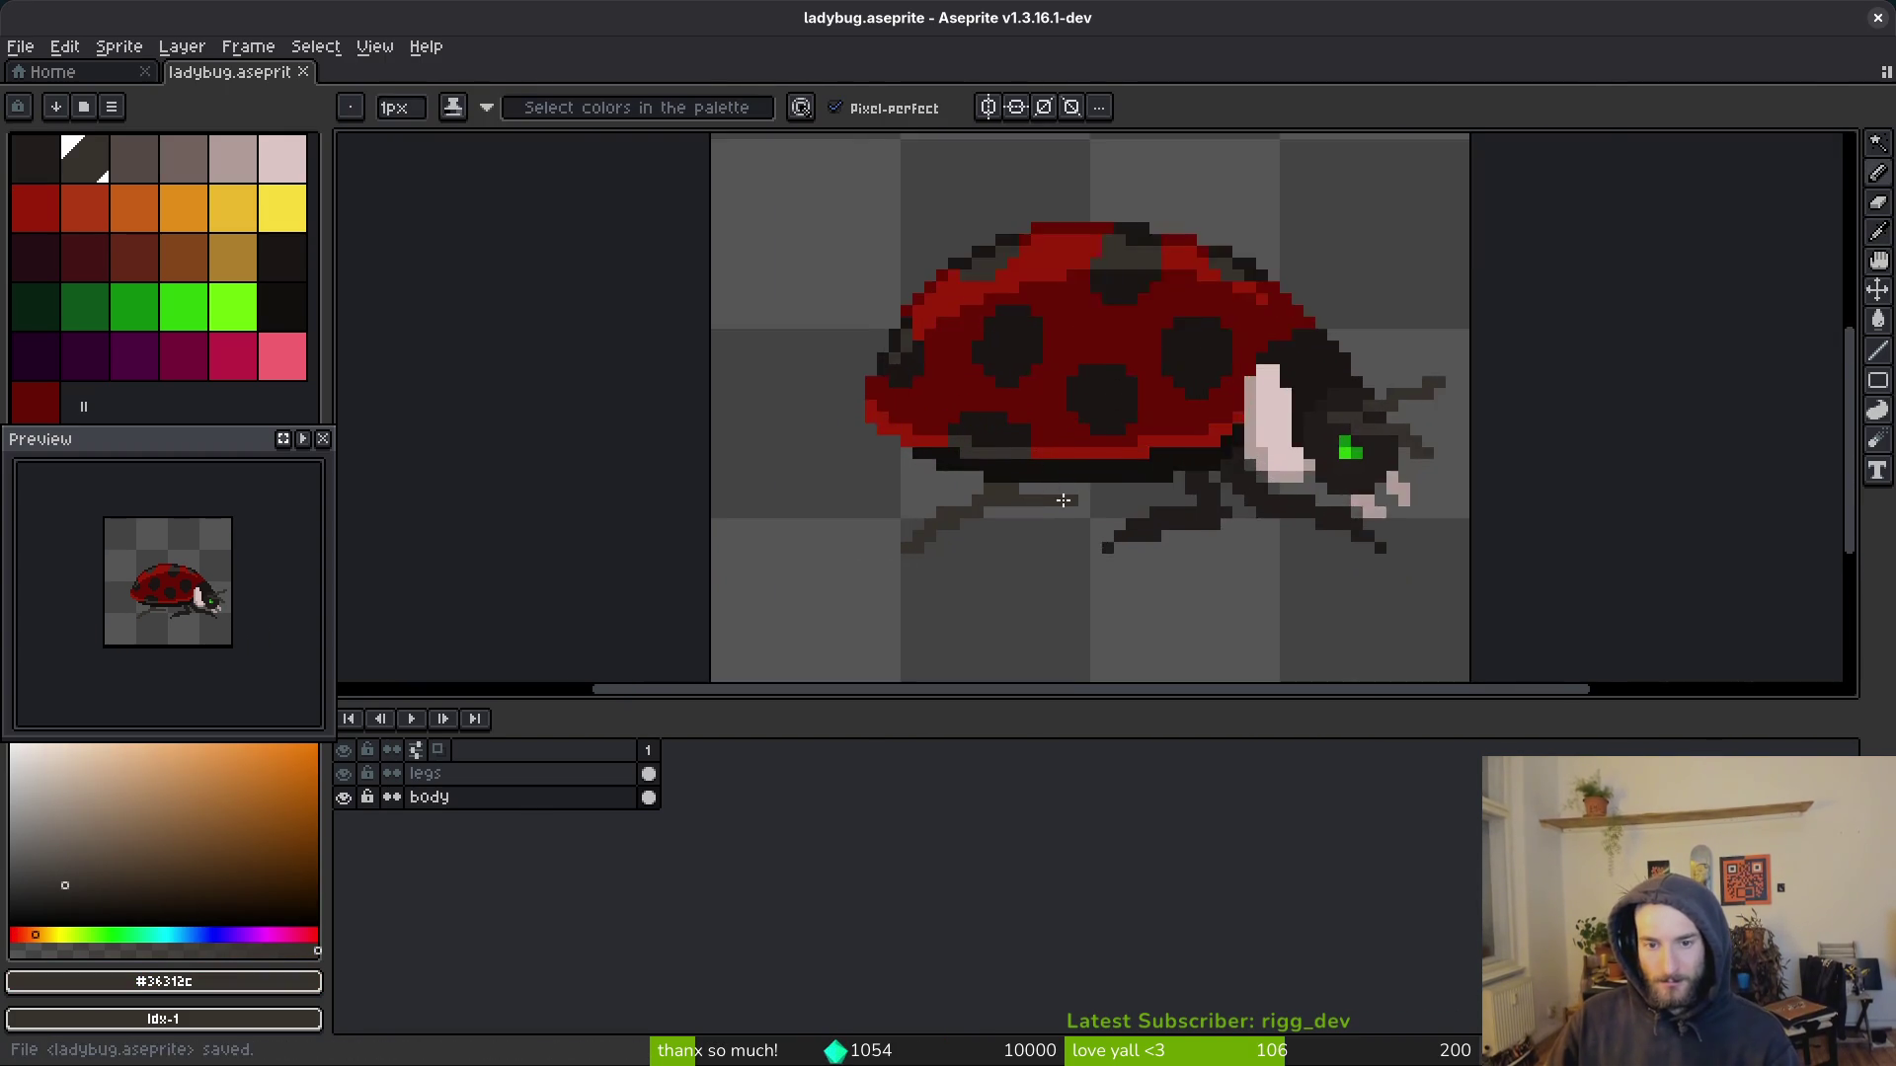
# Step: On the legs layer, draw dark strokes extending and thickening a leg in the sampled dark colour
pyautogui.click(649, 773)
pyautogui.moveTo(1092, 478); pyautogui.dragTo(1289, 477)
pyautogui.click(1446, 472)
pyautogui.scroll(3, 1446, 471)
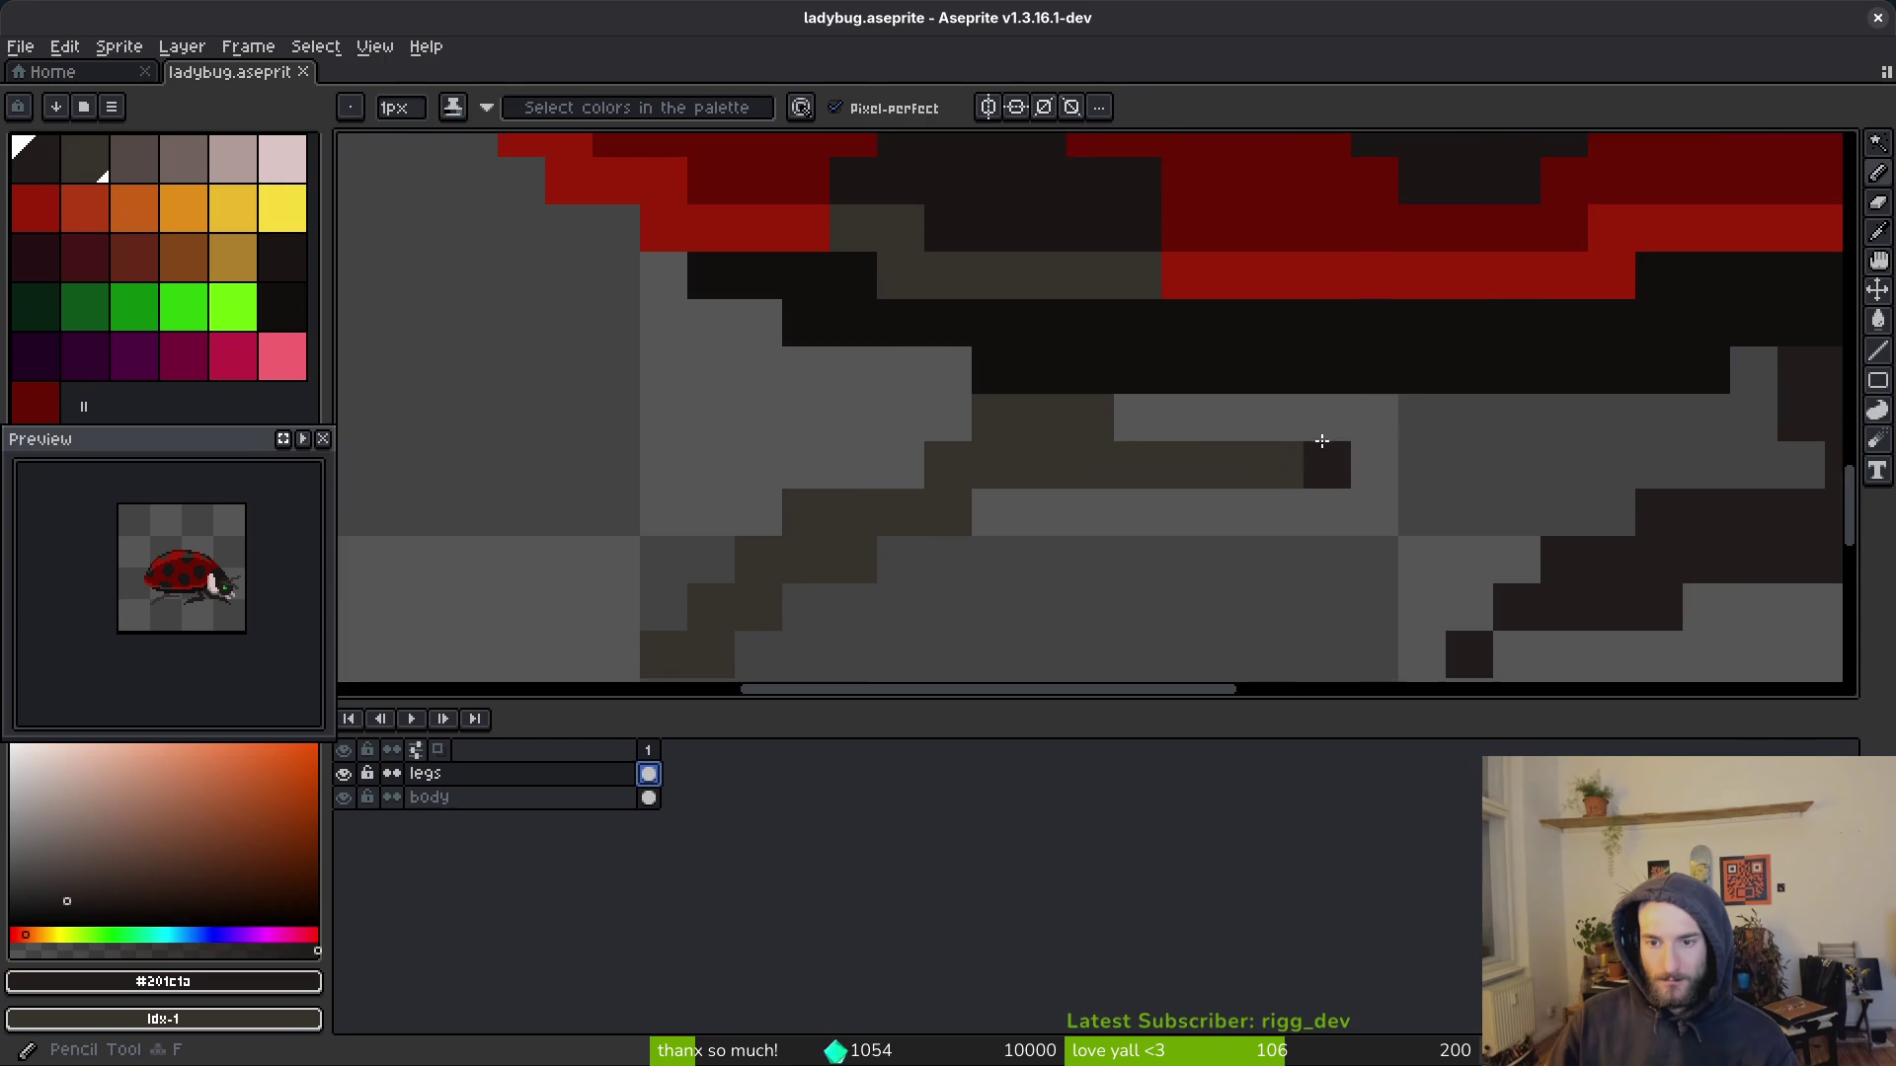
pyautogui.moveTo(1422, 418)
pyautogui.mouseDown()
pyautogui.moveTo(1318, 527)
pyautogui.moveTo(1455, 411)
pyautogui.mouseUp()
pyautogui.moveTo(1307, 503); pyautogui.dragTo(1032, 512)
pyautogui.moveTo(1243, 491)
pyautogui.mouseDown()
pyautogui.moveTo(987, 428)
pyautogui.moveTo(1083, 423)
pyautogui.mouseUp()
pyautogui.click(1265, 465)
# Step: Add a dark diagonal stroke and dark pixels to the front legs' tip, lower, middle and upper parts
pyautogui.moveTo(1227, 552); pyautogui.dragTo(1530, 403)
pyautogui.moveTo(1313, 279)
pyautogui.mouseDown()
pyautogui.moveTo(1007, 454)
pyautogui.moveTo(1155, 394)
pyautogui.moveTo(1249, 325)
pyautogui.mouseUp()
pyautogui.click(1680, 440)
pyautogui.click(968, 507)
pyautogui.click(1157, 407)
pyautogui.click(1297, 364)
# Step: Erase stray dark pixels around the legs and save the ladybug
pyautogui.rightClick(1388, 364)
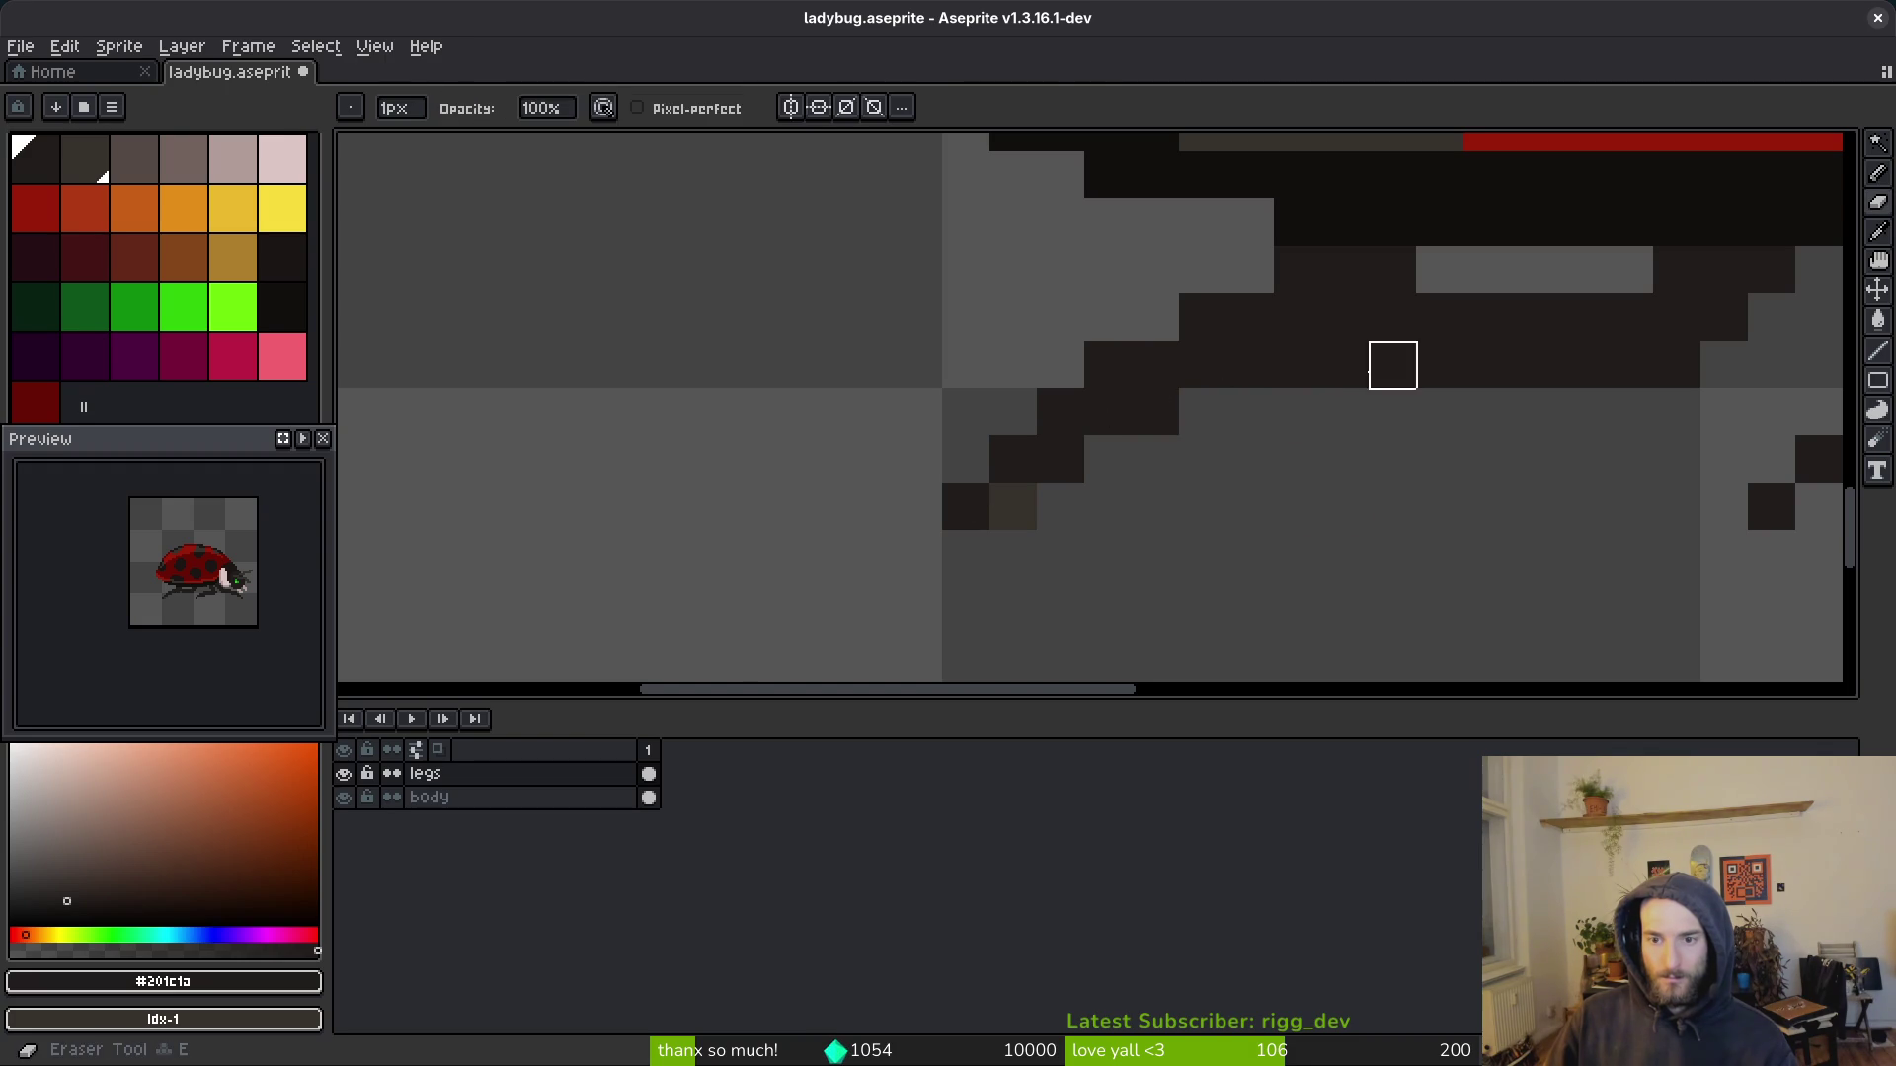
pyautogui.rightClick(1312, 373)
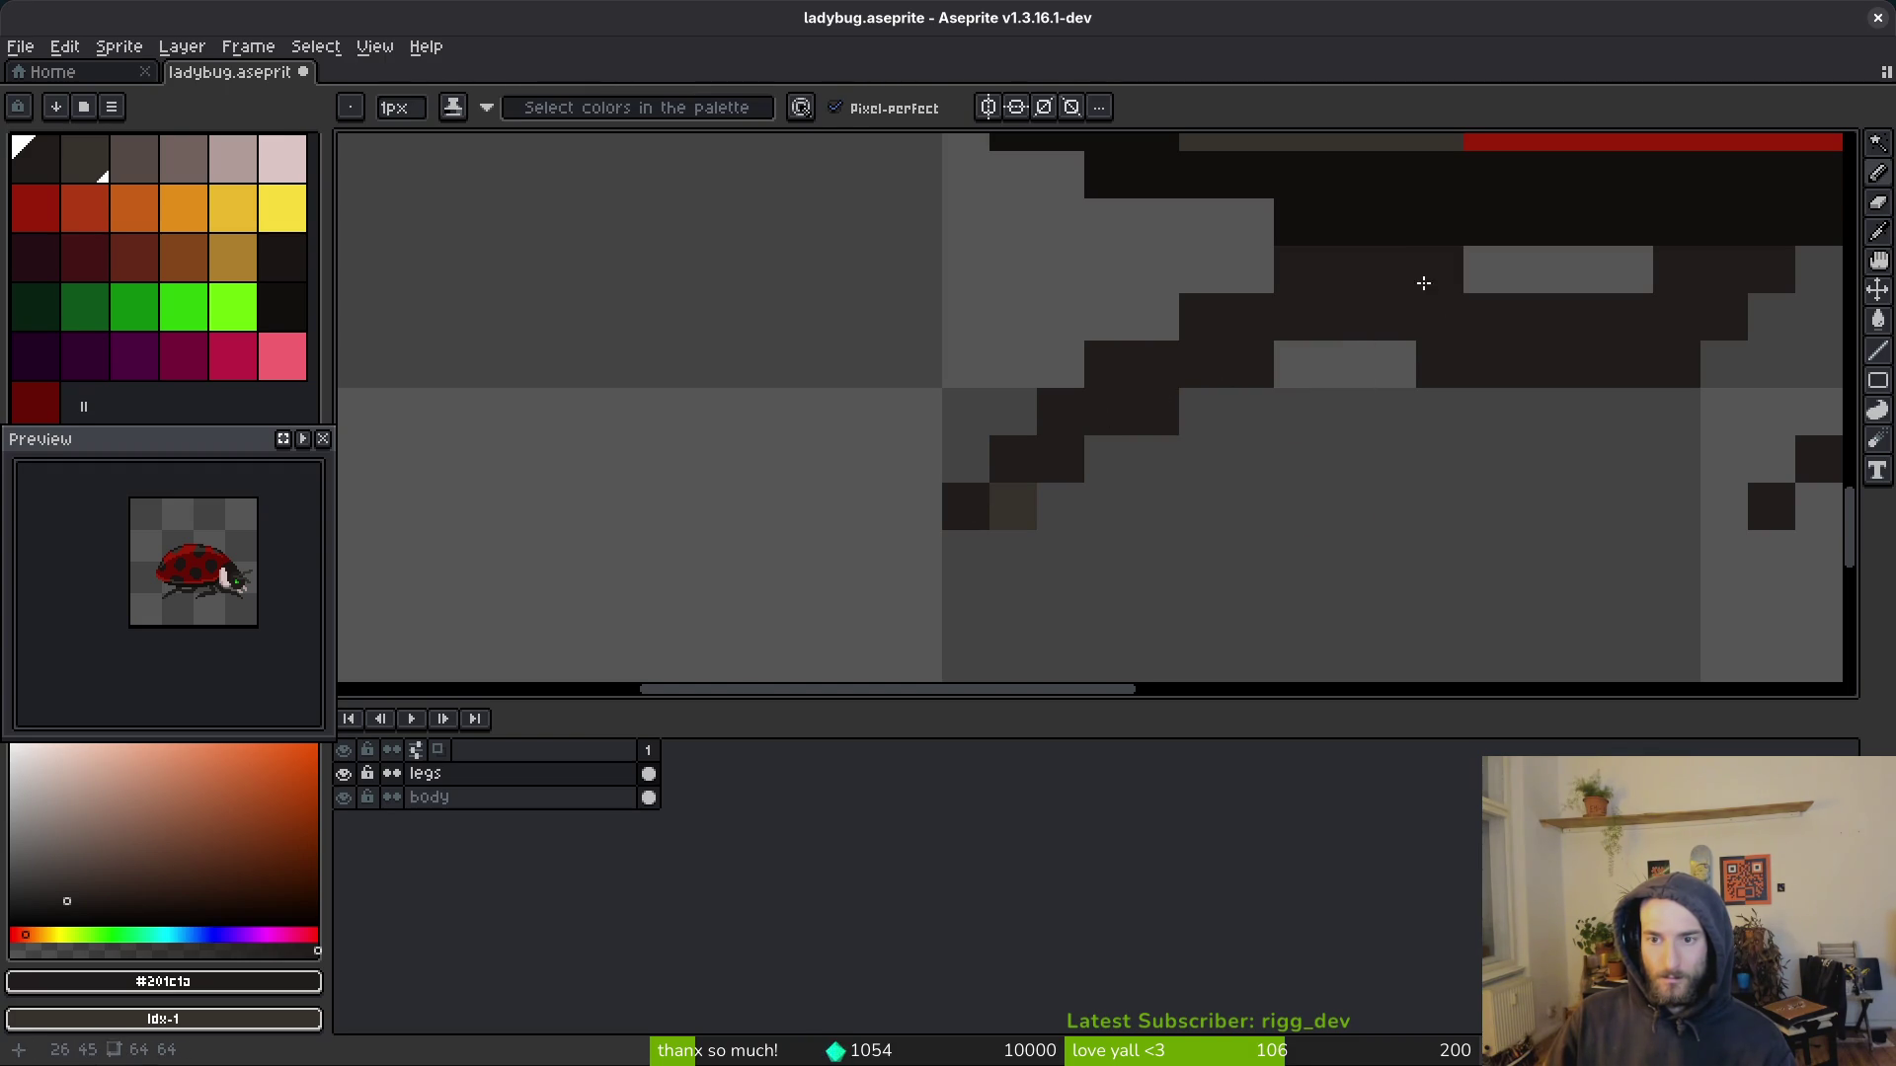
pyautogui.scroll(-5, 1362, 474)
pyautogui.scroll(3, 1284, 454)
pyautogui.rightClick(1269, 450)
pyautogui.scroll(-5, 1283, 474)
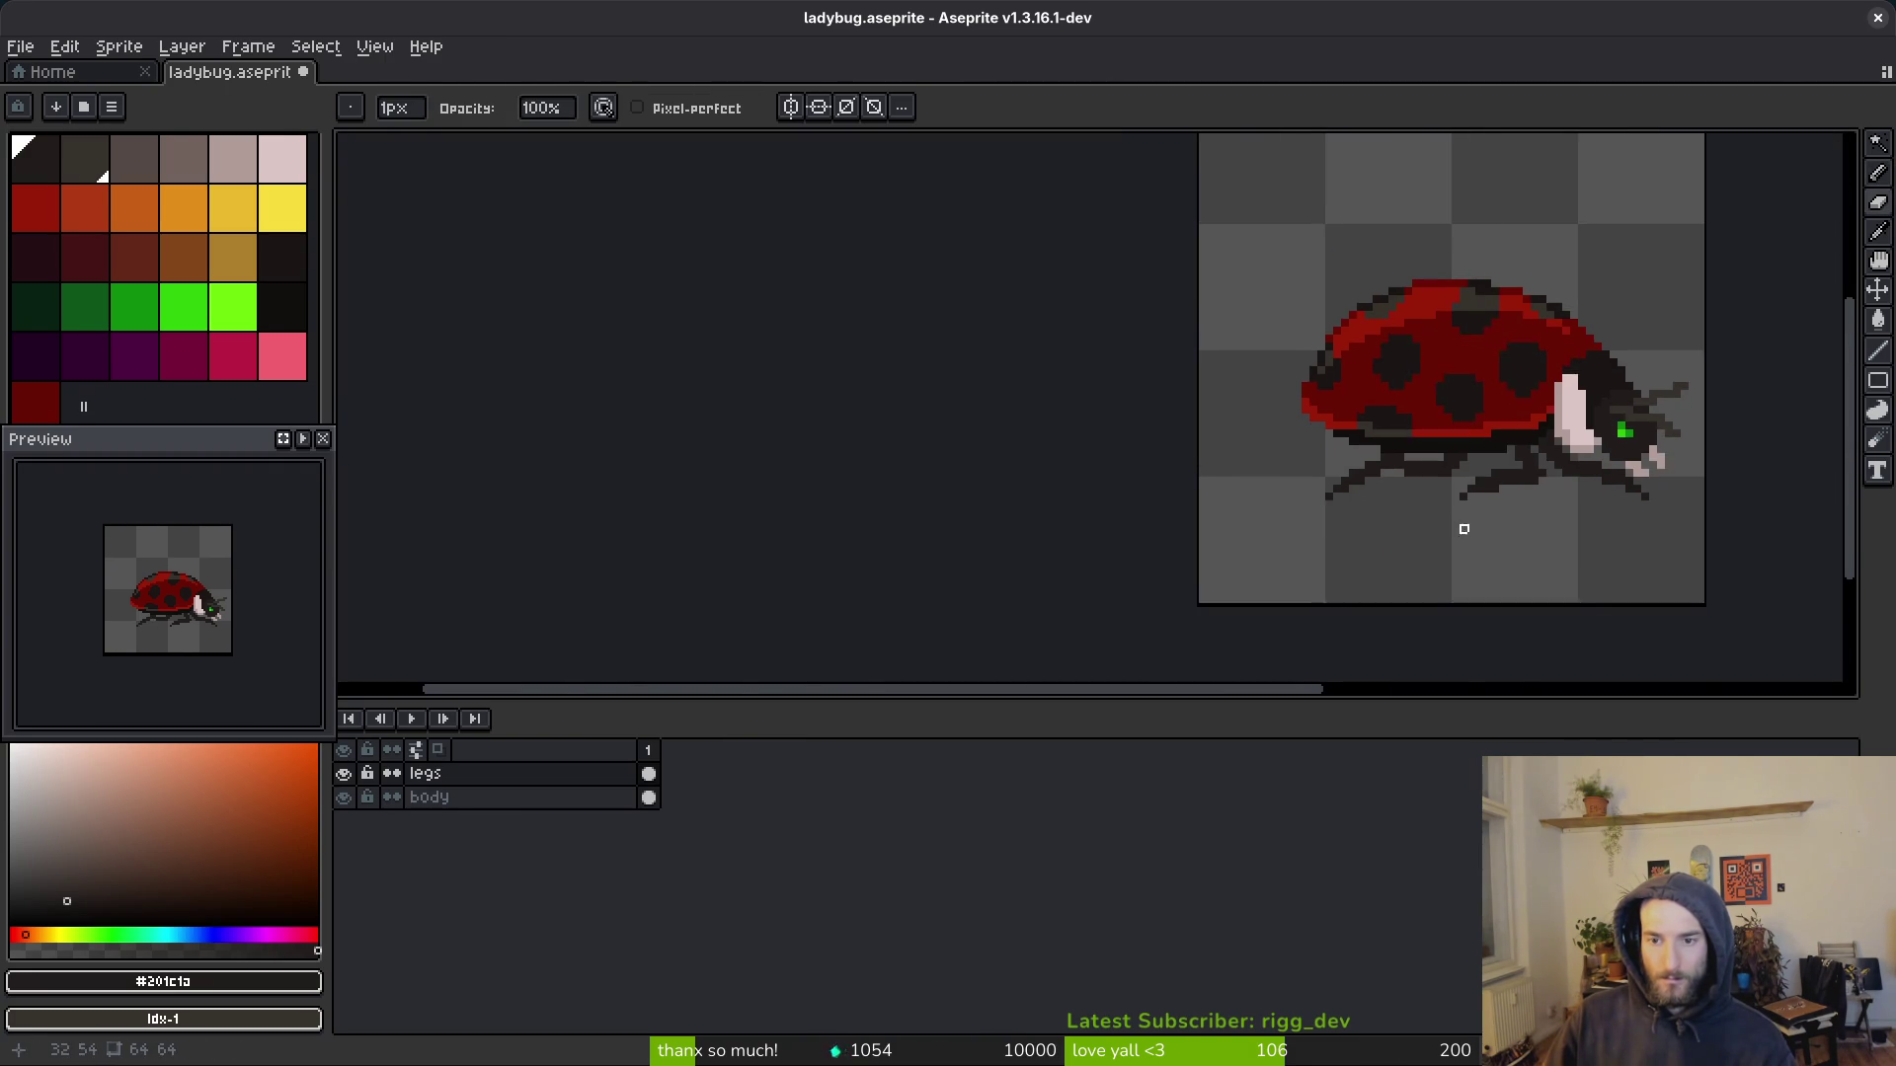
pyautogui.hotkey('ctrl', 's')
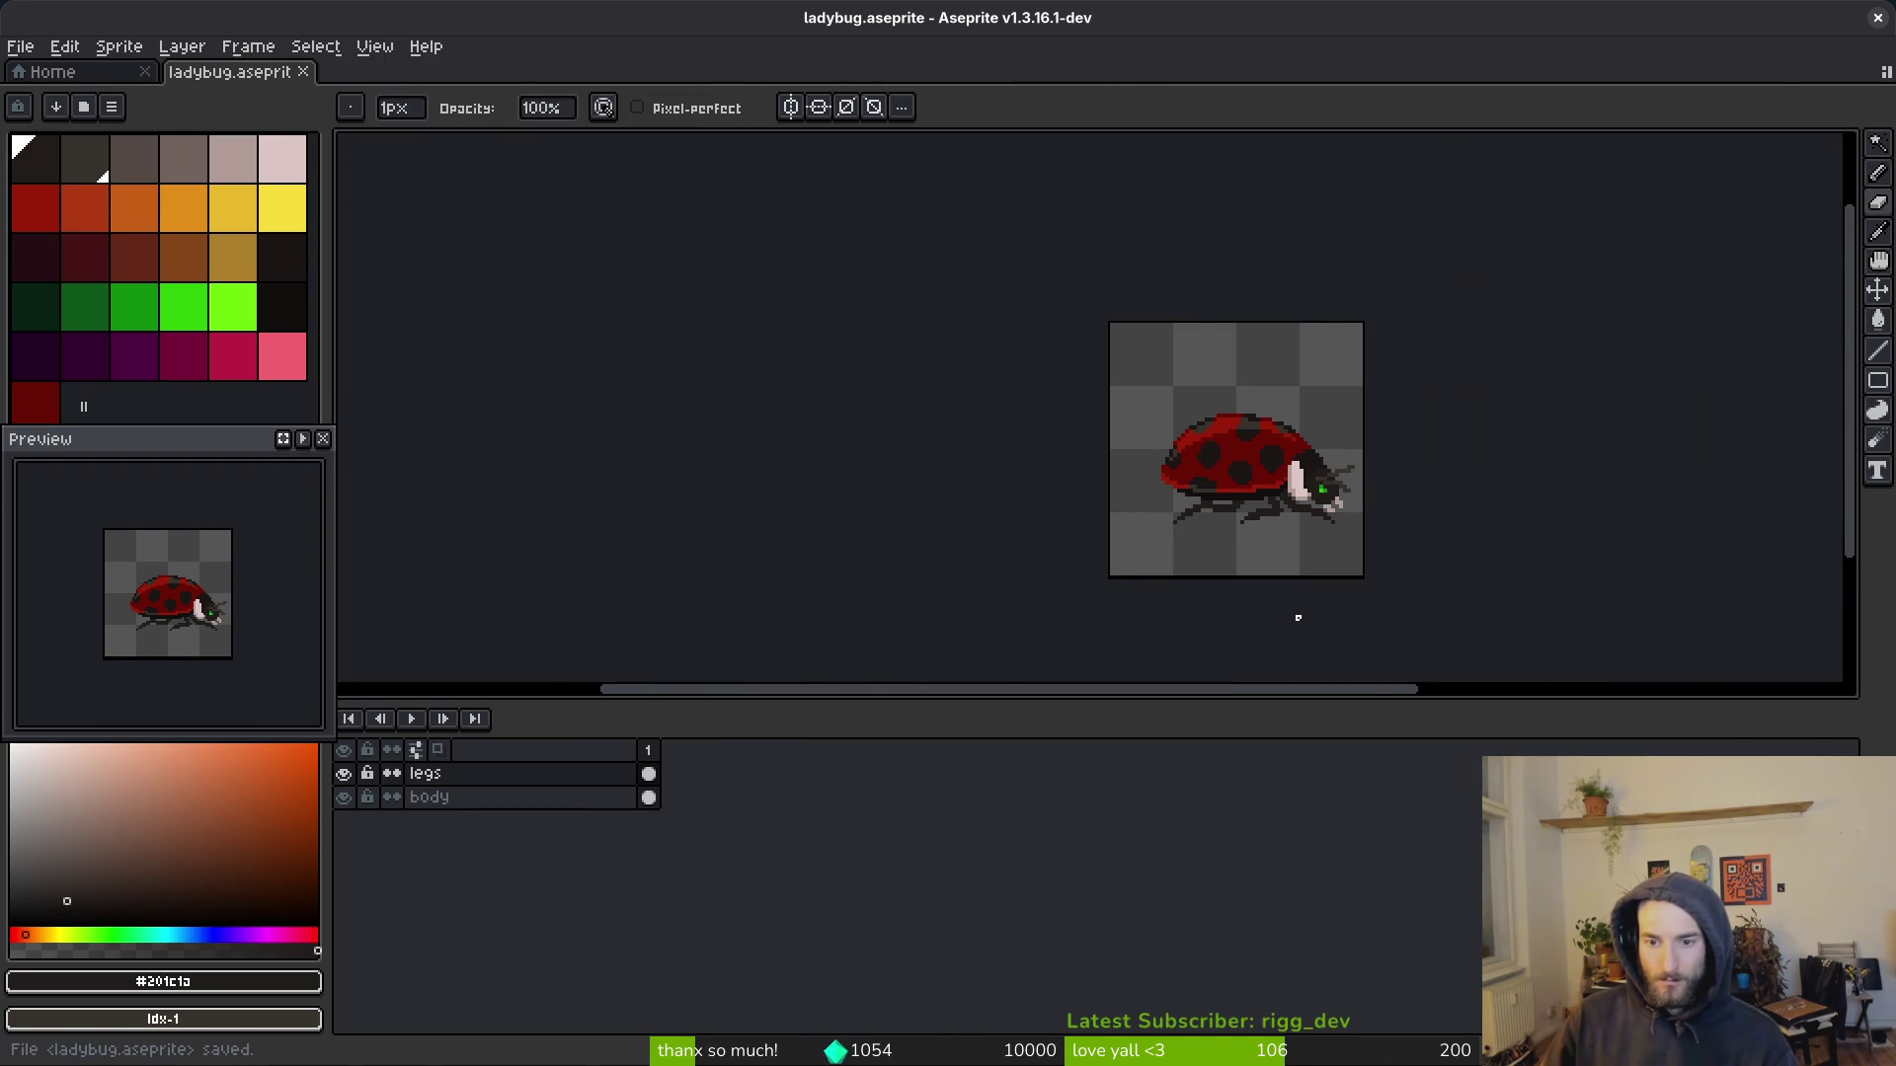
pyautogui.scroll(5, 1147, 506)
# Step: Add a dark pixel at the leg tip, clean up a pixel along the leg, and save
pyautogui.press('b')
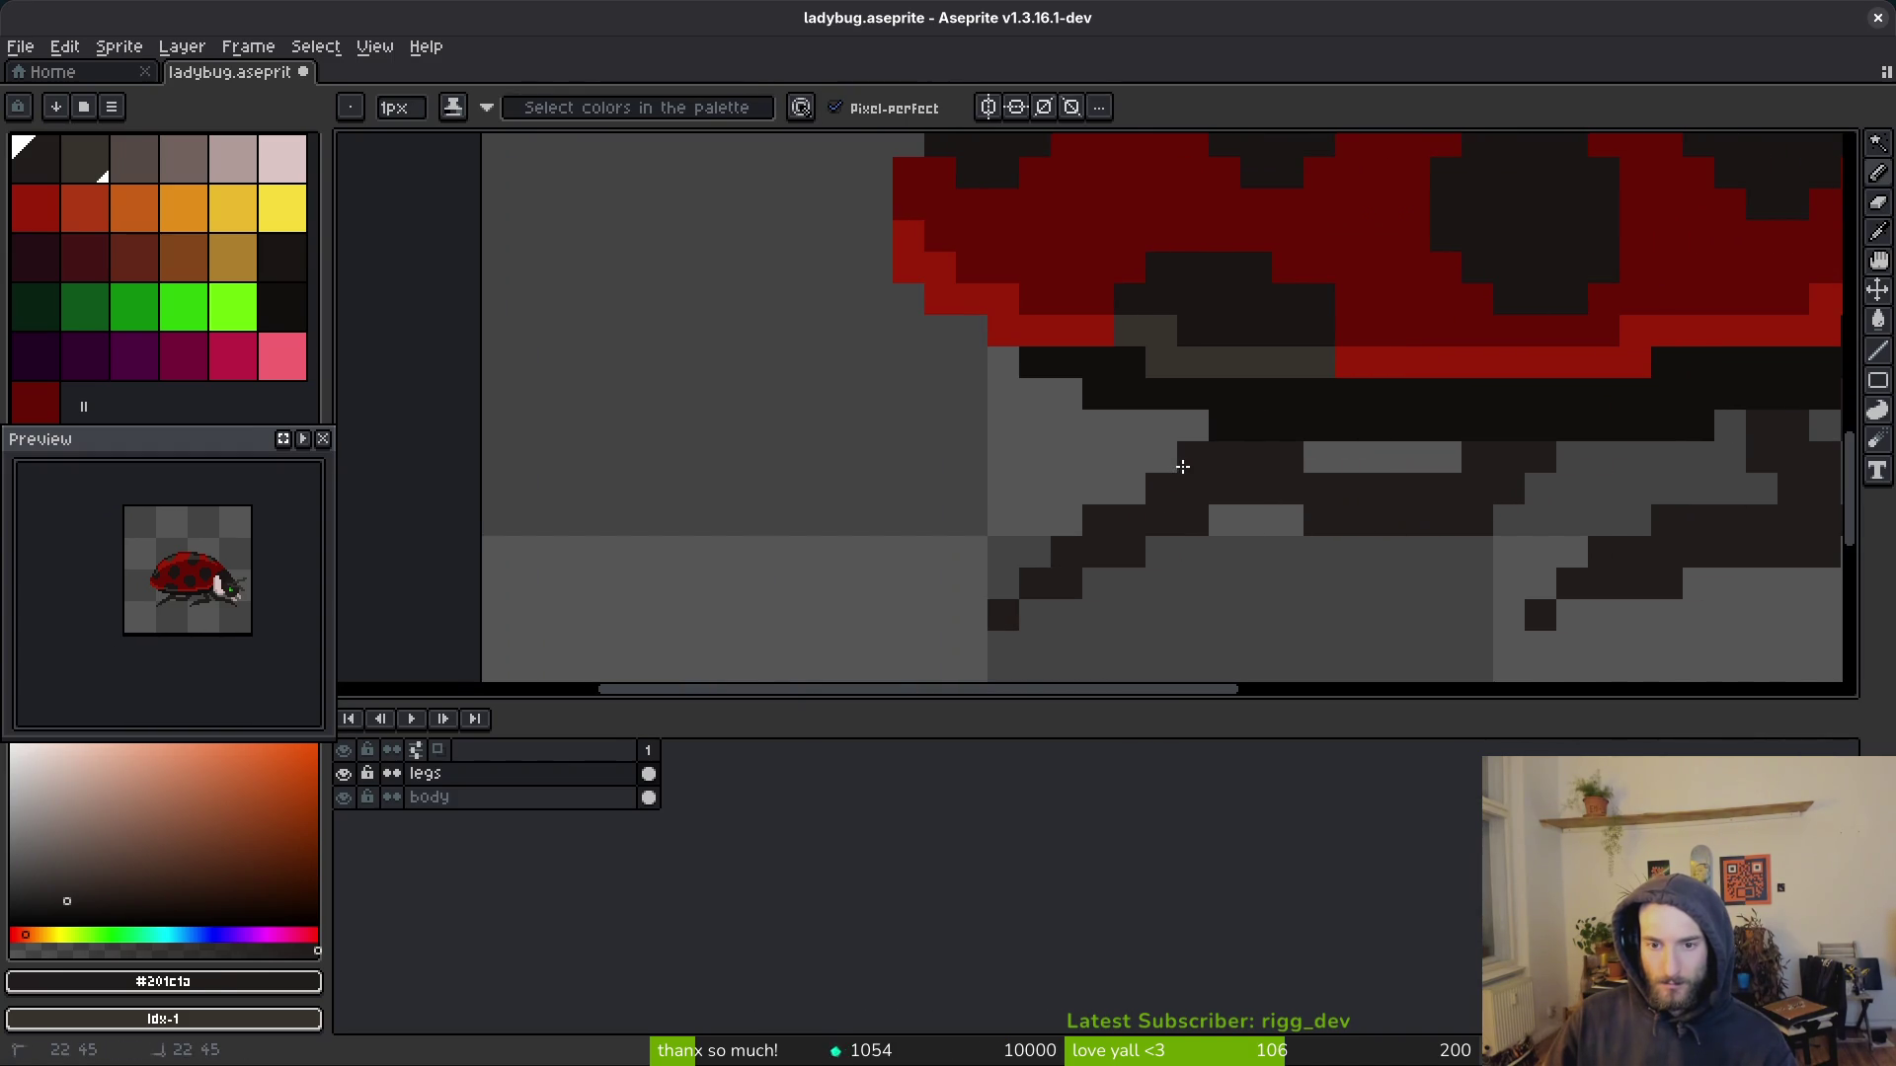
pyautogui.click(982, 612)
pyautogui.press('e')
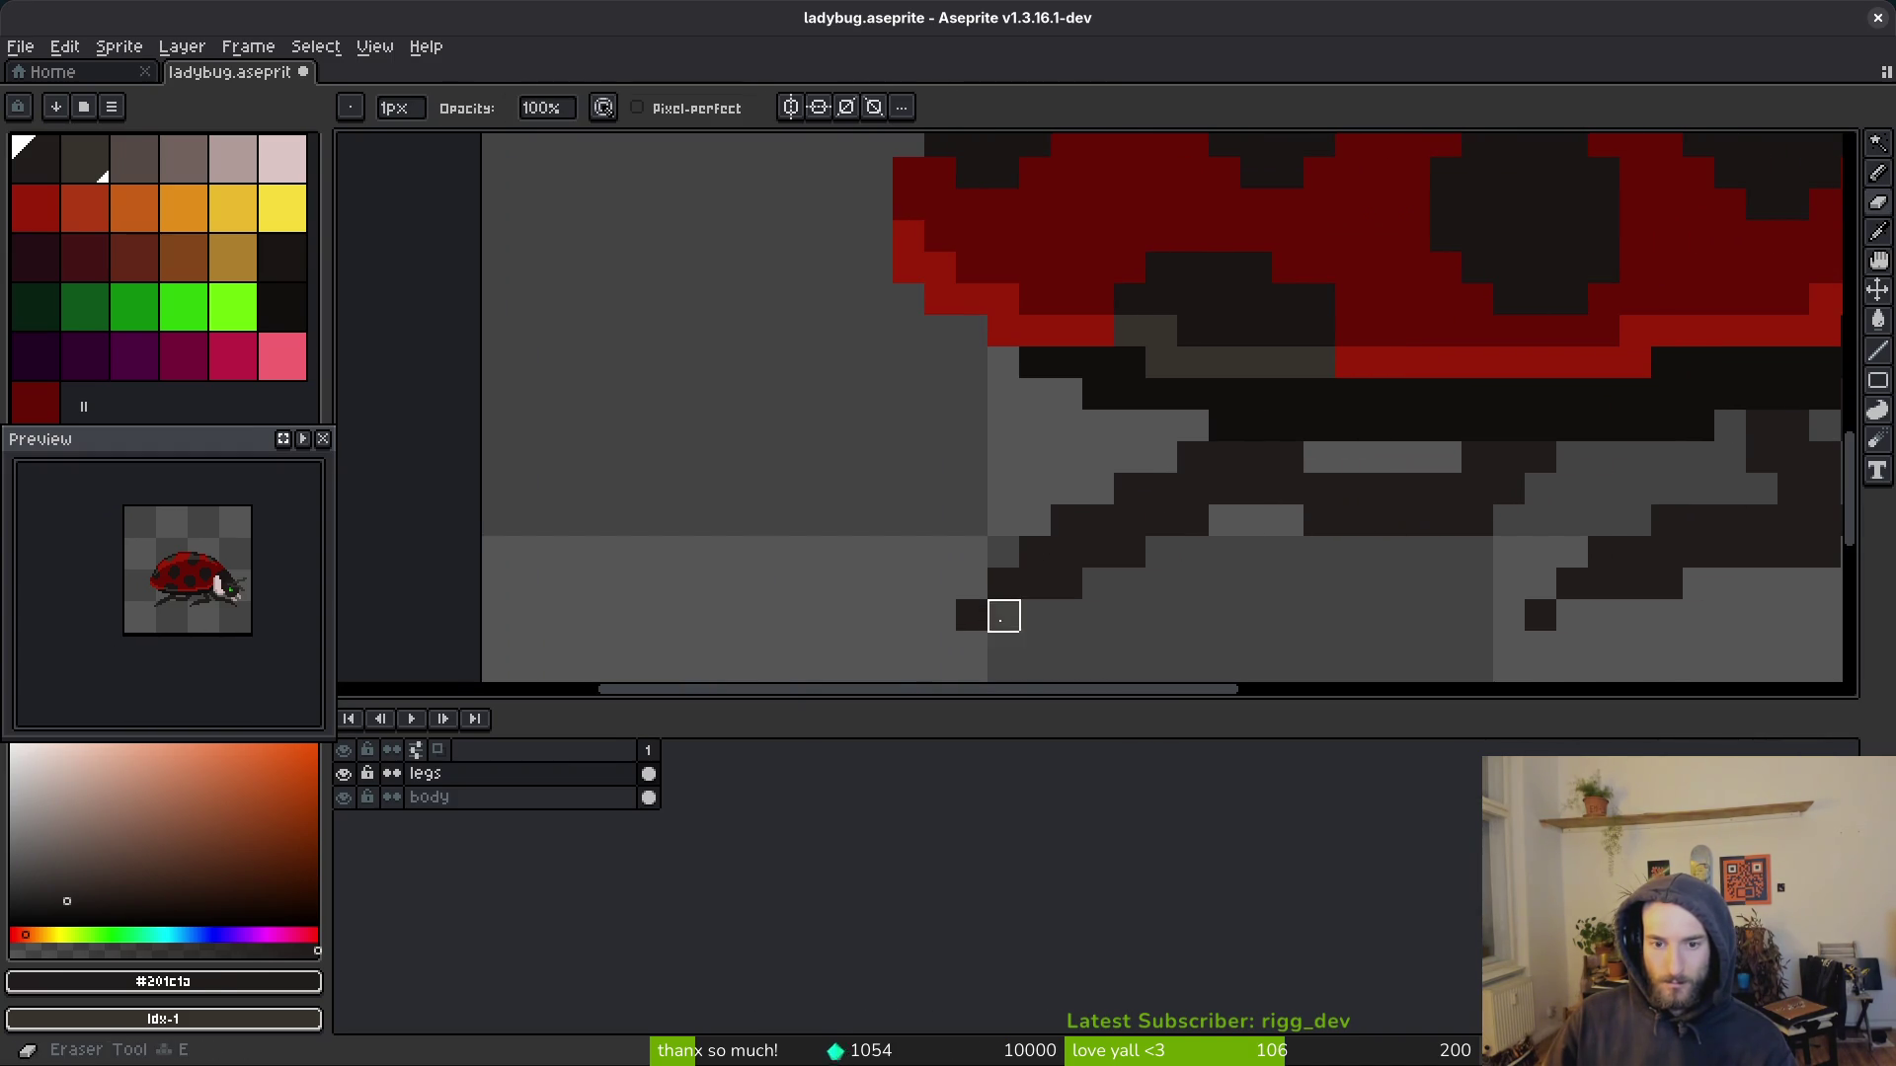
pyautogui.click(1287, 520)
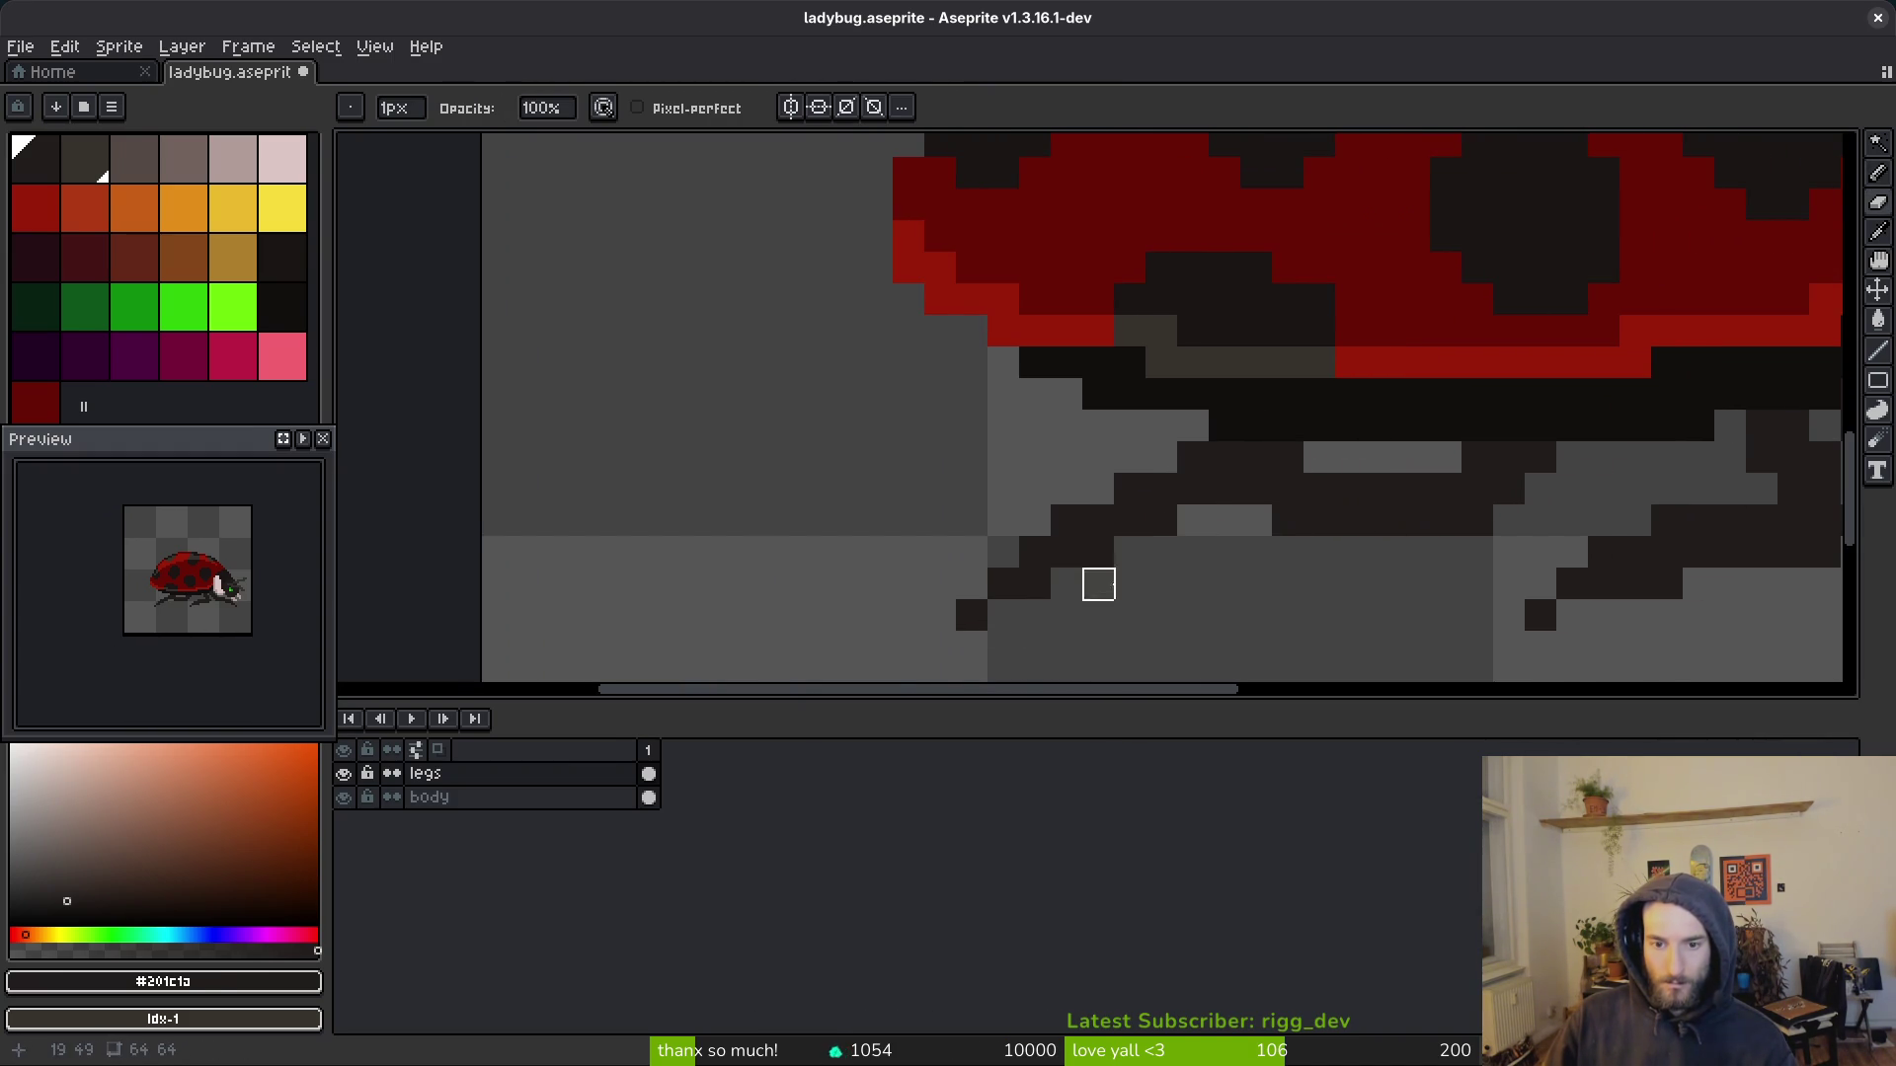
pyautogui.scroll(-3, 1261, 592)
pyautogui.press('b')
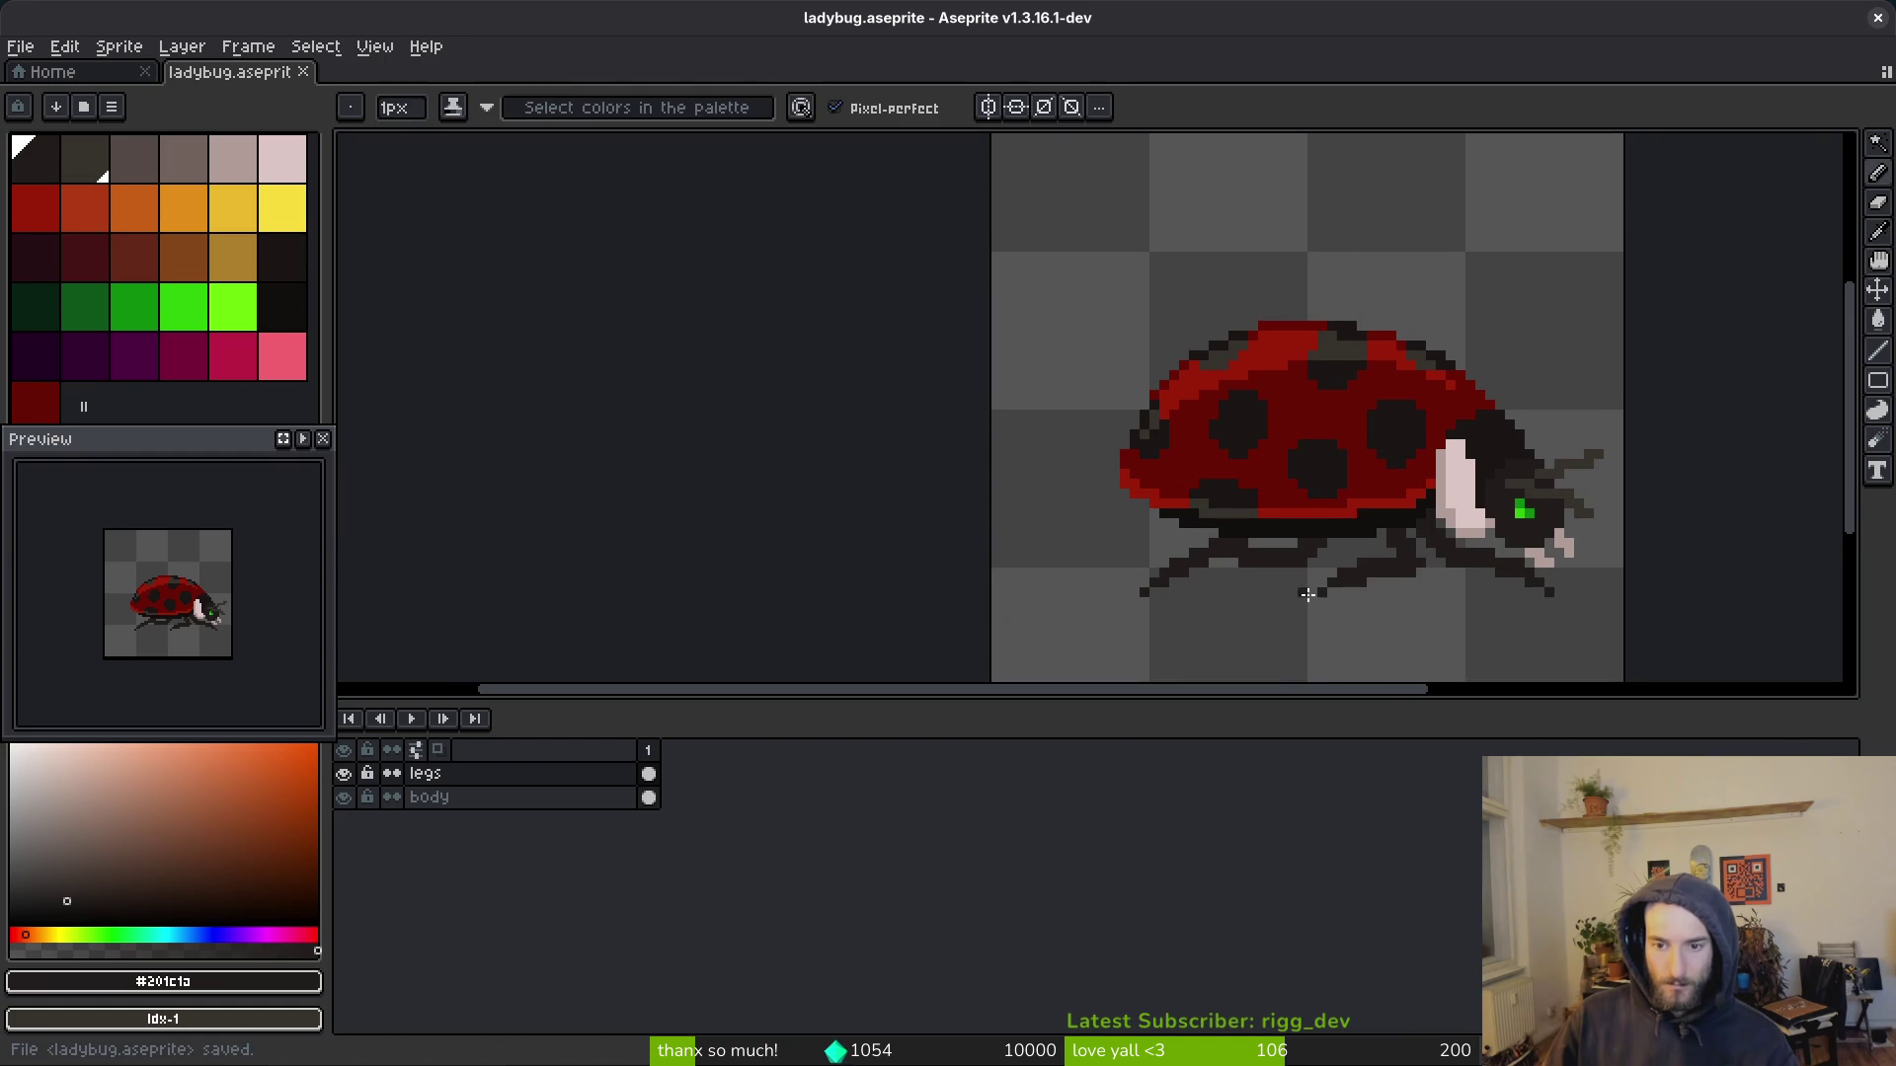
pyautogui.scroll(5, 1295, 596)
pyautogui.hotkey('ctrl', 's')
# Step: Erase another stray dark pixel from a leg and save again
pyautogui.press('e')
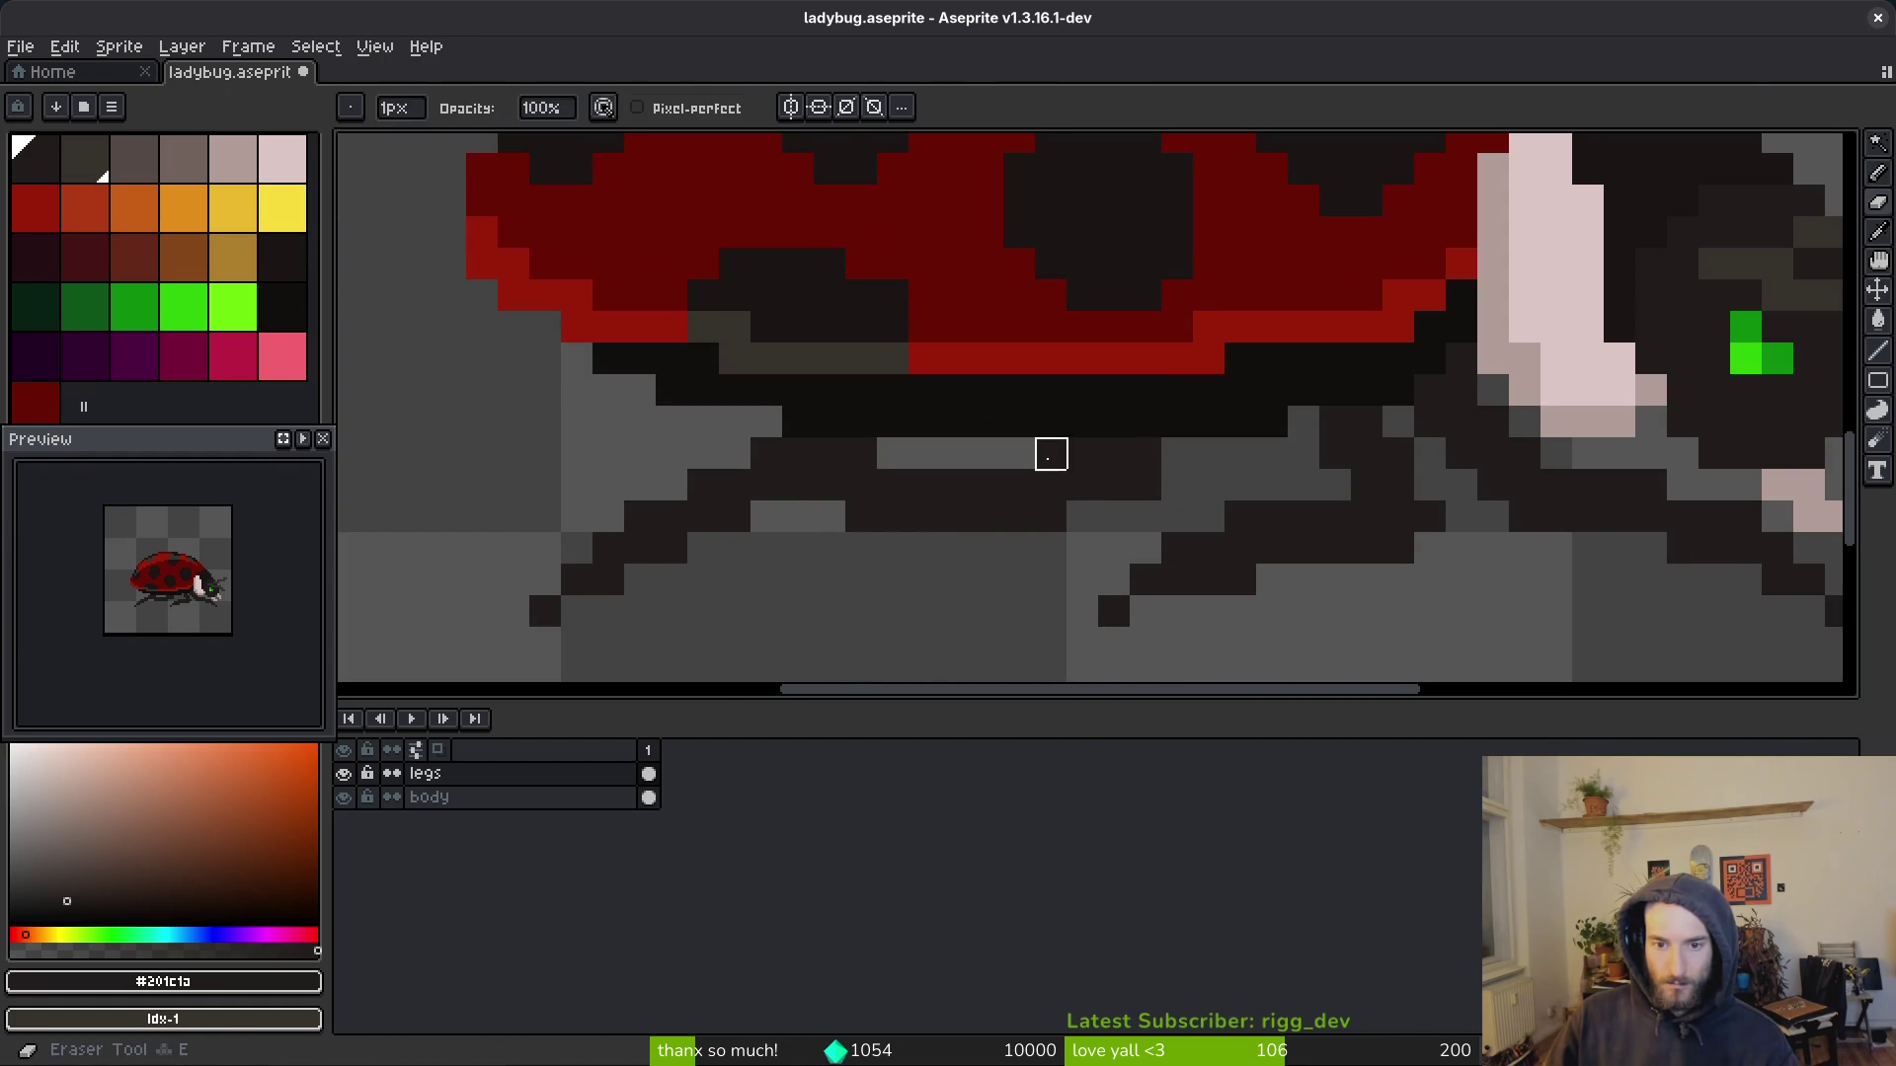
pyautogui.click(1145, 484)
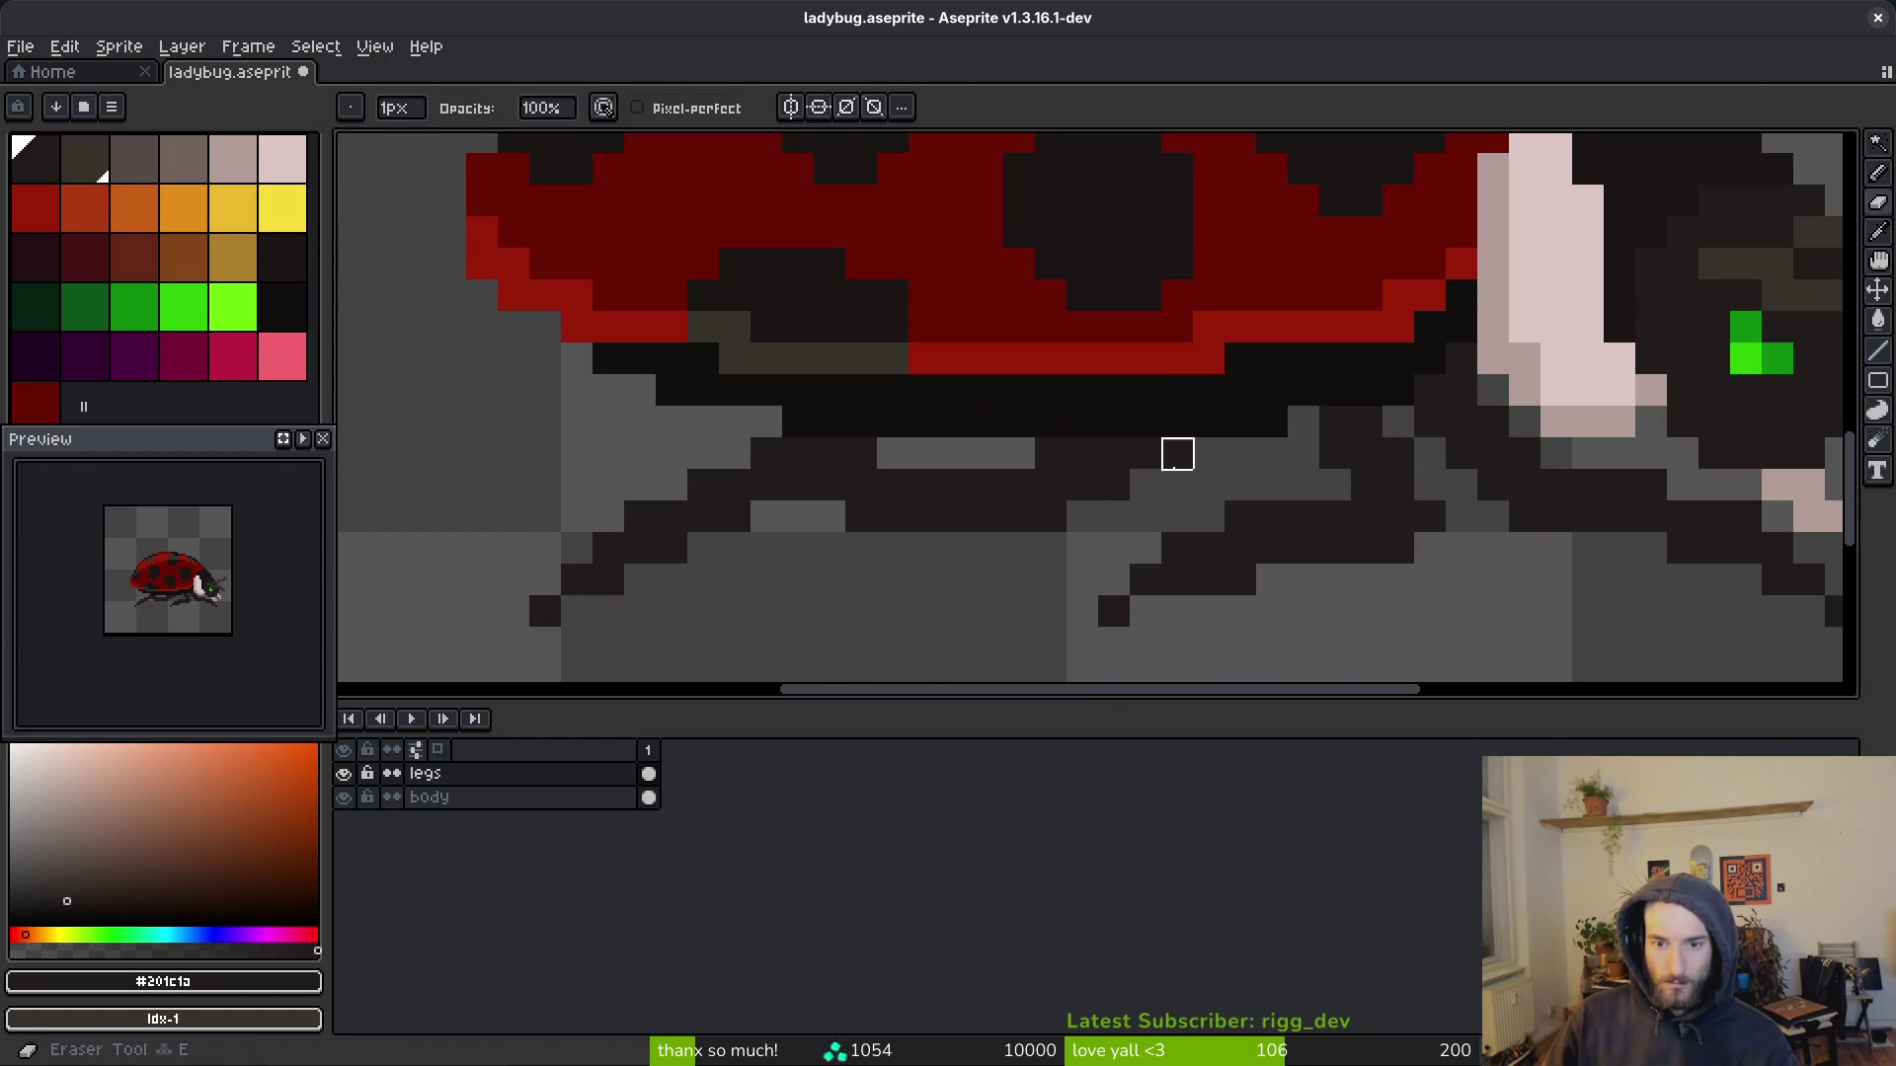
pyautogui.press('b')
pyautogui.scroll(-4, 1177, 612)
pyautogui.hotkey('ctrl', 's')
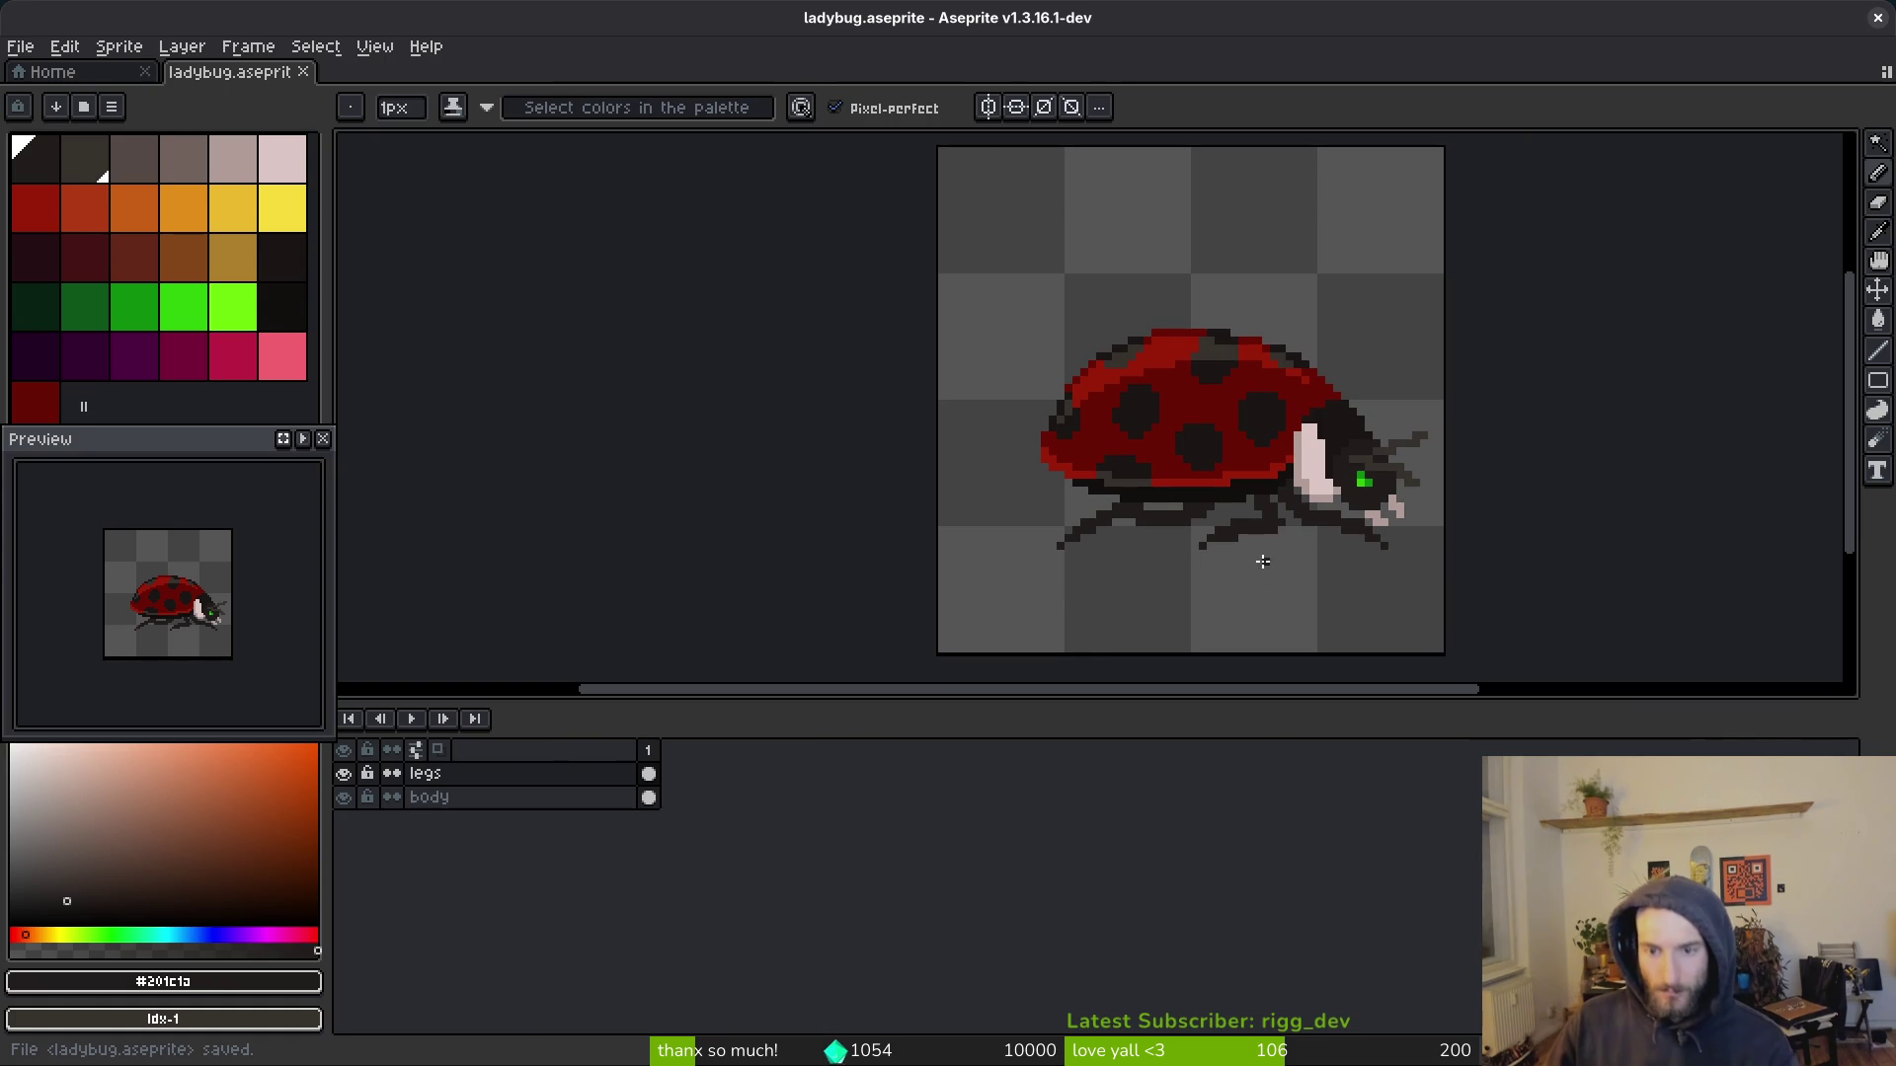
pyautogui.scroll(3, 1279, 558)
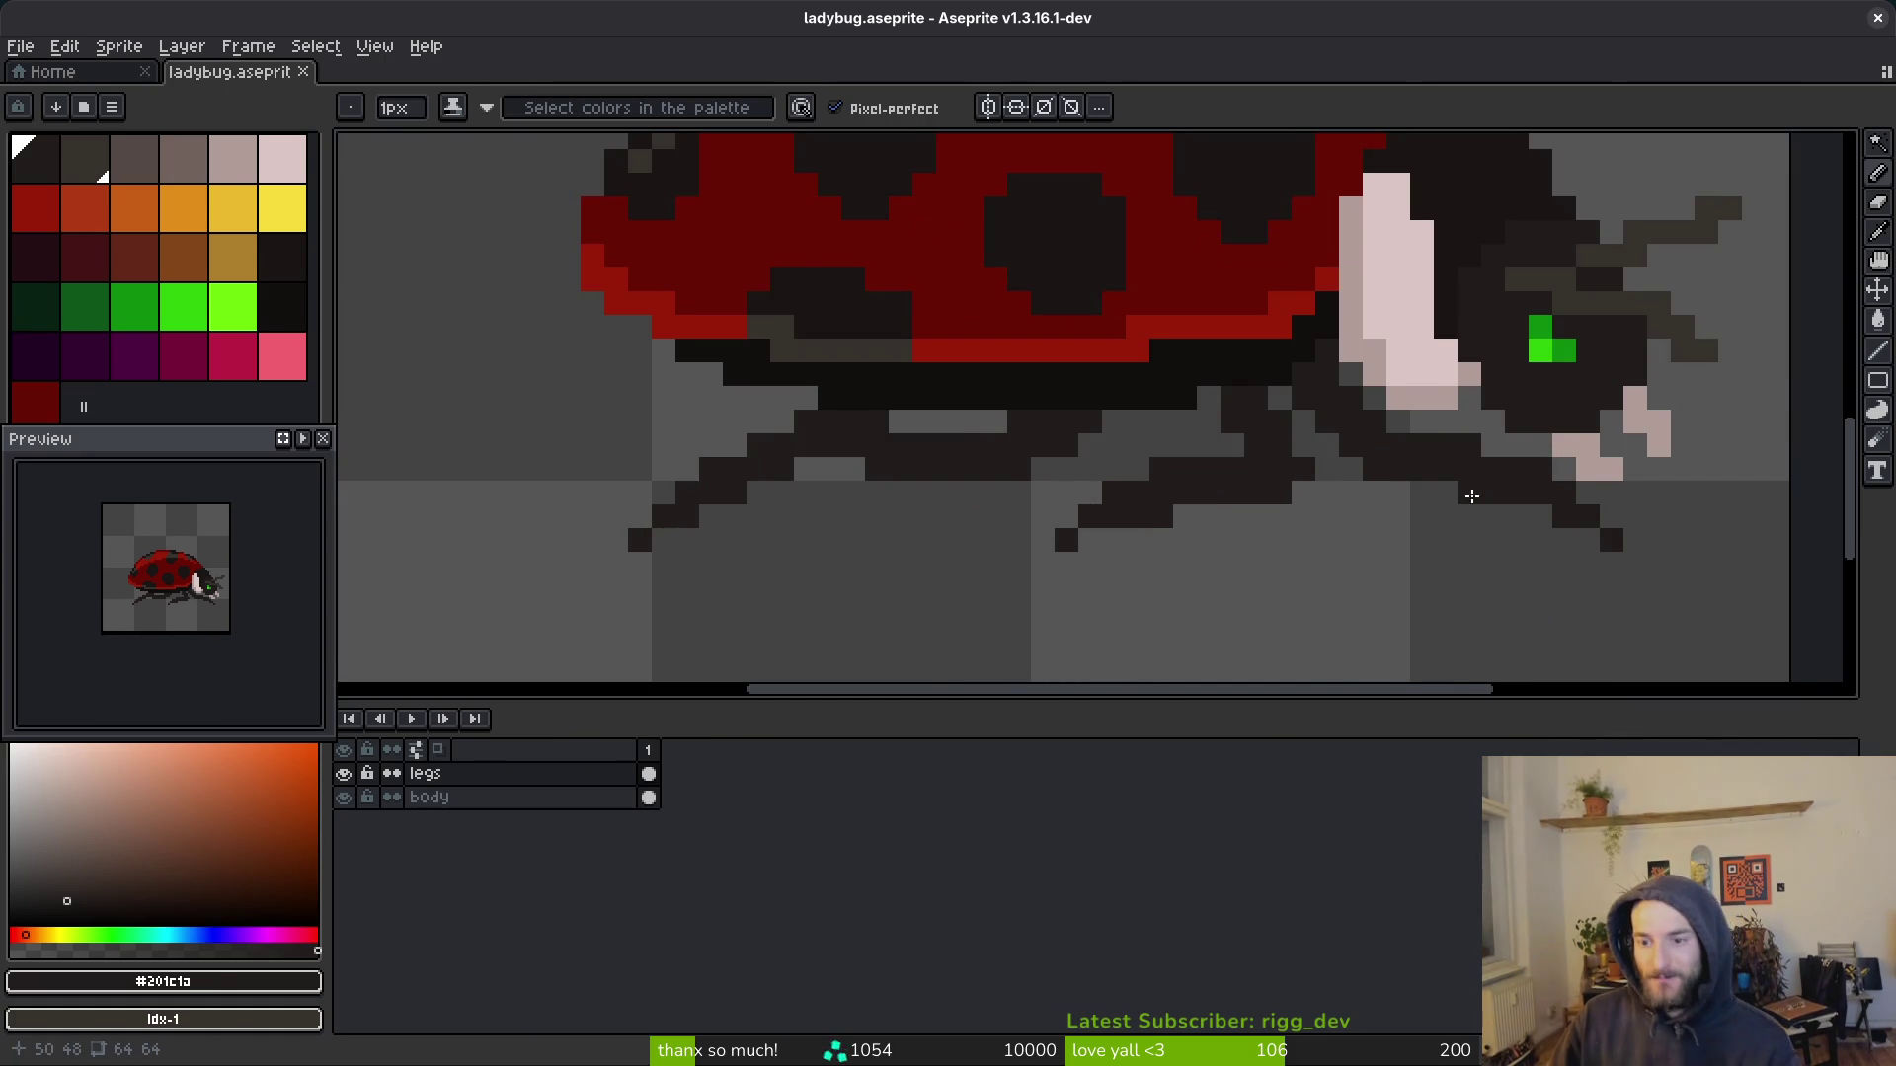
# Step: Marquee-select a small group of leg pixels, shift them, and save
pyautogui.hscroll(2, 1411, 498)
pyautogui.press('m')
pyautogui.scroll(2, 1477, 484)
pyautogui.press('b')
pyautogui.moveTo(1592, 602)
pyautogui.mouseDown()
pyautogui.moveTo(1530, 474)
pyautogui.moveTo(1402, 410)
pyautogui.moveTo(1402, 521)
pyautogui.moveTo(1553, 584)
pyautogui.moveTo(1491, 551)
pyautogui.mouseUp()
pyautogui.hotkey('ctrl', 's')
pyautogui.scroll(-3, 1455, 543)
pyautogui.scroll(3, 1454, 543)
pyautogui.press('b')
pyautogui.scroll(-4, 1363, 440)
pyautogui.hotkey('ctrl', 's')
pyautogui.scroll(-3, 1396, 605)
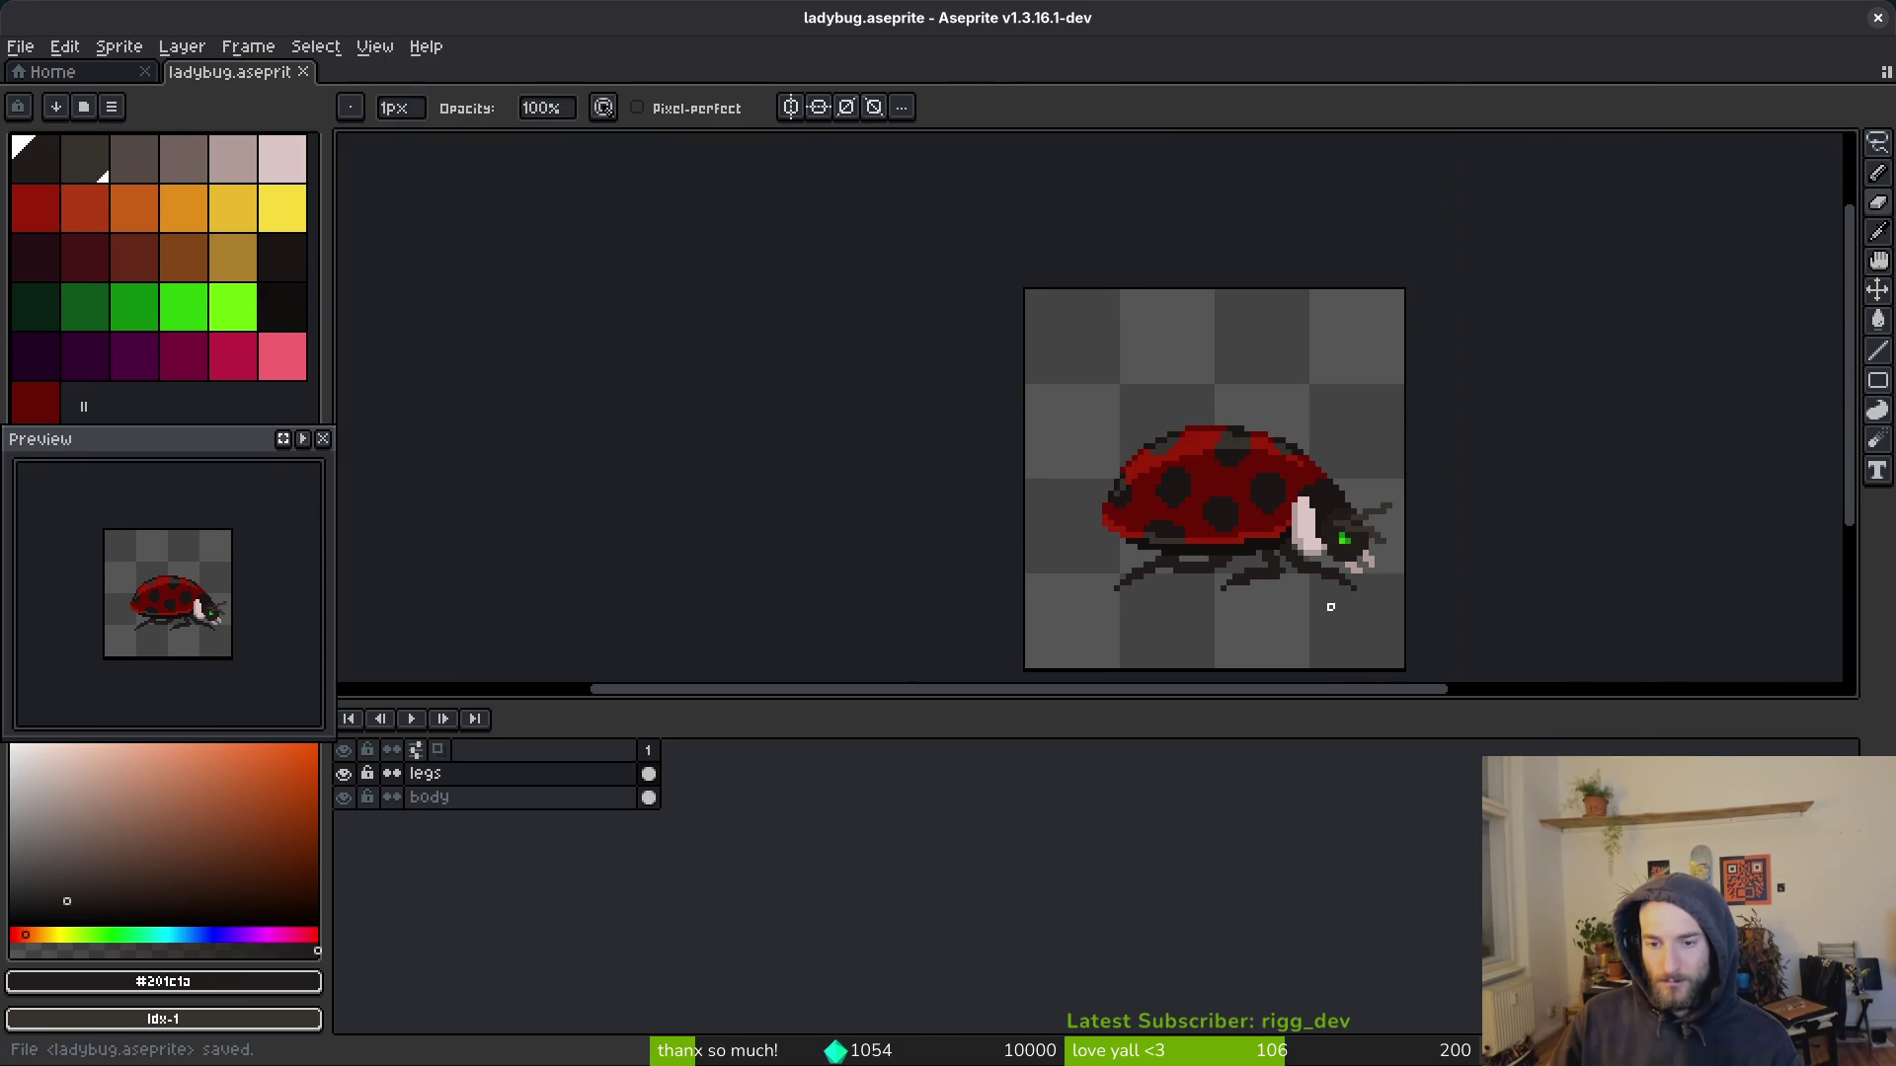
pyautogui.scroll(4, 1342, 601)
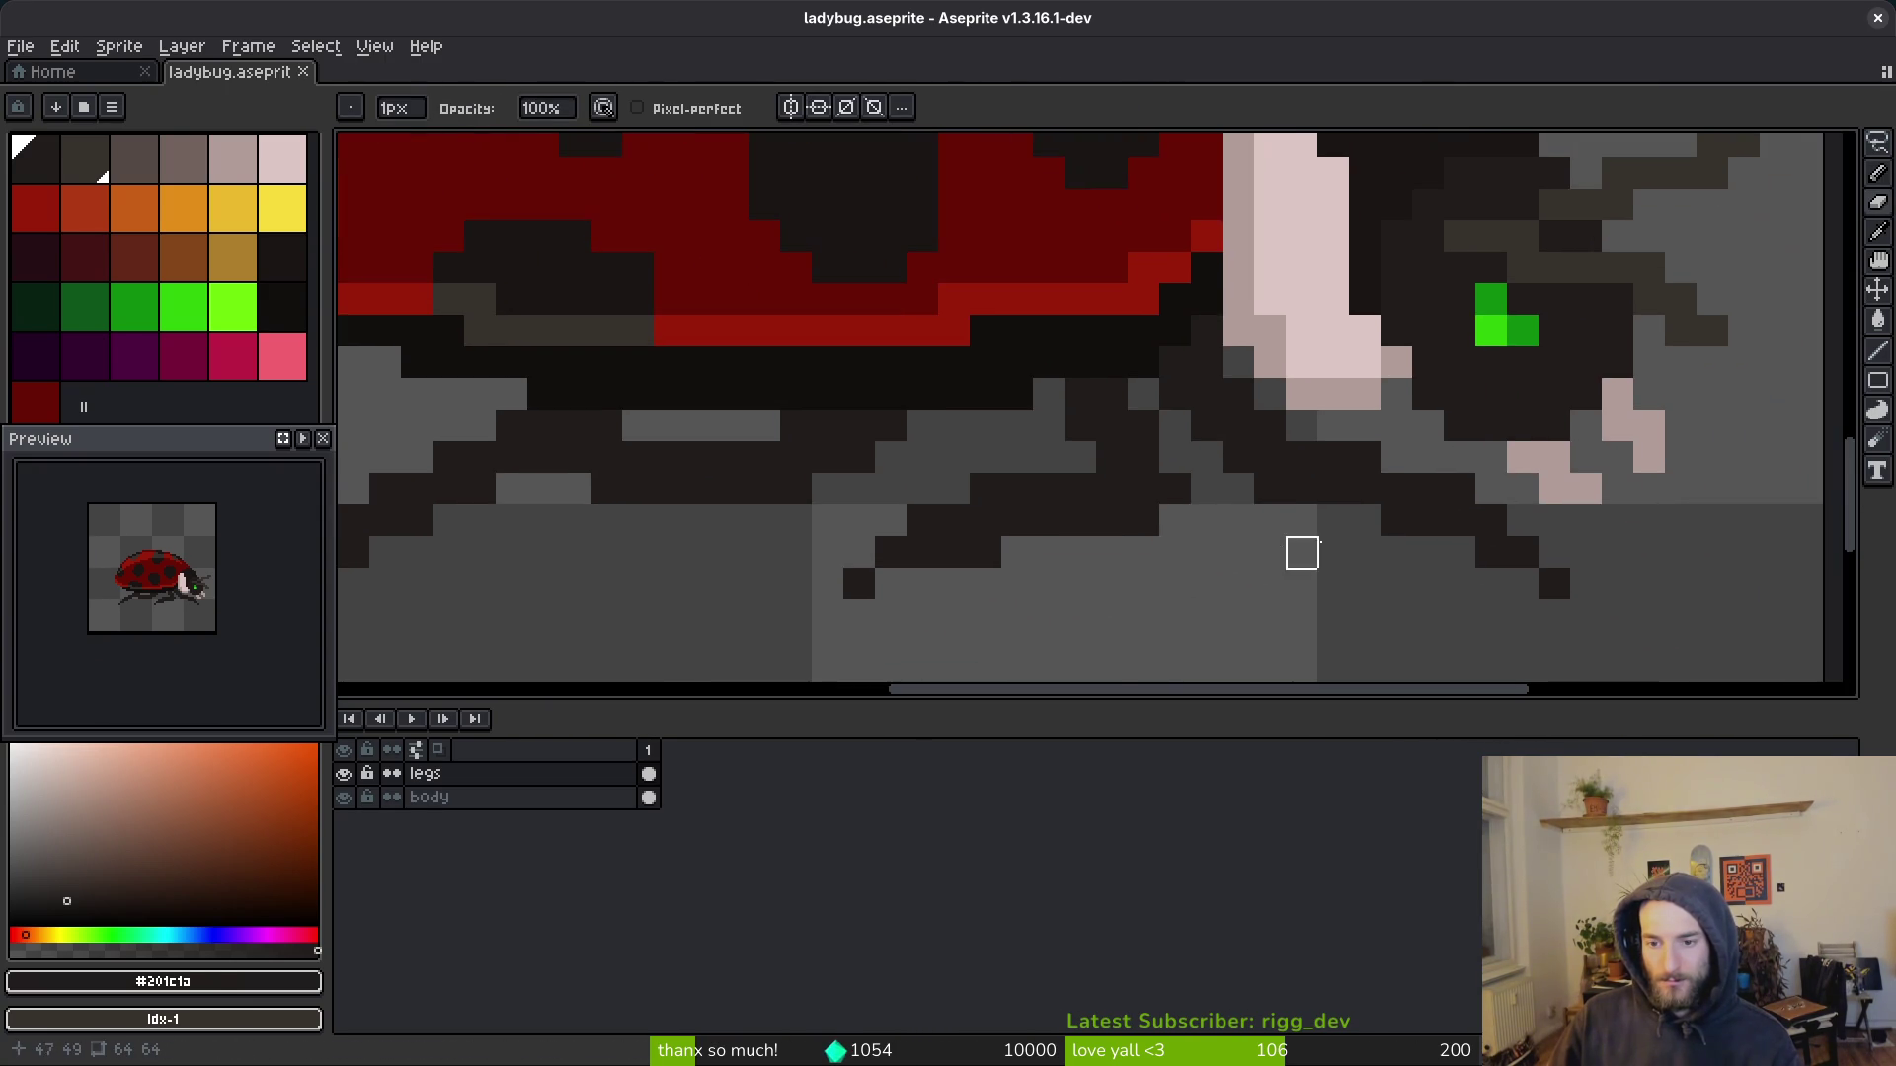
# Step: Nudge the front leg's tip pixels with a marquee, deselect, save, and bring up the reference browser
pyautogui.press('m')
pyautogui.scroll(2, 1454, 465)
pyautogui.moveTo(1455, 465)
pyautogui.mouseDown()
pyautogui.moveTo(1362, 602)
pyautogui.moveTo(1599, 635)
pyautogui.moveTo(1407, 524)
pyautogui.mouseUp()
pyautogui.scroll(-1, 1362, 602)
pyautogui.hotkey('ctrl', 'd')
pyautogui.scroll(-2, 1416, 552)
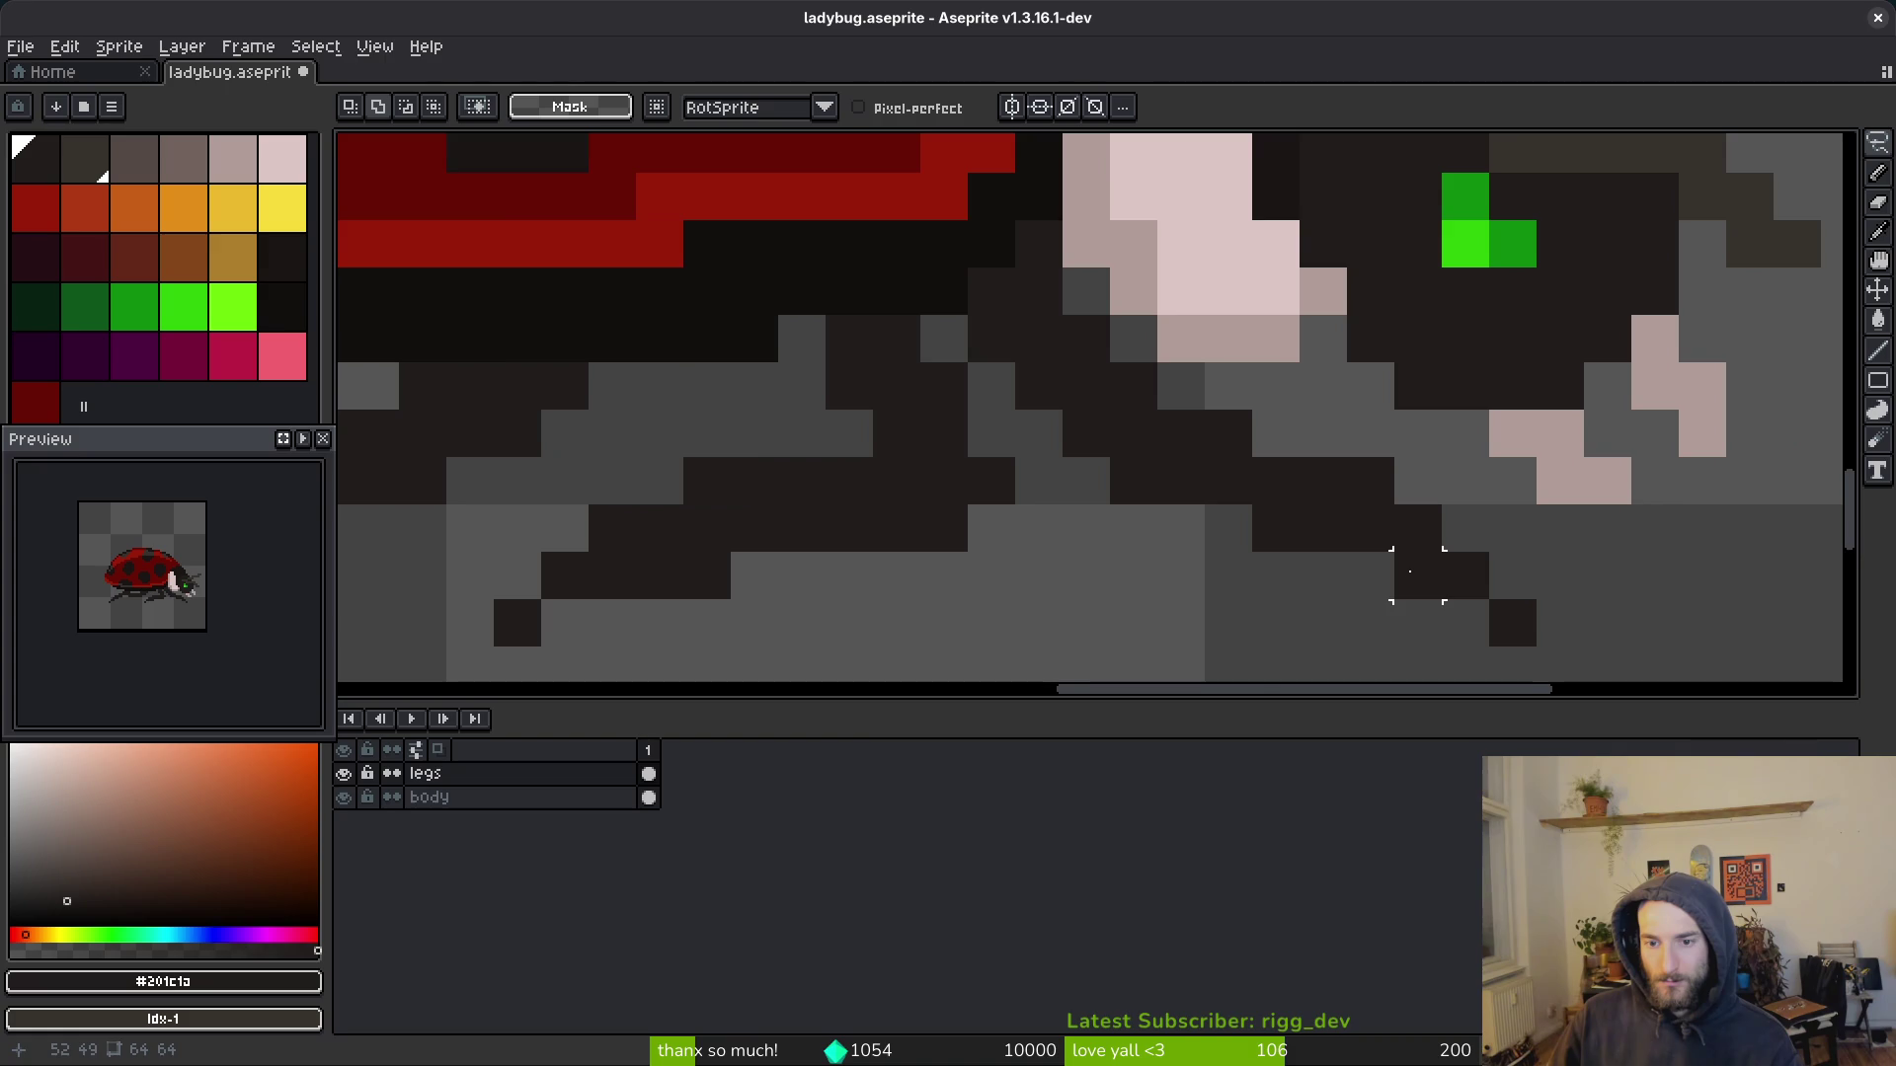
pyautogui.hotkey('ctrl', 's')
pyautogui.scroll(-1, 1432, 589)
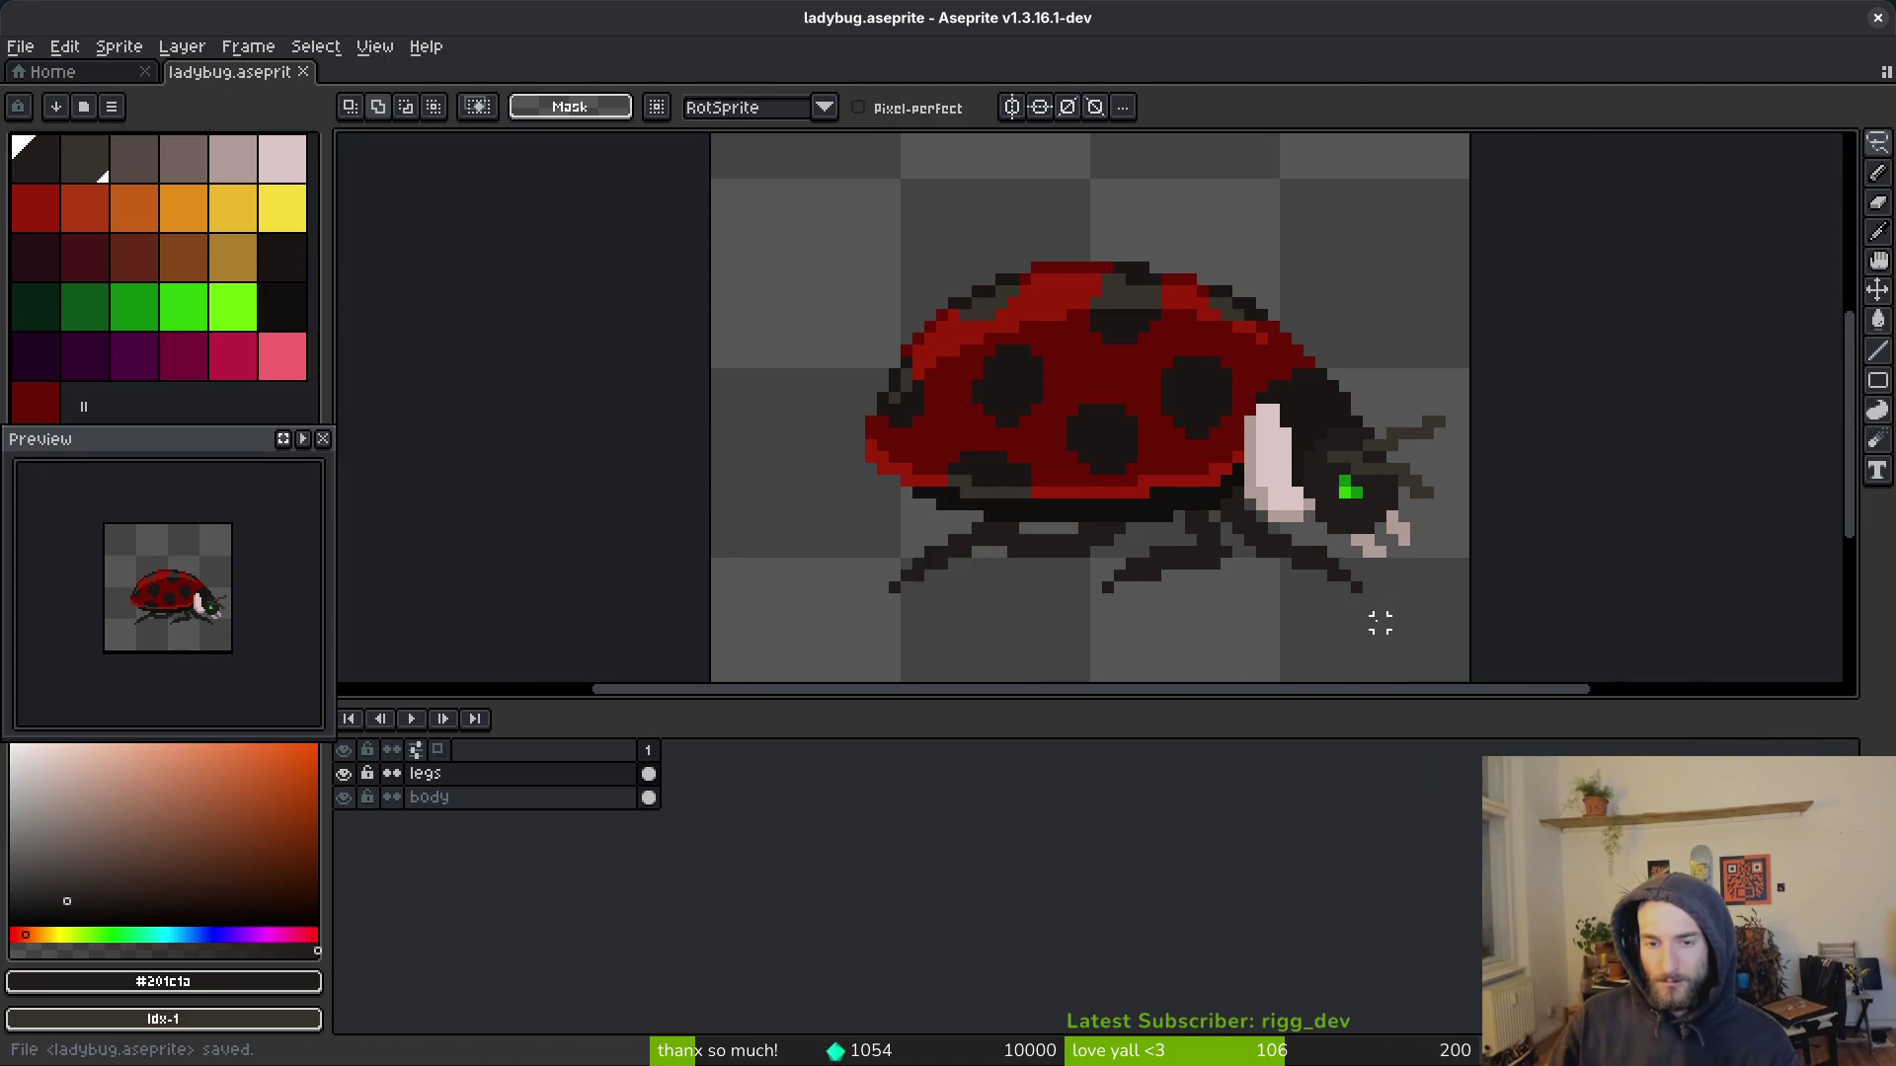
pyautogui.scroll(-2, 1086, 474)
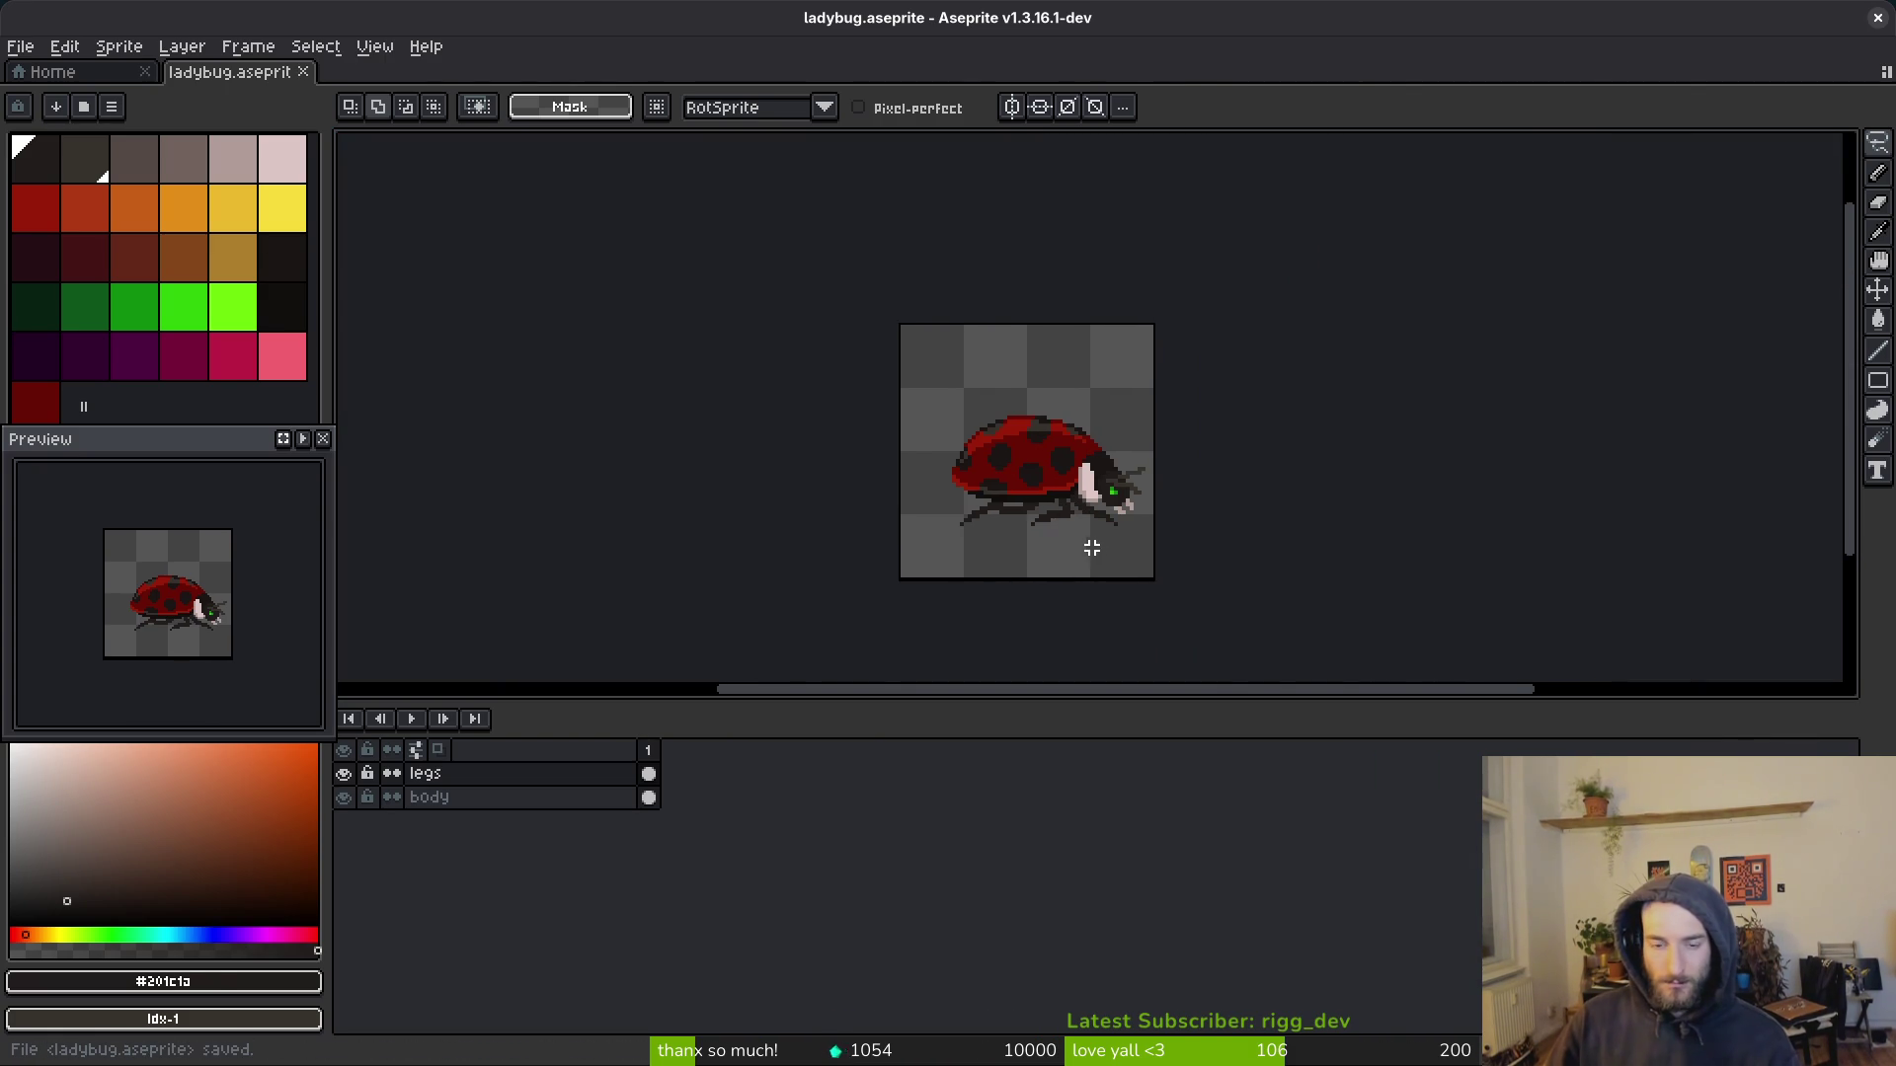
pyautogui.hscroll(1, 1055, 562)
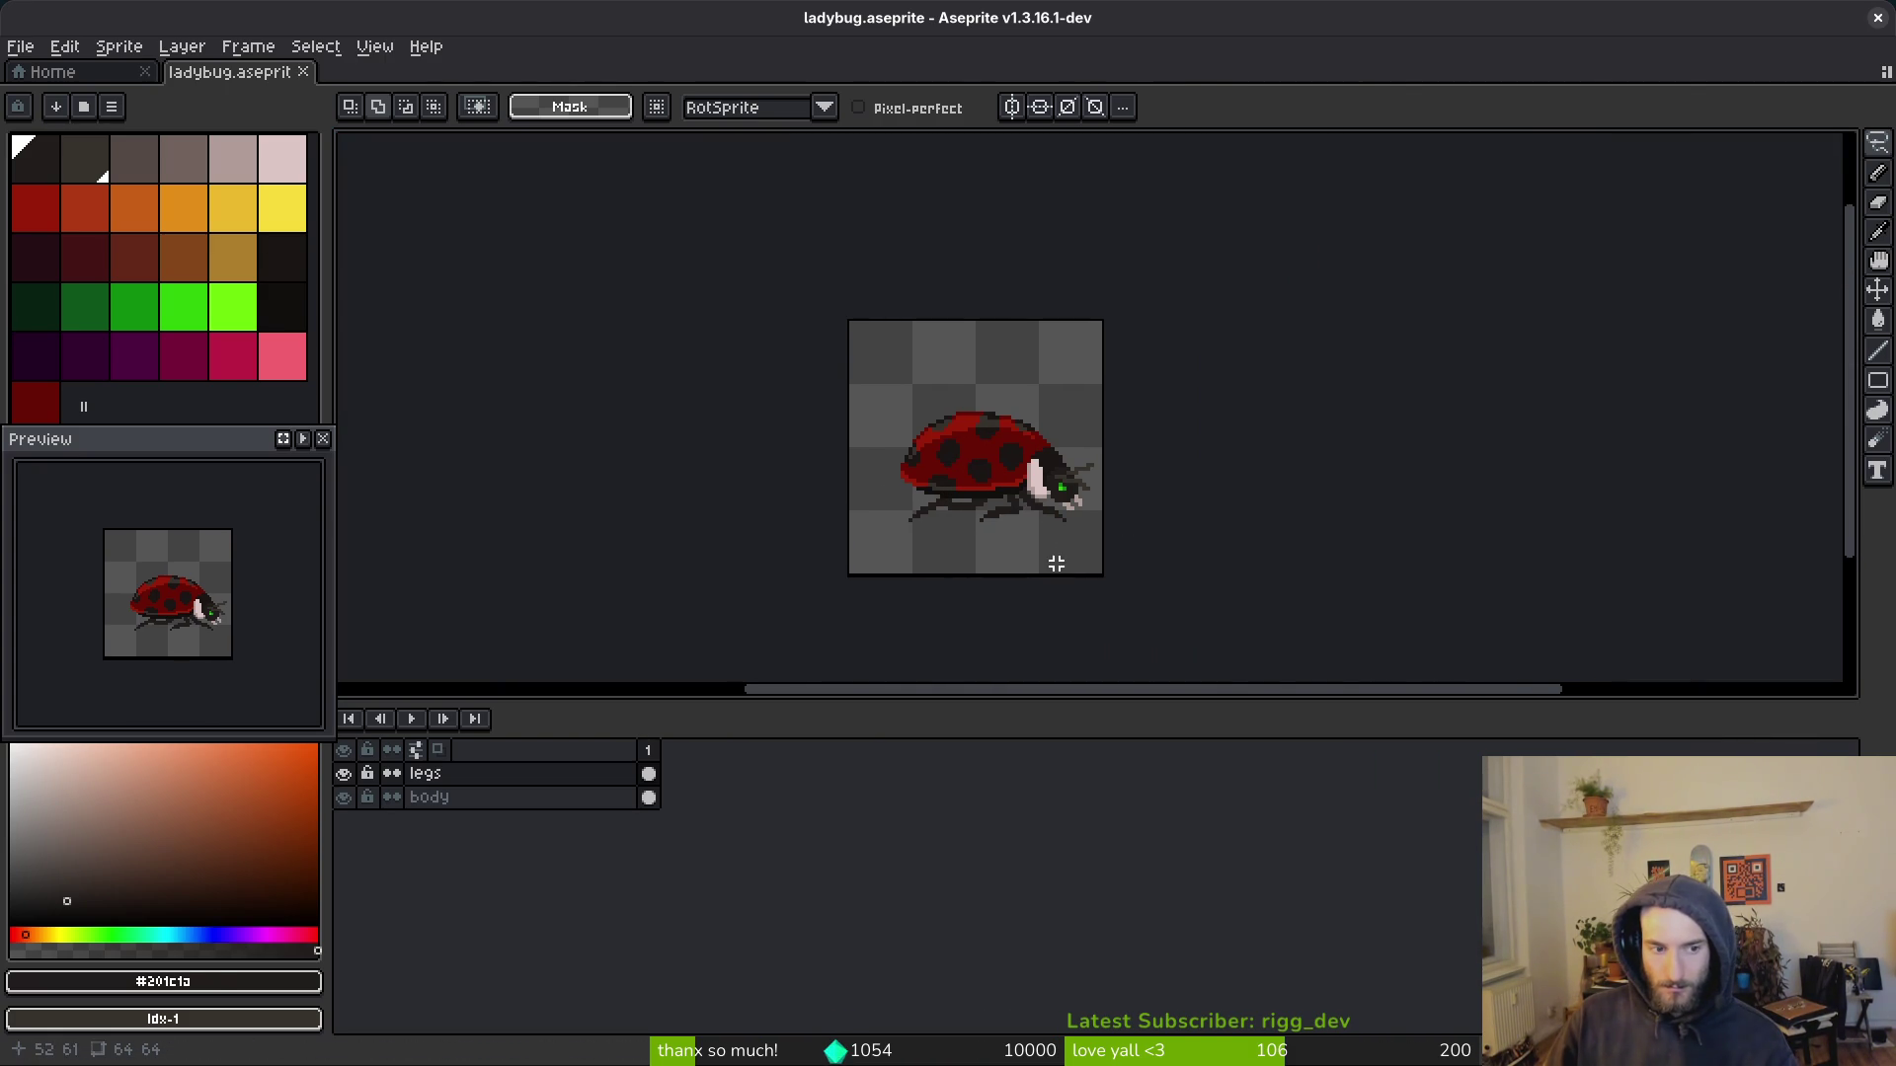
pyautogui.scroll(4, 1023, 475)
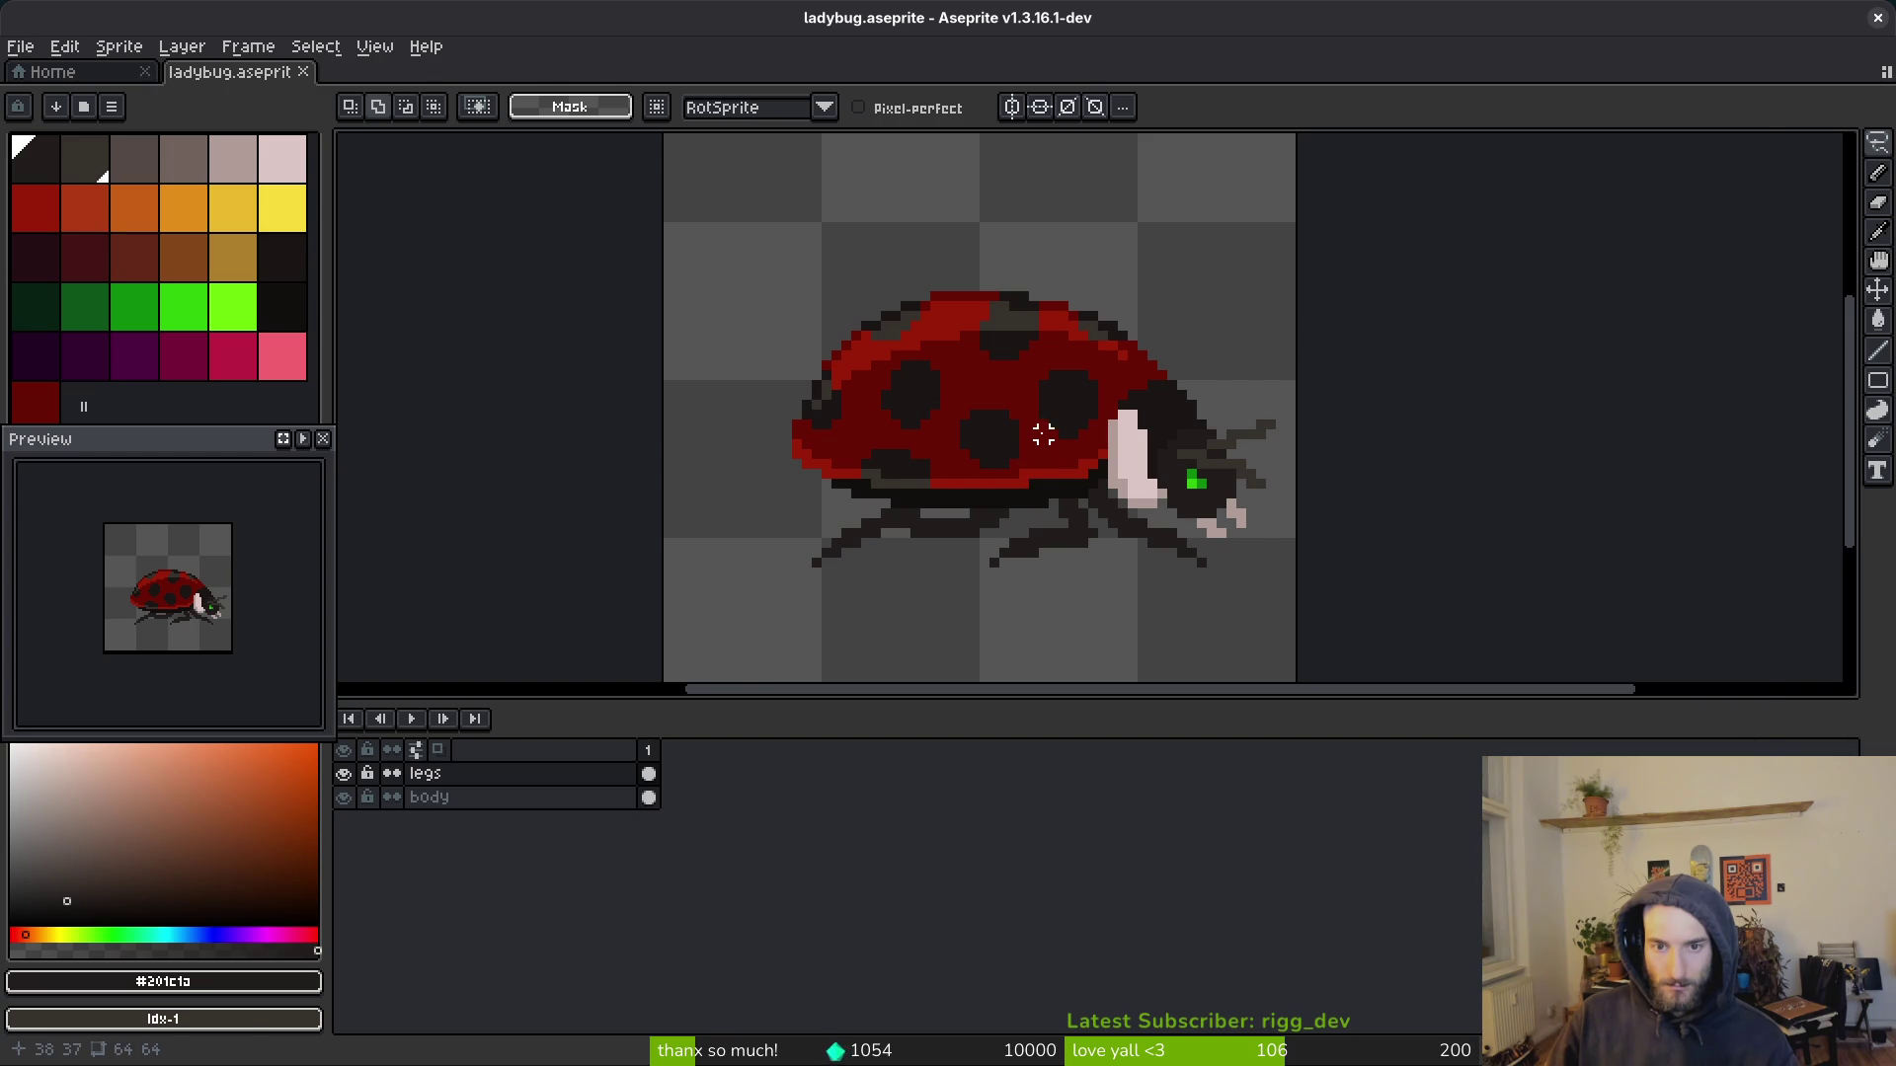
pyautogui.hotkey('alt', 'Tab')
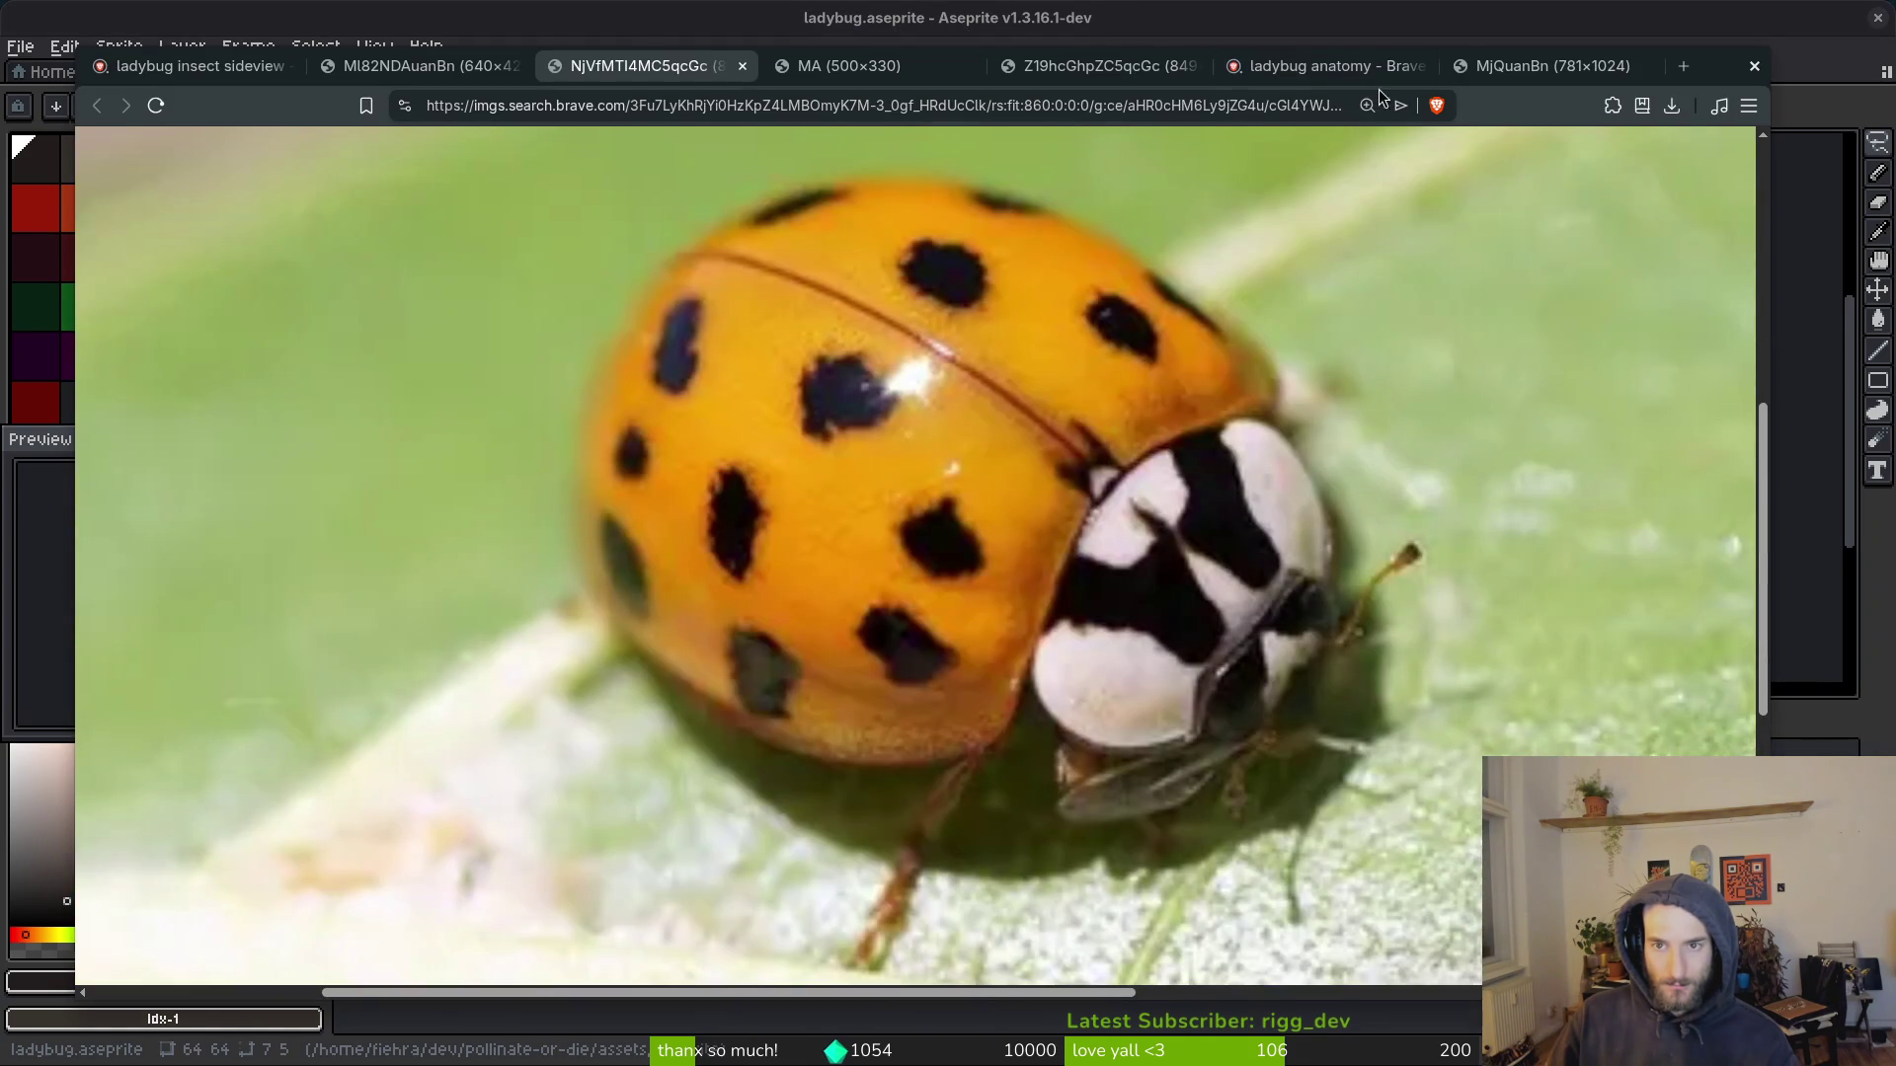
# Step: Close the ladybug close-up and grass-stem photo tabs and scroll the search results
pyautogui.hotkey('ctrl', 'w')
pyautogui.hotkey('ctrl', '-')
pyautogui.hotkey('ctrl', '-')
pyautogui.hotkey('ctrl', '-')
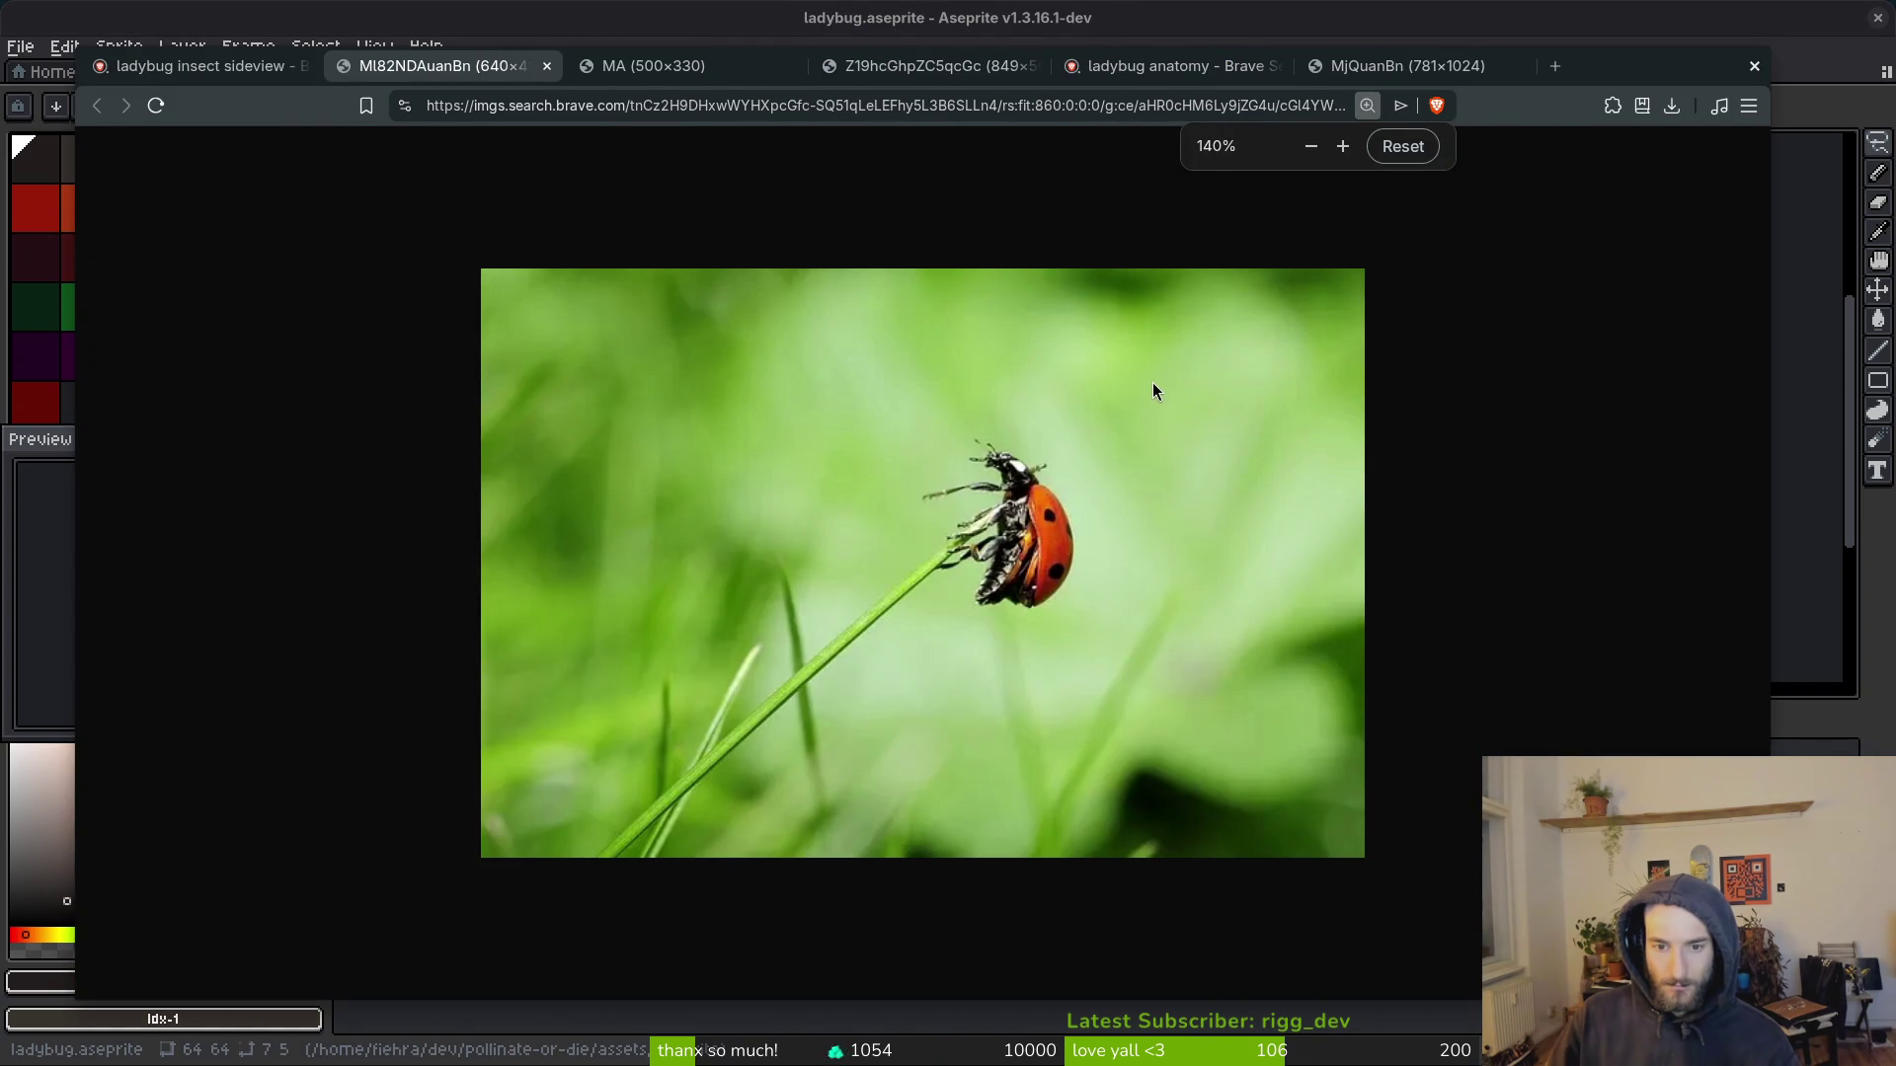
pyautogui.hotkey('ctrl', 'w')
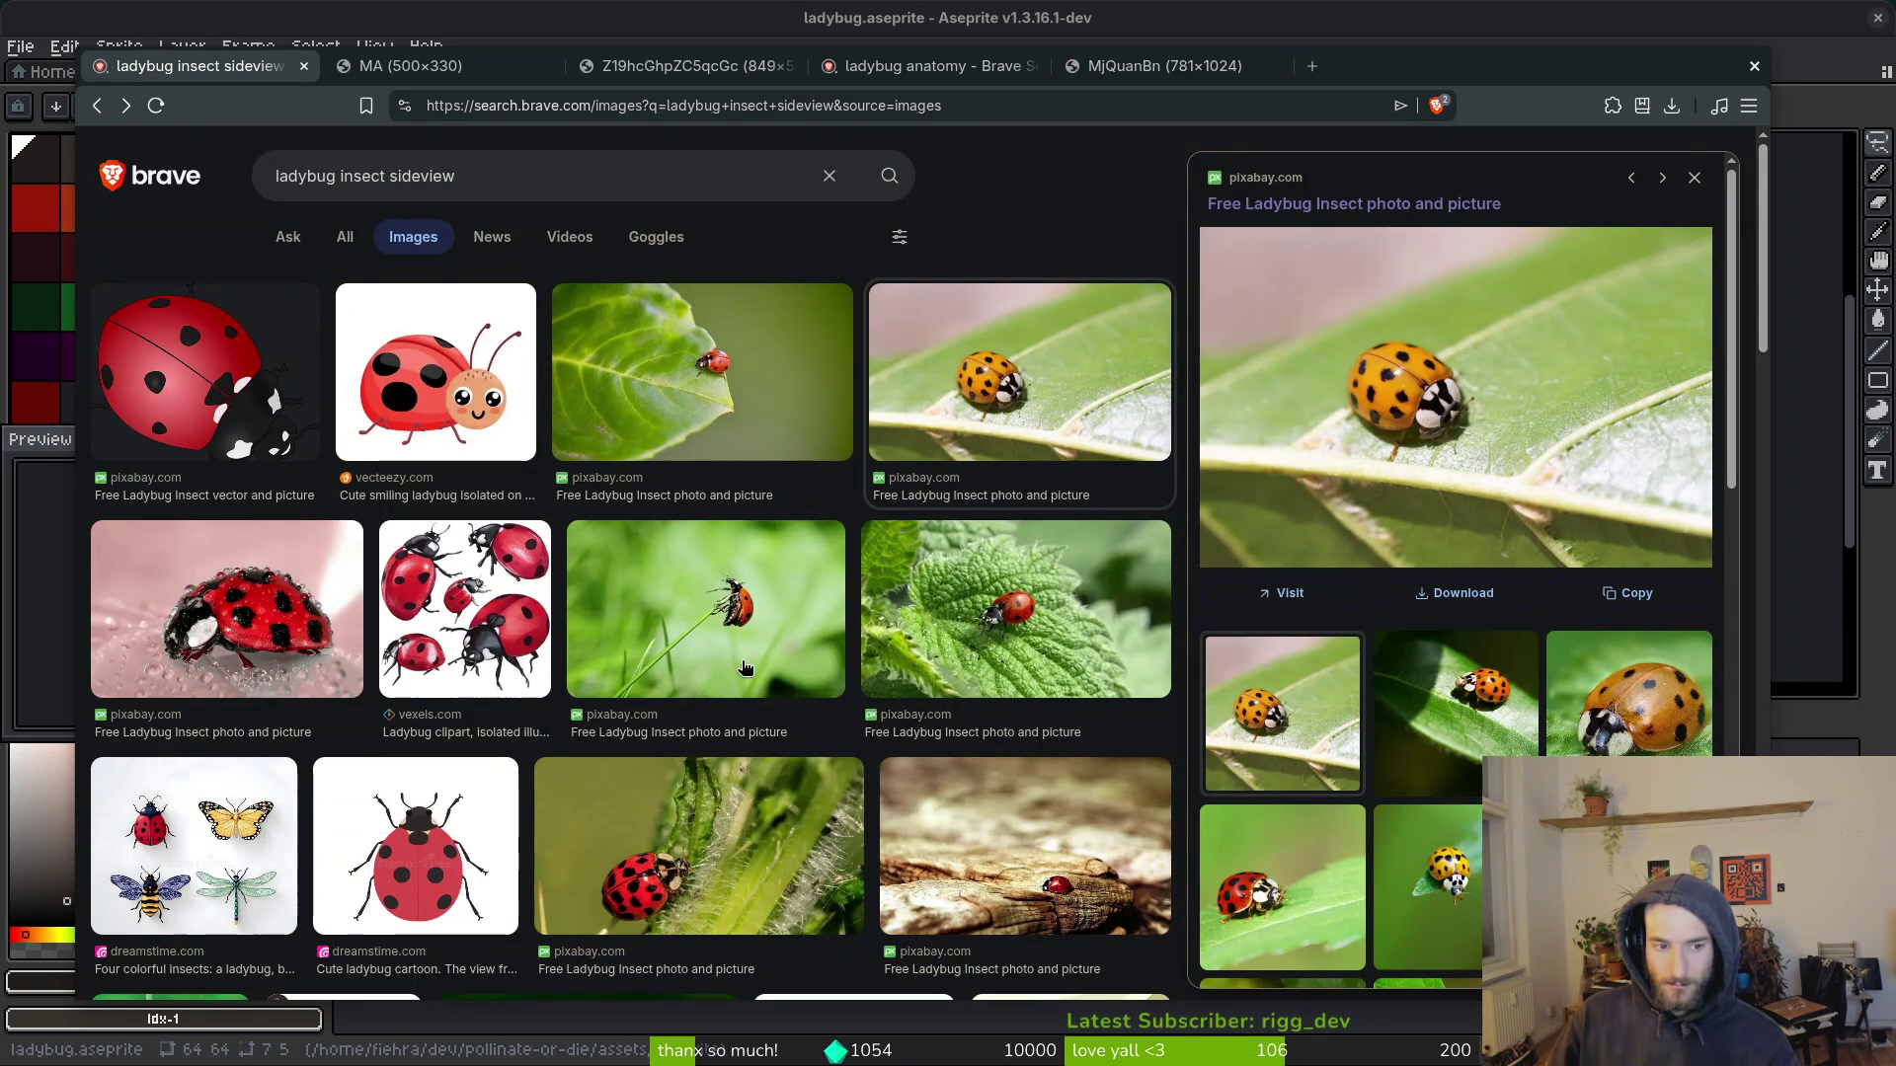
pyautogui.scroll(-2, 746, 668)
pyautogui.scroll(-2, 739, 683)
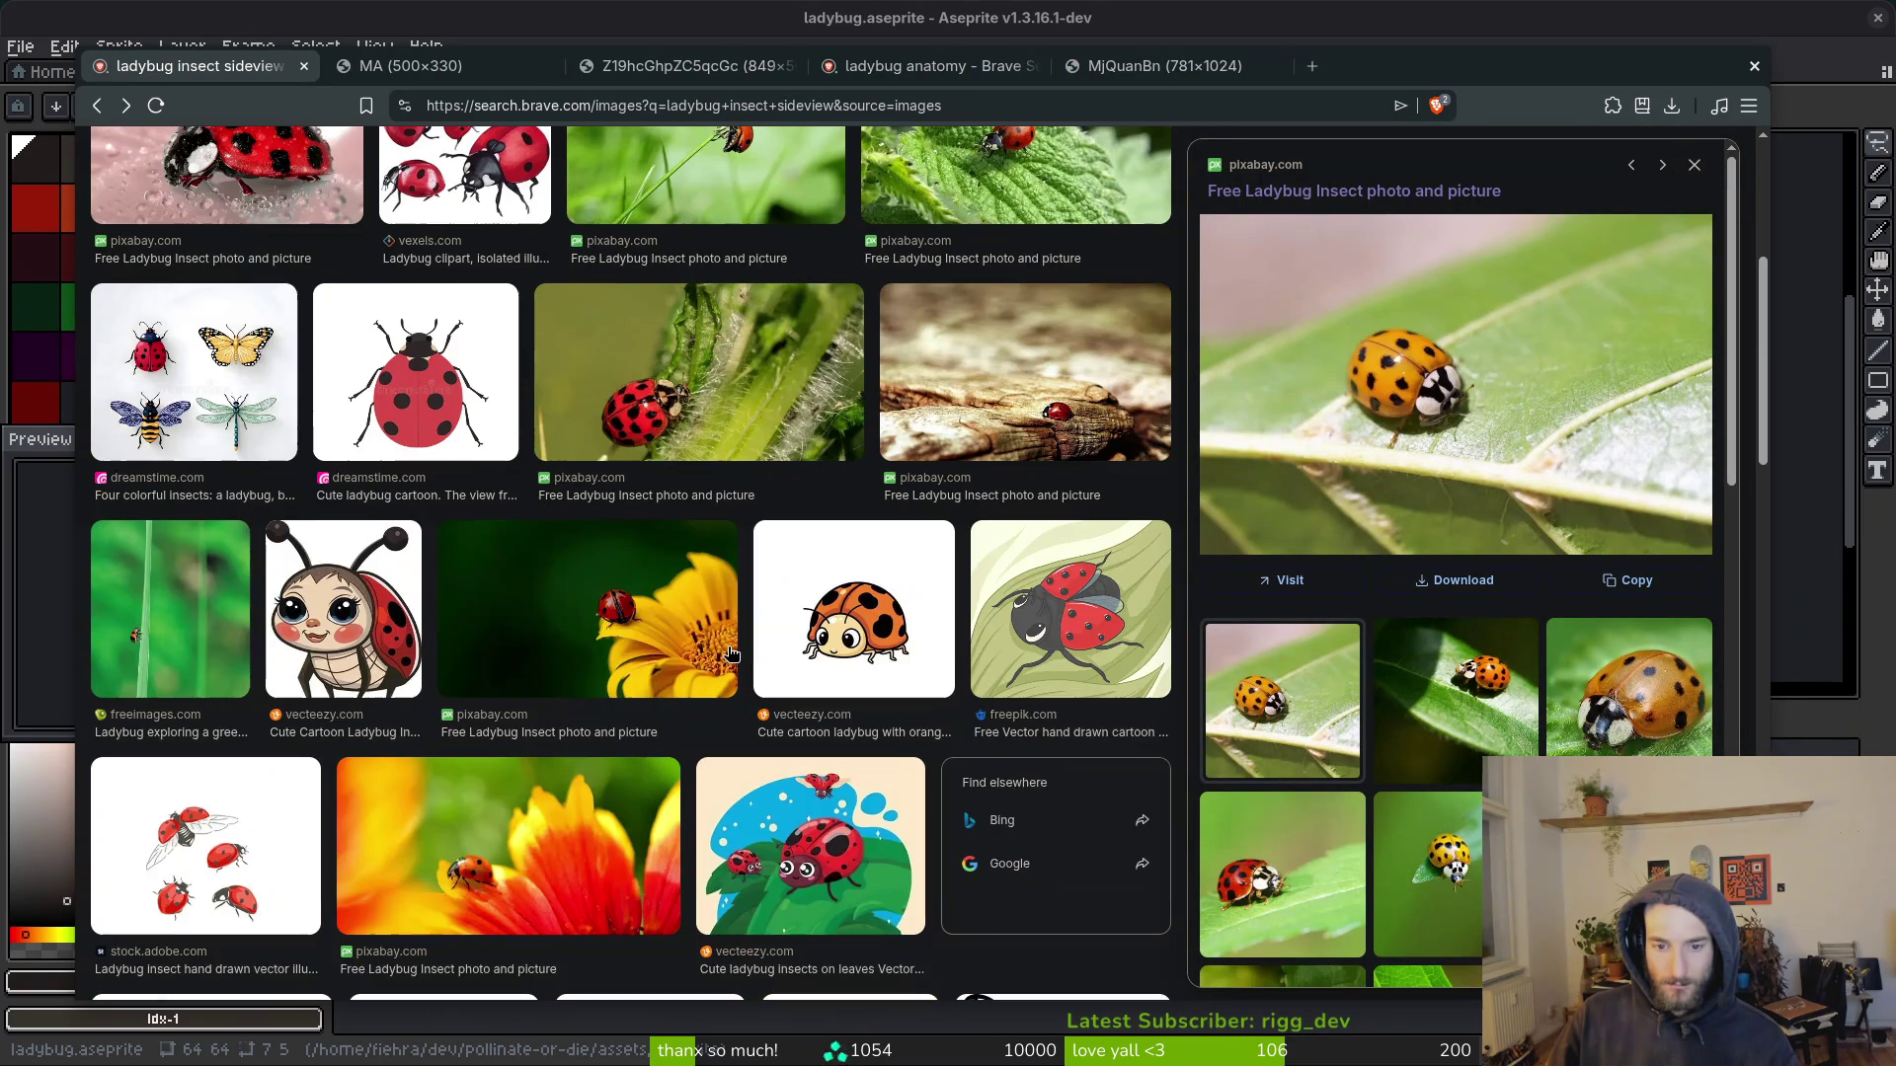
pyautogui.scroll(-4, 751, 632)
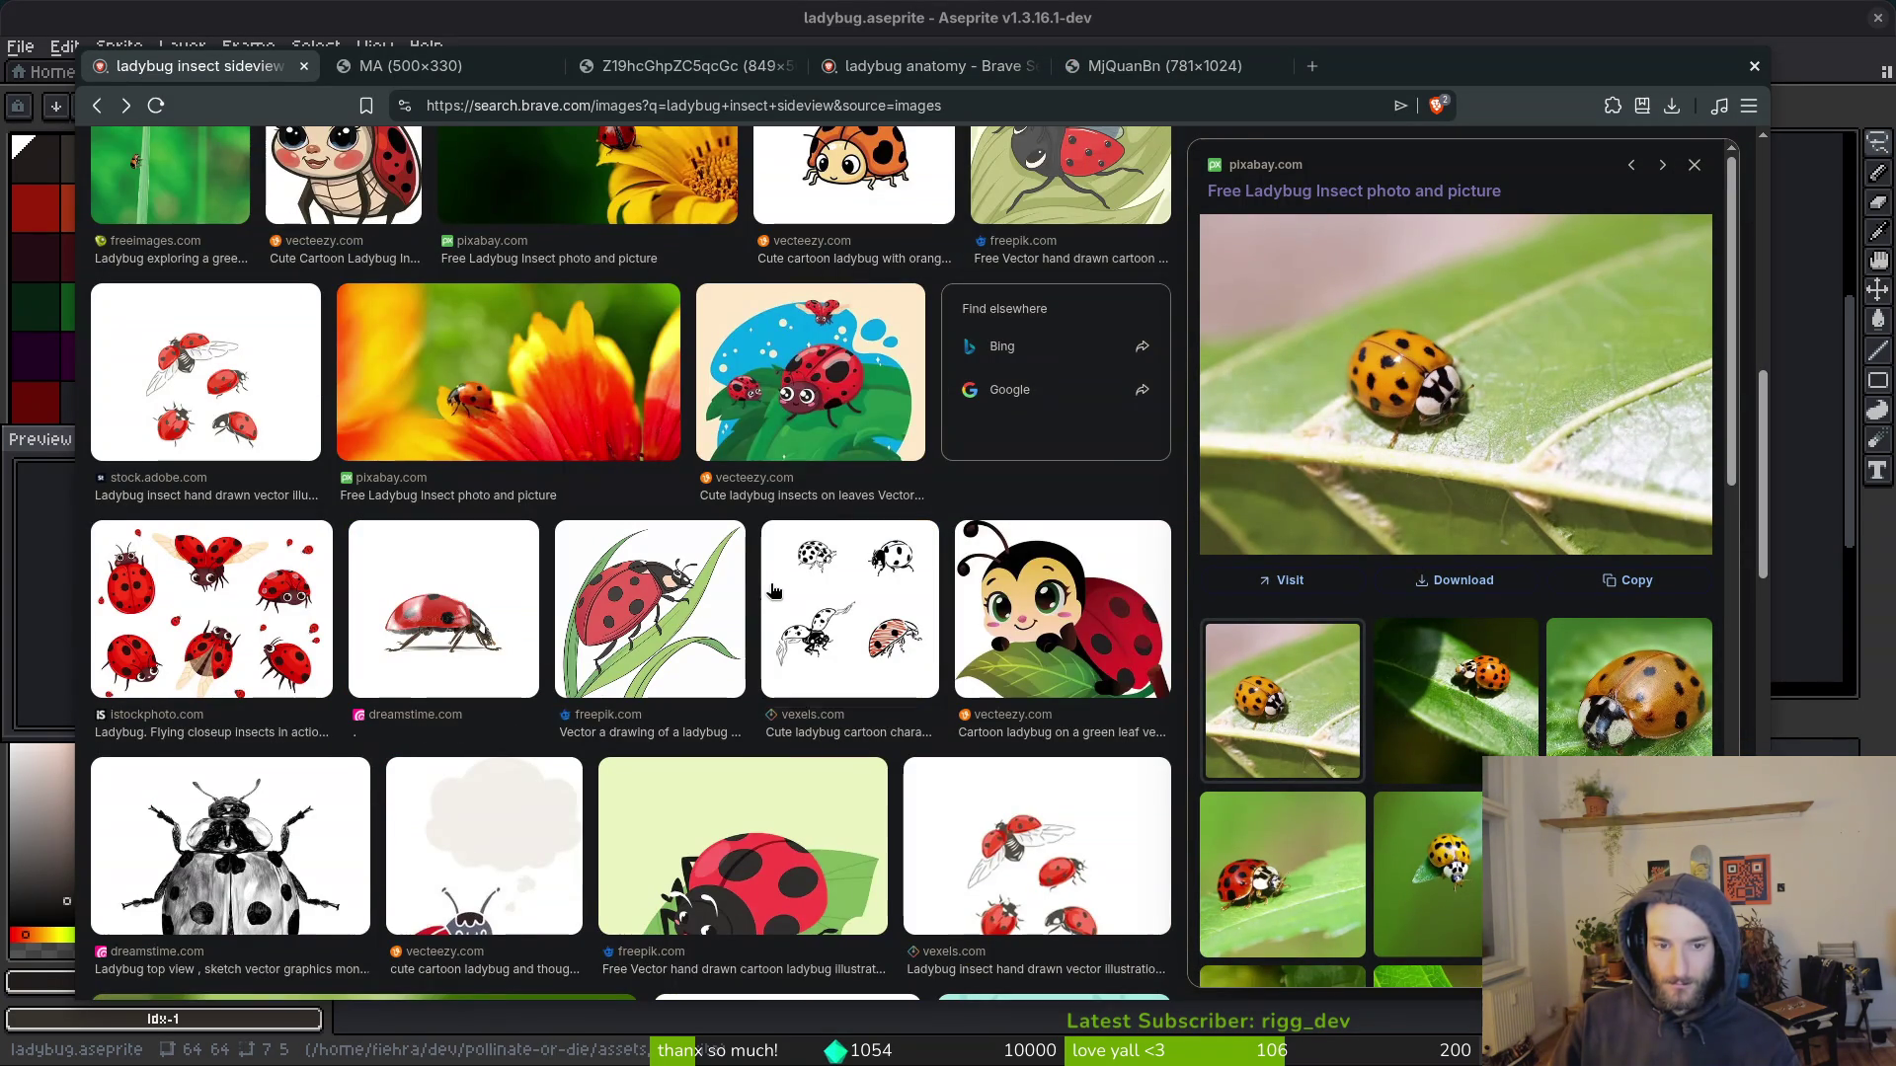
pyautogui.scroll(-3, 768, 596)
# Step: Finish browsing the ladybug search results, then return to Aseprite's Open file dialog
pyautogui.scroll(-3, 795, 584)
pyautogui.scroll(-3, 1354, 718)
pyautogui.scroll(-2, 1389, 695)
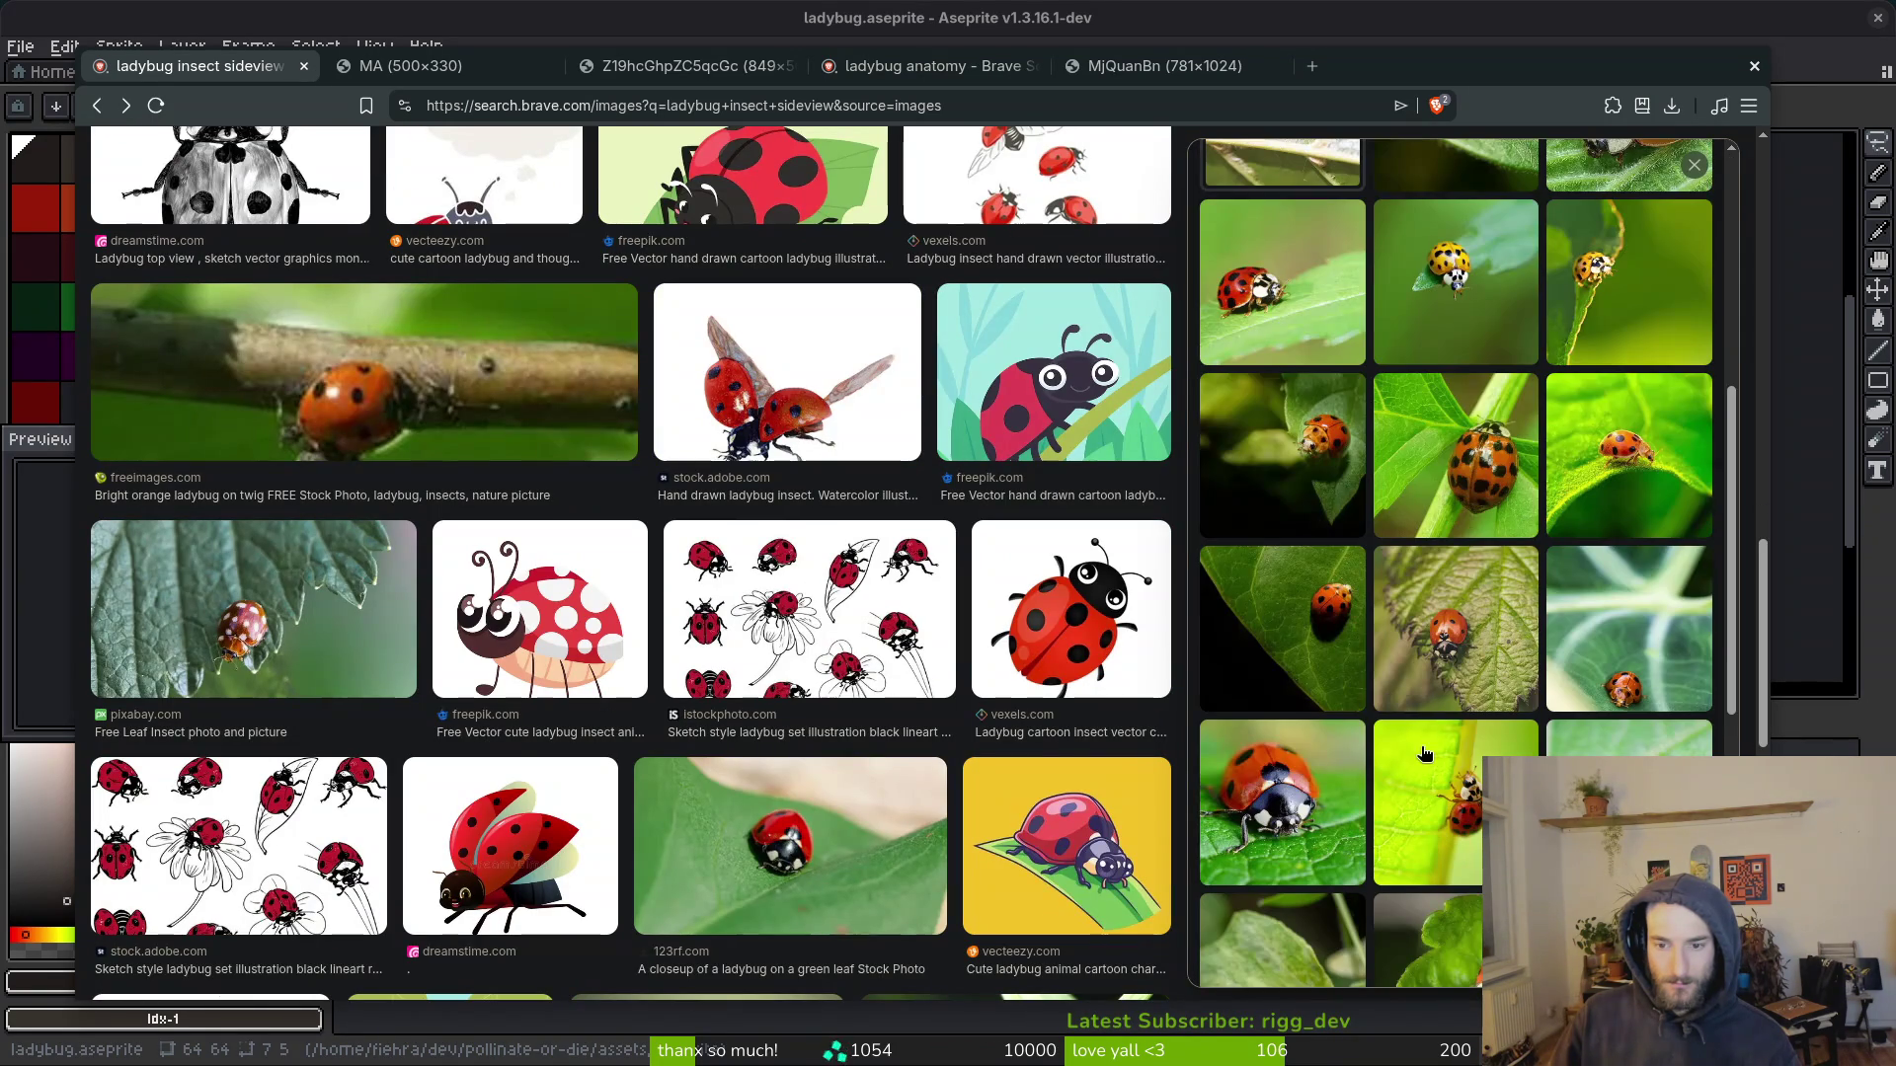
pyautogui.scroll(-2, 1486, 681)
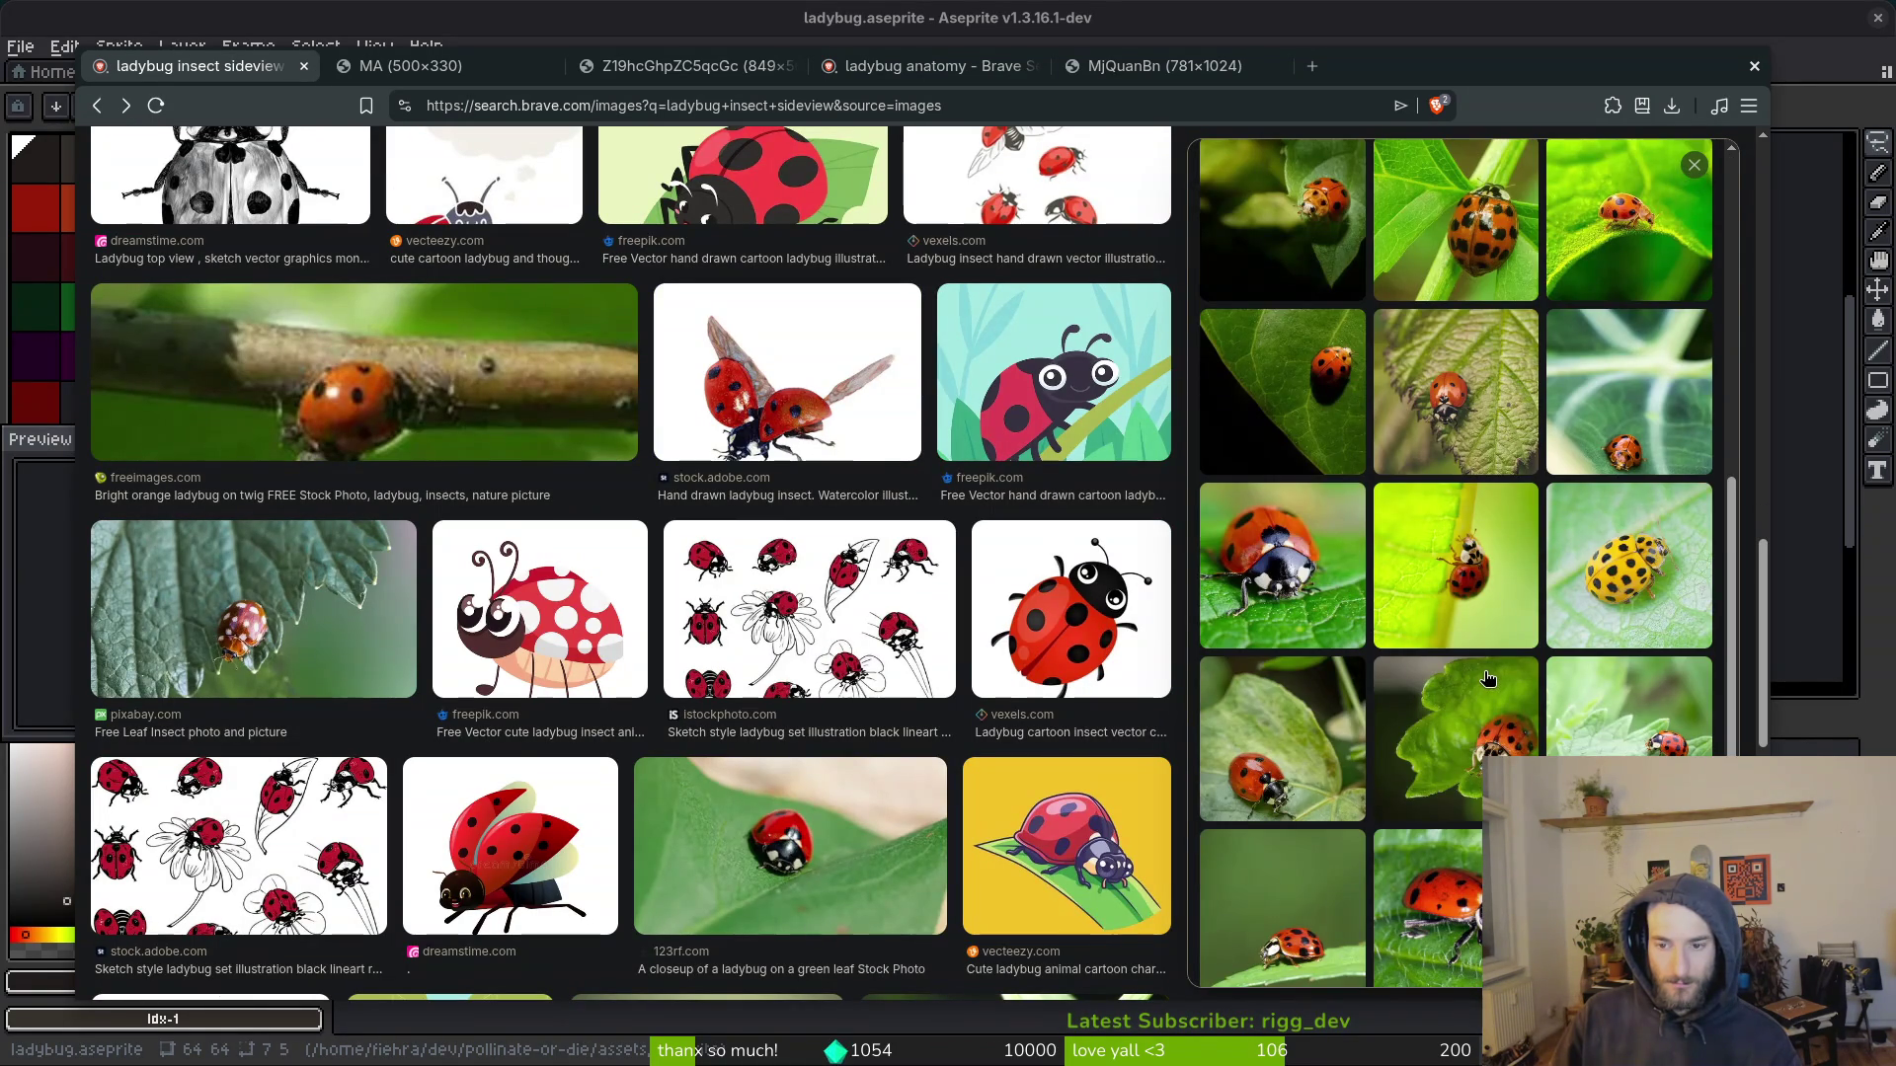
pyautogui.scroll(-1, 1455, 563)
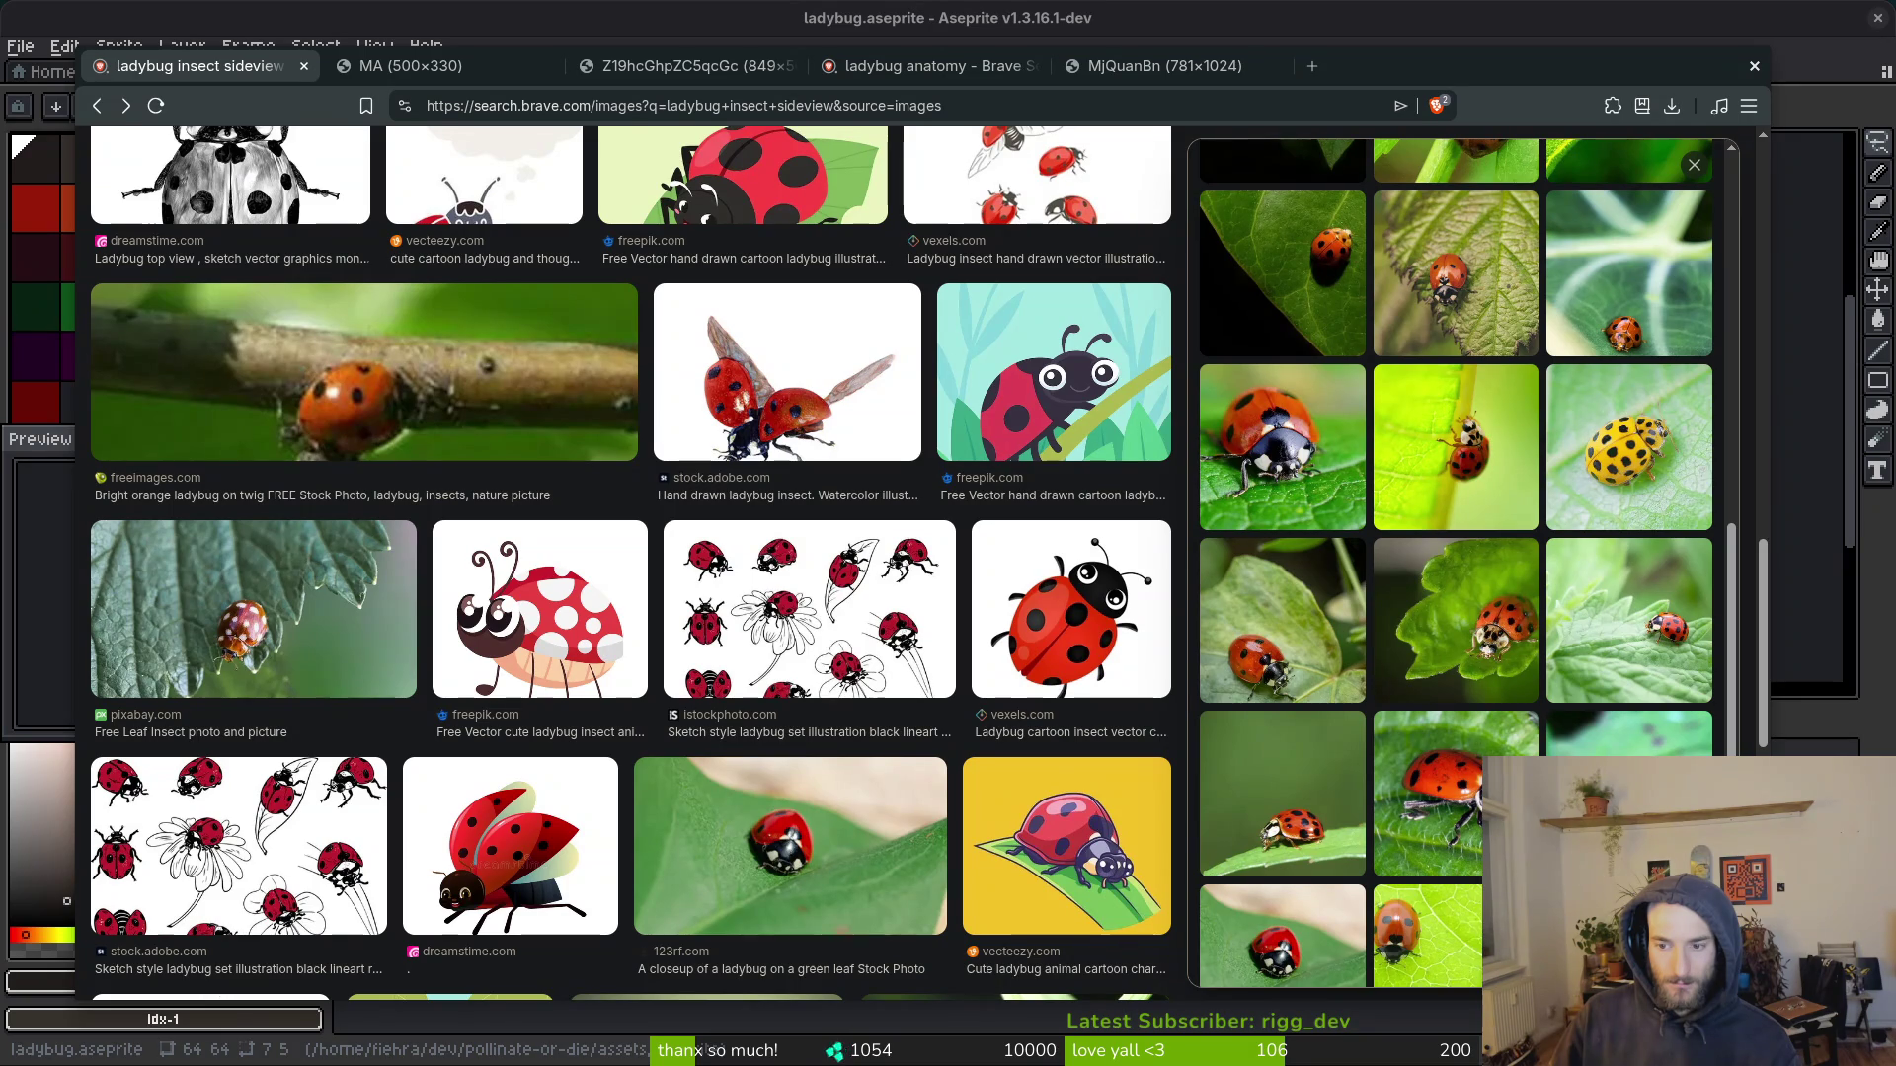
pyautogui.scroll(-2, 1456, 562)
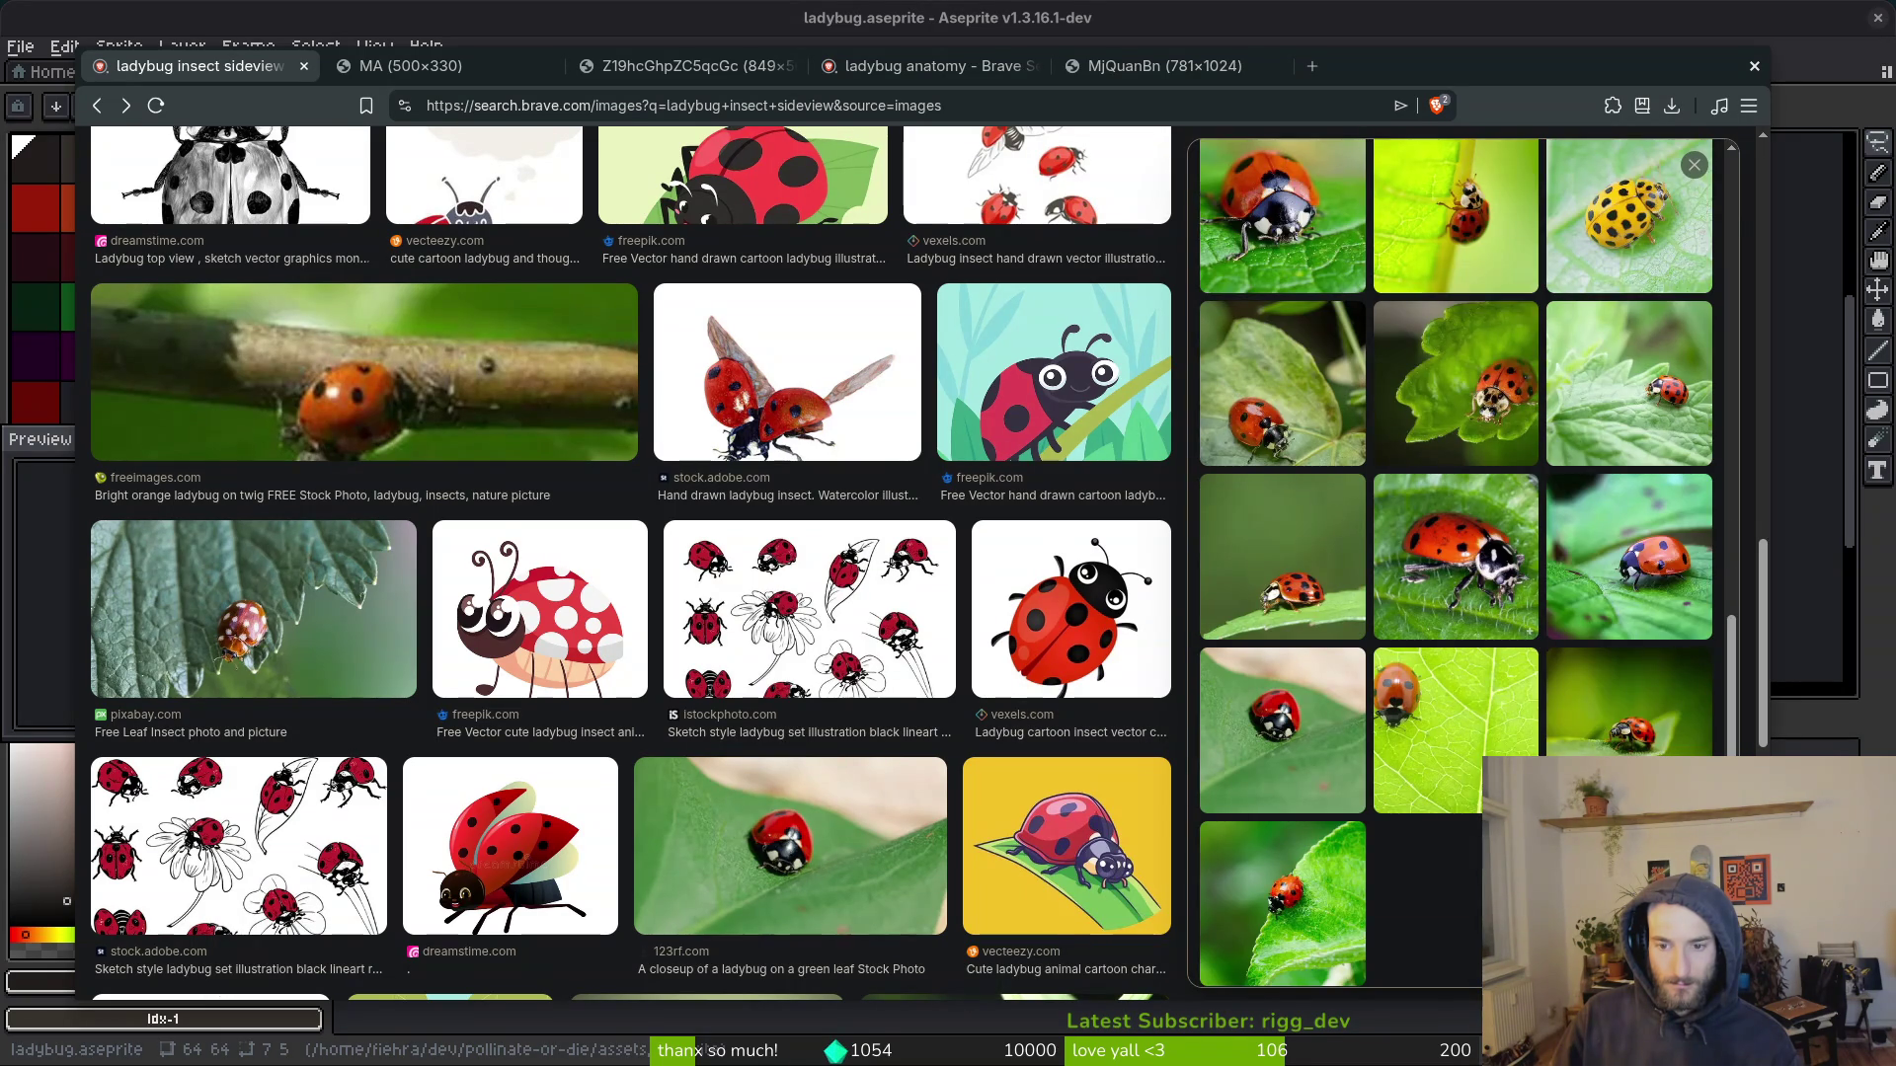
pyautogui.hotkey('alt', 'Tab')
pyautogui.hotkey('ctrl', 'o')
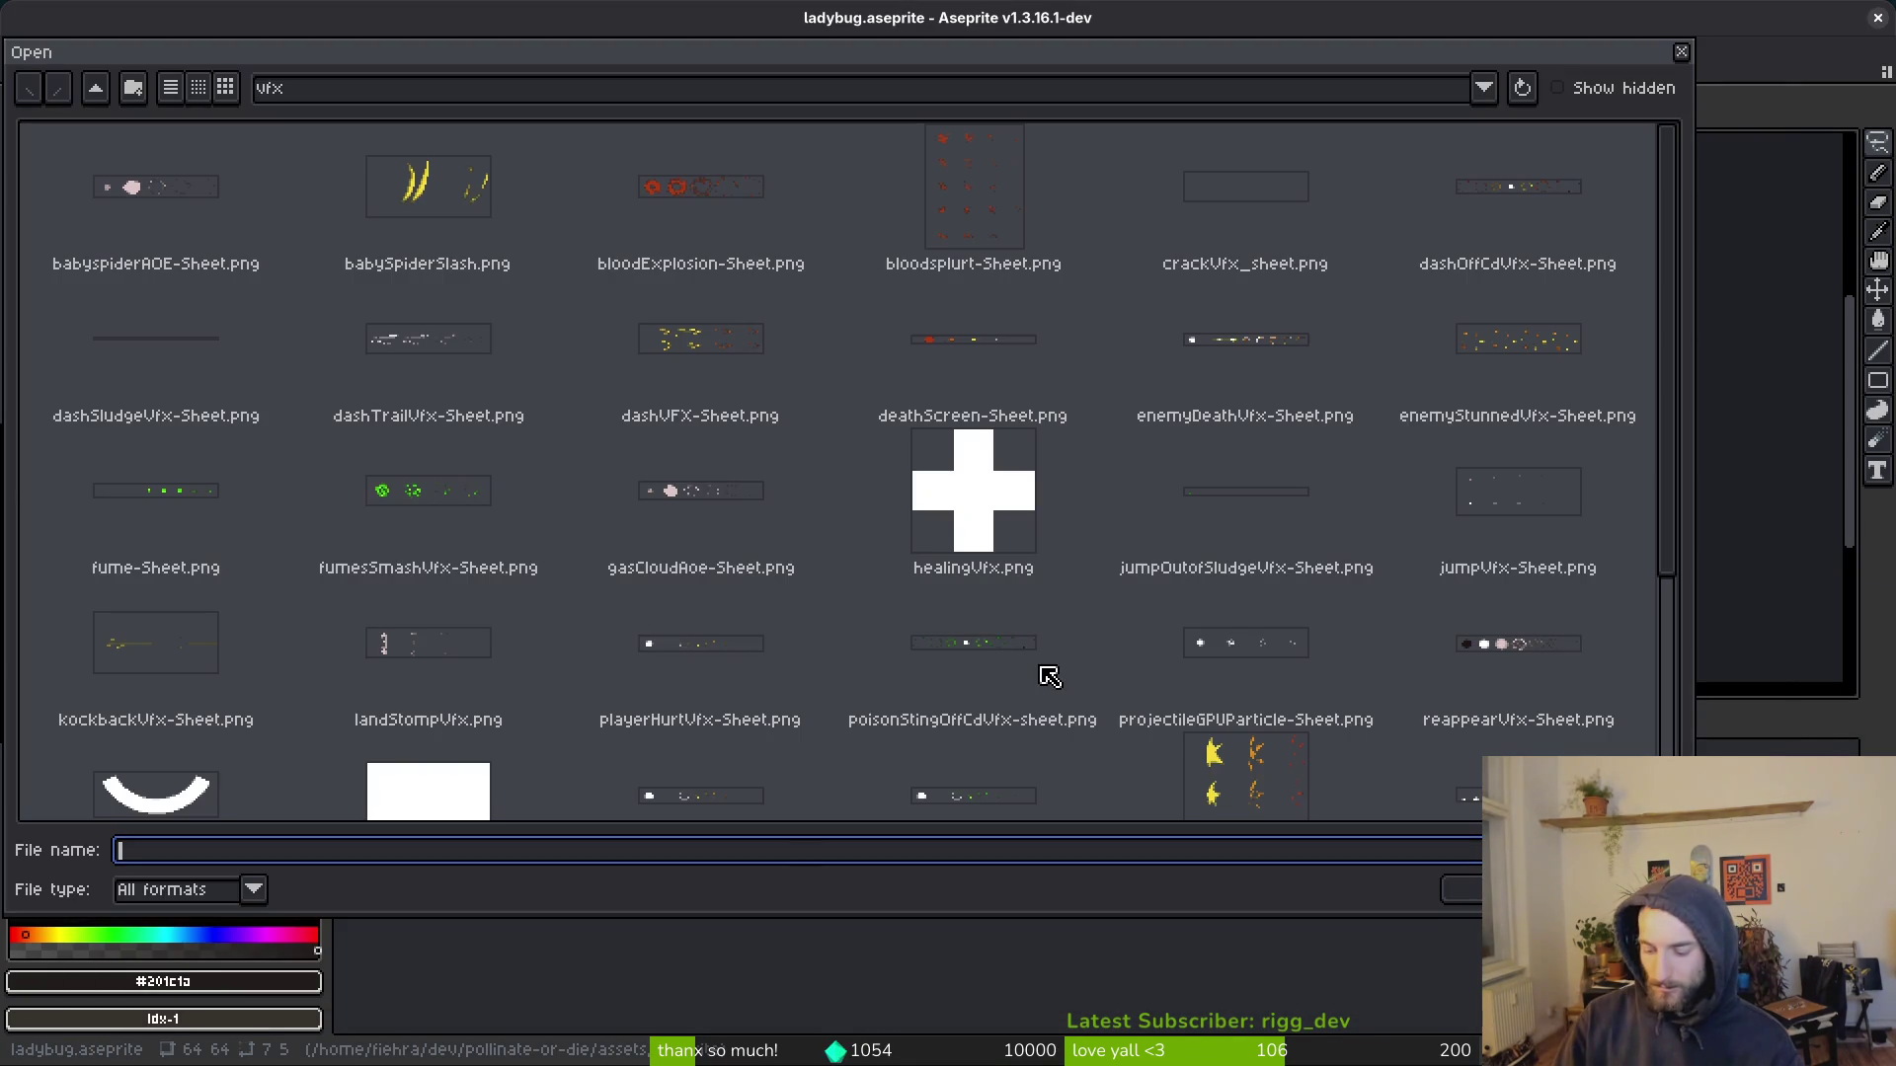
# Step: Open hornedBeetleScaled.aseprite from the aseprite folder for comparison, then close its tab
pyautogui.scroll(-4, 888, 424)
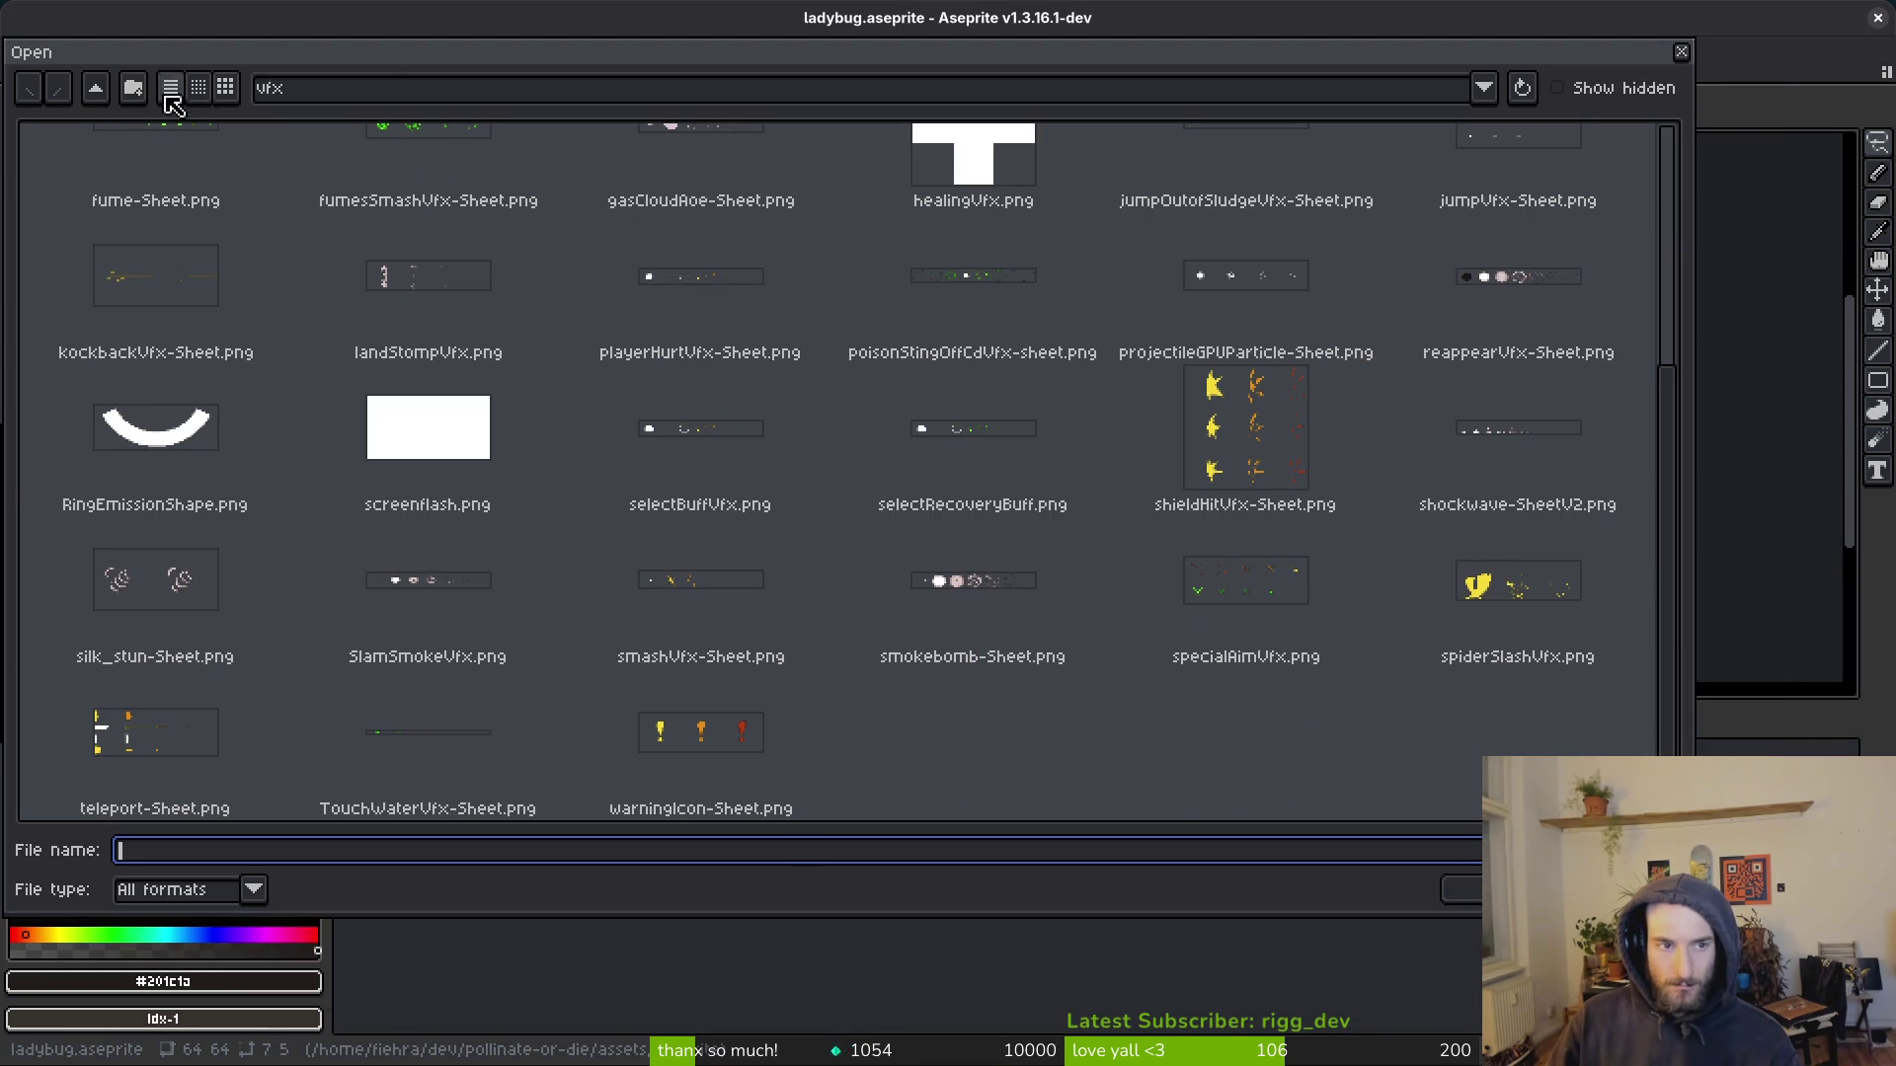
pyautogui.click(84, 89)
pyautogui.doubleClick(204, 219)
pyautogui.scroll(-3, 1138, 520)
pyautogui.scroll(-5, 1136, 528)
pyautogui.click(1246, 741)
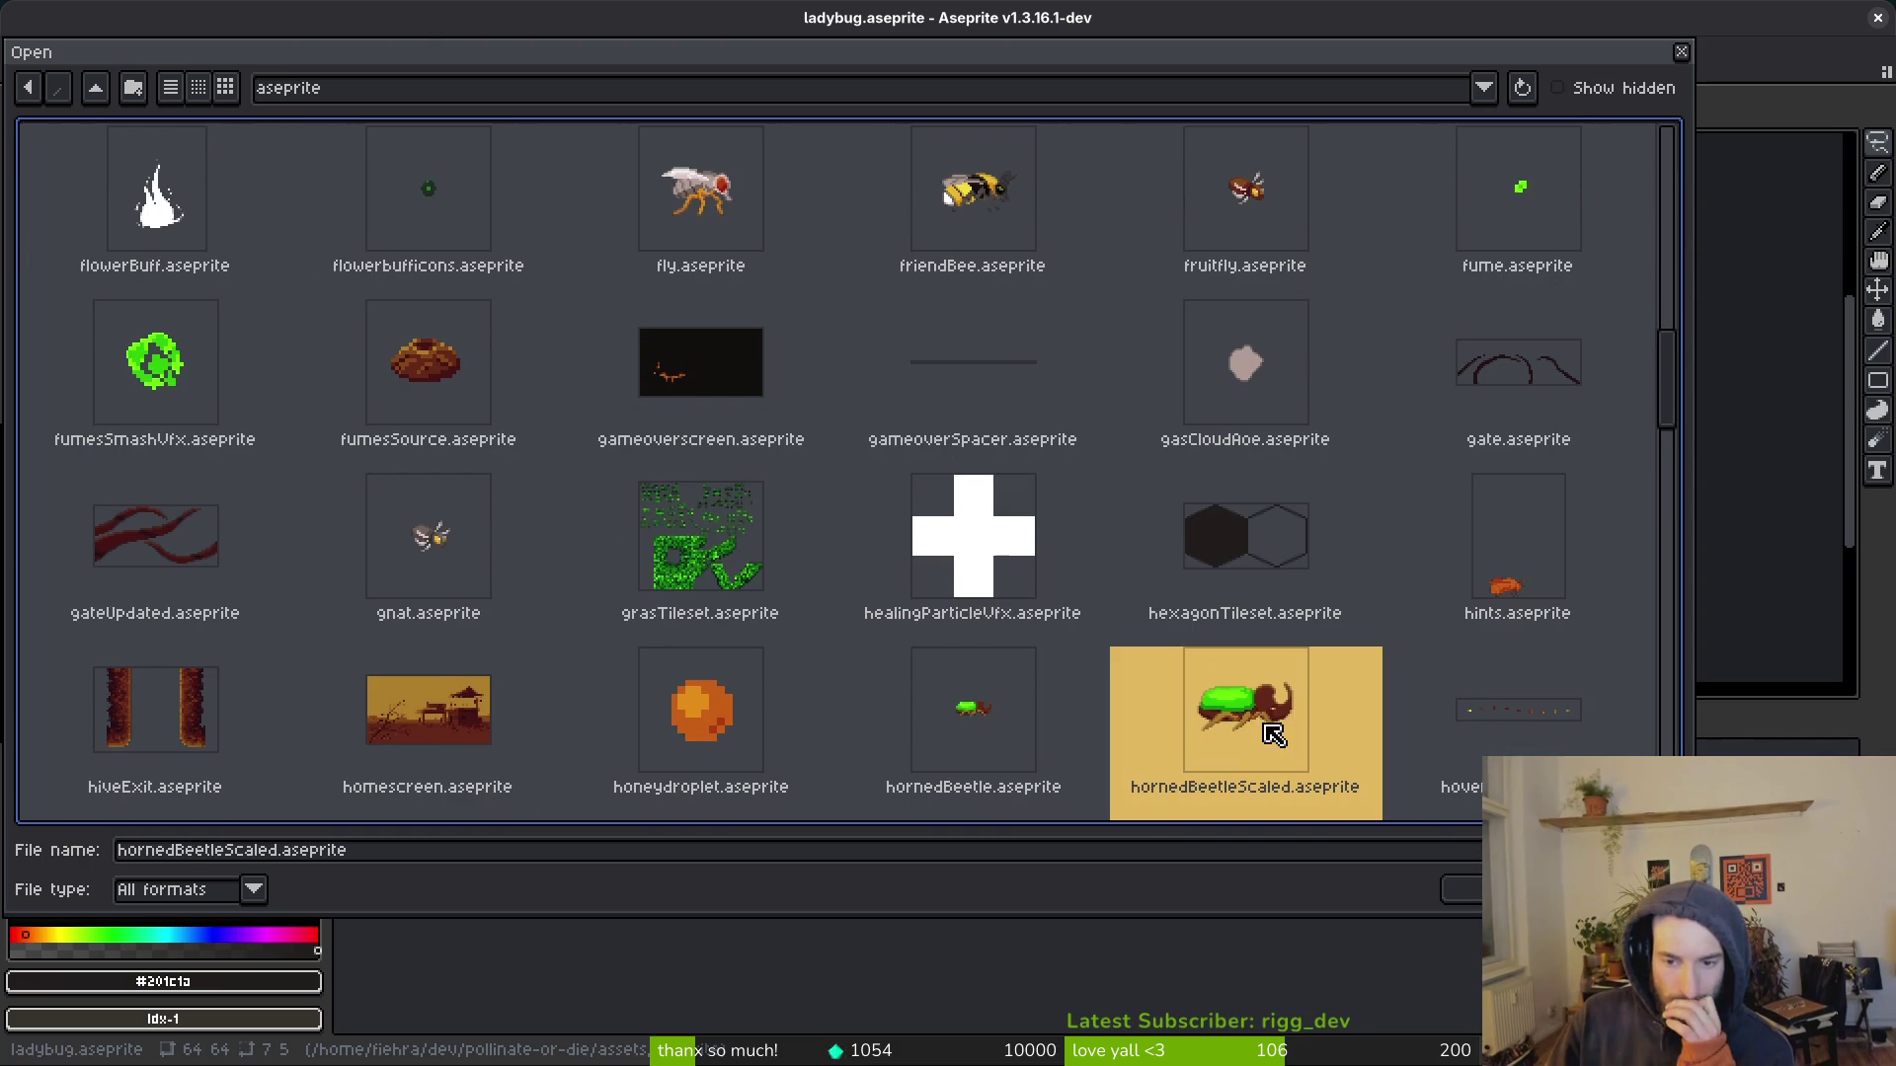
pyautogui.click(1452, 888)
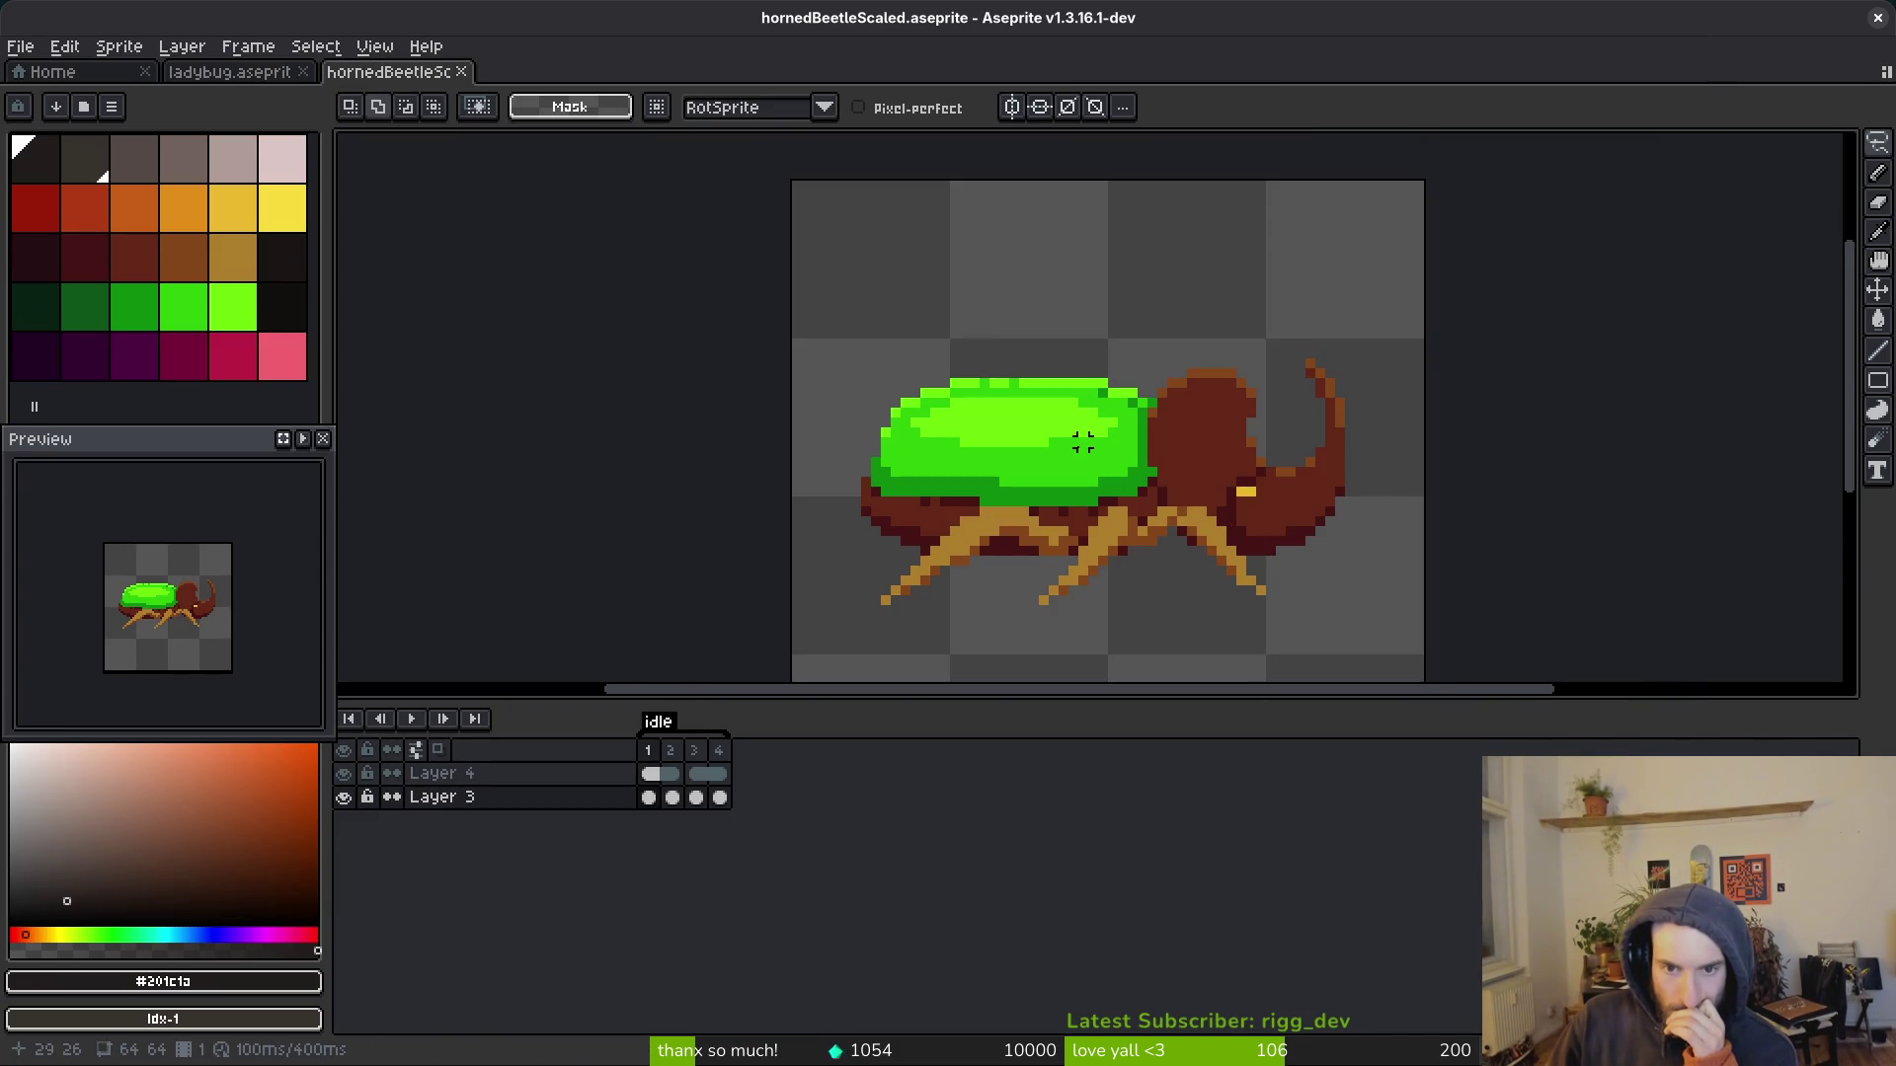
pyautogui.click(461, 72)
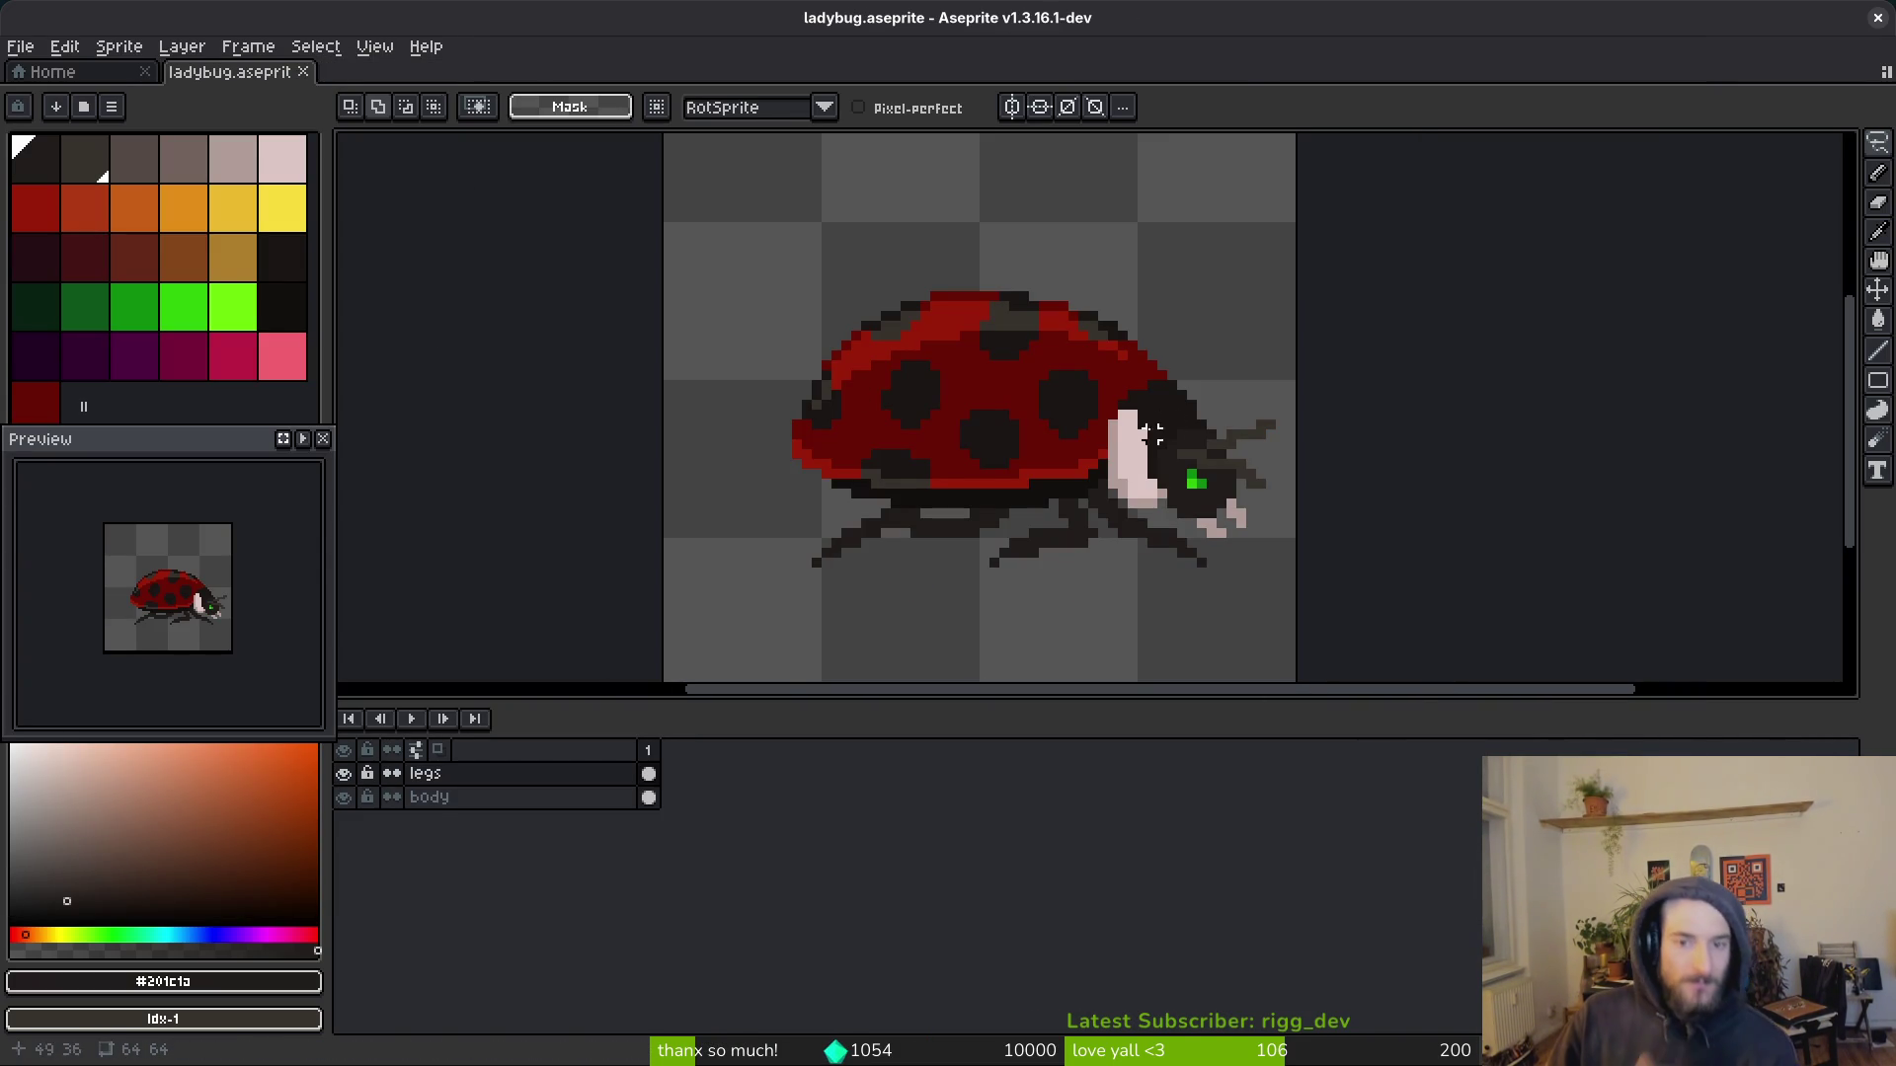
pyautogui.scroll(4, 988, 365)
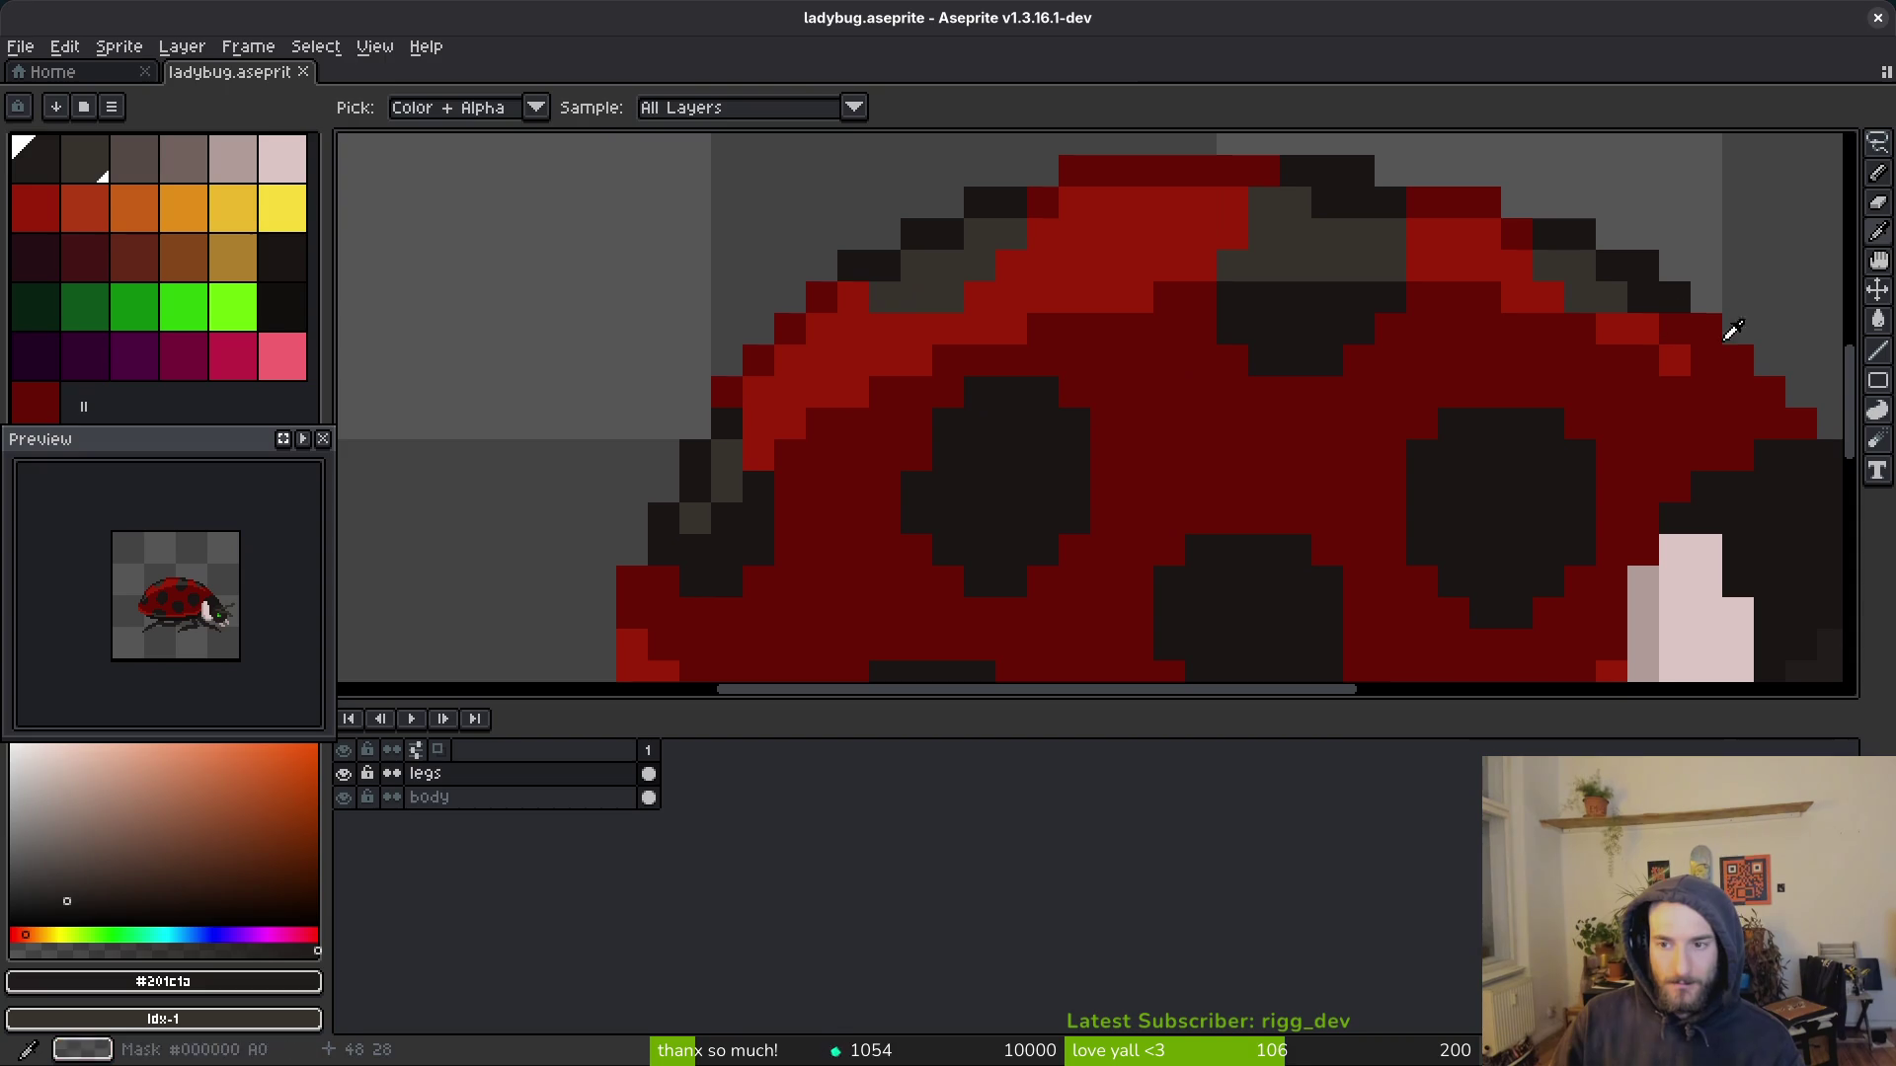
# Step: Sample the shell red, try a bright red highlight stroke and a fill, then undo both
pyautogui.keyDown('alt'); pyautogui.click(1642, 328); pyautogui.keyUp('alt')
pyautogui.press('b')
pyautogui.moveTo(1638, 356)
pyautogui.mouseDown()
pyautogui.moveTo(1112, 435)
pyautogui.moveTo(922, 419)
pyautogui.moveTo(800, 448)
pyautogui.mouseUp()
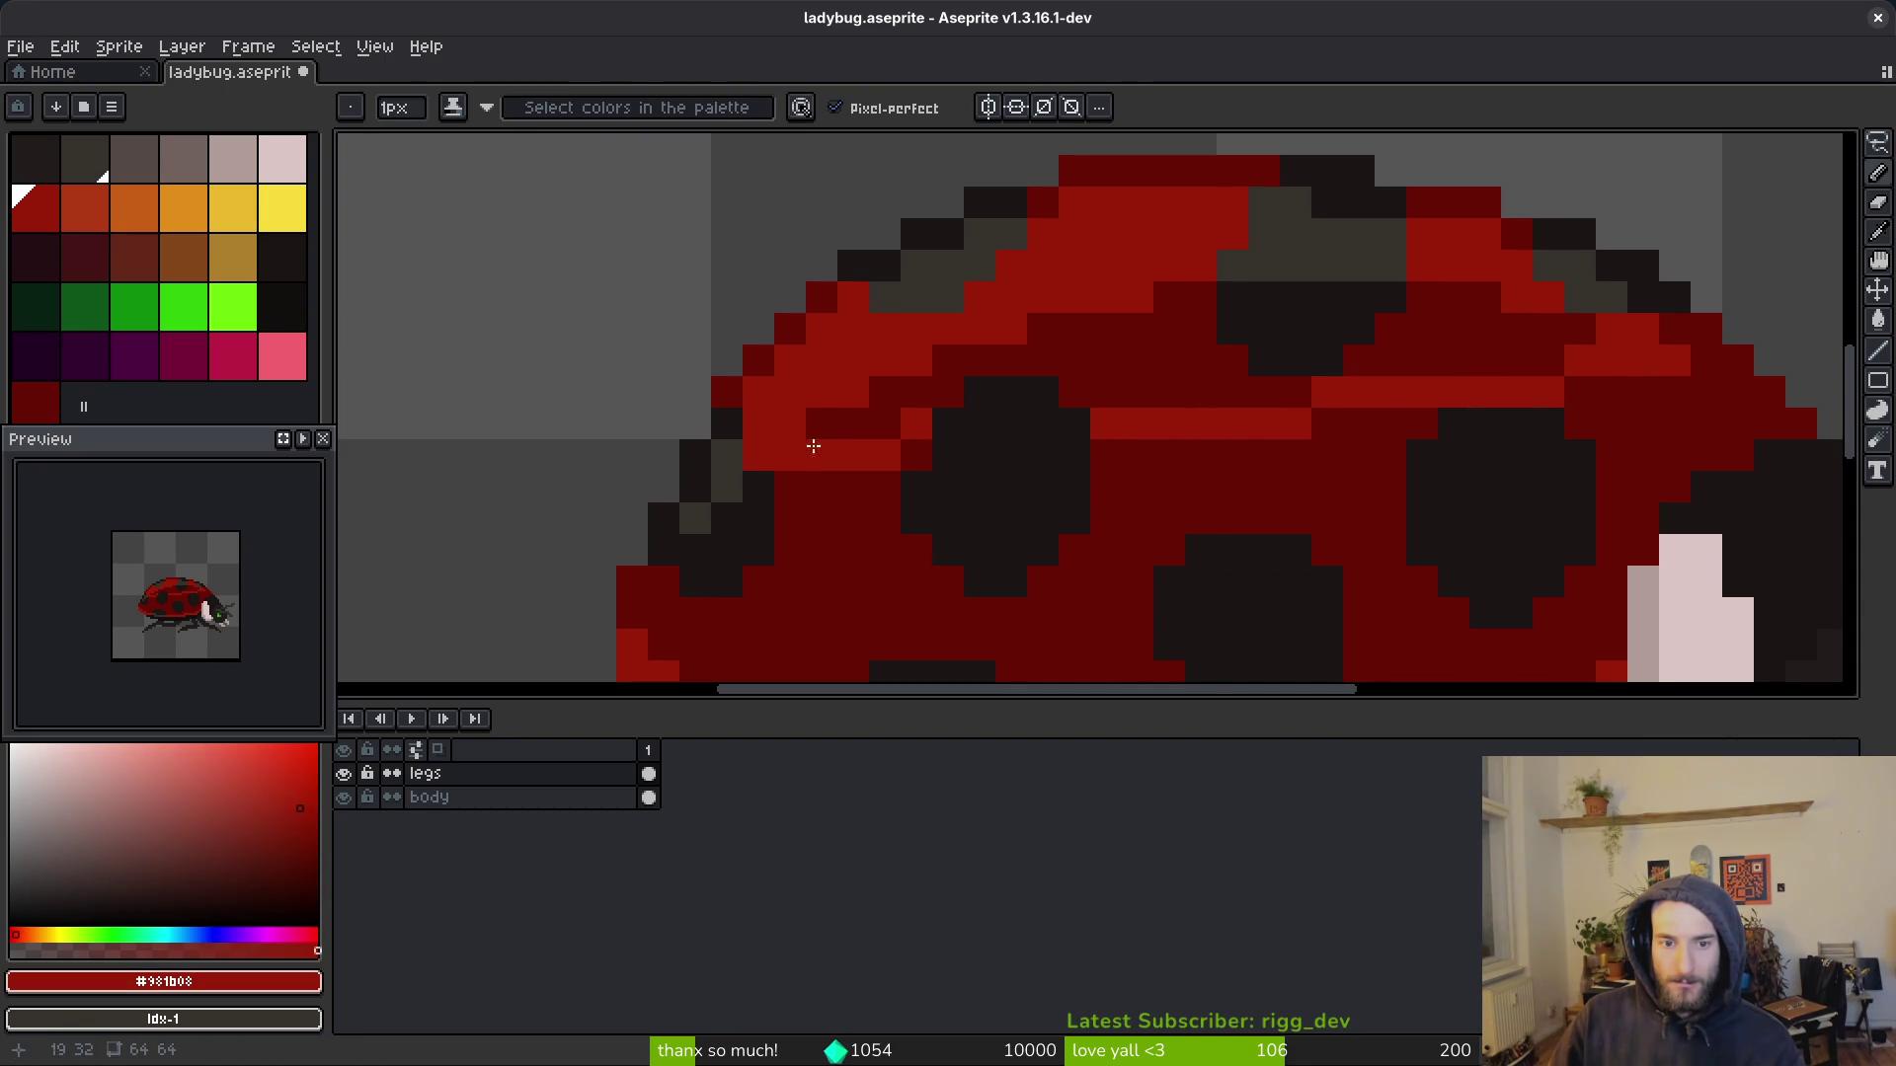
pyautogui.press('g')
pyautogui.click(1142, 381)
pyautogui.hotkey('ctrl', 'z')
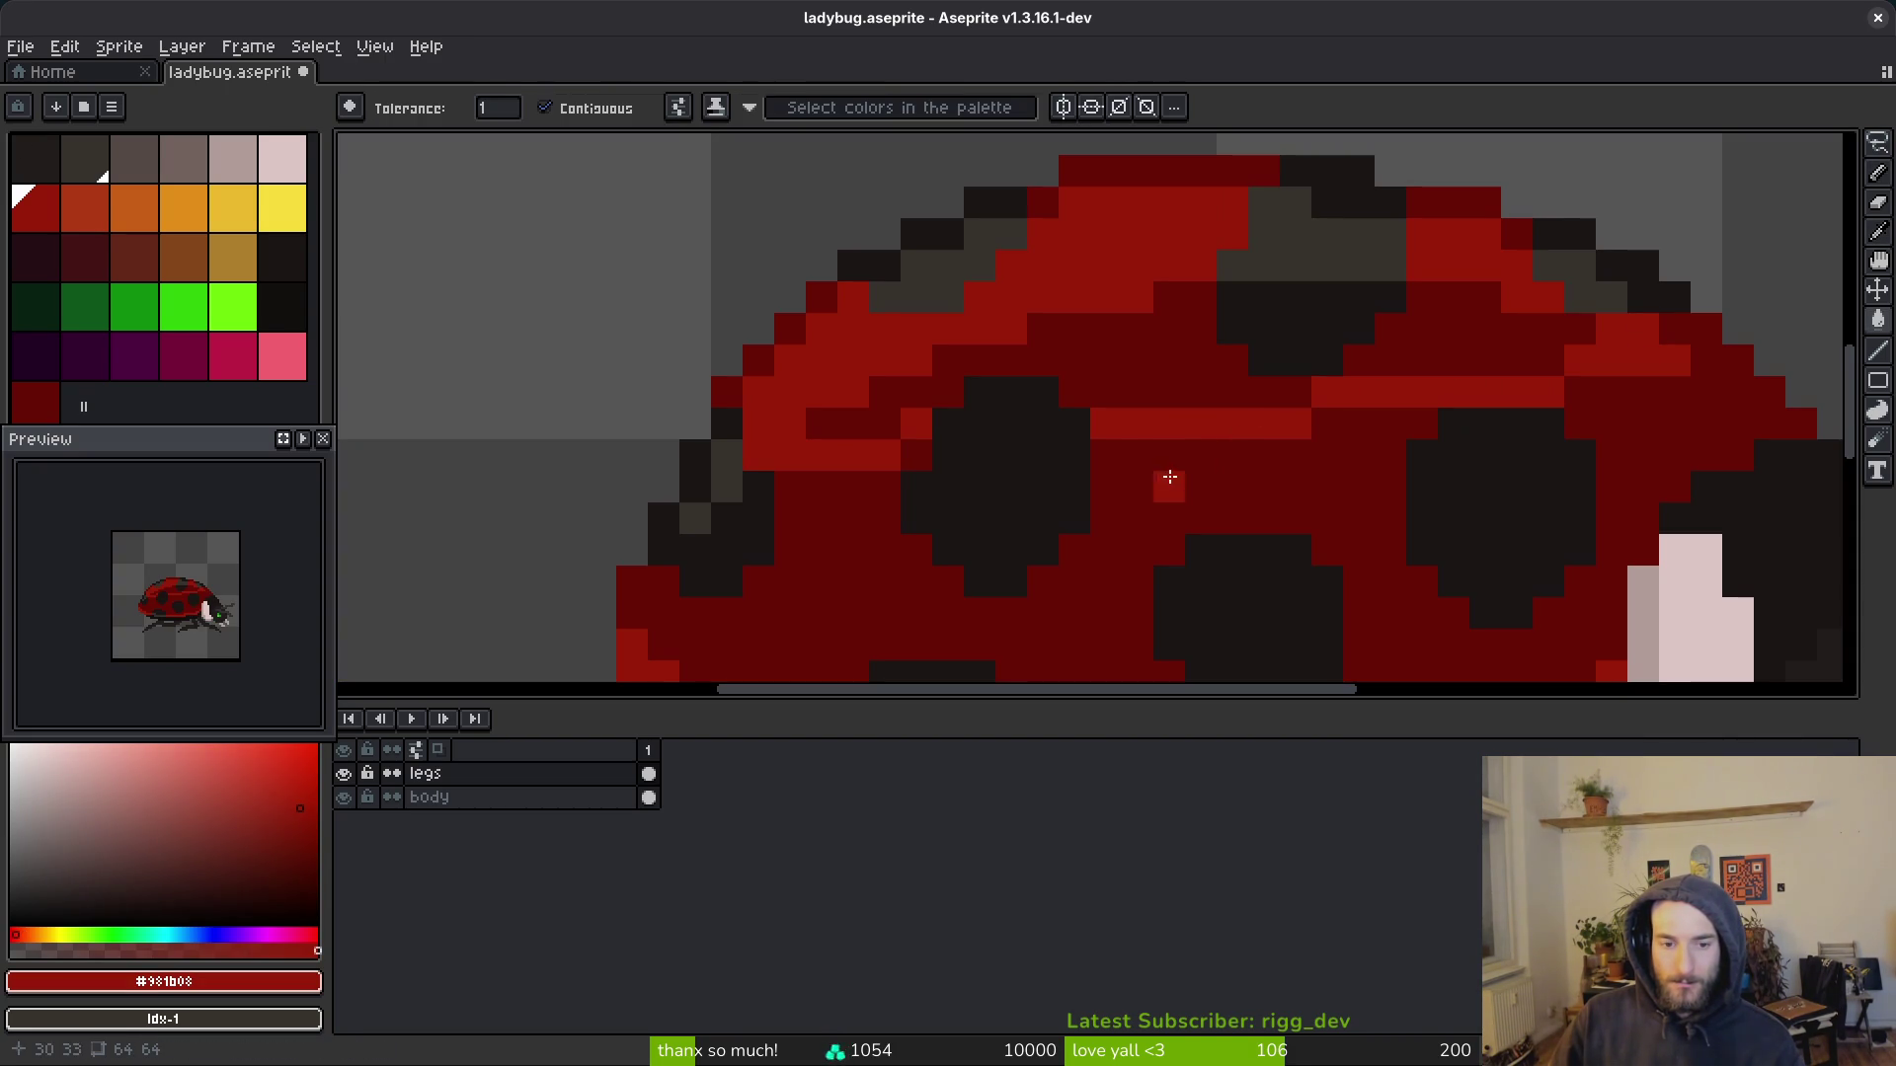
pyautogui.hotkey('ctrl', 'z')
pyautogui.hotkey('ctrl', 'z')
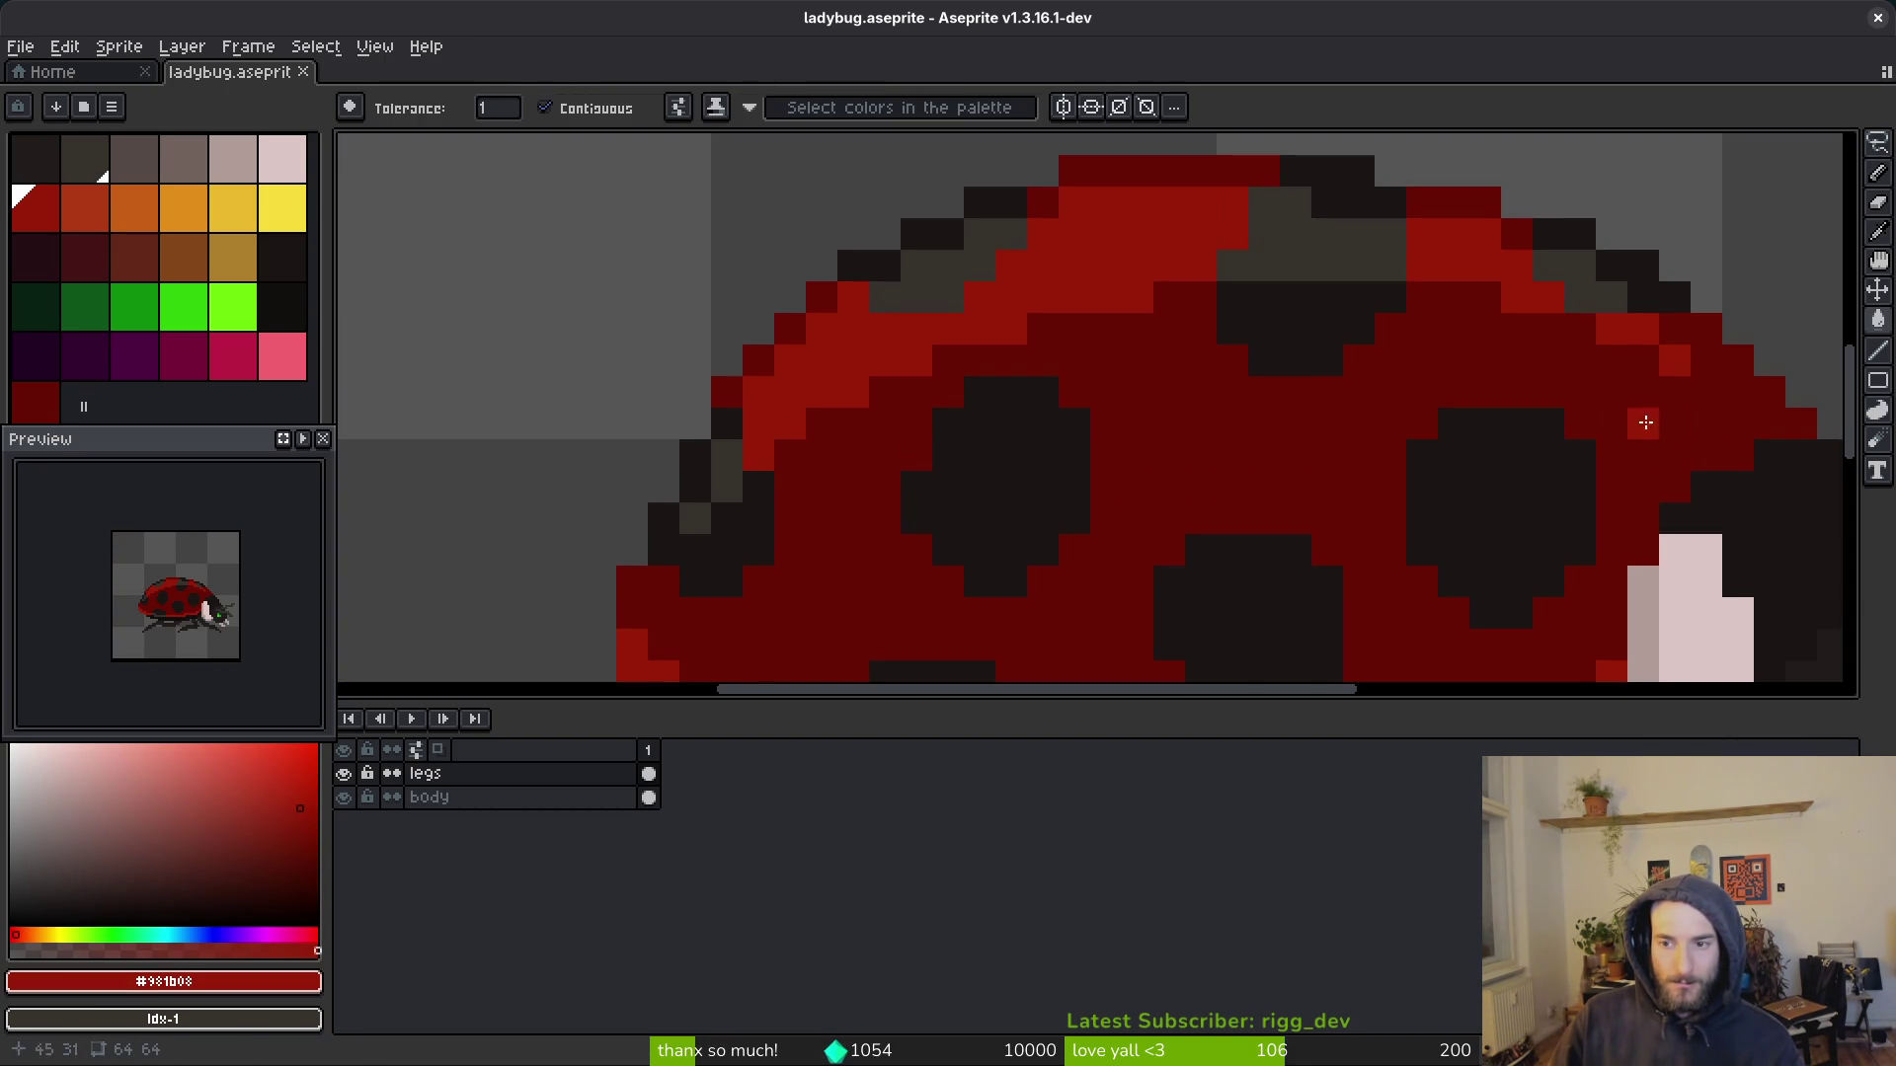
# Step: On the body layer, try a brighter red shell fill and a bright red line, then undo them
pyautogui.click(533, 796)
pyautogui.click(1634, 360)
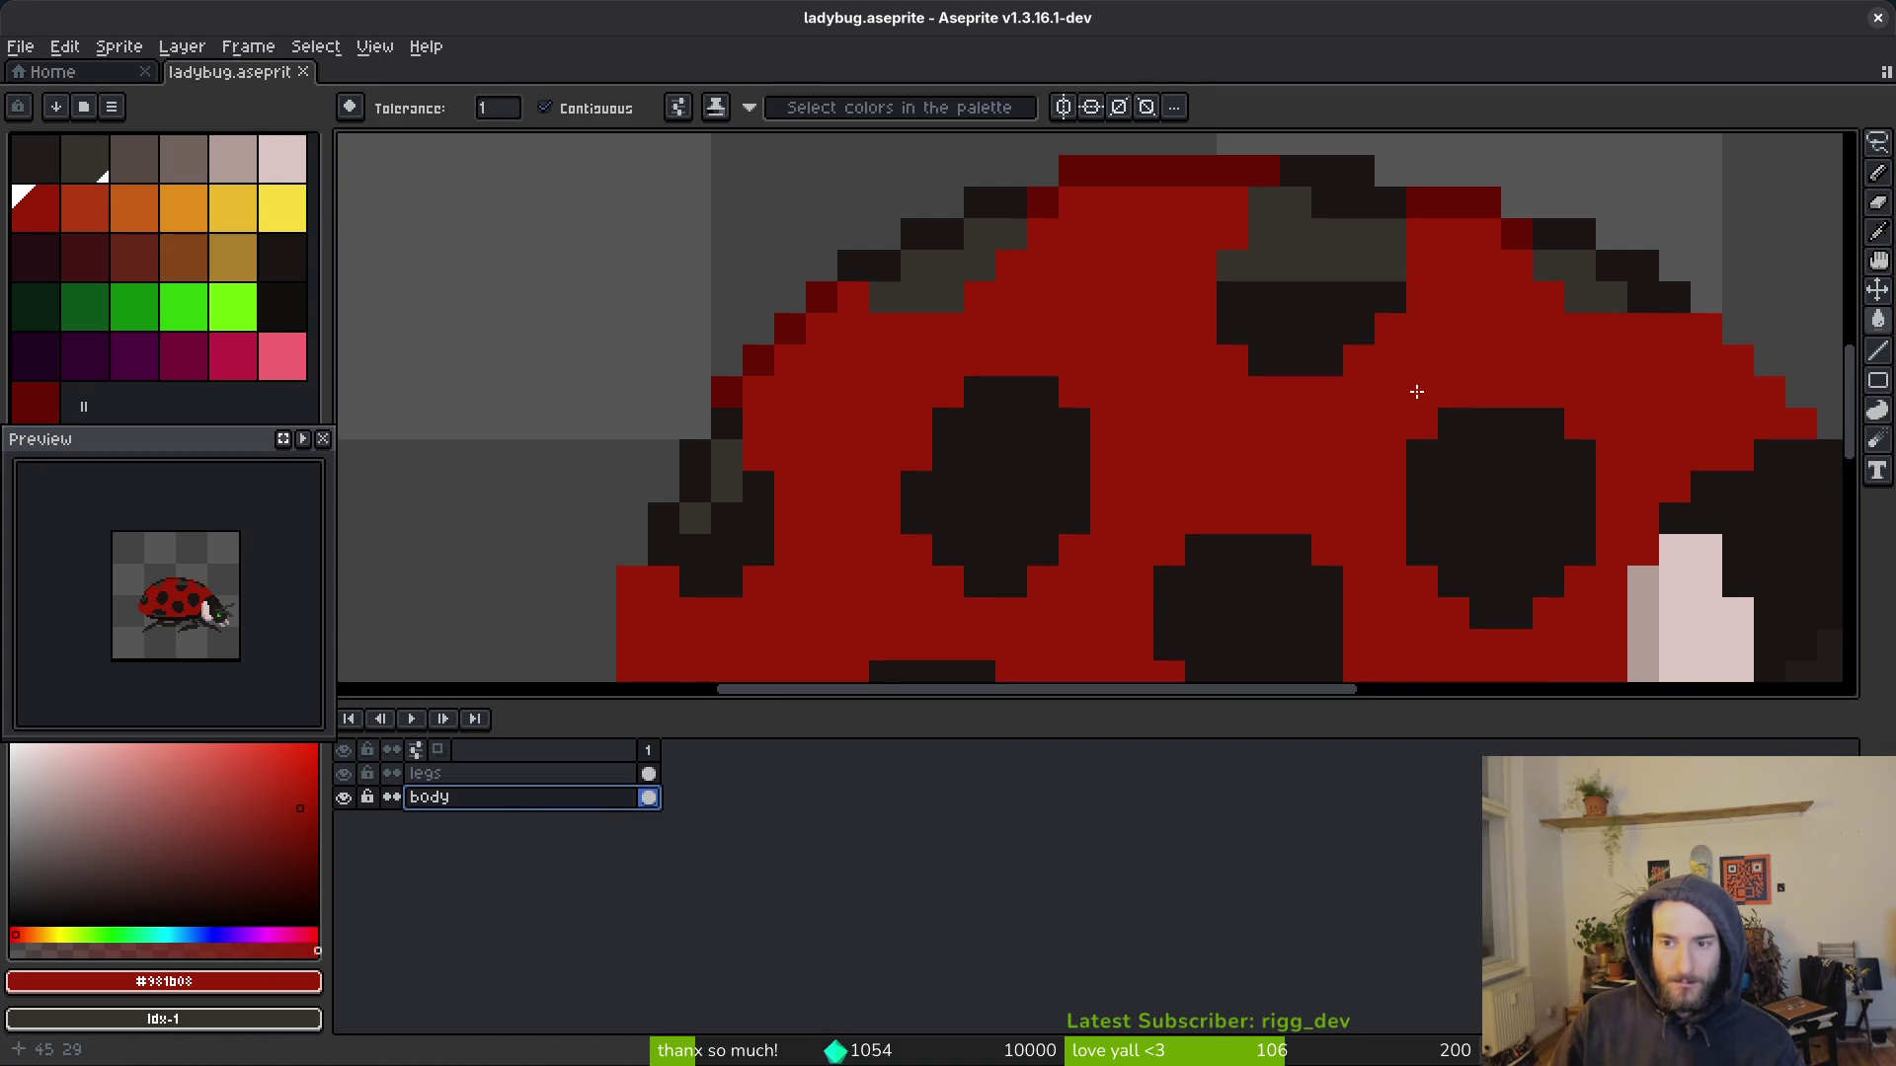
pyautogui.hotkey('ctrl', 'z')
pyautogui.press('b')
pyautogui.moveTo(1646, 367)
pyautogui.mouseDown()
pyautogui.moveTo(1600, 356)
pyautogui.moveTo(1278, 420)
pyautogui.moveTo(775, 454)
pyautogui.mouseUp()
pyautogui.moveTo(1170, 455); pyautogui.dragTo(1072, 455)
pyautogui.press('g')
pyautogui.hotkey('ctrl', 'z')
pyautogui.hotkey('ctrl', 'z')
# Step: Test bright red fills on the lower and upper shell bands, undoing and redoing to compare
pyautogui.click(1123, 460)
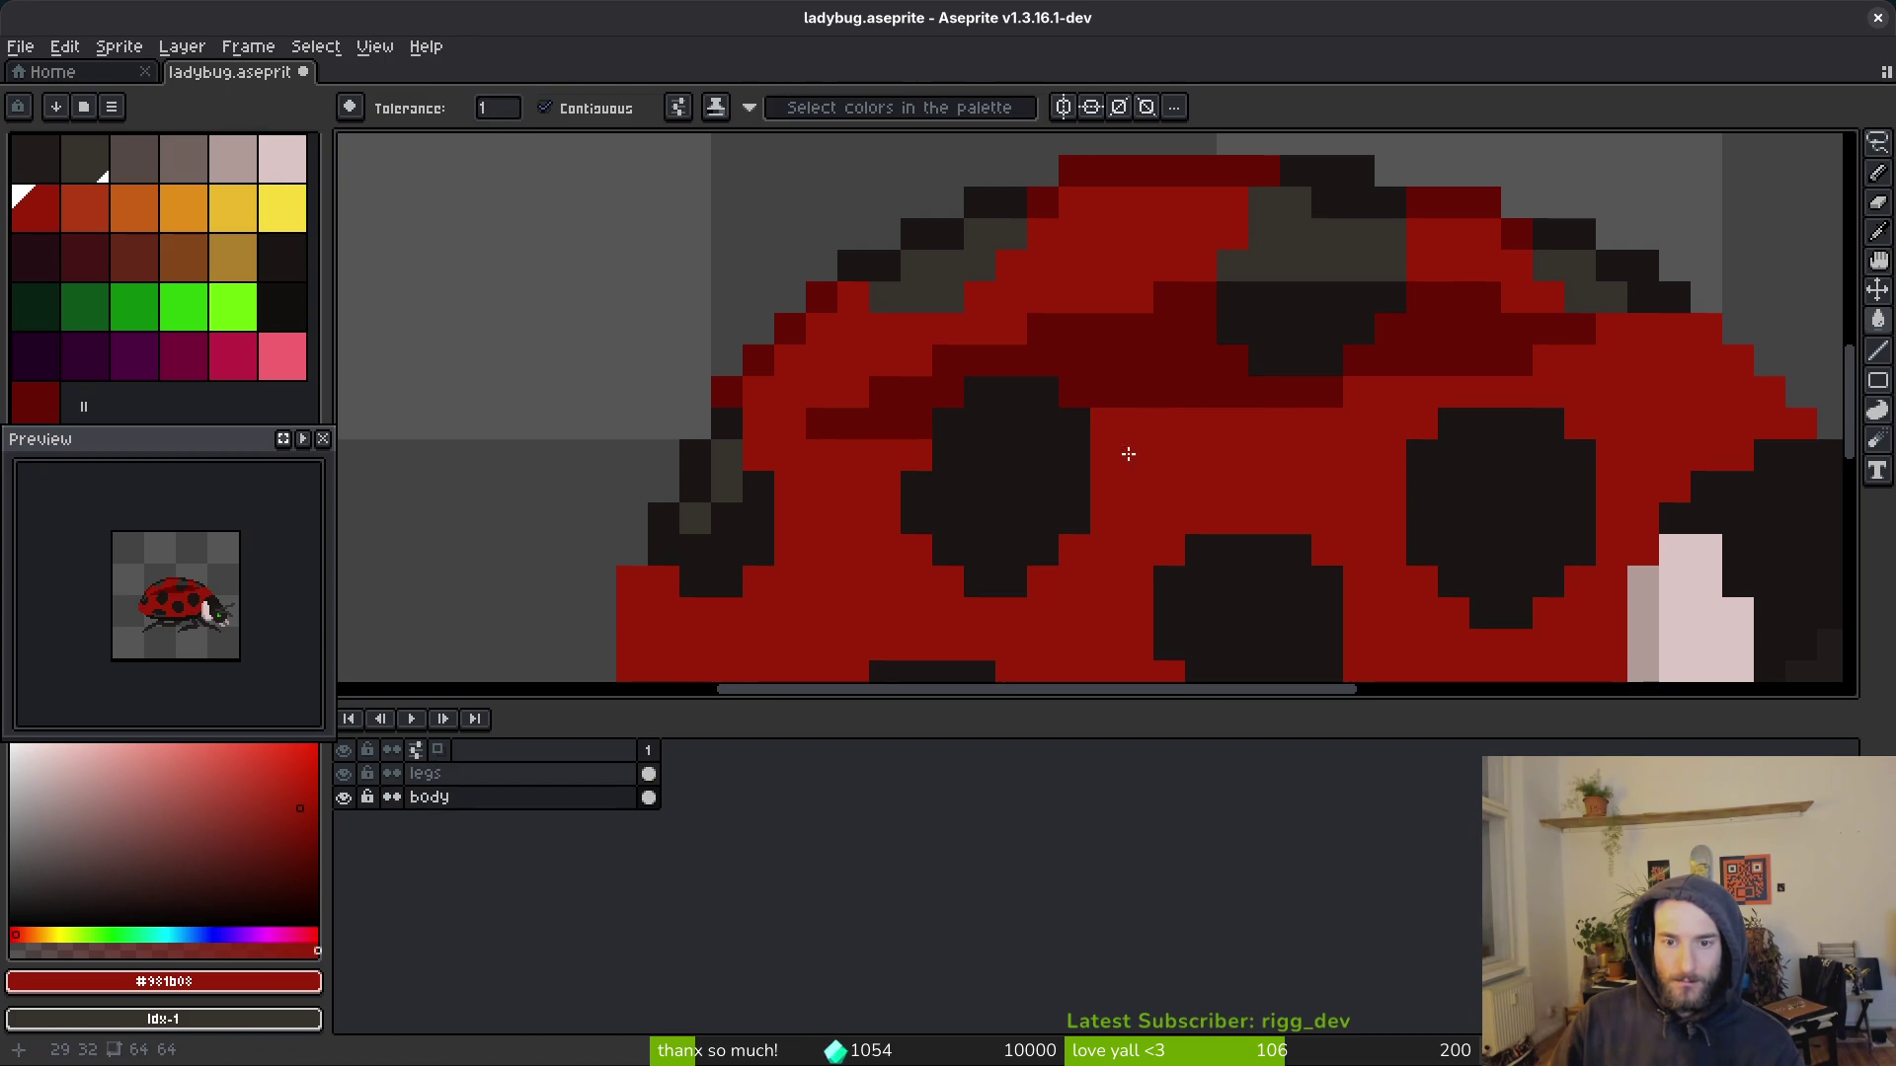
pyautogui.press('b')
pyautogui.hotkey('ctrl', 'z')
pyautogui.hotkey('ctrl', 'z')
pyautogui.press('g')
pyautogui.click(909, 465)
pyautogui.press('b')
pyautogui.hotkey('ctrl', 'z')
pyautogui.hotkey('ctrl', 'y')
pyautogui.hotkey('ctrl', 'z')
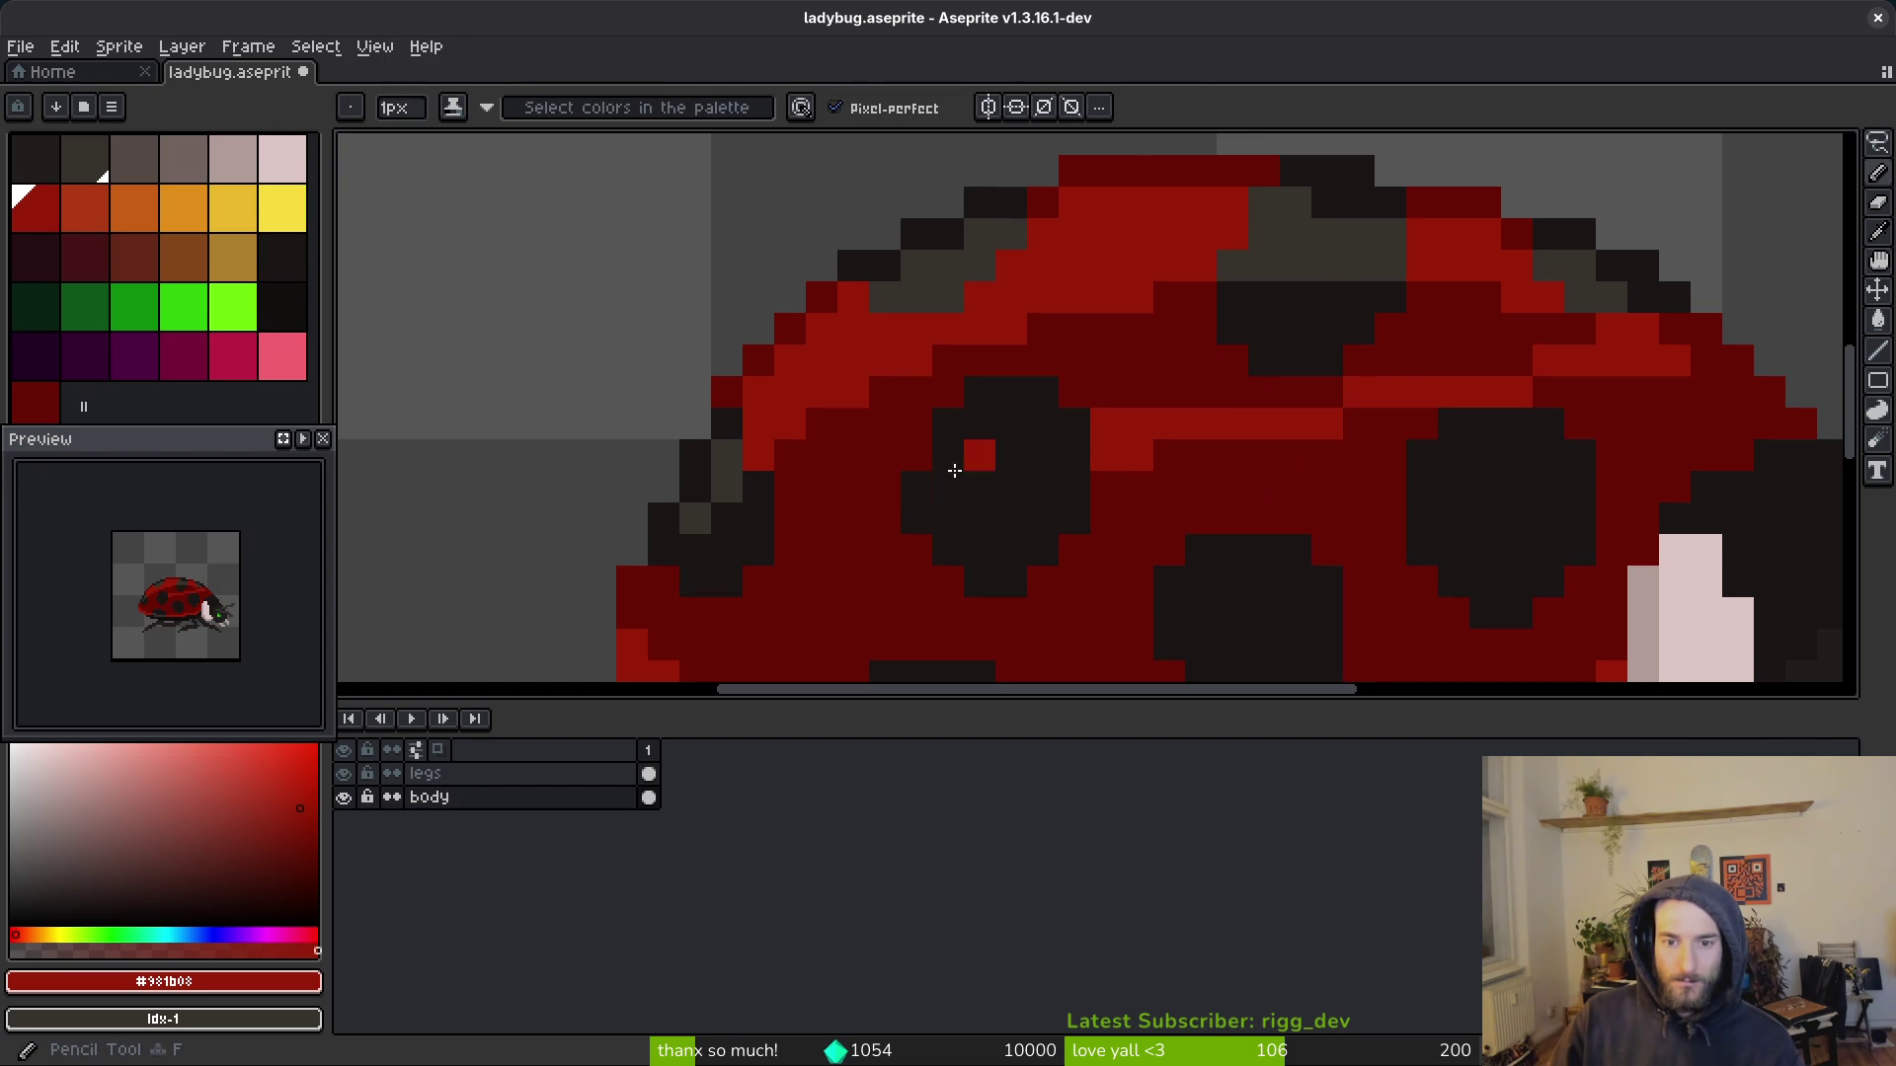
pyautogui.press('g')
pyautogui.click(1142, 394)
# Step: Undo the remaining strokes back to the saved state and save ladybug.aseprite
pyautogui.scroll(-5, 1538, 459)
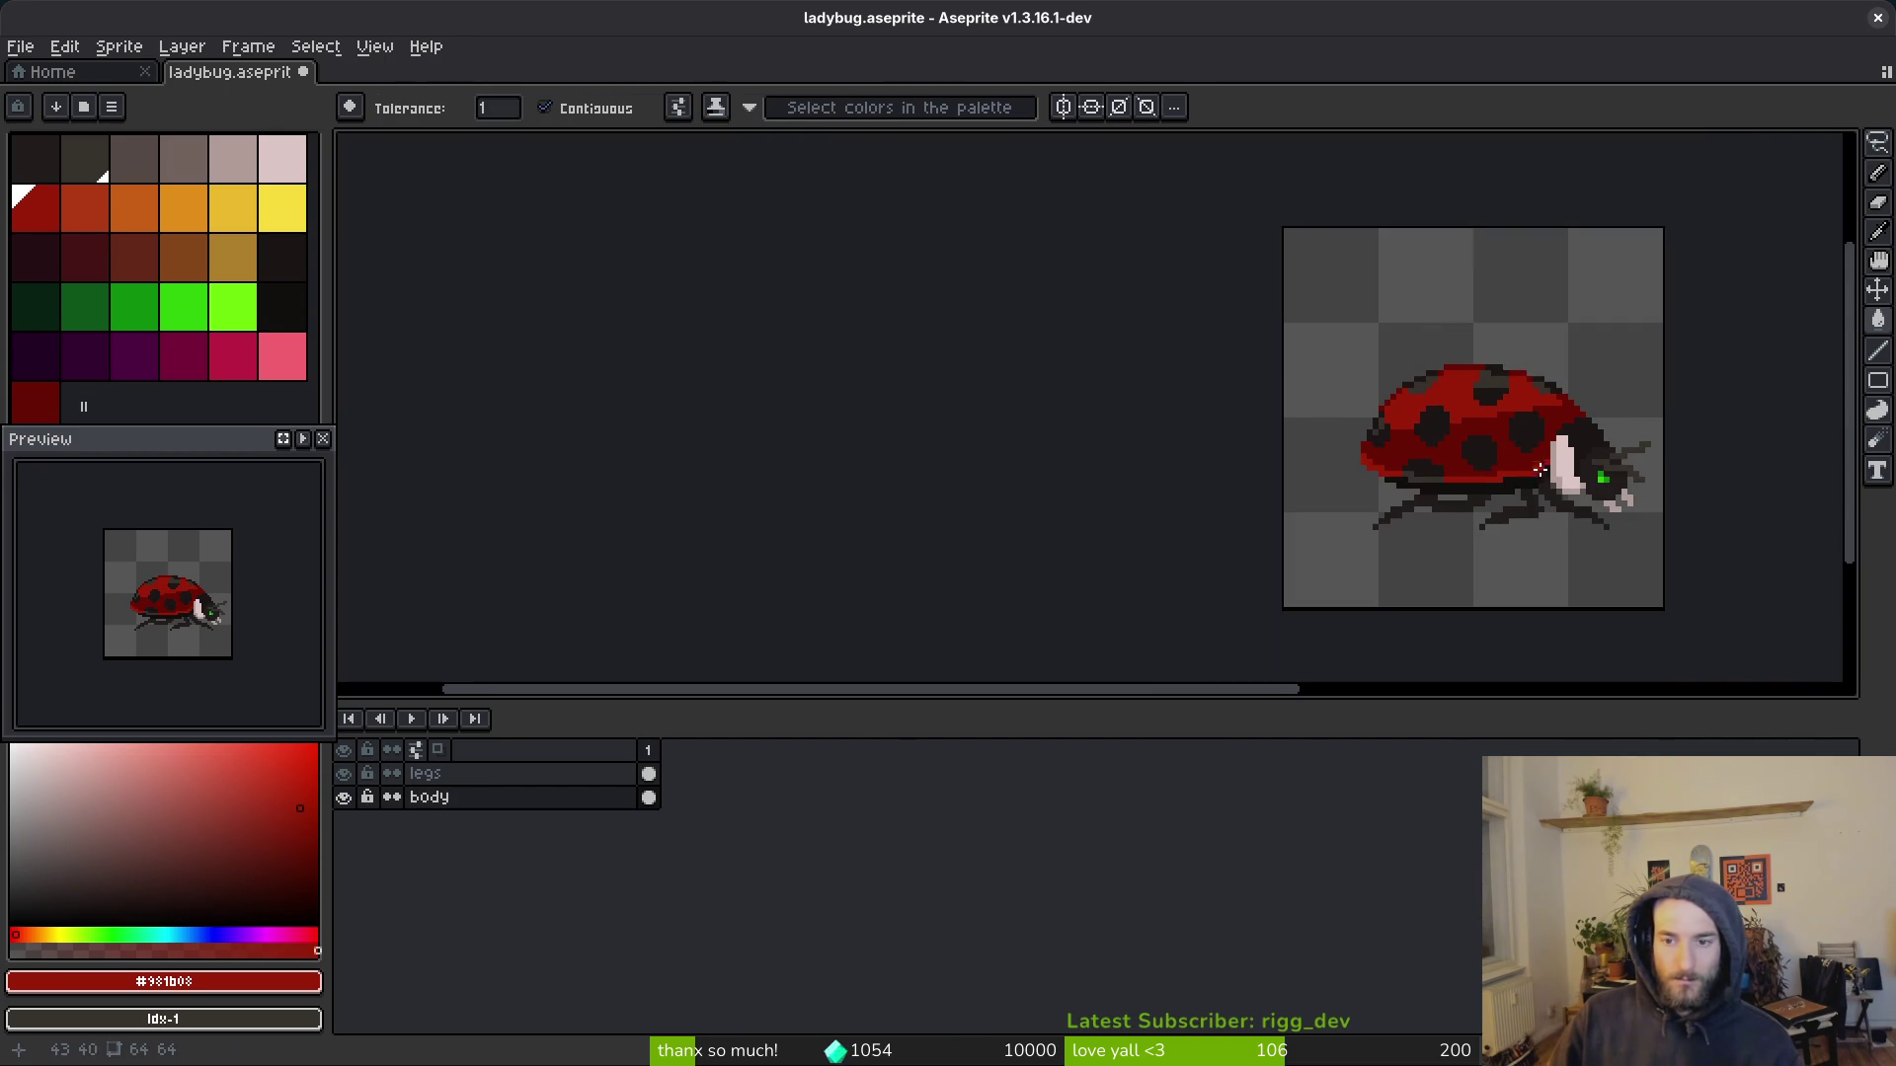
pyautogui.scroll(-1, 1538, 463)
pyautogui.hotkey('ctrl', 'z')
pyautogui.hotkey('ctrl', 'z')
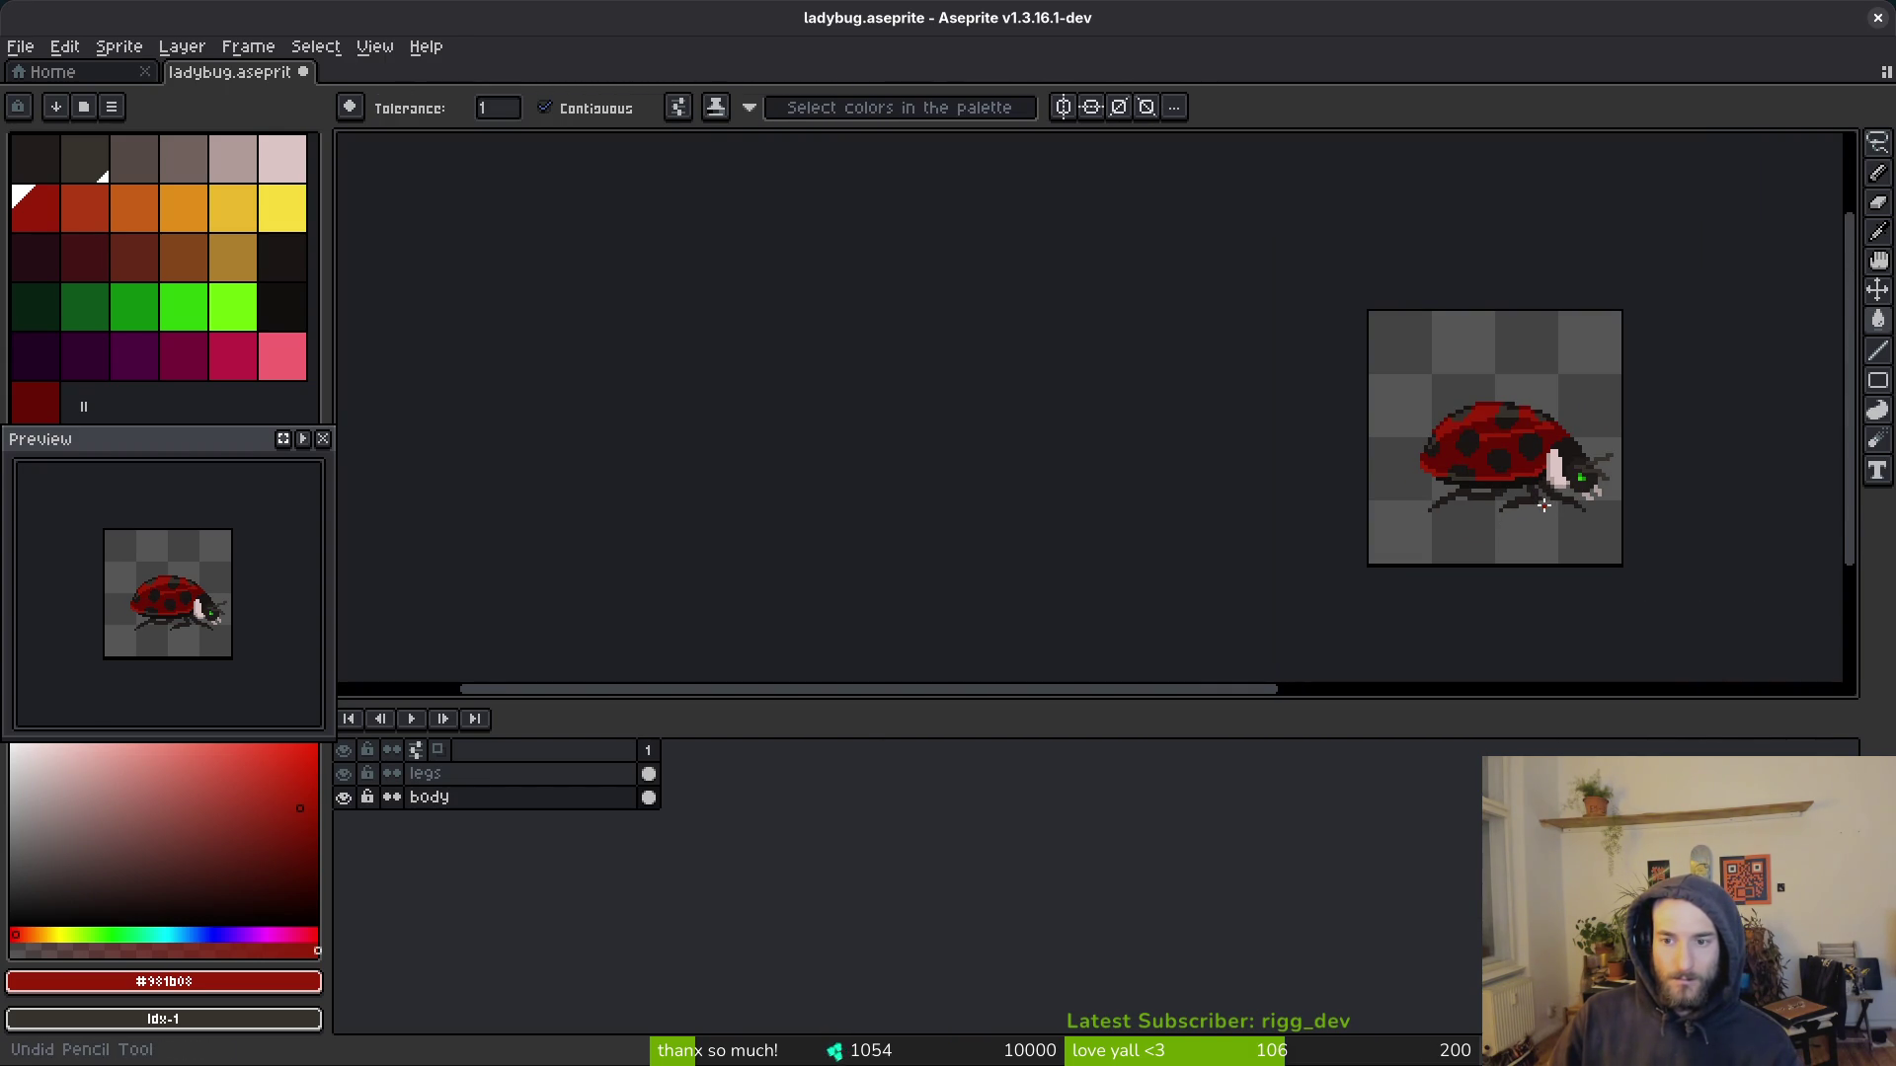
pyautogui.hotkey('ctrl', 'z')
pyautogui.scroll(-2, 1550, 499)
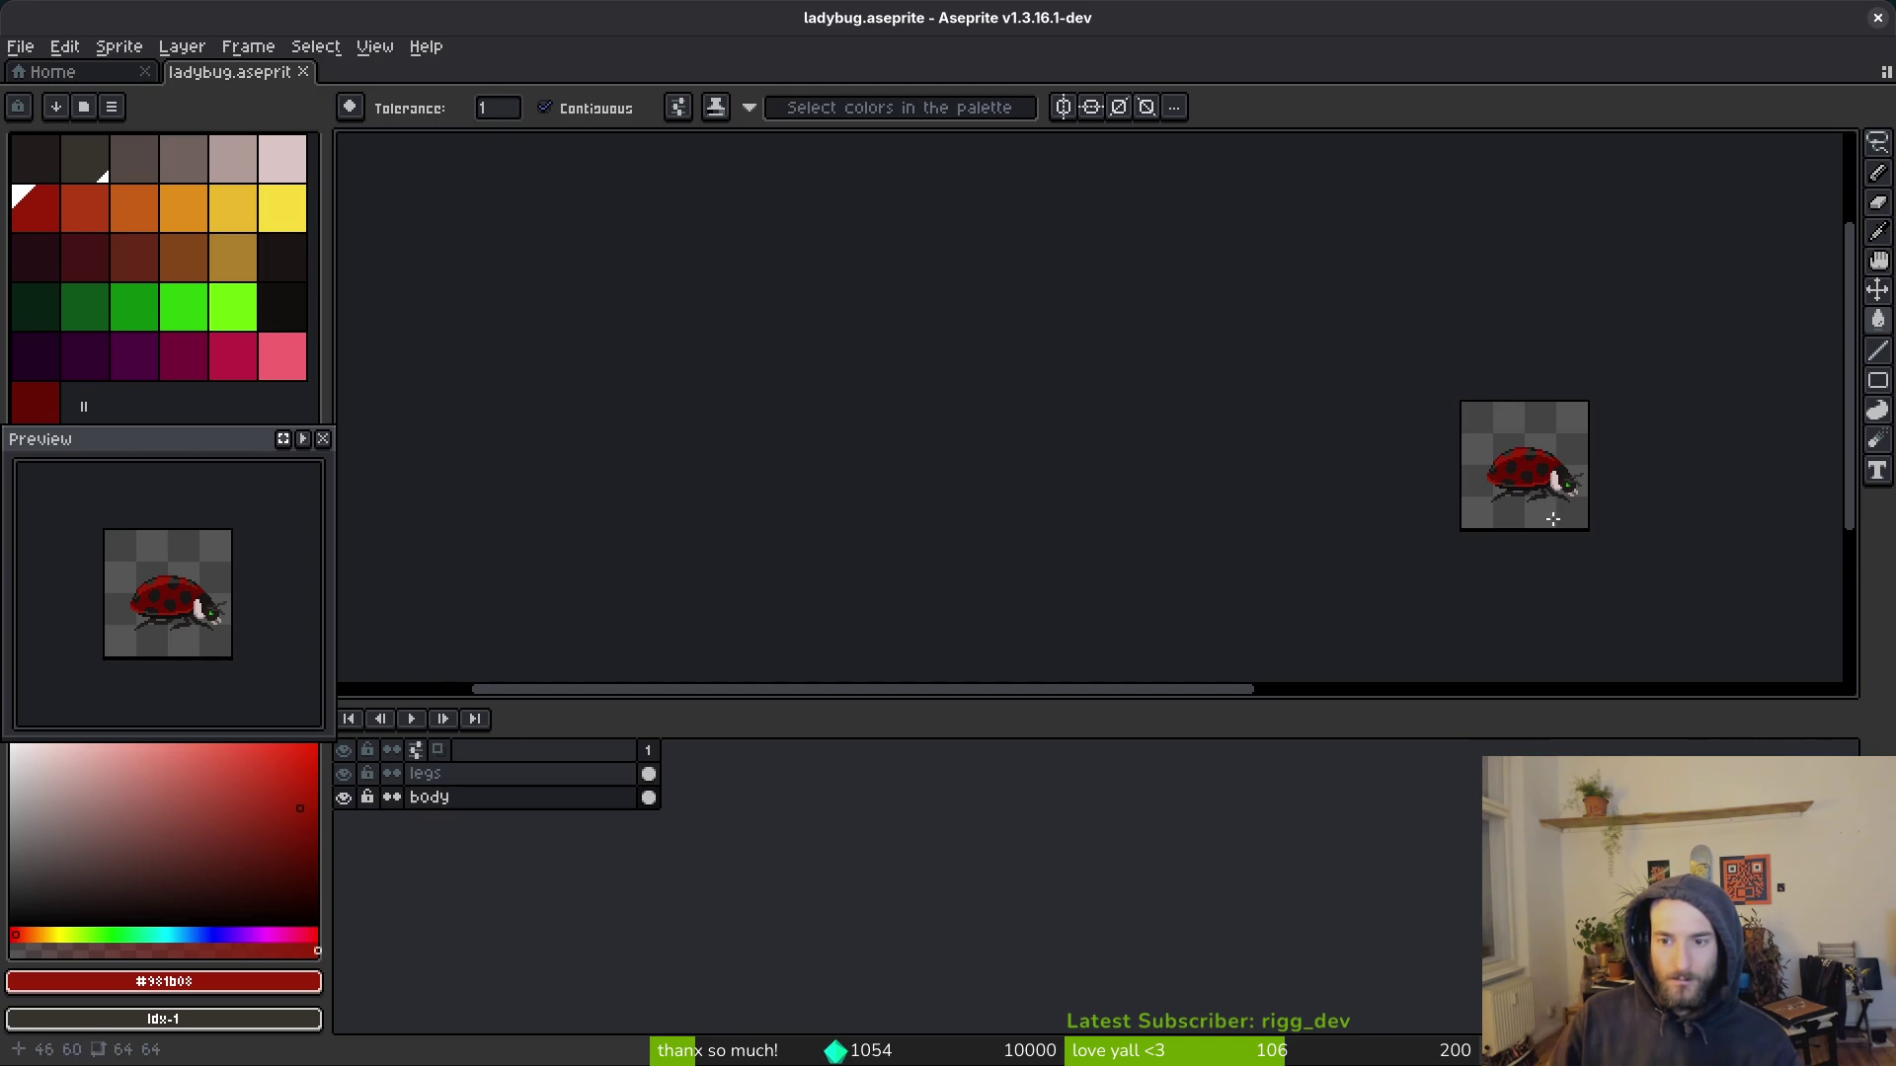
pyautogui.hotkey('ctrl', 's')
# Step: Pencil three bright red pixels and a row of dark grey pixels onto the shell
pyautogui.scroll(8, 1540, 503)
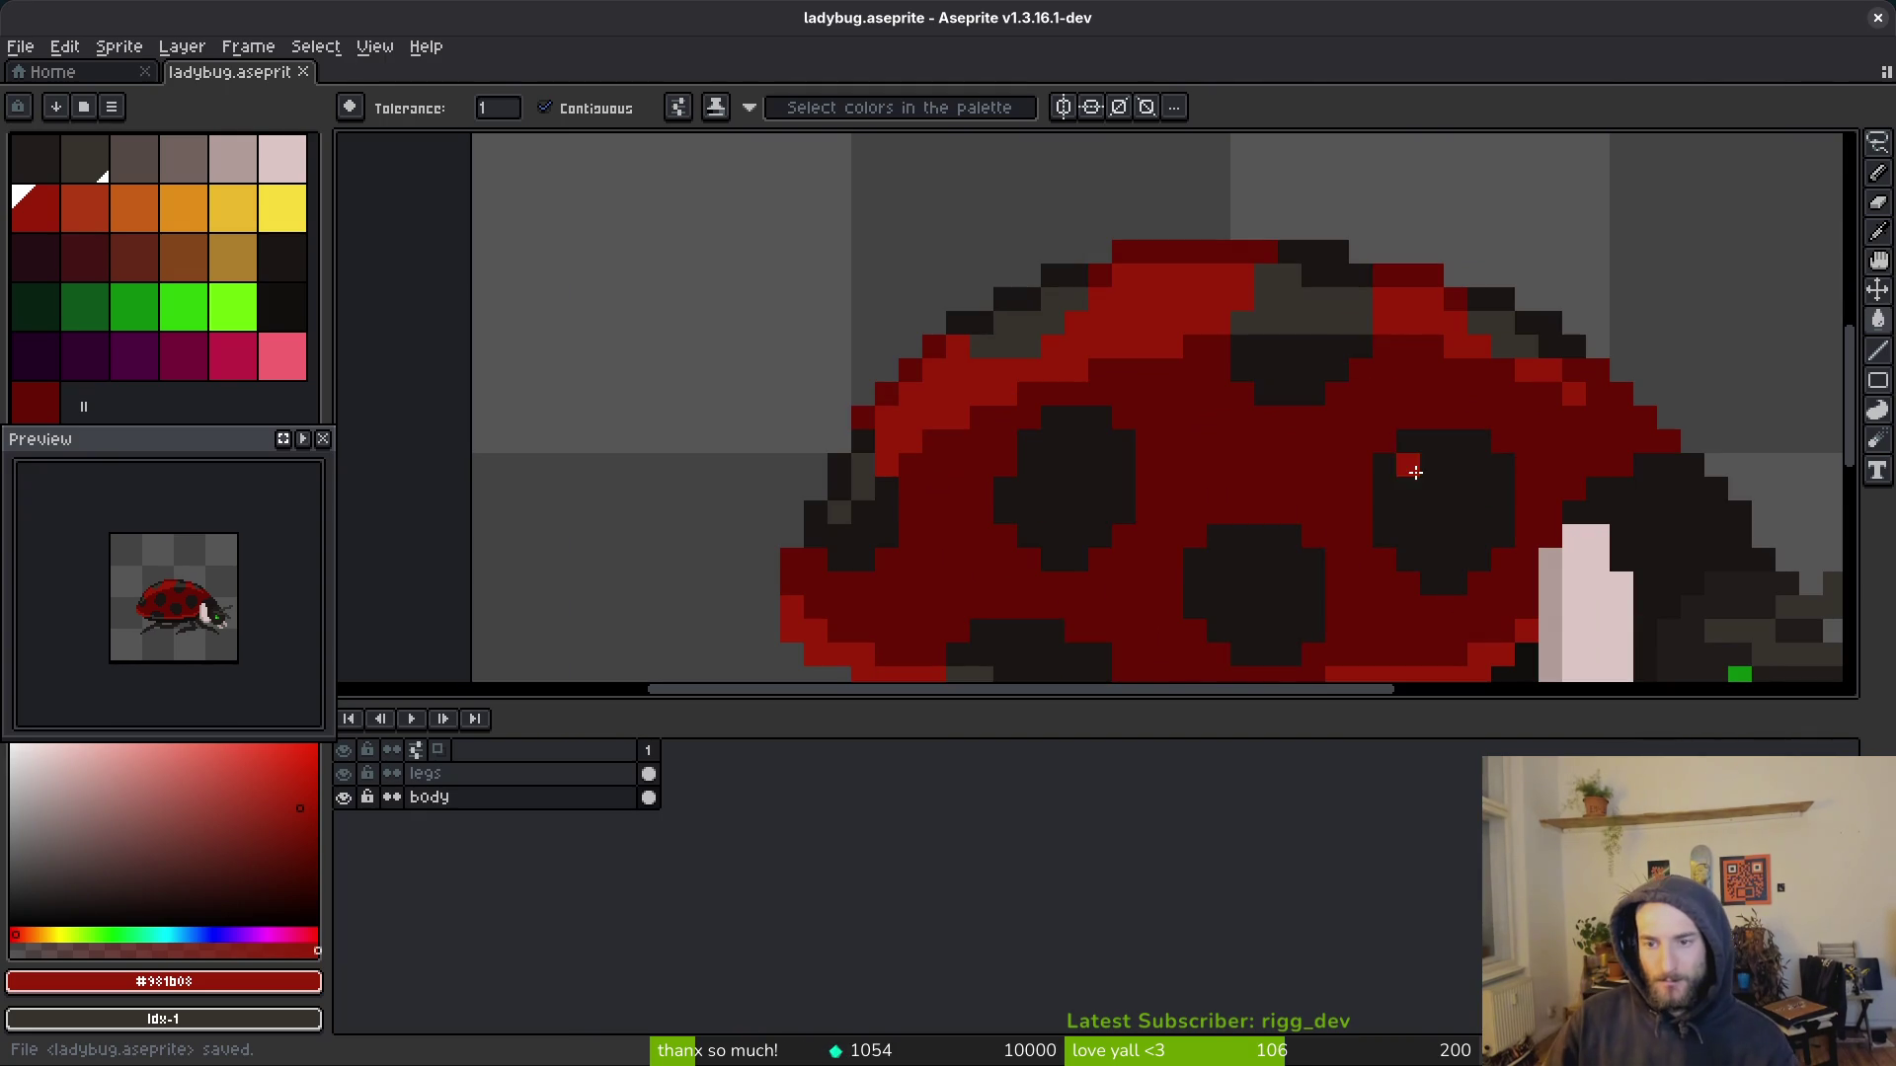
pyautogui.press('b')
pyautogui.moveTo(1433, 346); pyautogui.dragTo(1382, 347)
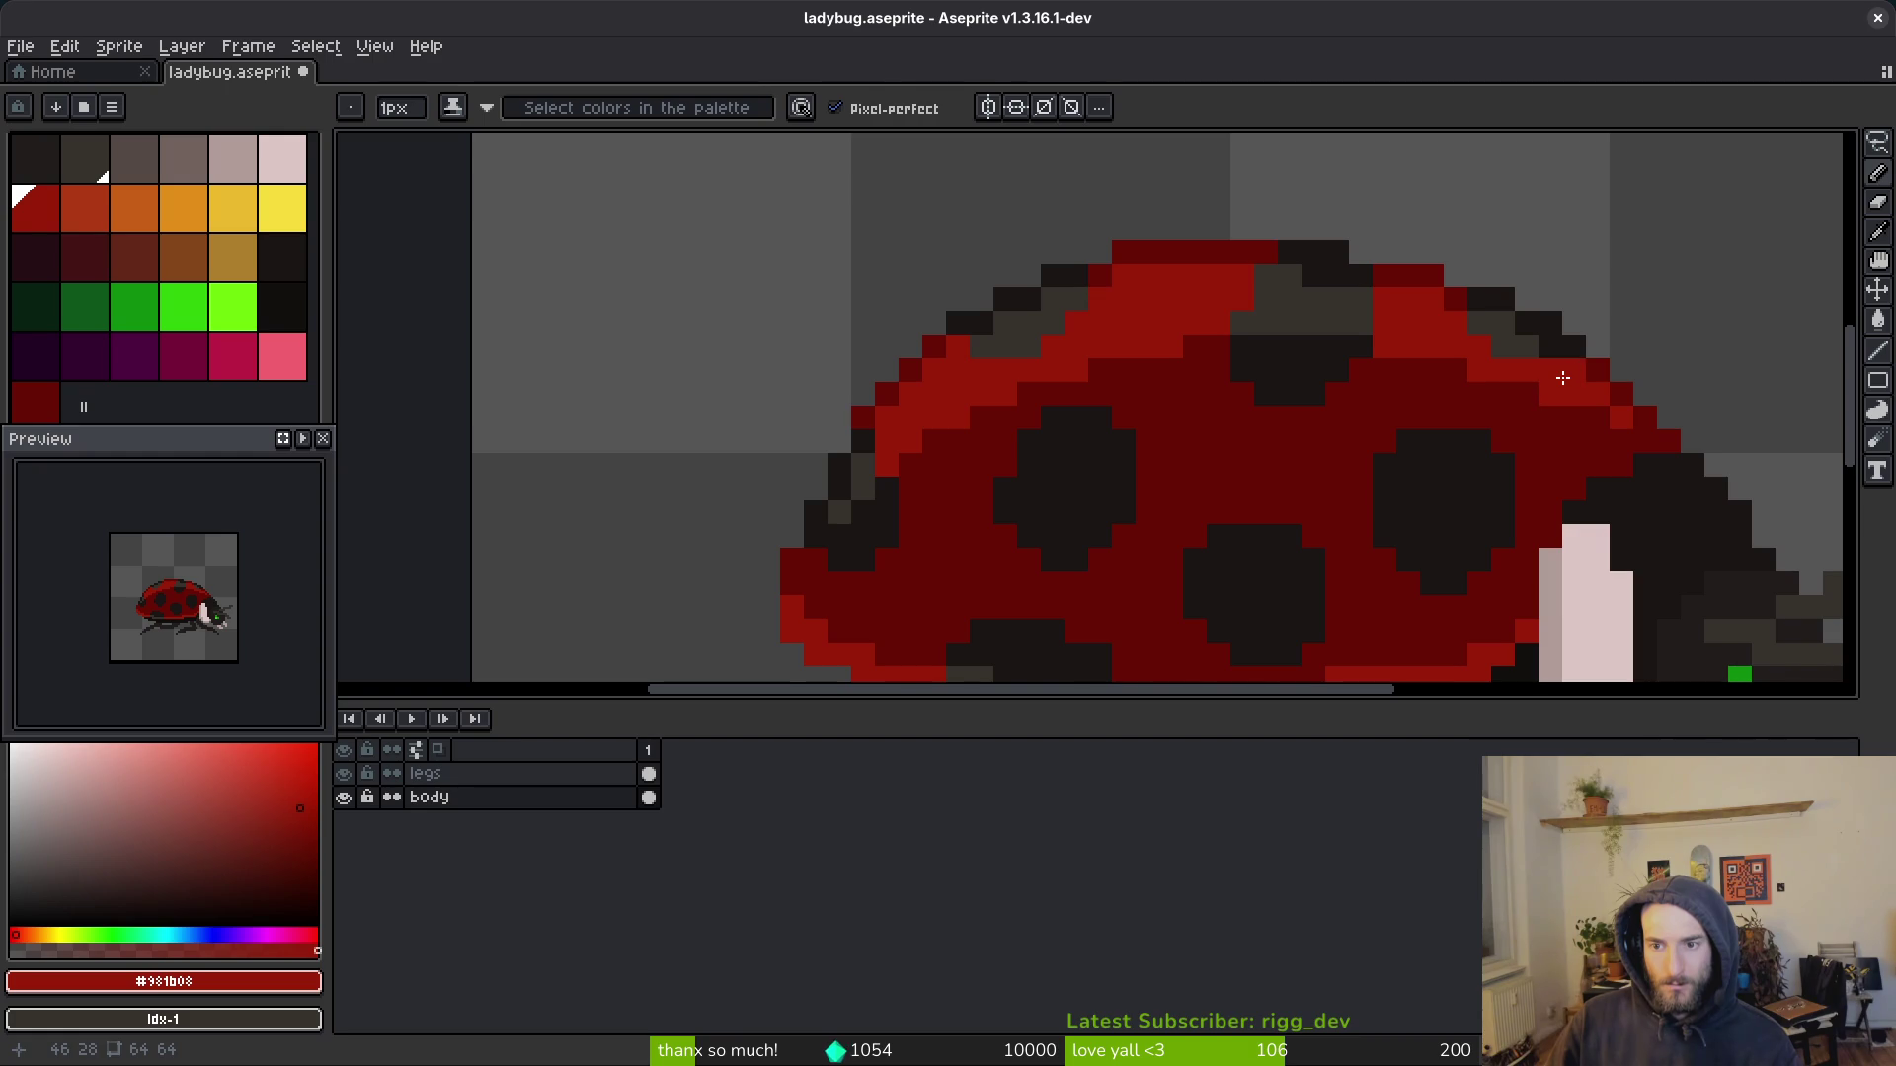
pyautogui.hscroll(-4, 1555, 383)
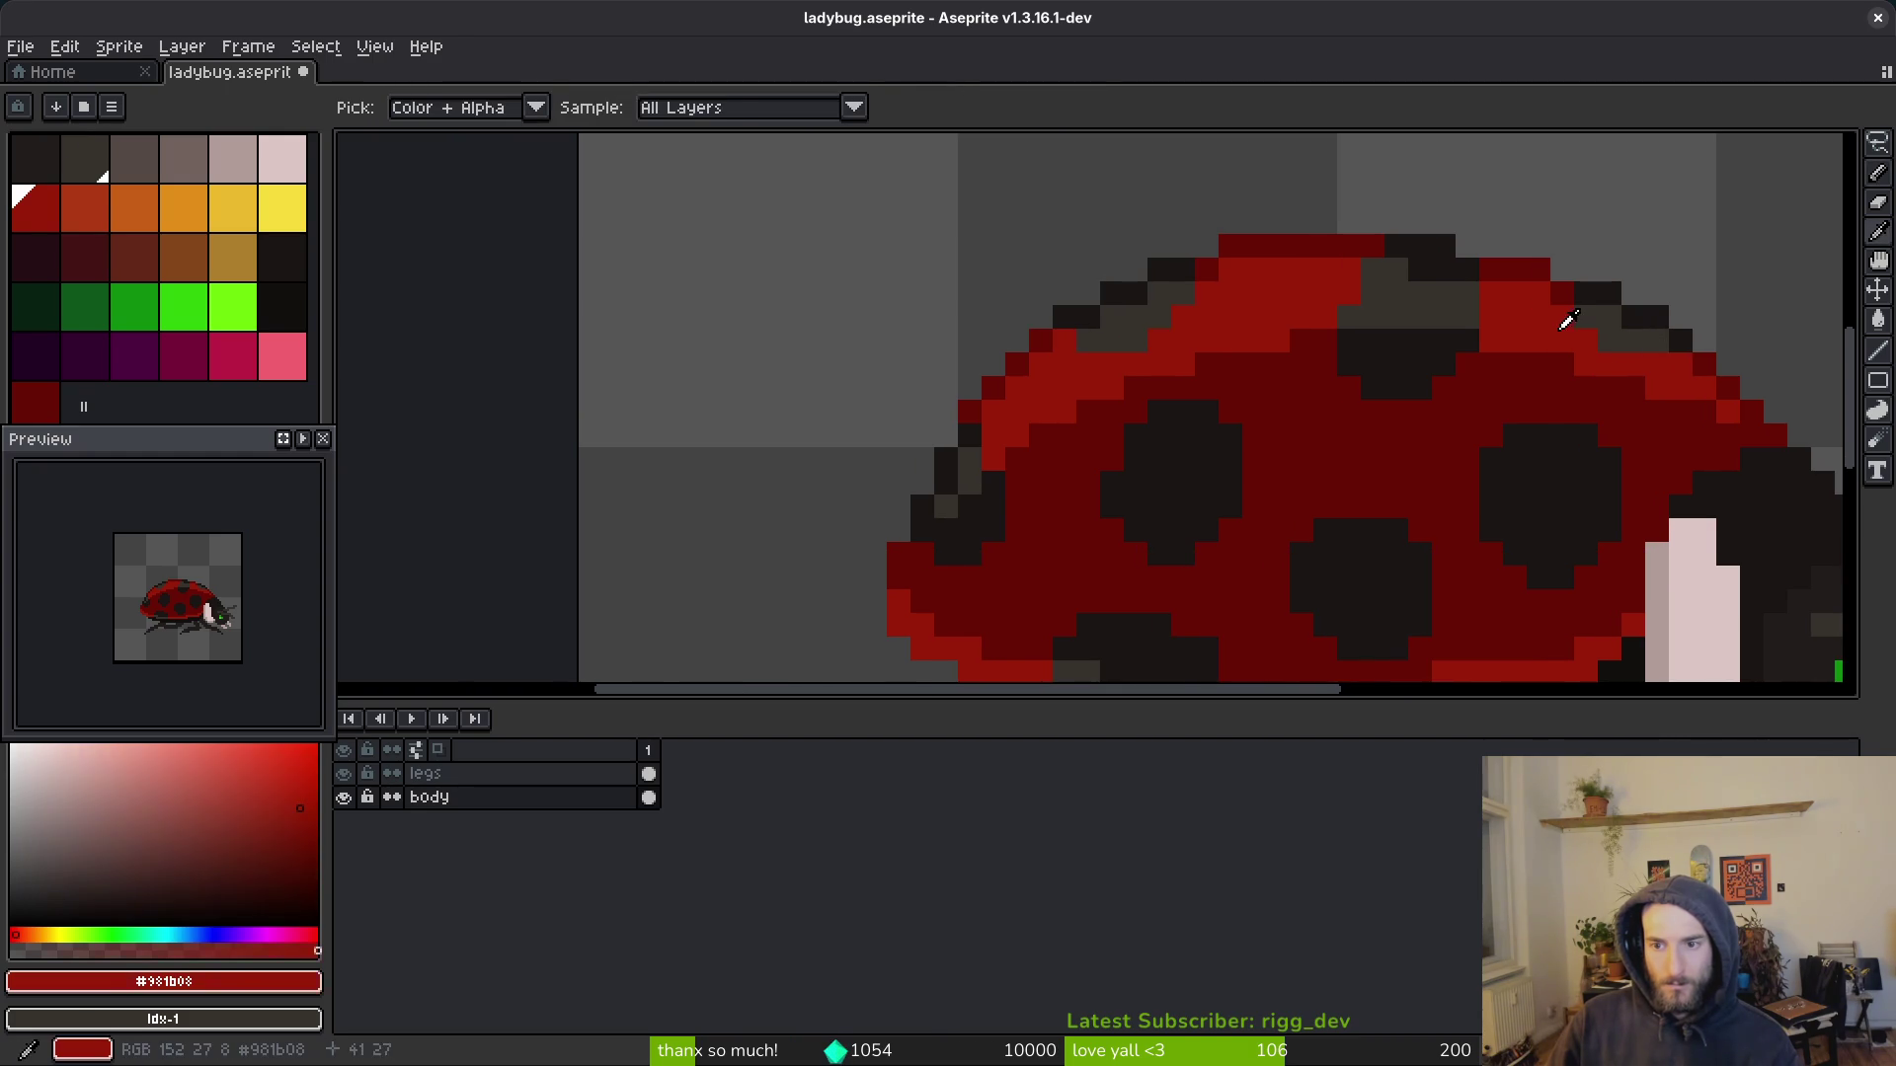
pyautogui.keyDown('alt'); pyautogui.click(1464, 302); pyautogui.keyUp('alt')
pyautogui.moveTo(1453, 341)
pyautogui.mouseDown()
pyautogui.moveTo(1341, 336)
pyautogui.moveTo(1215, 365)
pyautogui.mouseUp()
pyautogui.keyDown('alt'); pyautogui.click(1330, 338); pyautogui.keyUp('alt')
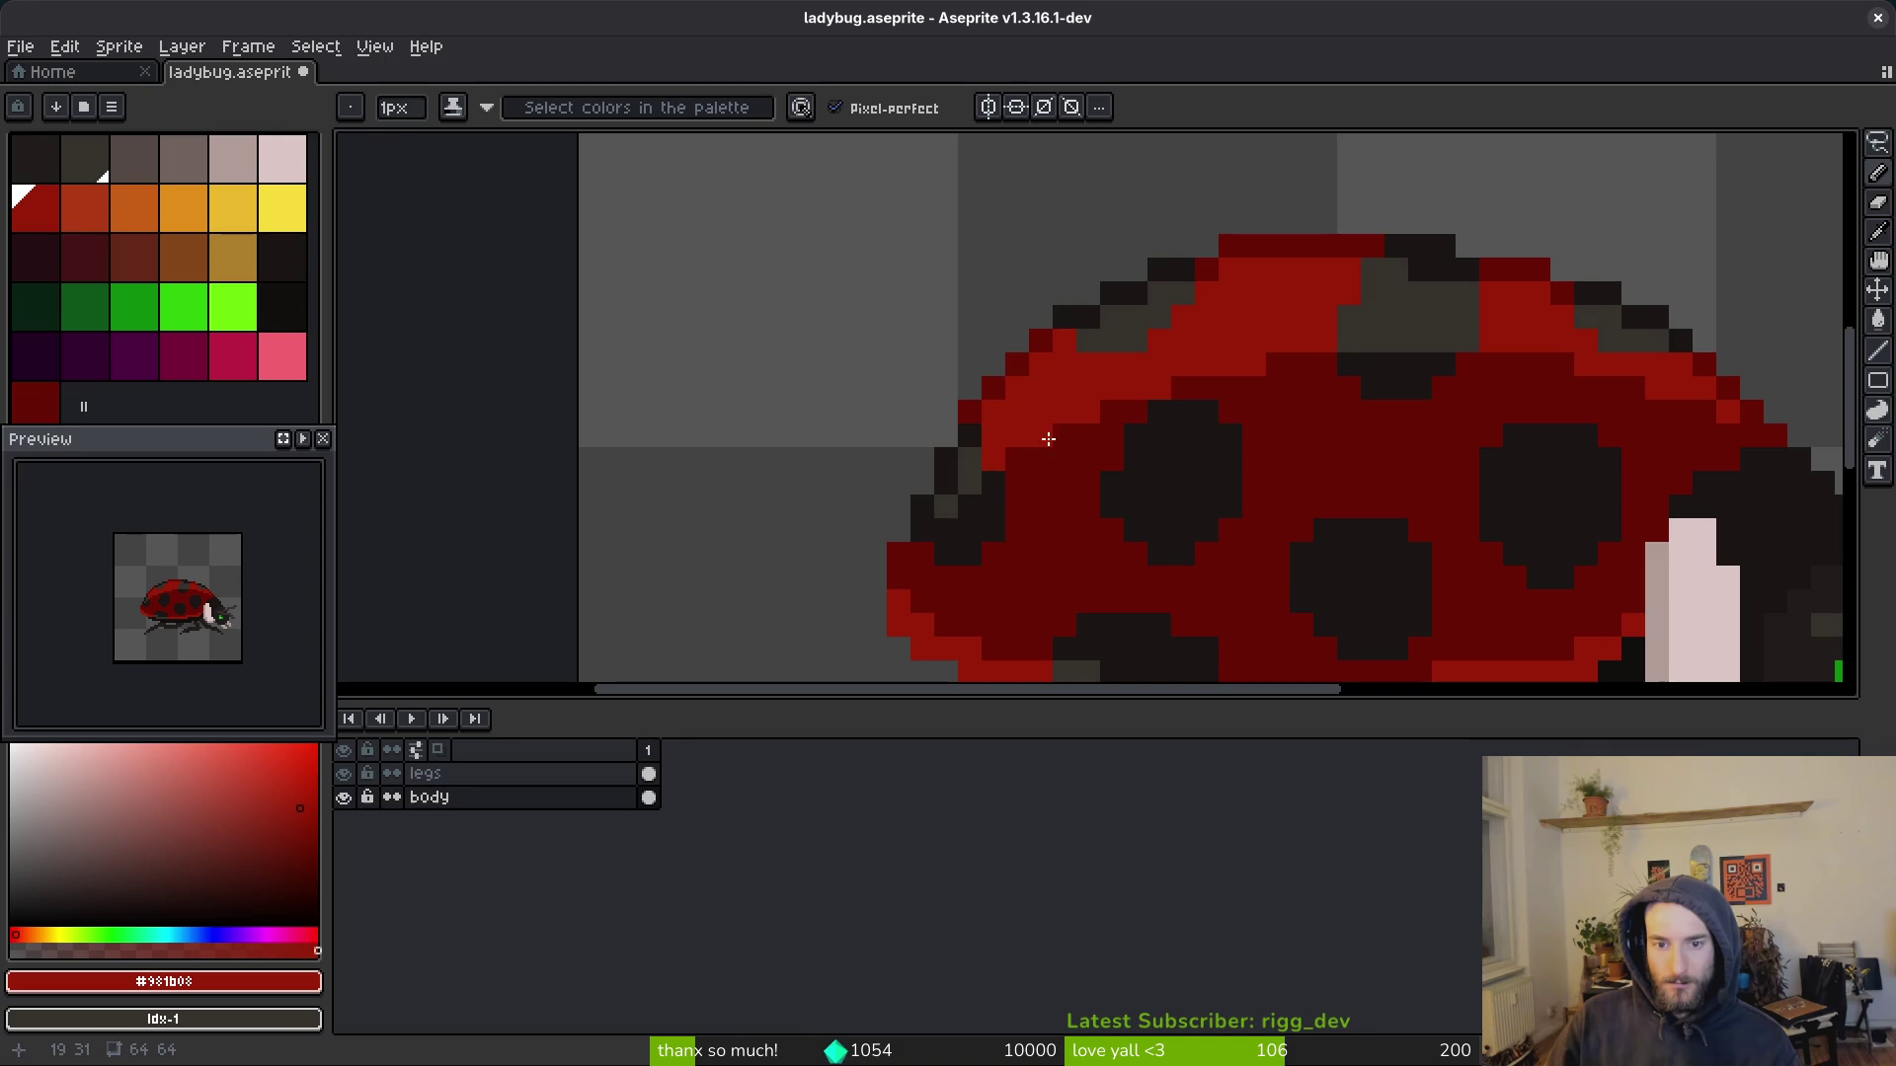
# Step: Pick the dark grey, red and darker red shades from the shell, then save the sprite
pyautogui.keyDown('alt'); pyautogui.click(985, 478); pyautogui.keyUp('alt')
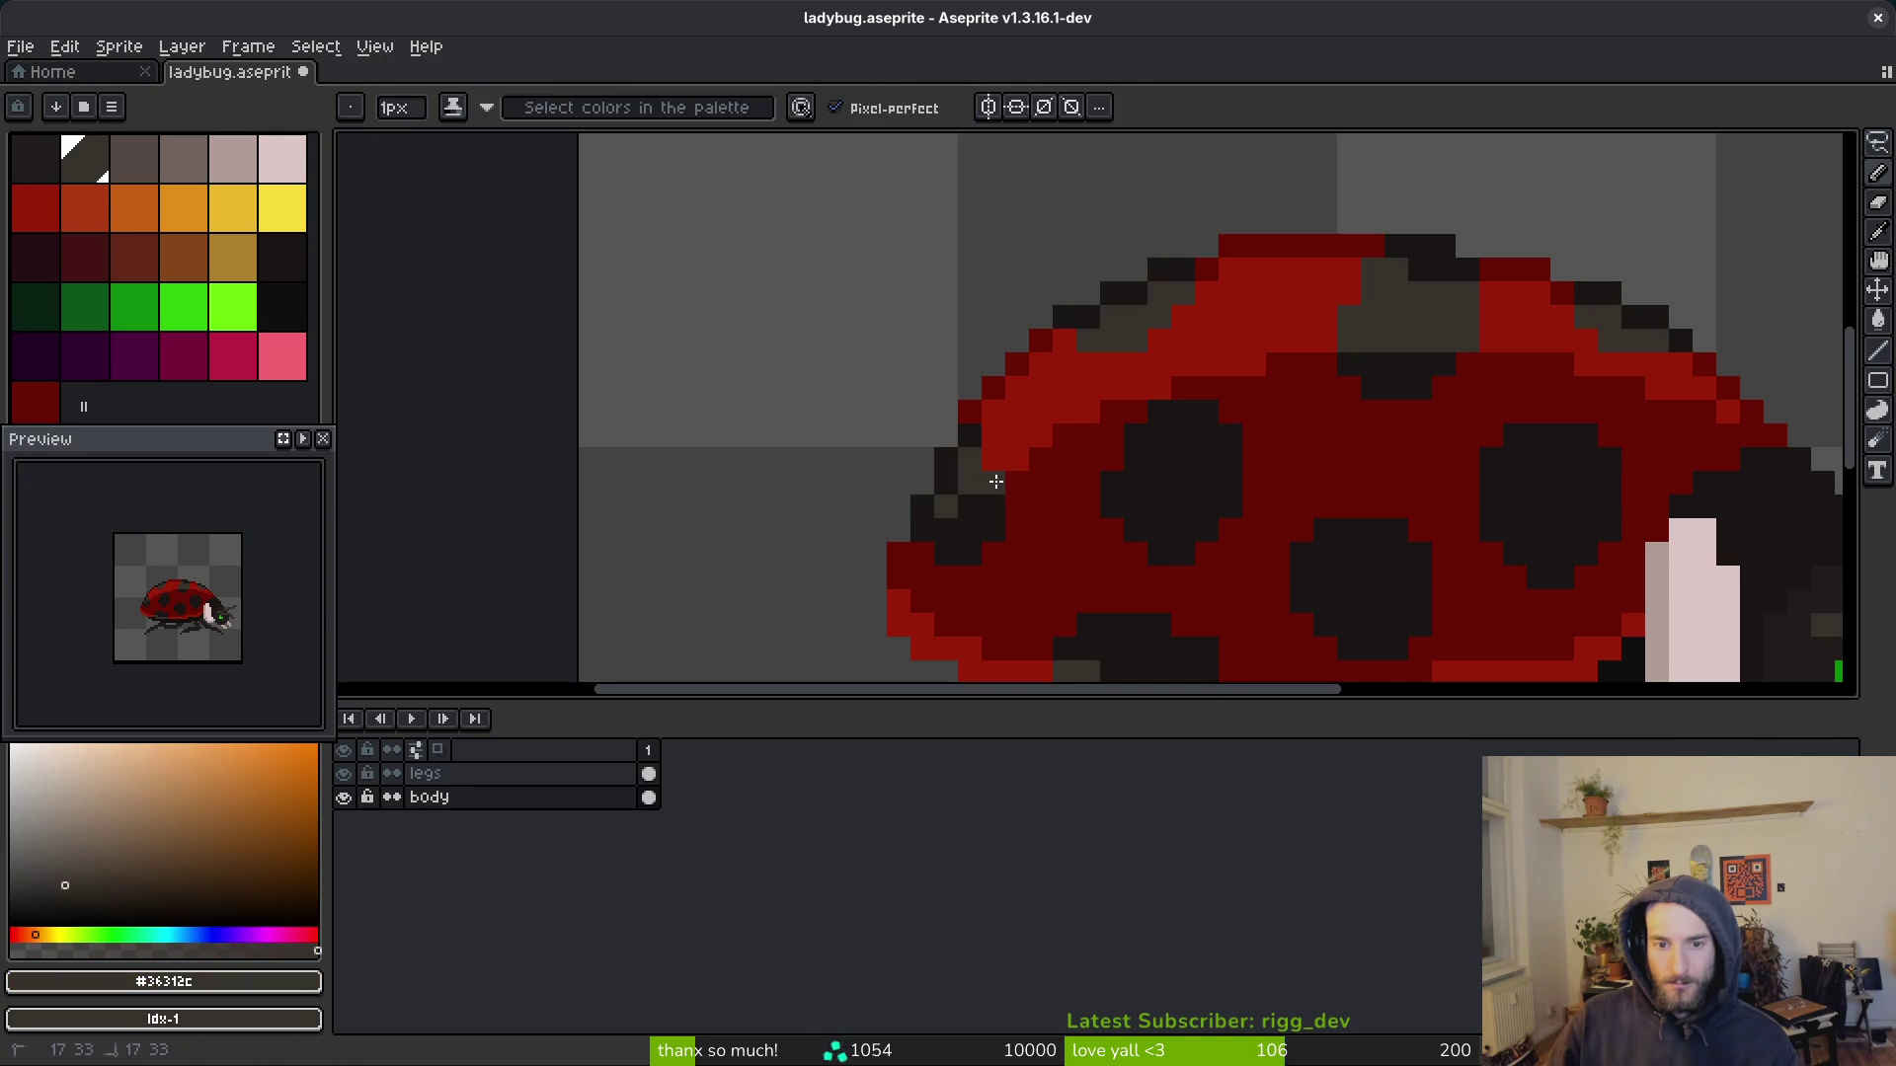
pyautogui.keyDown('alt'); pyautogui.click(939, 559); pyautogui.keyUp('alt')
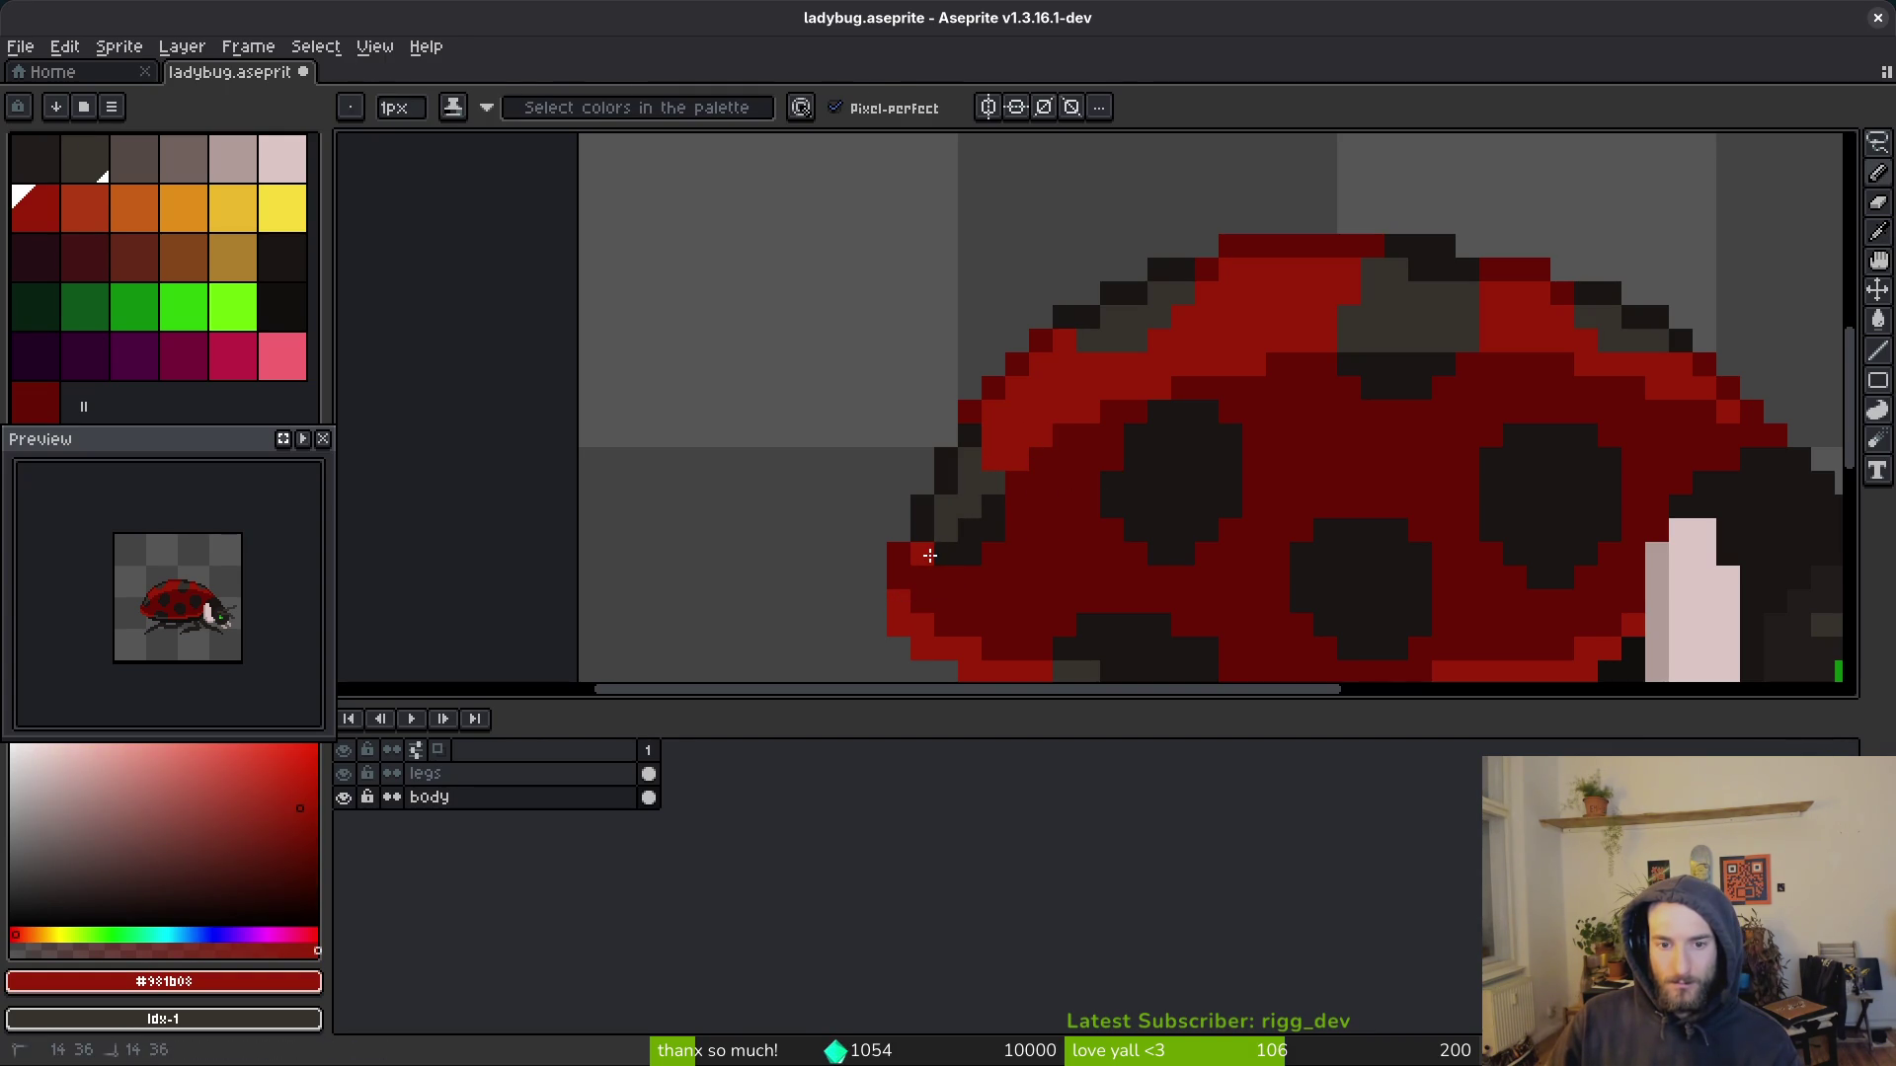
pyautogui.scroll(-4, 987, 556)
pyautogui.scroll(-4, 1149, 587)
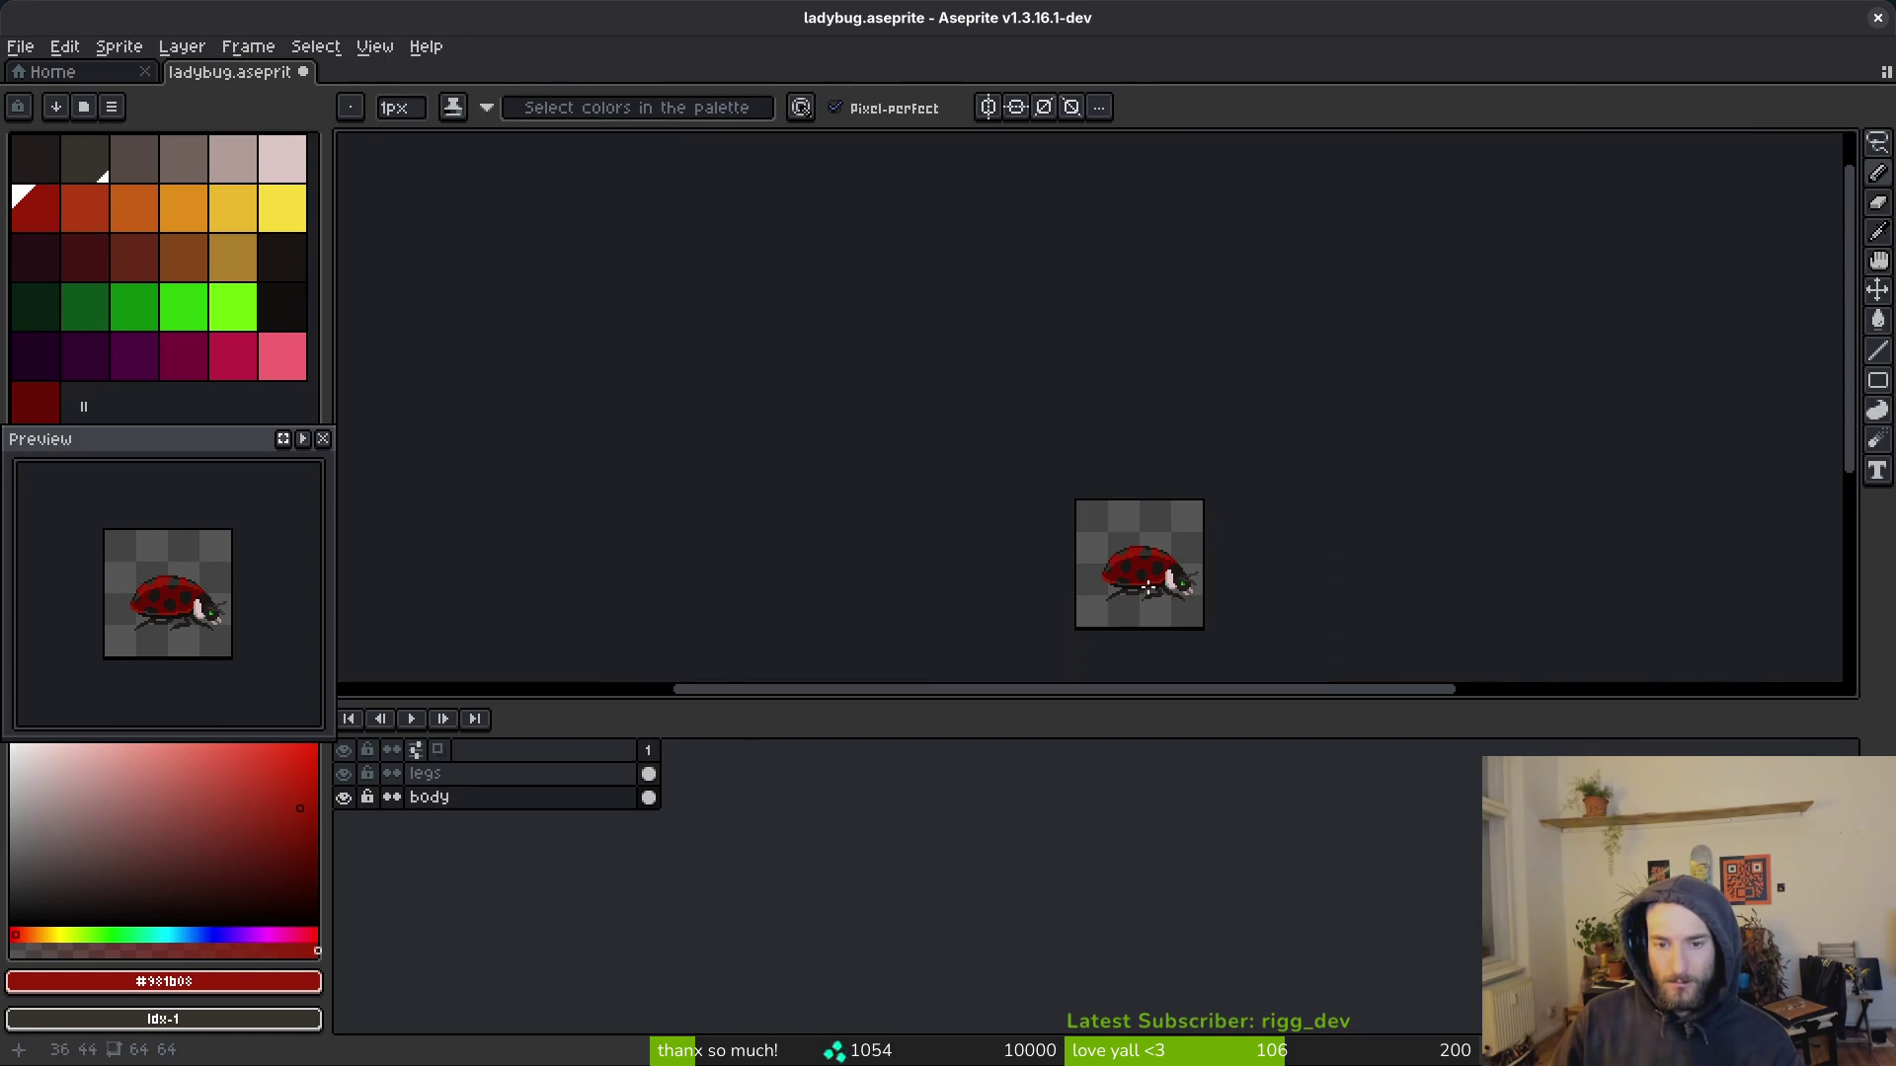
pyautogui.scroll(3, 1146, 593)
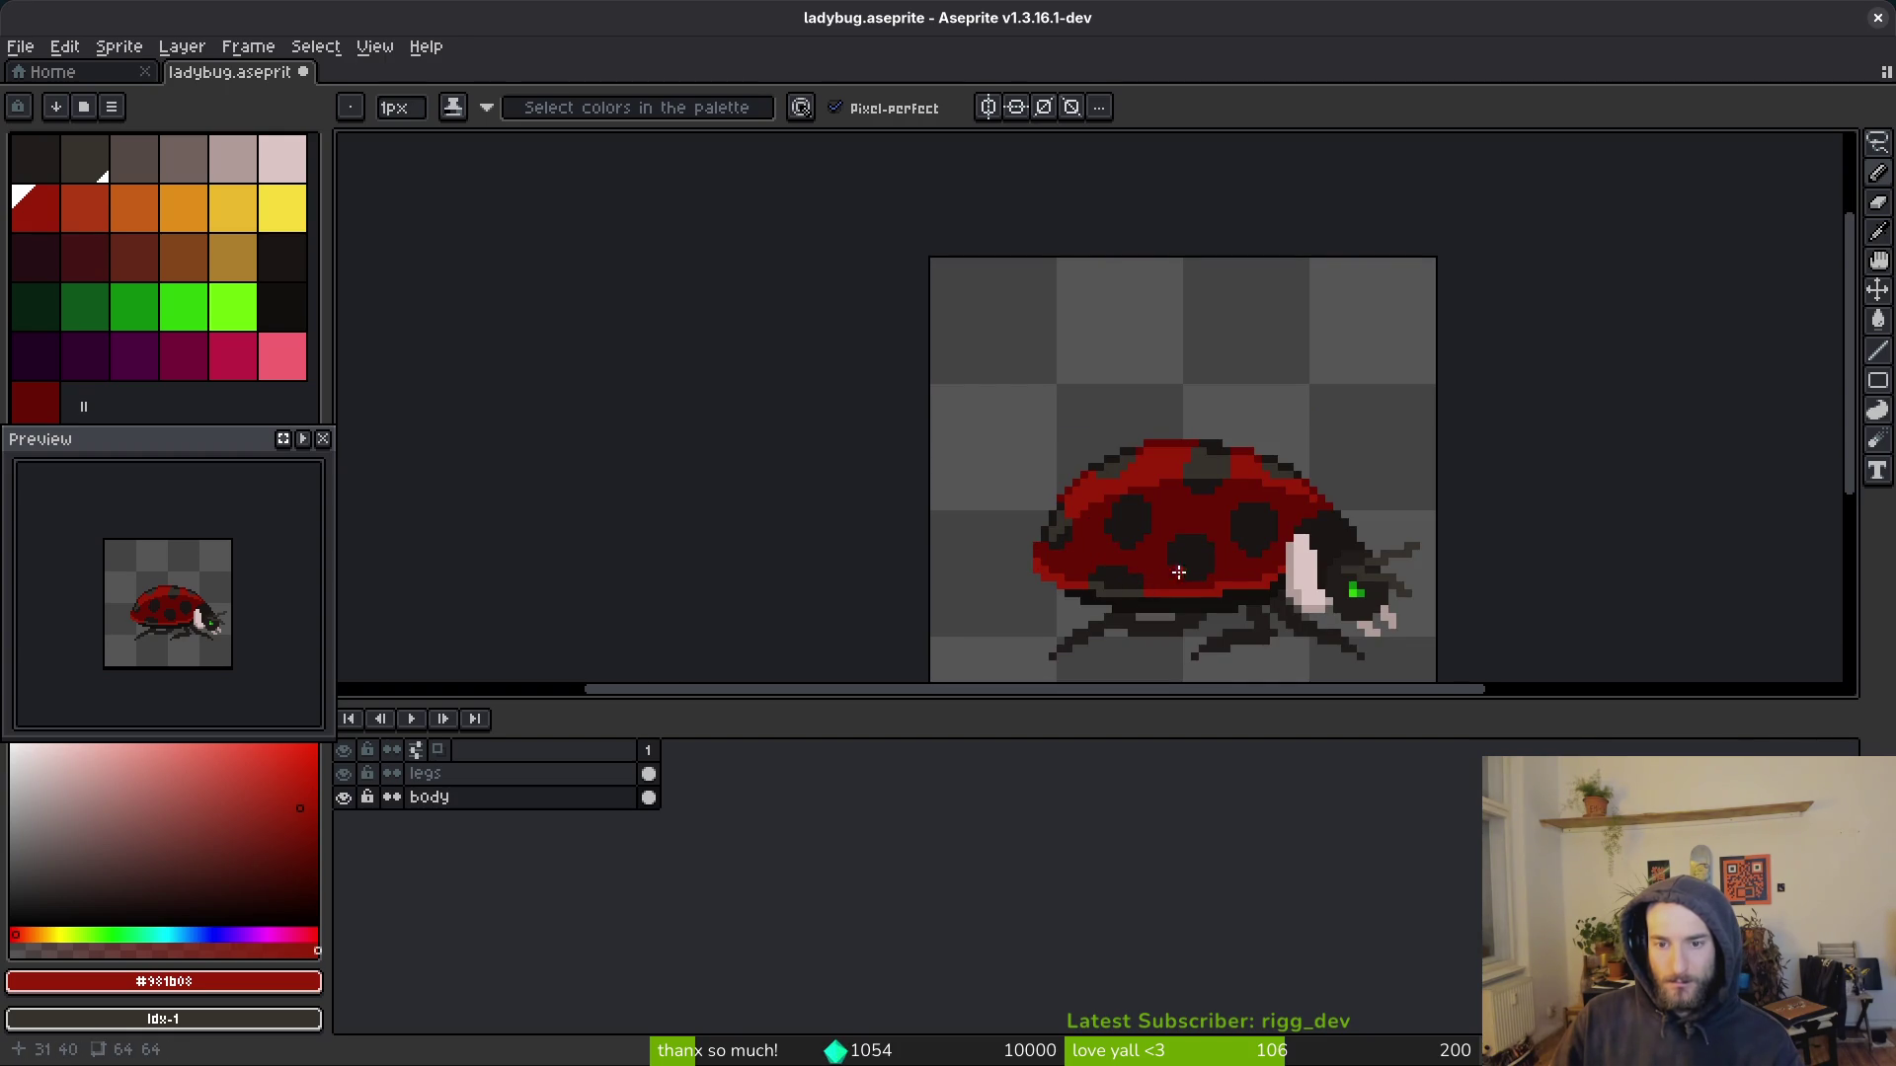
pyautogui.scroll(3, 1171, 574)
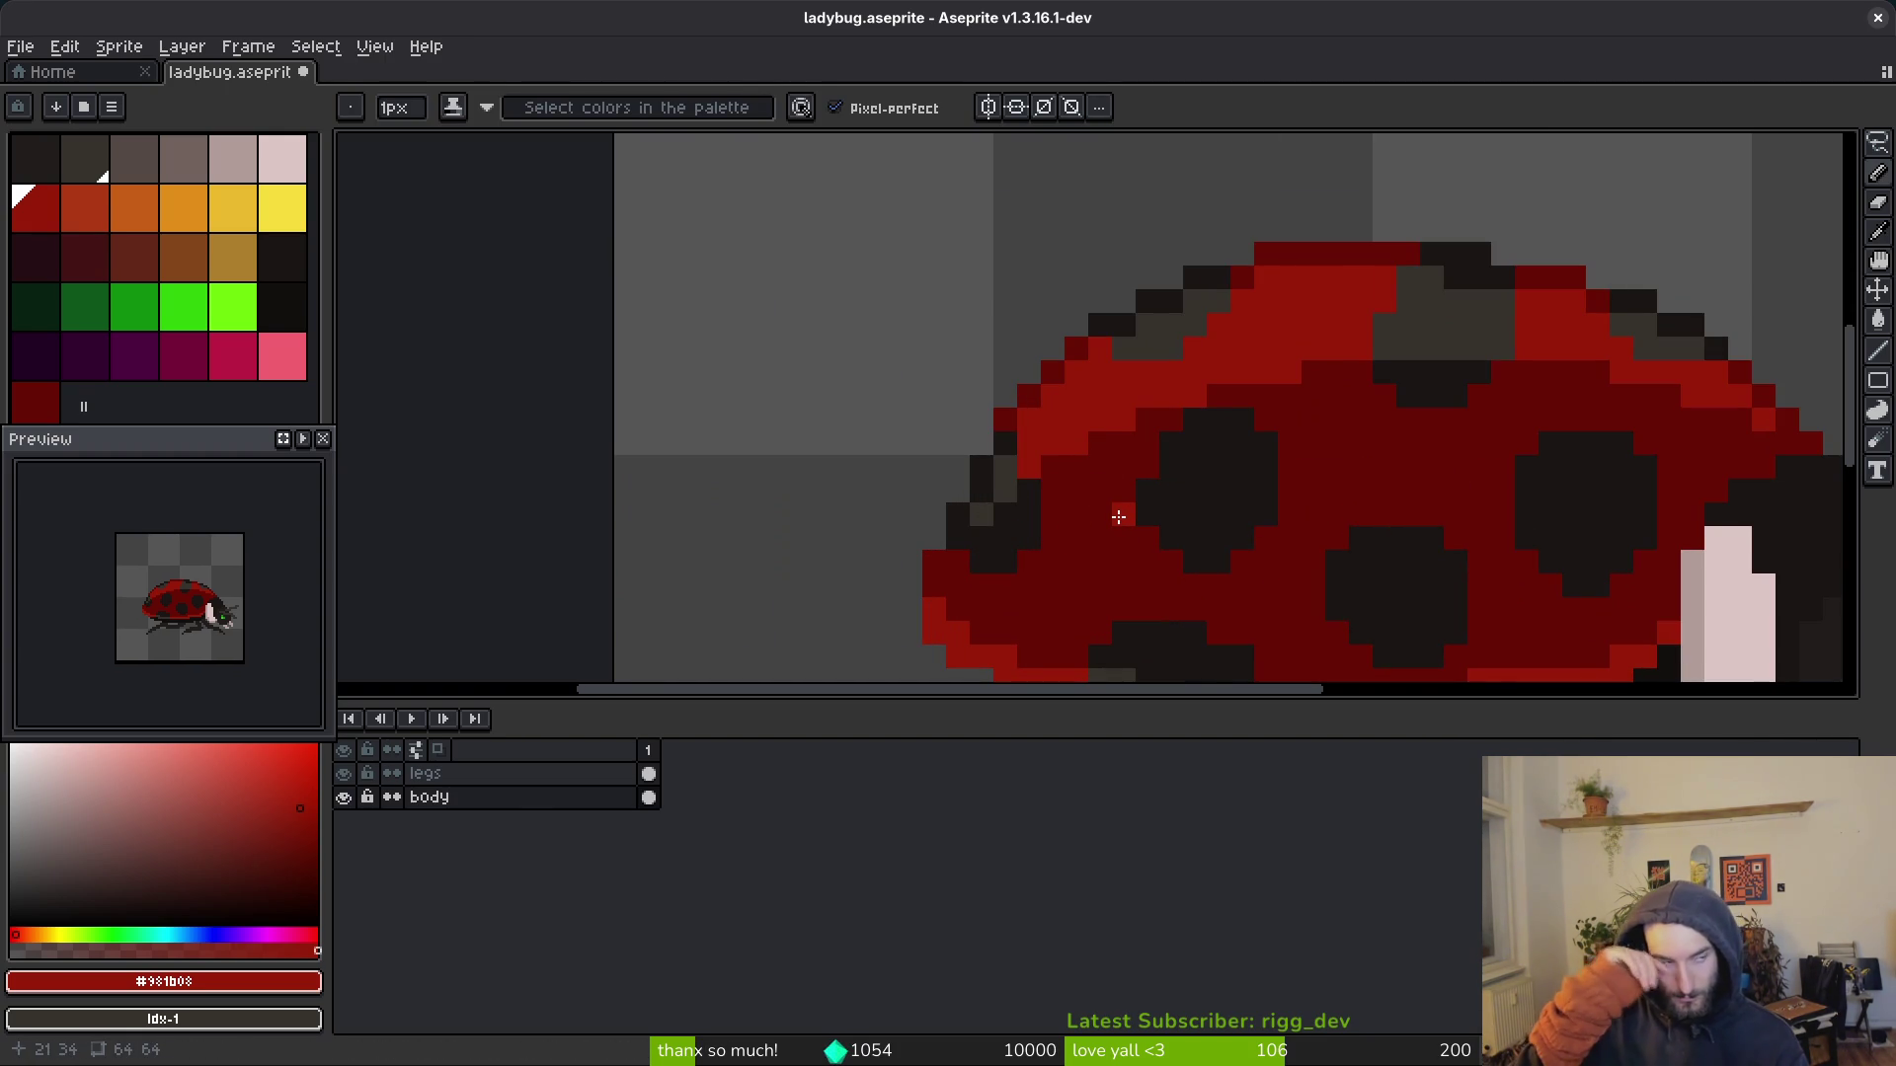
pyautogui.keyDown('alt'); pyautogui.click(1084, 451); pyautogui.keyUp('alt')
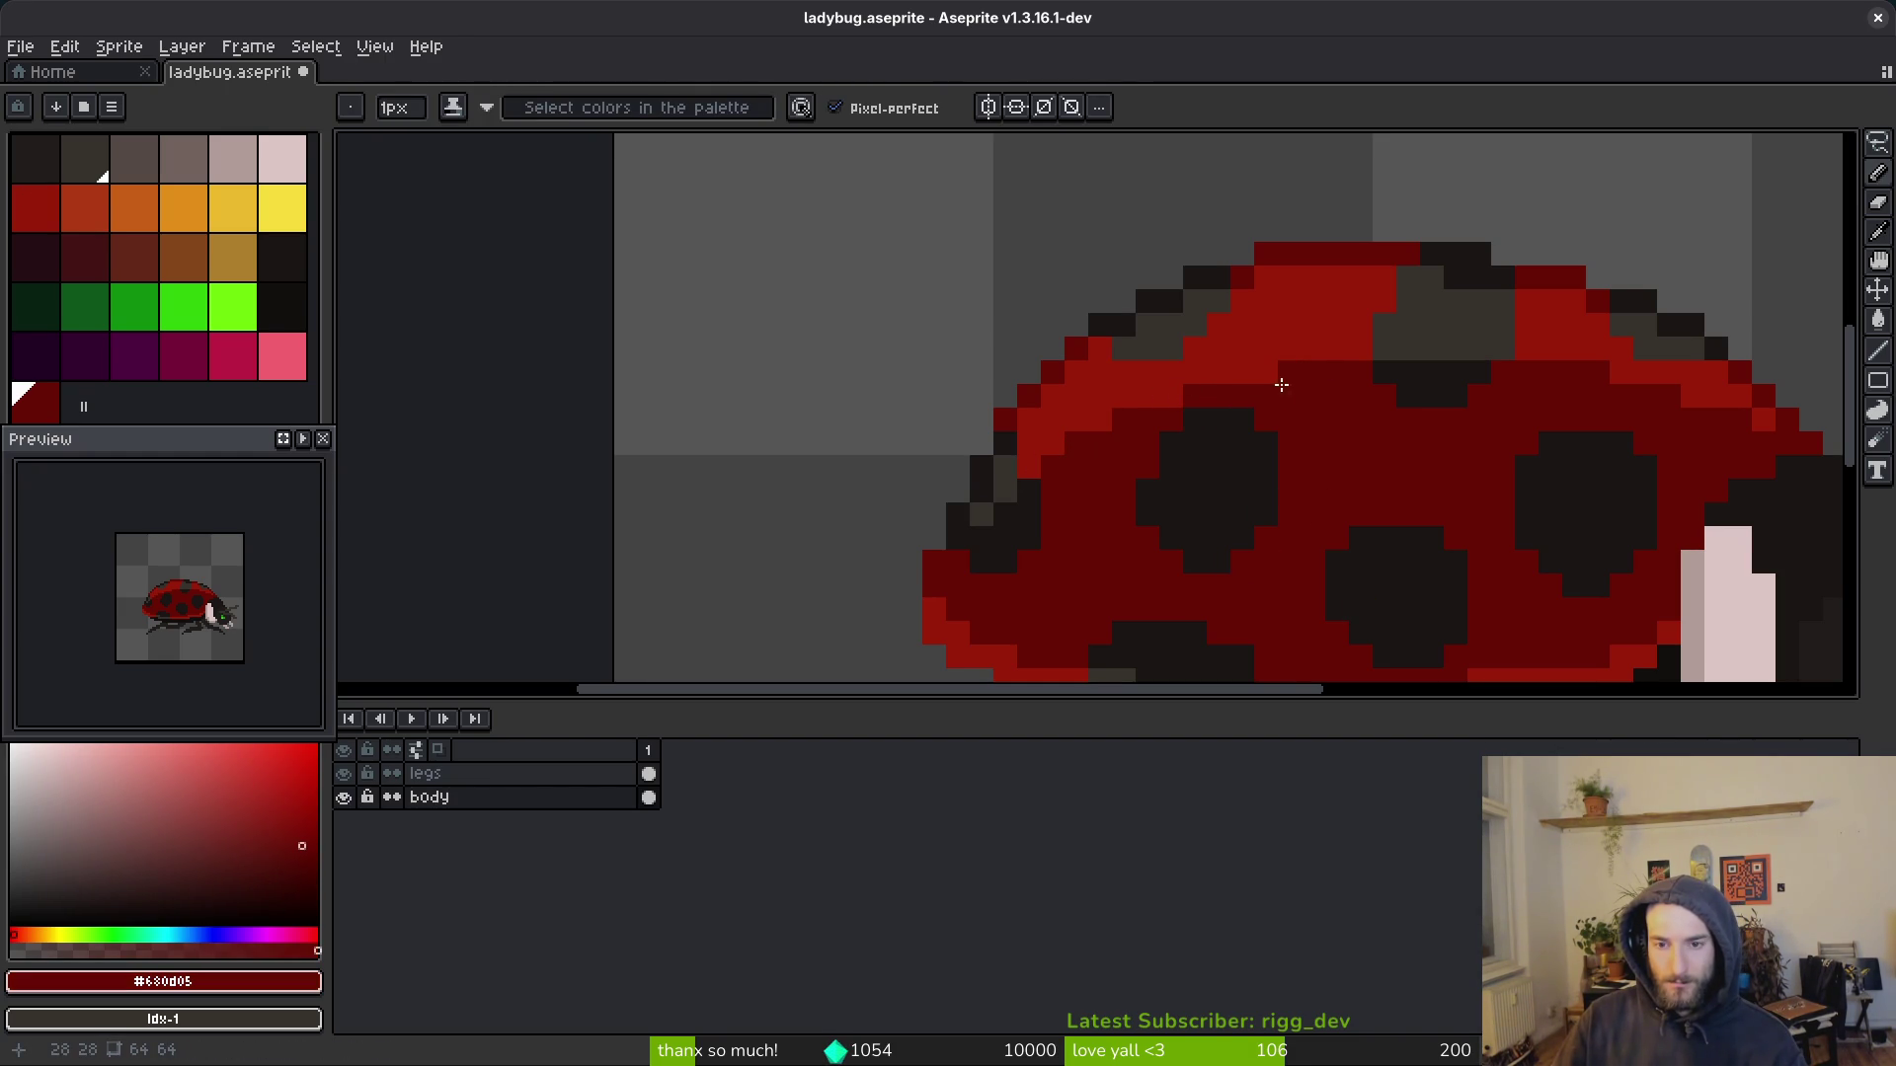
pyautogui.scroll(-3, 1337, 422)
pyautogui.hotkey('ctrl', 's')
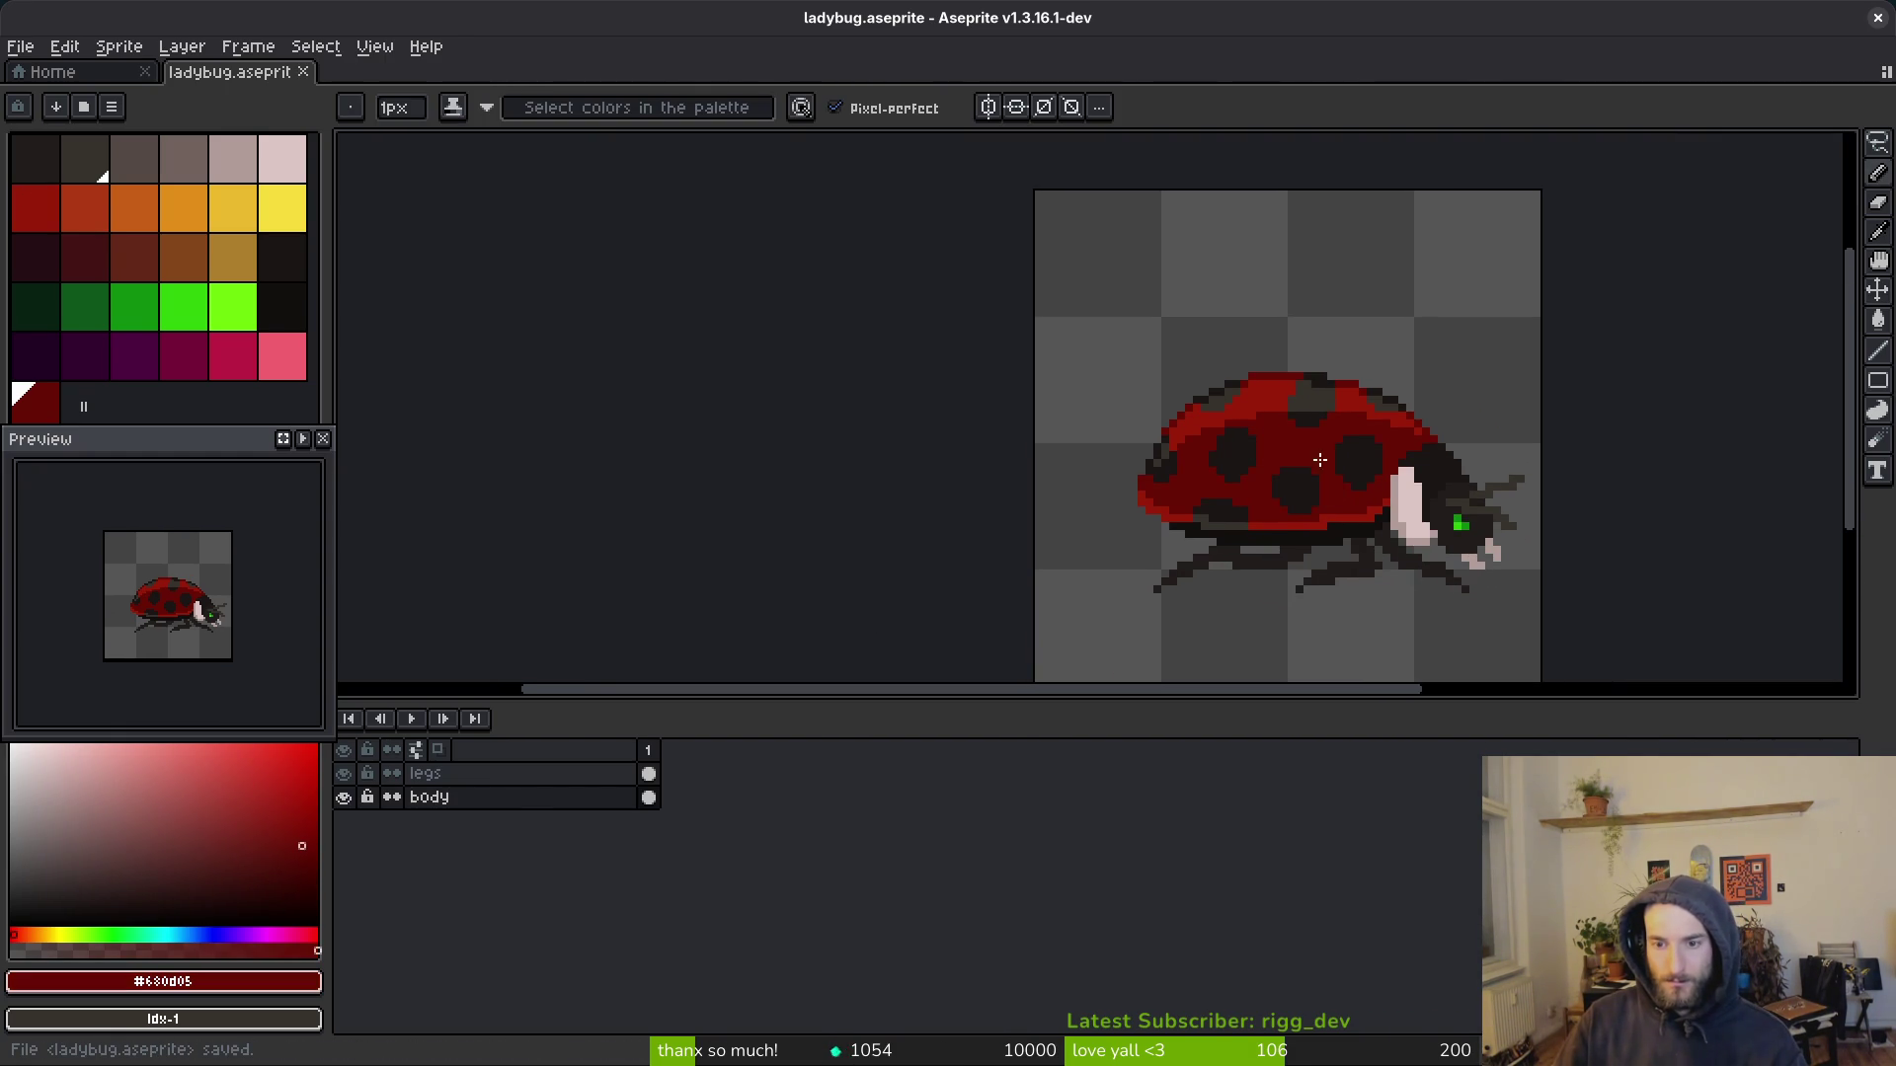
# Step: Save ladybug.aseprite after reviewing the zoomed shell
pyautogui.scroll(3, 1277, 408)
pyautogui.scroll(1, 1277, 408)
pyautogui.scroll(-3, 1151, 355)
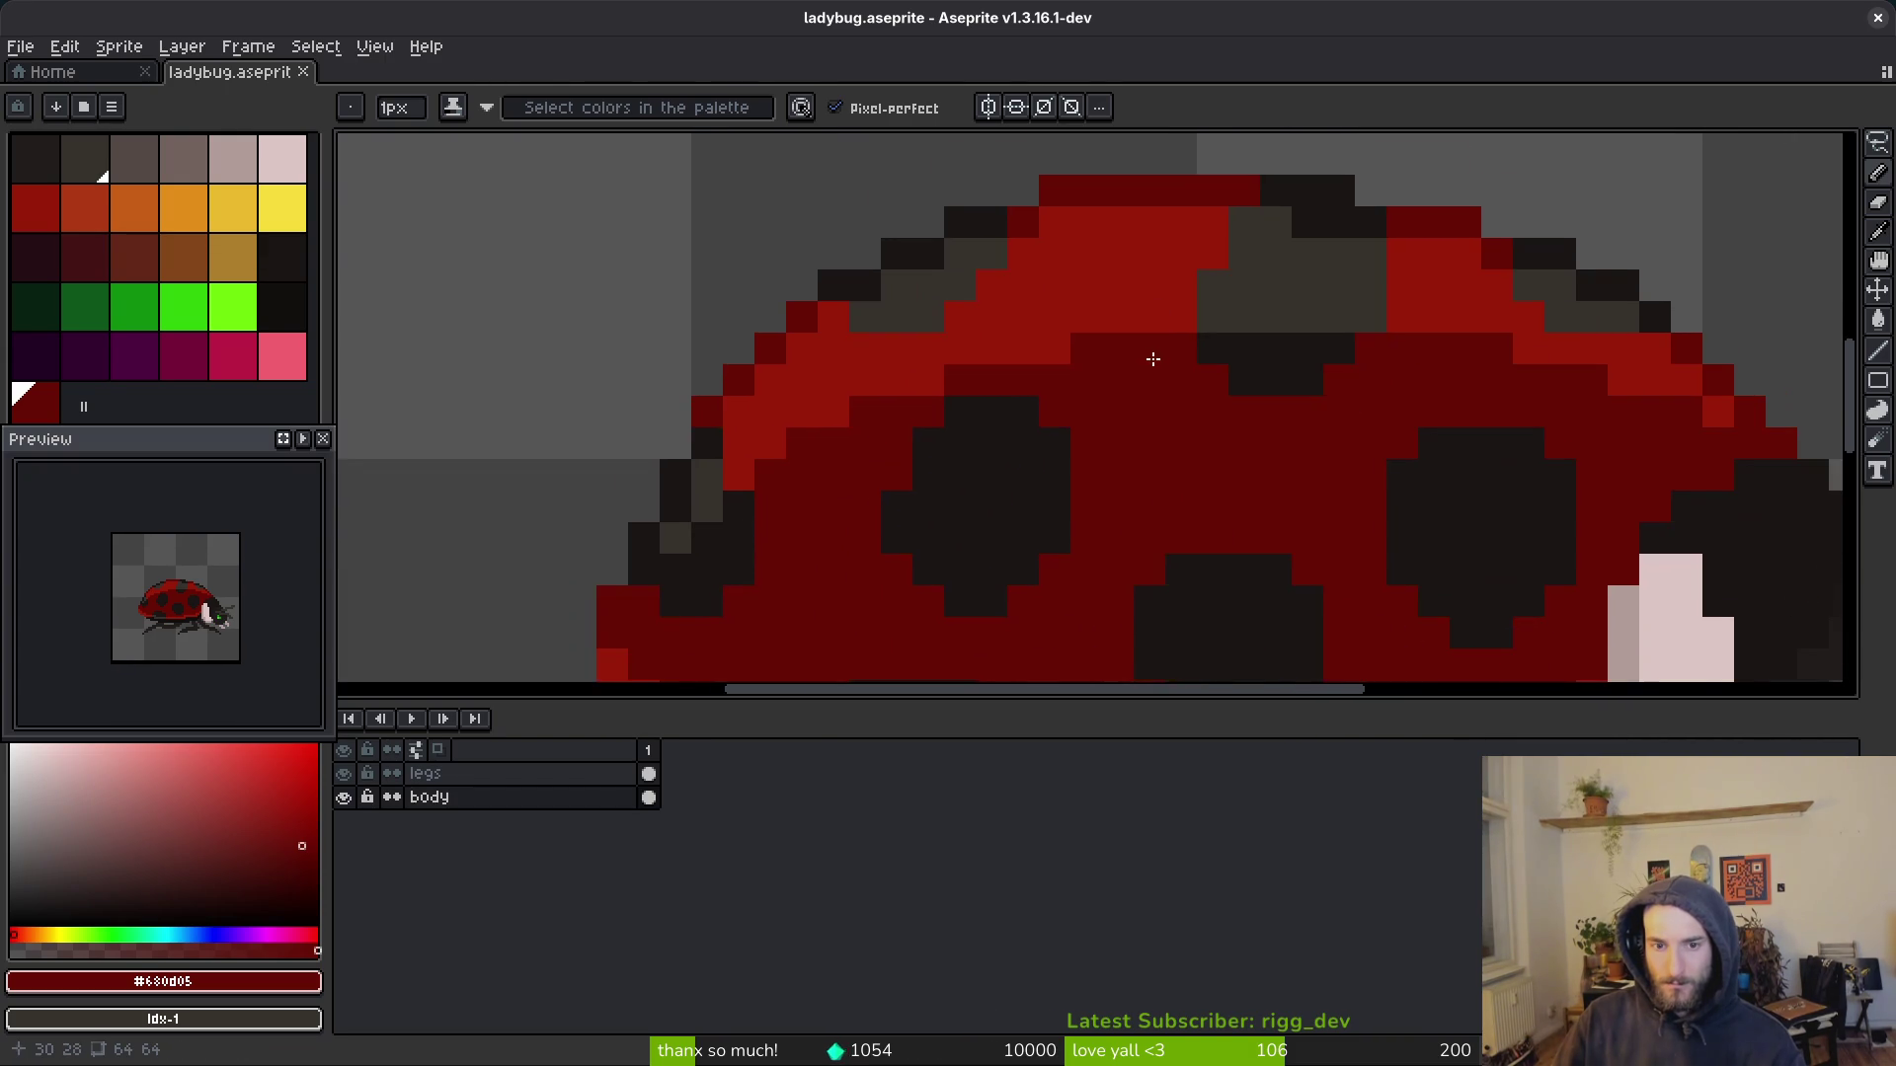
pyautogui.scroll(-2, 1062, 318)
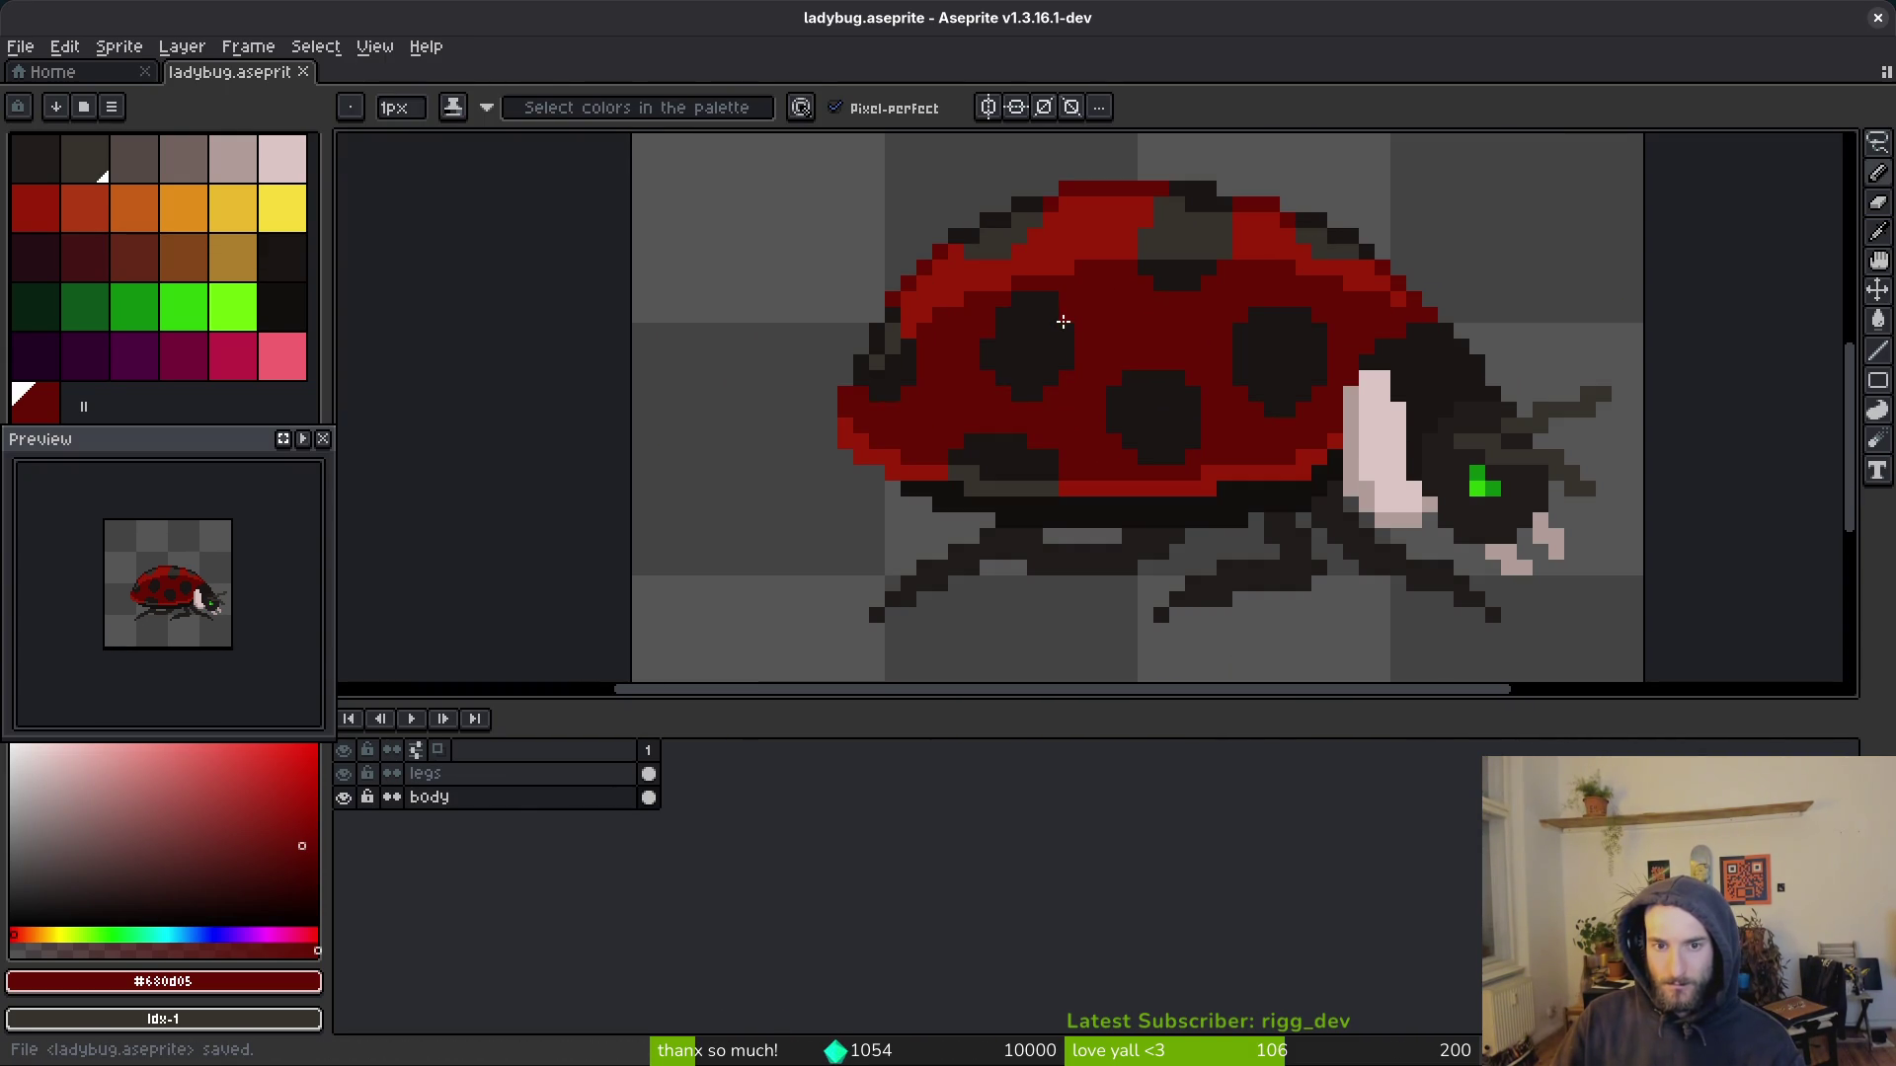
pyautogui.scroll(-2, 1108, 343)
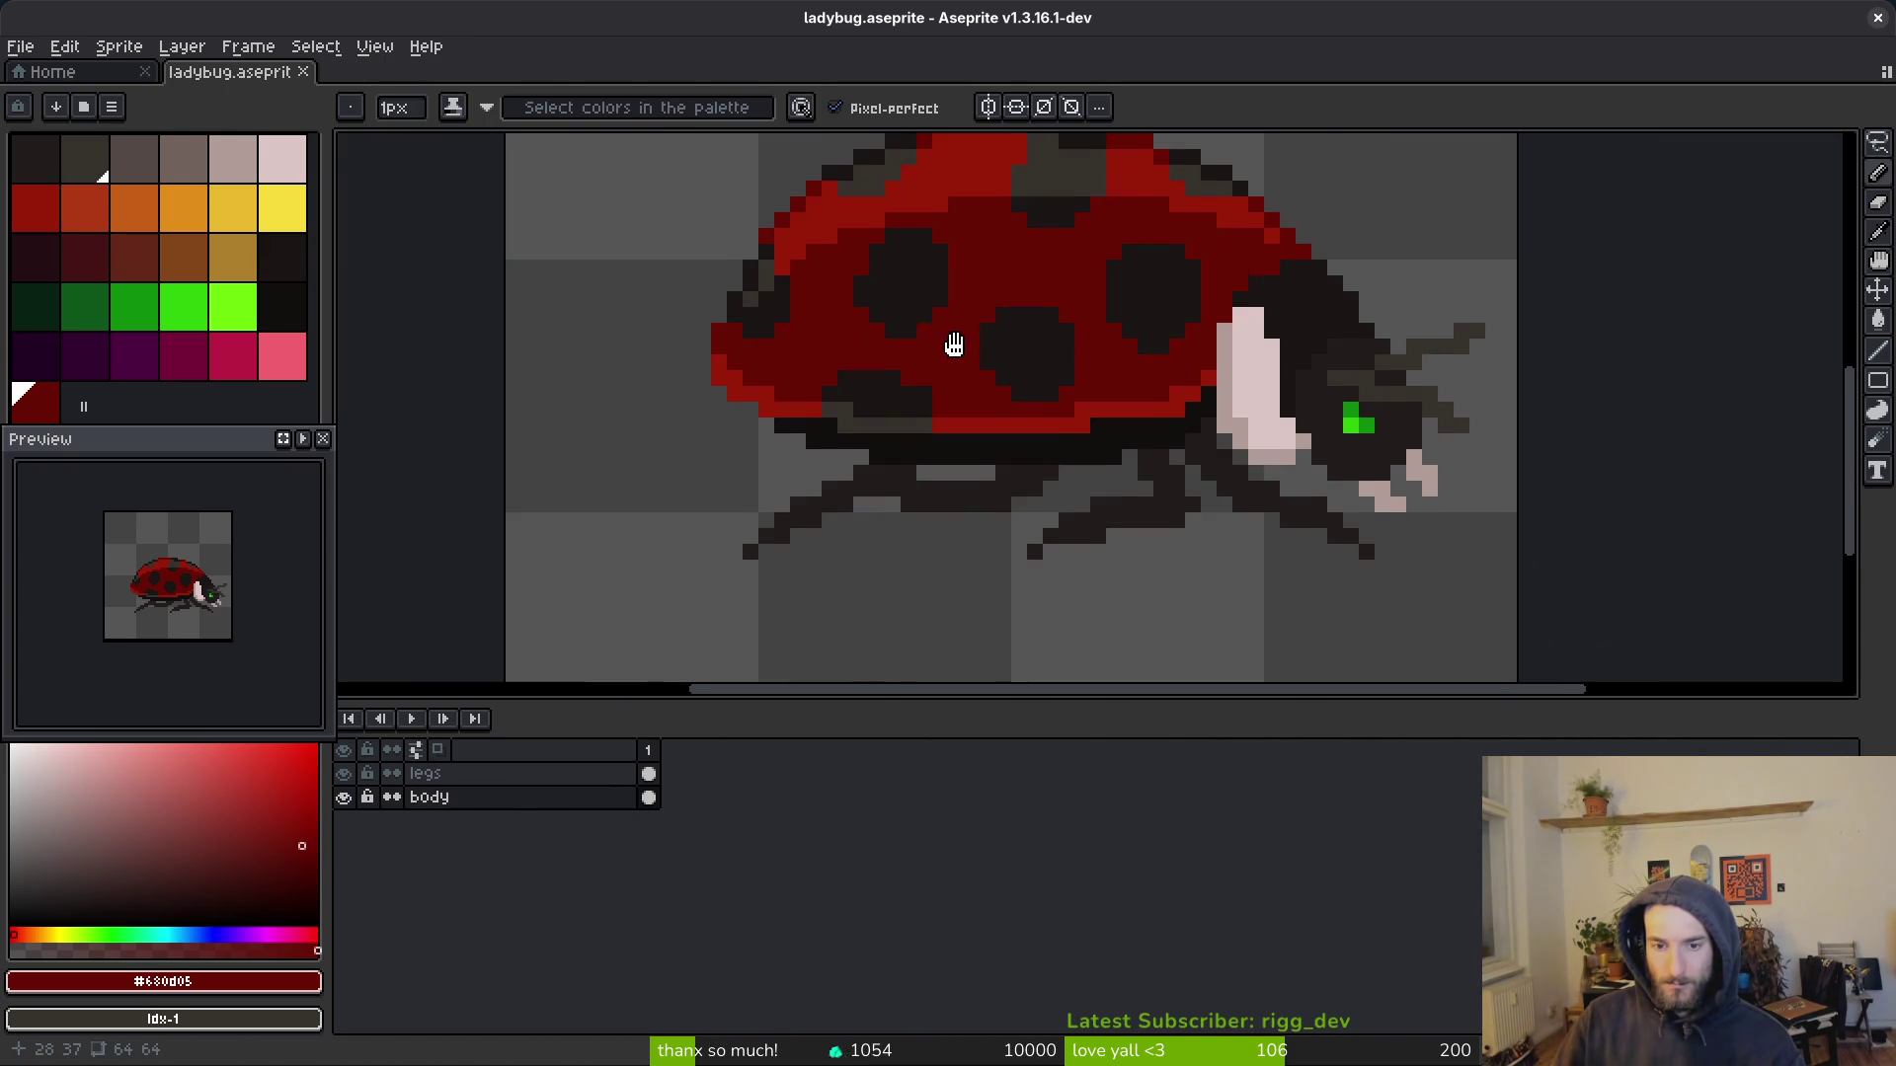
pyautogui.hotkey('ctrl', 's')
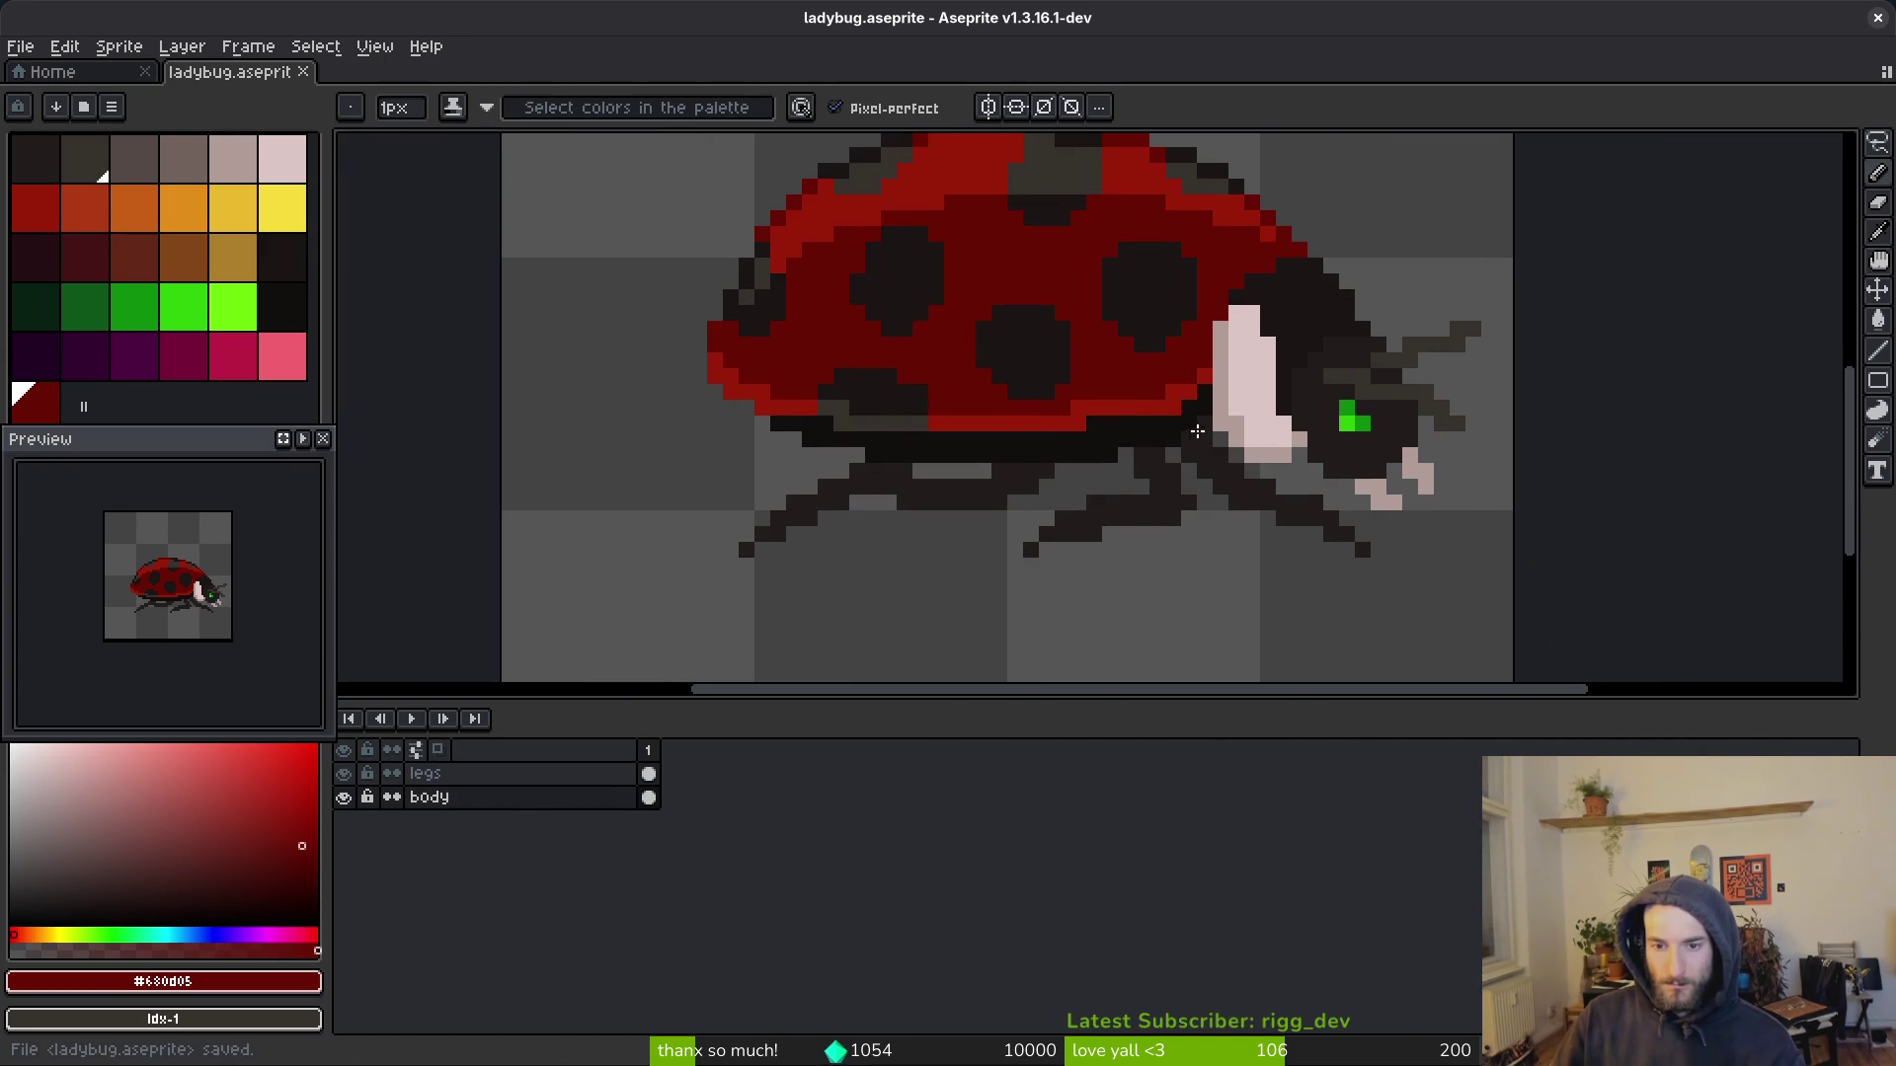
# Step: Pencil a dark red pixel on the shell and a pale pink pixel by the wing edge
pyautogui.scroll(4, 1189, 400)
pyautogui.click(1081, 421)
pyautogui.scroll(-4, 1081, 422)
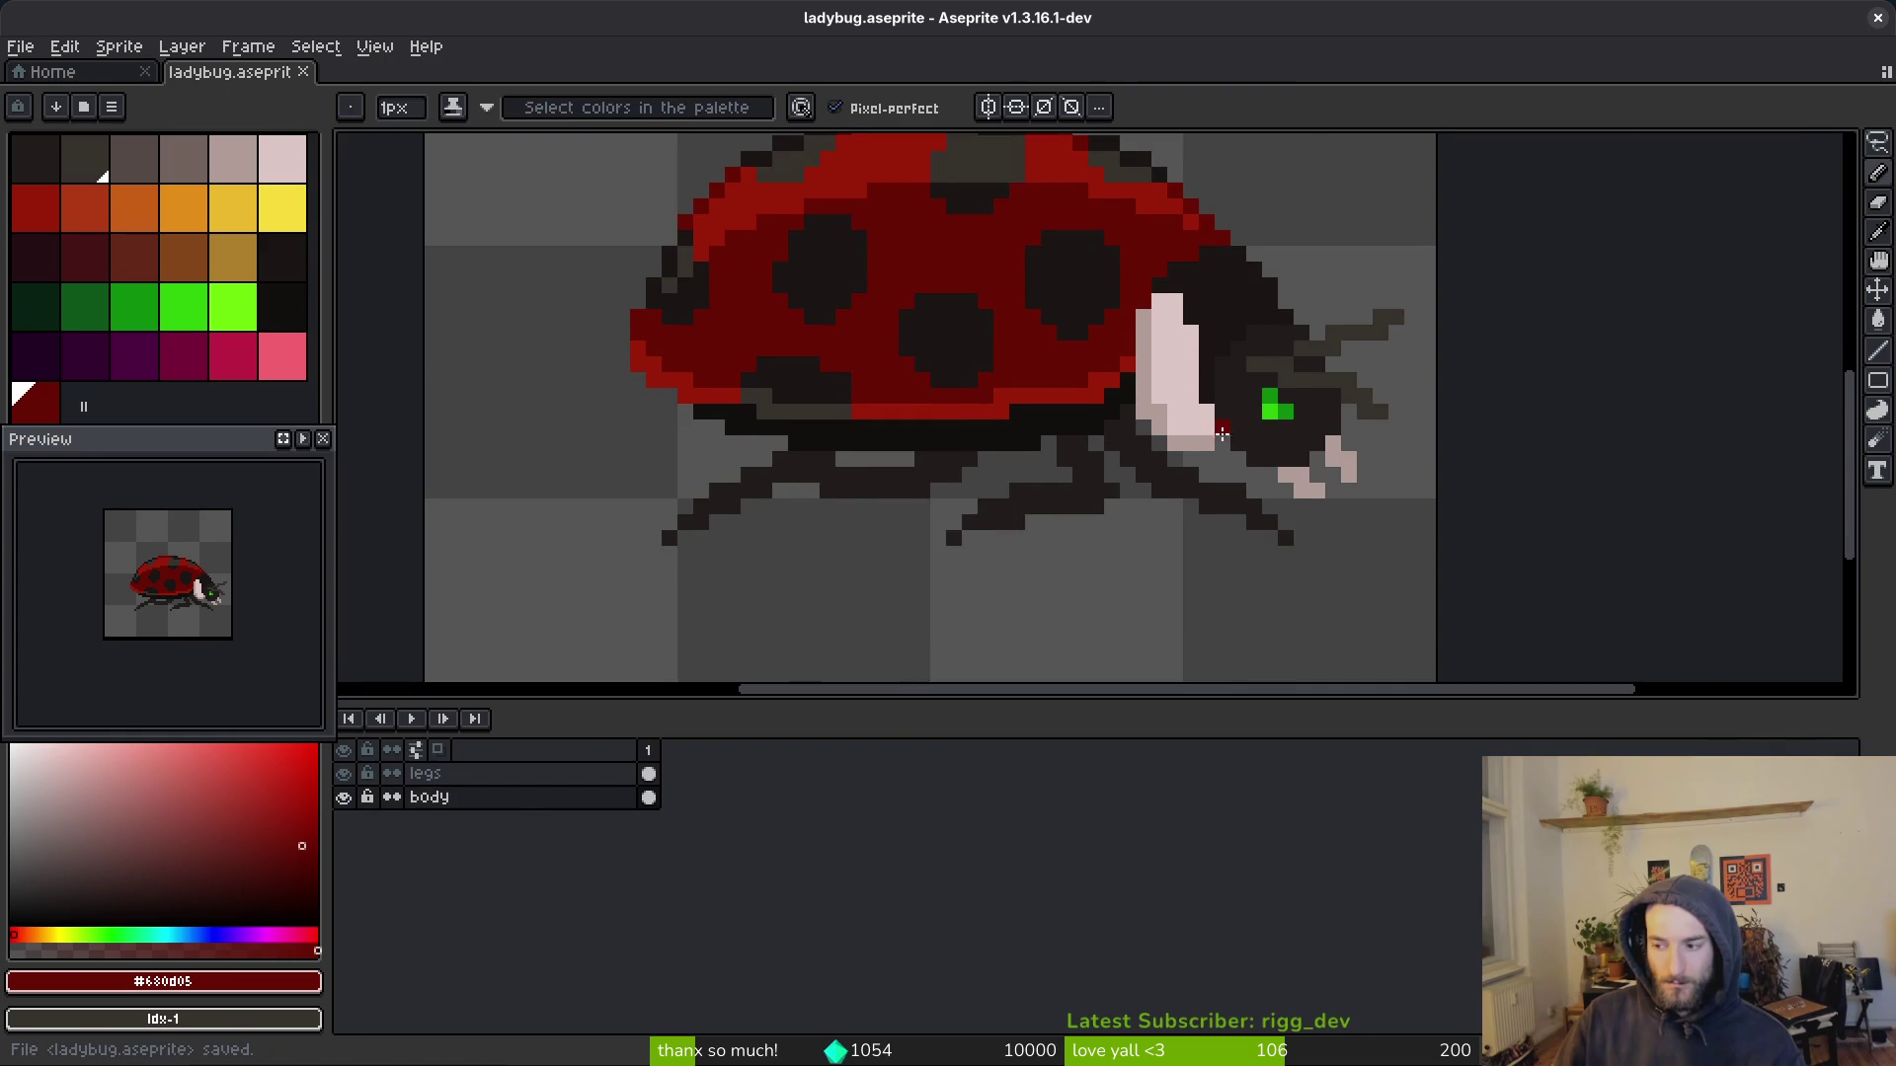
pyautogui.hscroll(2, 1047, 419)
pyautogui.scroll(-1, 1020, 413)
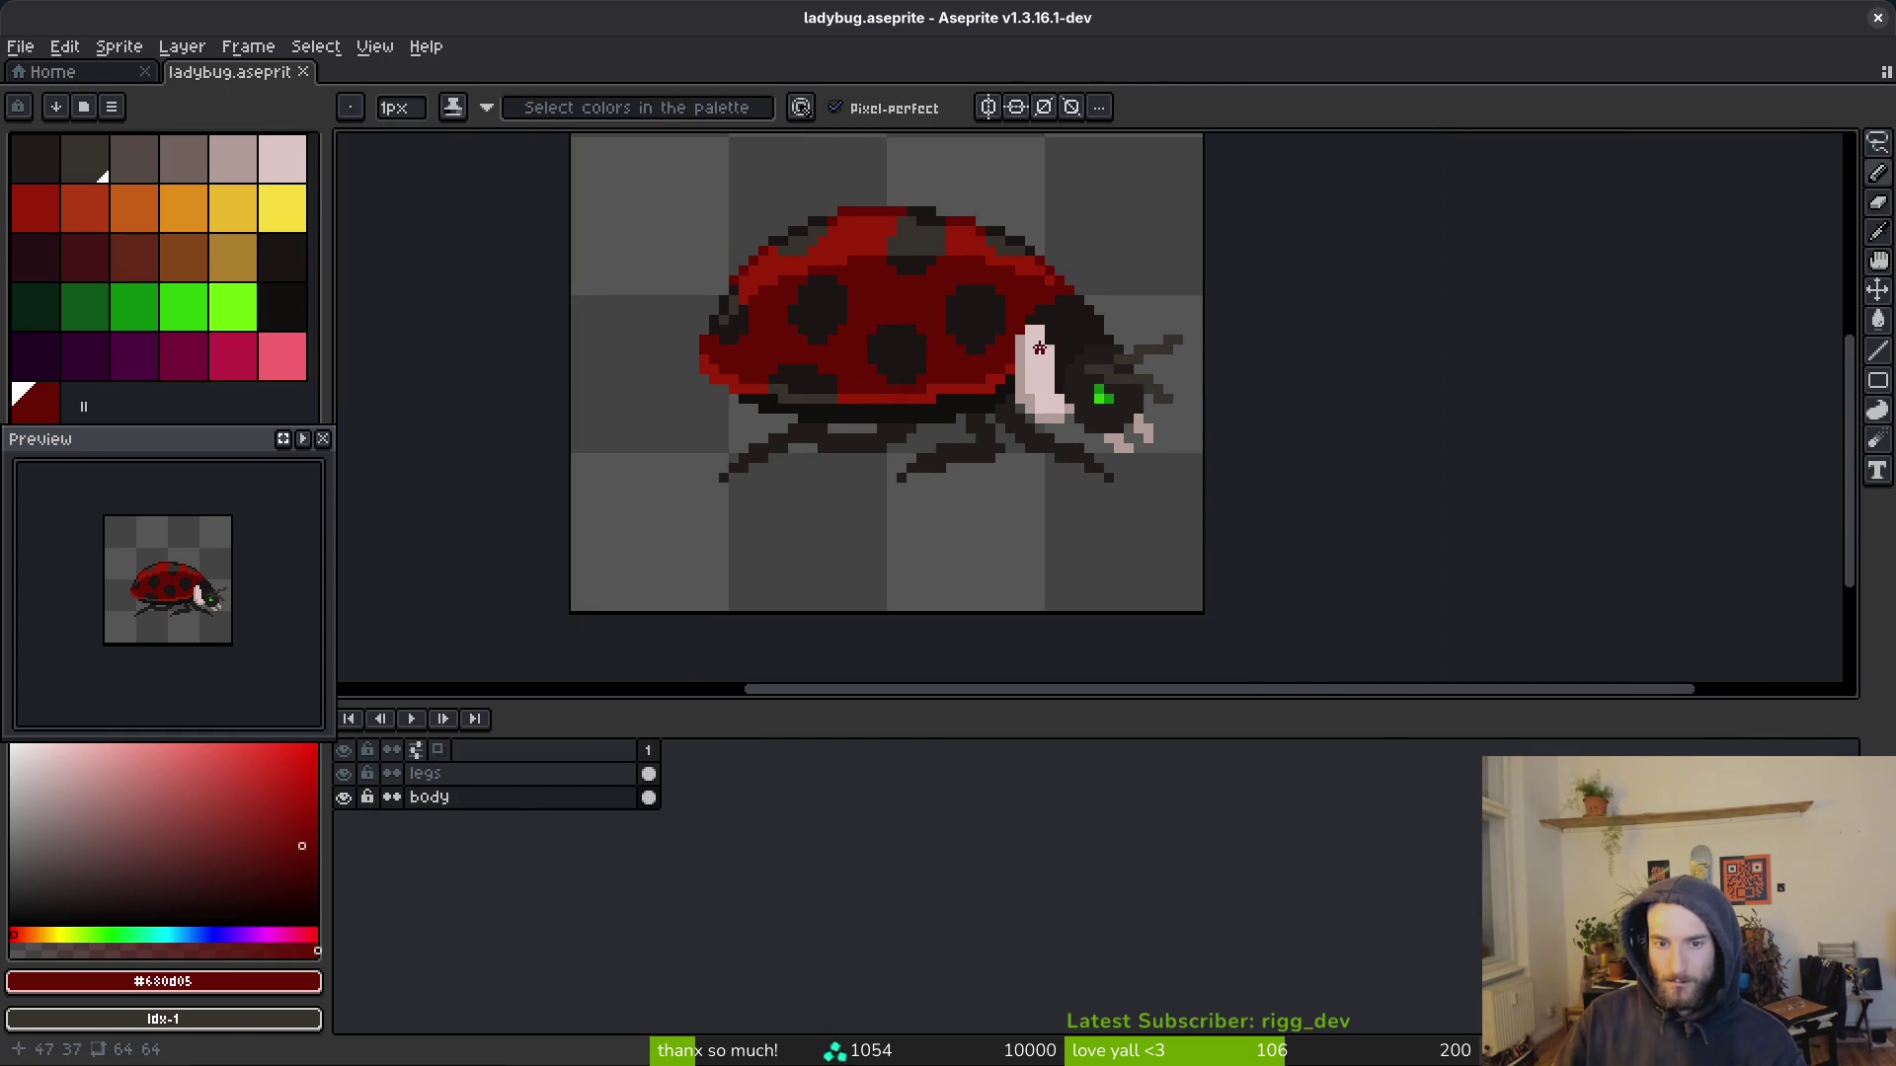
pyautogui.scroll(-1, 1040, 362)
pyautogui.scroll(2, 1047, 376)
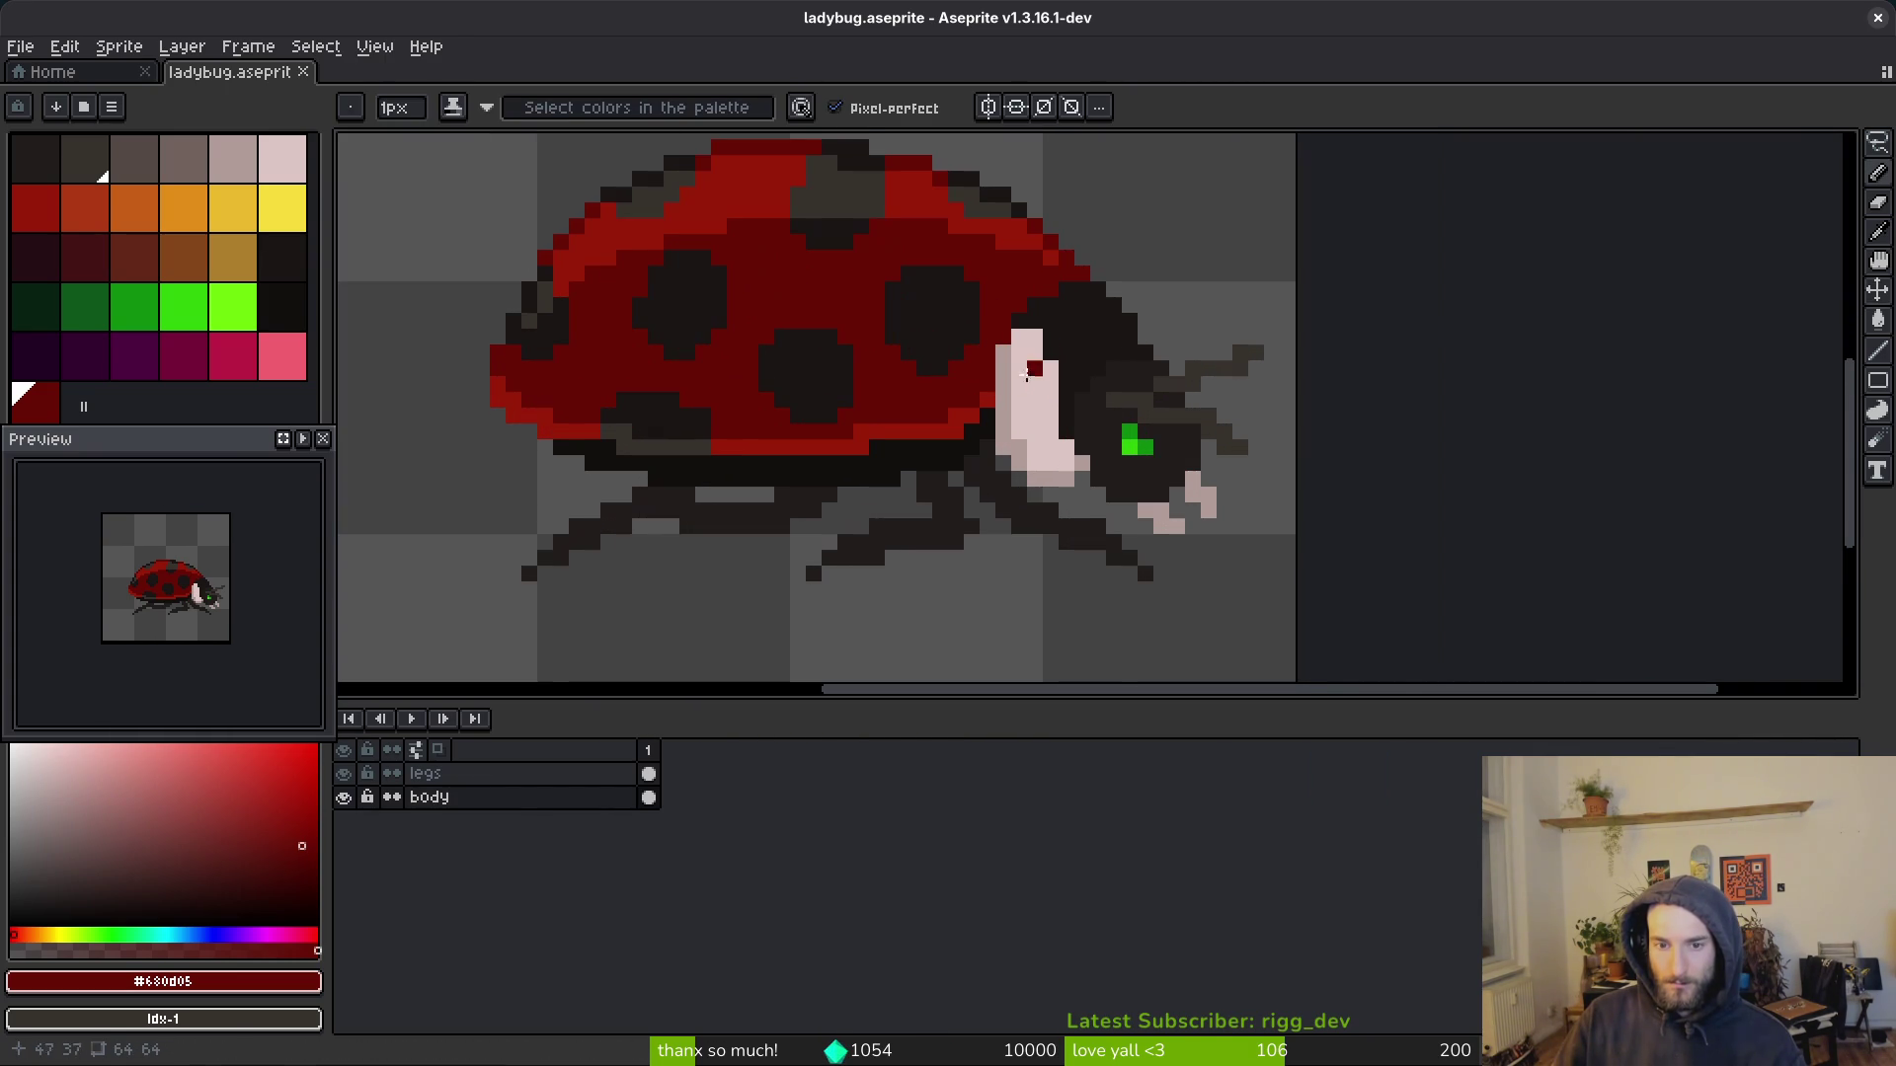
pyautogui.keyDown('alt'); pyautogui.click(1016, 342); pyautogui.keyUp('alt')
pyautogui.scroll(2, 1016, 340)
pyautogui.click(1111, 324)
# Step: Undo and redo the last pencil stroke, then save ladybug.aseprite again
pyautogui.scroll(-2, 1111, 324)
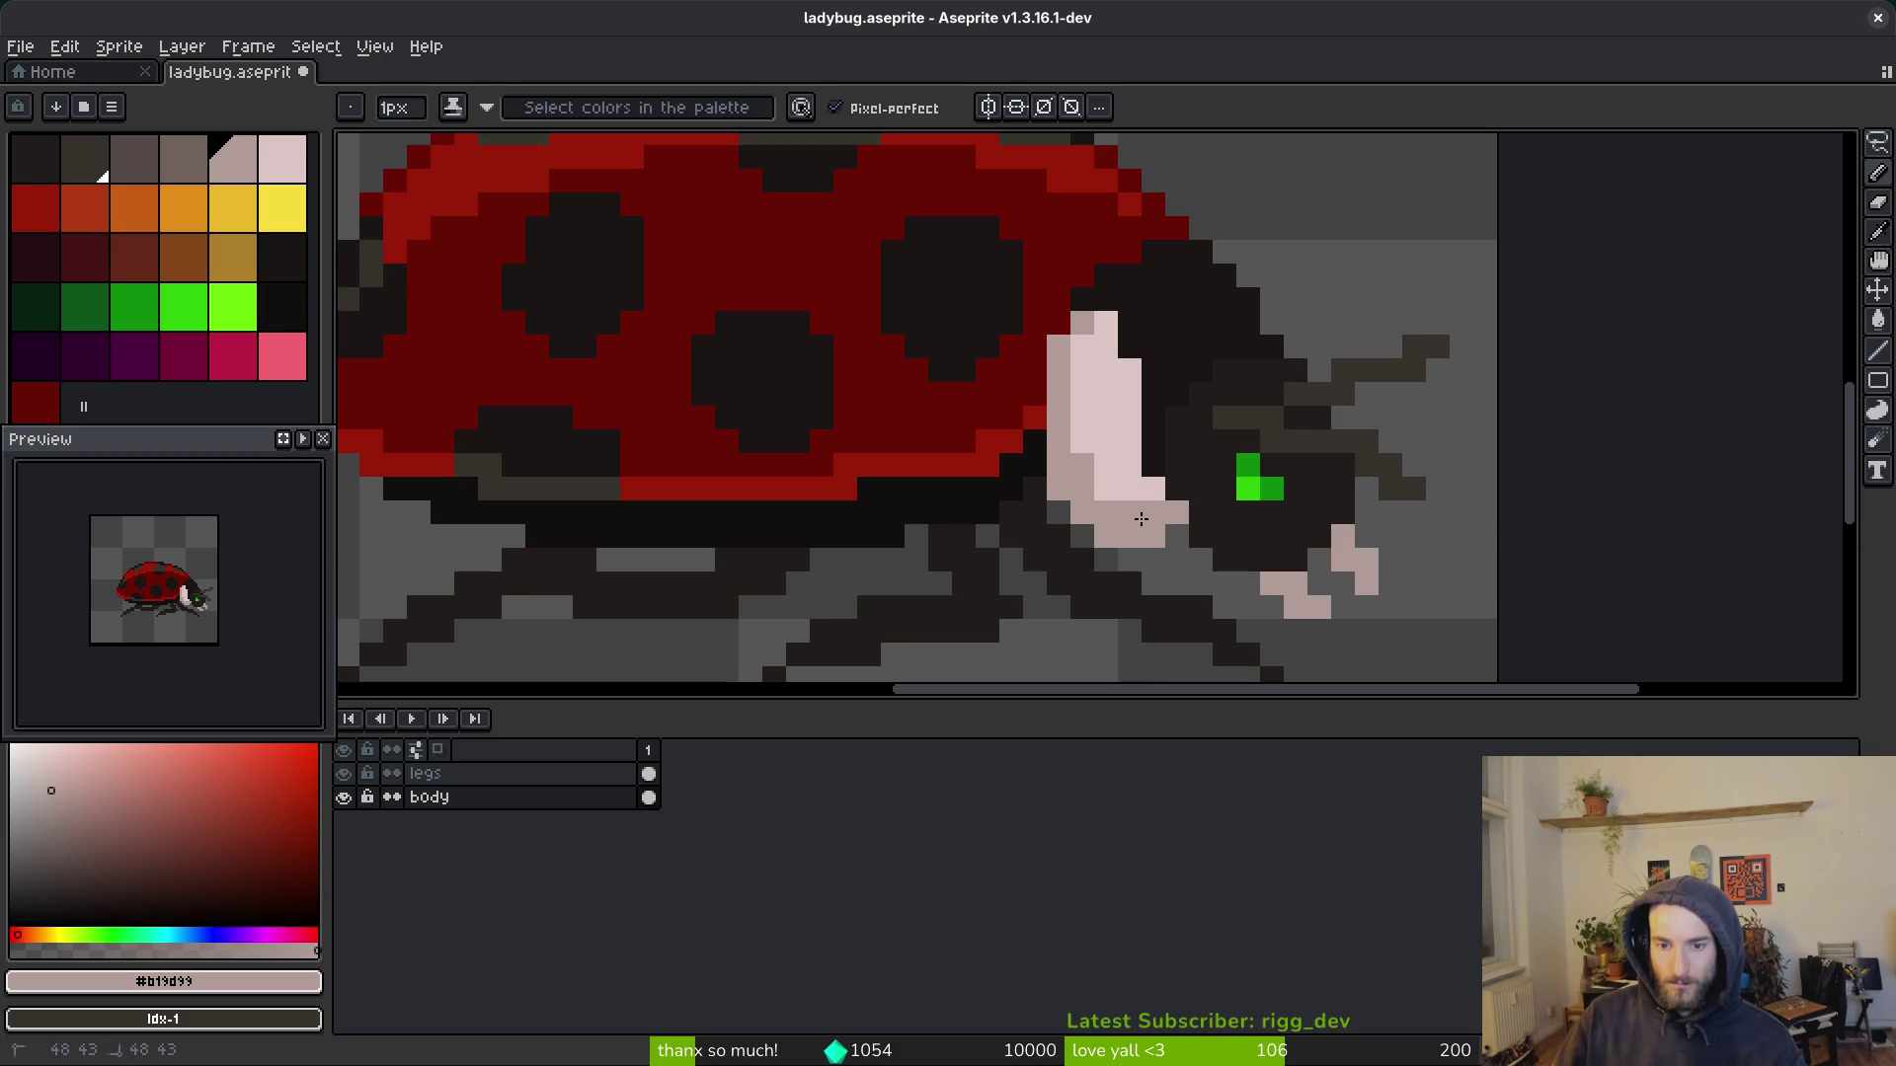
pyautogui.scroll(-3, 1192, 520)
pyautogui.scroll(2, 1155, 488)
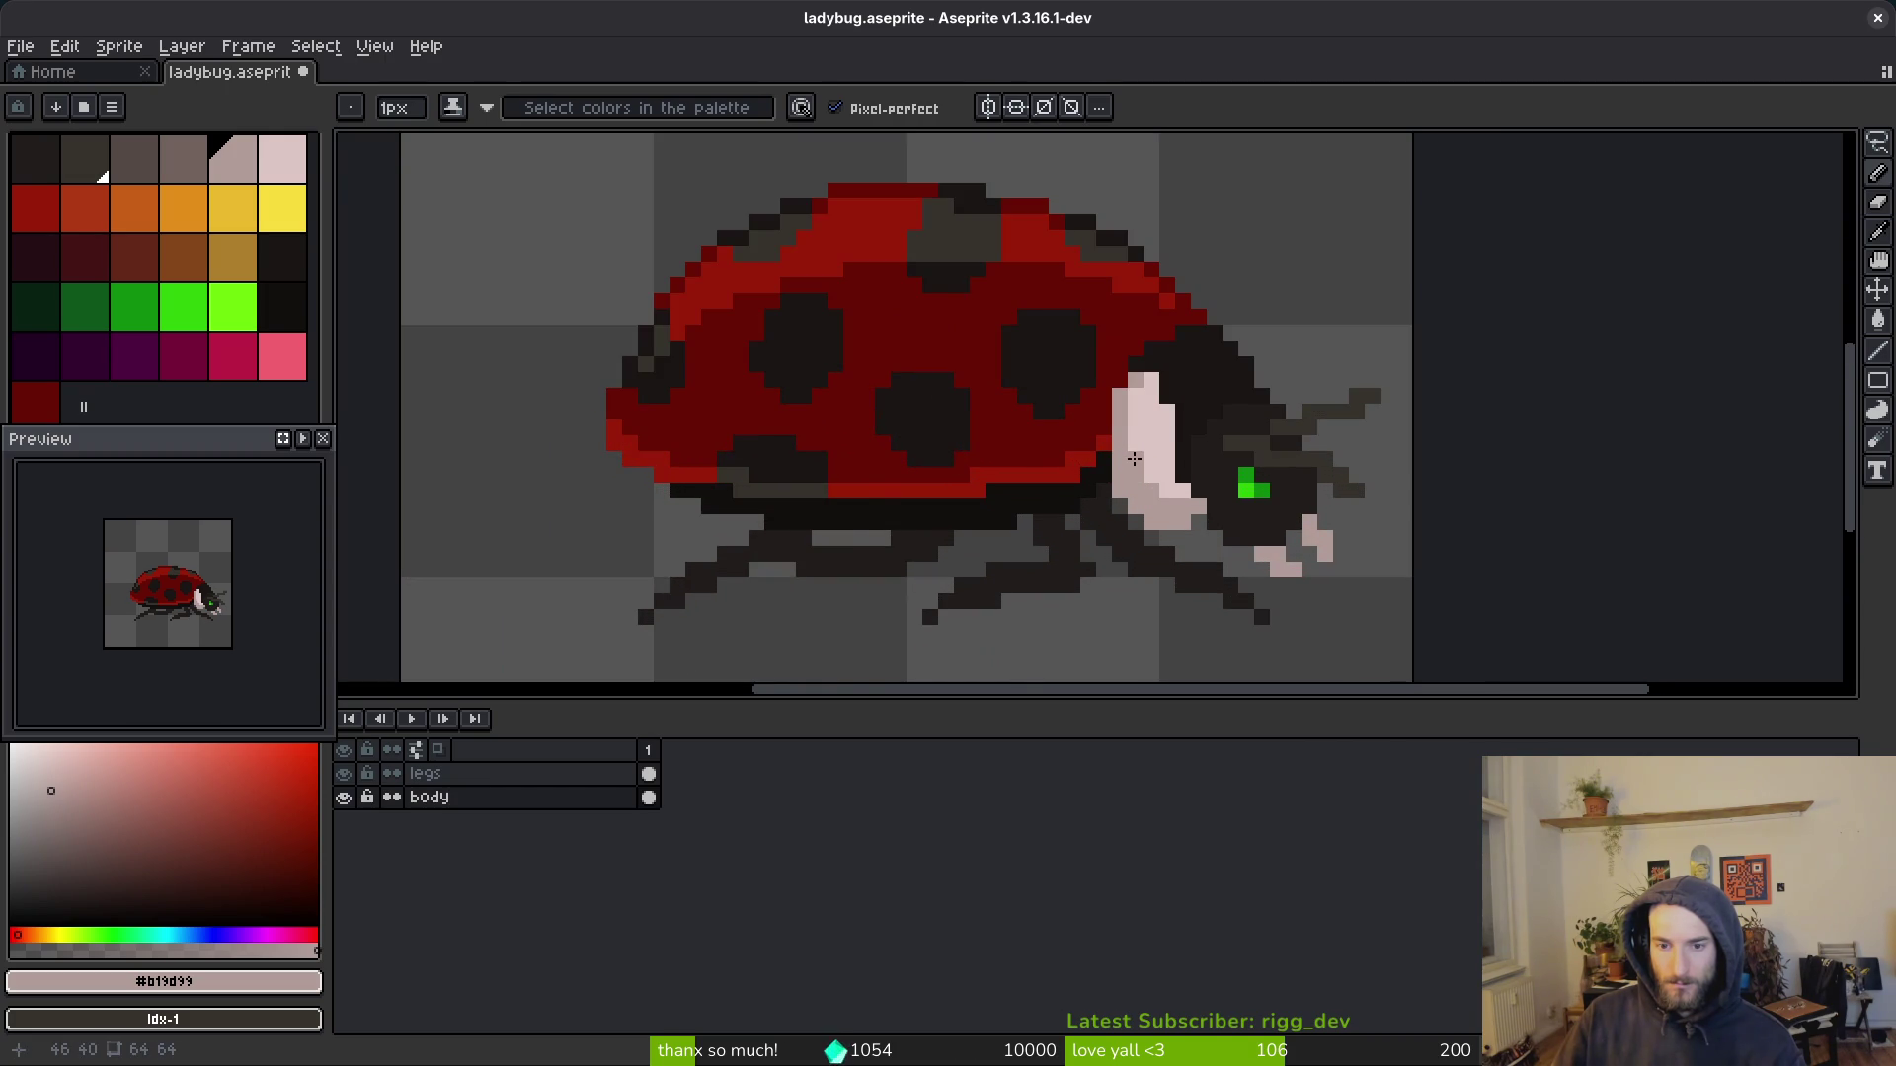
pyautogui.scroll(-2, 1249, 534)
pyautogui.scroll(-2, 1249, 546)
pyautogui.scroll(1, 1255, 557)
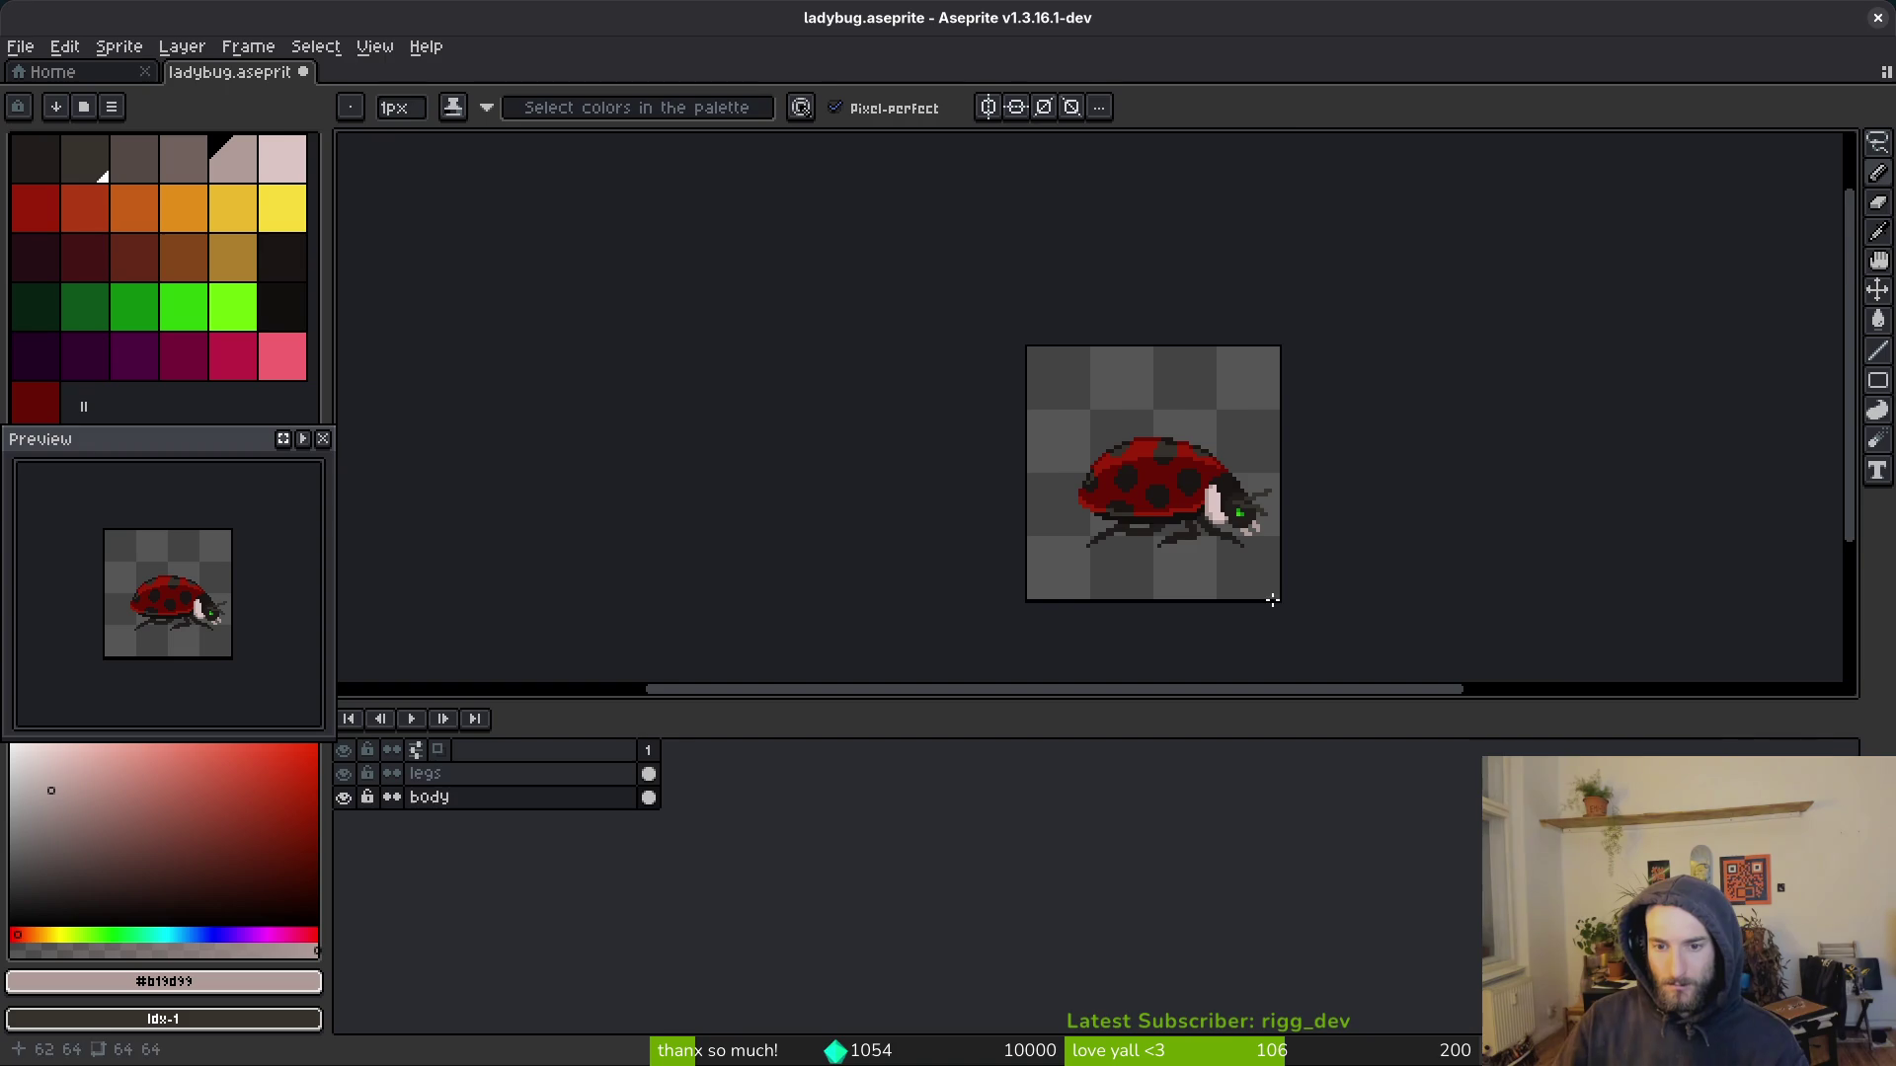
pyautogui.scroll(1, 1266, 567)
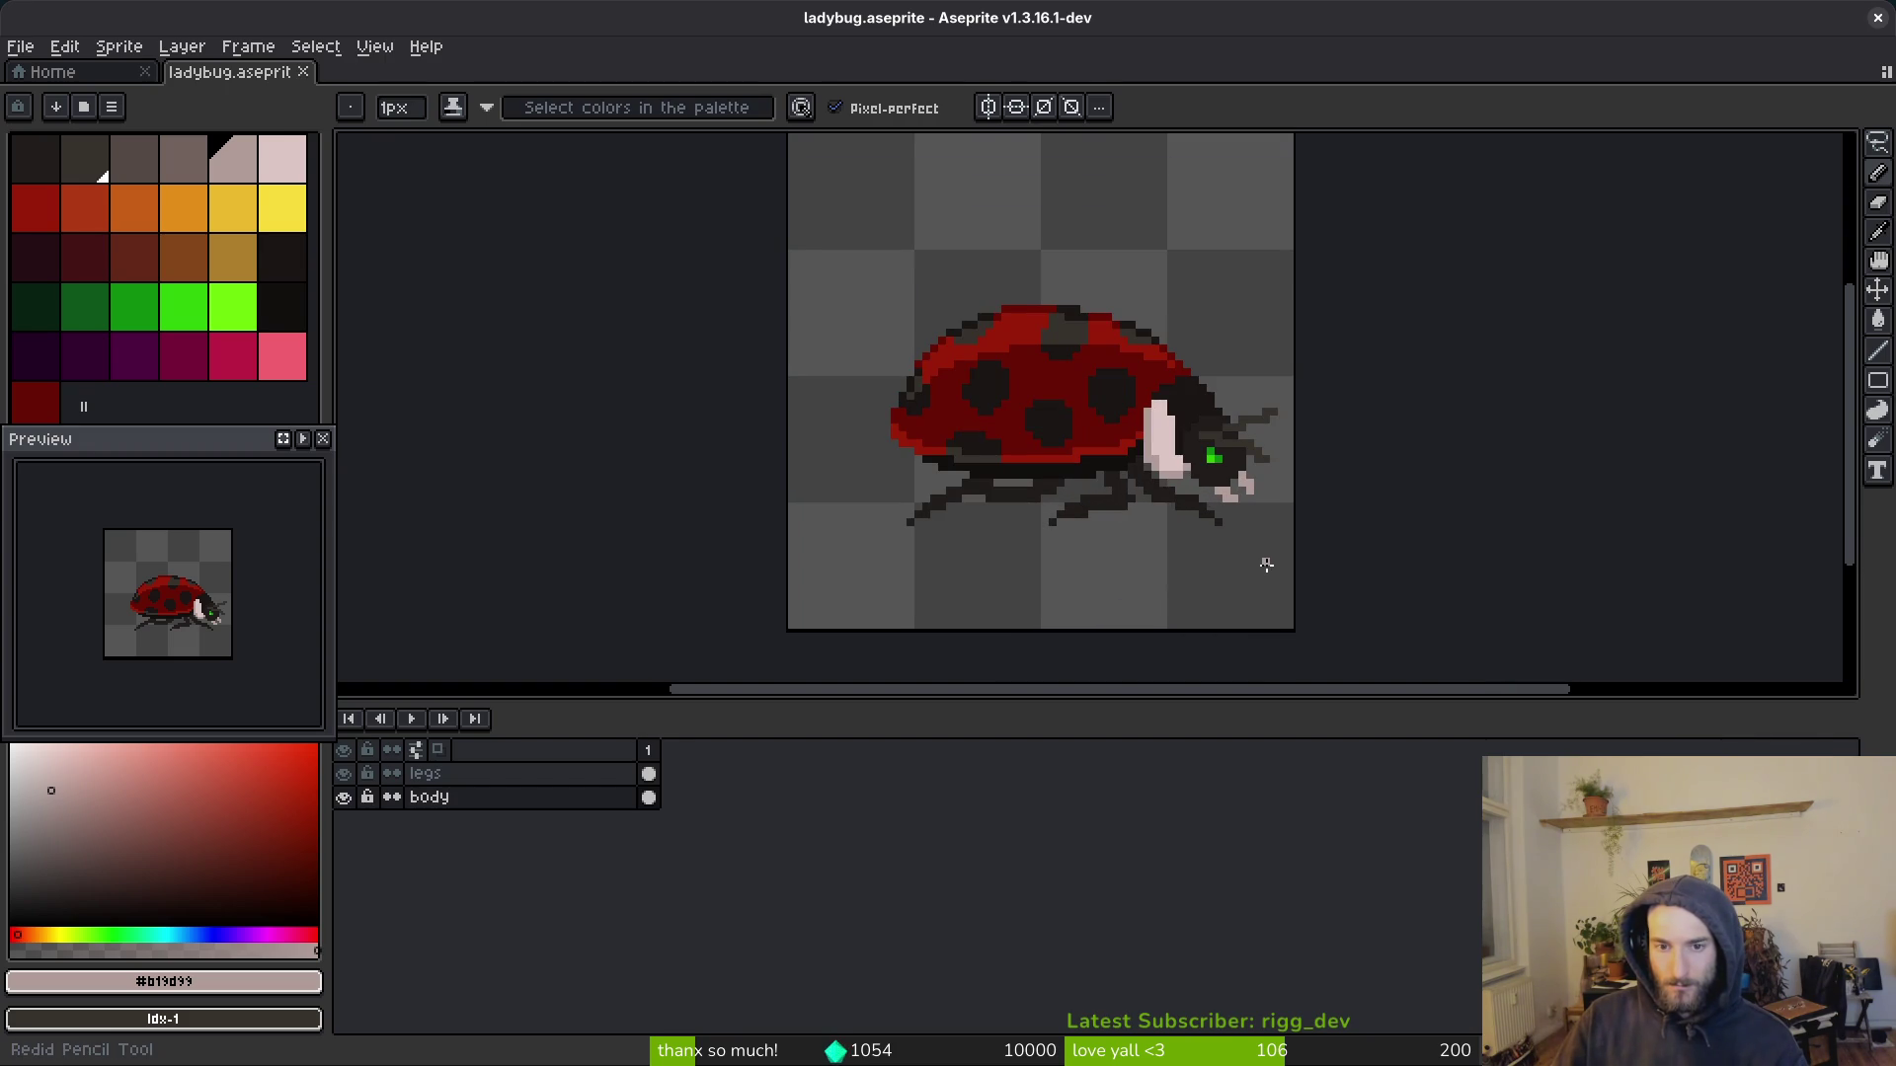
pyautogui.hotkey('ctrl', 'z')
pyautogui.hotkey('ctrl', 'y')
pyautogui.hotkey('ctrl', 's')
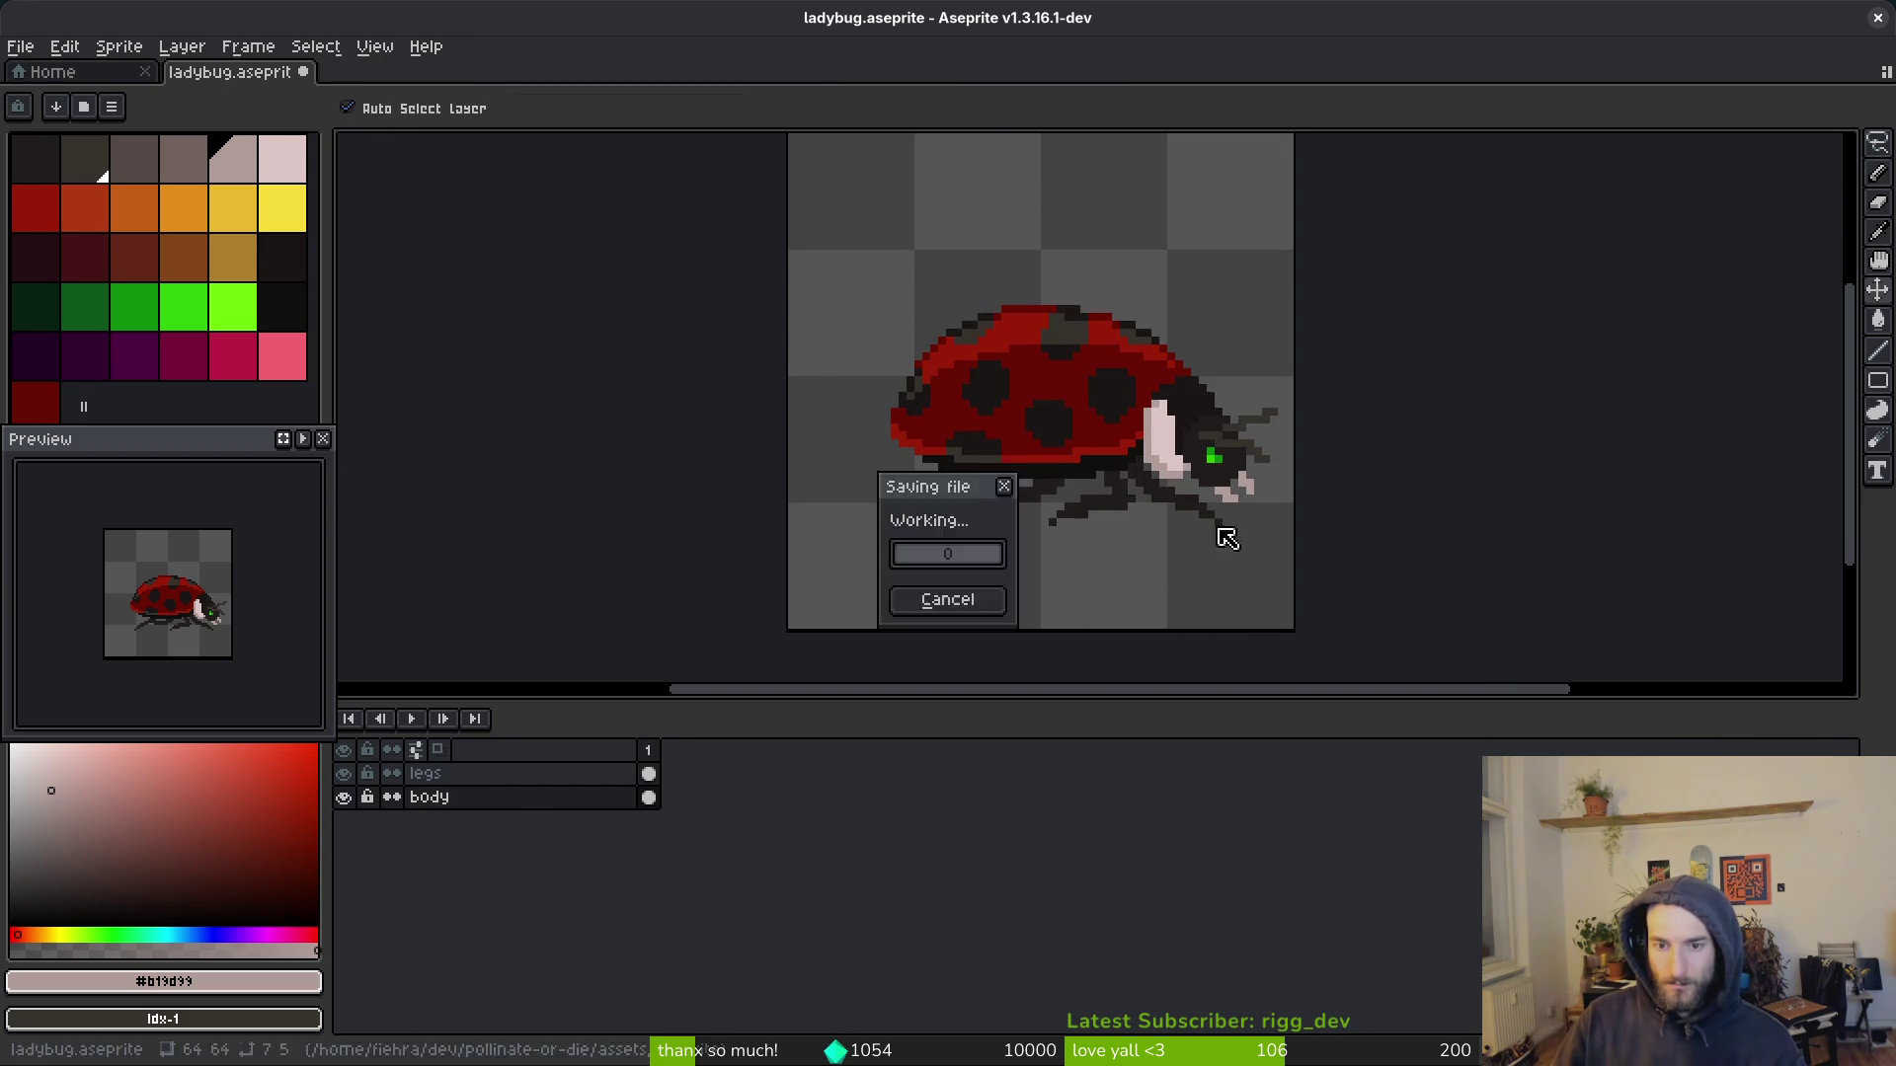
pyautogui.scroll(1, 1233, 550)
pyautogui.hscroll(3, 1086, 523)
pyautogui.scroll(4, 860, 468)
pyautogui.press('alt')
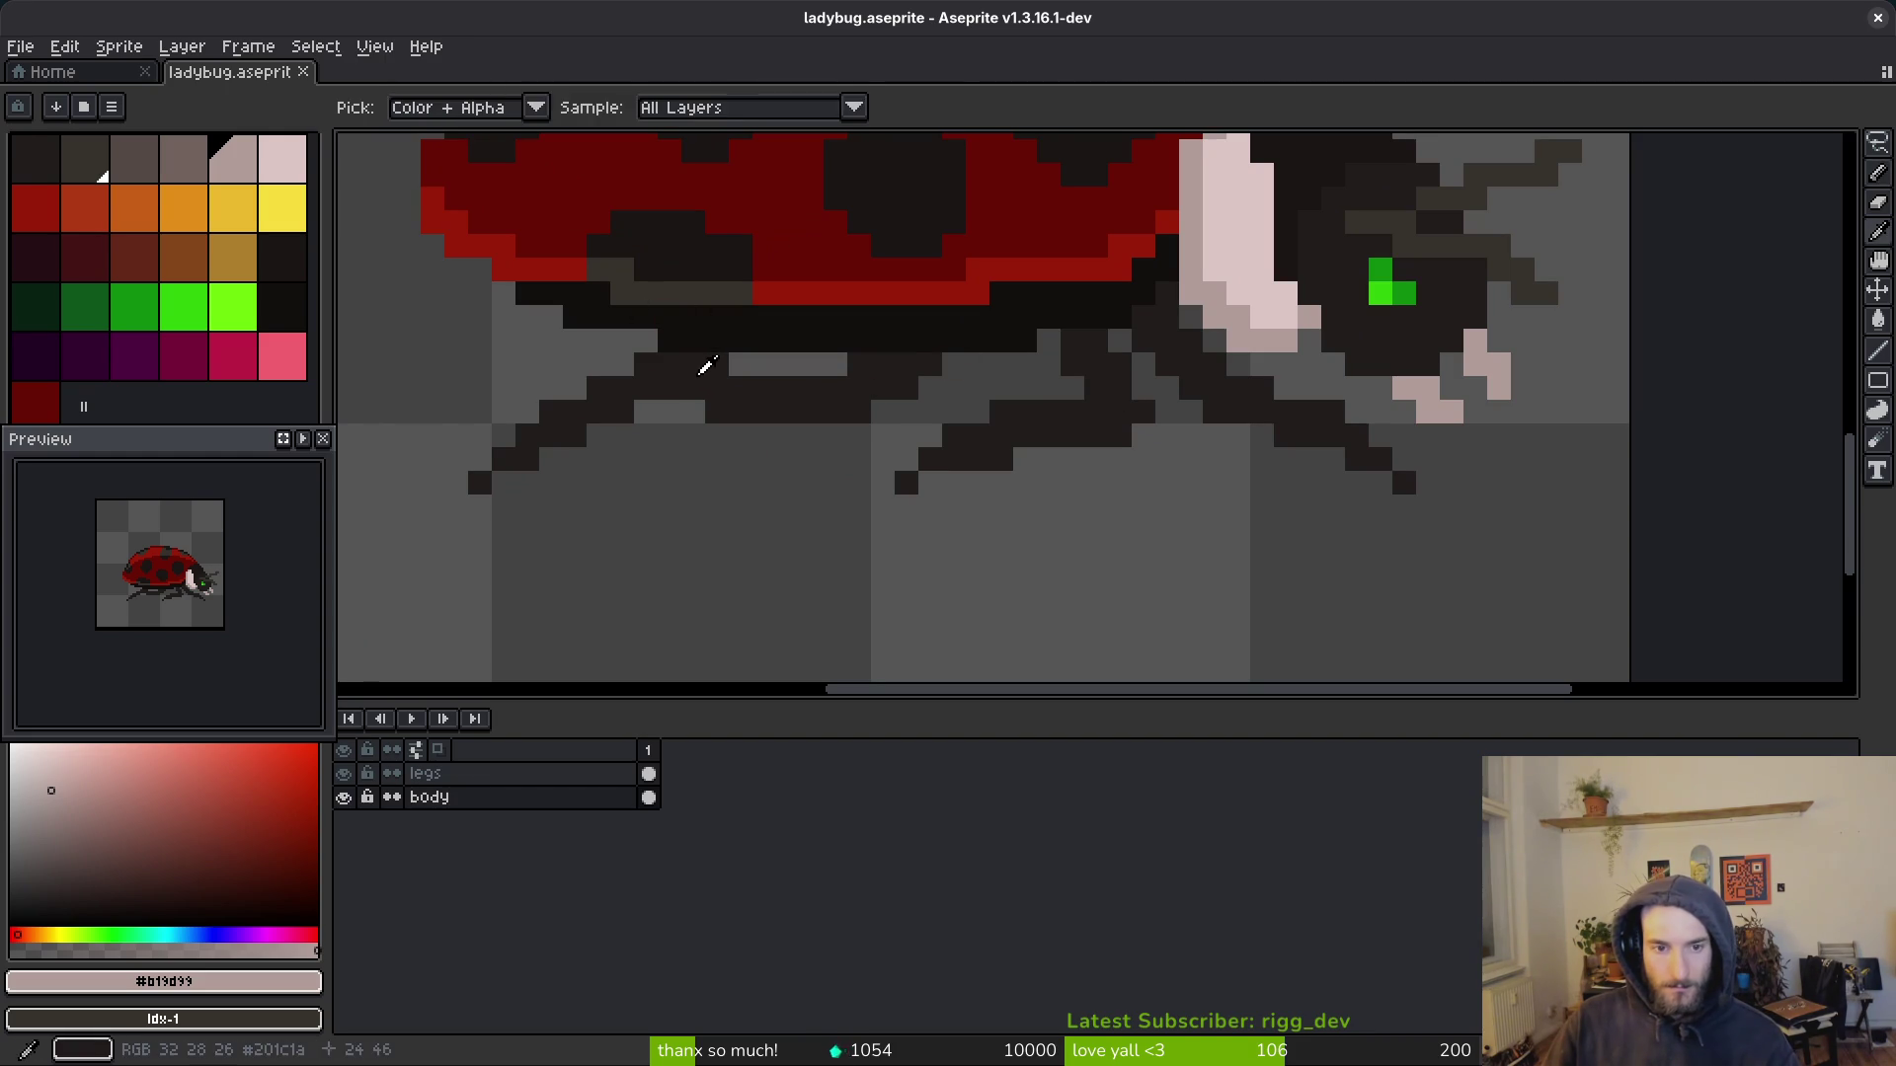
# Step: Sample the dark leg colour, test a leg pixel and undo it, then select the legs layer
pyautogui.keyDown('alt'); pyautogui.click(702, 359); pyautogui.keyUp('alt')
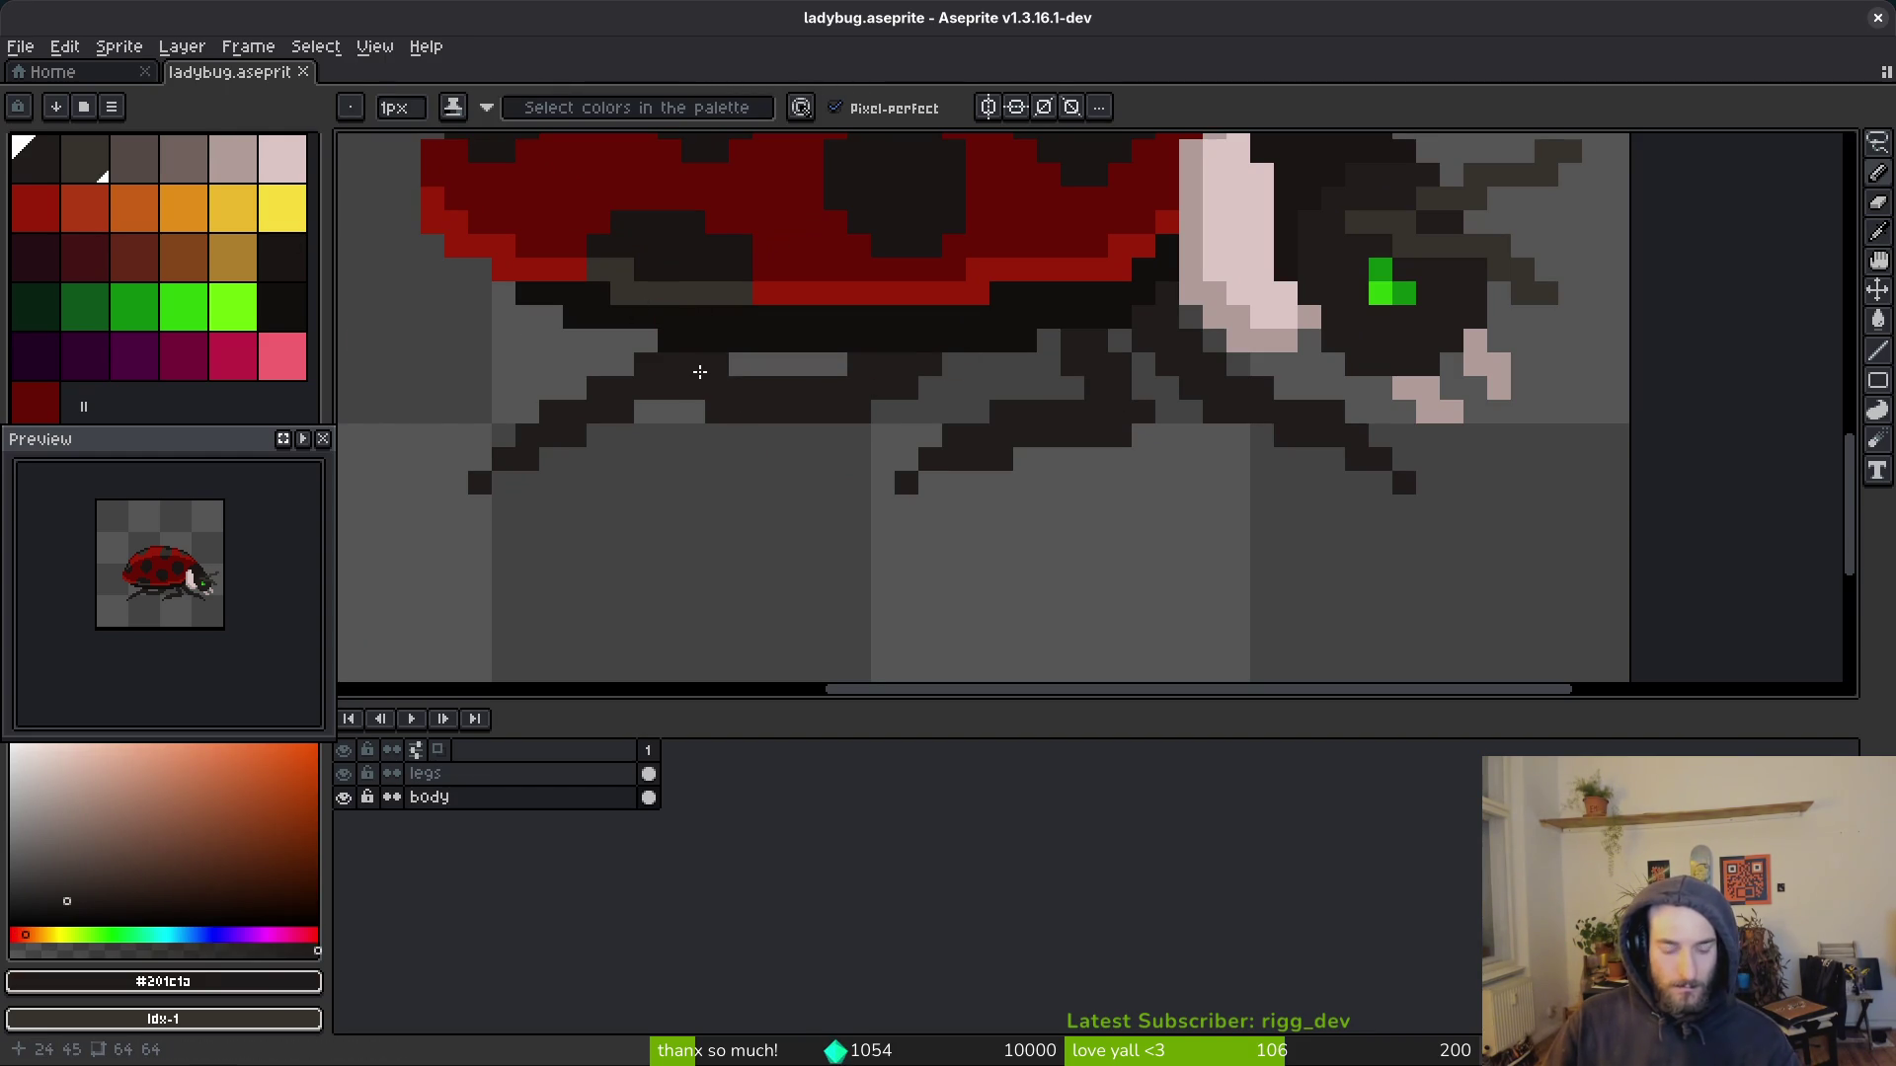
pyautogui.click(659, 371)
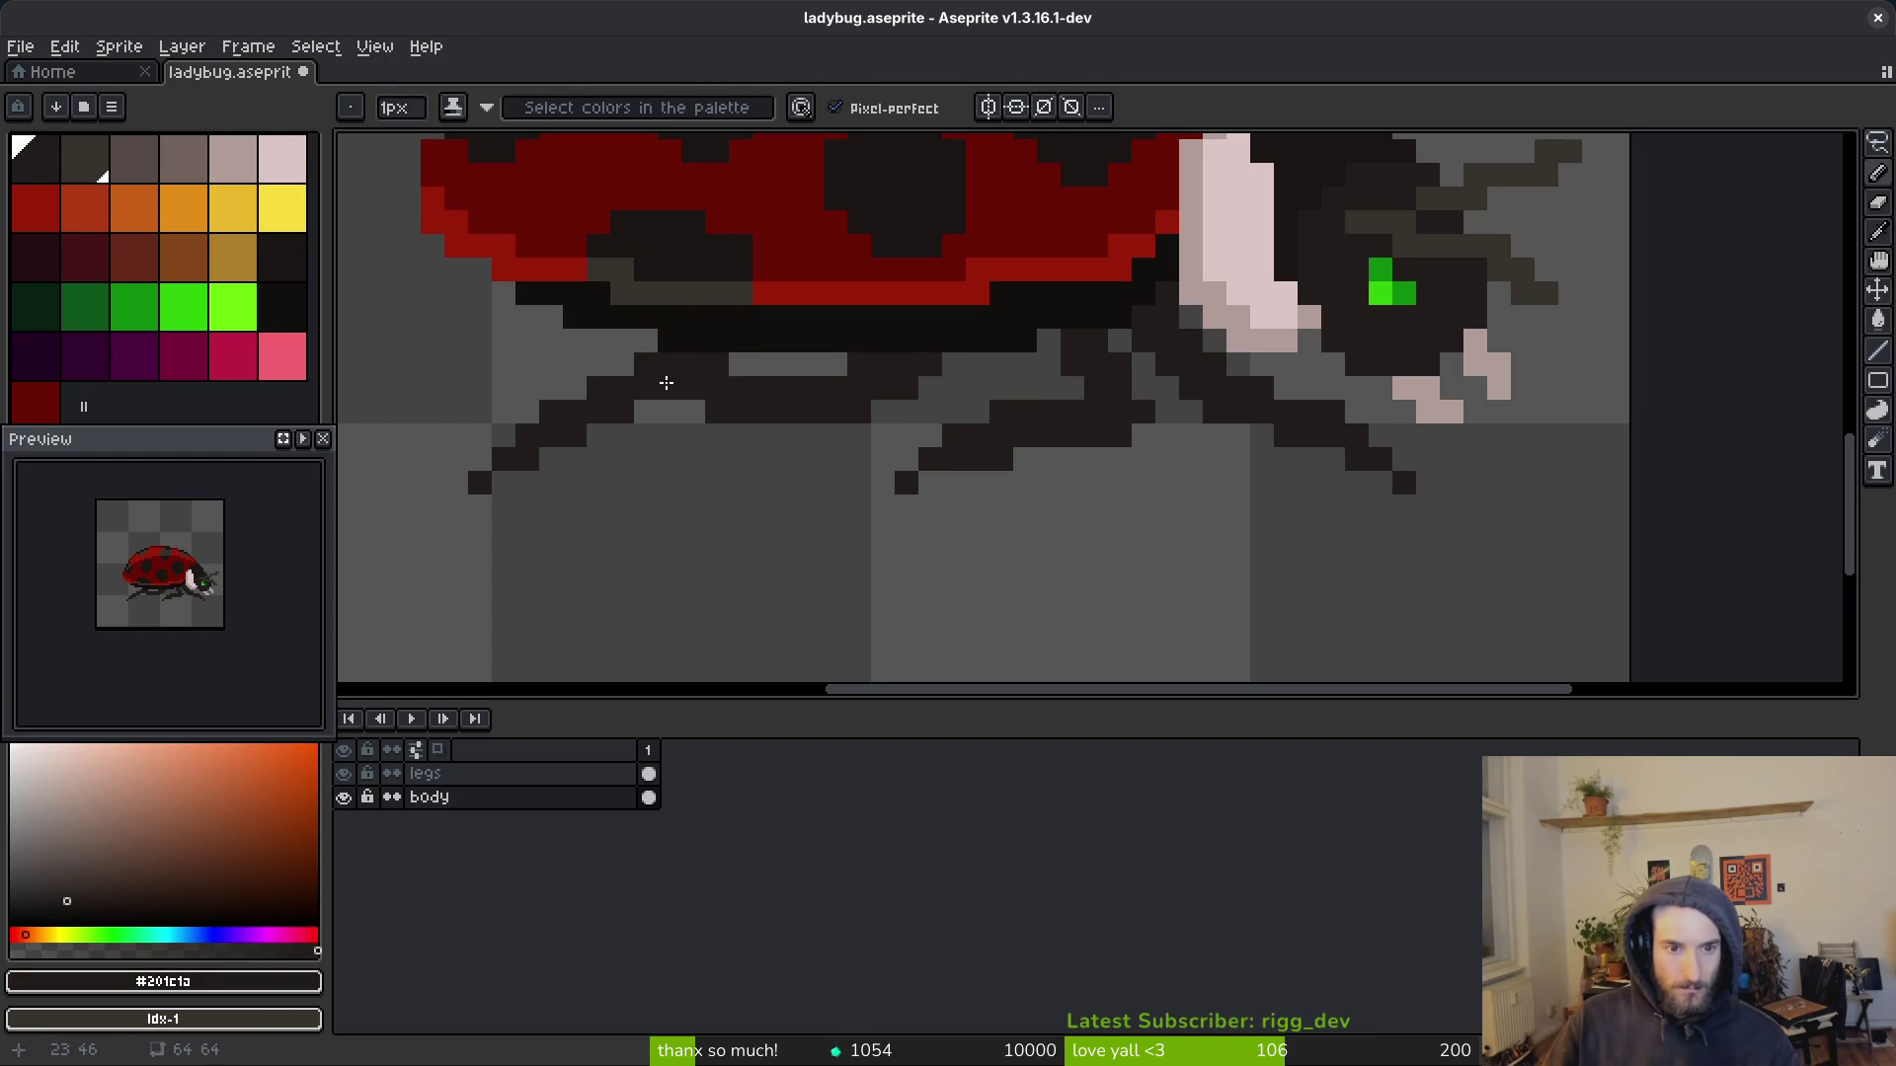
pyautogui.click(740, 601)
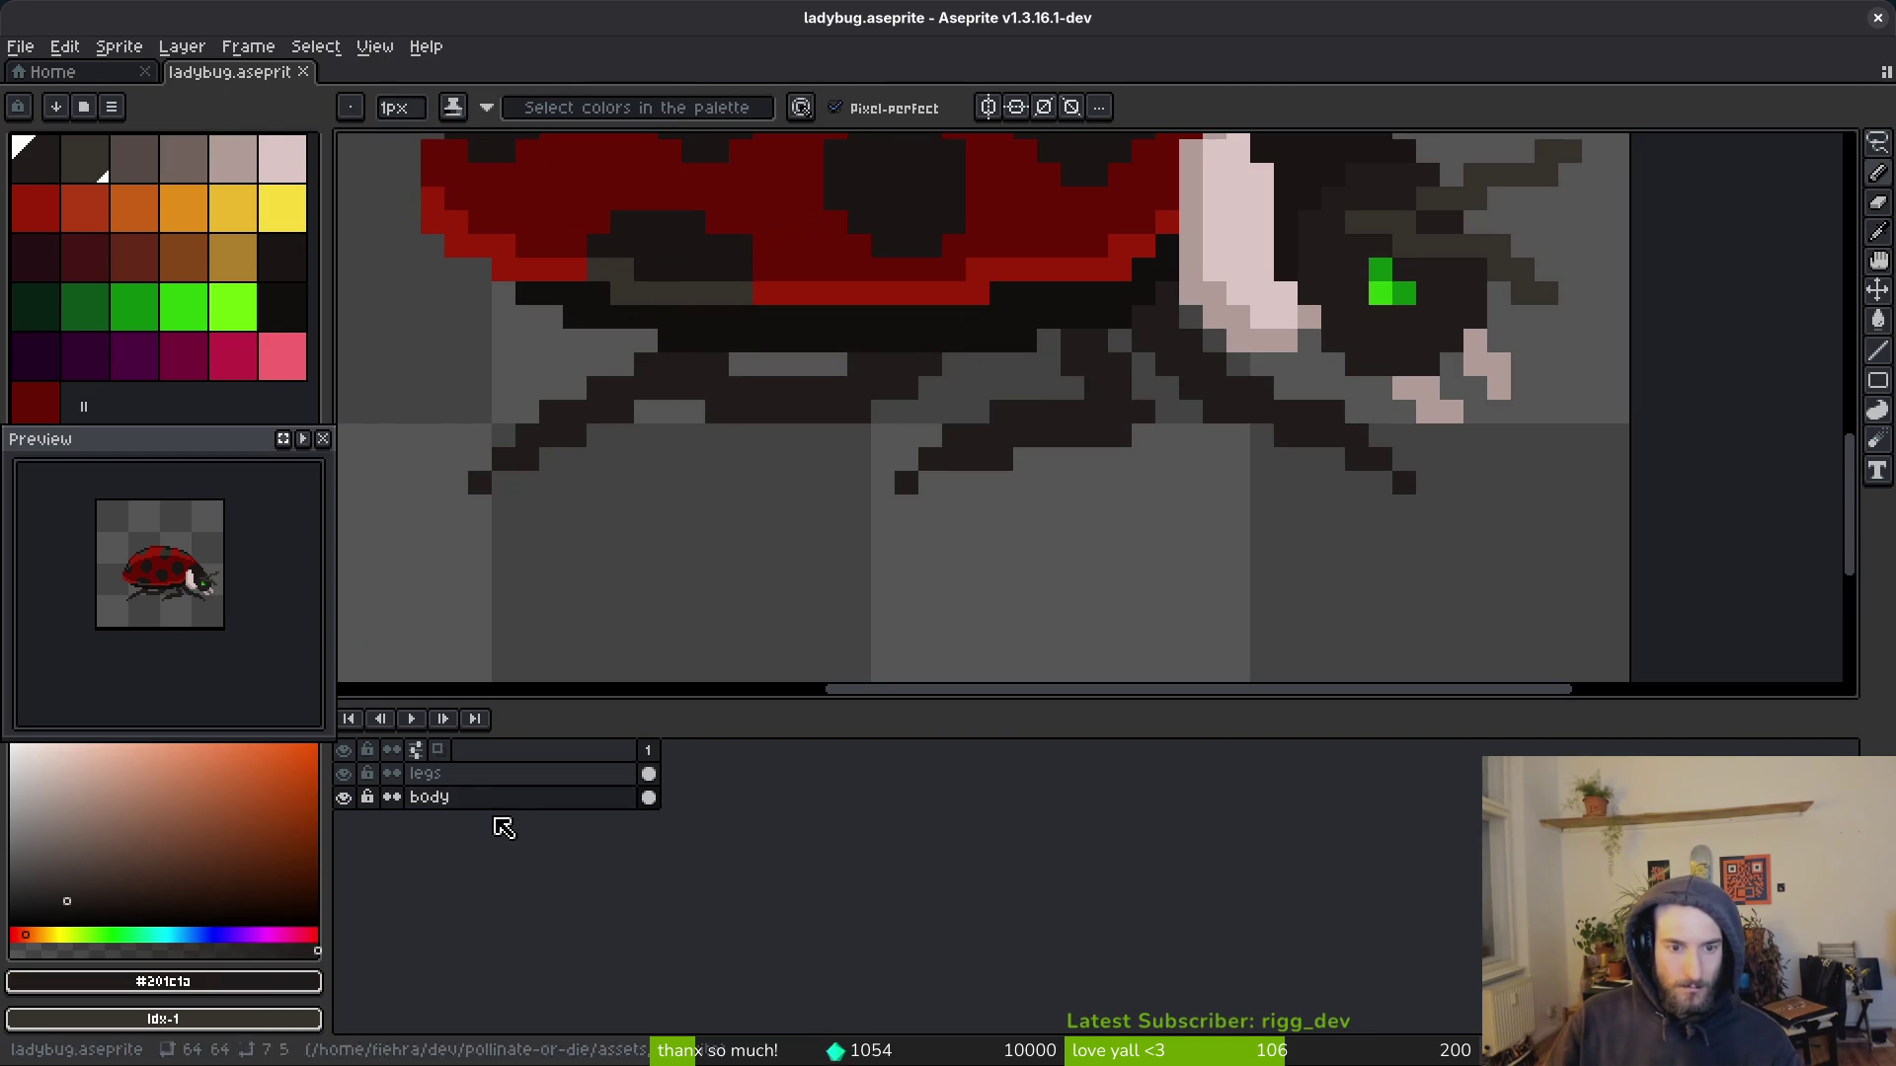
pyautogui.hotkey('ctrl', 'z')
pyautogui.scroll(3, 987, 637)
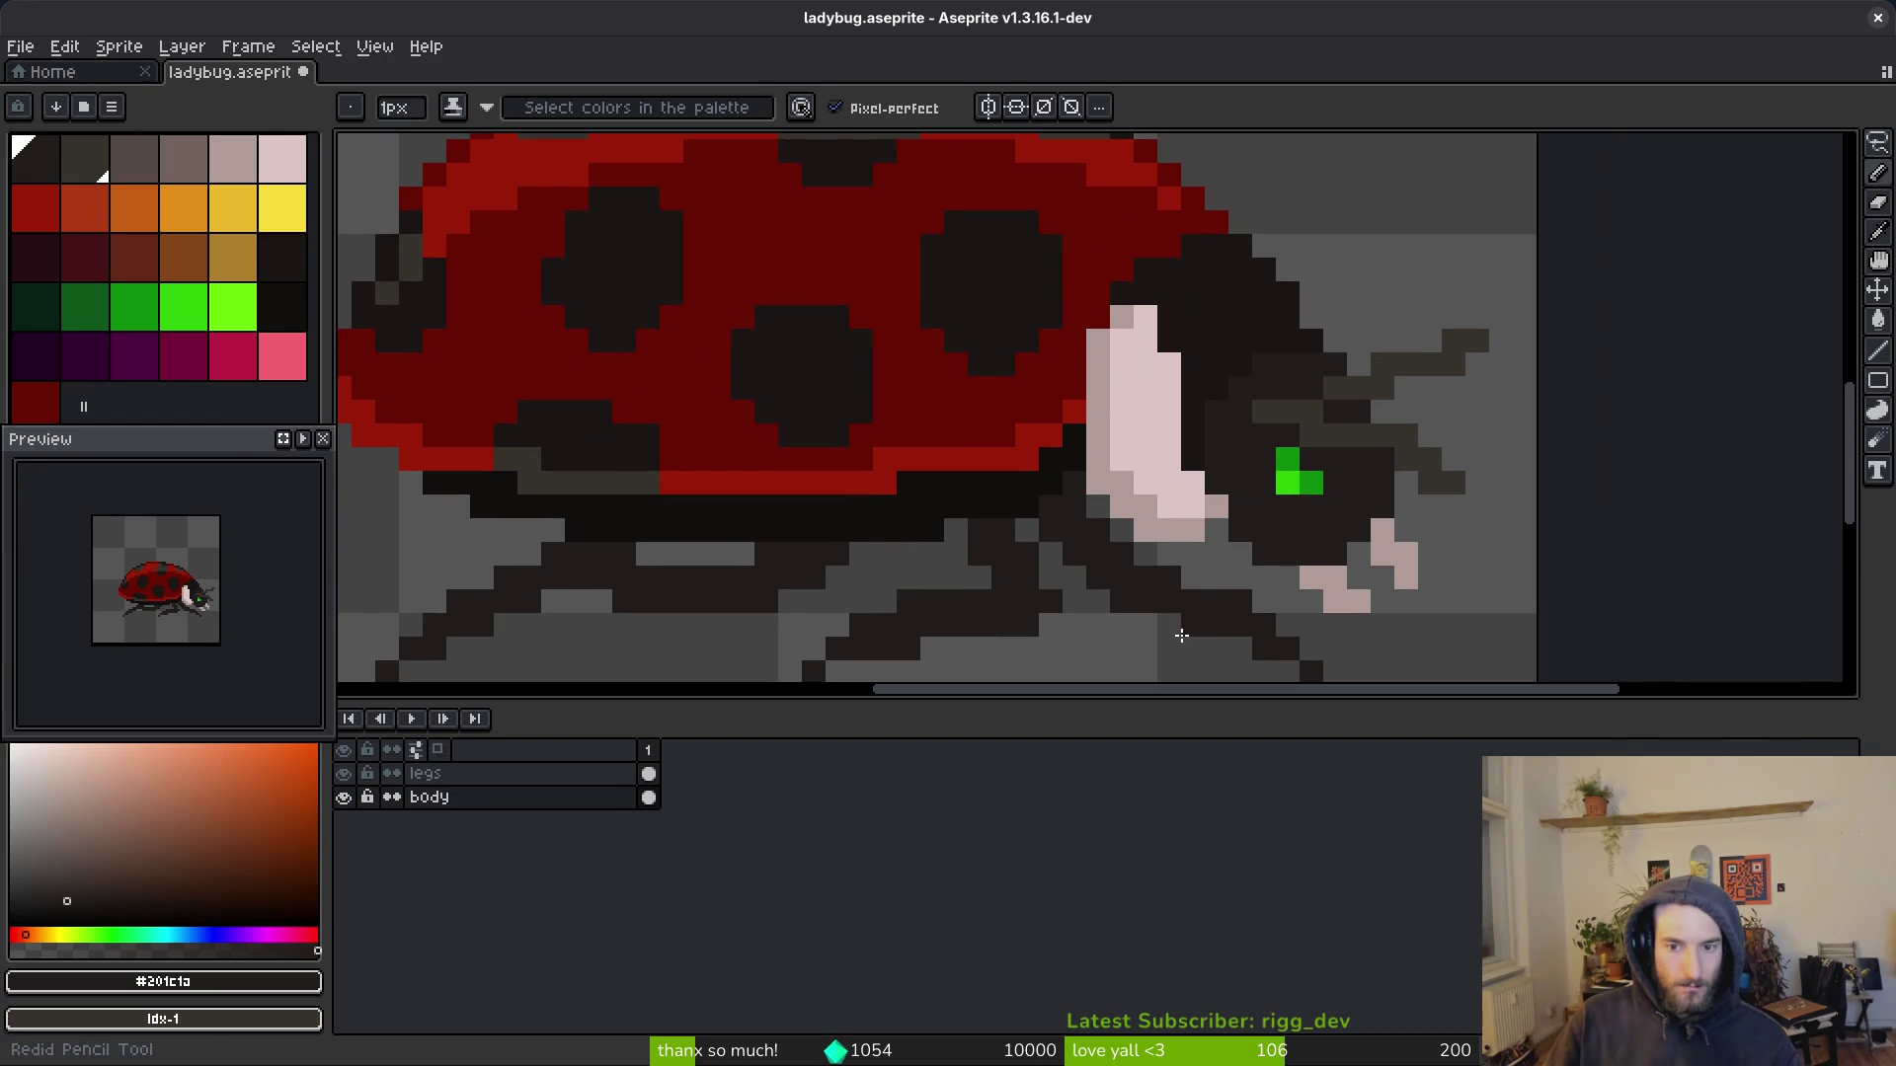
pyautogui.click(612, 774)
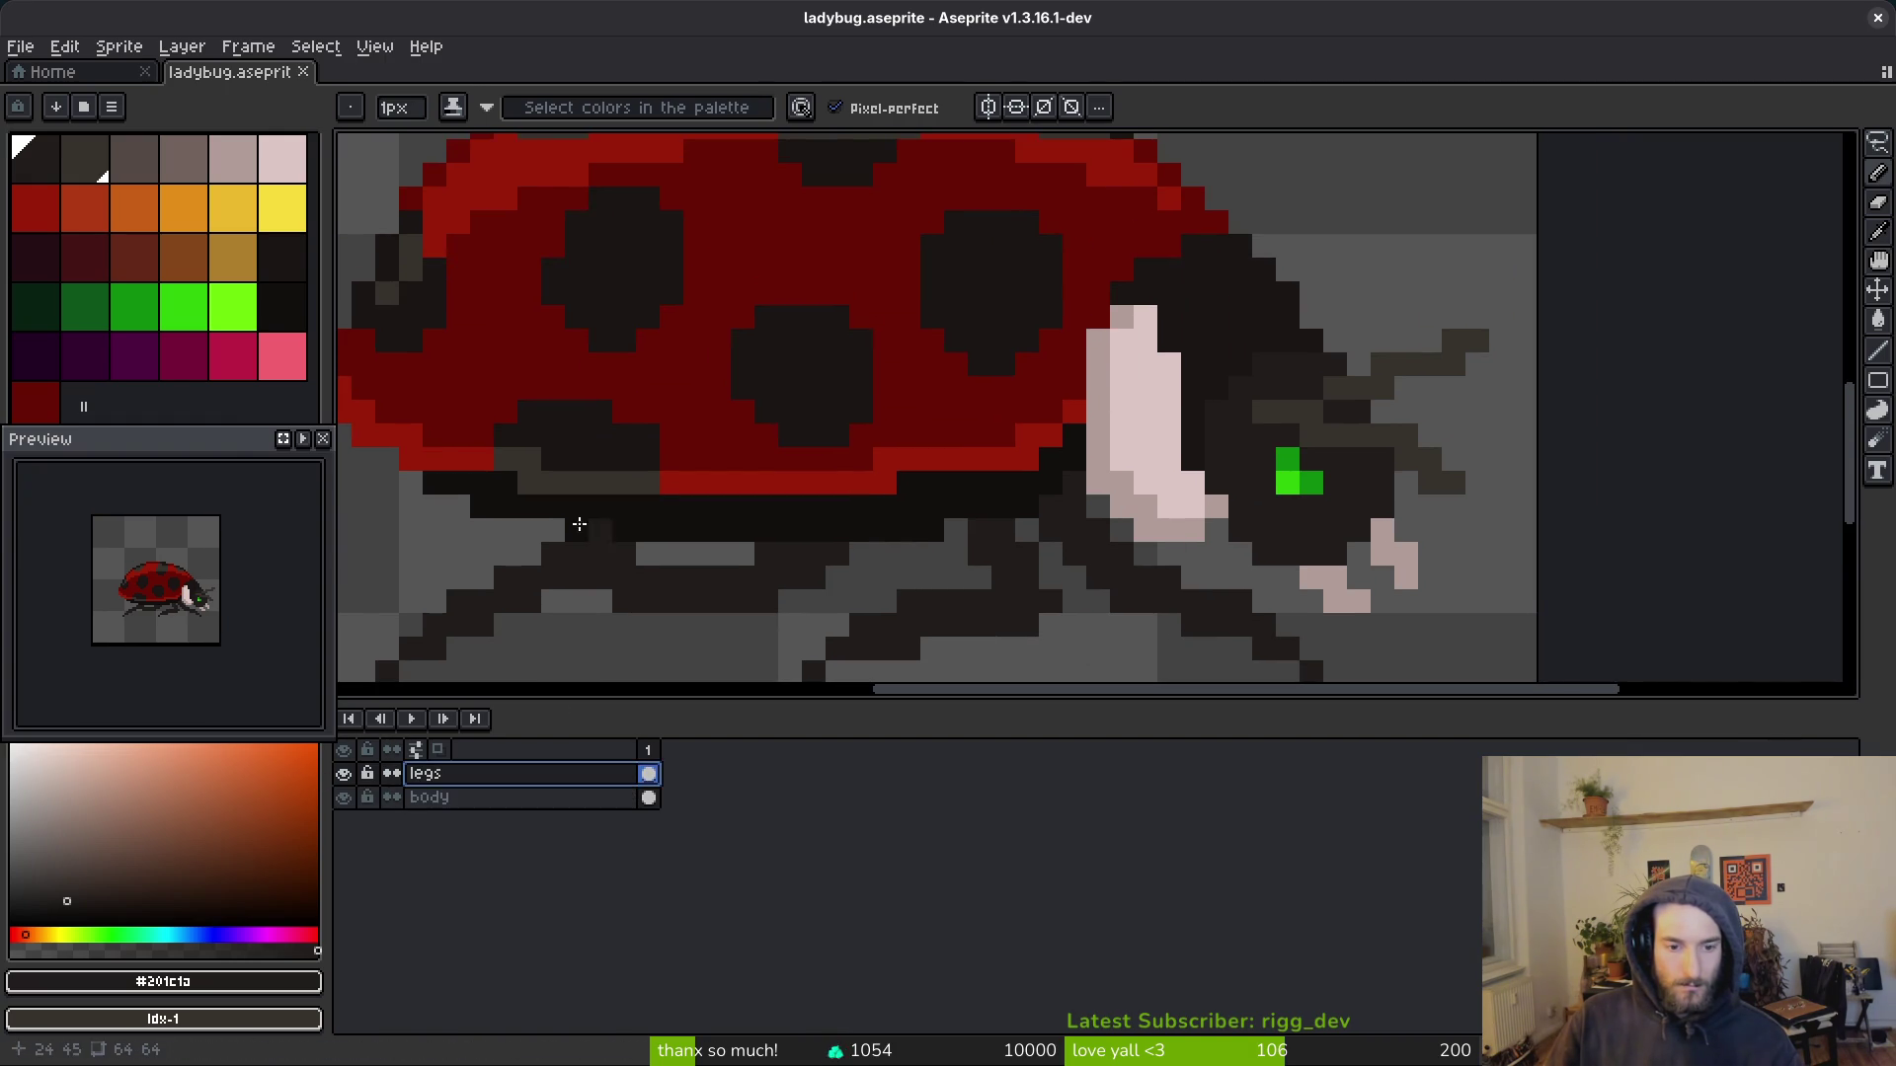
# Step: Add dark pixels to a leg outline and along the rear leg's edge
pyautogui.scroll(1, 1070, 271)
pyautogui.click(1133, 364)
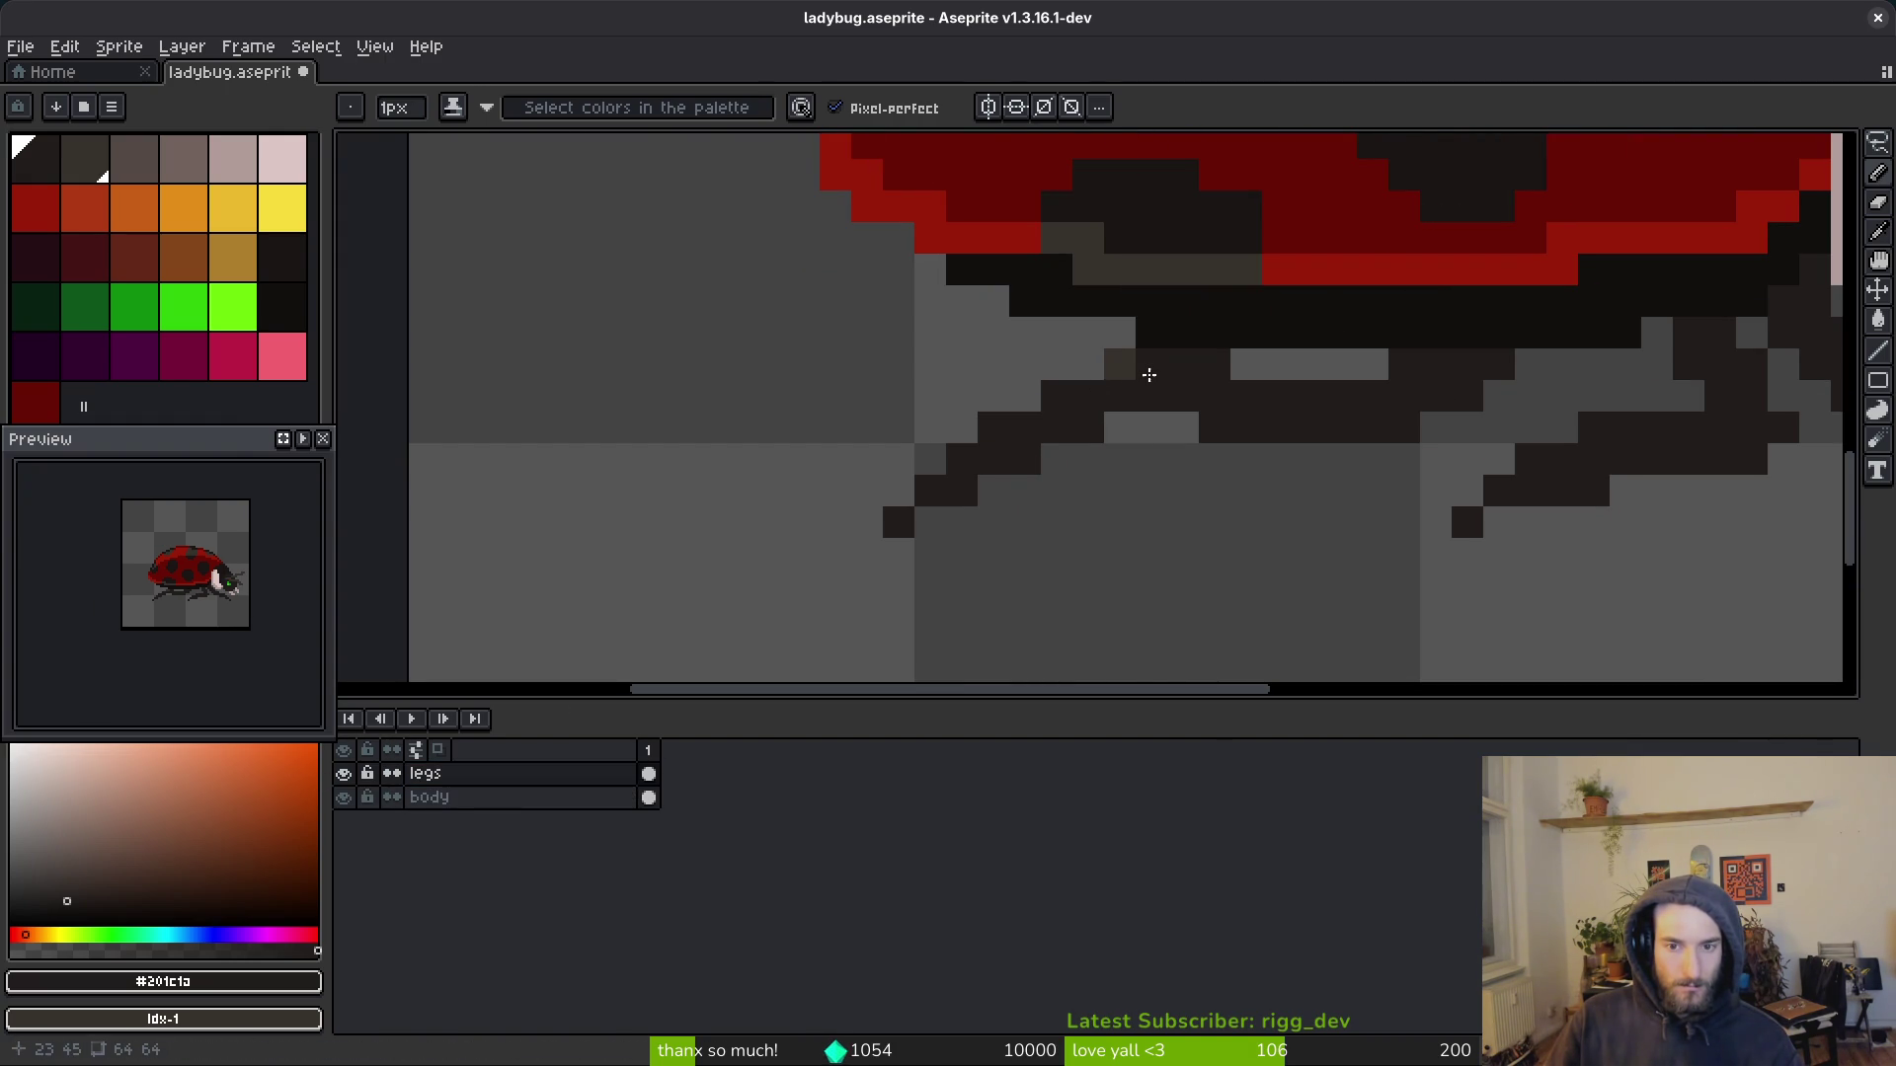
pyautogui.click(1021, 412)
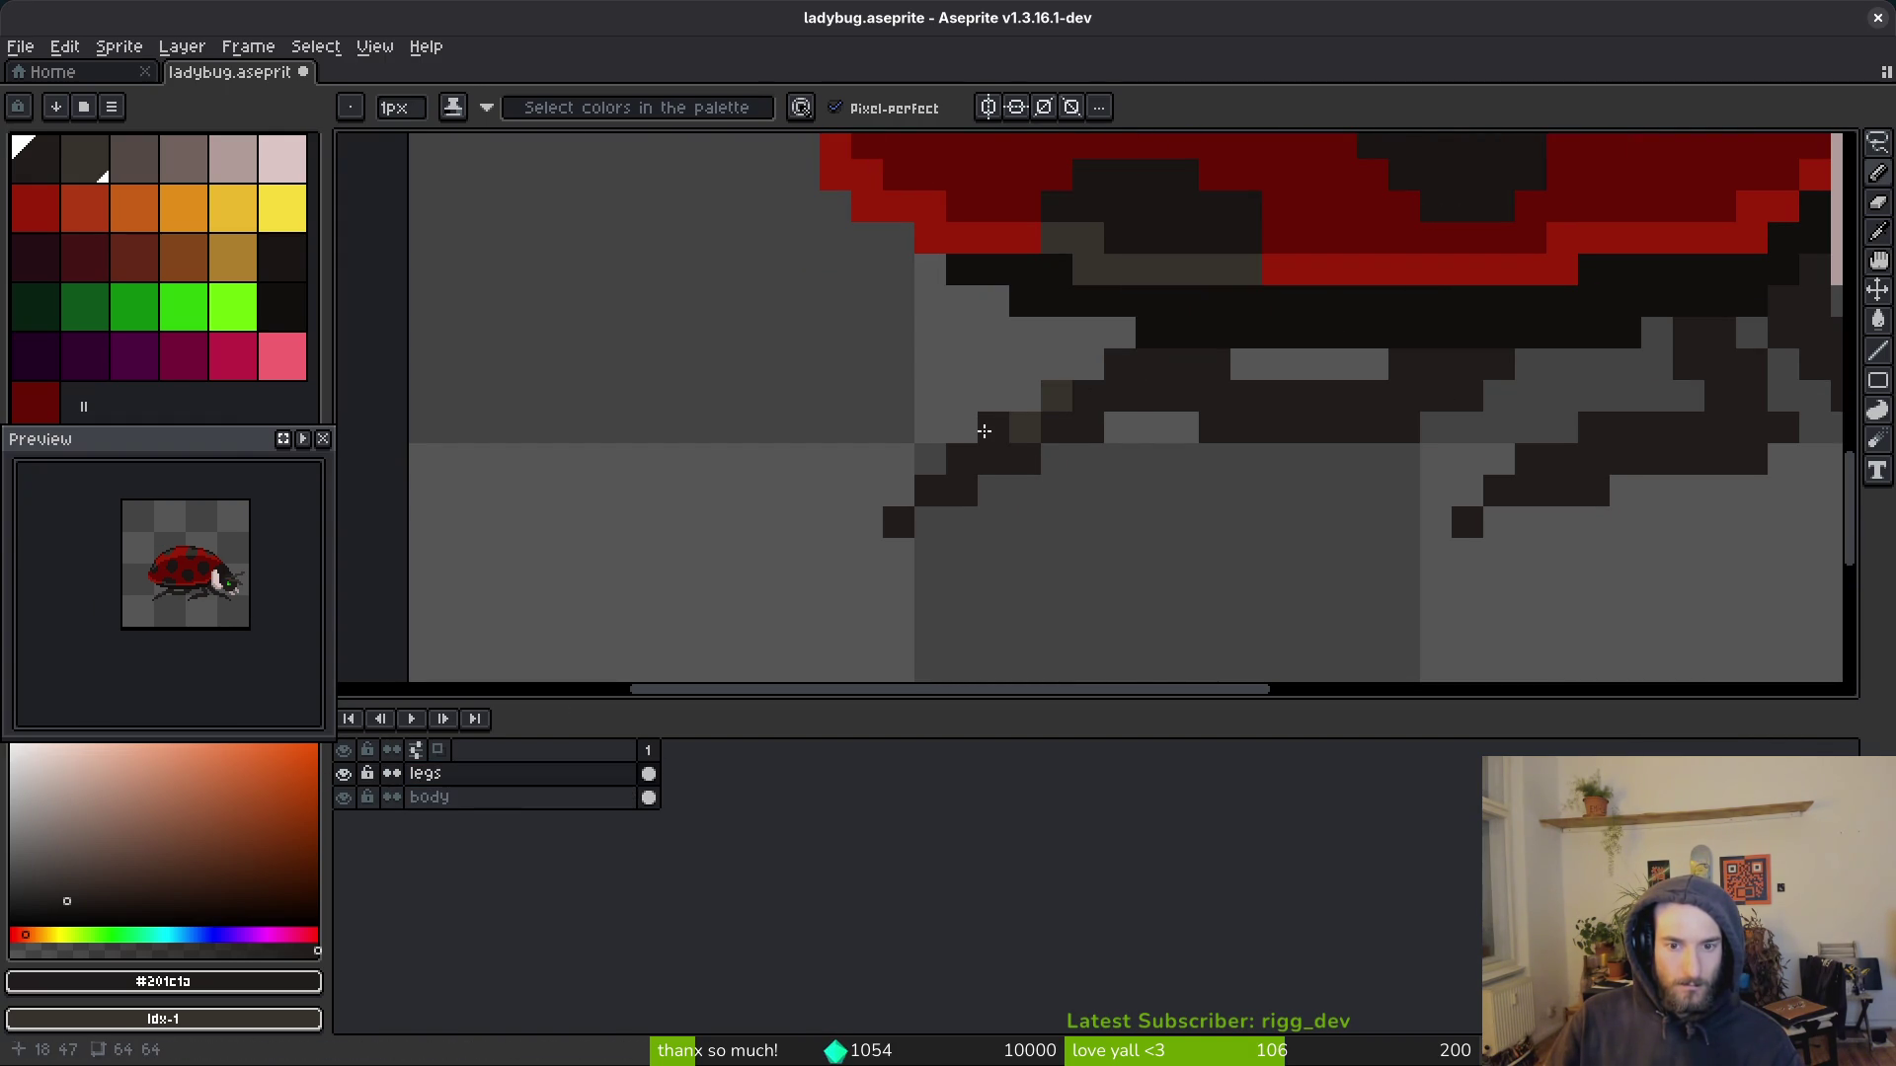
pyautogui.scroll(-3, 1148, 483)
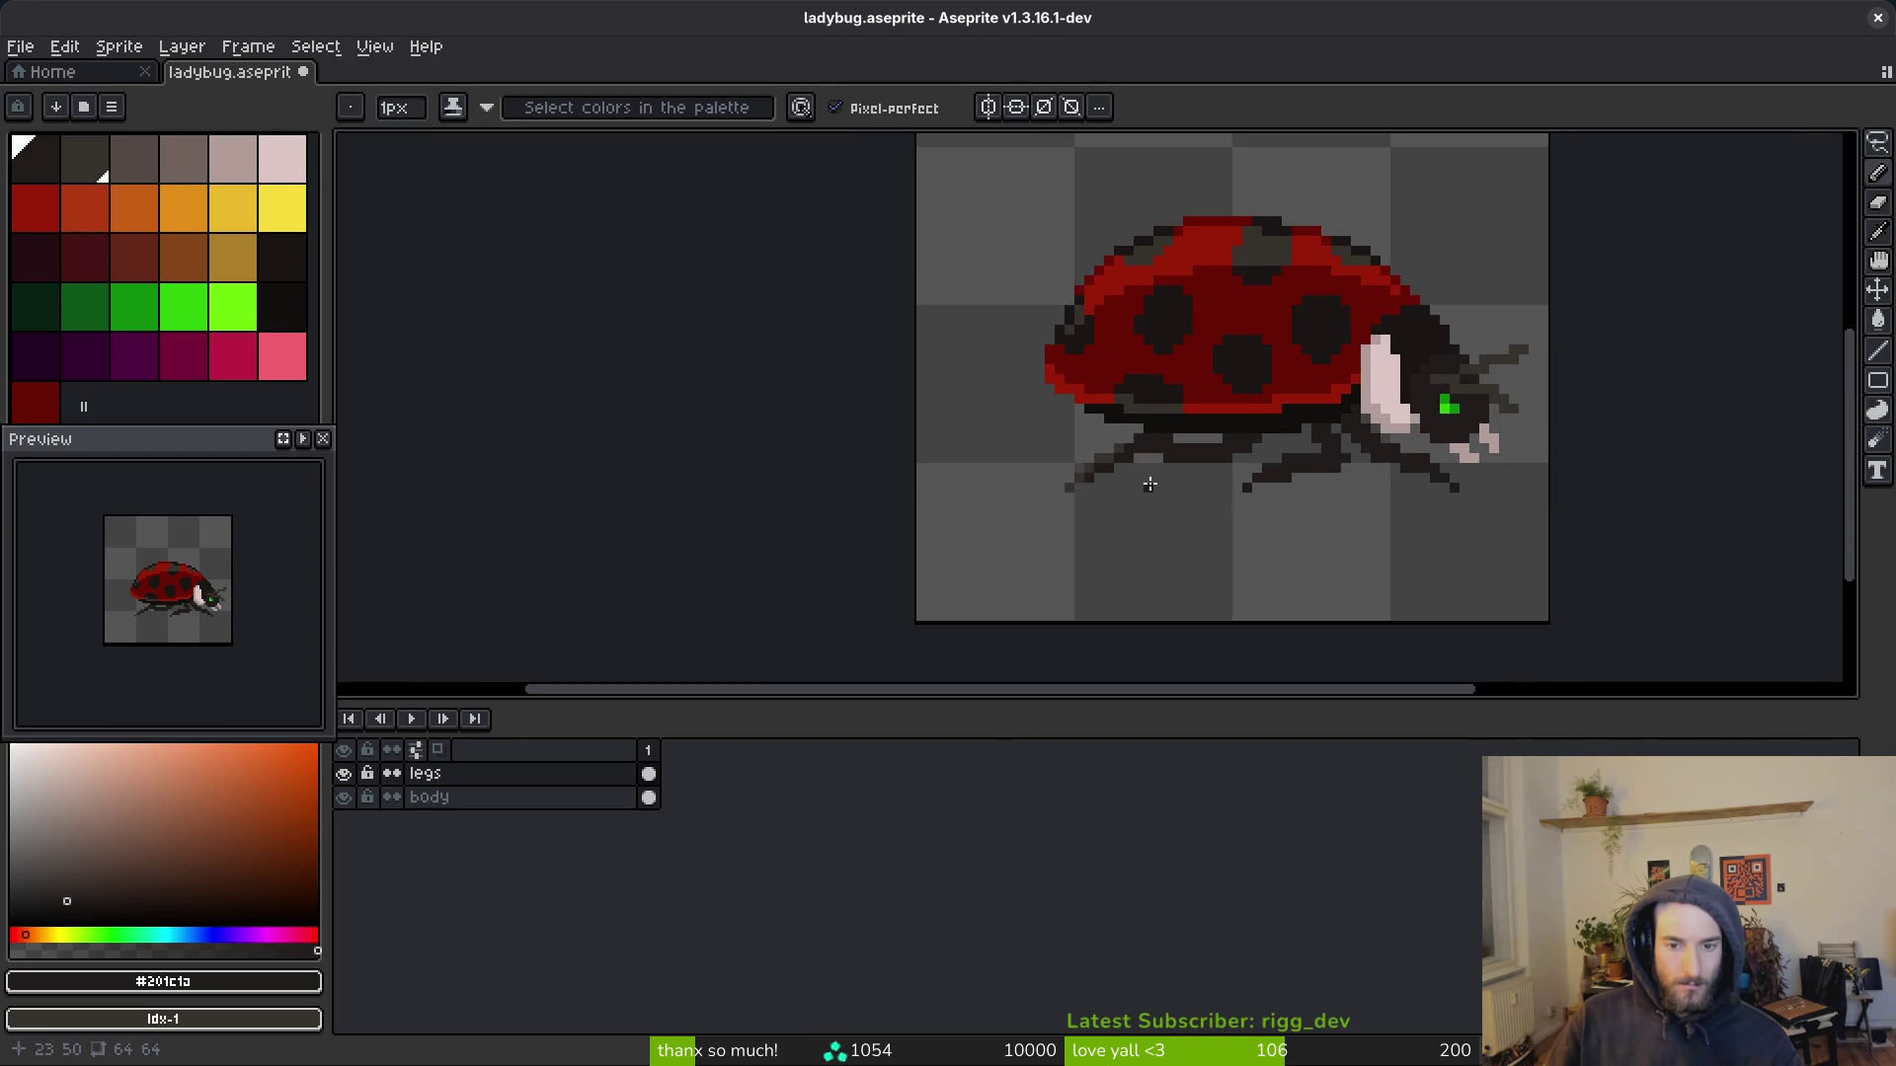
pyautogui.scroll(5, 1213, 504)
# Step: Shade two leg outlines with olive pixels and save ladybug.aseprite
pyautogui.moveTo(902, 342)
pyautogui.mouseDown()
pyautogui.moveTo(707, 394)
pyautogui.moveTo(597, 483)
pyautogui.moveTo(1299, 448)
pyautogui.mouseUp()
pyautogui.moveTo(506, 464); pyautogui.dragTo(438, 468)
pyautogui.hscroll(5, 1268, 461)
pyautogui.moveTo(1531, 427)
pyautogui.mouseDown()
pyautogui.moveTo(1468, 338)
pyautogui.moveTo(1271, 251)
pyautogui.moveTo(1306, 272)
pyautogui.mouseUp()
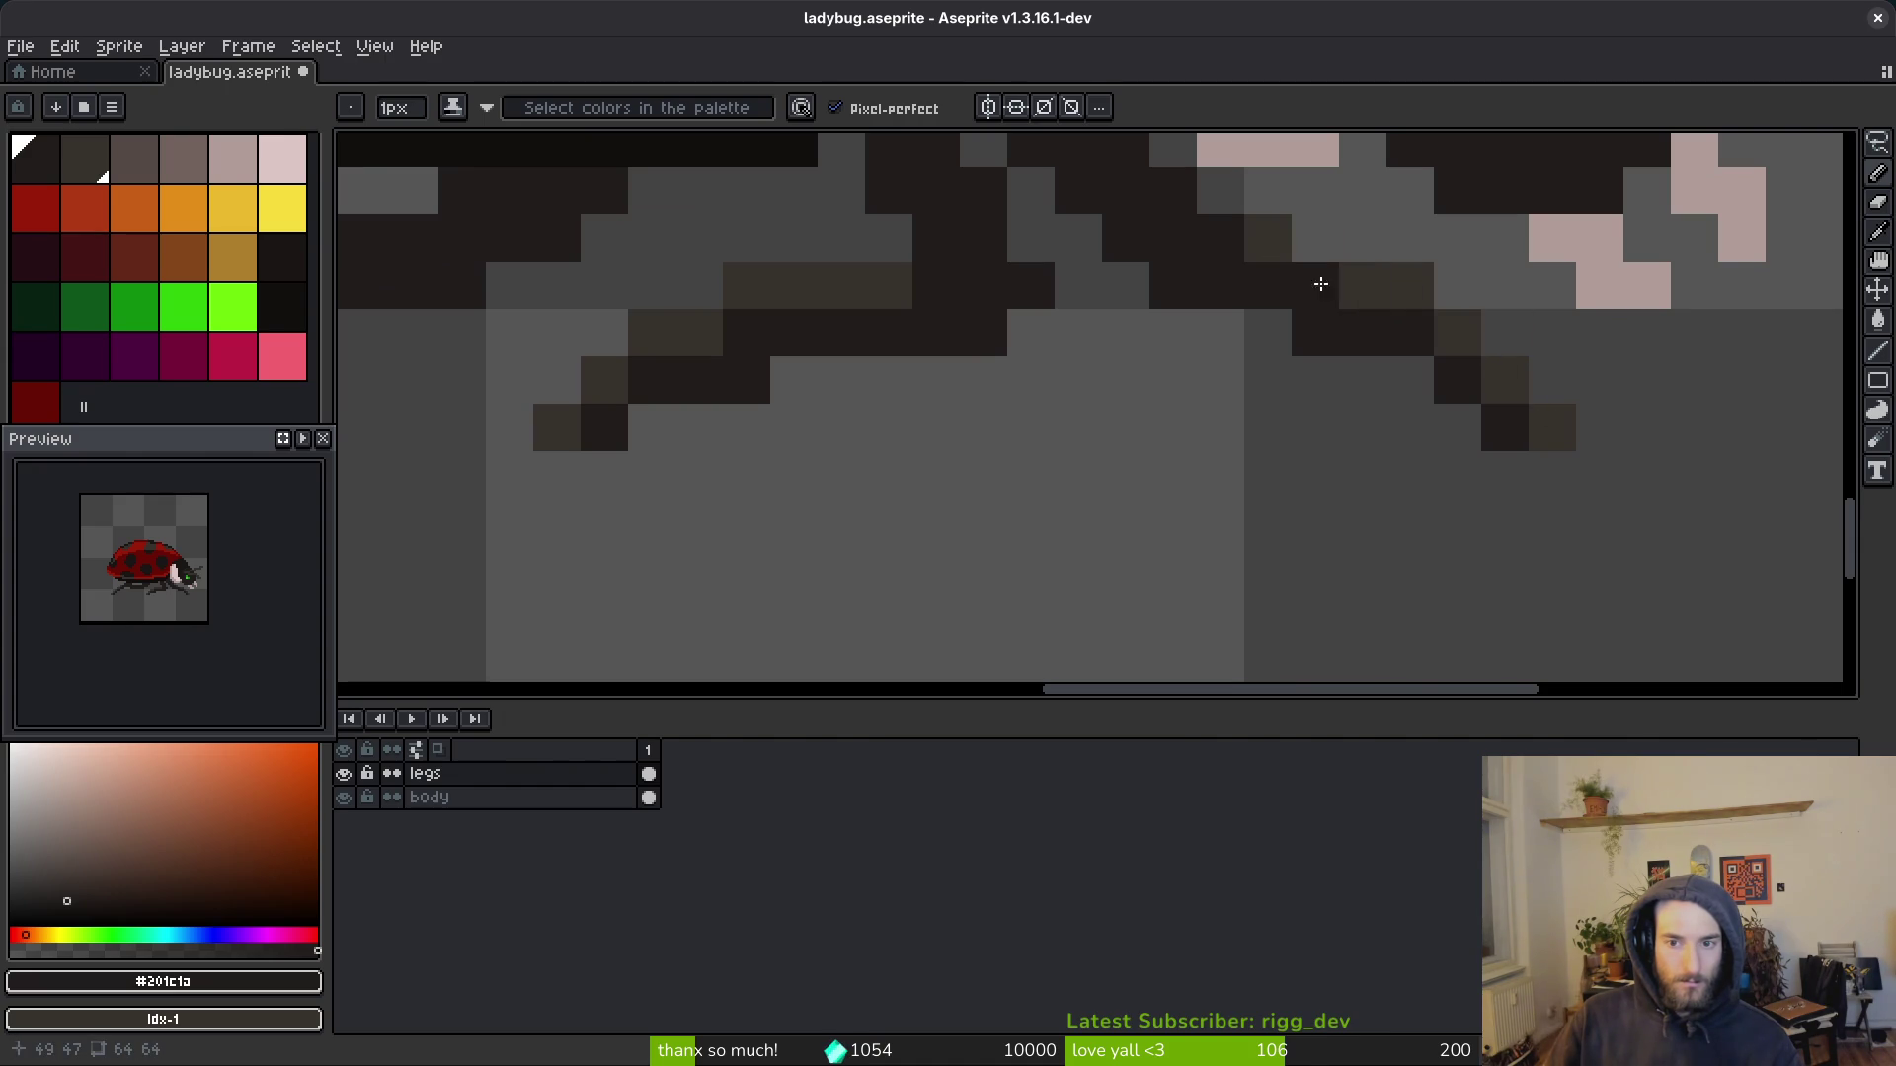
pyautogui.scroll(-4, 1412, 336)
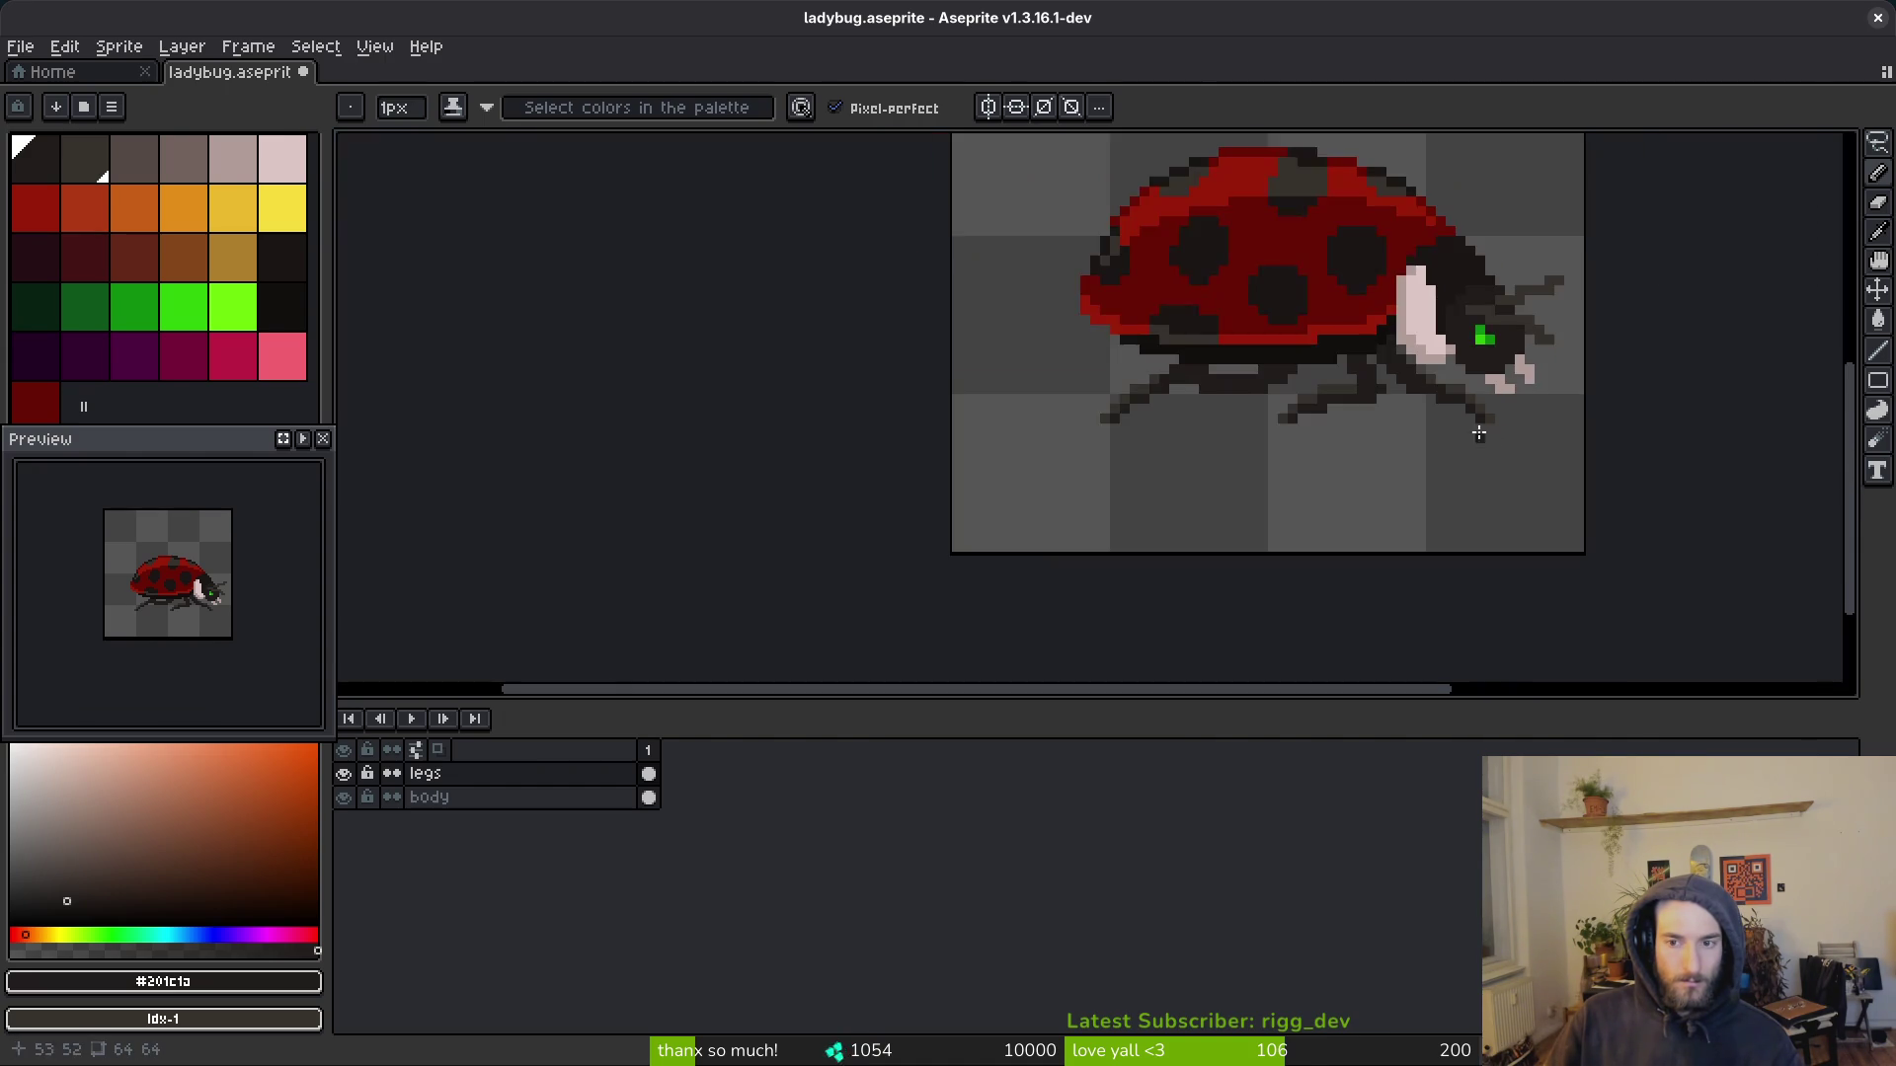
pyautogui.scroll(4, 1481, 423)
pyautogui.scroll(-3, 1328, 411)
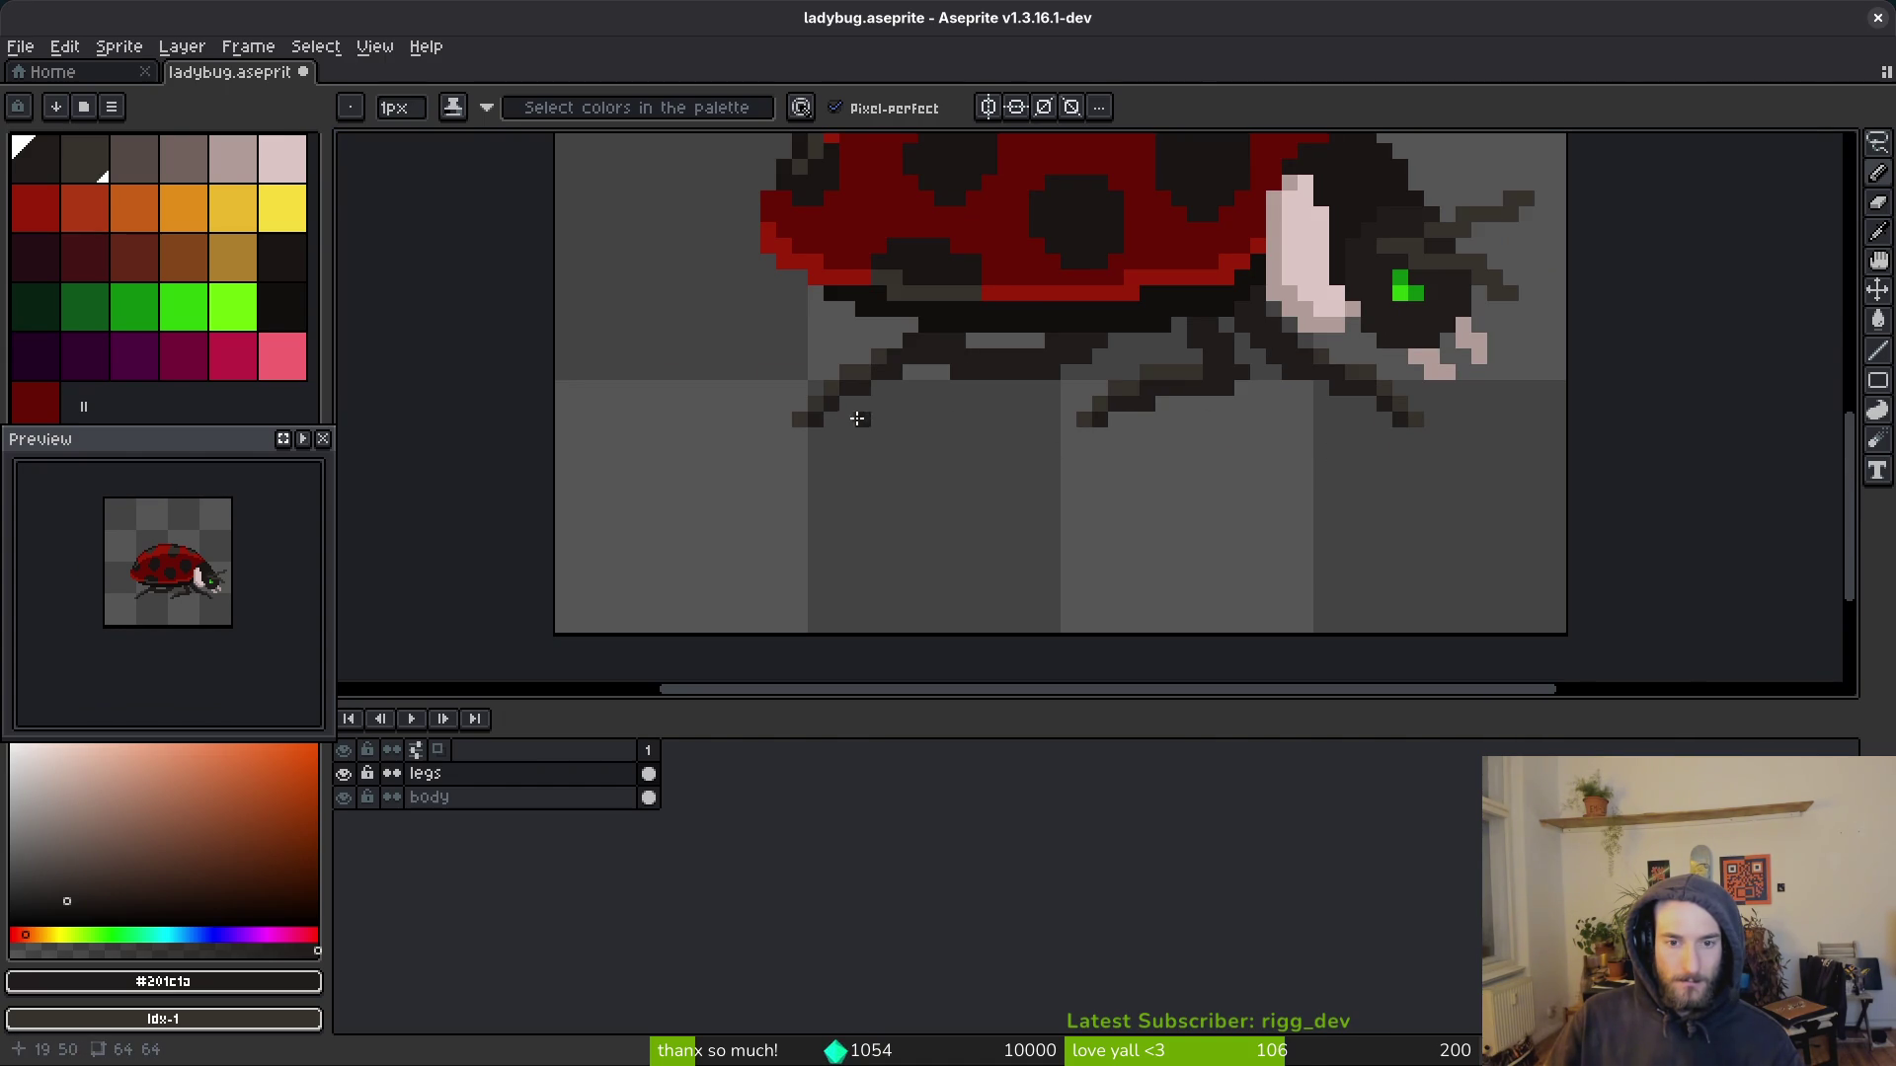
pyautogui.scroll(-4, 1040, 436)
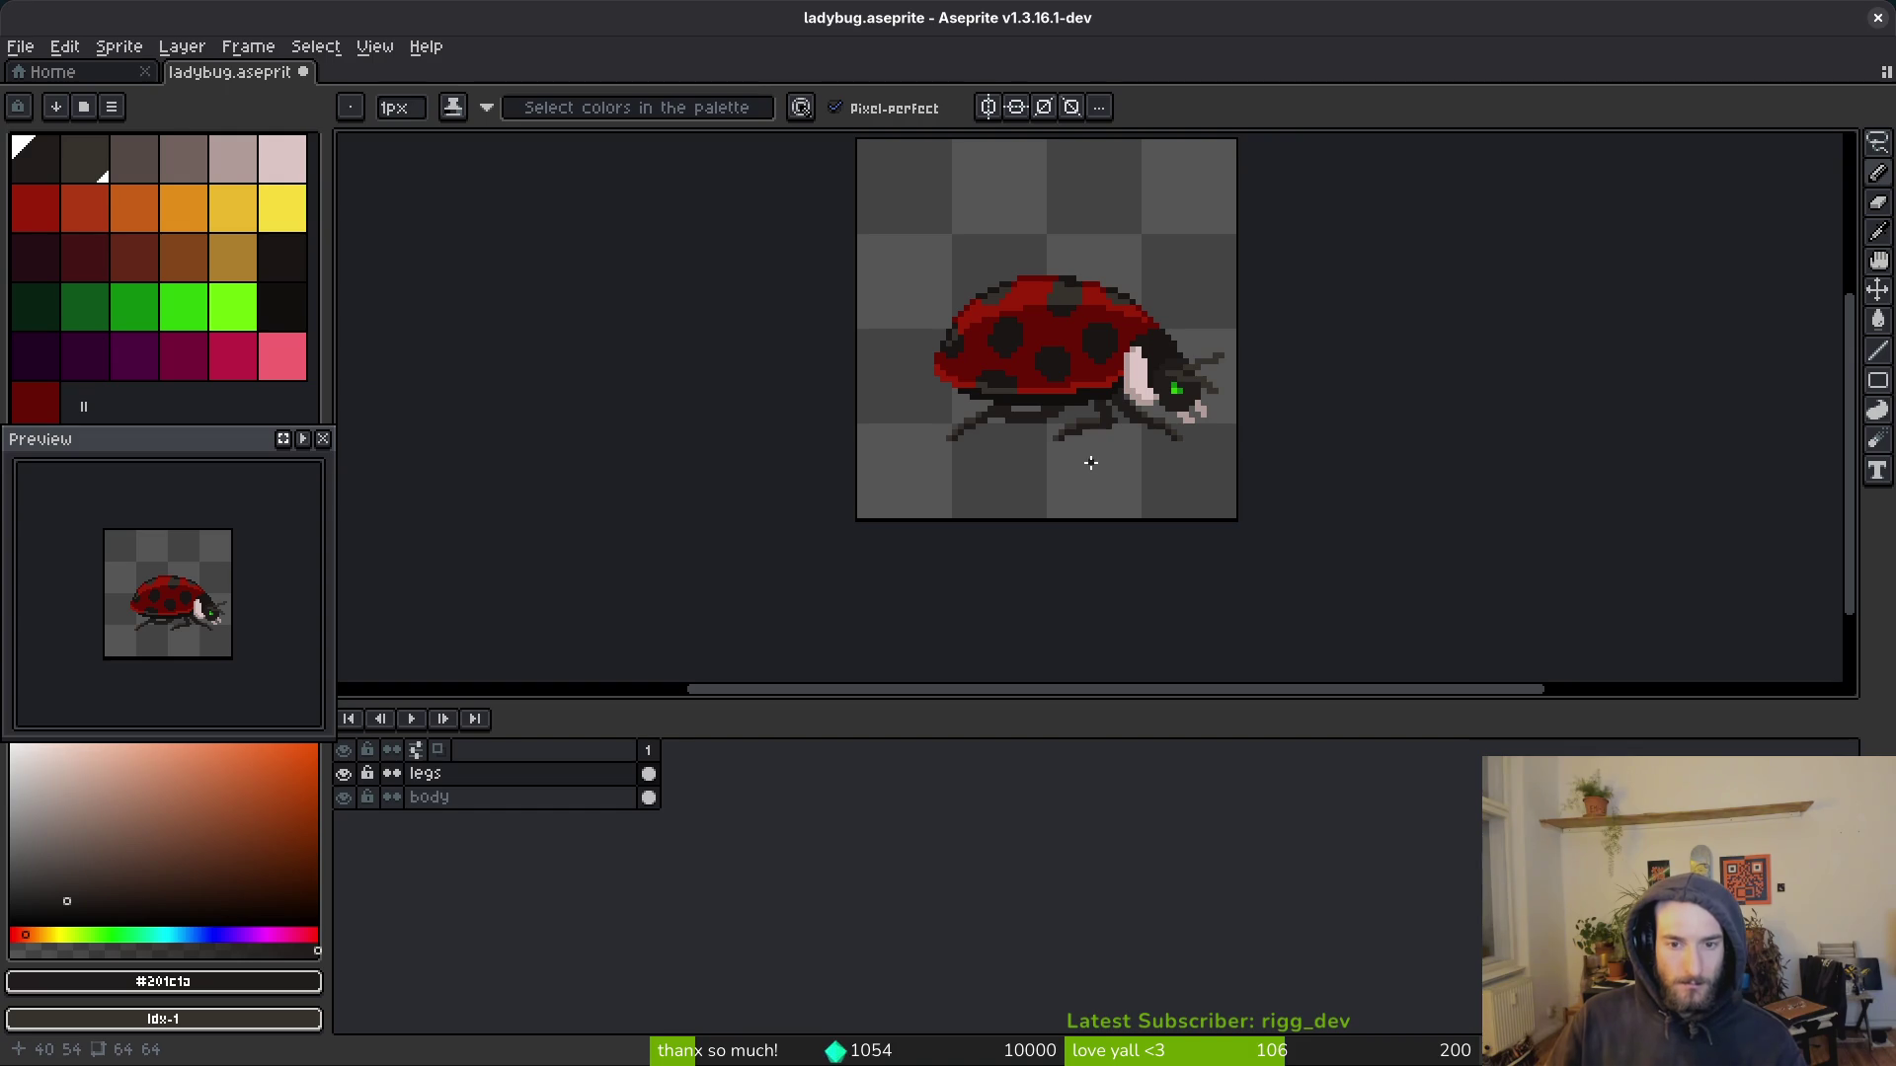
pyautogui.scroll(6, 1004, 396)
pyautogui.hotkey('ctrl', 's')
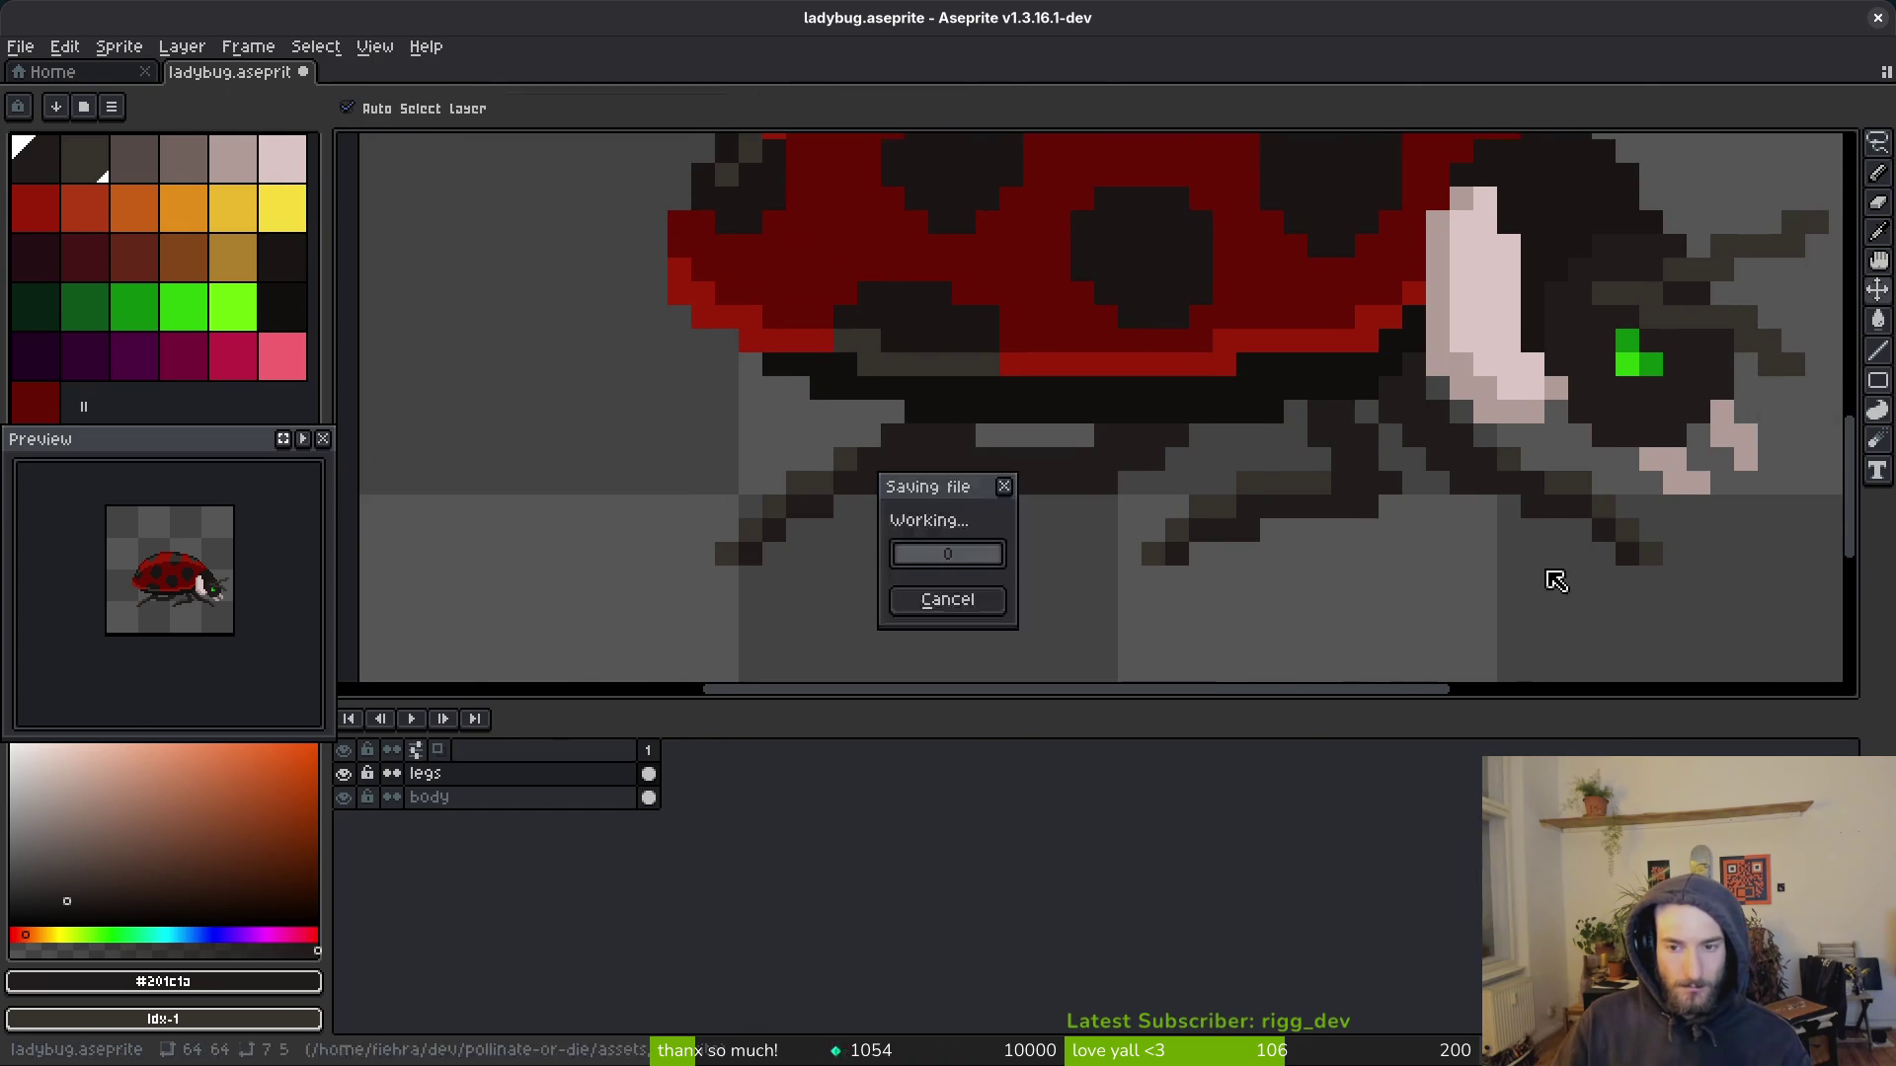
# Step: Touch up one more leg pixel and save the file again
pyautogui.scroll(4, 986, 444)
pyautogui.click(986, 444)
pyautogui.scroll(-5, 1049, 478)
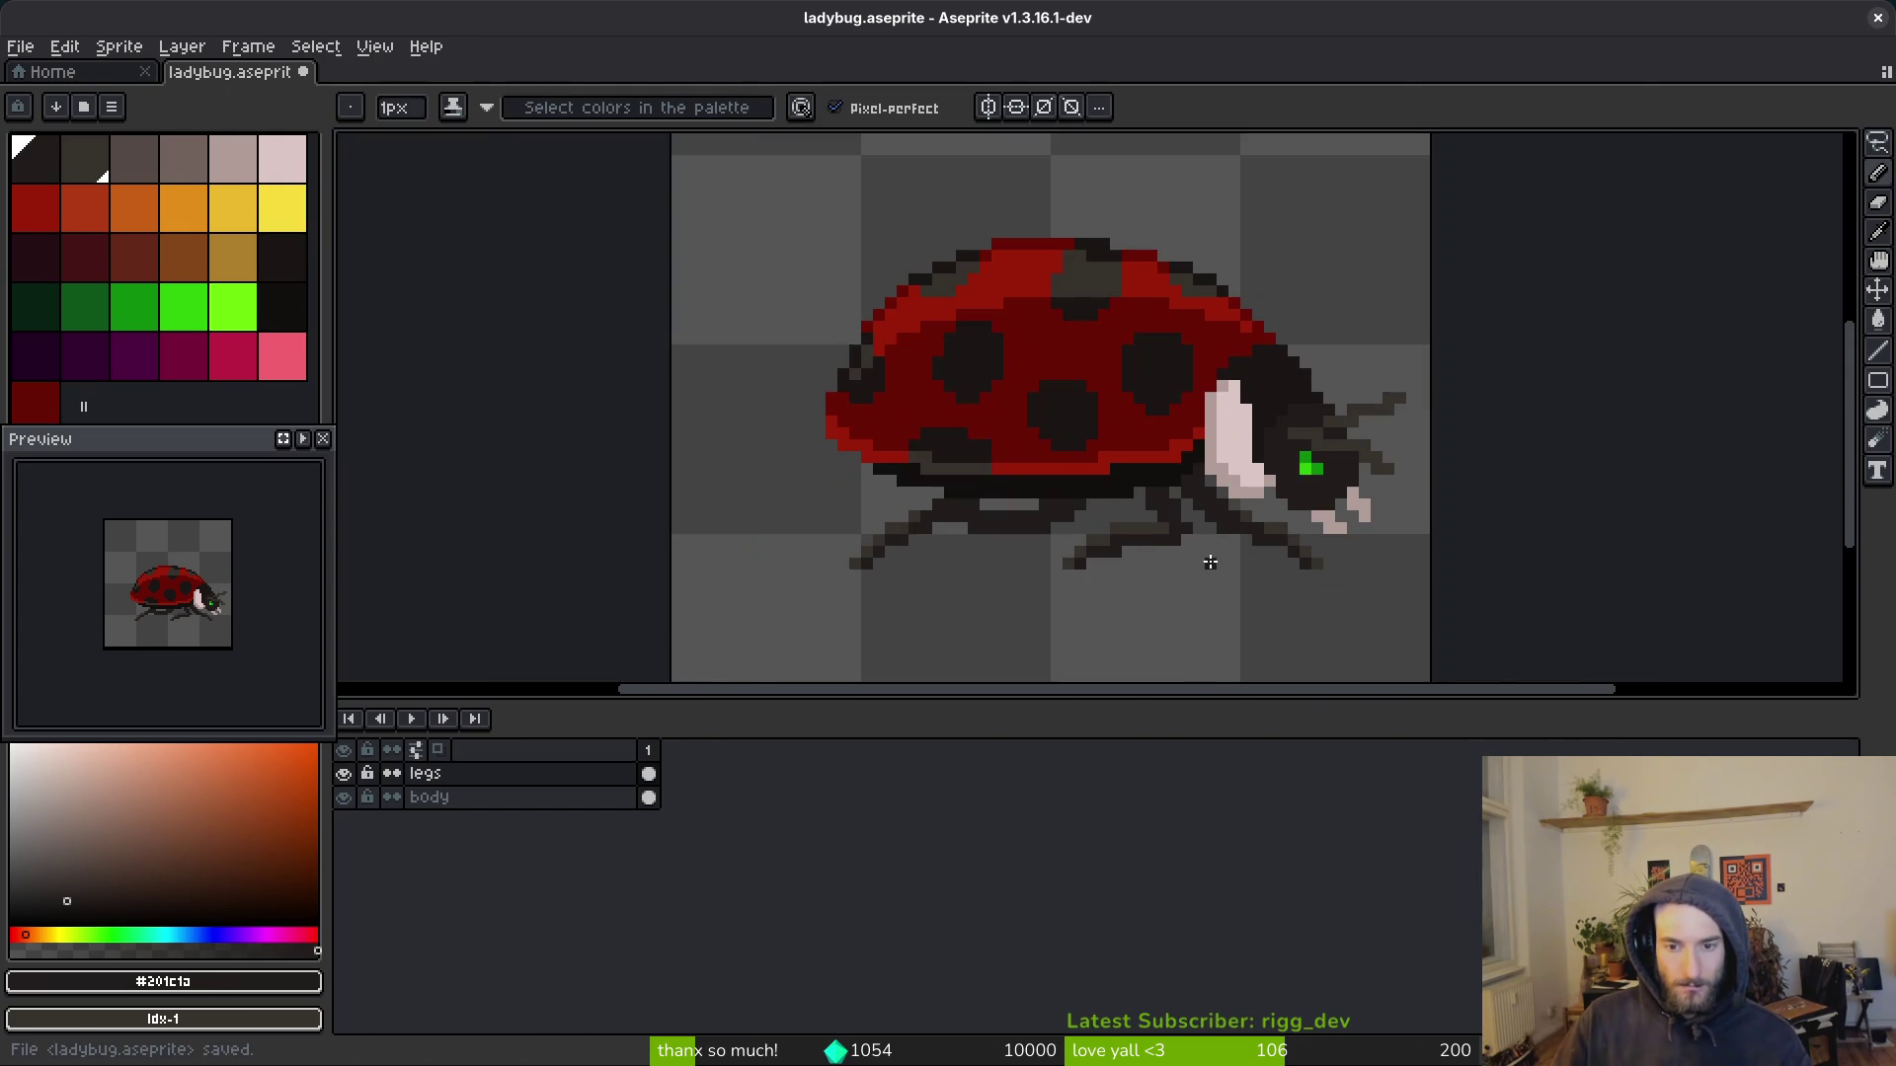
pyautogui.scroll(-1, 1214, 553)
pyautogui.scroll(5, 1220, 558)
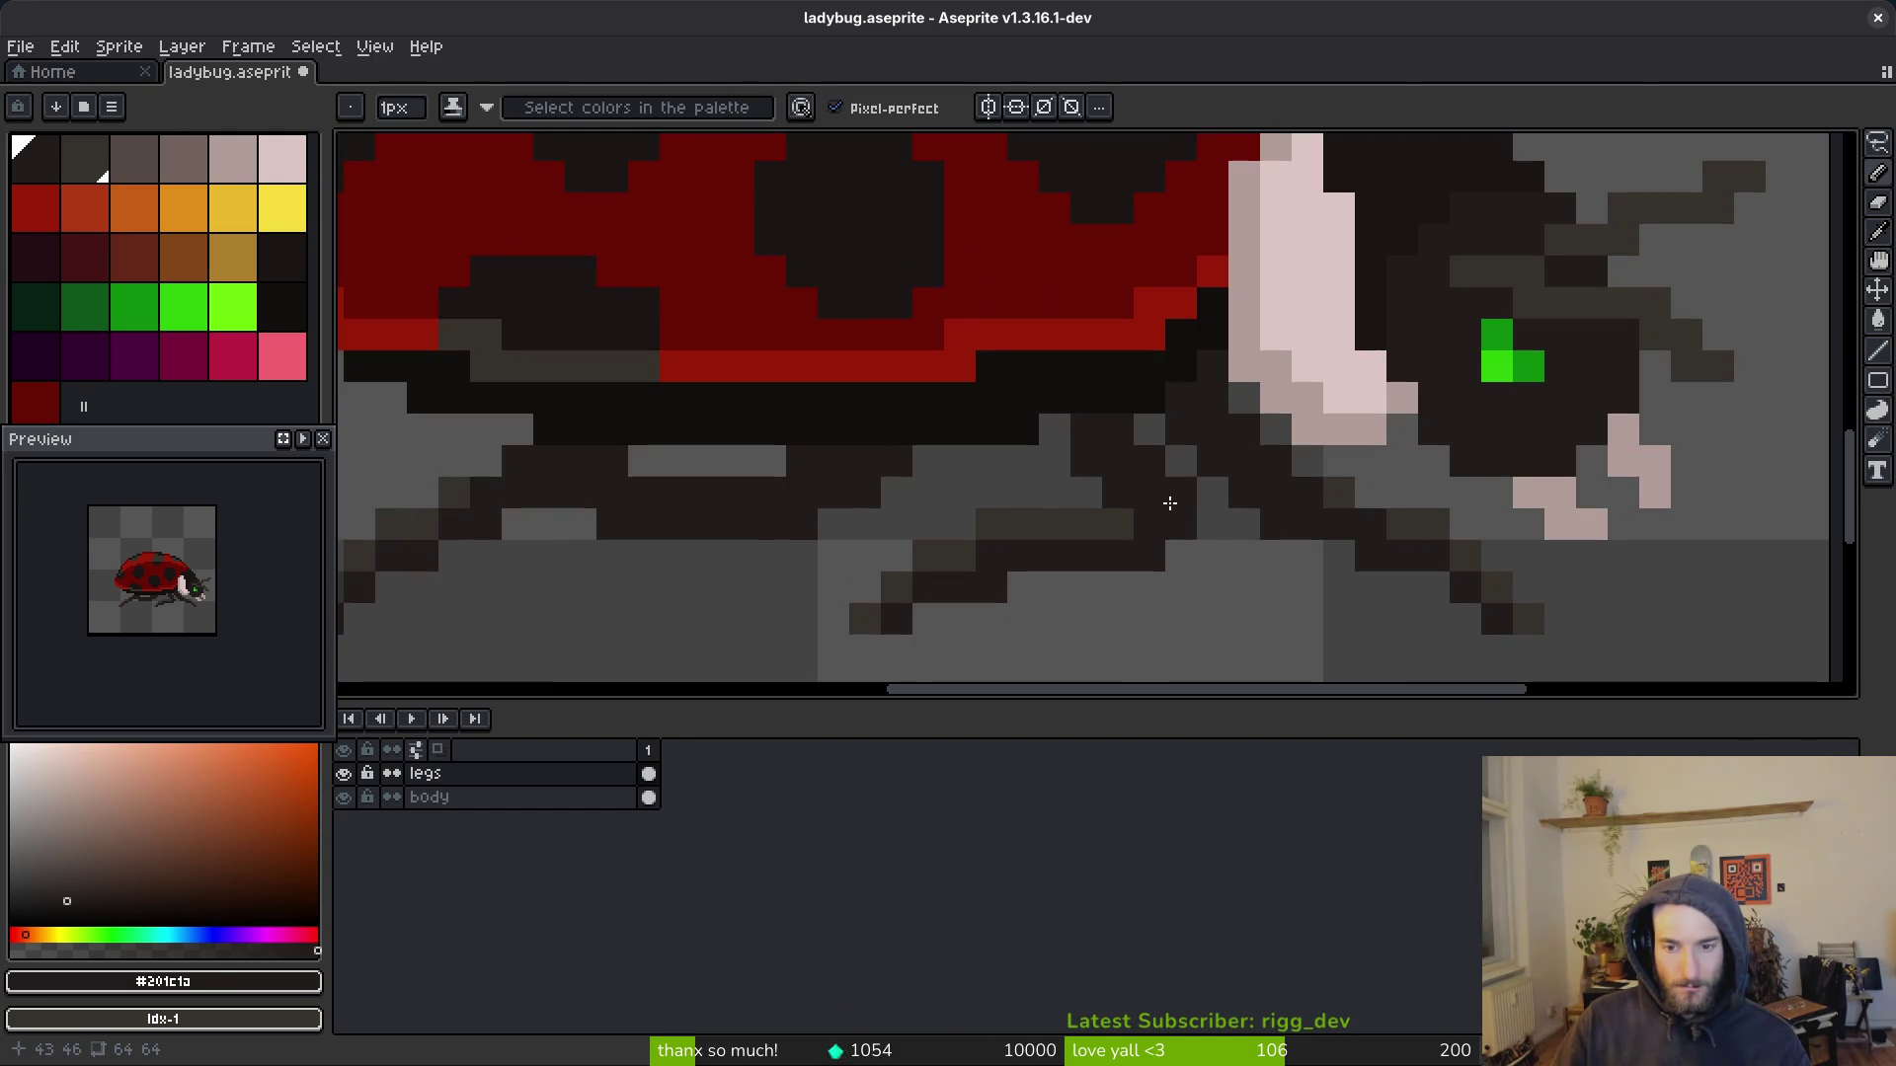
pyautogui.scroll(-4, 1268, 589)
pyautogui.scroll(-3, 1267, 598)
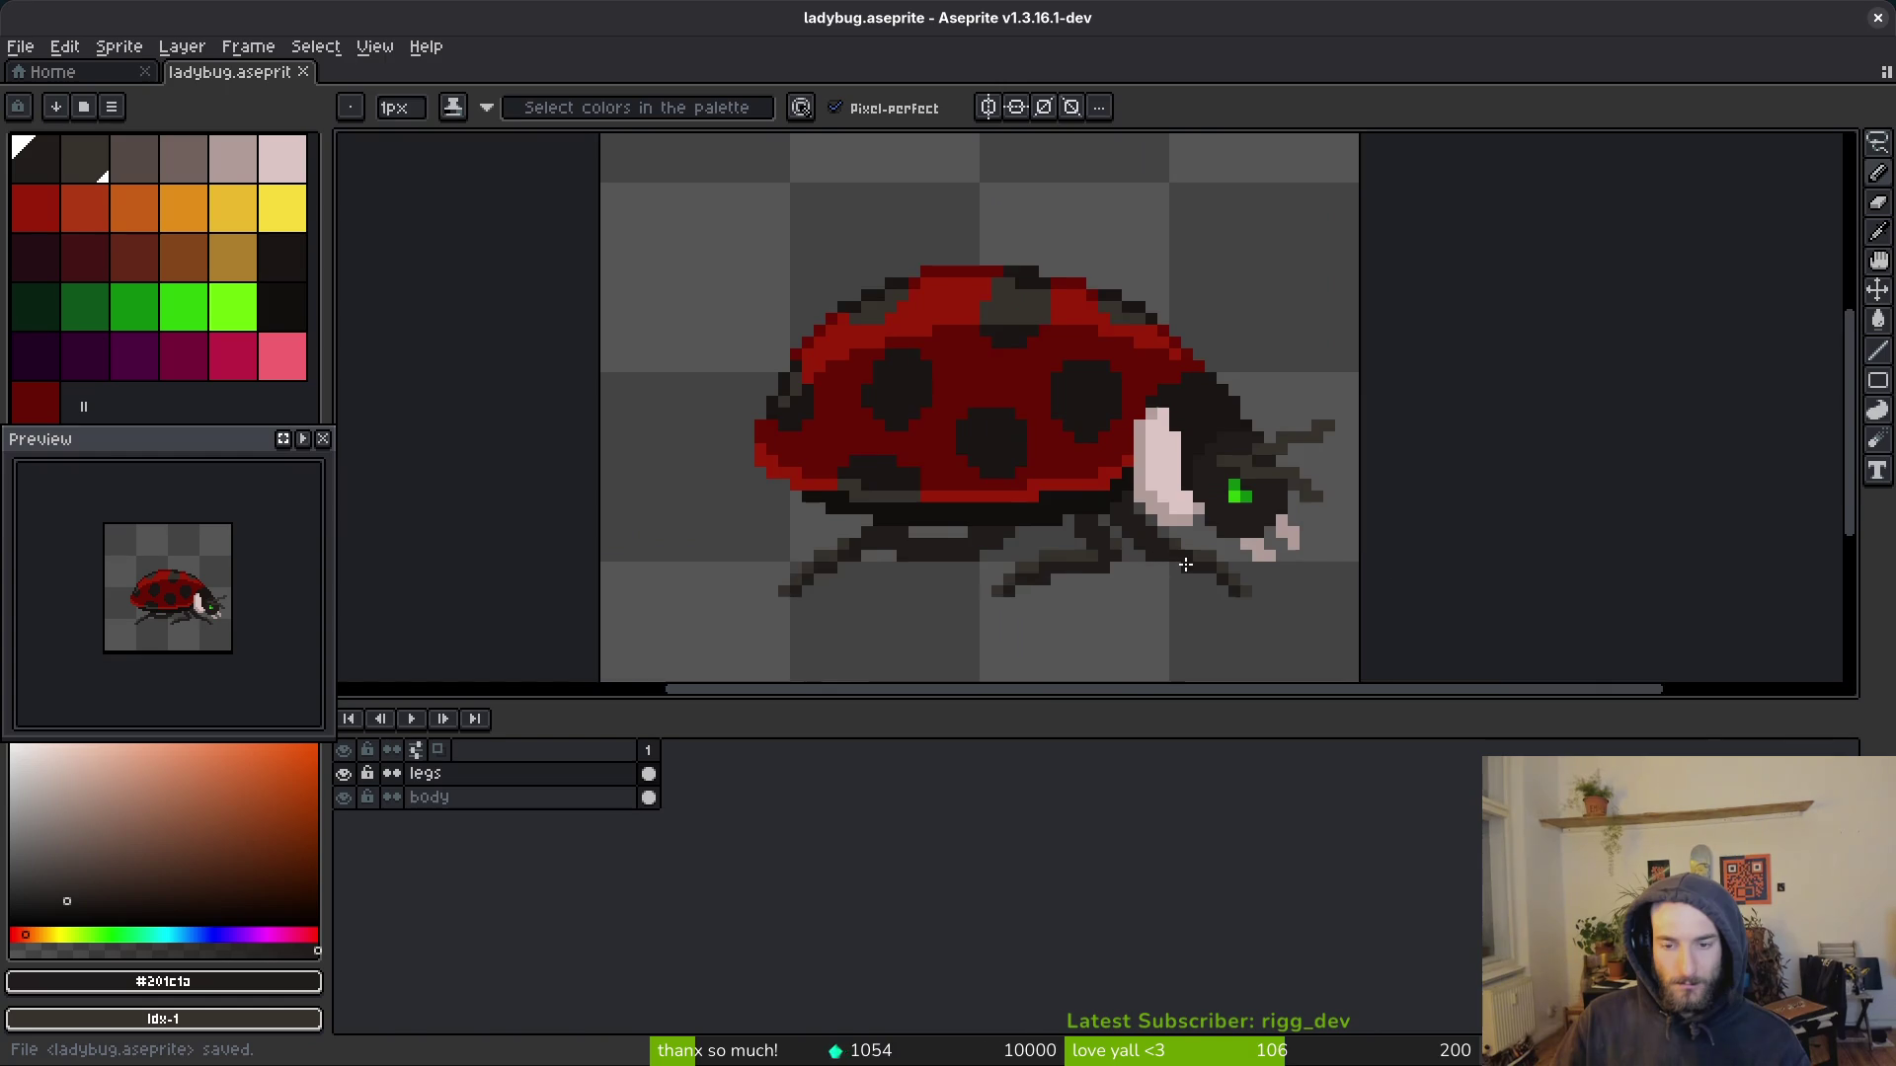
pyautogui.hotkey('ctrl', 's')
# Step: Try selecting and nudging only the legs left, then cancel the move
pyautogui.hotkey('ctrl', 'e')
pyautogui.press('Escape')
pyautogui.press('m')
pyautogui.moveTo(766, 234); pyautogui.dragTo(1017, 425)
pyautogui.hotkey('ctrl', 'd')
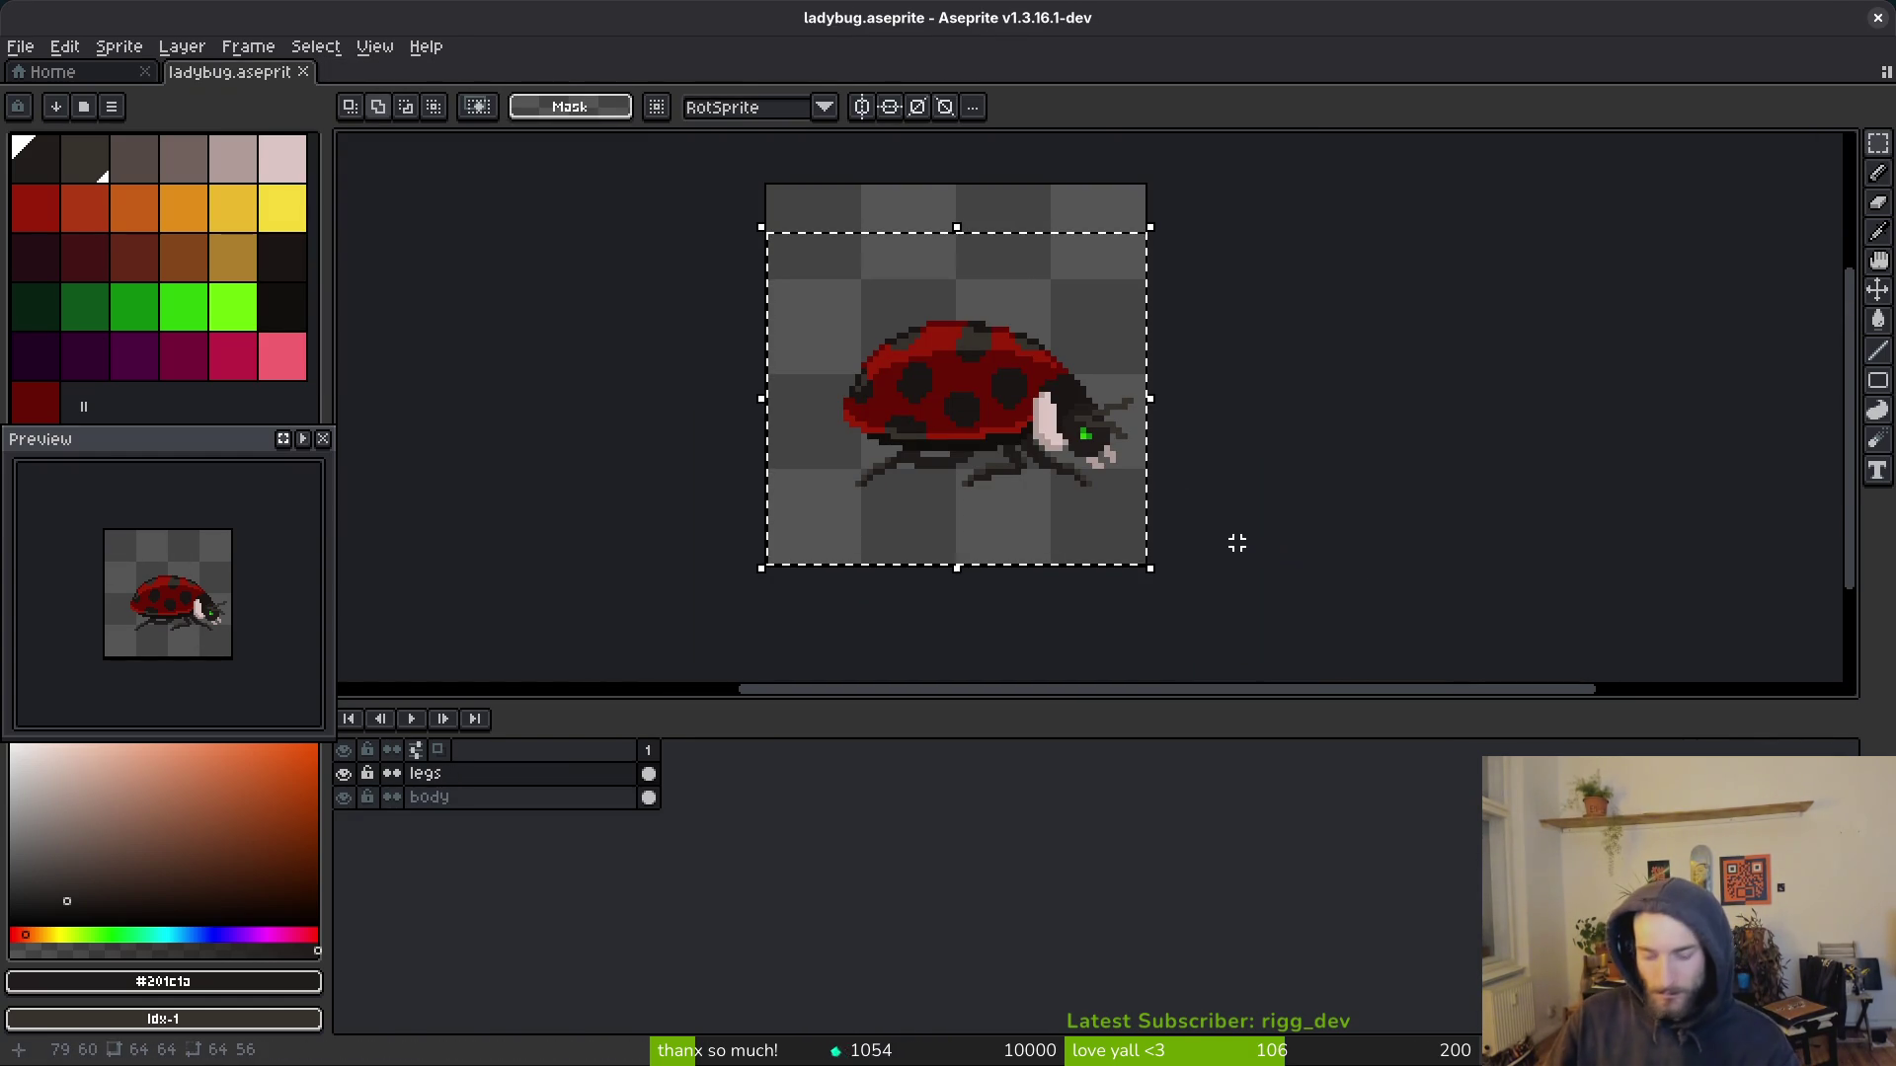
pyautogui.hotkey('ctrl', 't')
pyautogui.press('Left')
pyautogui.press('Left')
pyautogui.press('Escape')
# Step: Select the legs and body cels together, shift the whole ladybug left, confirm and save
pyautogui.hotkey('ctrl', 'a')
pyautogui.moveTo(766, 198); pyautogui.dragTo(1128, 507)
pyautogui.moveTo(647, 773); pyautogui.dragTo(648, 798)
pyautogui.hotkey('ctrl', 't')
pyautogui.press('Left')
pyautogui.press('Left')
pyautogui.press('Left')
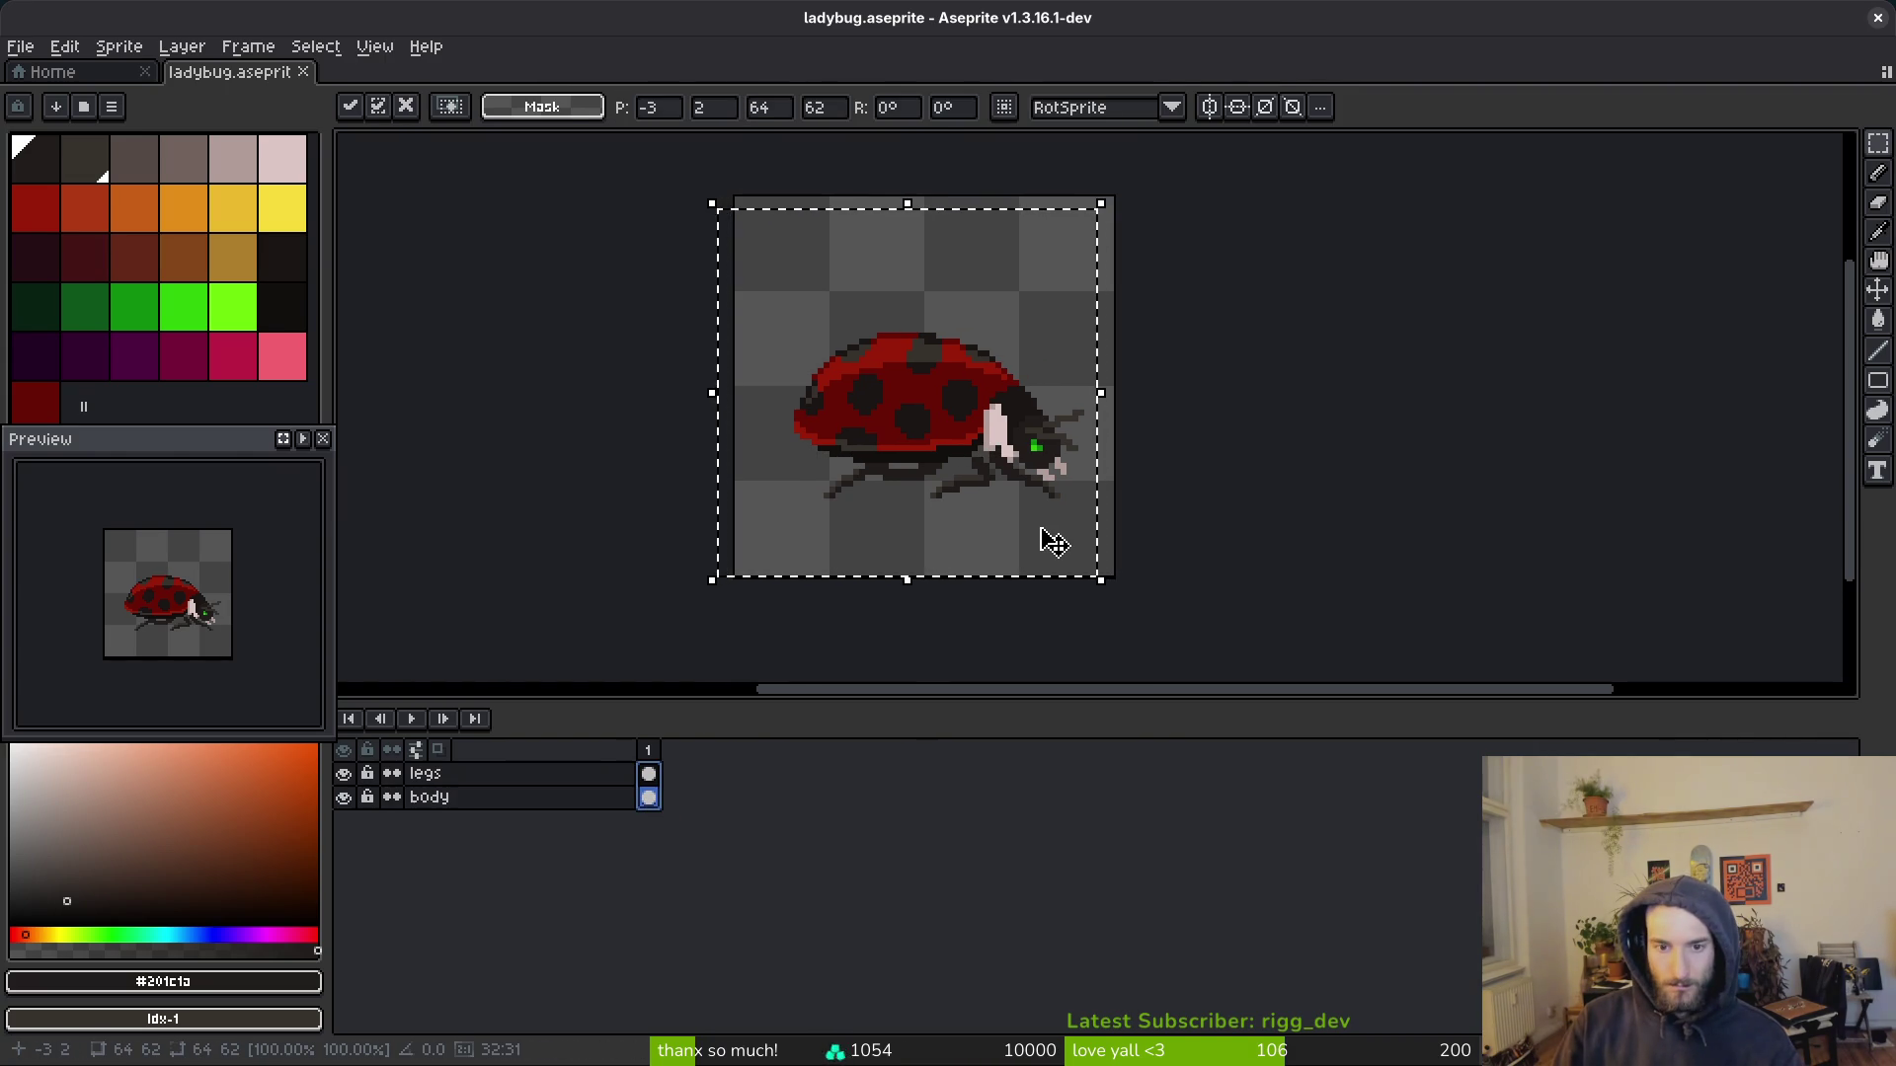
pyautogui.press('Return')
pyautogui.hotkey('ctrl', 'd')
pyautogui.hotkey('ctrl', 's')
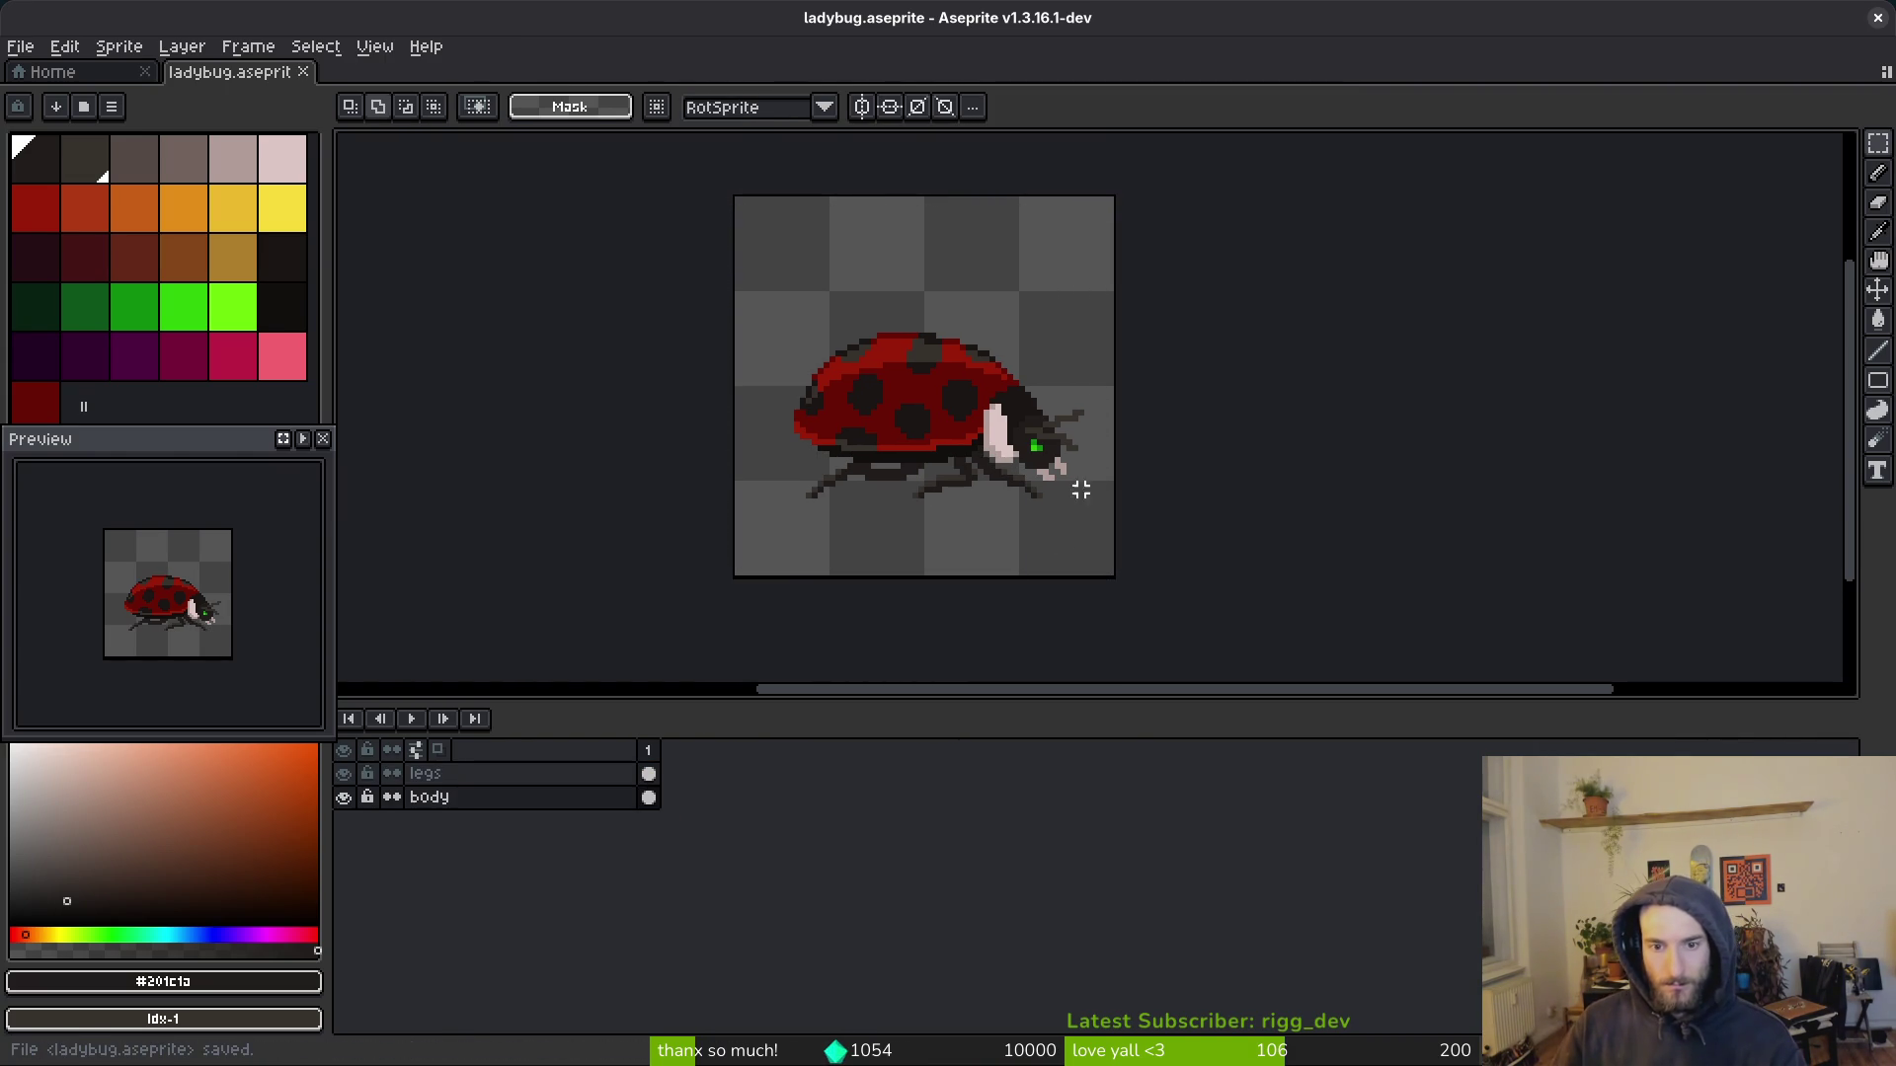
# Step: Reselect both layers' cels and move the whole ladybug up a few pixels
pyautogui.moveTo(648, 287); pyautogui.dragTo(1206, 605)
pyautogui.moveTo(647, 773); pyautogui.dragTo(648, 798)
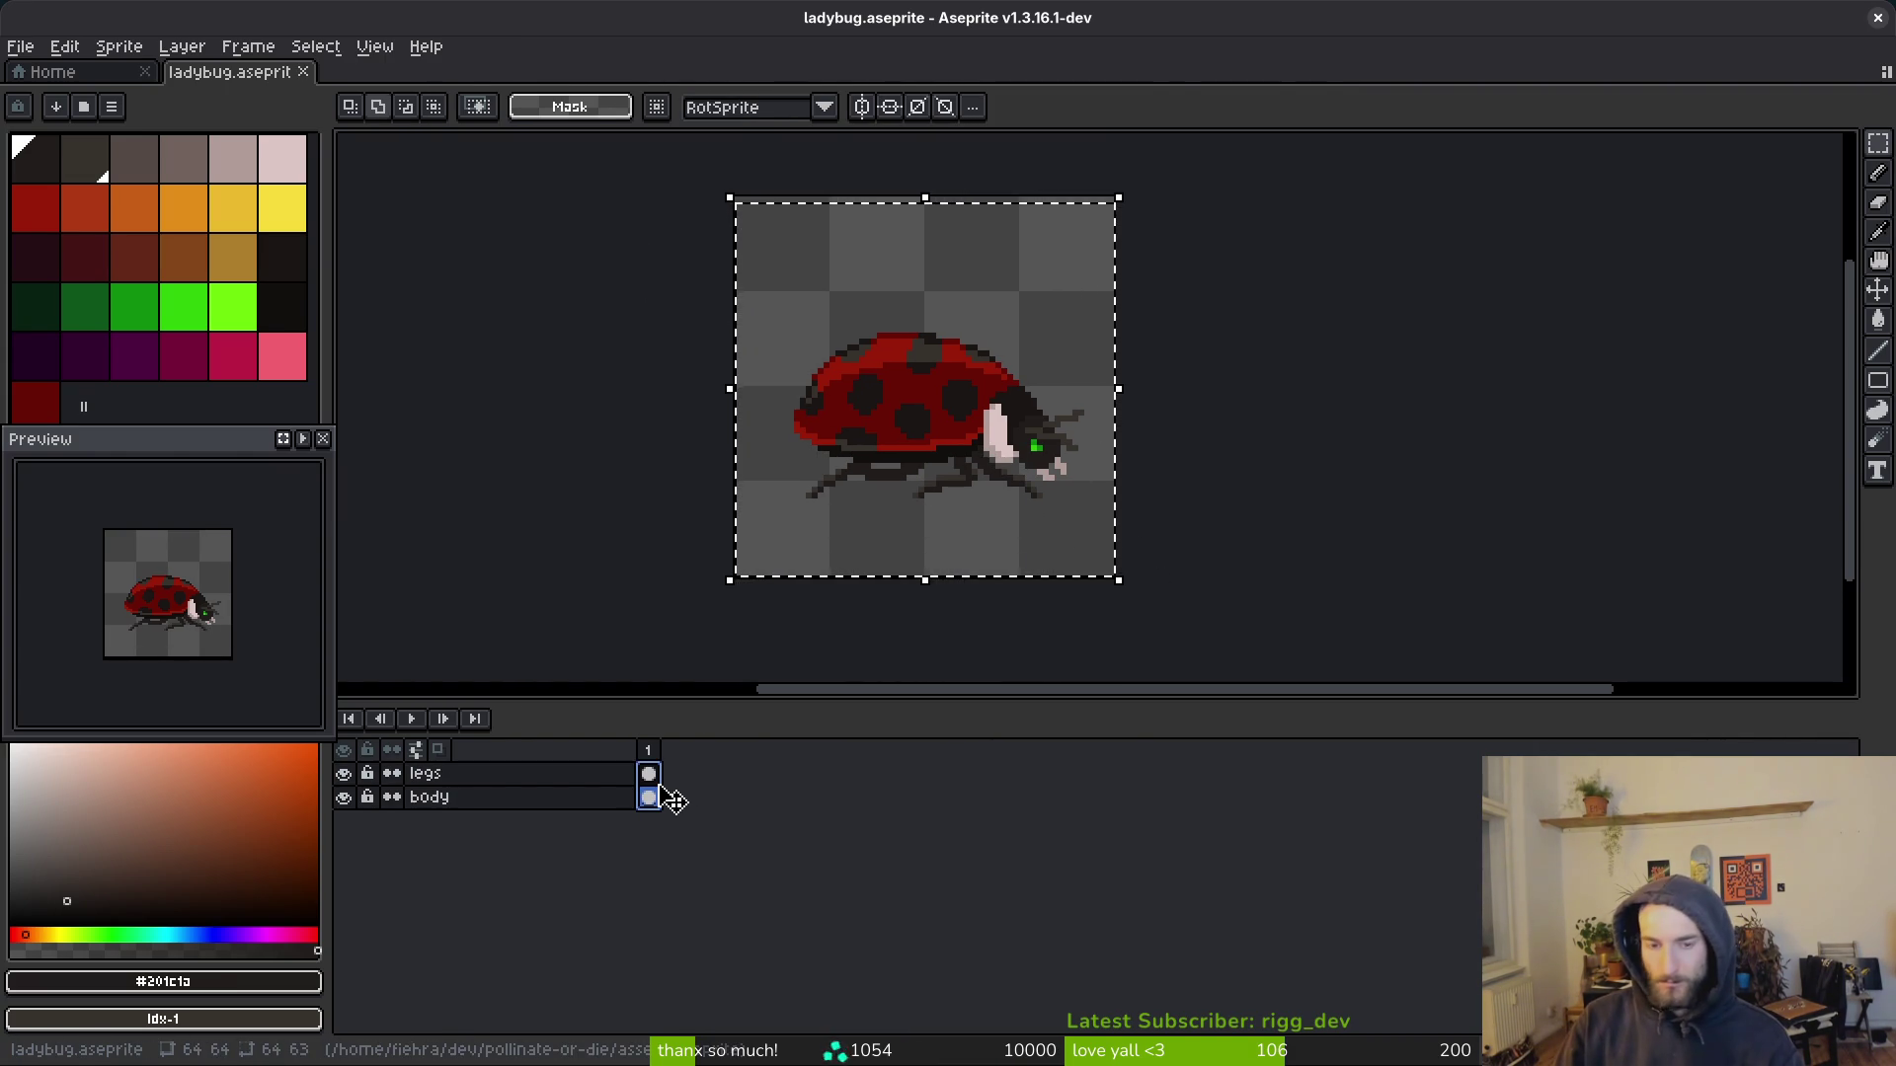
pyautogui.press('Up')
pyautogui.press('Up')
pyautogui.press('Up')
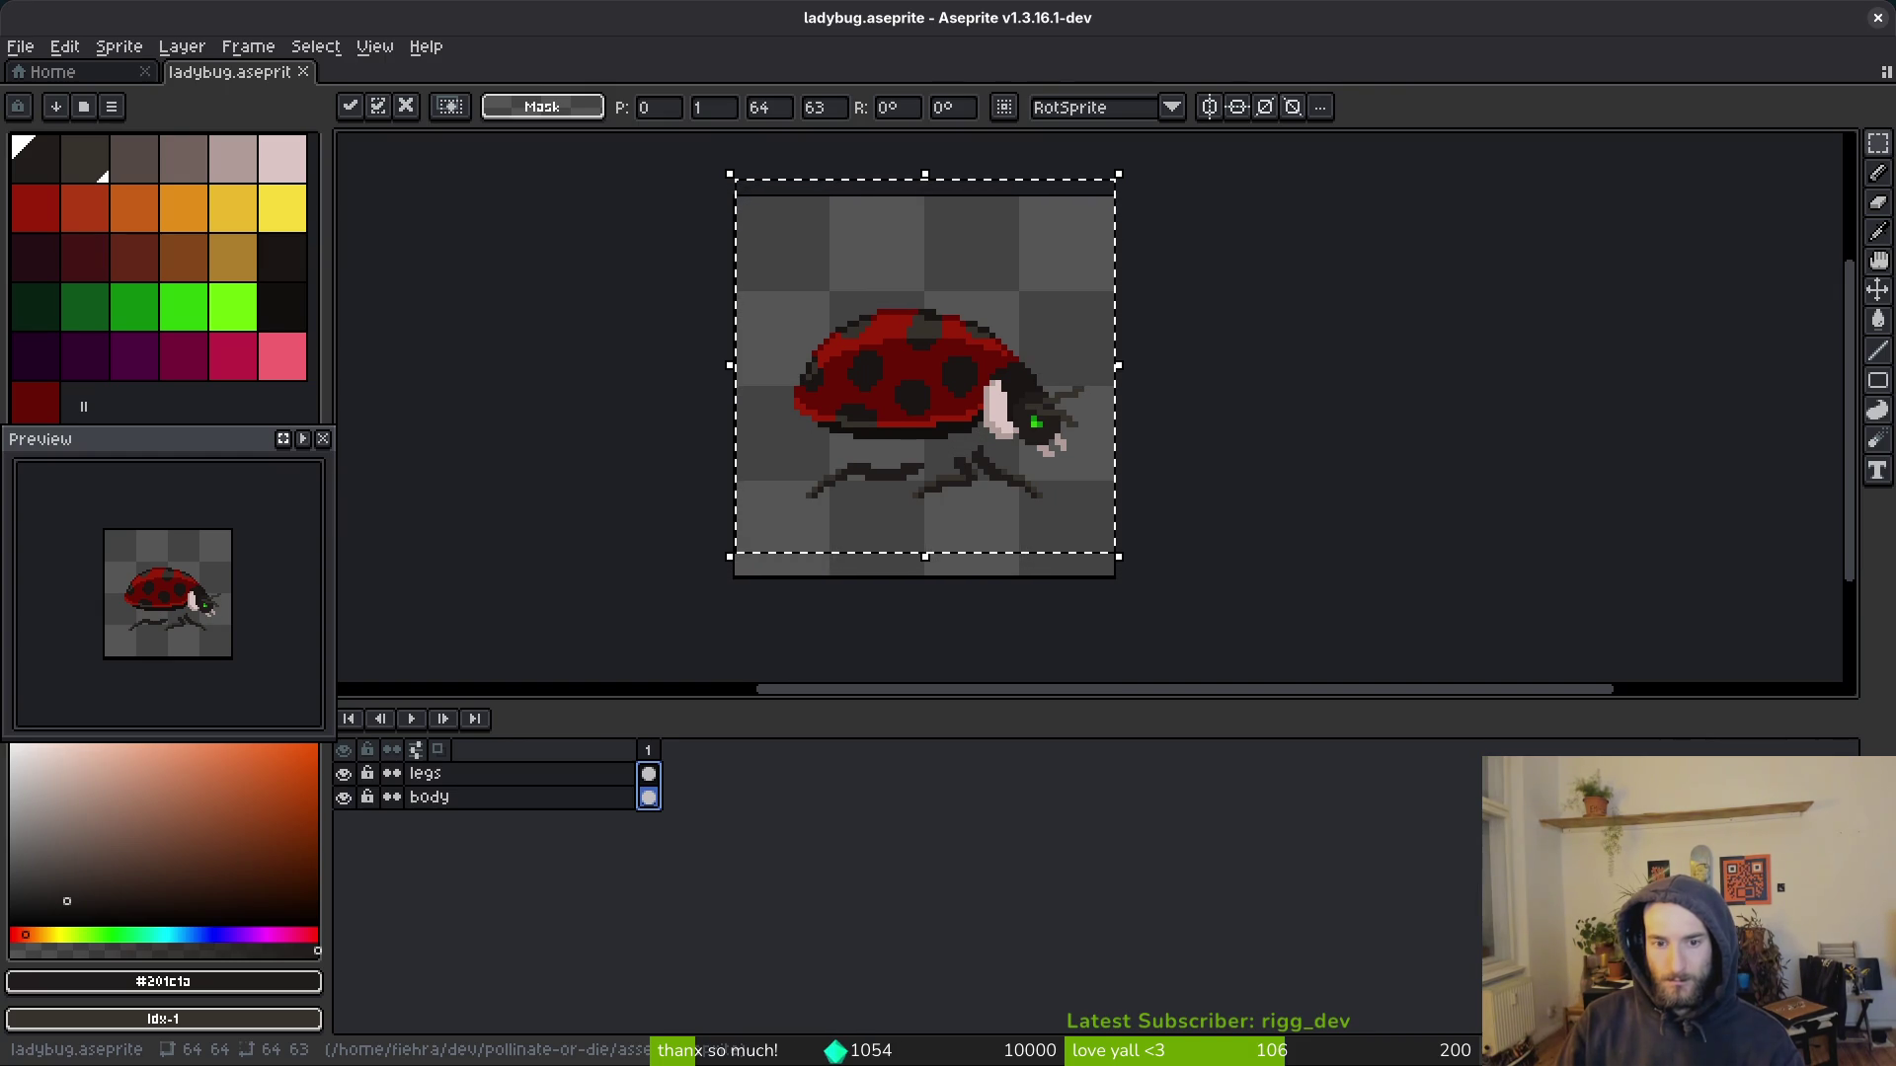
pyautogui.press('Return')
# Step: Save ladybug.aseprite and zoom in on the ladybug's underside
pyautogui.hotkey('ctrl', 's')
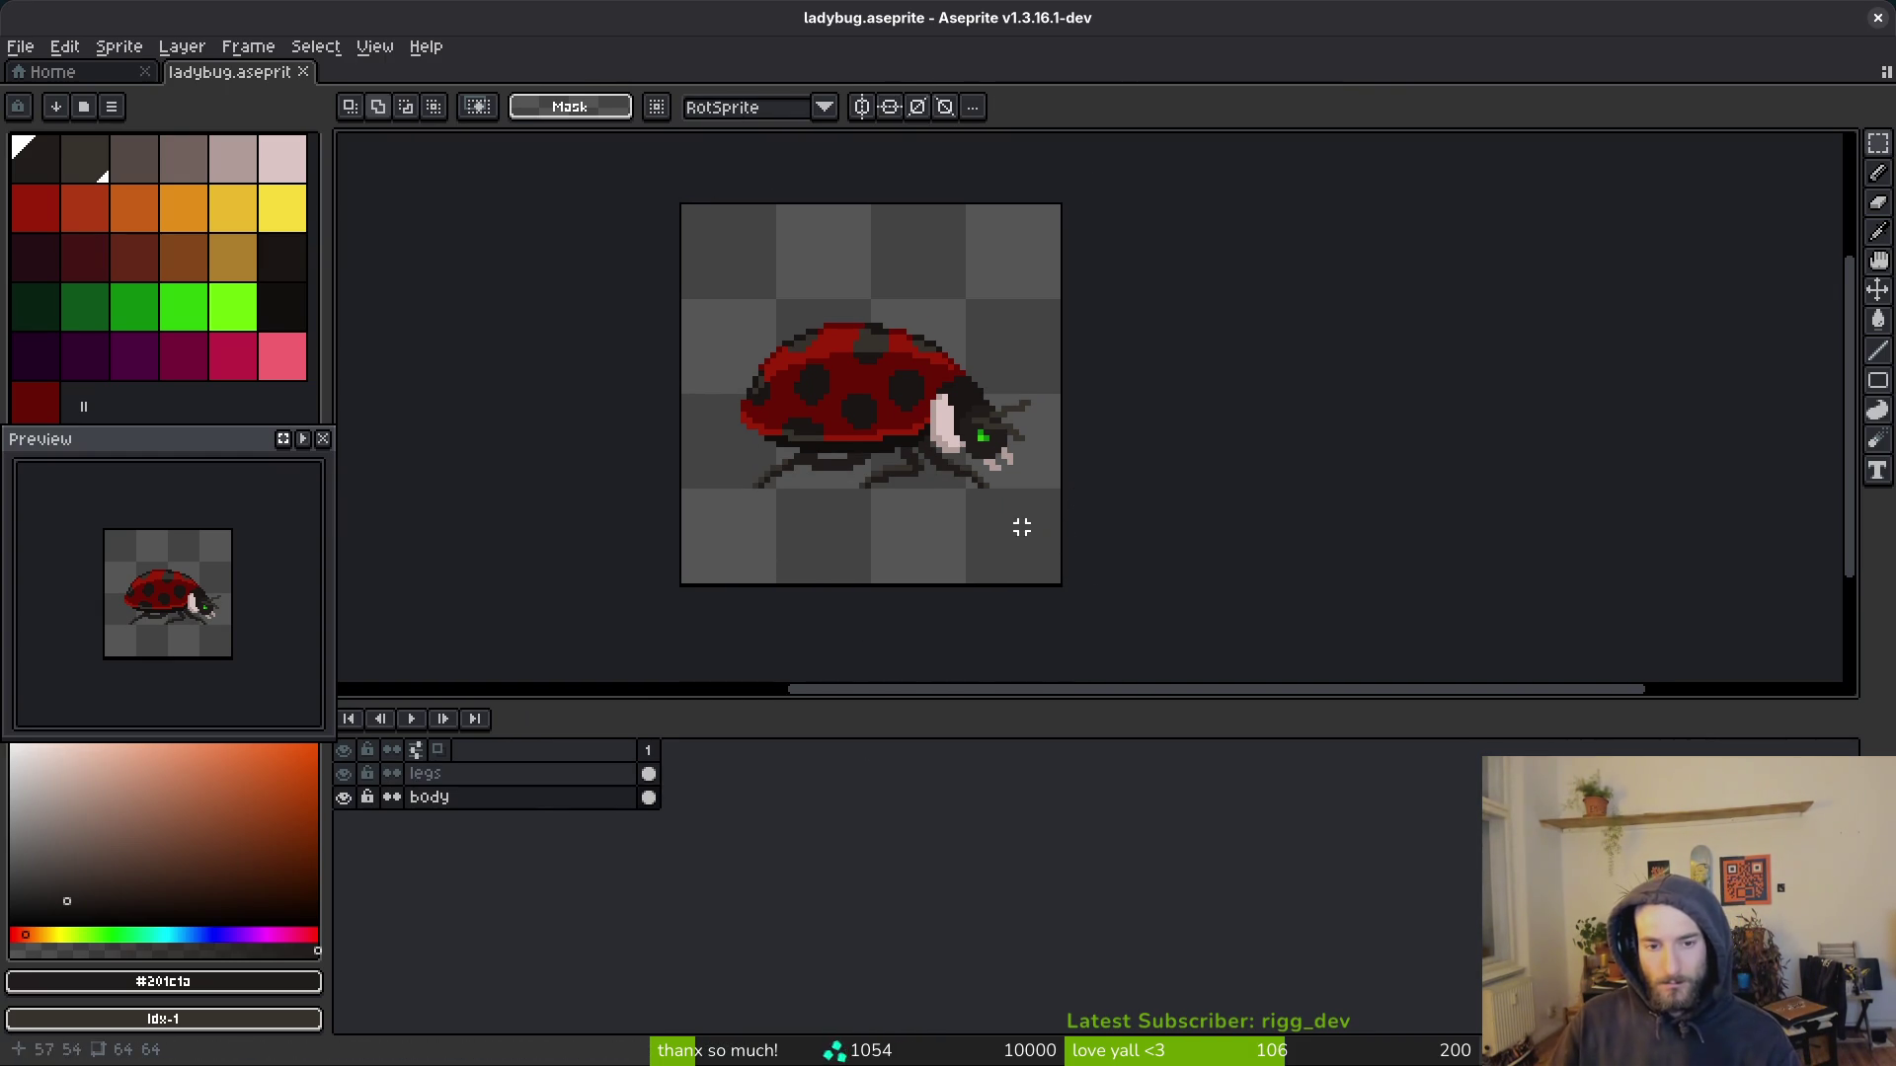
pyautogui.scroll(-4, 1096, 601)
pyautogui.scroll(6, 1171, 507)
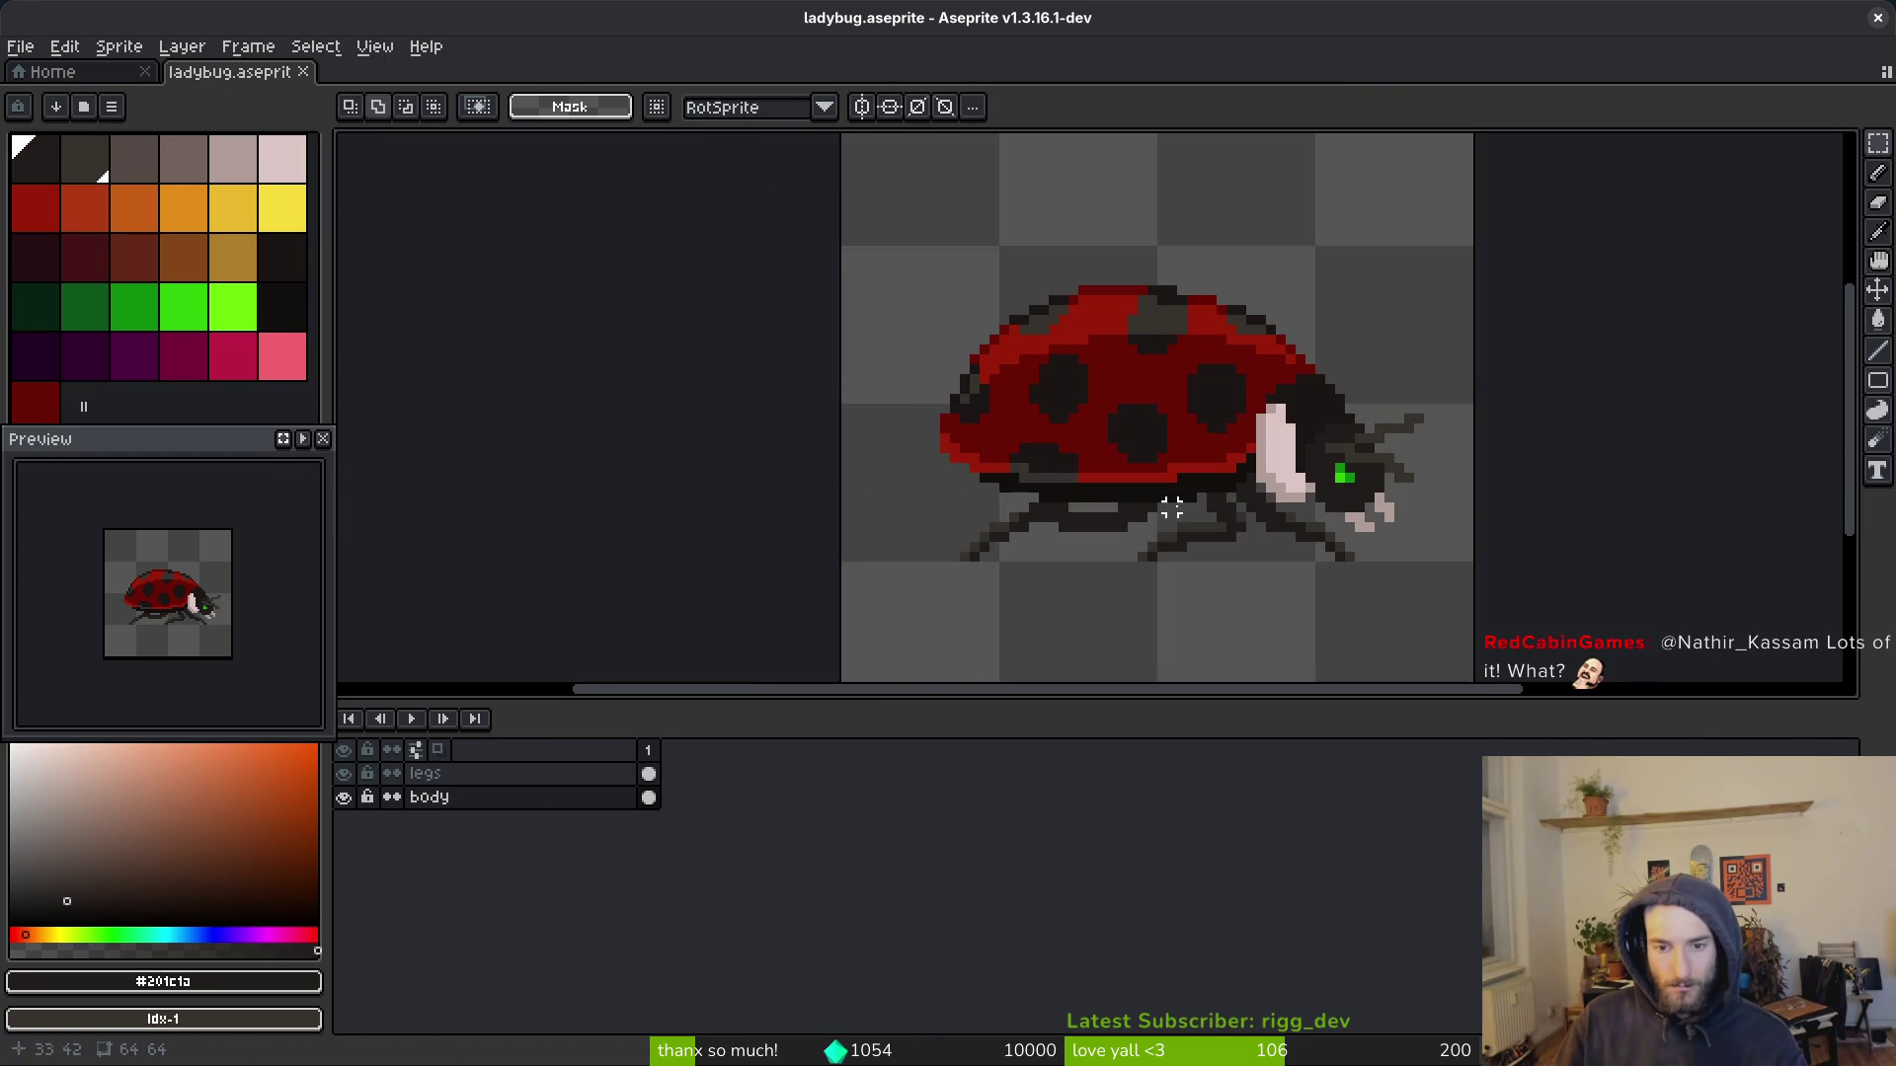
pyautogui.scroll(3, 1170, 507)
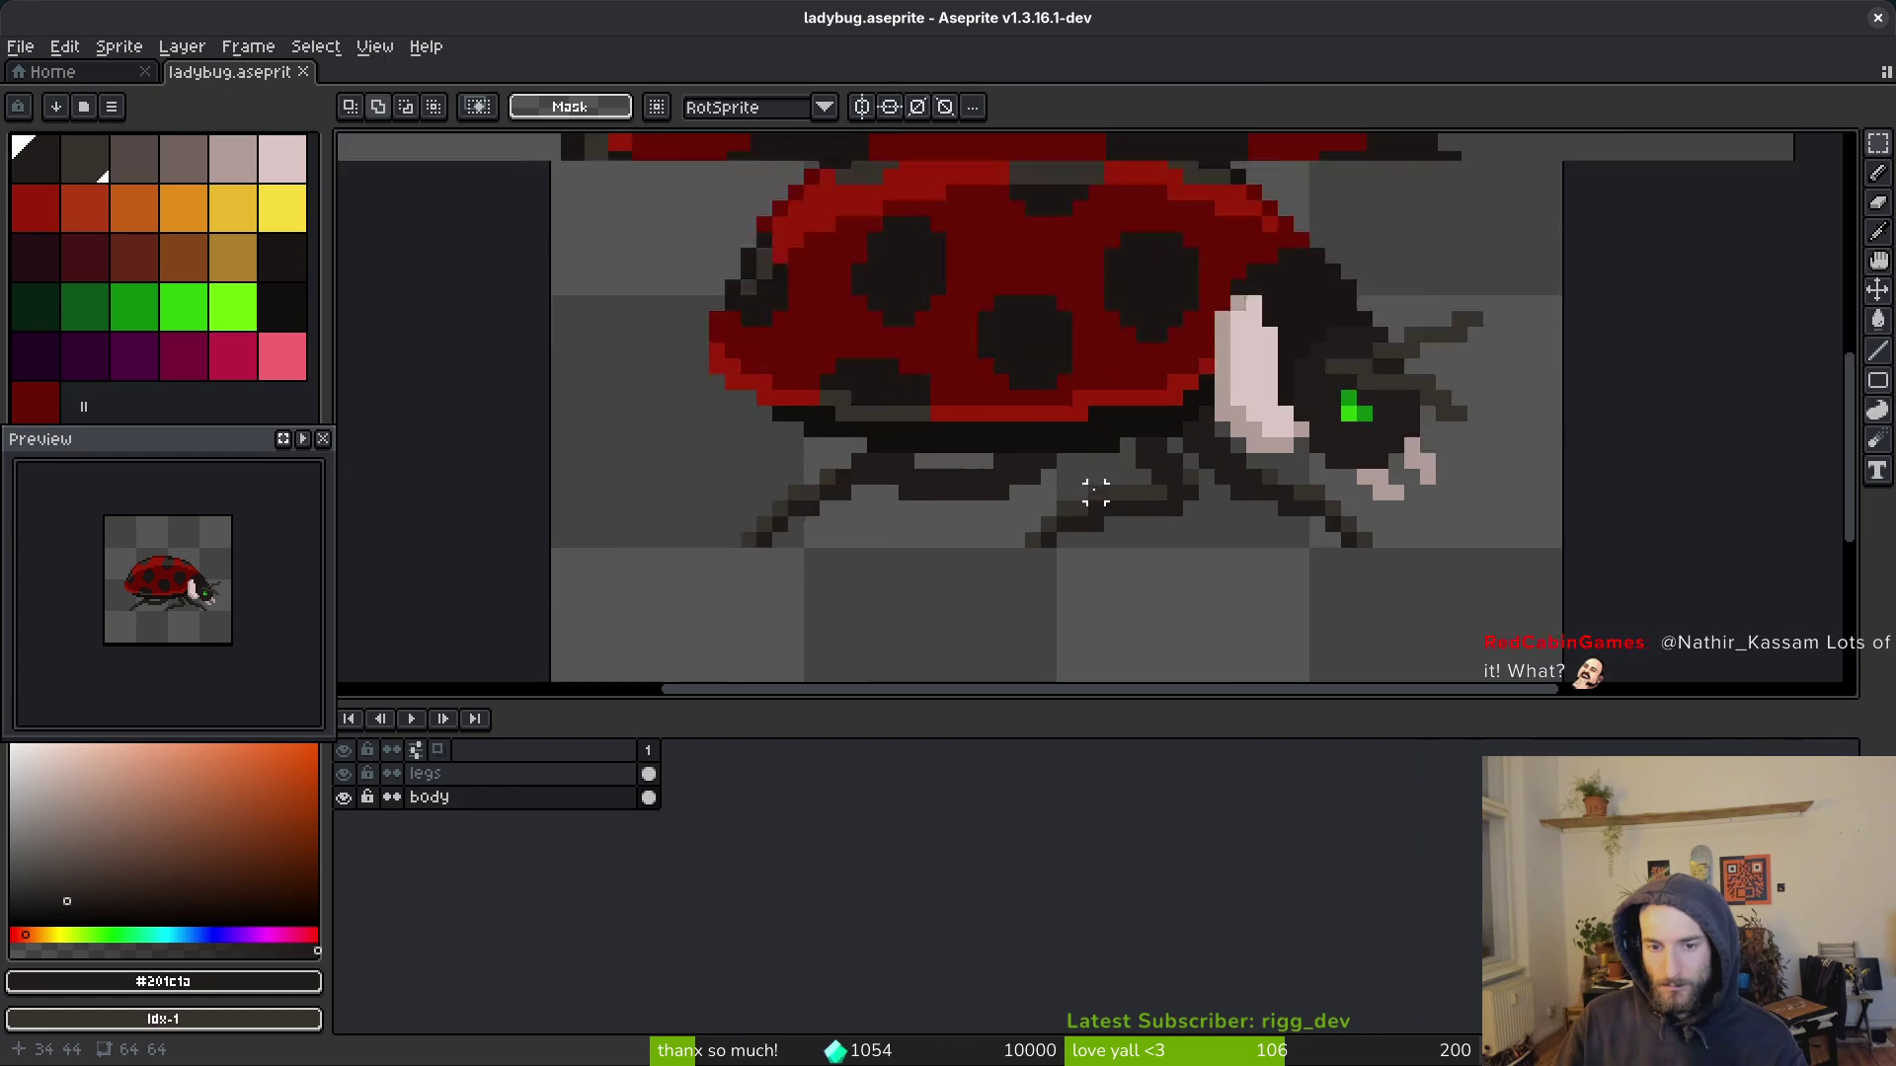
pyautogui.scroll(2, 1095, 490)
# Step: Darken the pixels just beneath the shell with shading
pyautogui.press('b')
pyautogui.press('b')
pyautogui.moveTo(964, 401); pyautogui.dragTo(1021, 407)
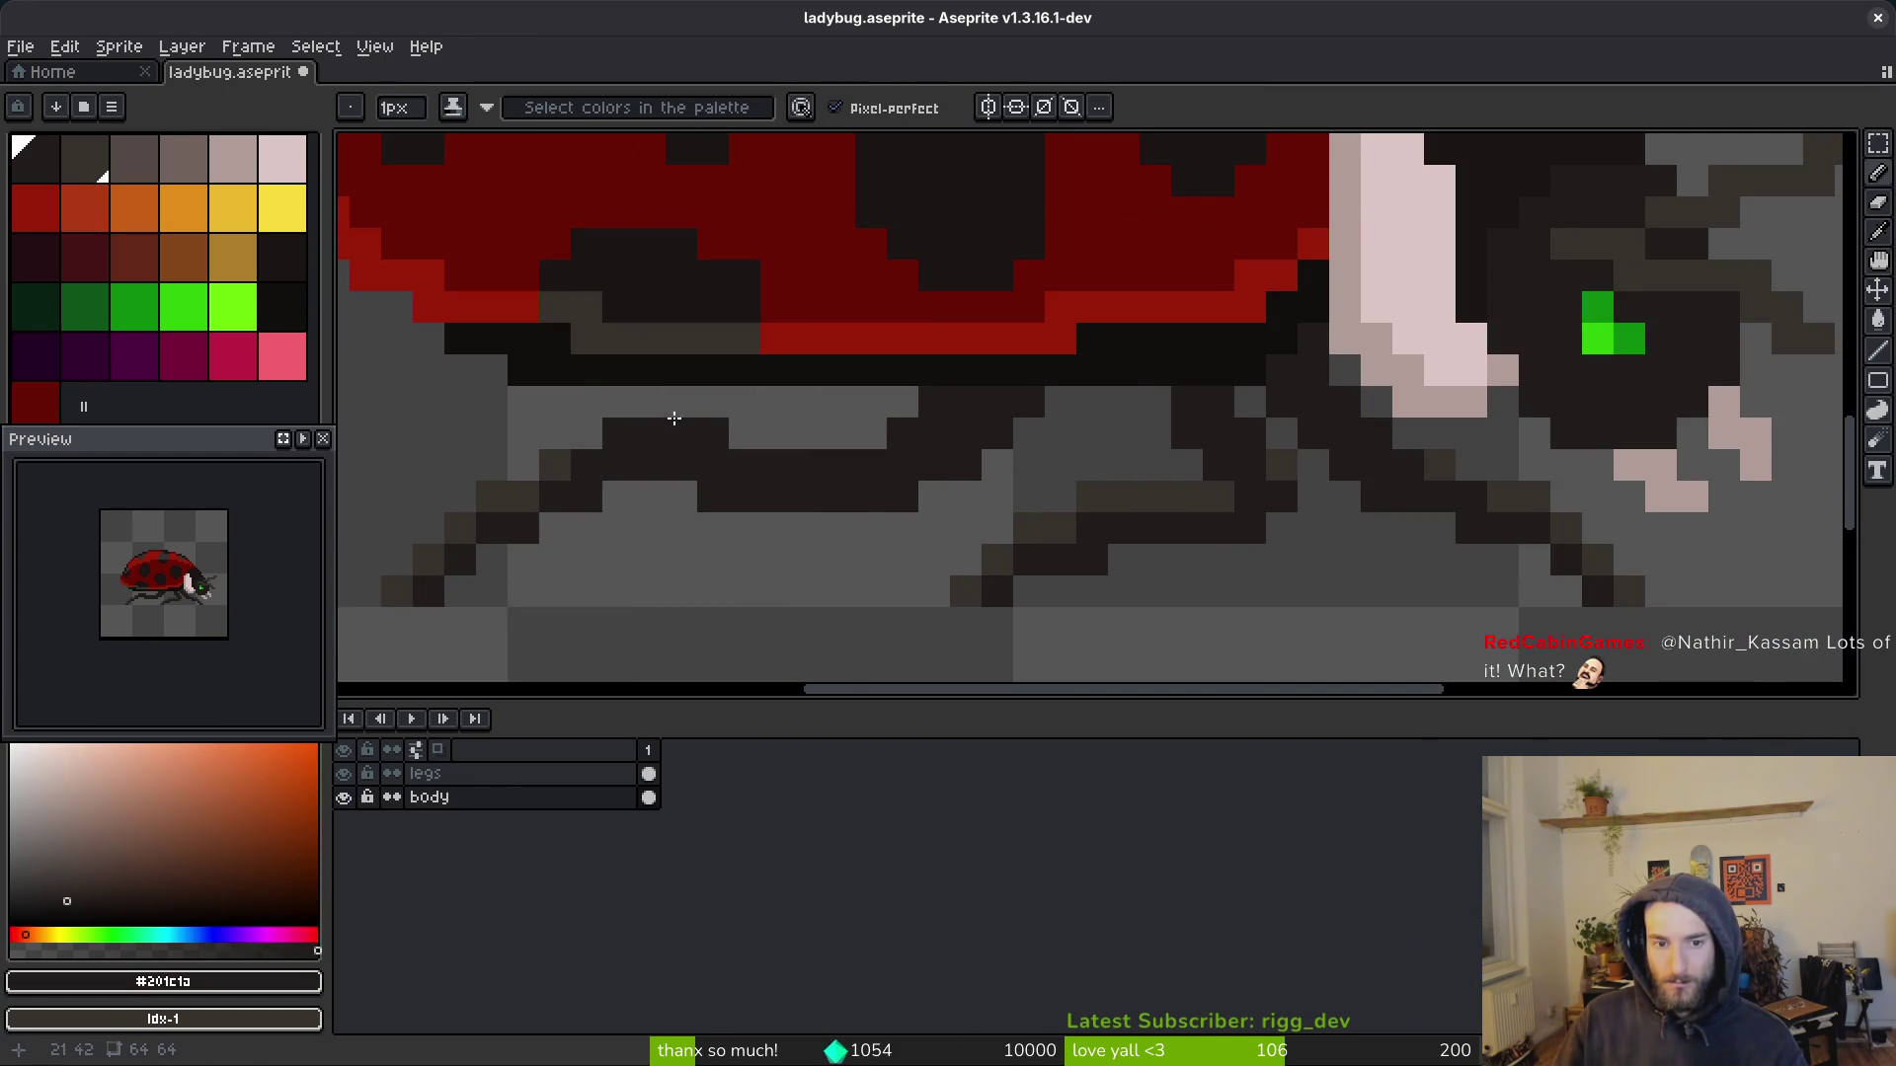
pyautogui.click(1125, 403)
pyautogui.scroll(-4, 1125, 402)
pyautogui.scroll(3, 1093, 475)
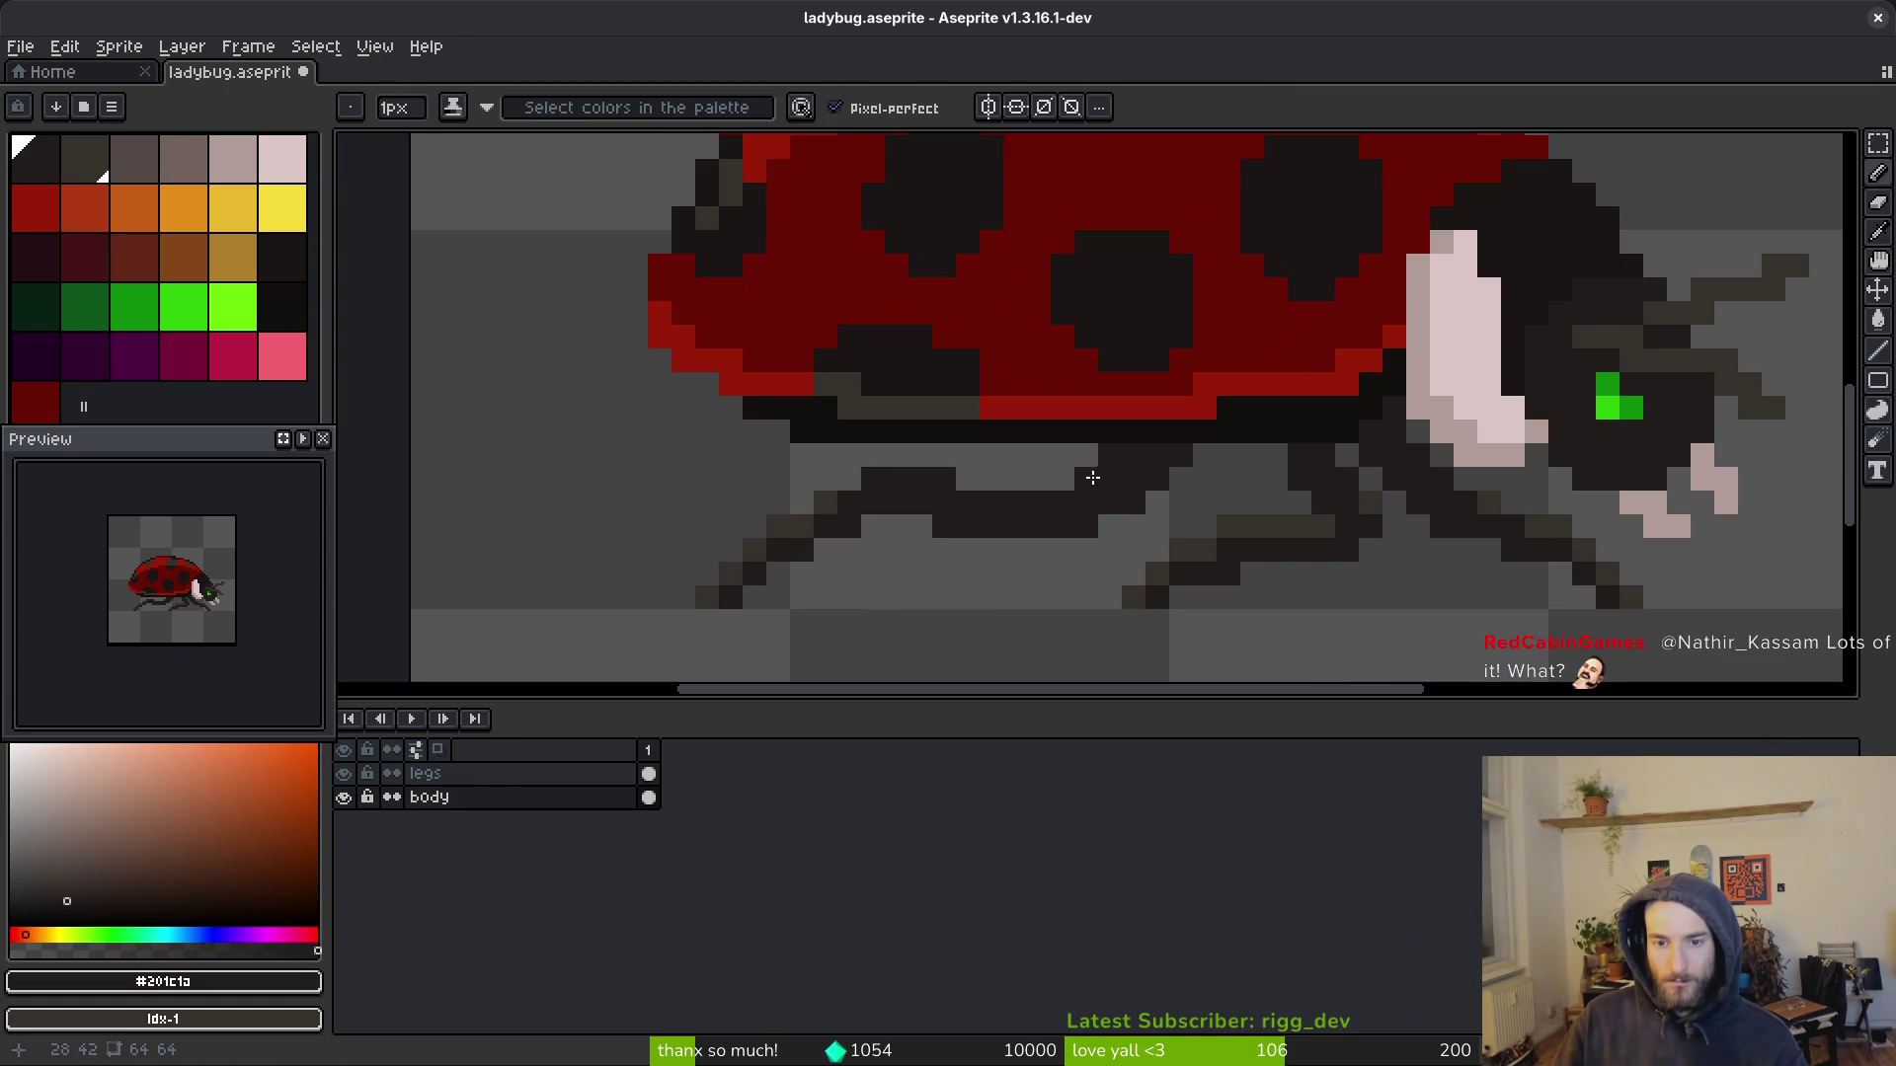
# Step: Draw a near-black #120f0c band under the shell, extended leftwards without the stray end pixel
pyautogui.press('b')
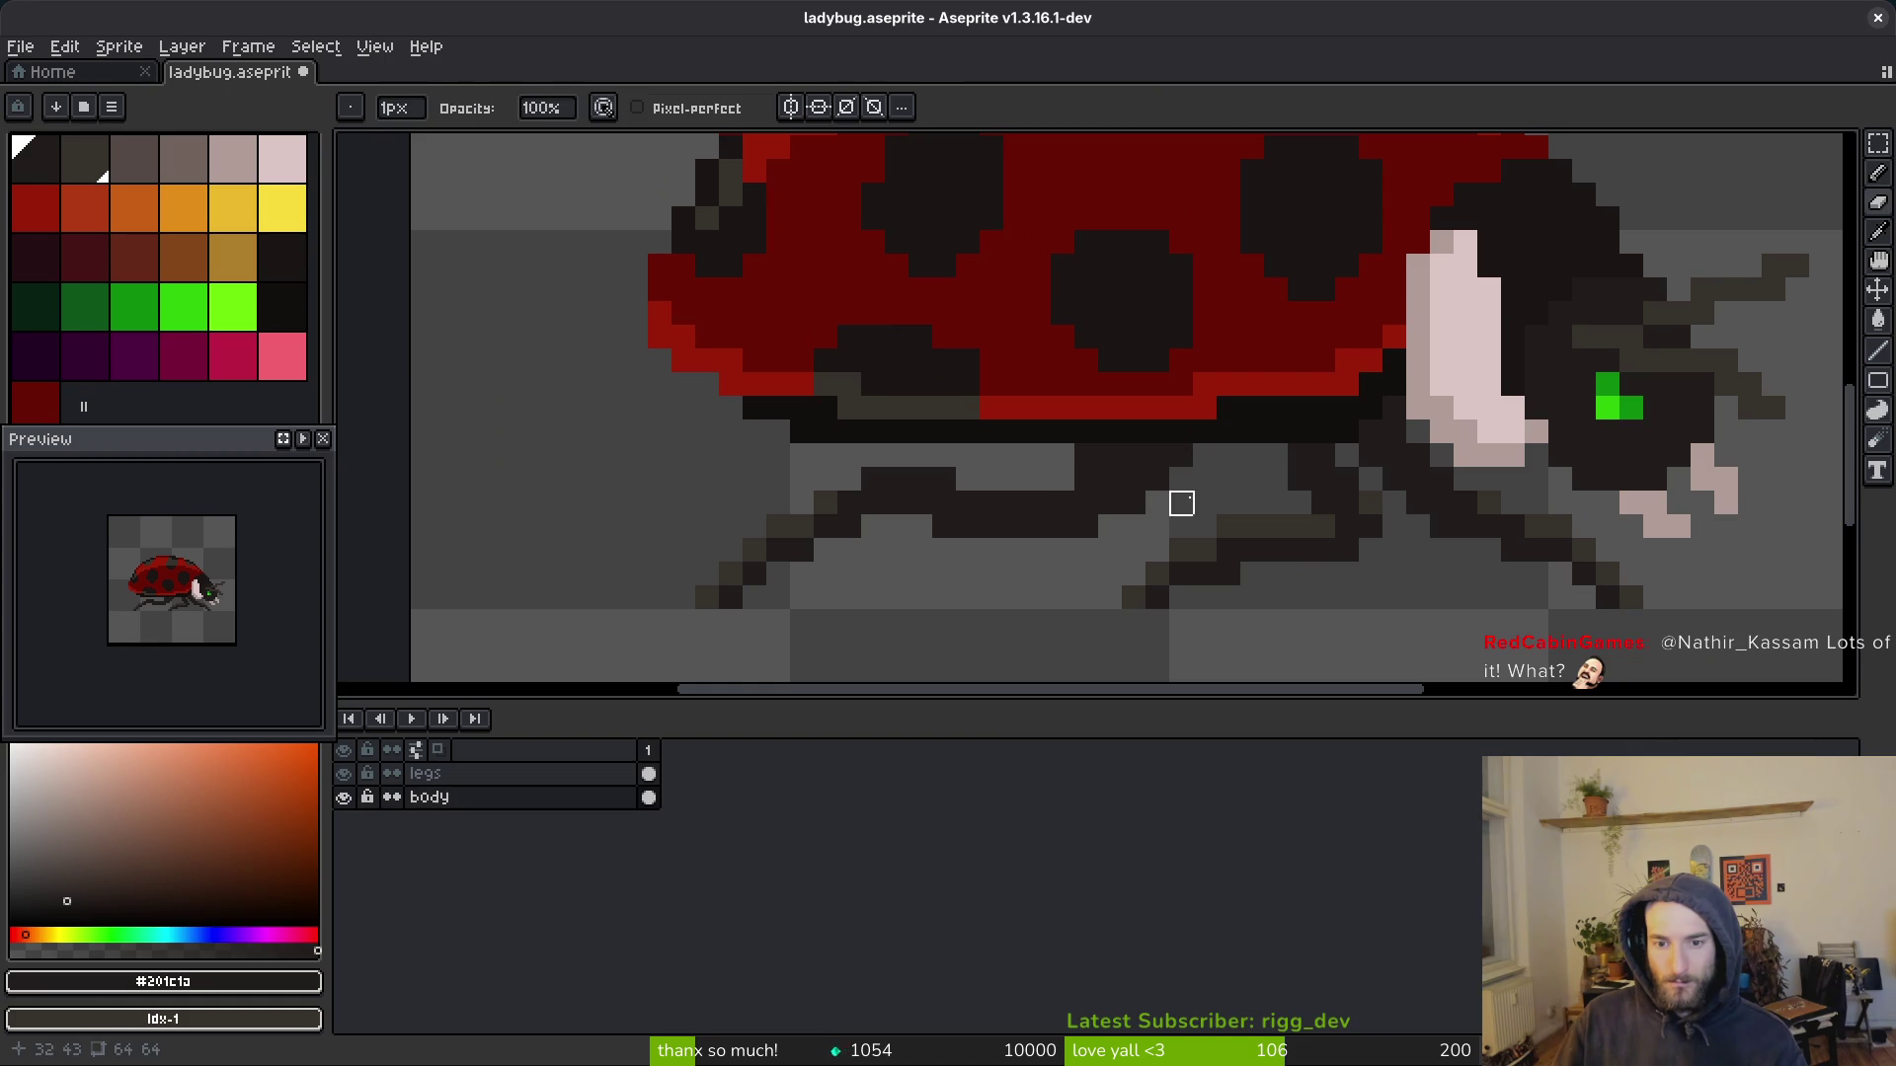
pyautogui.scroll(-6, 1133, 504)
pyautogui.scroll(4, 1108, 480)
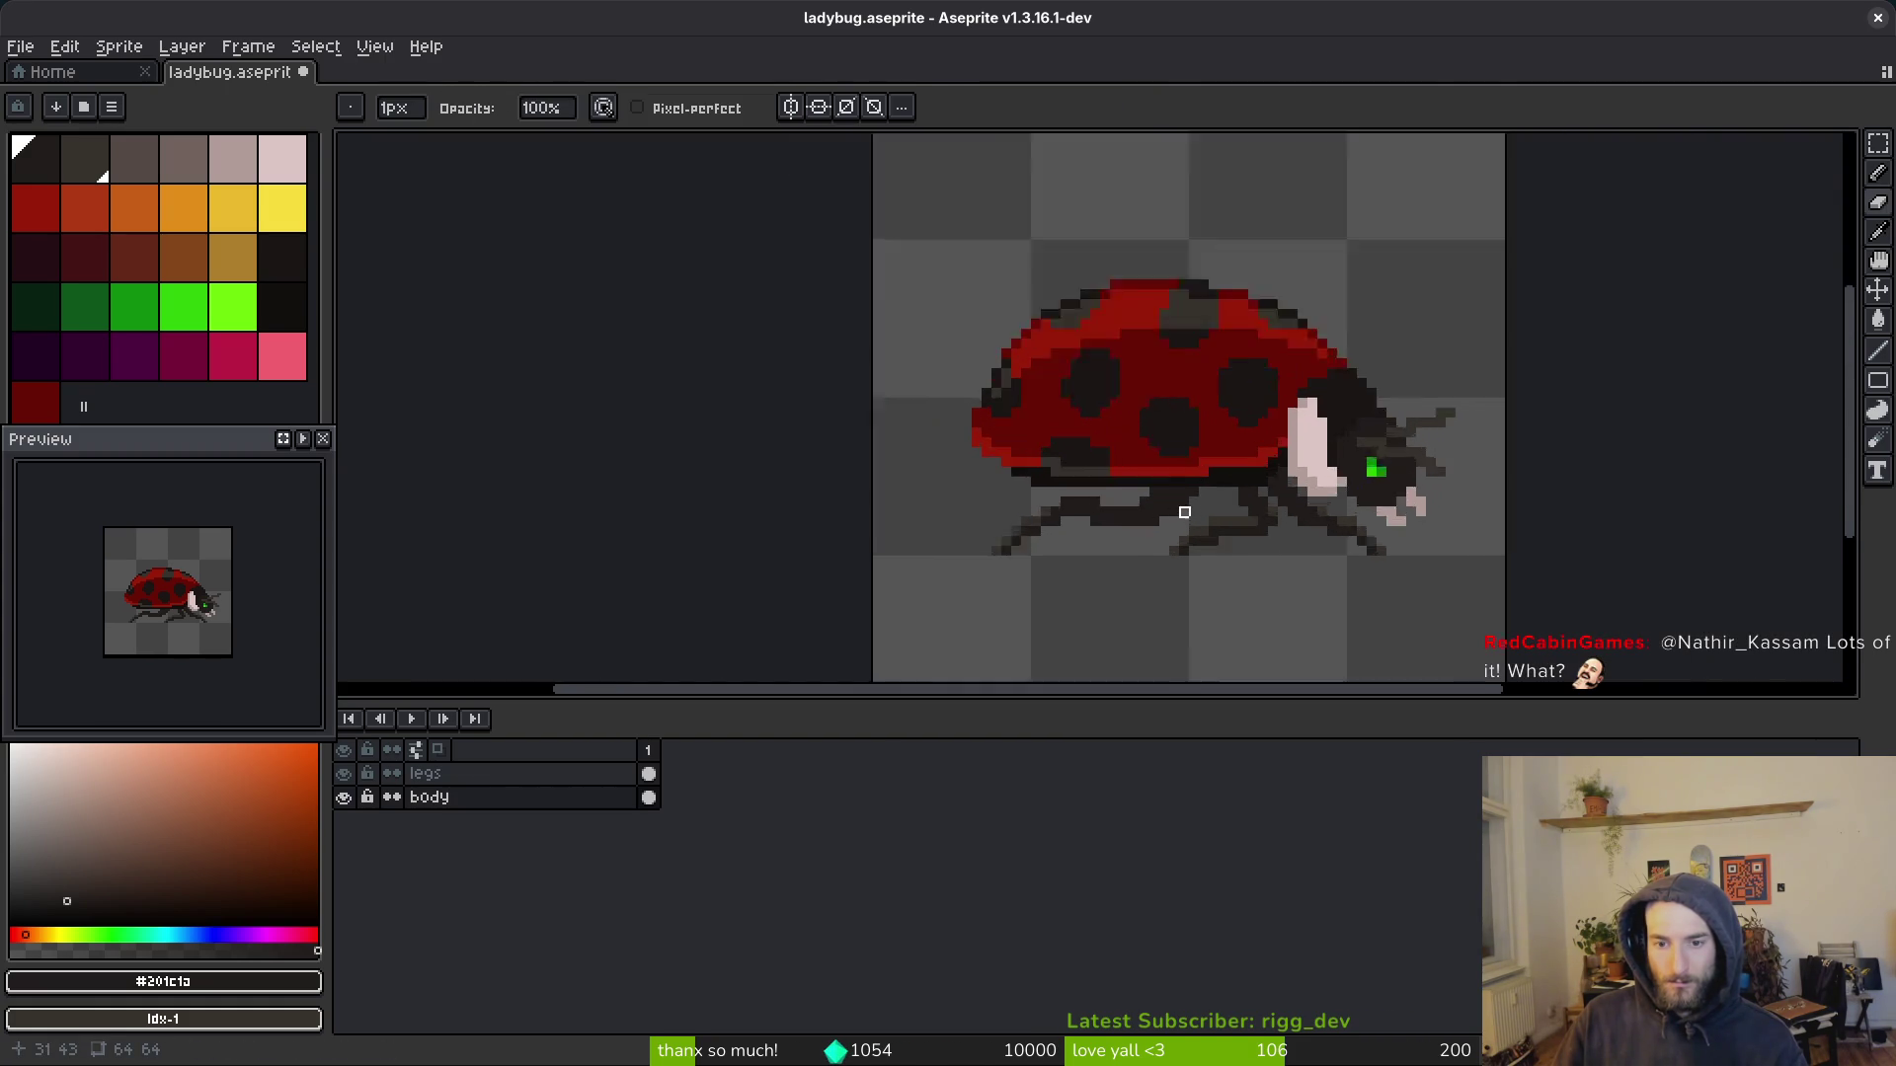
pyautogui.keyDown('alt'); pyautogui.click(1094, 460); pyautogui.keyUp('alt')
pyautogui.click(1092, 479)
pyautogui.scroll(1, 1086, 477)
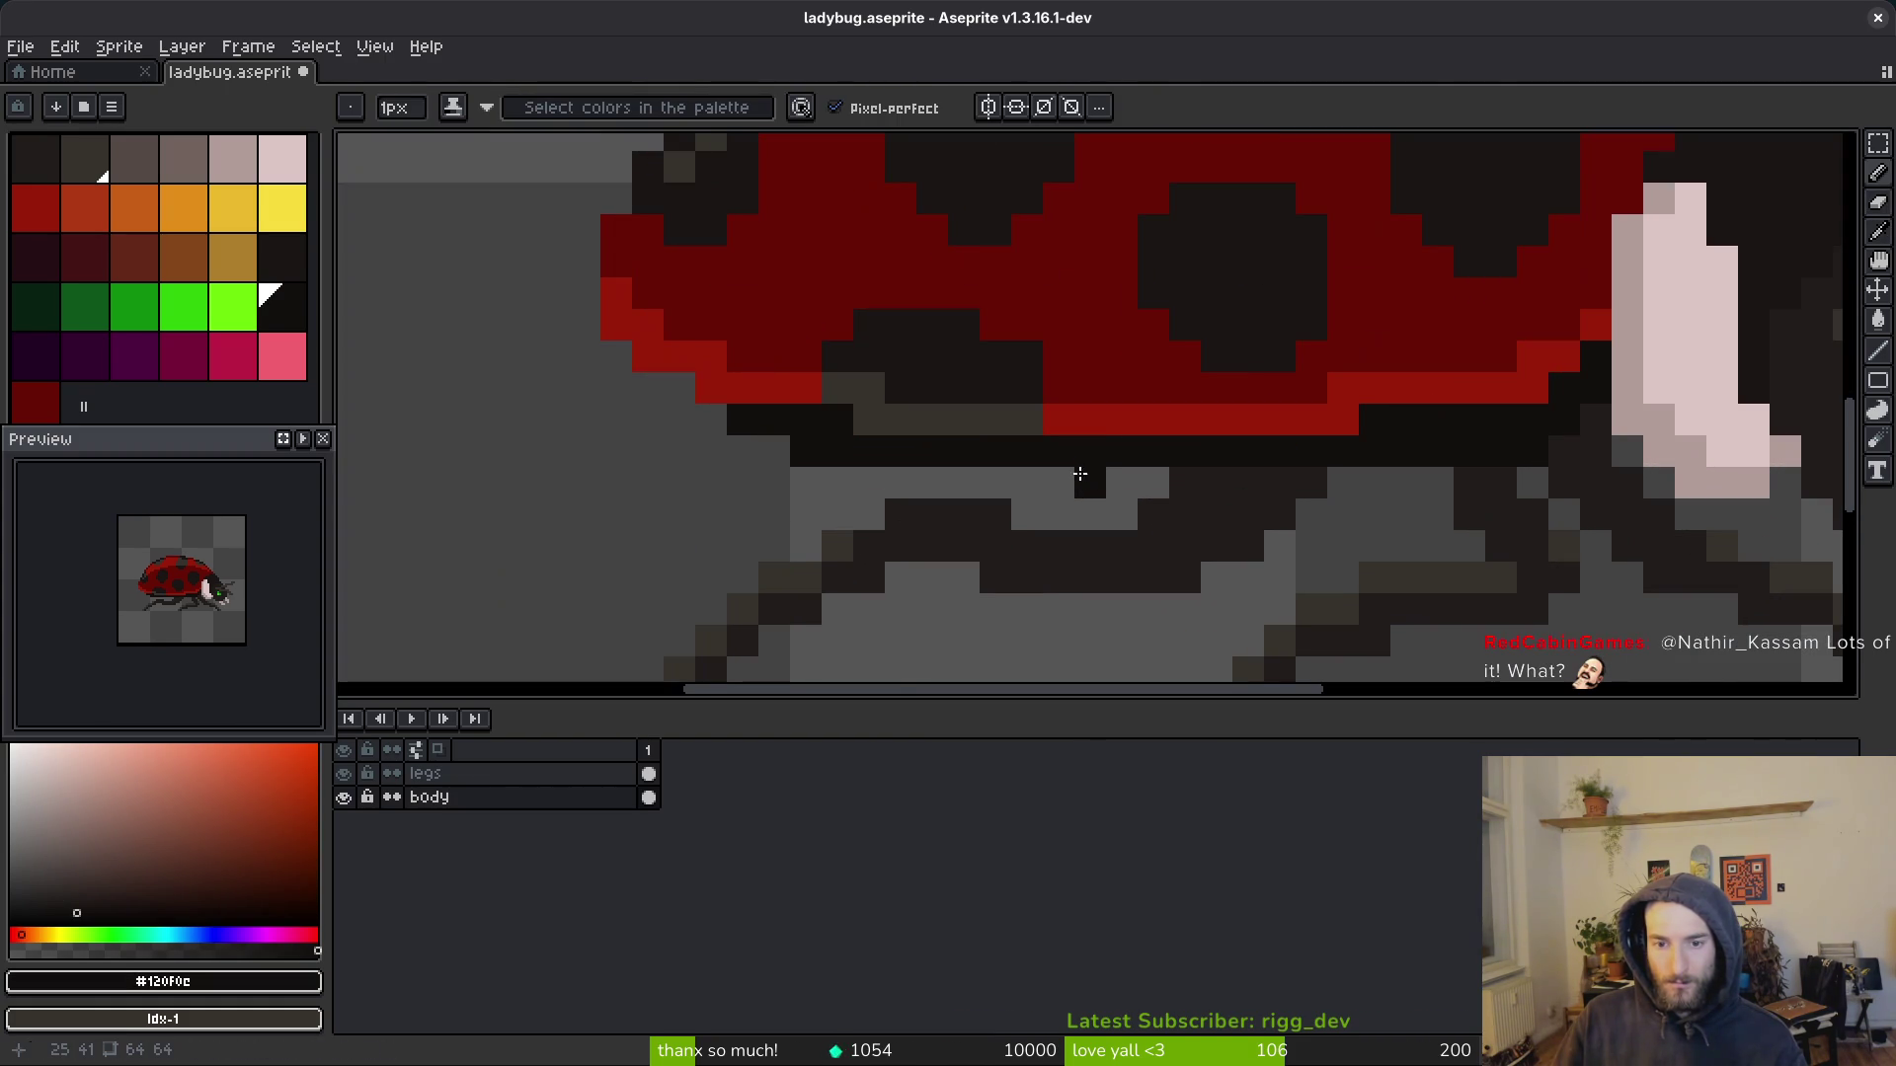
pyautogui.moveTo(1050, 478); pyautogui.dragTo(837, 483)
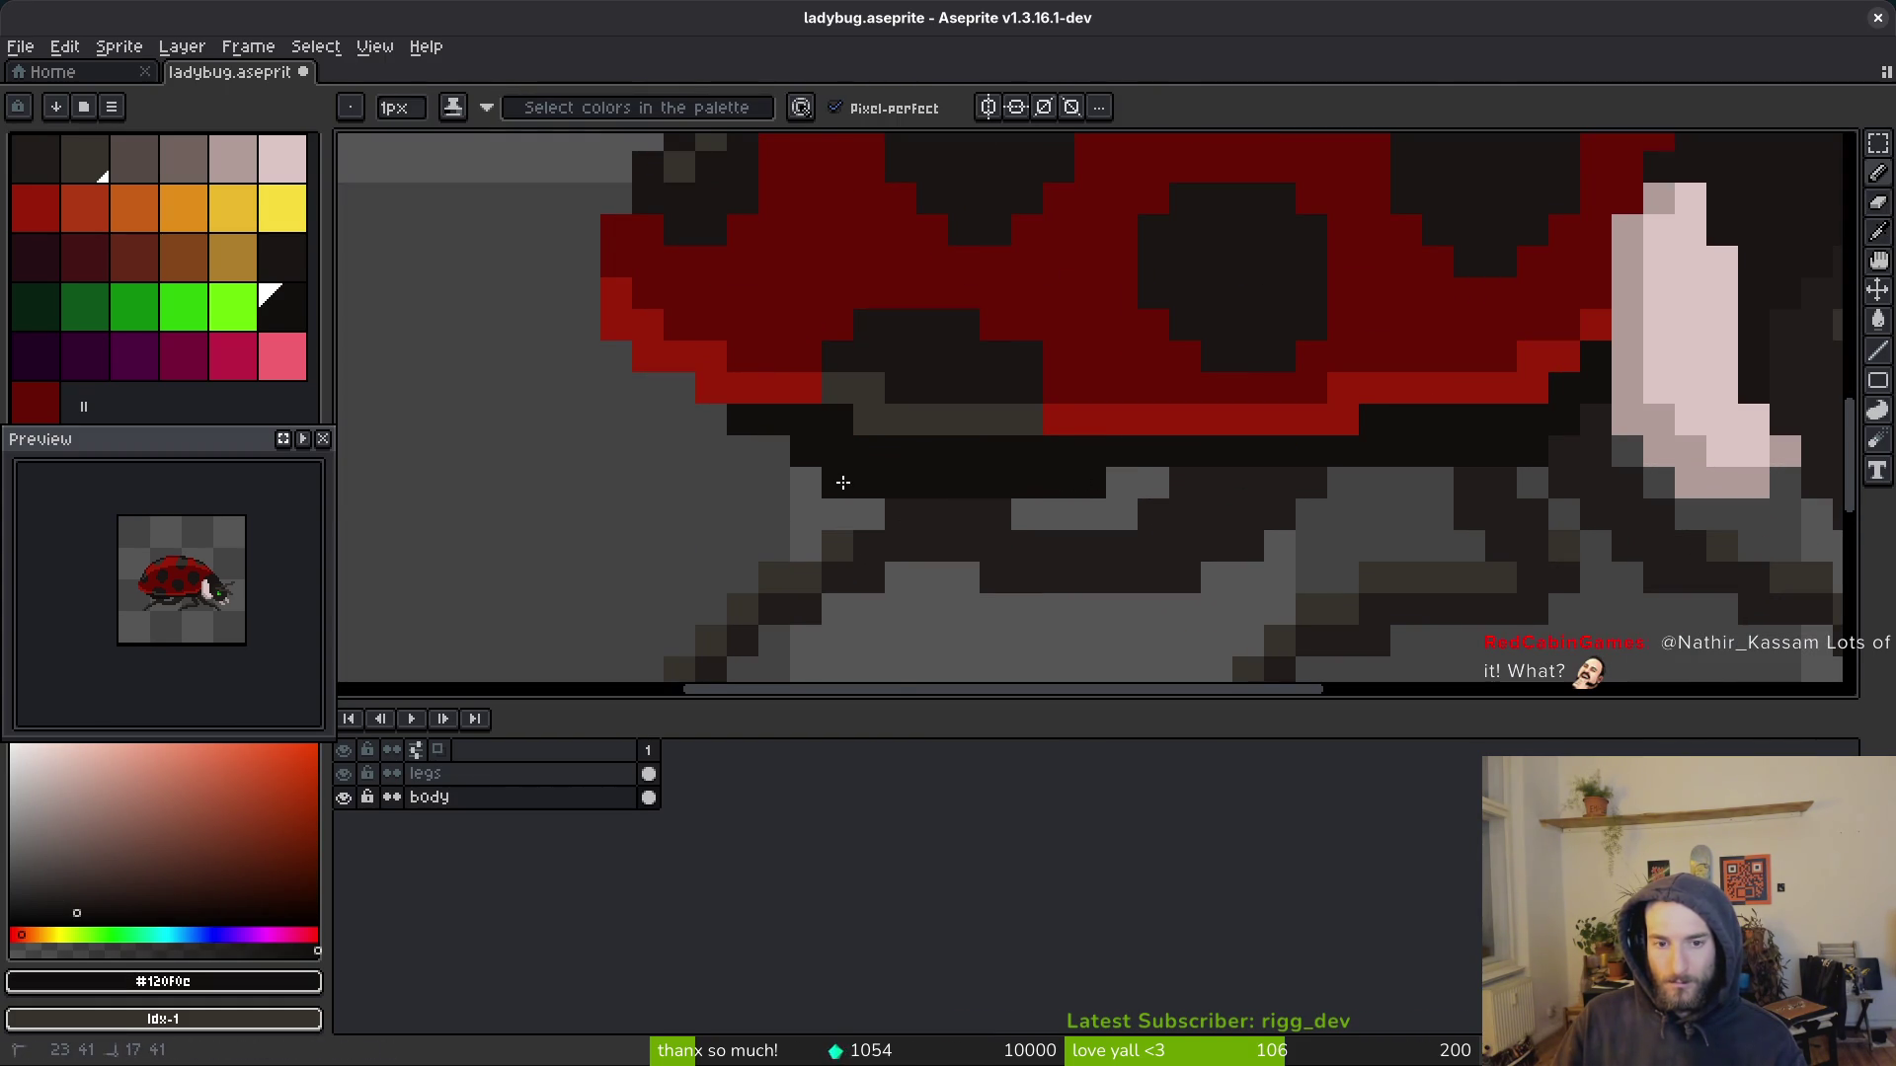
pyautogui.hotkey('ctrl', 'z')
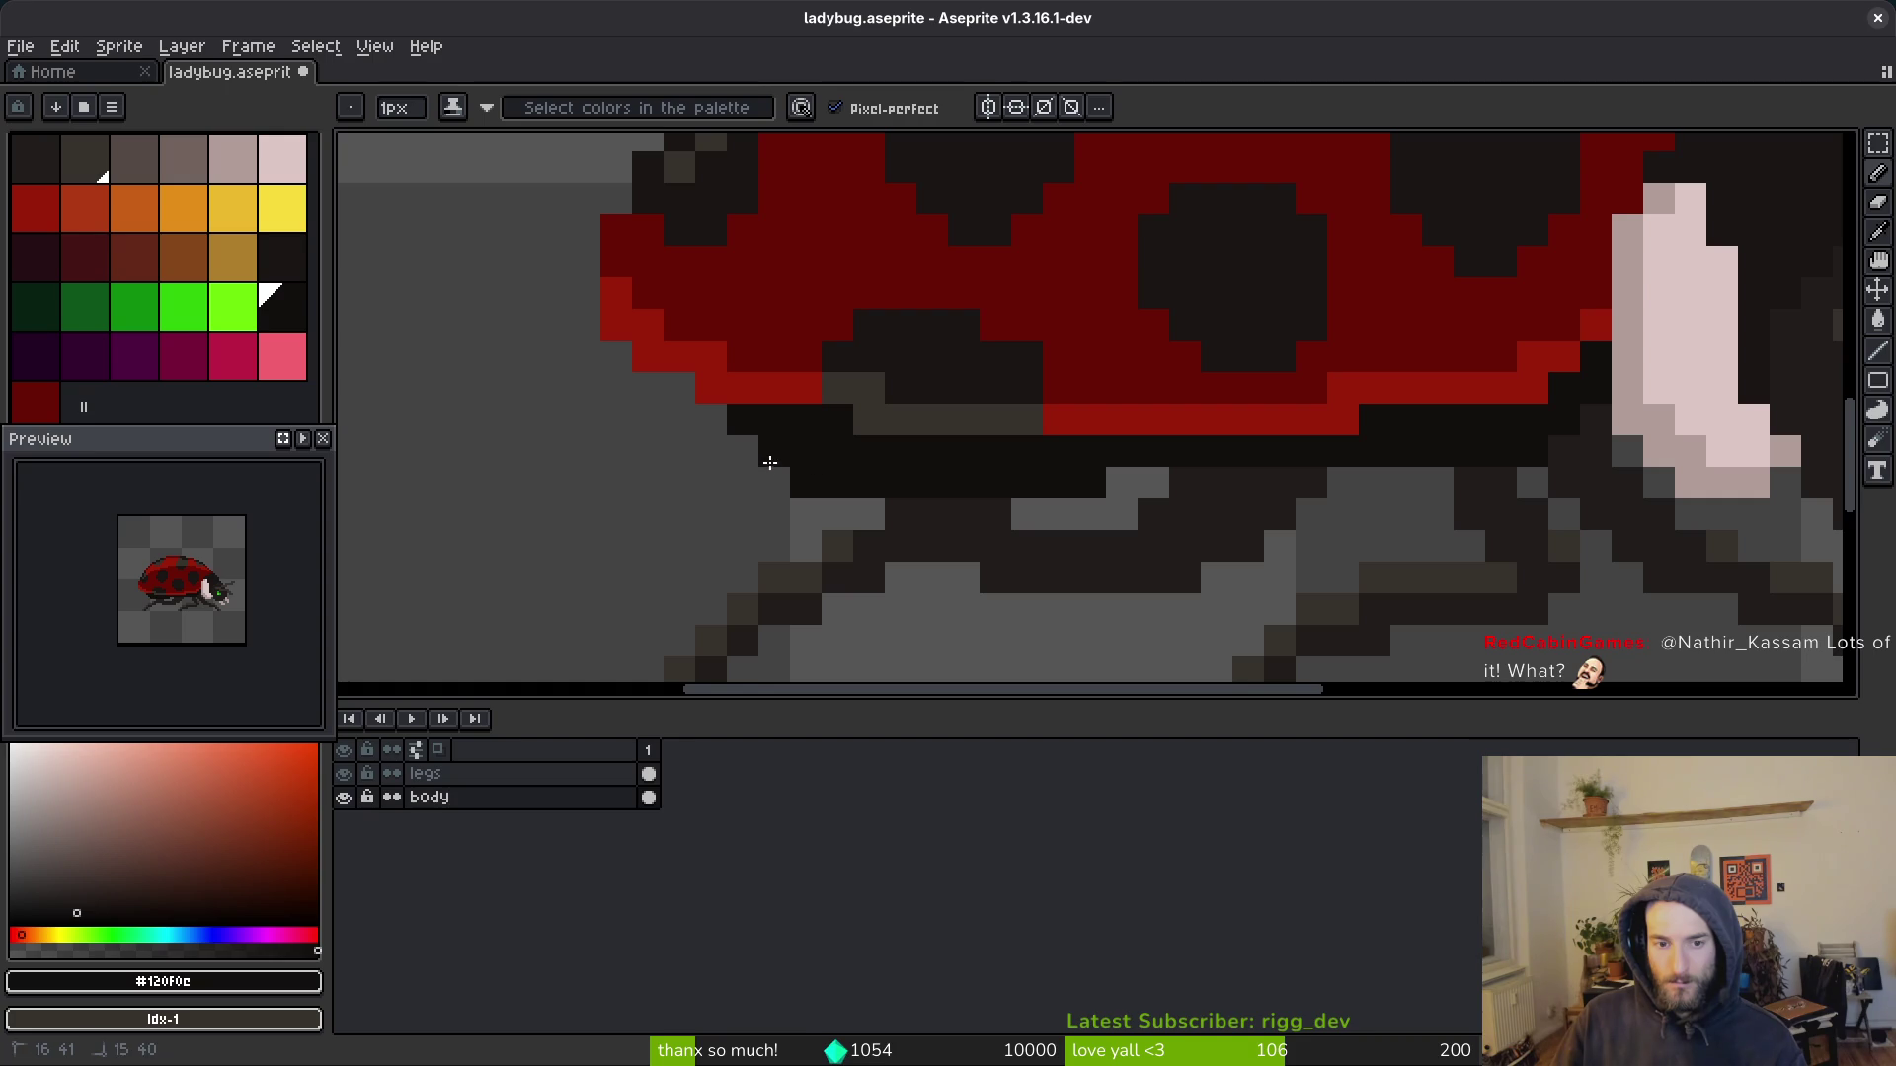
# Step: Fill the grey gaps between the dark rows and along the leg row
pyautogui.moveTo(681, 460)
pyautogui.mouseDown()
pyautogui.moveTo(748, 463)
pyautogui.moveTo(730, 478)
pyautogui.mouseUp()
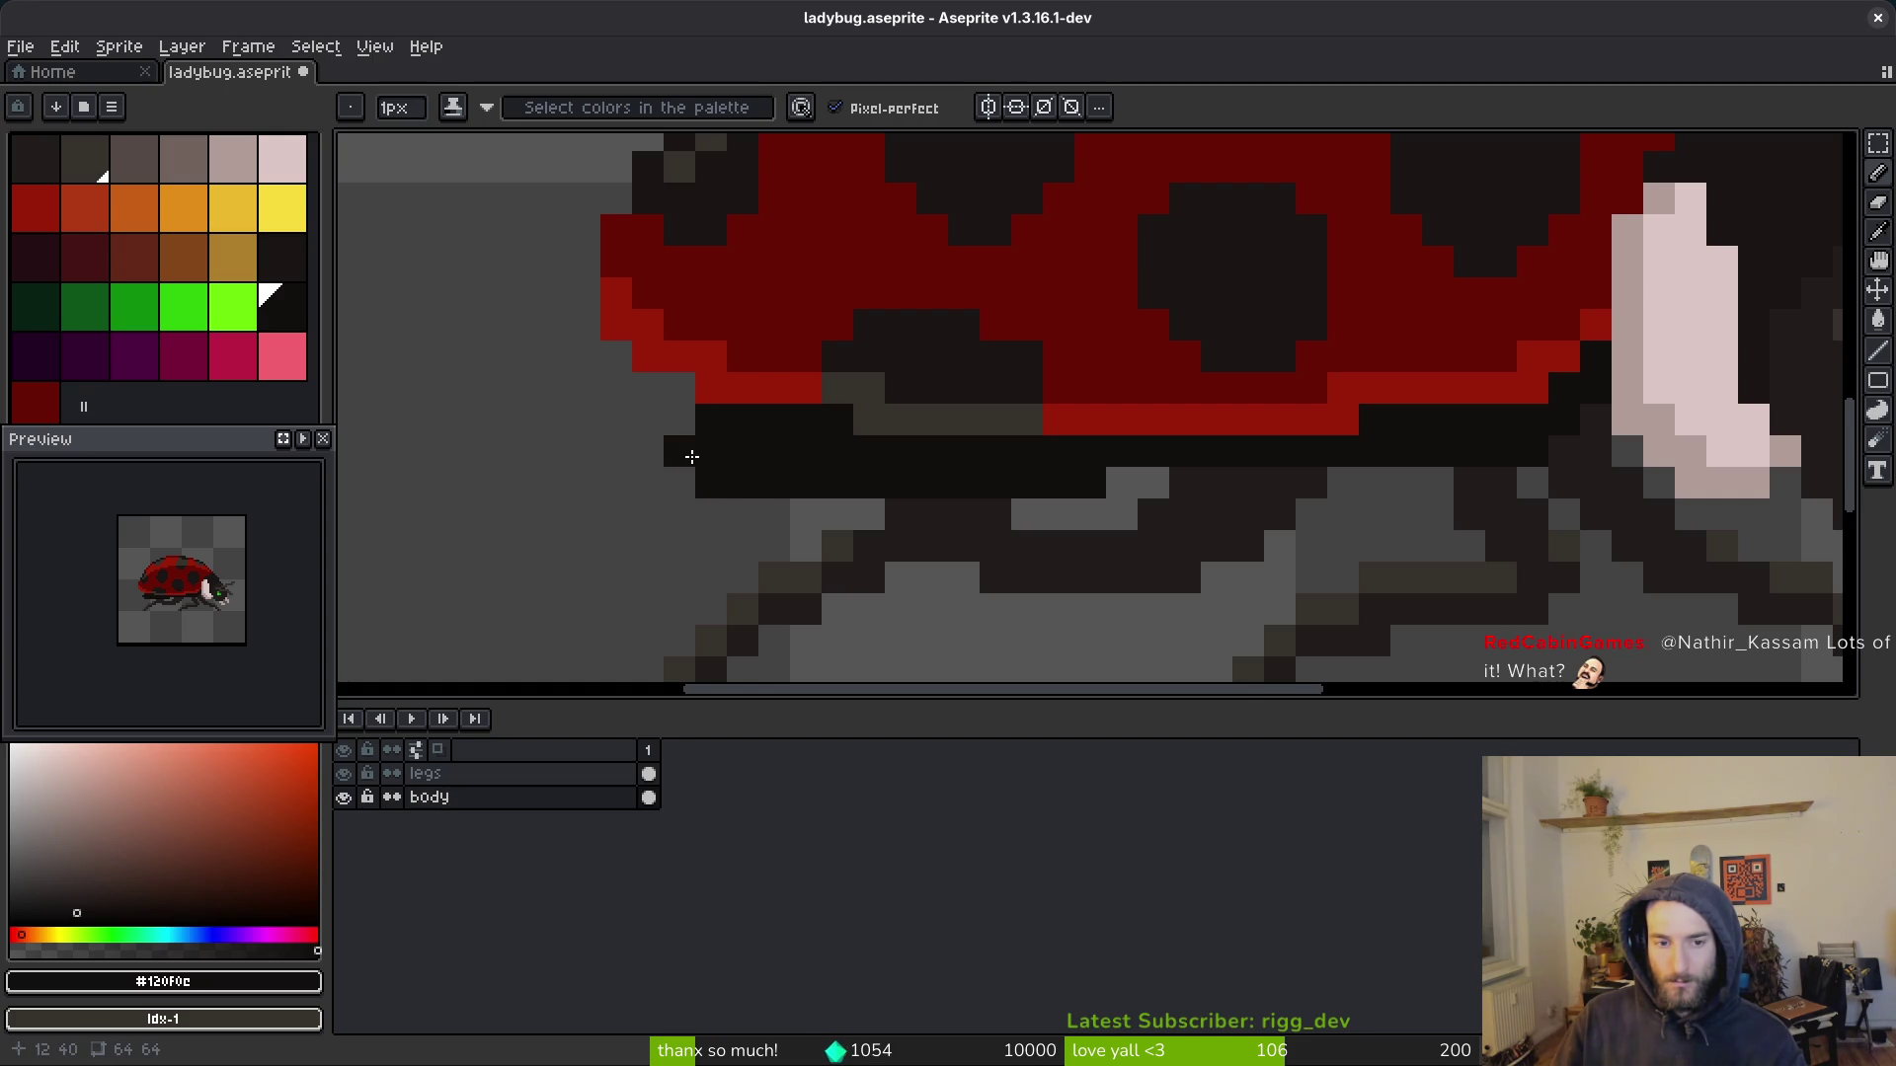
pyautogui.scroll(-4, 681, 429)
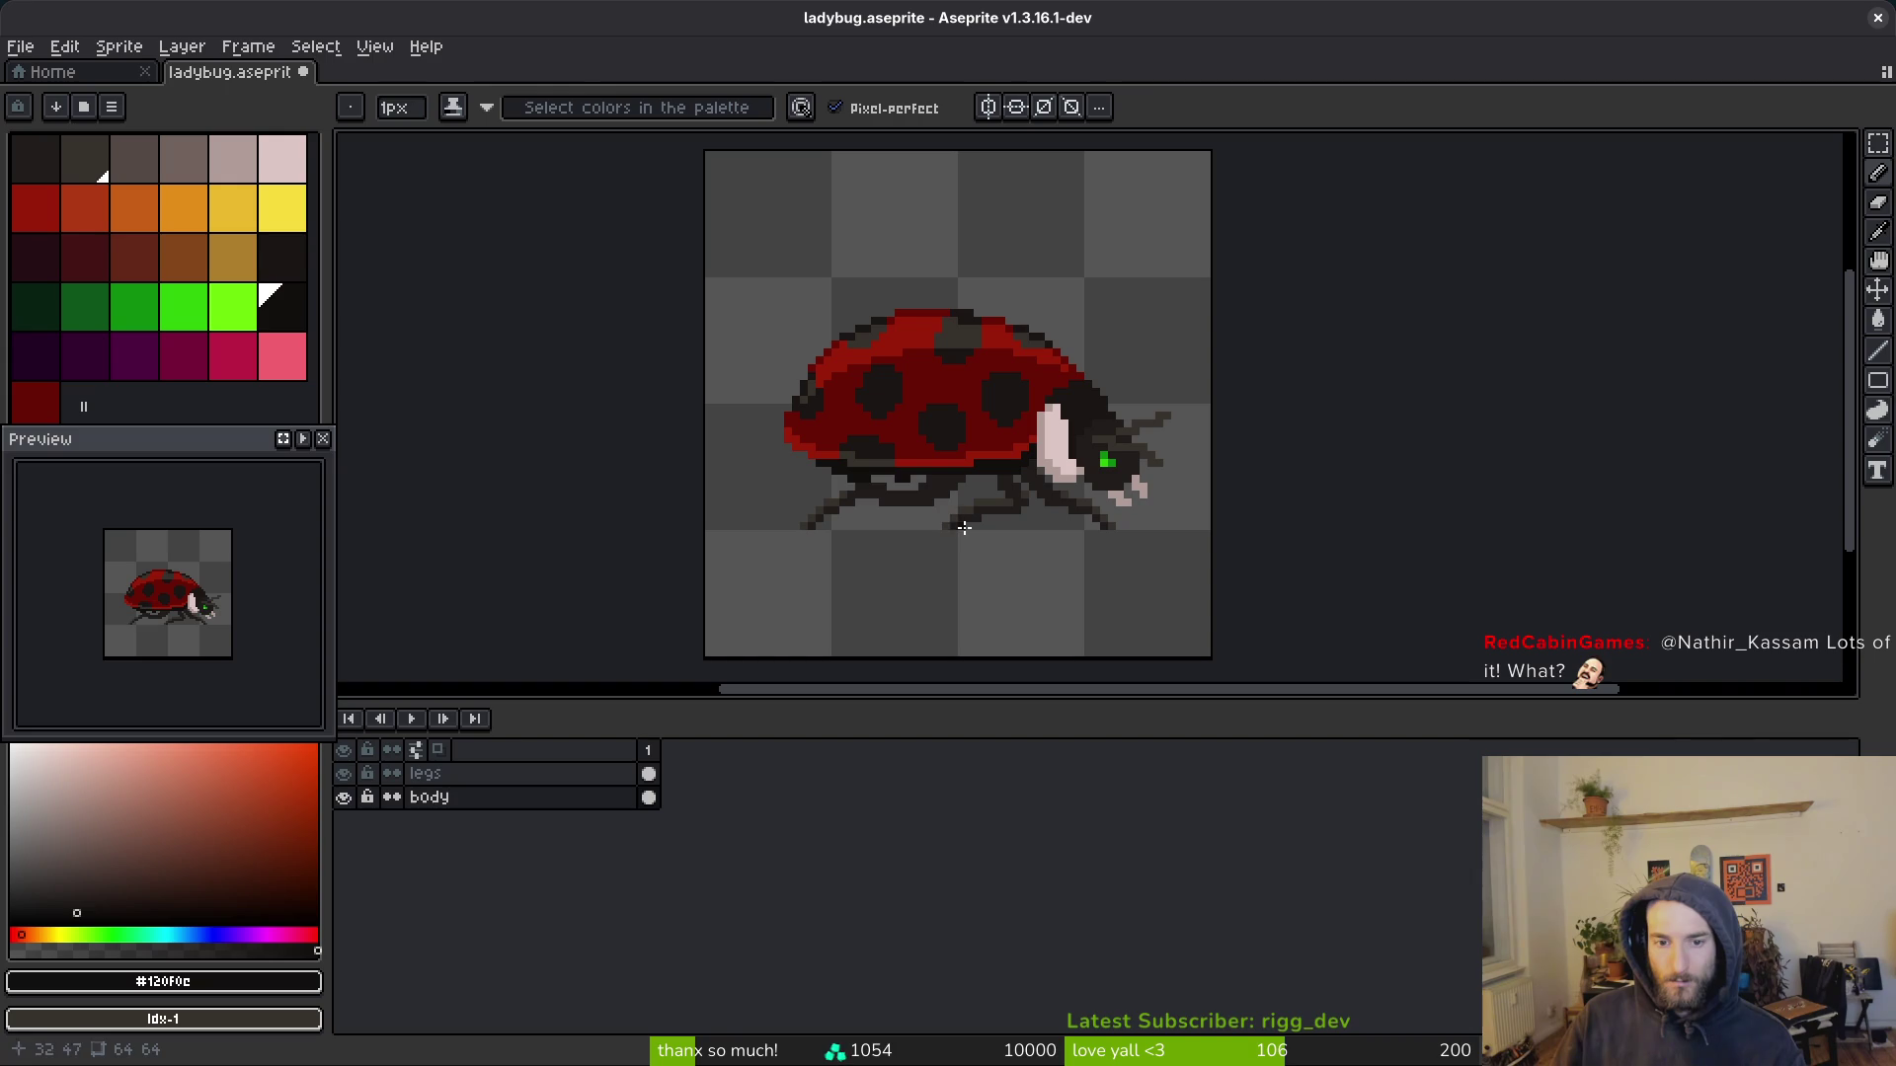
pyautogui.hotkey('ctrl', 'z')
pyautogui.hotkey('ctrl', 'y')
pyautogui.scroll(5, 963, 528)
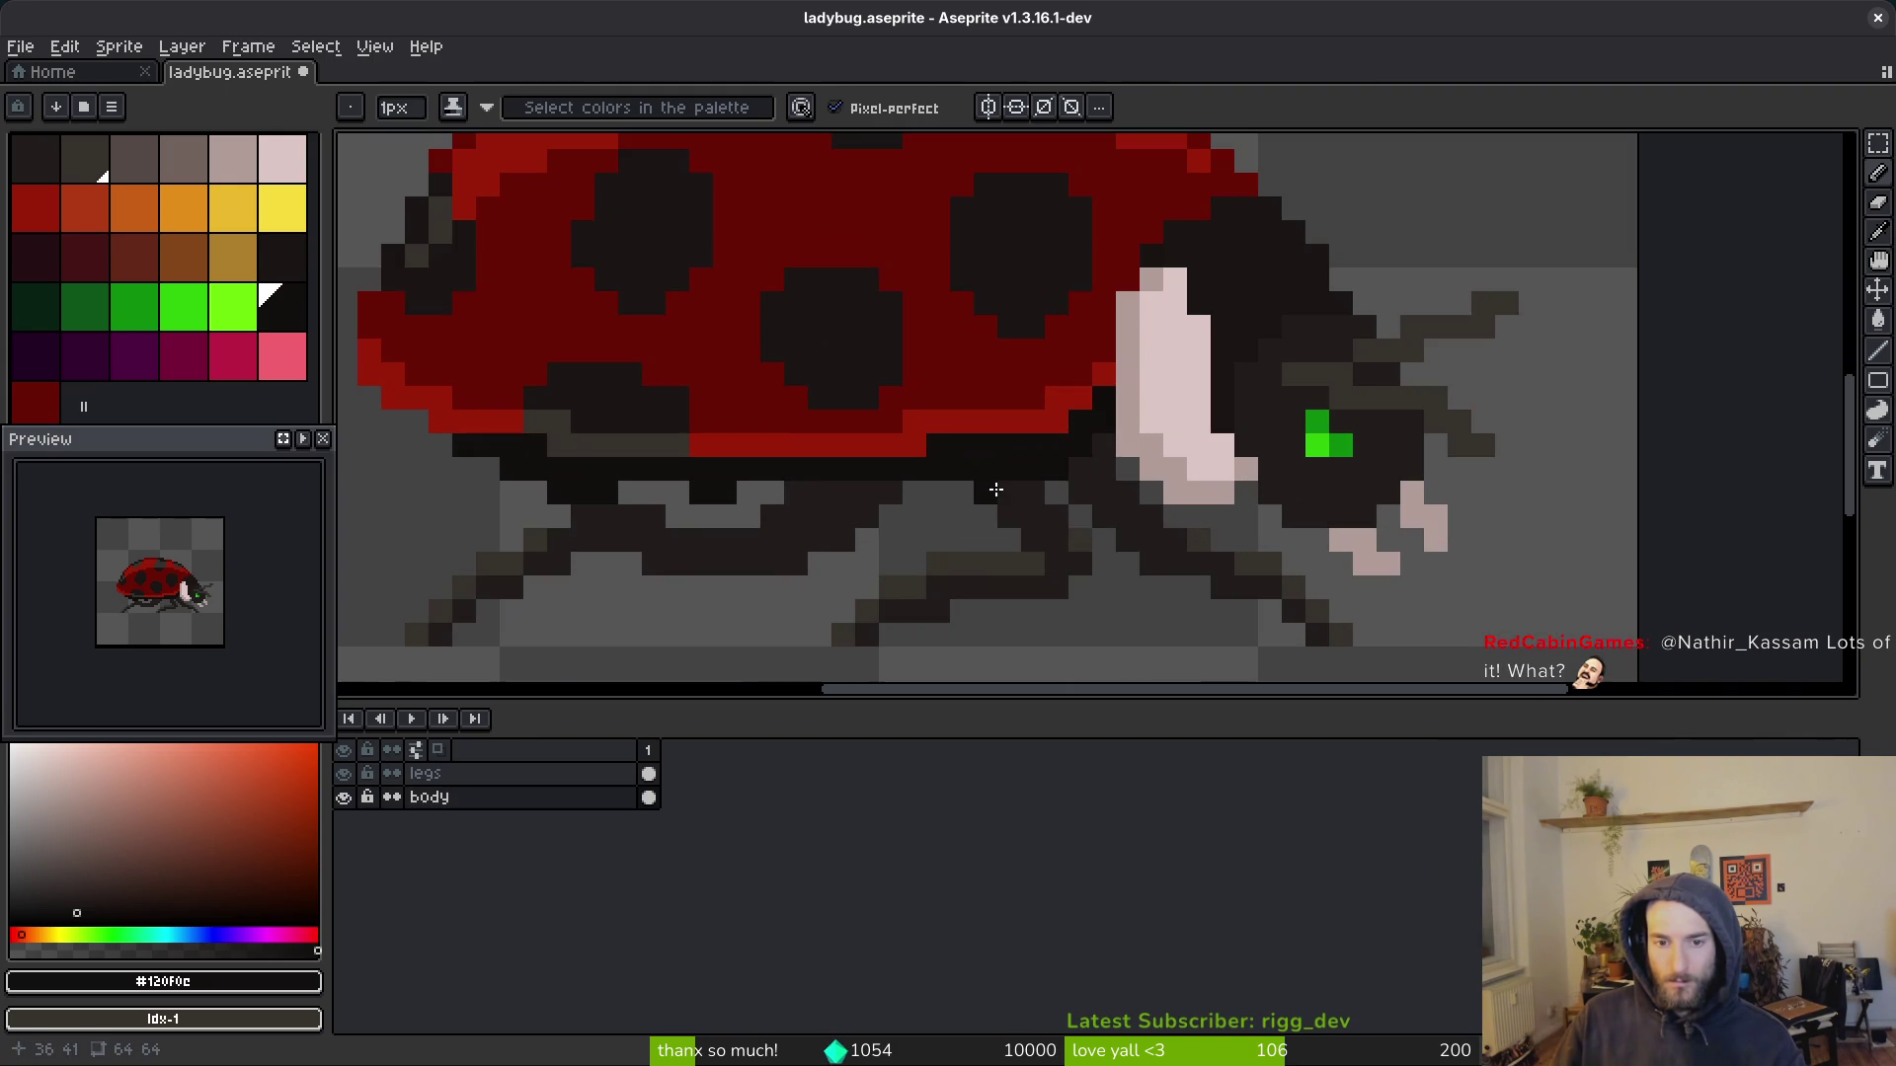
pyautogui.moveTo(879, 486)
pyautogui.mouseDown()
pyautogui.moveTo(687, 482)
pyautogui.moveTo(665, 501)
pyautogui.mouseUp()
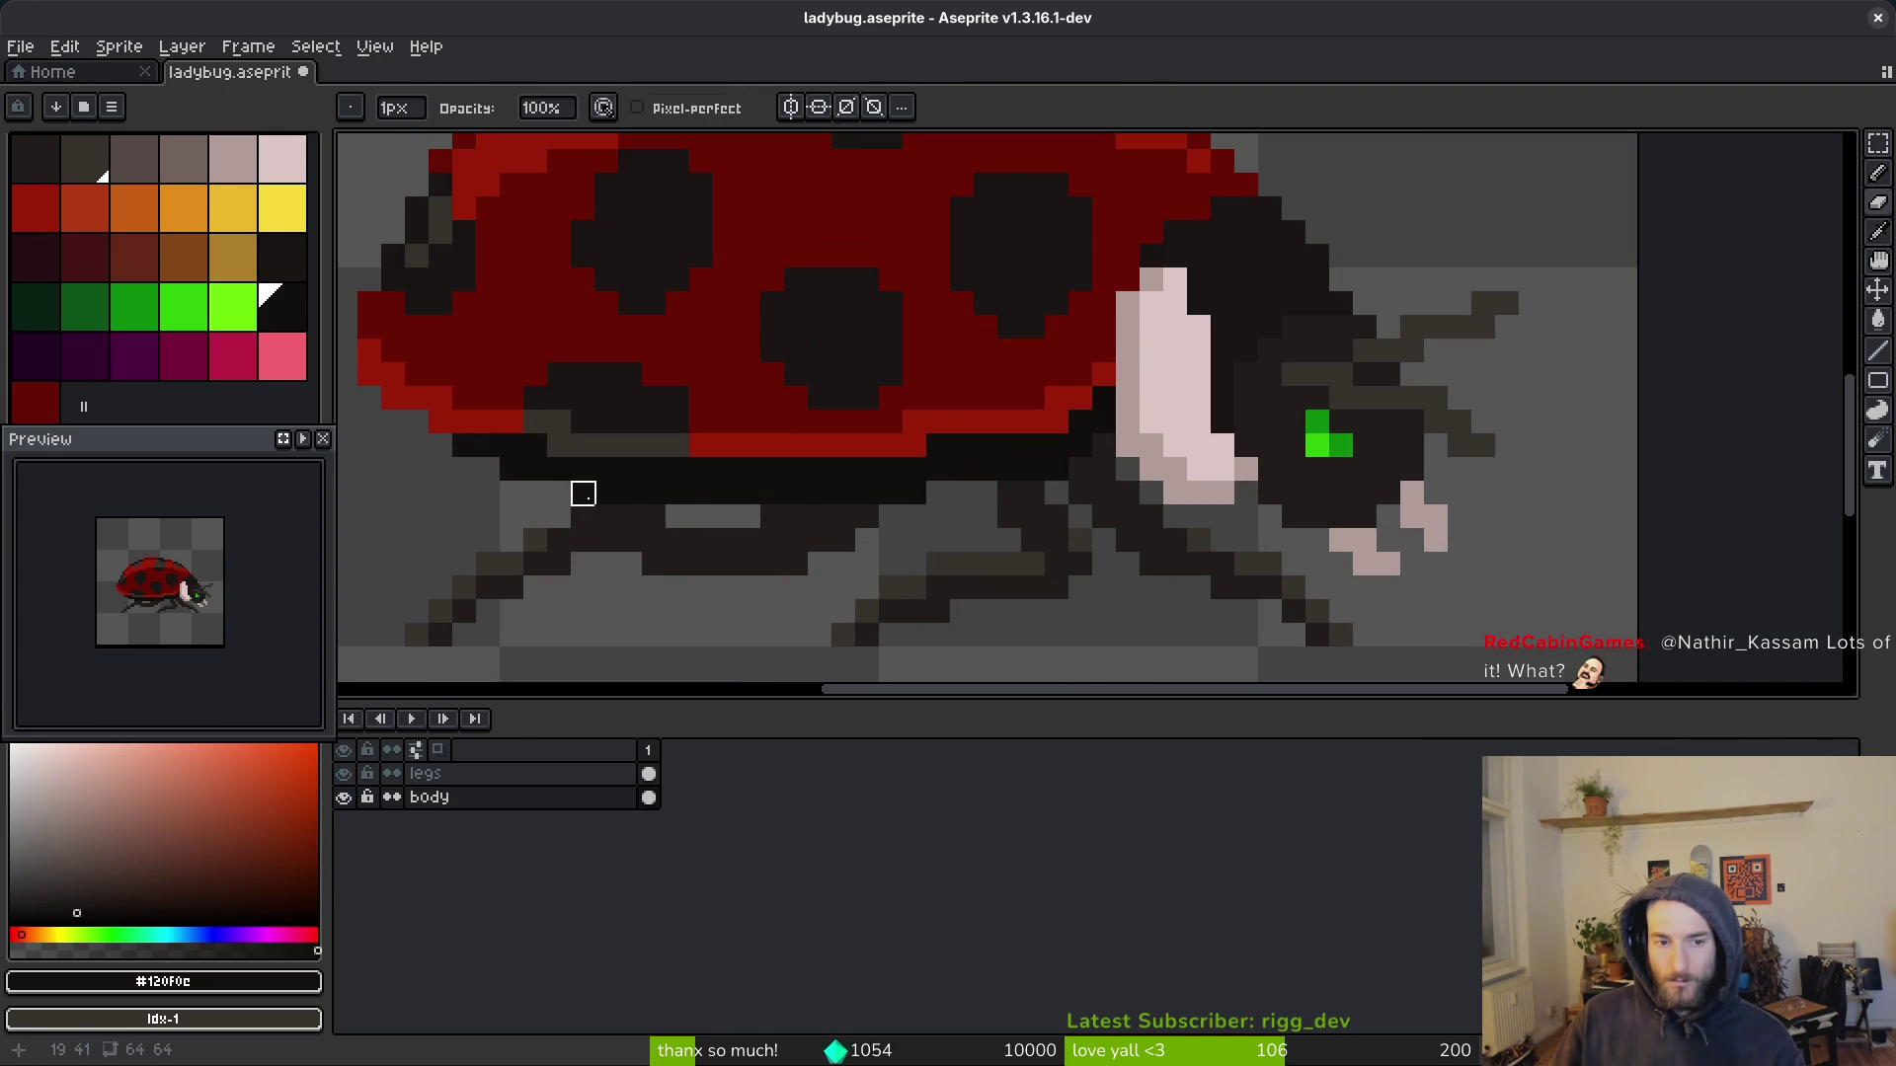
# Step: Undo the unwanted leg strokes, keep the wanted one, and save ladybug.aseprite
pyautogui.scroll(-6, 765, 549)
pyautogui.press('b')
pyautogui.hotkey('ctrl', 'z')
pyautogui.hotkey('ctrl', 'z')
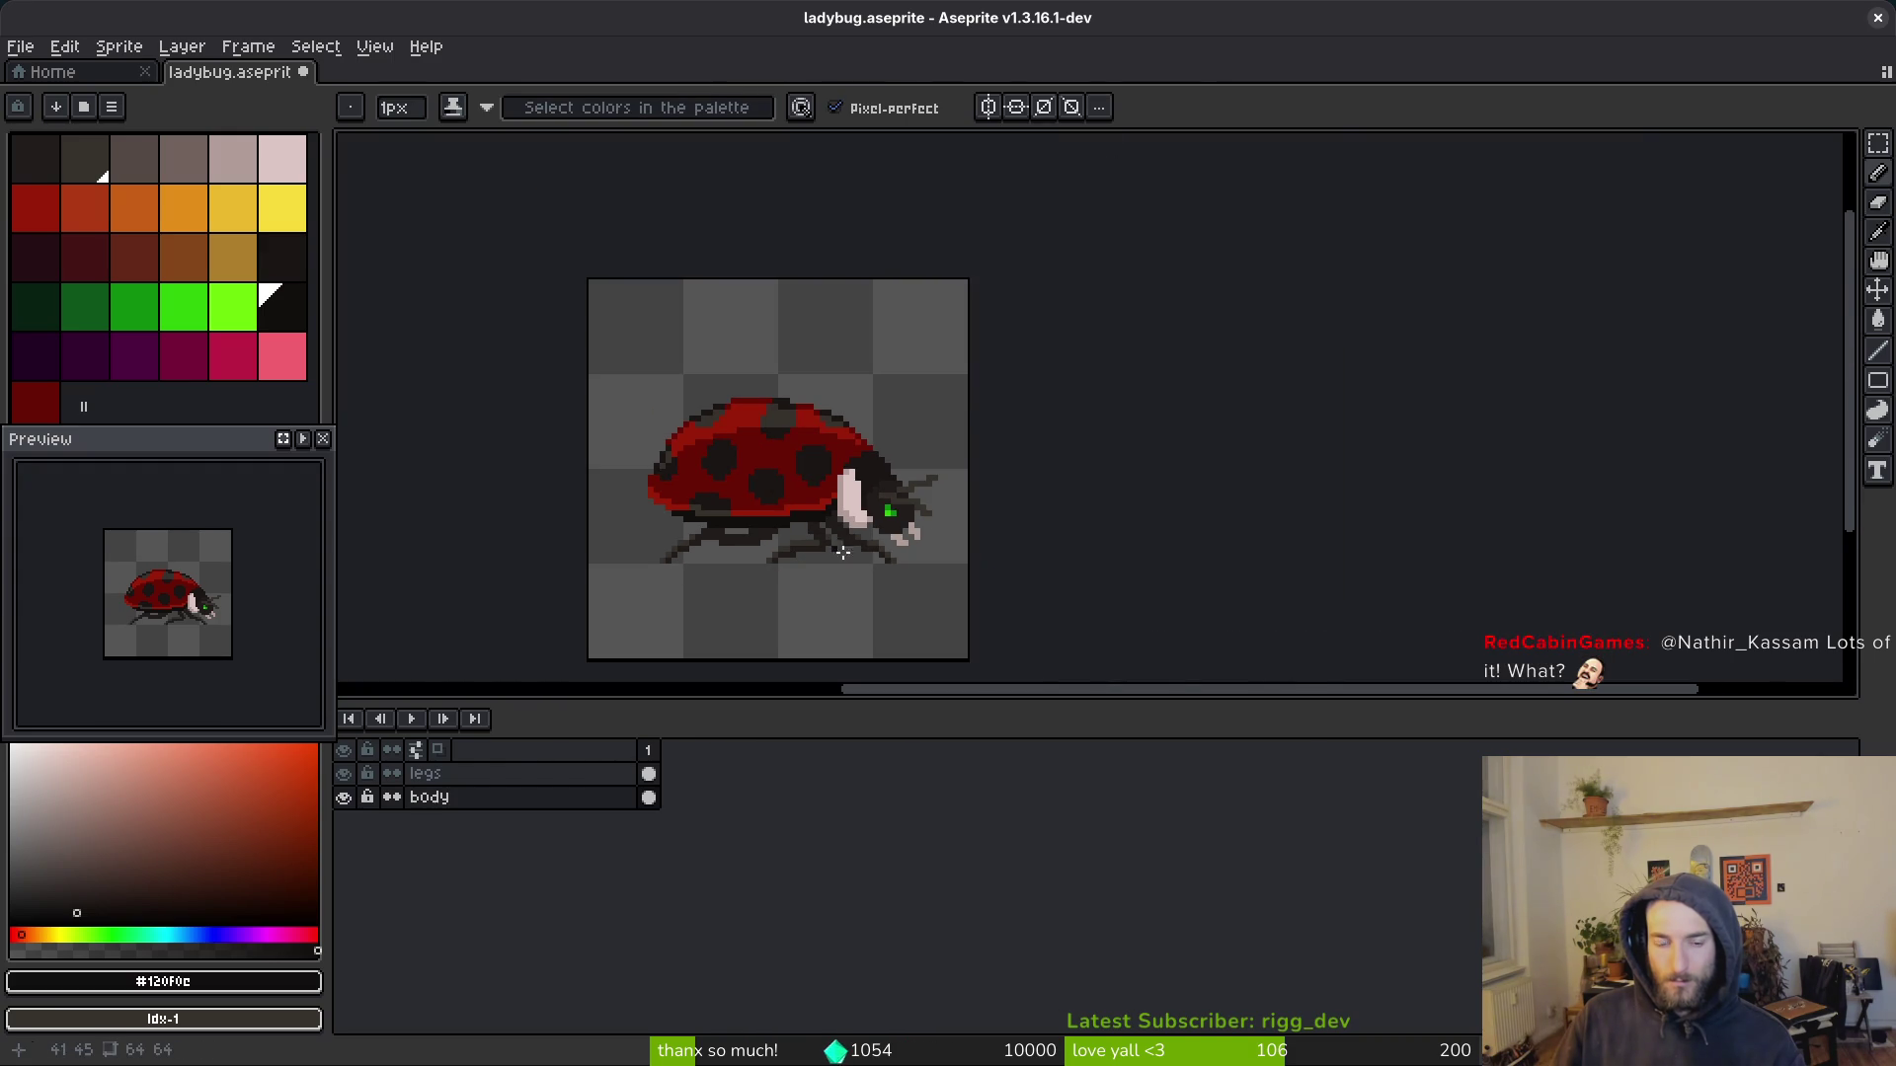
pyautogui.hotkey('ctrl', 'z')
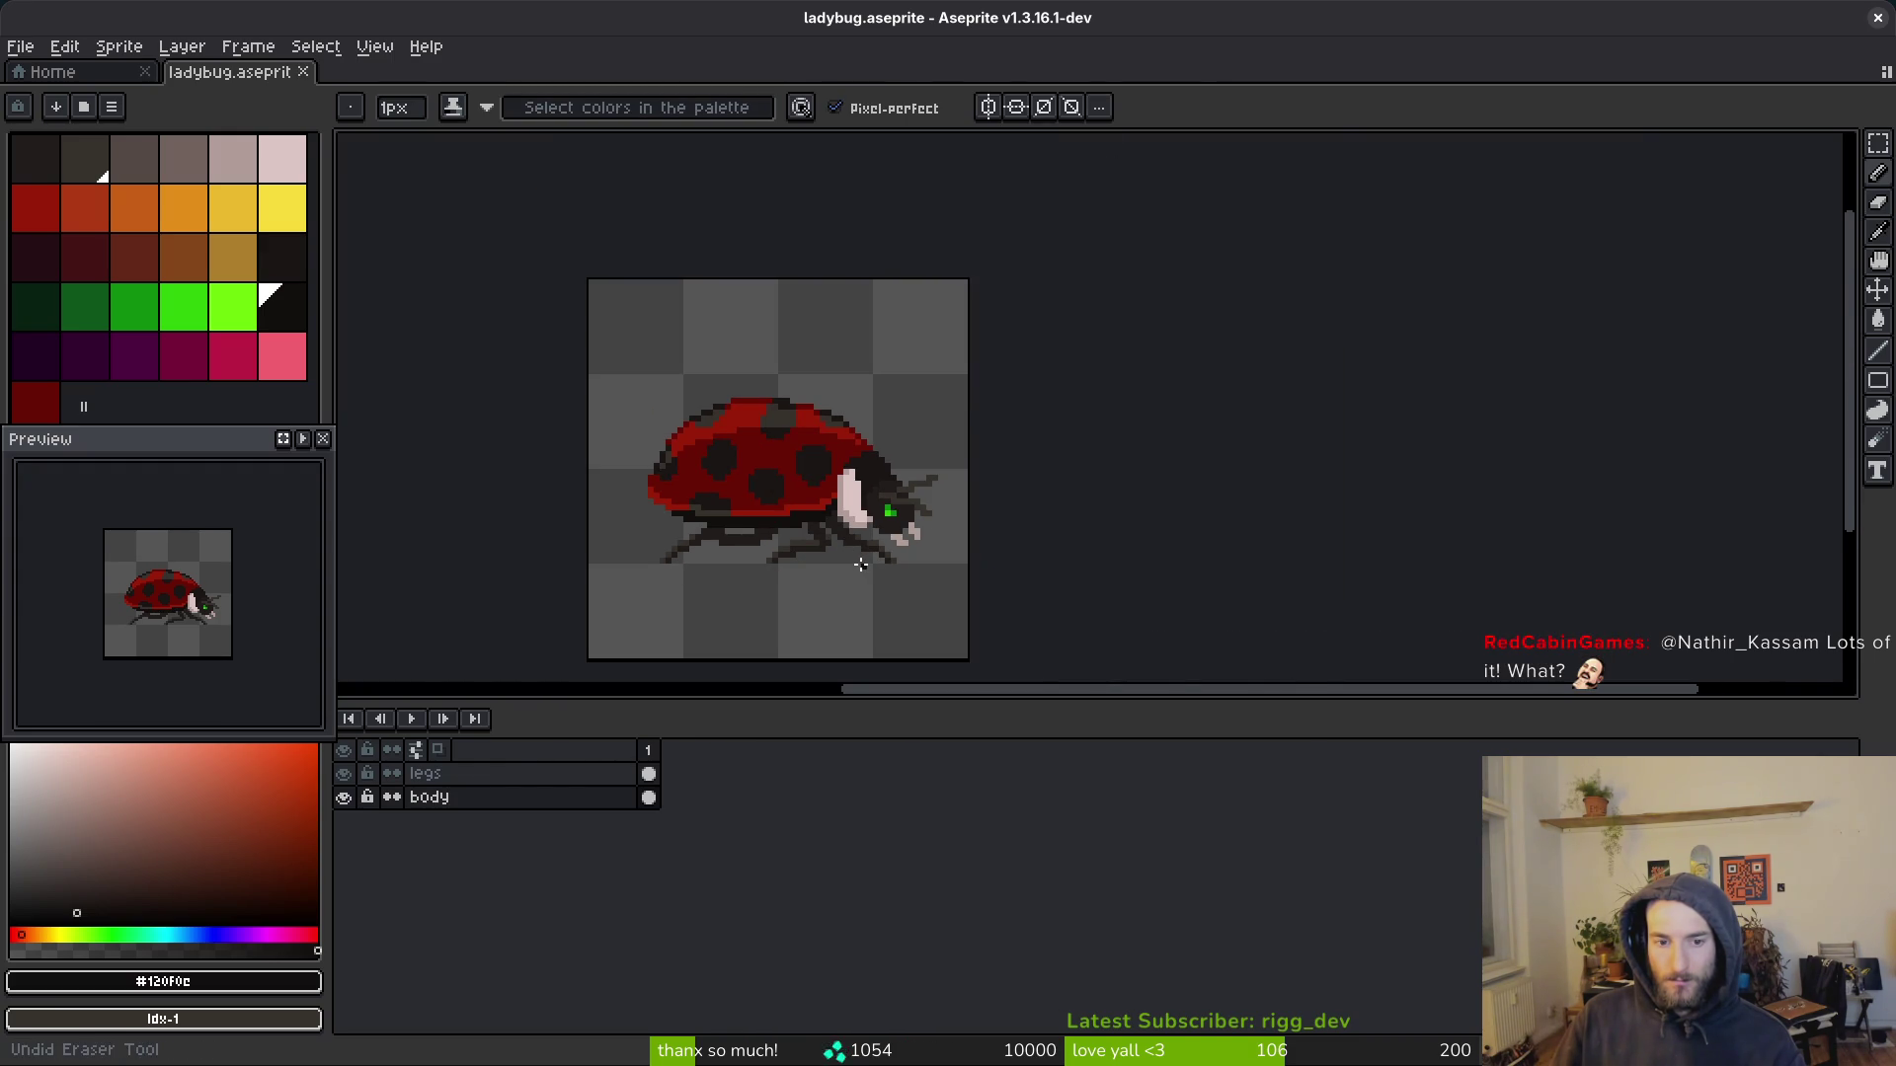
pyautogui.scroll(3, 829, 536)
pyautogui.hotkey('ctrl', 's')
pyautogui.moveTo(727, 502)
pyautogui.mouseDown()
pyautogui.moveTo(897, 508)
pyautogui.moveTo(862, 521)
pyautogui.moveTo(998, 505)
pyautogui.mouseUp()
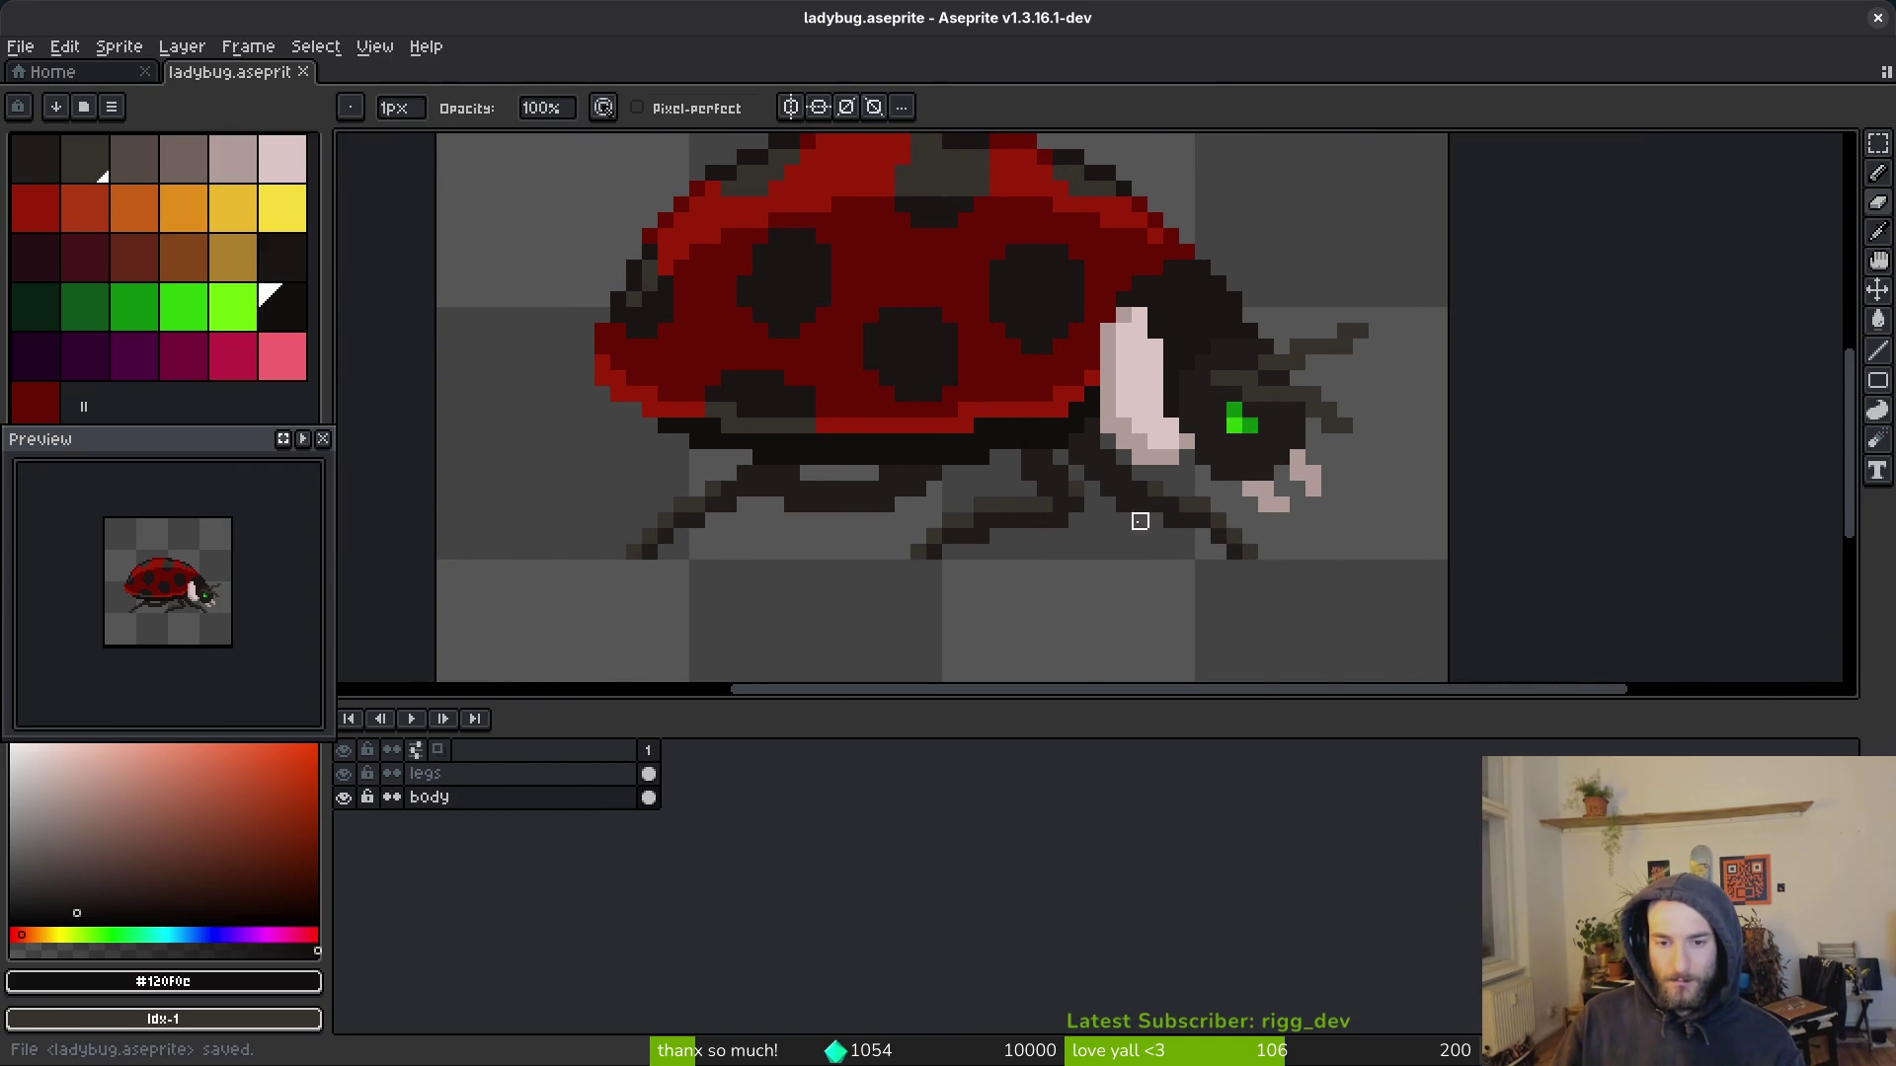
# Step: Touch up one last pixel, save ladybug.aseprite, and leave Aseprite for another window
pyautogui.click(1060, 442)
pyautogui.scroll(-1, 1097, 517)
pyautogui.hotkey('ctrl', 's')
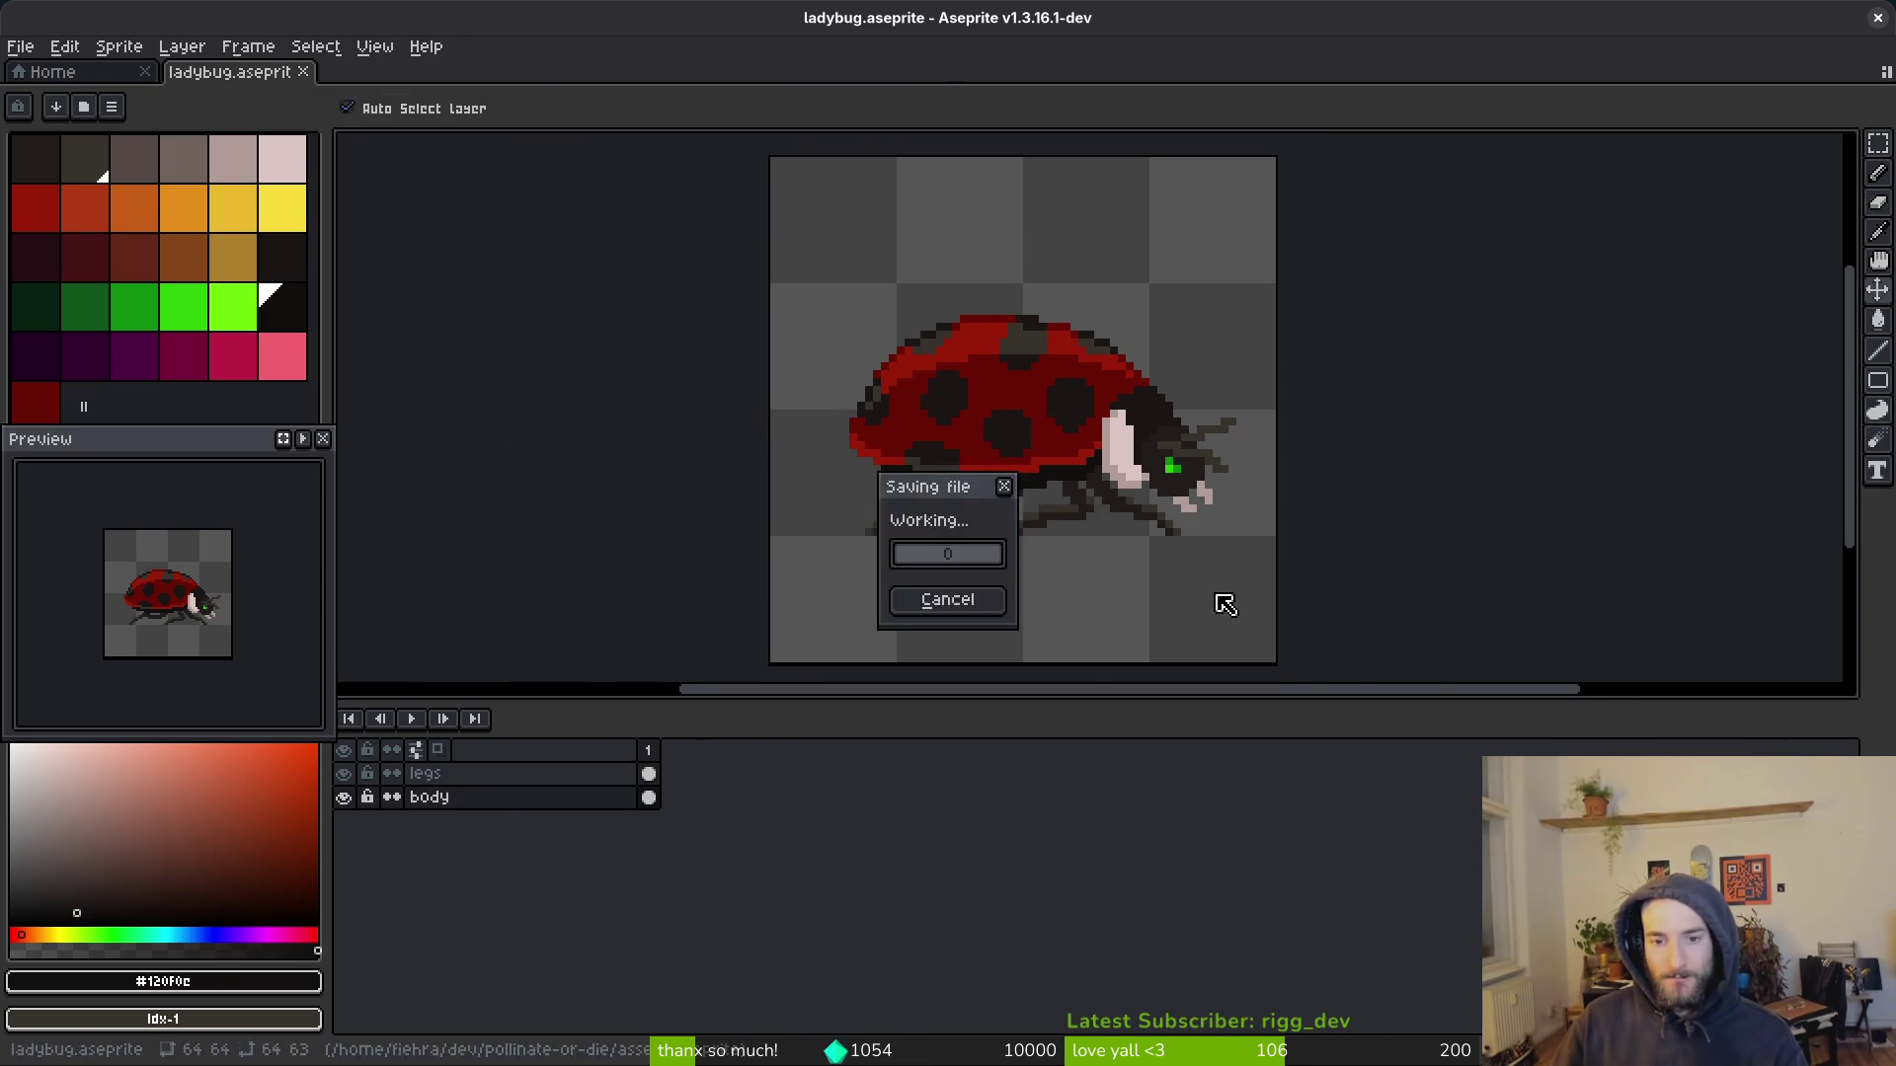
pyautogui.moveTo(1105, 541)
pyautogui.mouseDown()
pyautogui.moveTo(943, 503)
pyautogui.moveTo(968, 519)
pyautogui.mouseUp()
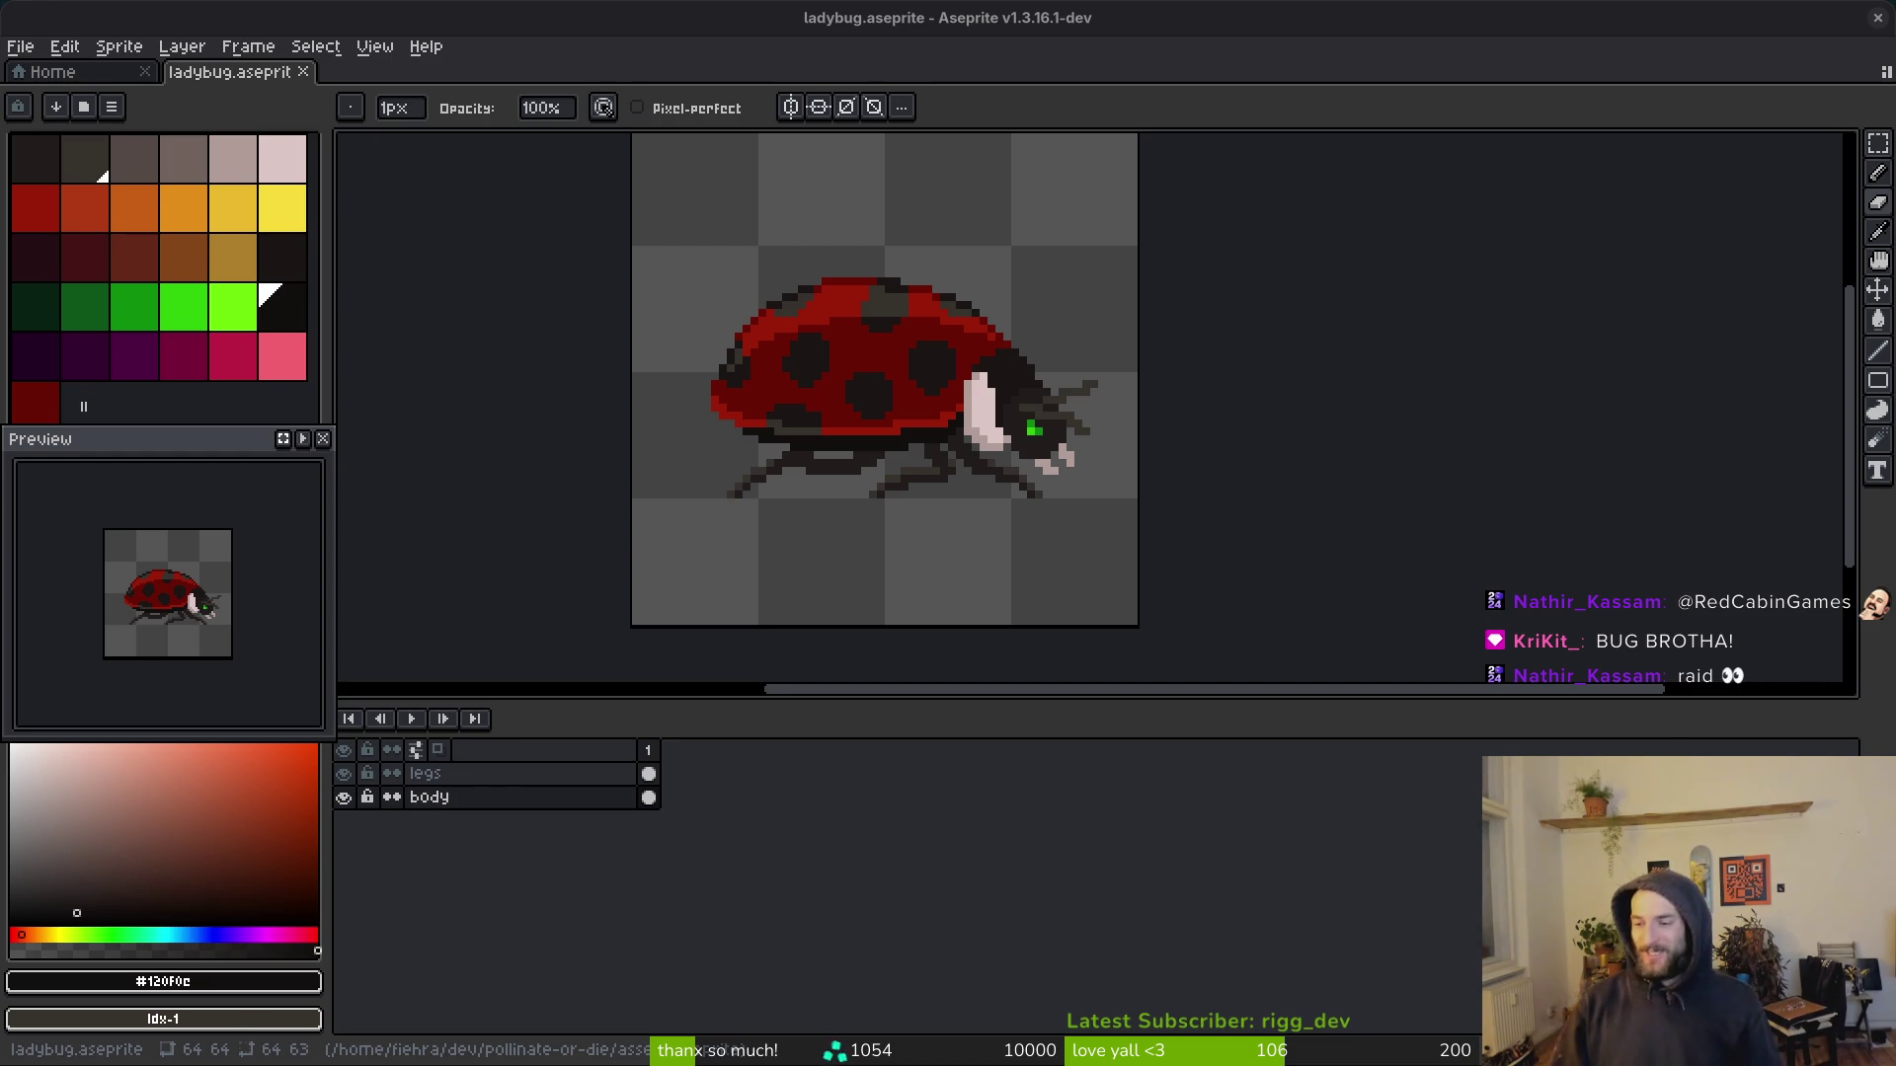
pyautogui.hotkey('alt', 'Tab')
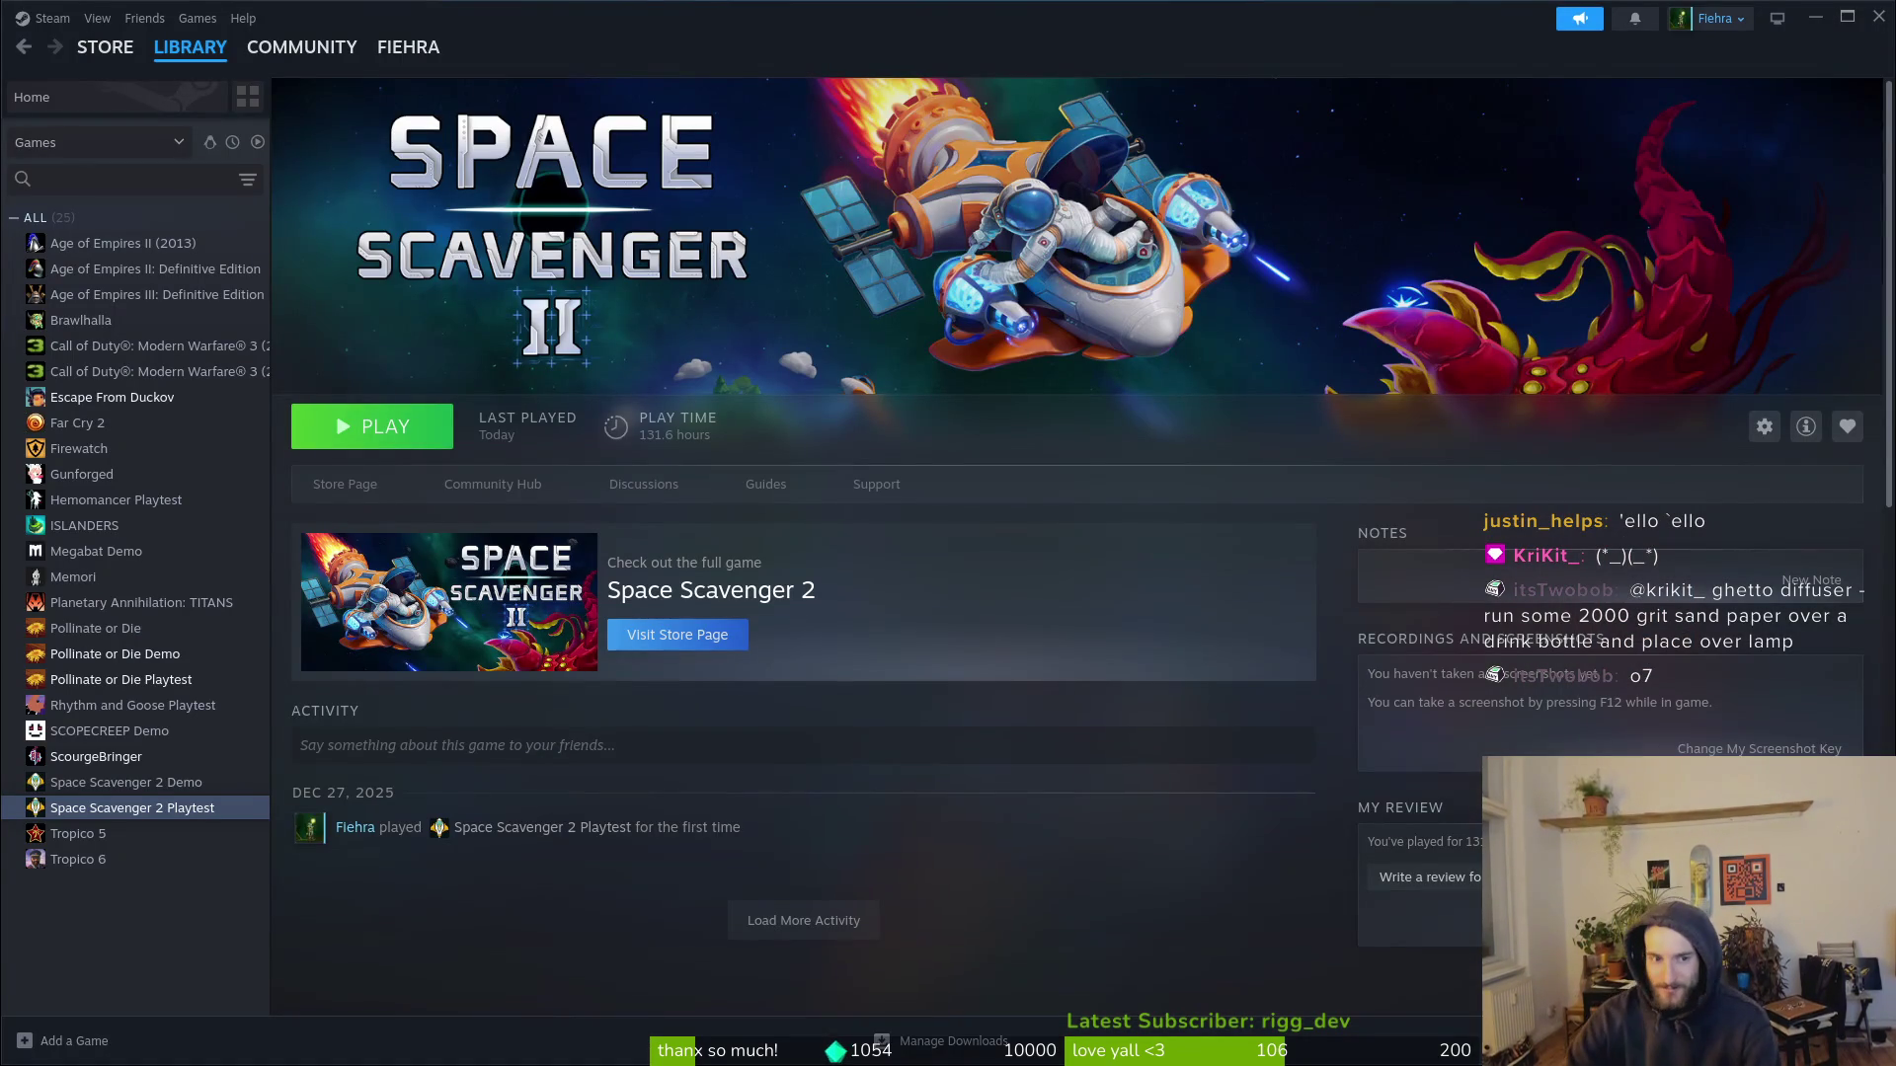
# Step: Open the Pollinate or Die Playtest page in the Steam library
pyautogui.click(188, 680)
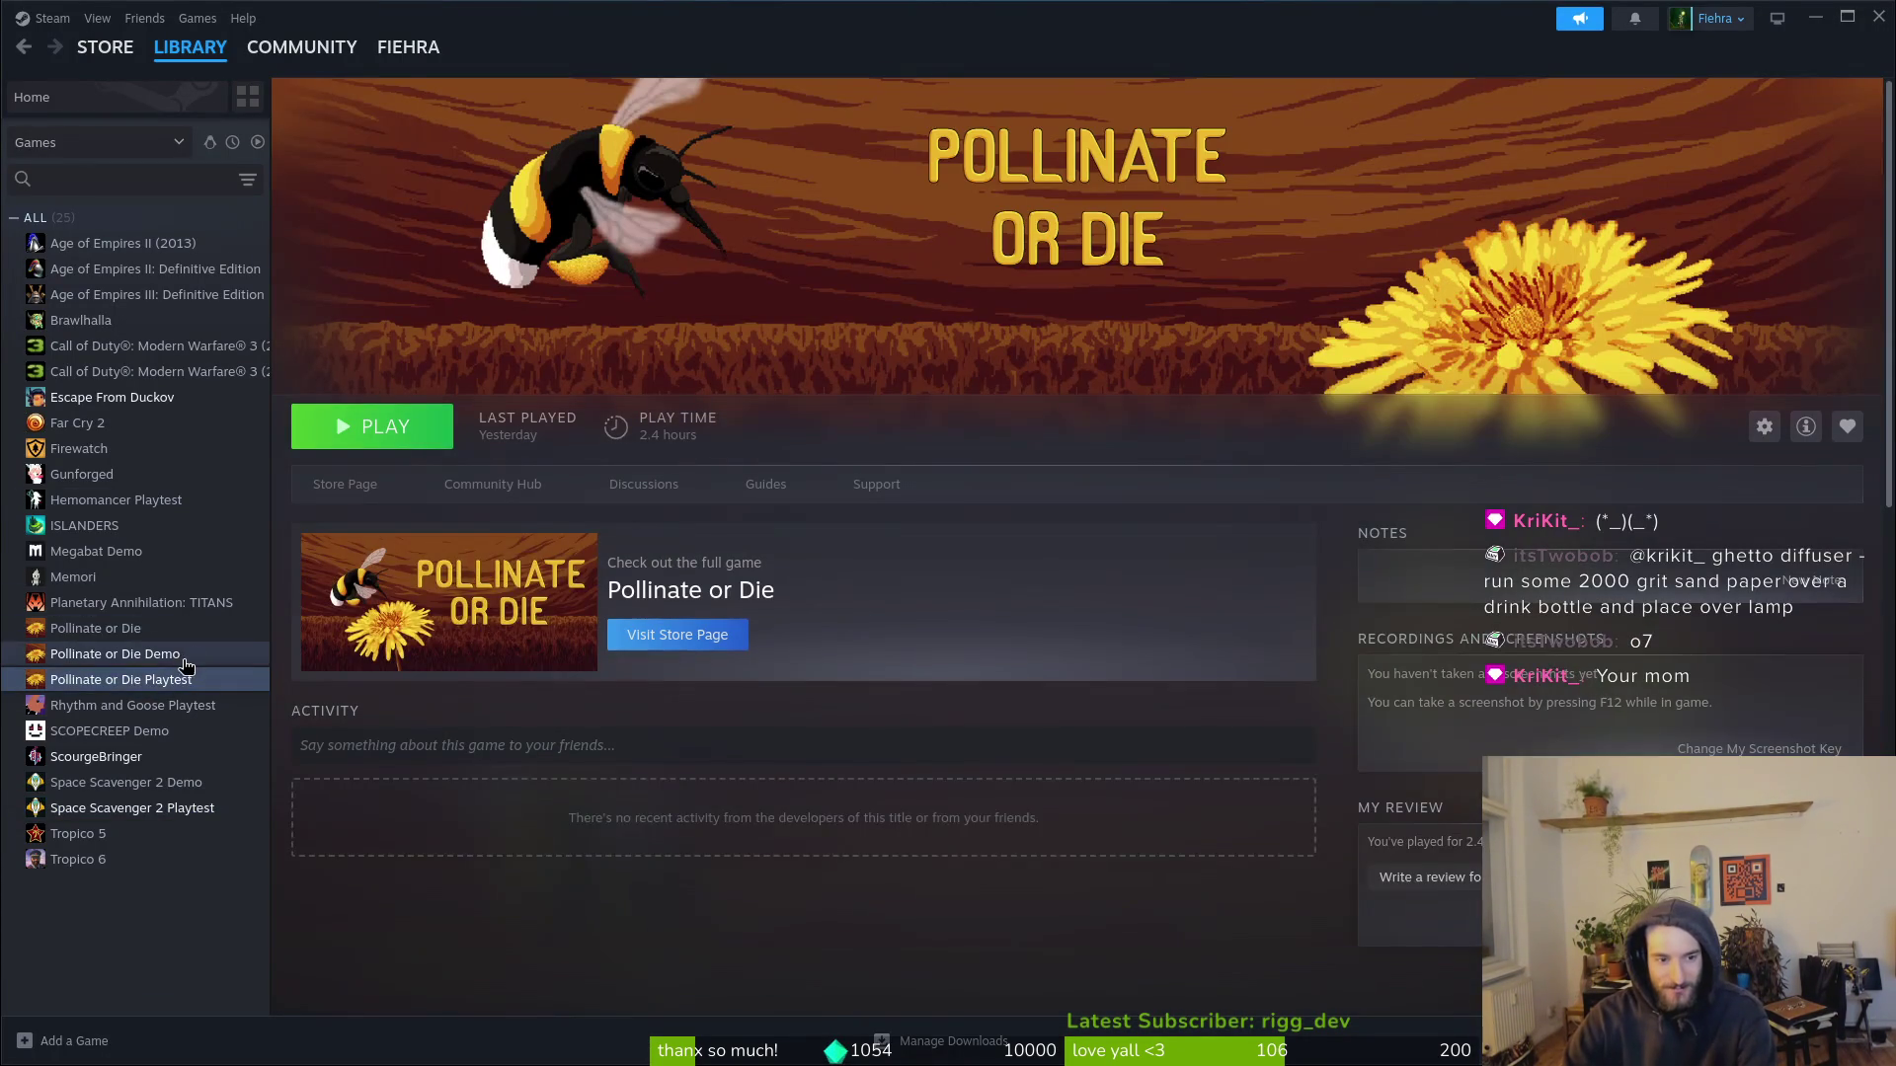
# Step: Launch the Pollinate or Die Demo and continue the saved run
pyautogui.doubleClick(195, 657)
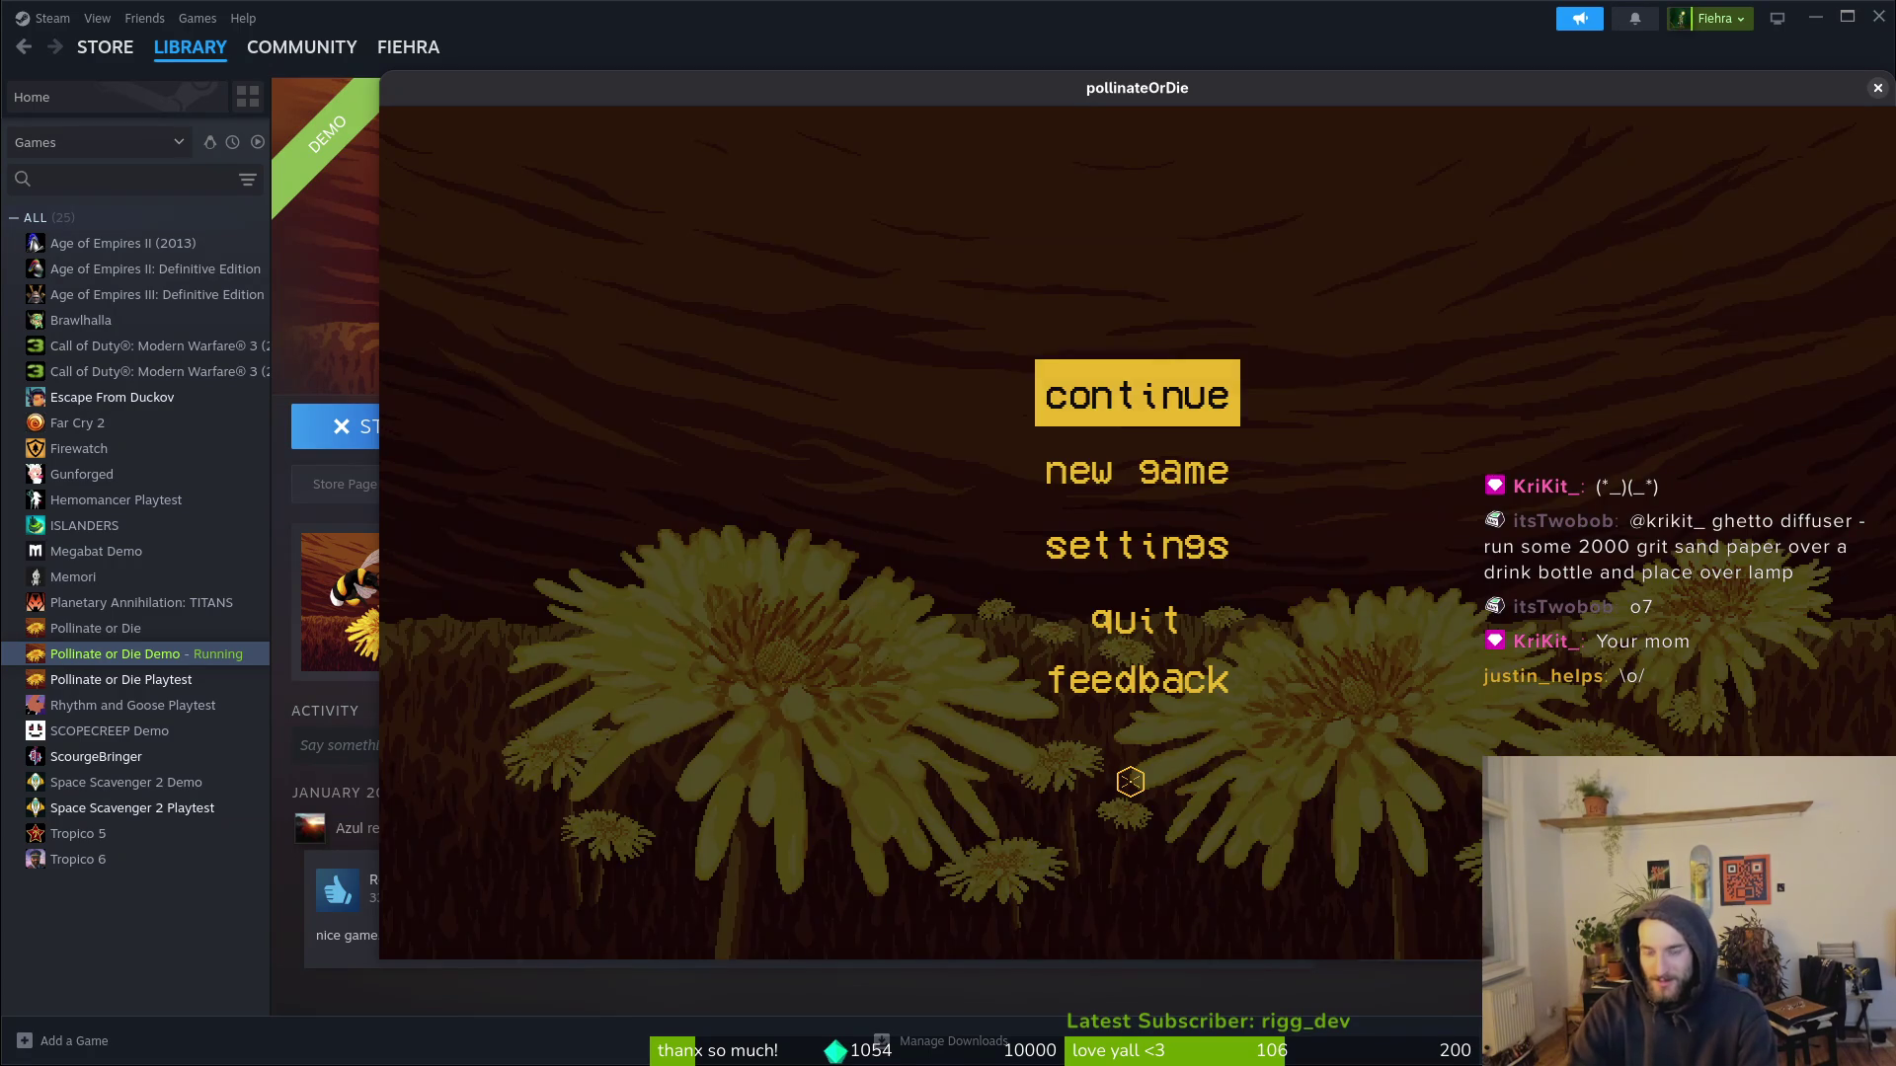
pyautogui.press('Return')
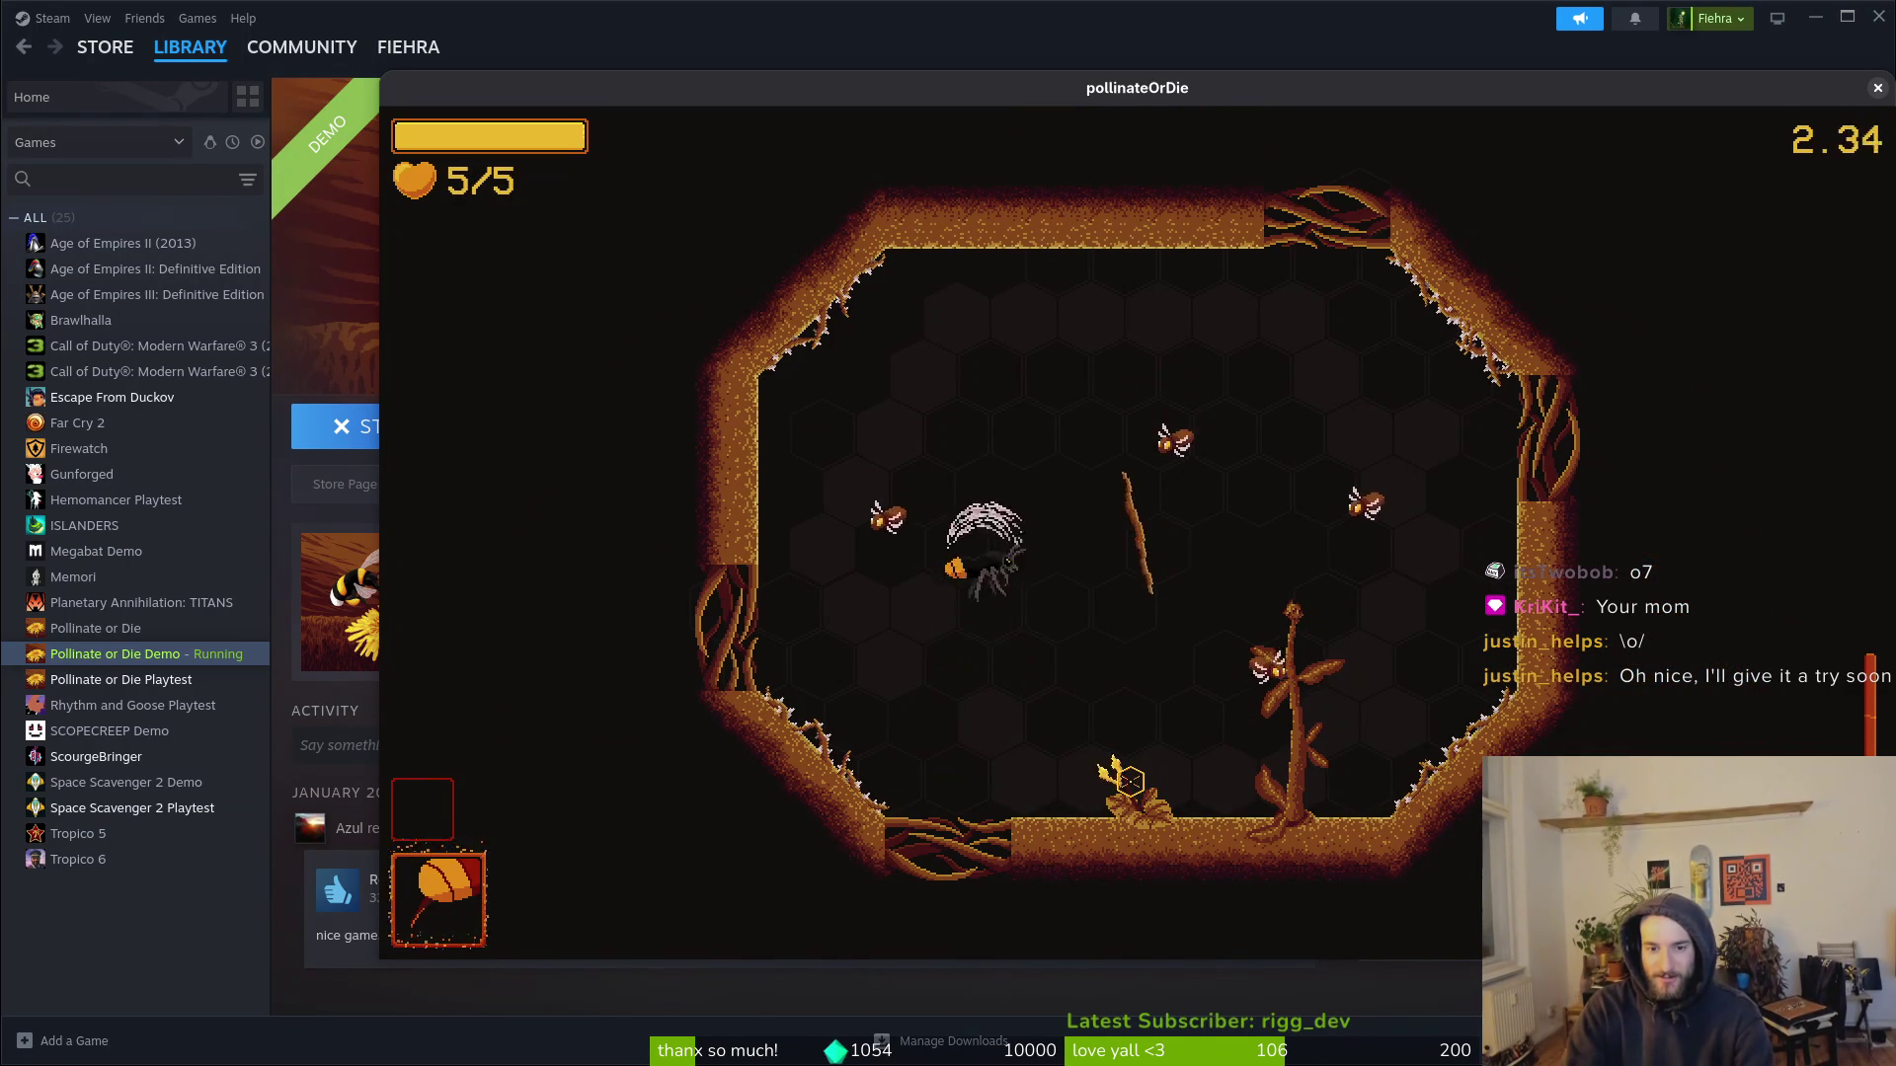
# Step: Fly the bee around the arena, slashing and spin-attacking the enemy bees
pyautogui.press('s')
pyautogui.press('w')
pyautogui.press('d')
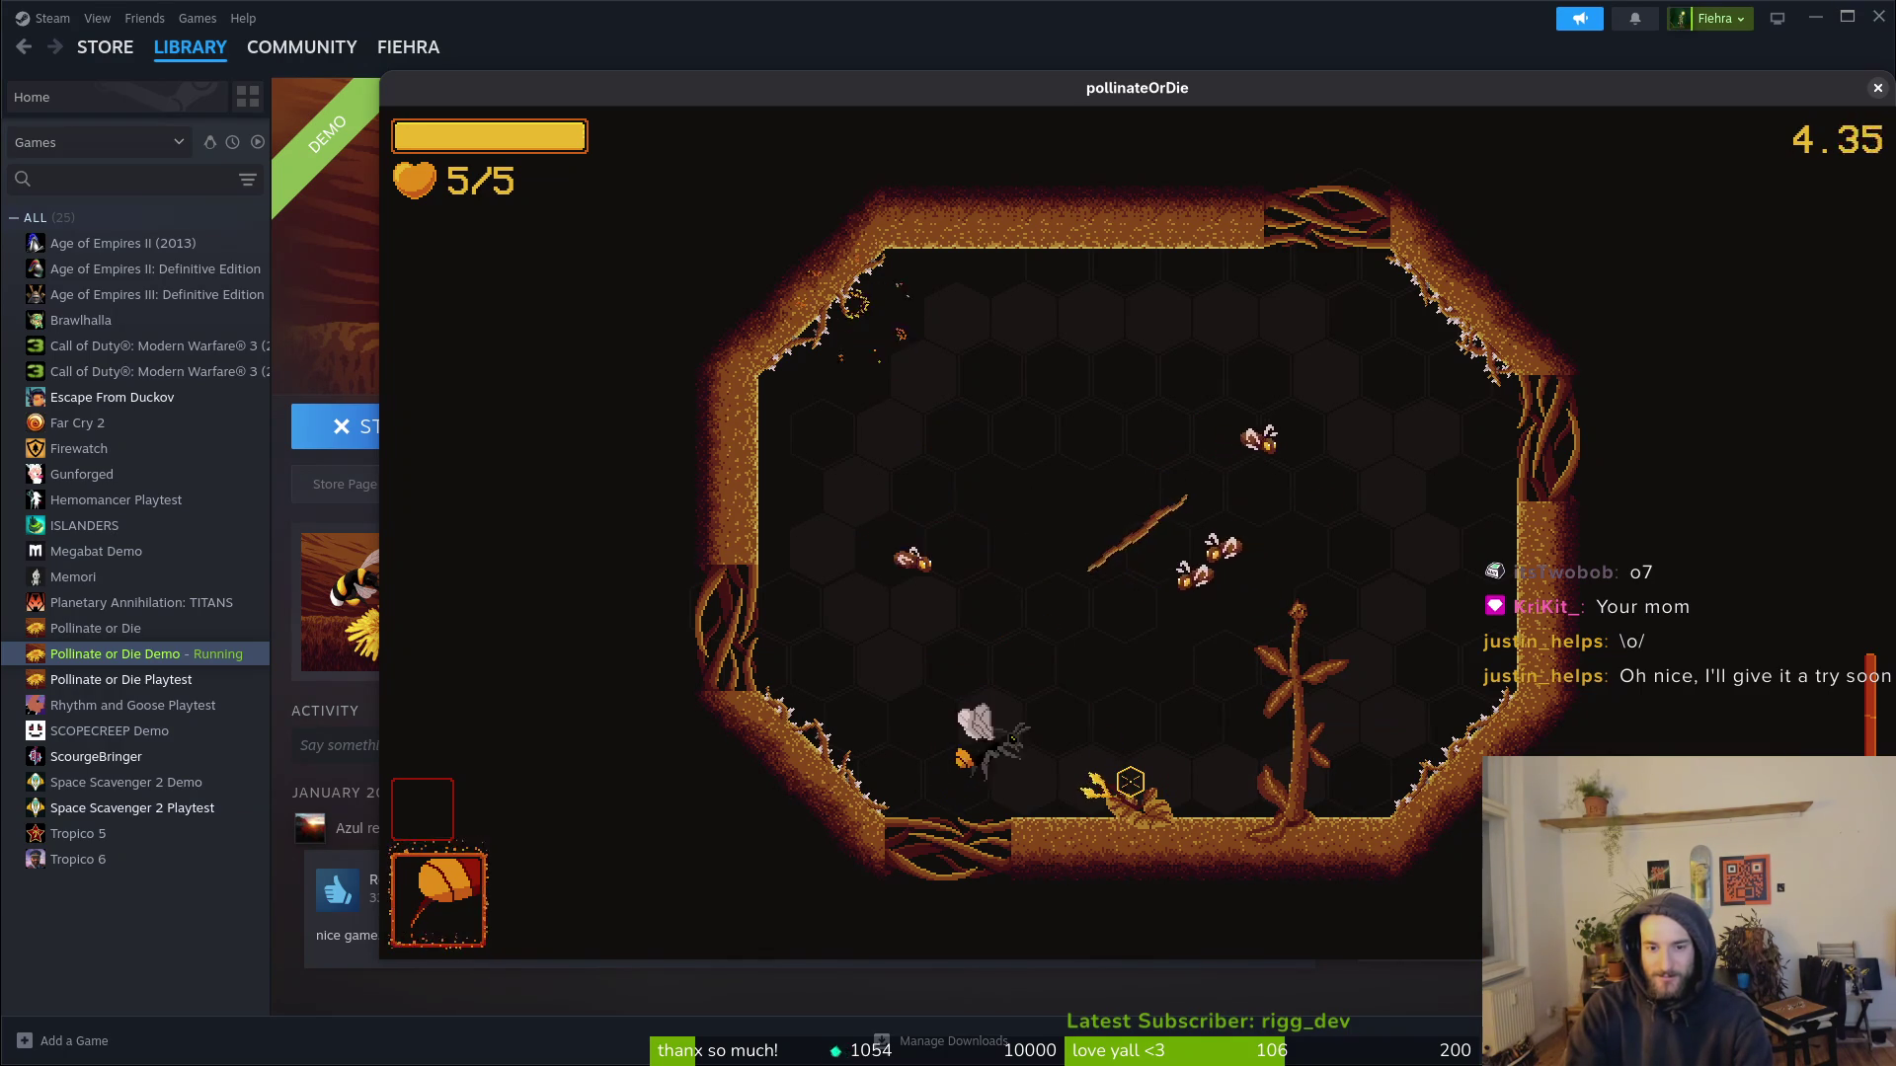
pyautogui.press('s')
pyautogui.press('a')
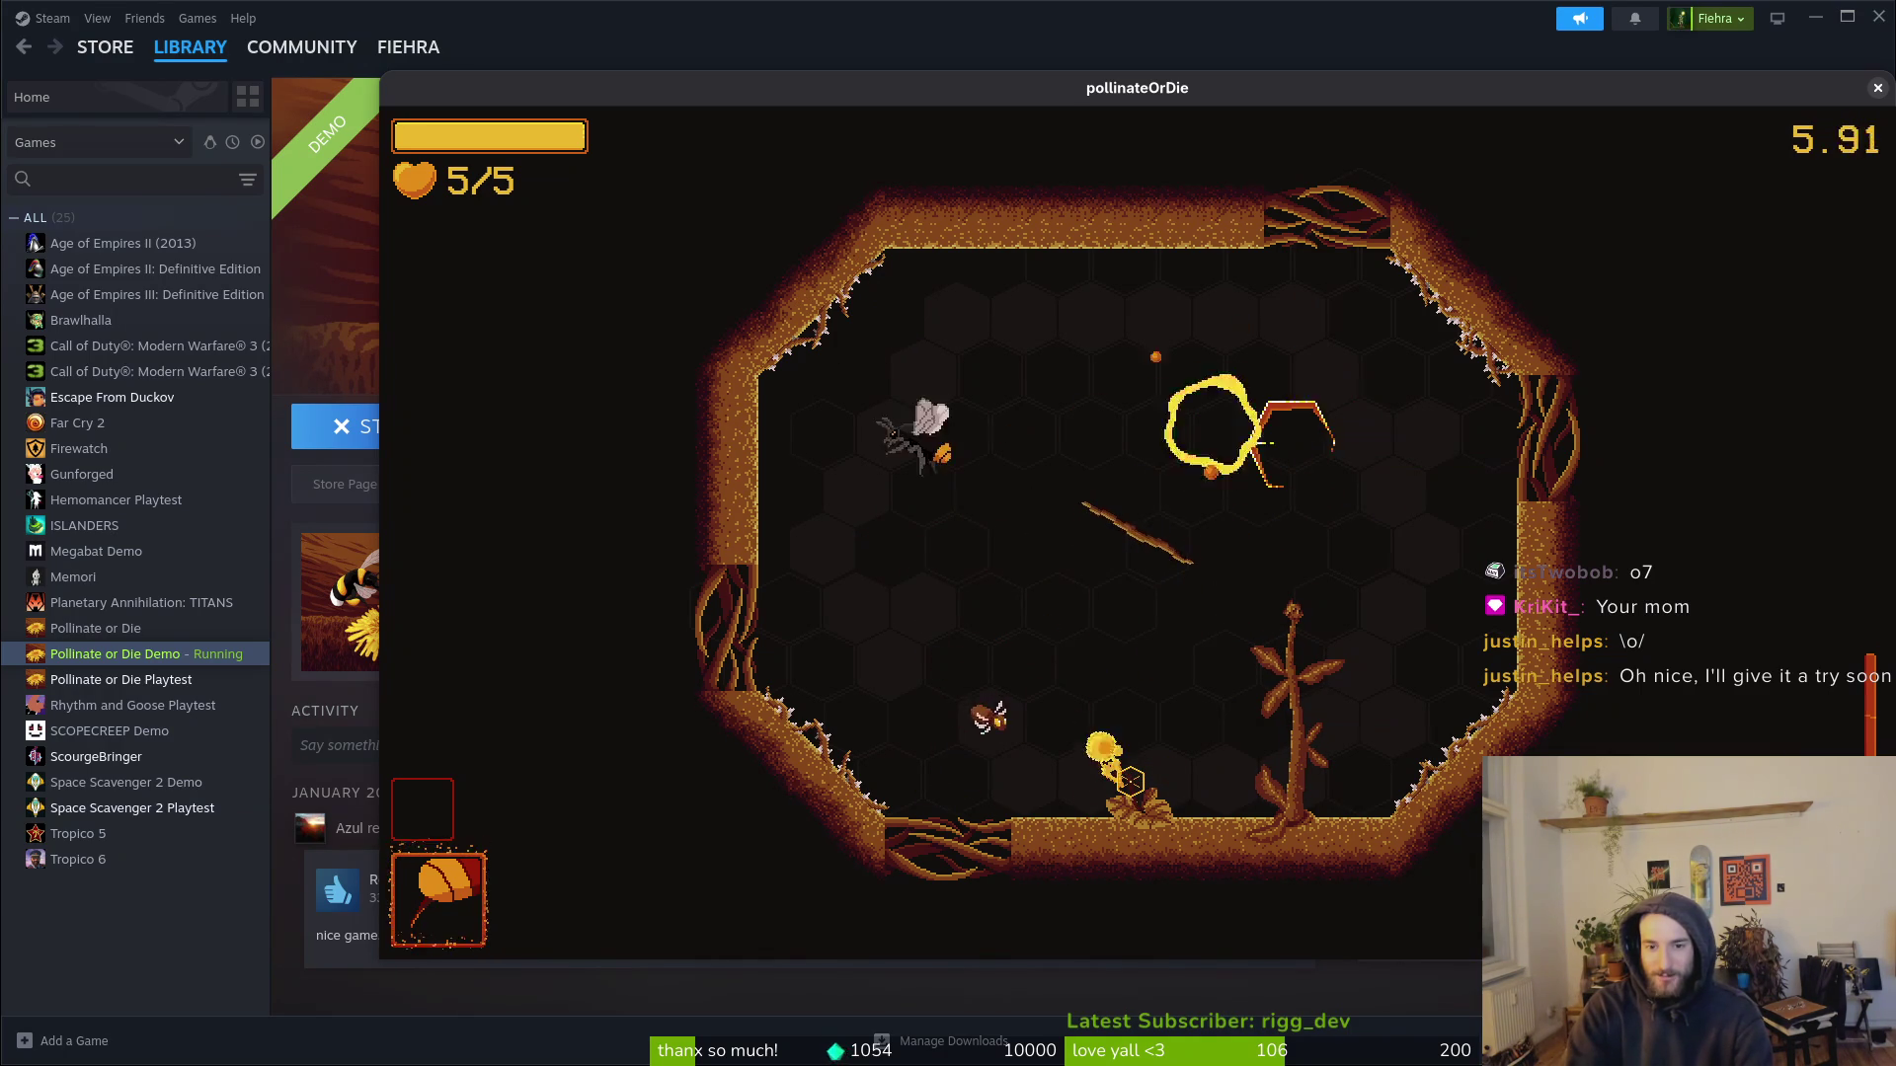
pyautogui.press('w')
pyautogui.press('a')
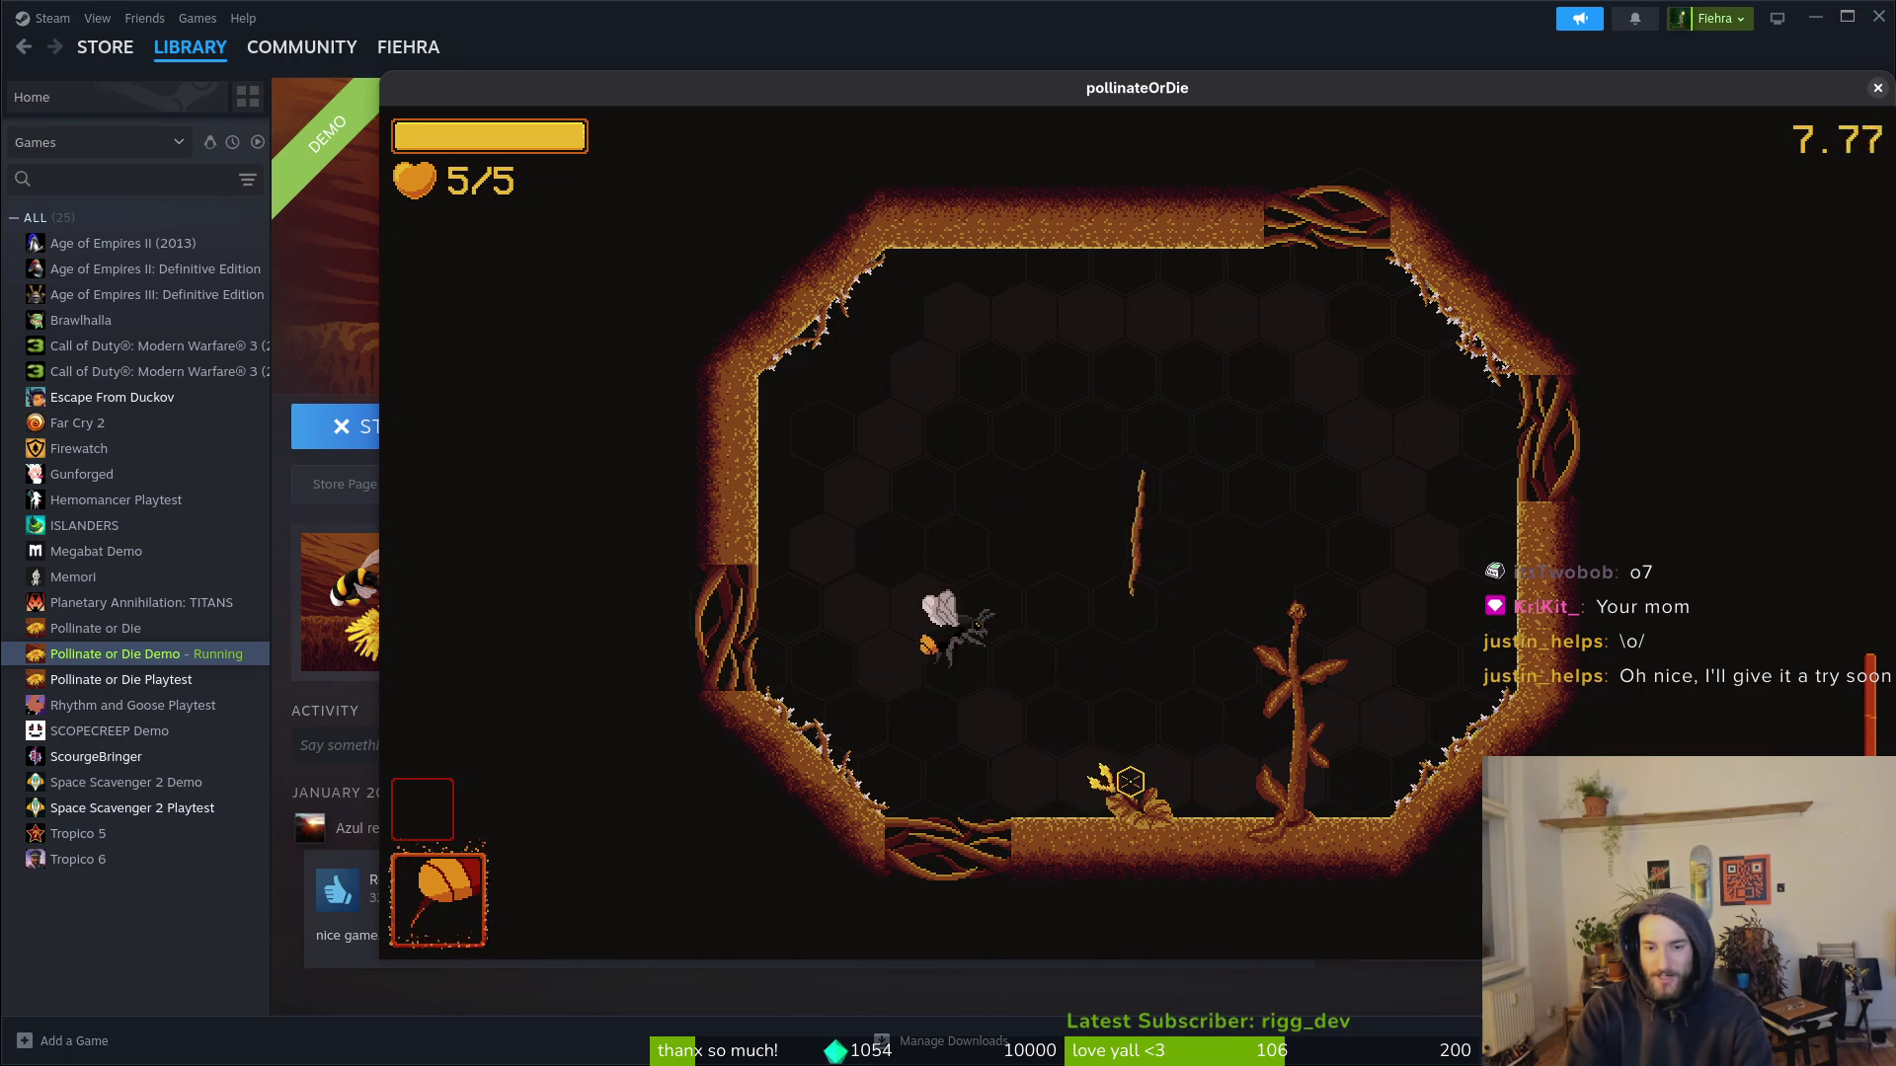
pyautogui.press('a')
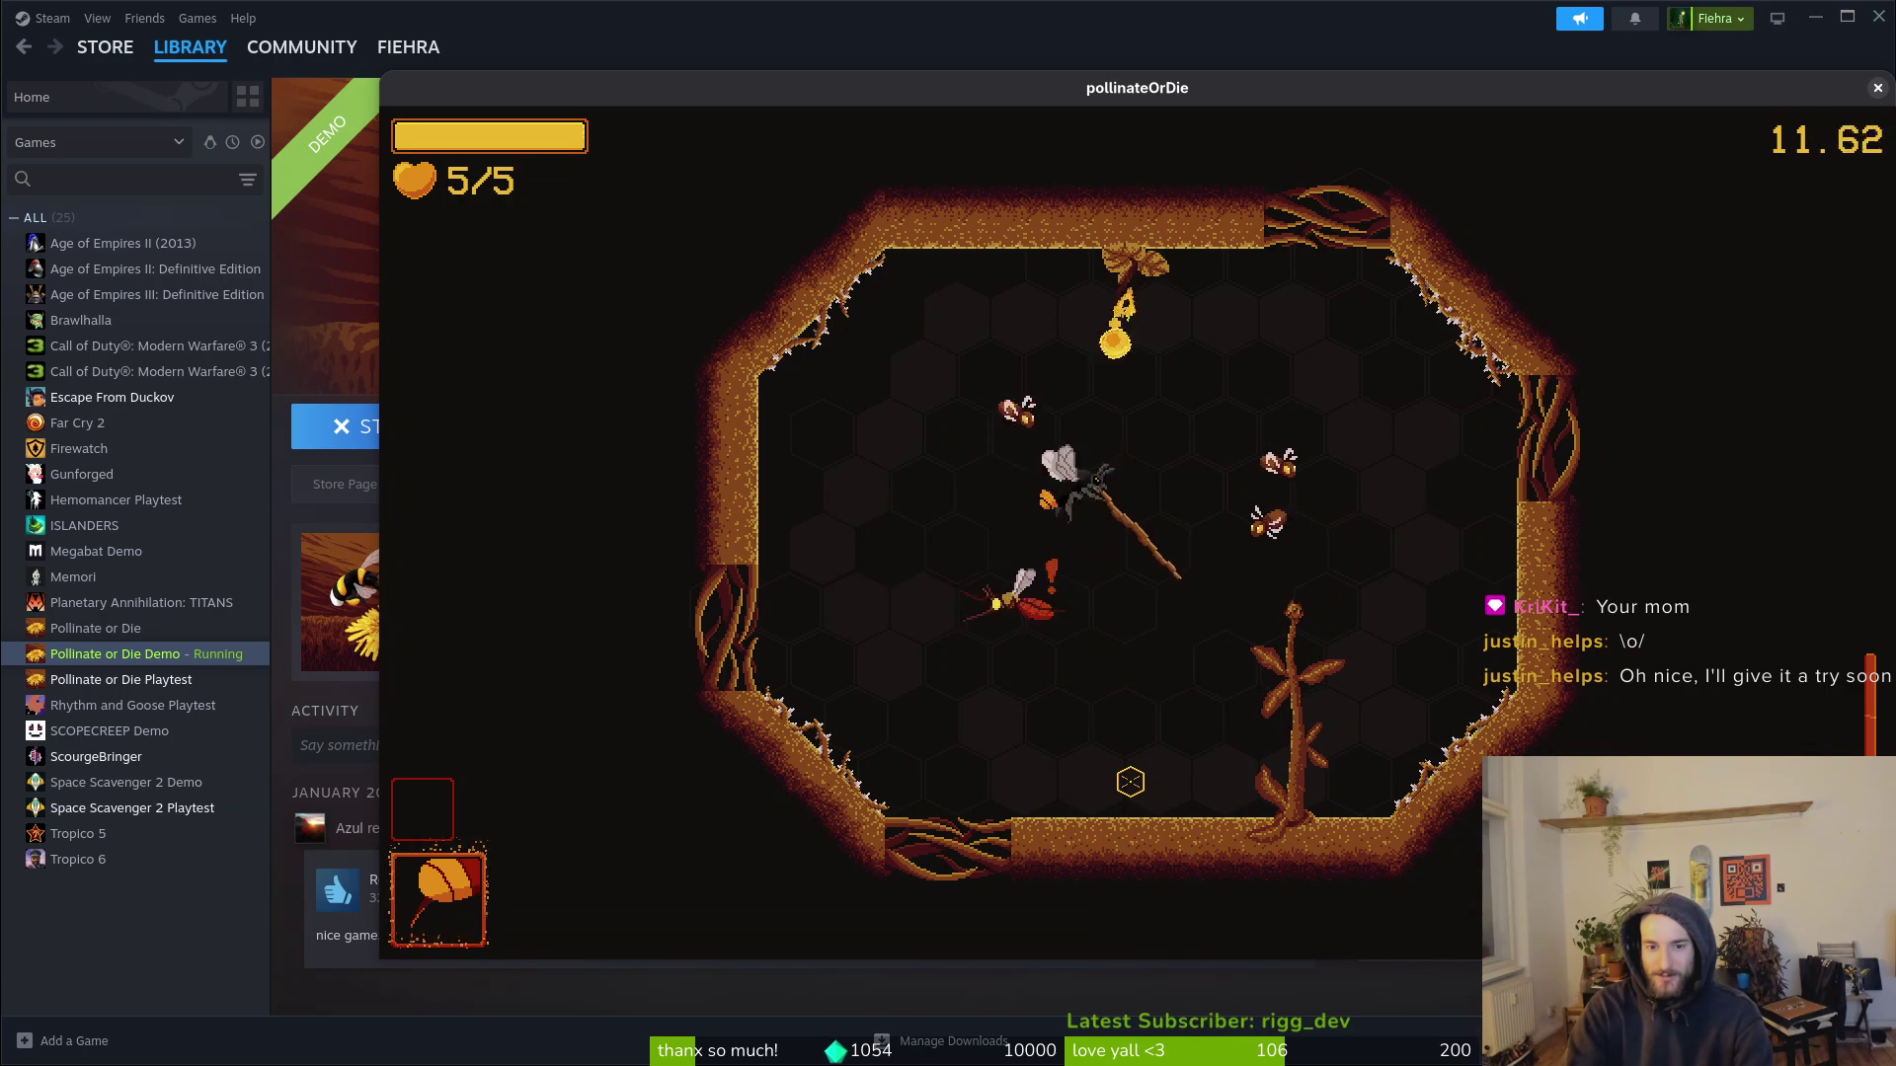
pyautogui.press('d')
pyautogui.press('w')
pyautogui.press('s')
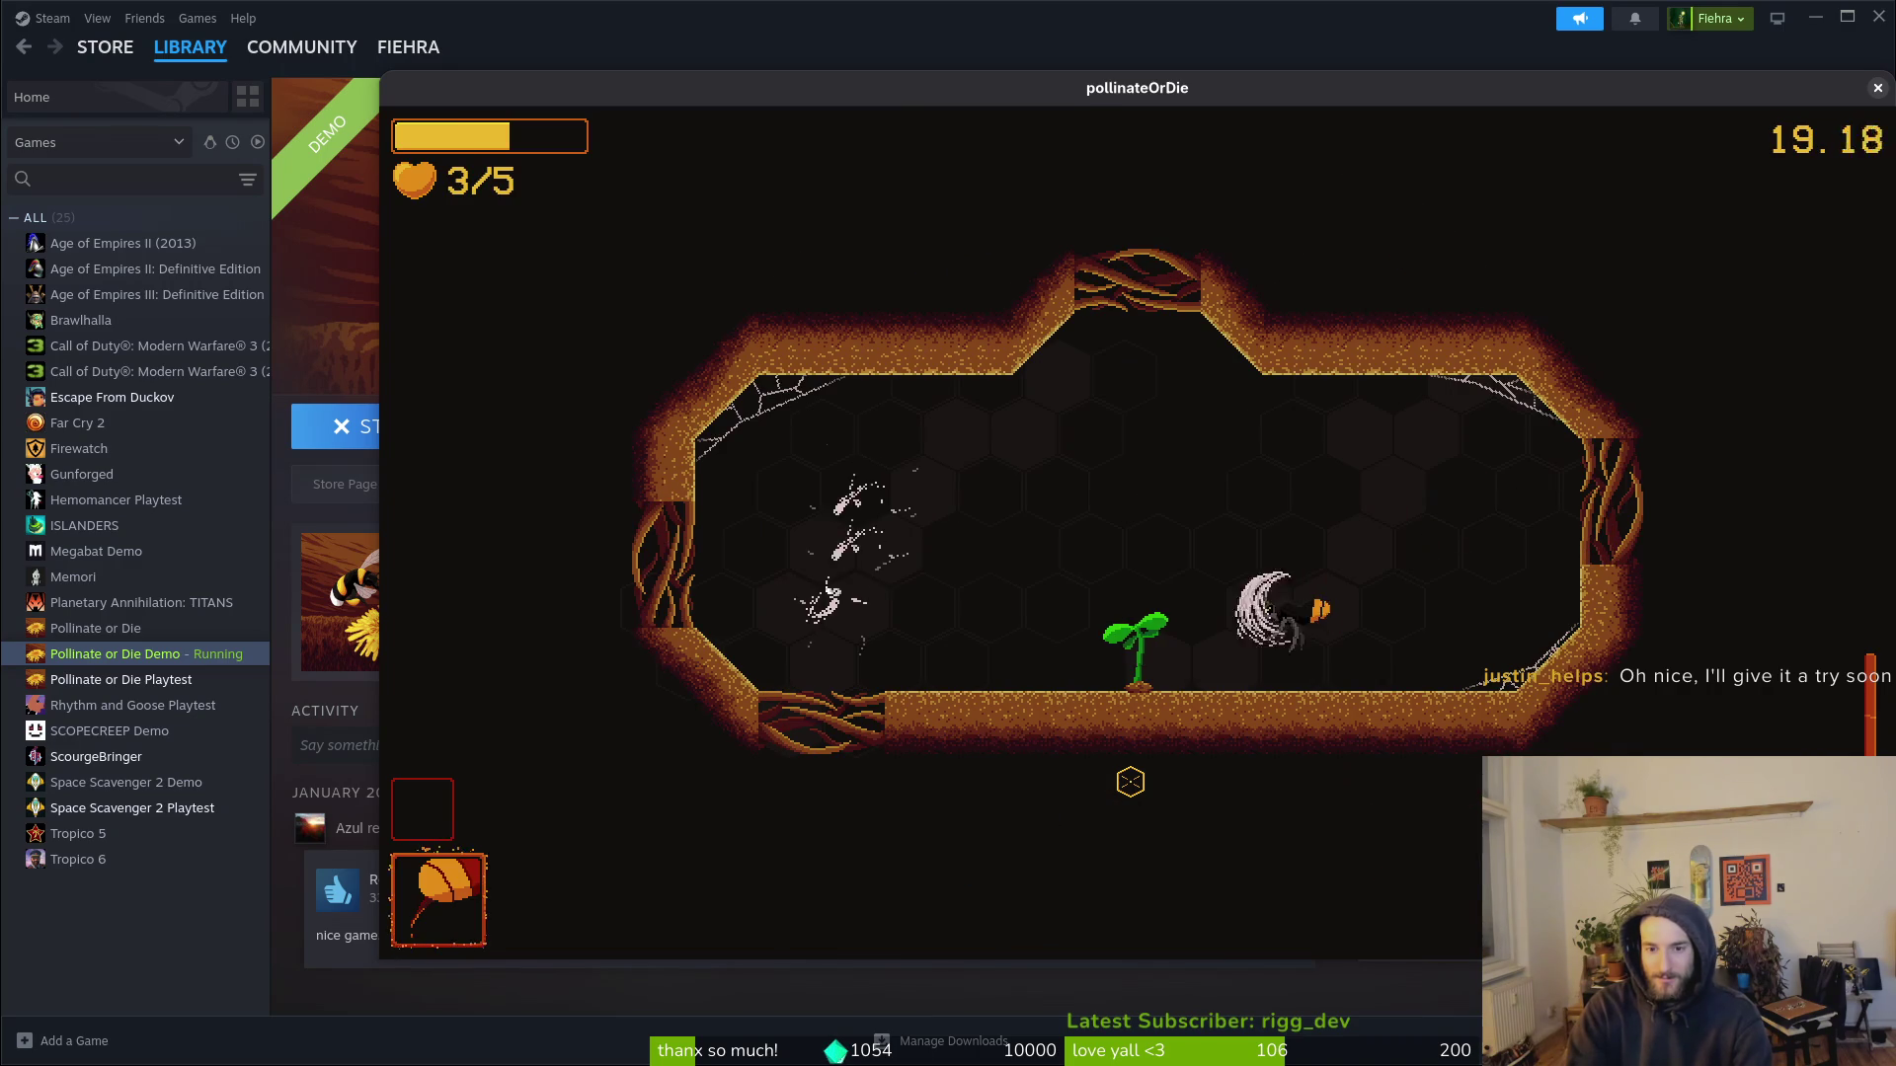
# Step: Keep dashing and slashing enemies around the sprout and along the walls
pyautogui.press('a')
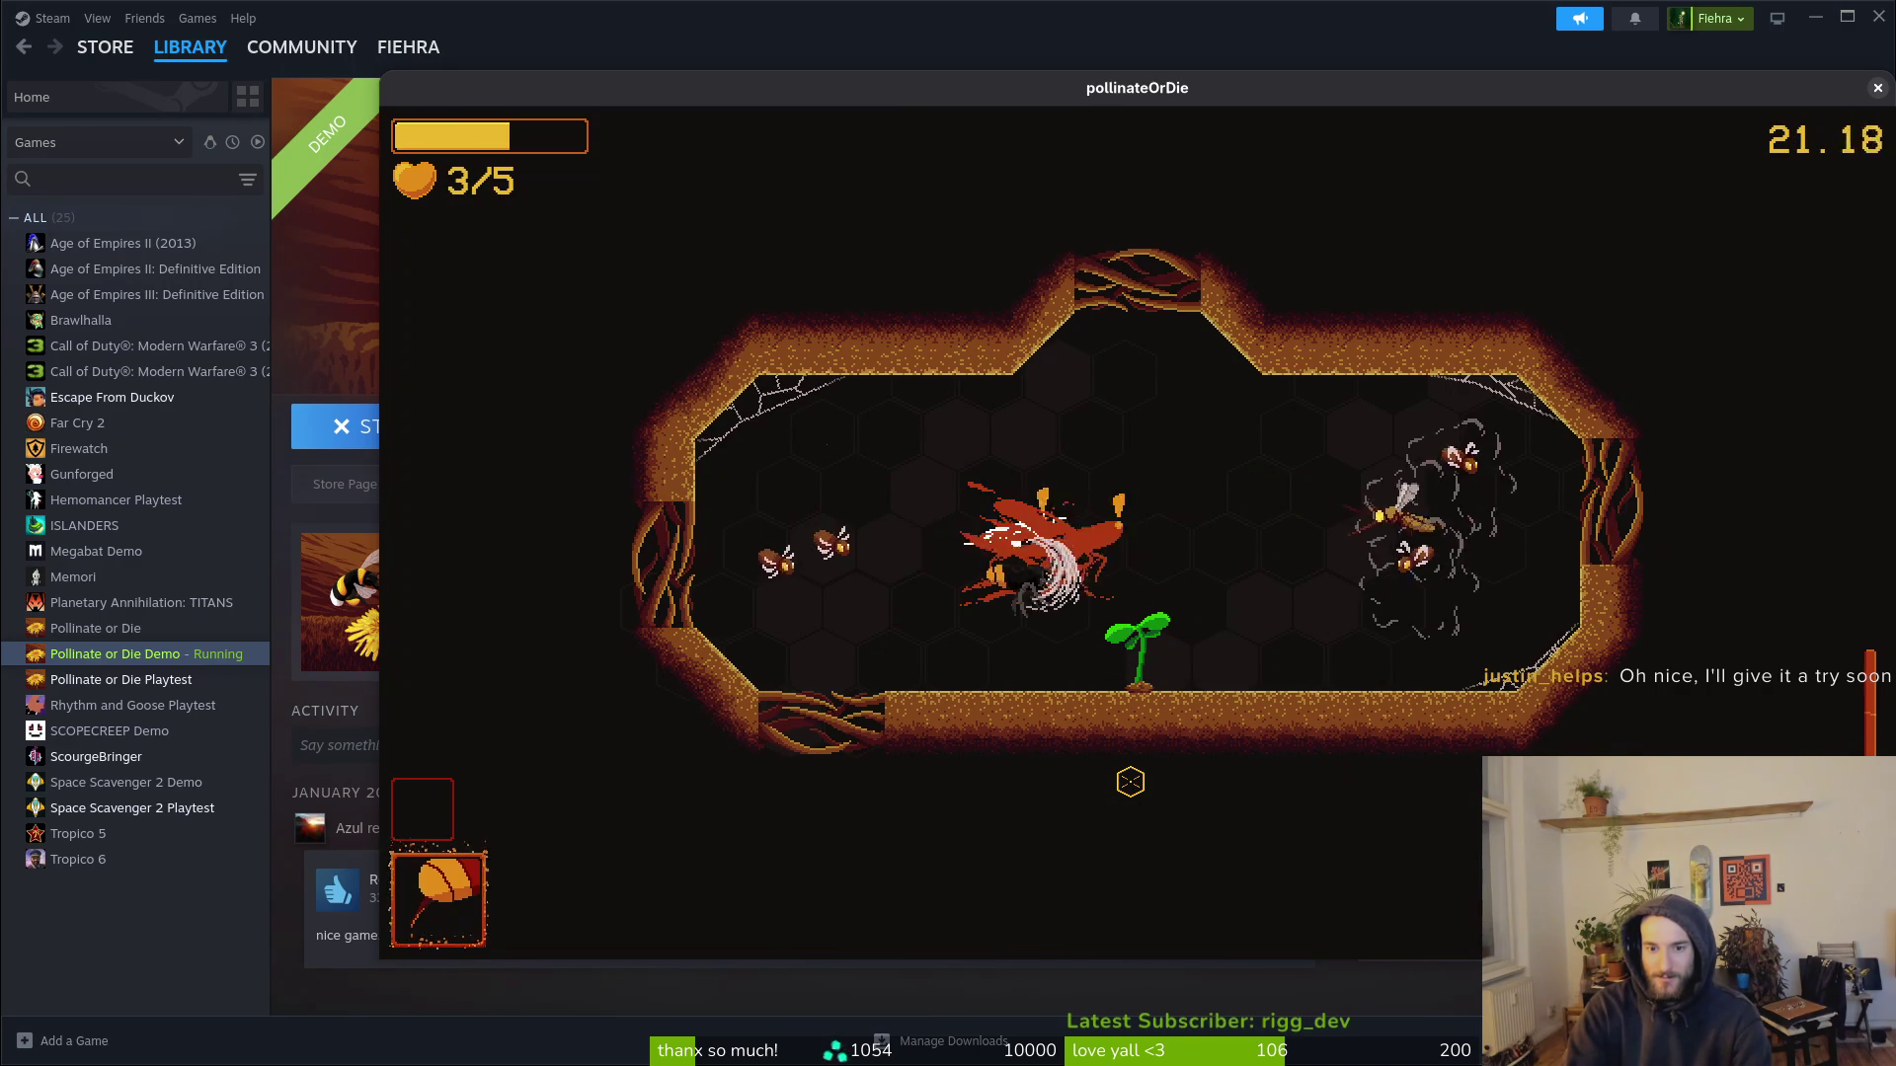
pyautogui.press('d')
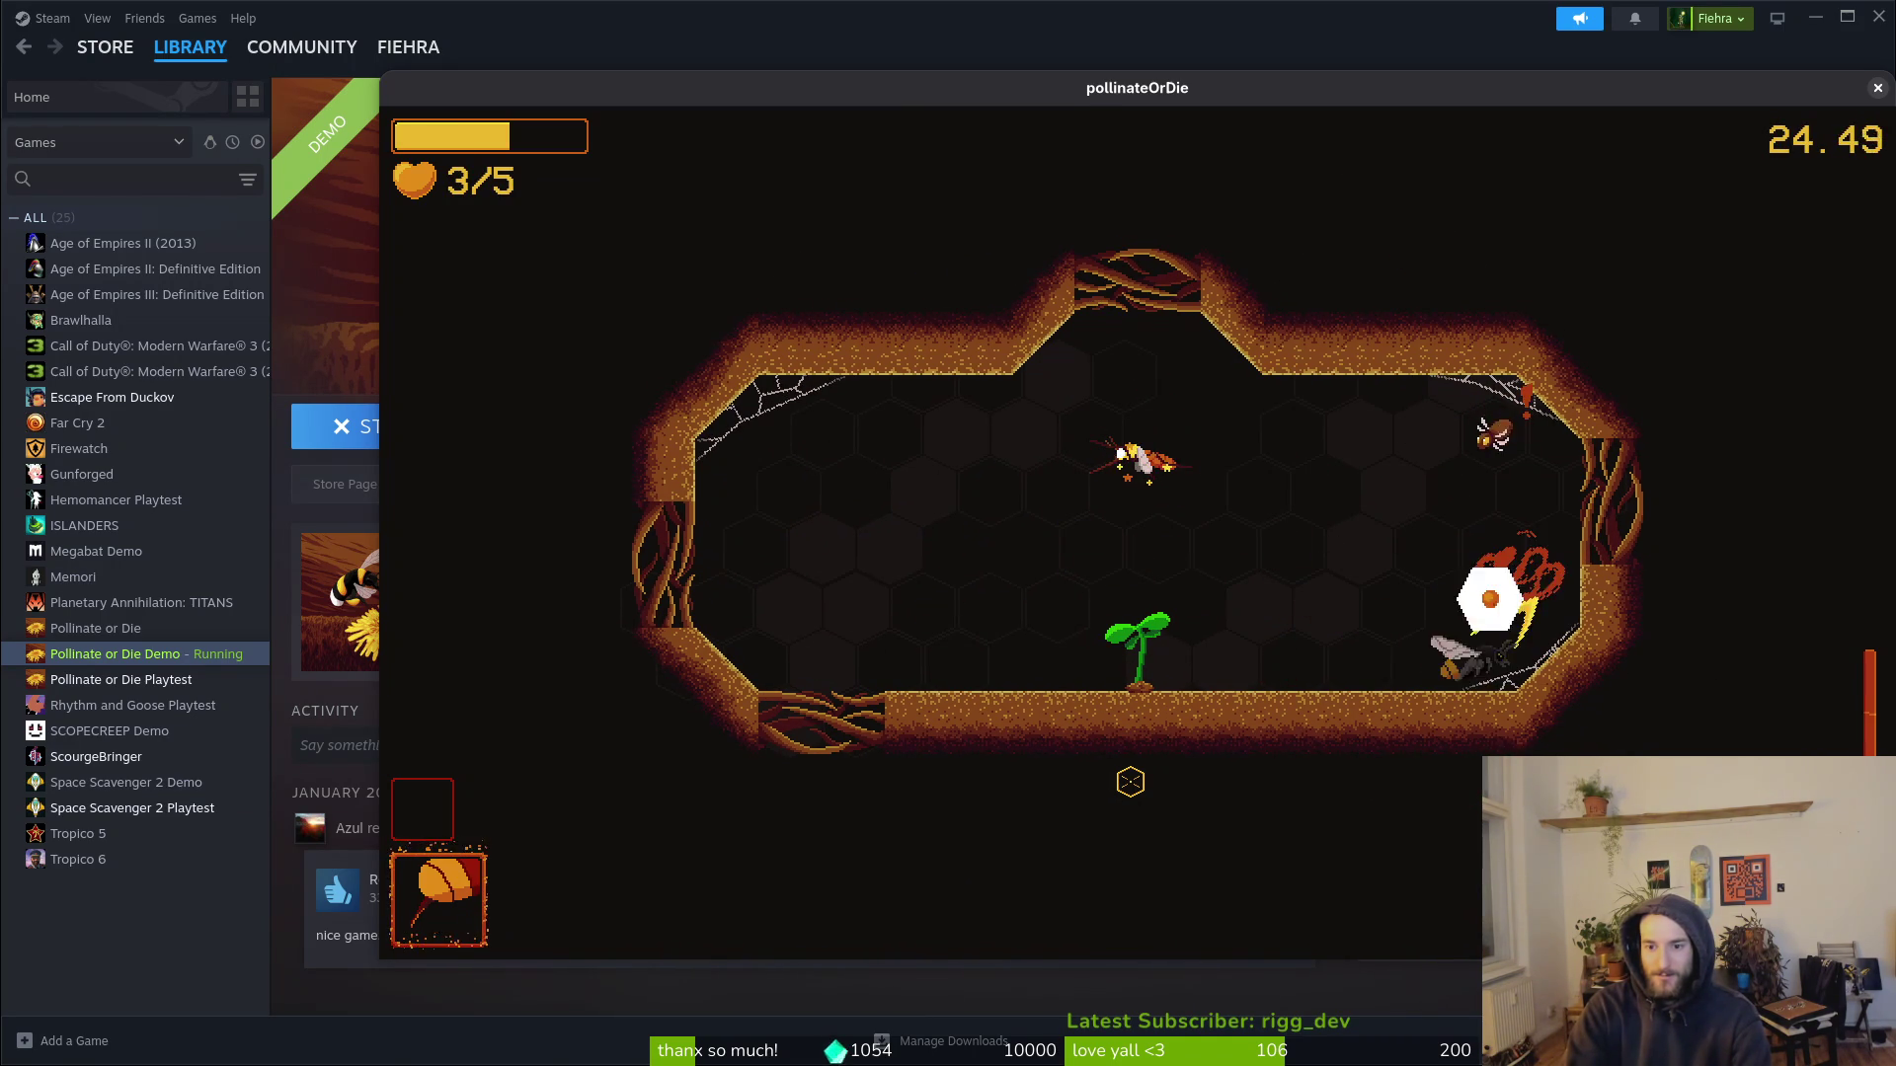
pyautogui.press('d')
pyautogui.press('a')
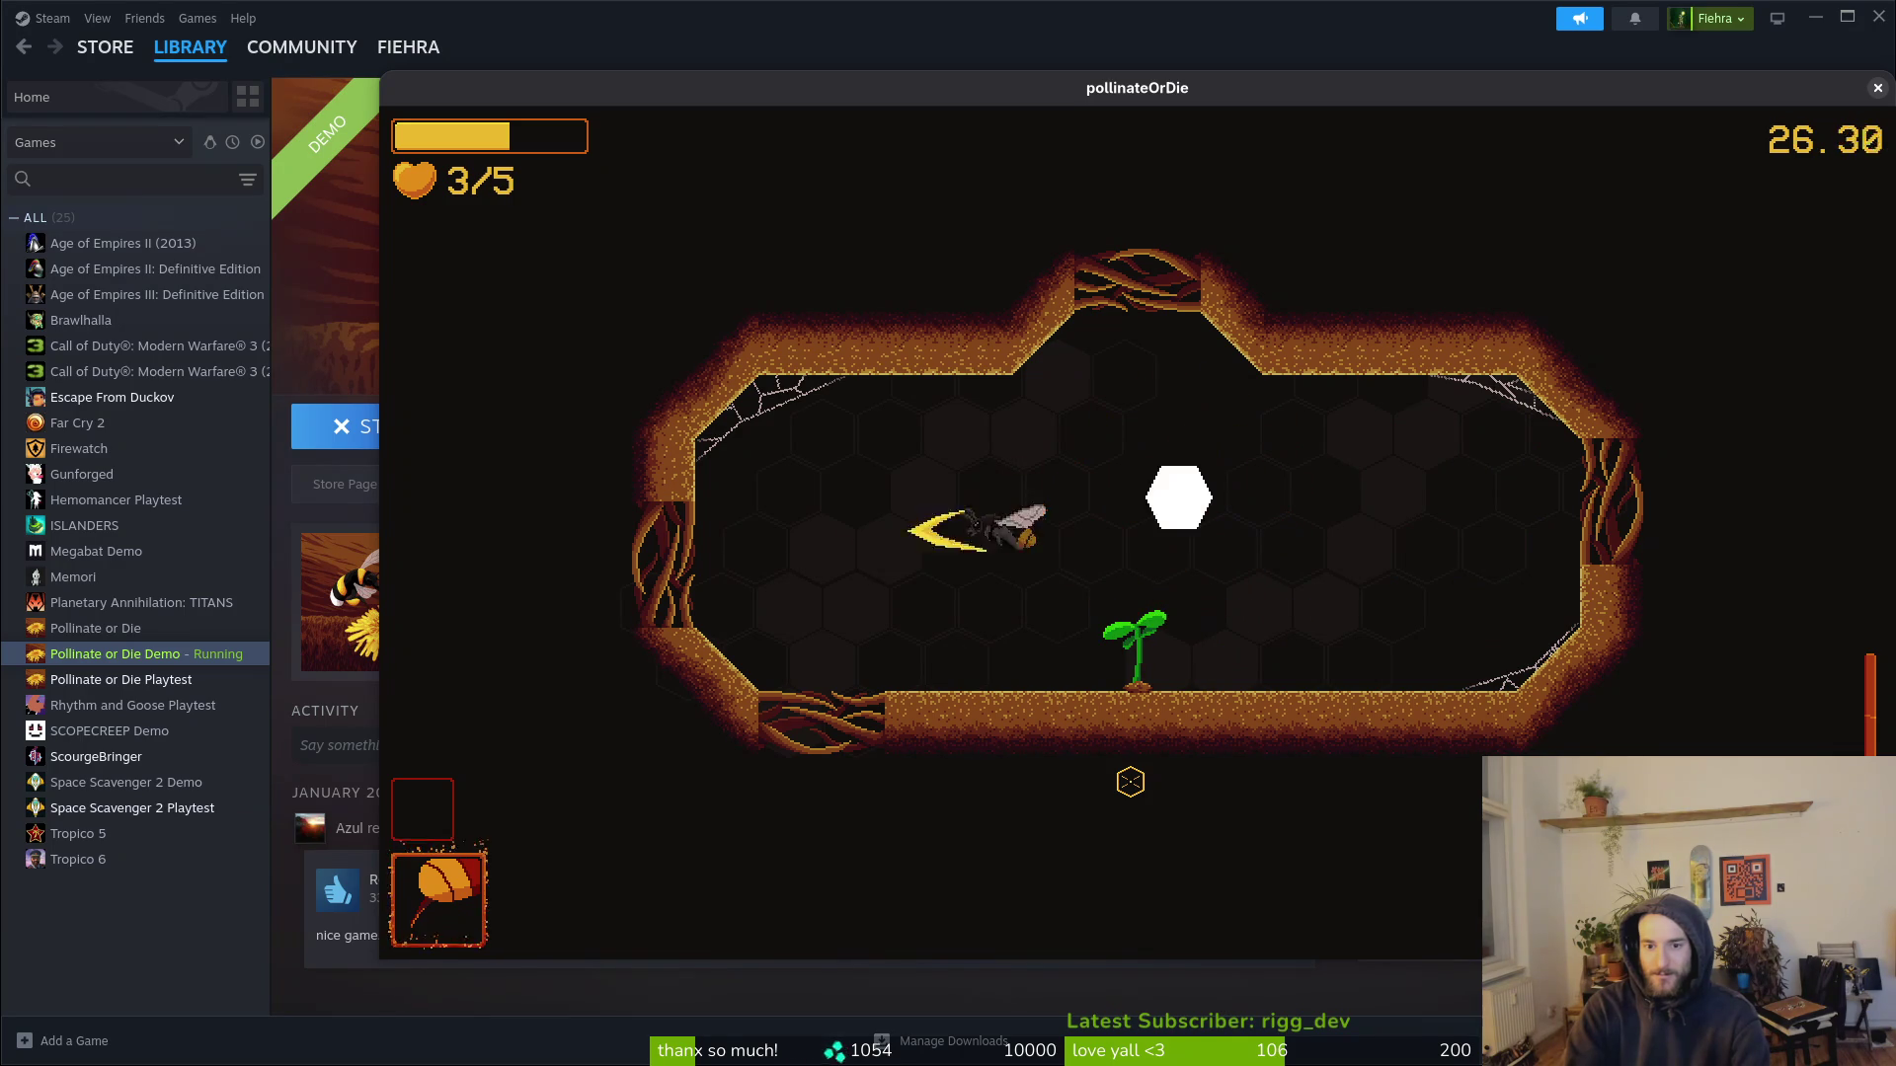
pyautogui.press('d')
pyautogui.press('d')
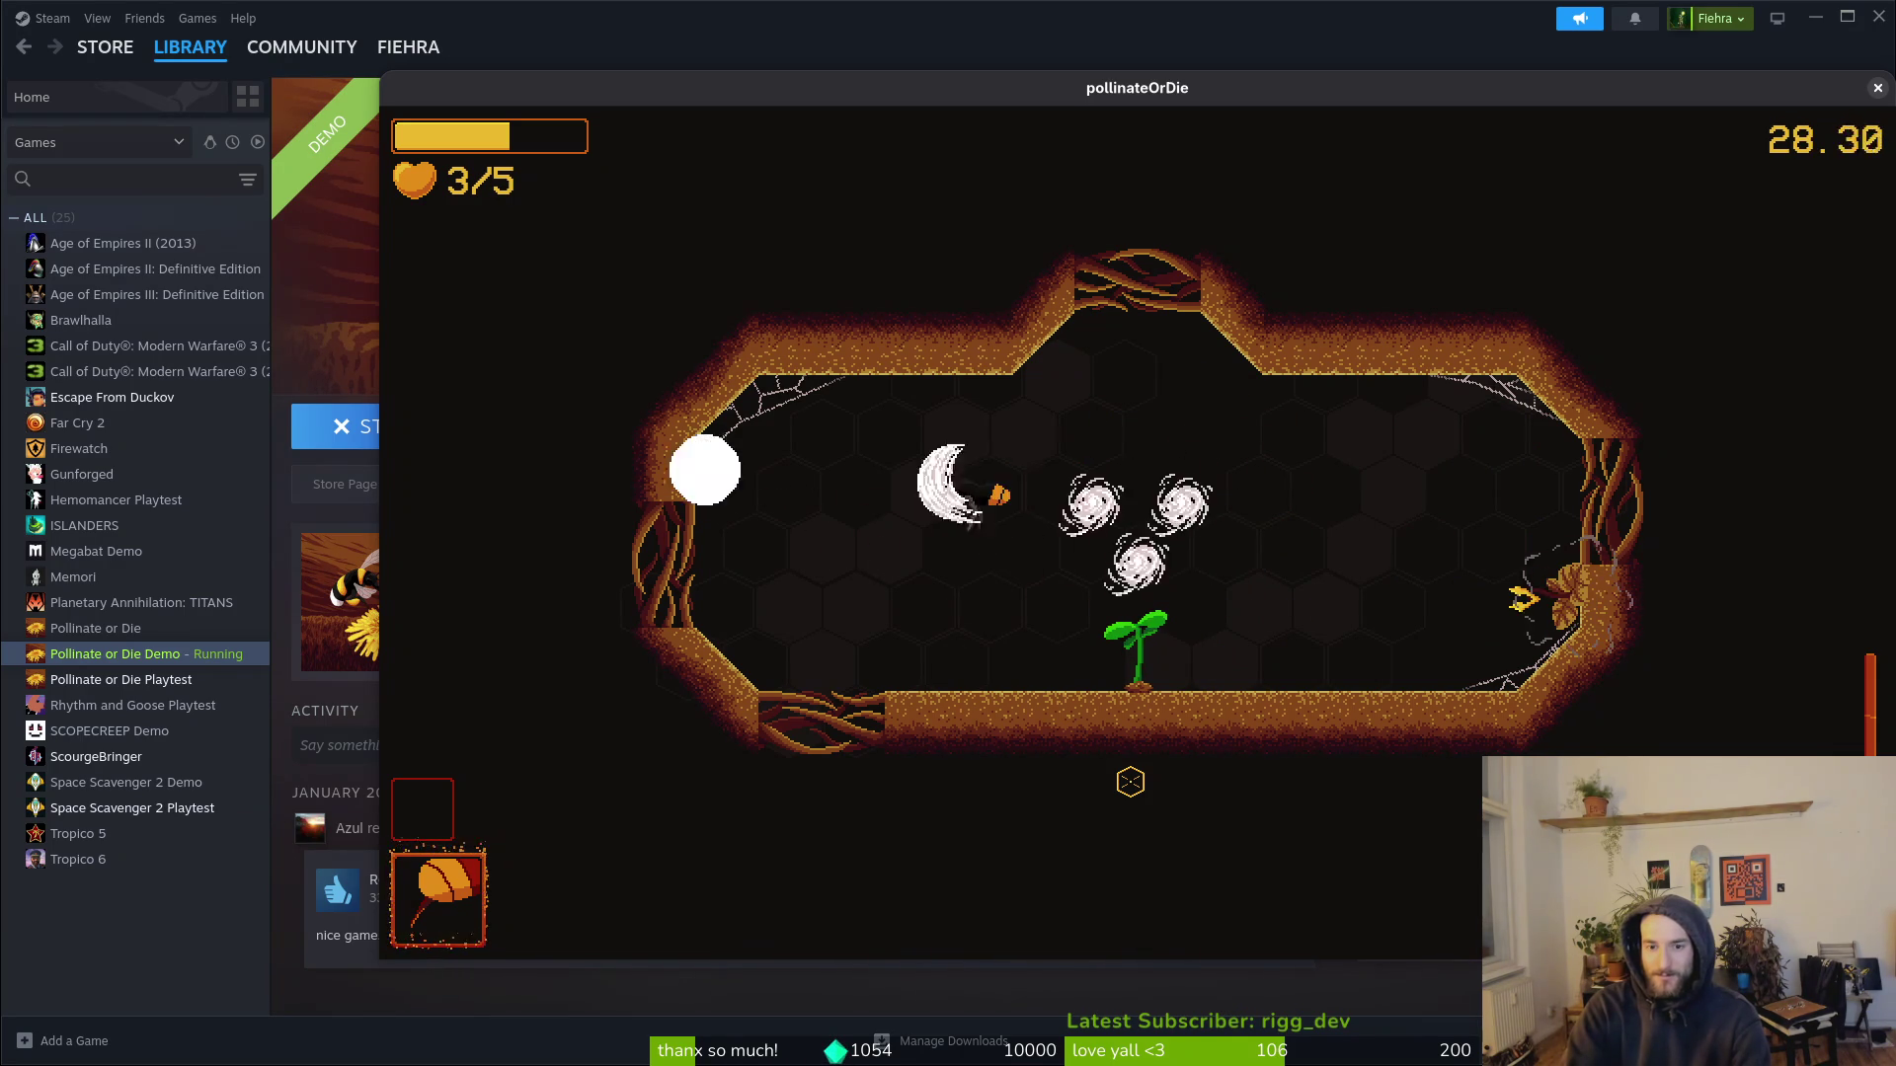
pyautogui.press('s')
pyautogui.press('d')
pyautogui.press('a')
pyautogui.press('d')
pyautogui.press('d')
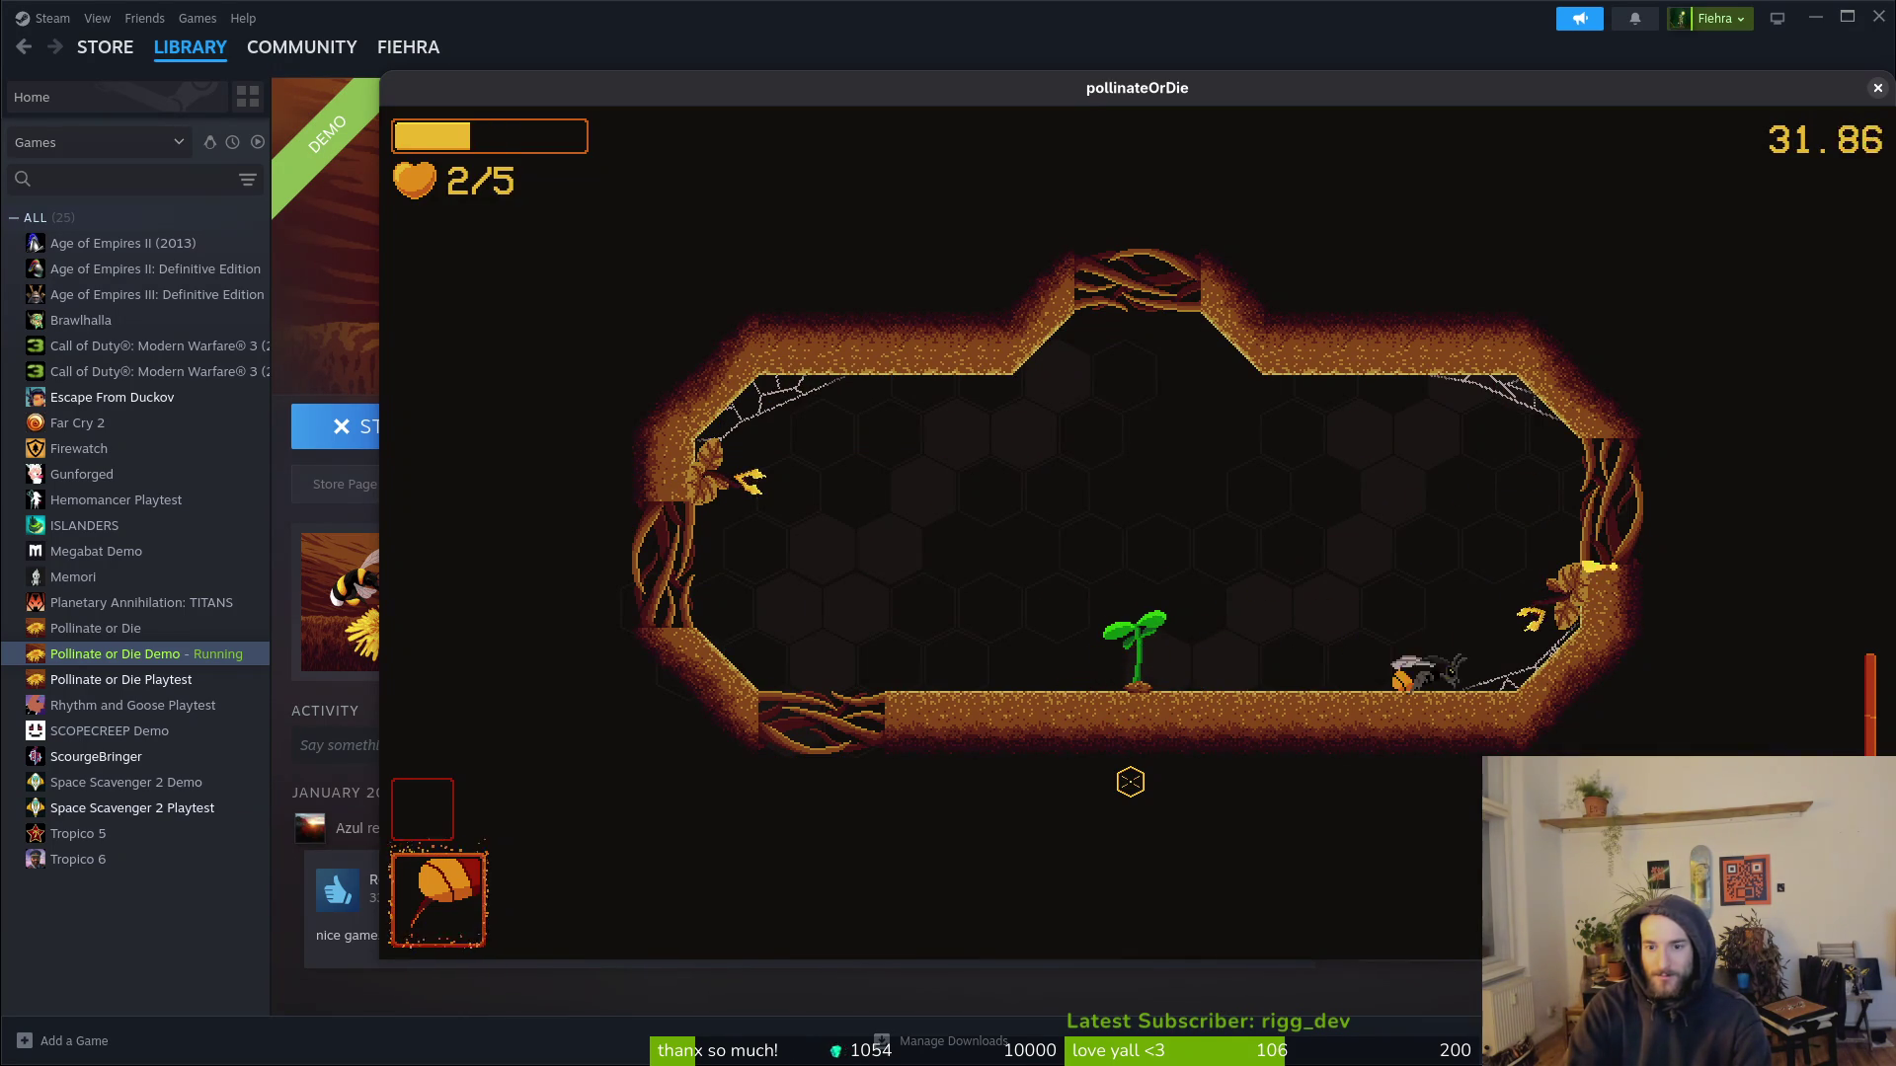
pyautogui.press('a')
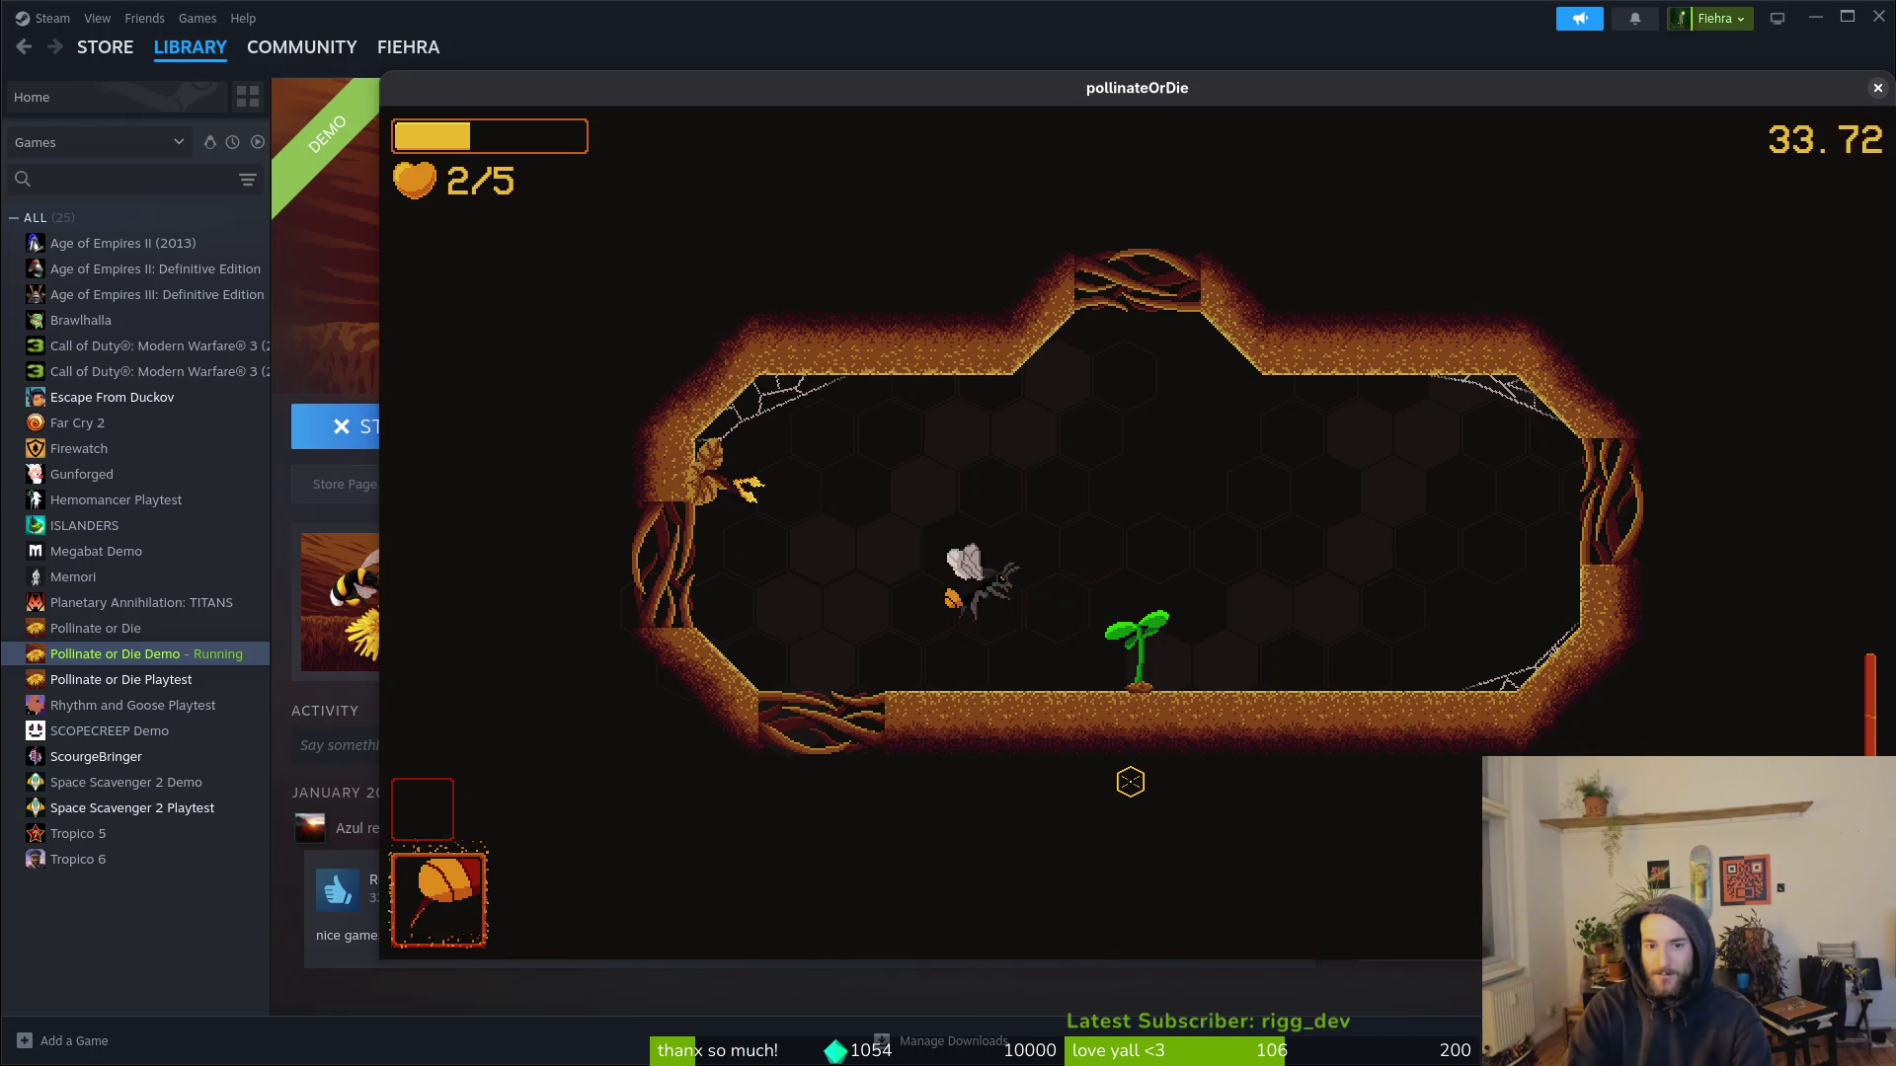
pyautogui.press('a')
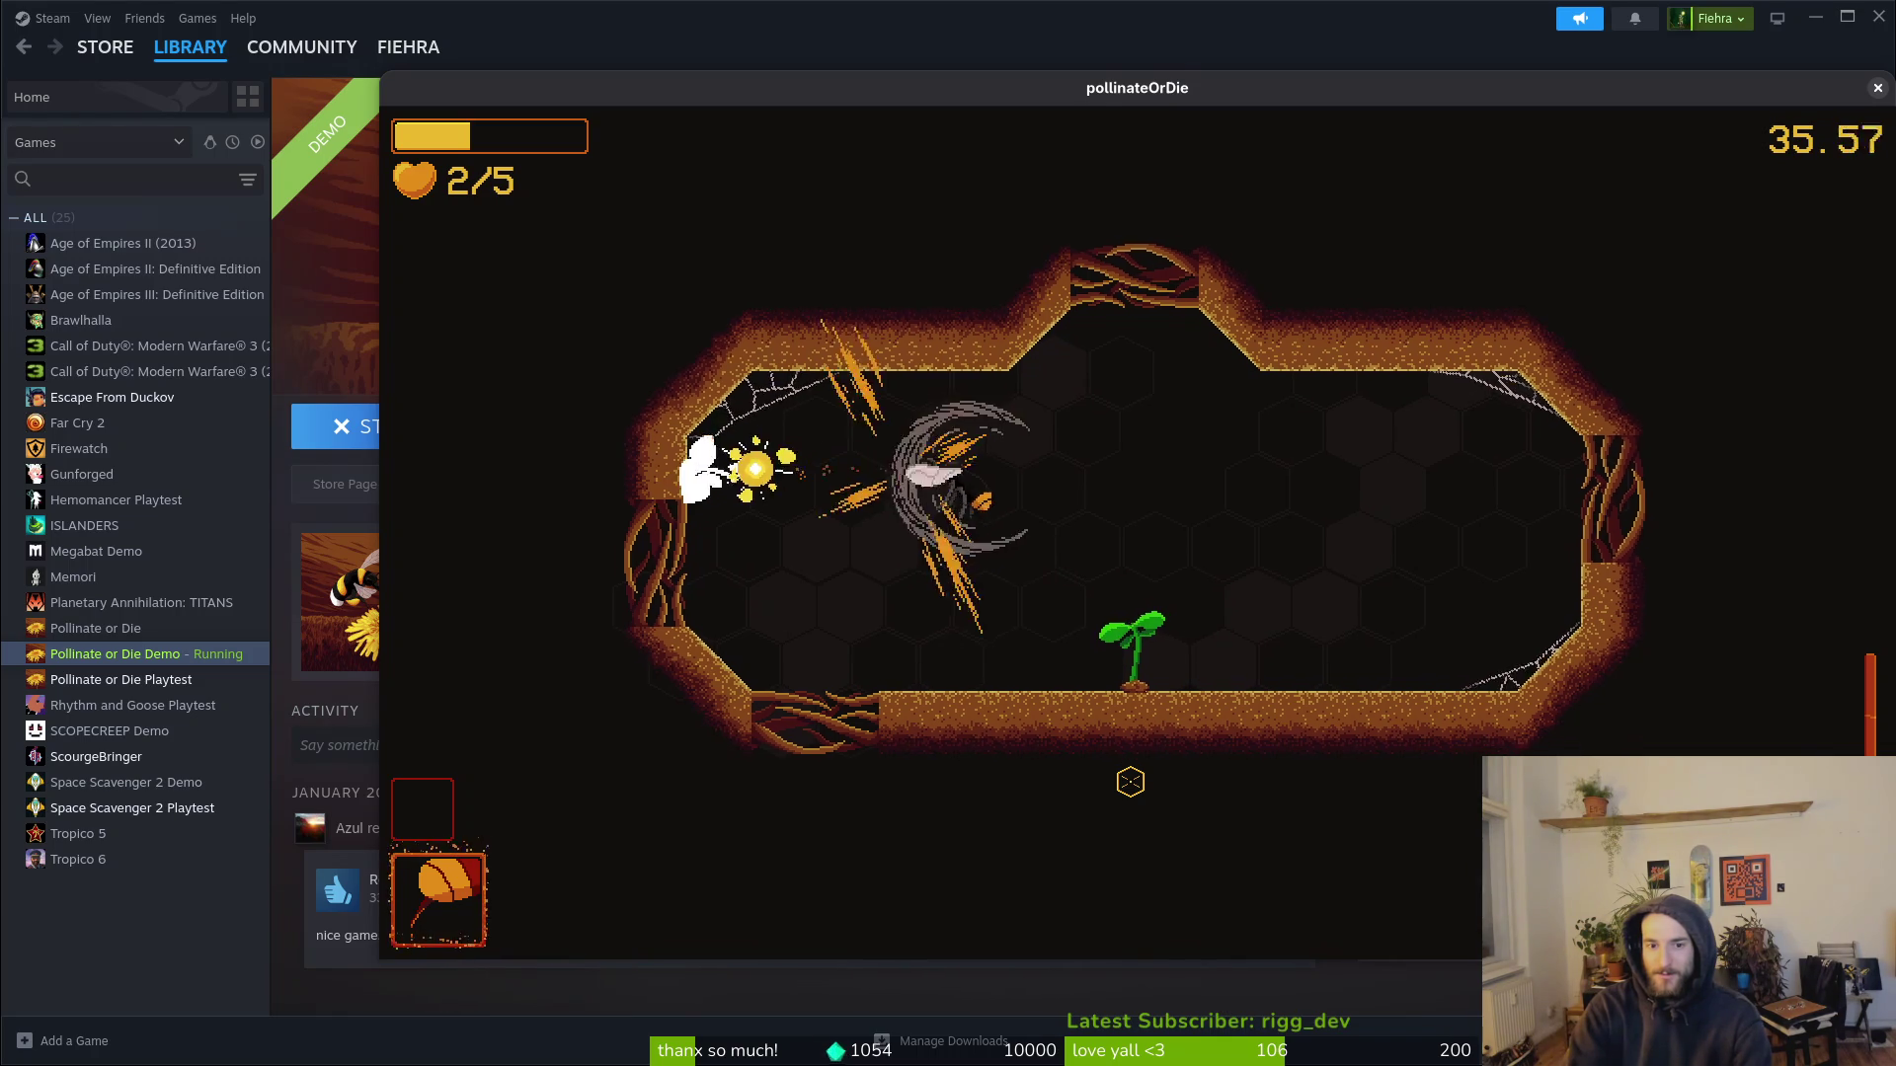
# Step: Make the sprout bloom, collect its green hearts, enter the new room, and pause
pyautogui.press('d')
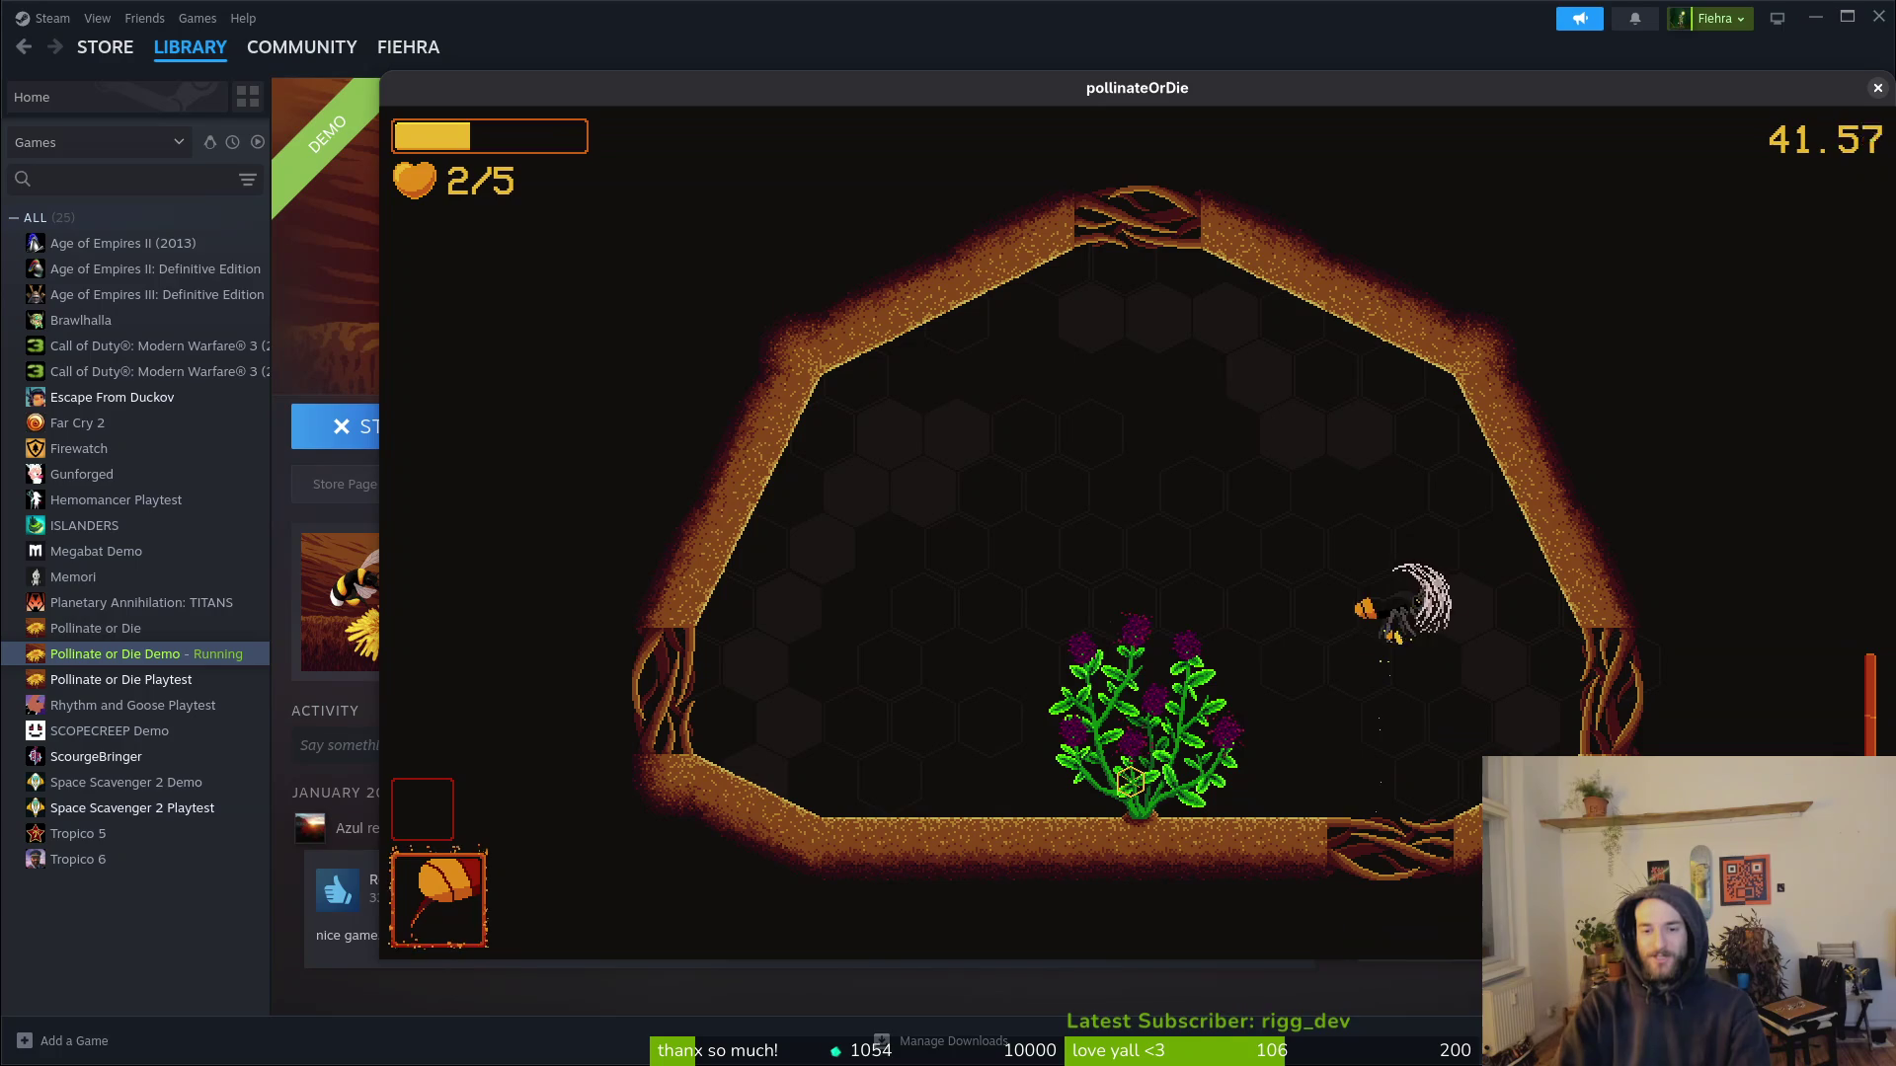
pyautogui.press('a')
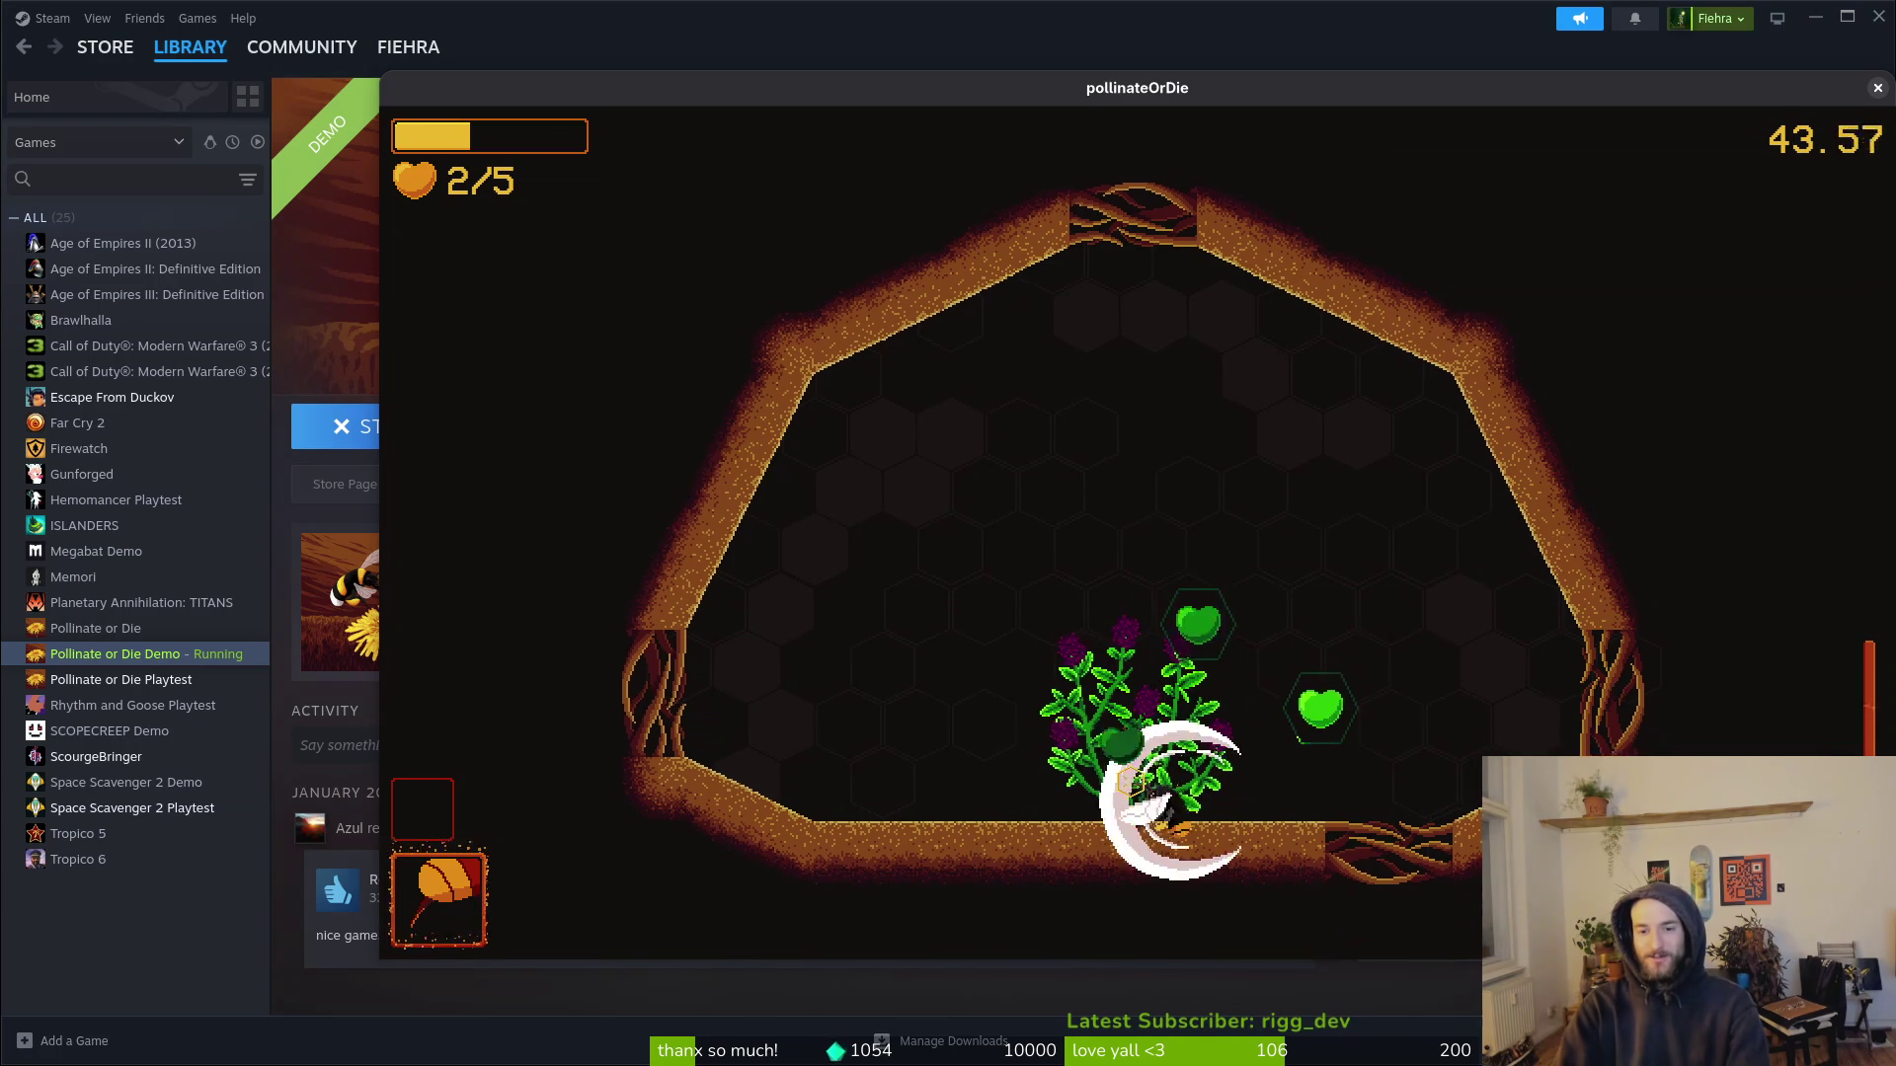
pyautogui.press('a')
pyautogui.press('d')
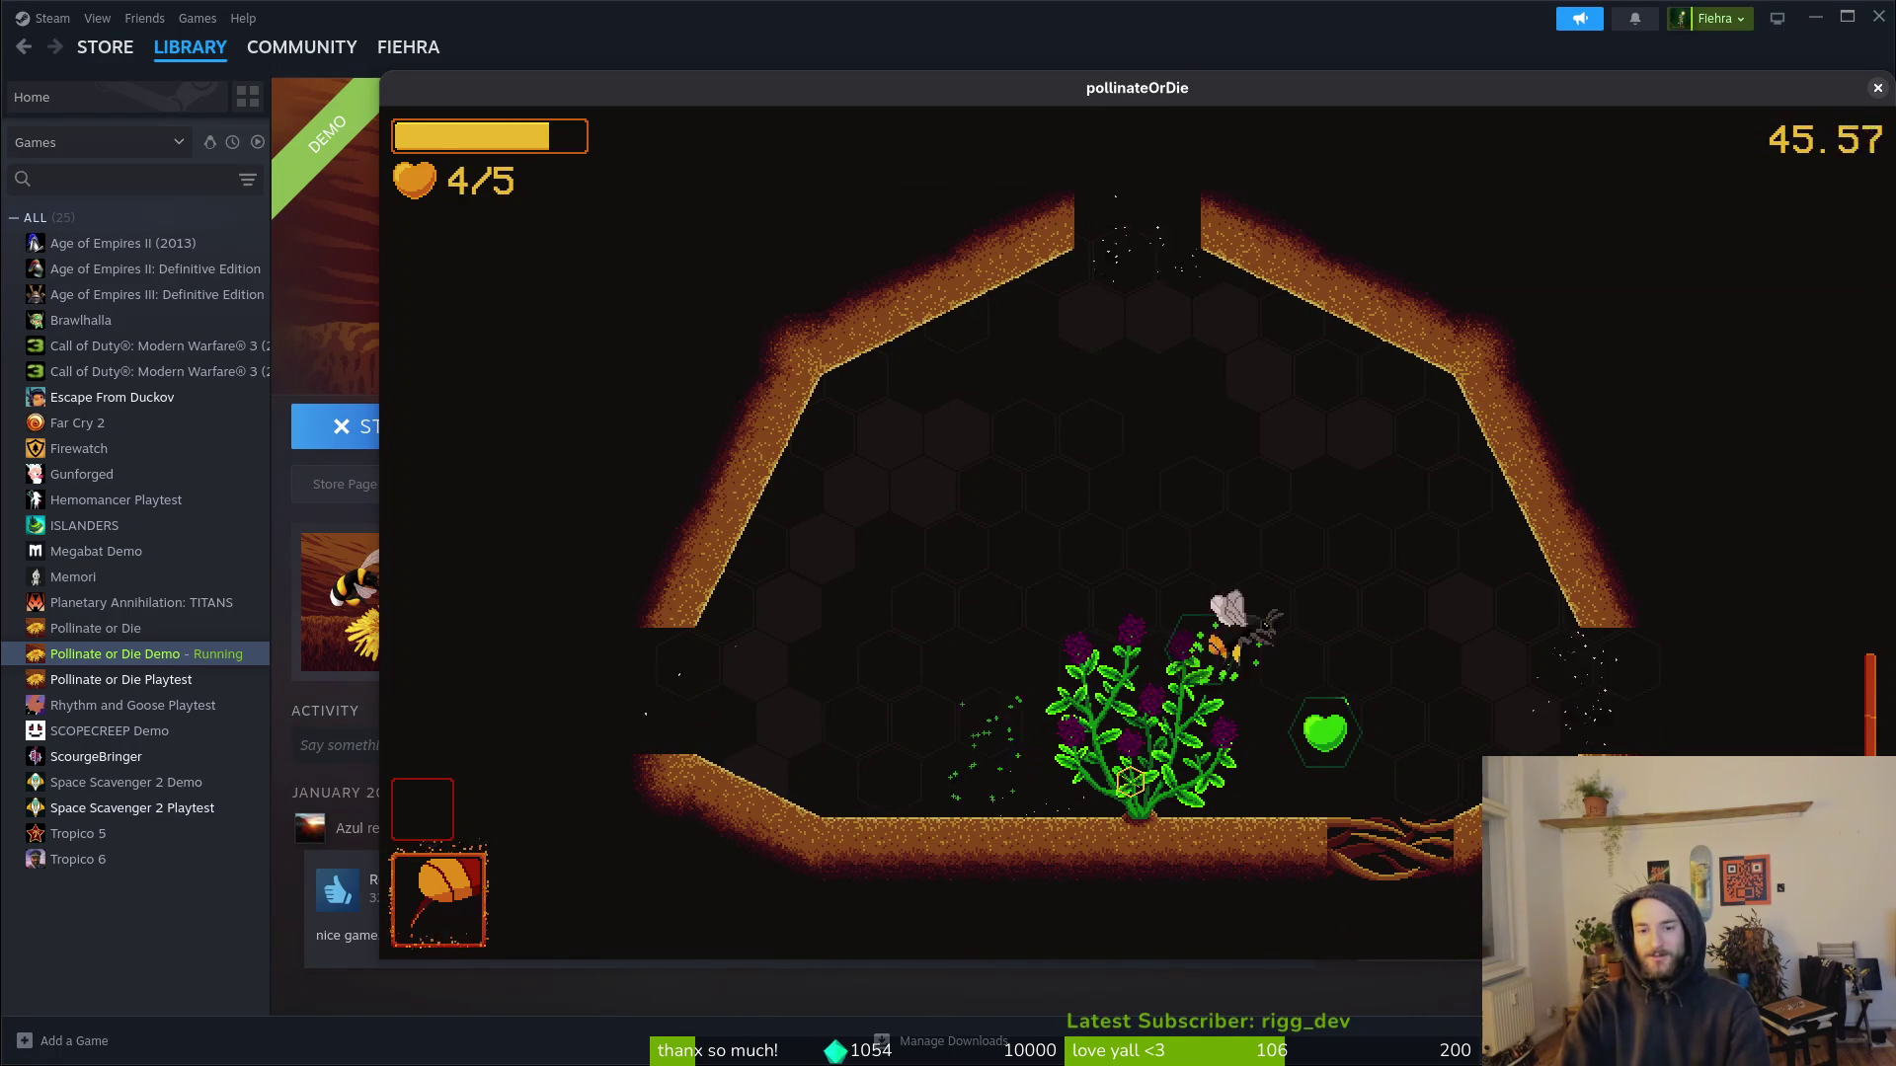
pyautogui.press('a')
pyautogui.press('d')
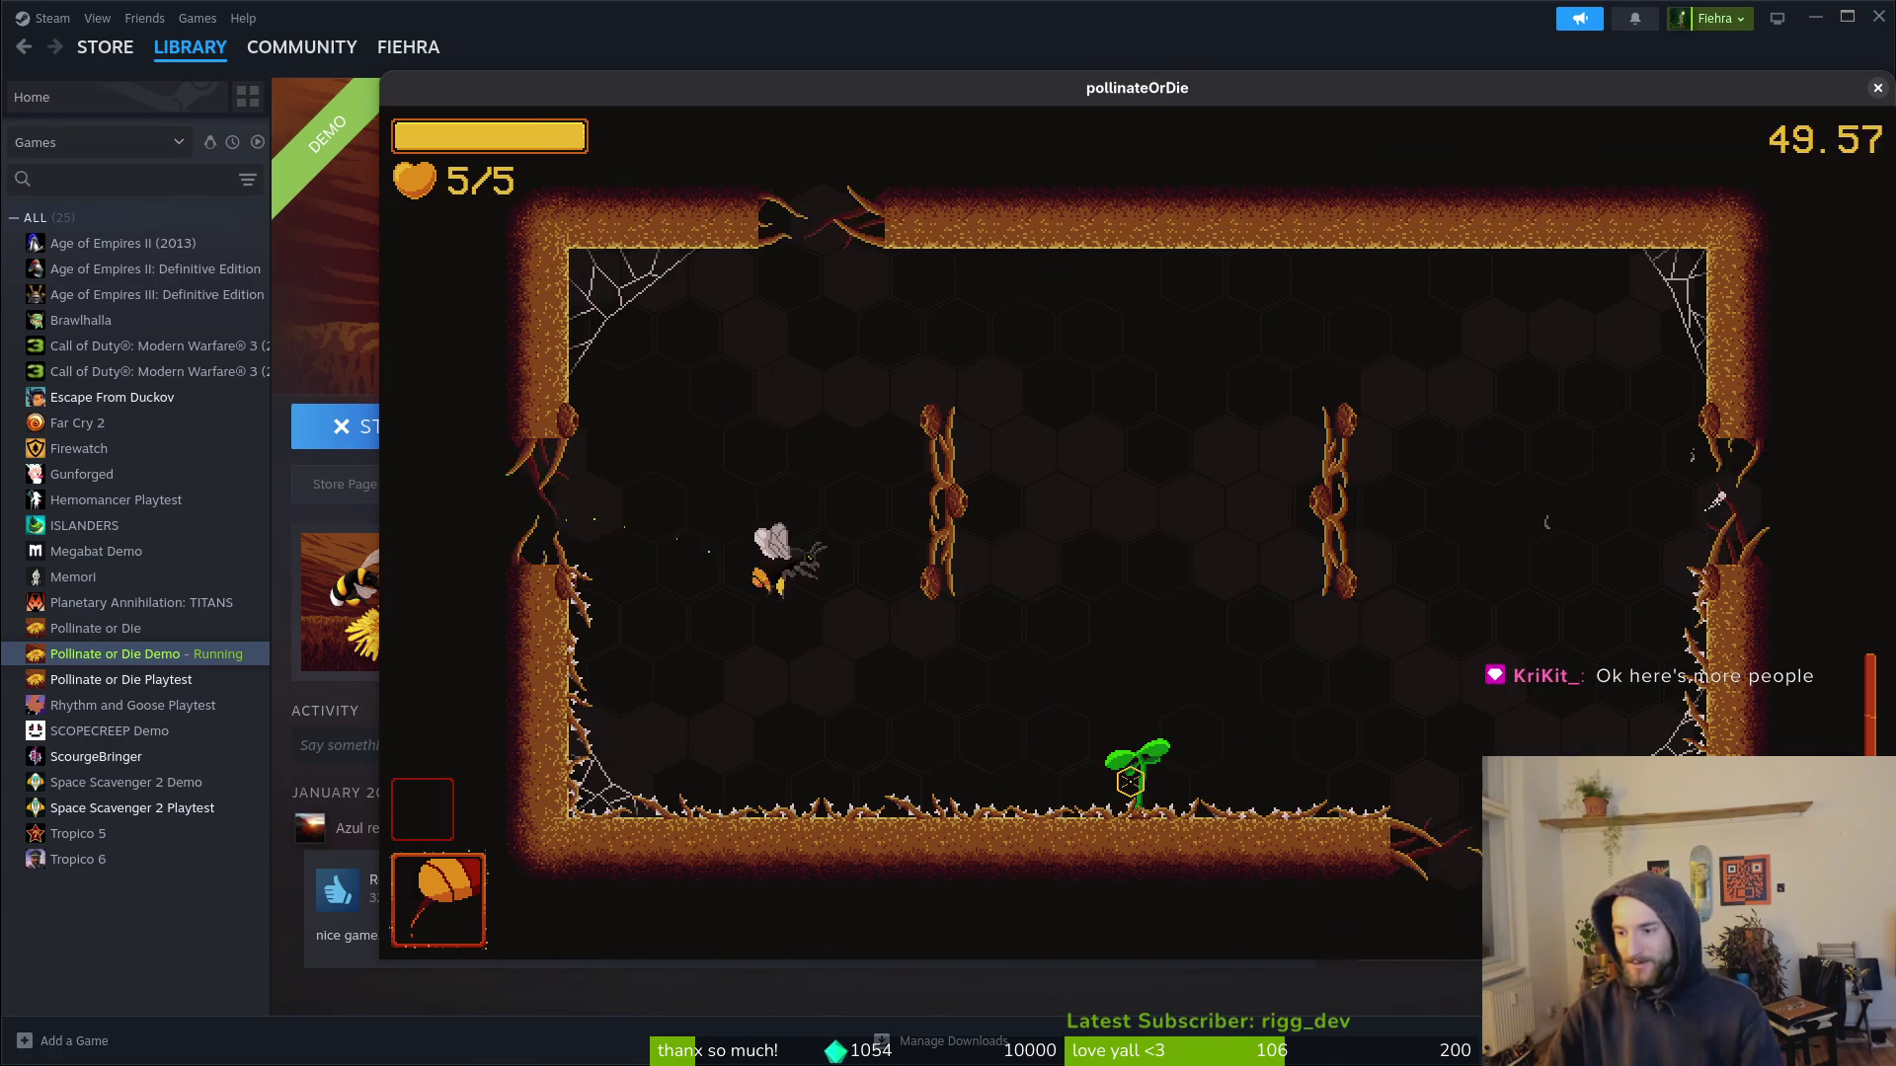
pyautogui.press('d')
pyautogui.press('w')
pyautogui.press('Escape')
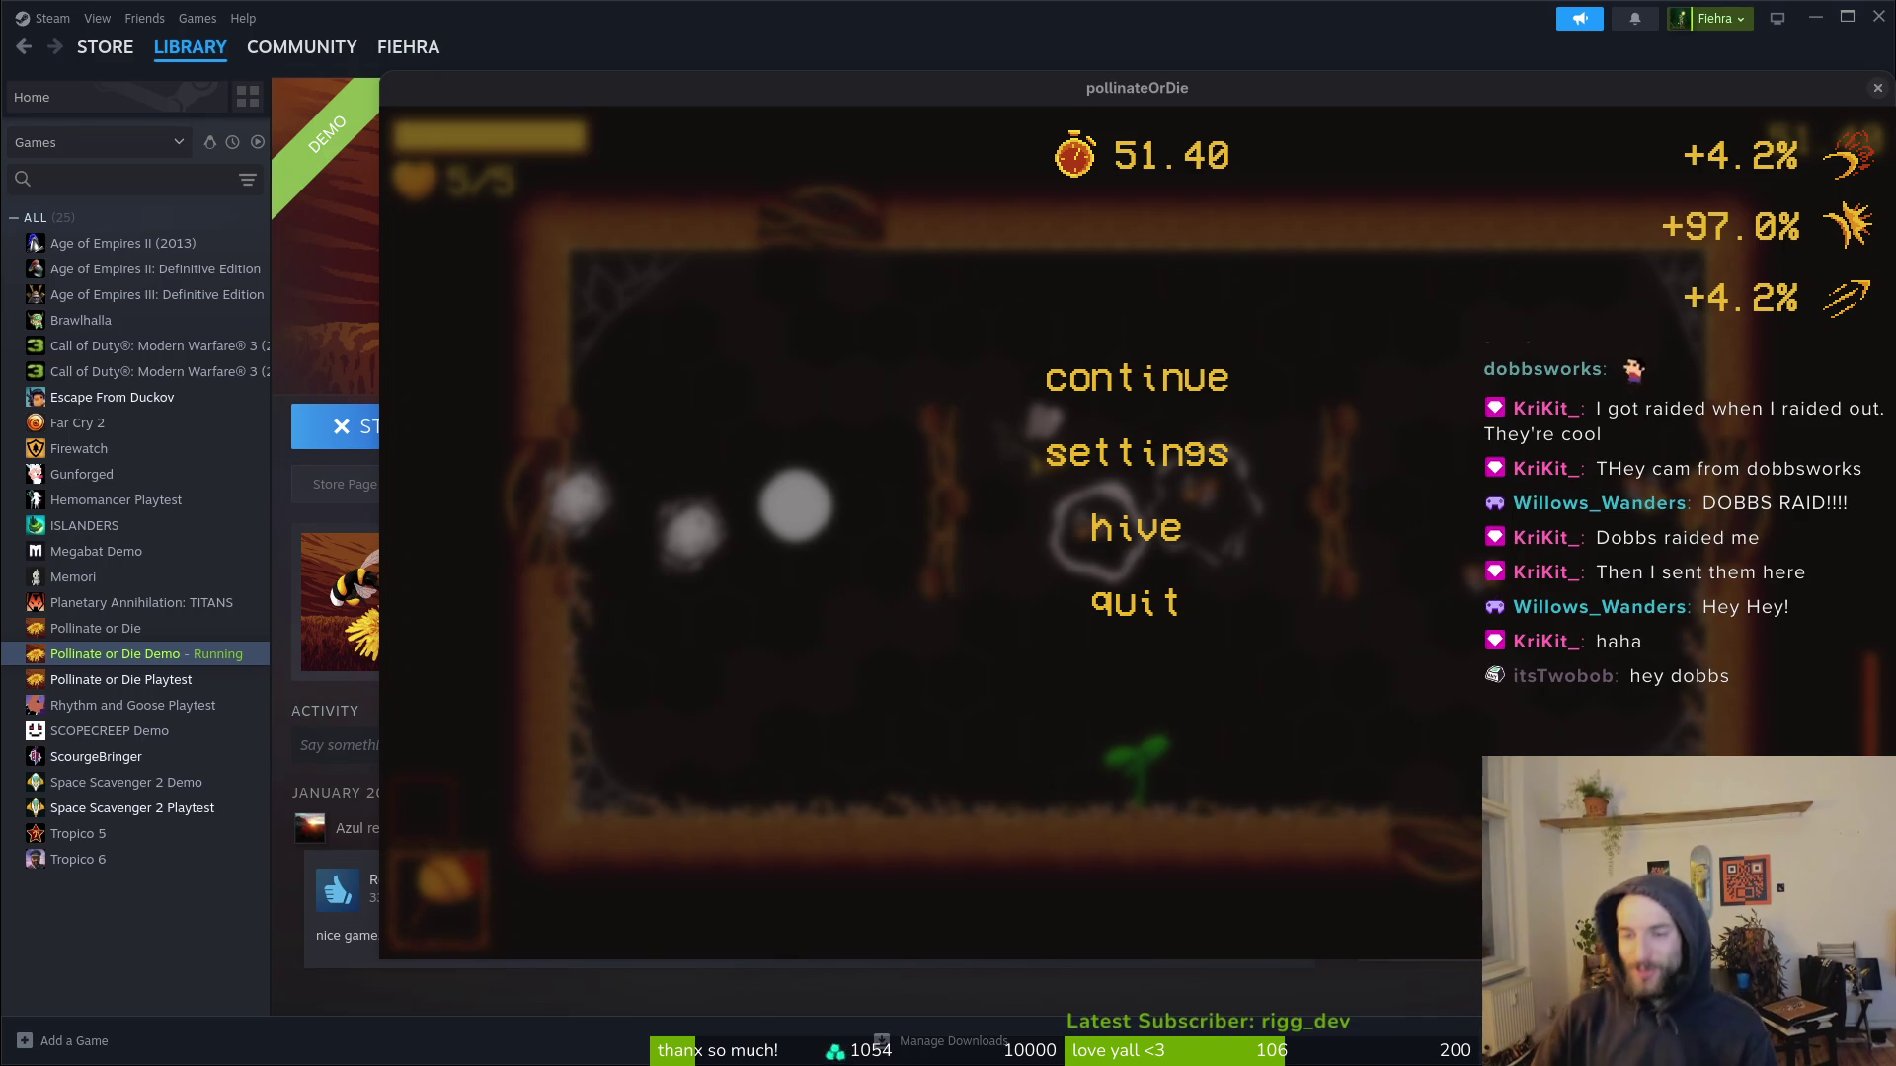
# Step: Move the game window further left, resume play, and dash-attack upward
pyautogui.moveTo(663, 96); pyautogui.dragTo(545, 93)
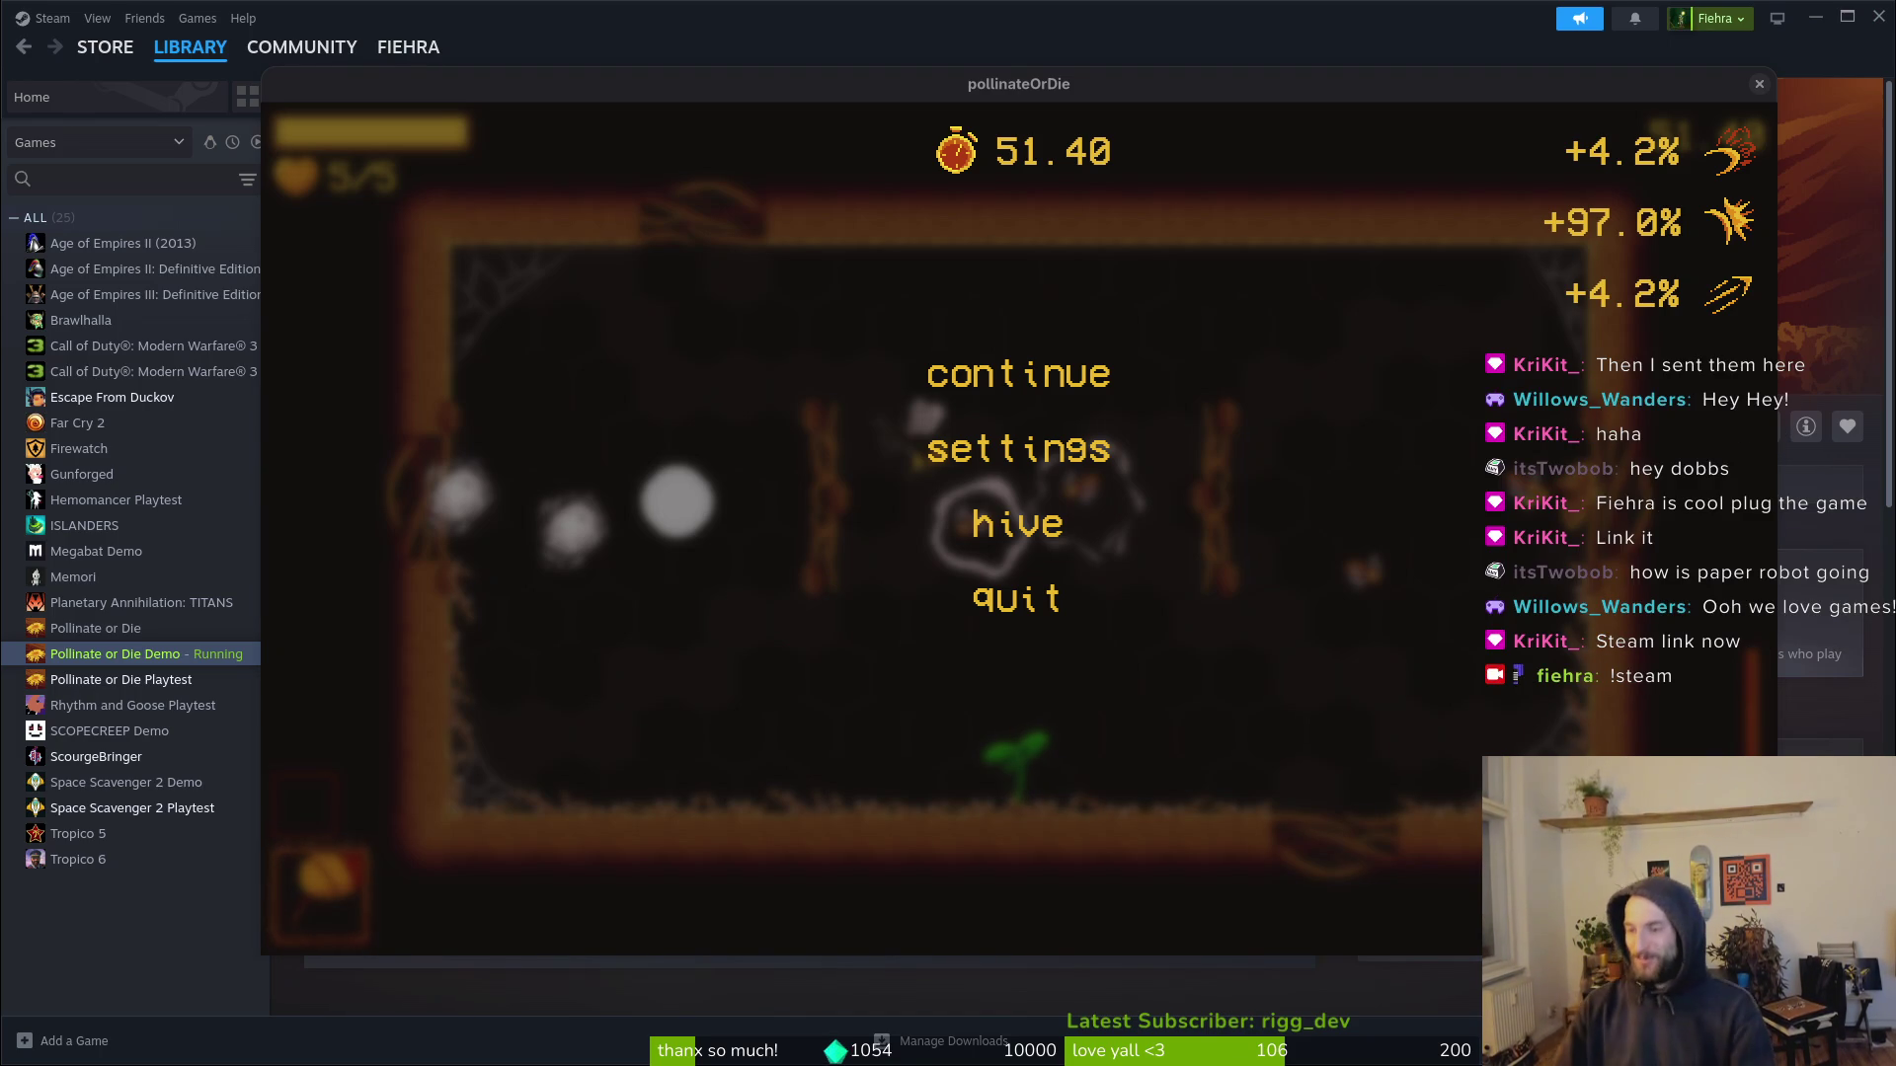
pyautogui.click(1037, 381)
pyautogui.click(1036, 382)
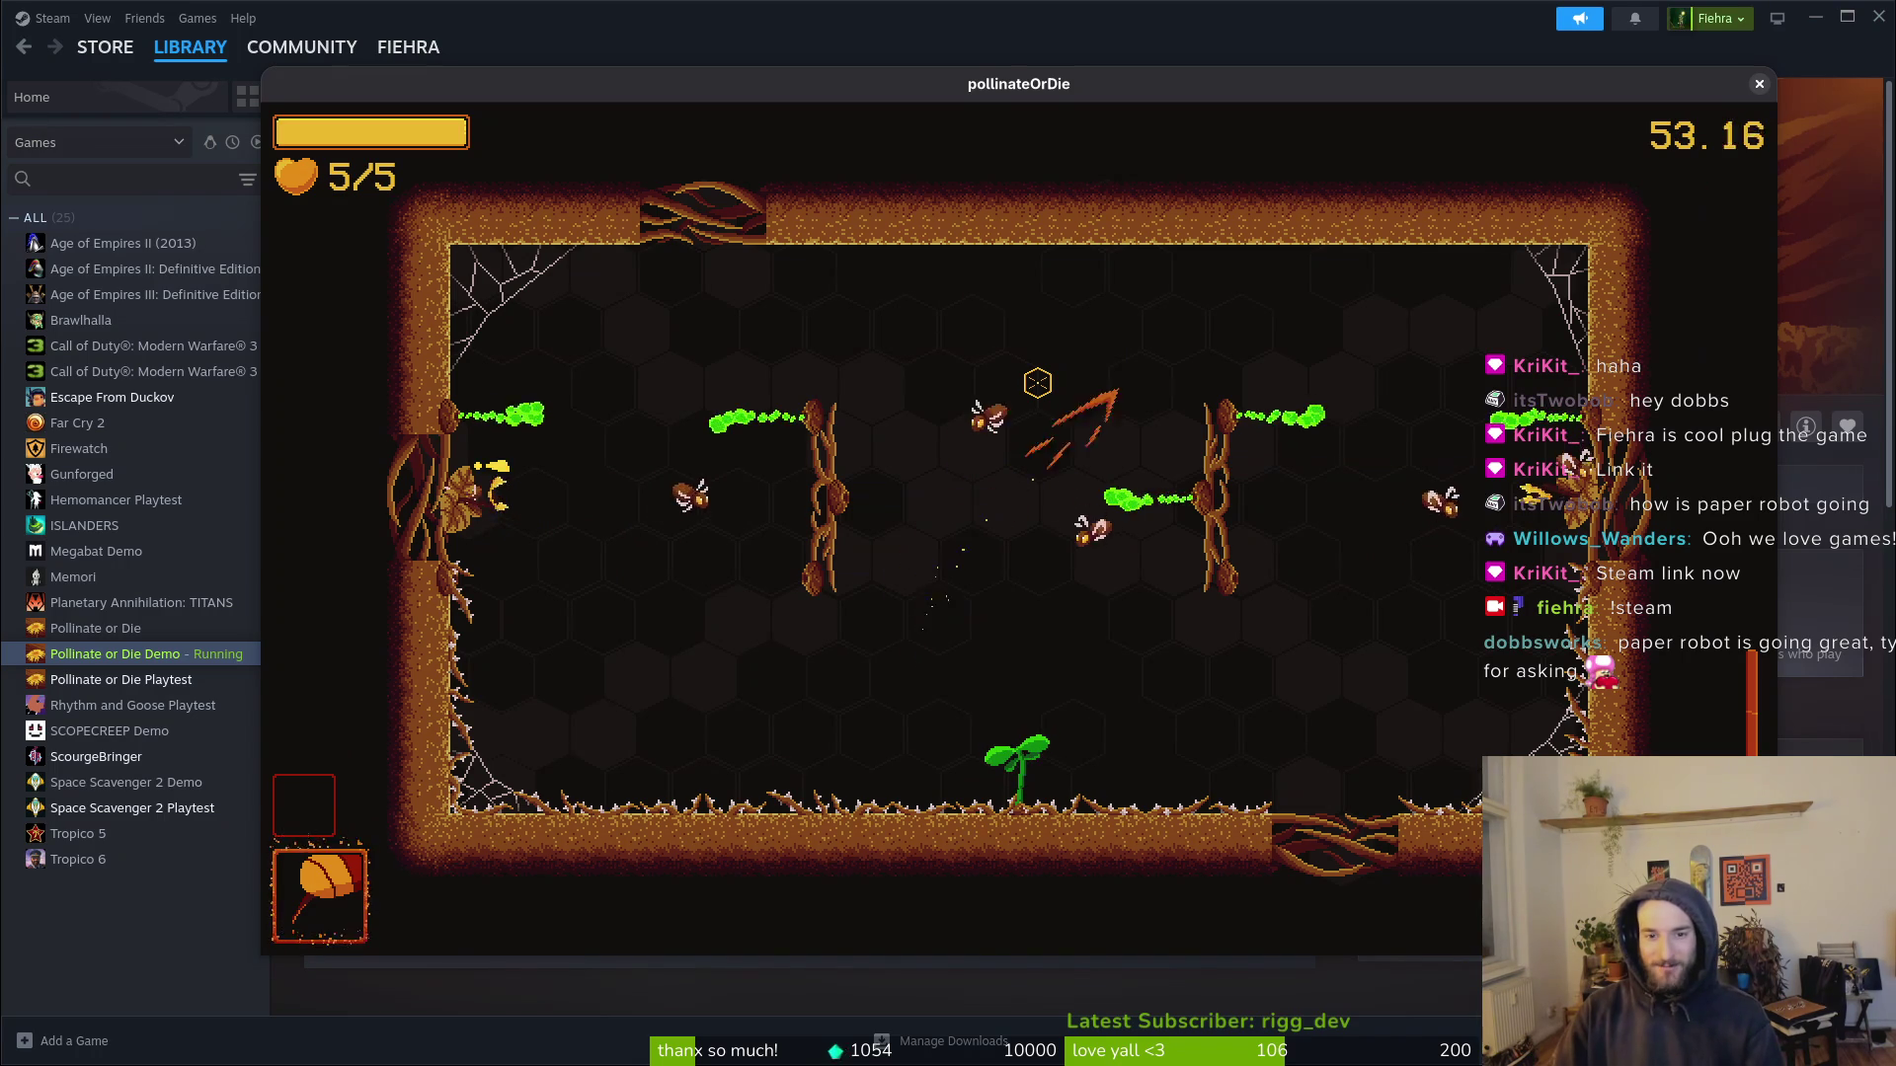
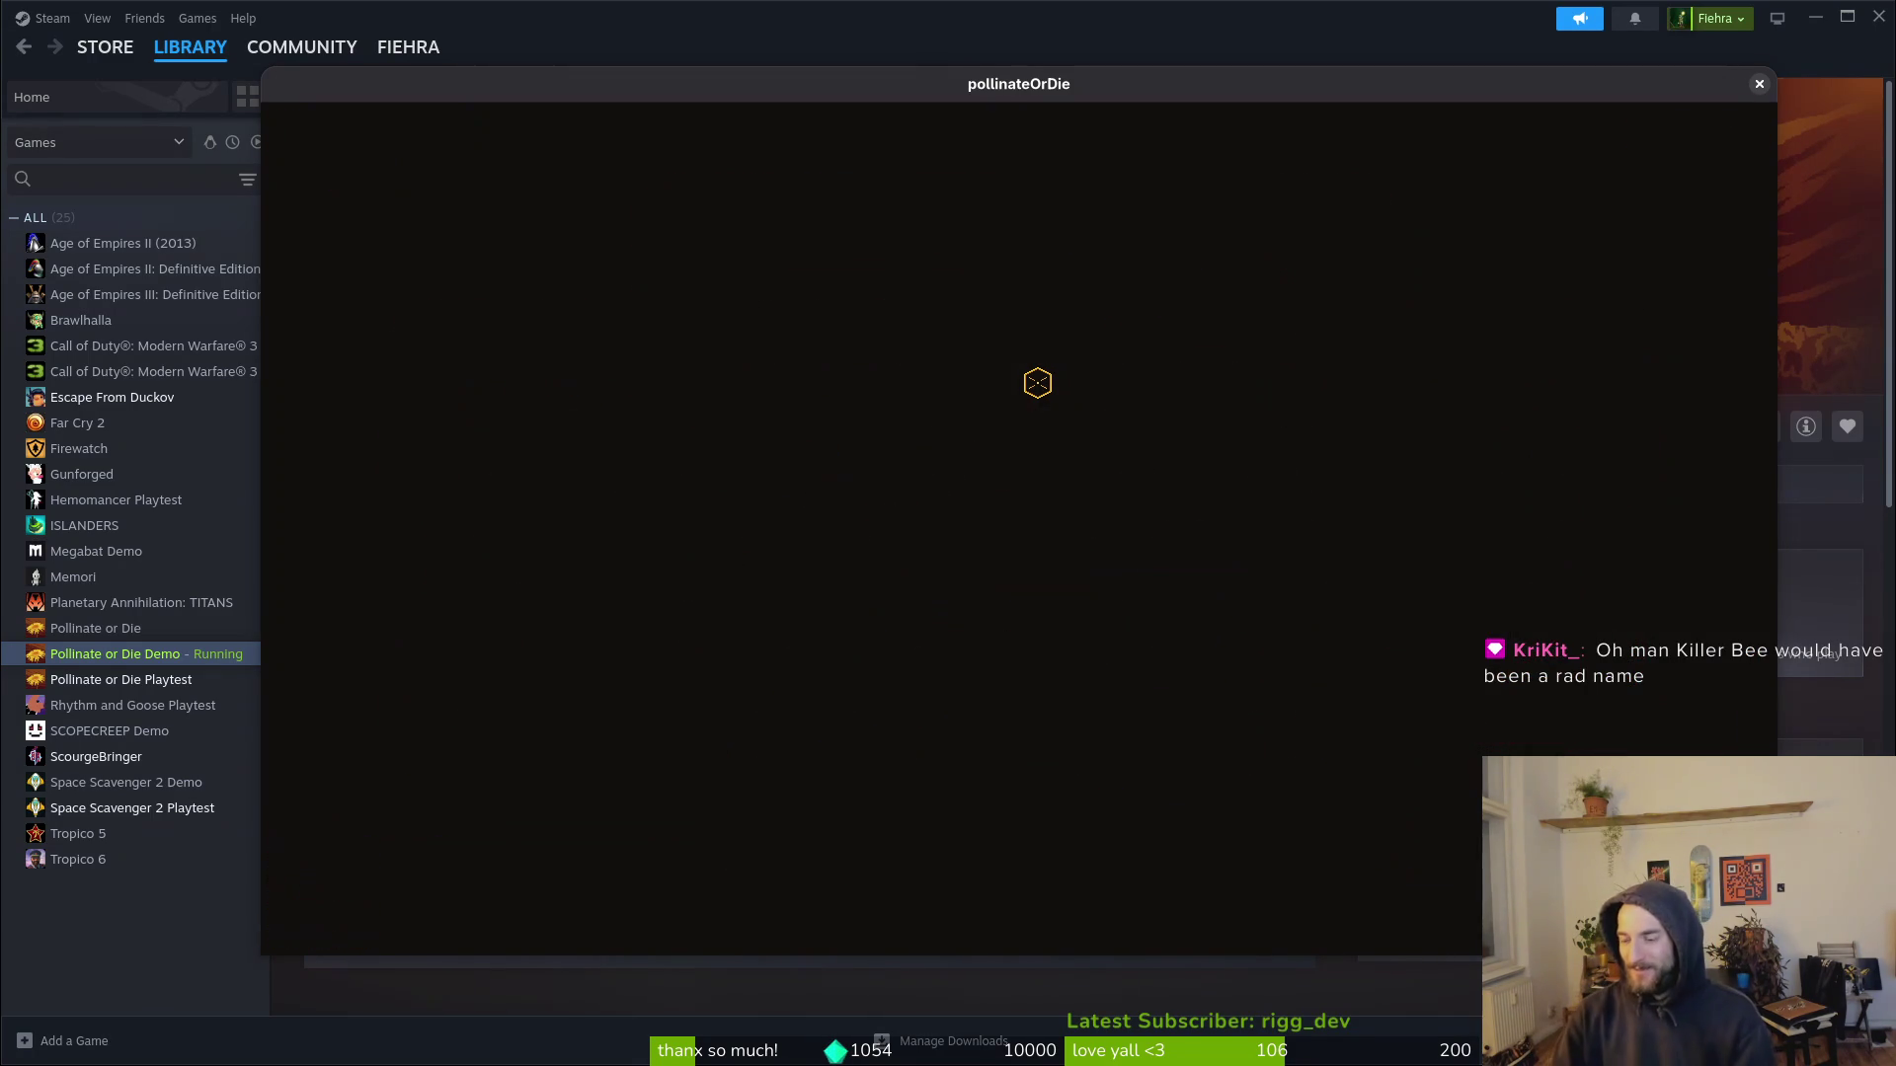
# Step: Start a new run and open the shop, browsing the abilities and skins tabs to the albino bumblebee skin
pyautogui.press('space')
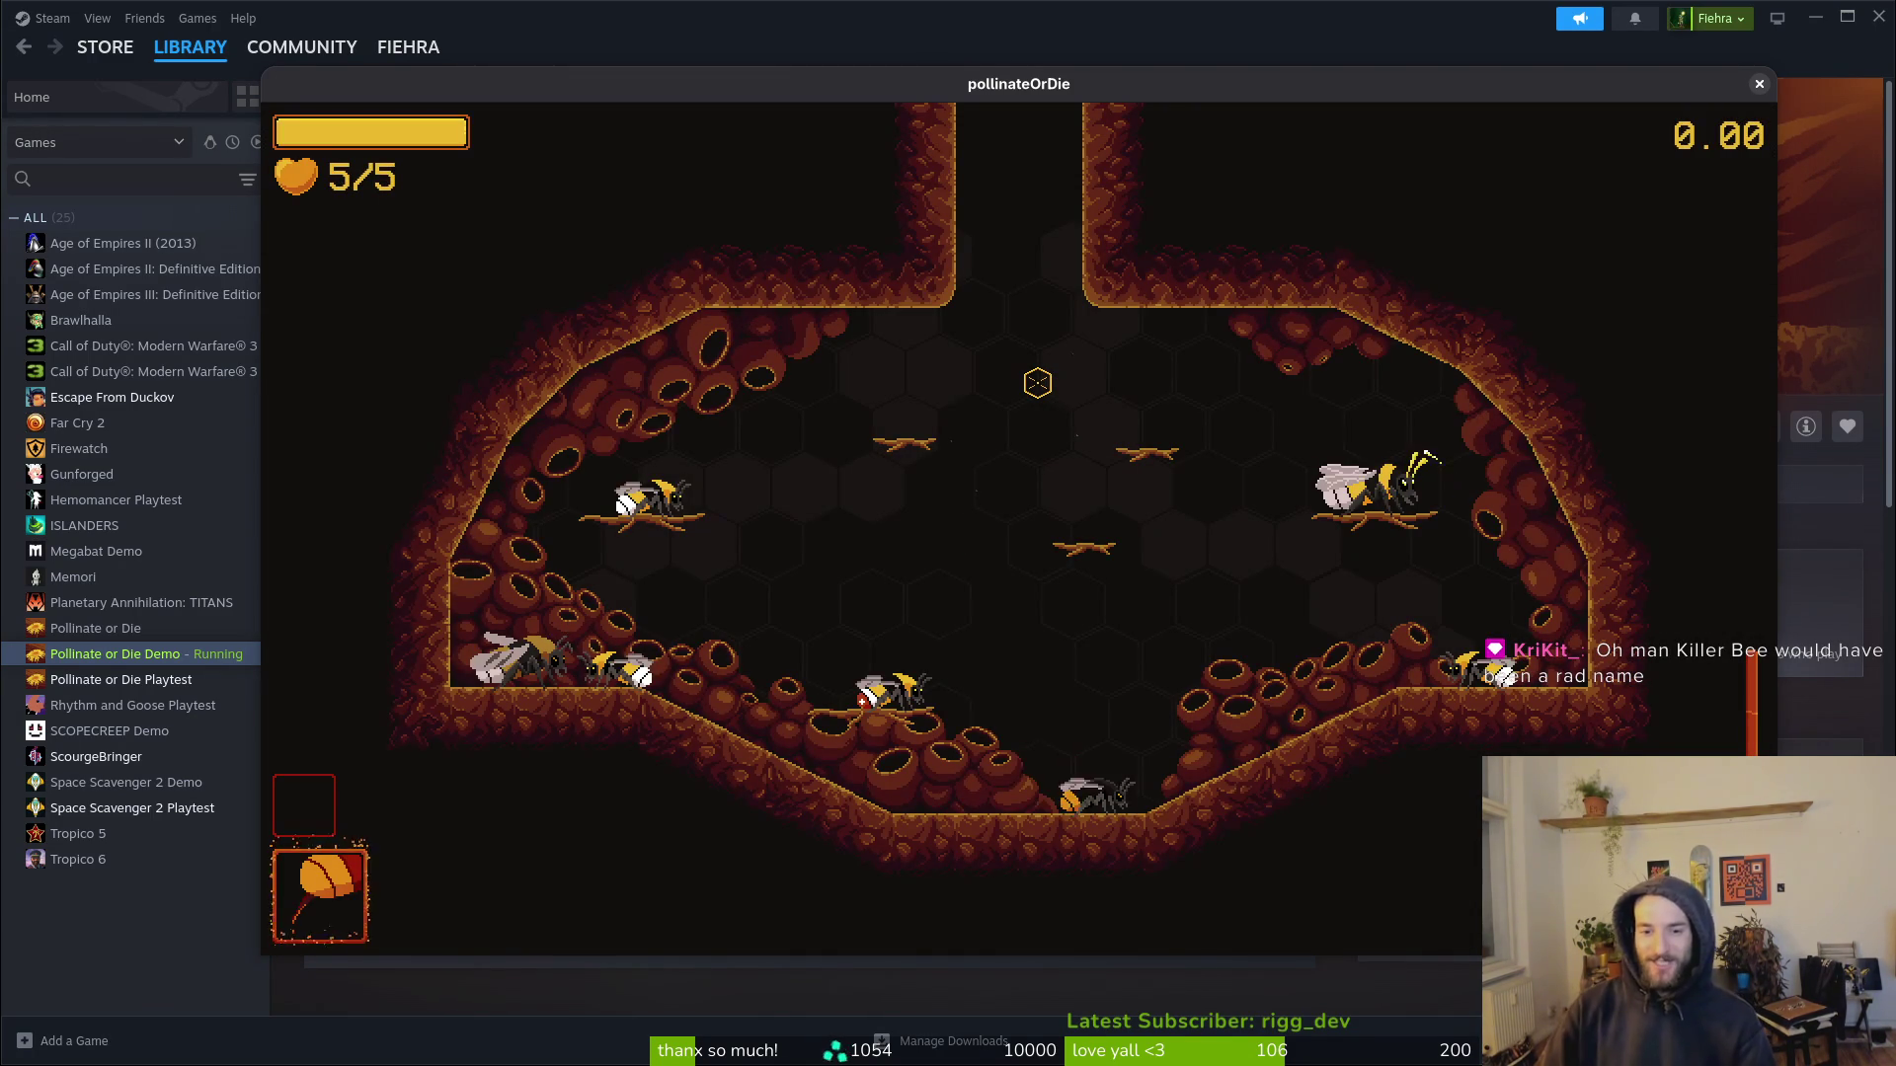
pyautogui.press('Tab')
pyautogui.press('e')
pyautogui.press('e')
pyautogui.press('e')
pyautogui.press('Right')
pyautogui.press('Right')
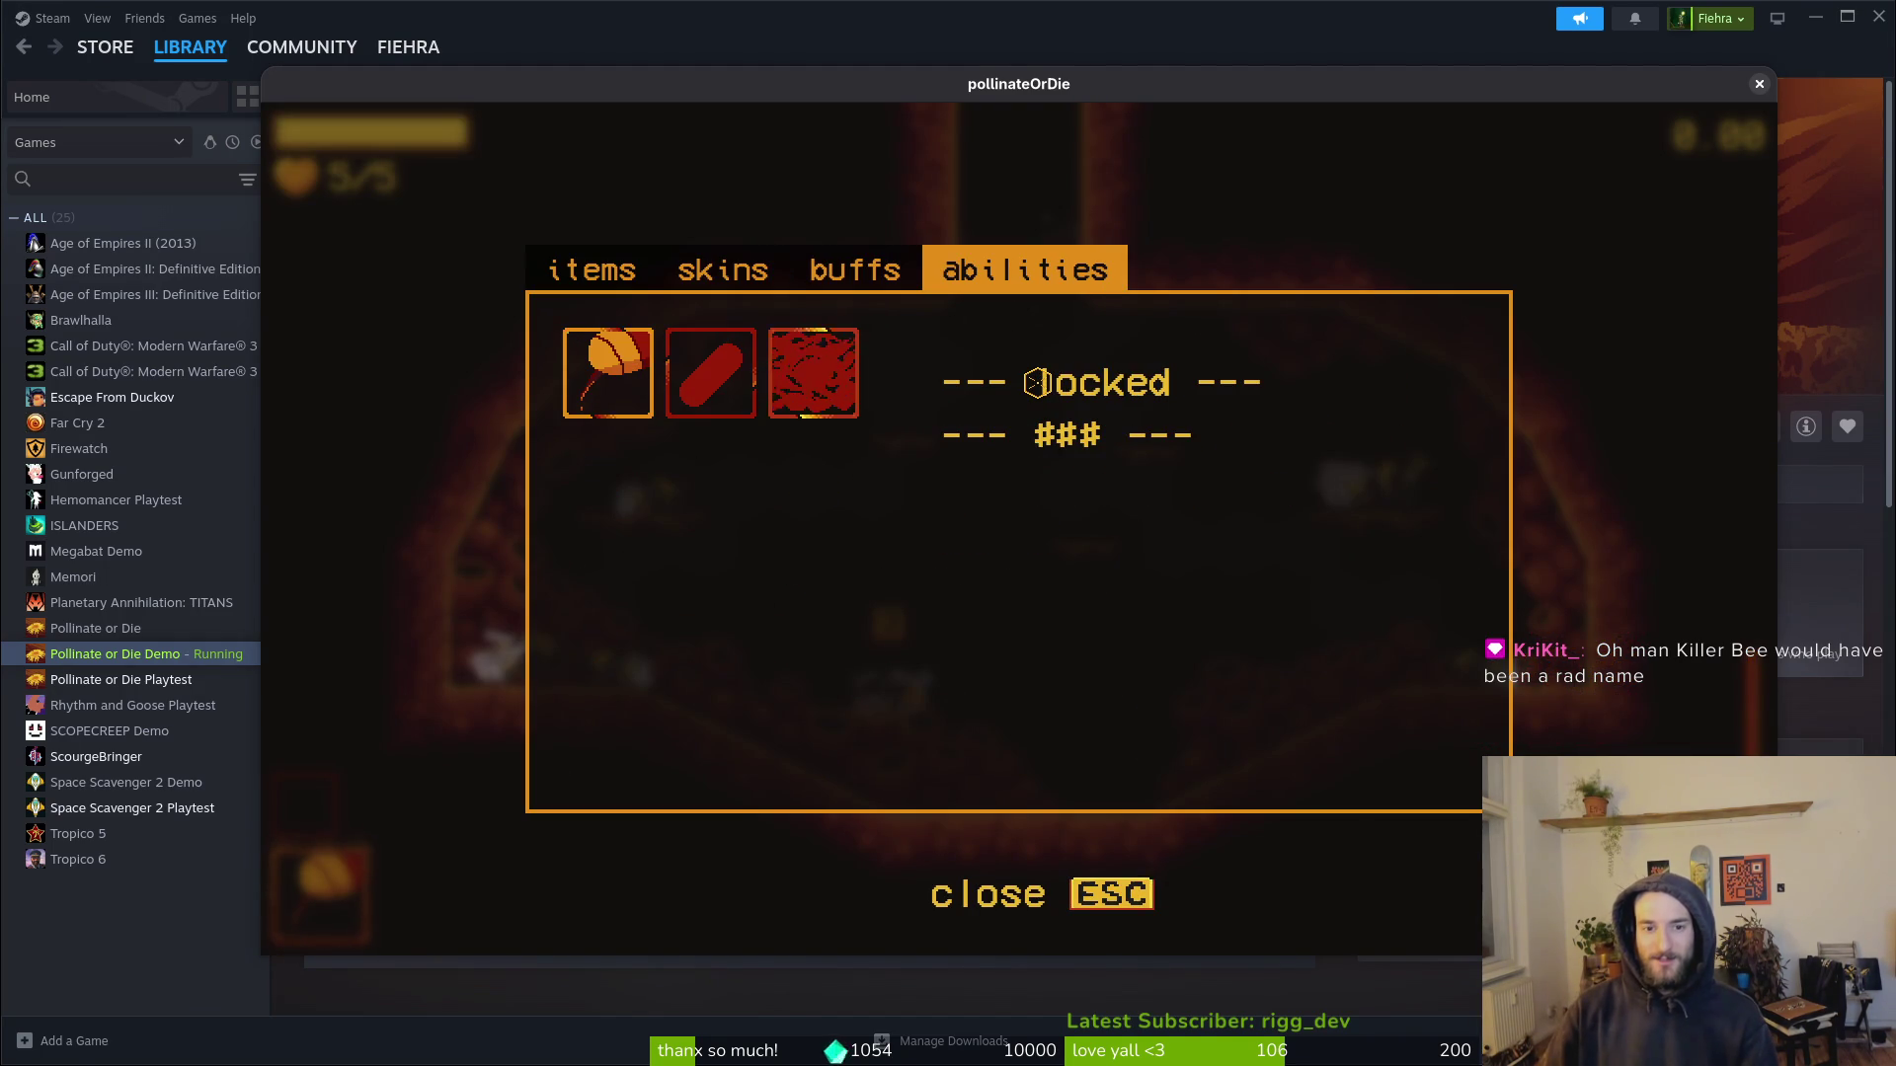
pyautogui.press('e')
pyautogui.press('e')
pyautogui.press('Right')
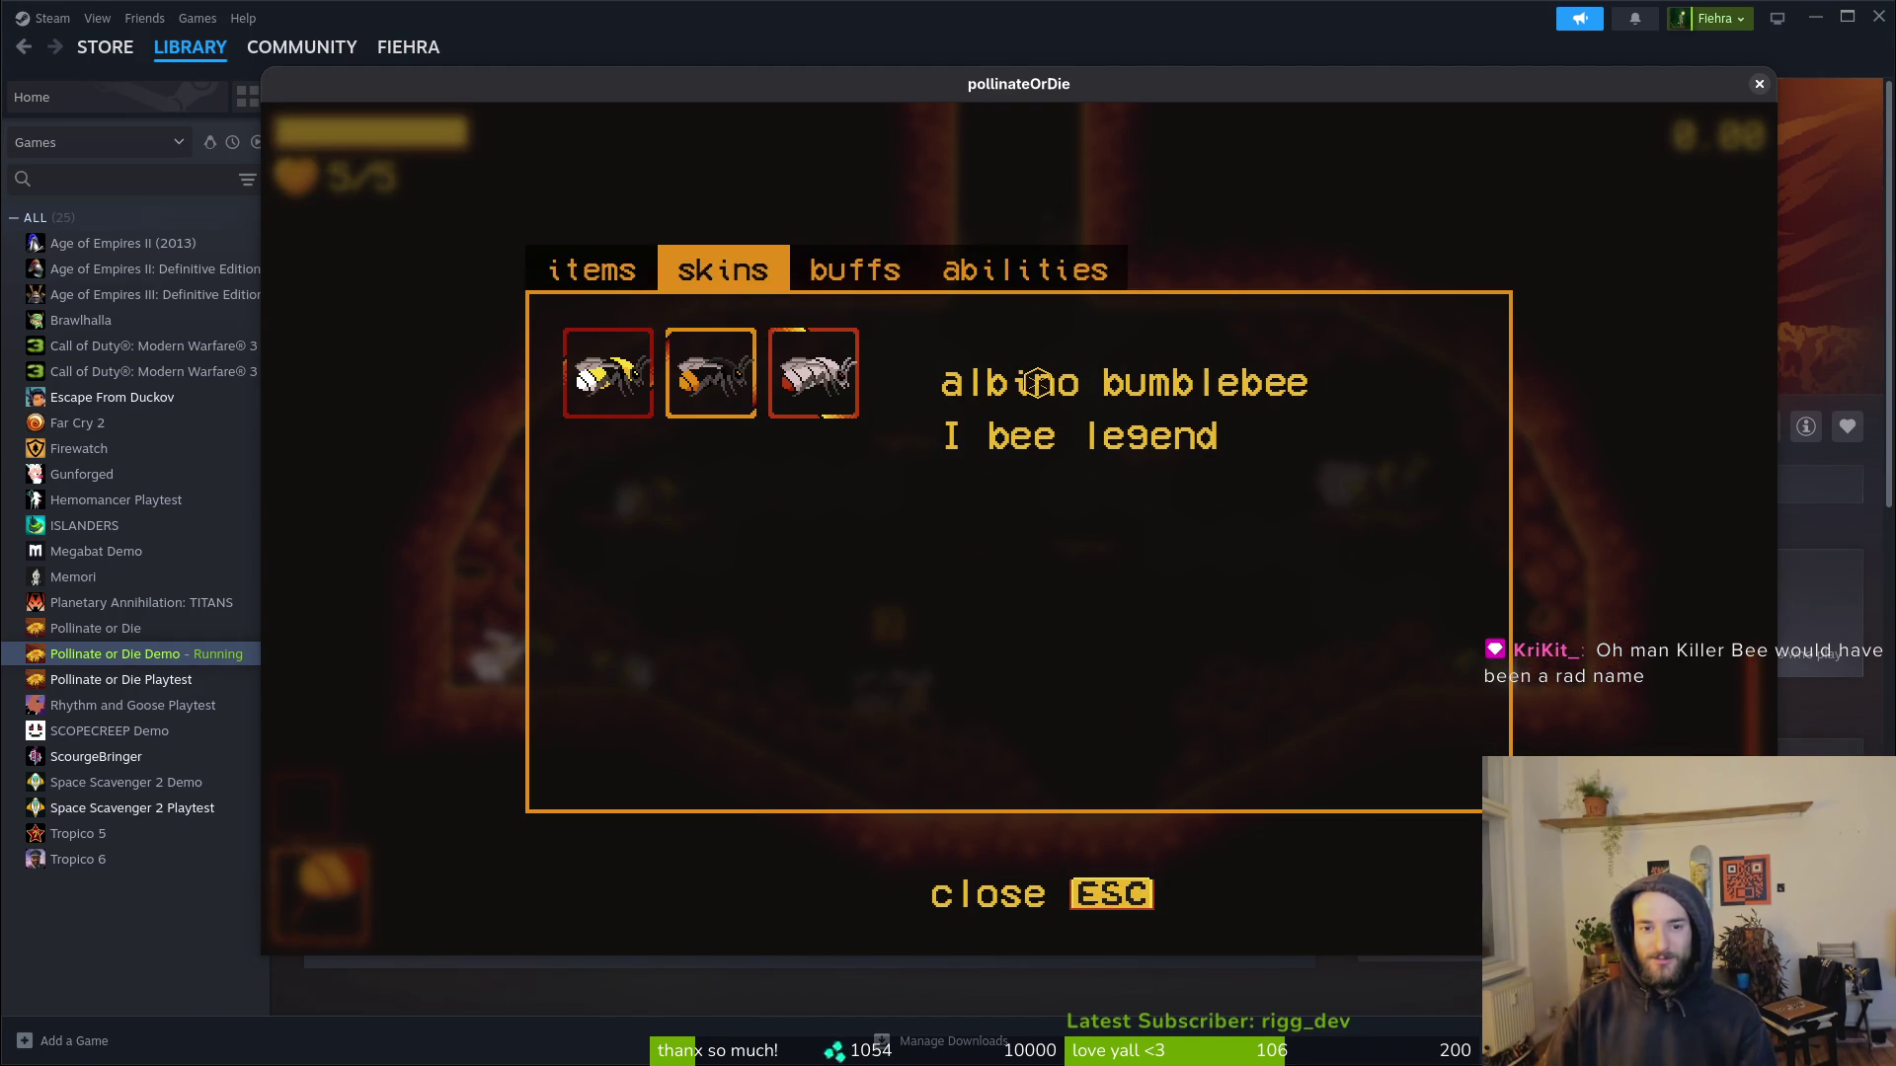
# Step: Cycle through the buffs, abilities and items tabs and page through the bee skins
pyautogui.press('e')
pyautogui.press('e')
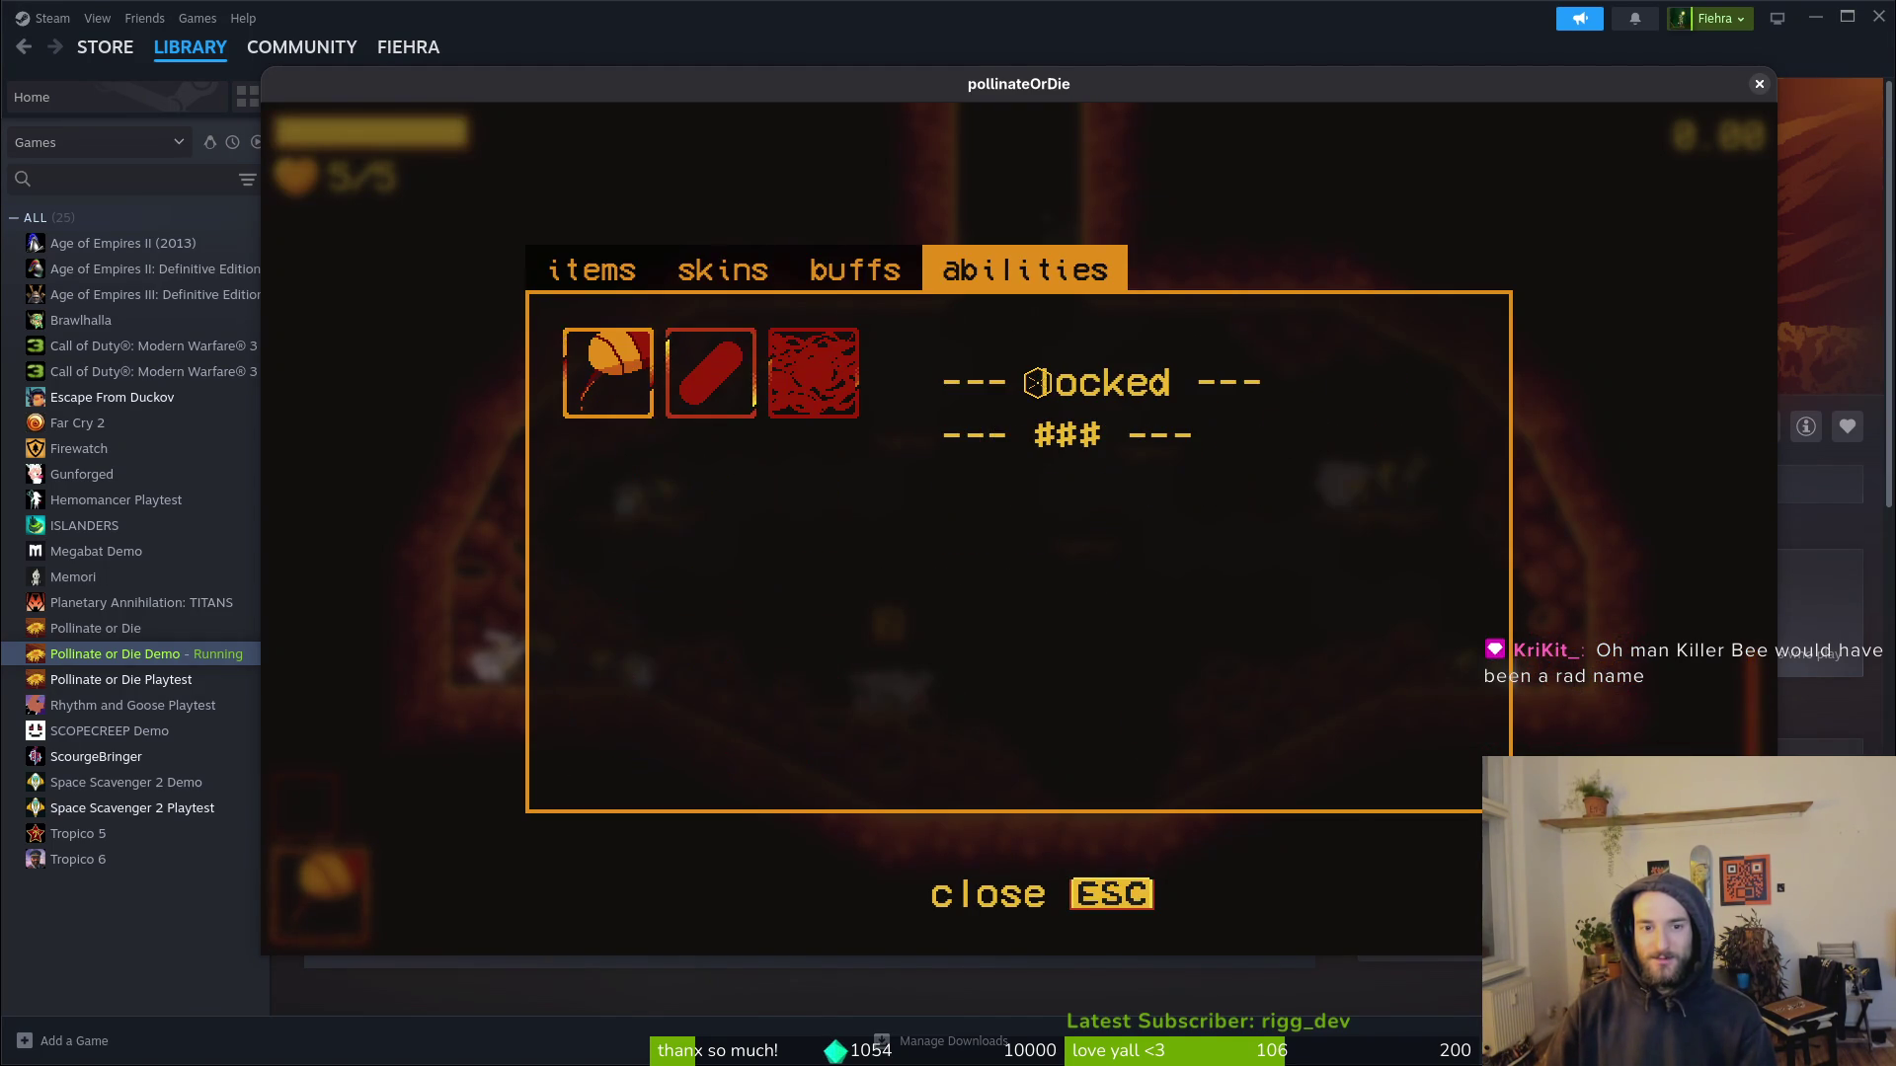
pyautogui.press('e')
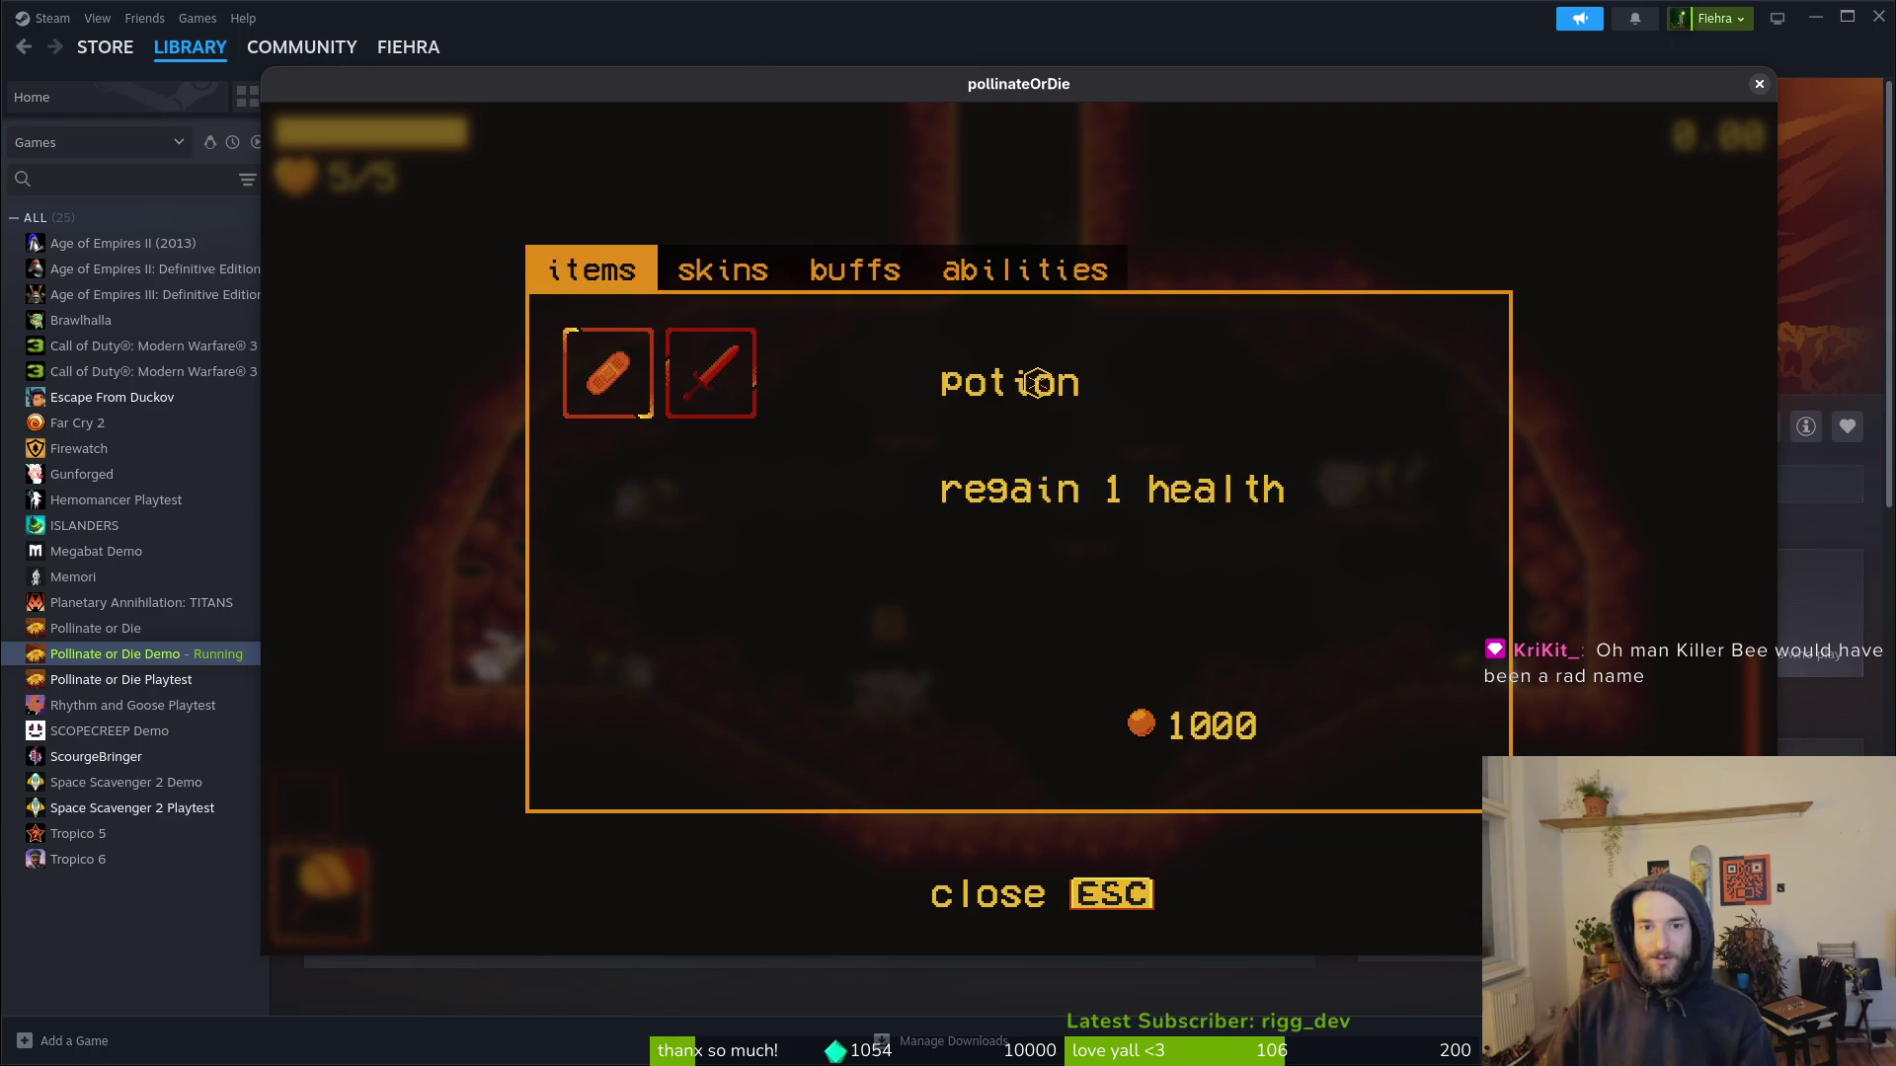
pyautogui.press('e')
pyautogui.press('Left')
pyautogui.press('Right')
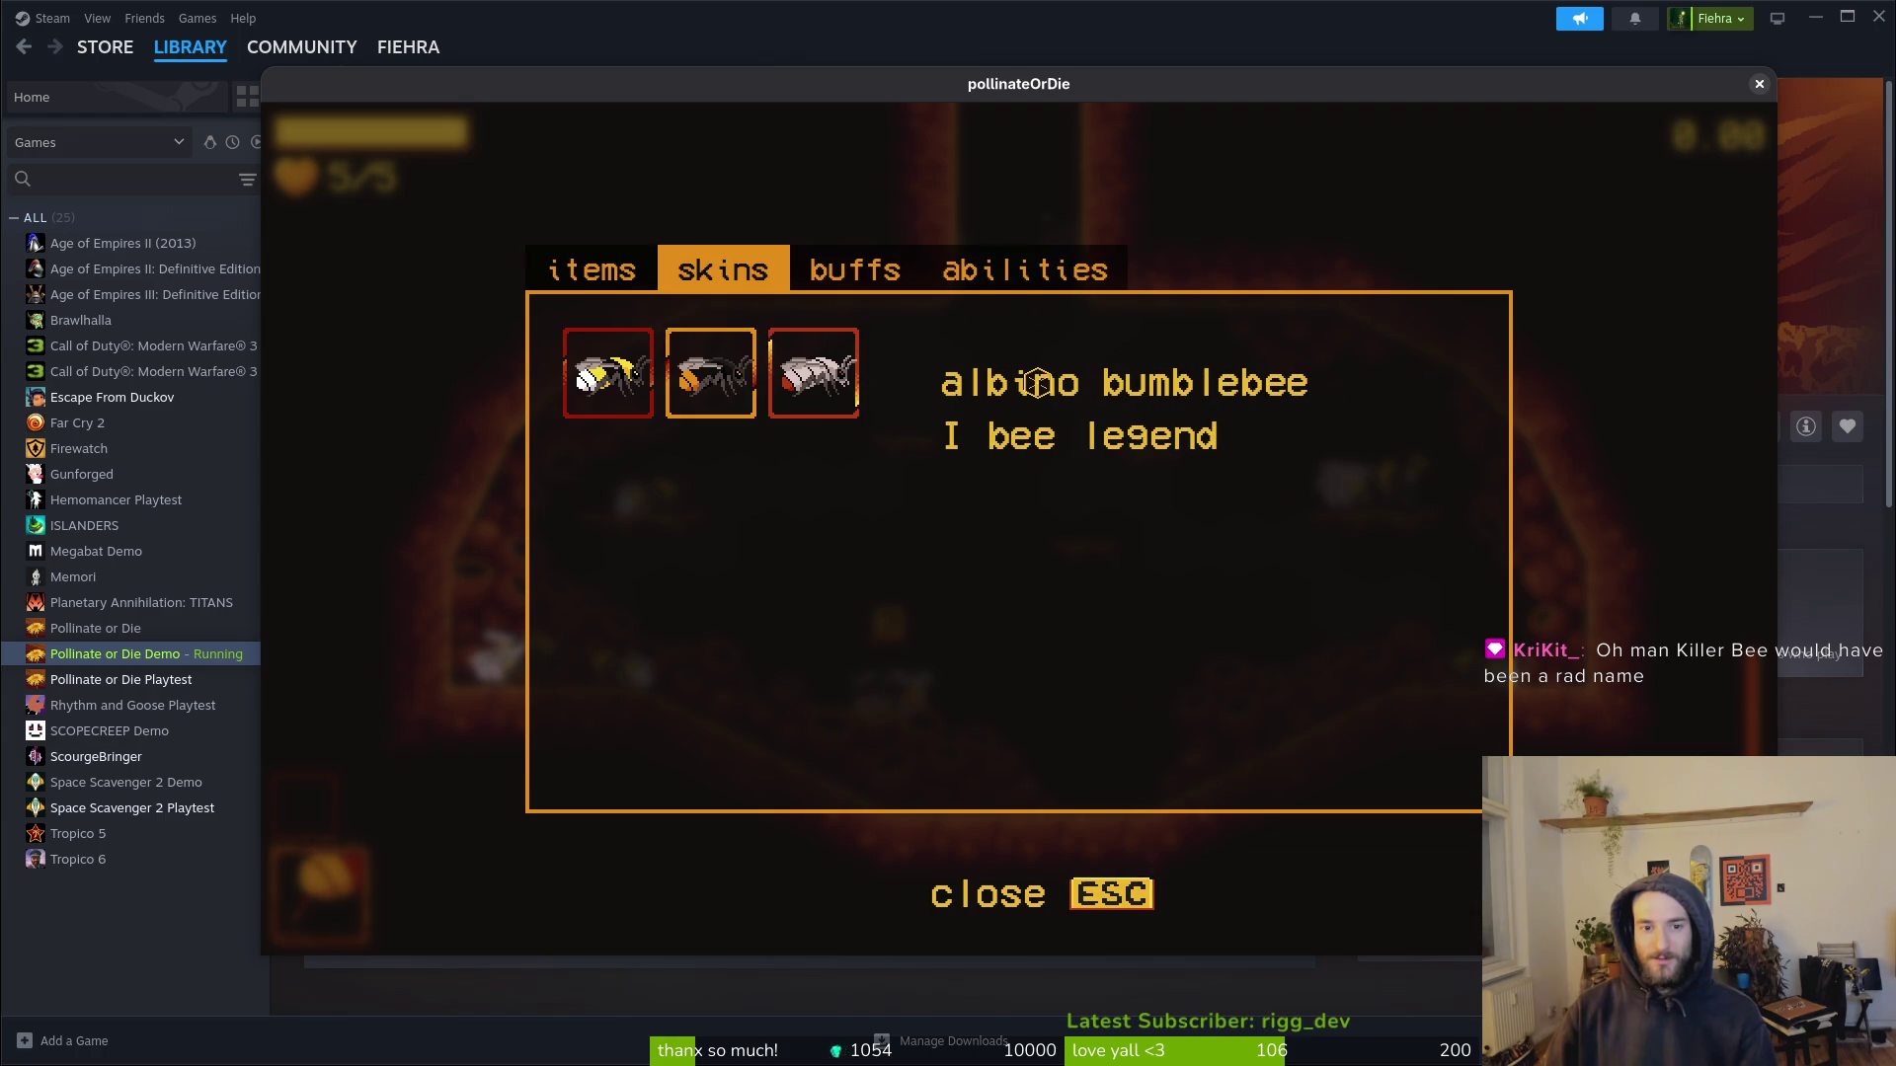
pyautogui.press('Right')
pyautogui.press('e')
pyautogui.press('e')
pyautogui.press('e')
# Step: Close the shop, quit the demo and return to the Godot editor
pyautogui.press('Escape')
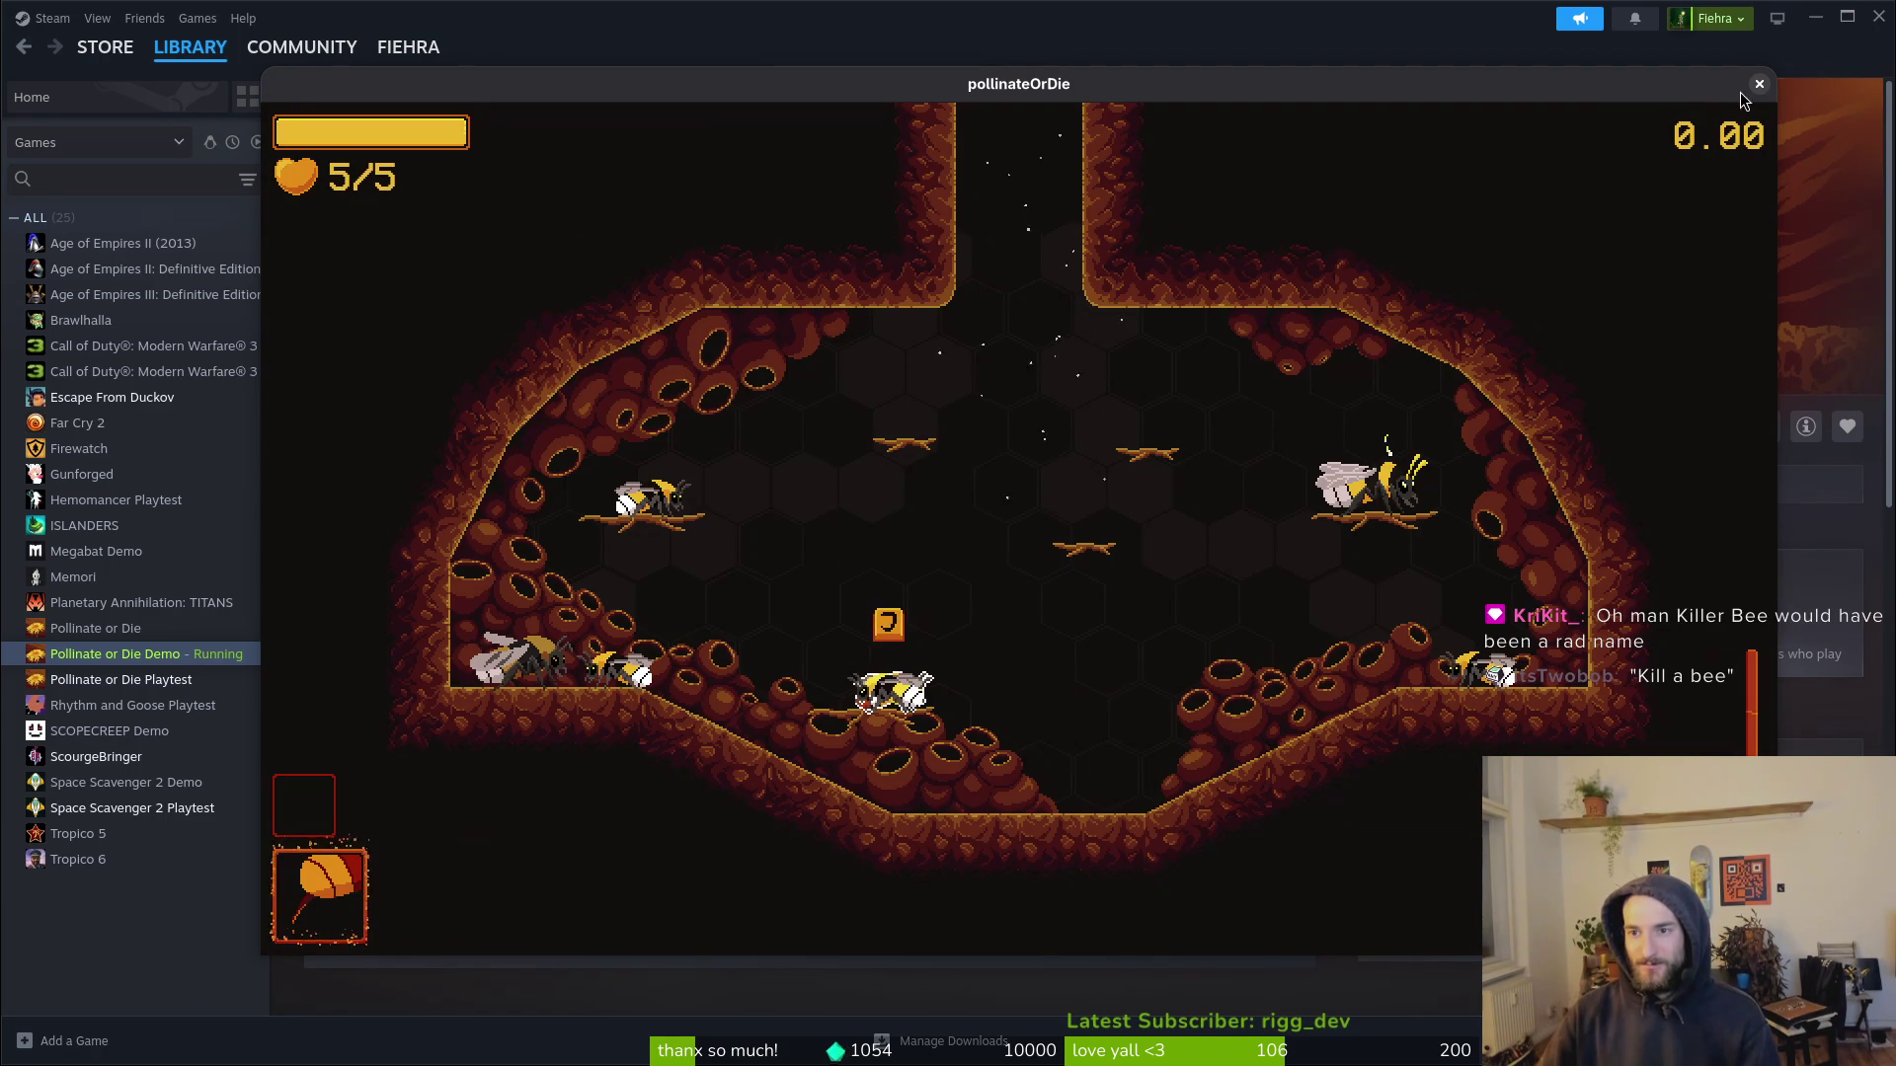
pyautogui.hotkey('alt', 'F4')
pyautogui.hotkey('alt', 'Tab')
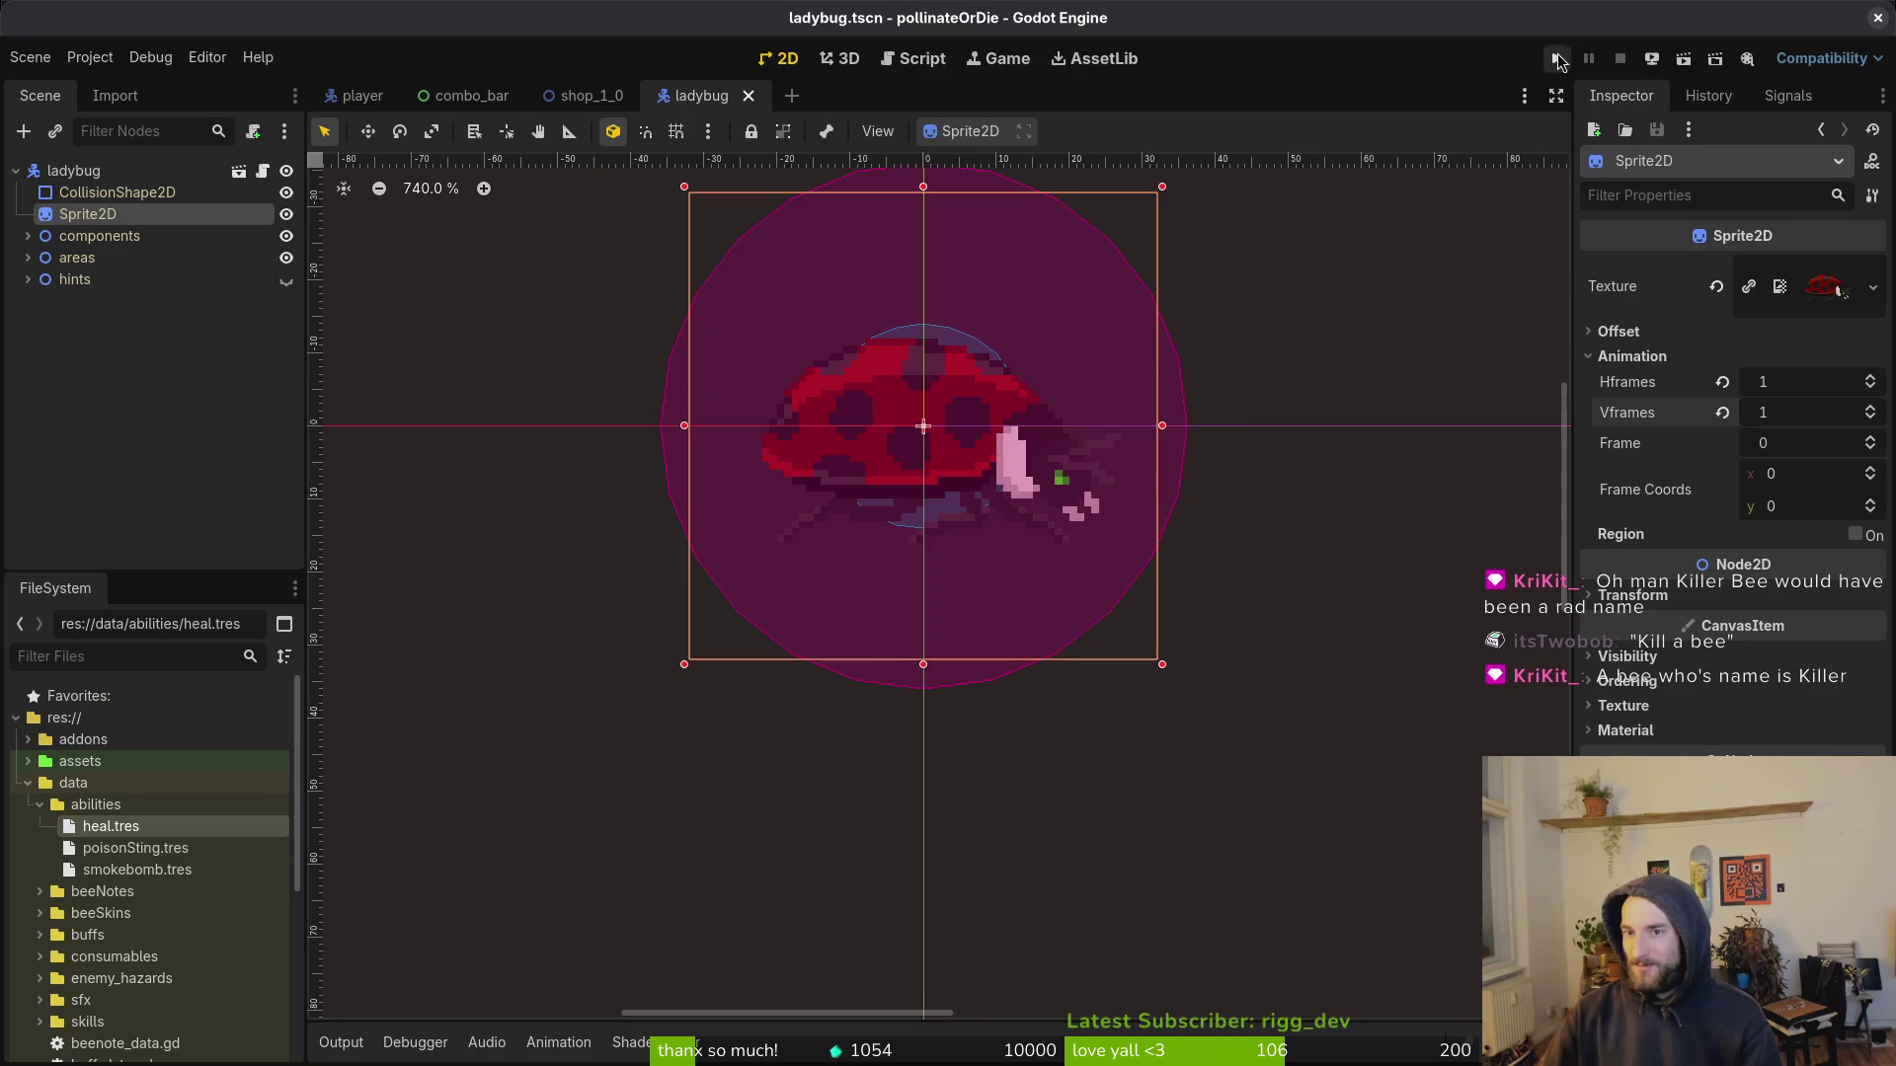
# Step: Run the project in debug, switch shop tabs to trigger the script error, and view the Errors list
pyautogui.click(1556, 57)
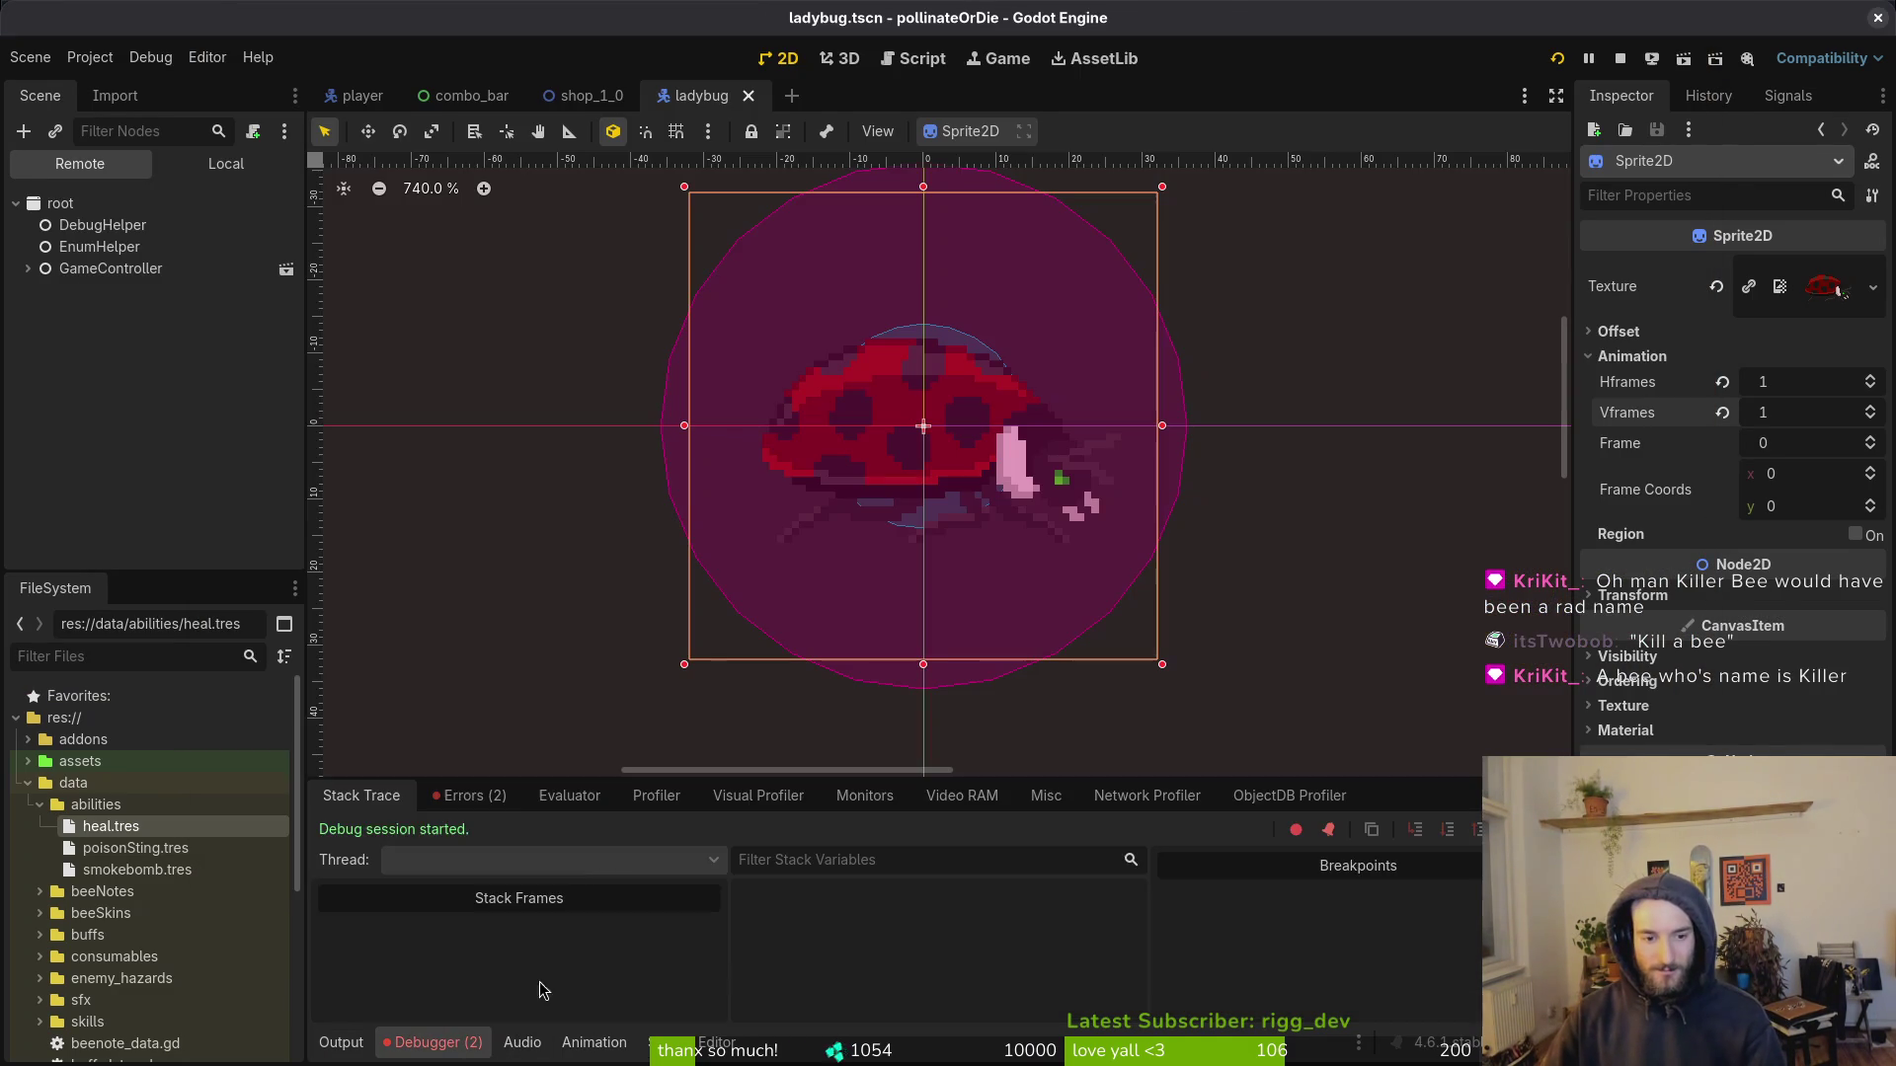
pyautogui.click(449, 798)
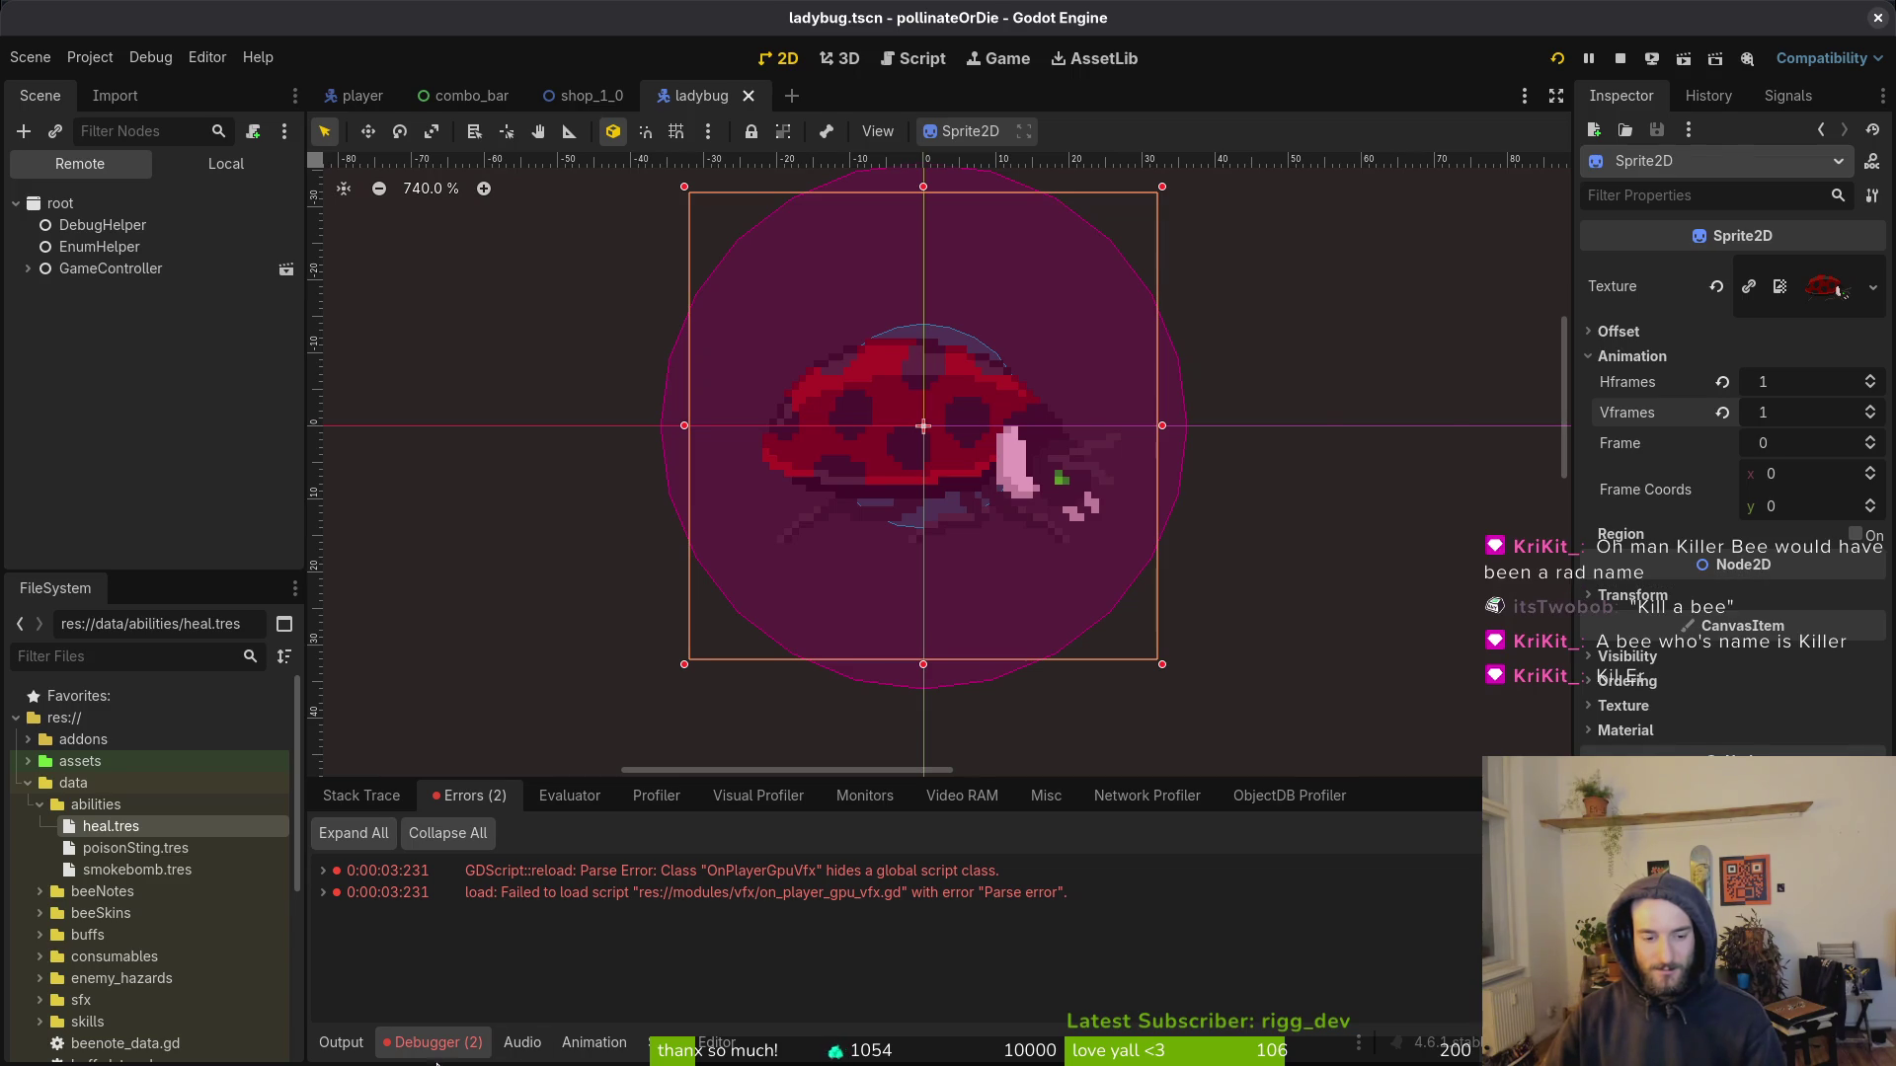
pyautogui.hotkey('alt', 'Tab')
pyautogui.press('e')
pyautogui.press('Right')
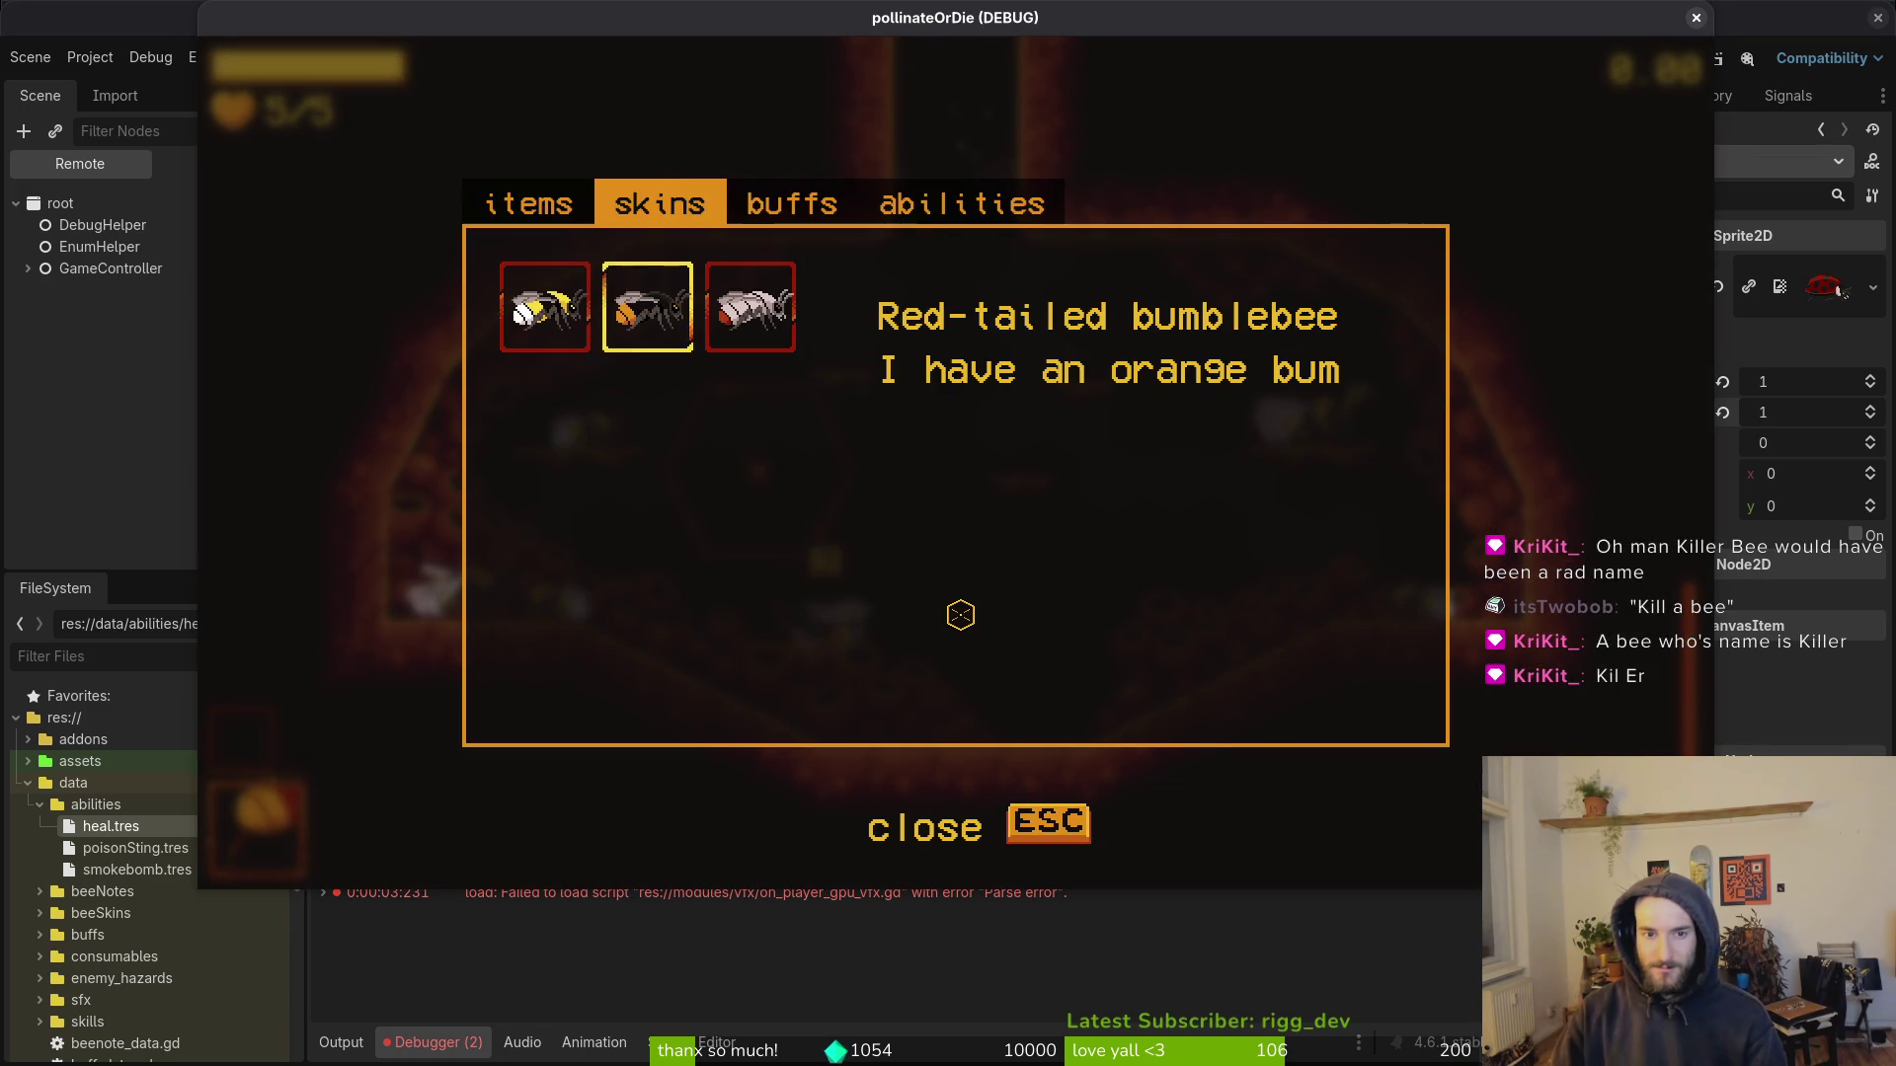
pyautogui.press('Right')
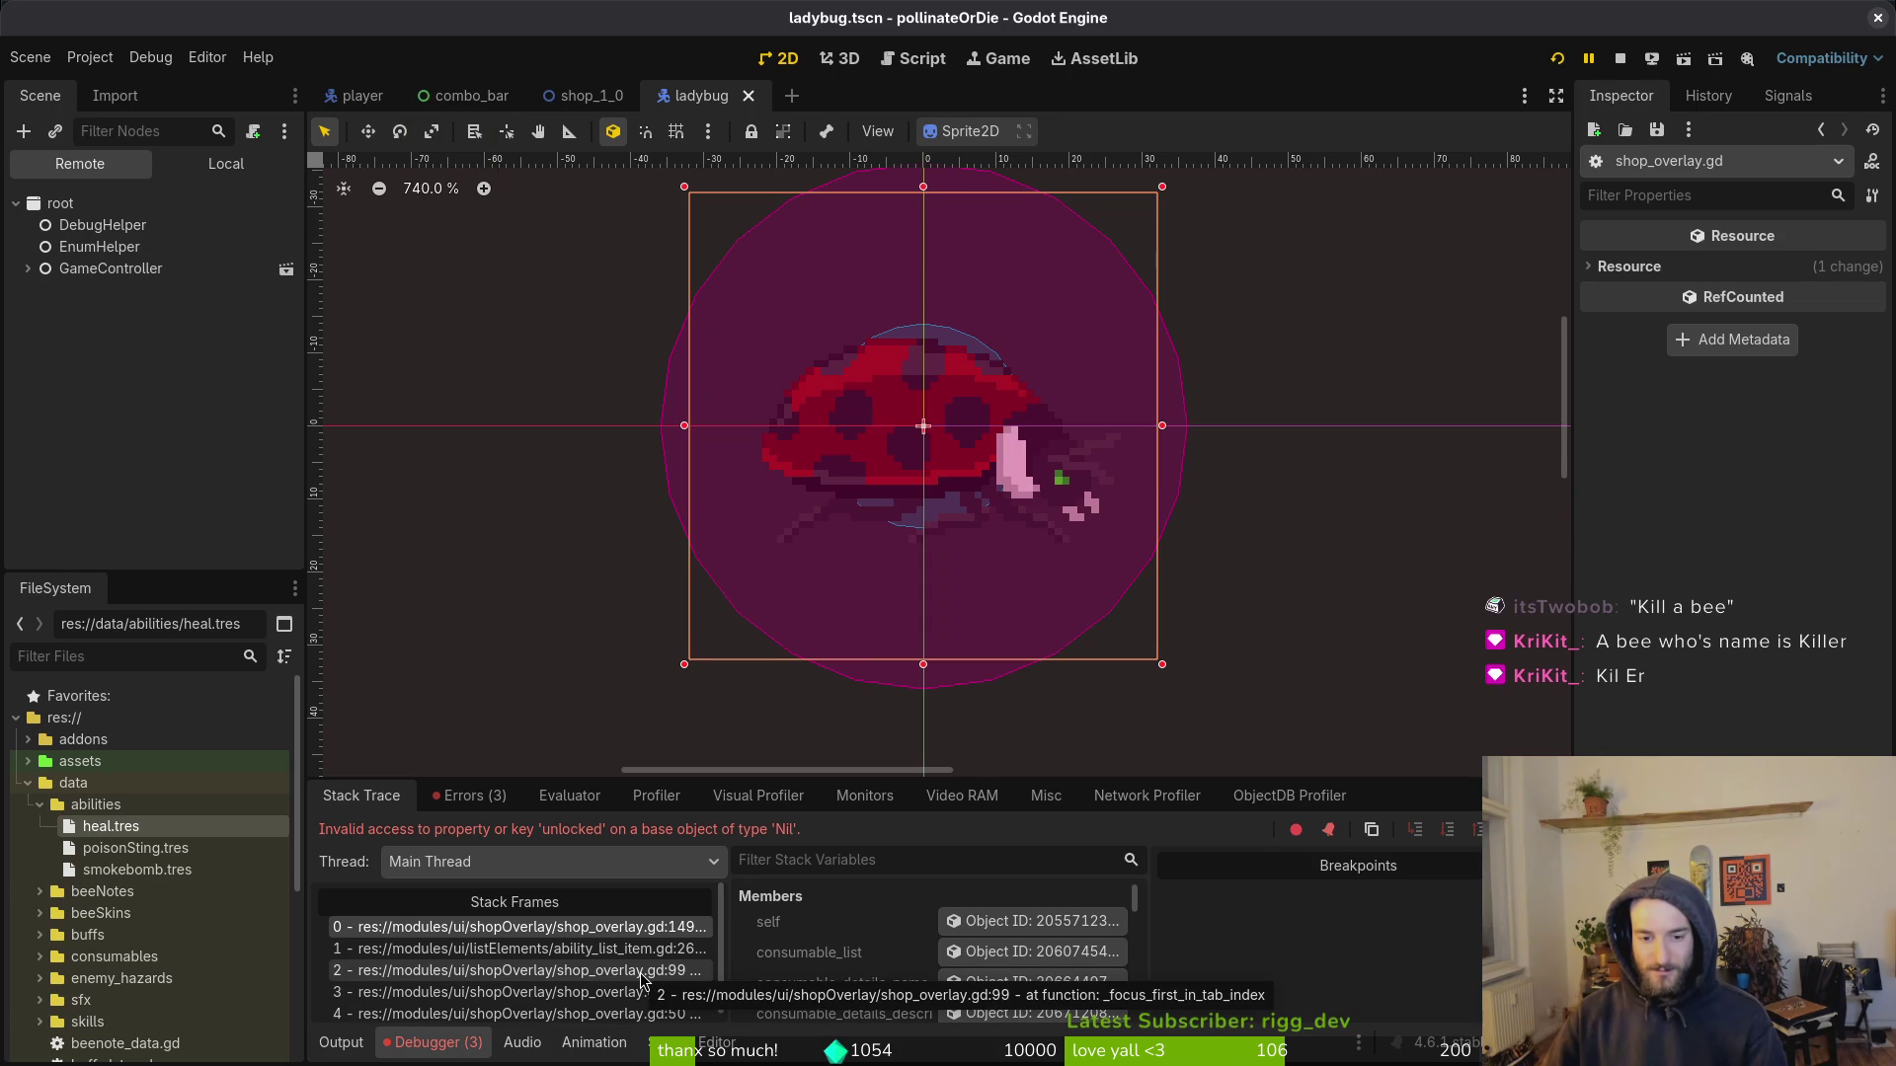
pyautogui.click(471, 795)
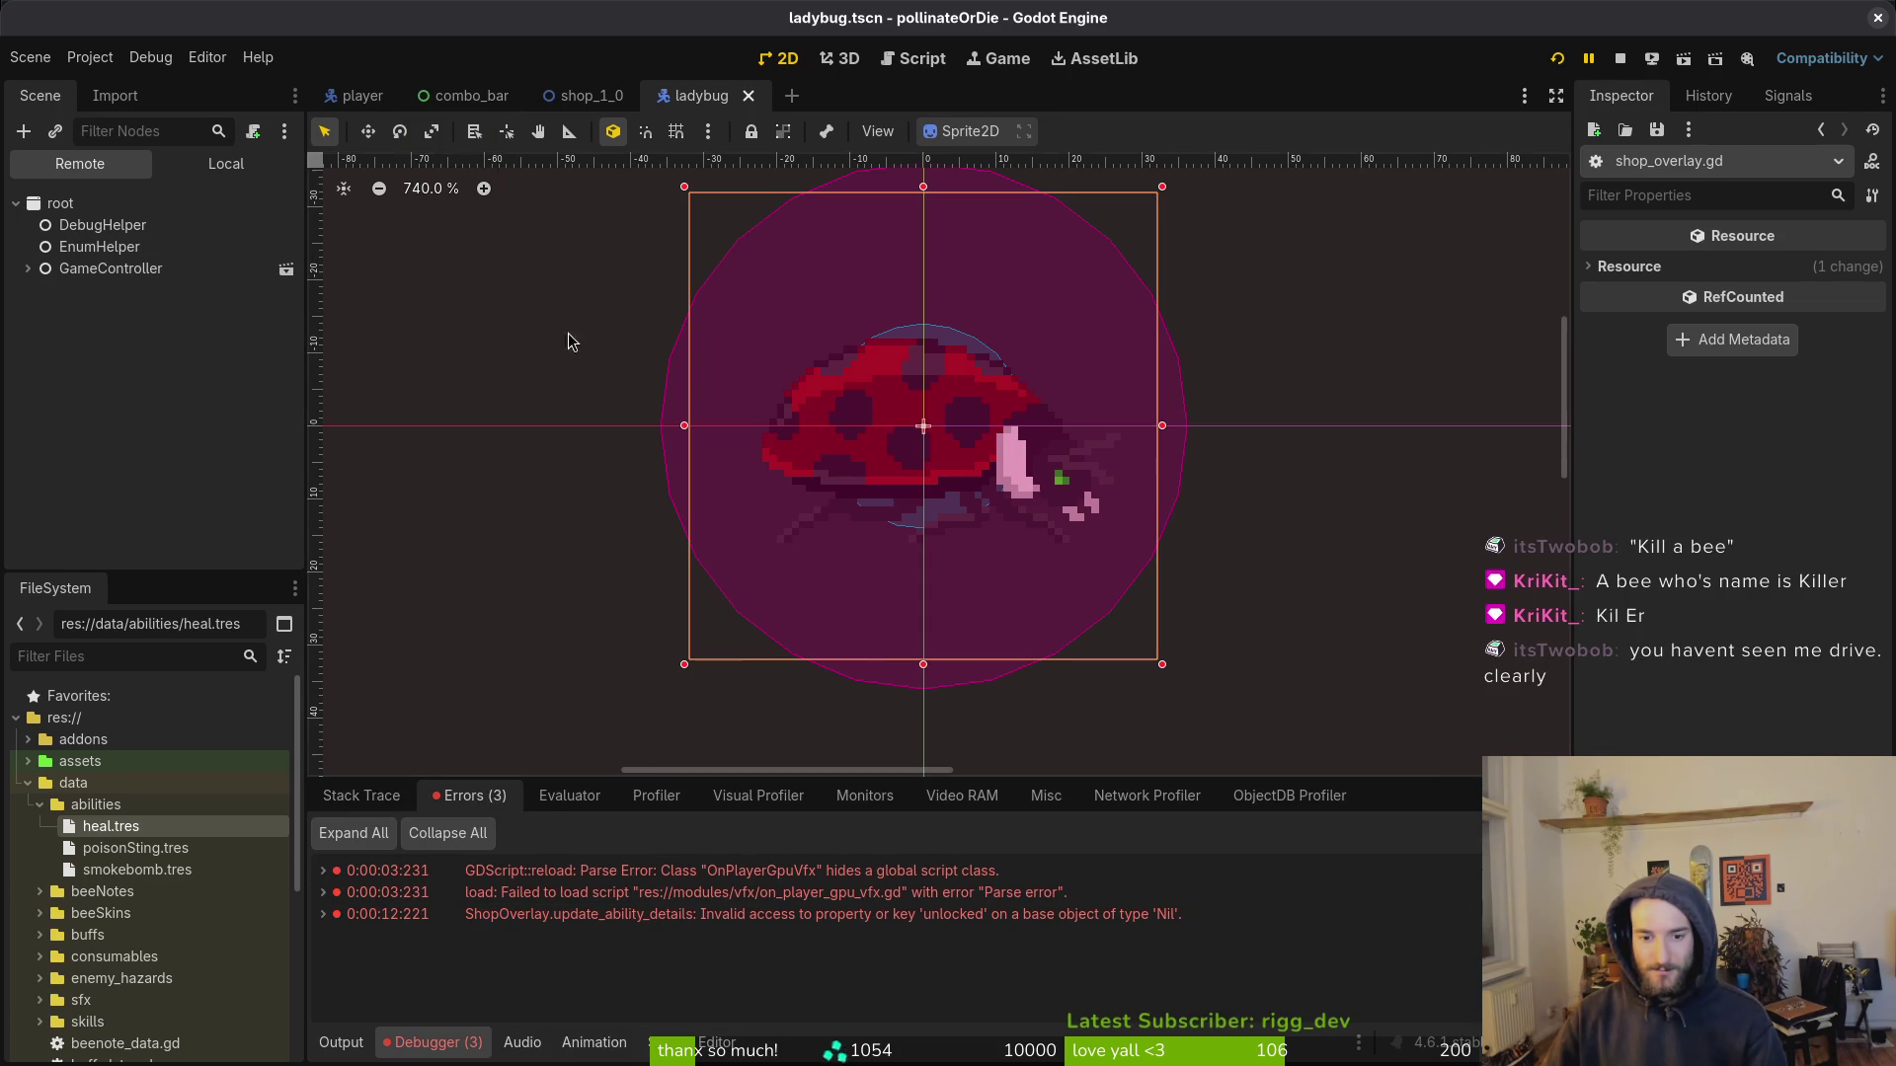
# Step: Delete all five files in the project's user data folder and relaunch the project
pyautogui.click(90, 57)
pyautogui.click(185, 247)
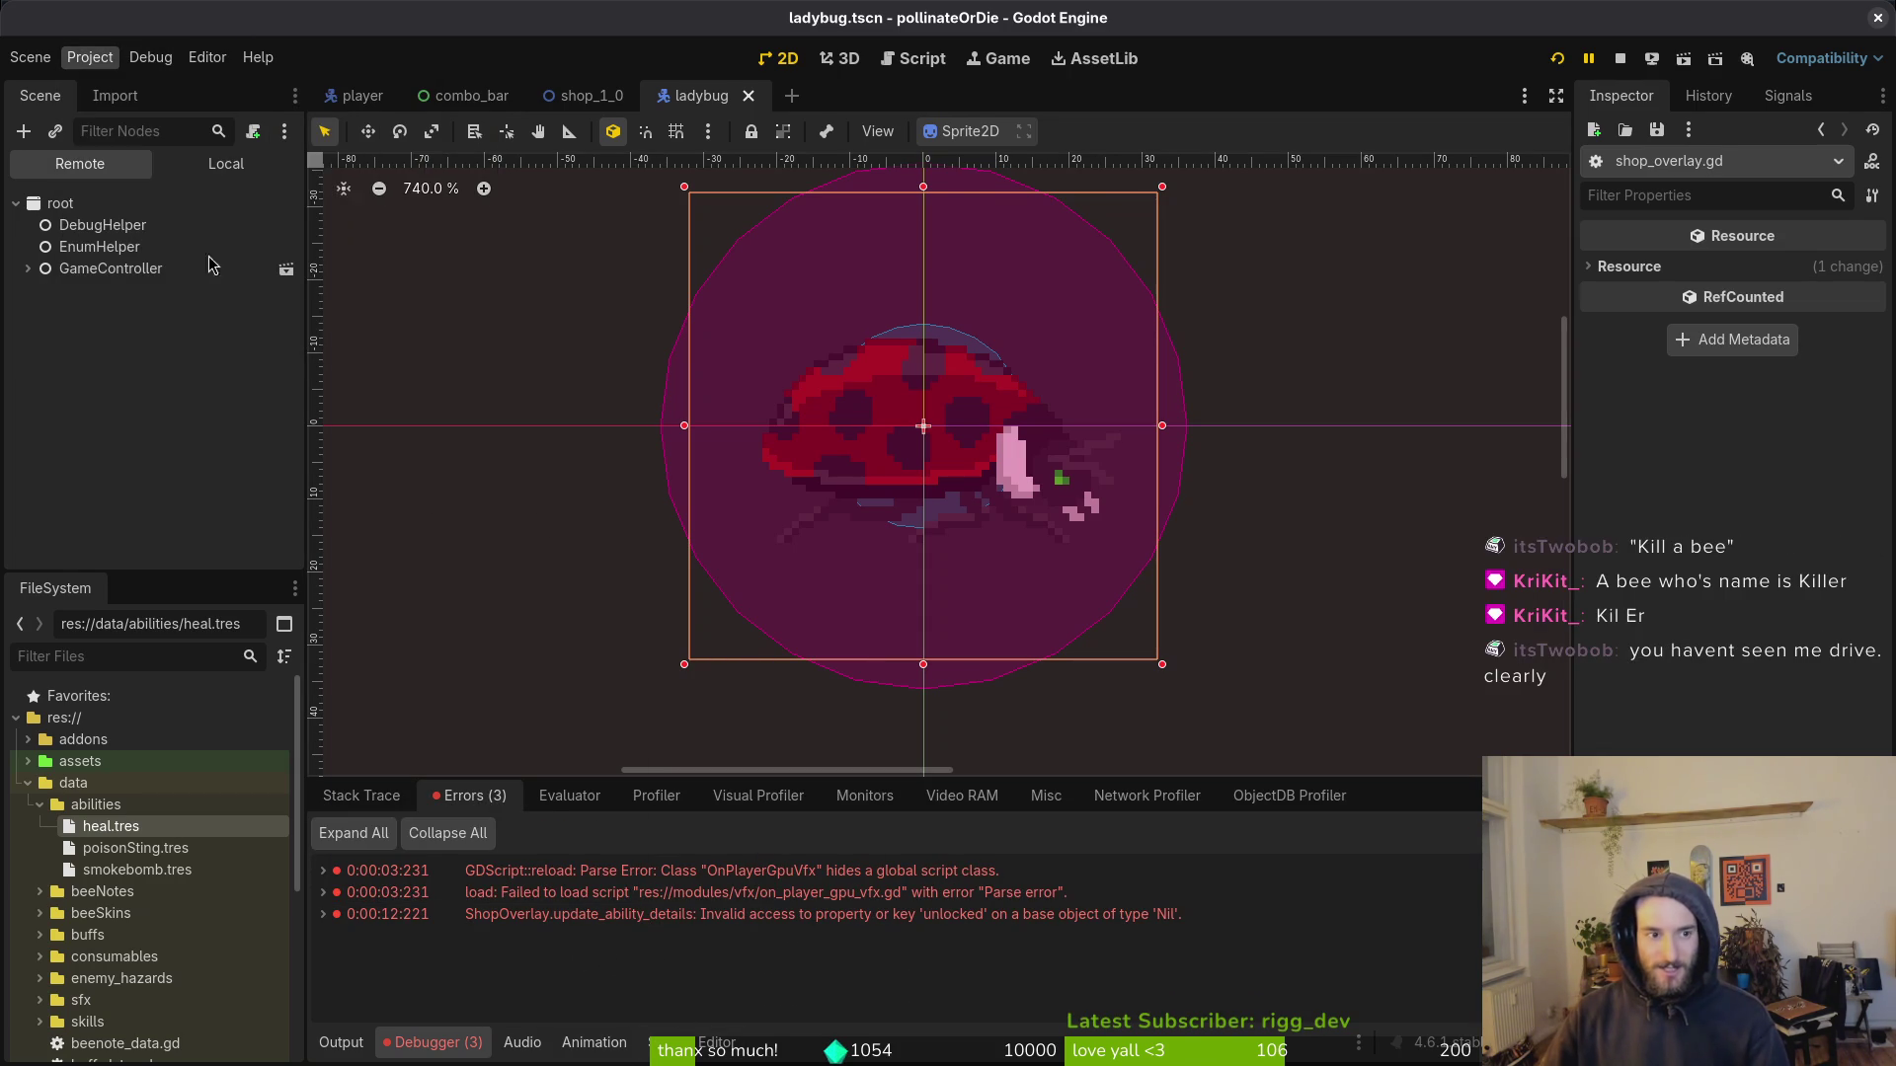
pyautogui.hotkey('ctrl', 'a')
pyautogui.press('Delete')
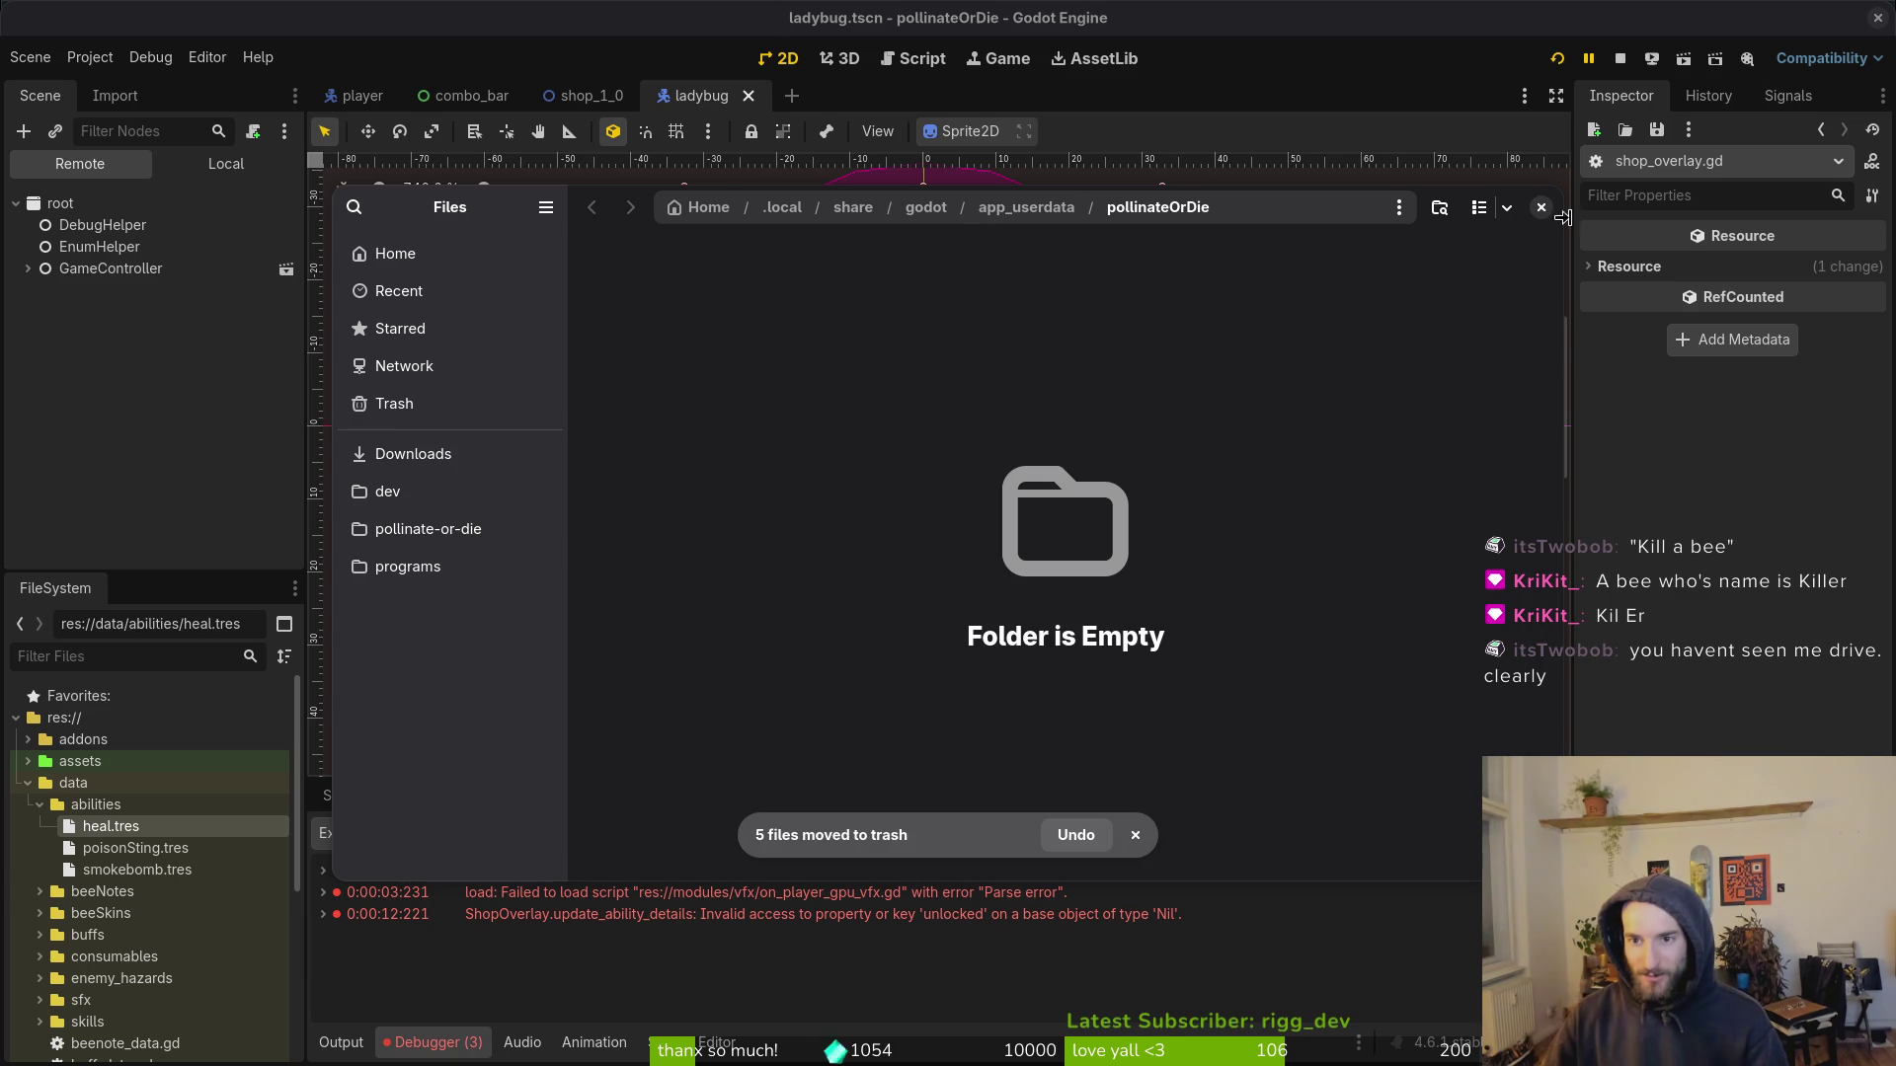
pyautogui.click(1542, 208)
pyautogui.click(1557, 58)
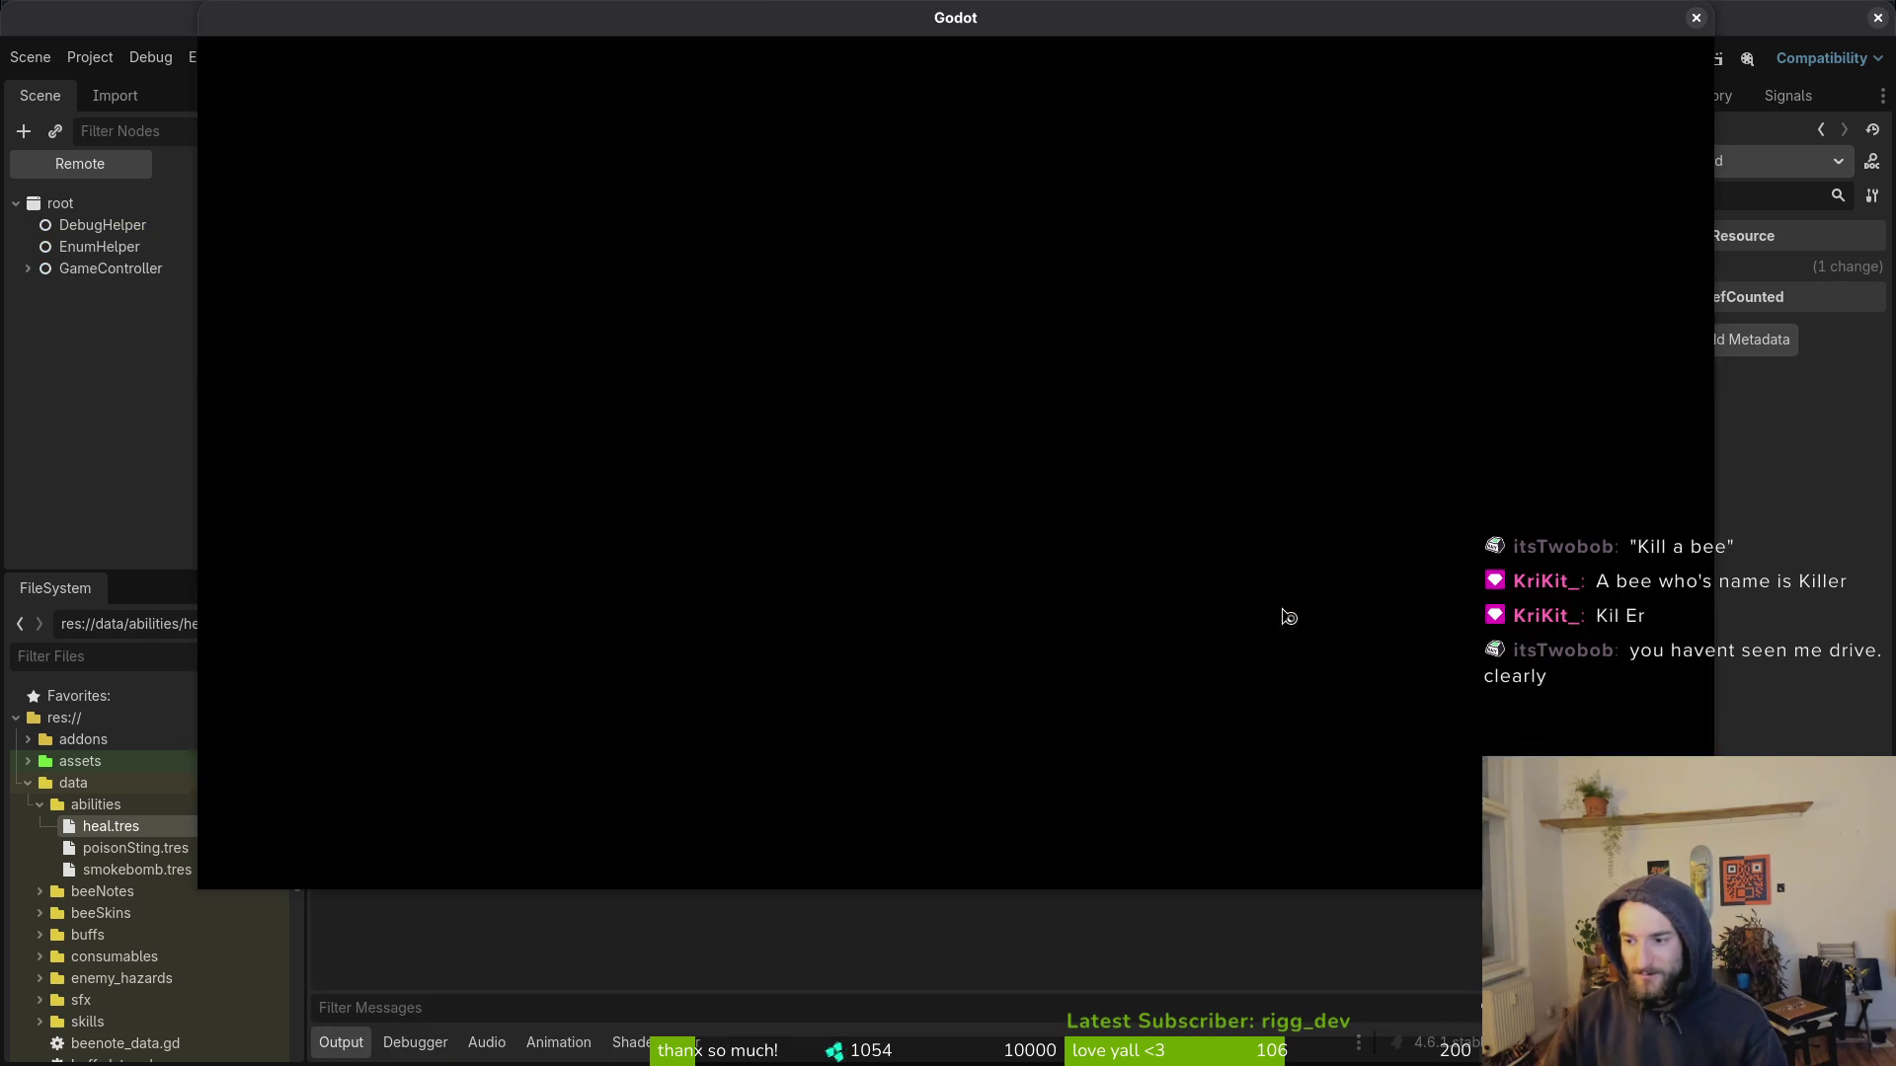
# Step: Start a new game from the main menu and open the shop on the skins tab
pyautogui.press('Return')
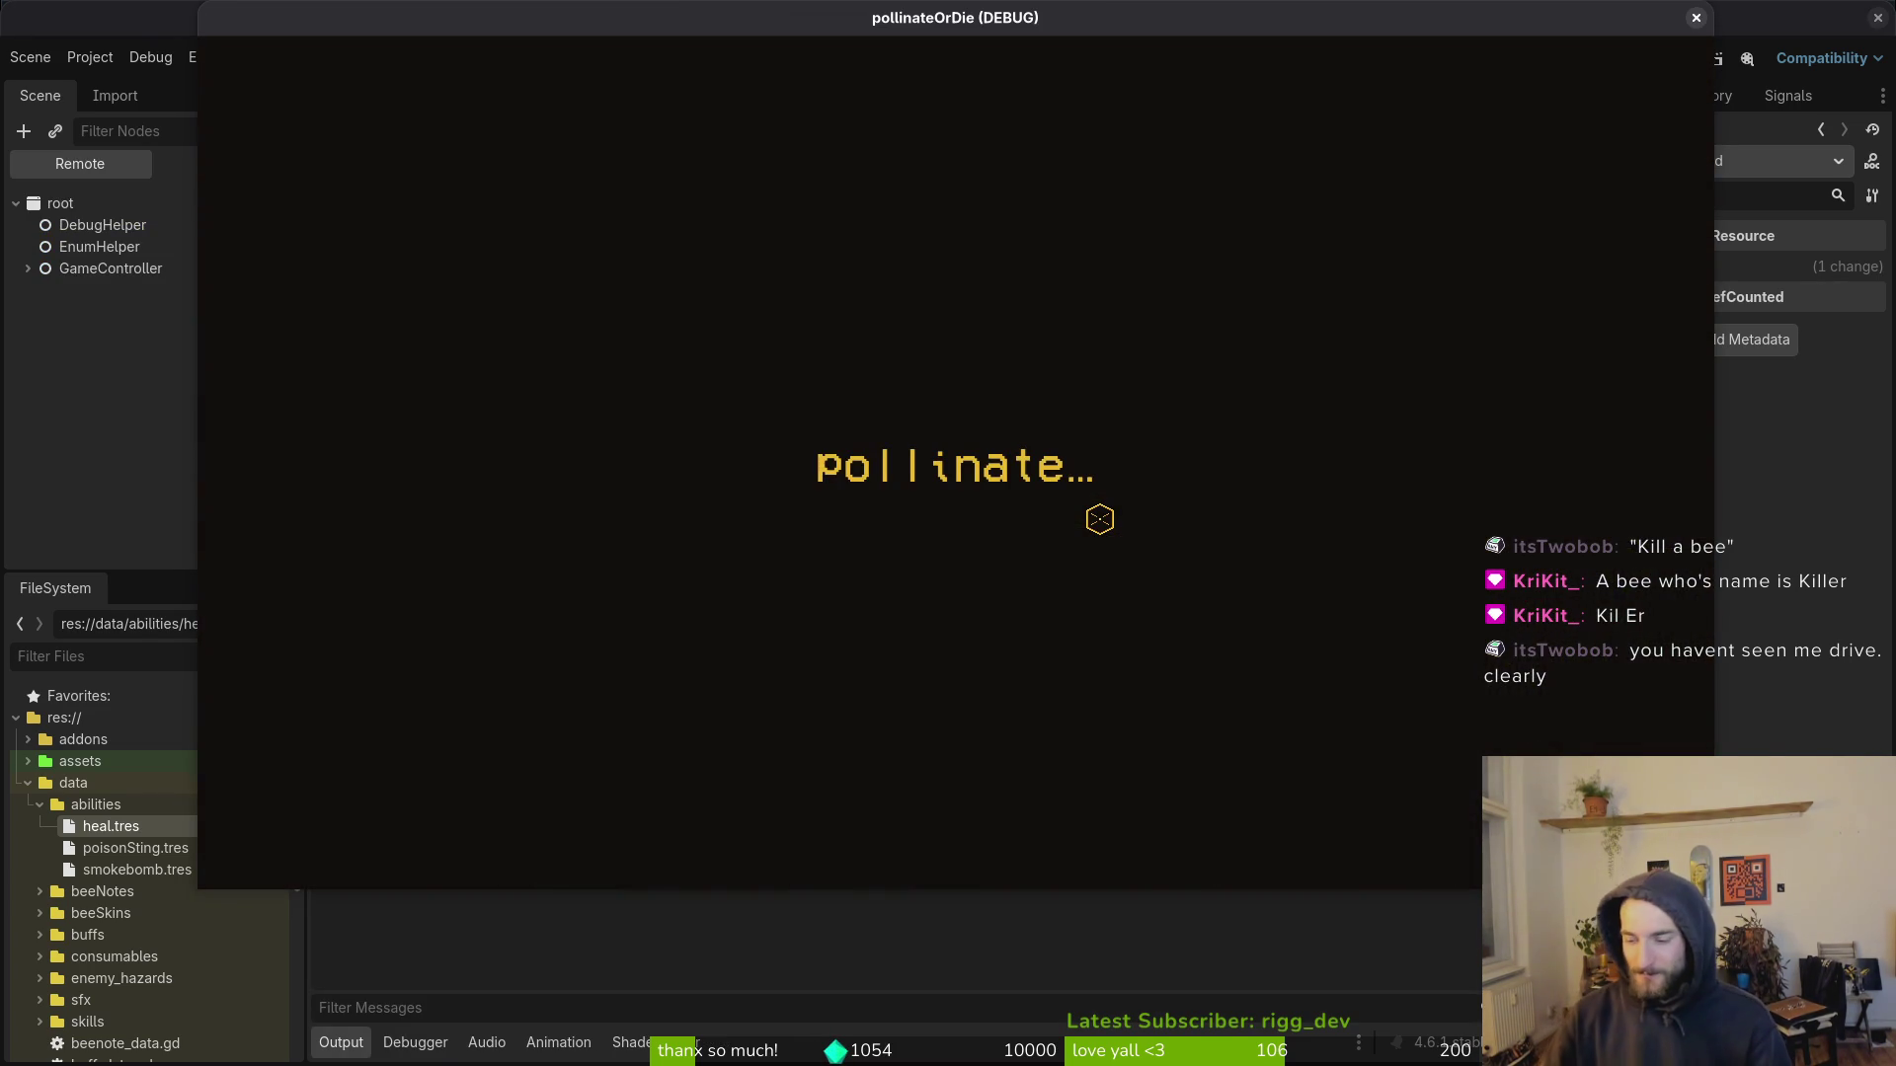
pyautogui.press('space')
pyautogui.press('Tab')
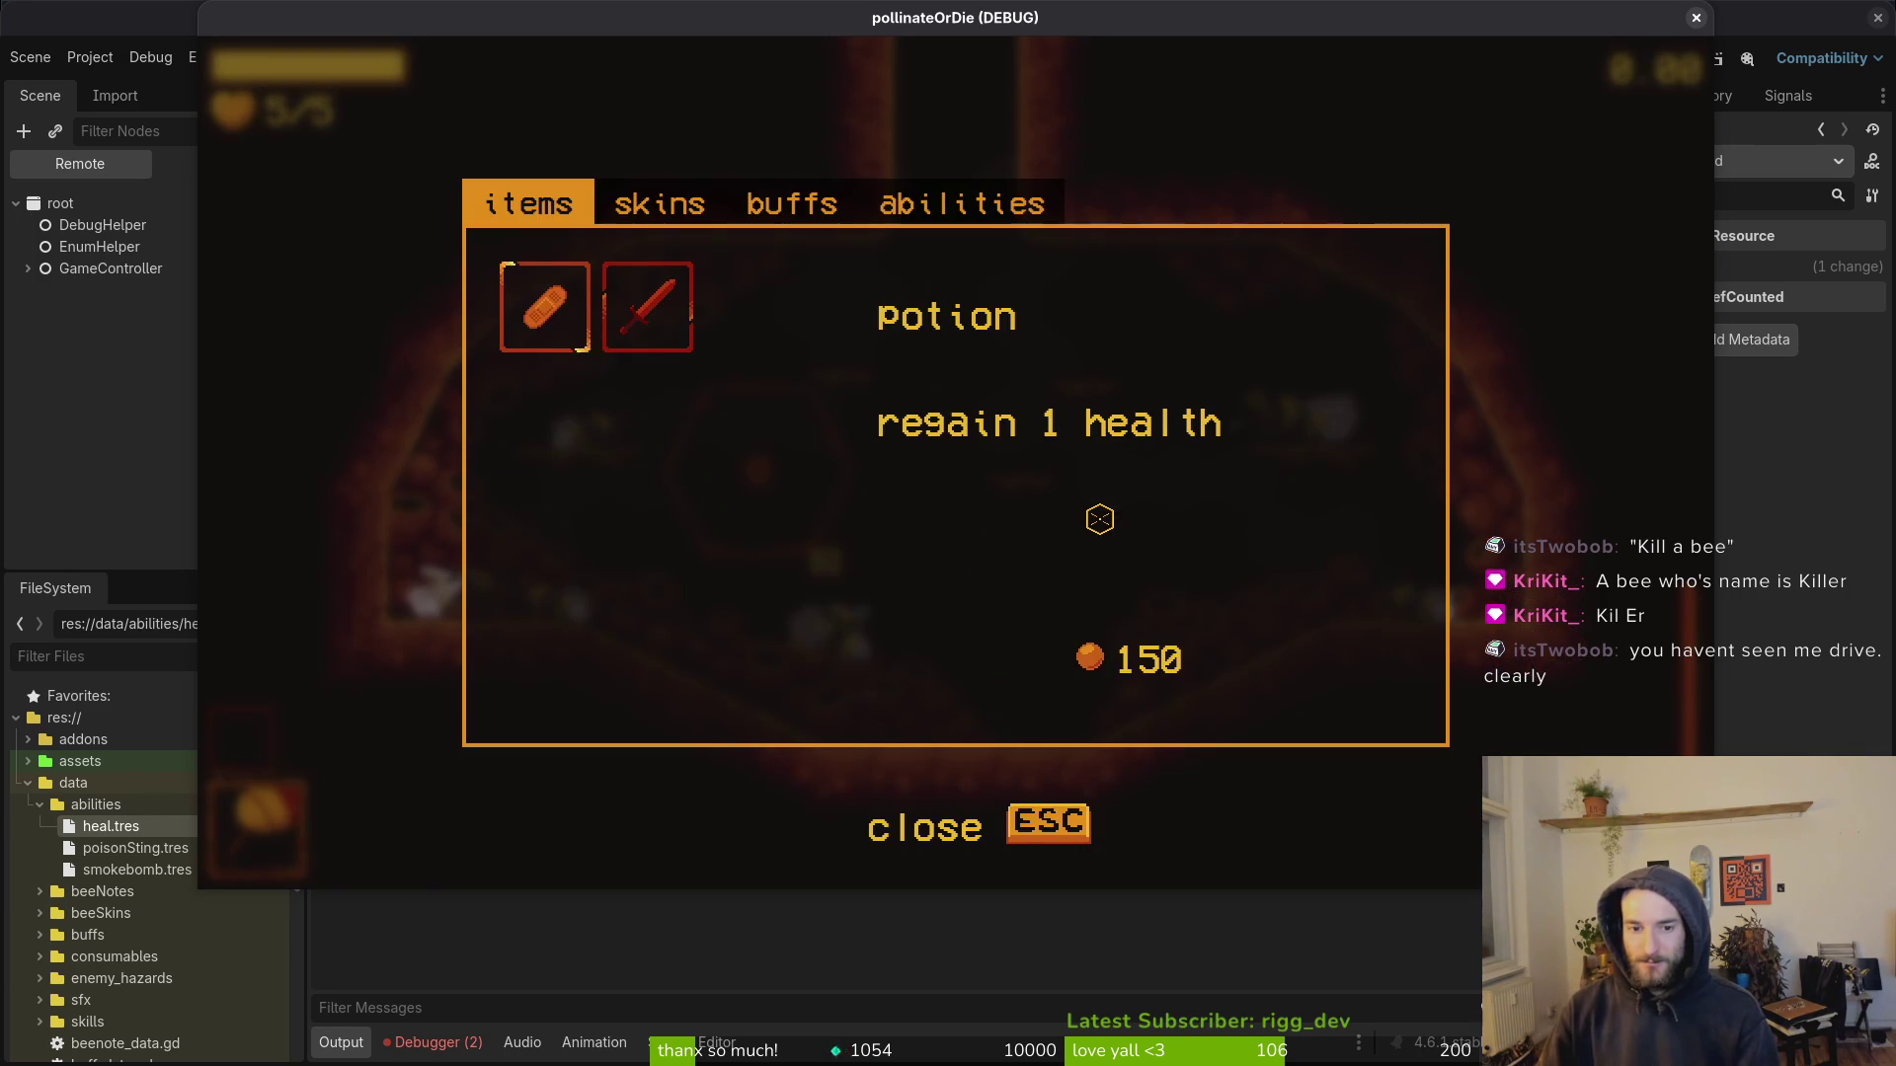
pyautogui.press('Right')
# Step: Open the pause menu's debugging options, focus GIVE HONEY, and close the panel
pyautogui.press('Escape')
pyautogui.press('Down')
pyautogui.press('Return')
pyautogui.press('Down')
pyautogui.press('Up')
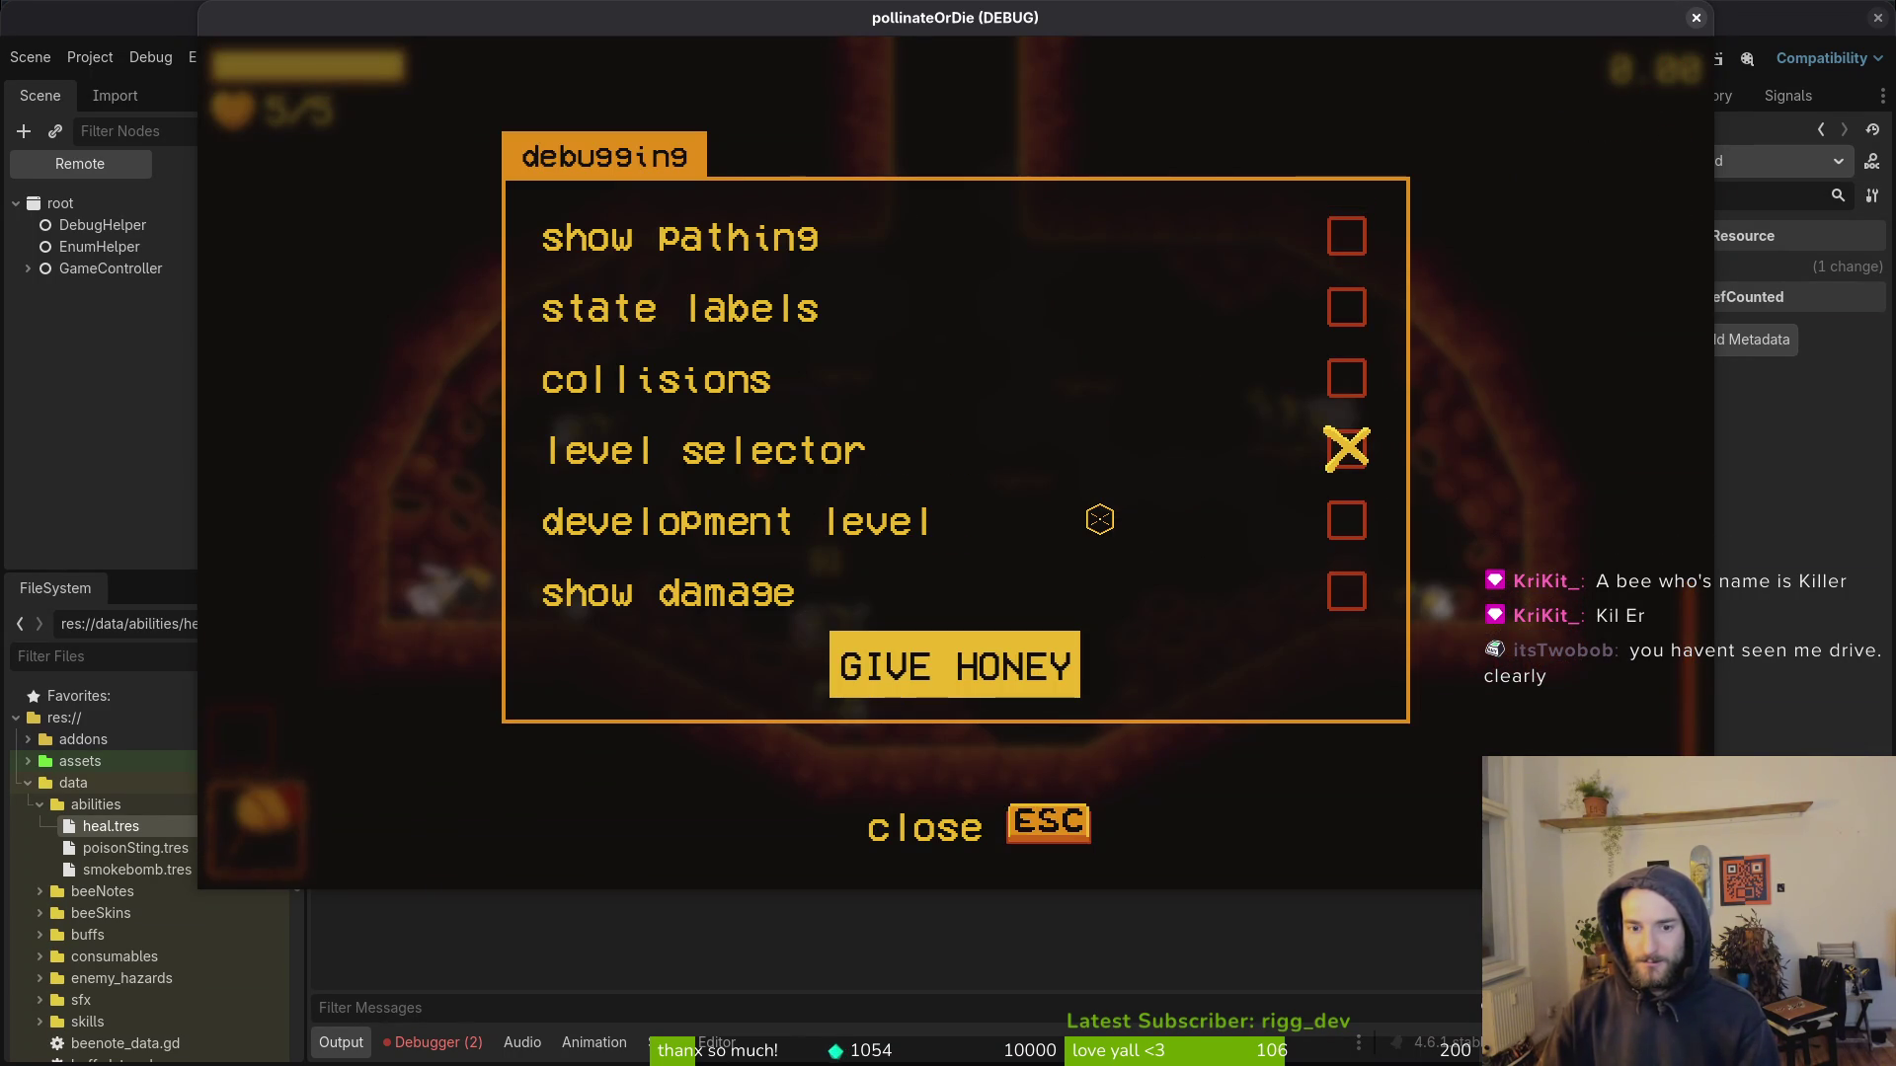
pyautogui.press('Escape')
# Step: Unlock the Red-tailed bumblebee skin, equip Rejuvenate, and resume gameplay
pyautogui.press('Tab')
pyautogui.press('Right')
pyautogui.press('Return')
pyautogui.press('Tab')
pyautogui.press('Tab')
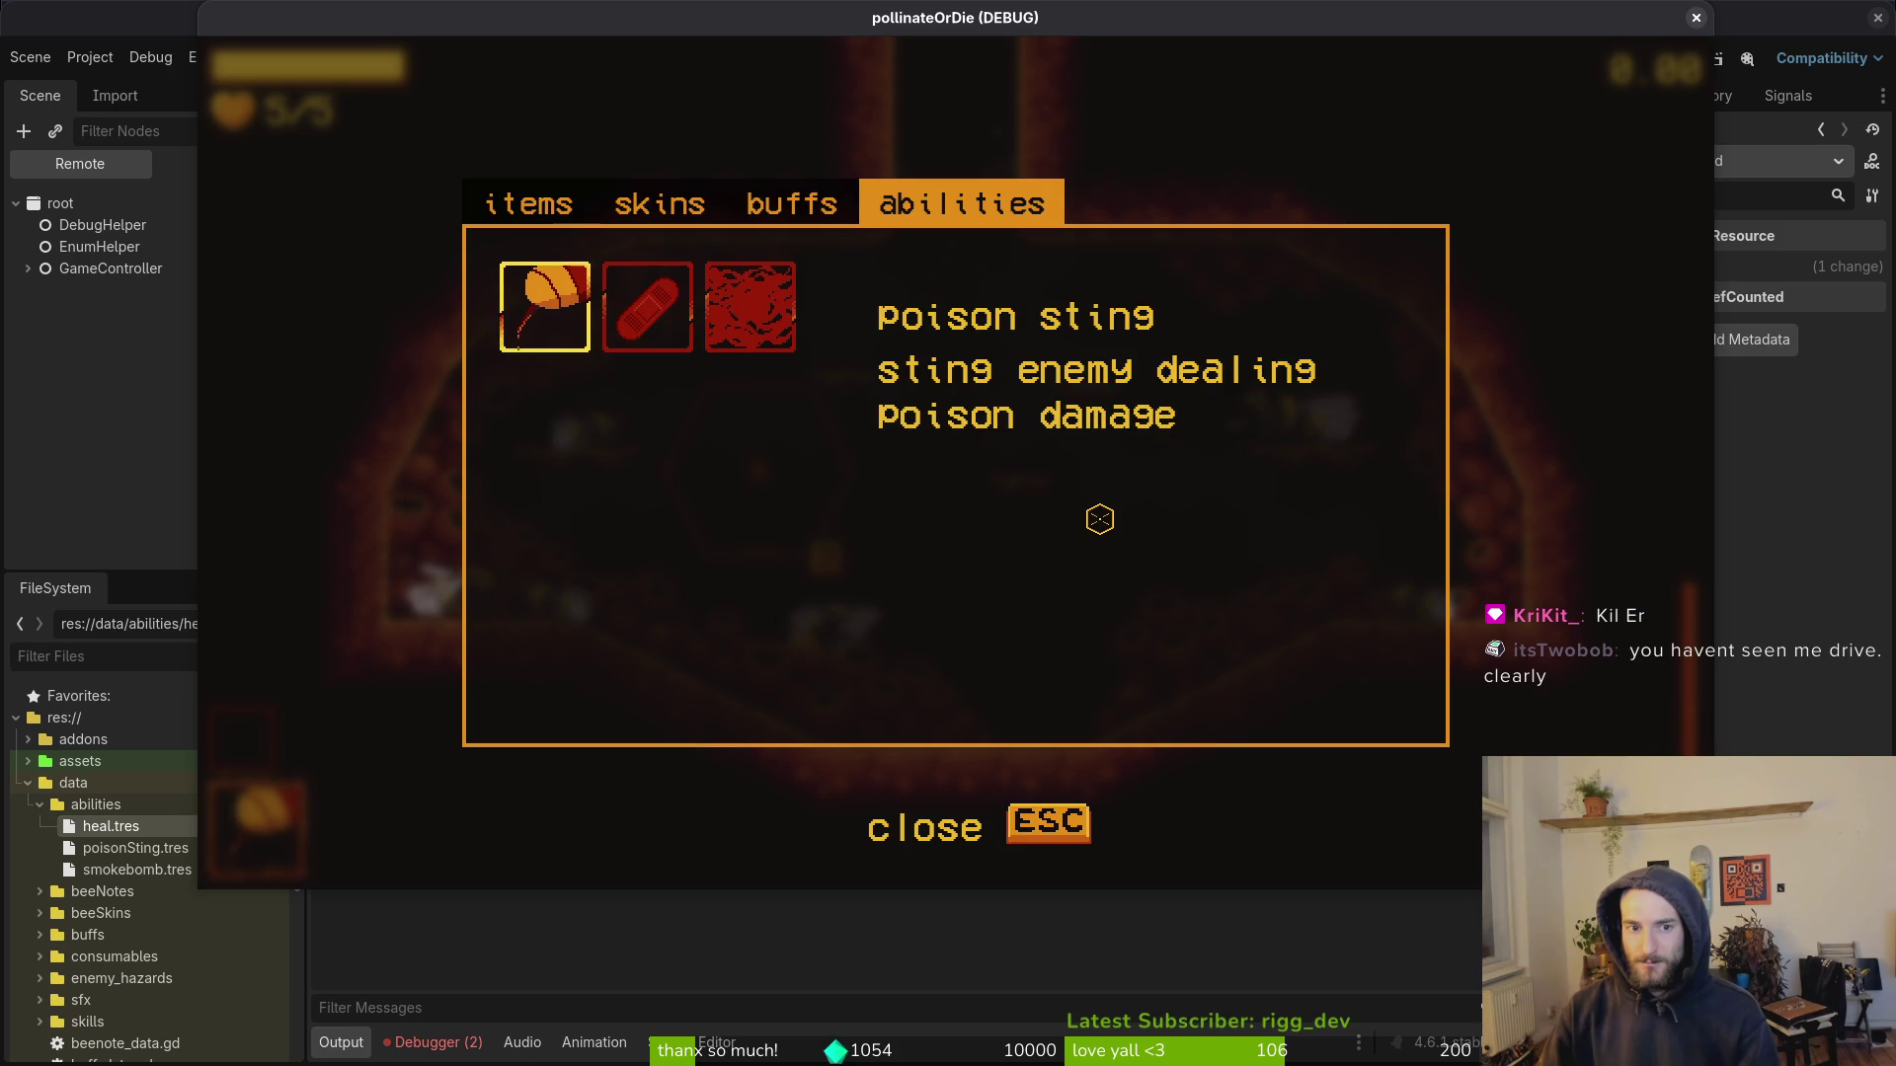
pyautogui.press('Right')
pyautogui.press('Return')
pyautogui.press('Tab')
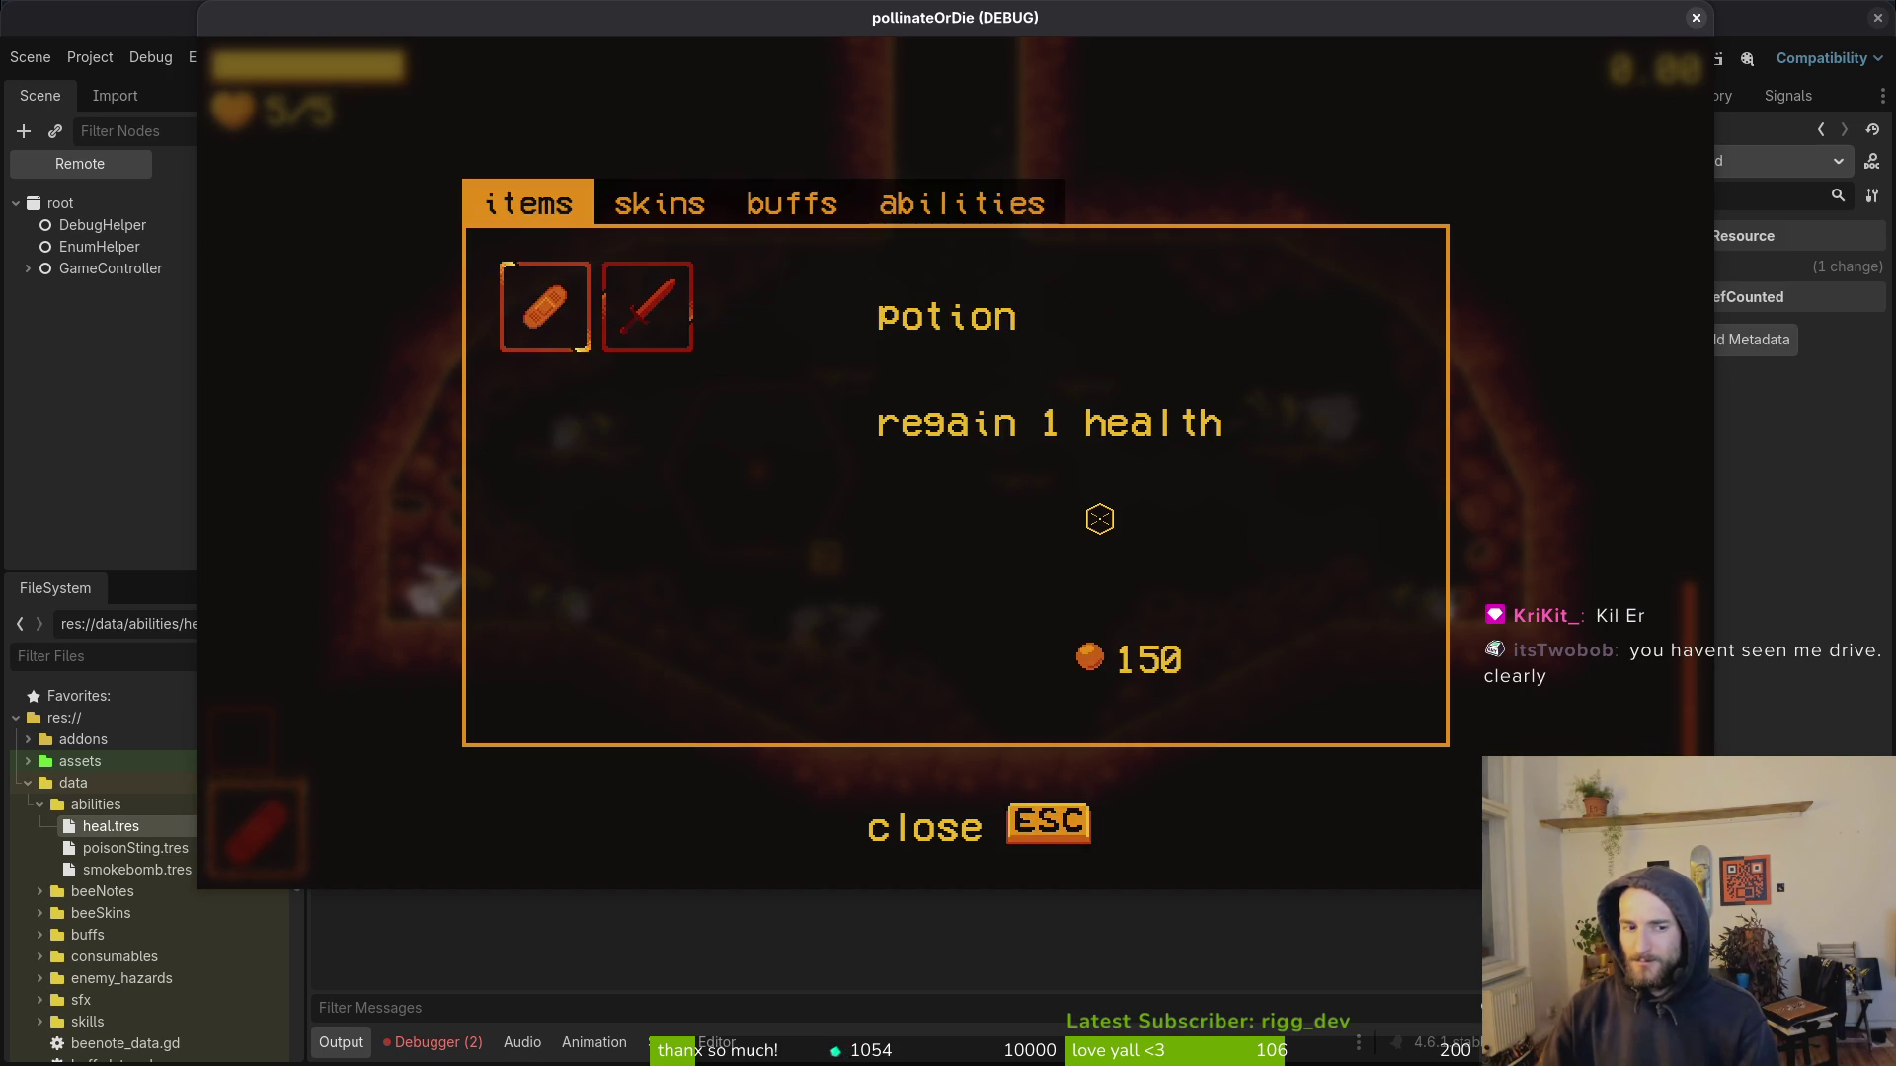
pyautogui.press('Escape')
pyautogui.press('Escape')
pyautogui.press('Return')
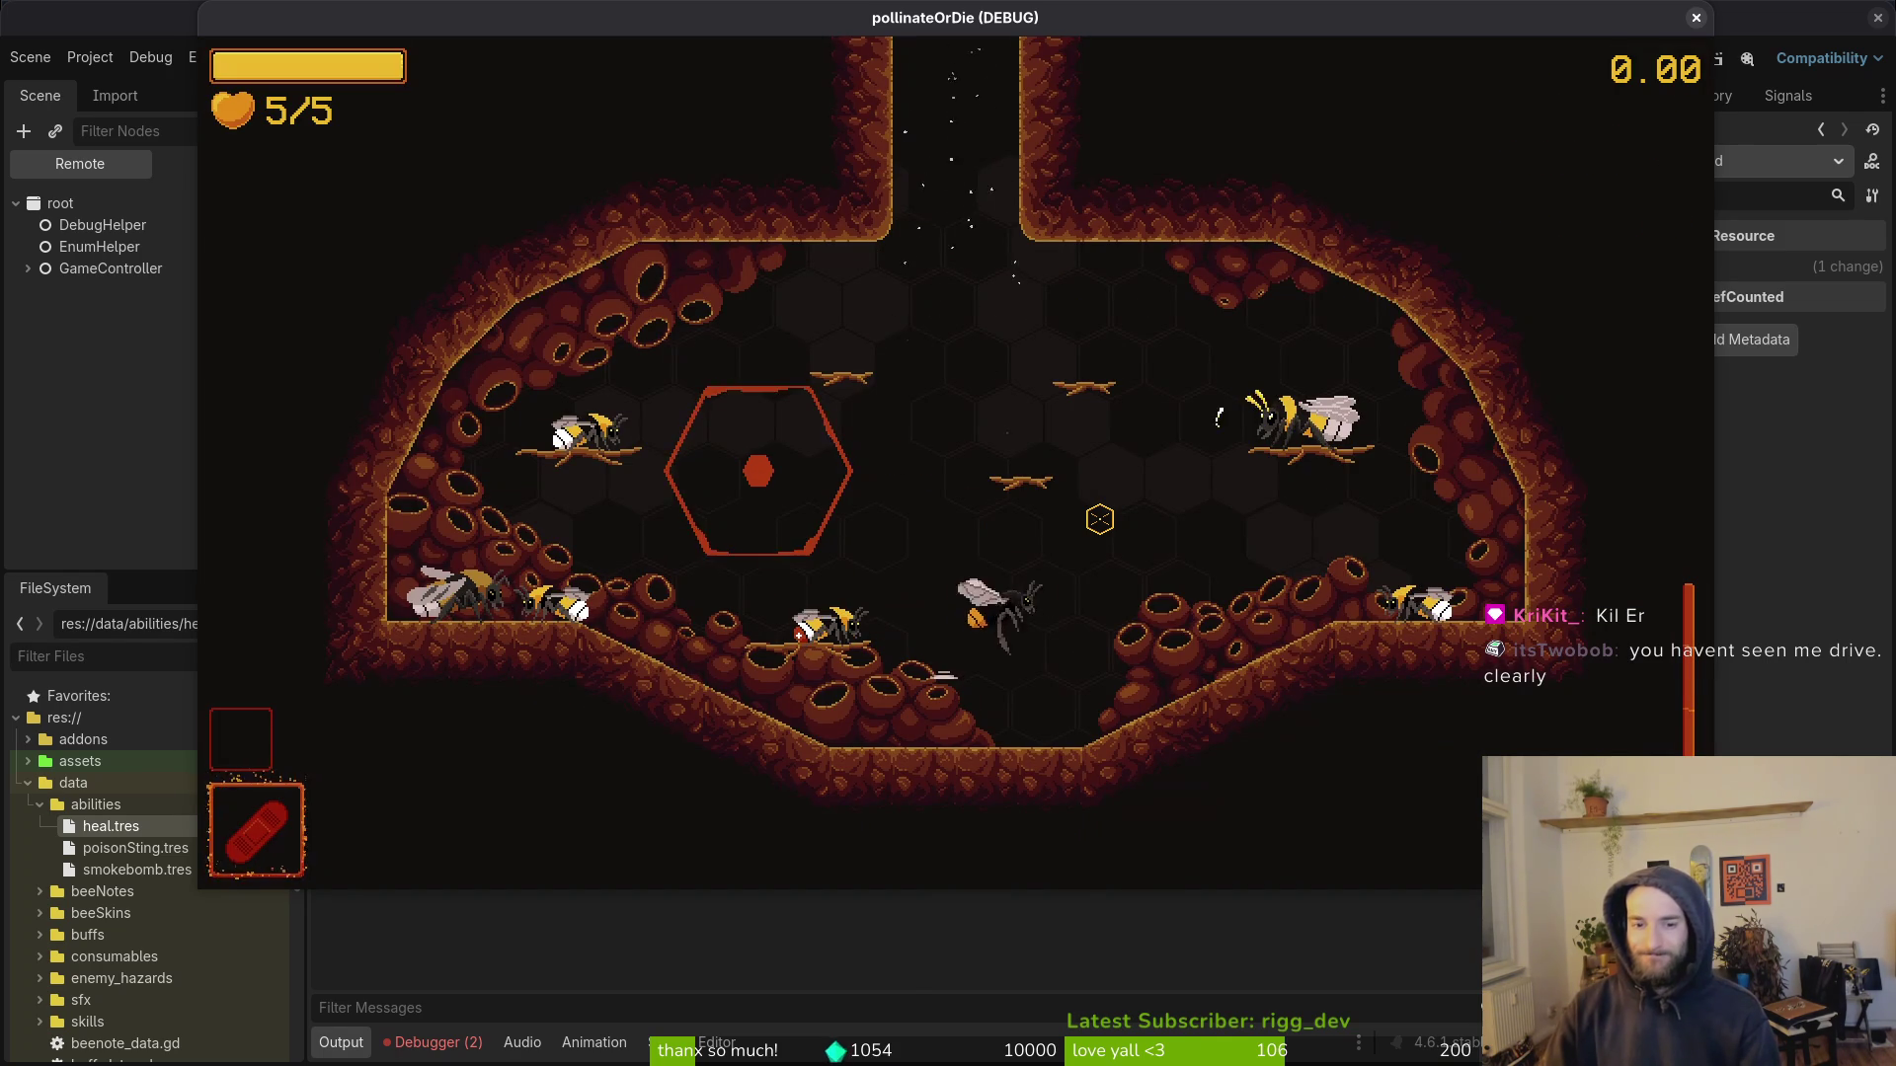
# Step: Unlock the albino bumblebee skin, equip Smokebomb, and use it in game until the debugger halts
pyautogui.press('i')
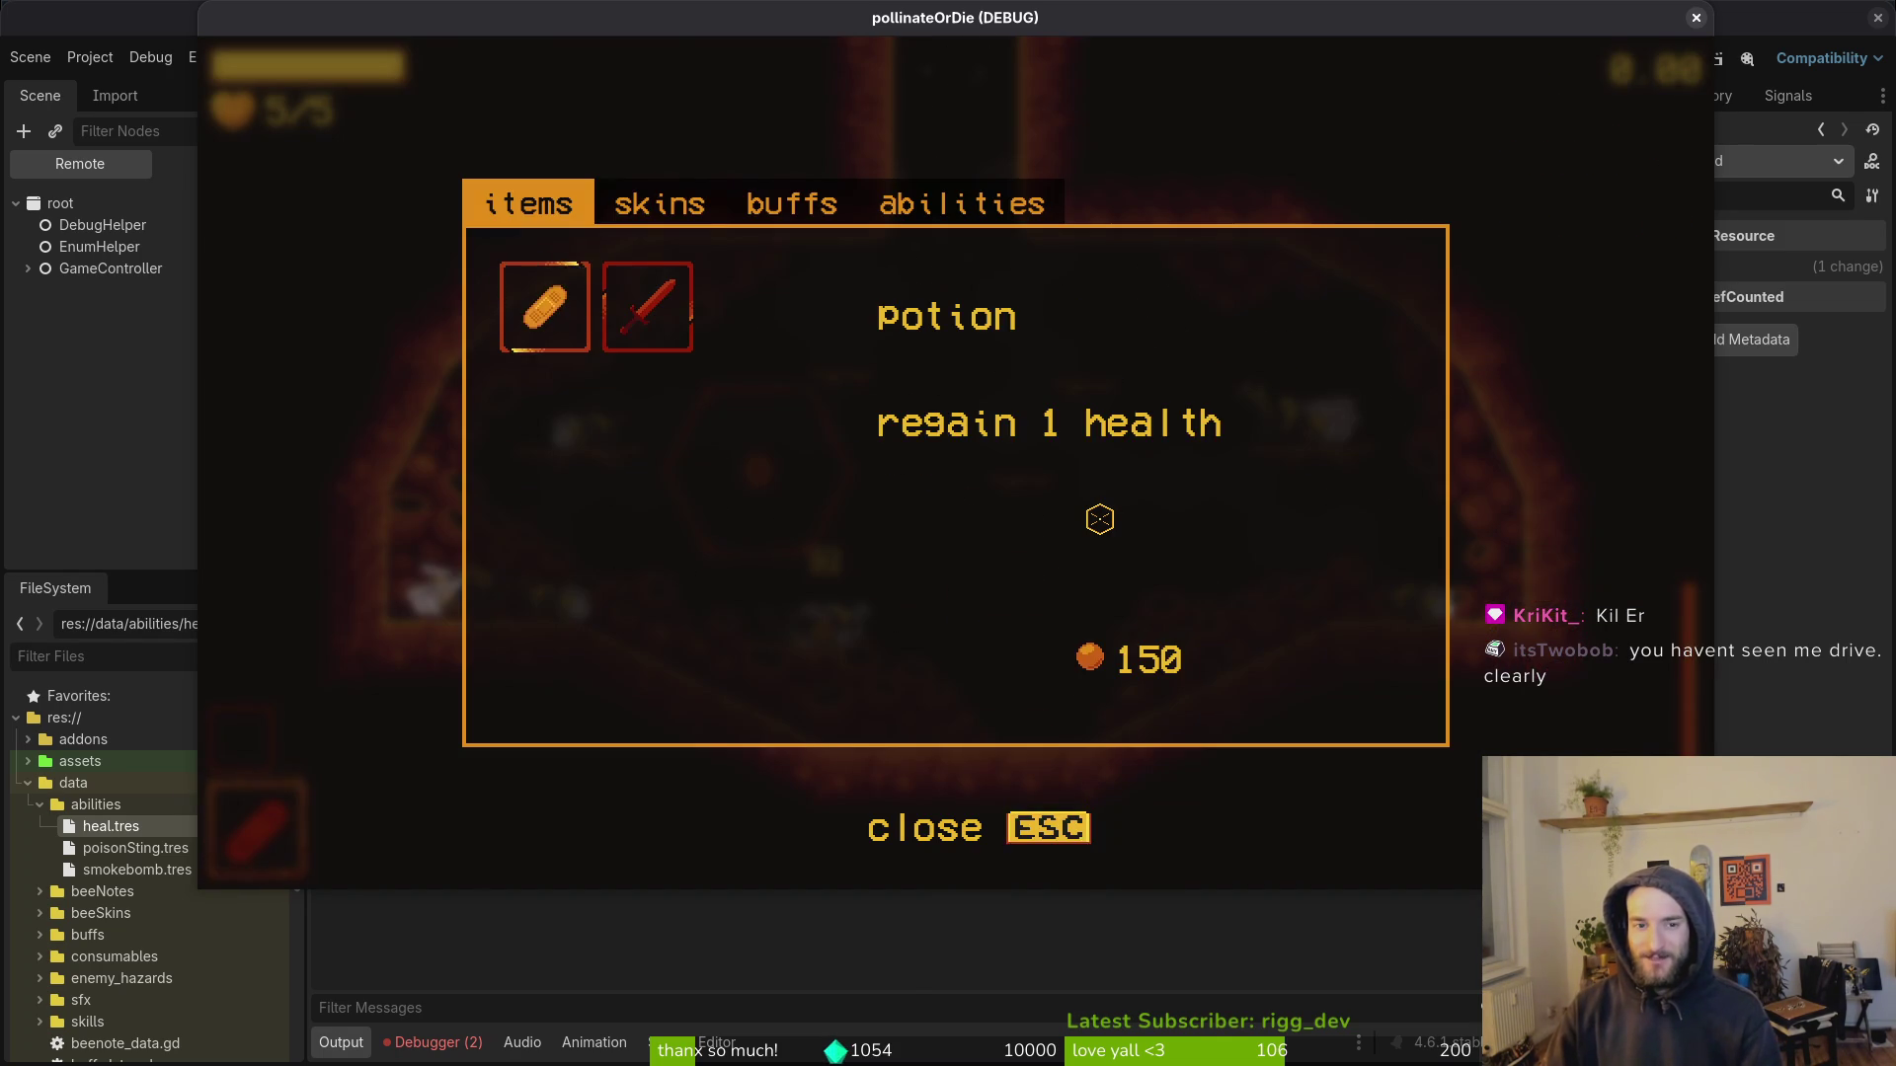
pyautogui.press('Tab')
pyautogui.press('Right')
pyautogui.press('Return')
pyautogui.press('Tab')
pyautogui.press('Tab')
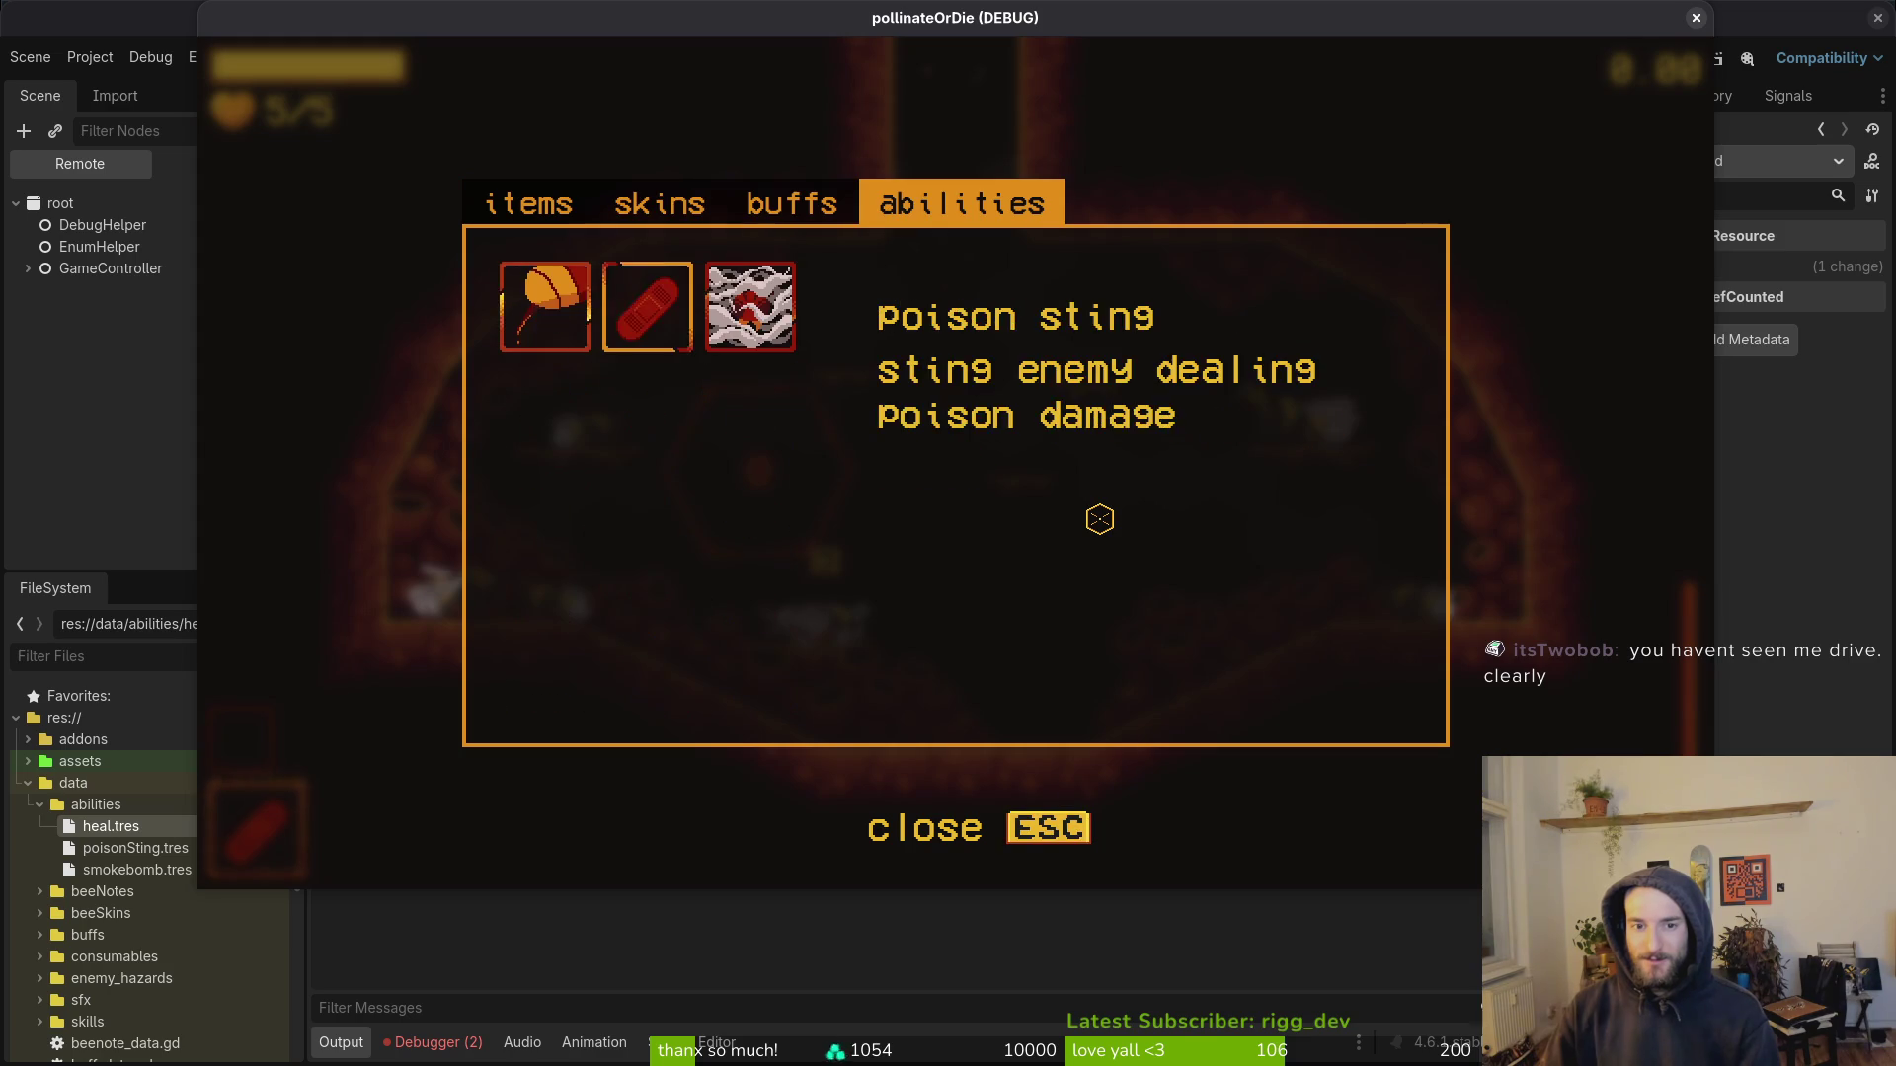
pyautogui.press('Right')
pyautogui.press('Return')
pyautogui.press('Escape')
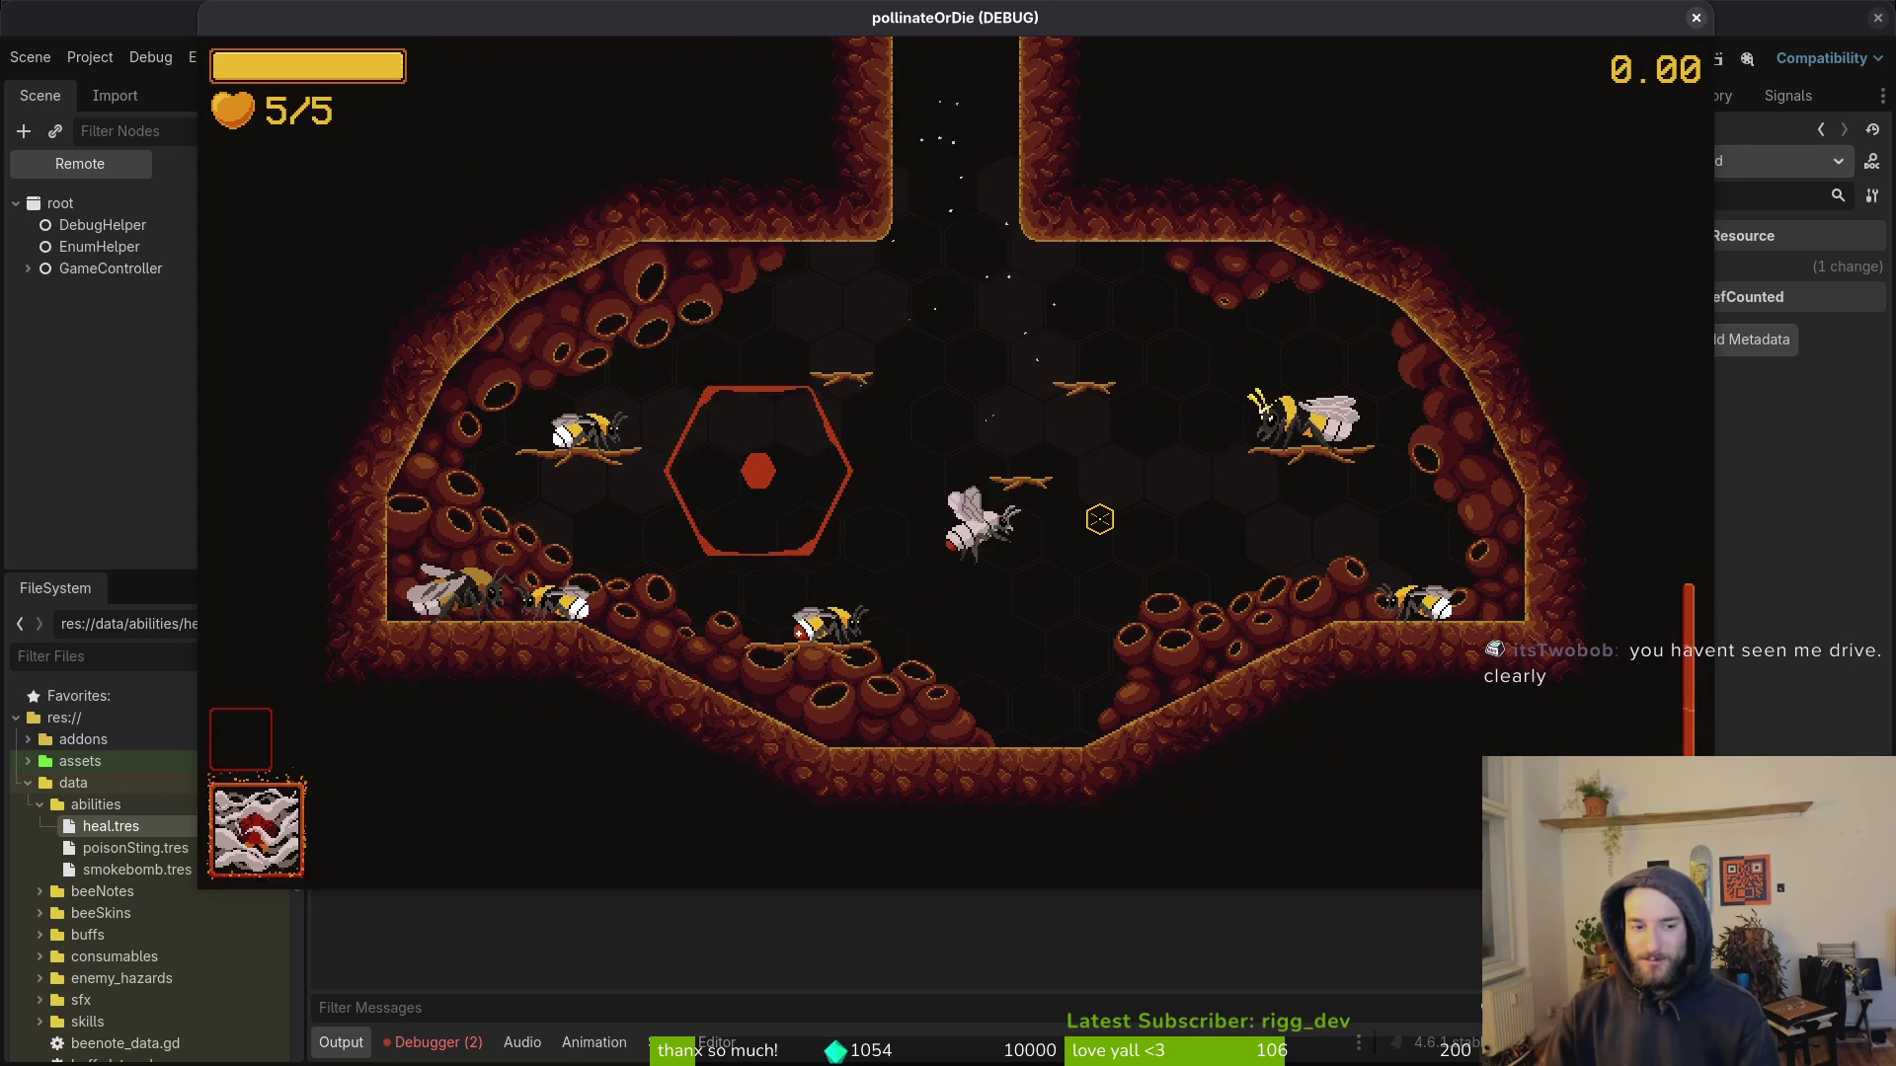
pyautogui.rightClick(1100, 519)
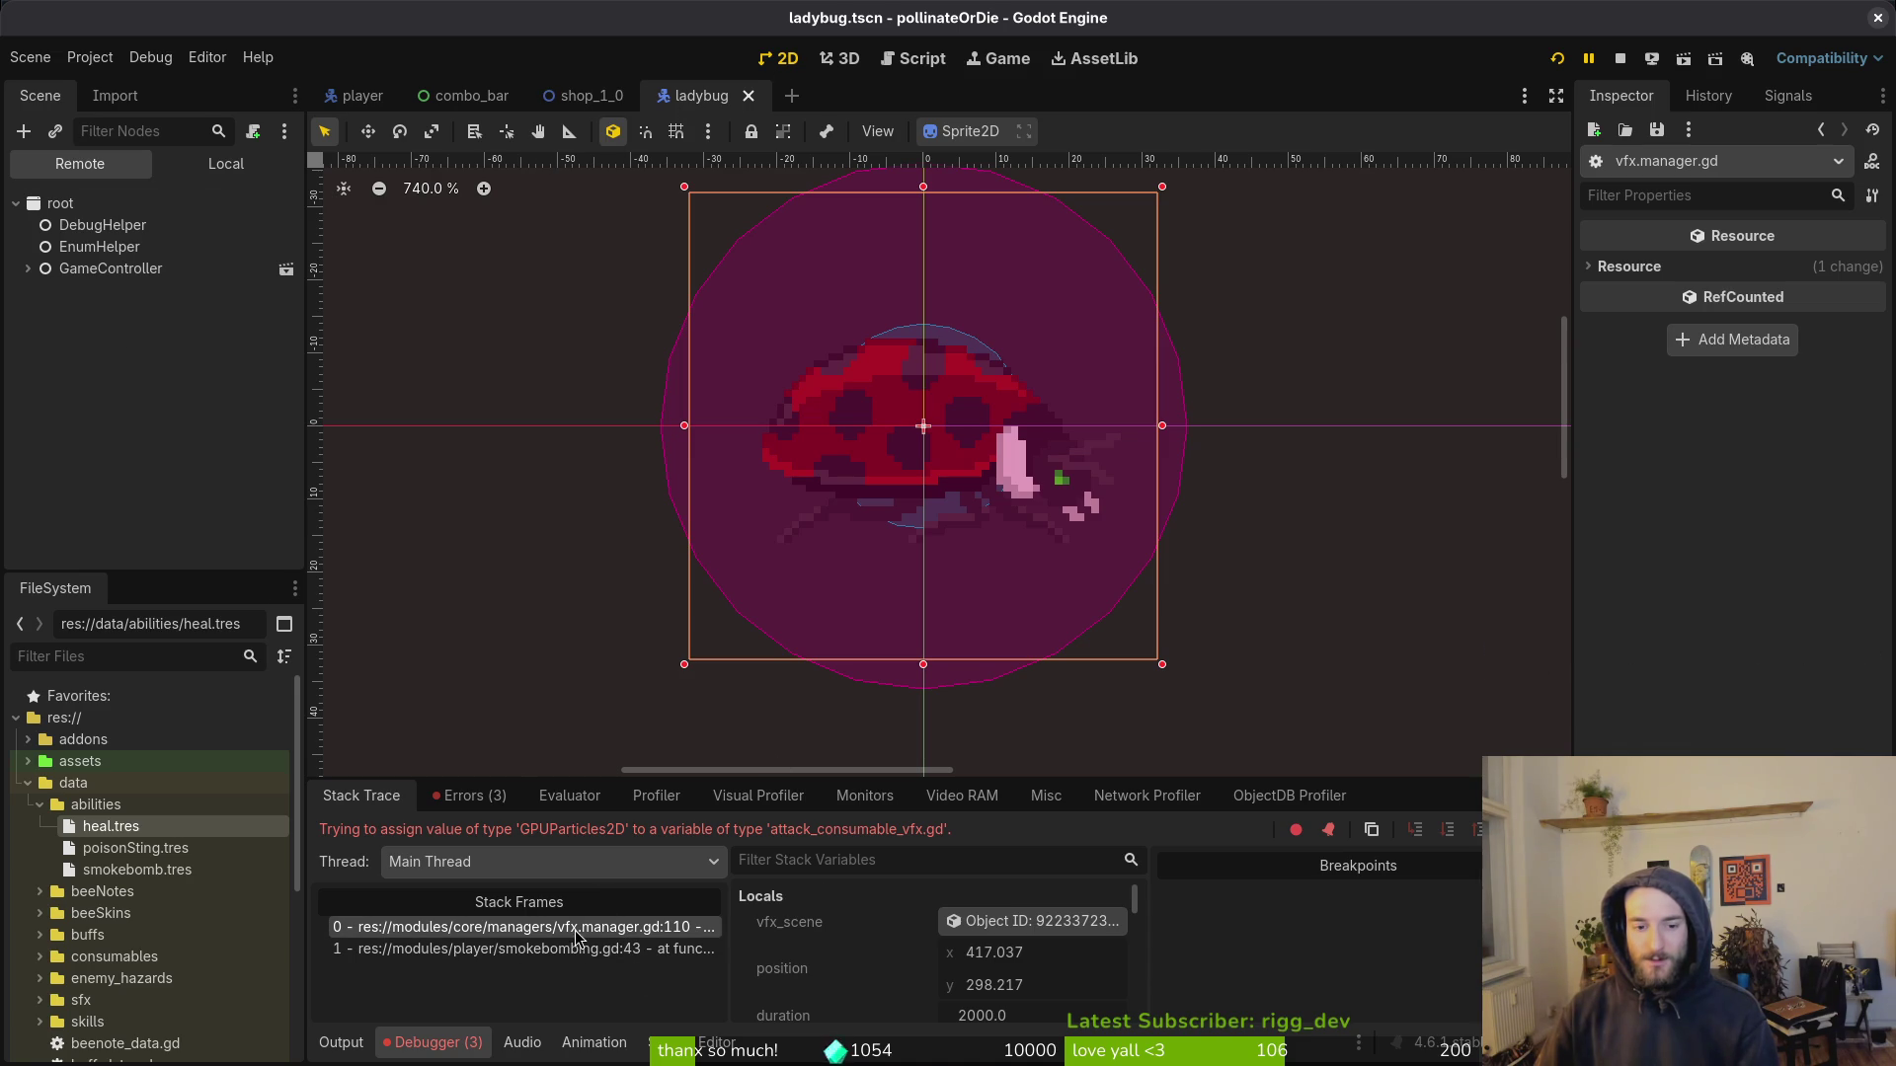
# Step: Quick-open smokebomb_windup_vfx.tscn and select its smokebombWindupVfx root node
pyautogui.hotkey('shift', 'alt', 'o')
pyautogui.write('smo')
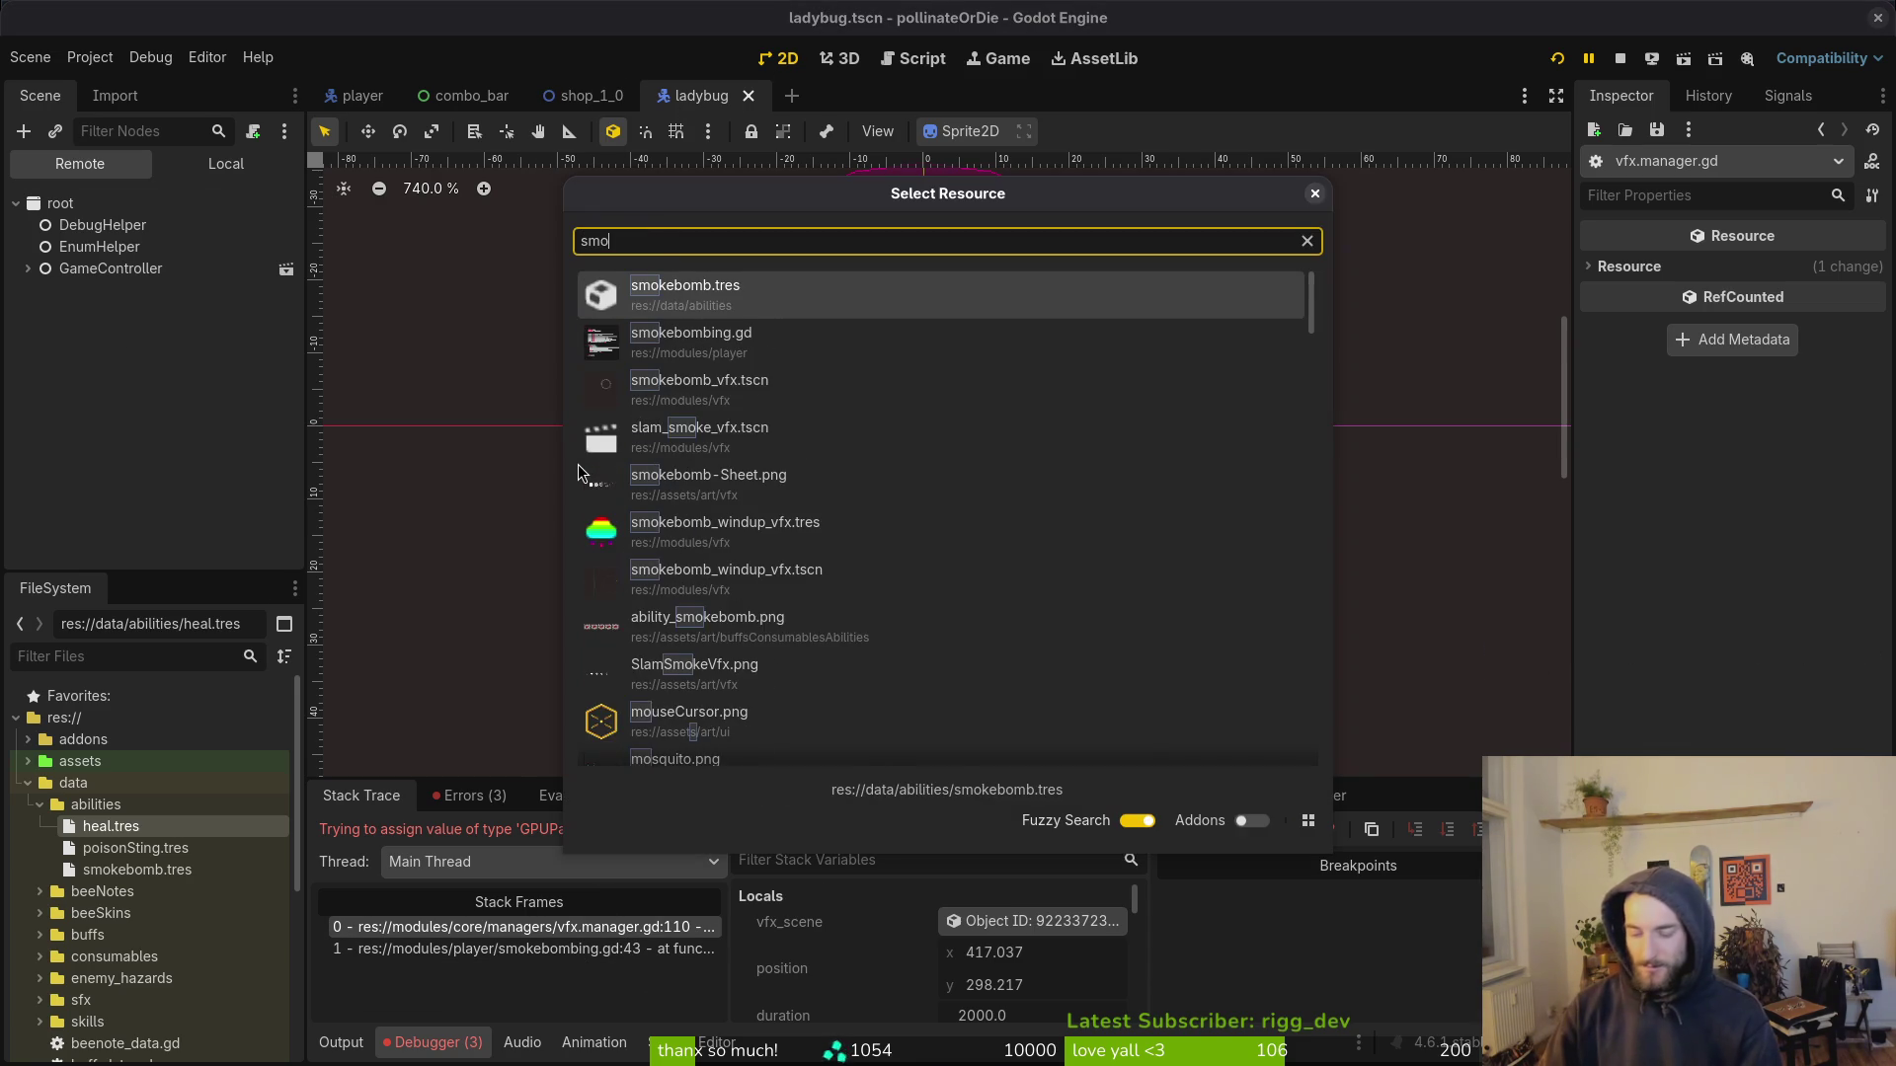
pyautogui.write('bombi')
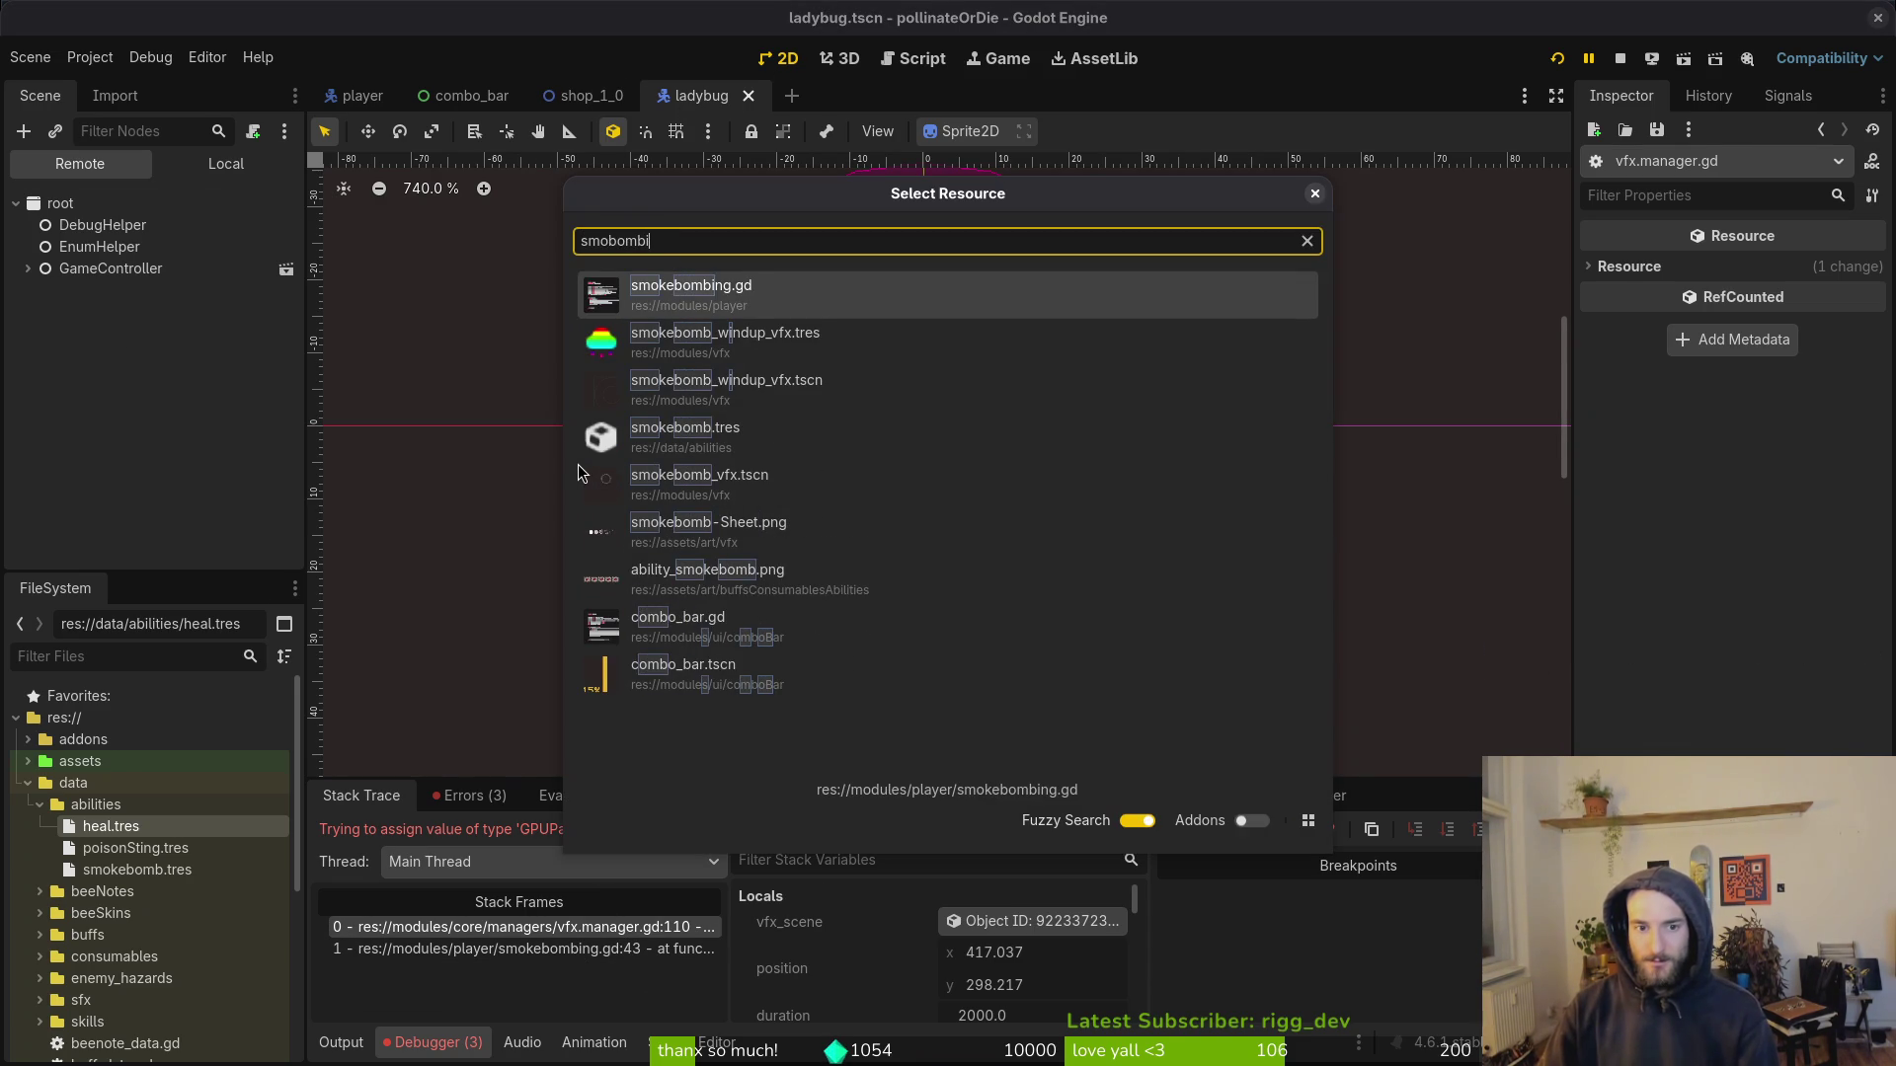
pyautogui.press('Down')
pyautogui.press('Down')
pyautogui.press('Return')
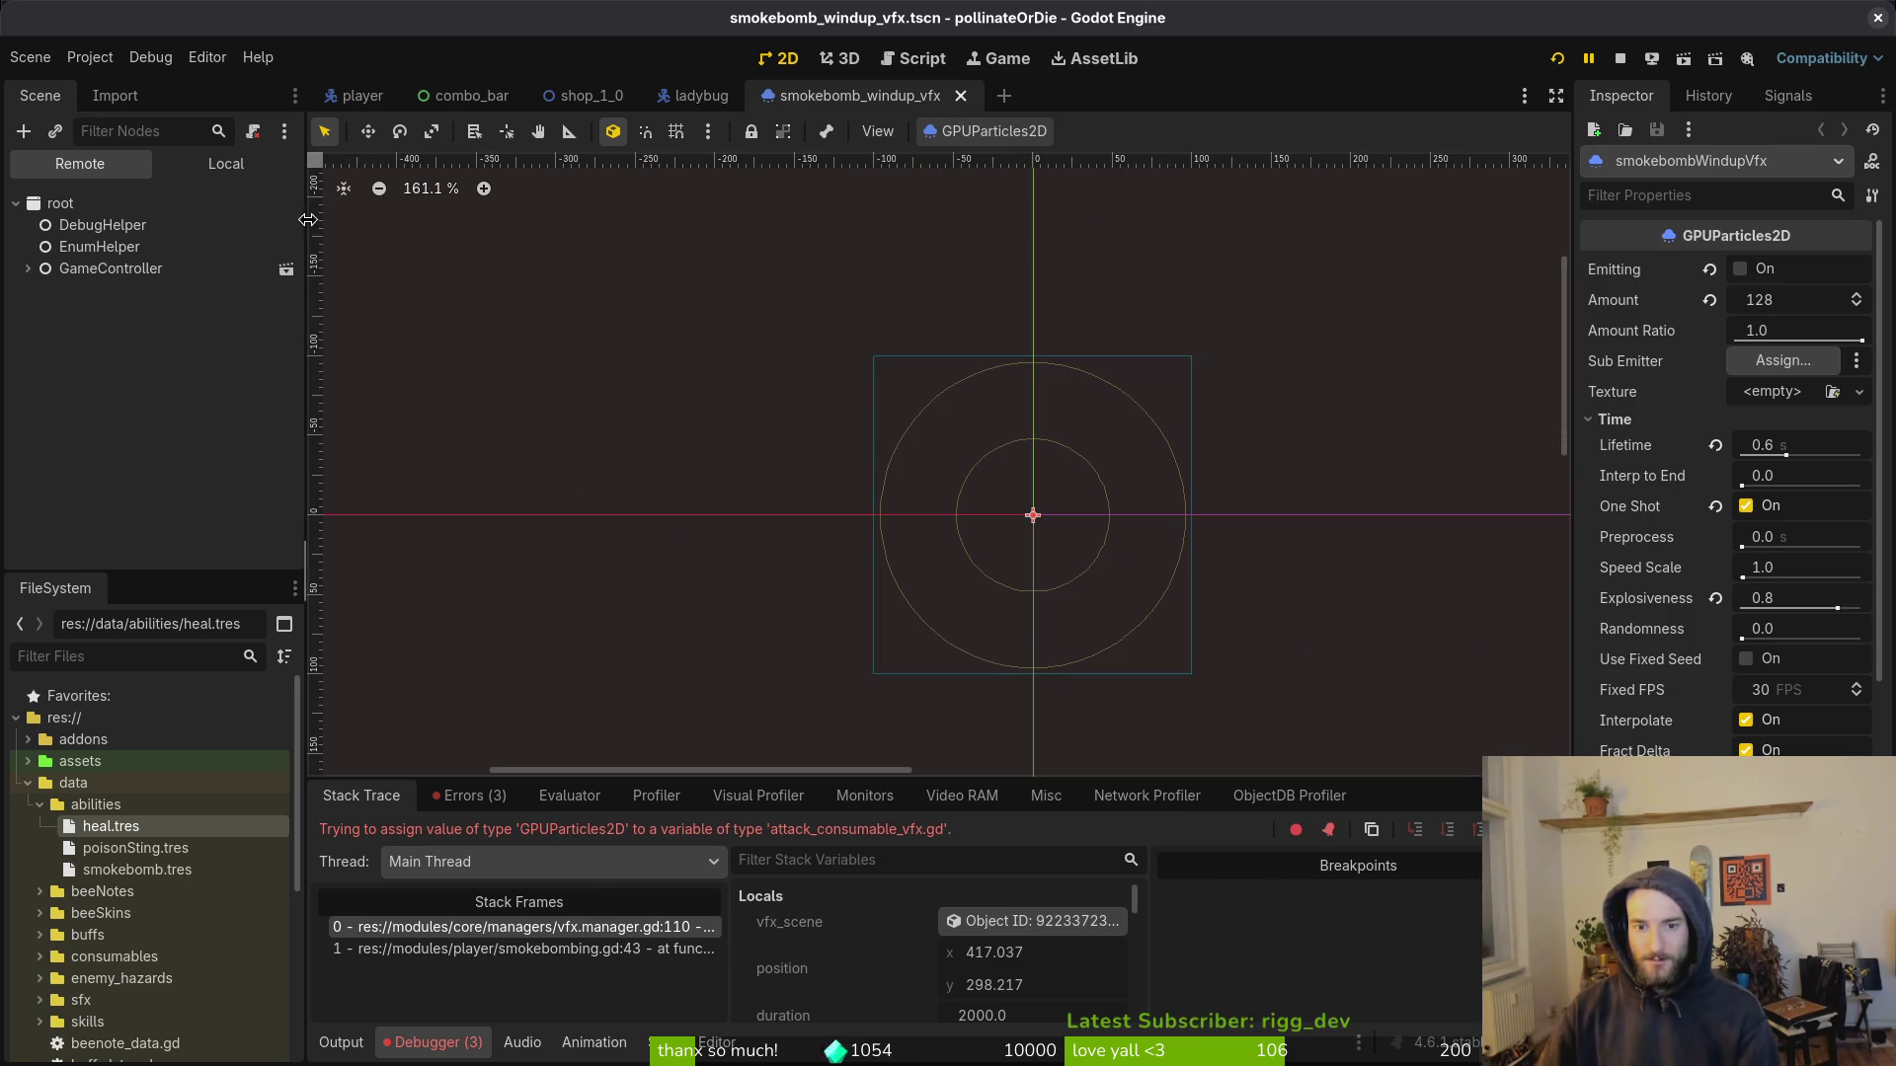
pyautogui.click(225, 163)
pyautogui.click(123, 206)
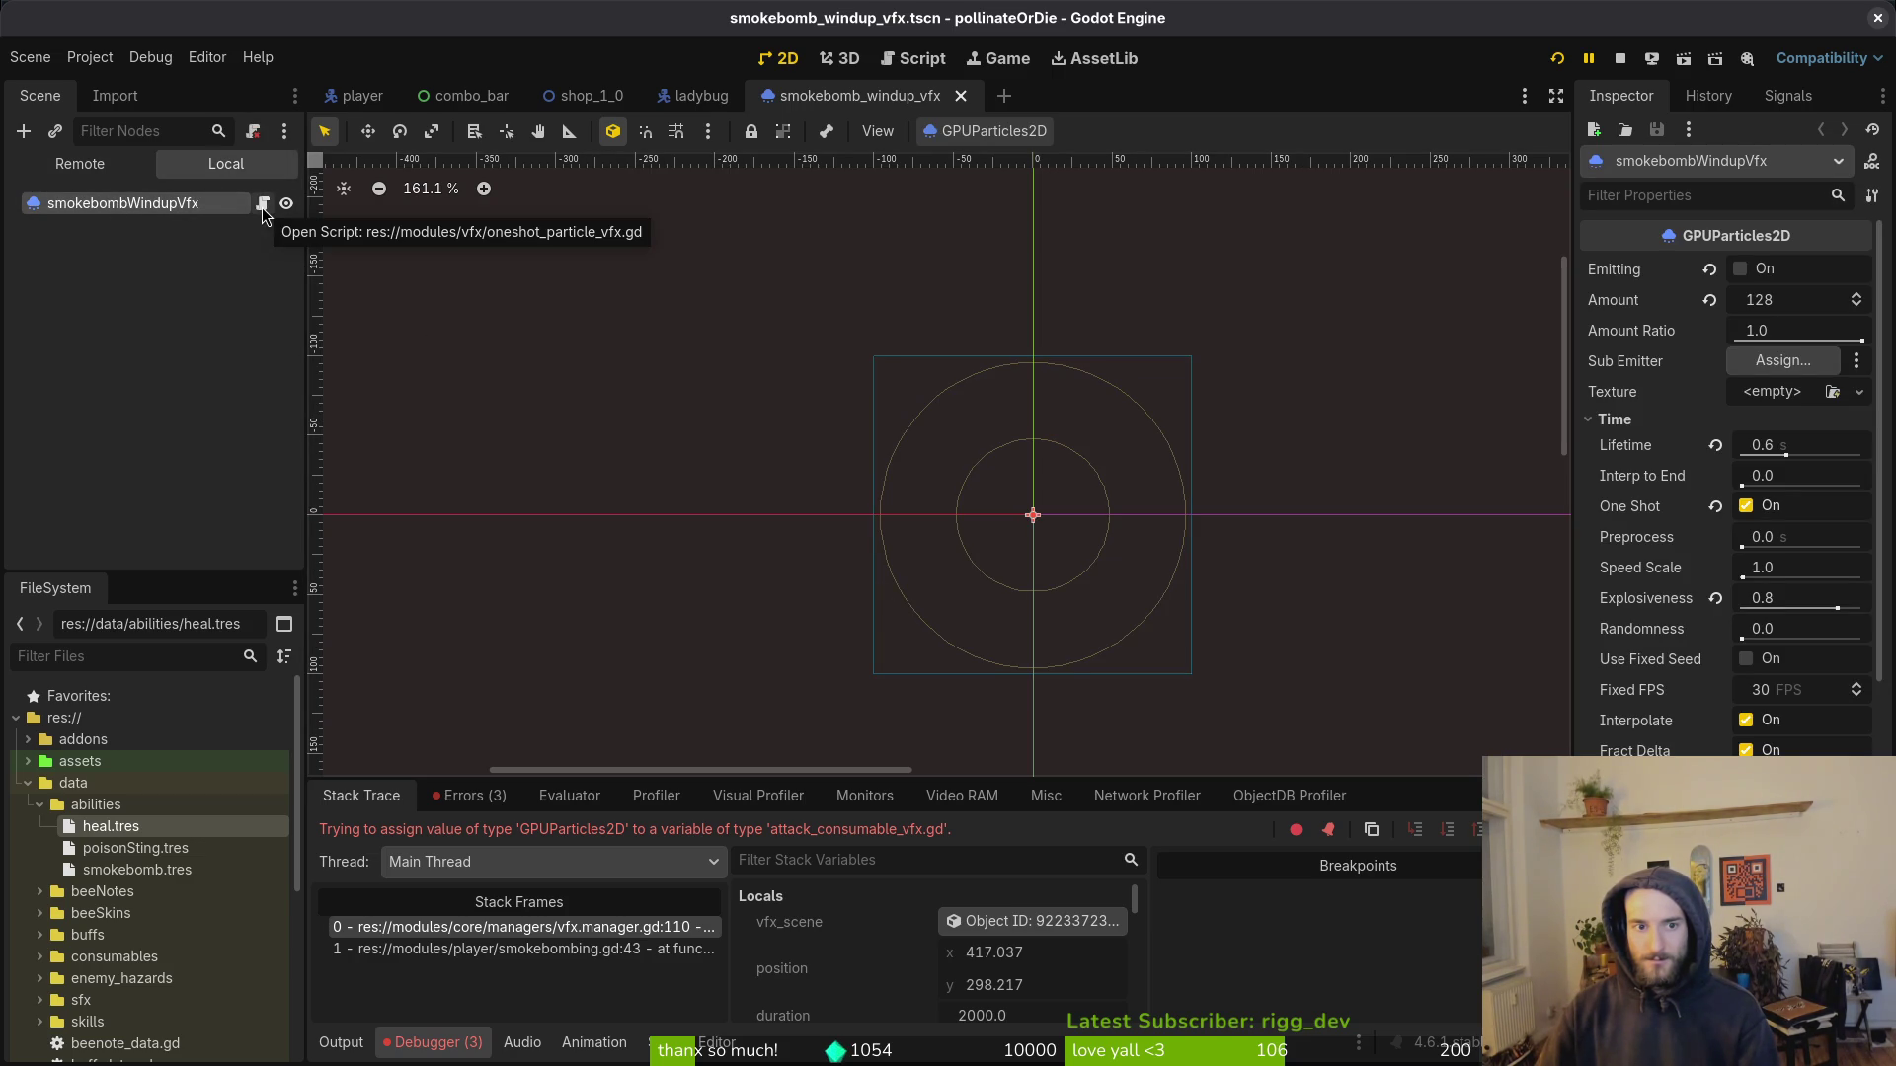
# Step: Search 'vanish' in quick open and load the vanish_vfx.tscn scene
pyautogui.click(225, 267)
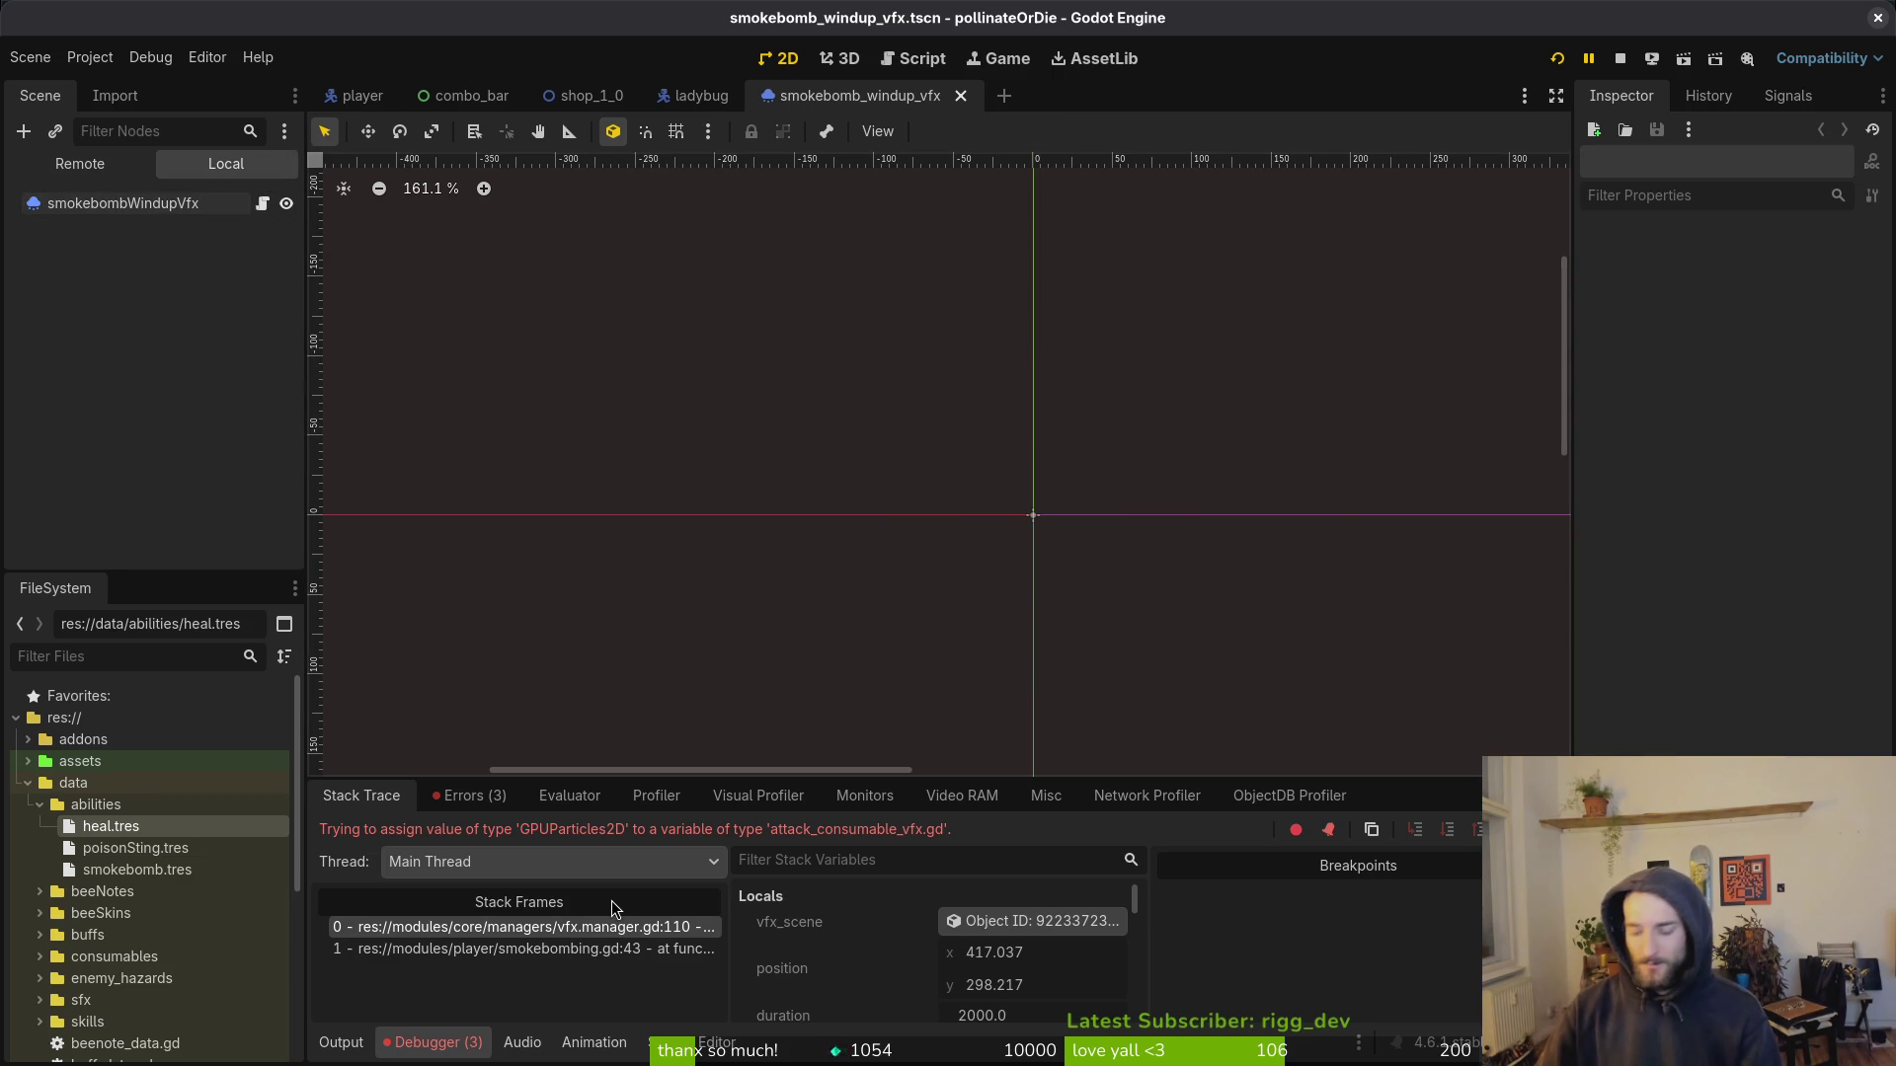
pyautogui.hotkey('shift', 'alt', 'o')
pyautogui.press('Escape')
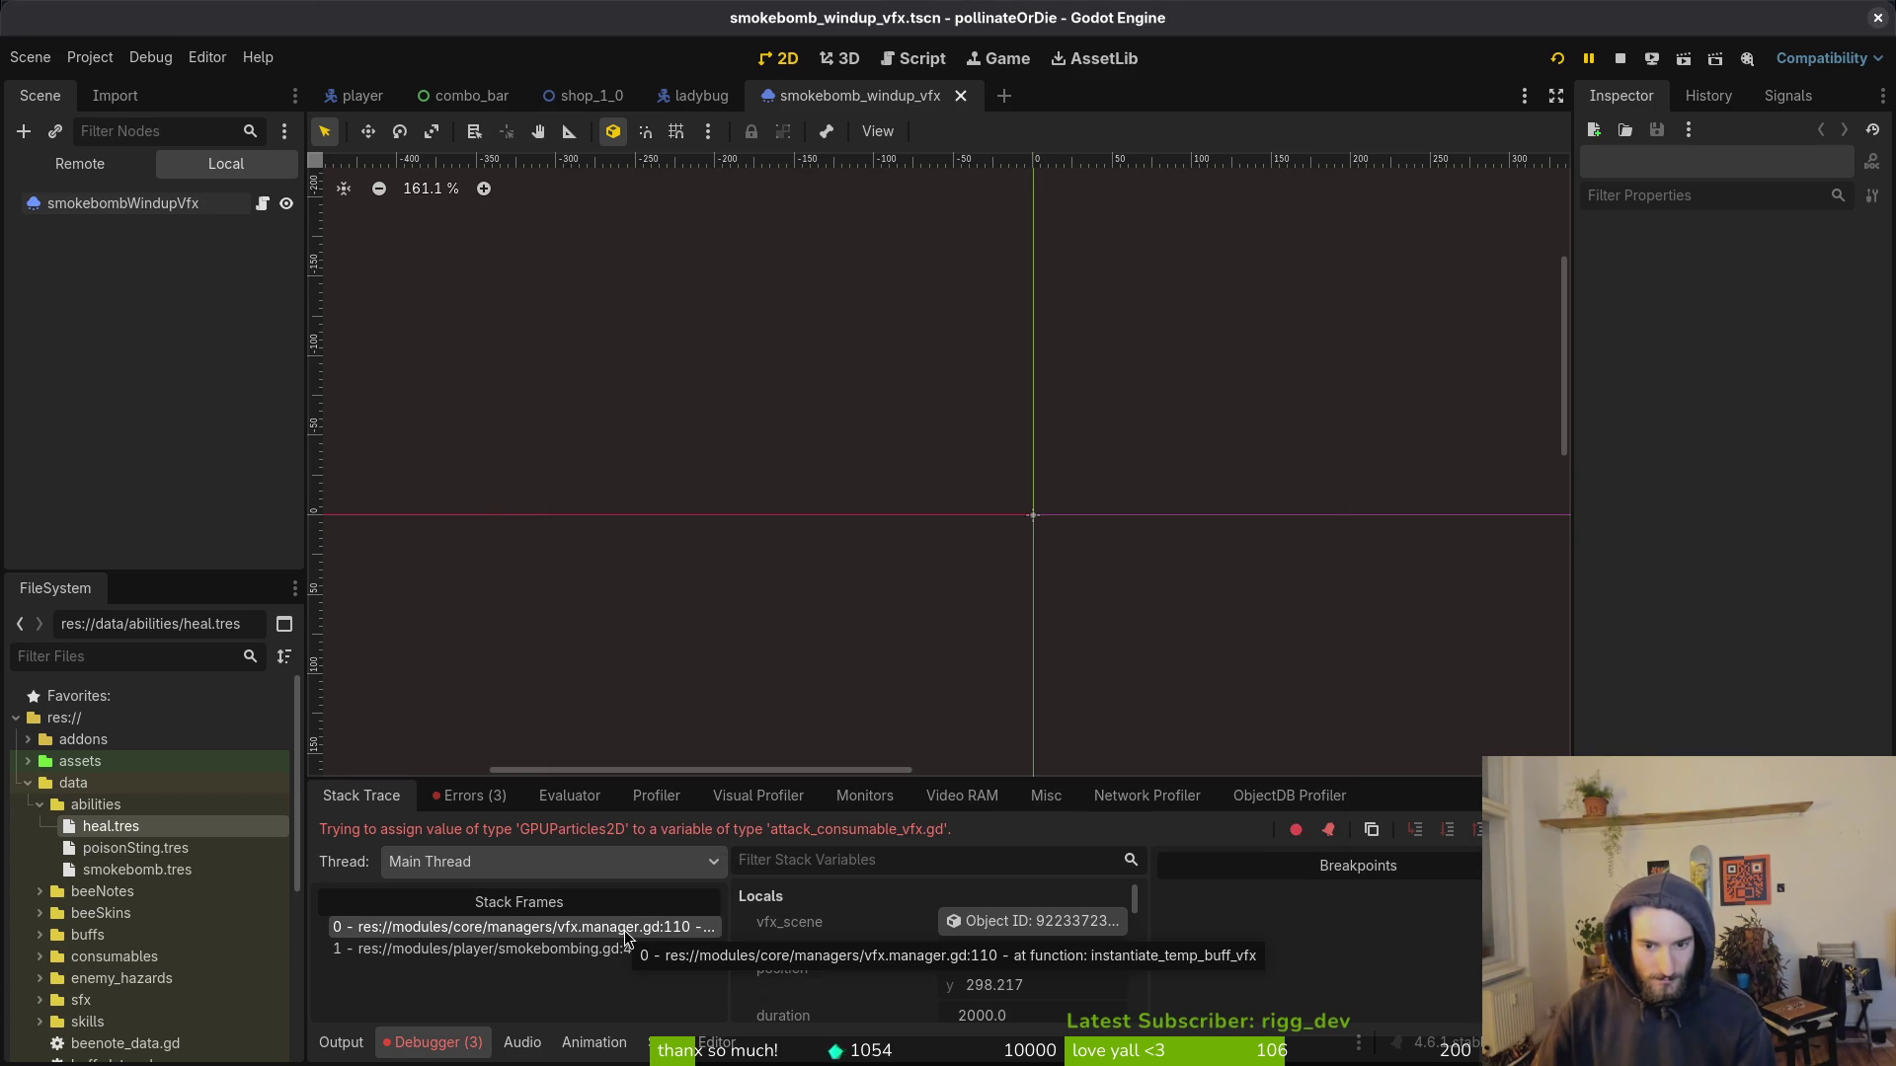
pyautogui.hotkey('alt', 'shift', 'o')
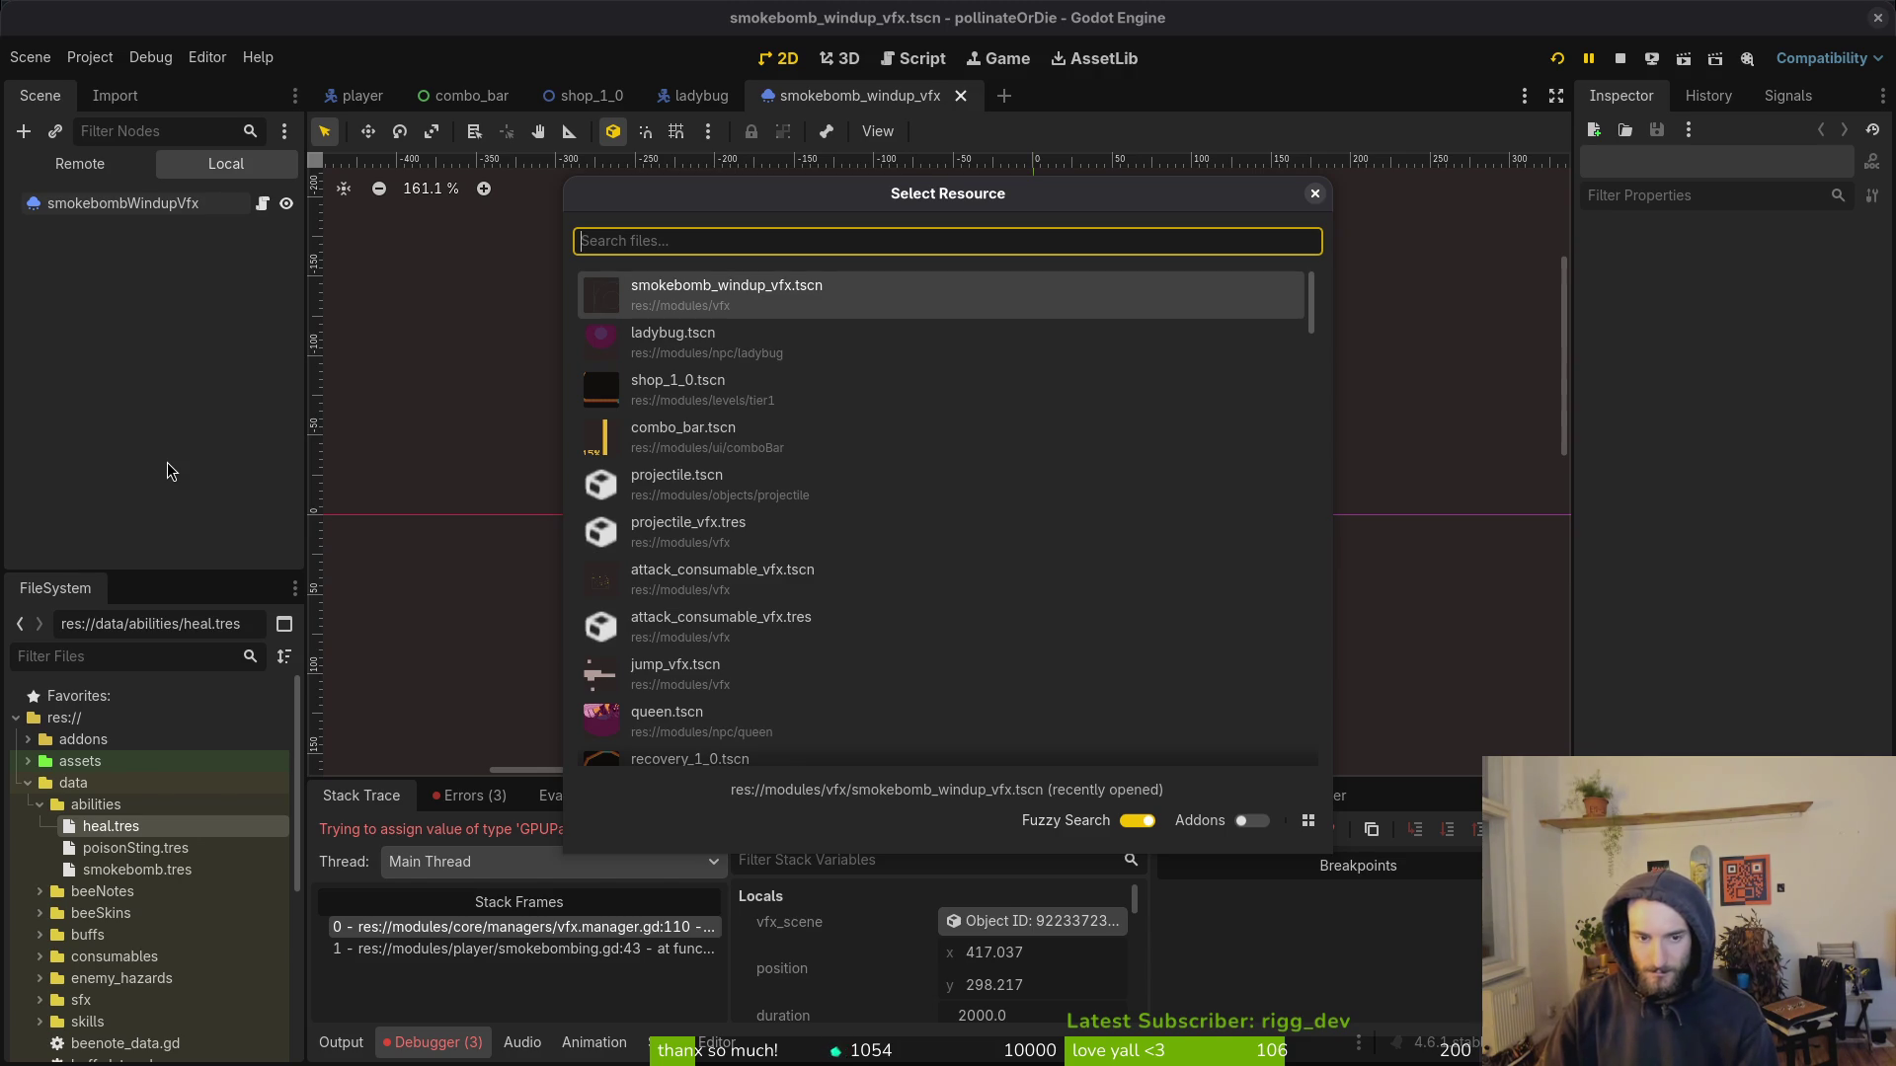
pyautogui.write('vanish')
pyautogui.press('Return')
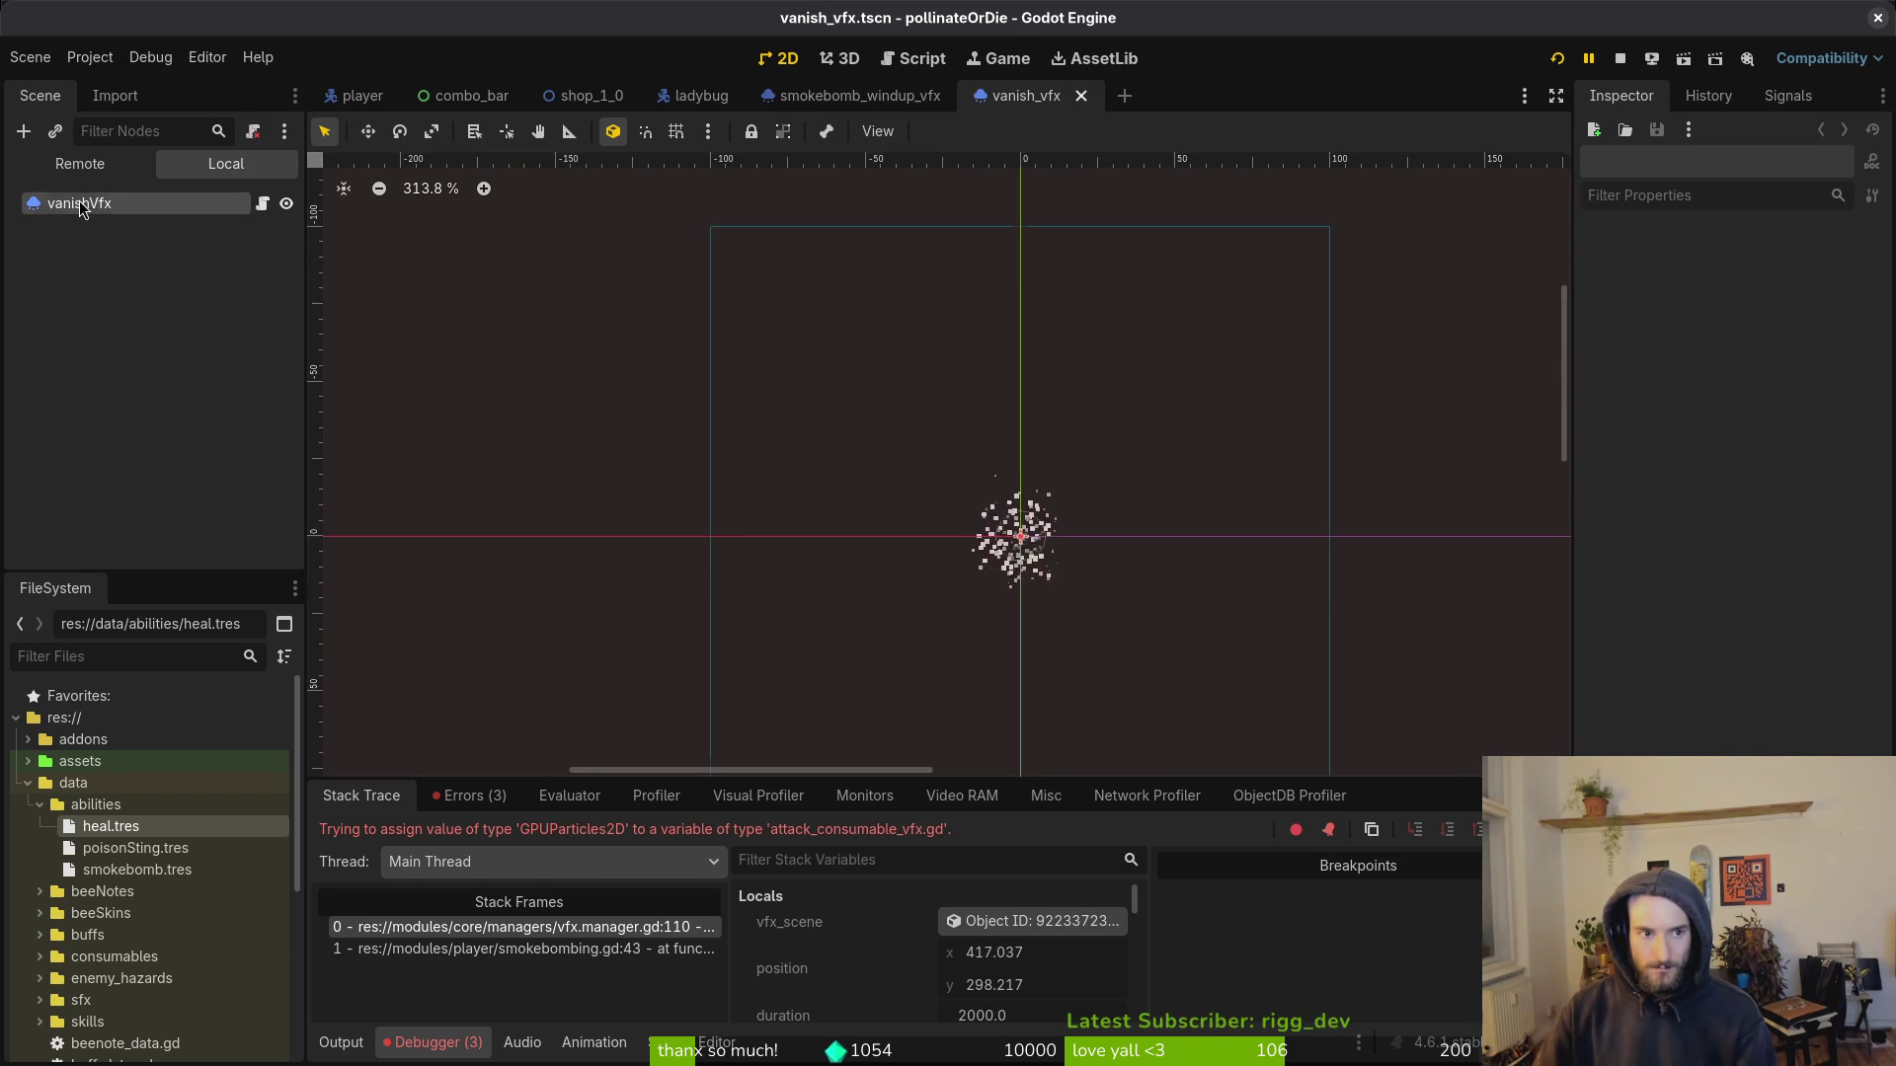
# Step: Inspect the vanishVfx particles node's script icon, then clear the selection and go to the terminal
pyautogui.click(82, 206)
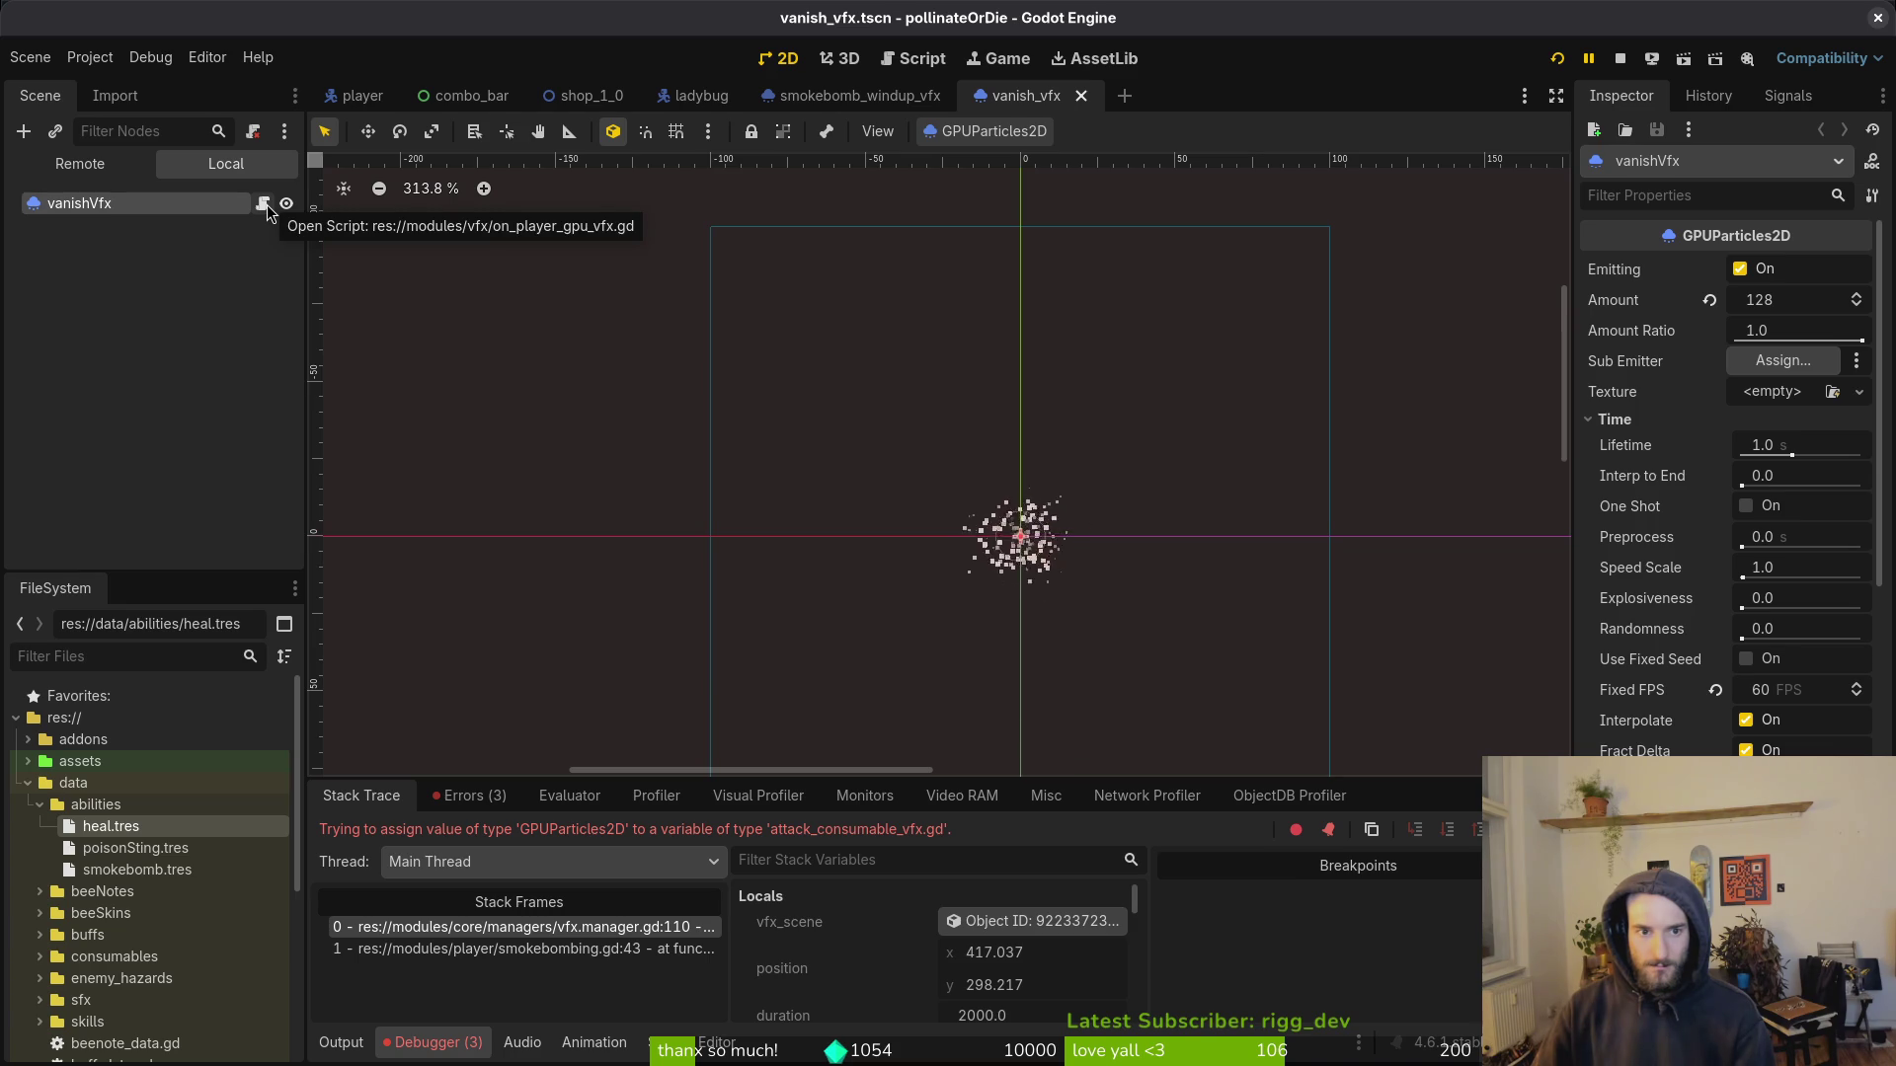
pyautogui.click(140, 267)
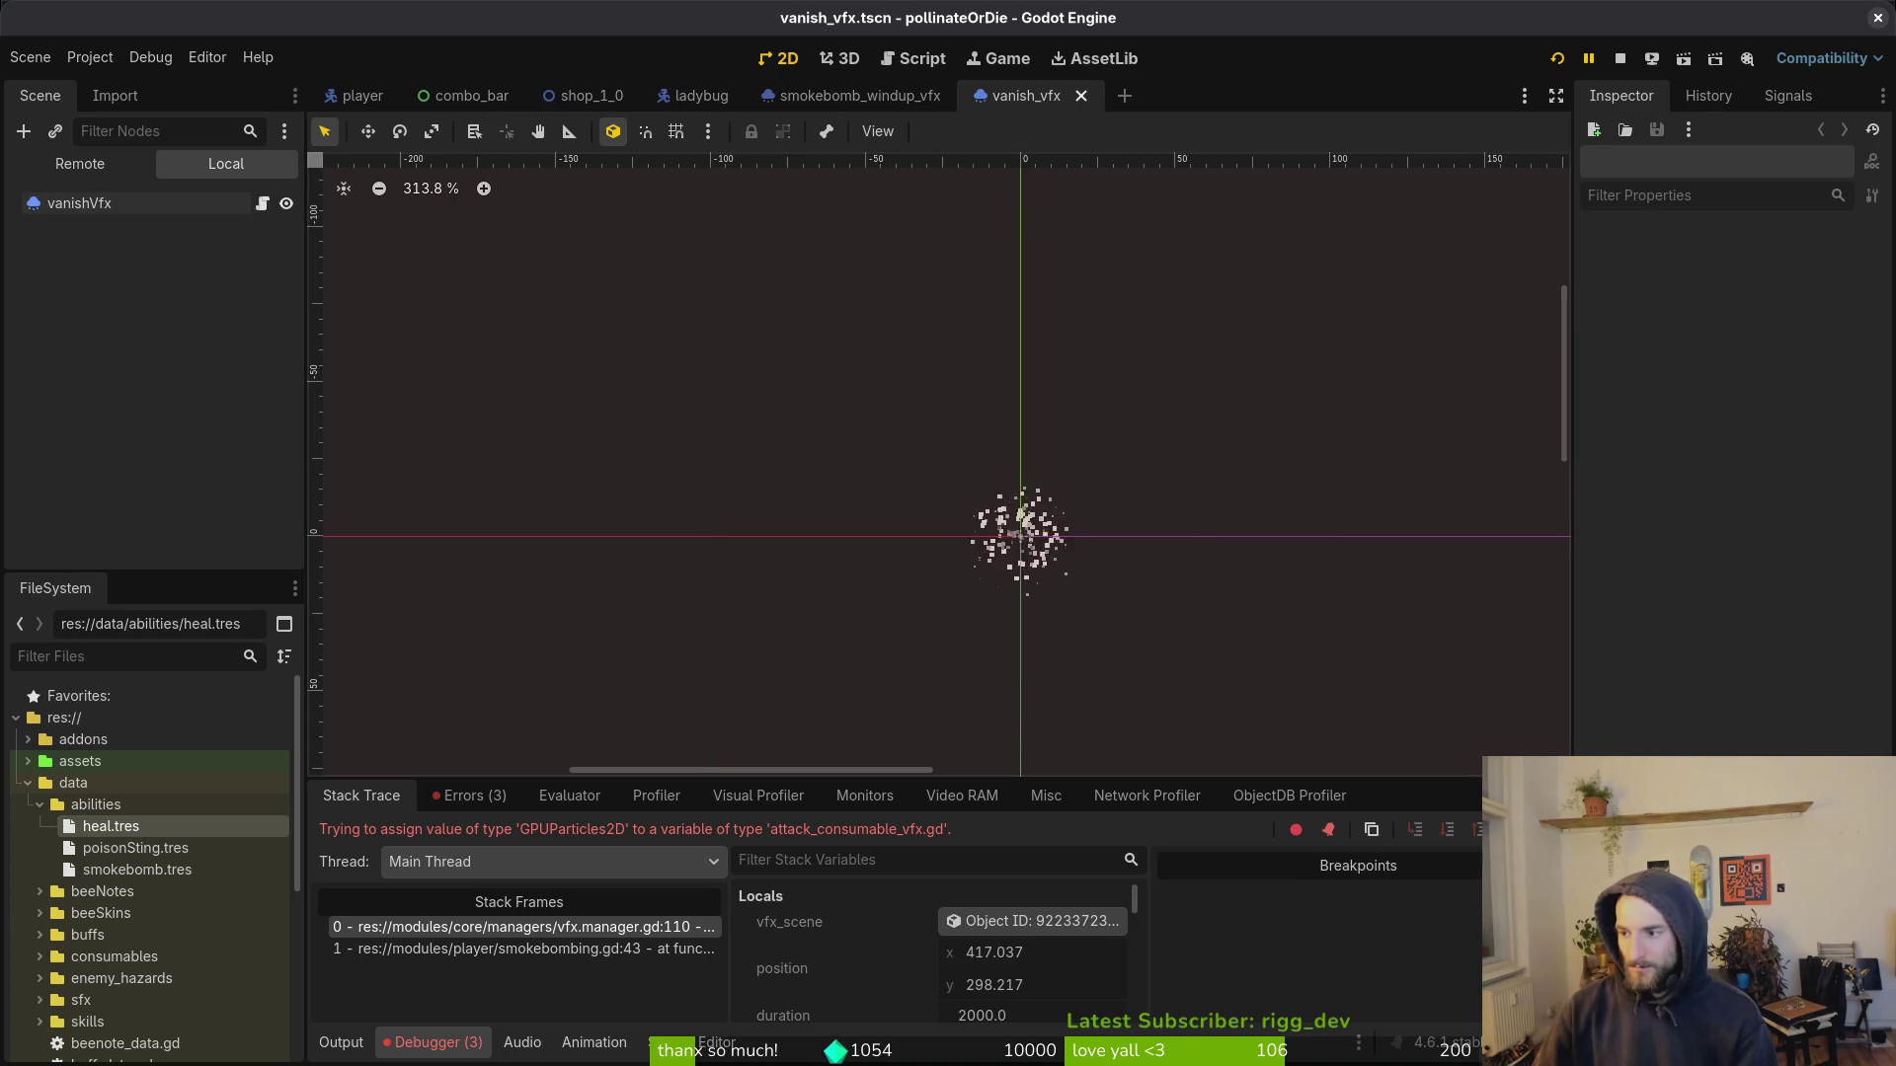
pyautogui.press('super+2')
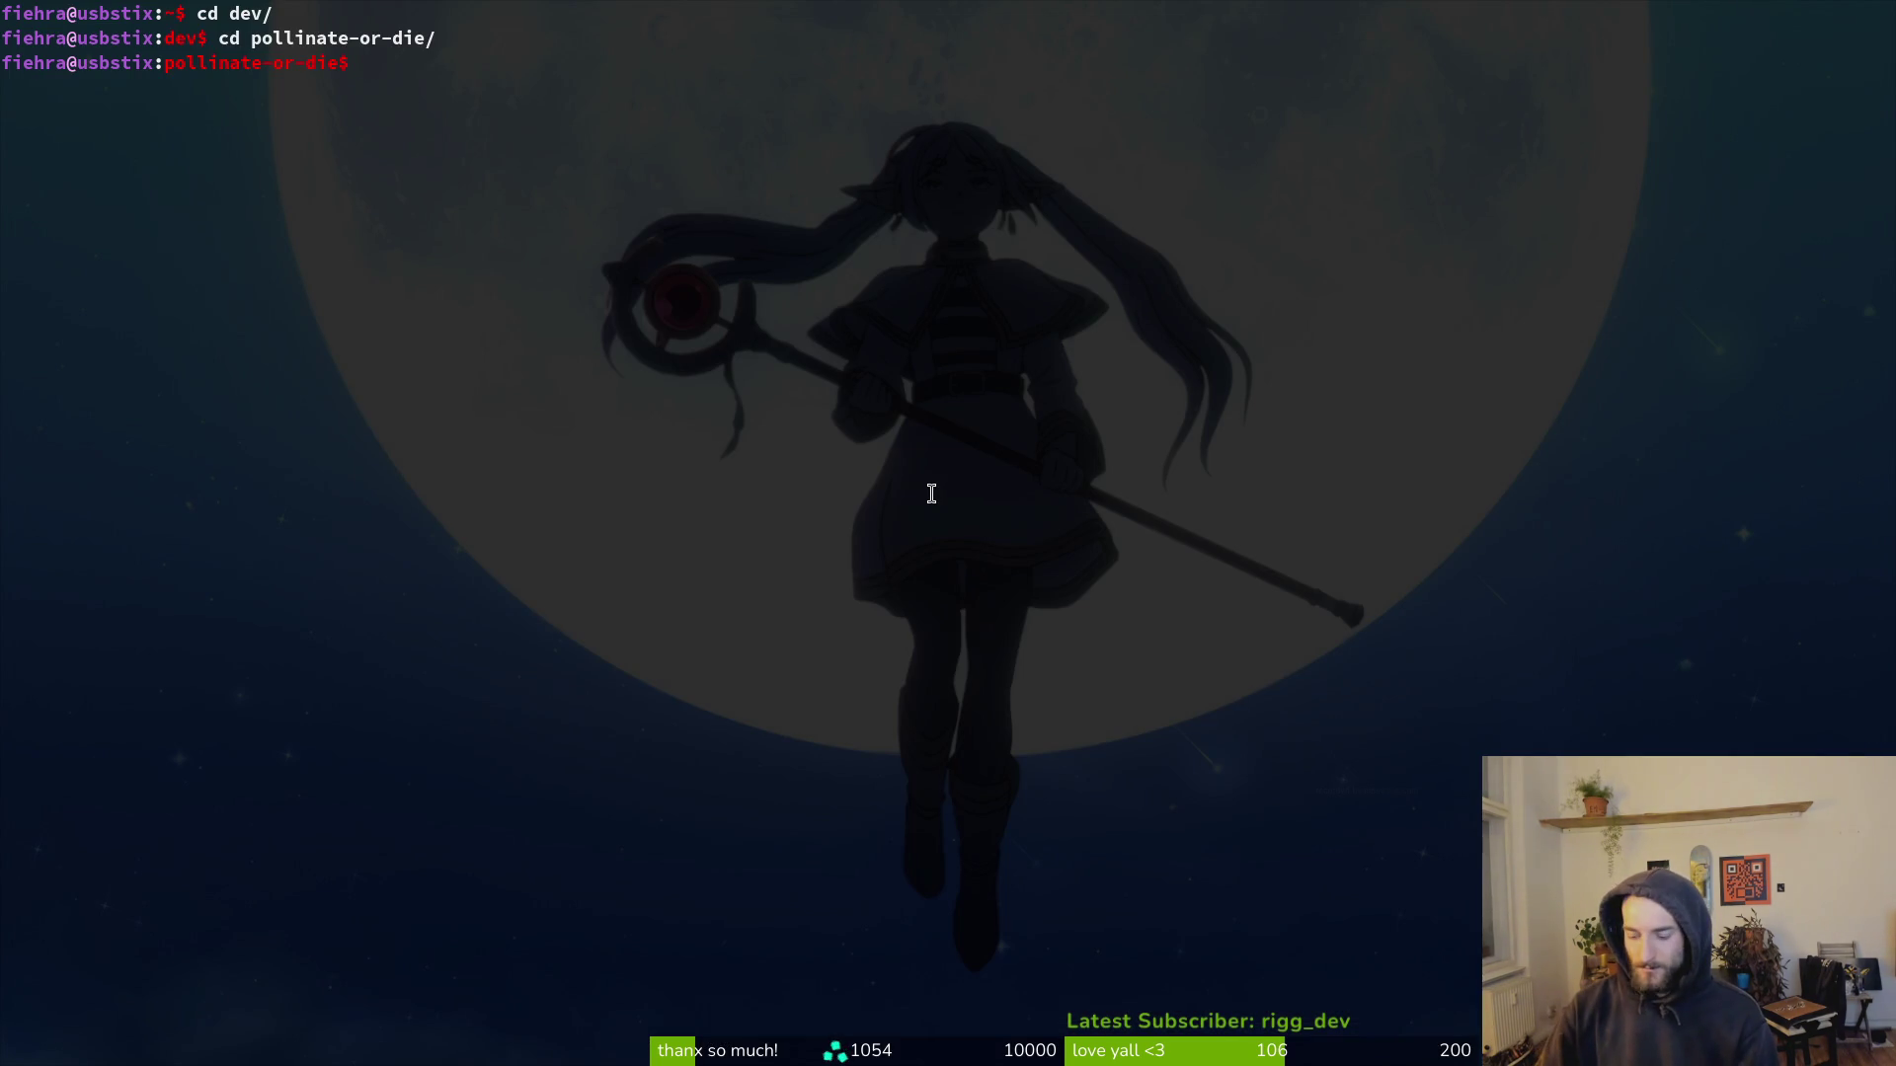
# Step: Launch Neovim in the project and open and save modules/vfx/on_player_gpu_vfx.gd (18 lines, 432 bytes)
pyautogui.write('nvim .')
pyautogui.press('Return')
pyautogui.write('npl')
pyautogui.press('Return')
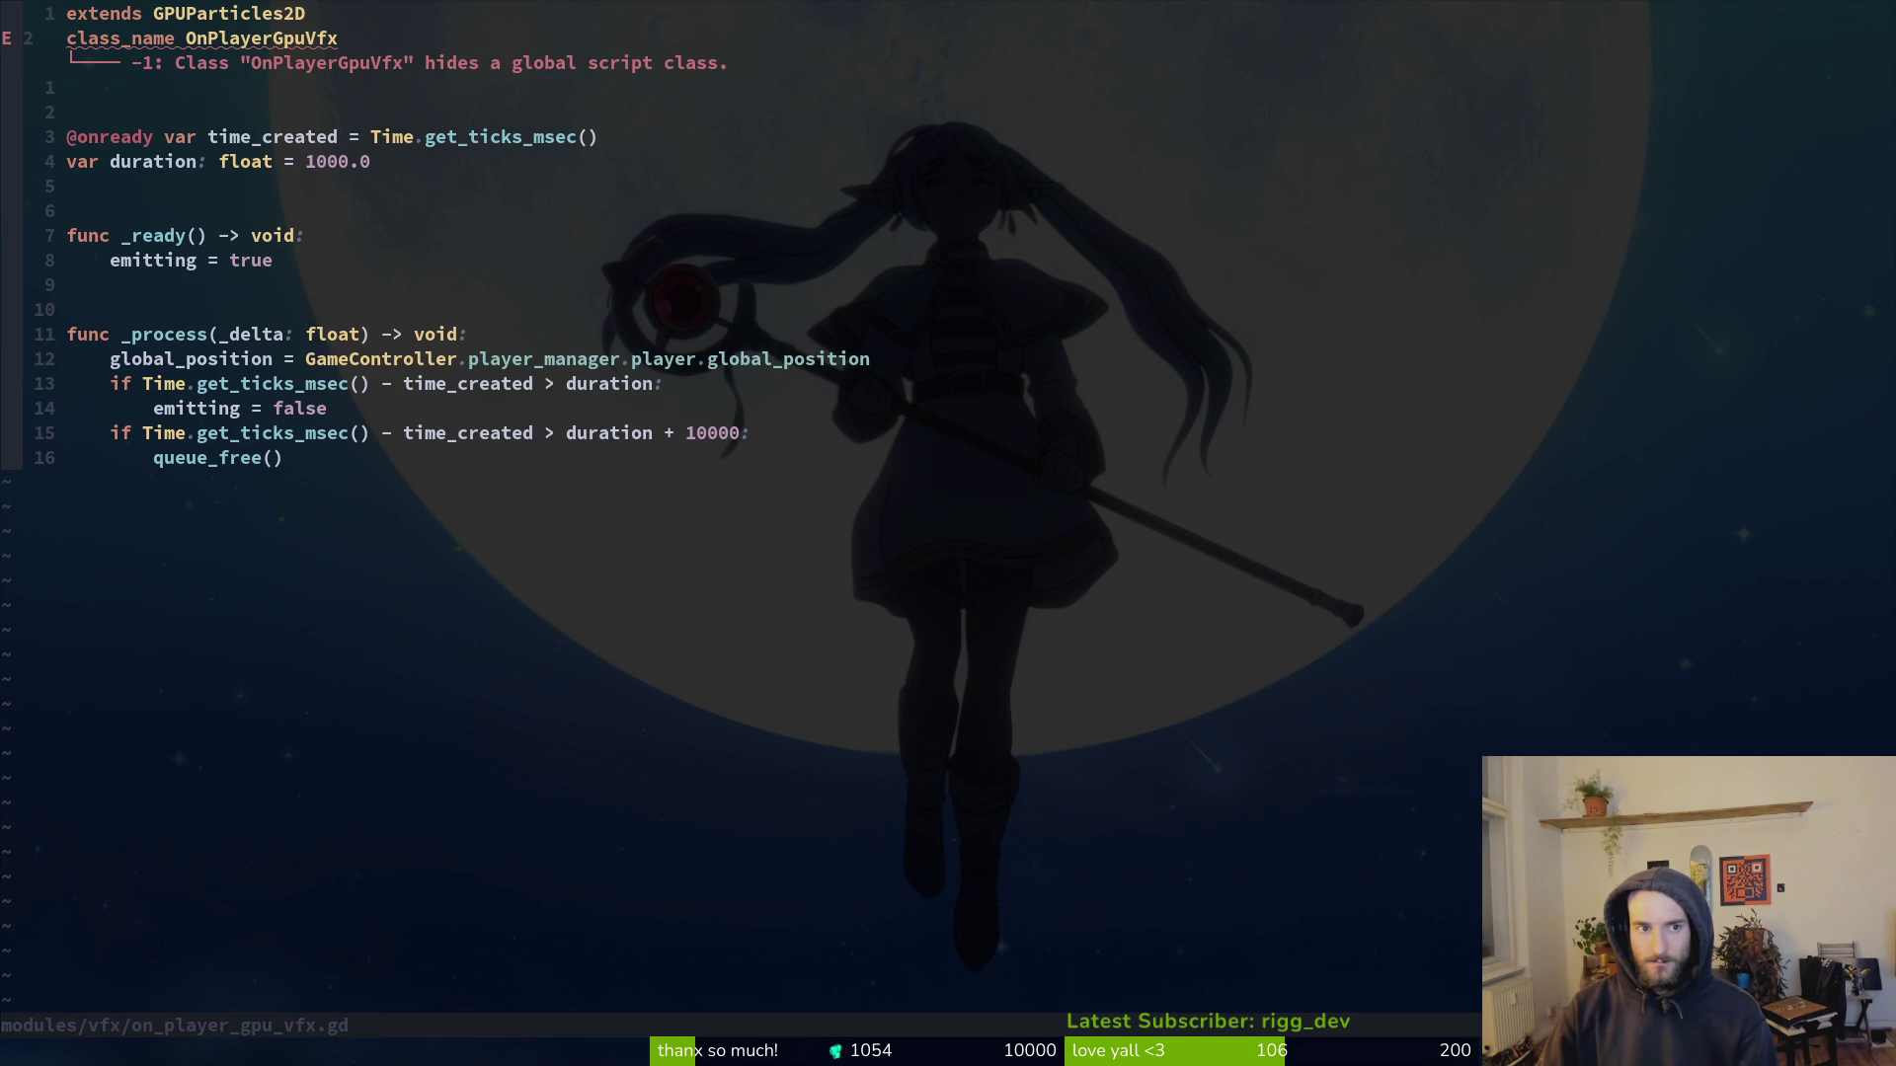
pyautogui.write('write')
pyautogui.press('Return')
pyautogui.hotkey('alt', 'Tab')
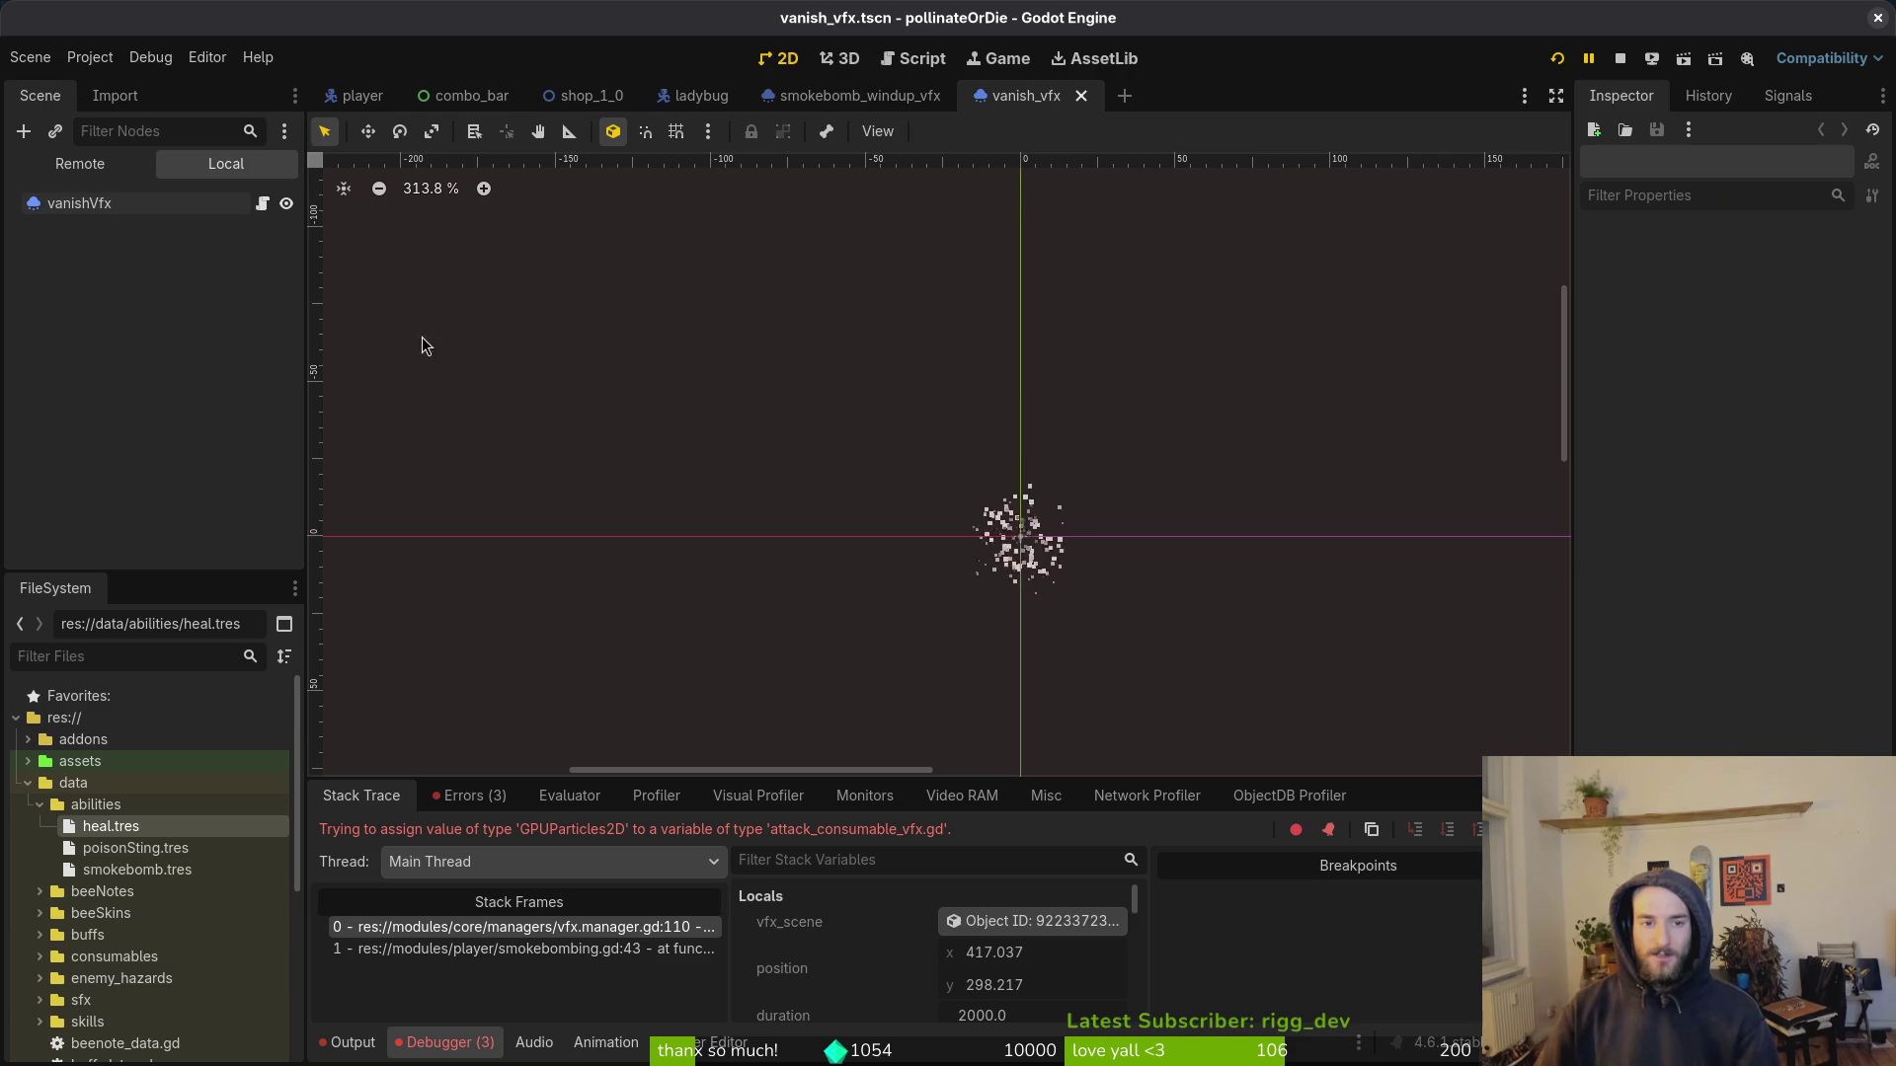
pyautogui.hotkey('alt', 'Tab')
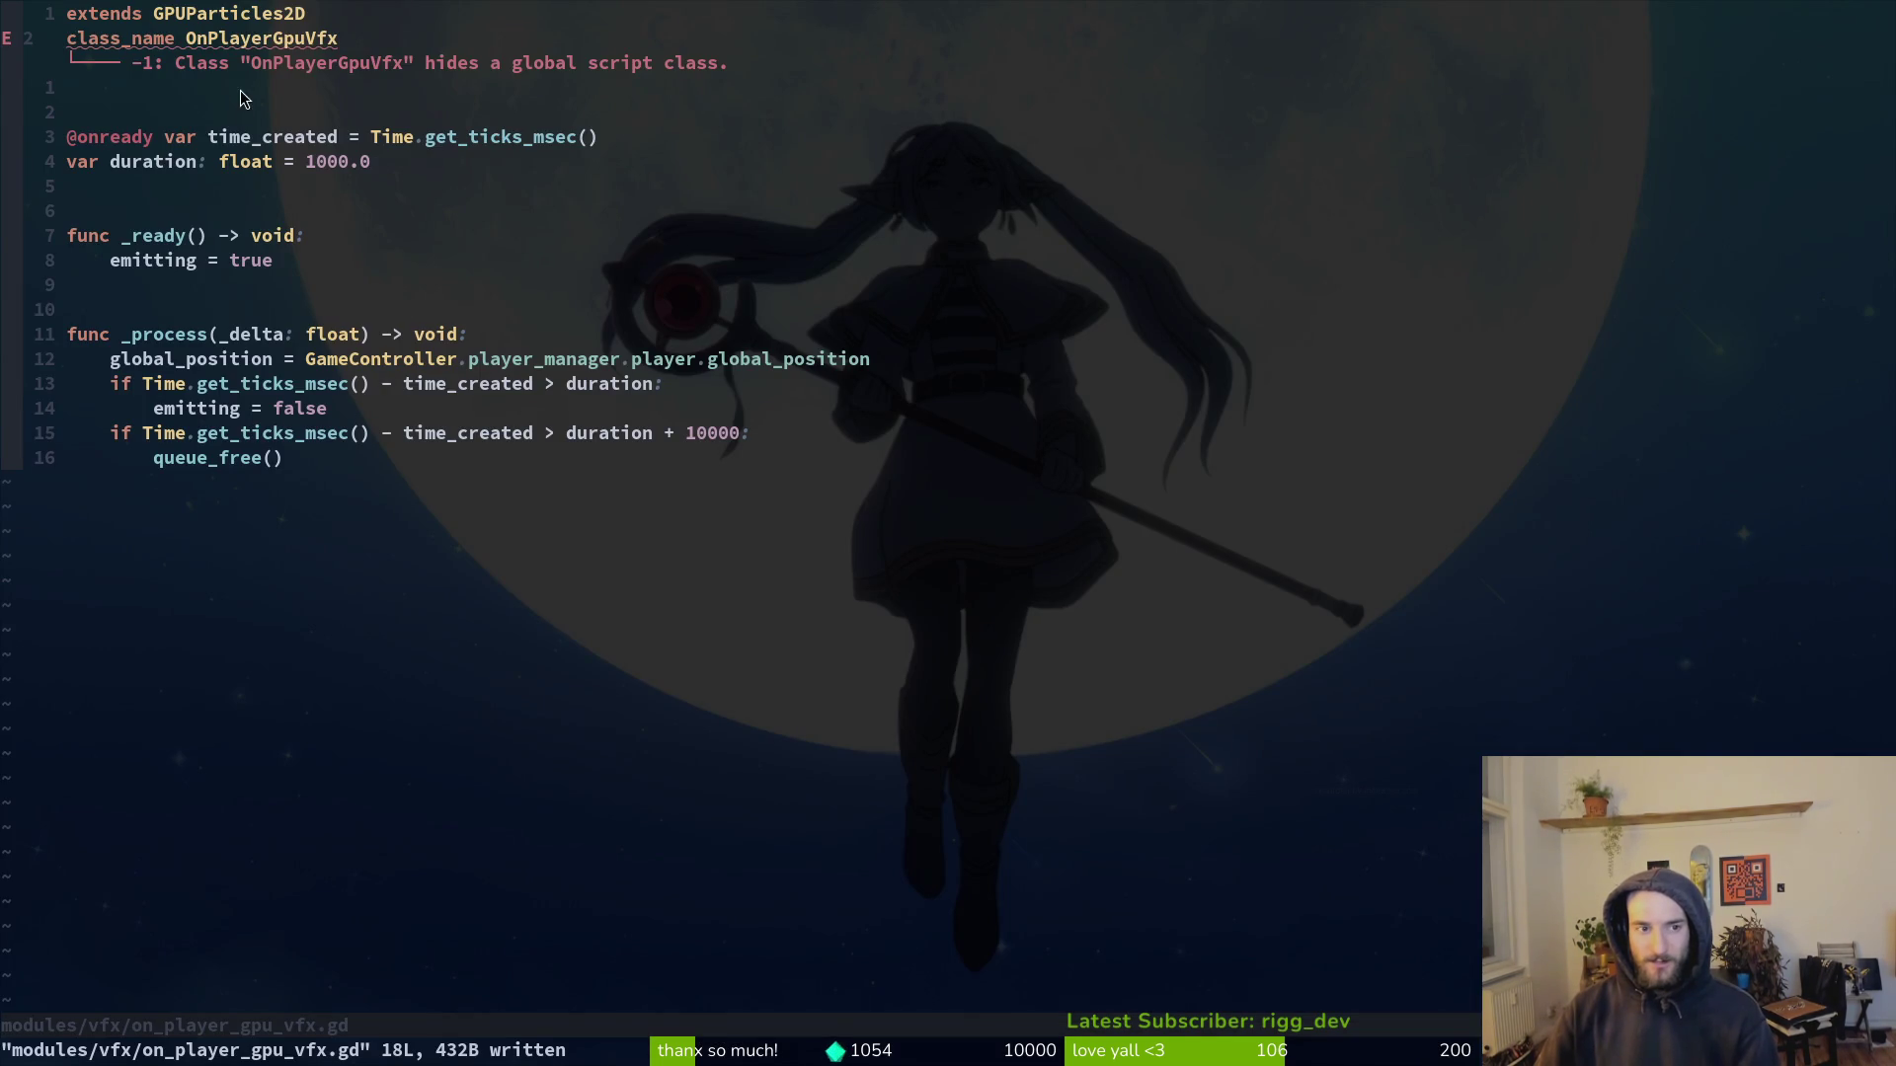
# Step: Quit Neovim with :q and bring back Godot showing the vanish_vfx scene
pyautogui.hotkey('alt', 'Tab')
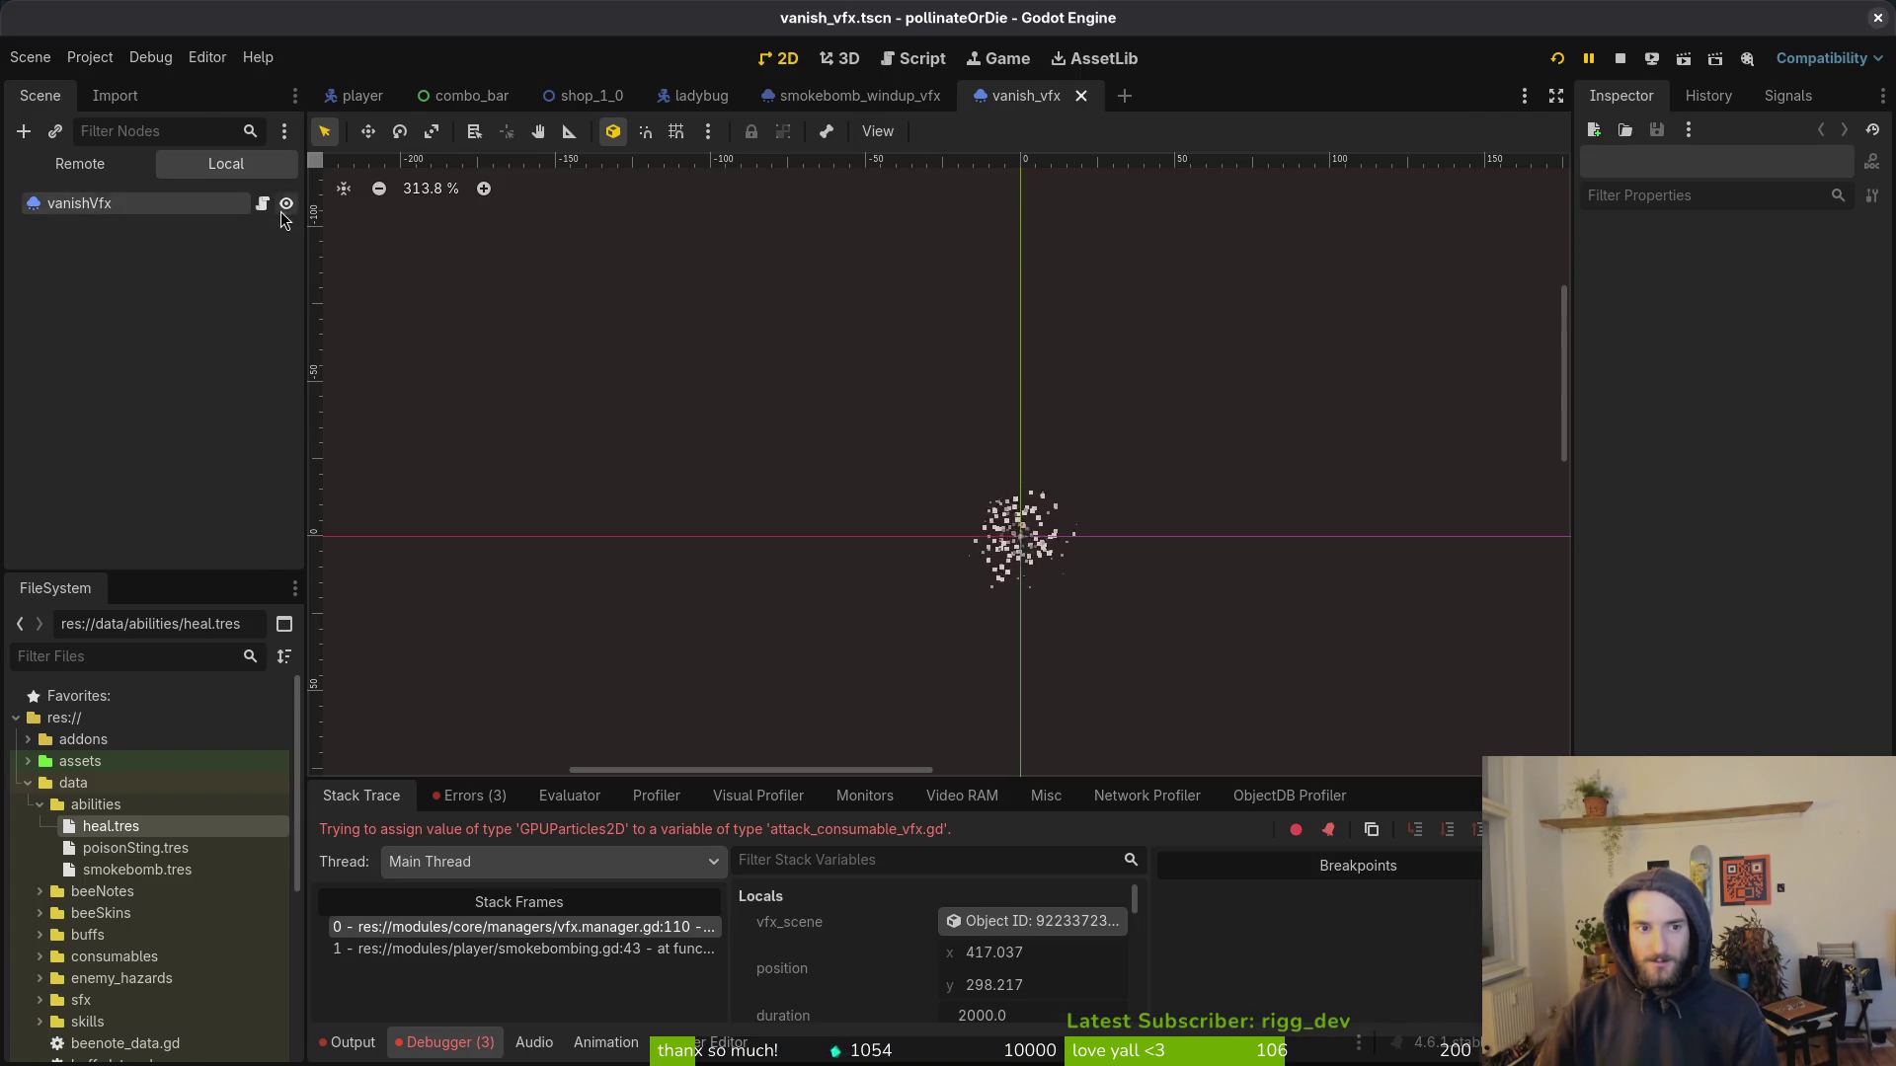
pyautogui.hotkey('alt', 'Tab')
pyautogui.write(':q')
pyautogui.press('Return')
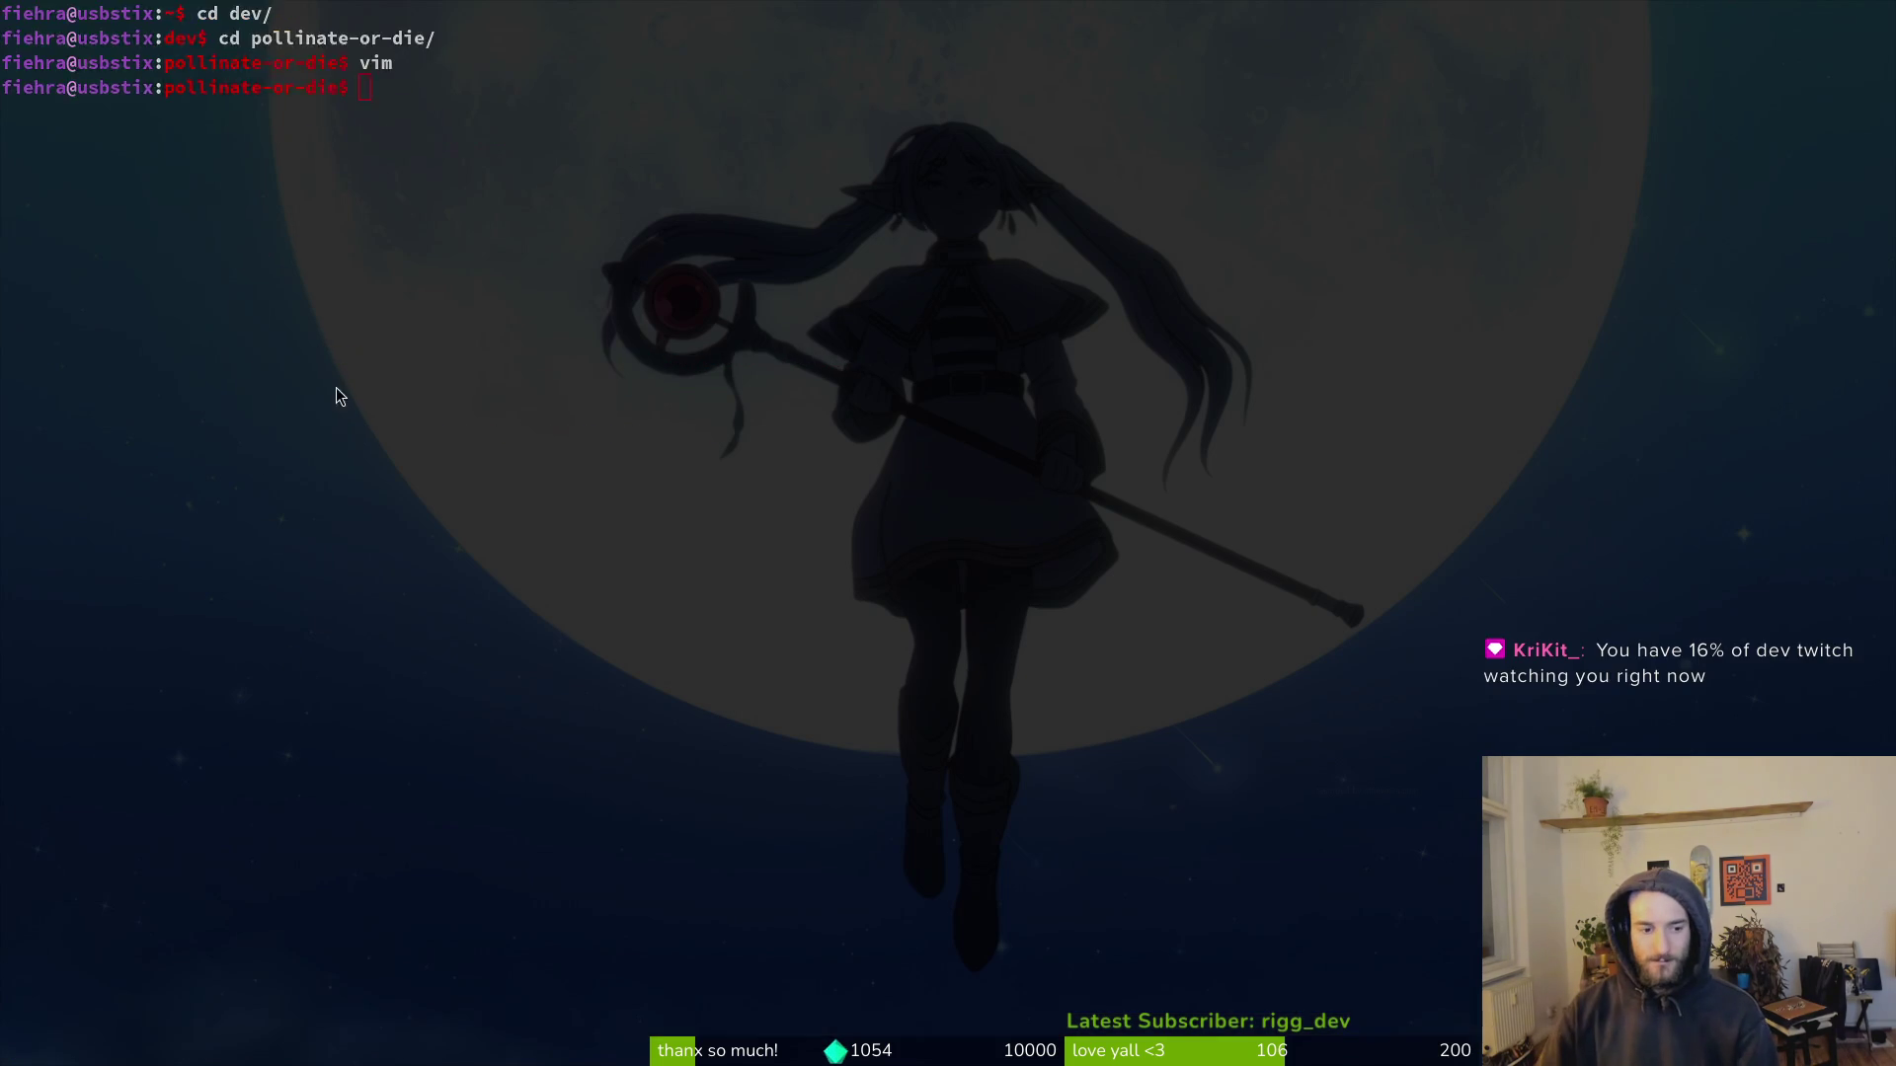
pyautogui.hotkey('alt', 'Tab')
pyautogui.scroll(-5, 156, 901)
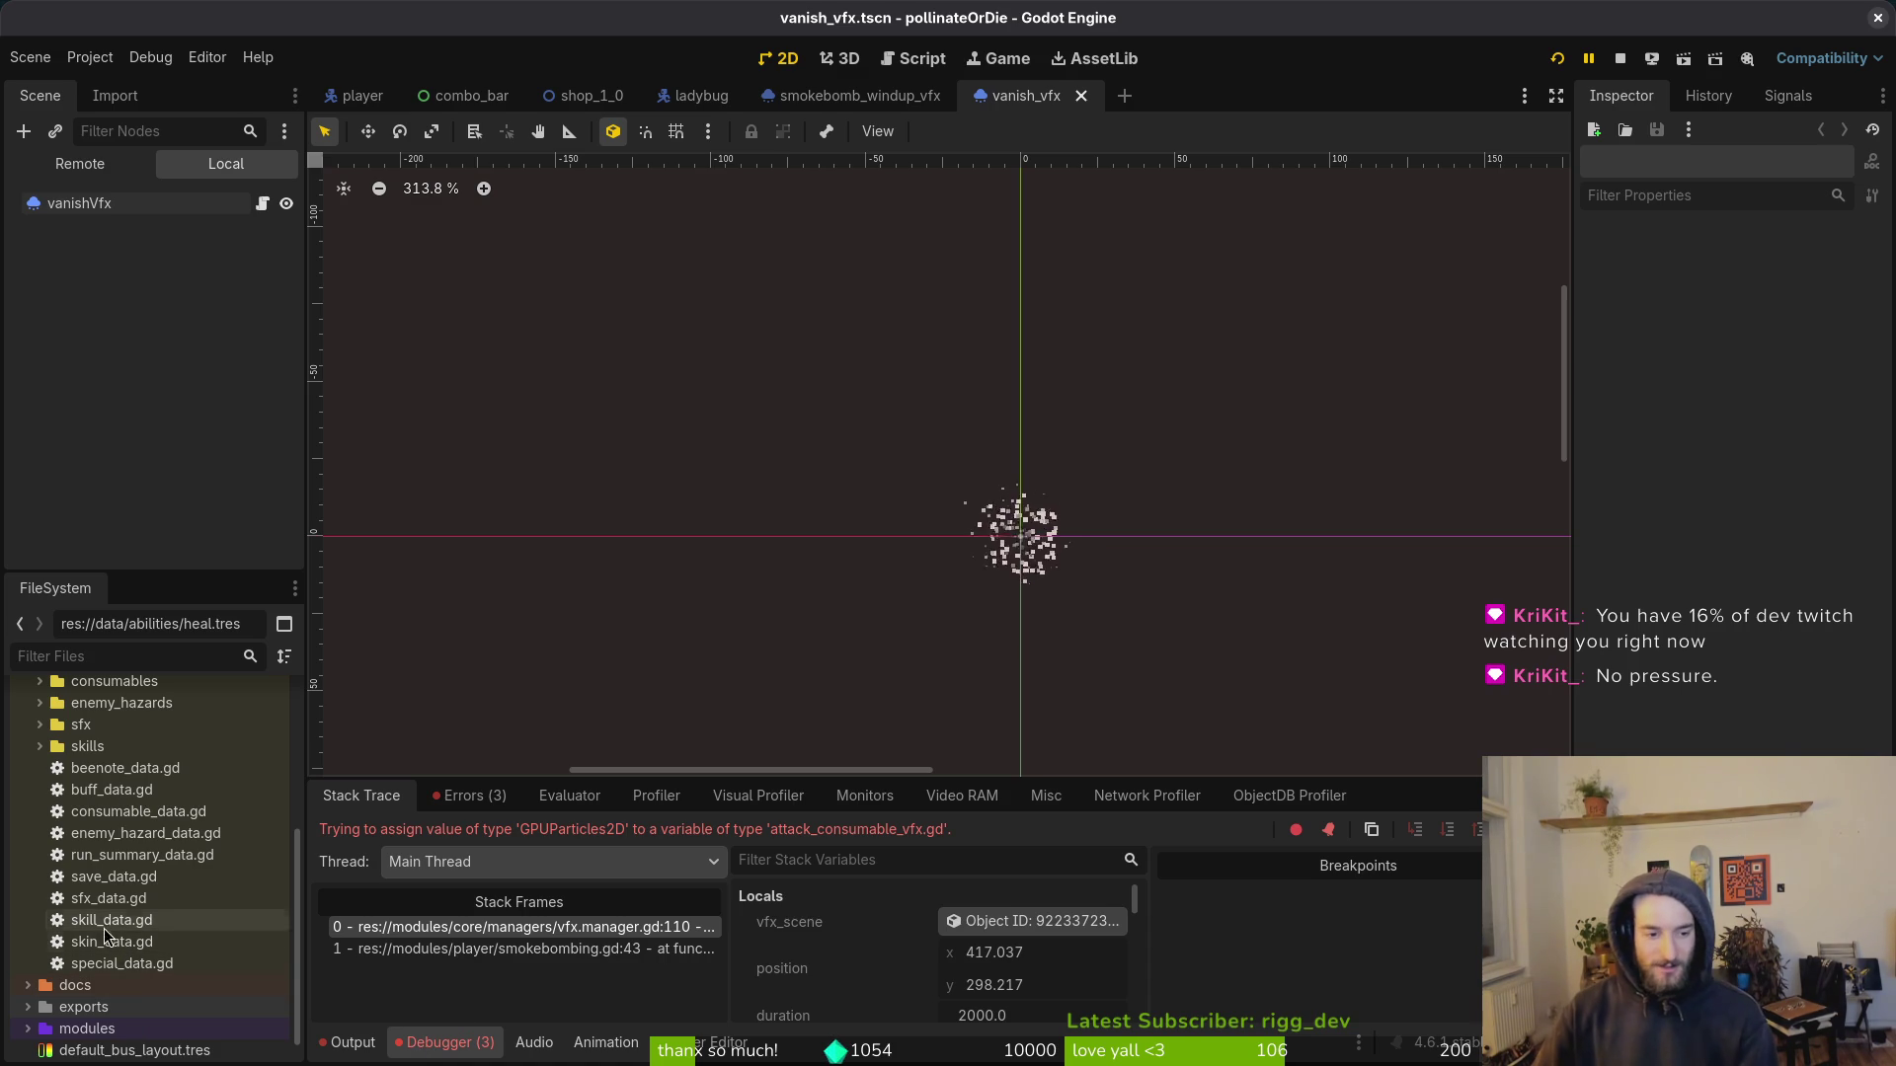
# Step: Expand modules/vfx in the FileSystem and delete attack_consumable_vfx.gd
pyautogui.scroll(-1, 98, 967)
pyautogui.click(29, 998)
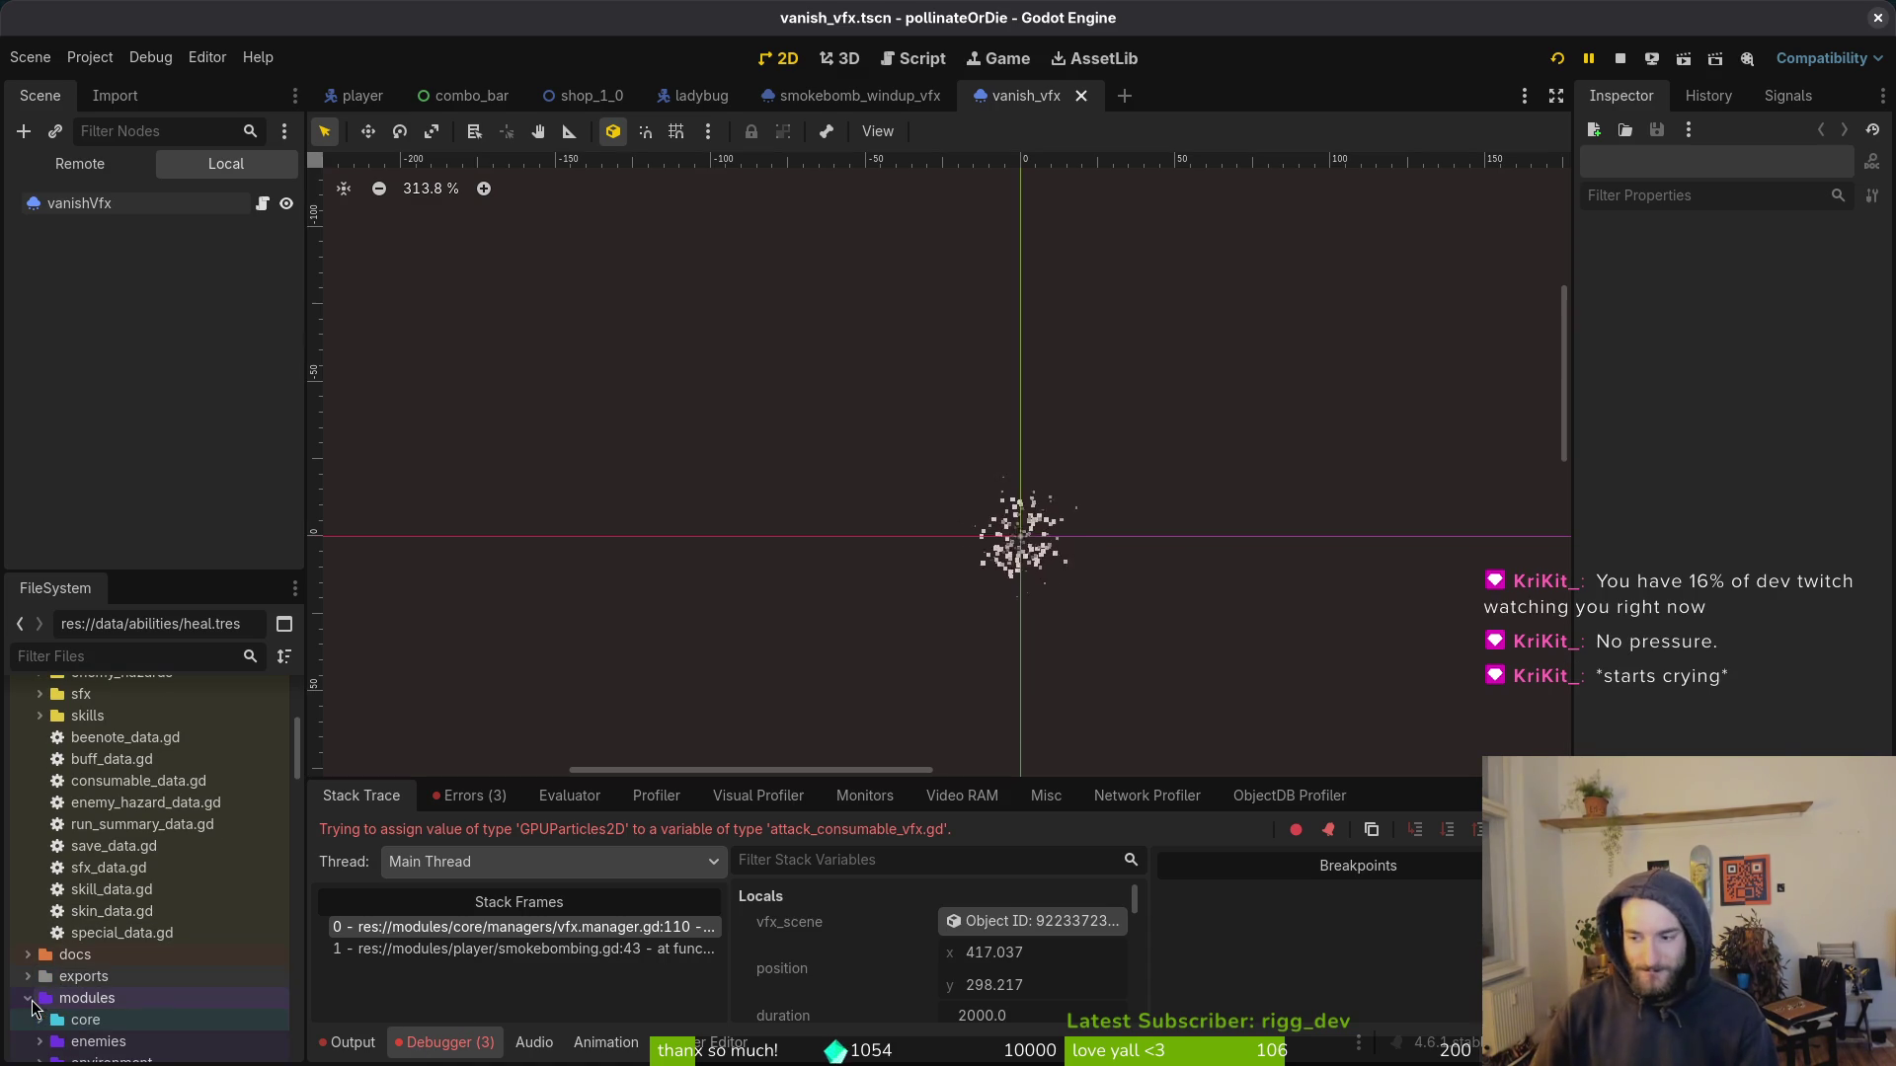
pyautogui.scroll(-5, 158, 881)
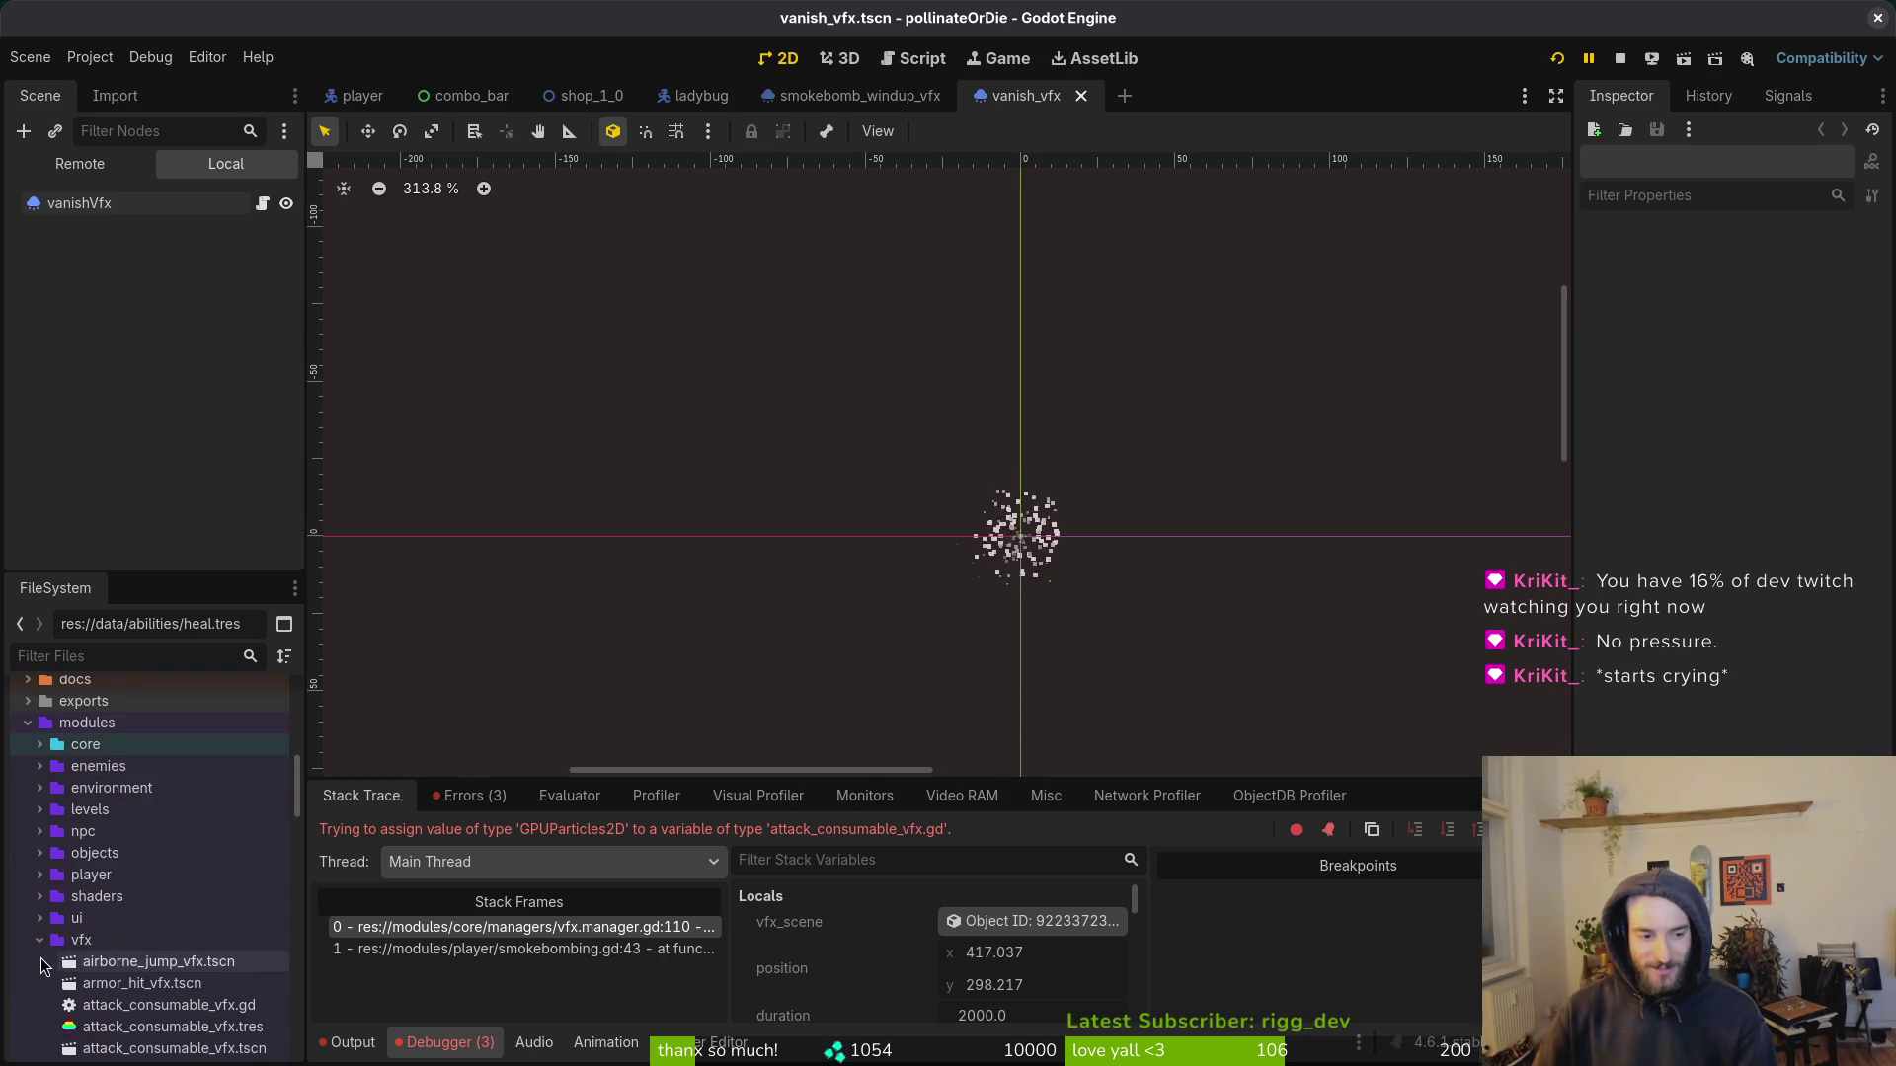
pyautogui.scroll(-4, 164, 873)
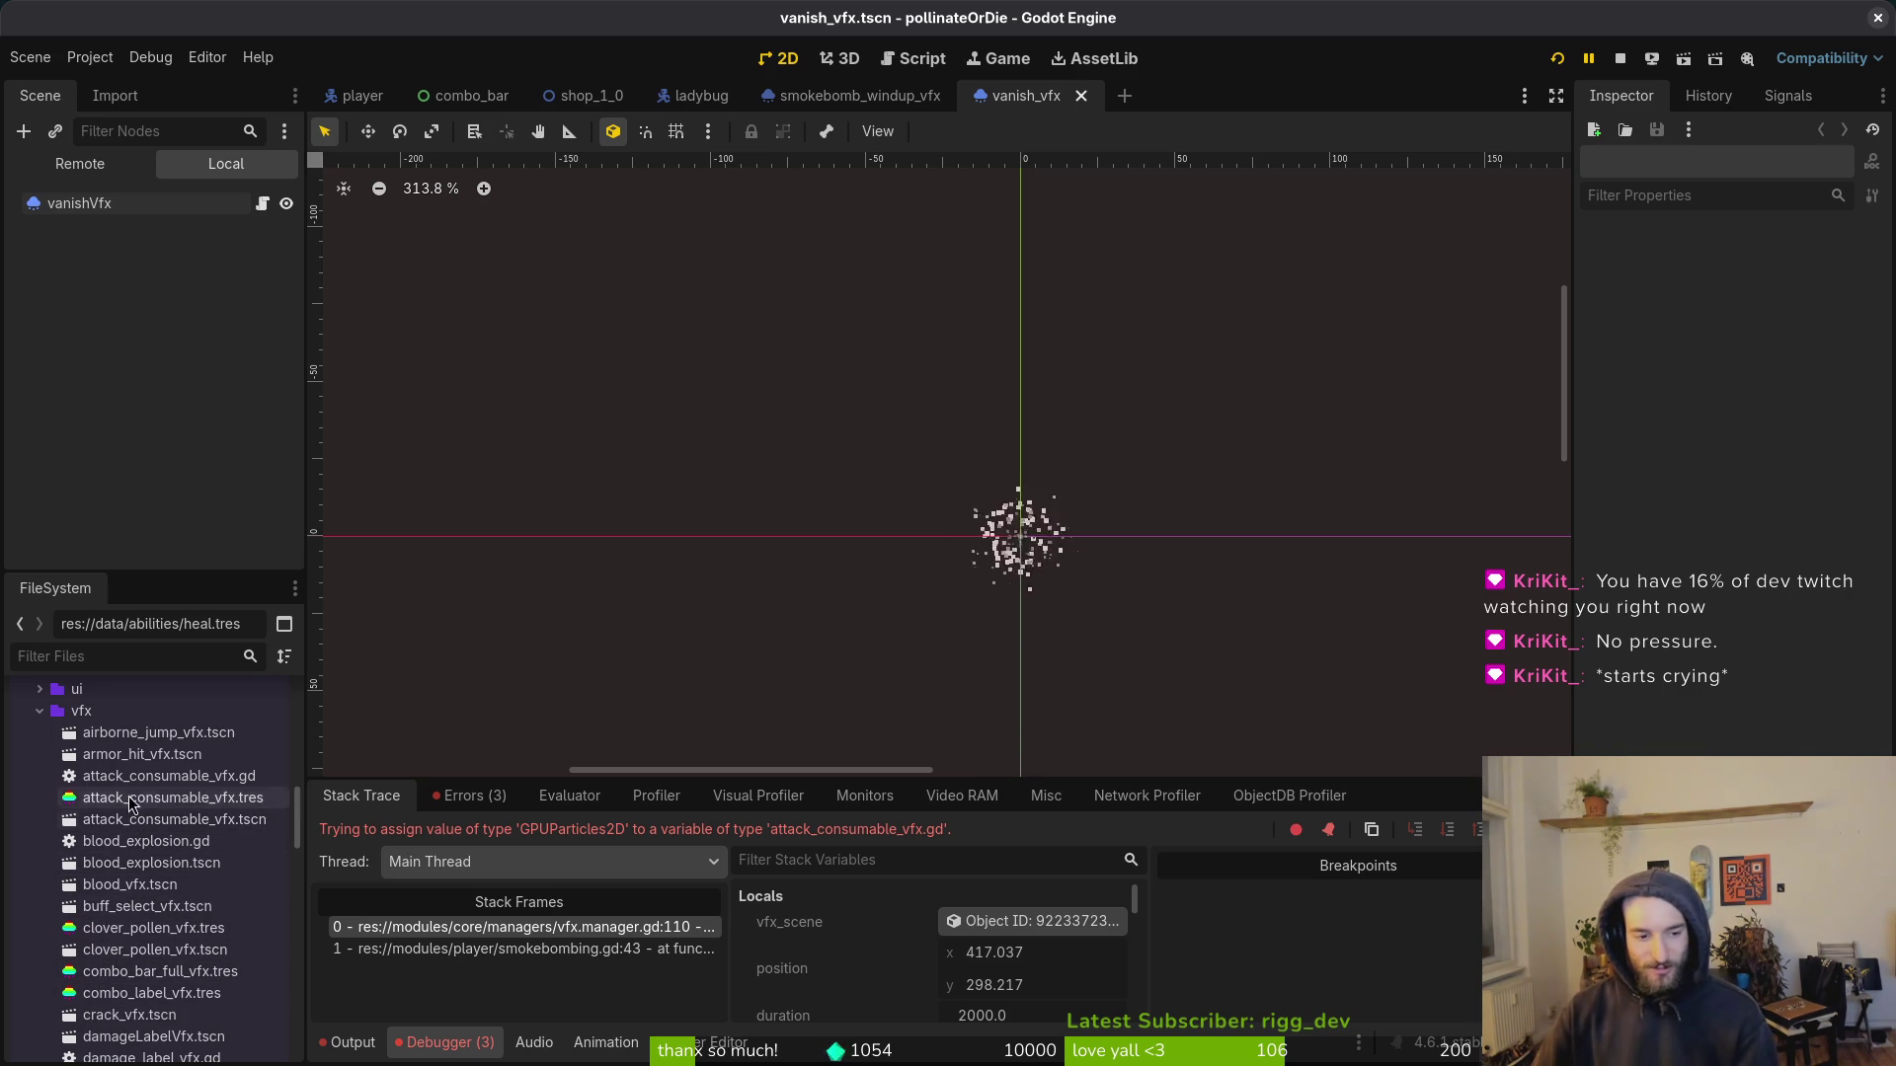
pyautogui.click(181, 787)
pyautogui.rightClick(181, 787)
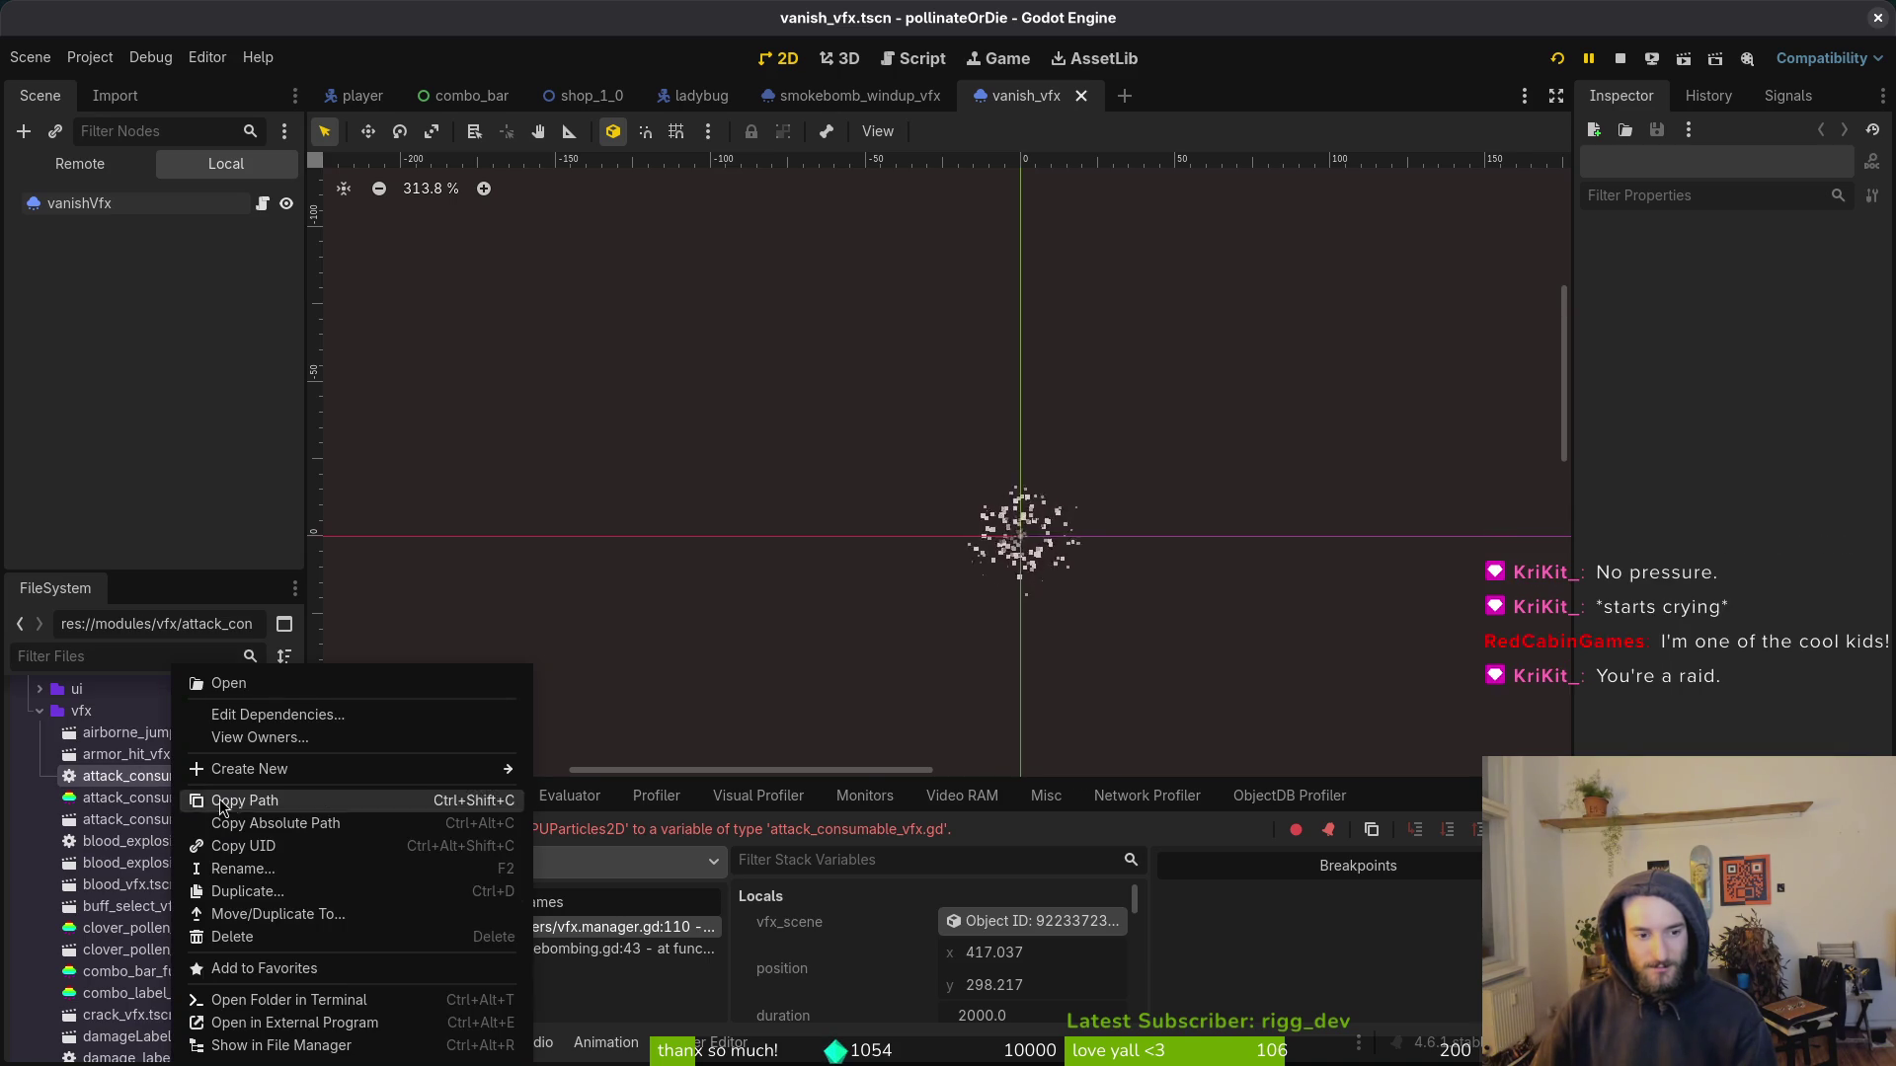
pyautogui.click(286, 939)
pyautogui.click(1083, 637)
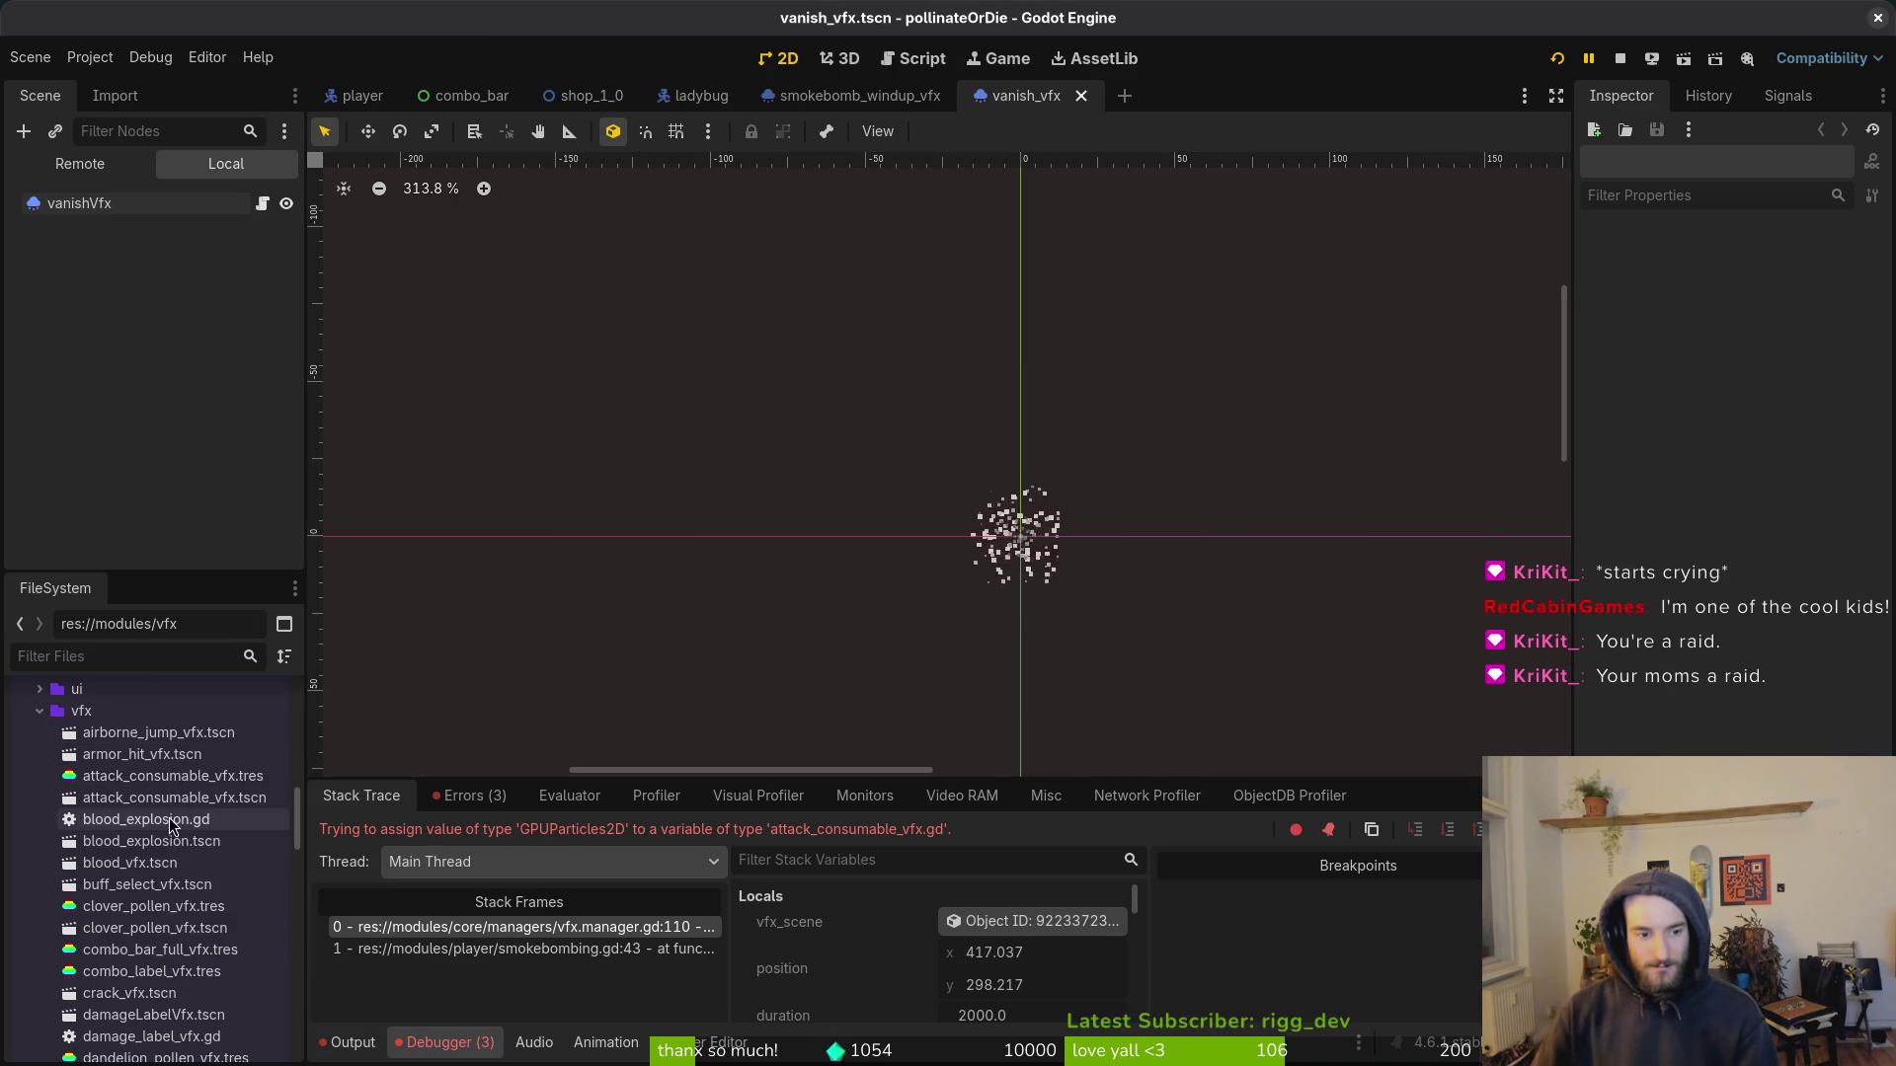
pyautogui.scroll(-4, 164, 1007)
pyautogui.scroll(-9, 162, 1014)
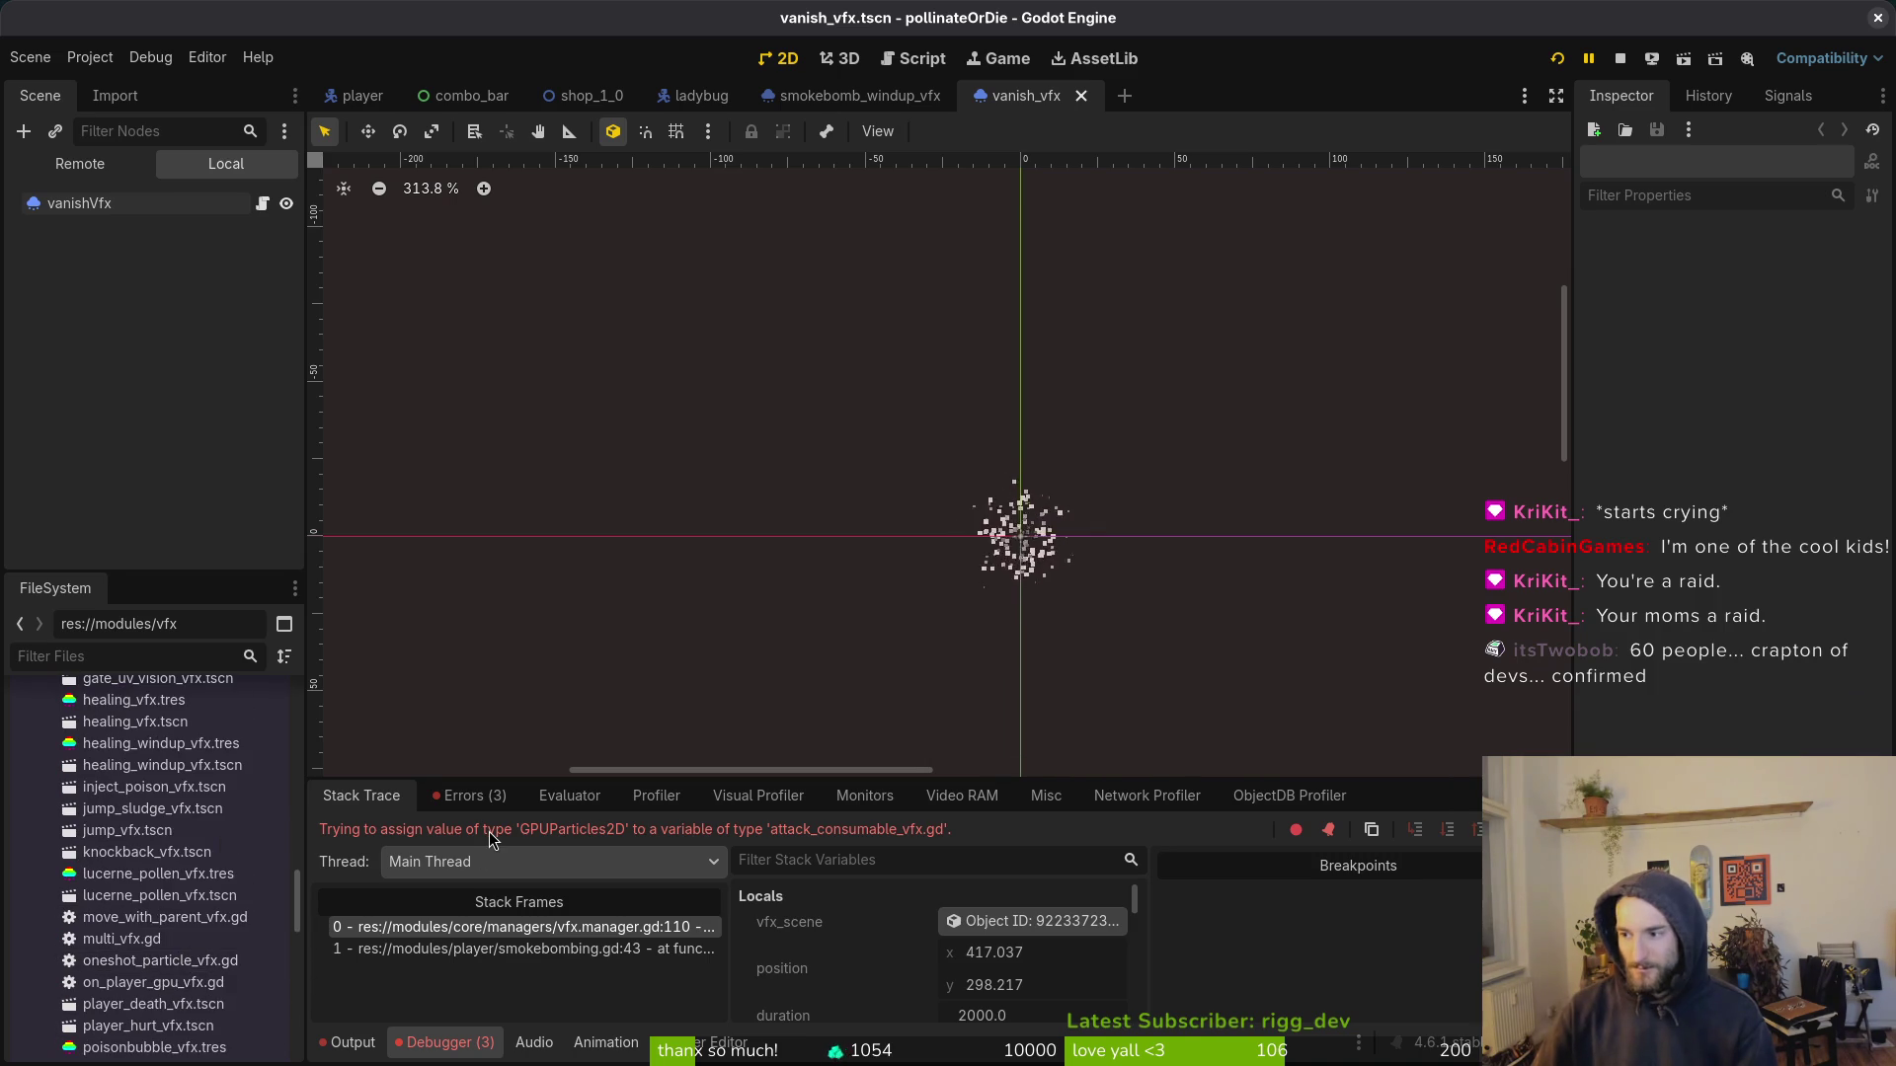
# Step: In Vim, open on_player_gpu_vfx.gd, yank all 18 lines, quit, and return to Godot
pyautogui.hotkey('alt', 'Tab')
pyautogui.write('m')
pyautogui.press('Return')
pyautogui.hotkey('ctrl', 'p')
pyautogui.write('onp')
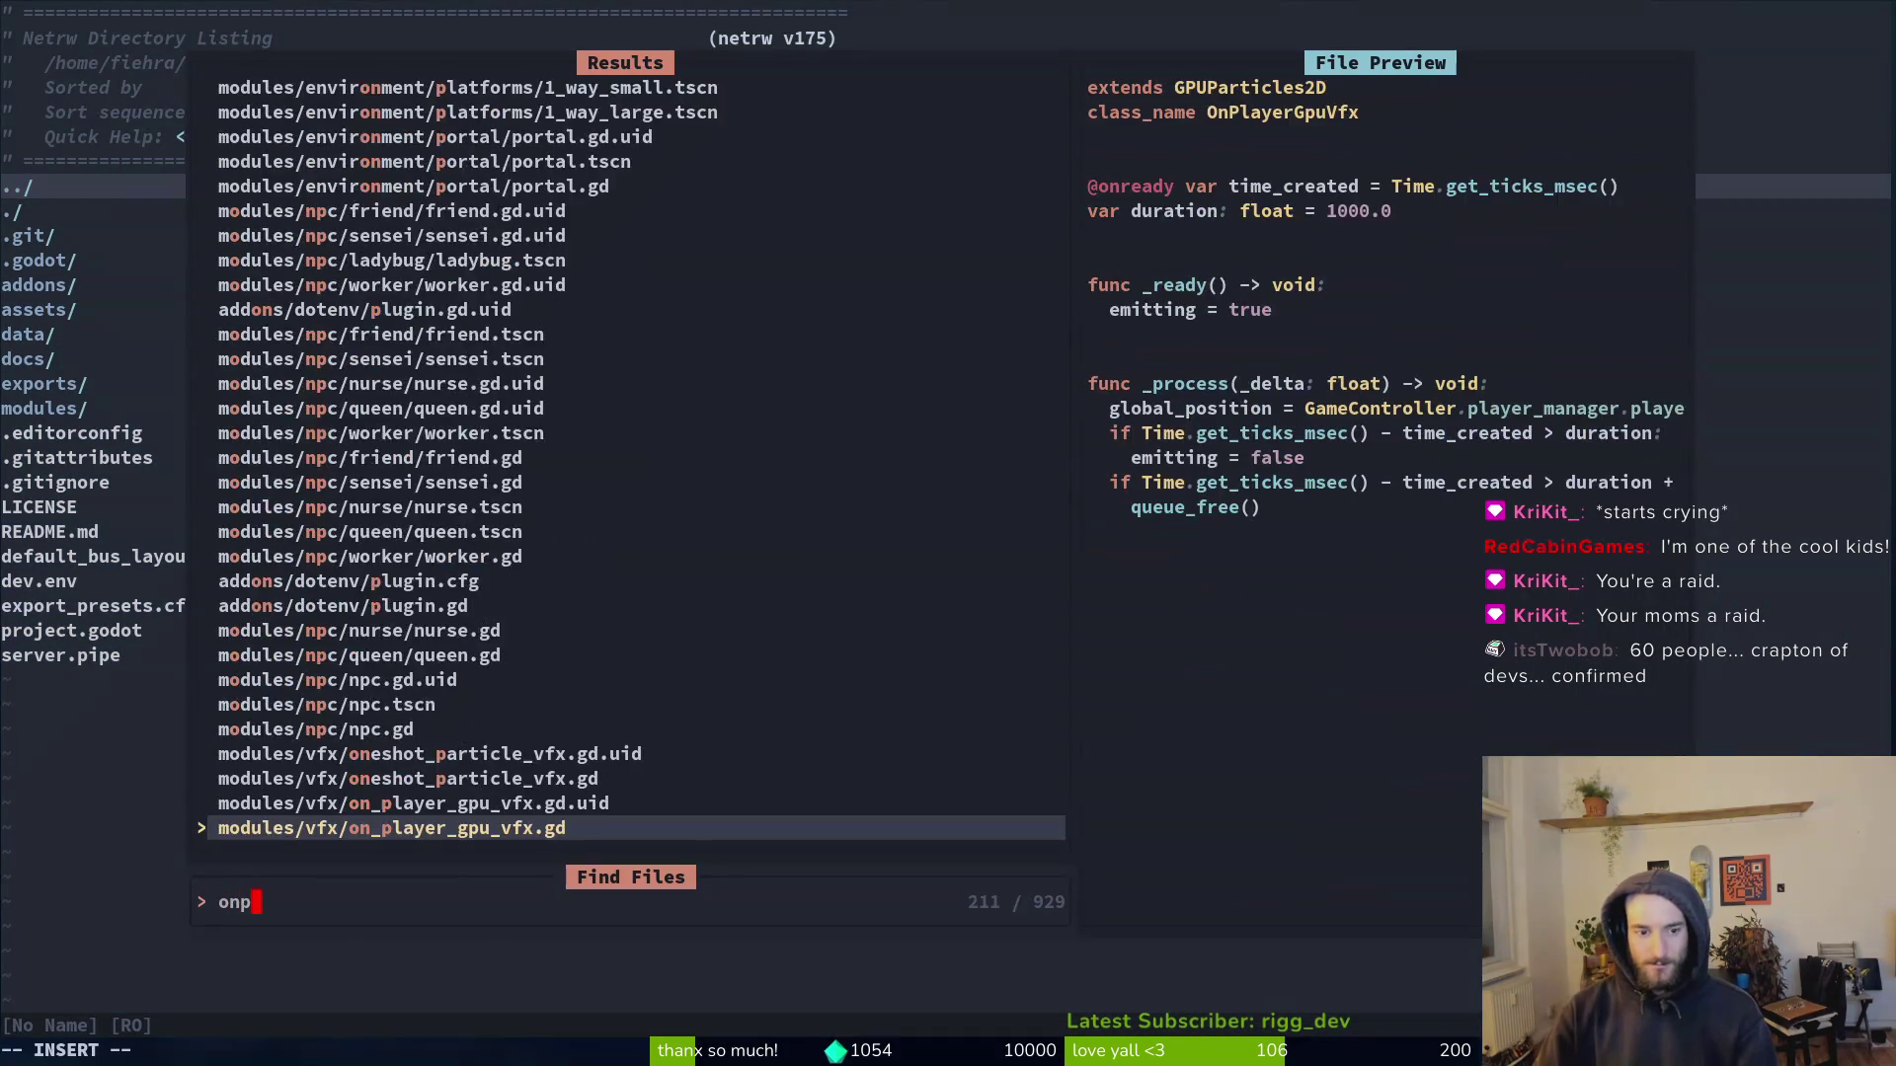
pyautogui.press('Return')
pyautogui.hotkey('shift', 'v')
pyautogui.hotkey('shift', 'g')
pyautogui.write('y')
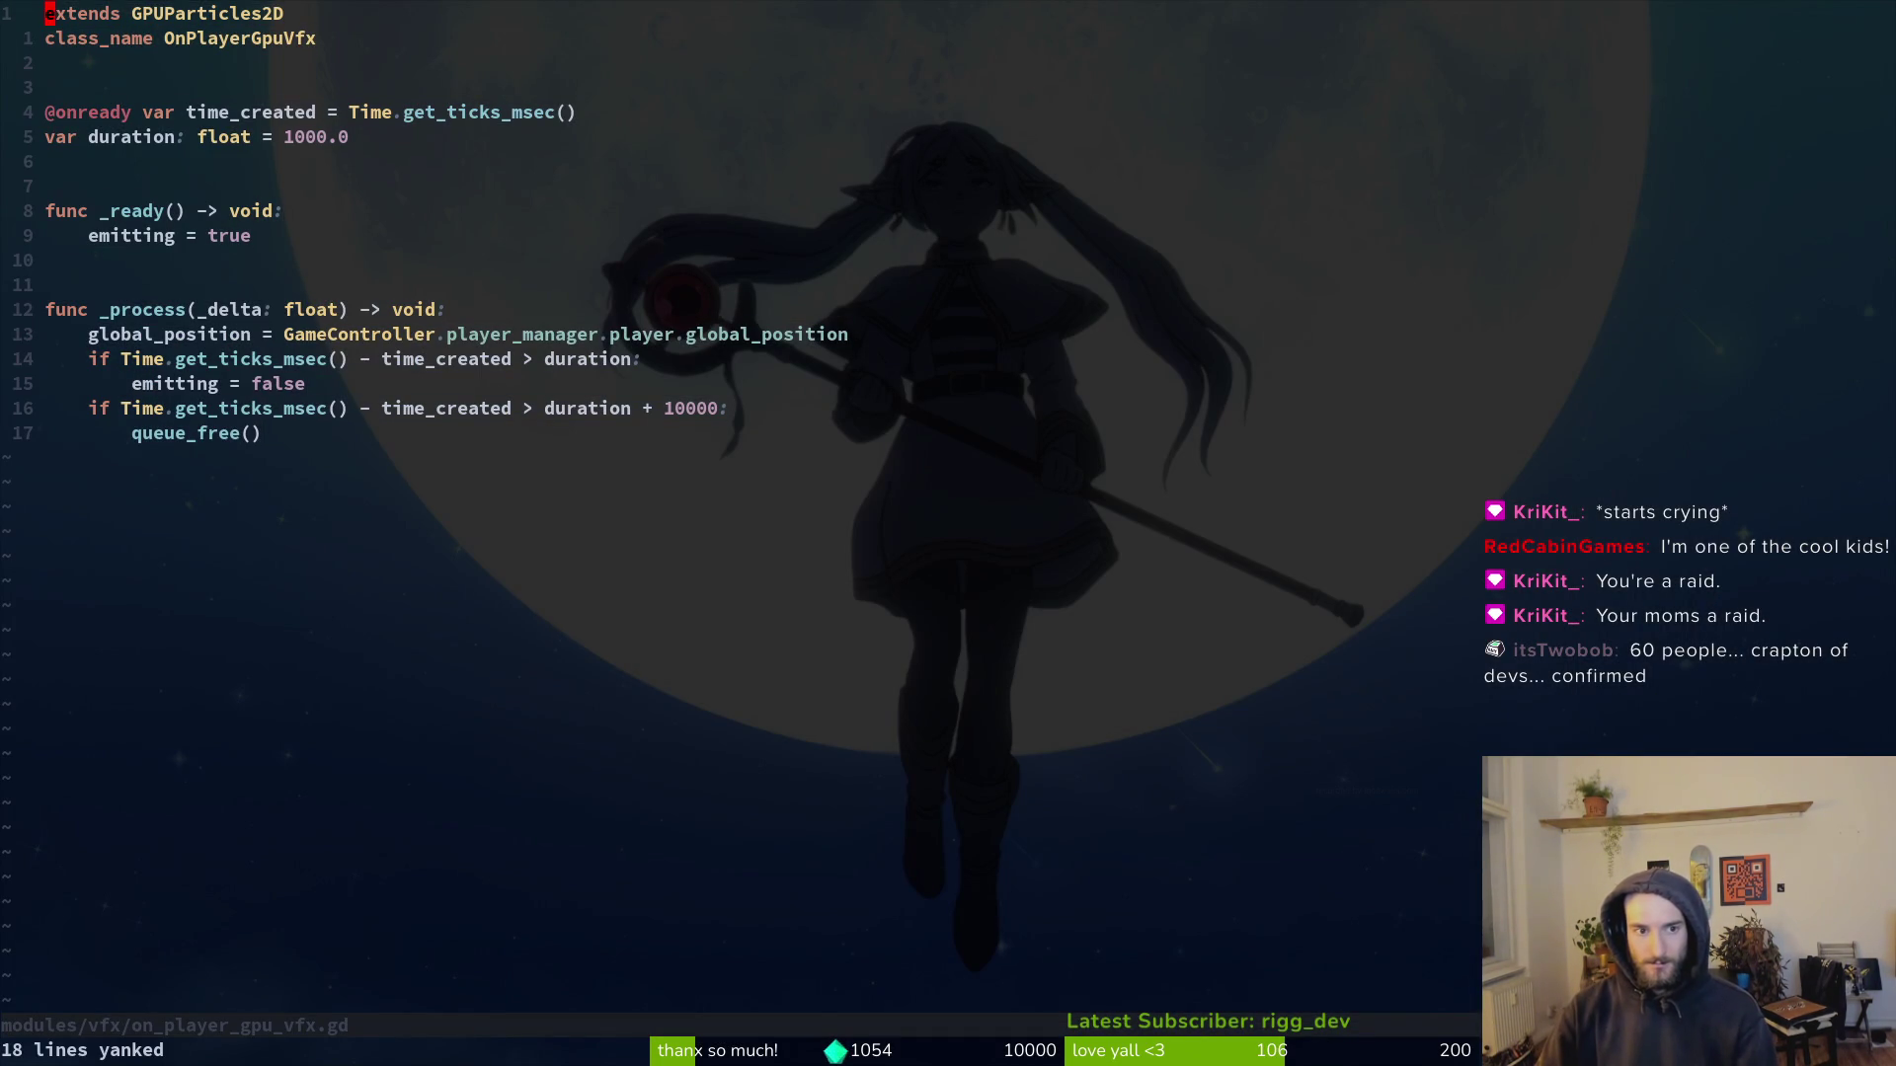
pyautogui.write('q')
pyautogui.press('Return')
pyautogui.hotkey('alt', 'Tab')
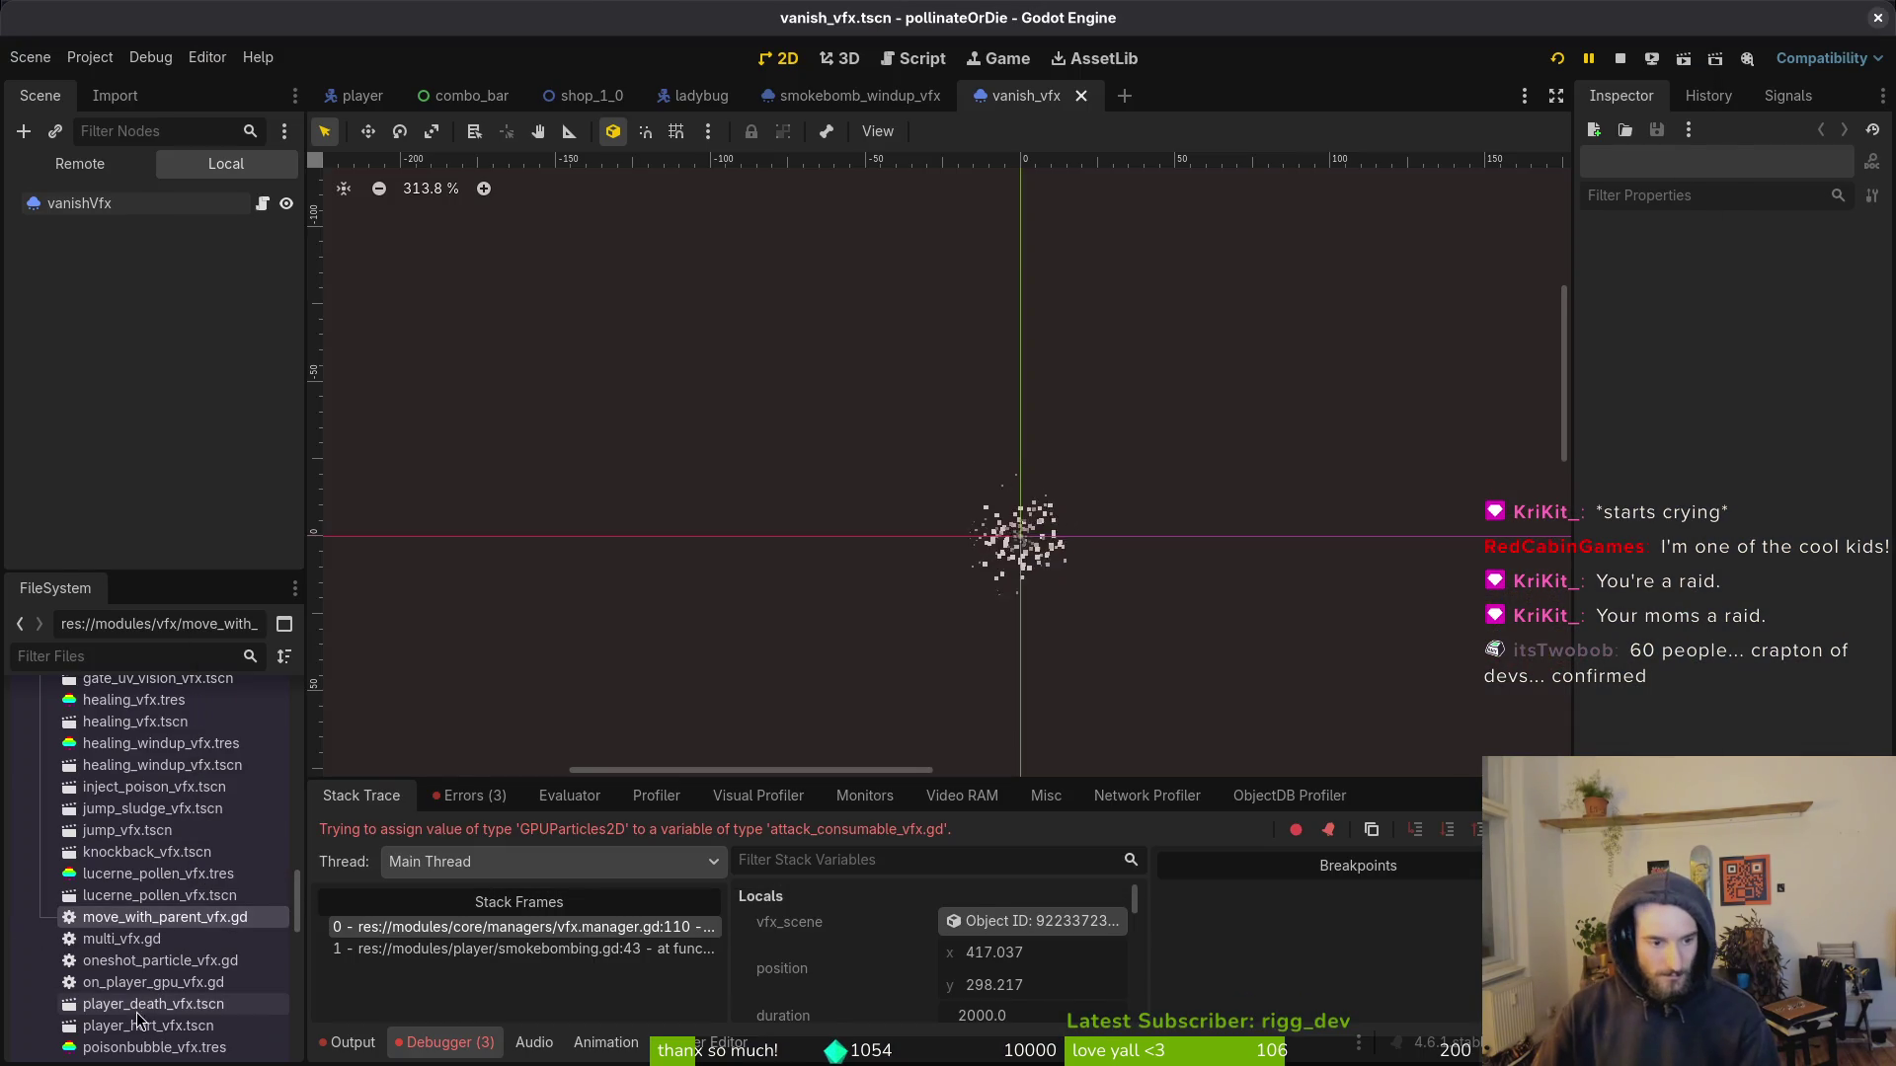
# Step: Delete on_player_gpu_vfx.gd from the FileSystem
pyautogui.click(160, 982)
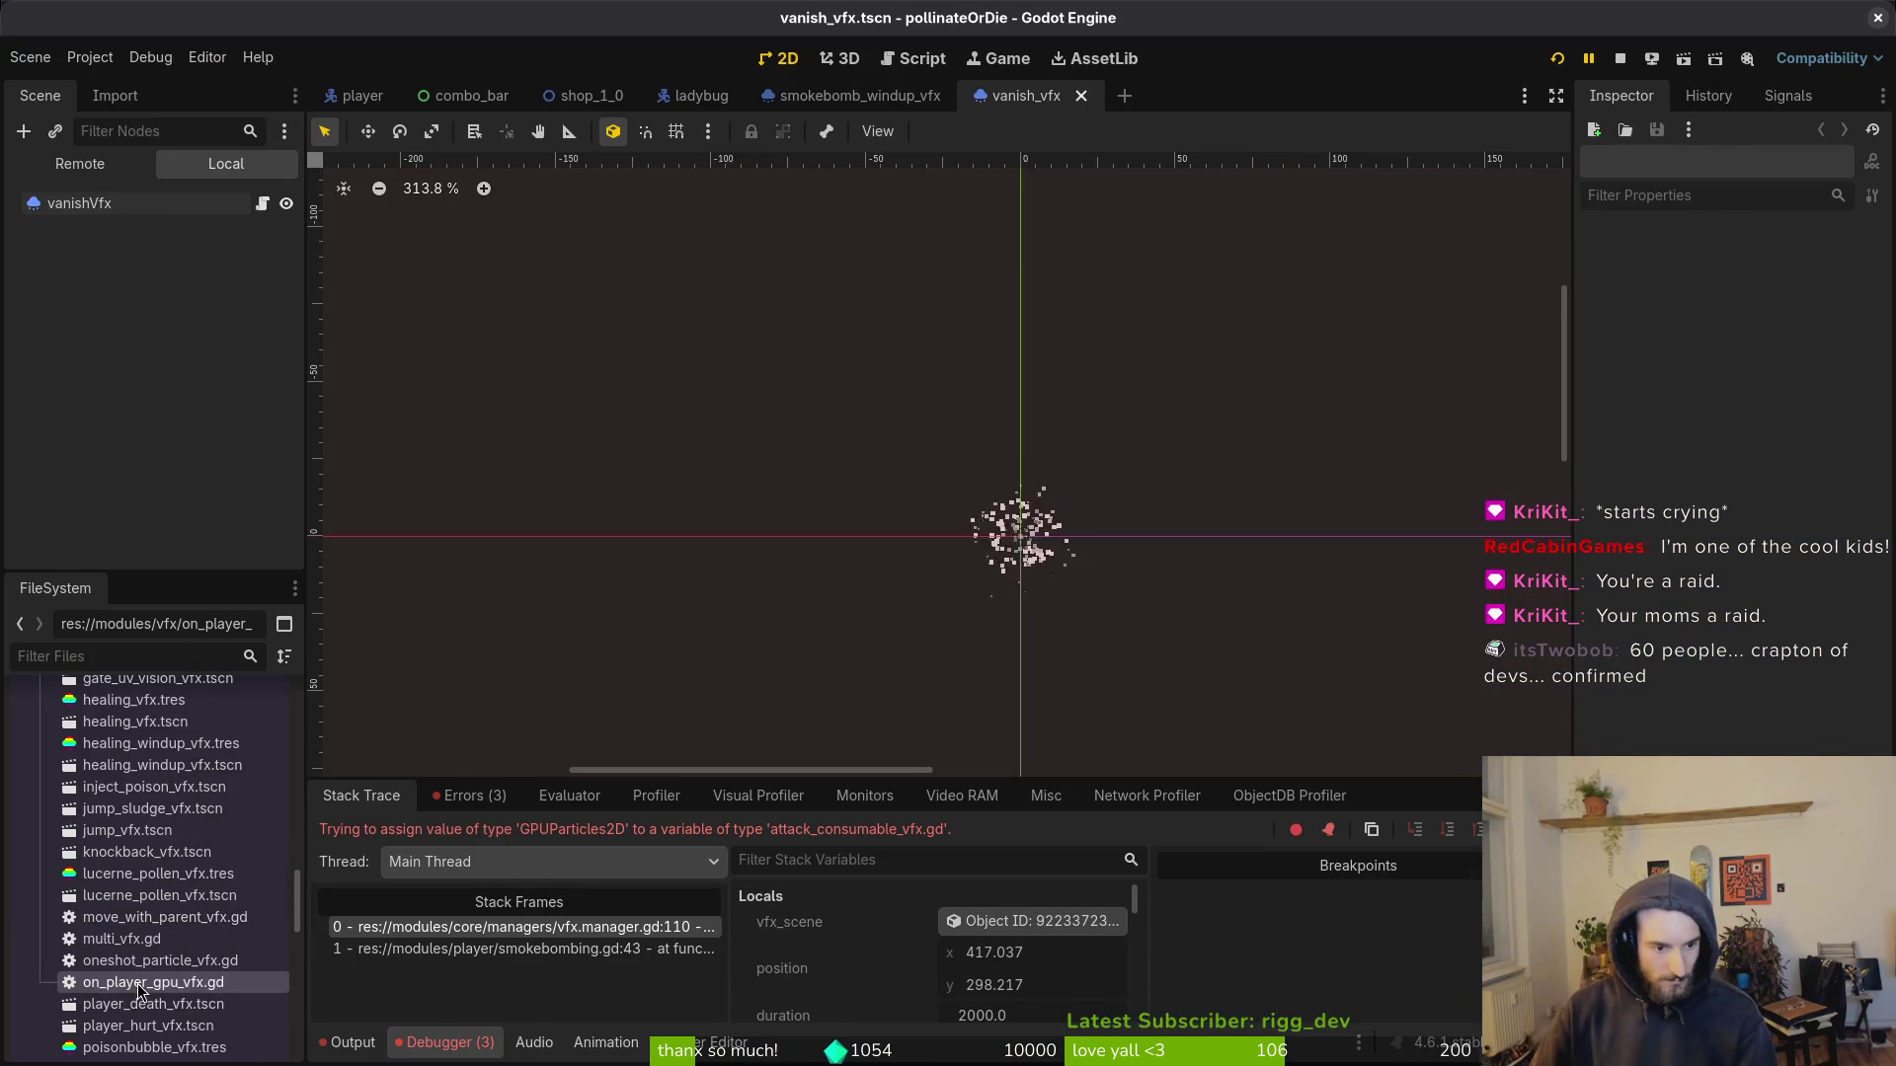
pyautogui.rightClick(160, 981)
pyautogui.click(282, 936)
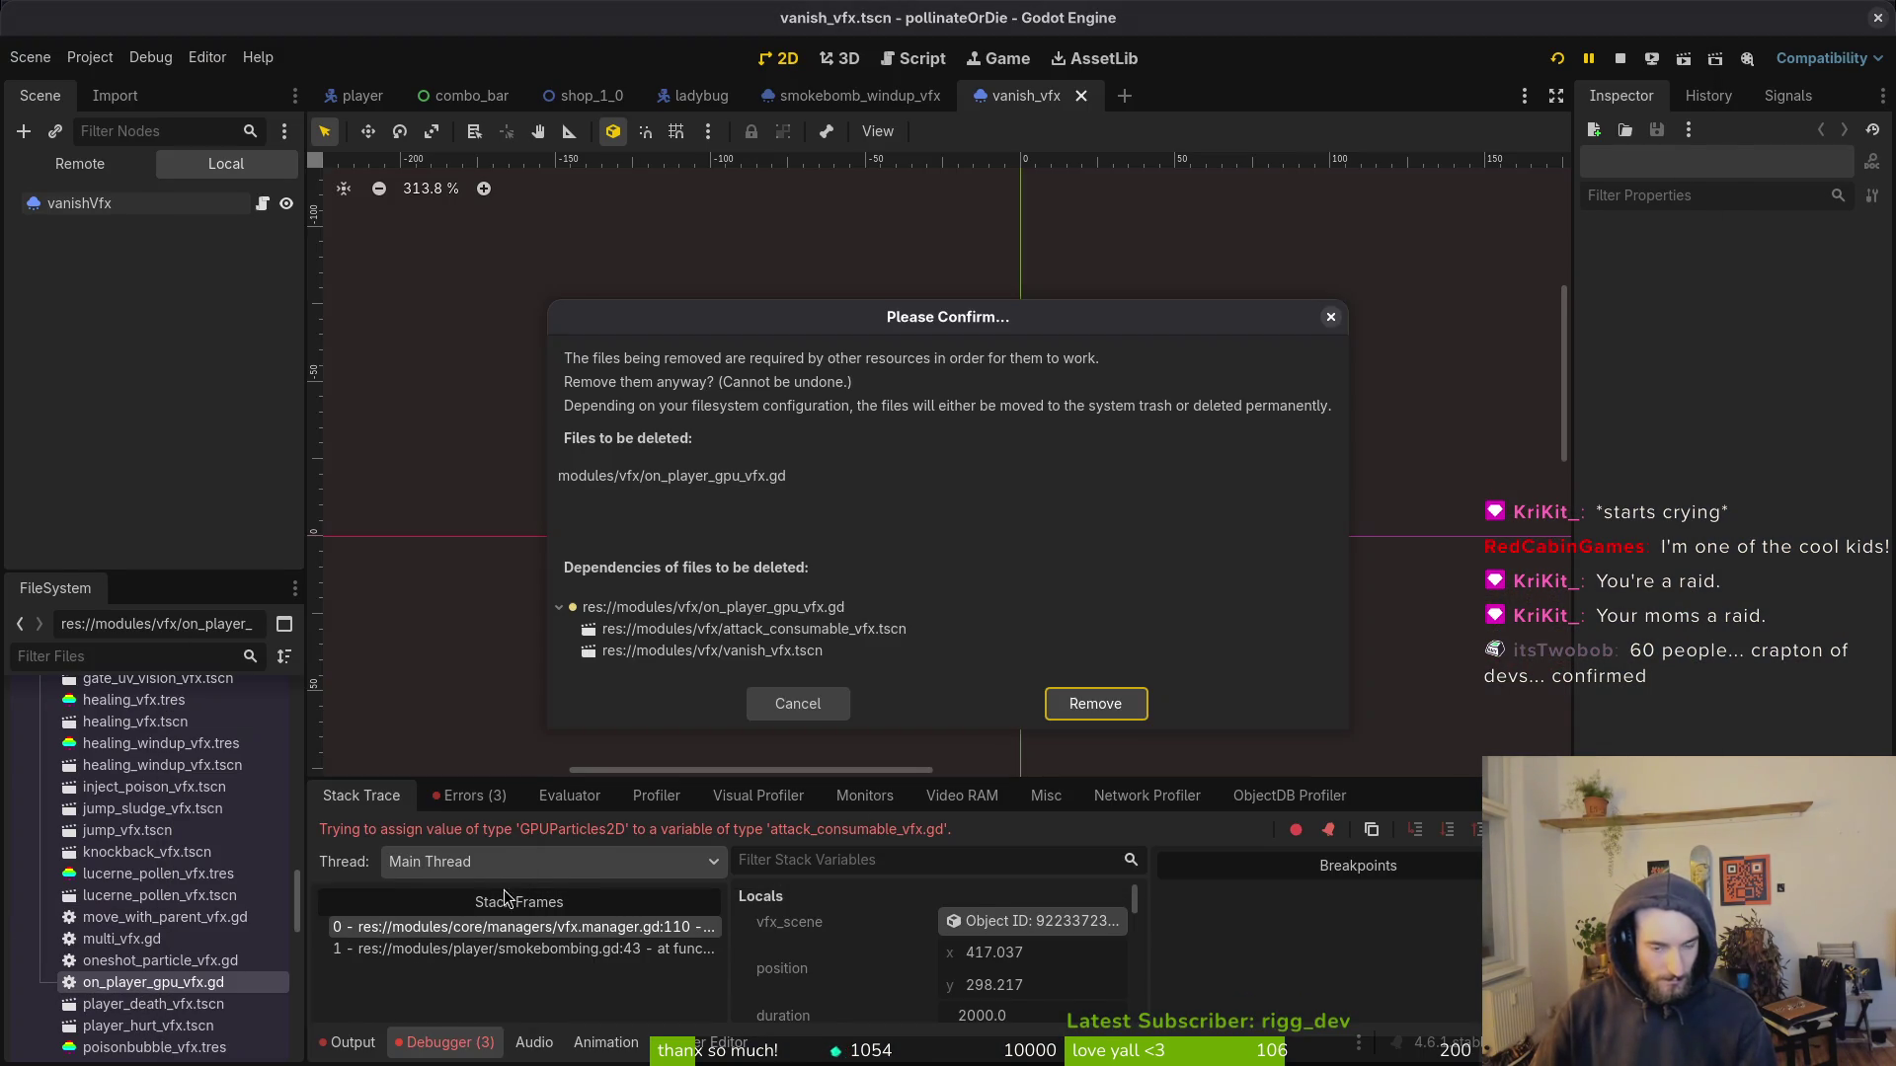
pyautogui.click(1095, 703)
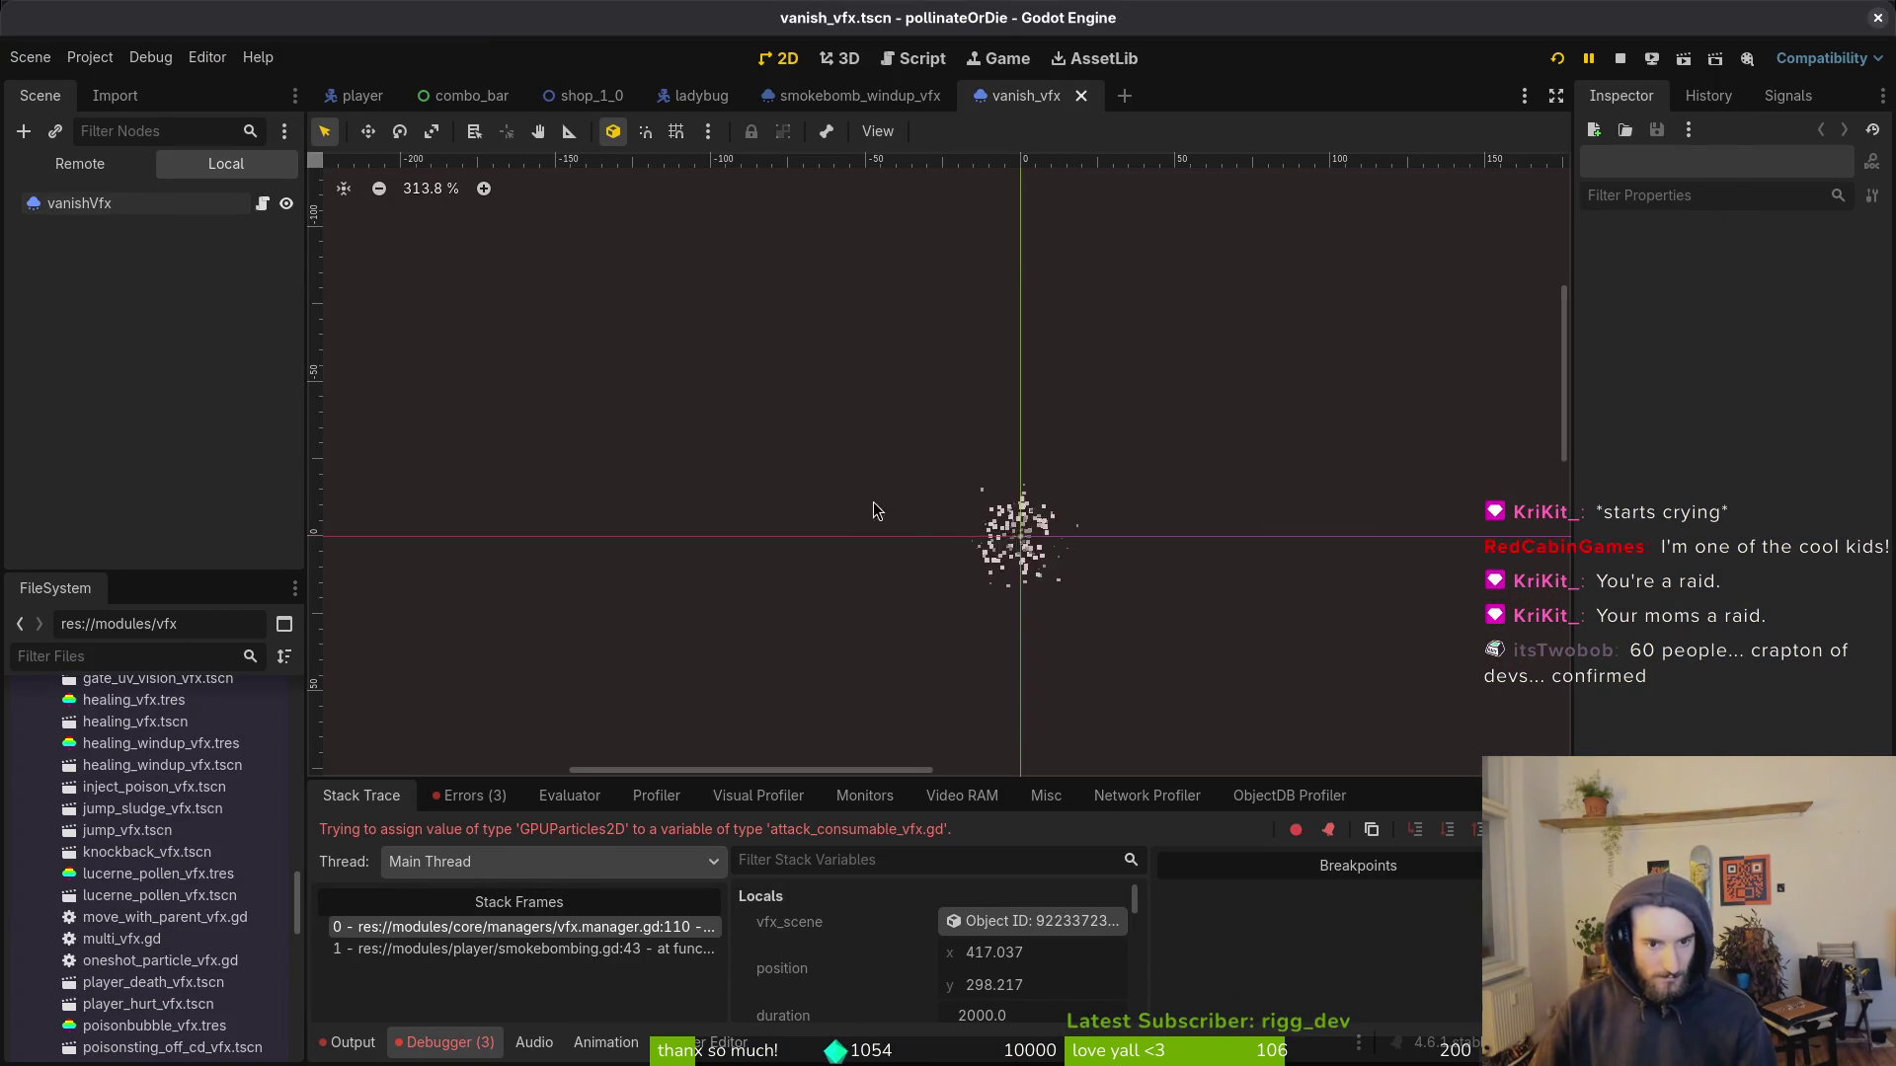
# Step: Rerun the game to check for errors, stop it on the parser error, and collapse the vfx folder
pyautogui.click(1619, 59)
pyautogui.click(1565, 61)
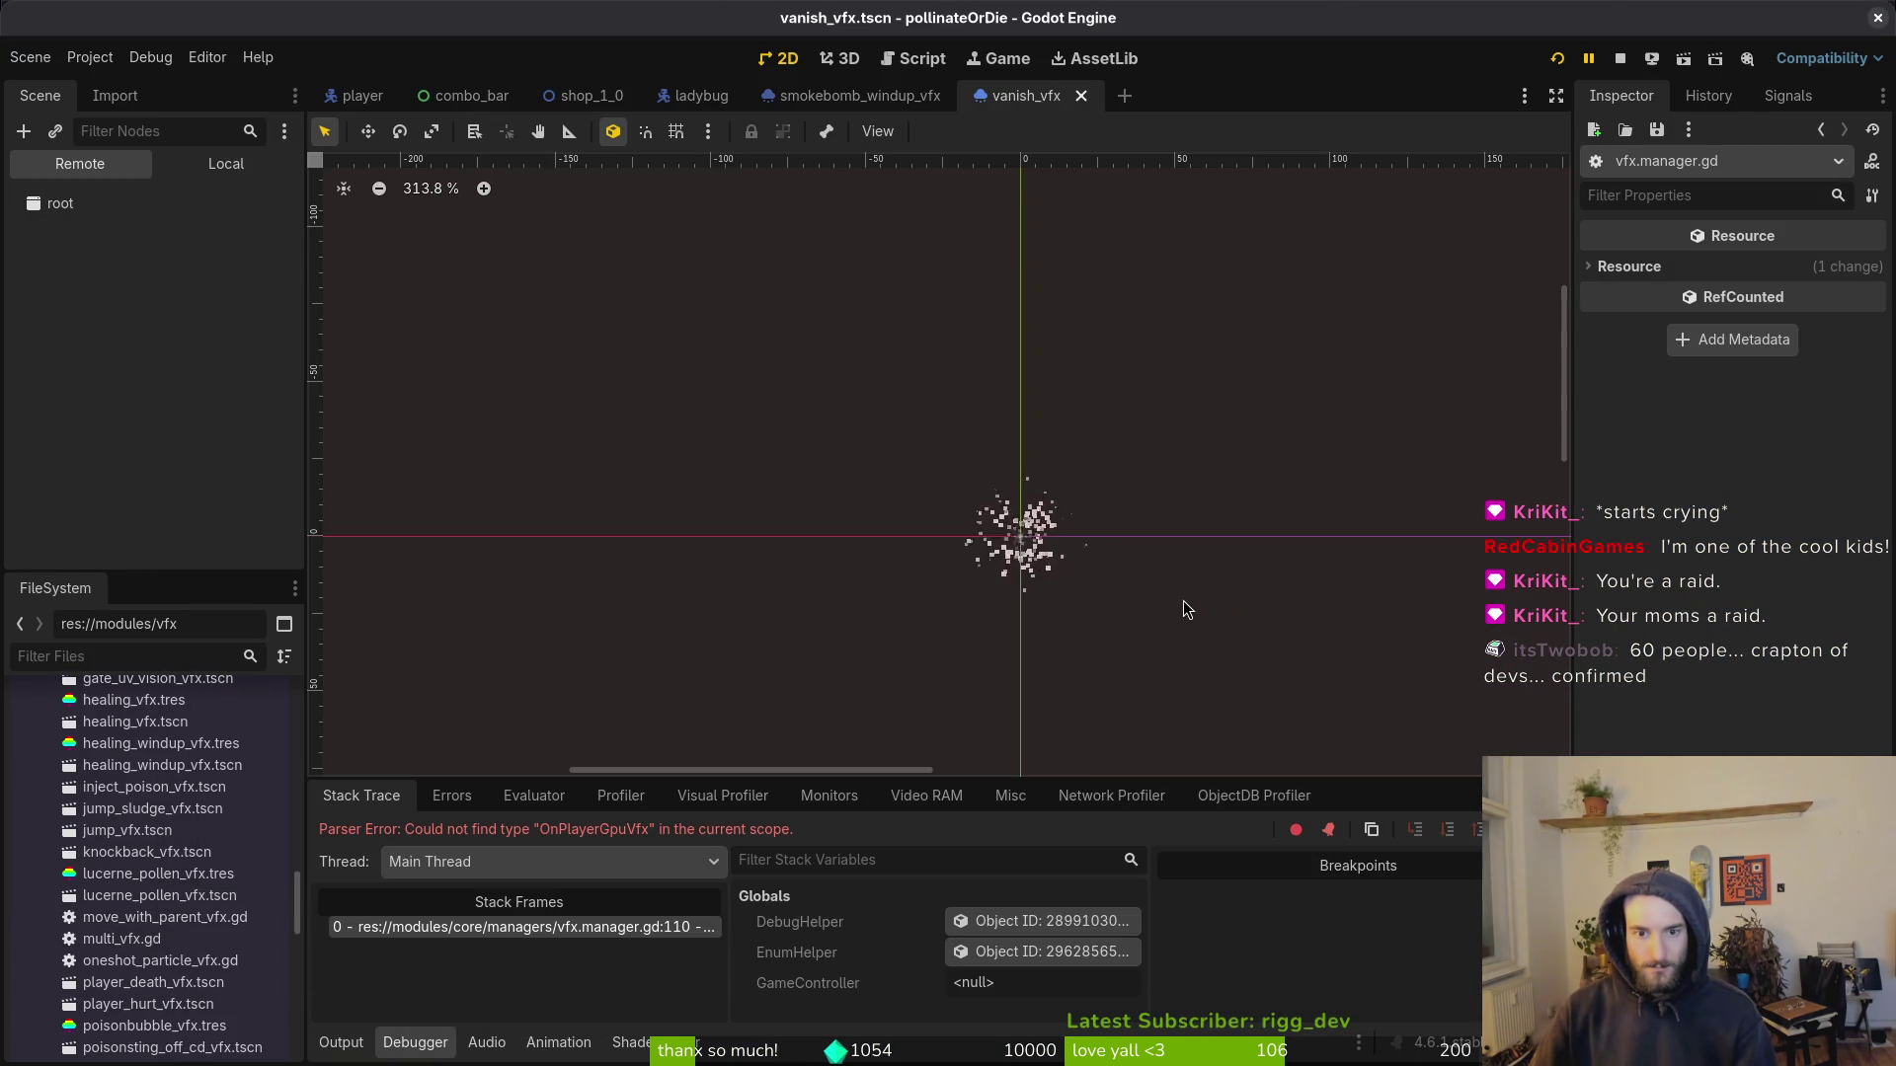
pyautogui.click(1619, 61)
pyautogui.scroll(10, 59, 790)
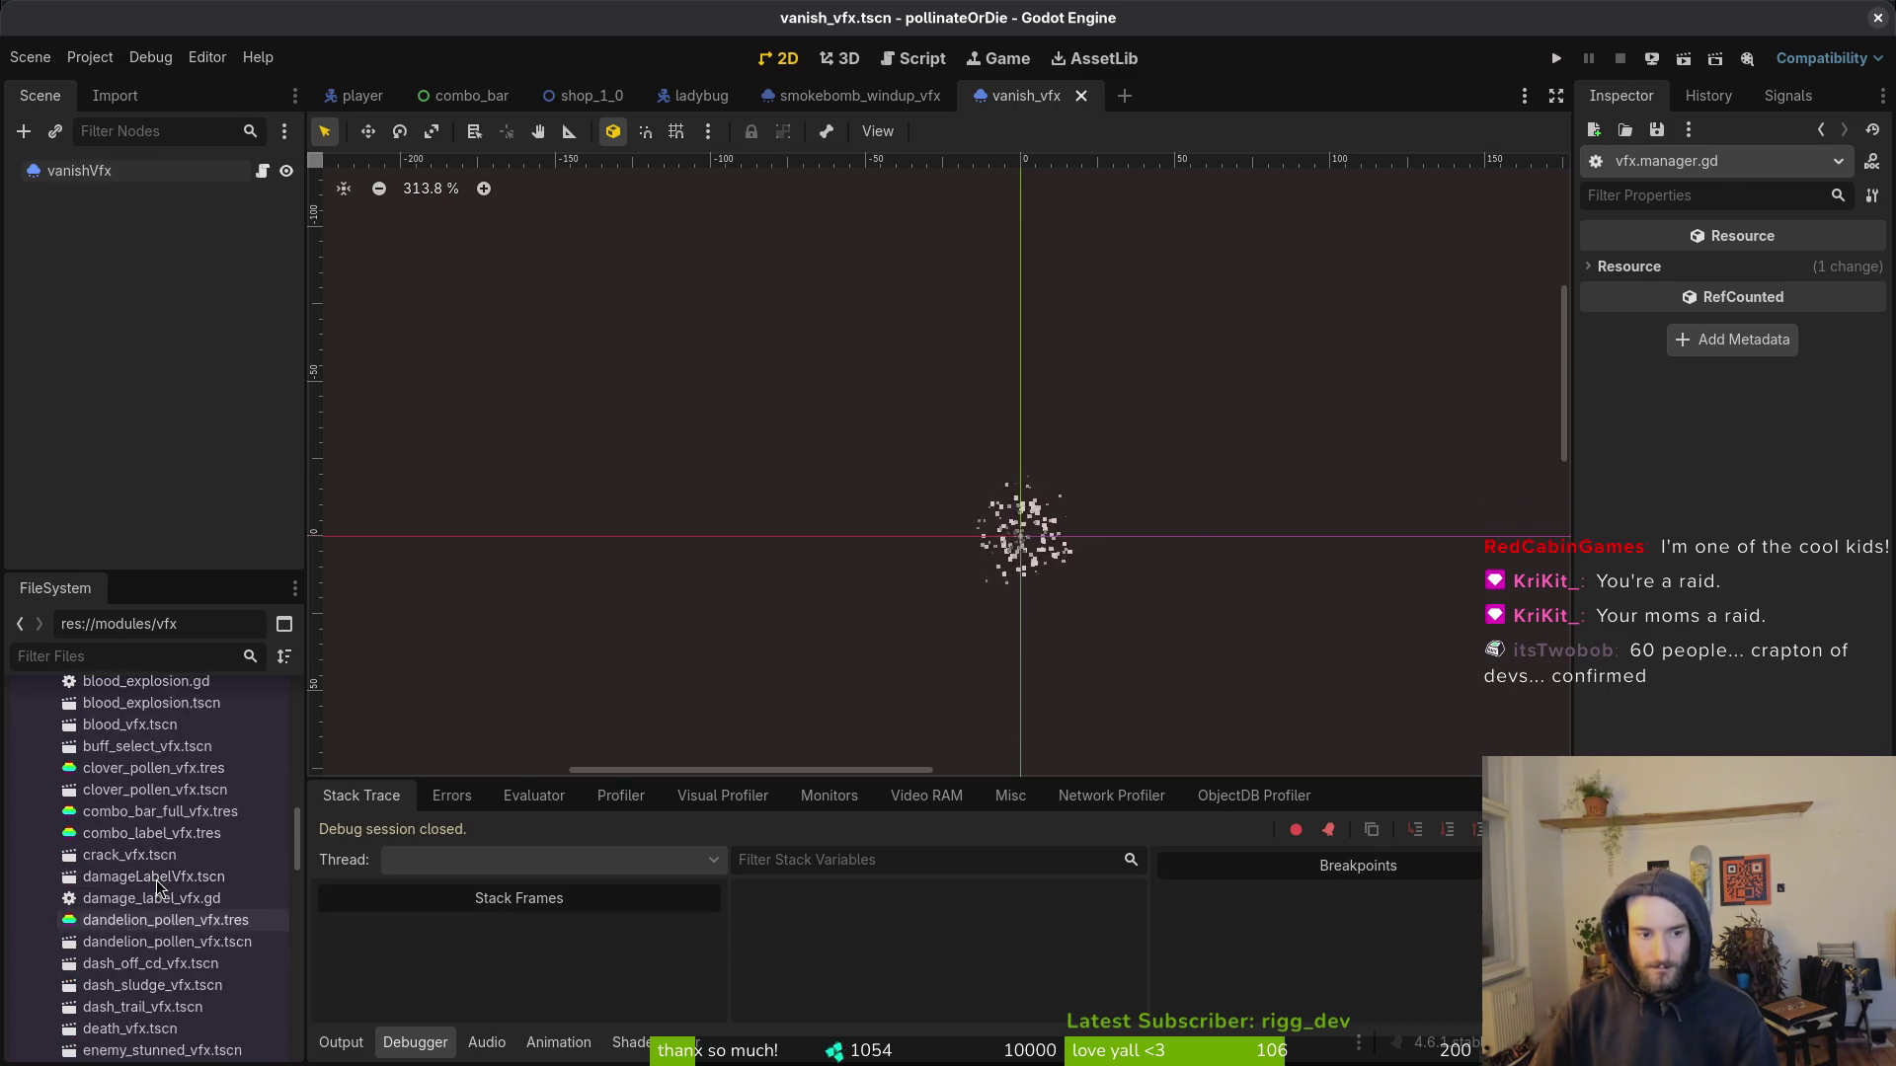
pyautogui.click(40, 986)
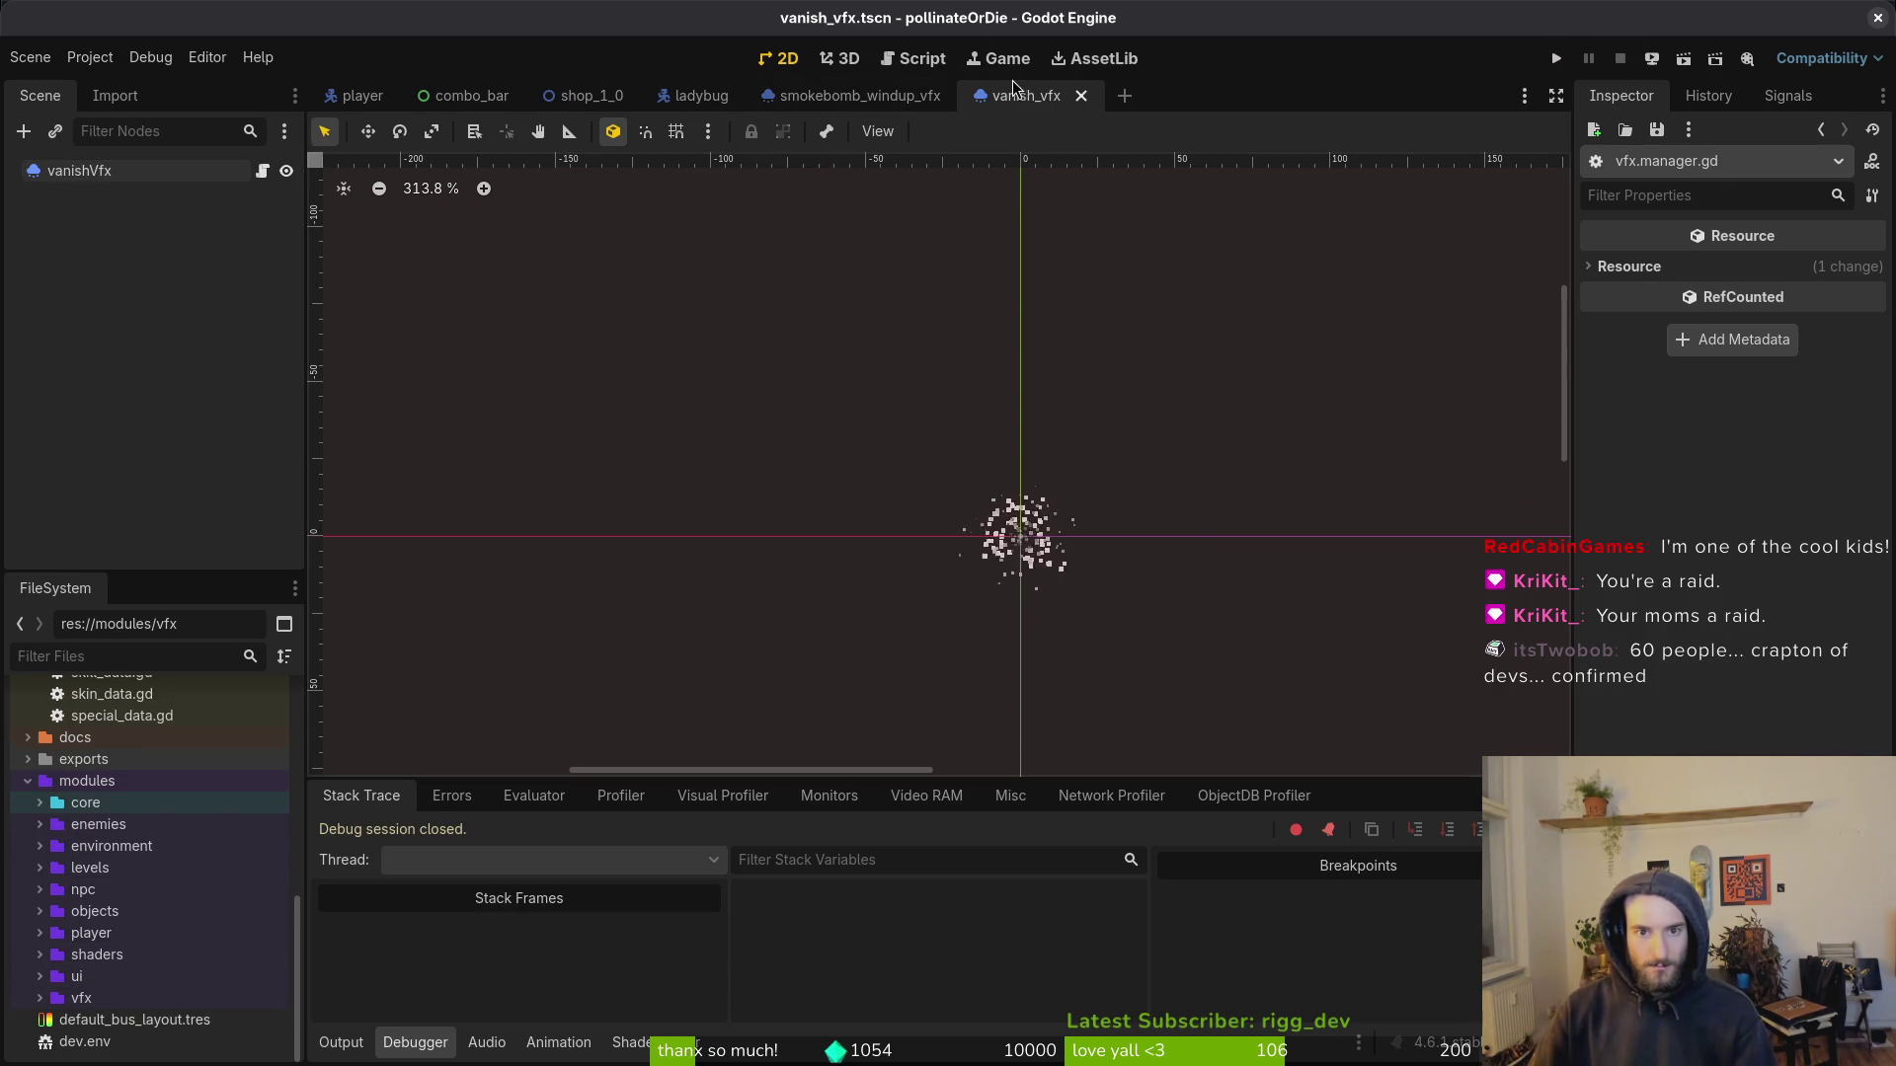
# Step: Attach a new script, on_player_gpu_particle.gd in res://modules/vfx, to the vanishVfx node
pyautogui.click(252, 178)
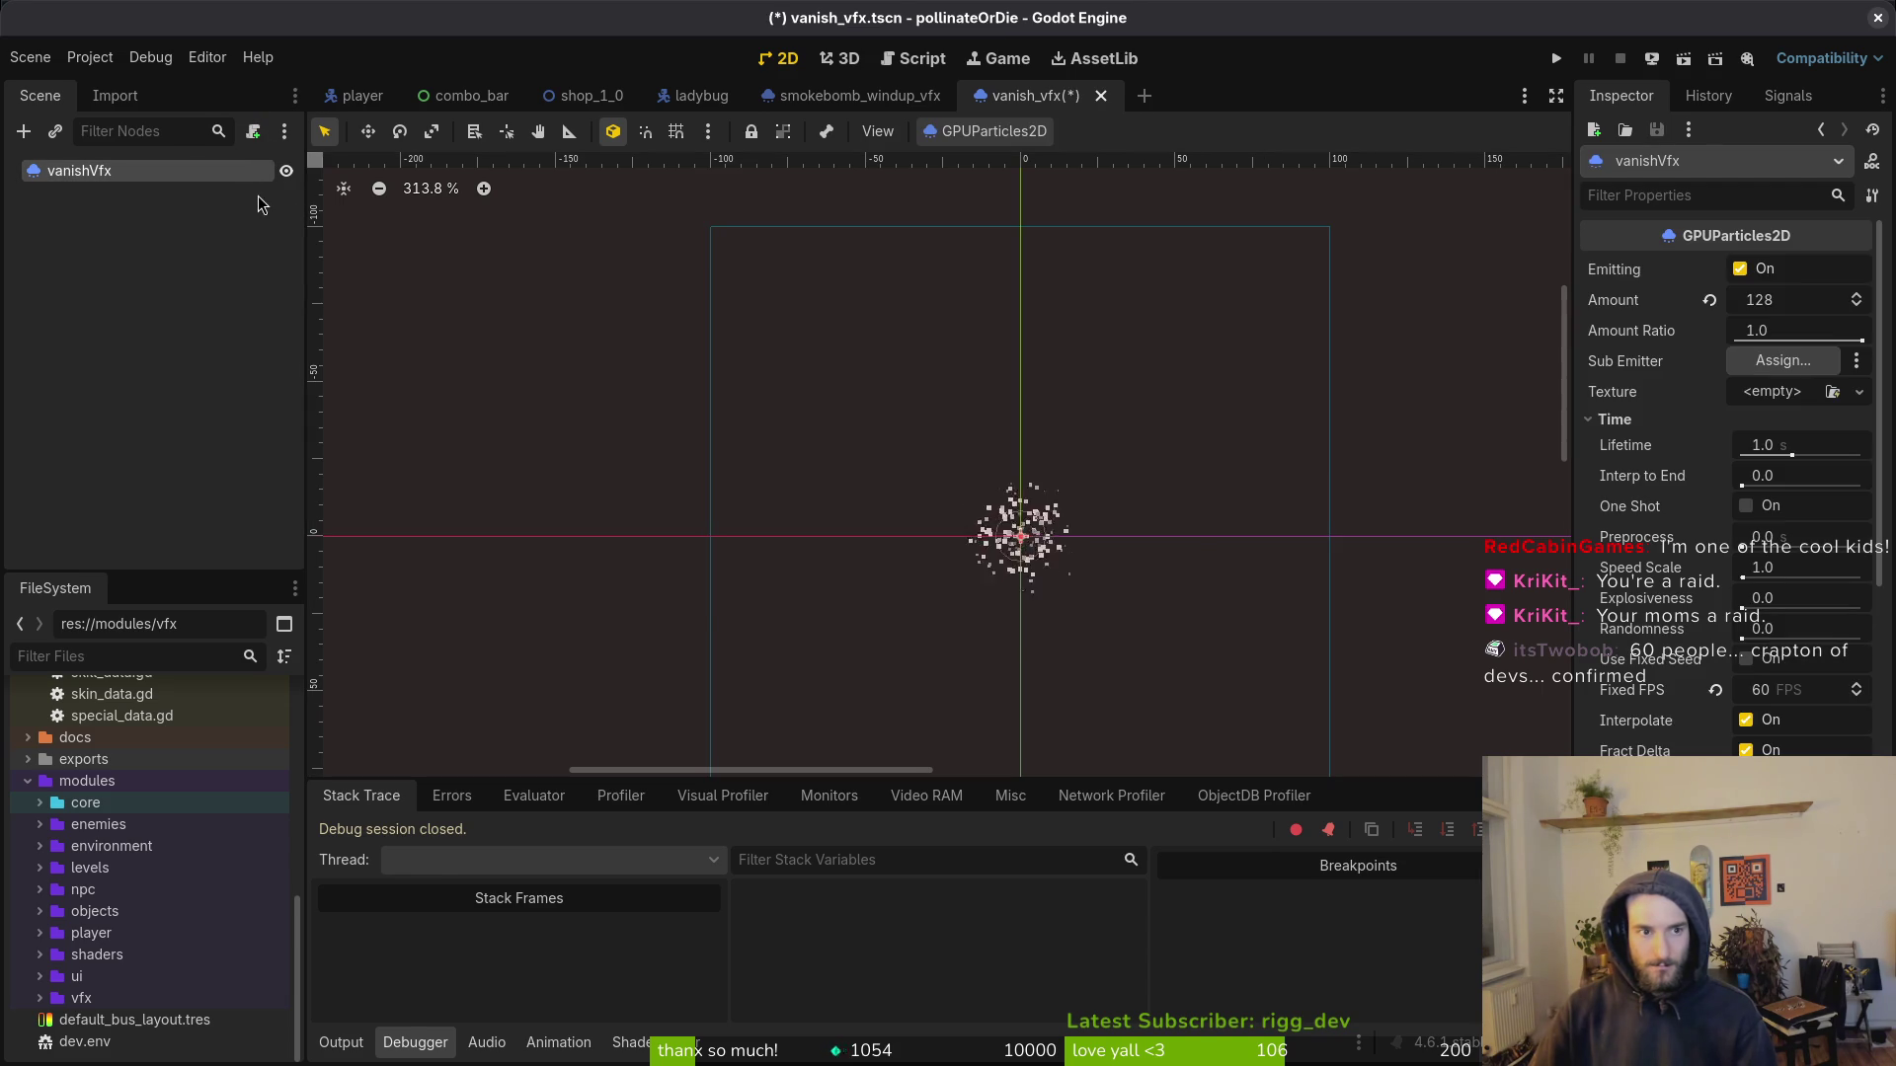
pyautogui.click(253, 133)
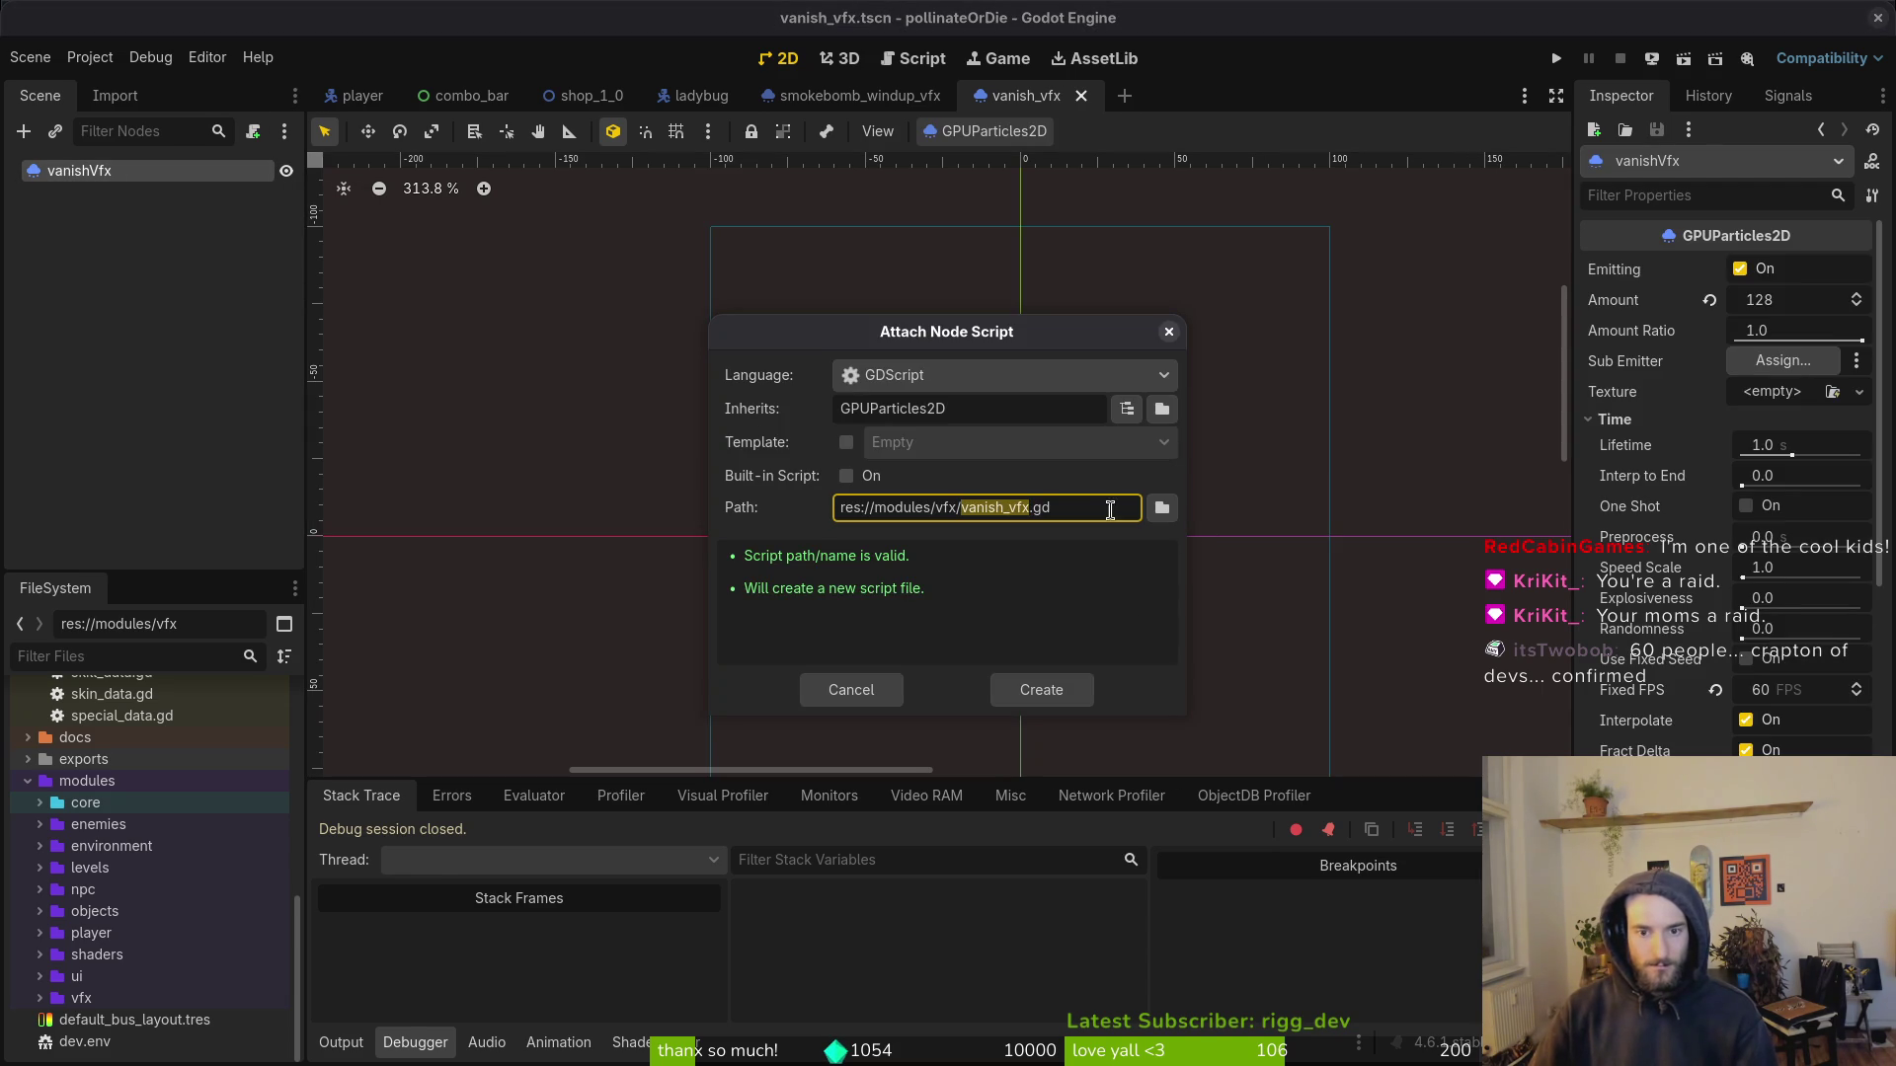
pyautogui.click(1163, 510)
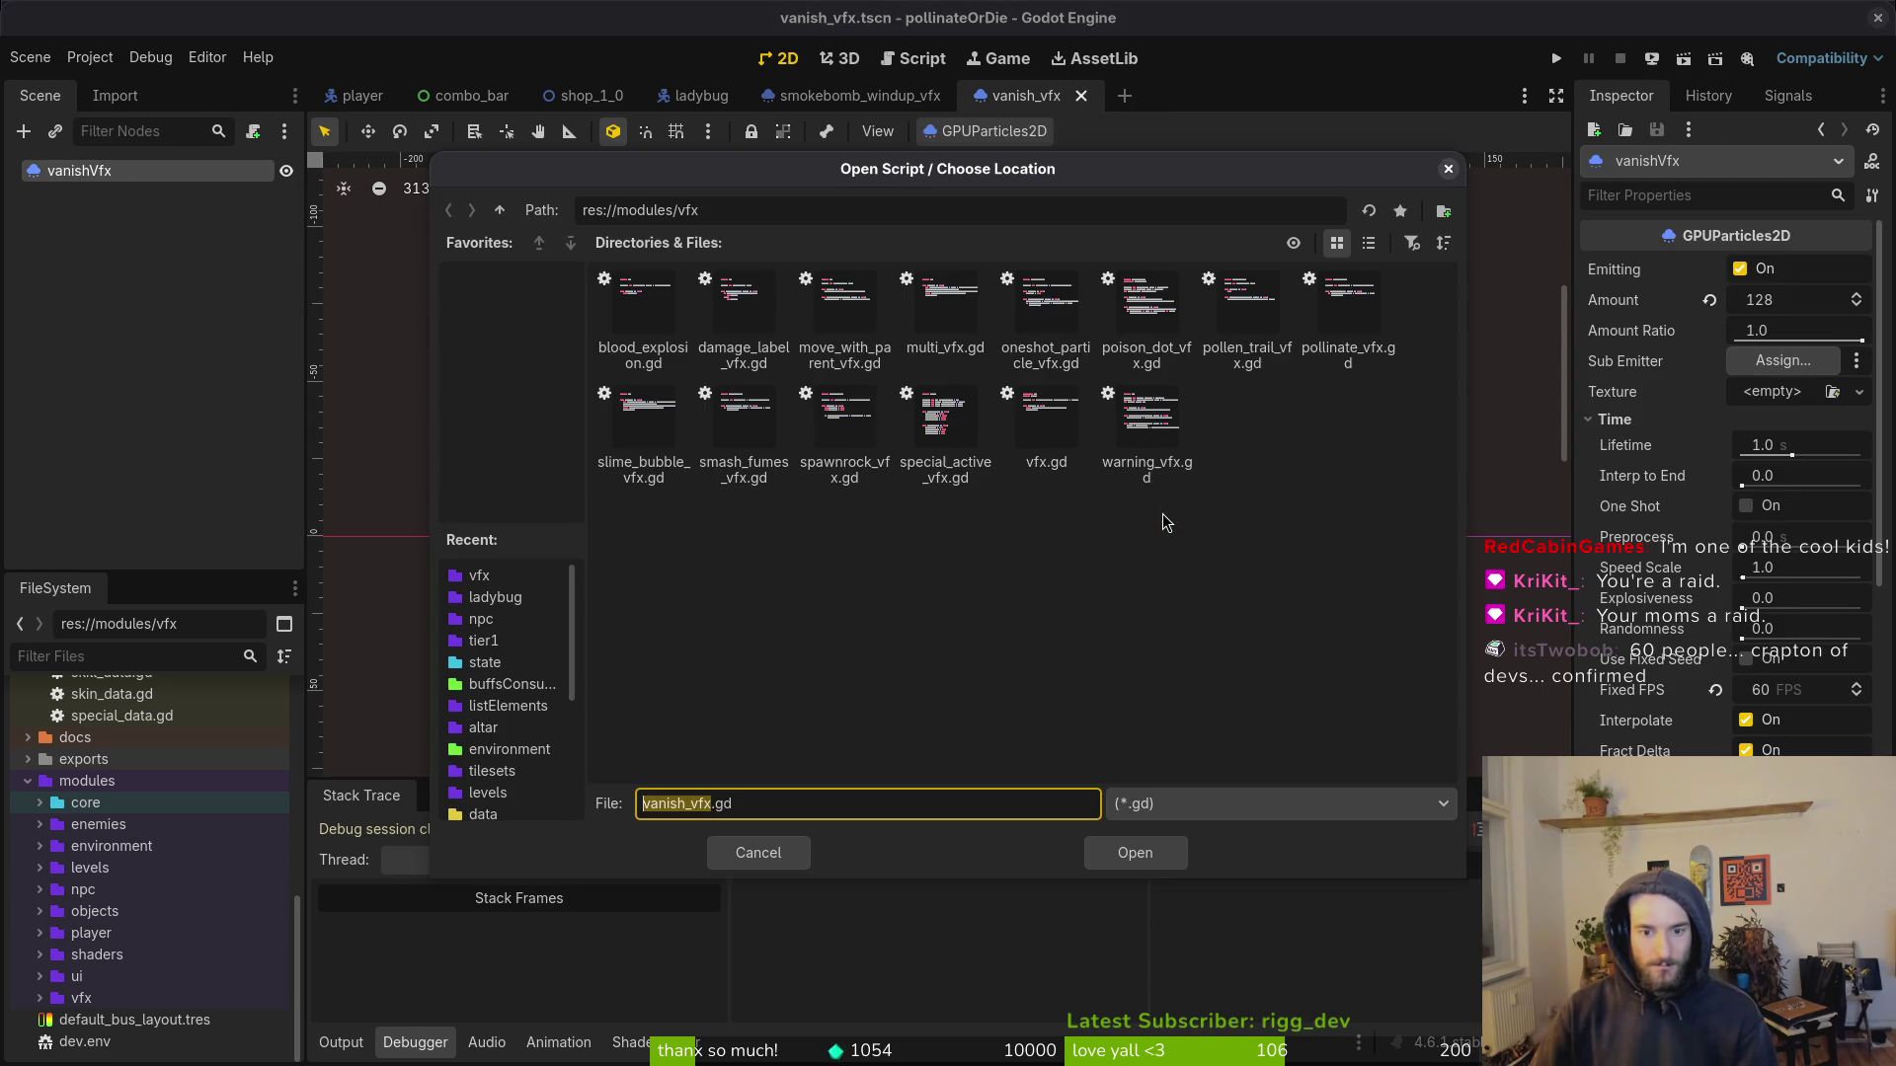
pyautogui.write('on_player_')
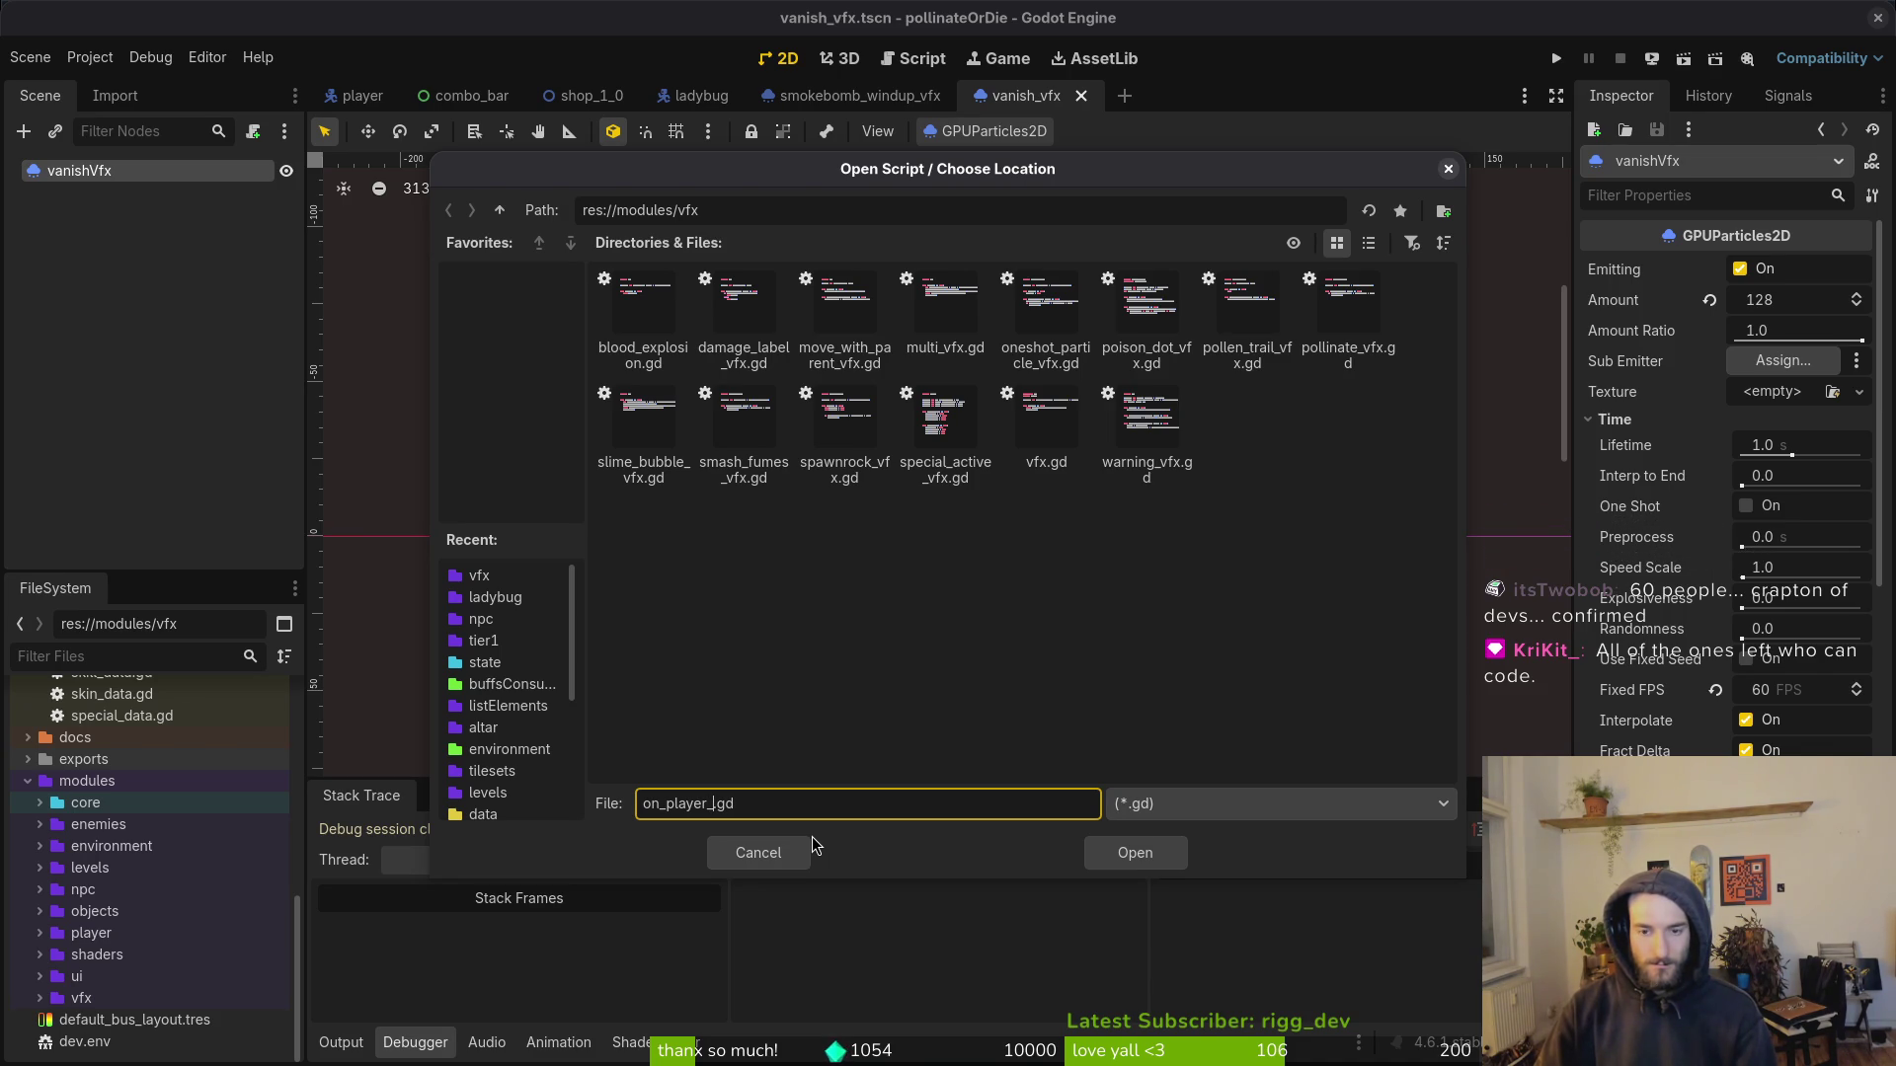
pyautogui.press('super+v')
pyautogui.press('Escape')
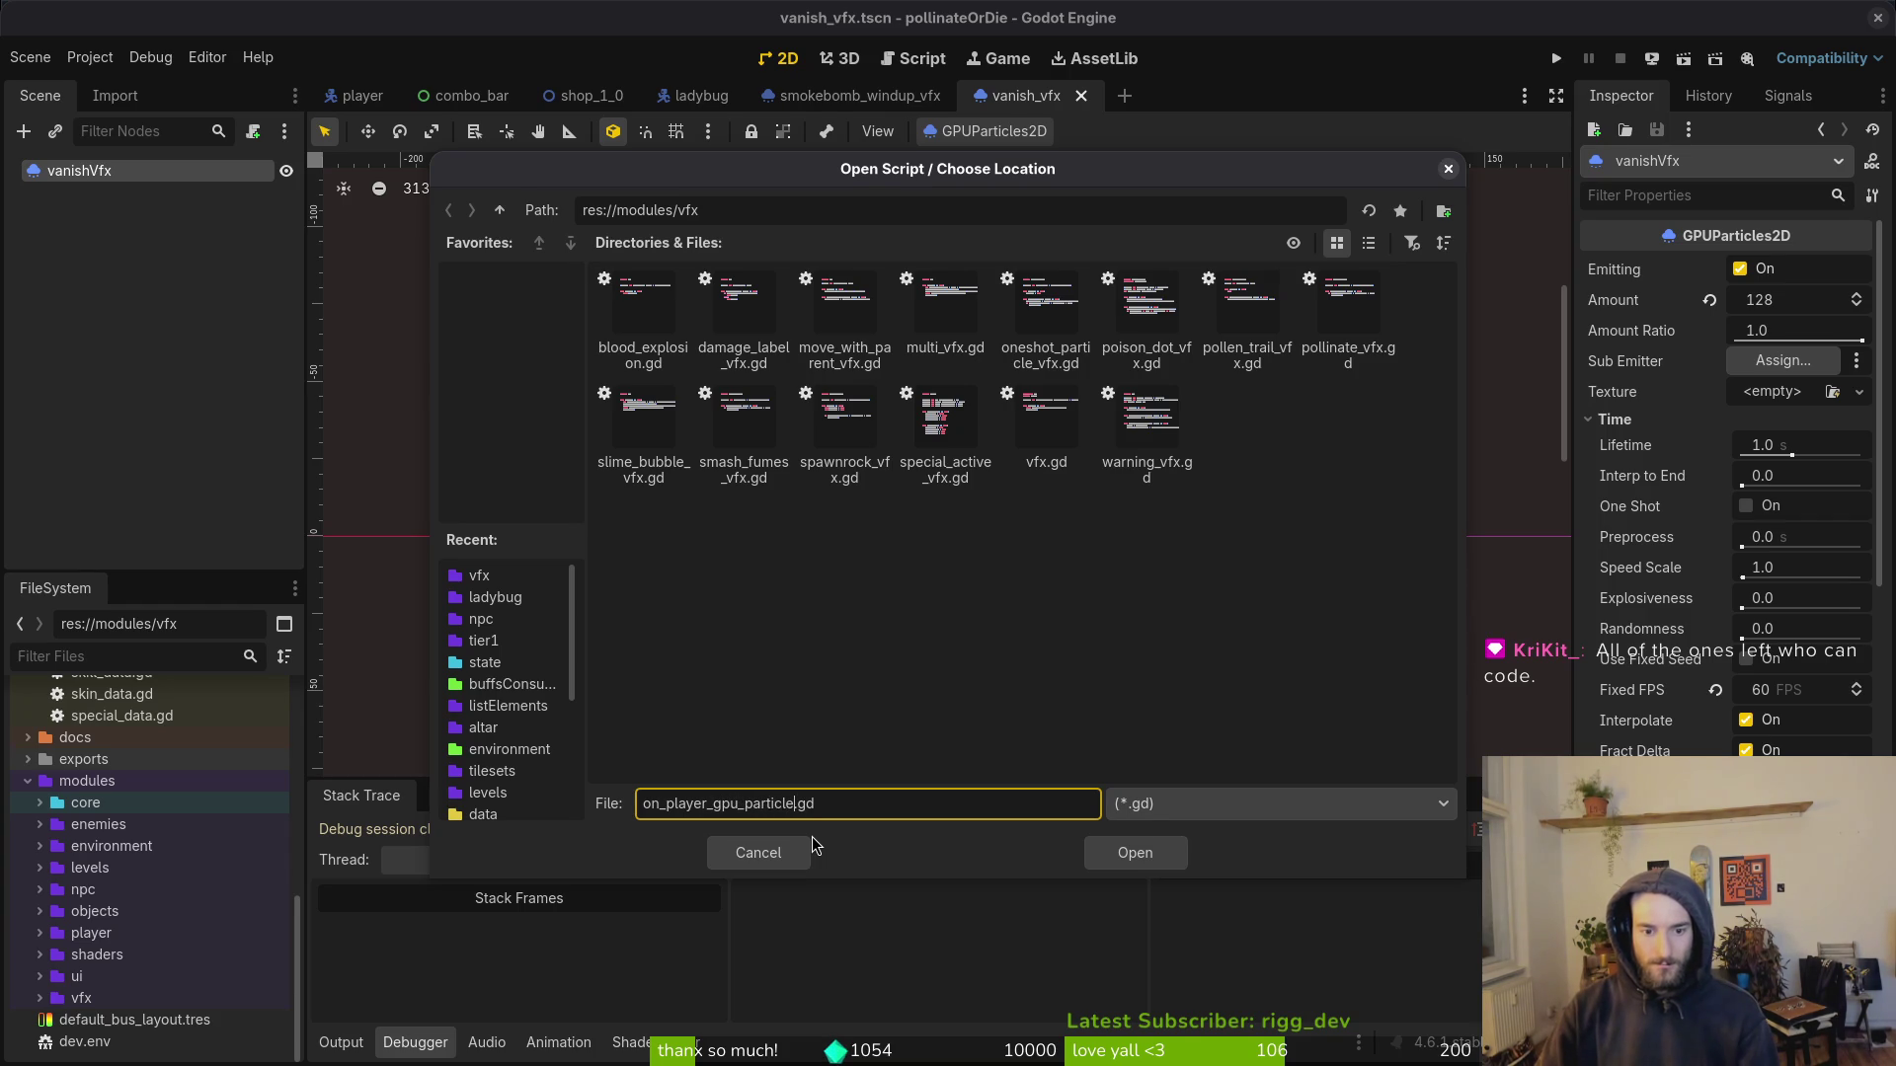
pyautogui.press('Return')
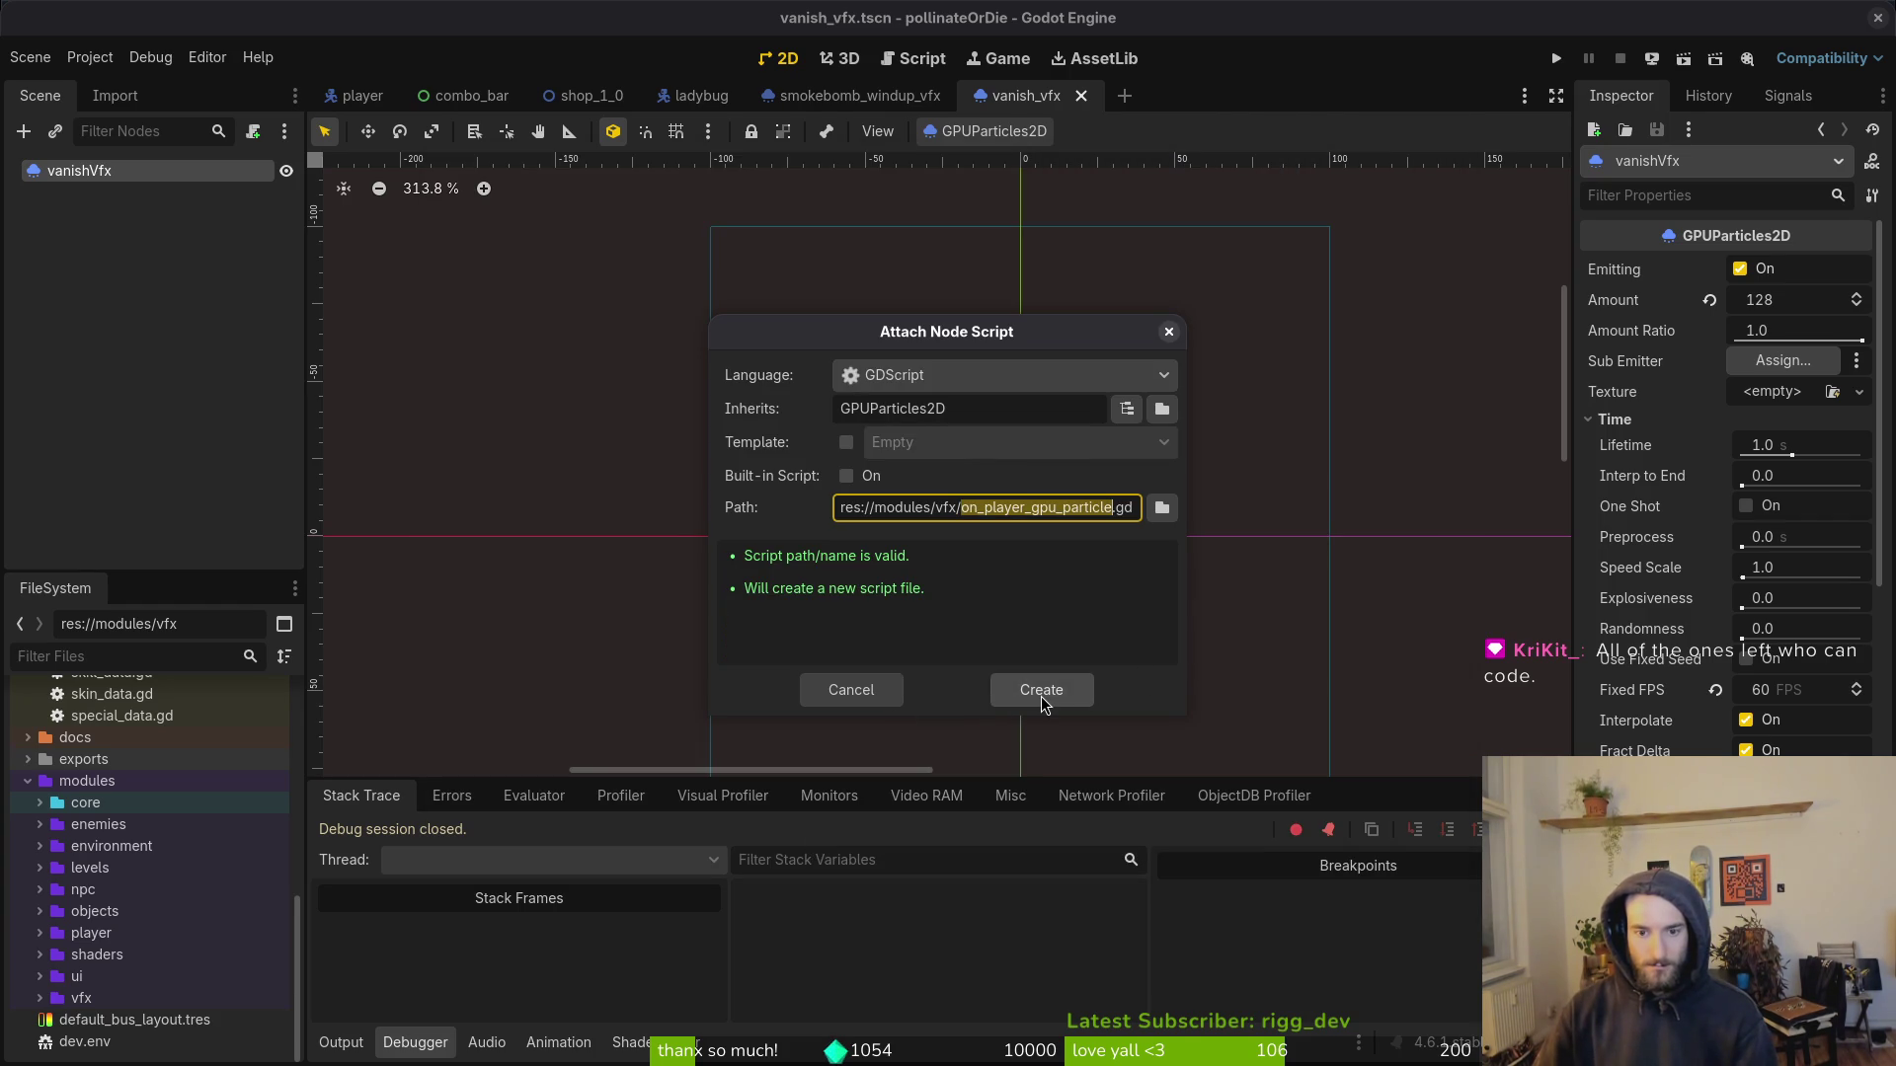
pyautogui.click(1042, 690)
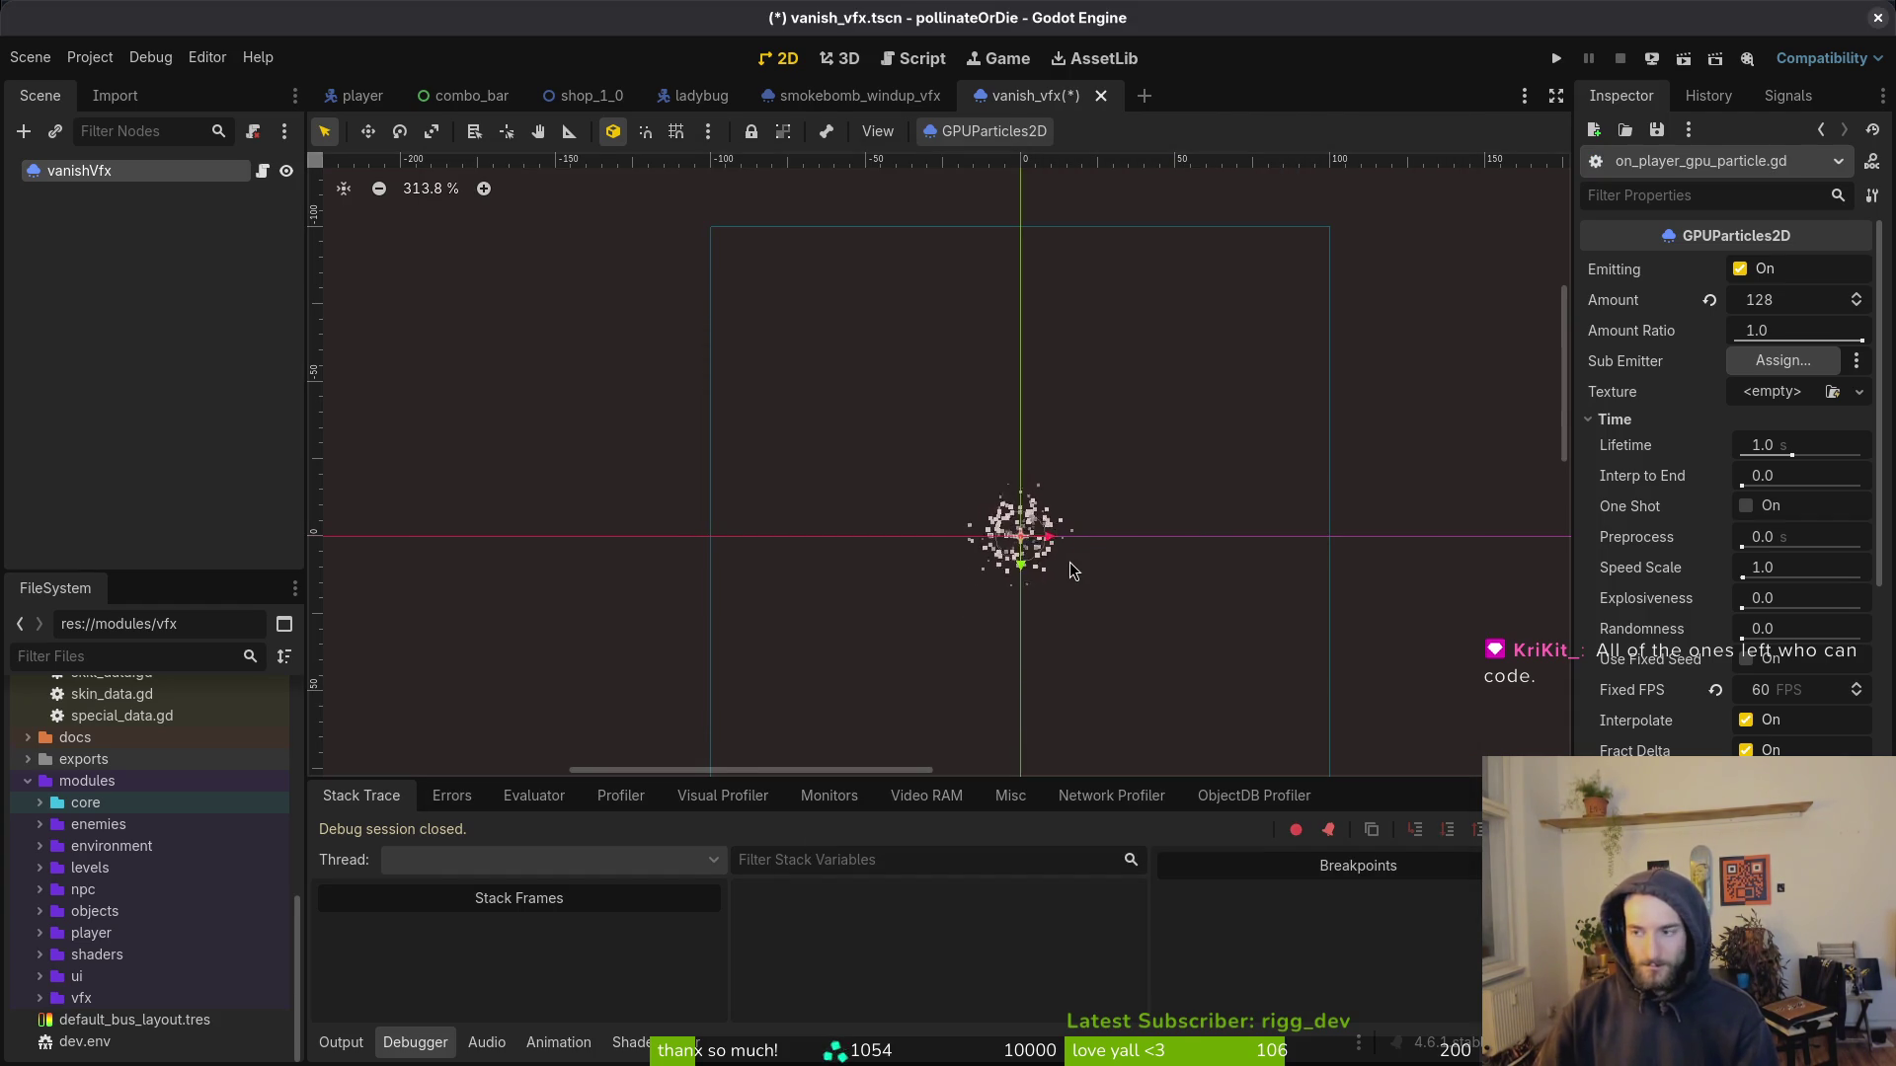
pyautogui.press('super')
pyautogui.press('super')
# Step: Open on_player_gpu_particle.gd in Neovim from the project folder with the fuzzy finder
pyautogui.press('super+Return')
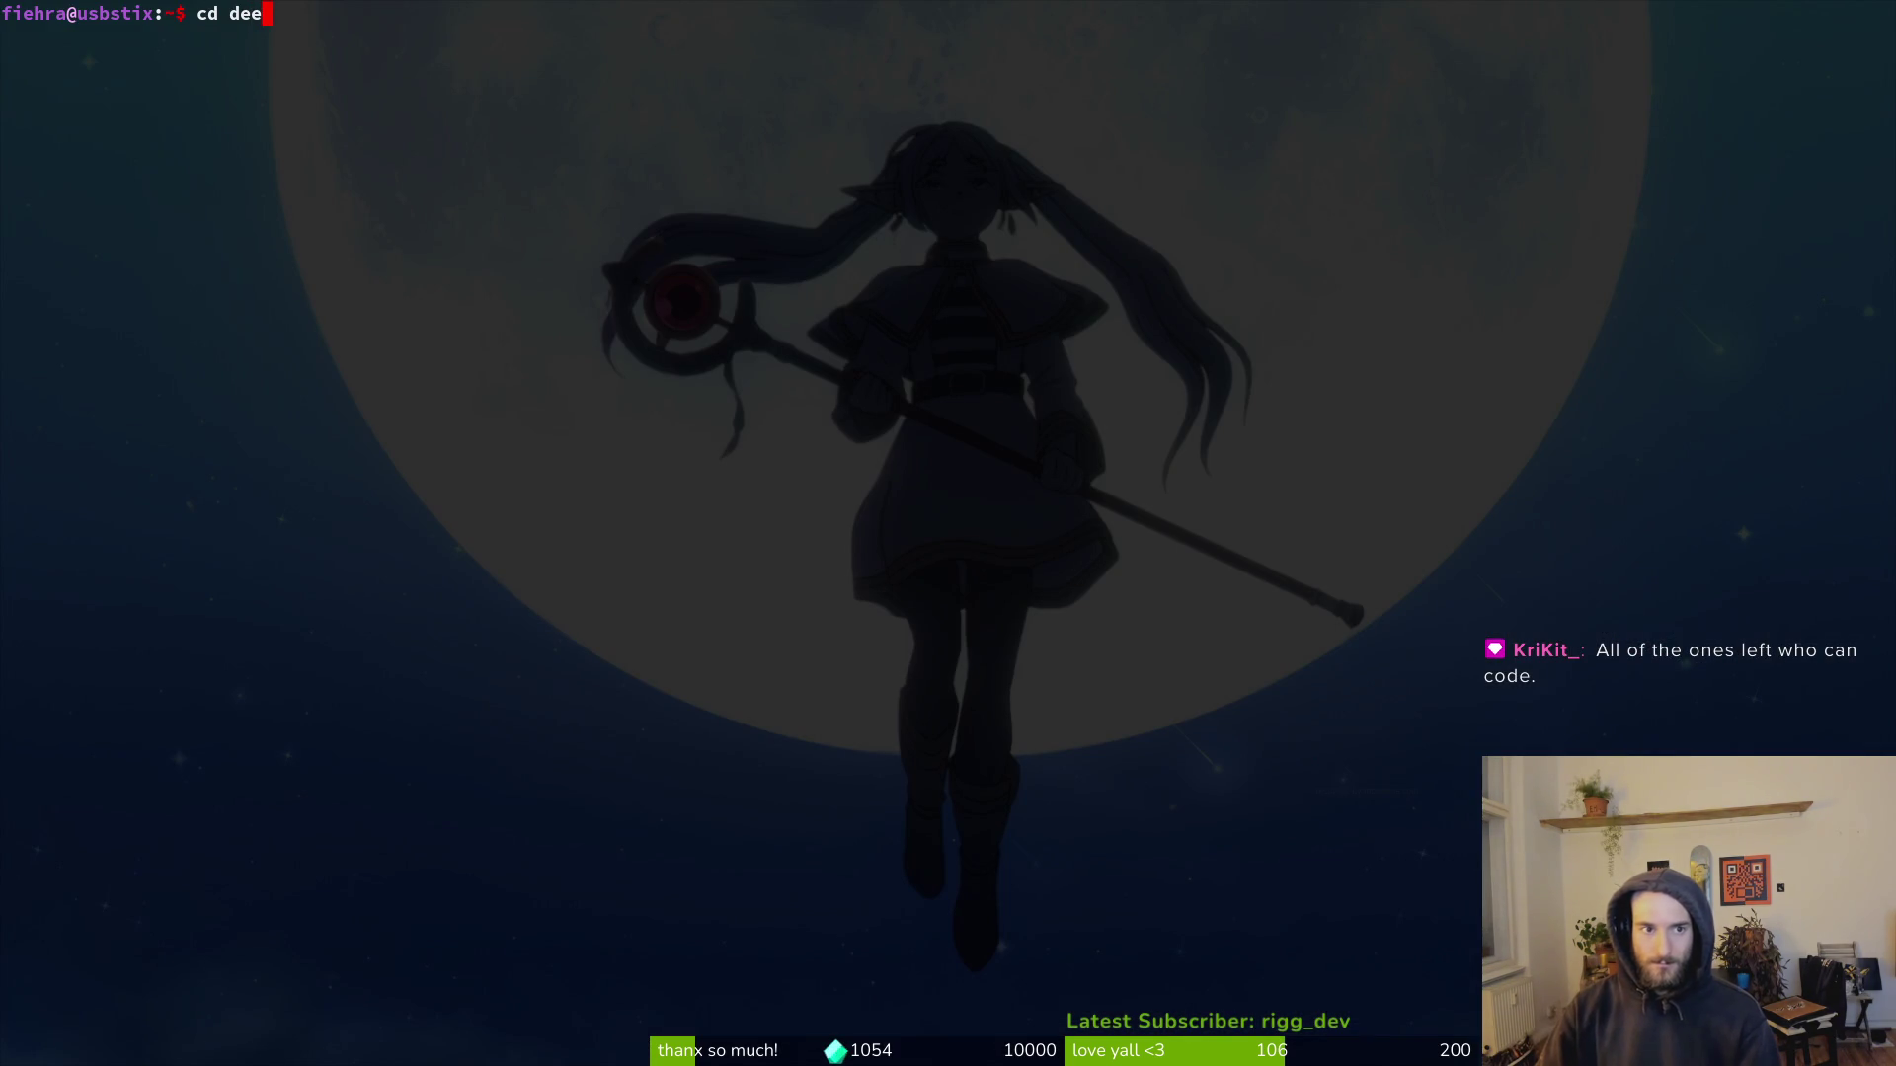
pyautogui.write('nvim .')
pyautogui.press('Return')
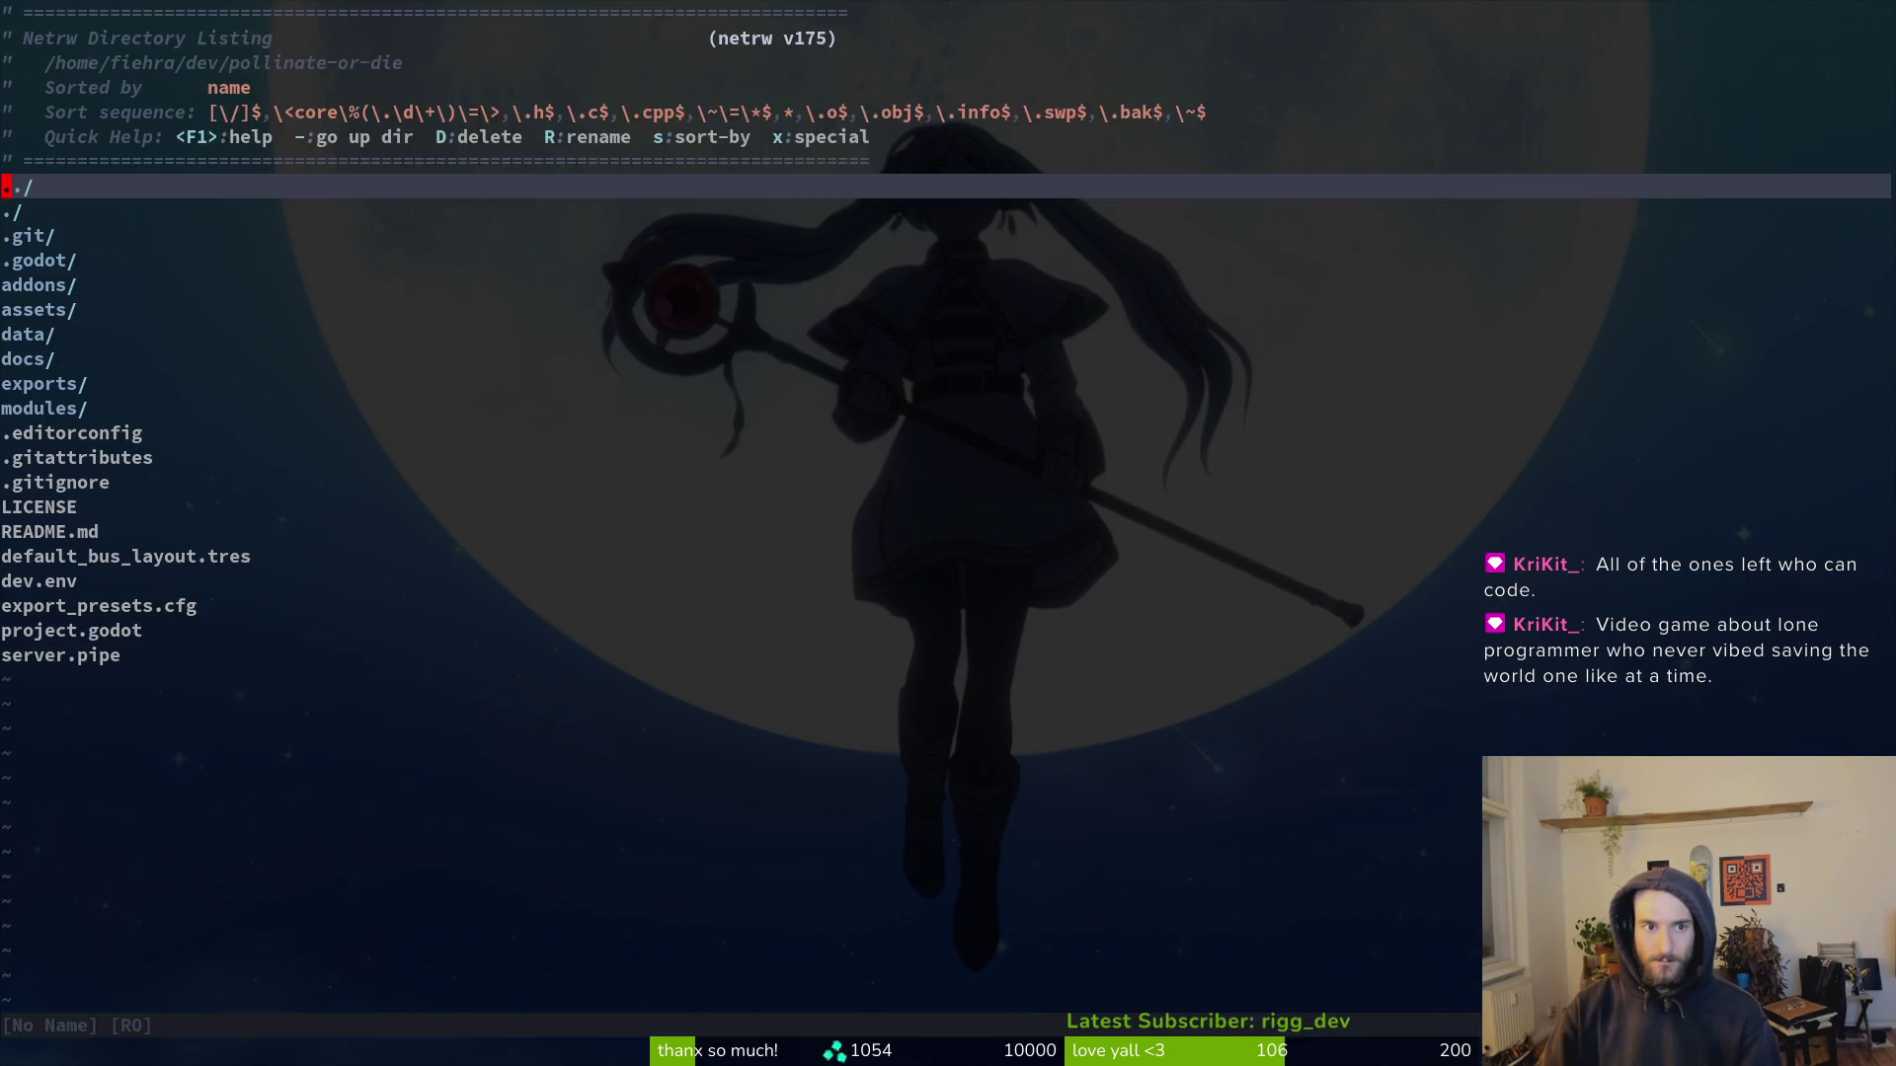
pyautogui.hotkey('ctrl', 'p')
pyautogui.write('onpl')
pyautogui.press('Return')
# Step: Paste the OnPlayerGpuVfx script, delete the duplicate extends line, and save
pyautogui.press('p')
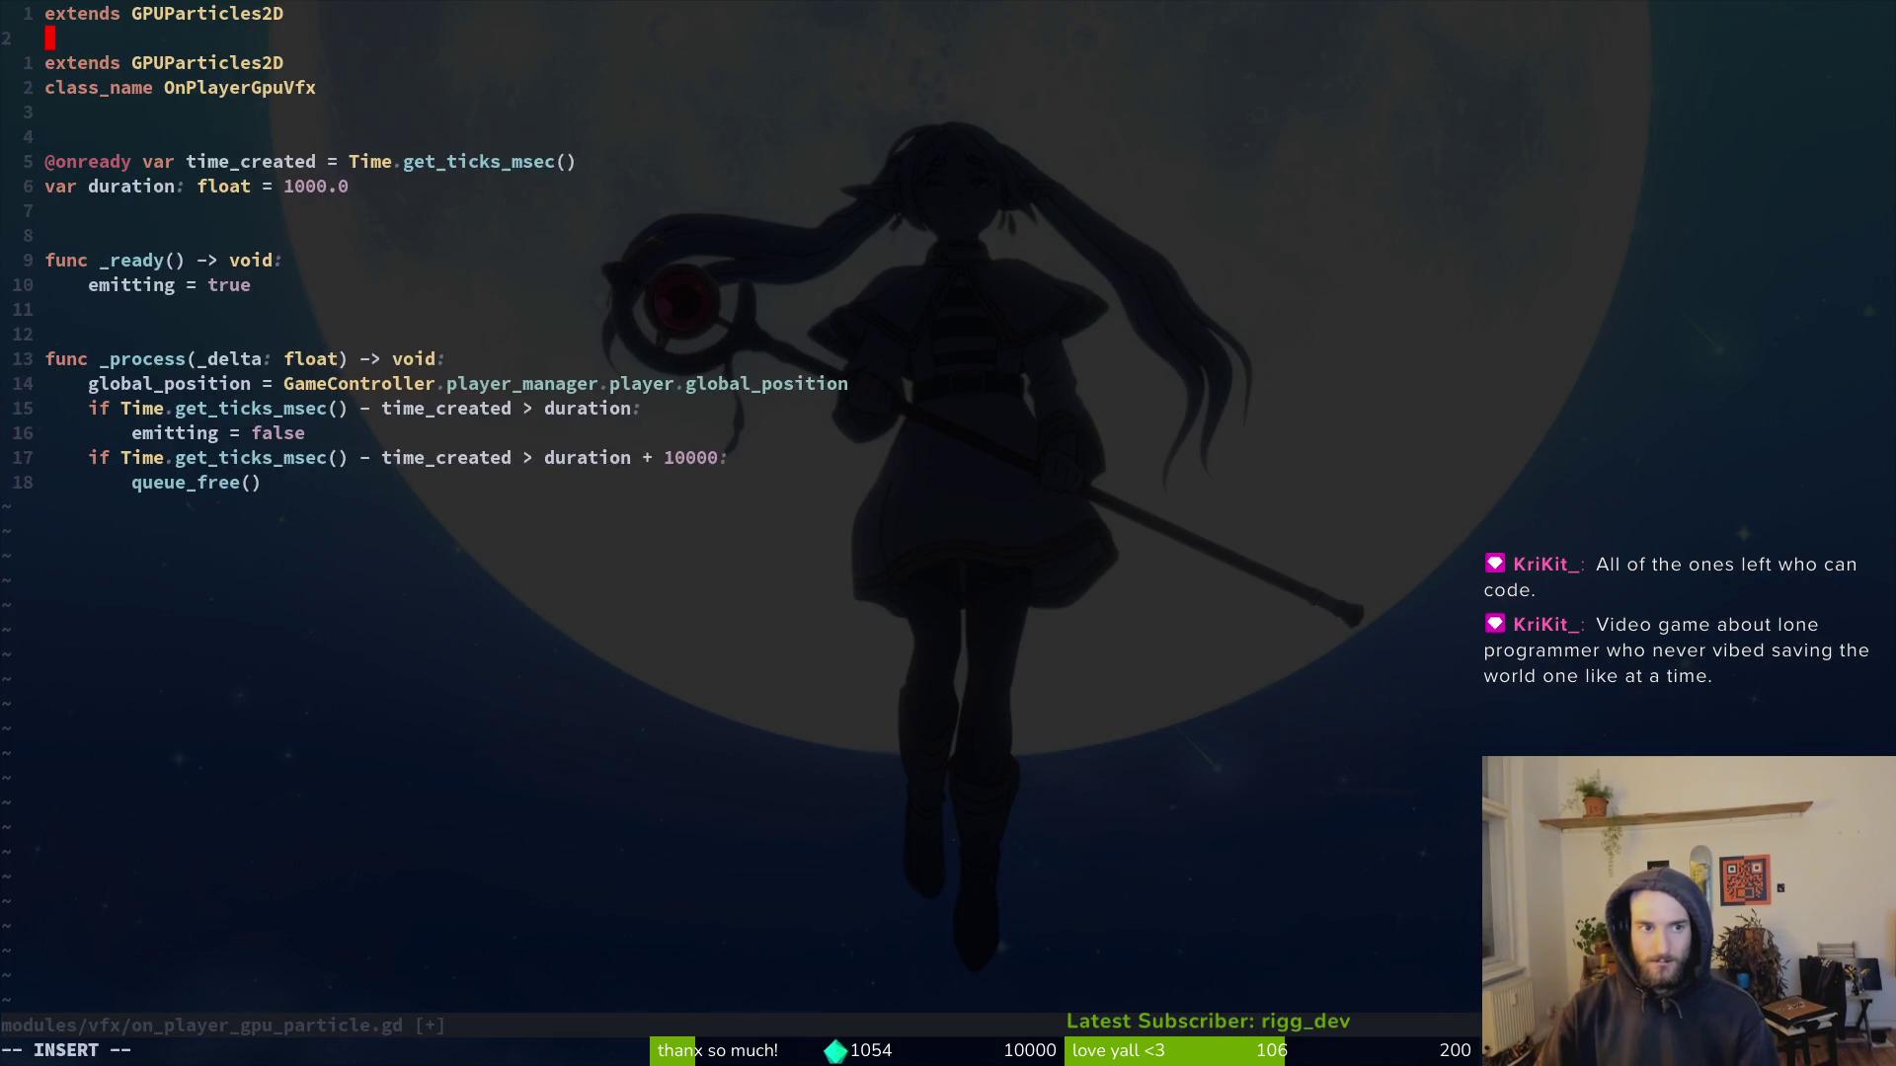
pyautogui.press('l')
pyautogui.press('d')
pyautogui.press('d')
pyautogui.write(':w')
pyautogui.press('Return')
# Step: Quit Vim and return to the Godot editor
pyautogui.write(':w')
pyautogui.press('Tab')
pyautogui.write('q')
pyautogui.press('Return')
pyautogui.write(':q')
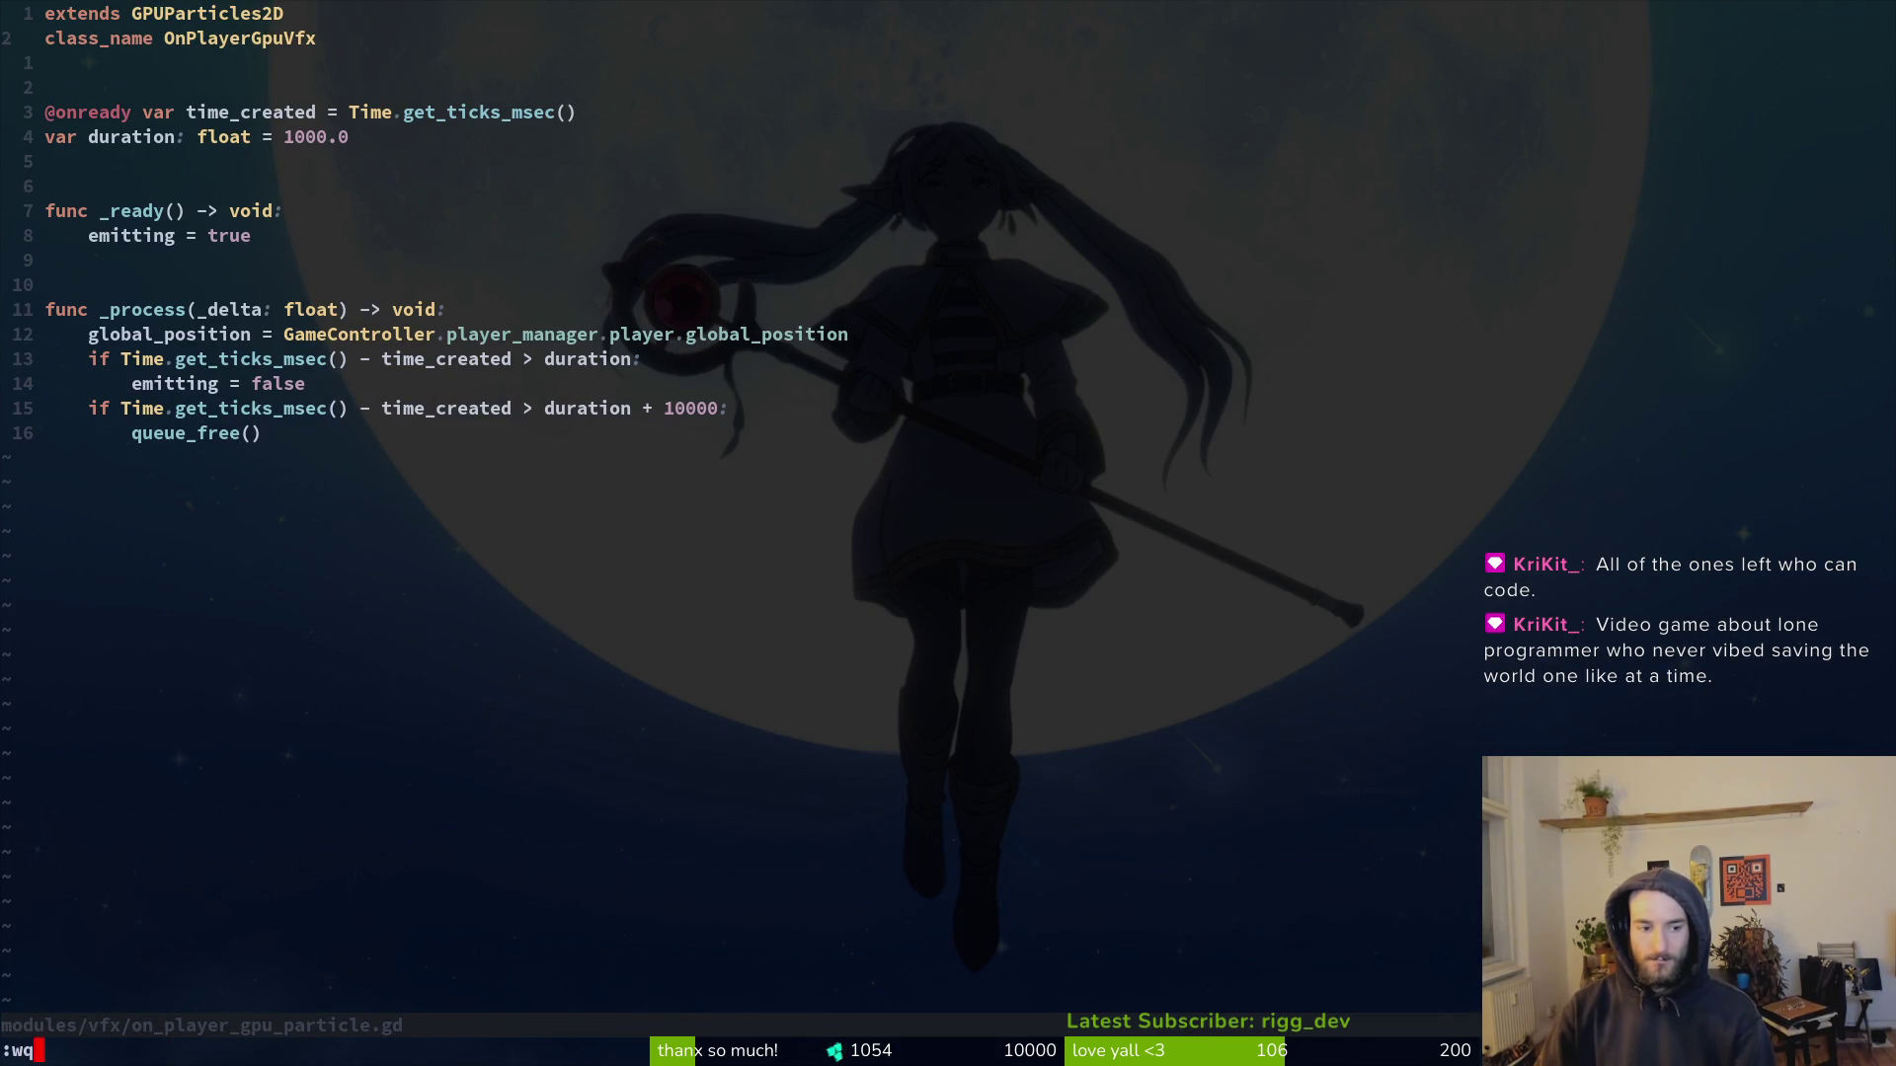
pyautogui.press('Return')
pyautogui.hotkey('alt', 'Tab')
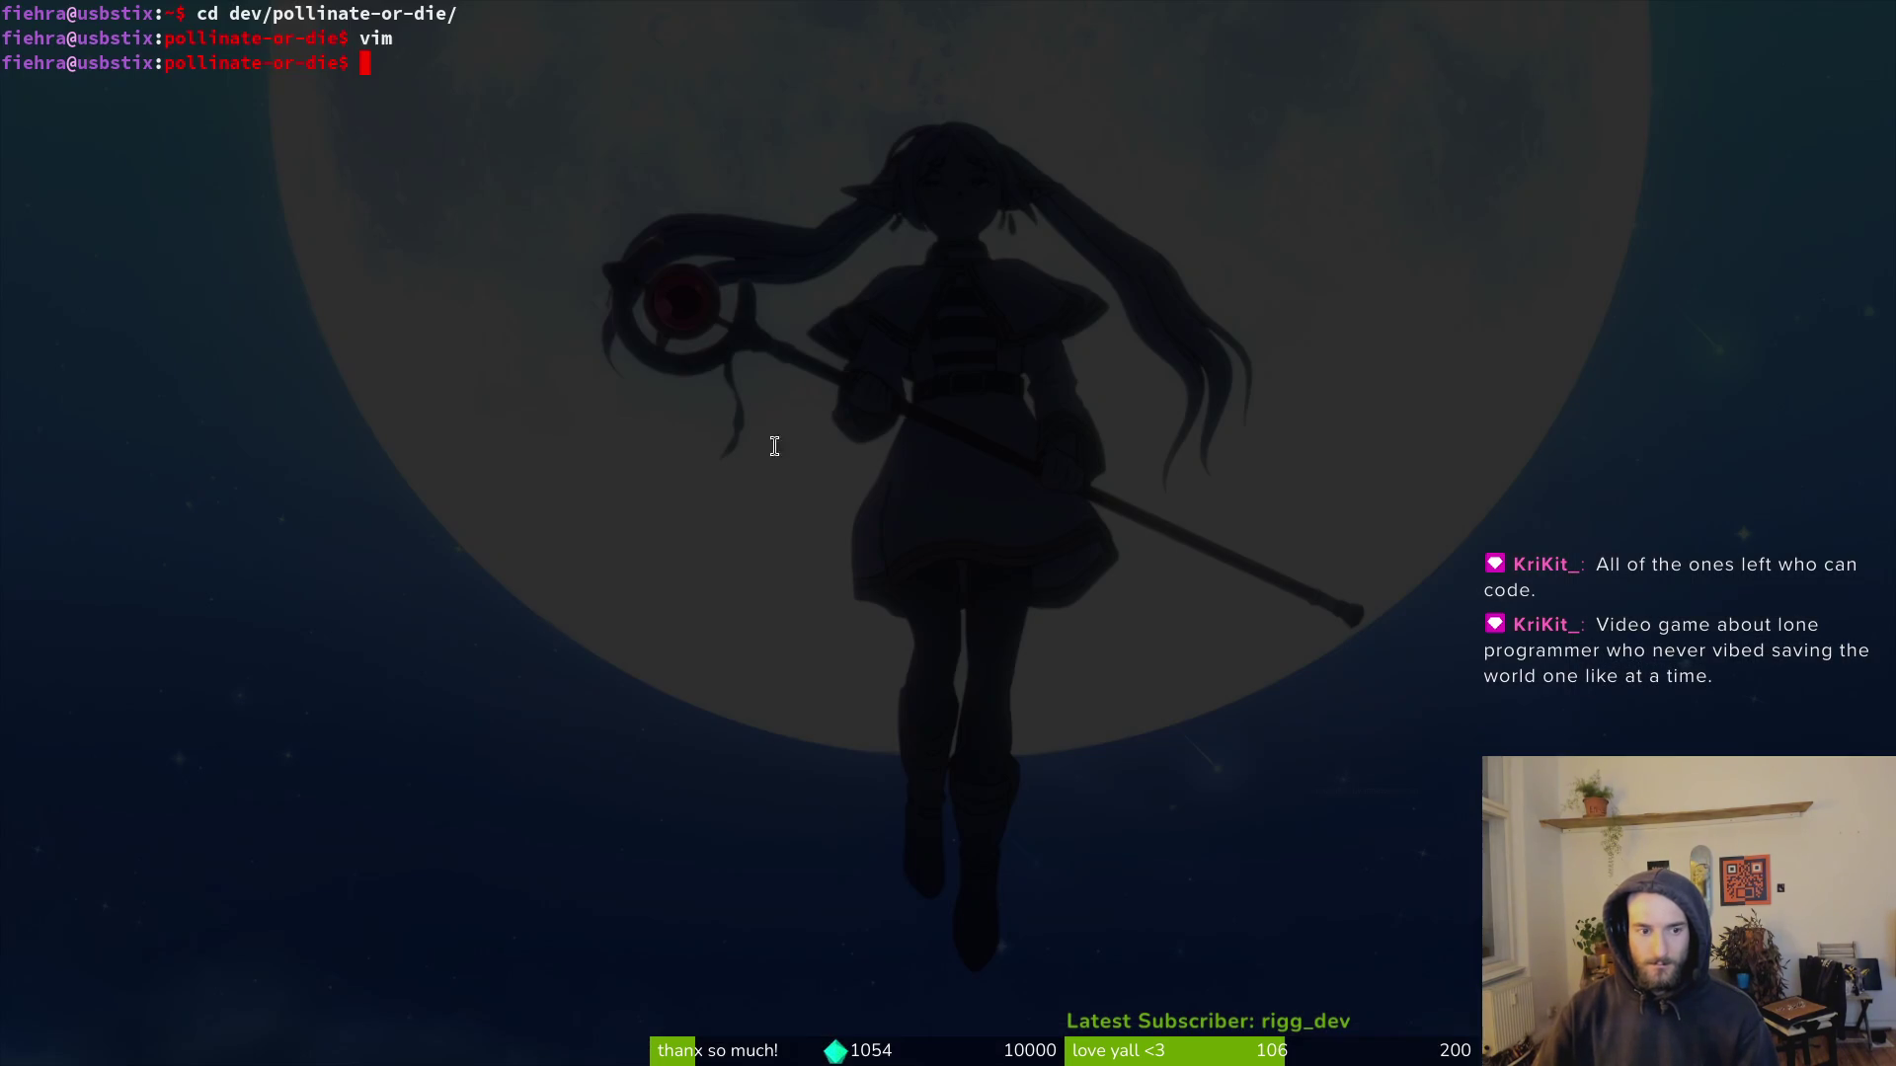
pyautogui.hotkey('alt', 'Tab')
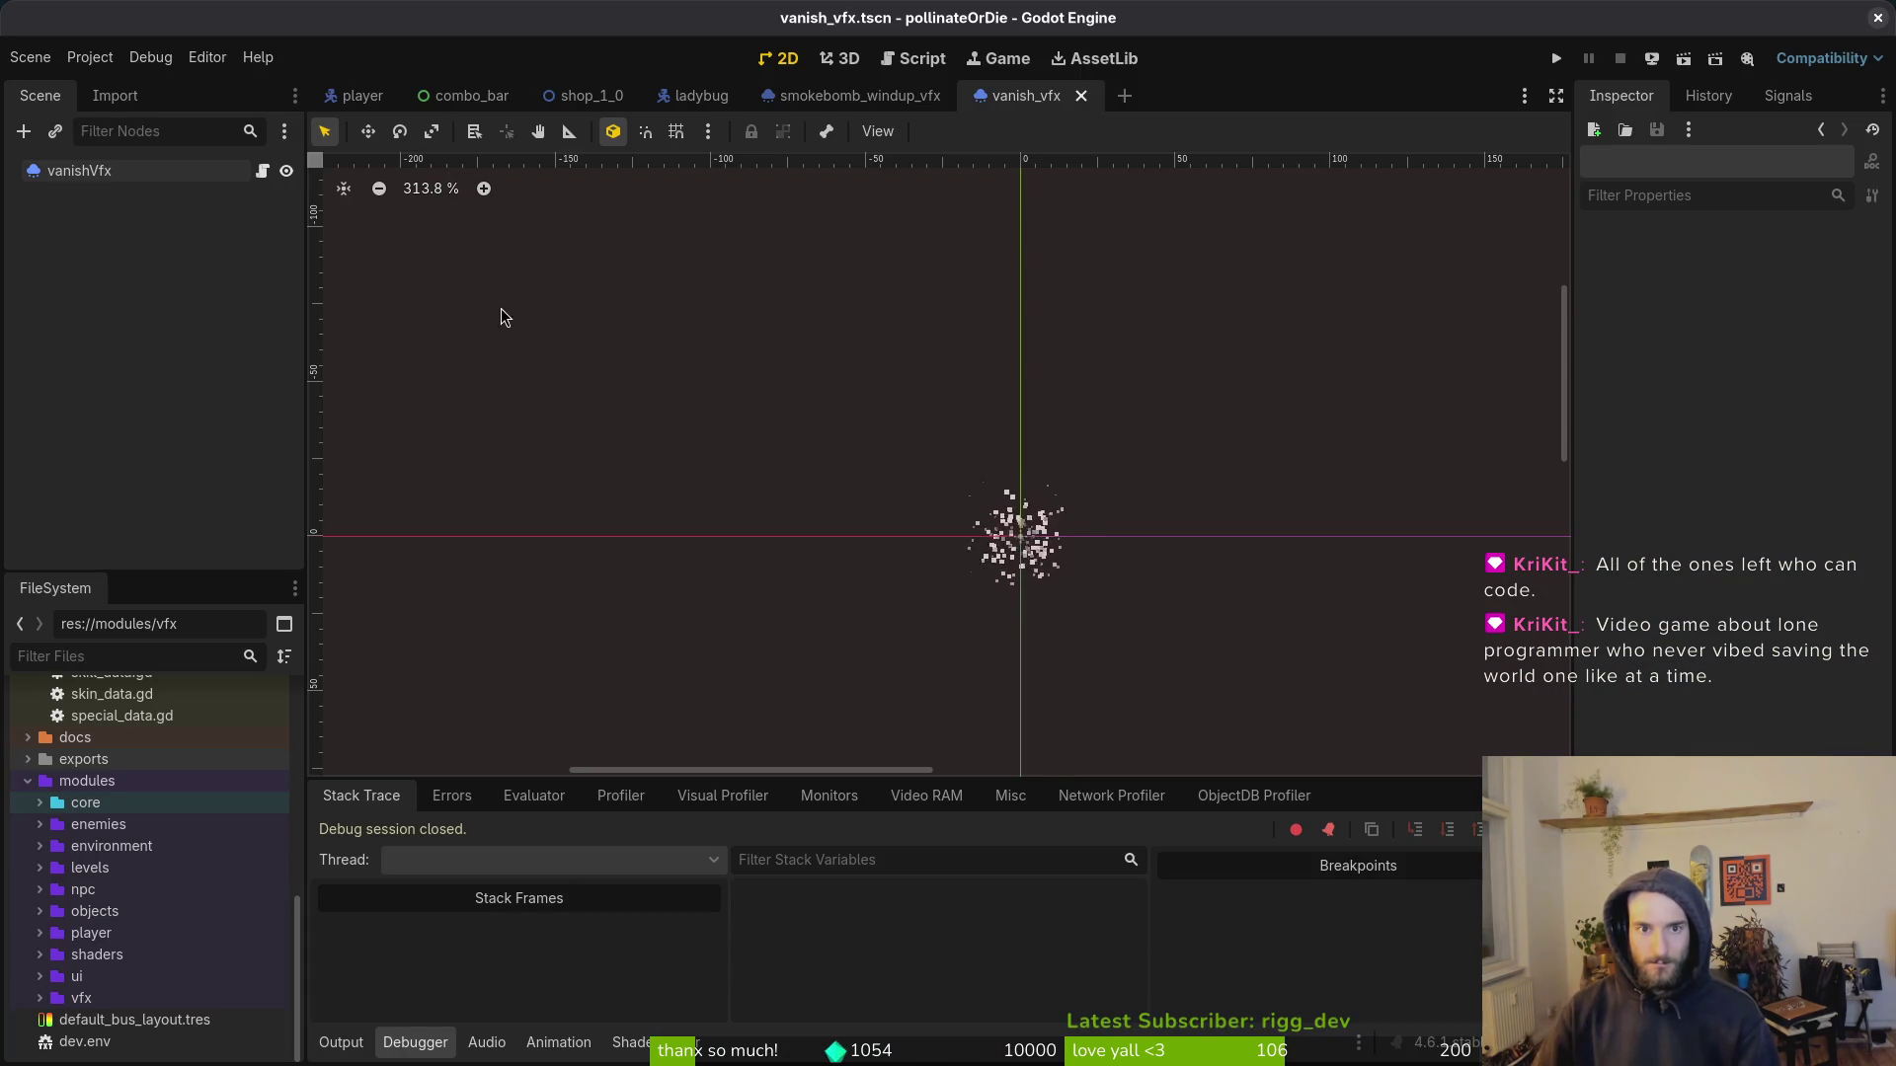
# Step: Open attack_consumable_vfx.tscn despite its missing script
pyautogui.click(868, 108)
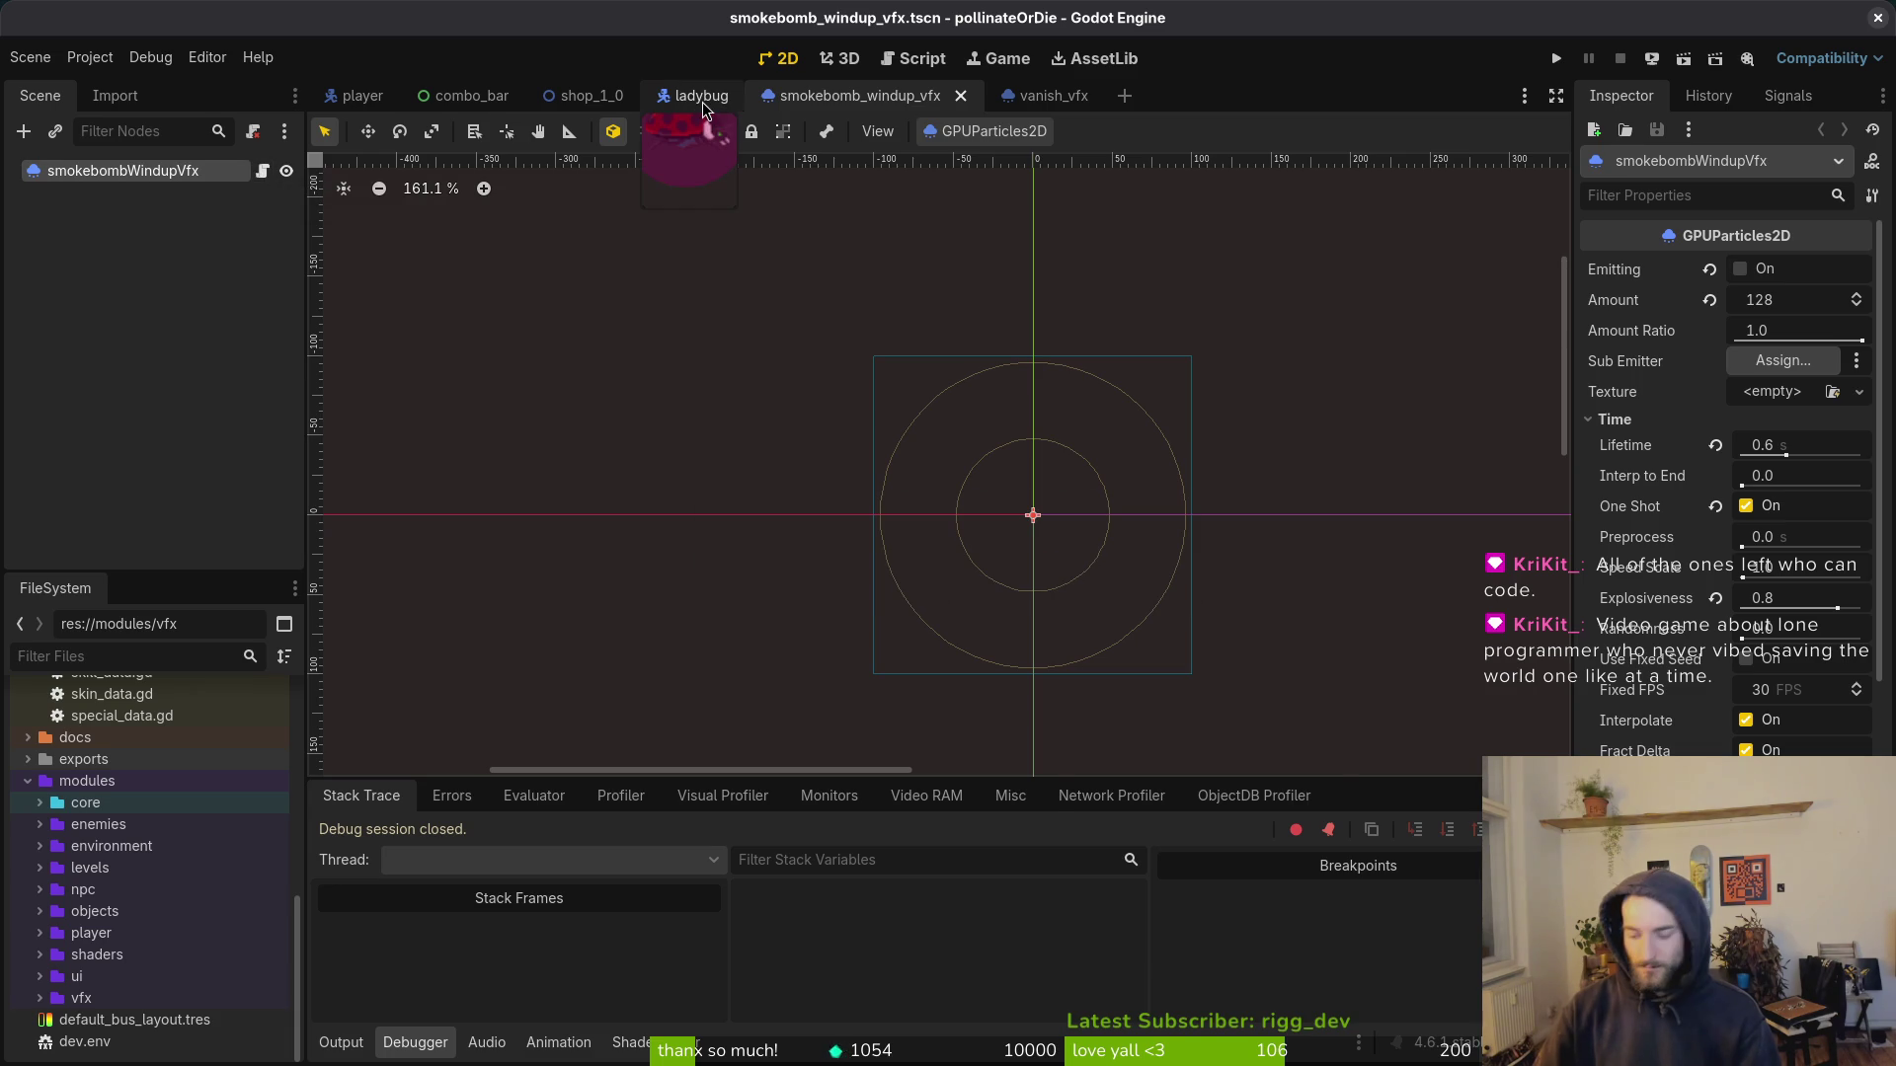
pyautogui.hotkey('alt', 'shift', 'o')
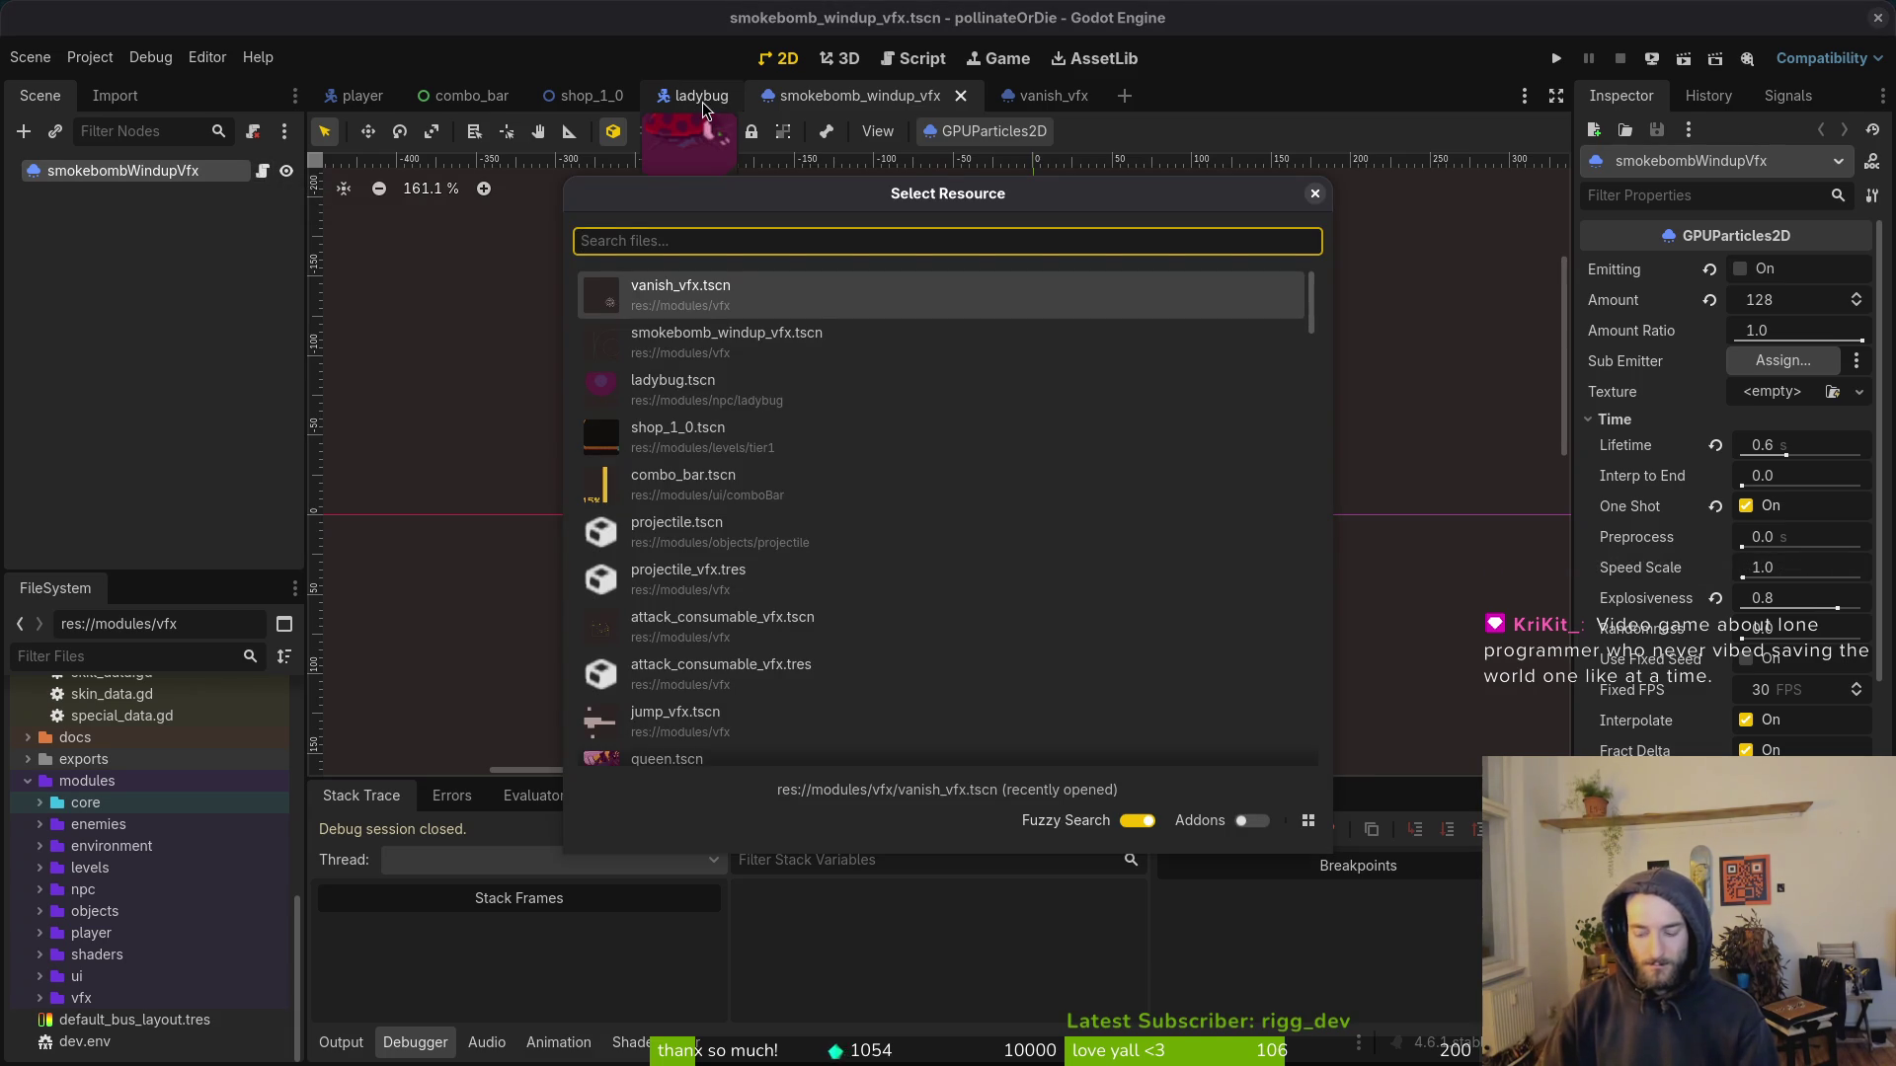
pyautogui.write('attcon')
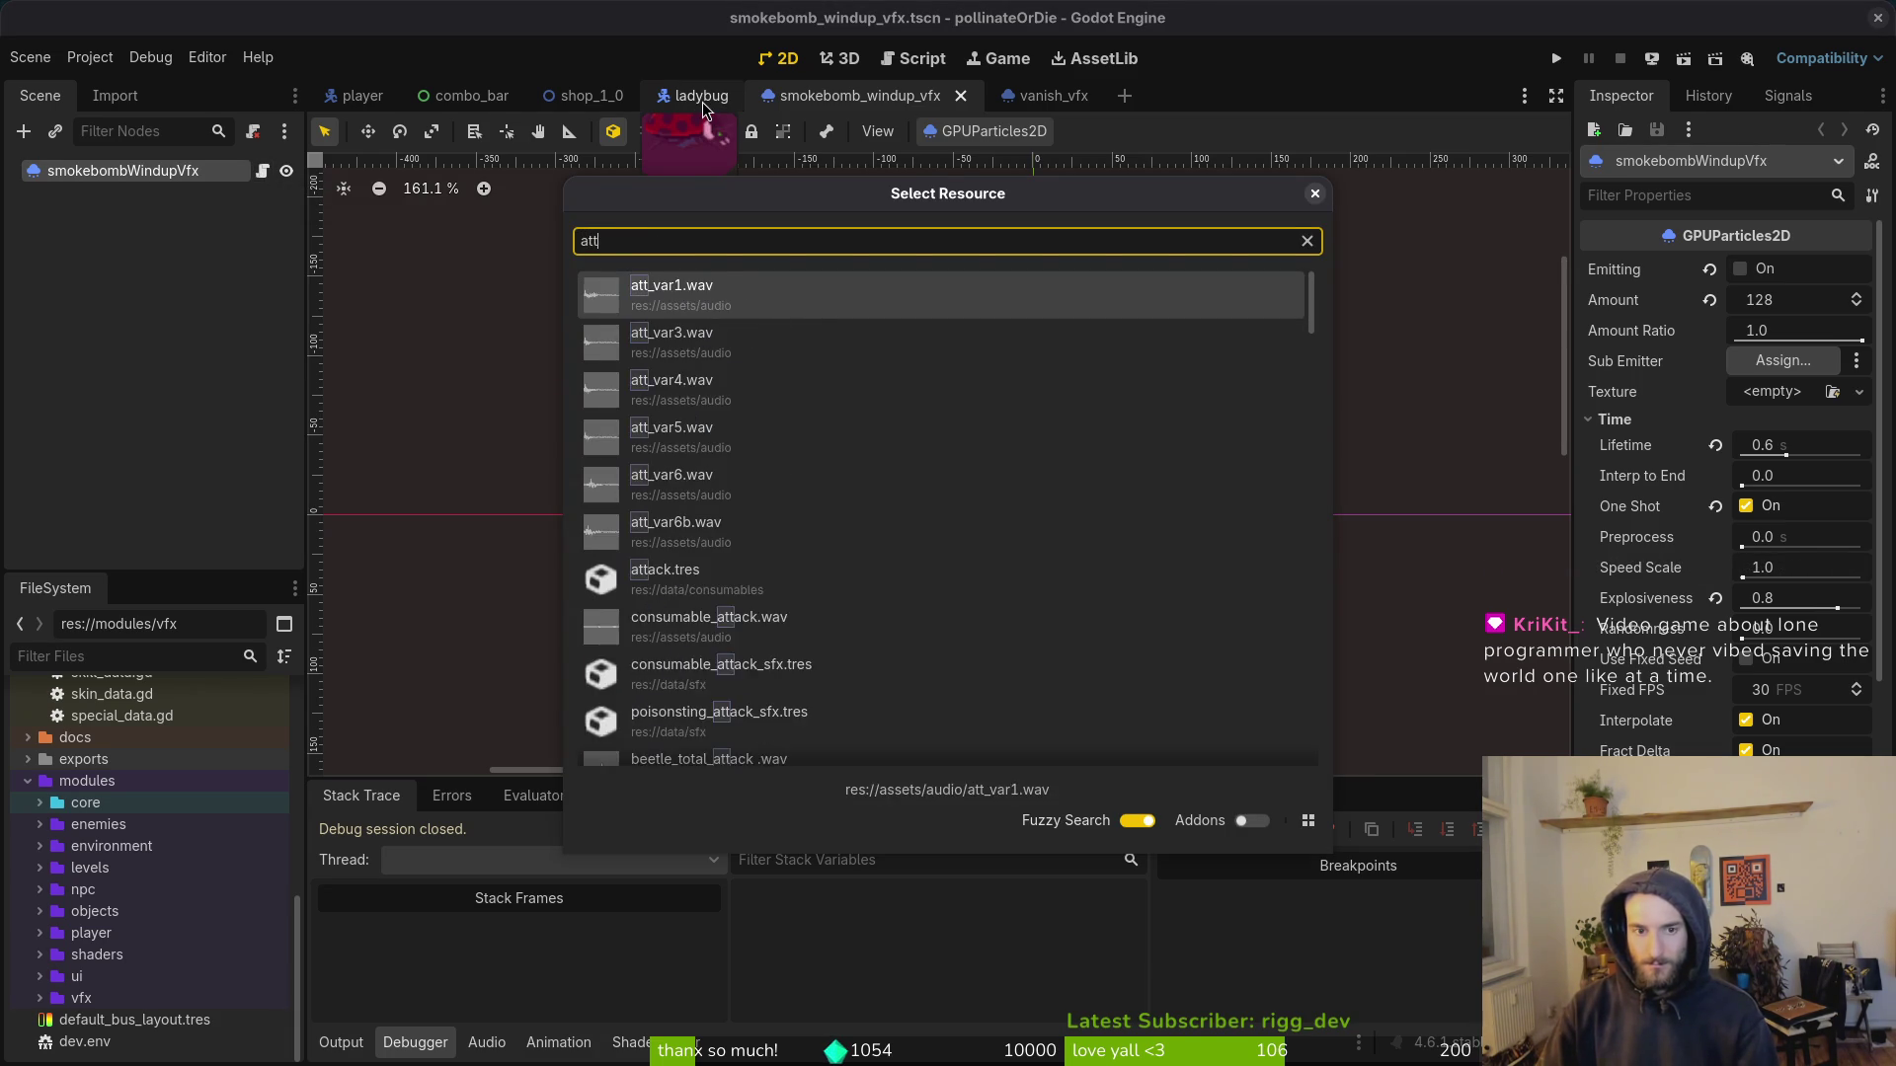
pyautogui.press('BackSpace')
pyautogui.press('BackSpace')
pyautogui.press('BackSpace')
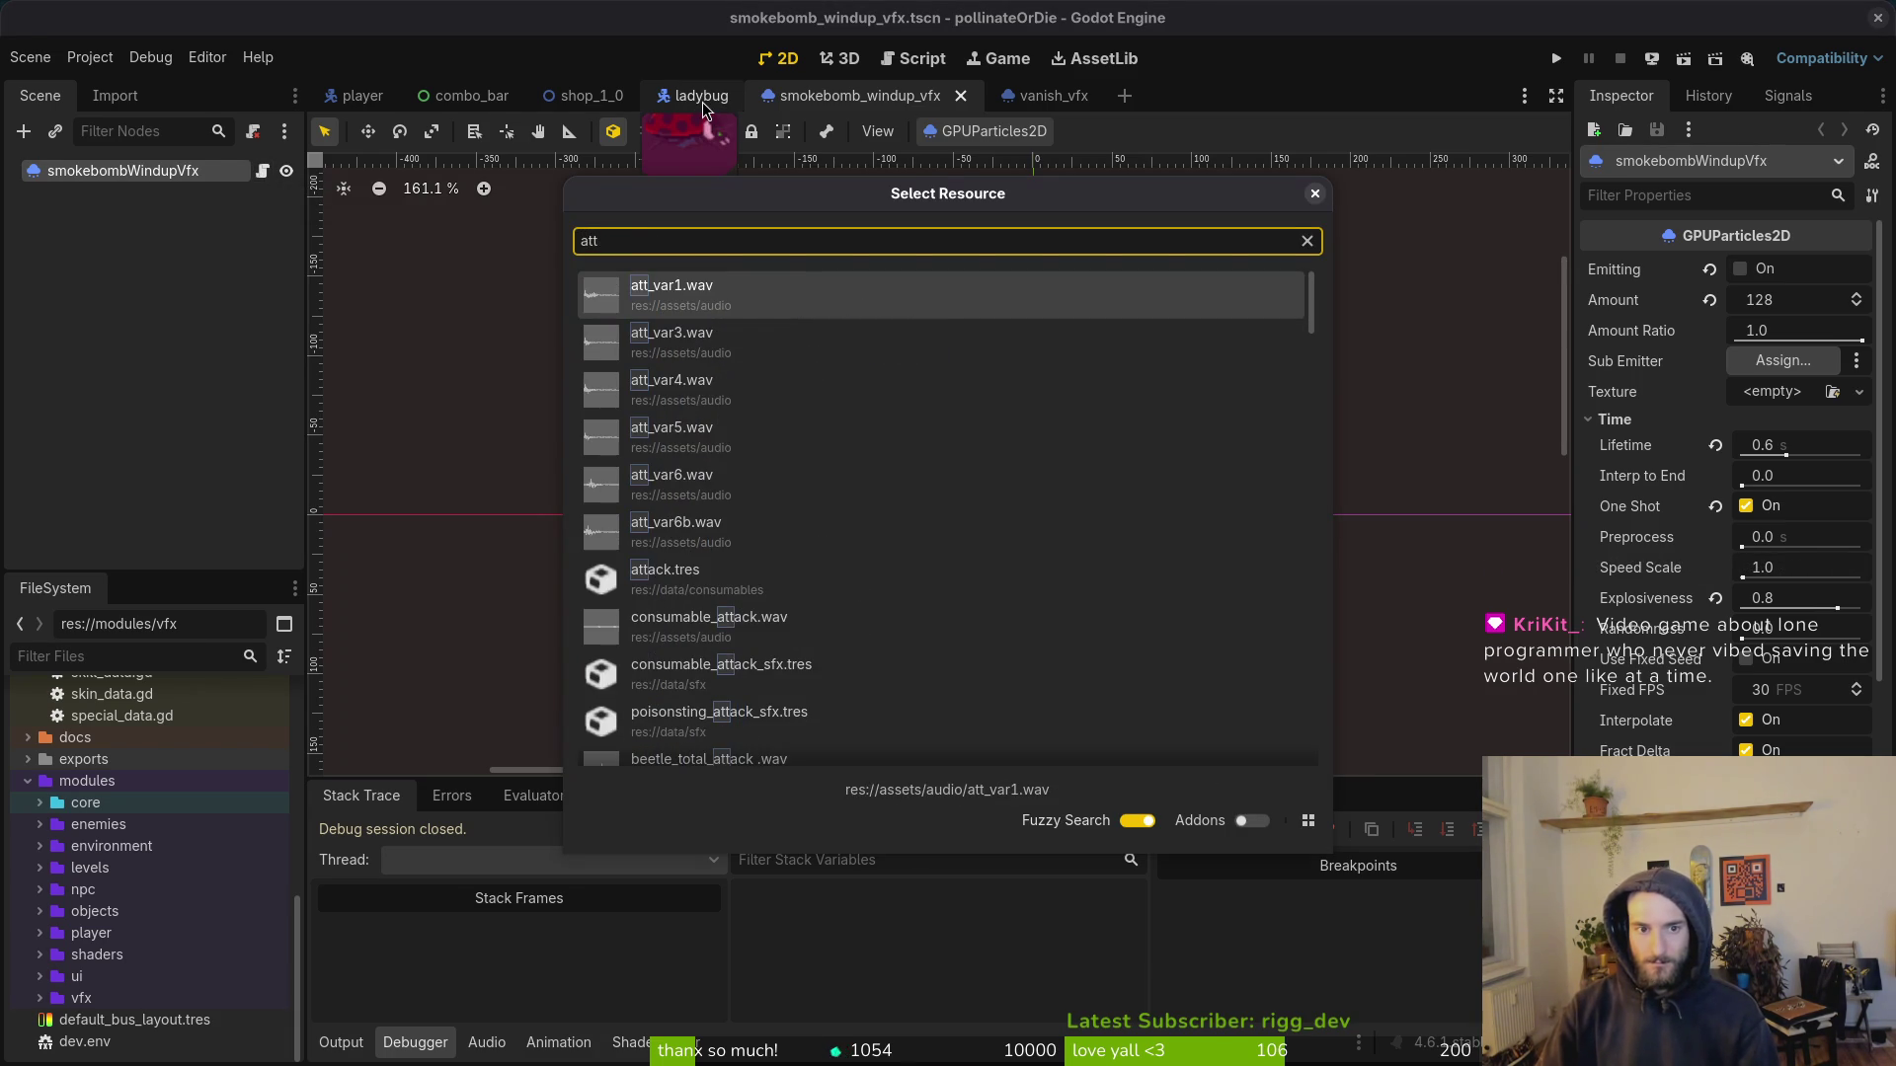
pyautogui.write('ackcon')
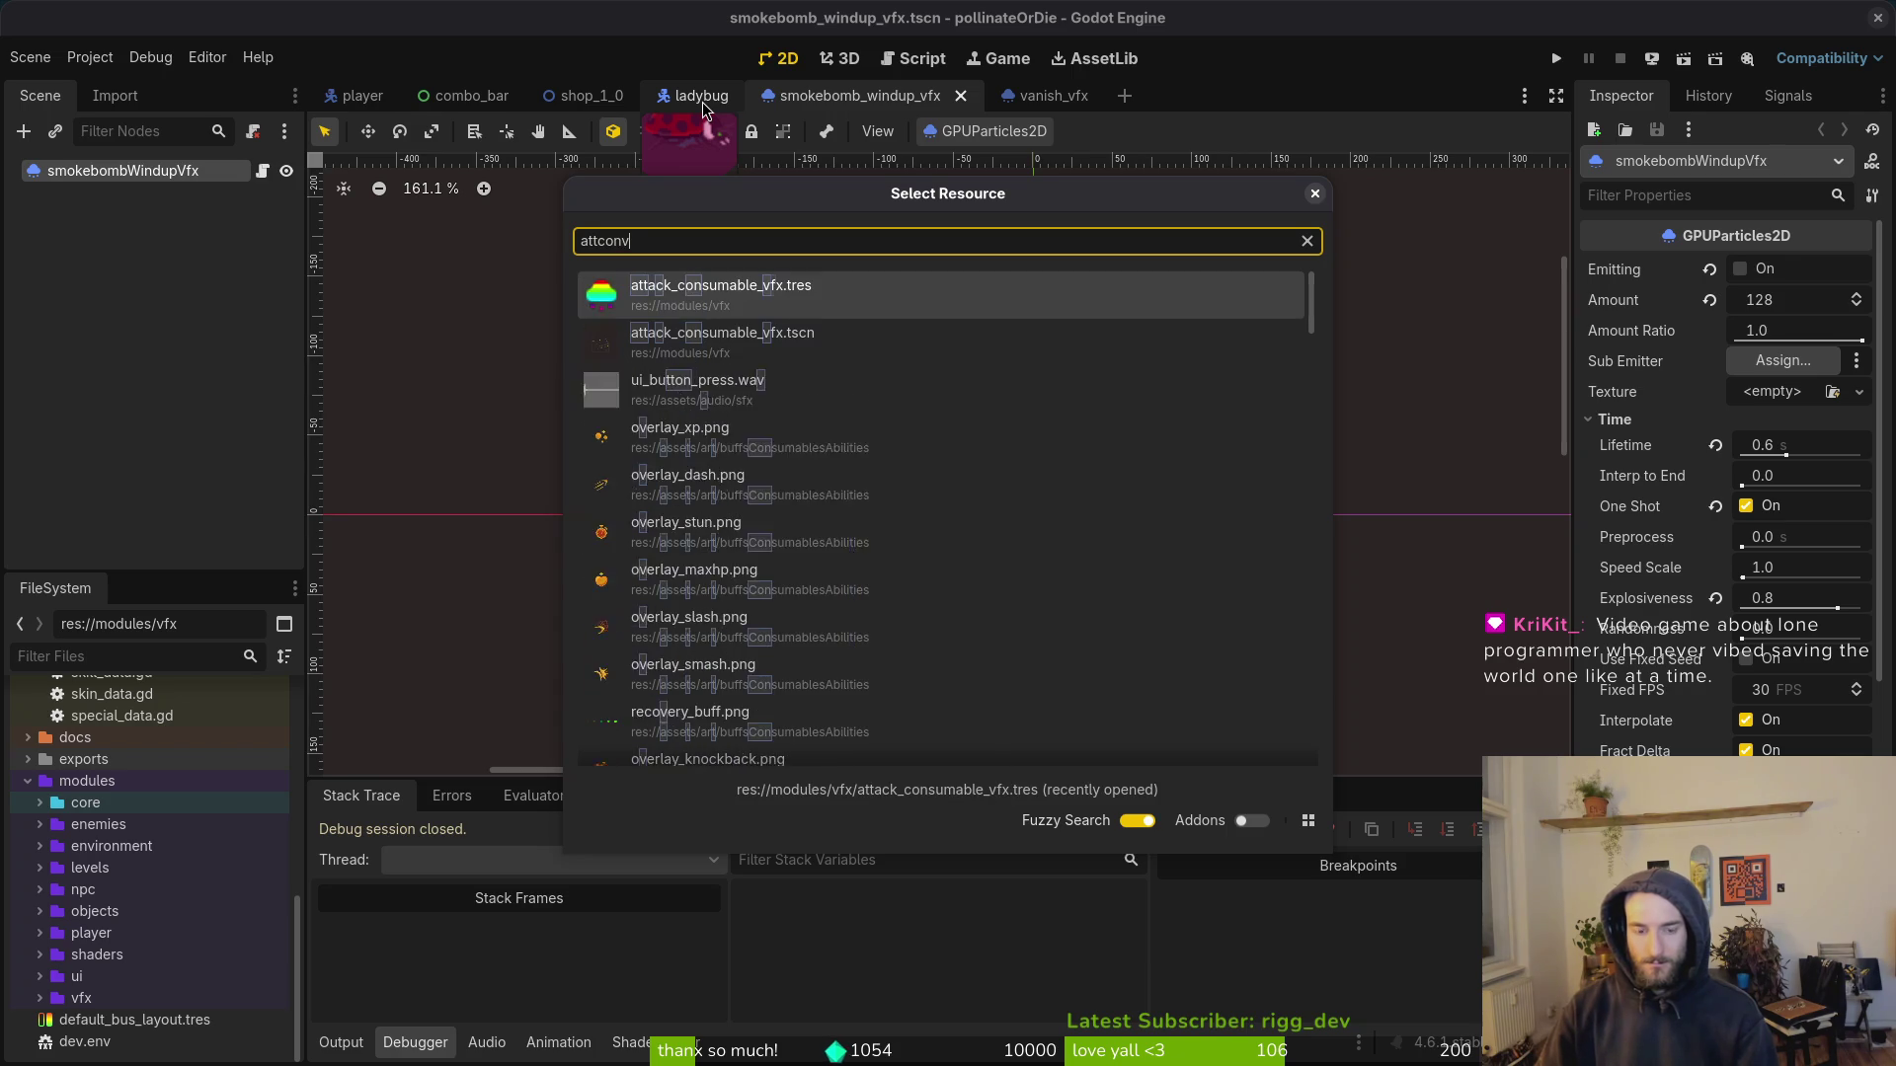
pyautogui.press('Return')
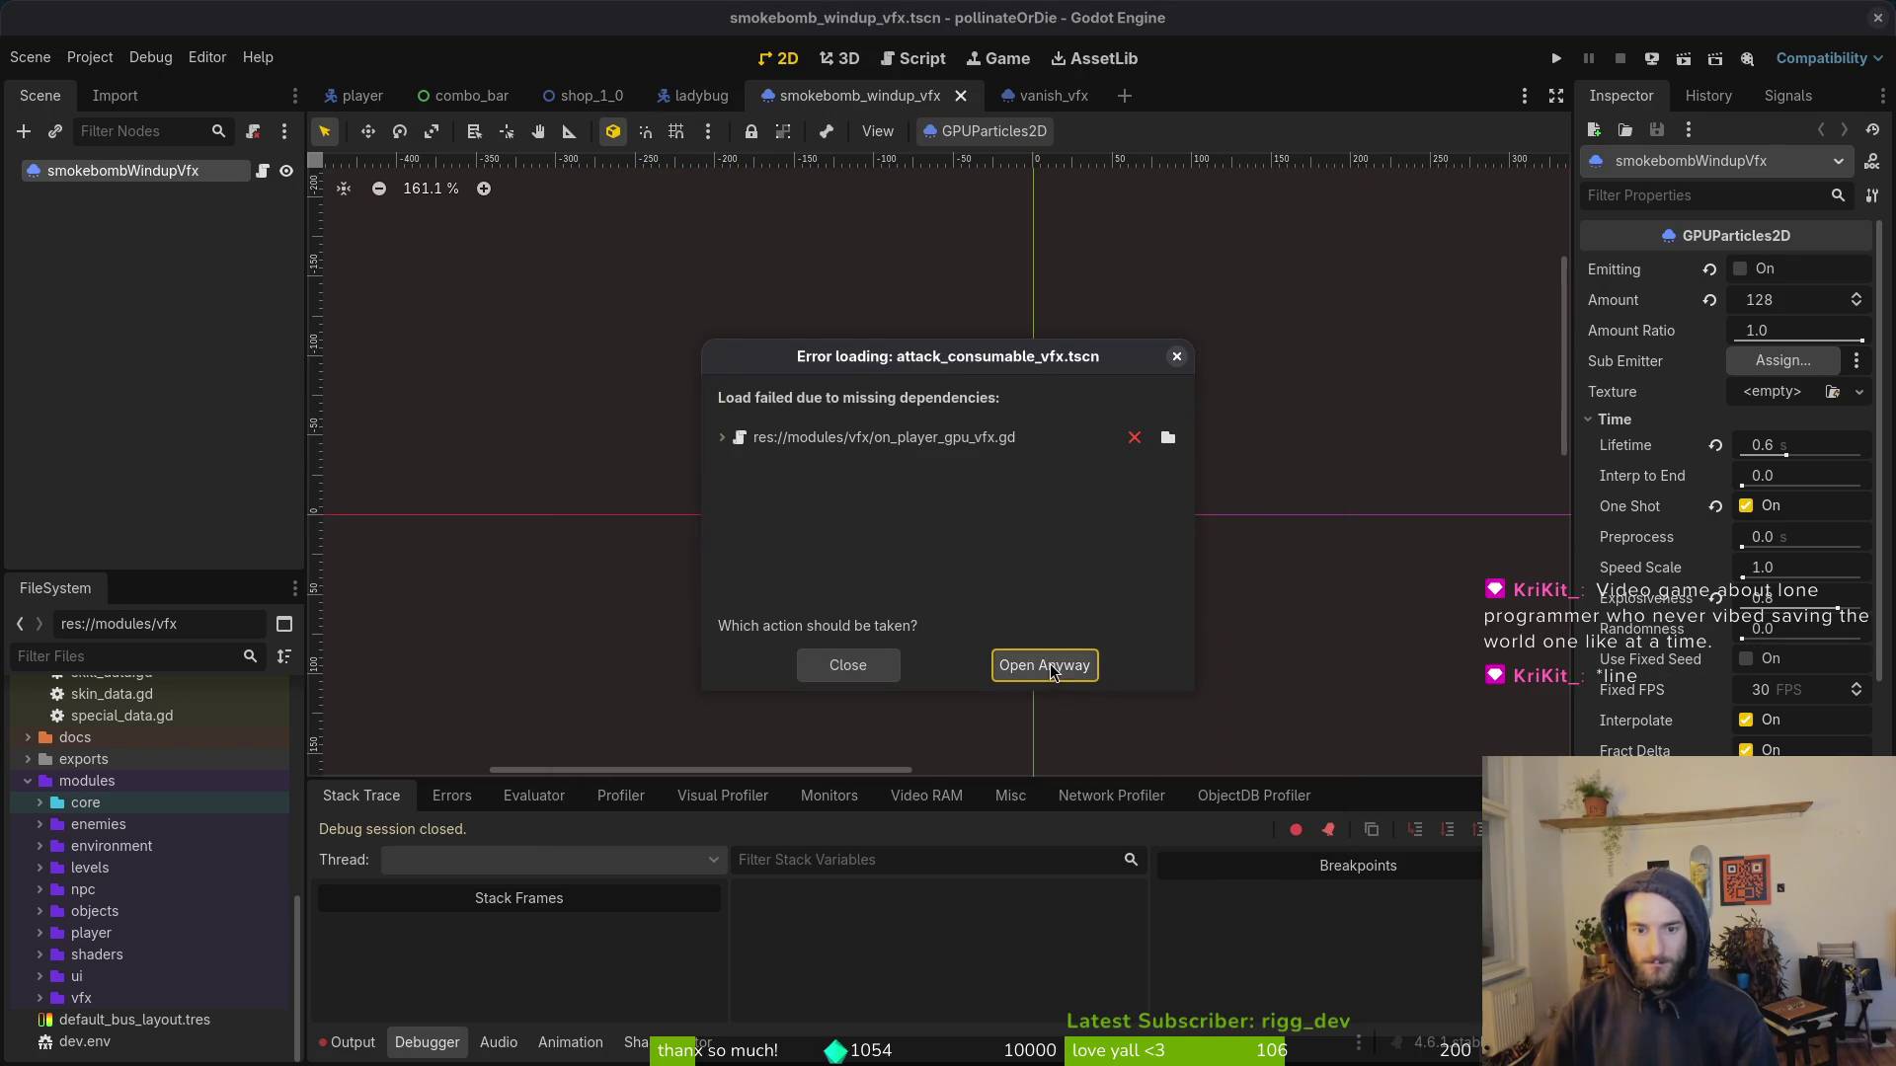
pyautogui.click(1044, 665)
# Step: Attach the existing on_player_gpu_particle.gd script to the attackConsumableVfx node
pyautogui.click(201, 171)
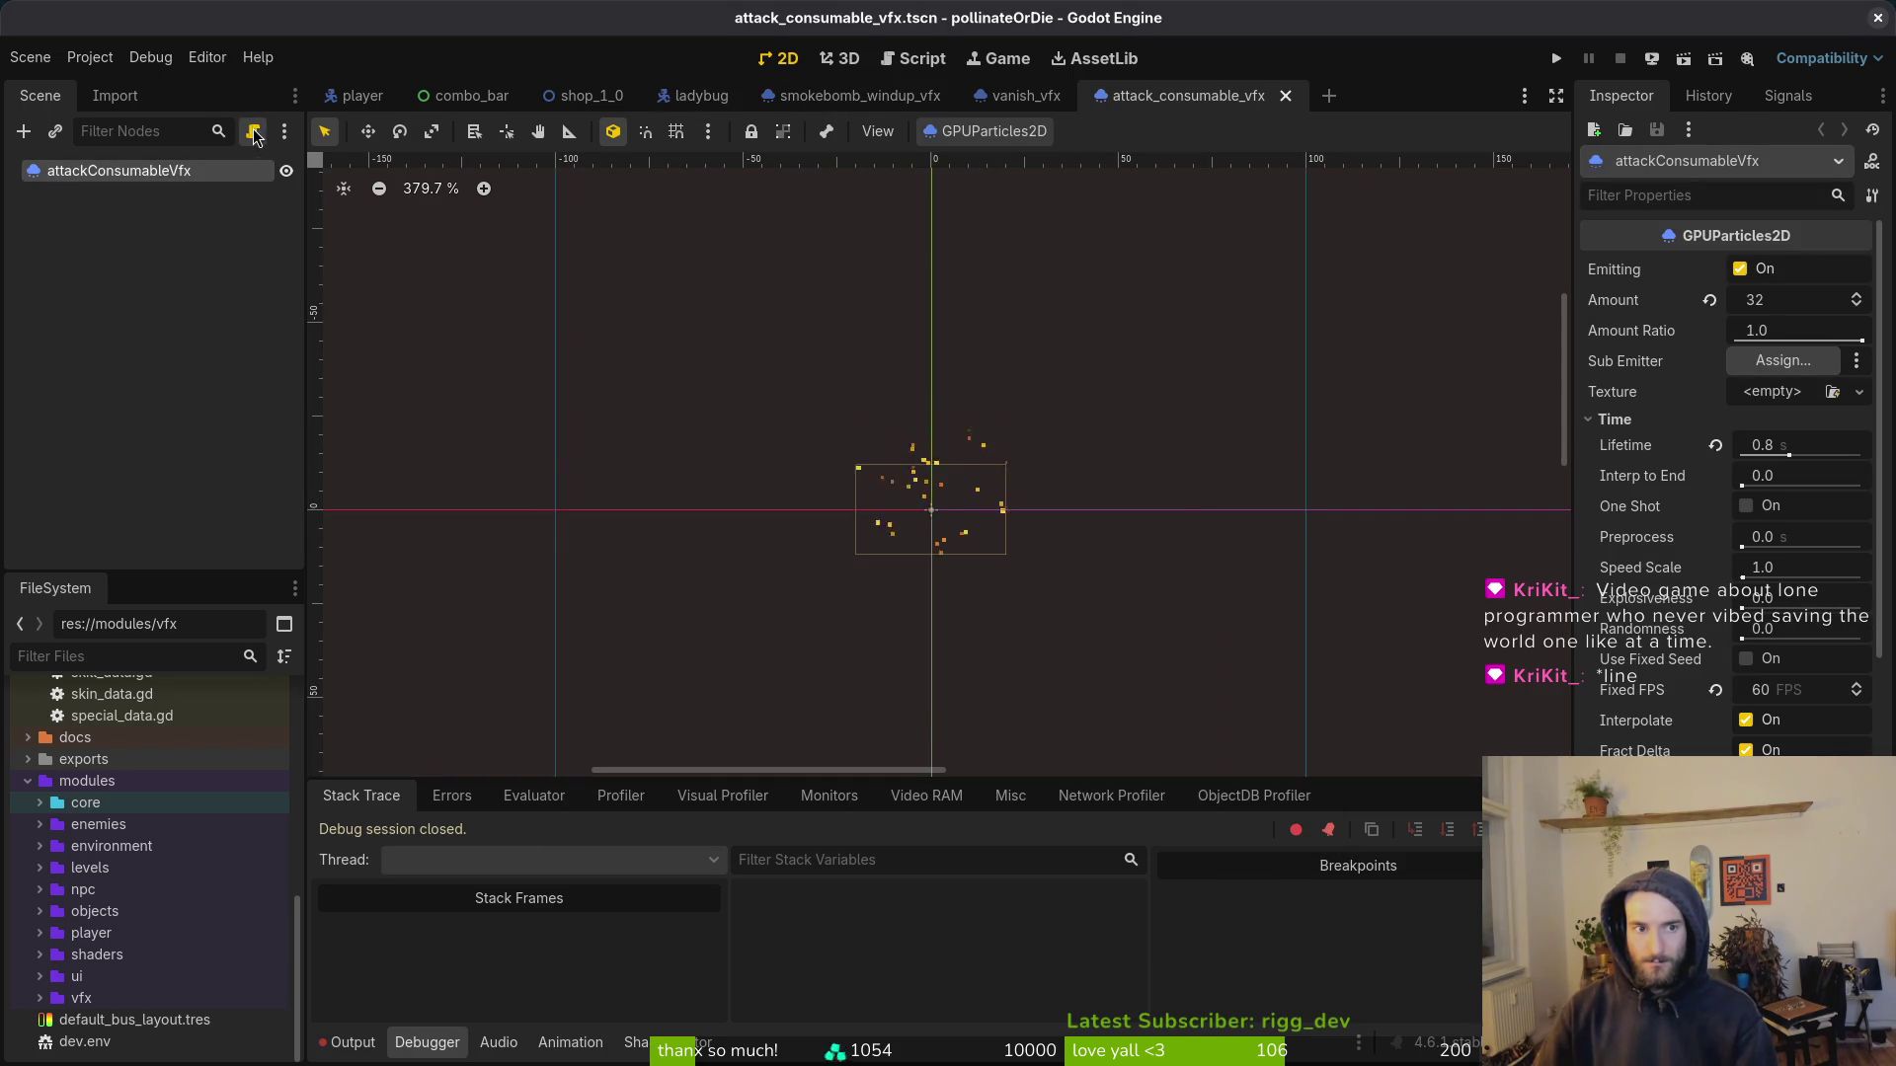
pyautogui.click(253, 131)
pyautogui.click(1165, 511)
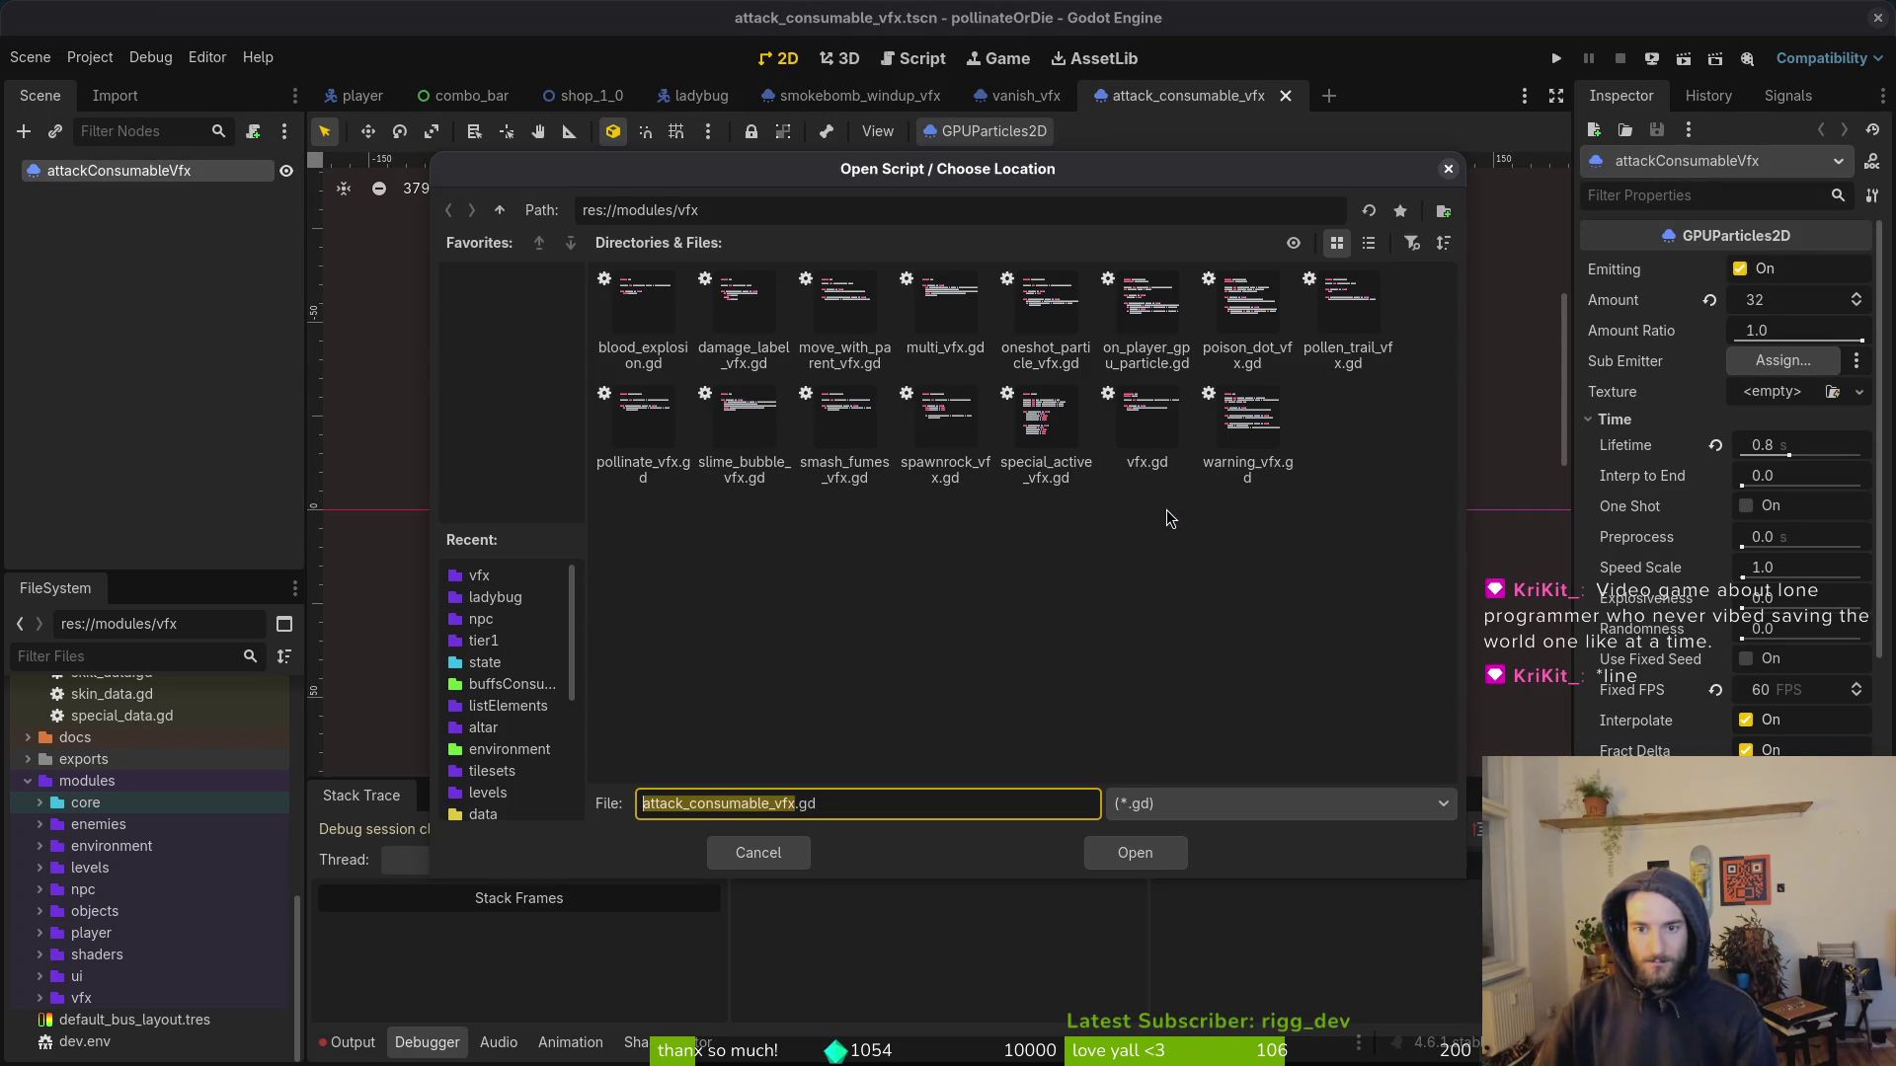
pyautogui.click(1150, 332)
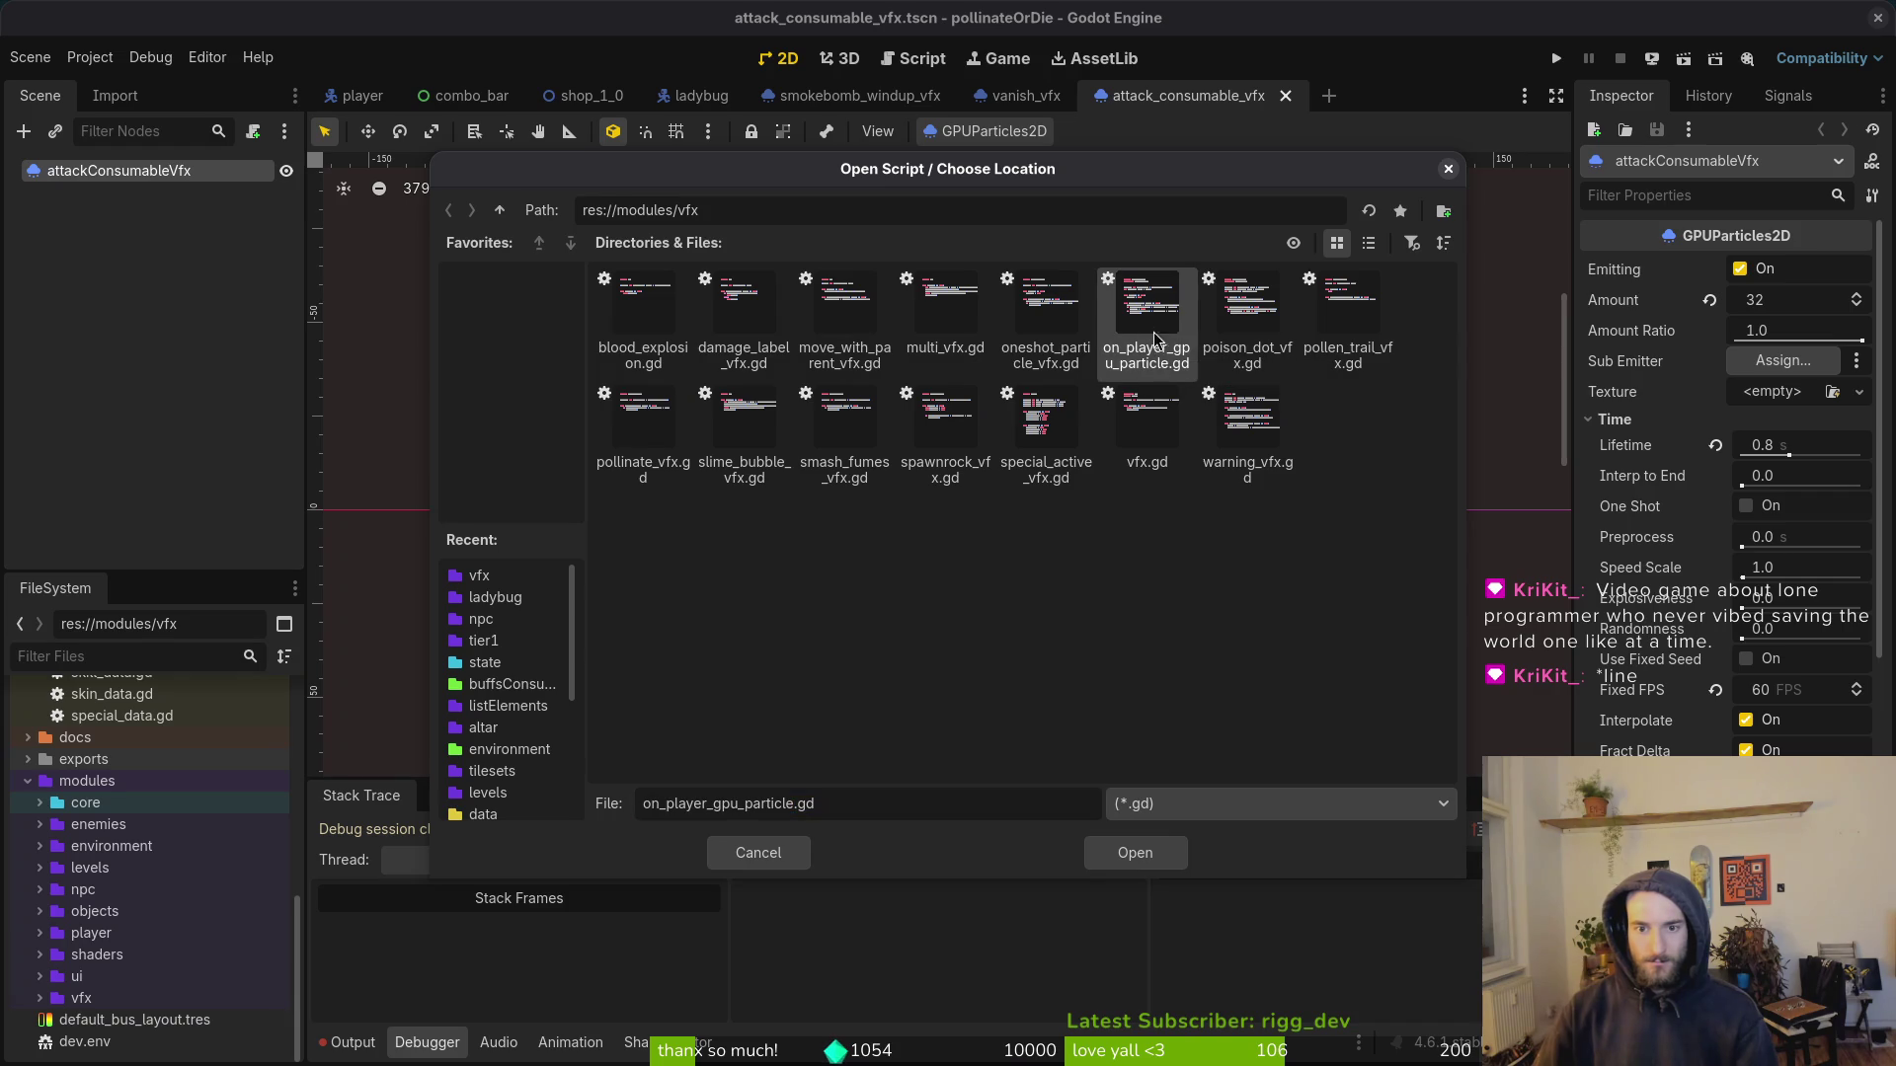
pyautogui.click(1160, 855)
pyautogui.click(1052, 697)
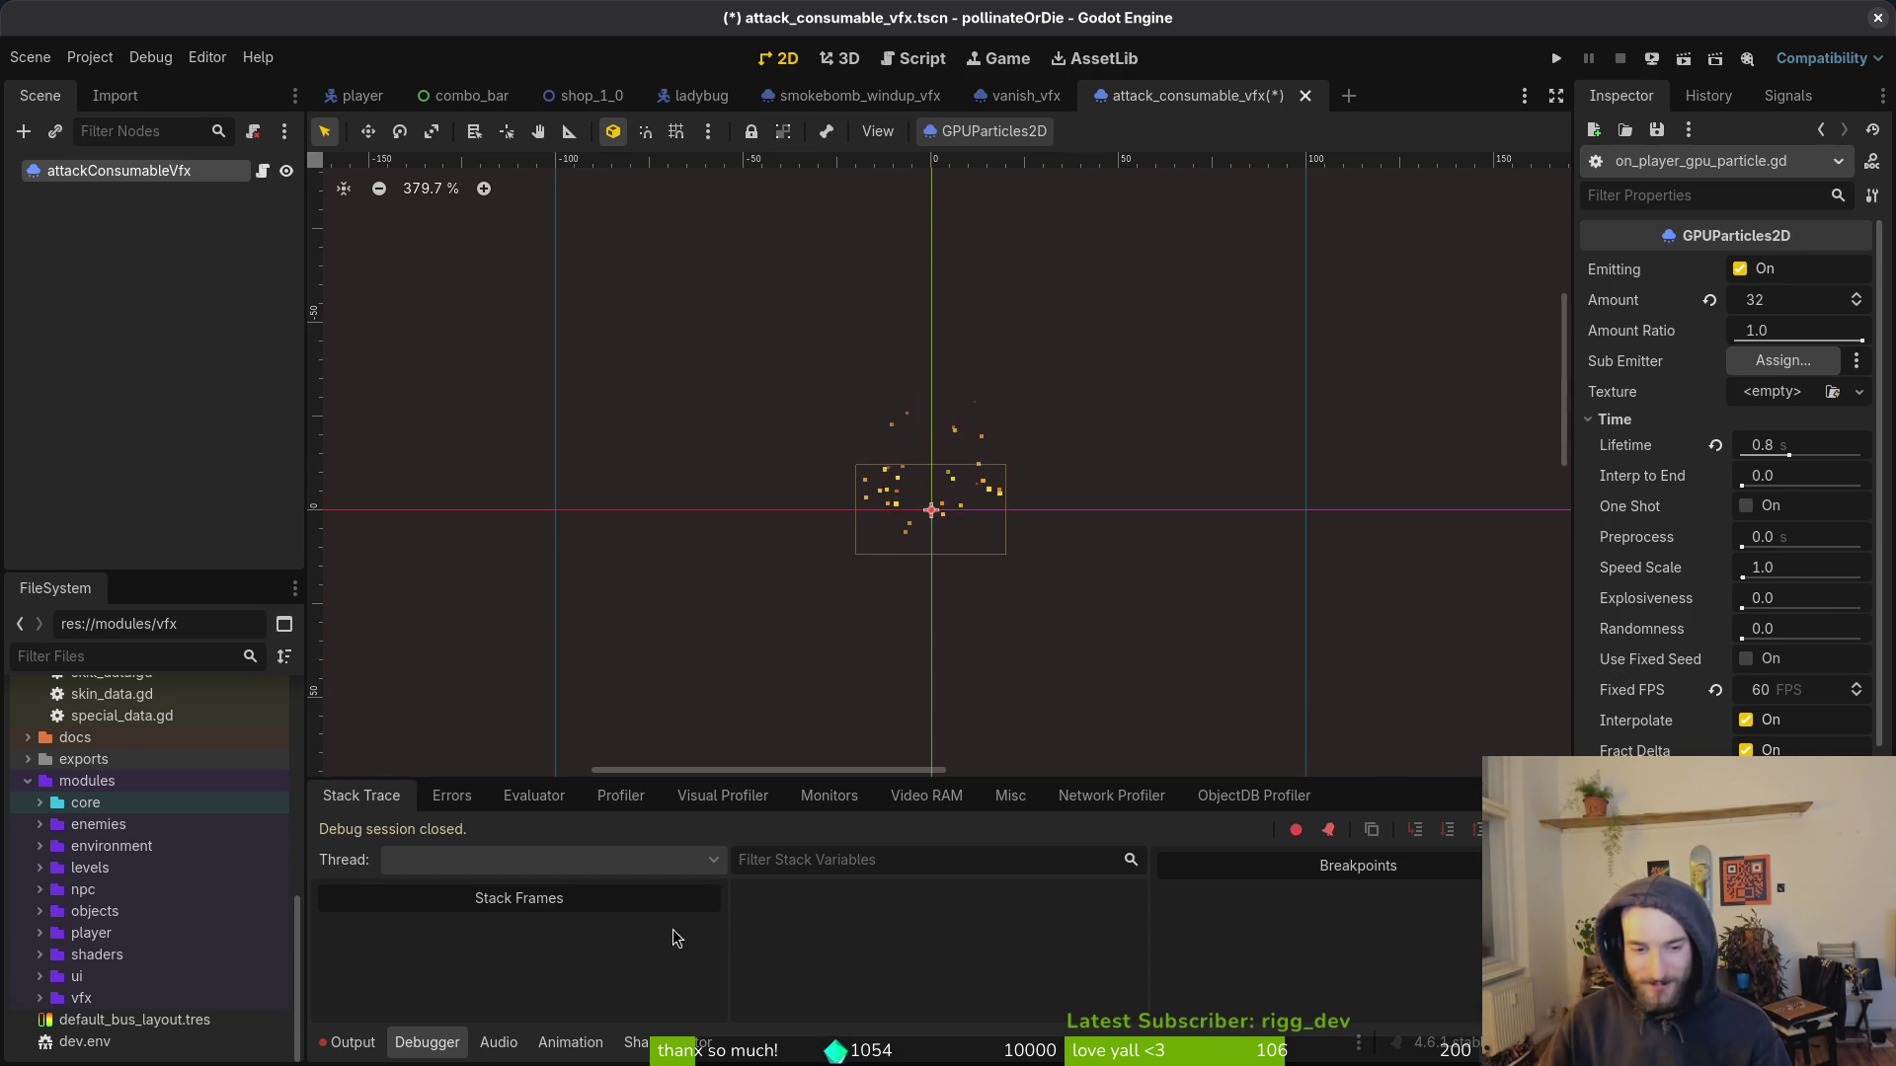
# Step: Check the Output log and save the scene
pyautogui.click(350, 1043)
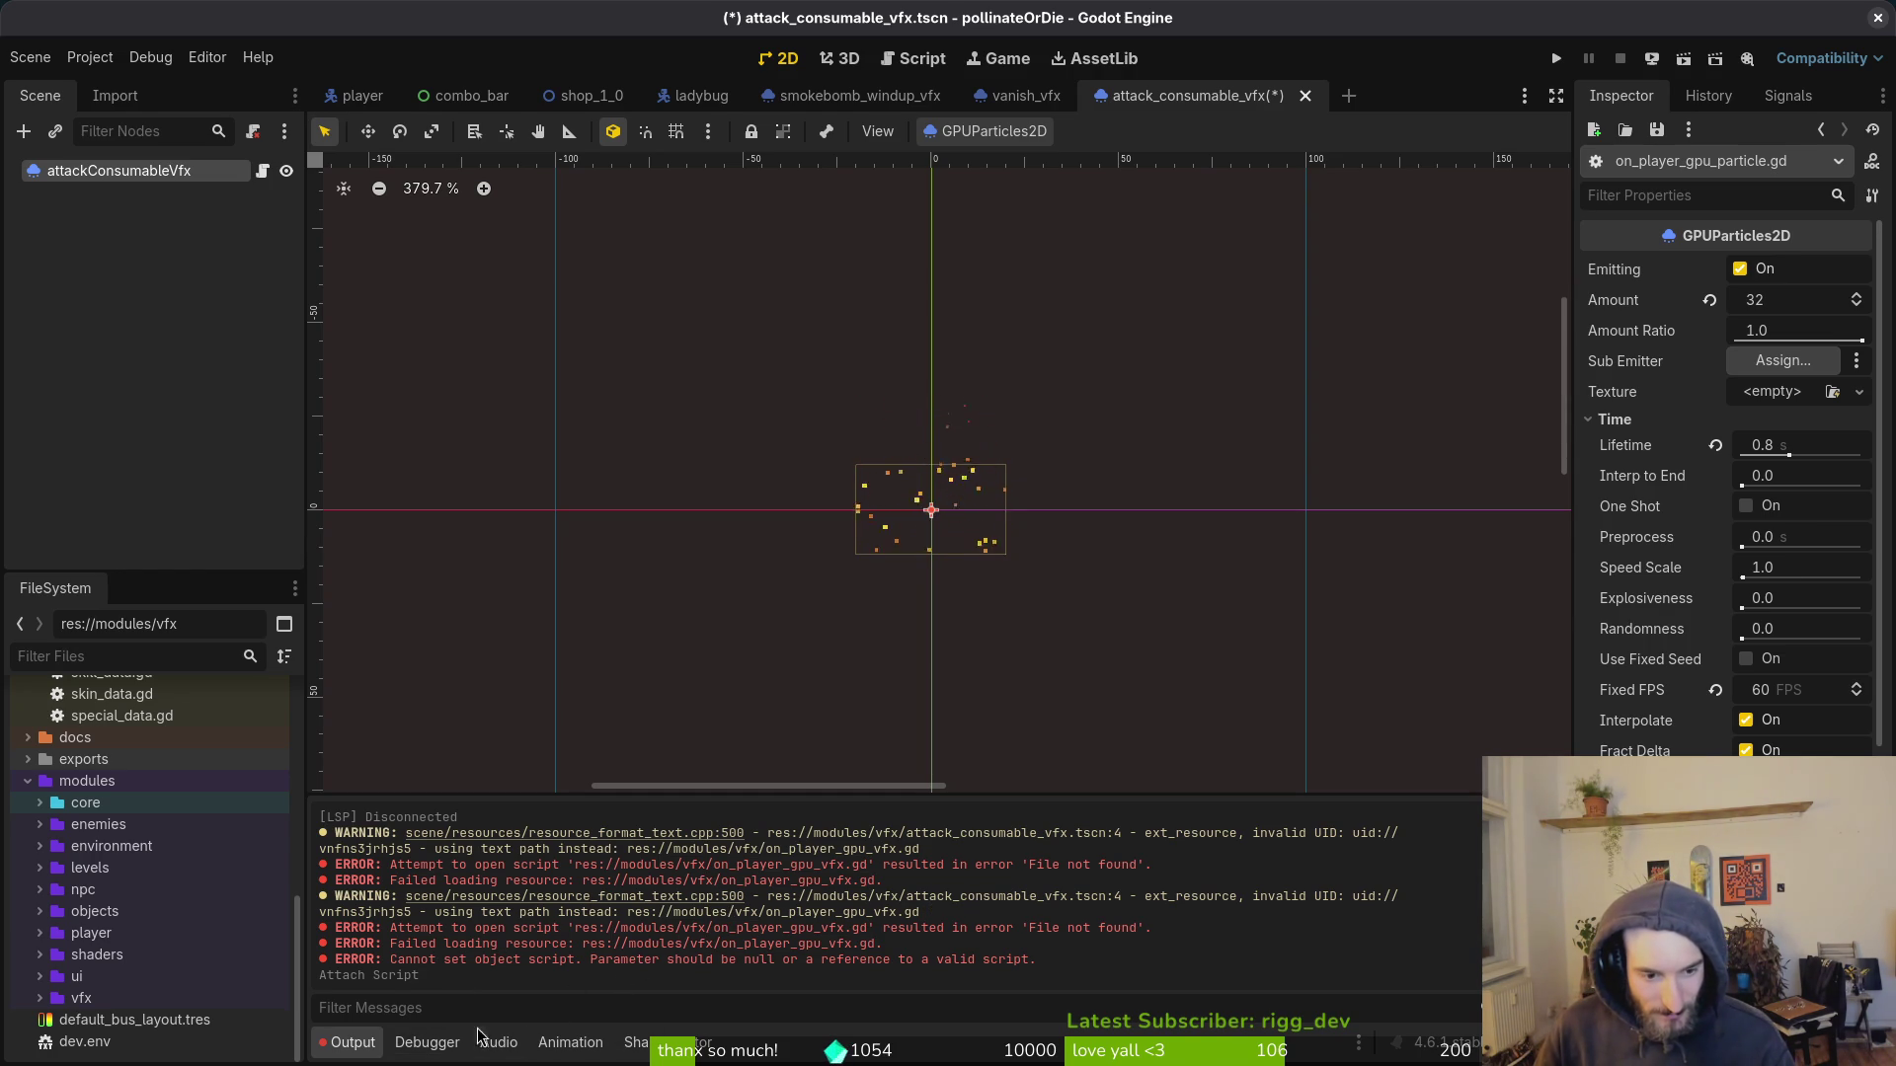
pyautogui.click(426, 1043)
pyautogui.hotkey('ctrl', 's')
pyautogui.click(983, 242)
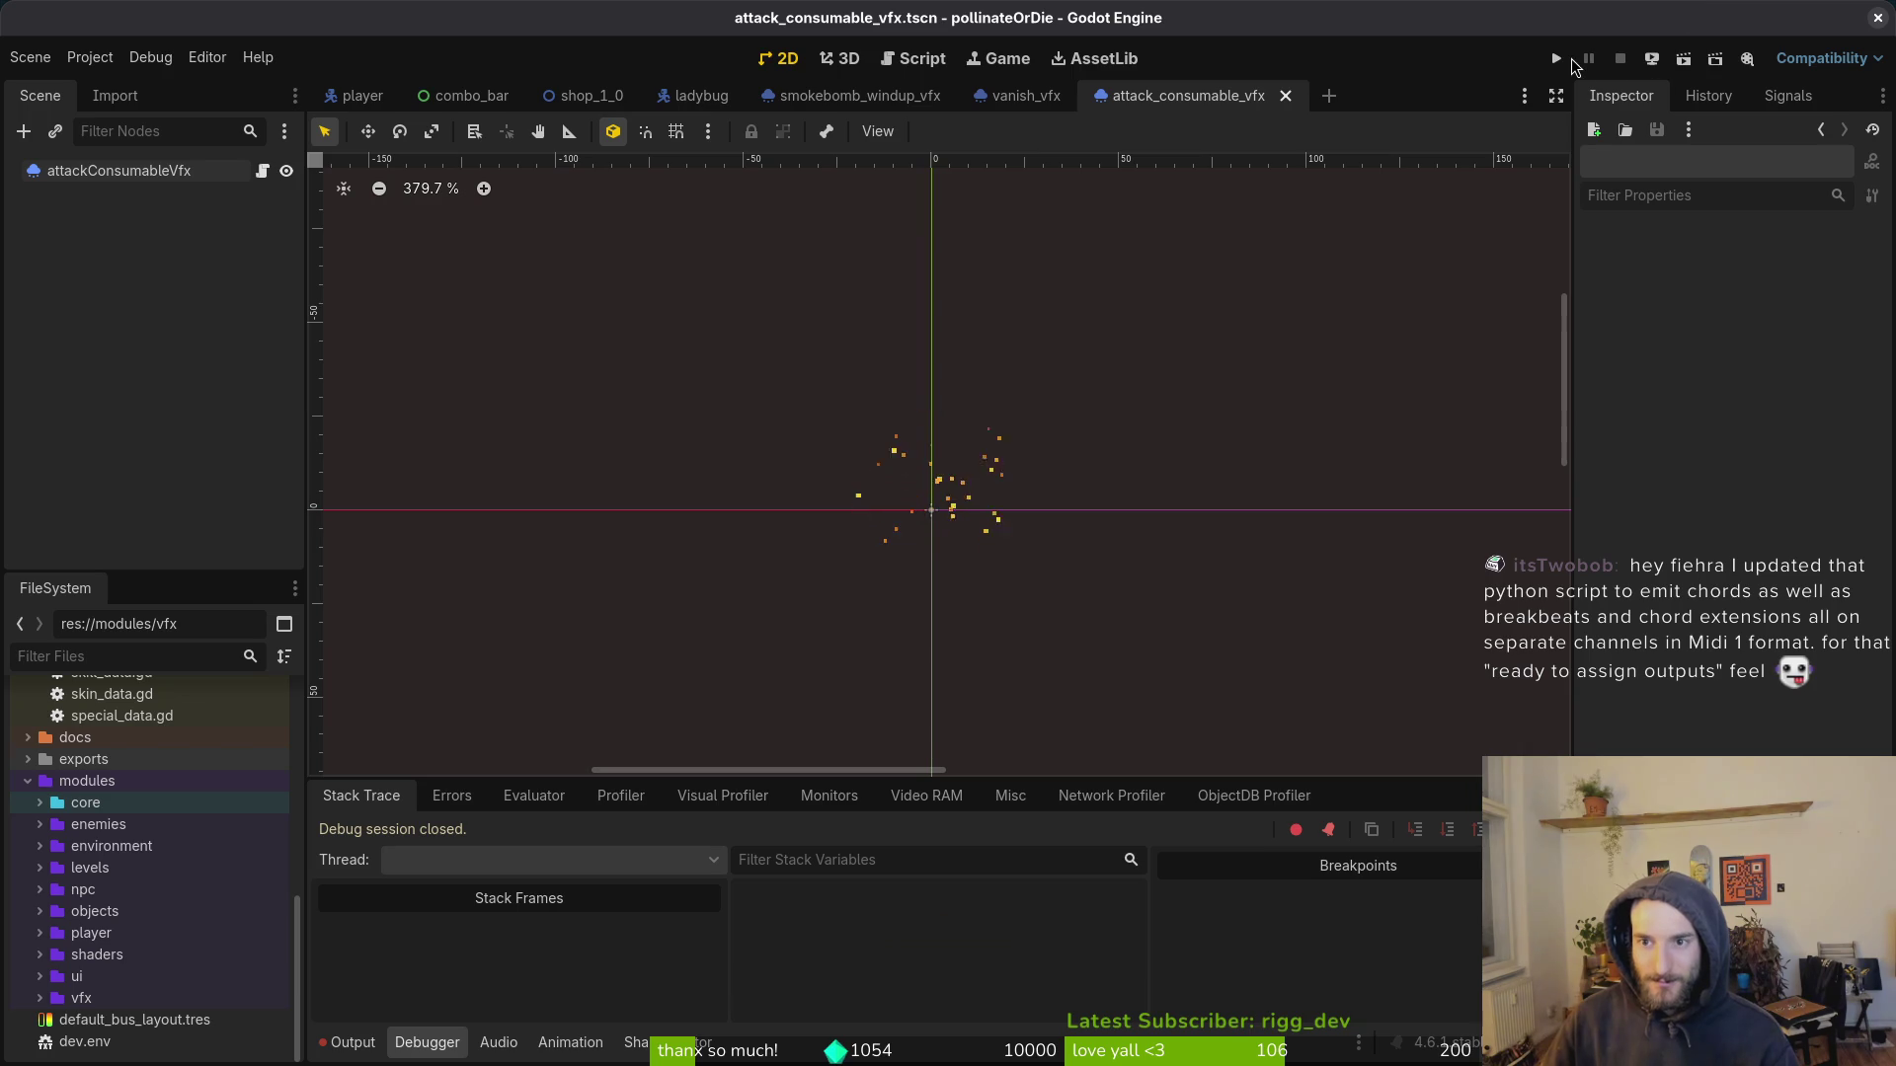
# Step: Test-run the game, close it, and open poison_dot_vfx.tscn
pyautogui.click(1556, 58)
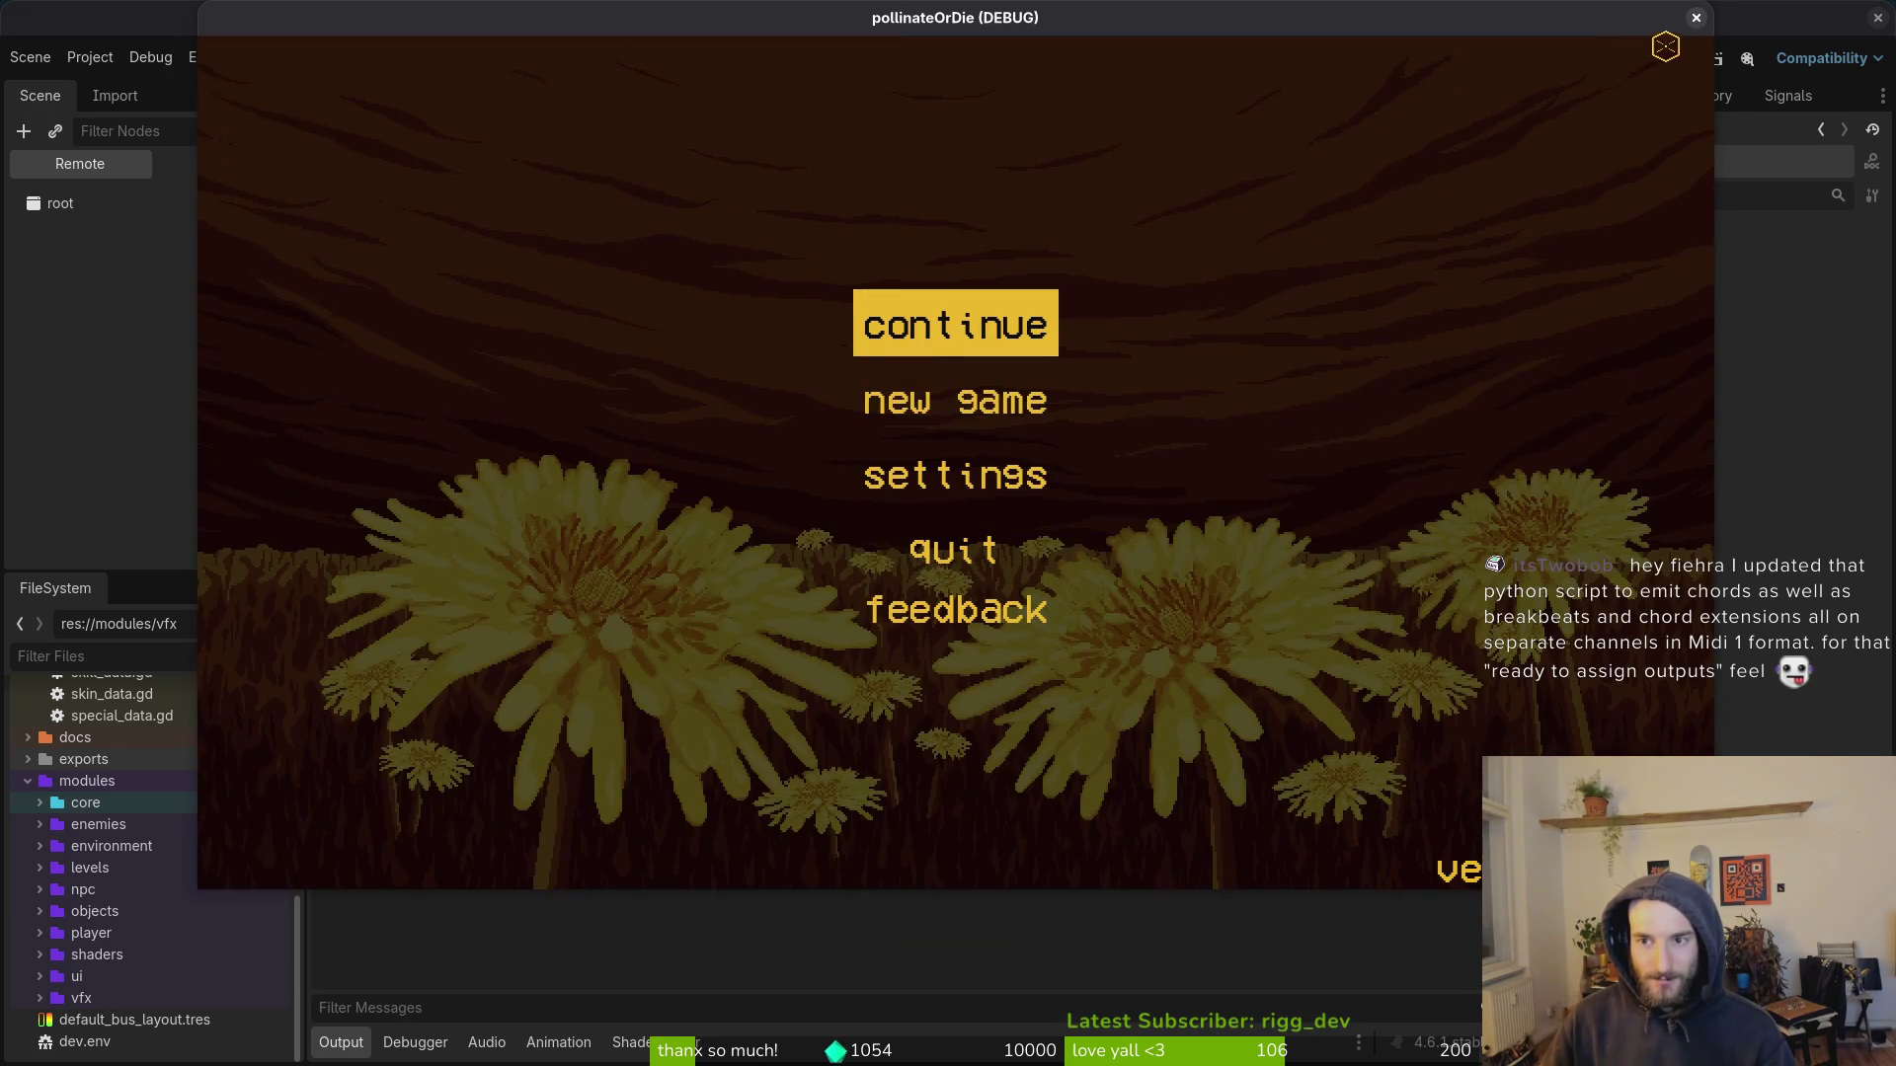
pyautogui.click(1696, 17)
pyautogui.hotkey('shift', 'alt', 'o')
pyautogui.write('poisonvfx')
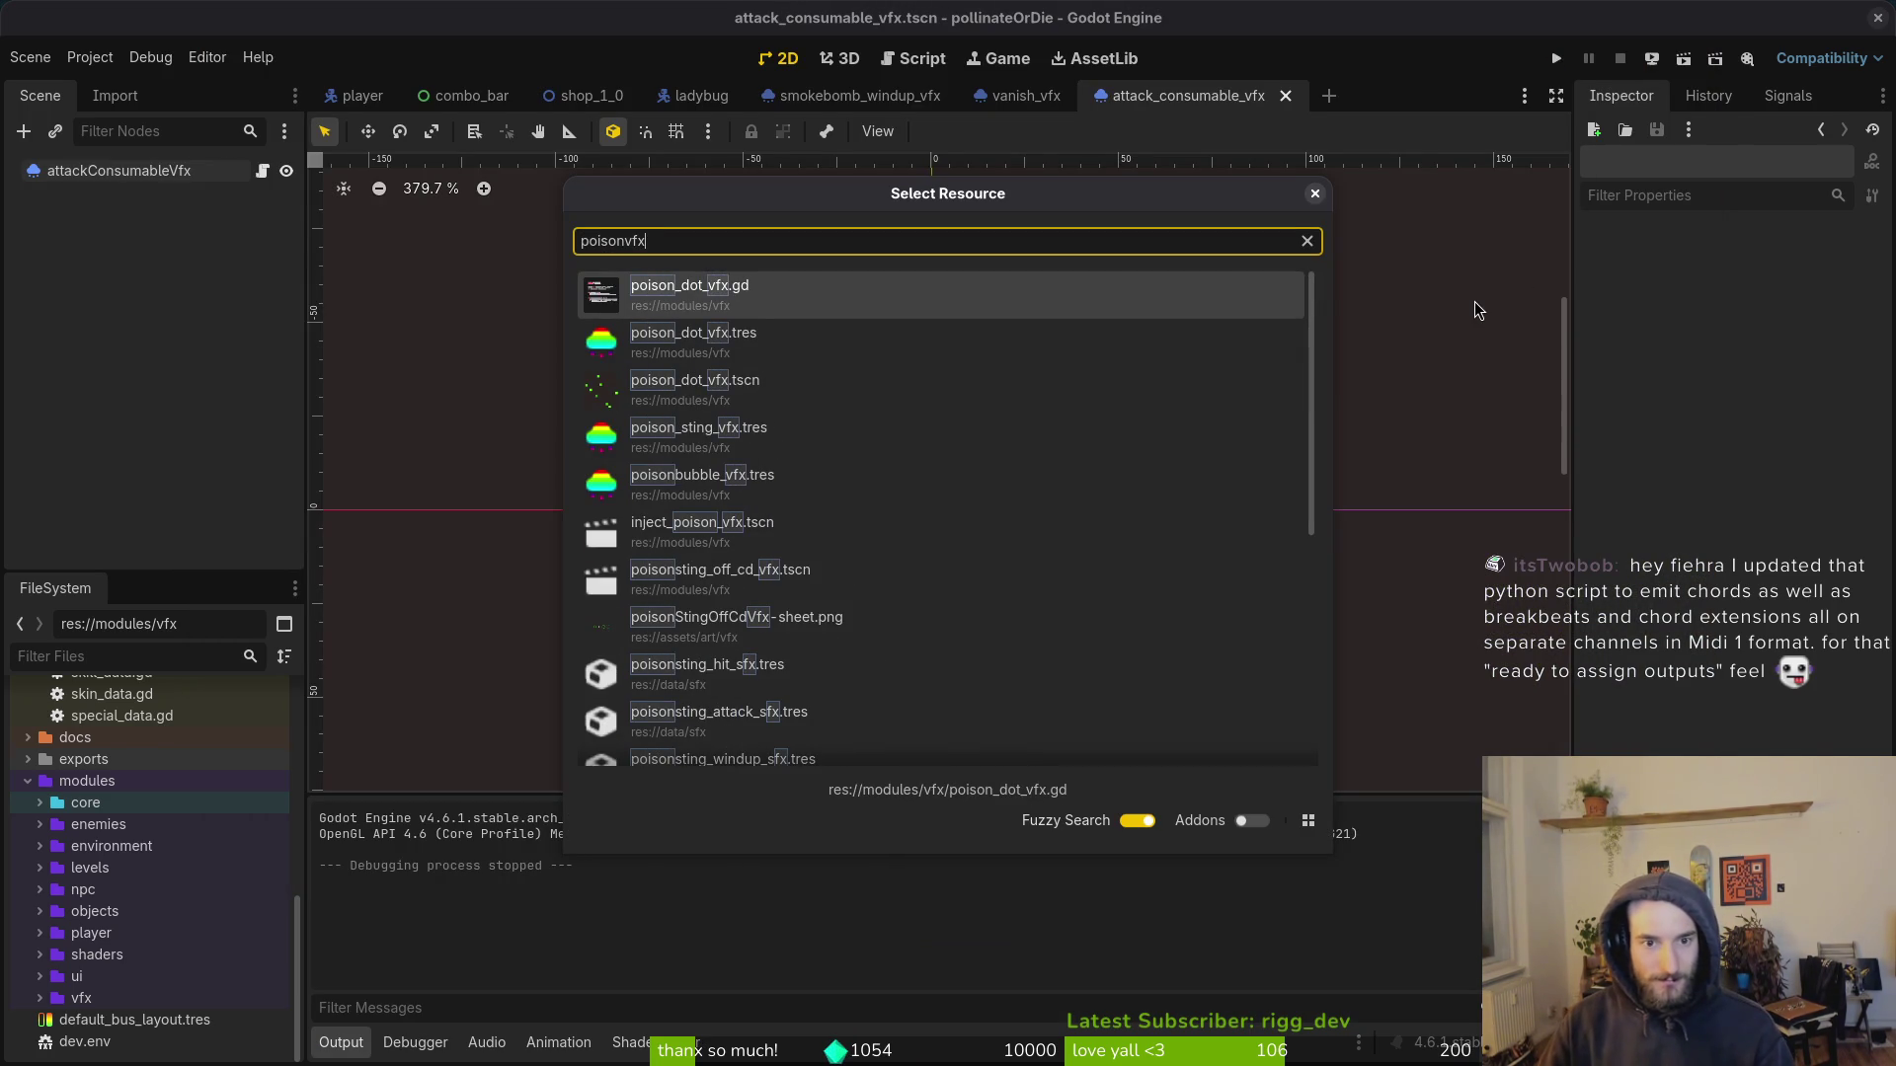
pyautogui.press('Down')
pyautogui.press('Down')
pyautogui.press('Return')
# Step: Inspect the poisonDotVfx node, search 'healing' without opening anything, then go to the terminal
pyautogui.scroll(-3, 802, 441)
pyautogui.click(108, 172)
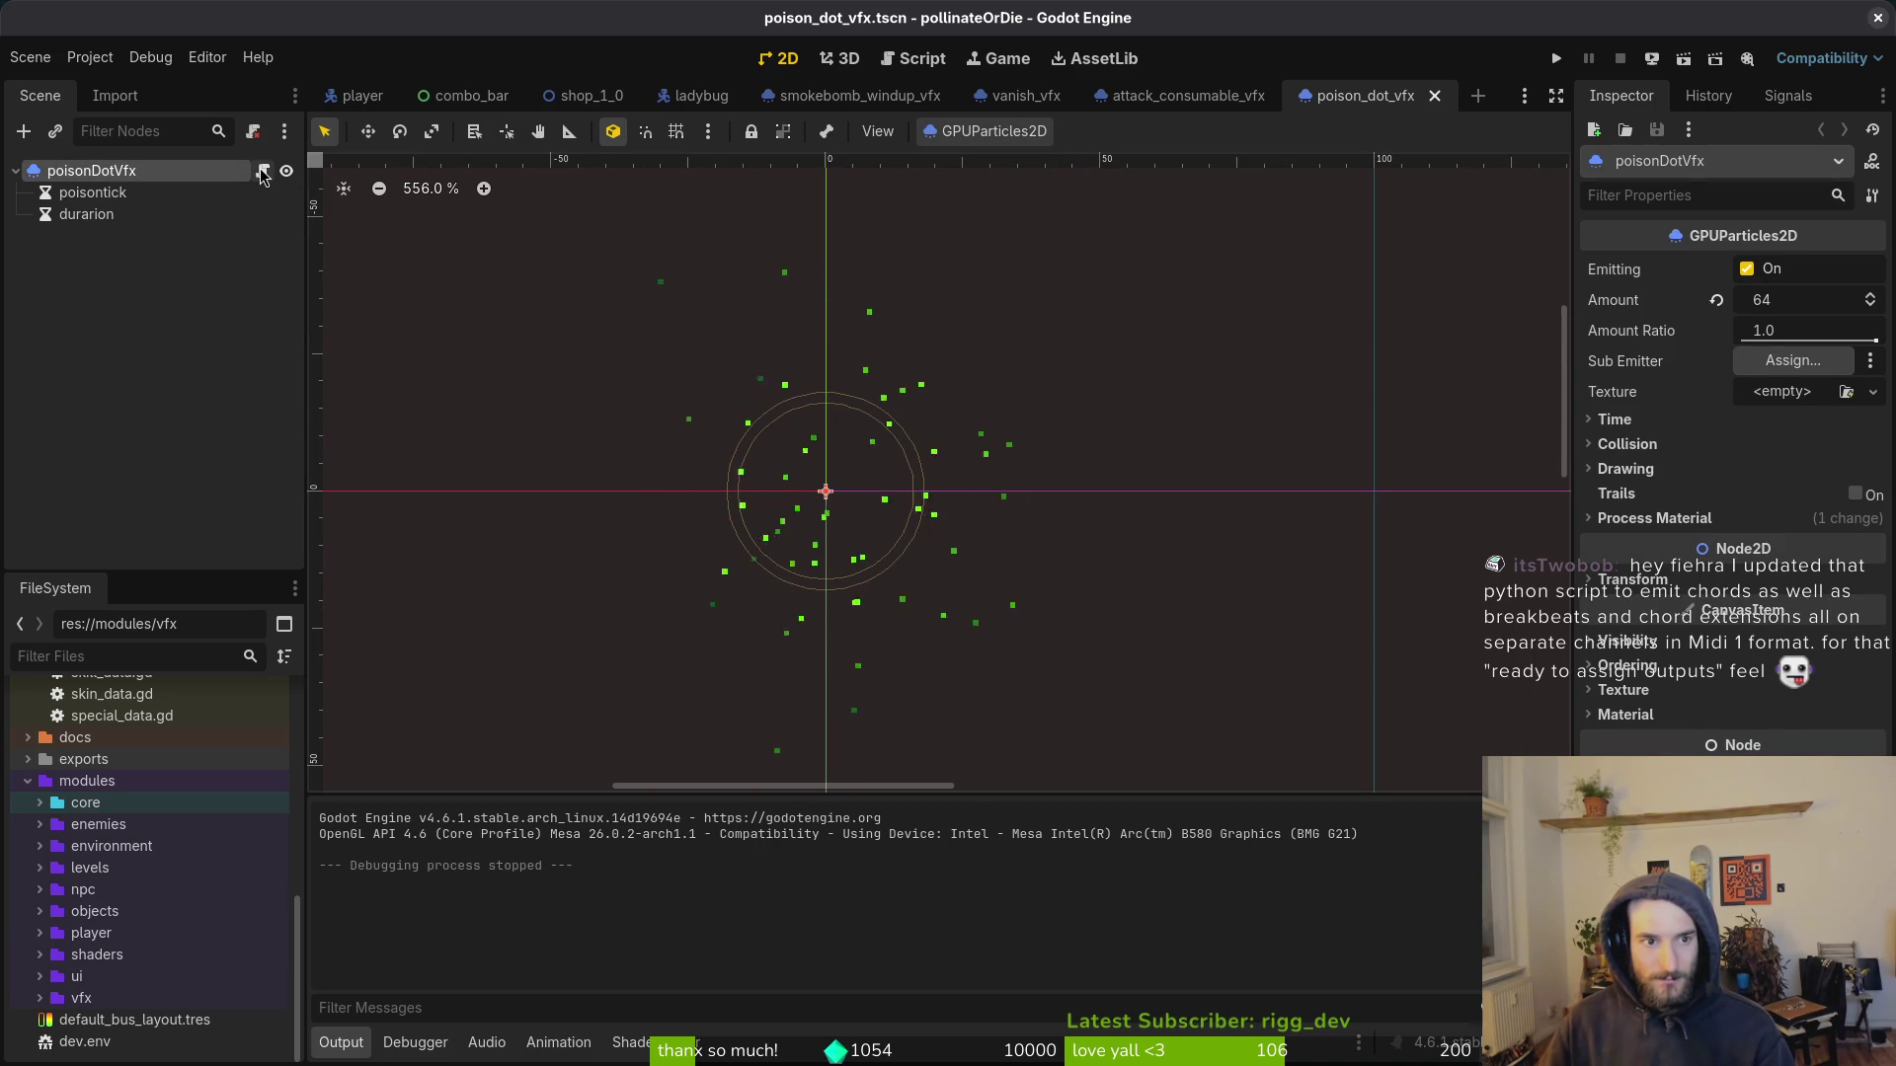
pyautogui.click(212, 324)
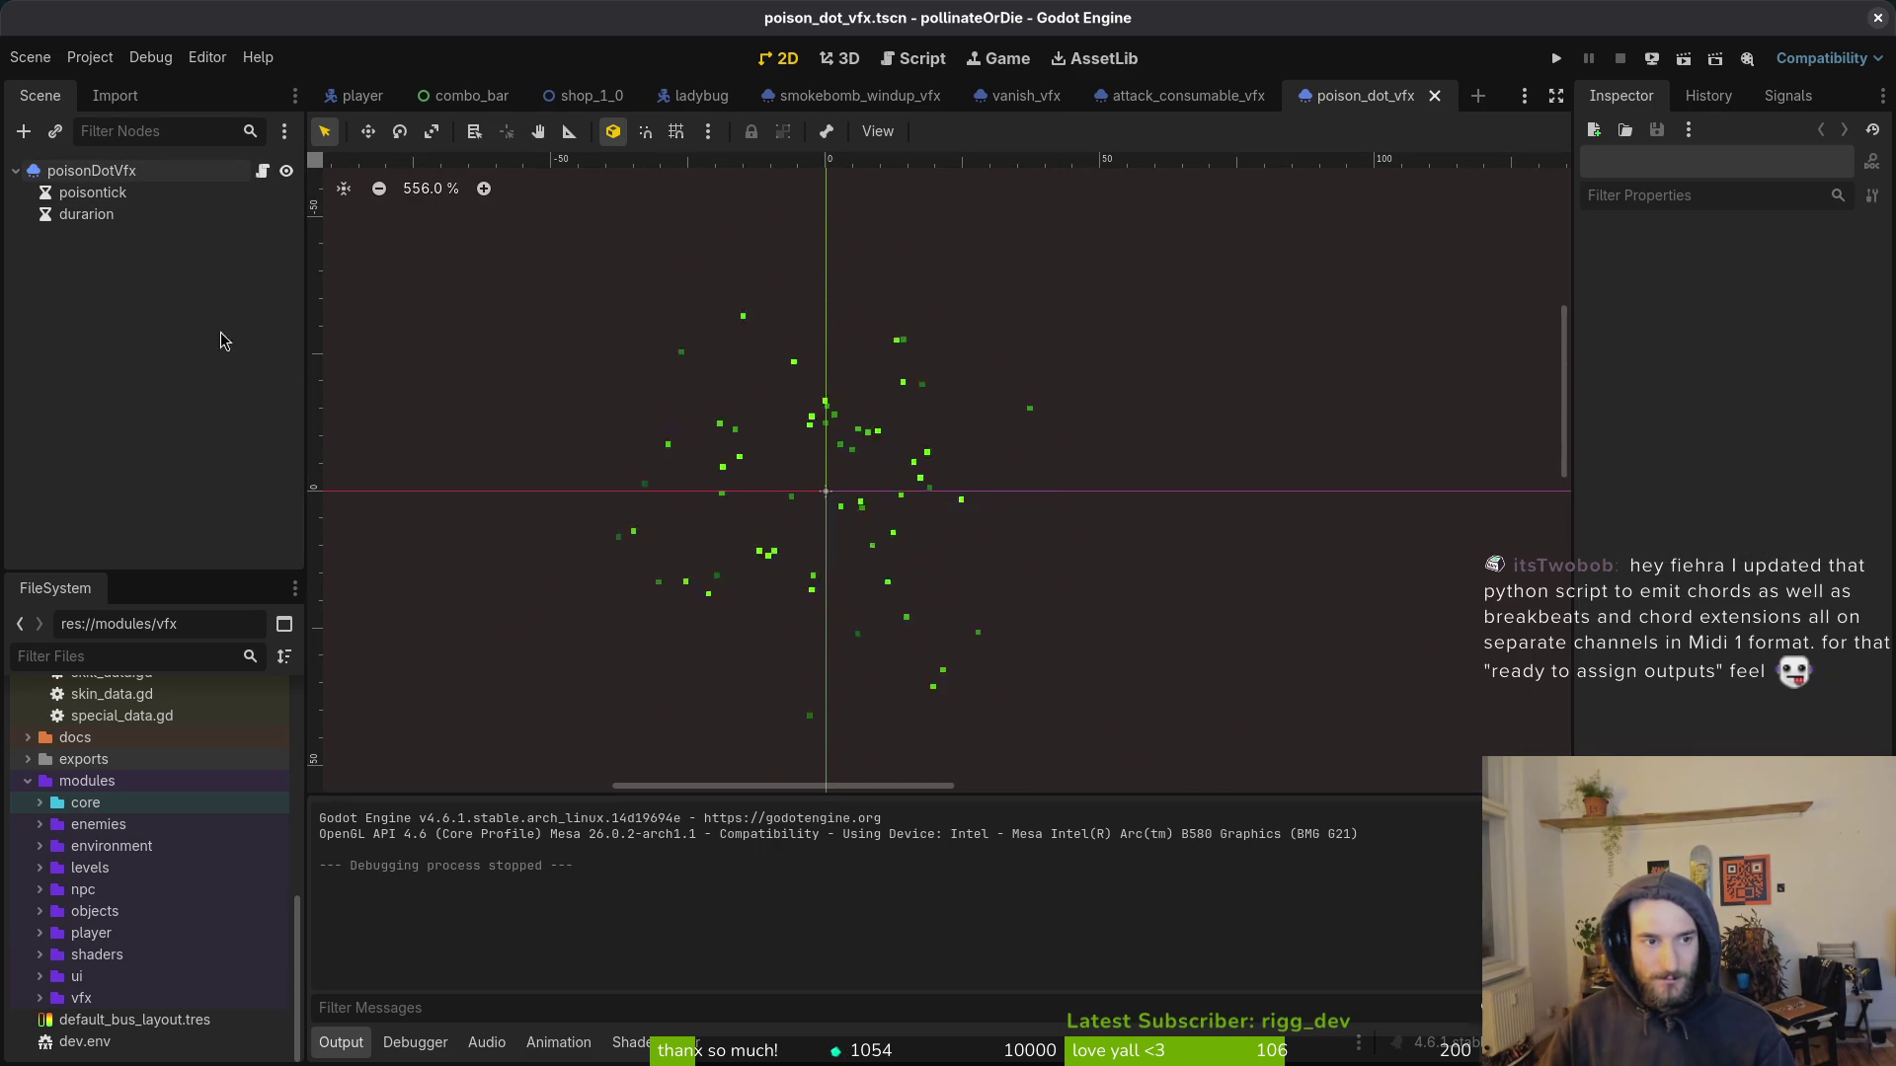
pyautogui.hotkey('shift', 'alt', 'o')
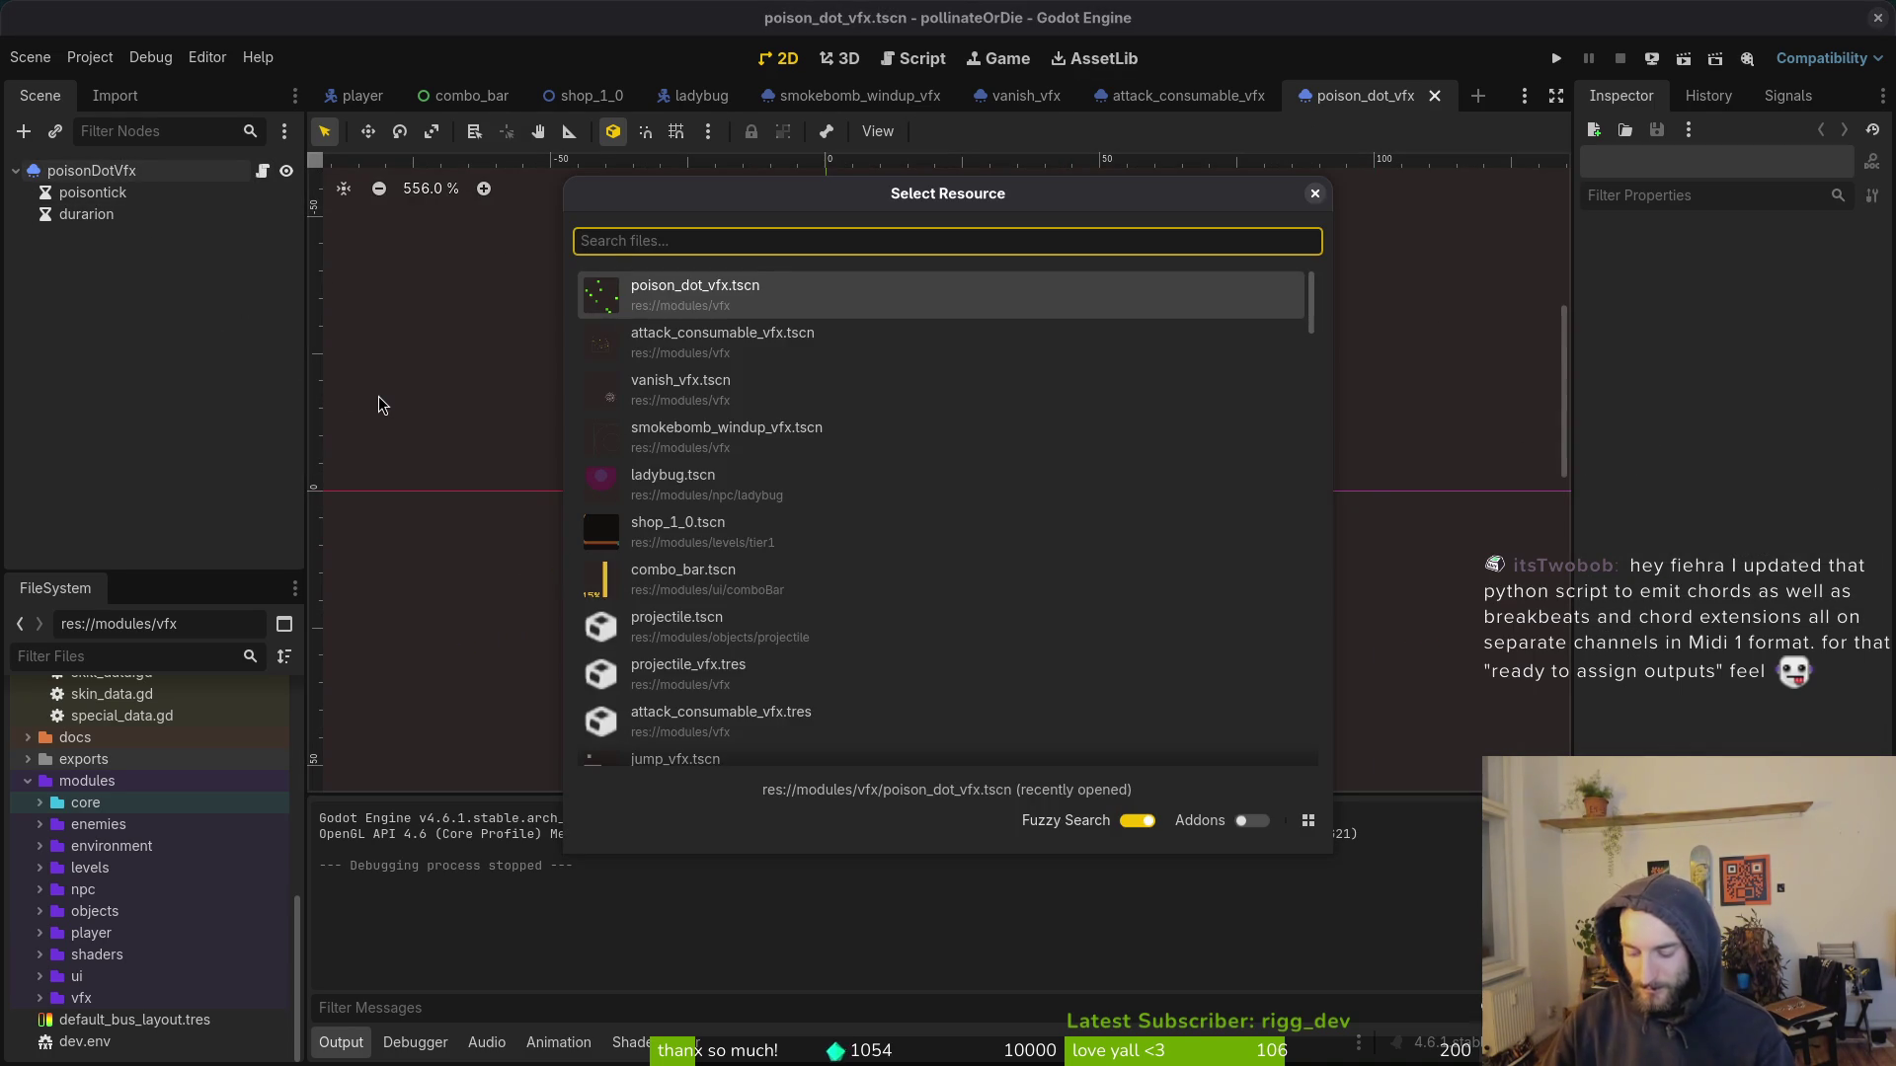
pyautogui.write('healing')
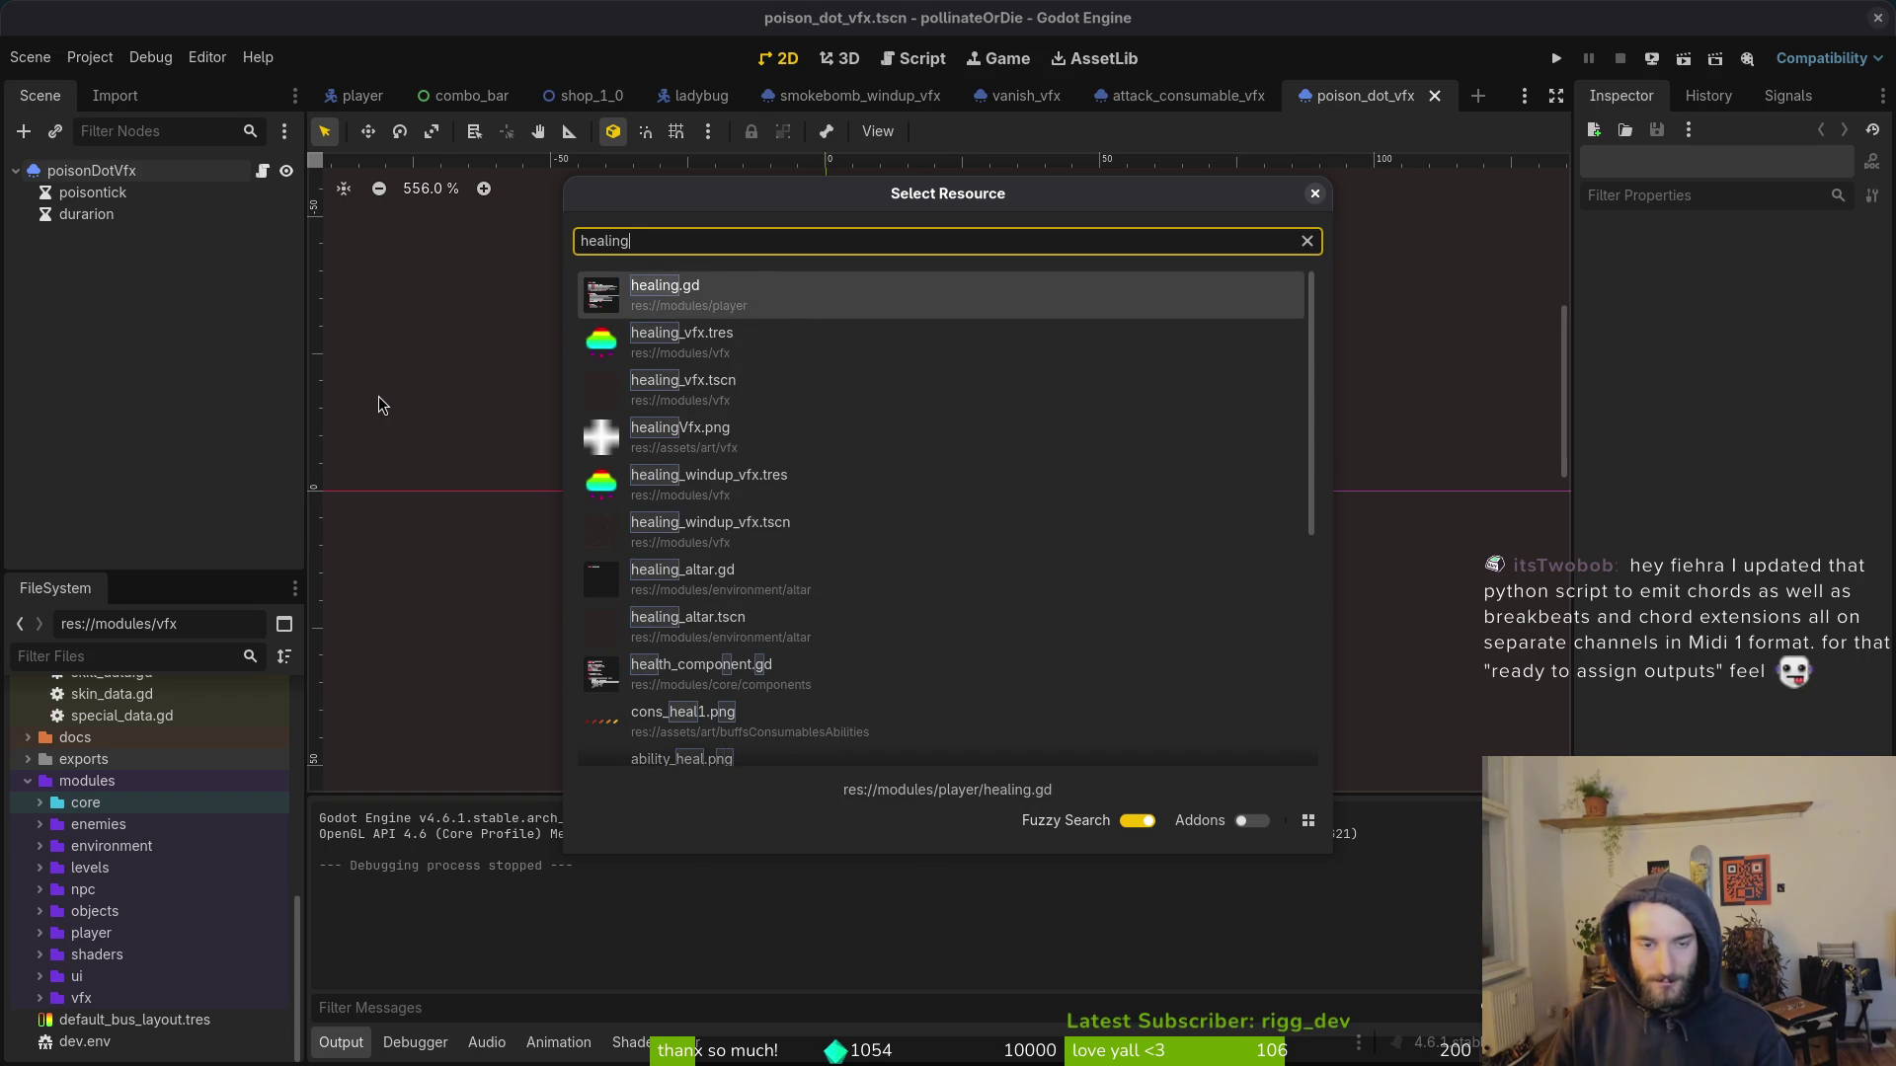
pyautogui.press('Escape')
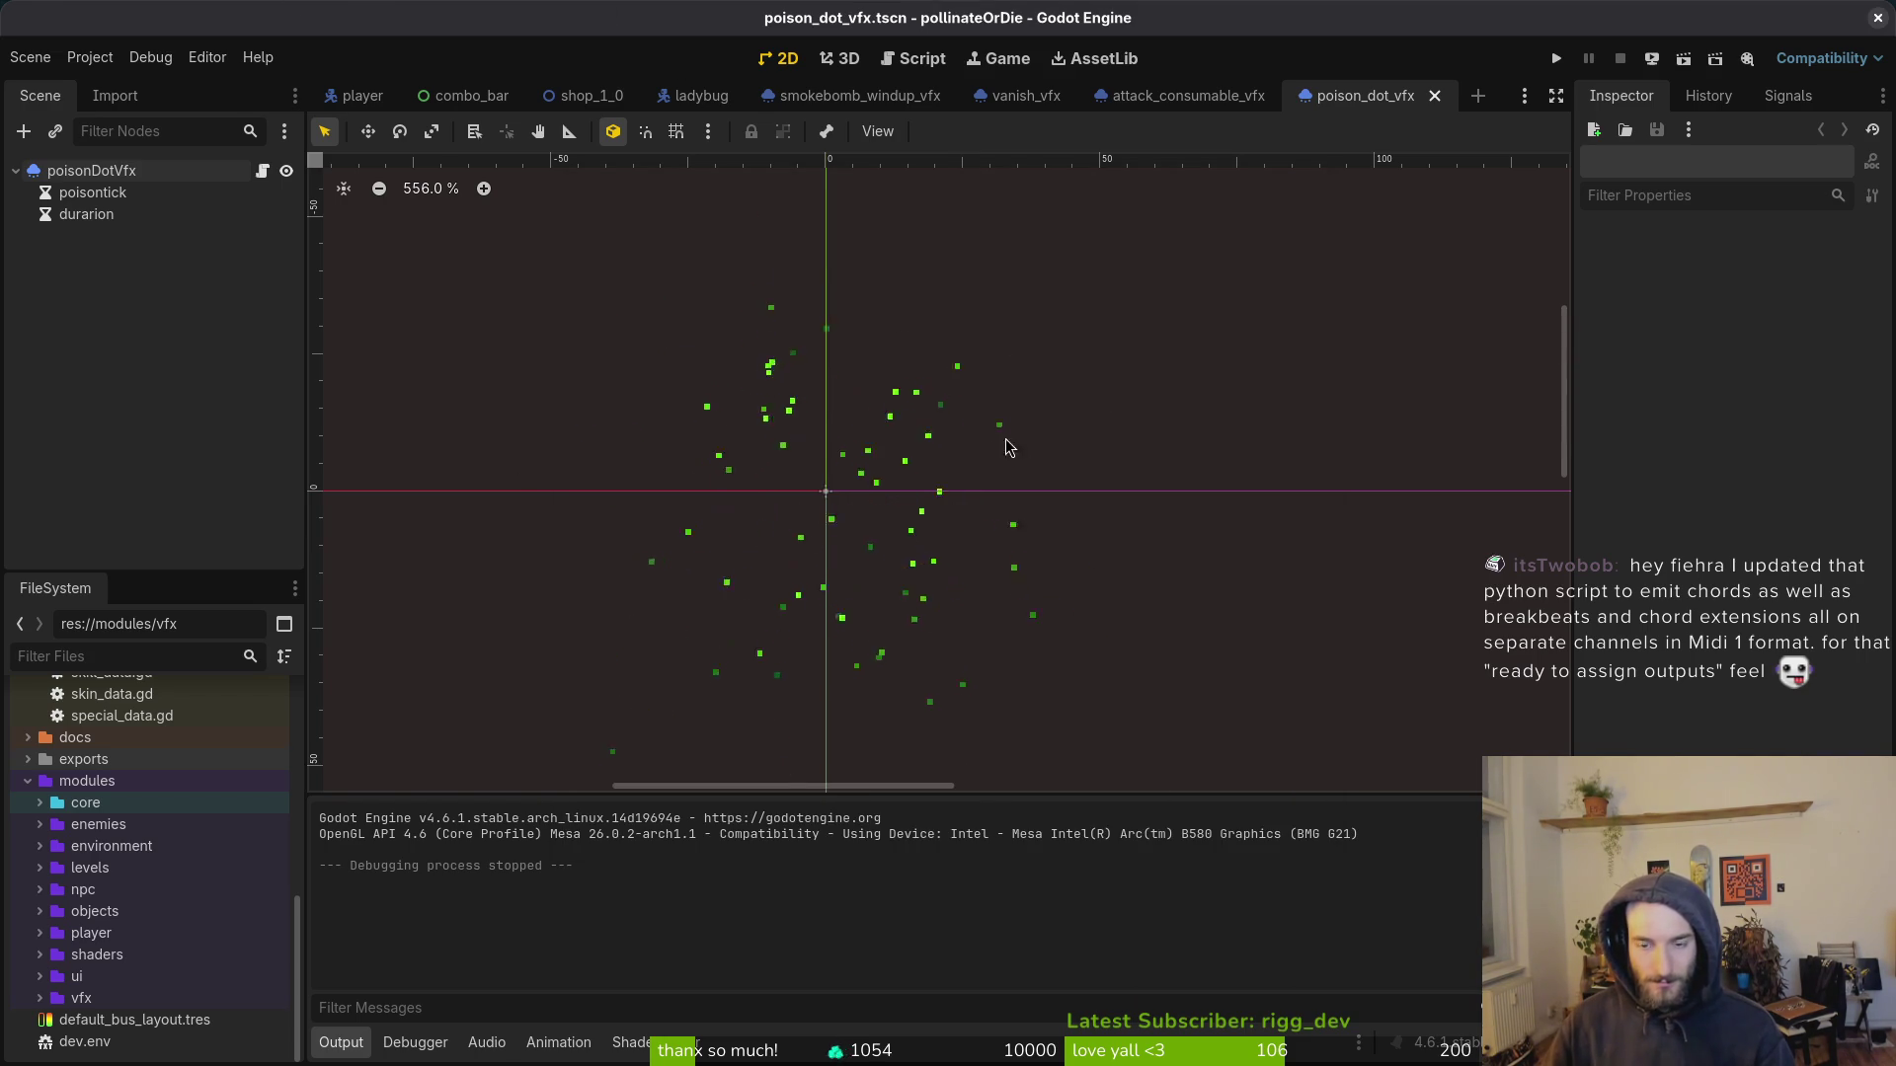
pyautogui.press('super+1')
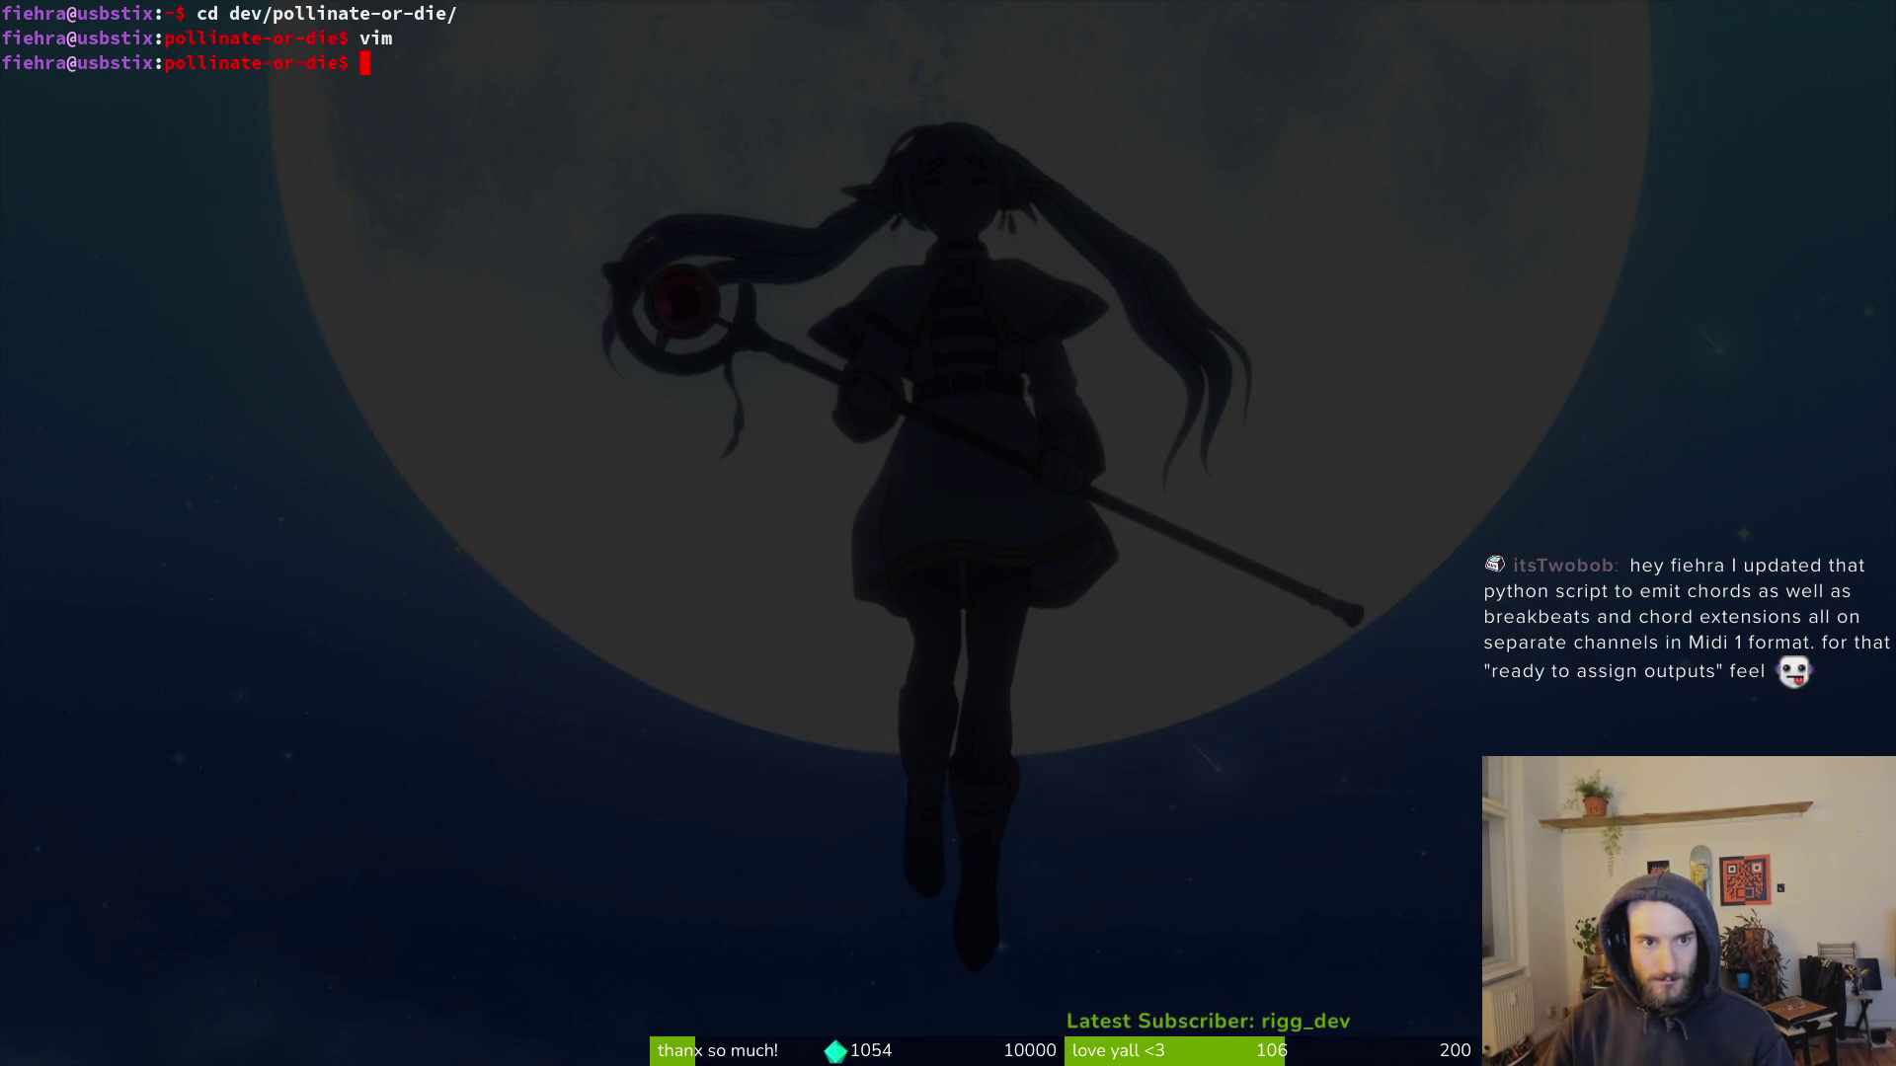
# Step: Grep the project in Vim for on_player_gp and open attack_consumable_vfx.tscn
pyautogui.write('vim .')
pyautogui.press('Return')
pyautogui.hotkey('ctrl', 'g')
pyautogui.write('on_')
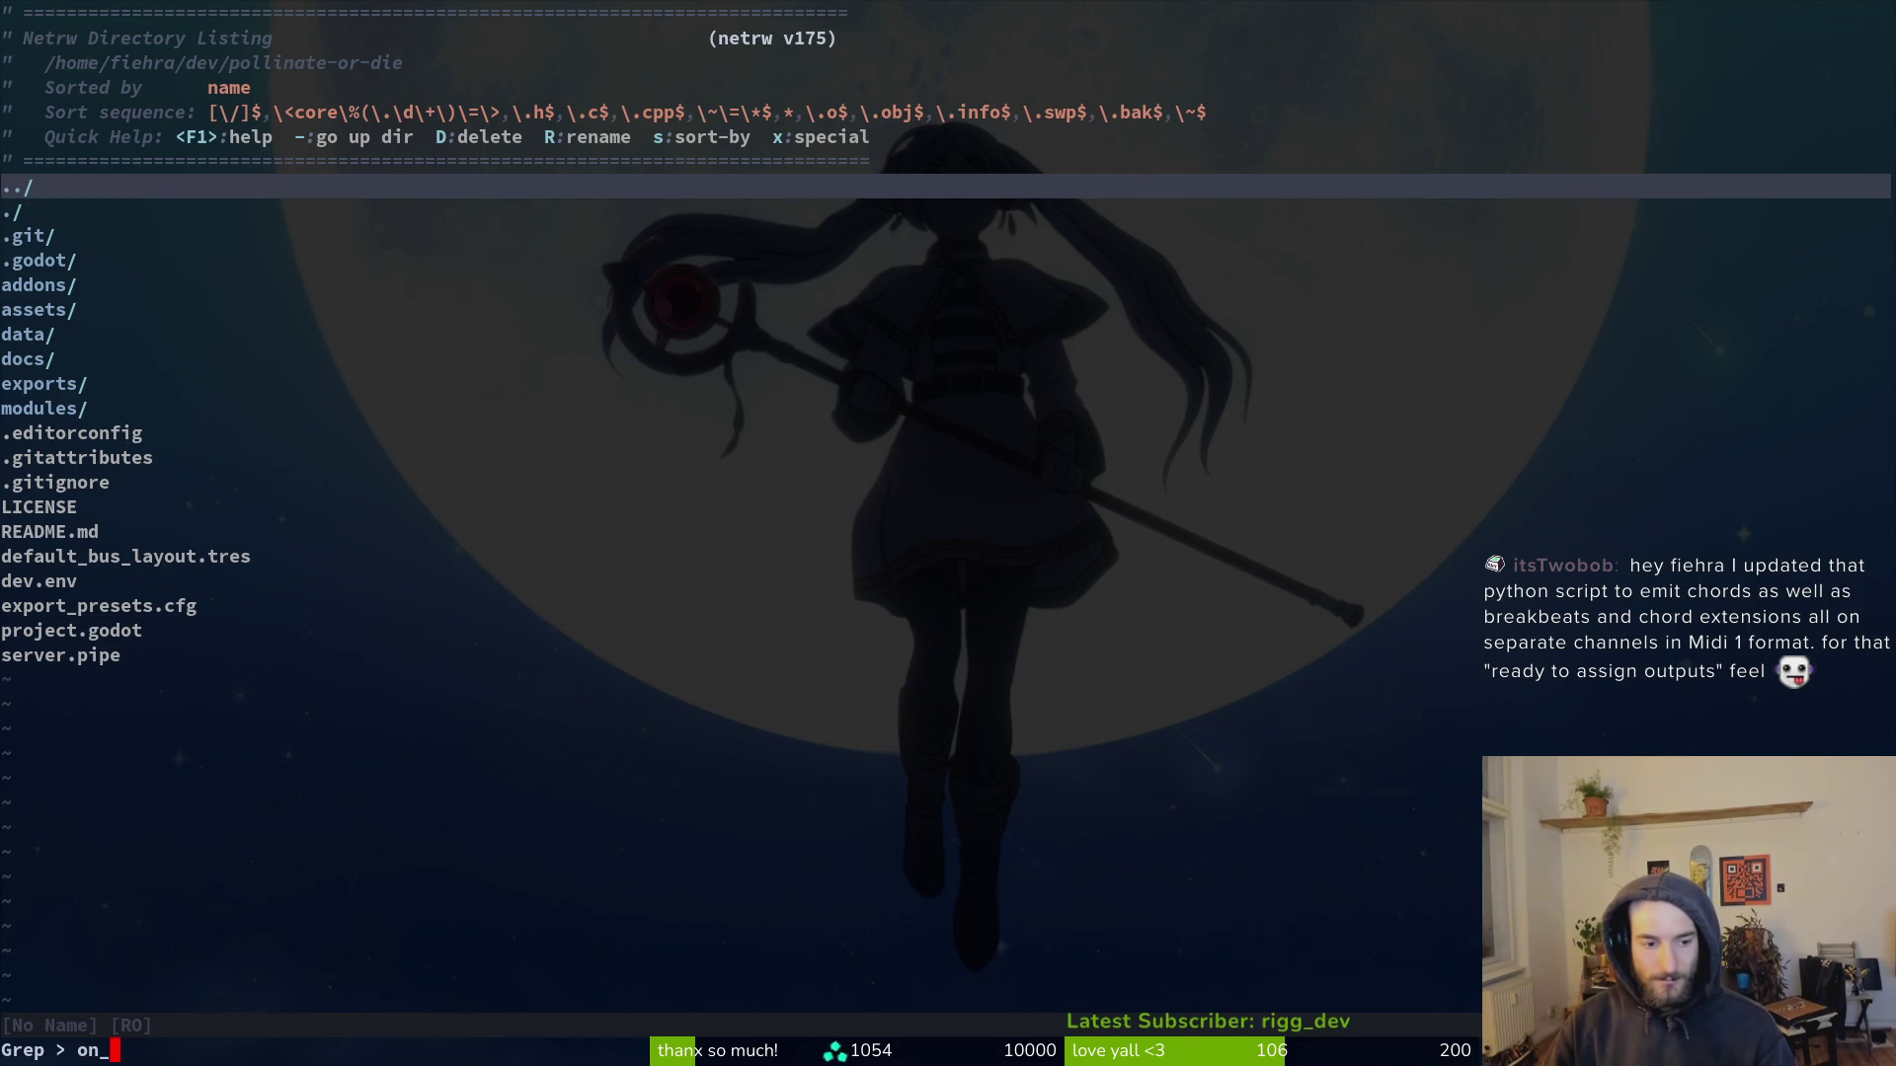
pyautogui.write('player')
pyautogui.press('Return')
pyautogui.press('Escape')
pyautogui.press('Escape')
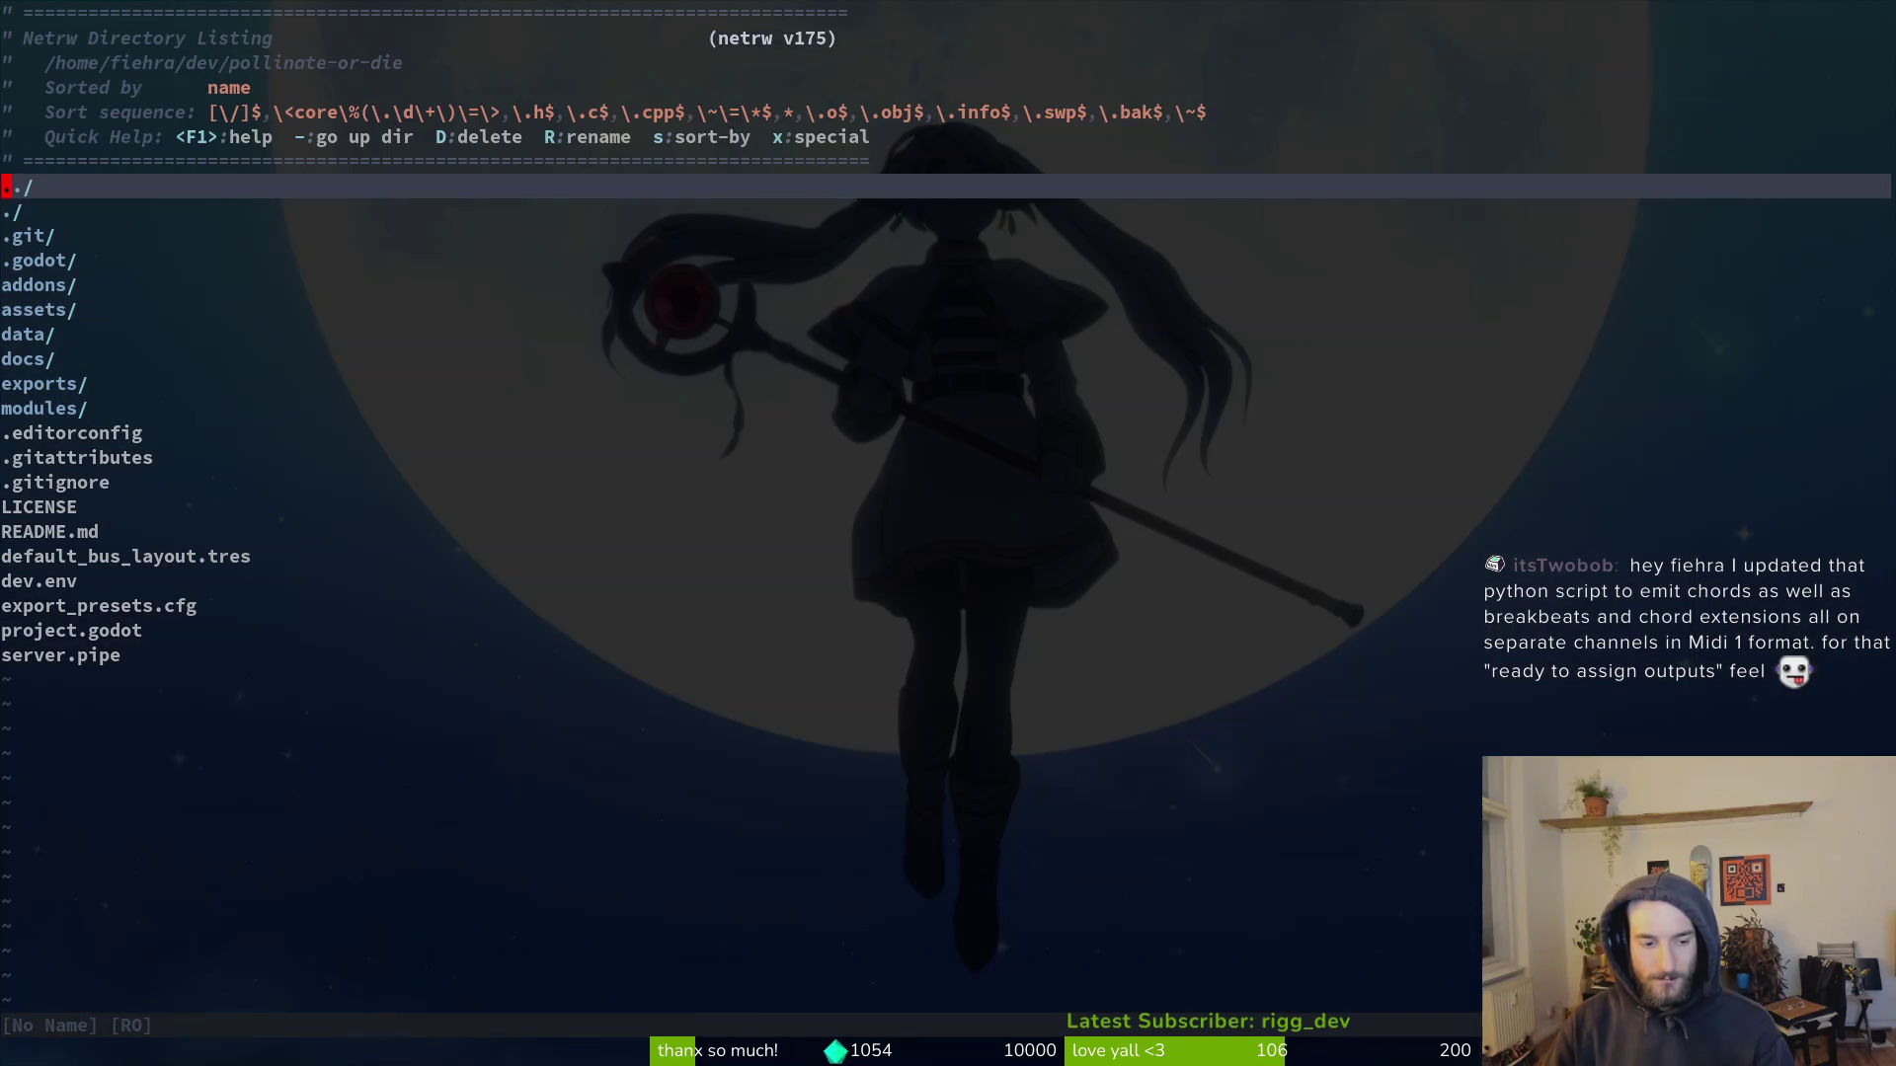
pyautogui.write('on_pla')
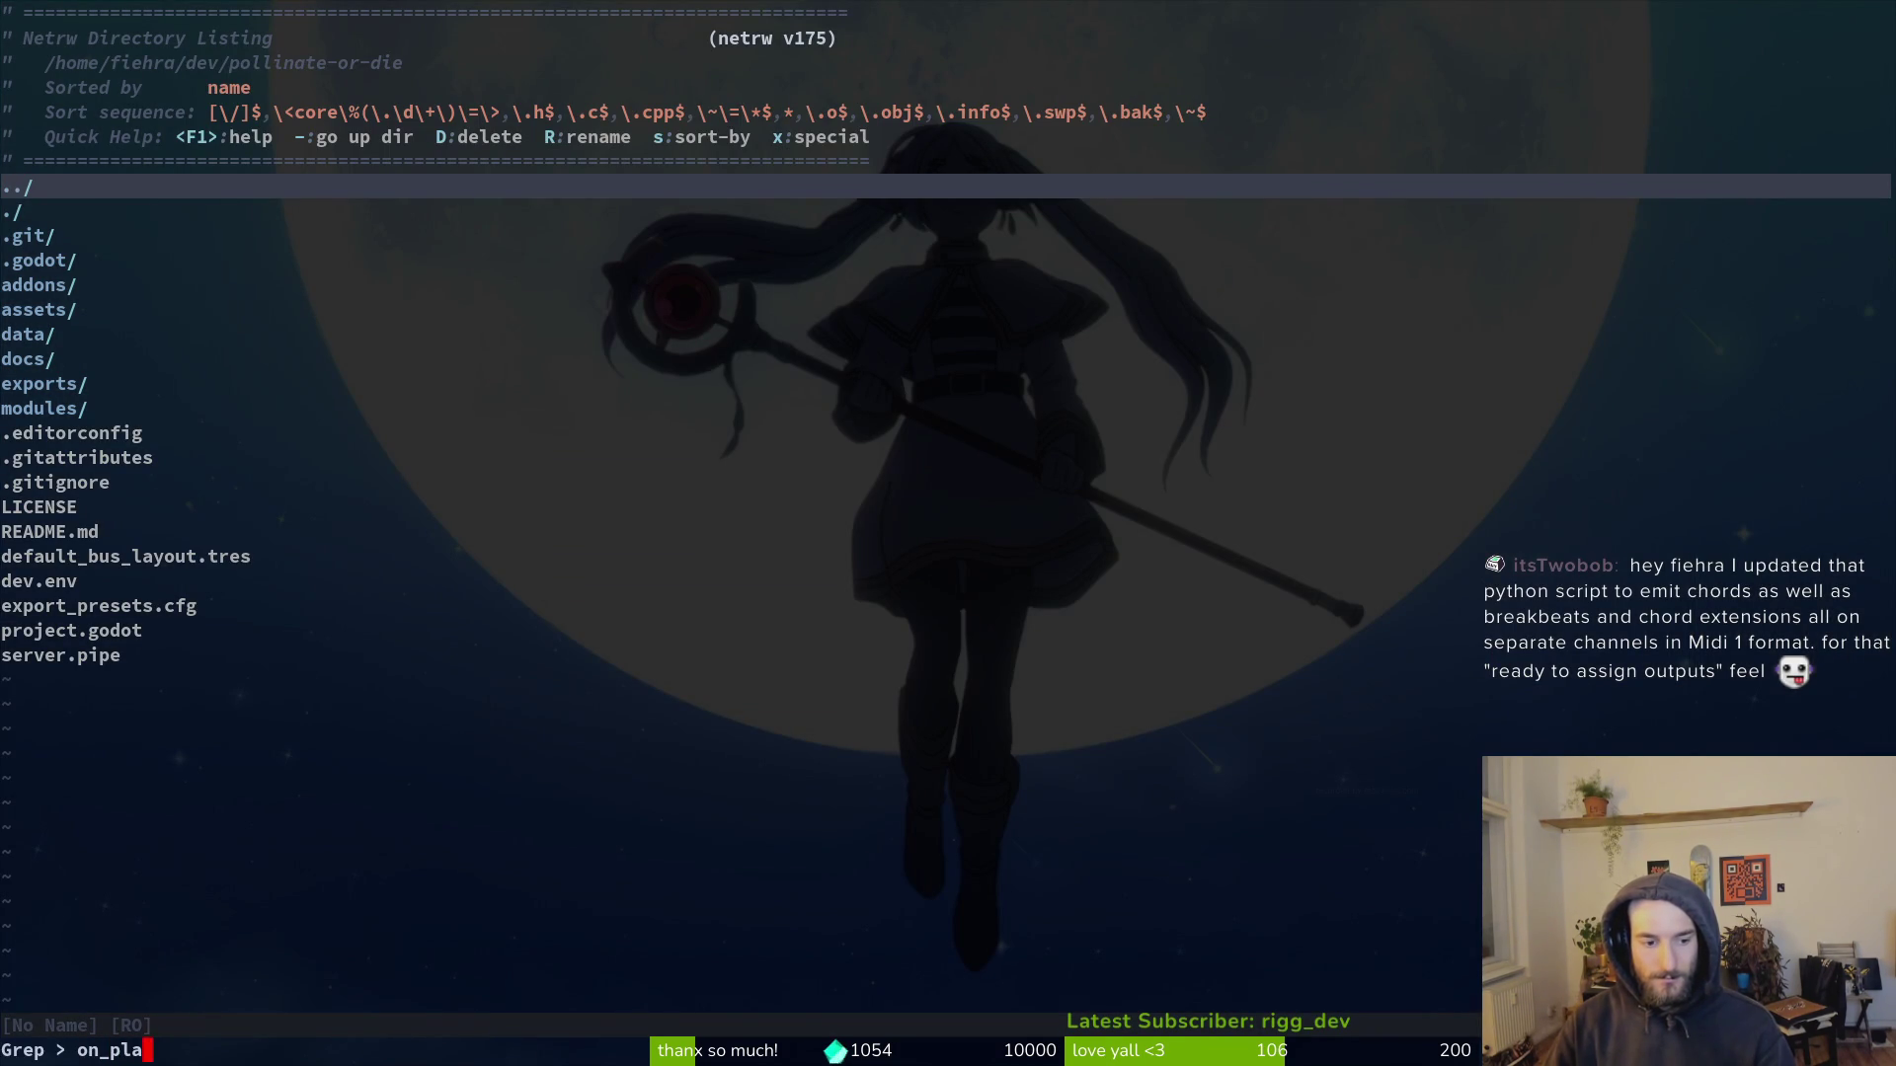
pyautogui.write('yer_gp')
pyautogui.press('Return')
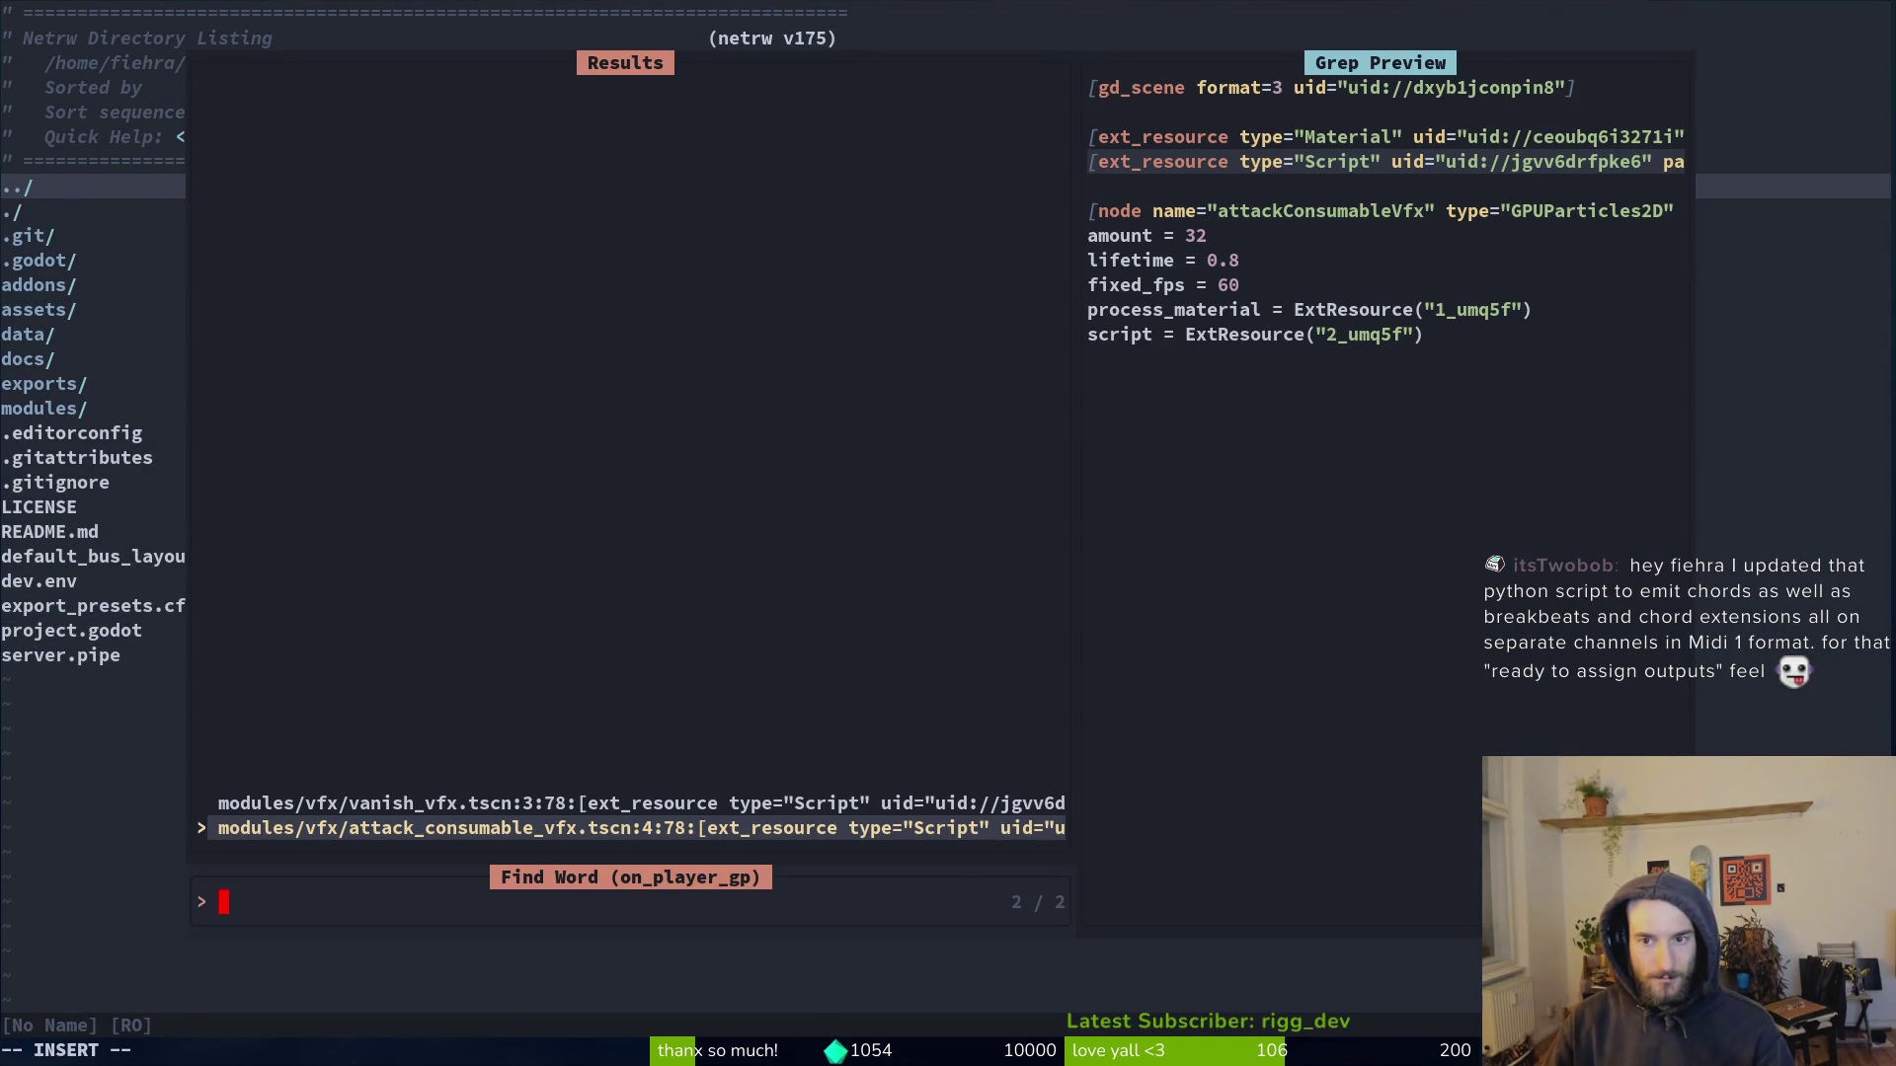
pyautogui.press('Return')
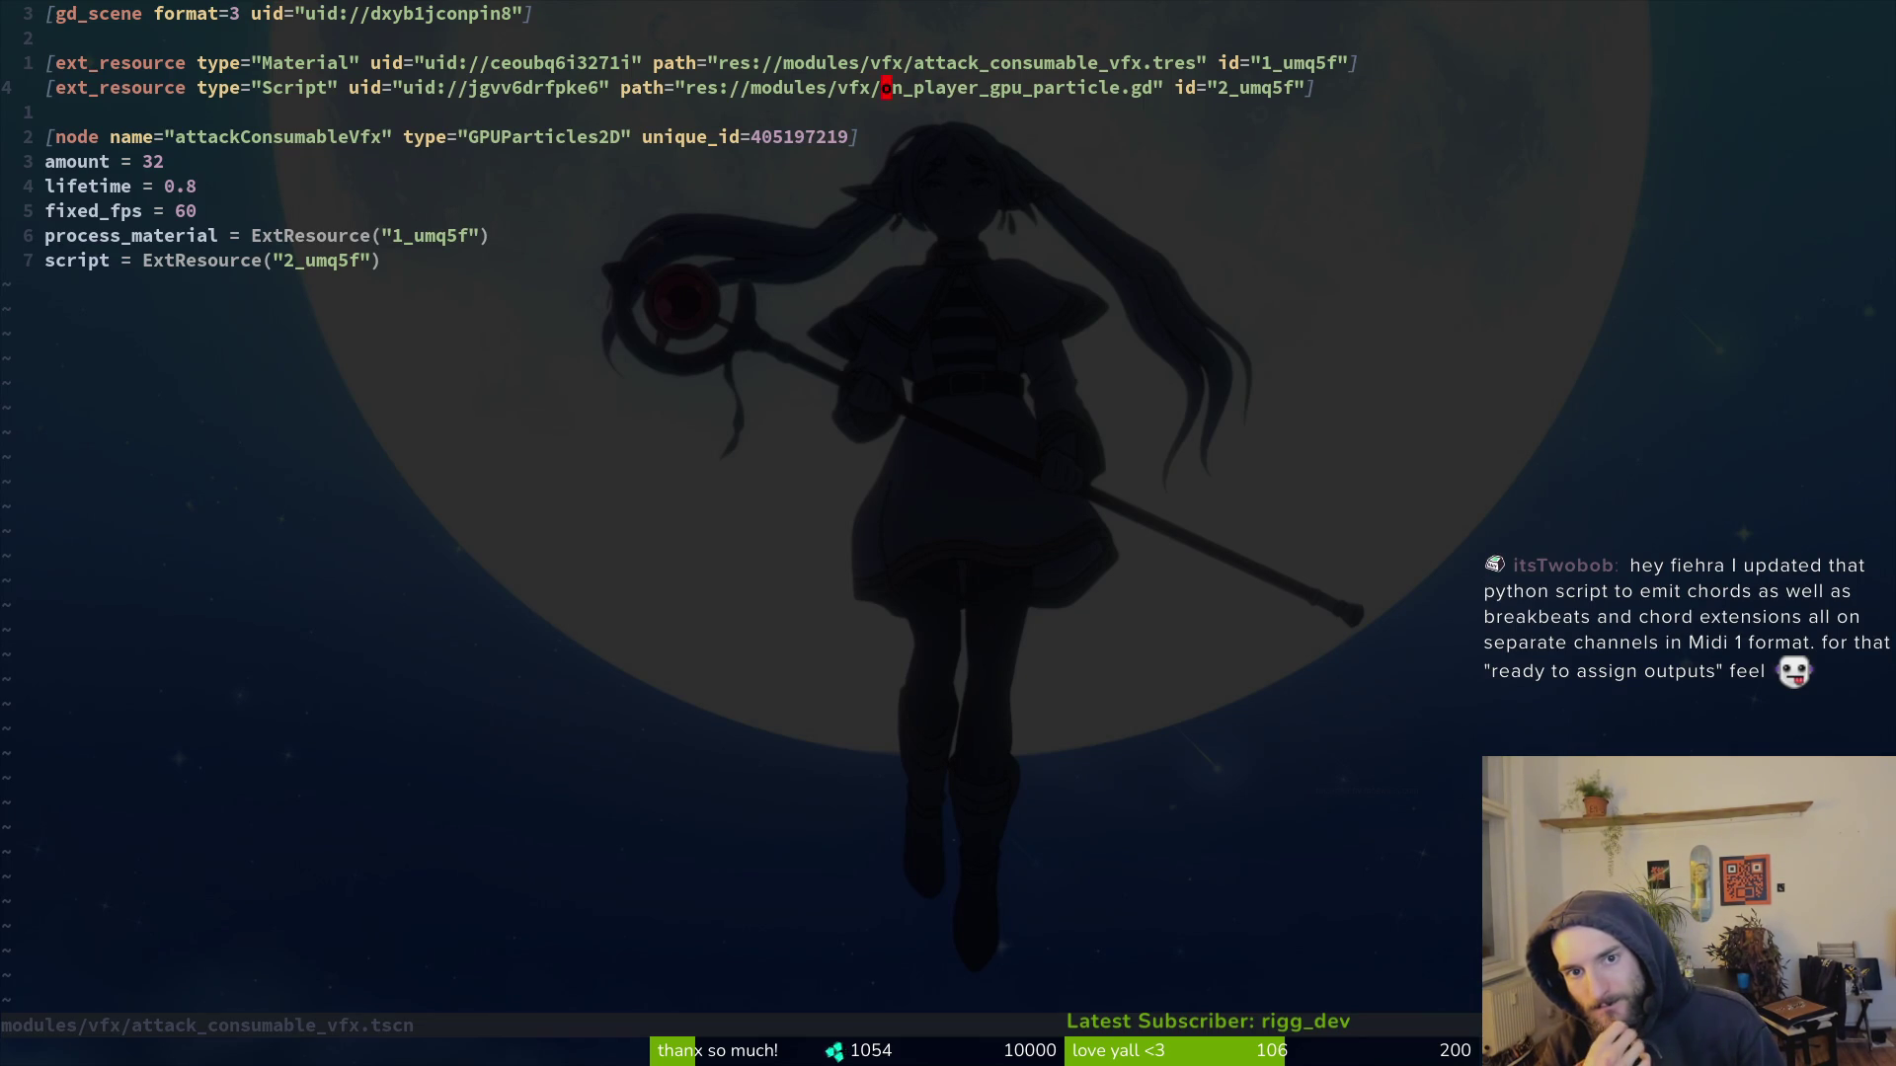
# Step: Quit Vim, glance at the git log in tig, and return to Godot
pyautogui.write(':q')
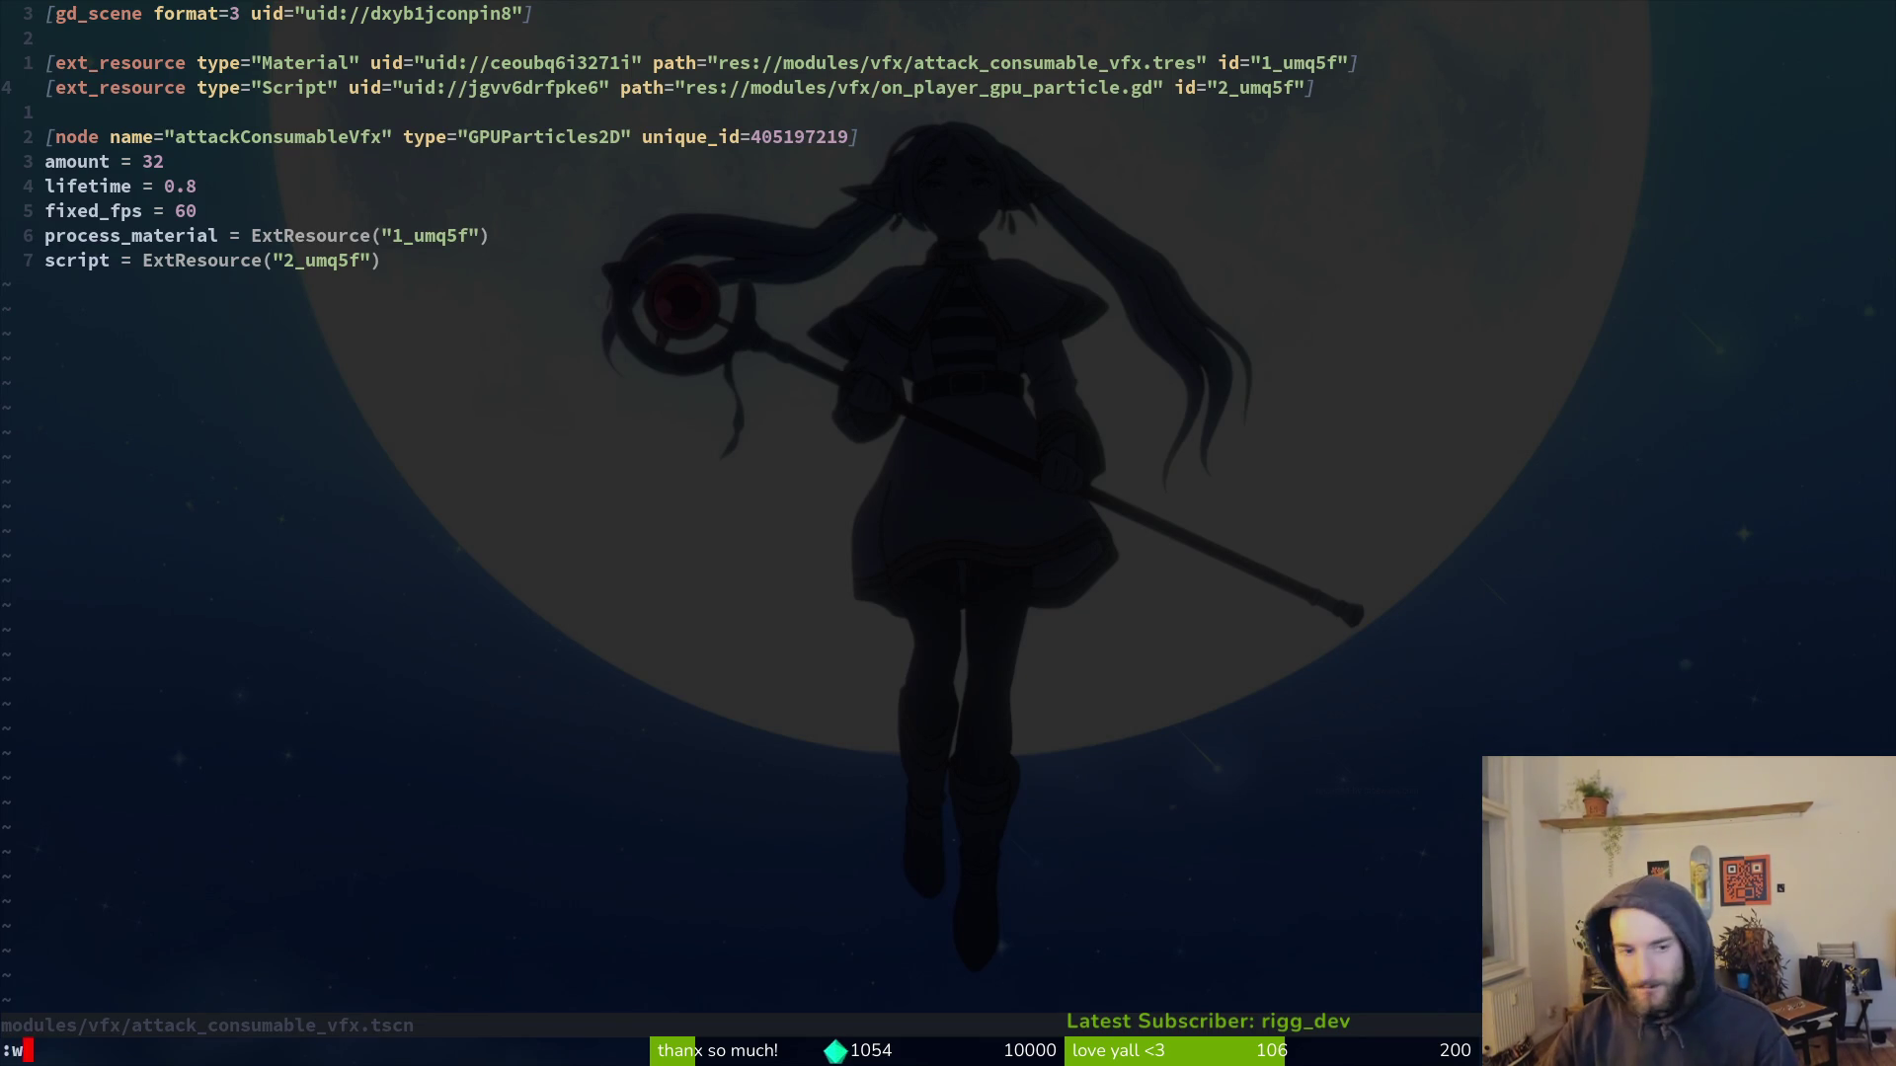
pyautogui.press('Return')
pyautogui.write('ig')
pyautogui.press('Return')
pyautogui.press('q')
pyautogui.hotkey('alt', 'Tab')
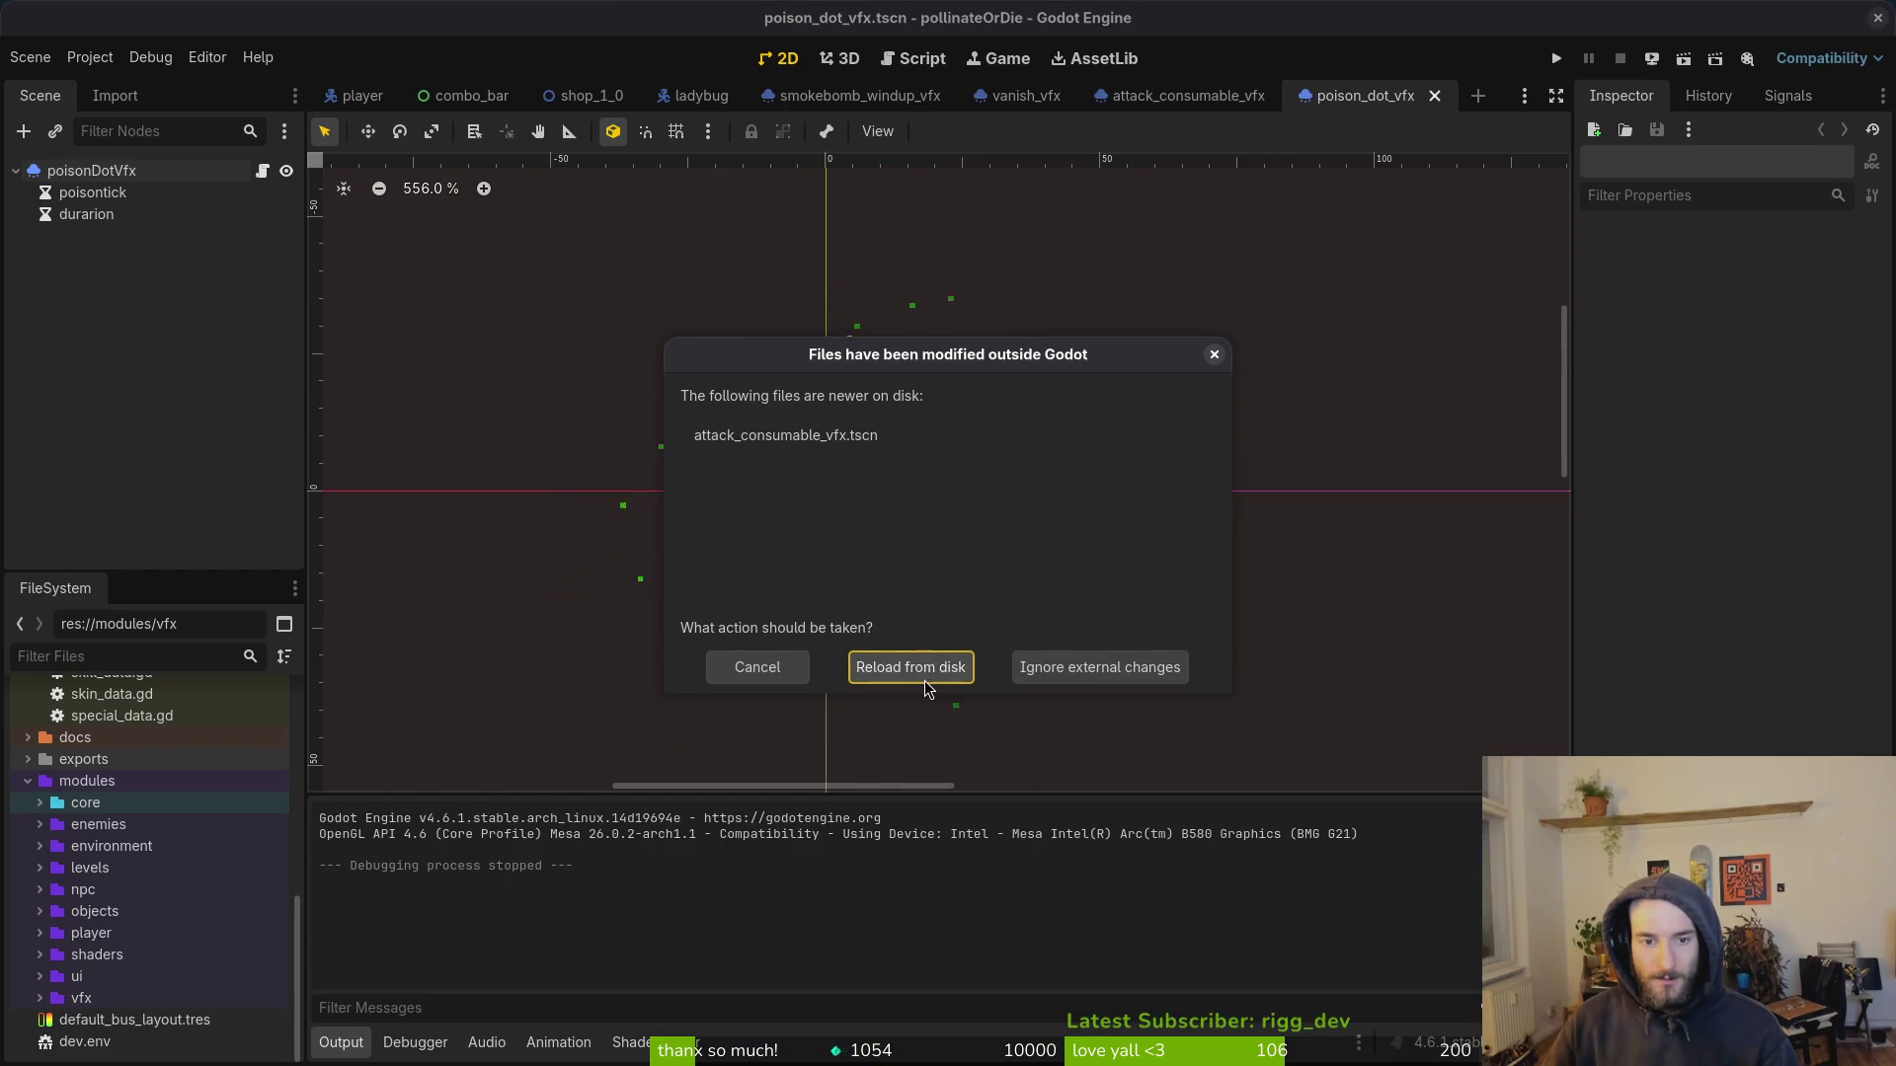
# Step: Reload attack_consumable_vfx from disk, run the game, and continue the saved game into the hive
pyautogui.click(925, 669)
pyautogui.click(1185, 95)
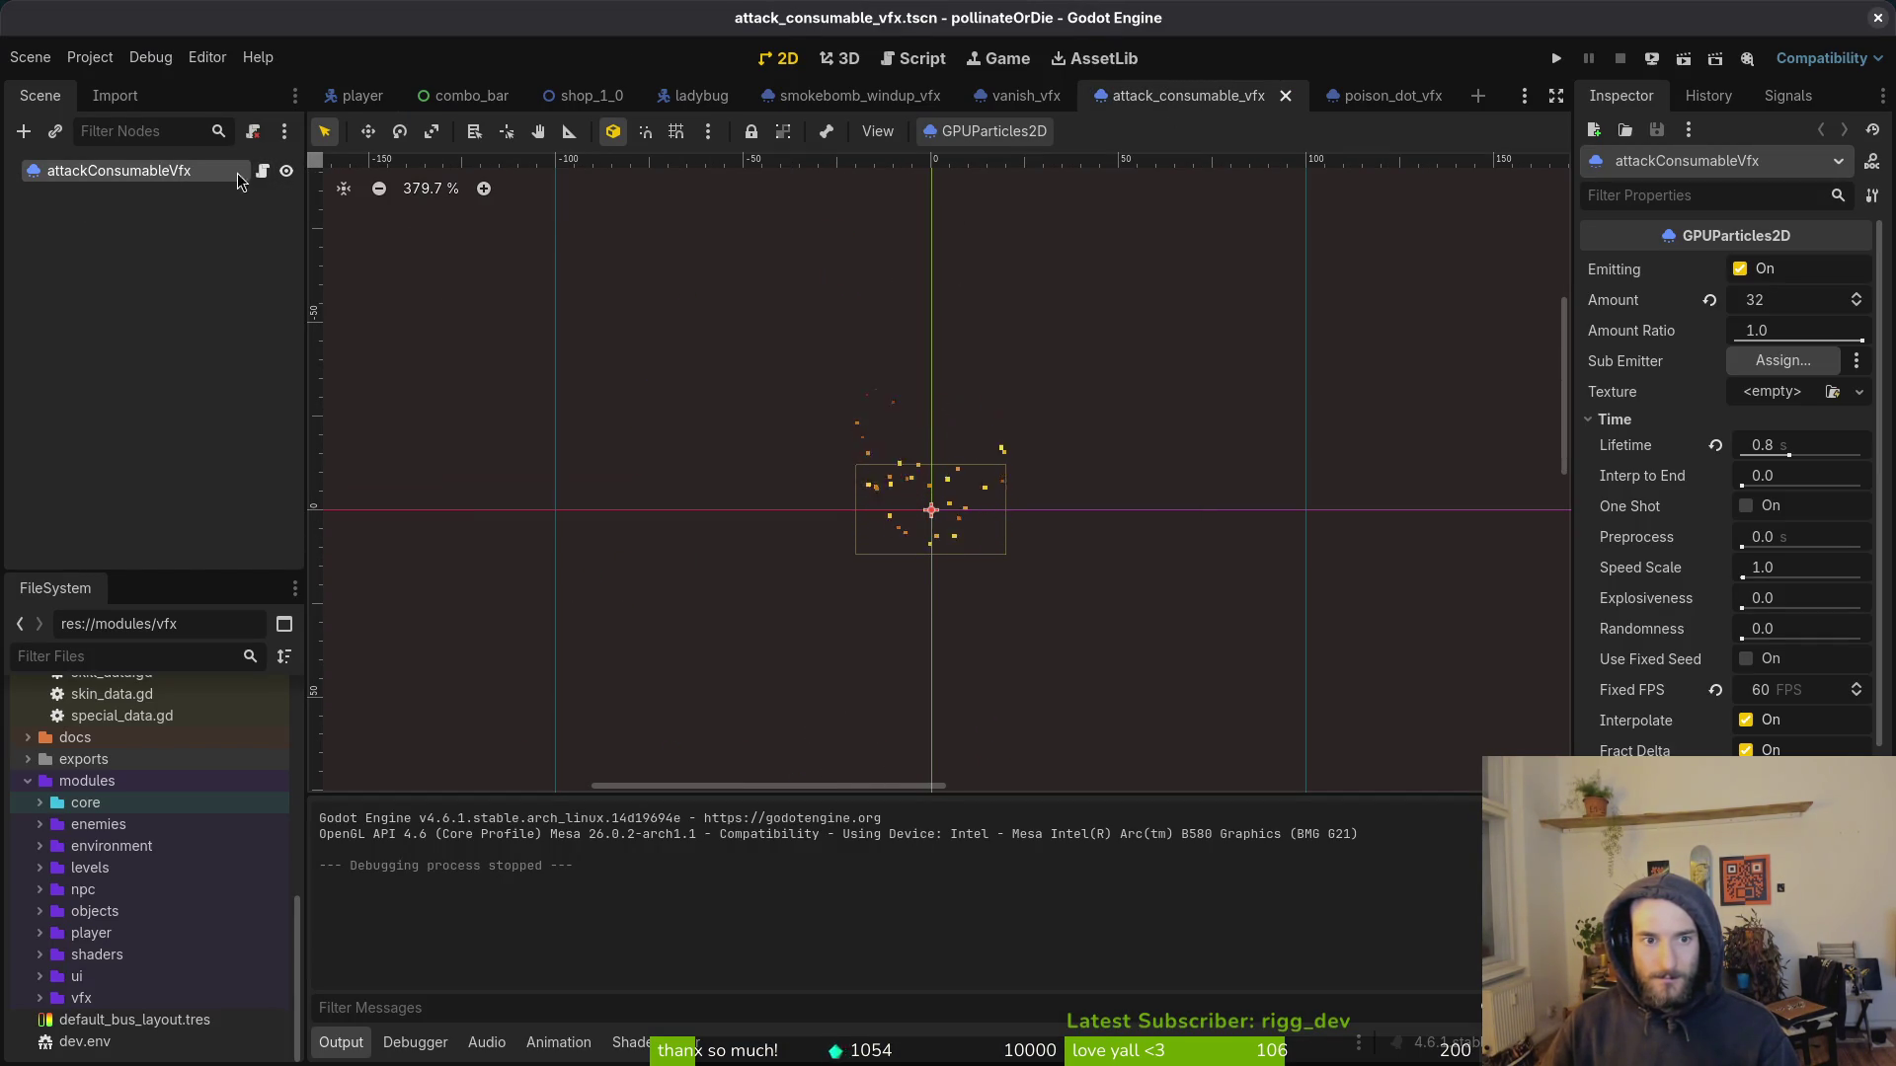
pyautogui.click(1556, 58)
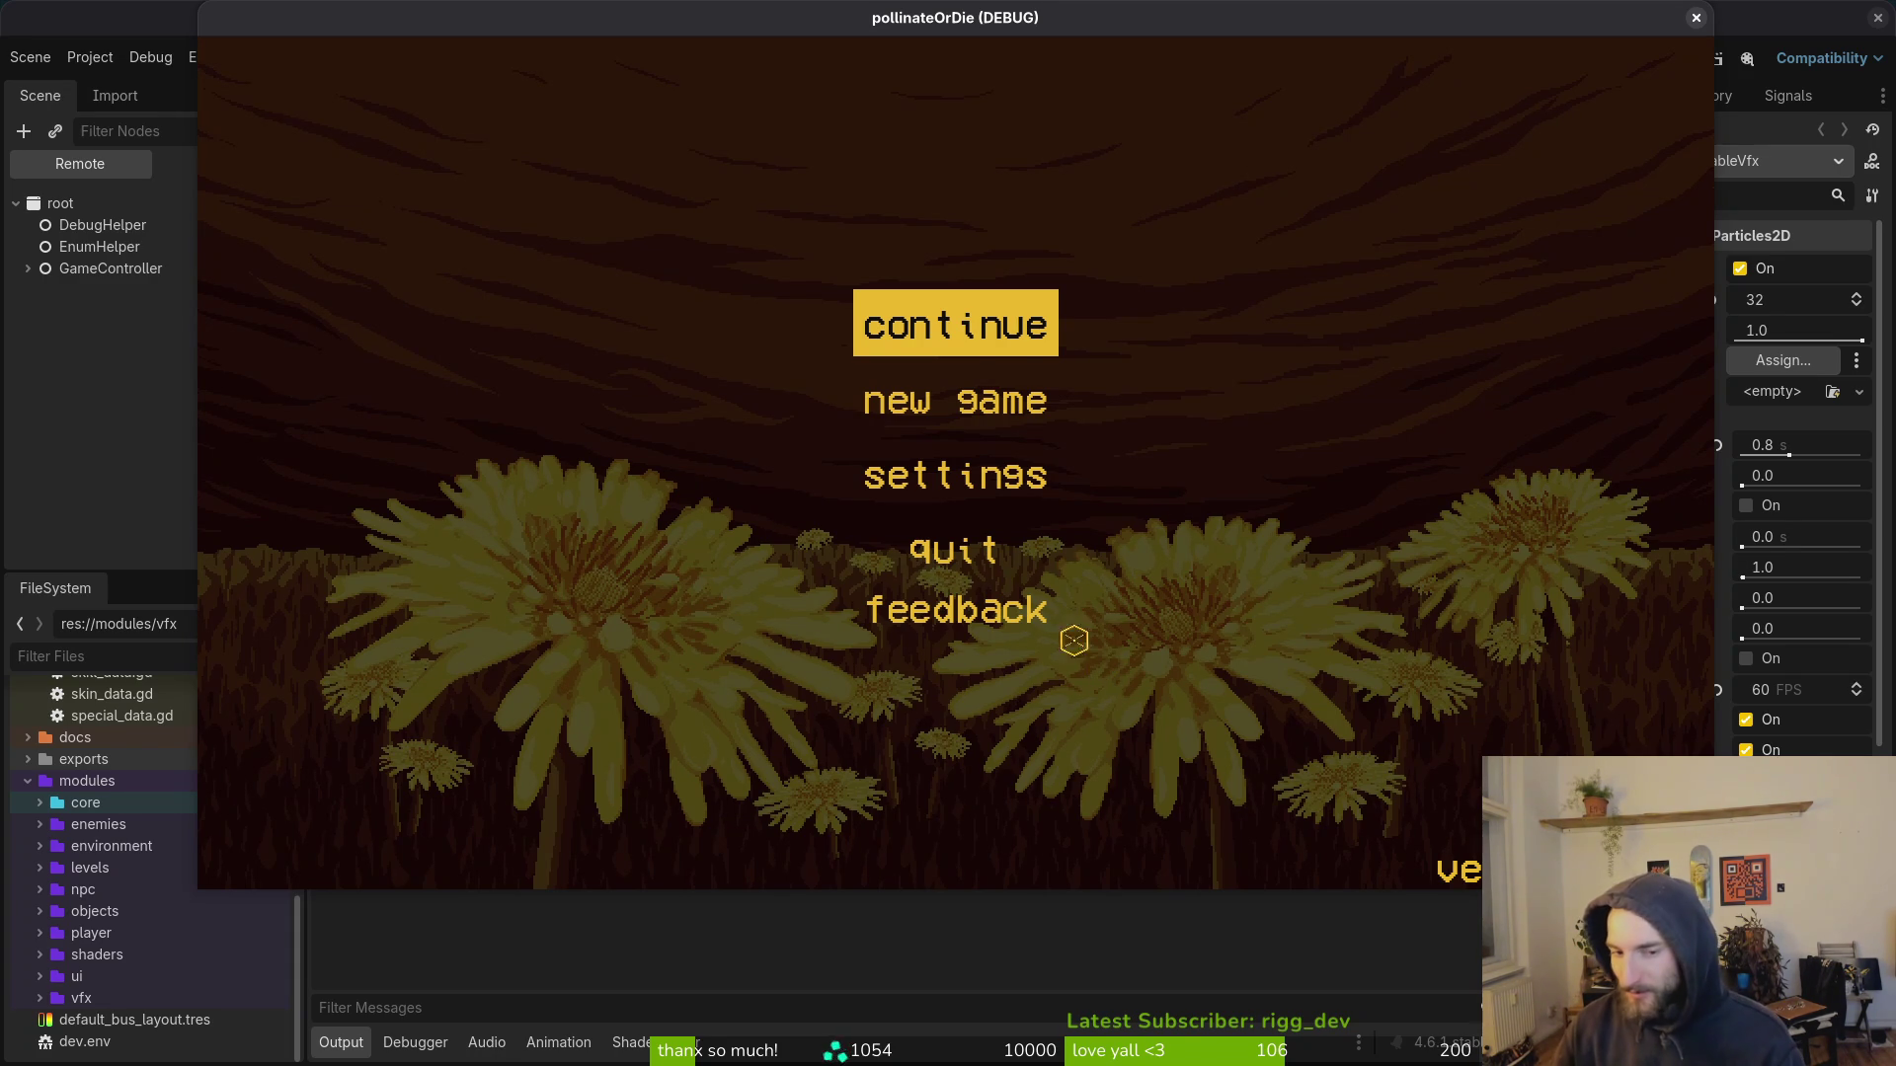
pyautogui.click(1004, 325)
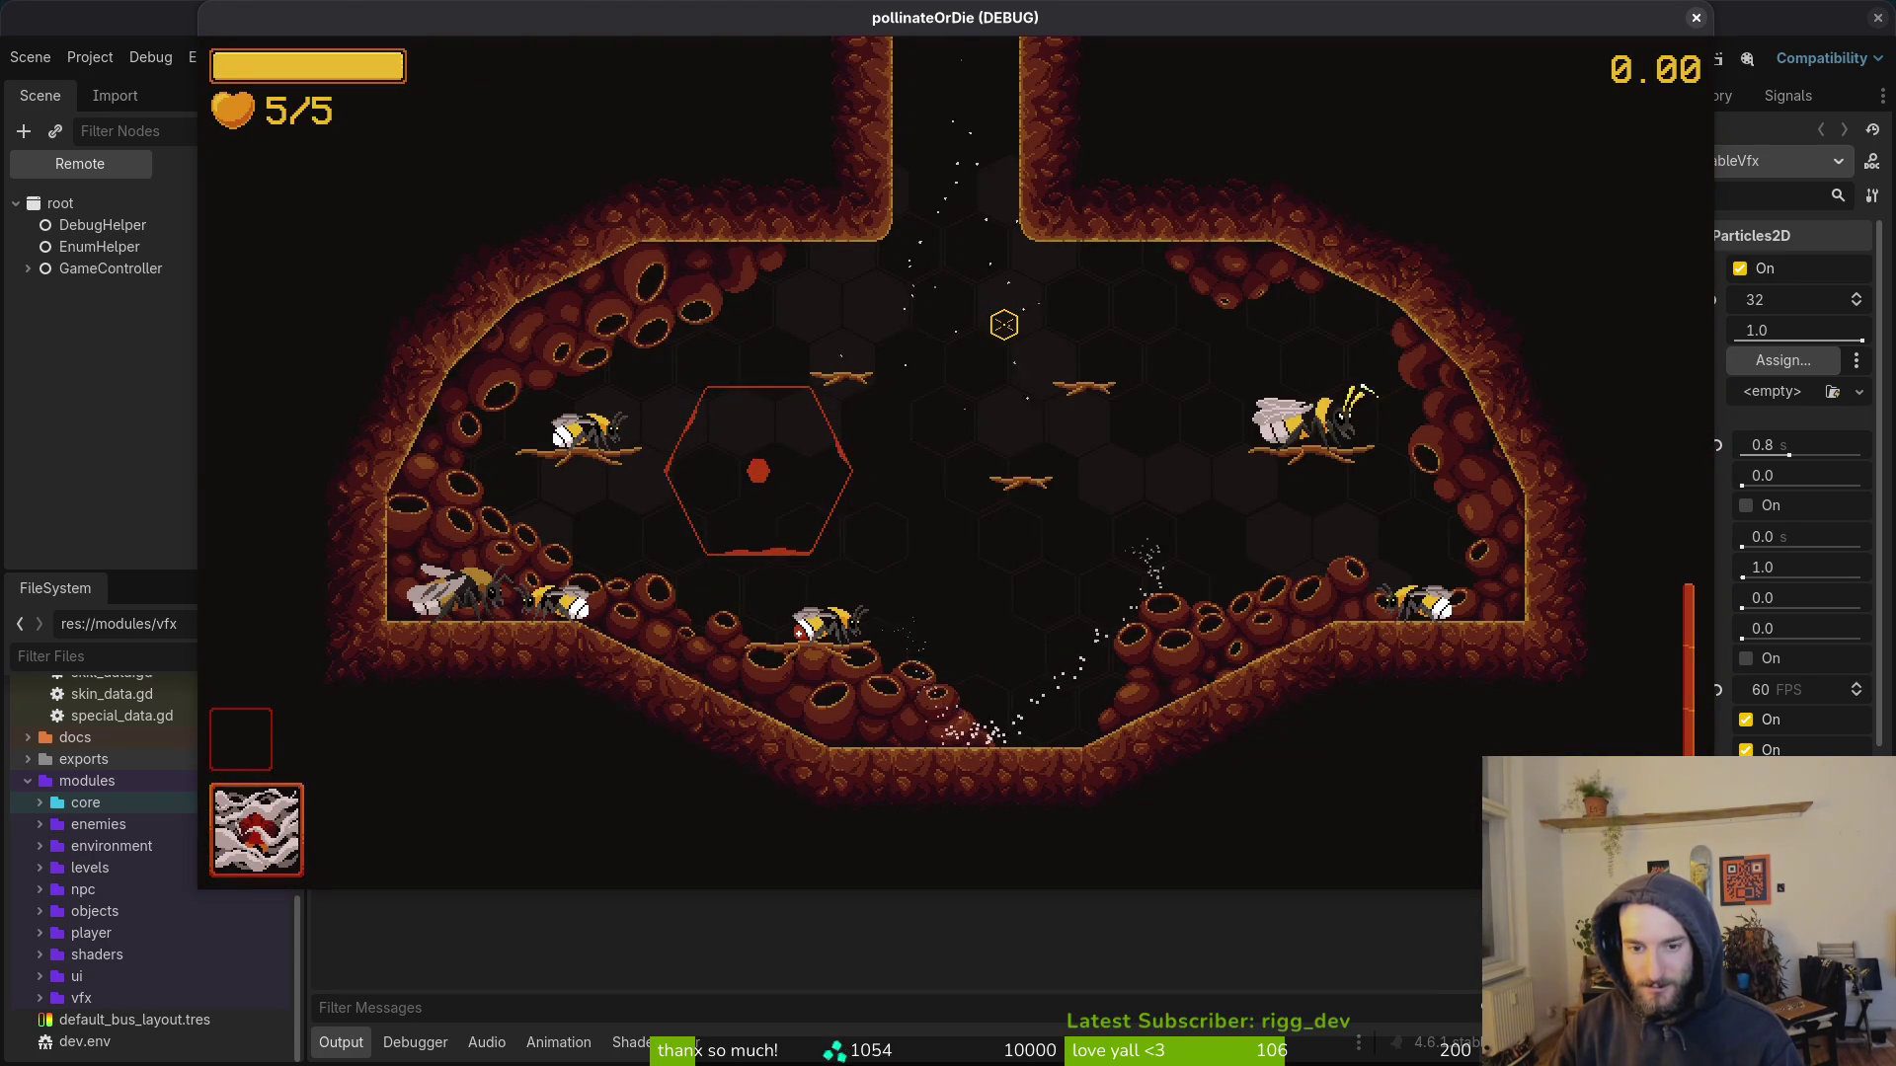
# Step: Fly the bee around the hive, slashing, and exit through the top corridor to the desert
pyautogui.press('s')
pyautogui.press('d')
pyautogui.press('w')
pyautogui.press('a')
pyautogui.press('s')
pyautogui.press('w')
pyautogui.press('d')
pyautogui.press('a')
pyautogui.press('w')
pyautogui.press('s')
pyautogui.press('w')
pyautogui.press('d')
pyautogui.click(1004, 324)
pyautogui.press('w')
pyautogui.press('a')
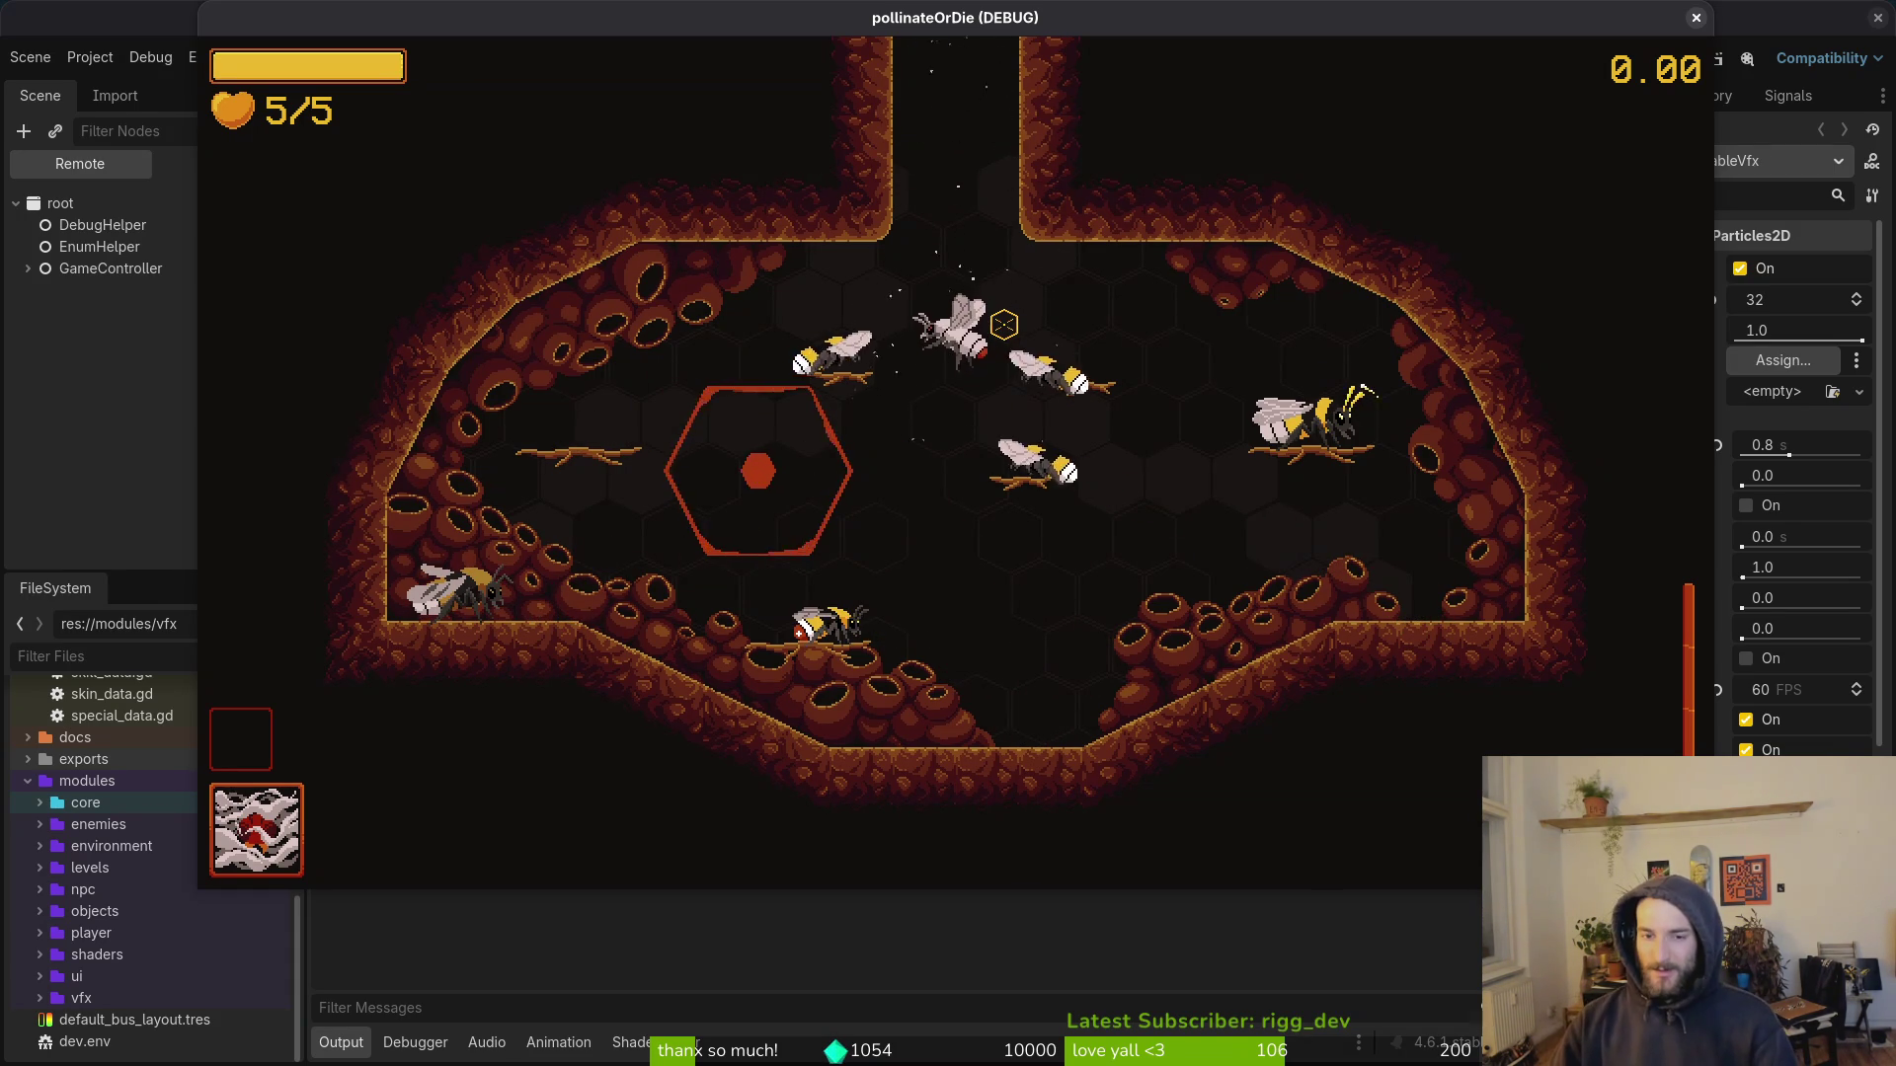
pyautogui.press('w')
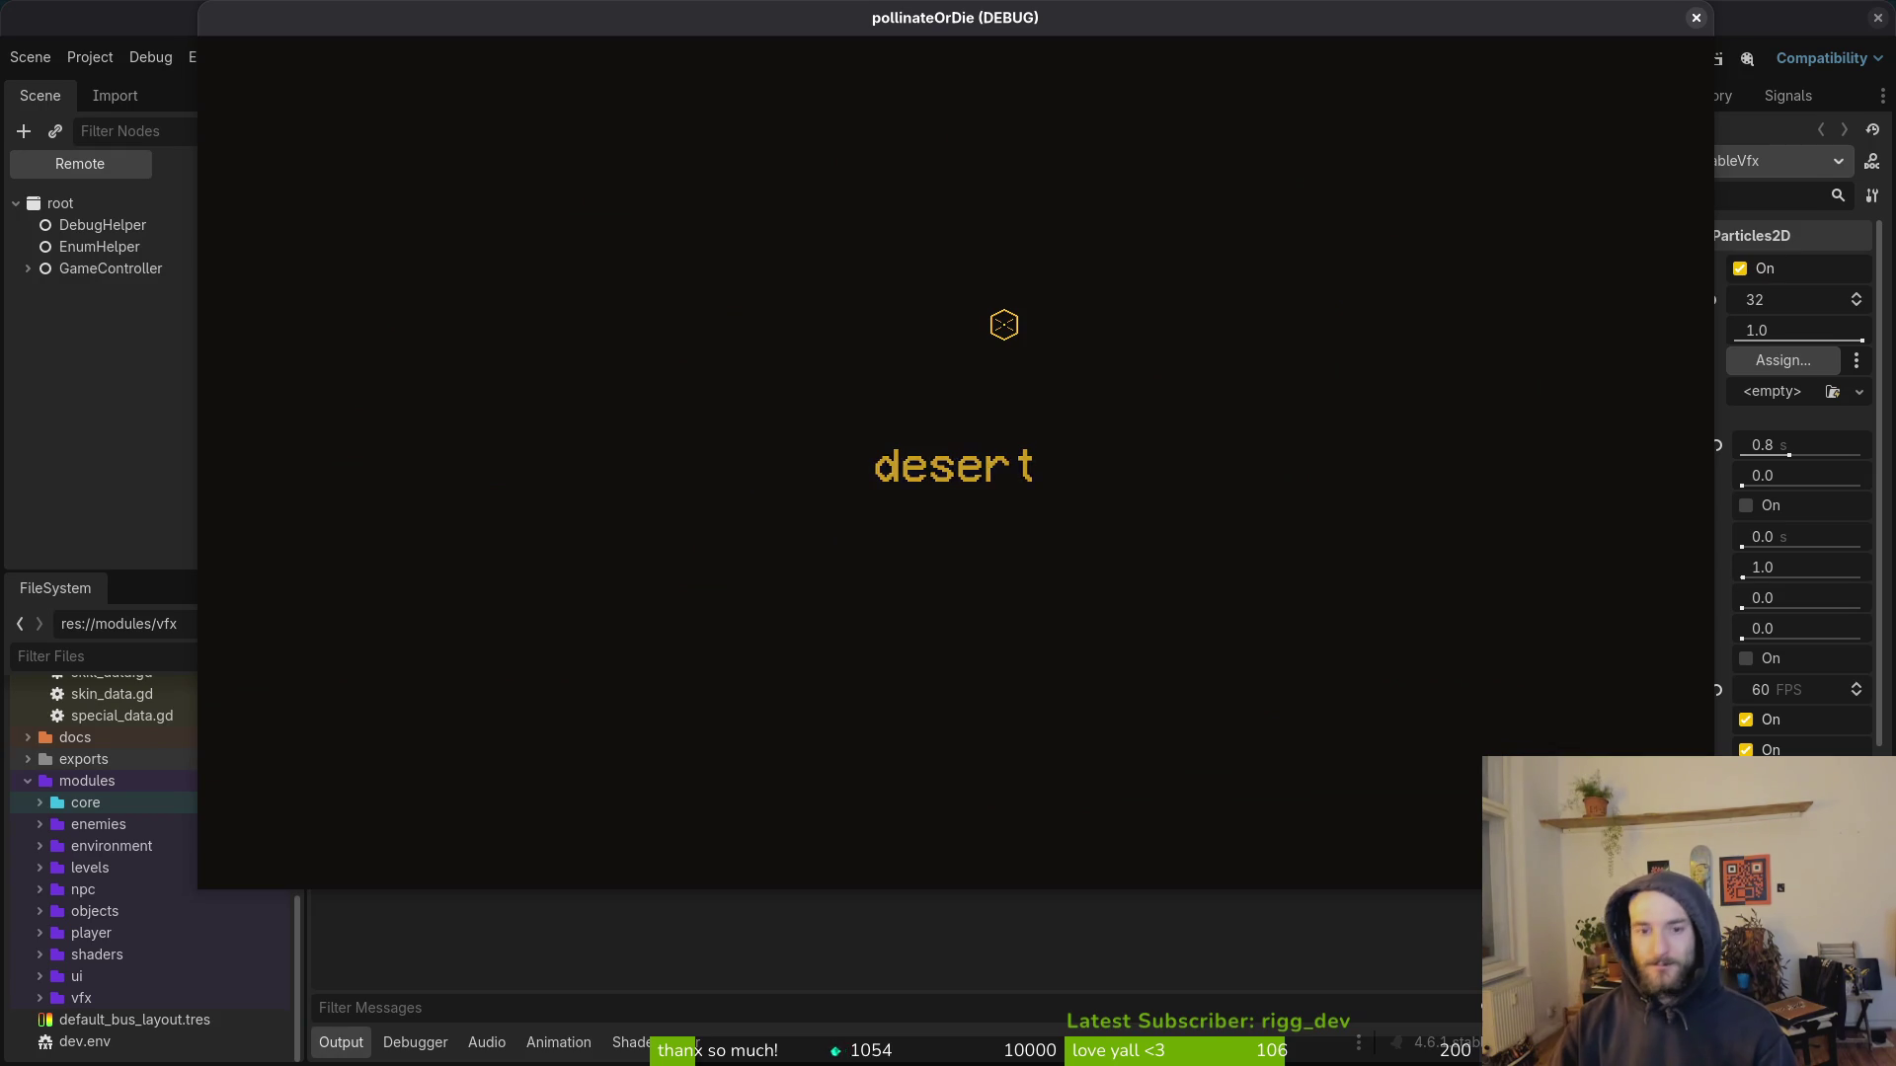
# Step: Fight the enemy bees in the desert arena, dodging and slashing
pyautogui.press('w')
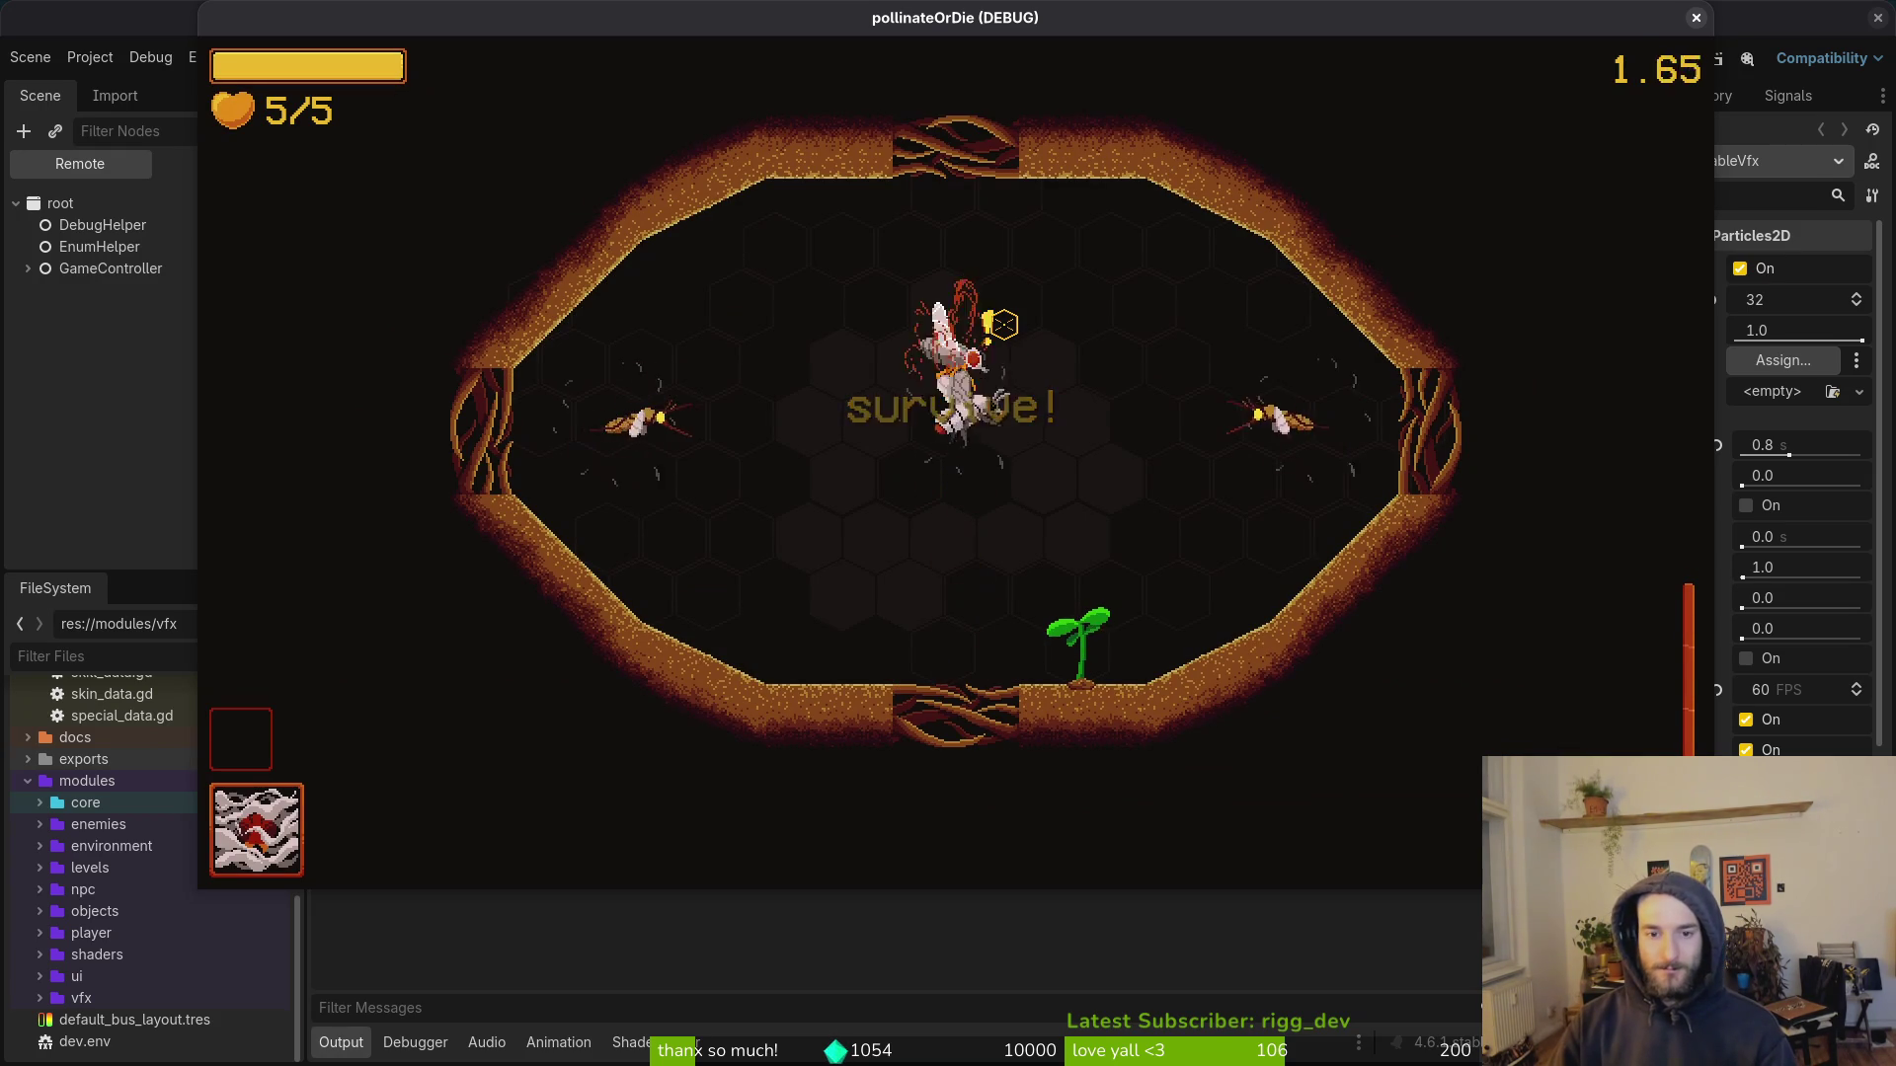
pyautogui.press('a')
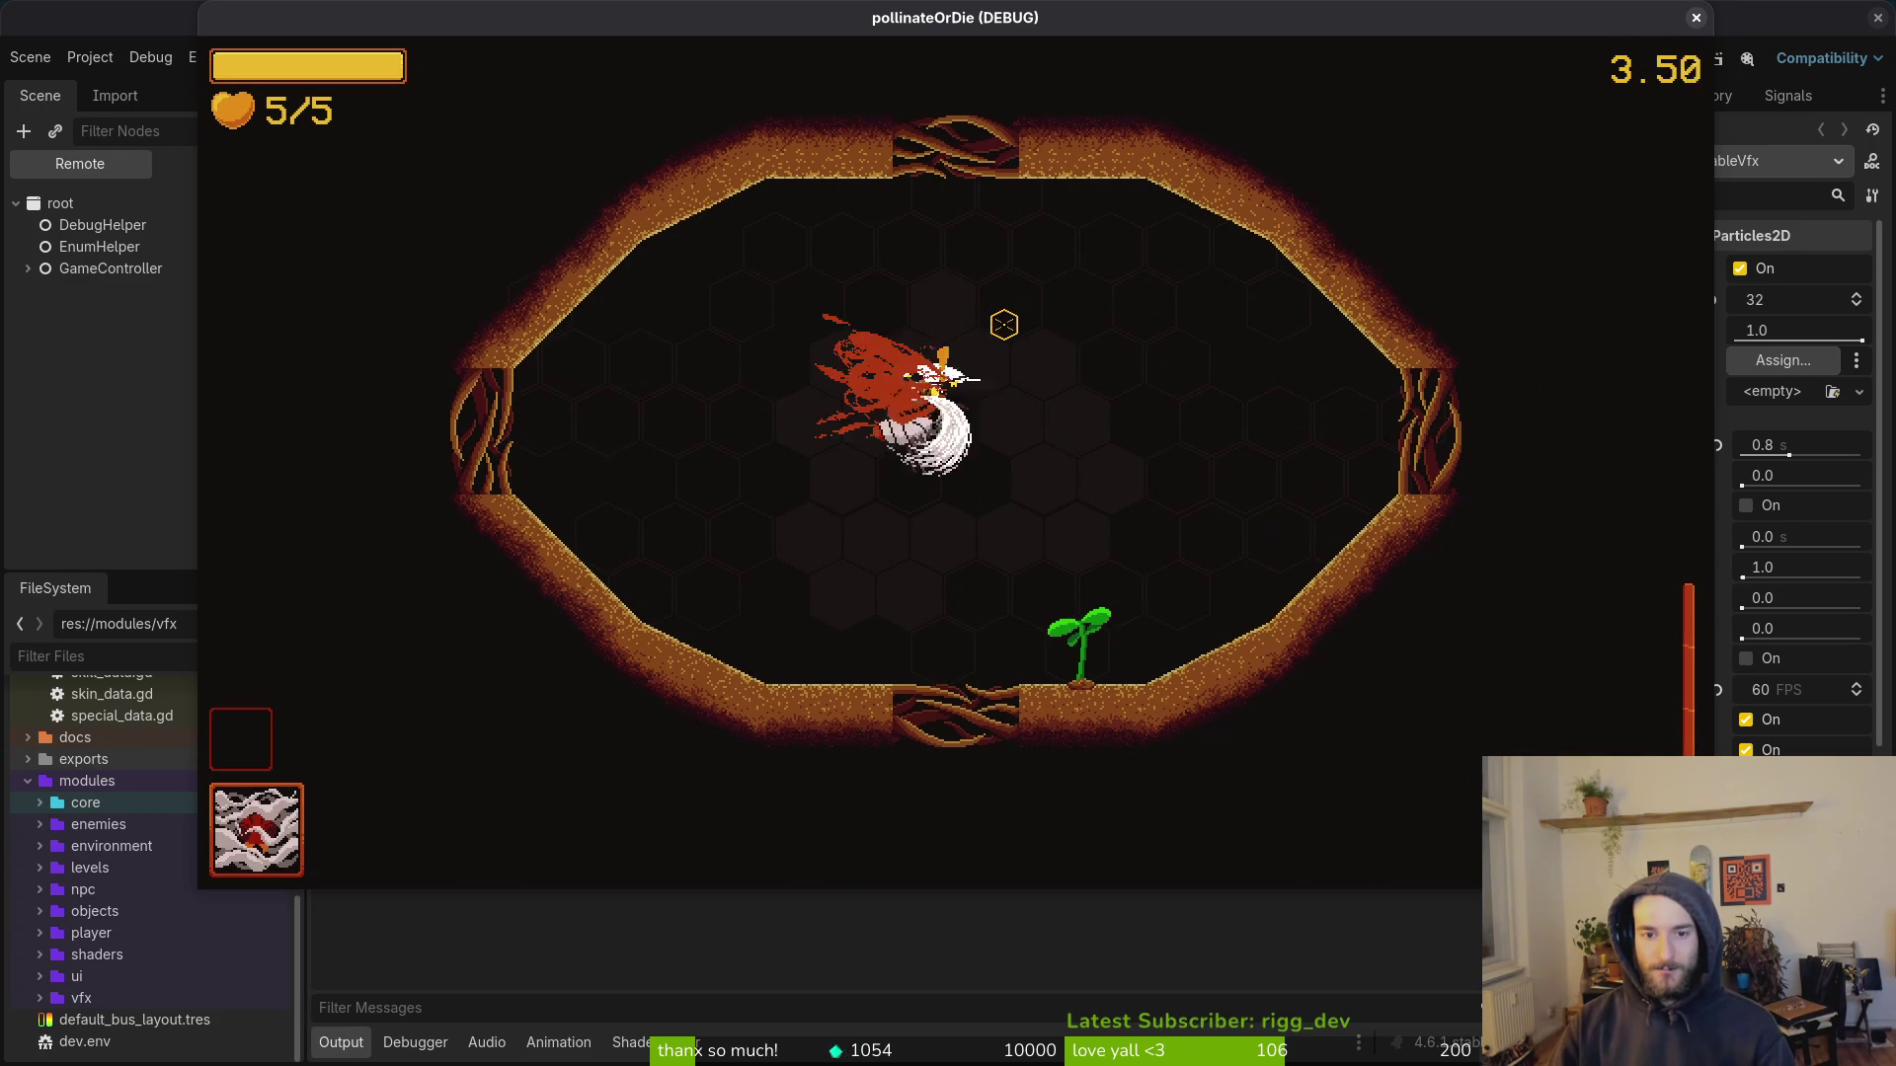
pyautogui.press('a')
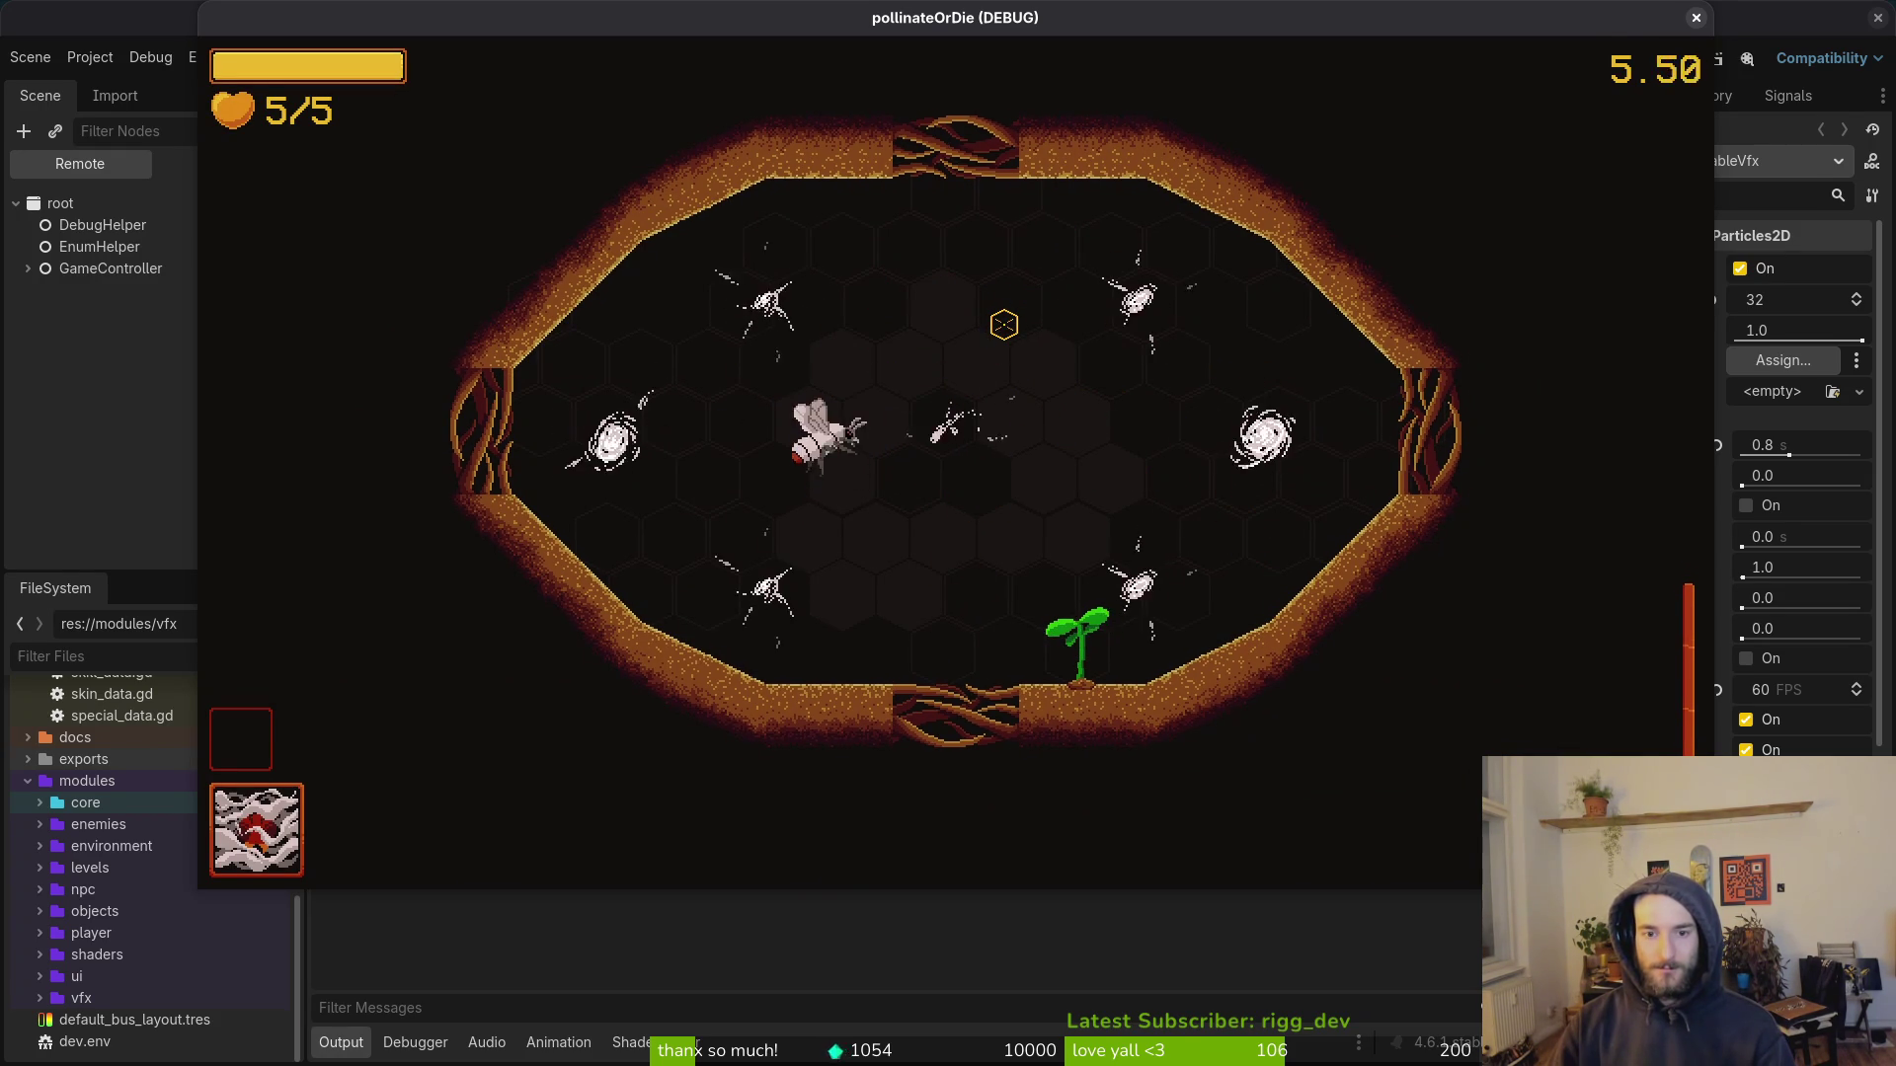
pyautogui.press('d')
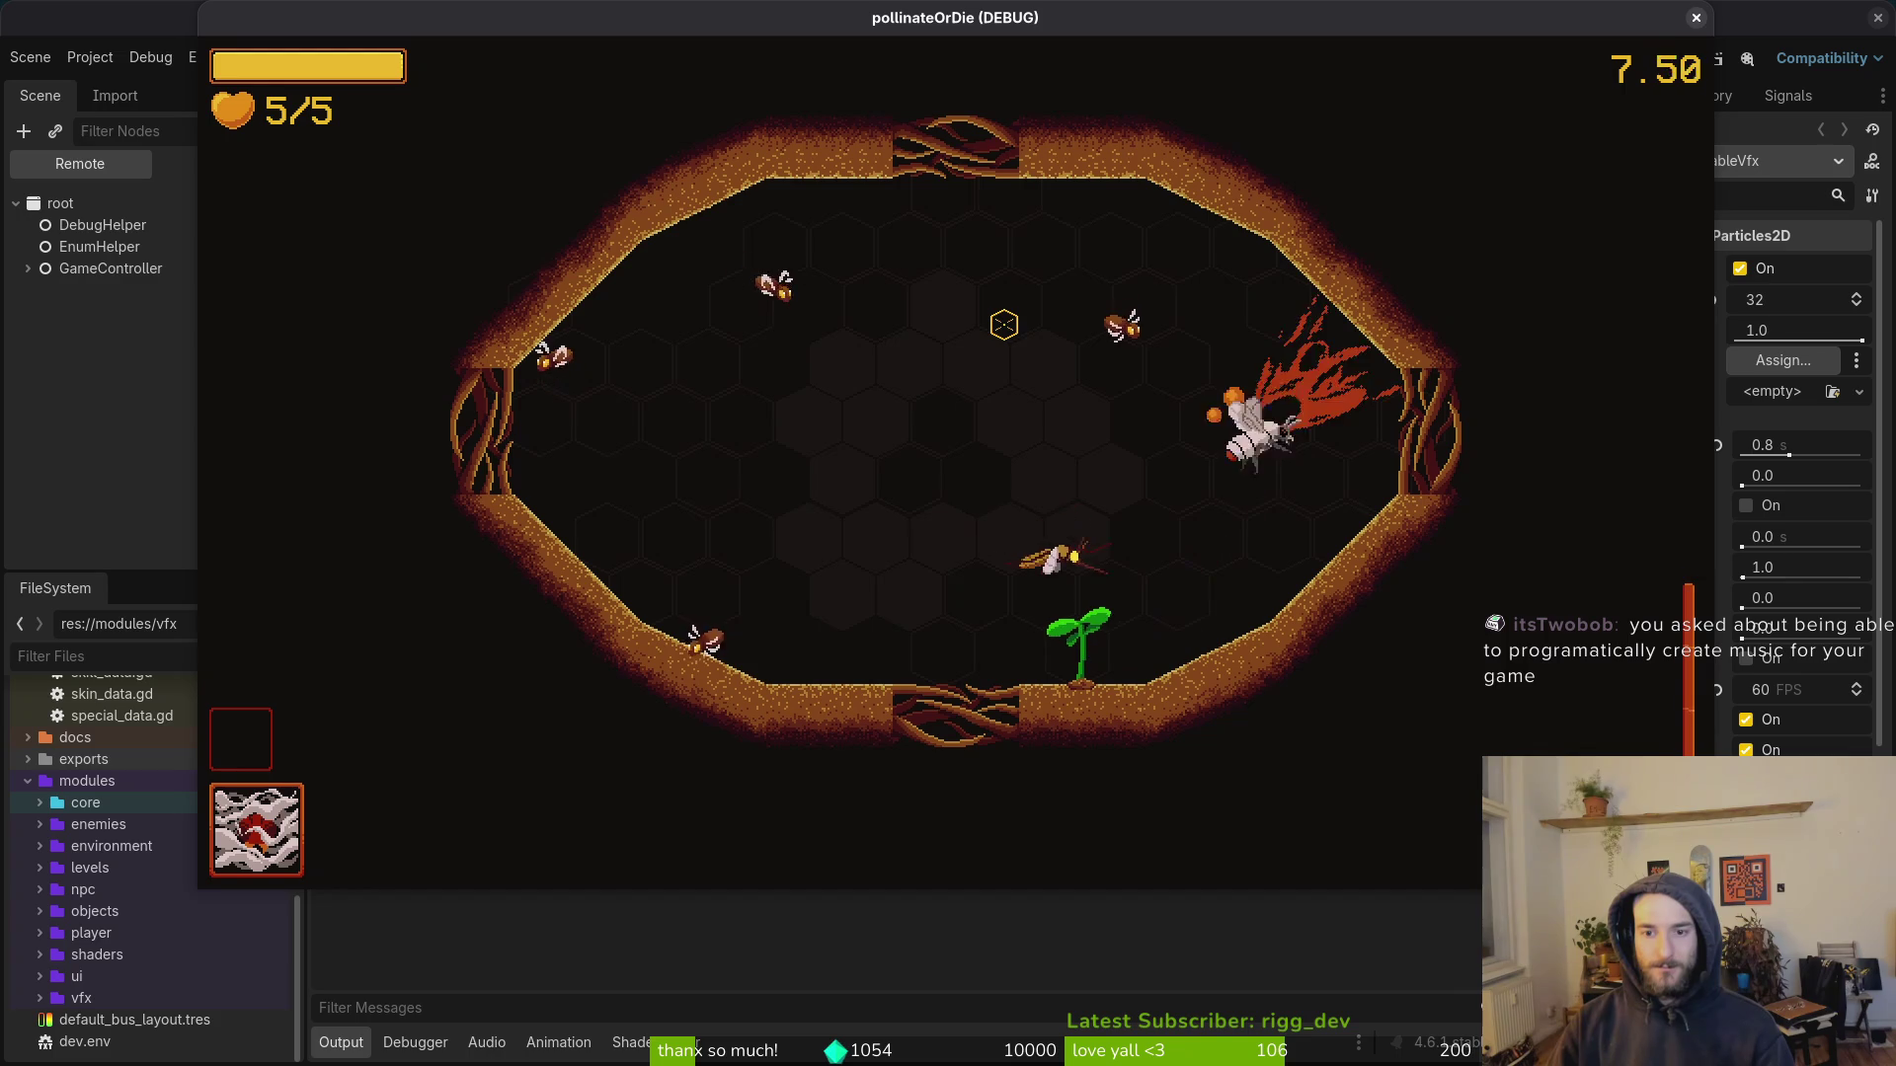
pyautogui.press('a')
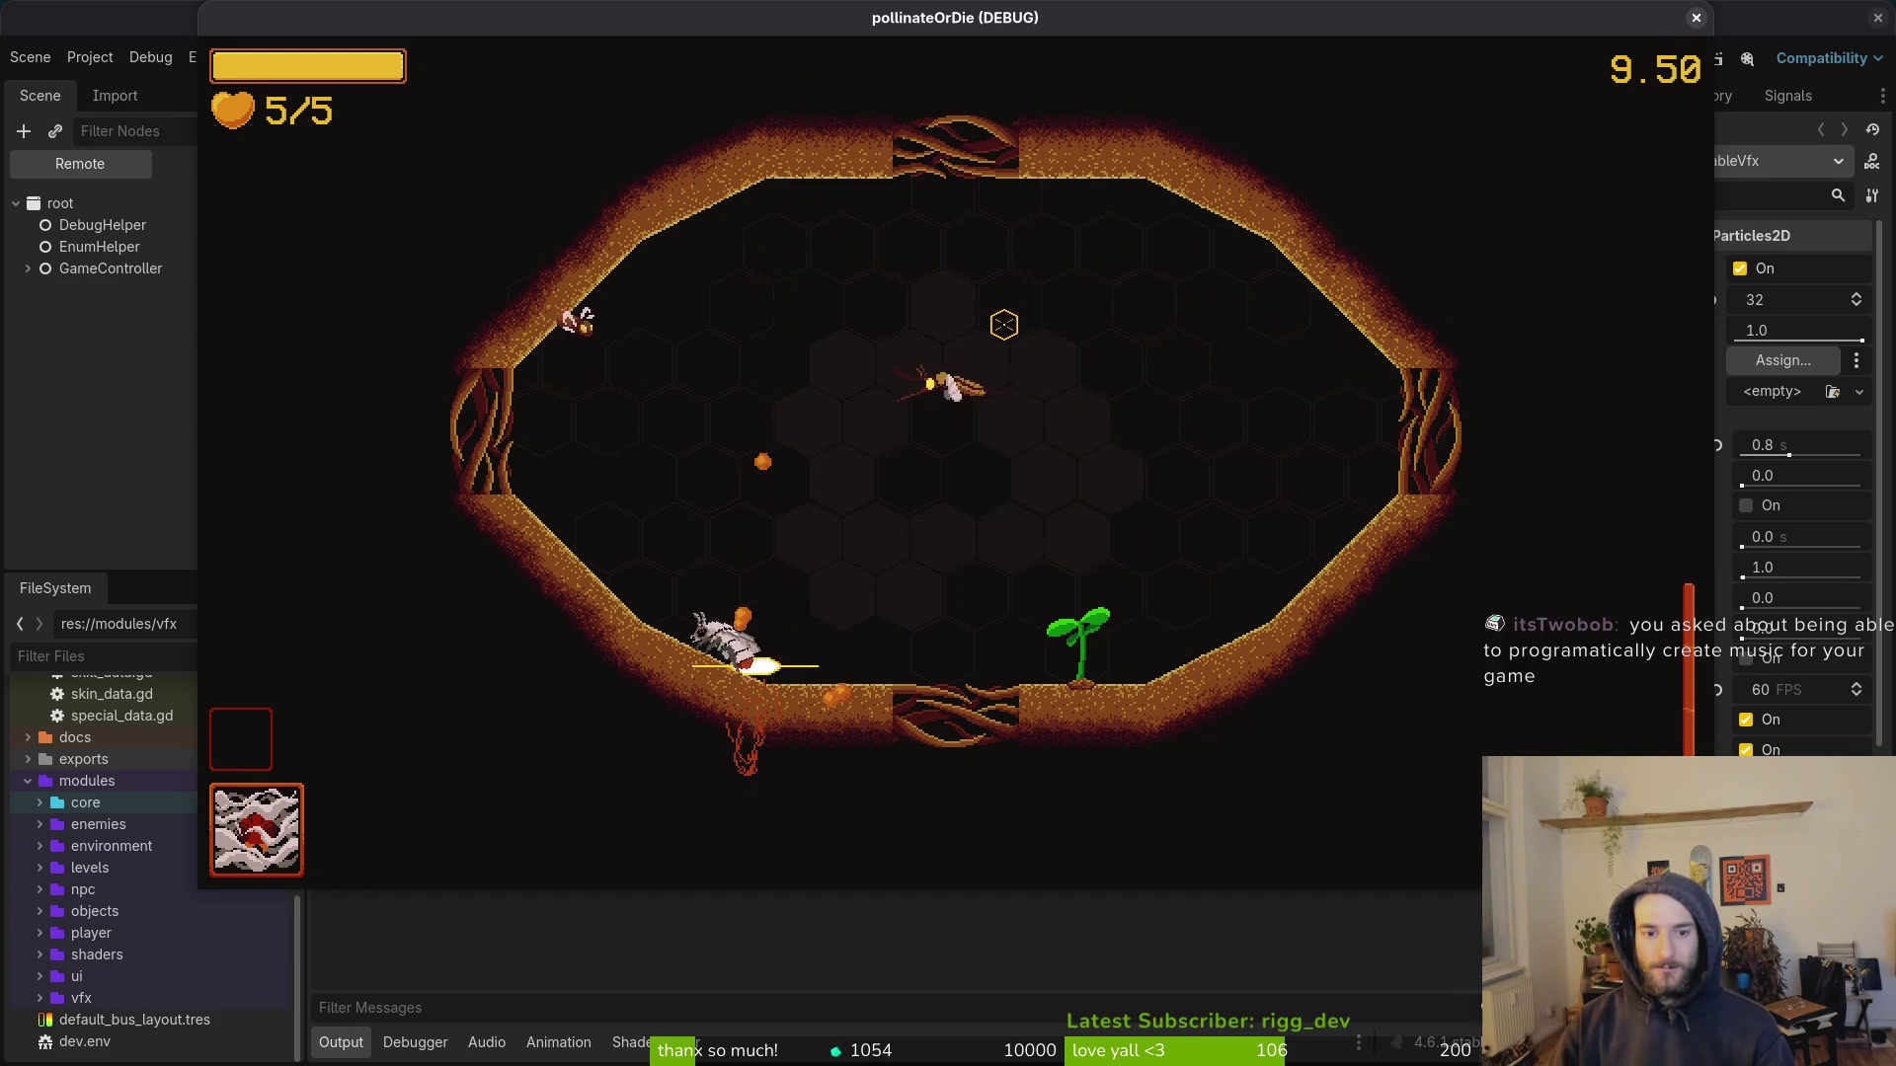
pyautogui.press('a')
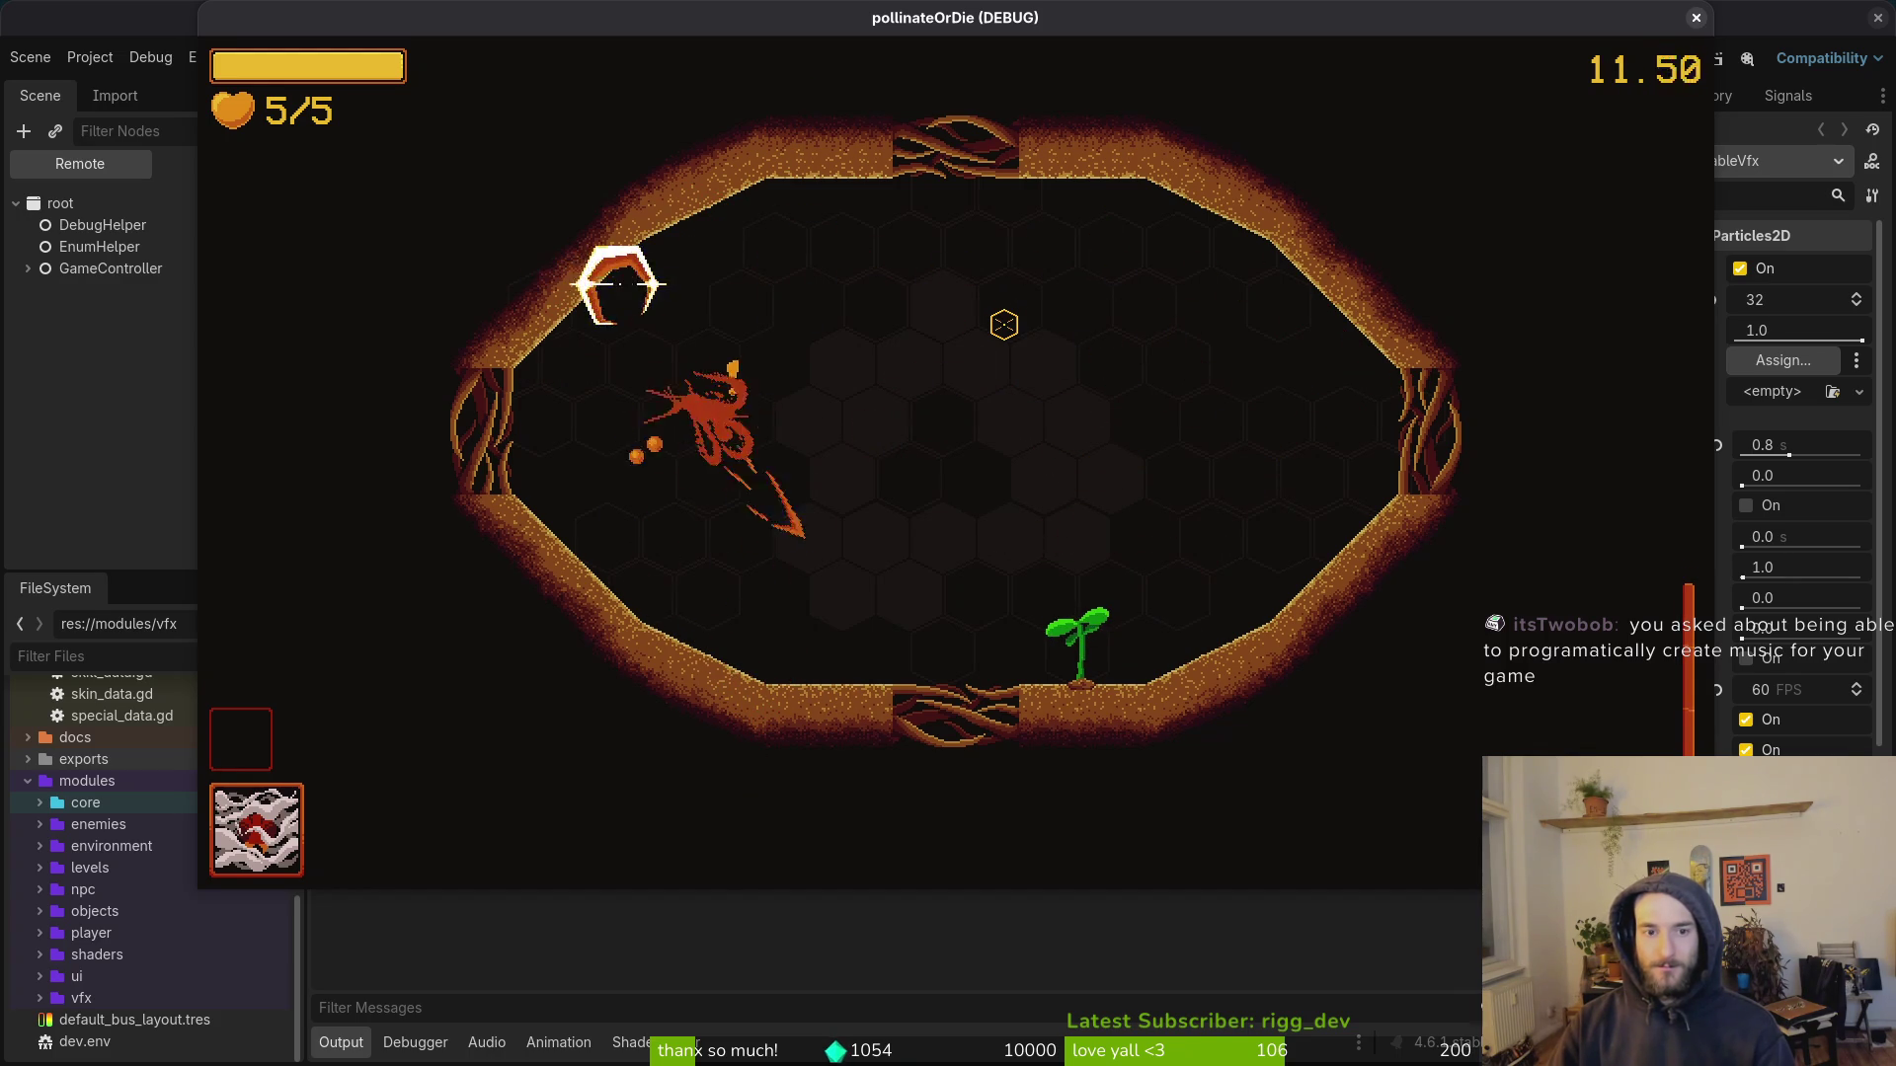
# Step: Pause the game and confirm returning to the hive
pyautogui.press('Escape')
pyautogui.press('Down')
pyautogui.press('Down')
pyautogui.press('Return')
pyautogui.press('Left')
pyautogui.press('Return')
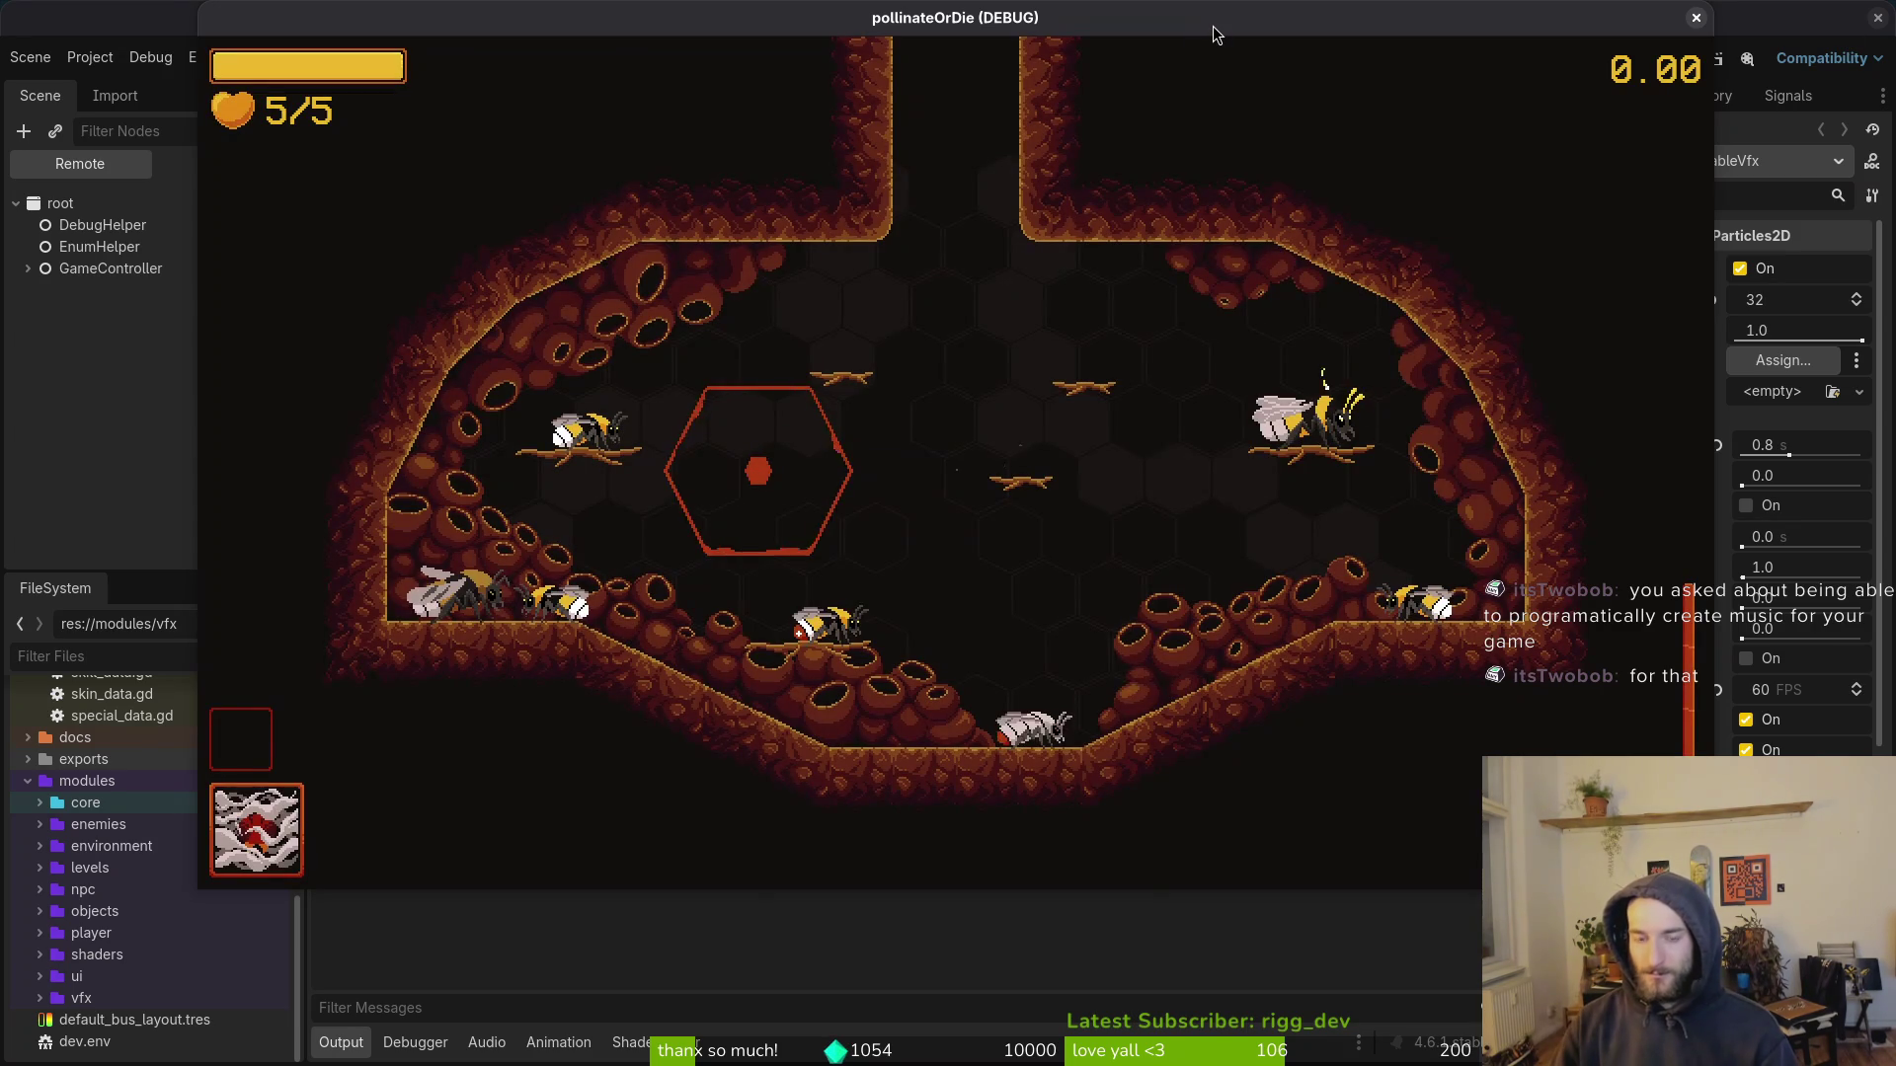
# Step: Buy the reflect and UV vision upgrades from the skill honeycomb
pyautogui.press('Return')
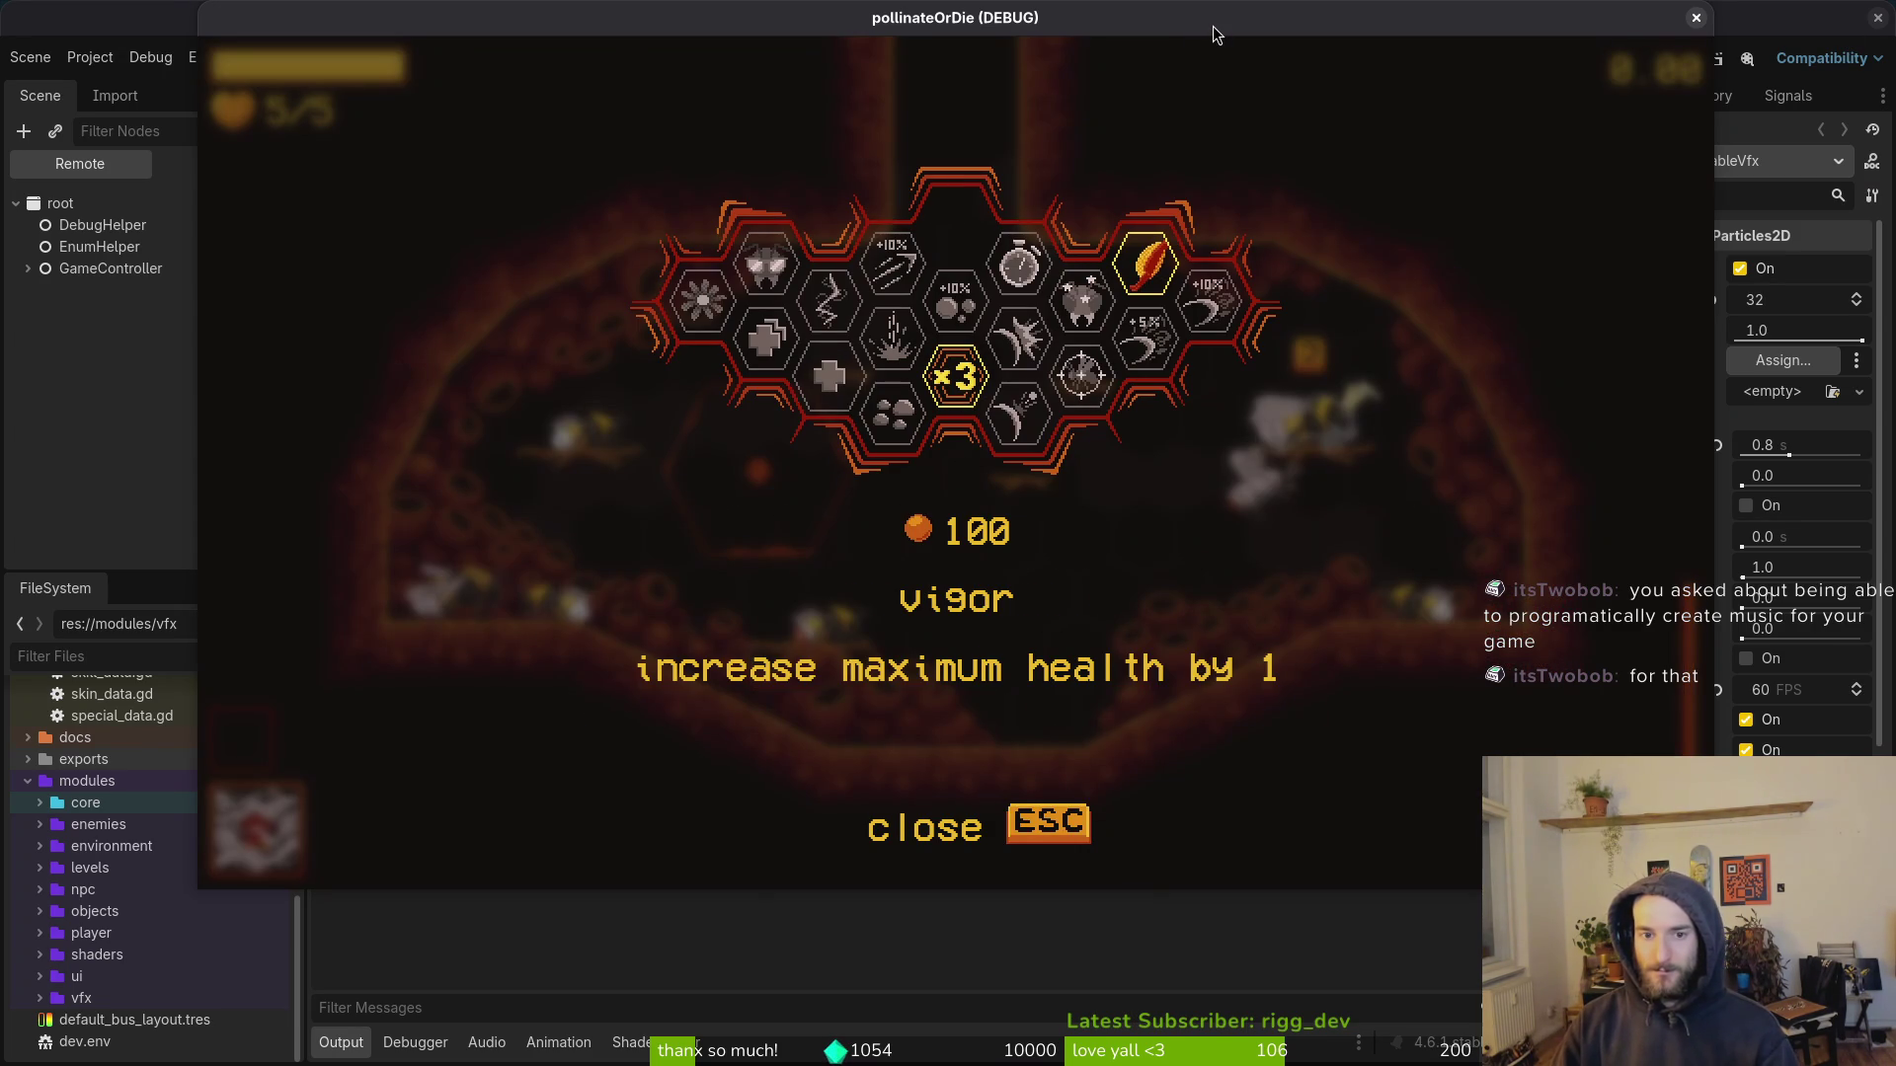
pyautogui.press('Up')
pyautogui.press('Right')
pyautogui.press('Down')
pyautogui.press('Right')
pyautogui.press('Left')
pyautogui.press('Return')
pyautogui.press('Left')
pyautogui.press('Left')
pyautogui.press('Left')
pyautogui.press('Up')
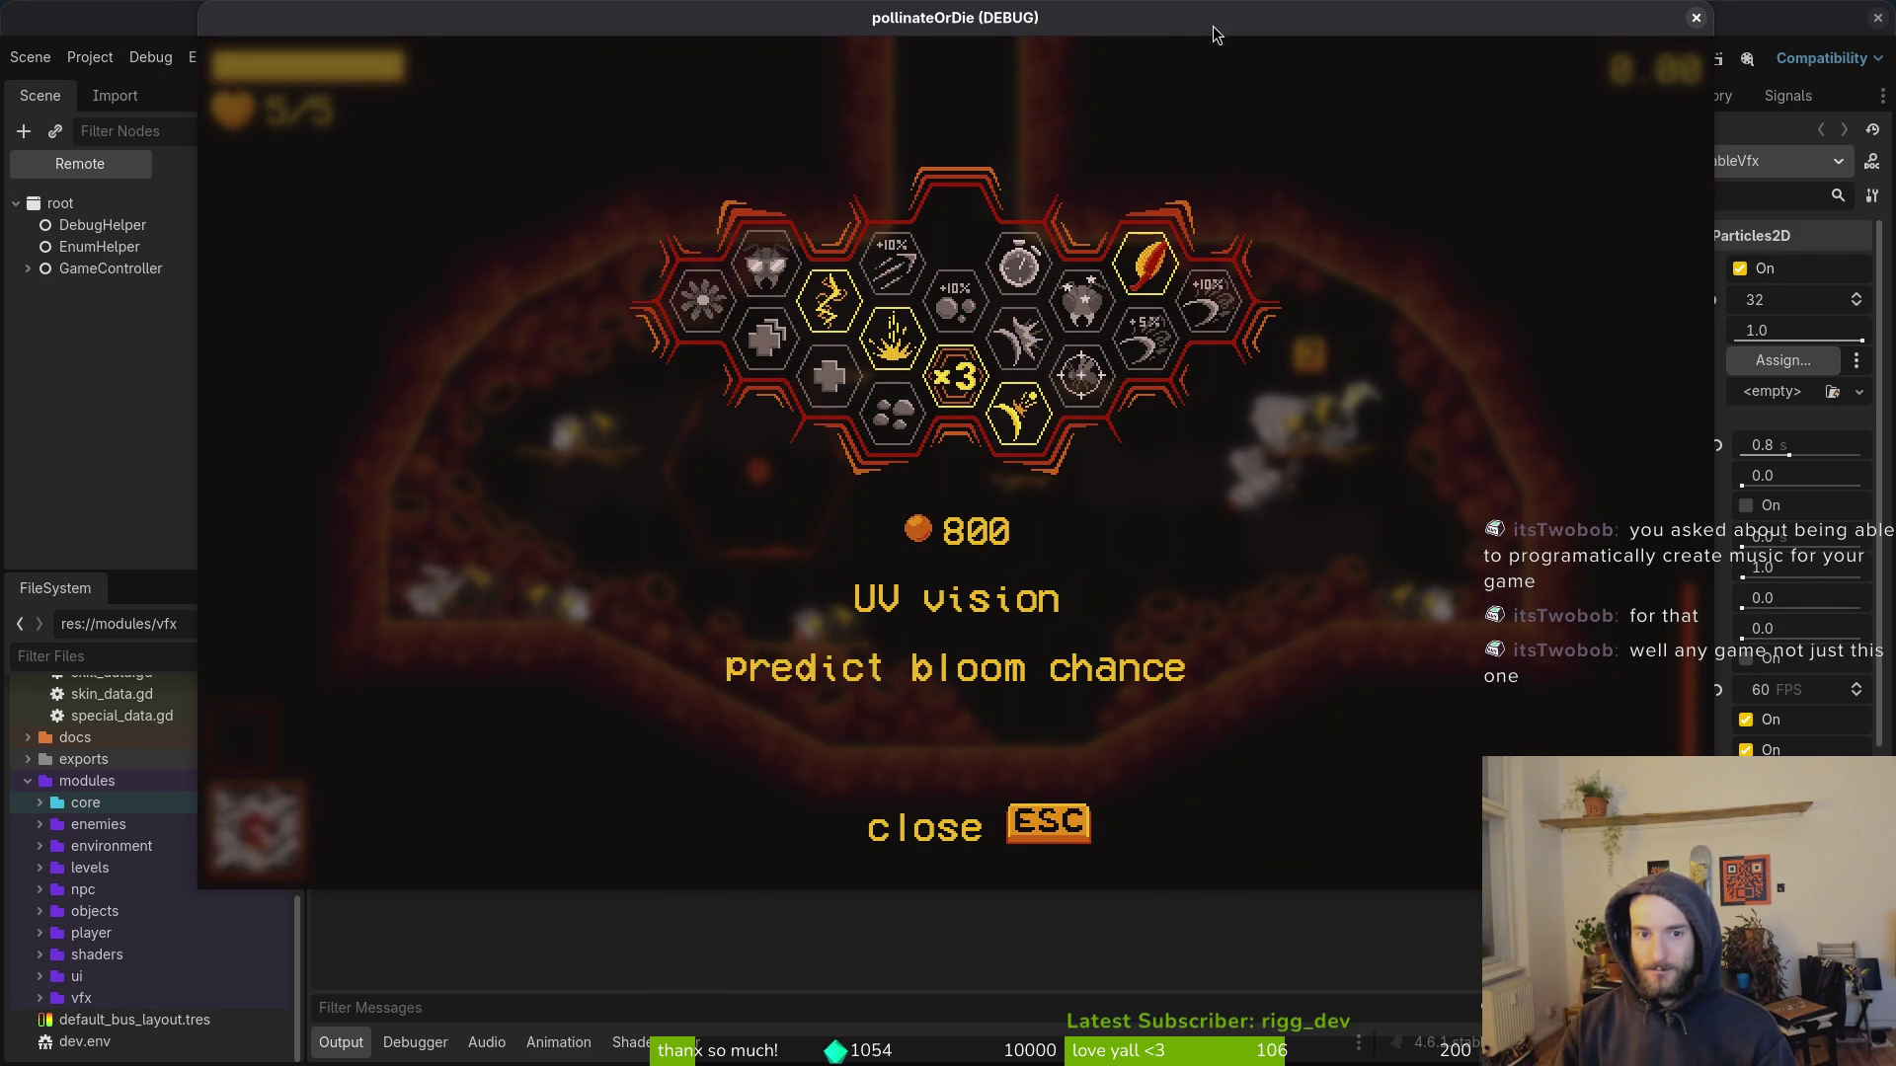
pyautogui.press('Return')
pyautogui.press('Escape')
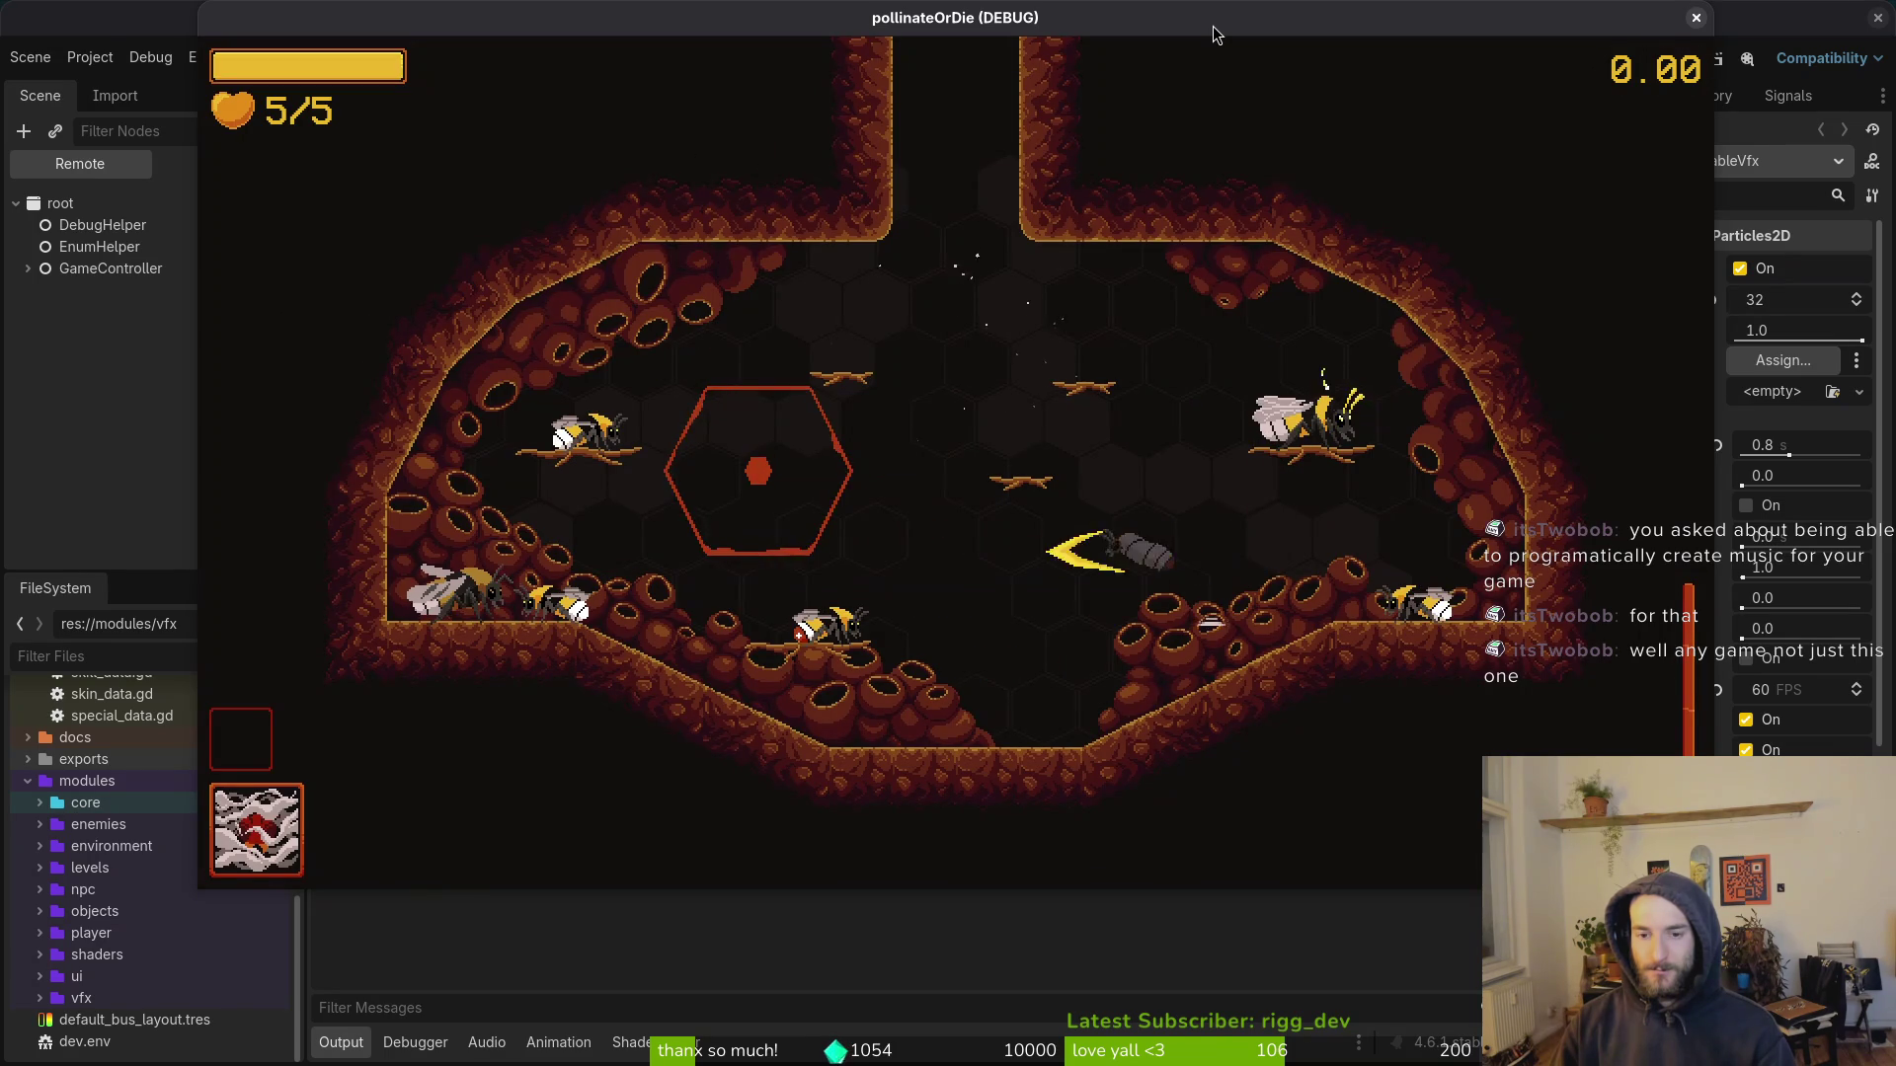
# Step: Pause the game and confirm quitting to the main menu
pyautogui.press('Escape')
pyautogui.press('Down')
pyautogui.press('Down')
pyautogui.press('Down')
pyautogui.press('Return')
pyautogui.press('Left')
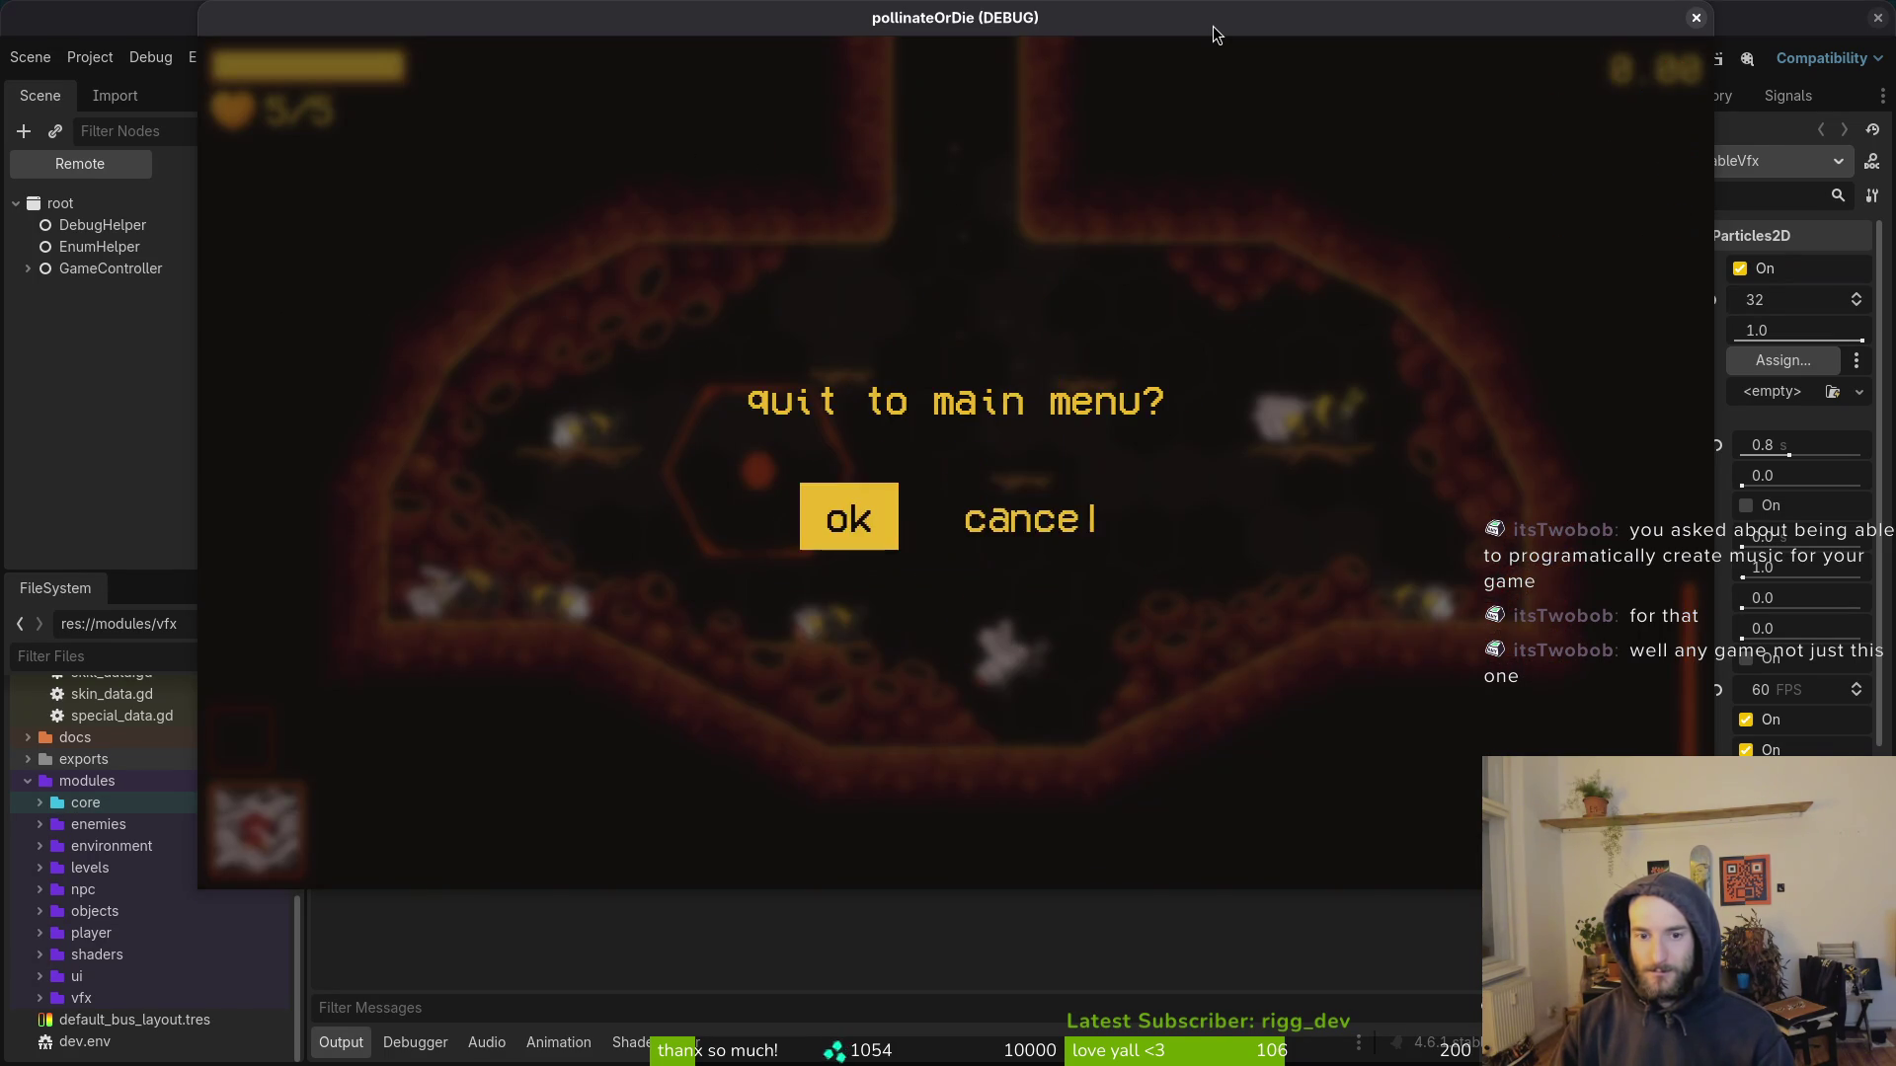
pyautogui.press('Return')
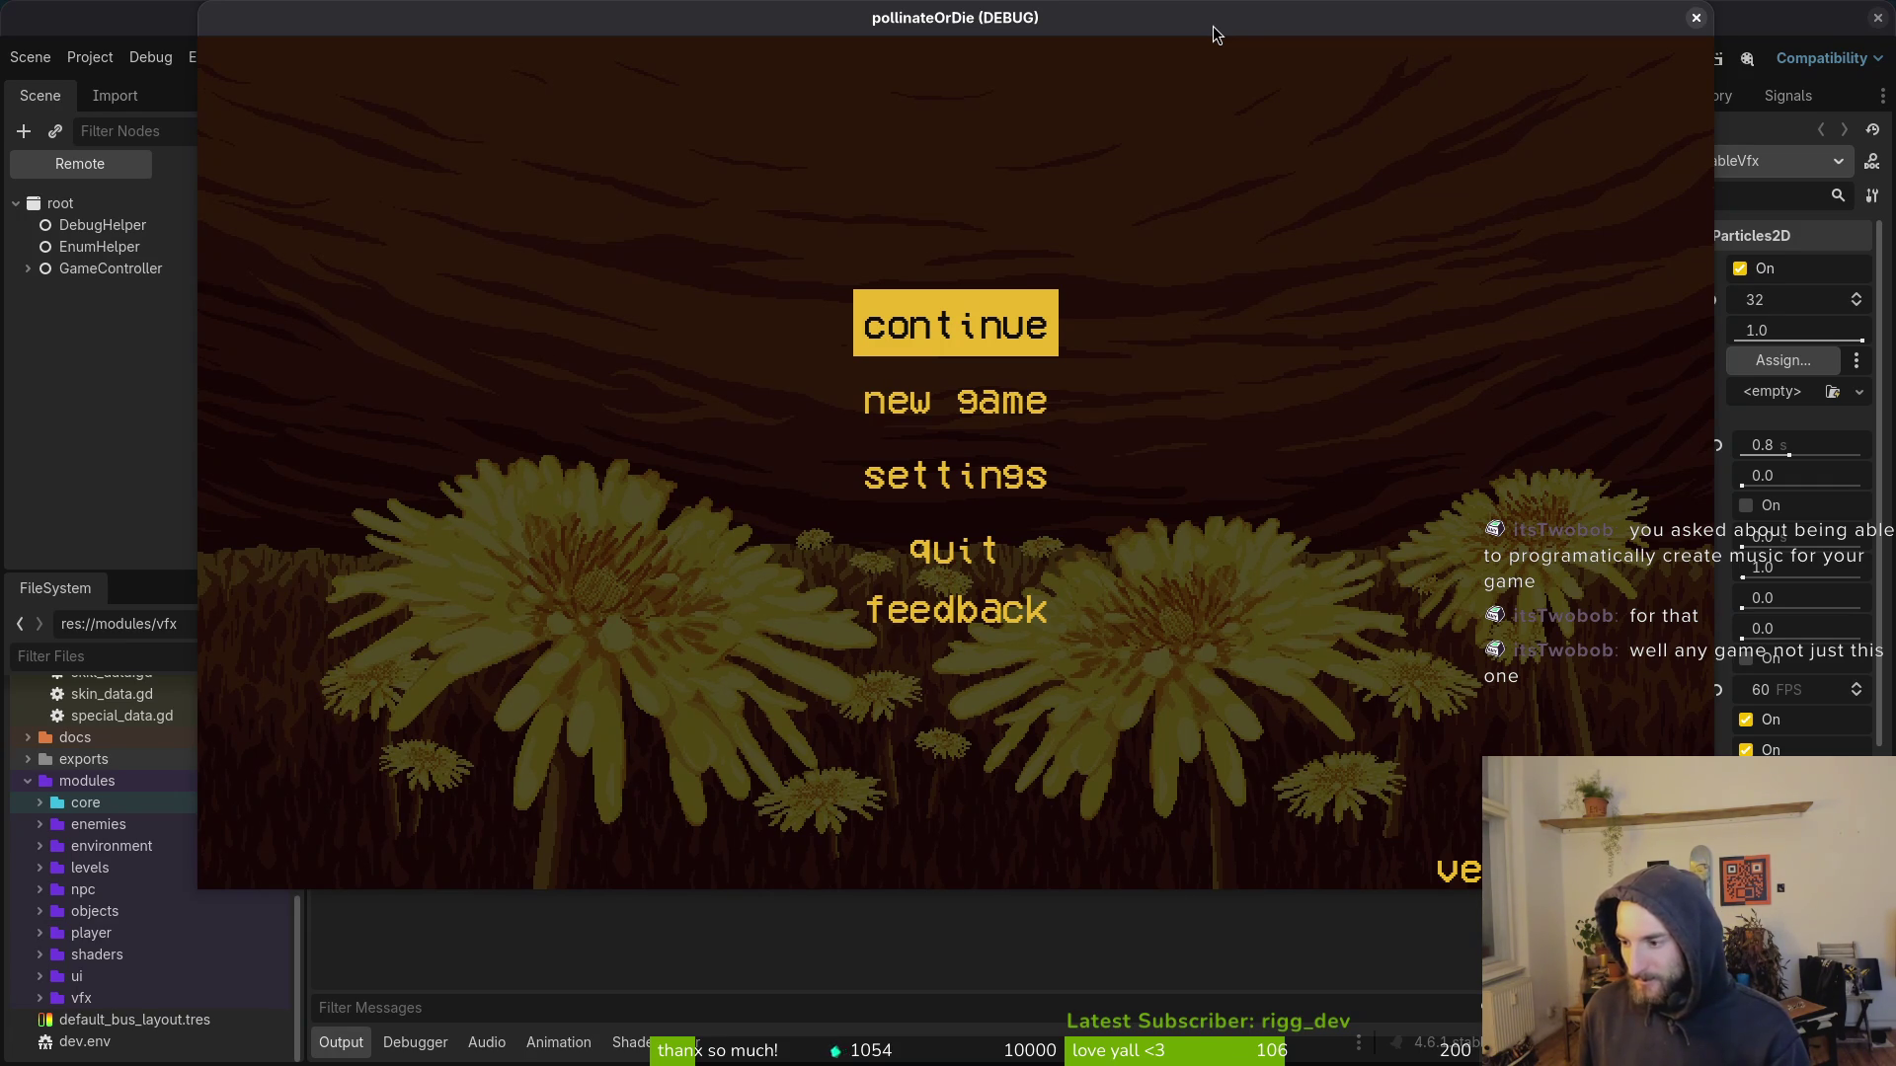
# Step: Continue into the hive, peek at the shop, and fight bees around the level
pyautogui.press('Return')
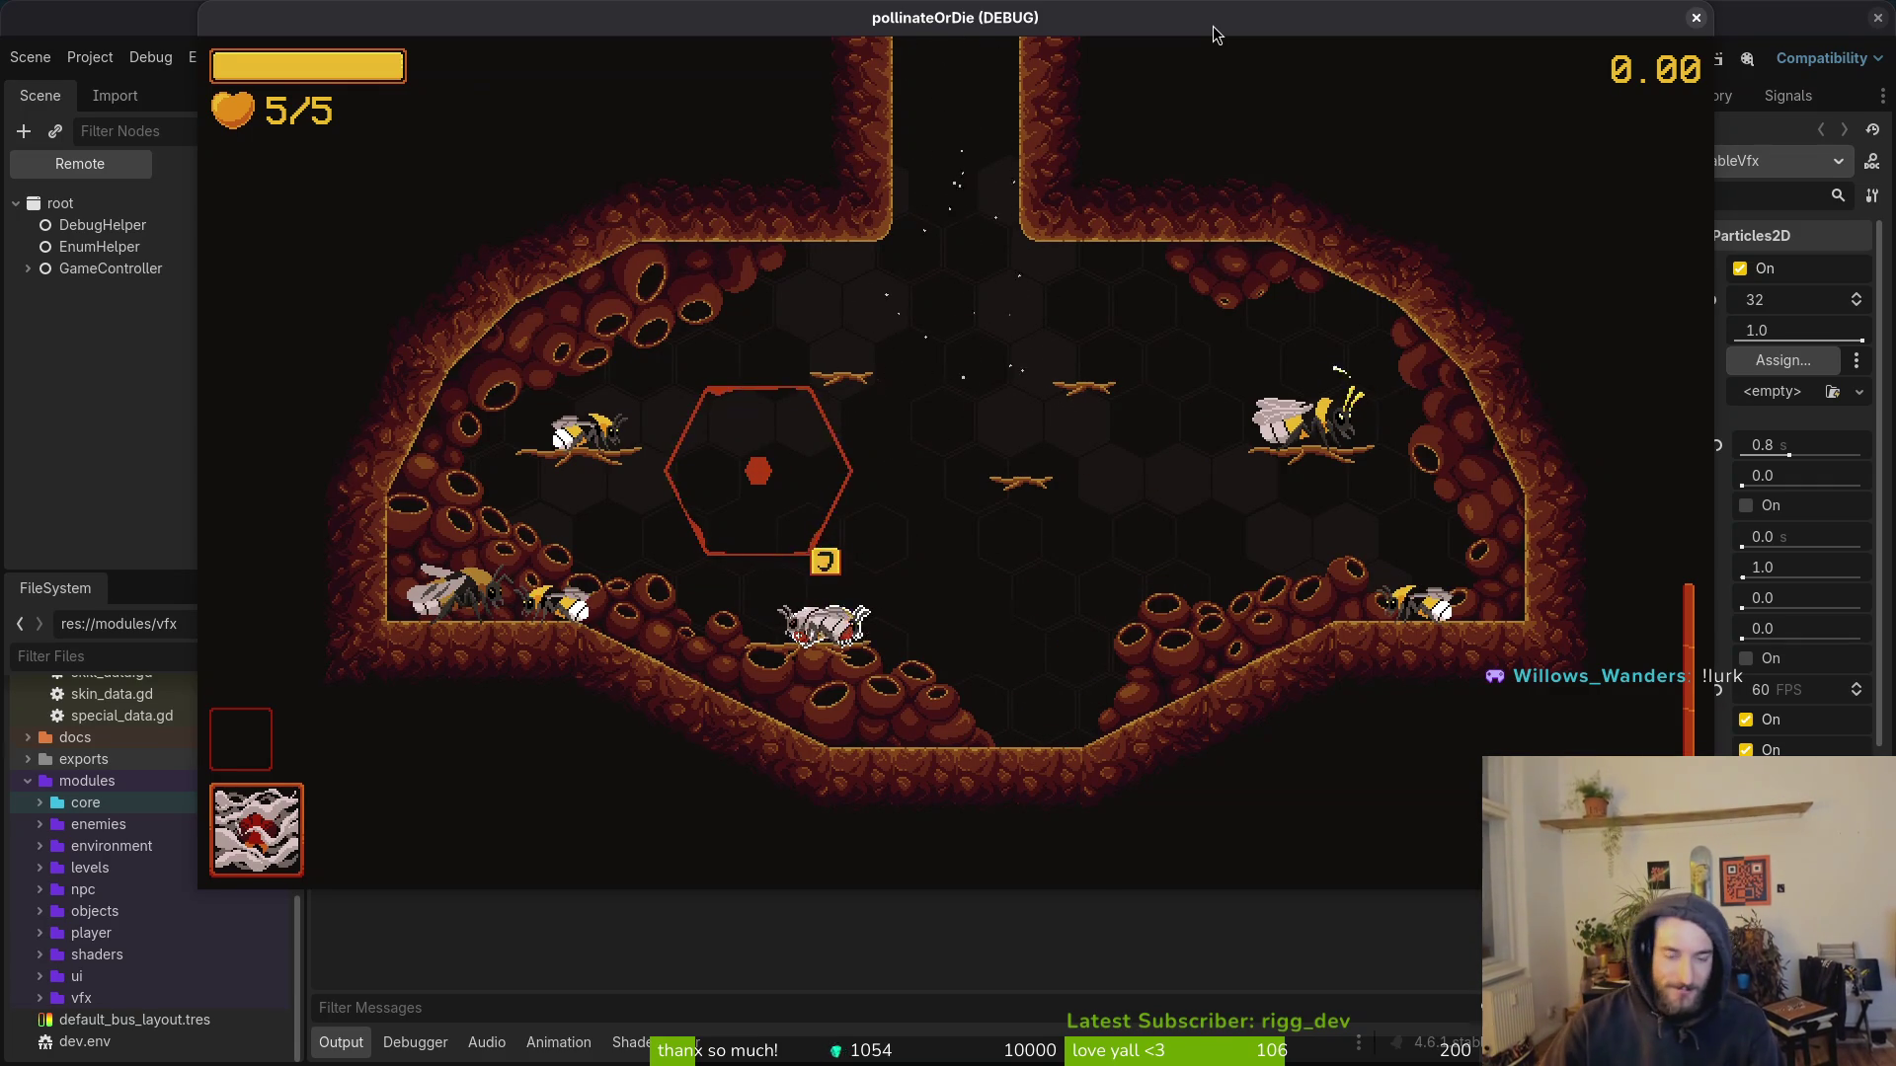
pyautogui.press('j')
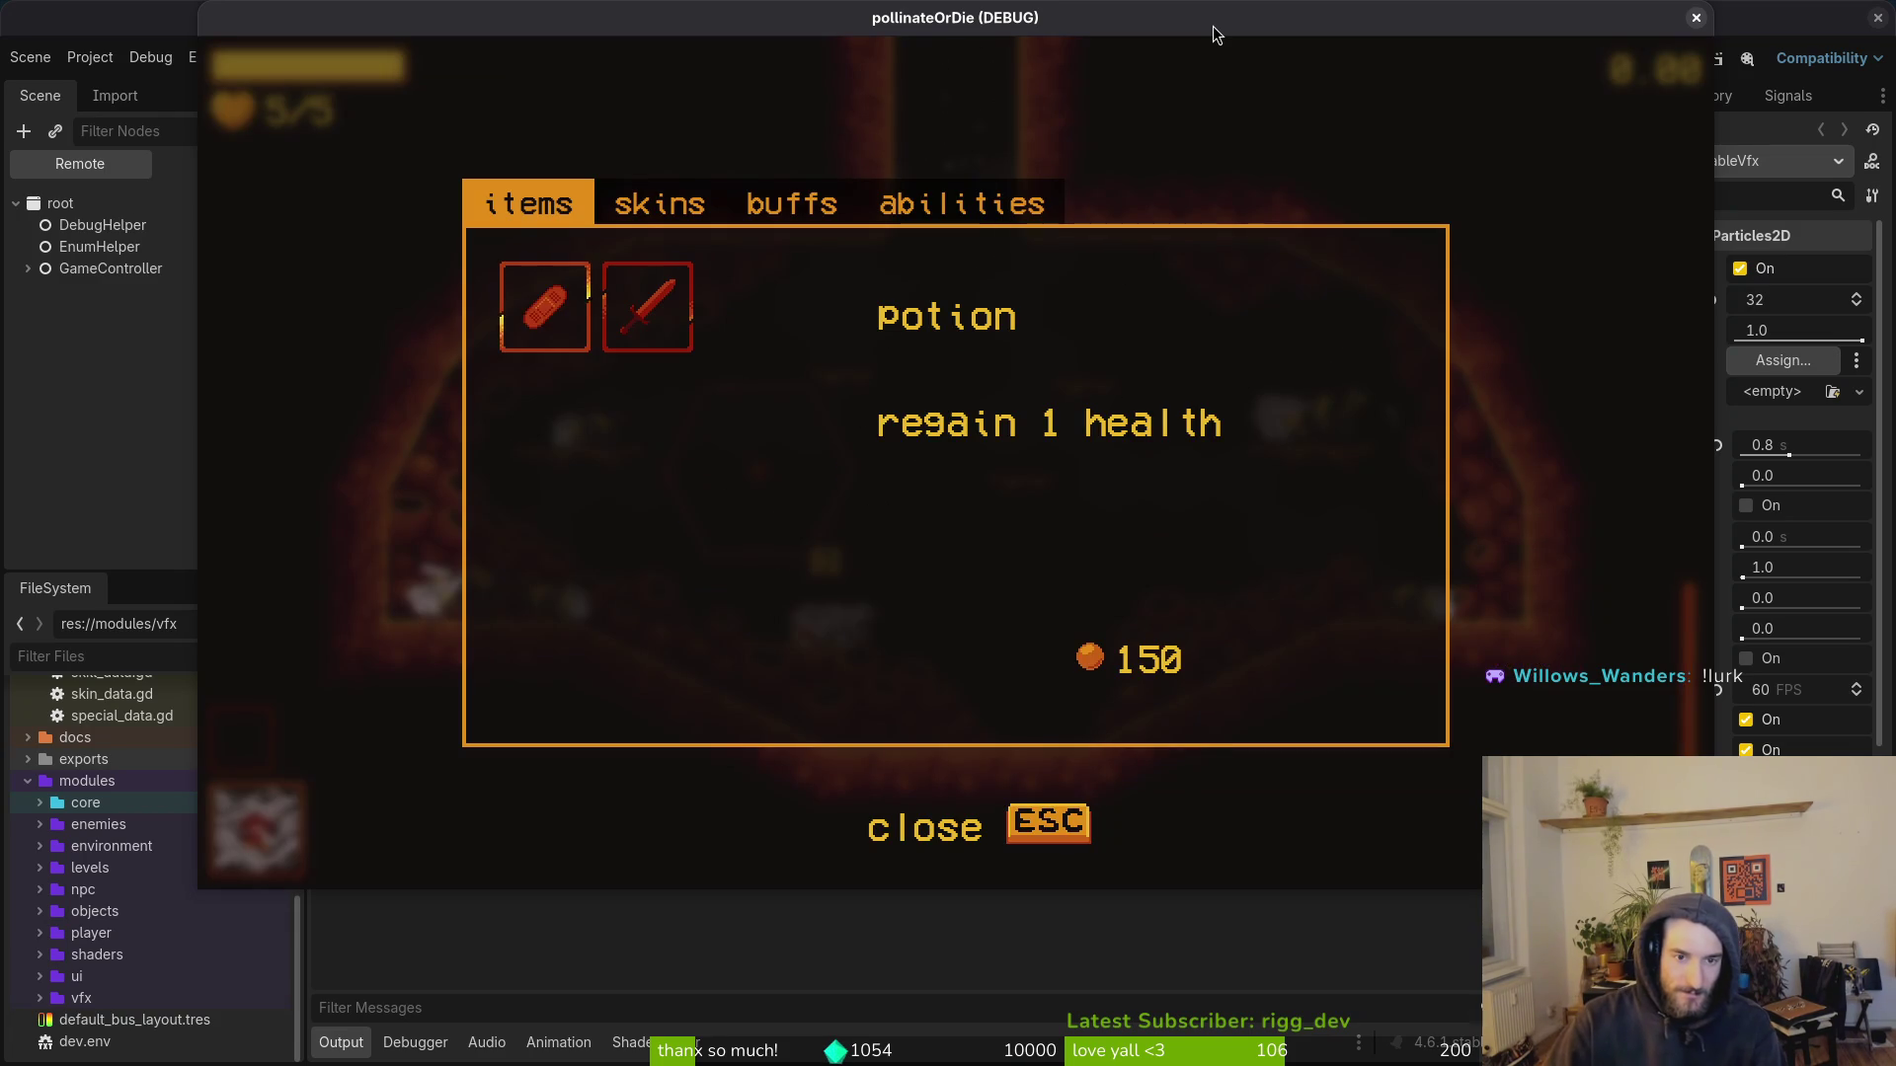
pyautogui.press('Escape')
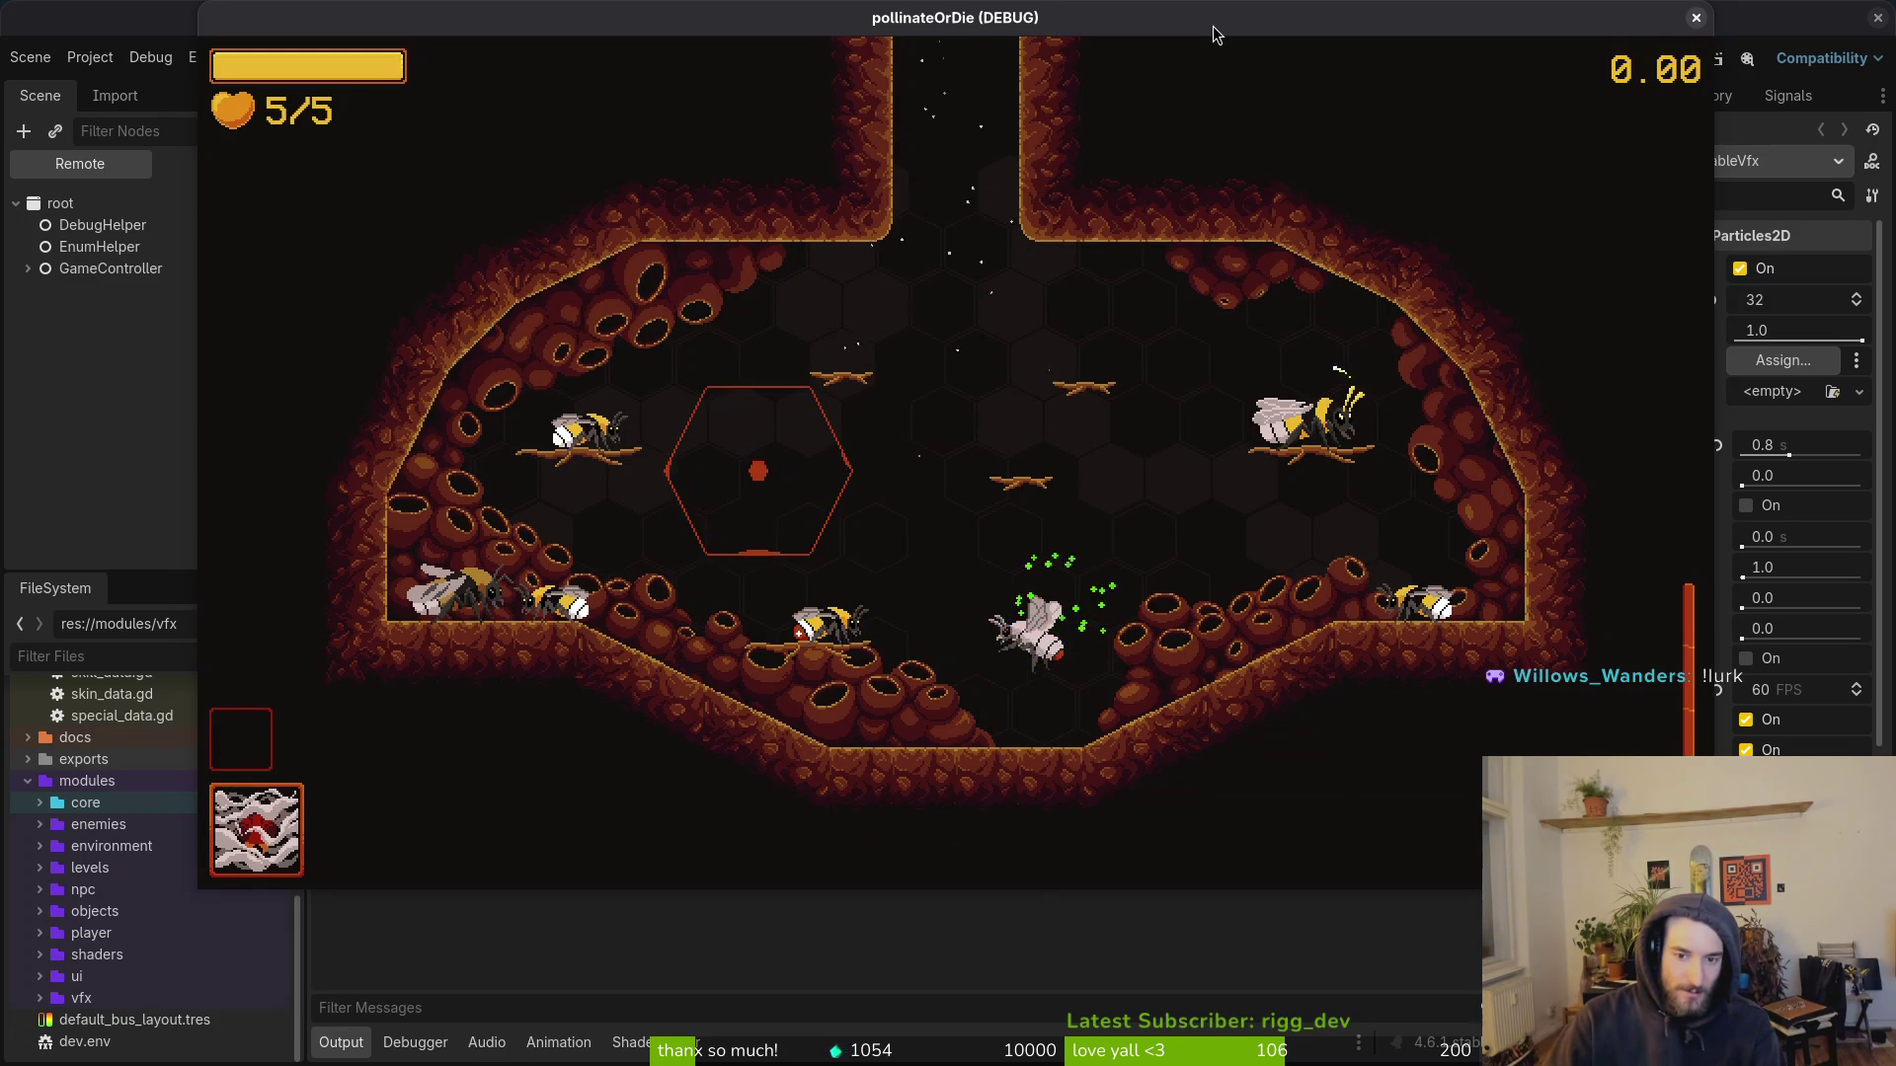
pyautogui.press('space')
pyautogui.press('space')
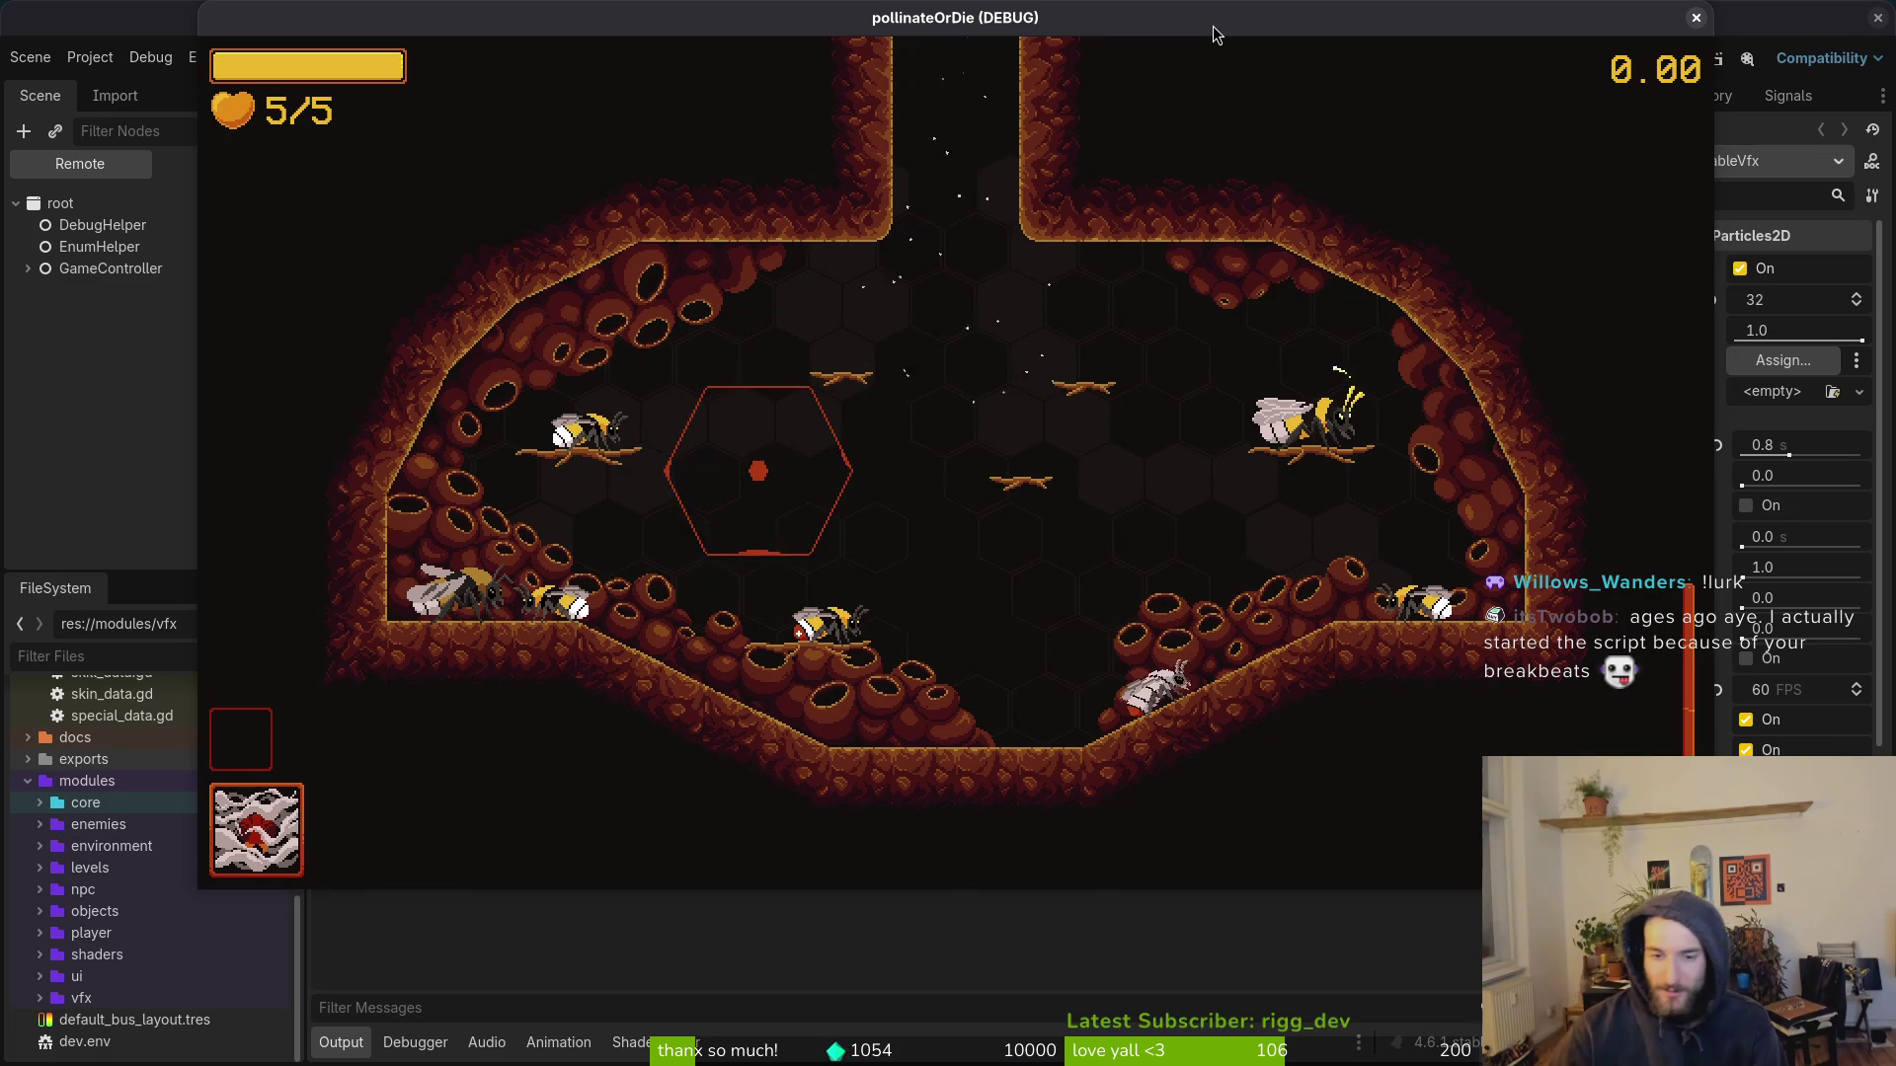
pyautogui.press('a')
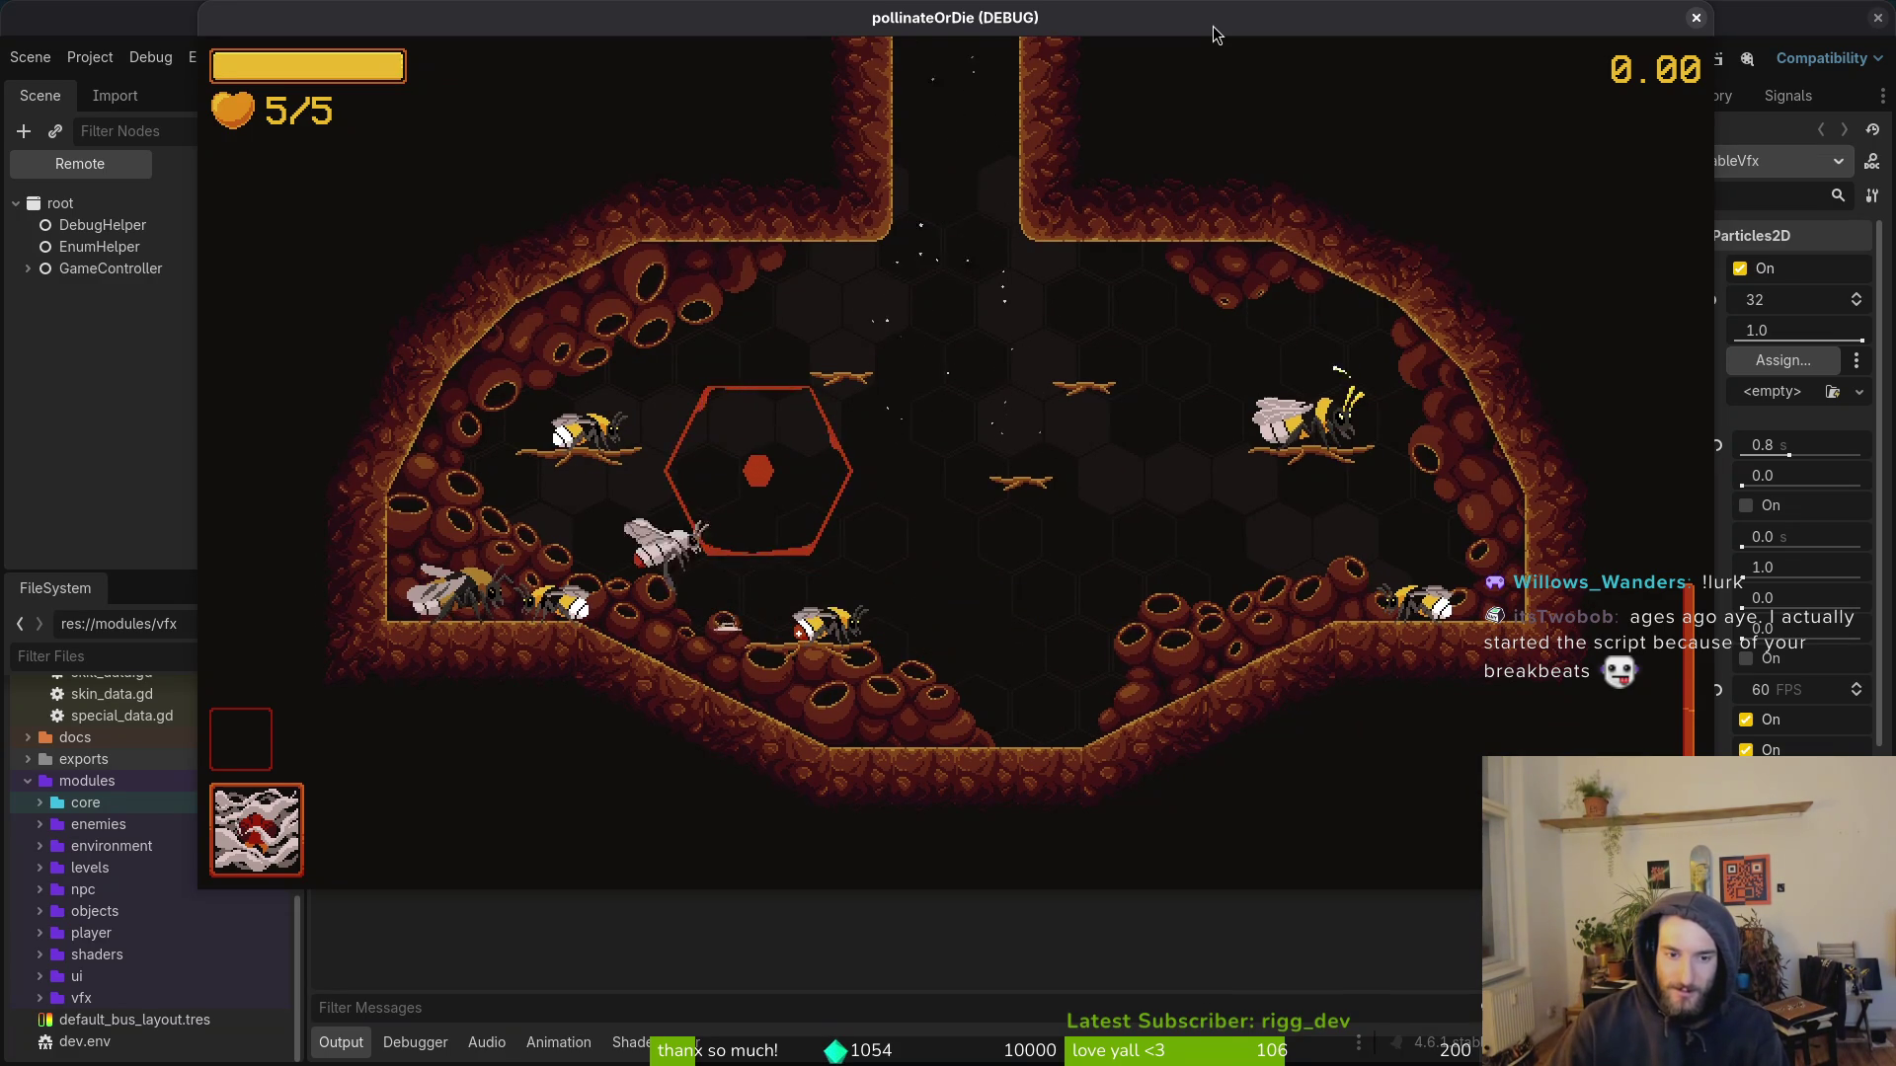
pyautogui.press('s')
pyautogui.press('space')
pyautogui.press('w')
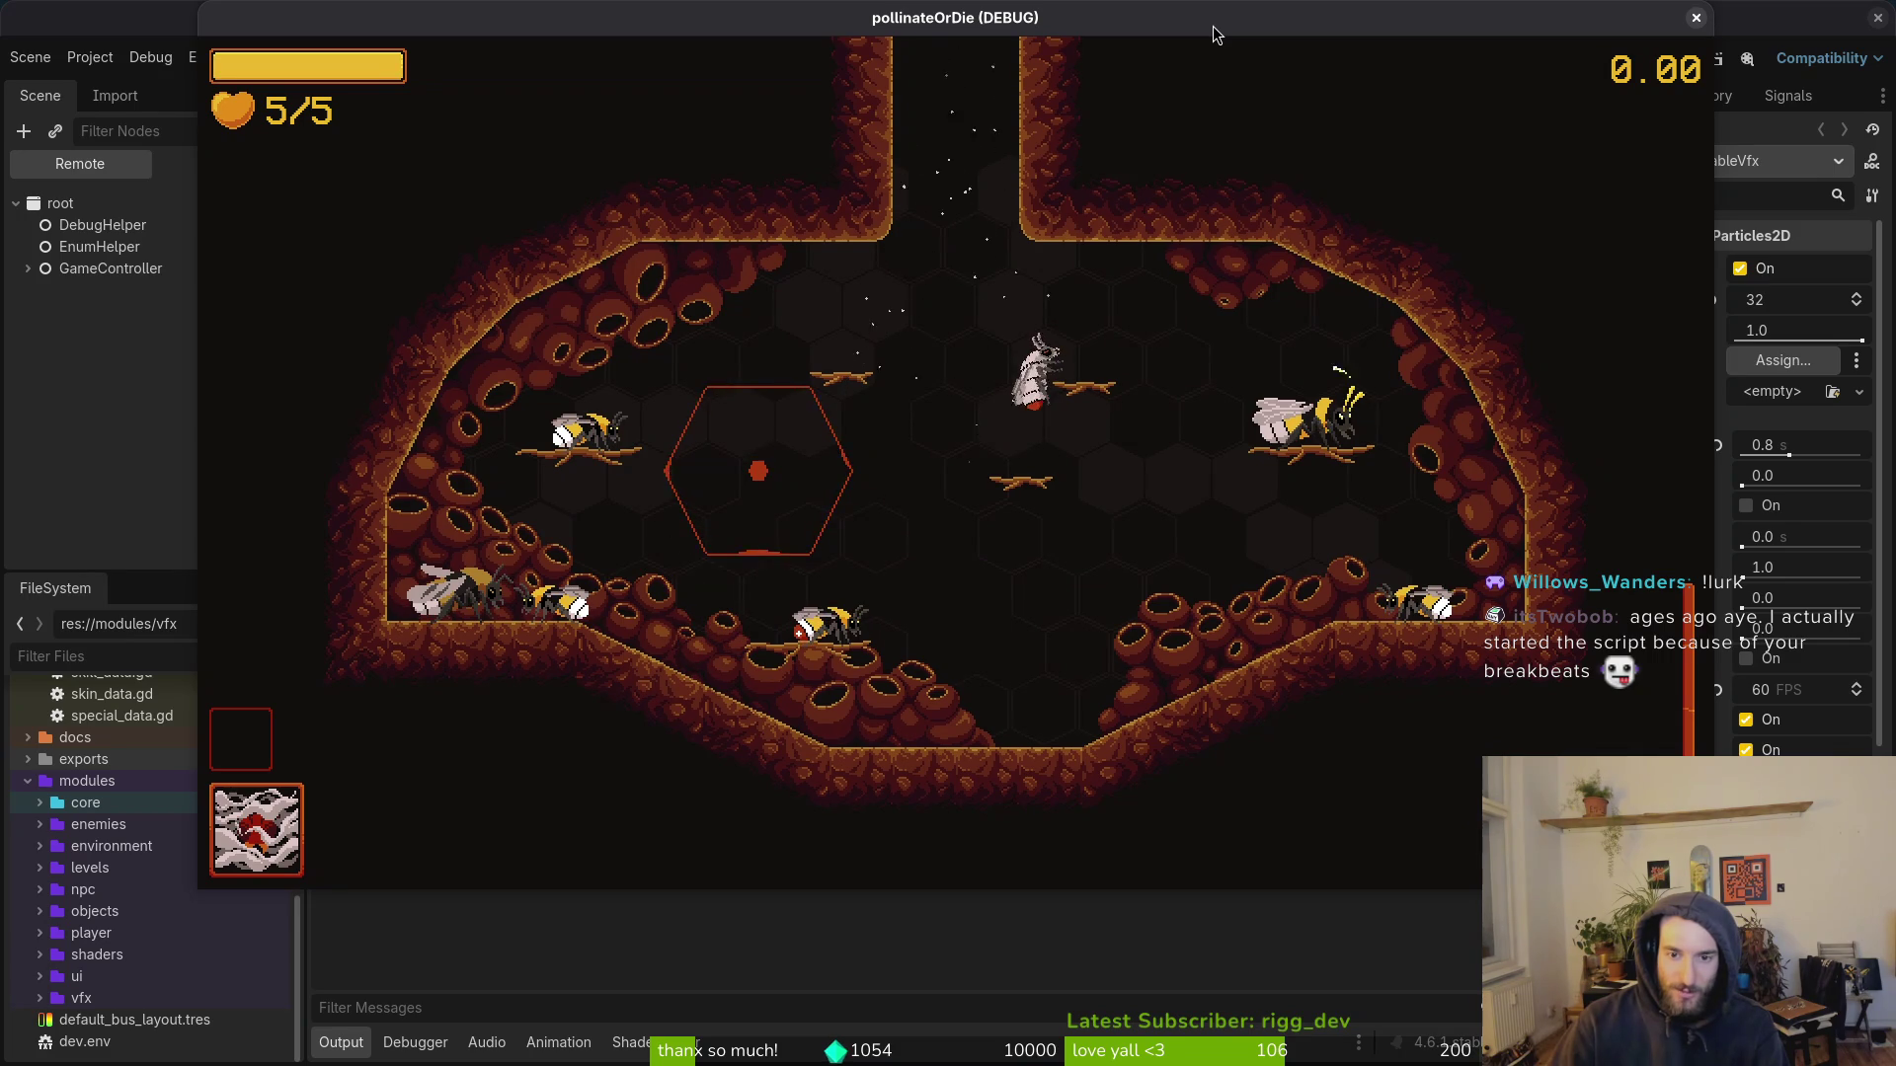
pyautogui.press('d')
pyautogui.press('w')
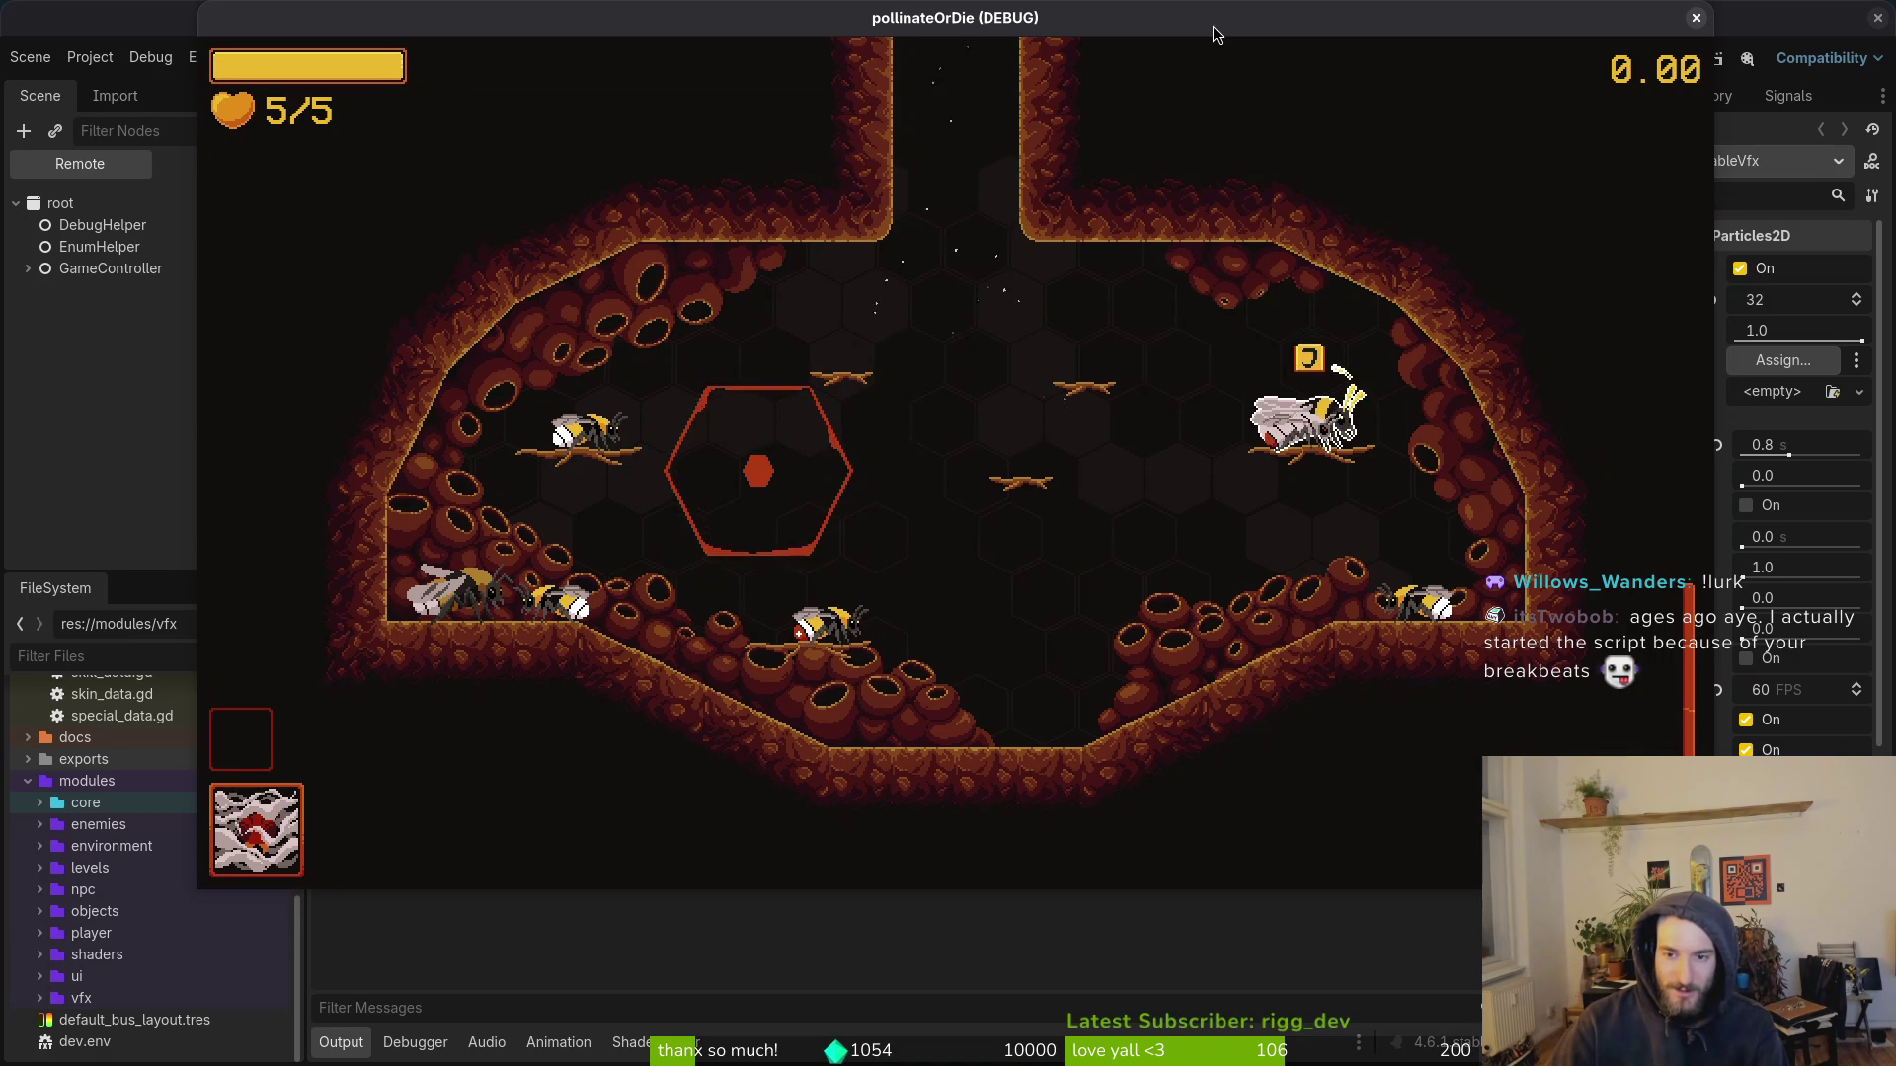
# Step: Browse the upgrade honeycomb without buying anything
pyautogui.press('e')
pyautogui.press('d')
pyautogui.press('d')
pyautogui.press('d')
pyautogui.press('w')
pyautogui.press('s')
pyautogui.press('a')
pyautogui.press('d')
pyautogui.press('Escape')
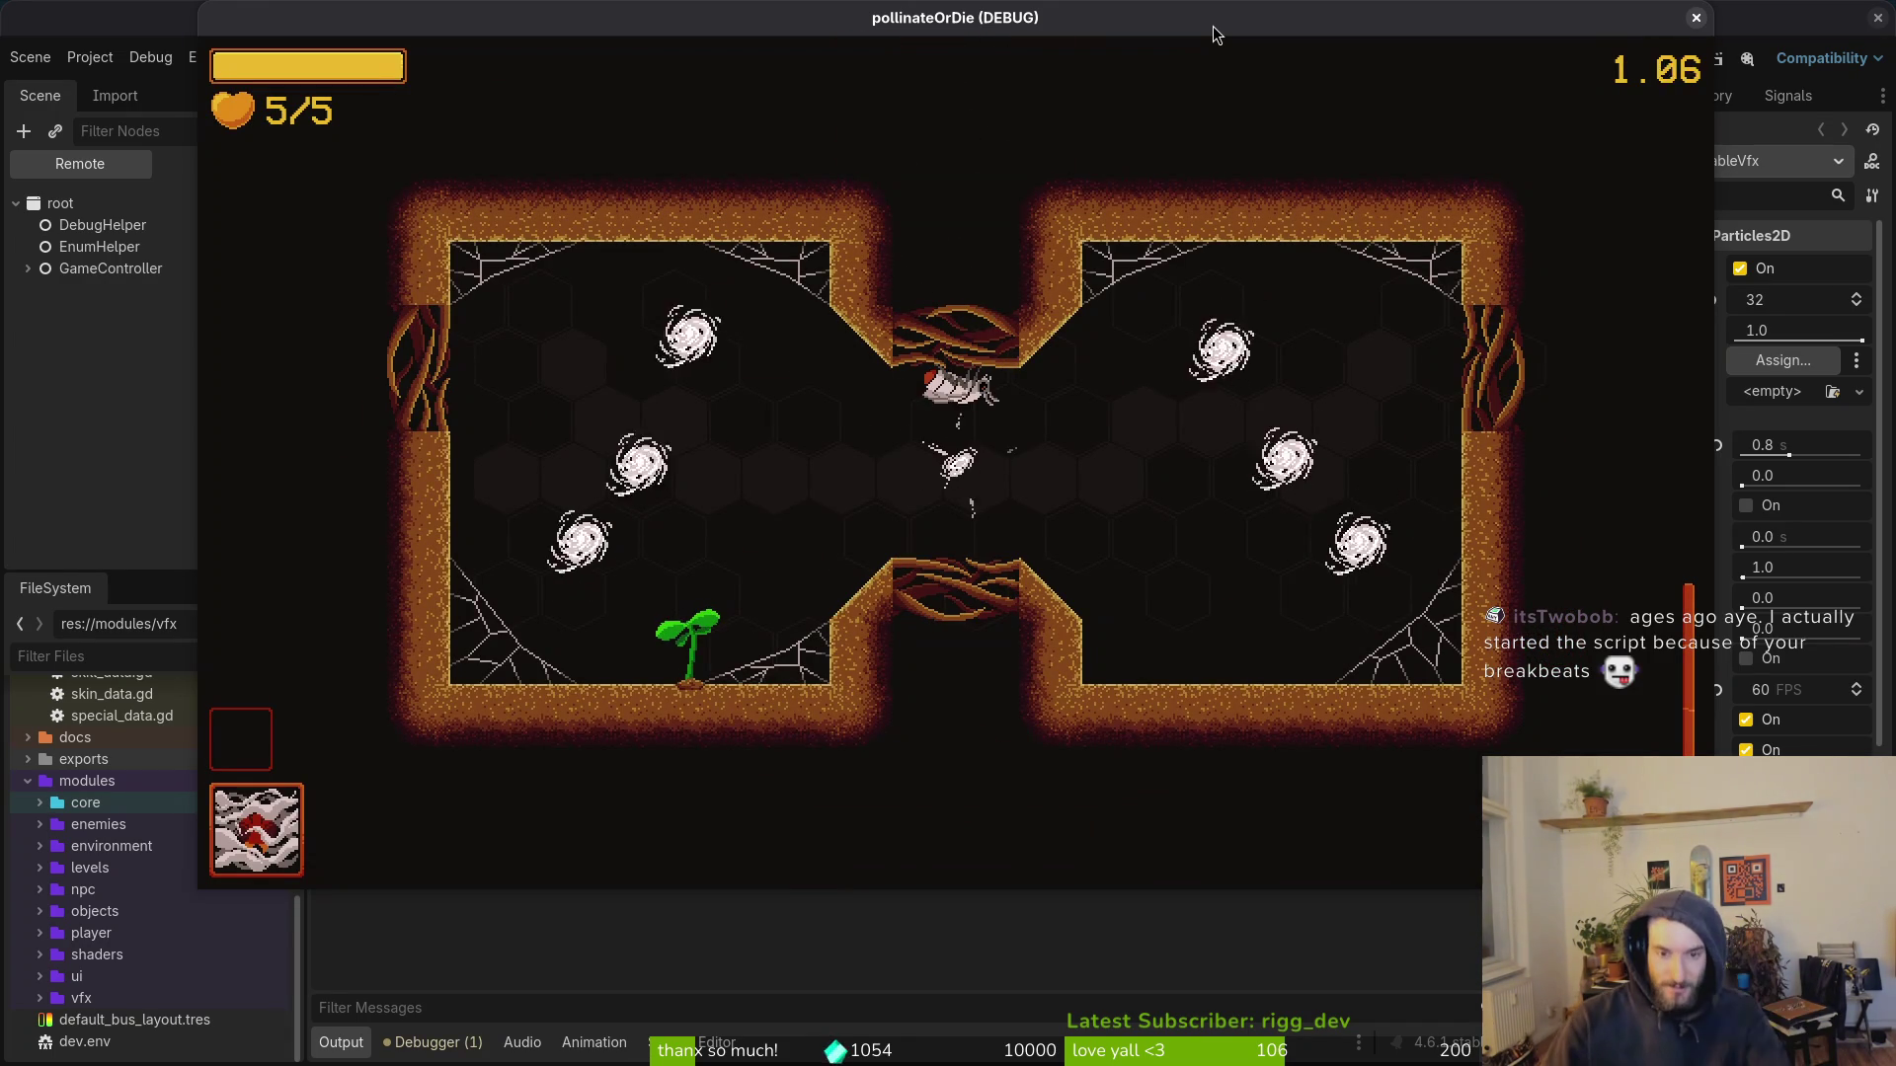
# Step: Steer the bug around the arena toward the bottom-left chamber
pyautogui.press('d')
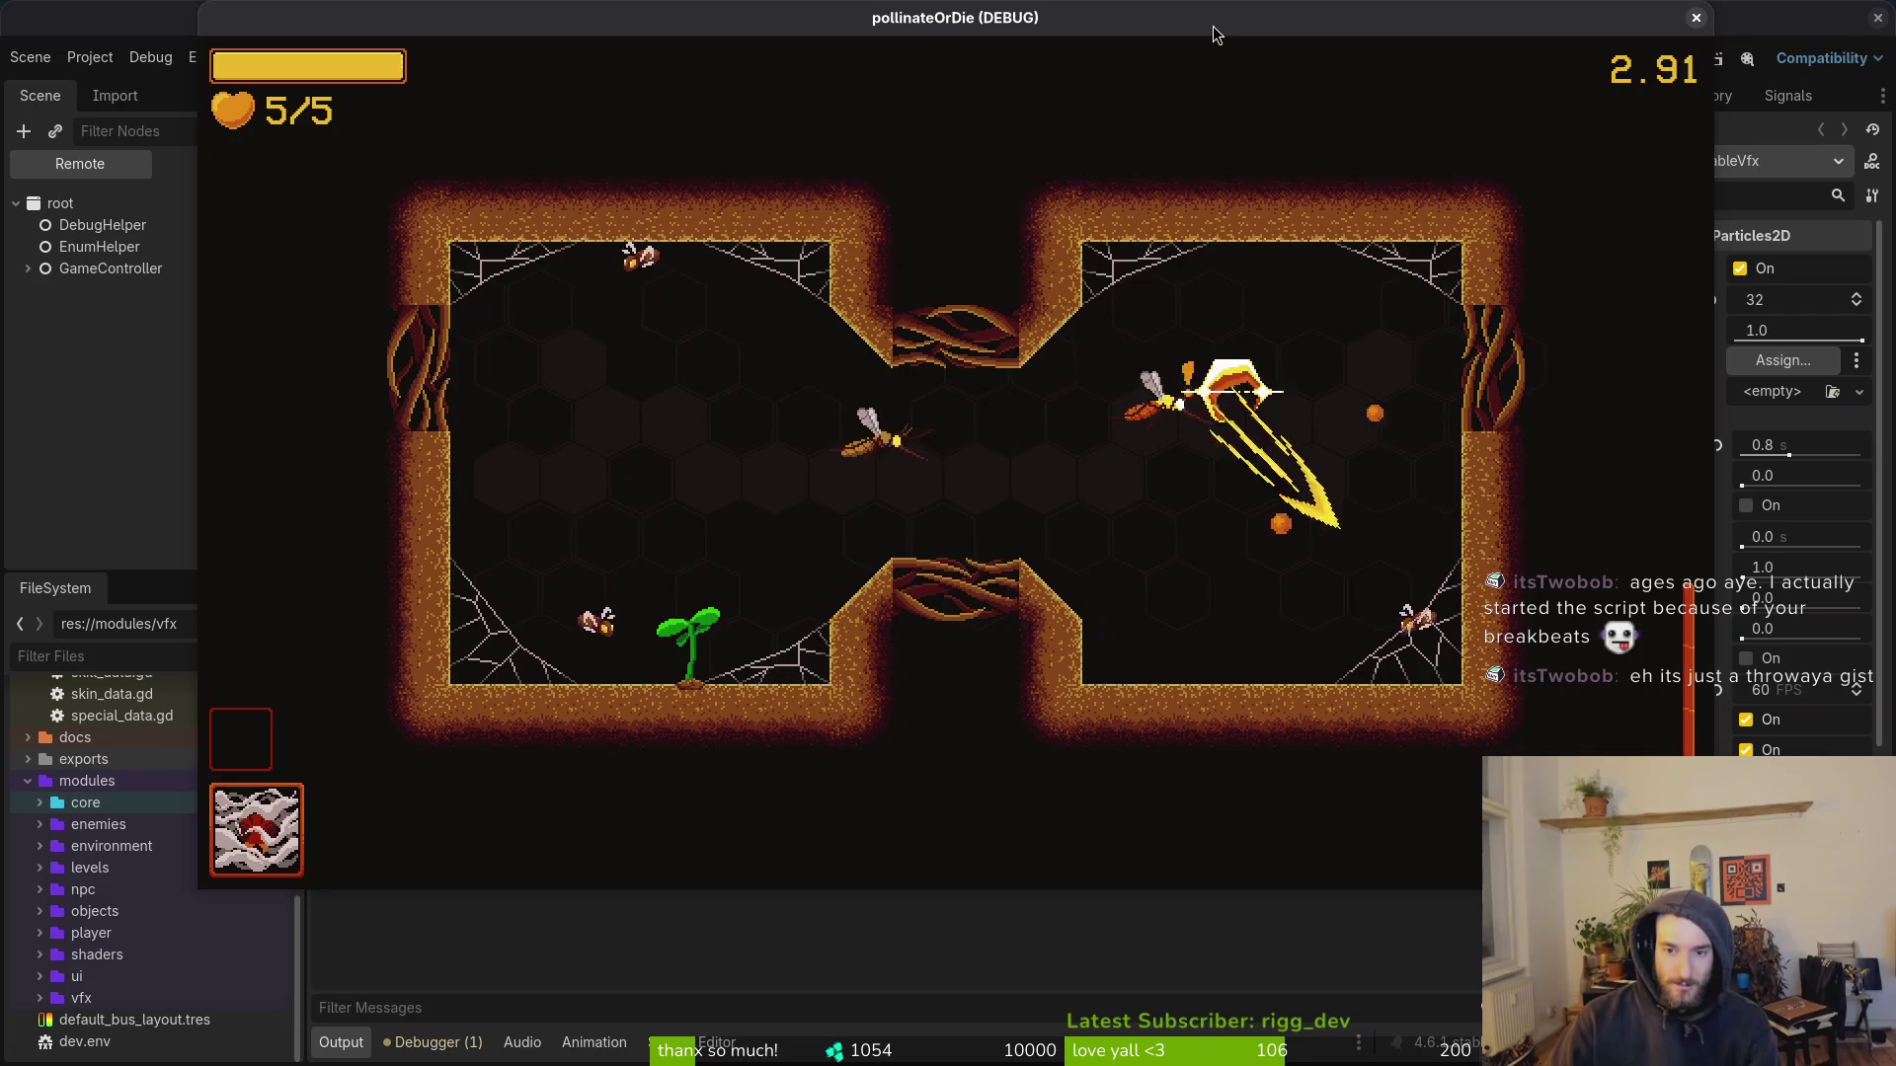
pyautogui.press('w')
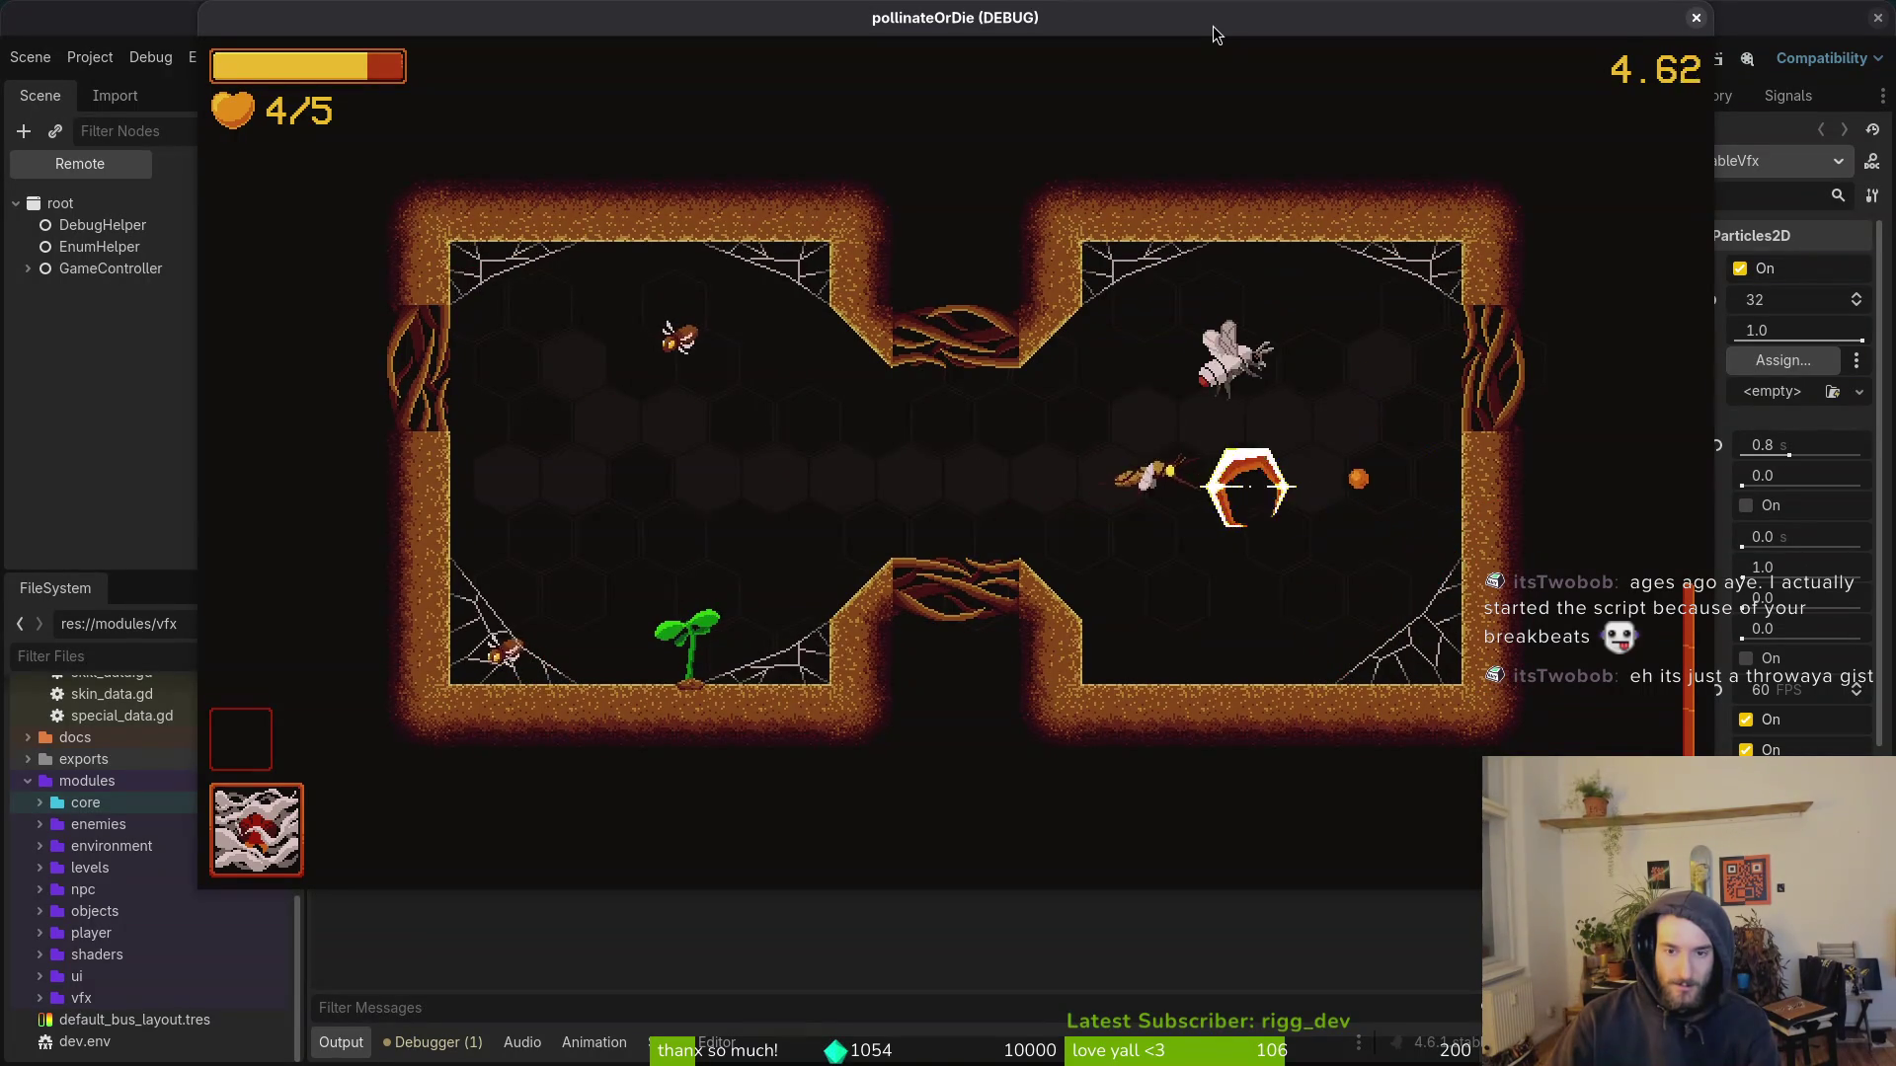
pyautogui.press('a')
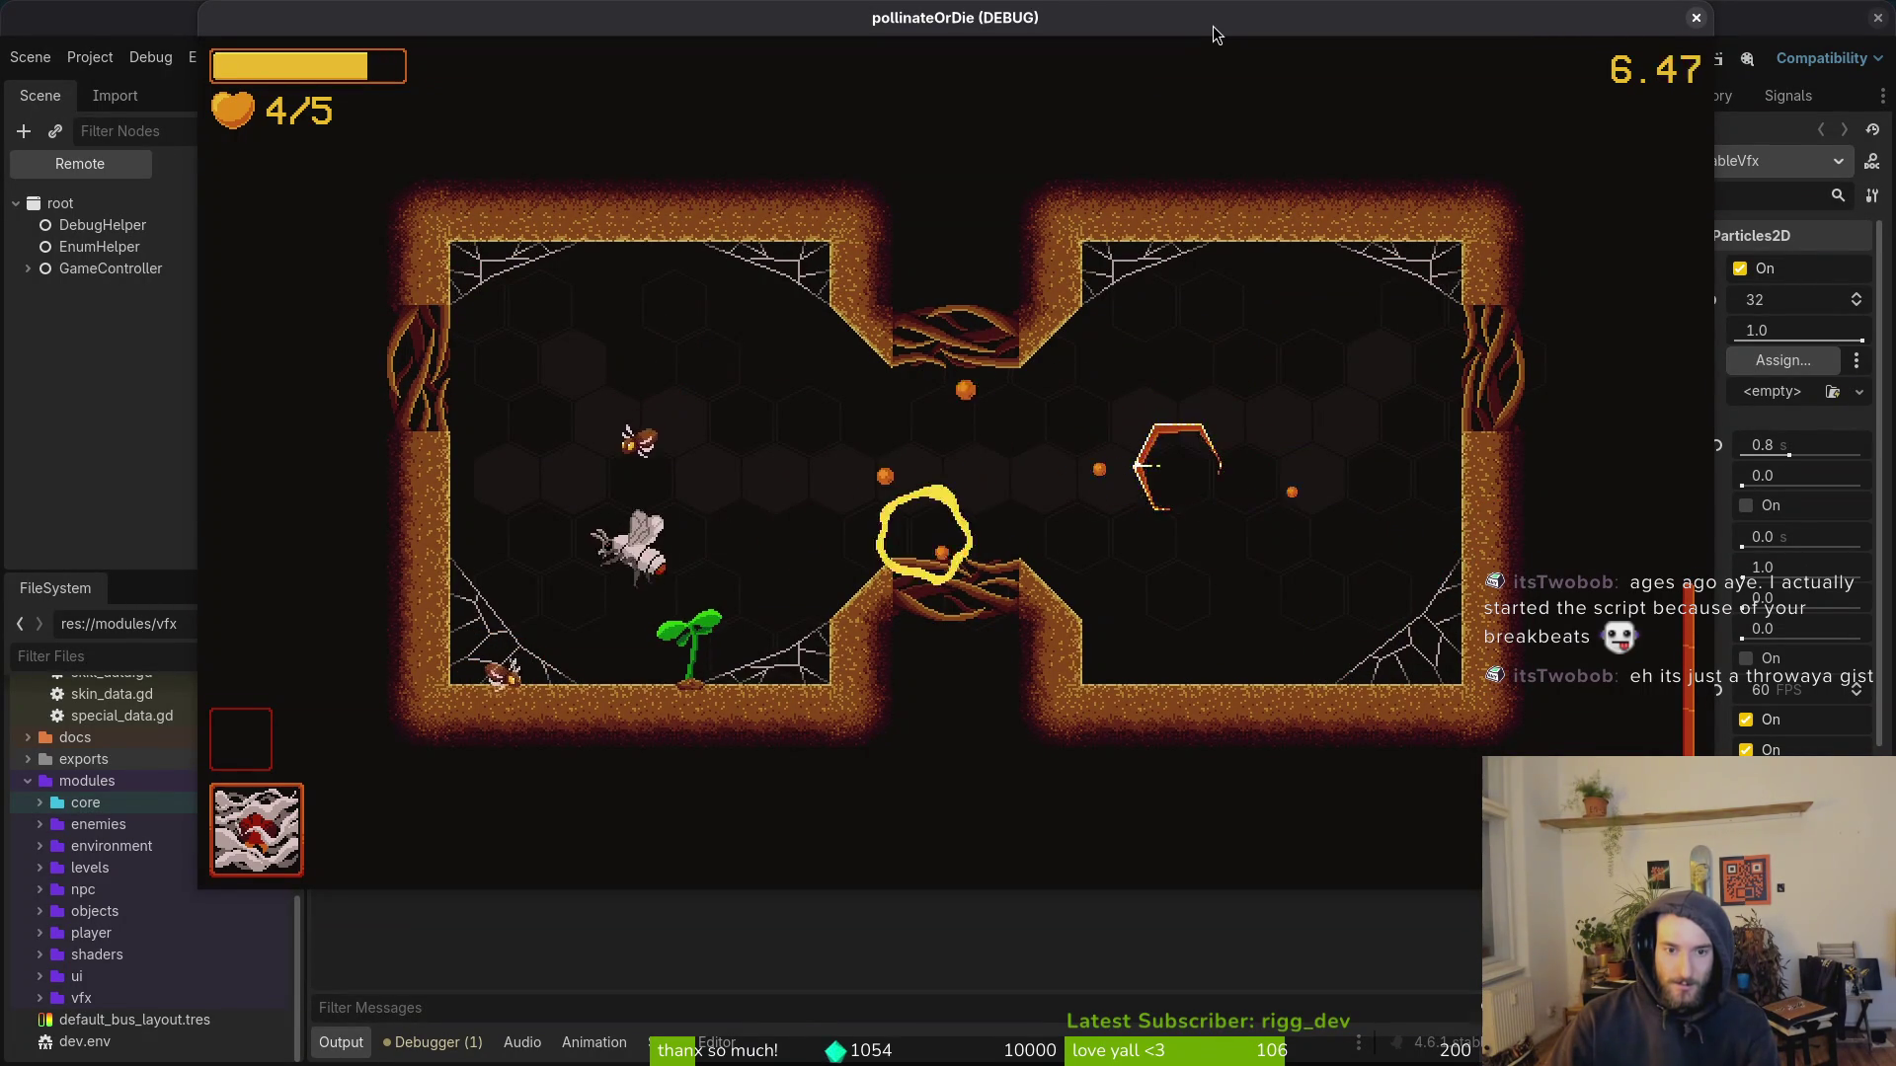
pyautogui.press('w')
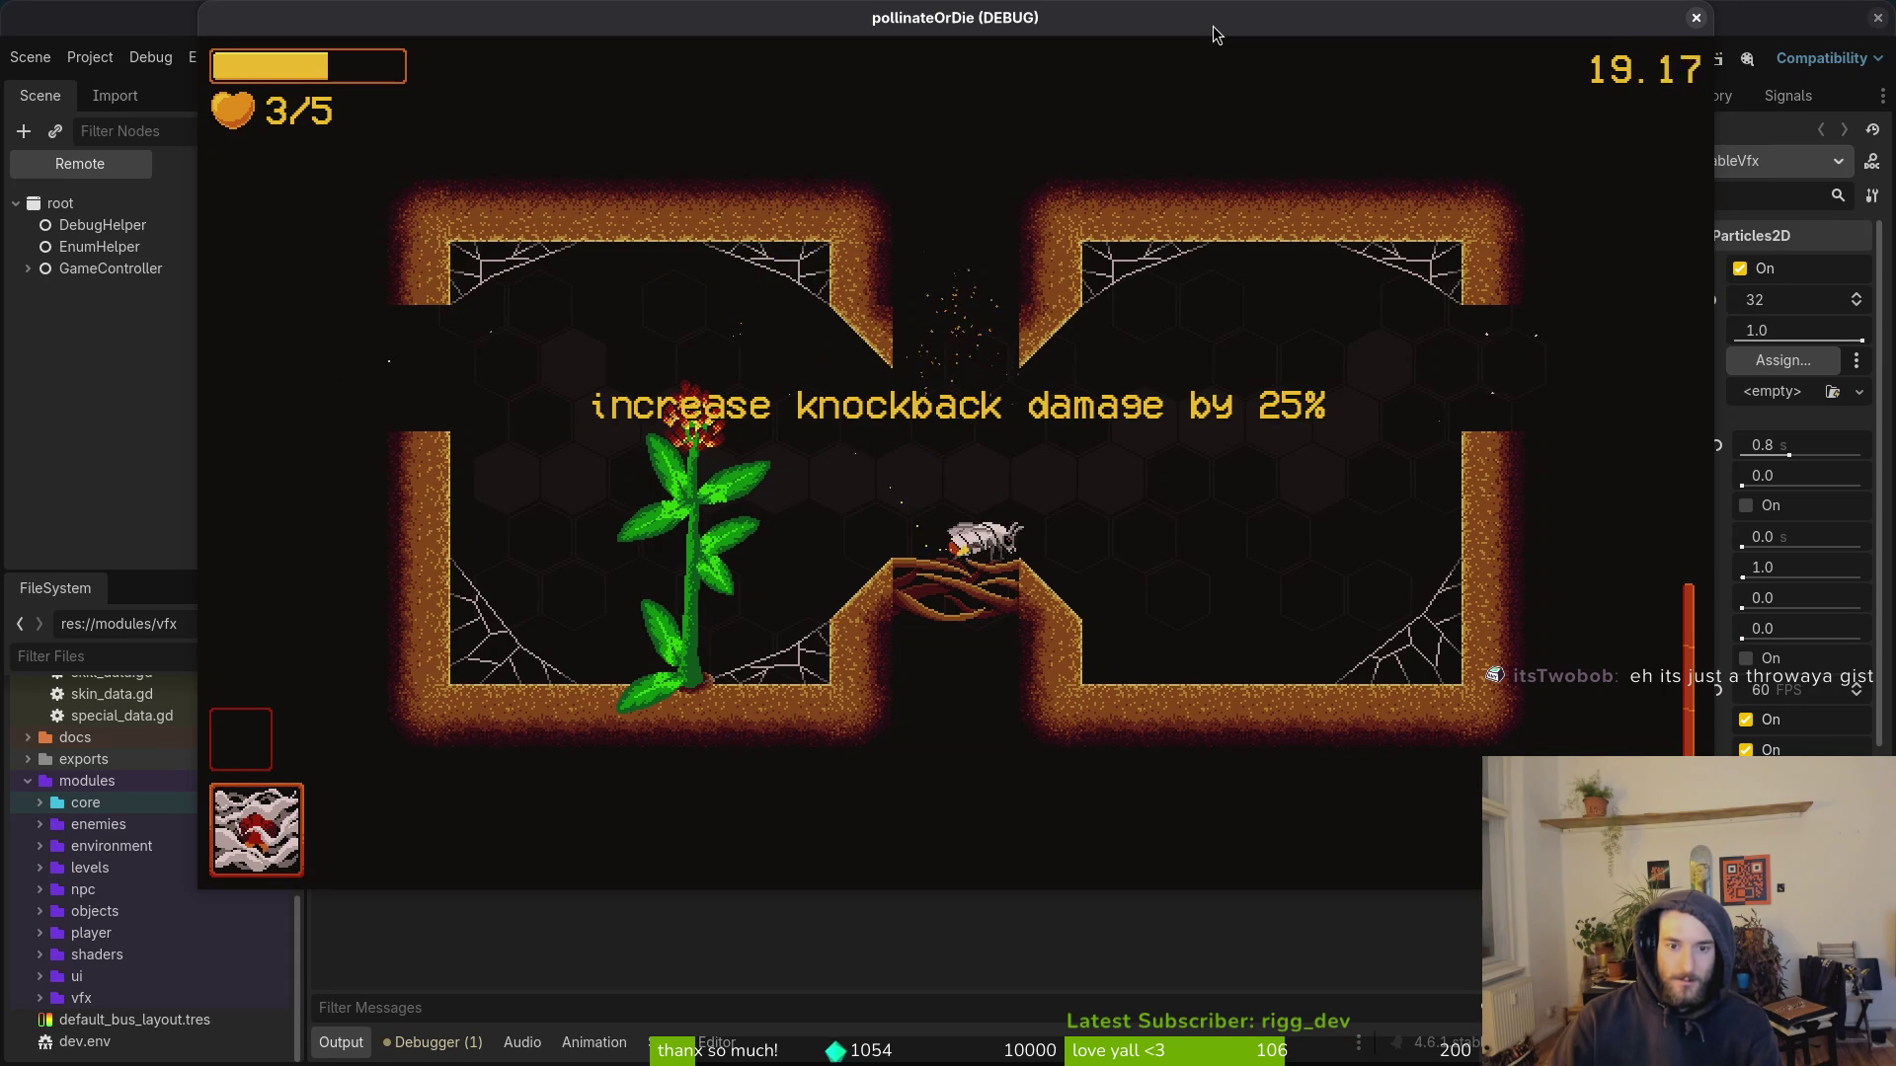
# Step: Pause, return to the hive, then quit to the main menu
pyautogui.press('Escape')
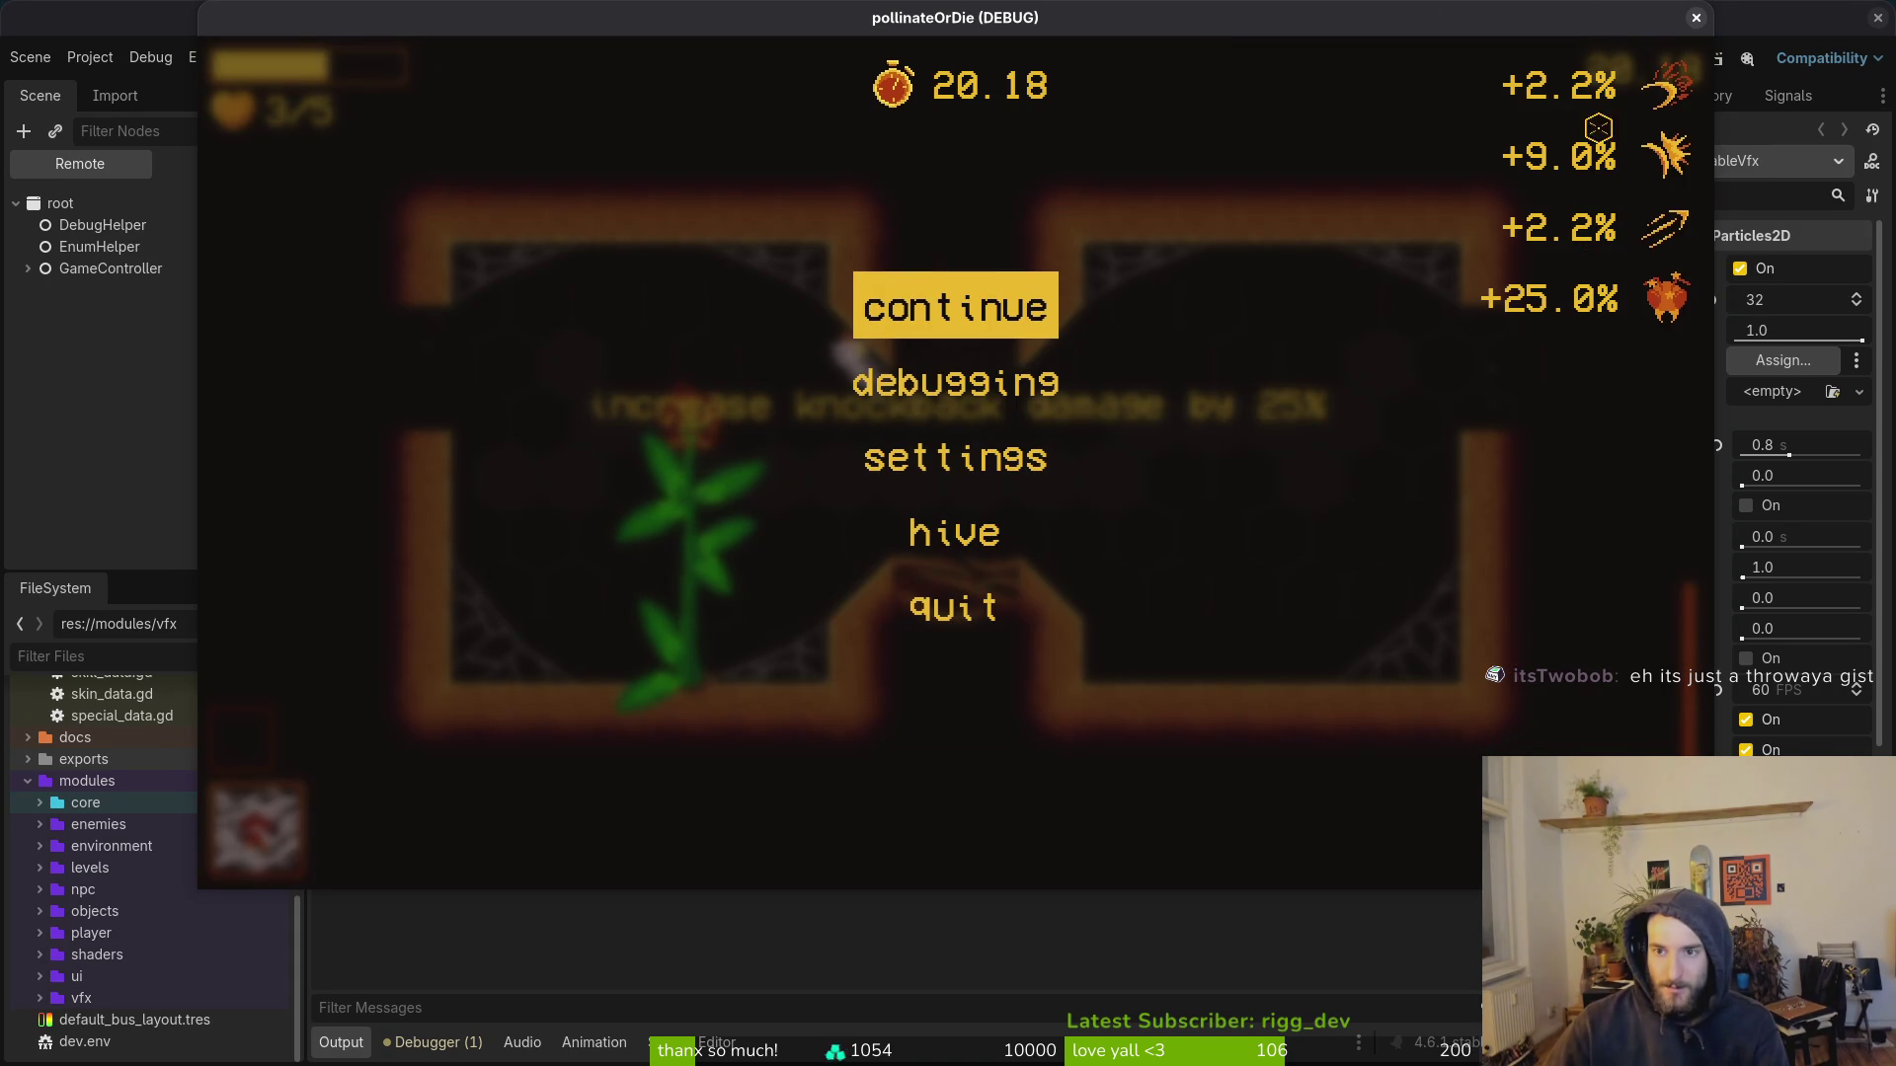
pyautogui.click(933, 528)
pyautogui.click(813, 541)
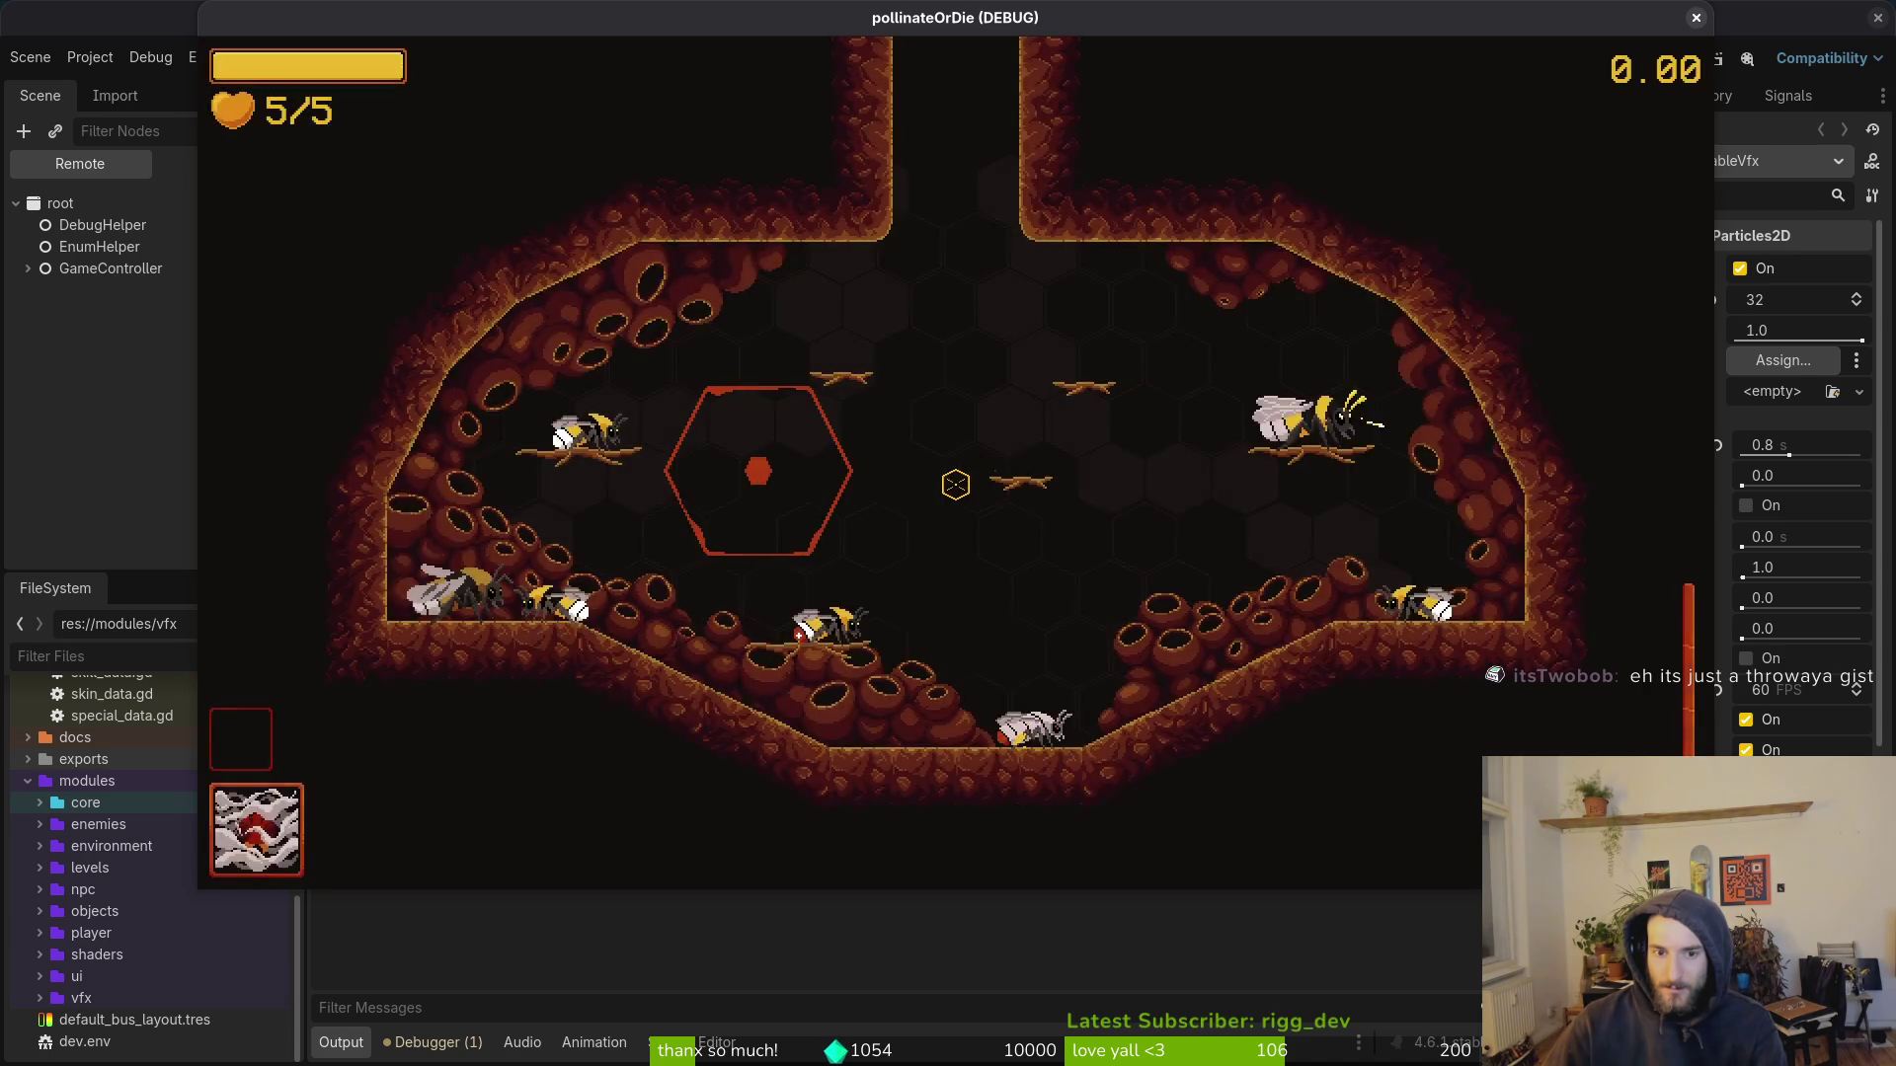
pyautogui.press('Escape')
pyautogui.click(921, 530)
pyautogui.click(849, 519)
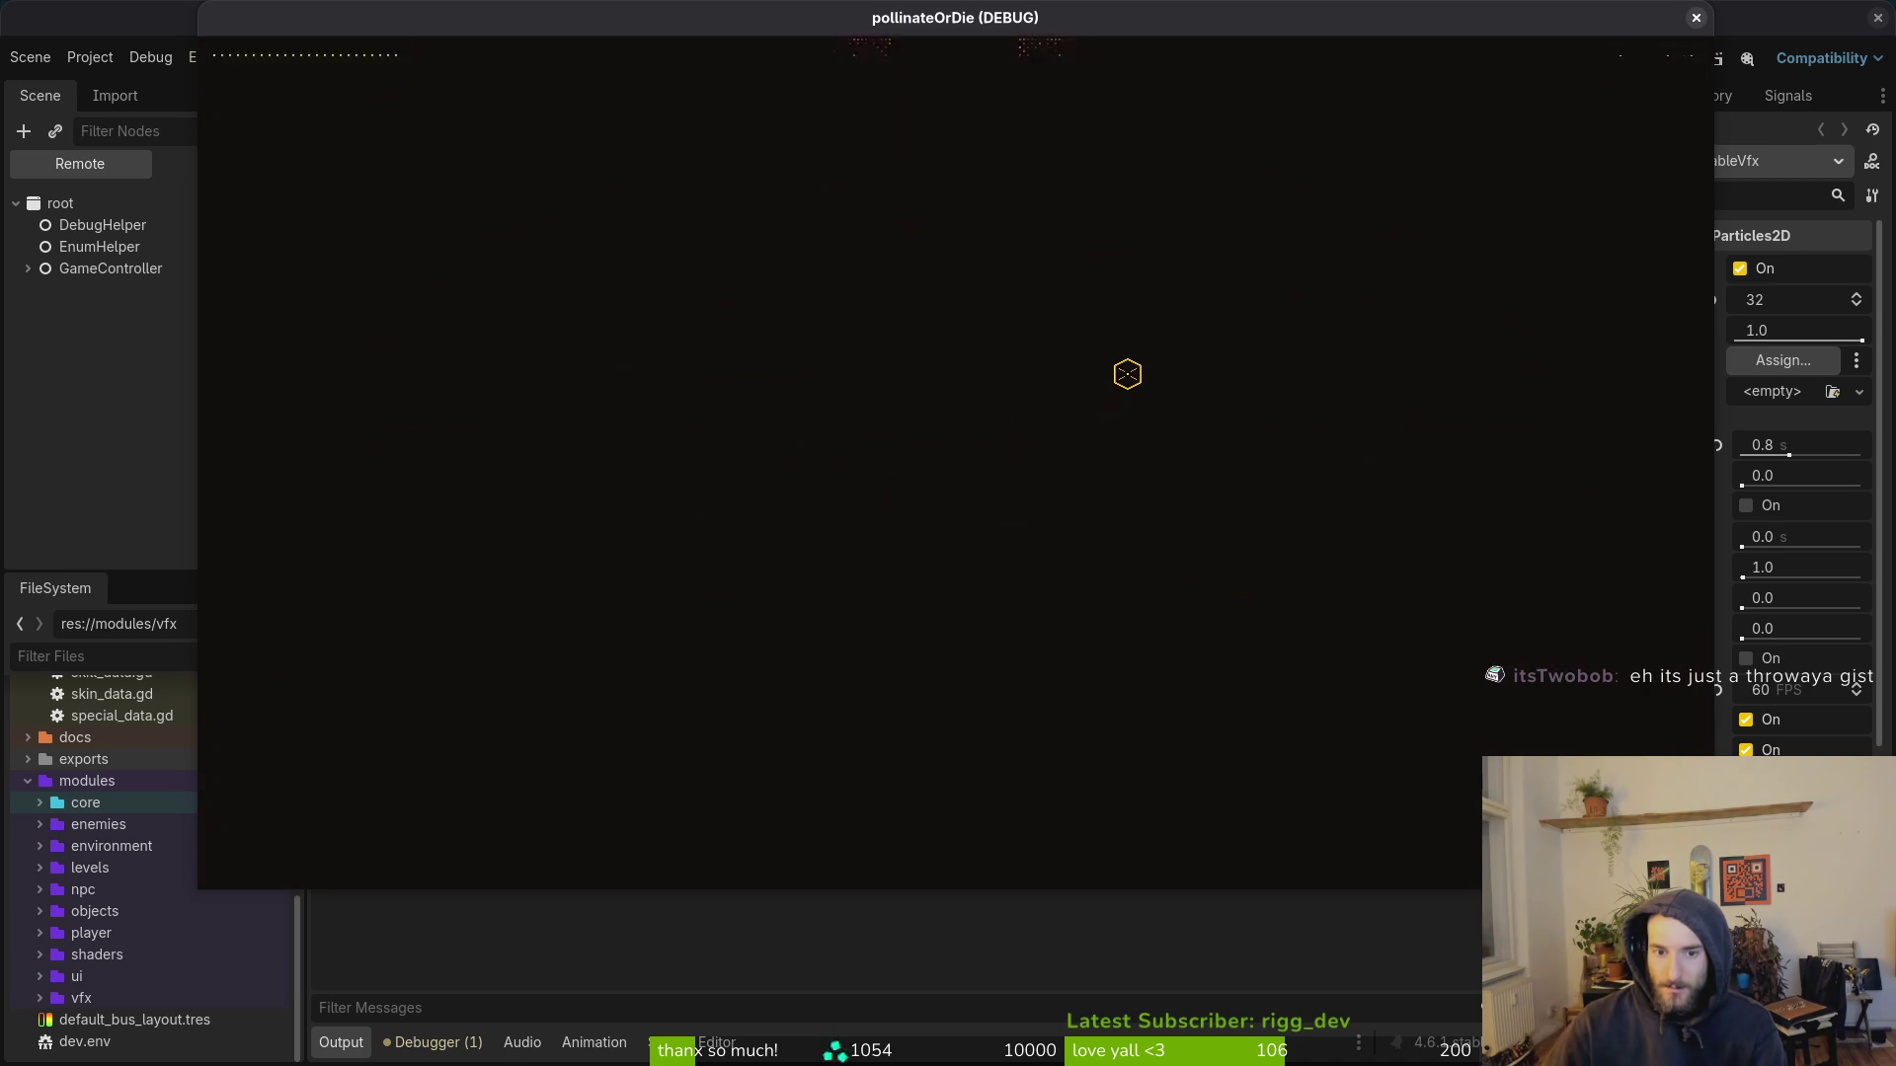
# Step: Quit the game, relaunch it from the editor, and try the main menu's feedback entry
pyautogui.click(950, 548)
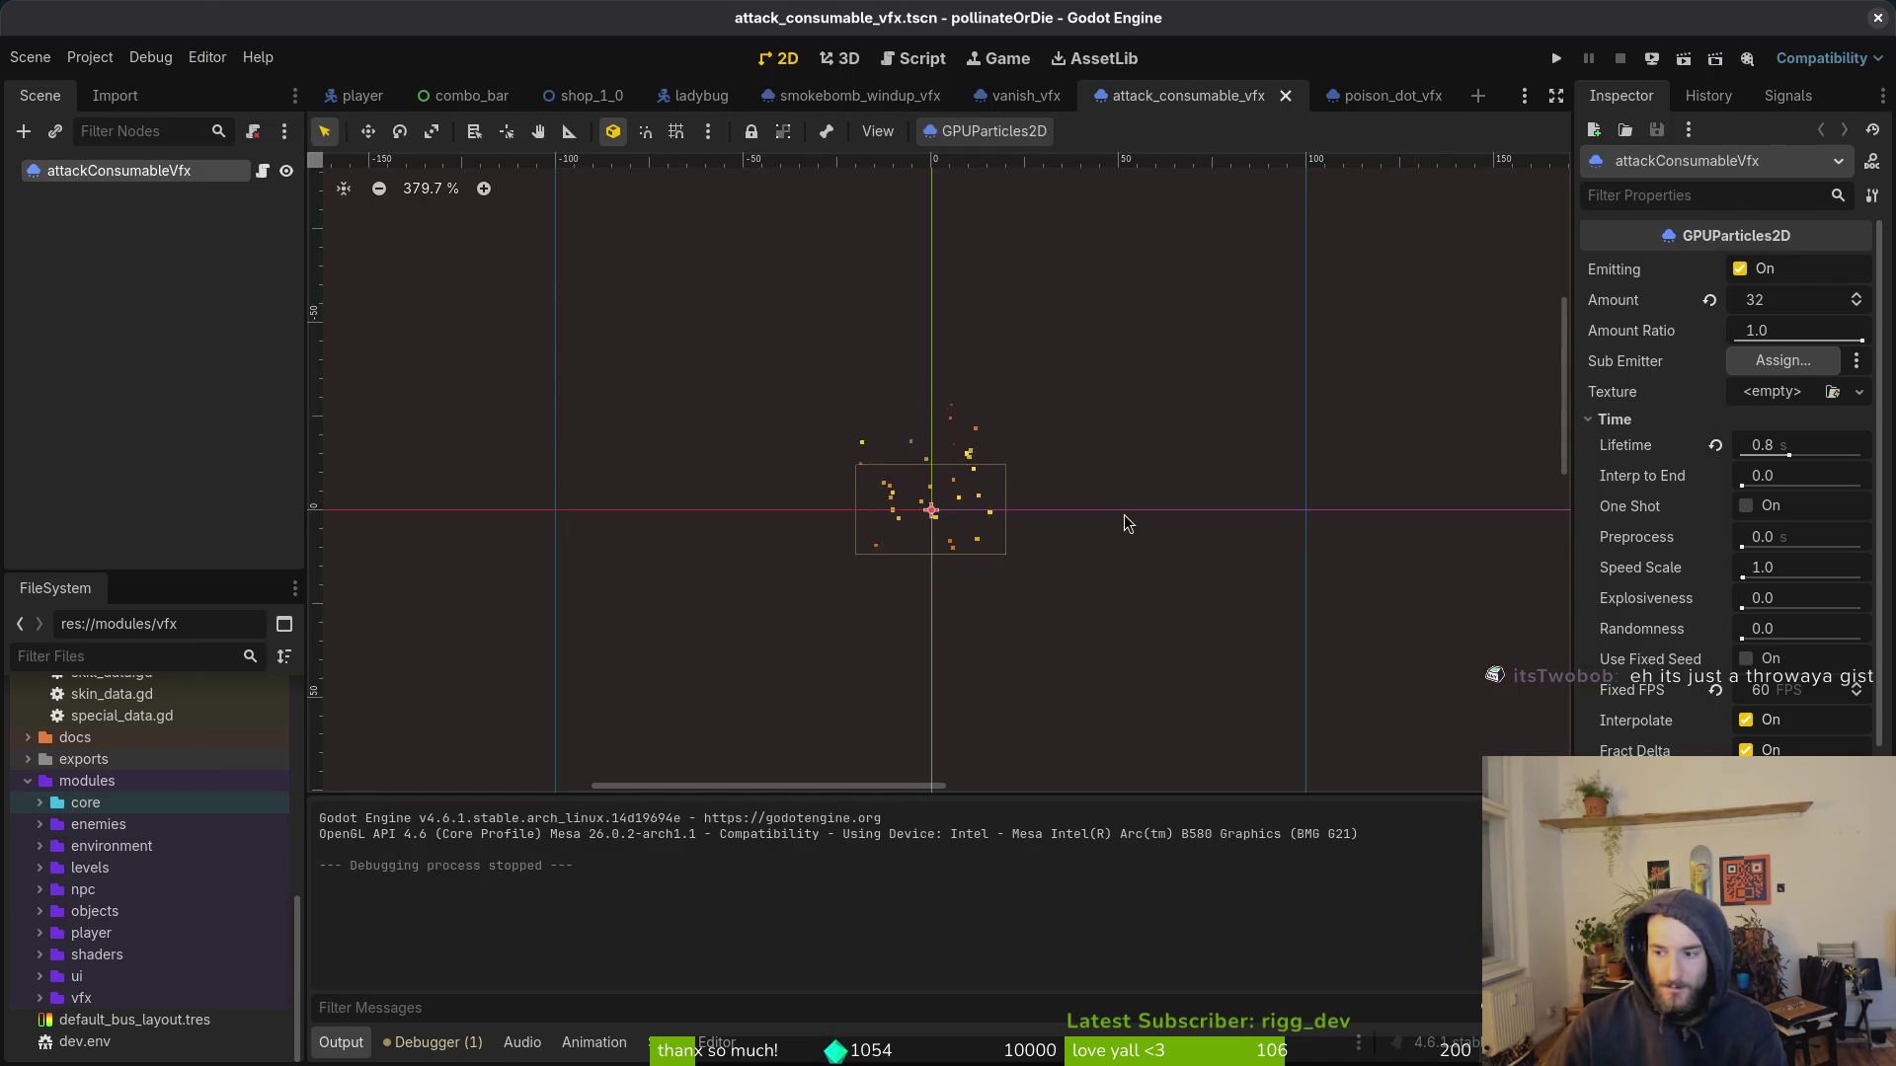
pyautogui.click(1557, 61)
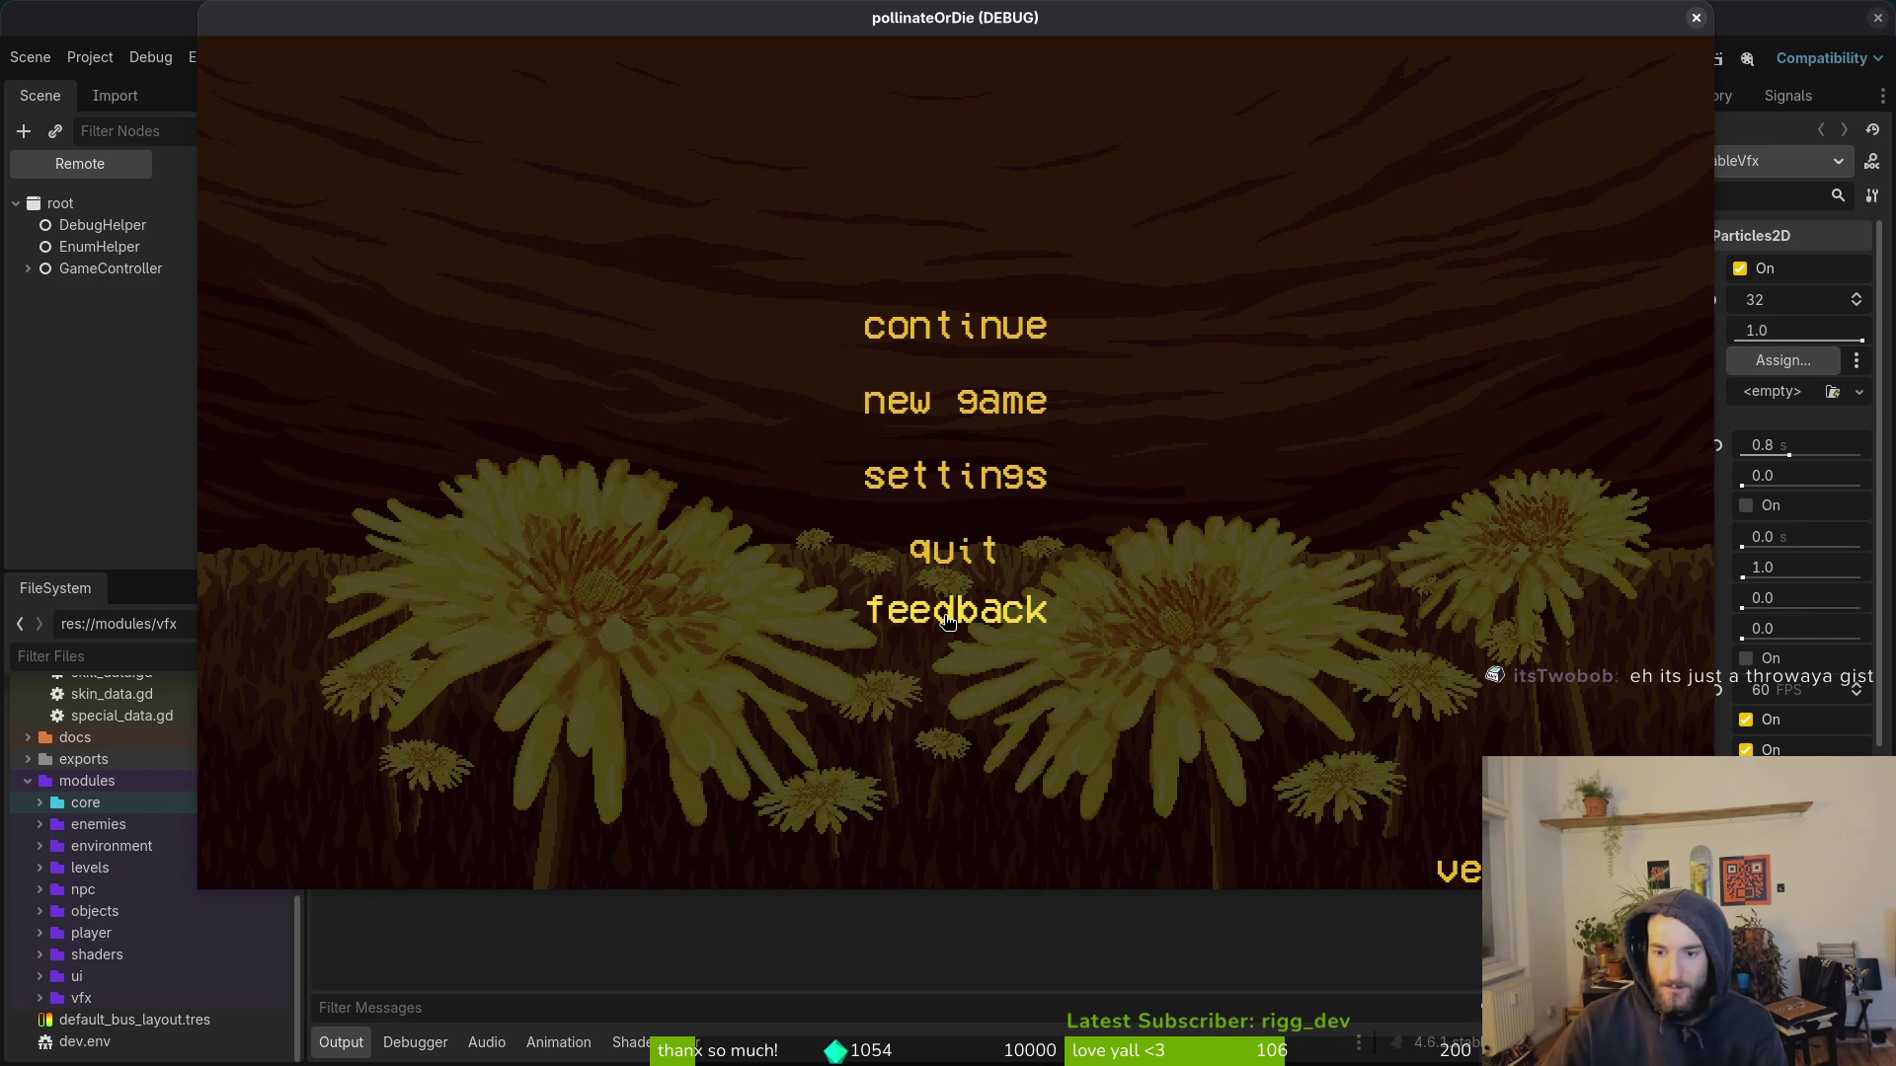
pyautogui.click(928, 622)
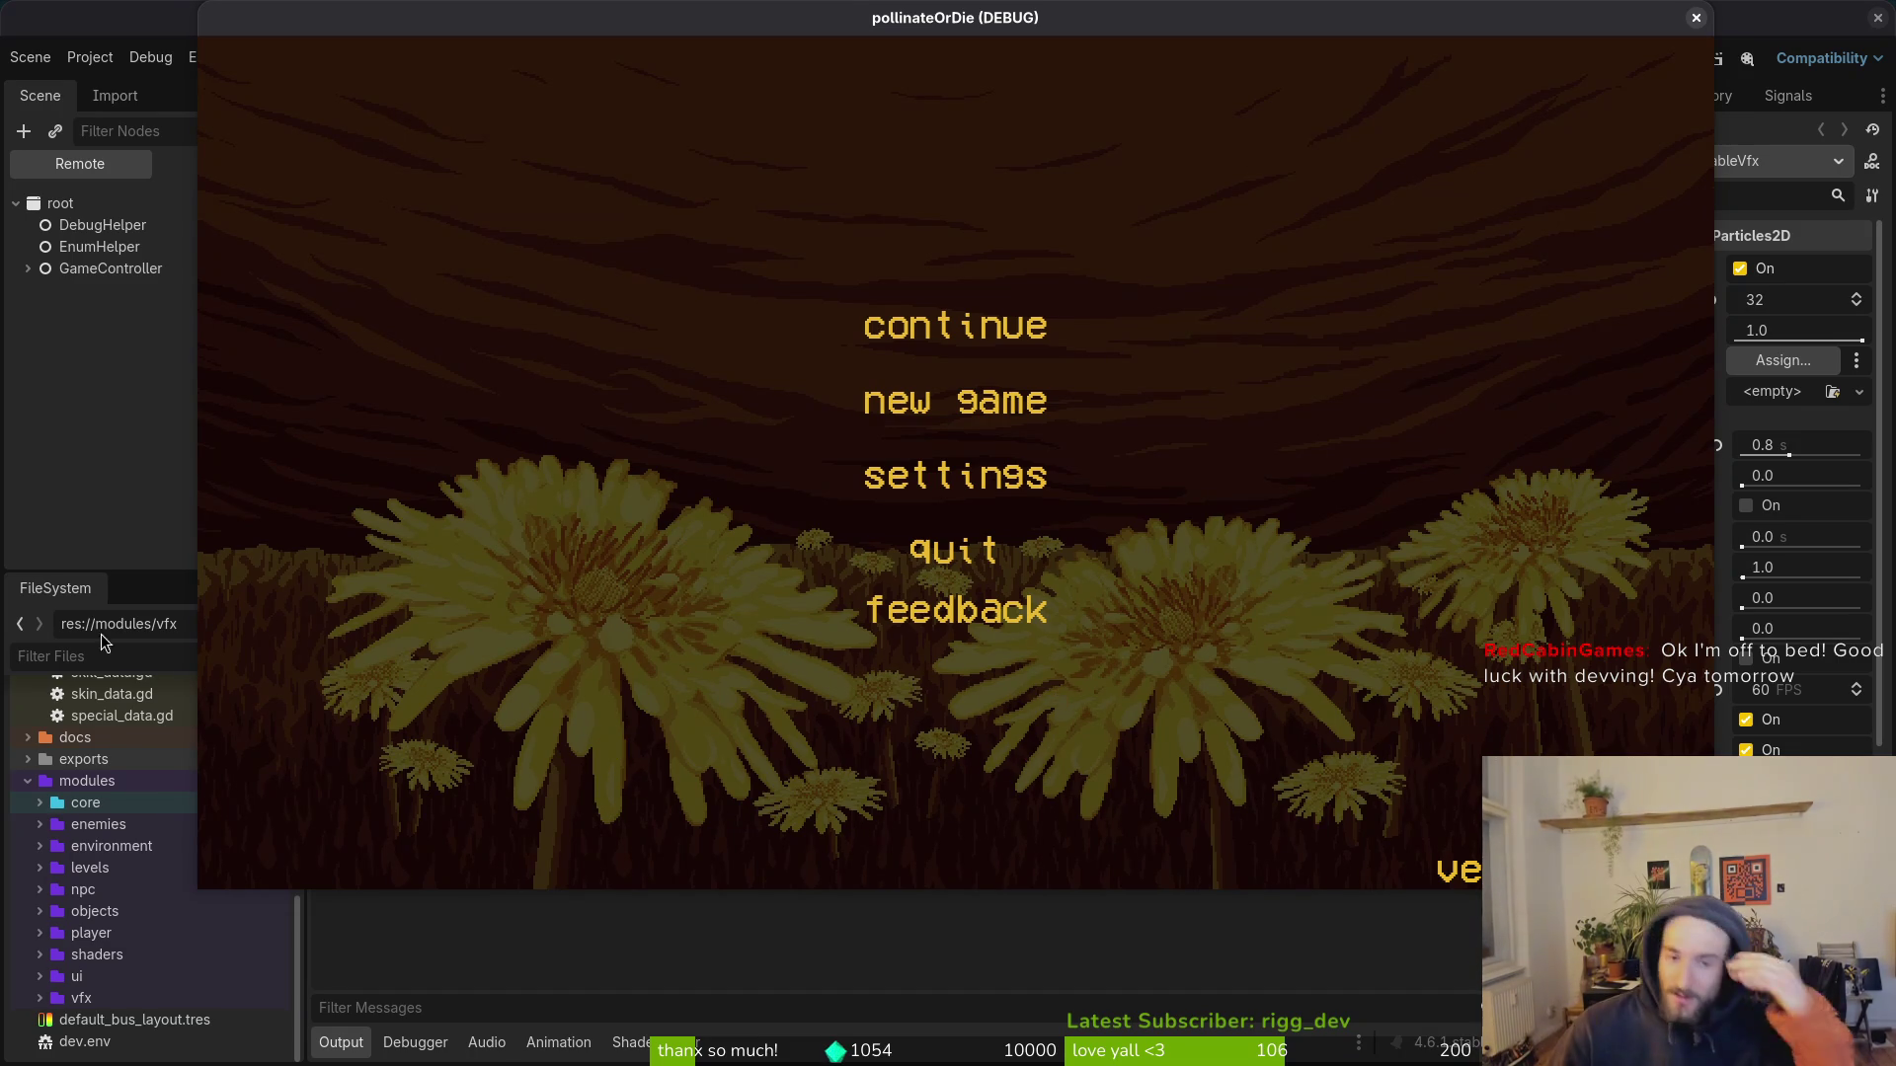
# Step: Close the running game and search the project's resources for 'feedback'
pyautogui.press('F8')
pyautogui.hotkey('alt', 'shift', 'o')
pyautogui.write('feeb')
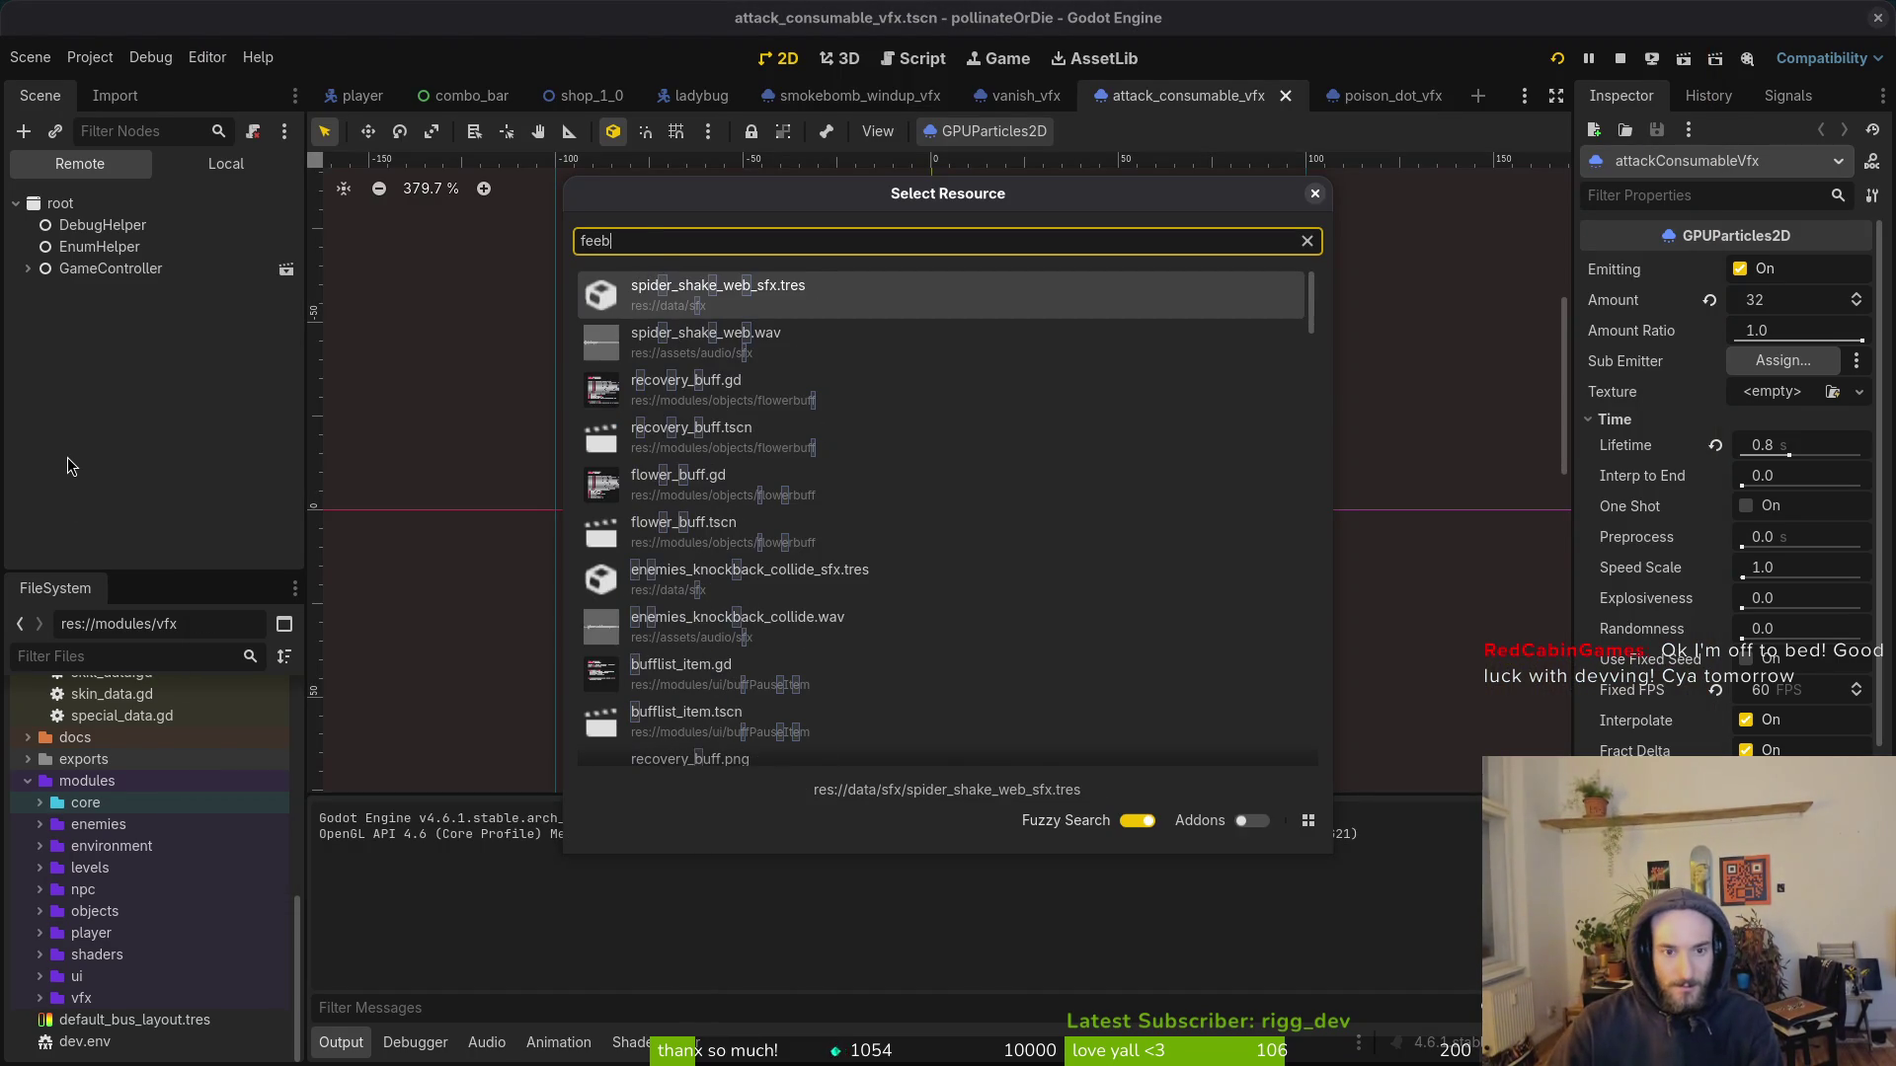
pyautogui.press('BackSpace')
pyautogui.write('dback')
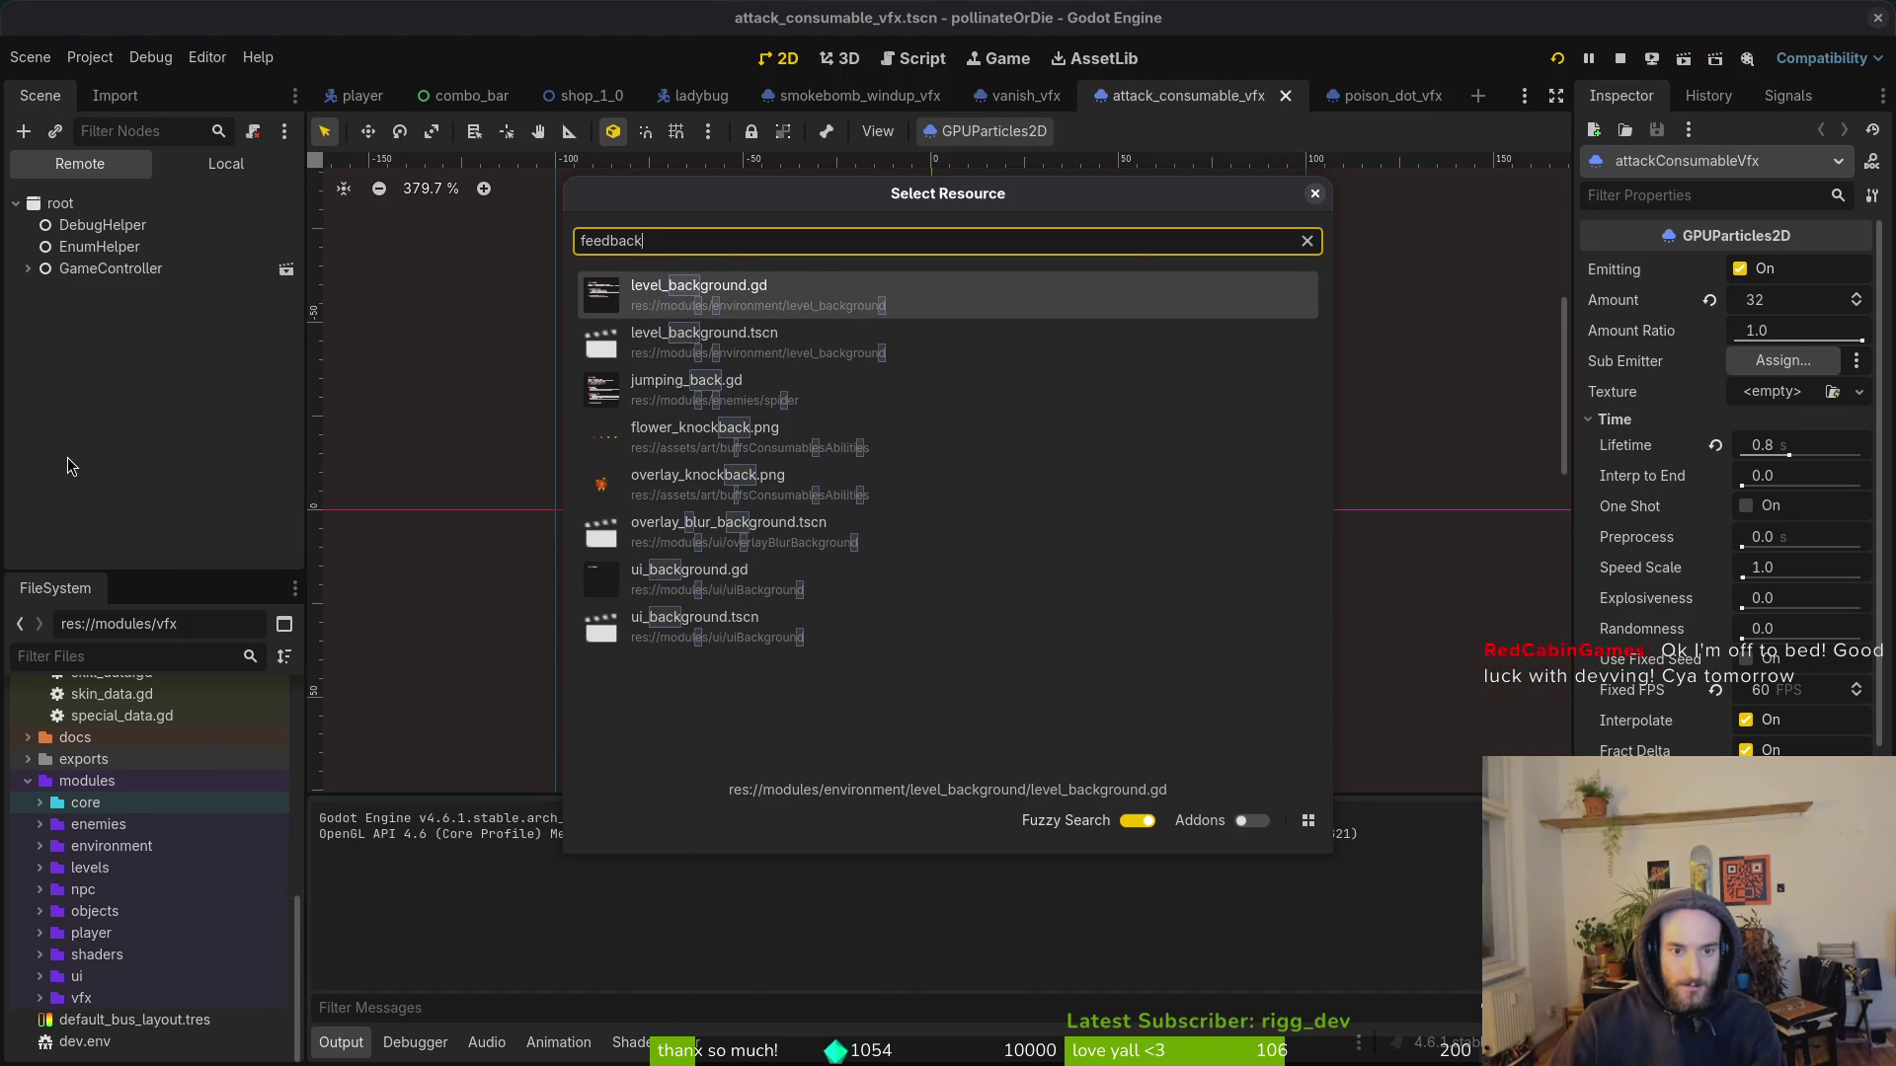
# Step: Quick-open link_button.tscn and review the linkButton node's properties in the Inspector
pyautogui.press('Down')
pyautogui.press('Down')
pyautogui.press('Down')
pyautogui.press('Down')
pyautogui.press('Down')
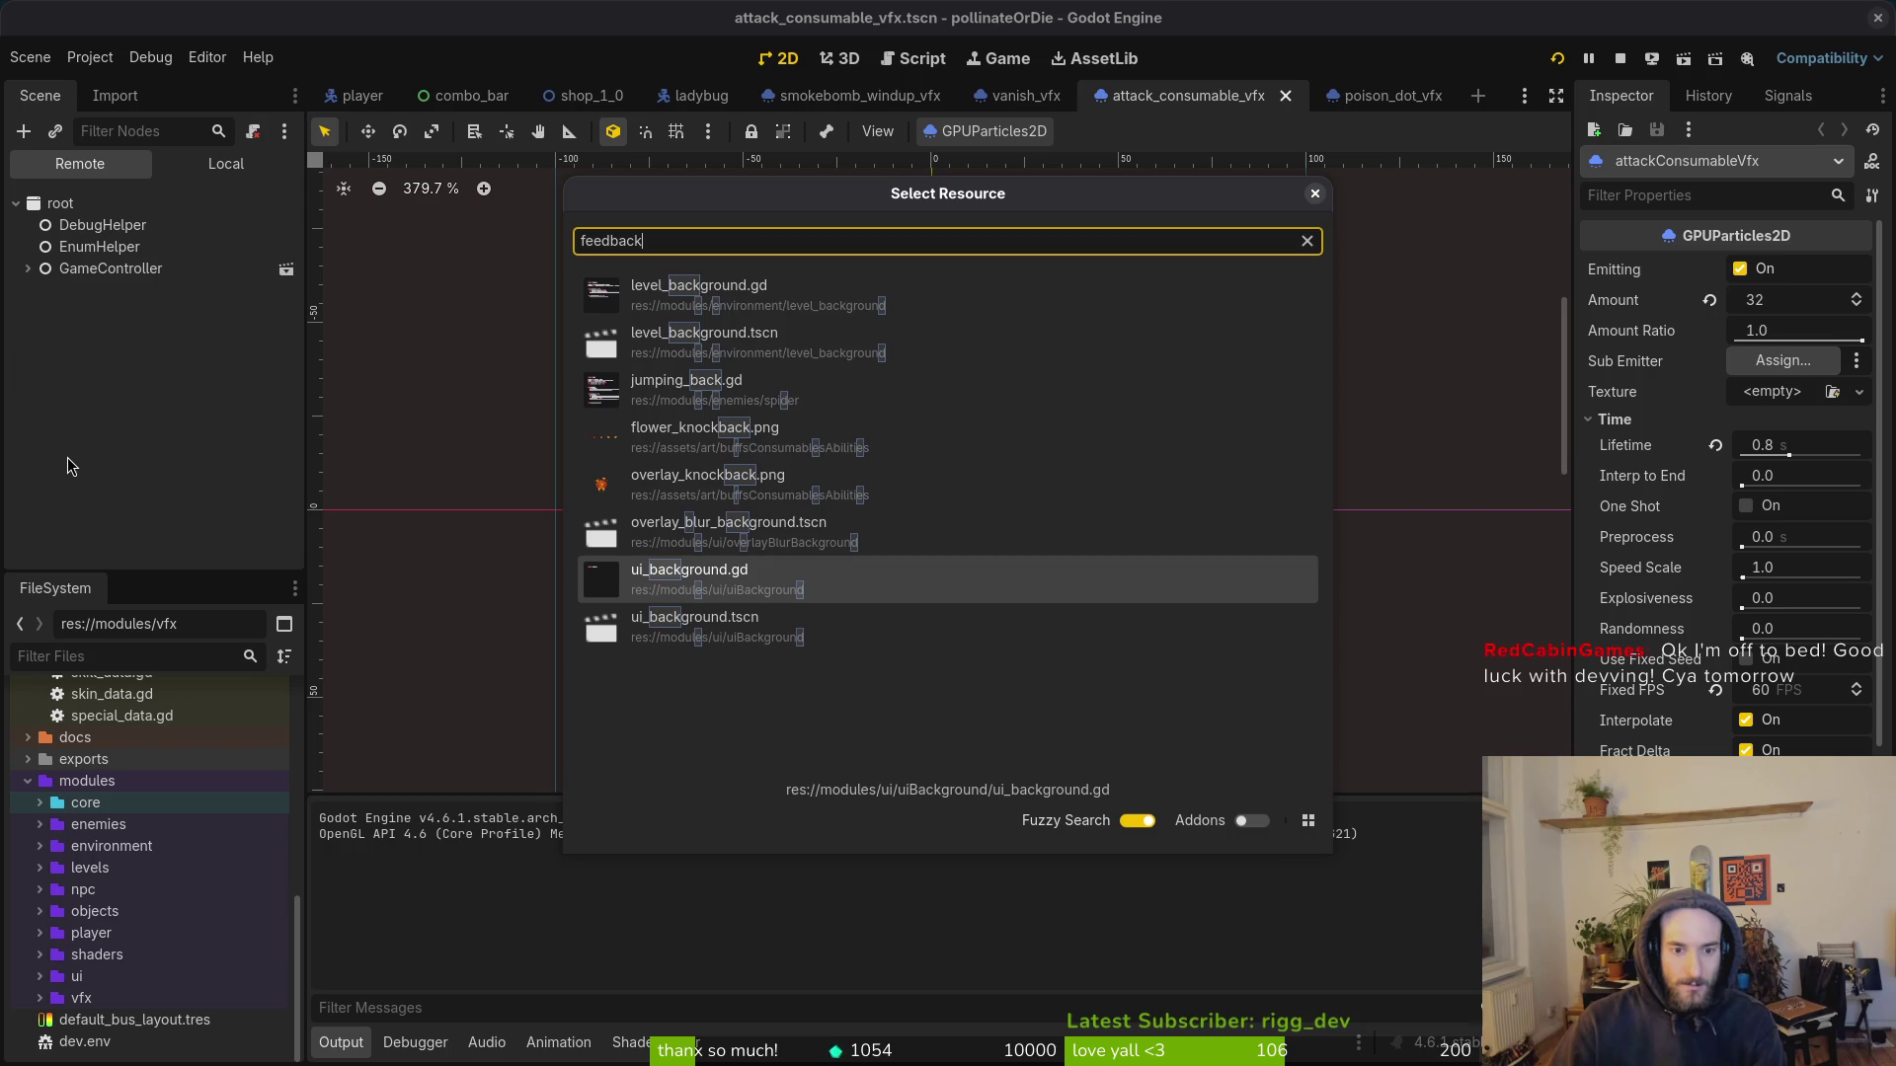
pyautogui.press('Escape')
pyautogui.hotkey('alt', 'shift', 'o')
pyautogui.write('linkbut')
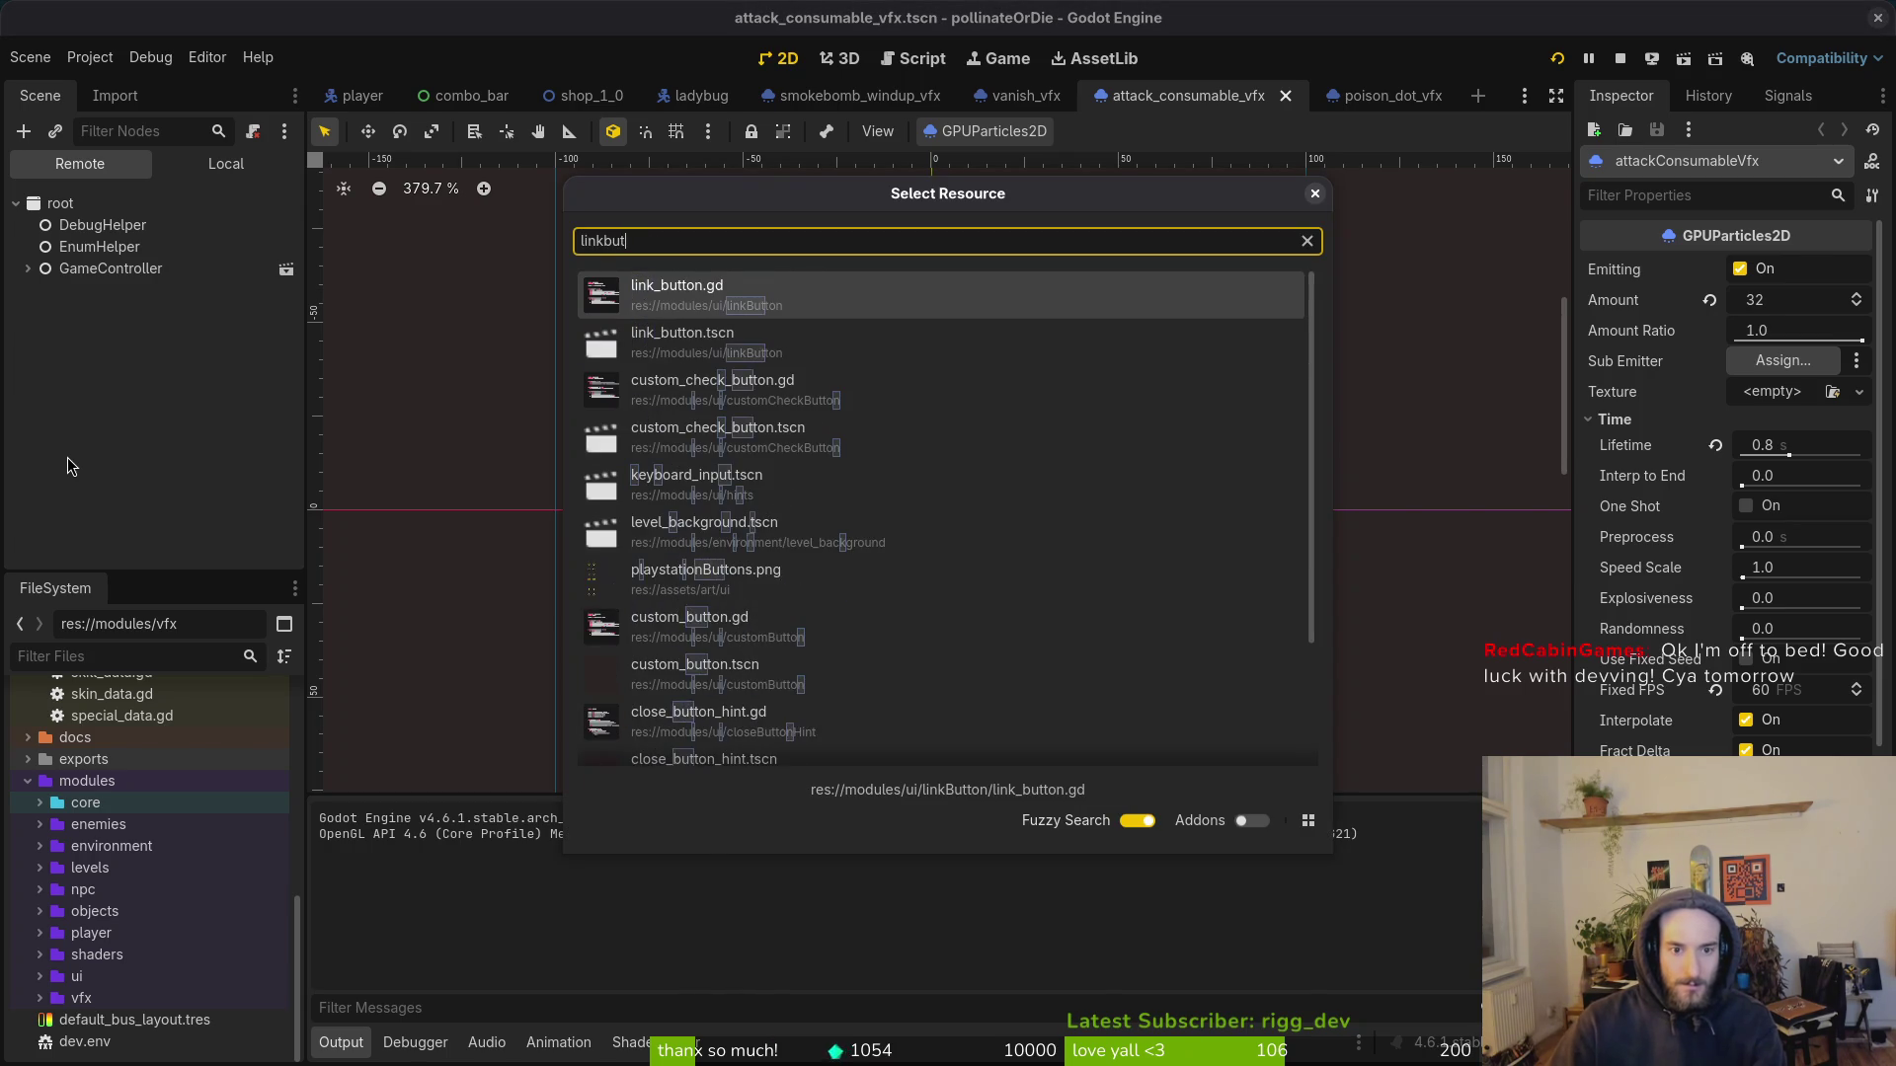
pyautogui.press('Down')
pyautogui.press('Return')
pyautogui.click(224, 164)
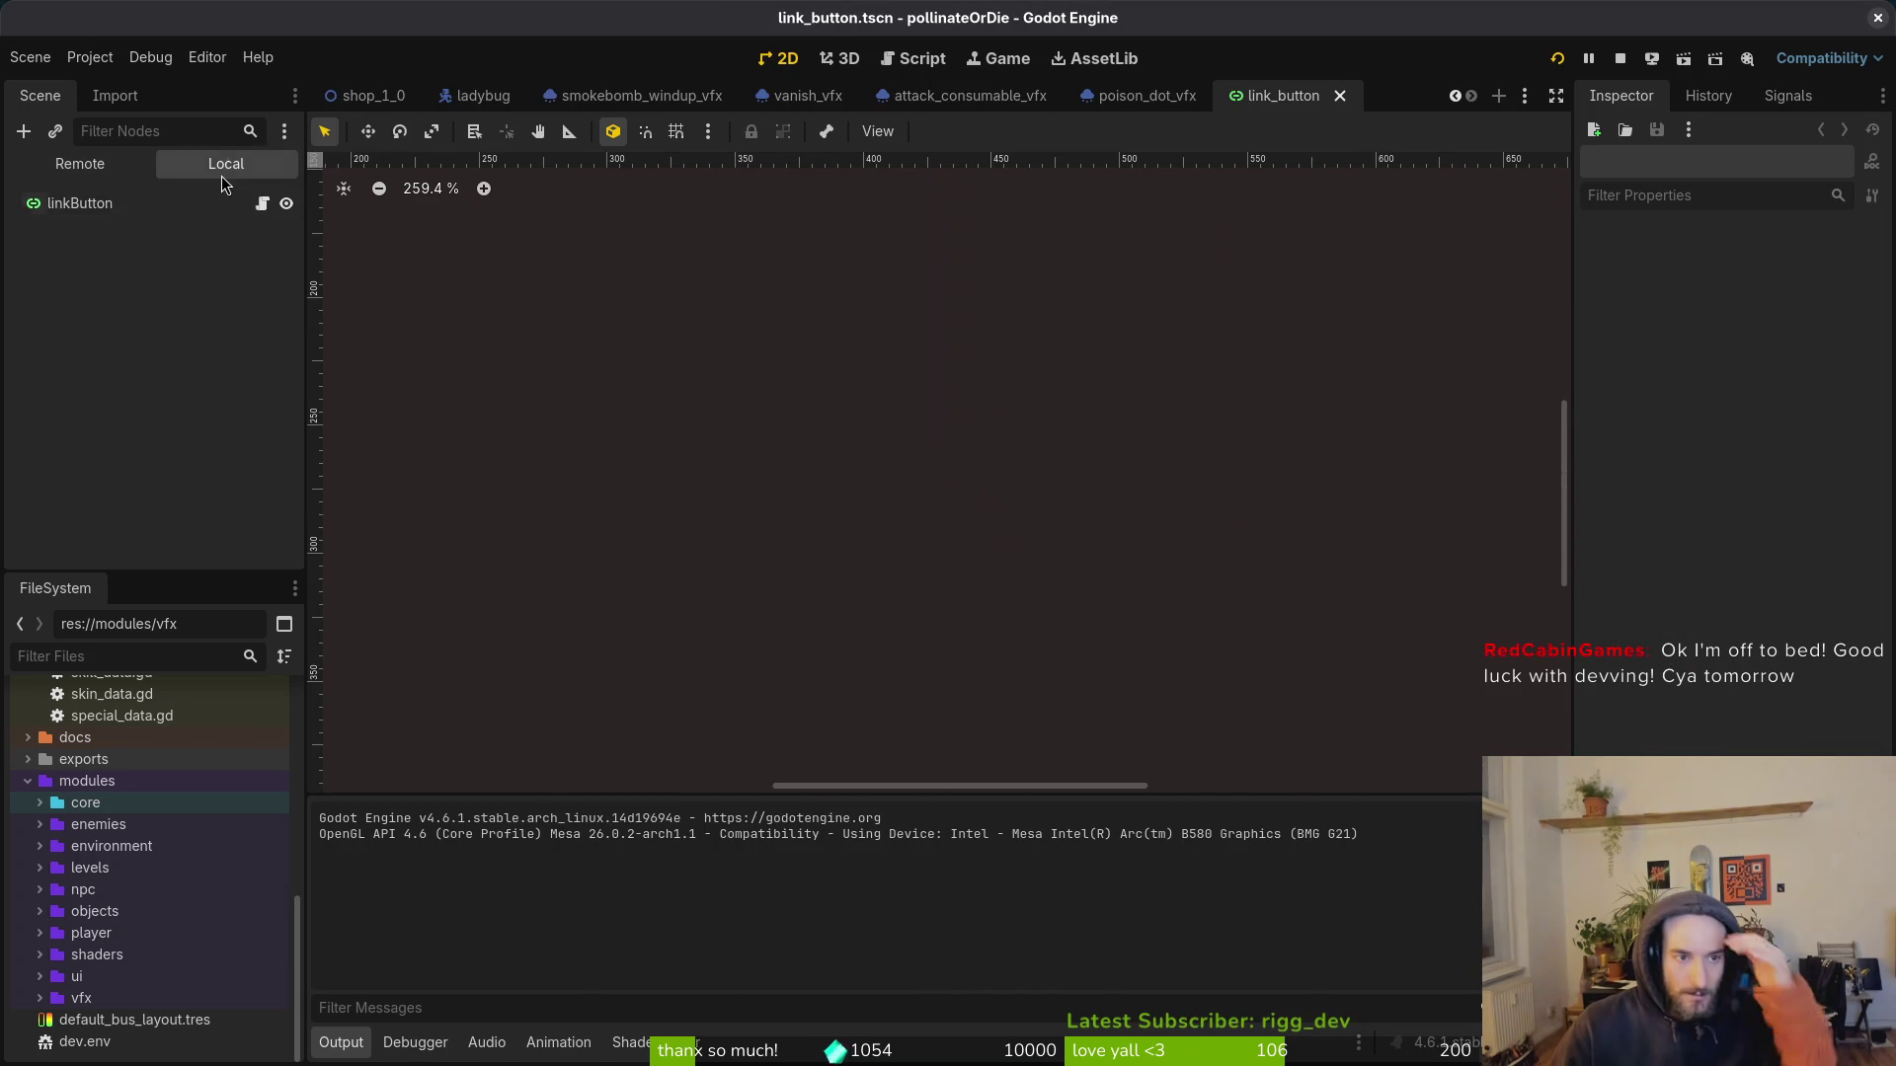
pyautogui.click(128, 200)
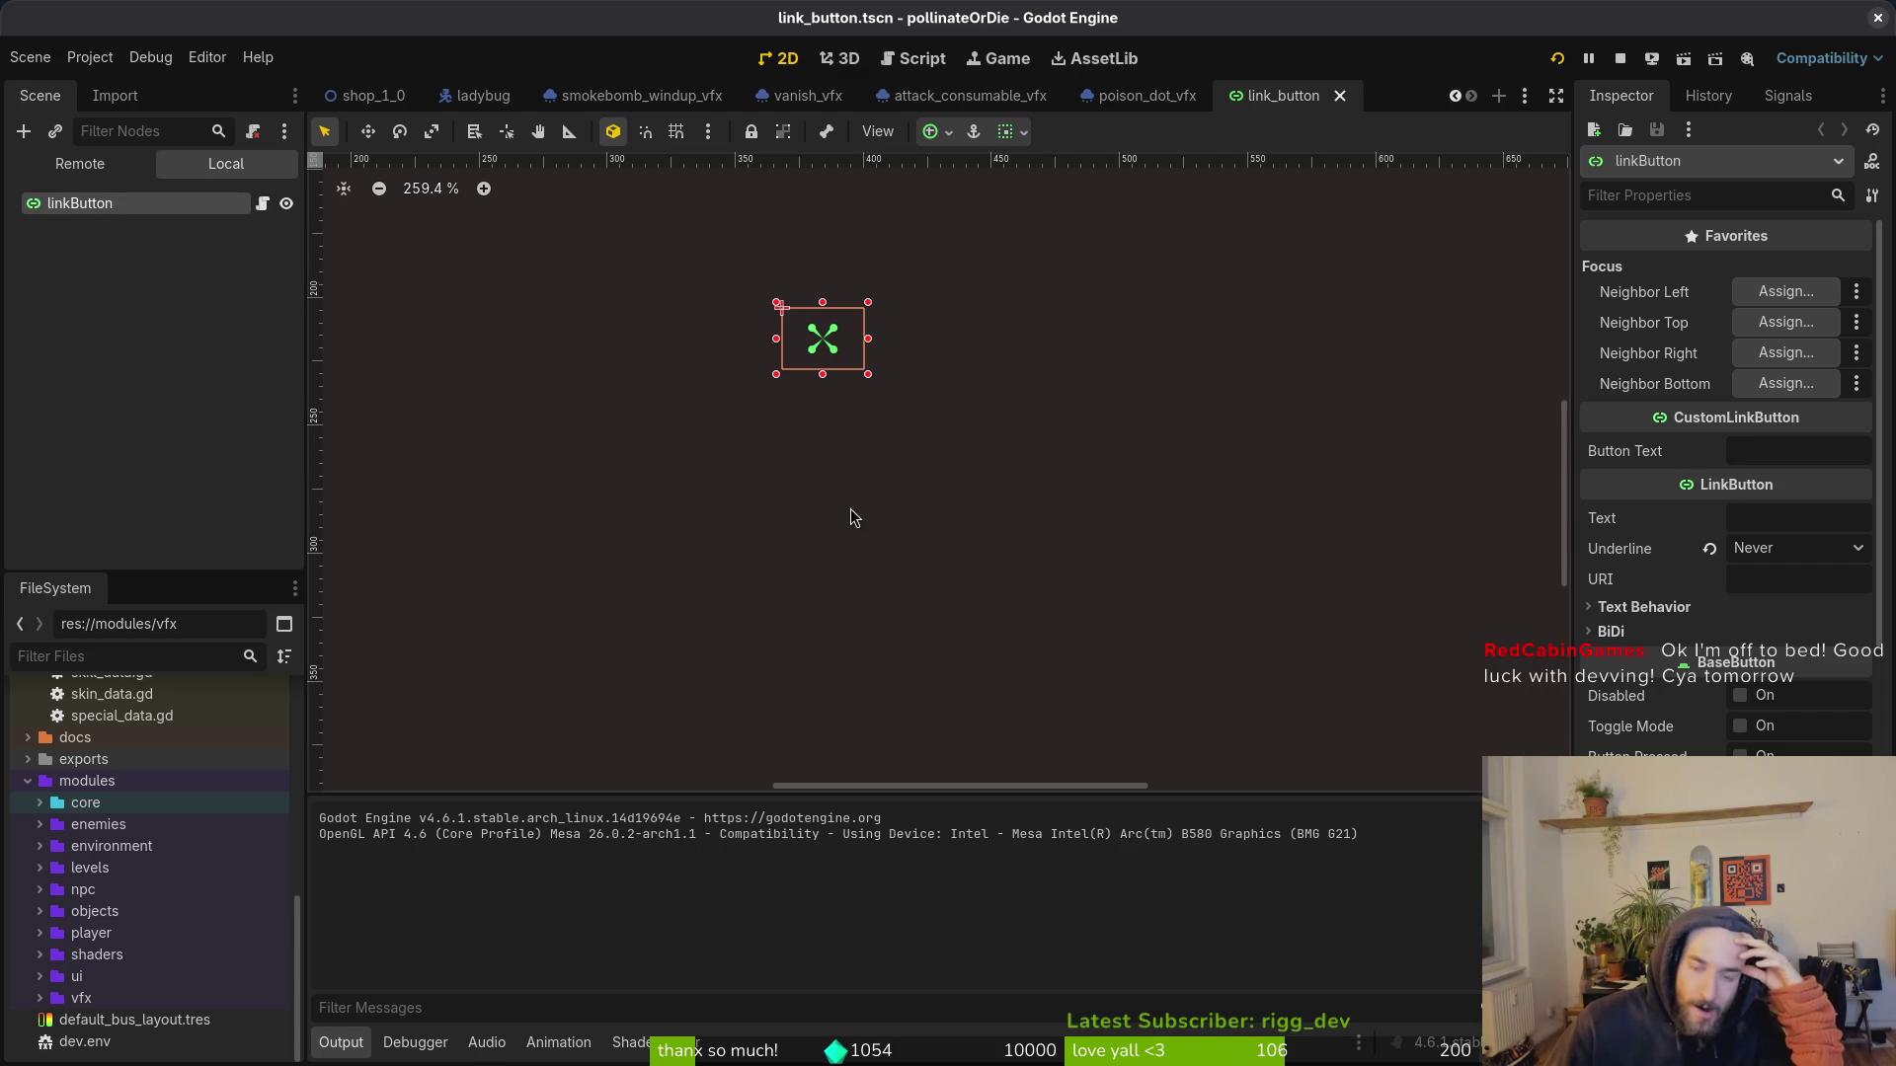
pyautogui.scroll(-5, 1728, 494)
pyautogui.scroll(-3, 1728, 494)
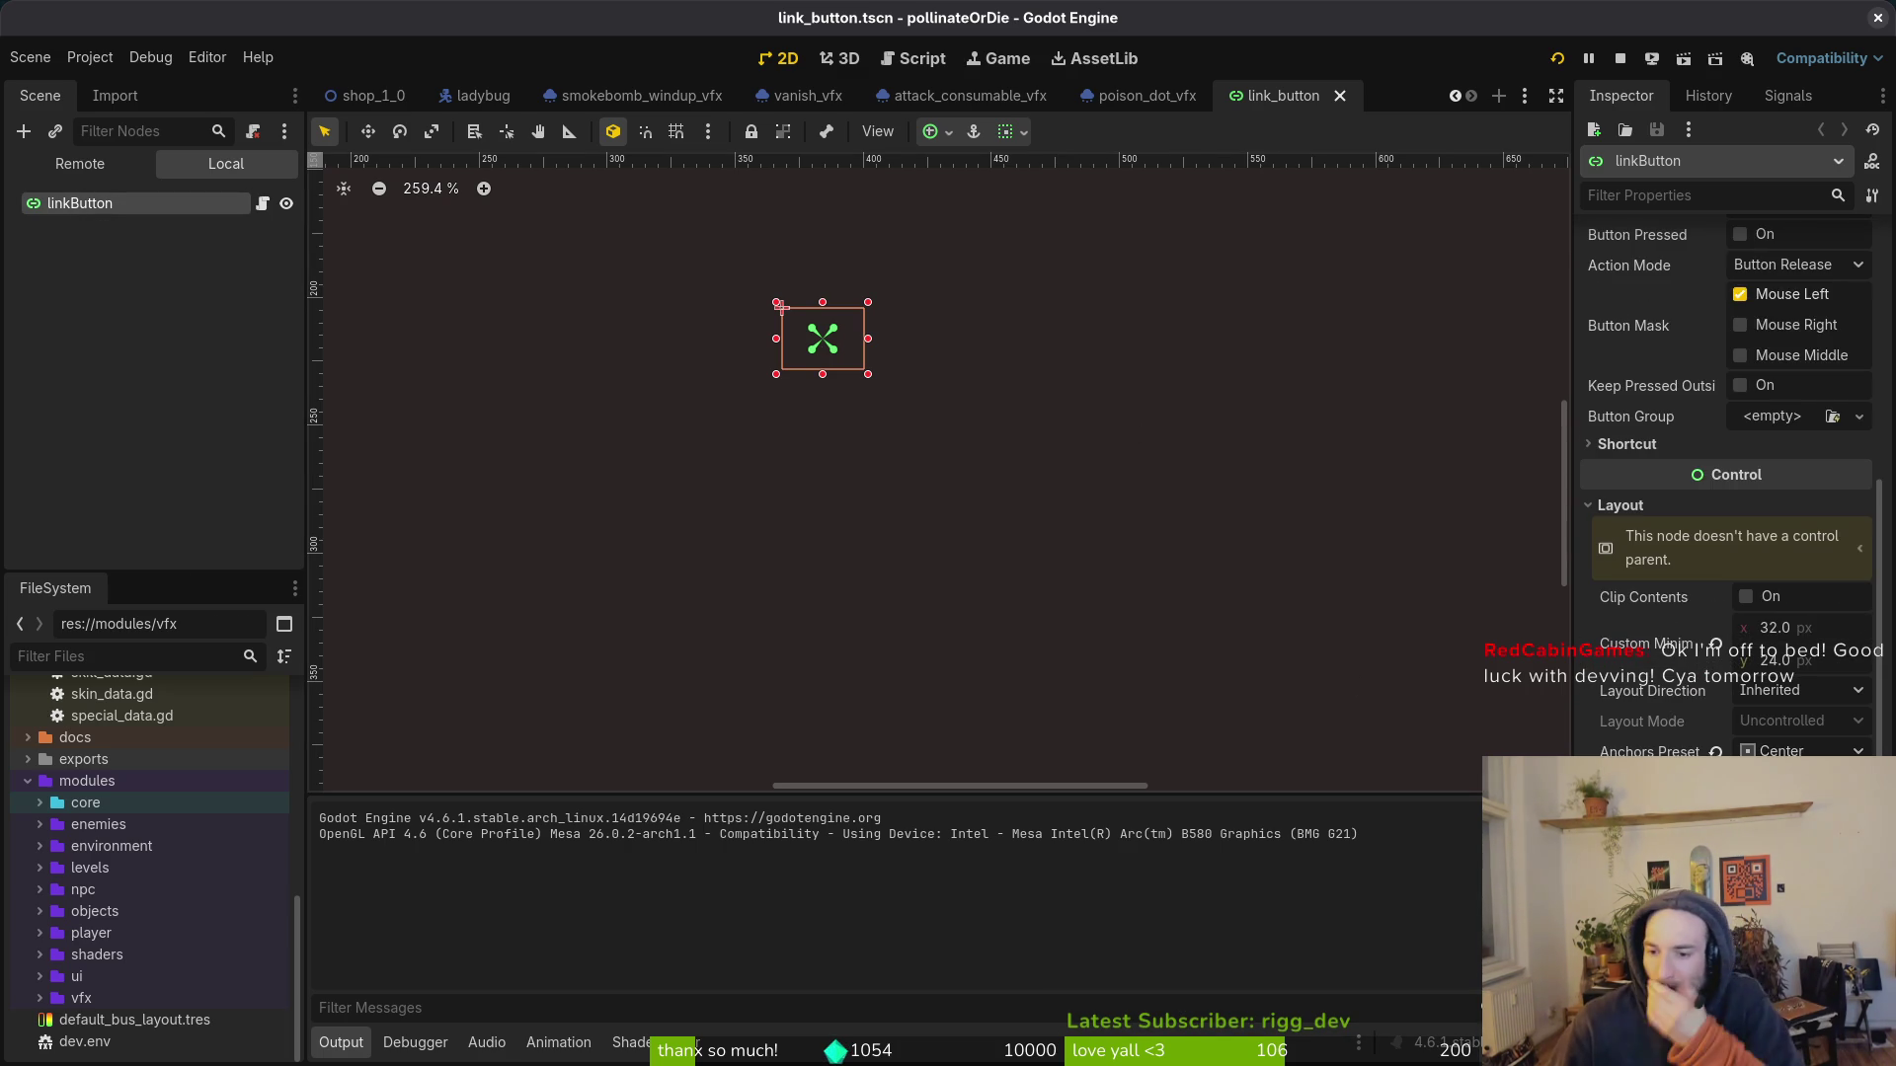
pyautogui.scroll(-3, 1728, 494)
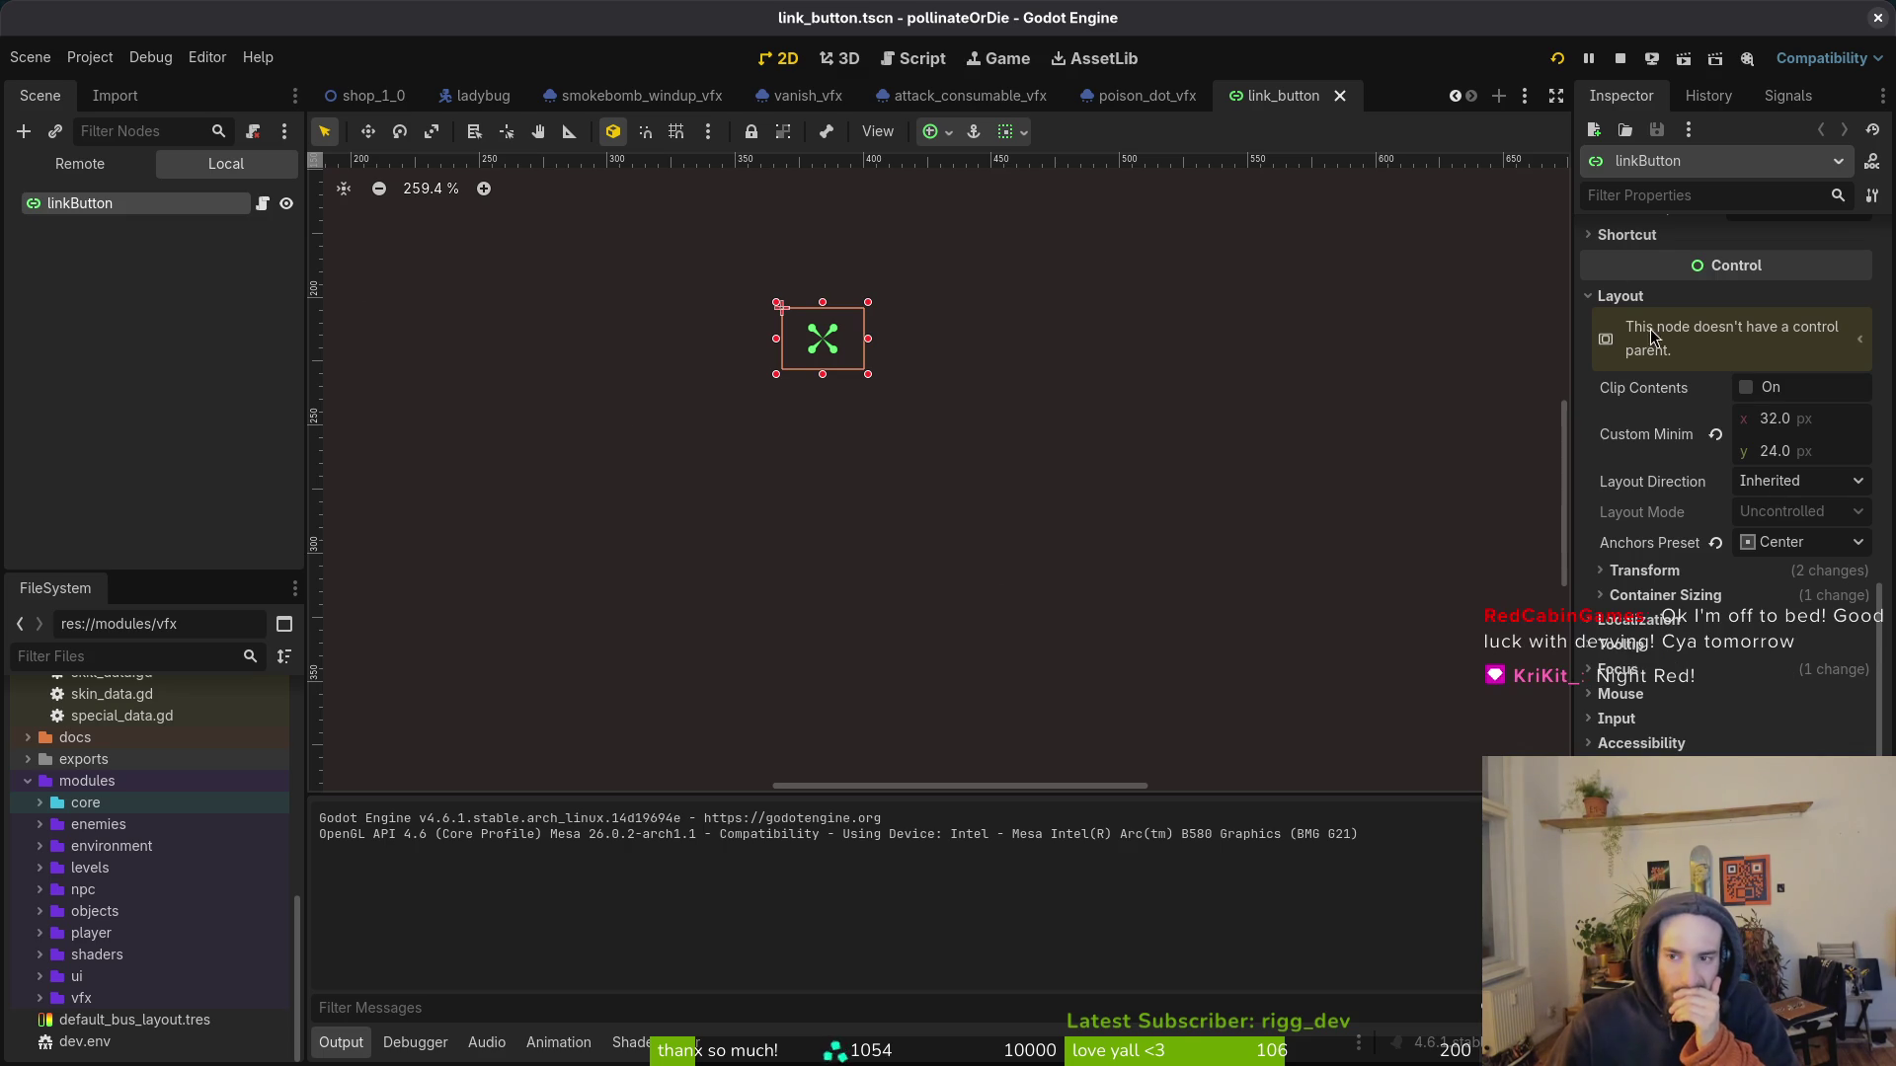
pyautogui.scroll(6, 1738, 414)
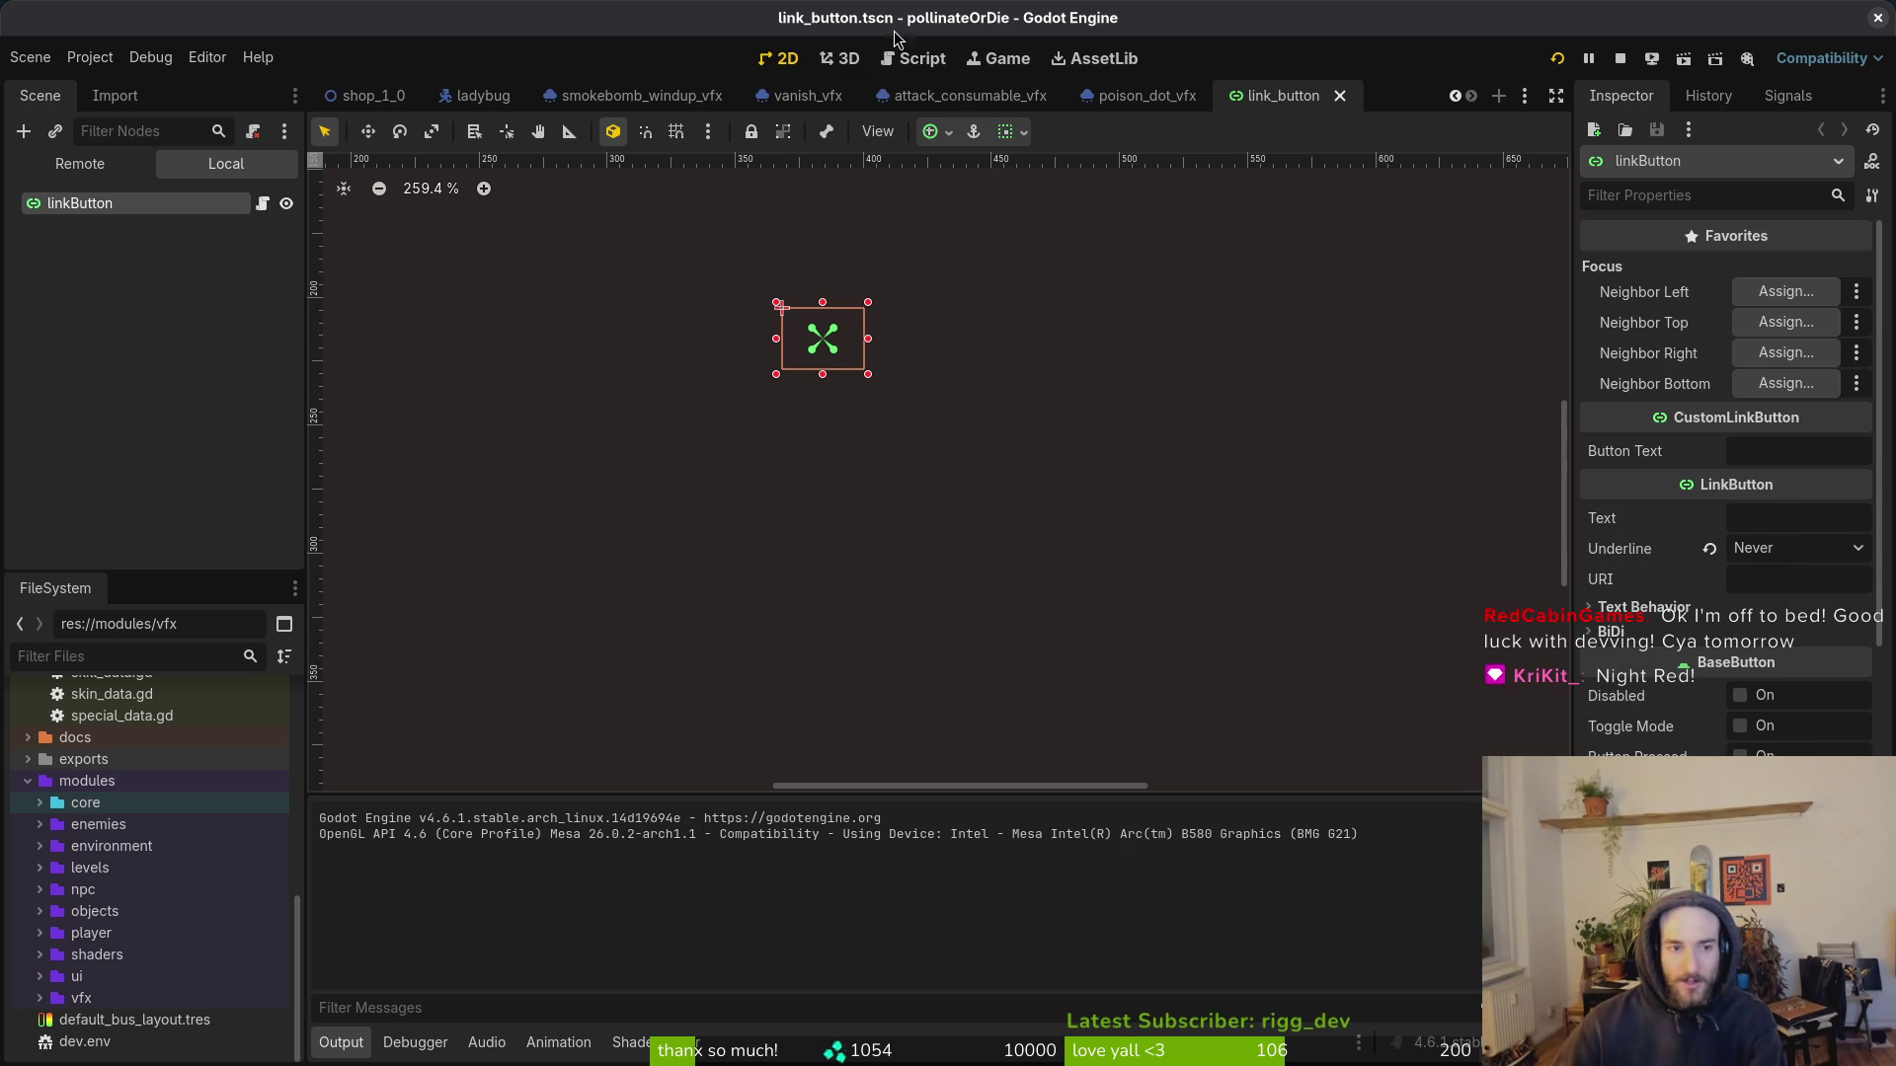
# Step: Quick-open the home.tscn main menu scene
pyautogui.hotkey('shift', 'alt', 'o')
pyautogui.write('homets')
pyautogui.press('Return')
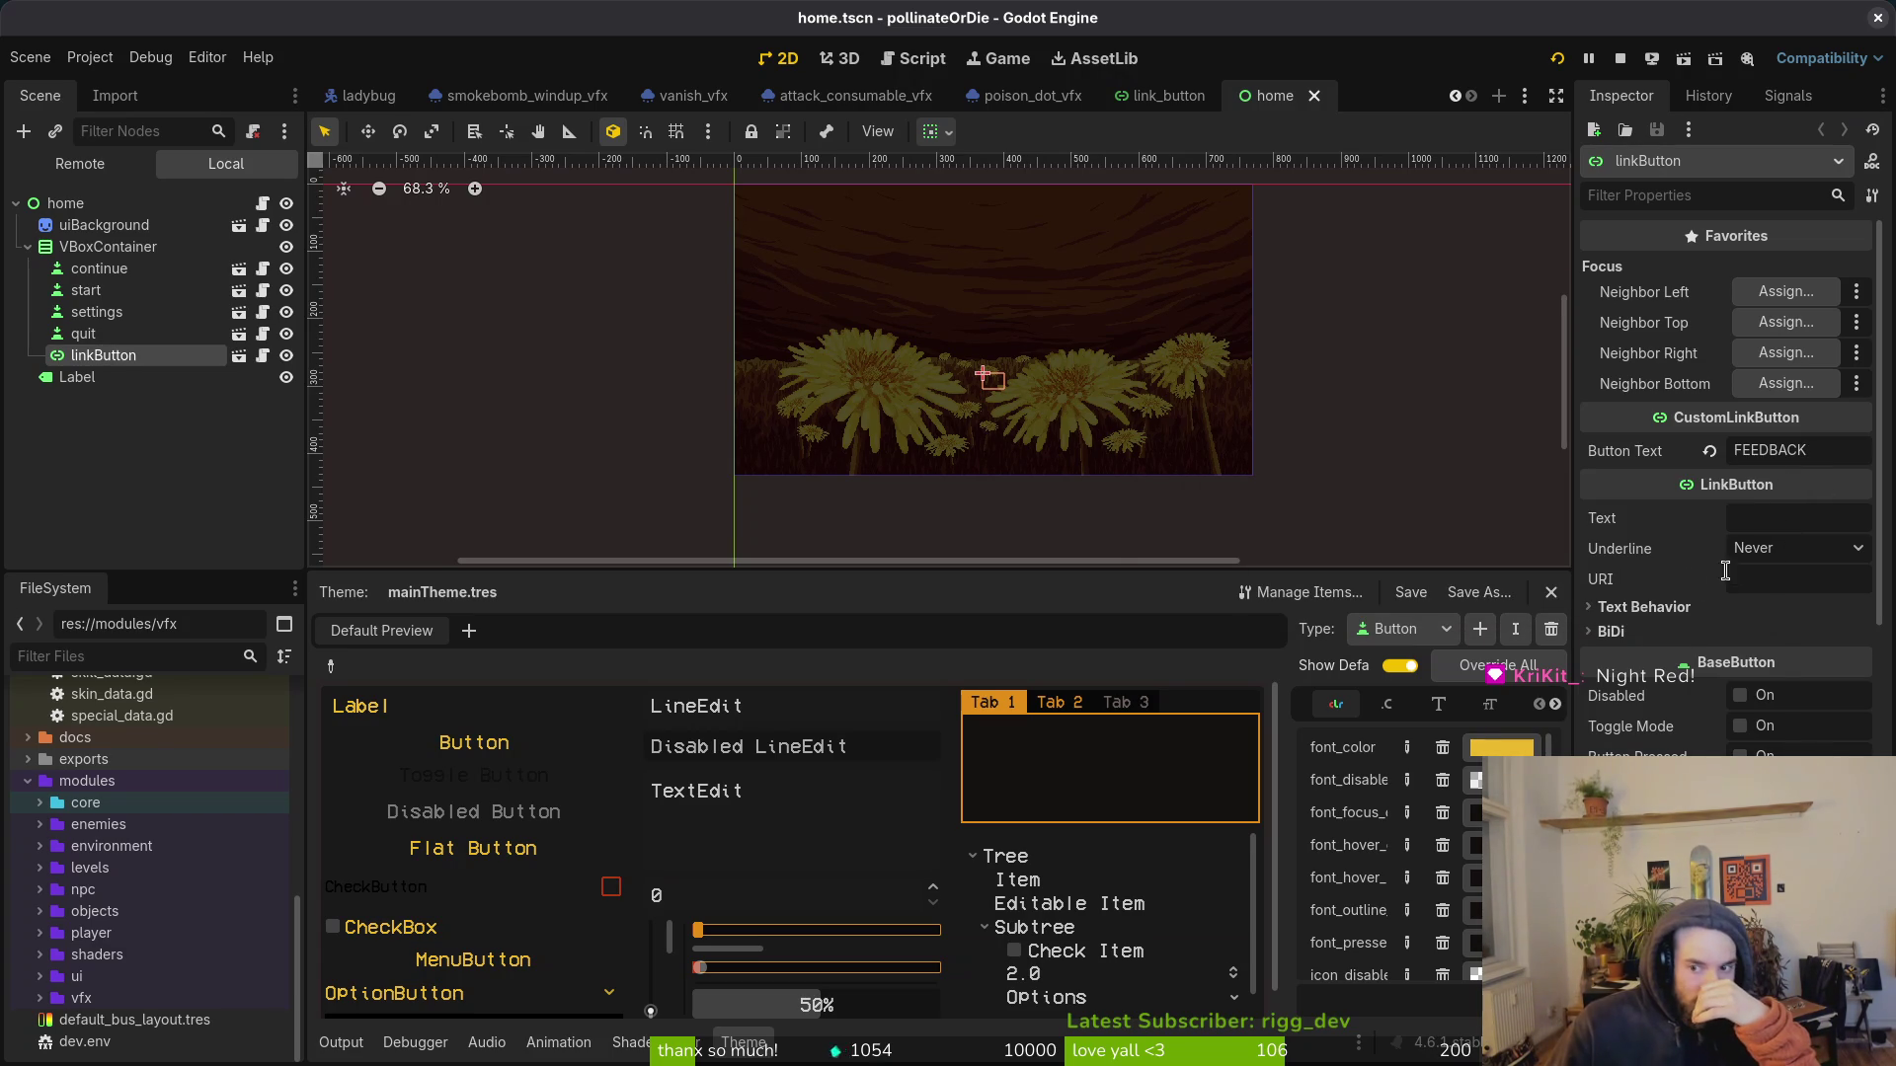
pyautogui.press('super')
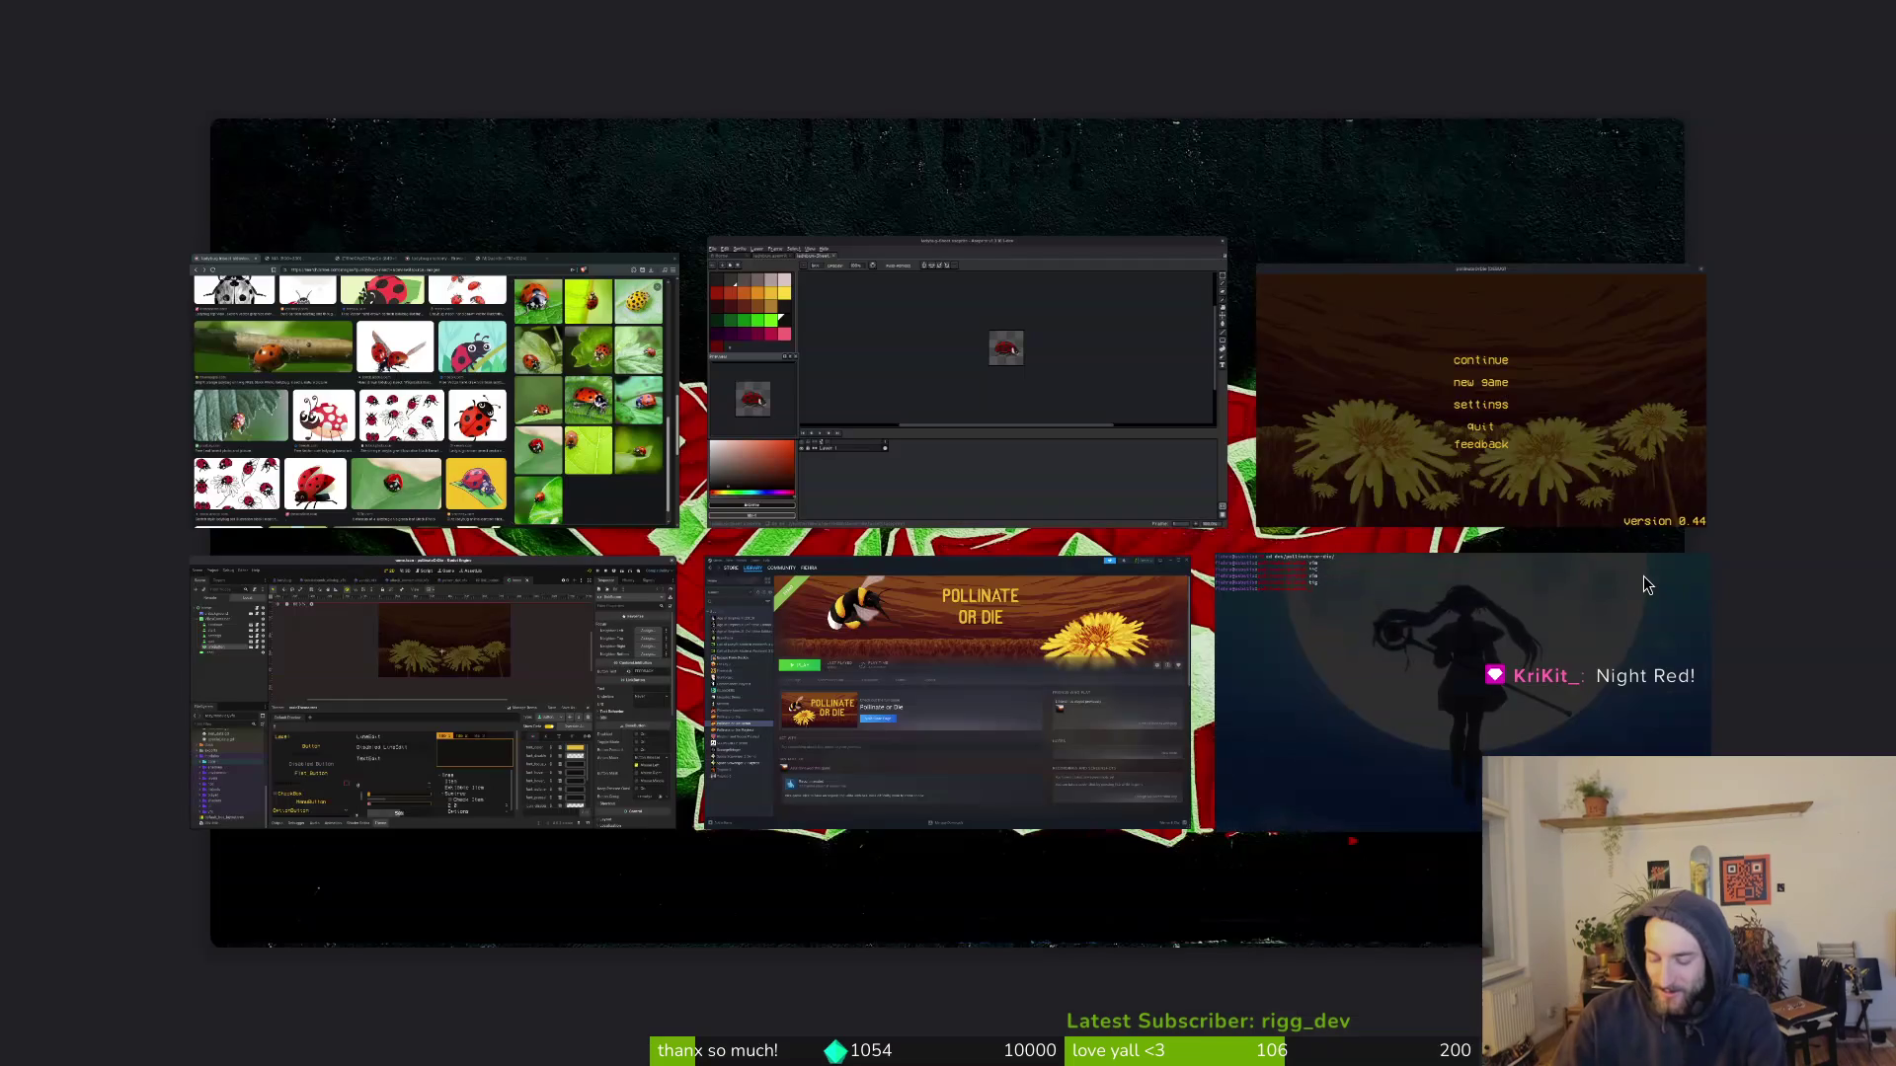
# Step: Briefly visit the terminal, then bring the Godot editor back in front of the running game
pyautogui.click(1642, 580)
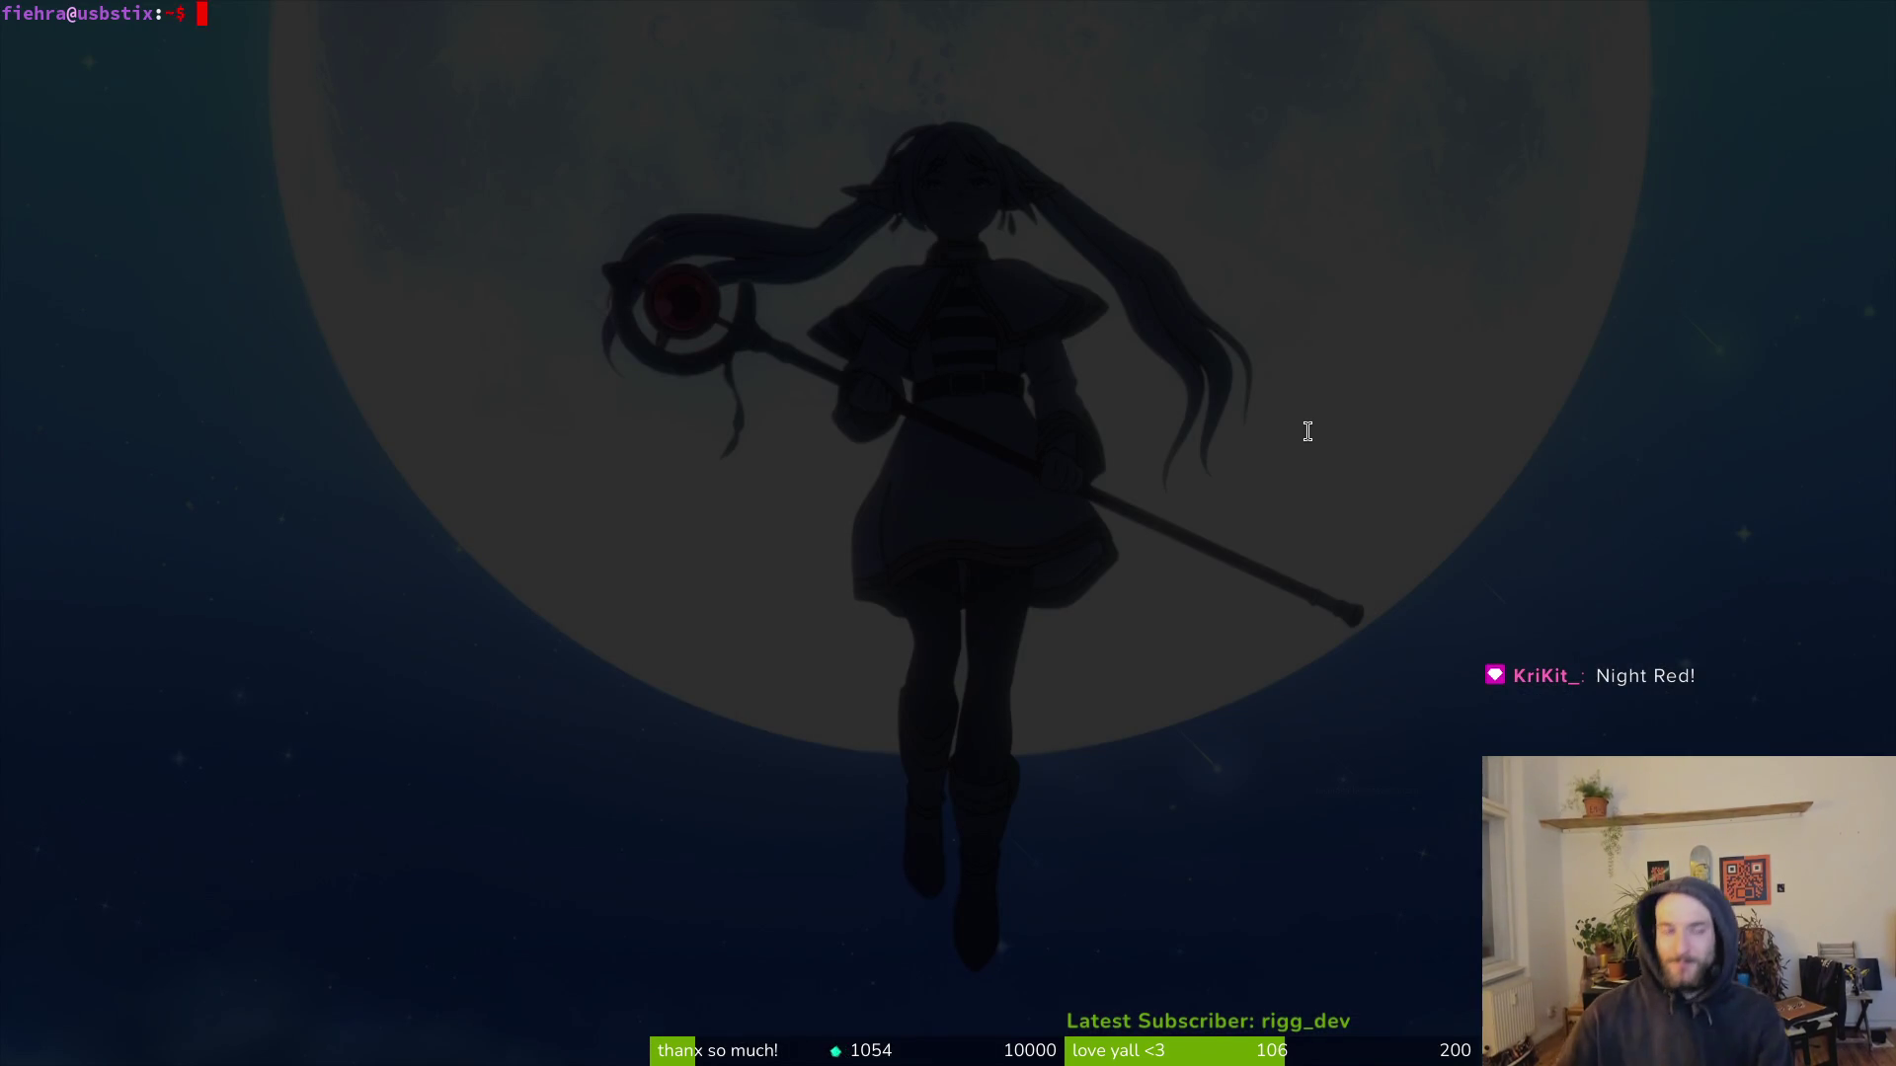
pyautogui.hotkey('alt', 'Tab')
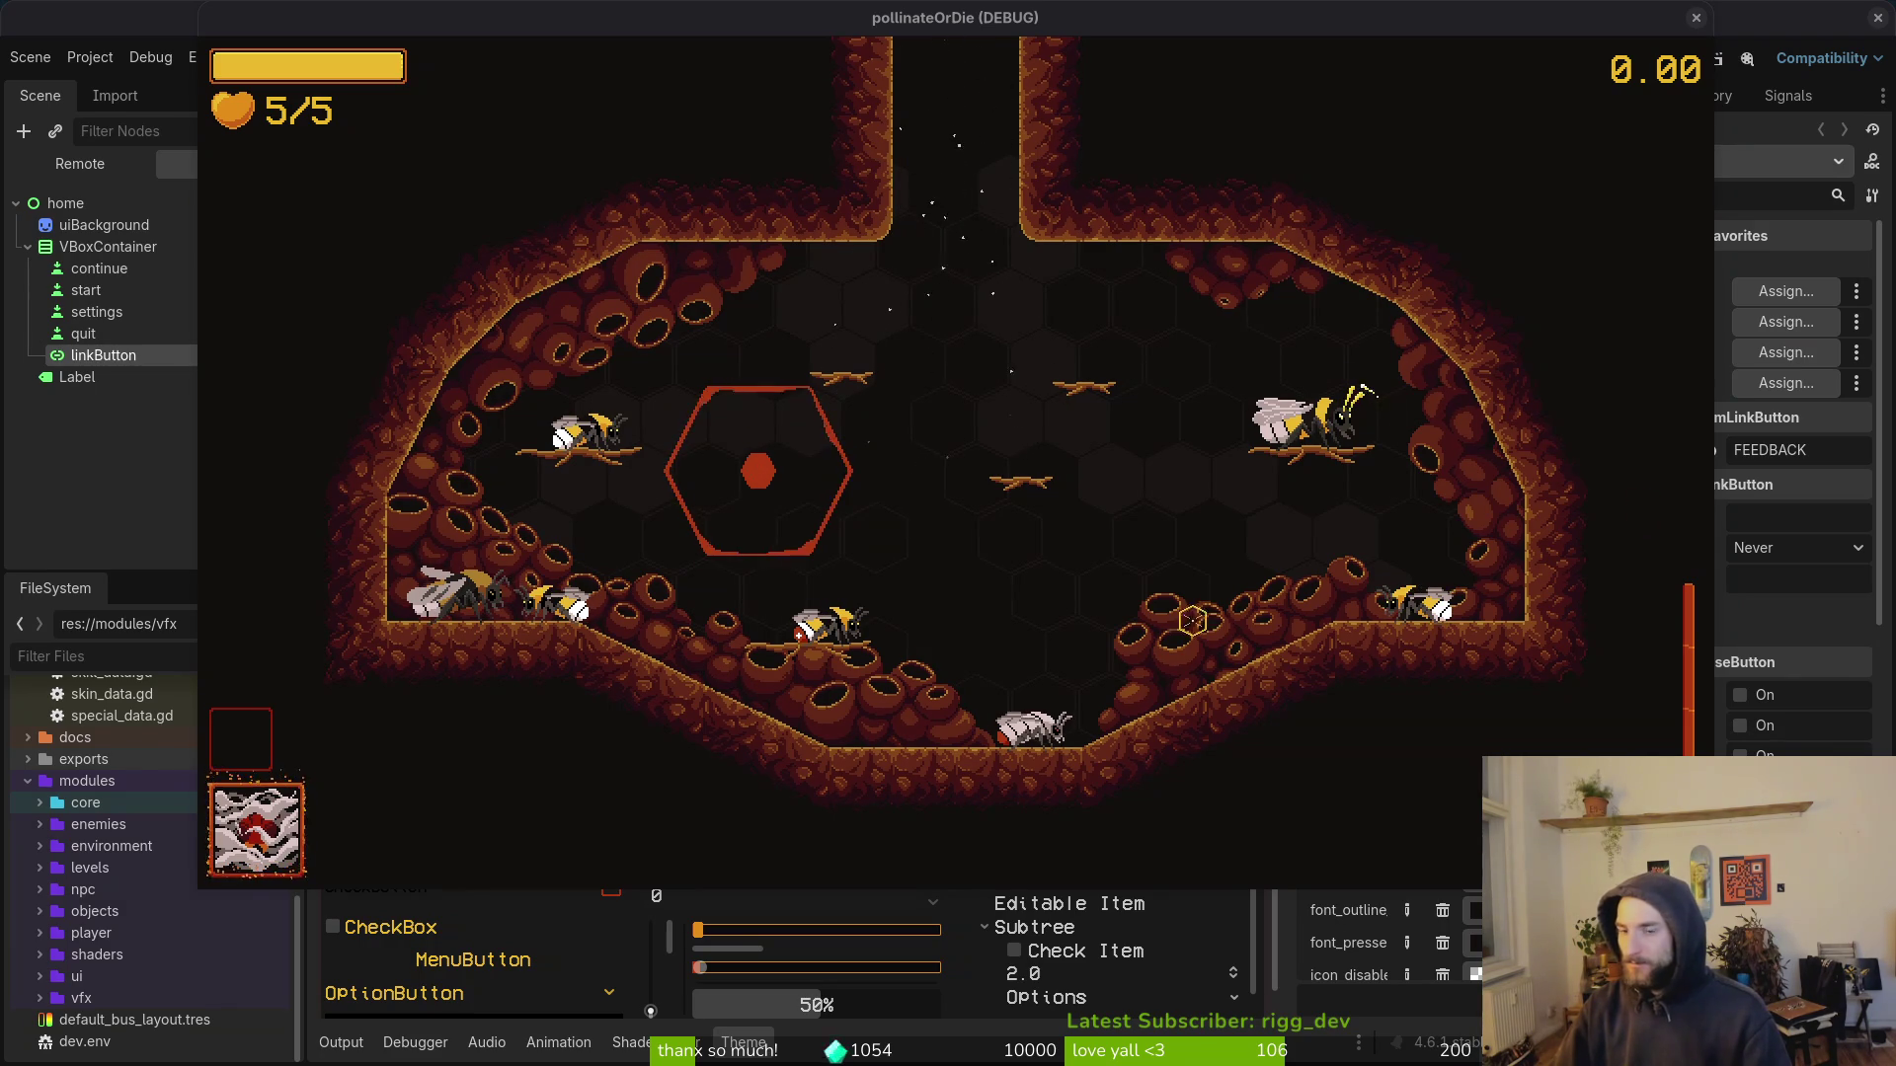
pyautogui.click(1795, 518)
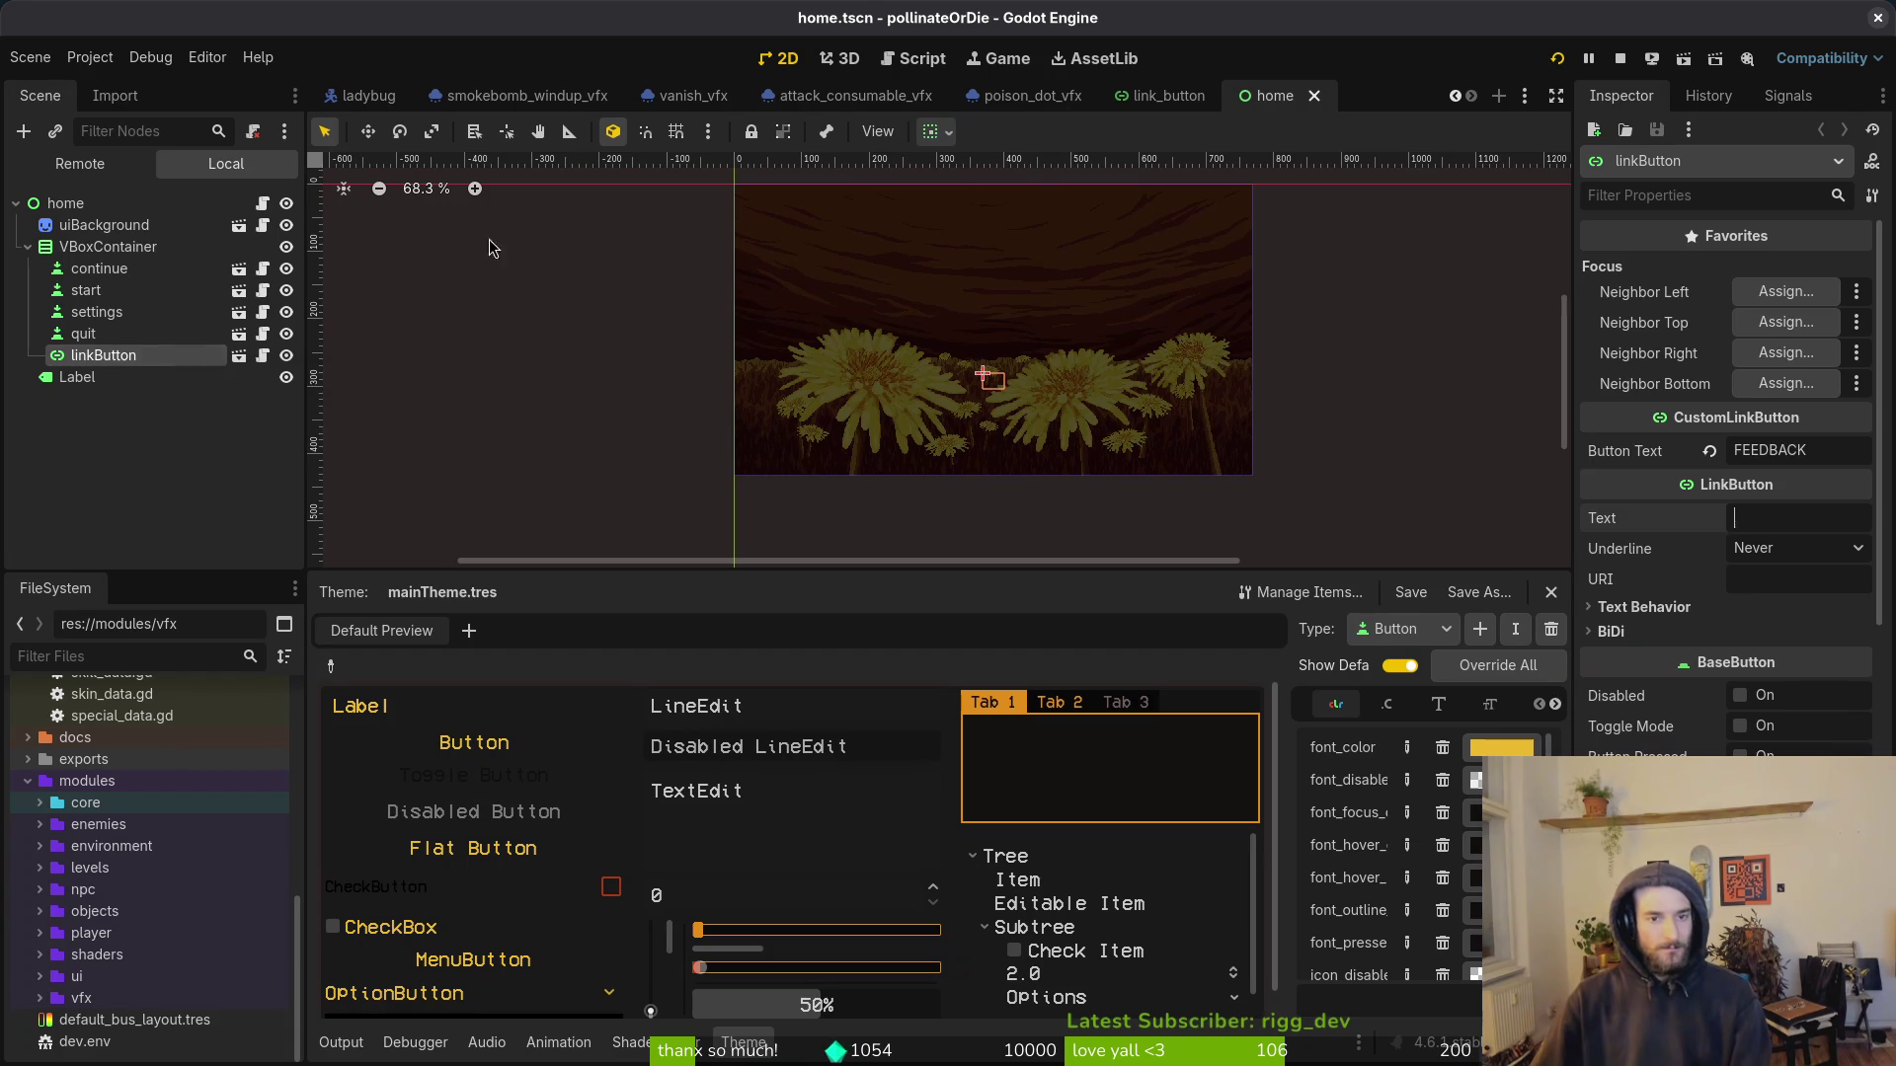
# Step: Give link_button.tscn button text FEEDBACK and the Google Docs form URI, then save and run
pyautogui.click(1169, 97)
pyautogui.click(1801, 448)
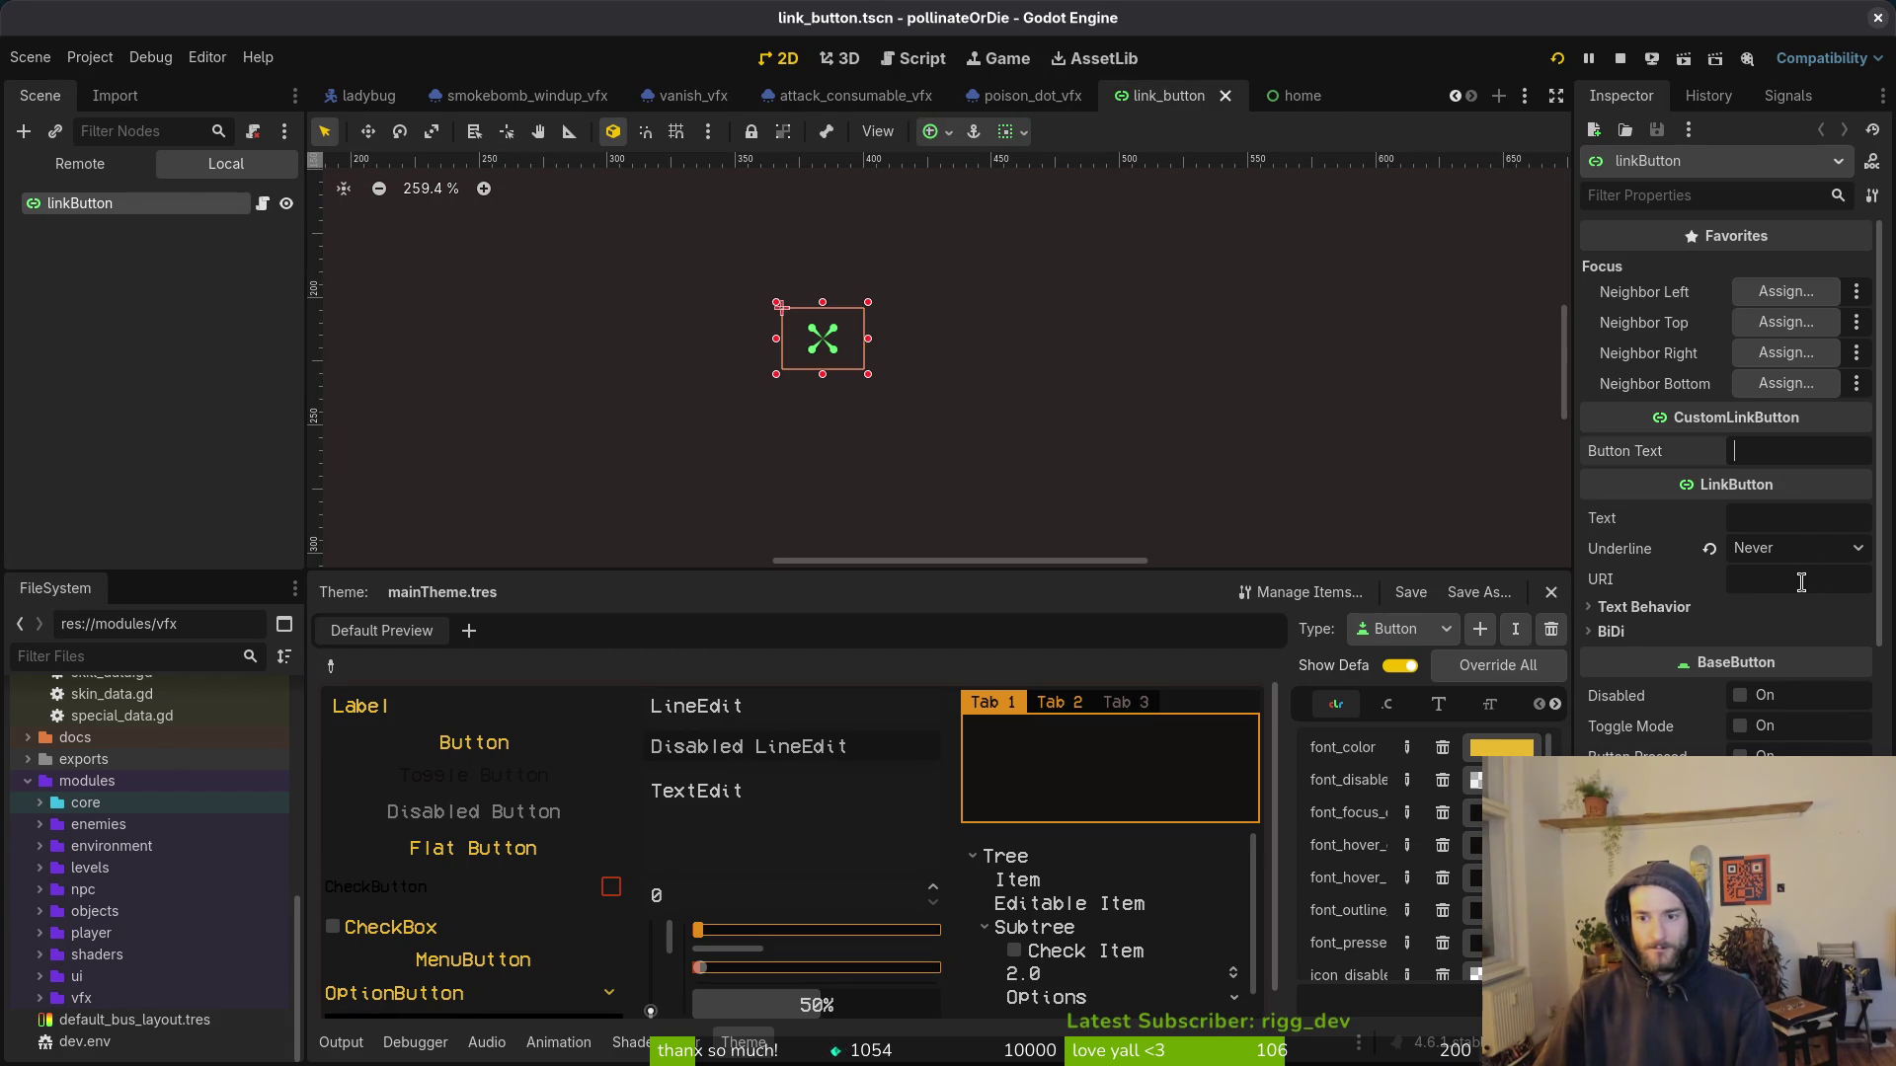
pyautogui.click(1293, 95)
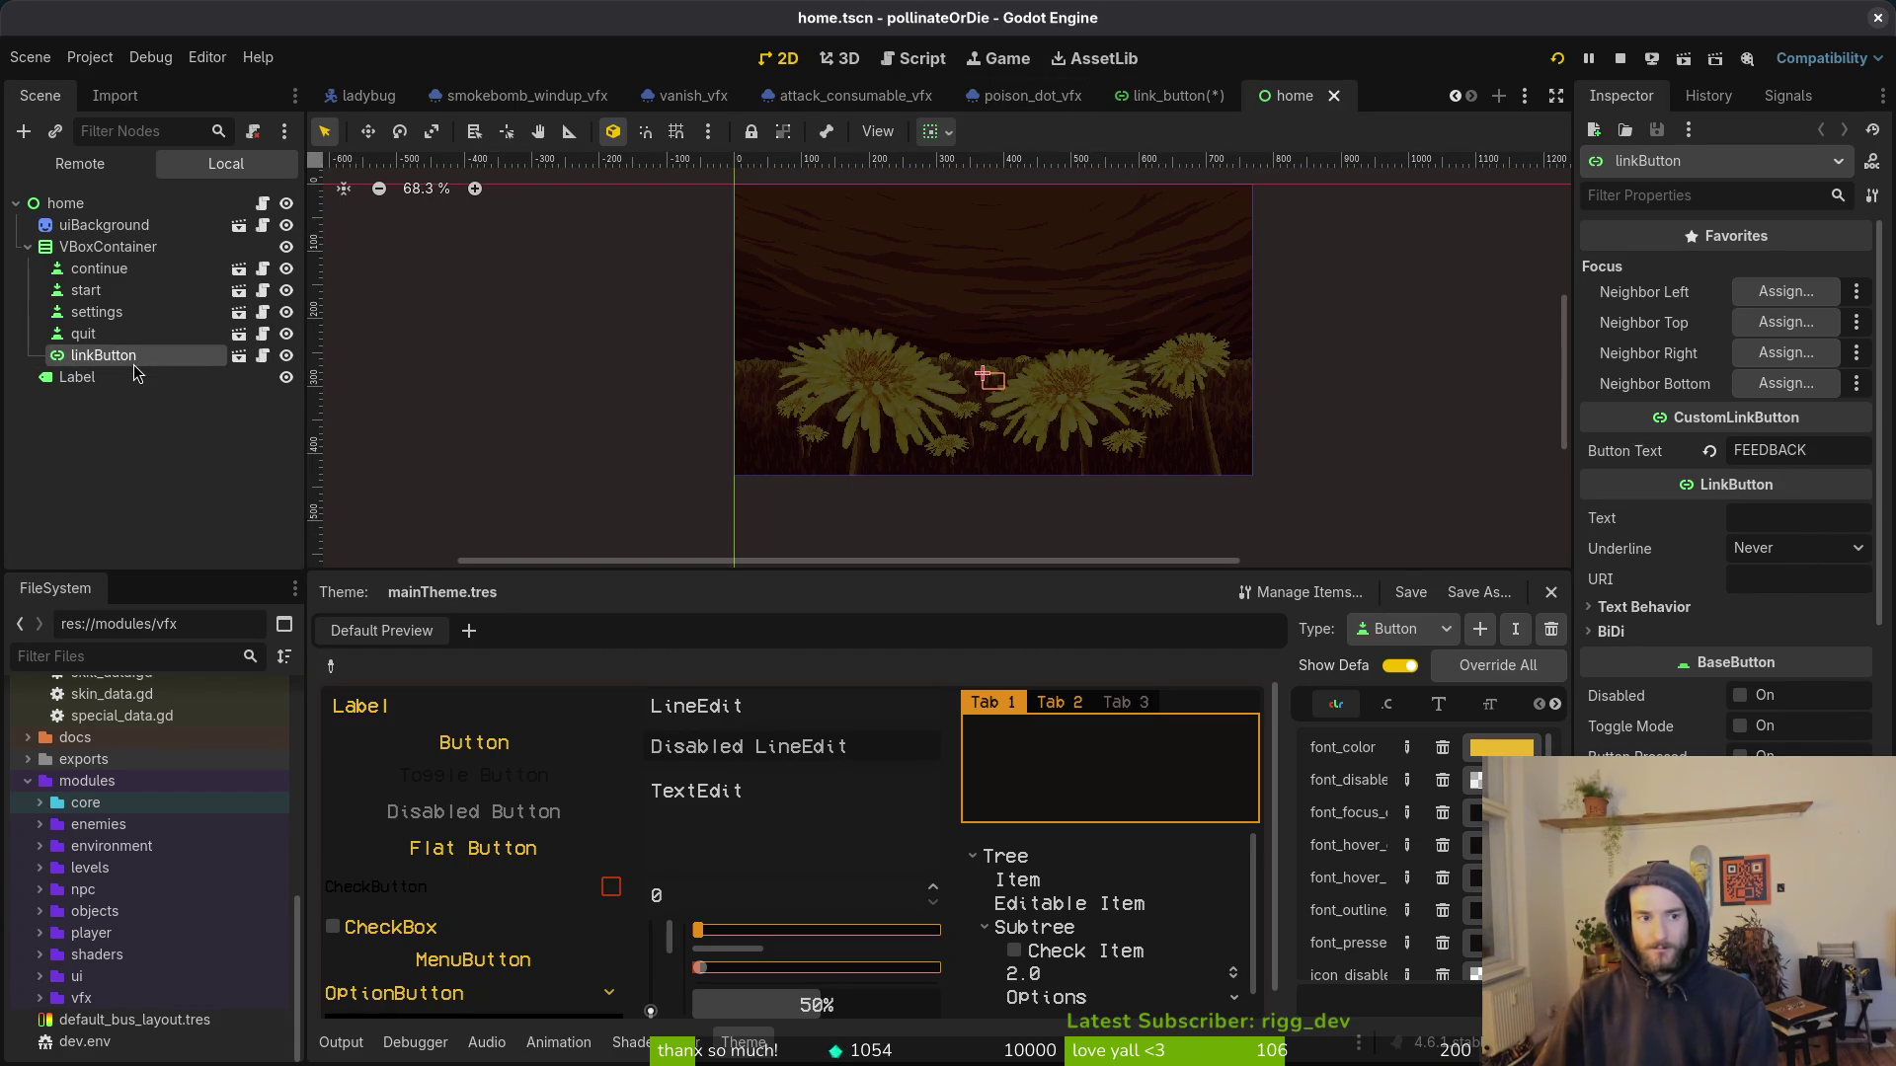
pyautogui.click(1174, 98)
pyautogui.click(1799, 450)
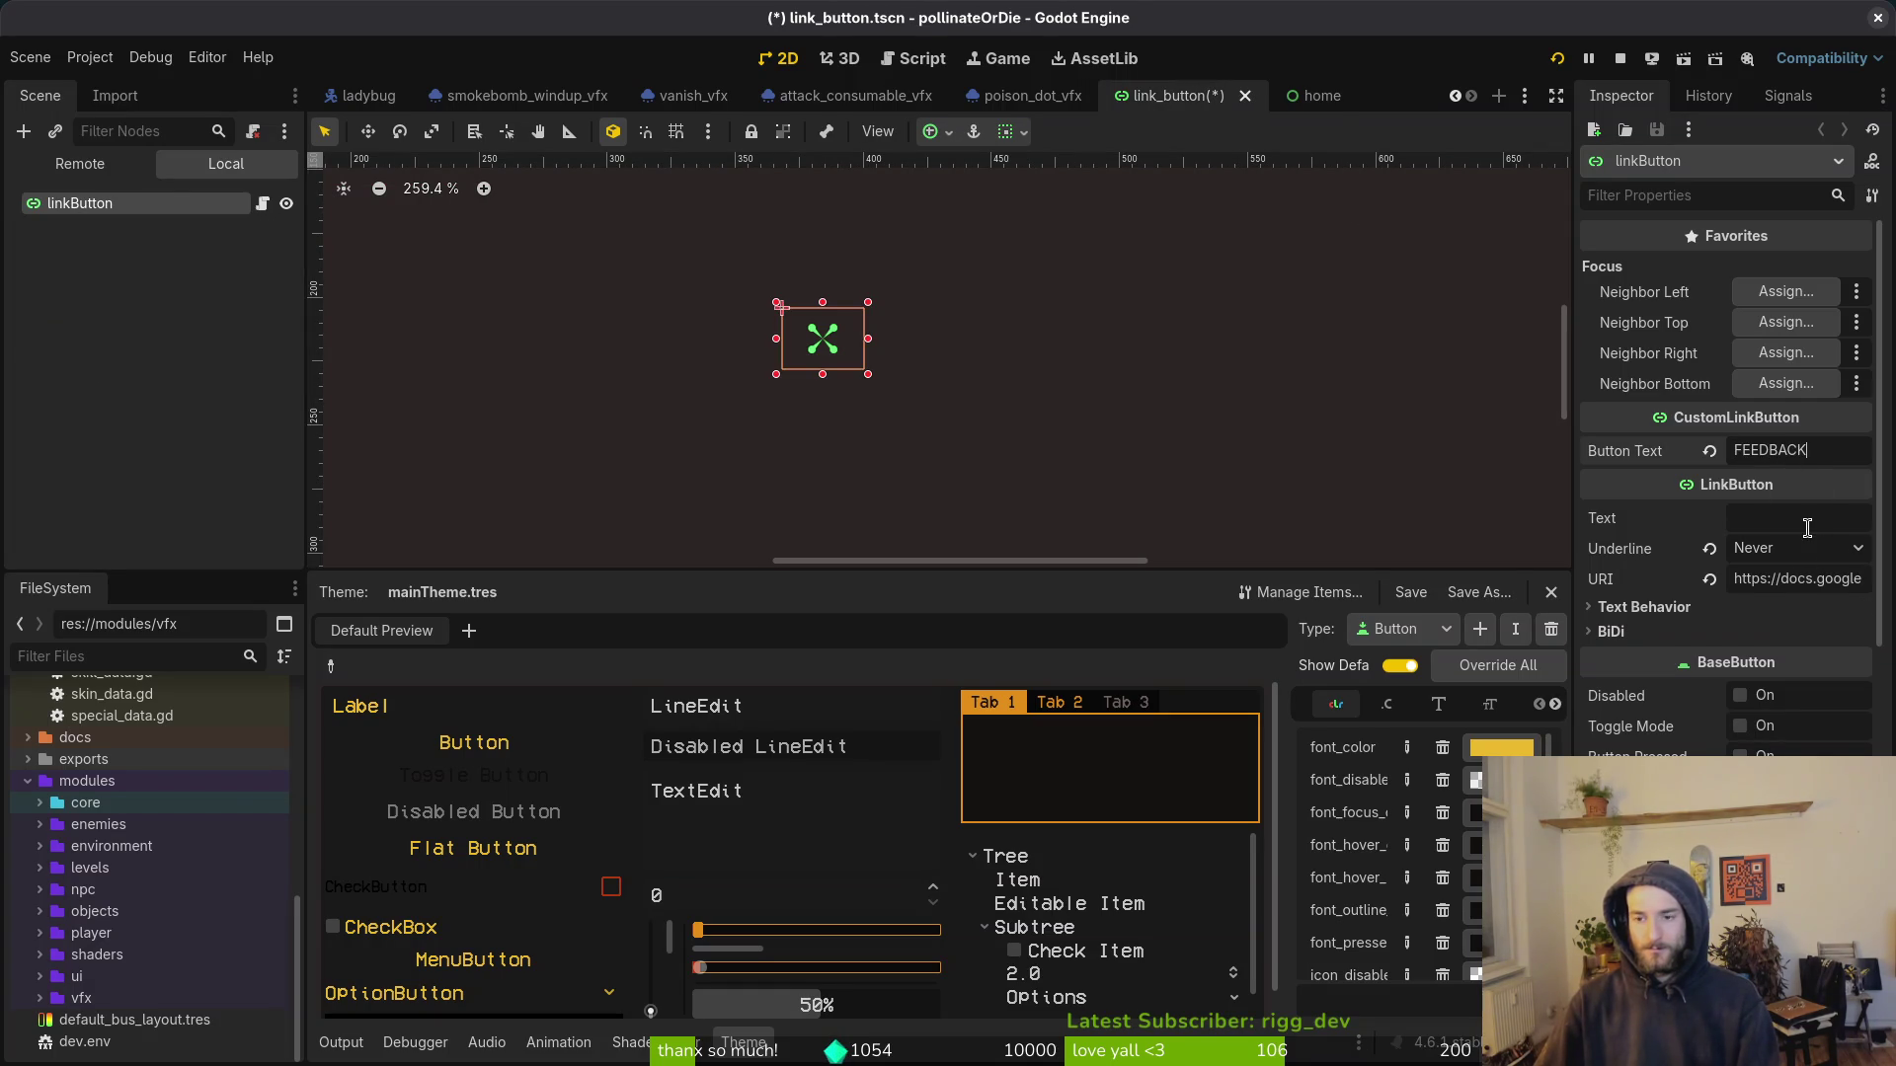
pyautogui.press('F5')
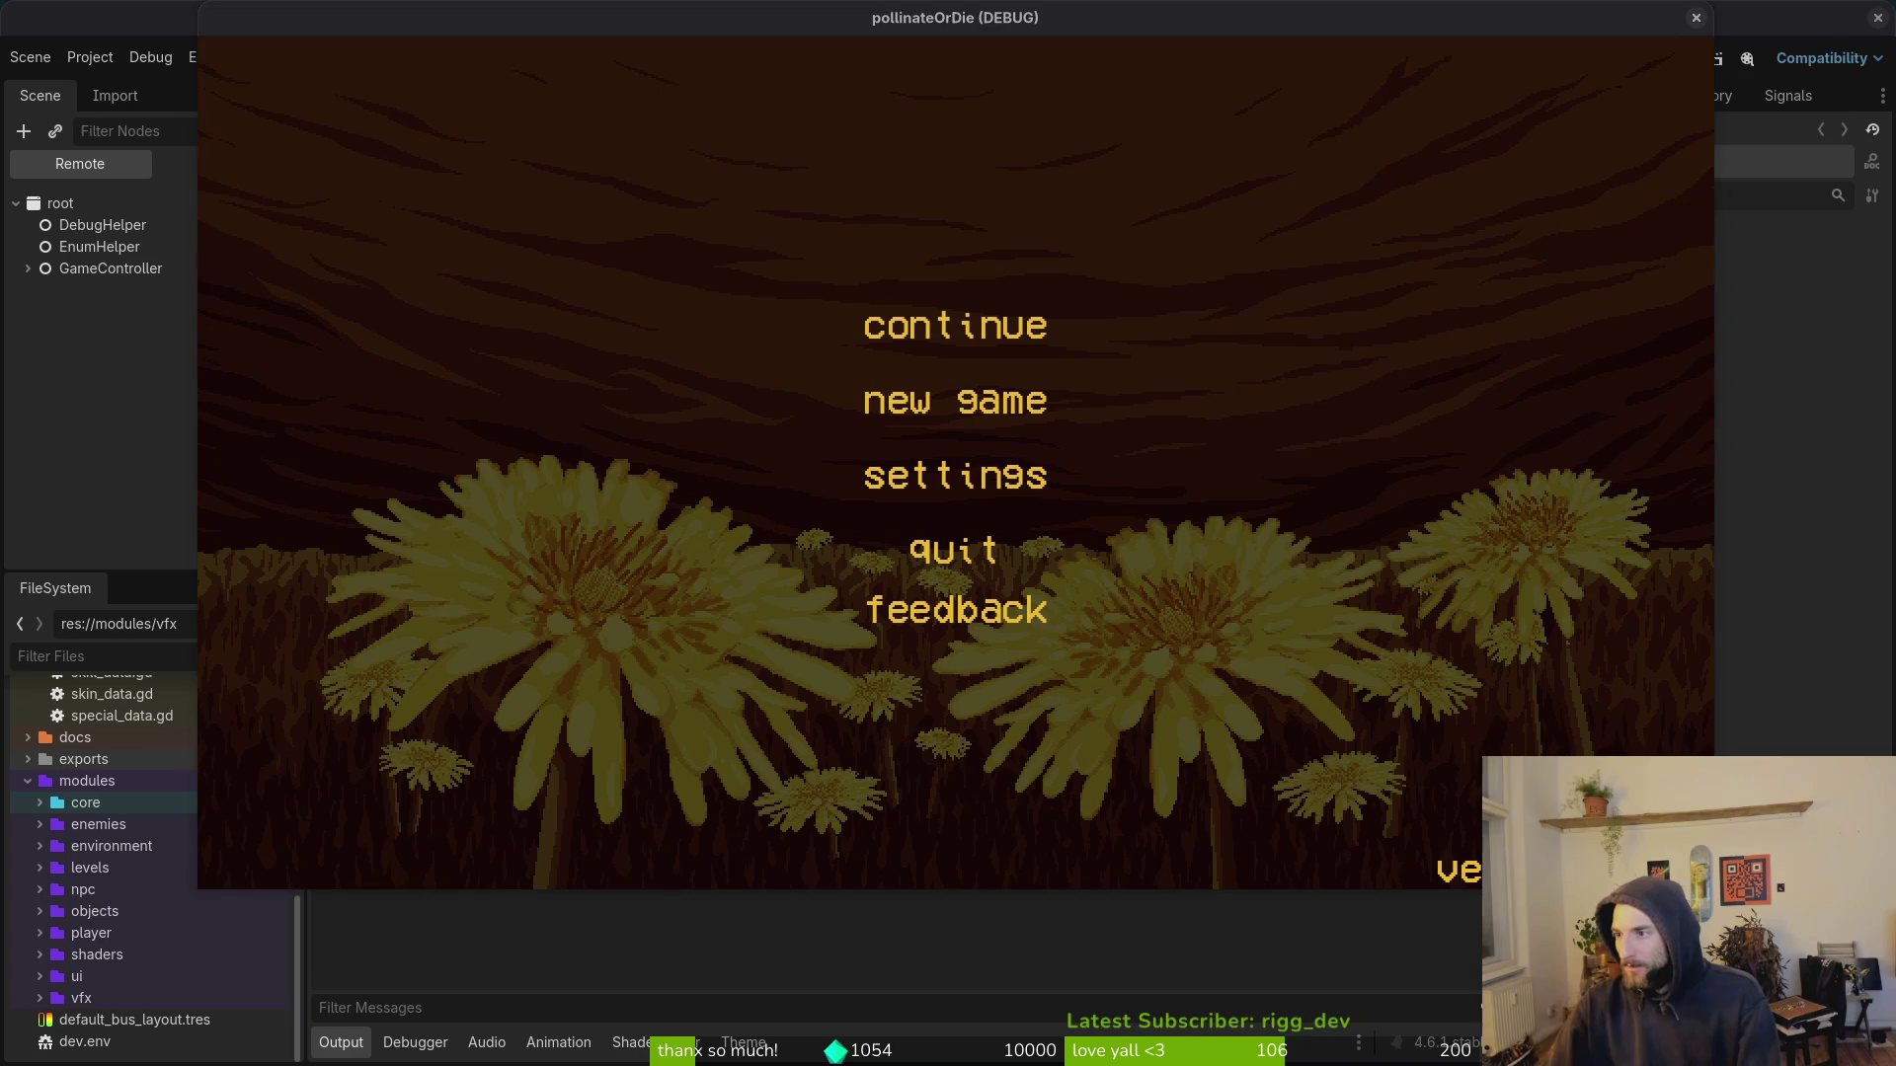
# Step: Stop the debug game, close the ladybug reference browser tabs and Steam, and switch to the terminal
pyautogui.press('F8')
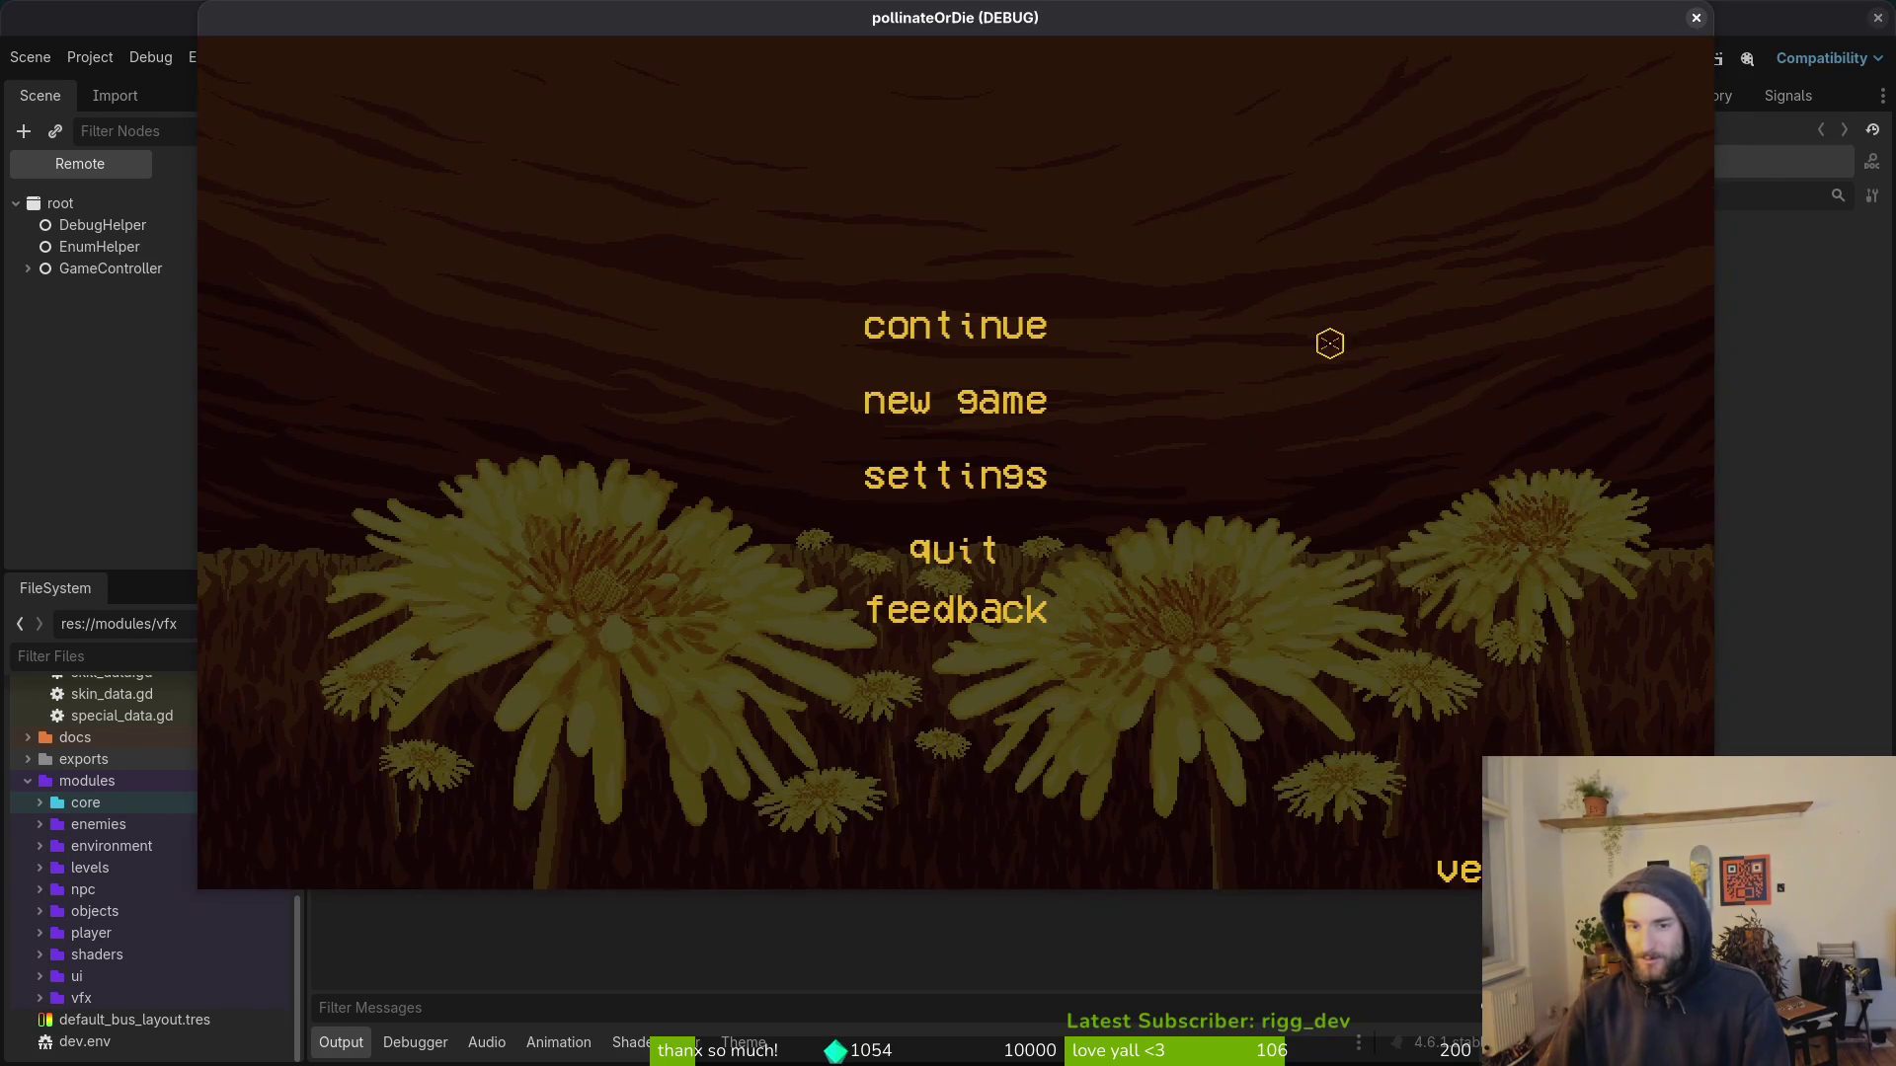
pyautogui.click(1696, 19)
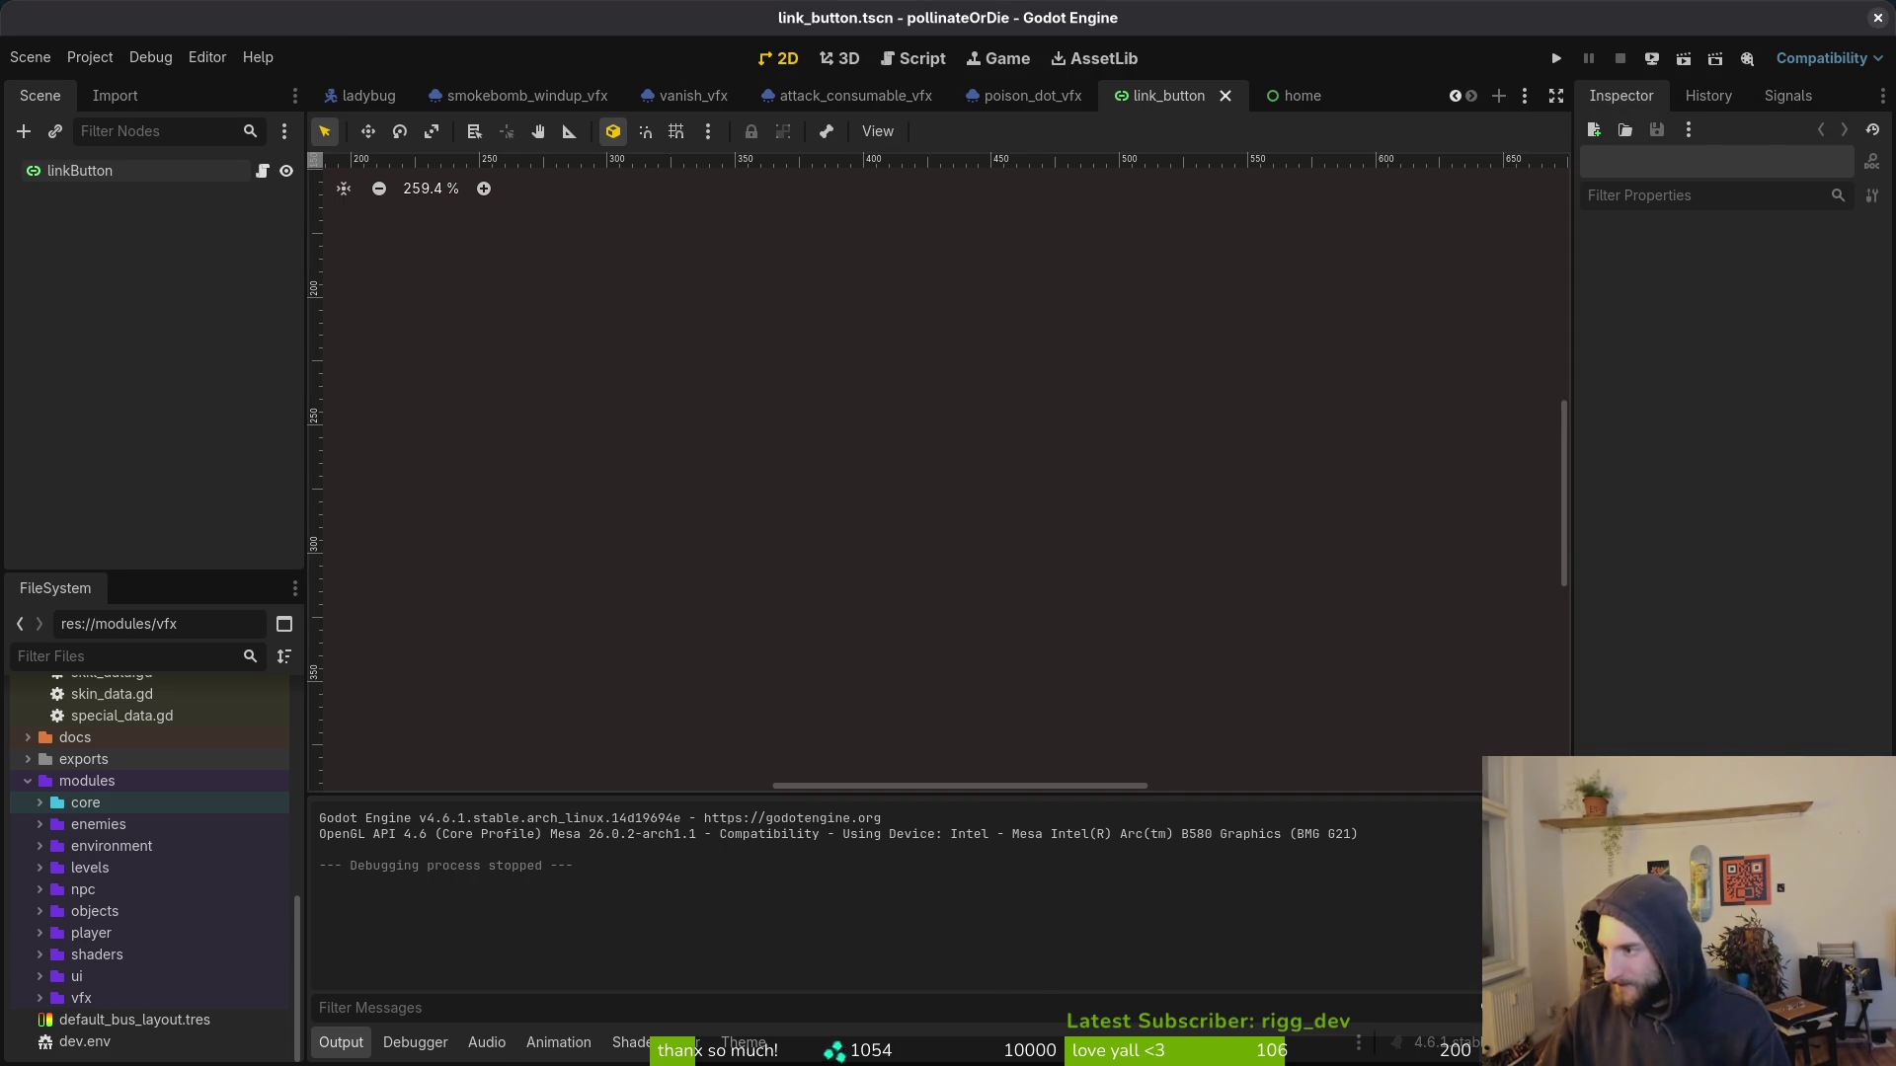
pyautogui.hotkey('alt', 'Tab')
pyautogui.hotkey('ctrl', 'w')
pyautogui.hotkey('ctrl', 'w')
pyautogui.hotkey('ctrl', 'w')
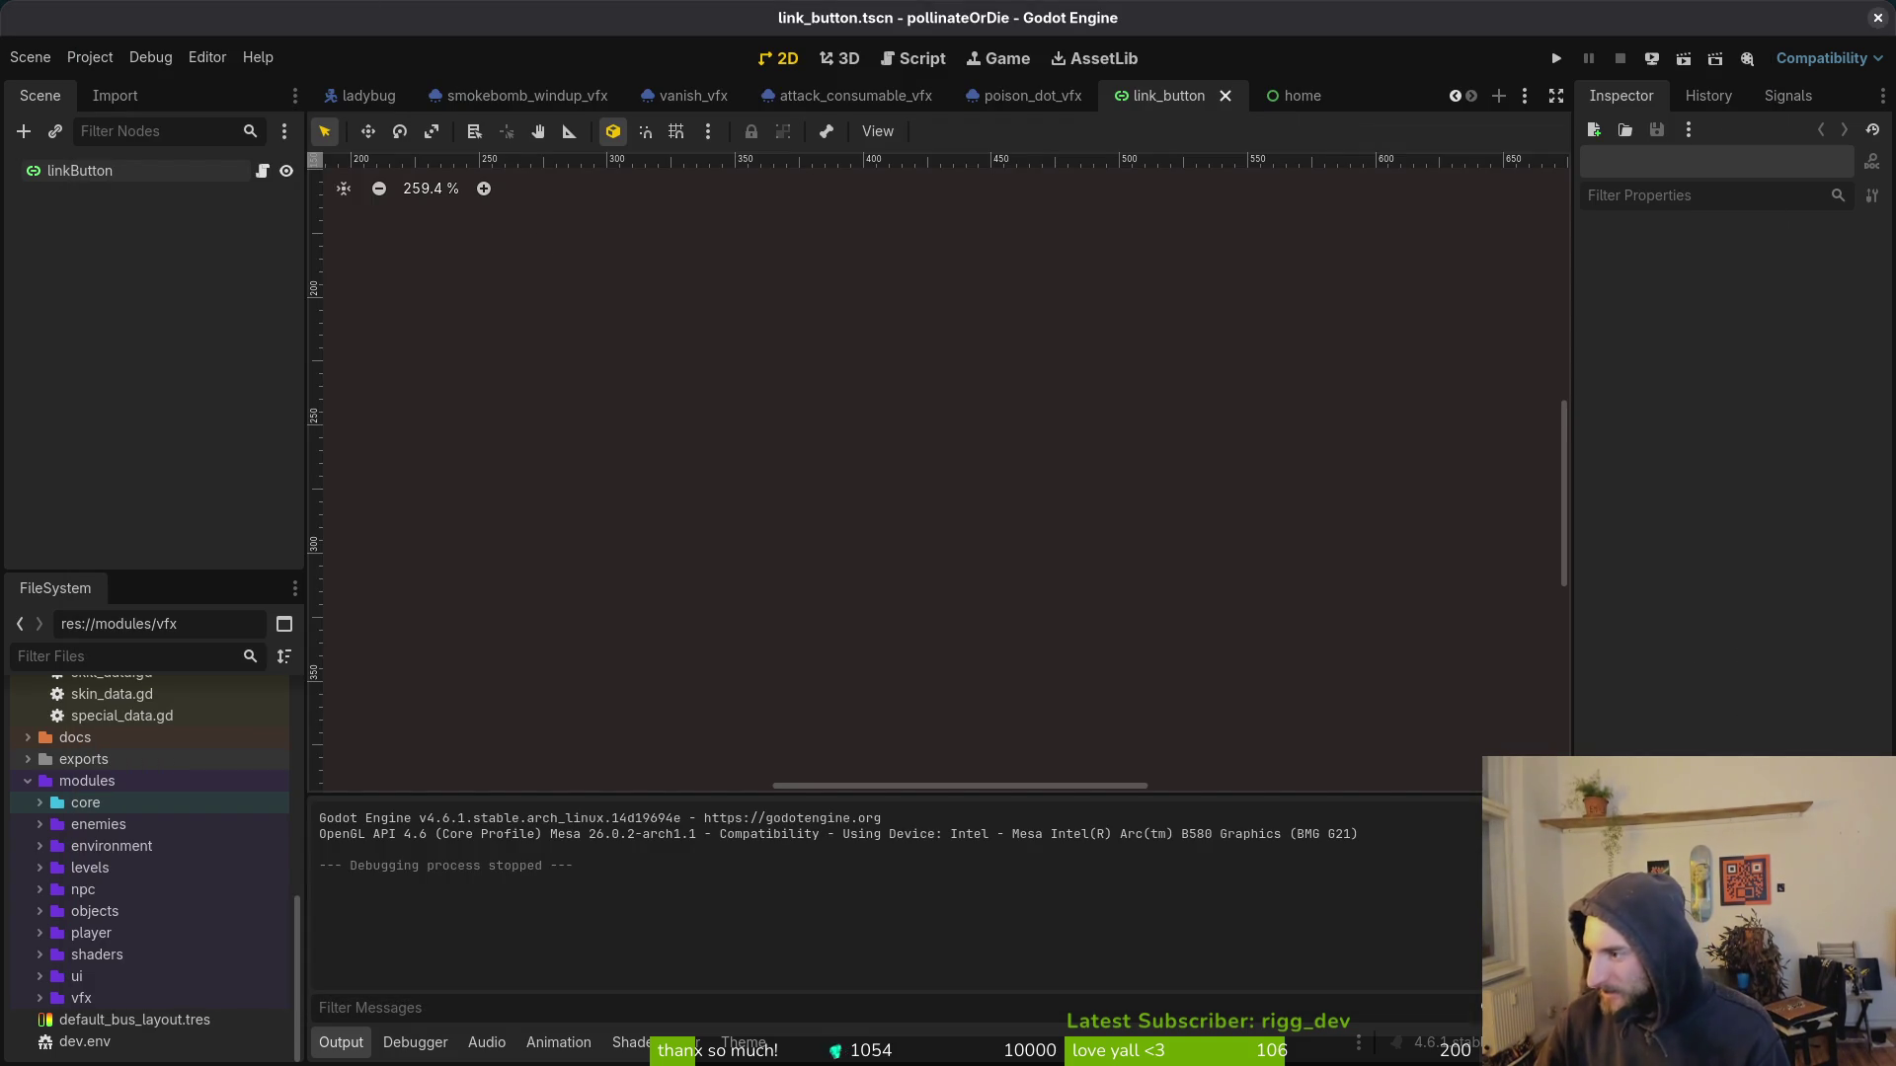
pyautogui.hotkey('alt', 'Tab')
pyautogui.click(1882, 25)
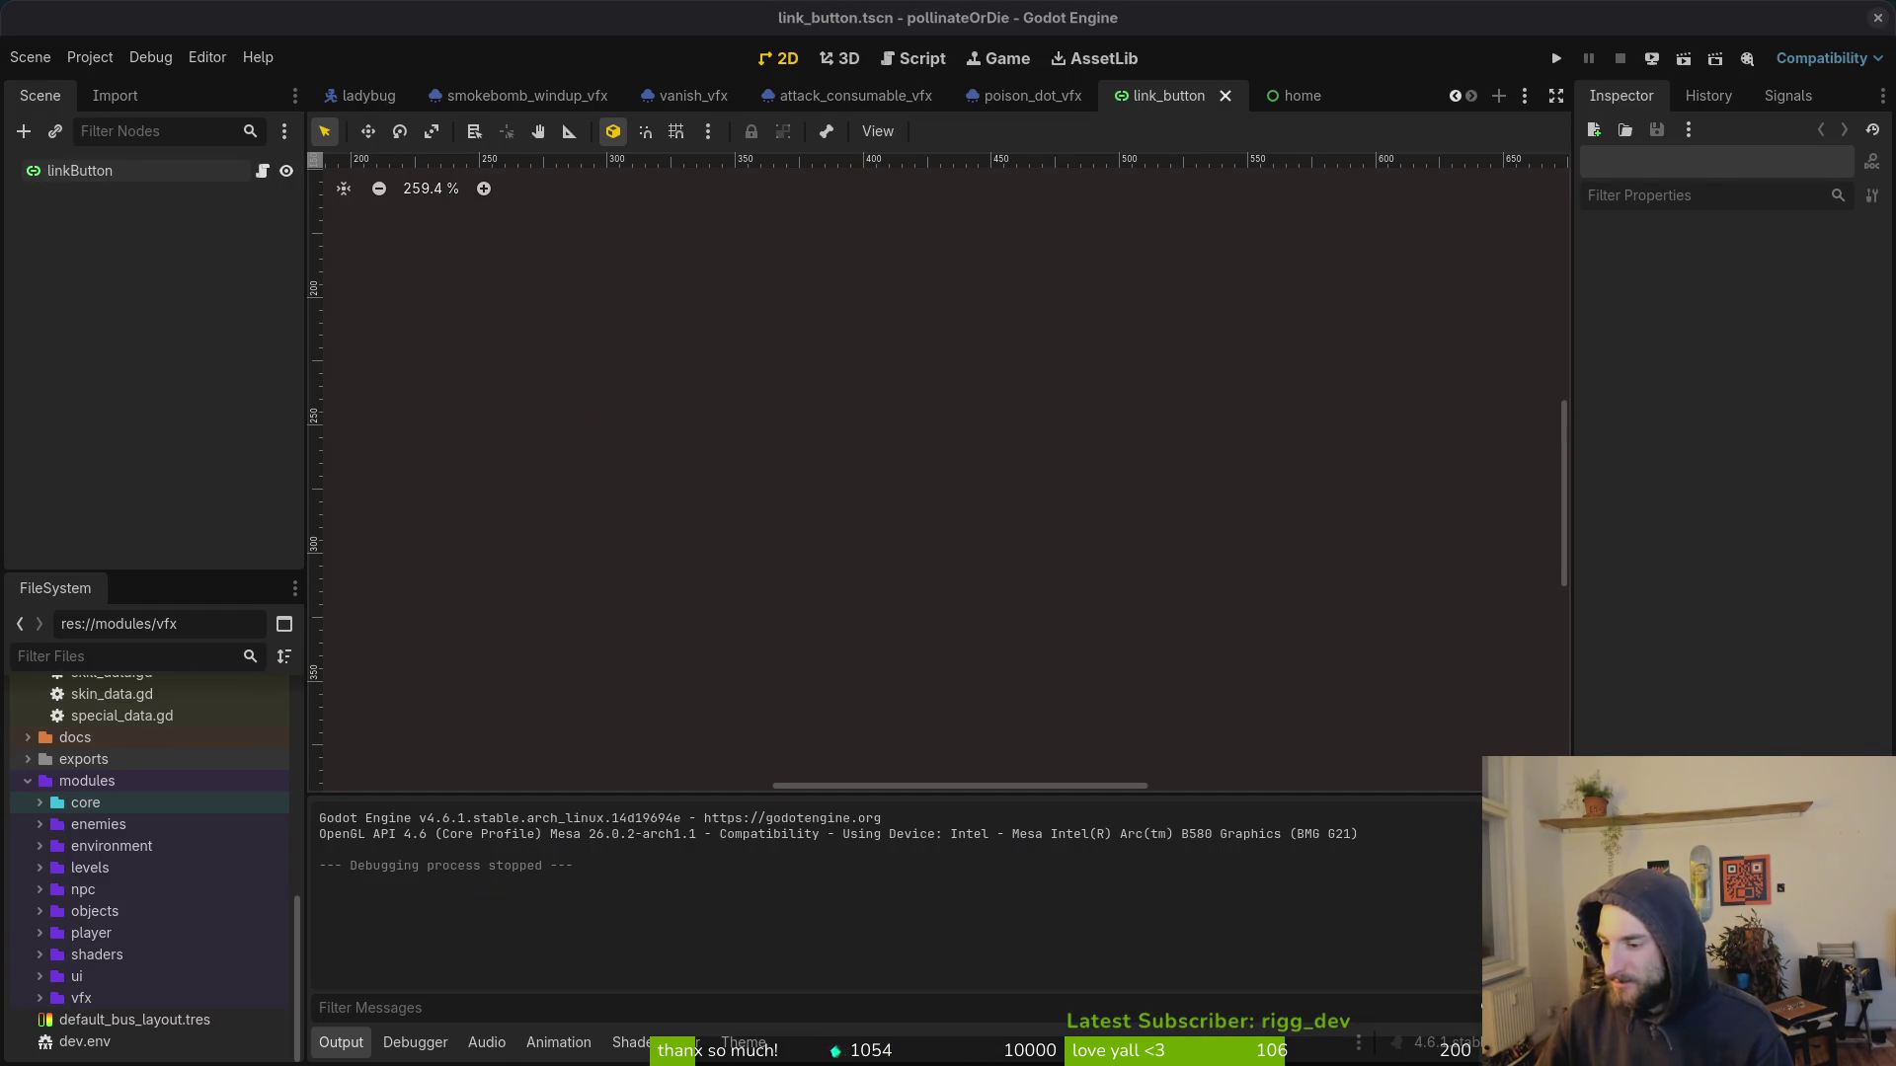
pyautogui.hotkey('alt', 'Tab')
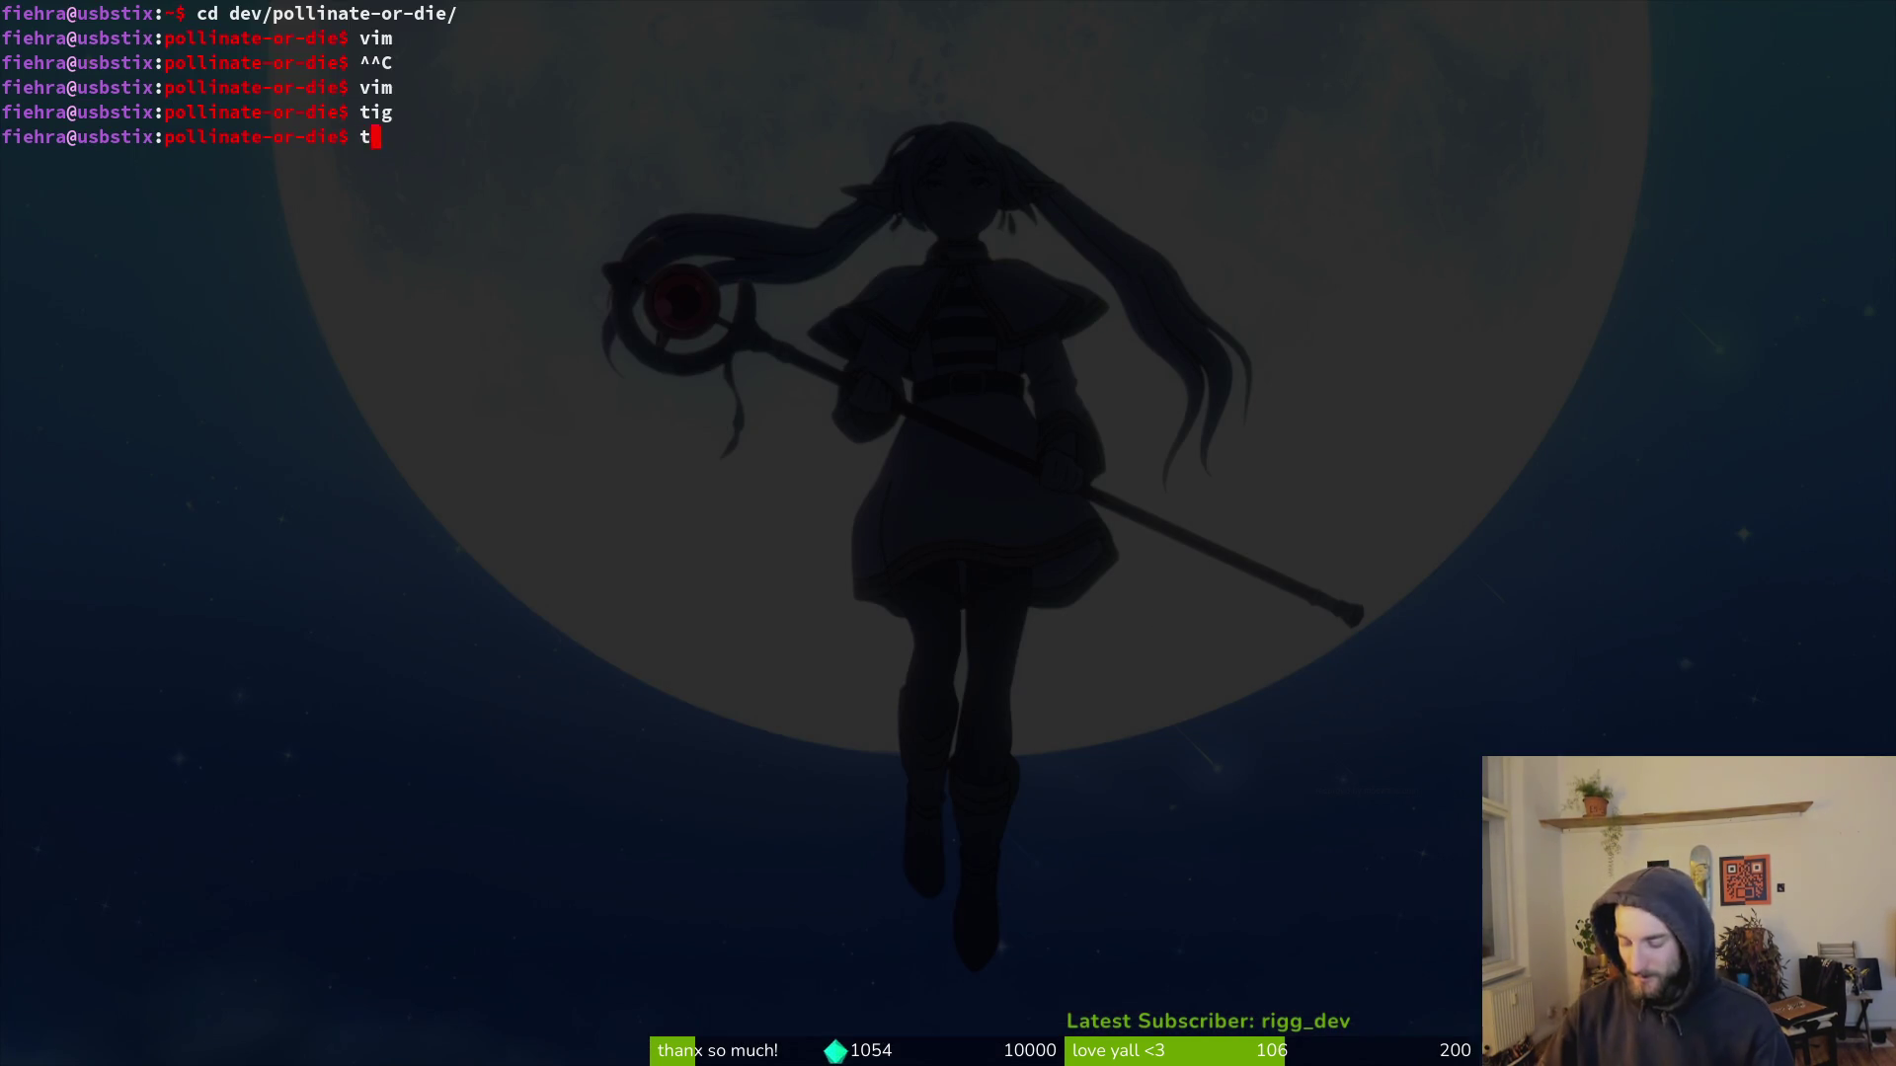
# Step: Stage link_button.tscn in tig and commit it as 'fixed link on feedback button'
pyautogui.write('tig')
pyautogui.press('Return')
pyautogui.press('Down')
pyautogui.press('Down')
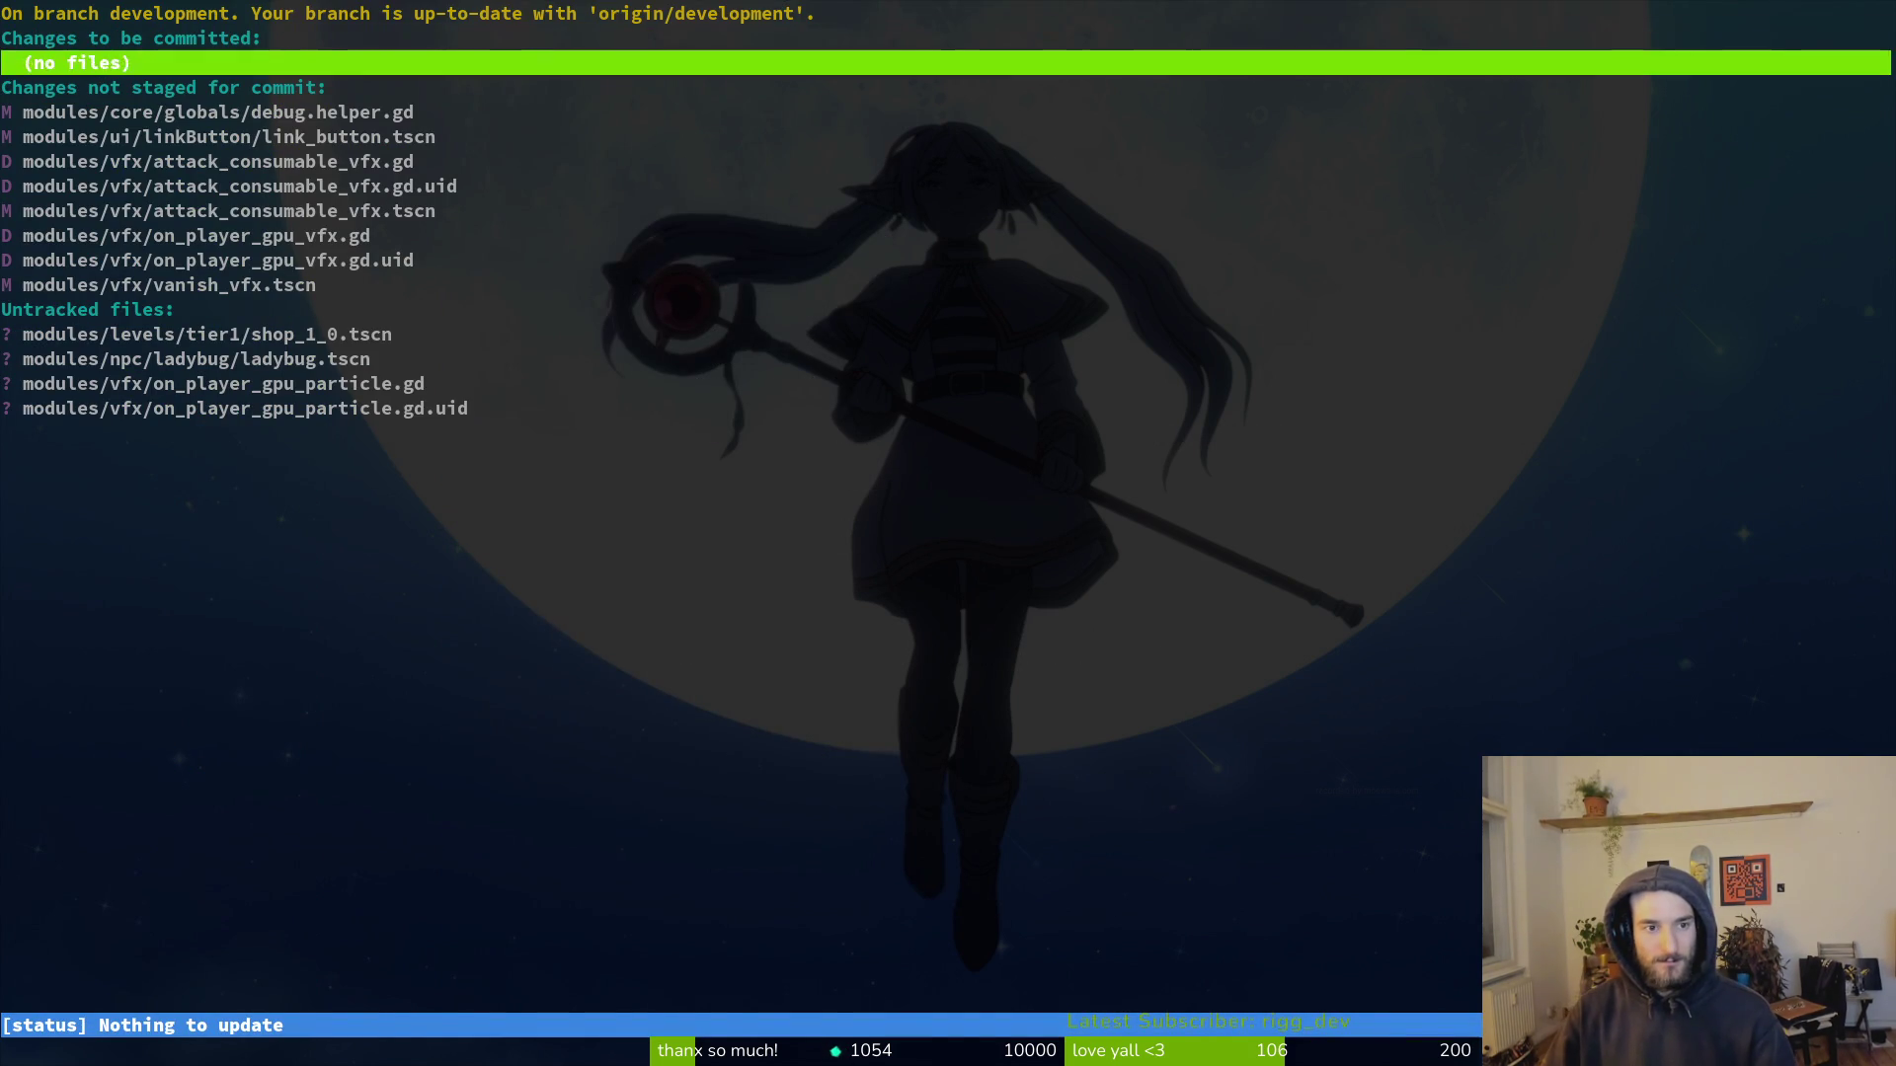
pyautogui.press('Down')
pyautogui.press('Down')
pyautogui.press('Down')
pyautogui.write('uqgi')
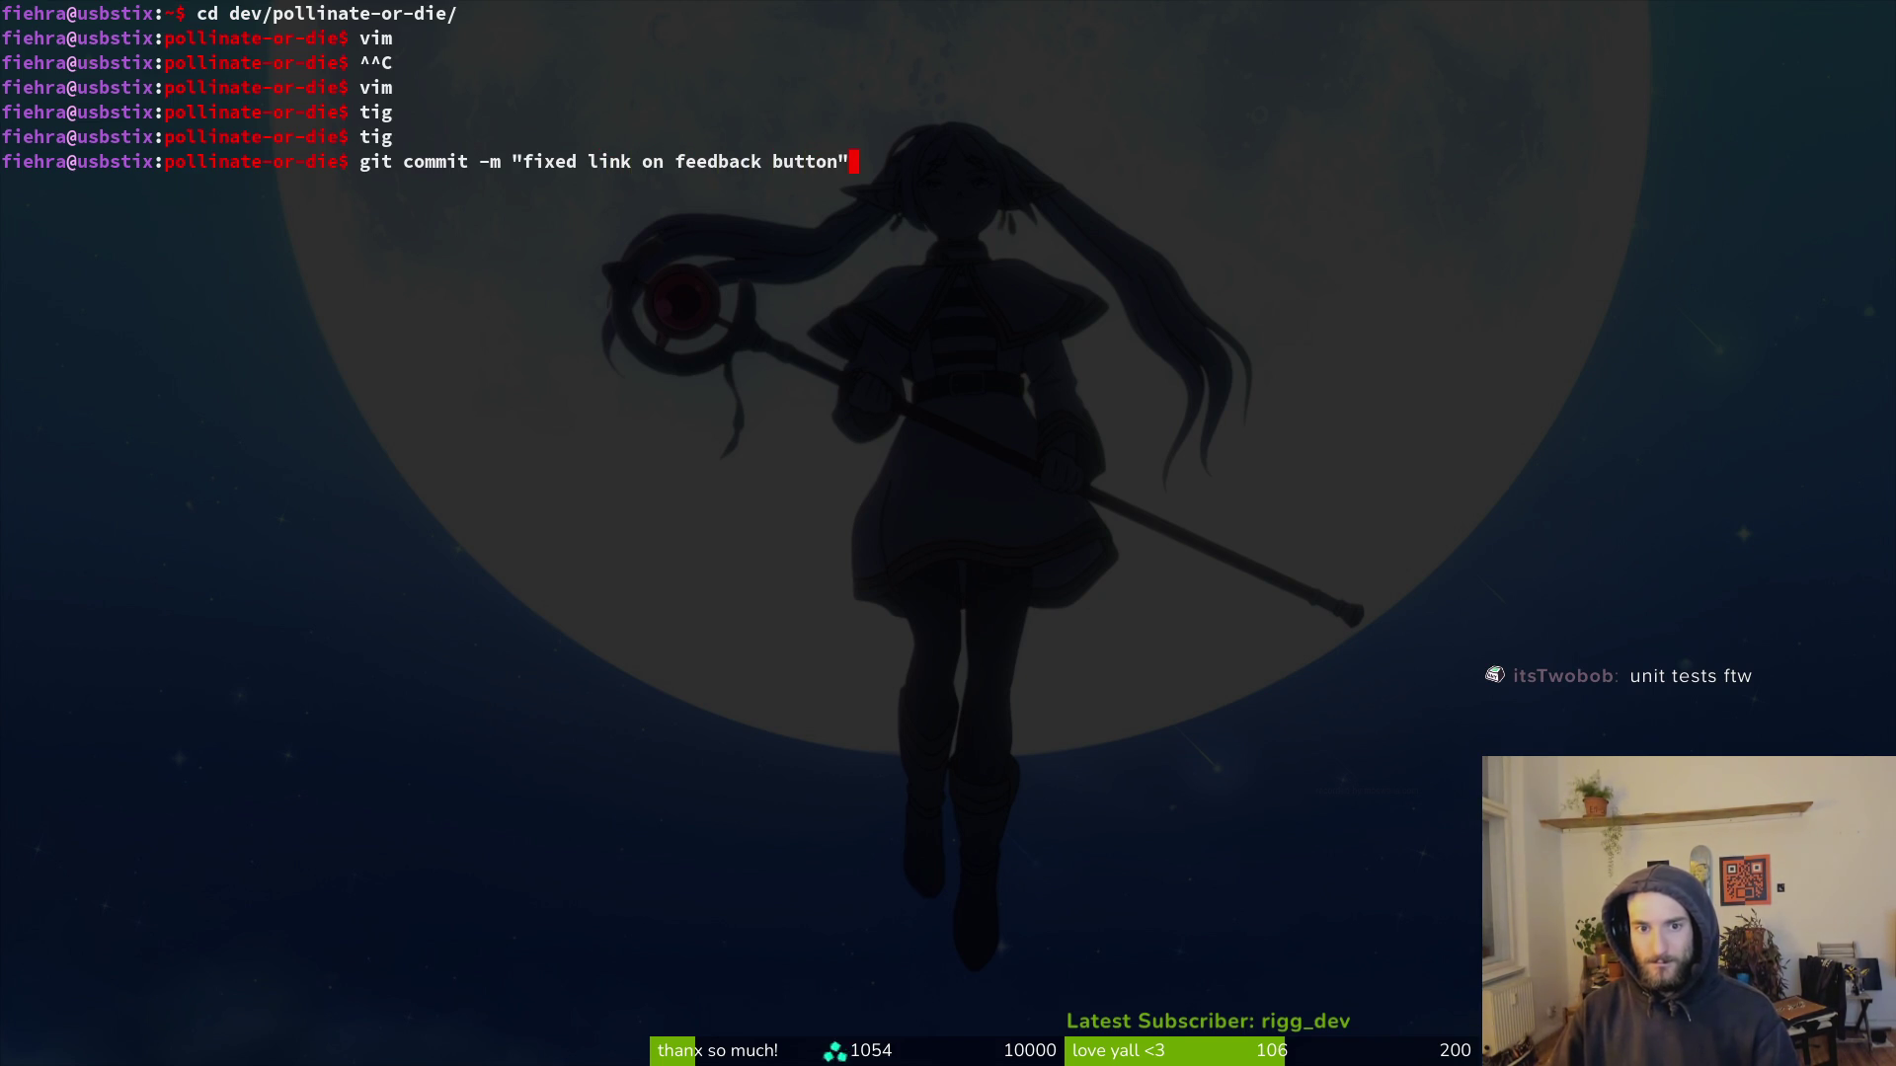
pyautogui.press('Return')
# Step: Push the commit to the development branch and return to the Godot editor
pyautogui.write('git push')
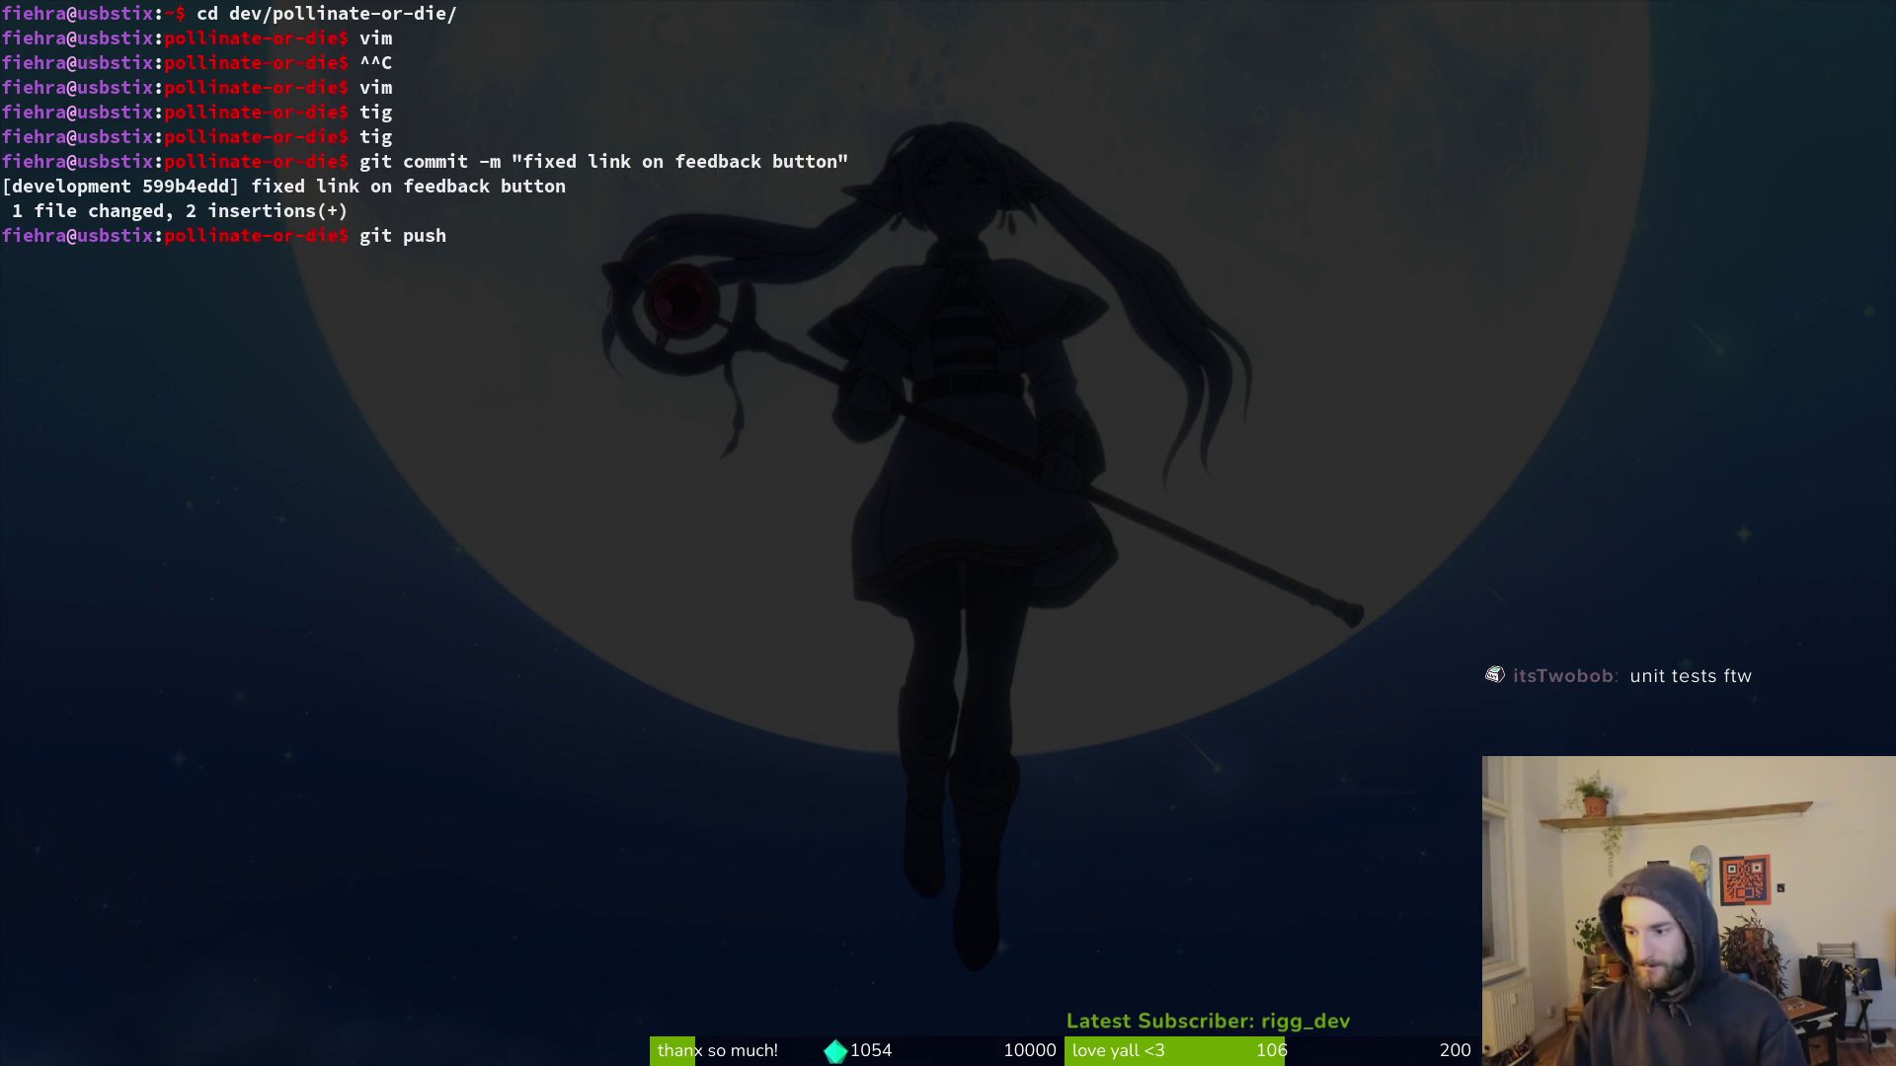
pyautogui.press('Return')
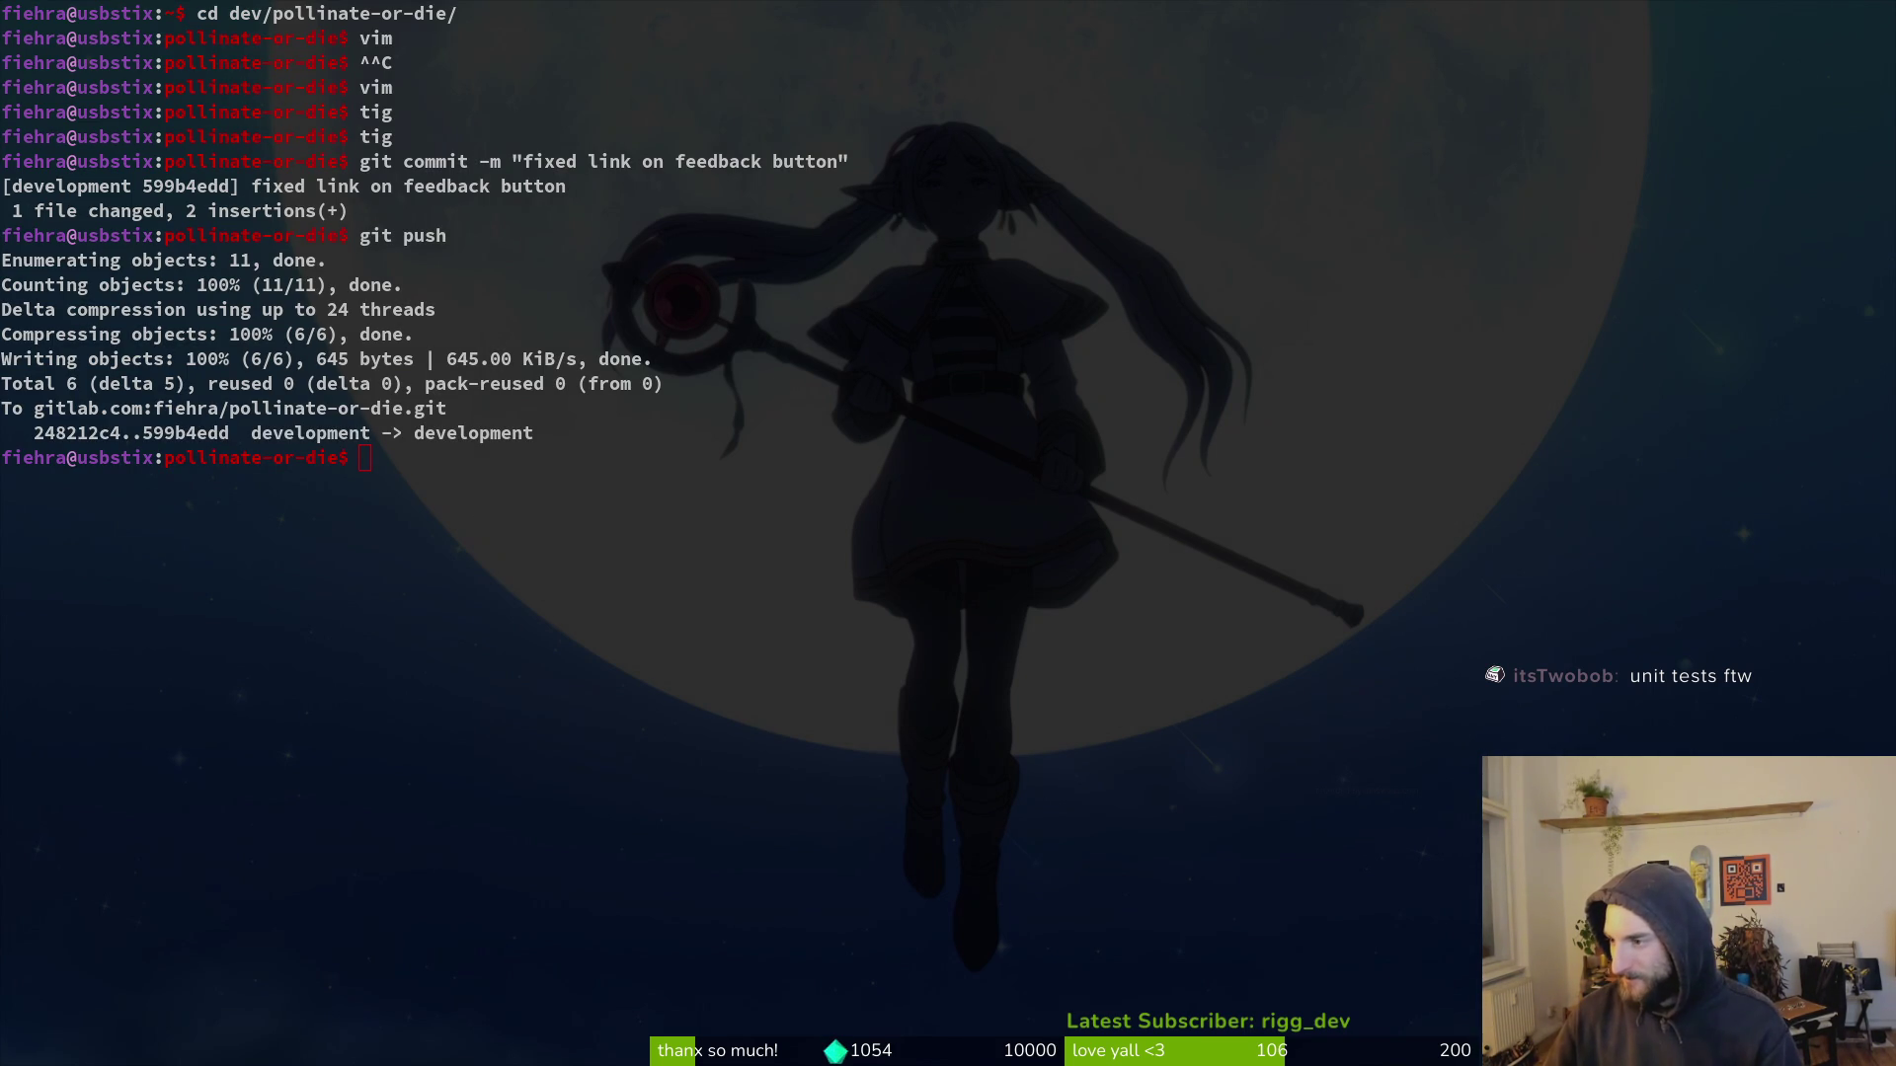
pyautogui.press('super+2')
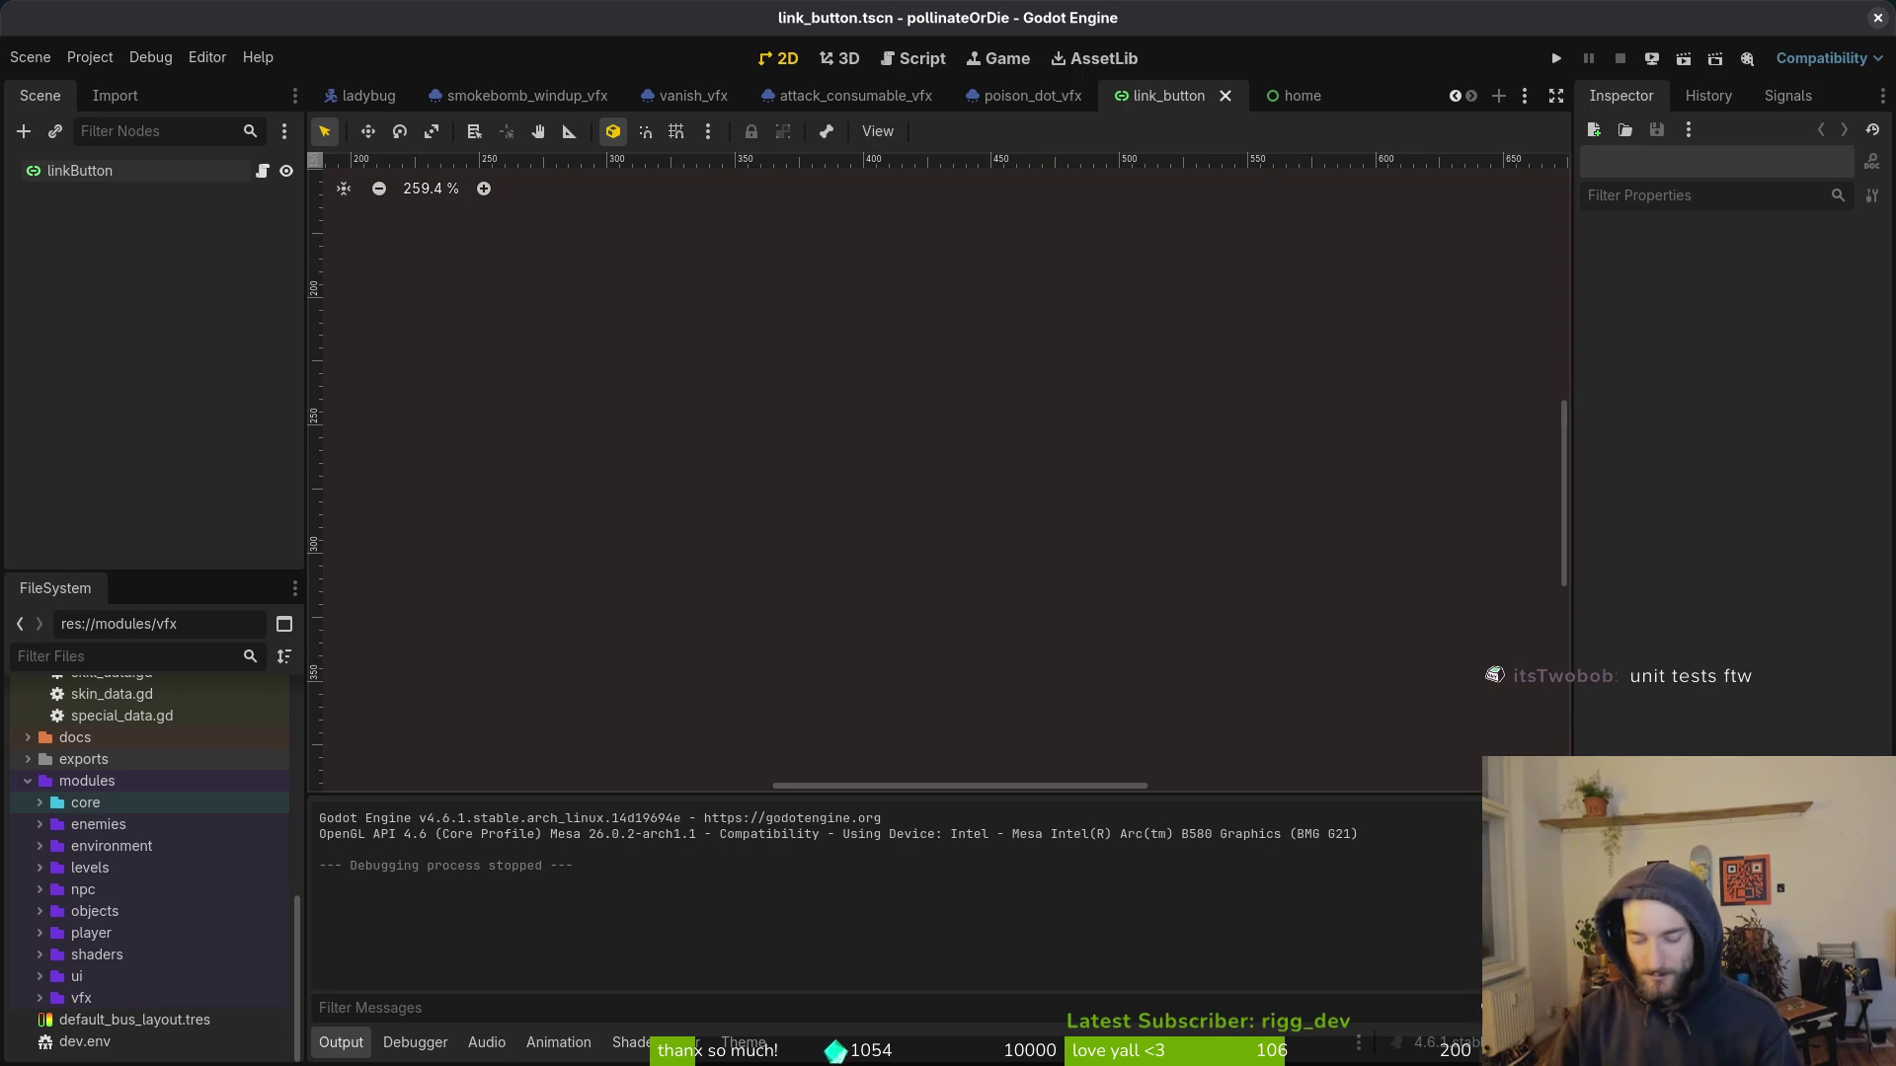
# Step: Close every scene tab except player, collapse its tree branches, and save it
pyautogui.middleClick(1305, 96)
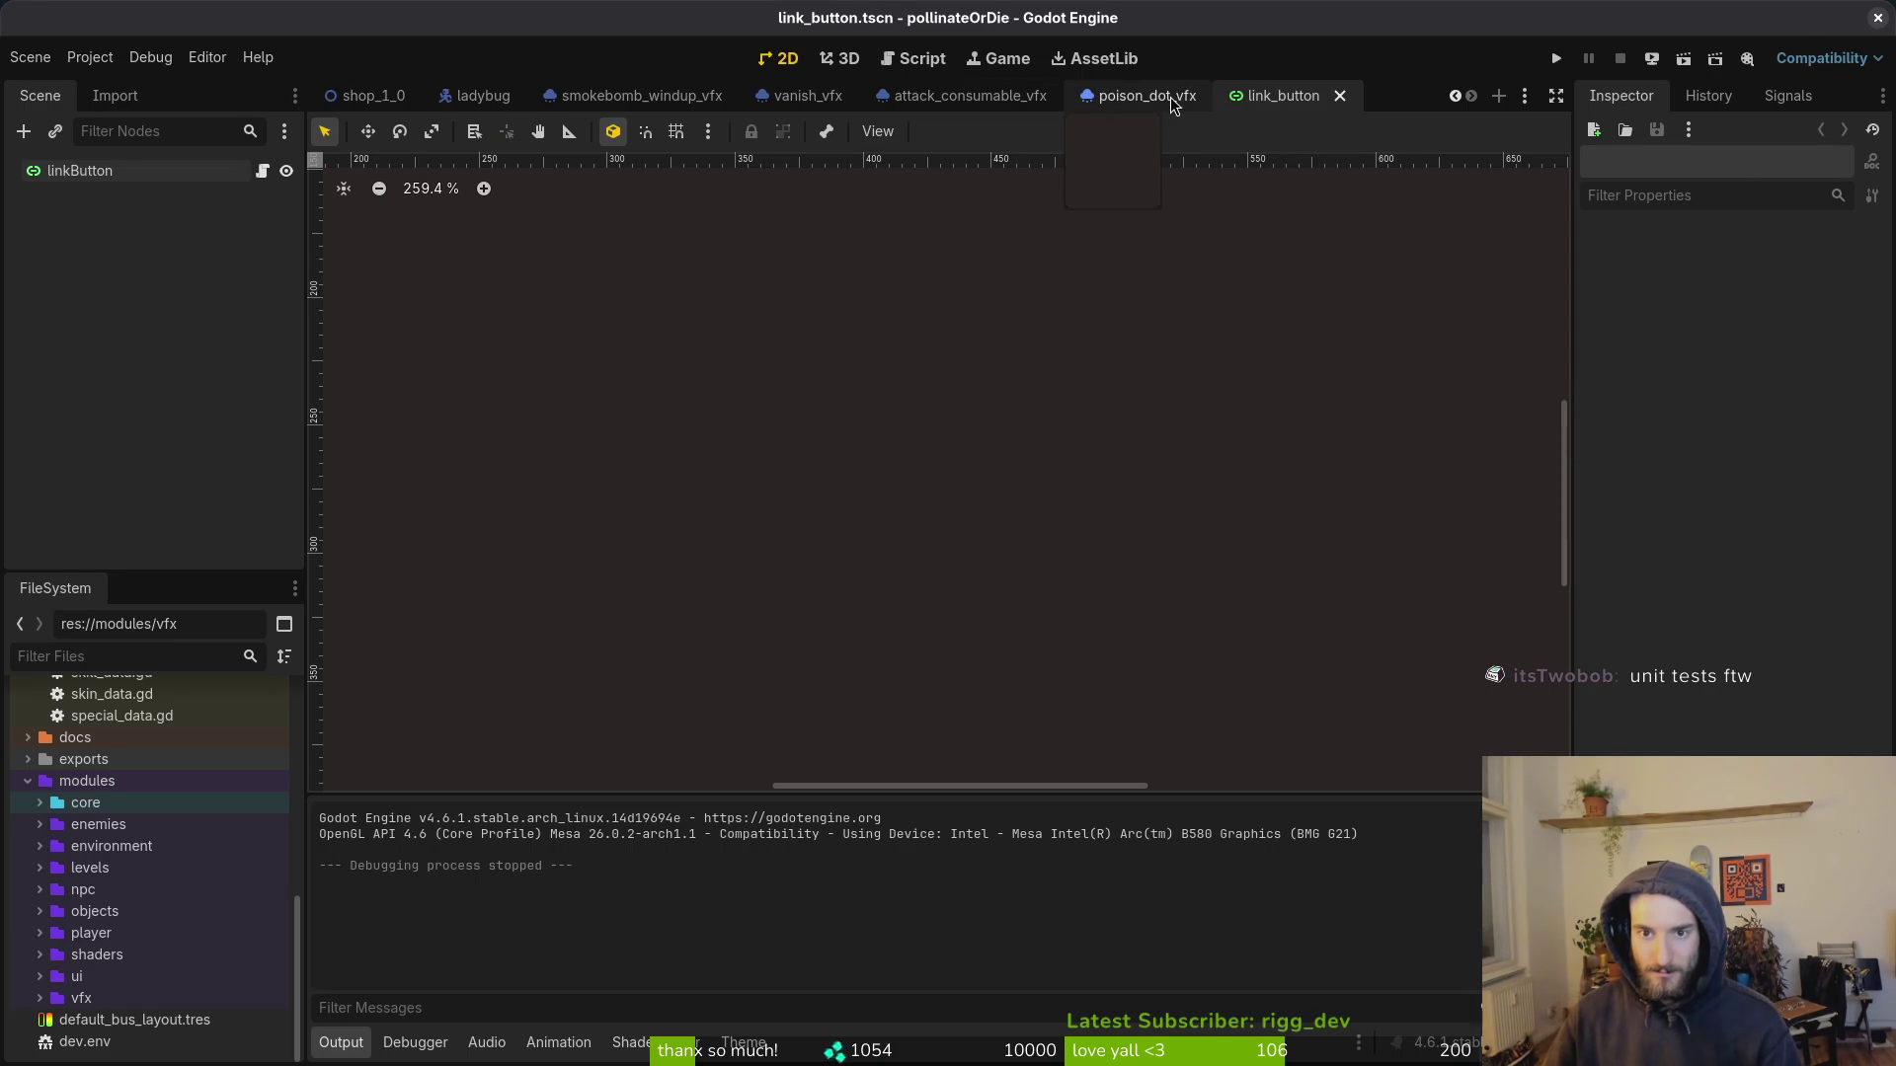
pyautogui.middleClick(464, 96)
pyautogui.middleClick(464, 96)
pyautogui.middleClick(464, 96)
pyautogui.middleClick(464, 96)
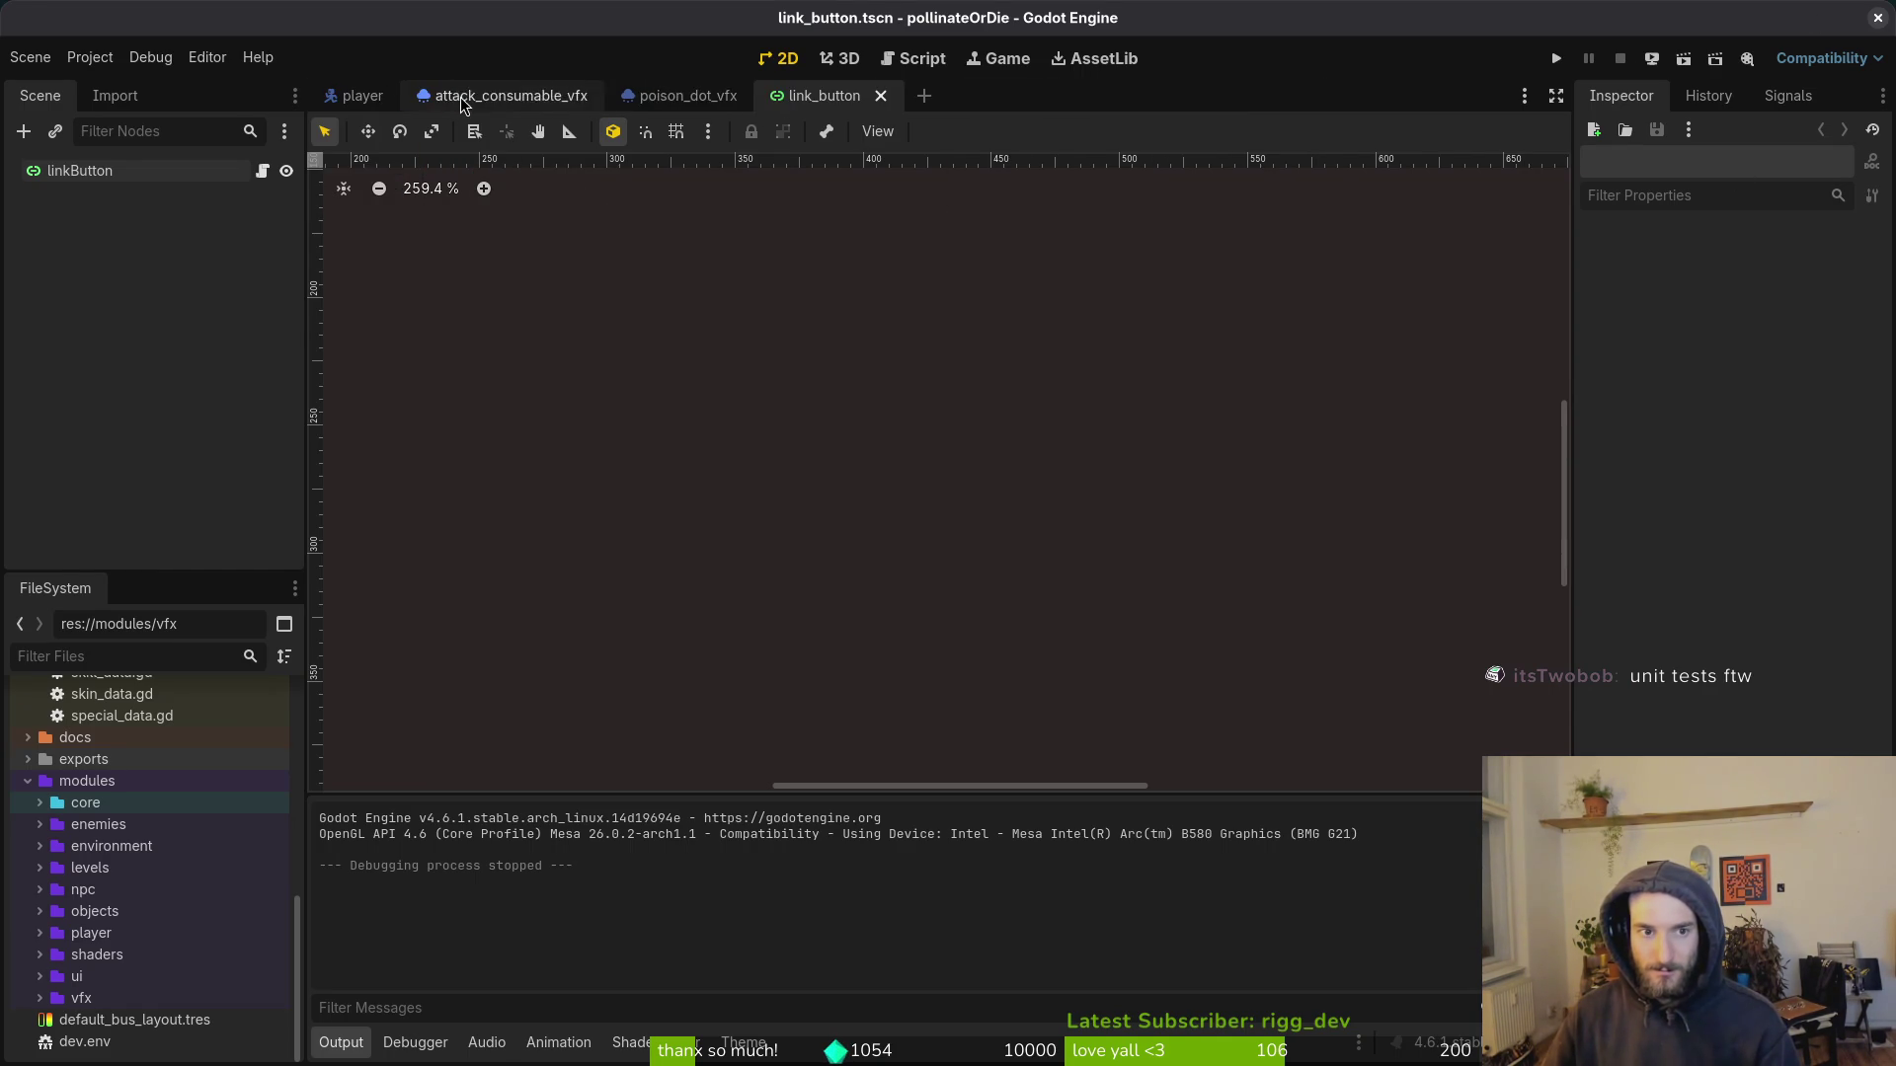
pyautogui.middleClick(461, 100)
pyautogui.middleClick(461, 99)
pyautogui.middleClick(461, 99)
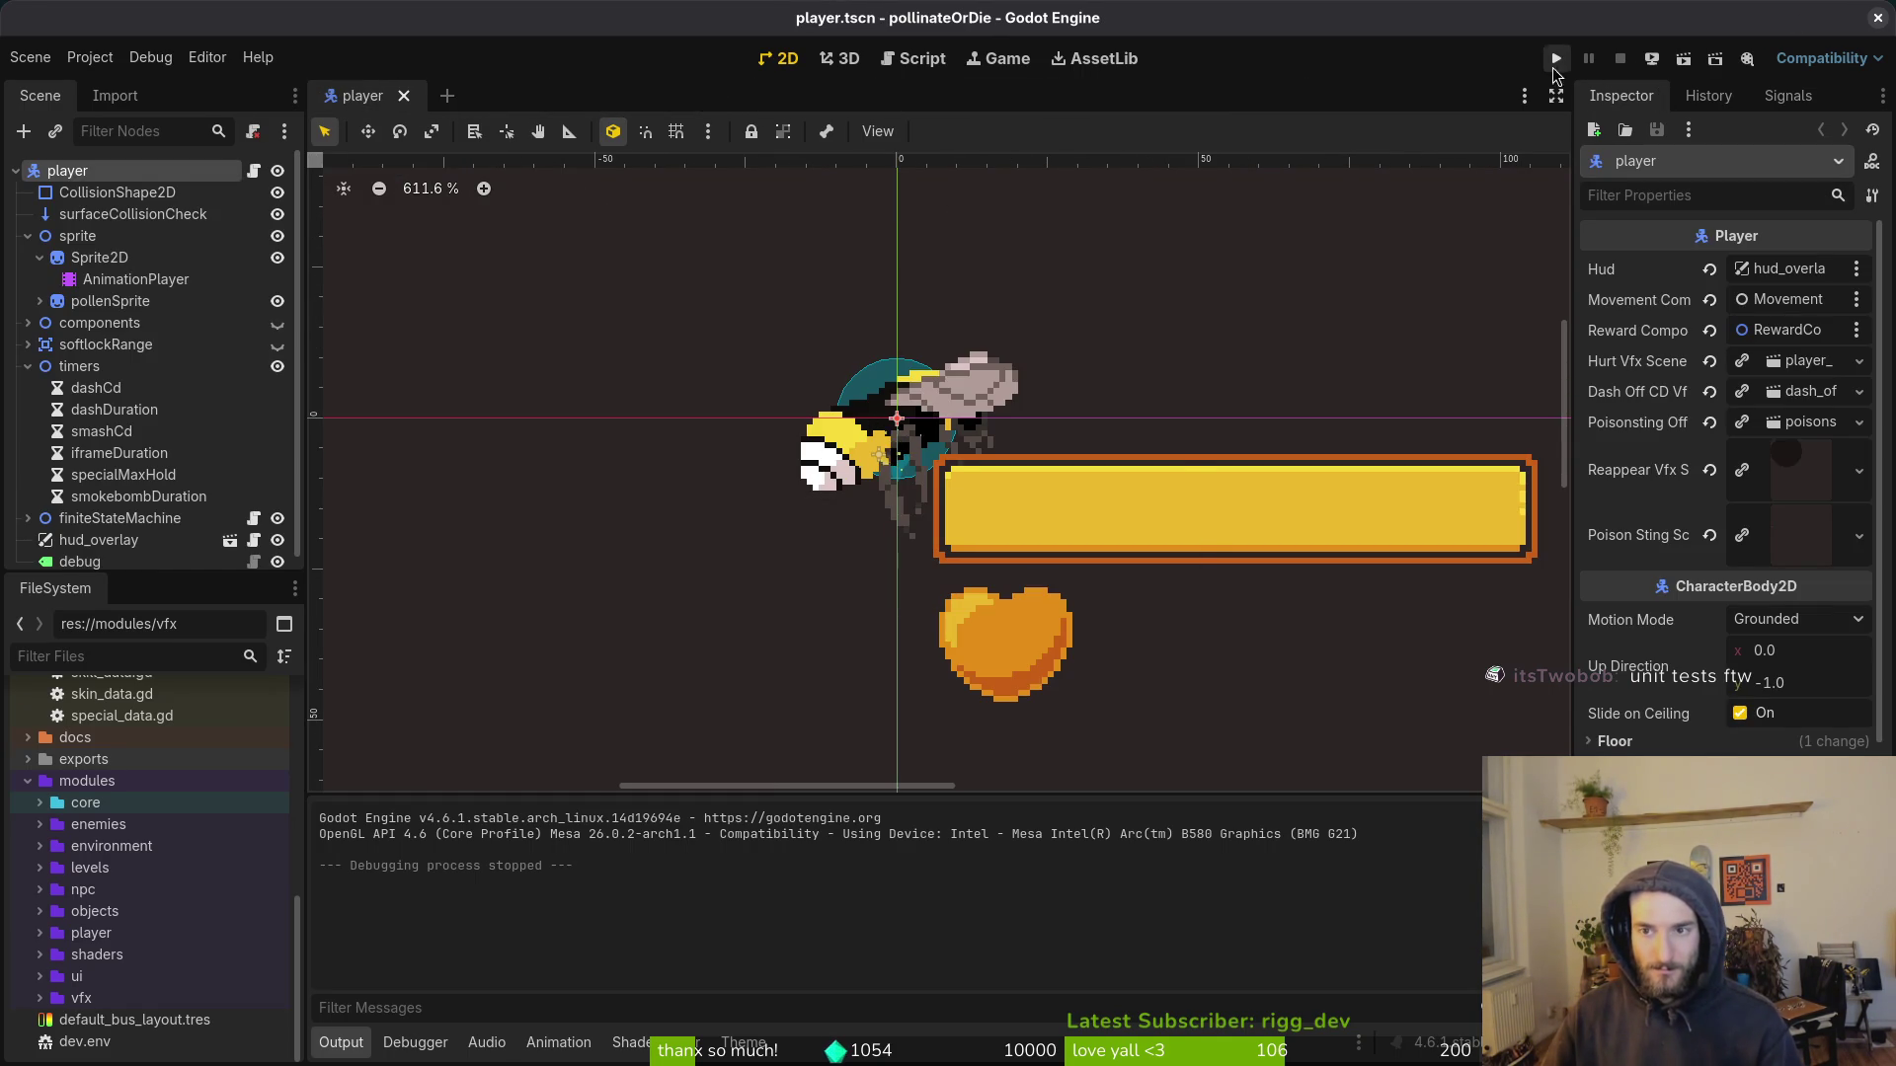
pyautogui.click(27, 366)
pyautogui.click(28, 236)
pyautogui.hotkey('ctrl', 's')
# Step: Run the game, continue into the hive, and open the in-game shop overlay
pyautogui.click(1558, 60)
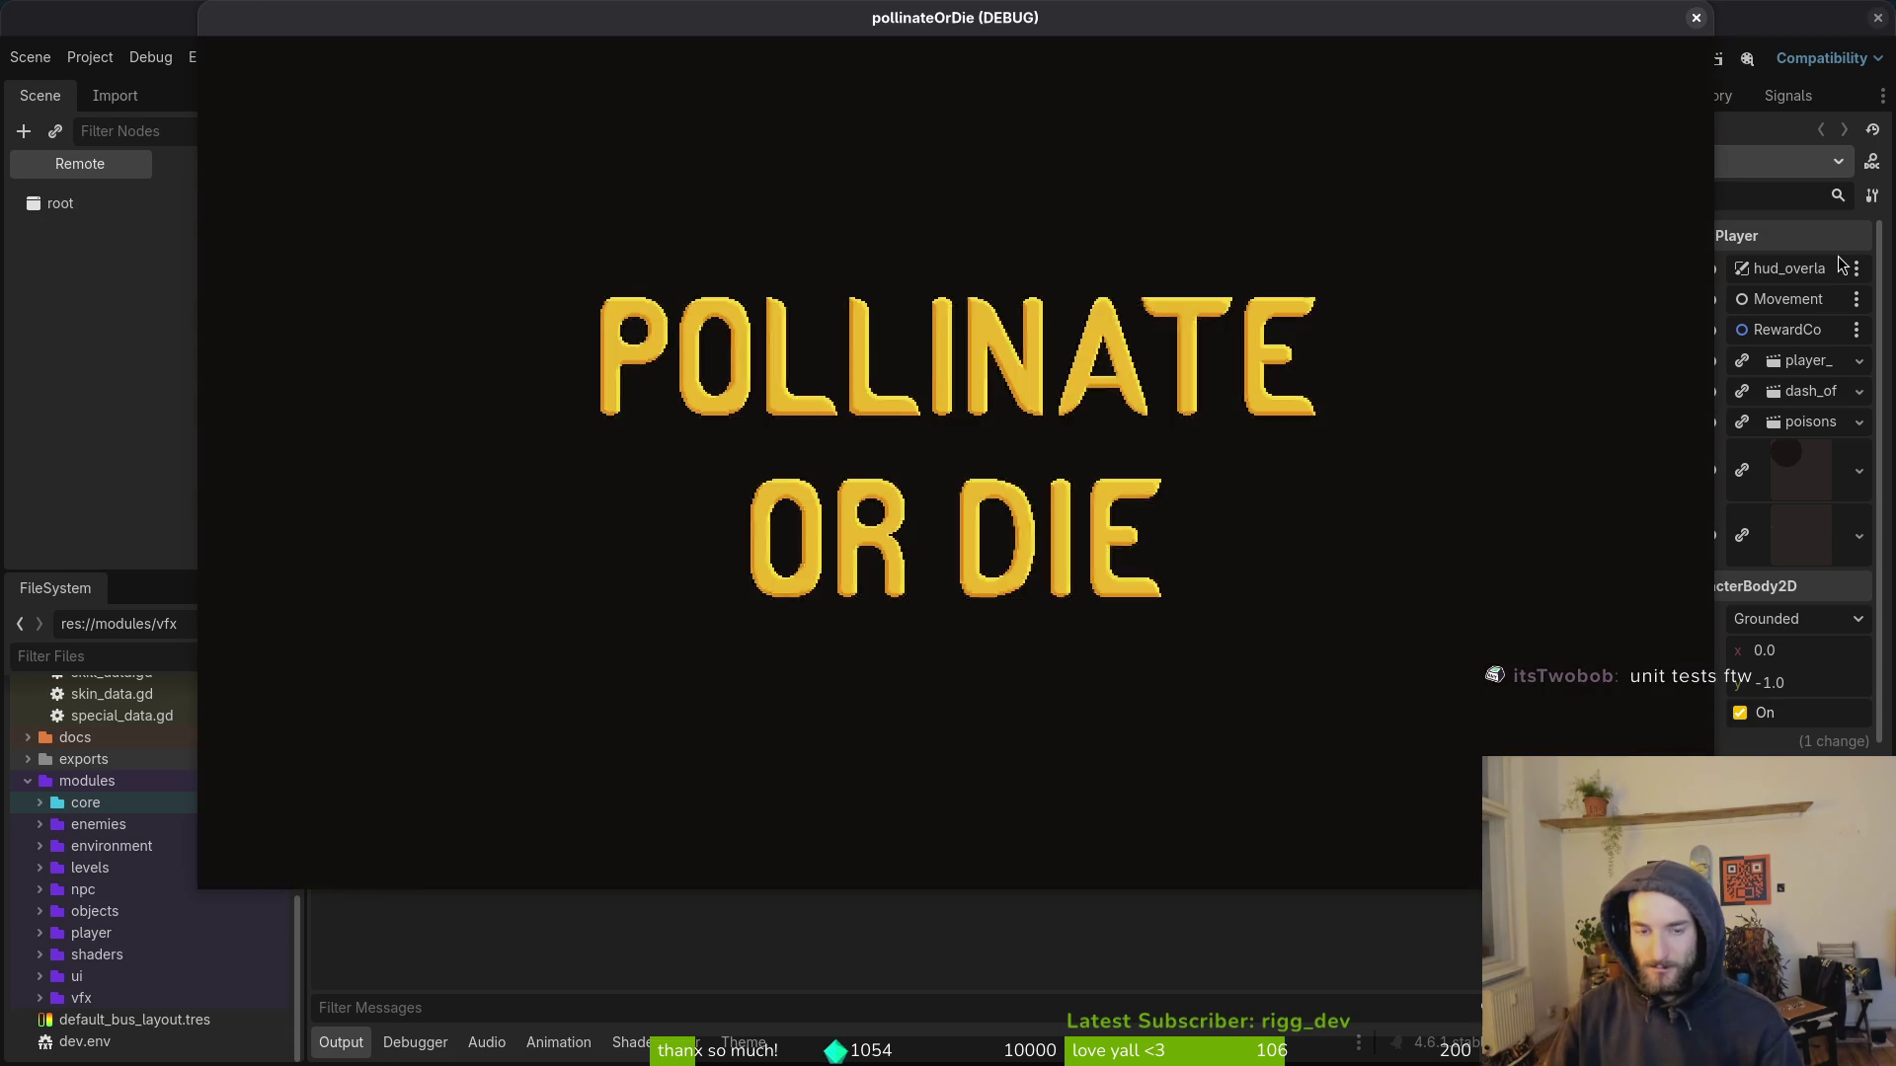
pyautogui.press('Return')
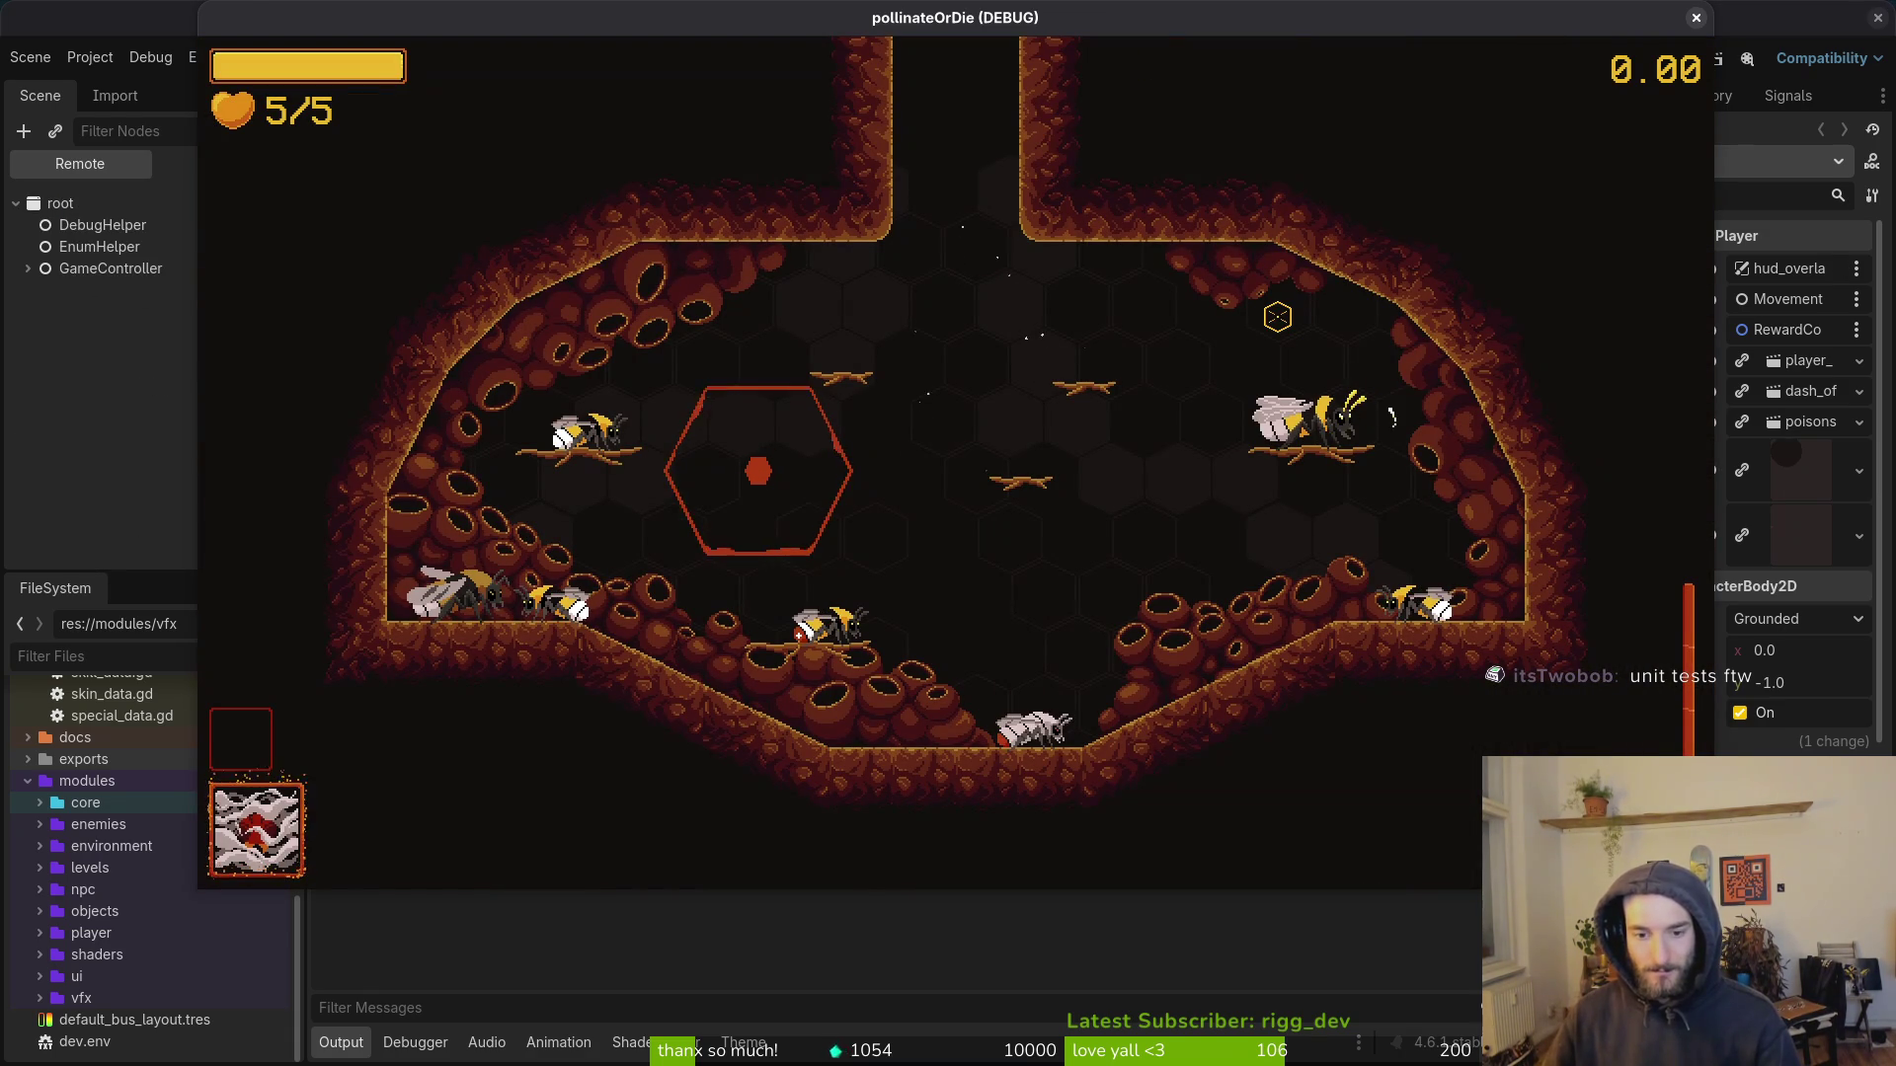
pyautogui.press('space')
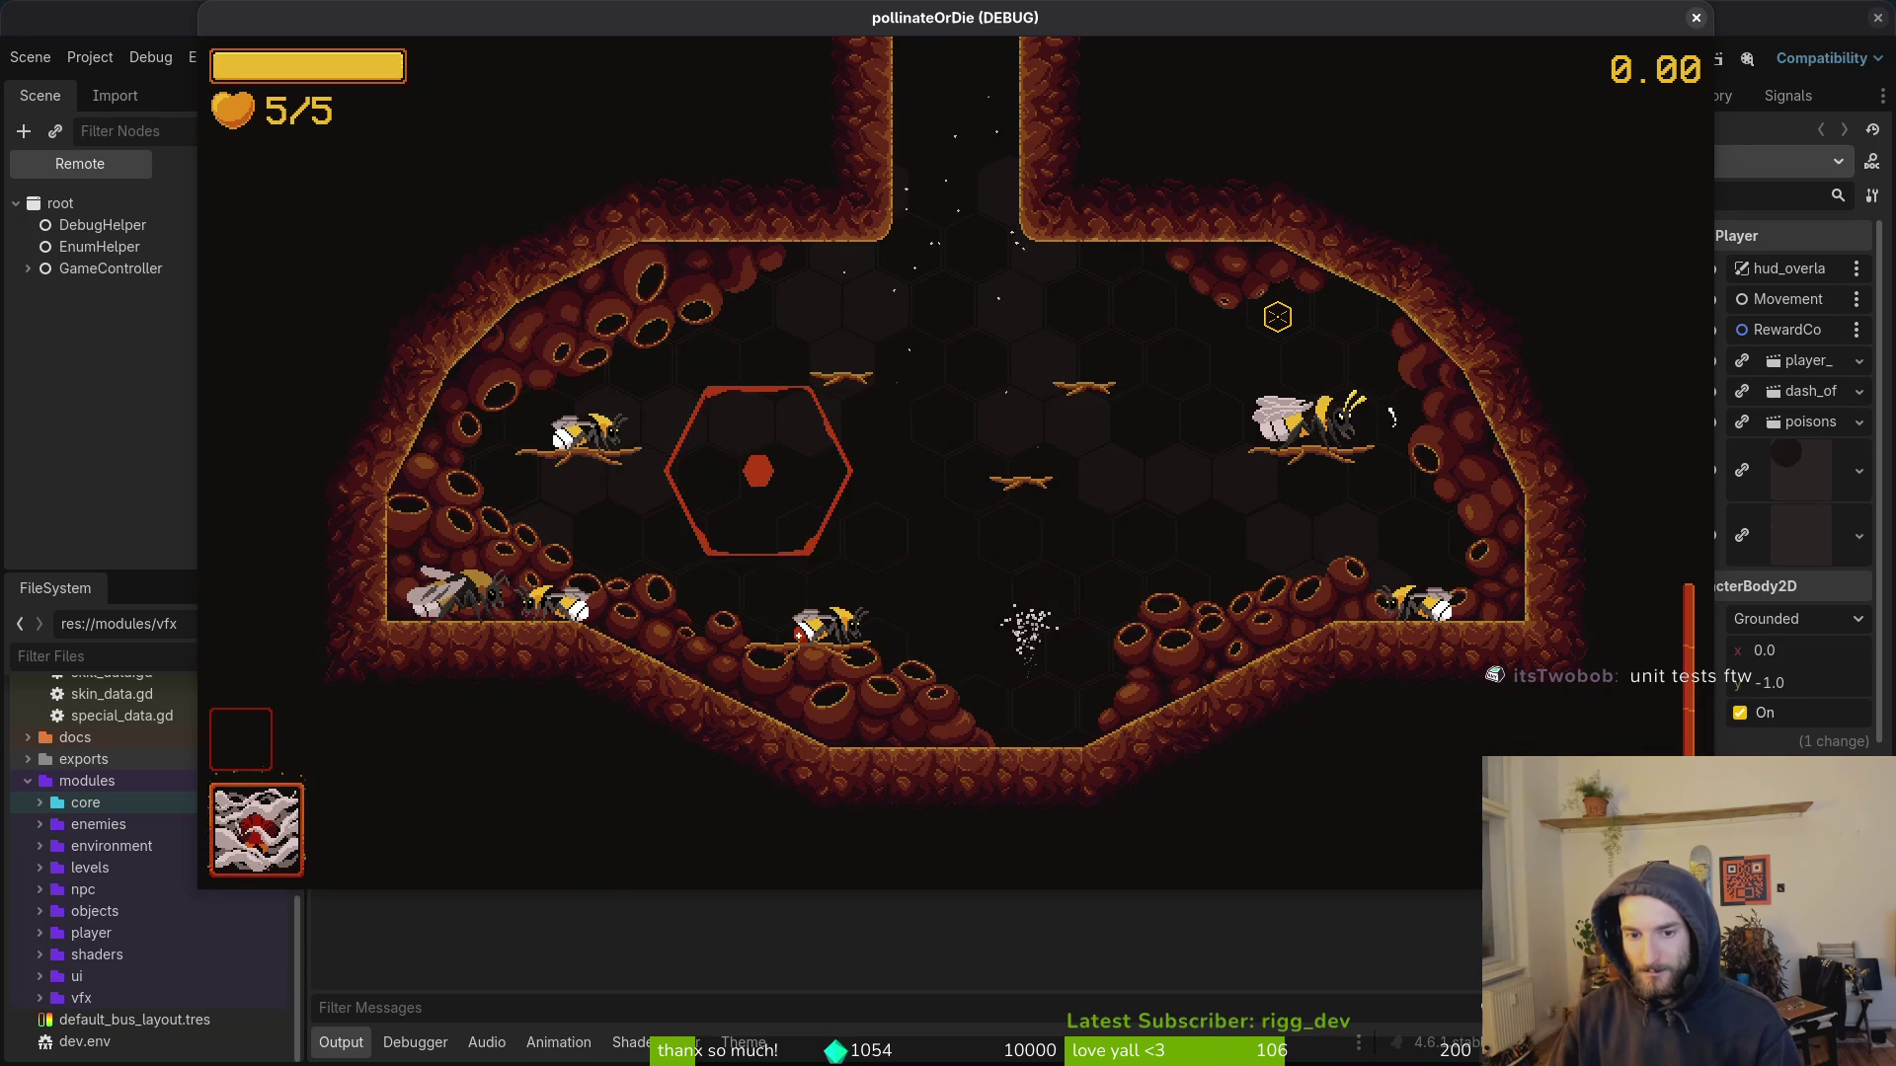
pyautogui.press('Tab')
# Step: Equip the rejuvenate ability from the shop's abilities tab and close the shop
pyautogui.press('e')
pyautogui.press('e')
pyautogui.press('e')
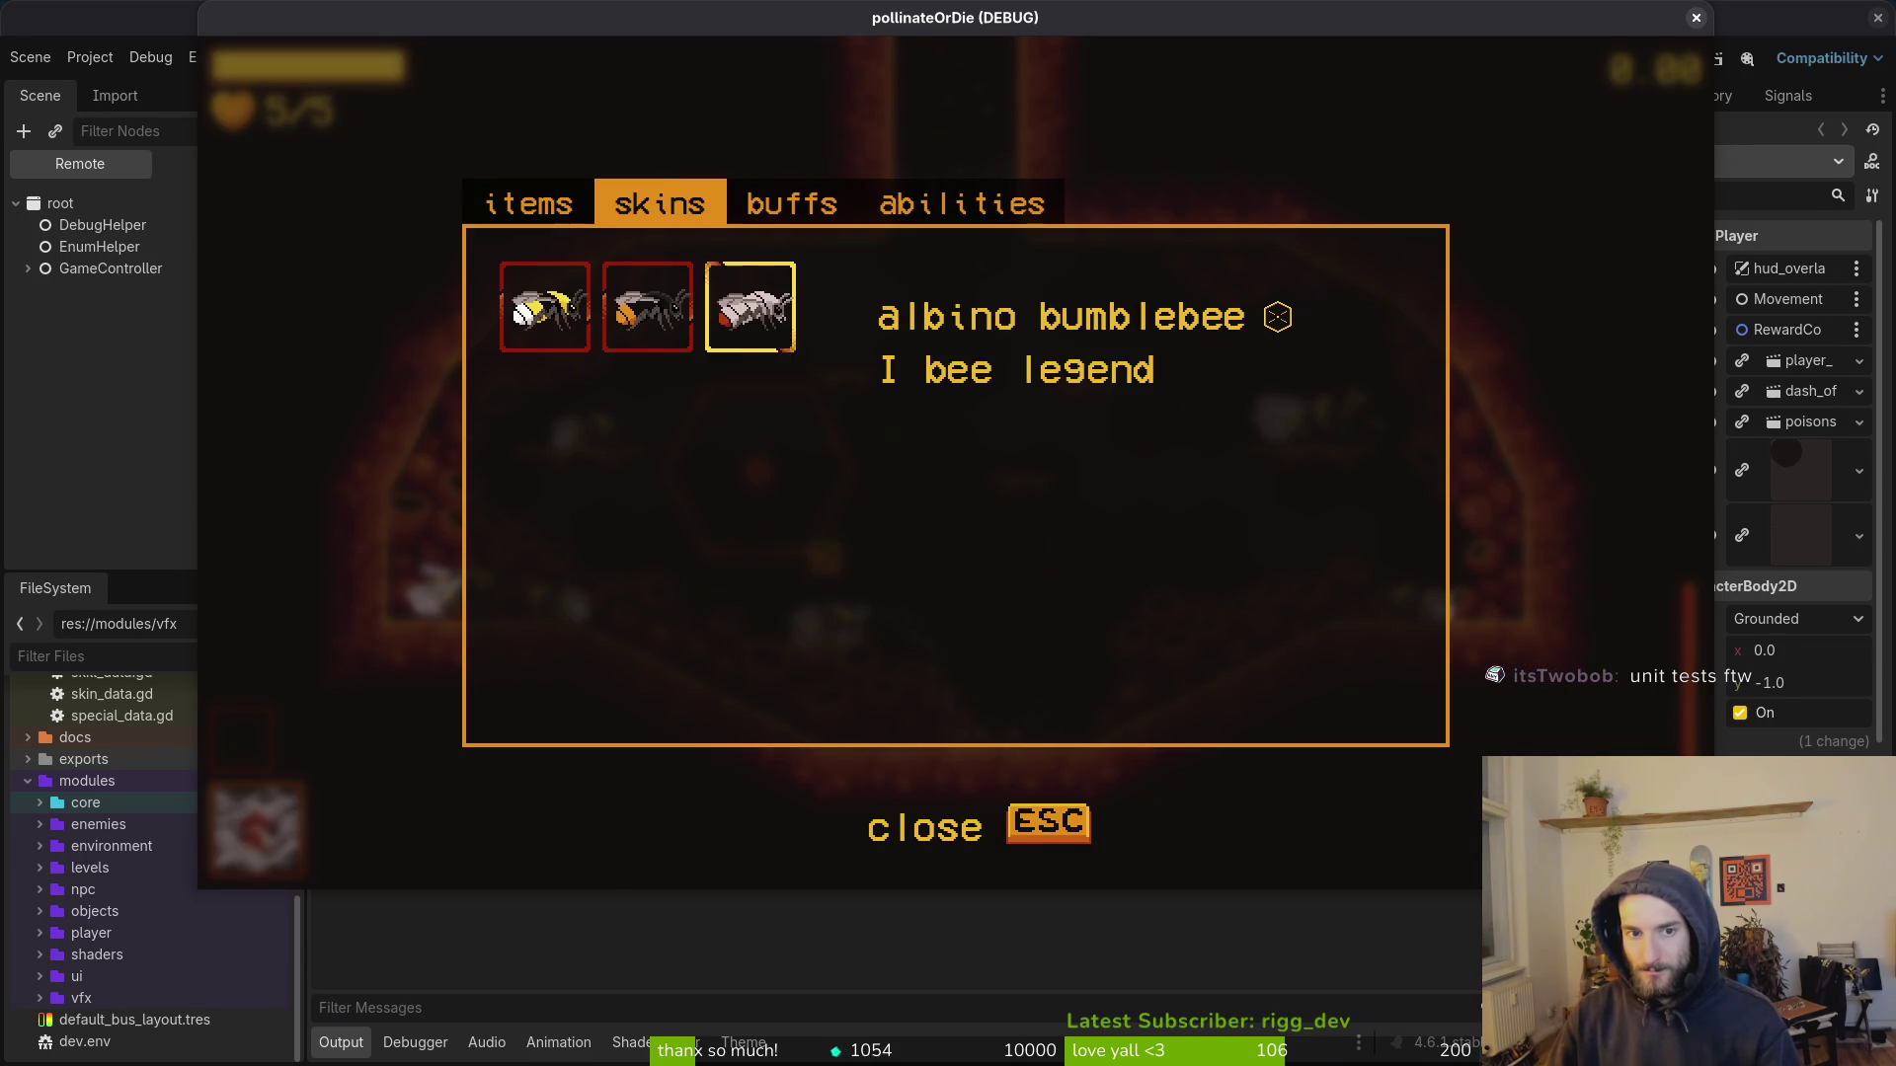
pyautogui.press('a')
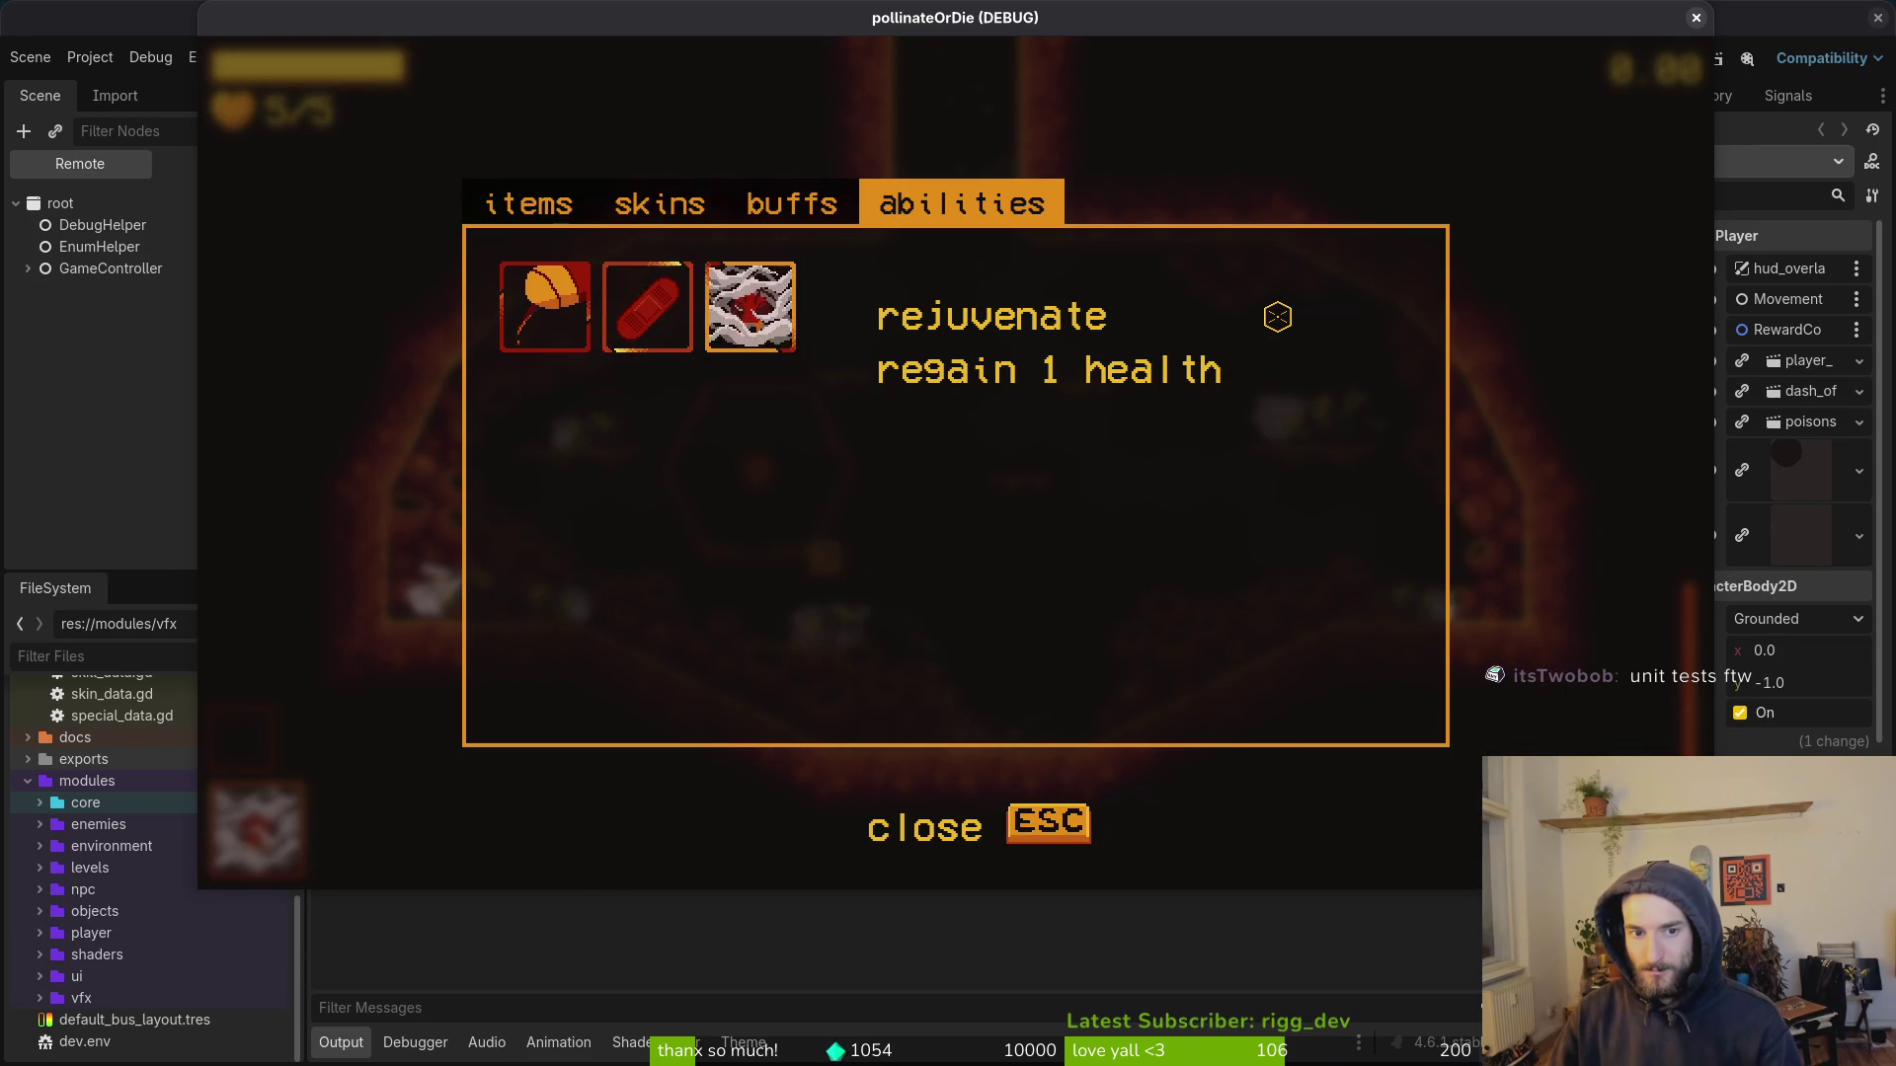
pyautogui.press('Escape')
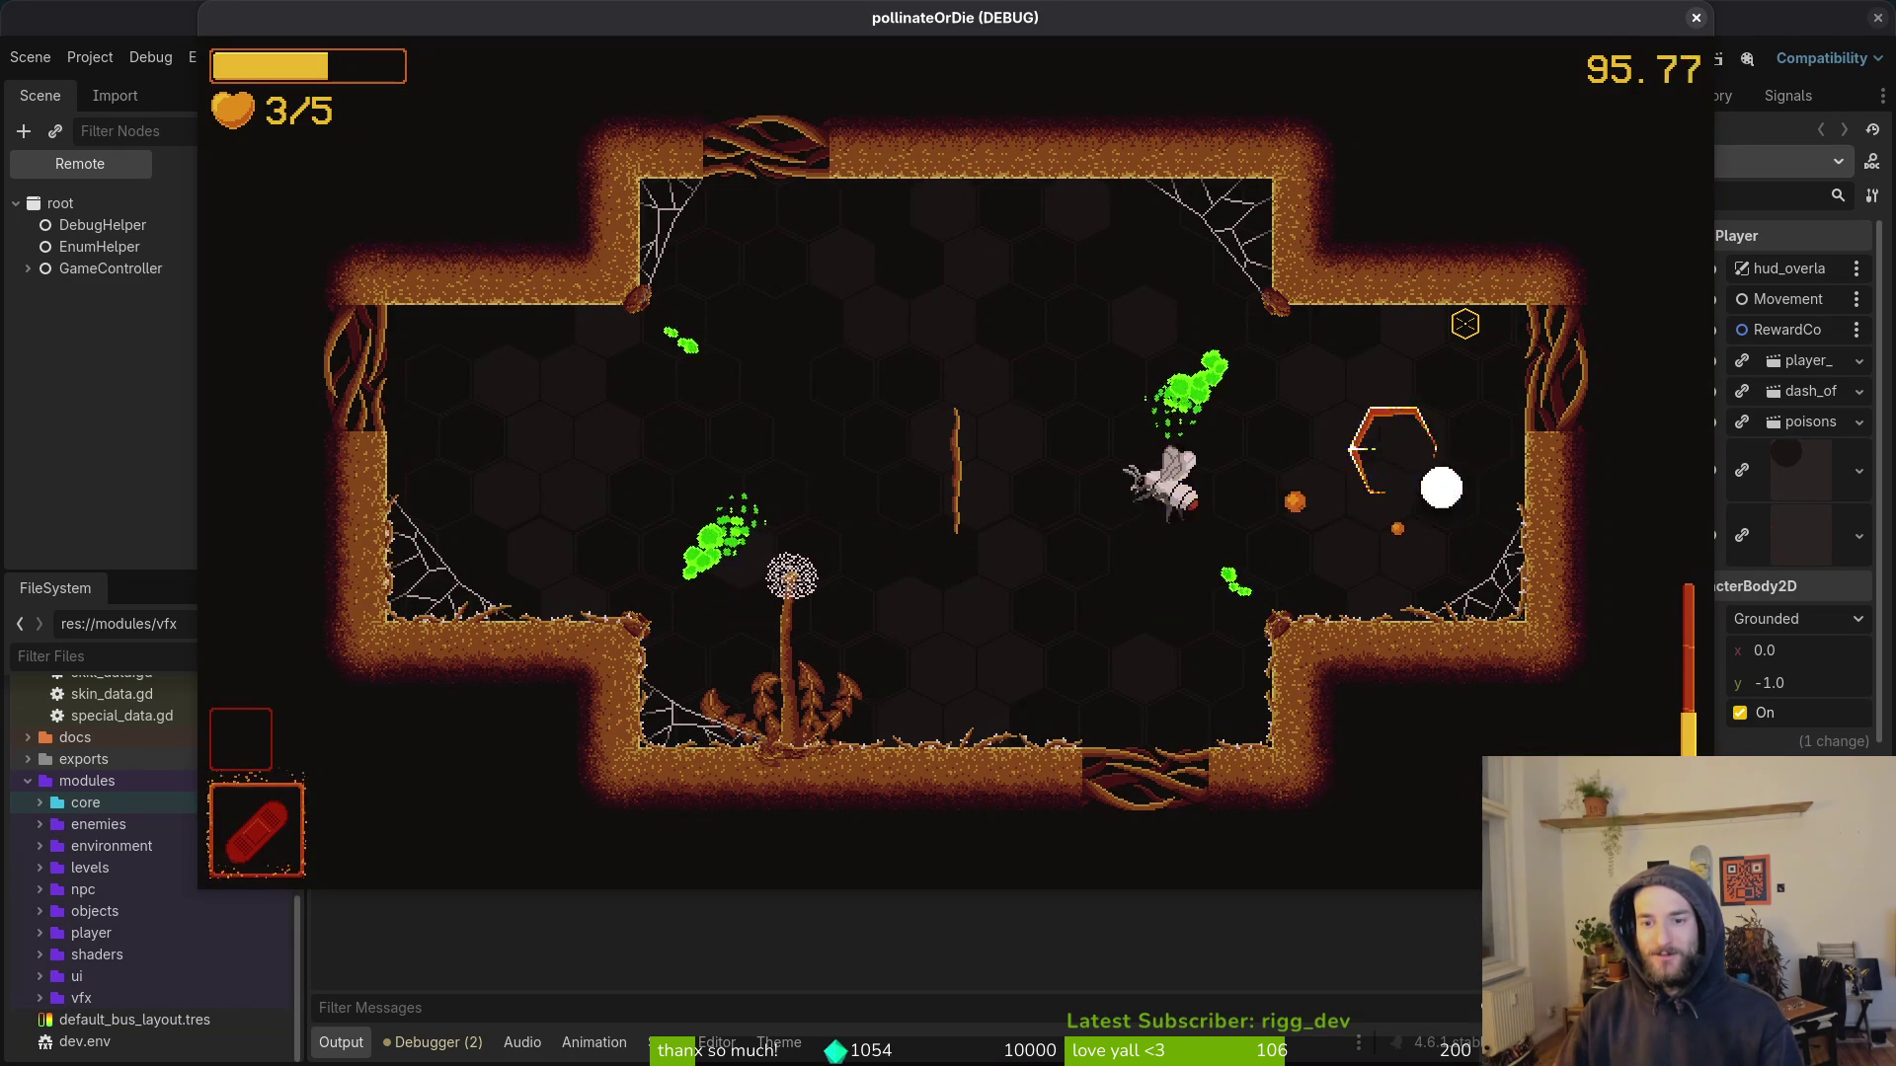
# Step: Fly the bee right and left through the rooms to reach the spider-web arena
pyautogui.press('d')
pyautogui.press('d')
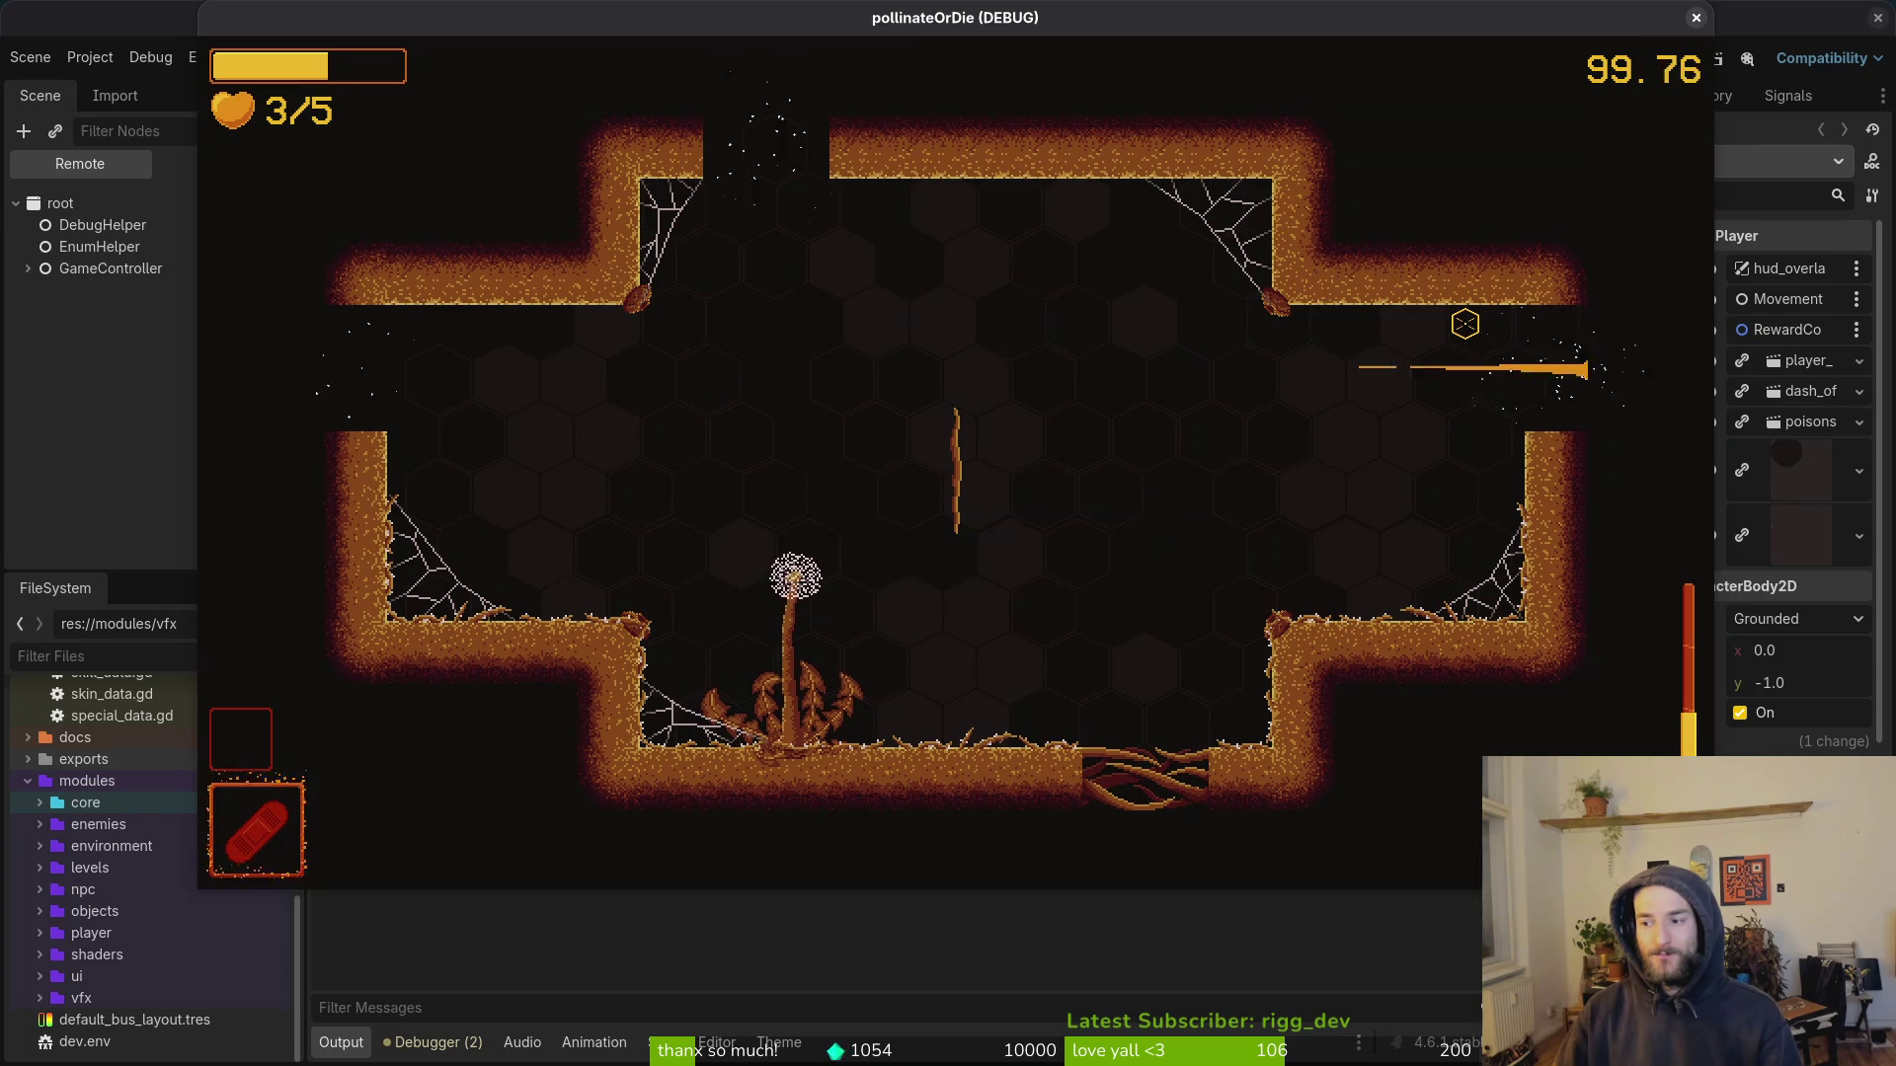
pyautogui.press('a')
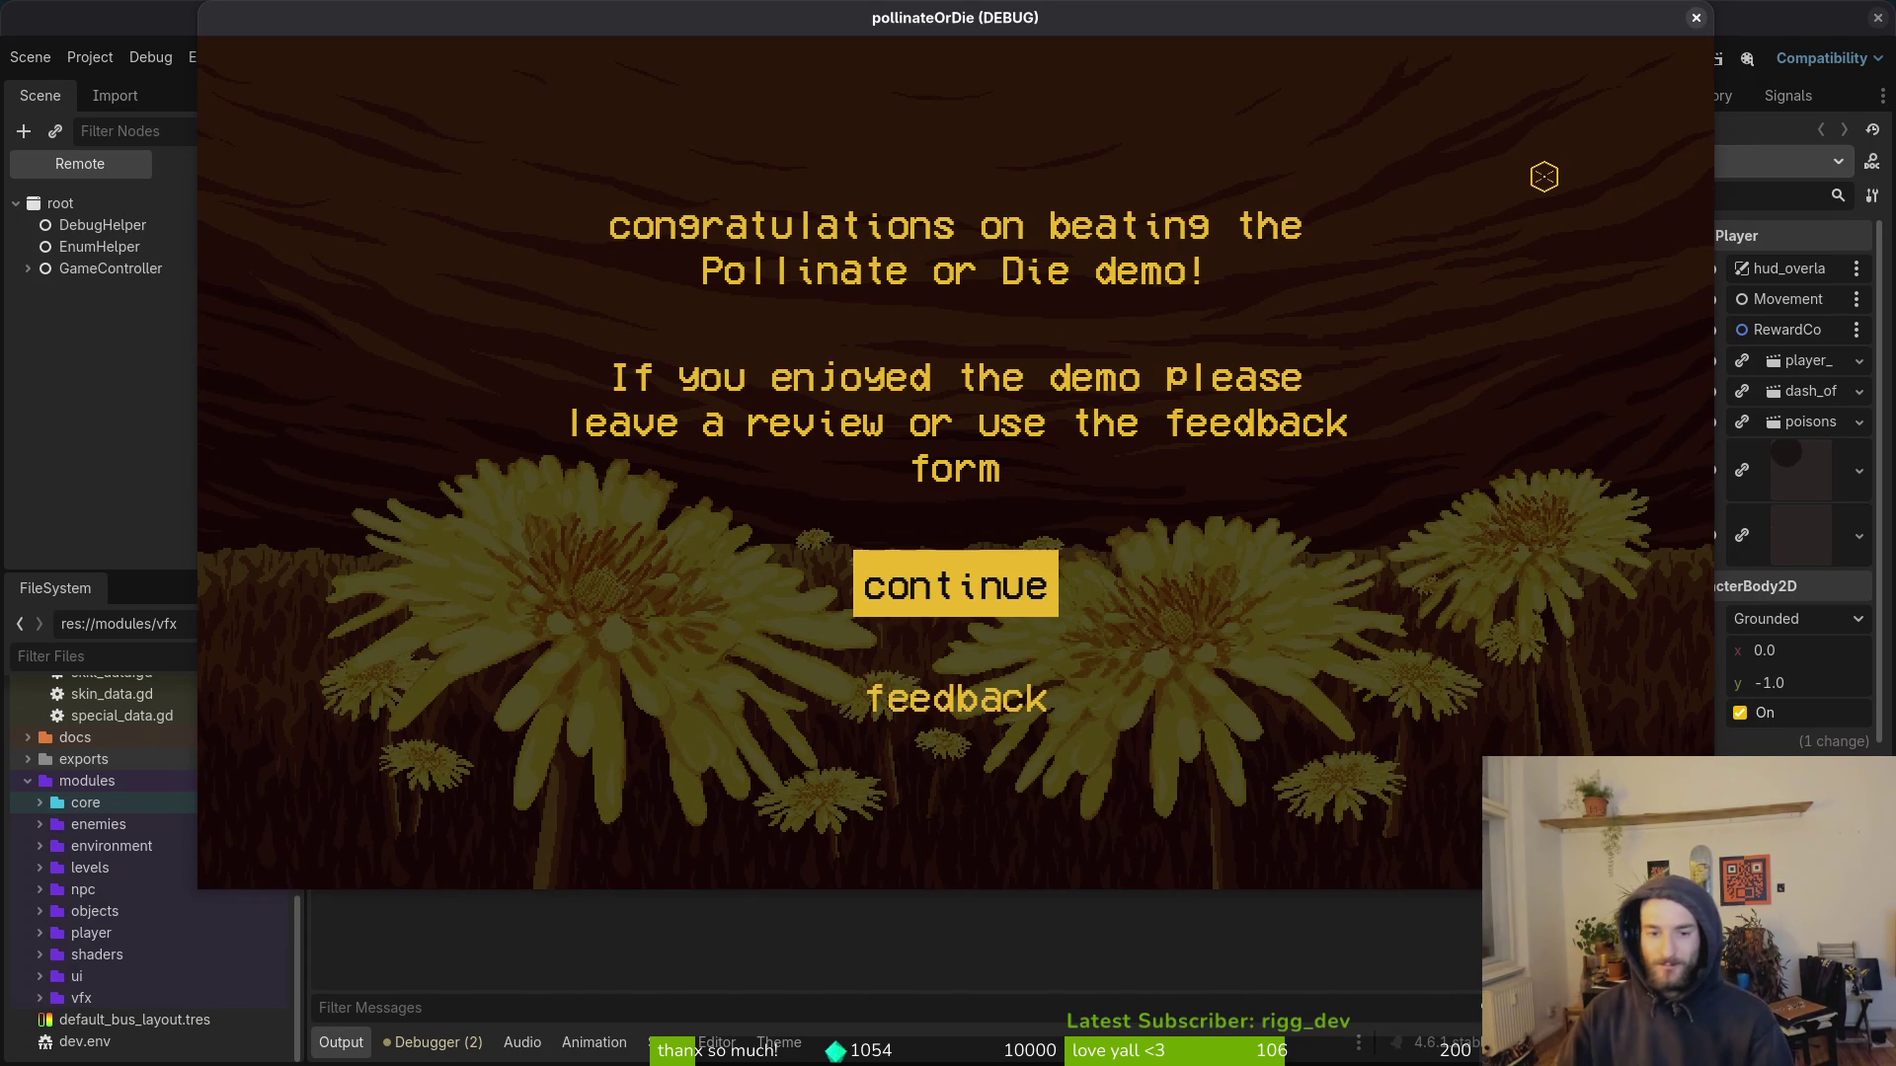
# Step: Continue past the congratulations screen and close the debug game window
pyautogui.press('Down')
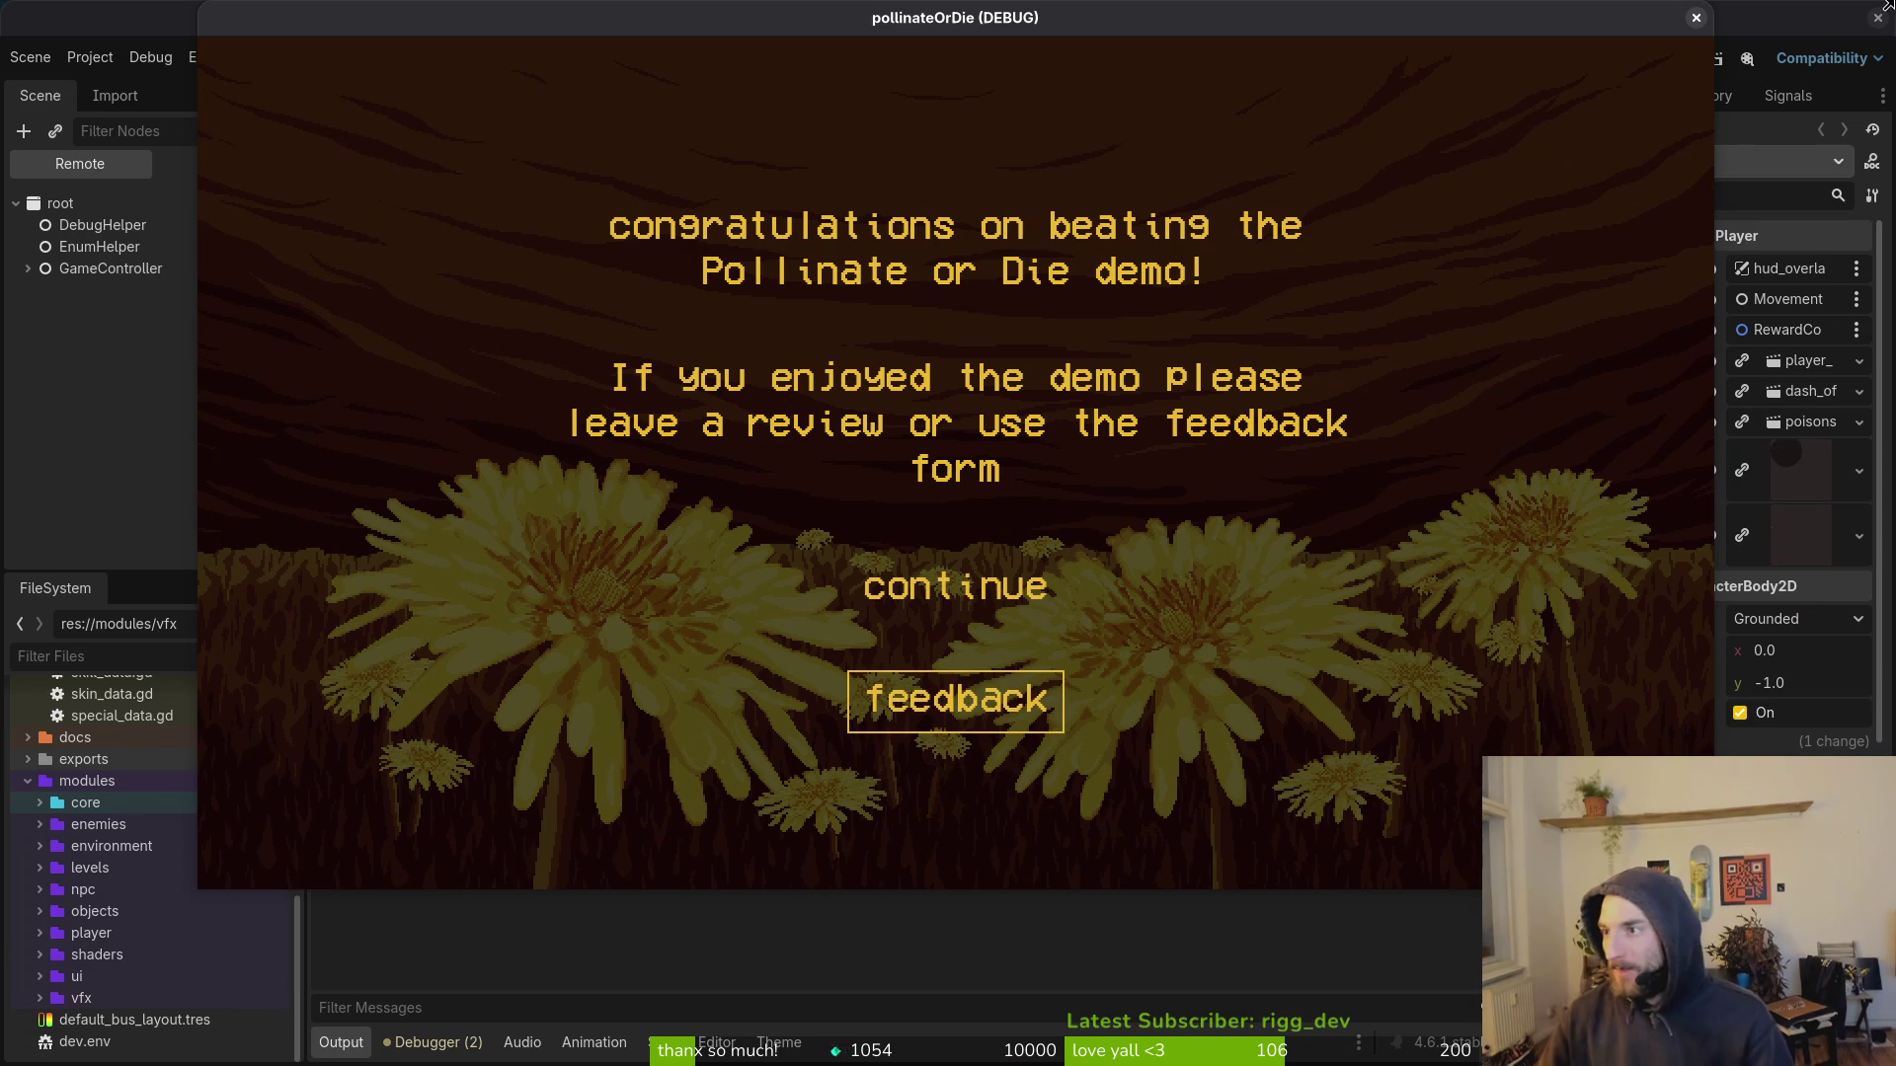
pyautogui.press('Up')
pyautogui.press('Return')
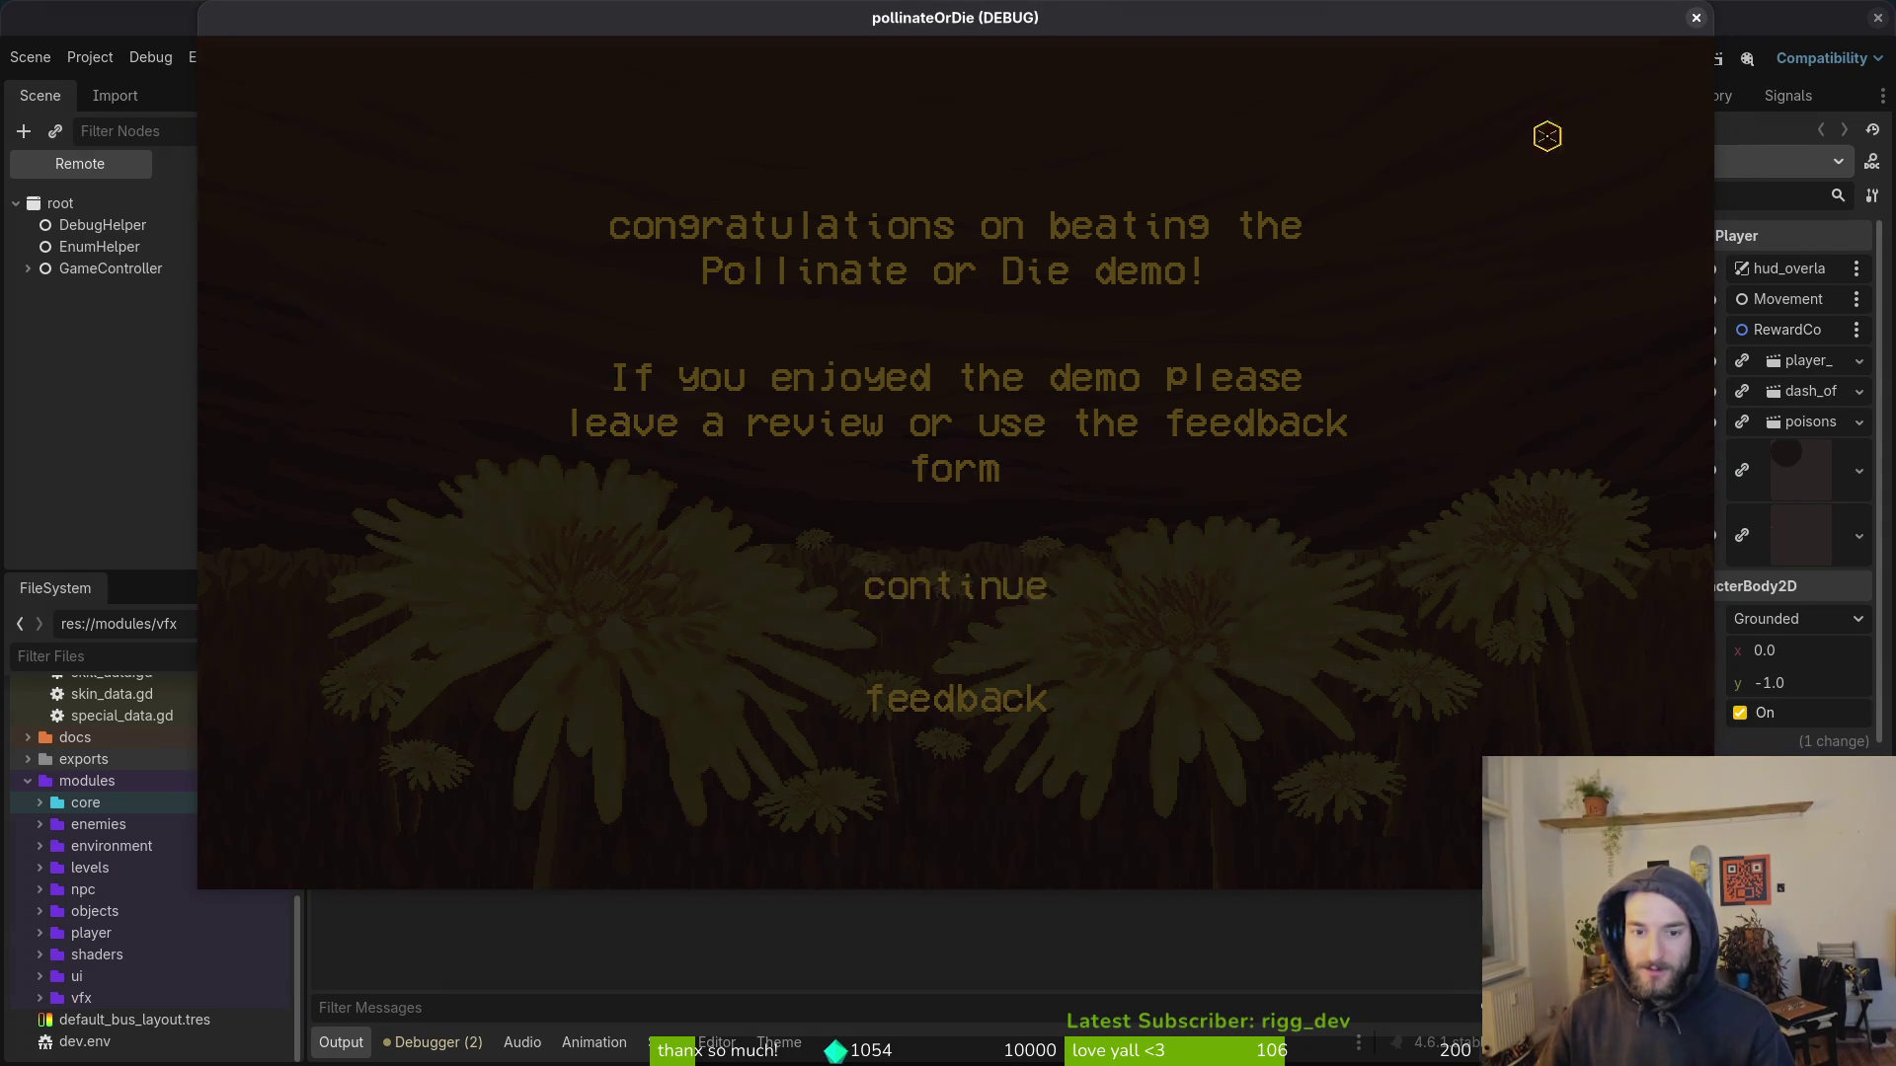
pyautogui.click(1696, 19)
pyautogui.click(153, 461)
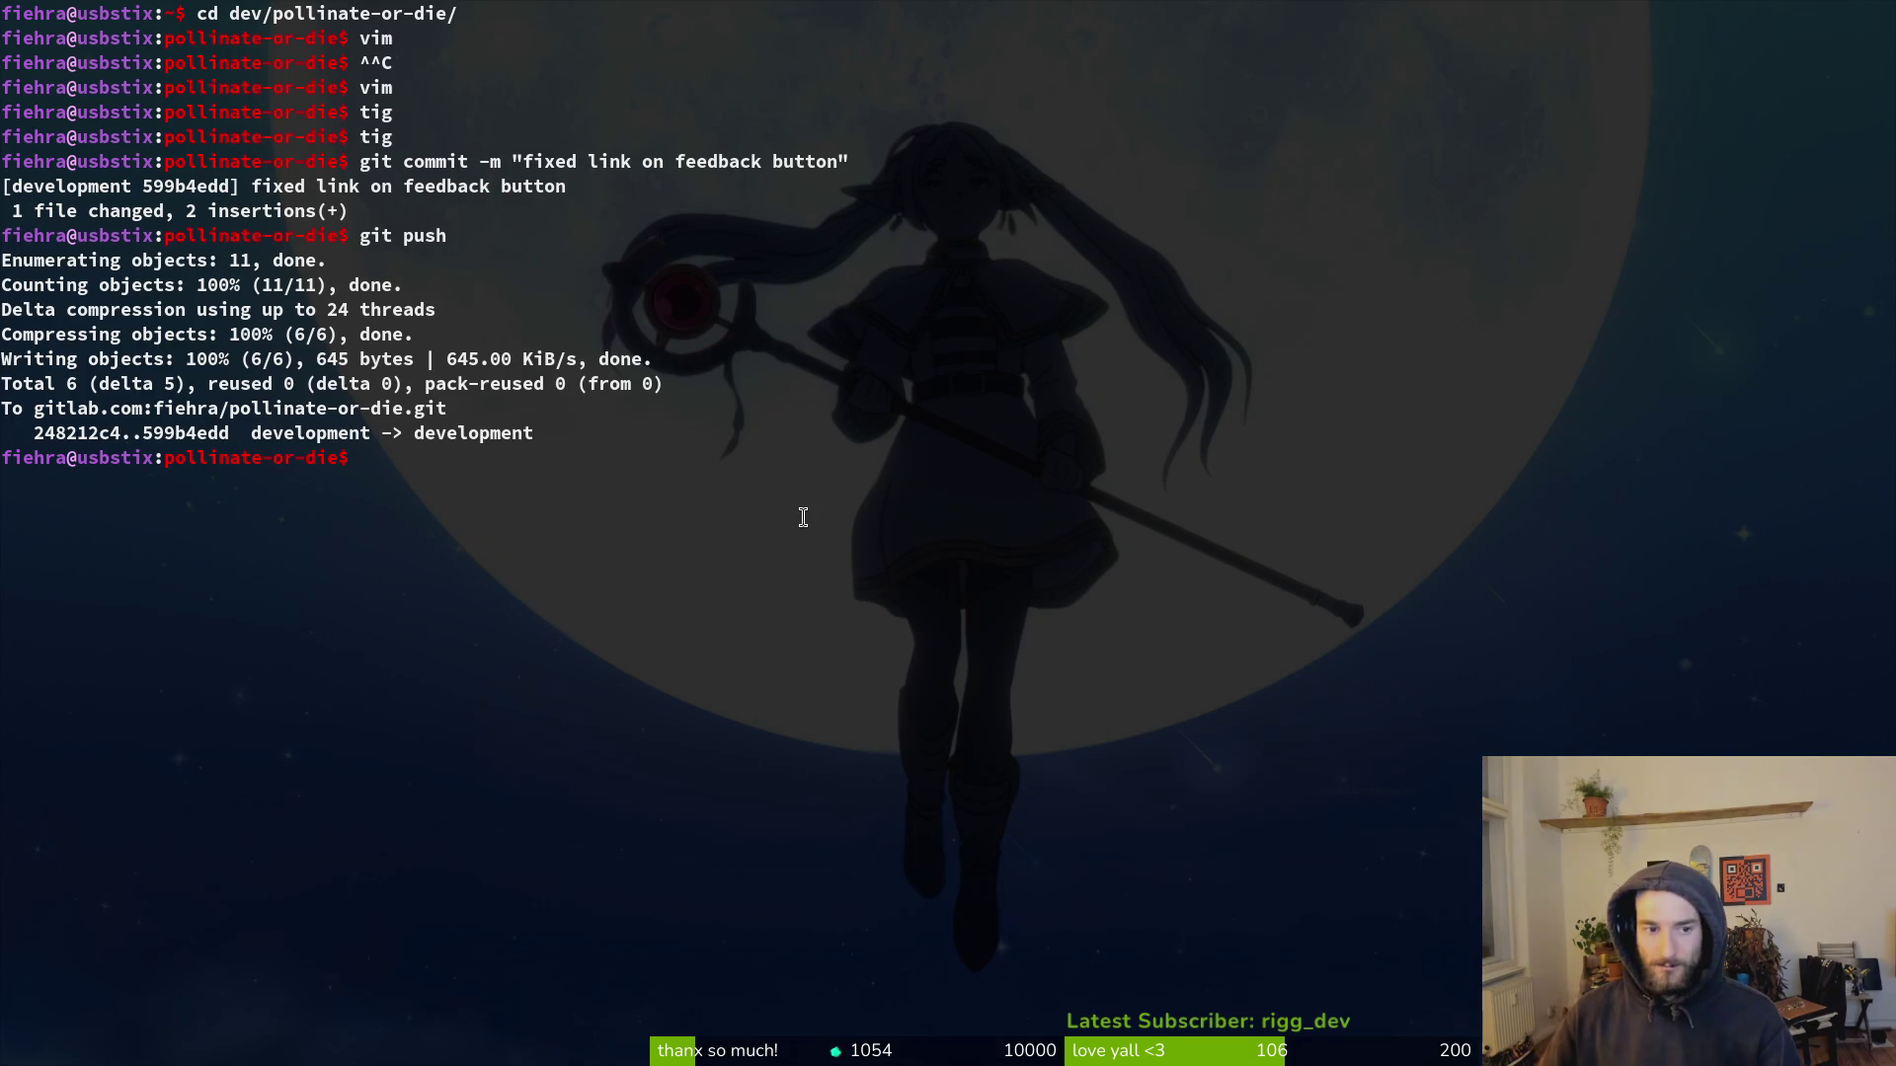
# Step: In tig's status view, stage the deleted attack_consumable_vfx.gd and its .uid file
pyautogui.write('g')
pyautogui.press('Return')
pyautogui.press('s')
pyautogui.press('Down')
pyautogui.press('Down')
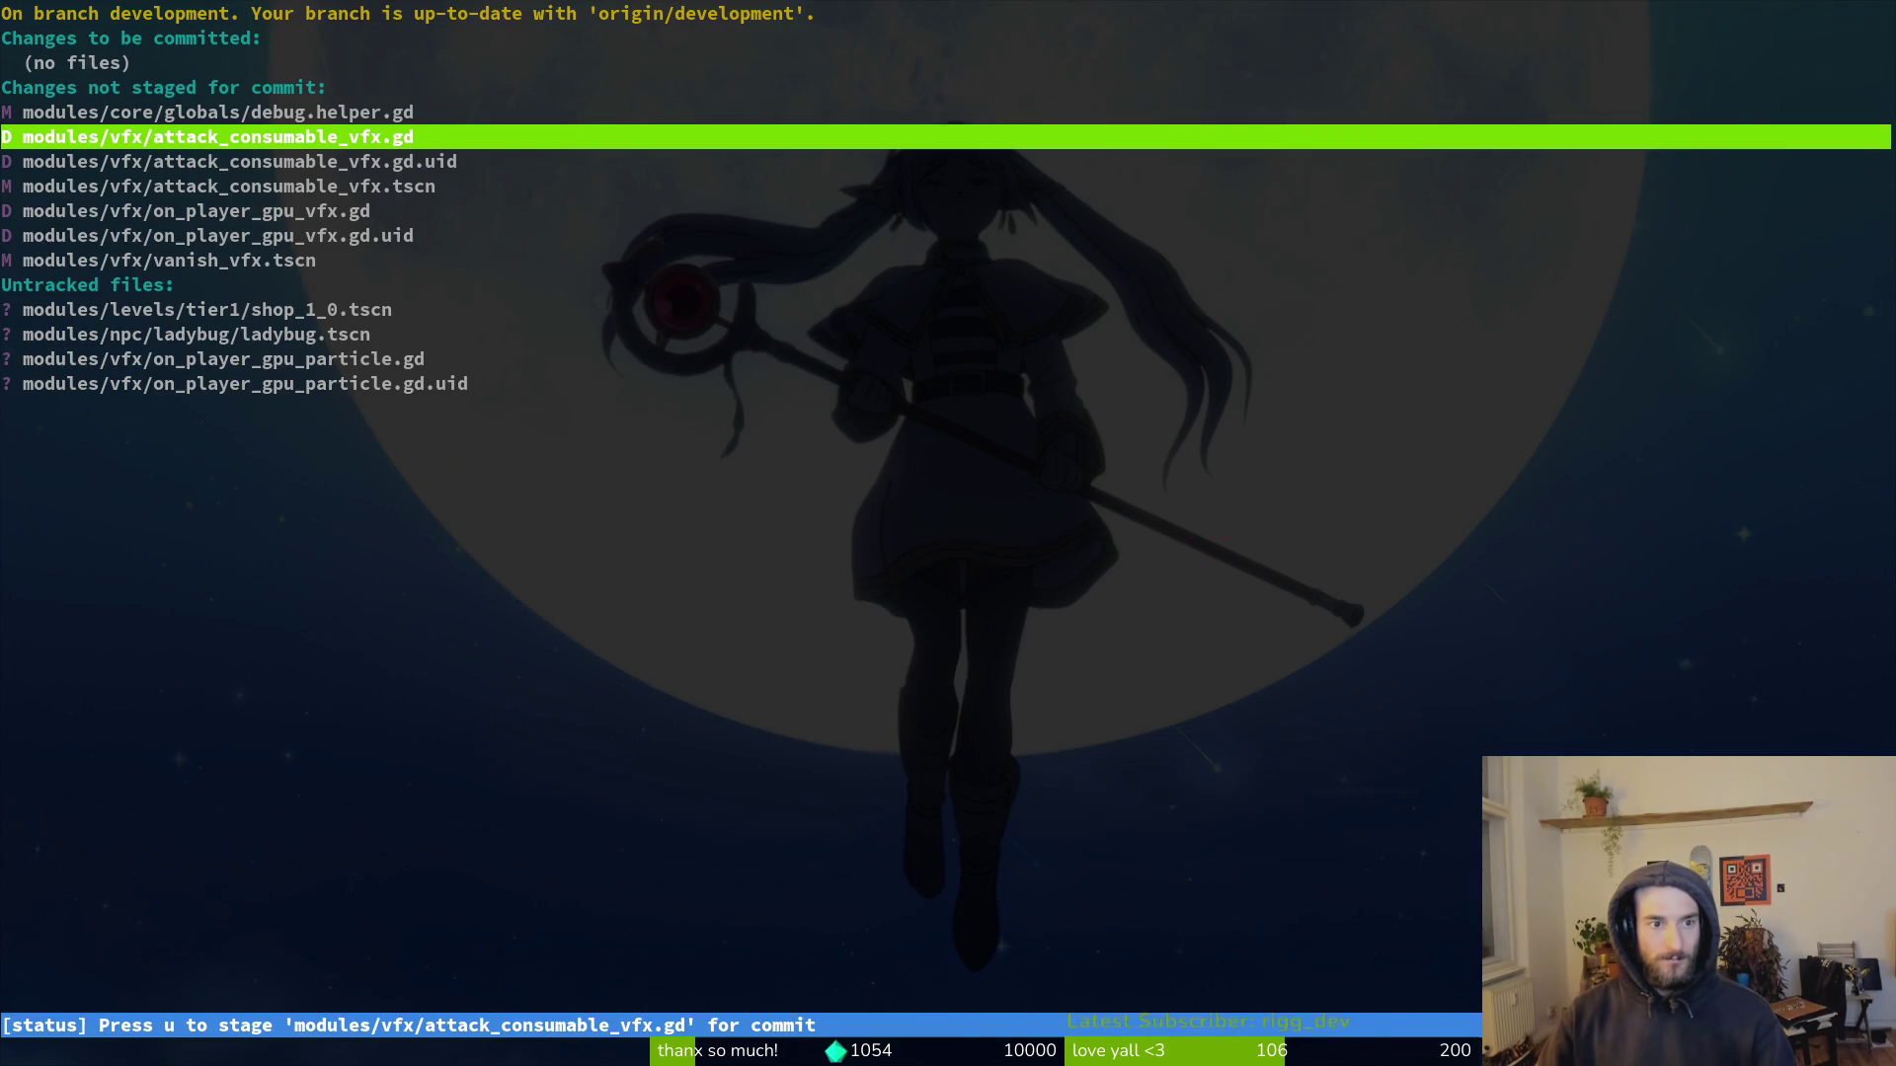
pyautogui.press('Return')
pyautogui.press('u')
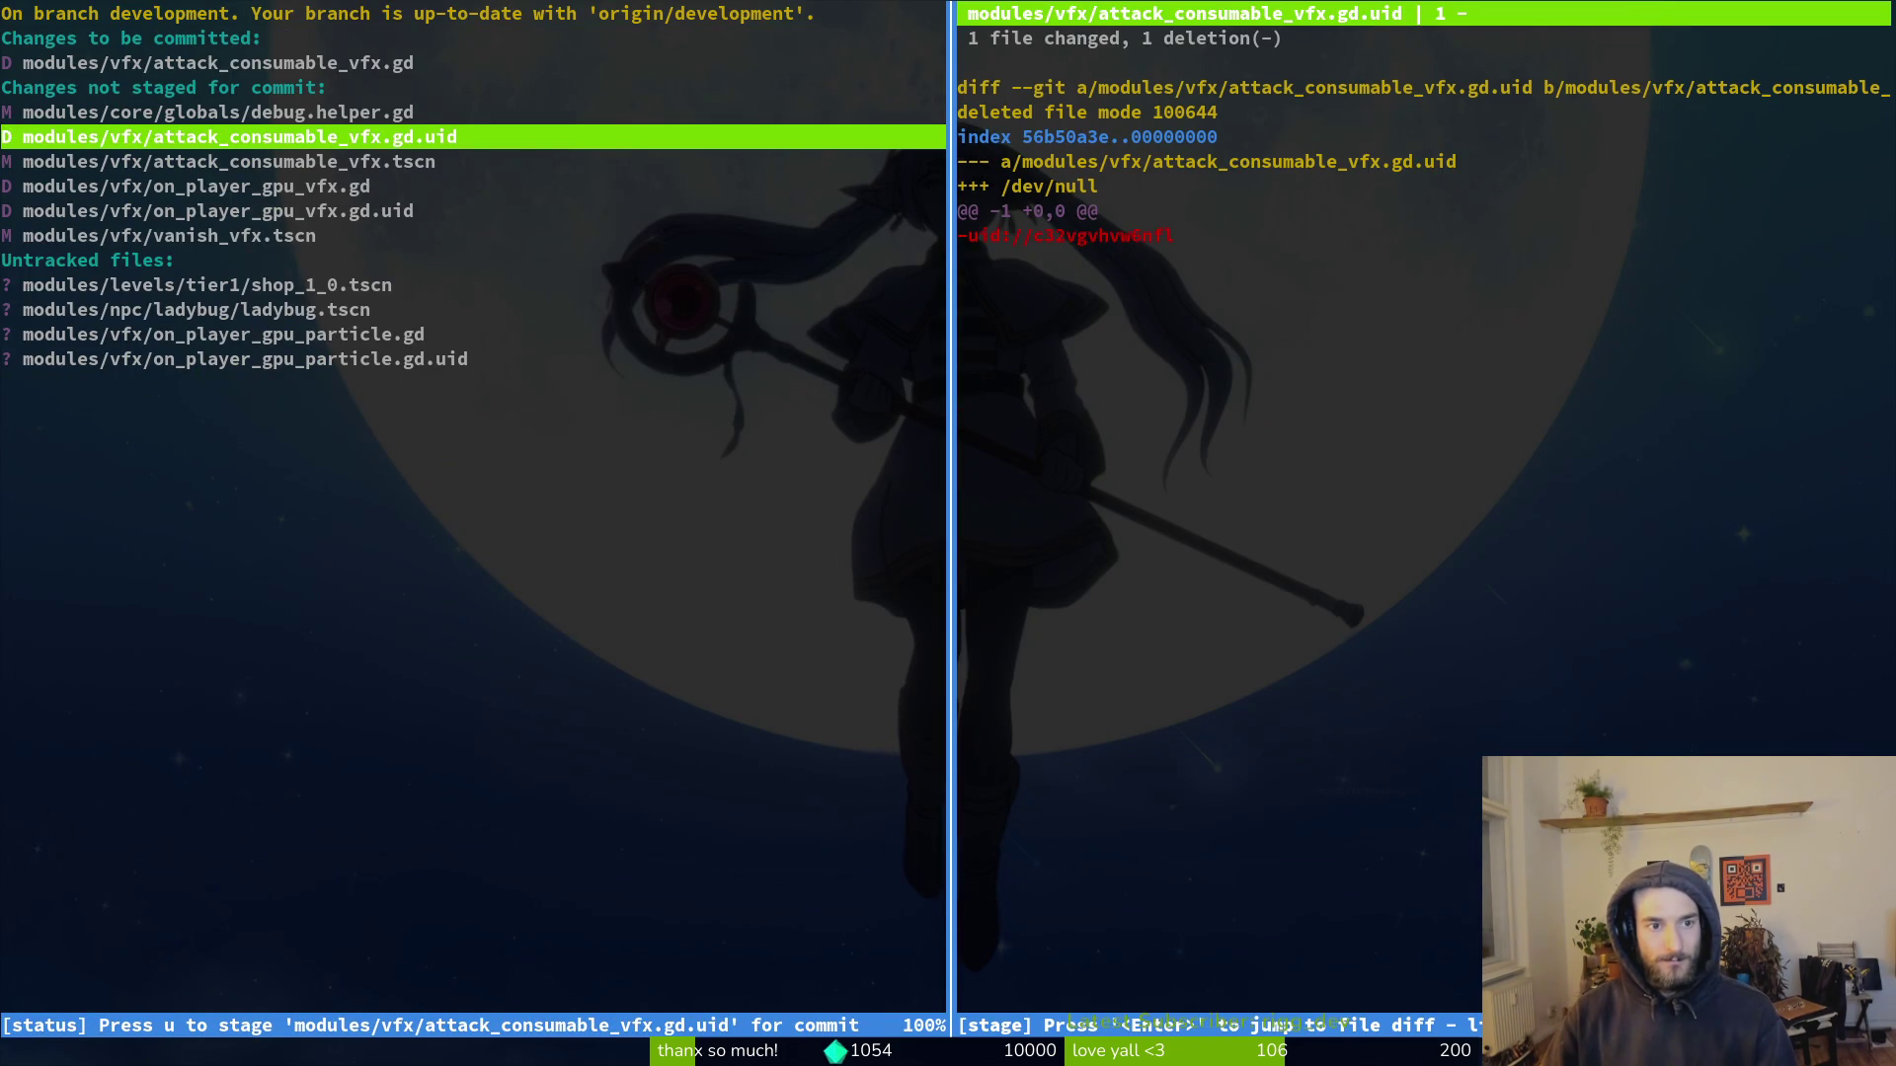
pyautogui.press('u')
# Step: Stage the remaining VFX changes (on_player_gpu files, vanish_vfx.tscn), then quit tig
pyautogui.press('Down')
pyautogui.press('u')
pyautogui.press('Down')
pyautogui.press('u')
pyautogui.press('Down')
pyautogui.press('u')
pyautogui.press('Down')
pyautogui.press('Down')
pyautogui.press('Down')
pyautogui.press('Down')
pyautogui.press('Down')
pyautogui.press('u')
pyautogui.press('u')
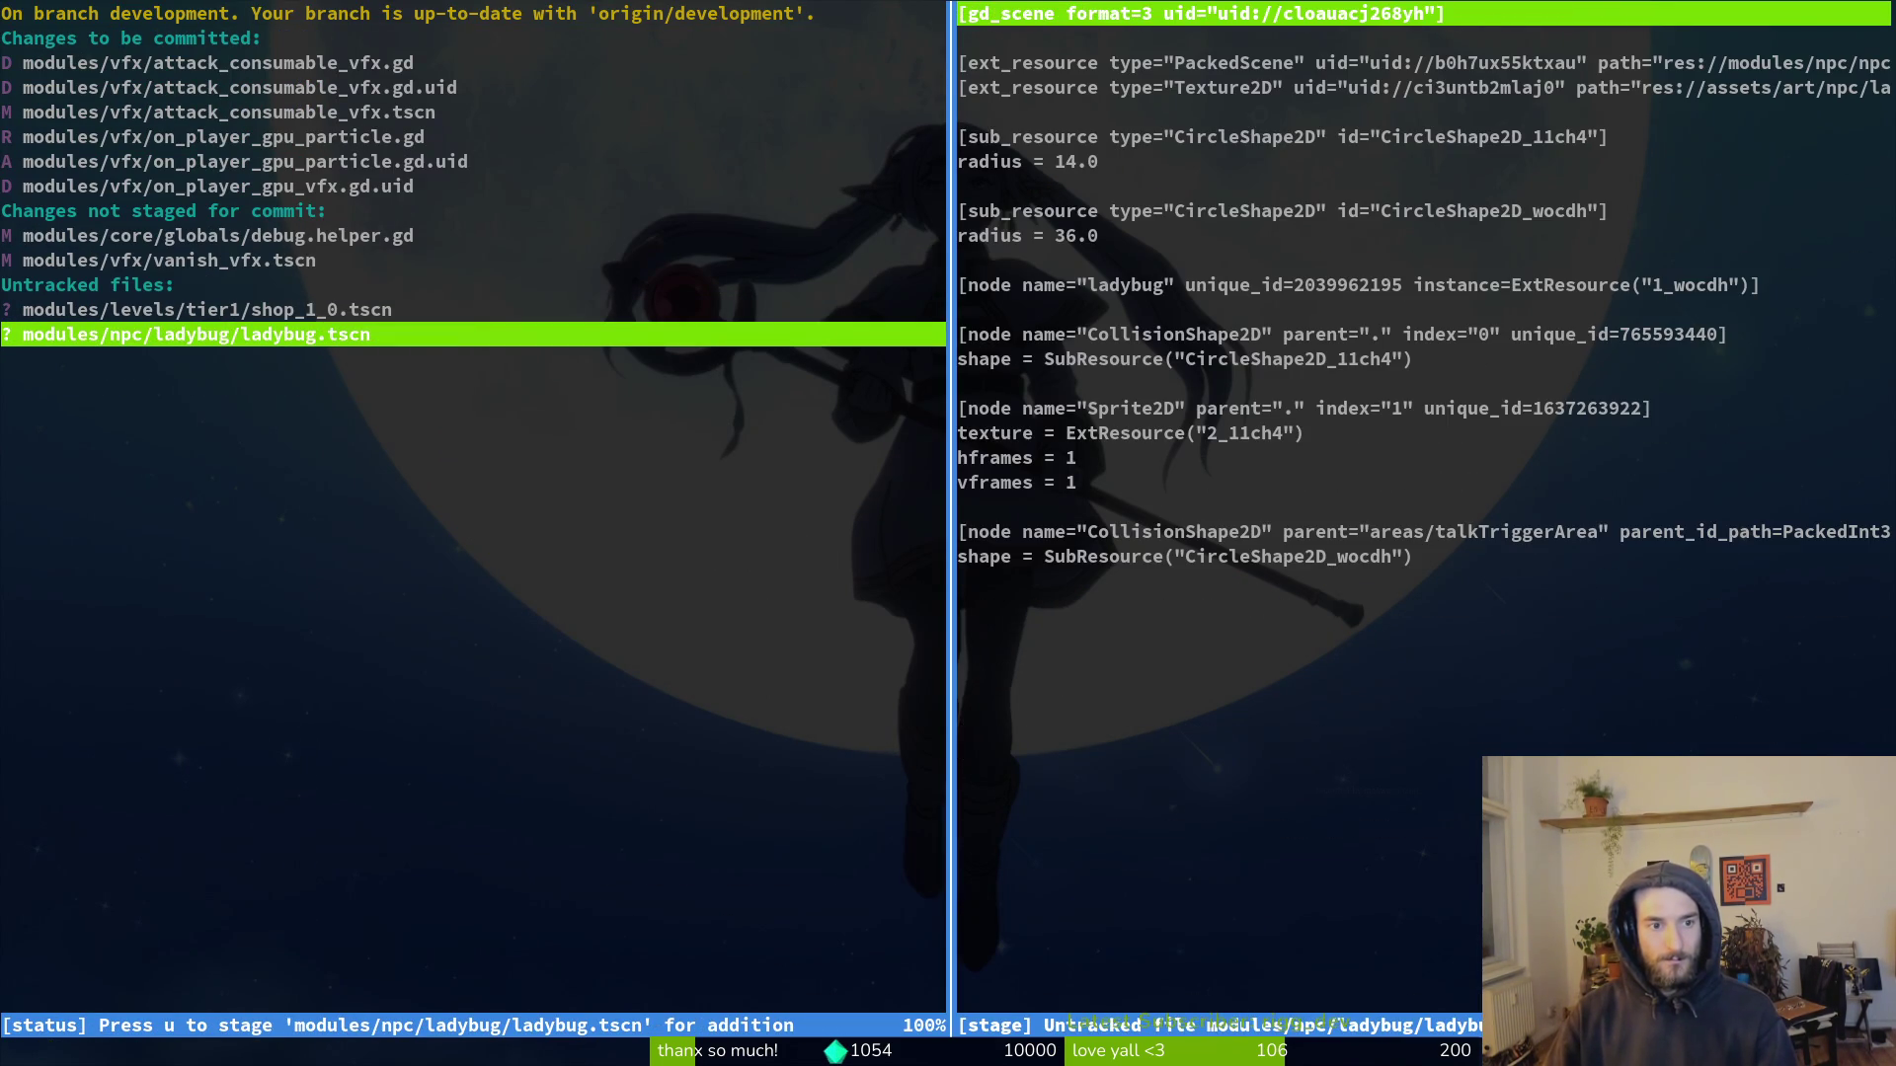
pyautogui.press('Up')
pyautogui.press('Up')
pyautogui.press('Up')
pyautogui.press('Down')
pyautogui.press('u')
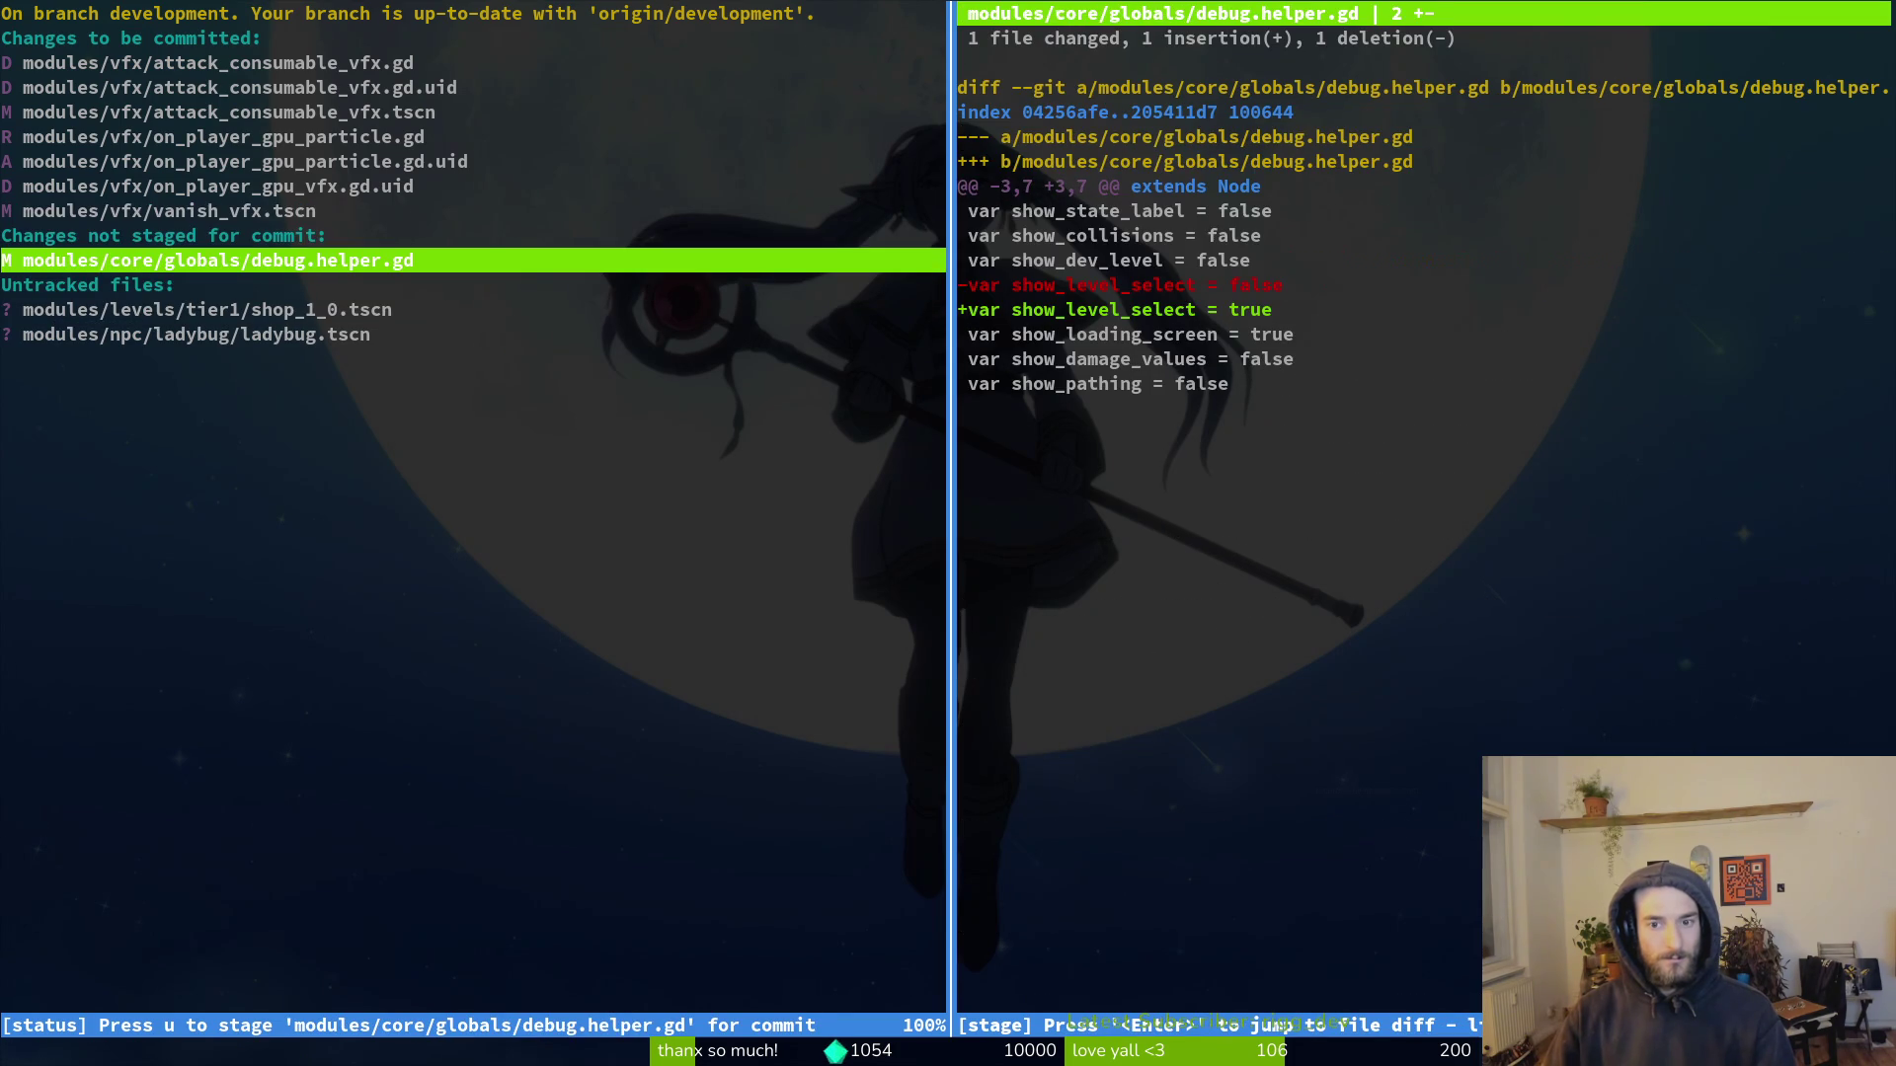
pyautogui.press('q')
pyautogui.press('q')
pyautogui.write('git commit -m "debugged vanish')
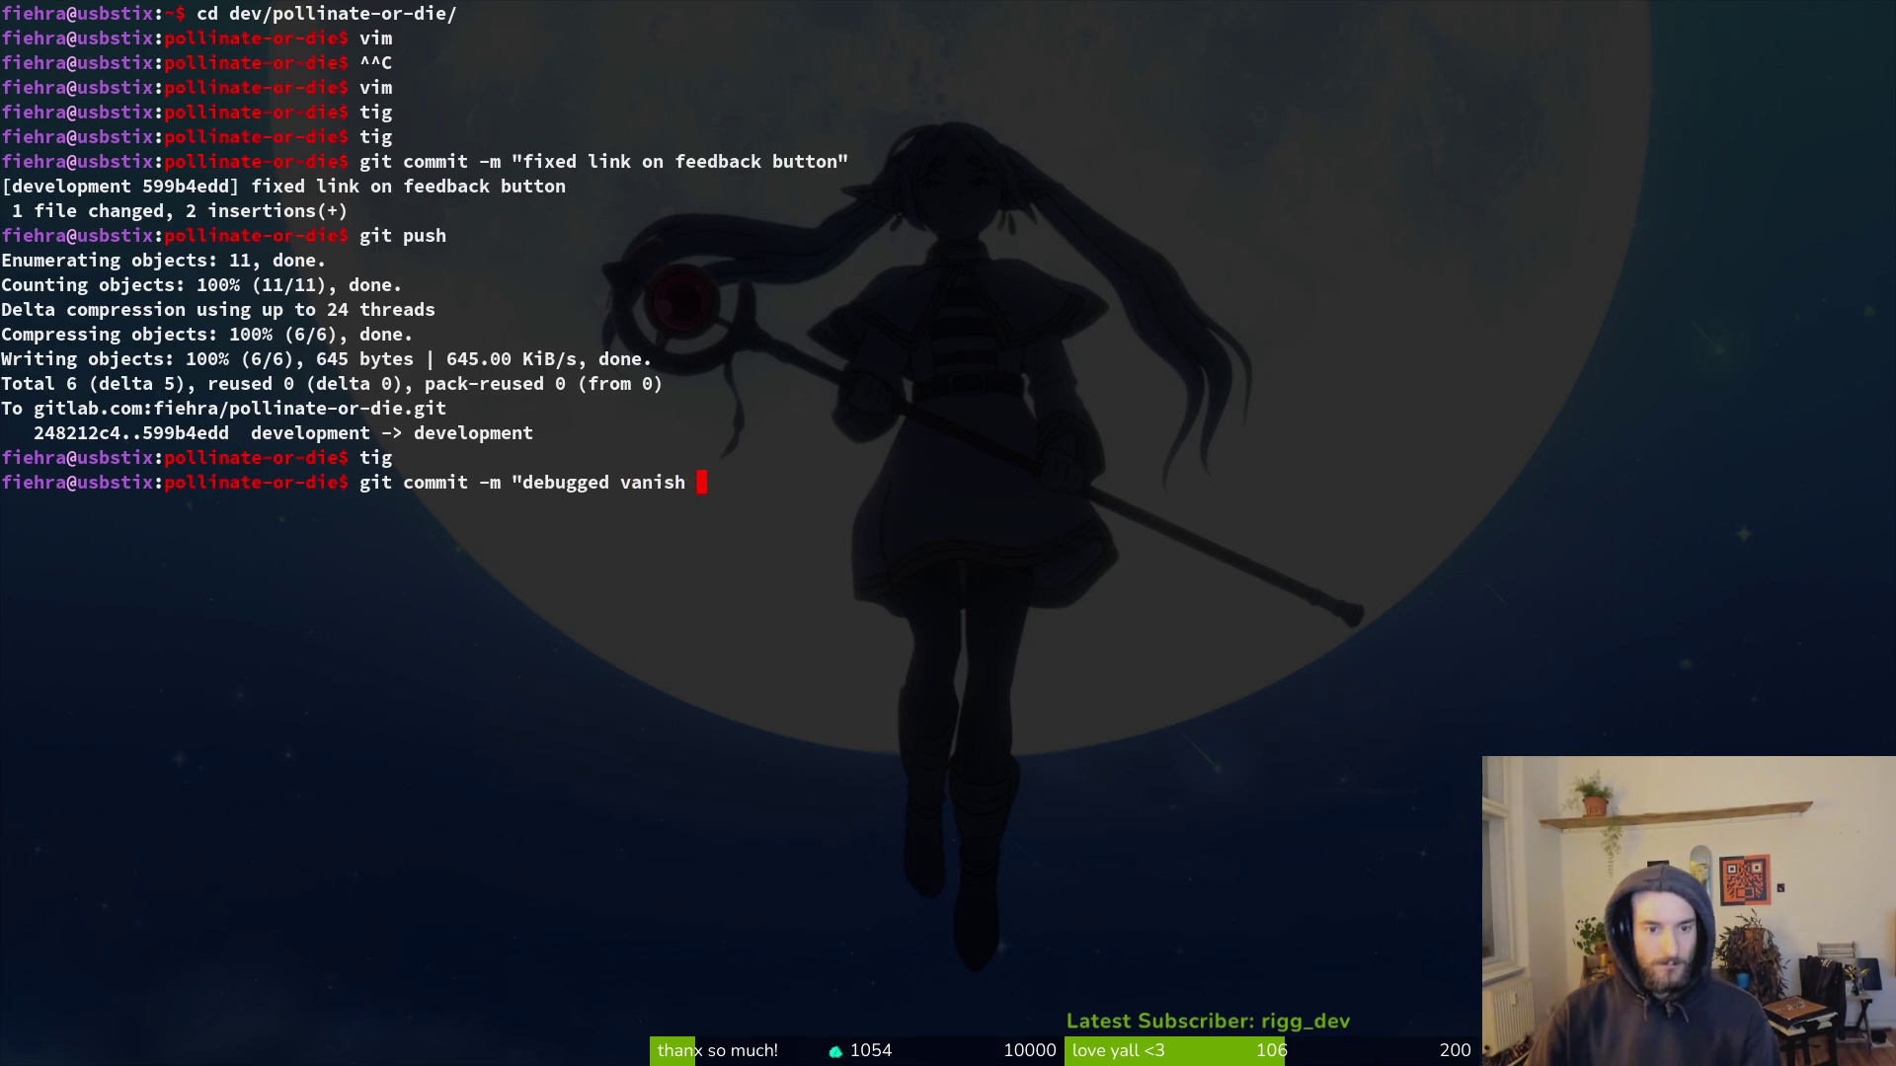
# Step: Commit the staged changes with message "debugged vanish and on player gpu particles"
pyautogui.hotkey('ctrl', 'u')
pyautogui.write(':d')
pyautogui.press('BackSpace')
pyautogui.press('BackSpace')
pyautogui.press('BackSpace')
pyautogui.hotkey('ctrl', 'y')
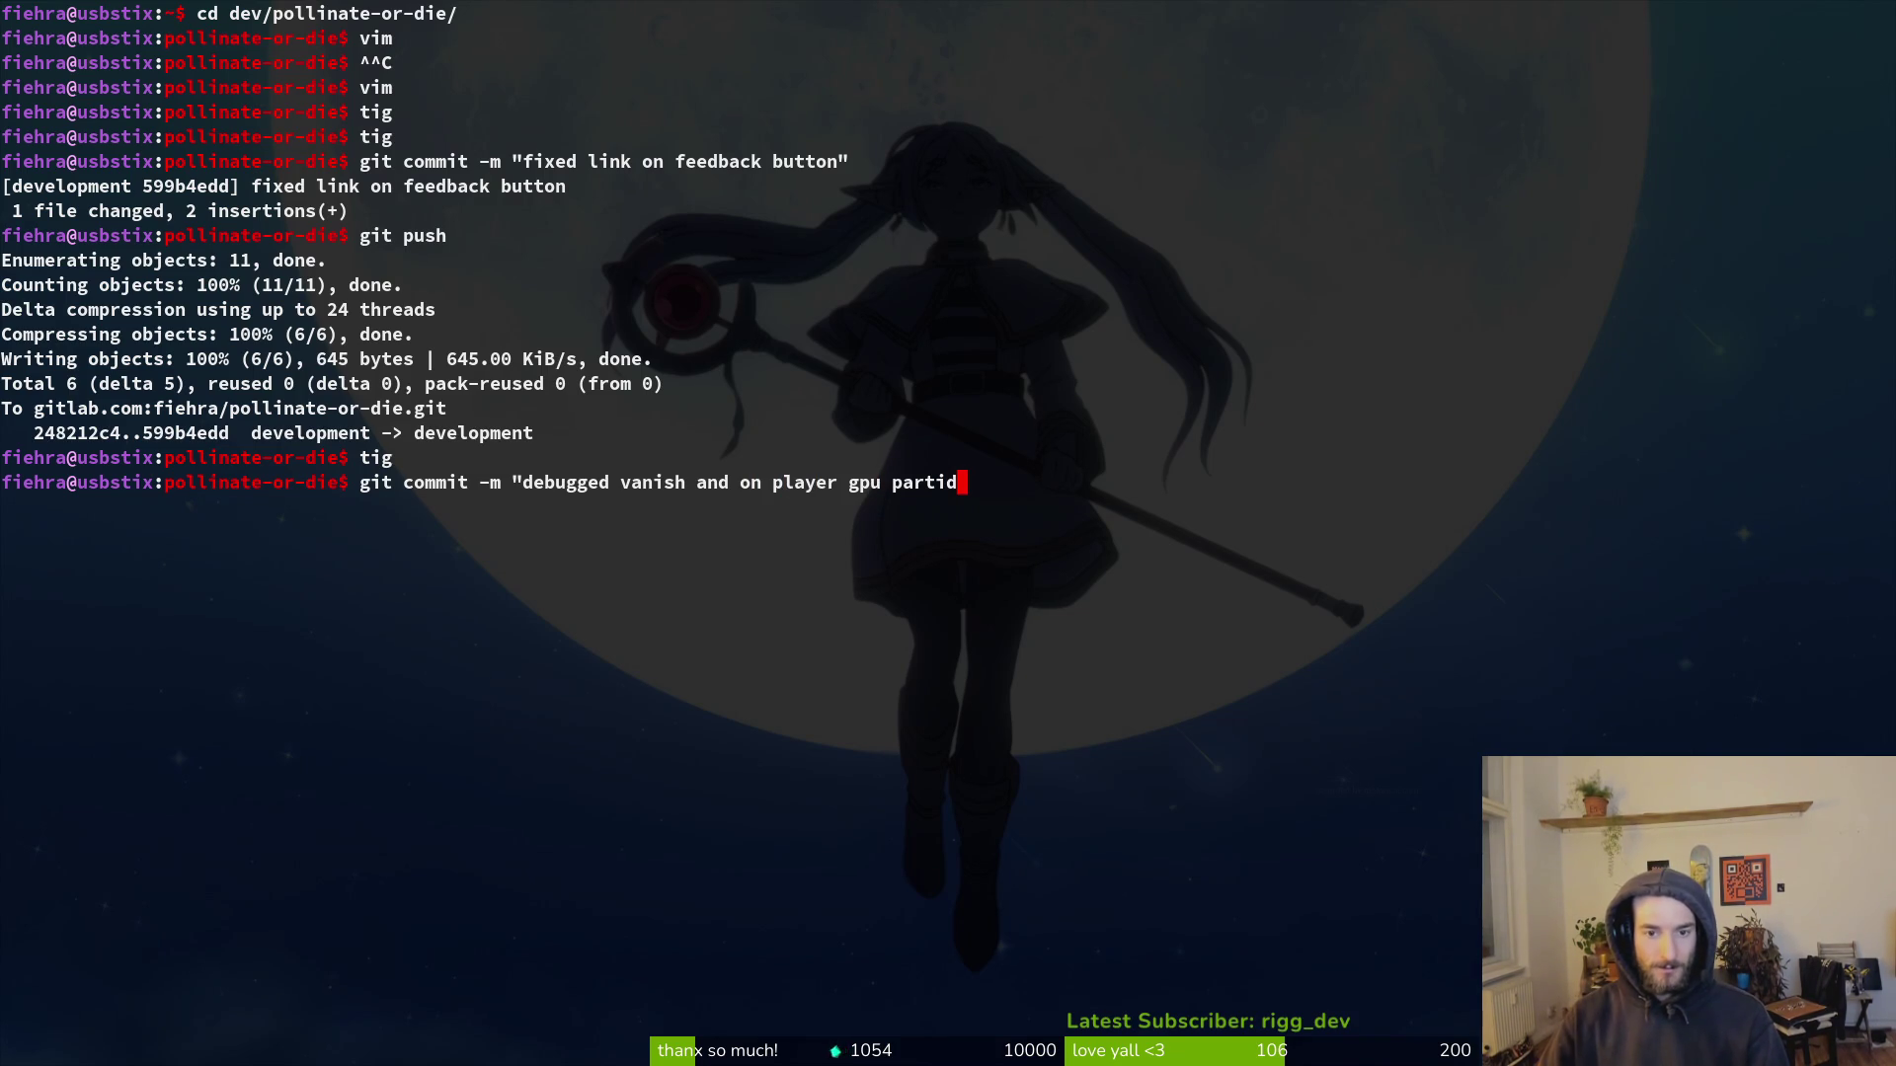
pyautogui.write('cles')
pyautogui.press('Return')
# Step: Review the git status in tig once more, then return to the Godot editor
pyautogui.write('ti')
pyautogui.press('Return')
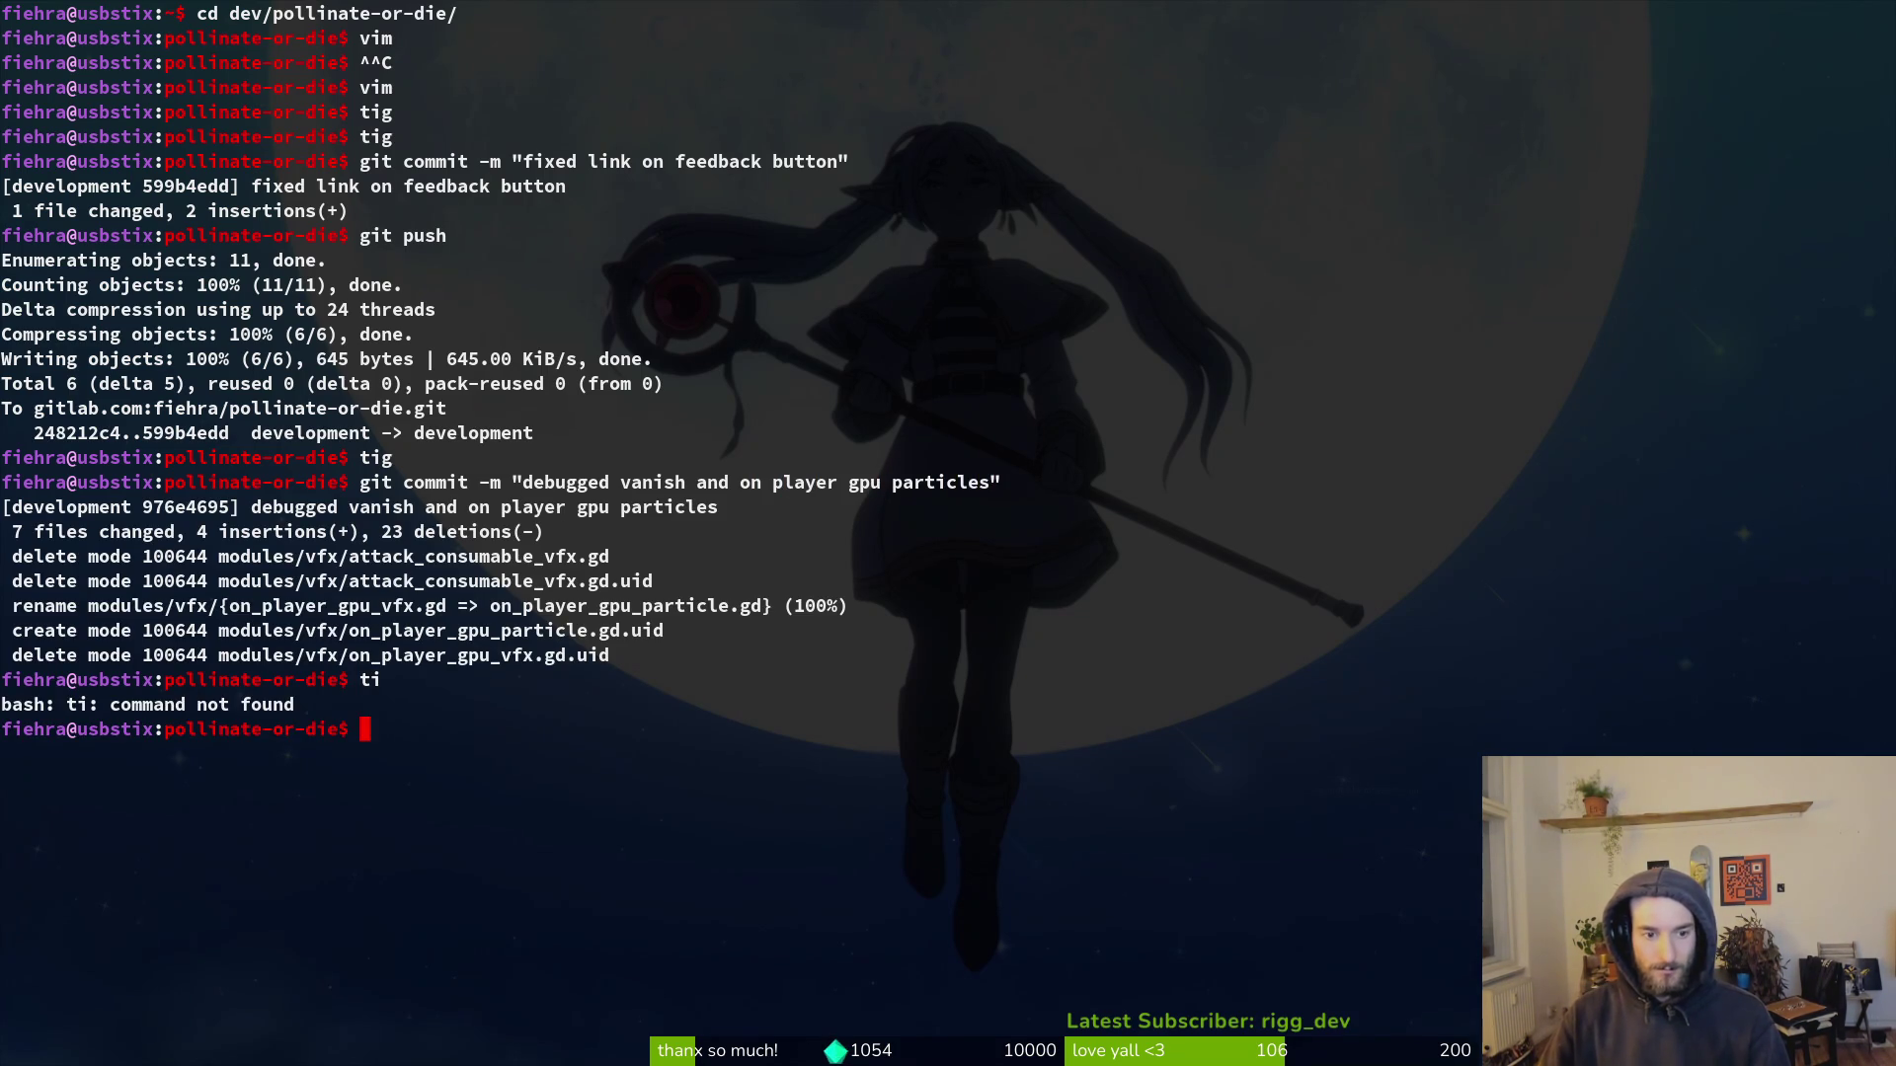
pyautogui.write('g')
pyautogui.press('Return')
pyautogui.press('q')
pyautogui.hotkey('alt', 'Tab')
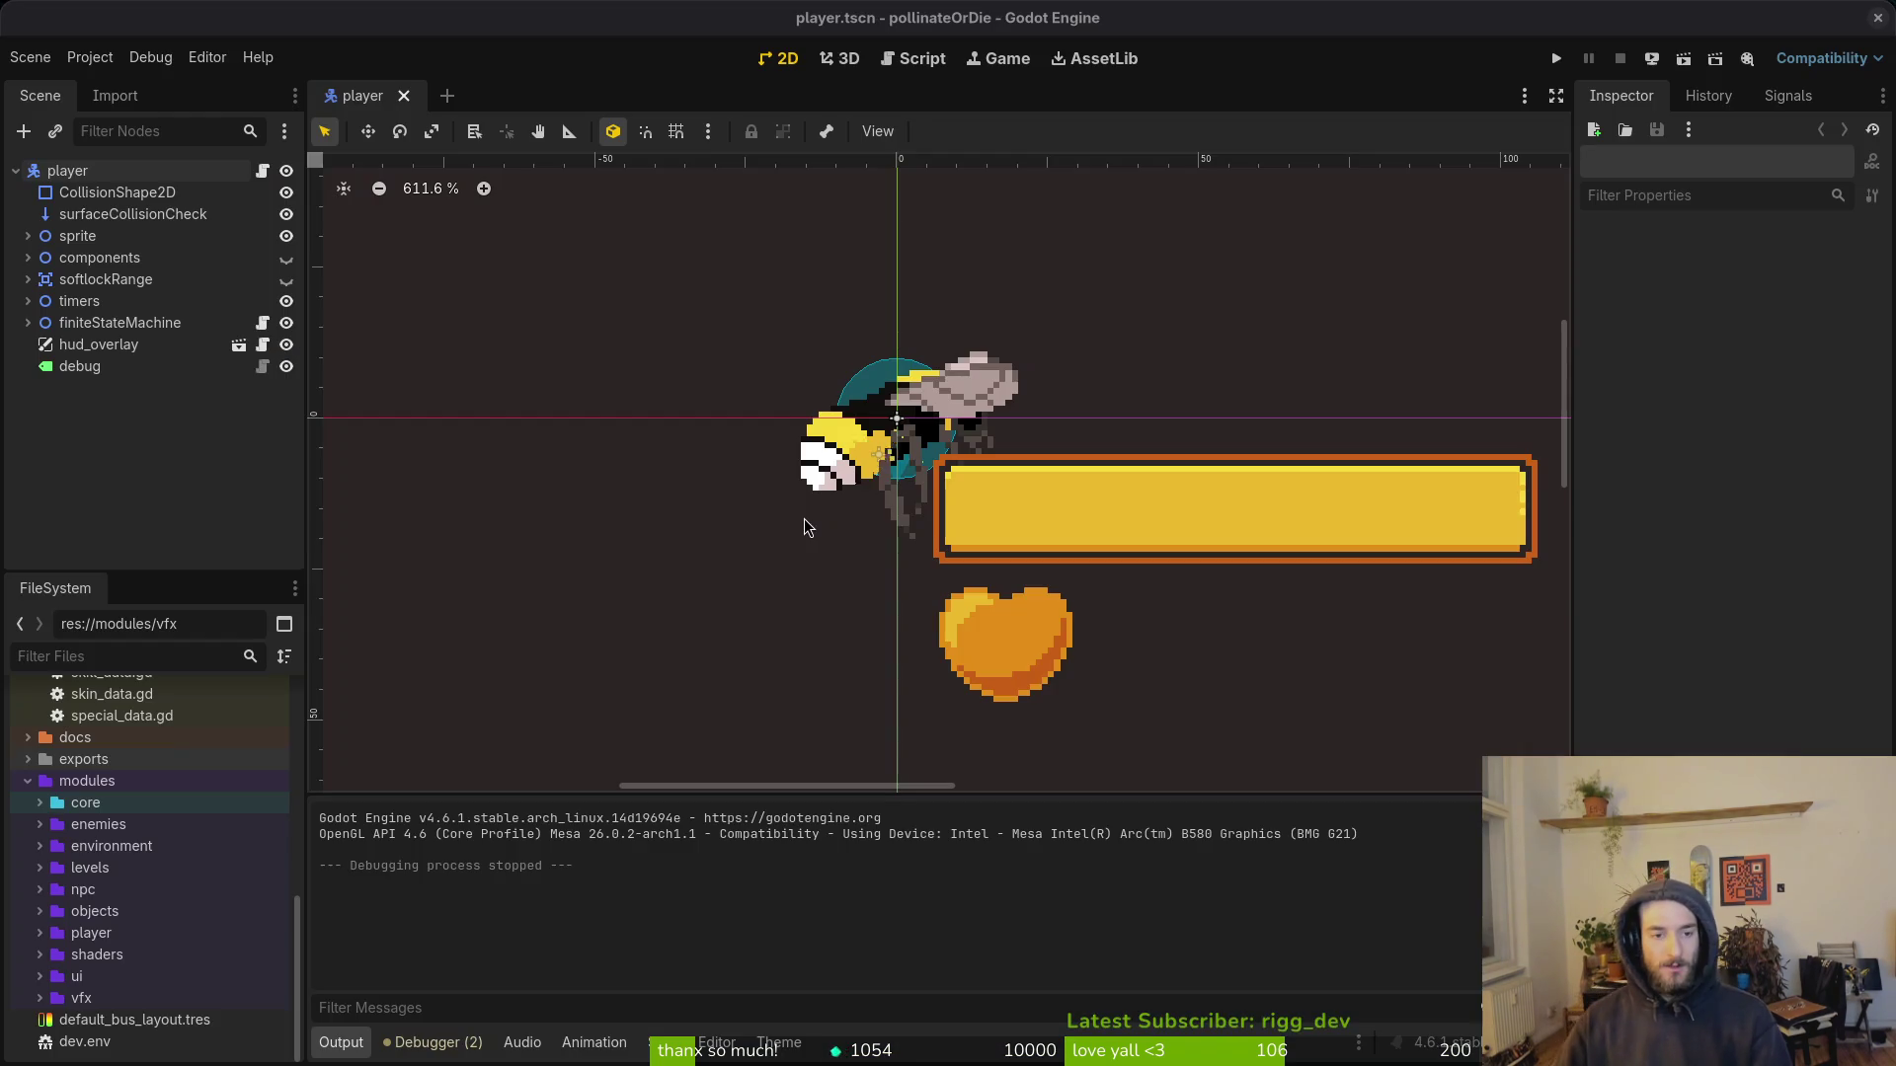
# Step: Open ladybug.tscn via quick open and select the body CollisionShape2D
pyautogui.hotkey('ctrl', 'shift', 'o')
pyautogui.write('ladybug')
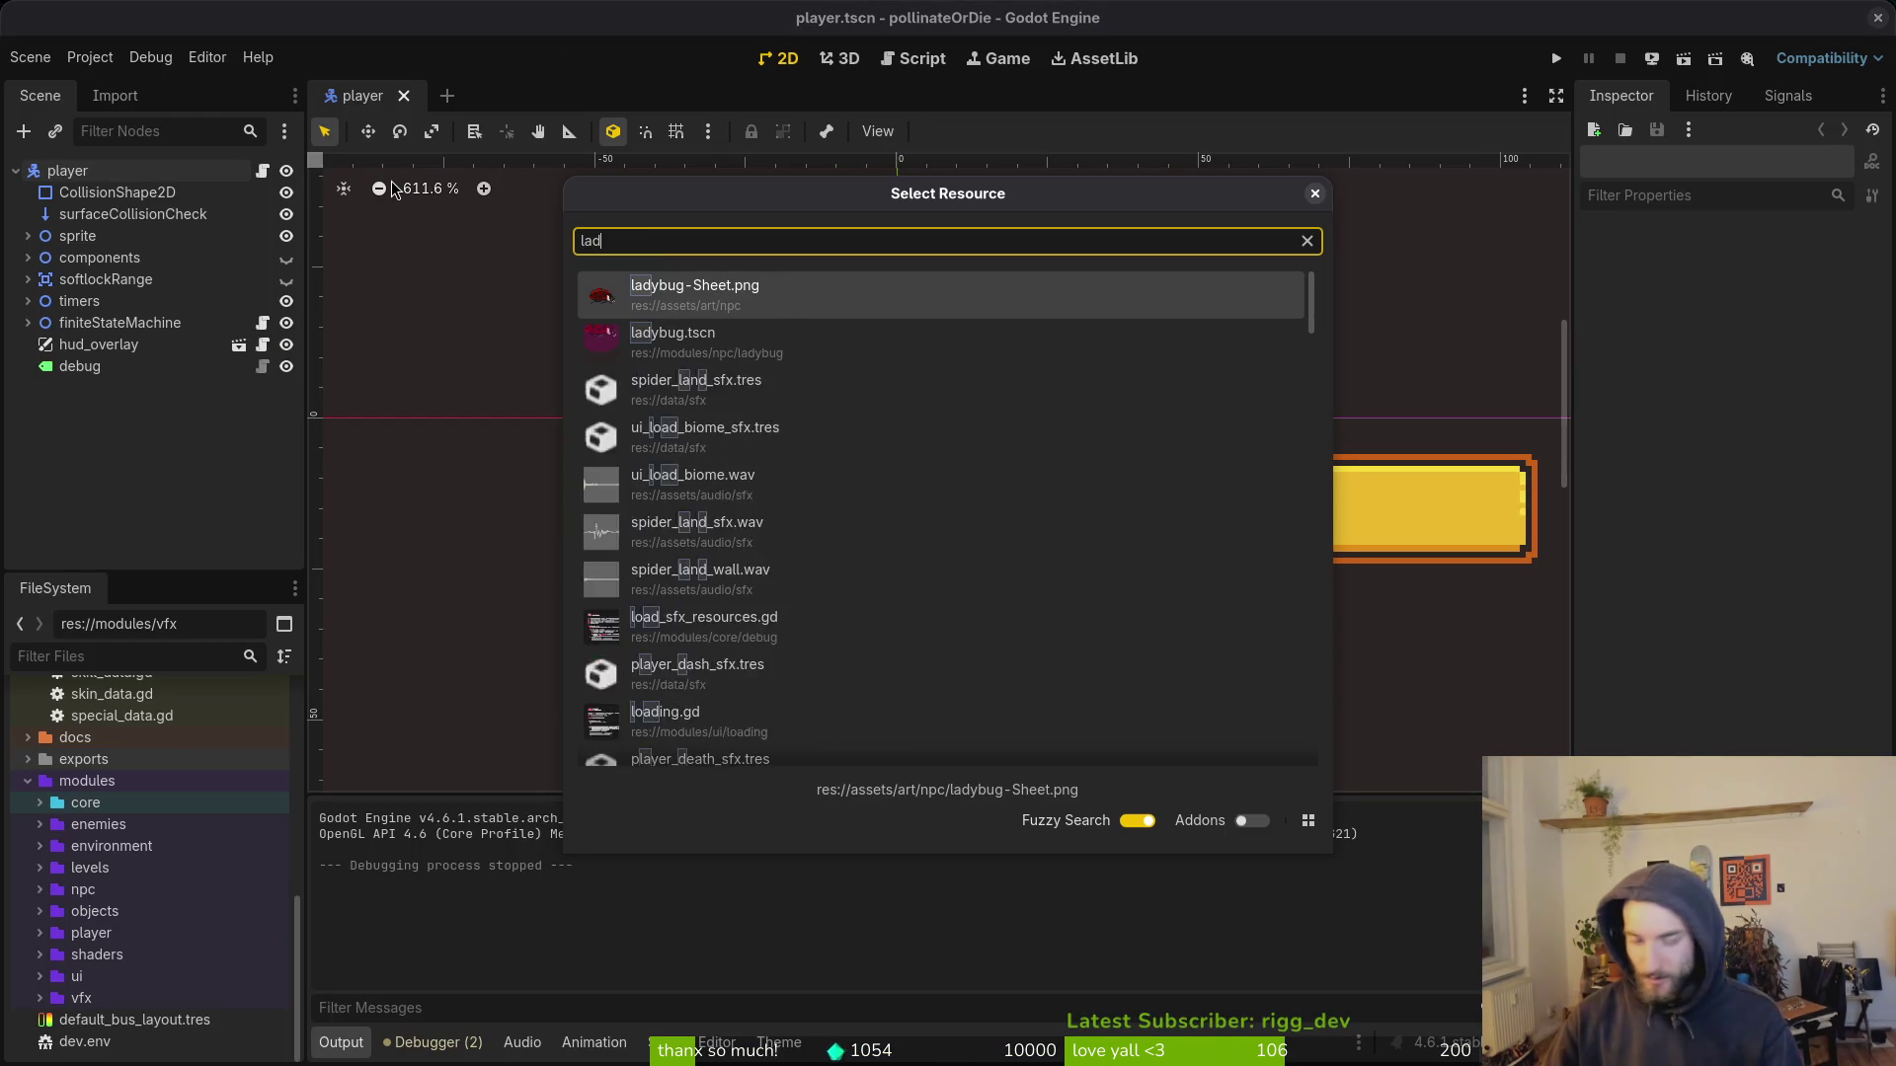
pyautogui.press('Return')
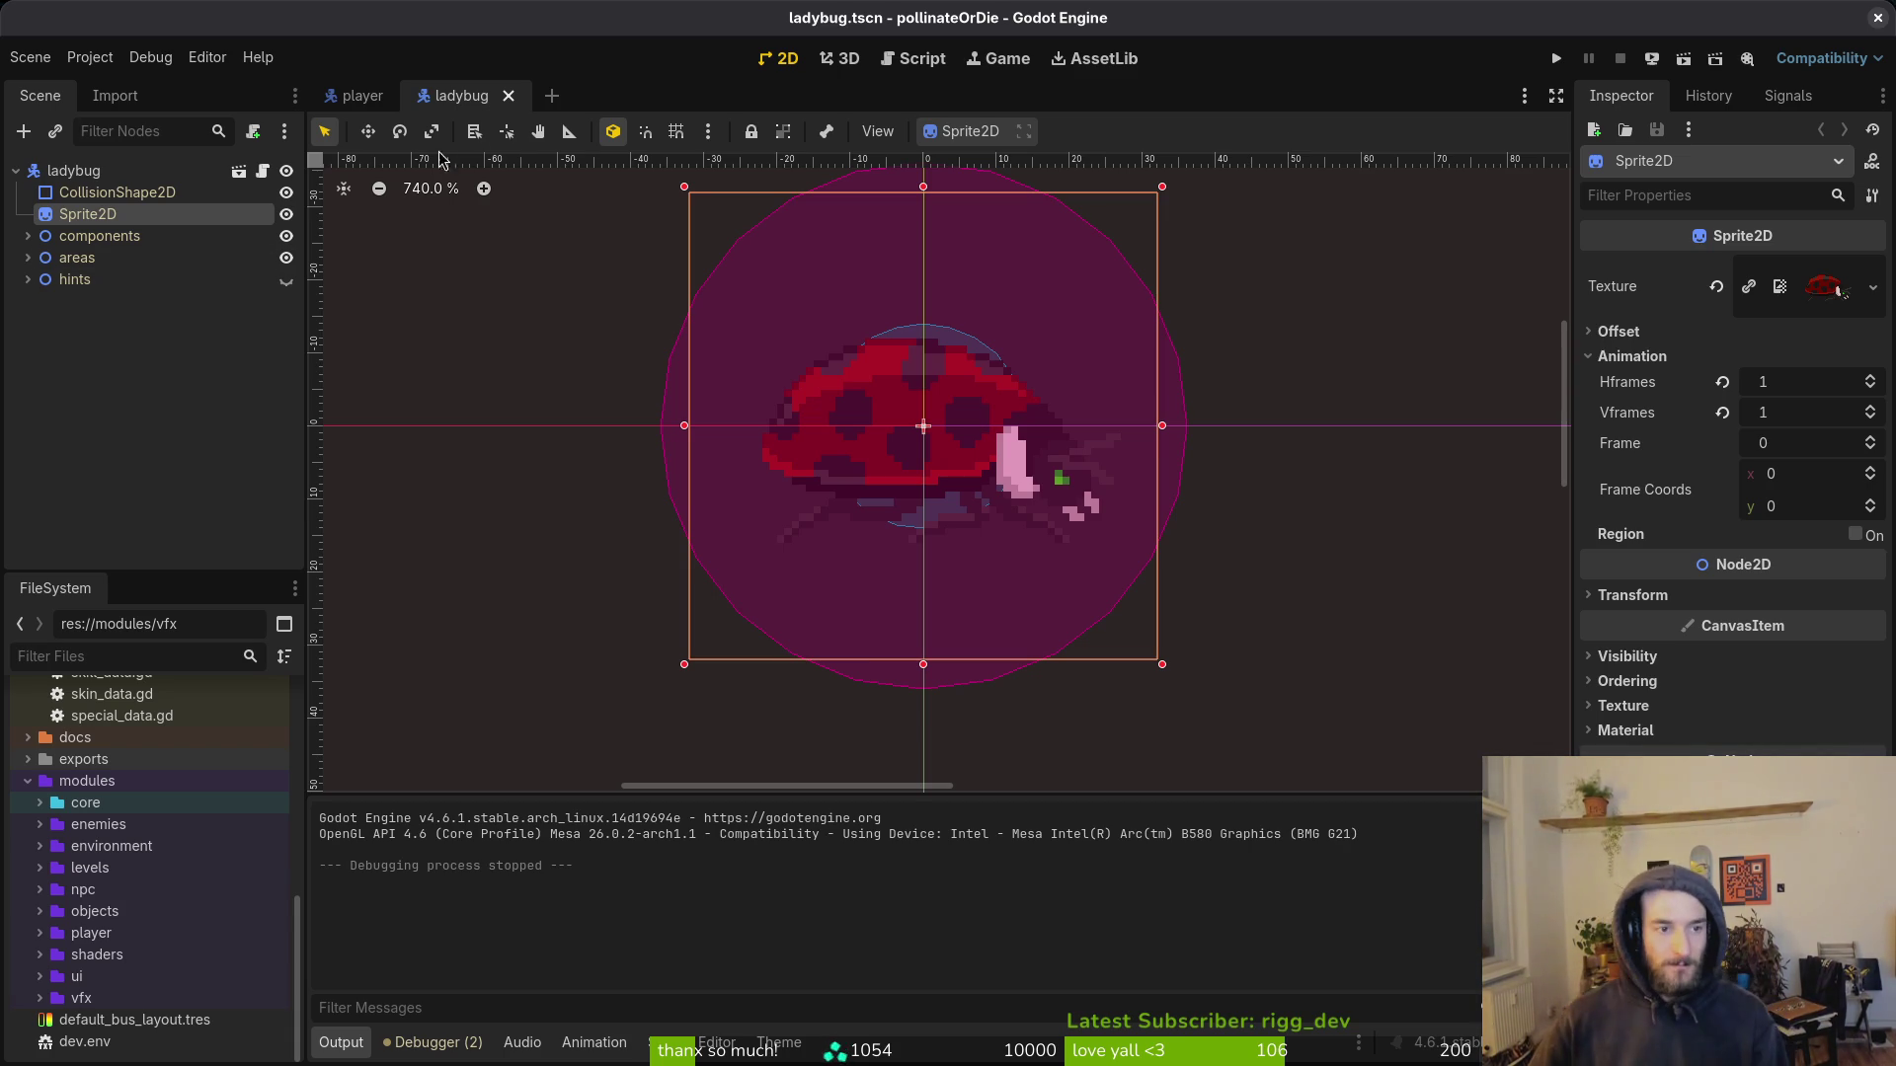
pyautogui.scroll(-5, 973, 440)
pyautogui.click(28, 257)
pyautogui.click(28, 257)
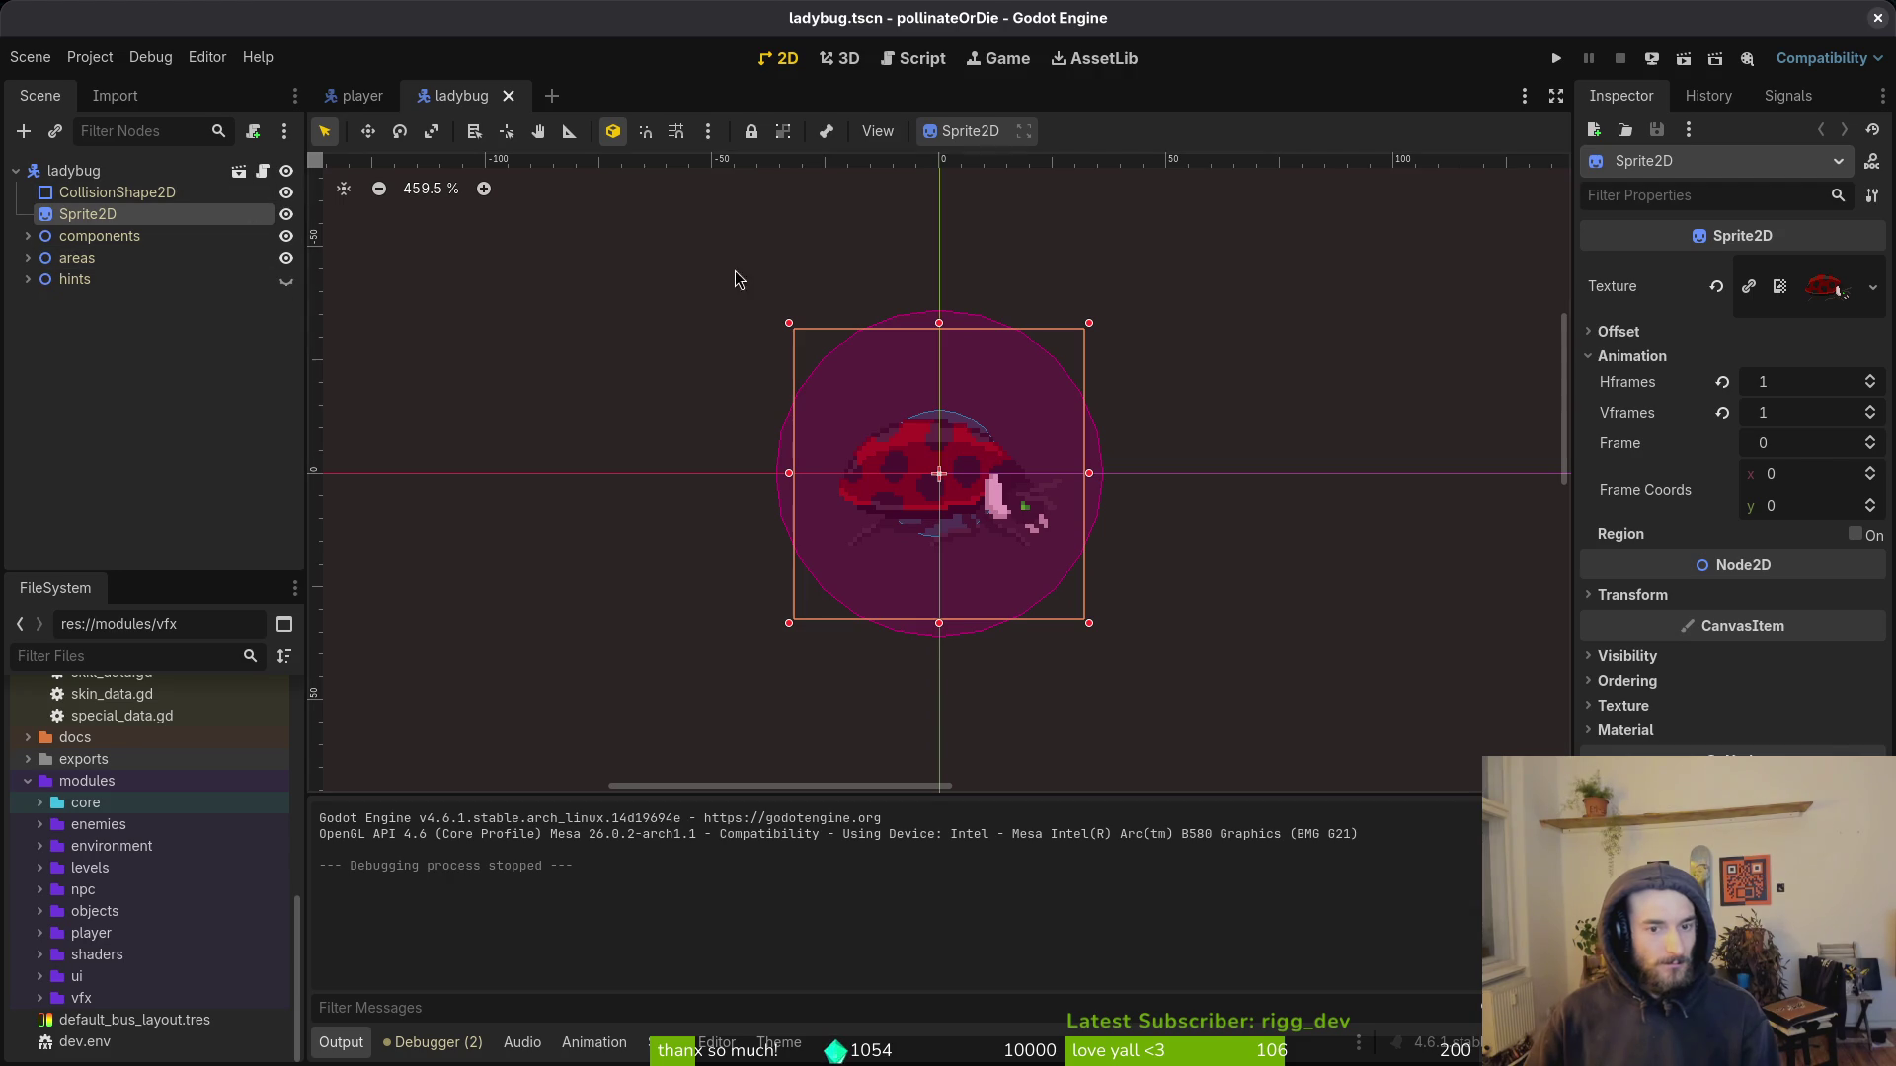
pyautogui.scroll(10, 936, 542)
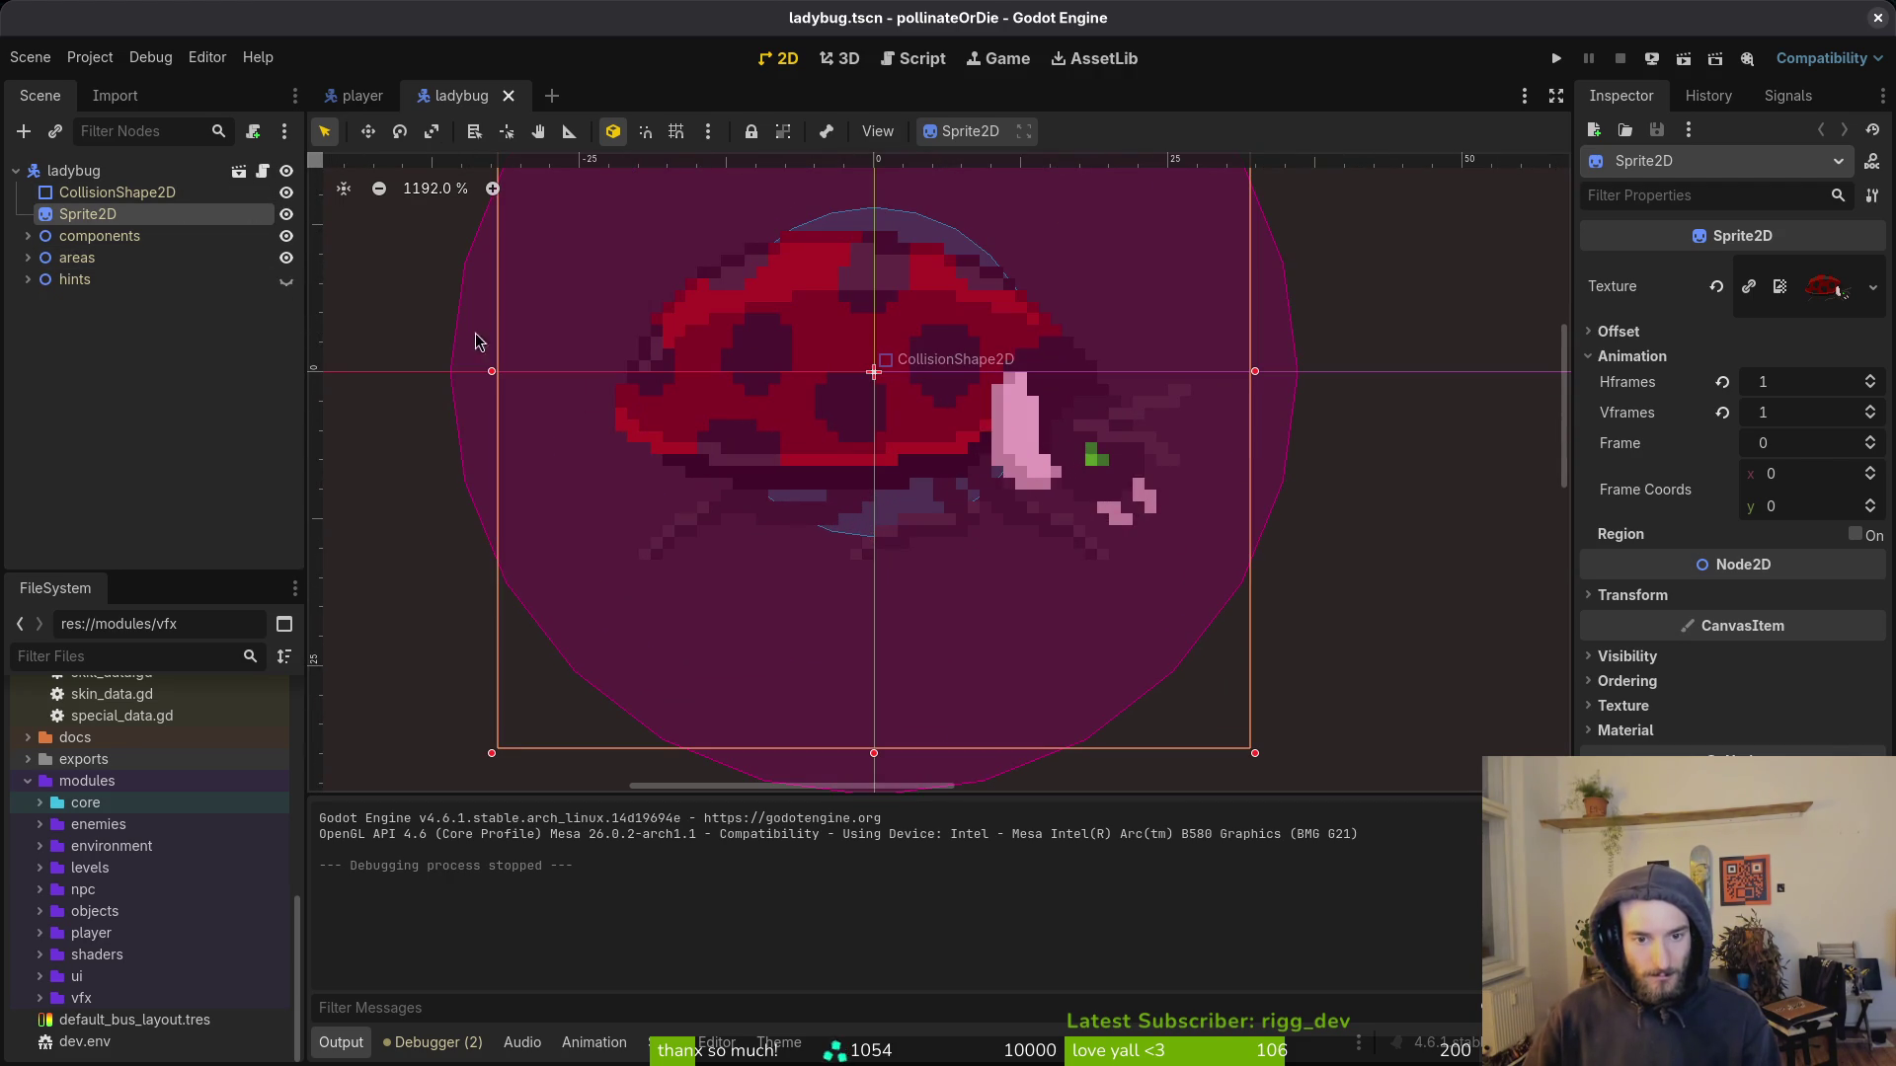
pyautogui.click(116, 192)
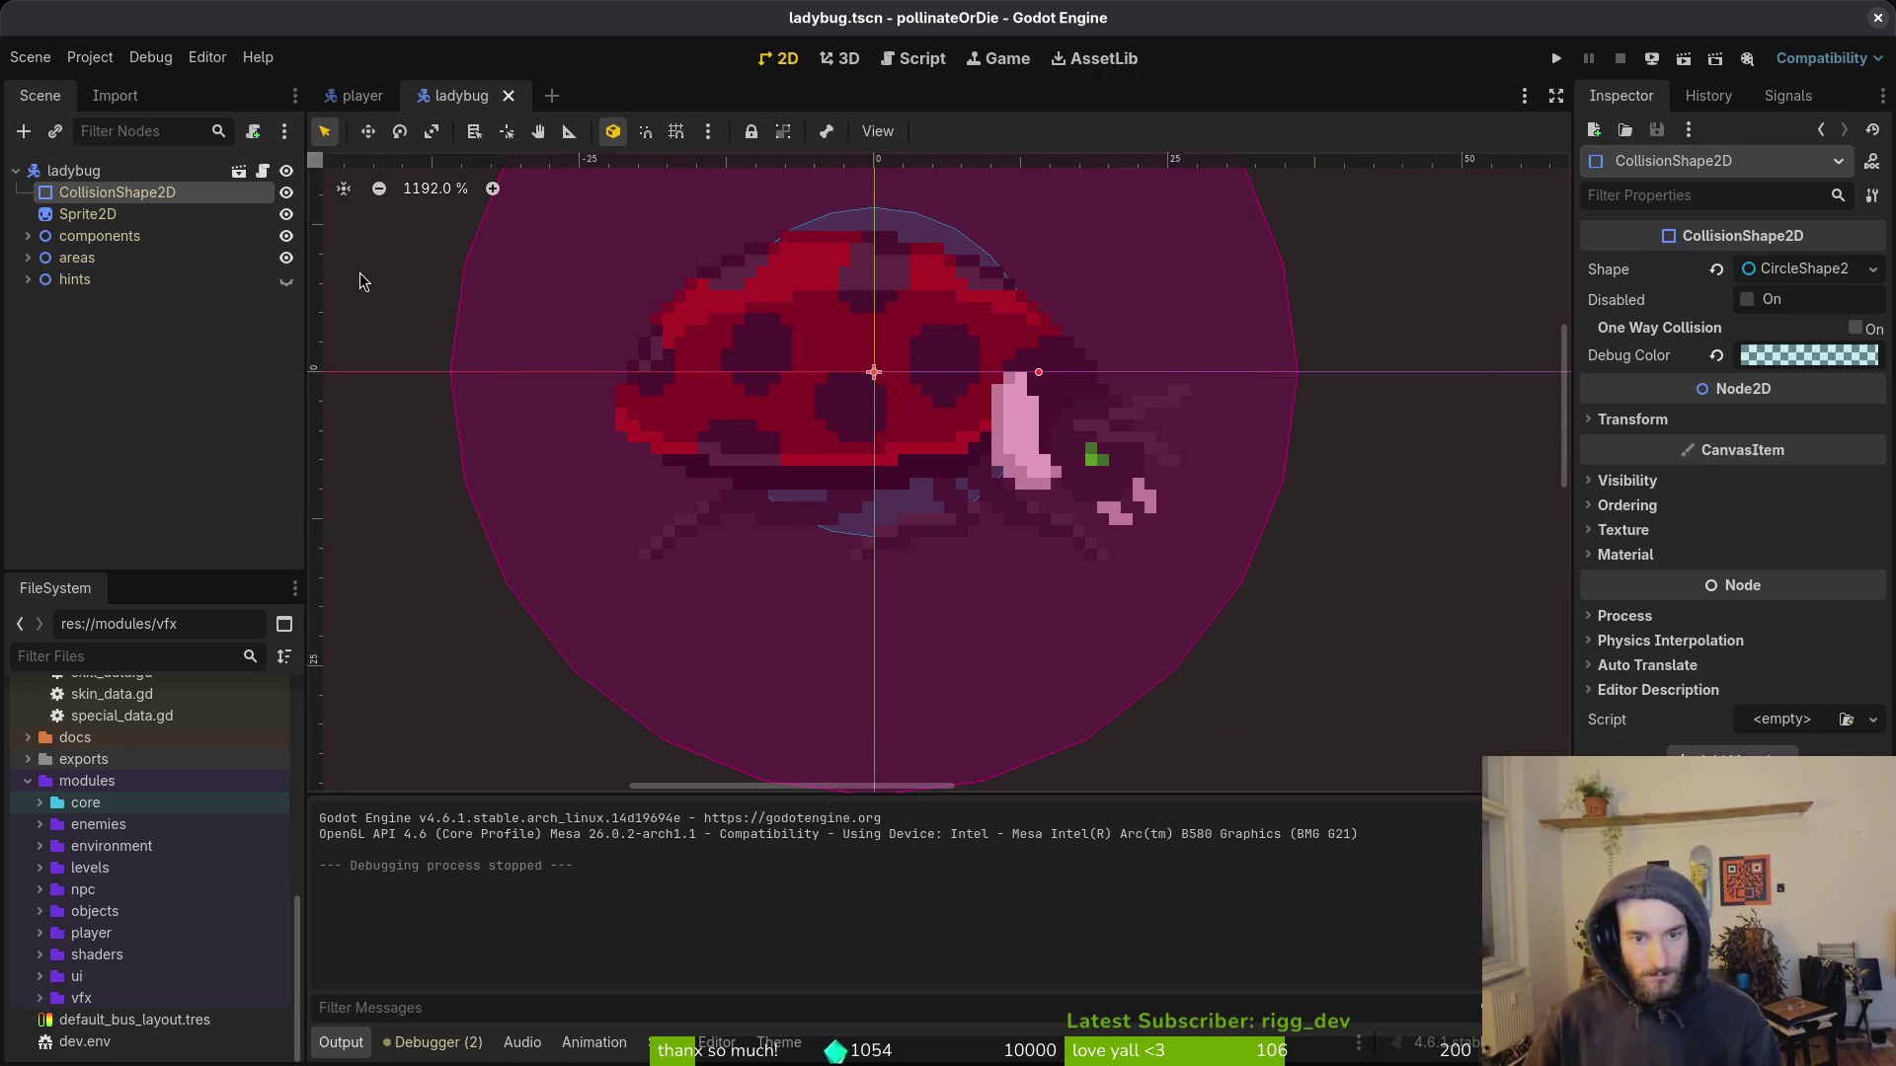
# Step: Replace the circle with a CapsuleShape2D and rotate it 90° to lie horizontally
pyautogui.click(1794, 273)
pyautogui.click(1717, 270)
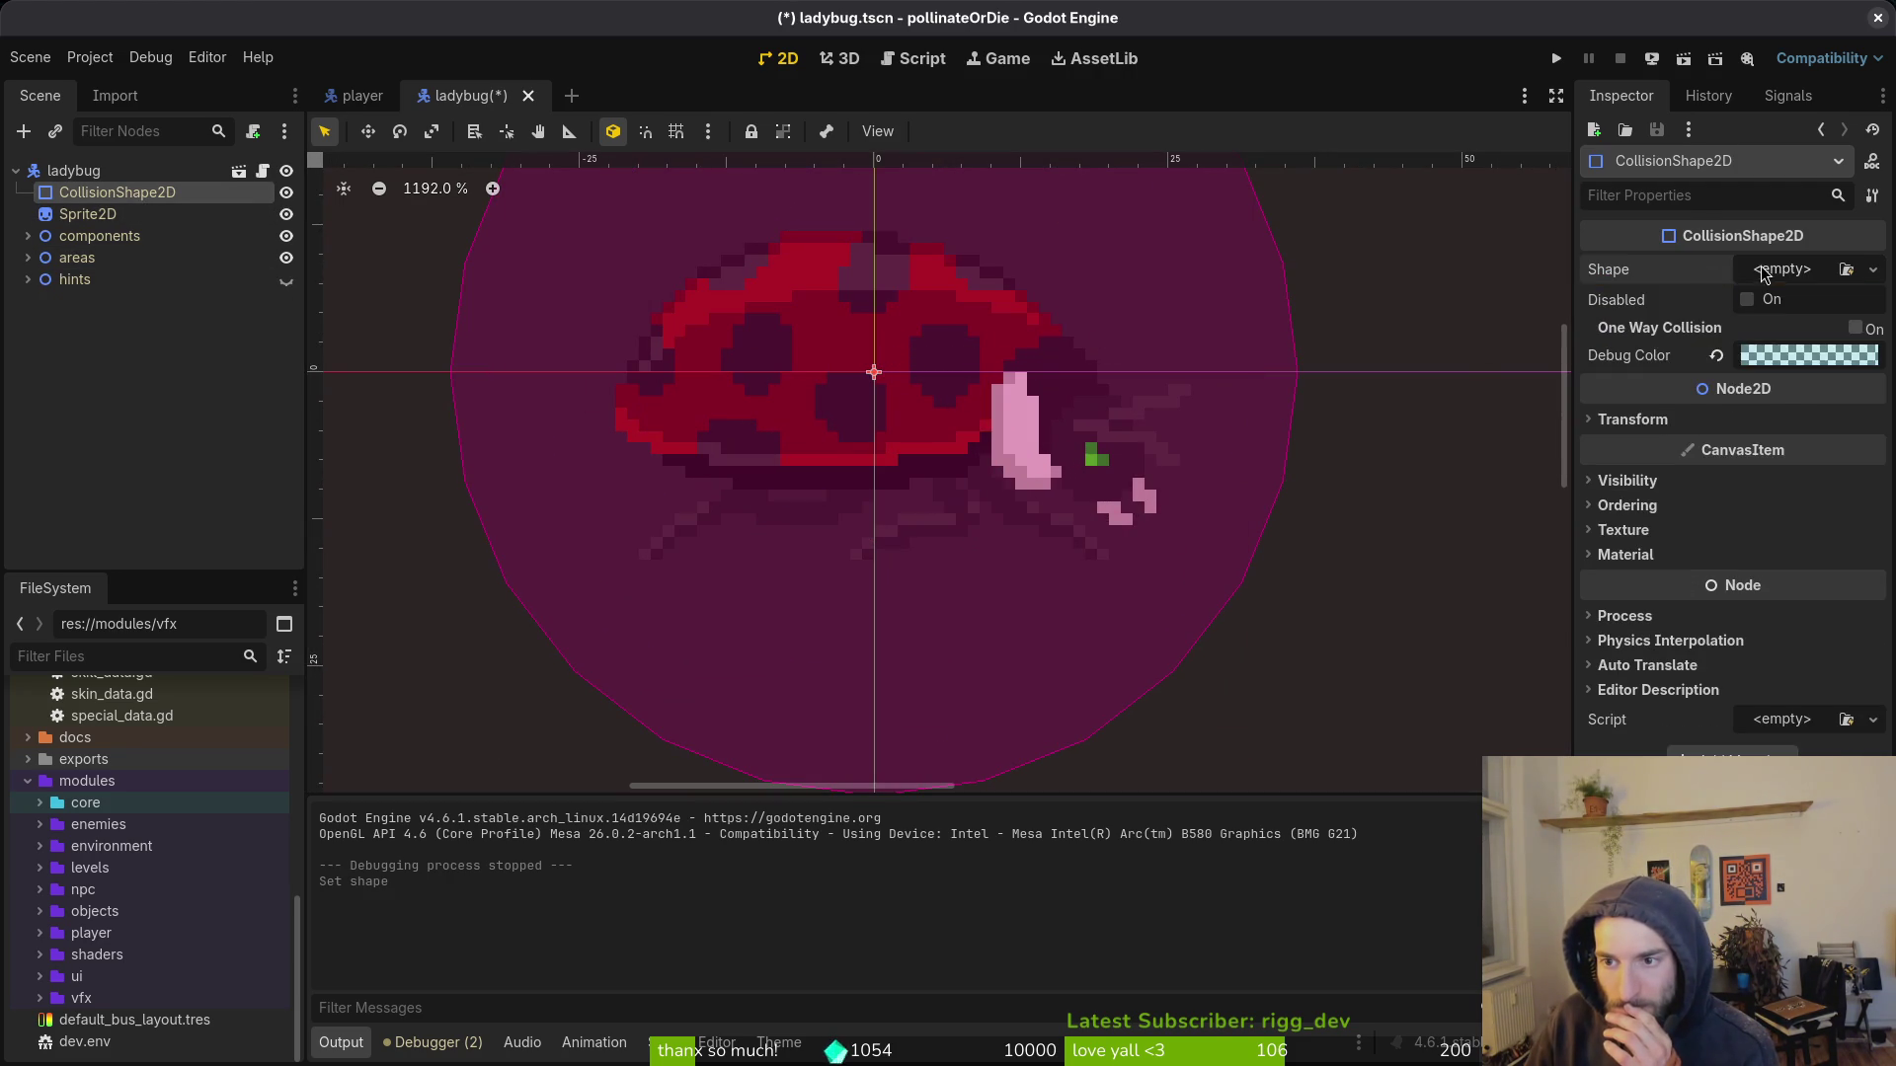
pyautogui.click(1807, 269)
pyautogui.click(1746, 461)
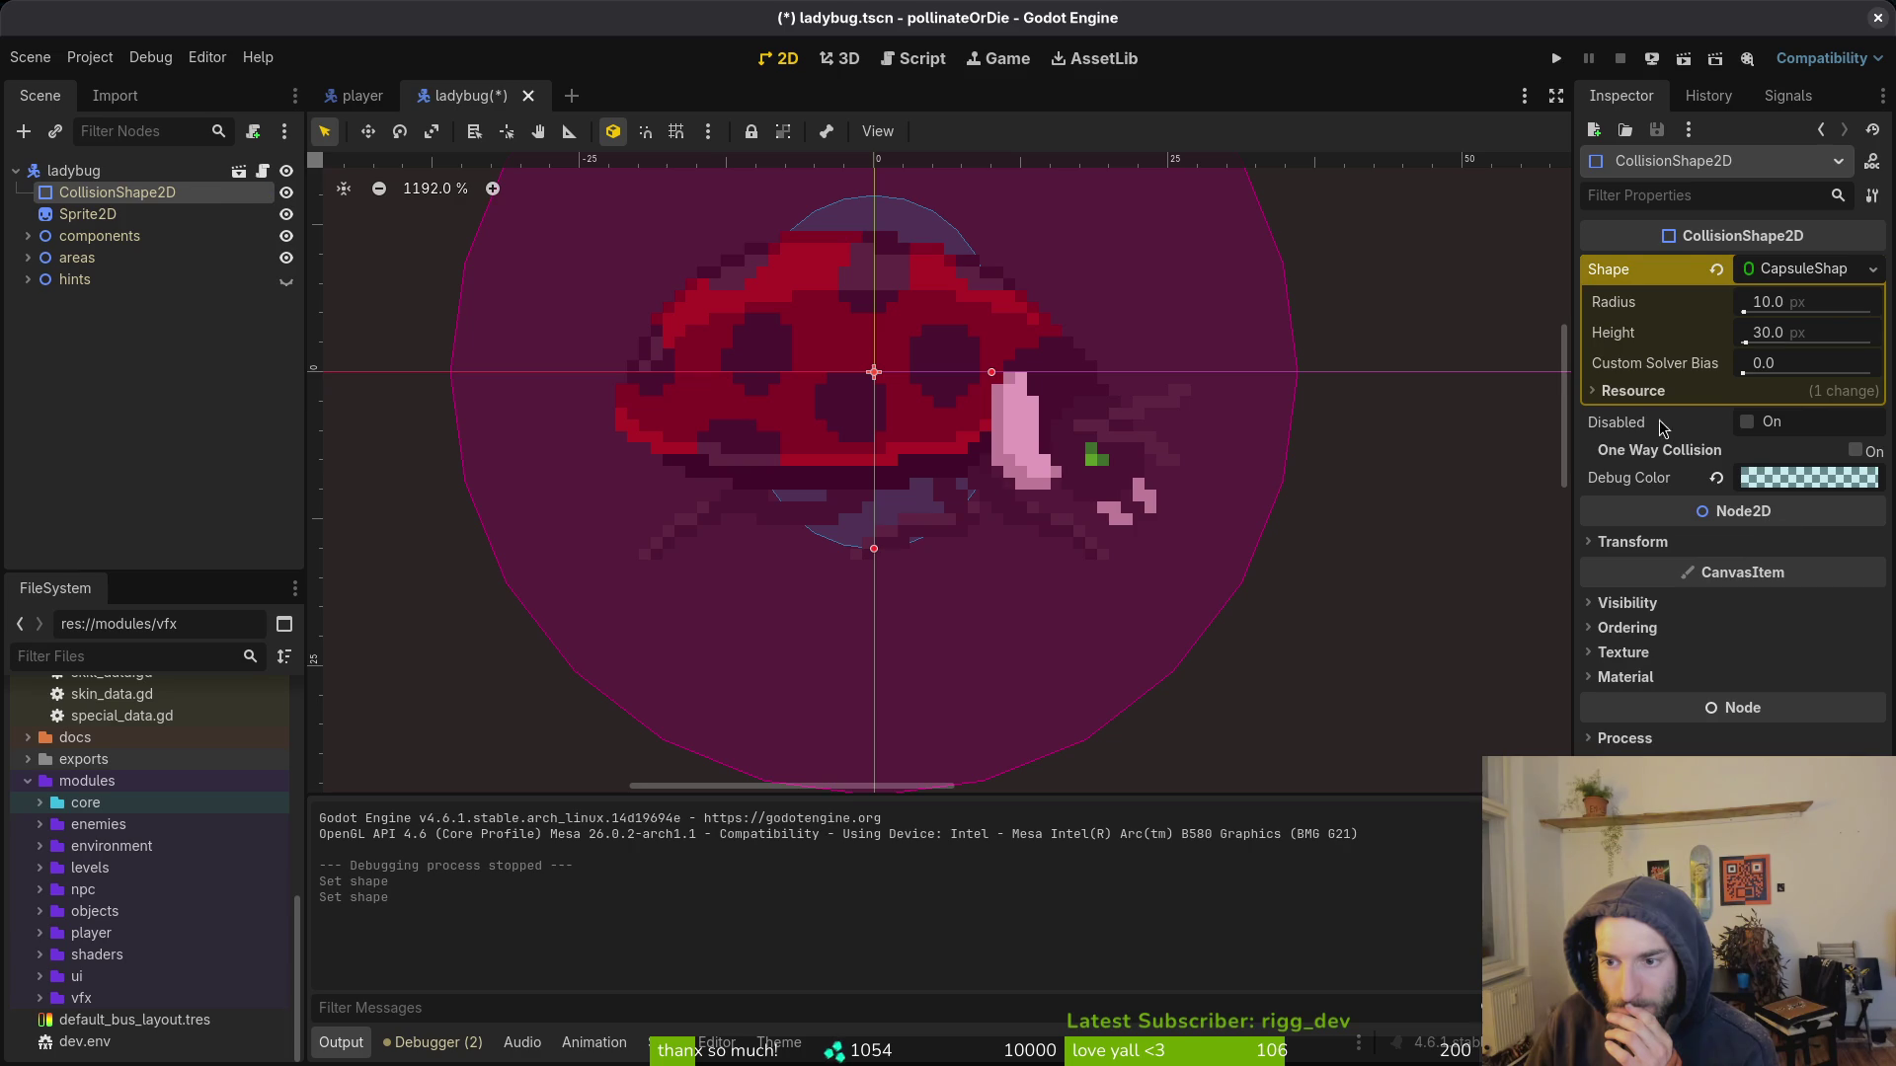
pyautogui.click(1631, 541)
pyautogui.click(1823, 637)
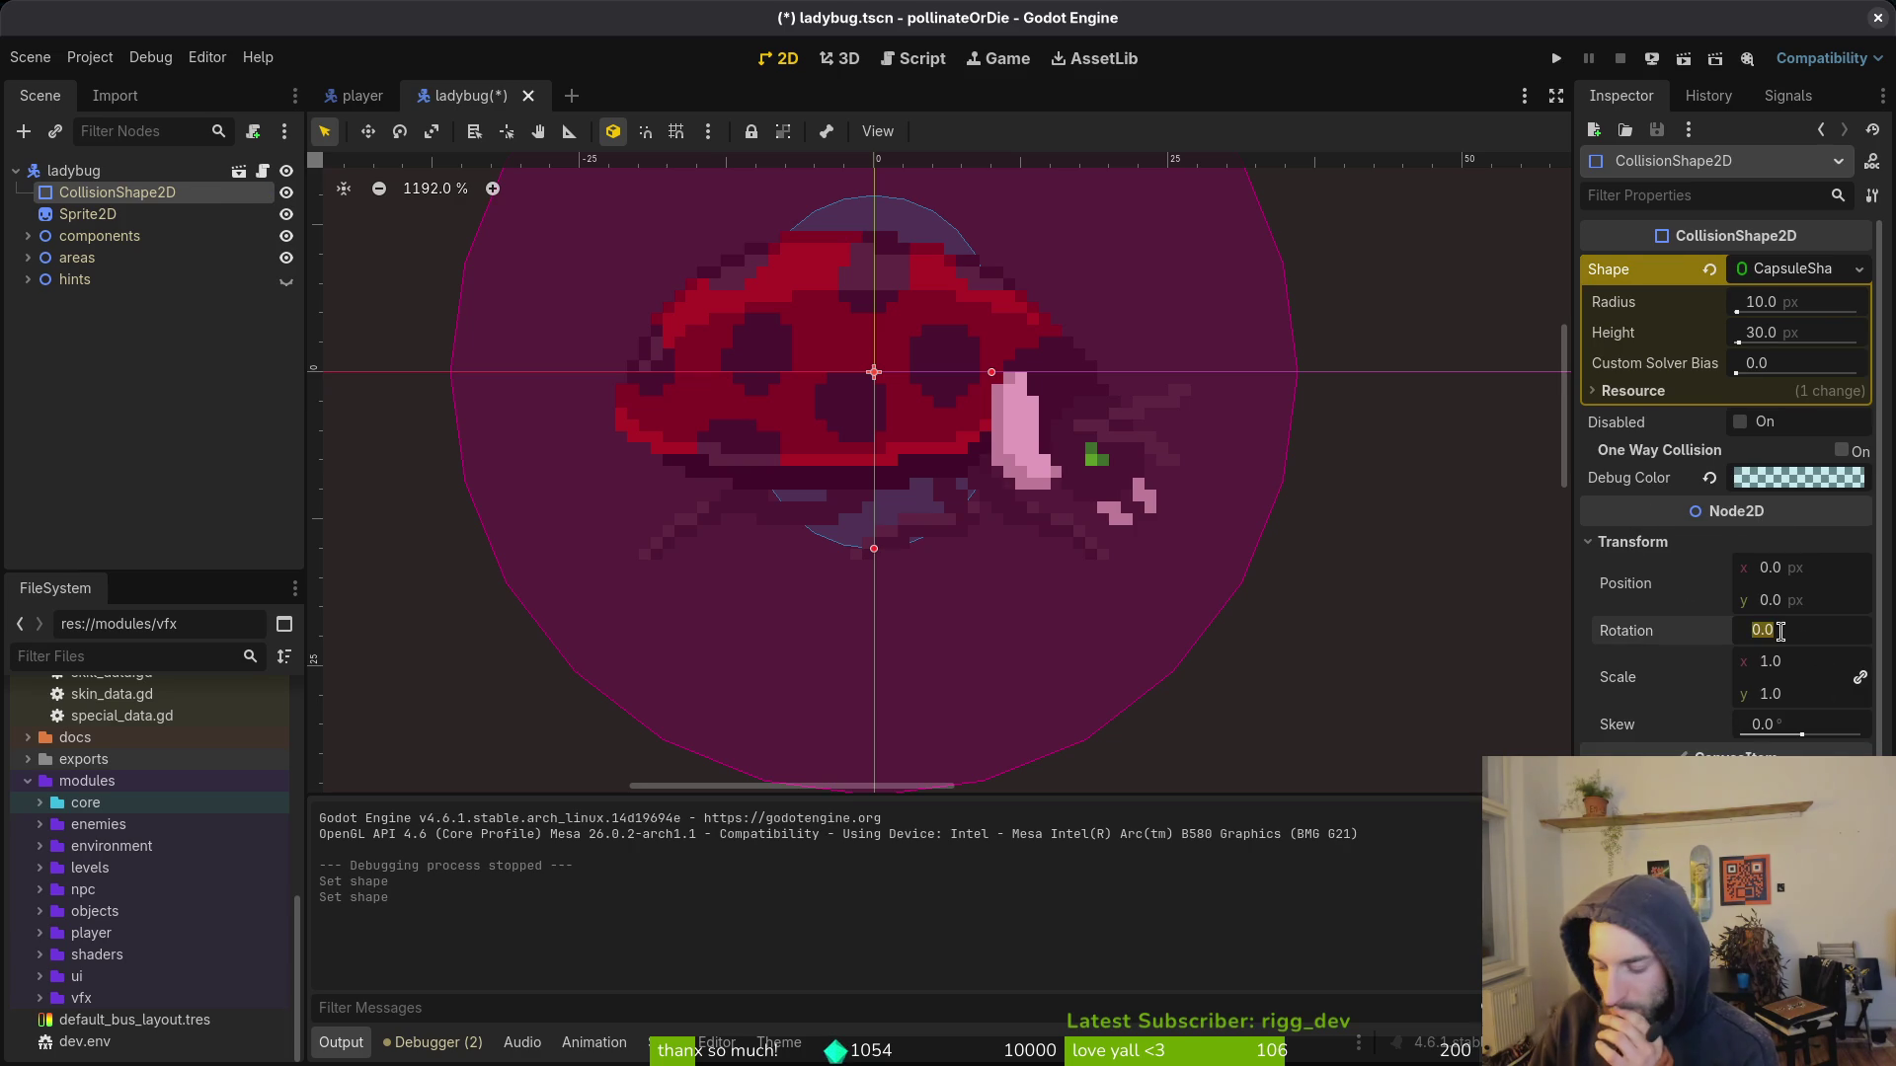
pyautogui.press('Return')
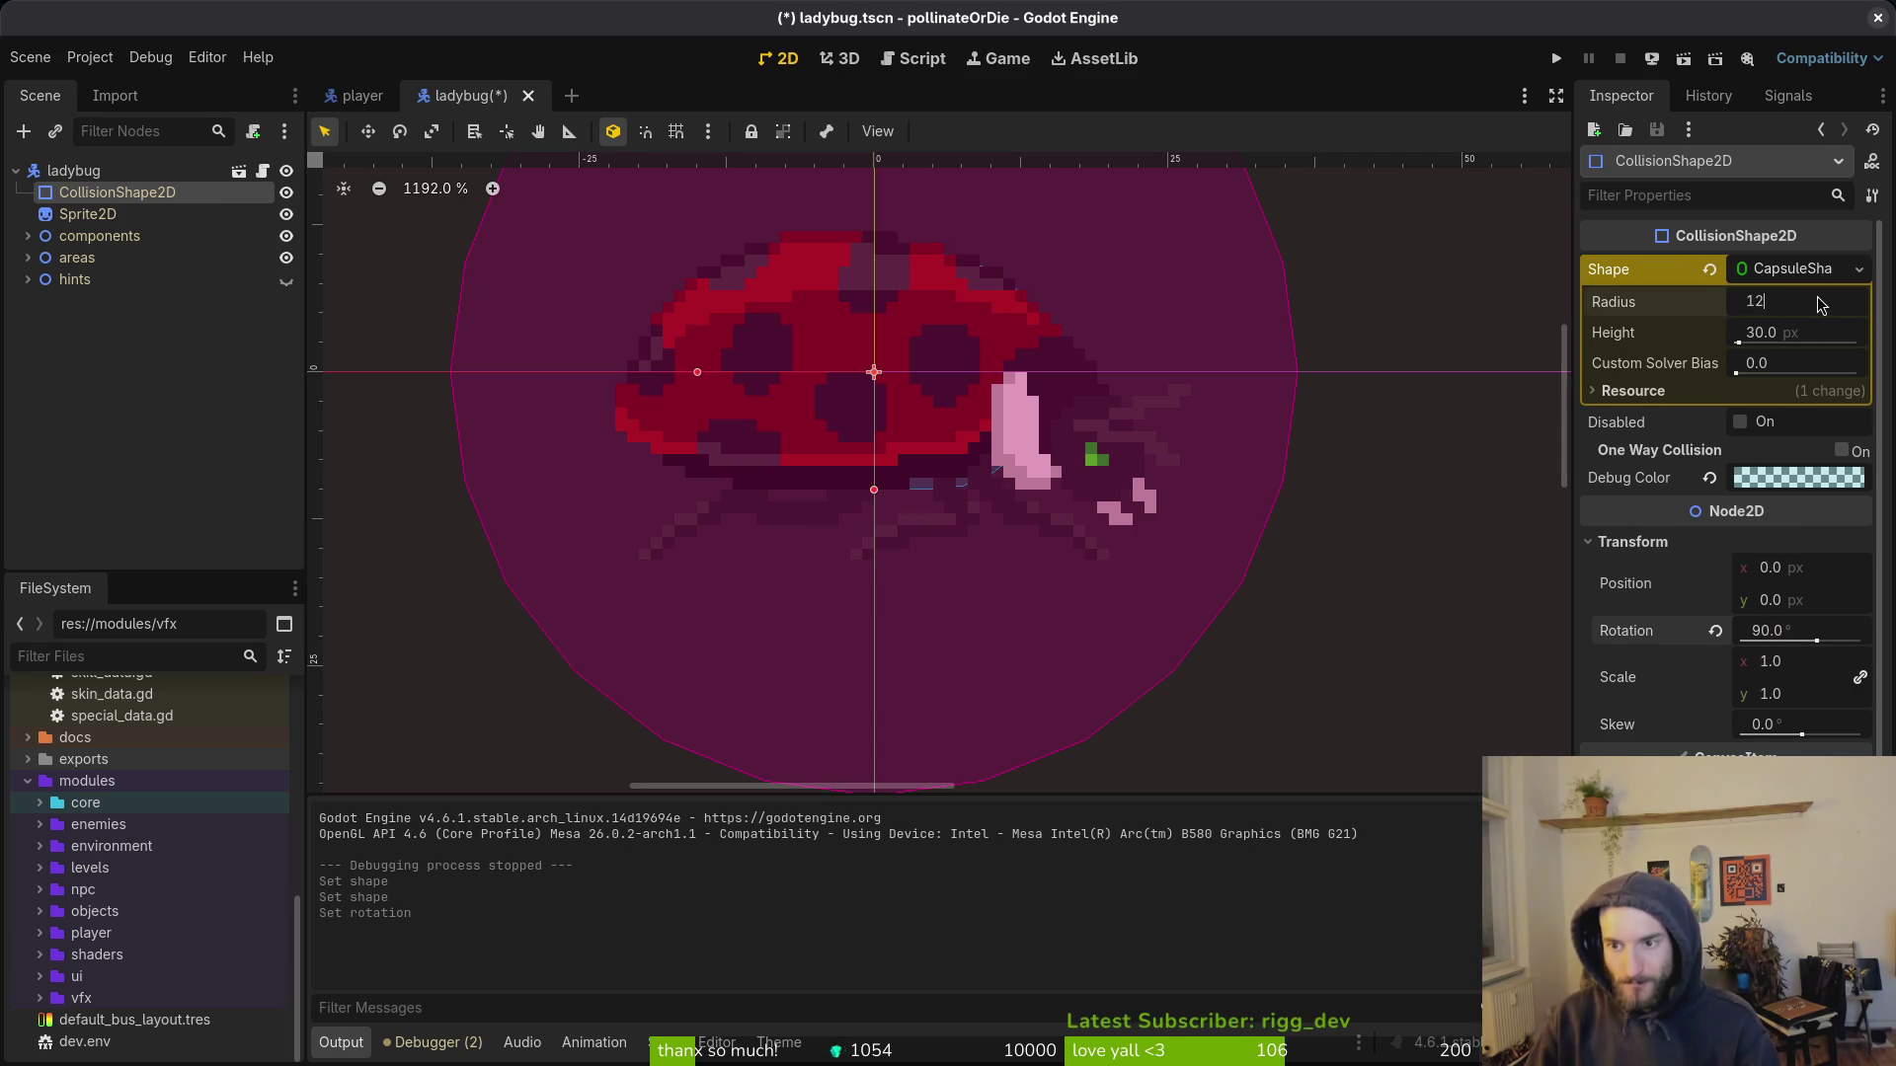
# Step: Set the capsule radius to 15 and save the ladybug scene
pyautogui.press('Return')
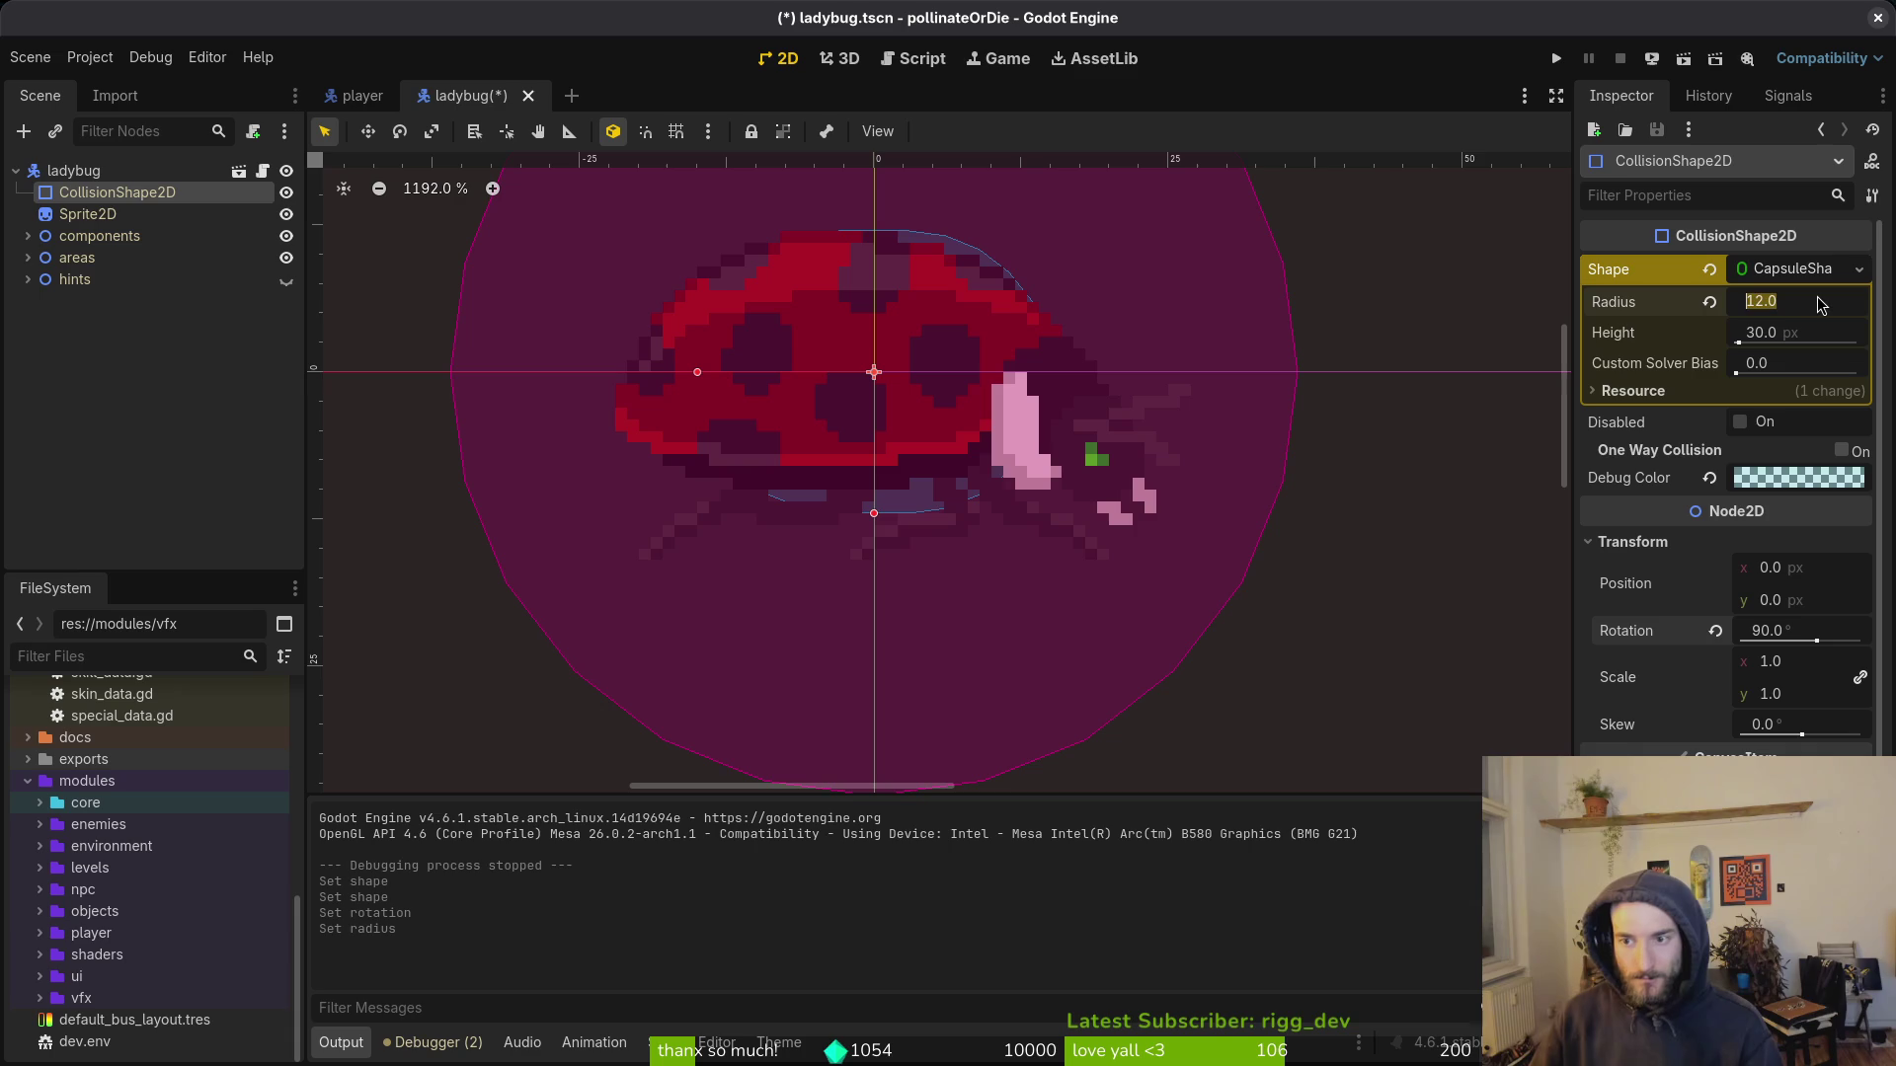
pyautogui.write('6')
pyautogui.press('Return')
pyautogui.scroll(5, 925, 541)
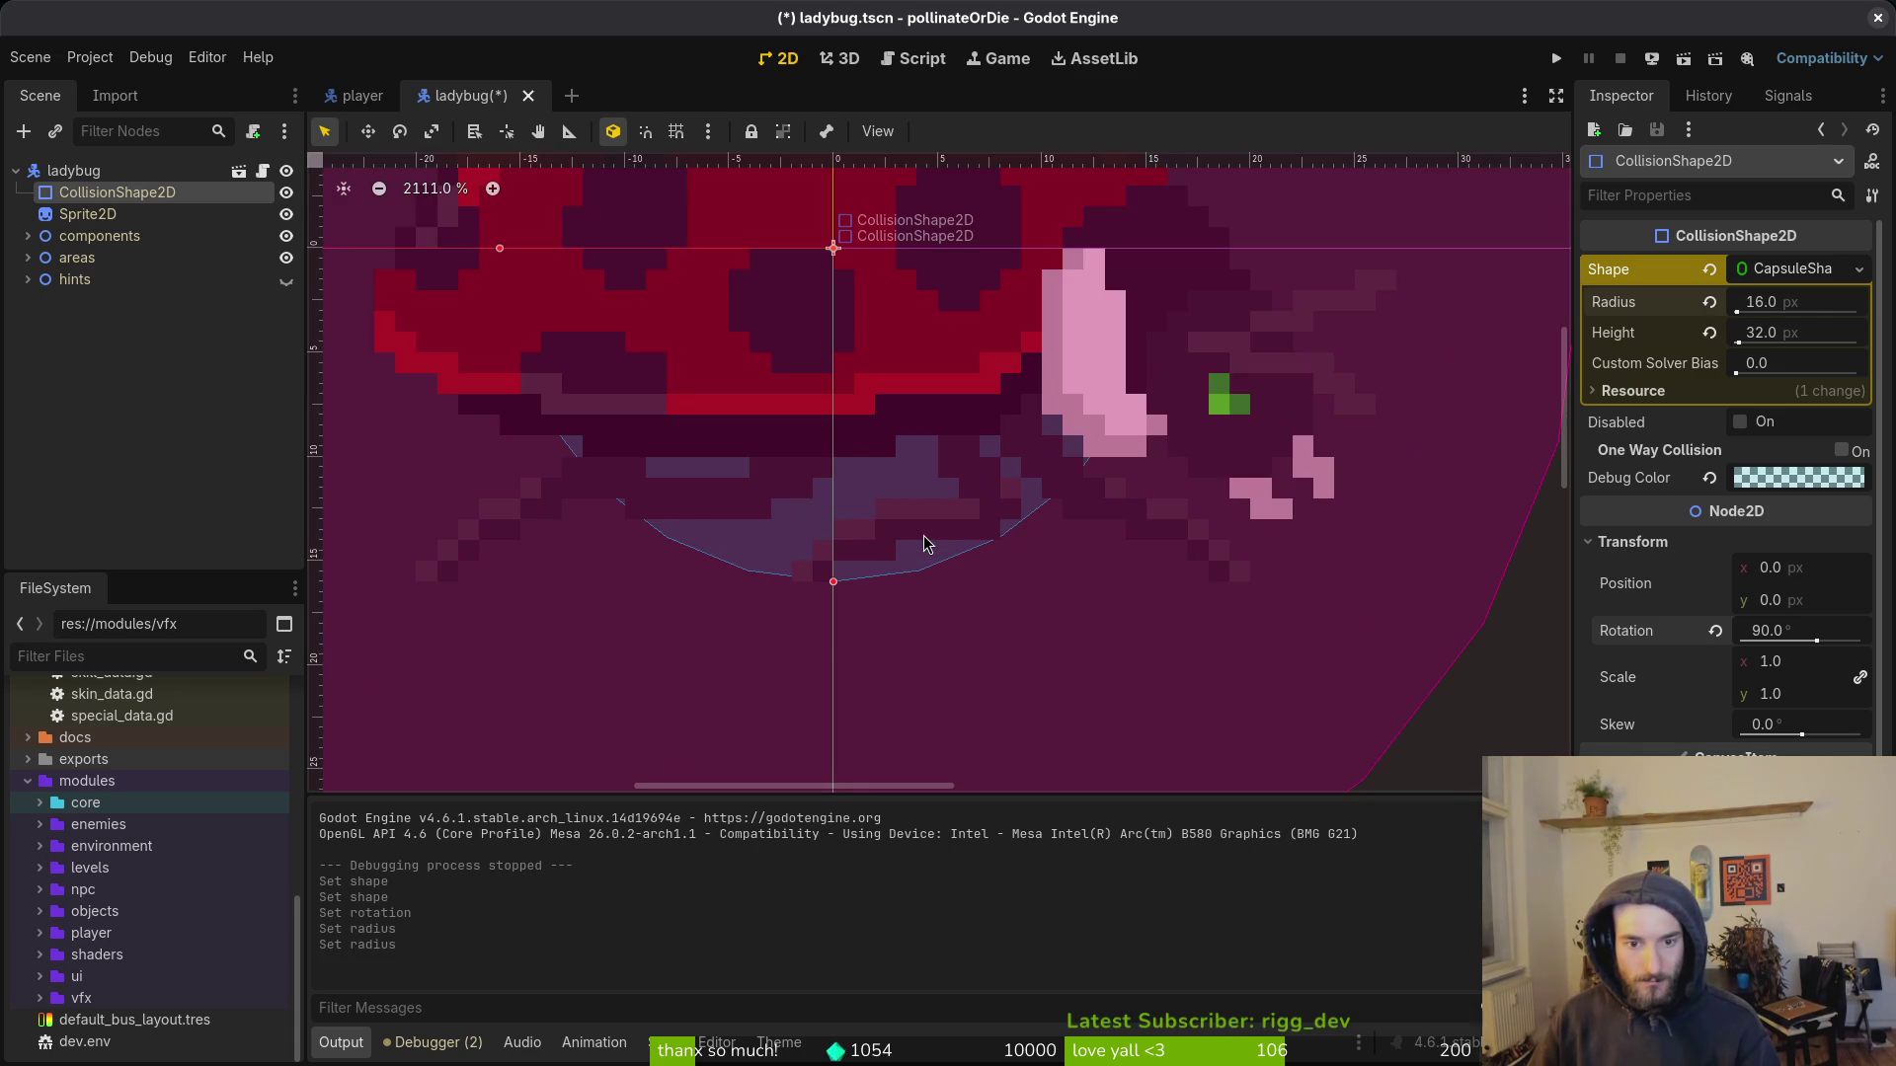
pyautogui.scroll(-3, 925, 546)
pyautogui.click(1834, 303)
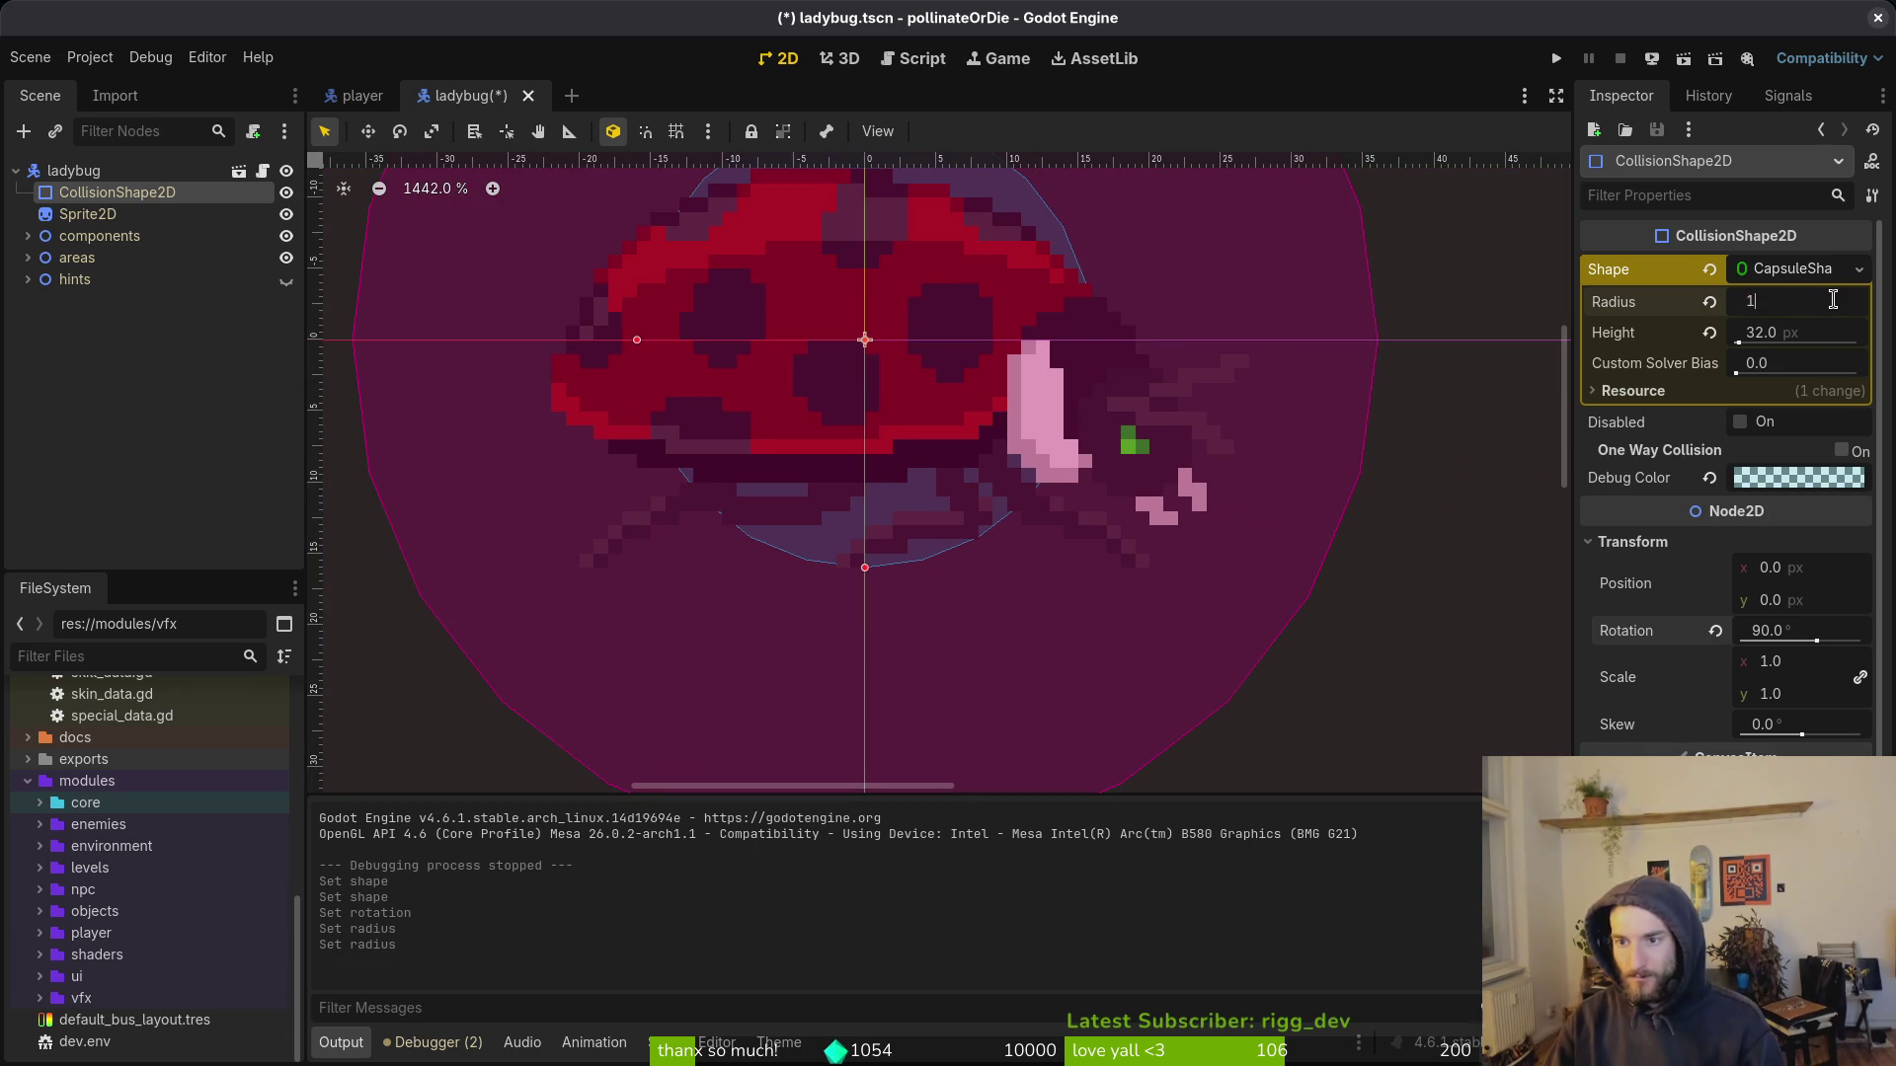
pyautogui.write('5')
pyautogui.press('Return')
pyautogui.hotkey('ctrl', 's')
pyautogui.scroll(-4, 1052, 424)
pyautogui.click(1051, 432)
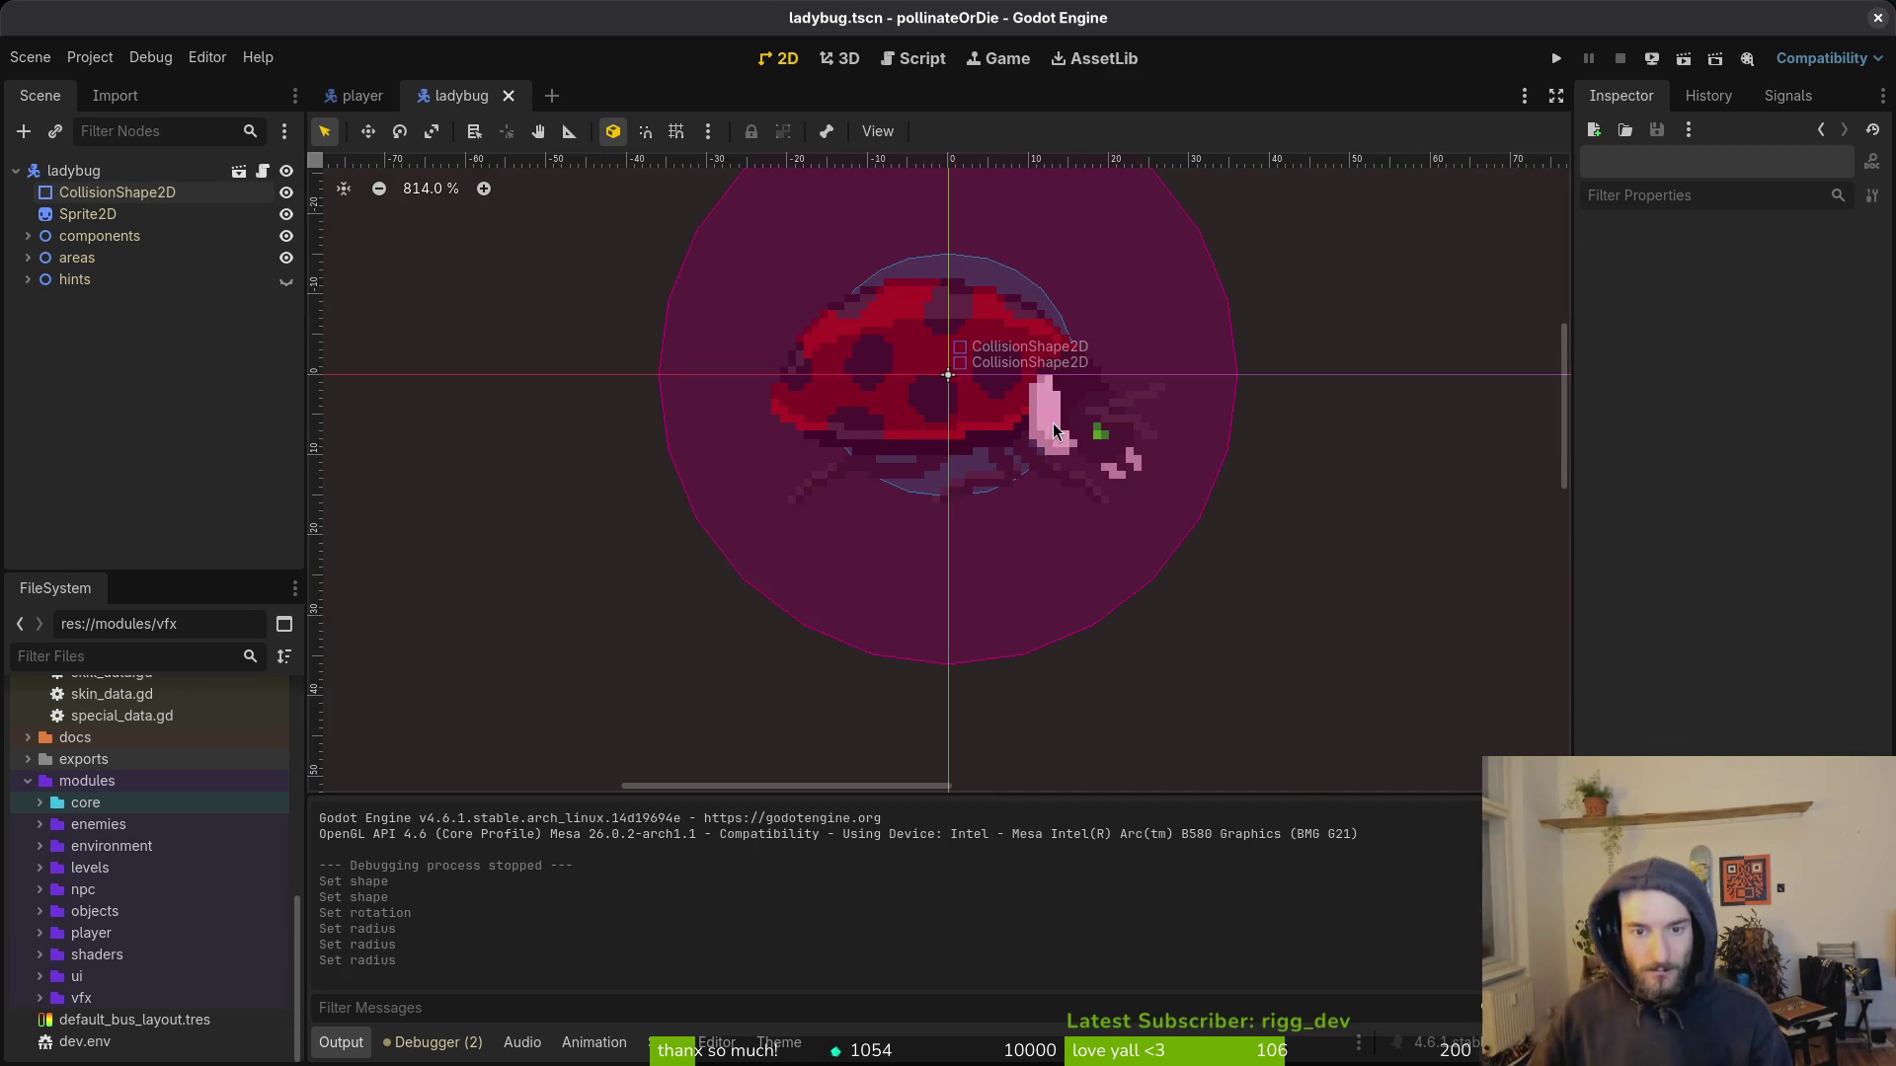
pyautogui.click(991, 285)
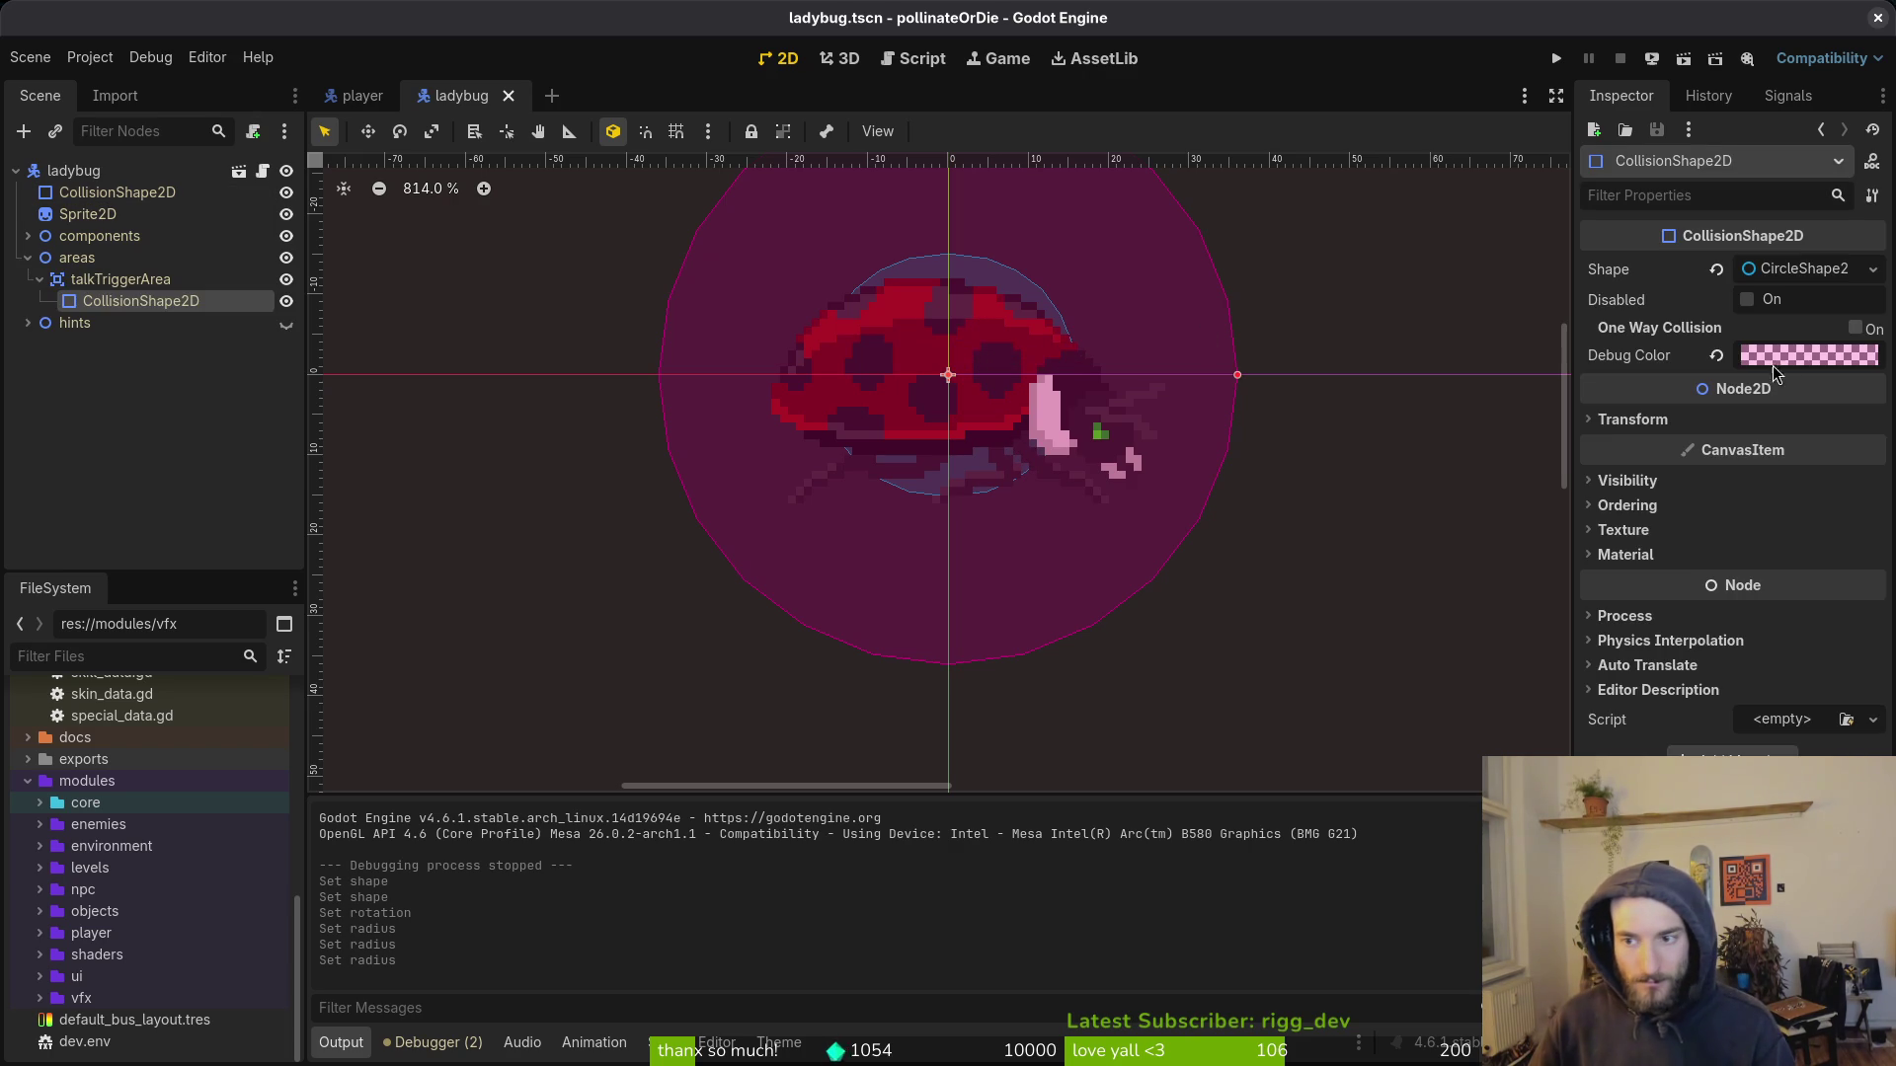
pyautogui.click(1817, 272)
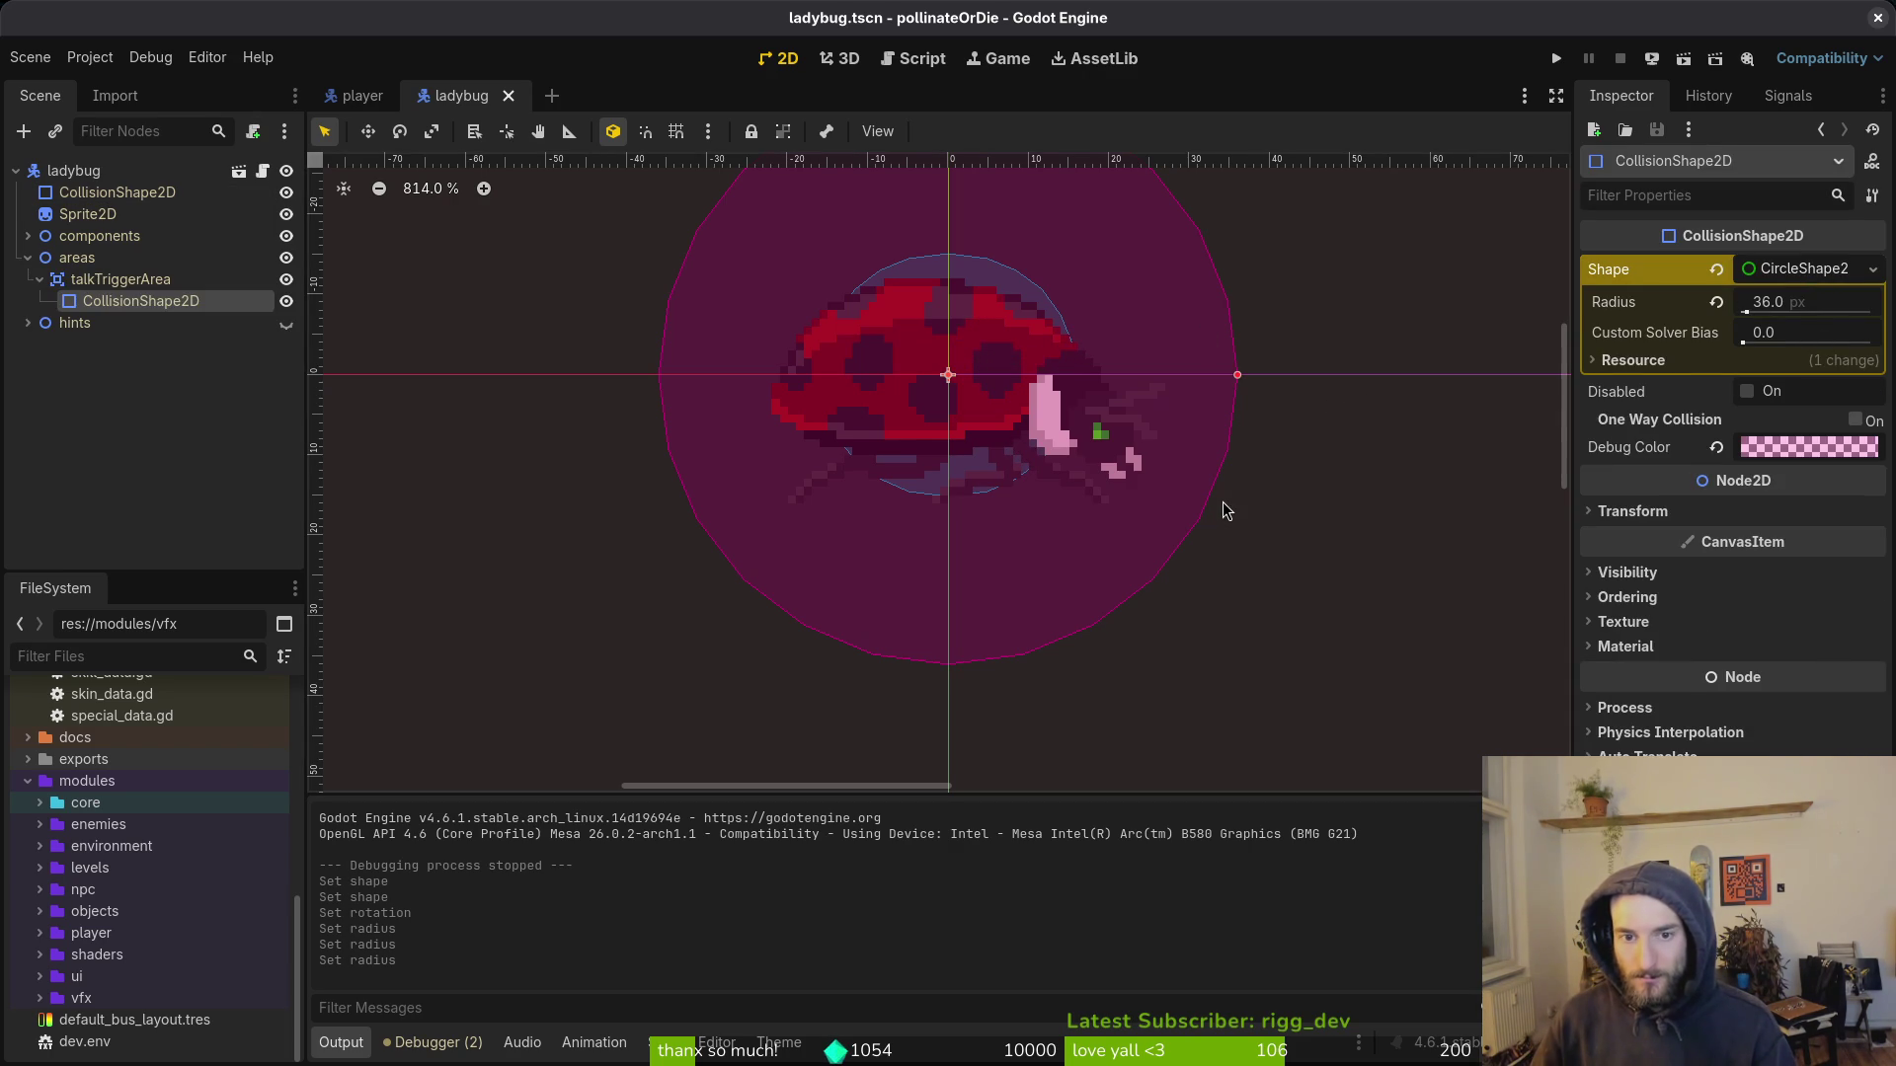
pyautogui.moveTo(1251, 469); pyautogui.dragTo(1179, 511)
pyautogui.click(1807, 296)
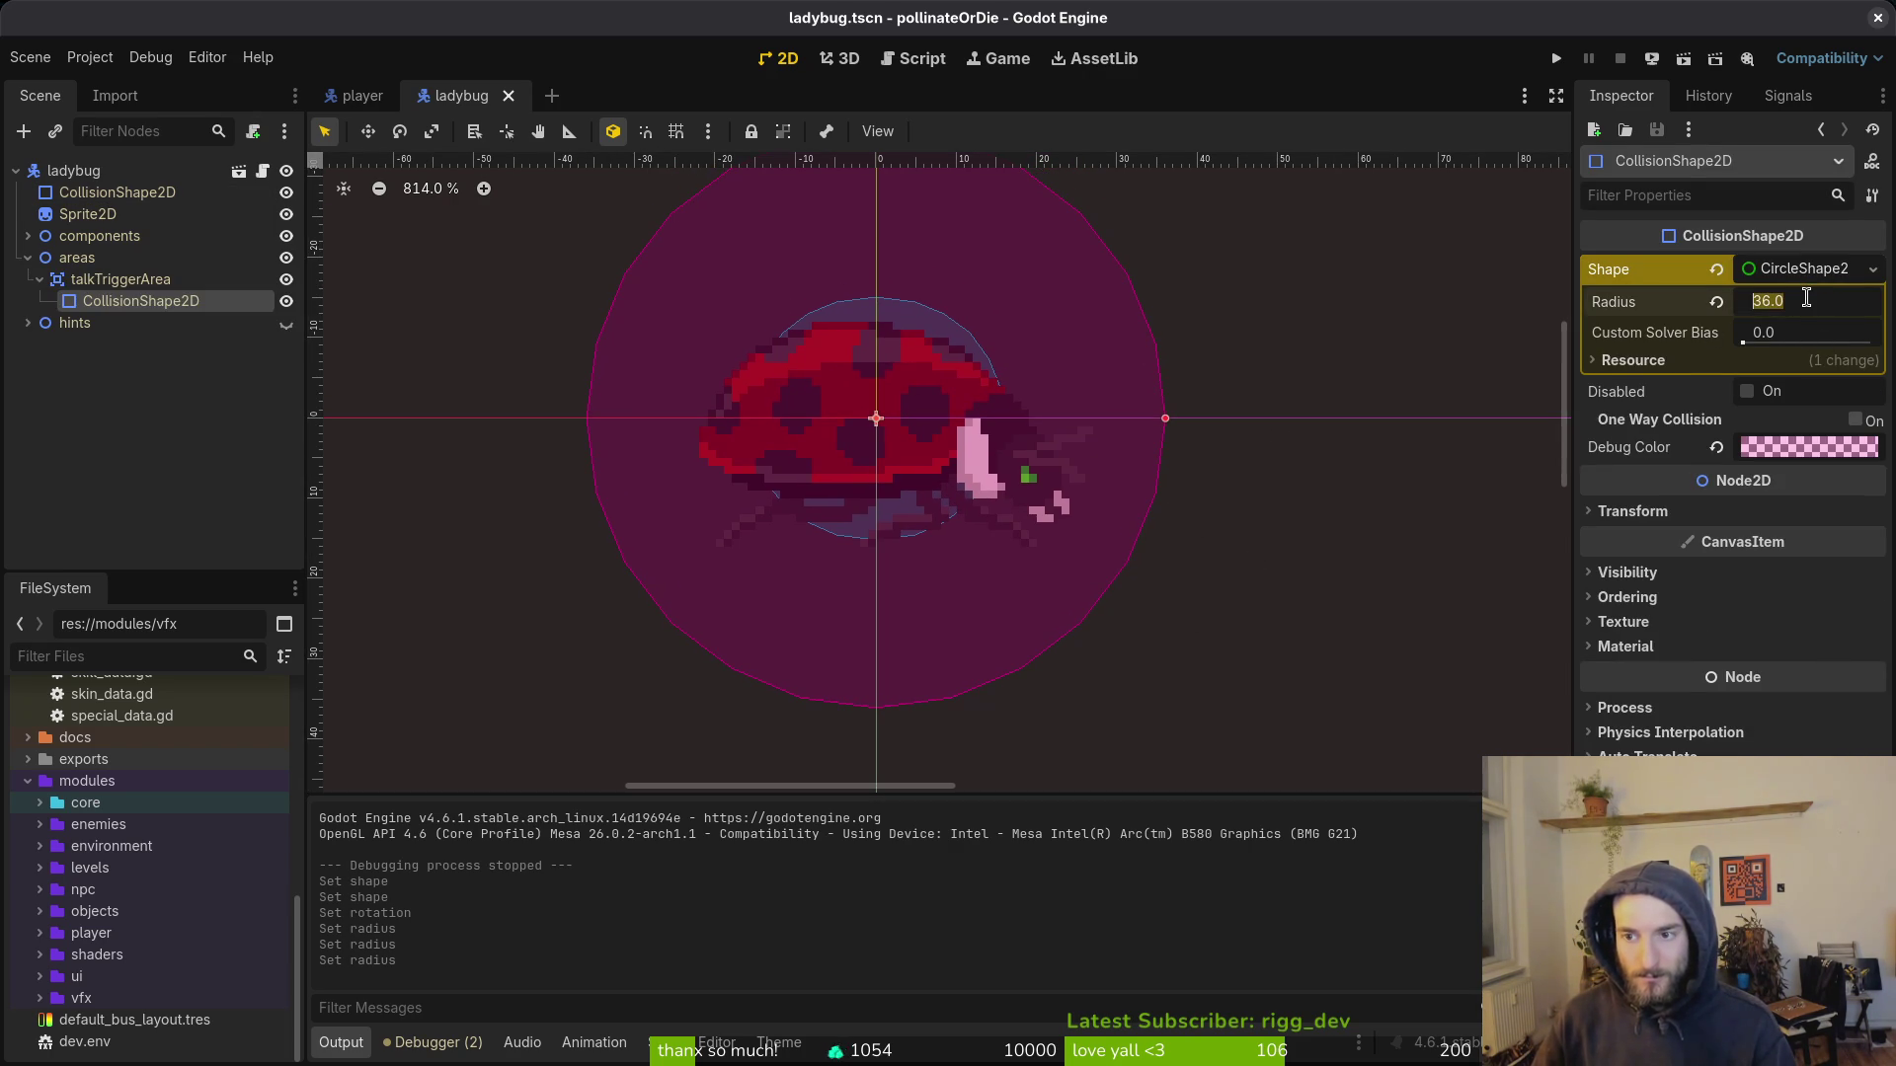
pyautogui.write('48')
pyautogui.press('Return')
pyautogui.hotkey('ctrl', 's')
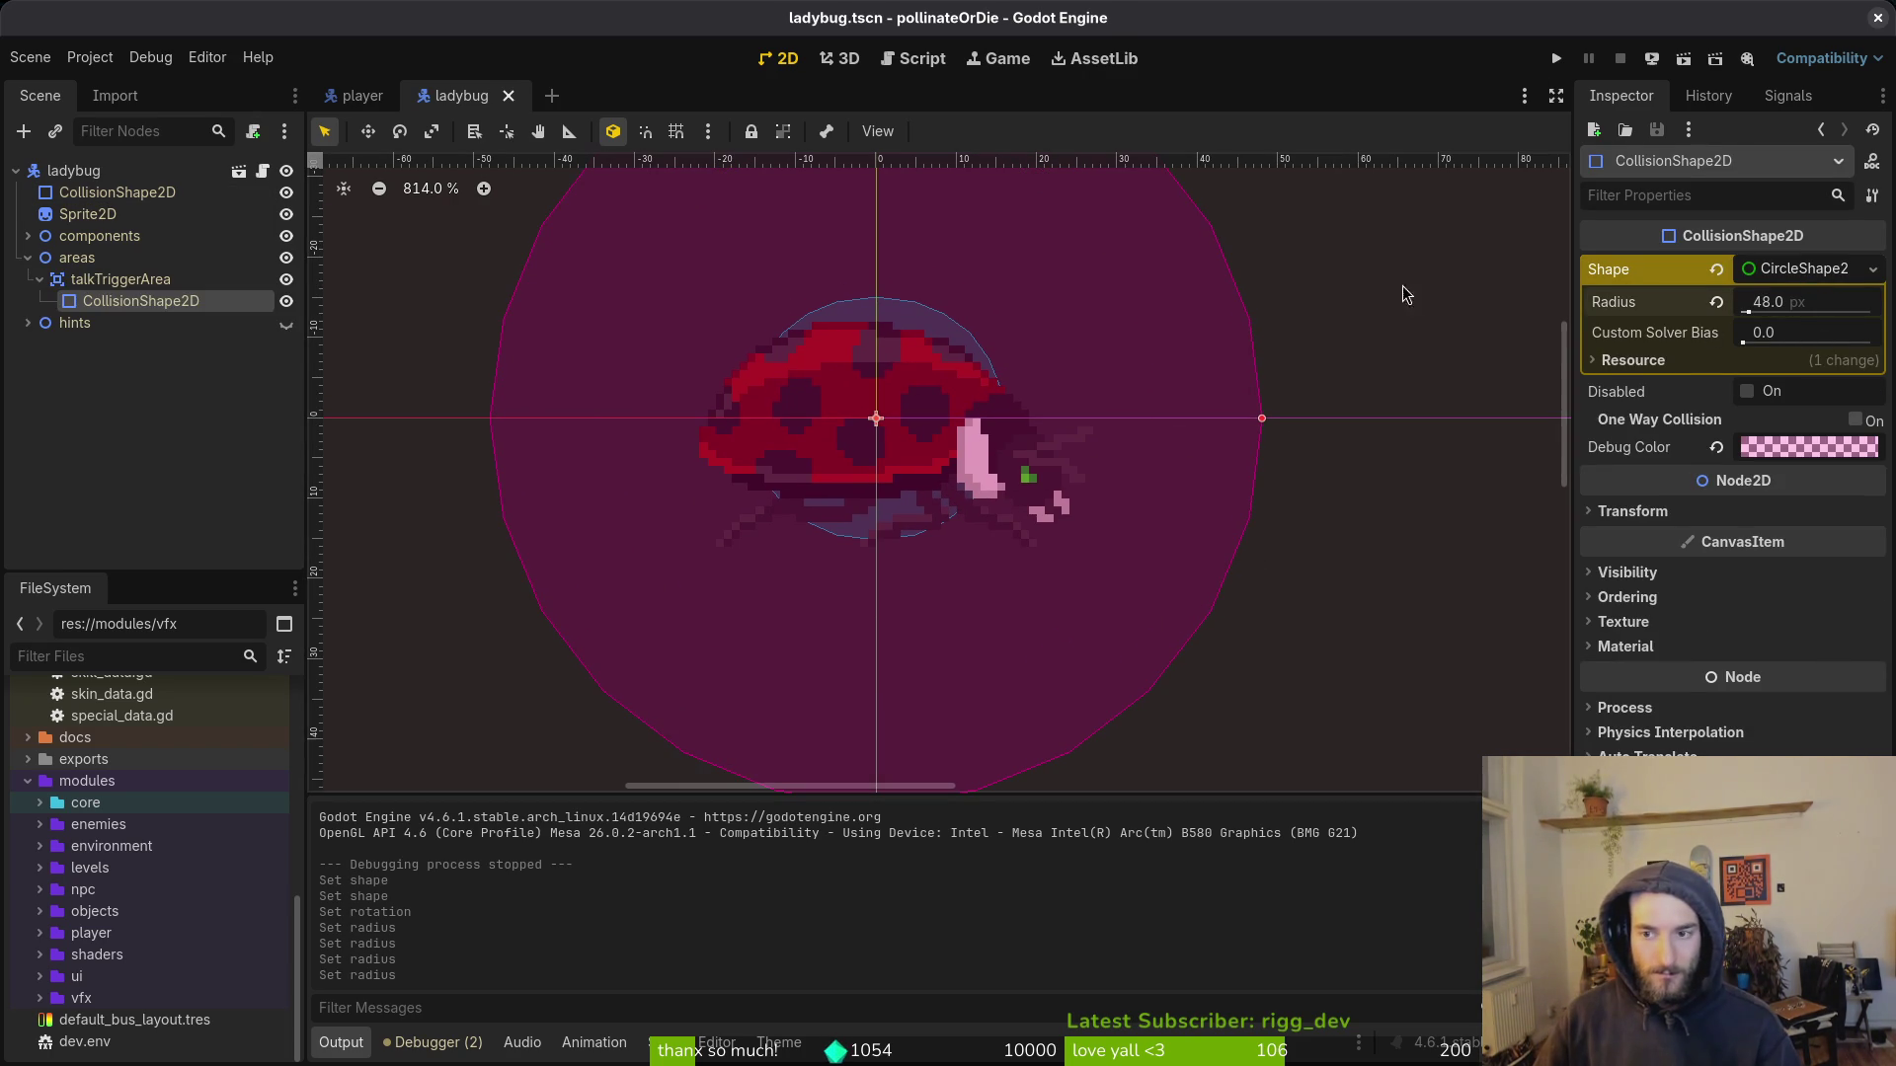
pyautogui.hotkey('ctrl', 'z')
pyautogui.hotkey('ctrl', 'z')
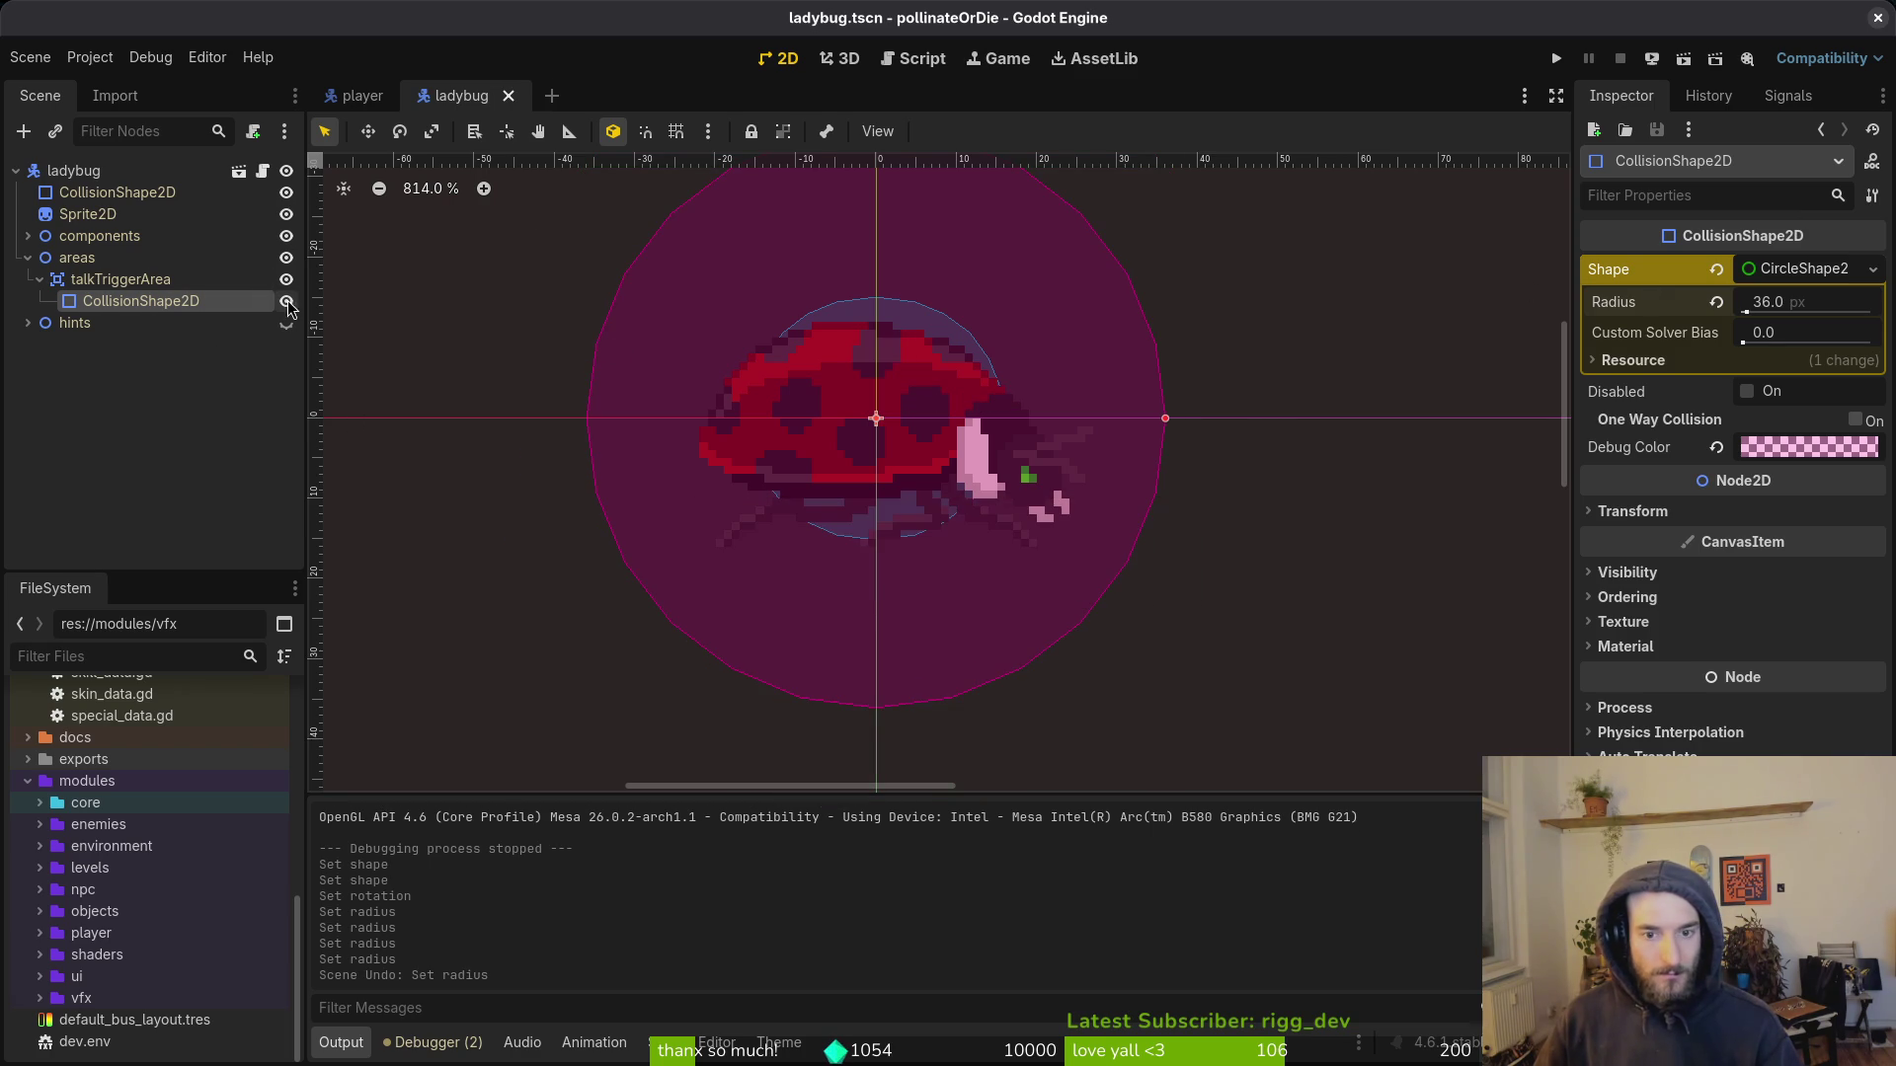
pyautogui.hotkey('ctrl', 'z')
pyautogui.hotkey('ctrl', 'z')
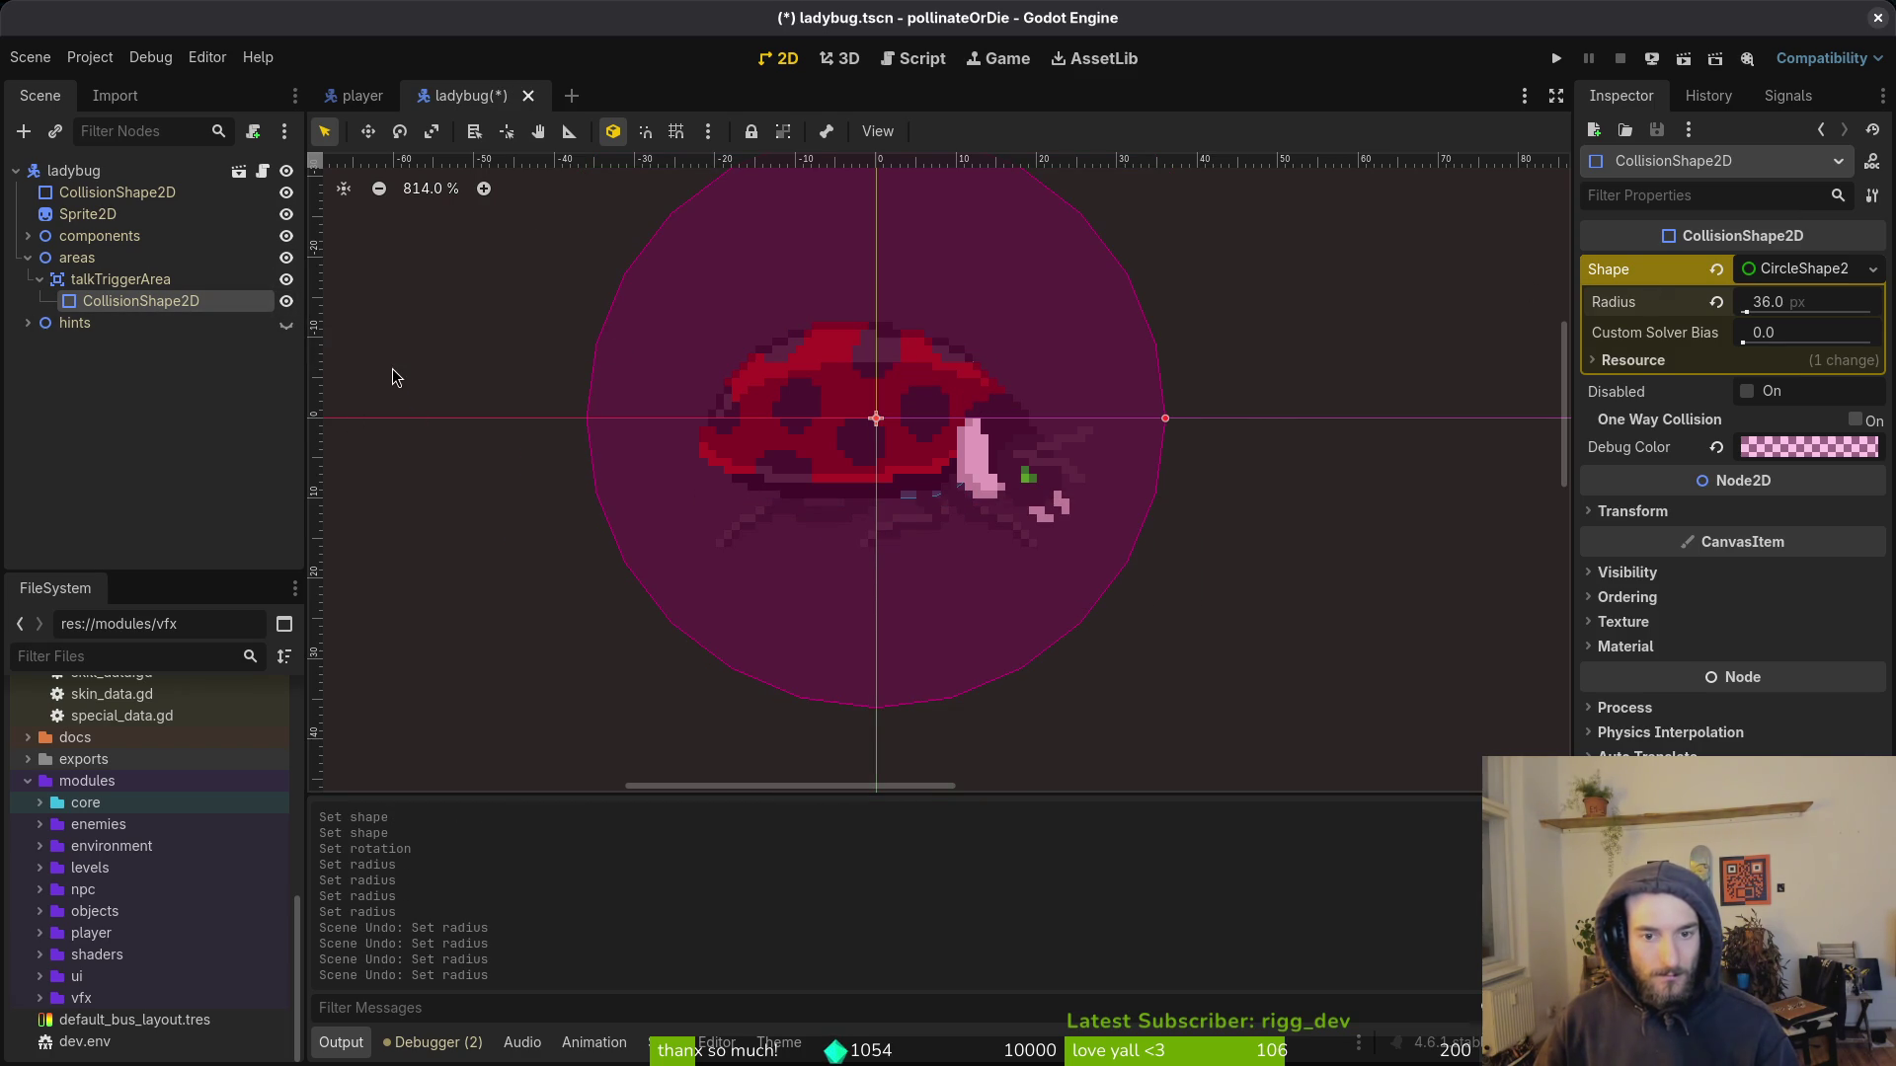
pyautogui.hotkey('ctrl', 'shift', 'z')
pyautogui.hotkey('ctrl', 'shift', 'z')
pyautogui.hotkey('ctrl', 'shift', 'z')
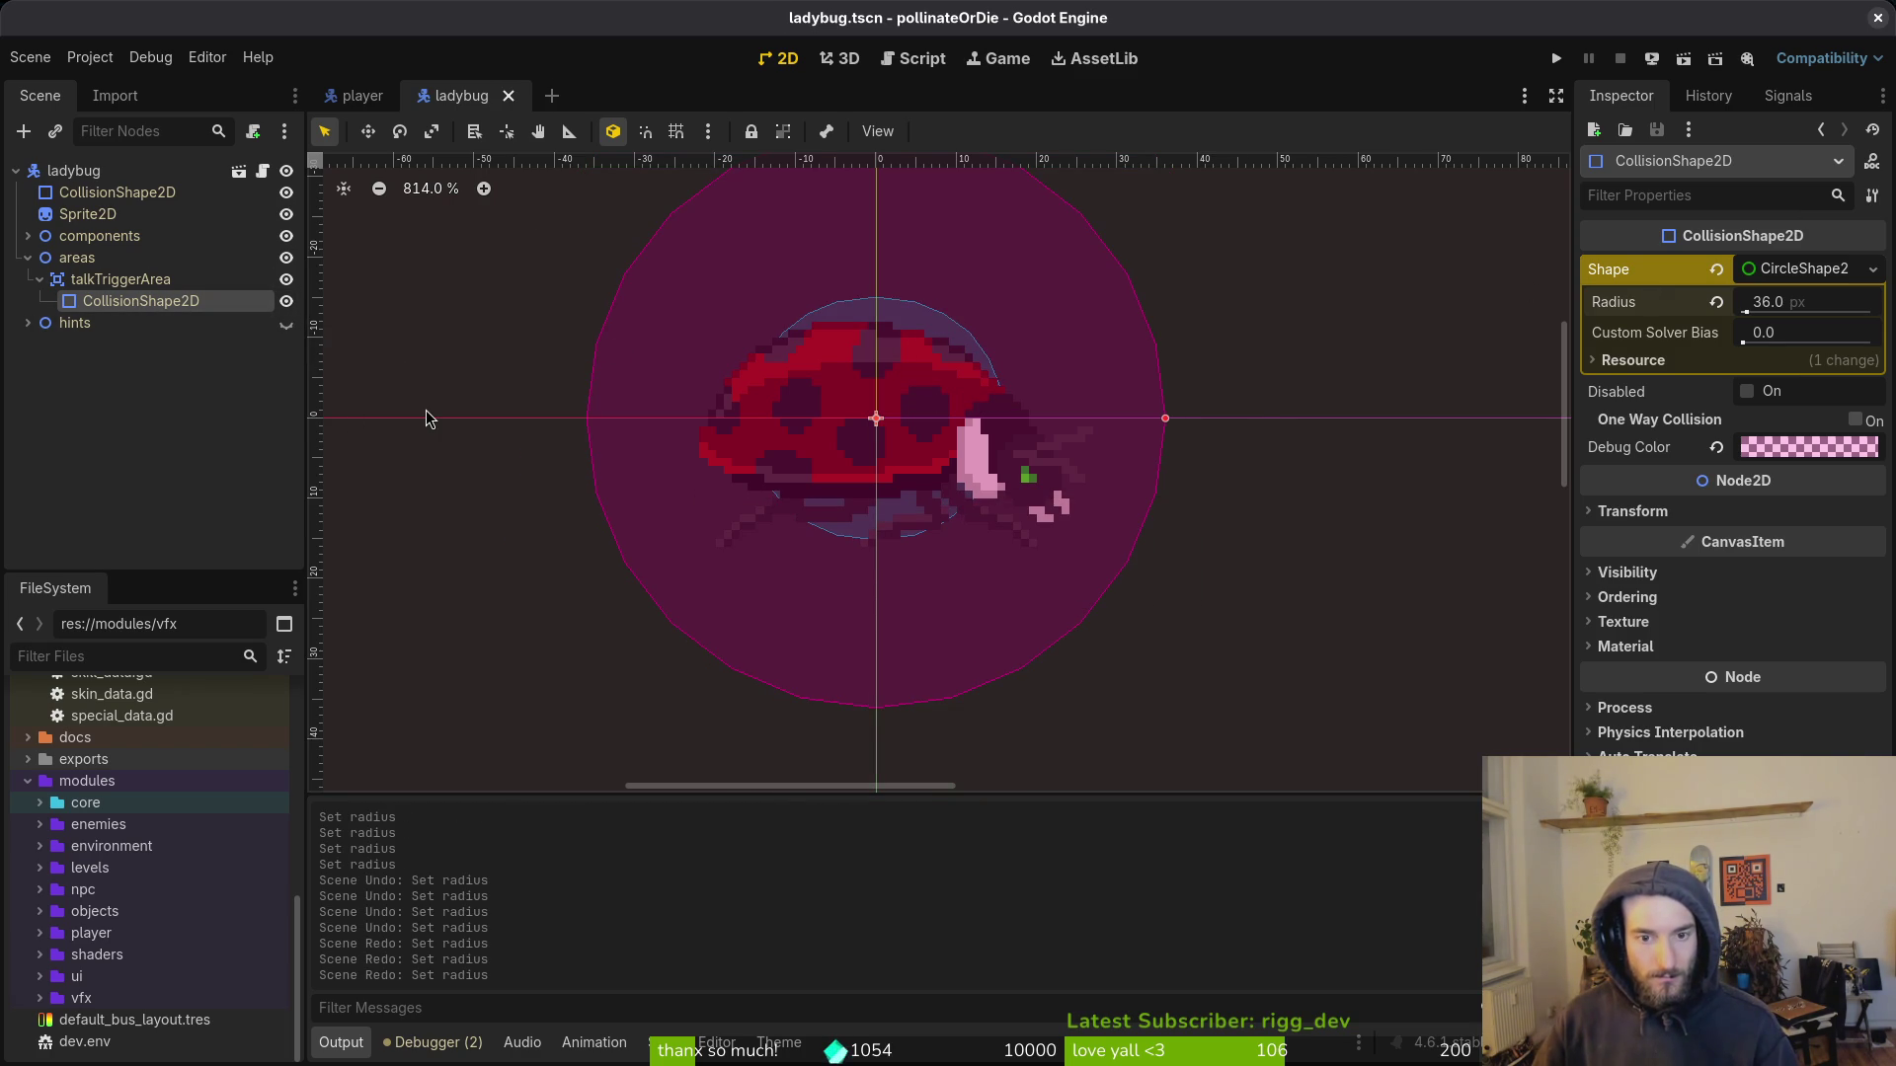
pyautogui.hotkey('ctrl', 'z')
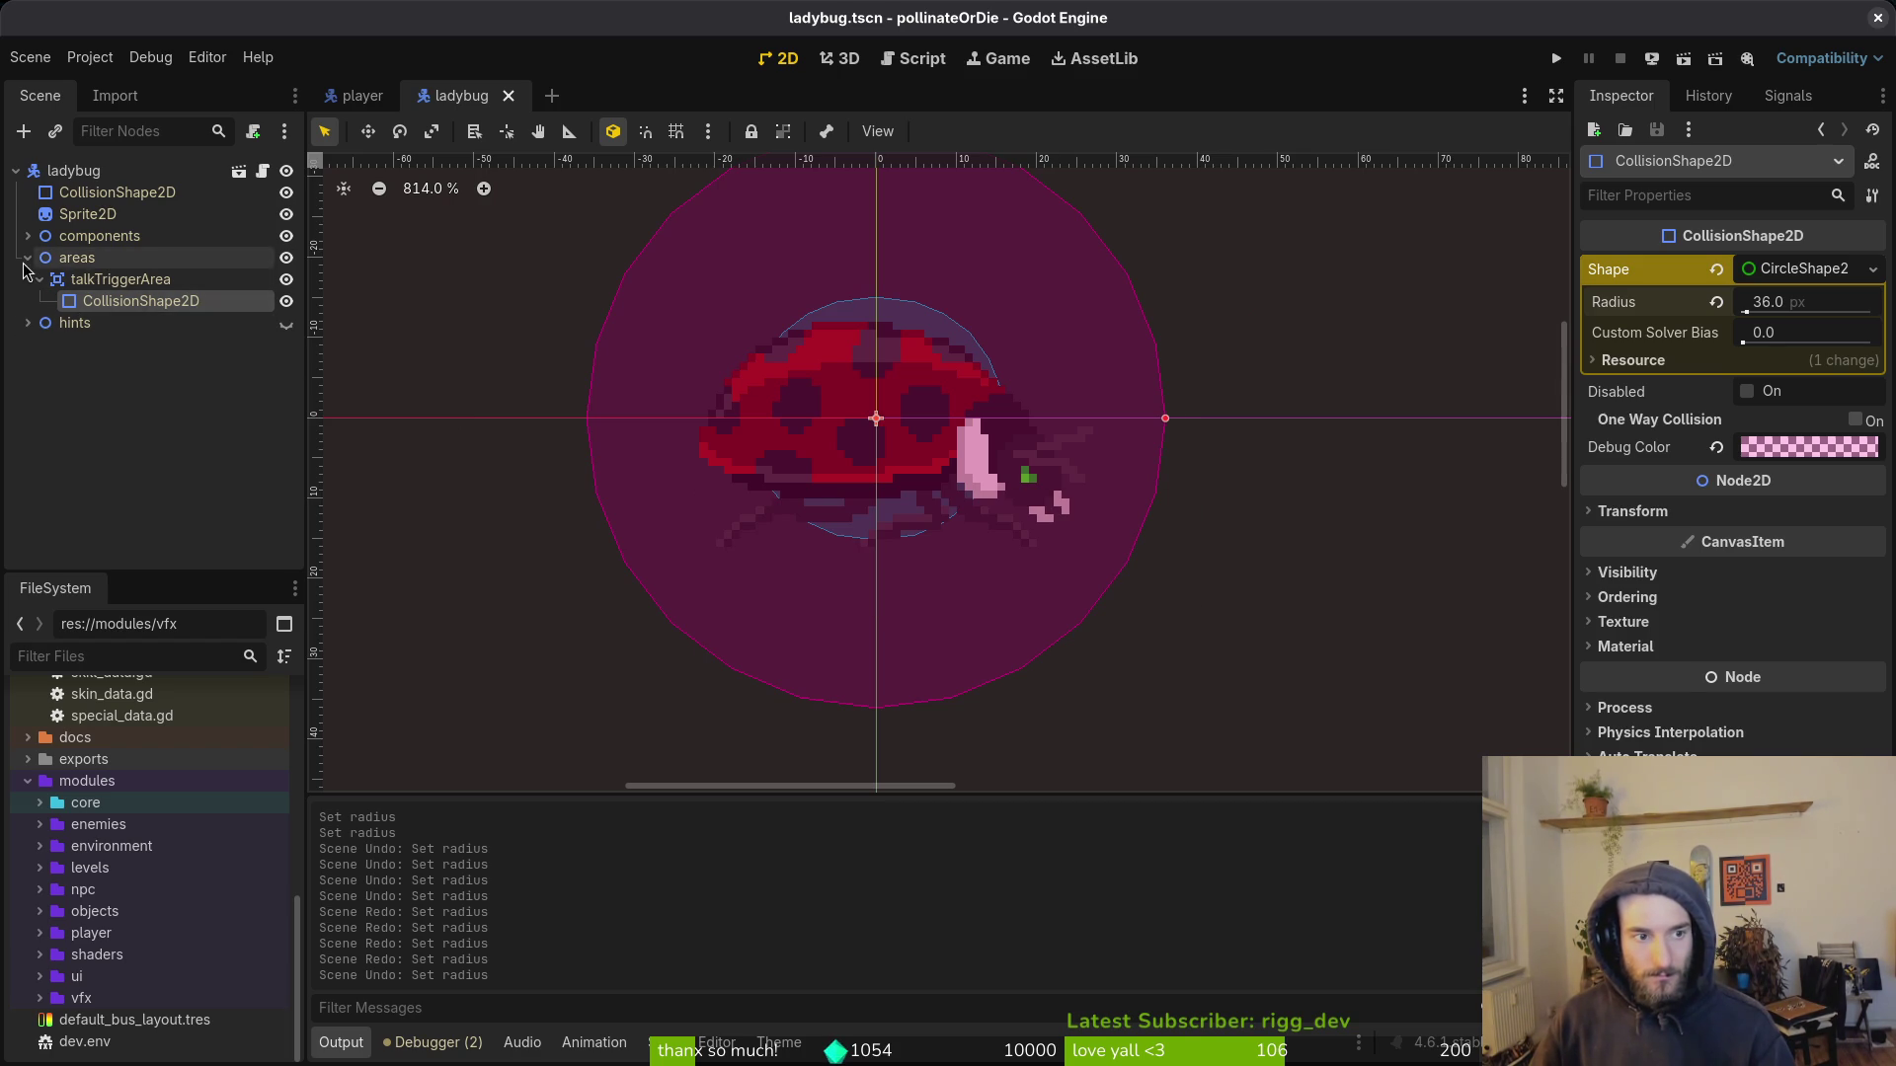
pyautogui.click(27, 236)
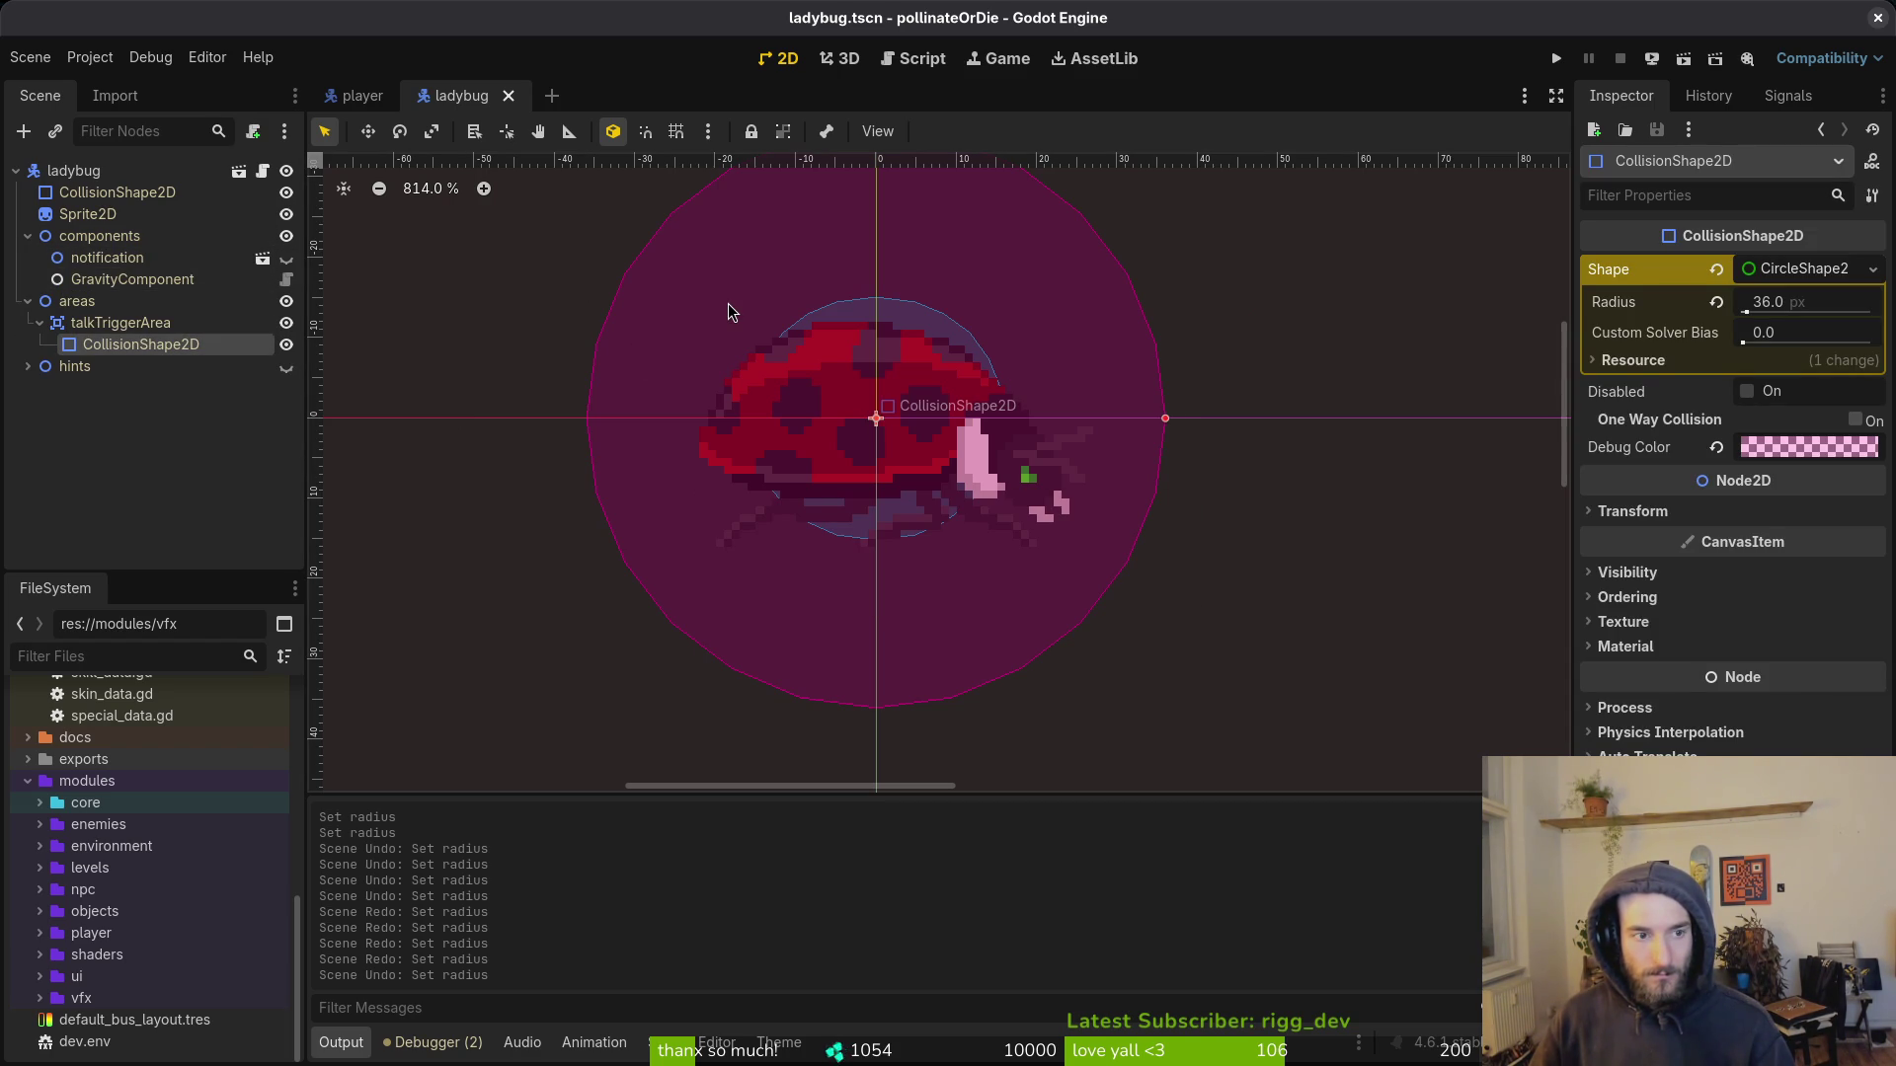
pyautogui.click(119, 323)
pyautogui.click(148, 343)
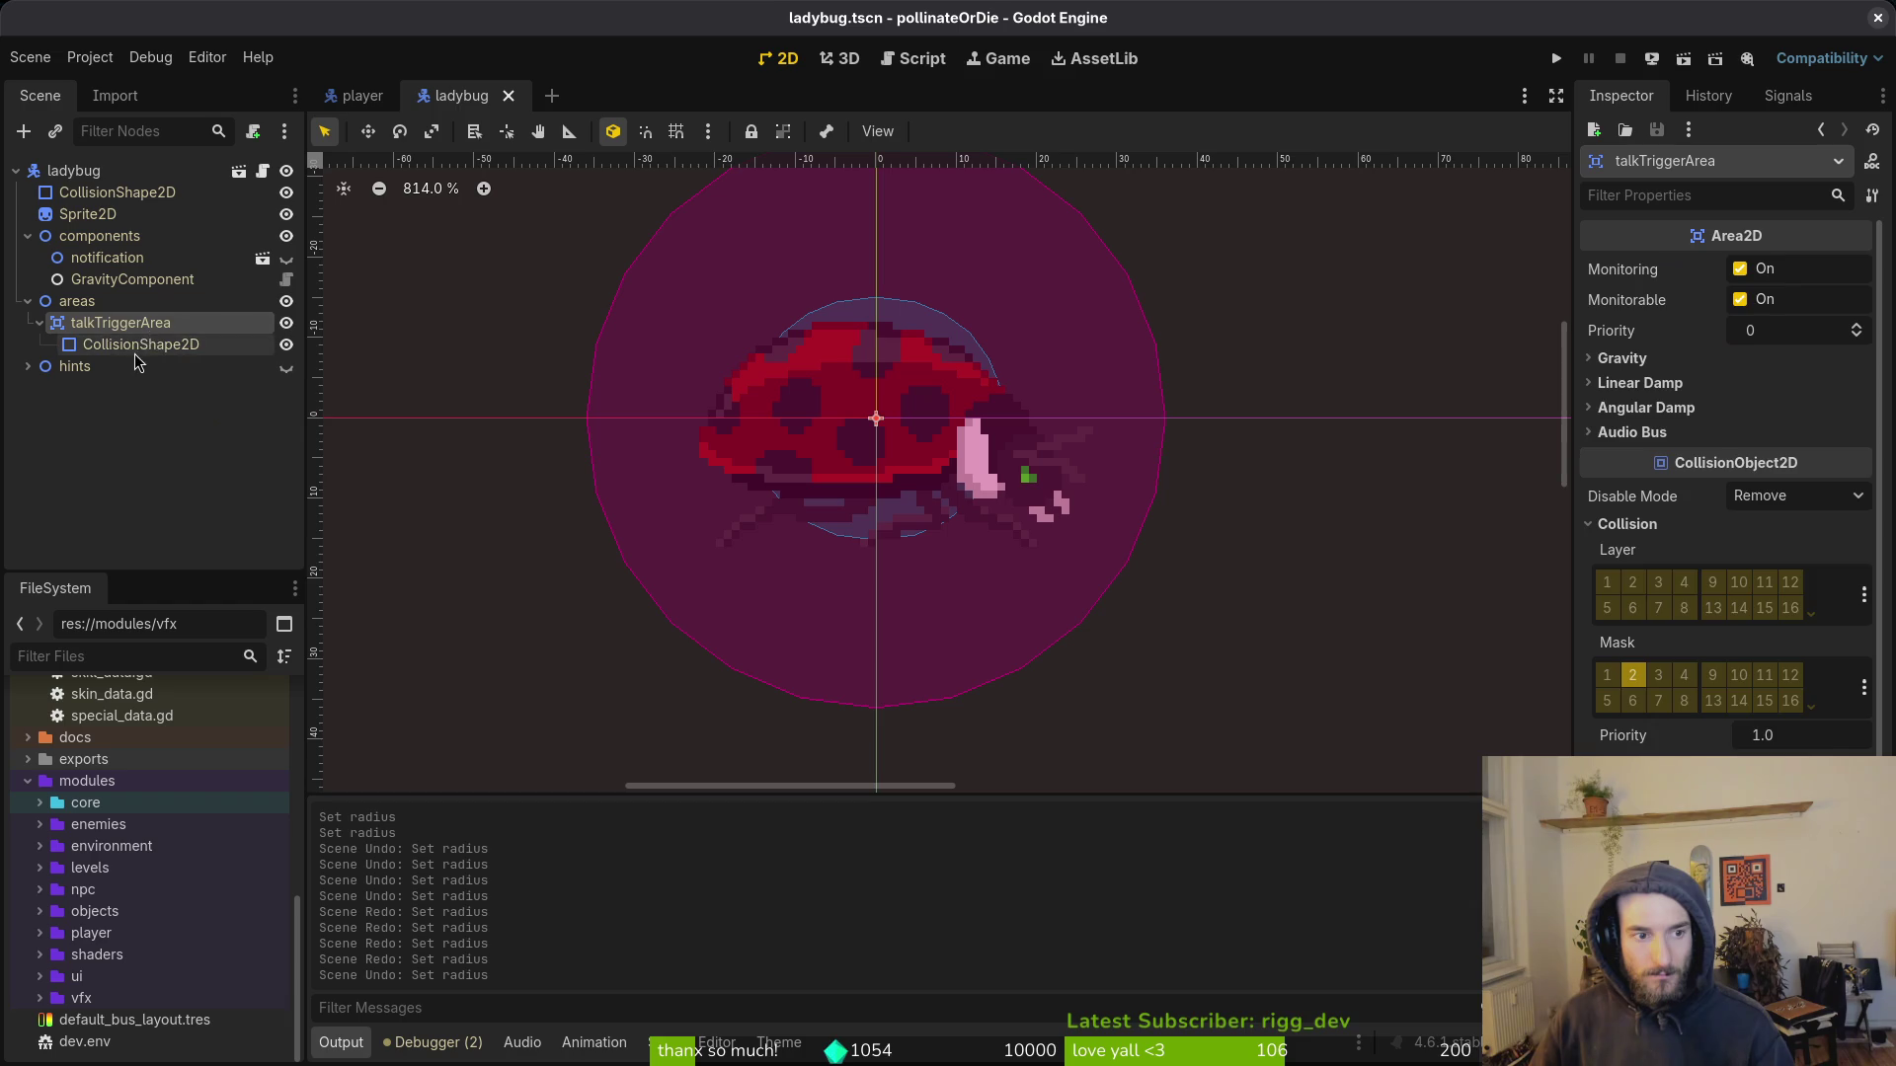
pyautogui.click(123, 197)
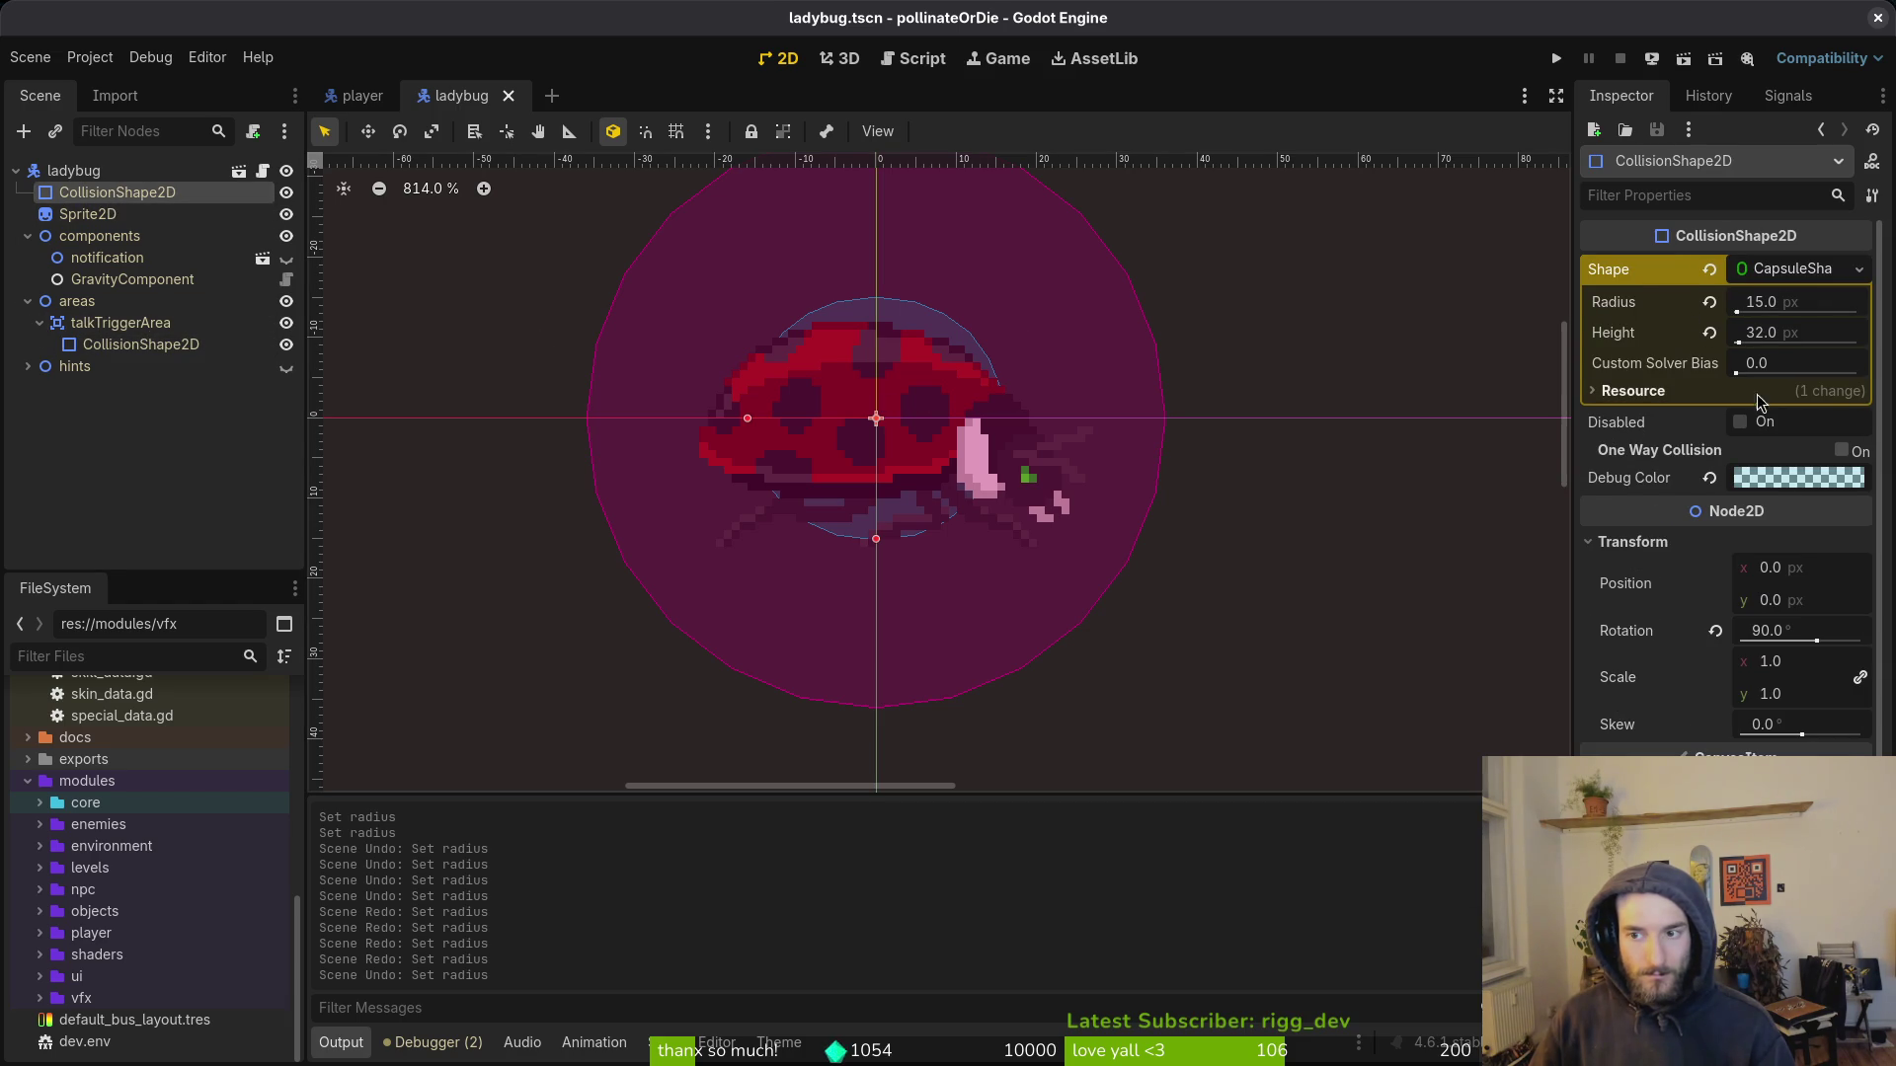
# Step: Change the capsule height from 48 to 36 and save the ladybug scene
pyautogui.click(1813, 334)
pyautogui.write('48')
pyautogui.press('Return')
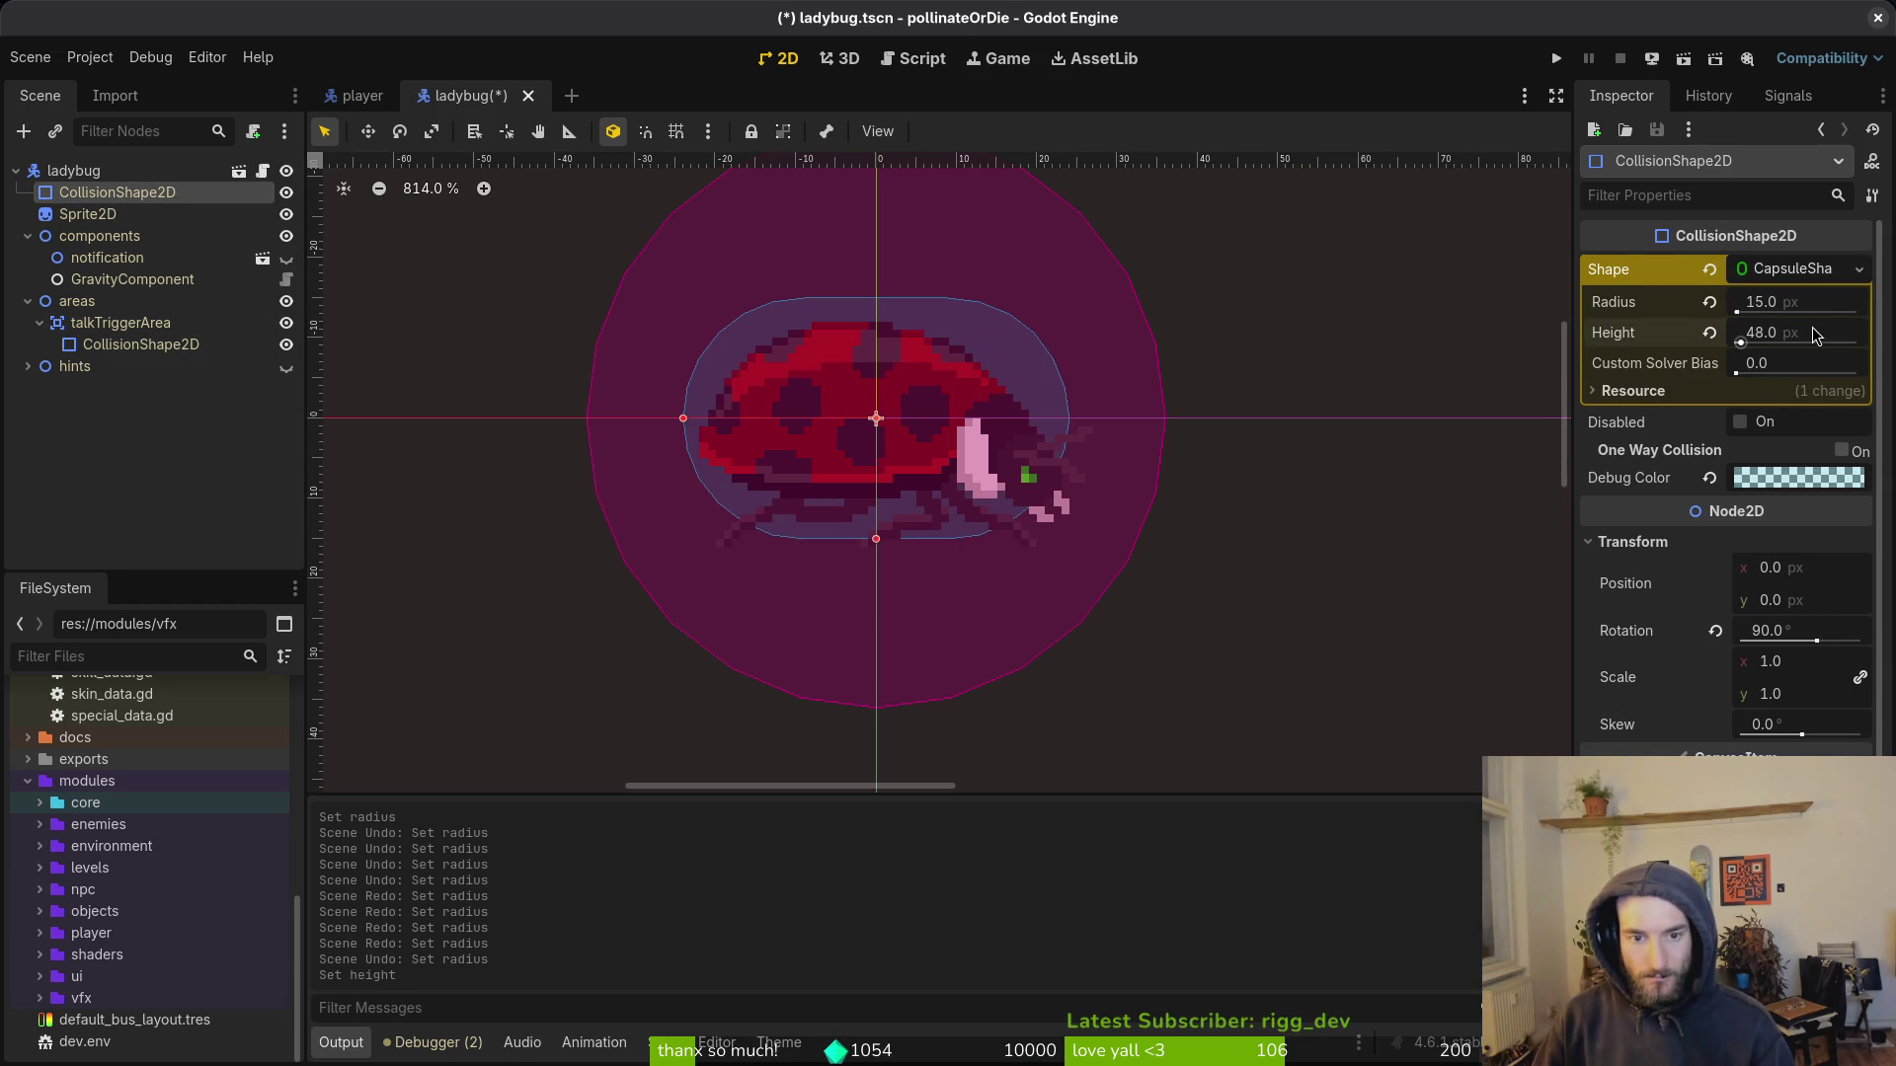
pyautogui.click(1818, 337)
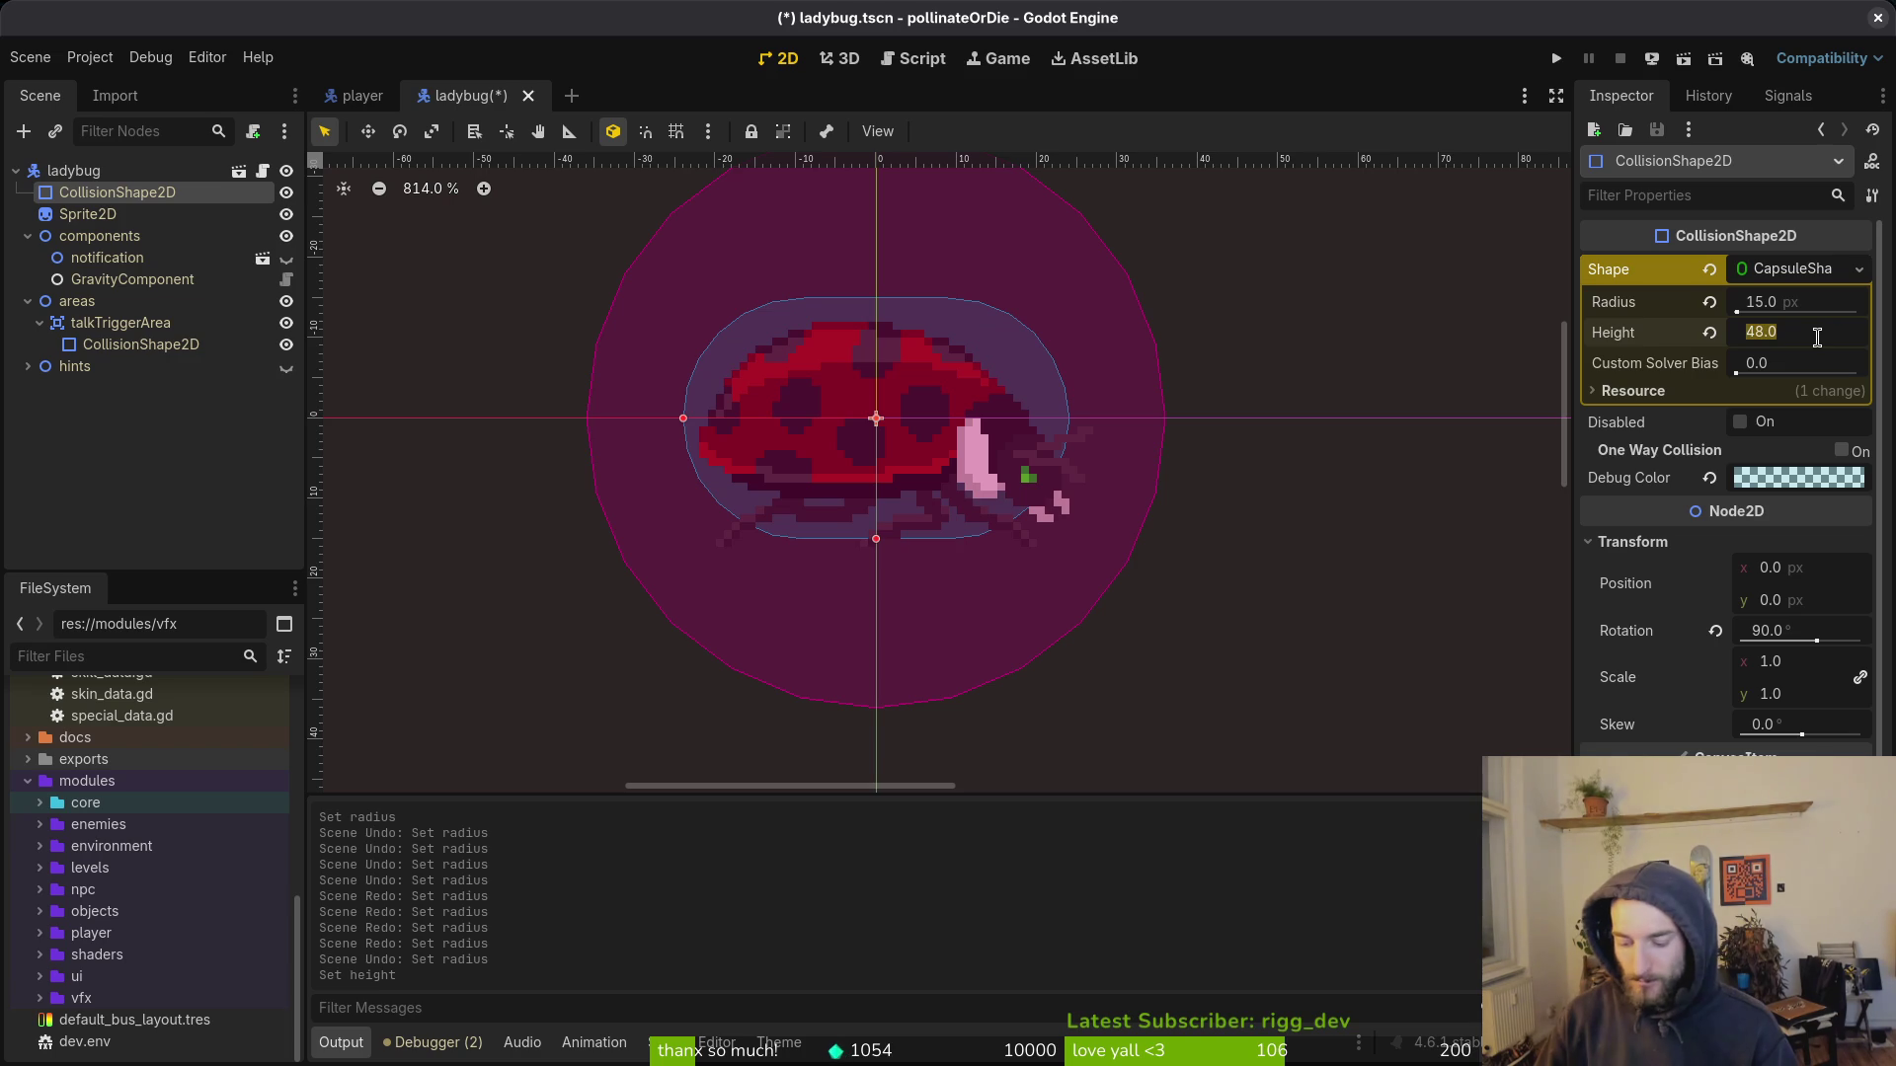
pyautogui.write('36')
pyautogui.press('Return')
pyautogui.hotkey('ctrl', 's')
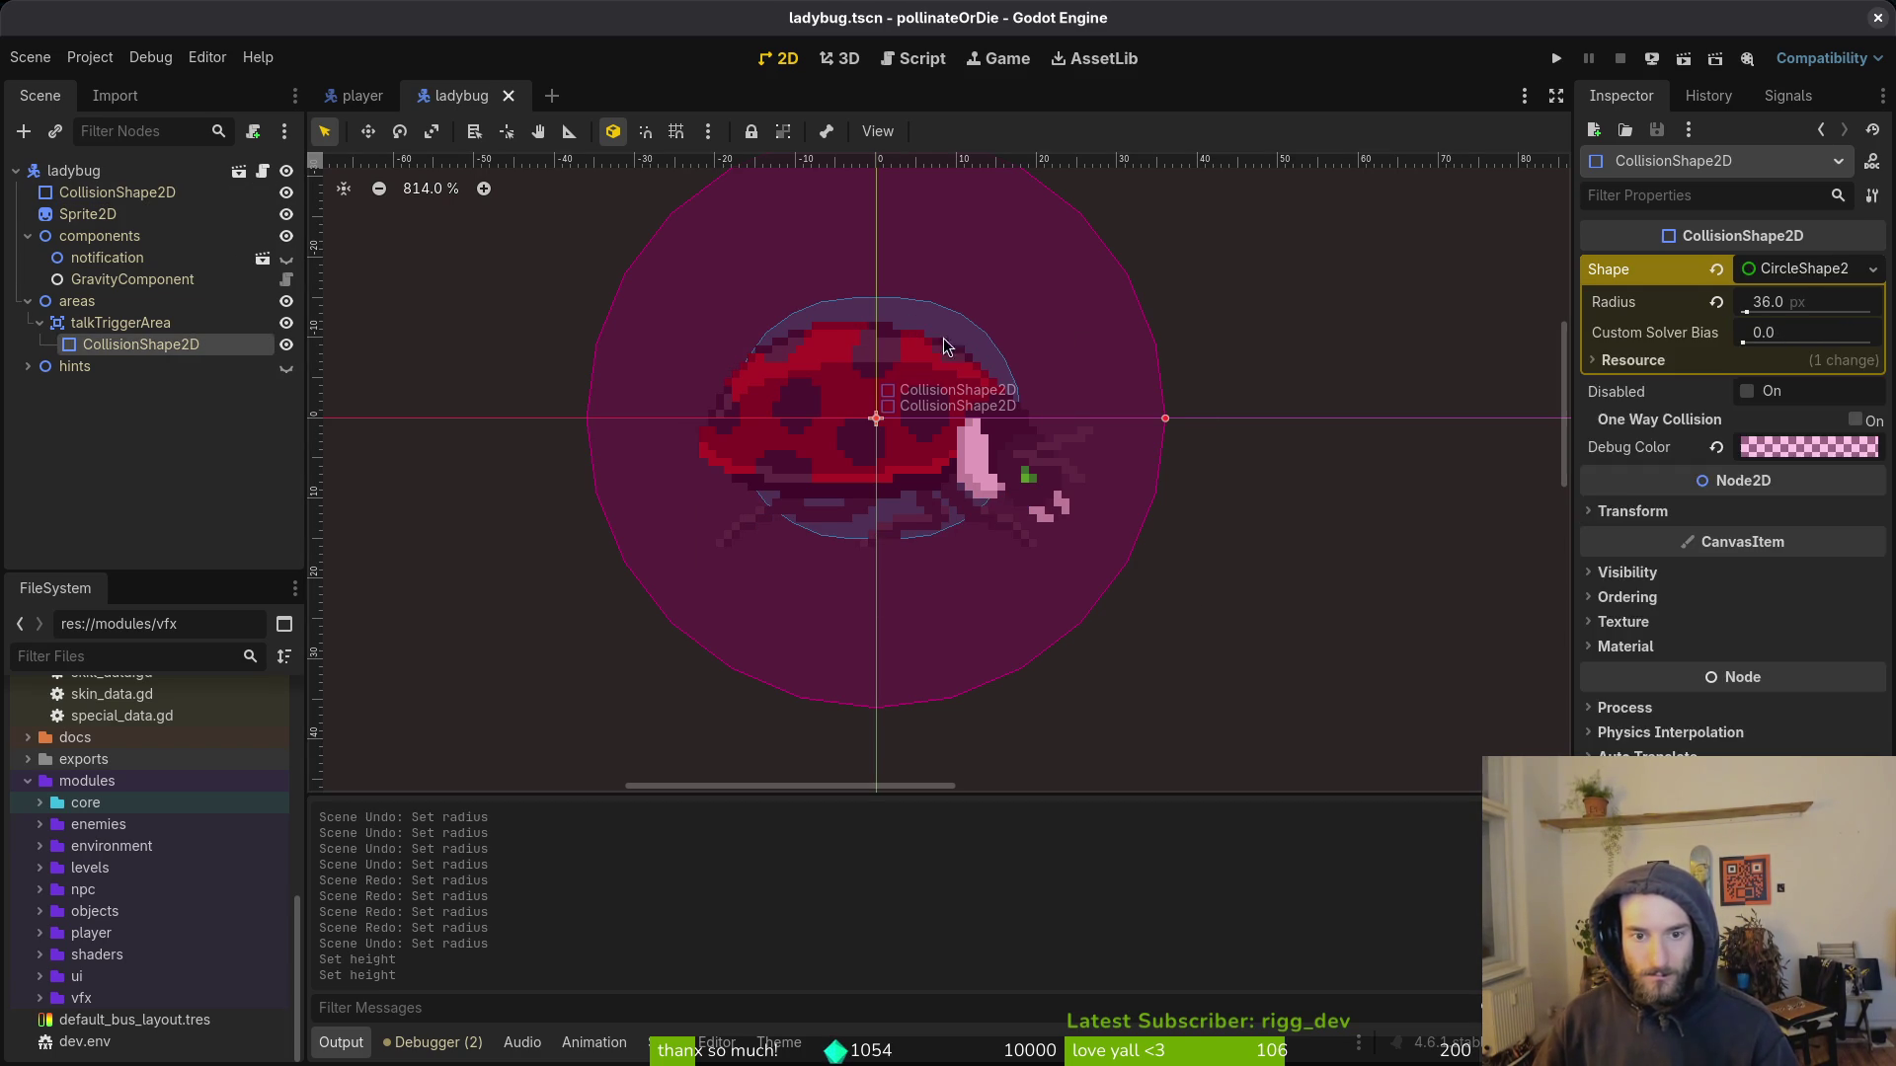
pyautogui.click(910, 325)
pyautogui.hotkey('alt', 'shift', 'o')
# Step: Open shop_1_0.tscn and drag a ladybug.tscn instance onto its lower floor
pyautogui.write('sho1')
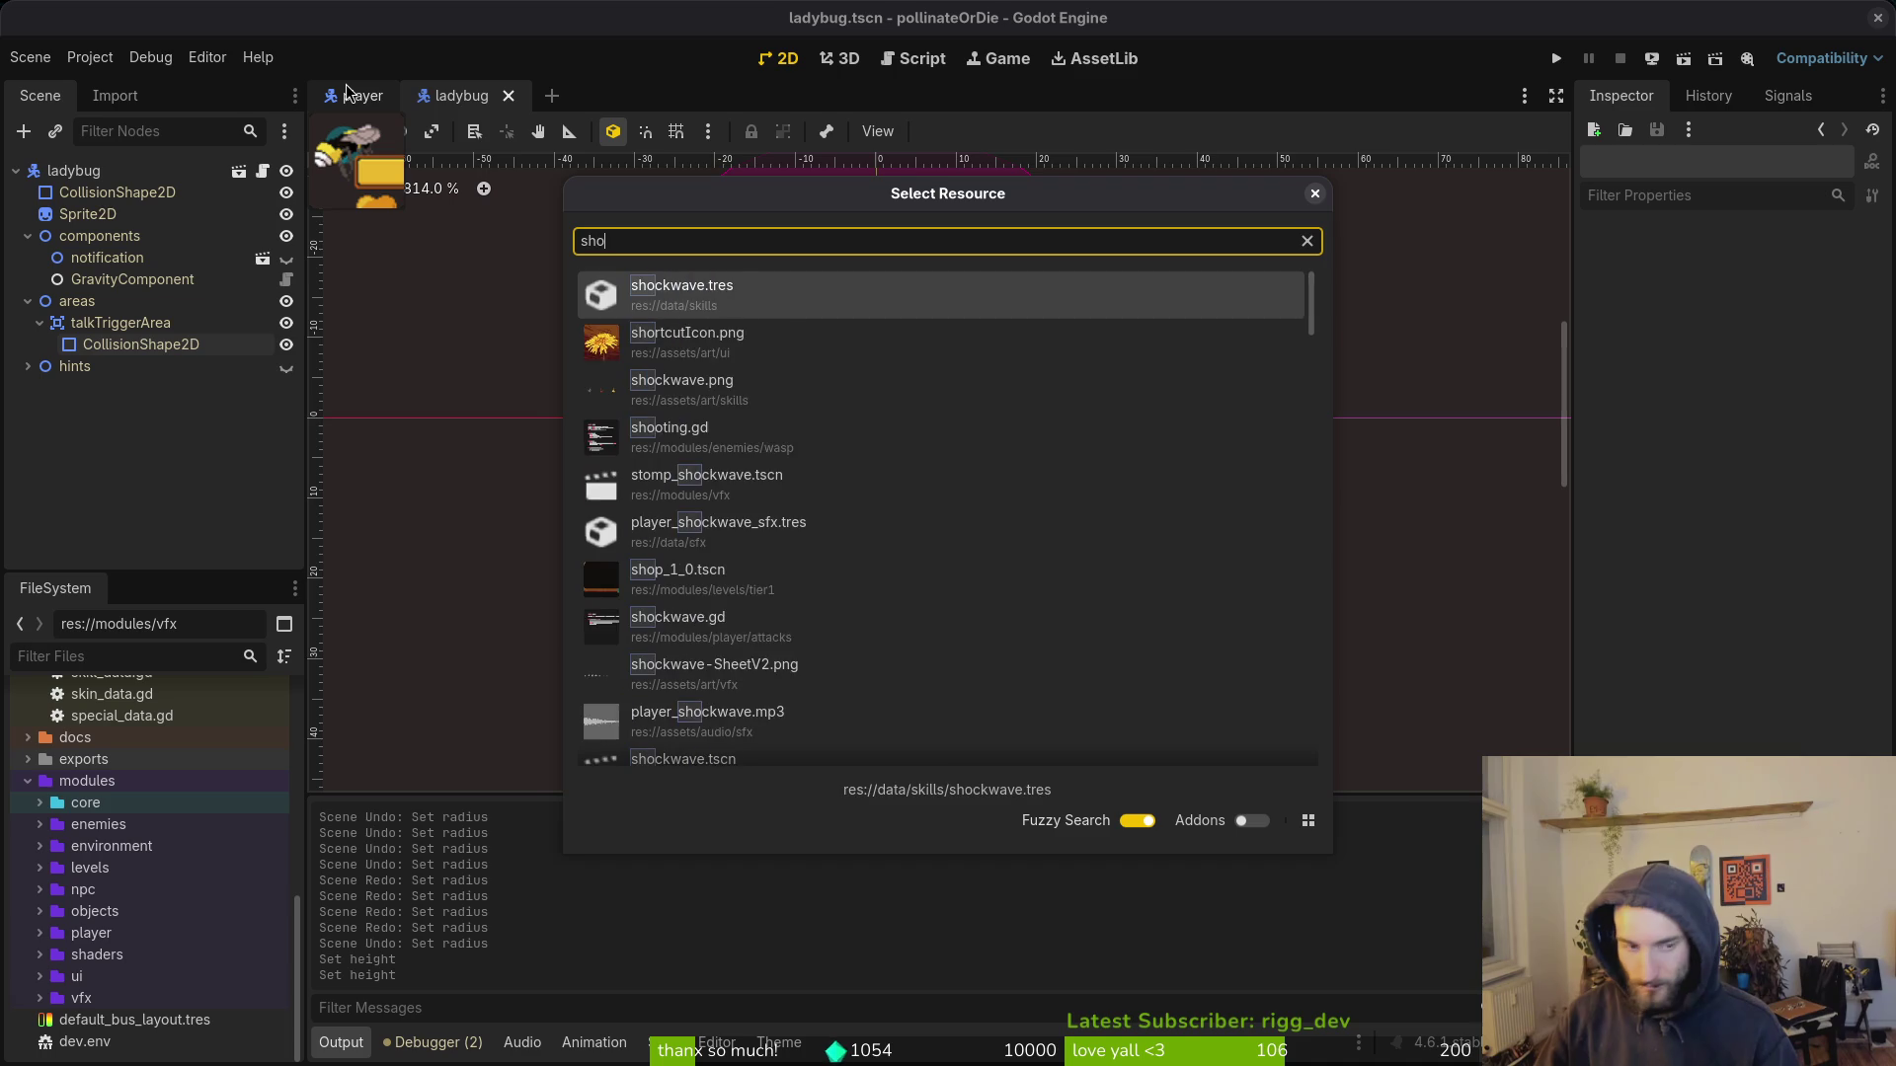
pyautogui.press('Return')
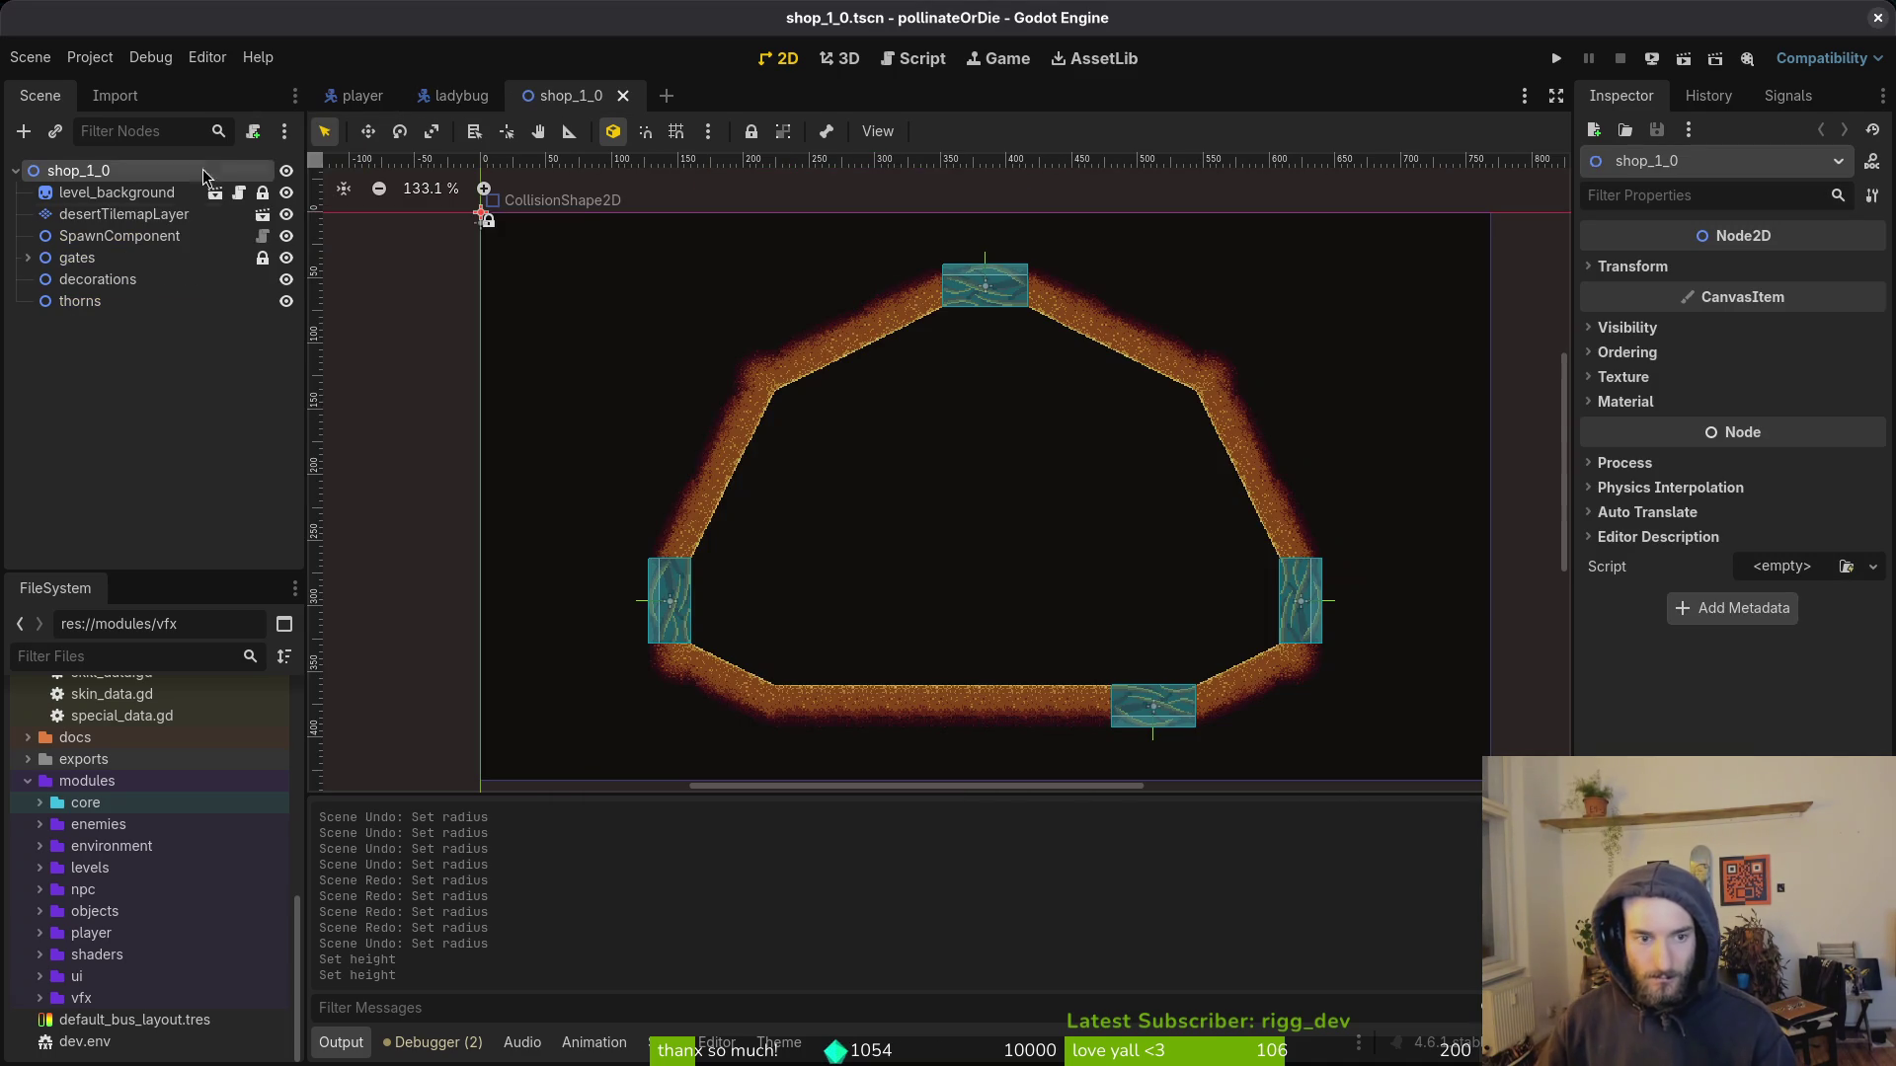
pyautogui.rightClick(456, 96)
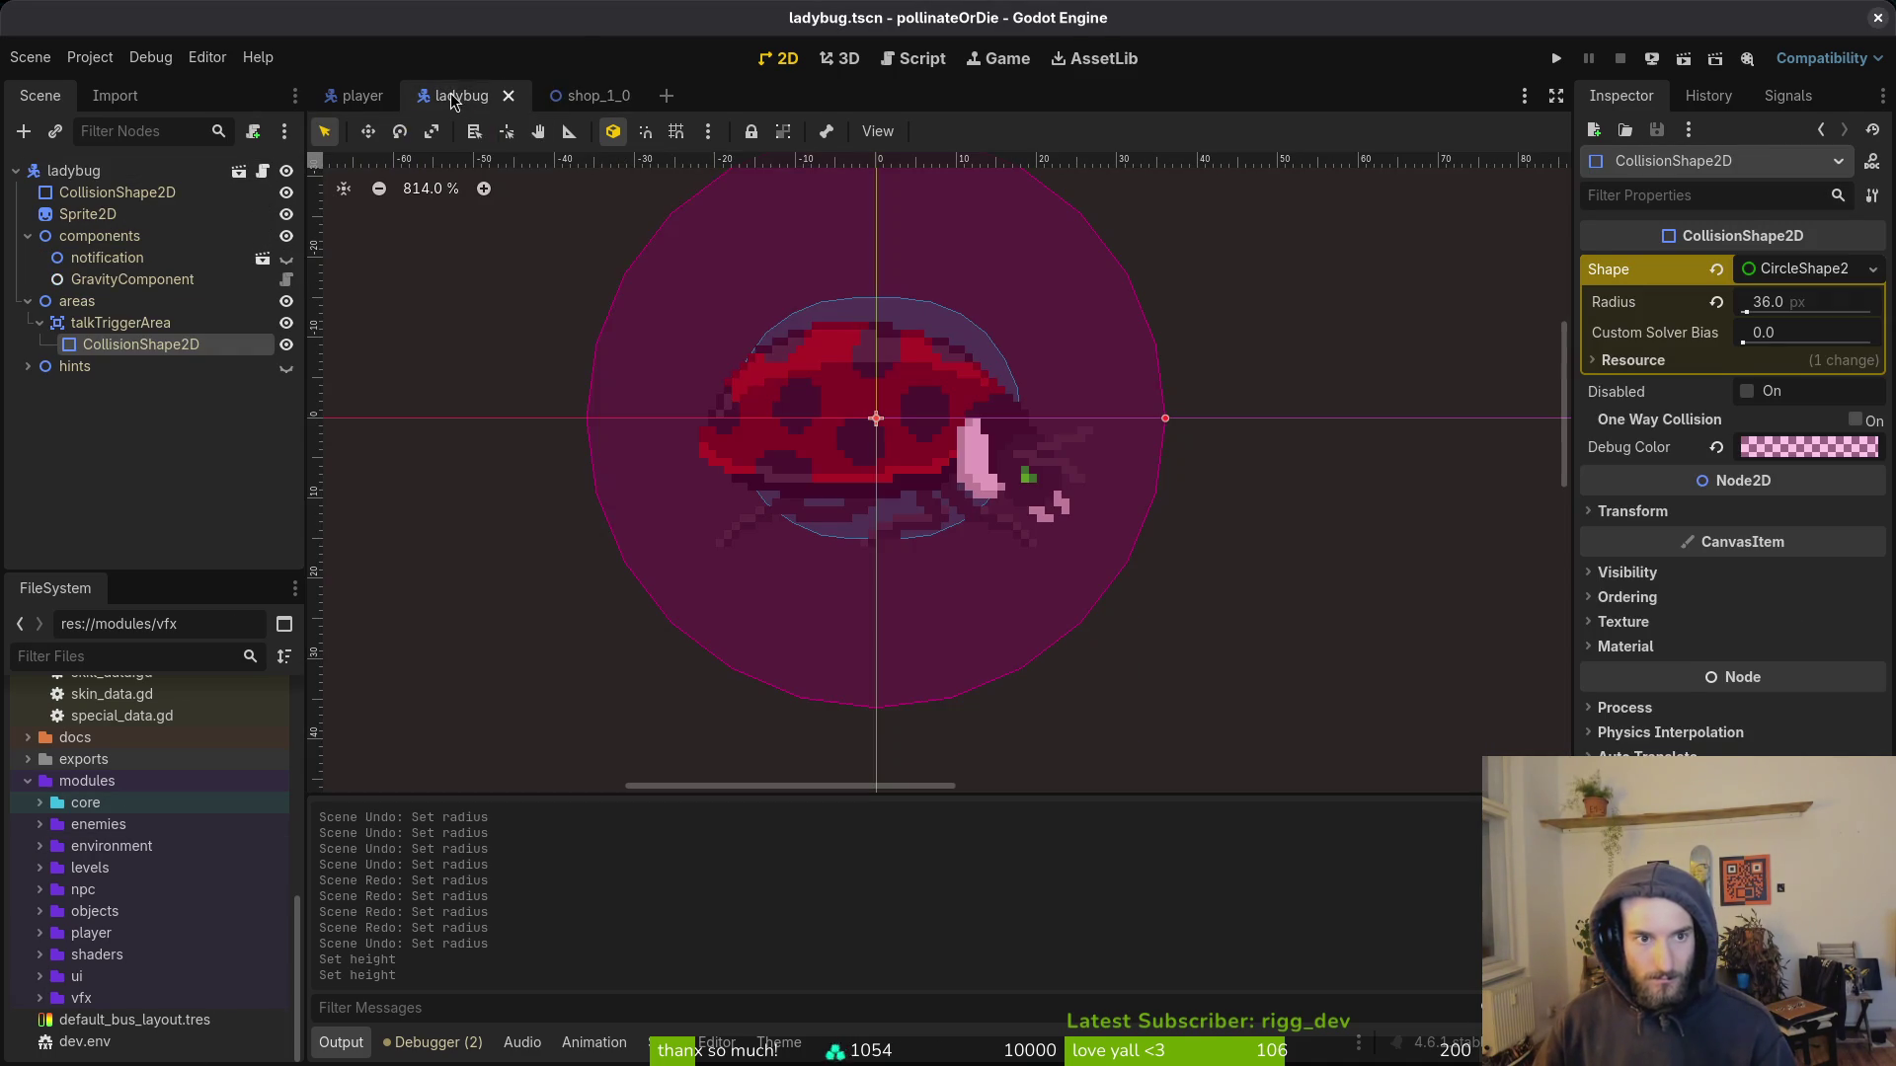
pyautogui.click(543, 205)
pyautogui.click(583, 96)
pyautogui.moveTo(139, 955)
pyautogui.mouseDown()
pyautogui.moveTo(169, 969)
pyautogui.moveTo(924, 691)
pyautogui.moveTo(964, 656)
pyautogui.moveTo(874, 657)
pyautogui.mouseUp()
pyautogui.scroll(3, 924, 692)
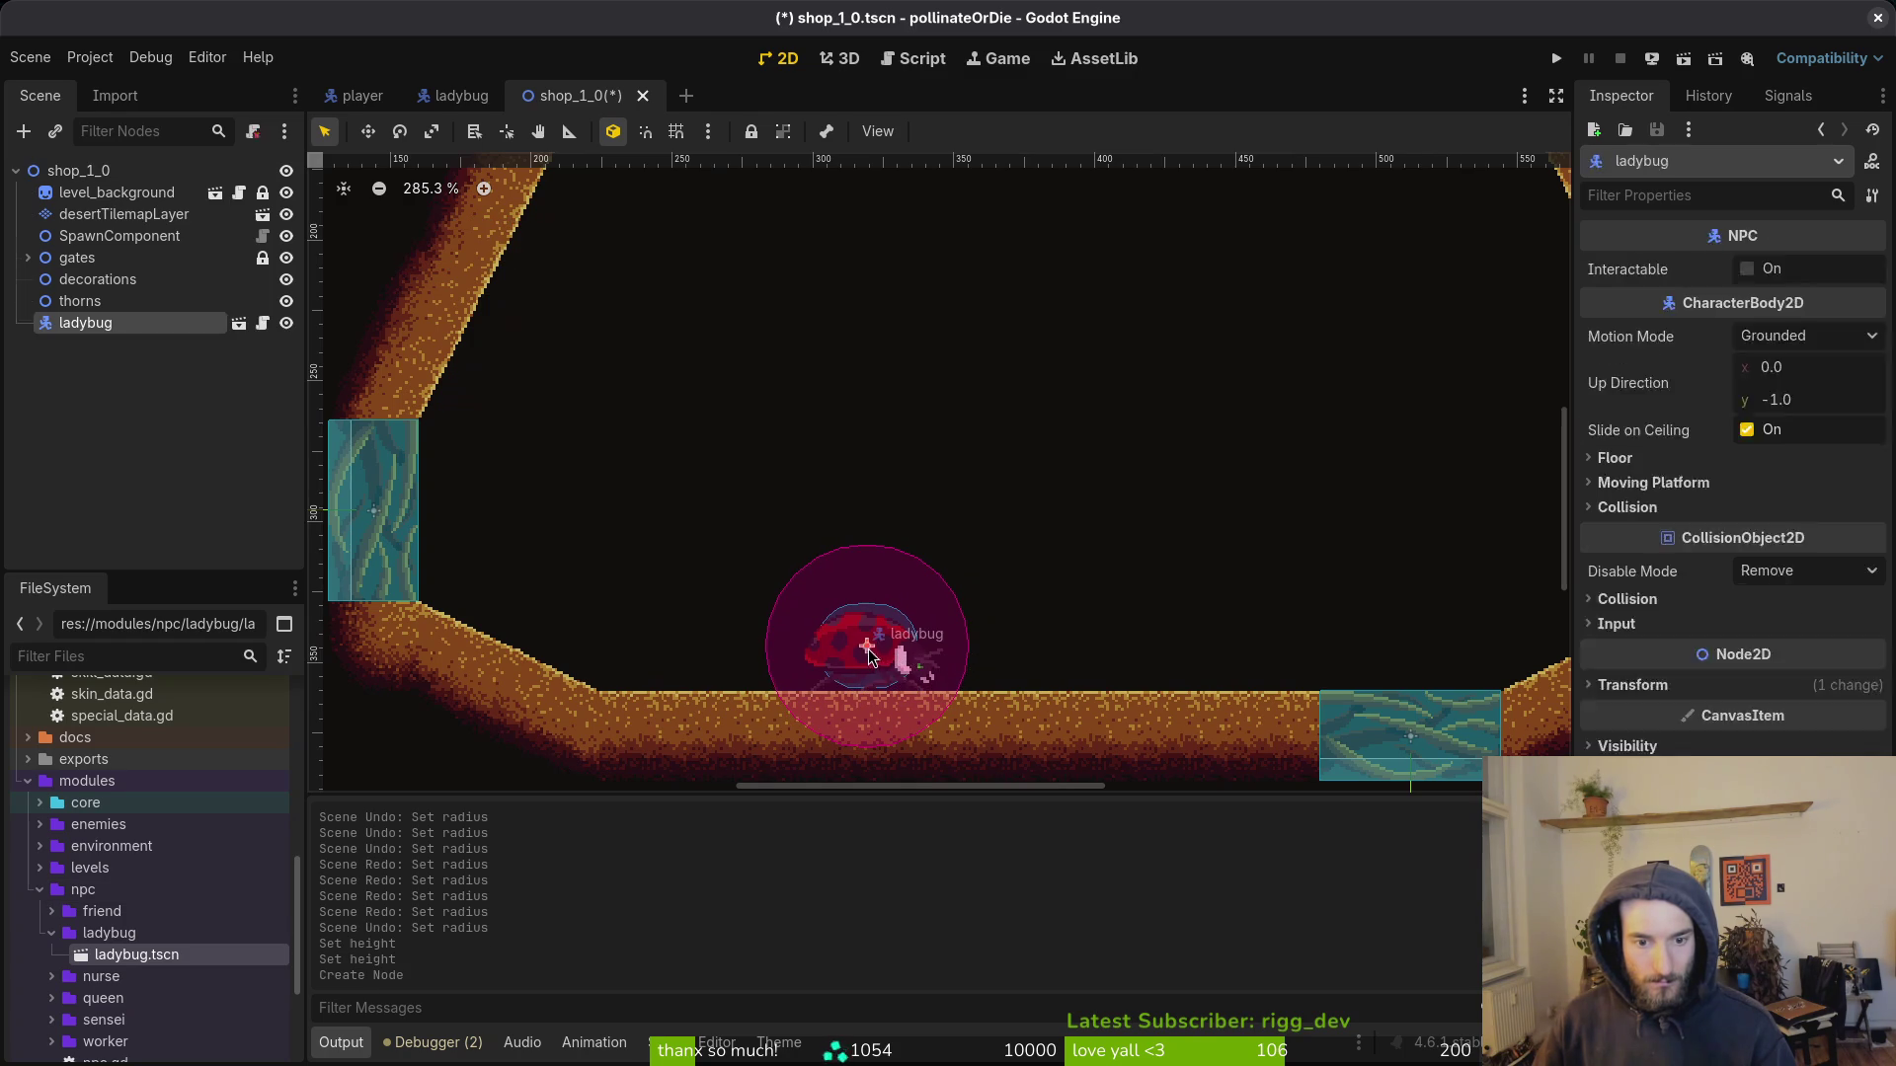
pyautogui.scroll(-4, 975, 563)
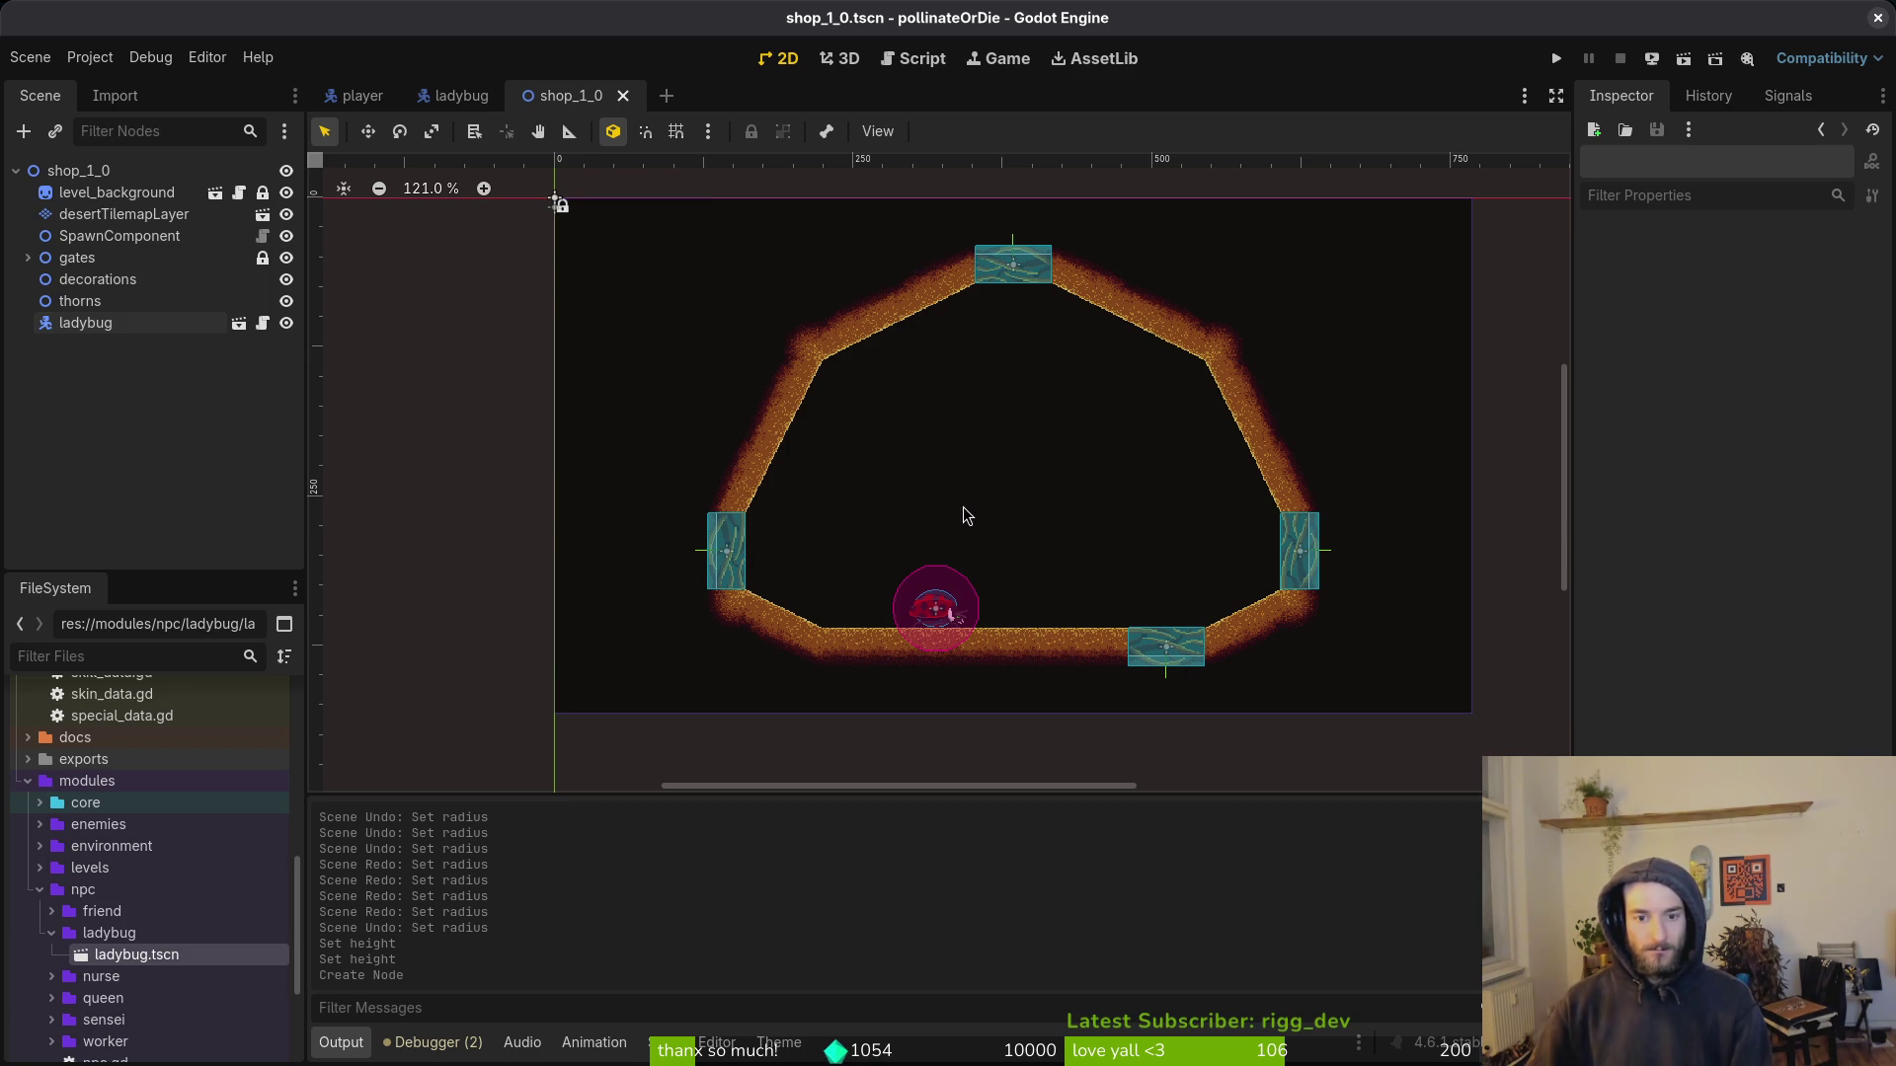
pyautogui.click(457, 96)
pyautogui.click(563, 95)
pyautogui.scroll(-2, 1056, 530)
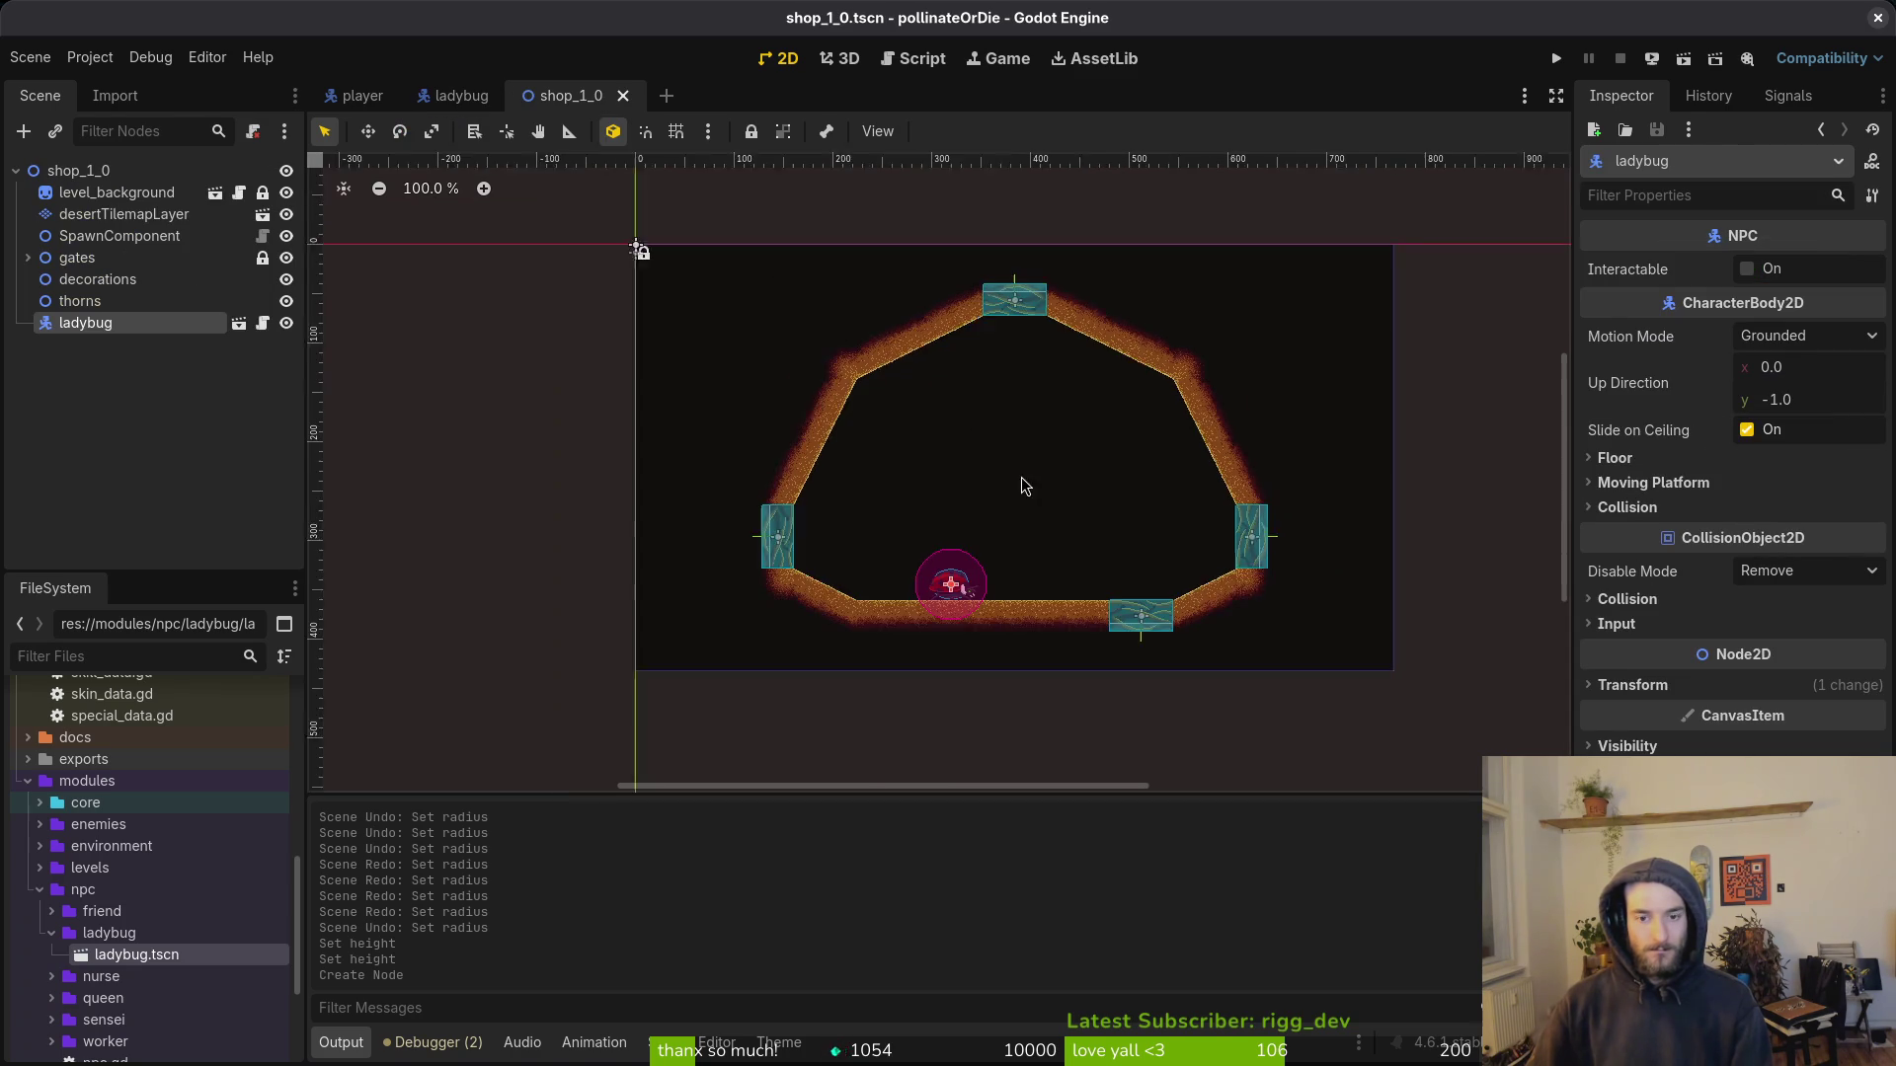
pyautogui.click(457, 96)
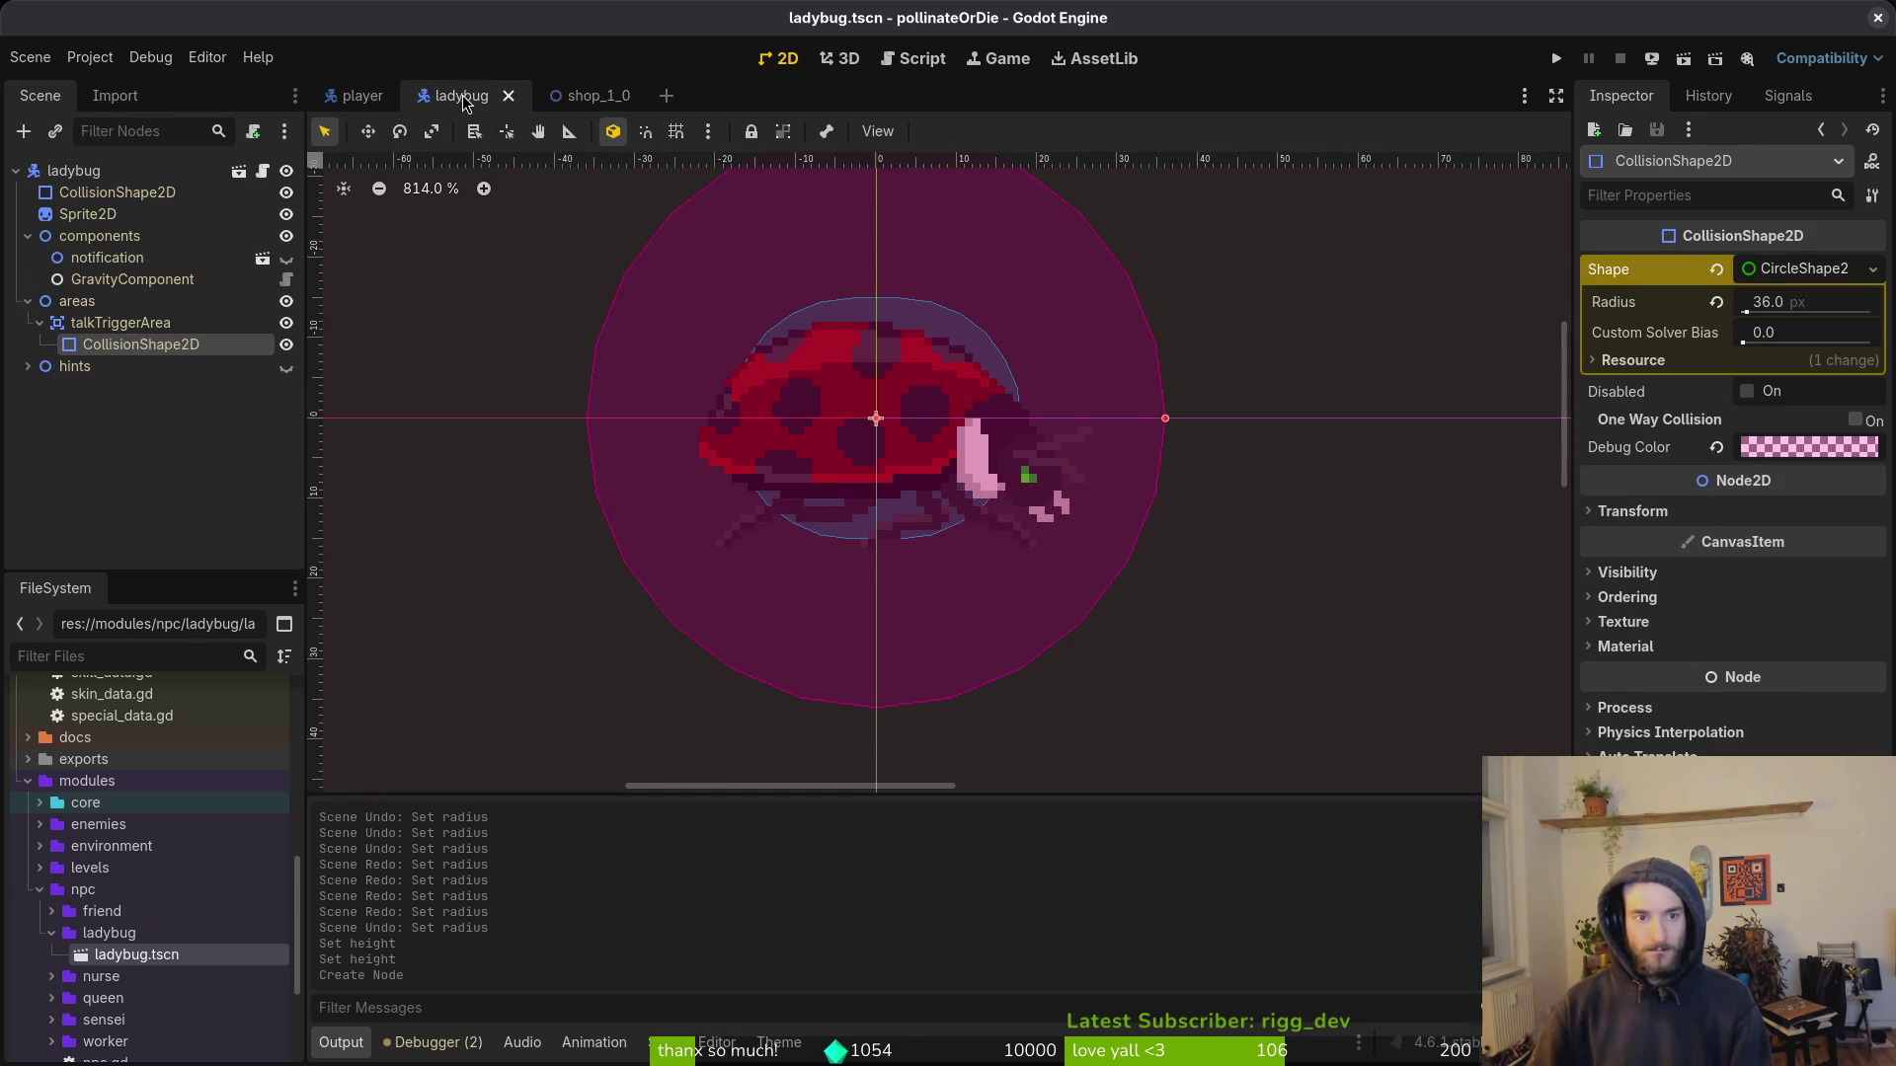
# Step: Save the ladybug scene and attach a new ladybug.gd script extending NPC to its root
pyautogui.press('f')
pyautogui.hotkey('ctrl', 's')
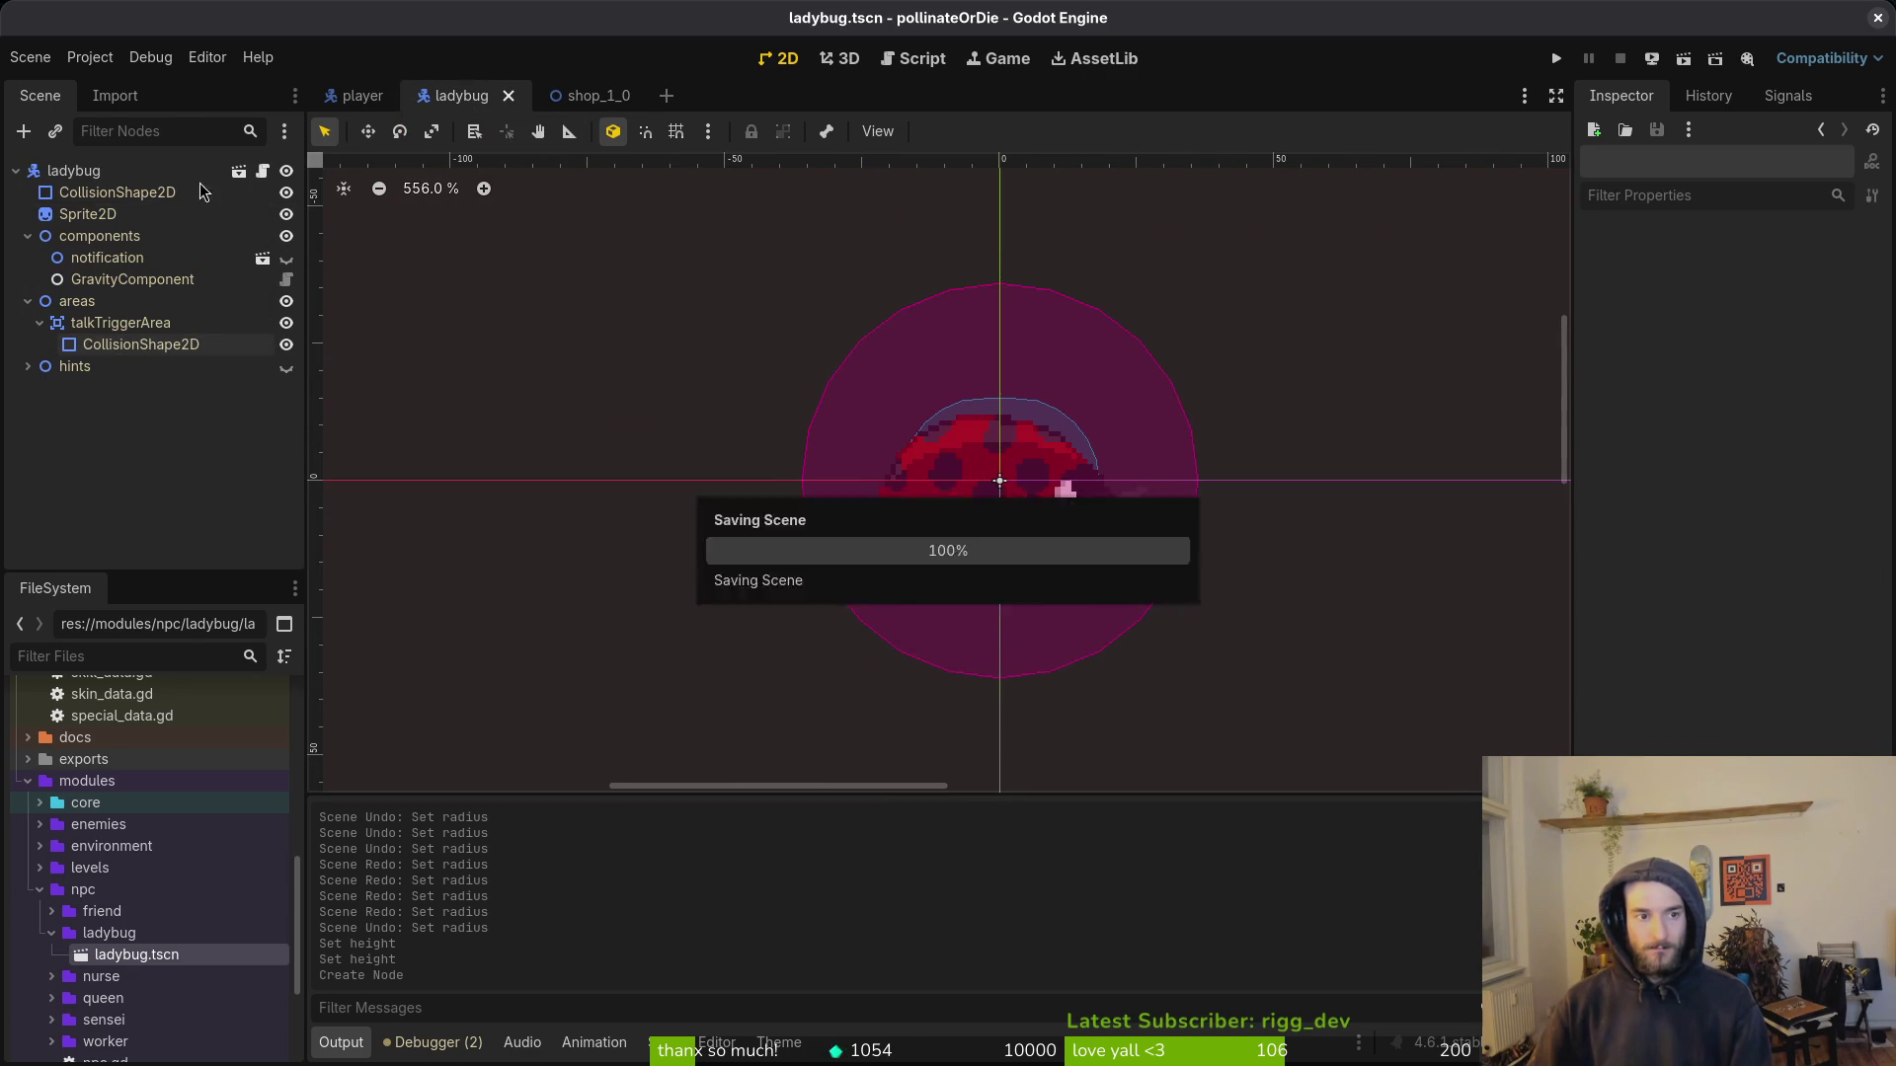
pyautogui.click(158, 170)
pyautogui.rightClick(158, 171)
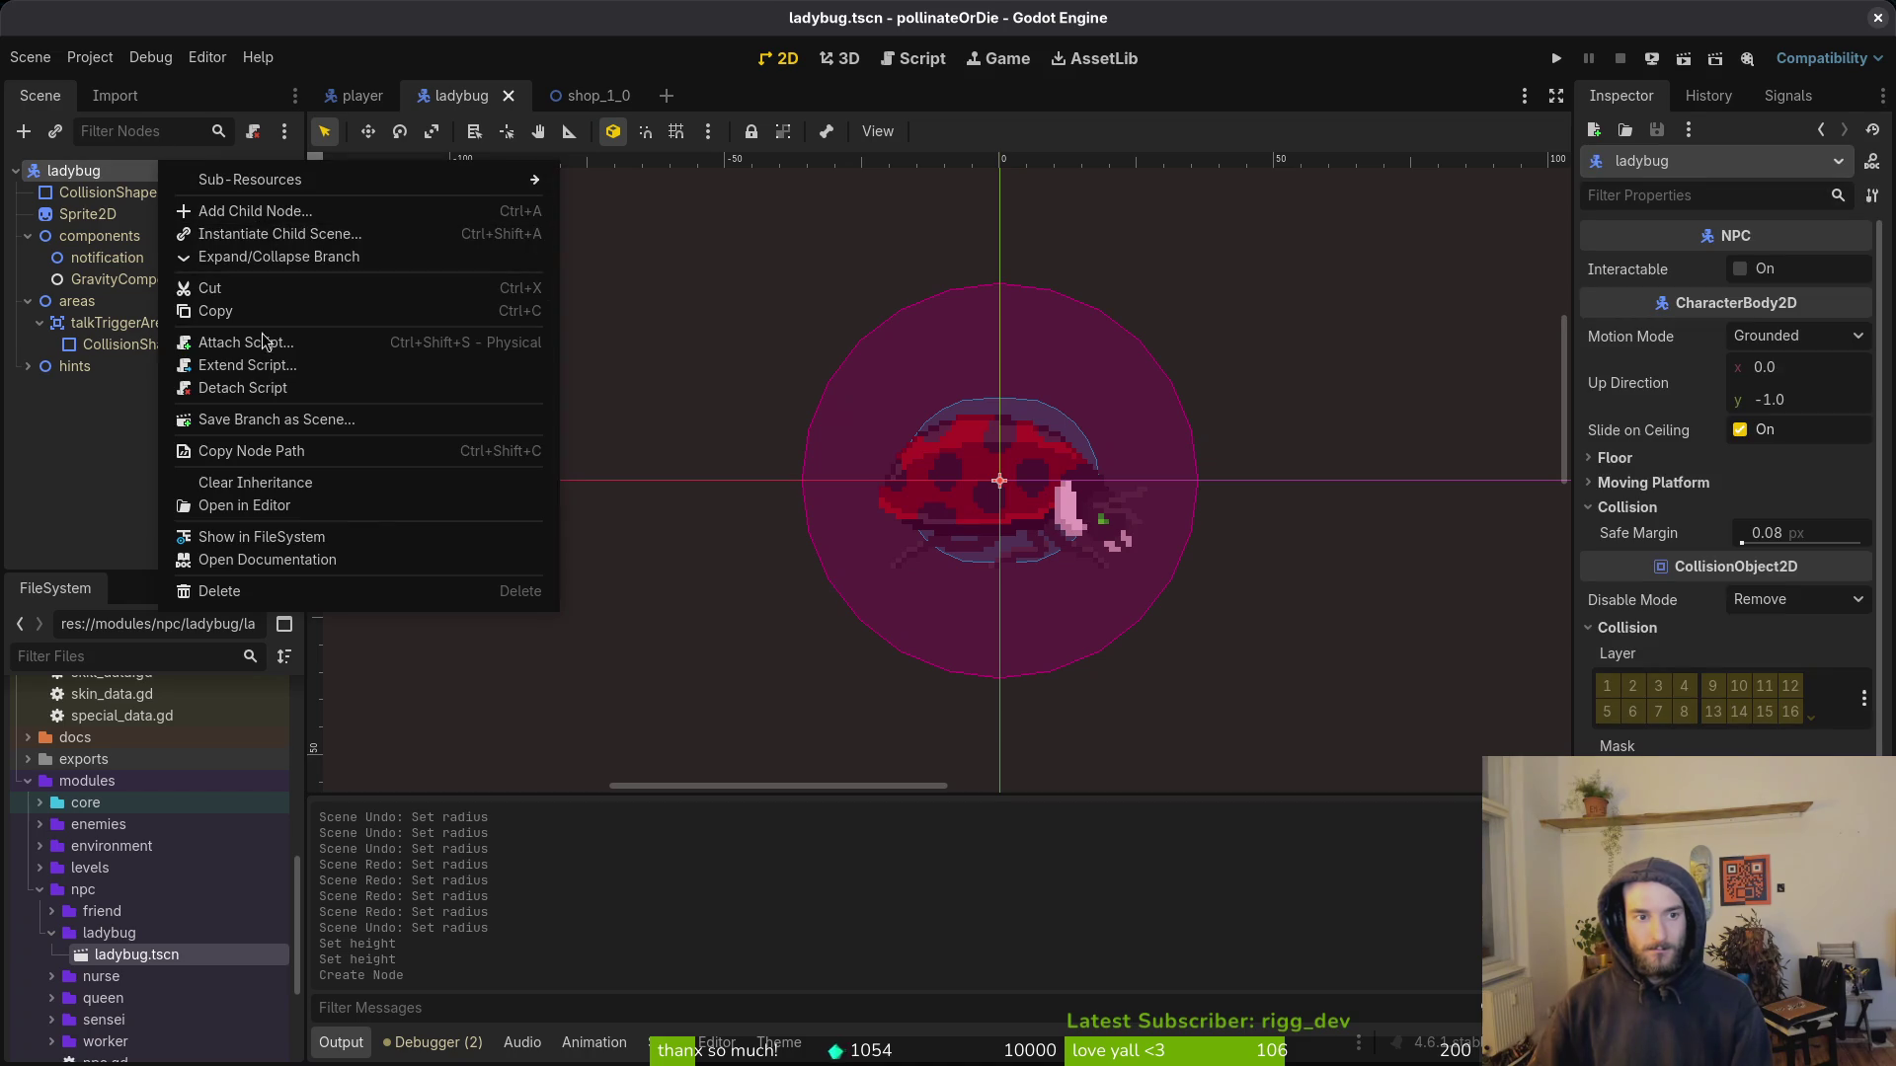
pyautogui.click(254, 367)
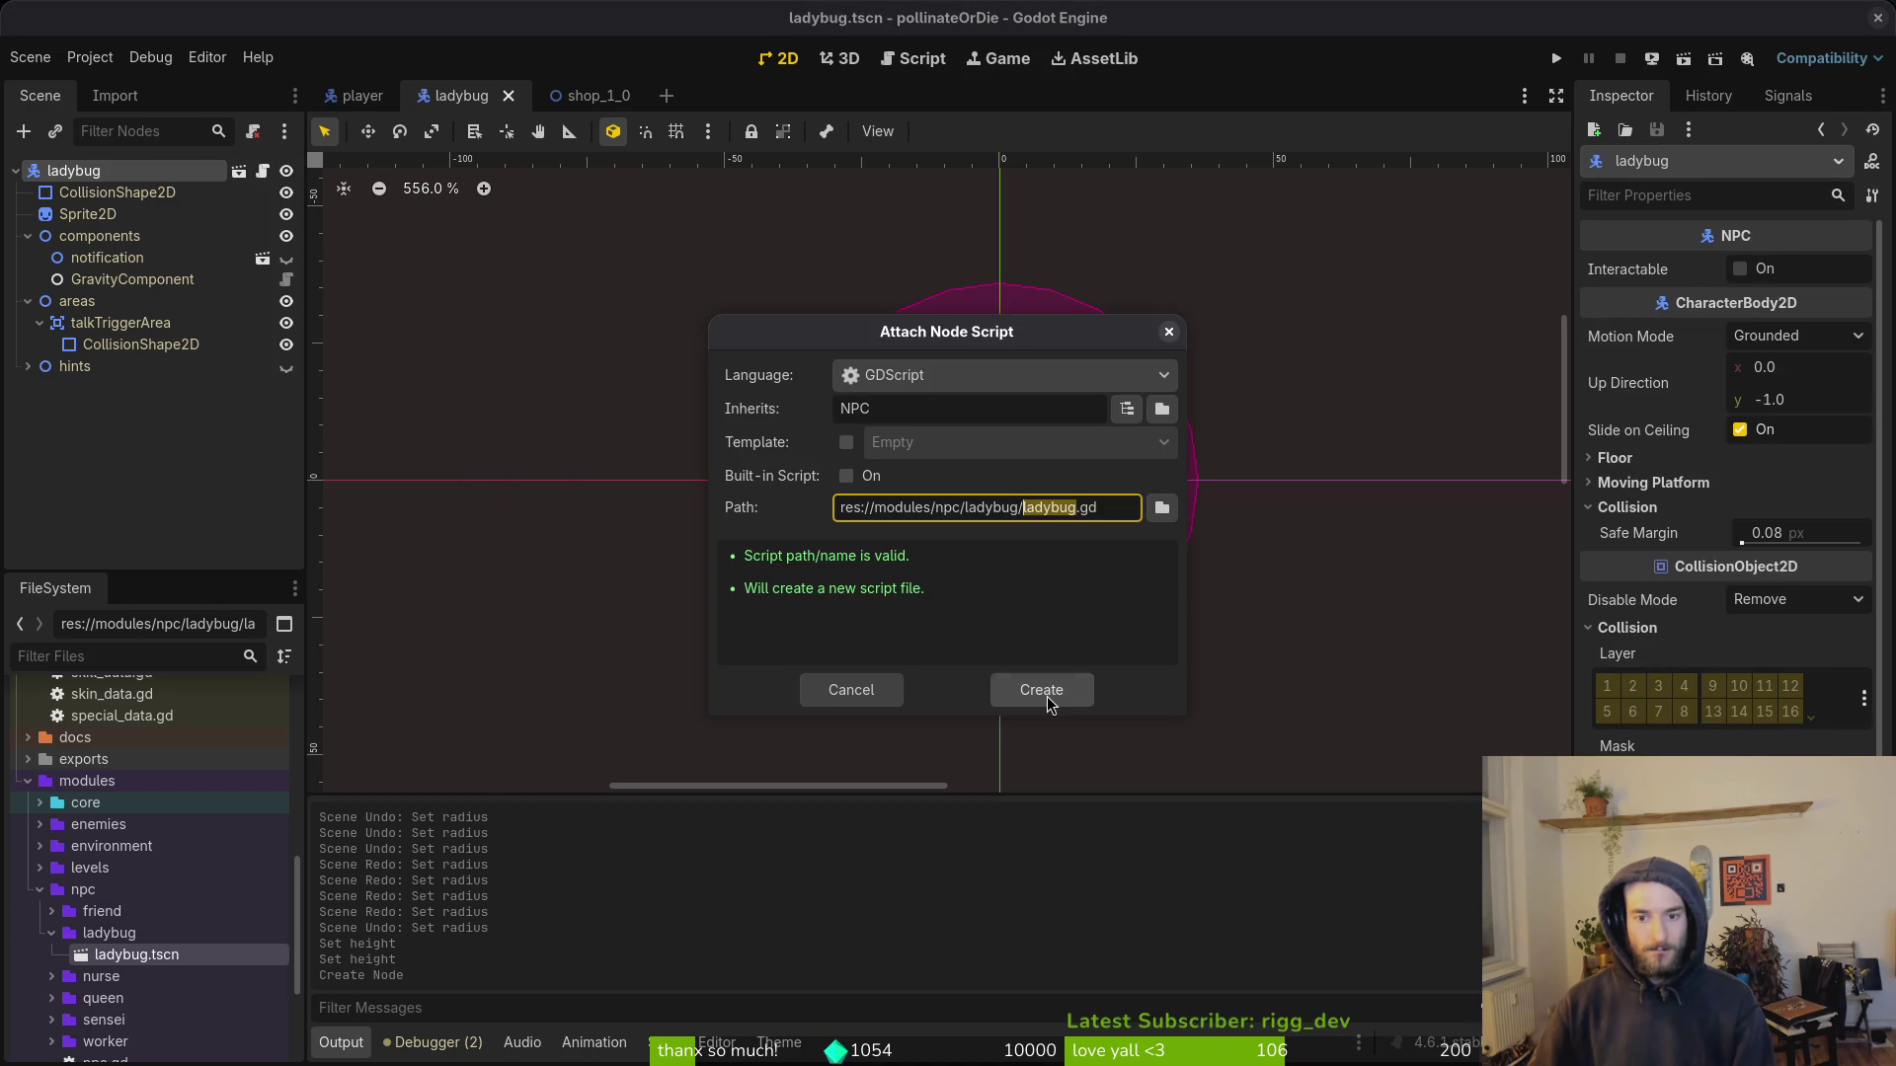
pyautogui.click(1046, 694)
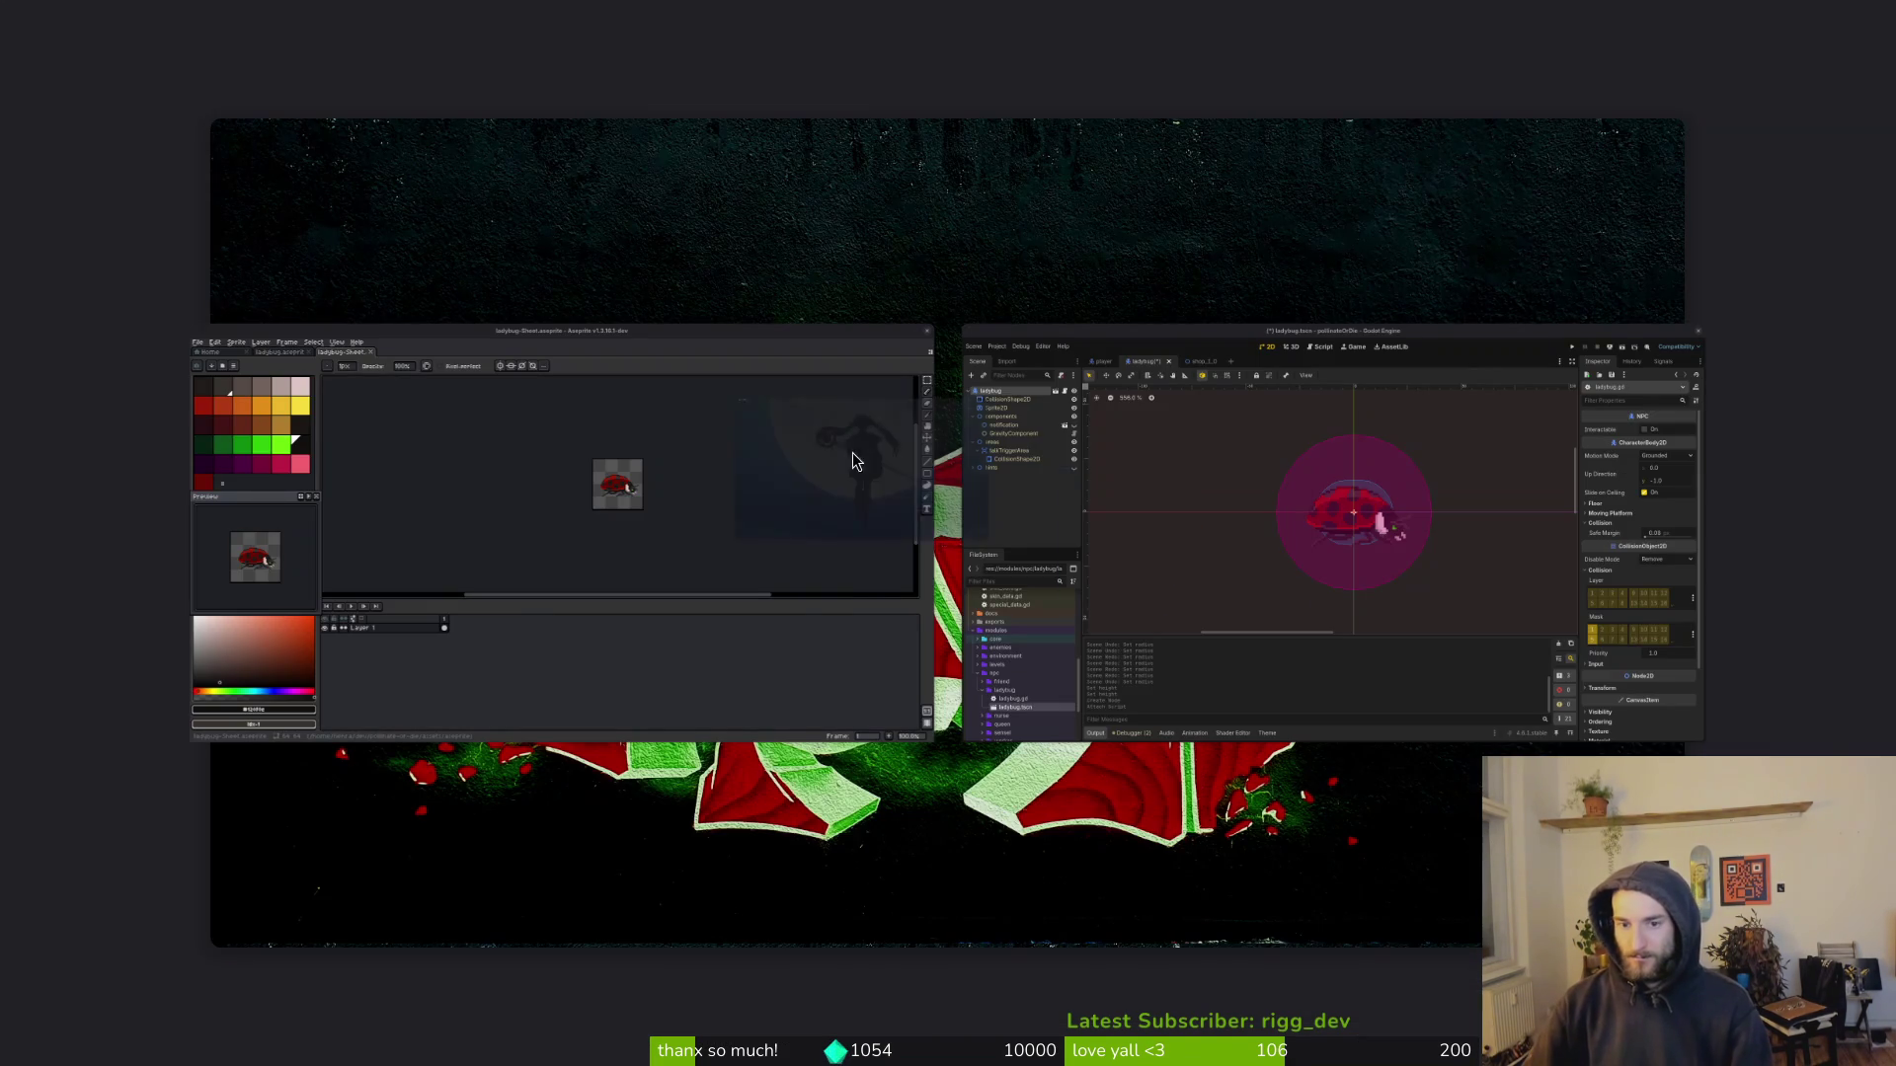
# Step: List the home folder and rename dev to gamedev with mv, confirming with ls
pyautogui.write('cd d')
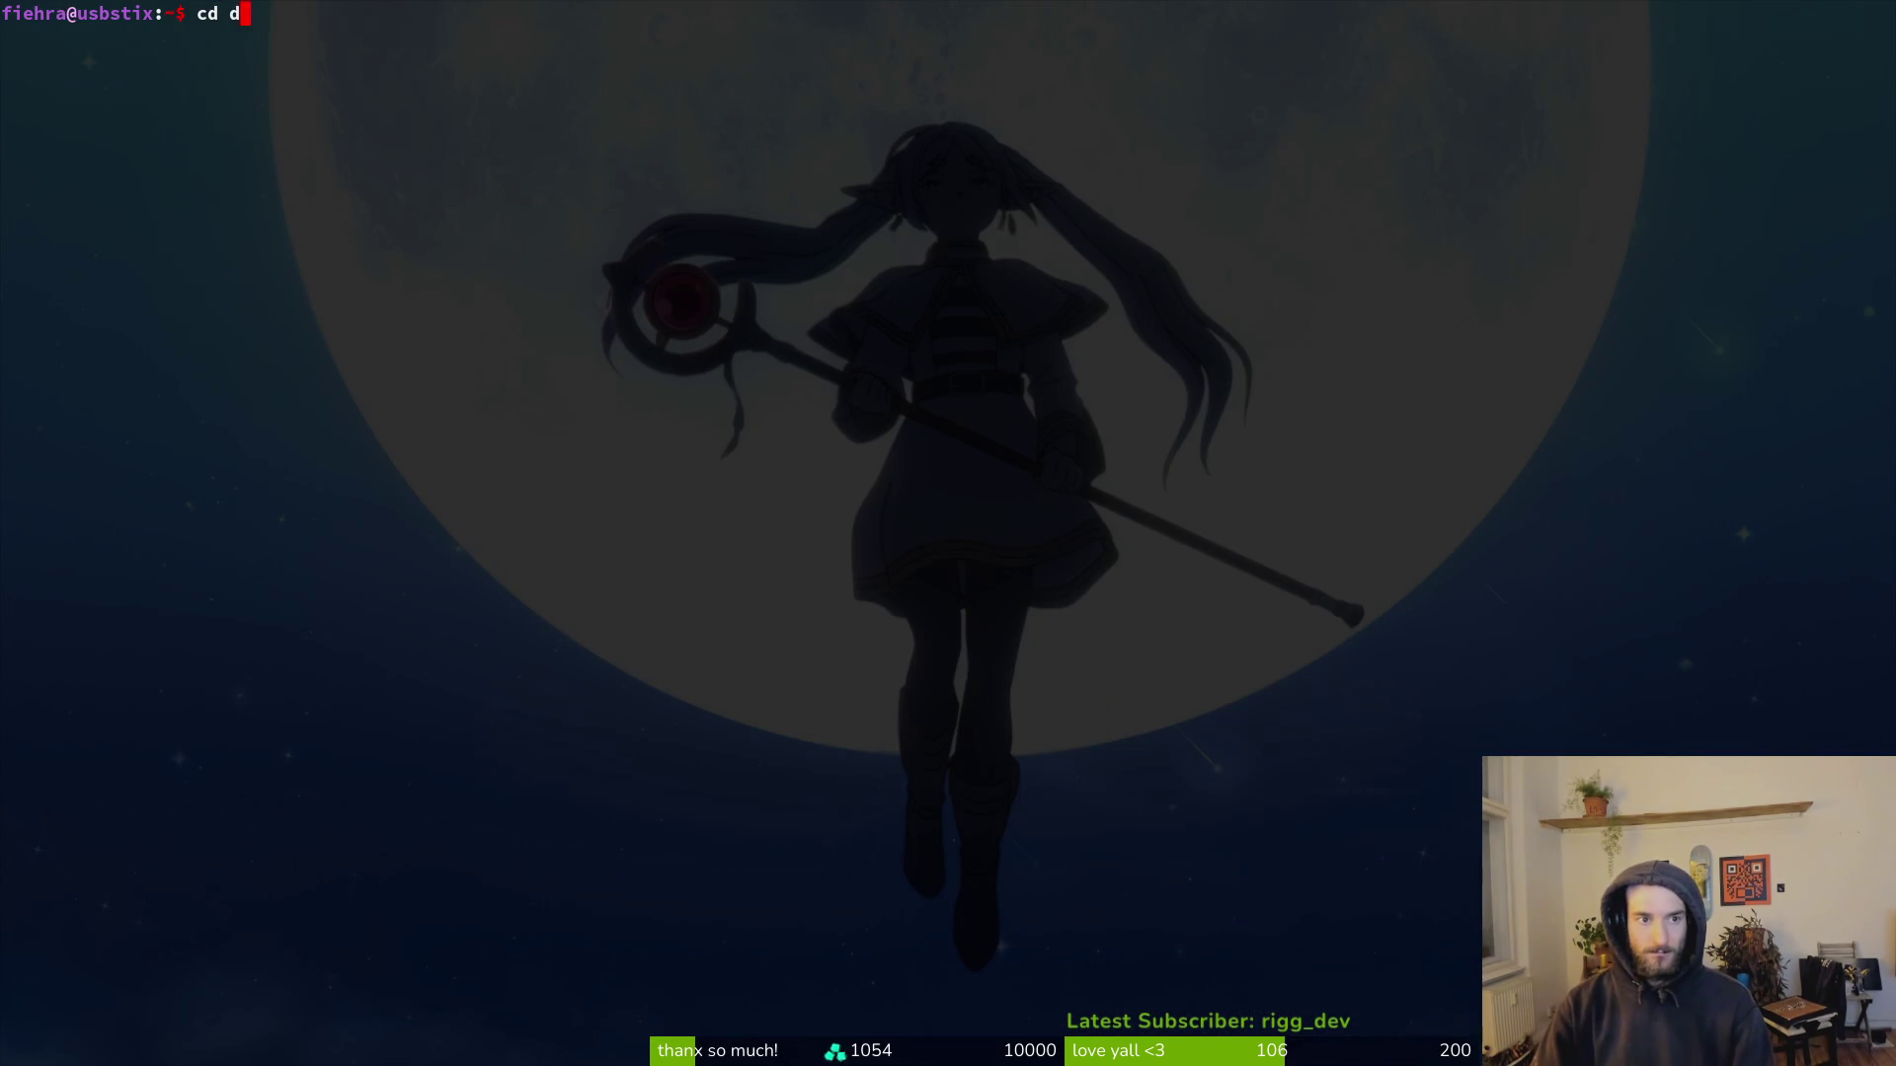
pyautogui.write('ev/opl')
pyautogui.press('Return')
pyautogui.write('cd d')
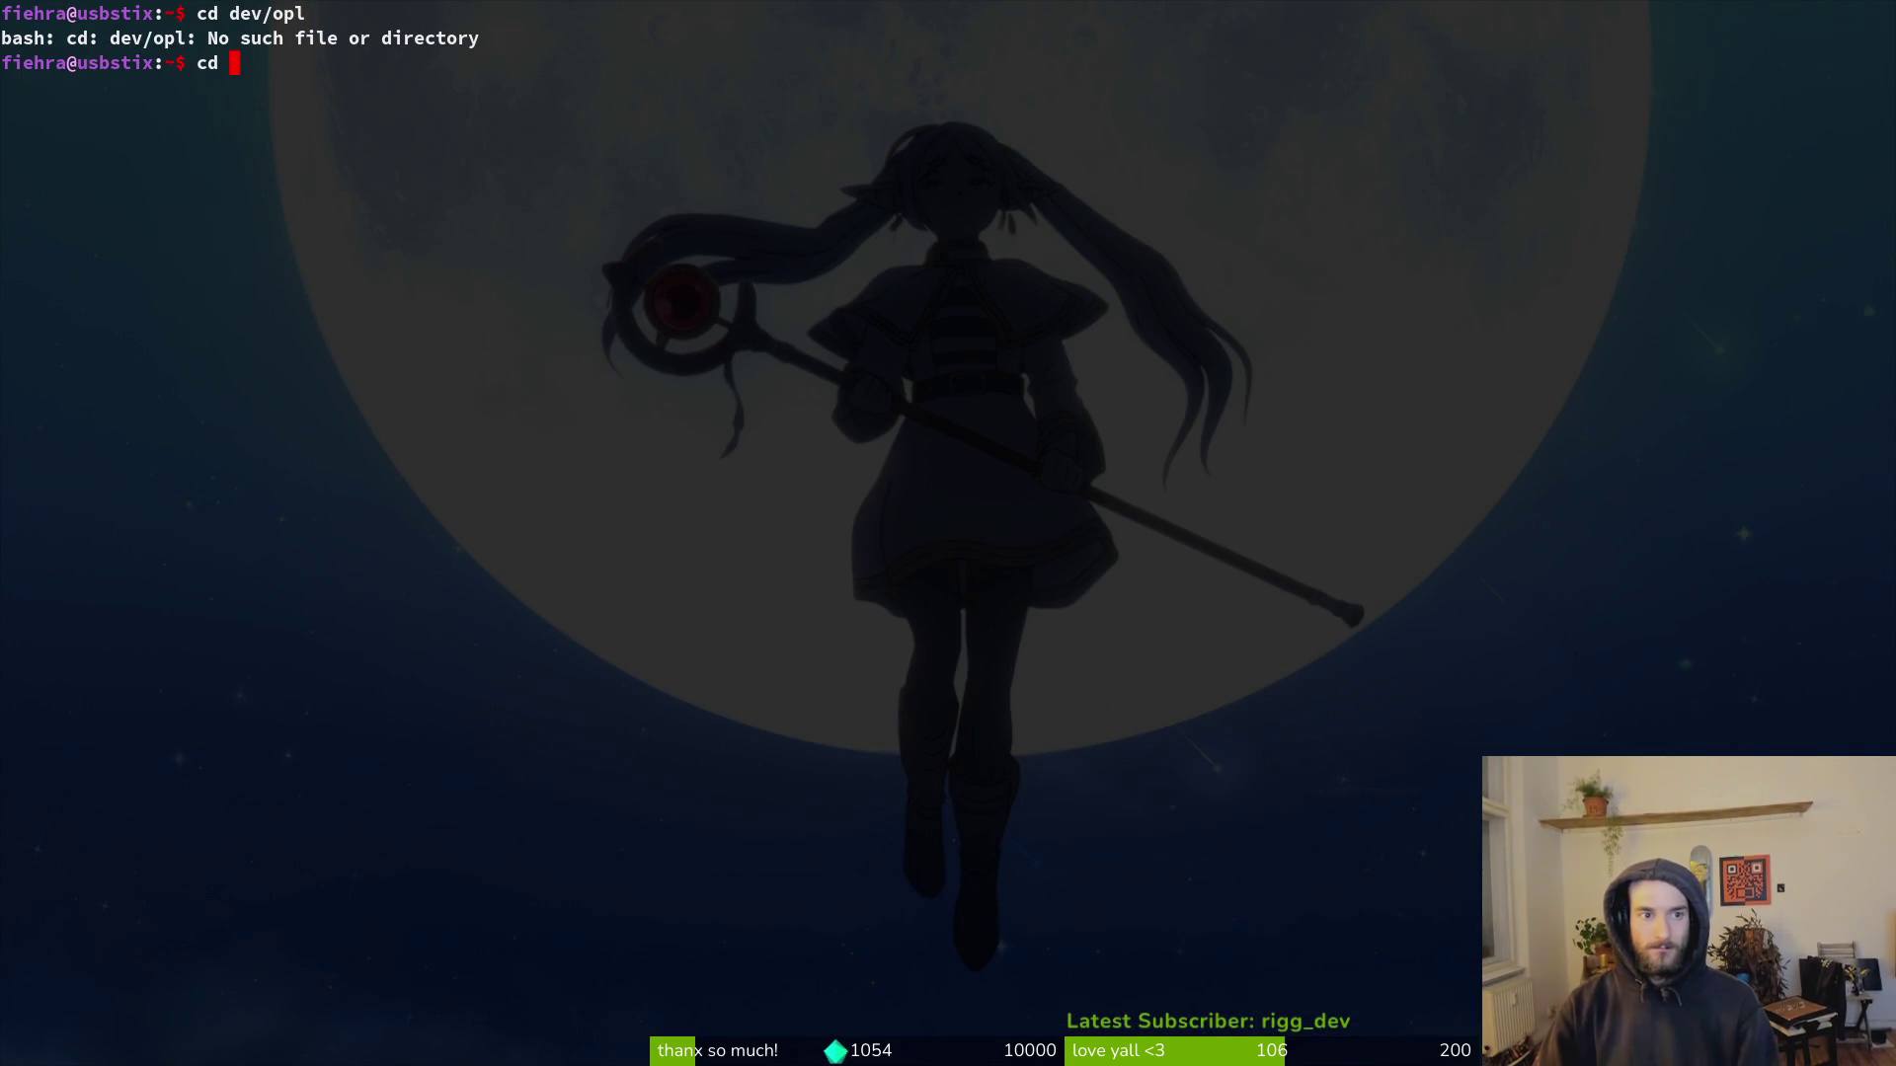
pyautogui.press('Tab')
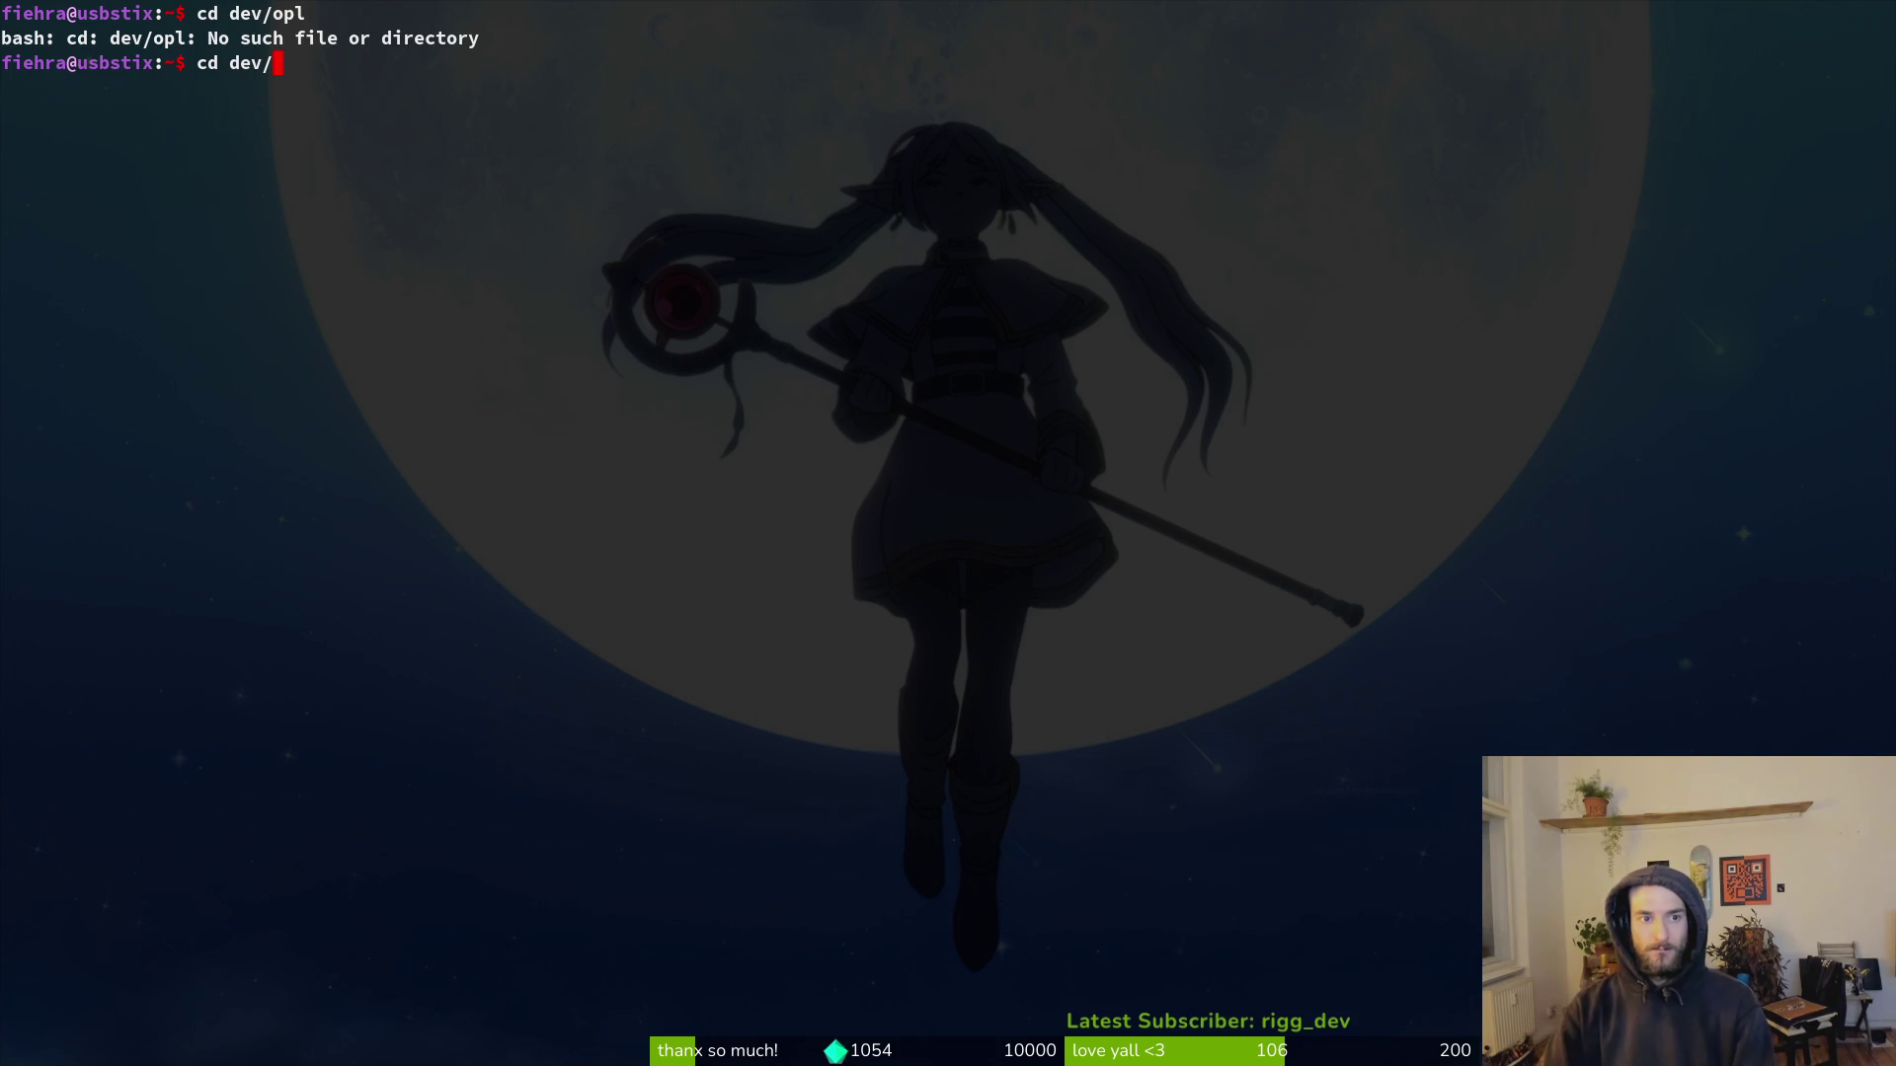
pyautogui.press('BackSpace')
pyautogui.press('BackSpace')
pyautogui.press('BackSpace')
pyautogui.write('ls')
pyautogui.press('Return')
pyautogui.write('mv dev g')
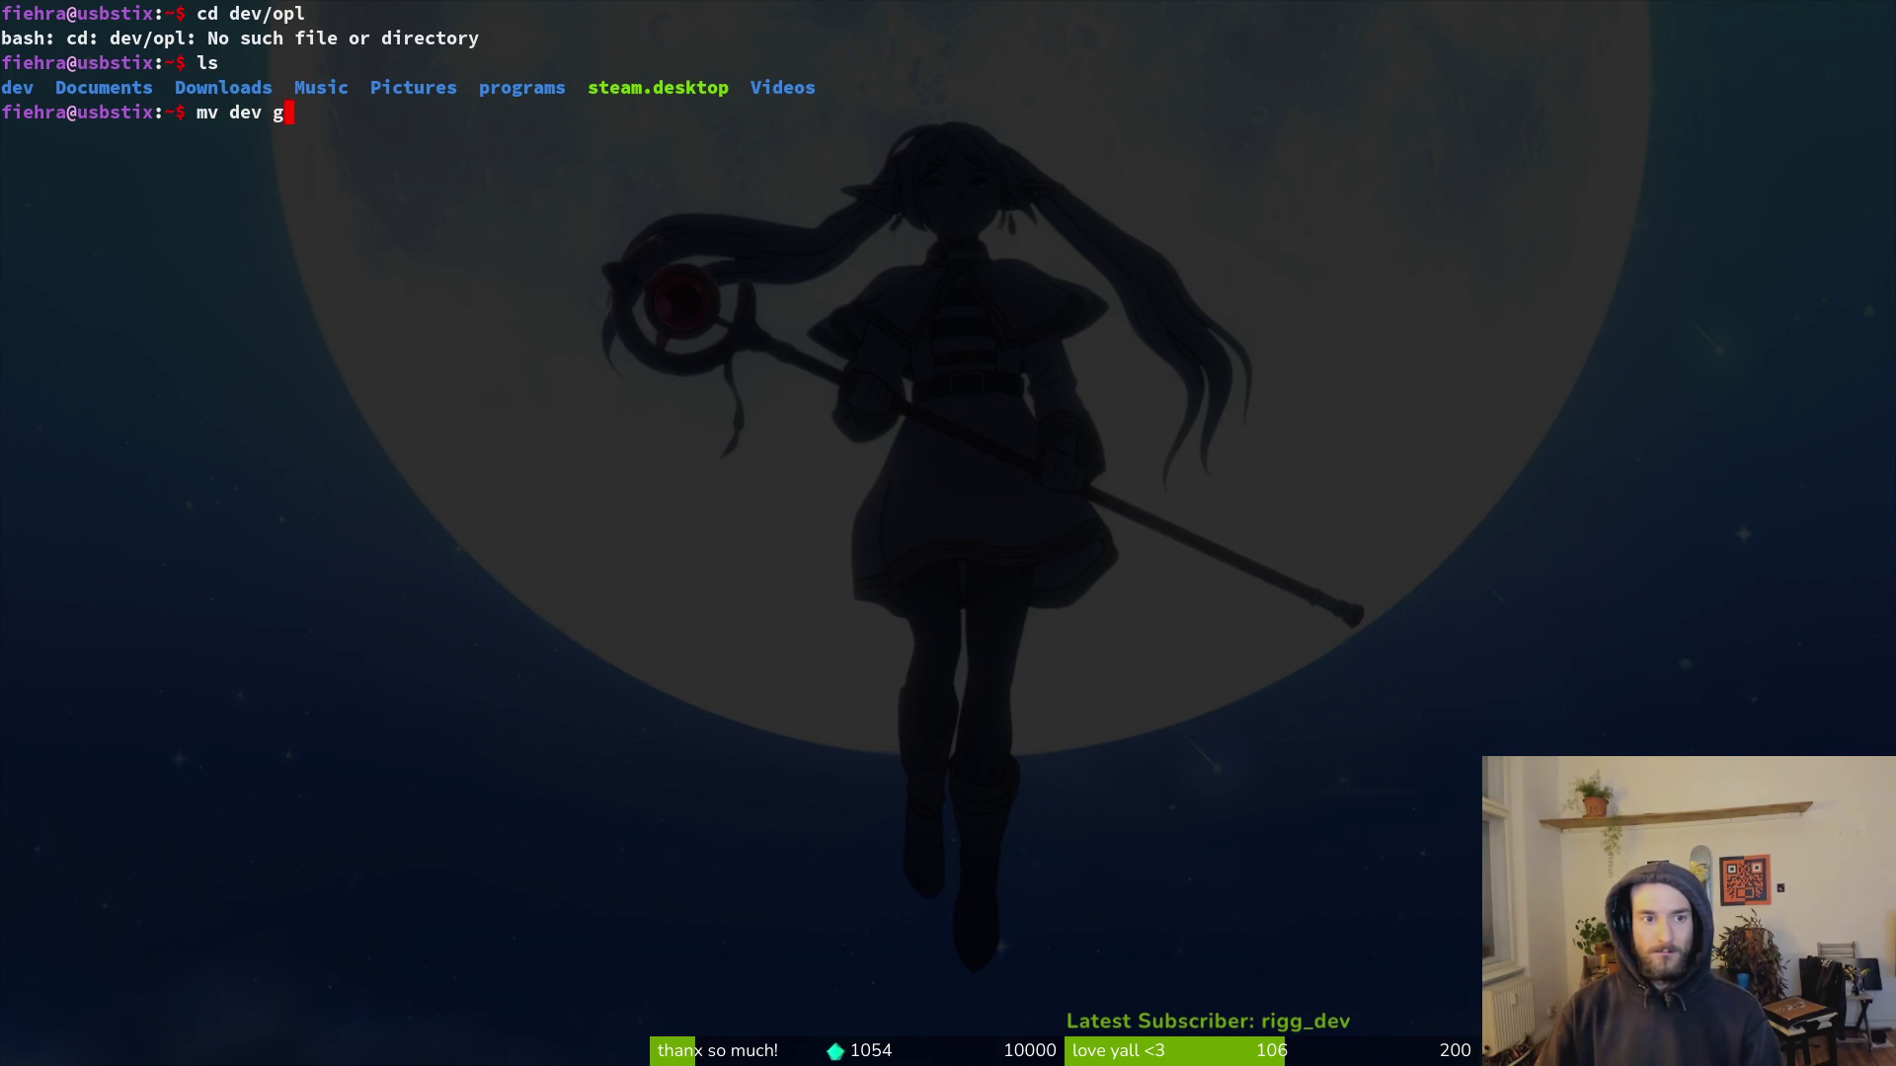
pyautogui.write('amedev')
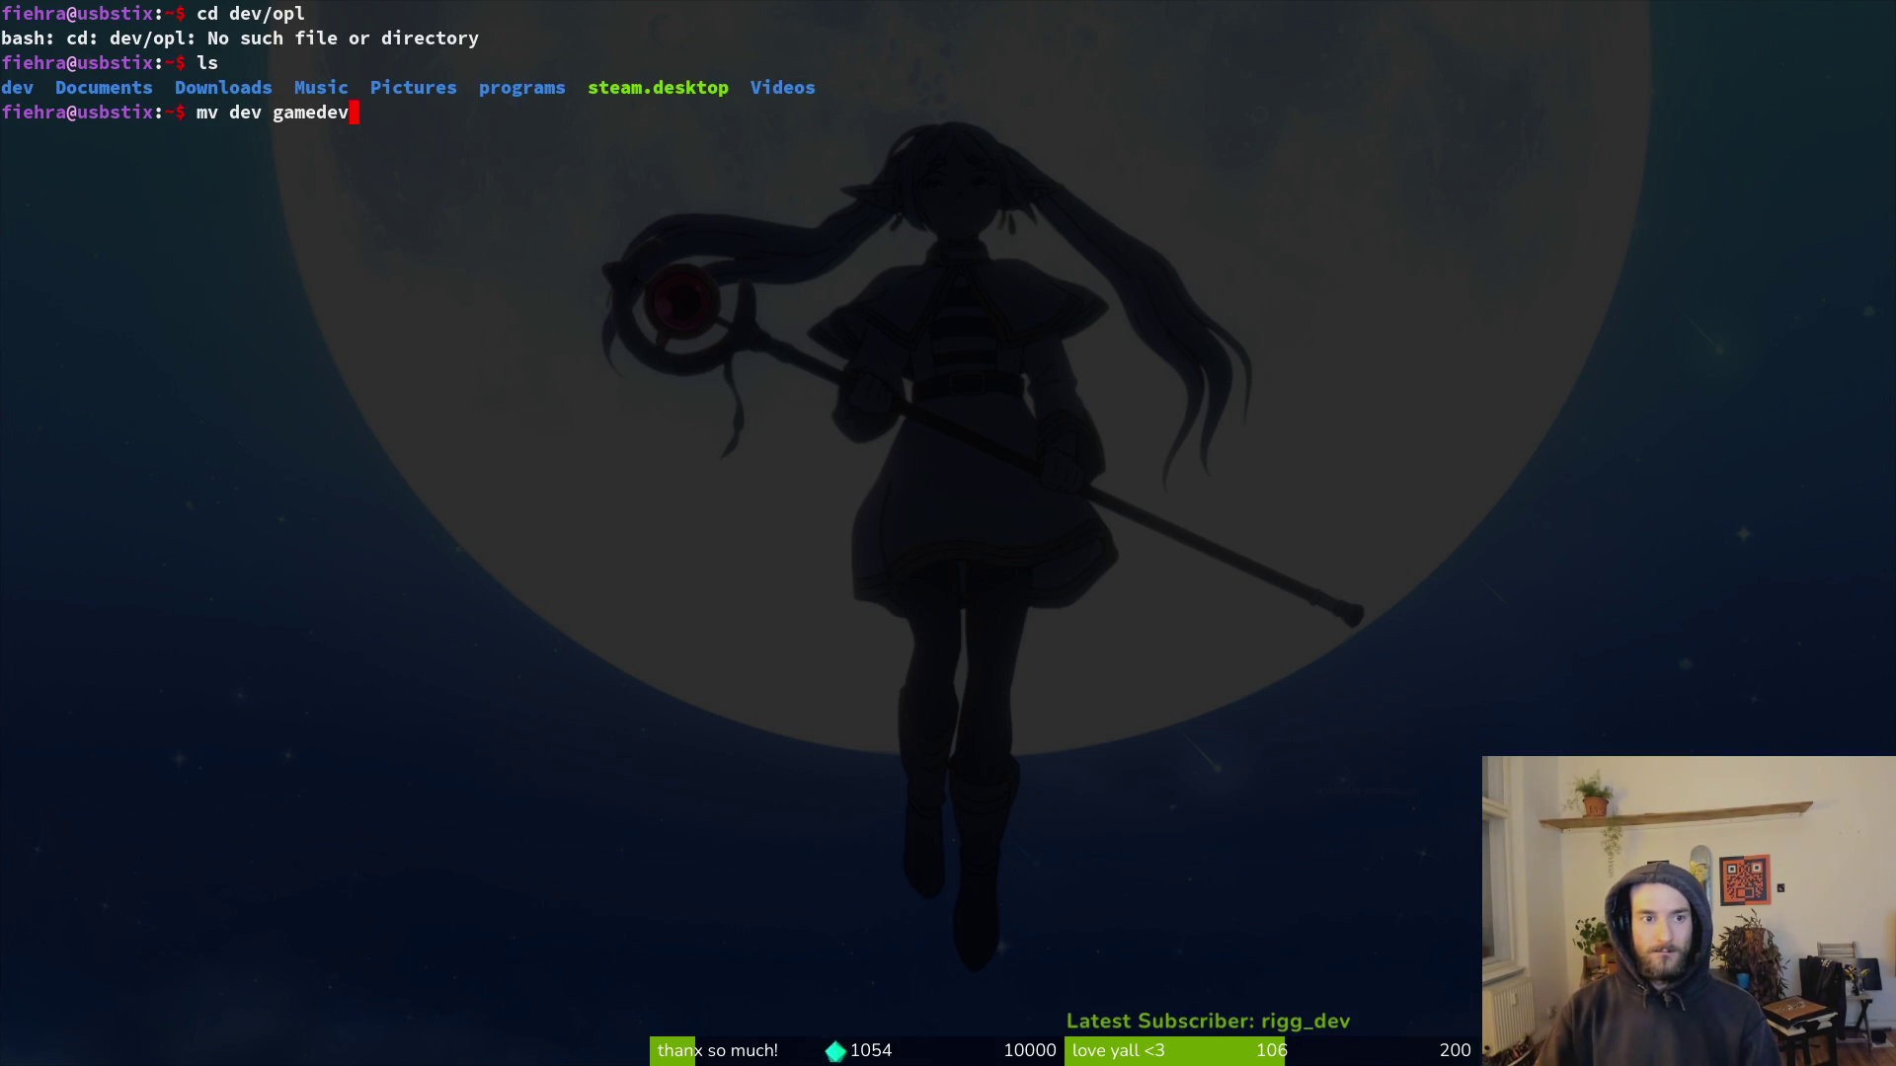
pyautogui.press('Return')
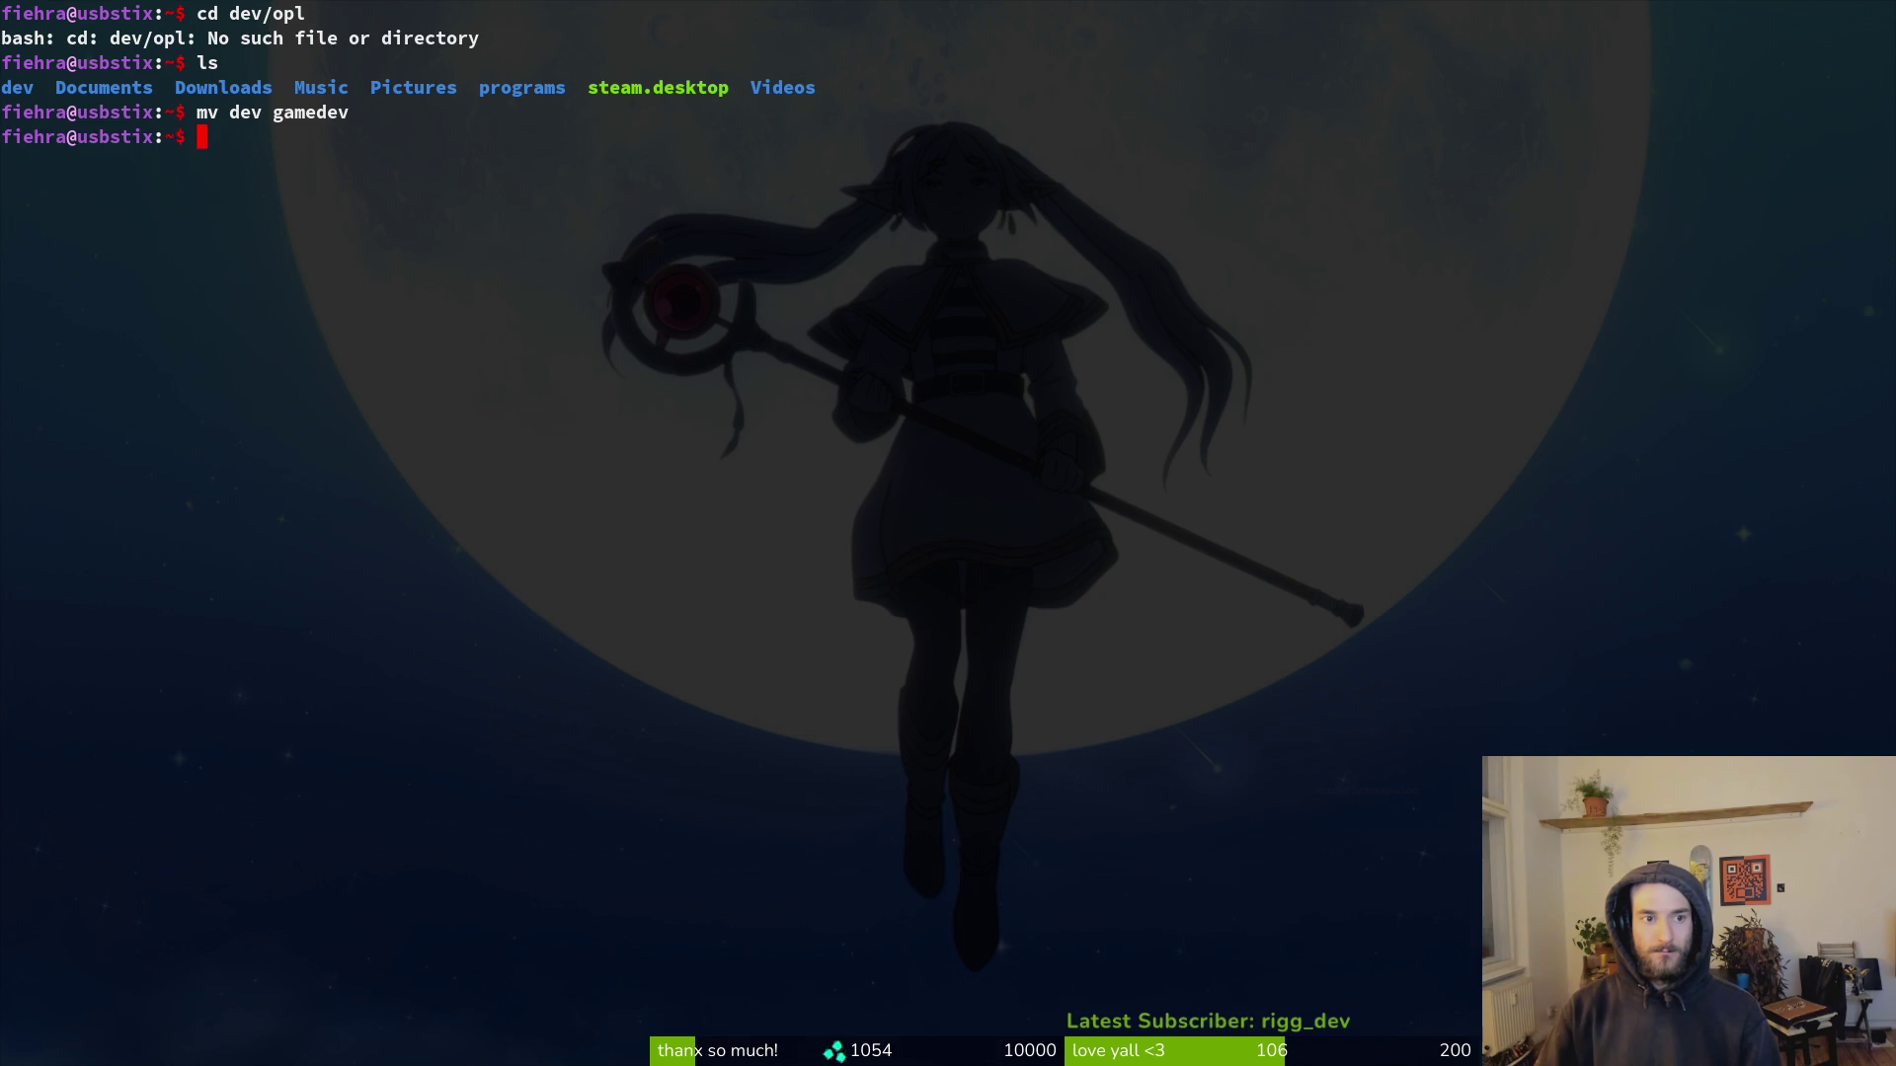
pyautogui.write('ls')
pyautogui.press('Return')
# Step: Enter gamedev/pollinate-or-die, open it in Neovim's file finder, and launch Files
pyautogui.write('d ga')
pyautogui.press('Tab')
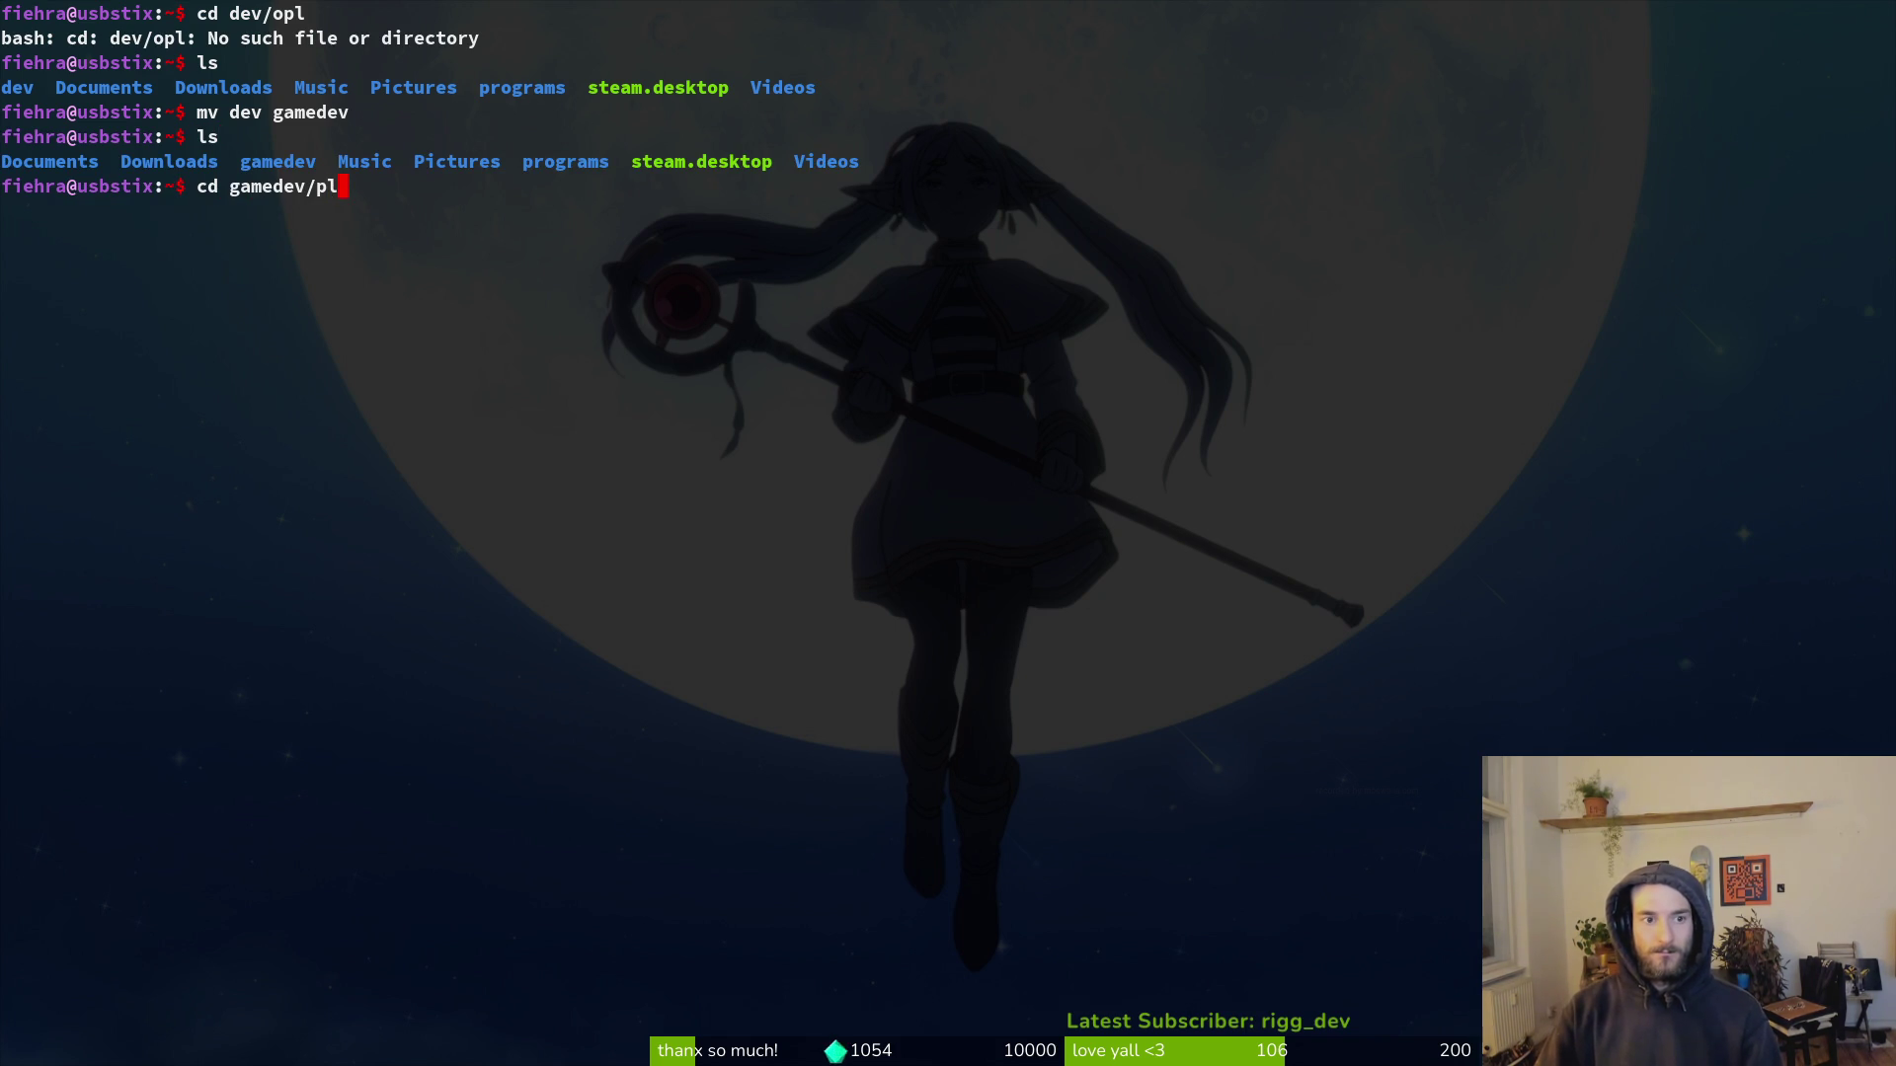
pyautogui.press('Return')
pyautogui.write('d ga')
pyautogui.press('Tab')
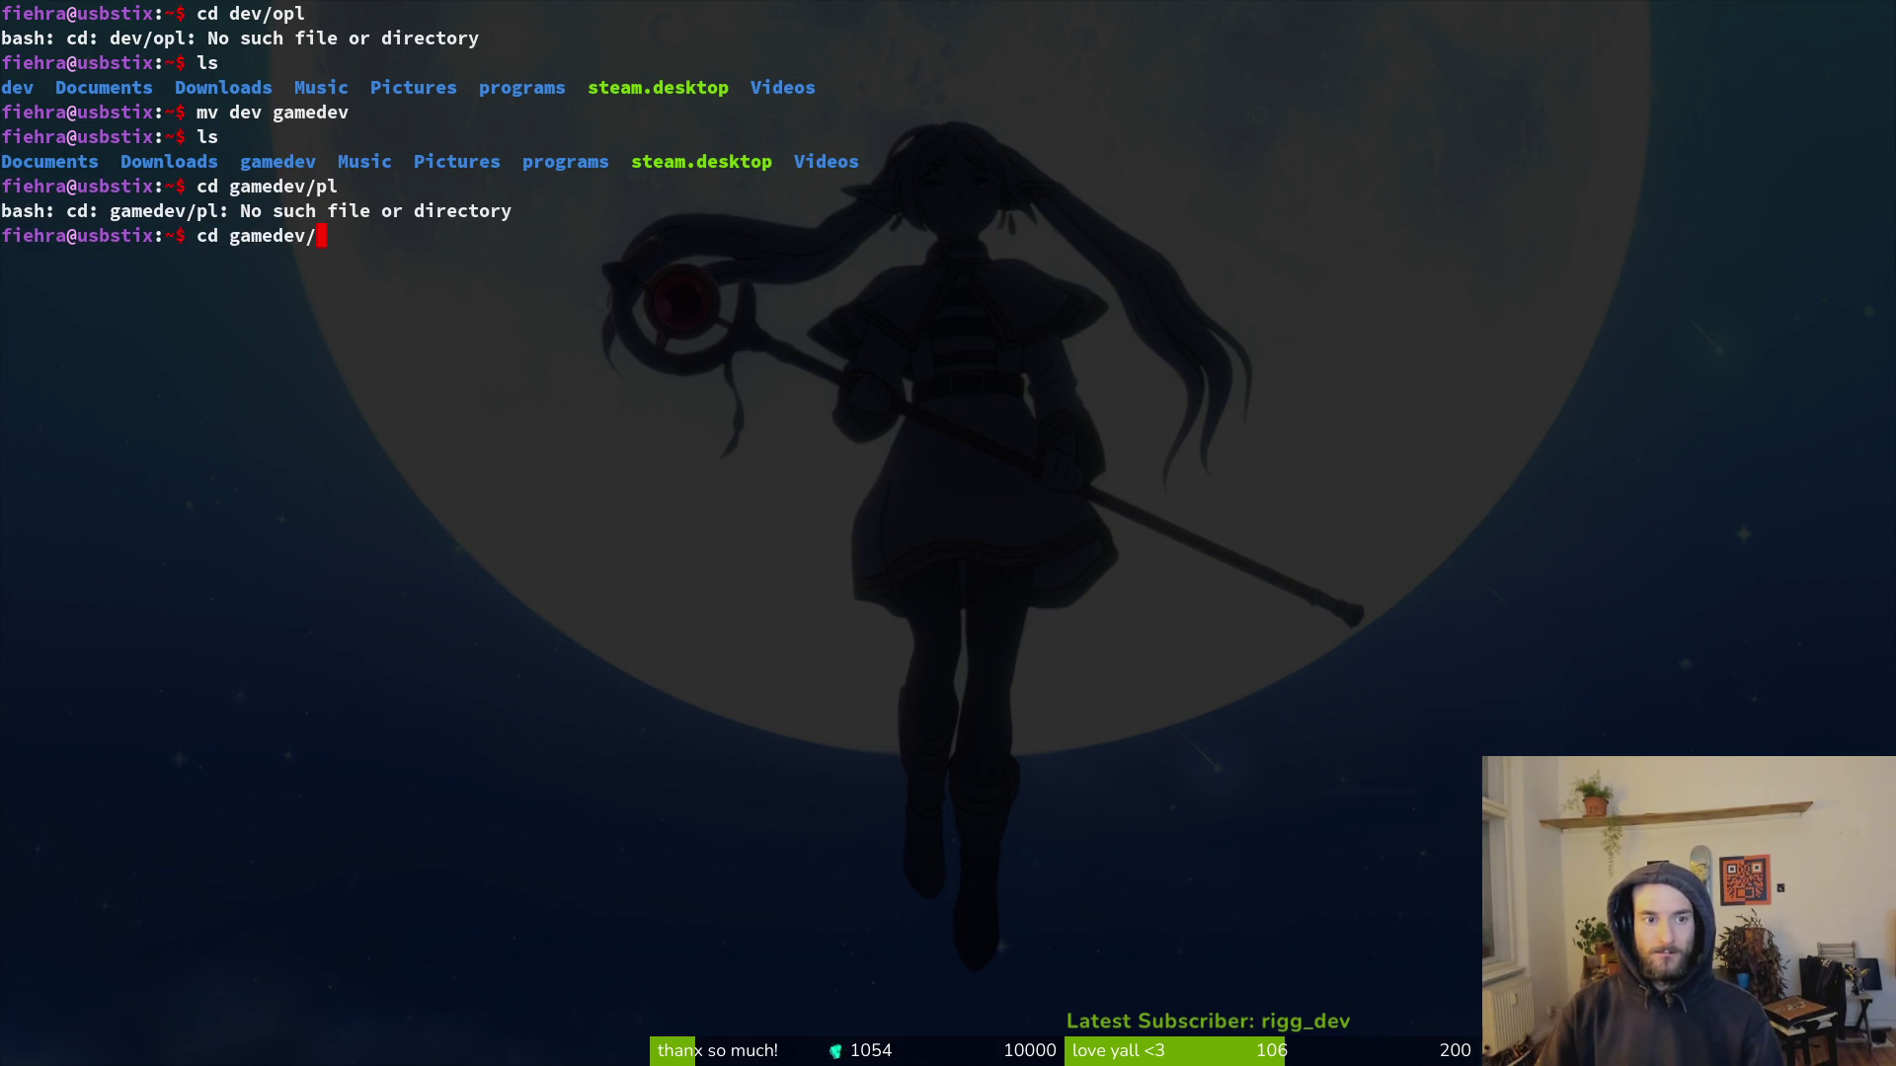
pyautogui.press('Tab')
pyautogui.press('Return')
pyautogui.write('nvim .')
pyautogui.press('Return')
pyautogui.press('space')
pyautogui.press('f')
pyautogui.press('f')
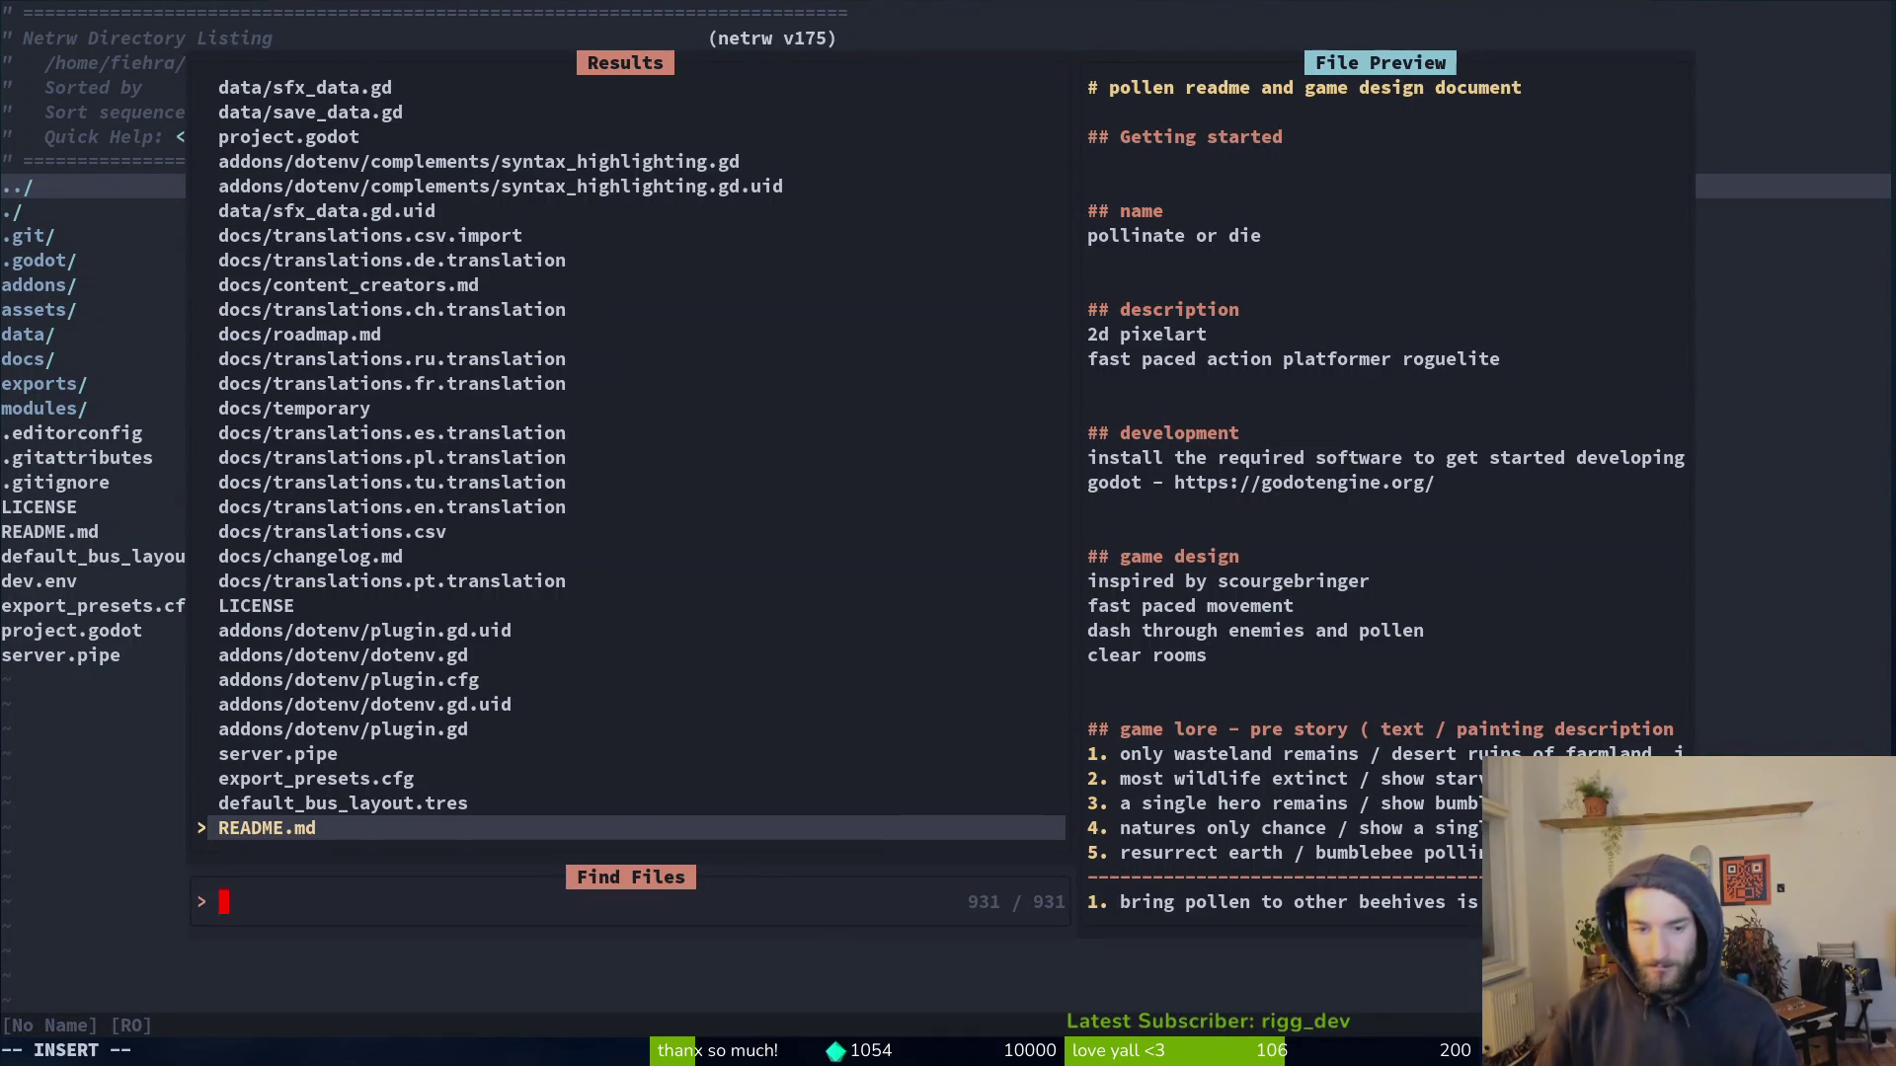
pyautogui.press('super')
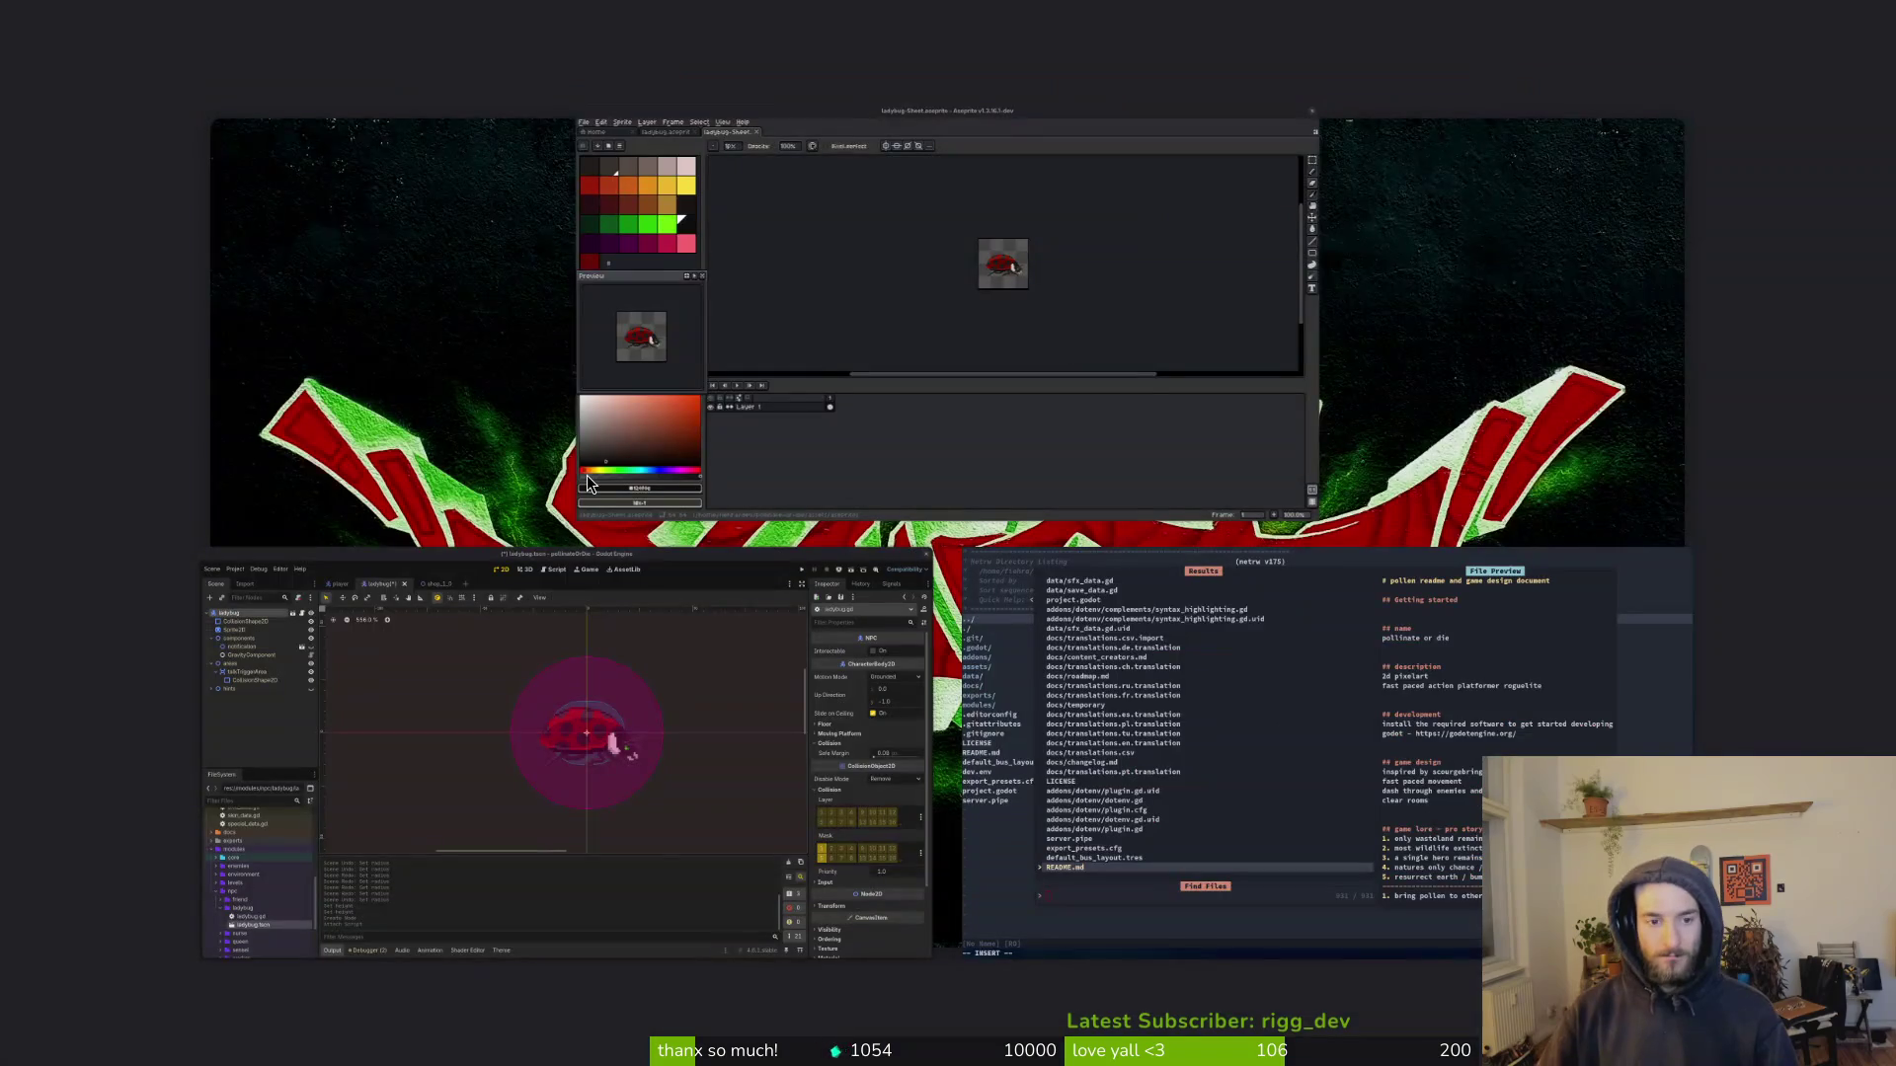
pyautogui.press('super+e')
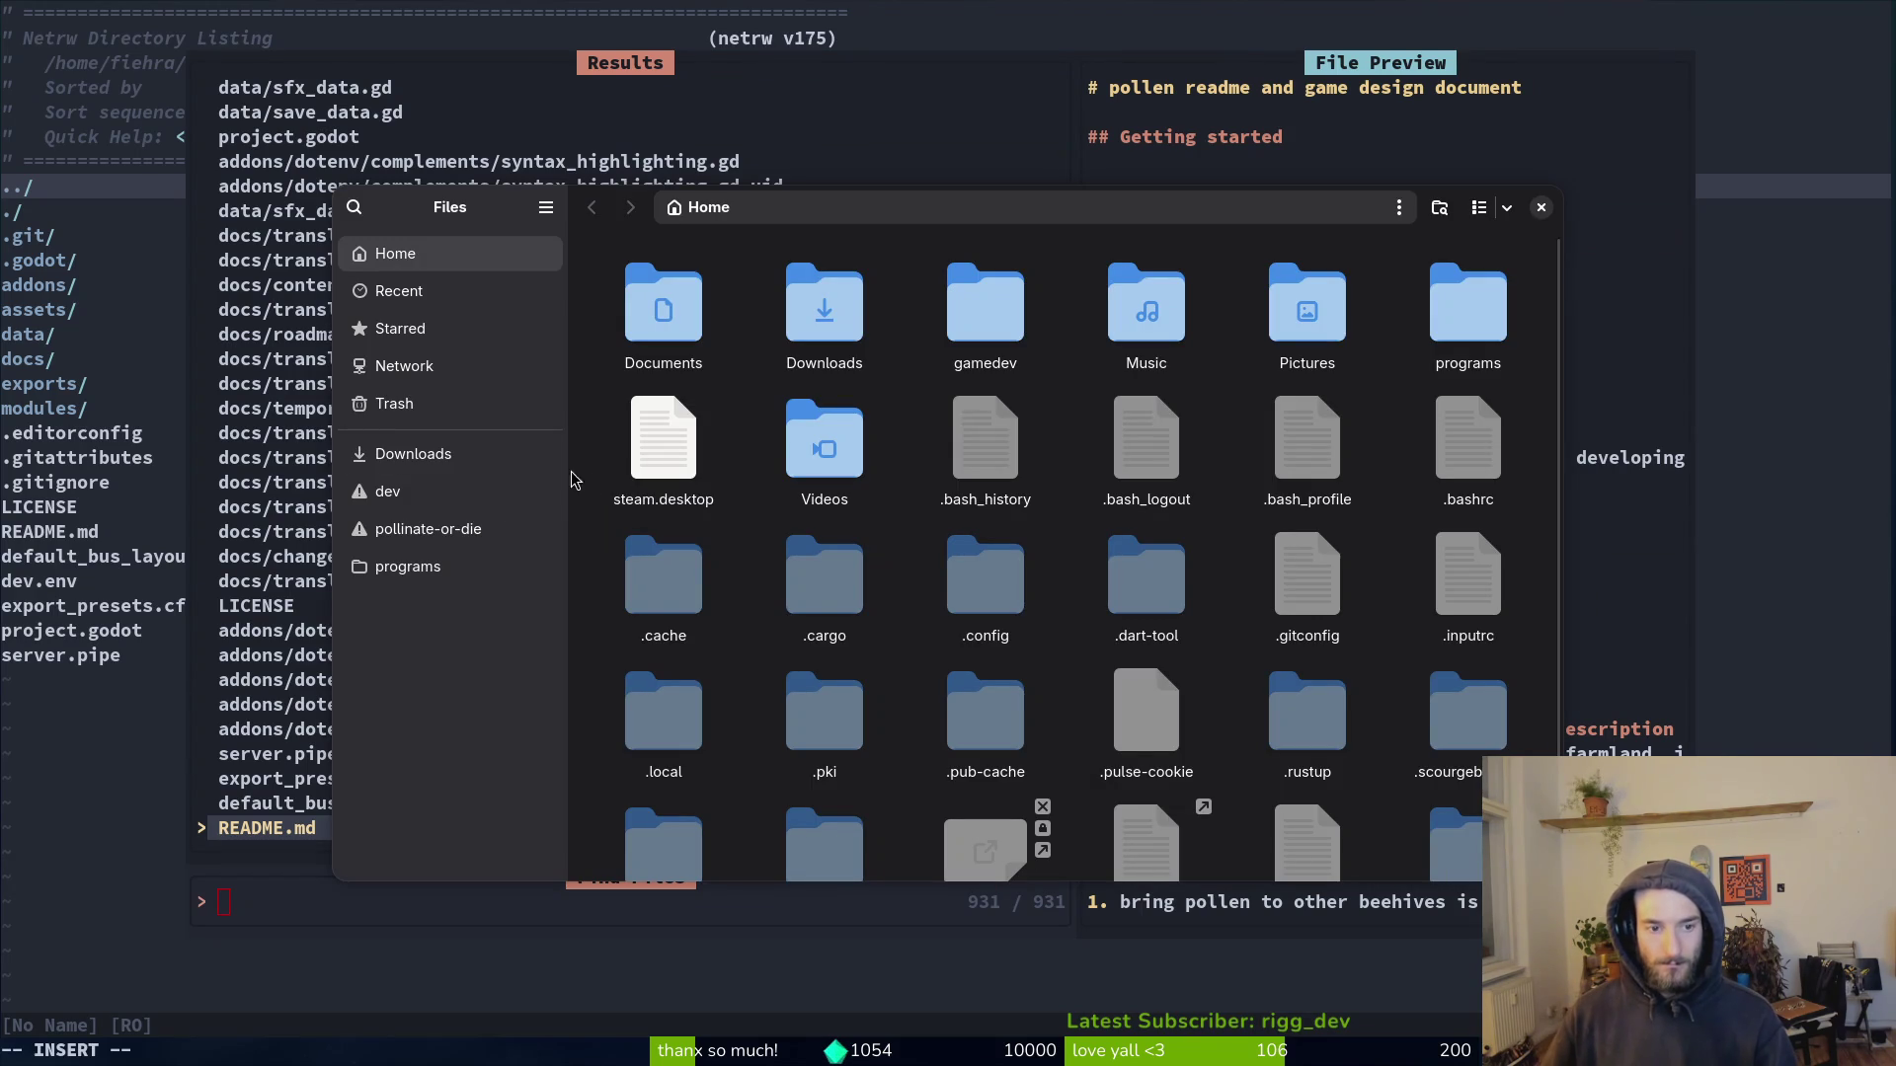
# Step: Remove the outdated dev and pollinate-or-die bookmarks from the sidebar
pyautogui.rightClick(425, 492)
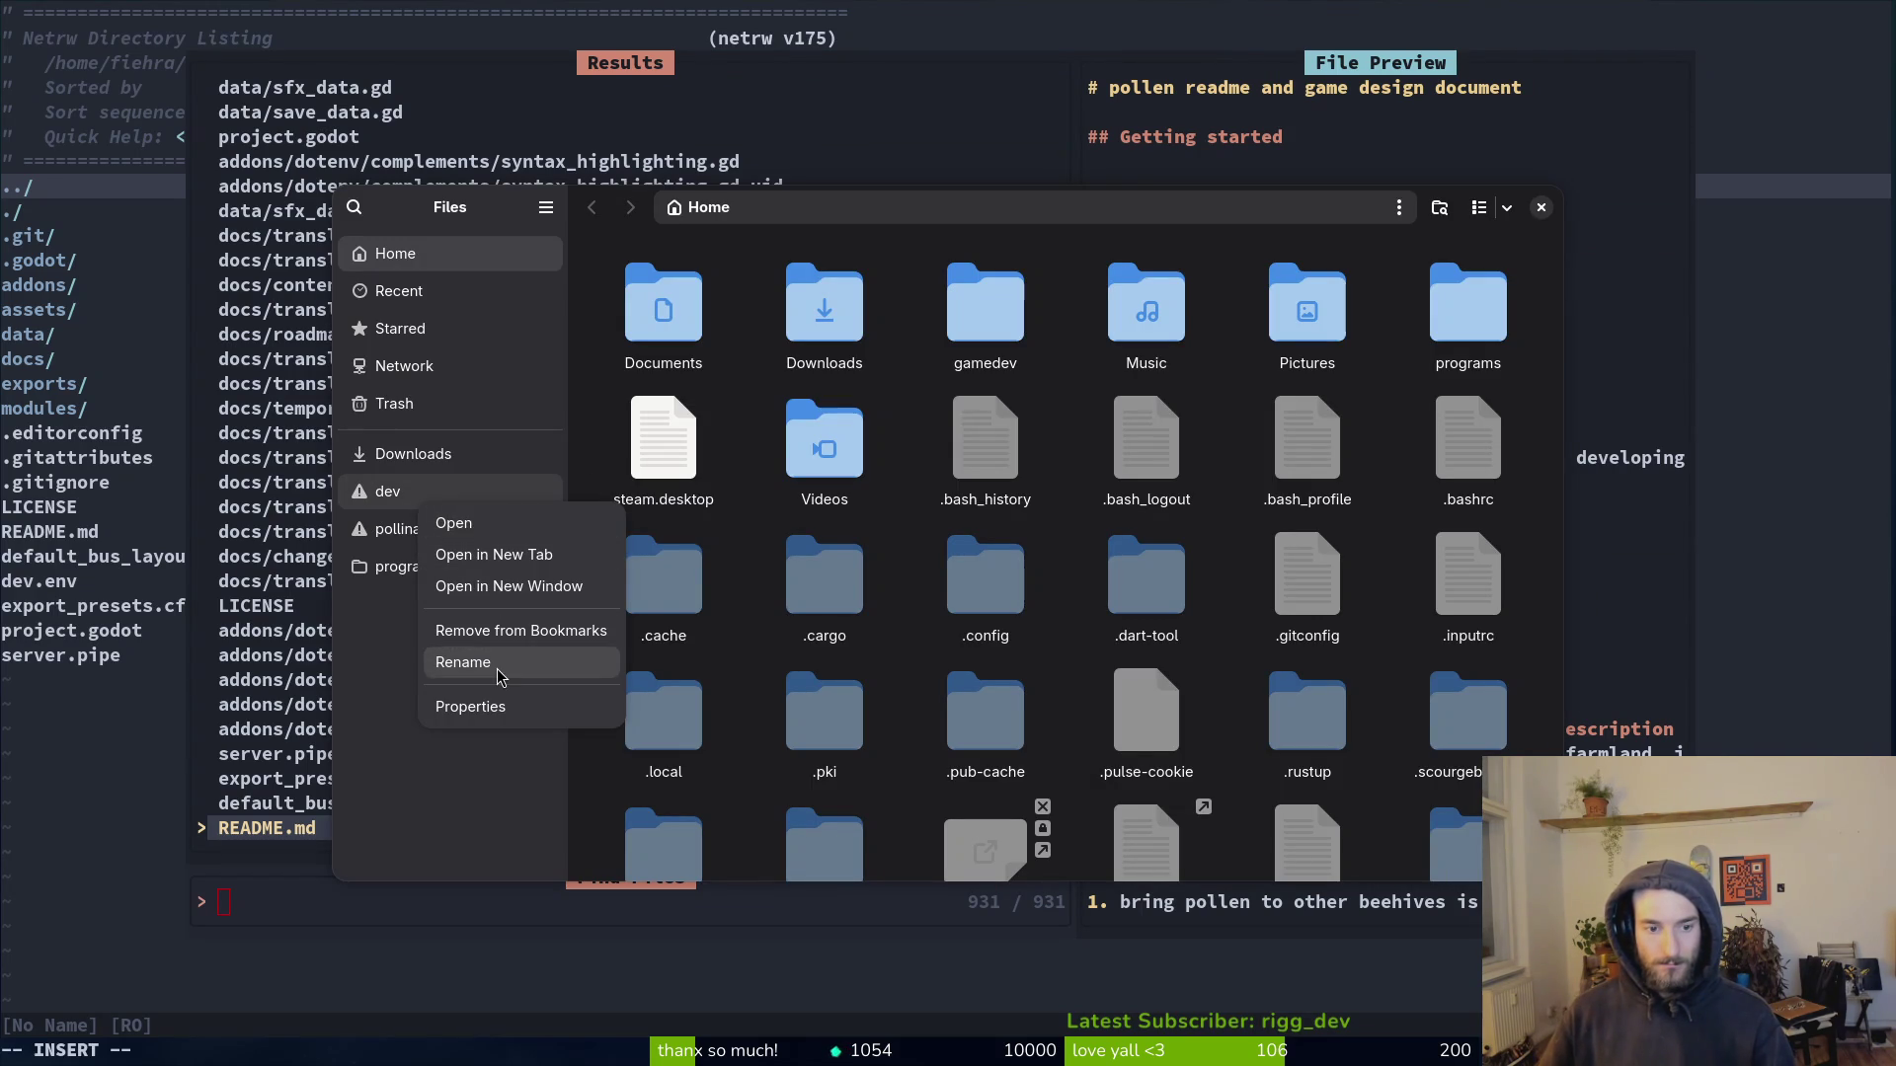
pyautogui.click(504, 629)
pyautogui.rightClick(424, 491)
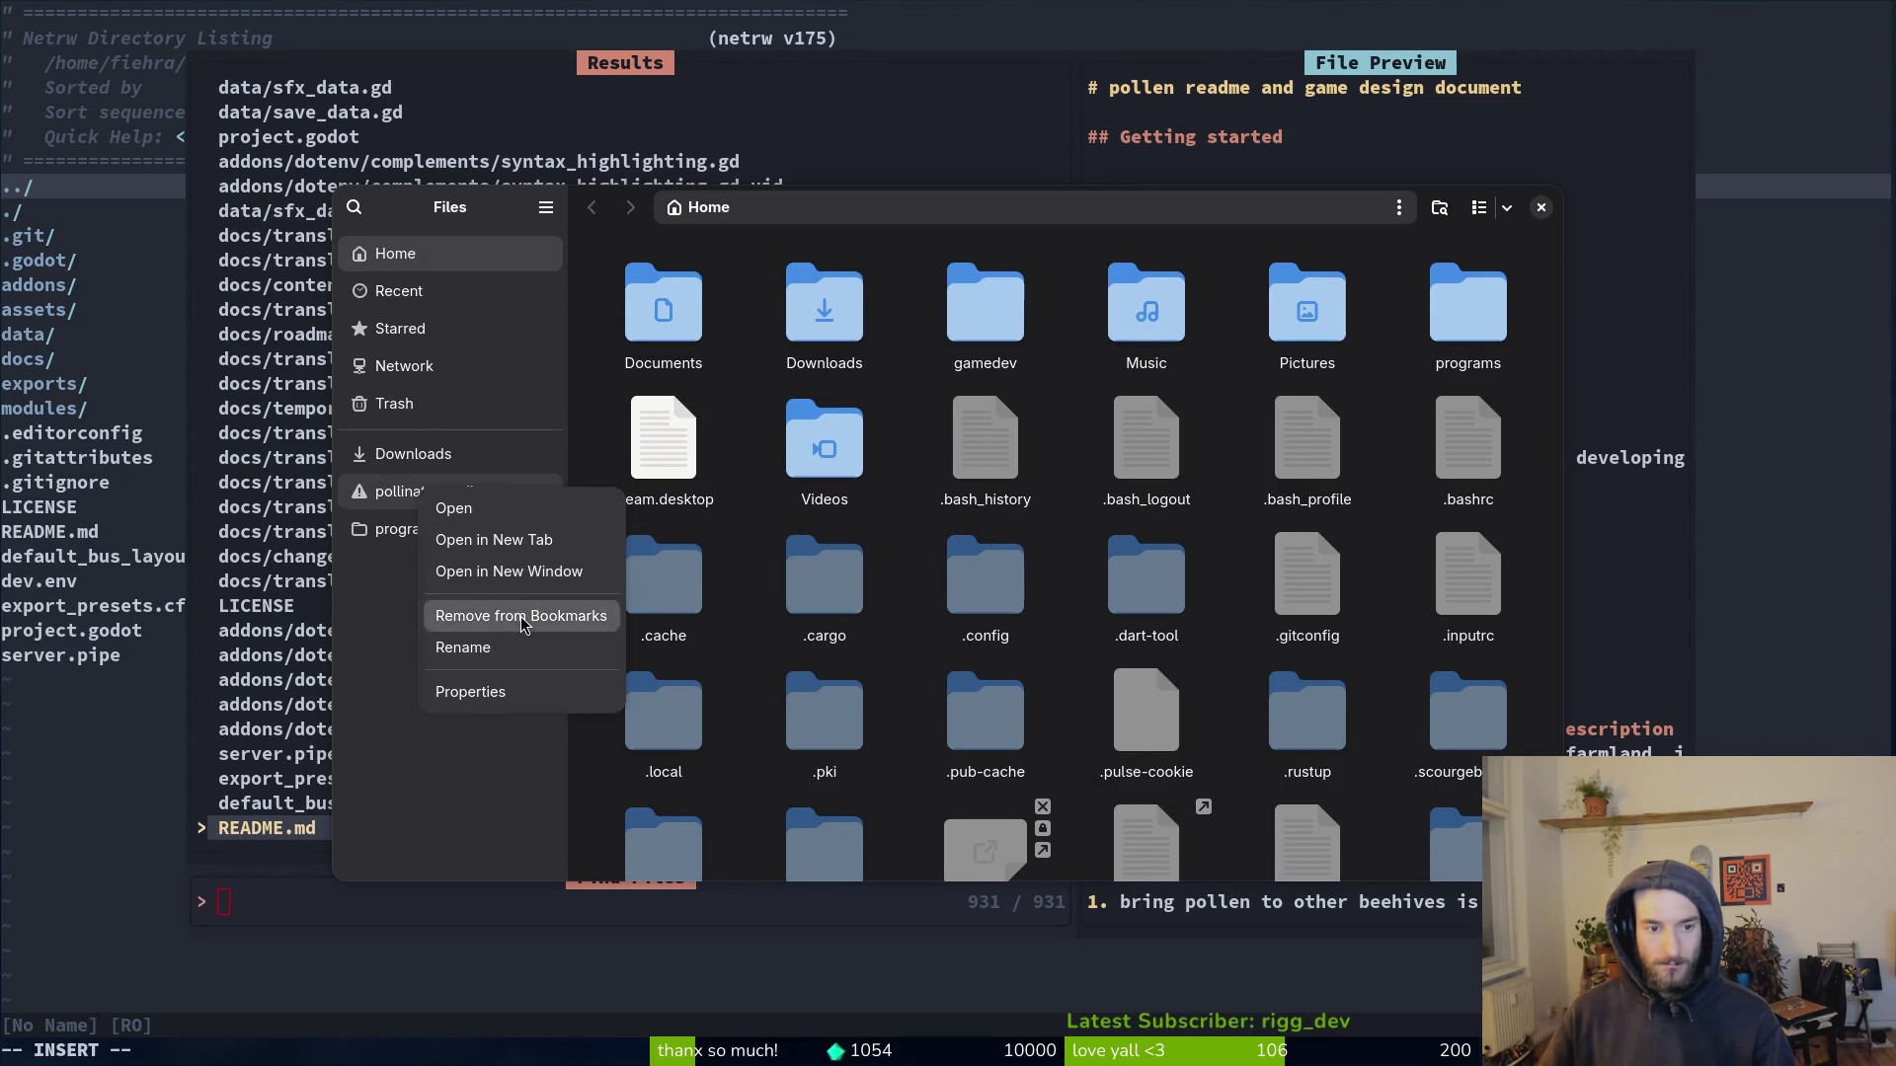
pyautogui.click(510, 619)
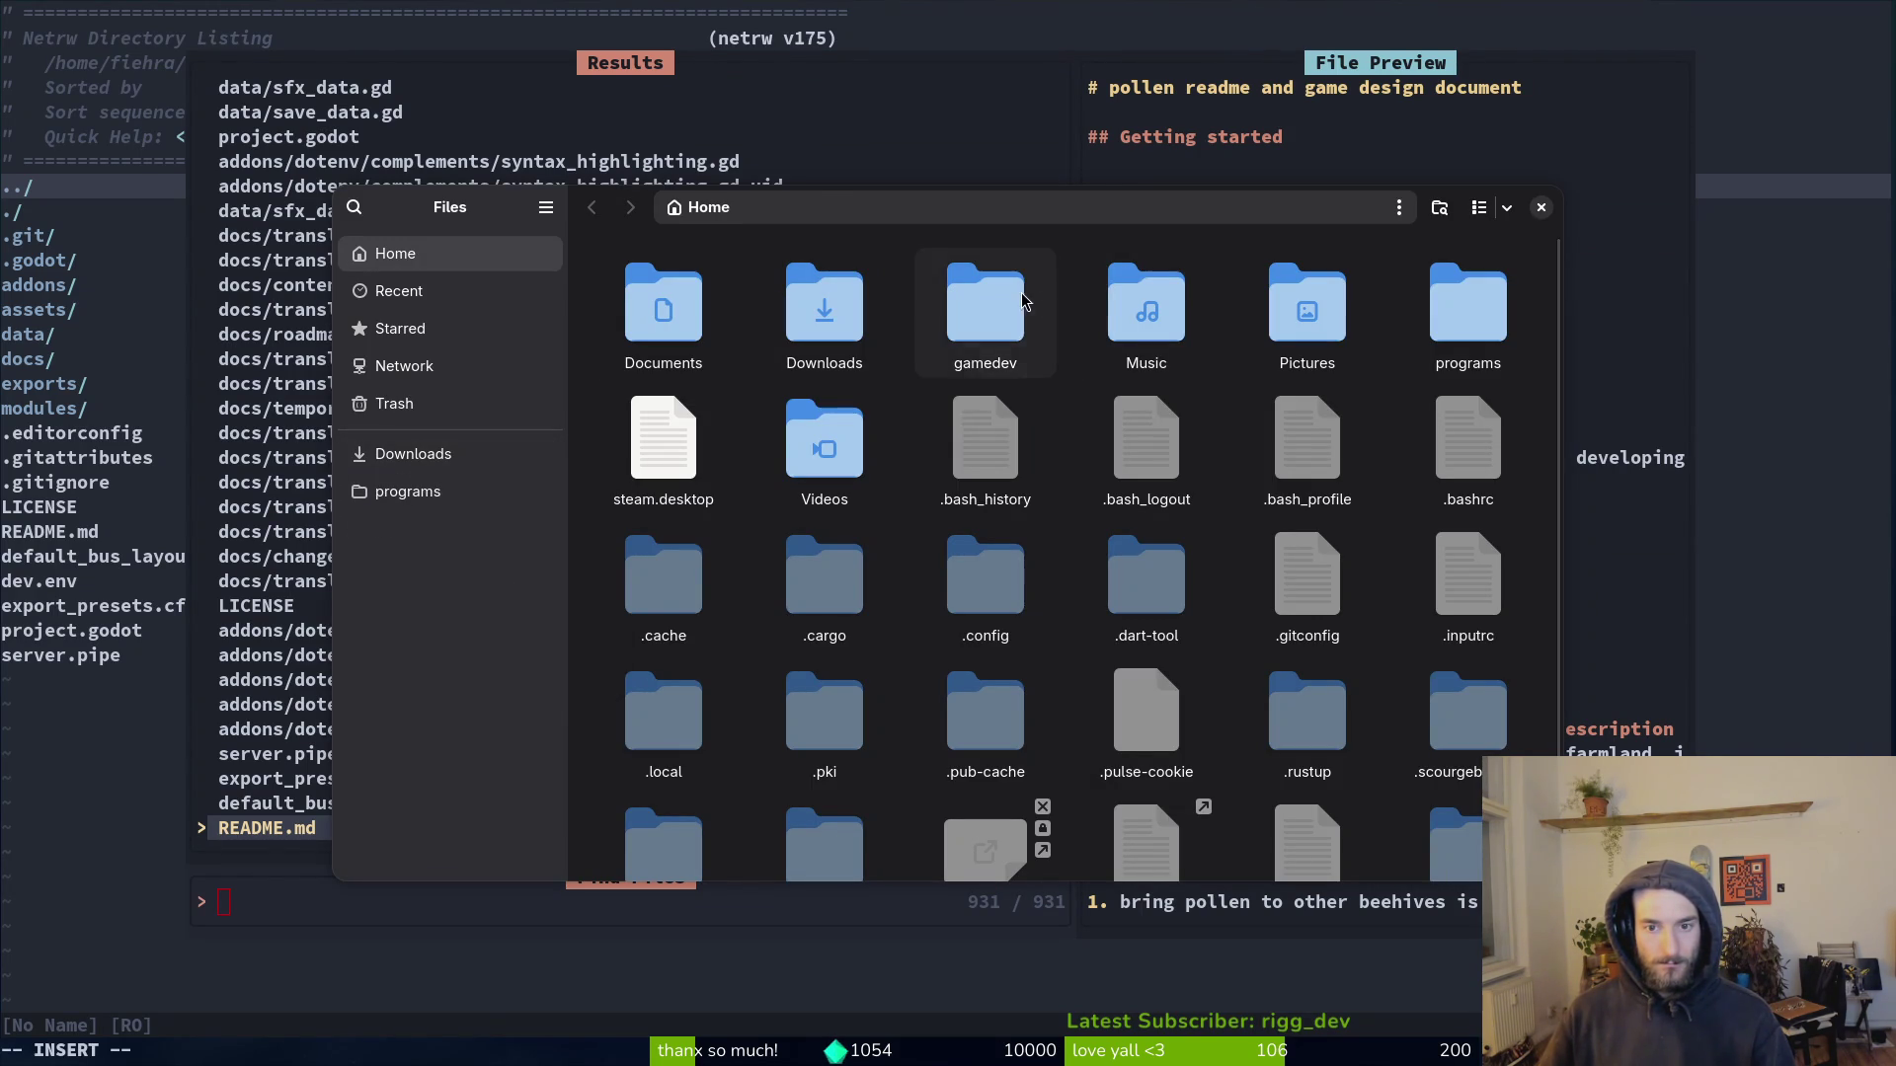
# Step: Bookmark gamedev and pollinate-or-die, ordering Downloads first and gamedev below it
pyautogui.doubleClick(1027, 318)
pyautogui.hotkey('alt', 'Left')
pyautogui.moveTo(987, 314)
pyautogui.mouseDown()
pyautogui.moveTo(620, 549)
pyautogui.moveTo(460, 494)
pyautogui.moveTo(444, 456)
pyautogui.mouseUp()
pyautogui.doubleClick(971, 299)
pyautogui.moveTo(663, 314); pyautogui.dragTo(434, 454)
pyautogui.moveTo(464, 547)
pyautogui.mouseDown()
pyautogui.moveTo(434, 486)
pyautogui.moveTo(450, 448)
pyautogui.mouseUp()
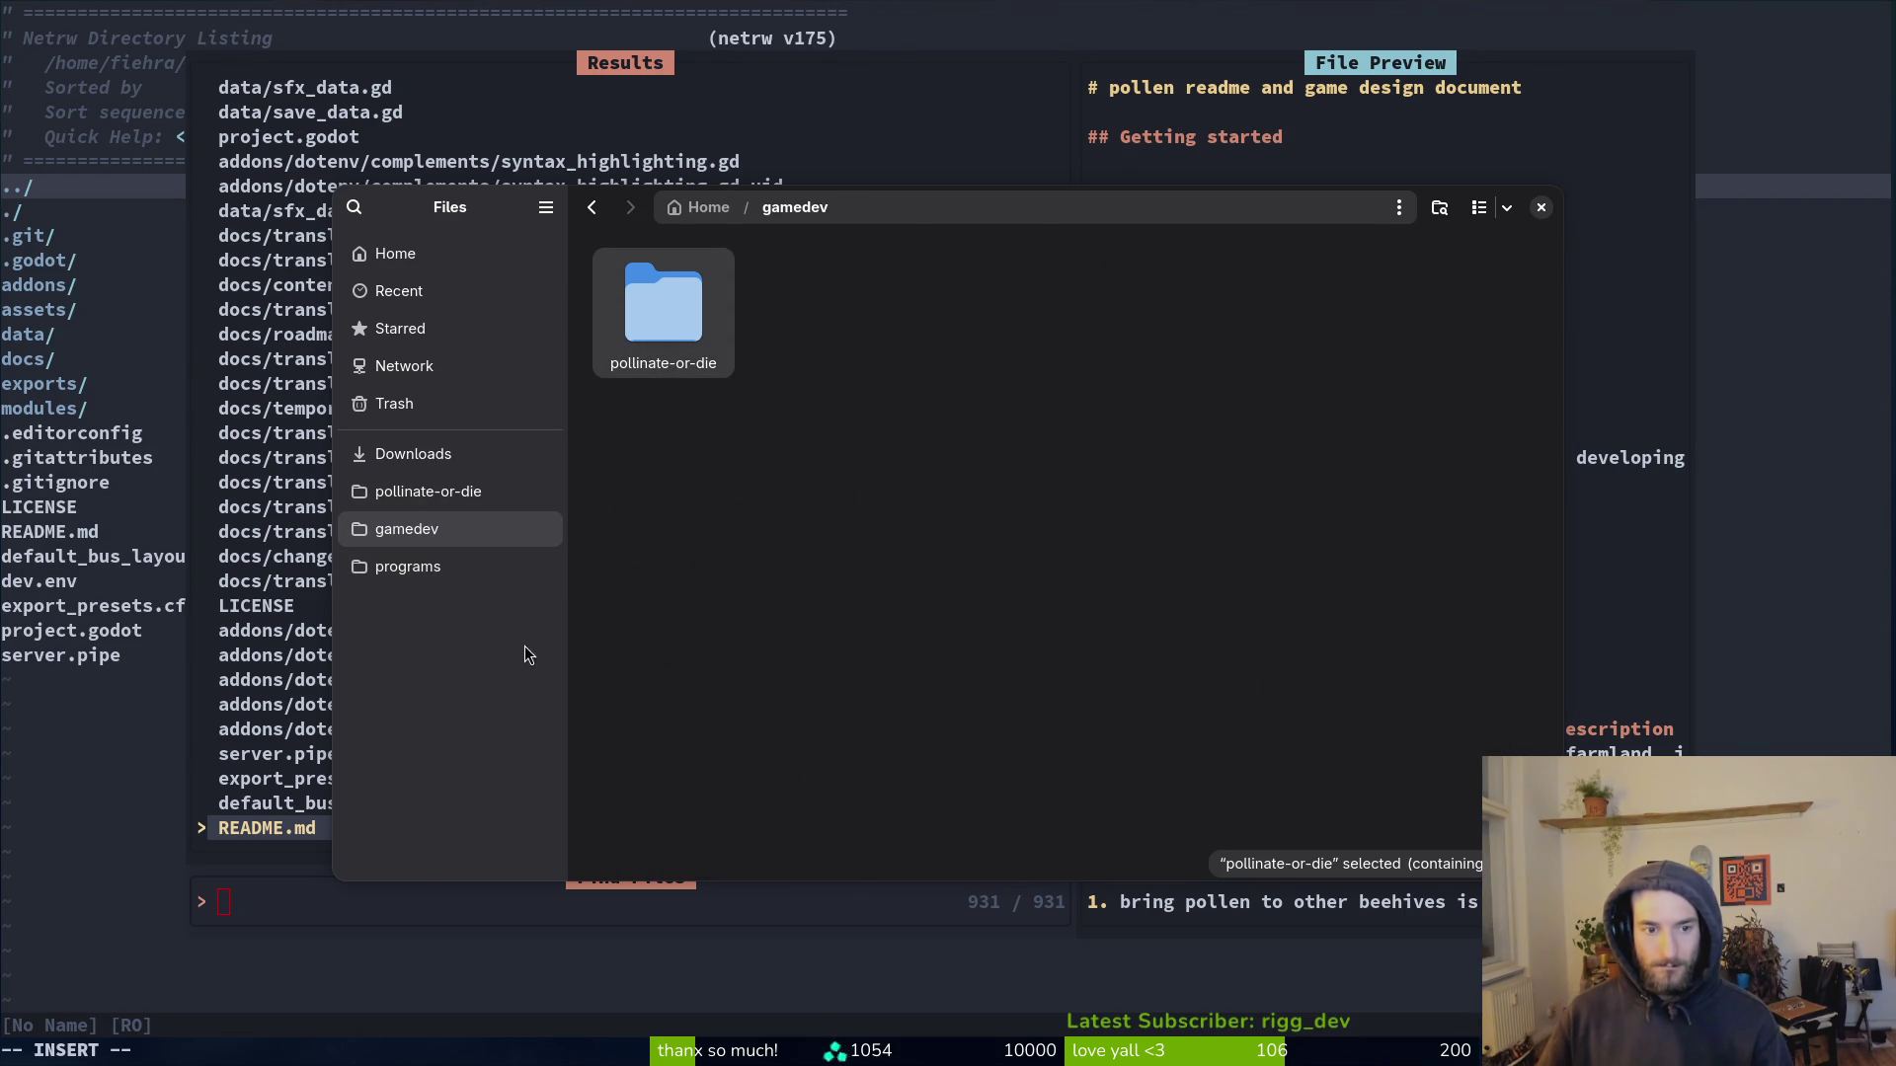
pyautogui.moveTo(466, 535)
pyautogui.mouseDown()
pyautogui.moveTo(458, 555)
pyautogui.moveTo(477, 495)
pyautogui.moveTo(472, 513)
pyautogui.mouseUp()
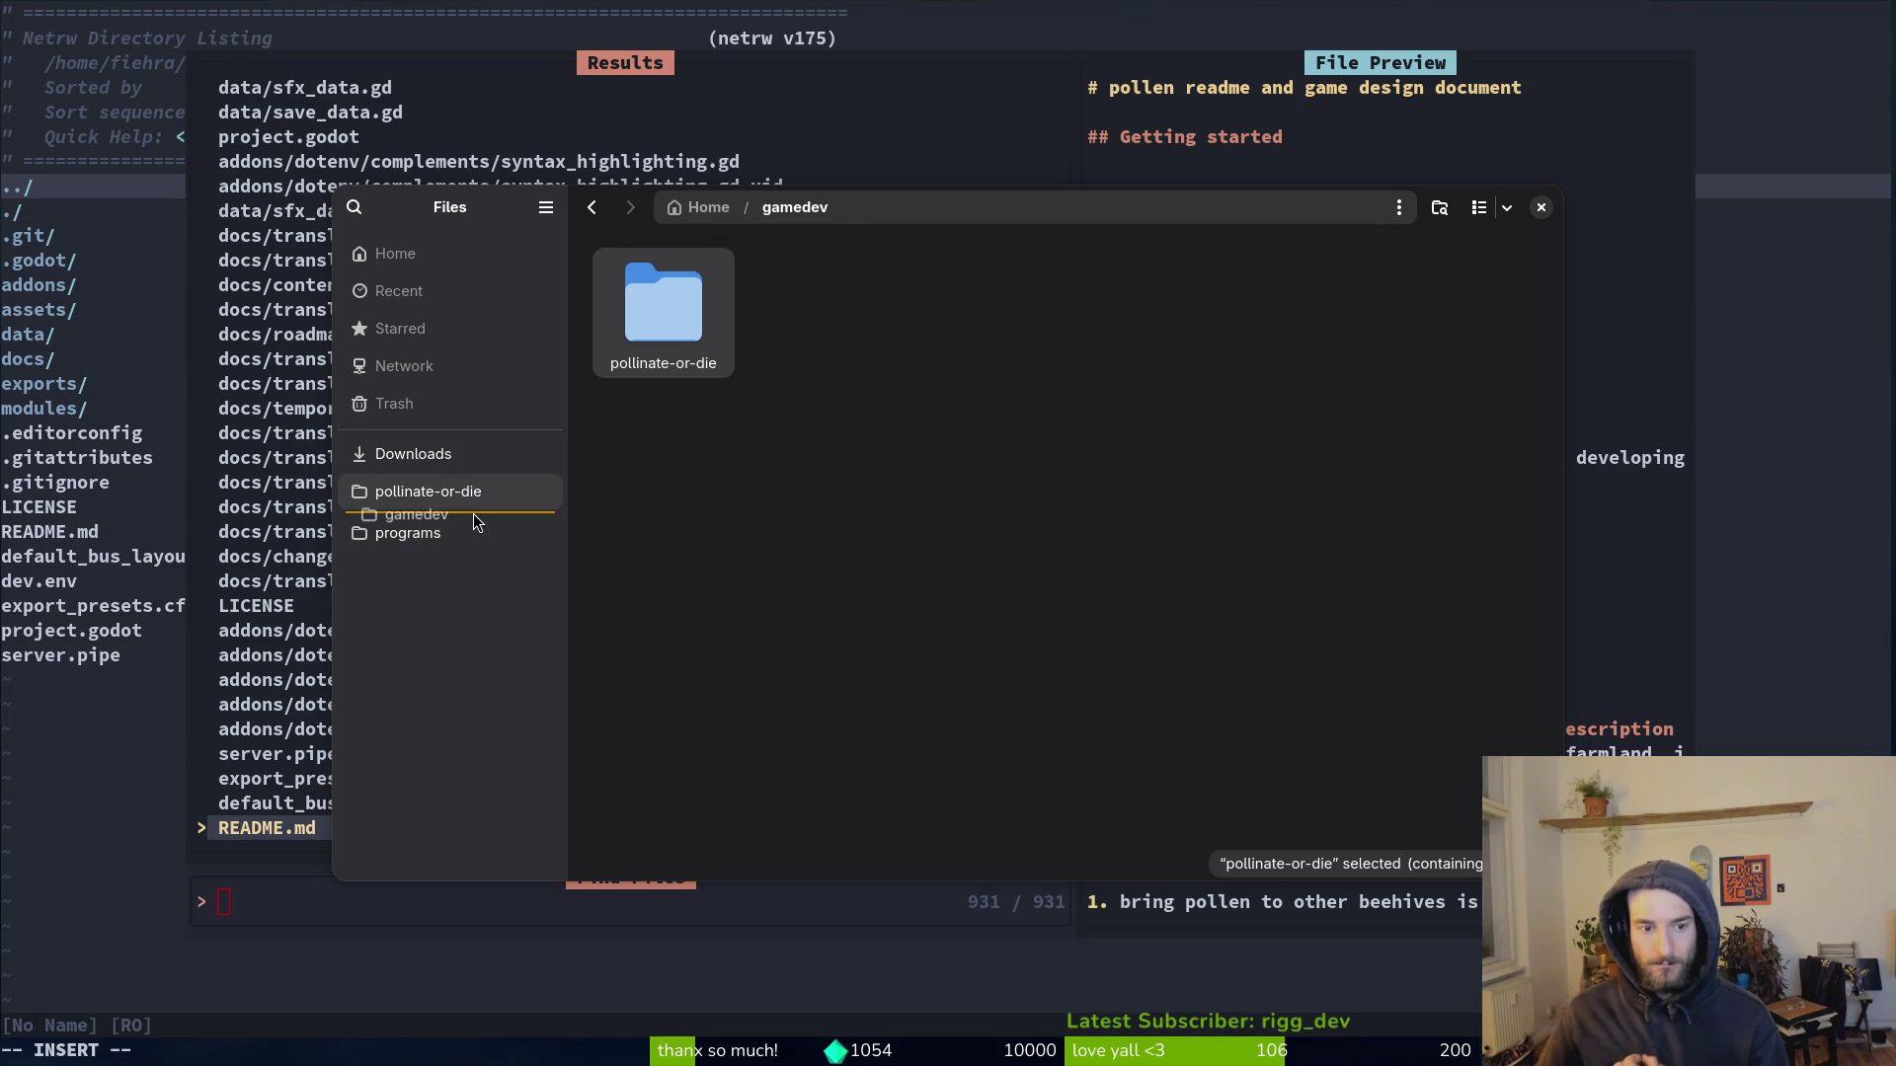
# Step: Open ladybug.gd then queen.gd in Neovim, save queen.gd, quit, and return to Godot
pyautogui.click(1540, 208)
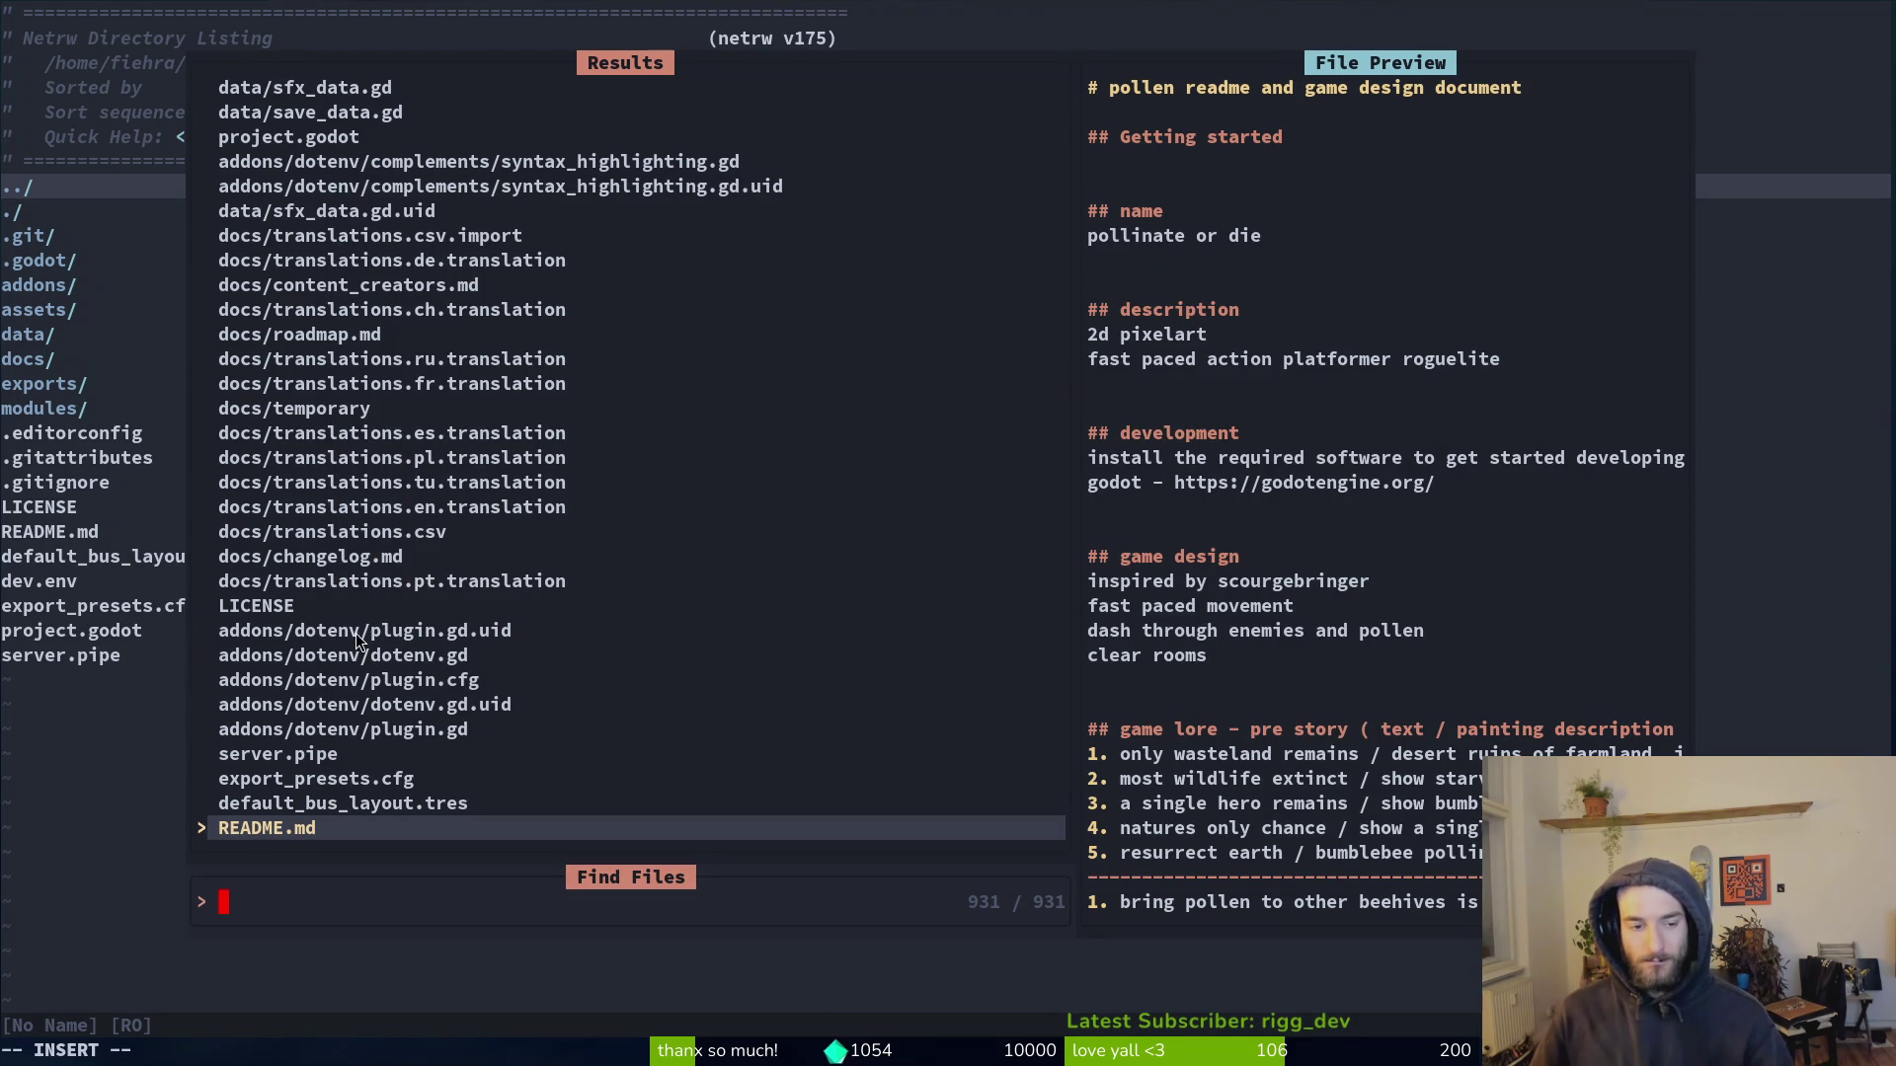
pyautogui.write('lady')
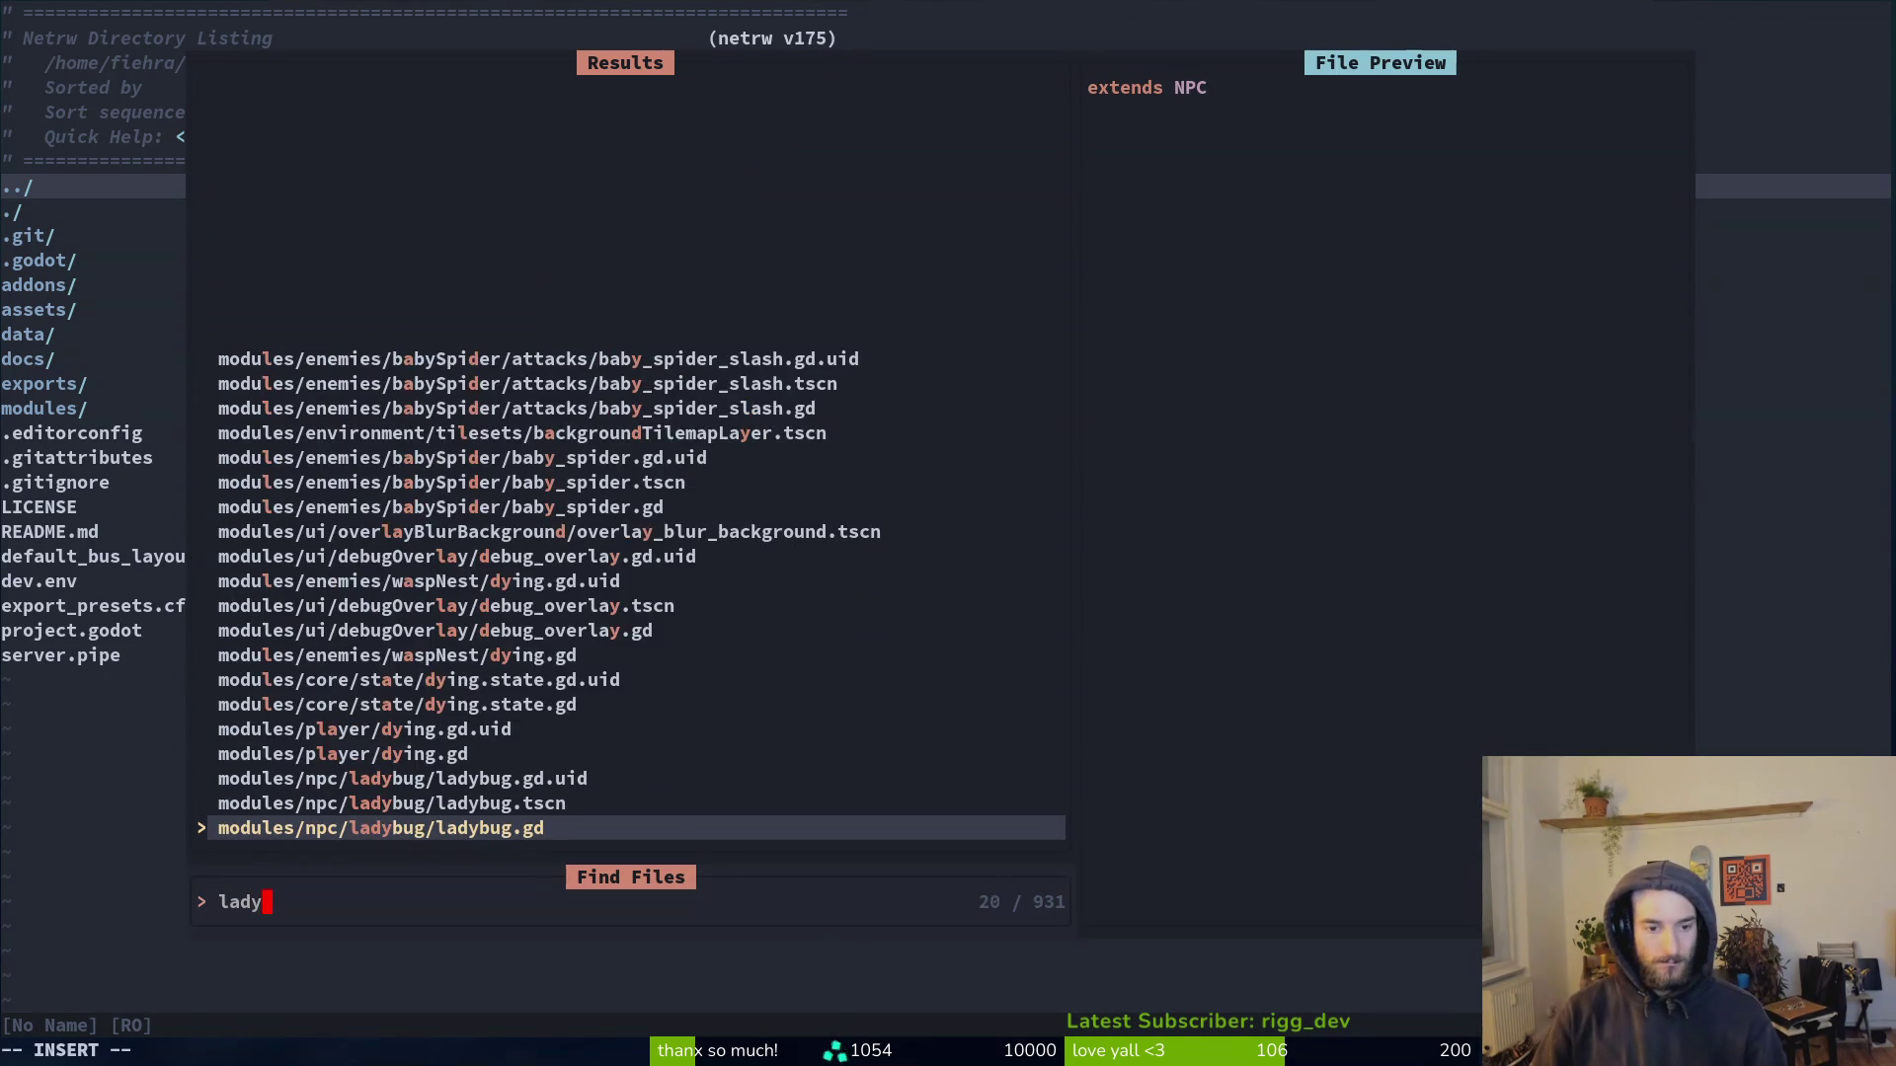
pyautogui.press('Return')
pyautogui.hotkey('ctrl', 'p')
pyautogui.write('queen')
pyautogui.press('Return')
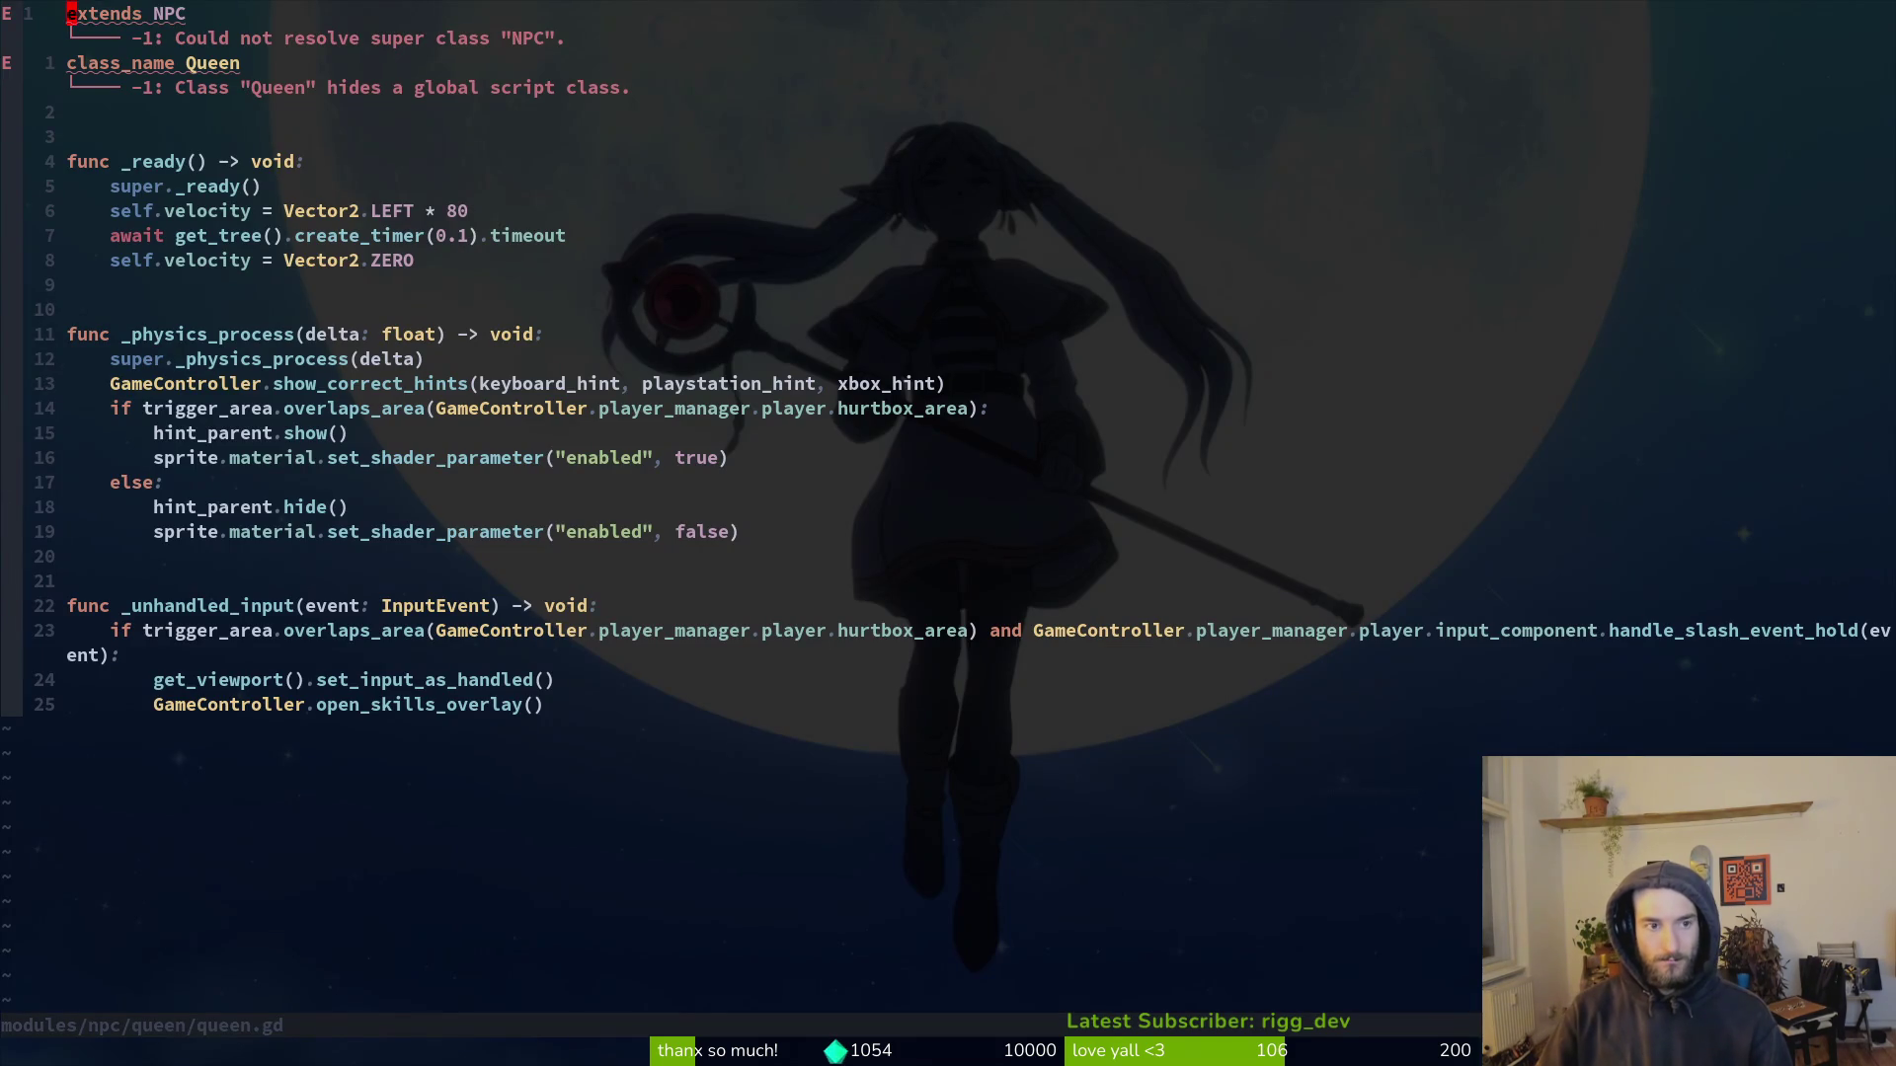
pyautogui.hotkey('ctrl', 's')
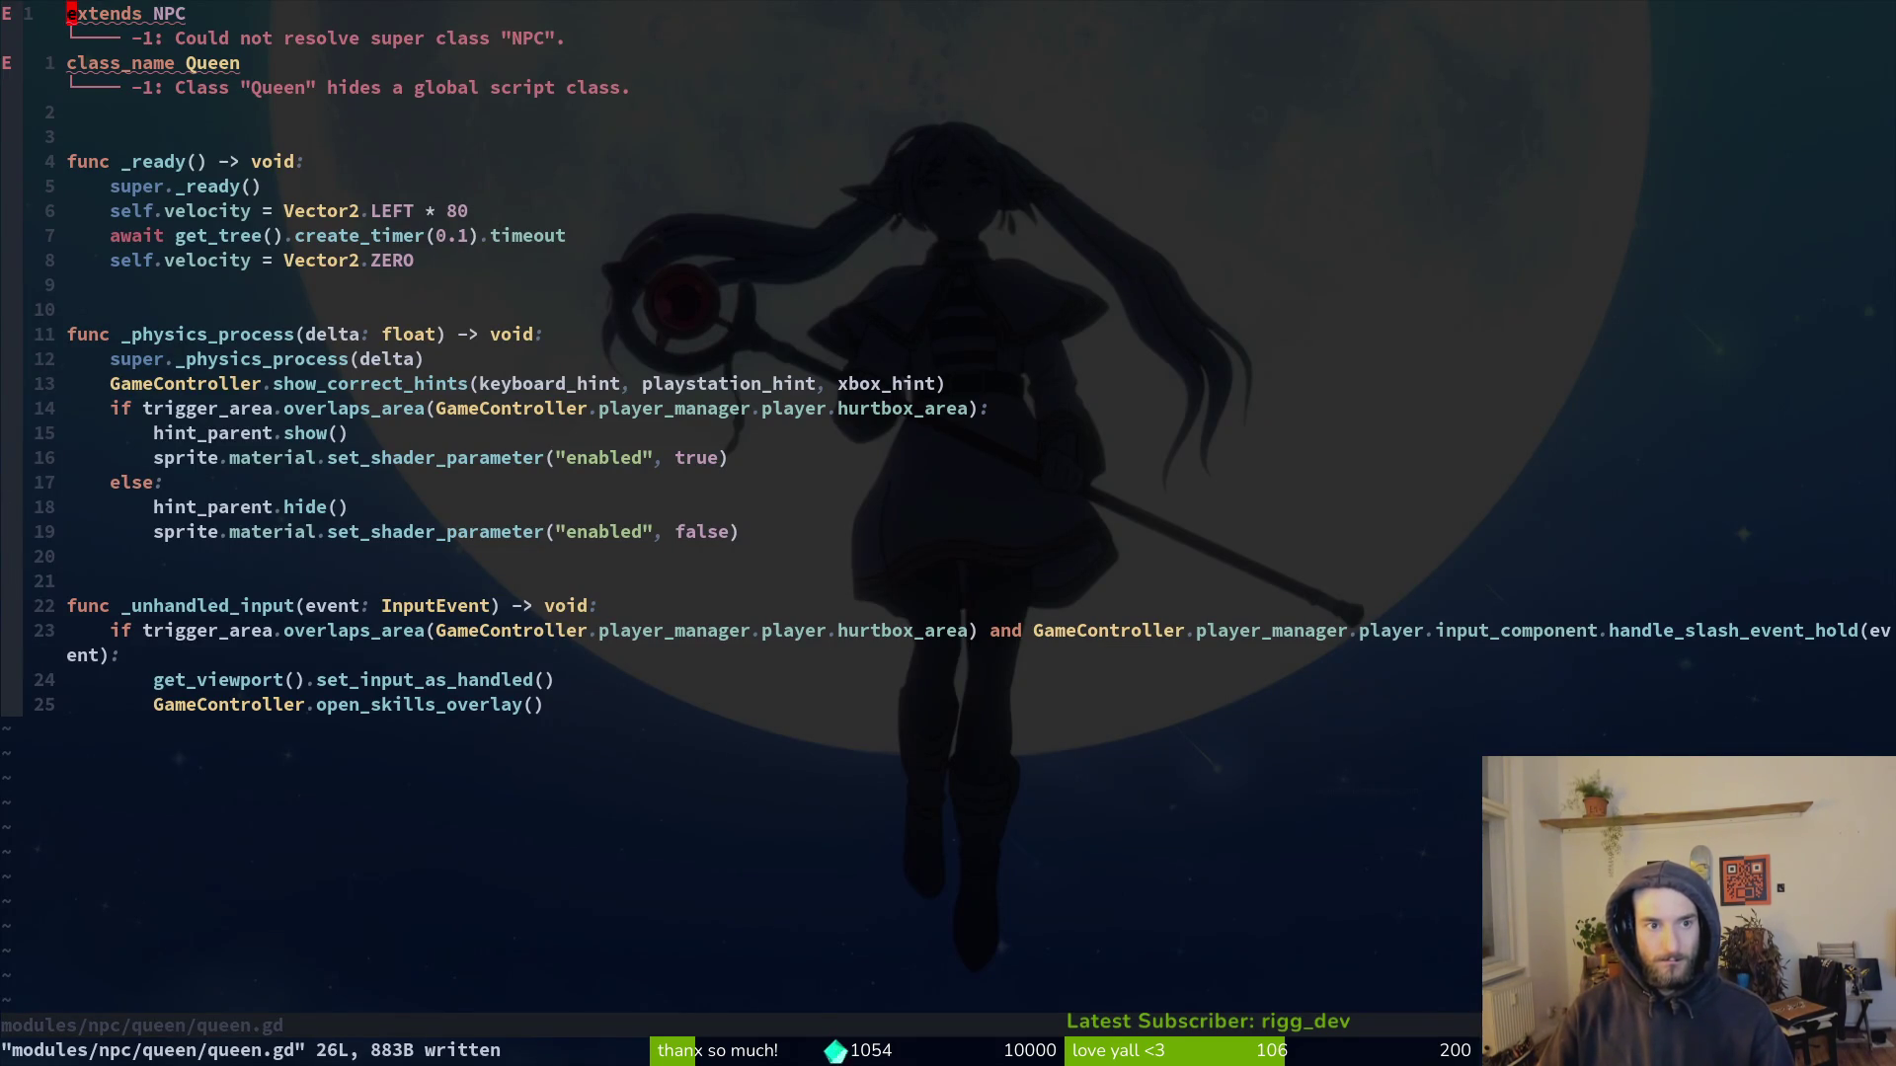
pyautogui.write(':q')
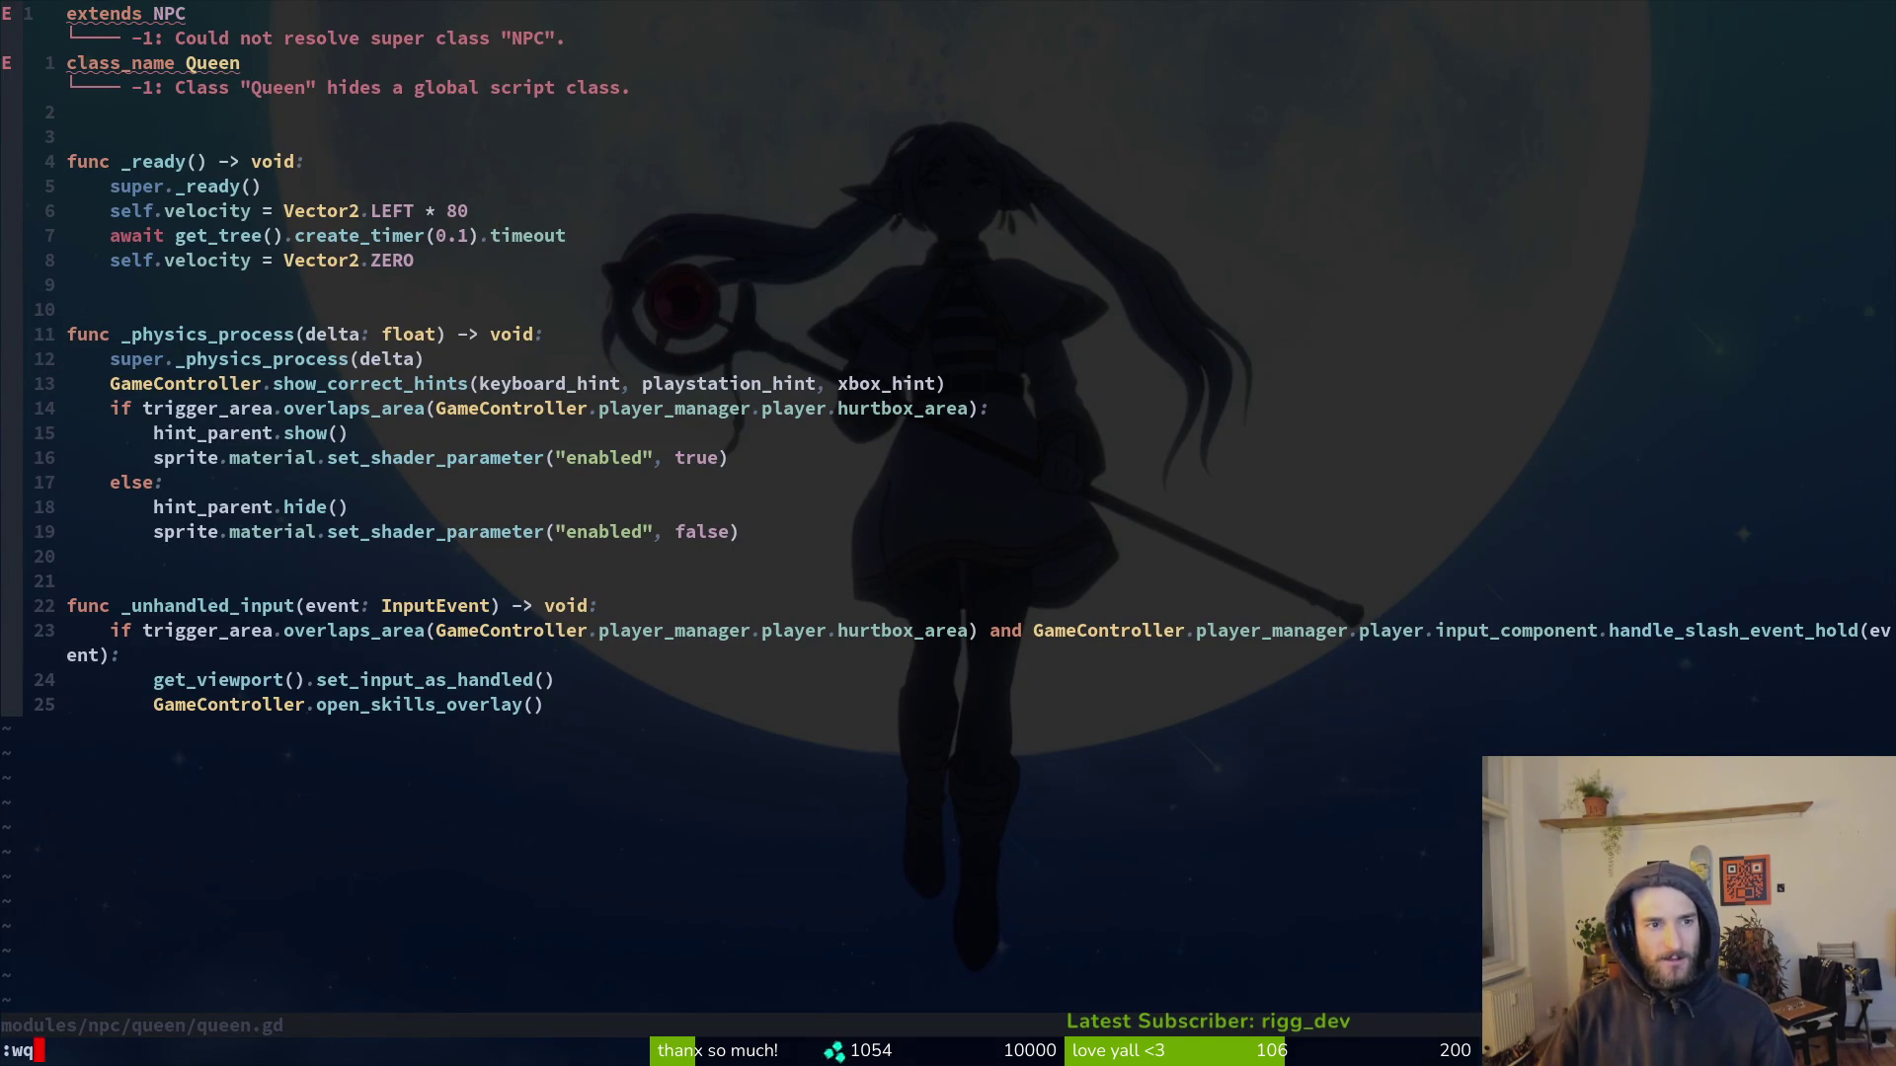
pyautogui.press('Return')
pyautogui.hotkey('alt', 'Tab')
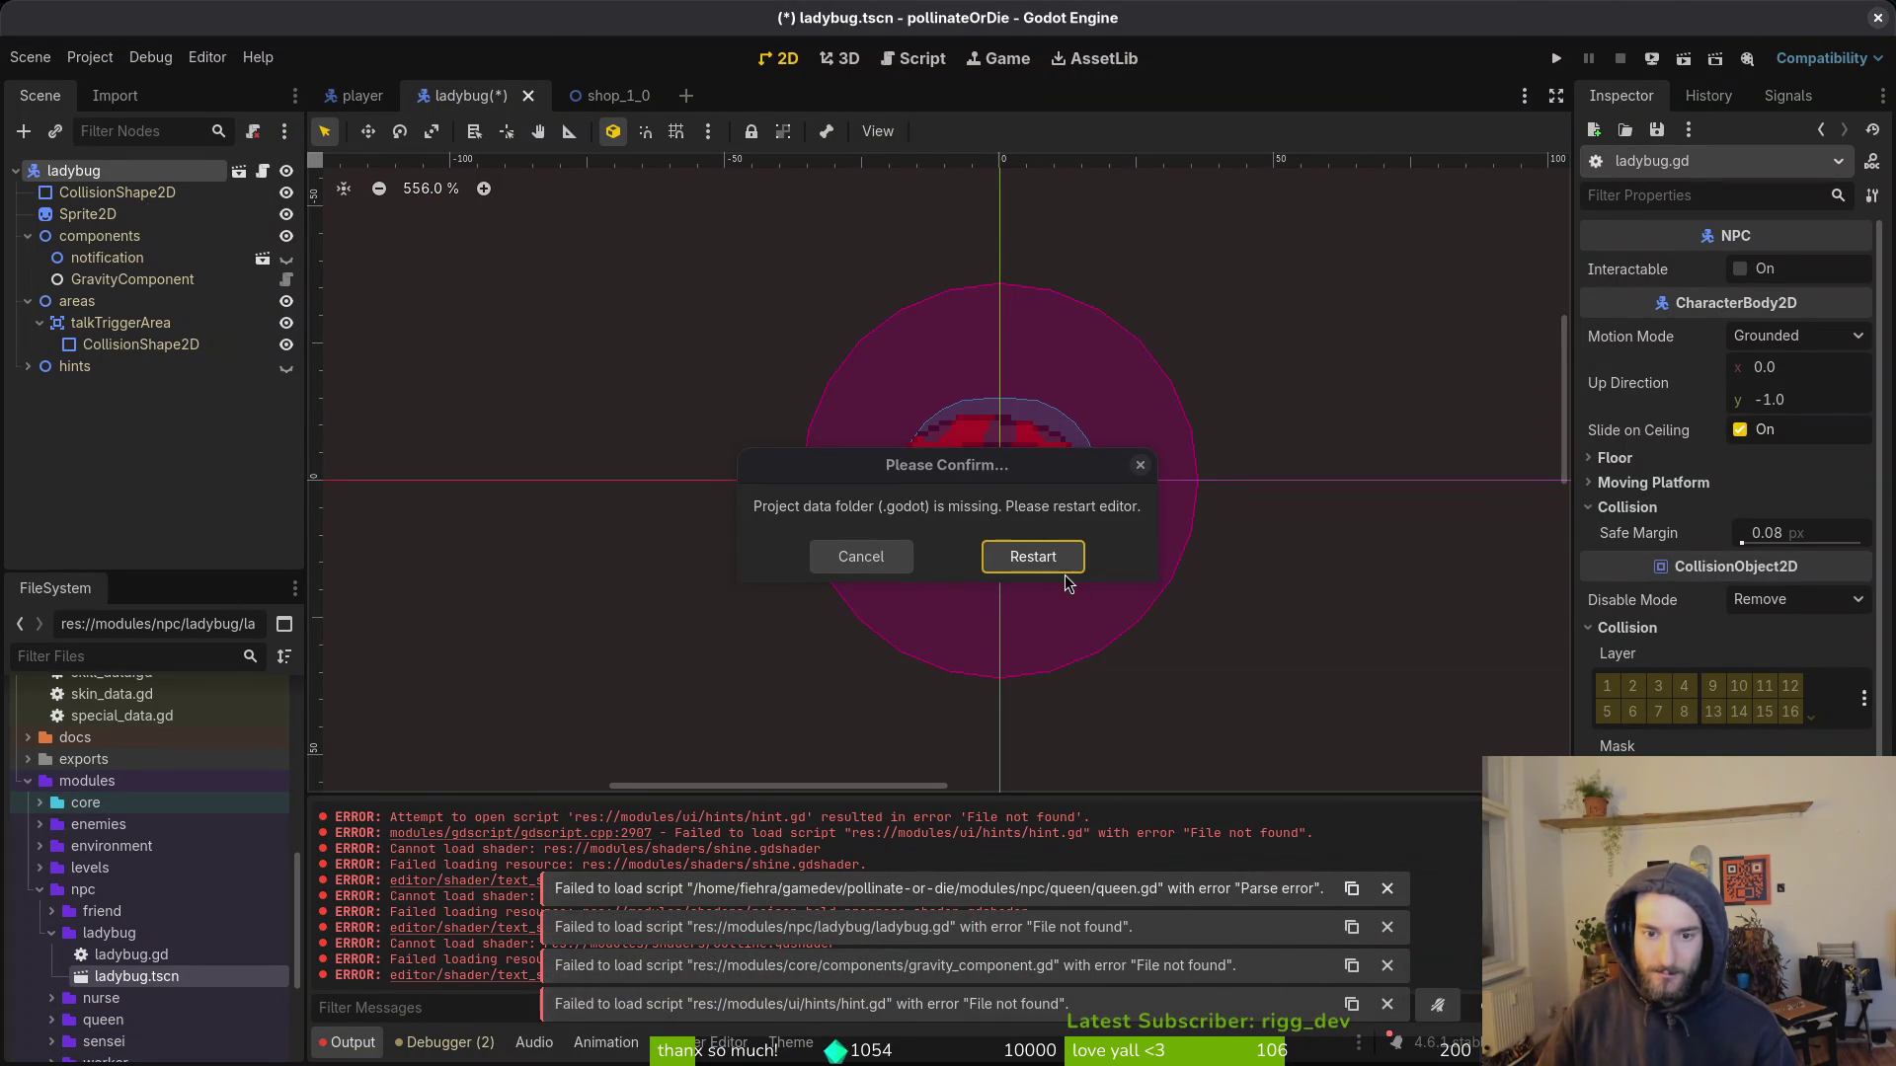
# Step: Restart Godot without saving the ladybug scene and remove all missing project entries
pyautogui.click(1039, 569)
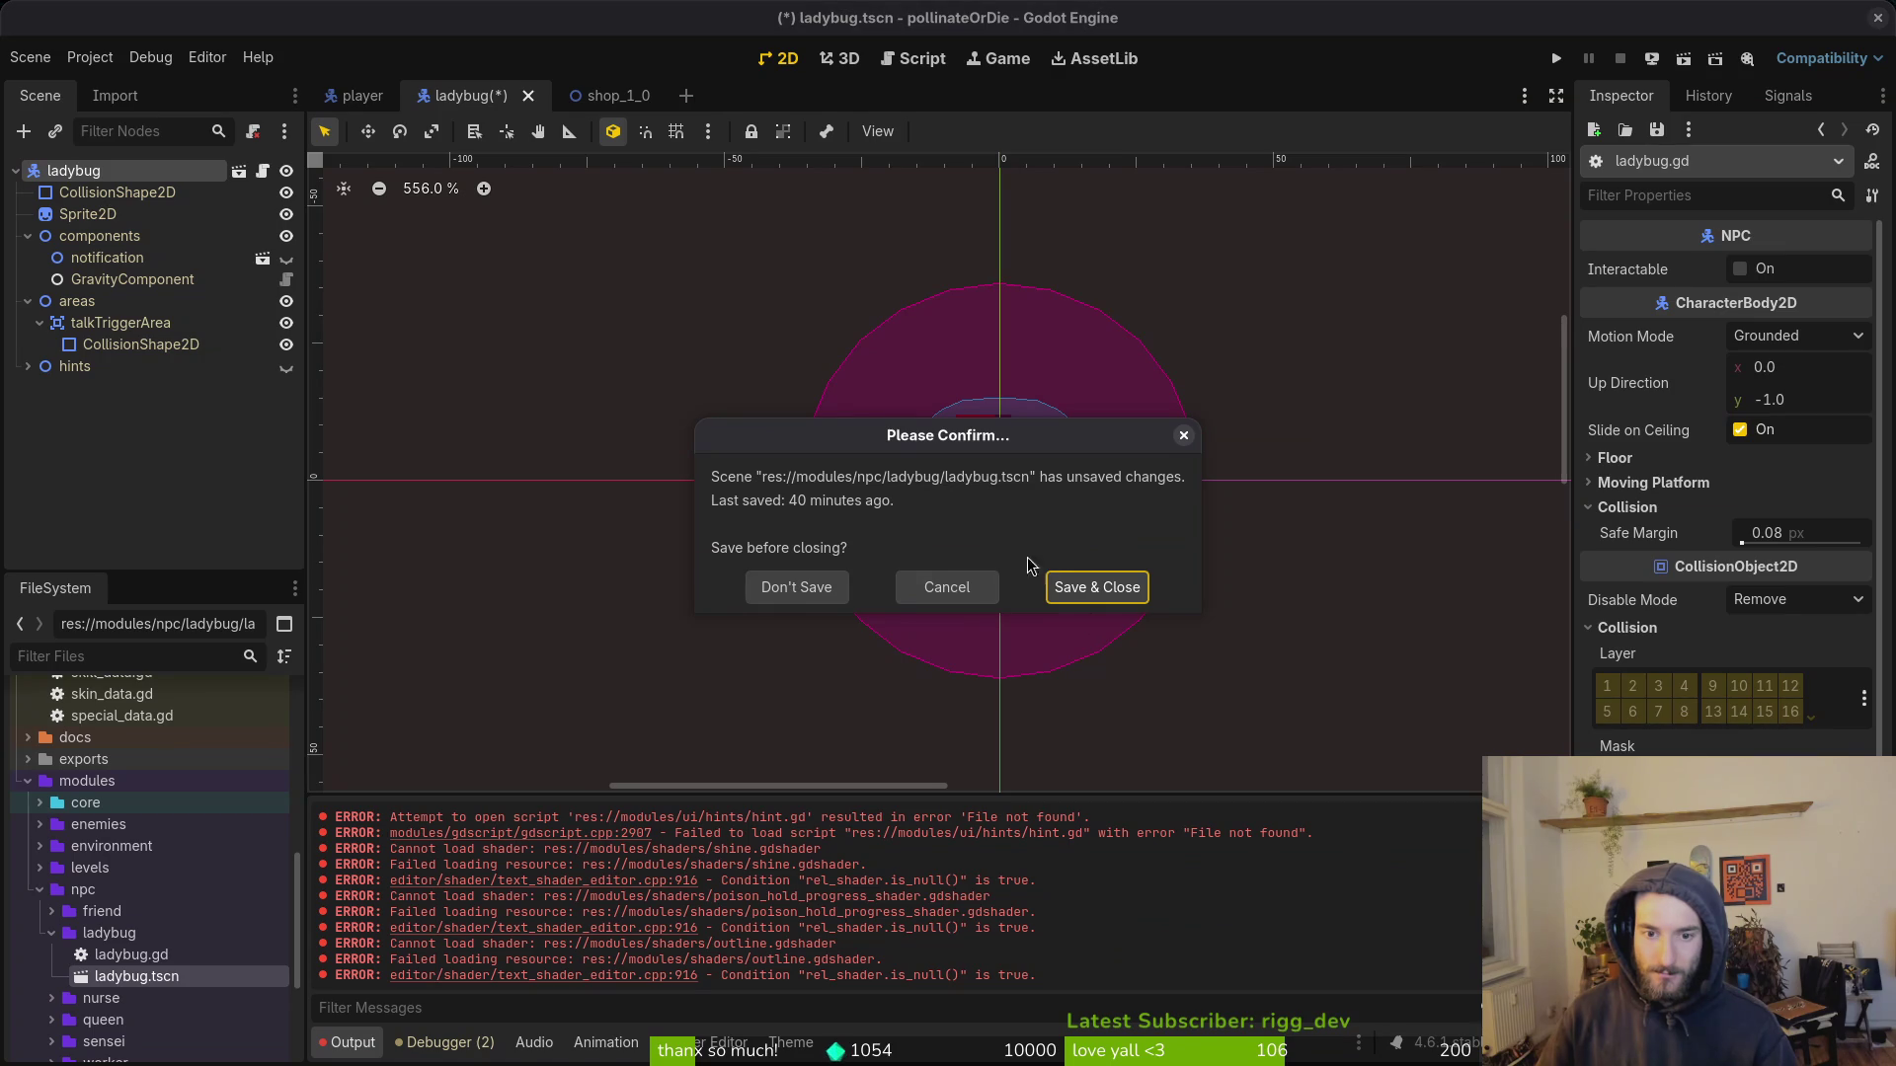
pyautogui.click(827, 588)
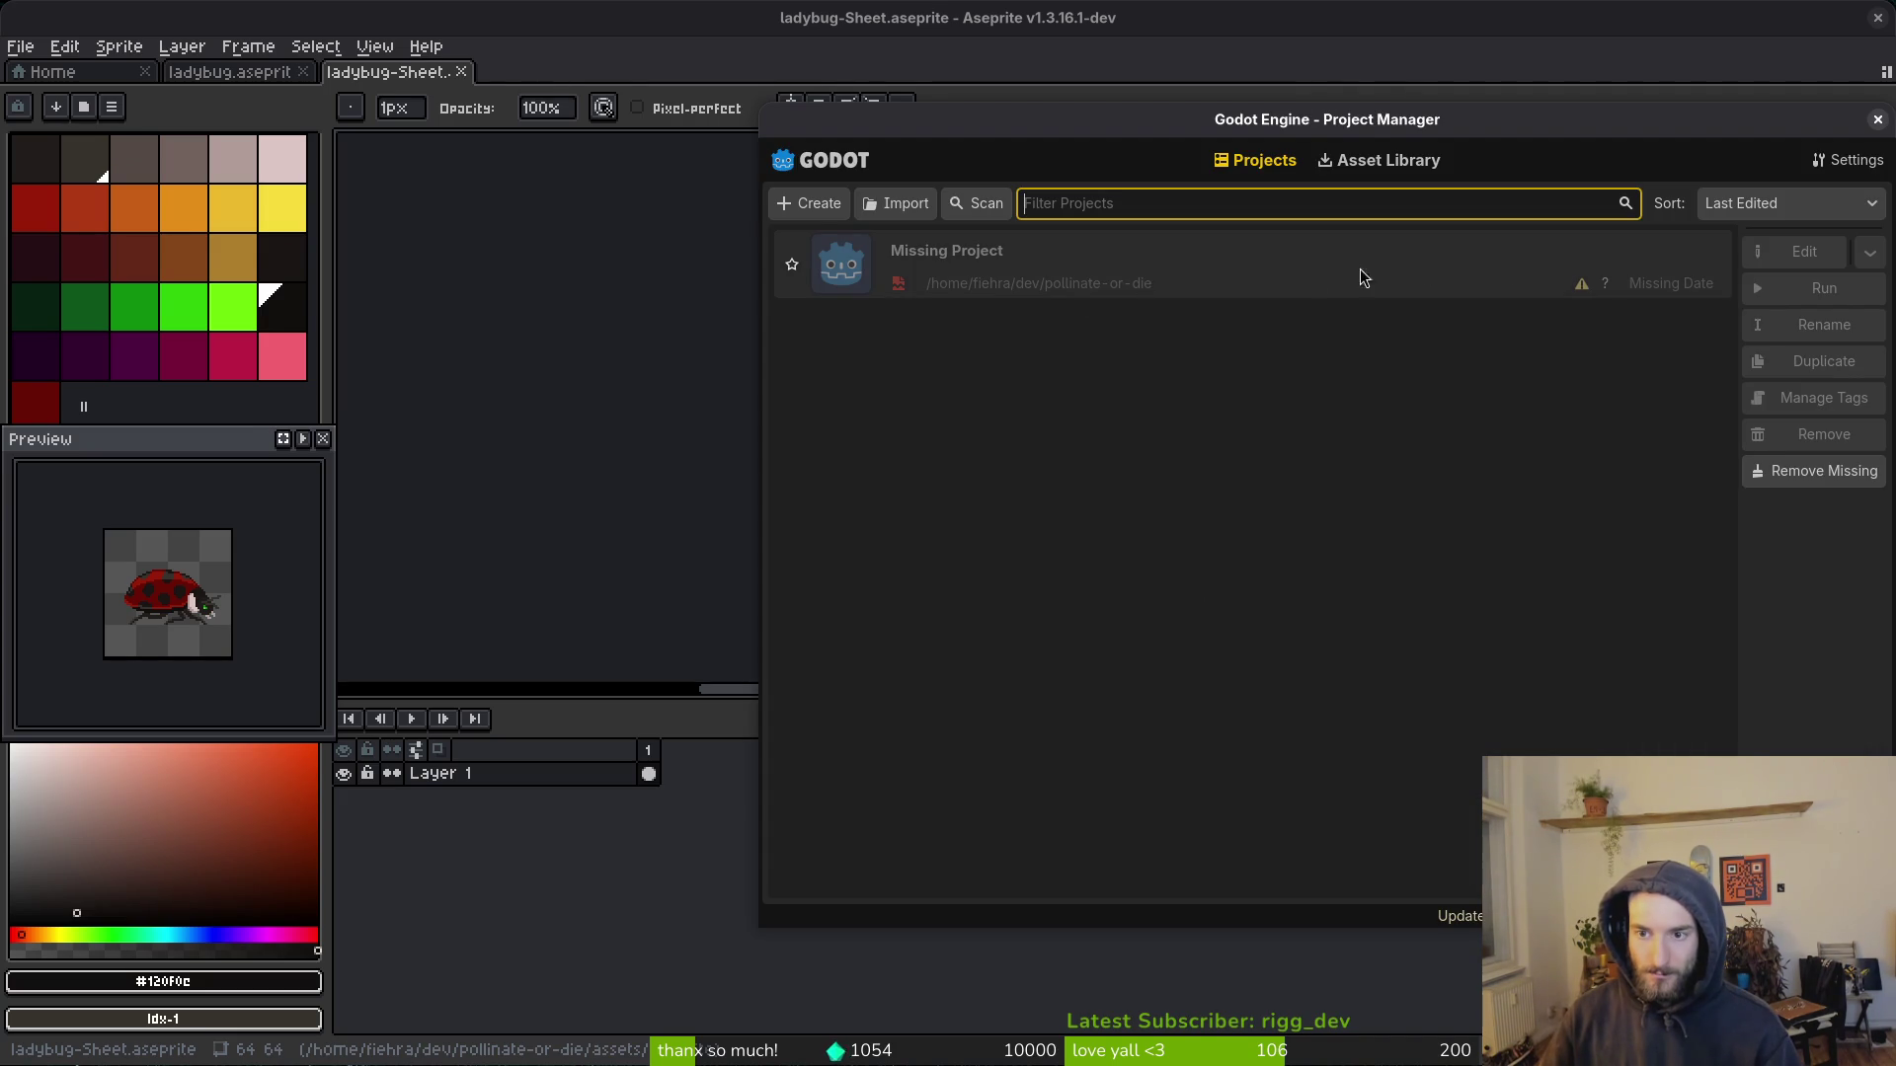
pyautogui.rightClick(1142, 262)
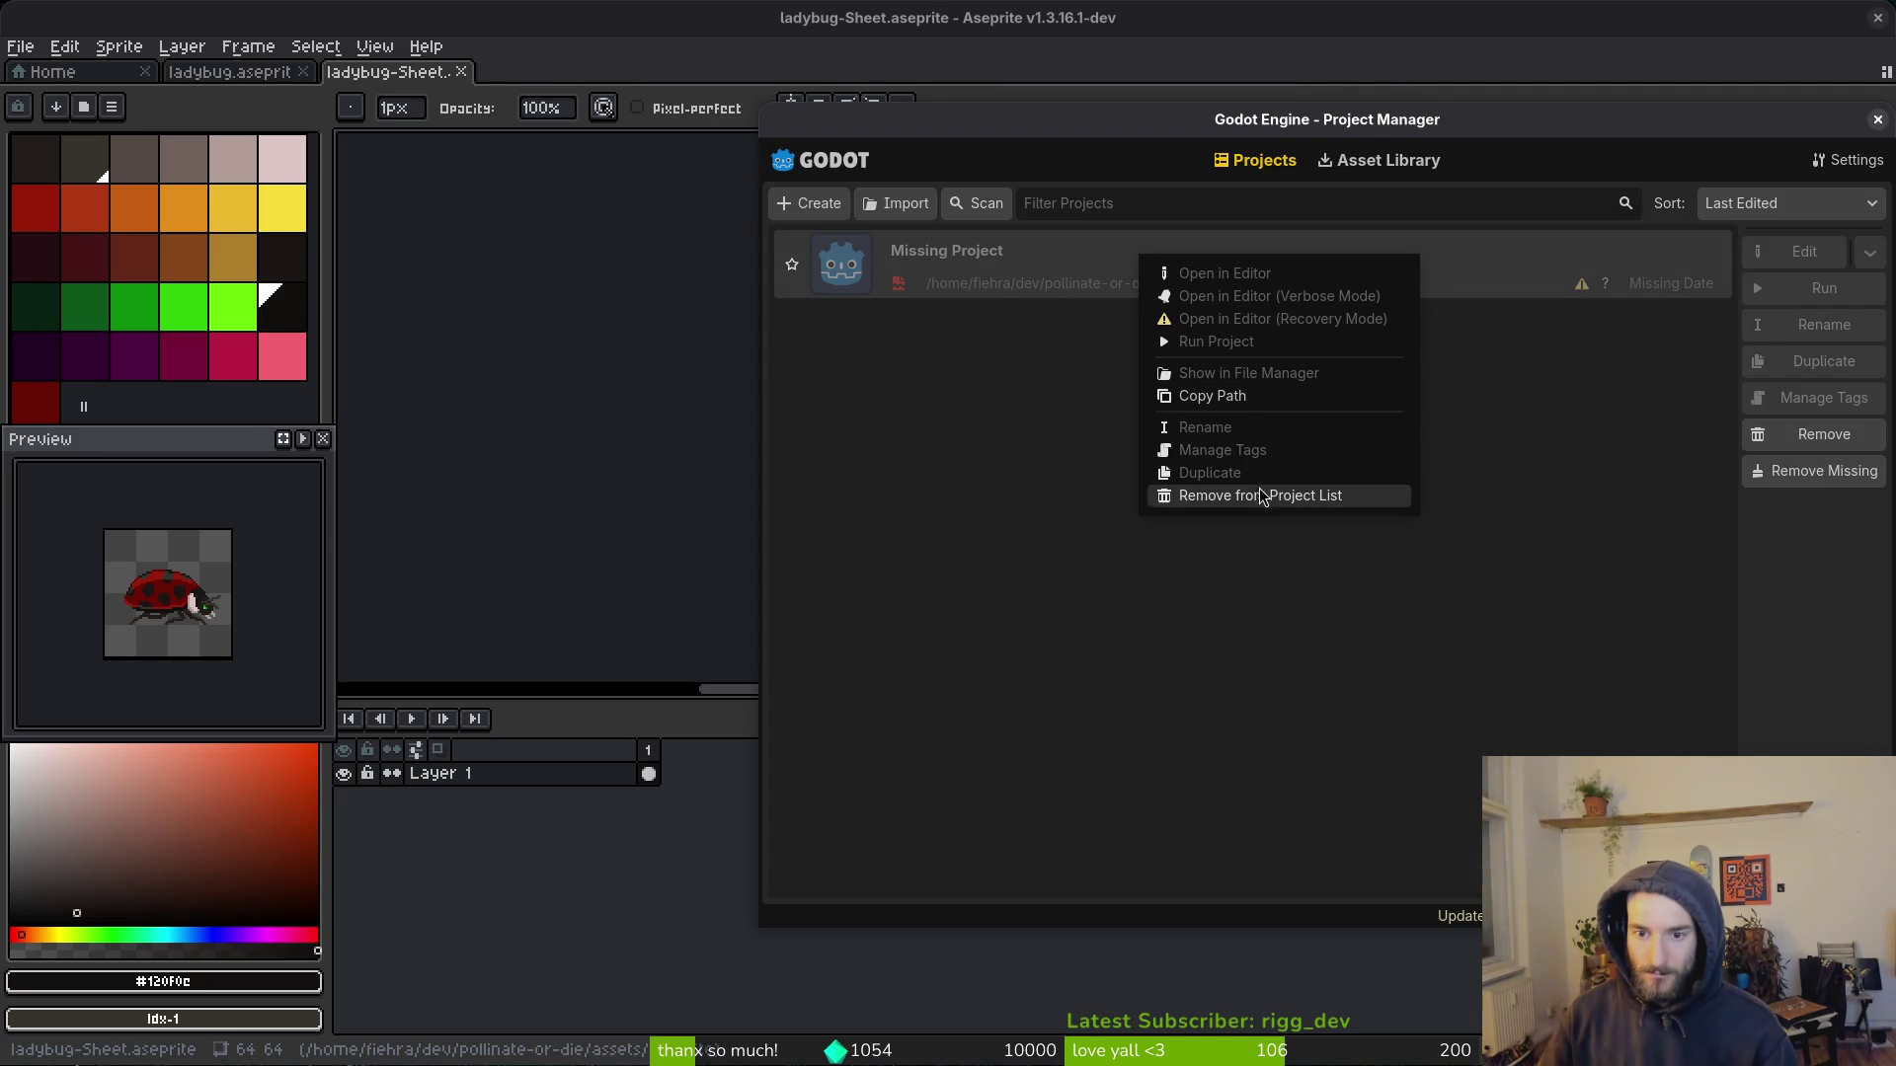
pyautogui.click(1555, 377)
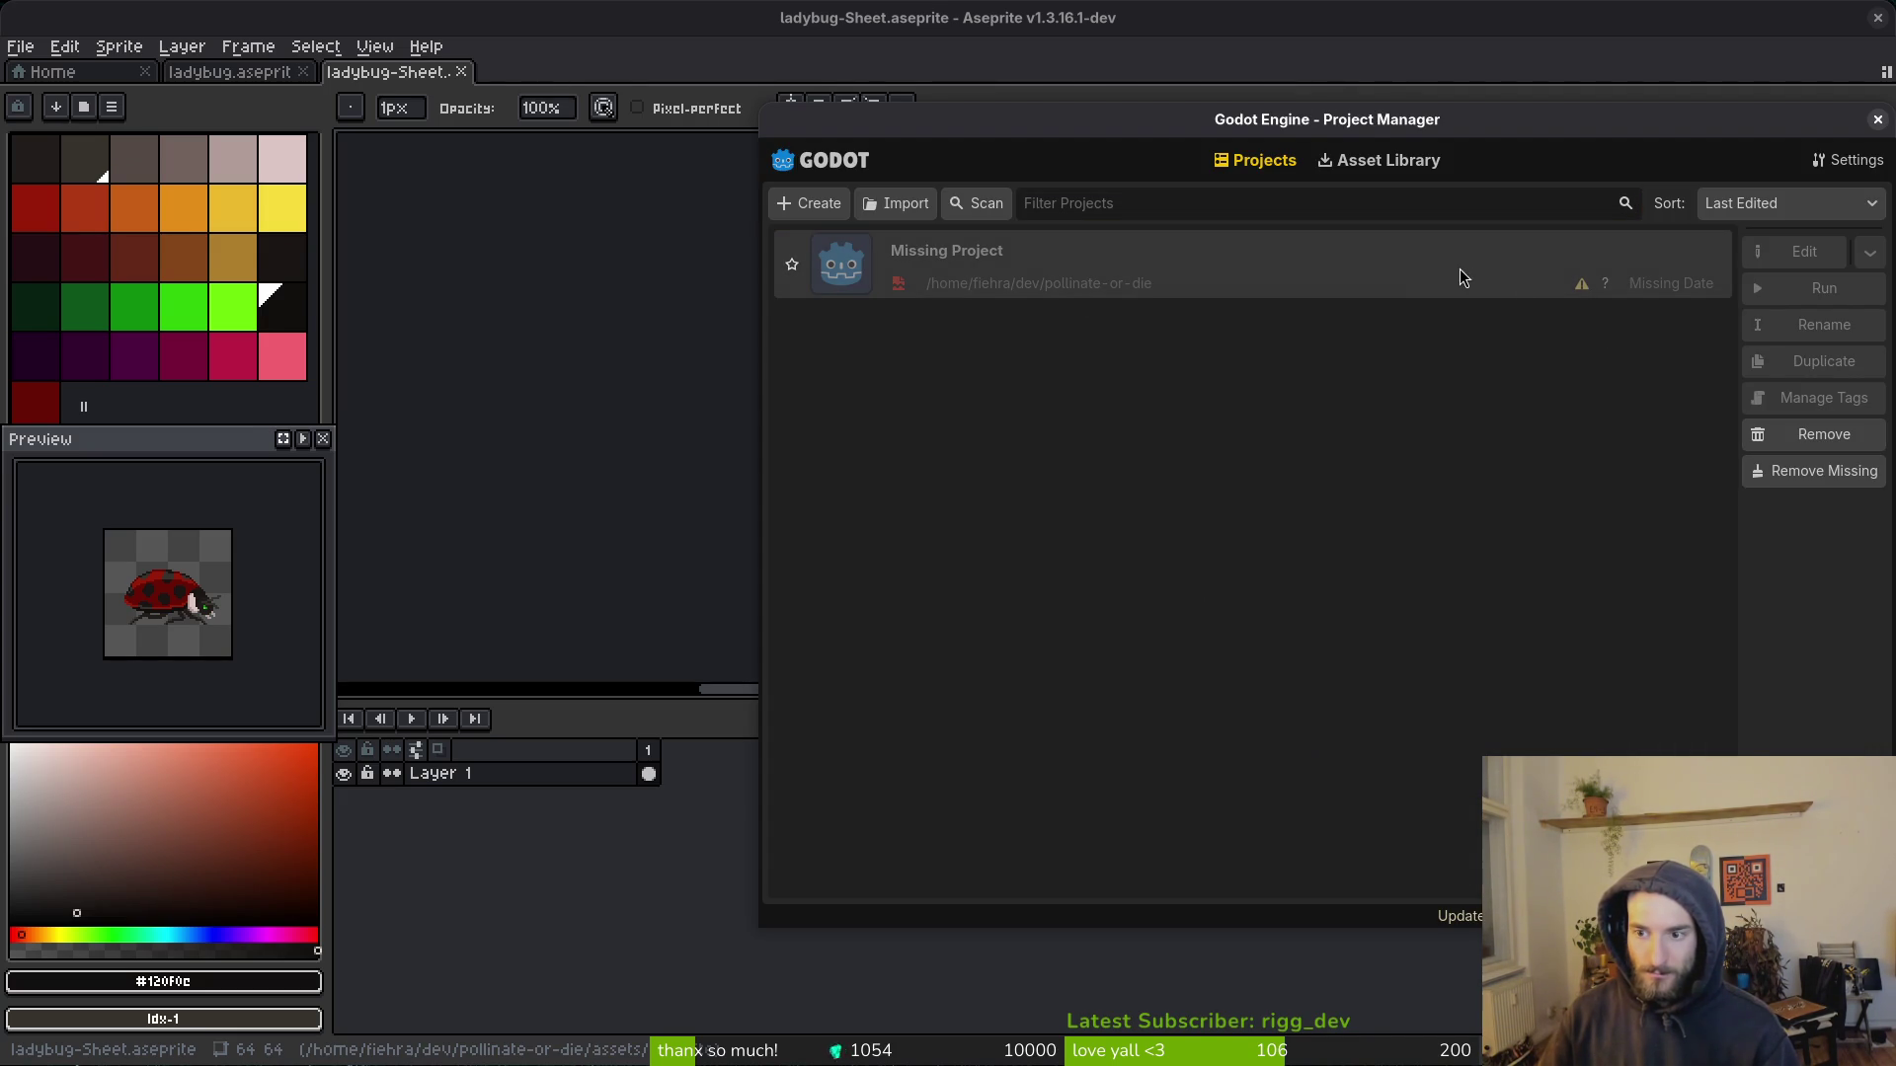
pyautogui.click(1824, 471)
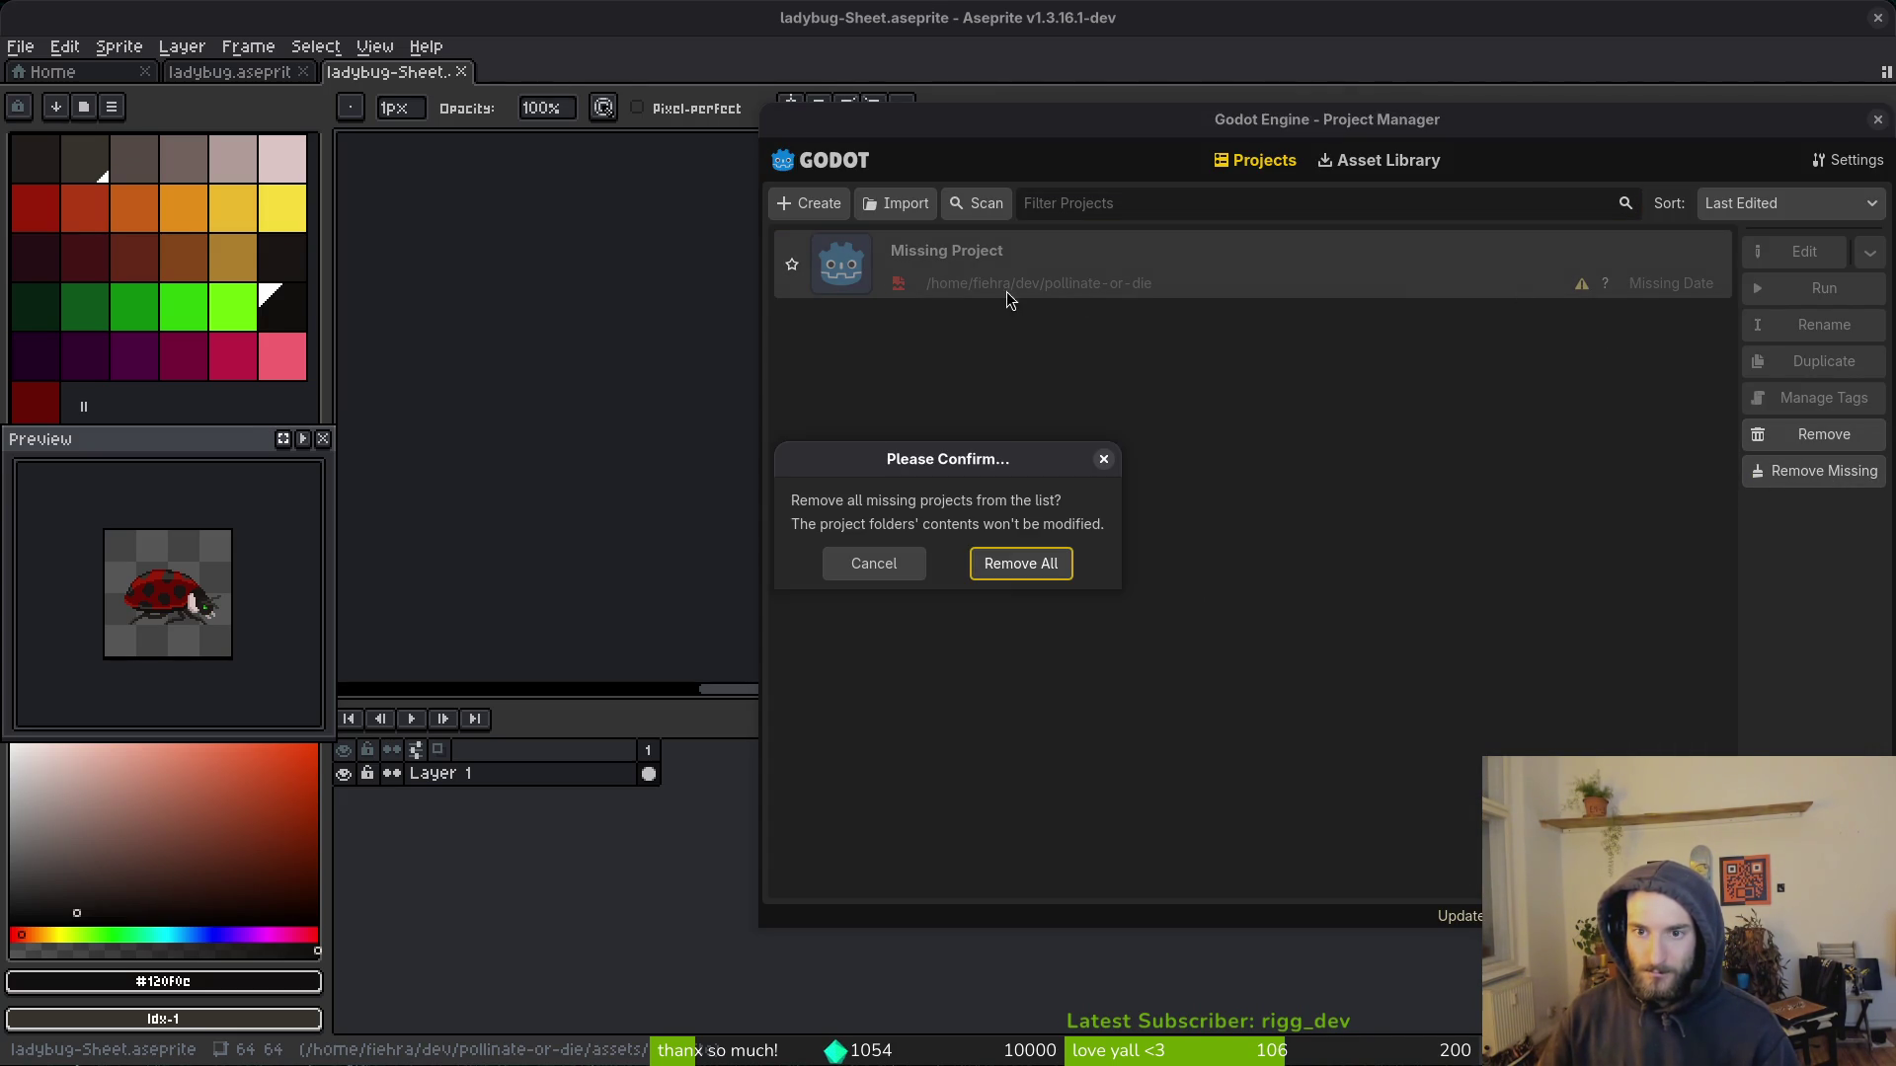
pyautogui.click(1012, 569)
# Step: Import pollinate-or-die from the gamedev folder and open it in the editor
pyautogui.click(889, 203)
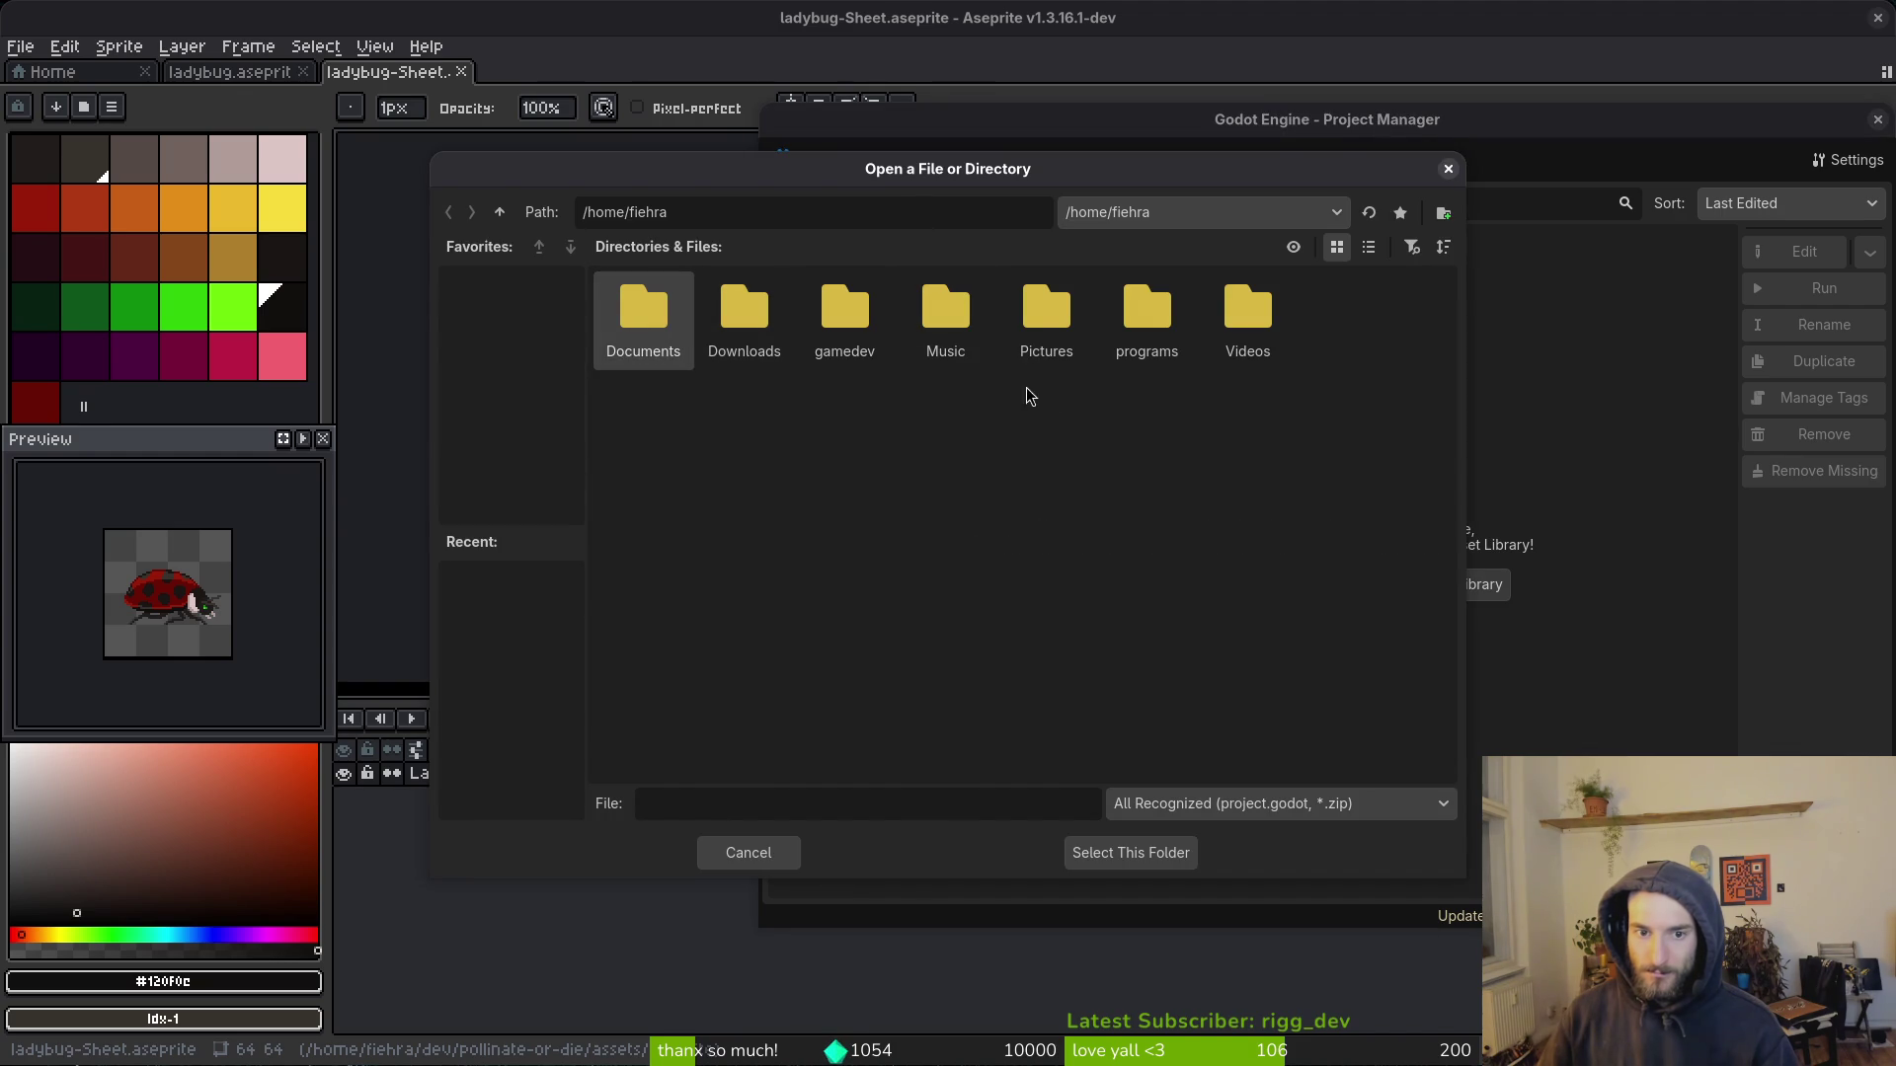
pyautogui.doubleClick(842, 315)
pyautogui.click(677, 326)
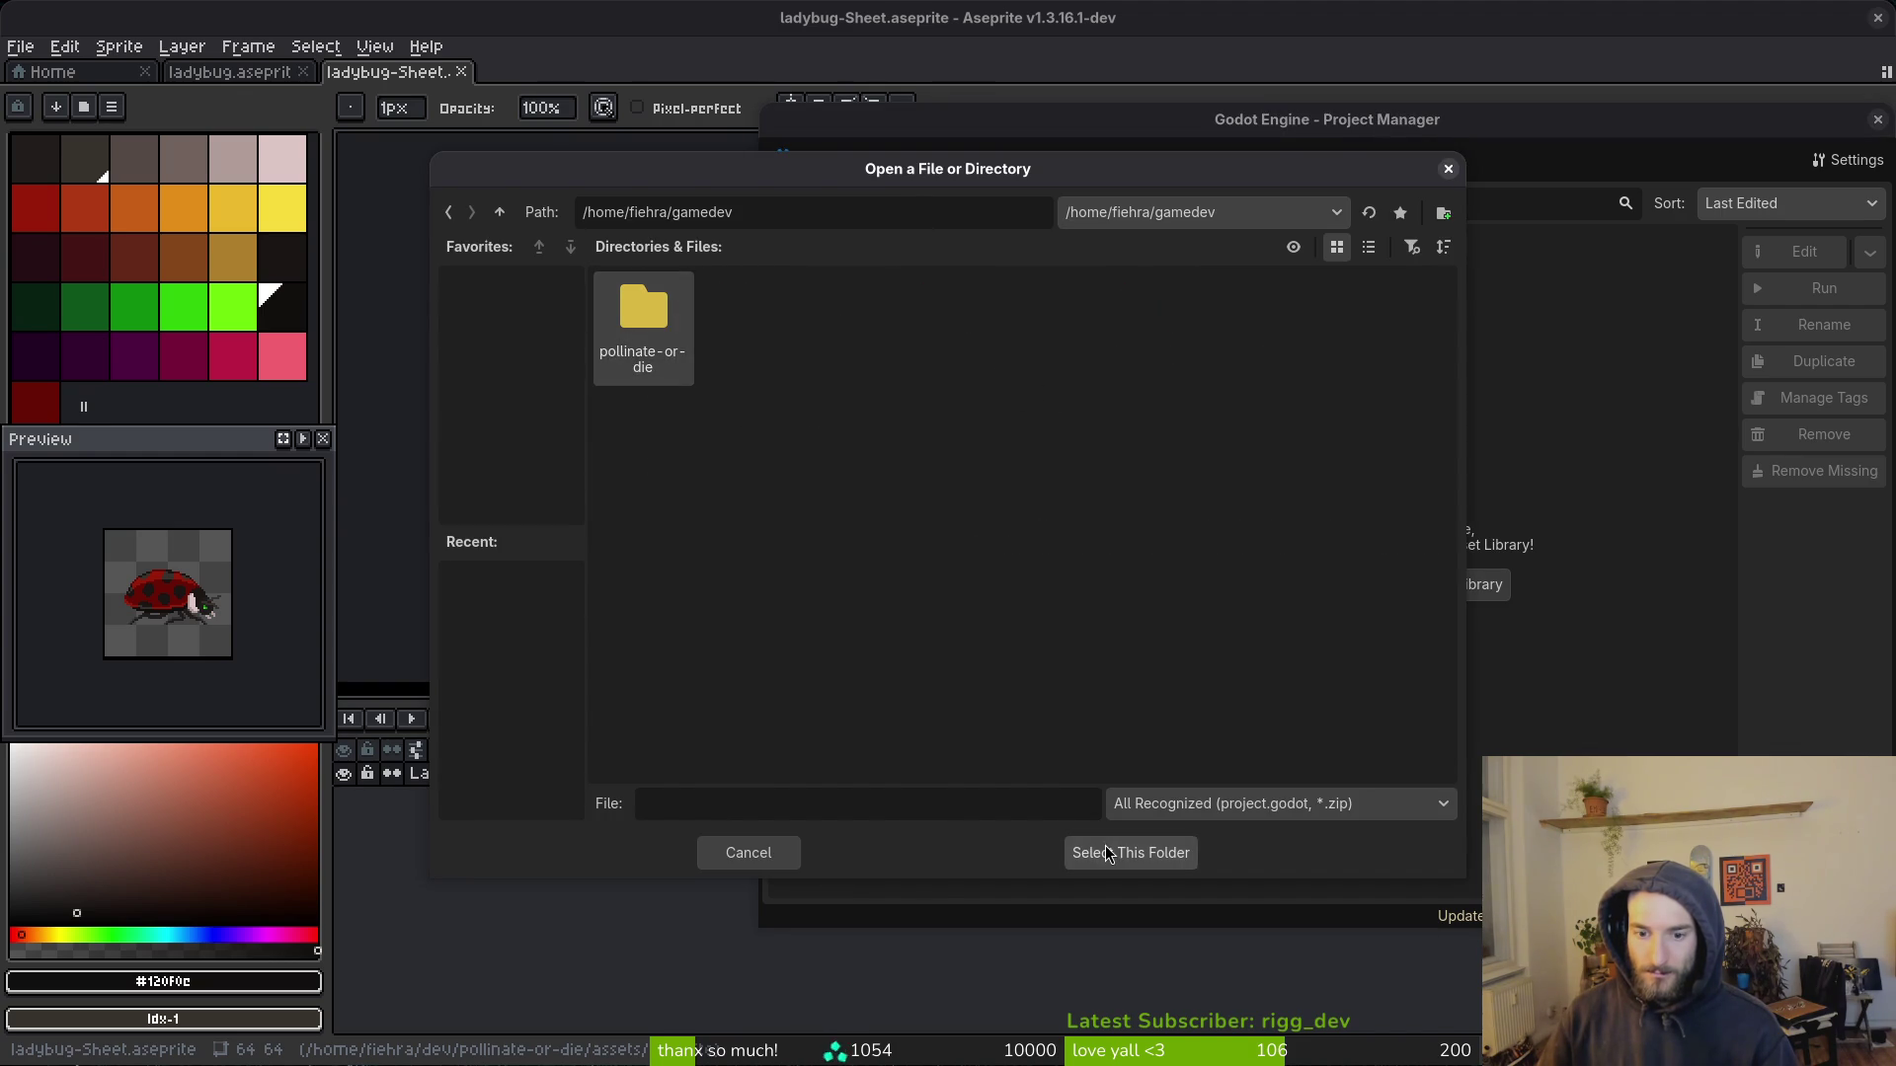
pyautogui.click(1106, 852)
pyautogui.click(1017, 622)
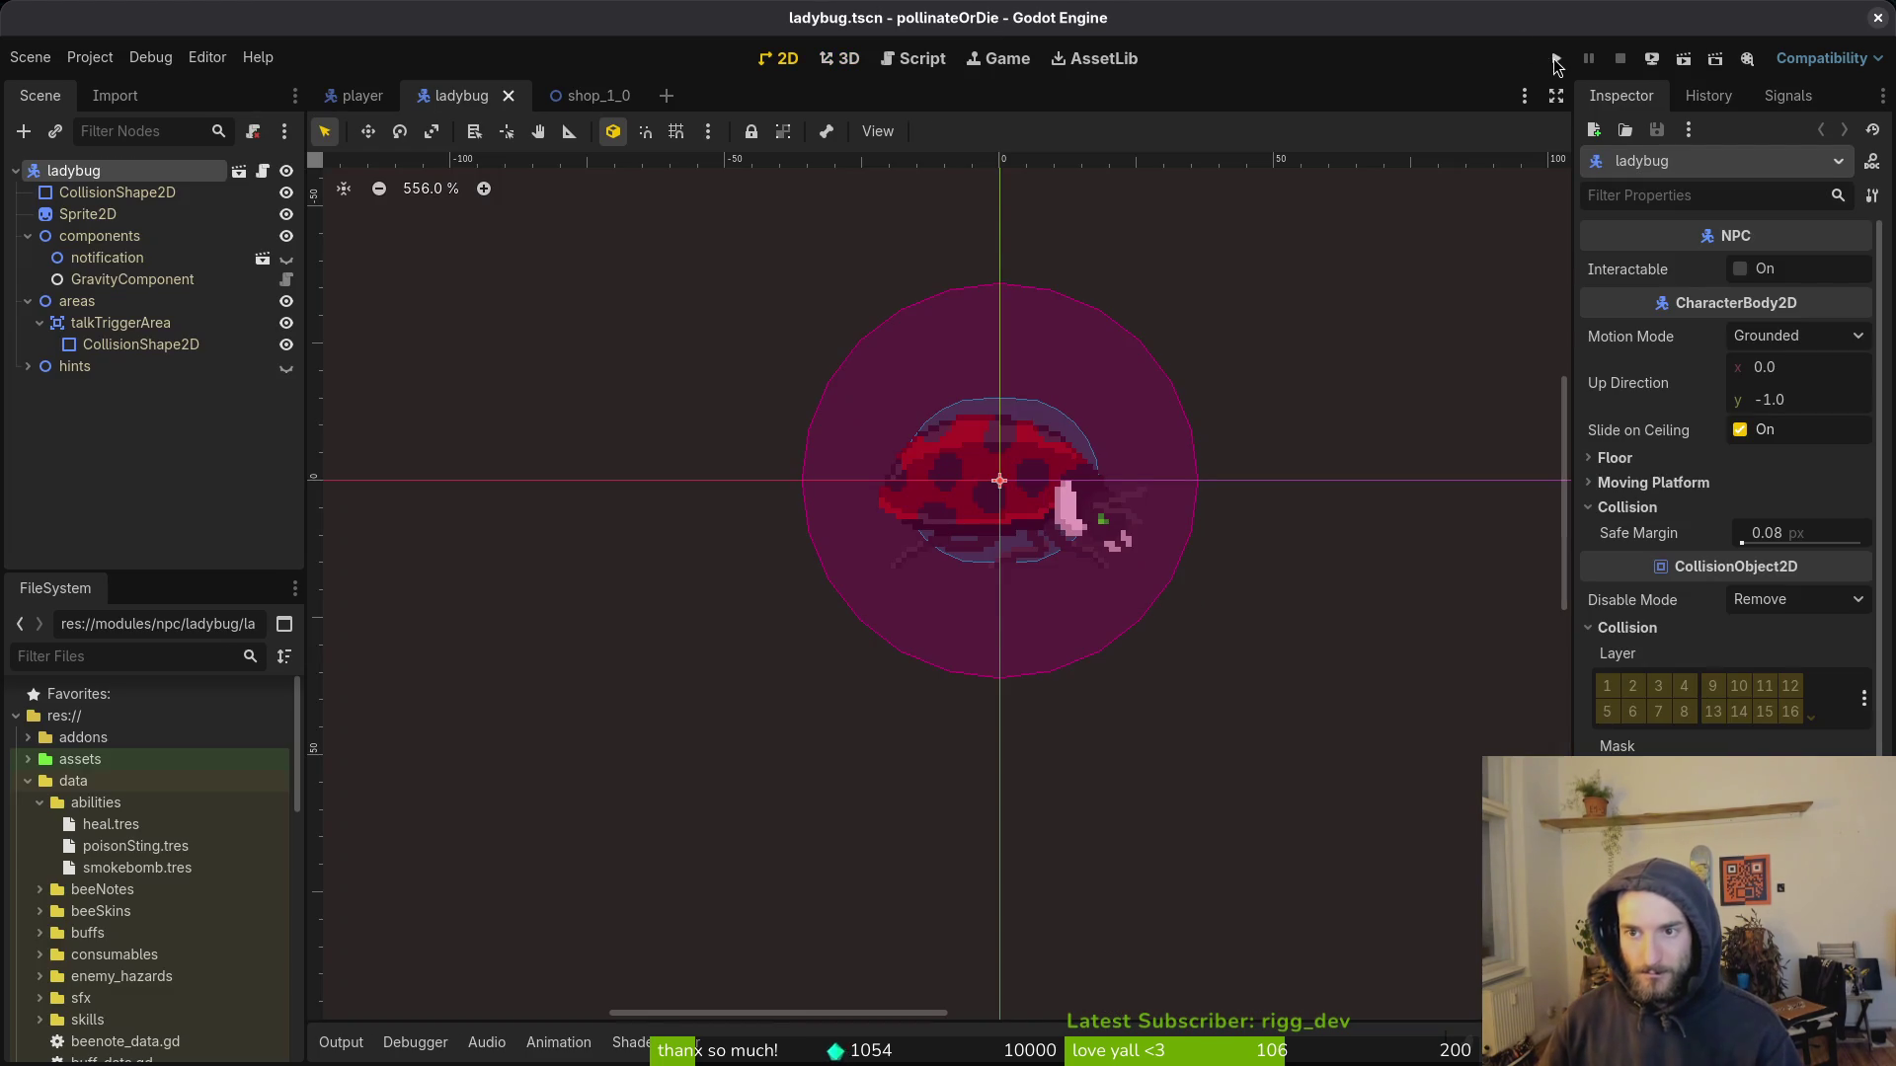
# Step: Run the game to its main menu, close it, and cd toward the gamedev folder
pyautogui.click(1556, 62)
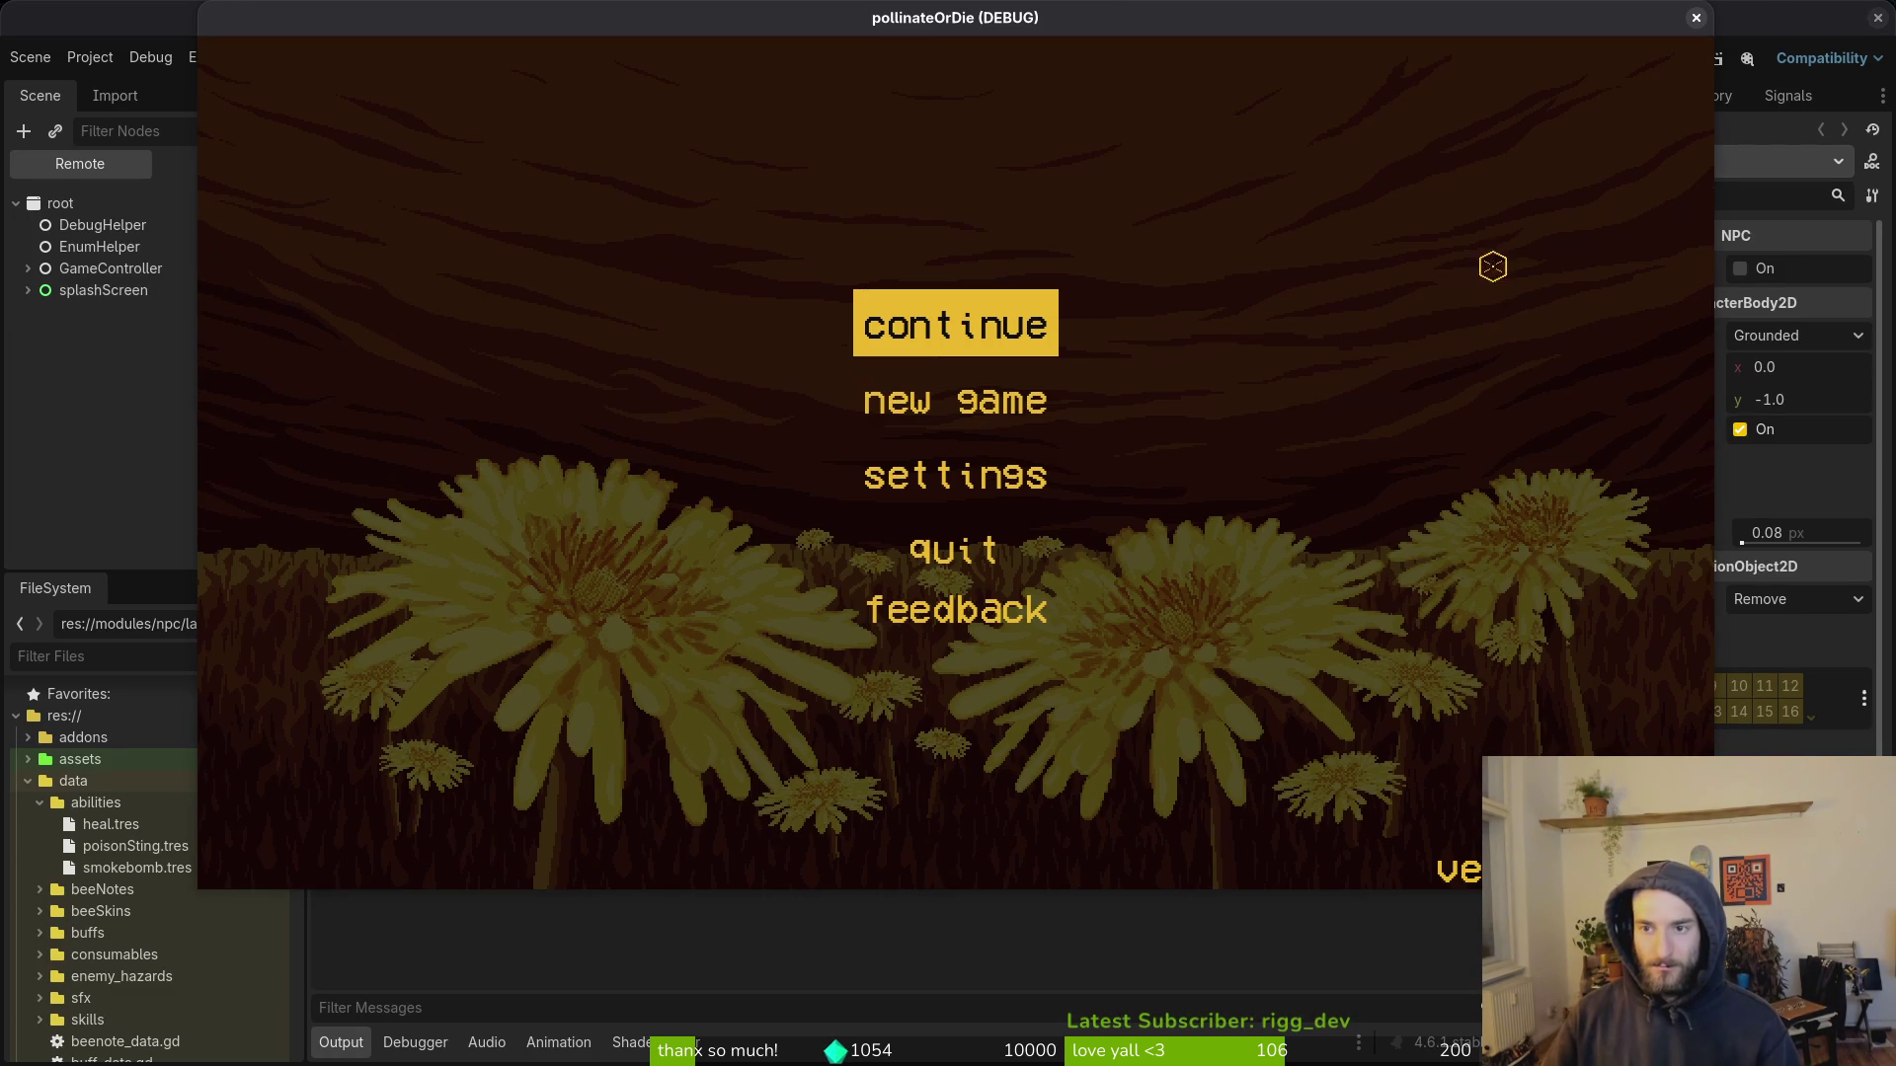
pyautogui.click(1696, 18)
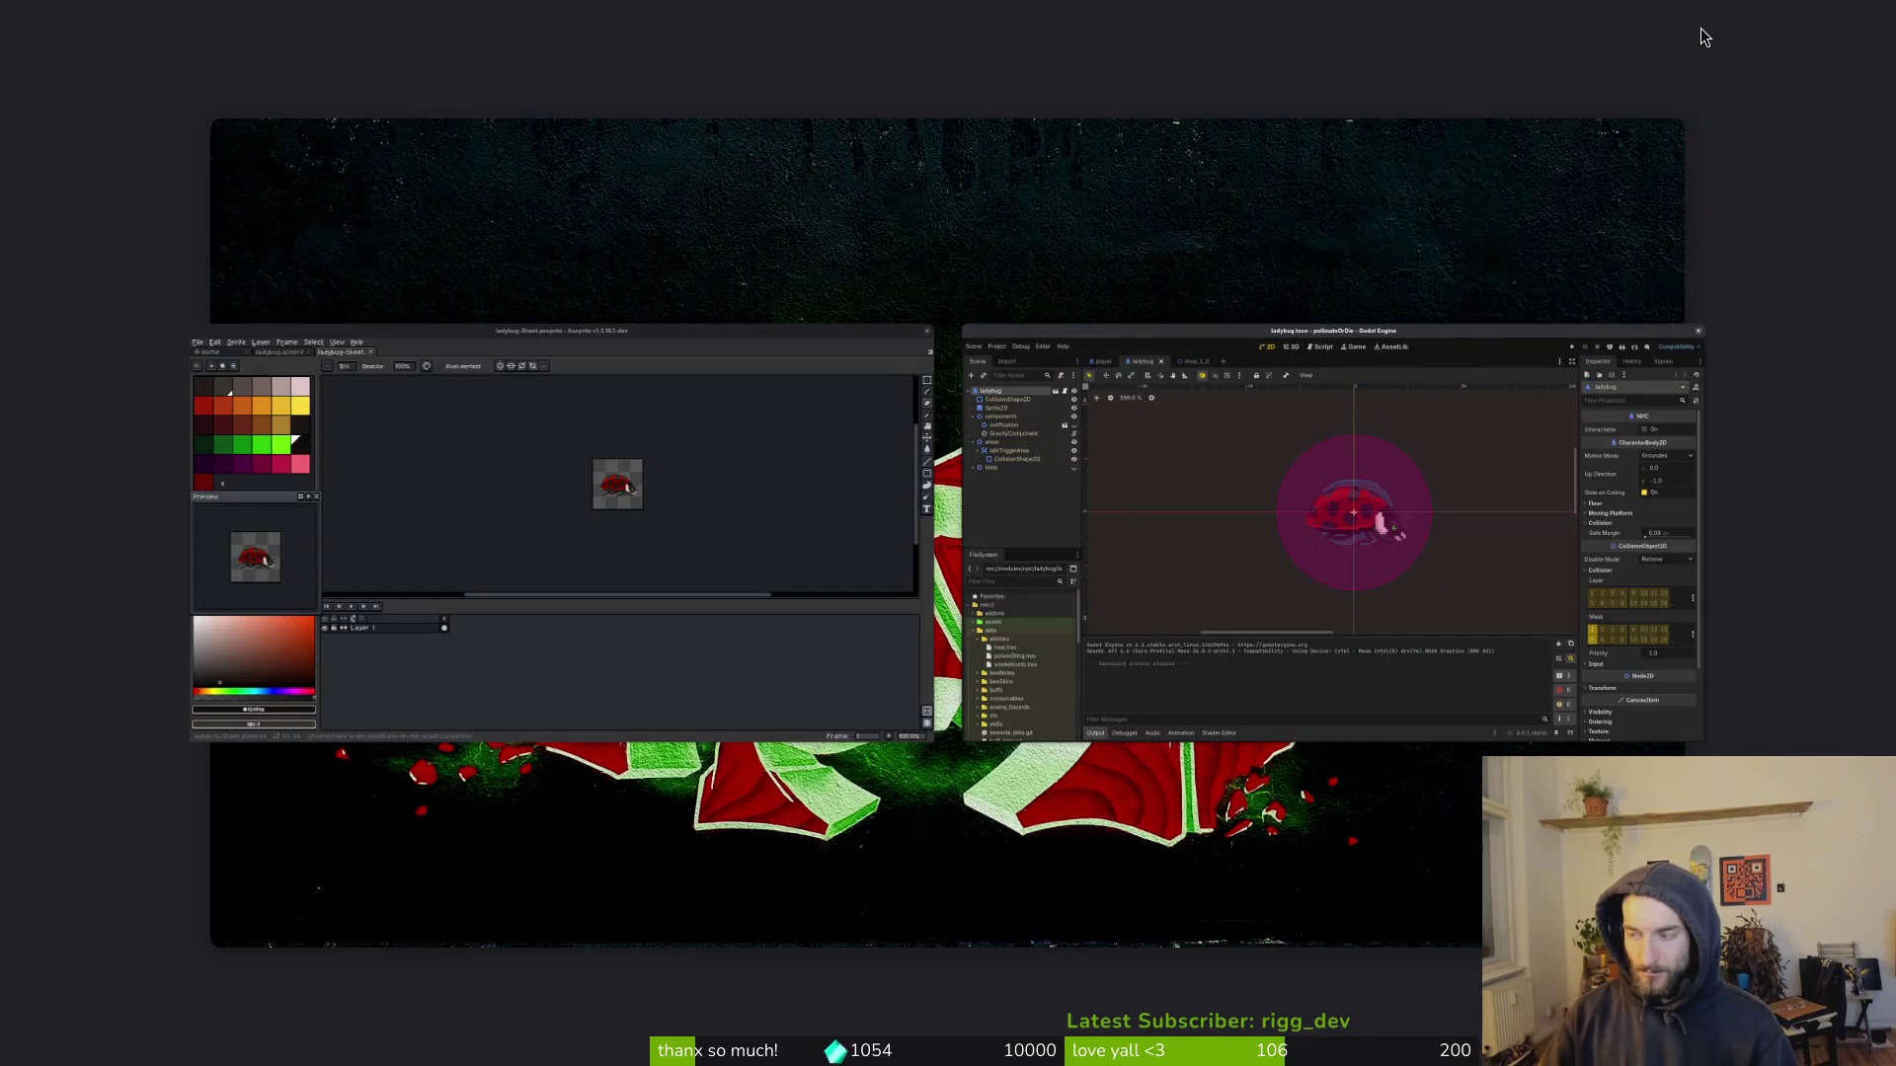
pyautogui.write('cd ')
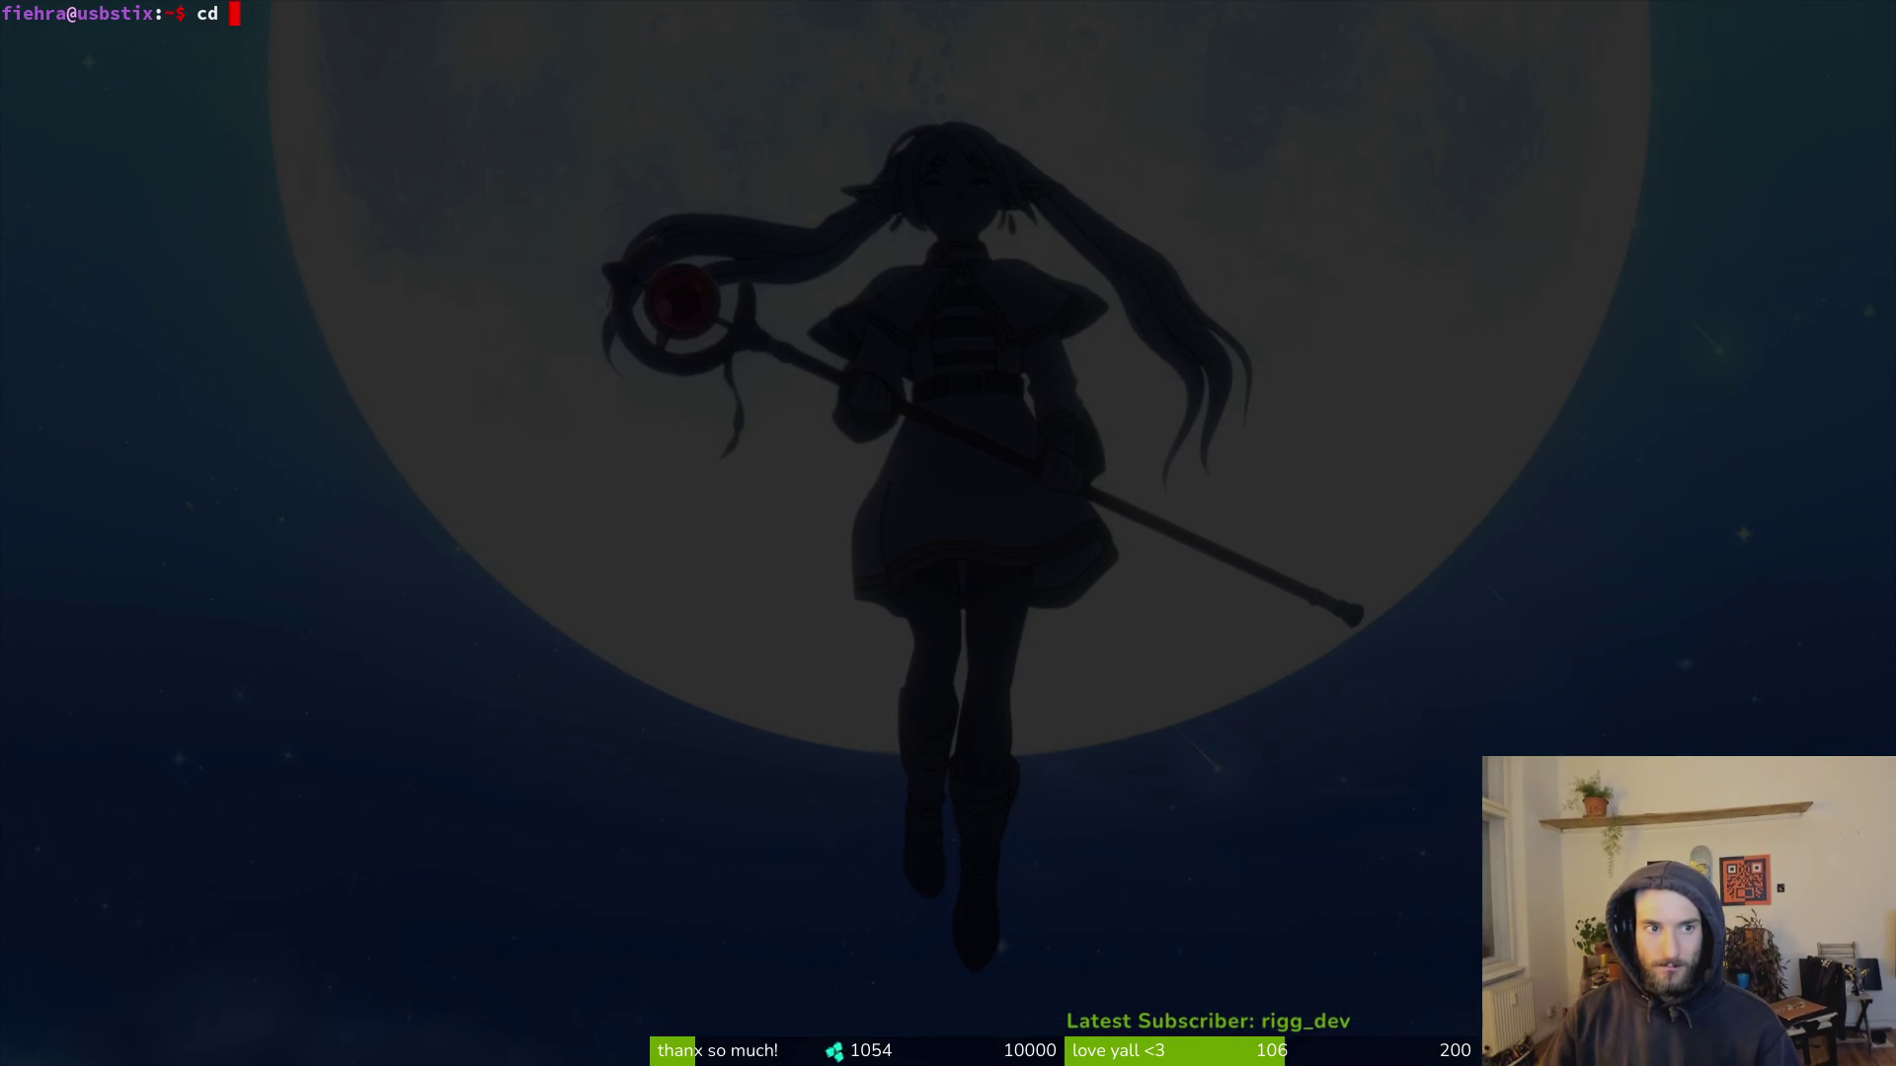
pyautogui.write('gamedev/vim')
pyautogui.press('Return')
# Step: Enter the gamedev project folder and launch Neovim's Find Files finder
pyautogui.write('ga')
pyautogui.press('Tab')
pyautogui.press('Tab')
pyautogui.press('Return')
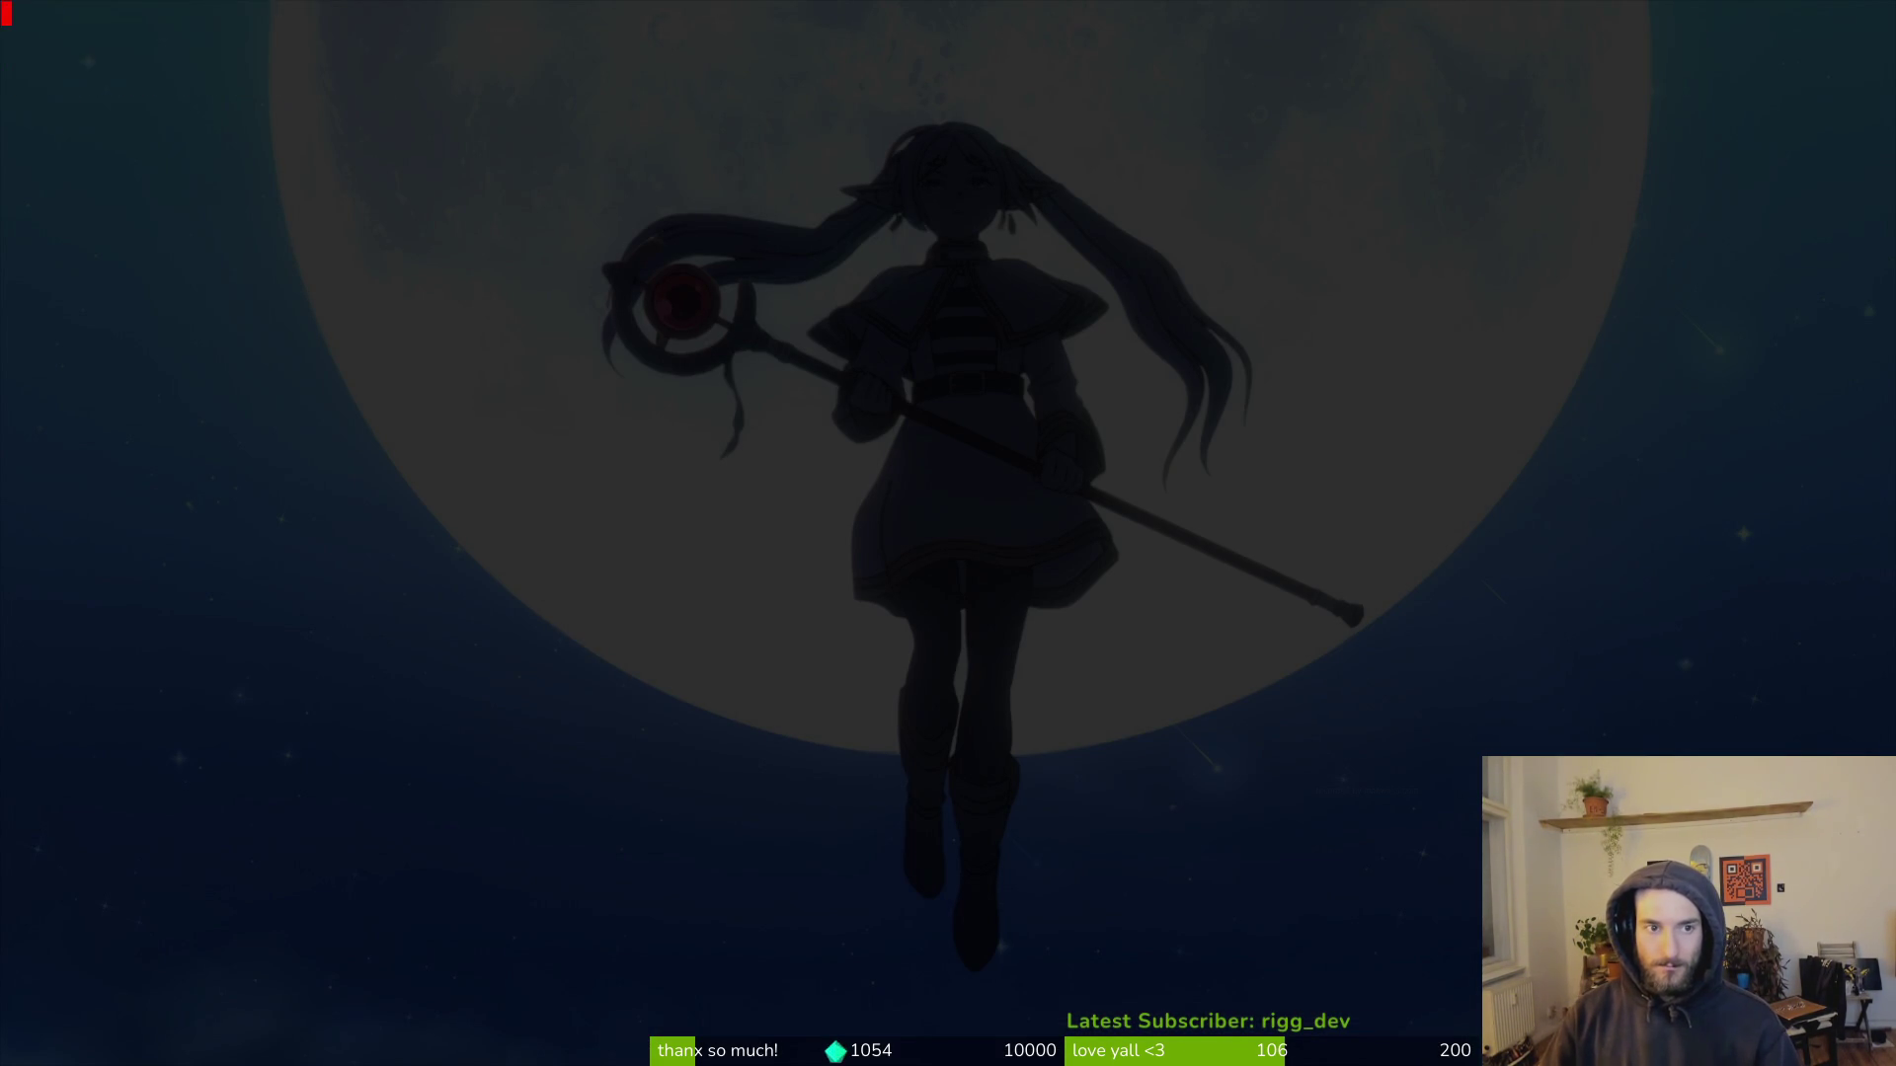
pyautogui.press('space')
pyautogui.press('f')
pyautogui.press('f')
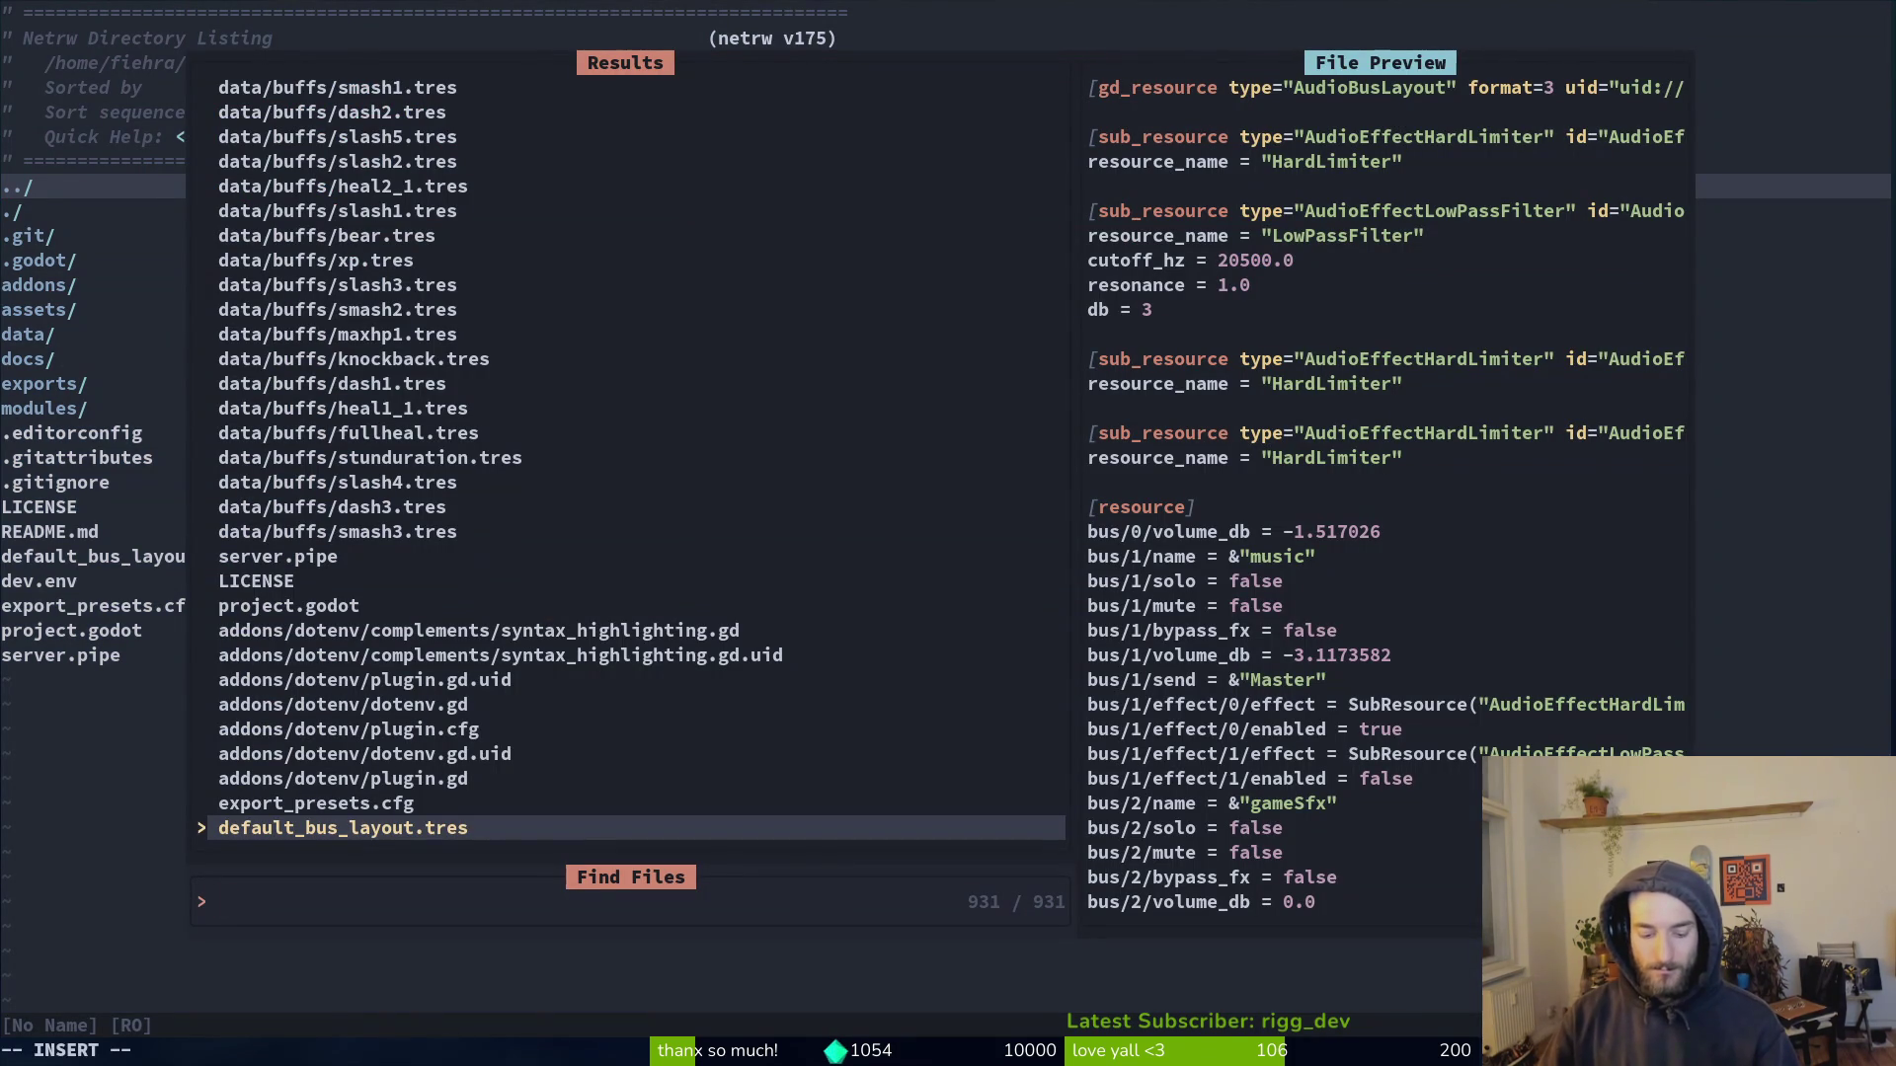
# Step: Open queen.gd from the finder and save it
pyautogui.write('queen')
pyautogui.press('Return')
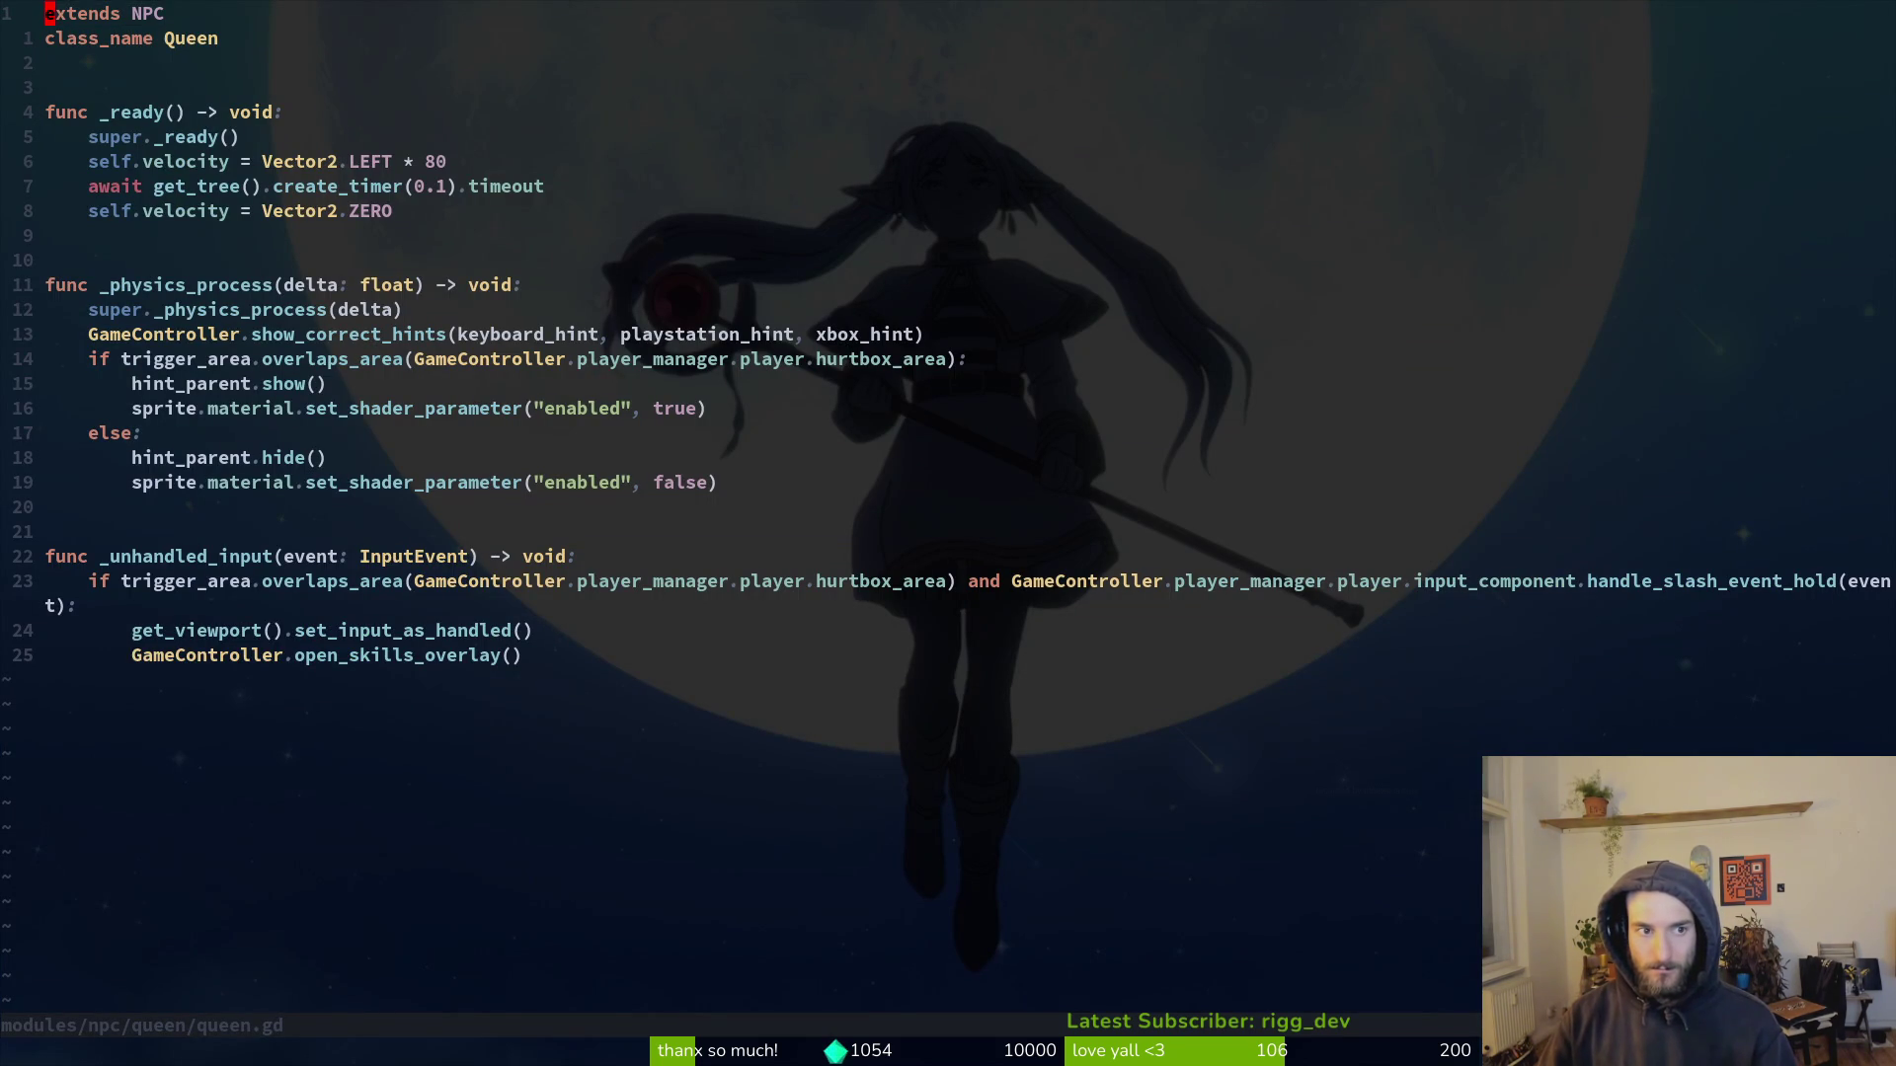
pyautogui.write('G:w')
pyautogui.press('Return')
pyautogui.hotkey('shift', 'v')
pyautogui.press('Escape')
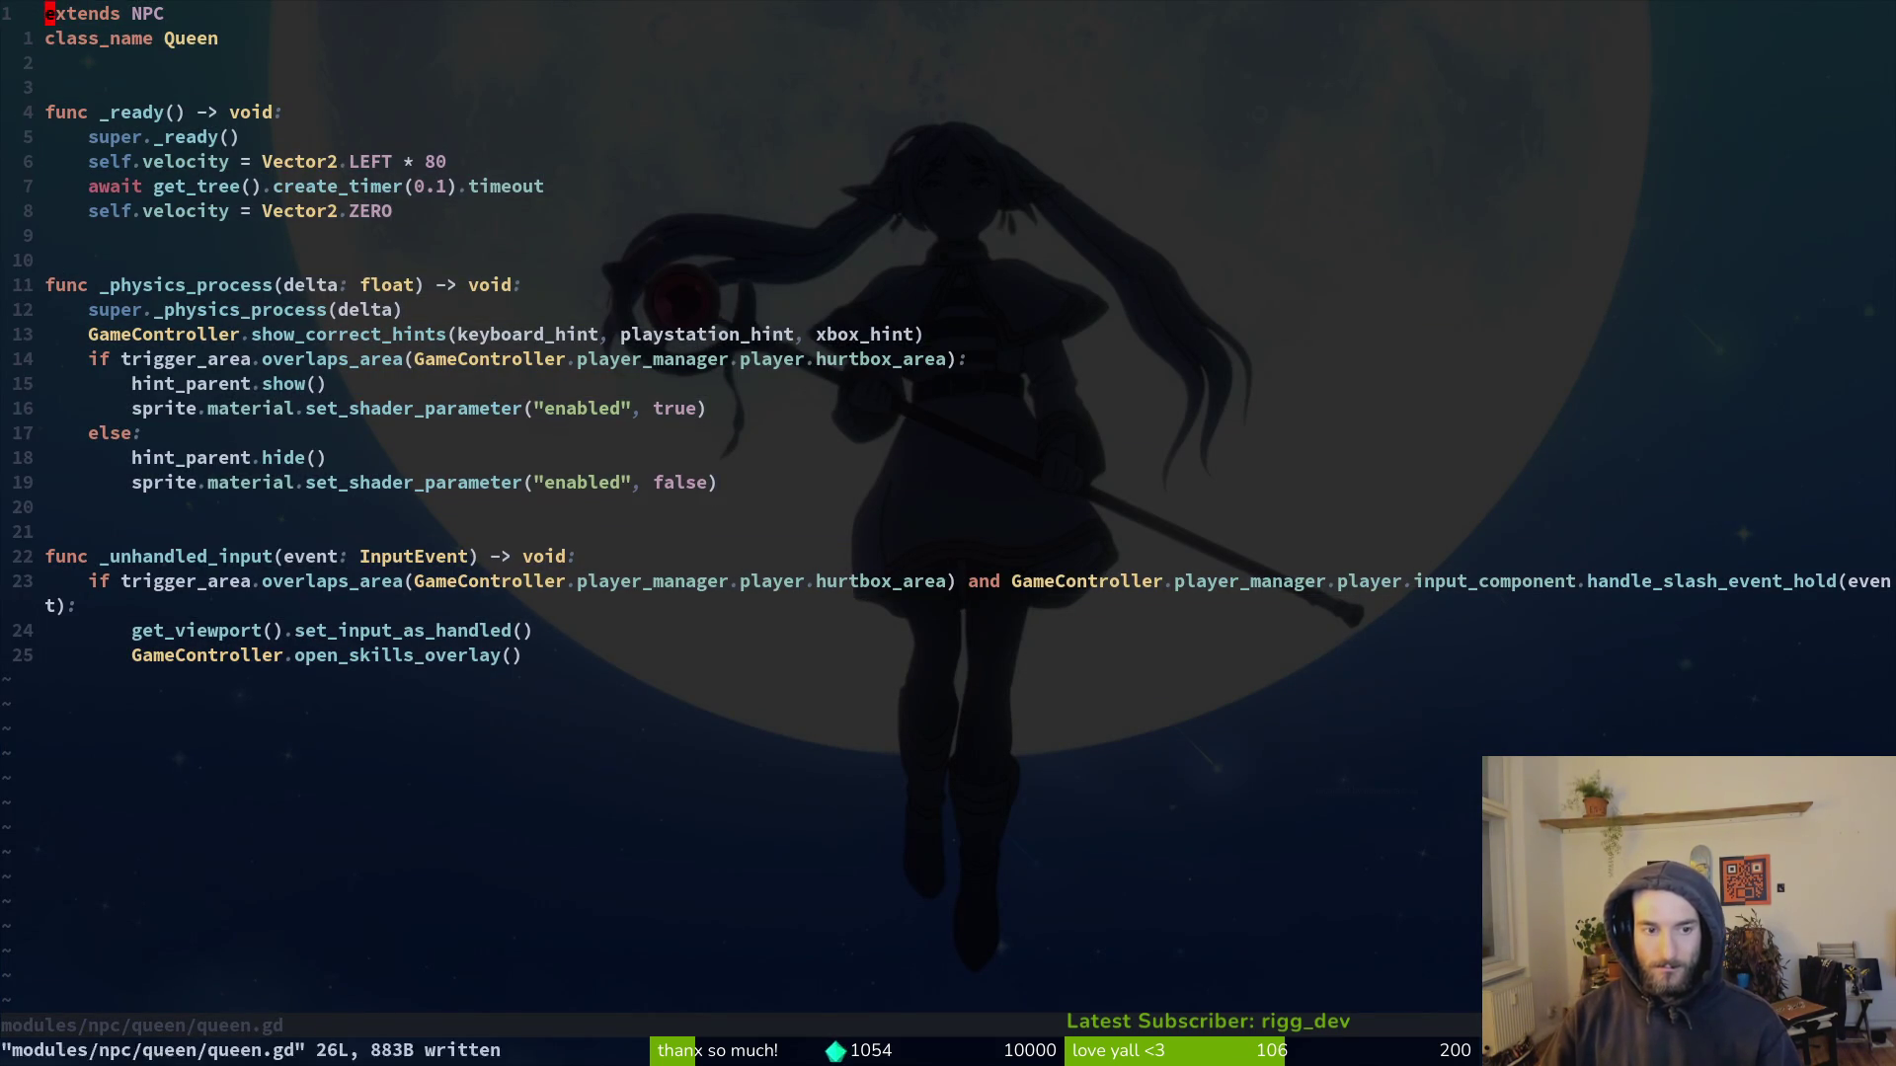
# Step: Open ladybug.gd and rename its class_name from Queen to Ladybug
pyautogui.press('space')
pyautogui.press('f')
pyautogui.press('f')
pyautogui.write('lady')
pyautogui.press('Return')
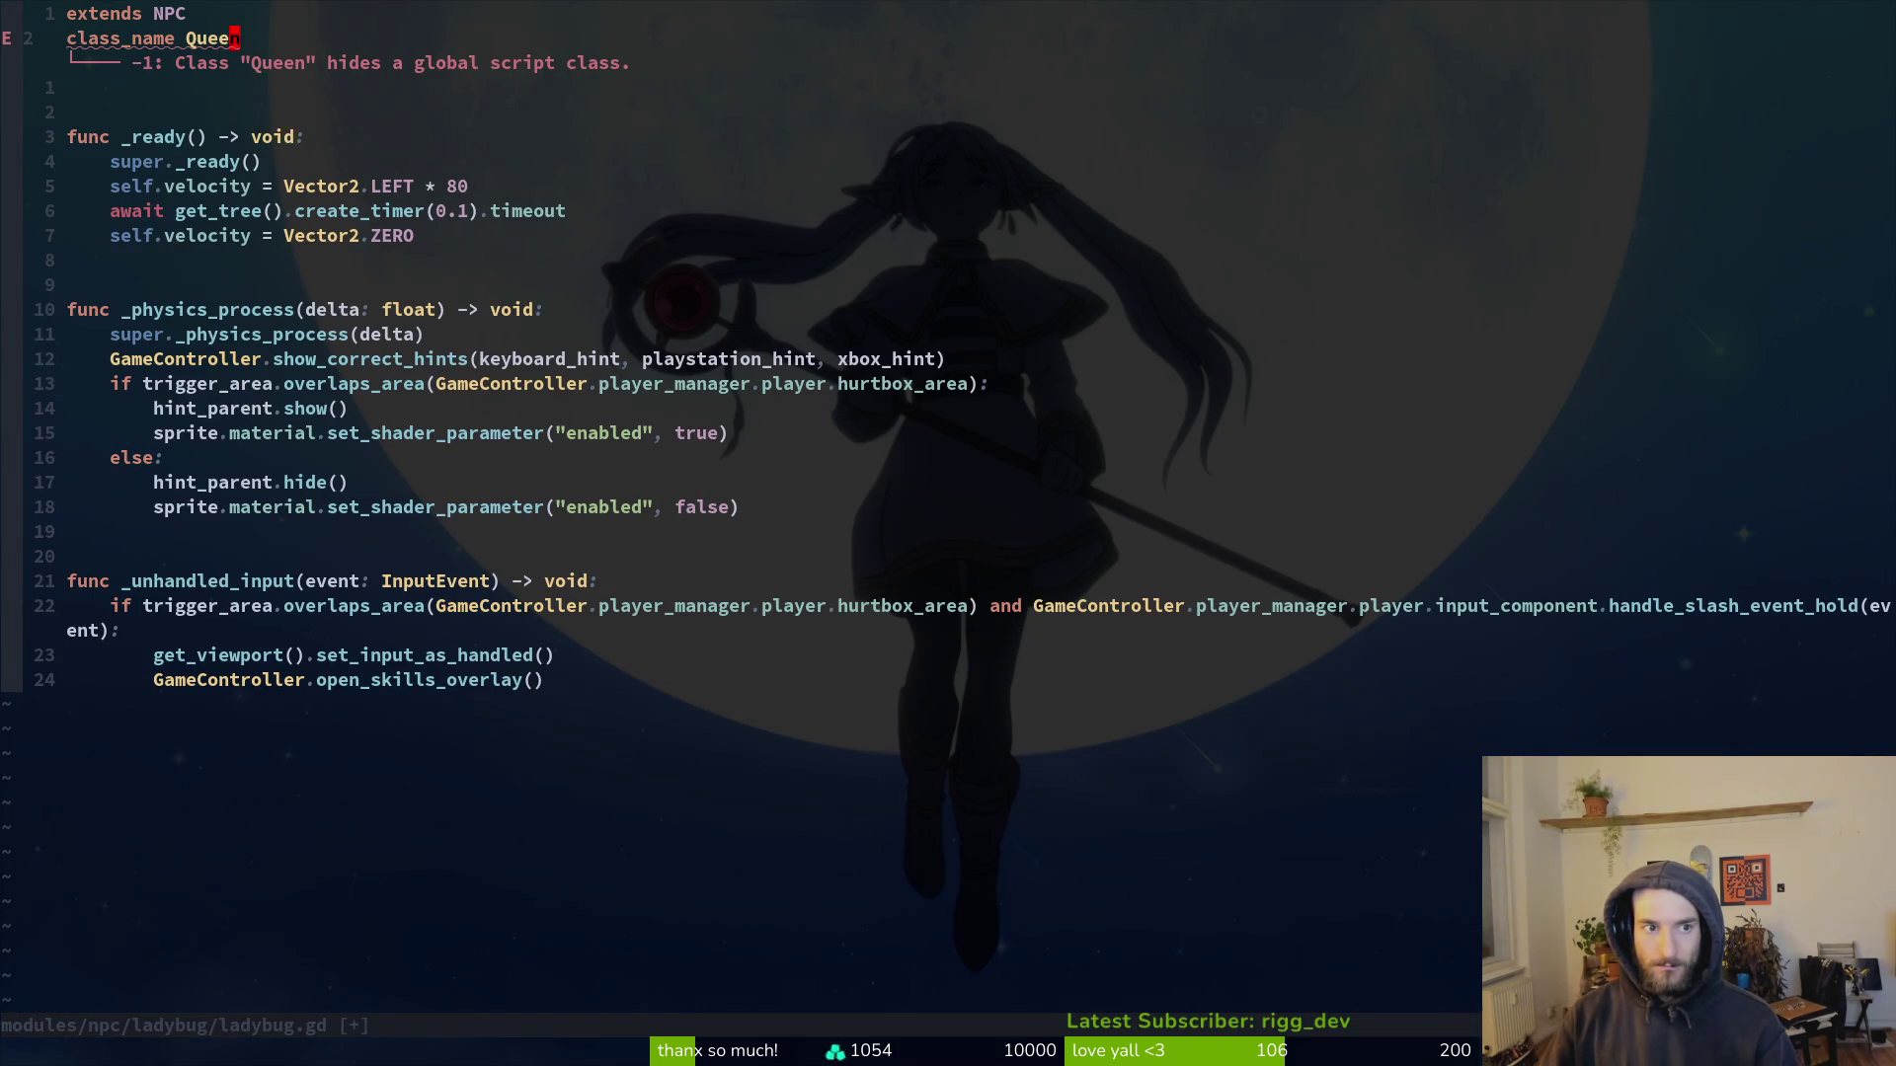
pyautogui.write('ciwLadybug')
pyautogui.press('Escape')
# Step: Delete the leftward velocity and timer lines from _ready in ladybug.gd and save
pyautogui.write(':w')
pyautogui.press('Return')
pyautogui.press('j')
pyautogui.press('j')
pyautogui.press('j')
pyautogui.press('j')
pyautogui.press('j')
pyautogui.press('d')
pyautogui.press('d')
pyautogui.press('d')
pyautogui.press('d')
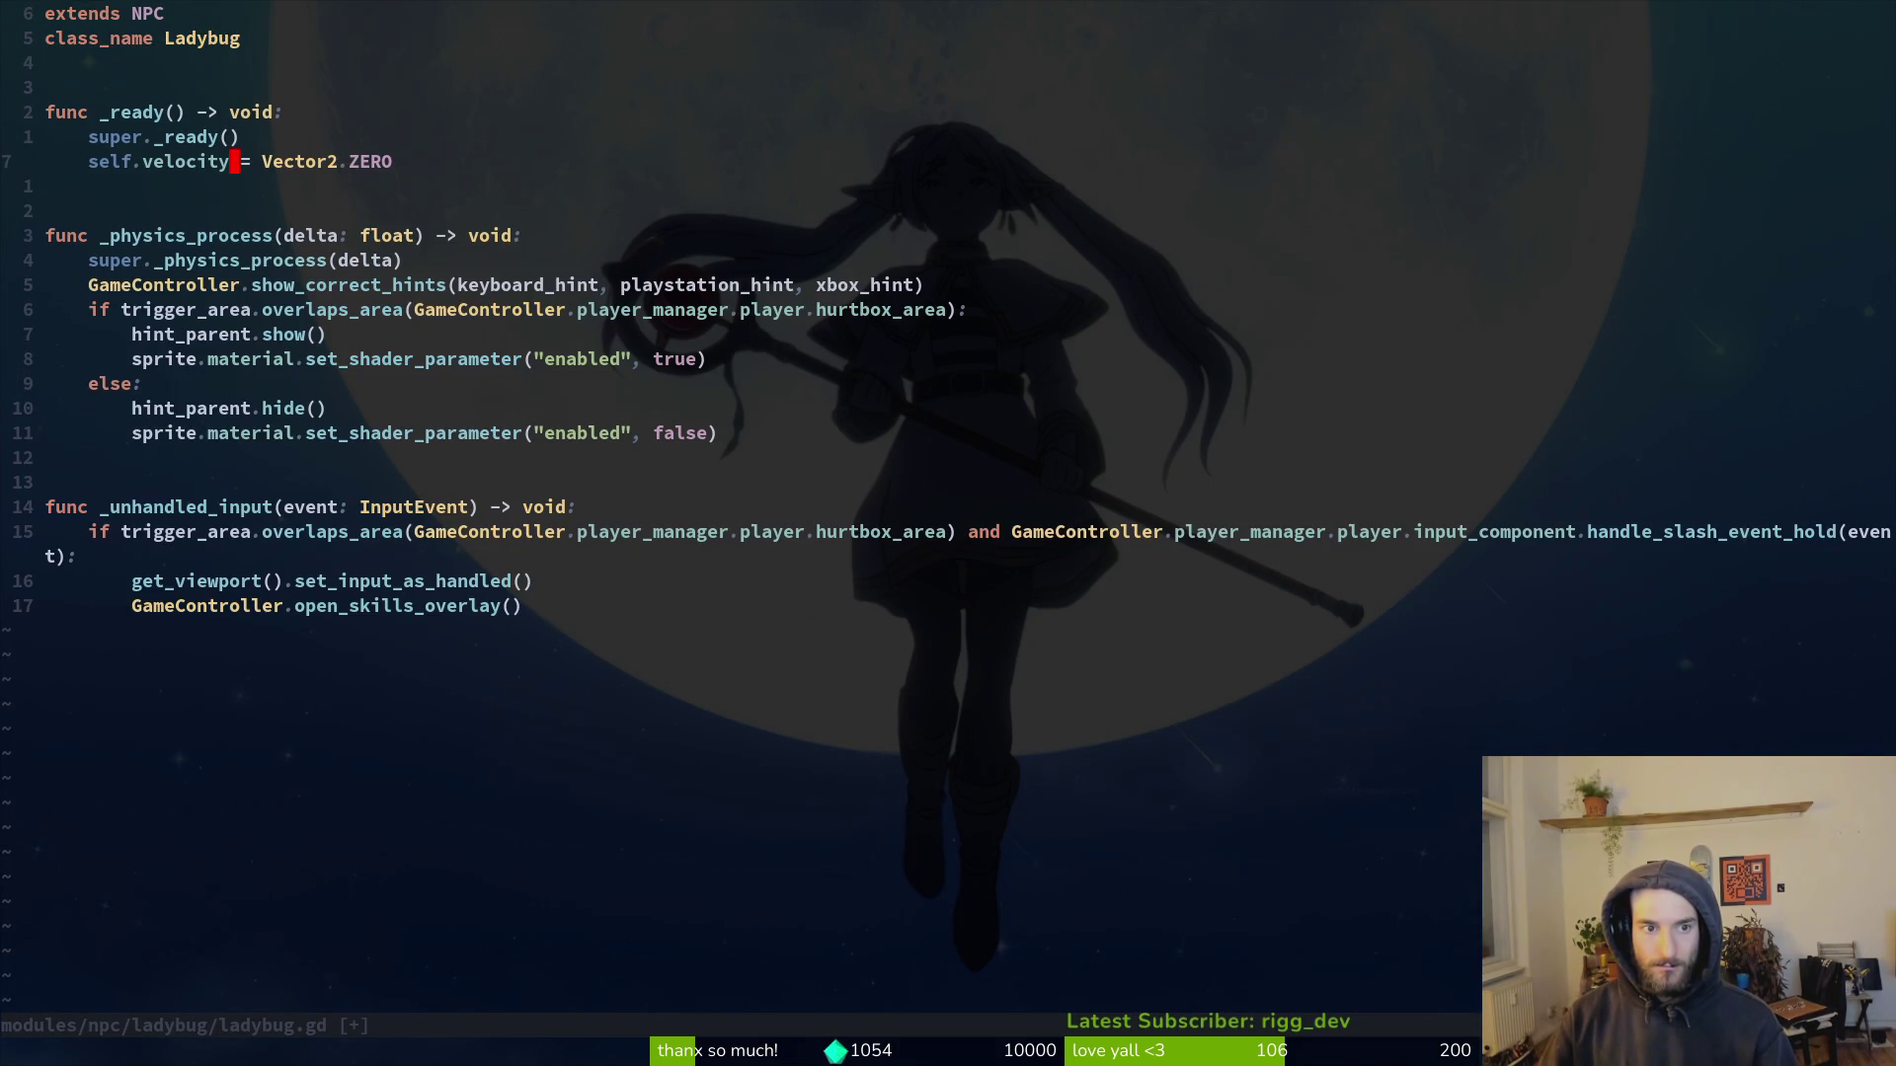
pyautogui.write(':w')
pyautogui.press('Return')
pyautogui.press('Return')
pyautogui.press('j')
pyautogui.press('j')
pyautogui.press('j')
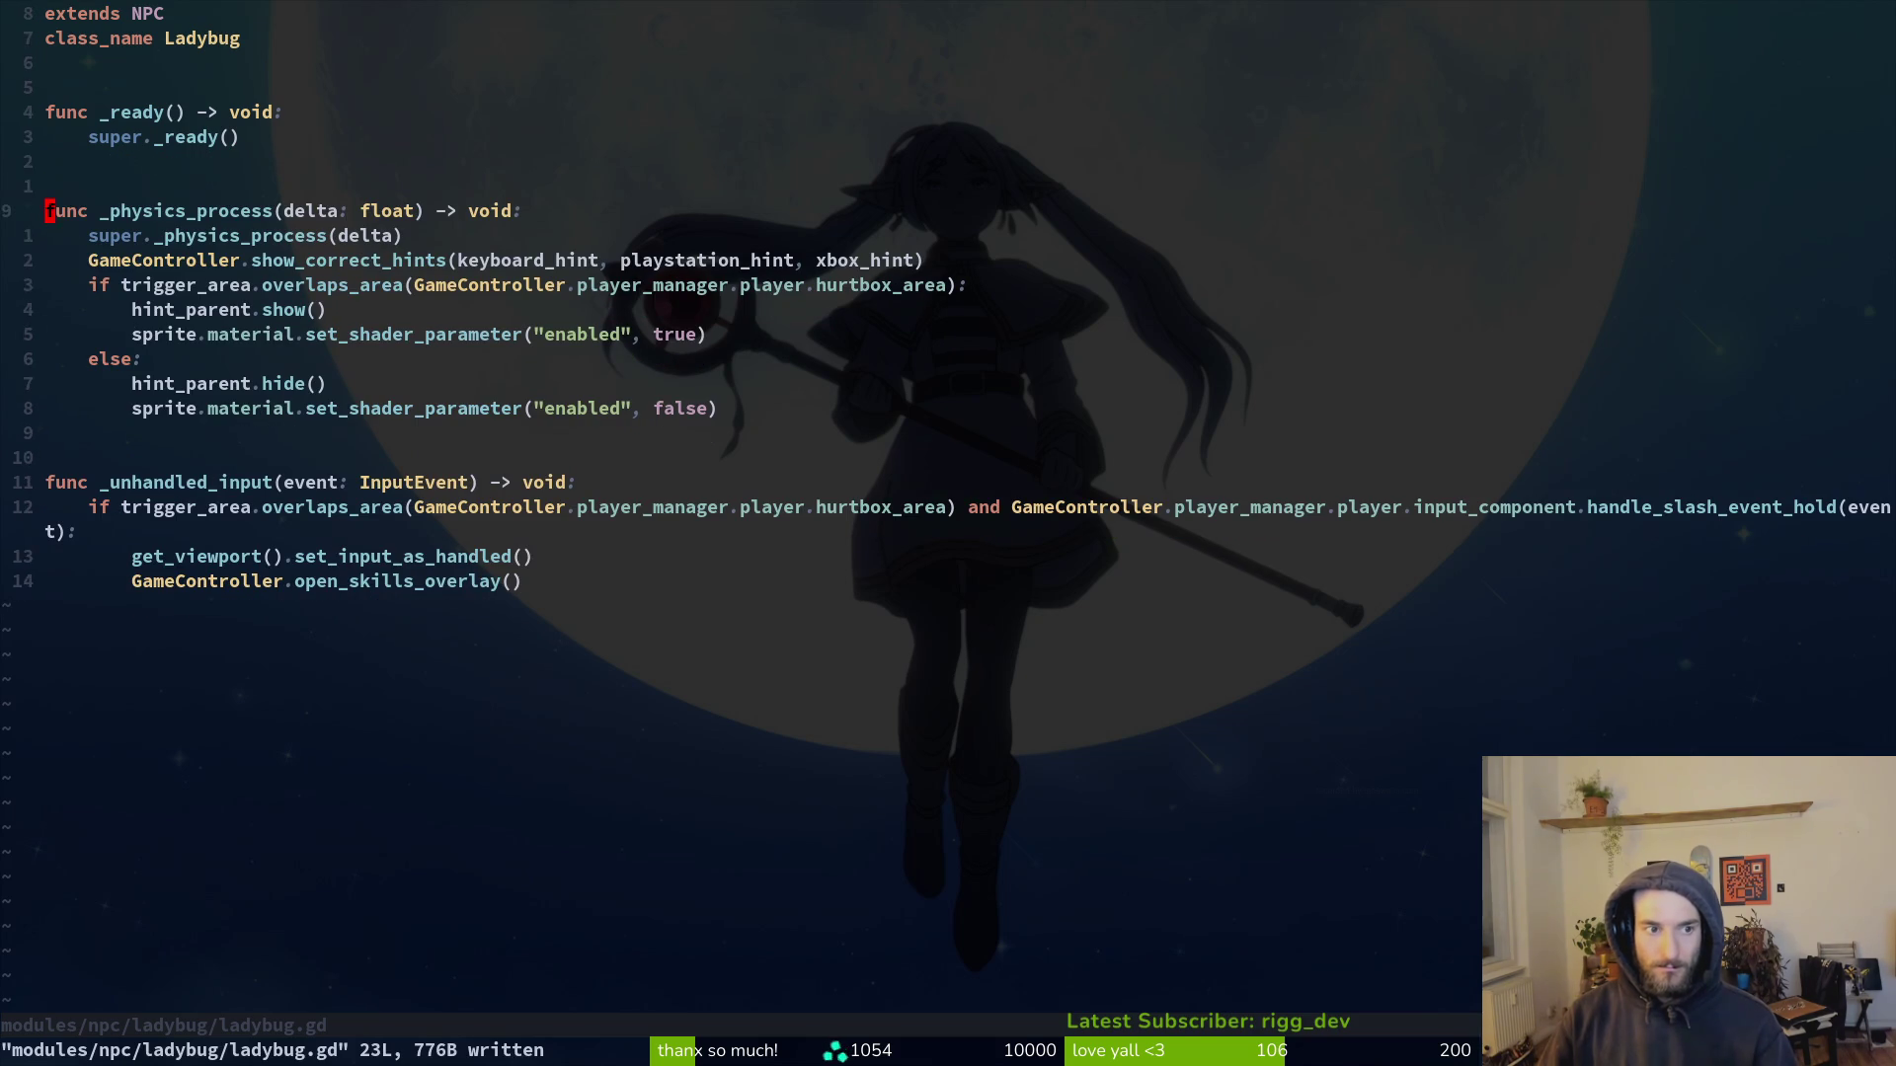
# Step: Change the skills call to GameController.open_shop_overlay() and save ladybug.gd
pyautogui.press('j')
pyautogui.press('j')
pyautogui.press('j')
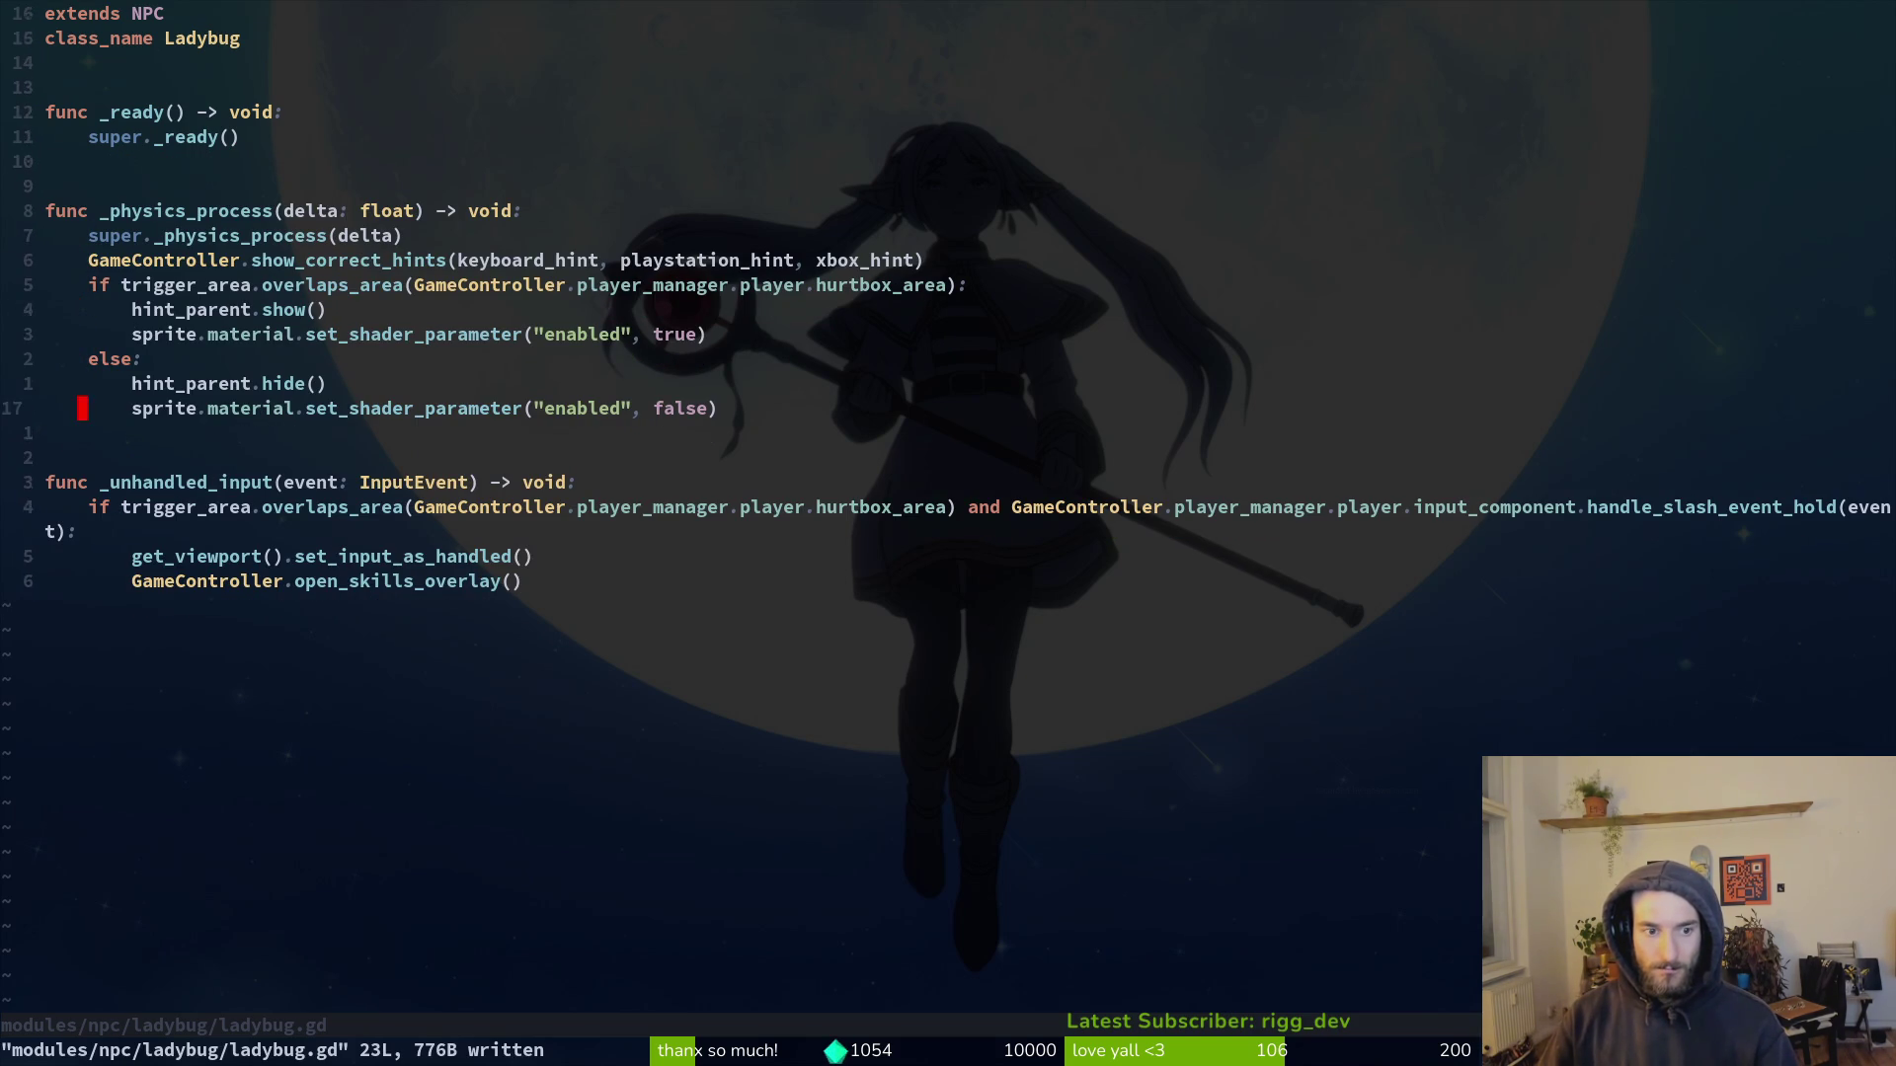
pyautogui.press('w')
pyautogui.press('w')
pyautogui.write('w')
pyautogui.write('cwopen_sh')
pyautogui.press('Return')
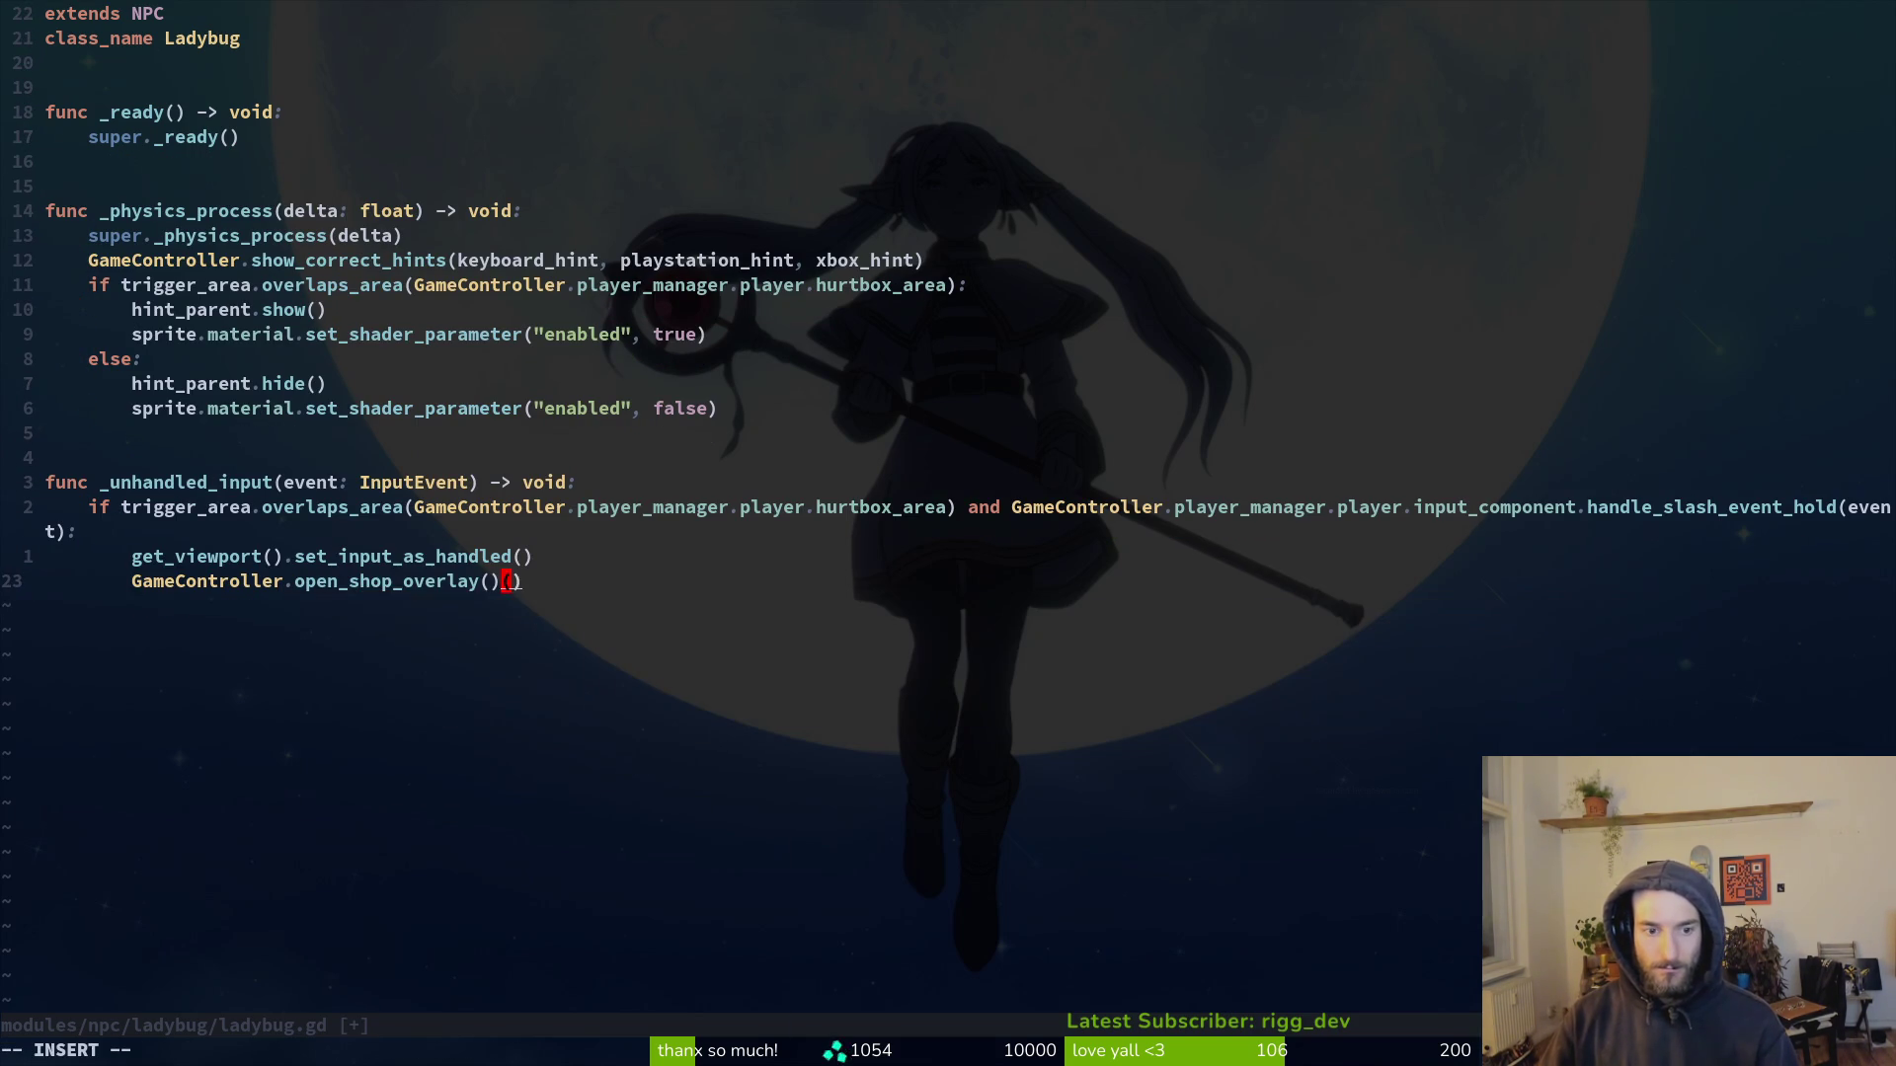
pyautogui.press('Escape')
pyautogui.hotkey('ctrl', 's')
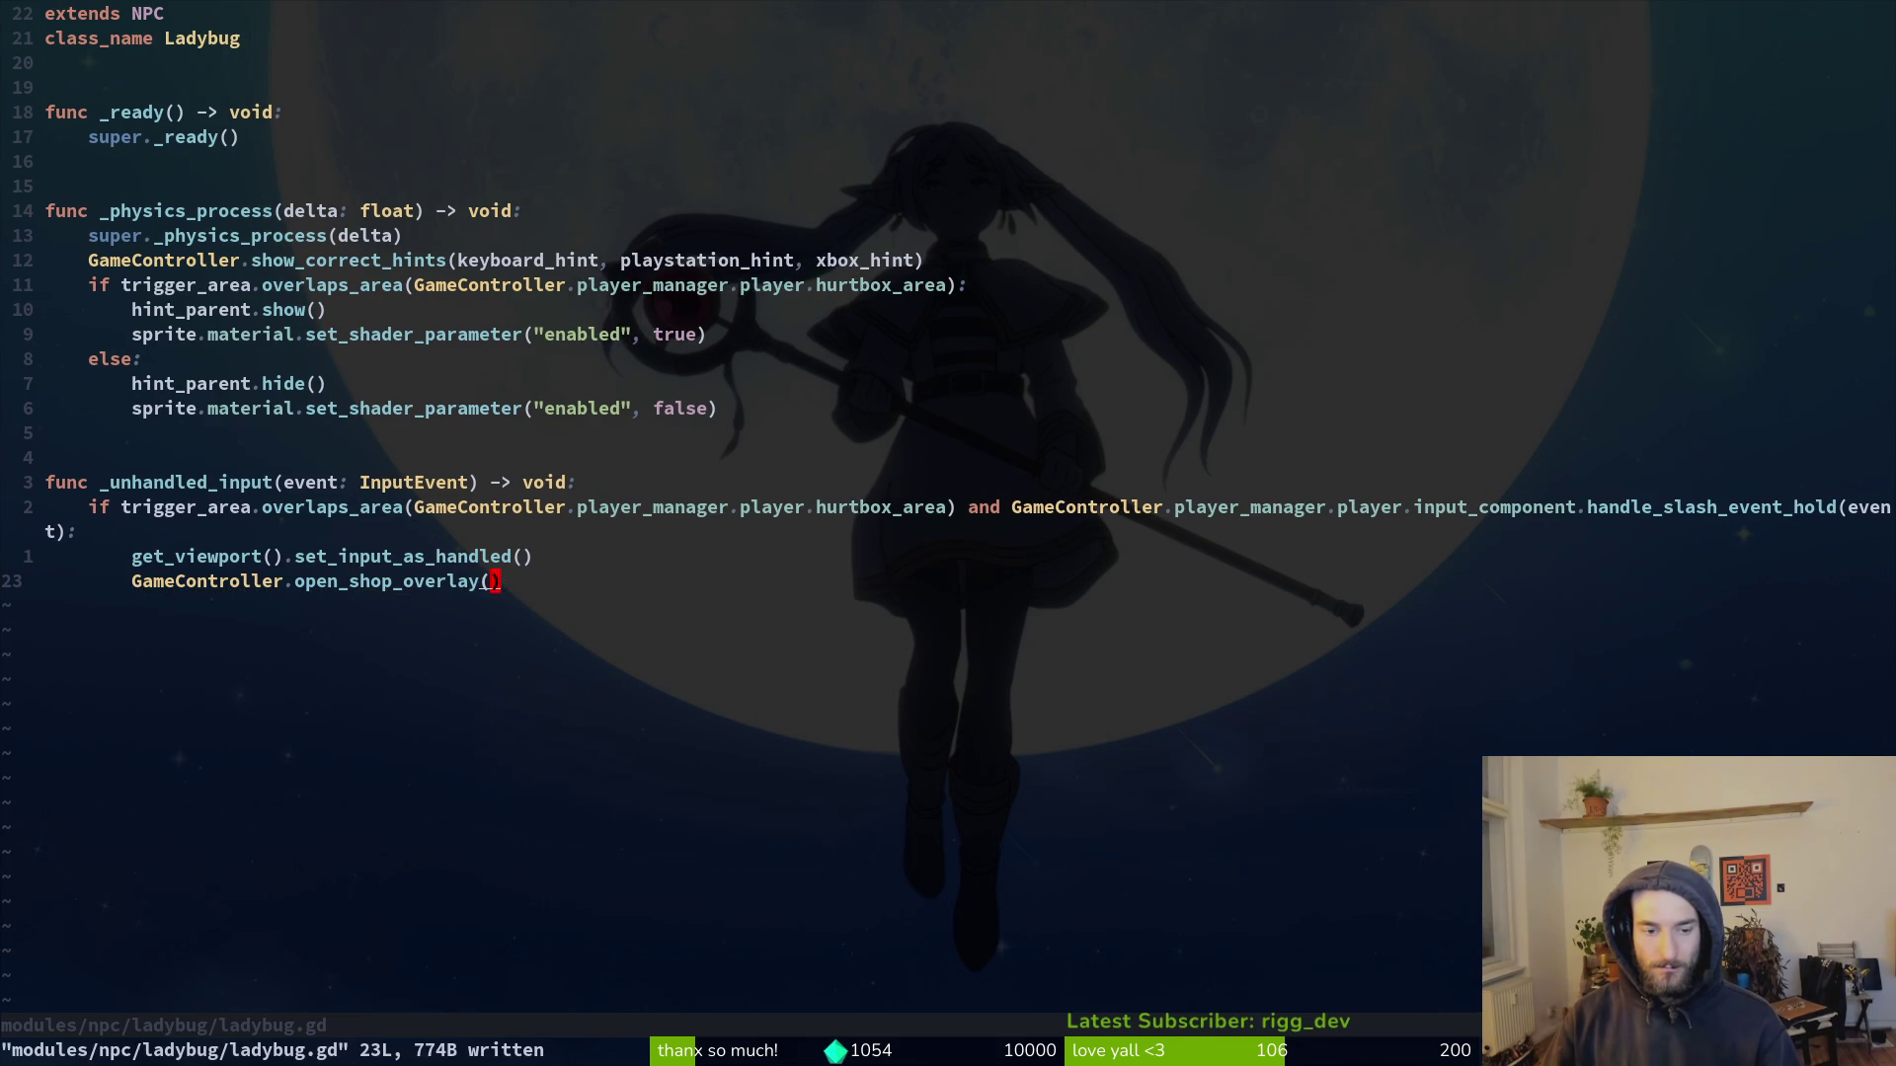
# Step: Open shop_overlay.gd through the file finder
pyautogui.press('space')
pyautogui.press('f')
pyautogui.press('f')
pyautogui.press('Escape')
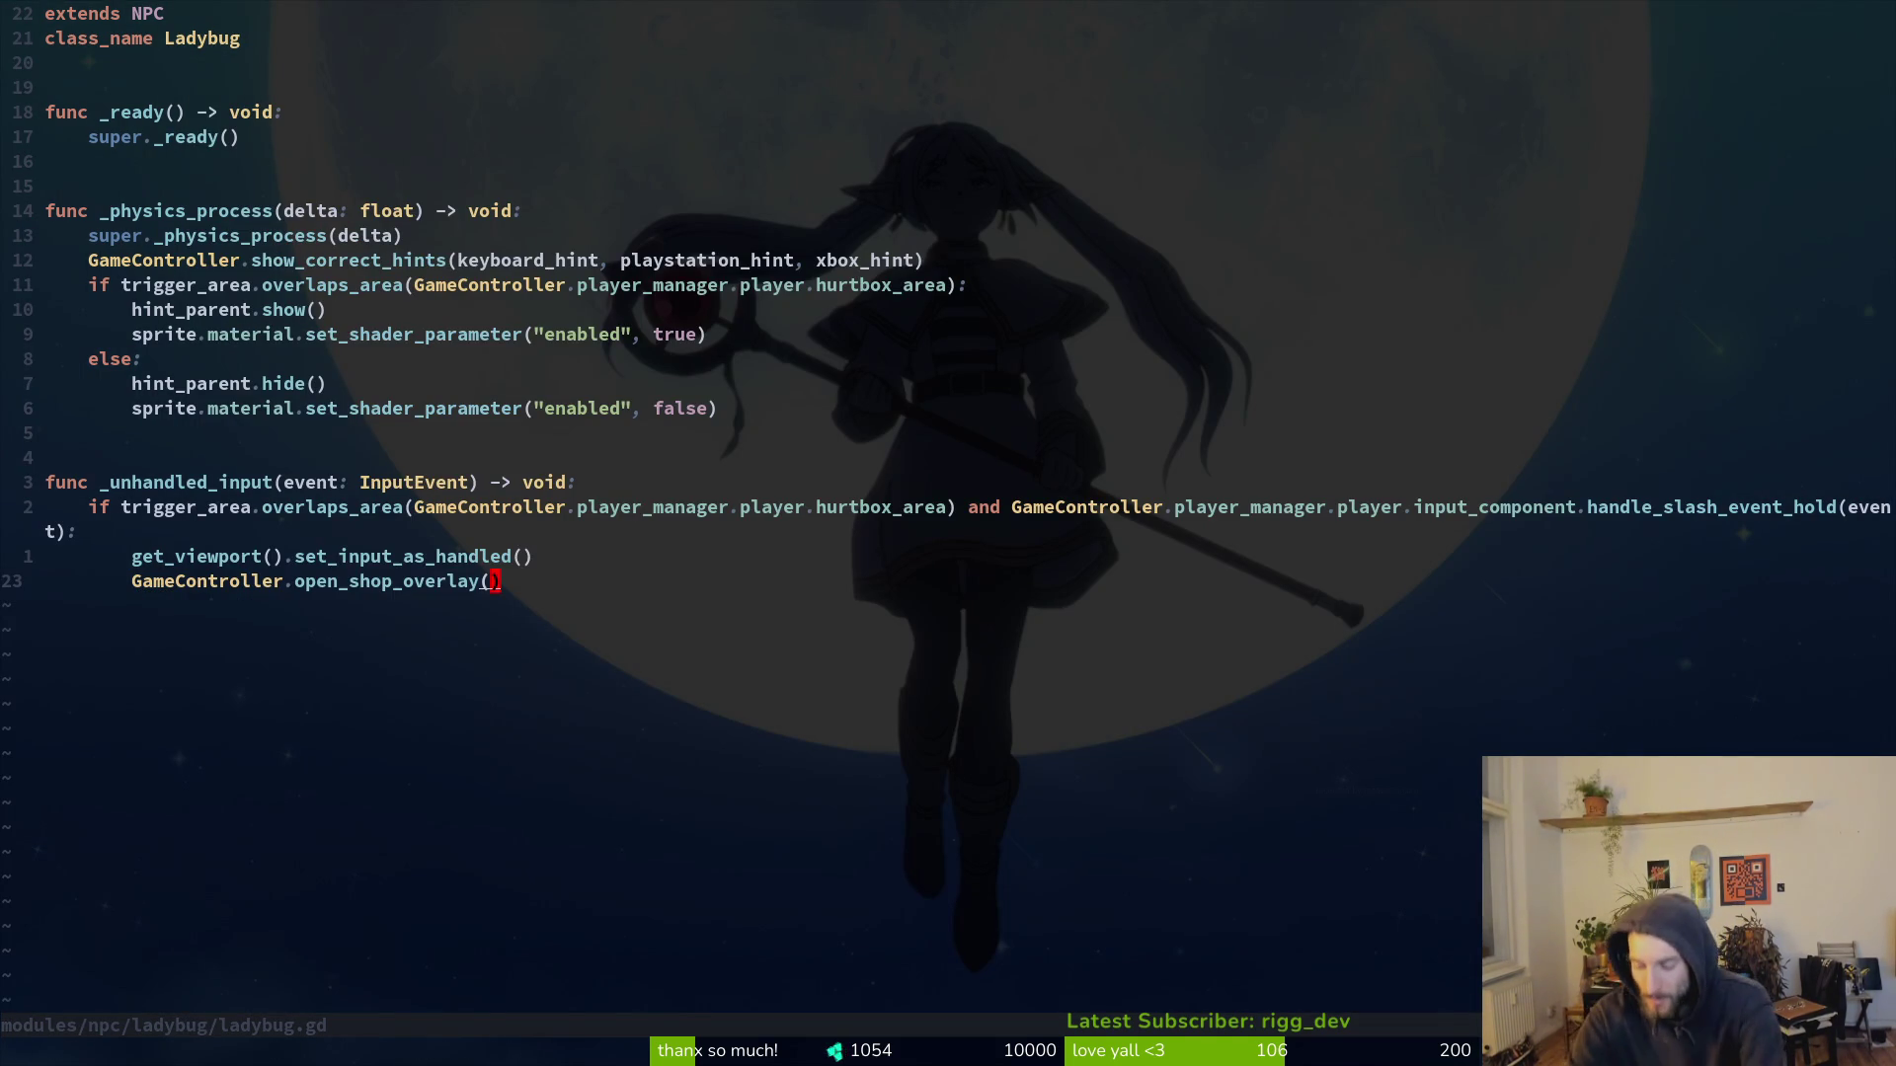
pyautogui.press('space')
pyautogui.press('f')
pyautogui.press('f')
pyautogui.write('shoov')
pyautogui.press('Return')
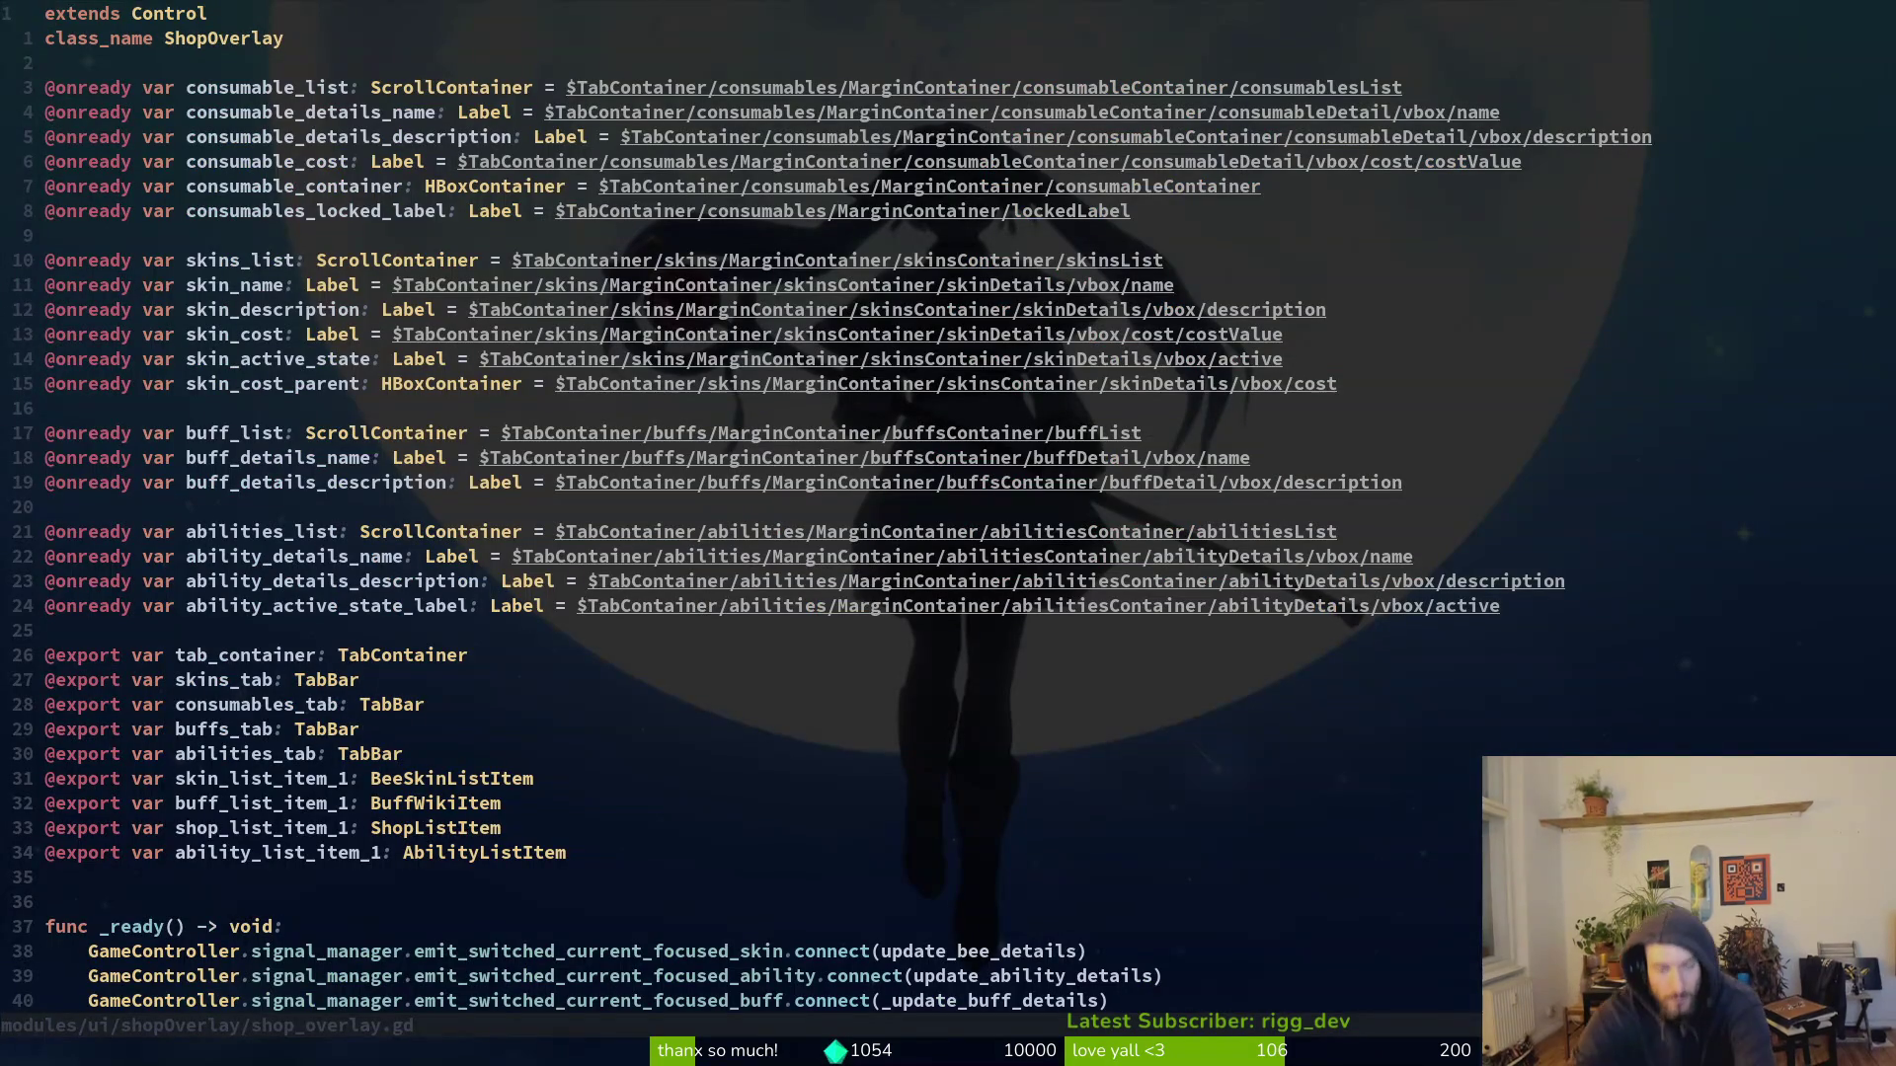
pyautogui.press('6')
pyautogui.press('9')
pyautogui.press('G')
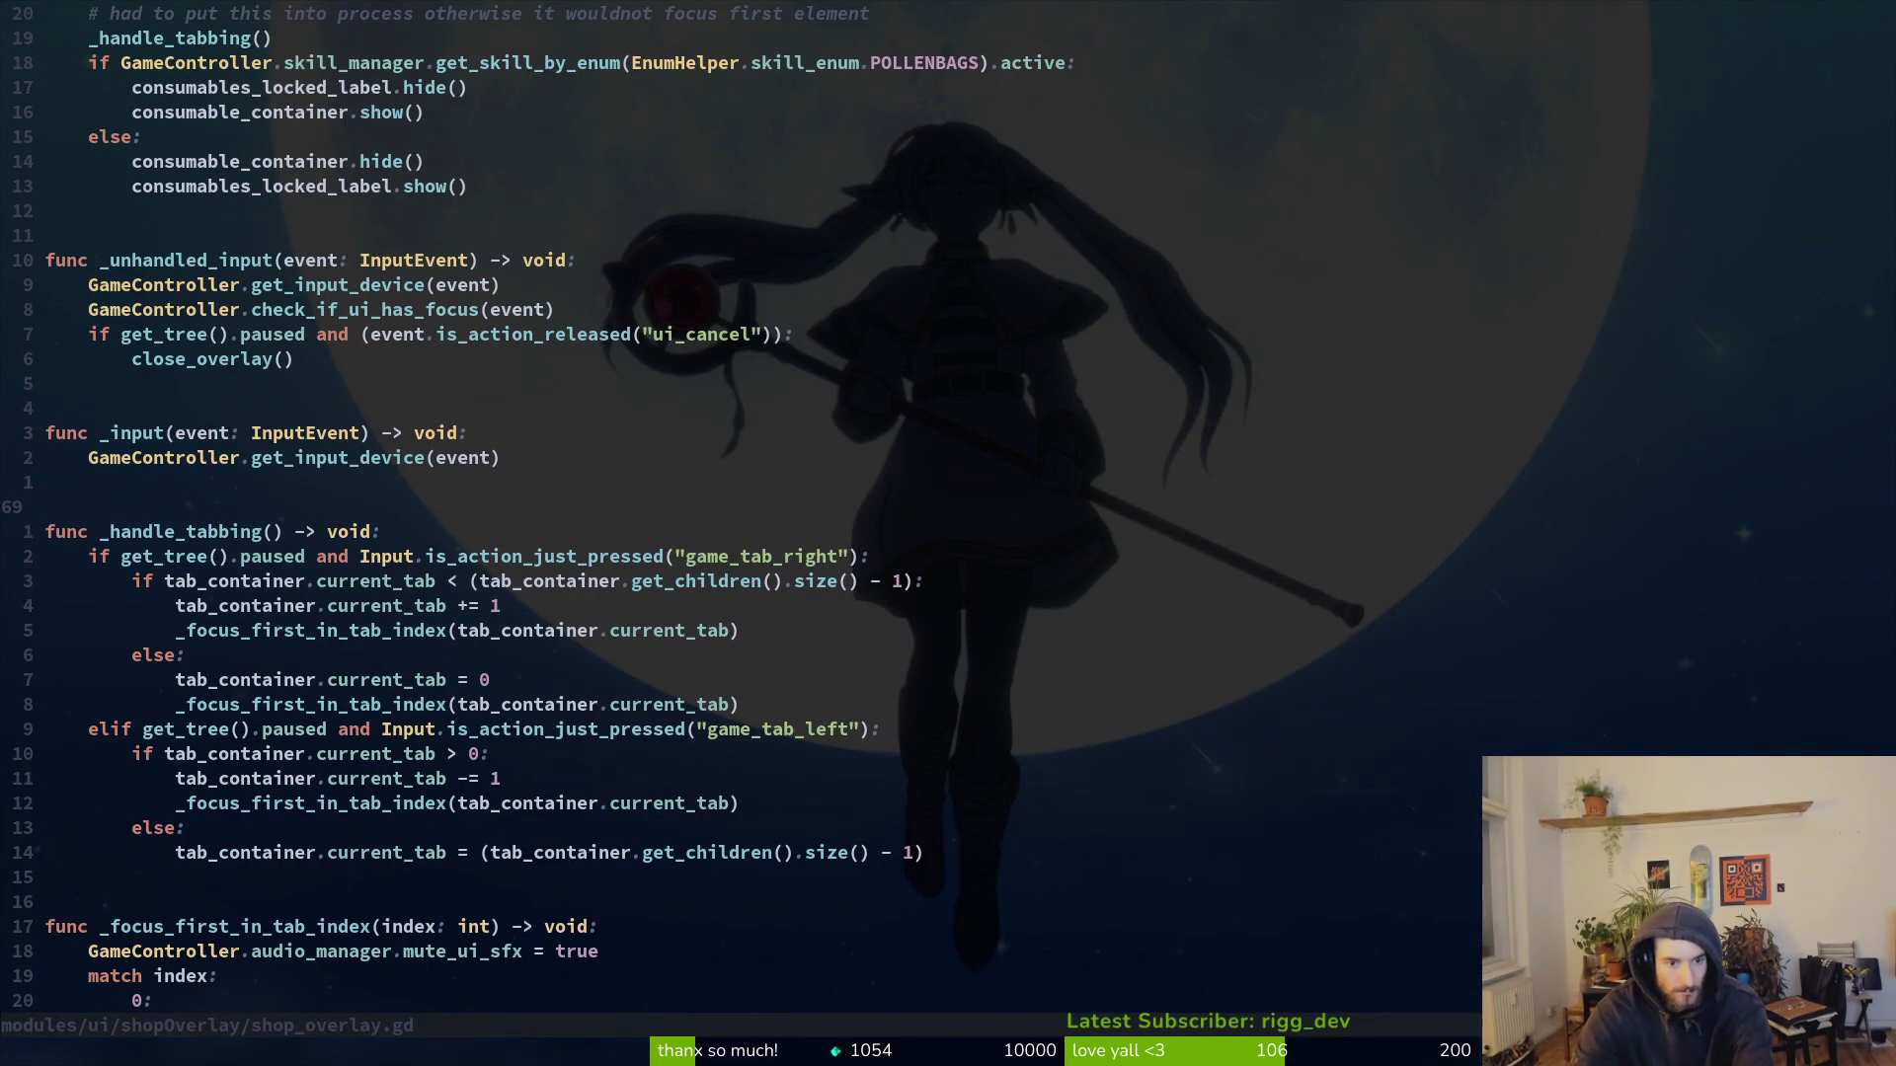
pyautogui.hotkey('ctrl', 'd')
pyautogui.hotkey('ctrl', 'd')
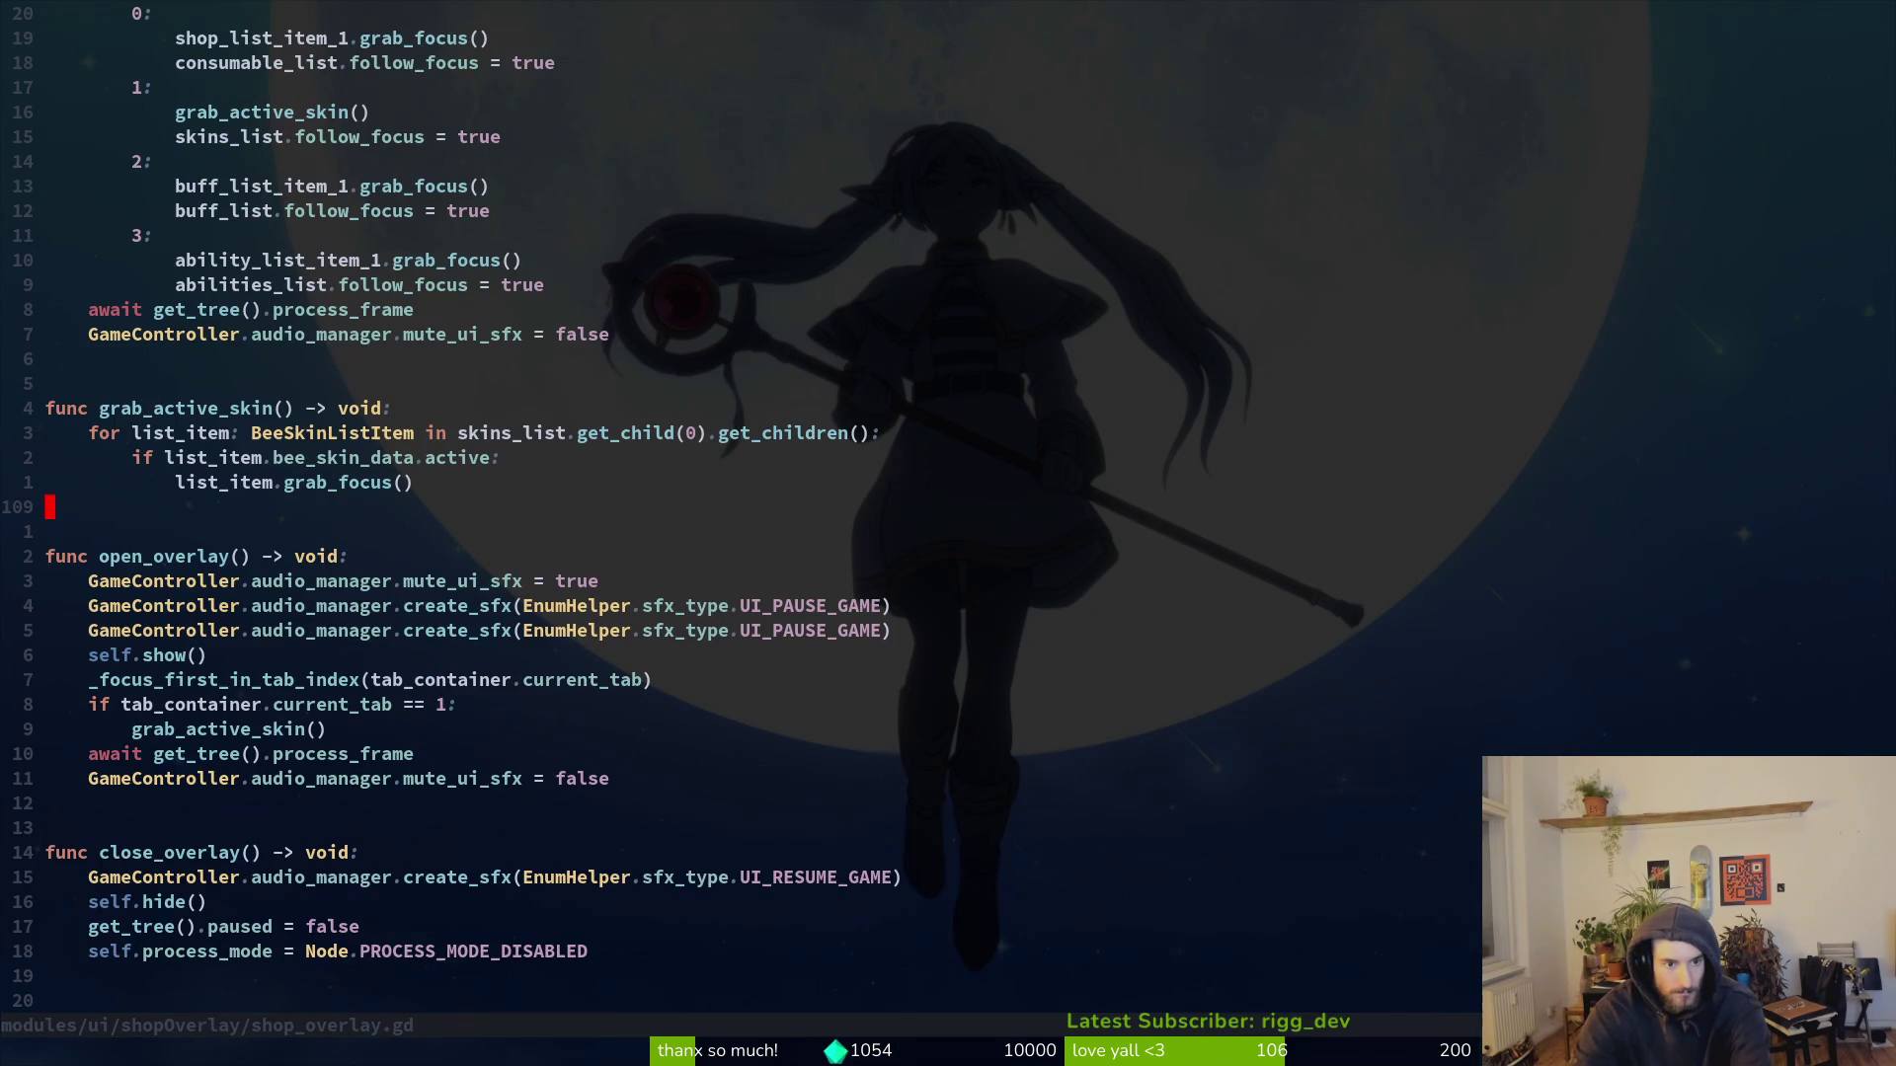
pyautogui.hotkey('ctrl', 'd')
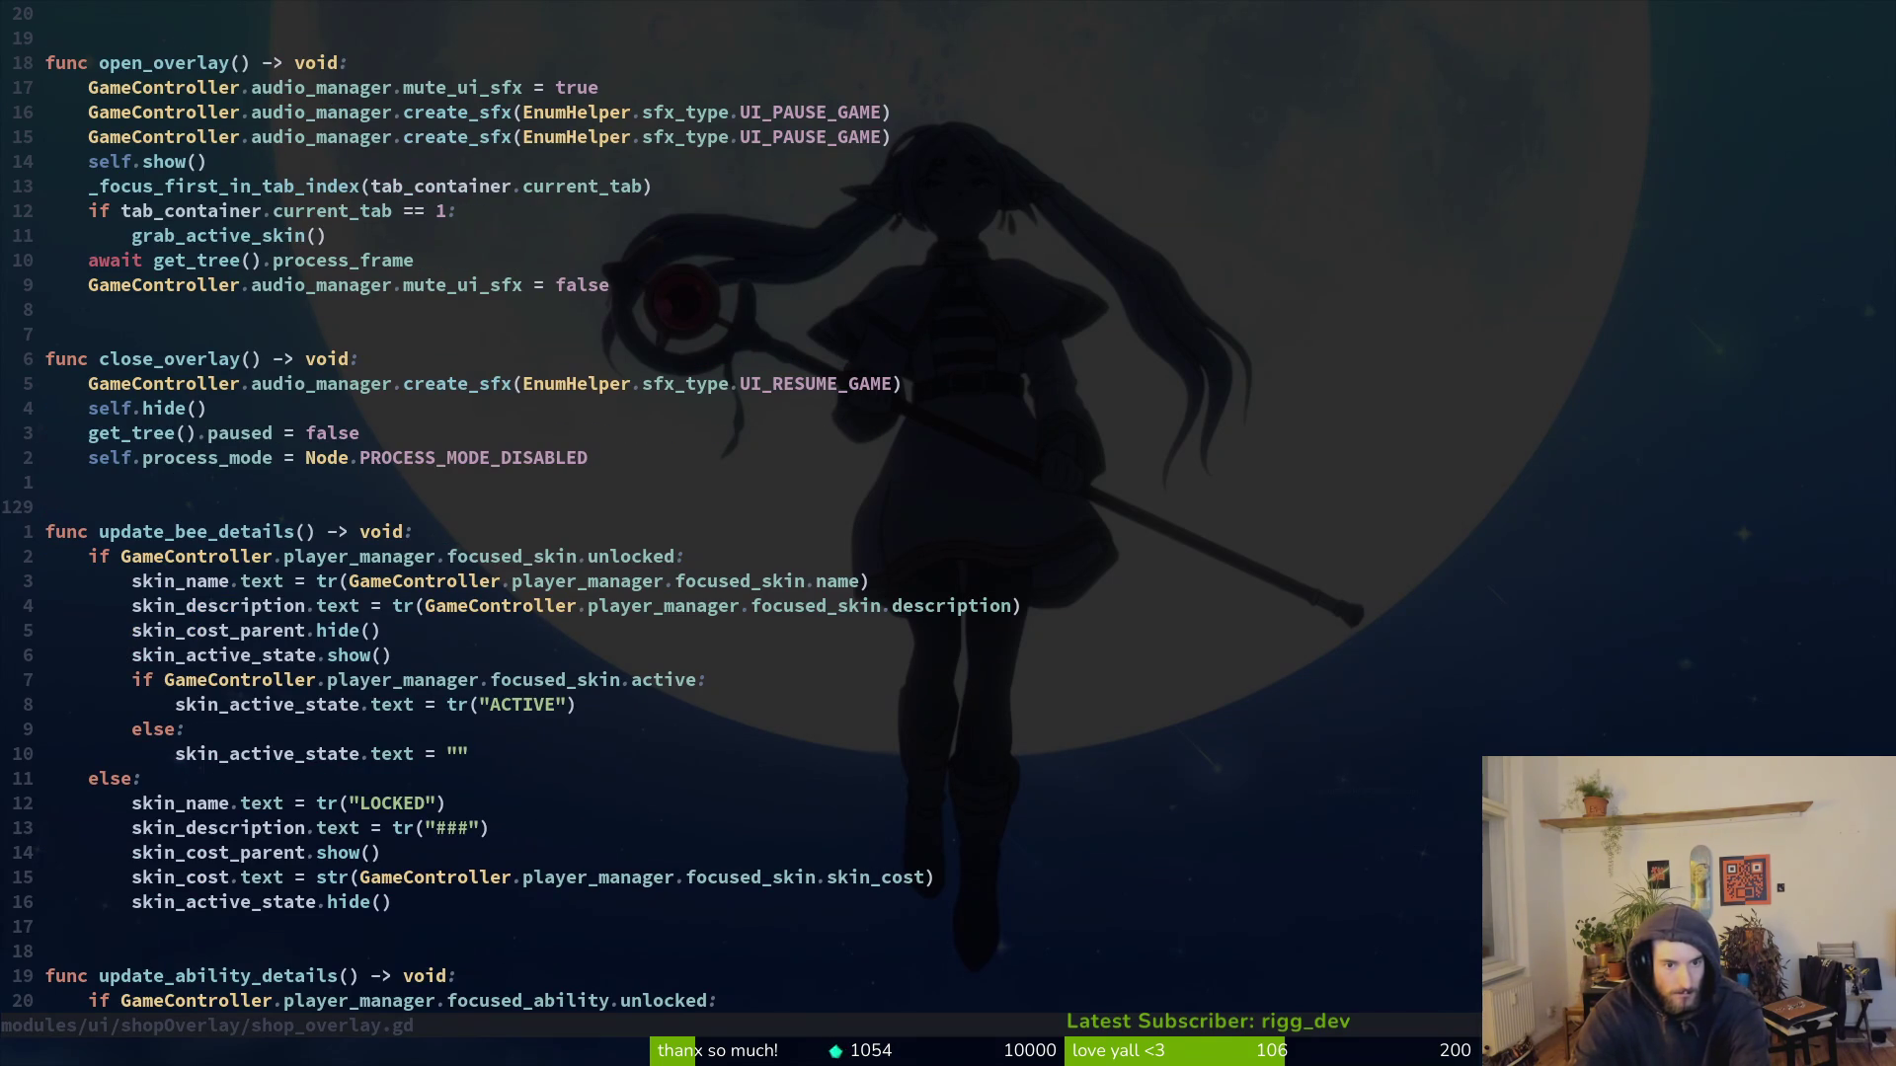
pyautogui.hotkey('ctrl', 'd')
pyautogui.hotkey('ctrl', 'd')
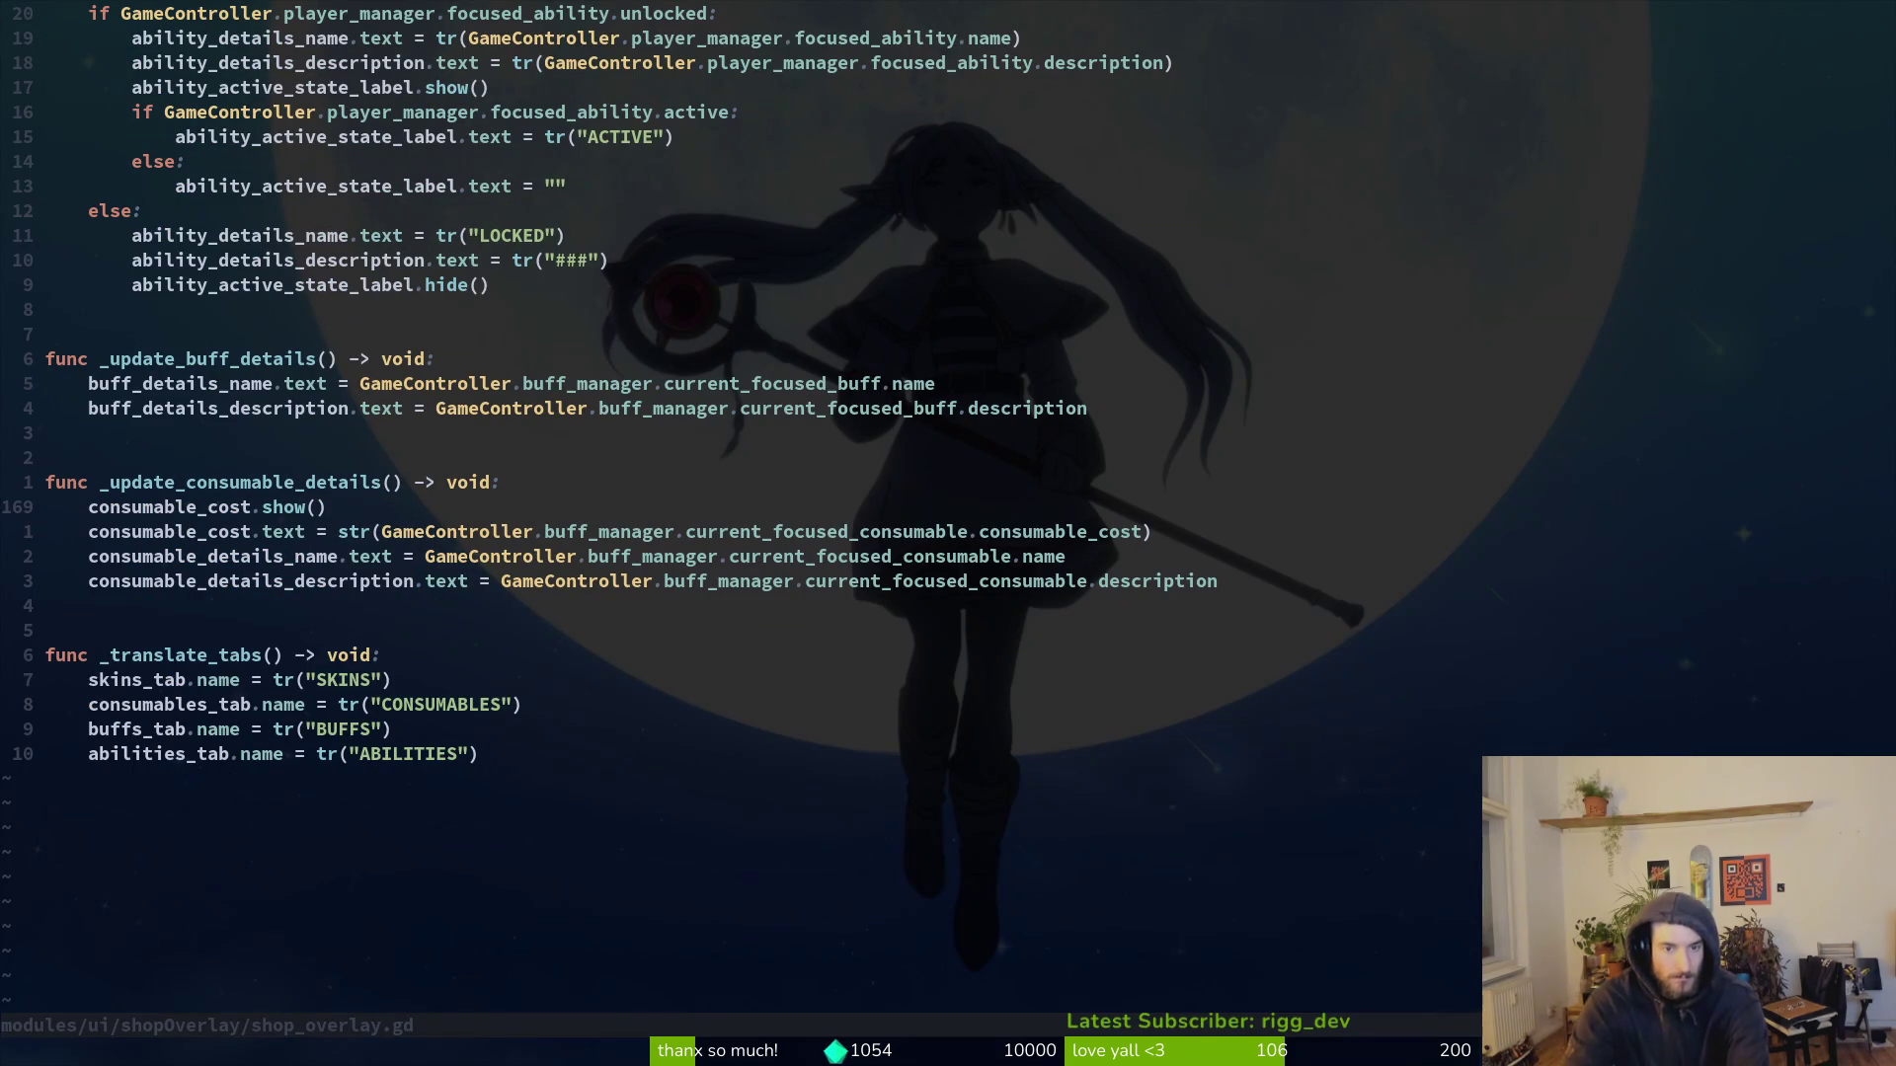
pyautogui.hotkey('ctrl', 'u')
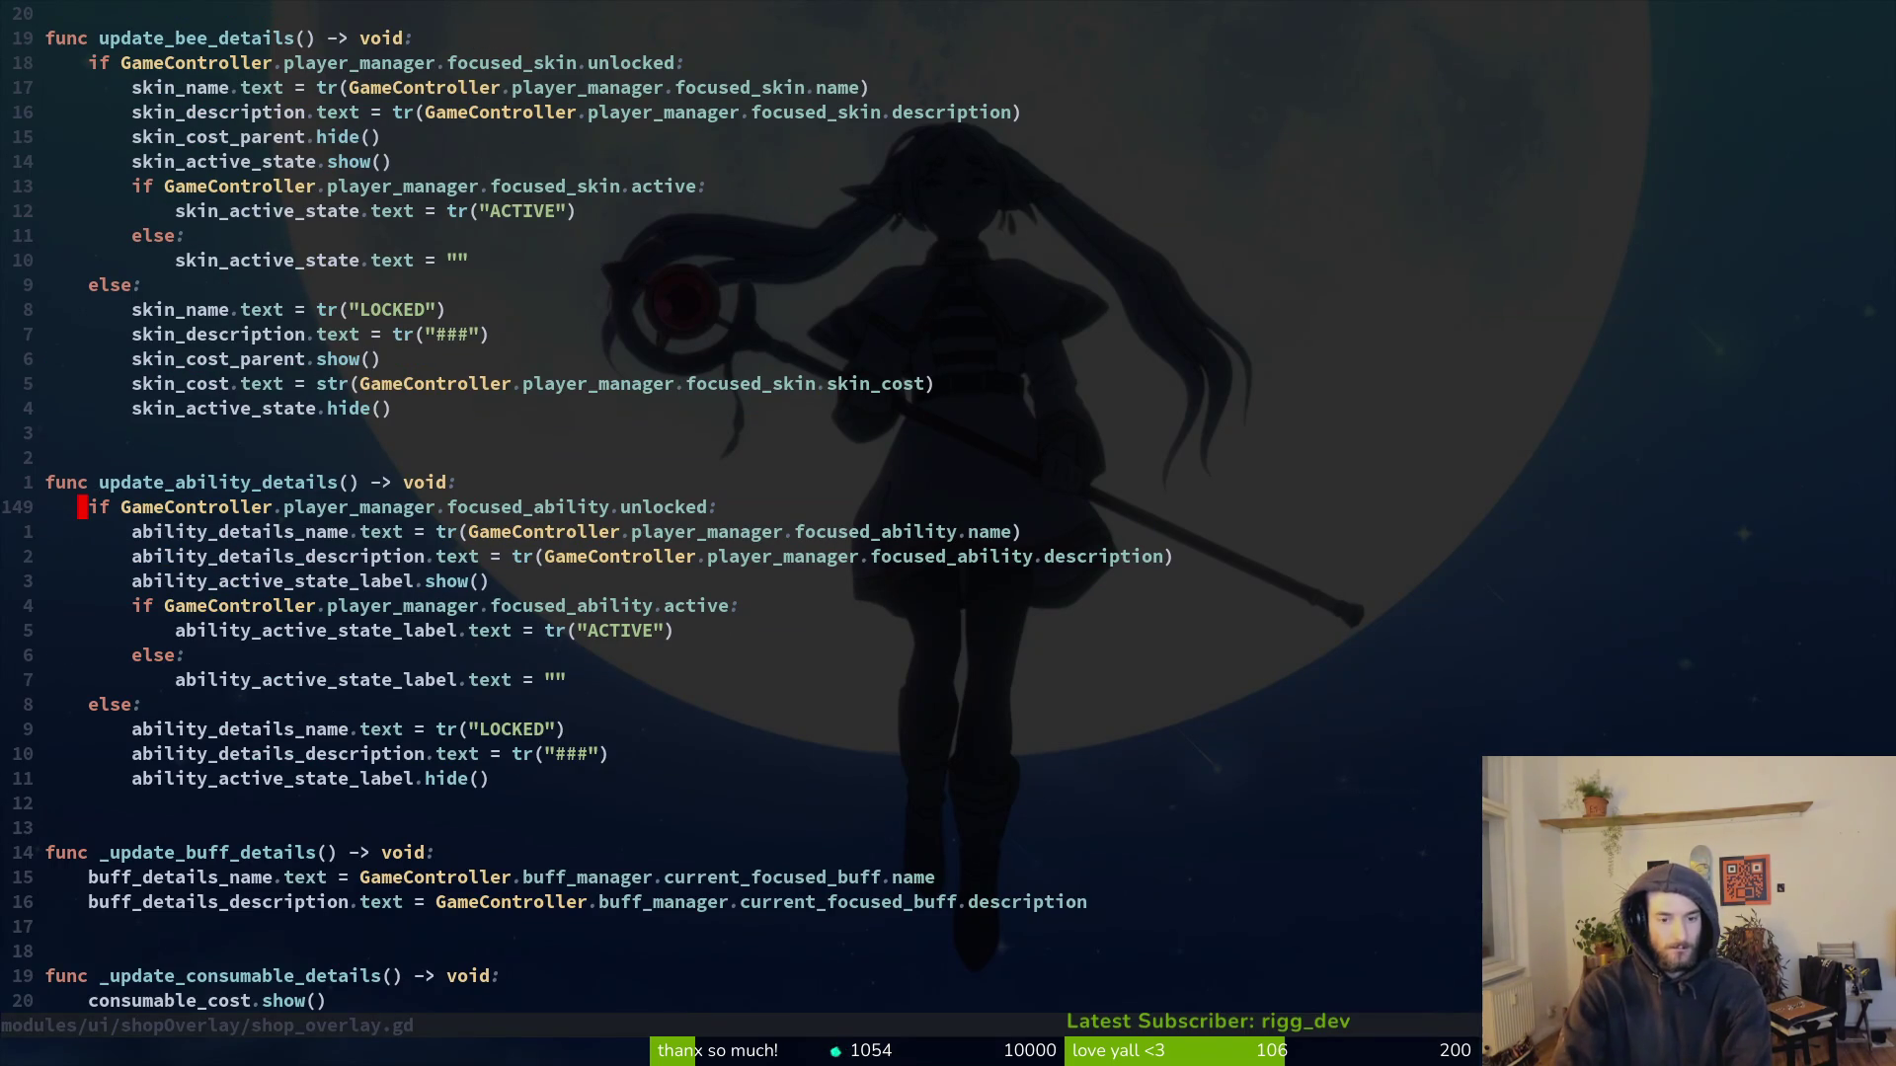
pyautogui.hotkey('ctrl', 'u')
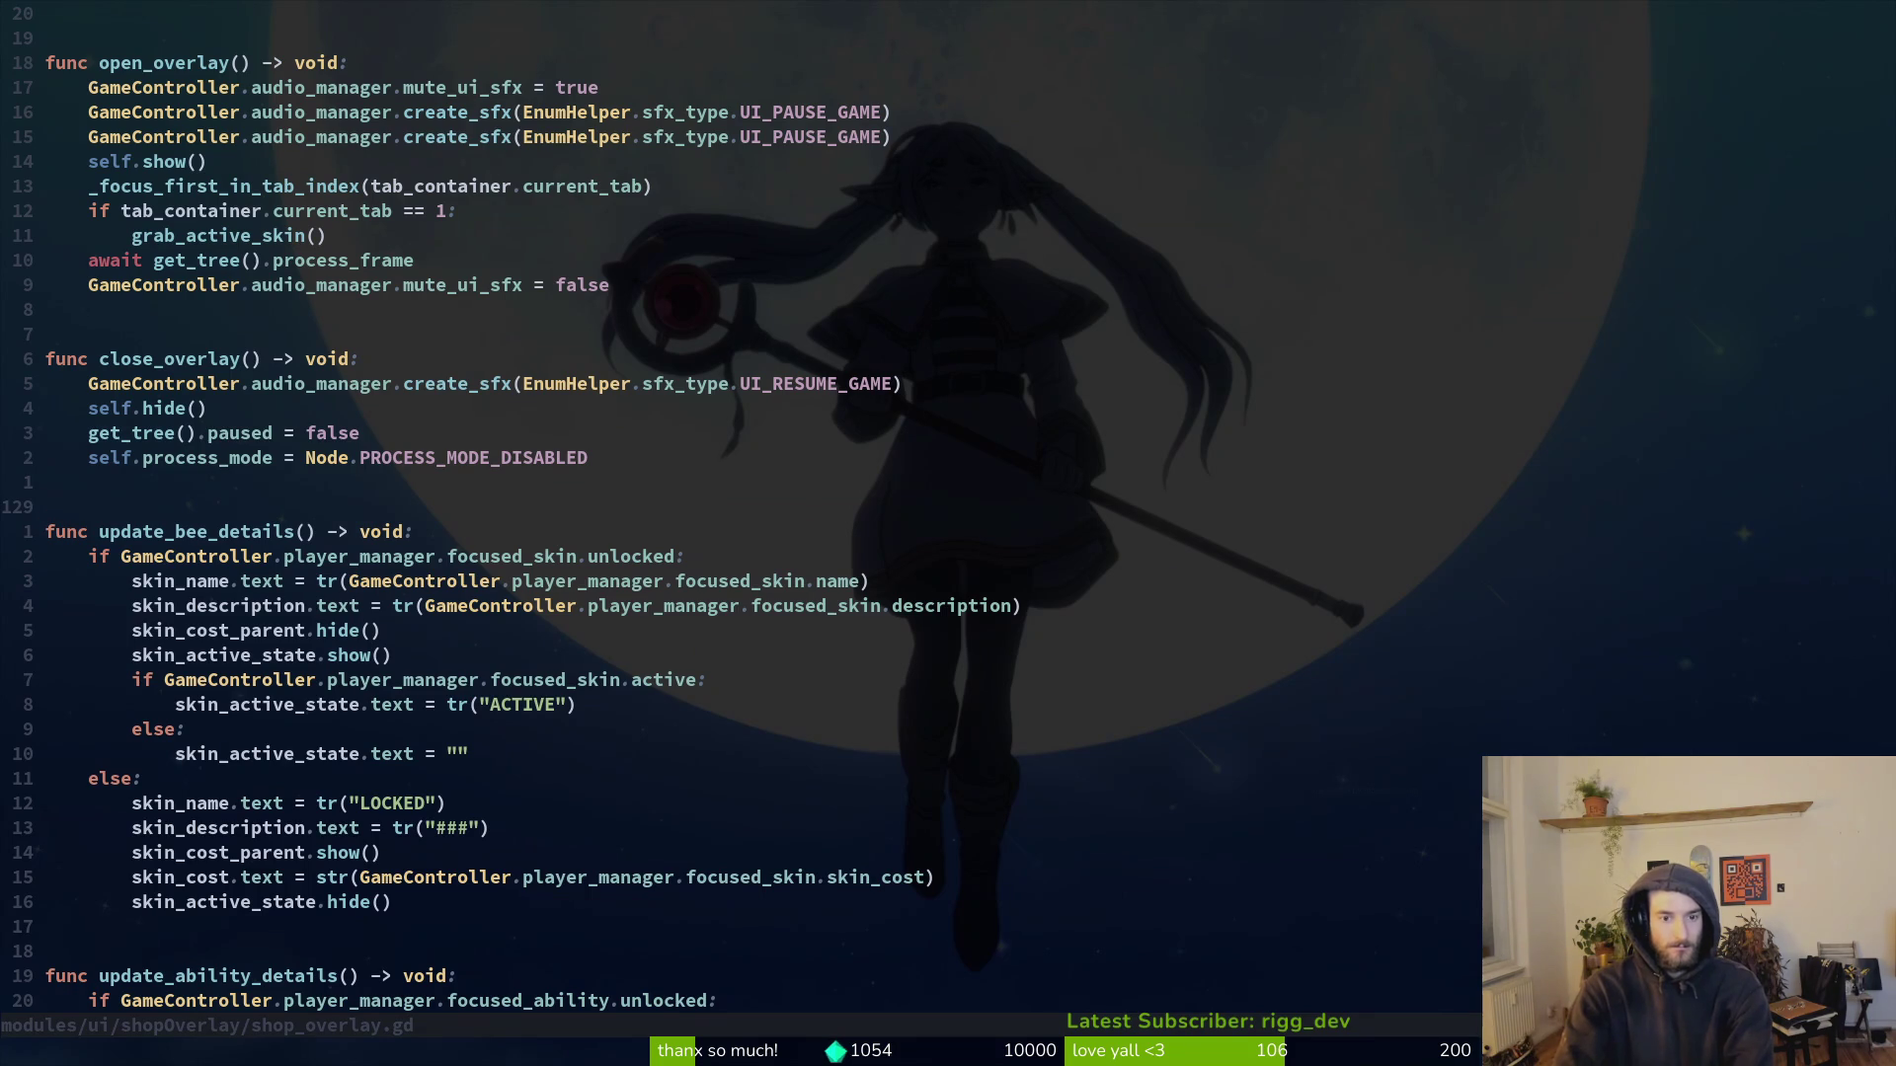
pyautogui.hotkey('ctrl', 'u')
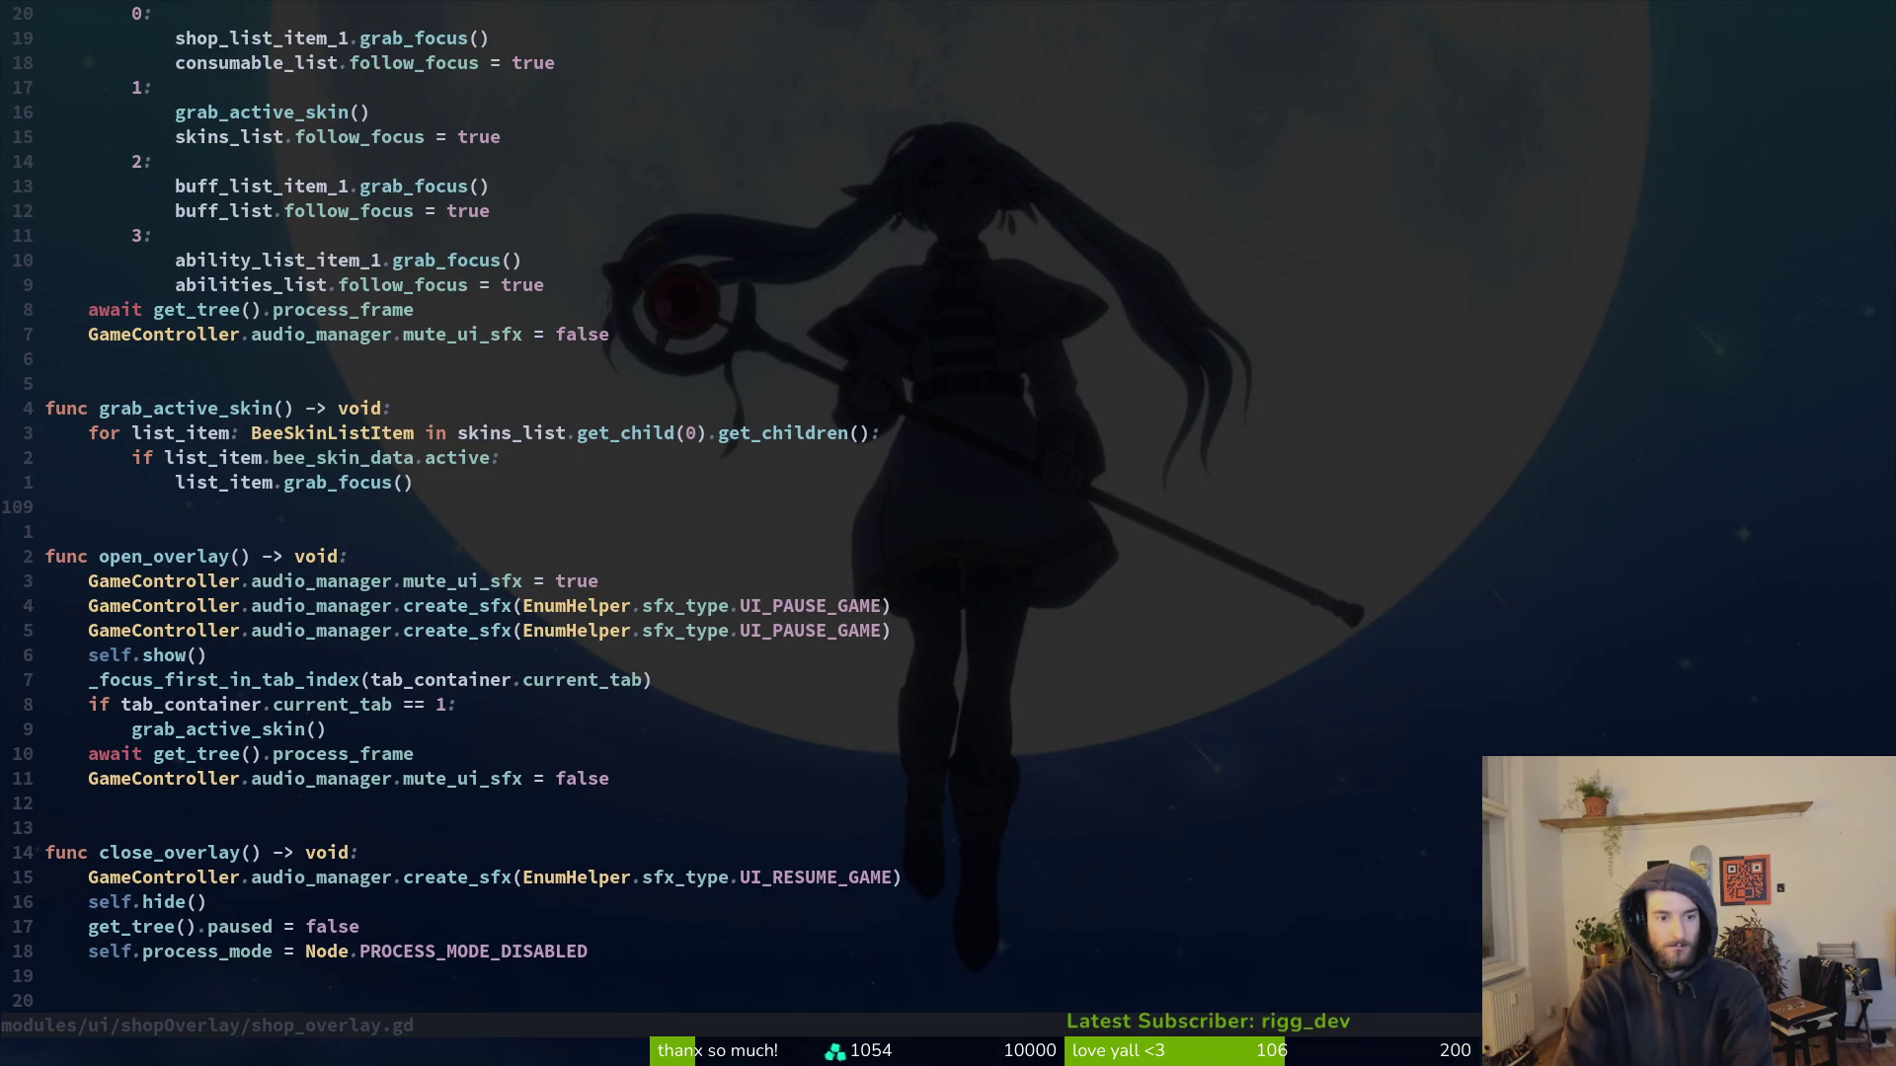
pyautogui.hotkey('ctrl', 'u')
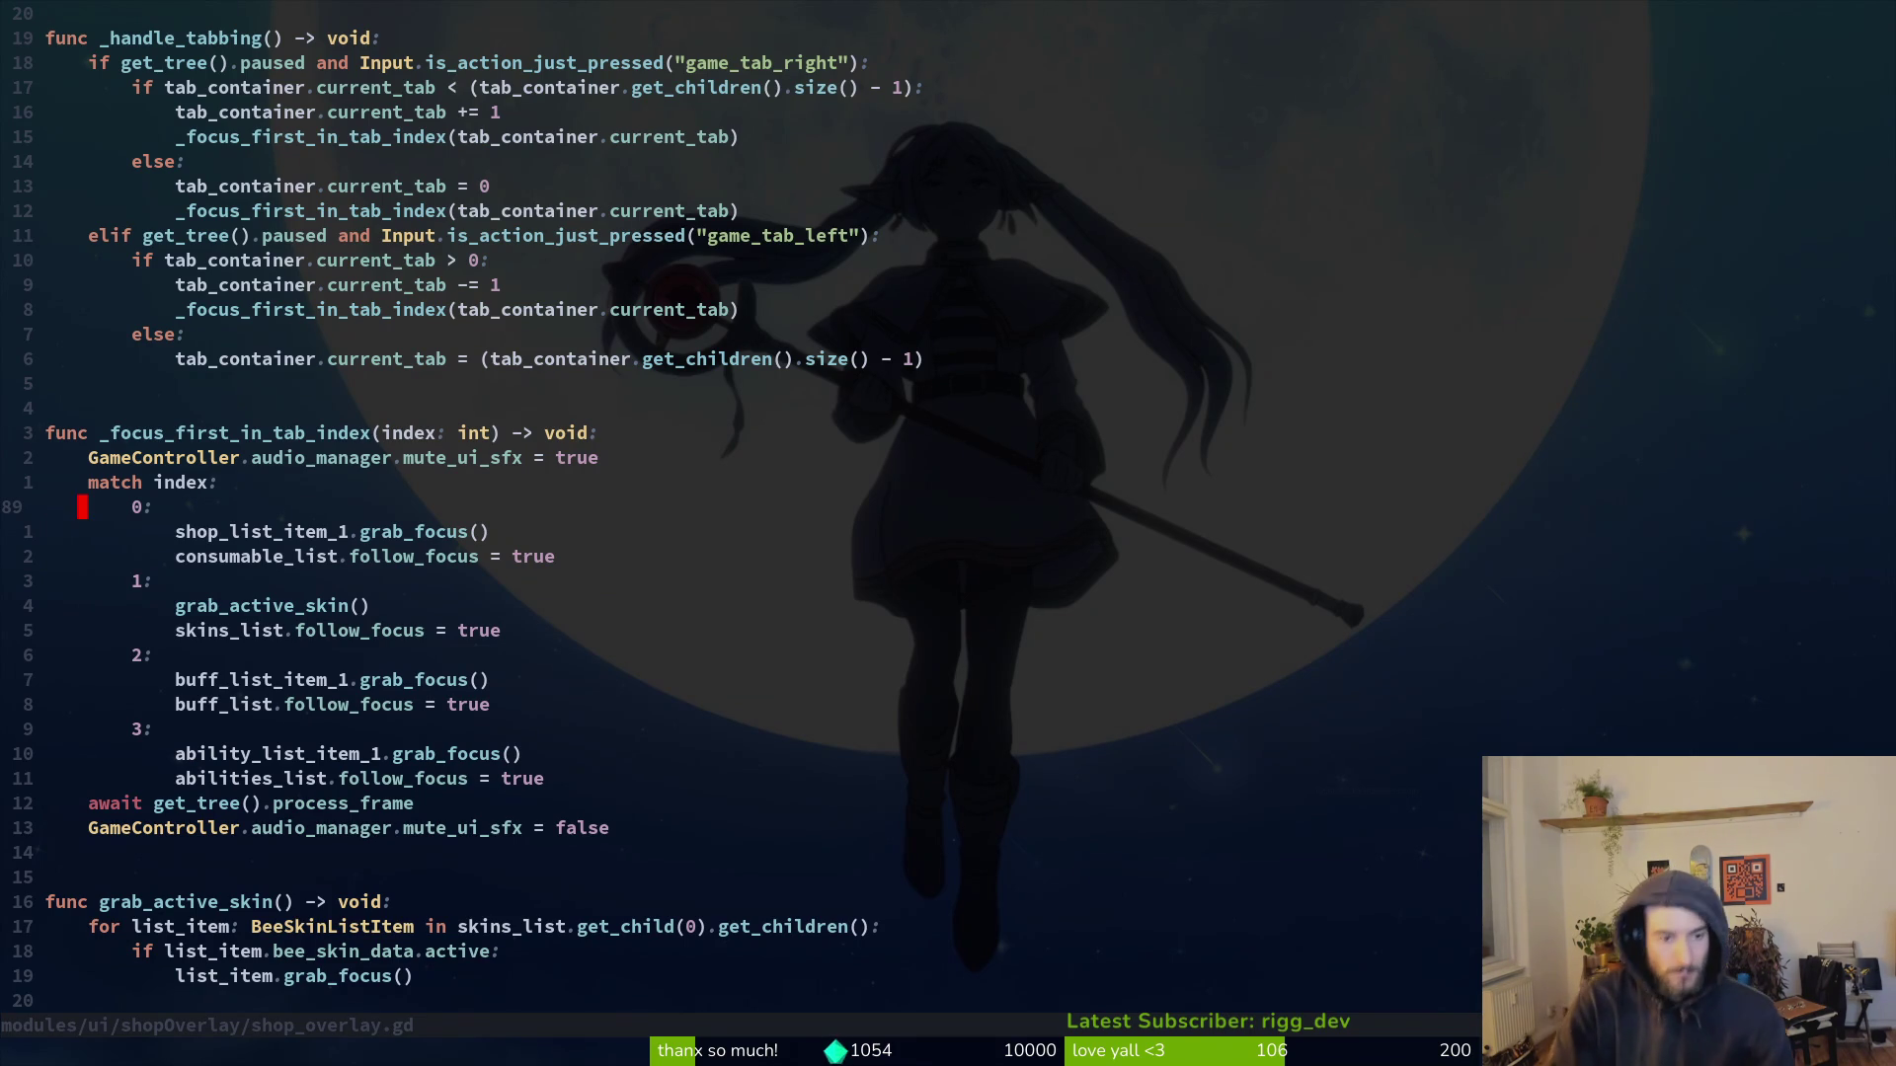
pyautogui.hotkey('ctrl', 'u')
pyautogui.hotkey('ctrl', 'u')
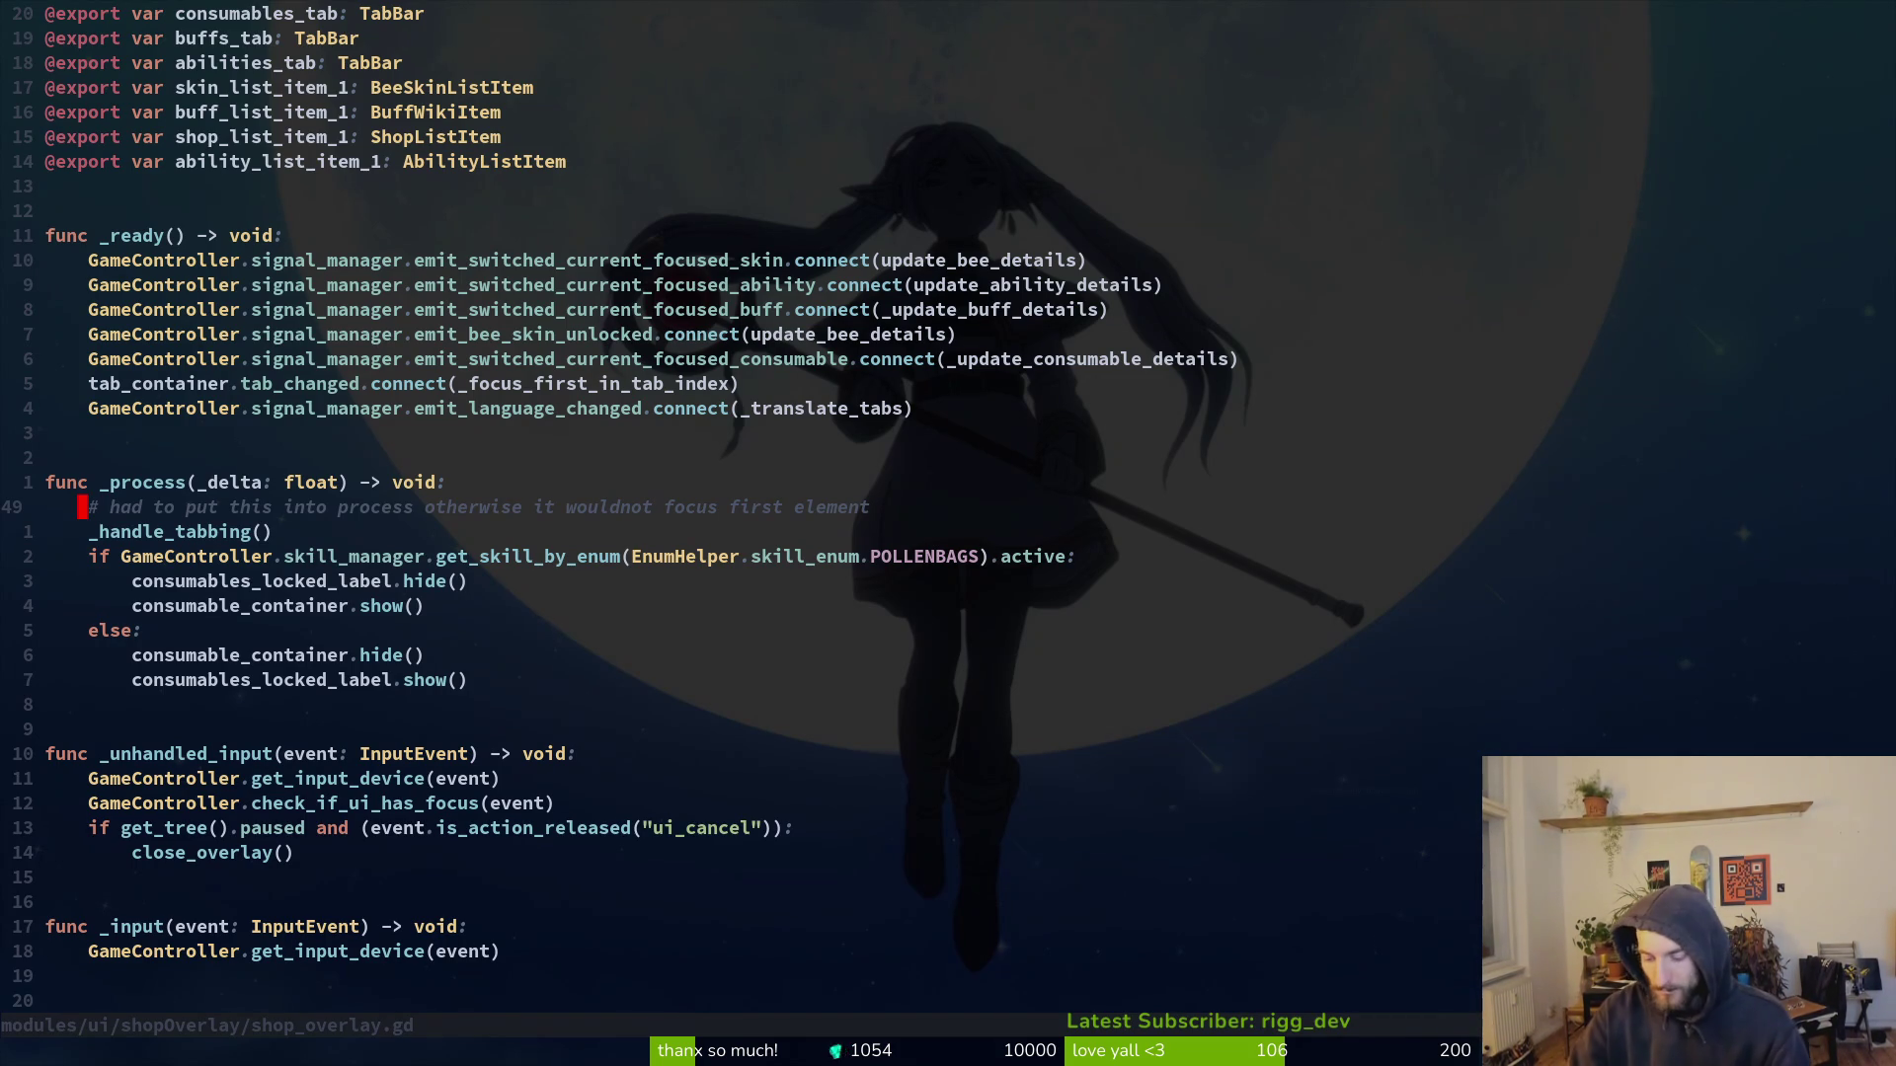
pyautogui.write(':w')
pyautogui.press('Return')
pyautogui.hotkey('ctrl', 'd')
pyautogui.hotkey('ctrl', 'd')
pyautogui.hotkey('ctrl', 'd')
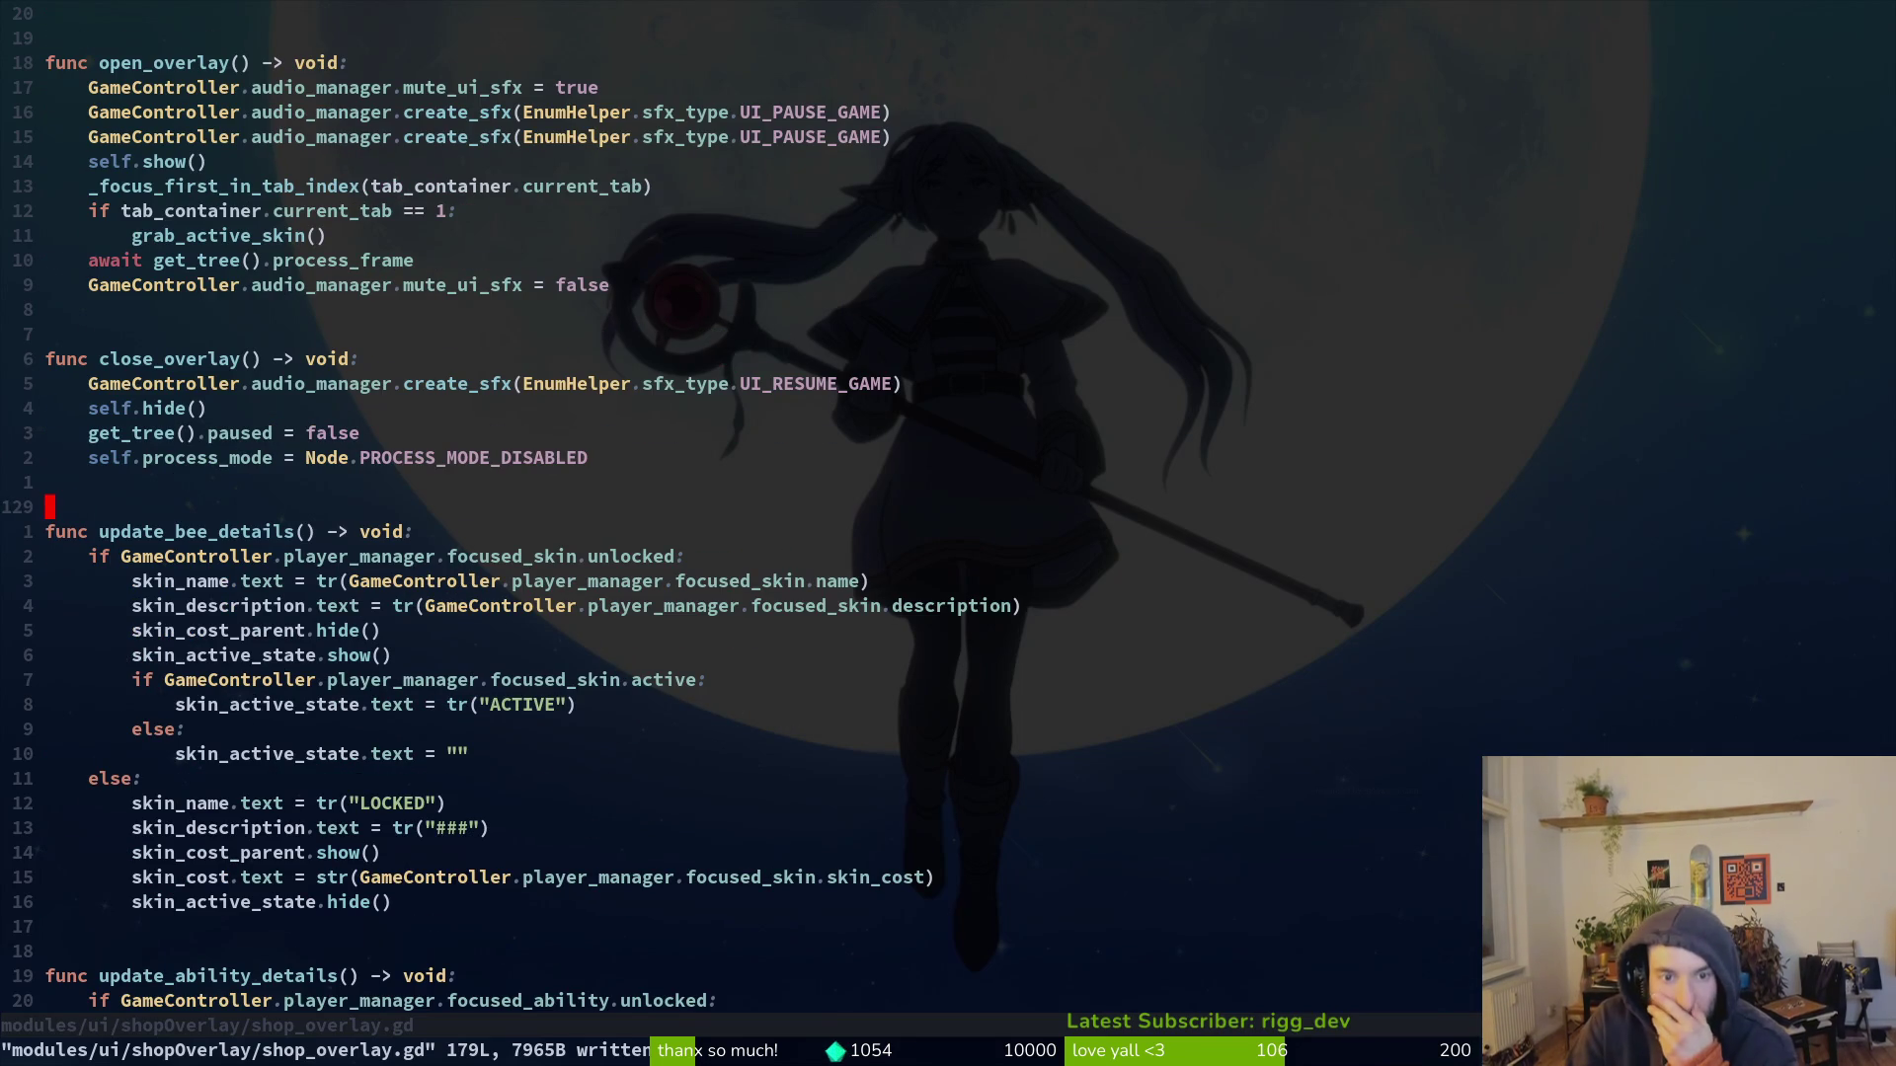
pyautogui.press('j')
pyautogui.press('j')
pyautogui.press('j')
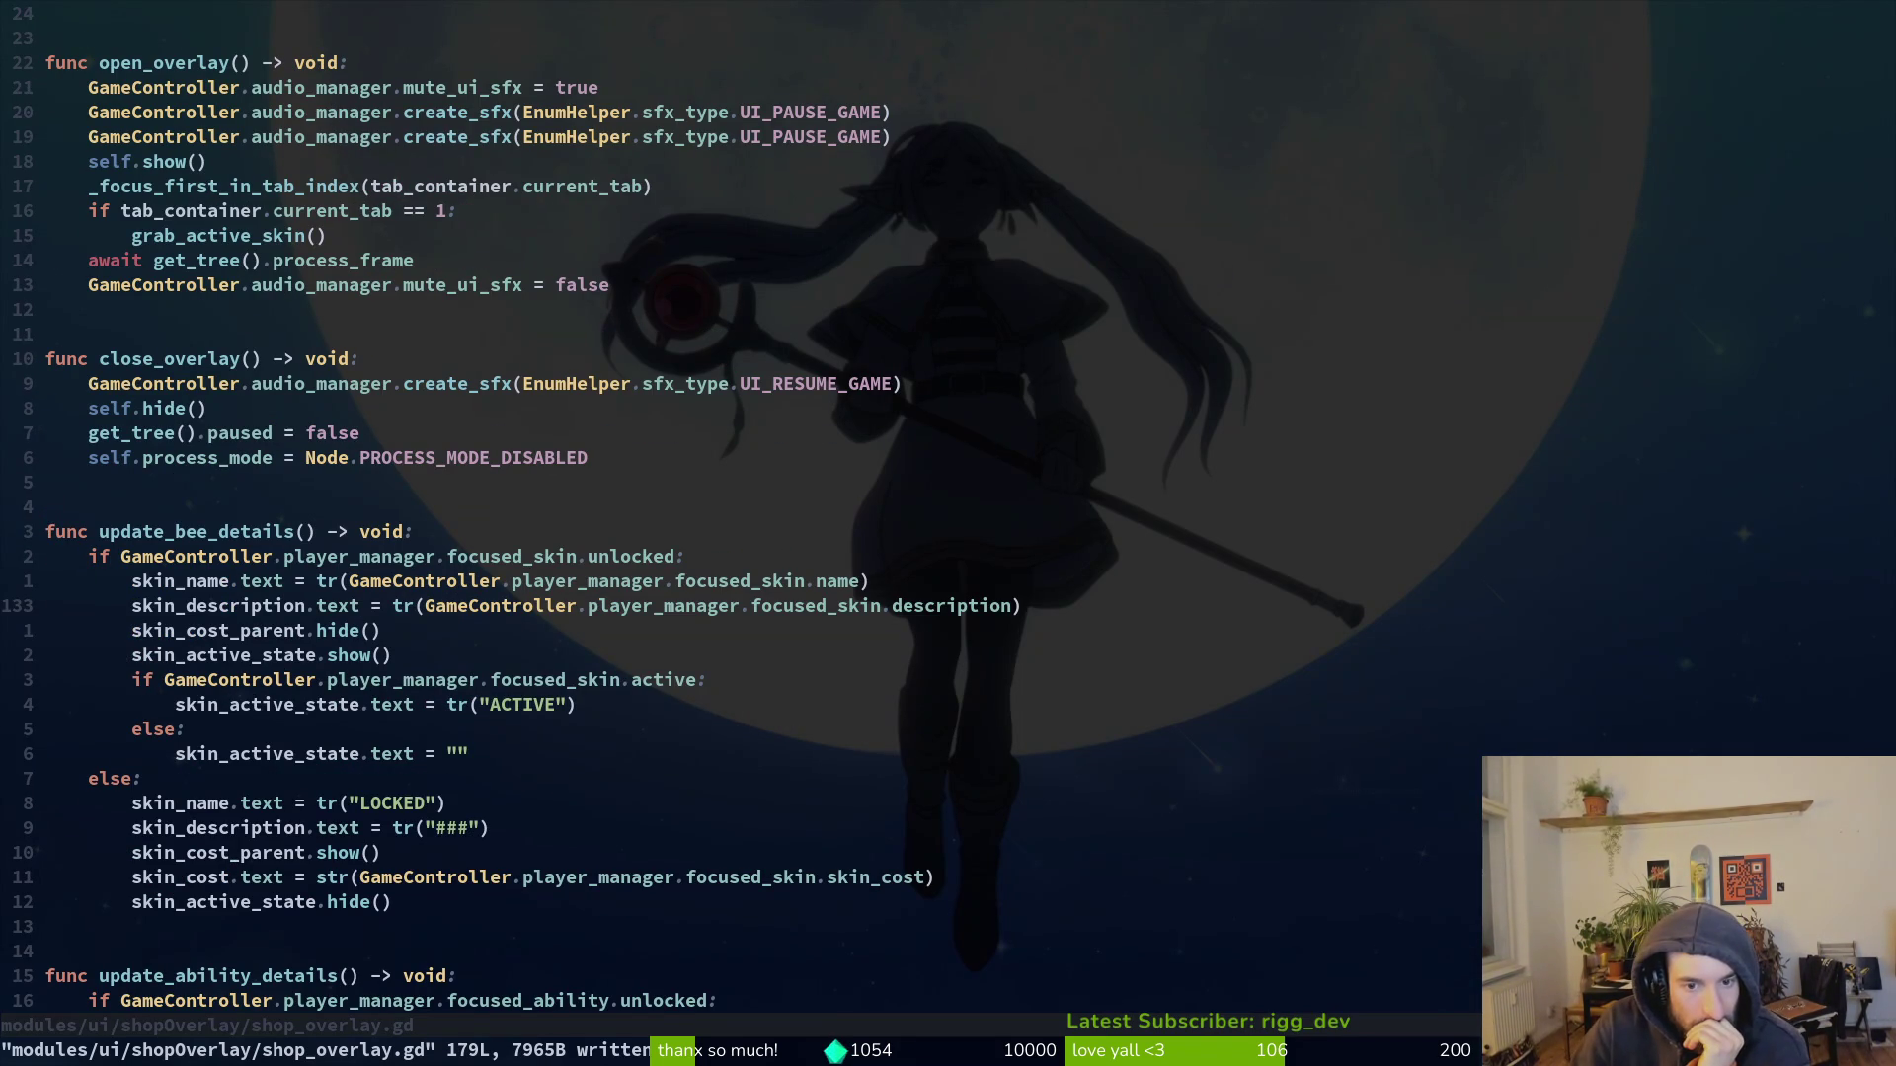
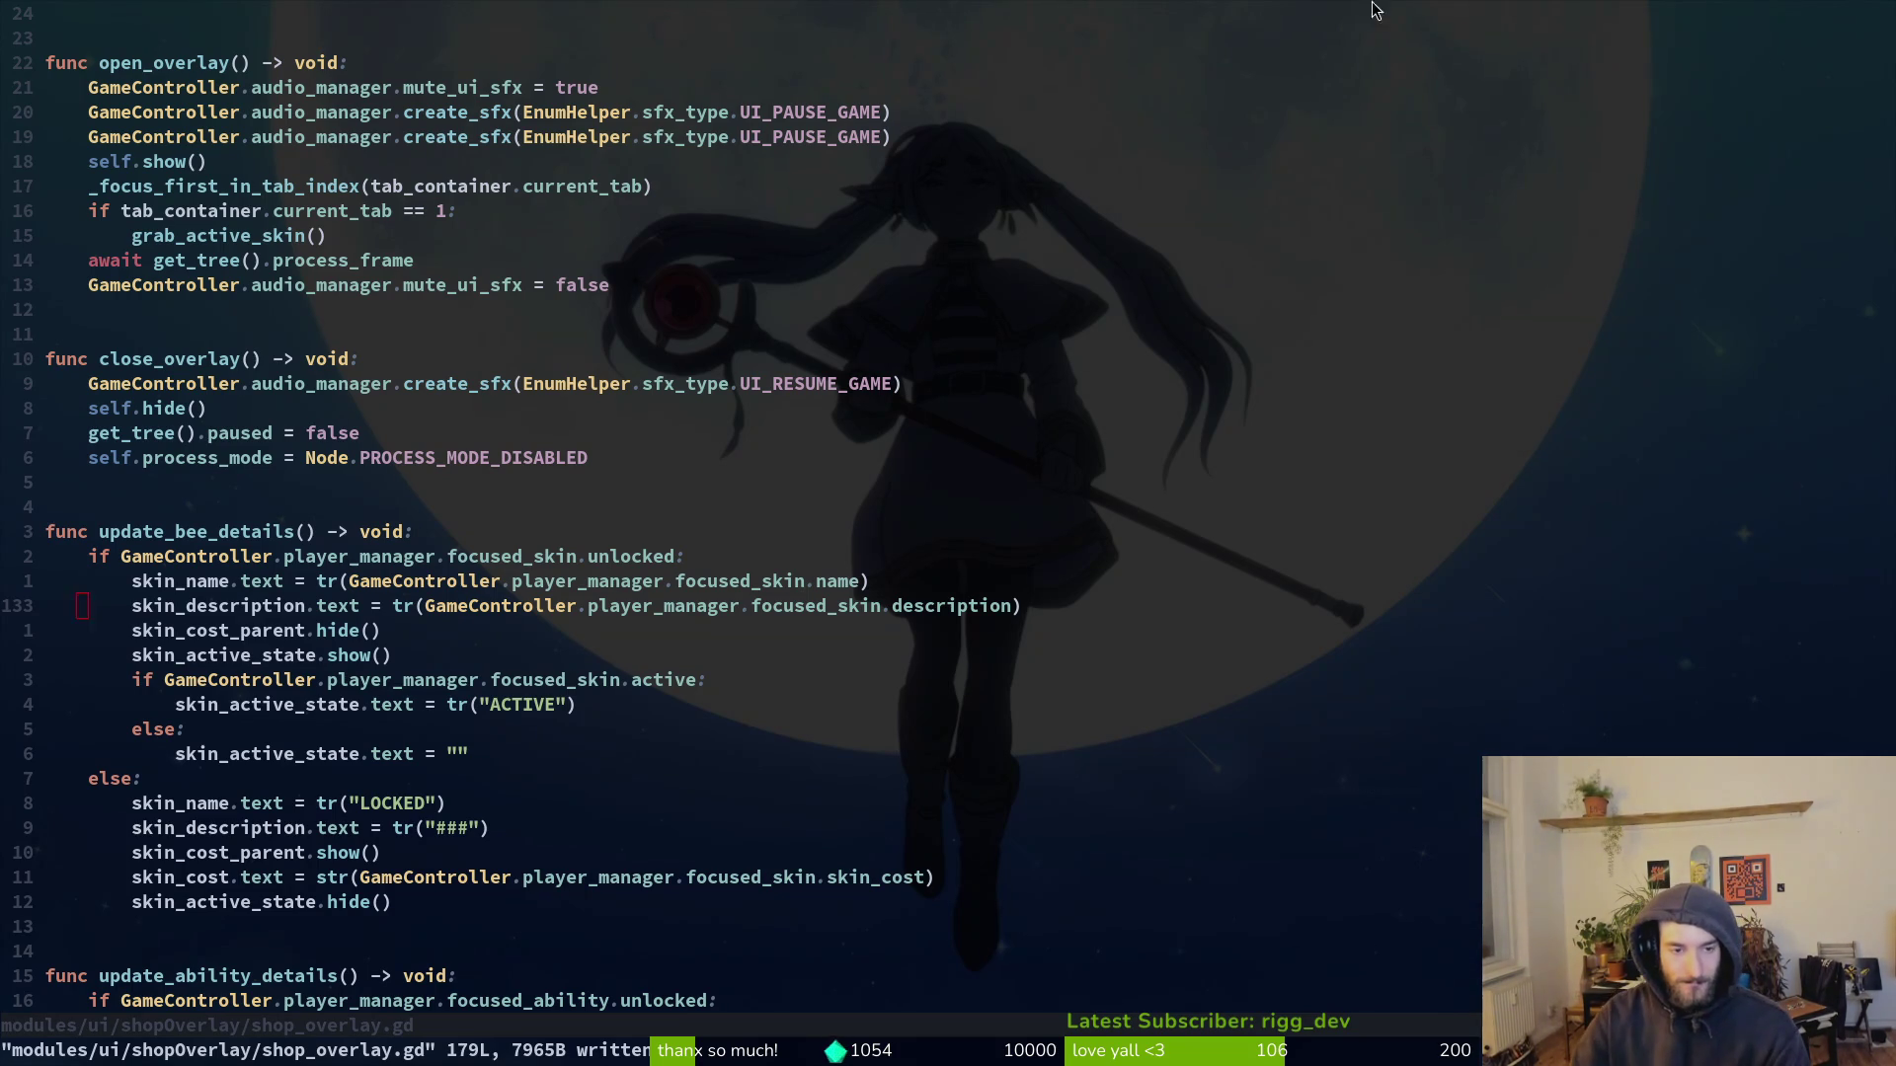
# Step: Check Godot, return to shop_overlay.gd in Neovim, and bring up the project file finder
pyautogui.hotkey('alt', 'Tab')
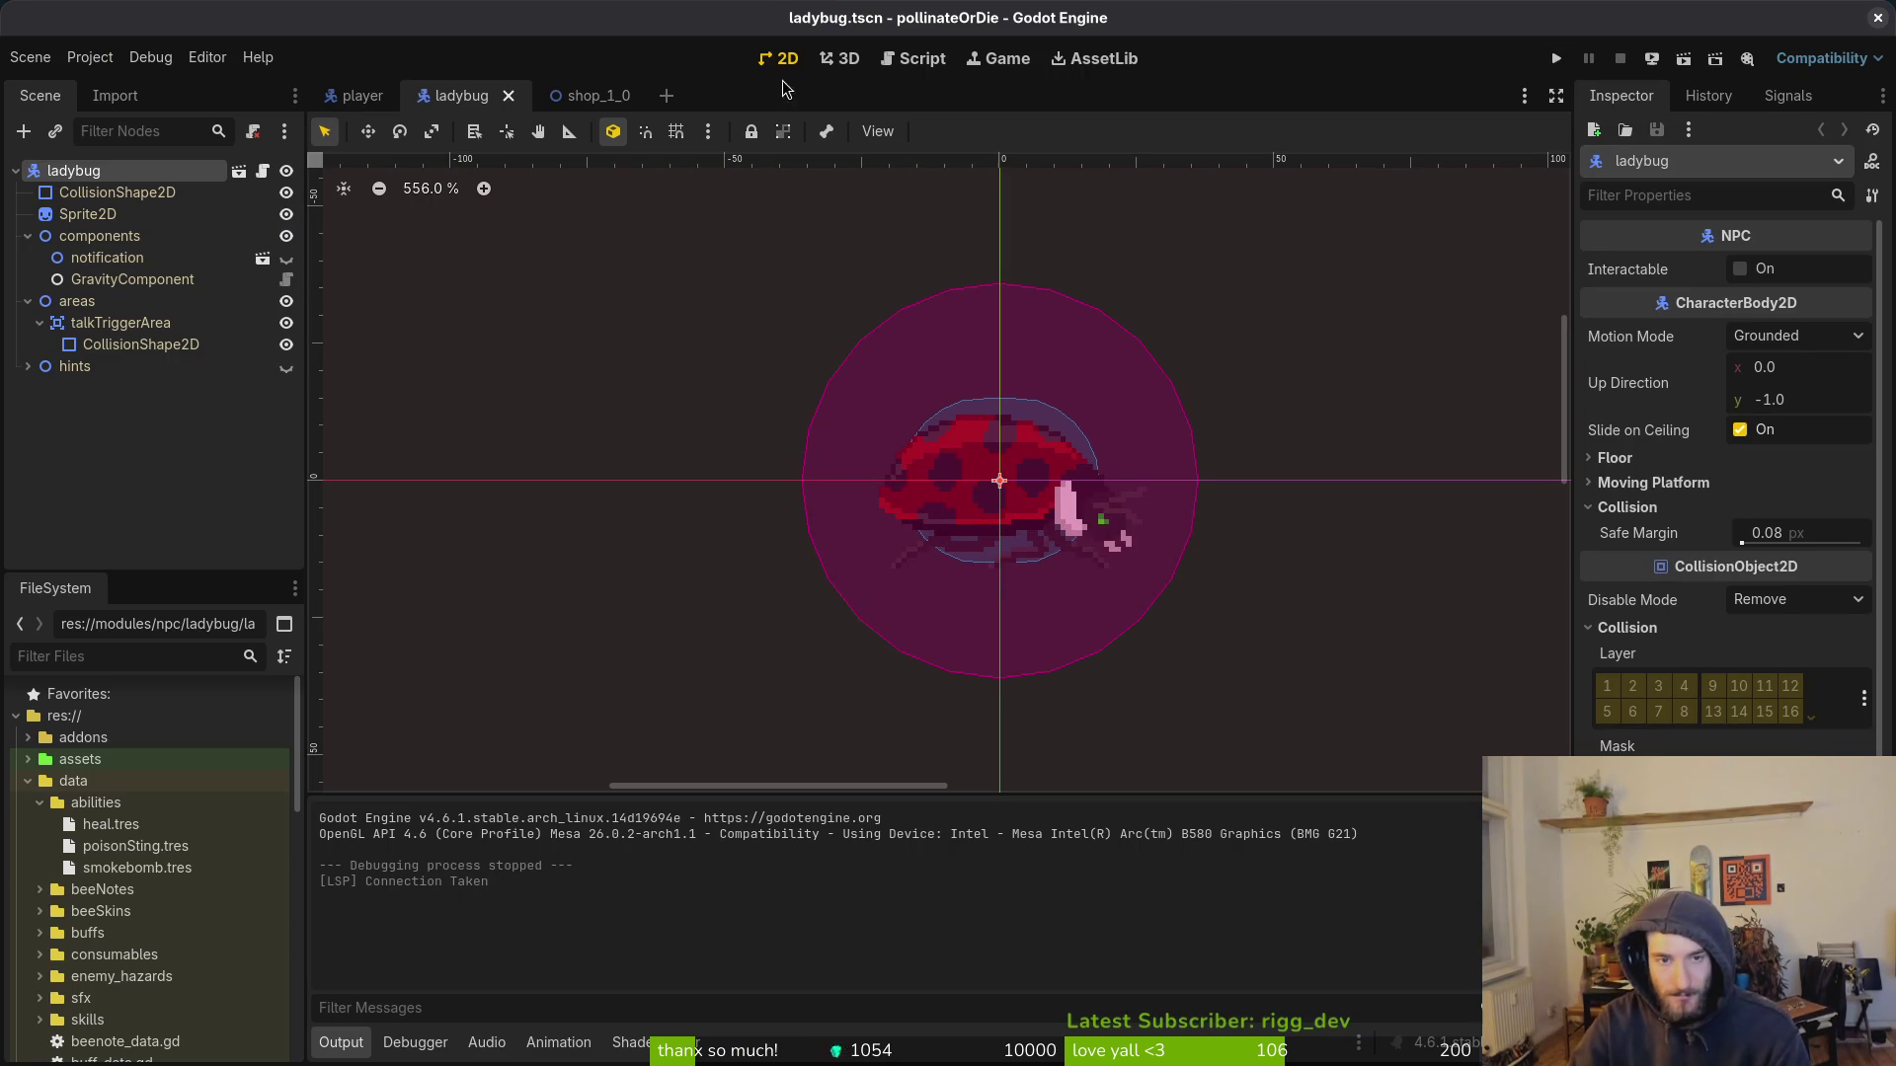
pyautogui.hotkey('alt', 'Tab')
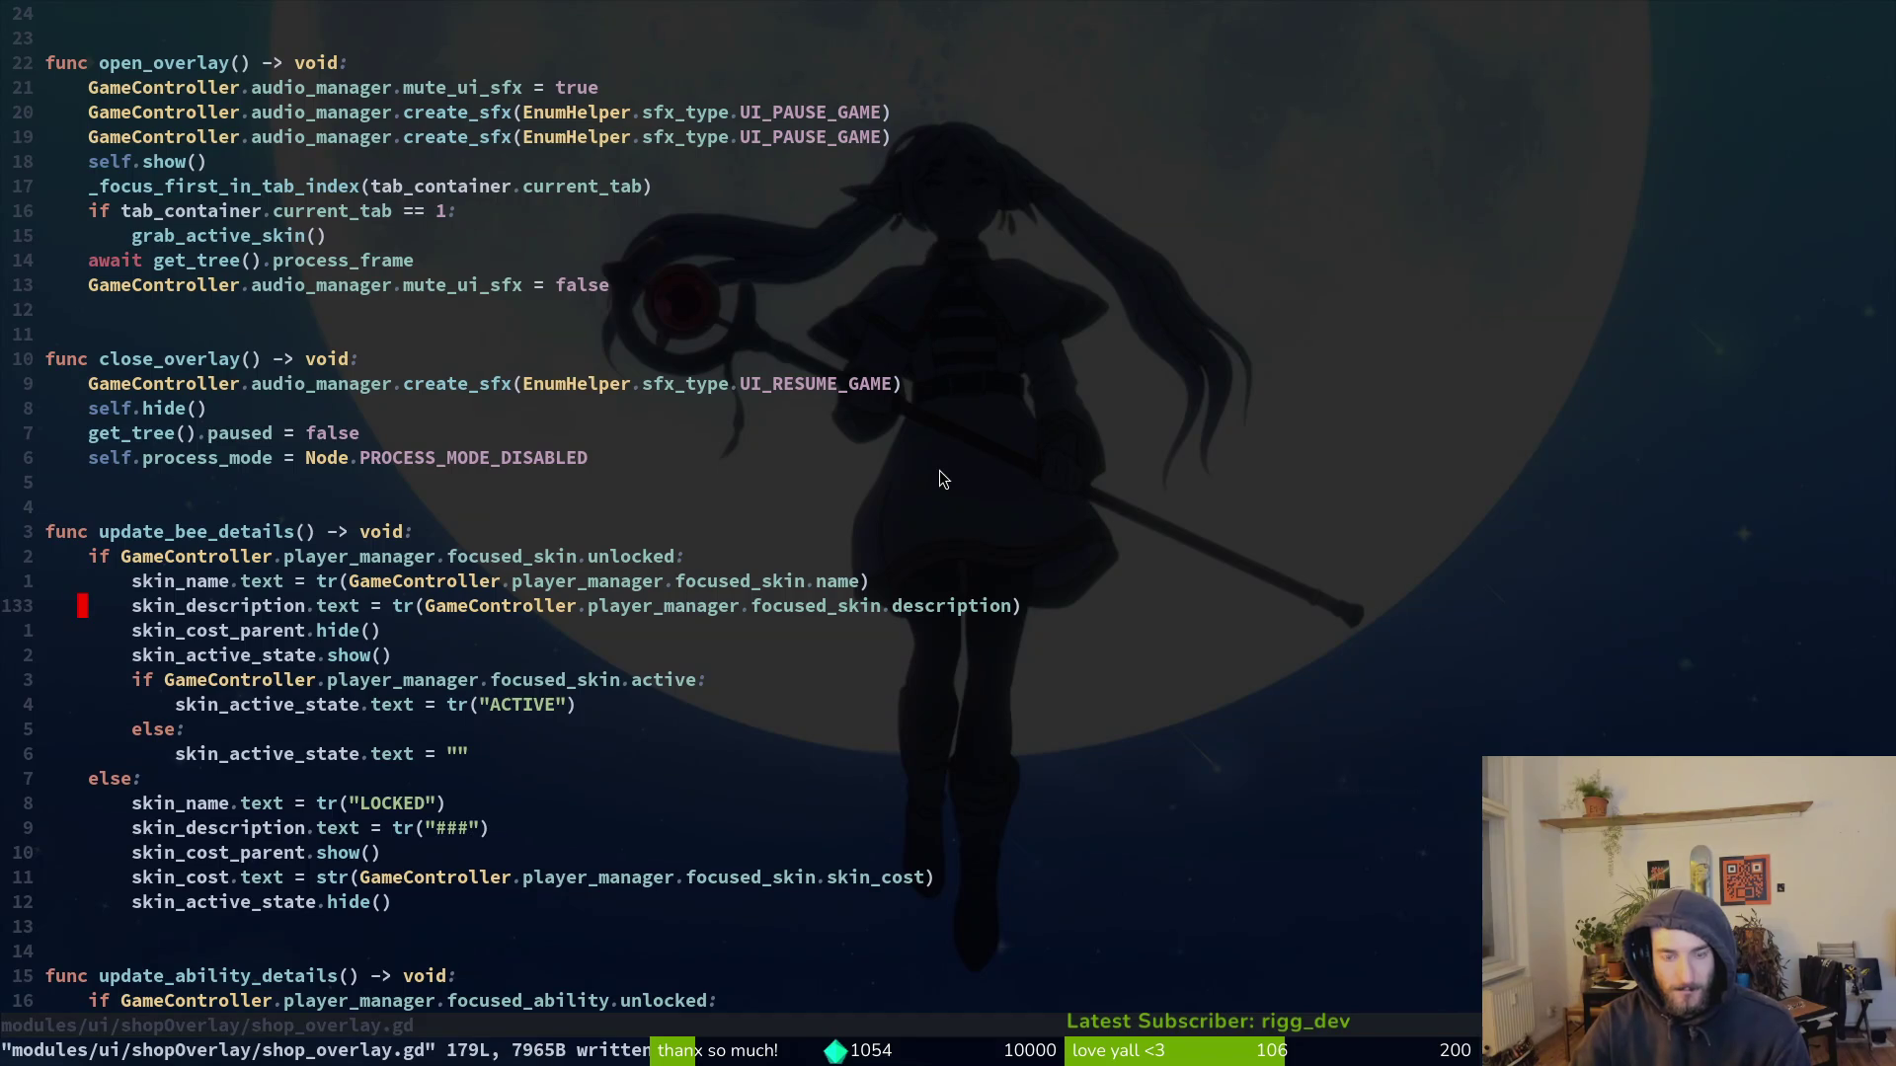
pyautogui.hotkey('ctrl', '6')
pyautogui.hotkey('ctrl', '6')
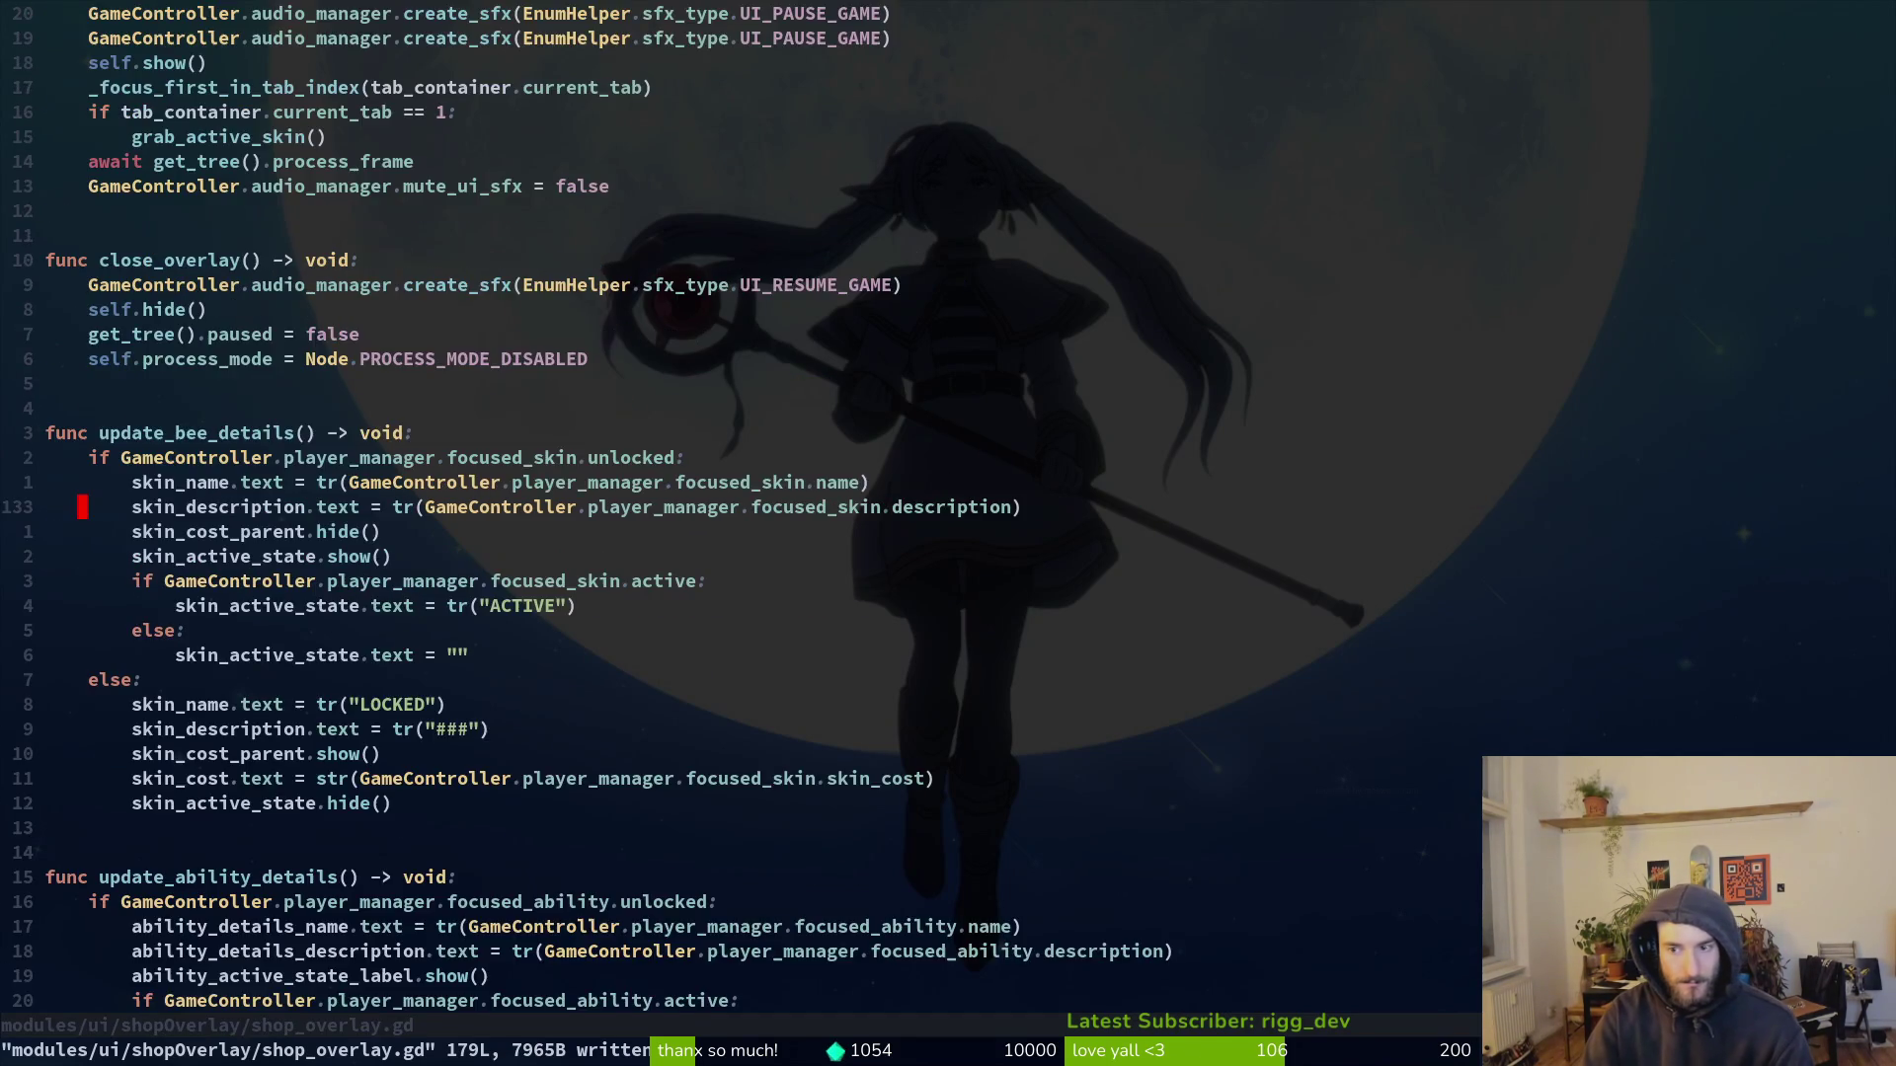
pyautogui.hotkey('alt', 'Tab')
pyautogui.hotkey('alt', 'Tab')
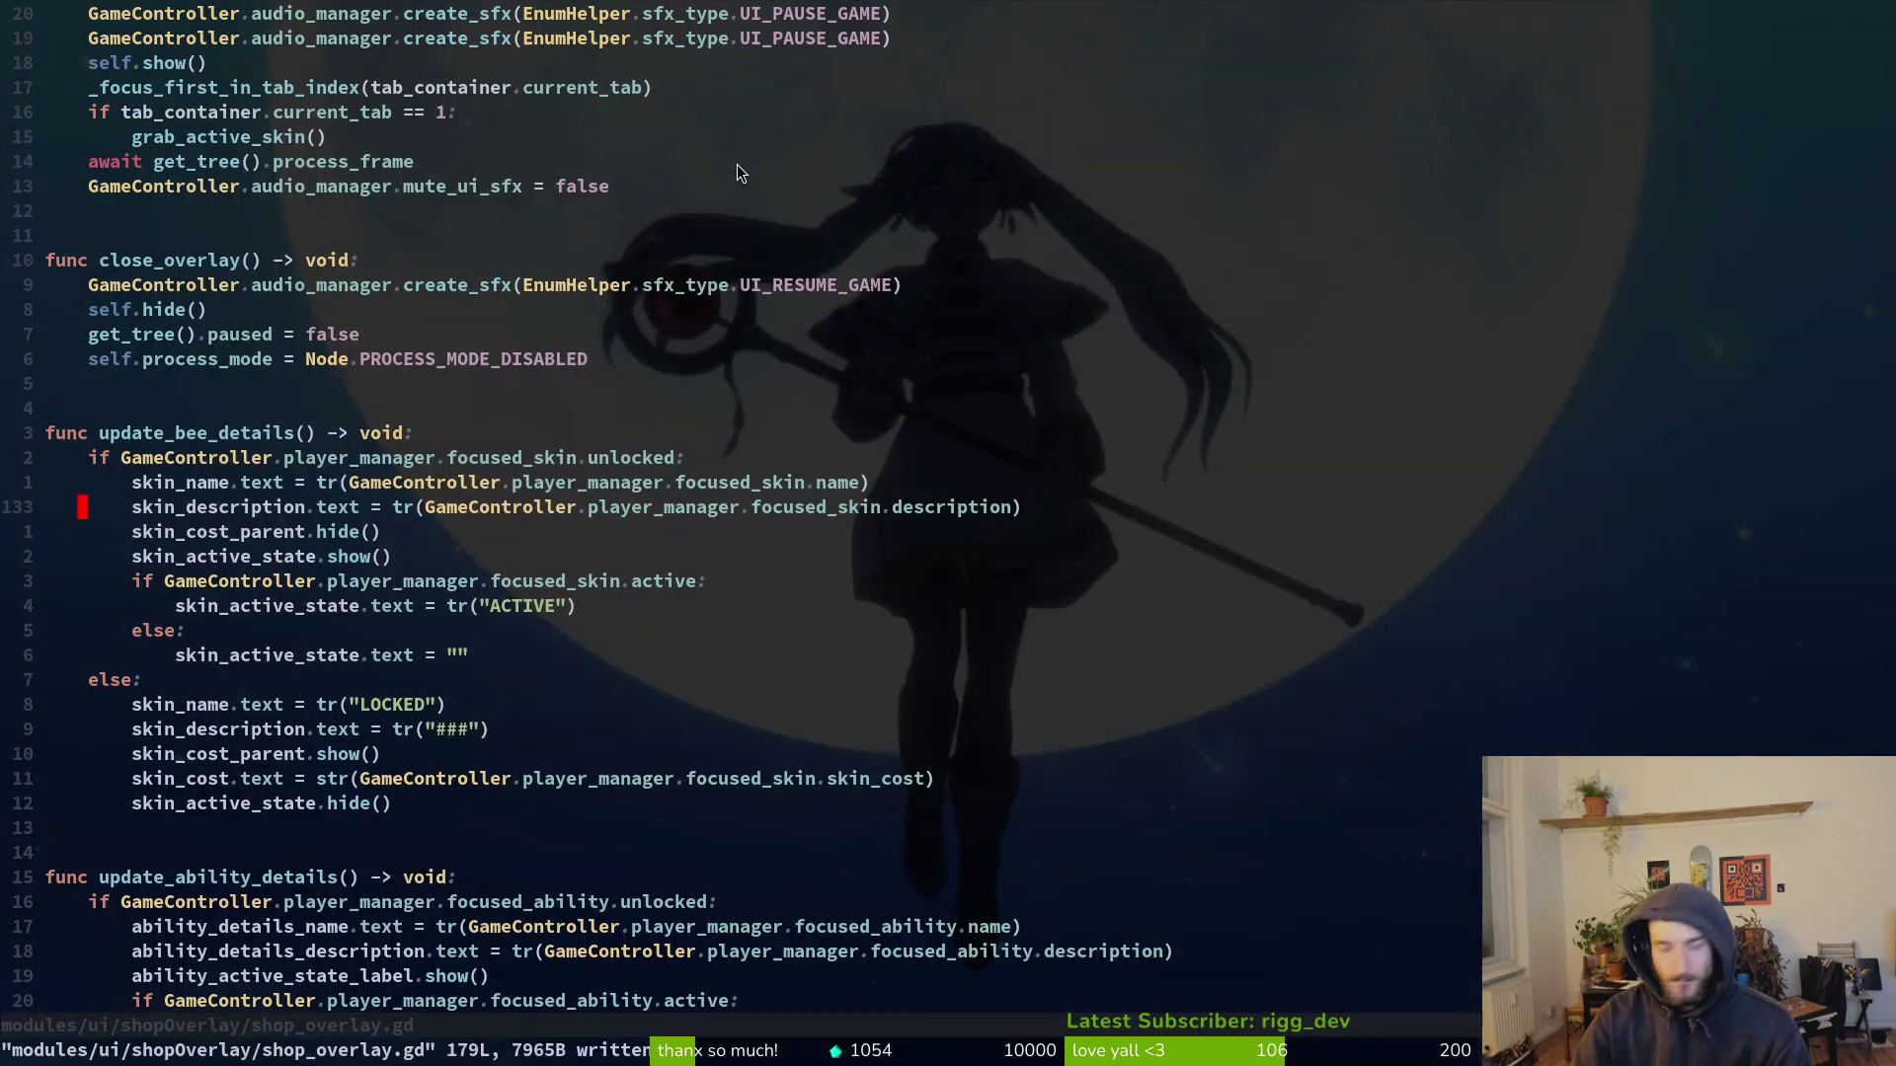
pyautogui.press('space')
# Step: Open game_controller.gd by searching 'gamecon' in the file finder
pyautogui.press('f')
pyautogui.press('f')
pyautogui.write('gamecon')
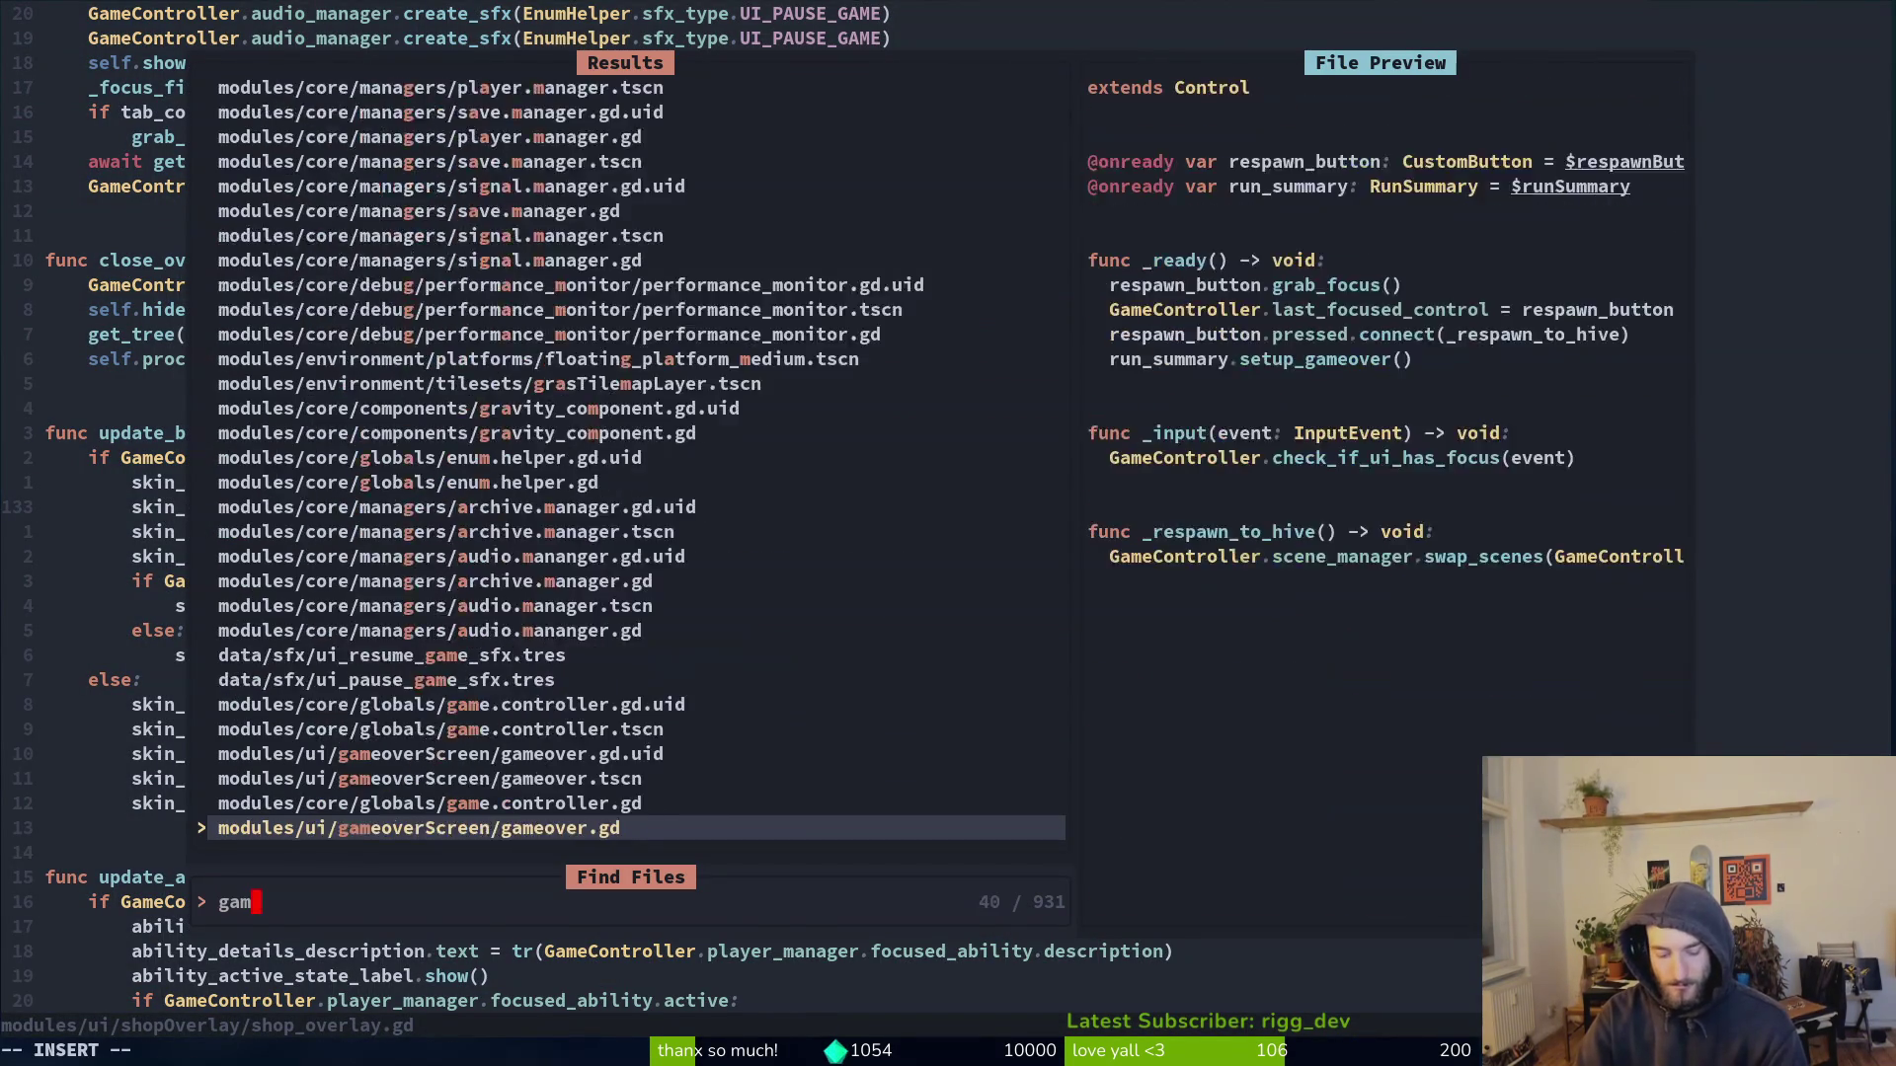
pyautogui.press('Return')
# Step: Make get_current_tier_boss_path return s_1_0_path for tier 0 instead of r_1_0_path, and save
pyautogui.hotkey('ctrl', 'd')
pyautogui.hotkey('ctrl', 'd')
pyautogui.hotkey('ctrl', 'd')
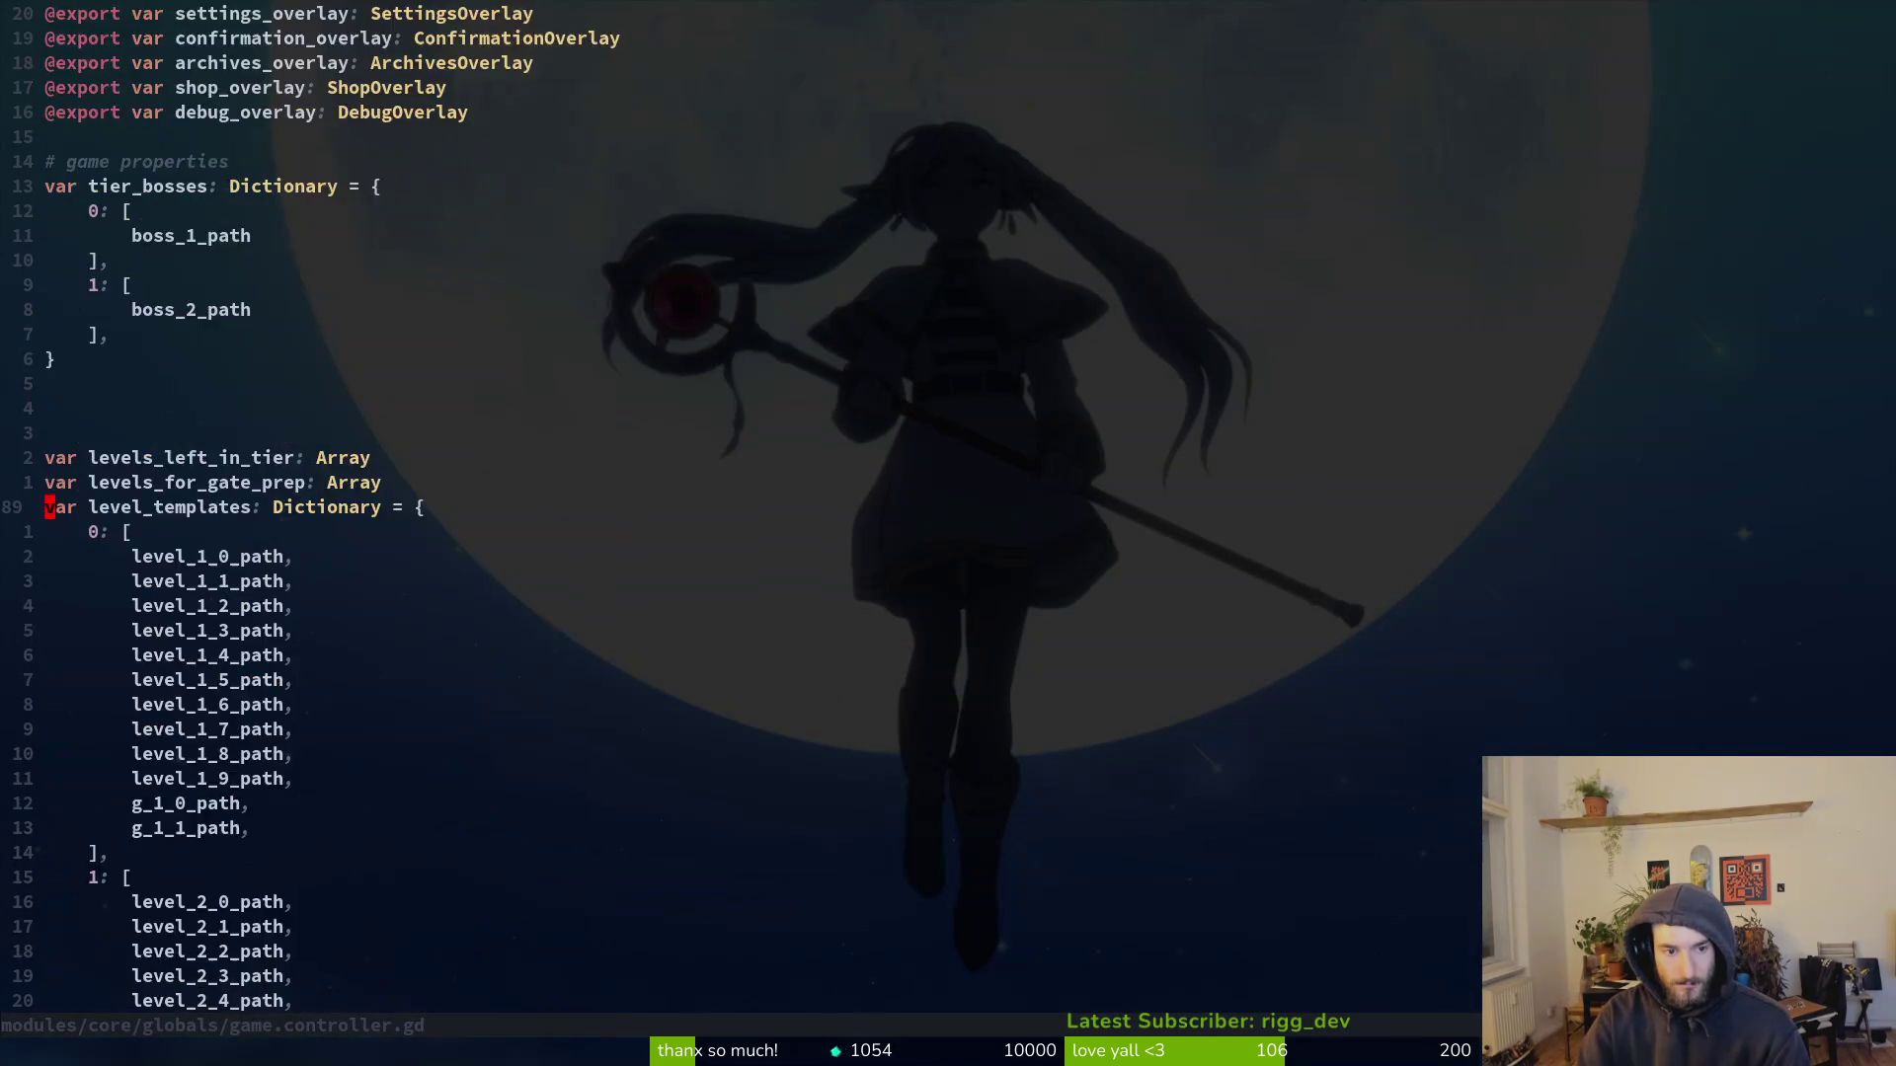
pyautogui.hotkey('ctrl', 'd')
pyautogui.hotkey('ctrl', 'd')
pyautogui.press('k')
pyautogui.press('3k')
pyautogui.press('8k')
pyautogui.hotkey('ctrl', 'y')
pyautogui.press('_')
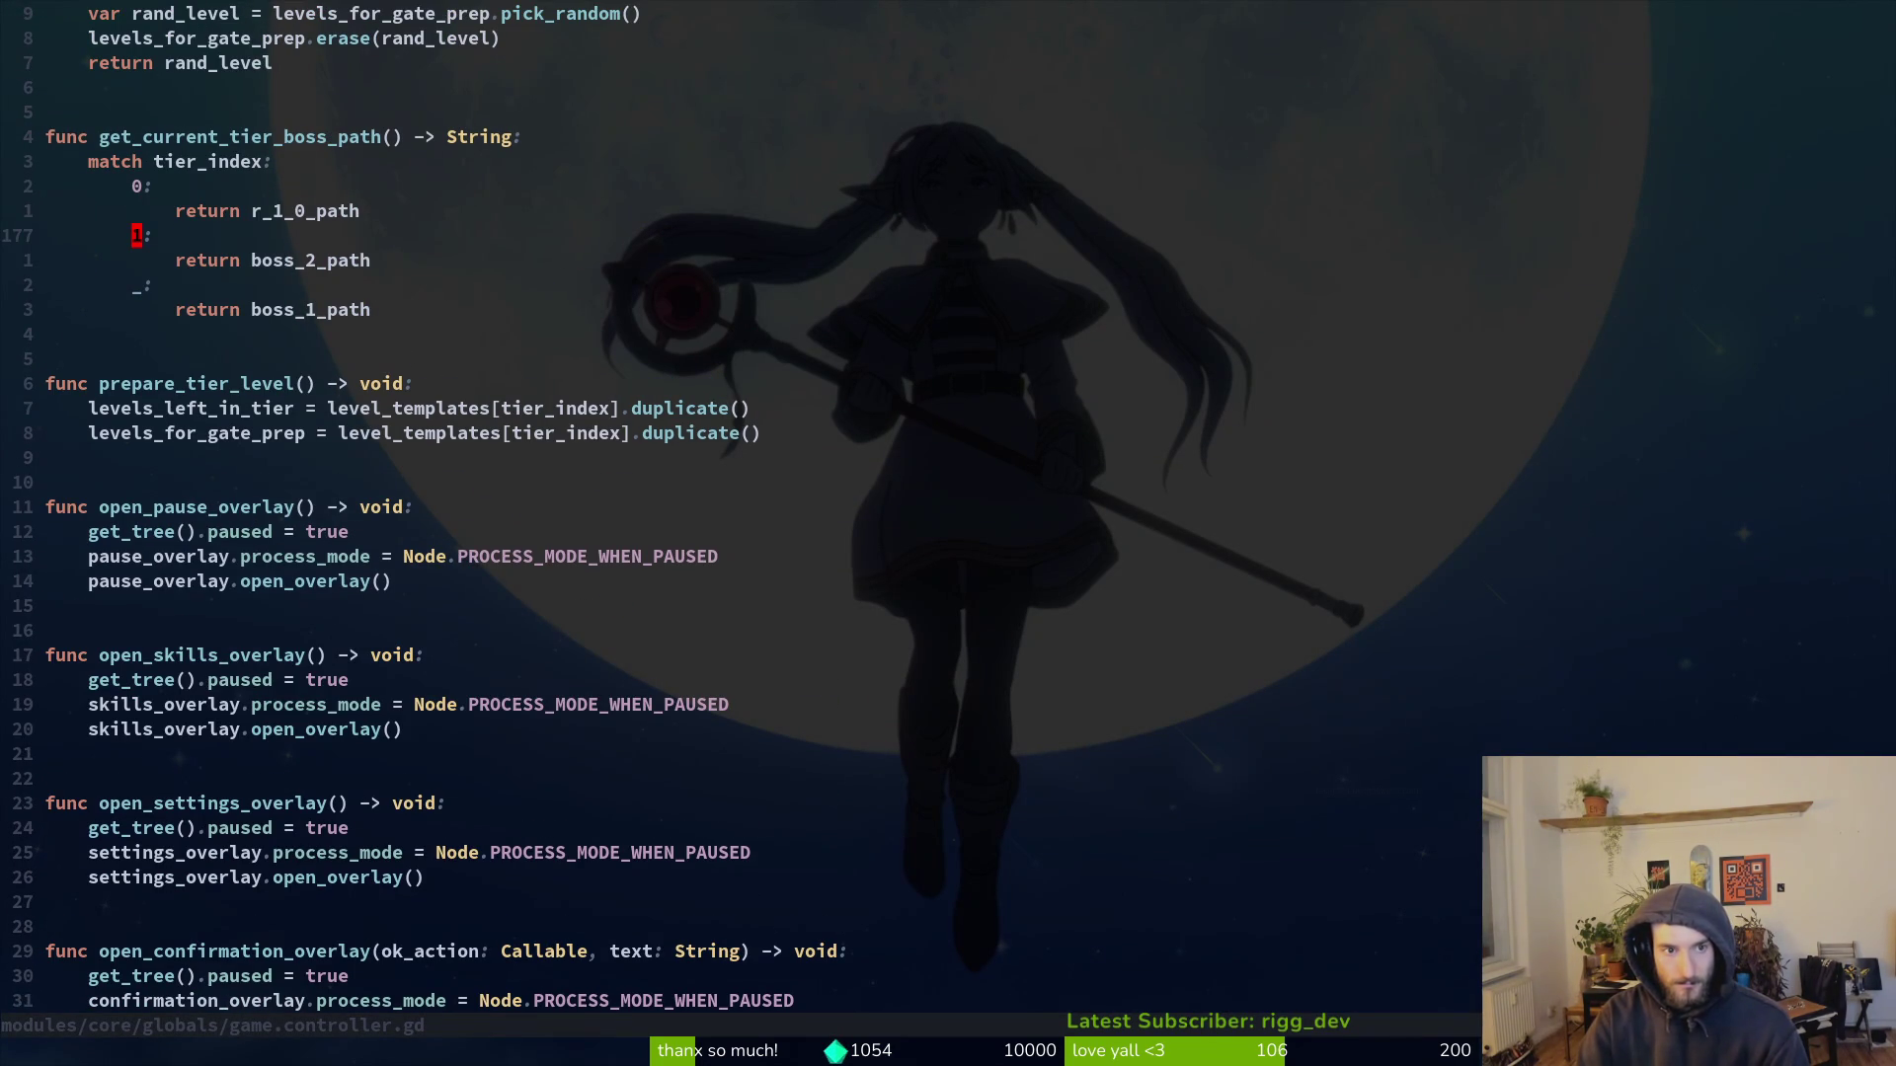
pyautogui.write('kw')
pyautogui.write('cws_1_0')
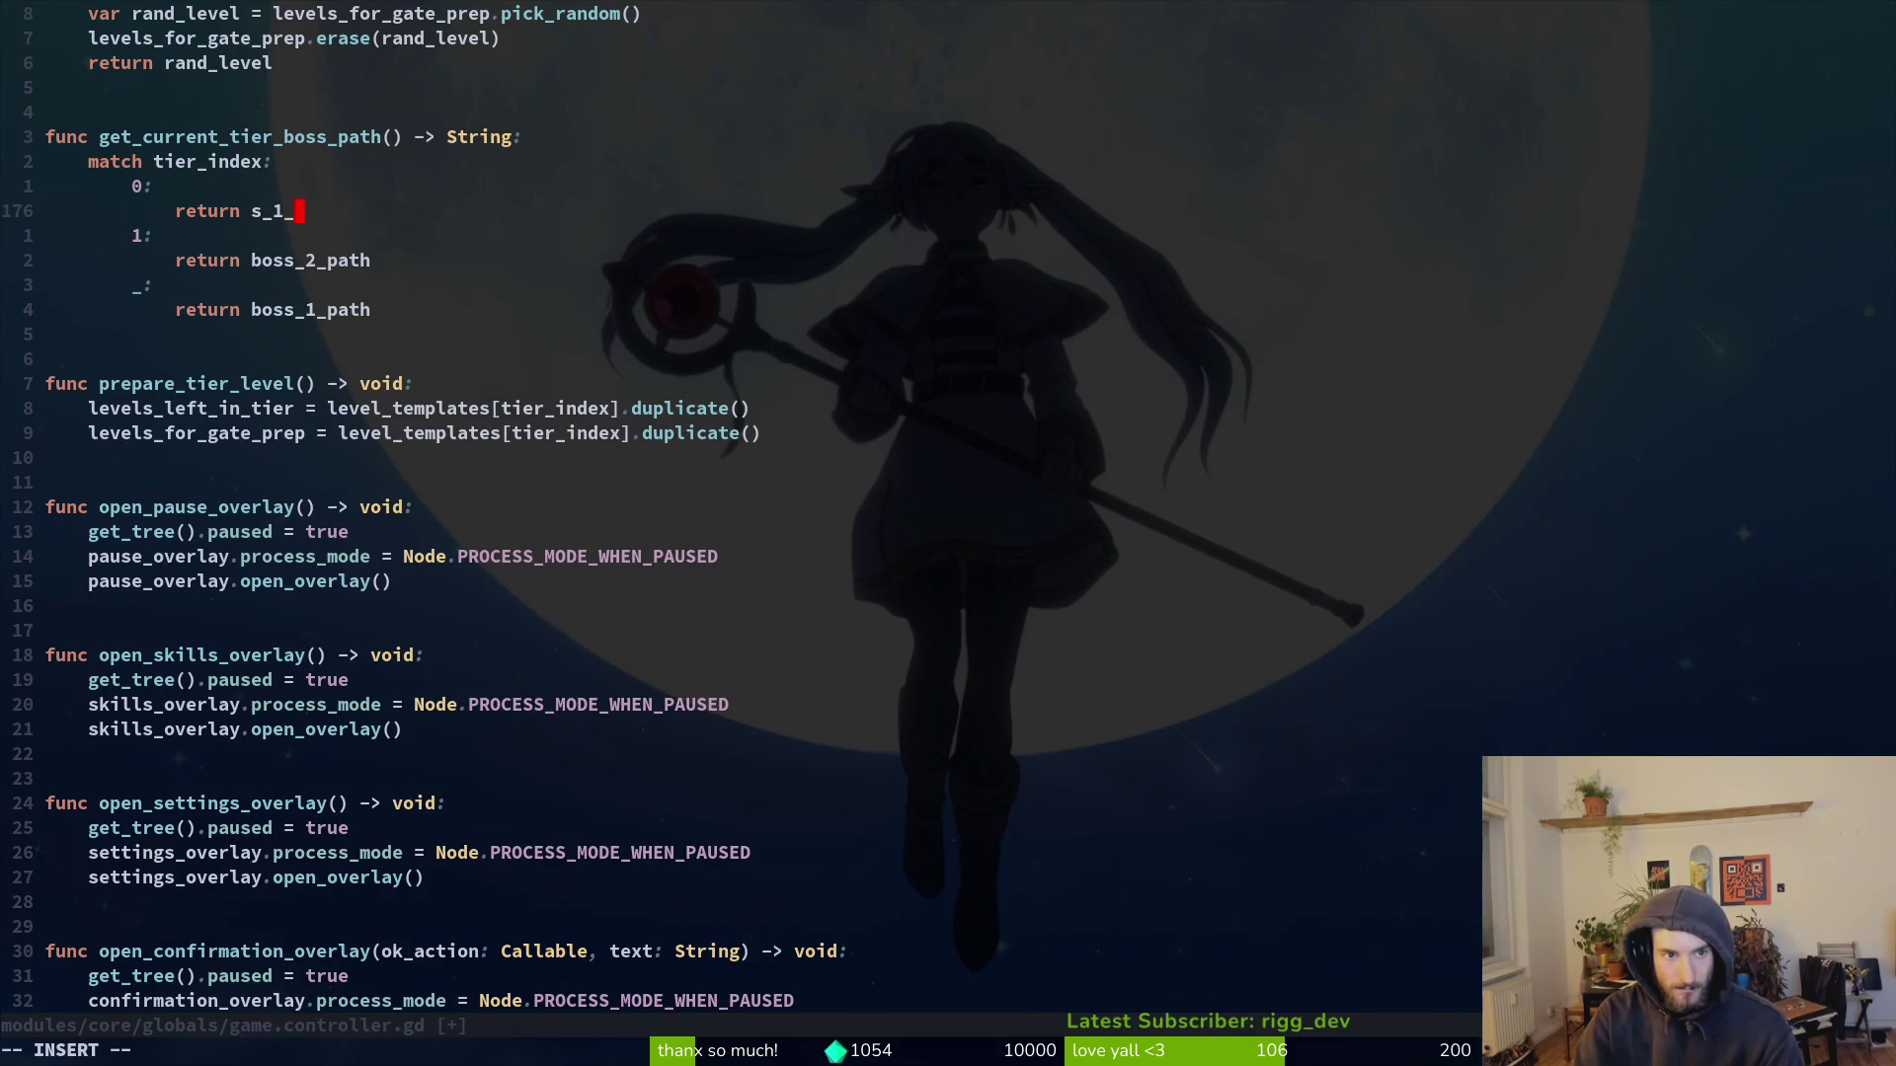
pyautogui.write('_path')
pyautogui.press('Escape')
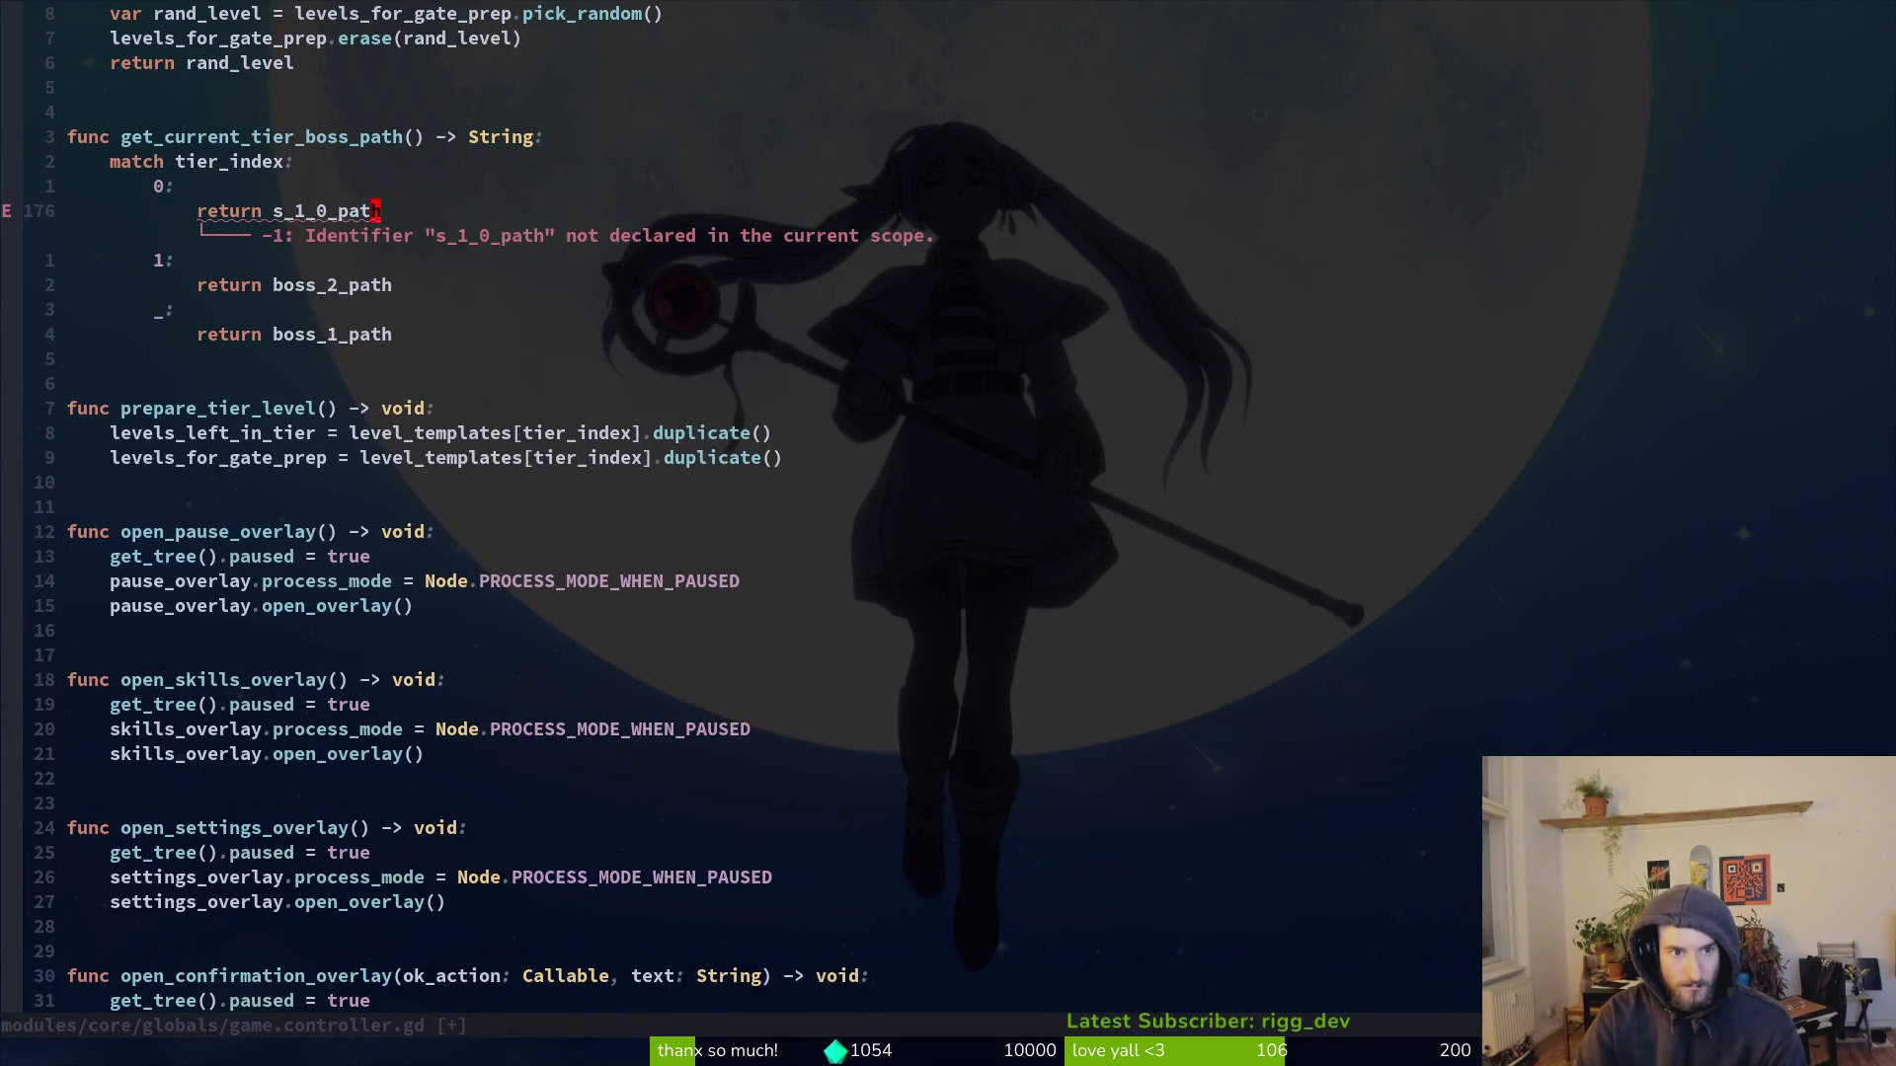
pyautogui.write(':w')
pyautogui.press('Return')
pyautogui.hotkey('ctrl', 'u')
pyautogui.hotkey('ctrl', 'u')
pyautogui.hotkey('ctrl', 'u')
pyautogui.hotkey('ctrl', 'u')
pyautogui.hotkey('ctrl', 'u')
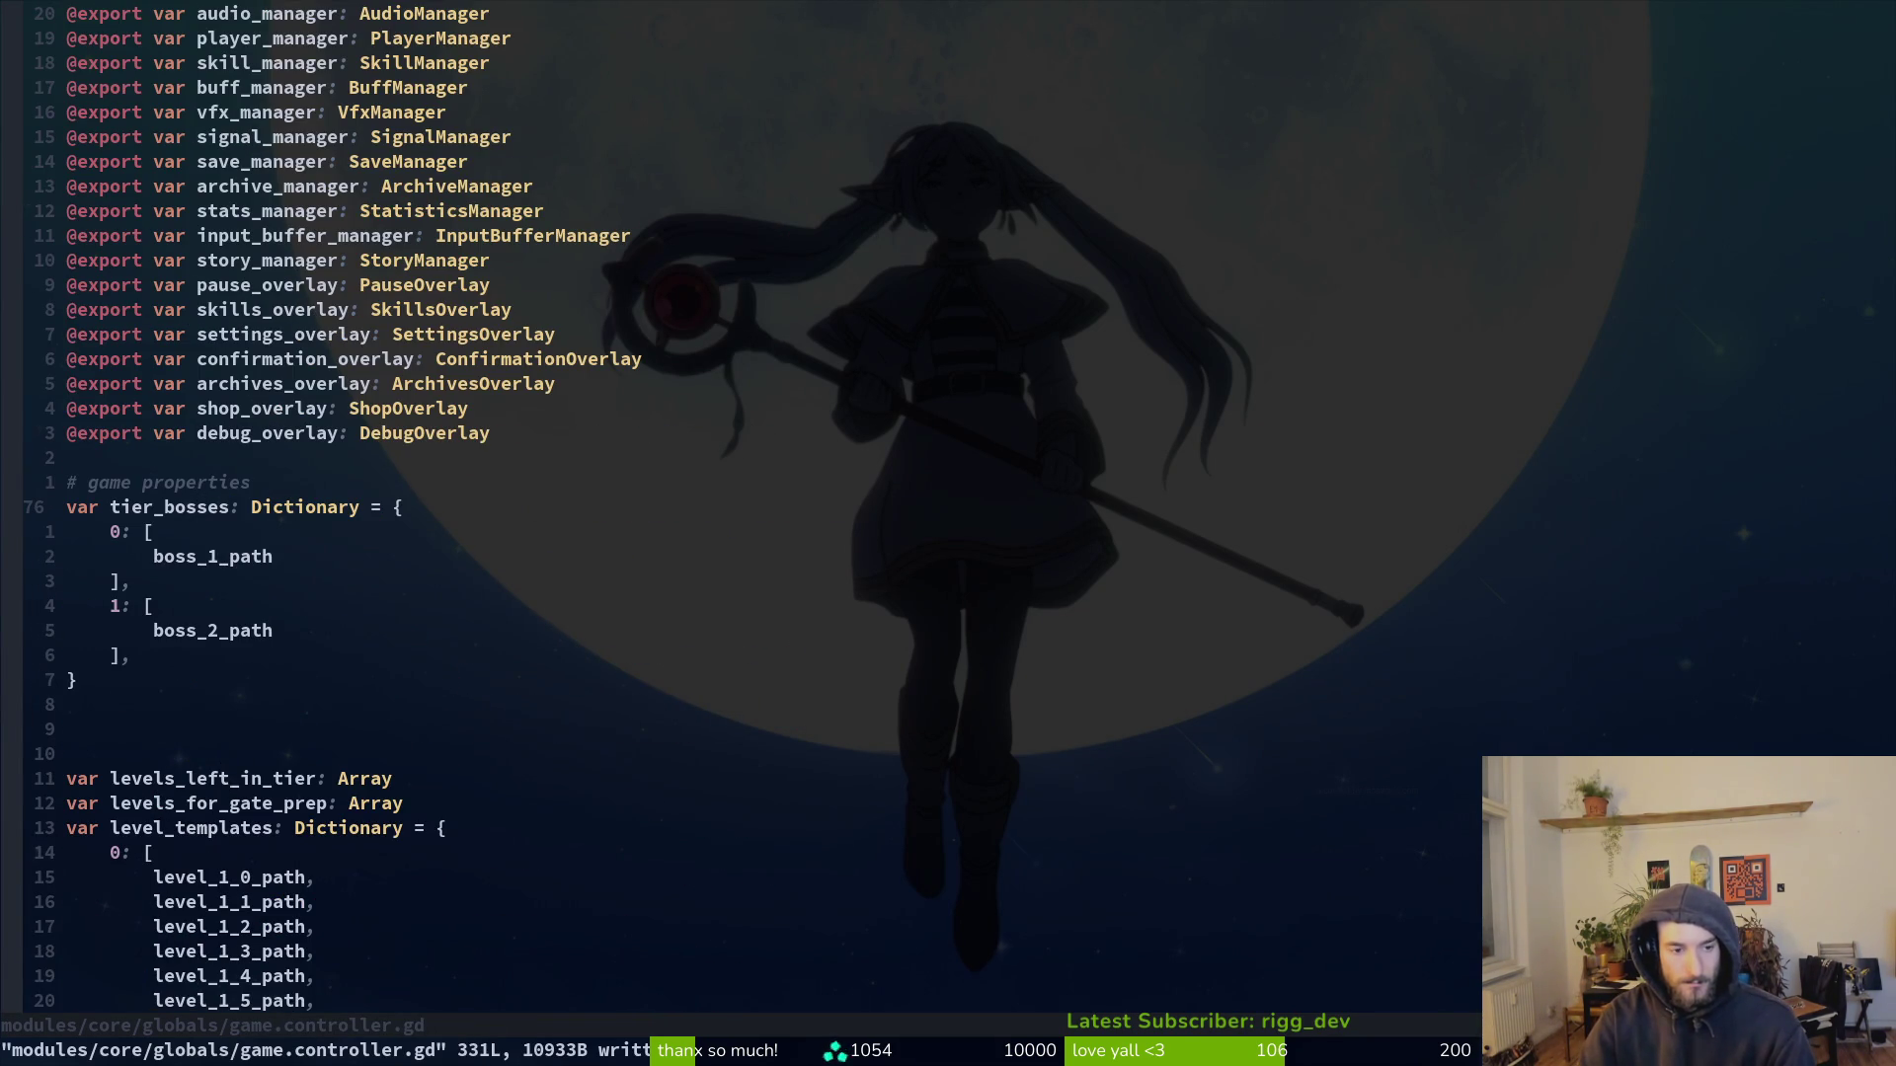
# Step: Move the level_3_0_path constant above the gauntlet paths and save game_controller.gd
pyautogui.press('k')
pyautogui.press('k')
pyautogui.press('k')
pyautogui.hotkey('ctrl', 'u')
pyautogui.hotkey('ctrl', 'u')
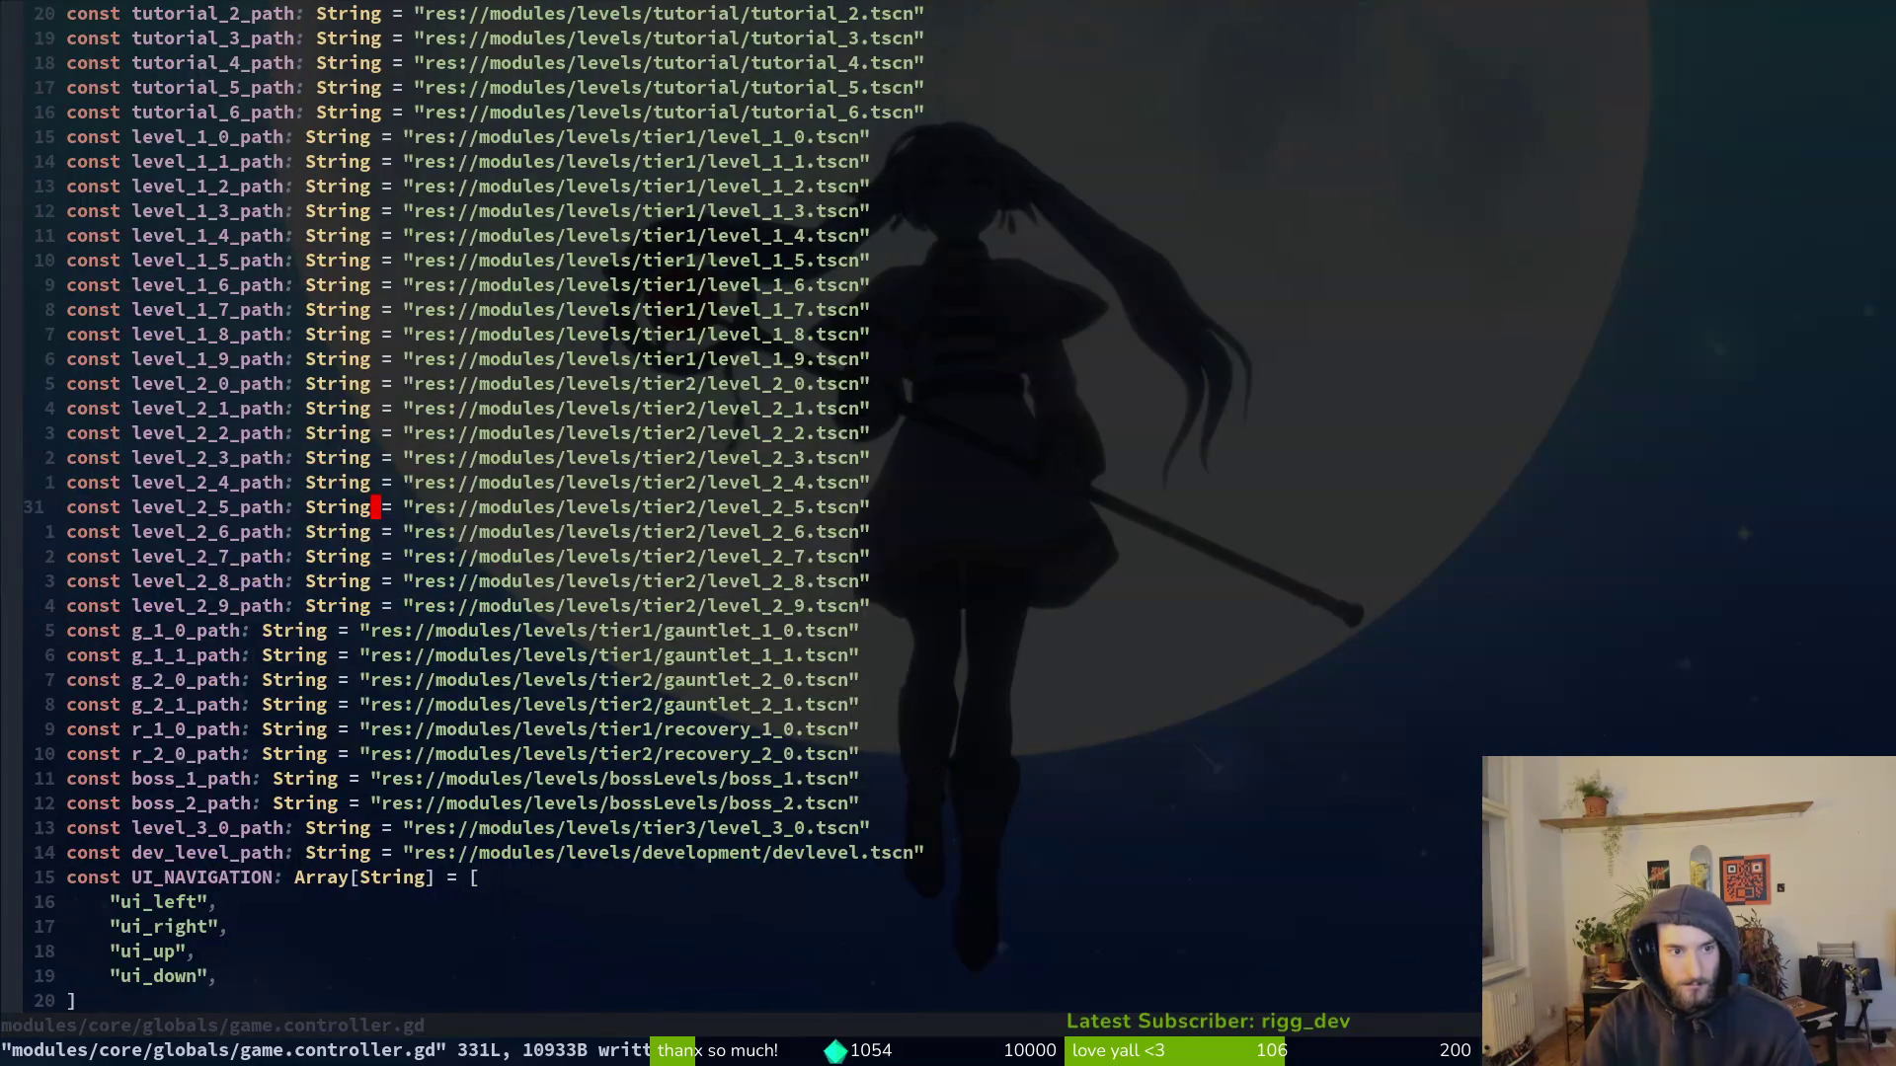
pyautogui.press('j')
pyautogui.press('j')
pyautogui.press('j')
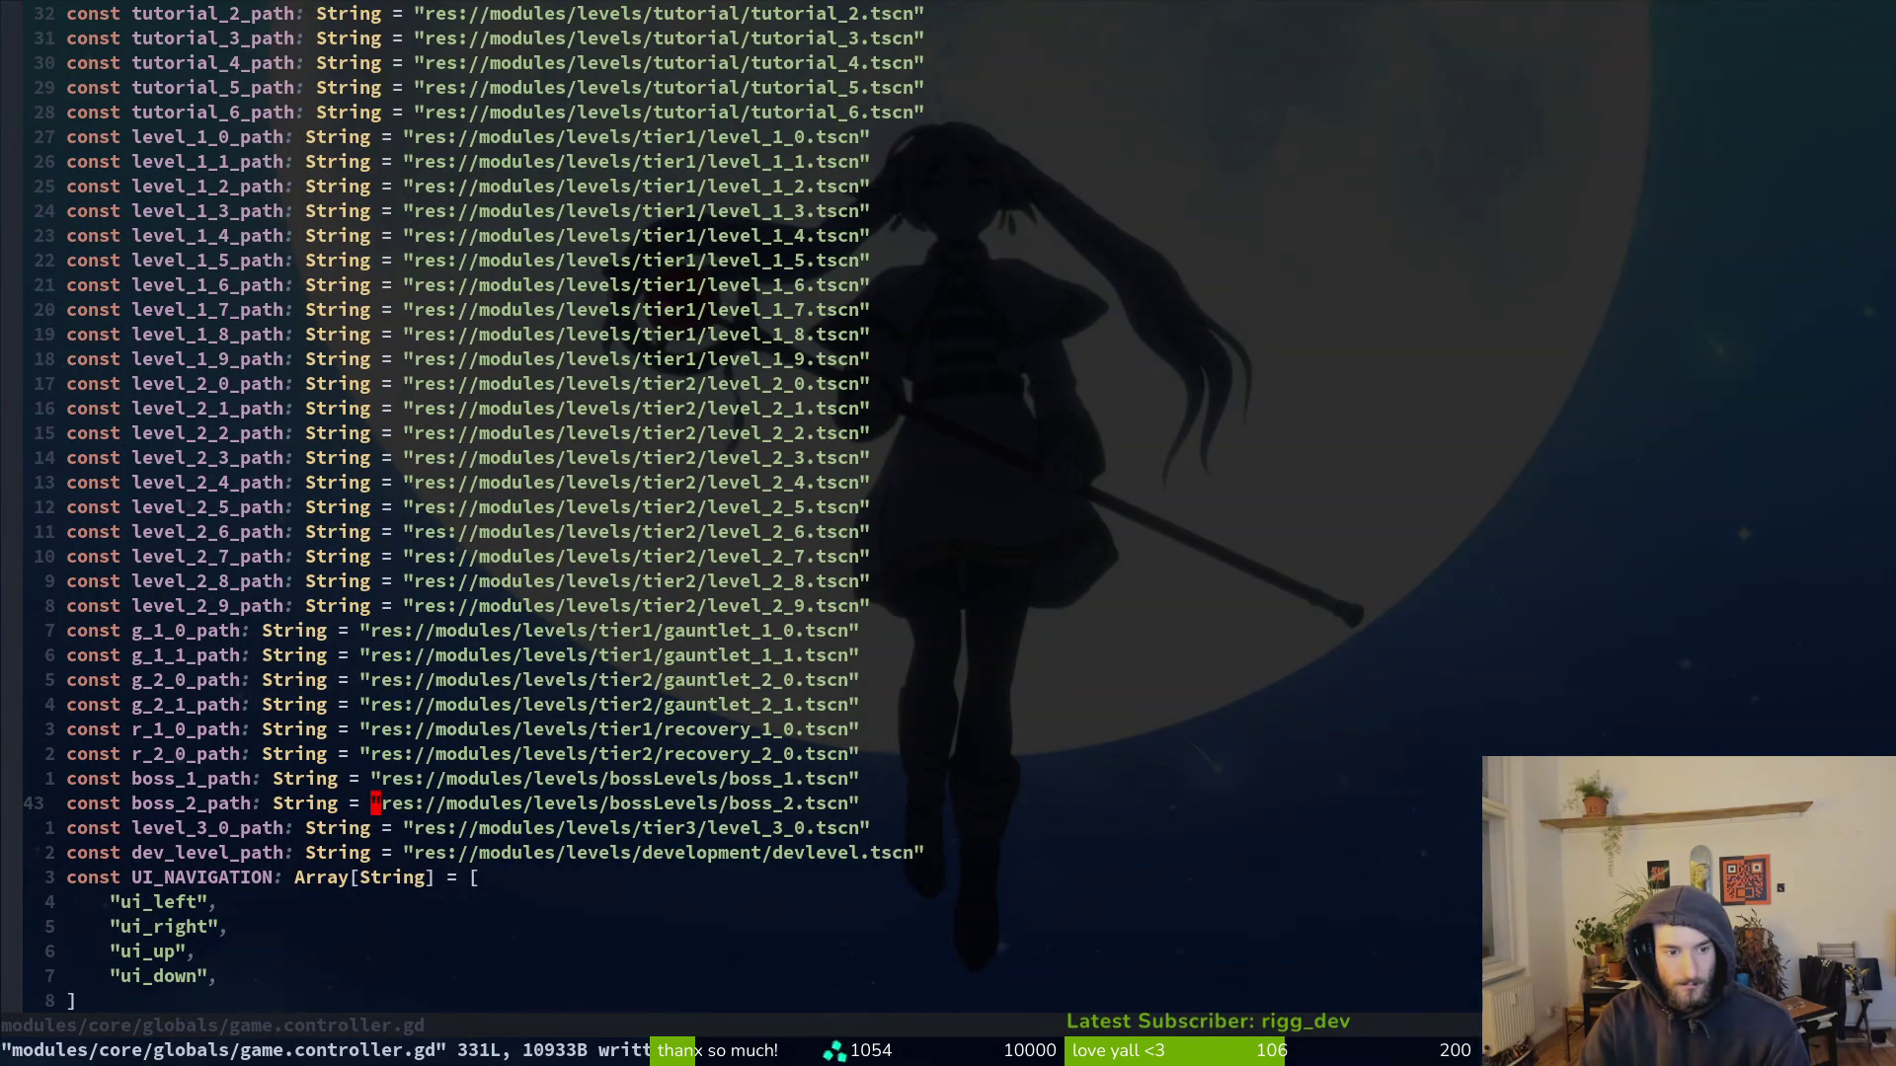
pyautogui.press('j')
pyautogui.hotkey('shift', 'v')
pyautogui.hotkey('shift', 'k')
pyautogui.hotkey('shift', 'k')
pyautogui.hotkey('shift', 'k')
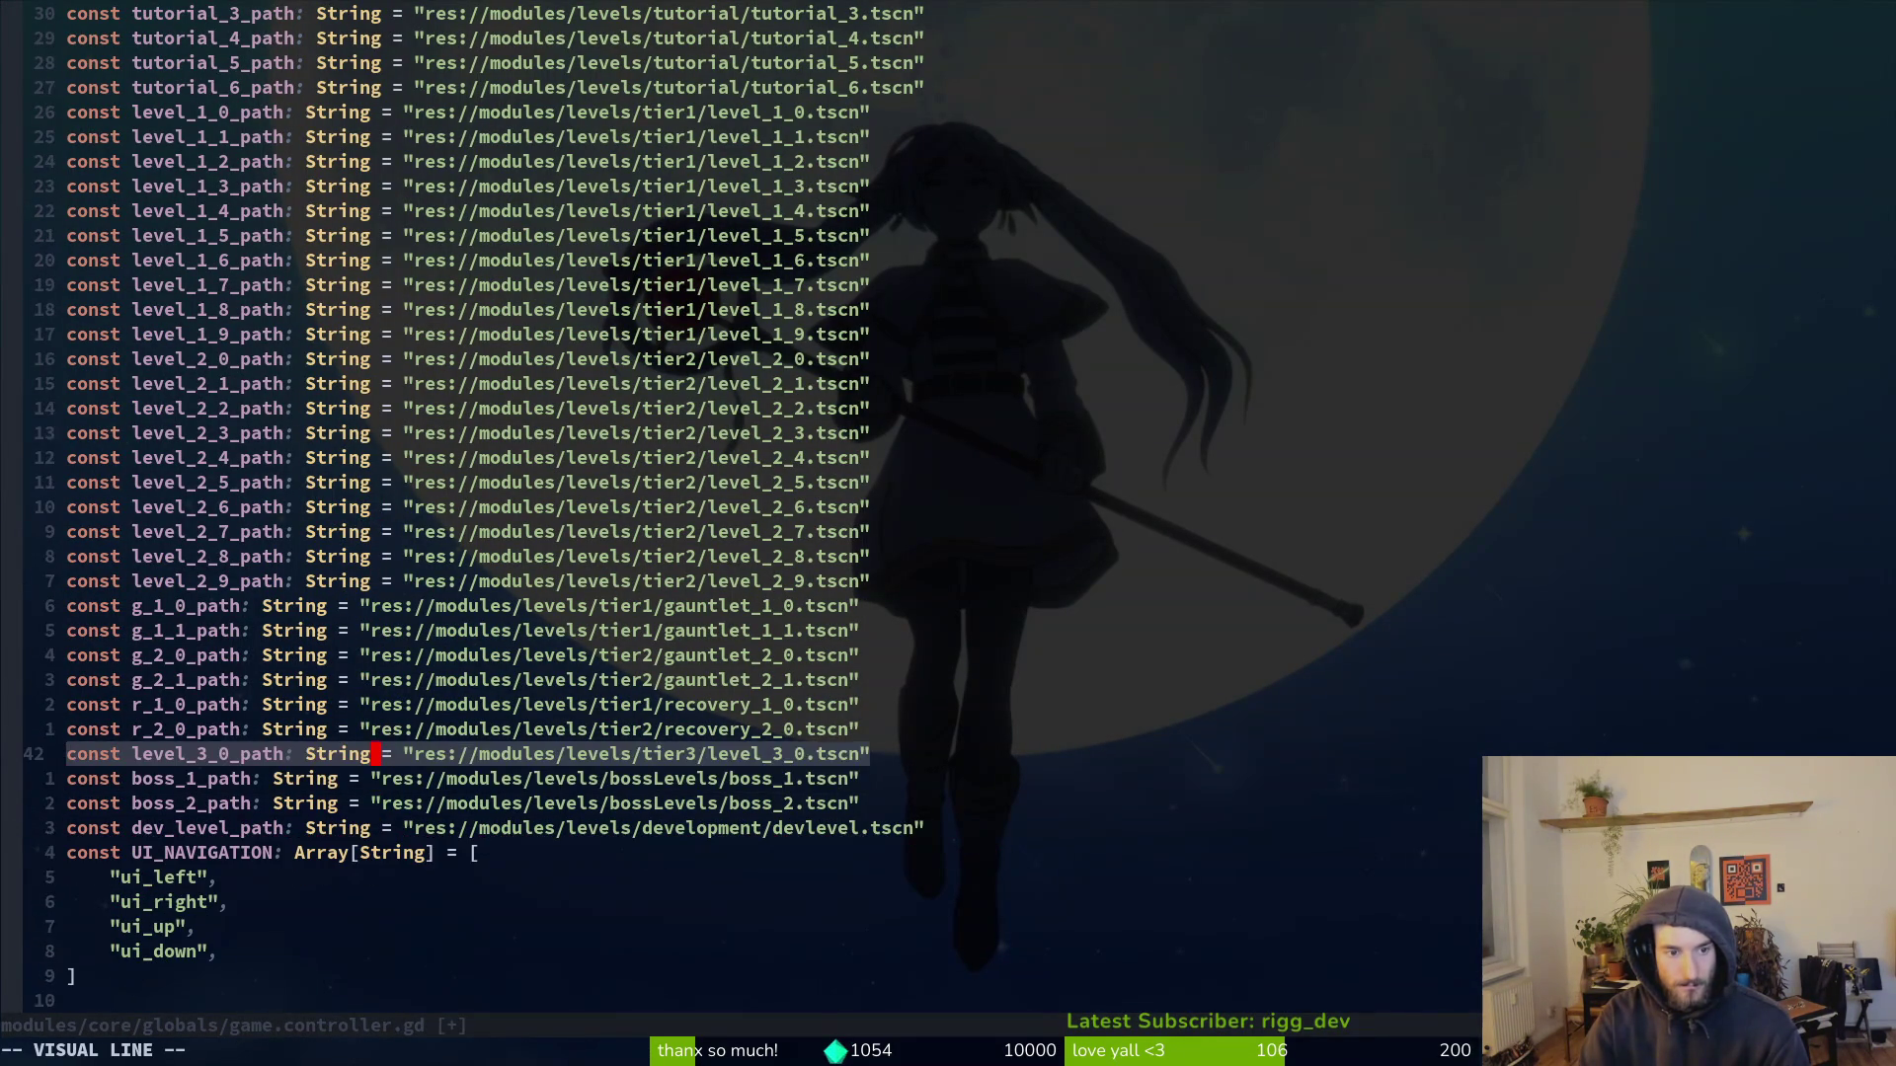
pyautogui.hotkey('shift', 'k')
pyautogui.hotkey('shift', 'k')
pyautogui.hotkey('shift', 'k')
pyautogui.press('Escape')
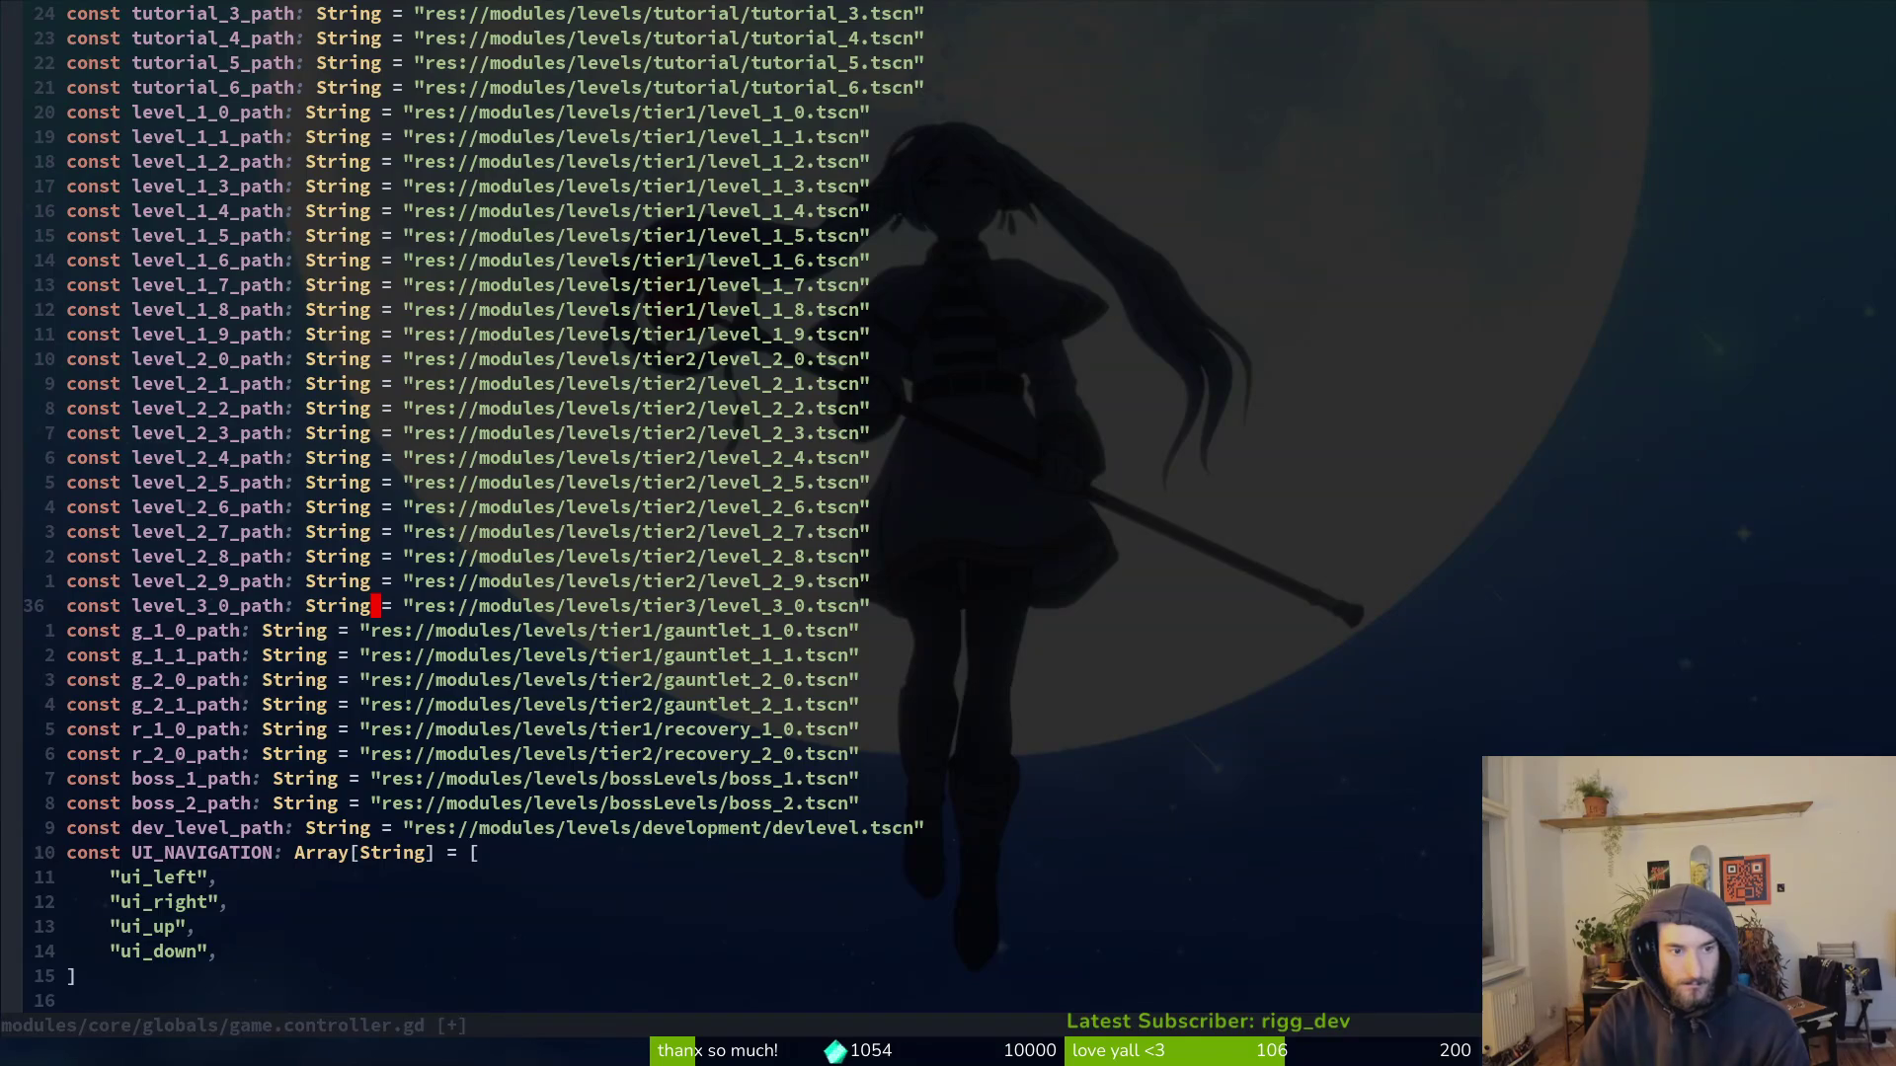
pyautogui.write(':w')
pyautogui.press('Return')
pyautogui.press('j')
pyautogui.press('j')
pyautogui.press('j')
pyautogui.press('j')
pyautogui.press('j')
pyautogui.press('j')
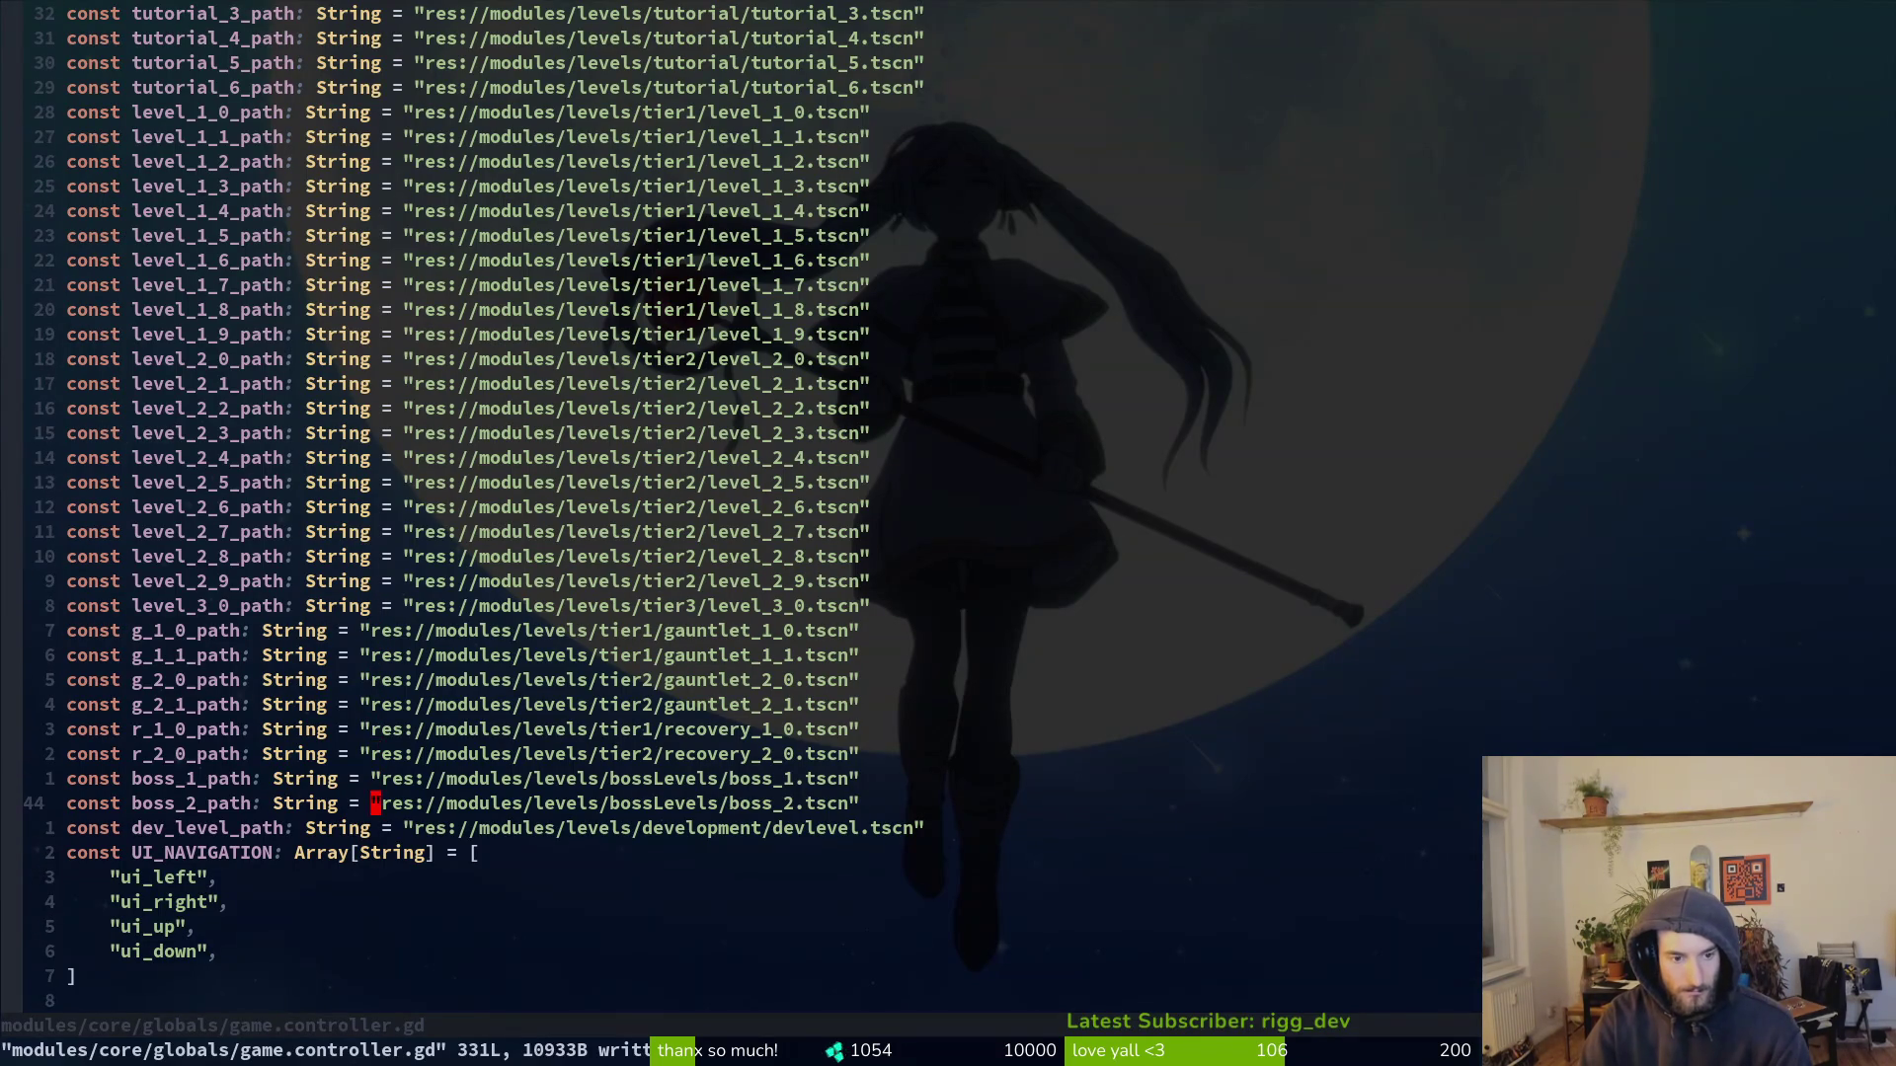
# Step: Duplicate the boss_2_path line as a new s_1_0_path constant
pyautogui.press('y')
pyautogui.press('y')
pyautogui.press('p')
pyautogui.press('w')
pyautogui.write('ciw')
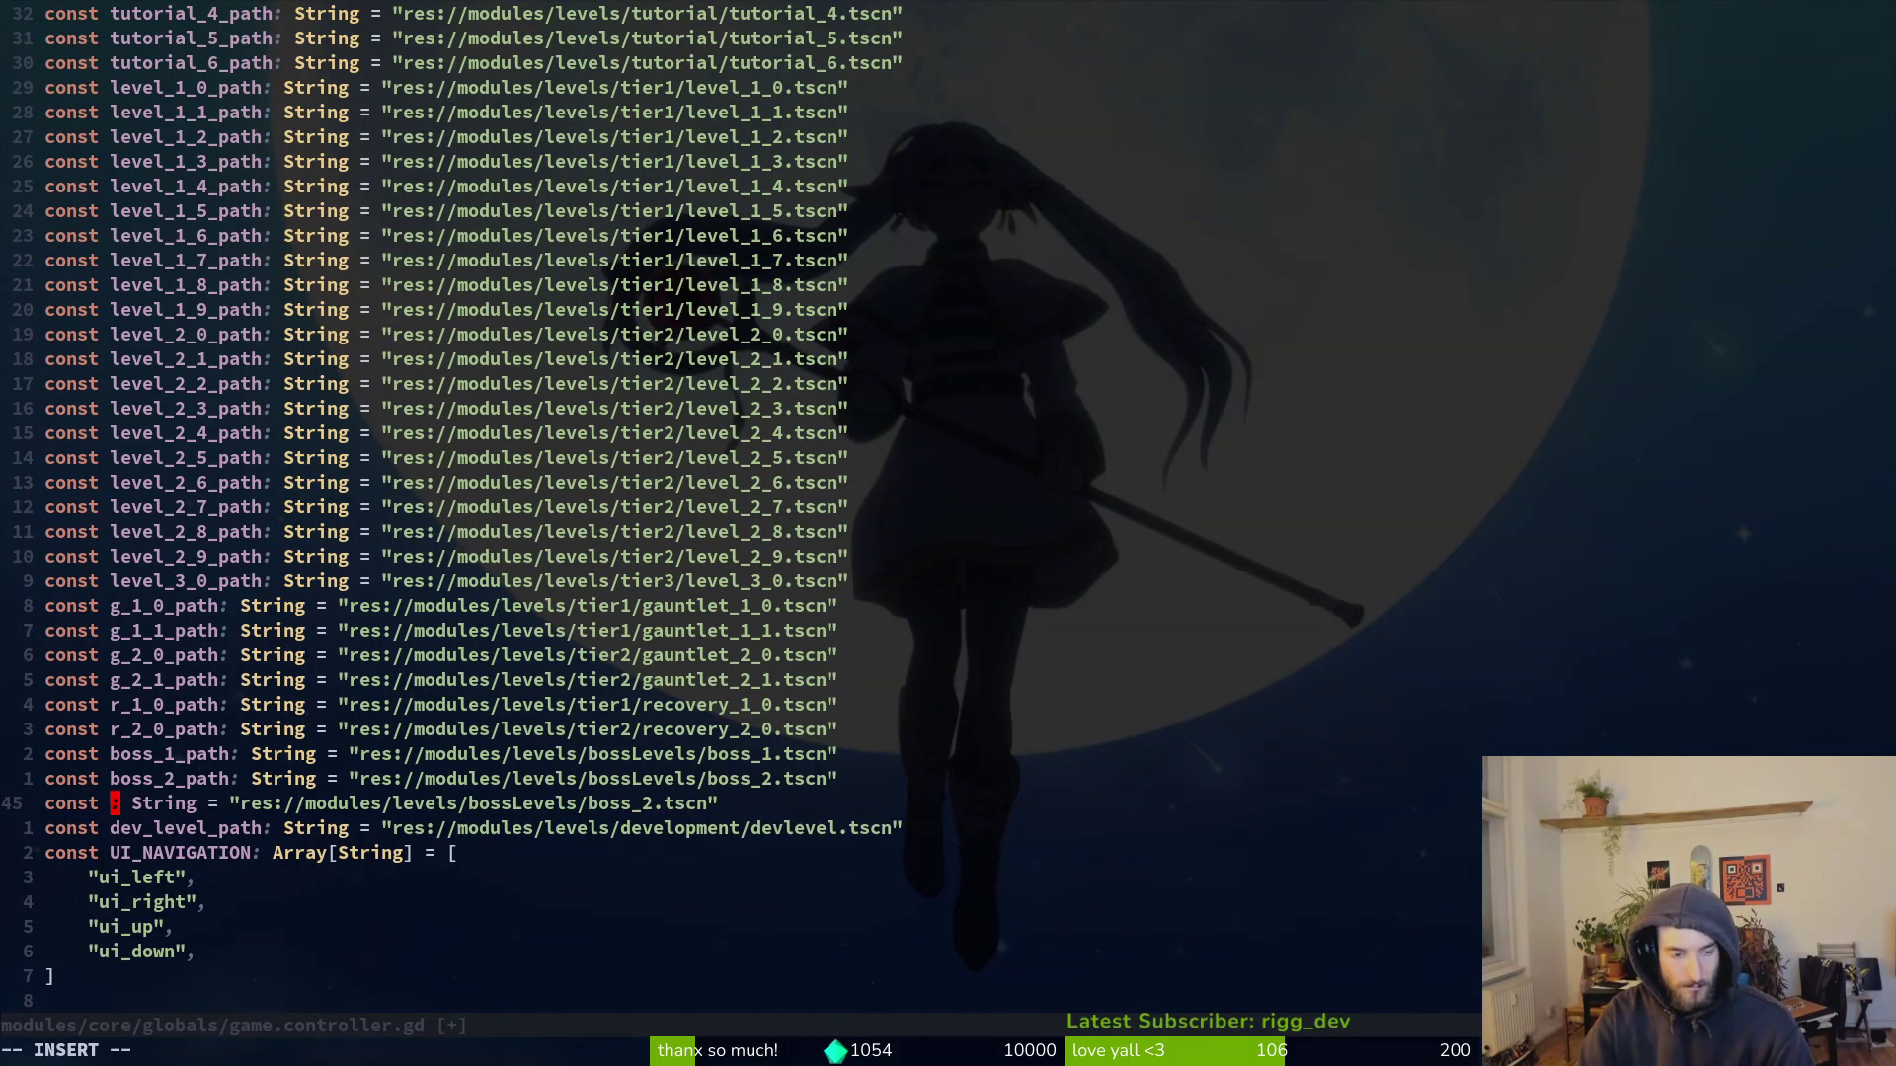
pyautogui.write('sho')
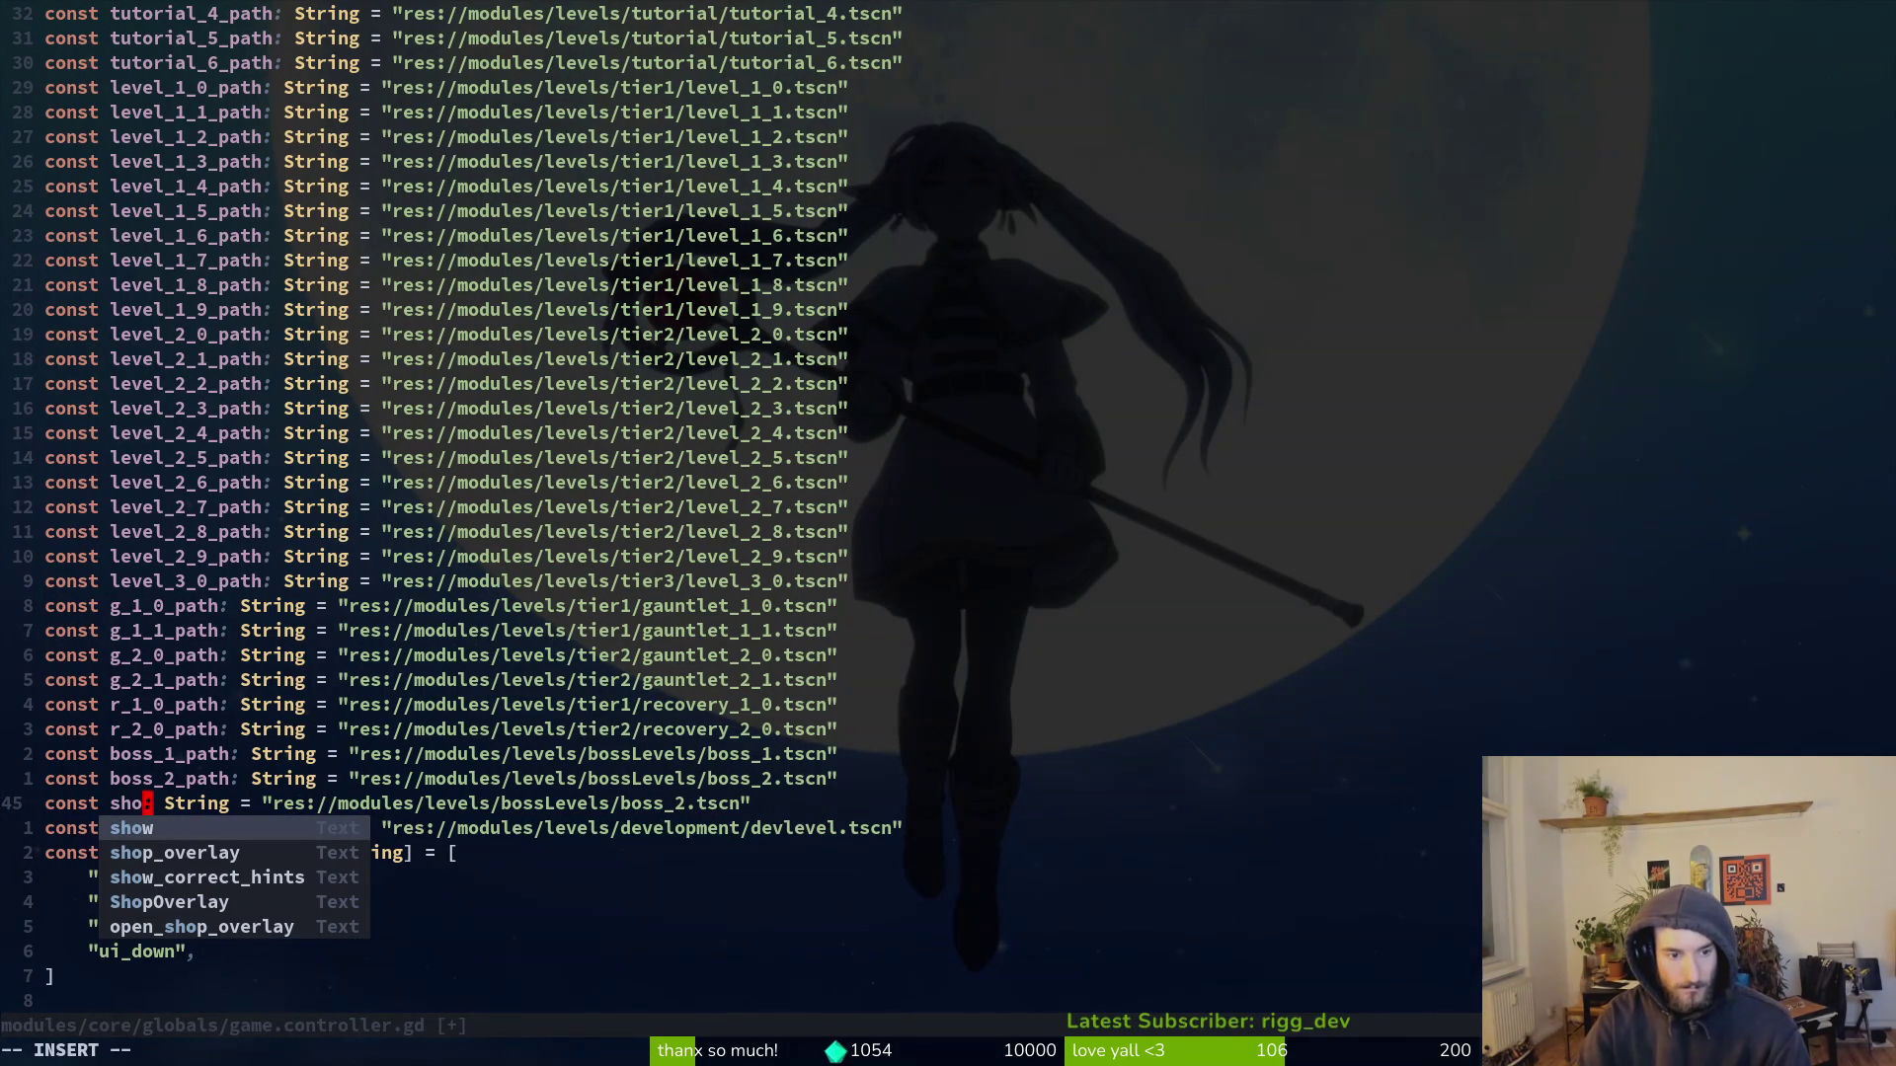
pyautogui.write('p_1')
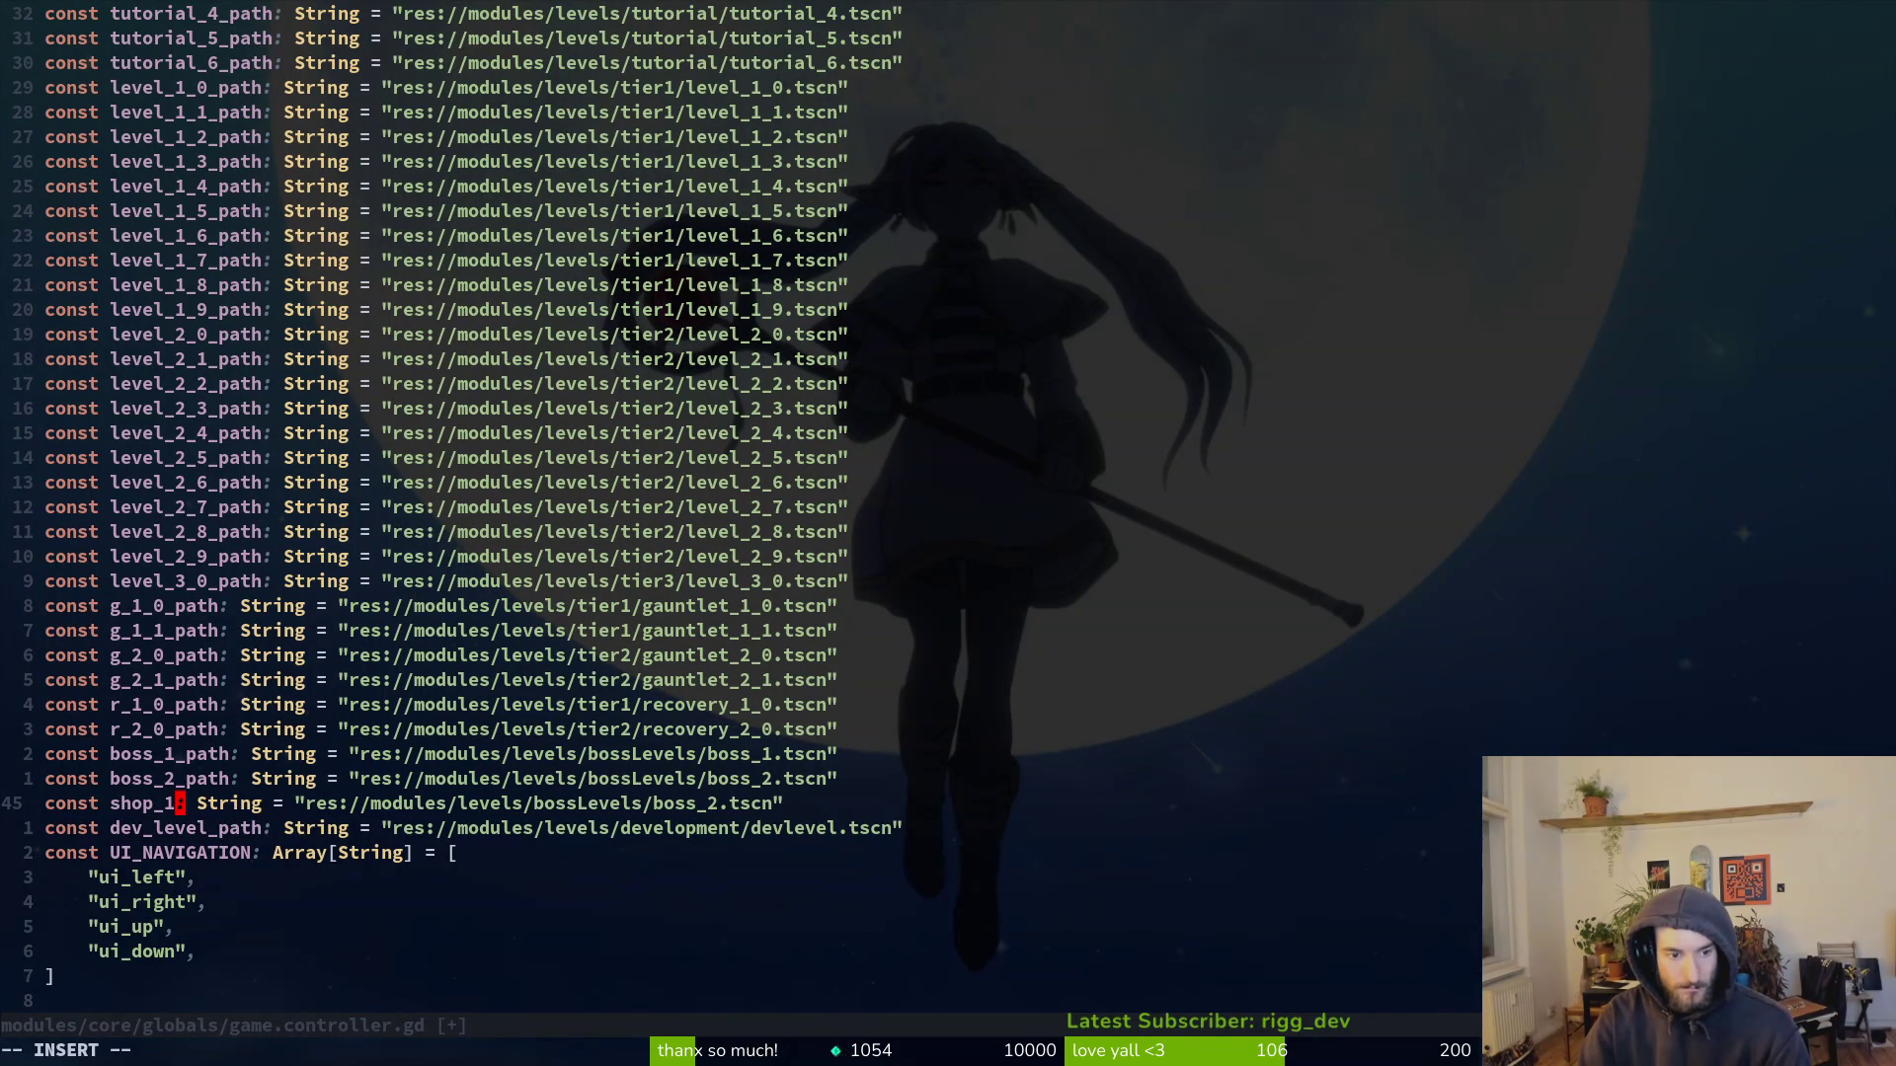
pyautogui.press('BackSpace')
pyautogui.press('BackSpace')
pyautogui.press('BackSpace')
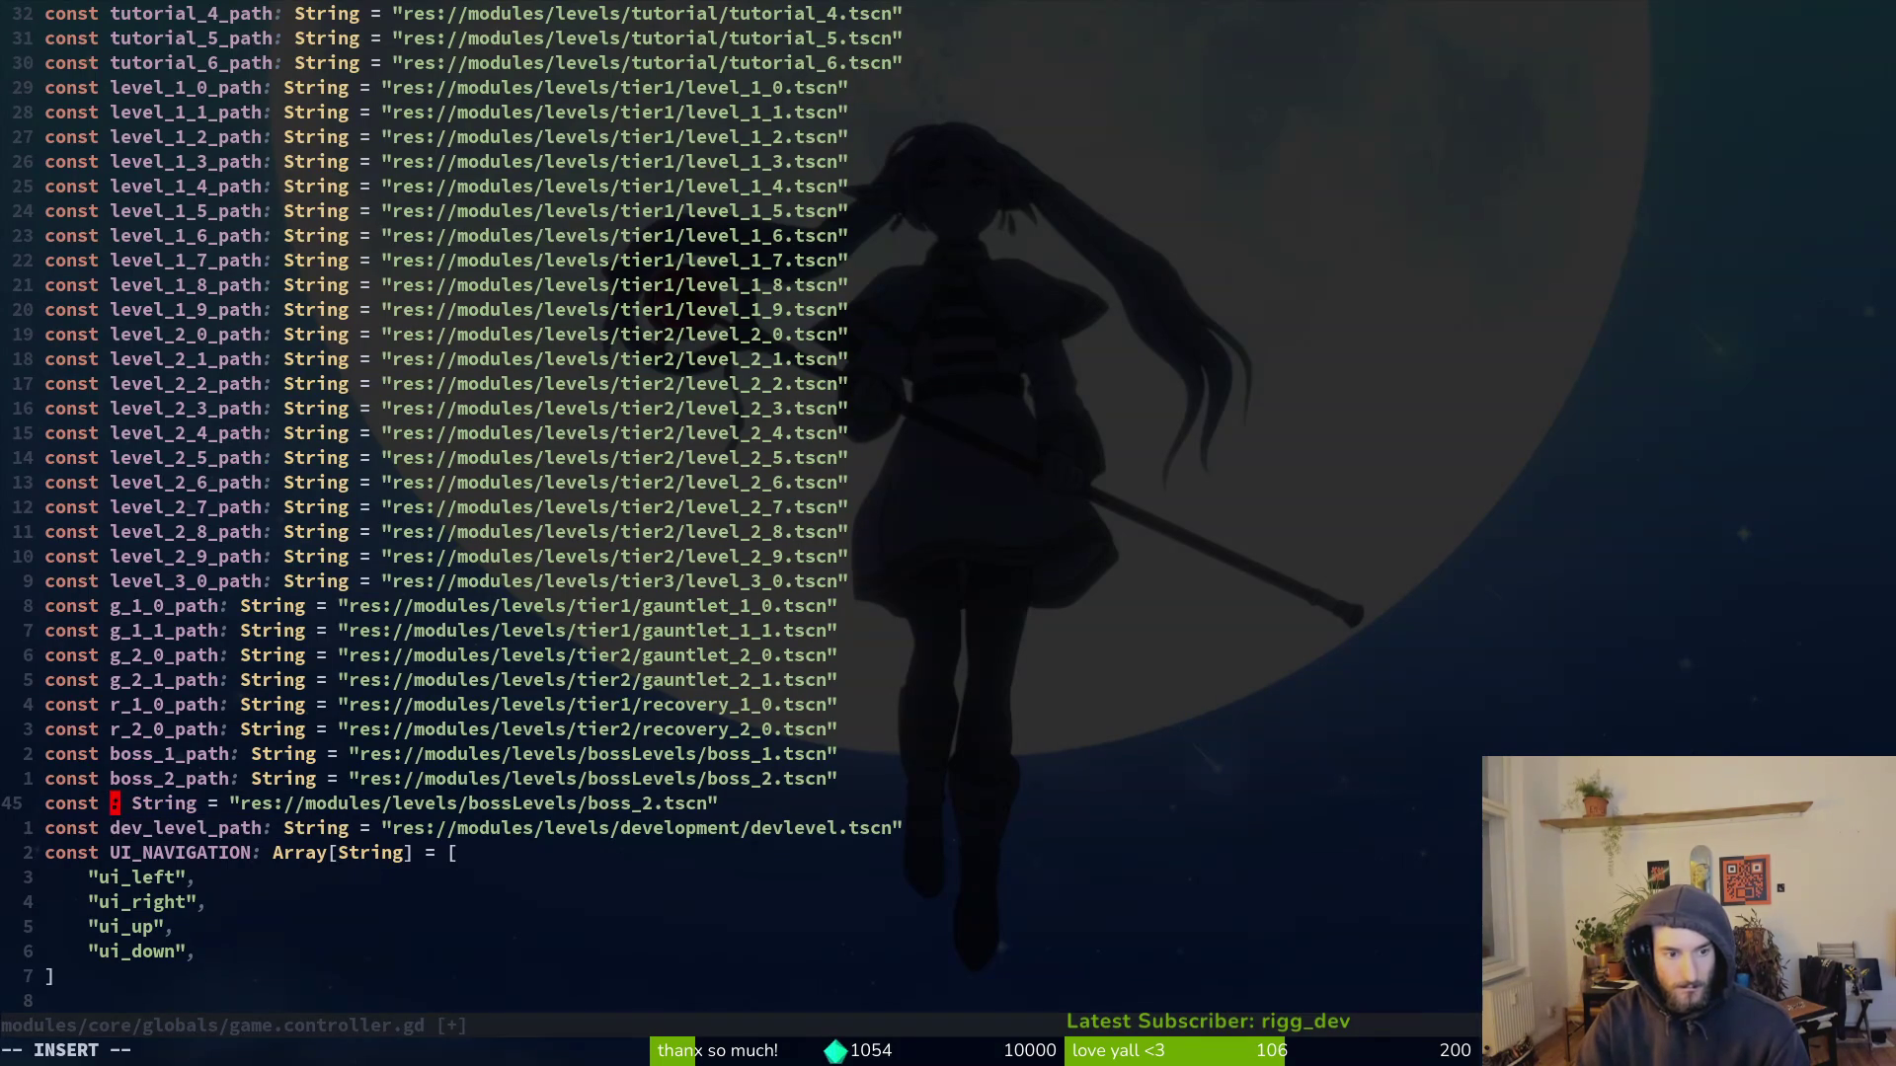
pyautogui.write('s_')
pyautogui.press('Return')
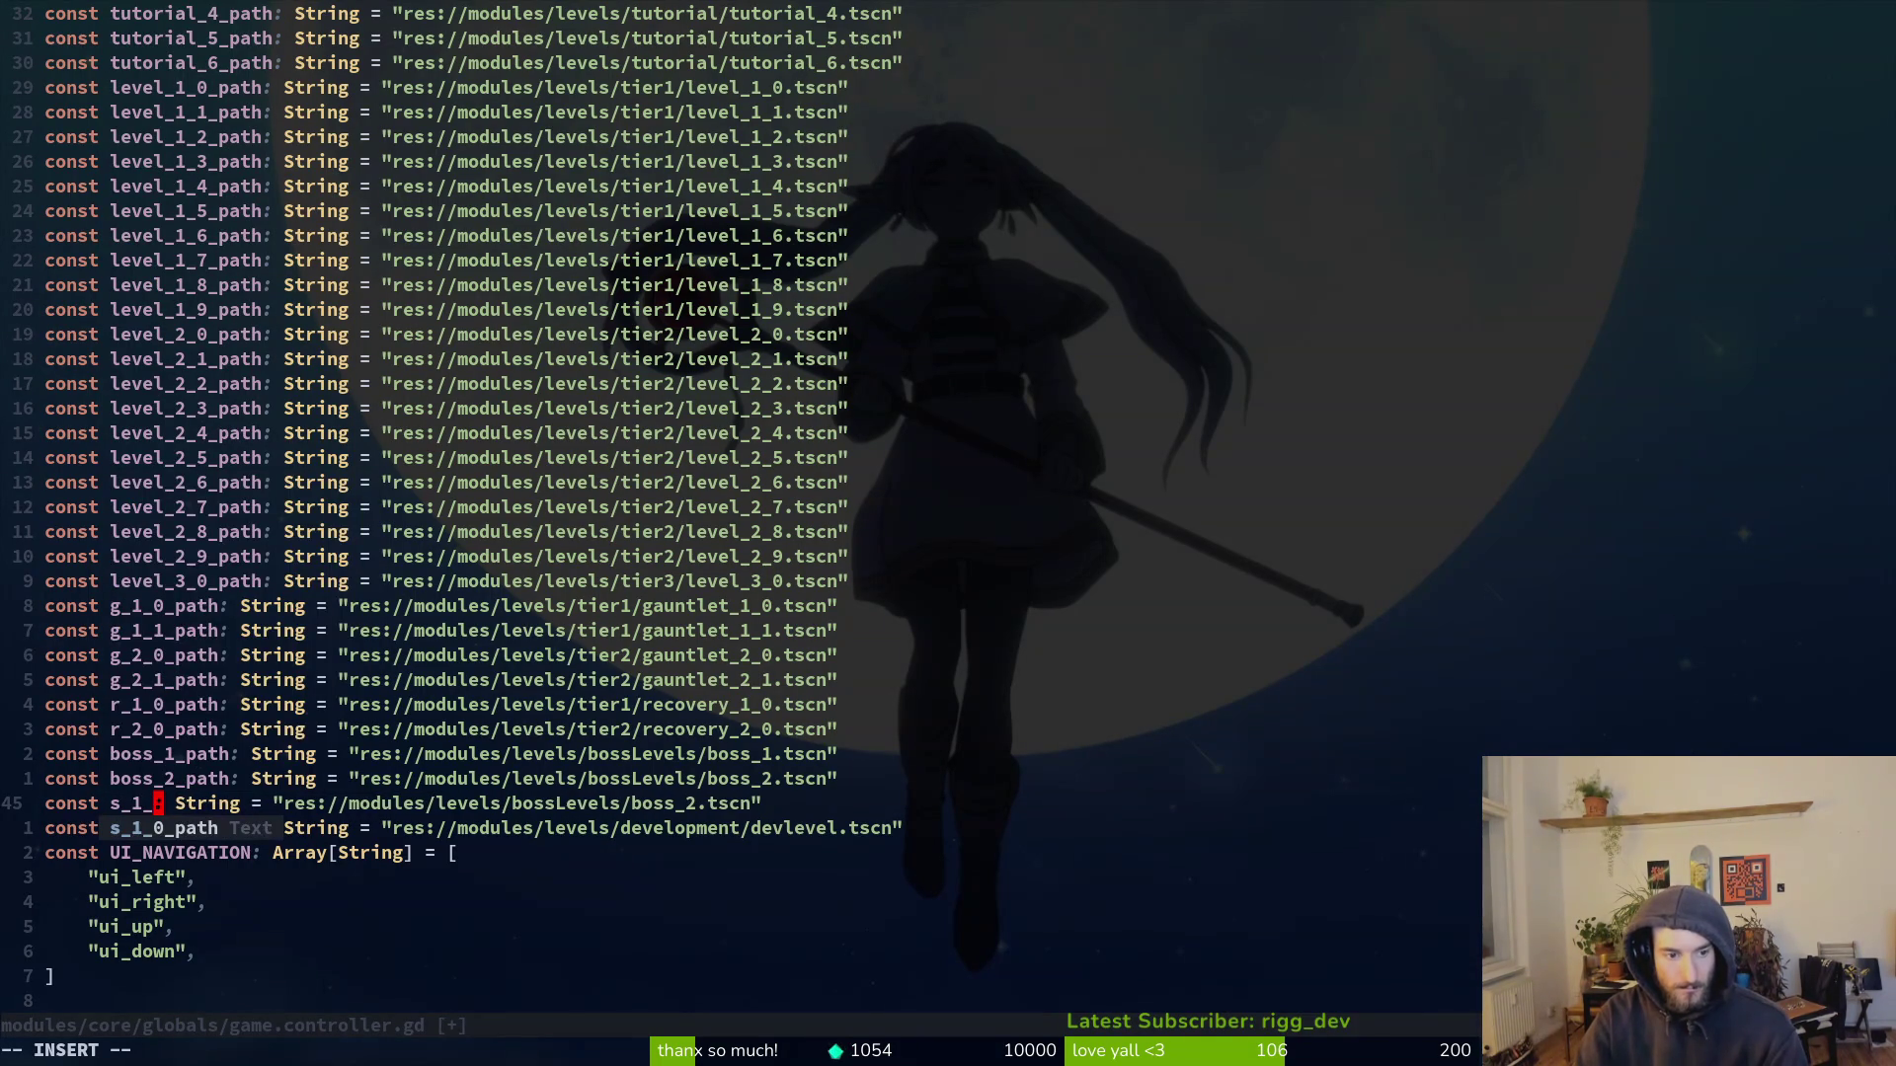
pyautogui.write('0_path')
pyautogui.press('Escape')
pyautogui.press('w')
pyautogui.press('w')
pyautogui.press('w')
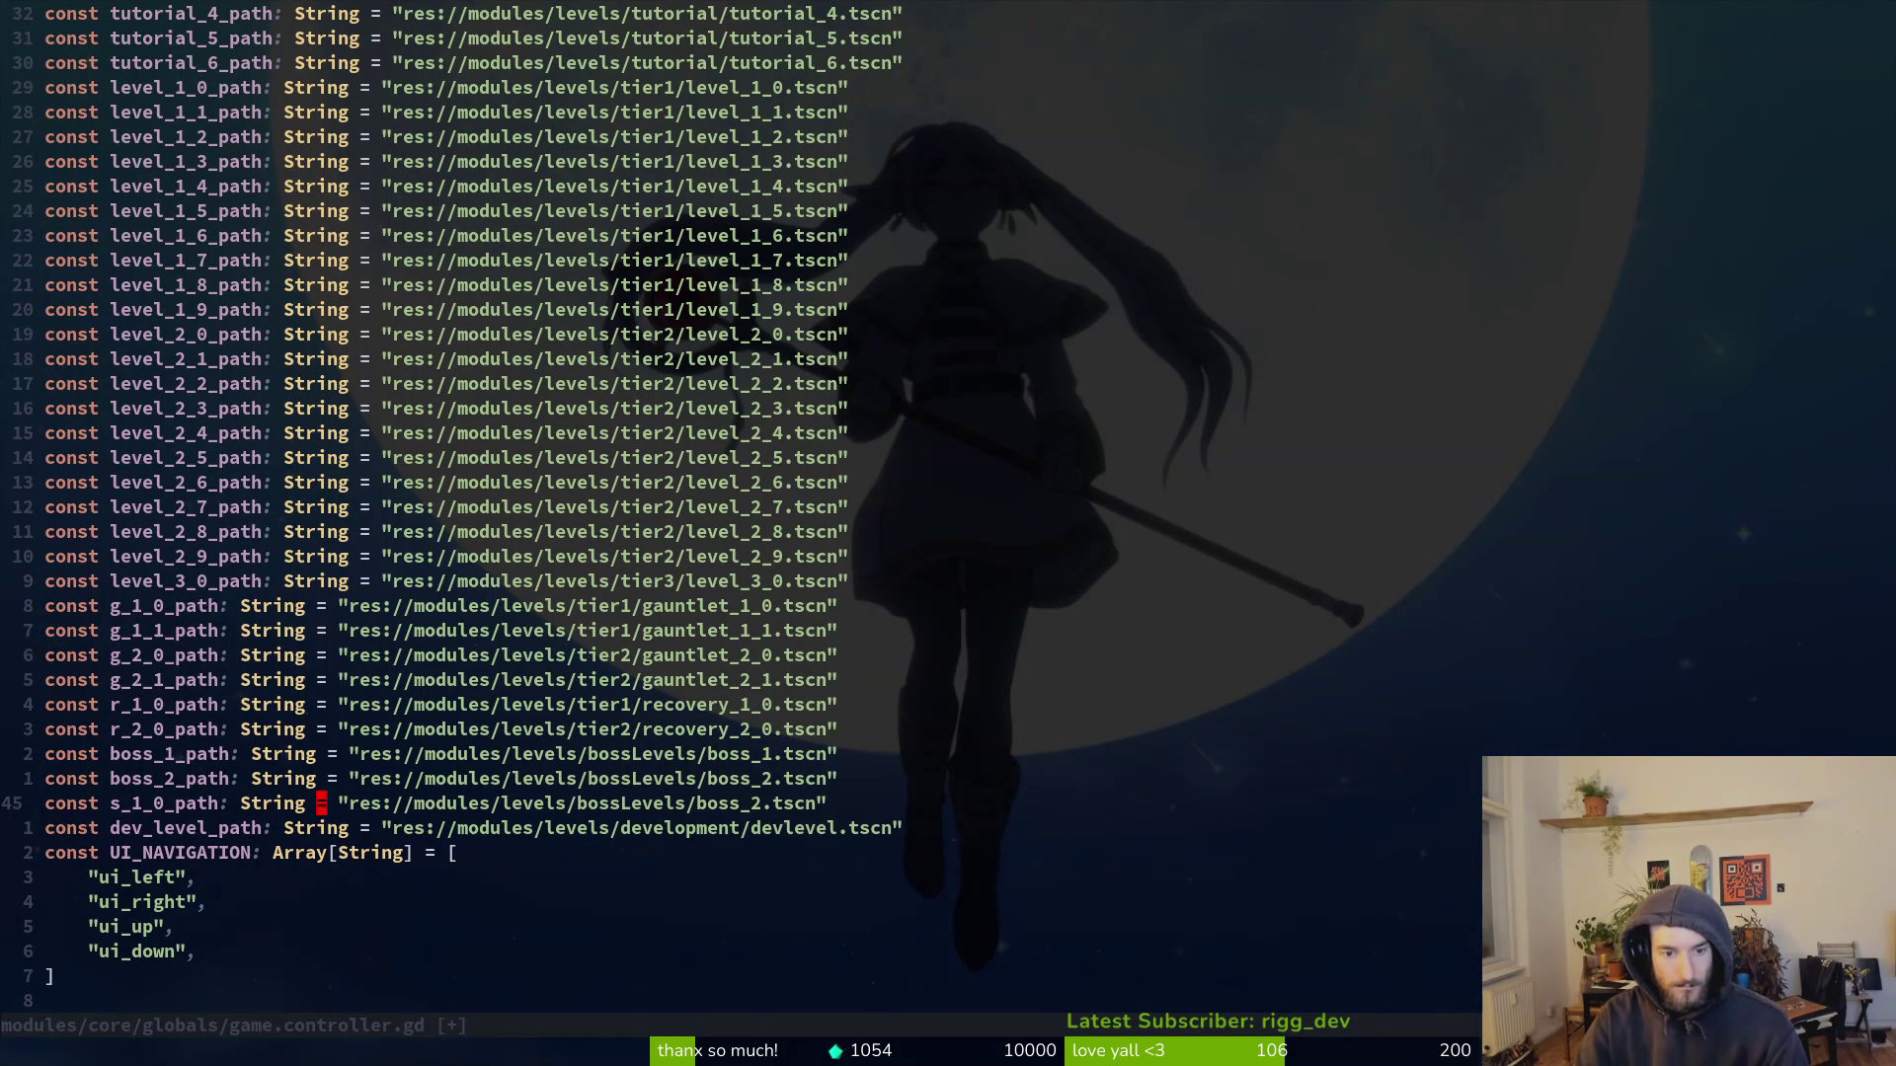
pyautogui.write('wcwsh')
pyautogui.press('Escape')
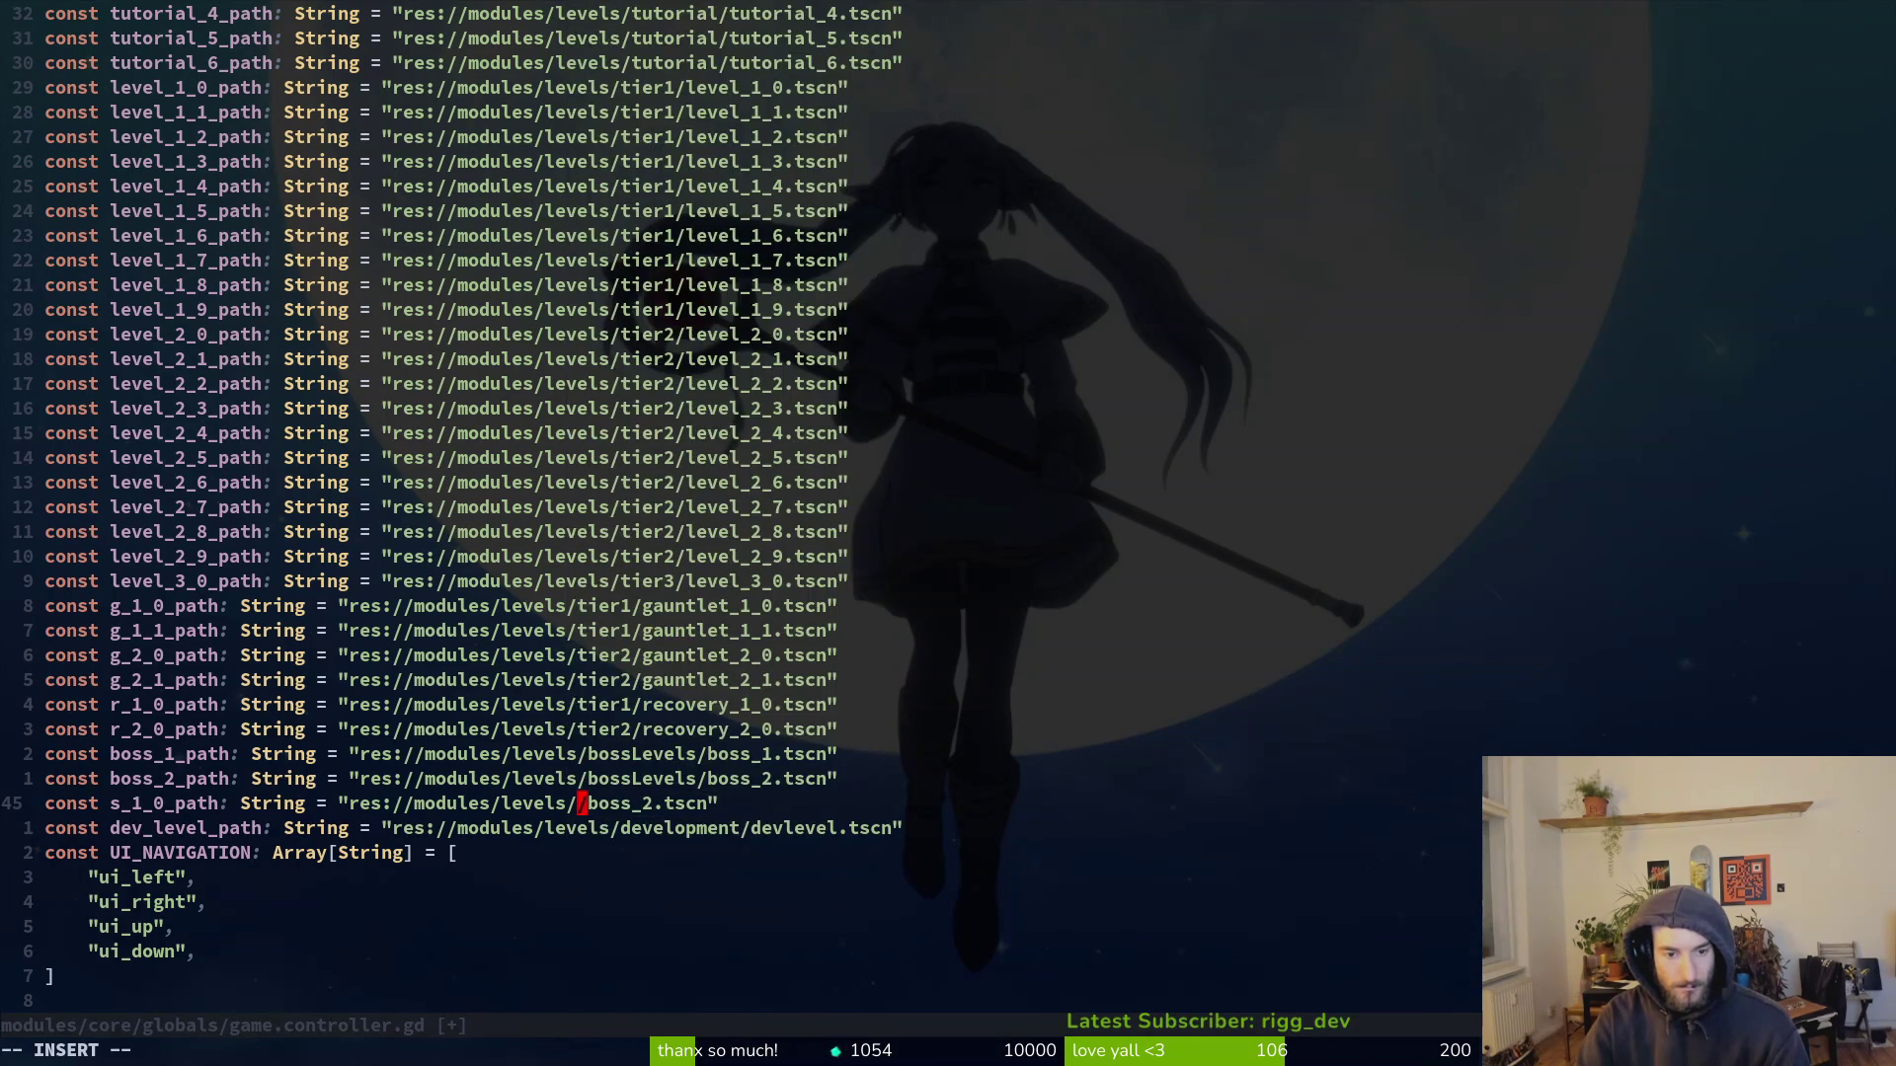
# Step: Quick-open the shop_1_0 scene in Godot to confirm its name
pyautogui.hotkey('alt', 'Tab')
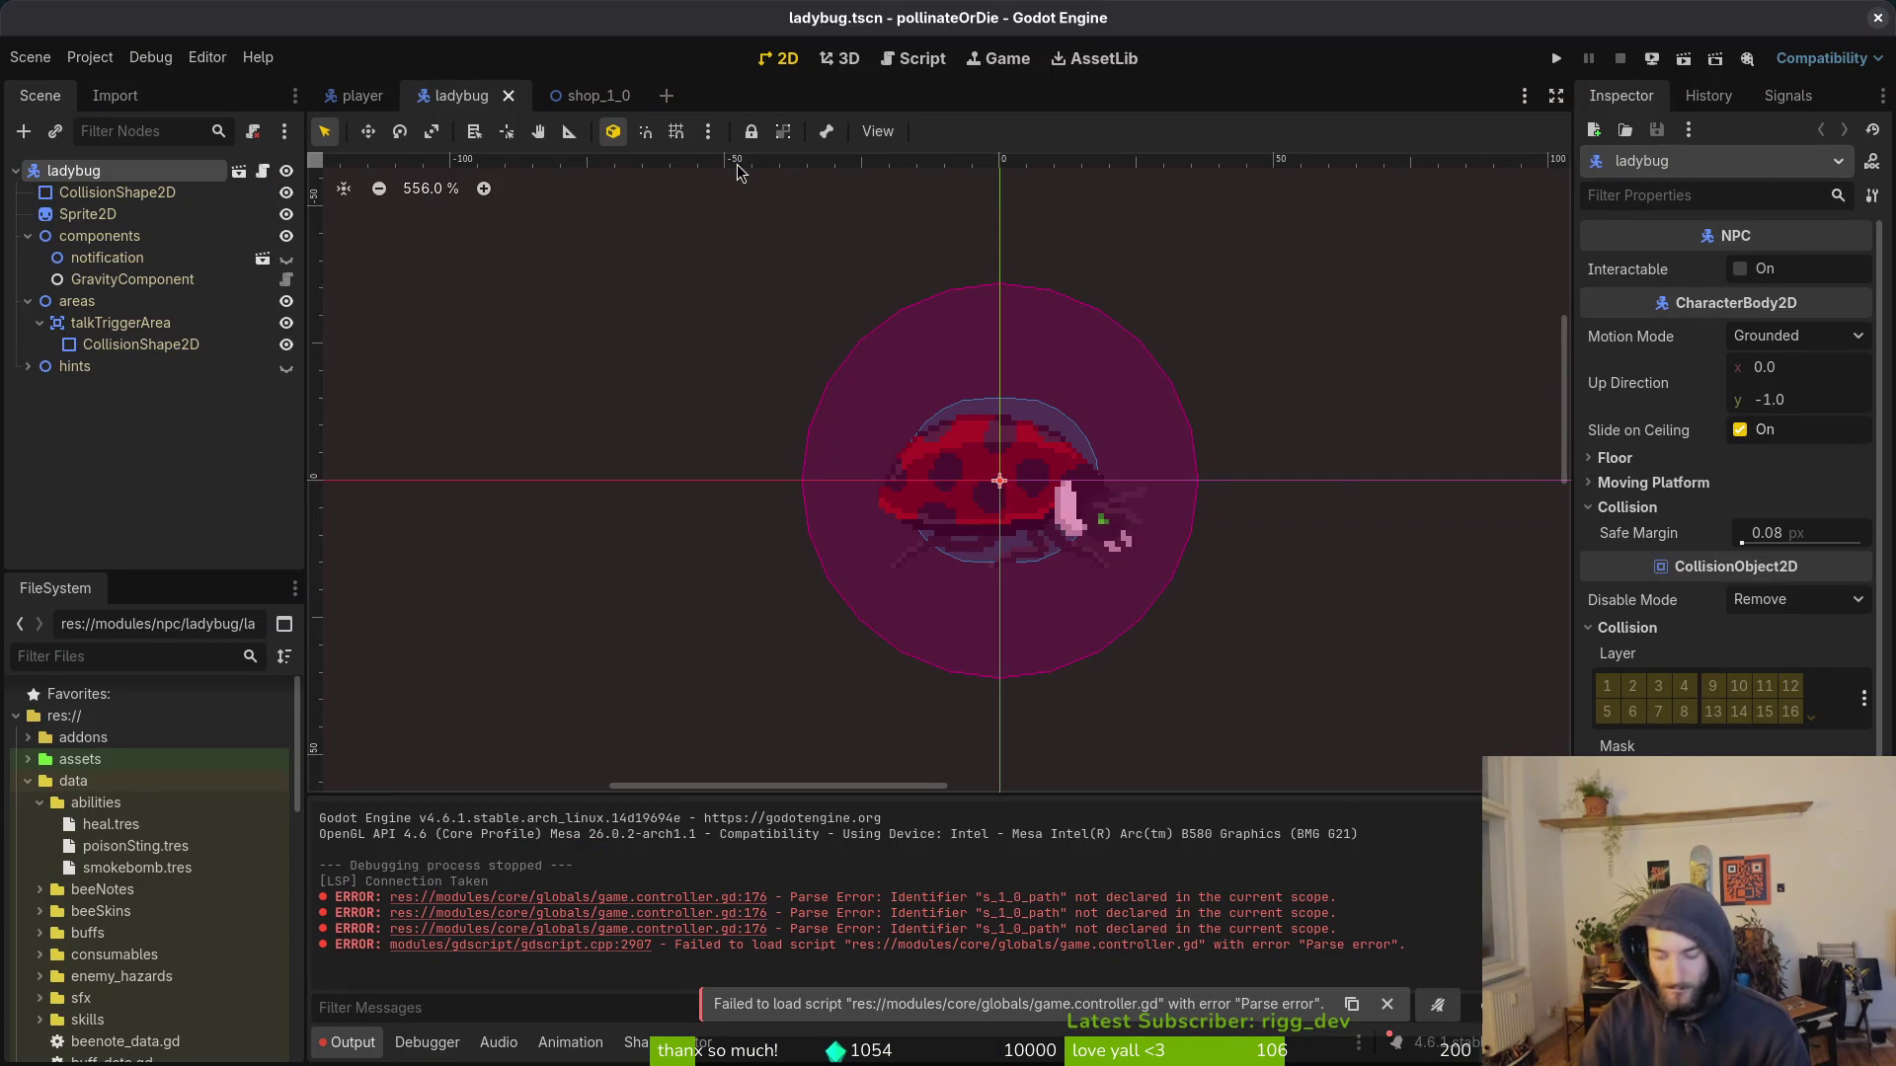
pyautogui.hotkey('shift', 'alt', 'o')
pyautogui.write('shp1')
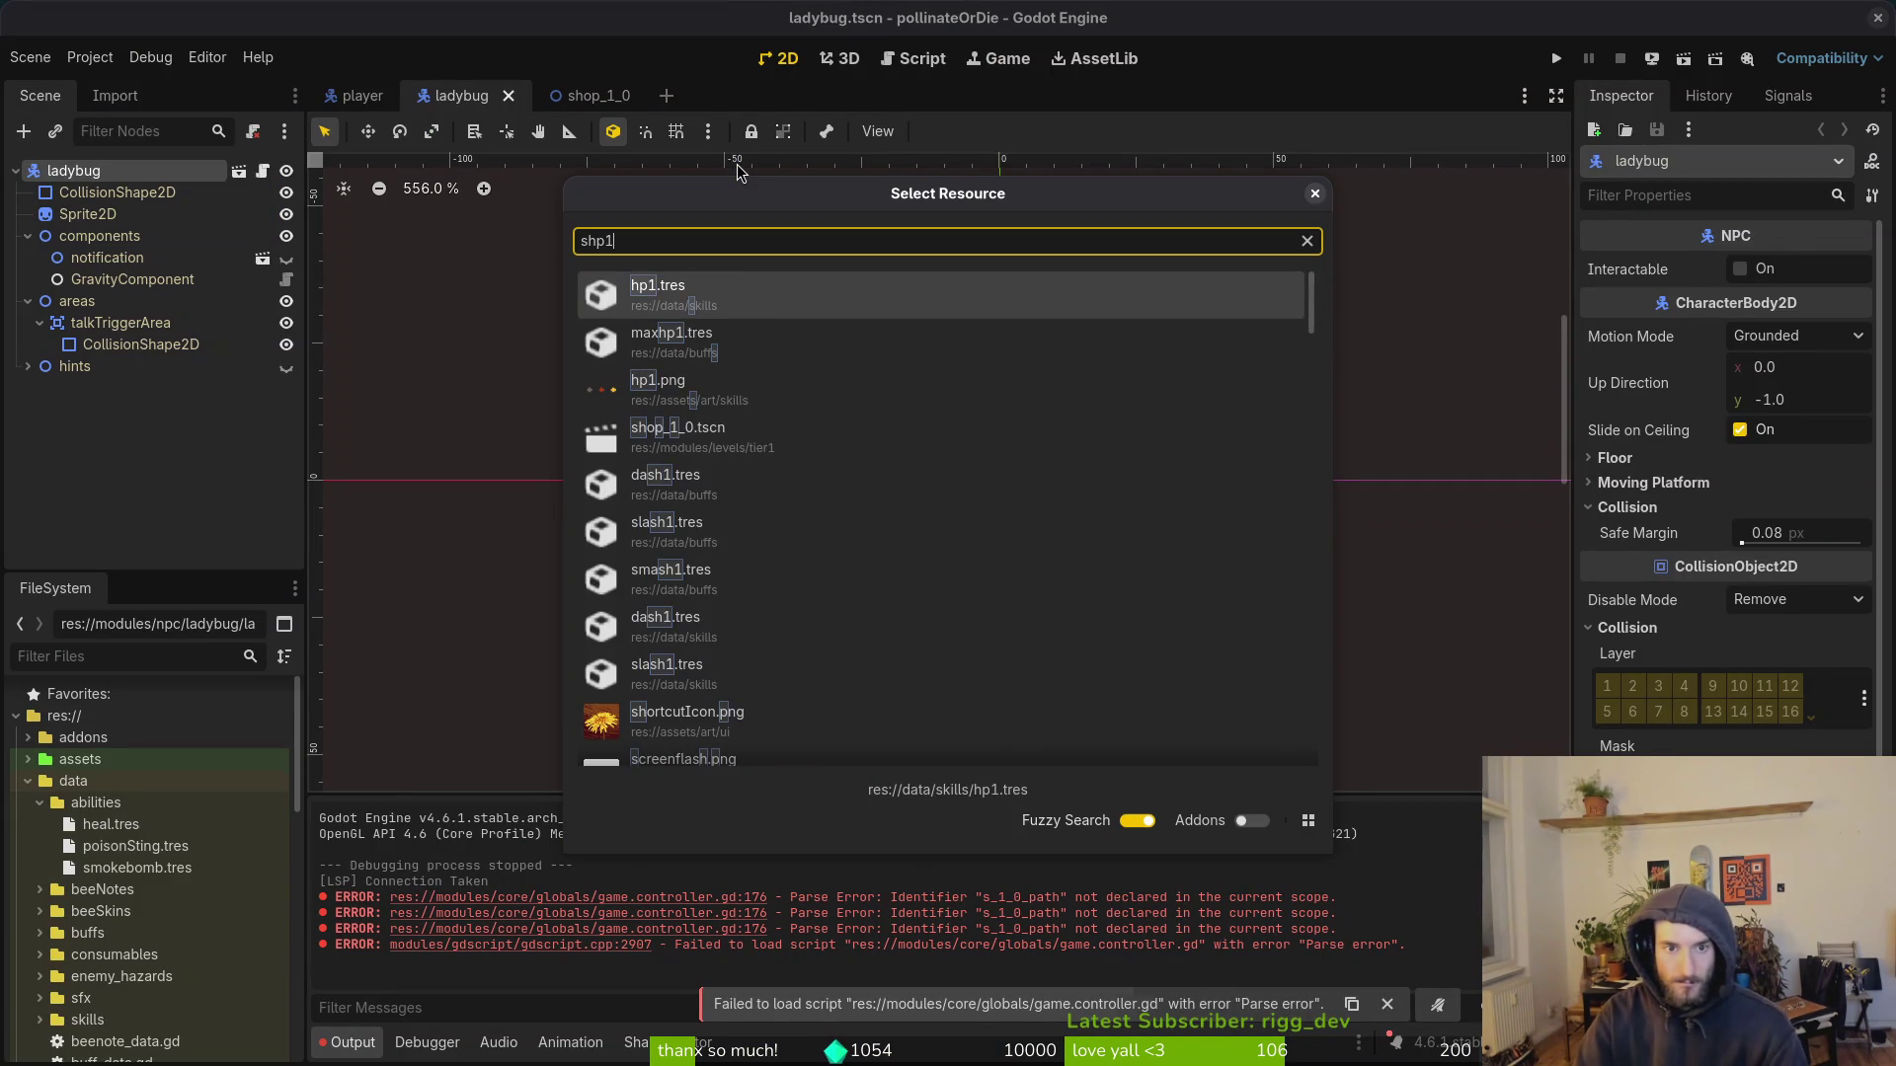
pyautogui.write('ts')
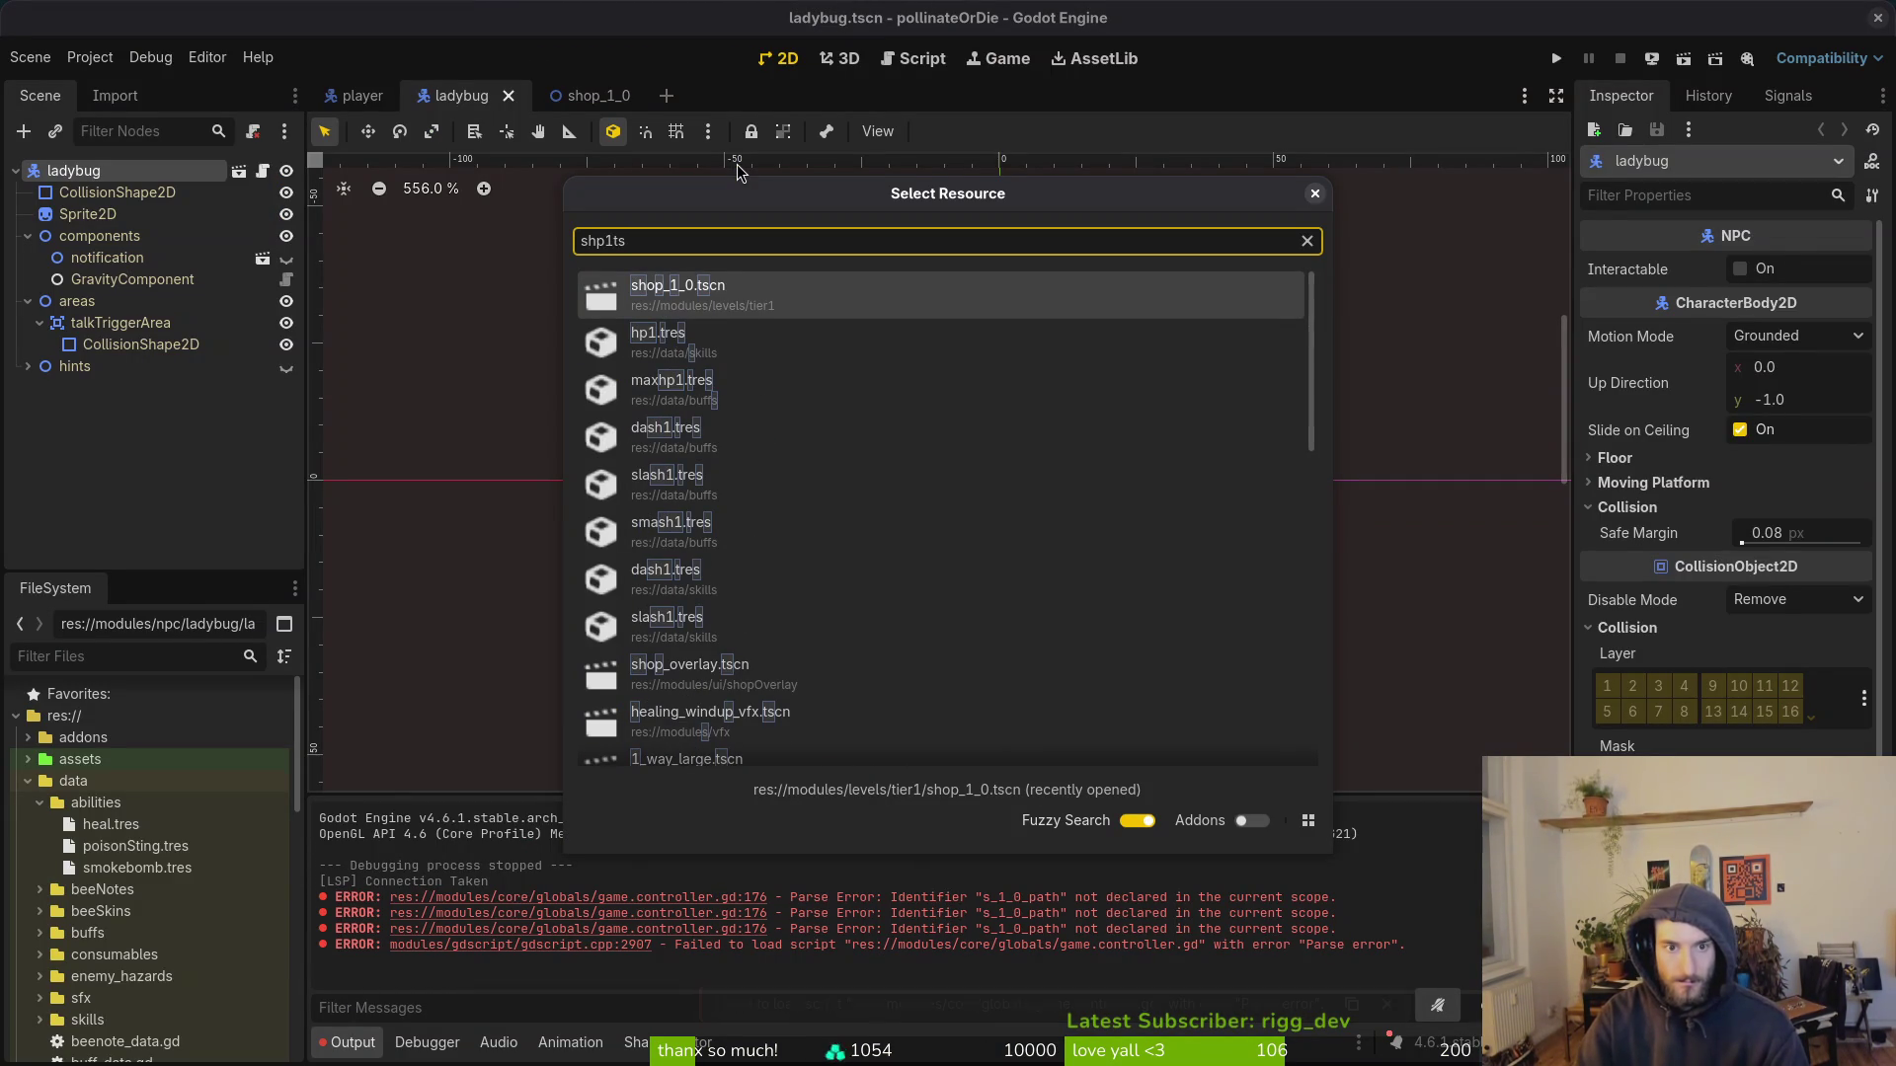
pyautogui.press('Return')
pyautogui.hotkey('alt', 'Tab')
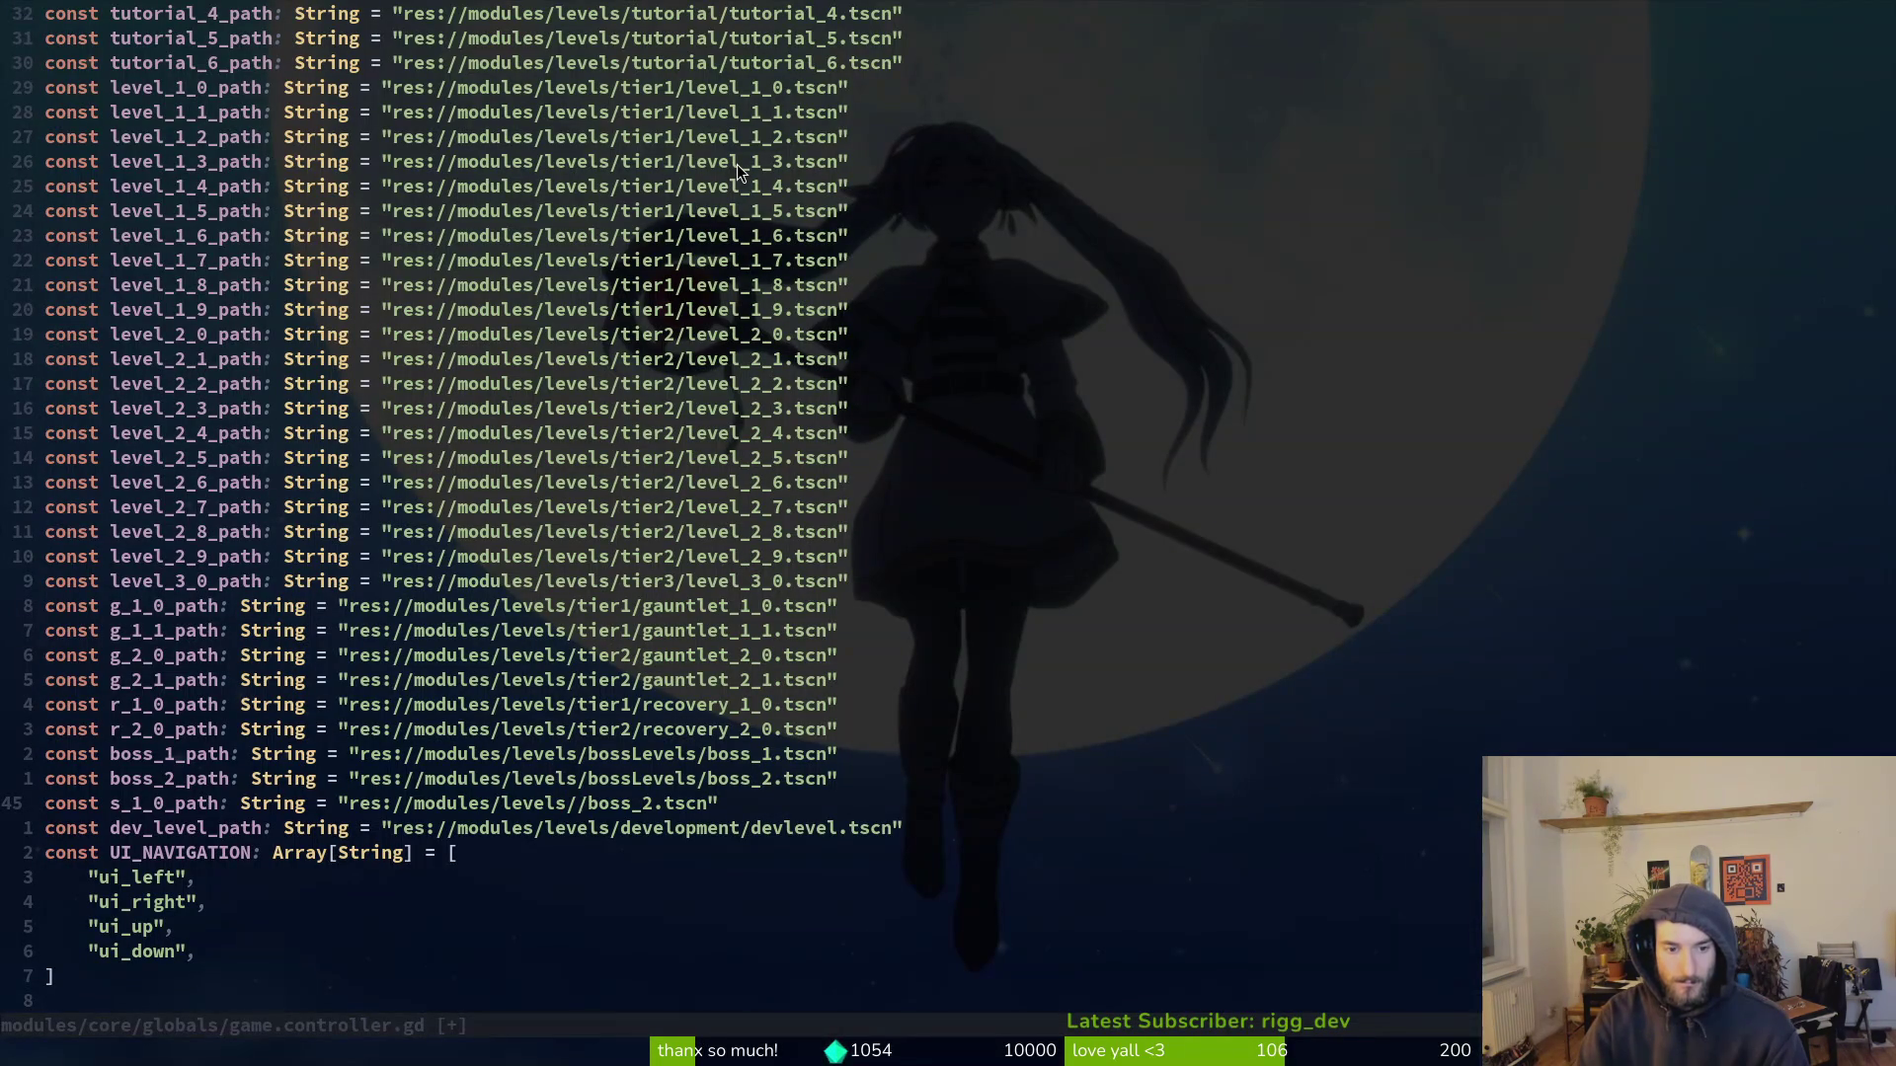
# Step: Replace the bossLevels folder with tier1 in the s_1_0_path string
pyautogui.write('tier1')
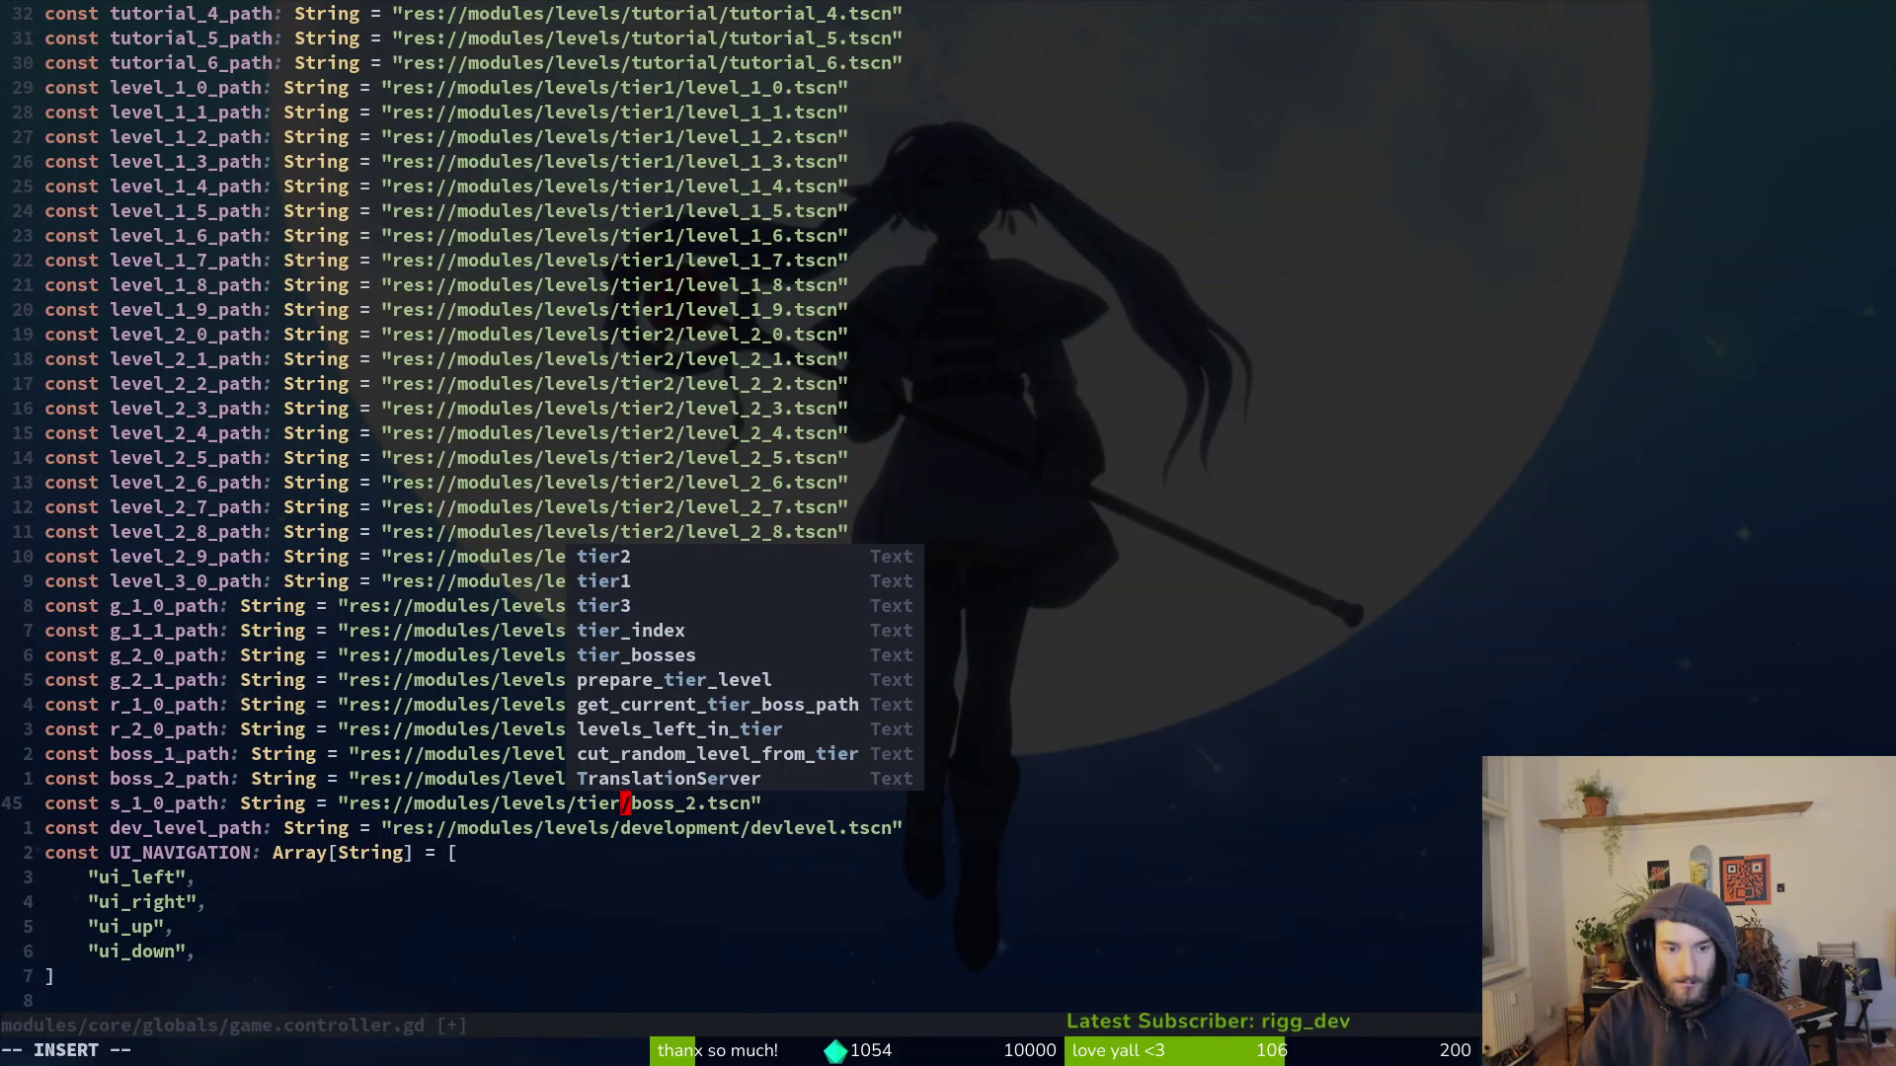
pyautogui.press('l')
pyautogui.press('l')
pyautogui.press('c')
pyautogui.press('t')
pyautogui.press('.')
pyautogui.write('s')
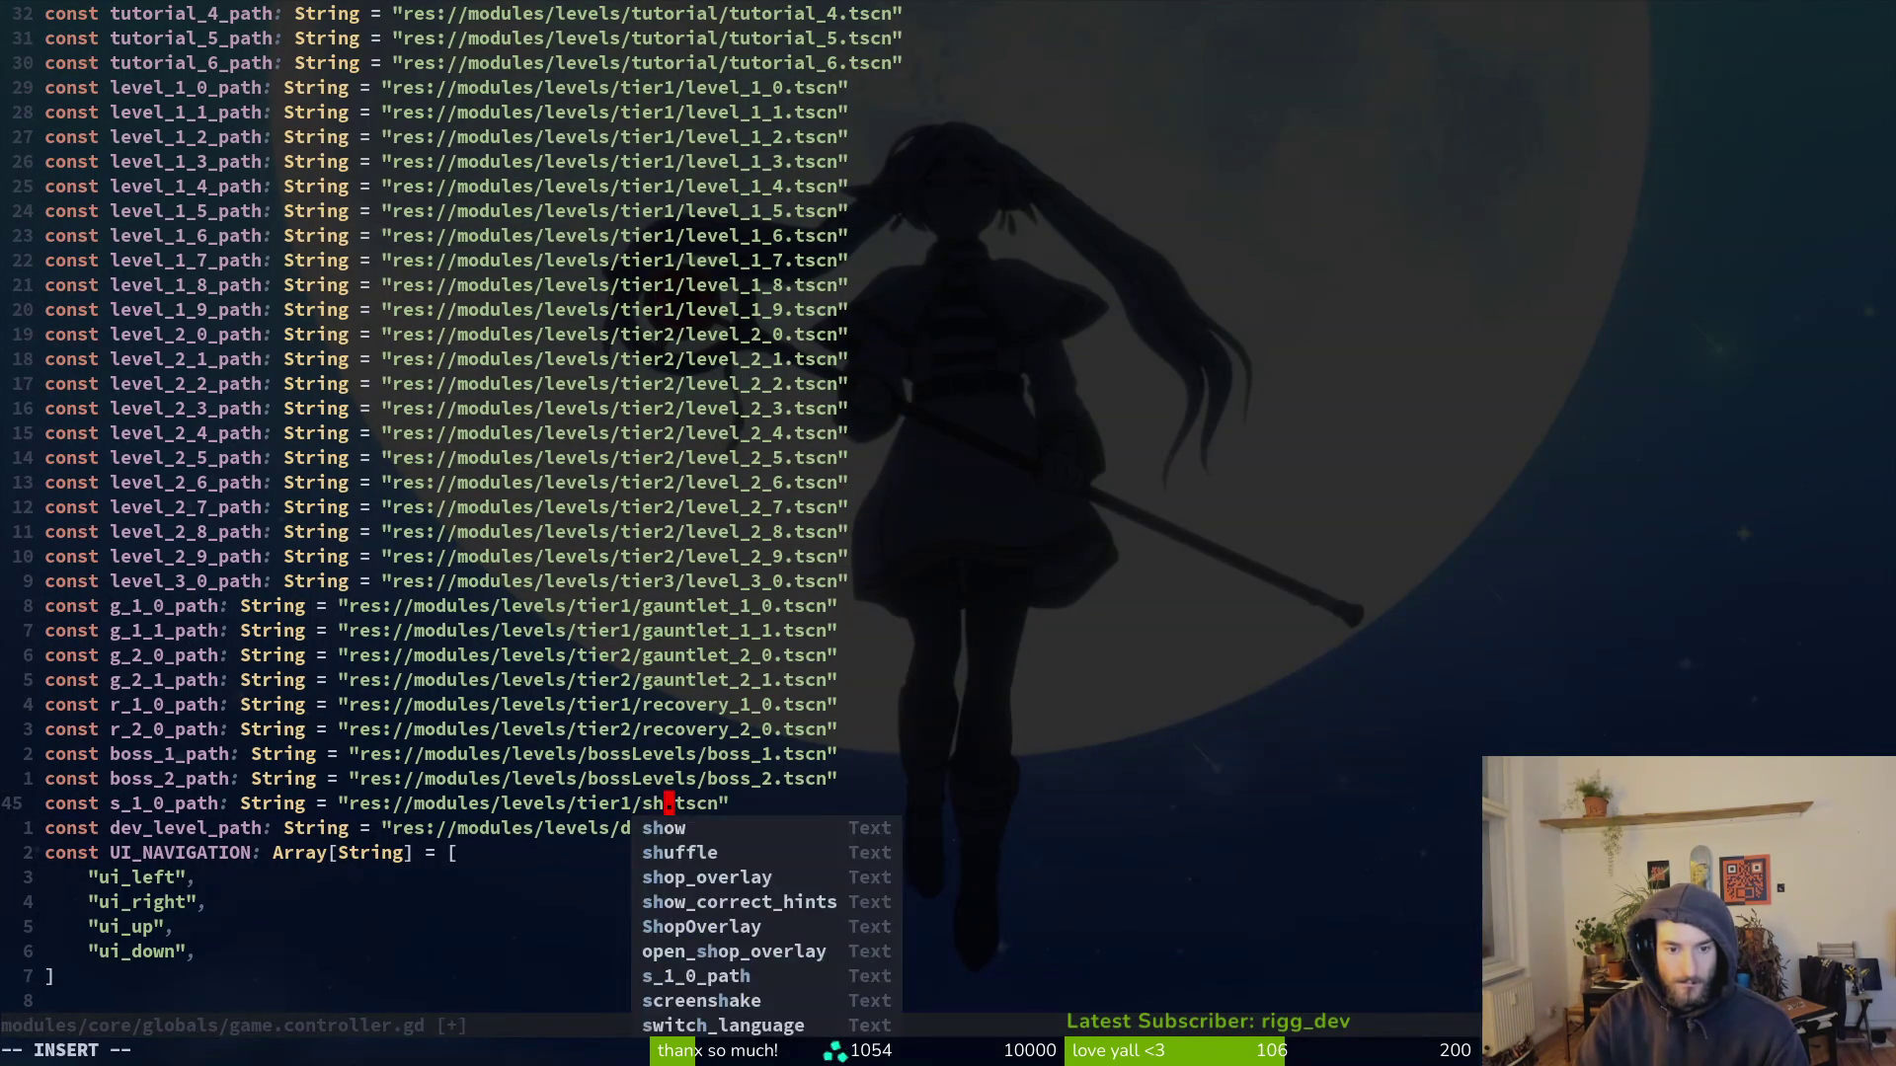
pyautogui.press('Escape')
# Step: Change the path's file name to shop_1_0.tscn and save game.controller.gd
pyautogui.hotkey('alt', 'Tab')
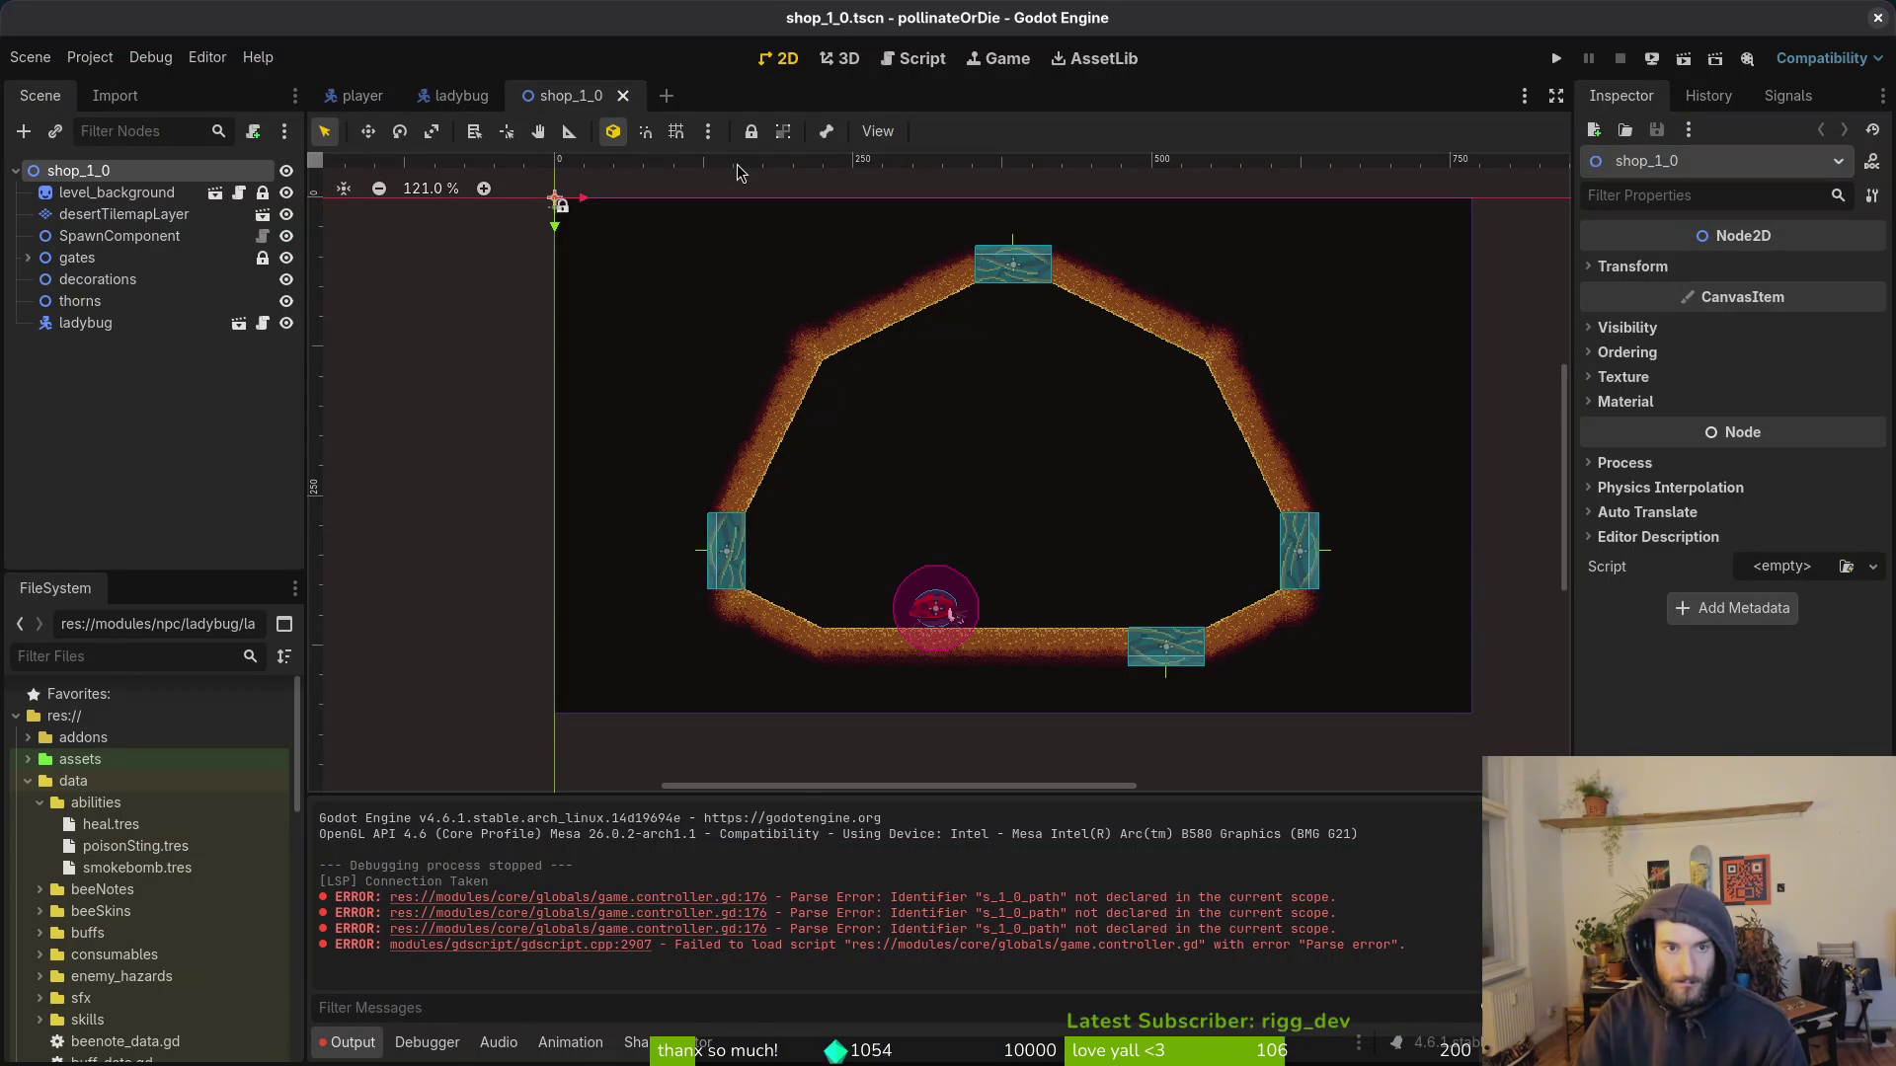
pyautogui.hotkey('alt', 'Tab')
pyautogui.write('ahop')
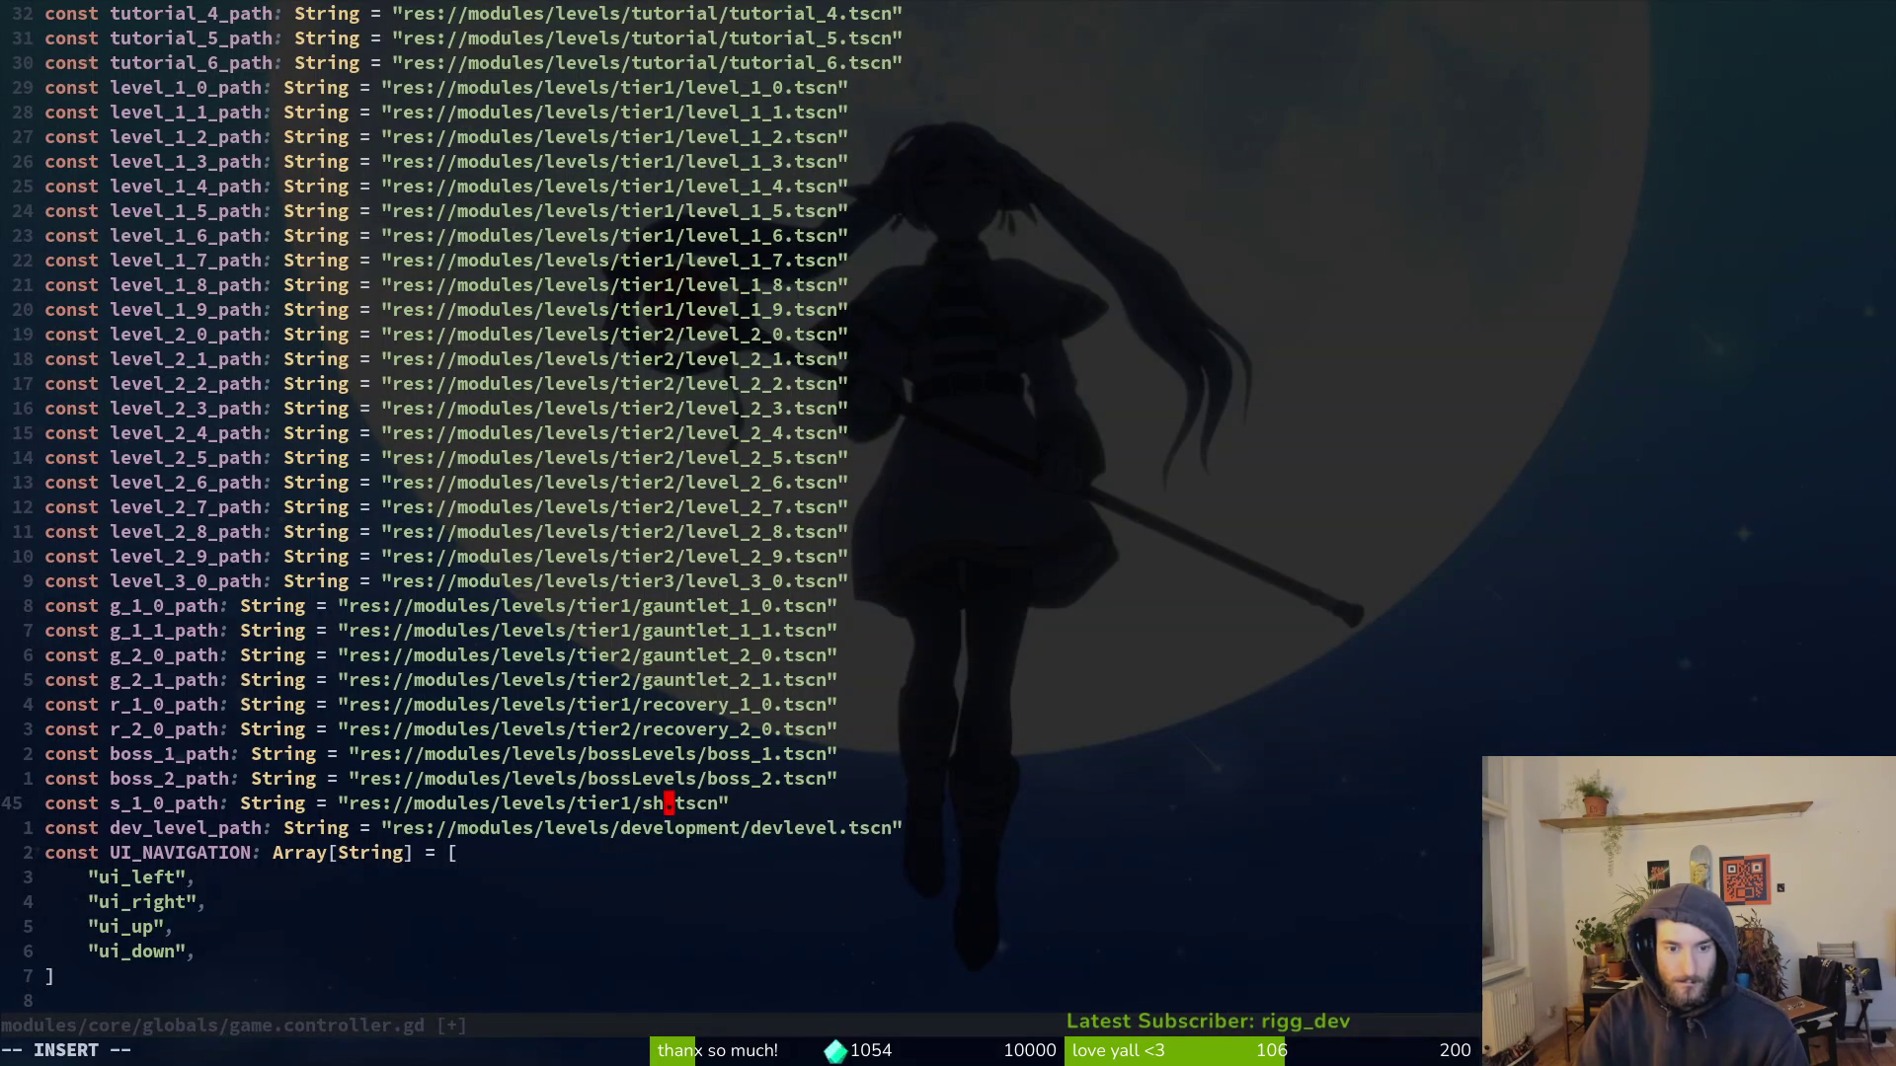
pyautogui.write('_q')
pyautogui.press('BackSpace')
pyautogui.write('1')
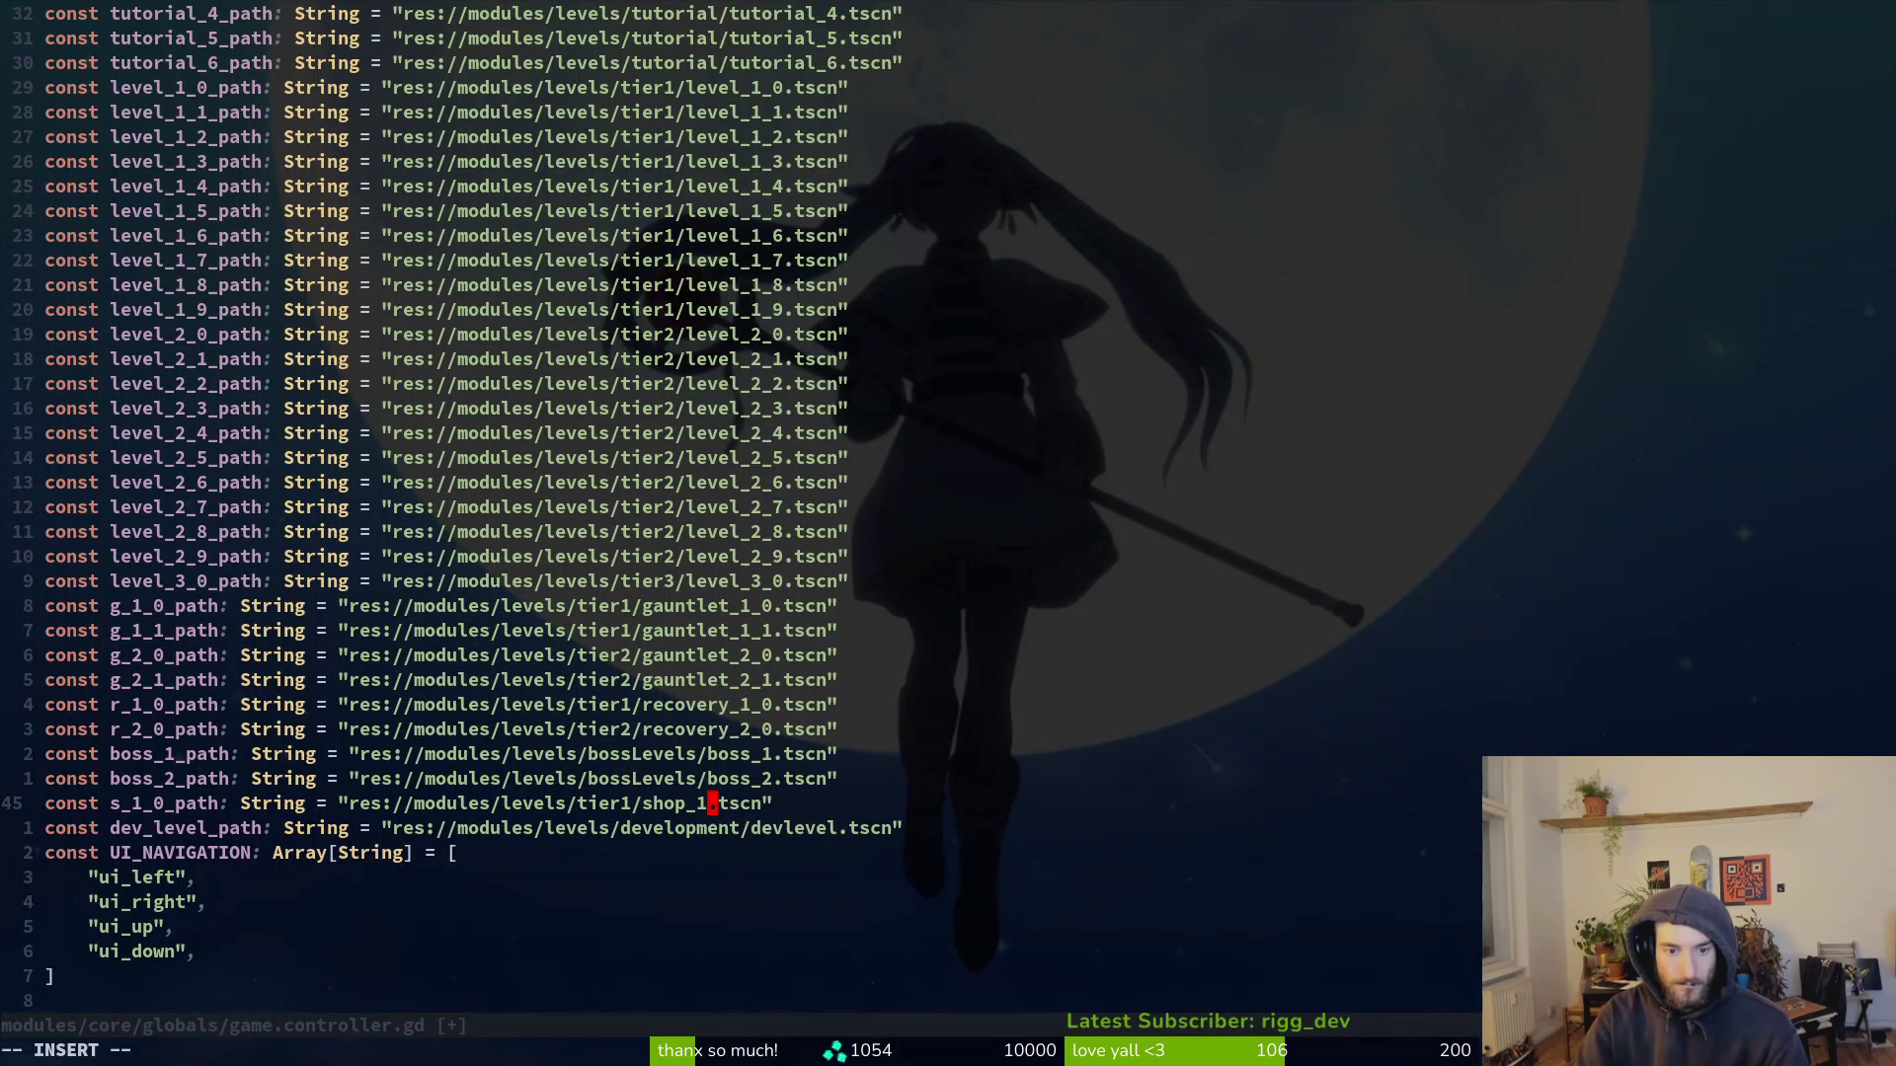
pyautogui.write('_0')
pyautogui.press('Escape')
pyautogui.write(':w')
pyautogui.press('Return')
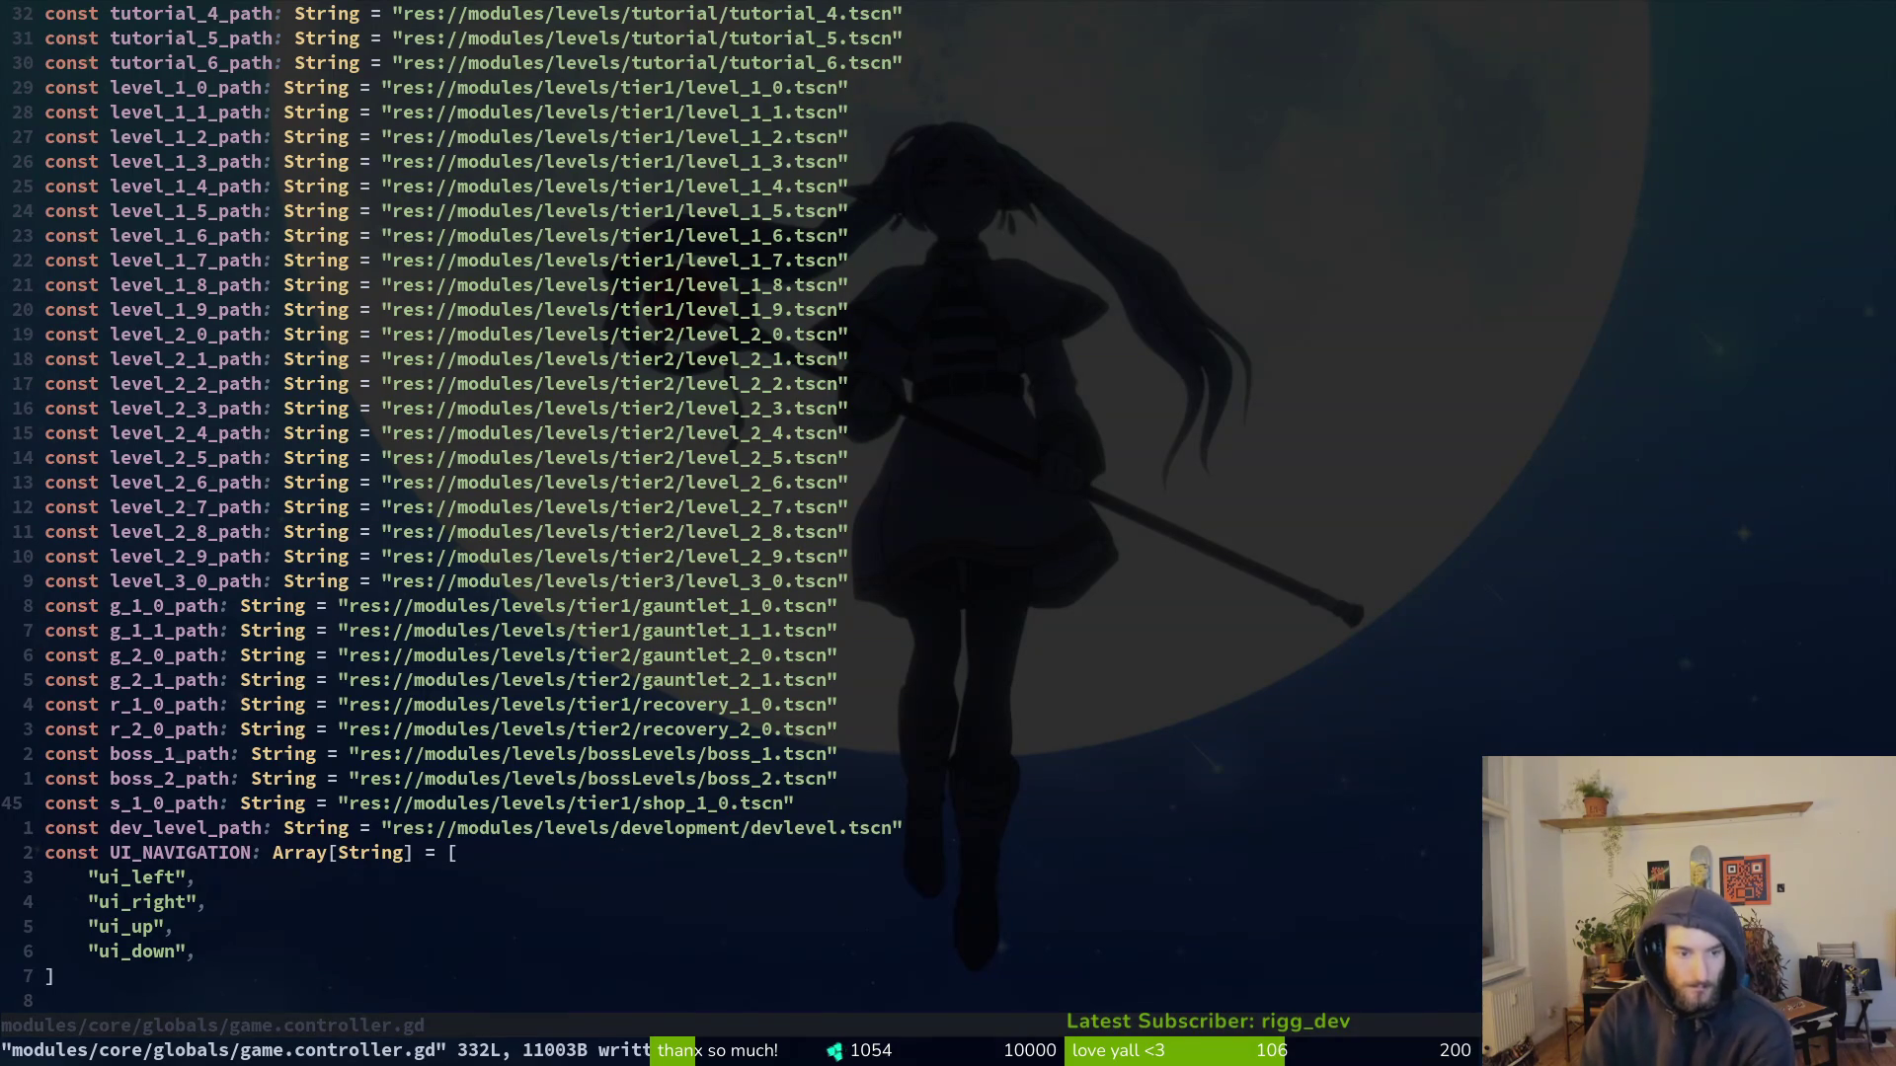
pyautogui.hotkey('ctrl', 'd')
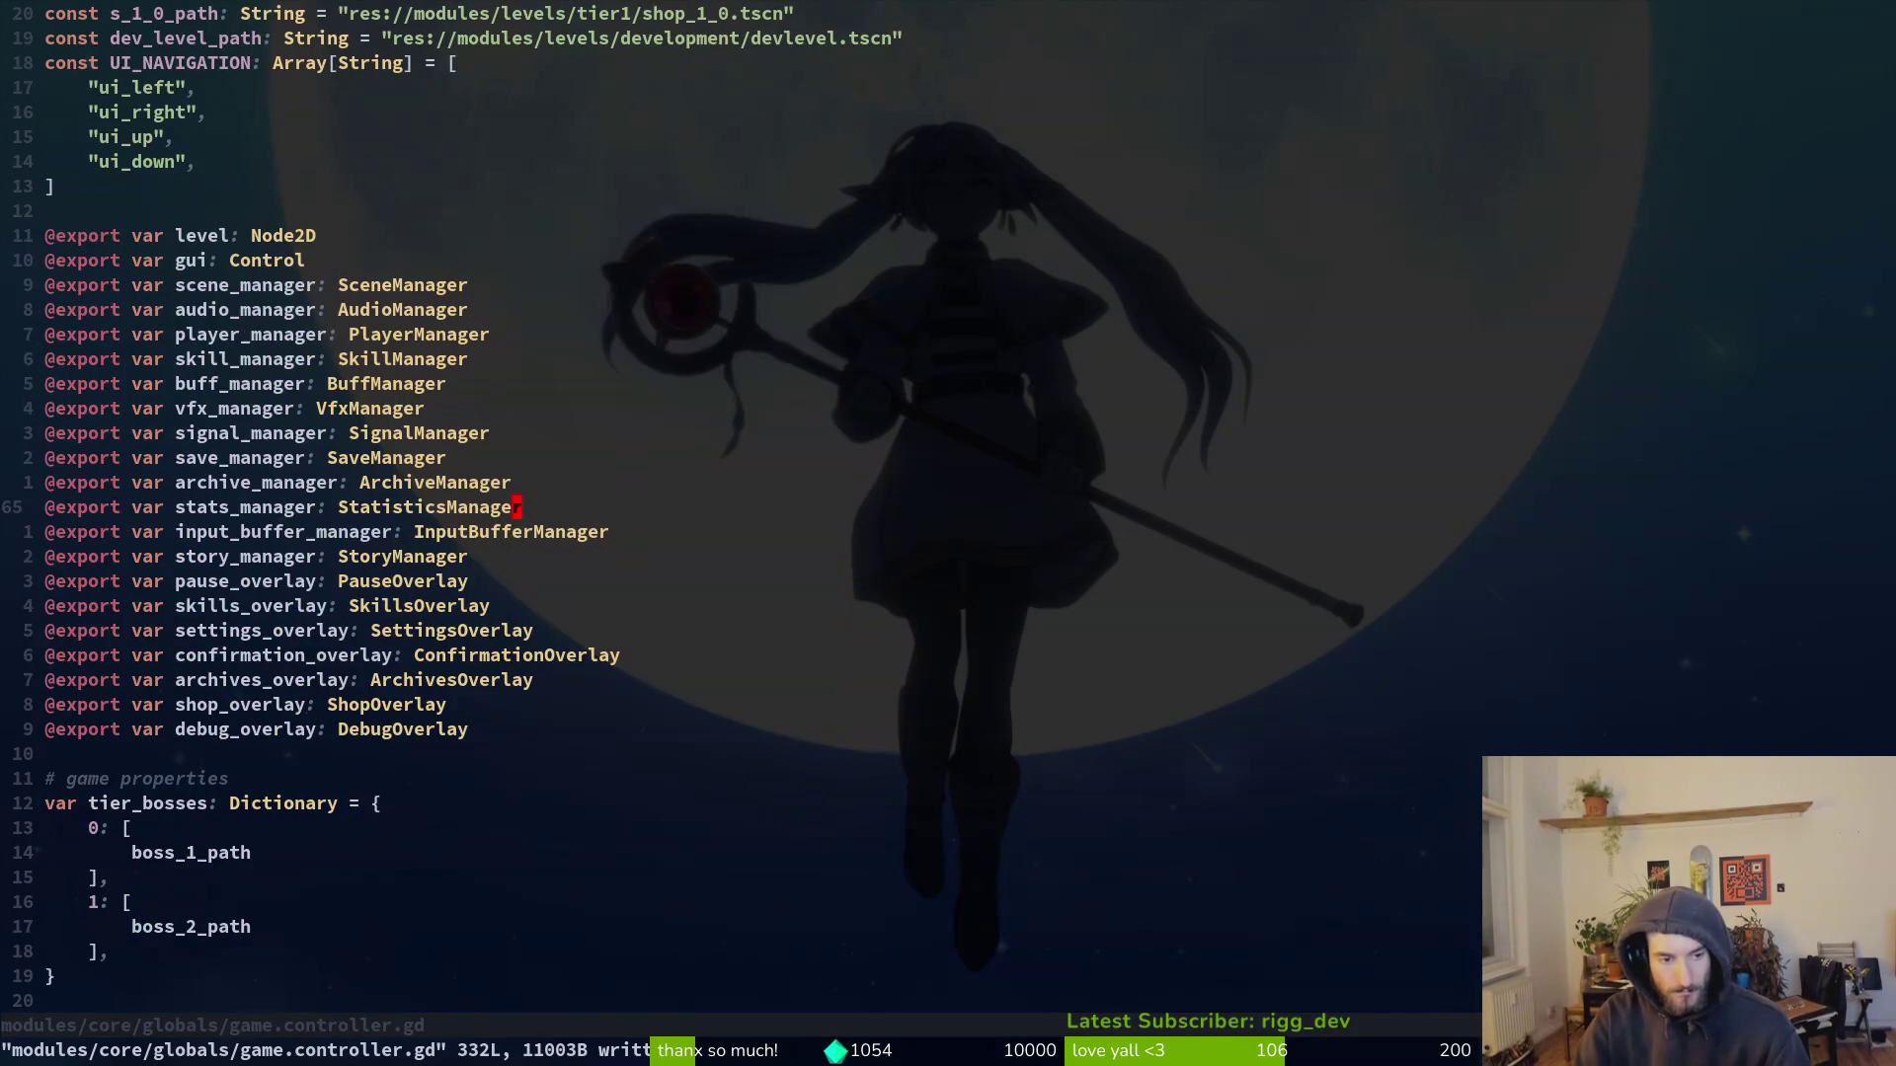
# Step: Add an r_1_0_path entry after g_1_1_path in tier 0's level_templates and save
pyautogui.hotkey('ctrl', 'd')
pyautogui.press('j')
pyautogui.press('j')
pyautogui.press('j')
pyautogui.press('j')
pyautogui.press('j')
pyautogui.press('j')
pyautogui.press('j')
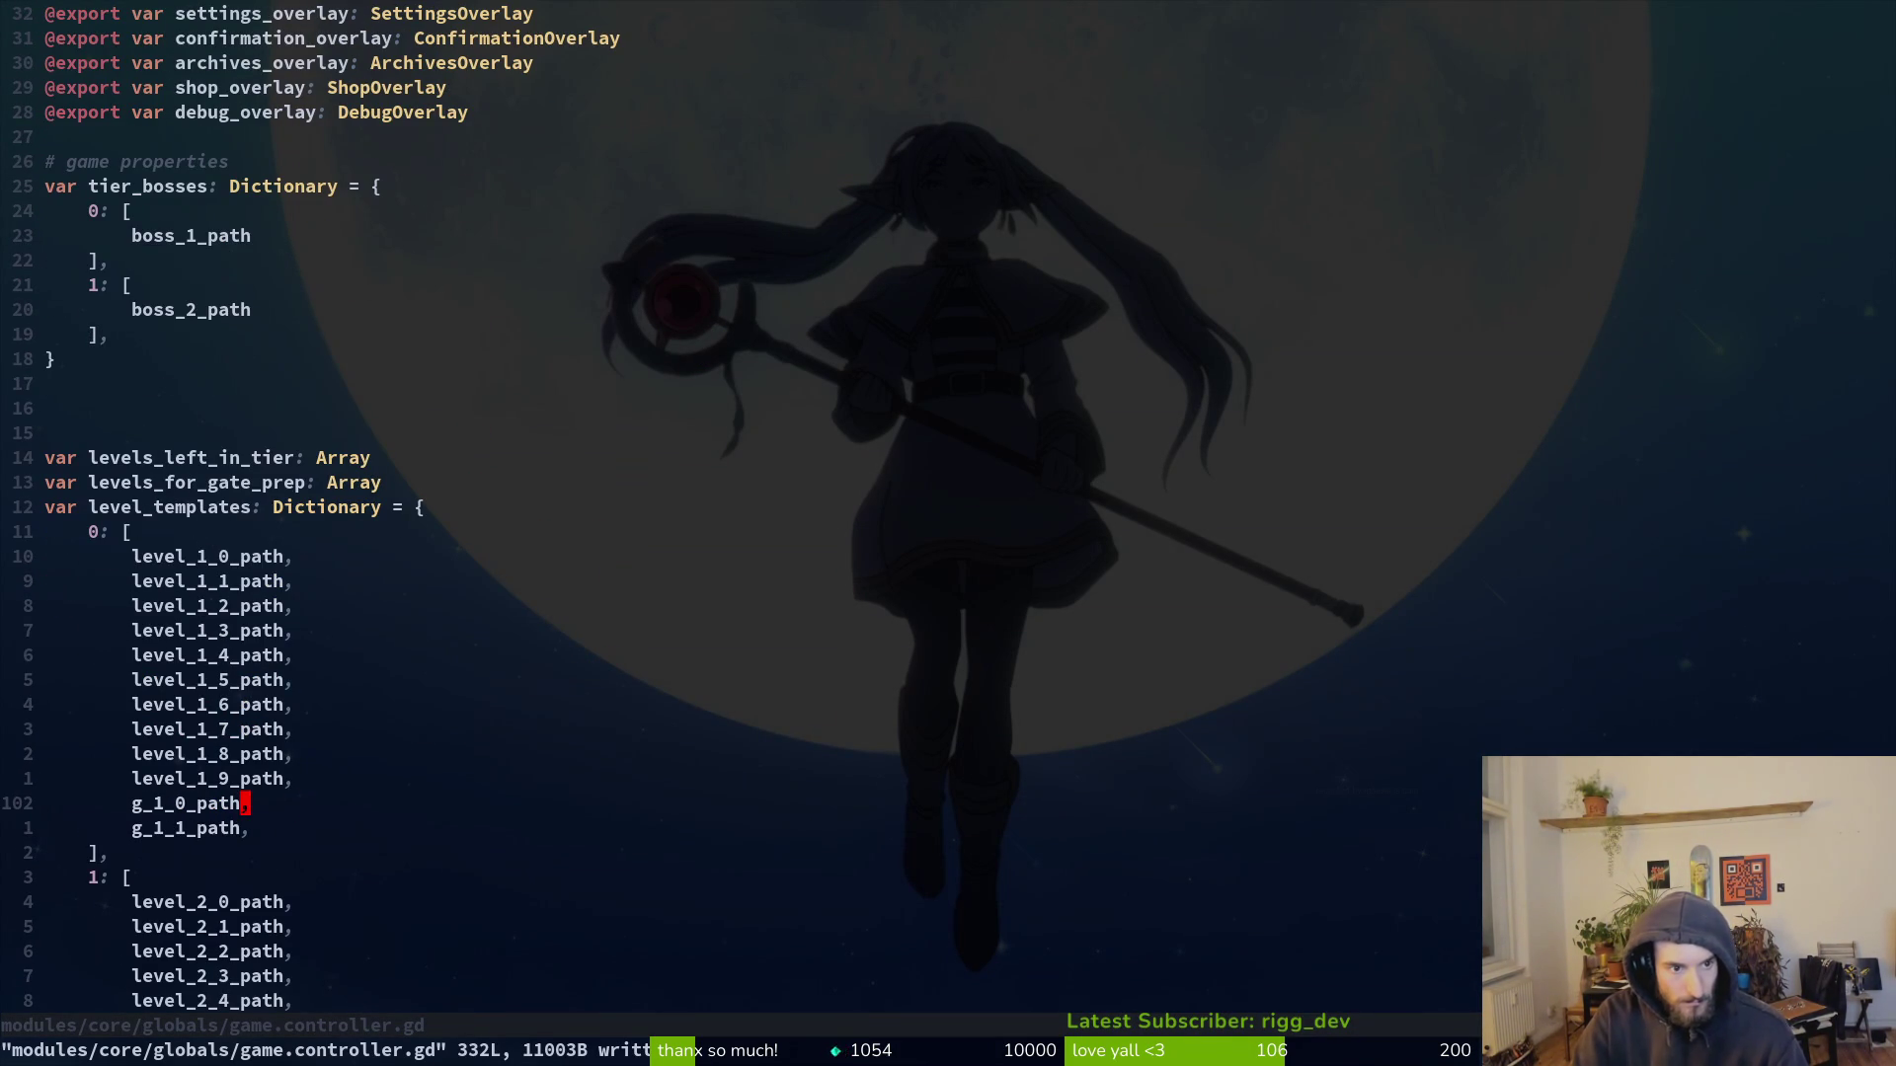
pyautogui.hotkey('ctrl', 'e')
pyautogui.press('j')
pyautogui.press('y')
pyautogui.press('y')
pyautogui.write('psr')
pyautogui.press('Escape')
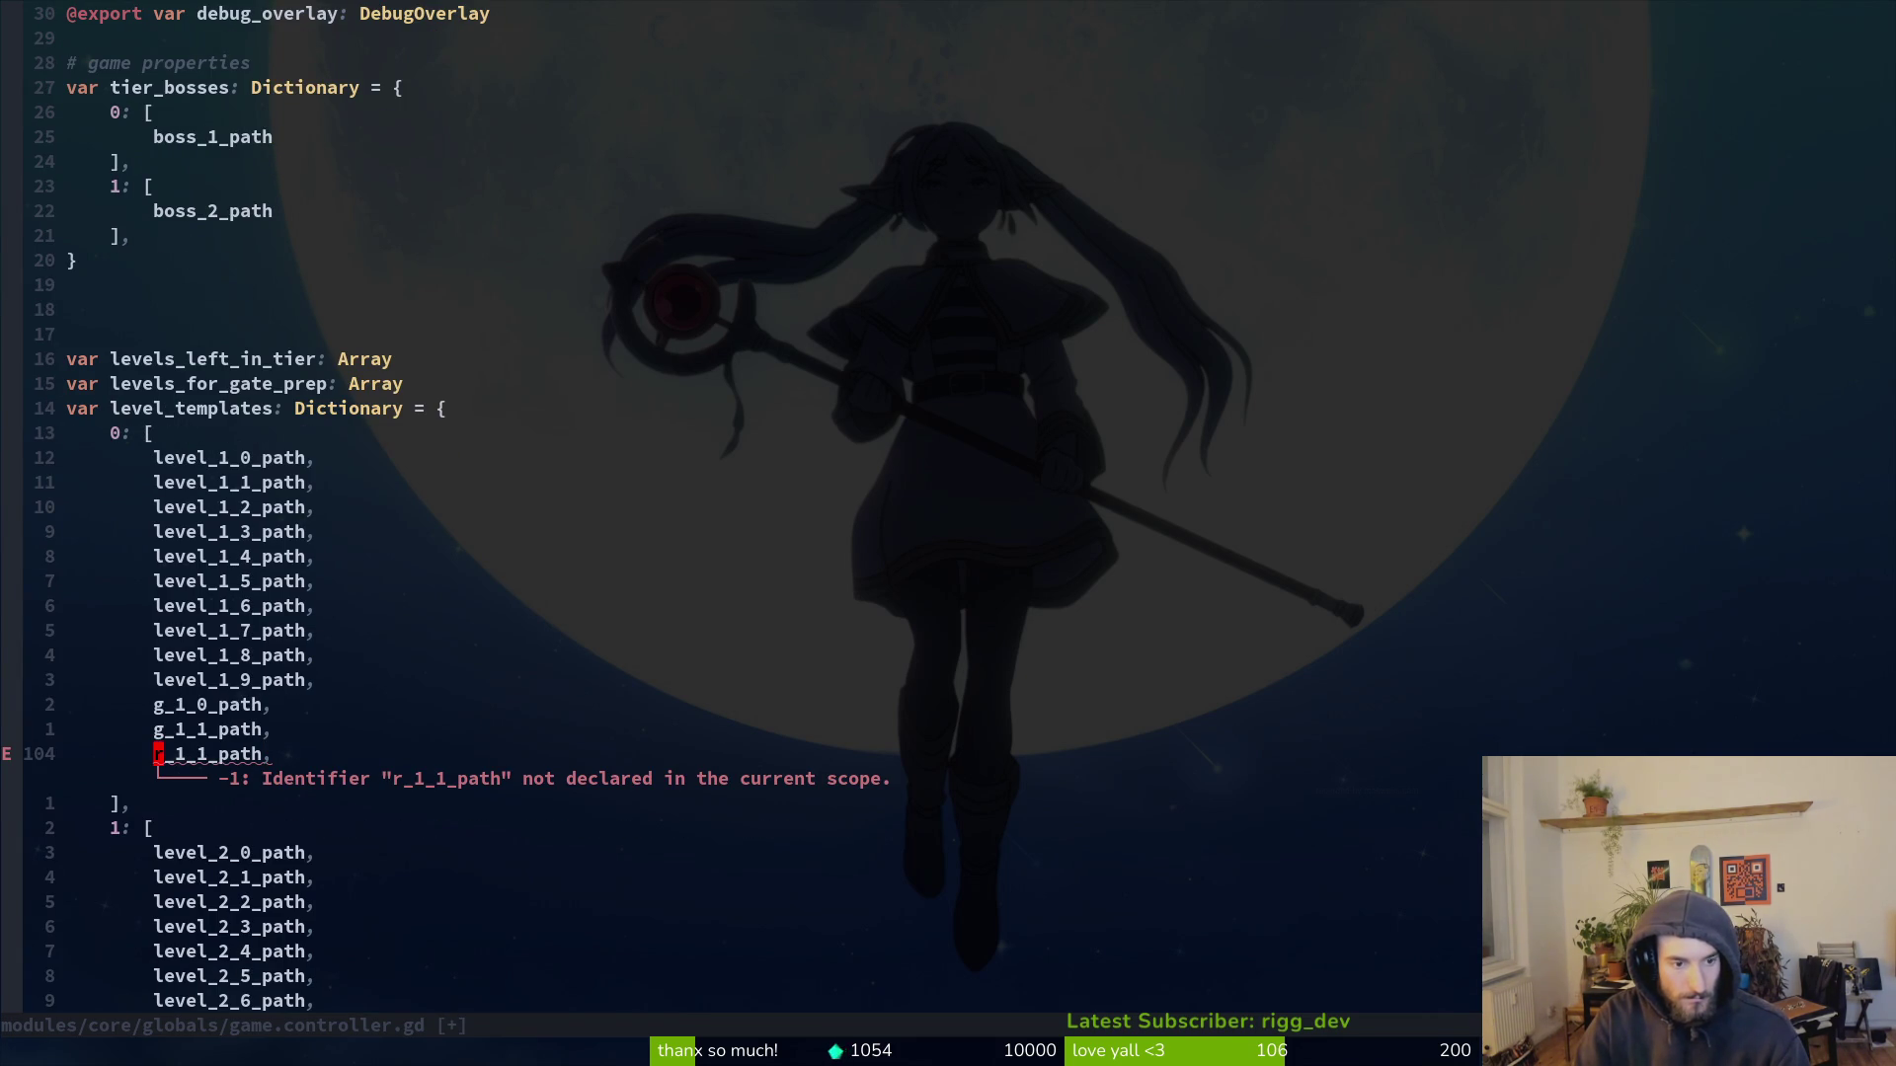
pyautogui.press('f')
pyautogui.press('1')
pyautogui.press(';')
pyautogui.write('s0')
pyautogui.press('Escape')
pyautogui.write(':w')
pyautogui.press('Return')
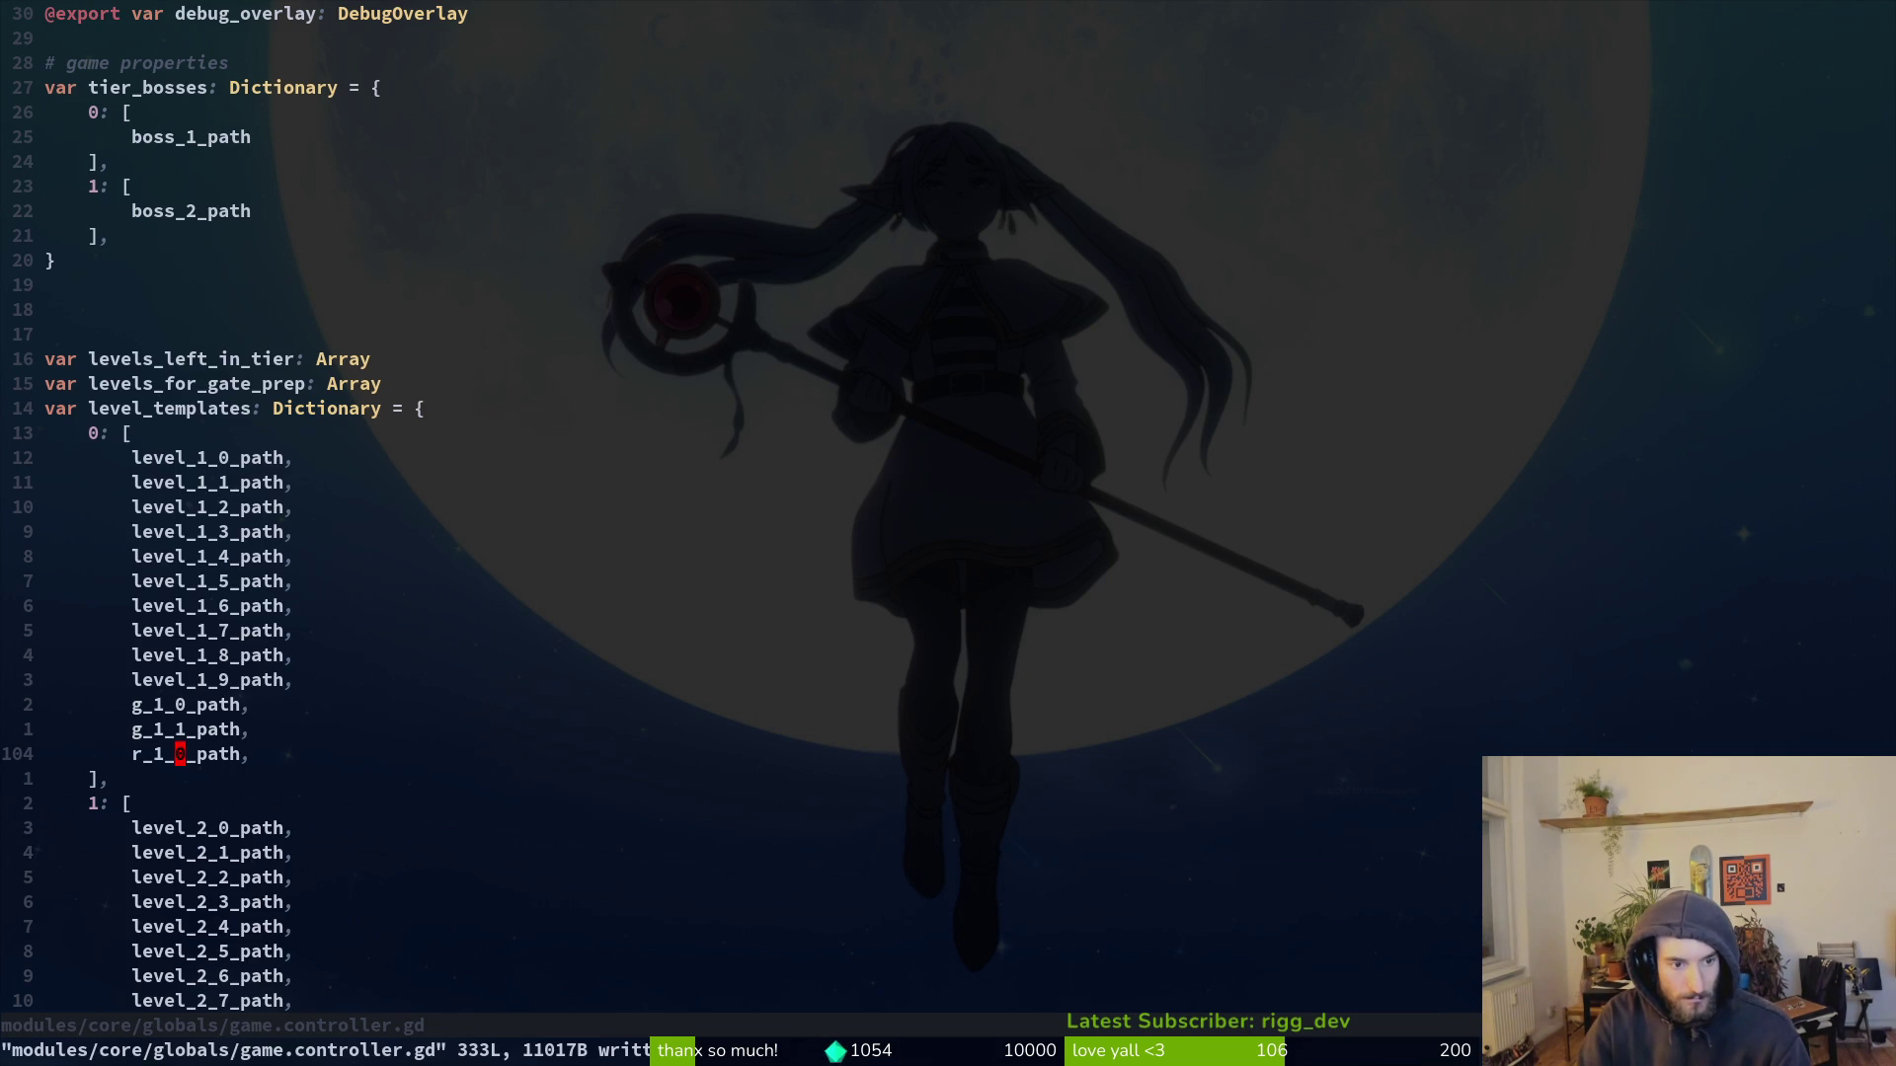
# Step: Run the game from Godot with F5 to test it
pyautogui.hotkey('ctrl', 'd')
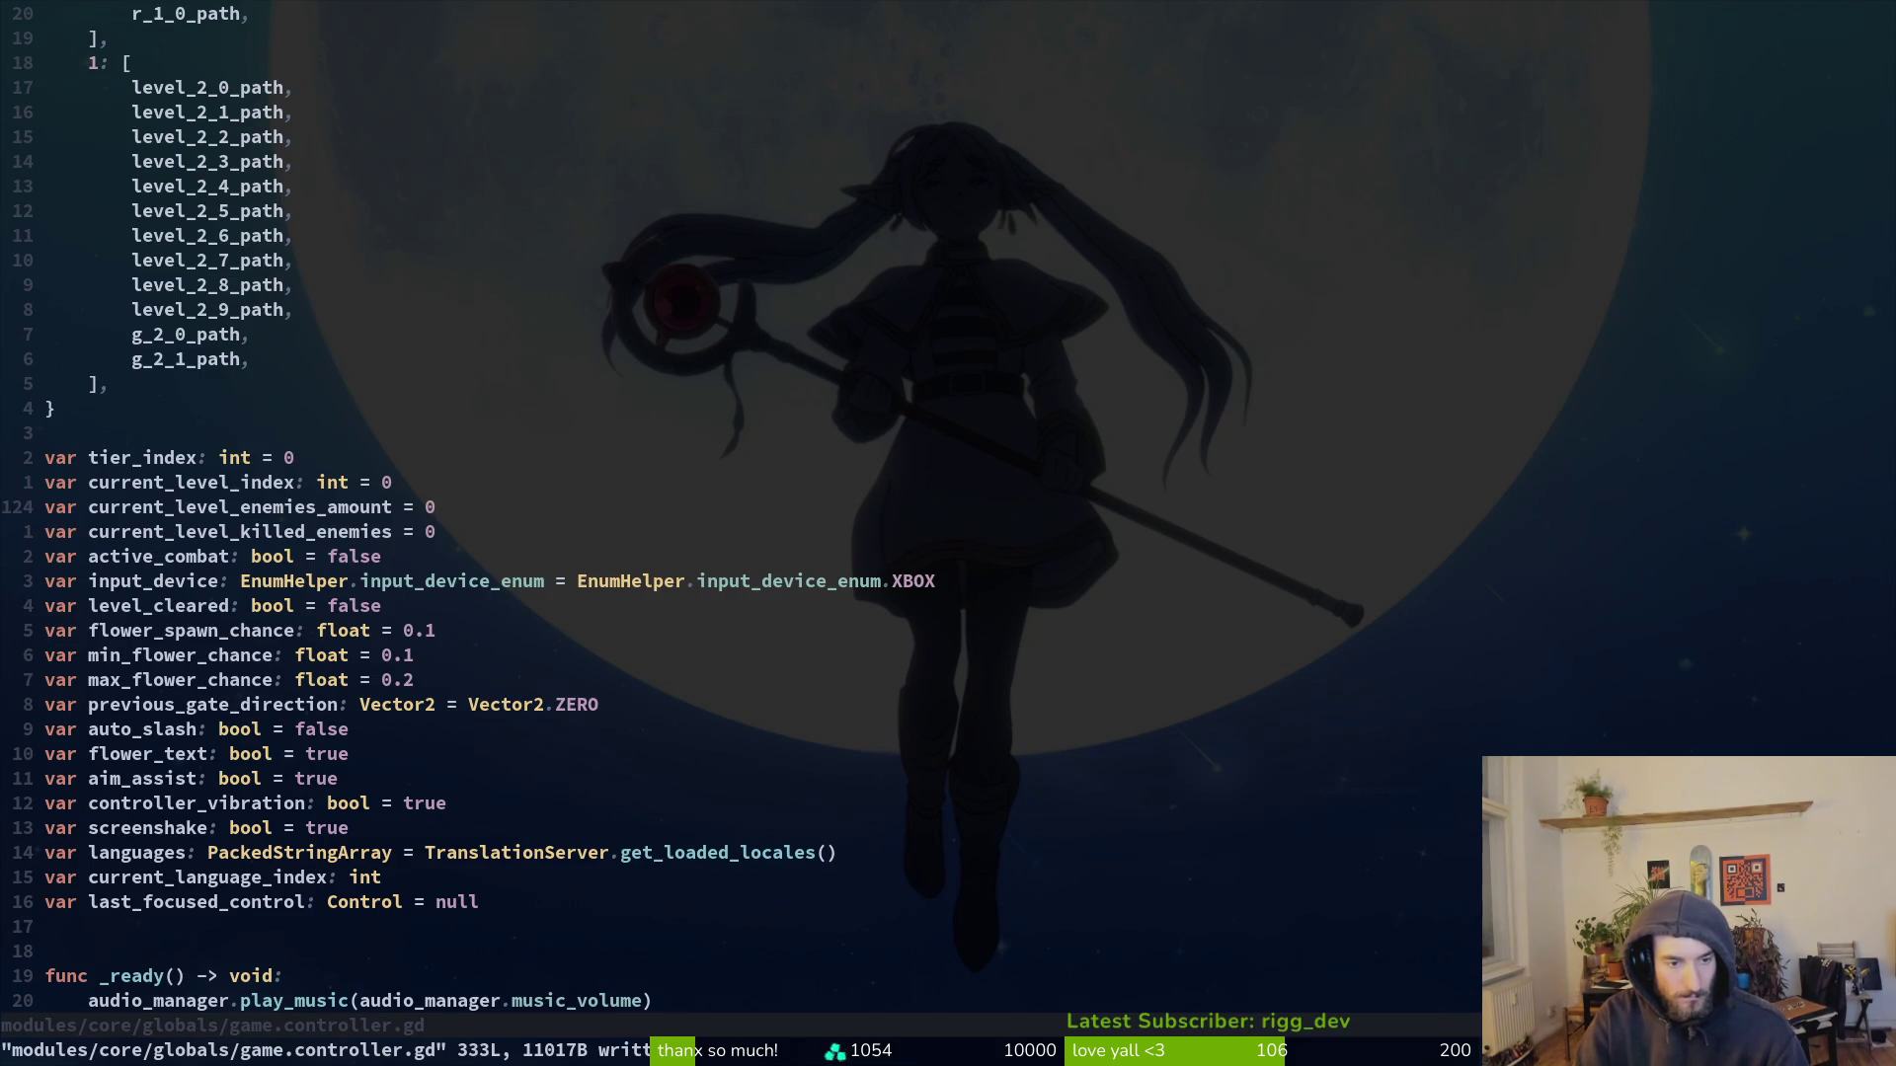
pyautogui.hotkey('ctrl', 'd')
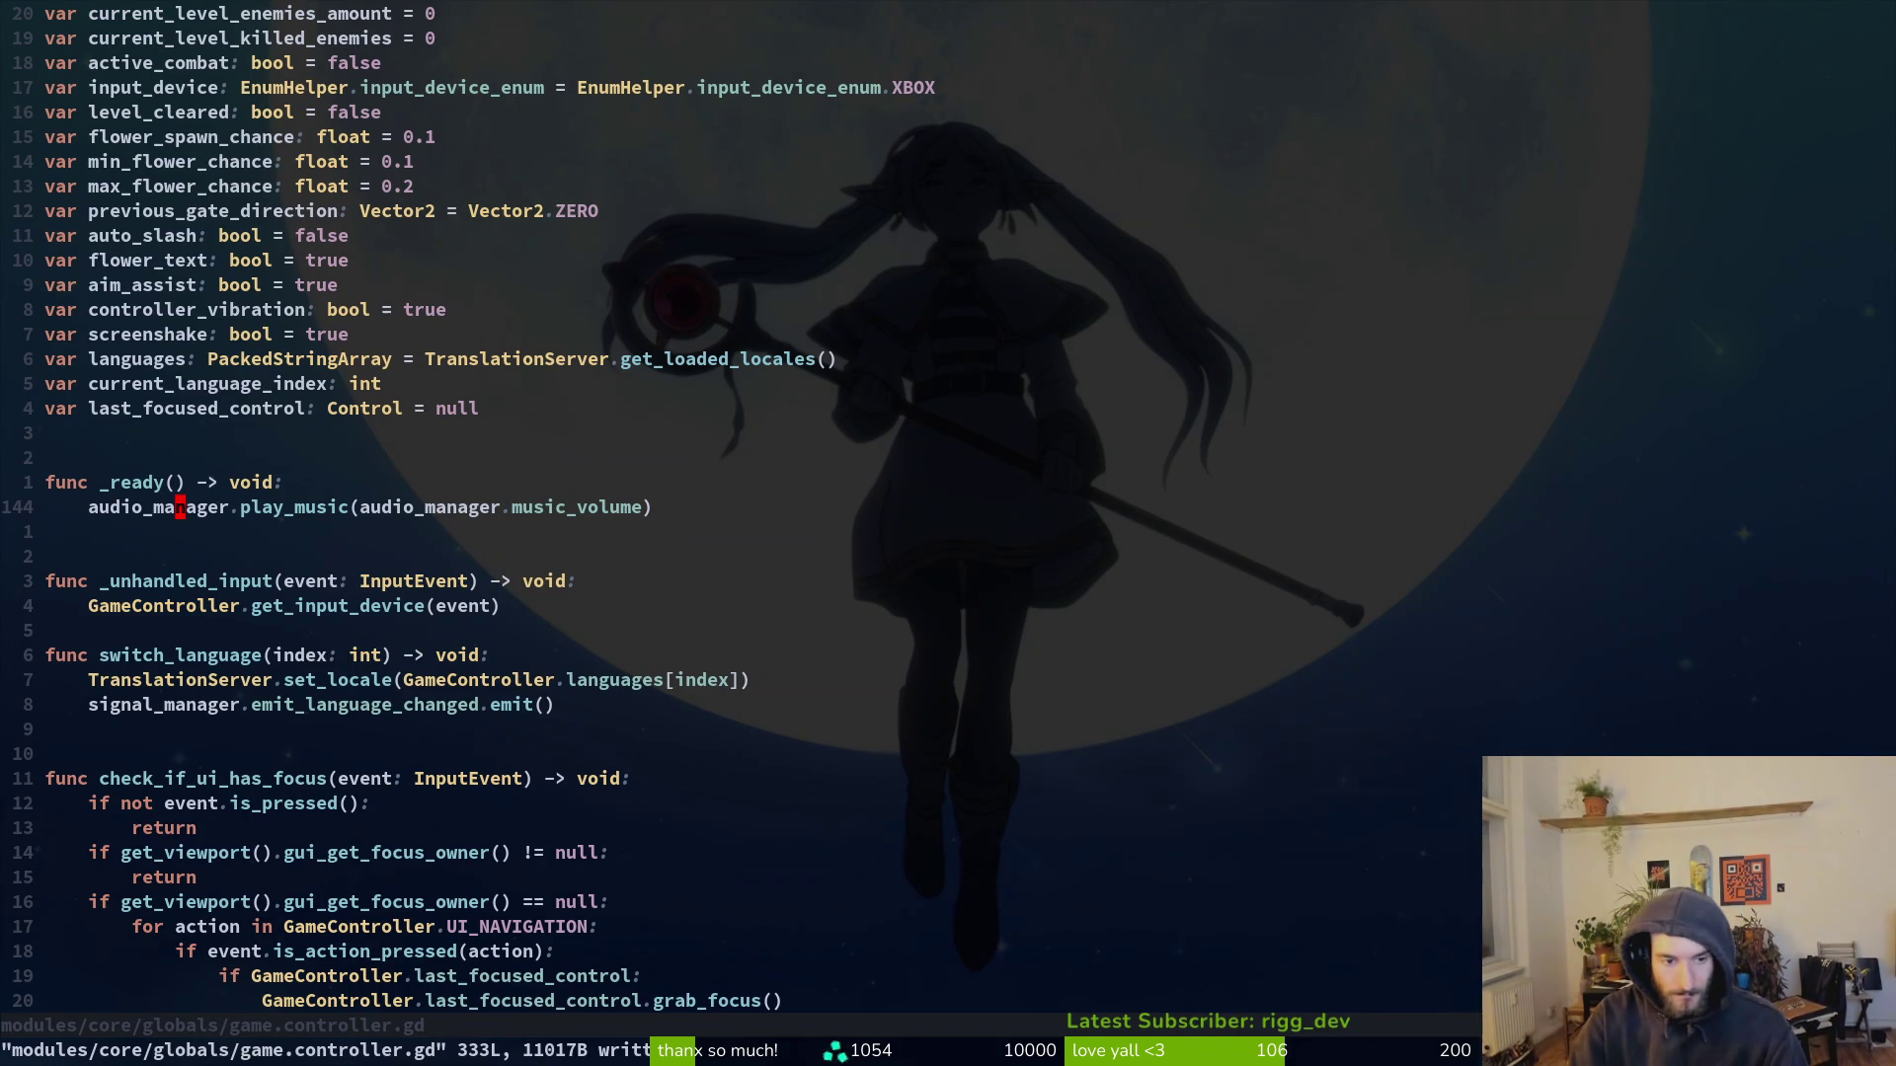
pyautogui.hotkey('alt', 'Tab')
pyautogui.press('F5')
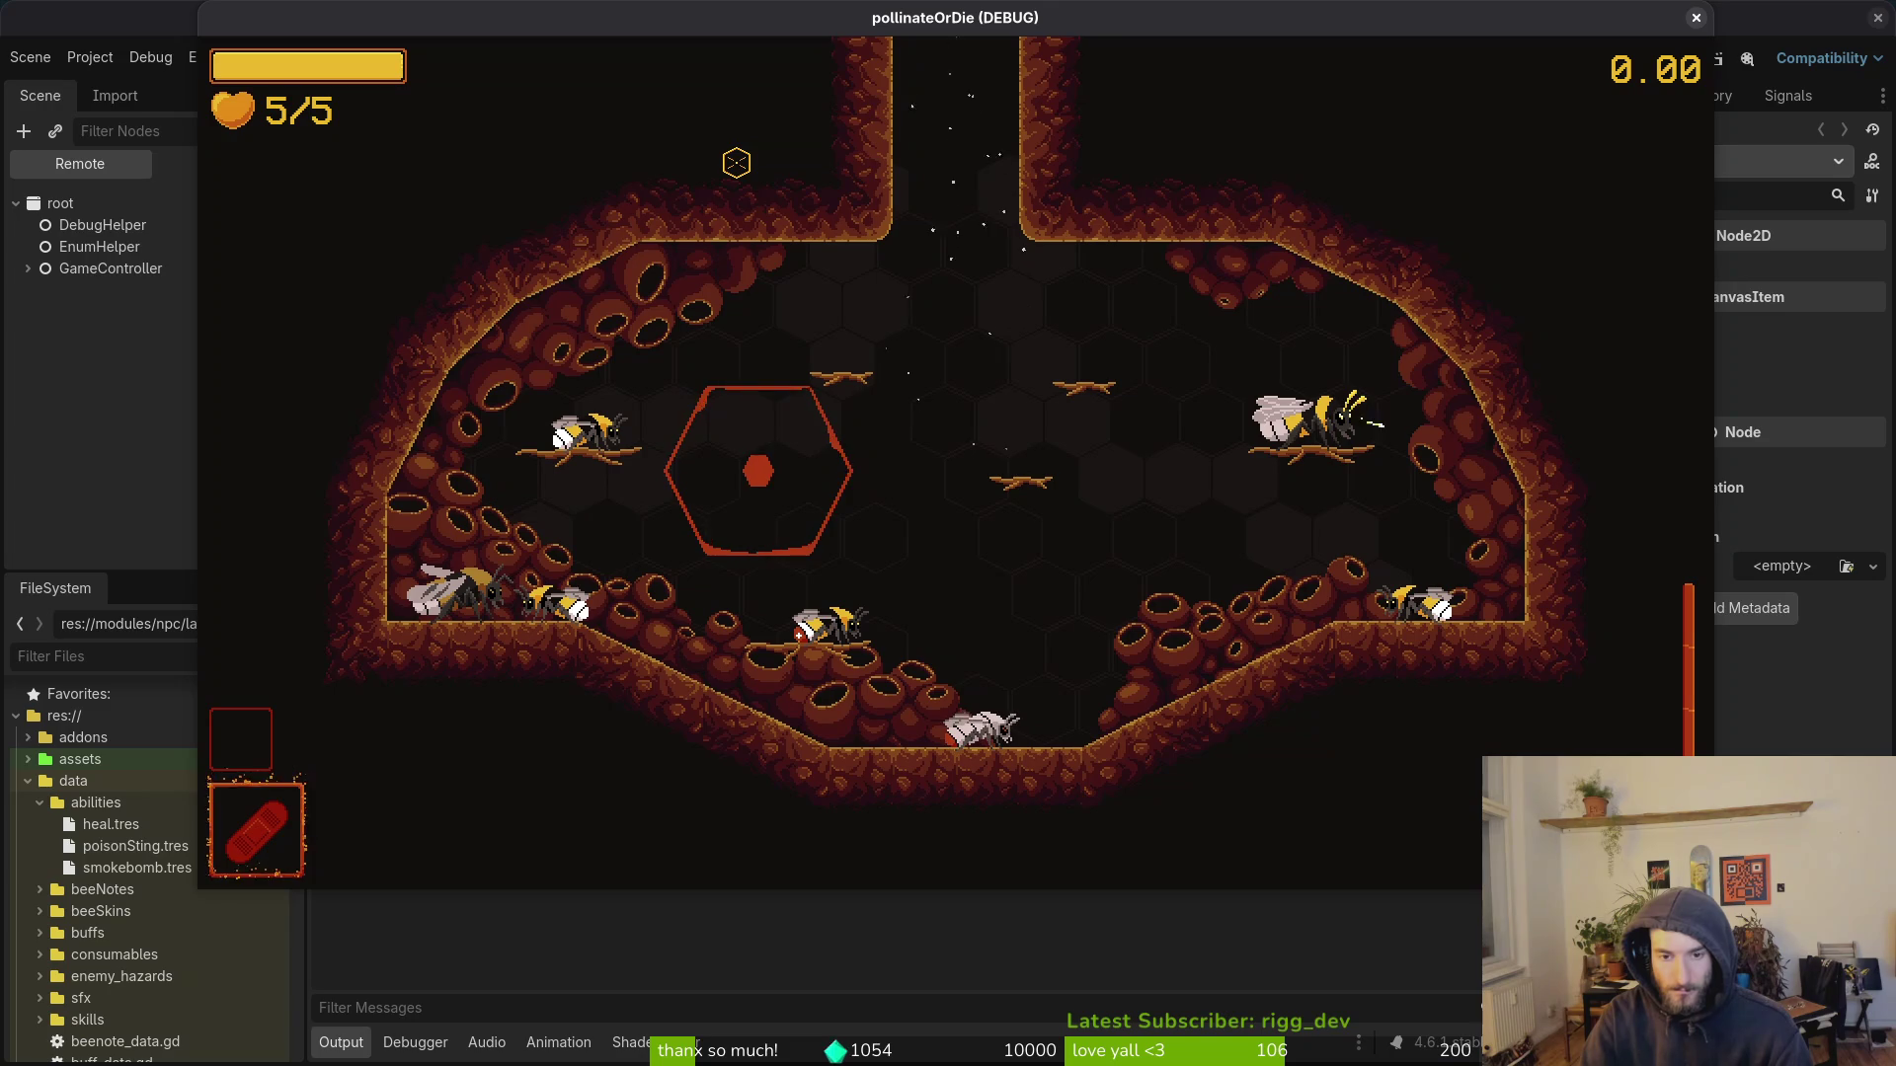
# Step: Stop the running game and open the levelselector.gd script
pyautogui.press('F8')
pyautogui.hotkey('alt', 'shift', 'o')
pyautogui.write('leveselsets')
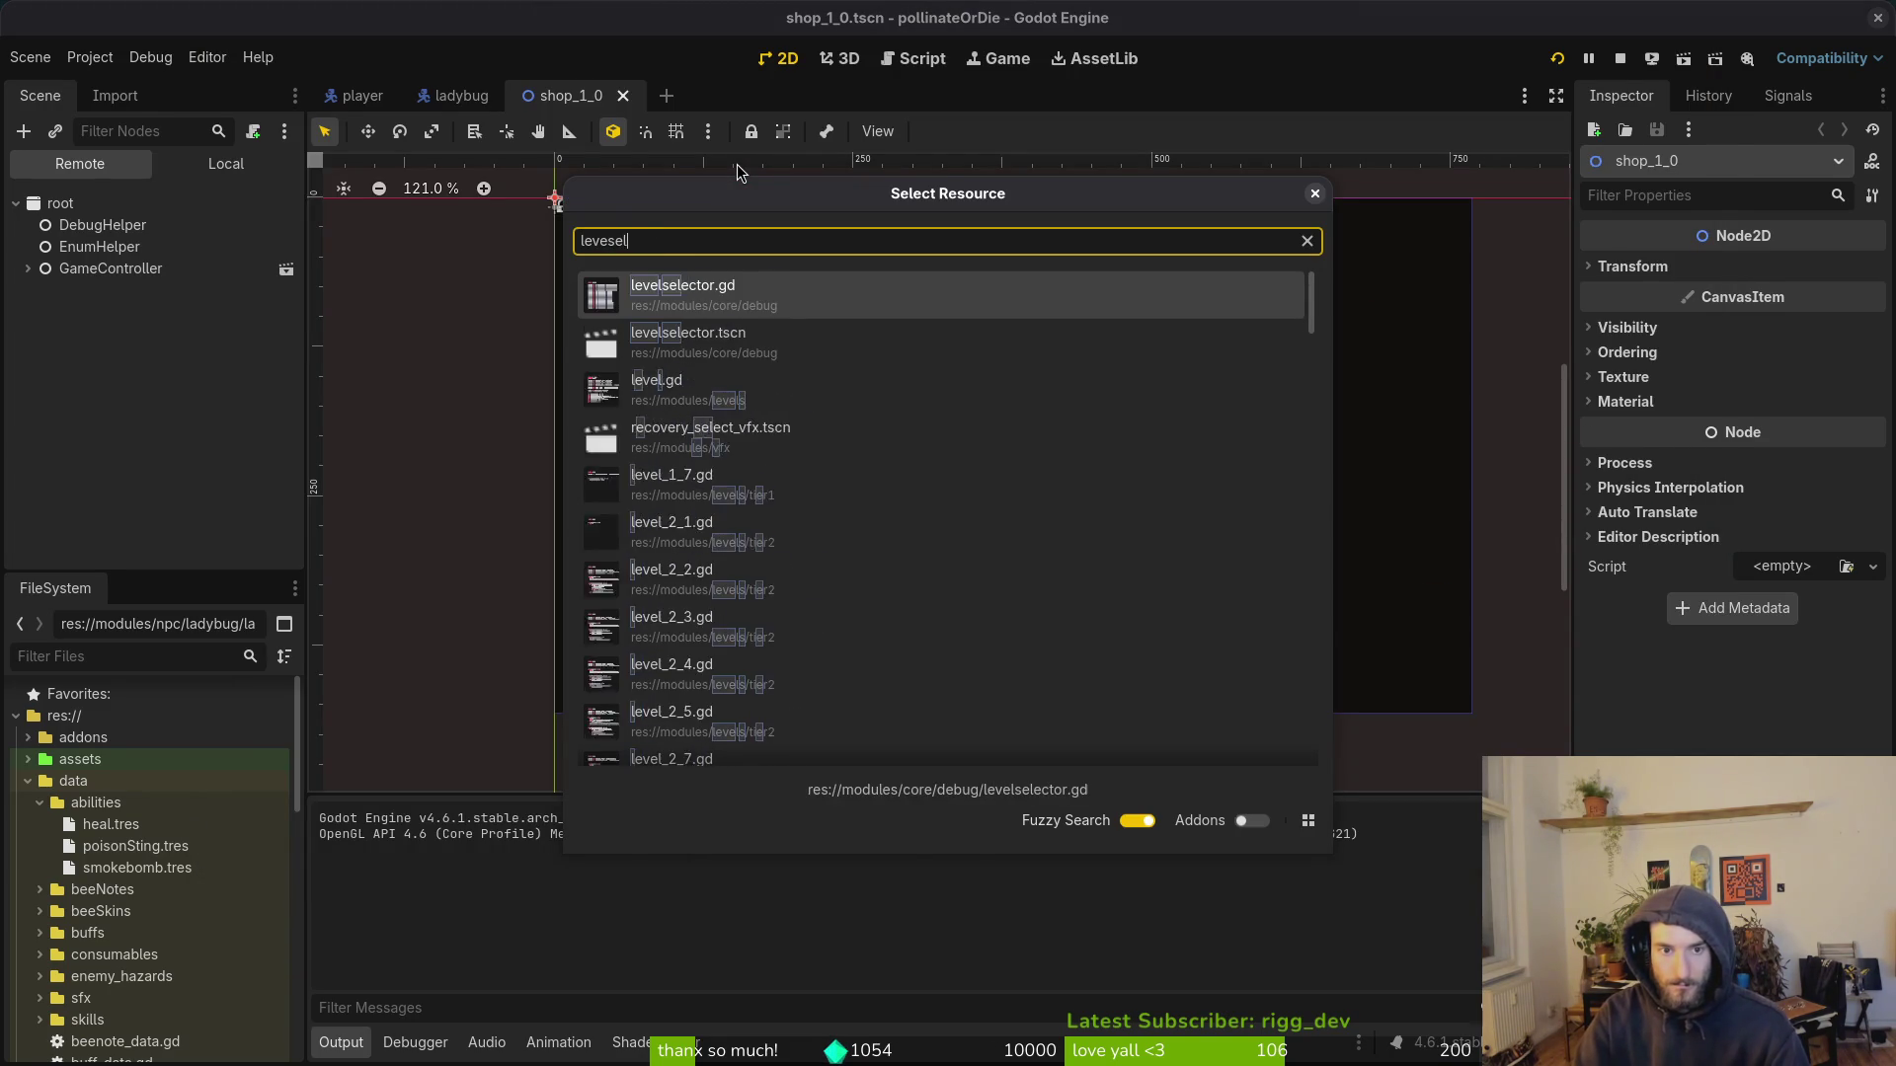
pyautogui.press('Down')
pyautogui.press('Down')
pyautogui.press('Return')
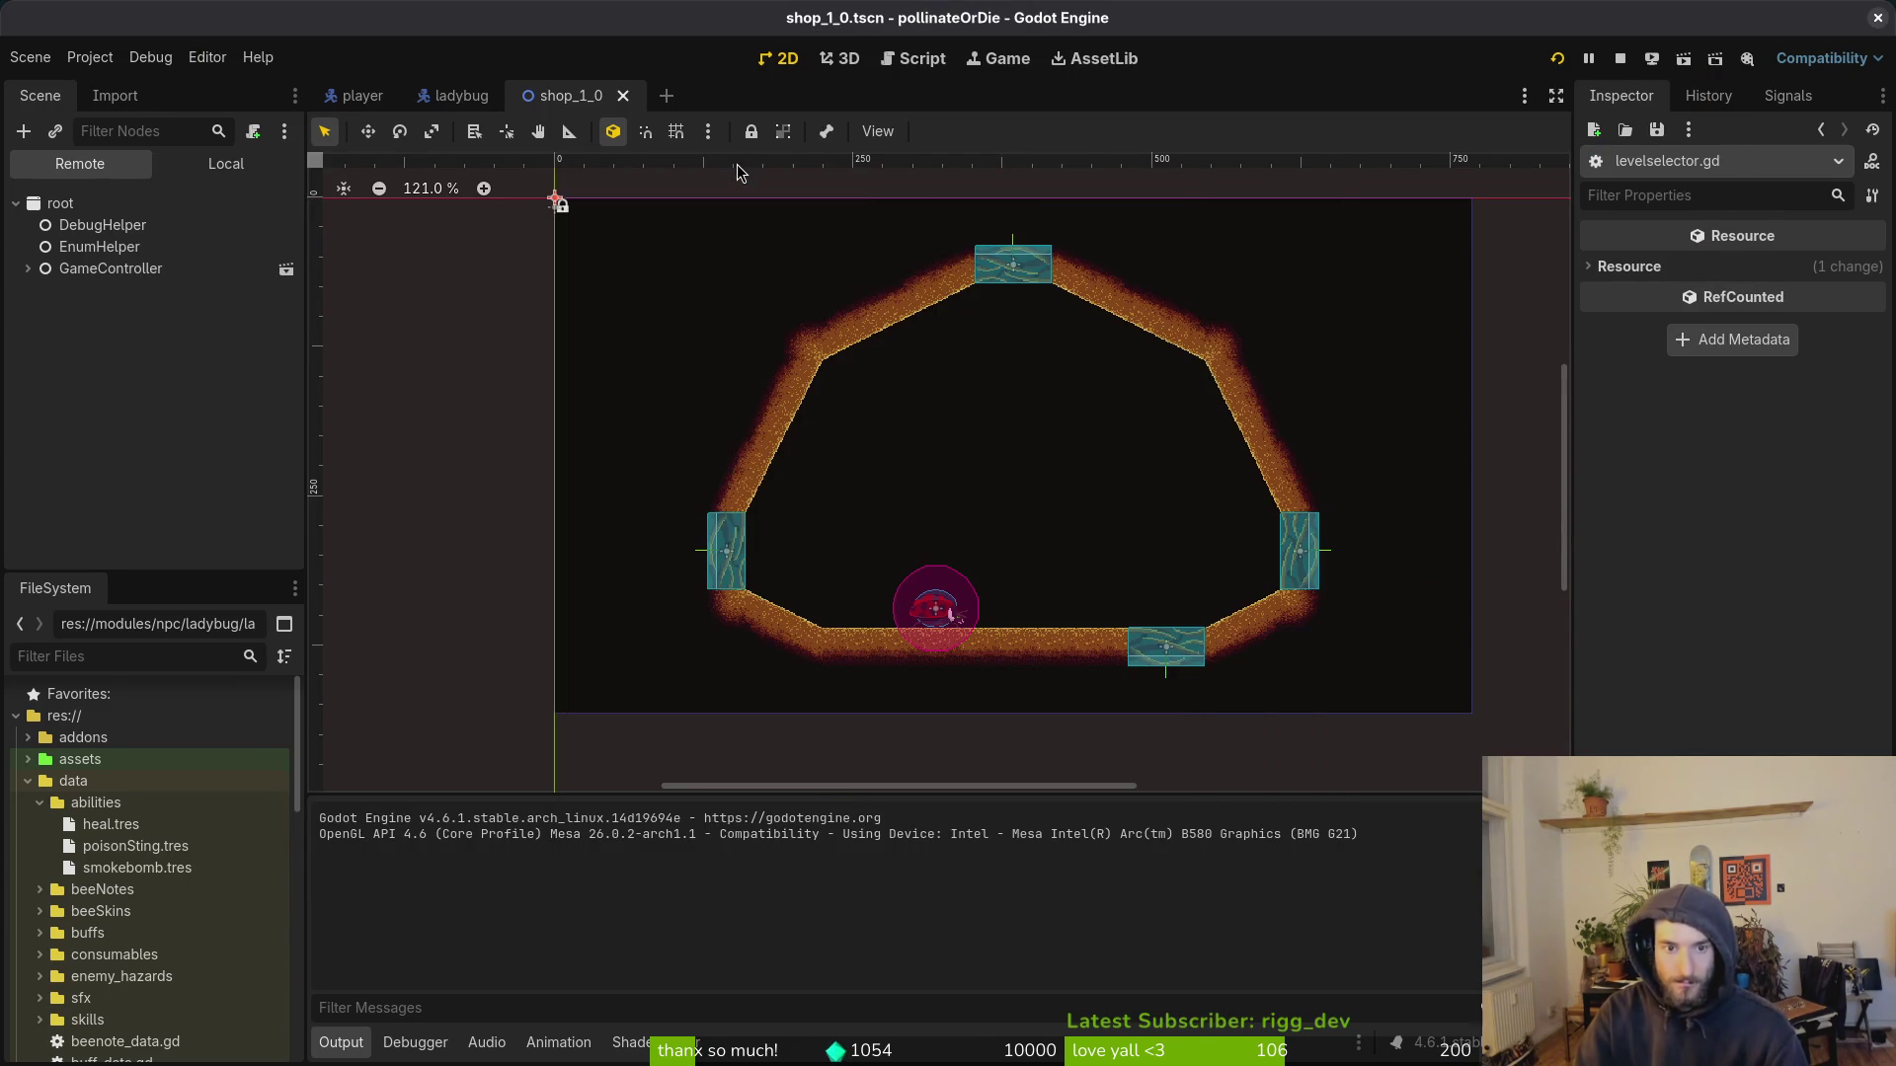
# Step: Open levelselector.tscn and show its local node tree
pyautogui.hotkey('alt', 'shift', 'o')
pyautogui.press('BackSpace')
pyautogui.press('BackSpace')
pyautogui.press('BackSpace')
pyautogui.write('lector')
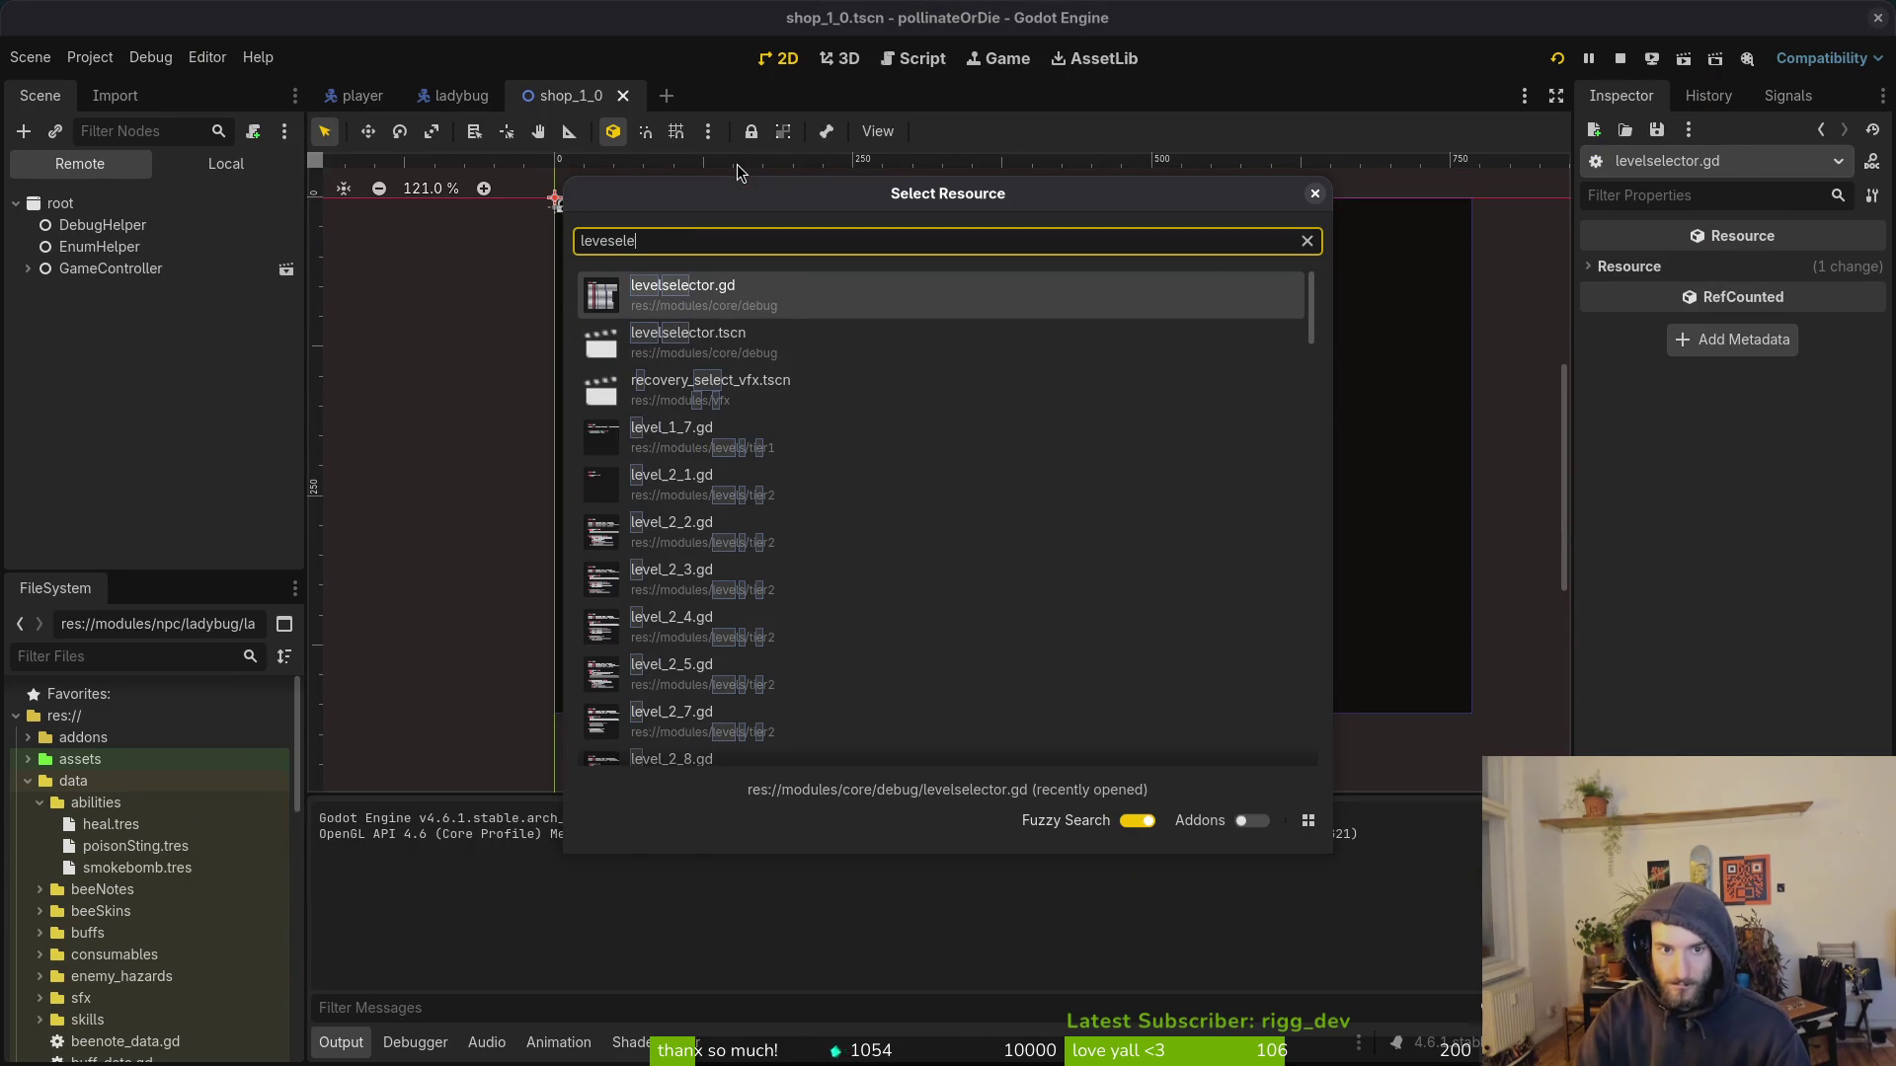
pyautogui.press('Down')
pyautogui.press('Return')
pyautogui.click(219, 170)
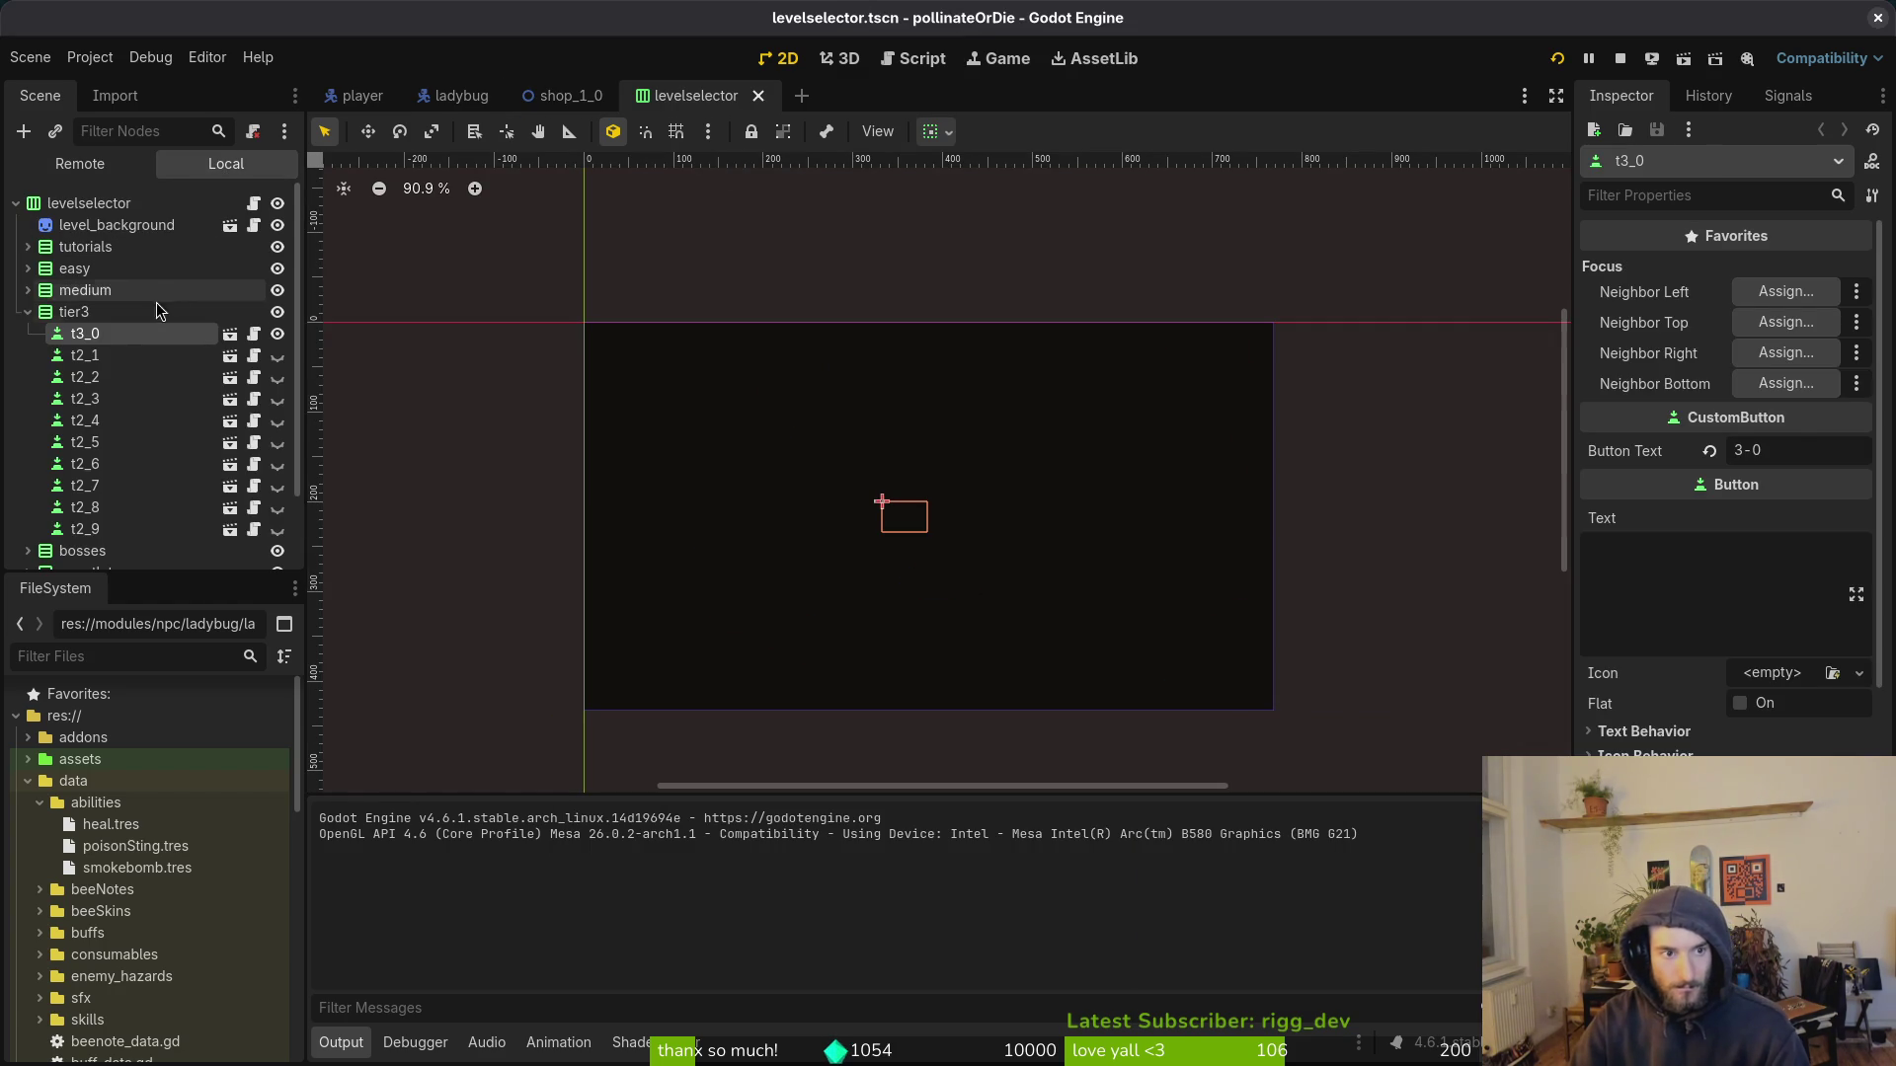
# Step: Copy the R_1_0 button and paste a duplicate under the recovery group
pyautogui.click(28, 313)
pyautogui.click(25, 378)
pyautogui.click(26, 378)
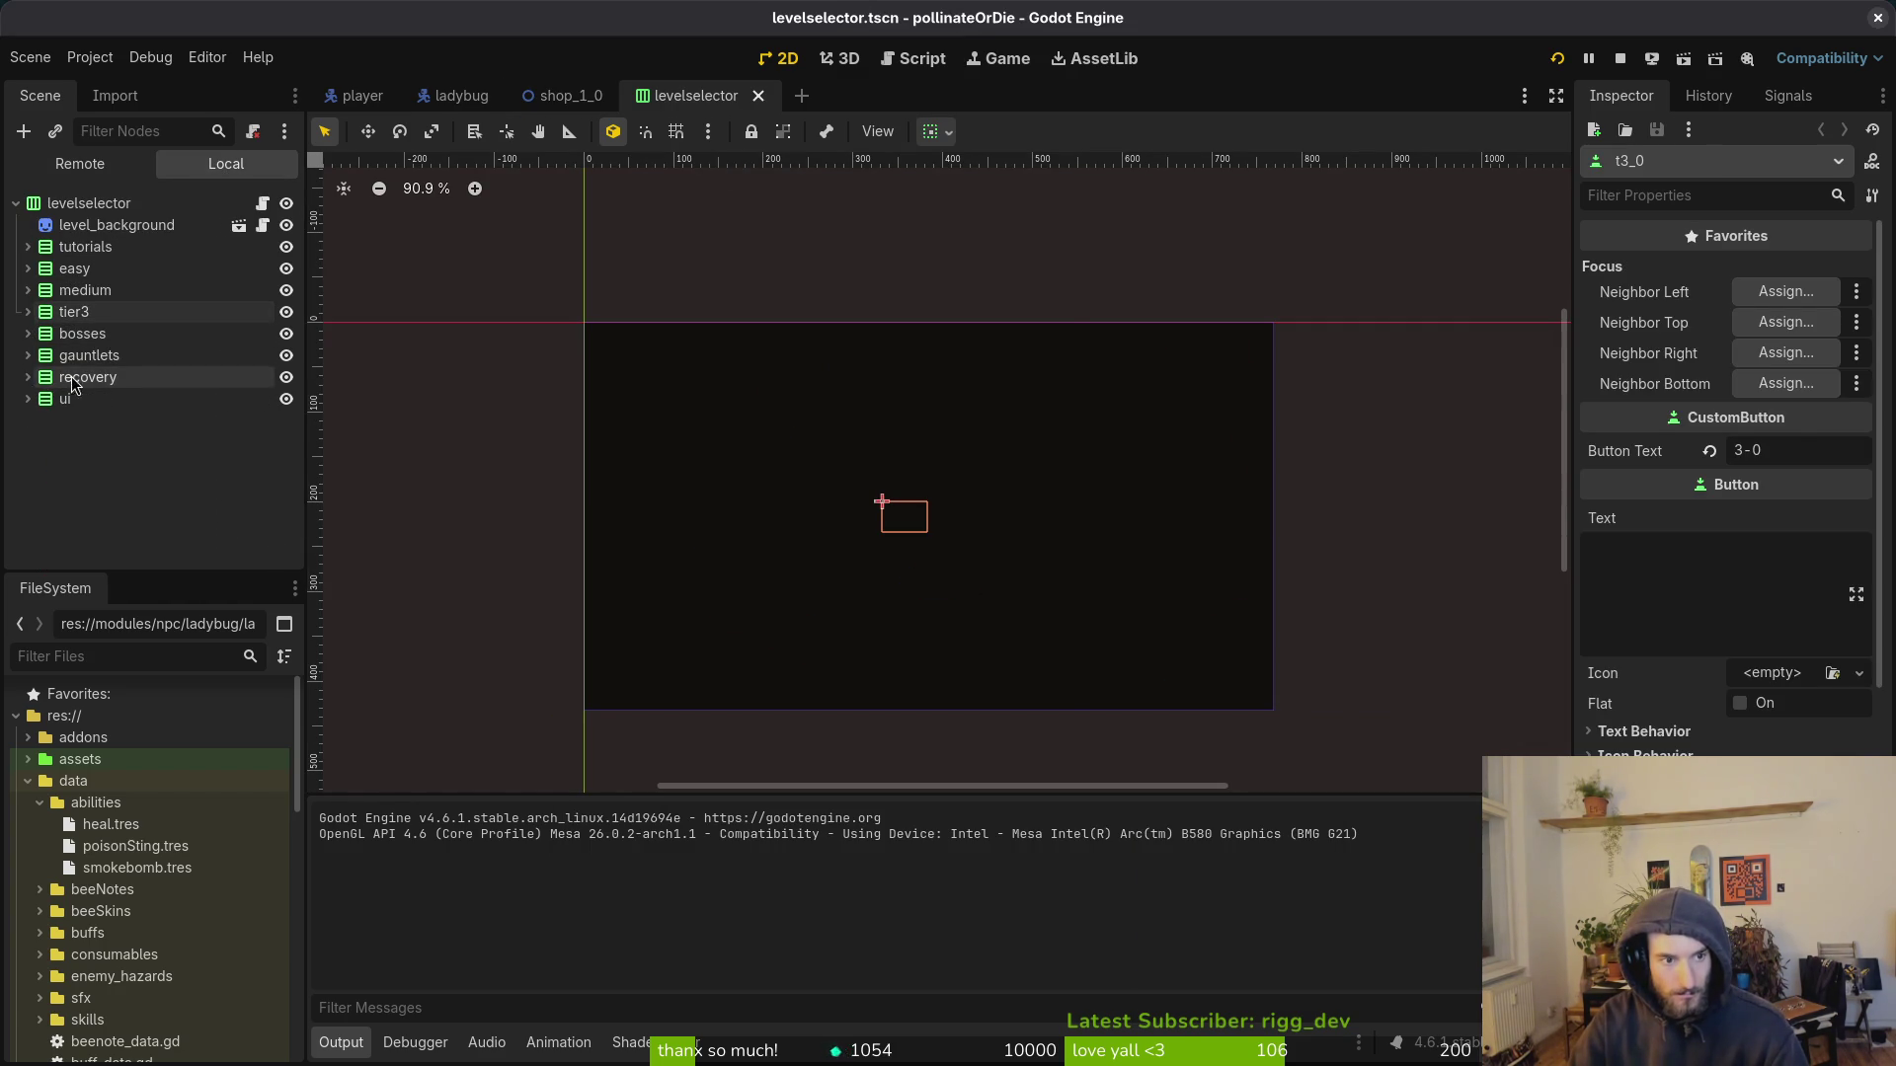
pyautogui.click(91, 379)
pyautogui.click(26, 378)
pyautogui.click(123, 399)
pyautogui.hotkey('ctrl', 'c')
pyautogui.click(88, 377)
pyautogui.hotkey('ctrl', 'v')
# Step: Rename the pasted button node to S_1_0
pyautogui.click(90, 425)
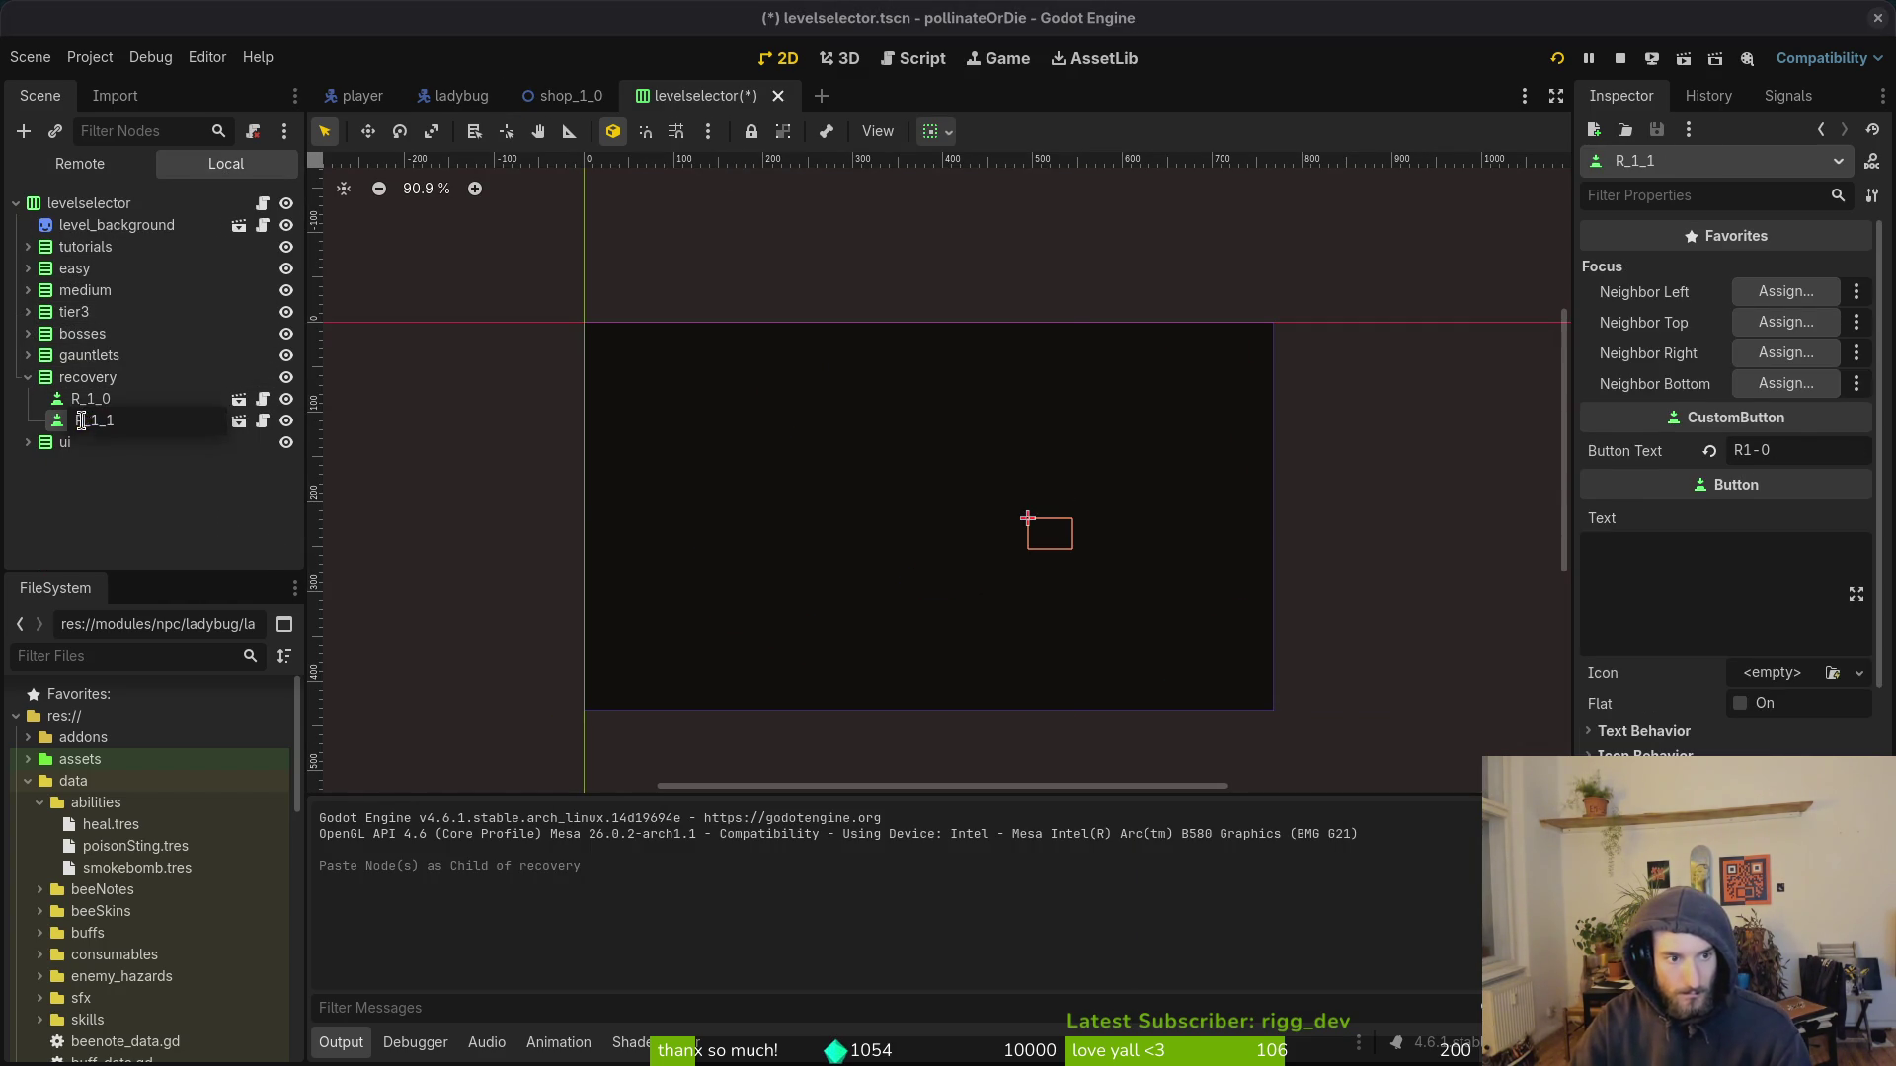
pyautogui.press('Delete')
pyautogui.write('2')
pyautogui.press('Return')
pyautogui.press('F2')
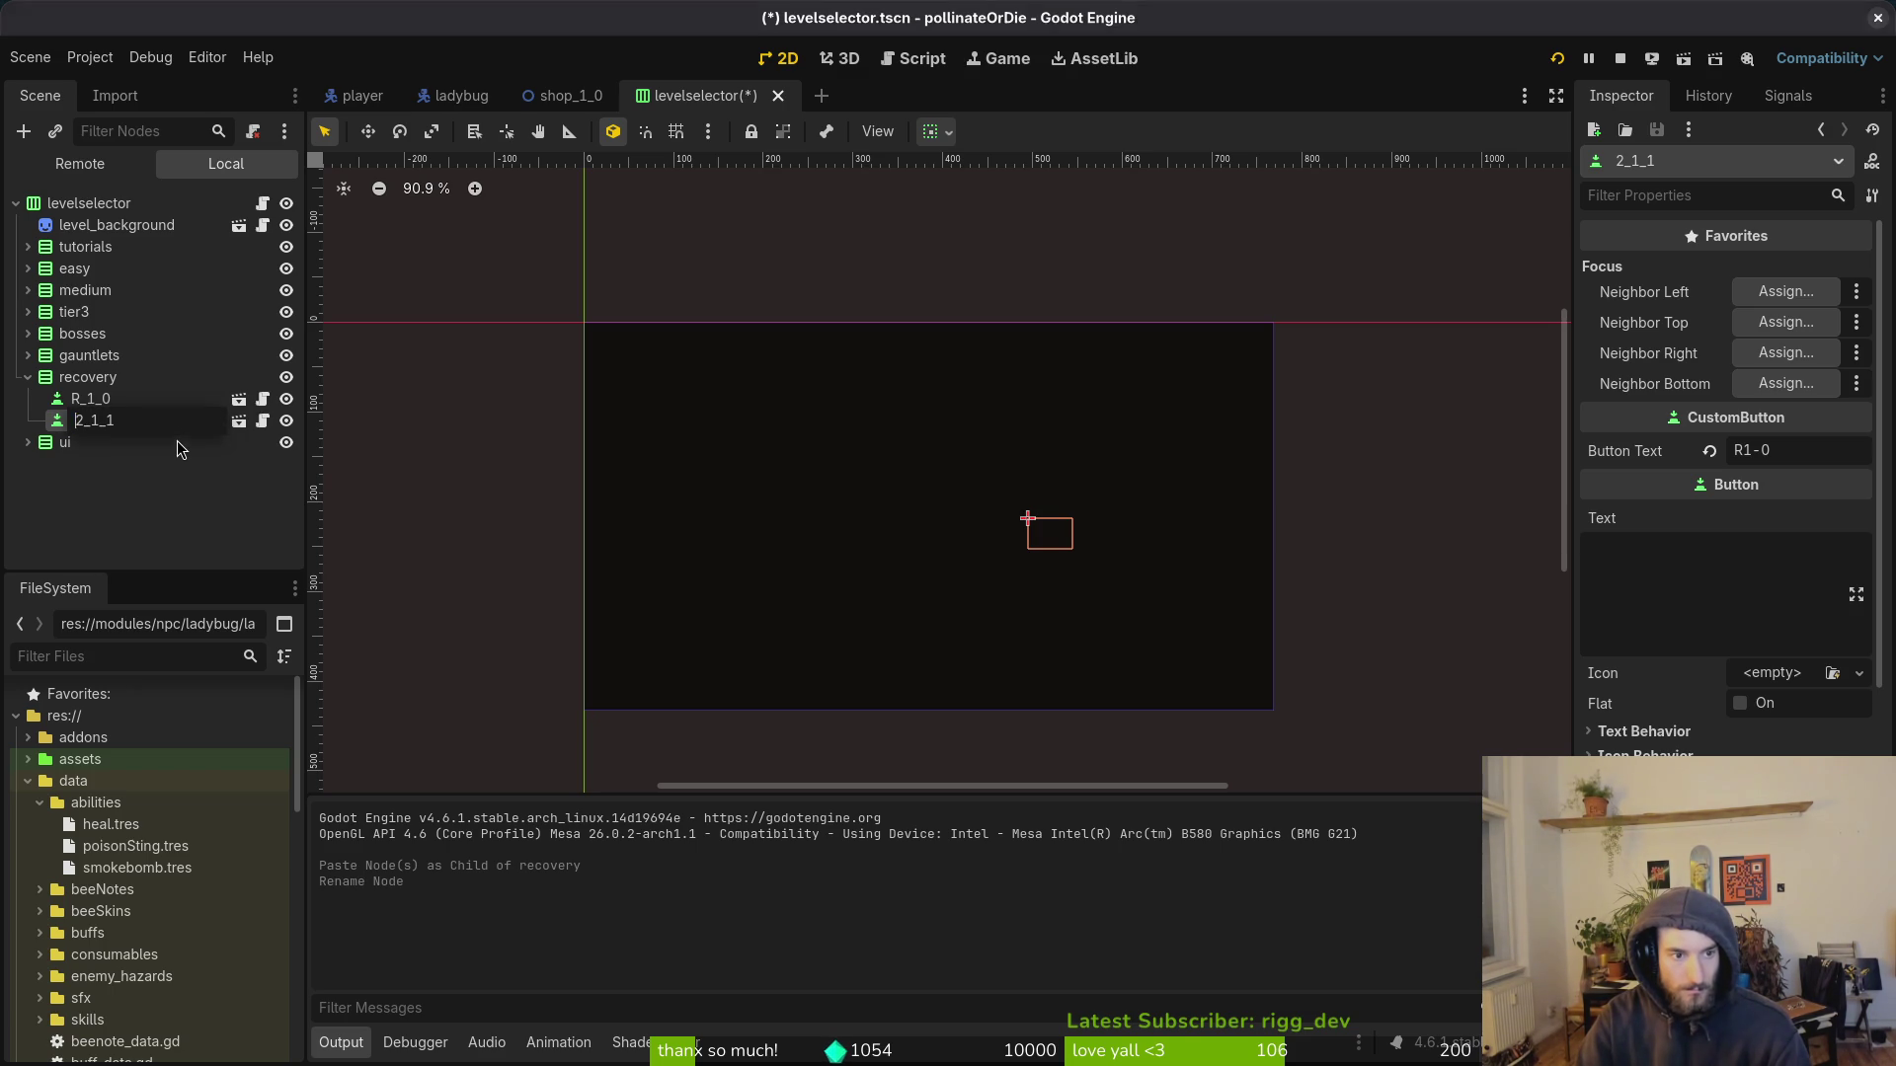
pyautogui.press('Delete')
pyautogui.write('S')
pyautogui.press('Return')
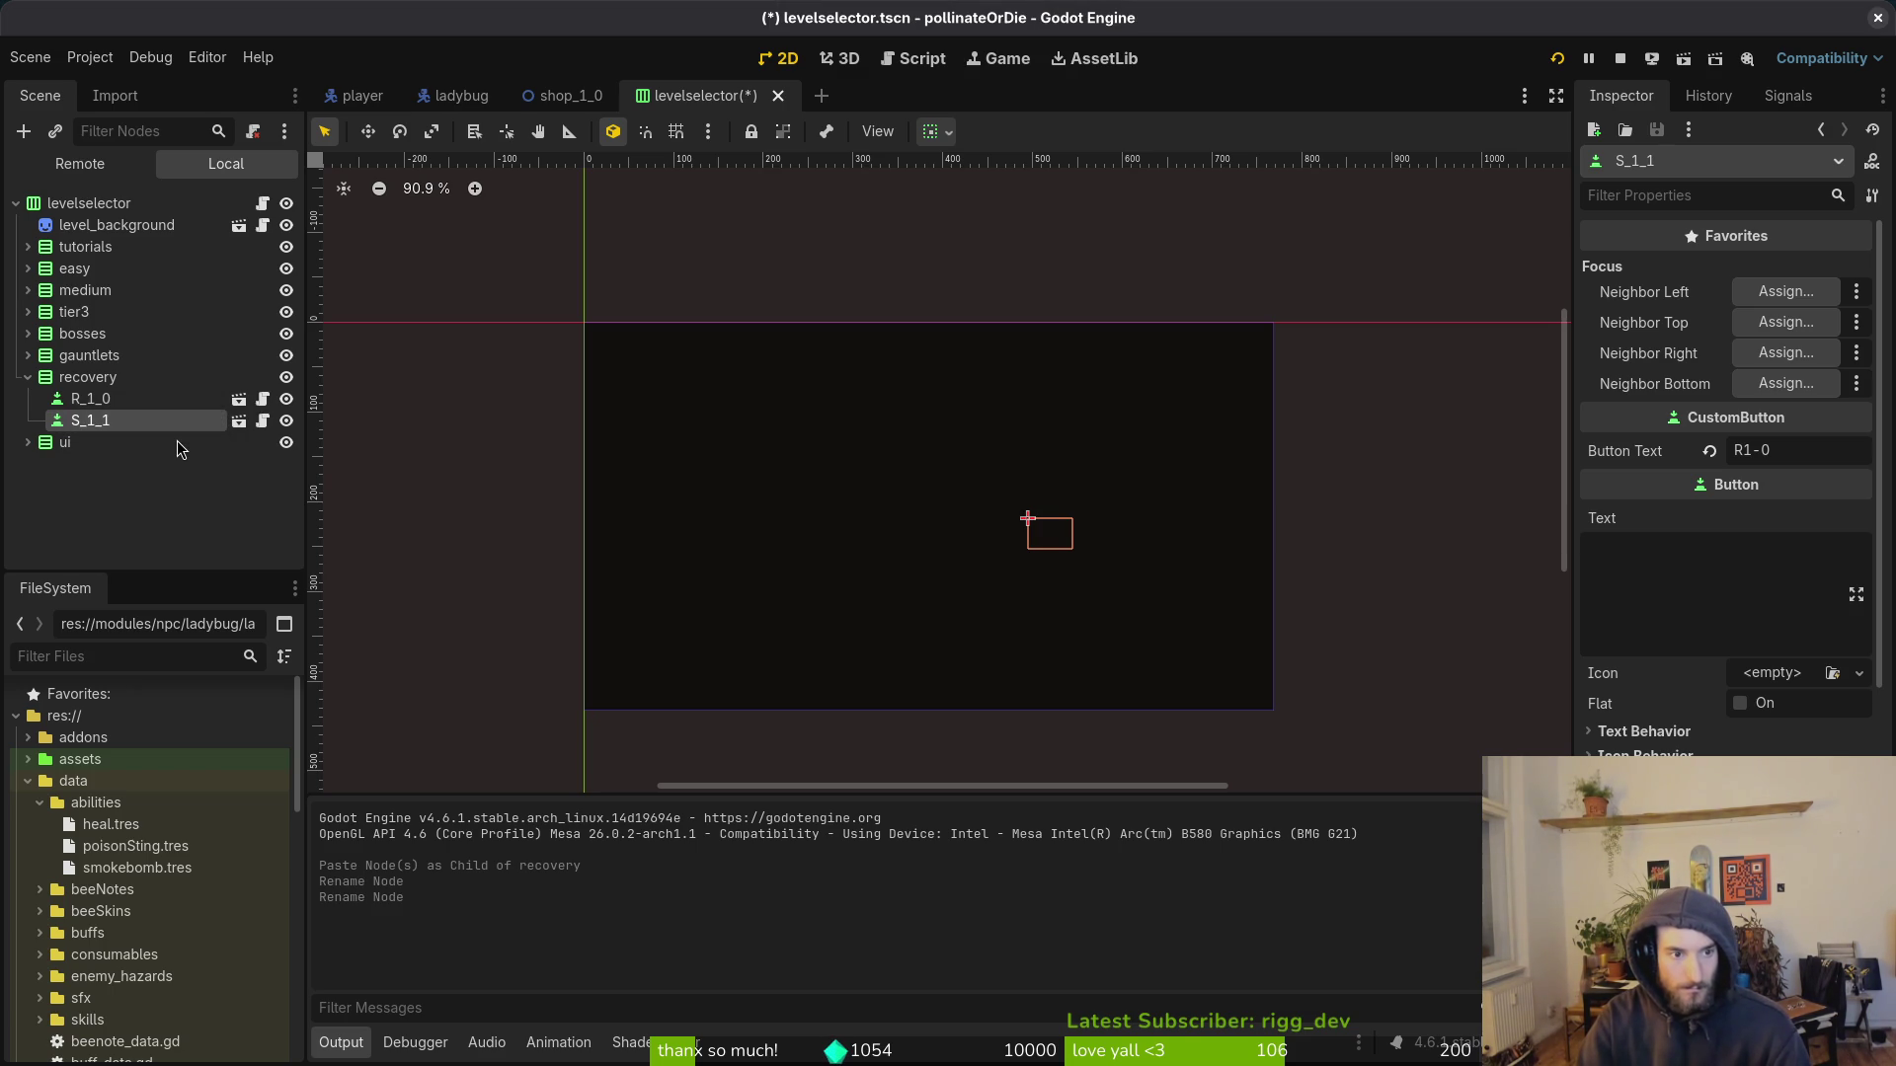
pyautogui.doubleClick(162, 428)
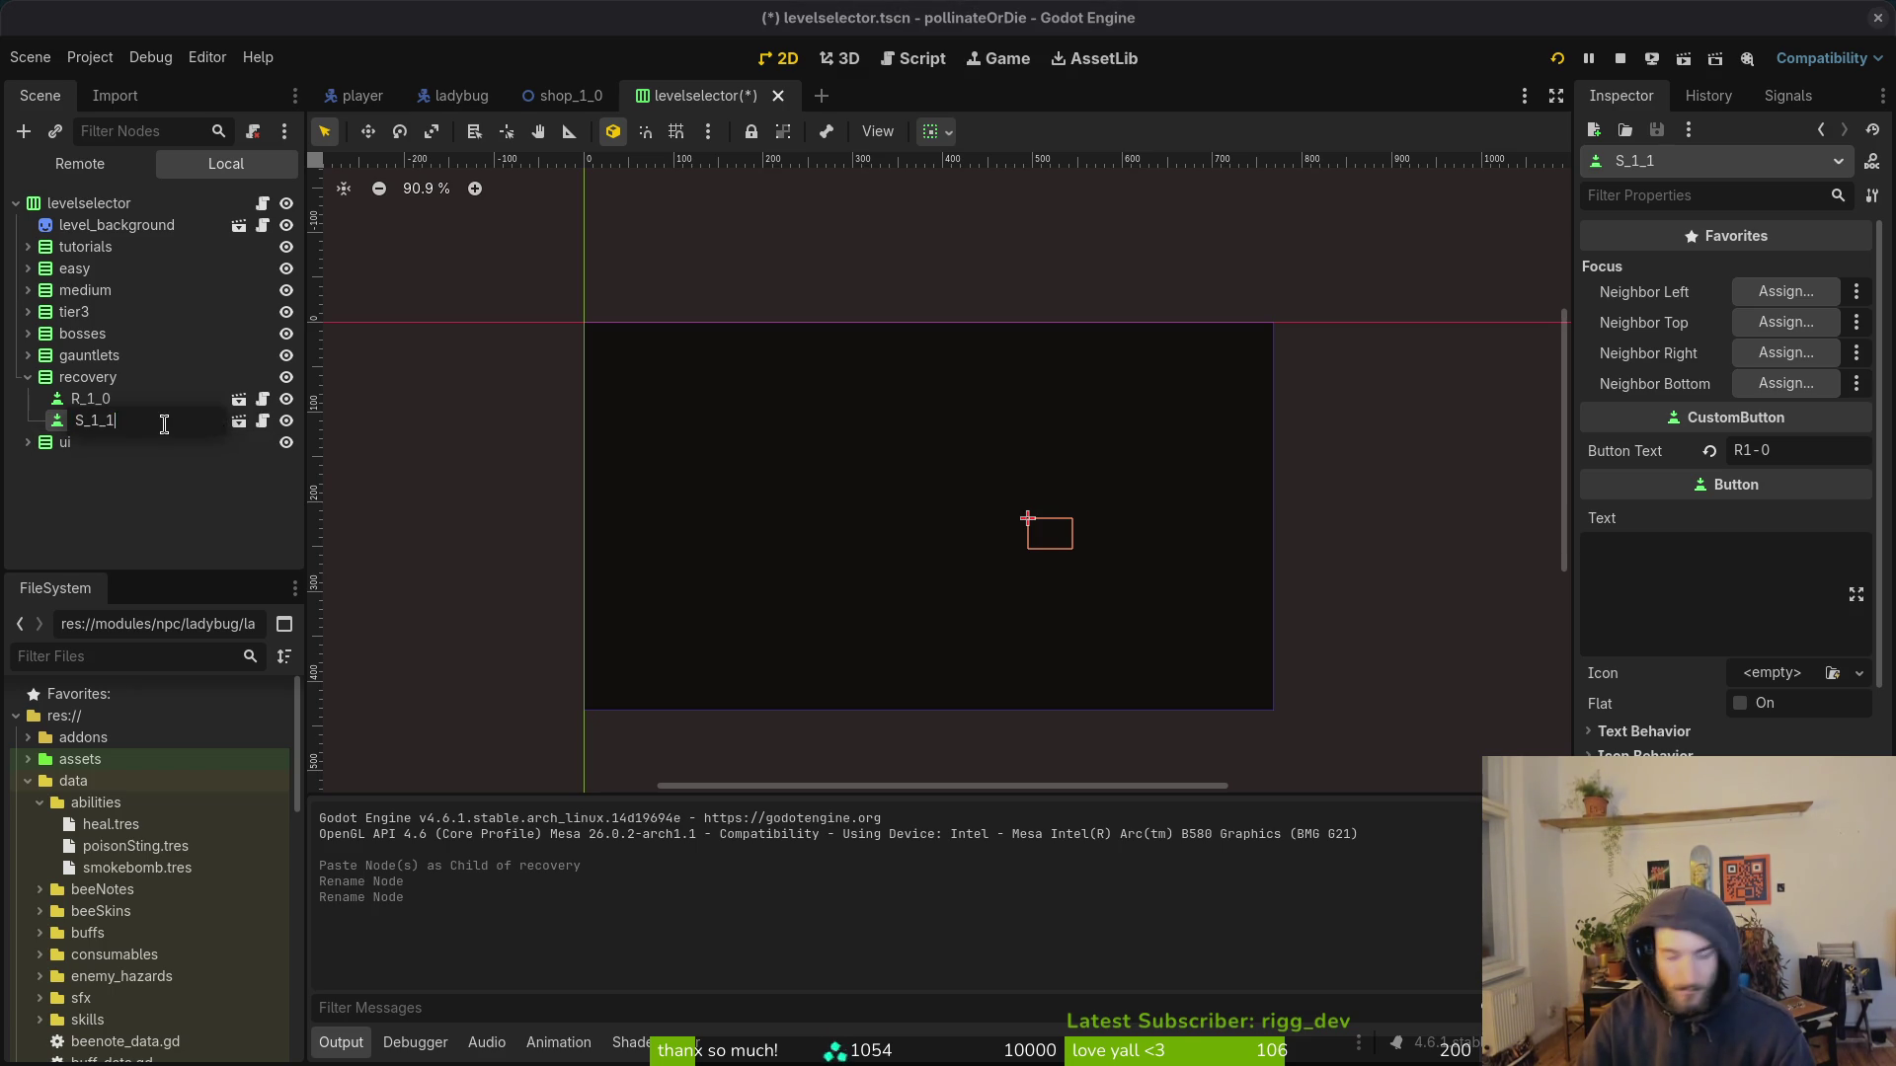
pyautogui.write('0')
pyautogui.press('Return')
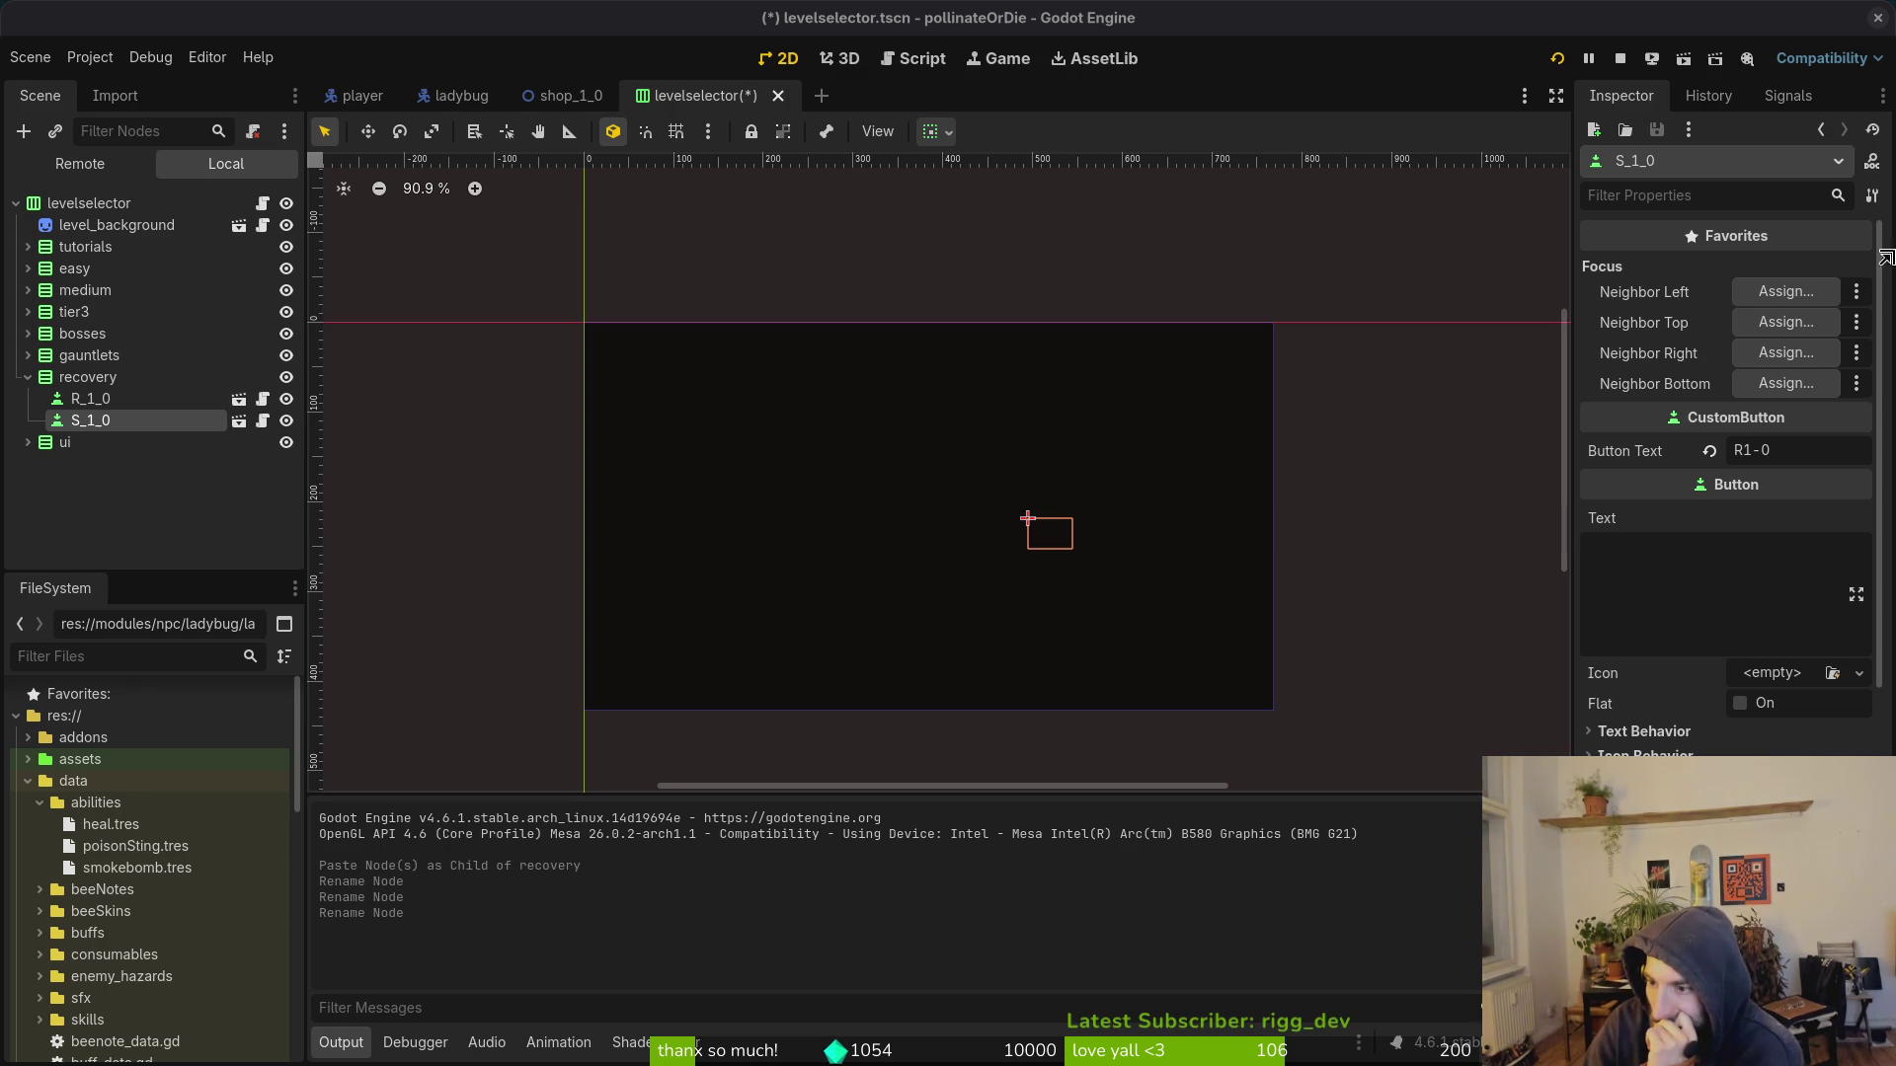
# Step: Change the S_1_0 button's label text from R1-0 to S1-0
pyautogui.click(1816, 454)
pyautogui.press('Home')
pyautogui.press('Delete')
pyautogui.press('Return')
pyautogui.write('S')
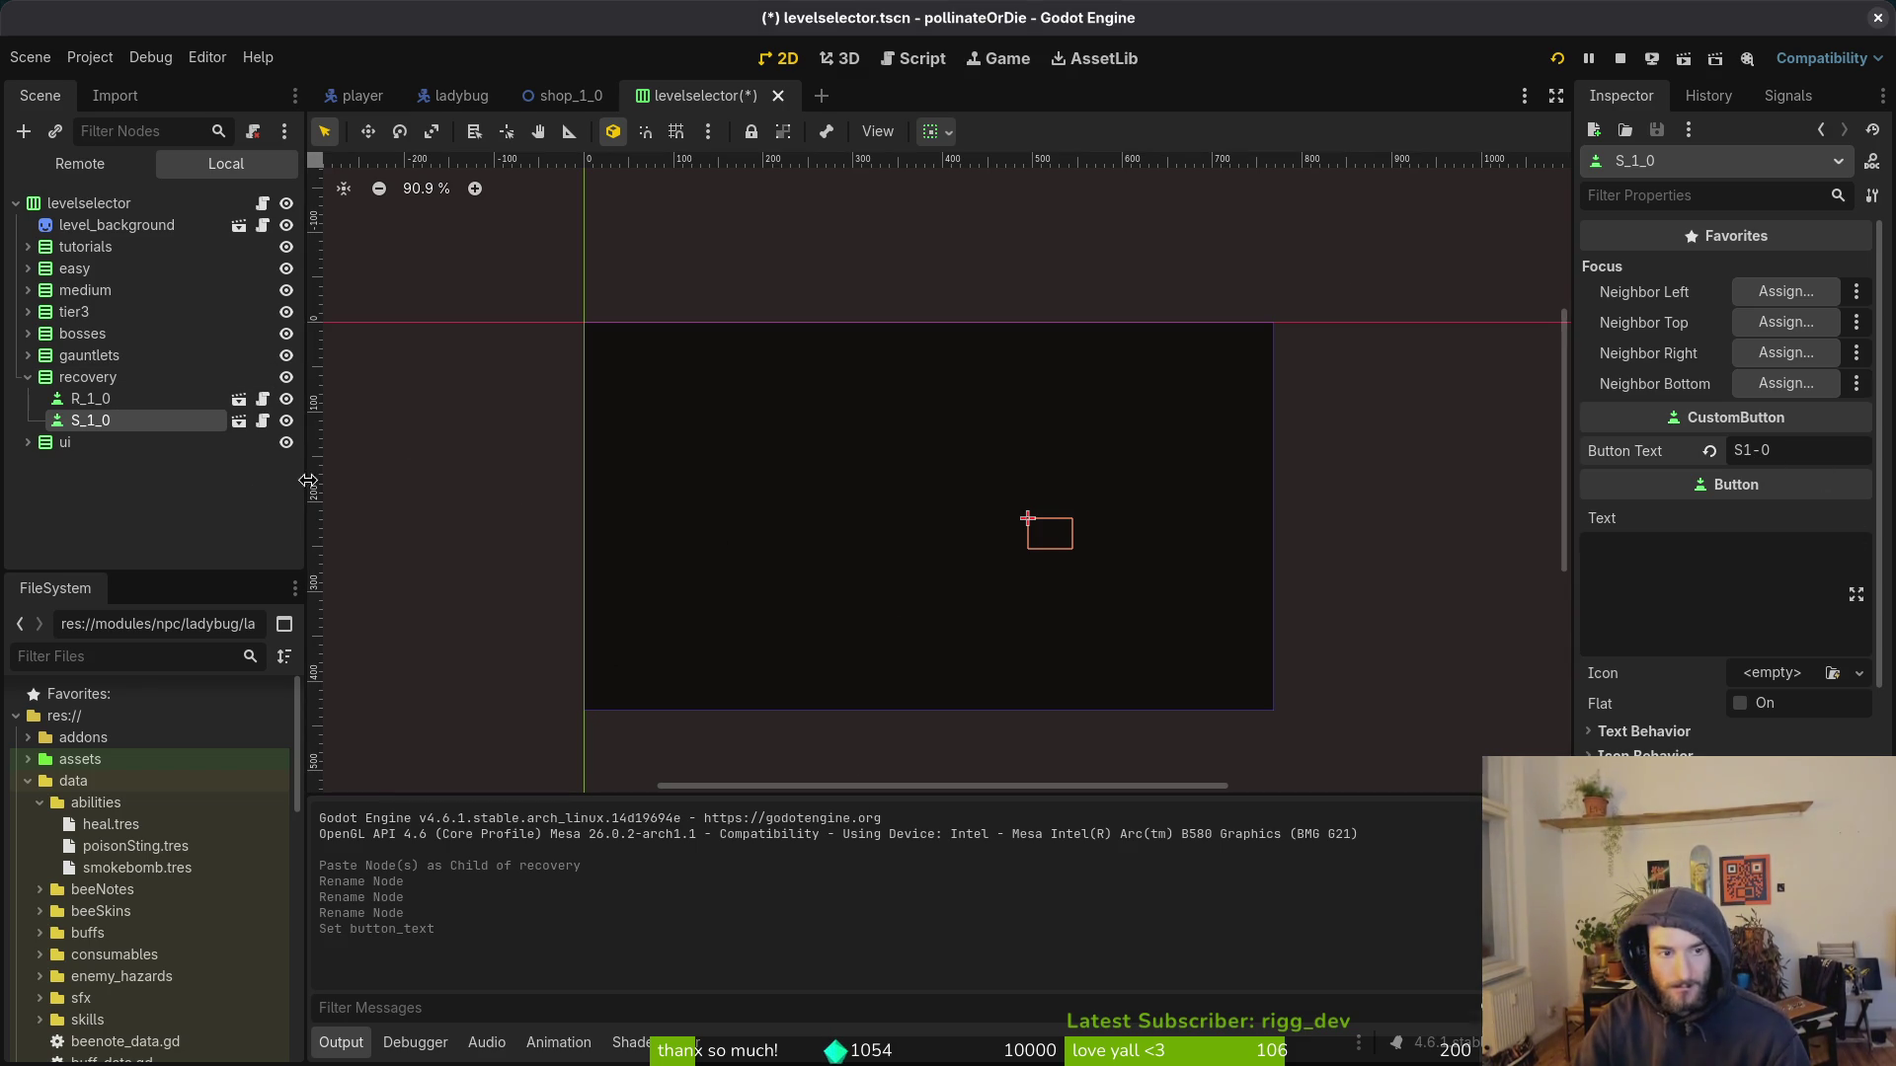
# Step: Deselect the button and save levelselector.tscn
pyautogui.click(164, 474)
pyautogui.hotkey('ctrl', 's')
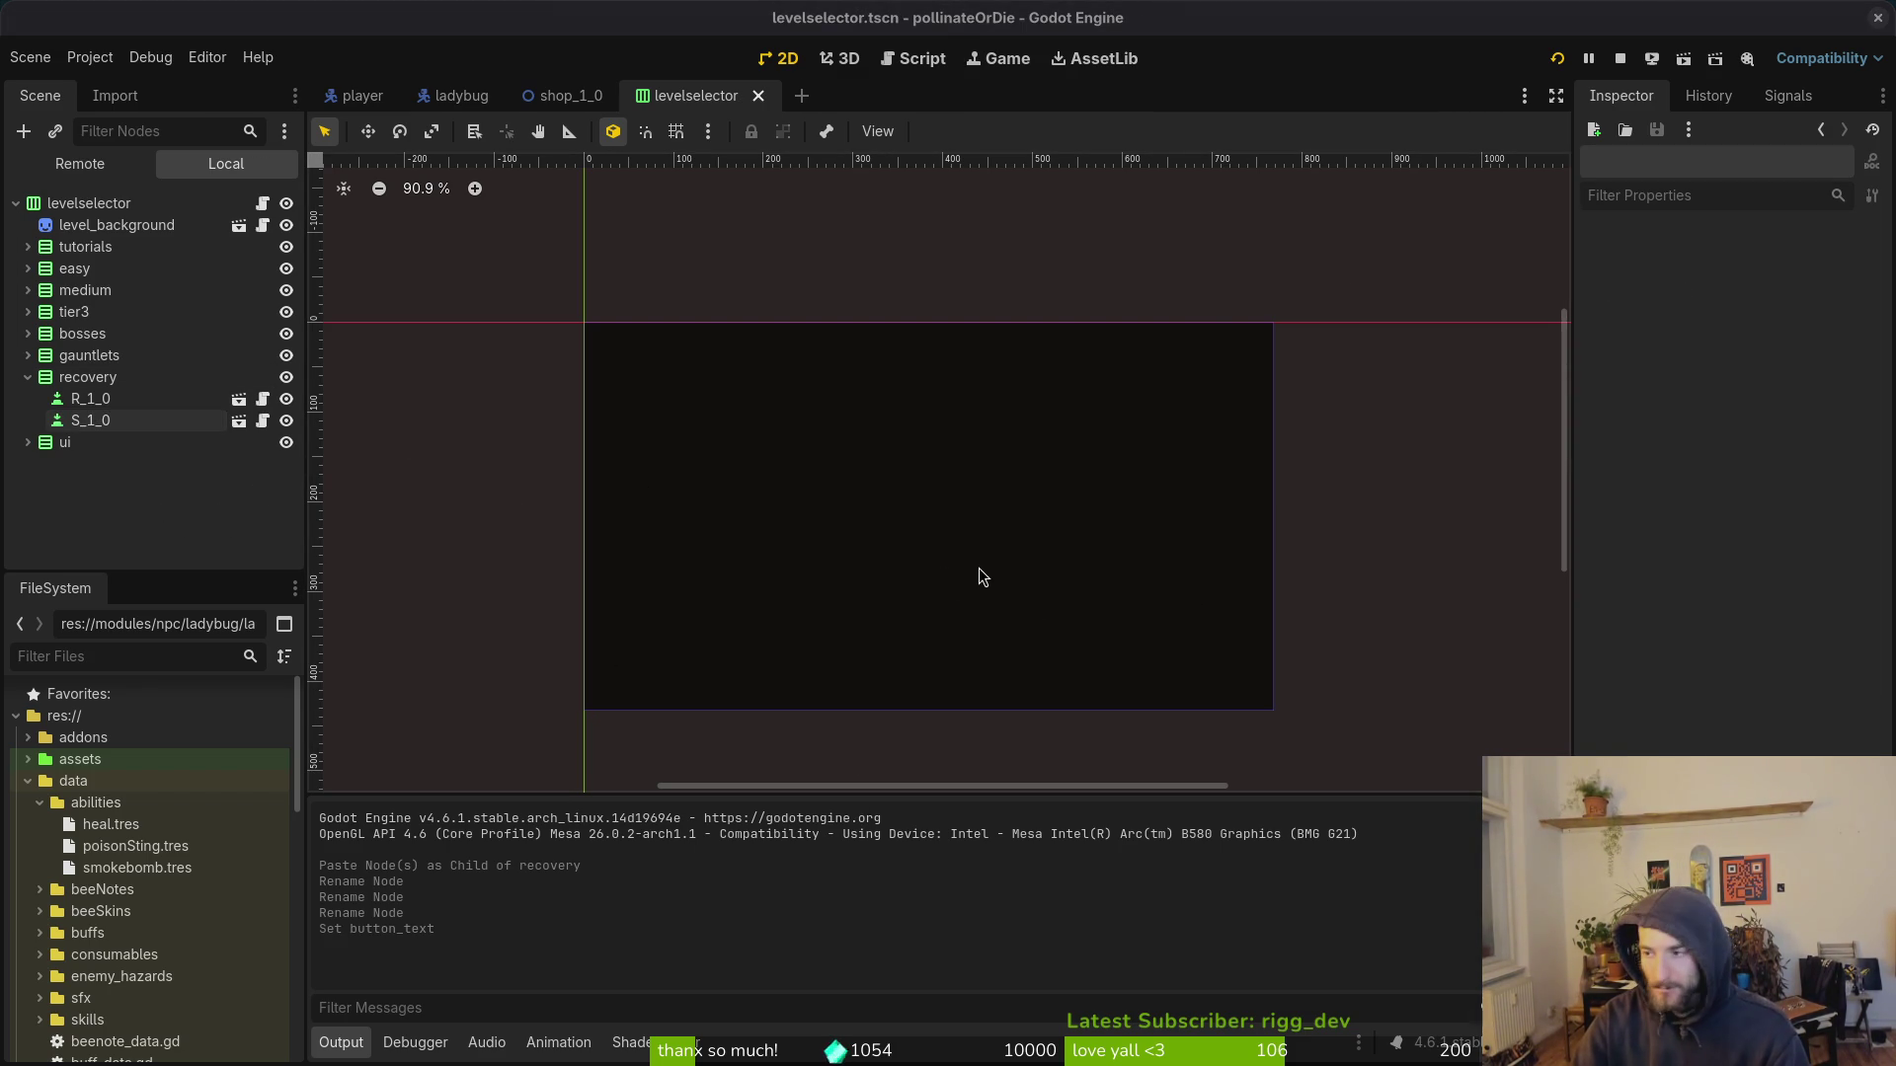
pyautogui.hotkey('alt', 'Tab')
pyautogui.press('space')
# Step: Open levelselector.gd and duplicate the r1_0 onready declaration line
pyautogui.press('f')
pyautogui.press('f')
pyautogui.write('levelsel')
pyautogui.press('Return')
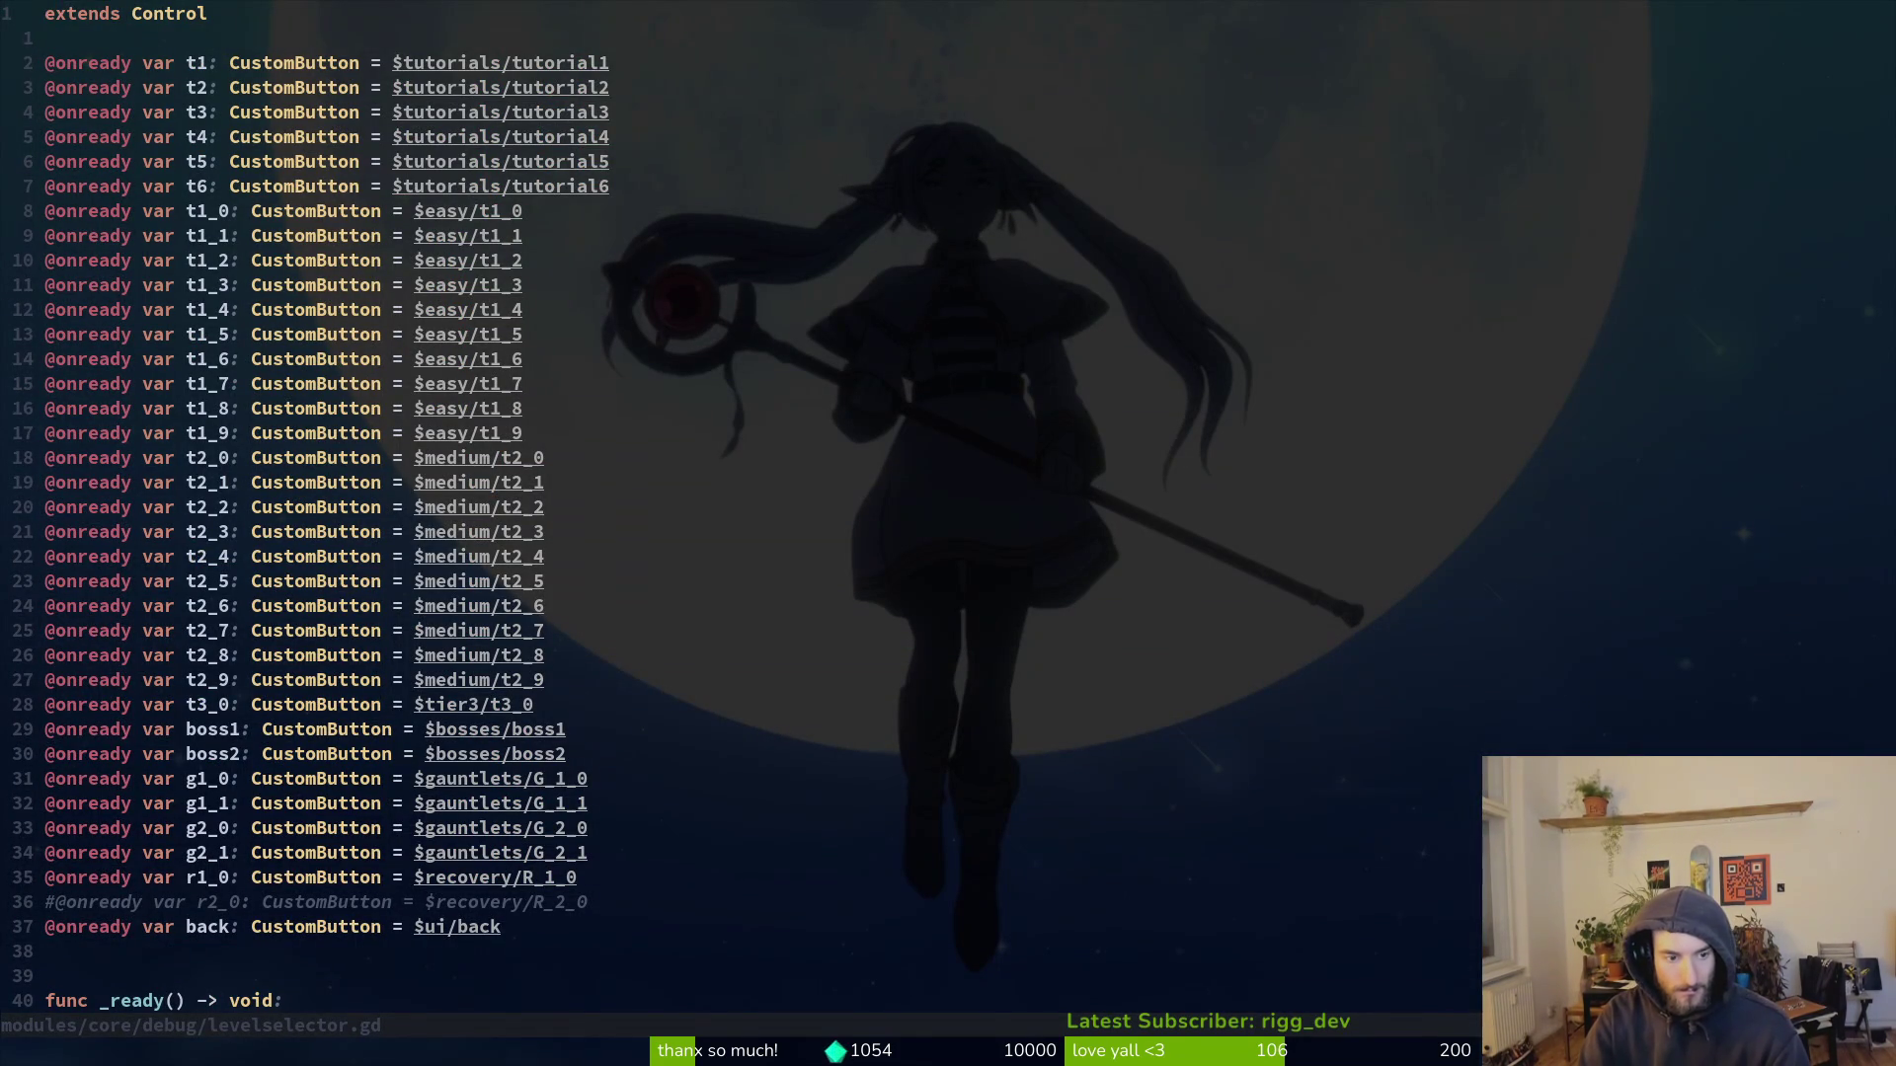
pyautogui.press('3')
pyautogui.press('5')
pyautogui.press('j')
pyautogui.press('y')
pyautogui.press('y')
pyautogui.press('p')
# Step: Rename the duplicated declaration to s1_0 pointing at $recovery/S_1_0, and save
pyautogui.press('w')
pyautogui.press('w')
pyautogui.press('w')
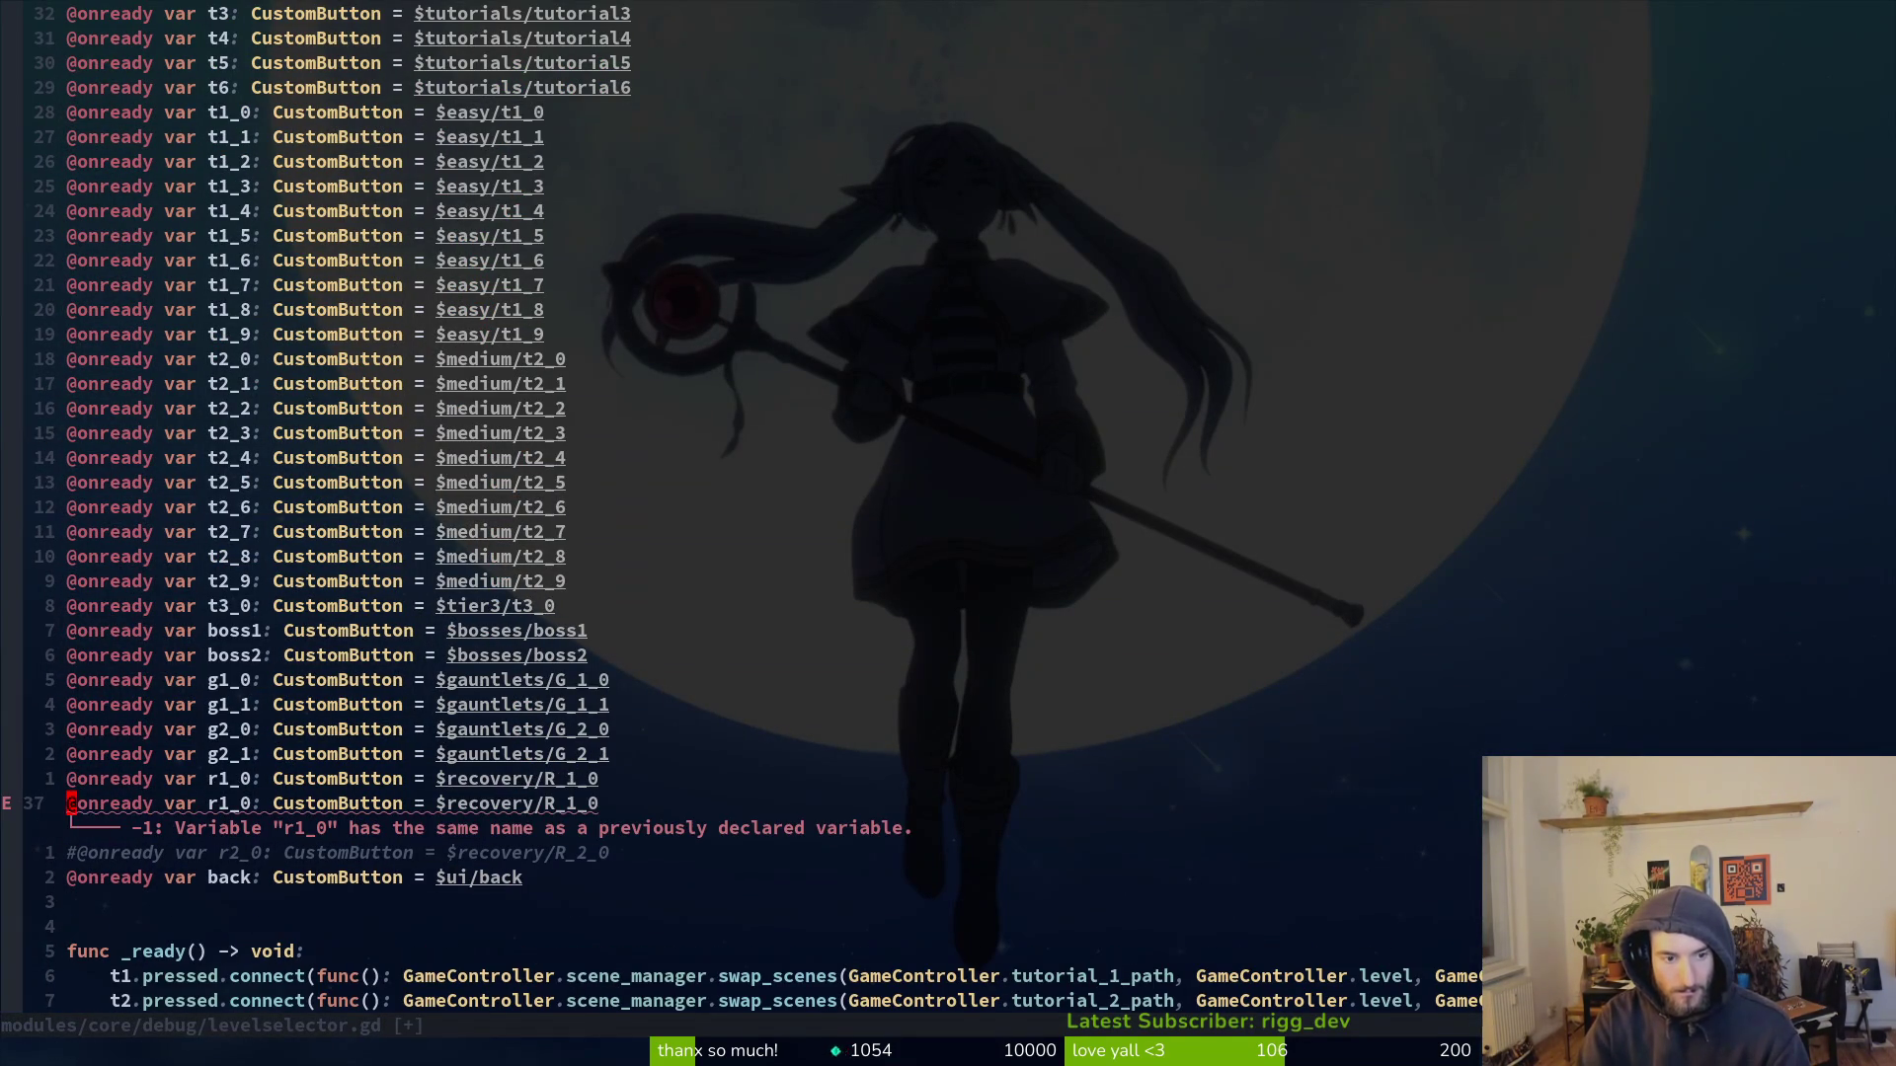
pyautogui.press('r')
pyautogui.press('s')
pyautogui.press('w')
pyautogui.press('w')
pyautogui.press('w')
pyautogui.press('l')
pyautogui.press('s')
pyautogui.press('Escape')
pyautogui.write('ufR')
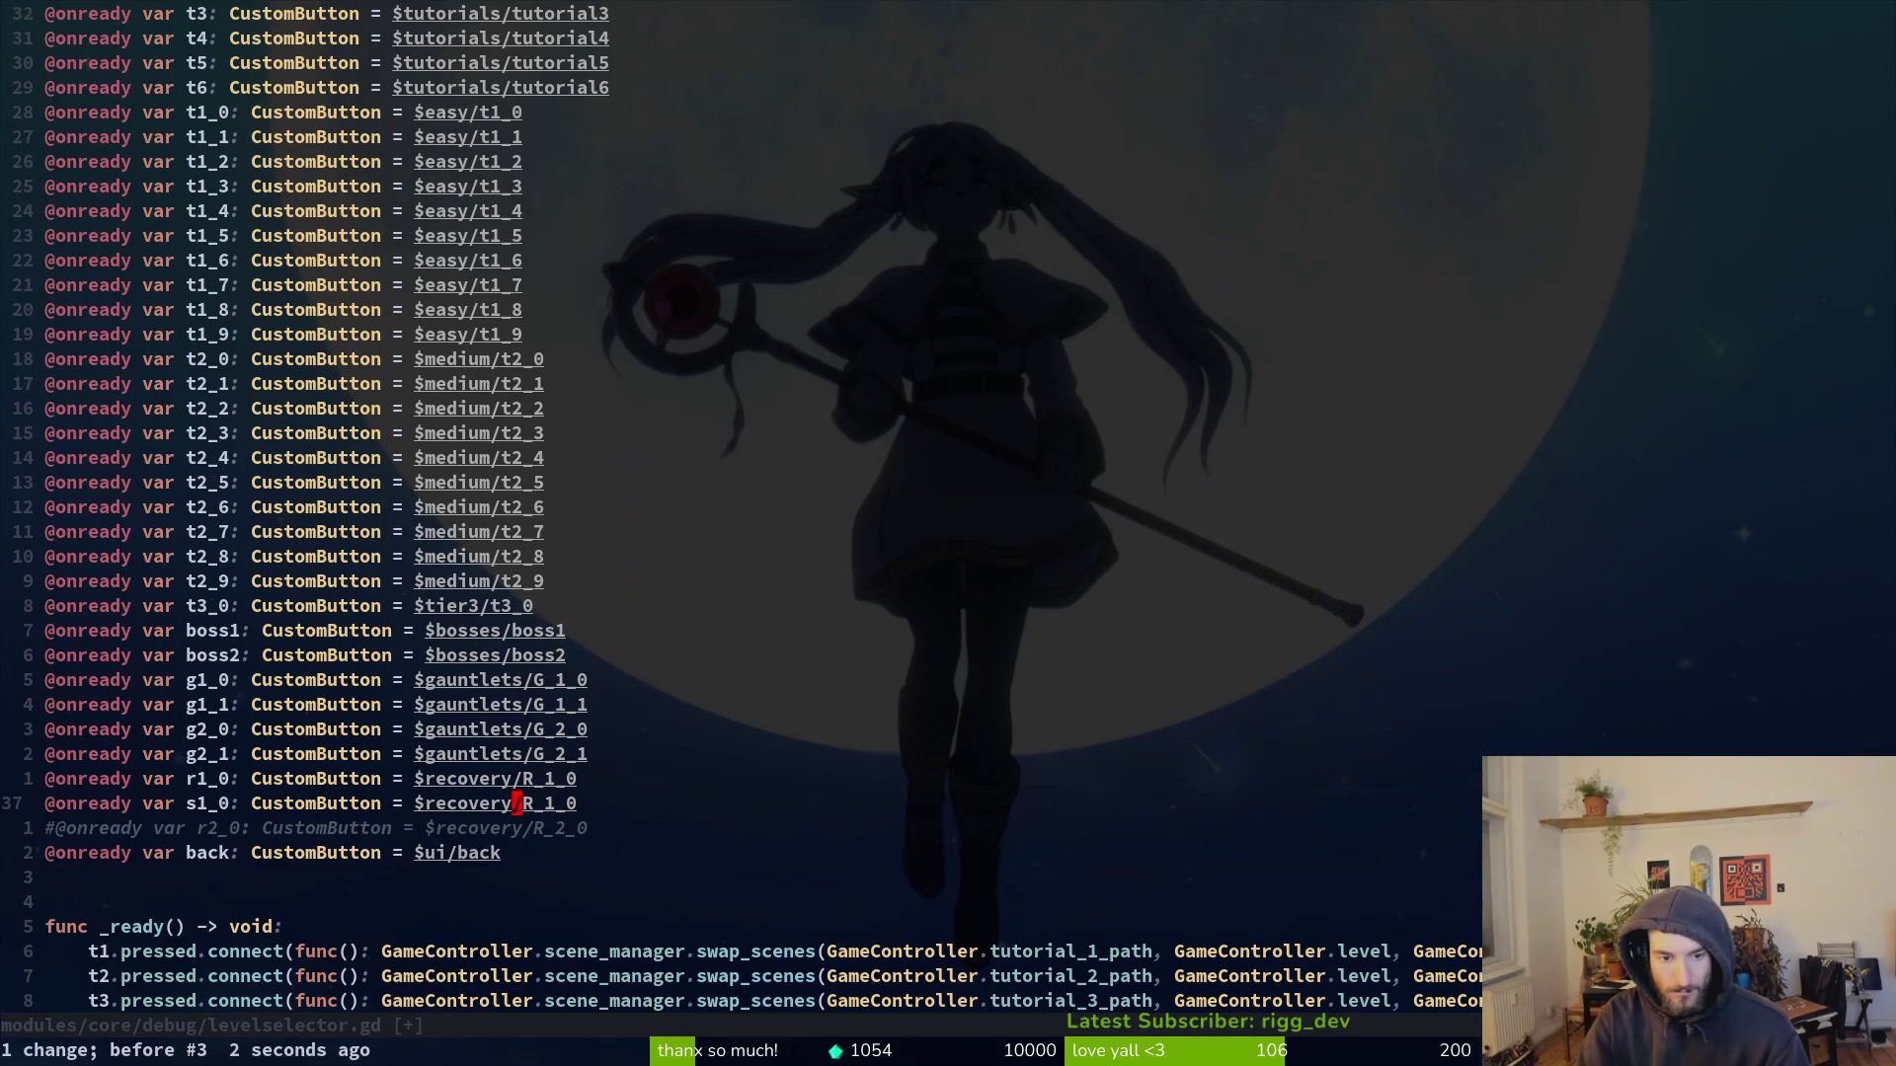
pyautogui.write('sS')
pyautogui.press('Escape')
pyautogui.write(':w')
pyautogui.press('Return')
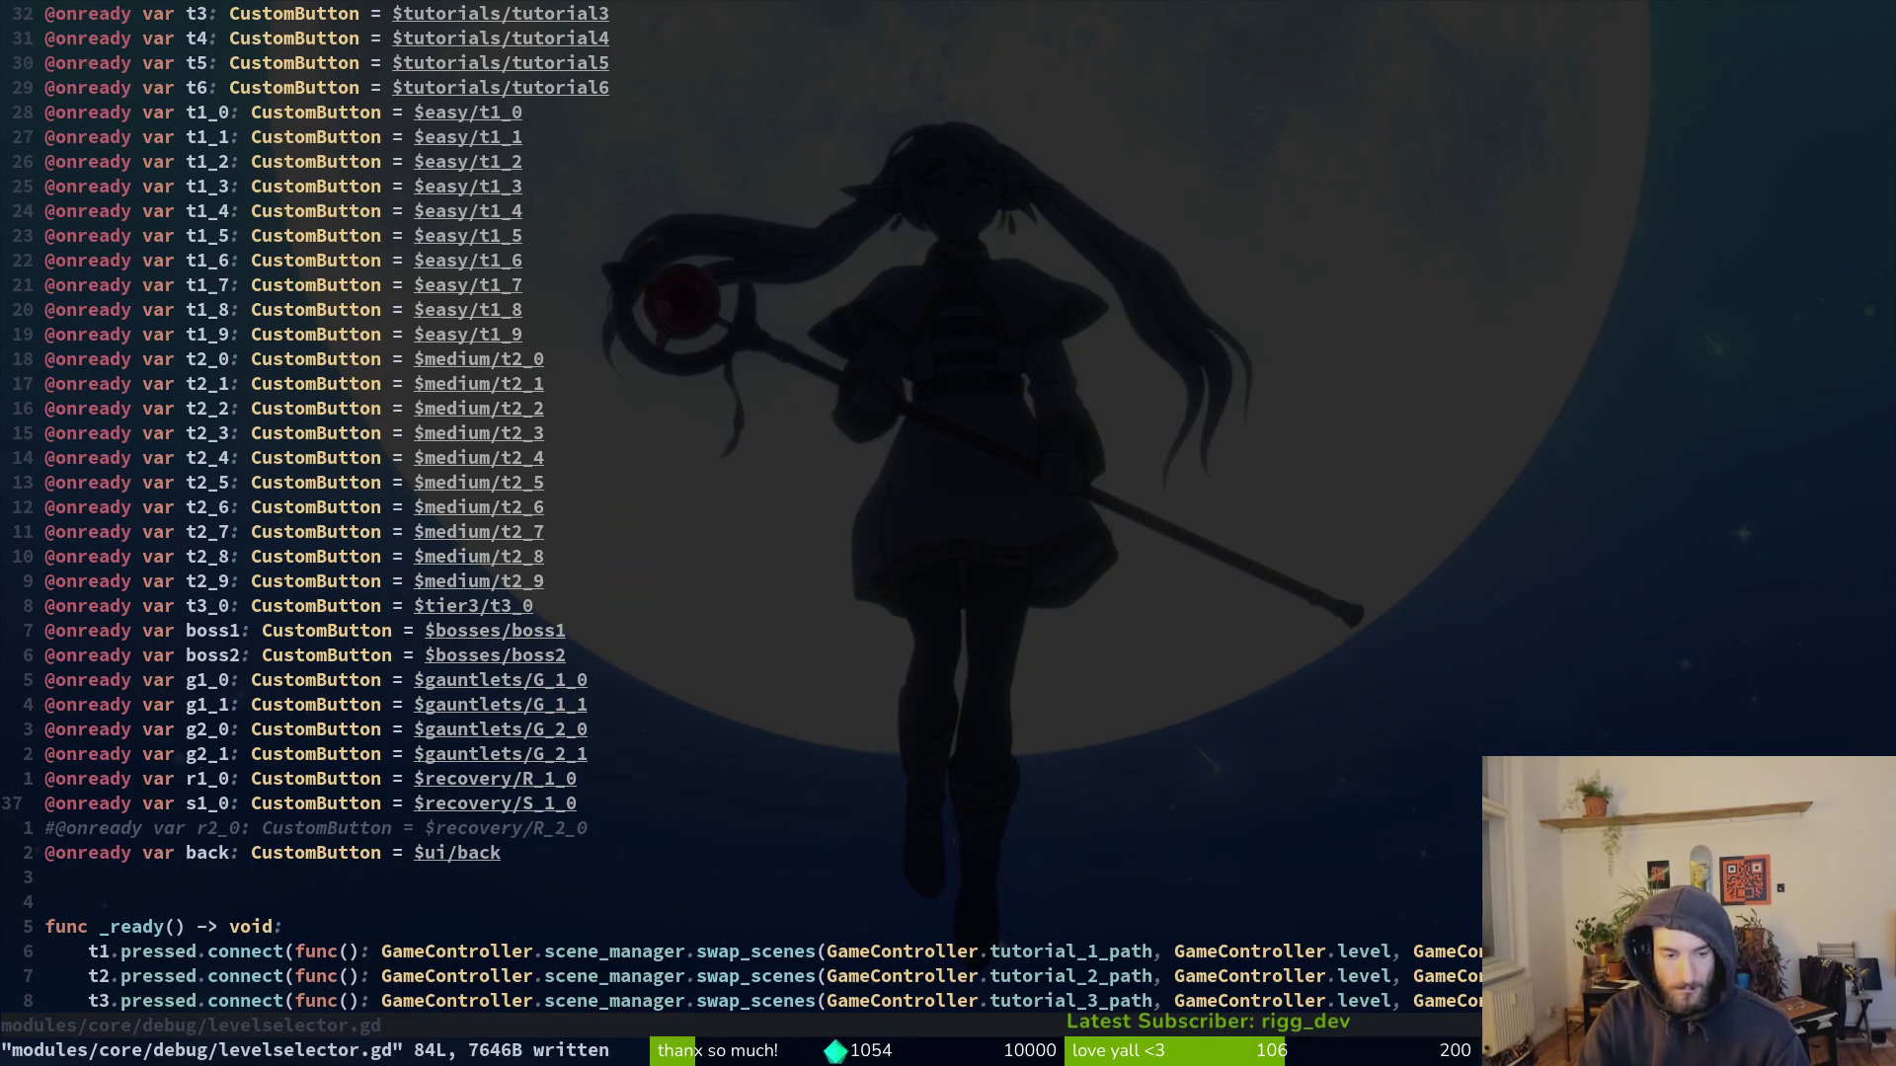
# Step: Duplicate the r1_0 connect line and rename its button to s1_0
pyautogui.press('4')
pyautogui.press('0')
pyautogui.press('j')
pyautogui.press('k')
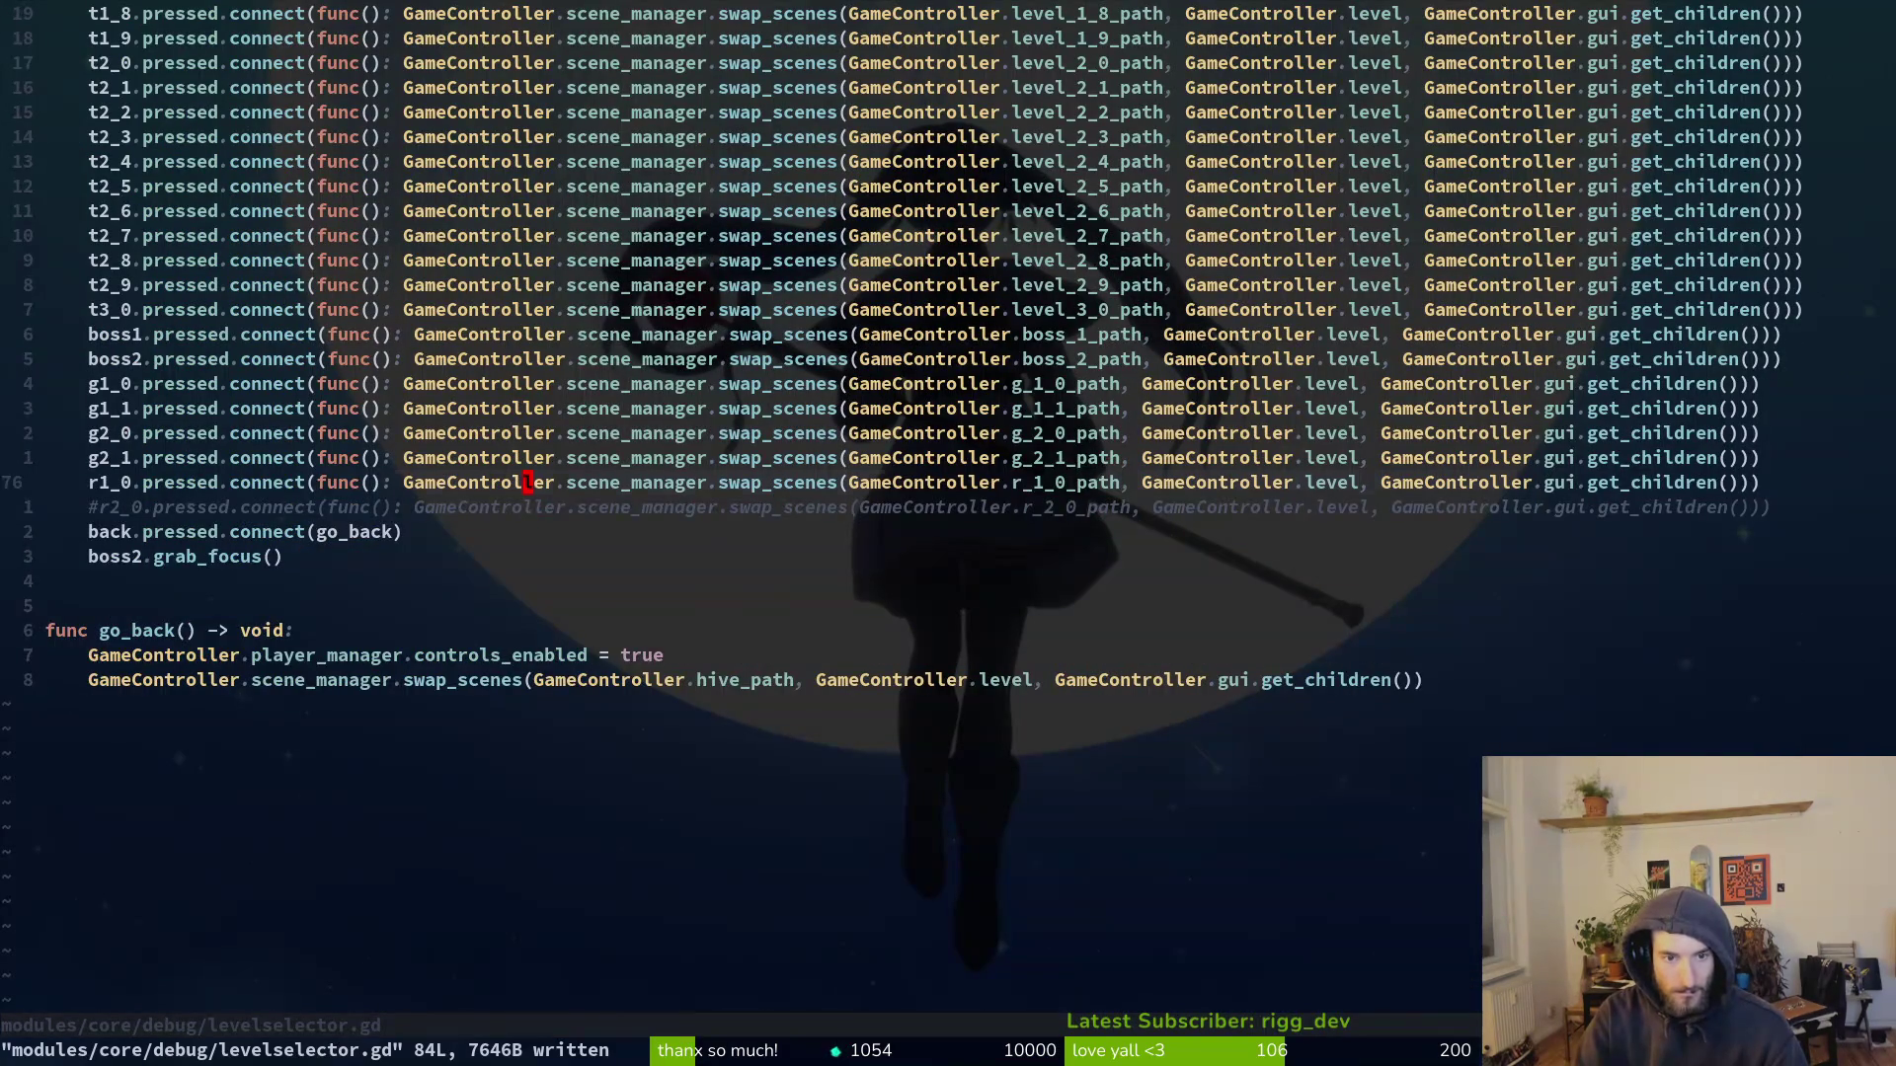
pyautogui.press('y')
pyautogui.press('y')
pyautogui.press('p')
pyautogui.write('s1_0.press')
pyautogui.press('Escape')
# Step: Change the new connect line's path argument to s_1_0_path and save levelselector.gd
pyautogui.press('w')
pyautogui.press('w')
pyautogui.press('w')
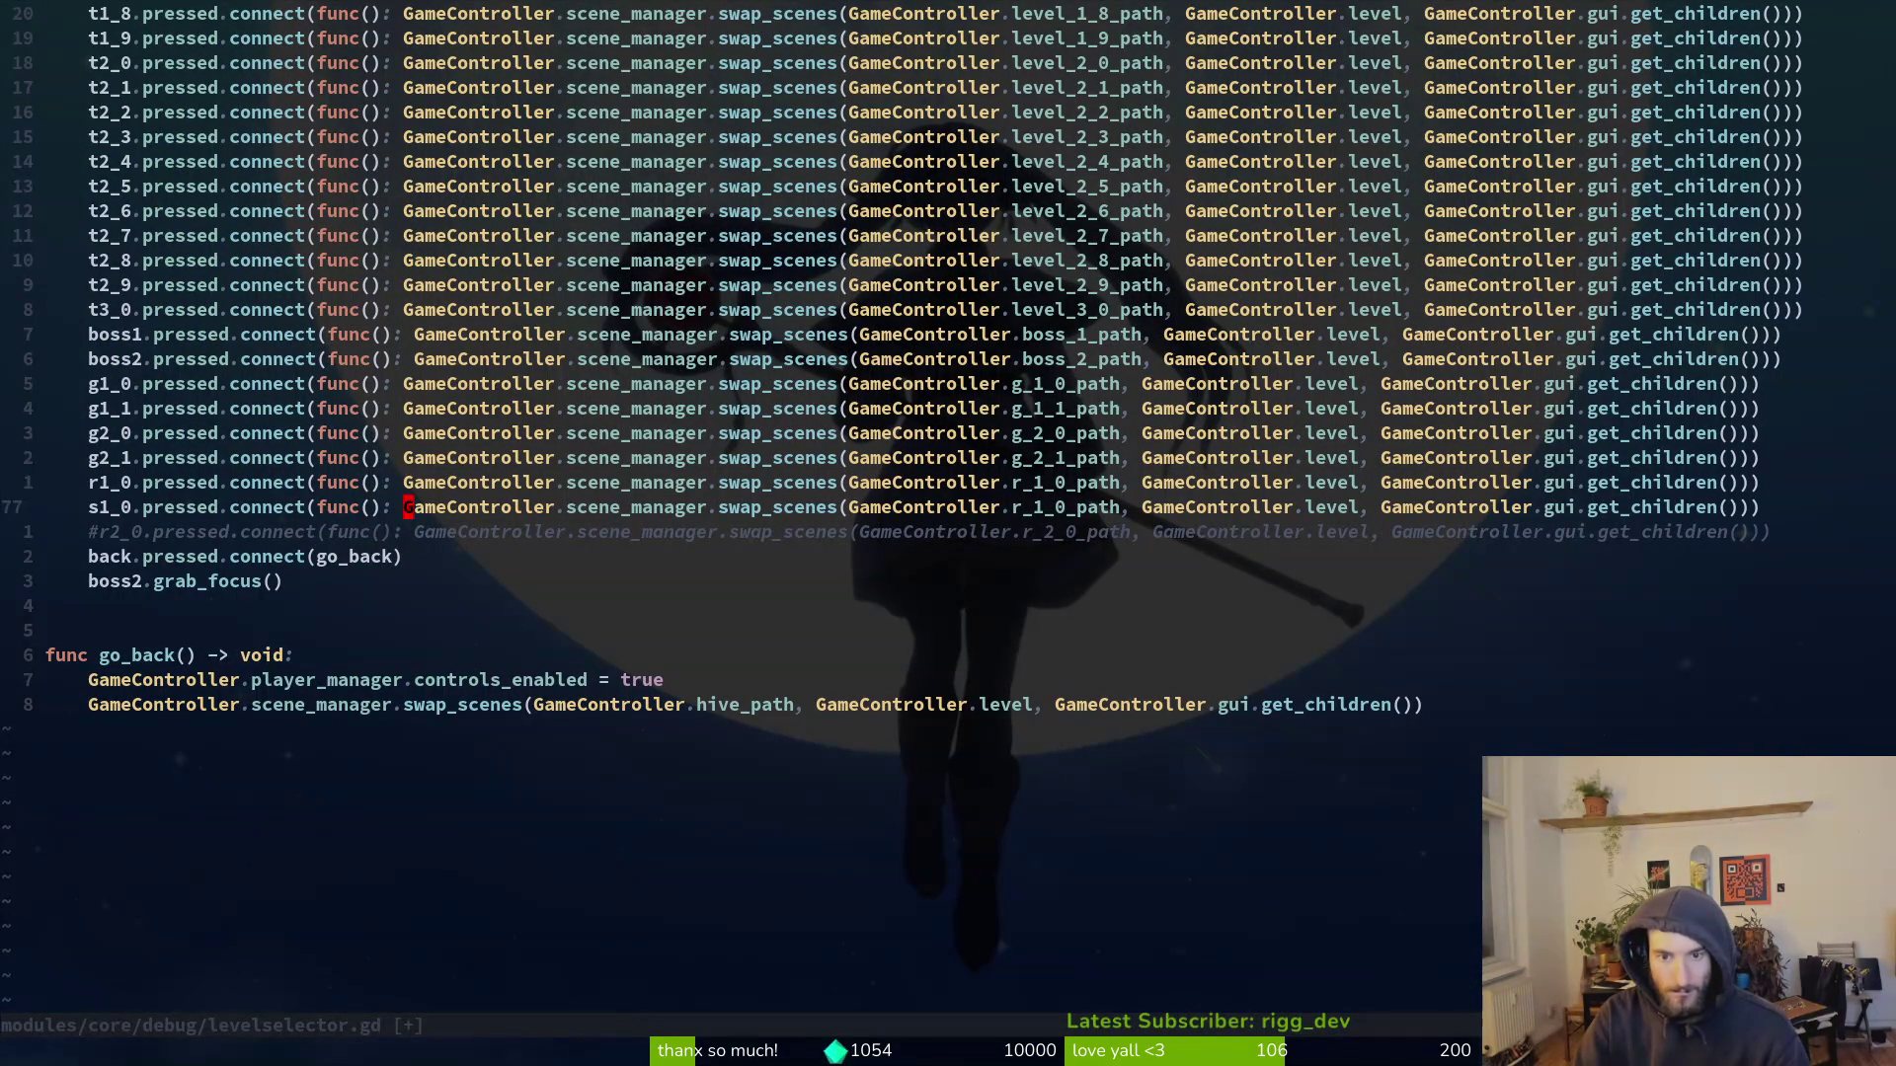
pyautogui.press('w')
pyautogui.press('w')
pyautogui.press('w')
pyautogui.press('w')
pyautogui.write('w')
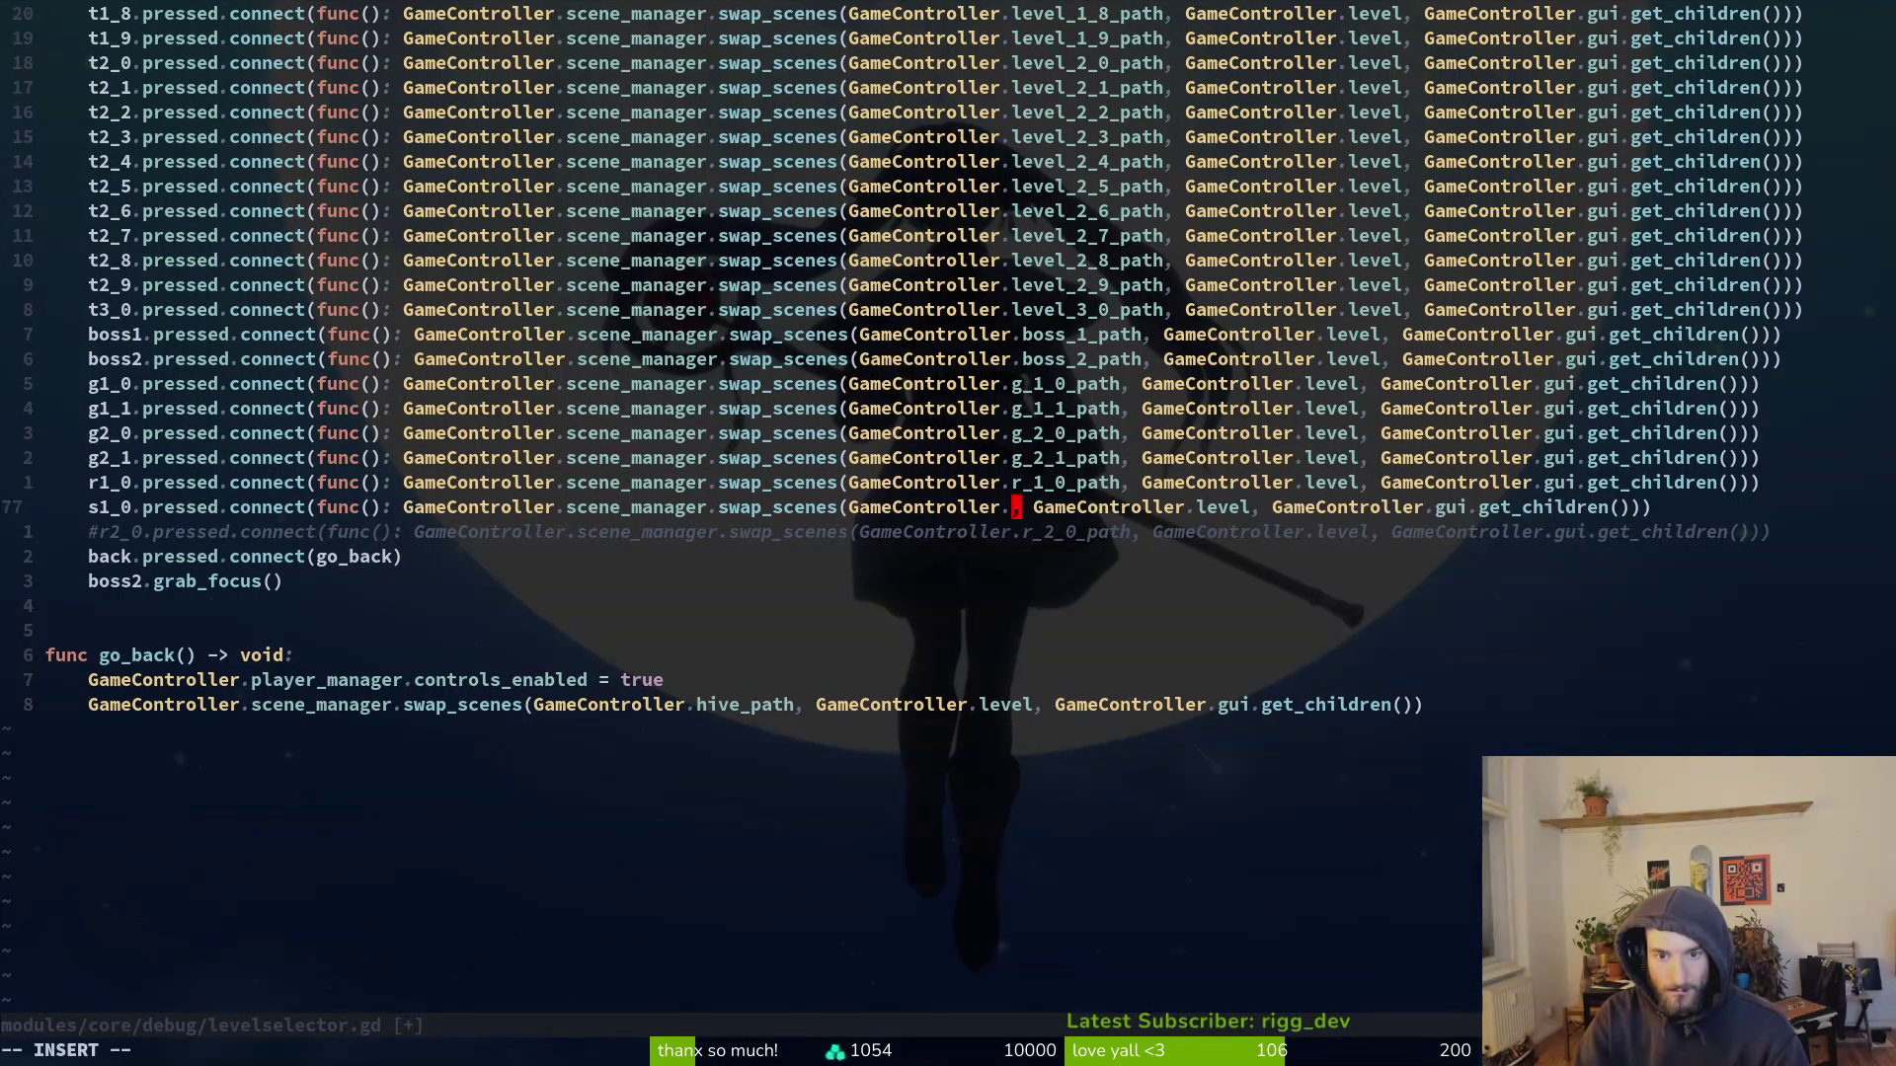
pyautogui.write('cws')
pyautogui.hotkey('ctrl', 'y')
pyautogui.press('Escape')
pyautogui.write(':w')
pyautogui.press('Return')
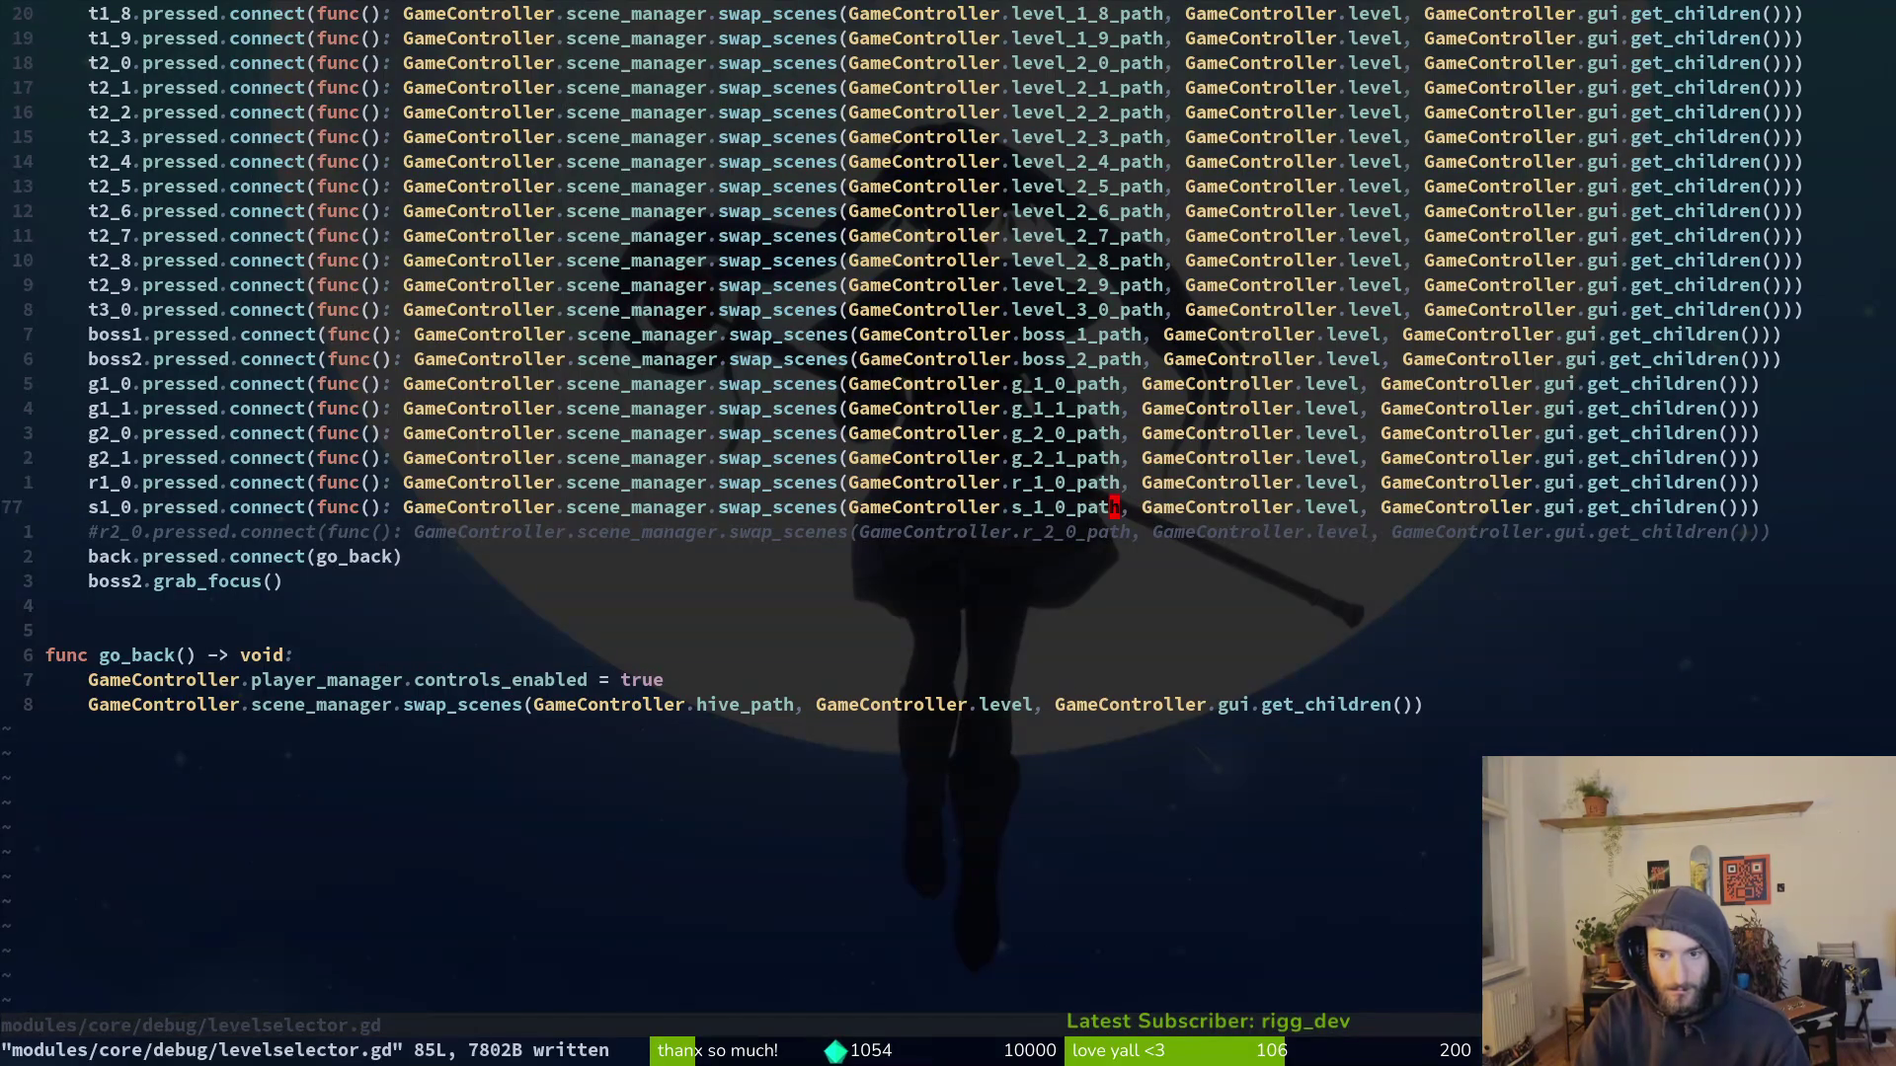
pyautogui.hotkey('alt', 'Tab')
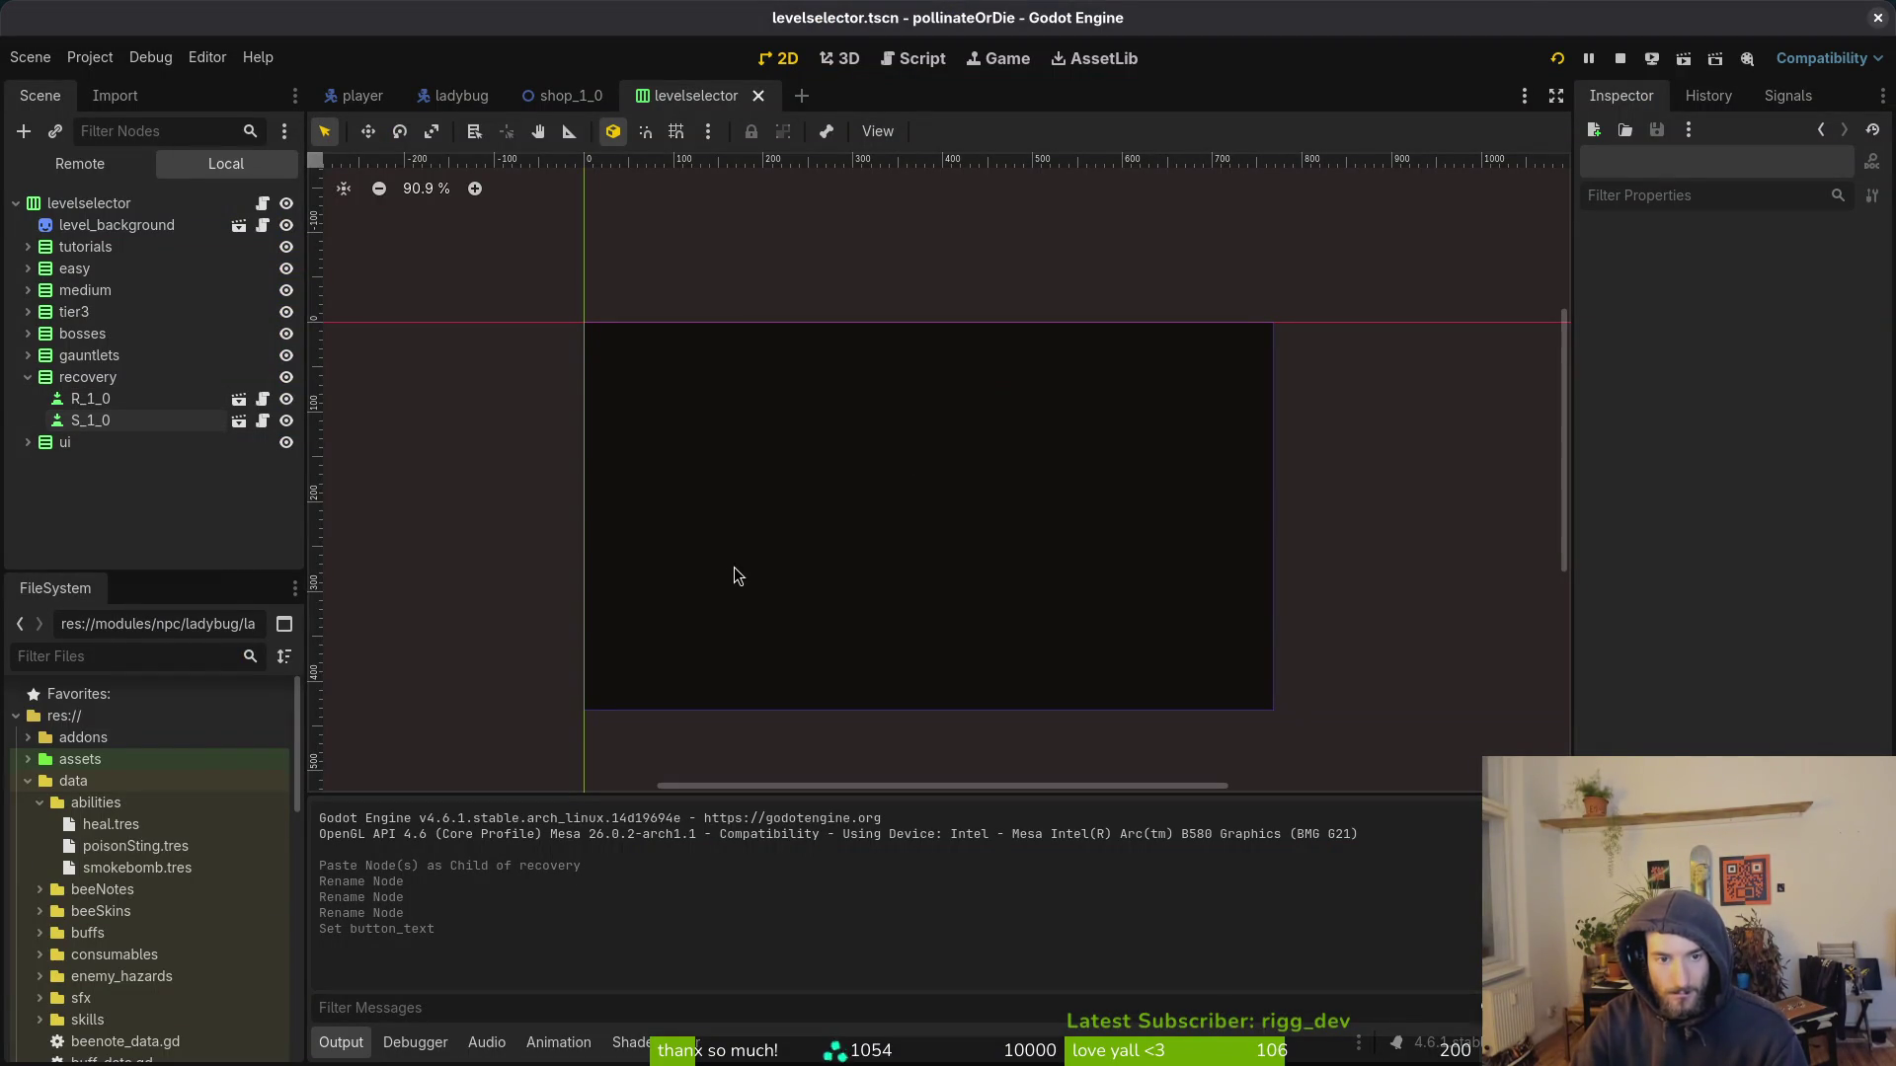
# Step: Restart the game and load S1-0 from the F1 debug level-select menu
pyautogui.click(1558, 60)
pyautogui.click(1558, 60)
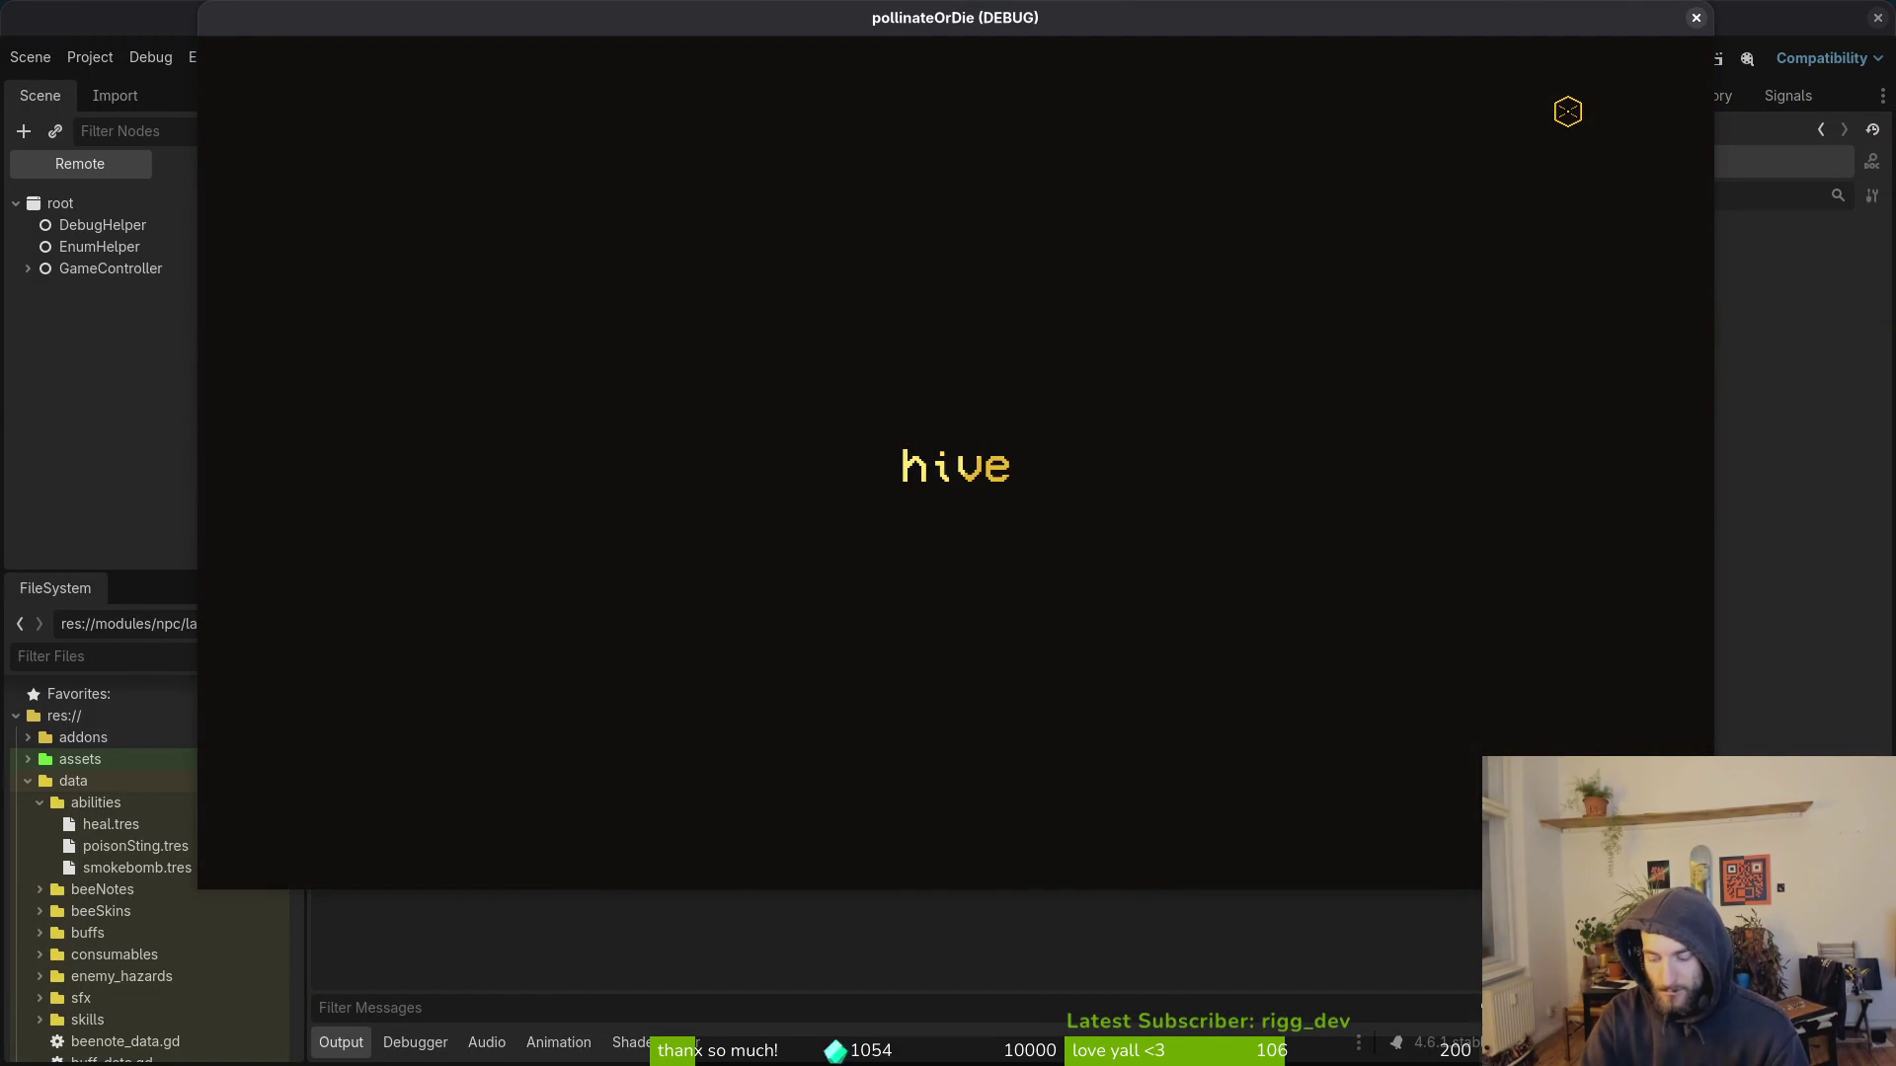
pyautogui.press('w')
pyautogui.press('a')
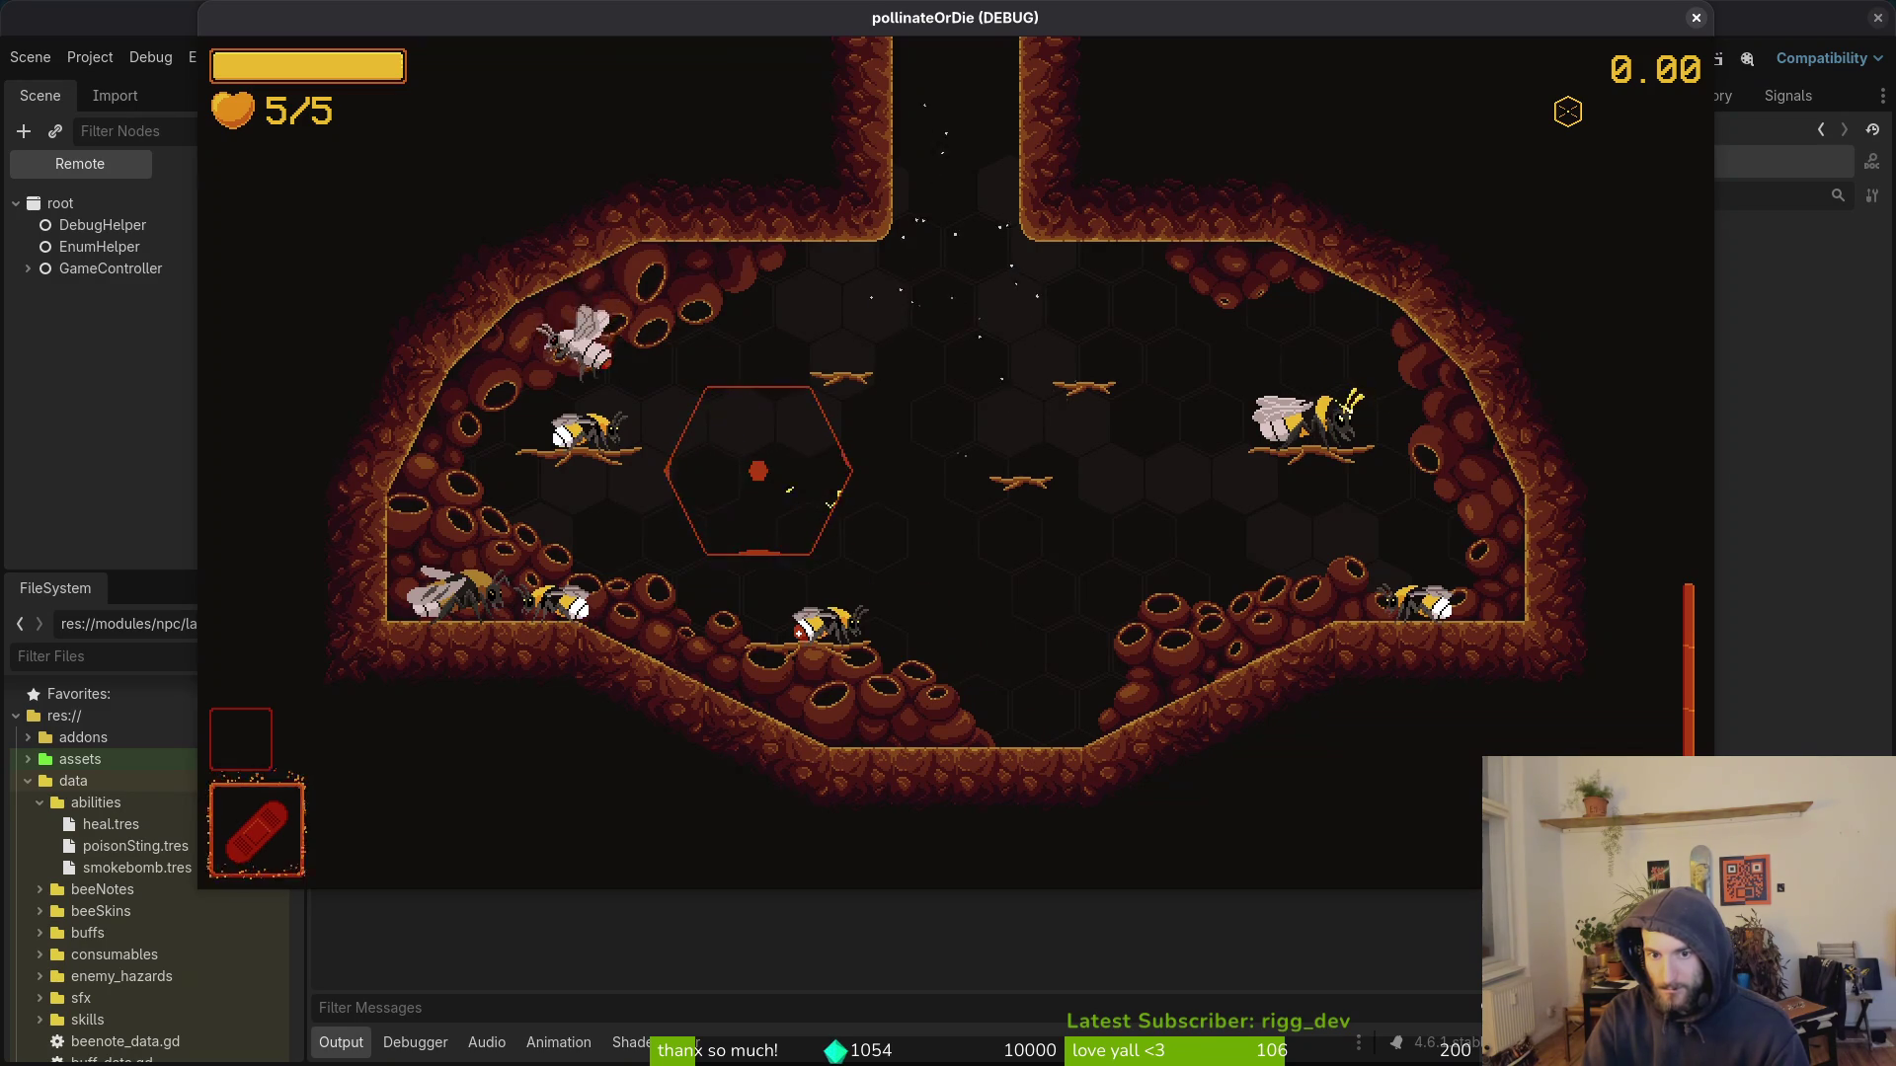
pyautogui.press('F1')
pyautogui.press('Right')
pyautogui.press('Down')
pyautogui.press('Right')
pyautogui.press('Return')
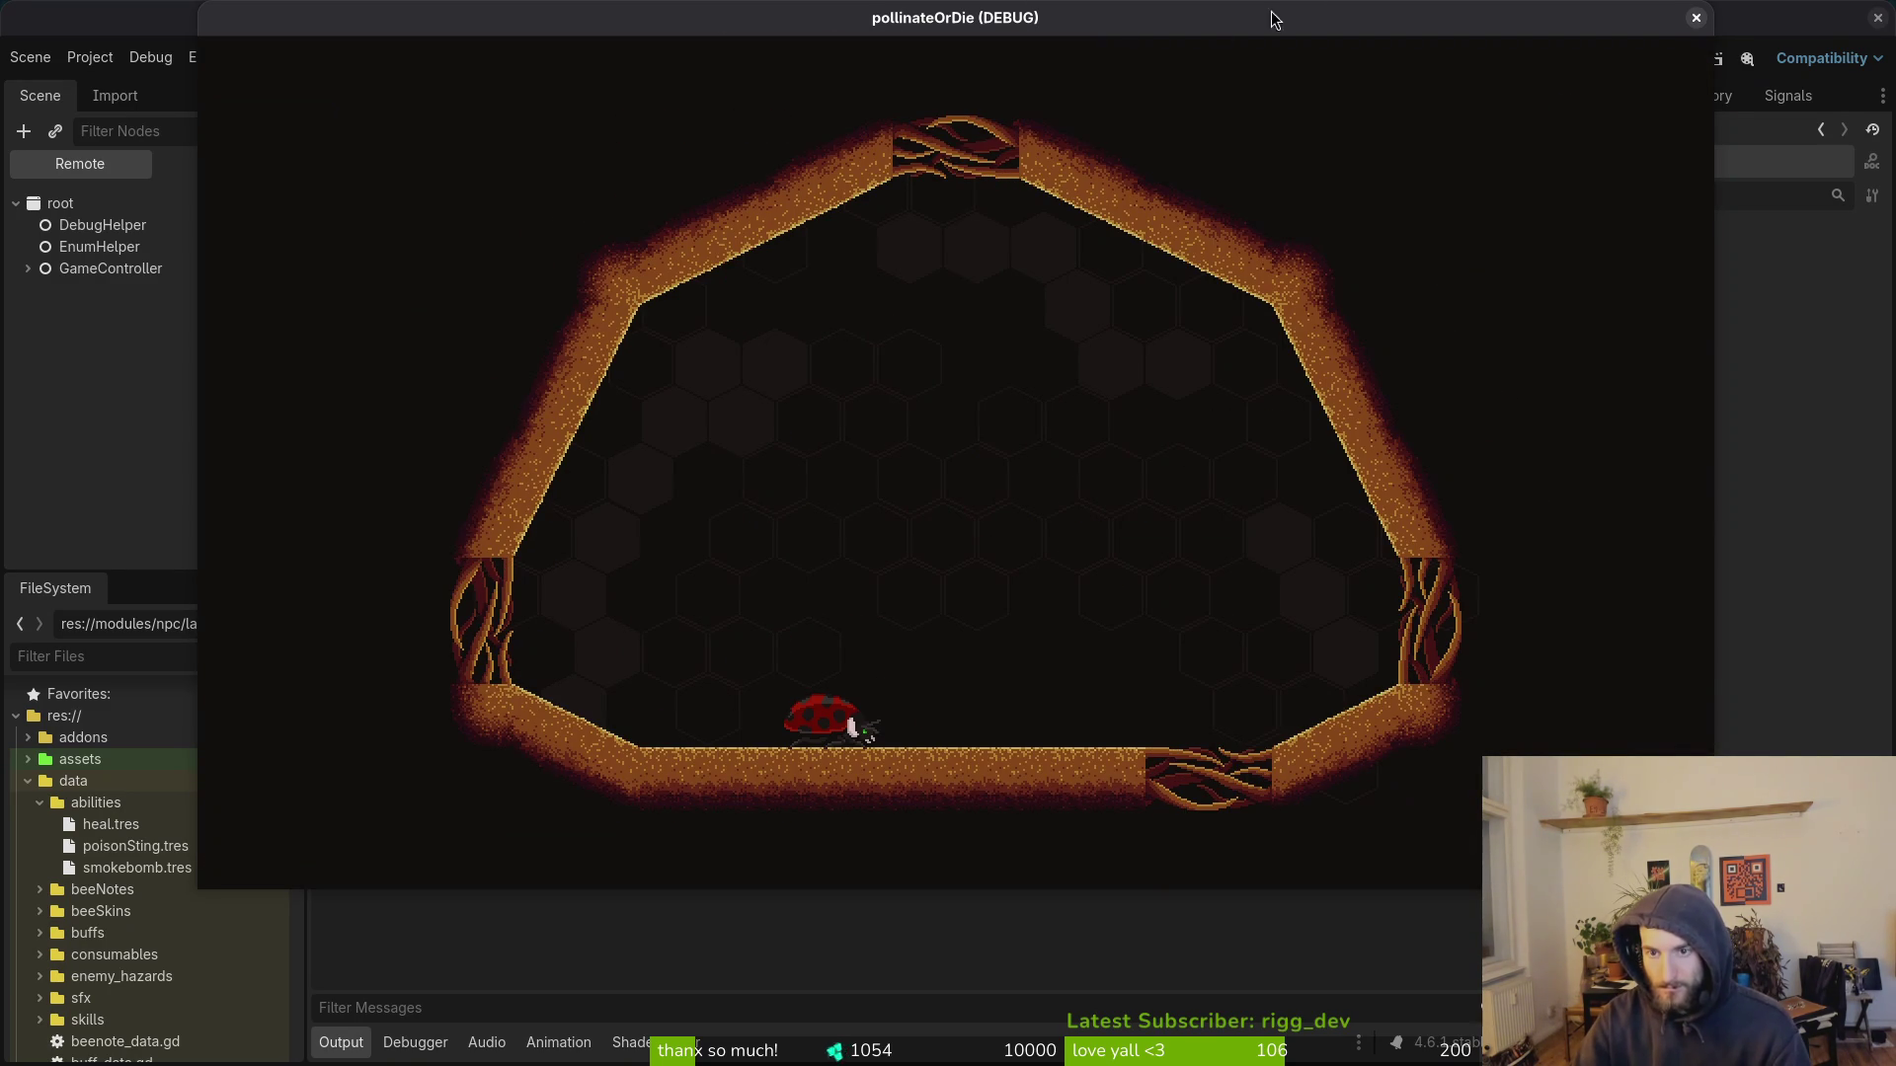
# Step: Close the game window and return to the shop_1_0 scene
pyautogui.click(1695, 17)
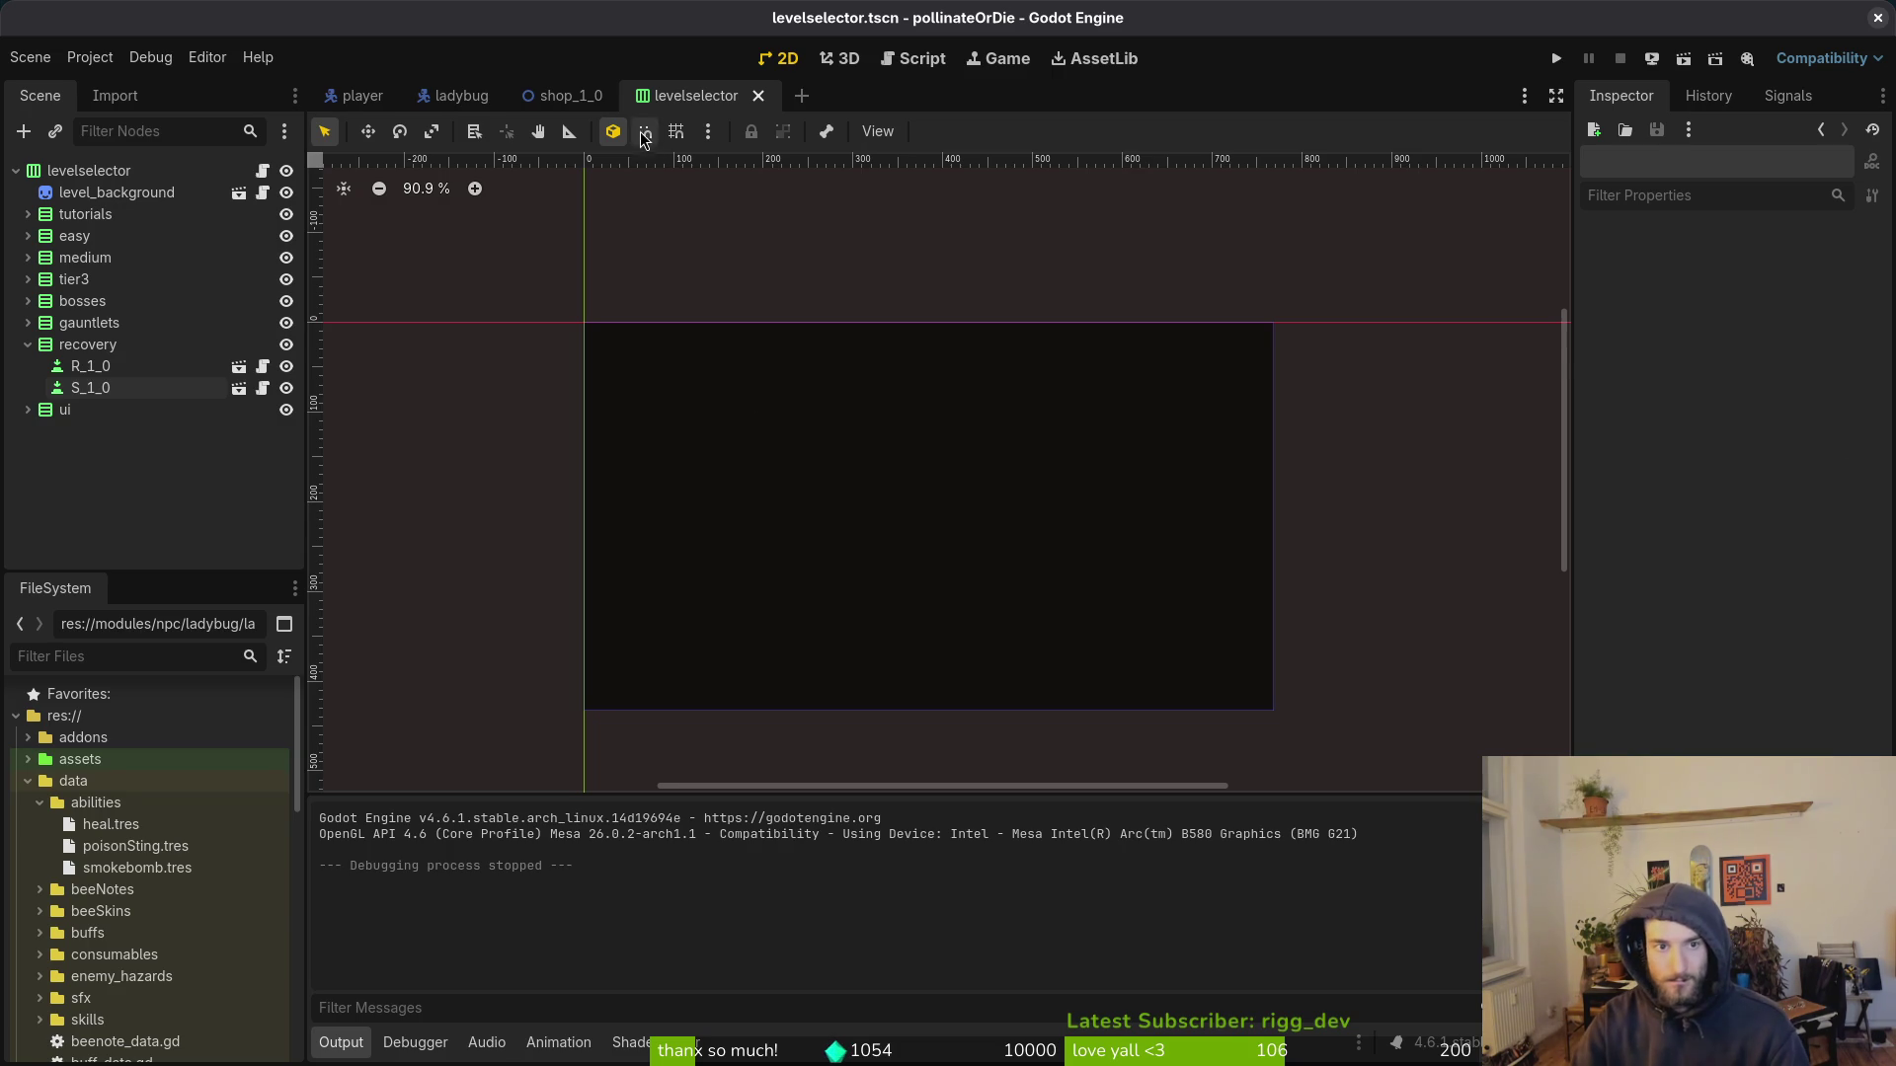
pyautogui.click(579, 97)
pyautogui.rightClick(152, 171)
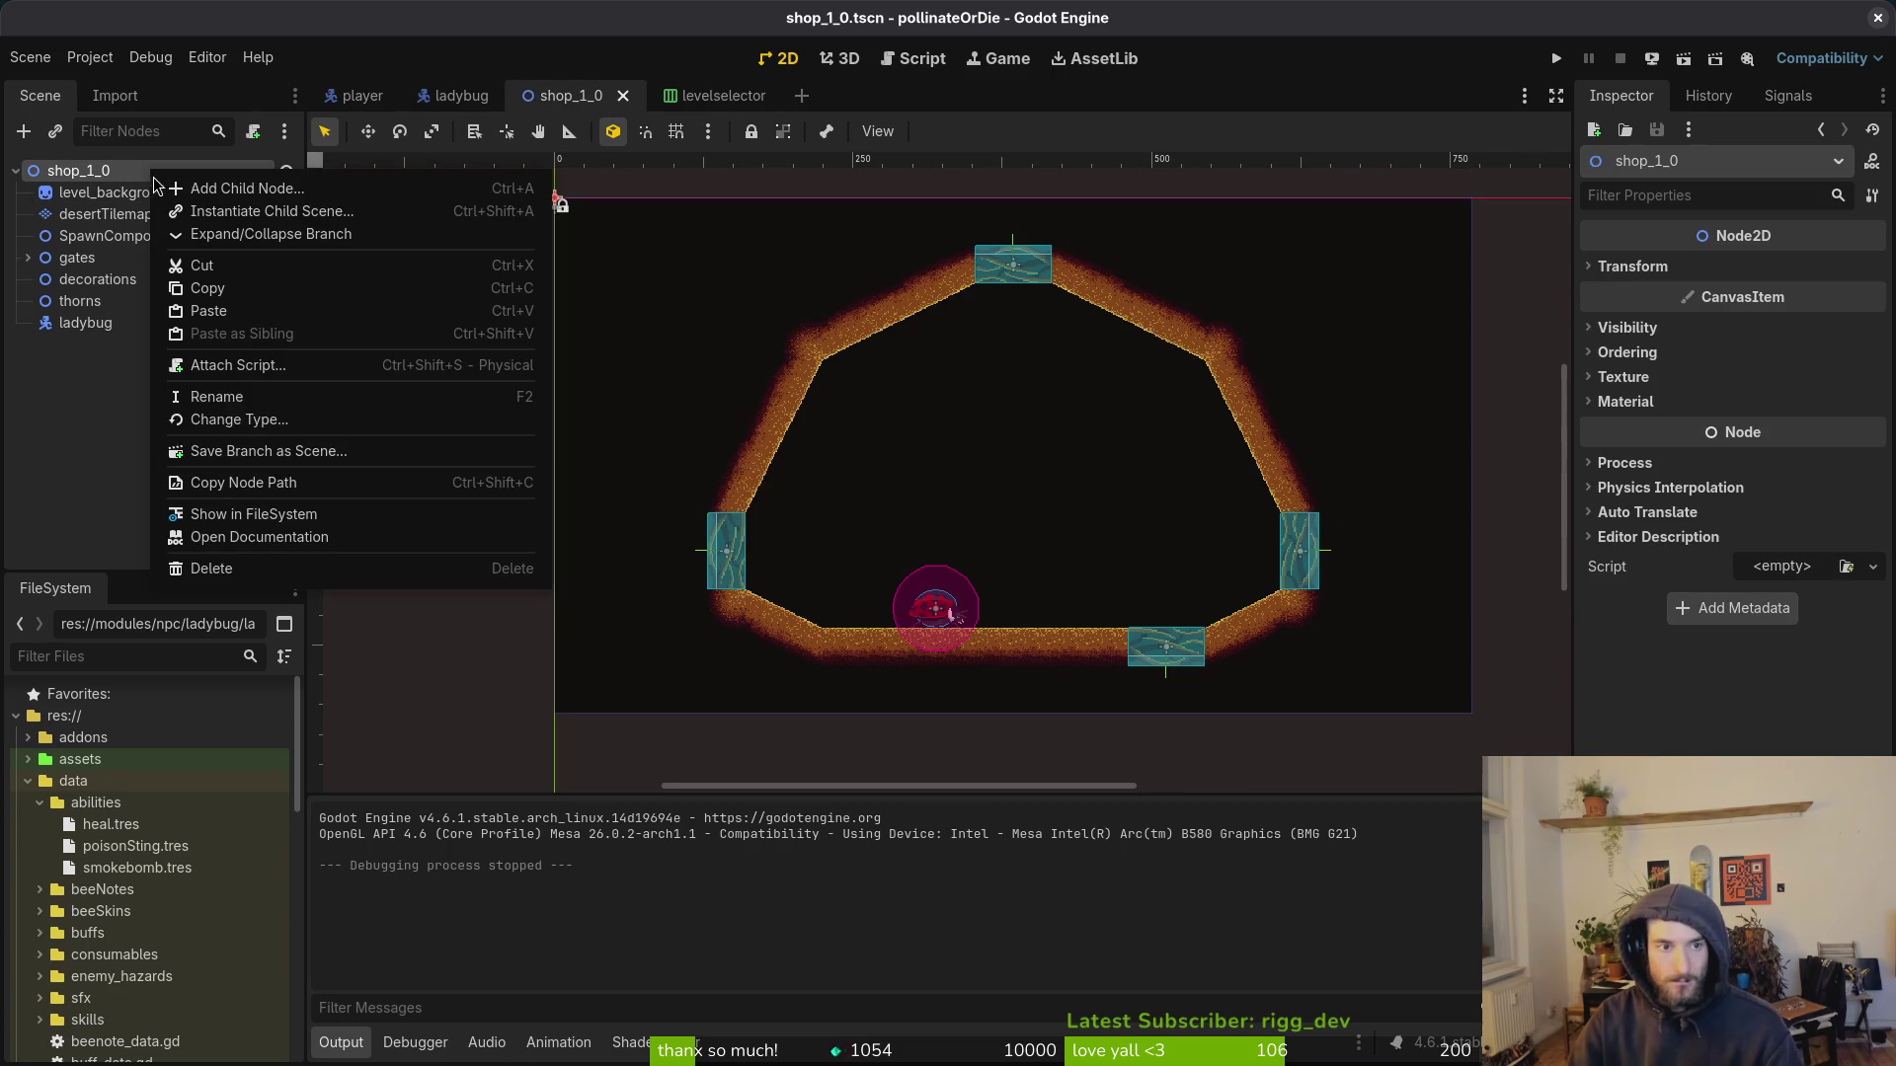
pyautogui.press('Escape')
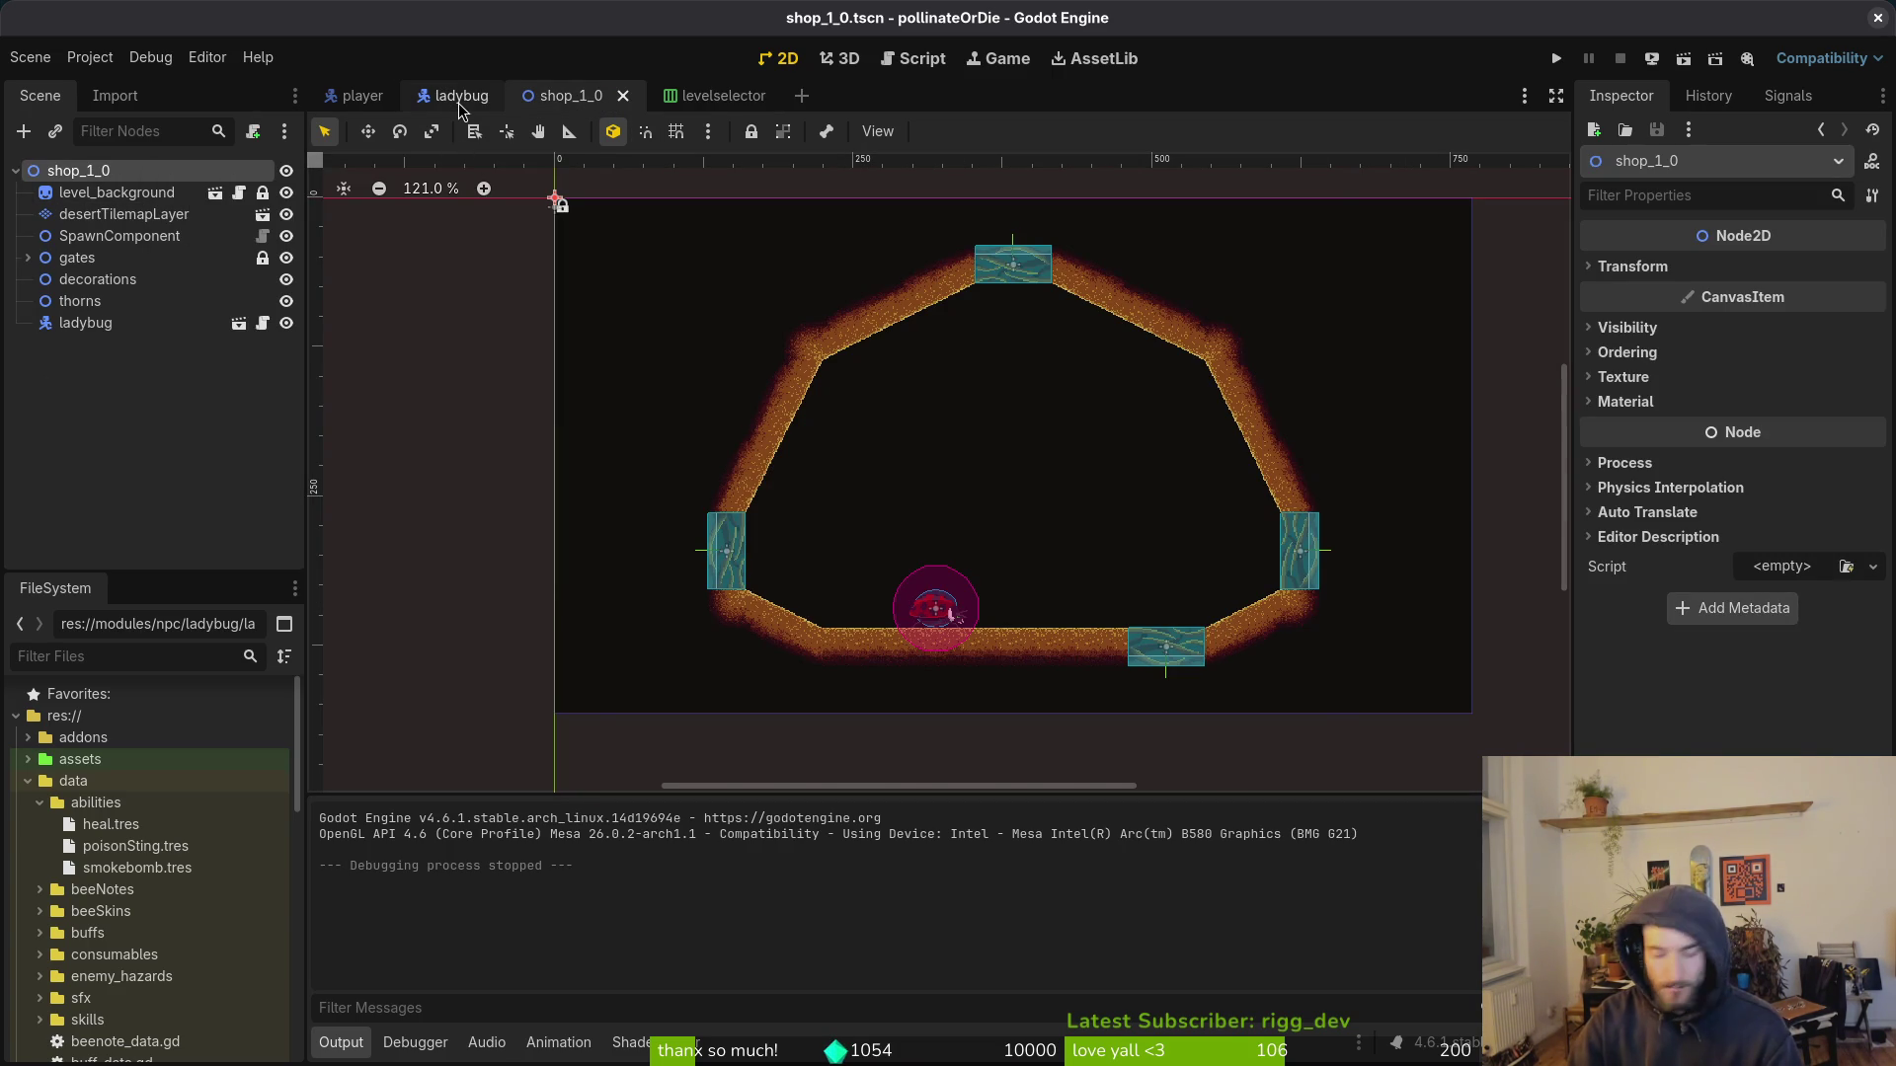
# Step: Quick-open recovery_1_0.tscn in Godot
pyautogui.hotkey('shift', 'alt', 'o')
pyautogui.write('recoverts')
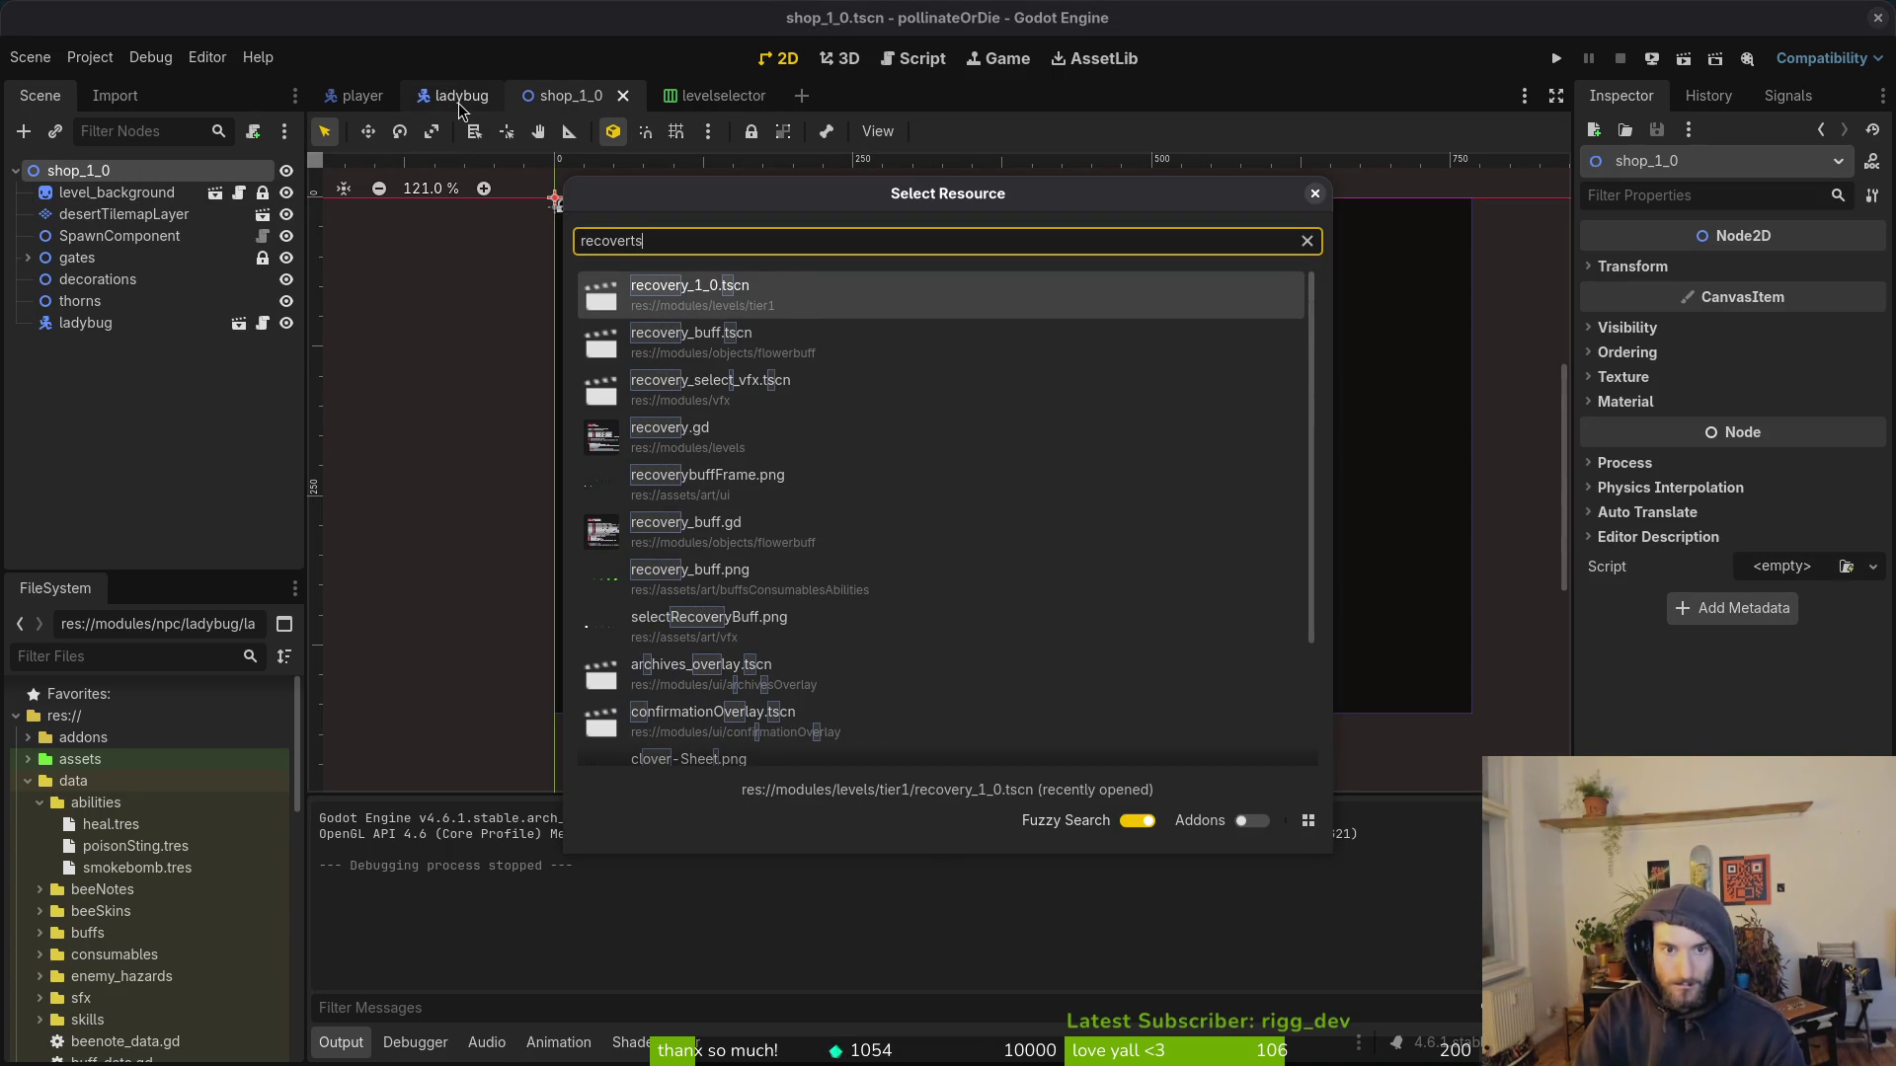
pyautogui.press('Return')
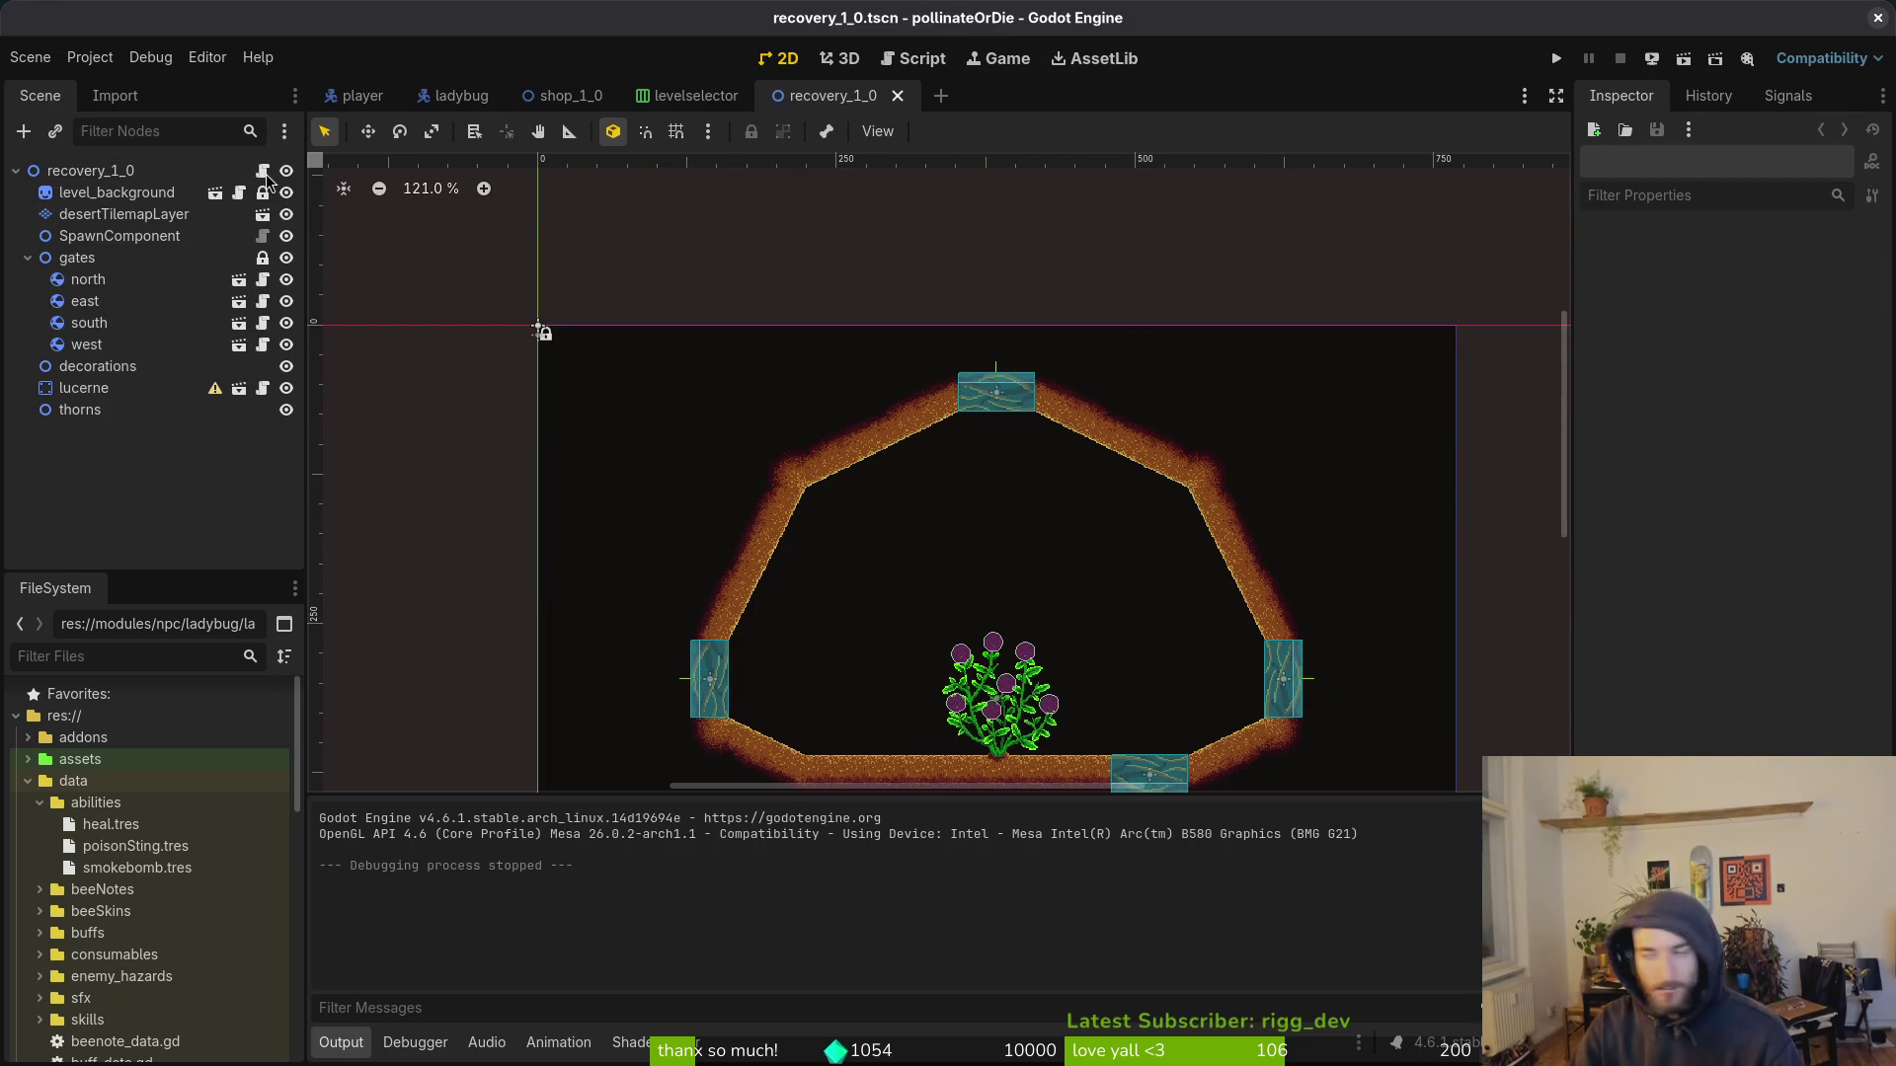
# Step: In Neovim, open recovery.gd and yank all of its lines
pyautogui.press('super+1')
pyautogui.press('space')
pyautogui.press('f')
pyautogui.press('f')
pyautogui.write('recov')
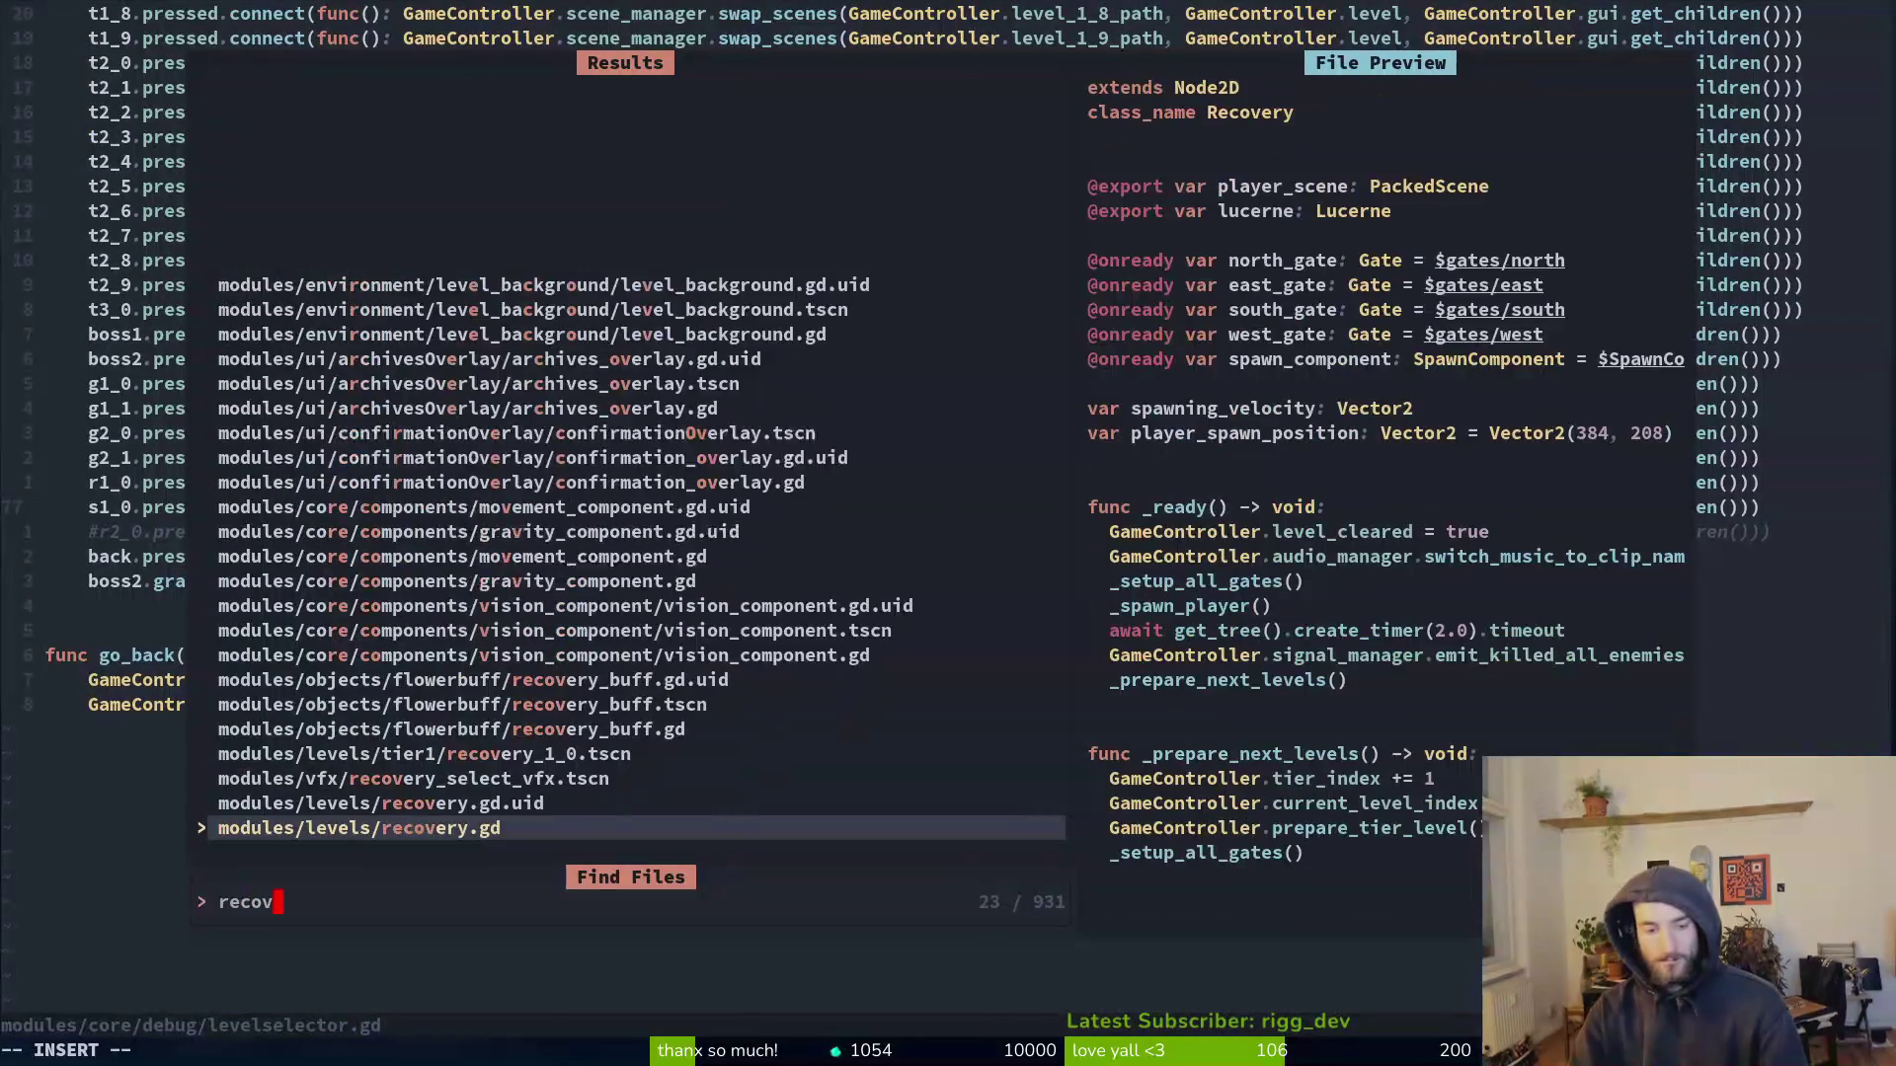
pyautogui.press('Return')
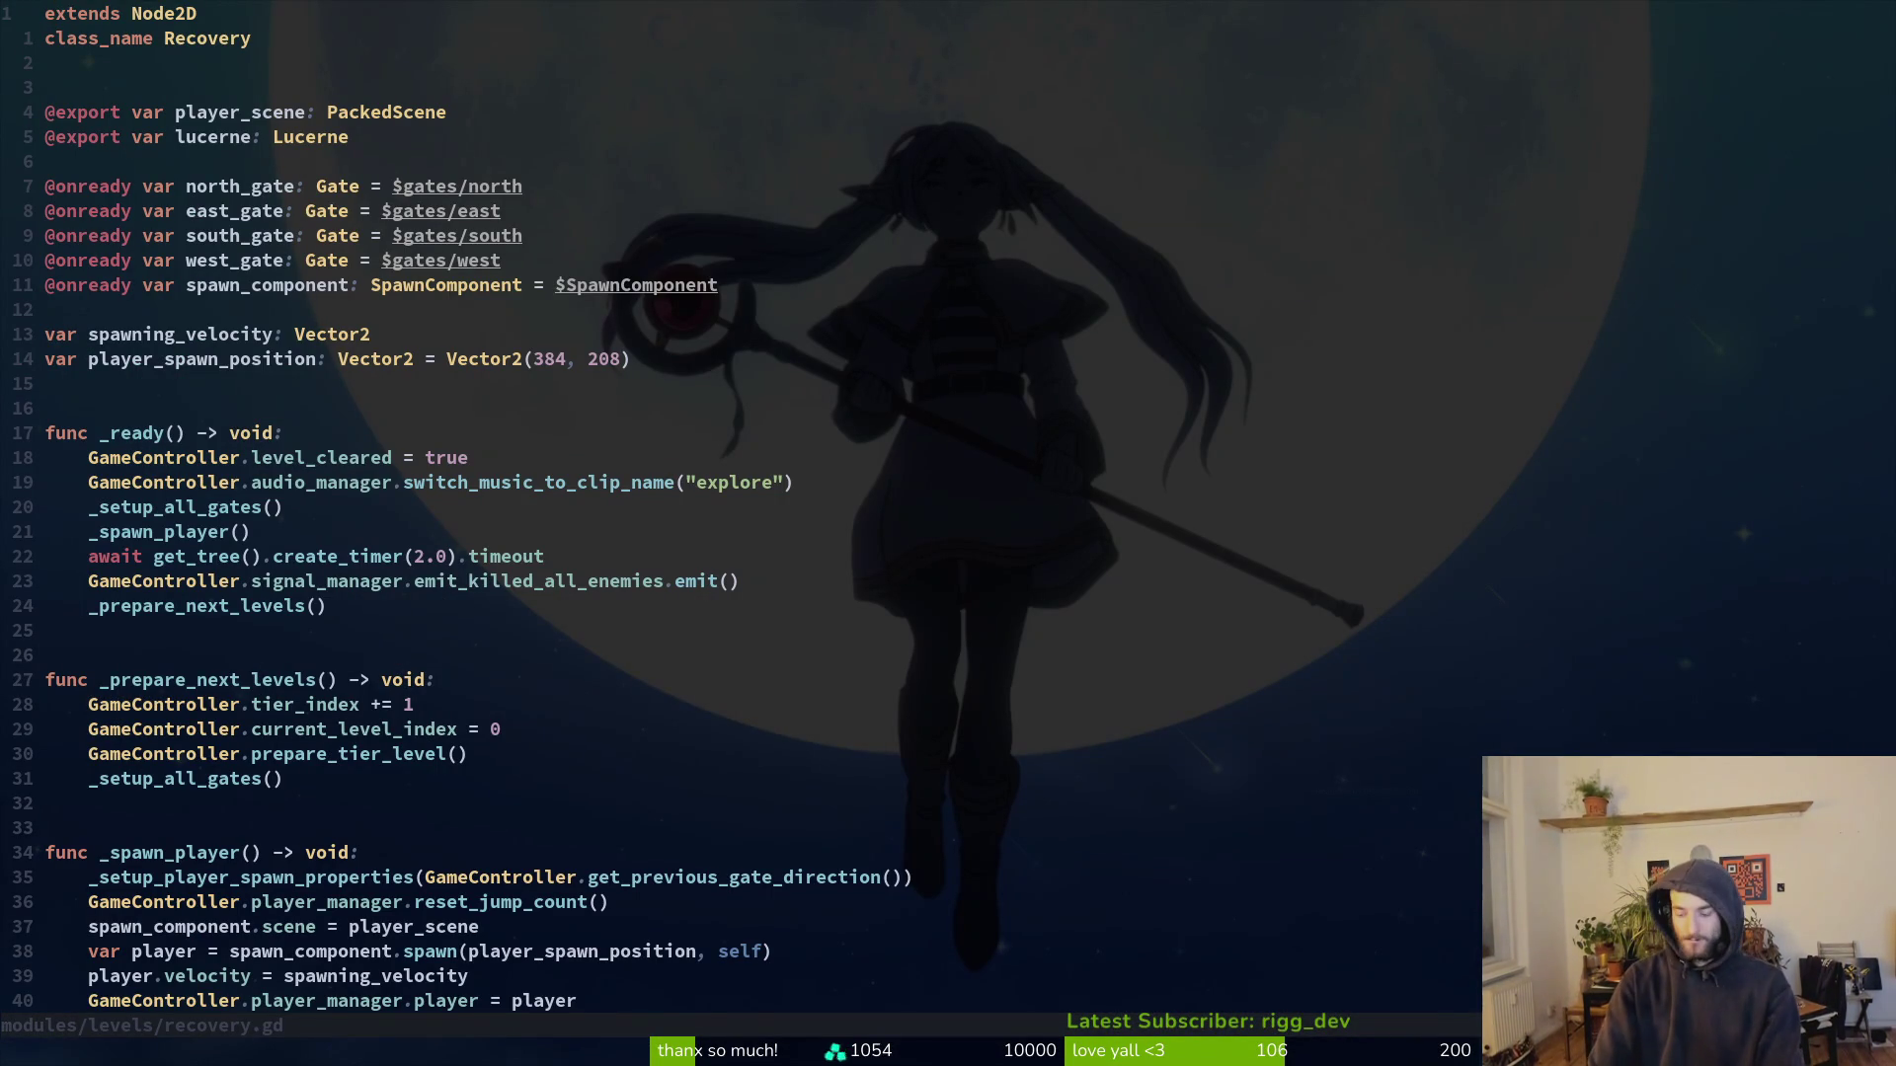
pyautogui.press('y')
pyautogui.press('G')
pyautogui.hotkey('ctrl', 's')
# Step: Go back to Godot's shop_1_0 scene tab
pyautogui.press('space')
pyautogui.press('f')
pyautogui.press('f')
pyautogui.hotkey('alt', 'Tab')
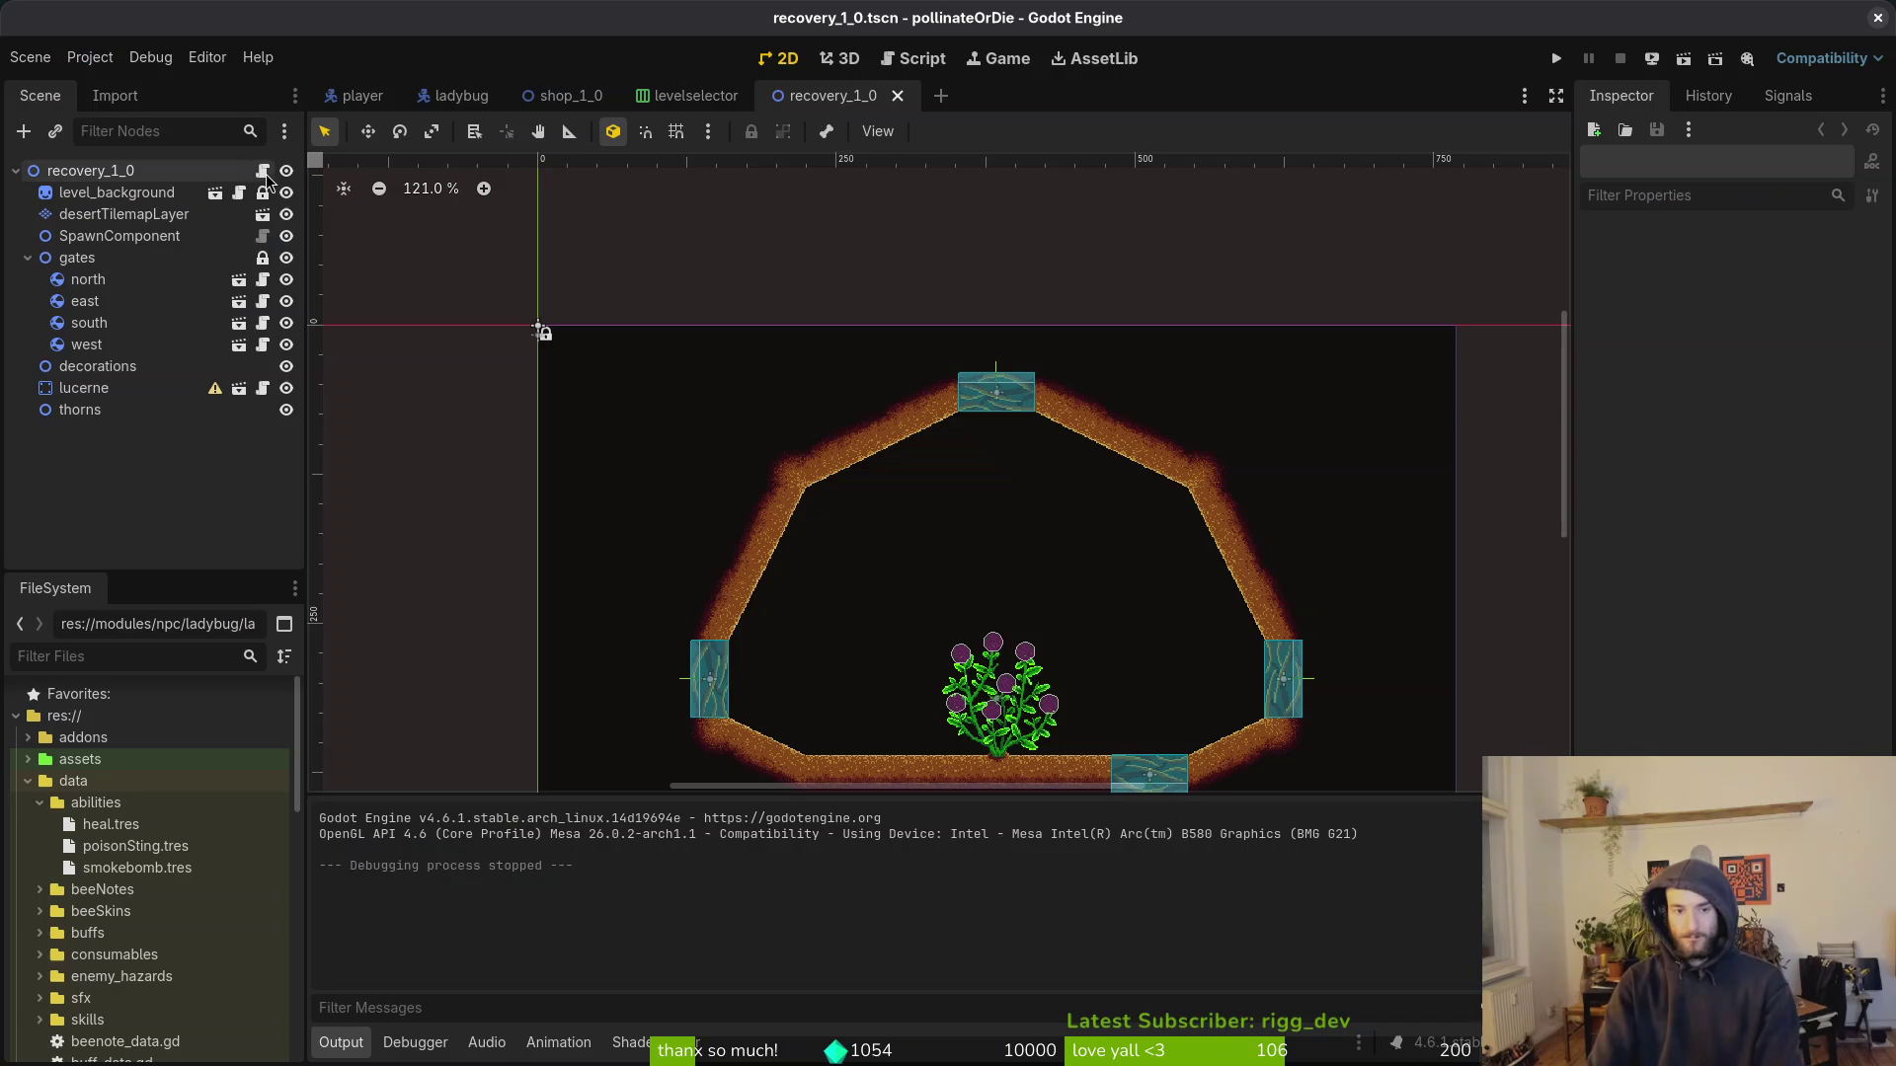
pyautogui.click(551, 97)
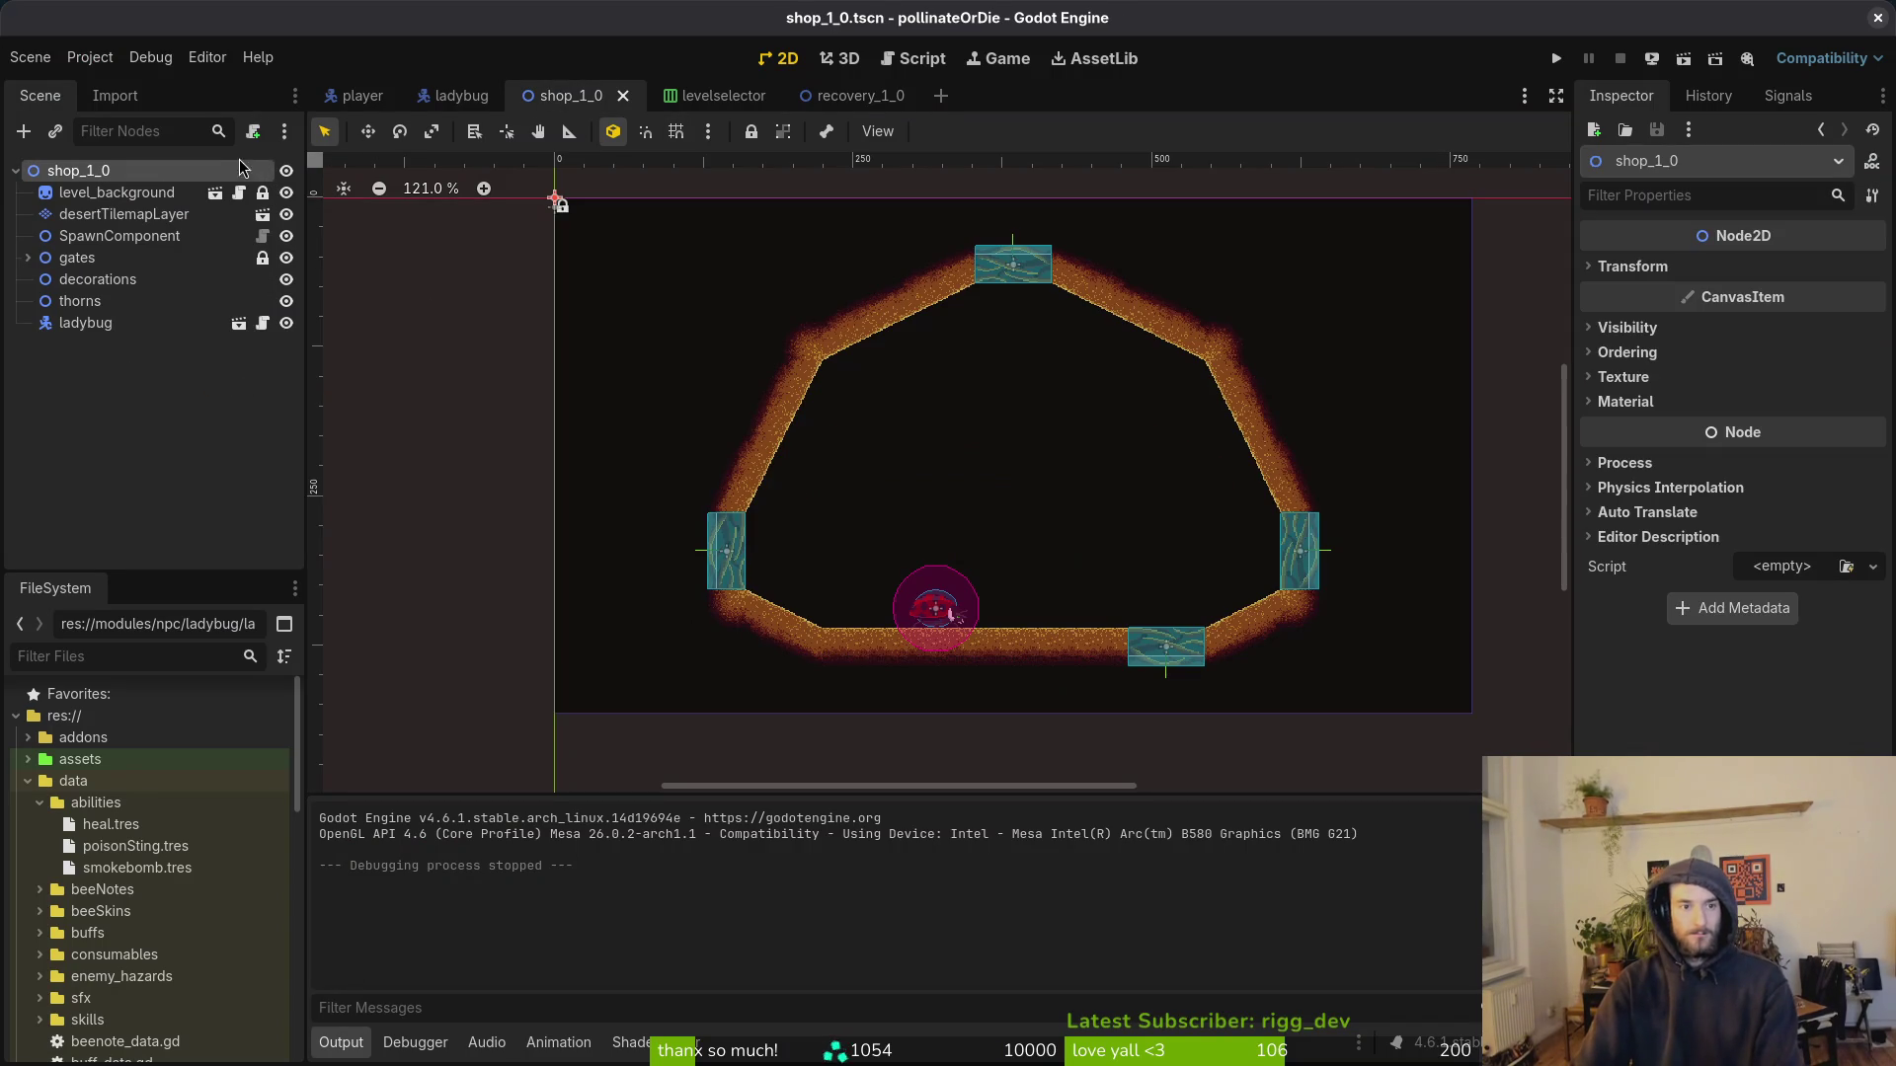
# Step: Attach a new script to the shop_1_0 root node, saved as res://modules/levels/shop.gd
pyautogui.rightClick(247, 176)
pyautogui.click(370, 370)
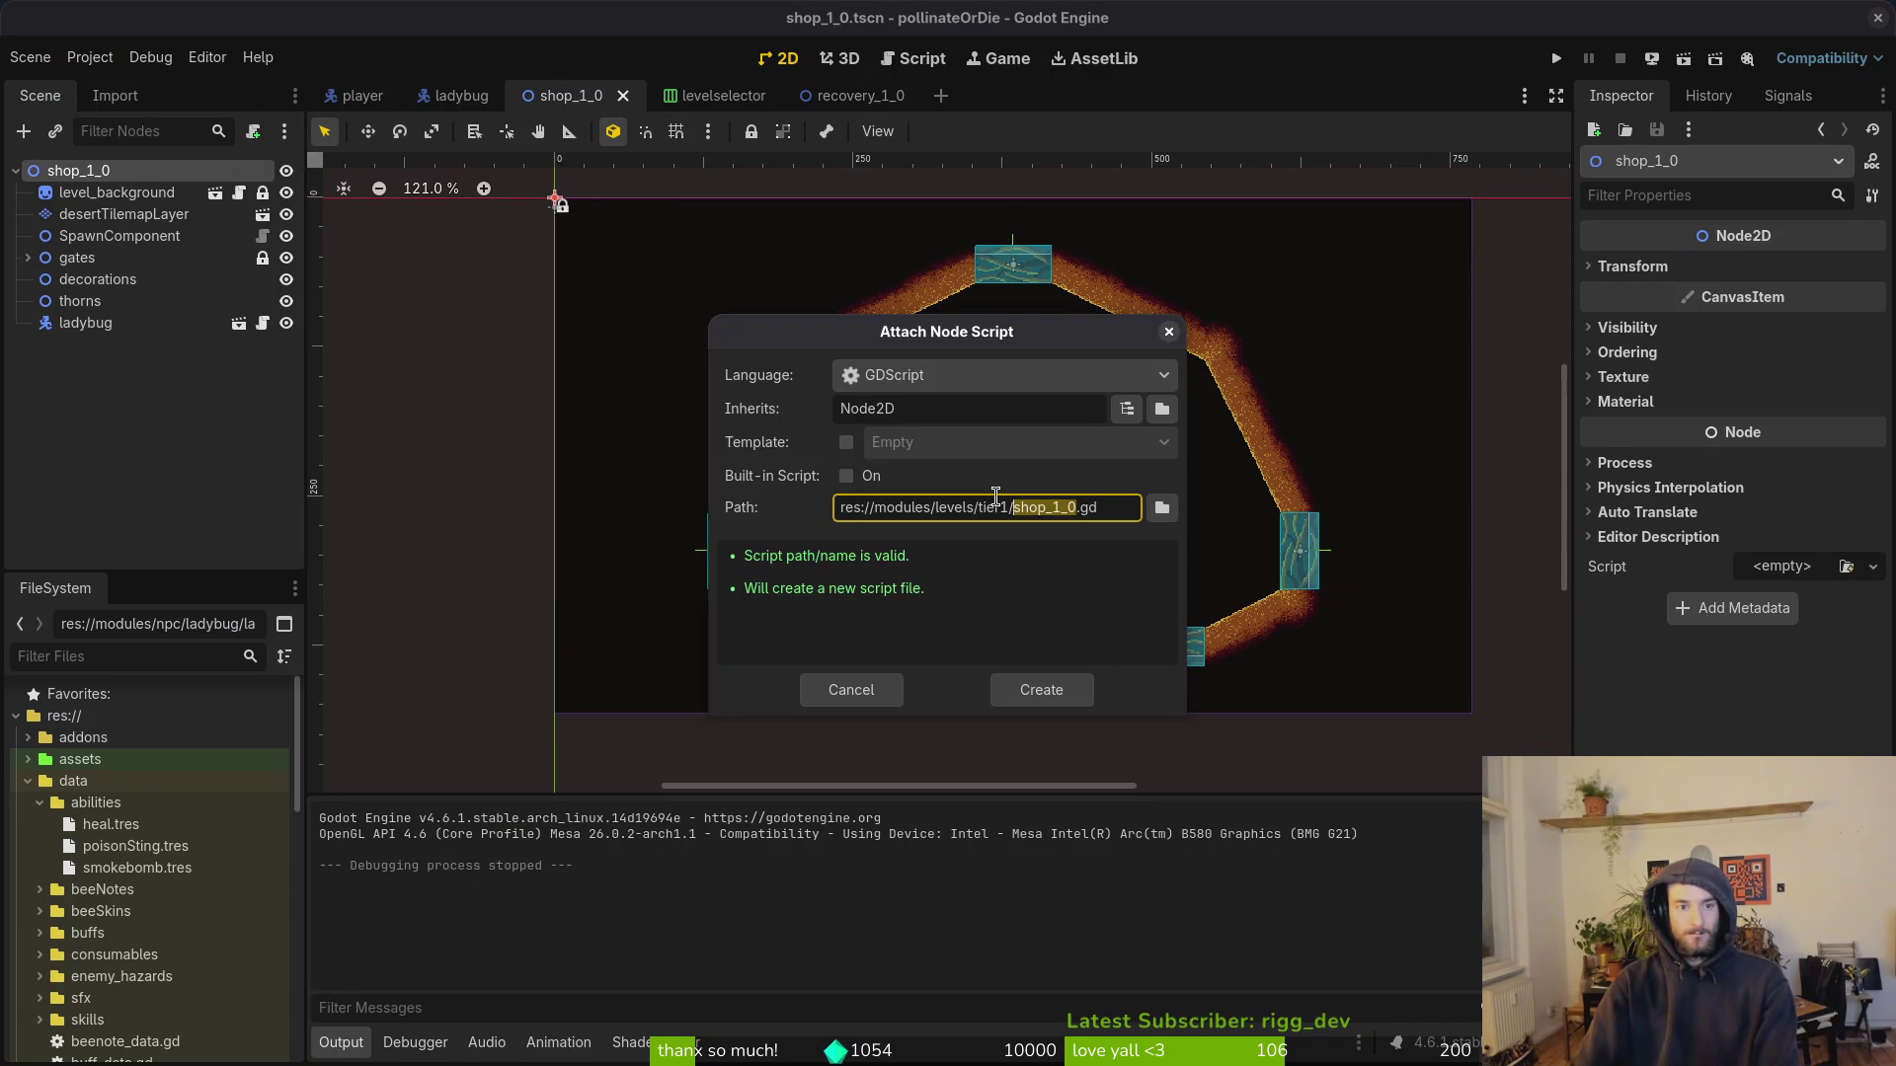
pyautogui.click(1162, 507)
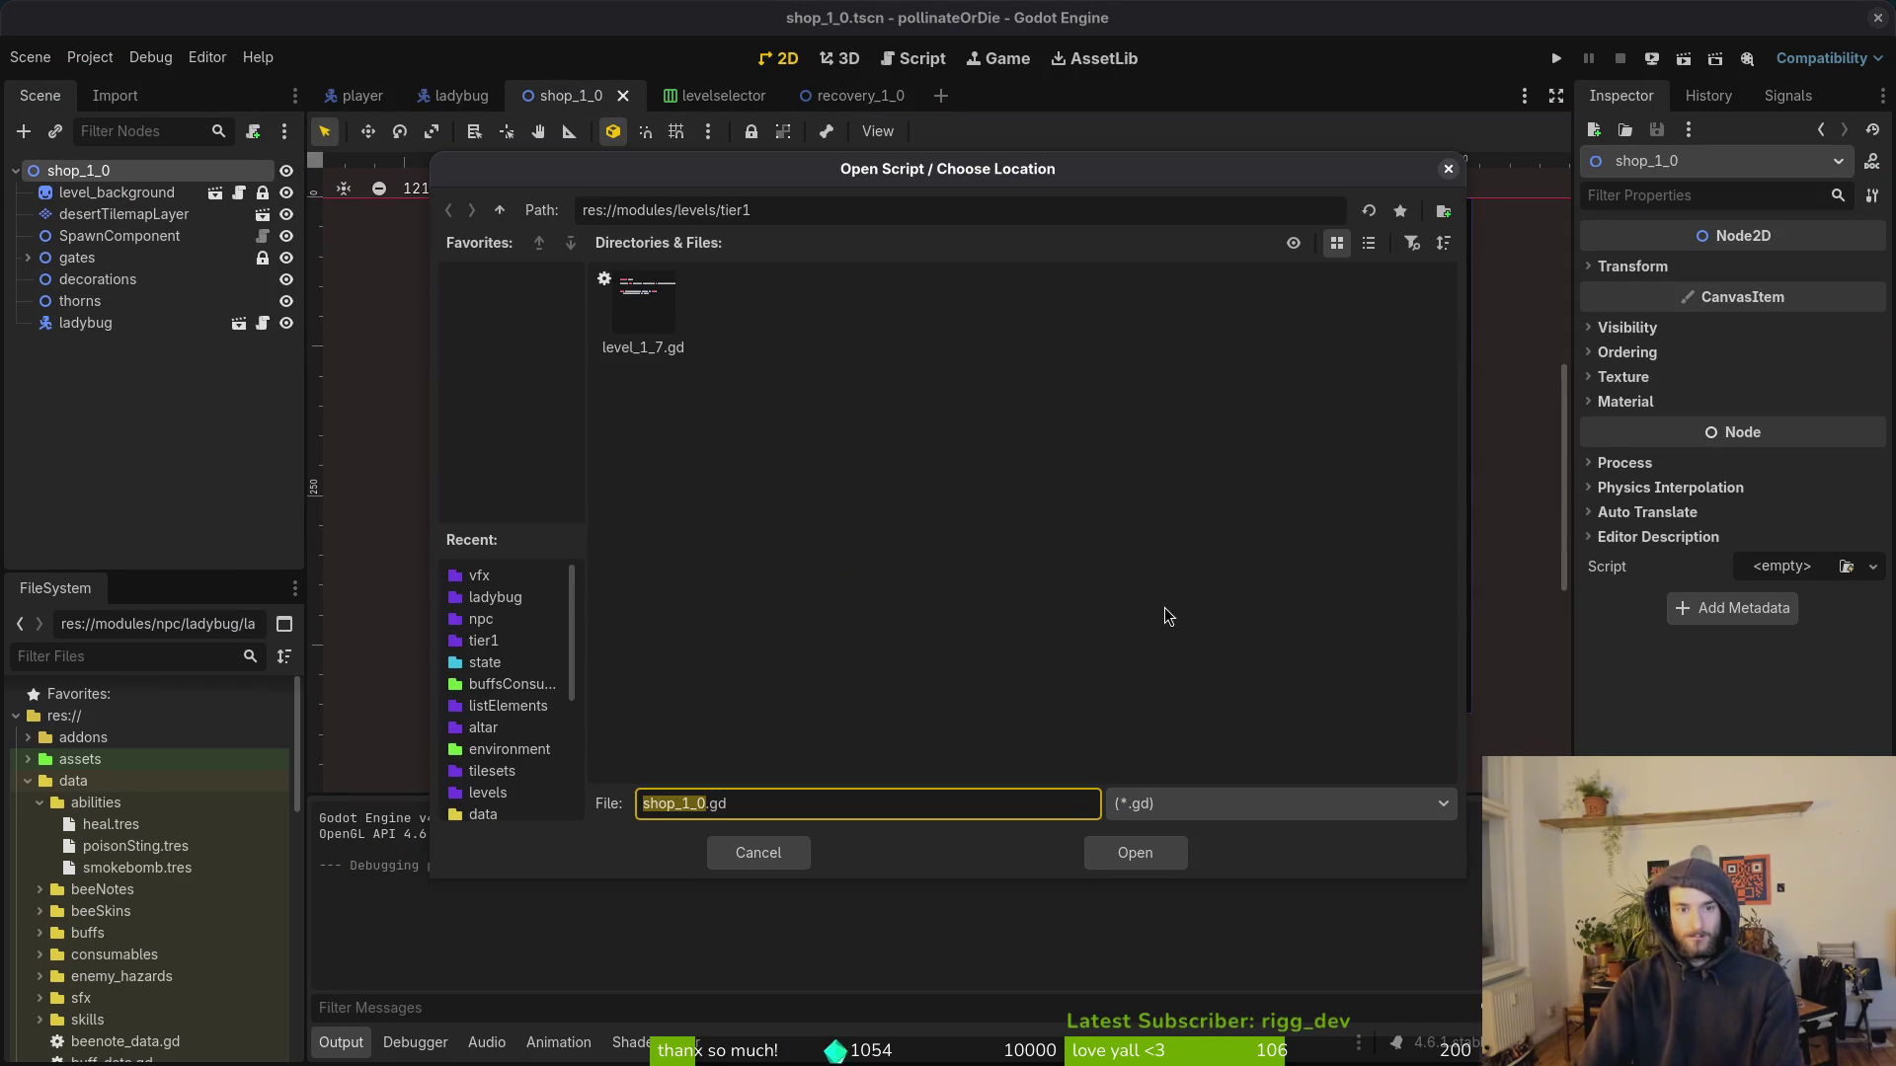
pyautogui.click(500, 210)
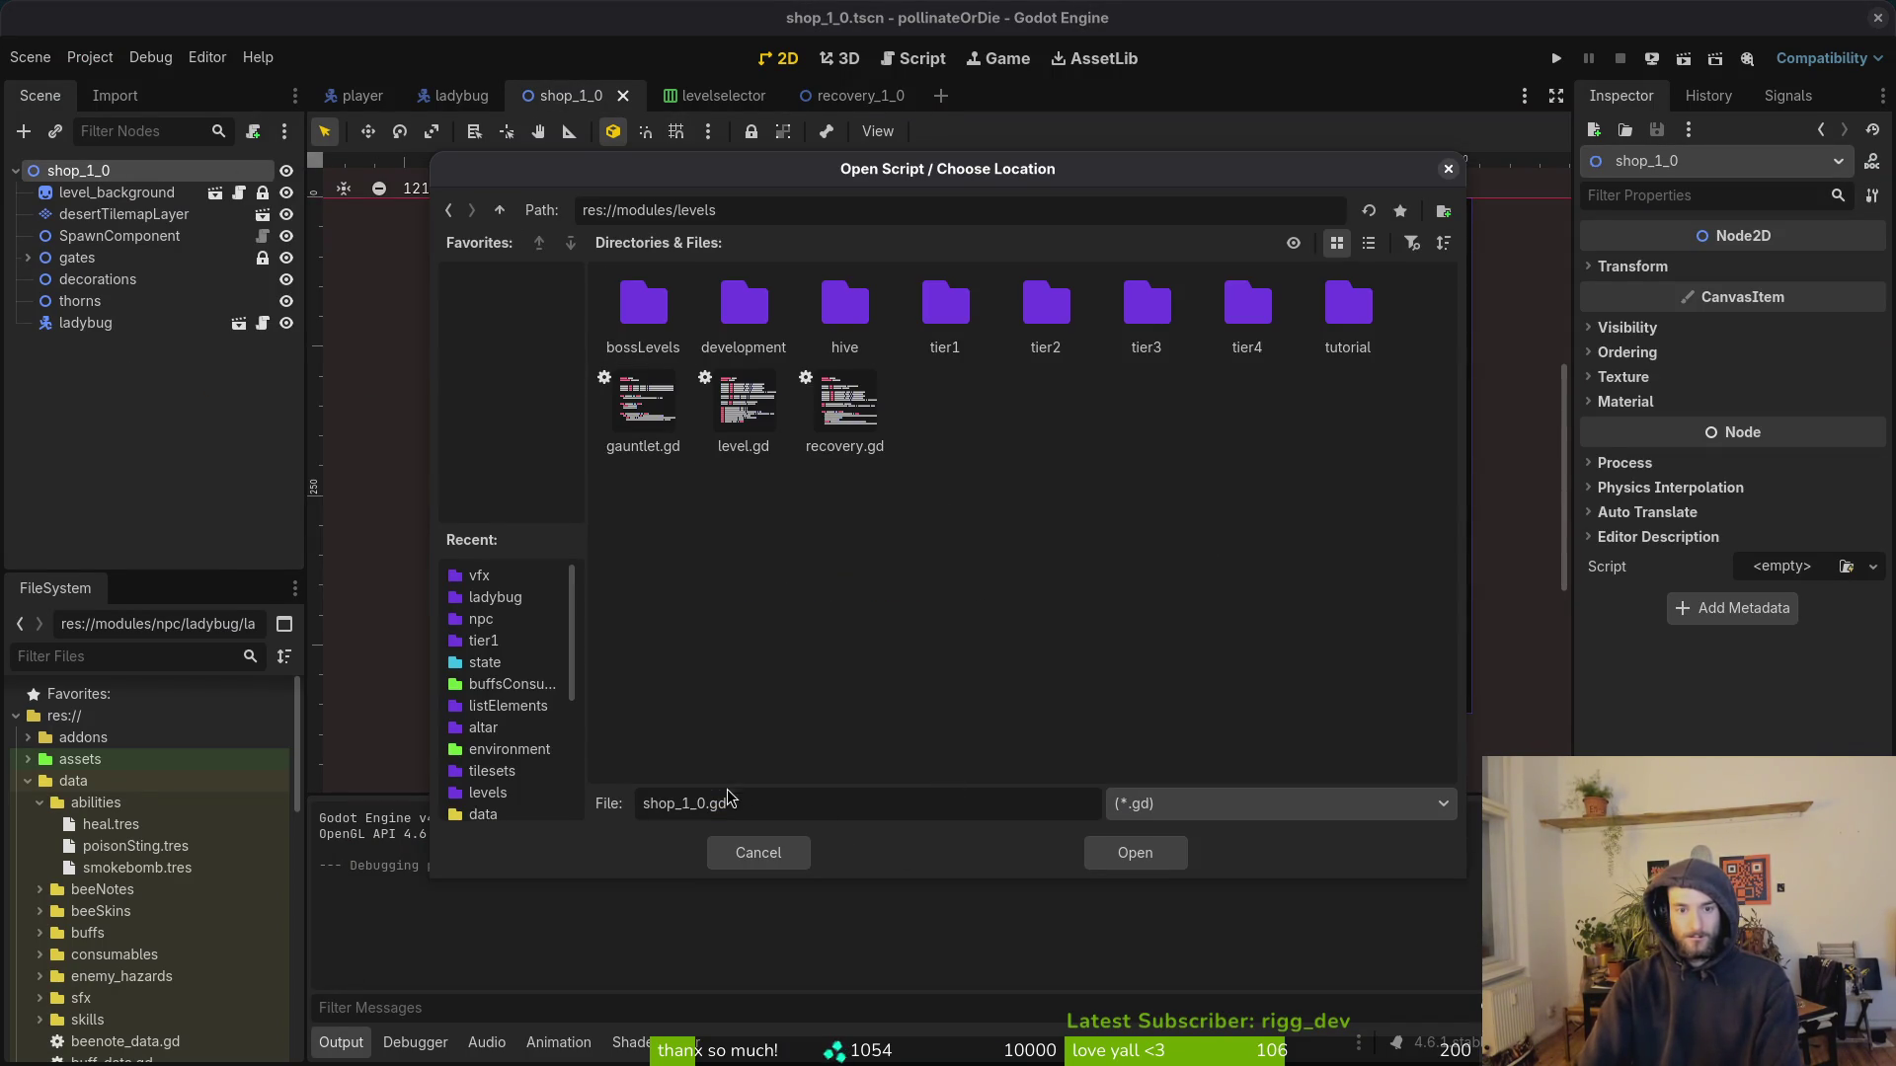
pyautogui.doubleClick(703, 803)
pyautogui.write('shop')
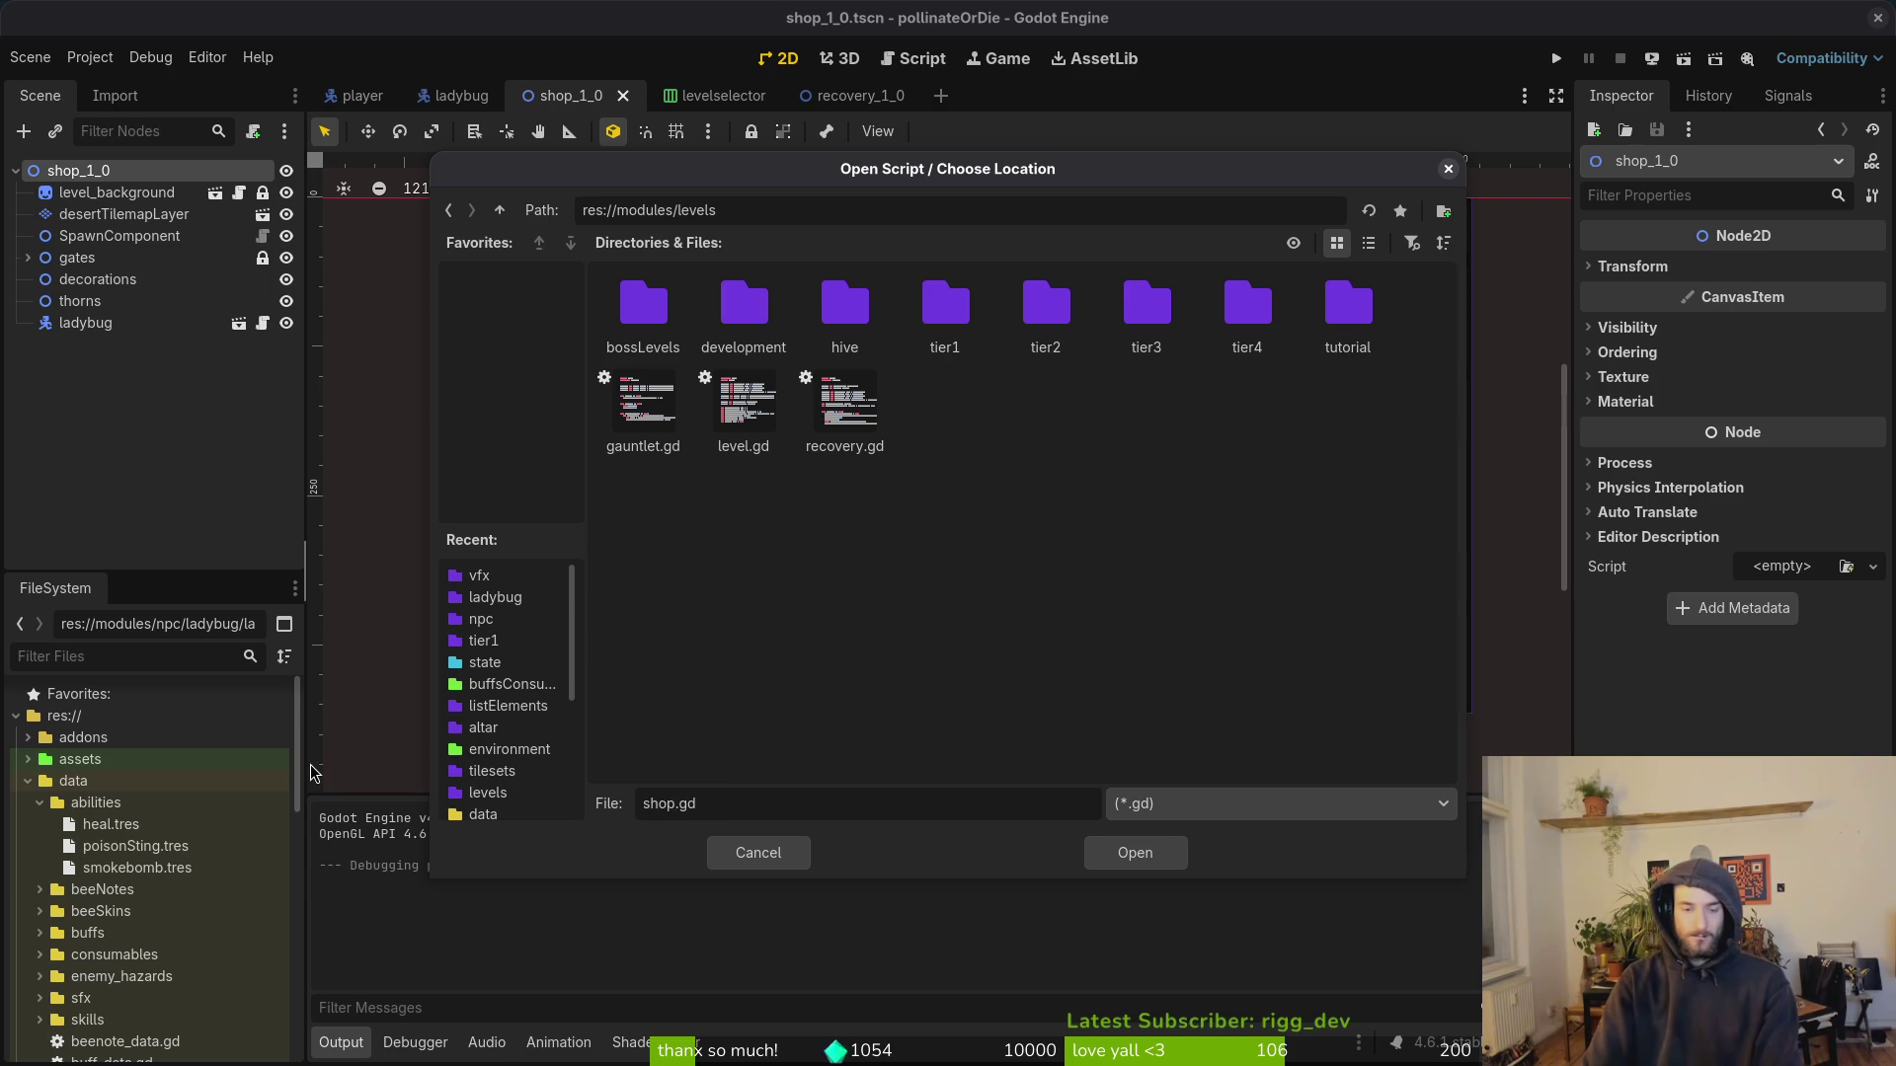
pyautogui.press('Return')
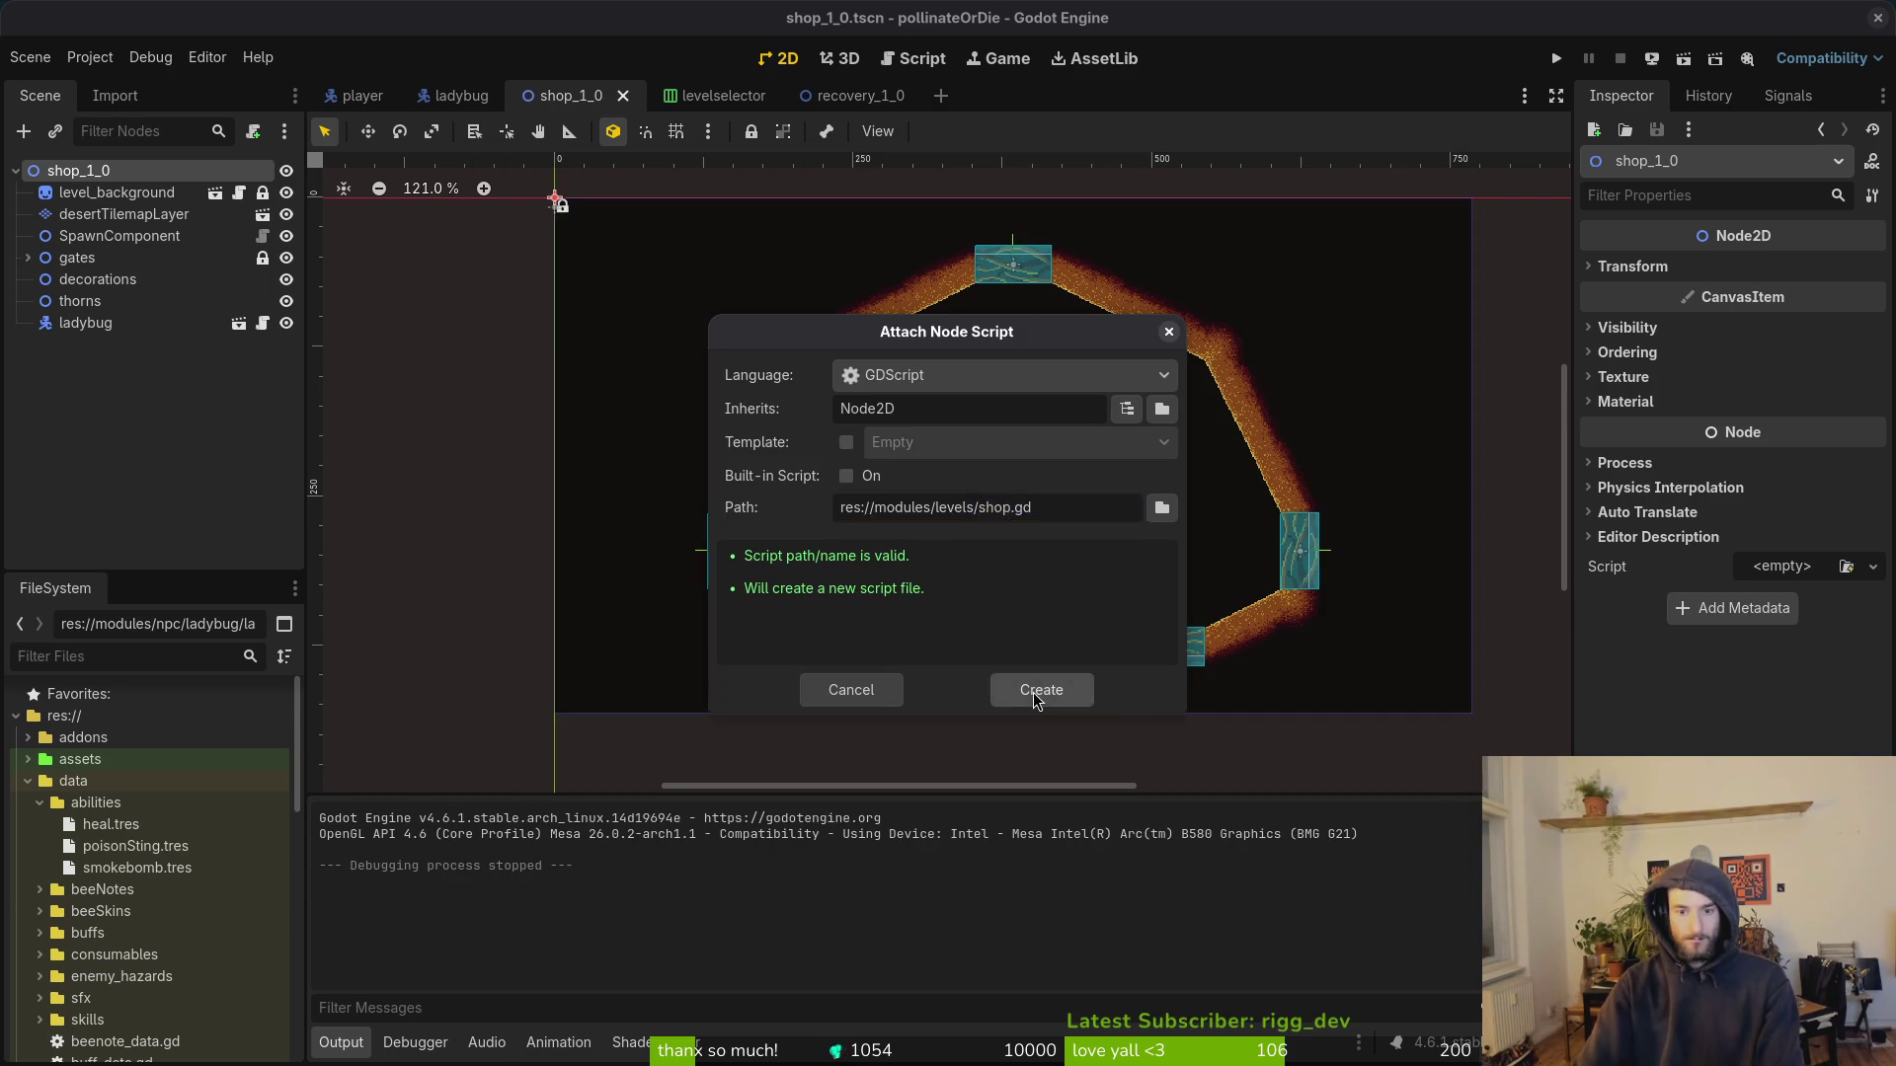
pyautogui.click(1035, 691)
pyautogui.hotkey('alt', 'Tab')
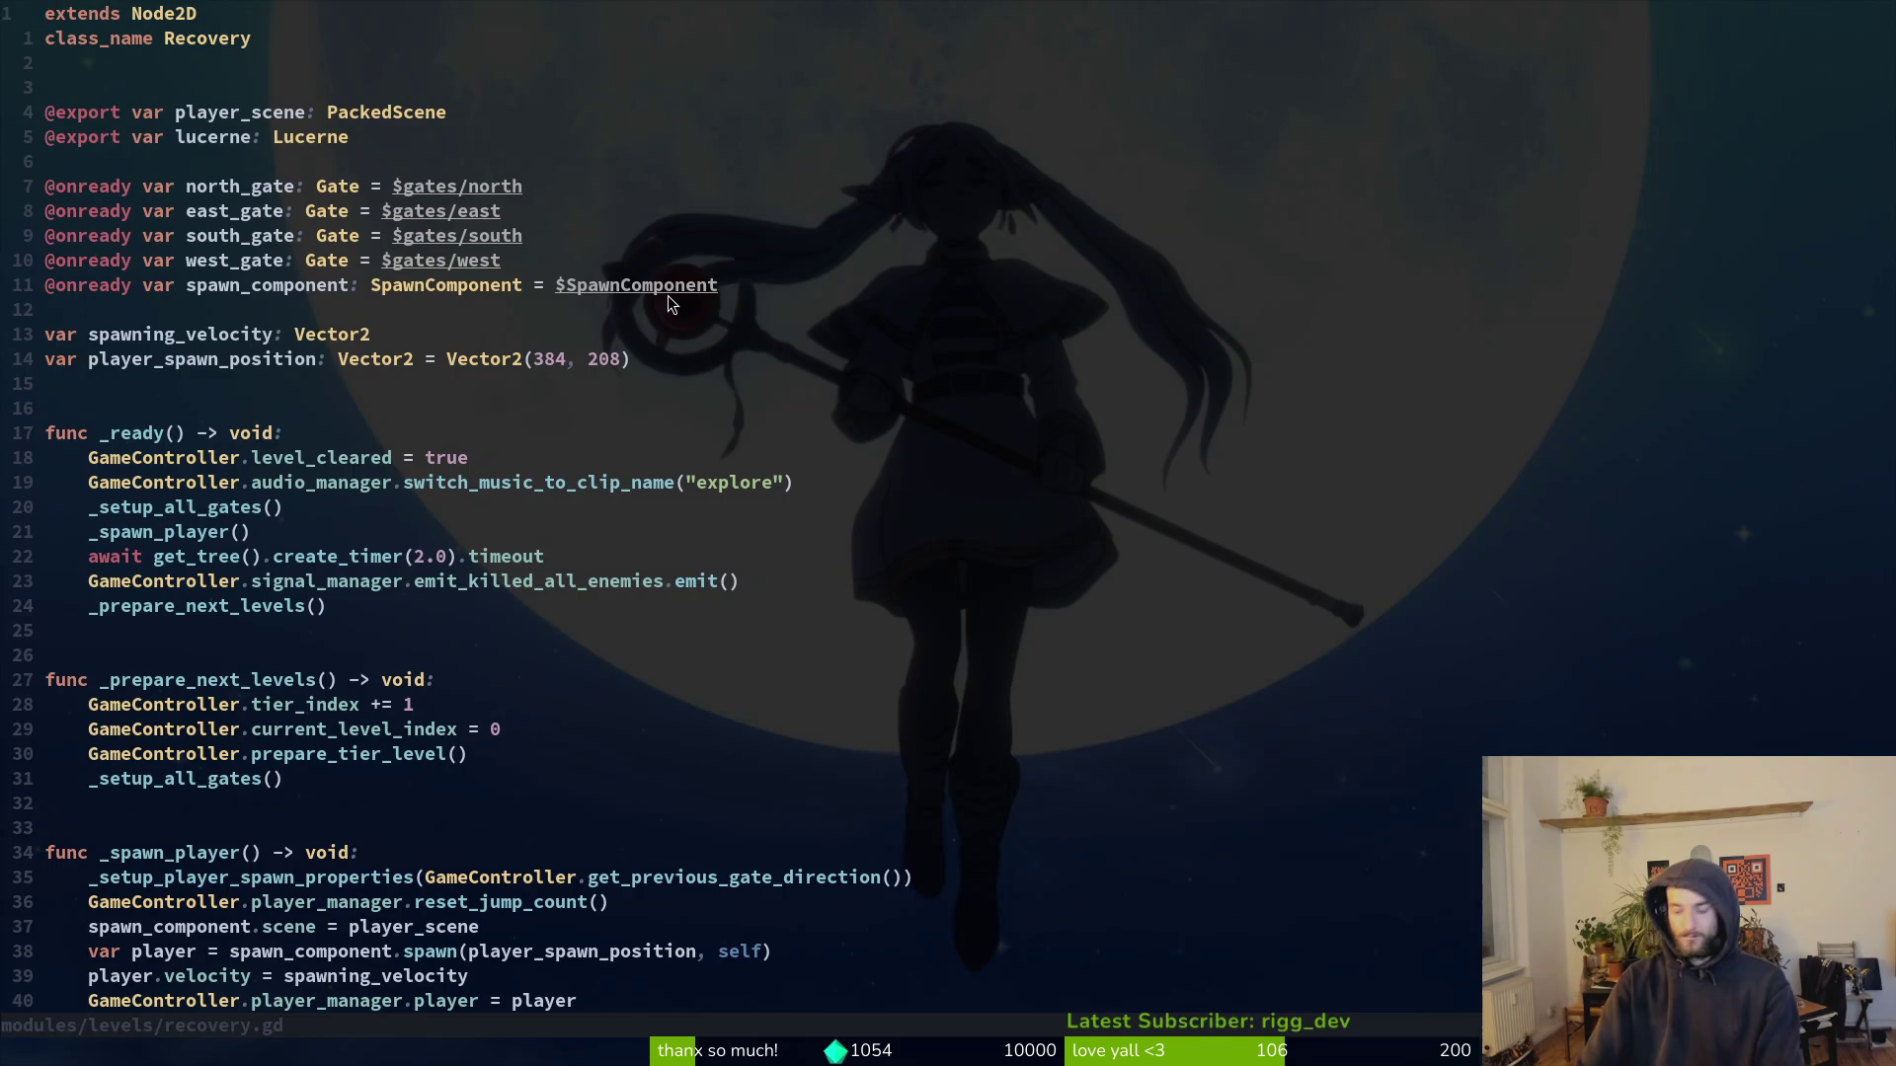
# Step: Open shop.gd and paste the recovery code, removing the stray and duplicate extends lines
pyautogui.press('space')
pyautogui.press('f')
pyautogui.press('f')
pyautogui.write('shop')
pyautogui.press('Return')
pyautogui.write('vD')
pyautogui.hotkey('ctrl', 'shift', 'v')
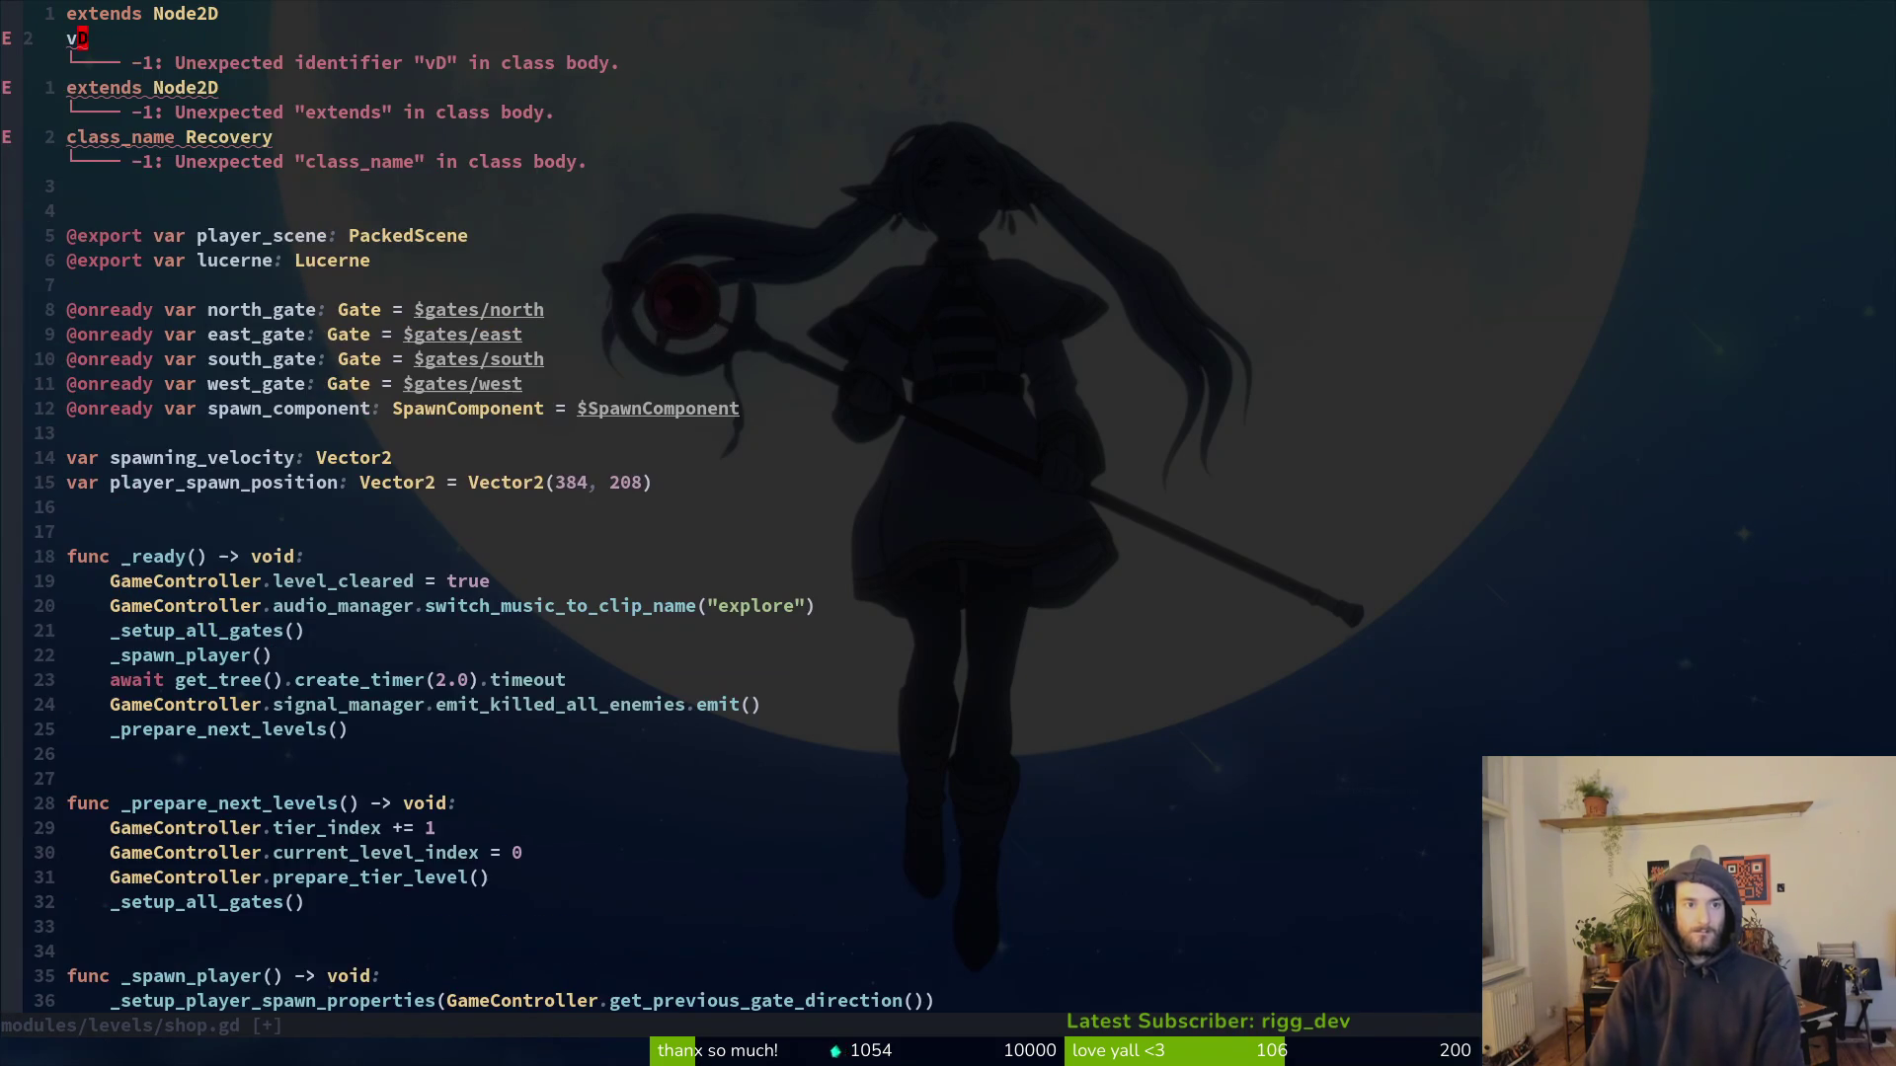
pyautogui.press('d')
pyautogui.press('j')
# Step: Change class_name to Shop, delete the lucerne export line, and save shop.gd
pyautogui.press('$')
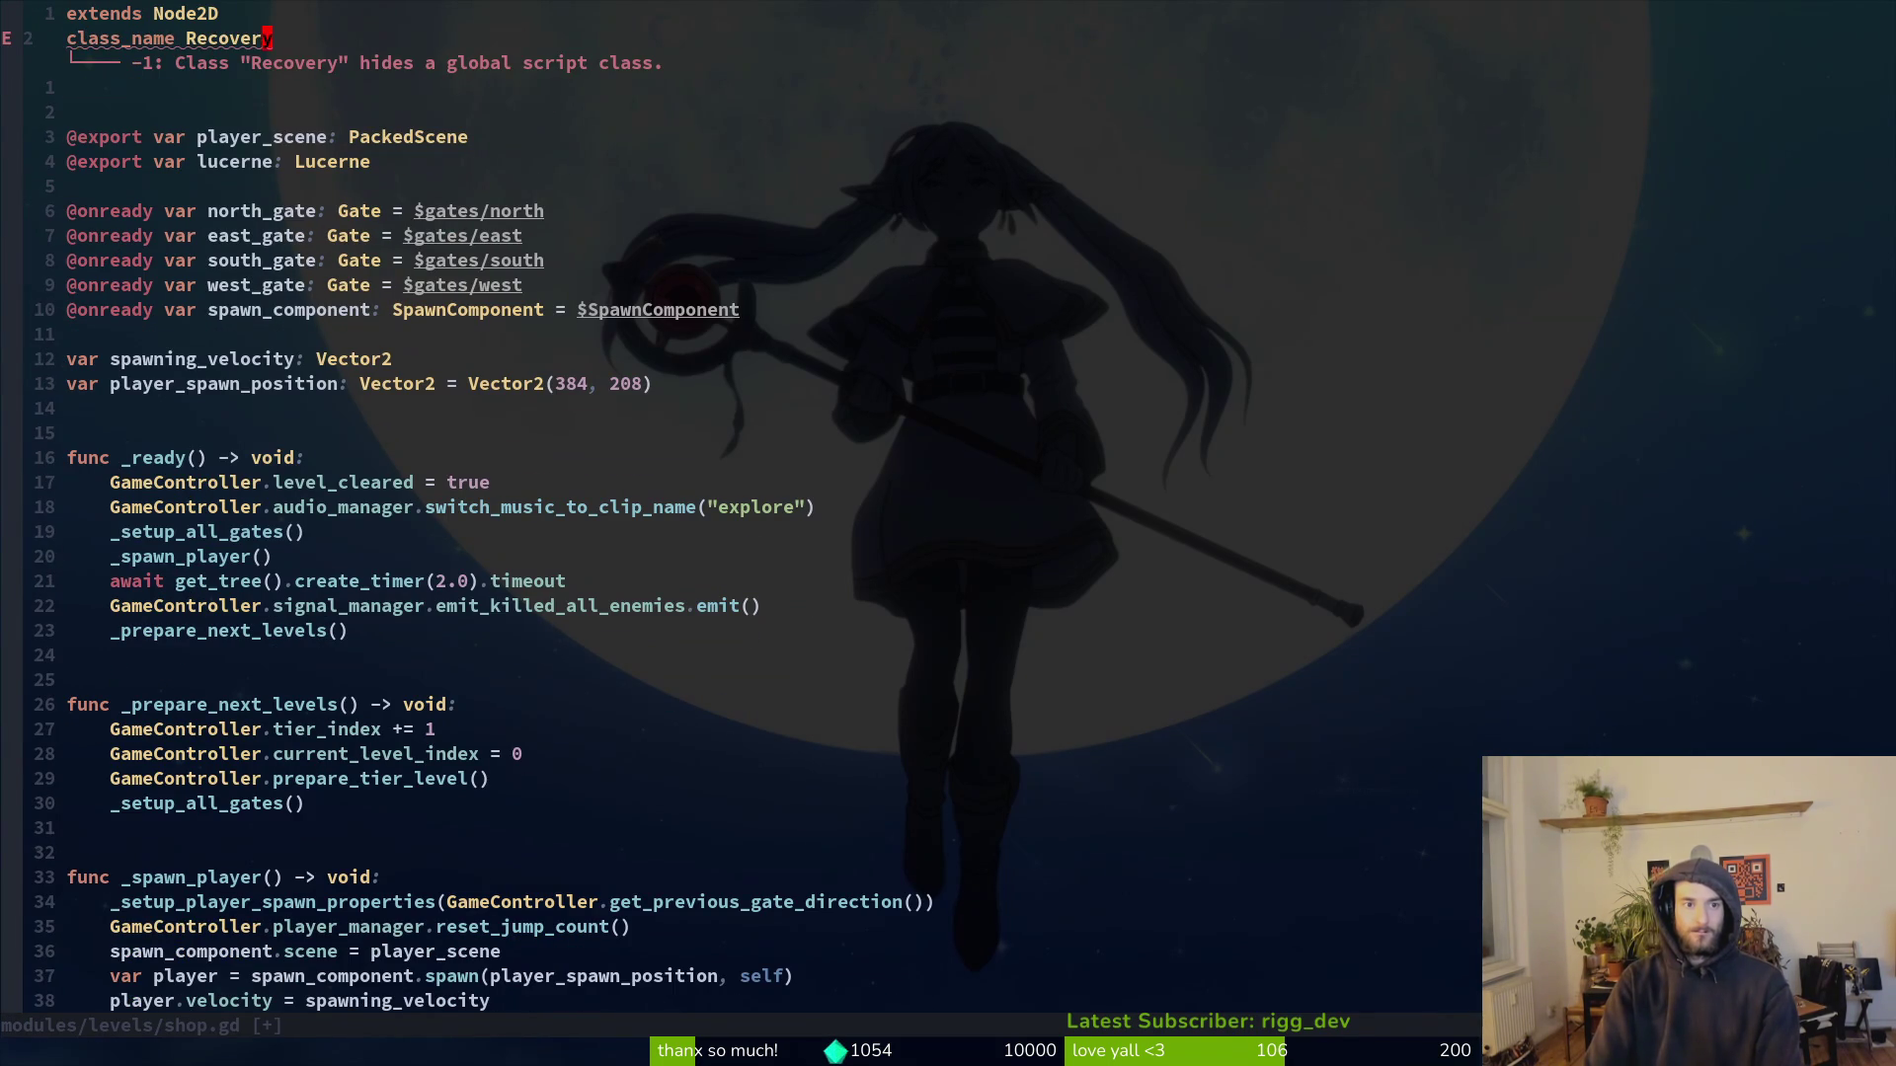
pyautogui.write('ciwShop')
pyautogui.press('Escape')
pyautogui.write(':w')
pyautogui.press('Return')
pyautogui.press('j')
pyautogui.press('j')
pyautogui.press('j')
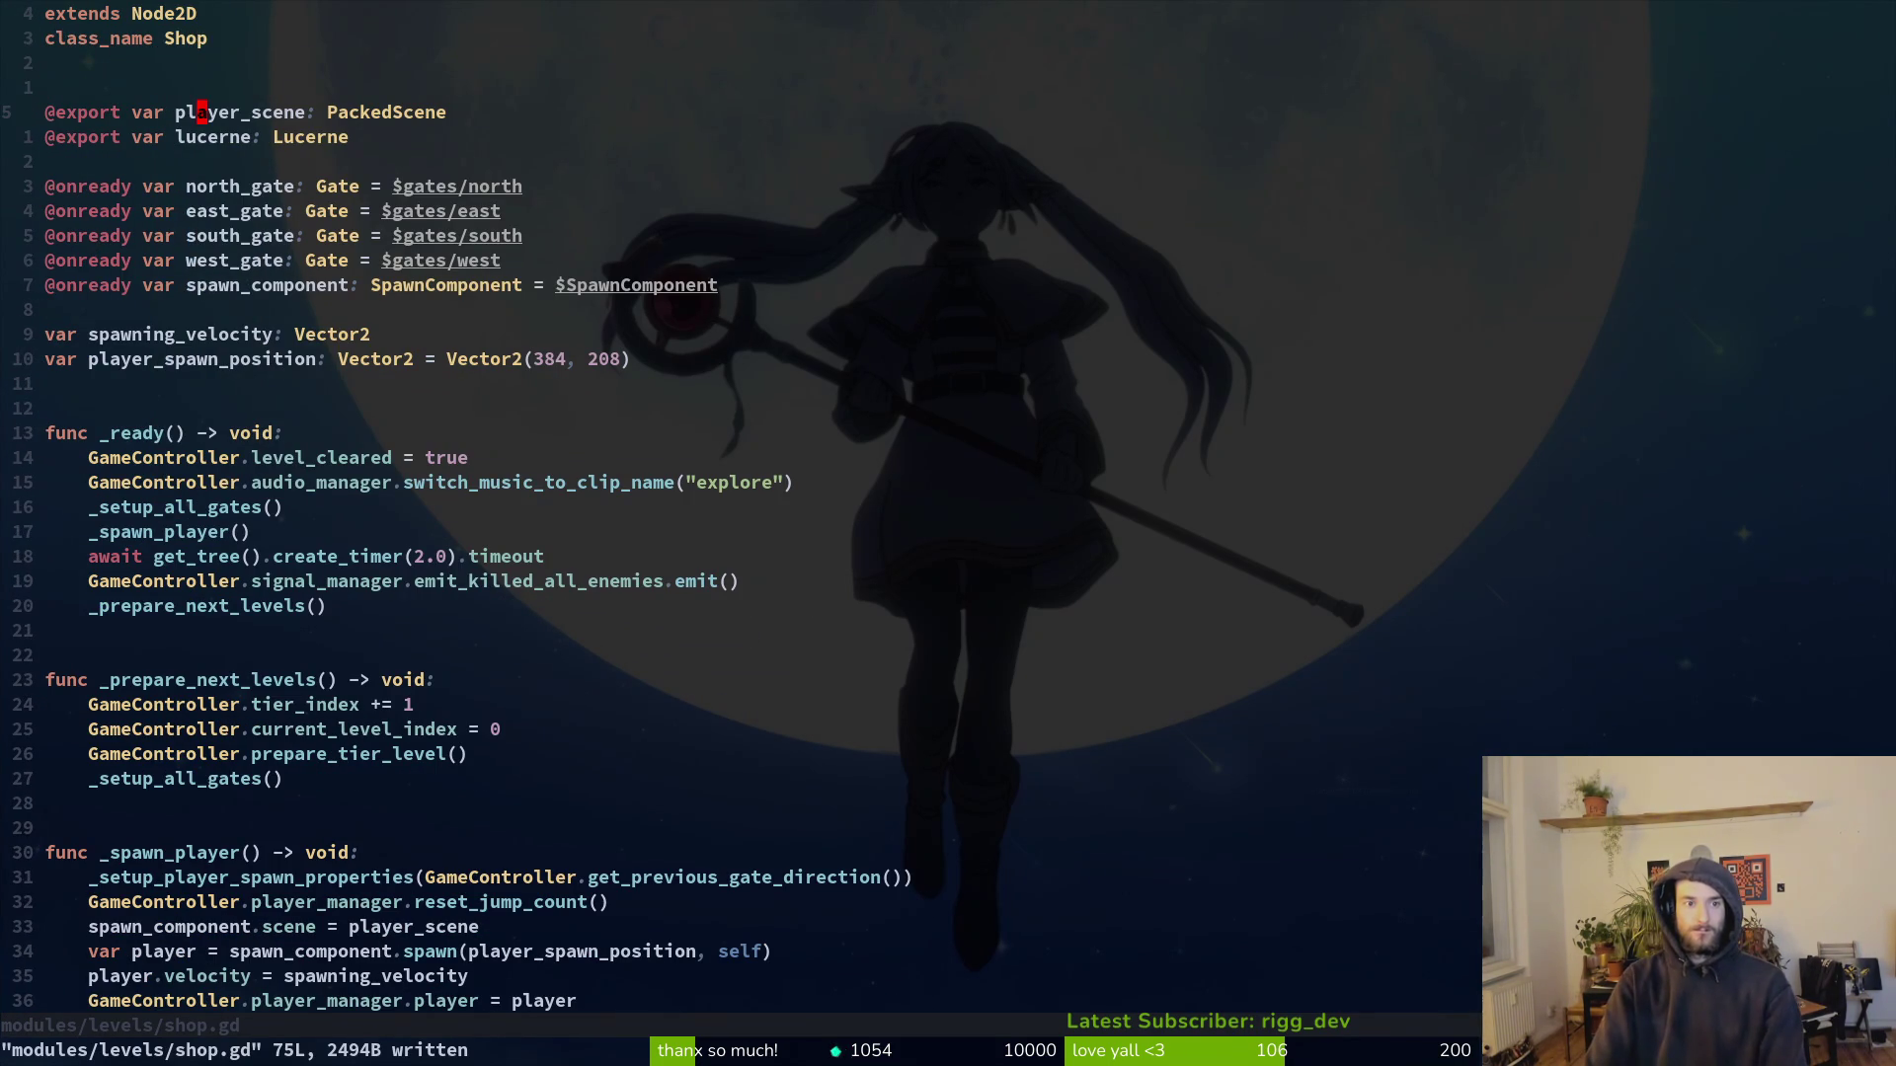
pyautogui.write('jVd:w')
pyautogui.press('Return')
# Step: Review shop.gd from bottom to top, then quit Vim with :q
pyautogui.press('G')
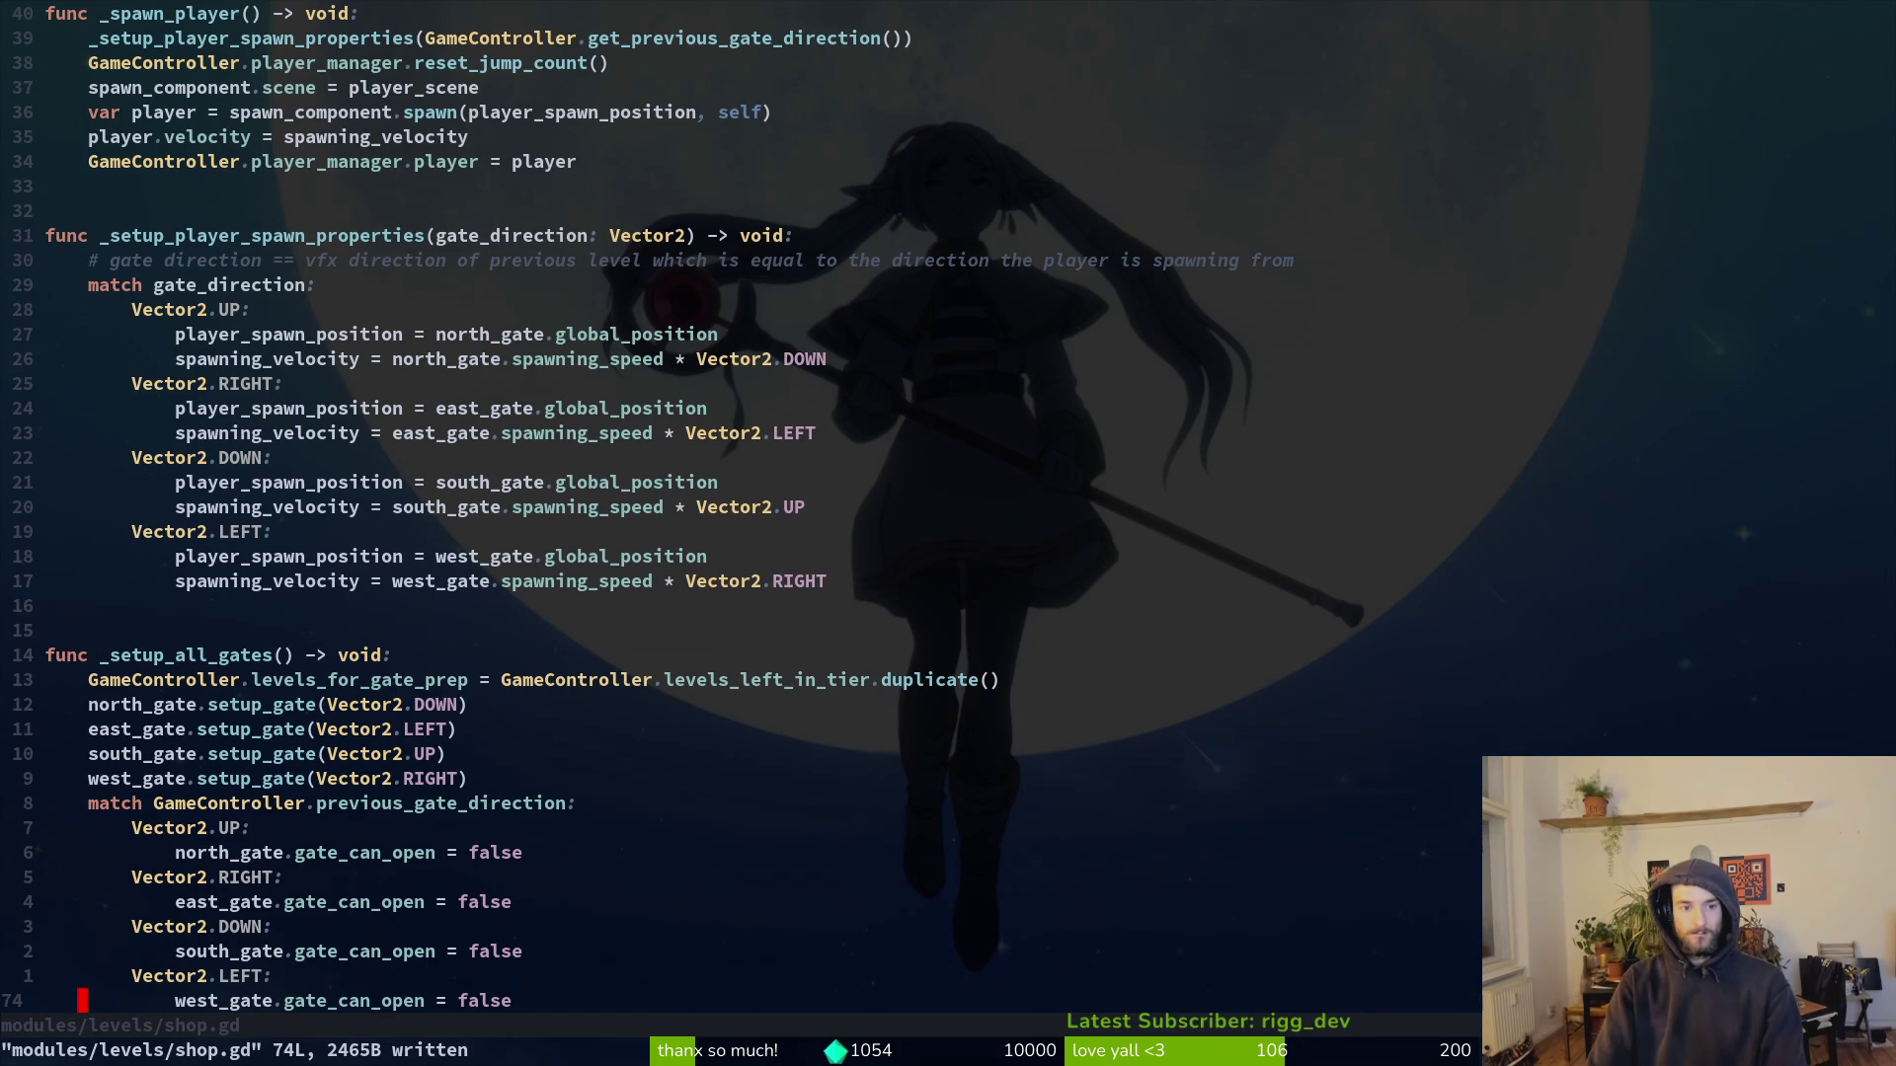
pyautogui.press('g')
pyautogui.press('g')
pyautogui.press('space')
pyautogui.press('f')
pyautogui.press('f')
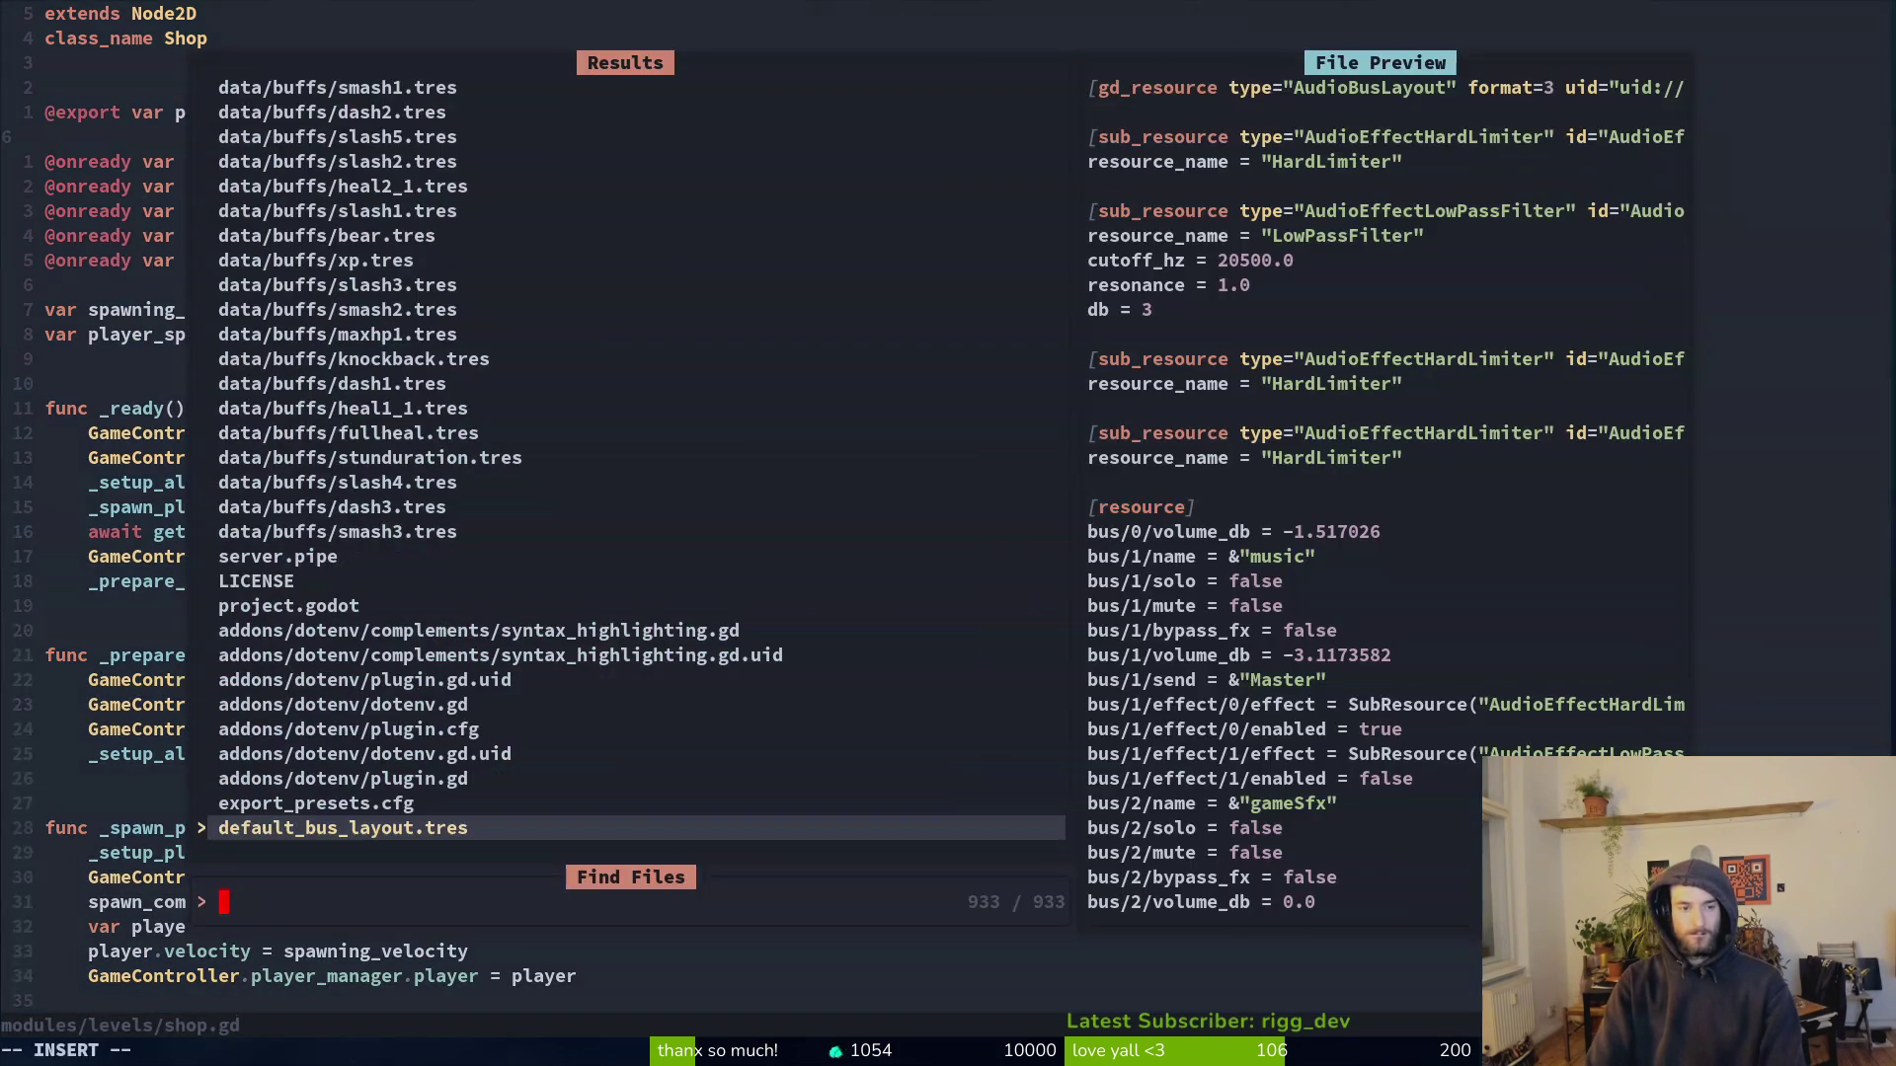
pyautogui.press('Escape')
pyautogui.press('Escape')
pyautogui.write(':q')
pyautogui.press('Return')
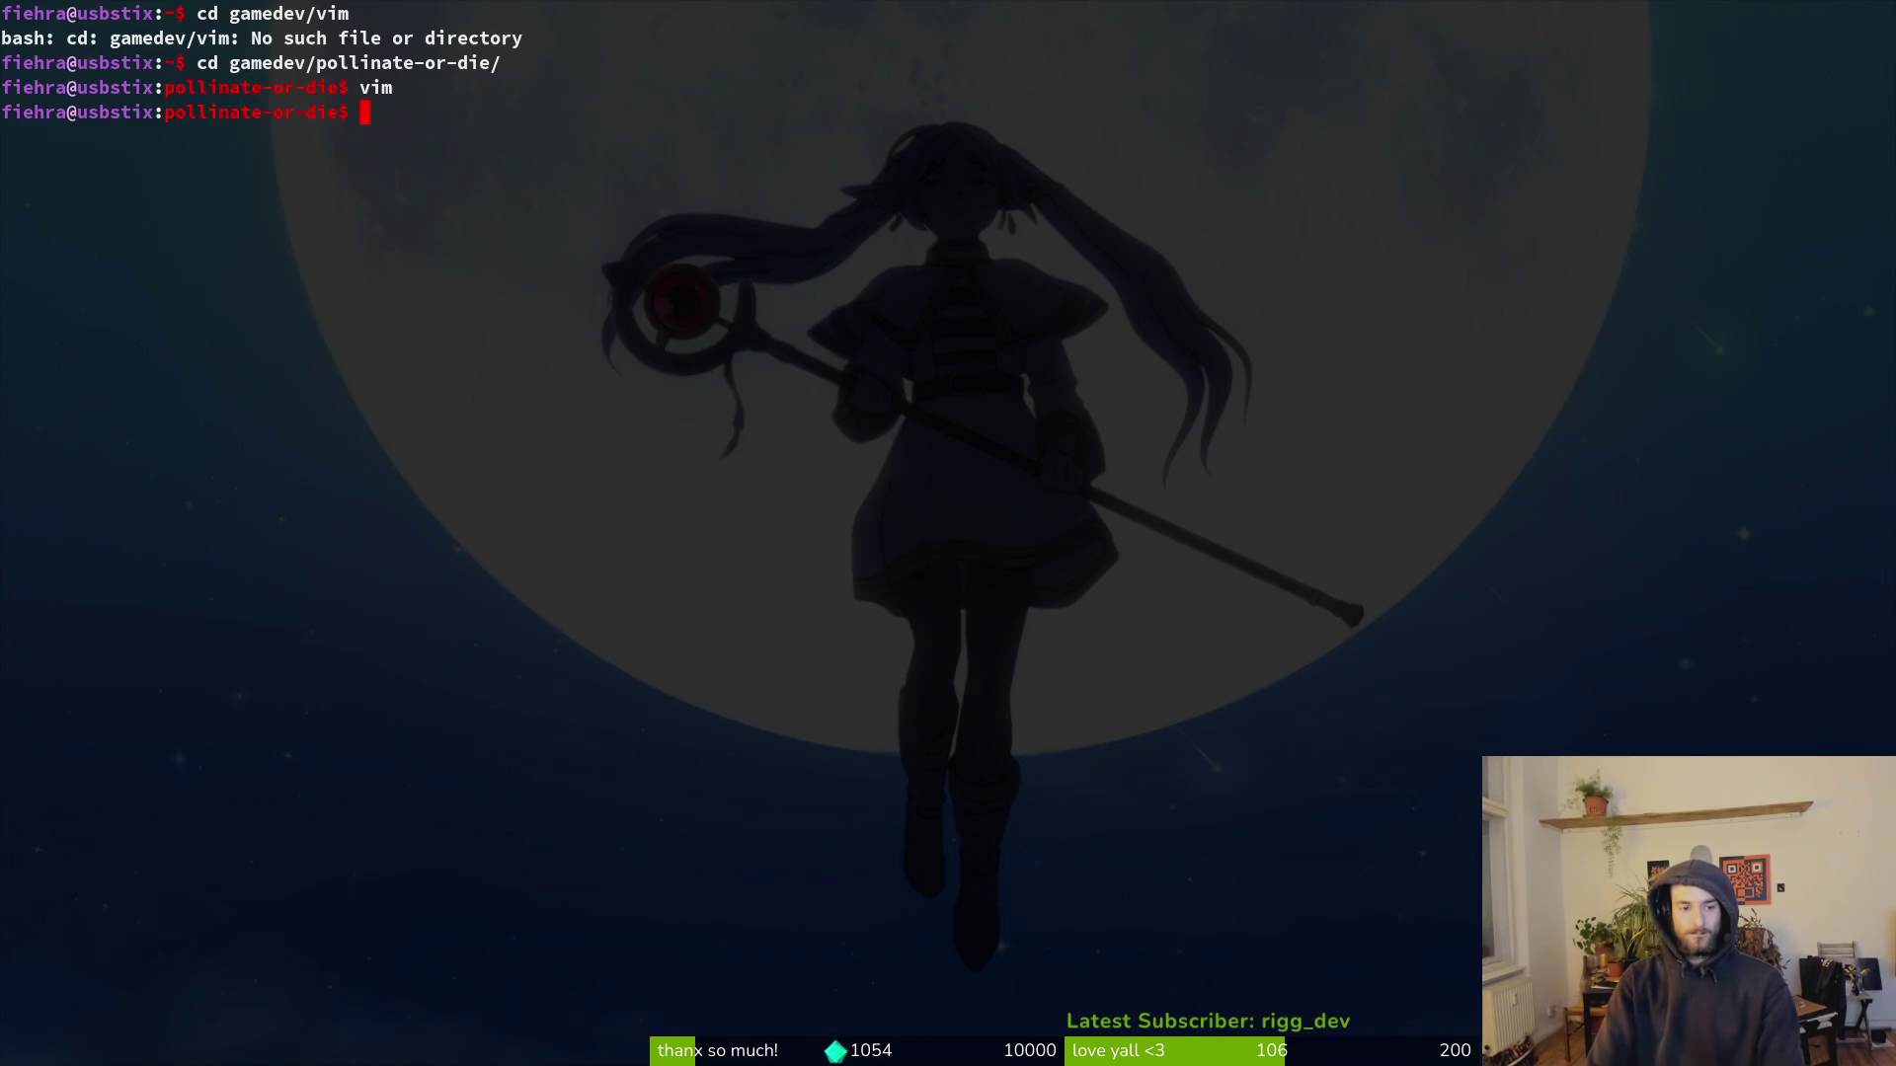
# Step: Relaunch Vim on the project folder with 'vim .' and reopen shop.gd
pyautogui.click(668, 295)
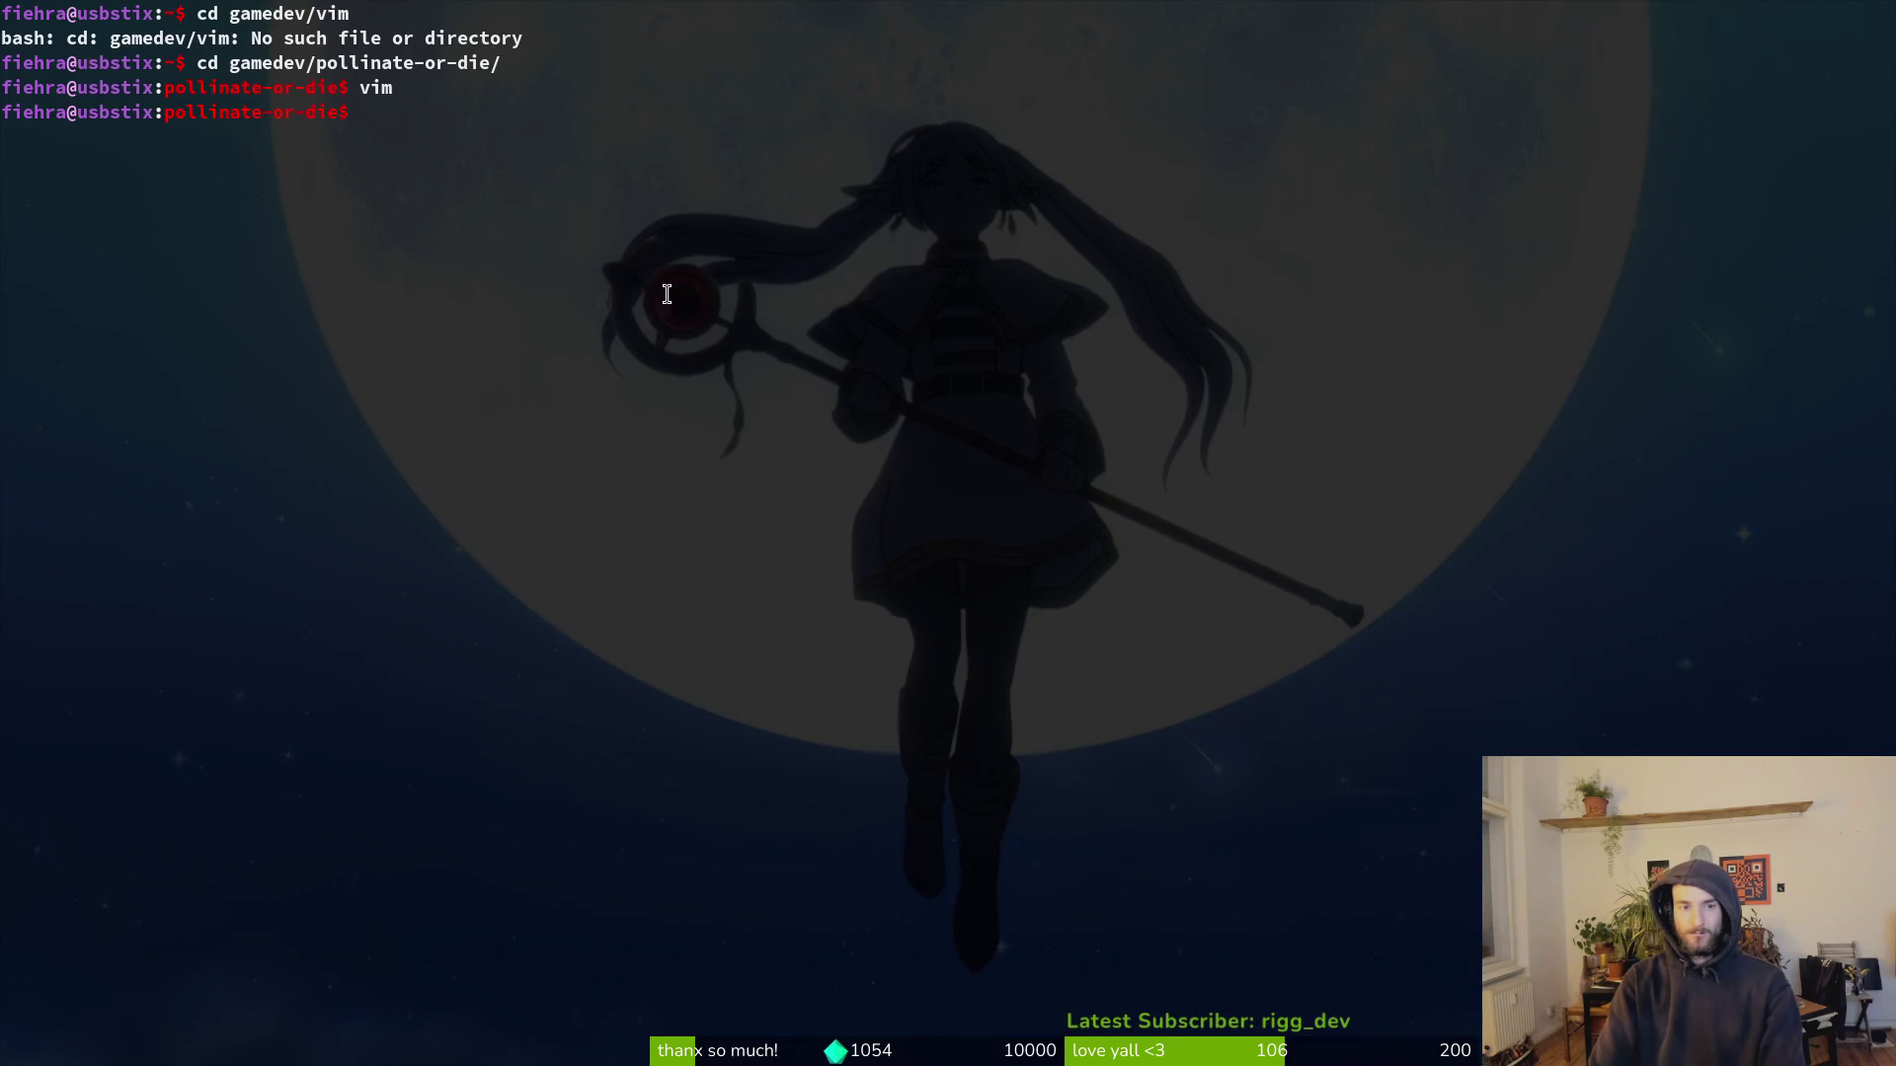
pyautogui.write('vim .')
pyautogui.press('Return')
pyautogui.press('space')
pyautogui.press('f')
pyautogui.press('f')
pyautogui.write('shop')
pyautogui.press('Return')
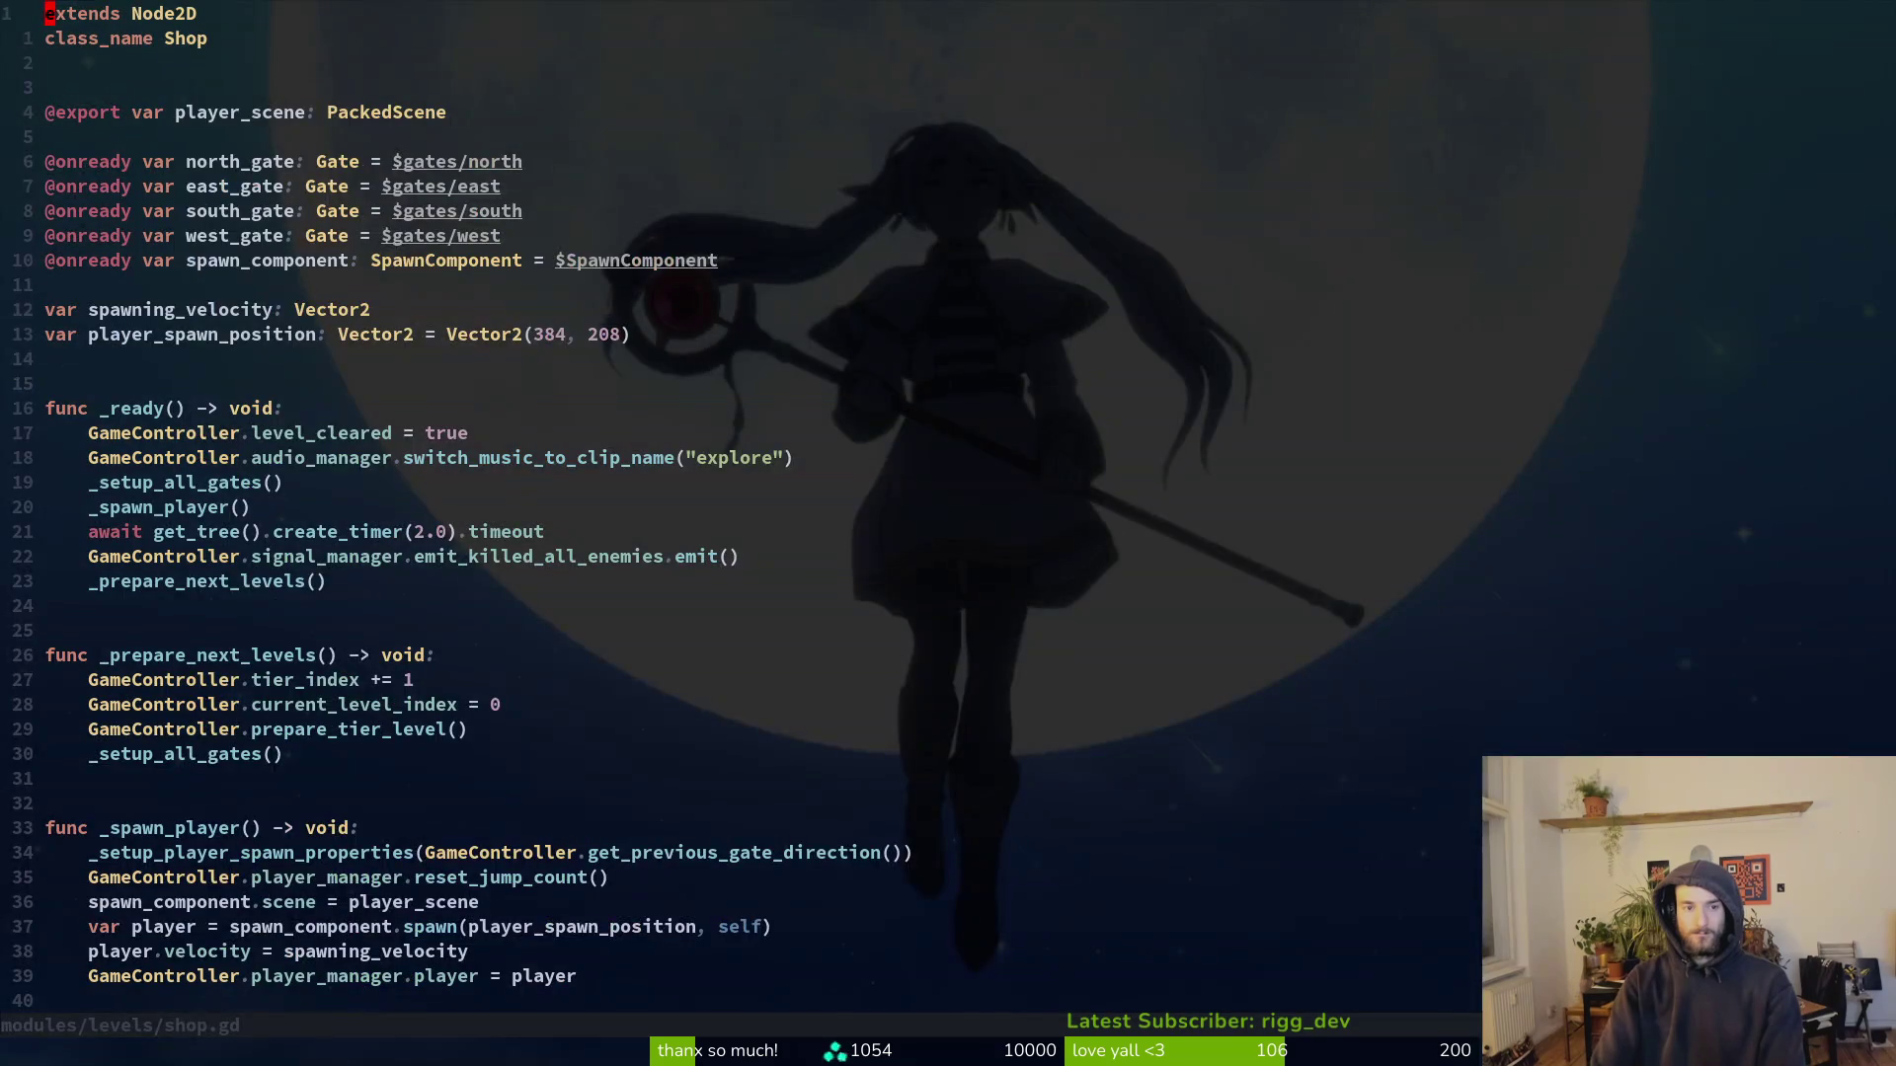
# Step: In recovery.gd, delete the lucerne export line and save, then undo the deletion
pyautogui.press('space')
pyautogui.press('f')
pyautogui.press('f')
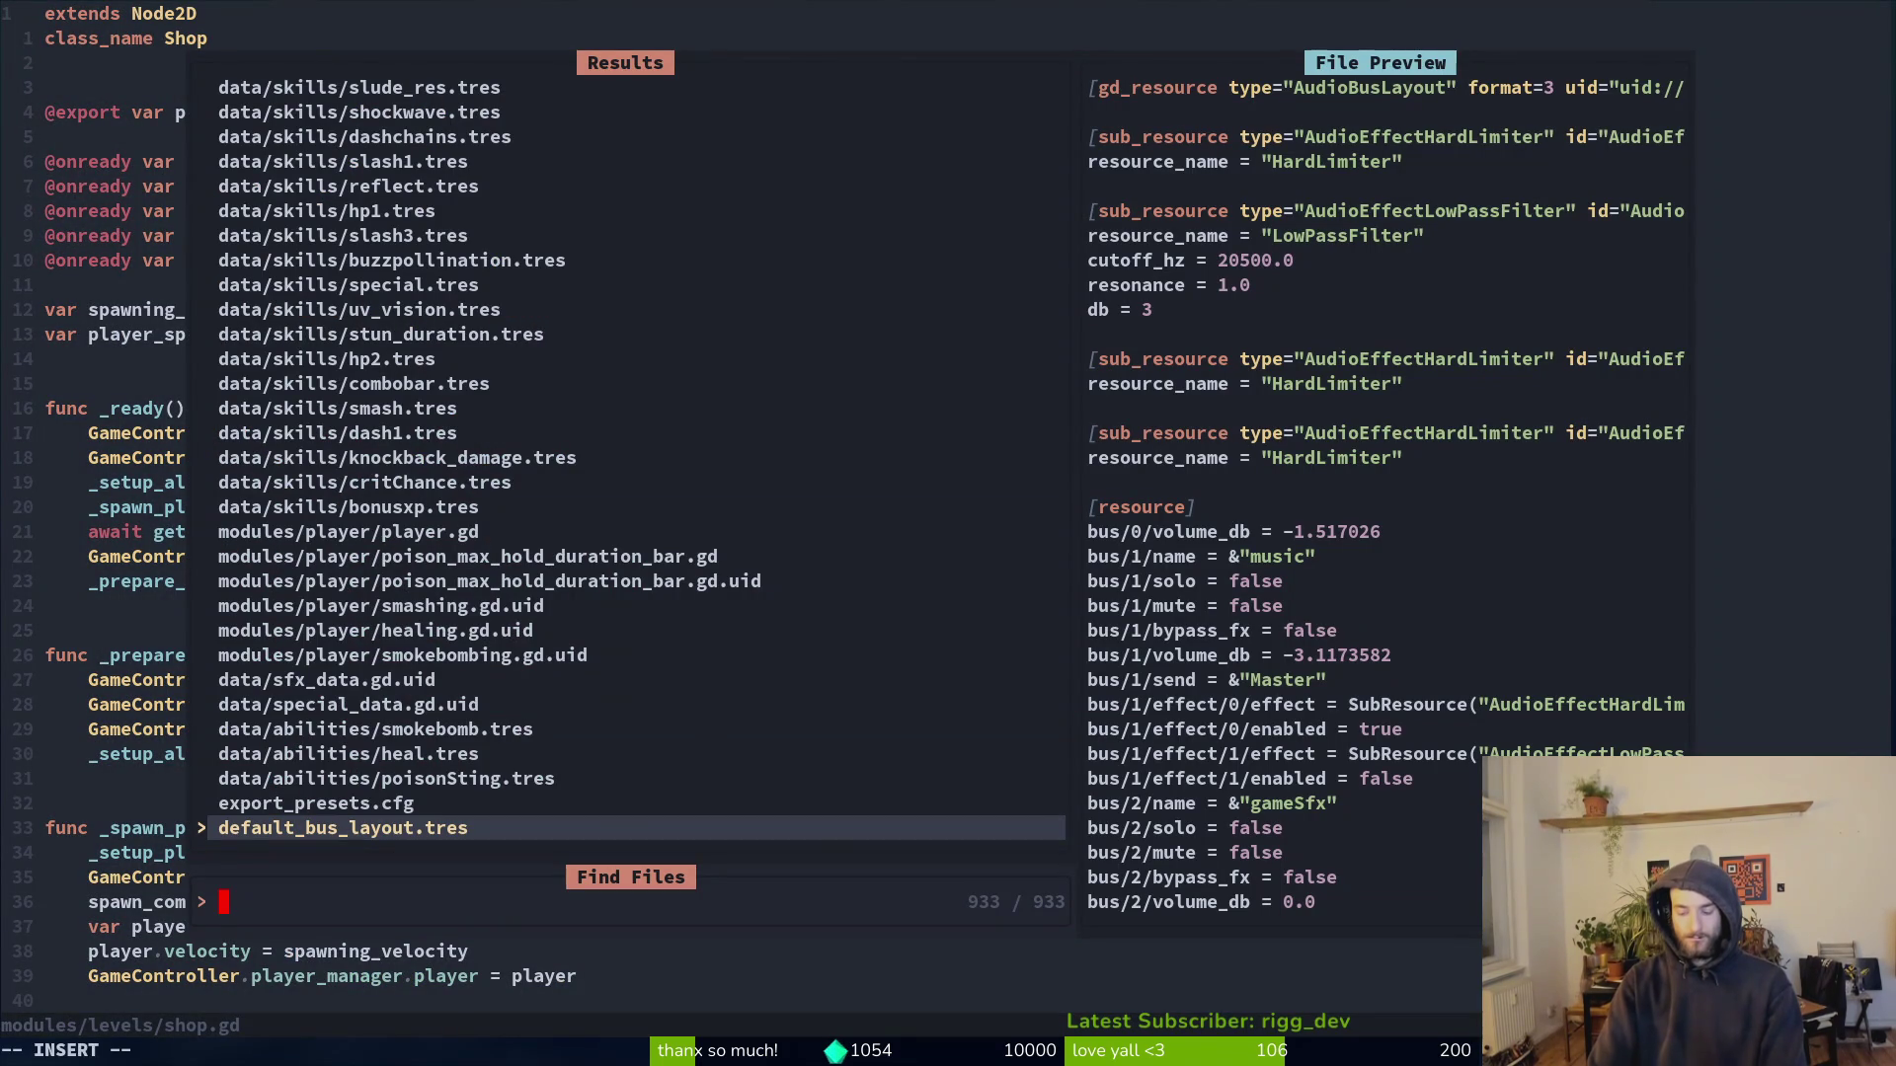
pyautogui.write('recovery')
pyautogui.press('Return')
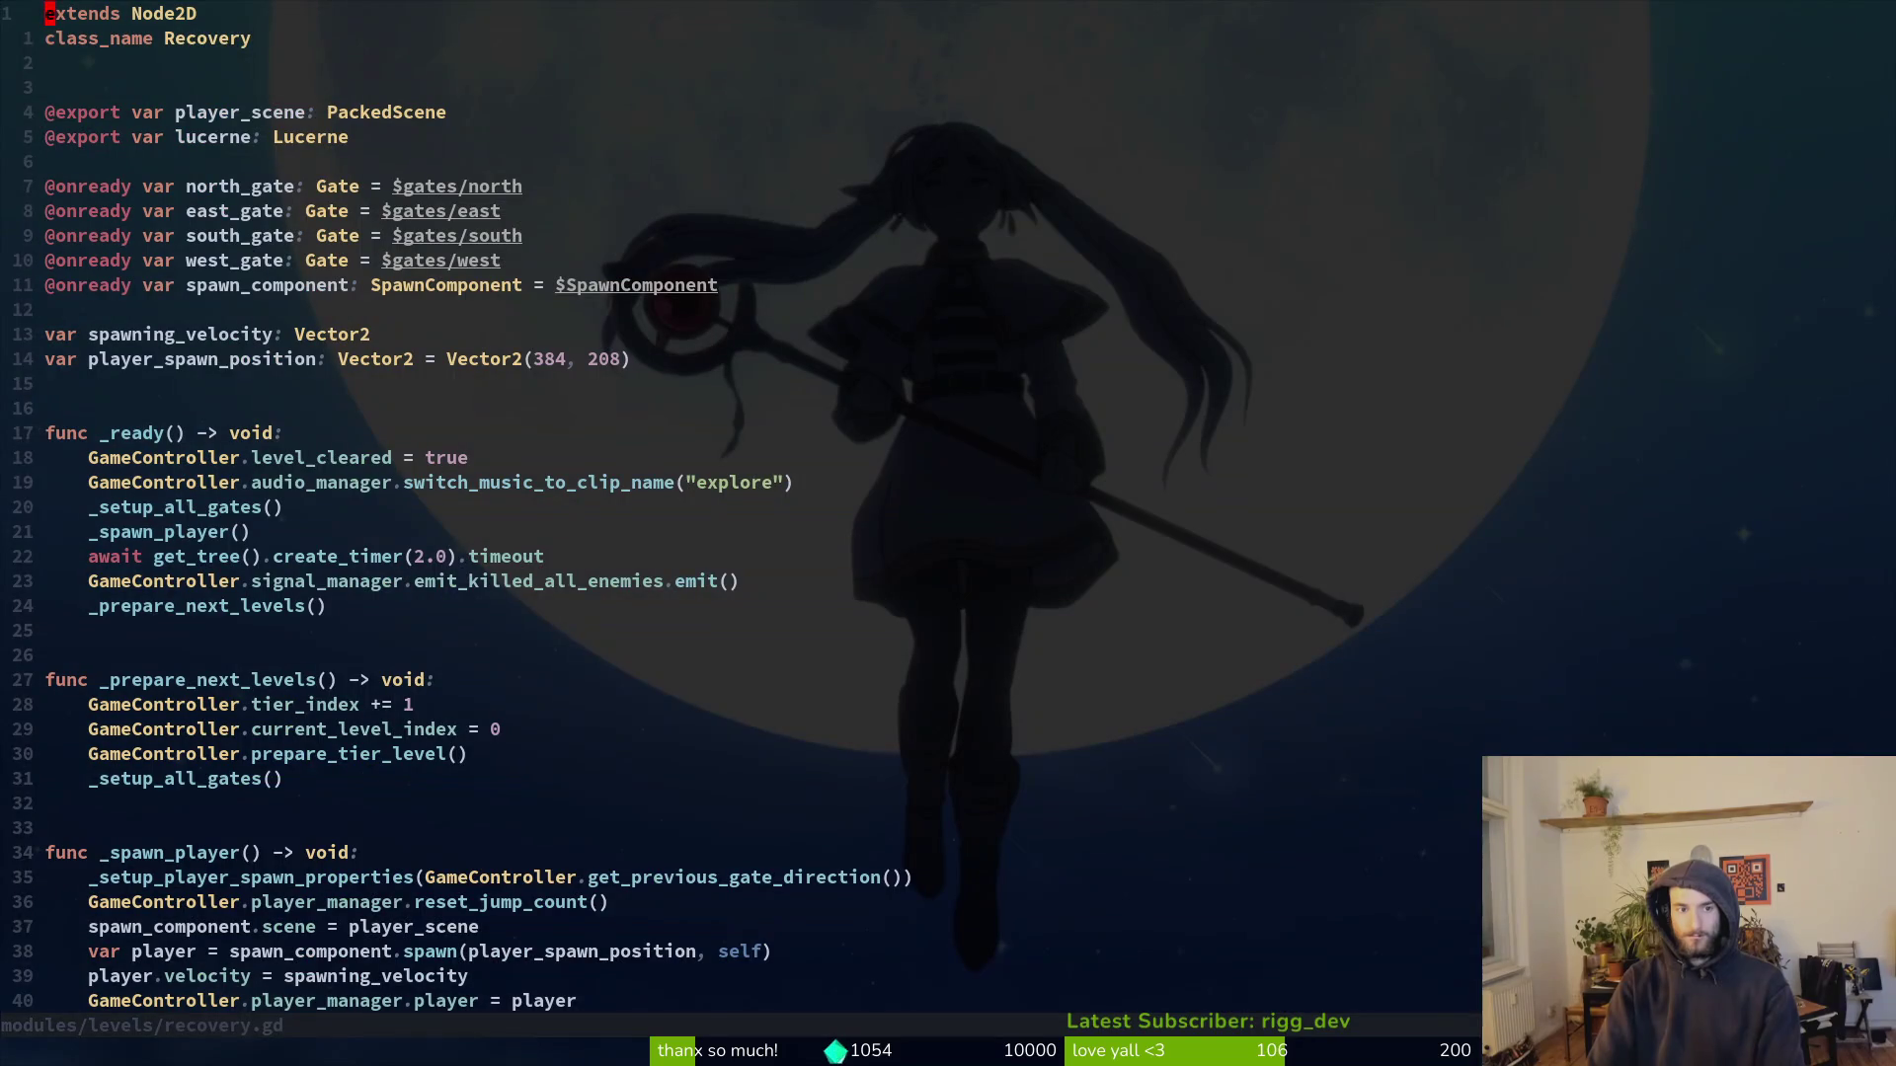
pyautogui.press('j')
pyautogui.press('j')
pyautogui.press('j')
pyautogui.press('d')
pyautogui.press('d')
pyautogui.write(':w')
pyautogui.press('Return')
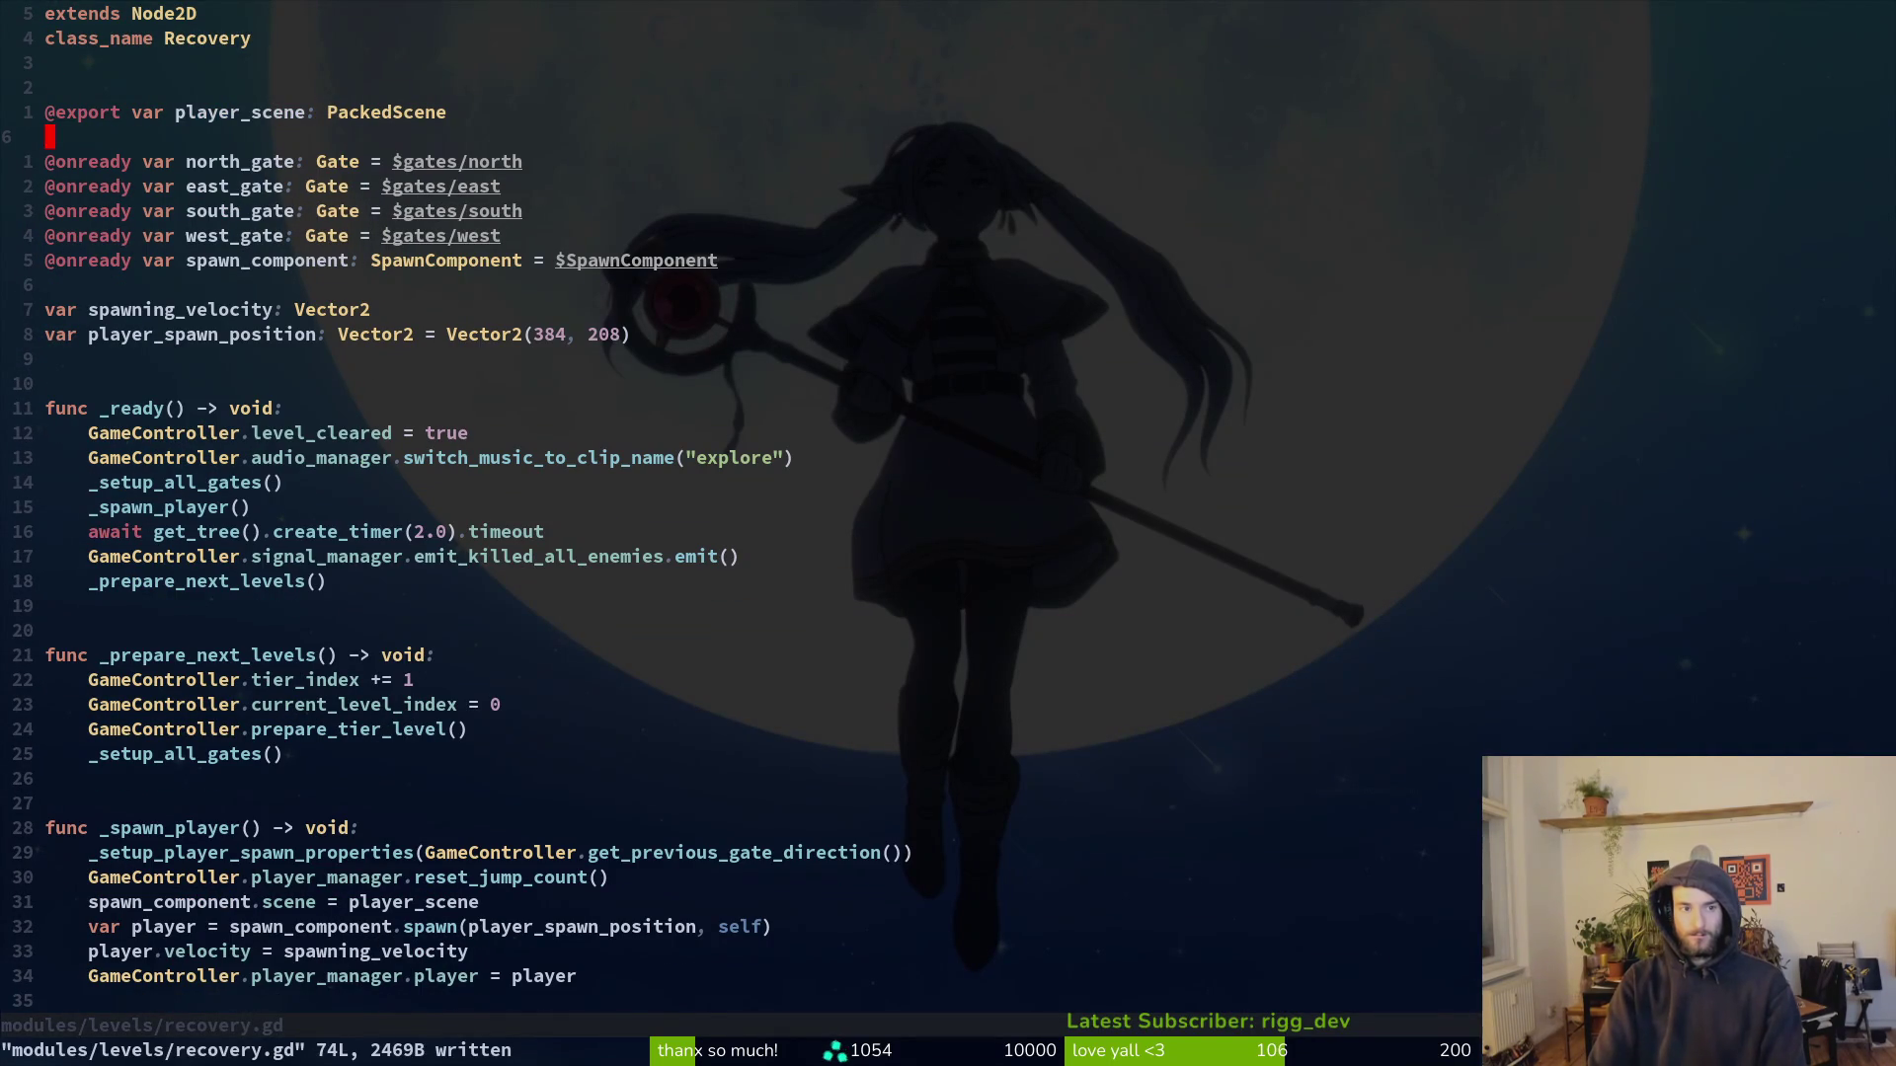
pyautogui.press('u')
# Step: Search the project for 'lucerne.' usages and open the smash.gd result
pyautogui.press('space')
pyautogui.write('pslucerne.')
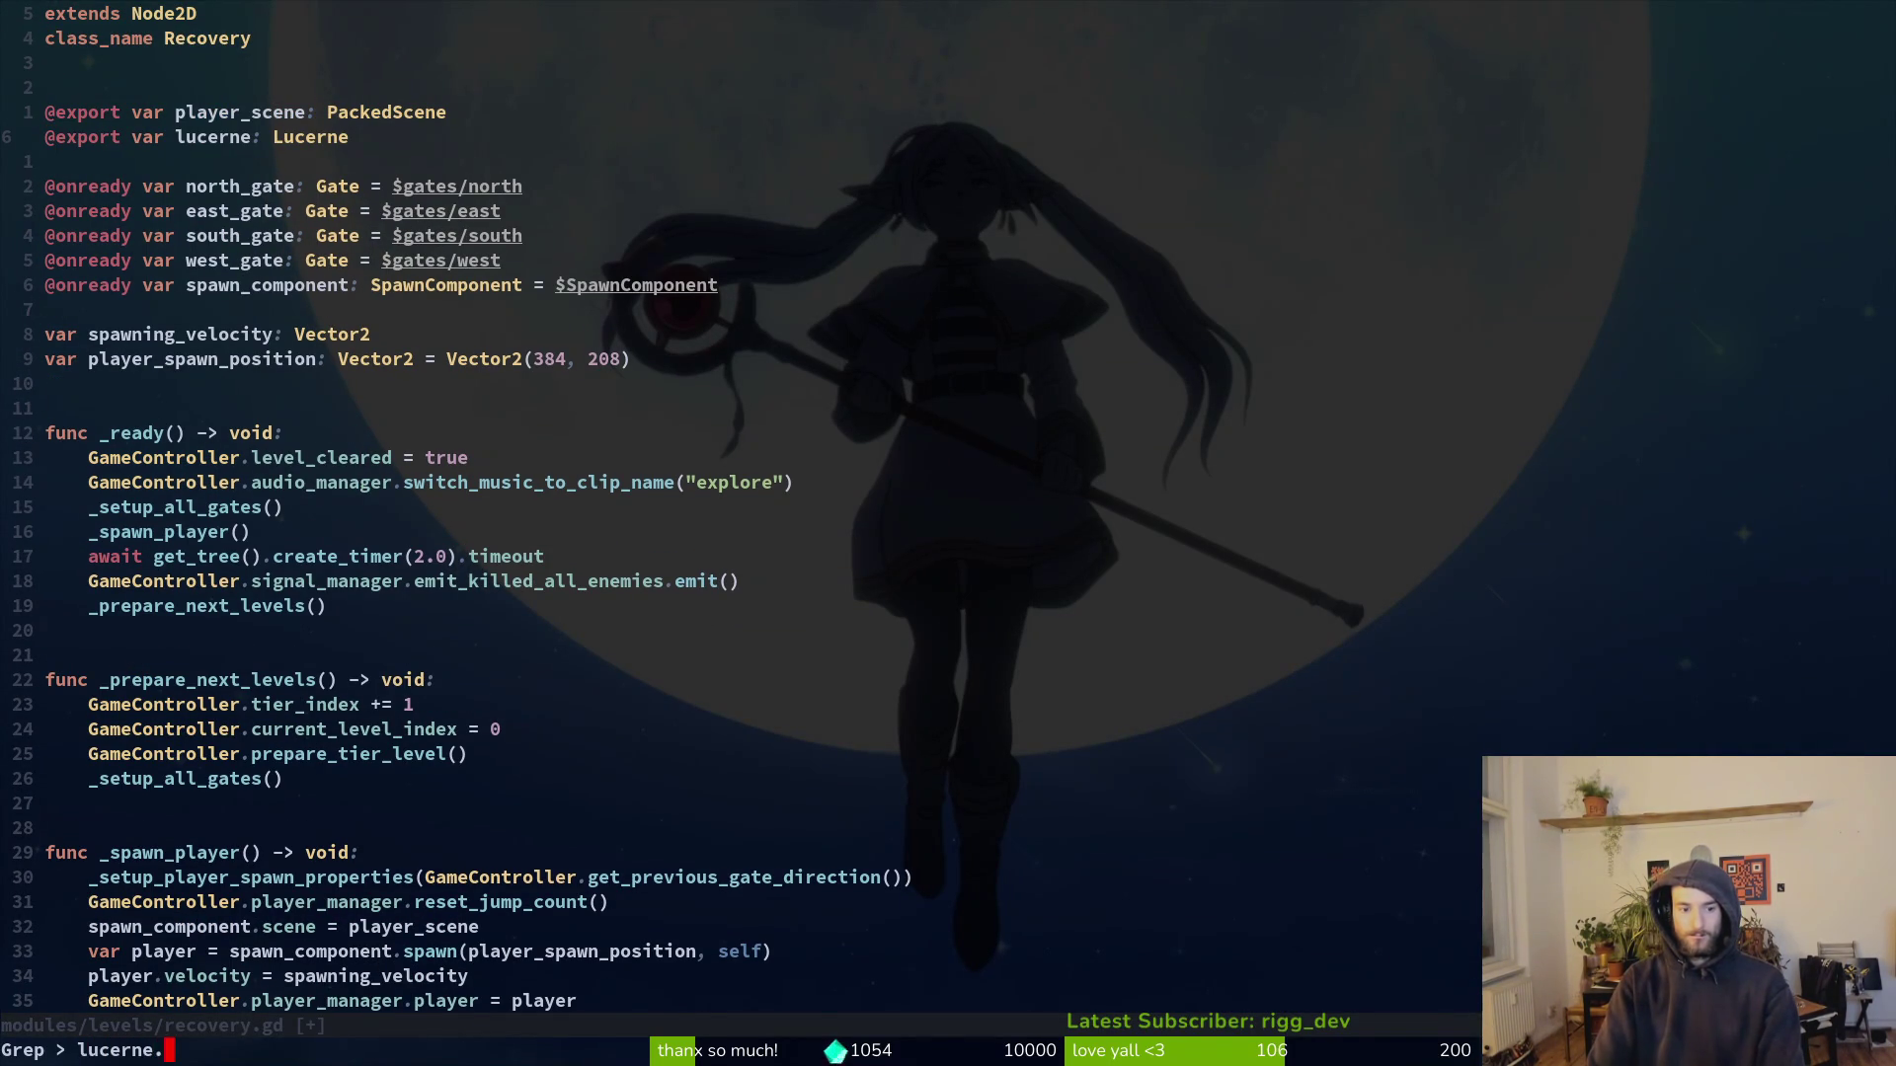
pyautogui.press('Return')
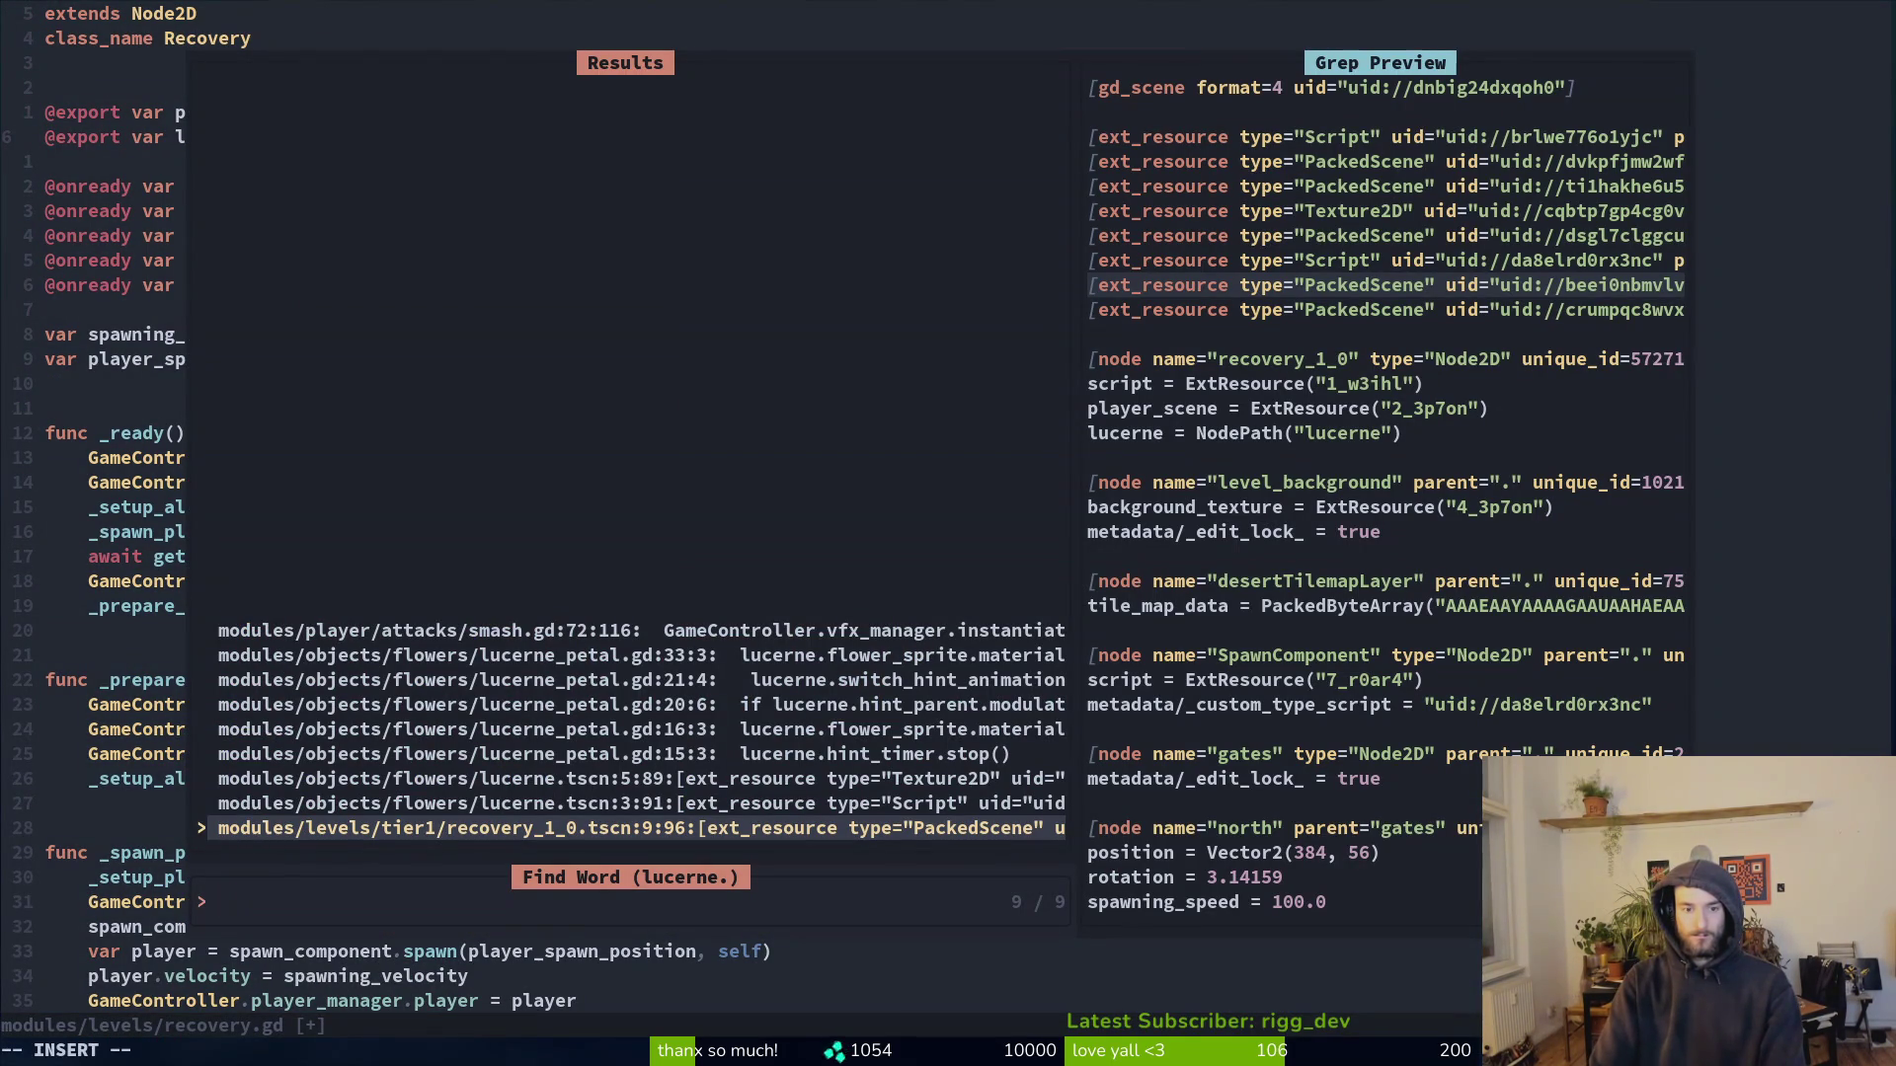
pyautogui.press('Down')
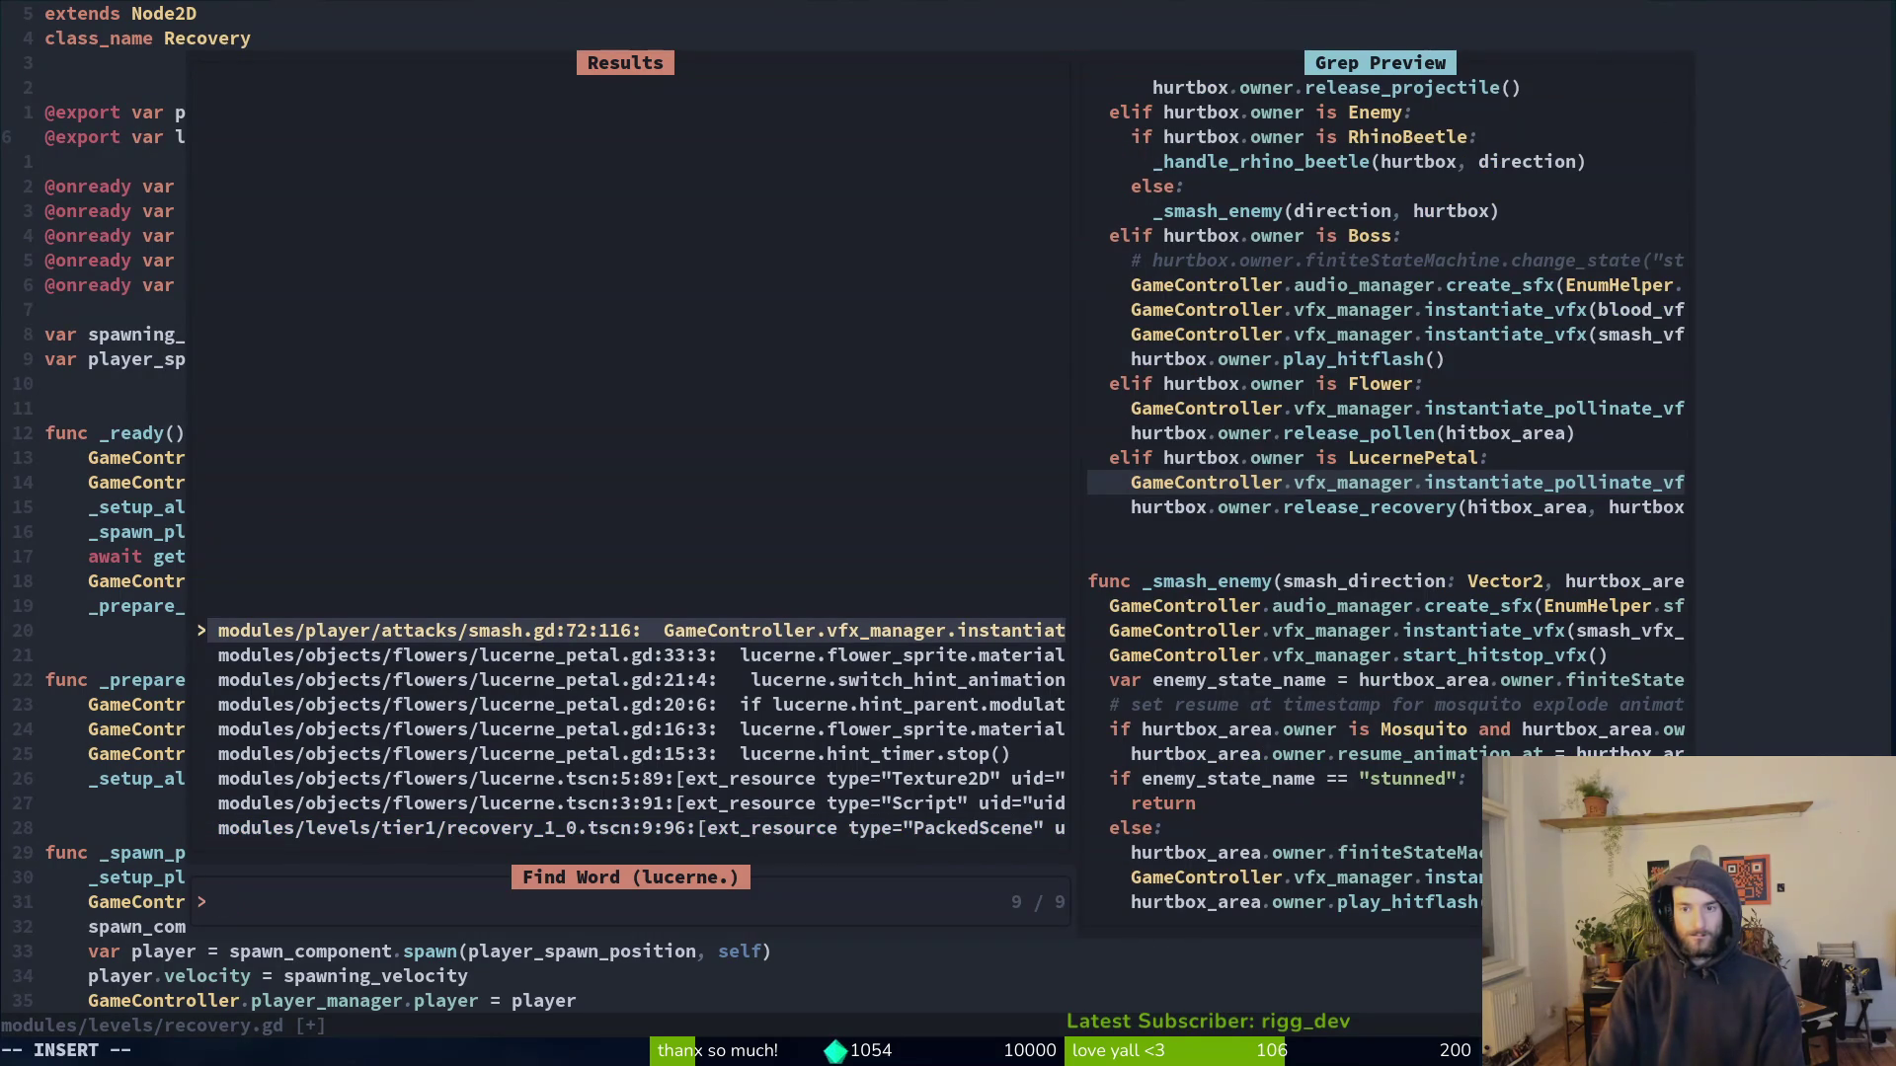
pyautogui.press('Return')
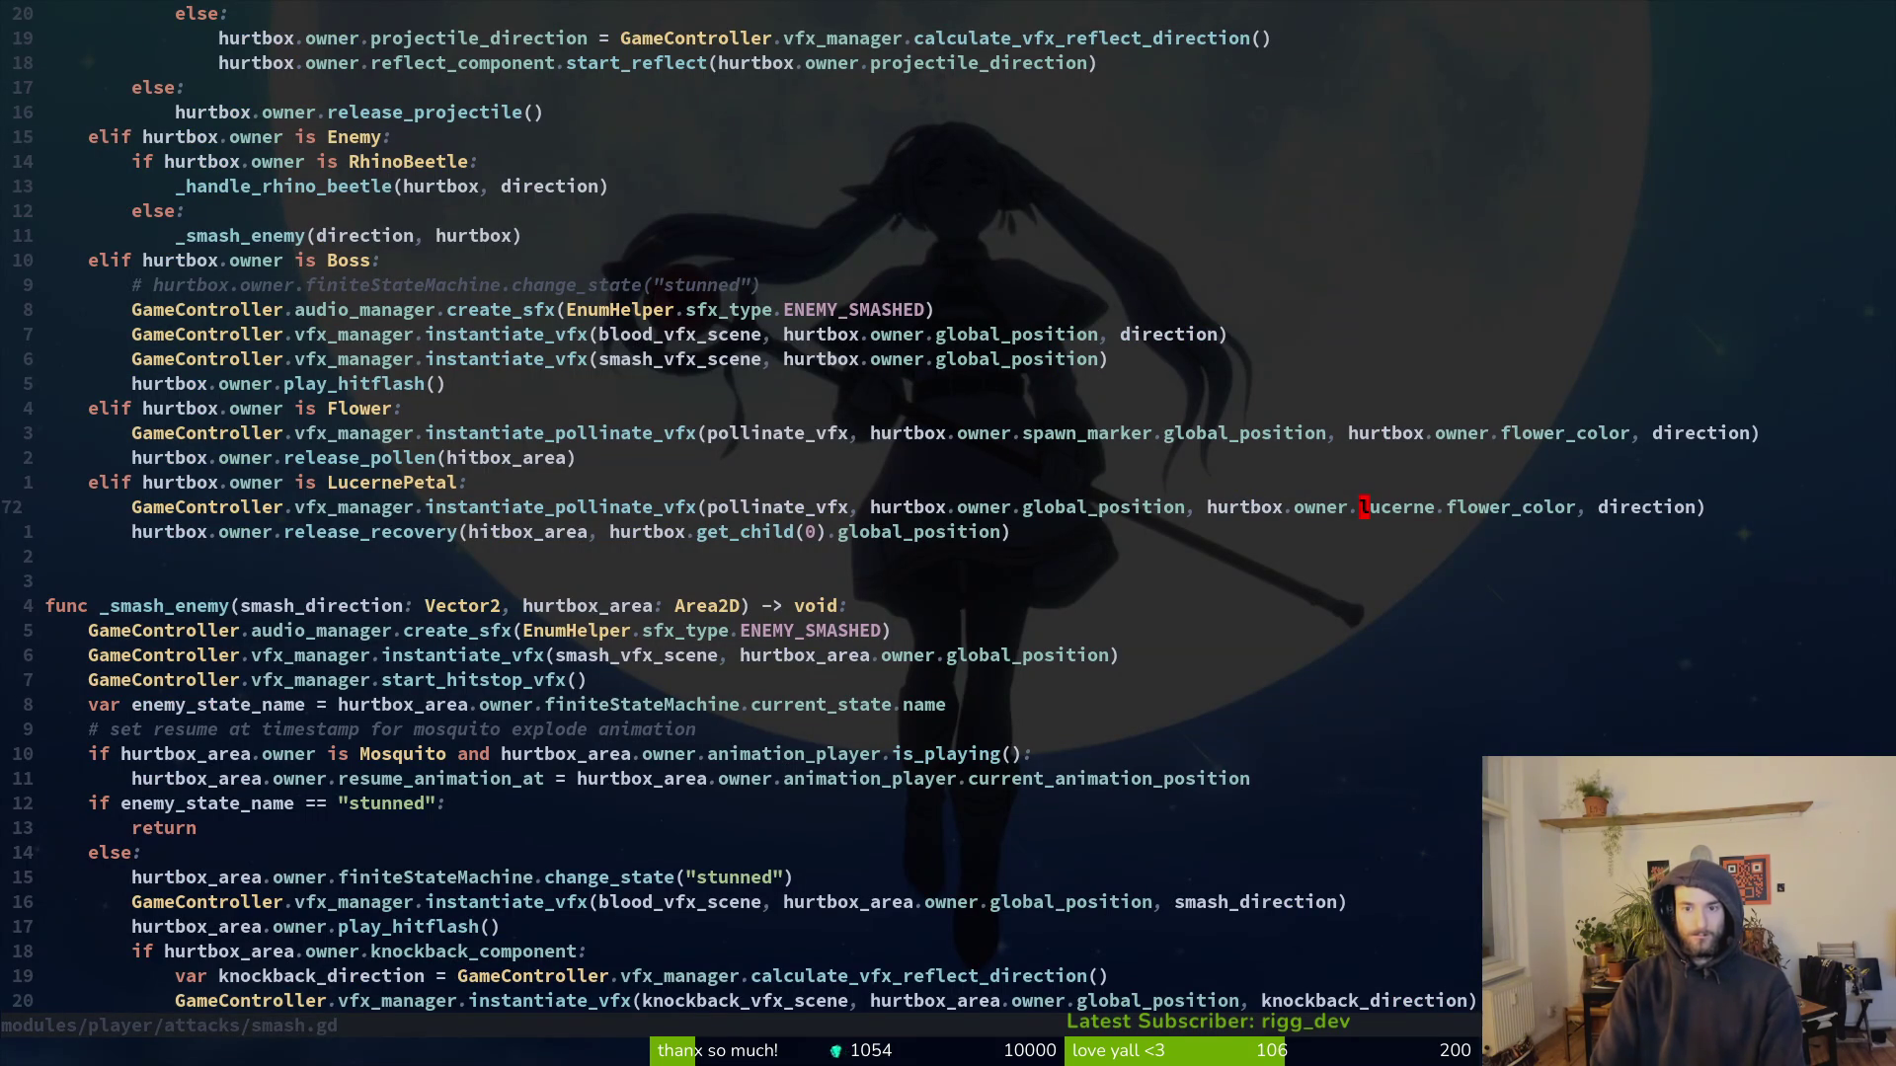
pyautogui.write(':wq')
# Step: Save all files and quit with :wqa, restart Vim, and return to Godot
pyautogui.press('Return')
pyautogui.write(':wqa')
pyautogui.press('Return')
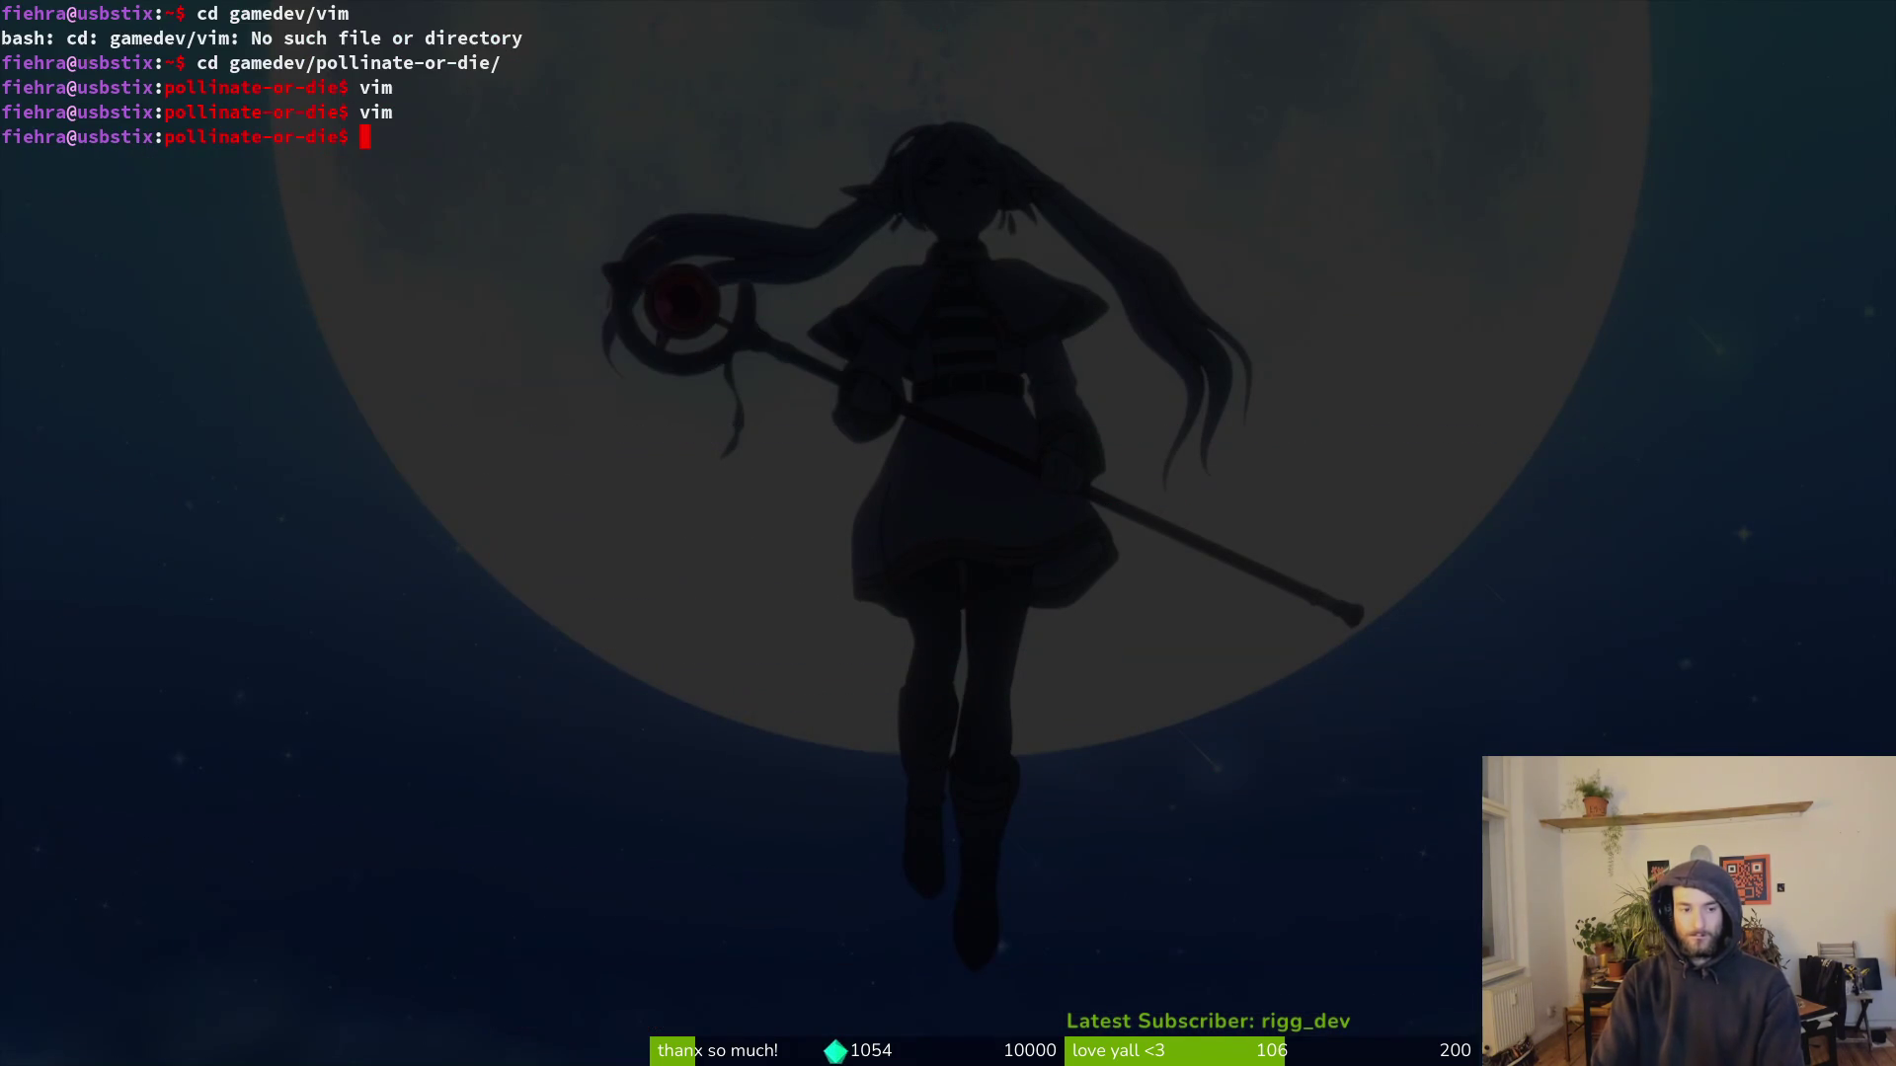
pyautogui.write('vim')
pyautogui.press('Return')
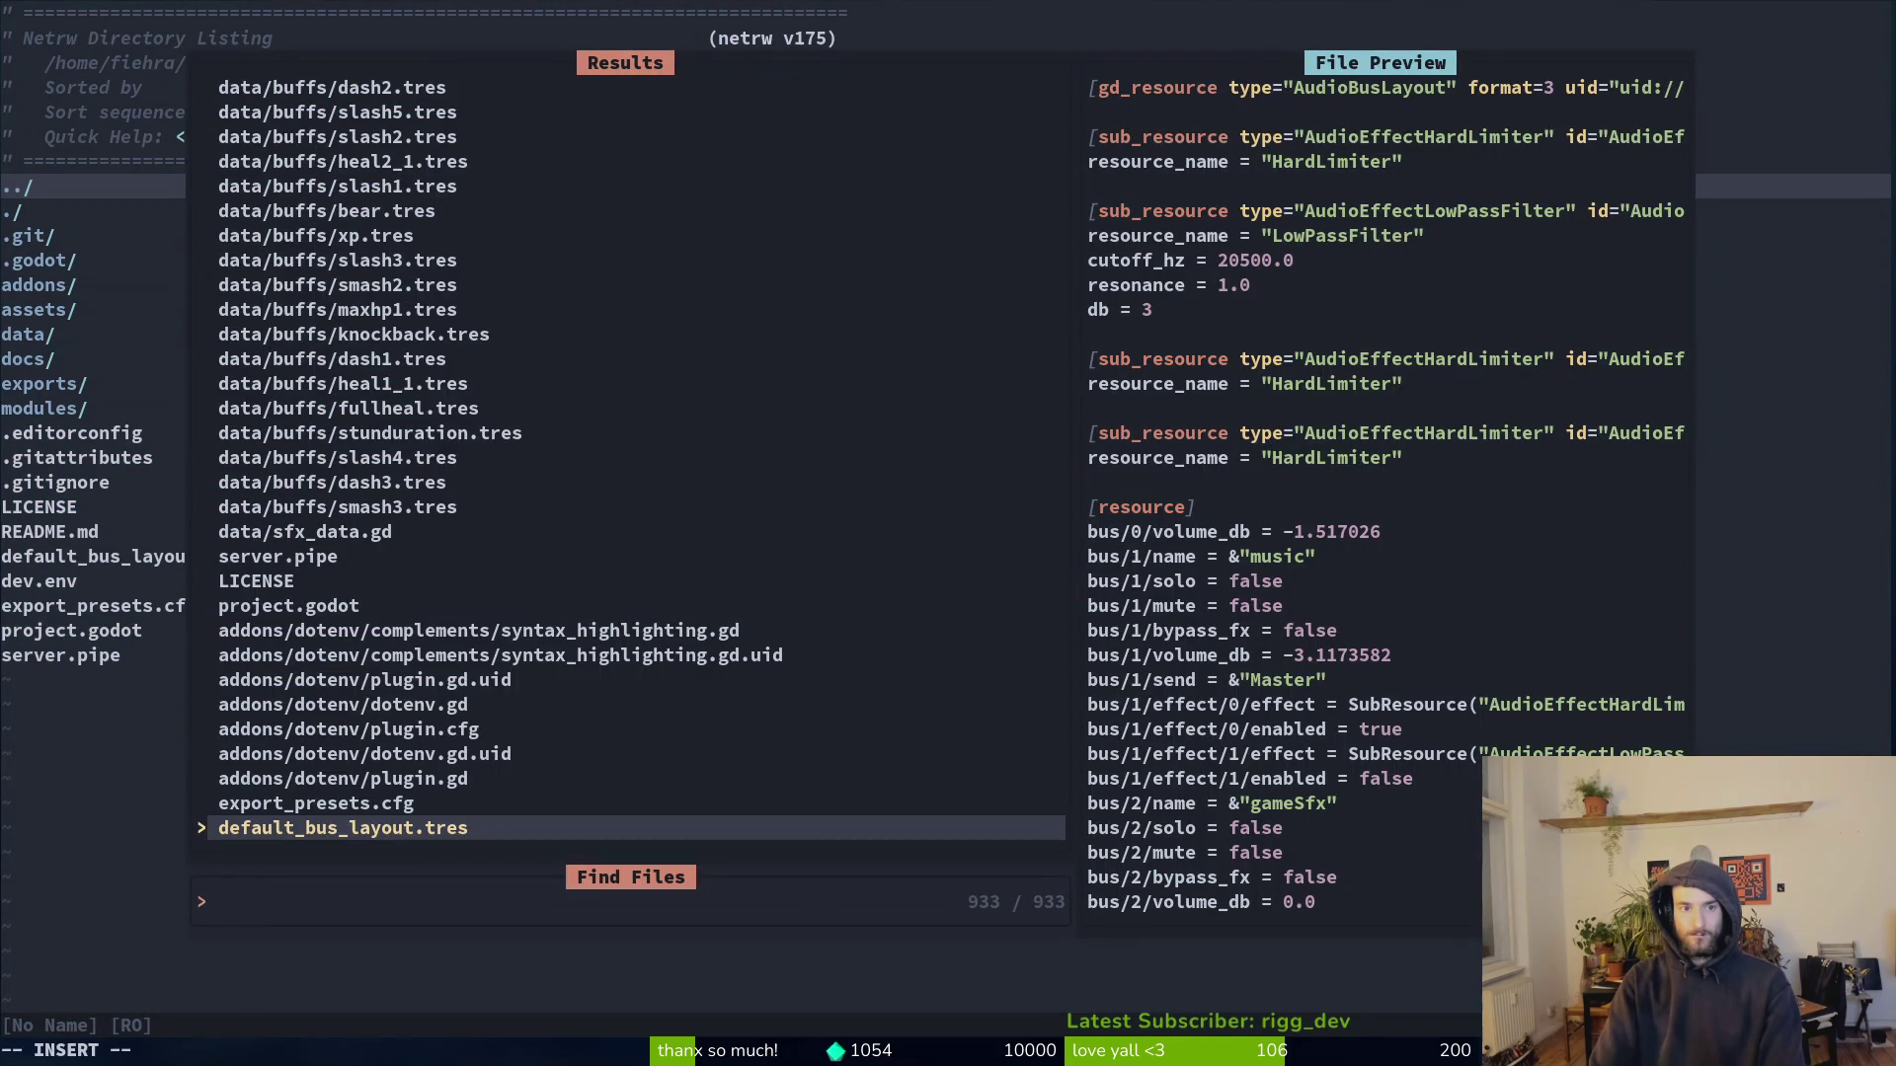
pyautogui.press('Escape')
pyautogui.press('super+1')
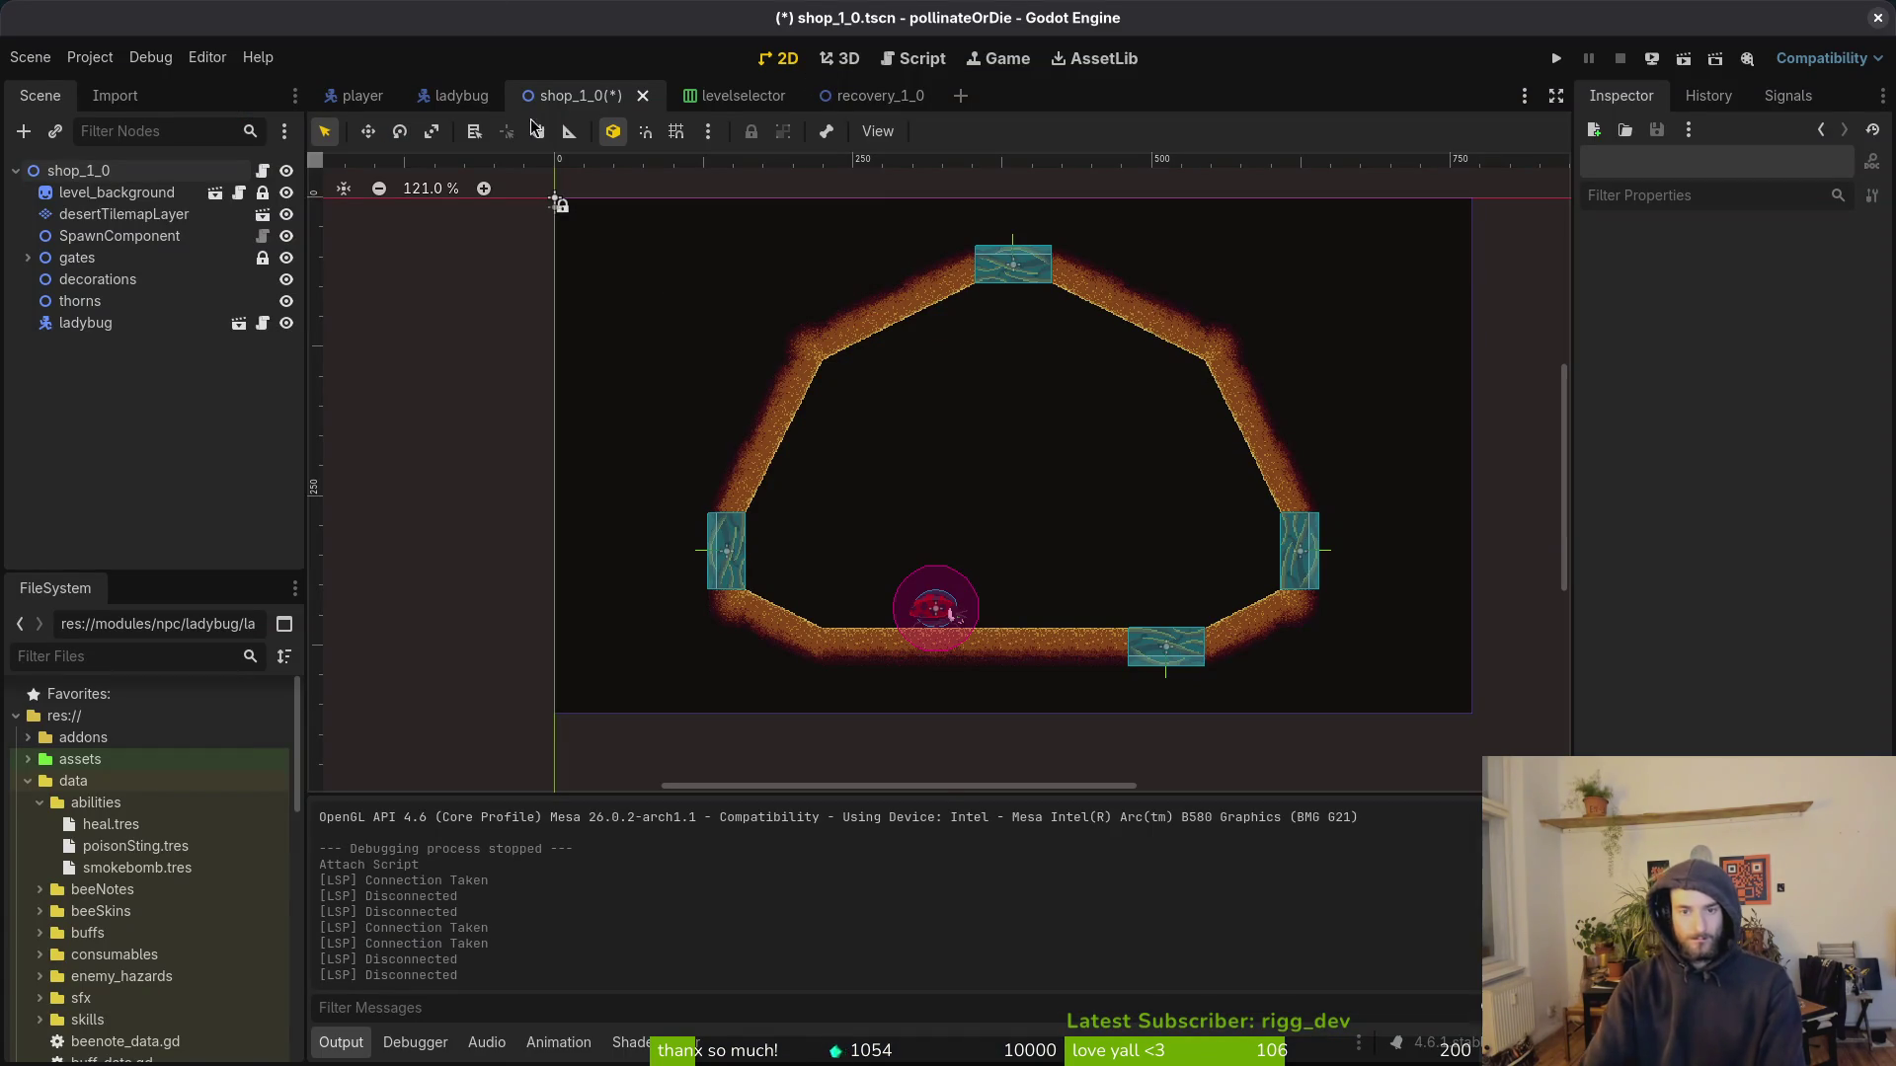